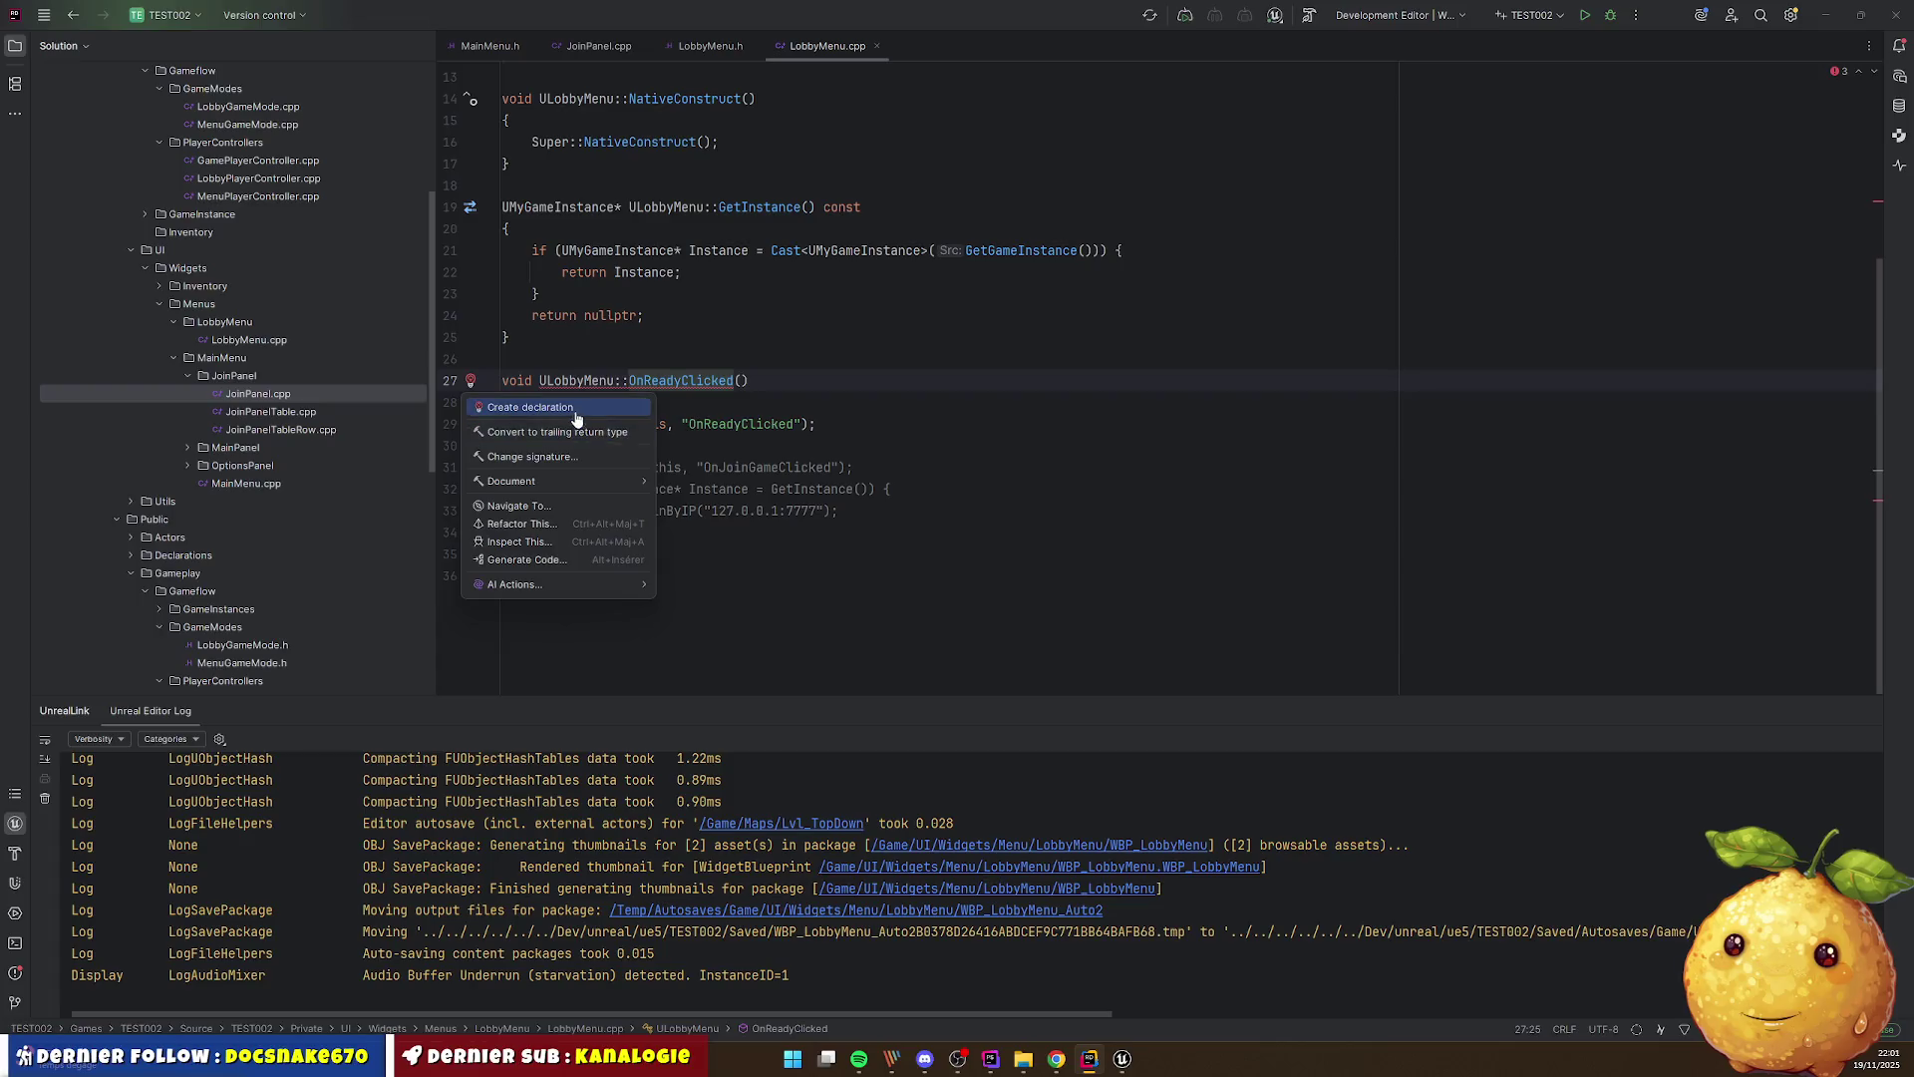
# Complete UUtils in OnReadyClicked with its include and delete the commented-out join code below Print
pyautogui.click(577, 424)
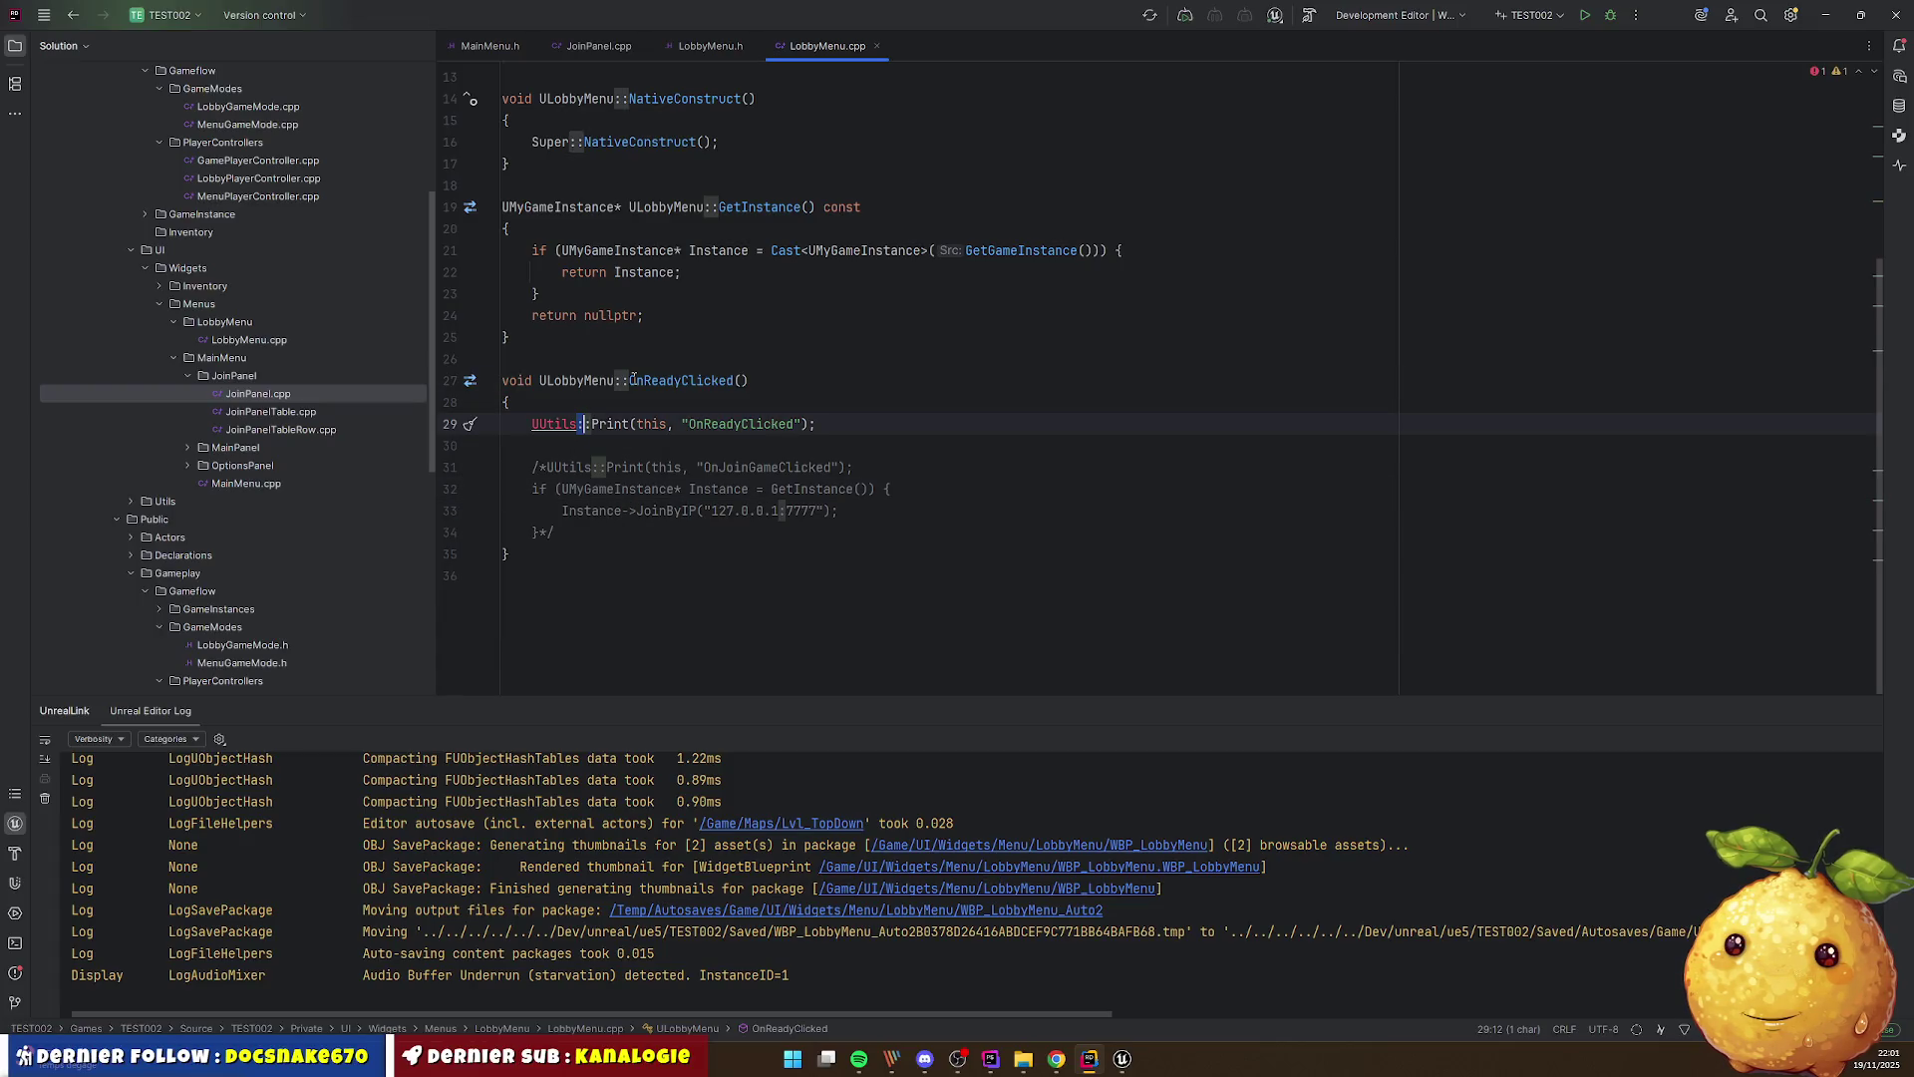
pyautogui.hotkey('ctrl', 'space')
pyautogui.press('Return')
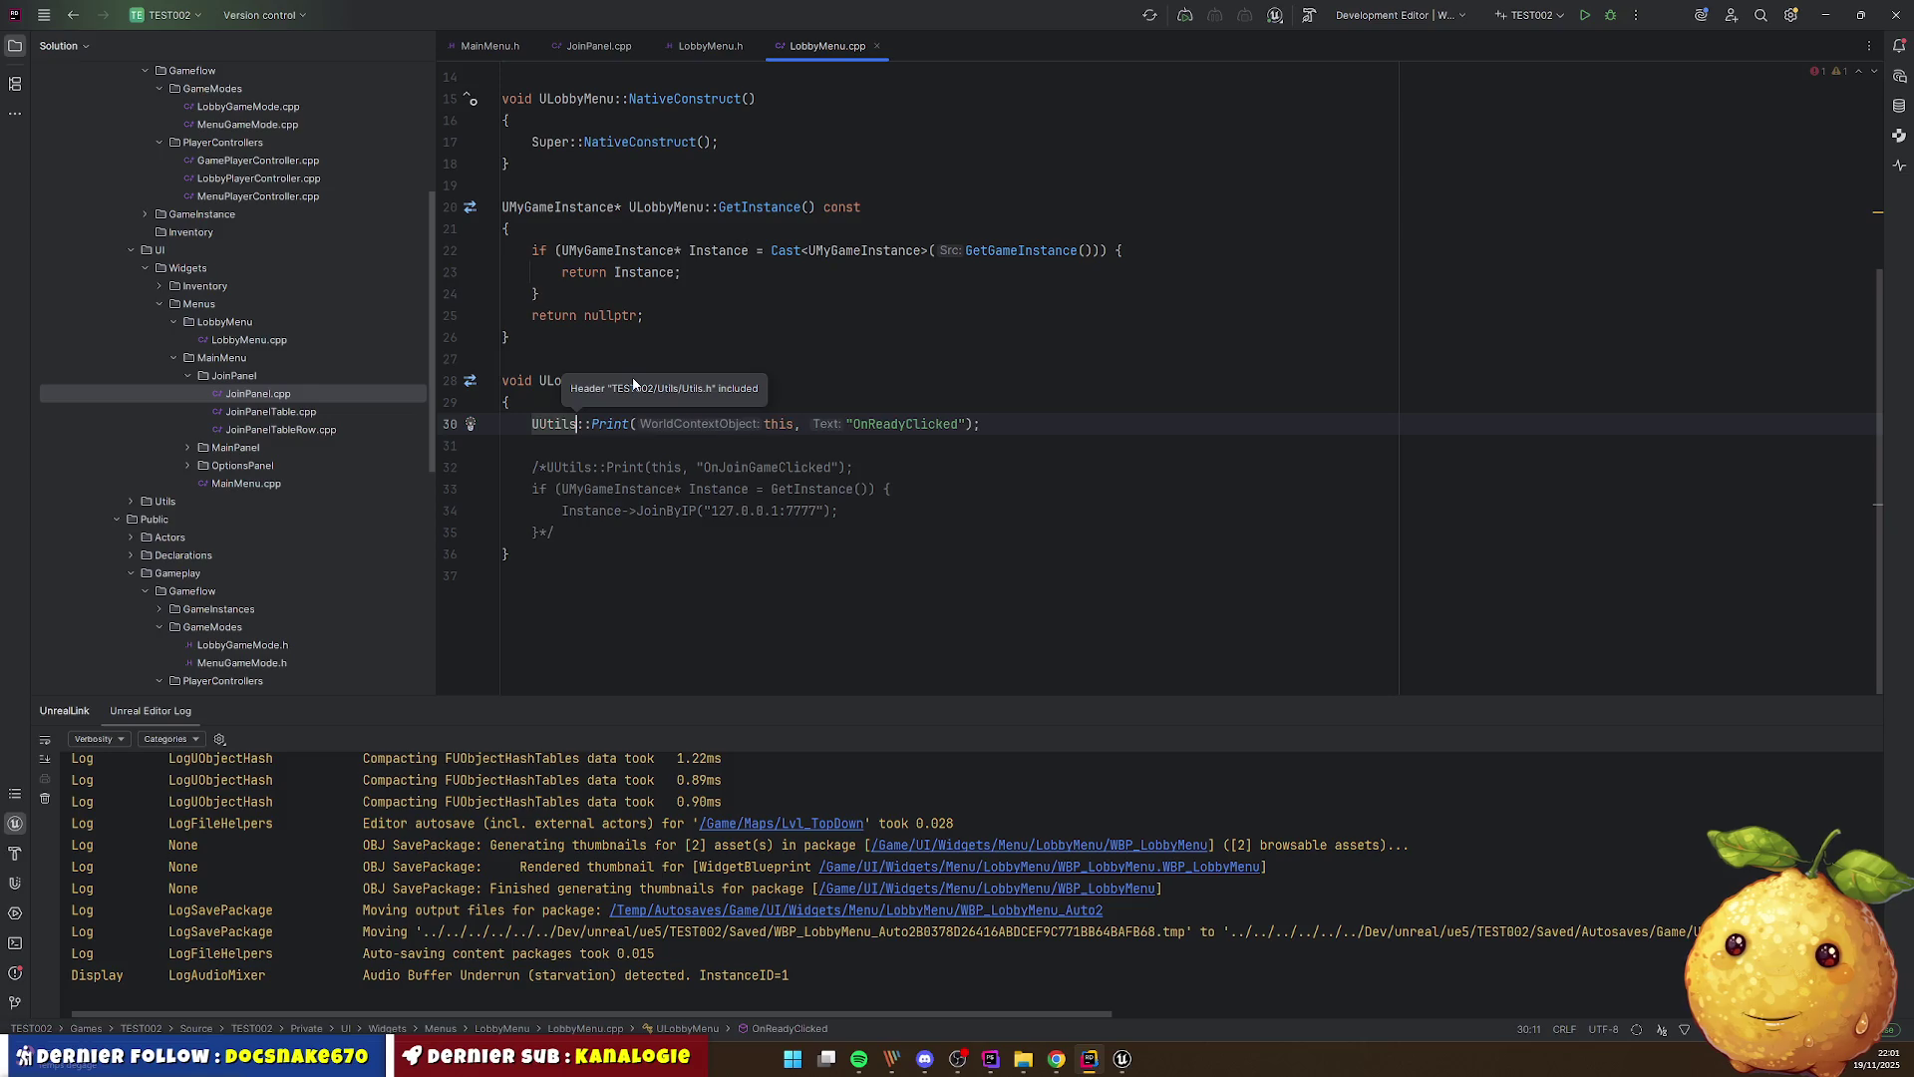
pyautogui.moveTo(502, 445); pyautogui.dragTo(571, 532)
pyautogui.press('Delete')
pyautogui.press('Down')
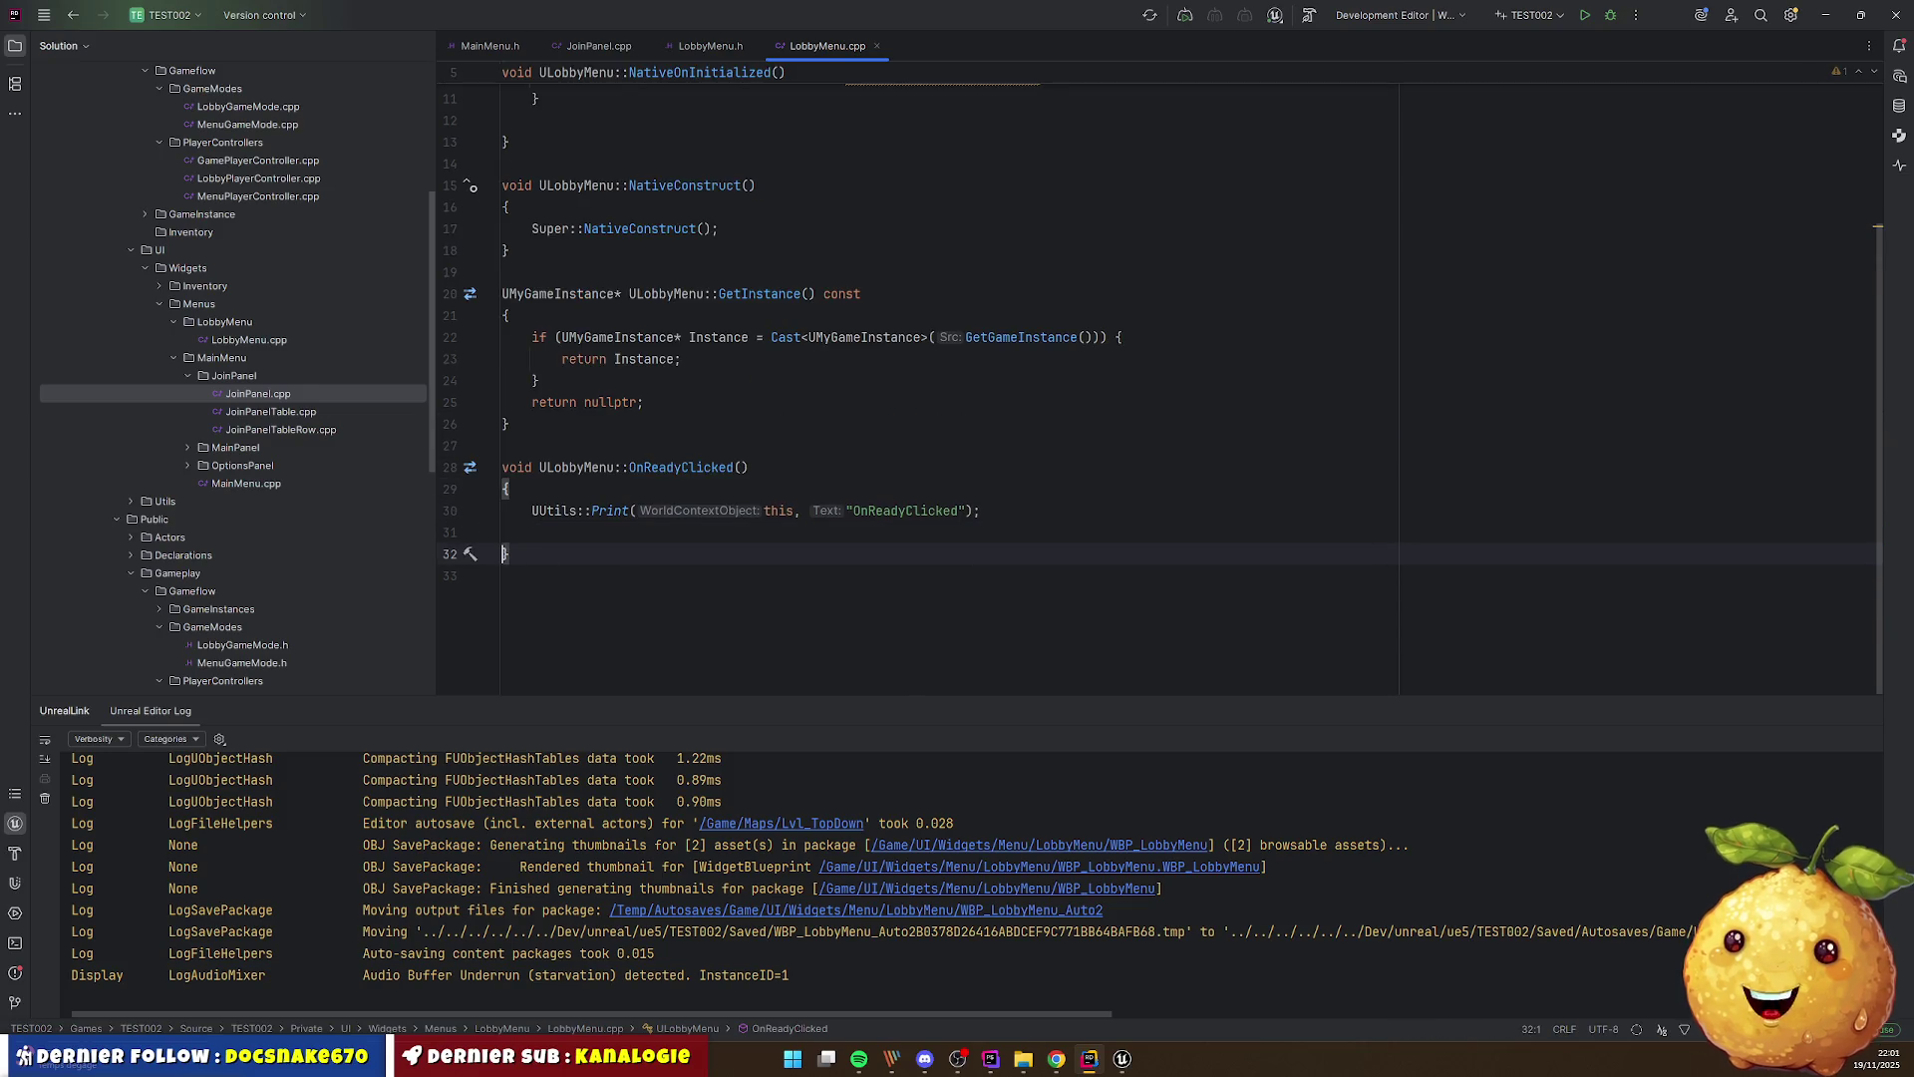
# Jump to OnReadyClicked's declaration in LobbyMenu.h and insert an empty line above it
pyautogui.scroll(3, 715, 572)
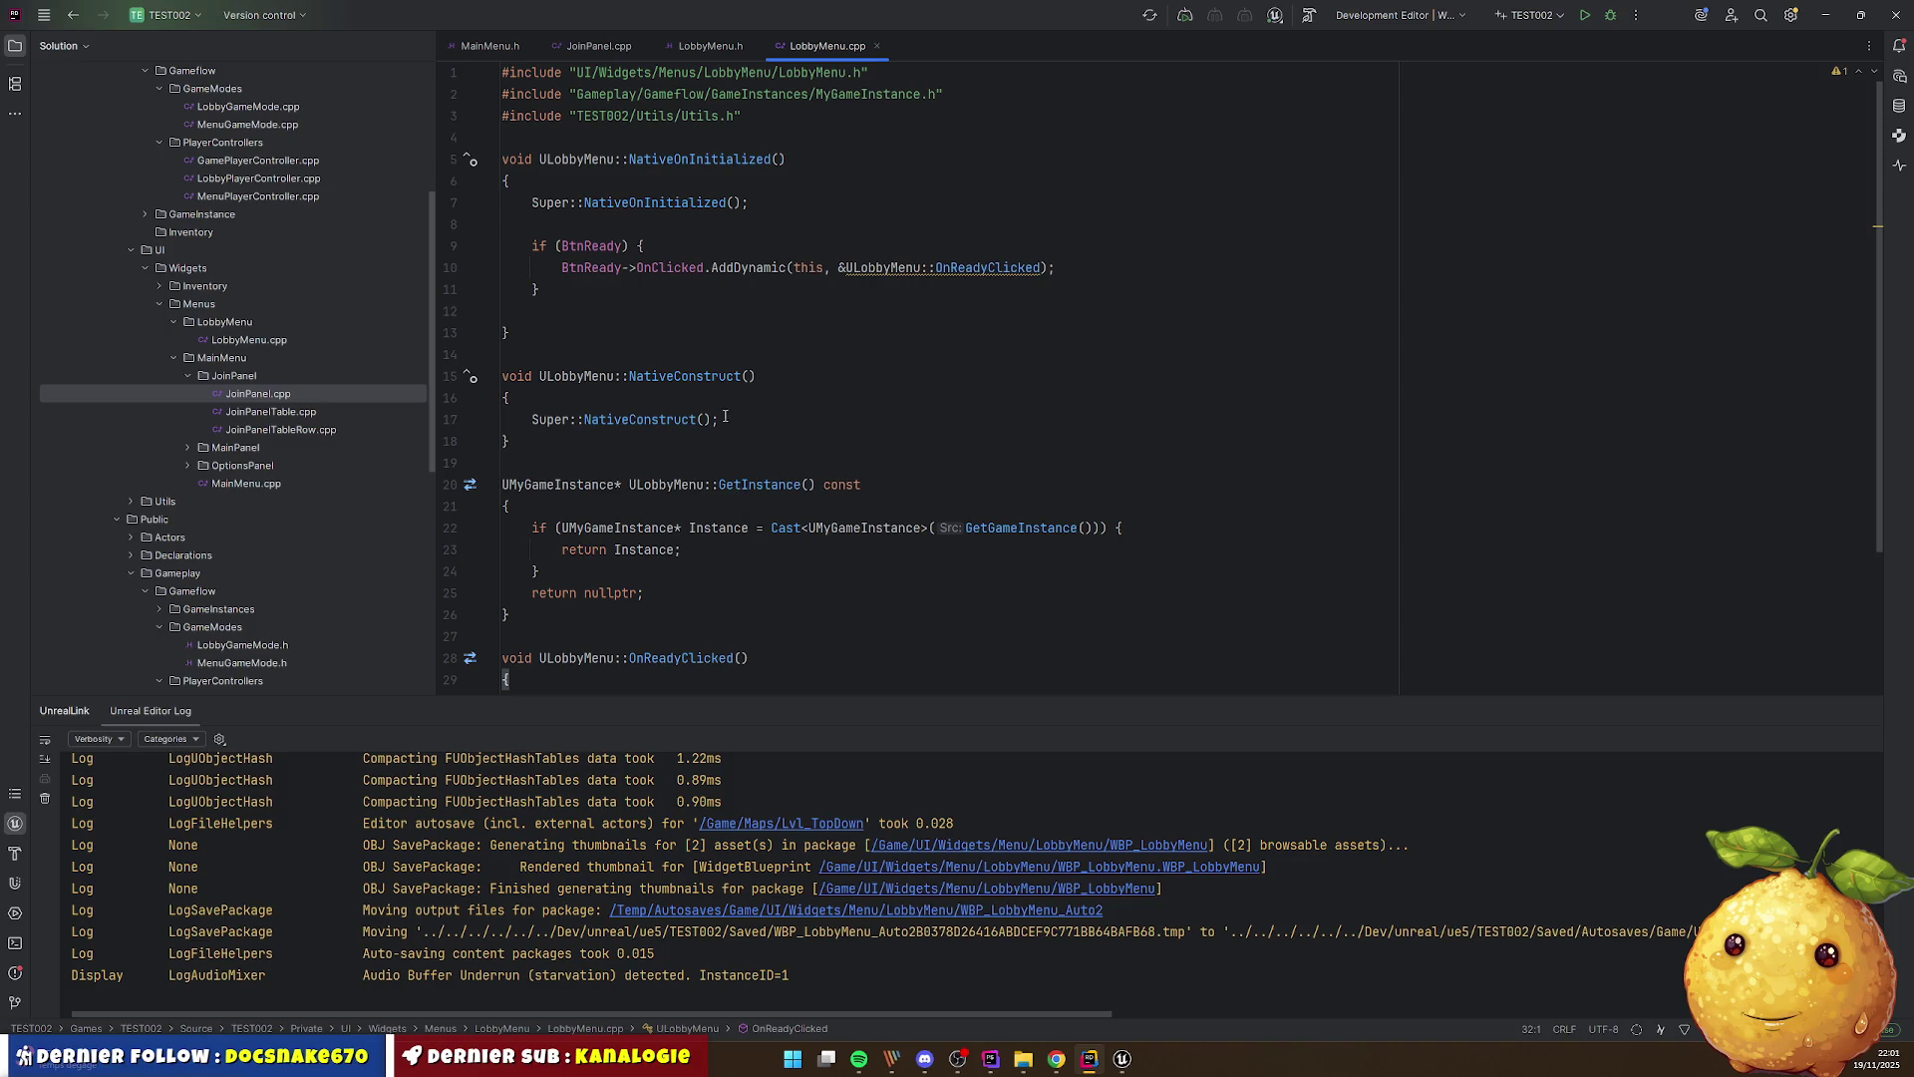
pyautogui.moveTo(901, 269)
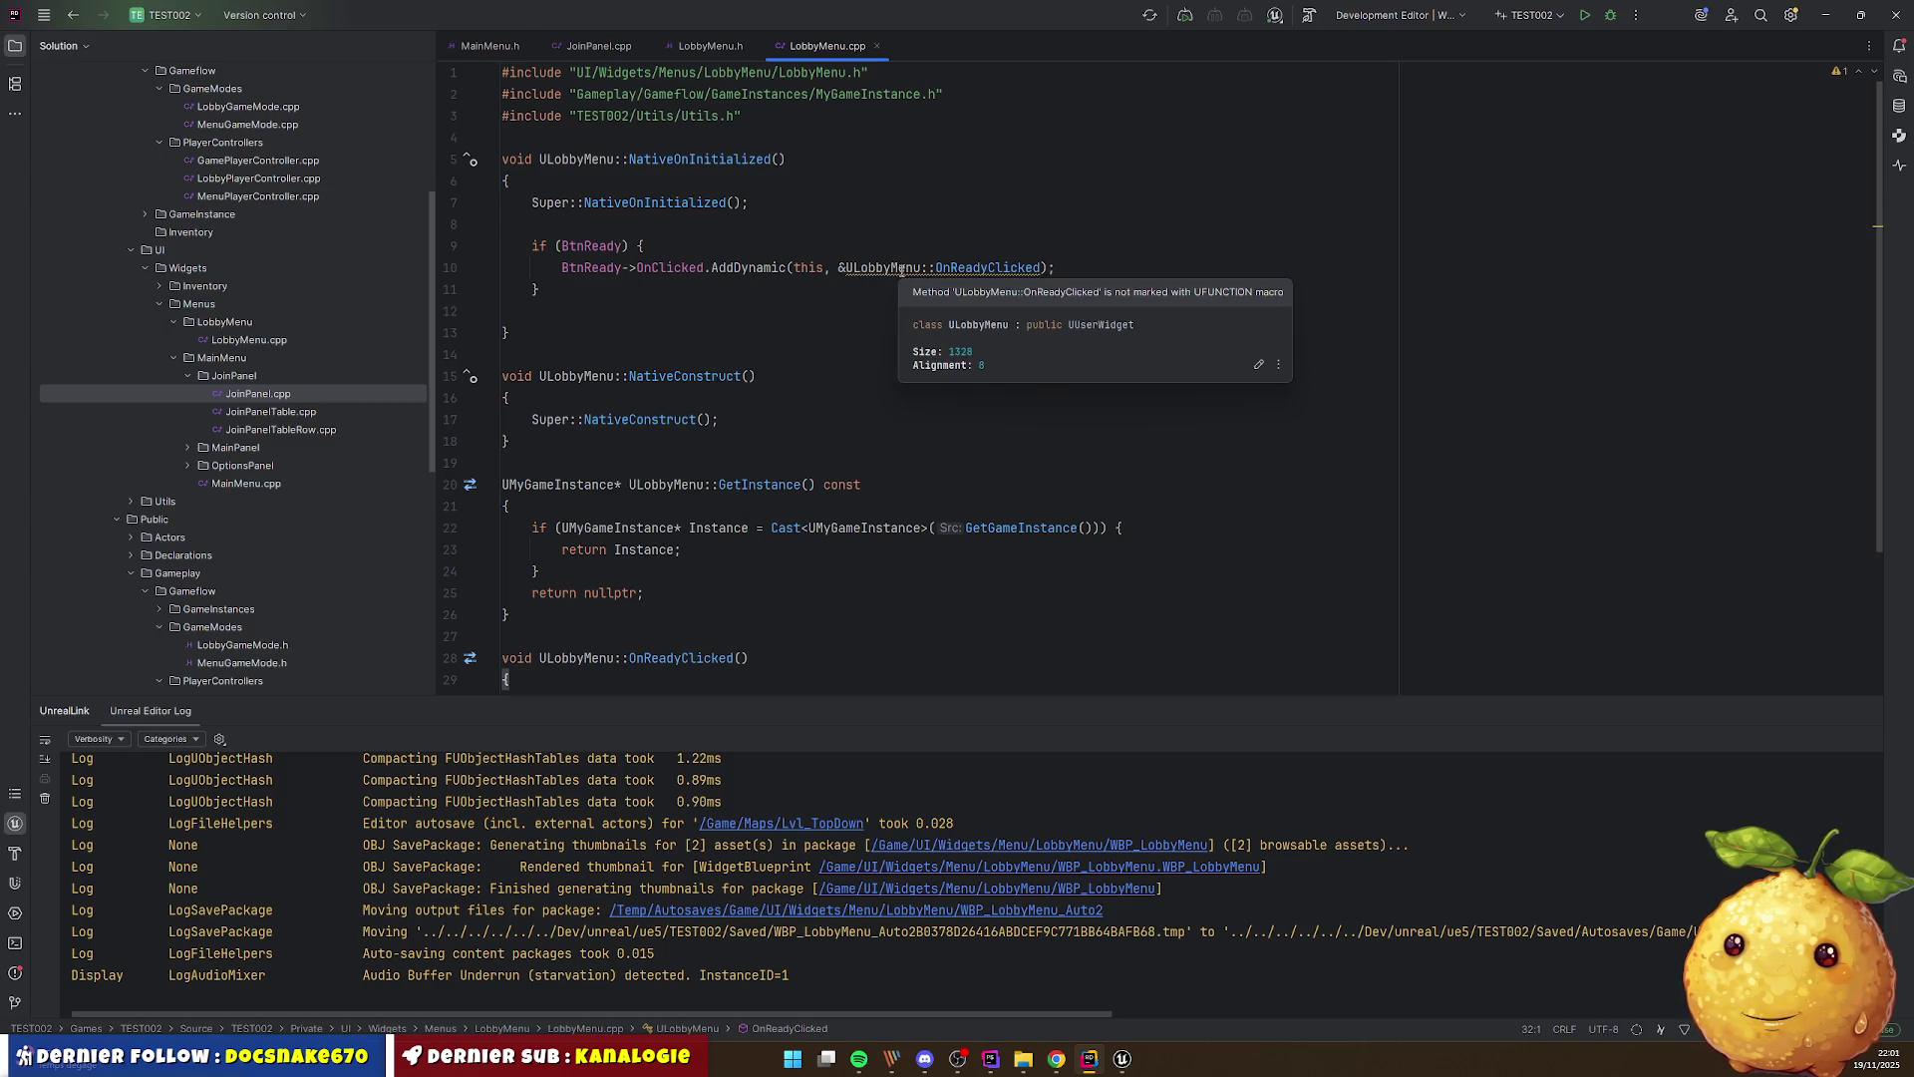
pyautogui.click(962, 311)
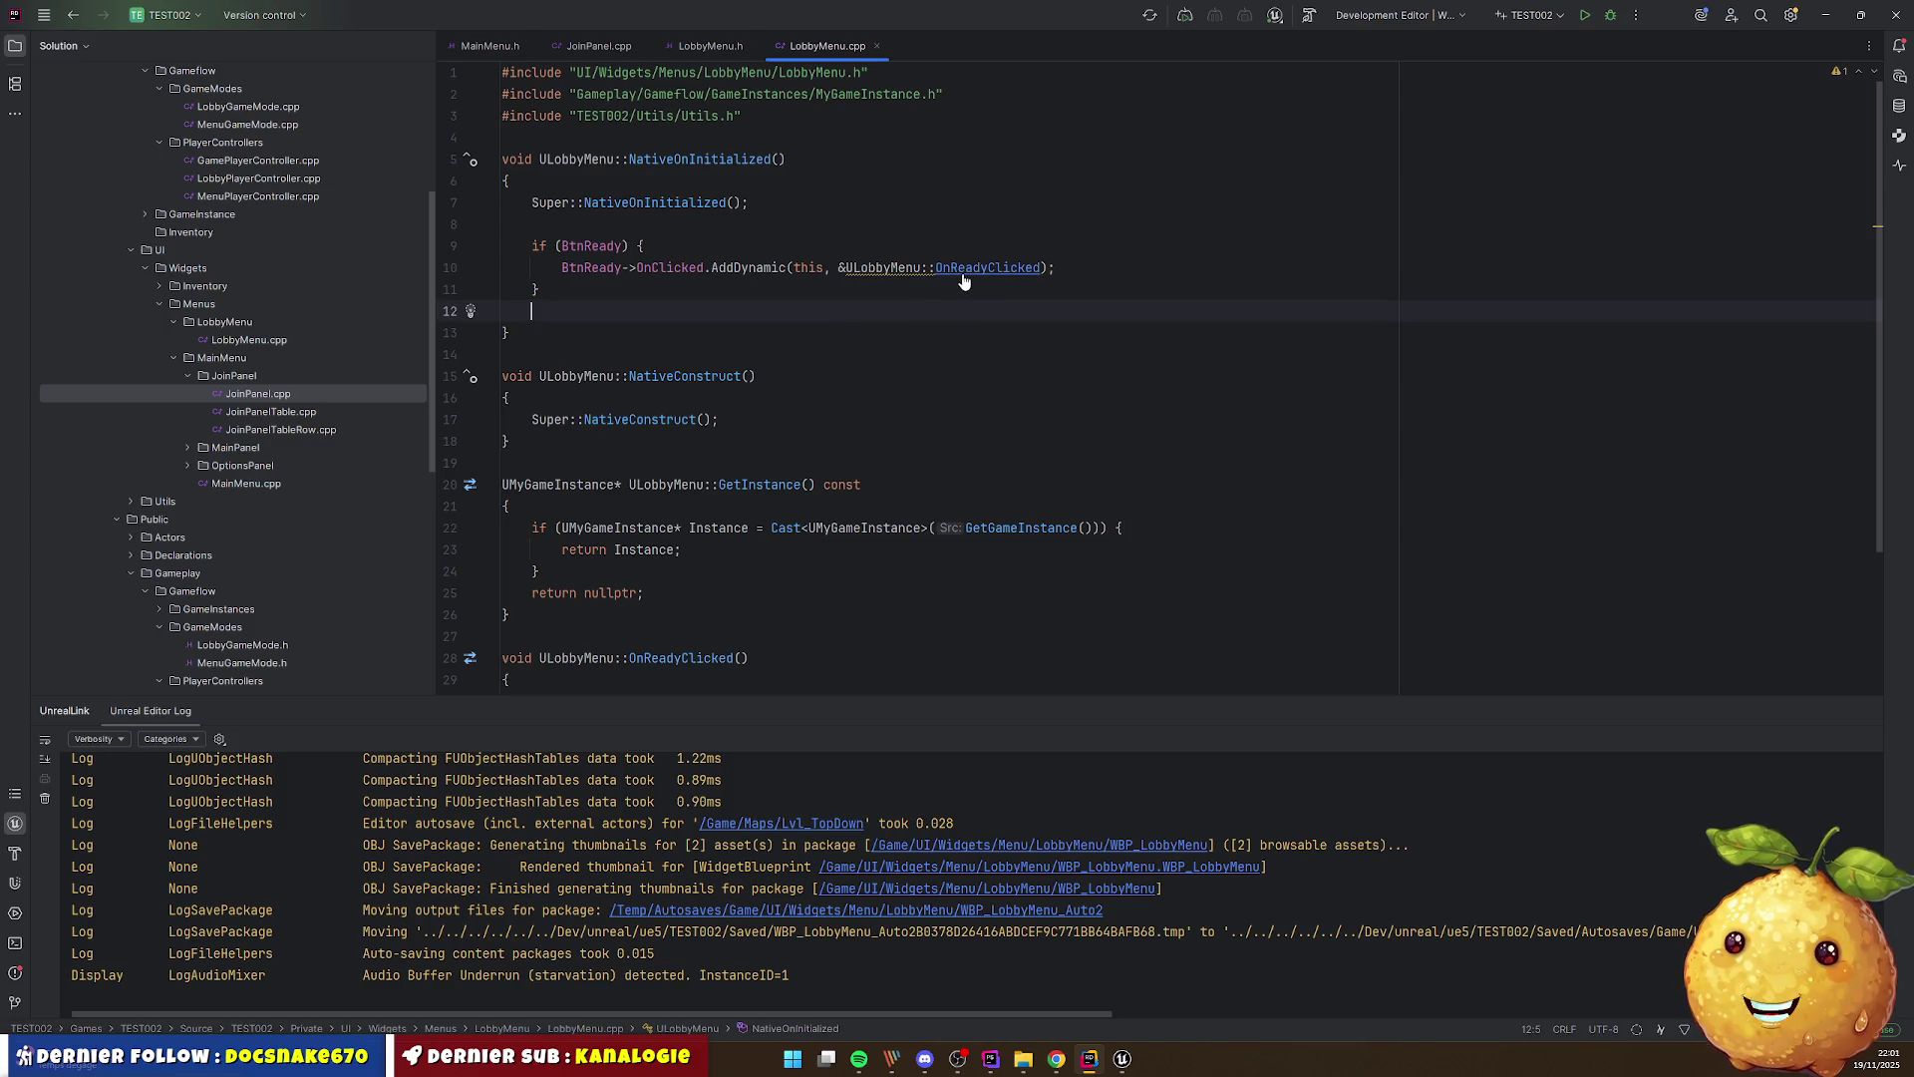
pyautogui.click(964, 270)
pyautogui.click(847, 419)
pyautogui.scroll(-3, 786, 560)
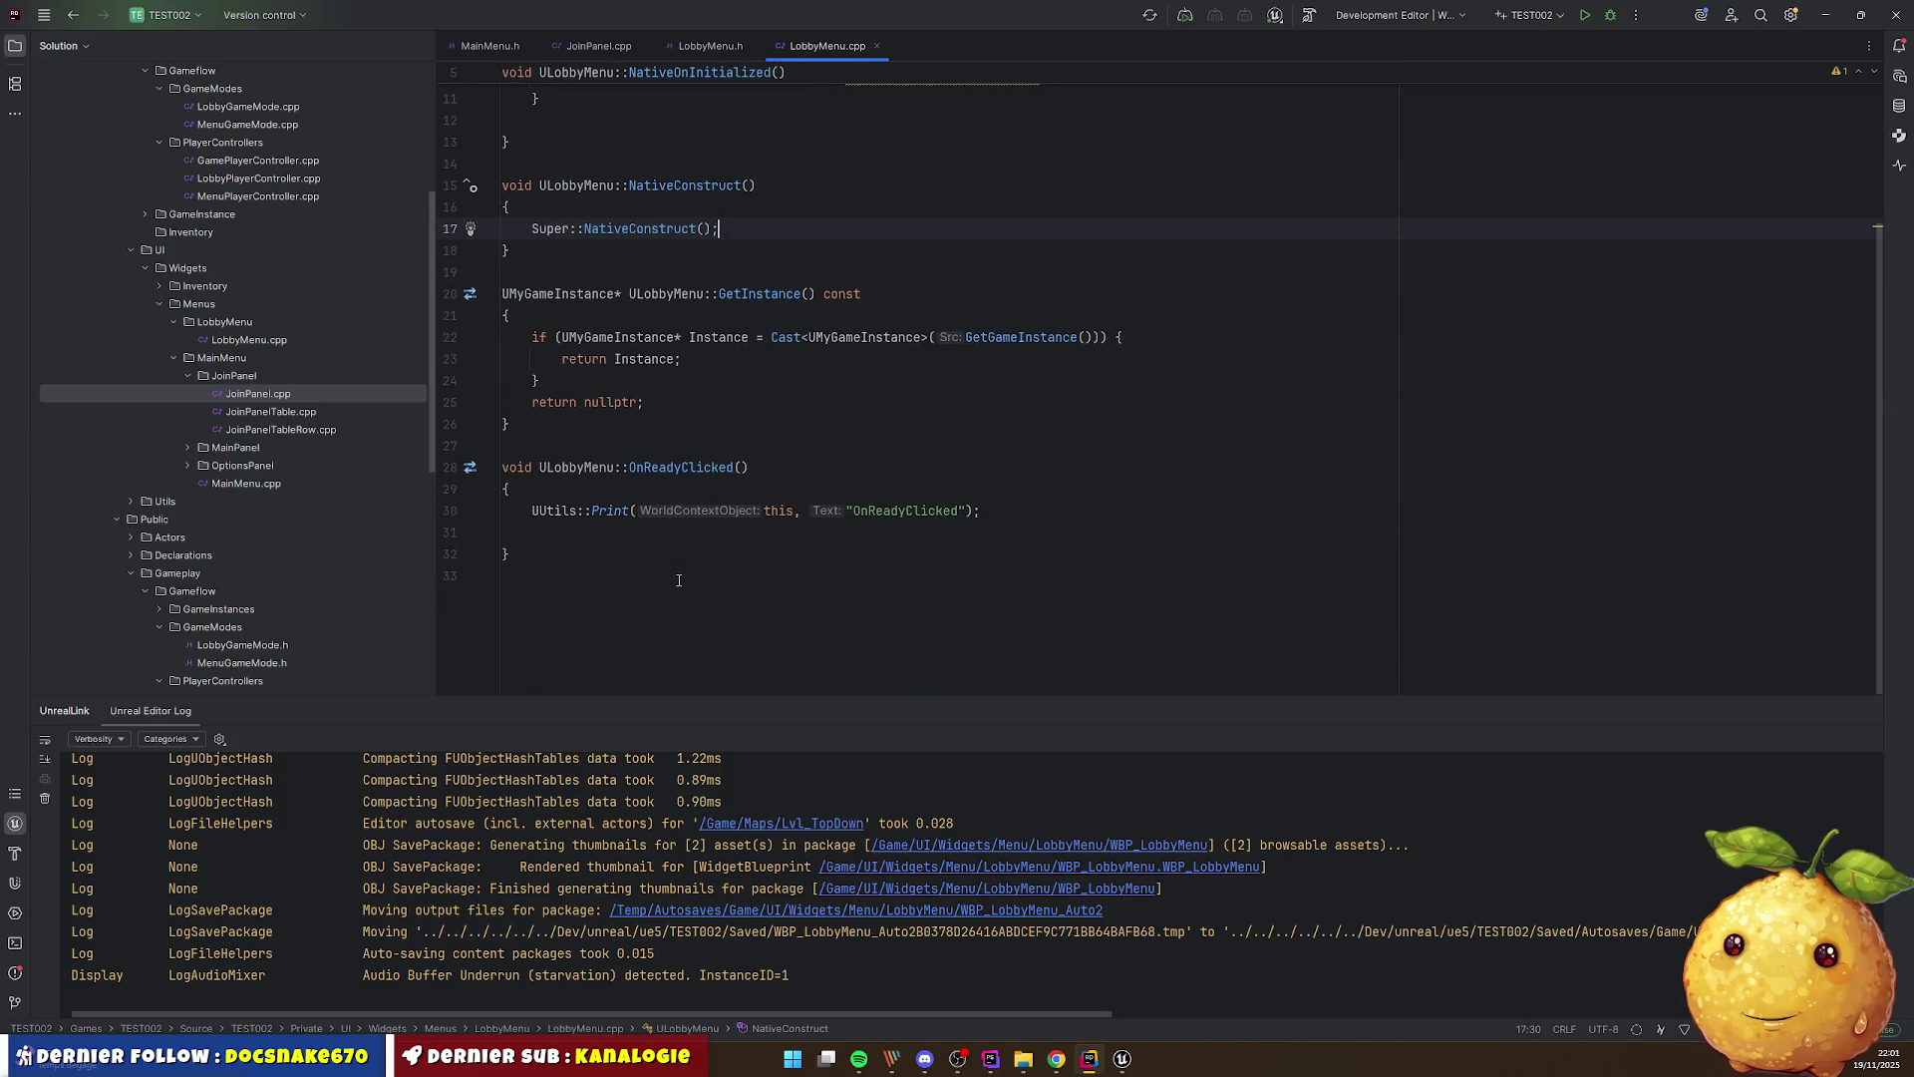
pyautogui.keyDown('ctrl'); pyautogui.click(678, 463); pyautogui.keyUp('ctrl')
pyautogui.press('Up')
pyautogui.press('End')
pyautogui.press('Return')
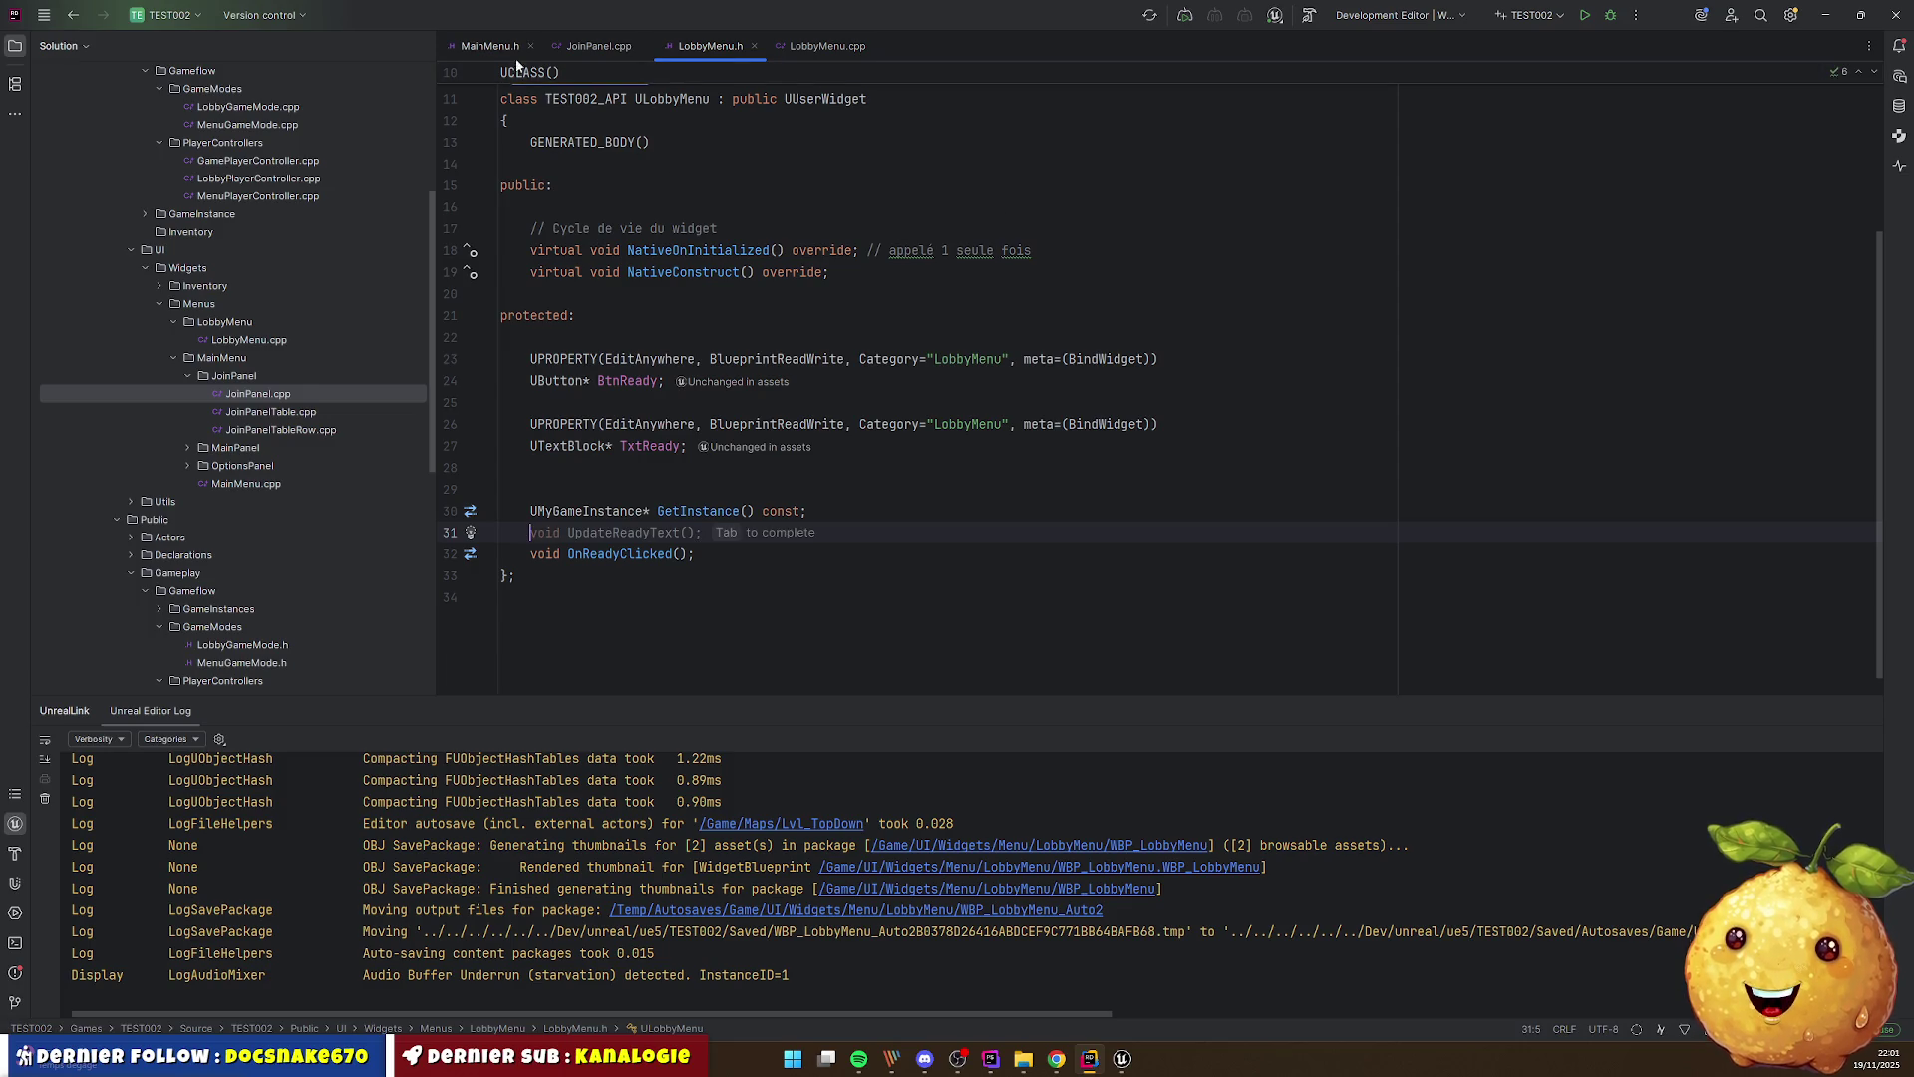
# Copy the UFUNCTION macro line from the UJoinPanel declaration in JoinPanel.h
pyautogui.click(509, 46)
pyautogui.click(599, 46)
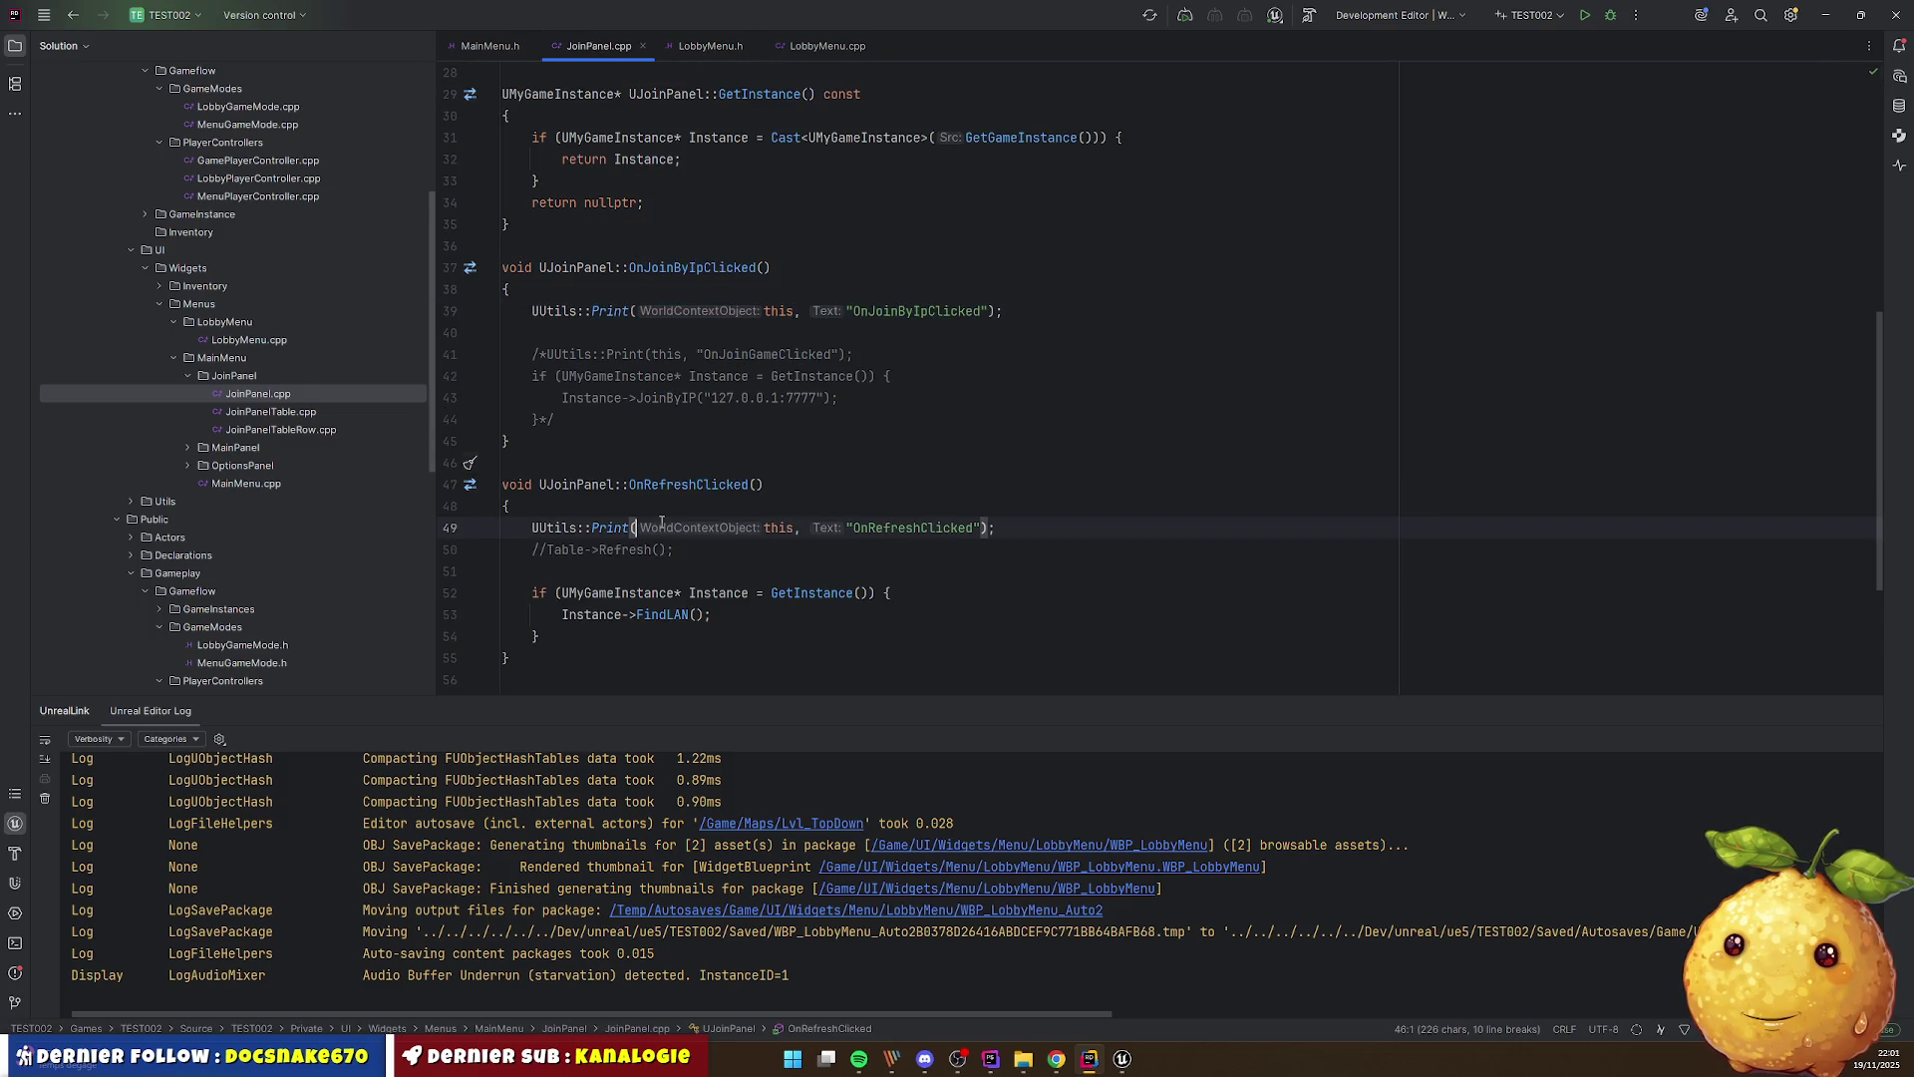
pyautogui.keyDown('ctrl'); pyautogui.click(575, 495); pyautogui.keyUp('ctrl')
pyautogui.scroll(-5, 648, 445)
pyautogui.click(533, 315)
pyautogui.hotkey('shift', 'End')
pyautogui.hotkey('ctrl', 'c')
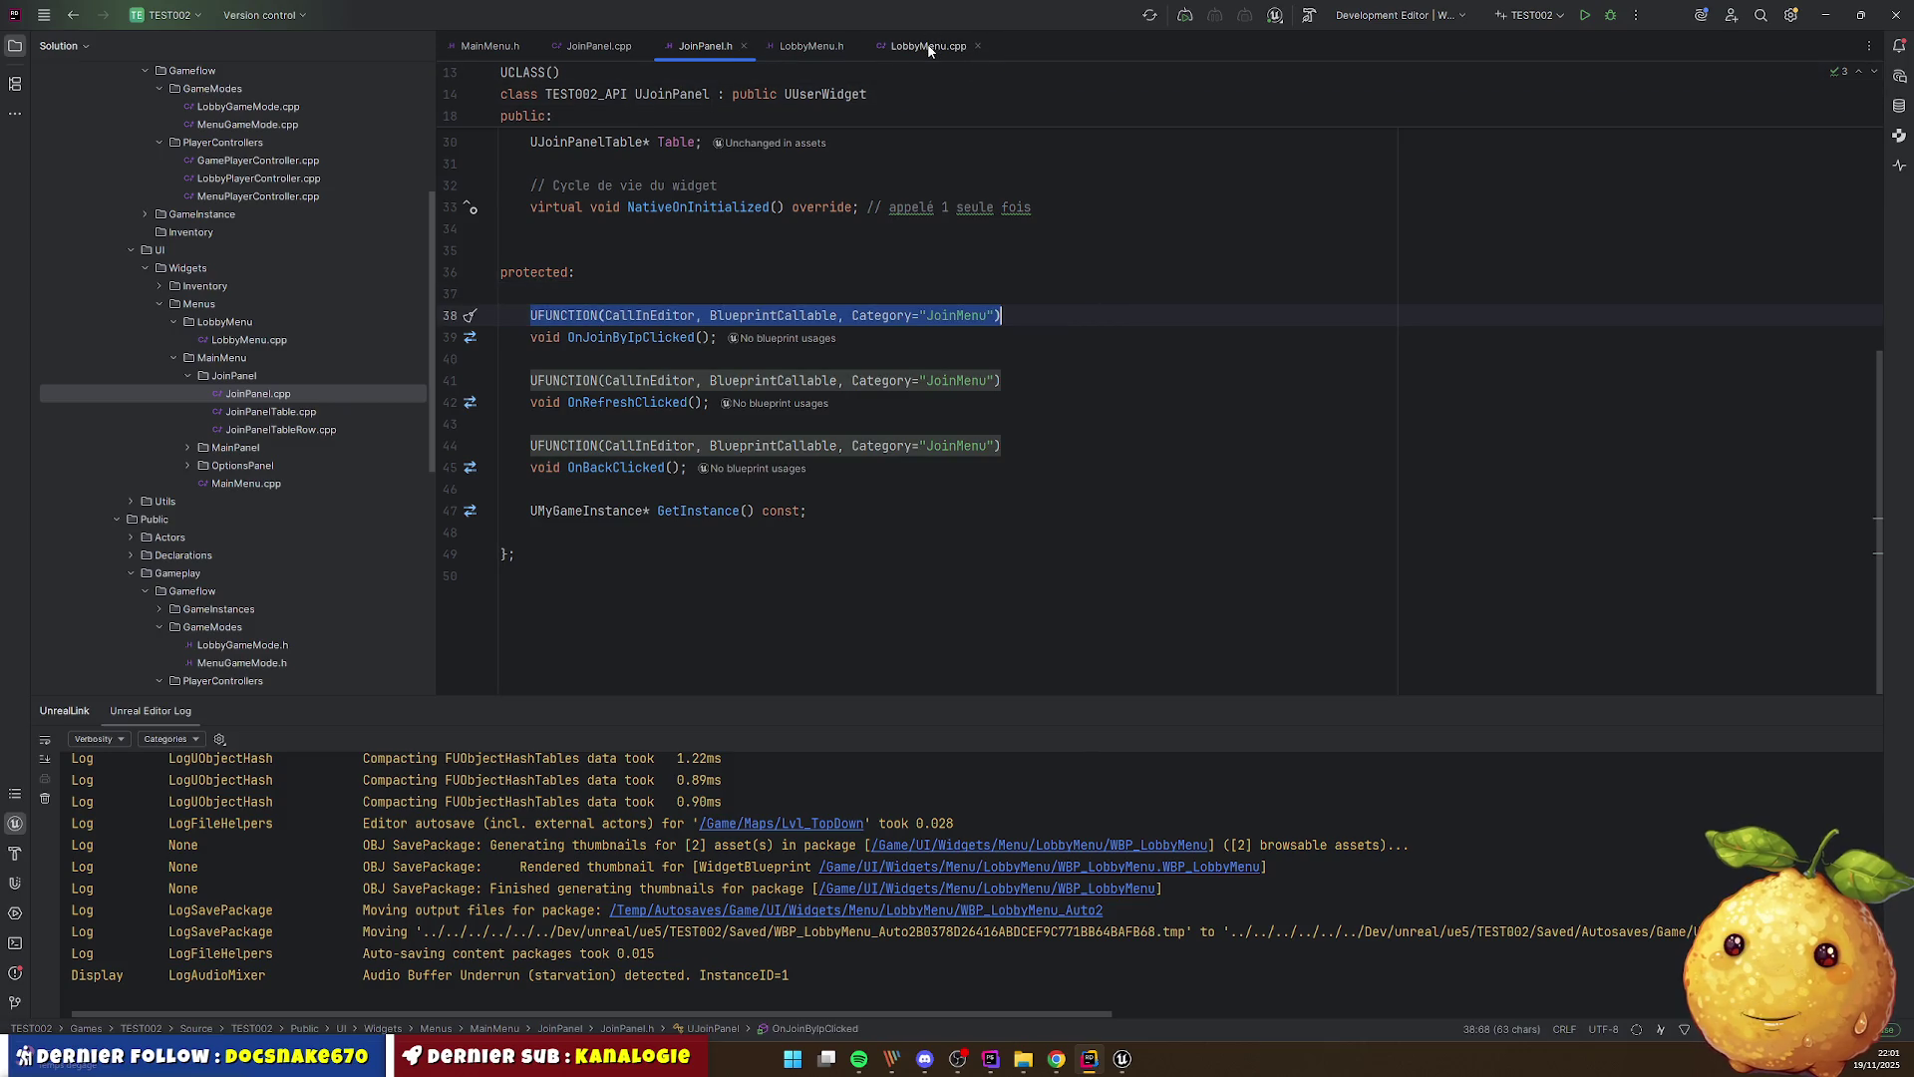
# Paste the UFUNCTION macro above OnReadyClicked's declaration in LobbyMenu.h
pyautogui.click(929, 47)
pyautogui.click(718, 485)
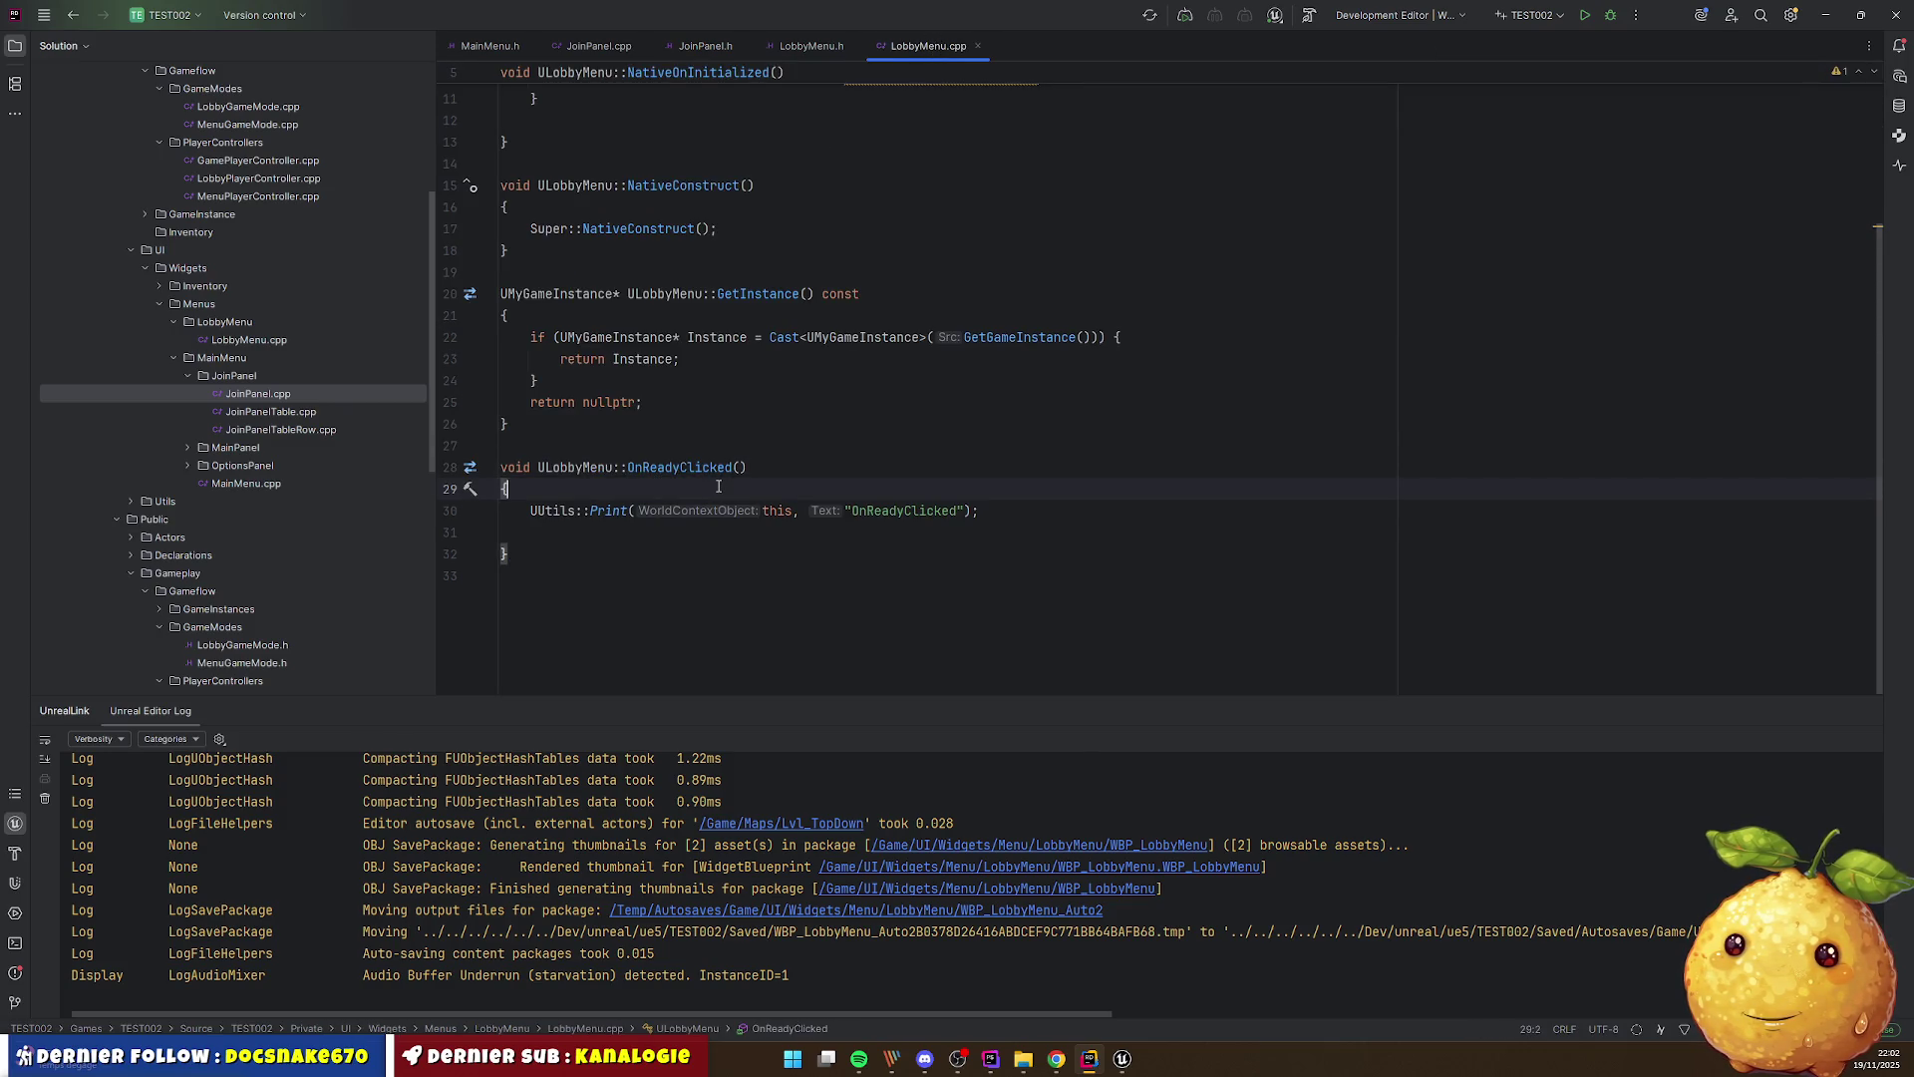
pyautogui.click(811, 46)
pyautogui.click(803, 467)
pyautogui.press('Return')
pyautogui.click(734, 539)
pyautogui.press('Return')
pyautogui.hotkey('ctrl', 'v')
pyautogui.press('Home')
# Change the new macro's Category from JoinMenu to LobbyMenu
pyautogui.click(988, 554)
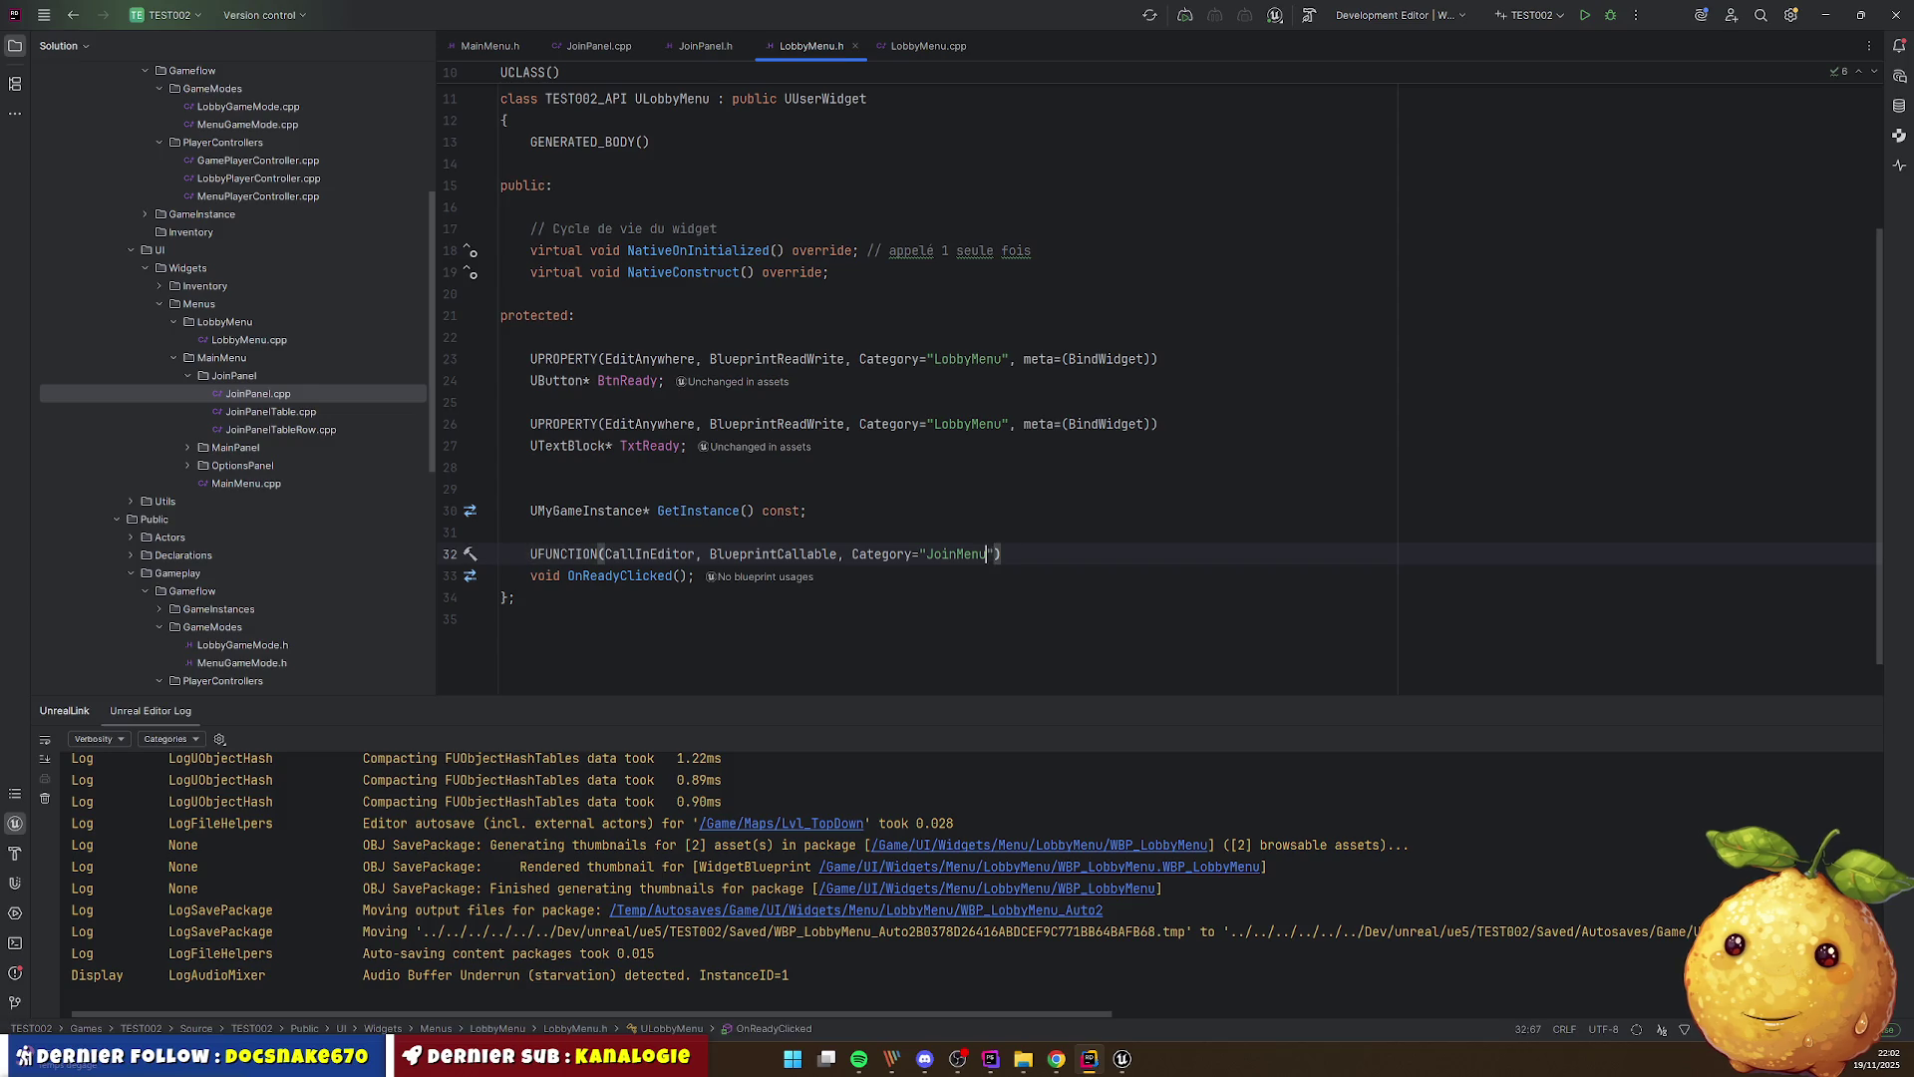
pyautogui.doubleClick(975, 424)
pyautogui.hotkey('ctrl', 'c')
pyautogui.doubleClick(955, 554)
pyautogui.hotkey('ctrl', 'v')
pyautogui.press('End')
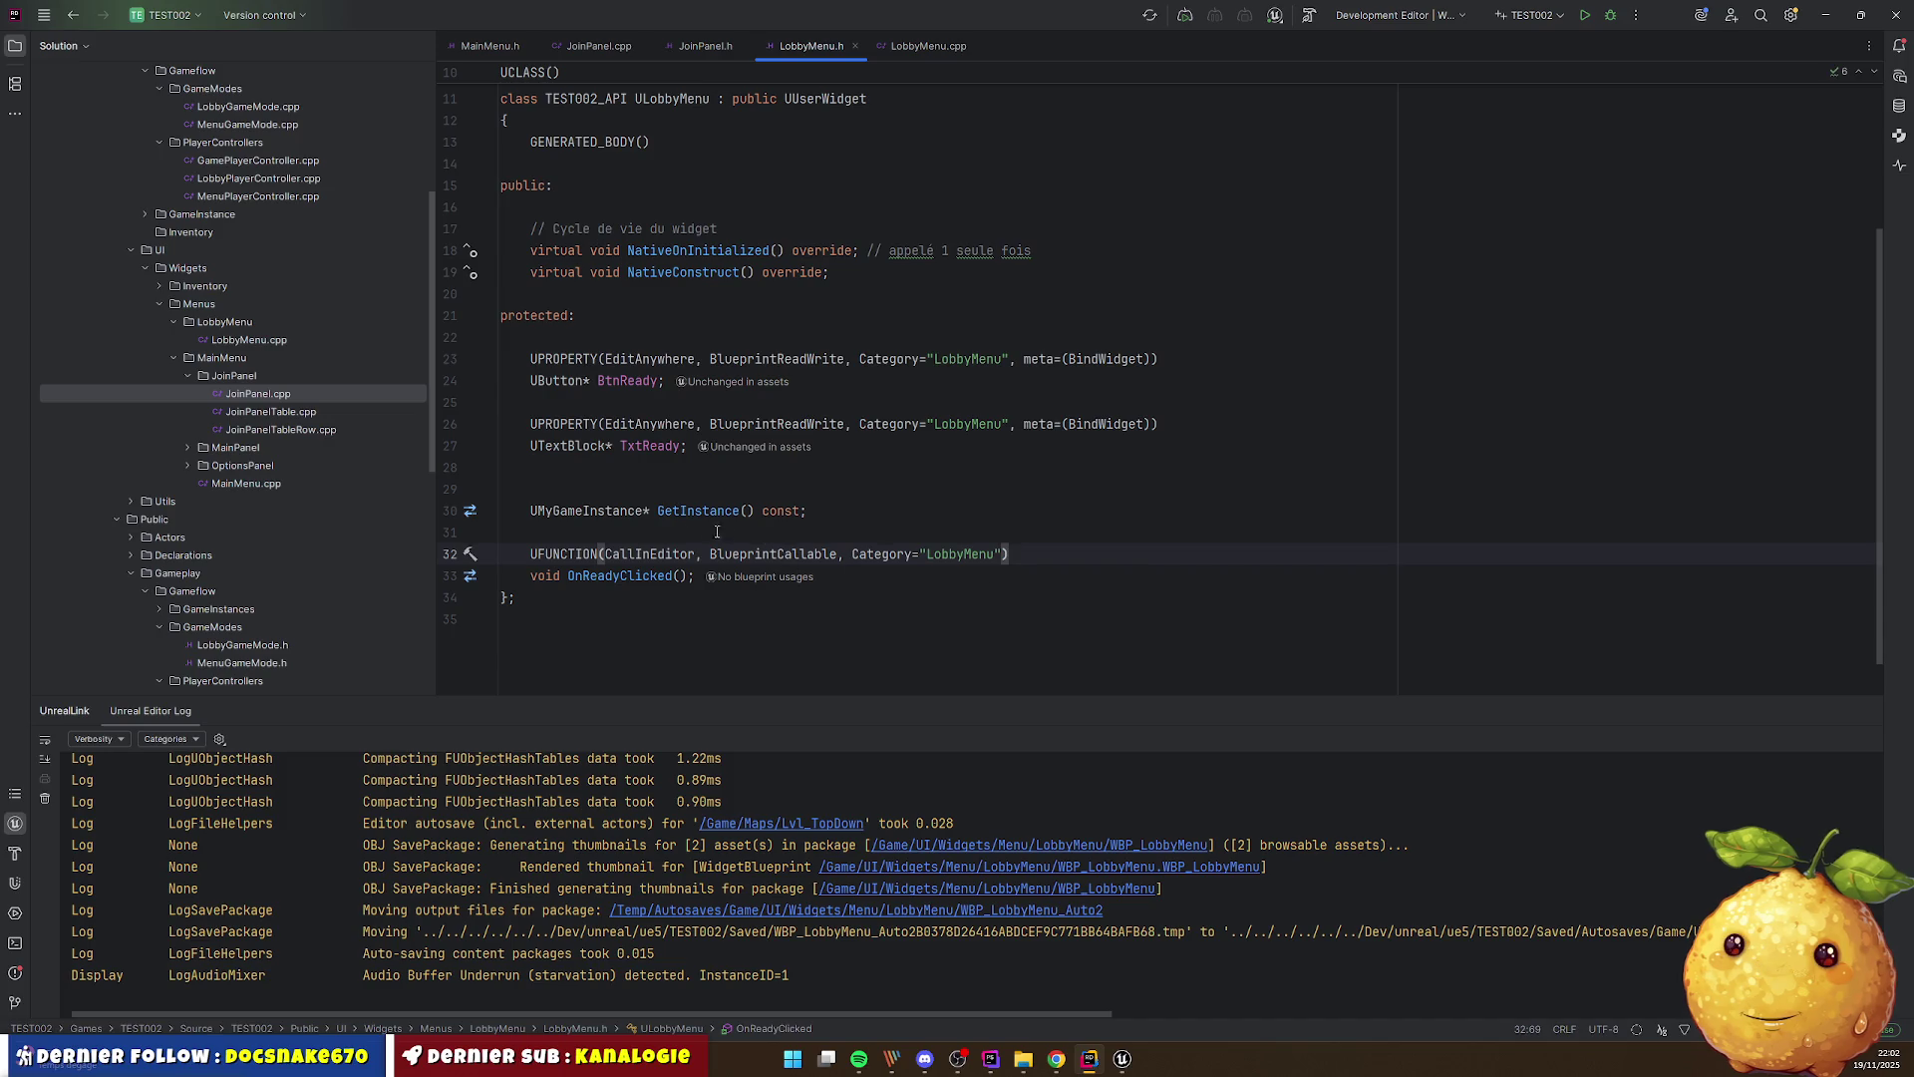
# Move the GetInstance declaration to the top of the protected section and remove leftover blank lines
pyautogui.click(672, 511)
pyautogui.hotkey('ctrl', 'w')
pyautogui.hotkey('ctrl', 'w')
pyautogui.hotkey('ctrl', 'x')
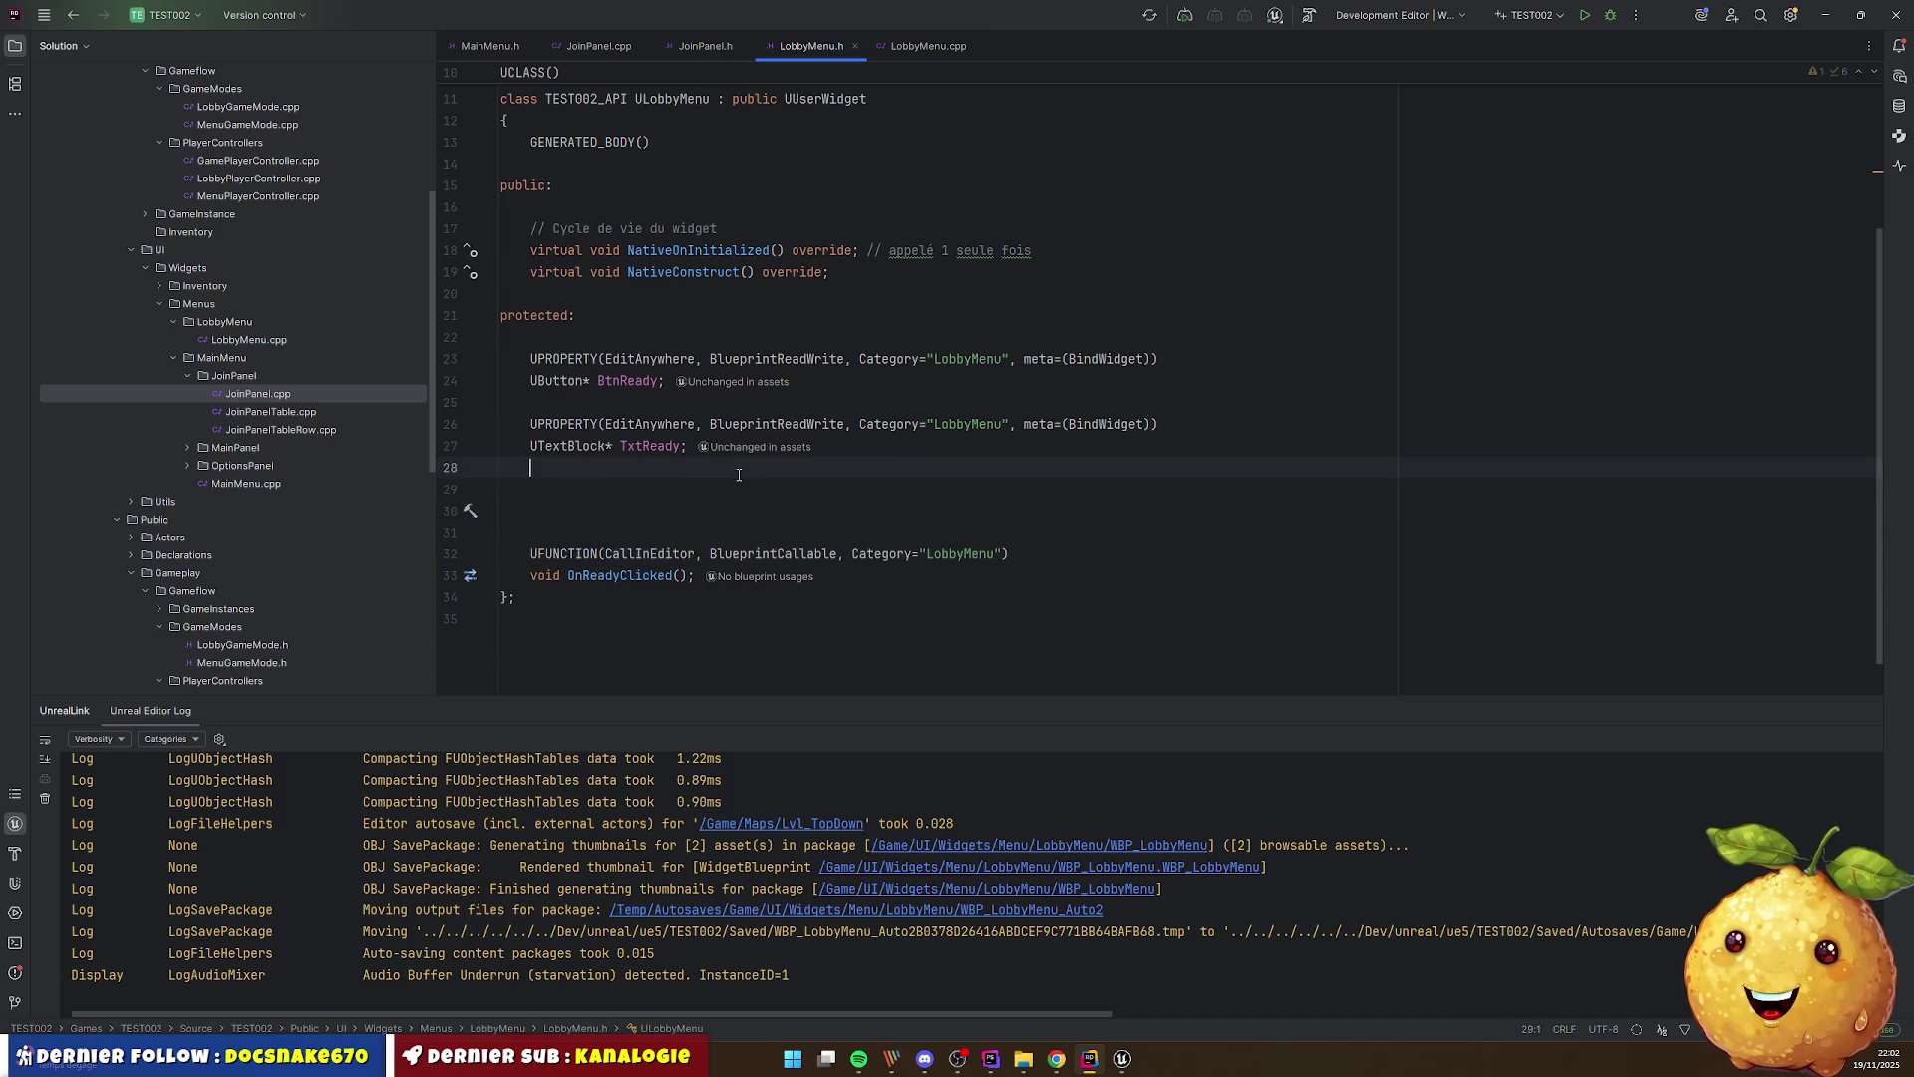
pyautogui.press('Up')
pyautogui.press('Up')
pyautogui.press('Up')
pyautogui.press('Return')
pyautogui.press('Return')
pyautogui.press('Up')
pyautogui.hotkey('ctrl', 'v')
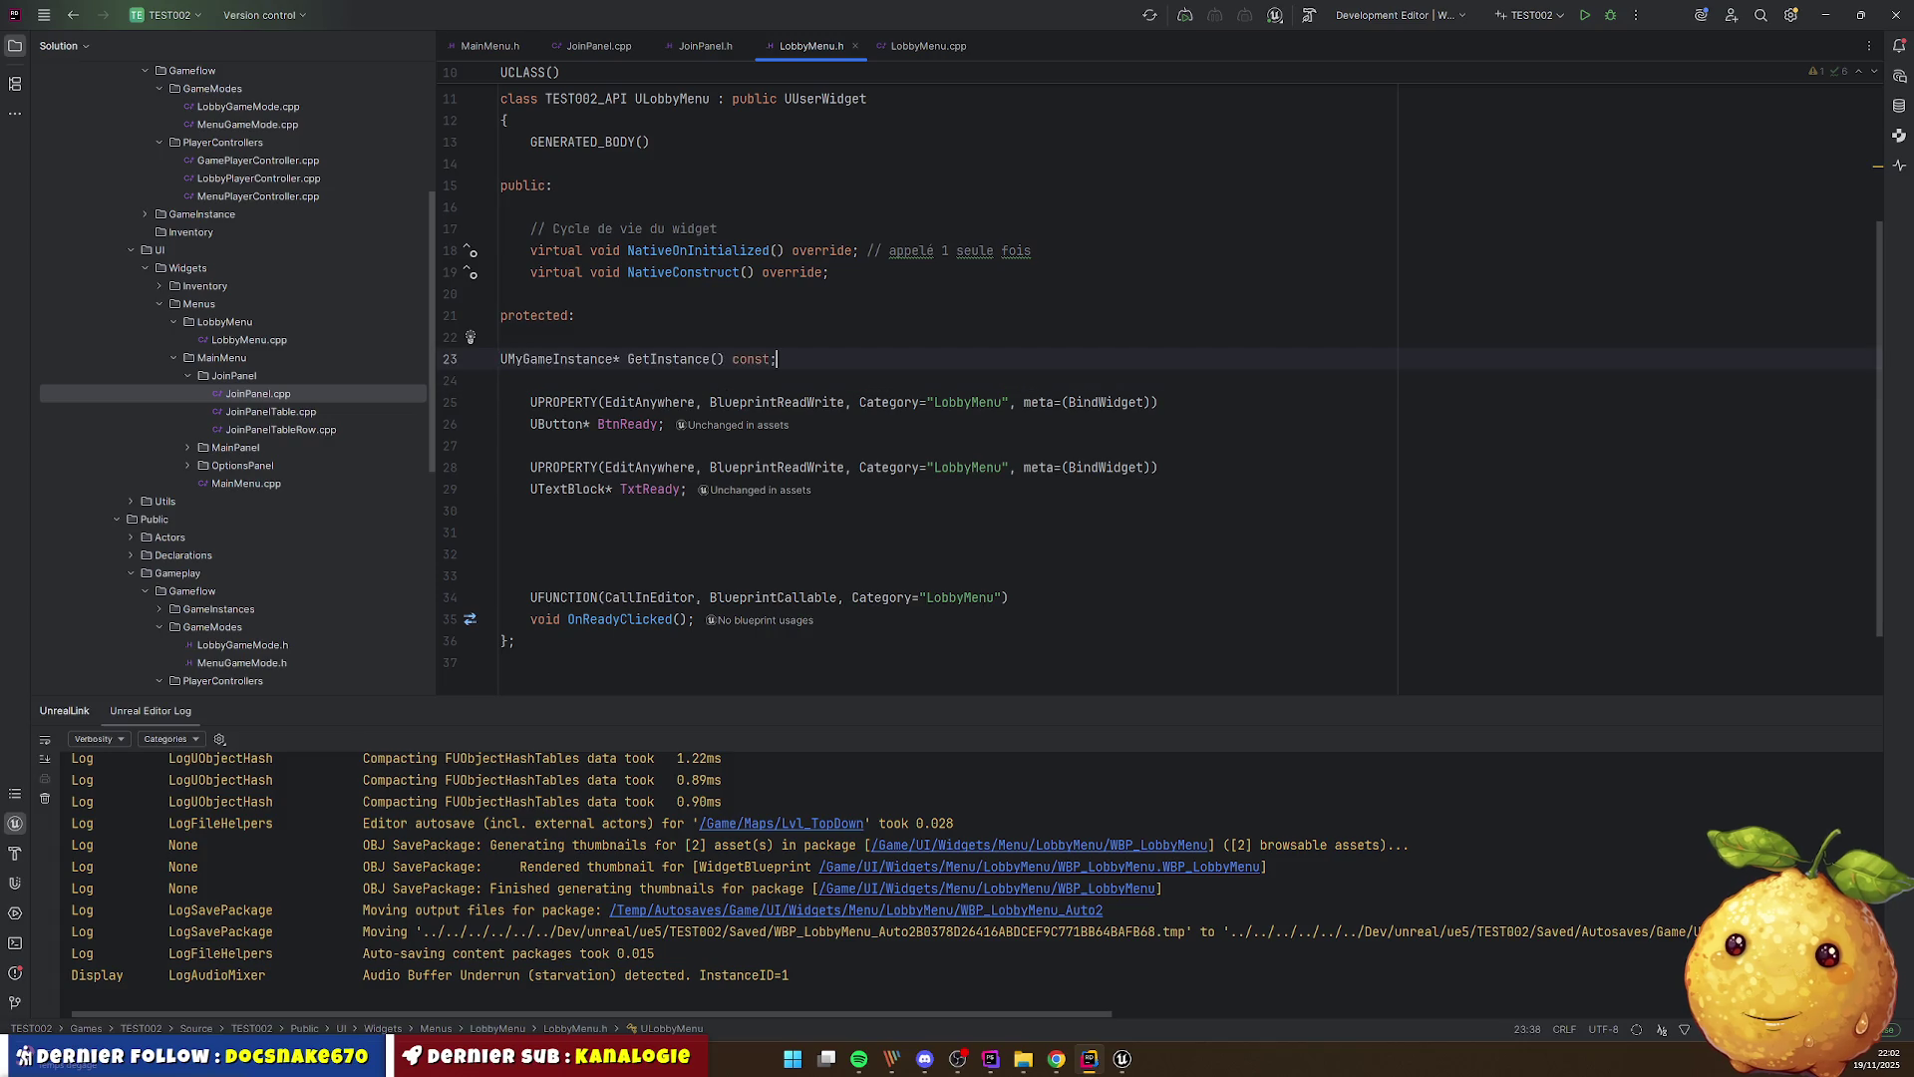
pyautogui.press('Home')
pyautogui.hotkey('shift', 'Tab')
pyautogui.press('Down')
pyautogui.press('Down')
pyautogui.press('Down')
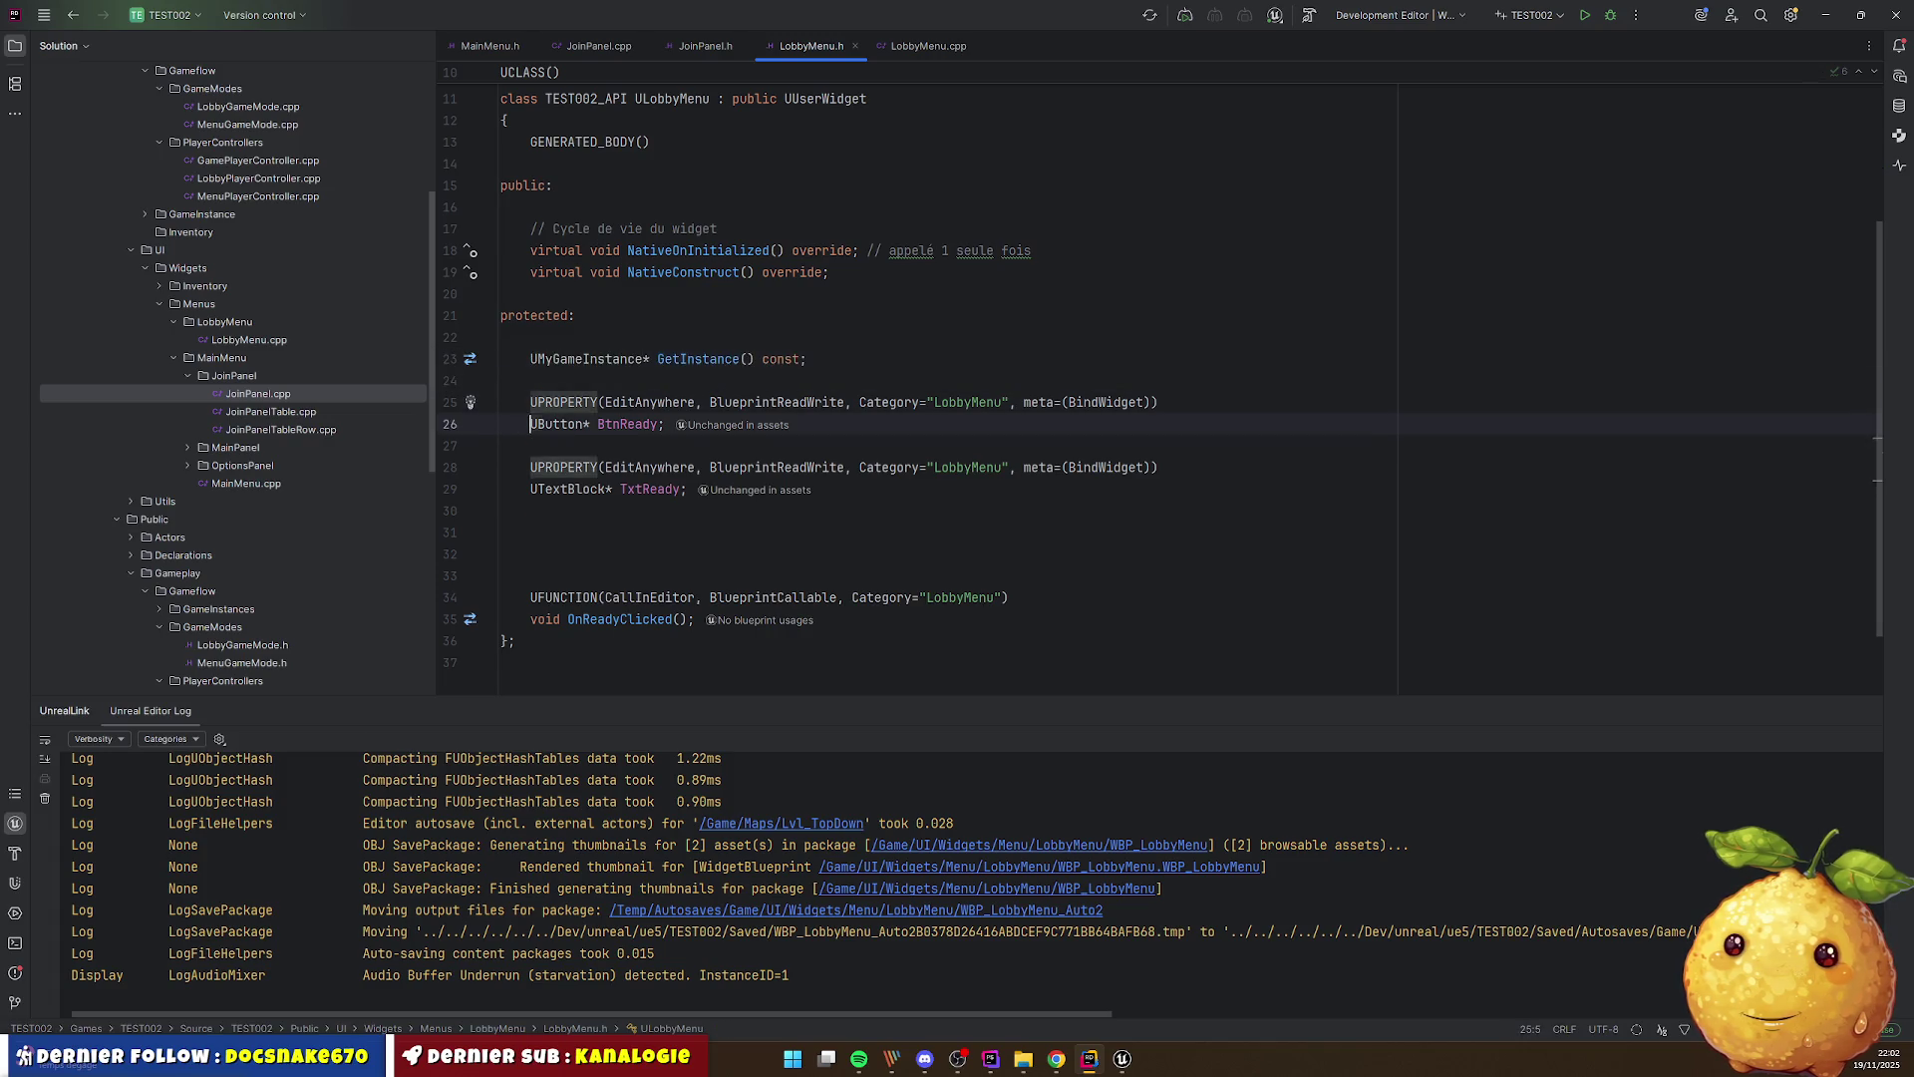
pyautogui.press('Delete')
pyautogui.press('Delete')
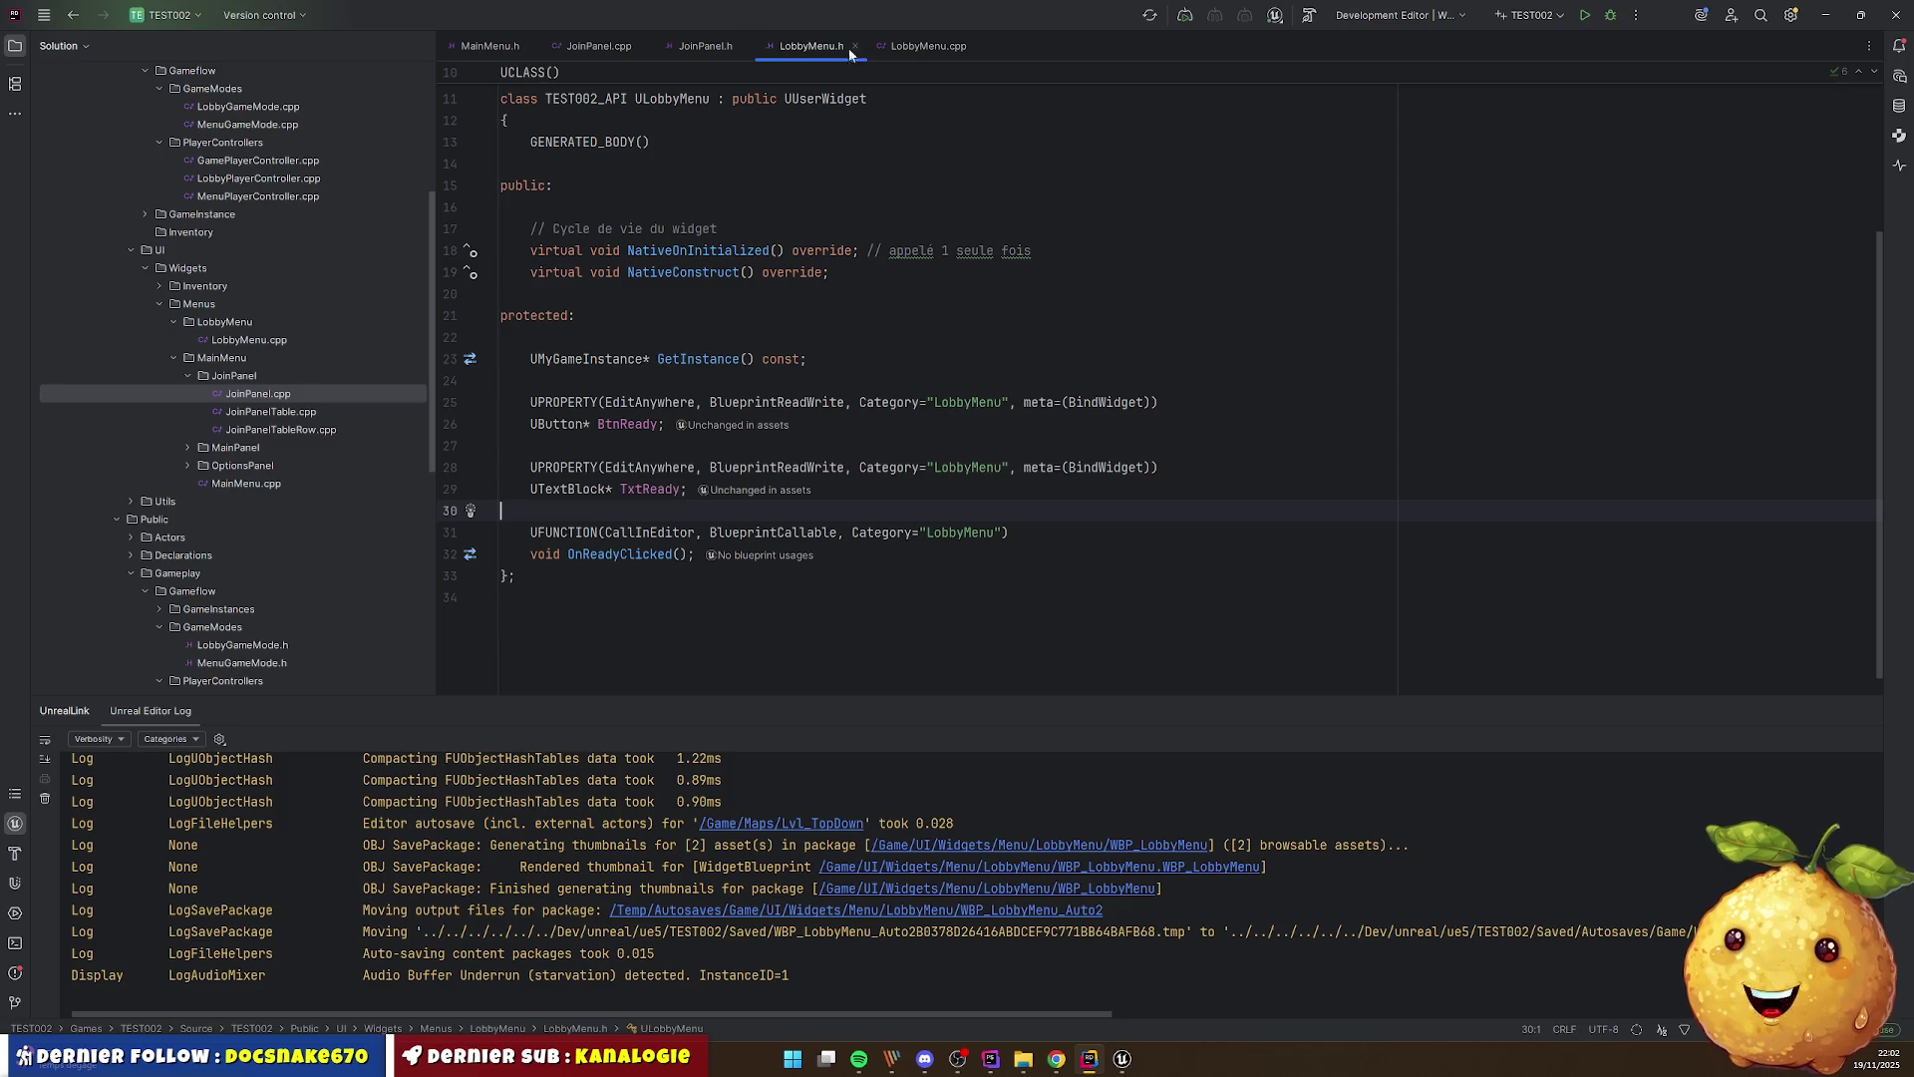
pyautogui.click(912, 46)
pyautogui.click(726, 402)
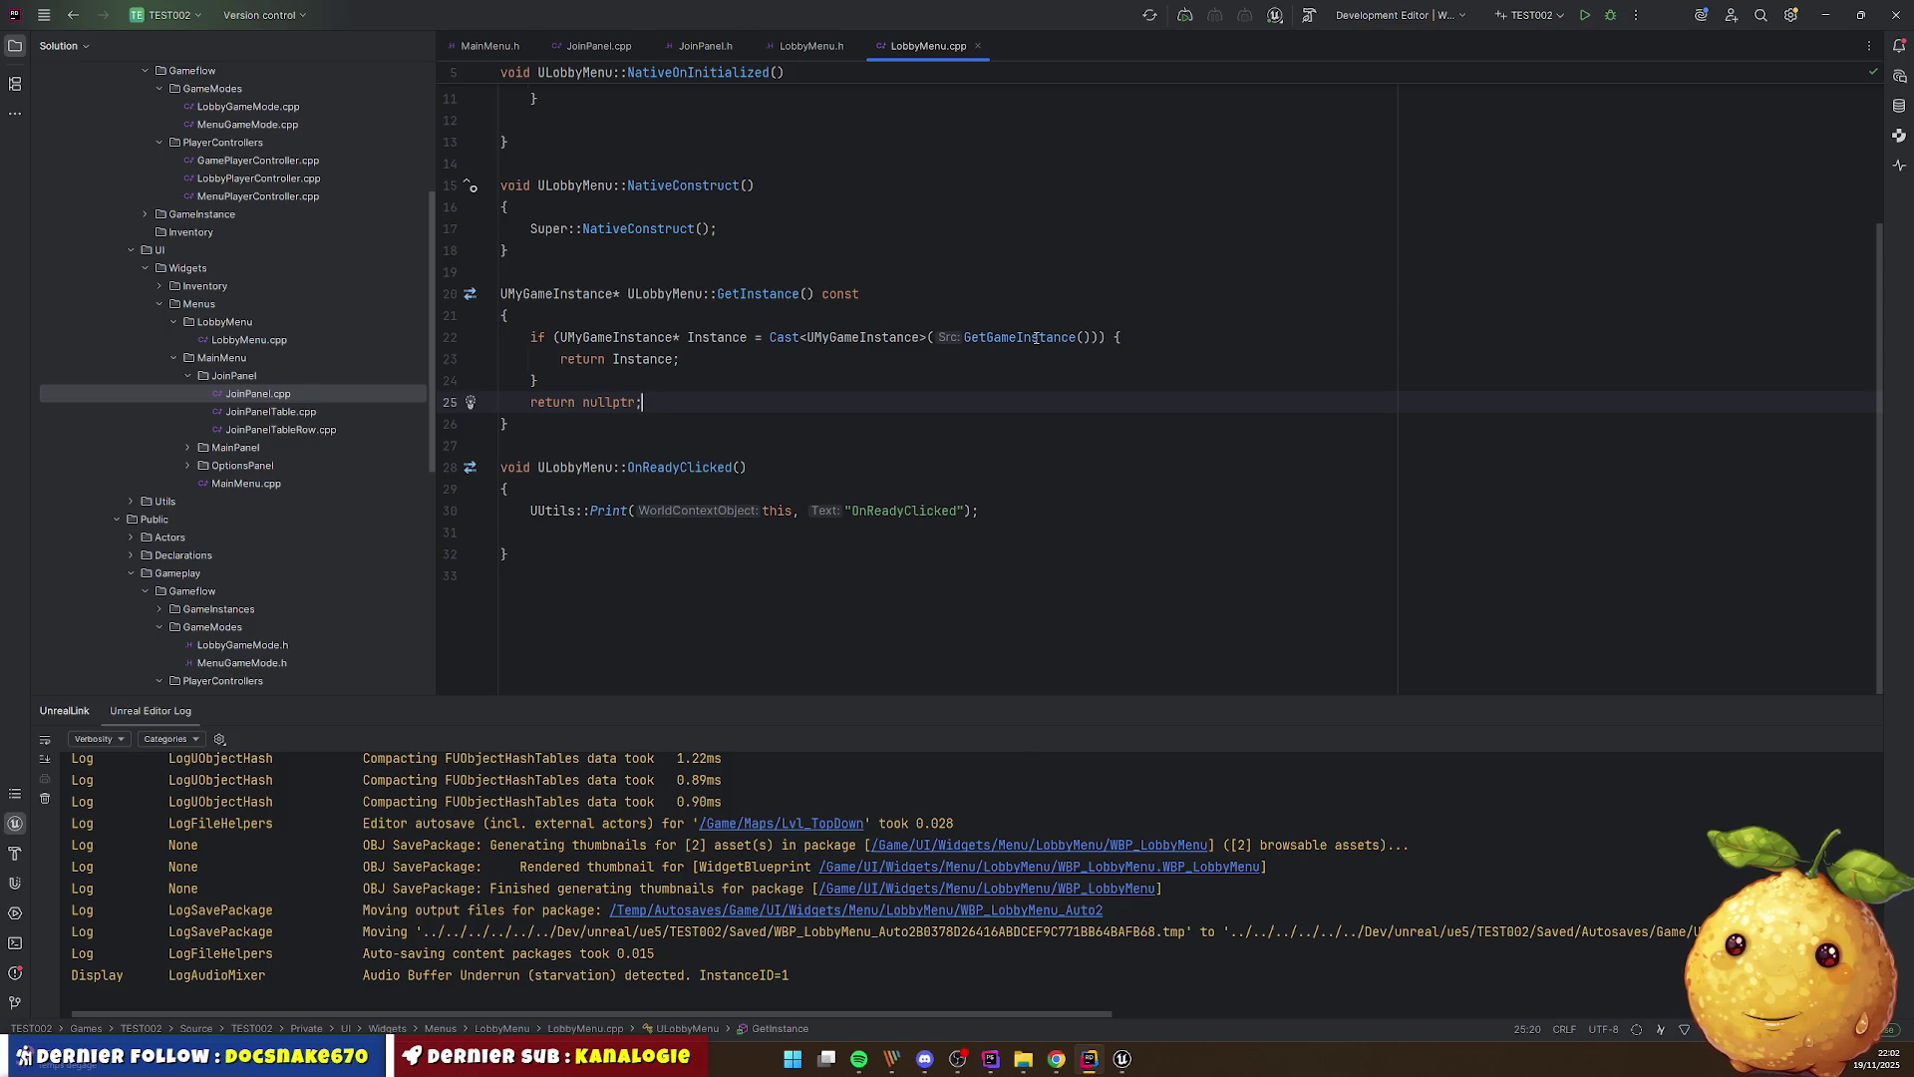
# Expand the Utils folder in the Solution tree and open Utils.cpp to view UUtils::Print
pyautogui.moveTo(1036, 339)
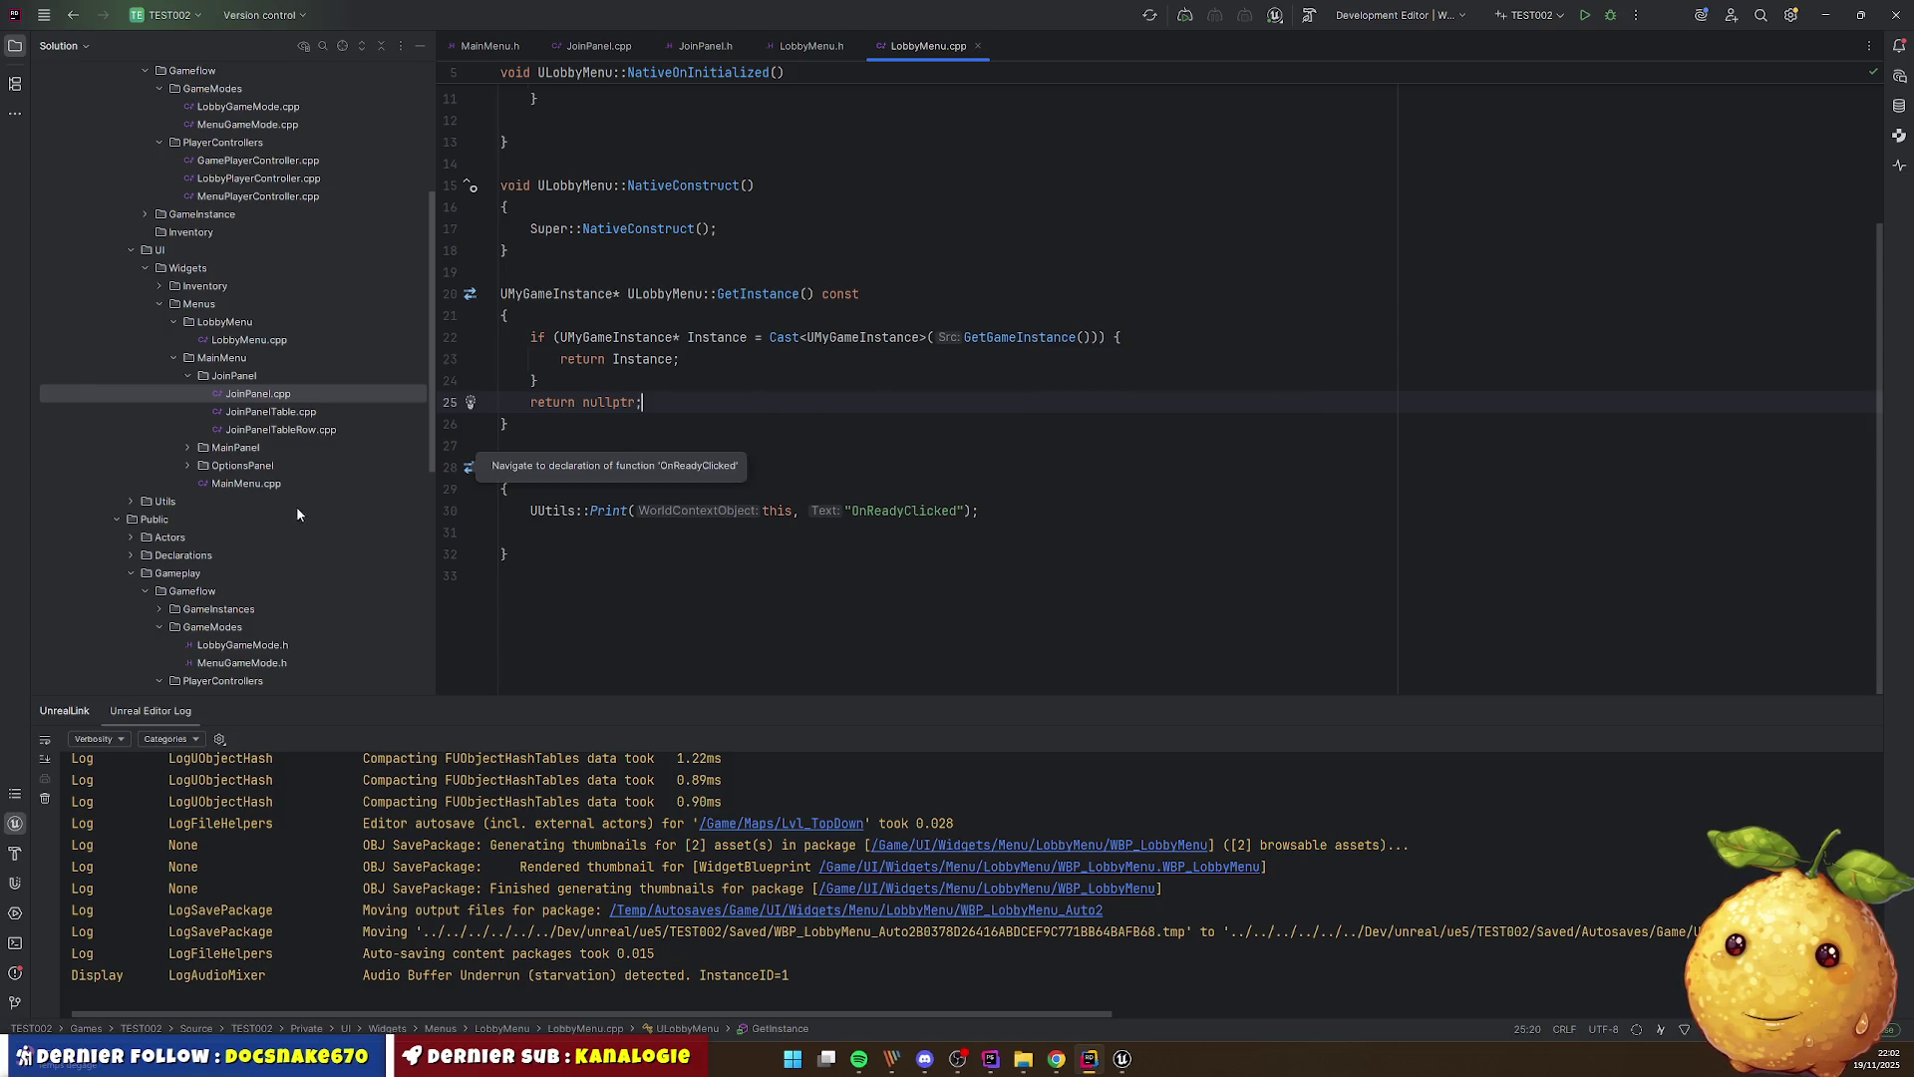
pyautogui.doubleClick(168, 502)
pyautogui.doubleClick(200, 467)
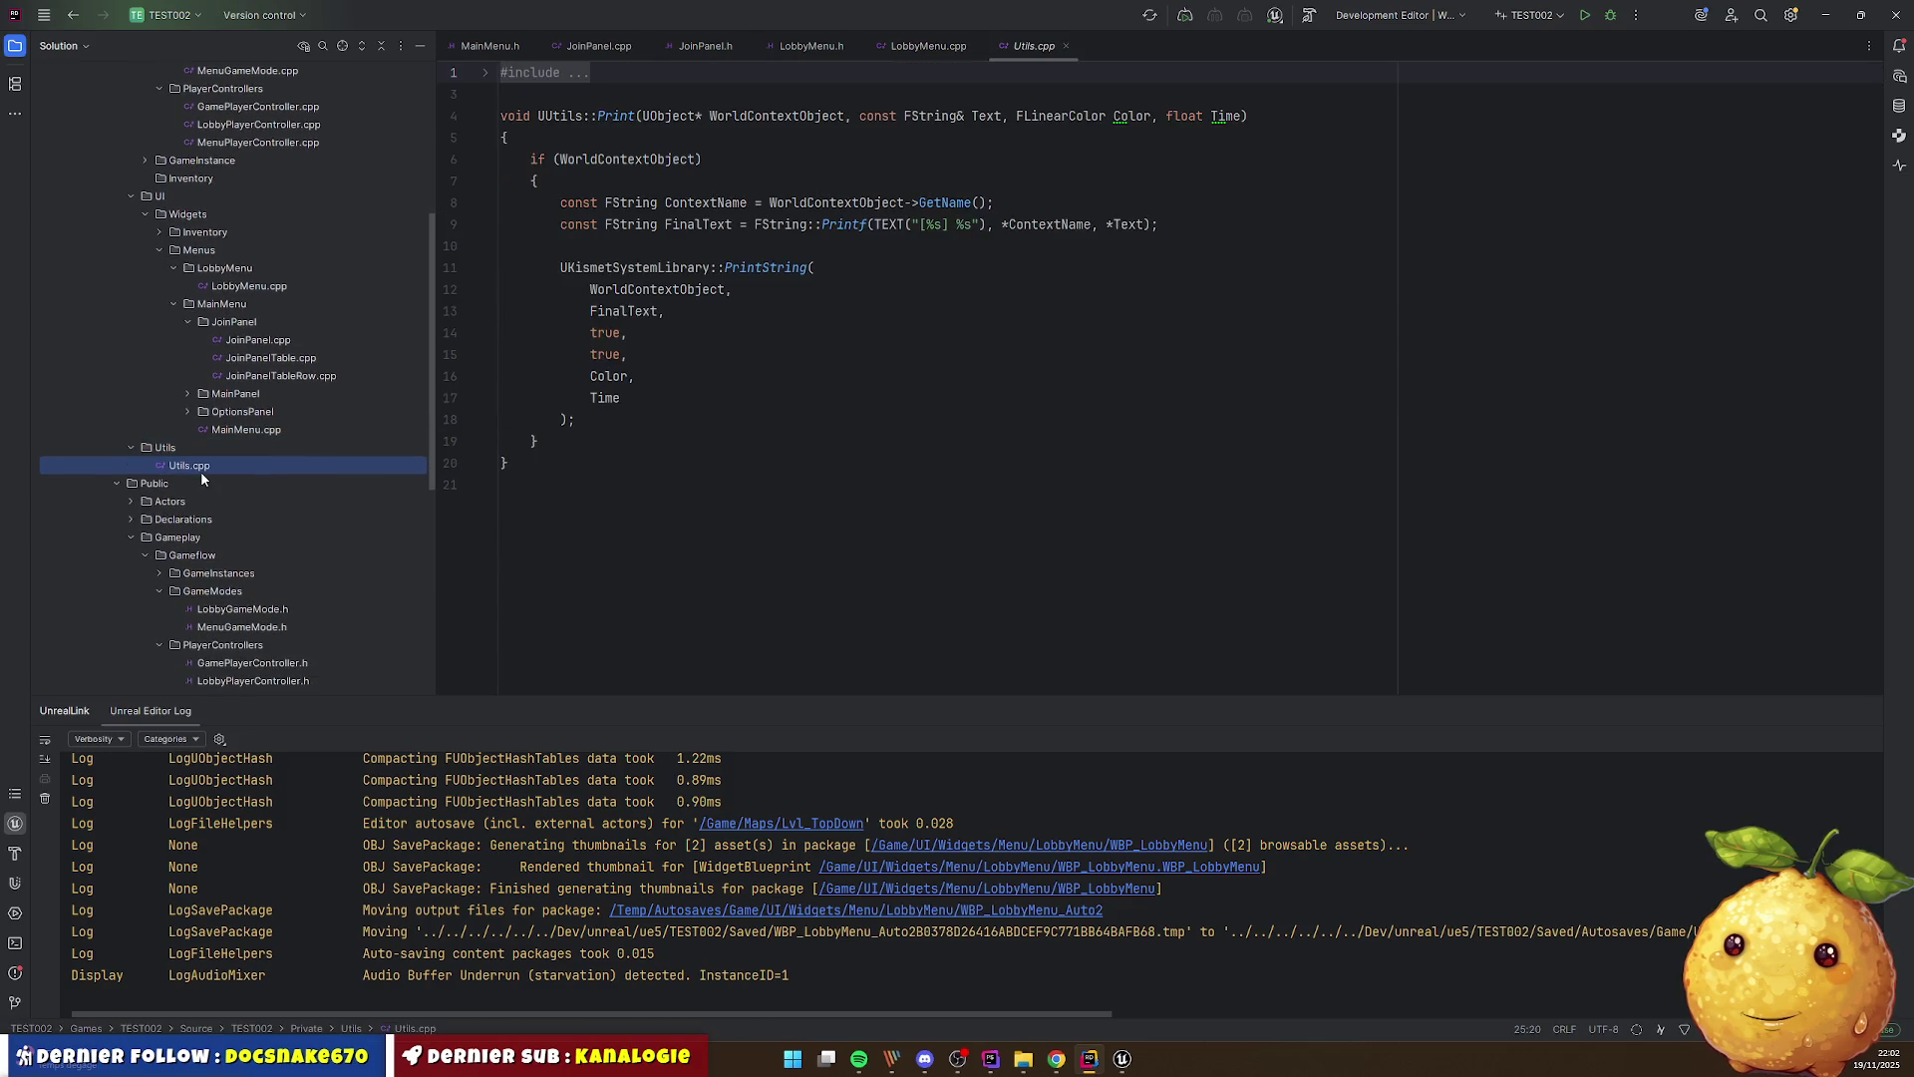
pyautogui.click(174, 452)
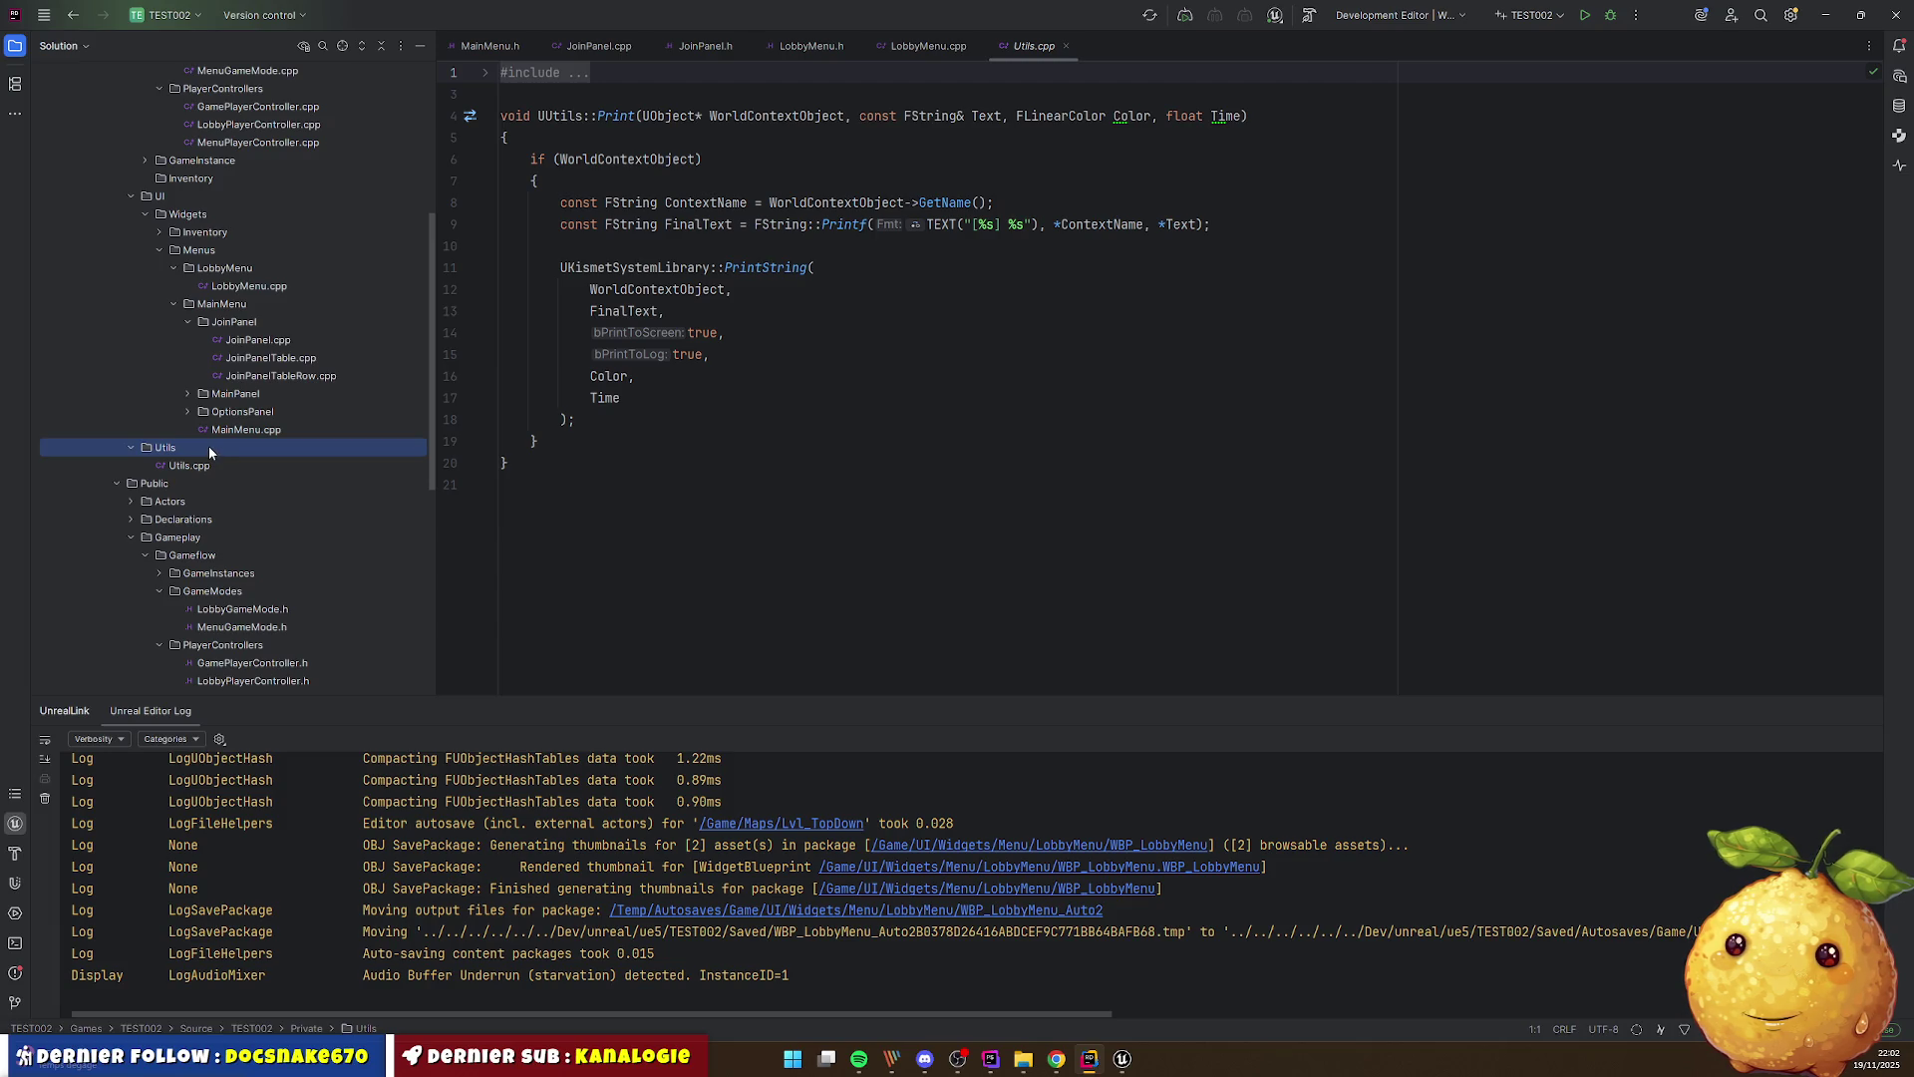
pyautogui.rightClick(208, 447)
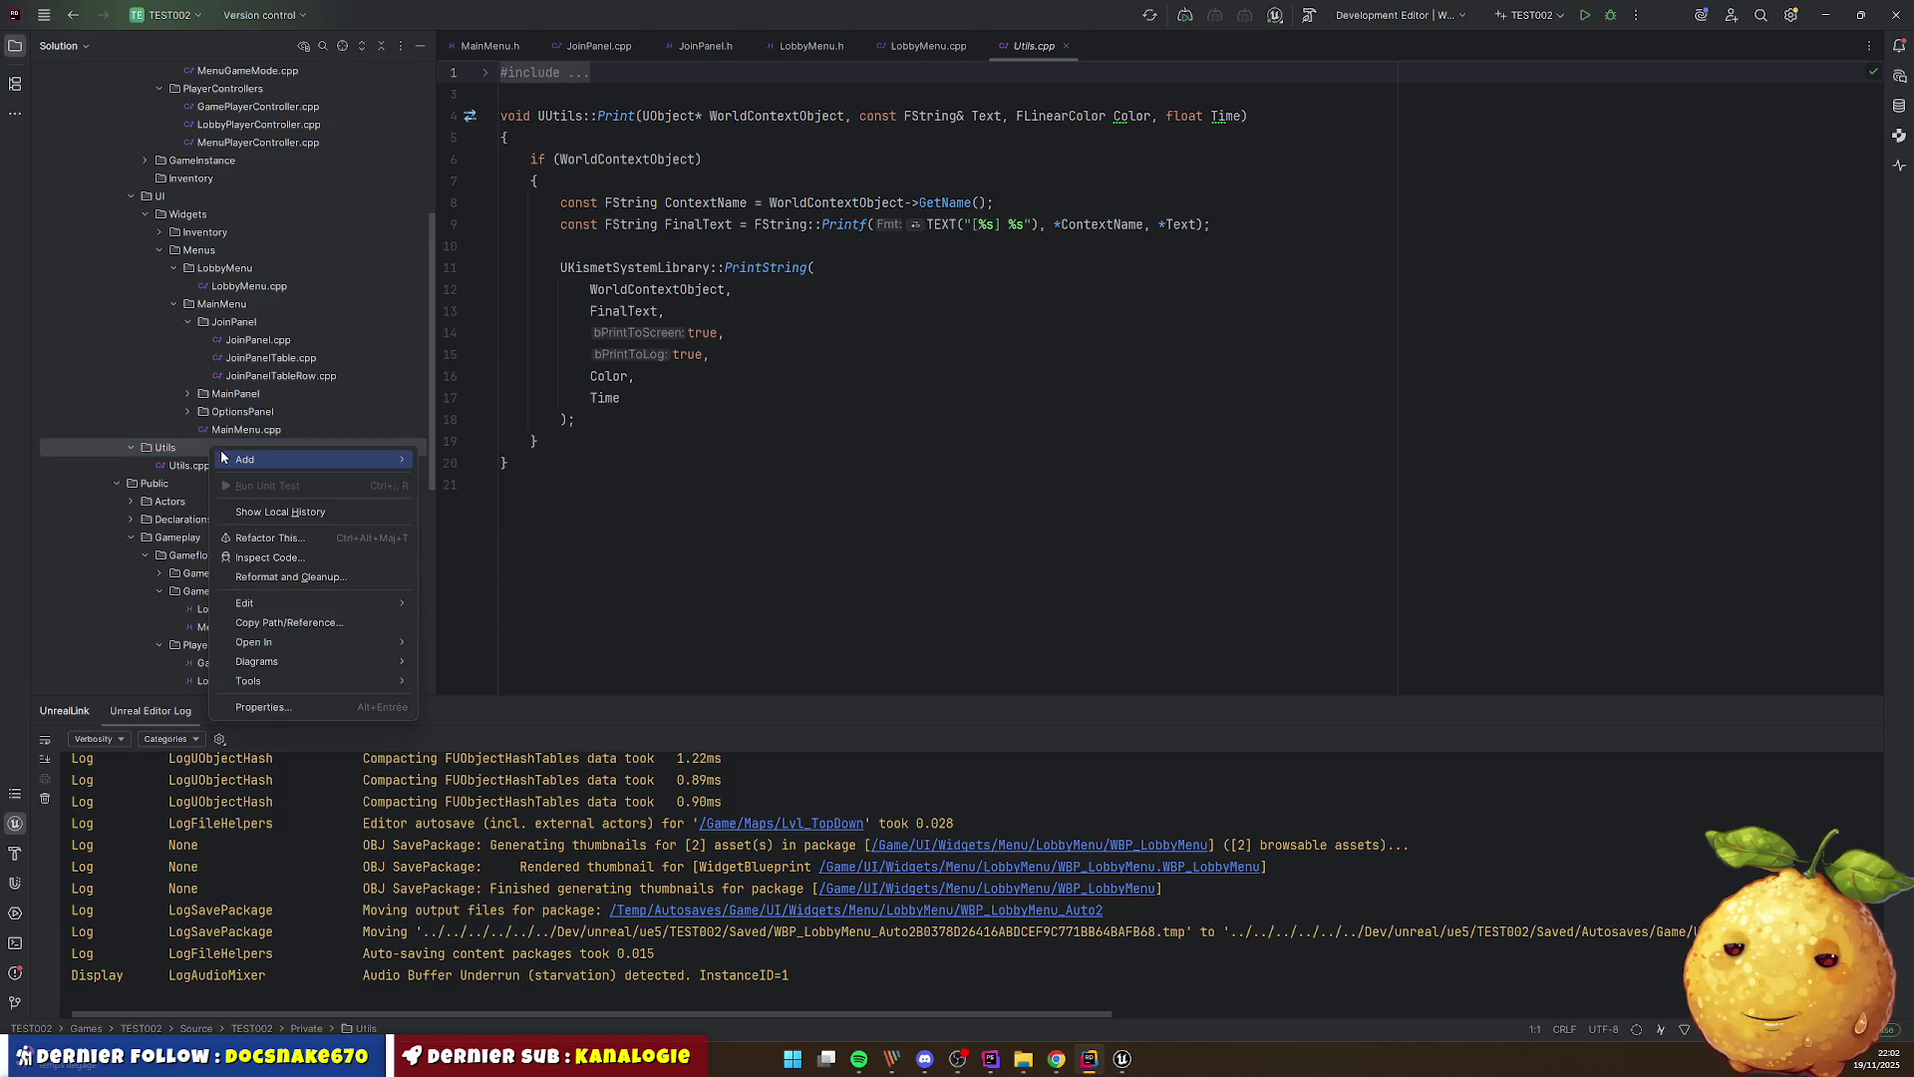
# Duplicate Utils.cpp as WidgetUtils.cpp in the Utils folder
pyautogui.press('Escape')
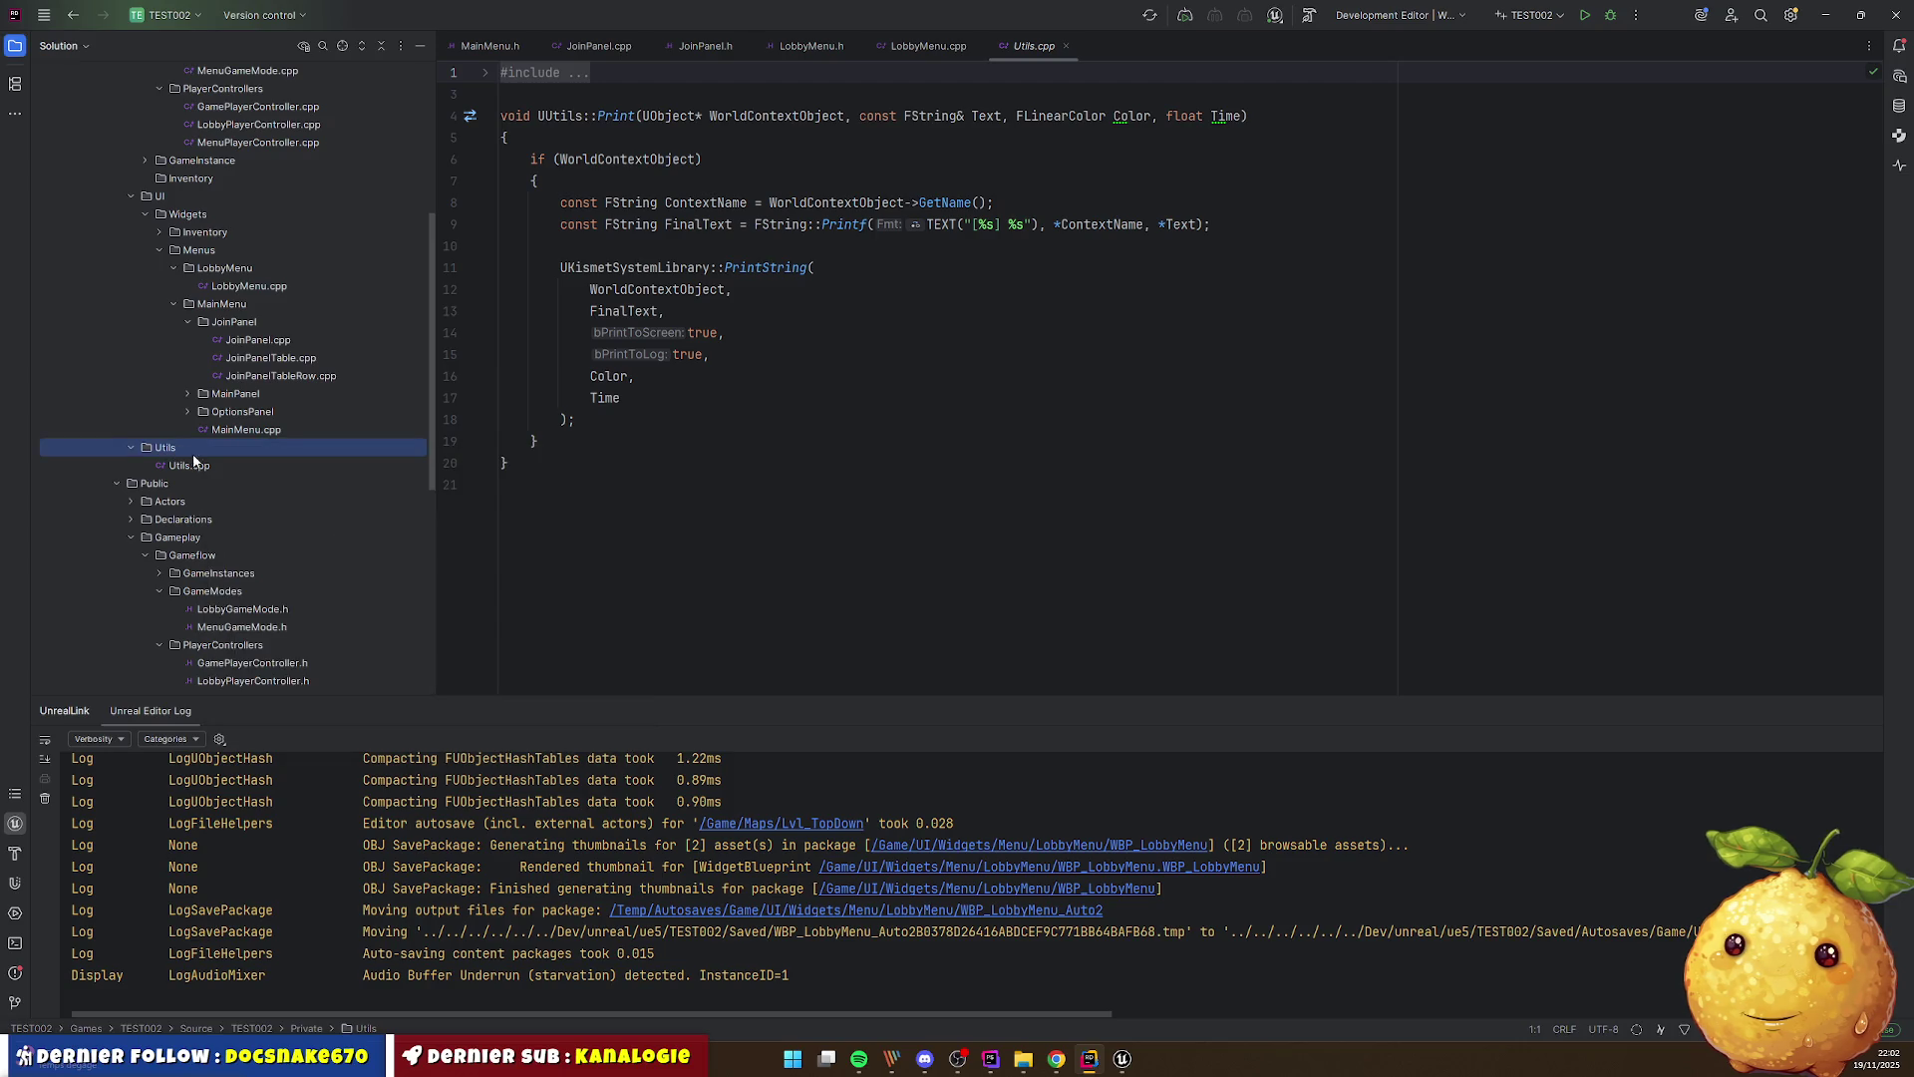
pyautogui.click(214, 464)
pyautogui.hotkey('ctrl', 'd')
pyautogui.press('Home')
pyautogui.write('Widget')
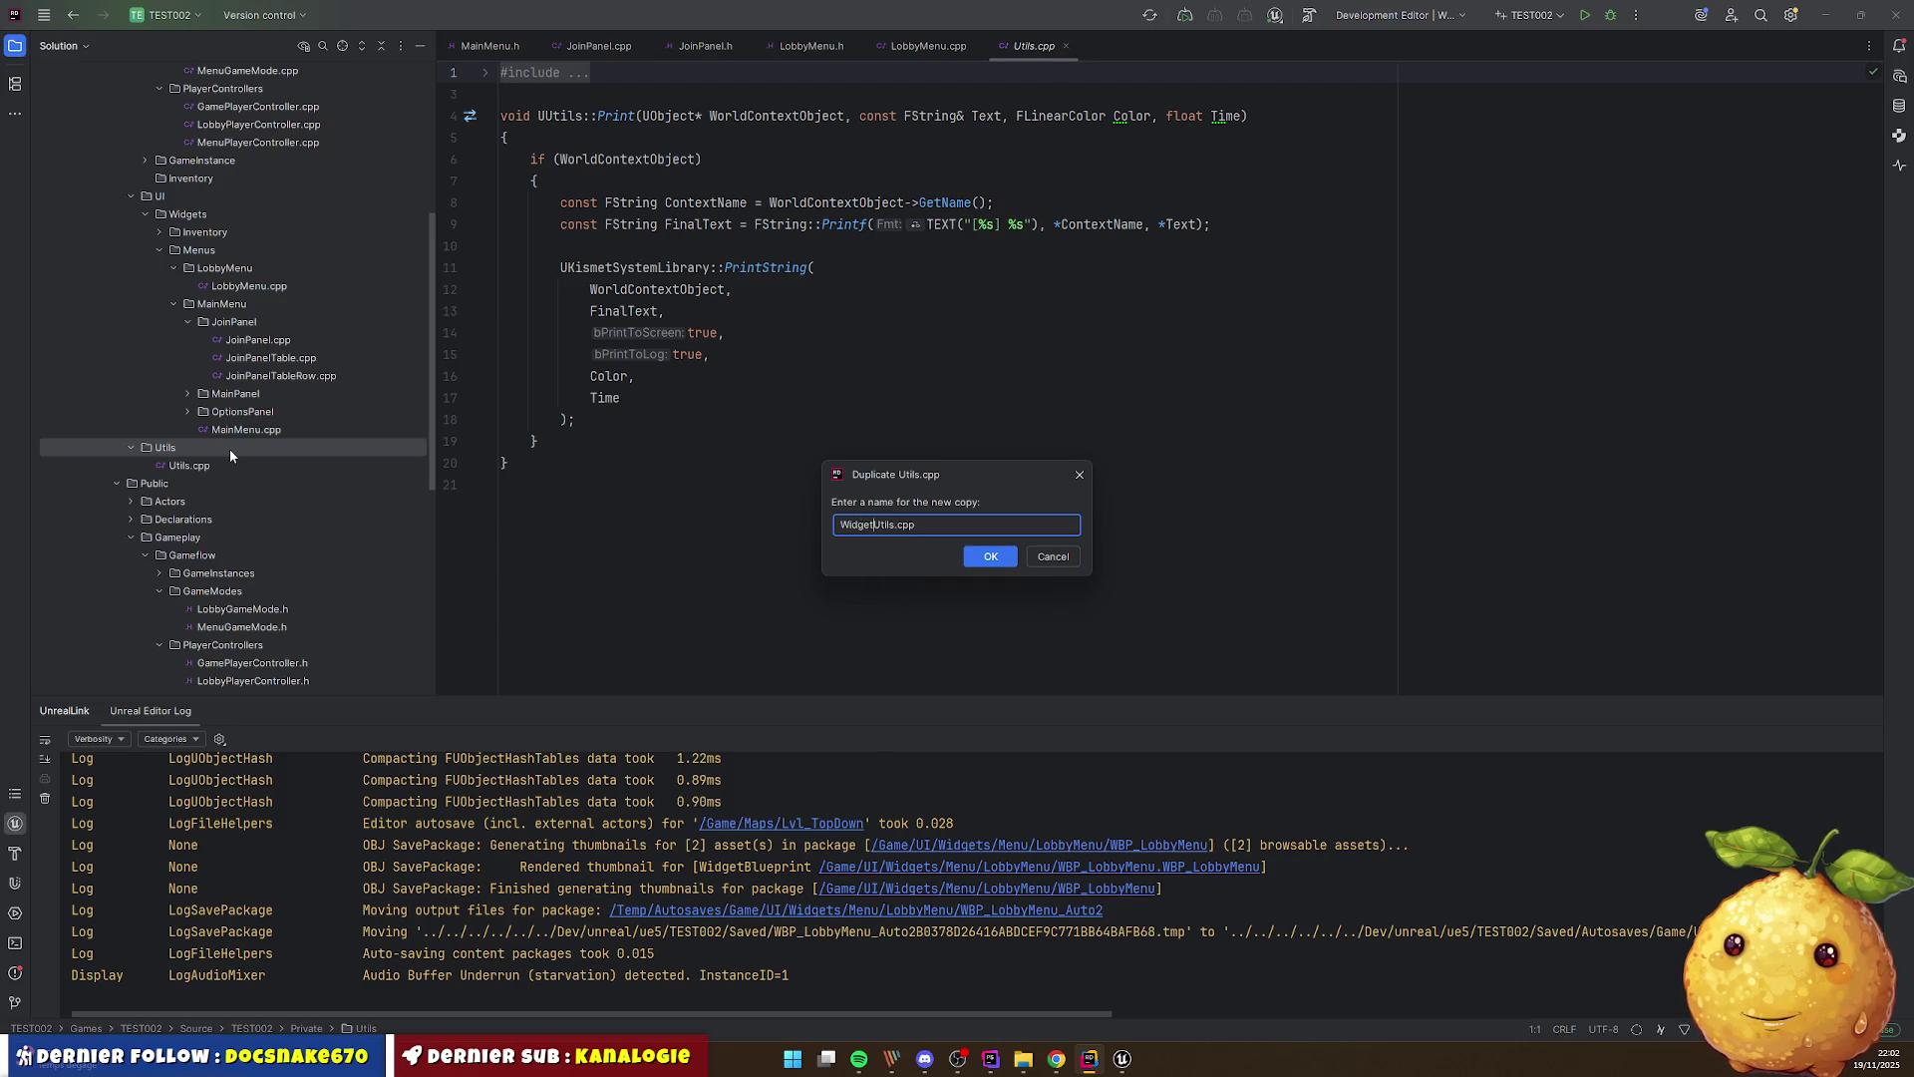
pyautogui.press('Return')
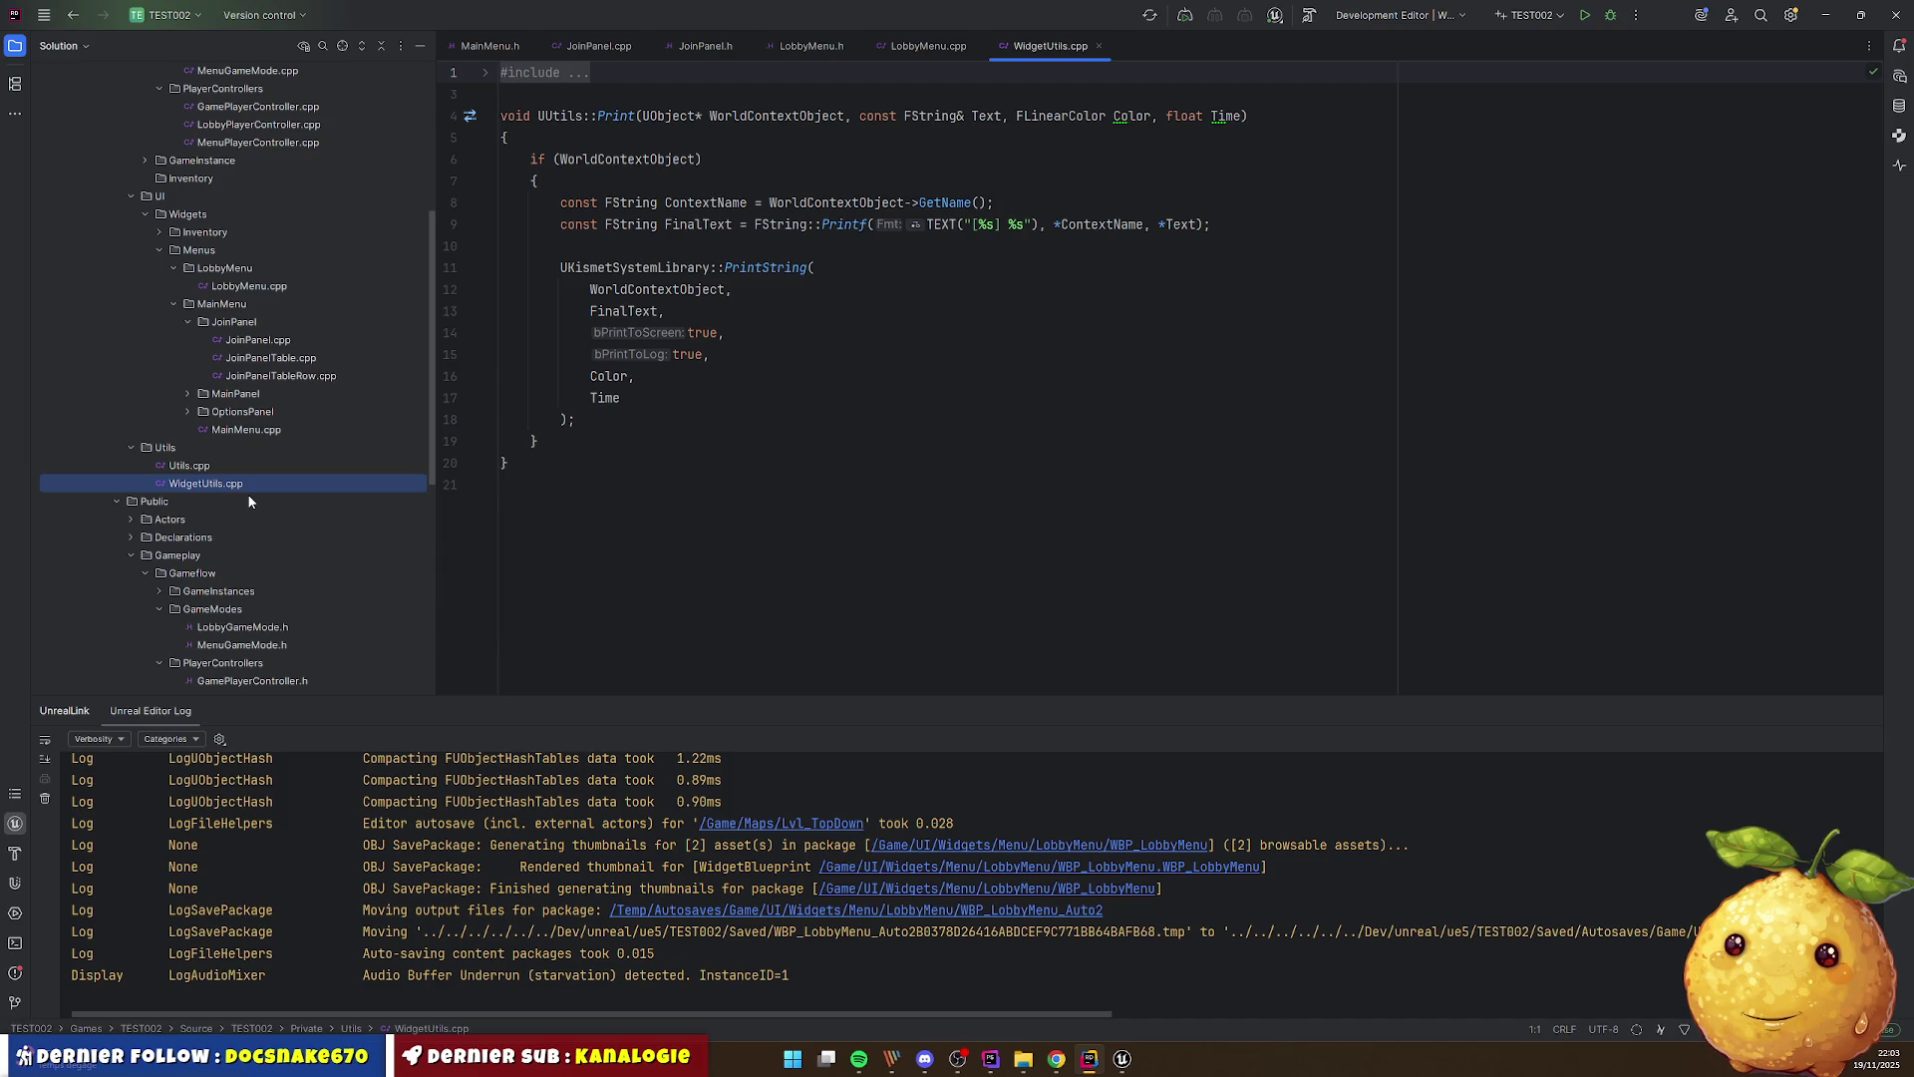
# Delete the WidgetUtils.cpp copy and confirm the removal
pyautogui.click(189, 465)
pyautogui.click(205, 483)
pyautogui.press('Delete')
pyautogui.press('Return')
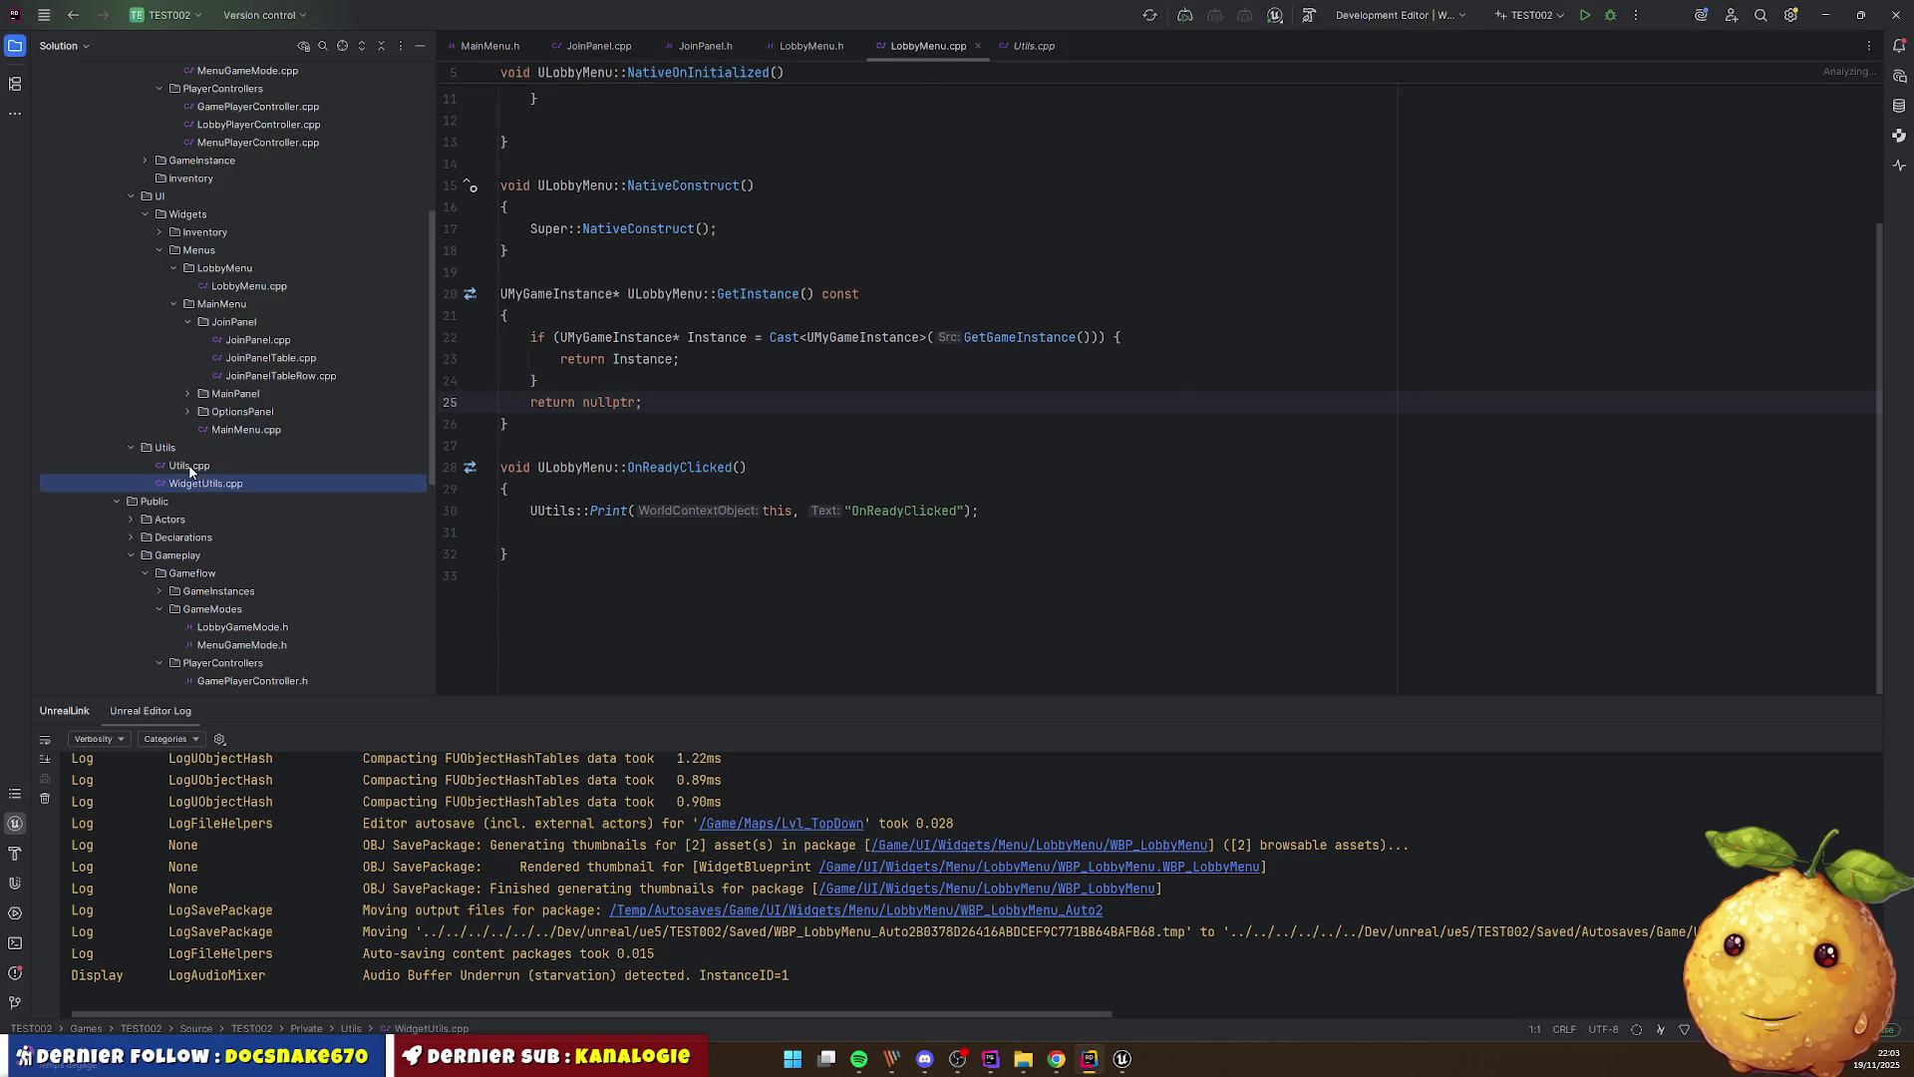
# Copy the GetInstance function from LobbyMenu.cpp and paste it after Print in Utils.cpp
pyautogui.click(524, 448)
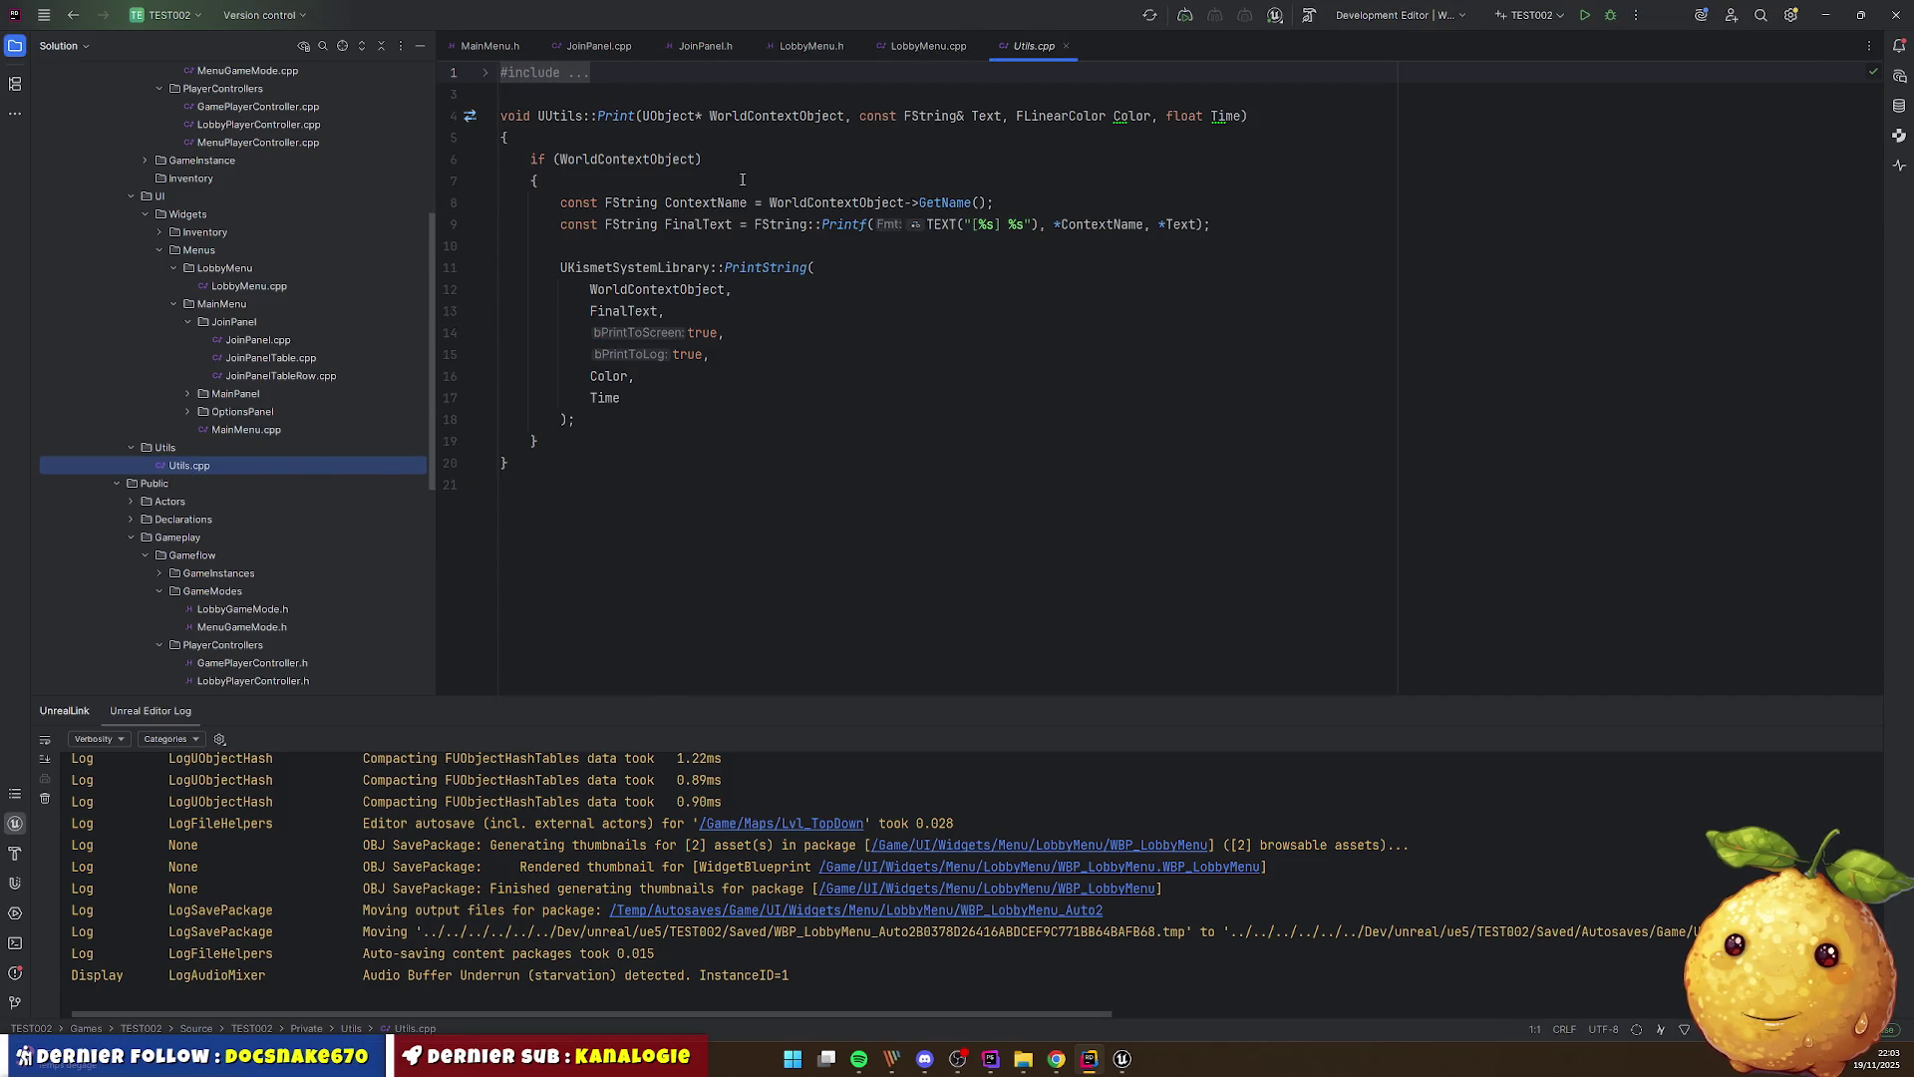
pyautogui.click(919, 45)
pyautogui.moveTo(577, 267)
pyautogui.mouseDown()
pyautogui.moveTo(558, 409)
pyautogui.moveTo(508, 424)
pyautogui.mouseUp()
pyautogui.hotkey('ctrl', 'c')
pyautogui.click(1033, 45)
pyautogui.click(508, 463)
pyautogui.press('Return')
pyautogui.press('Return')
pyautogui.hotkey('ctrl', 'v')
# Change the pasted function's qualifier to UUtils and add the UMyGameInstance header include
pyautogui.click(558, 128)
pyautogui.click(649, 530)
pyautogui.write('UUtils')
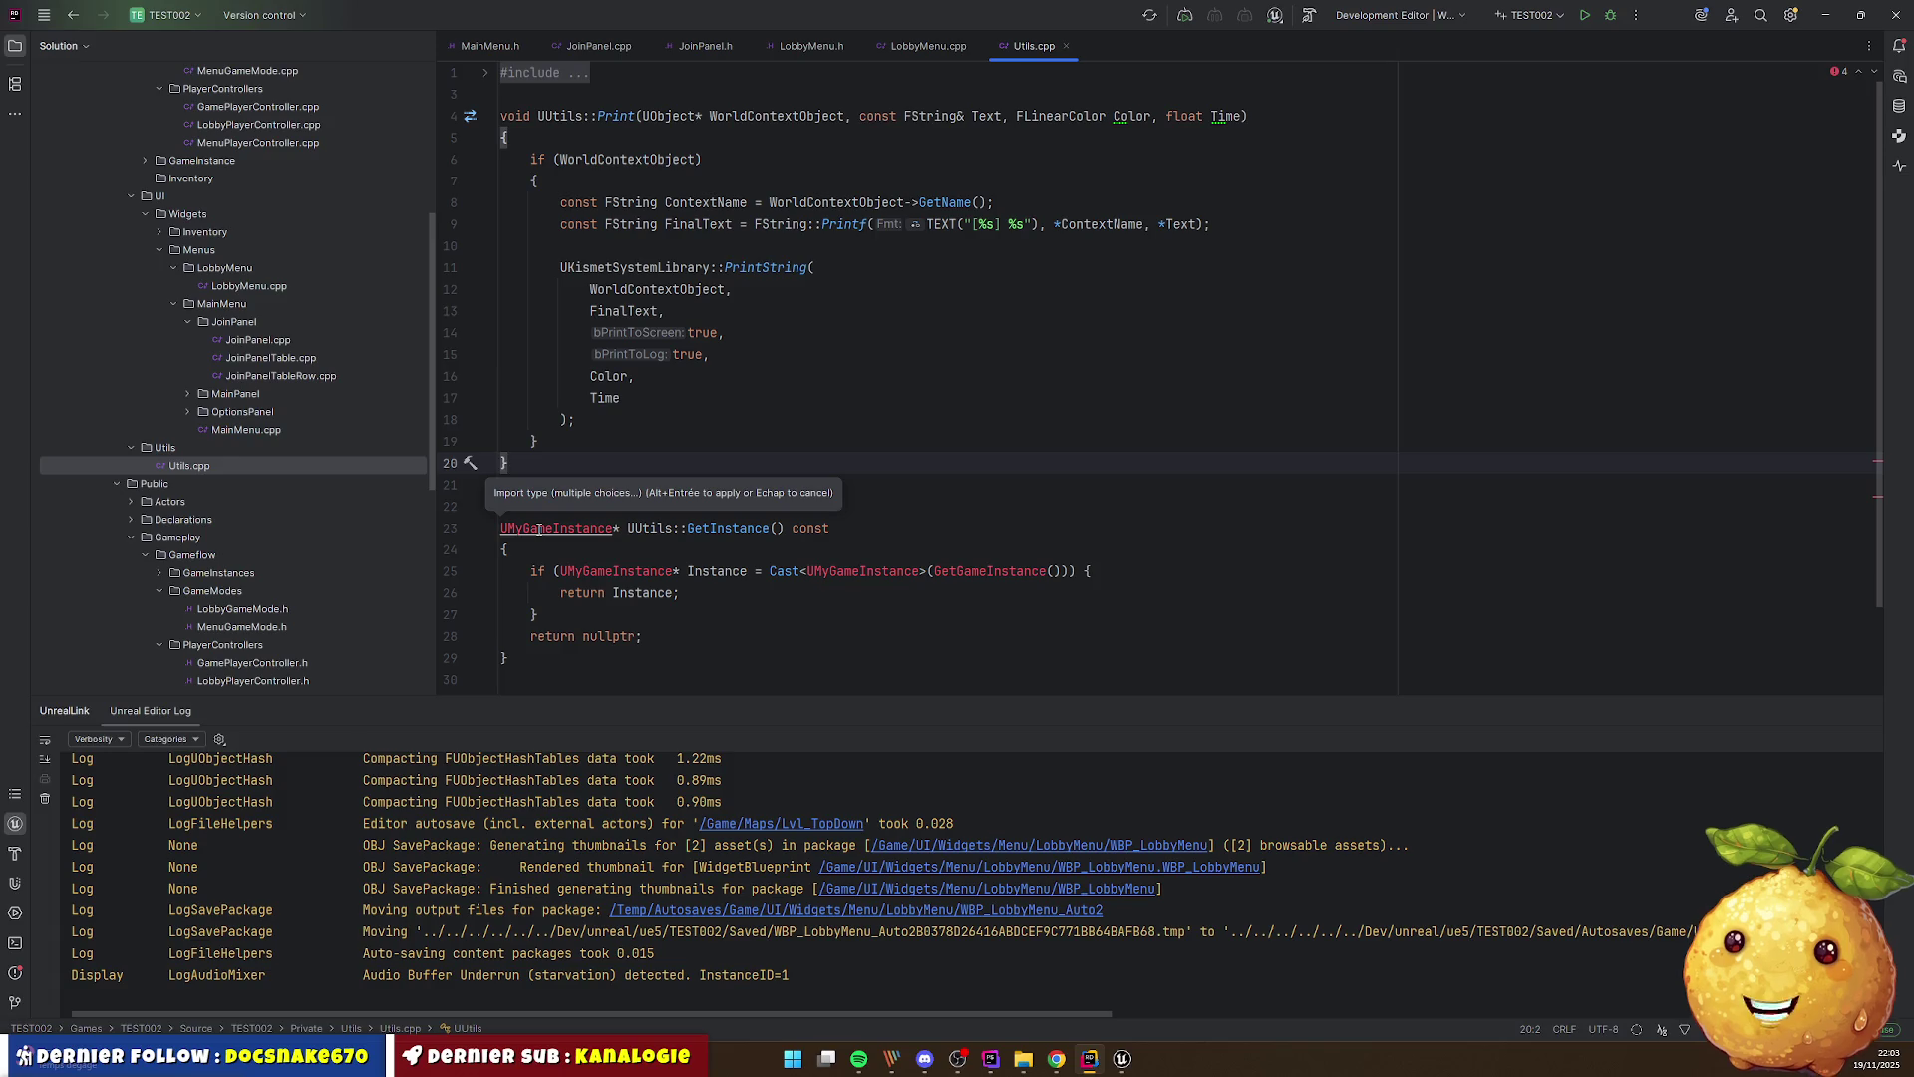
pyautogui.doubleClick(538, 530)
pyautogui.hotkey('ctrl', 'space')
pyautogui.press('Return')
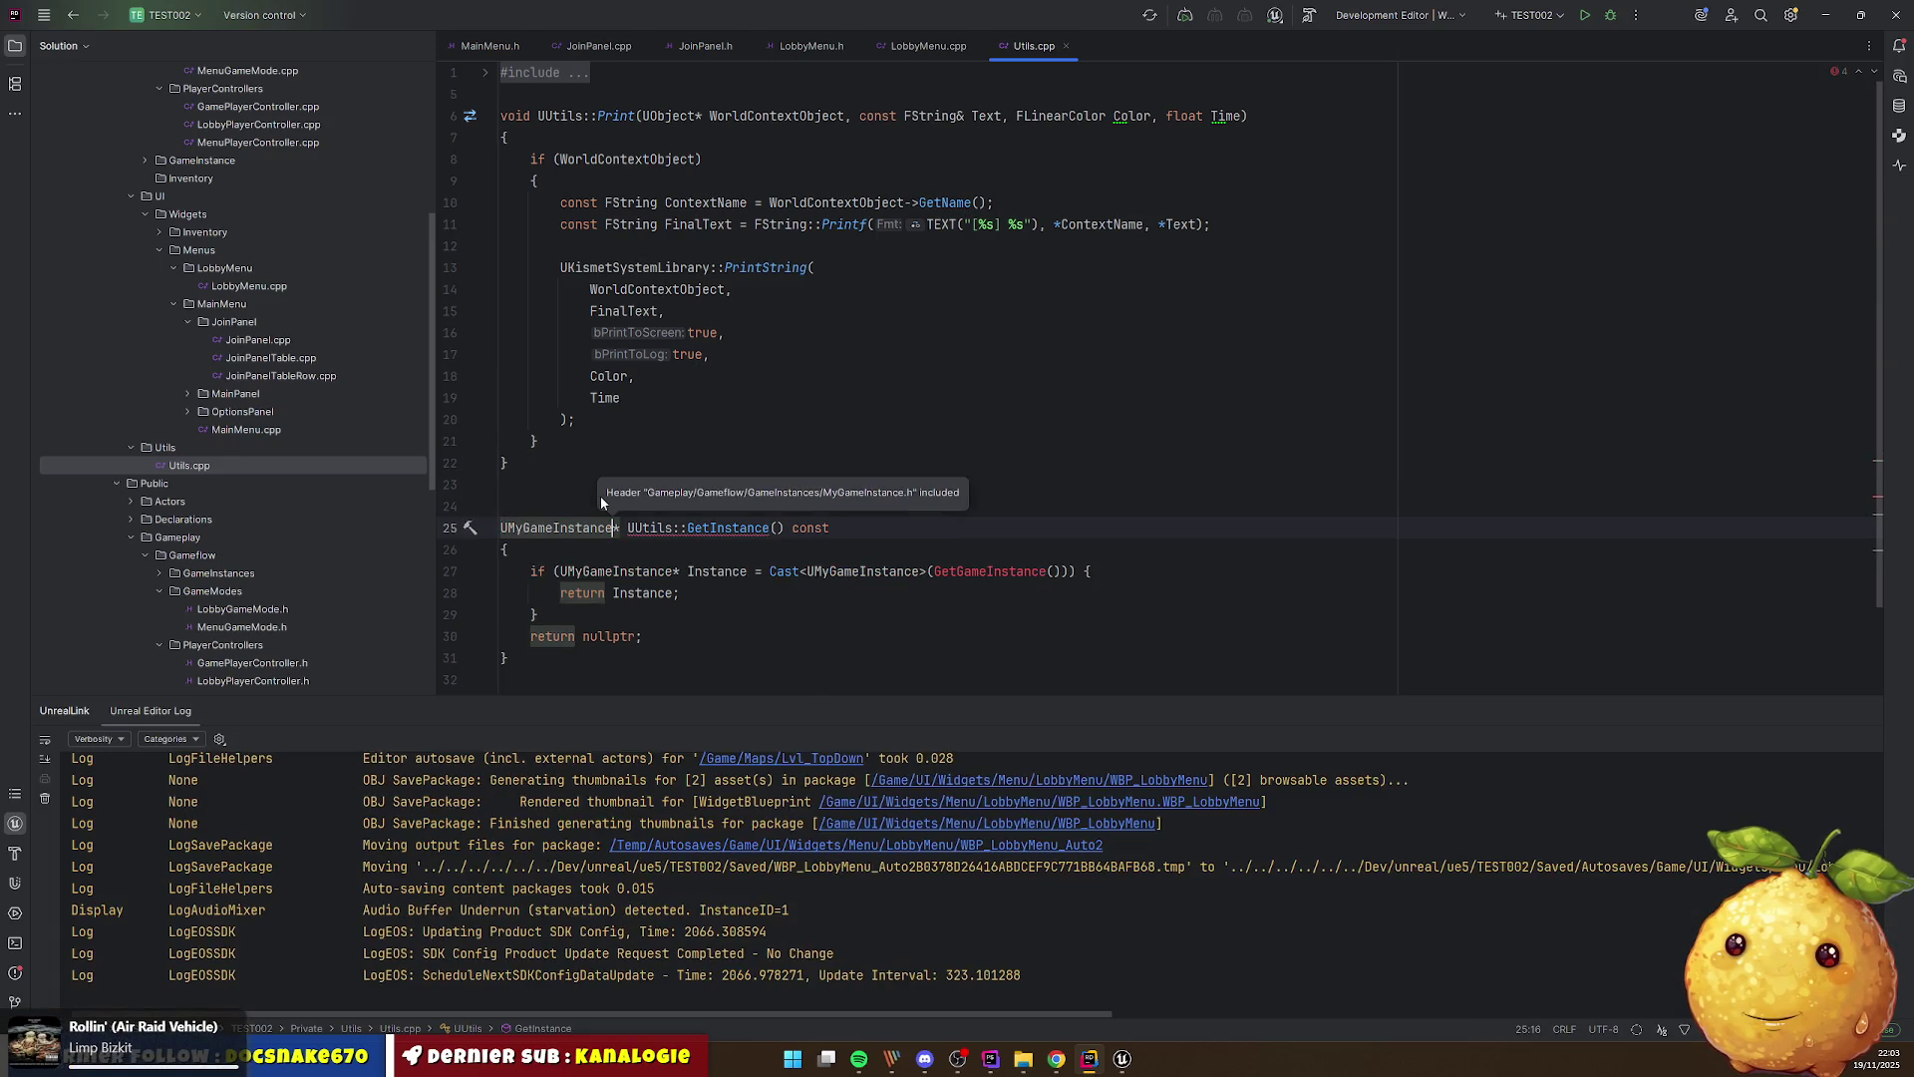
# Select the GetInstance declaration in LobbyMenu and go to the UUtils declaration in Utils.h
pyautogui.click(921, 51)
pyautogui.click(757, 295)
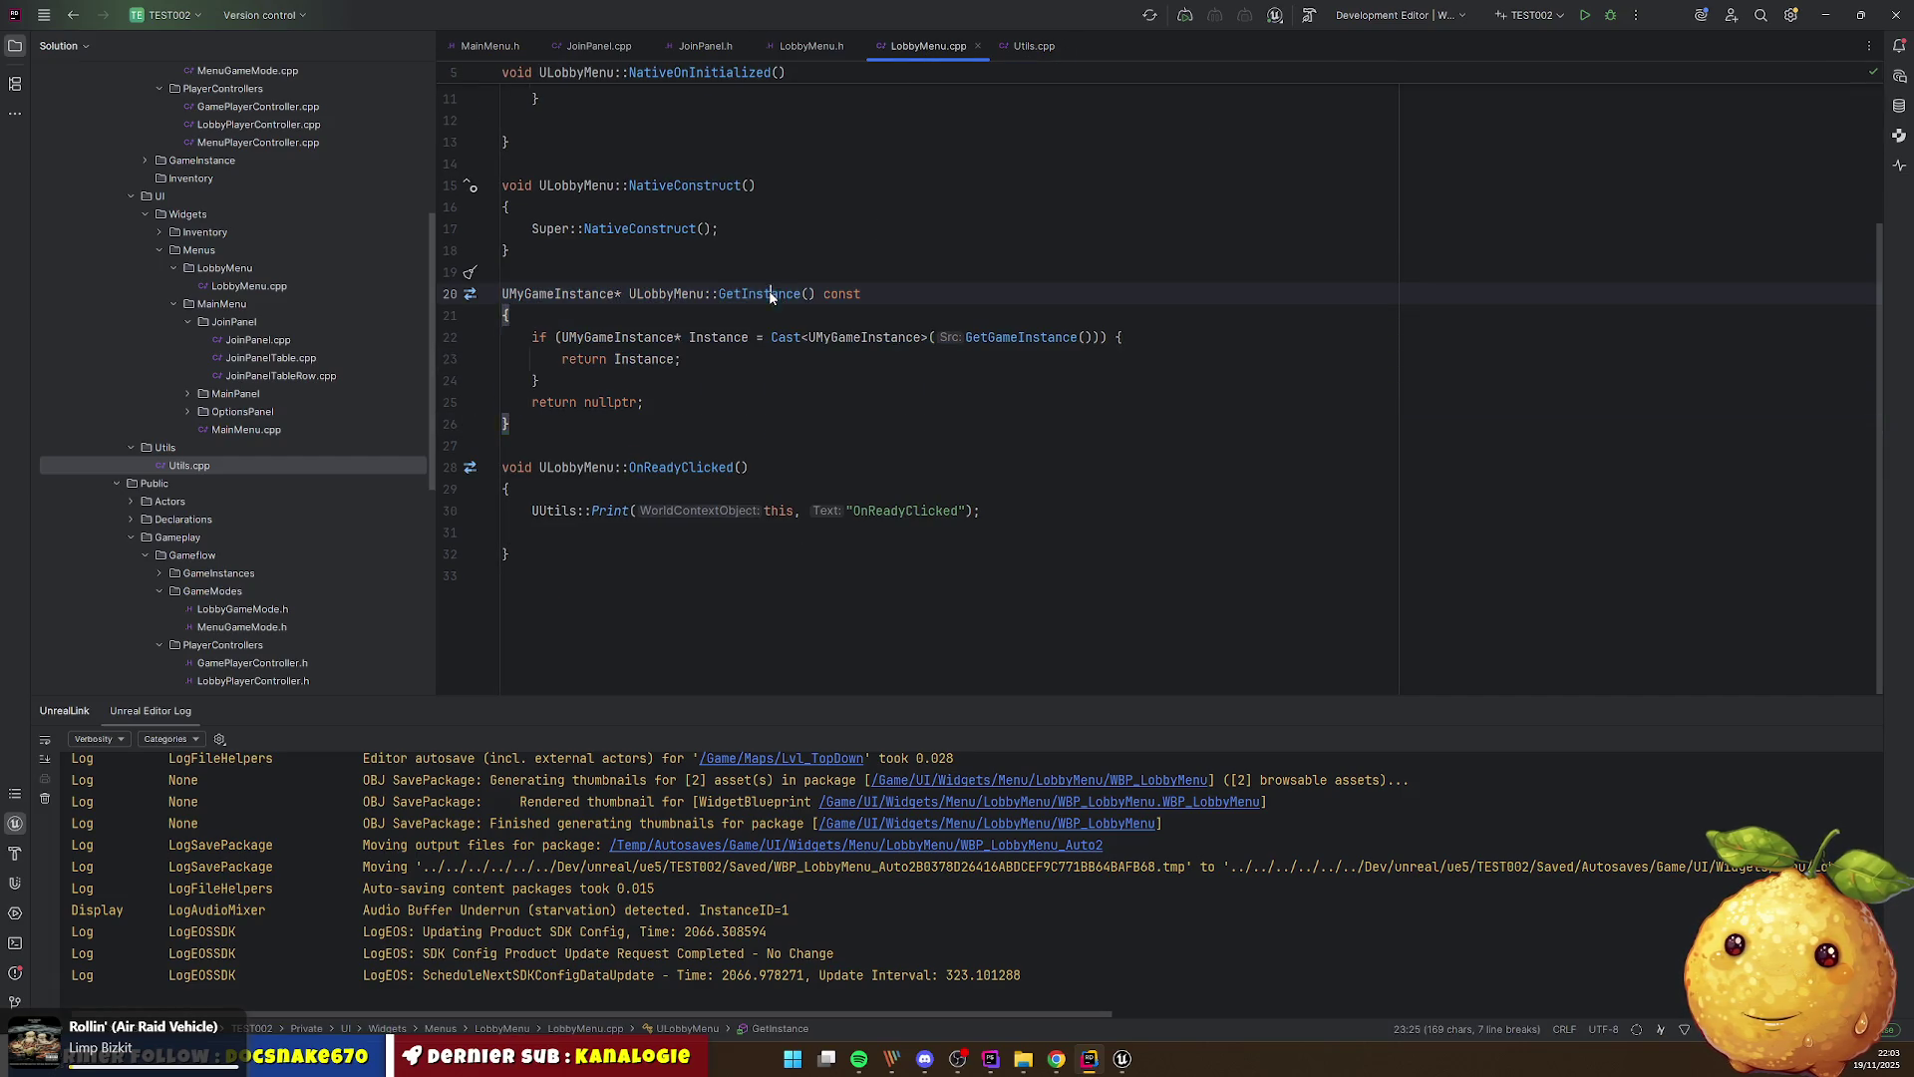
pyautogui.keyDown('ctrl'); pyautogui.click(757, 295); pyautogui.keyUp('ctrl')
pyautogui.hotkey('ctrl', 'w')
pyautogui.hotkey('ctrl', 'w')
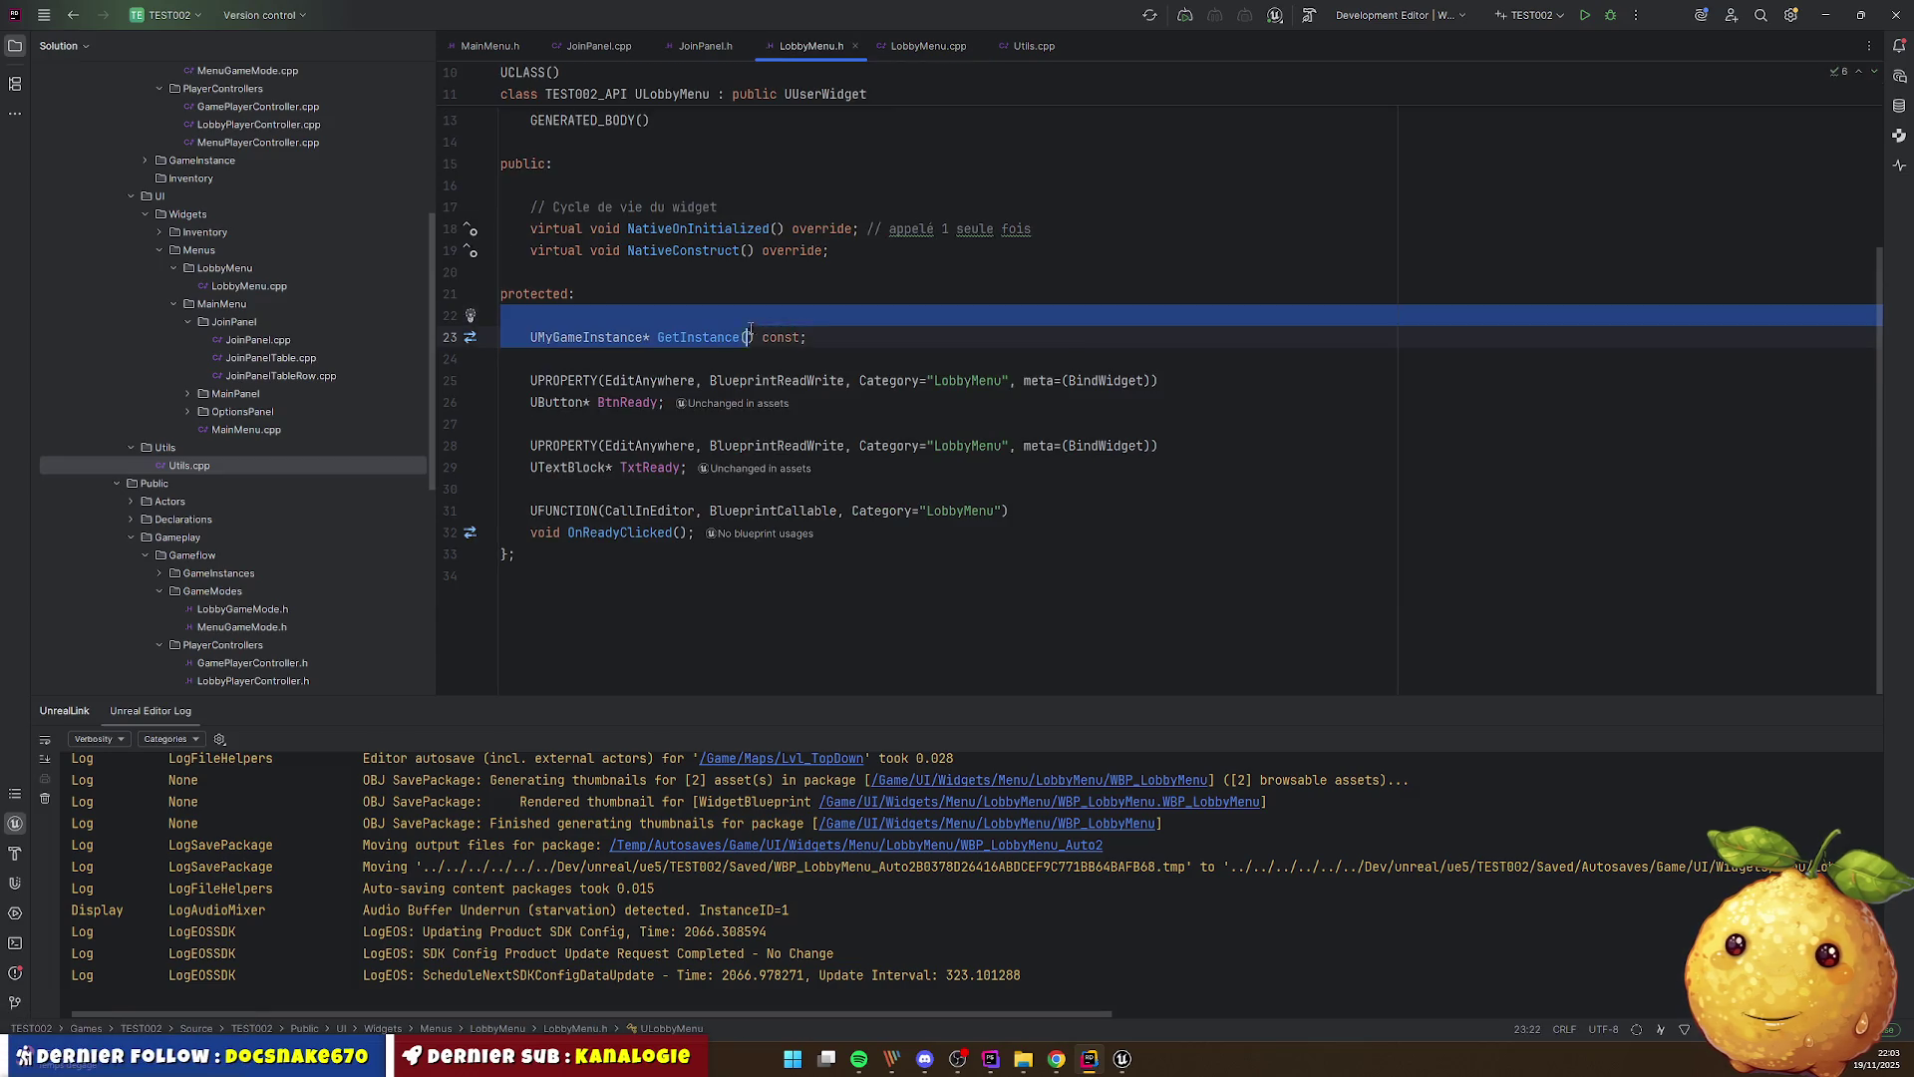
pyautogui.click(1027, 46)
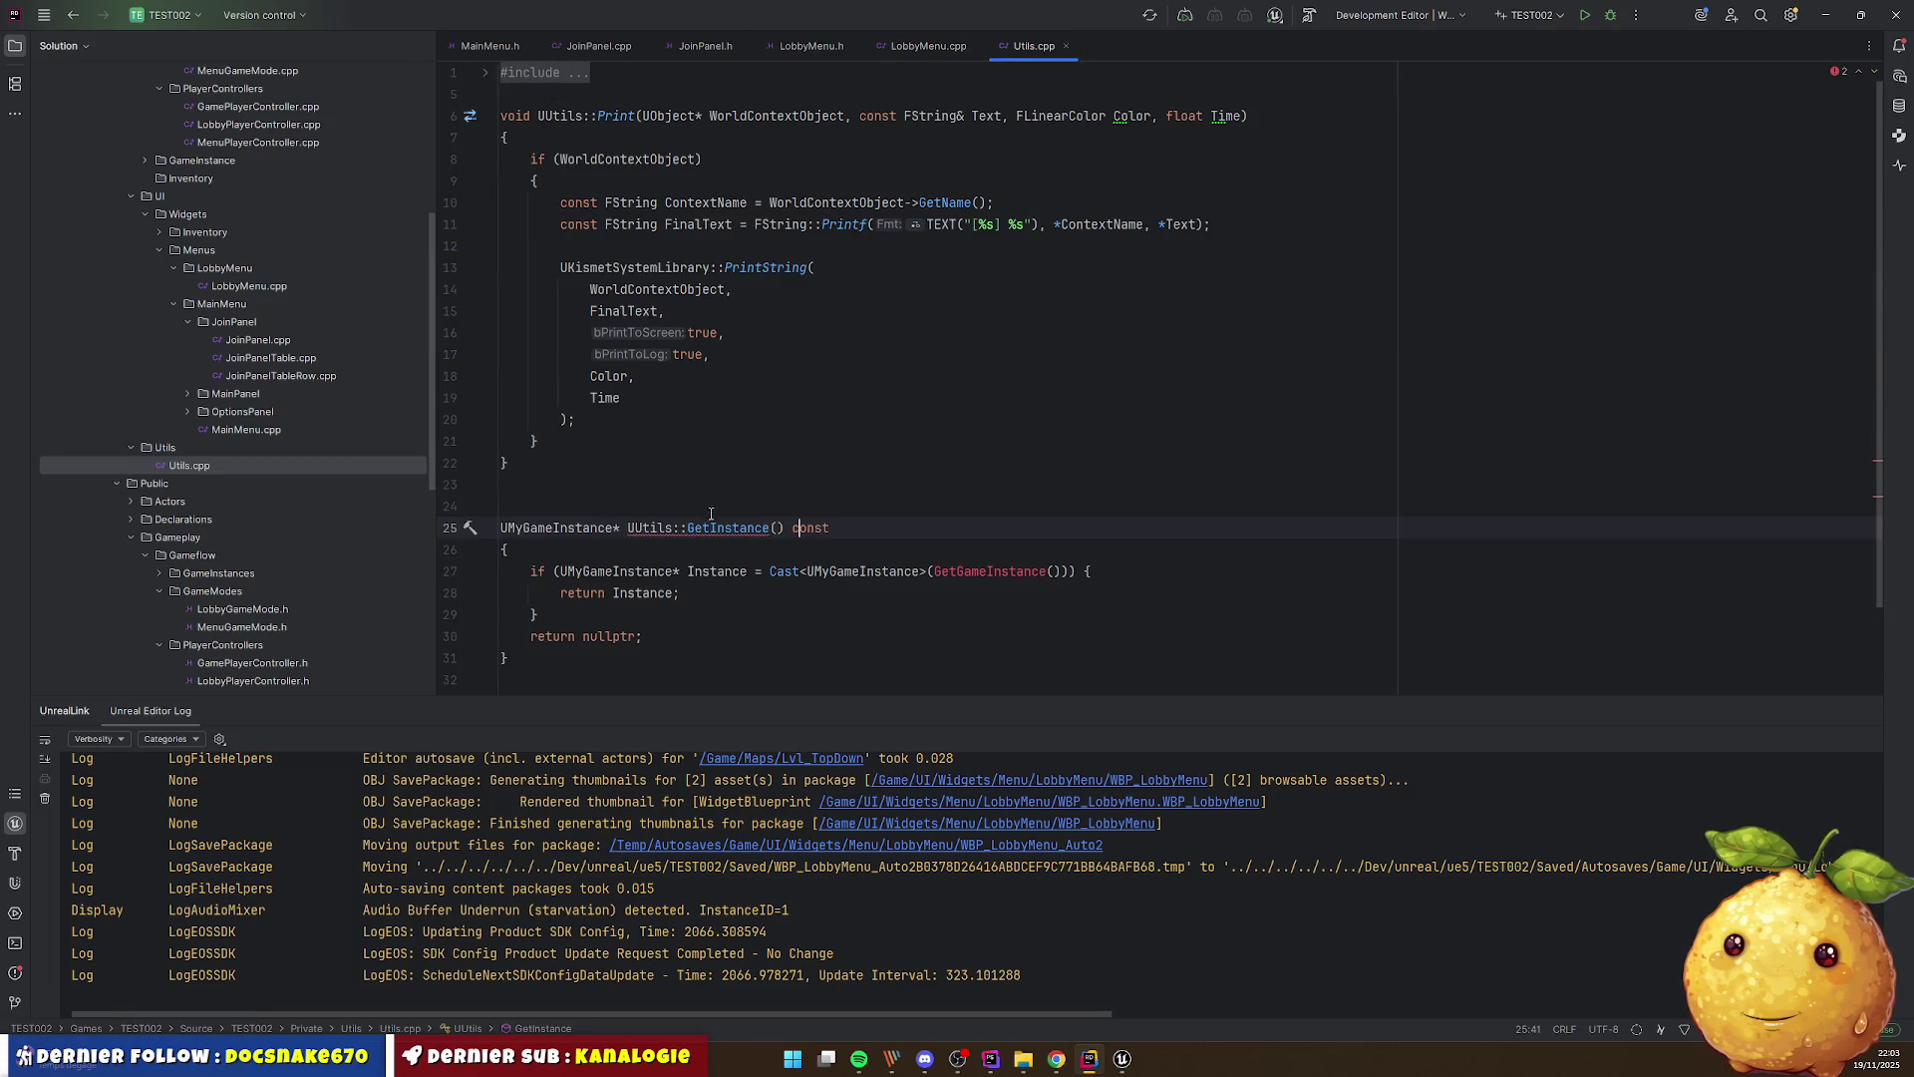
pyautogui.keyDown('ctrl'); pyautogui.click(653, 523); pyautogui.keyUp('ctrl')
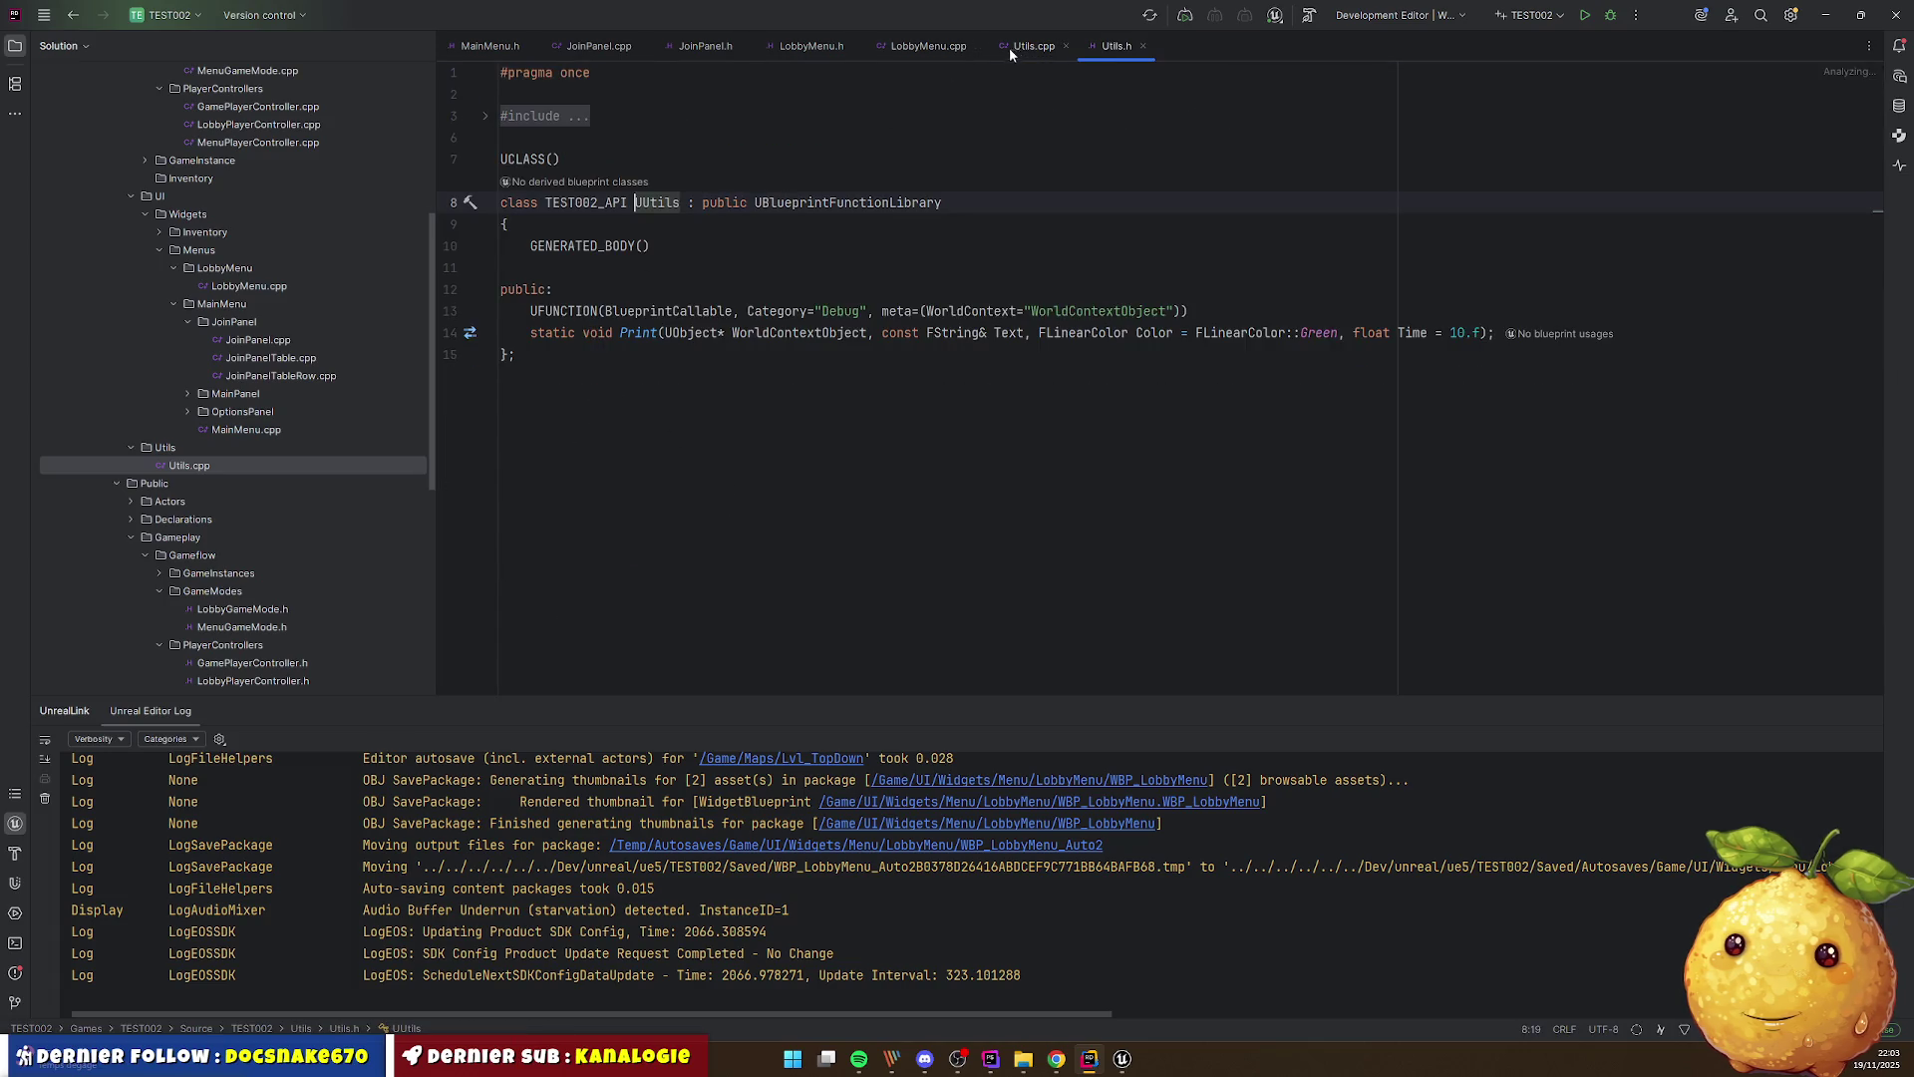
# Paste the GetInstance() declaration below Print in Utils.h and make it static
pyautogui.click(638, 333)
pyautogui.press('End')
pyautogui.press('Return')
pyautogui.press('Return')
pyautogui.write('UMyGameInstance* GetInstance() const;')
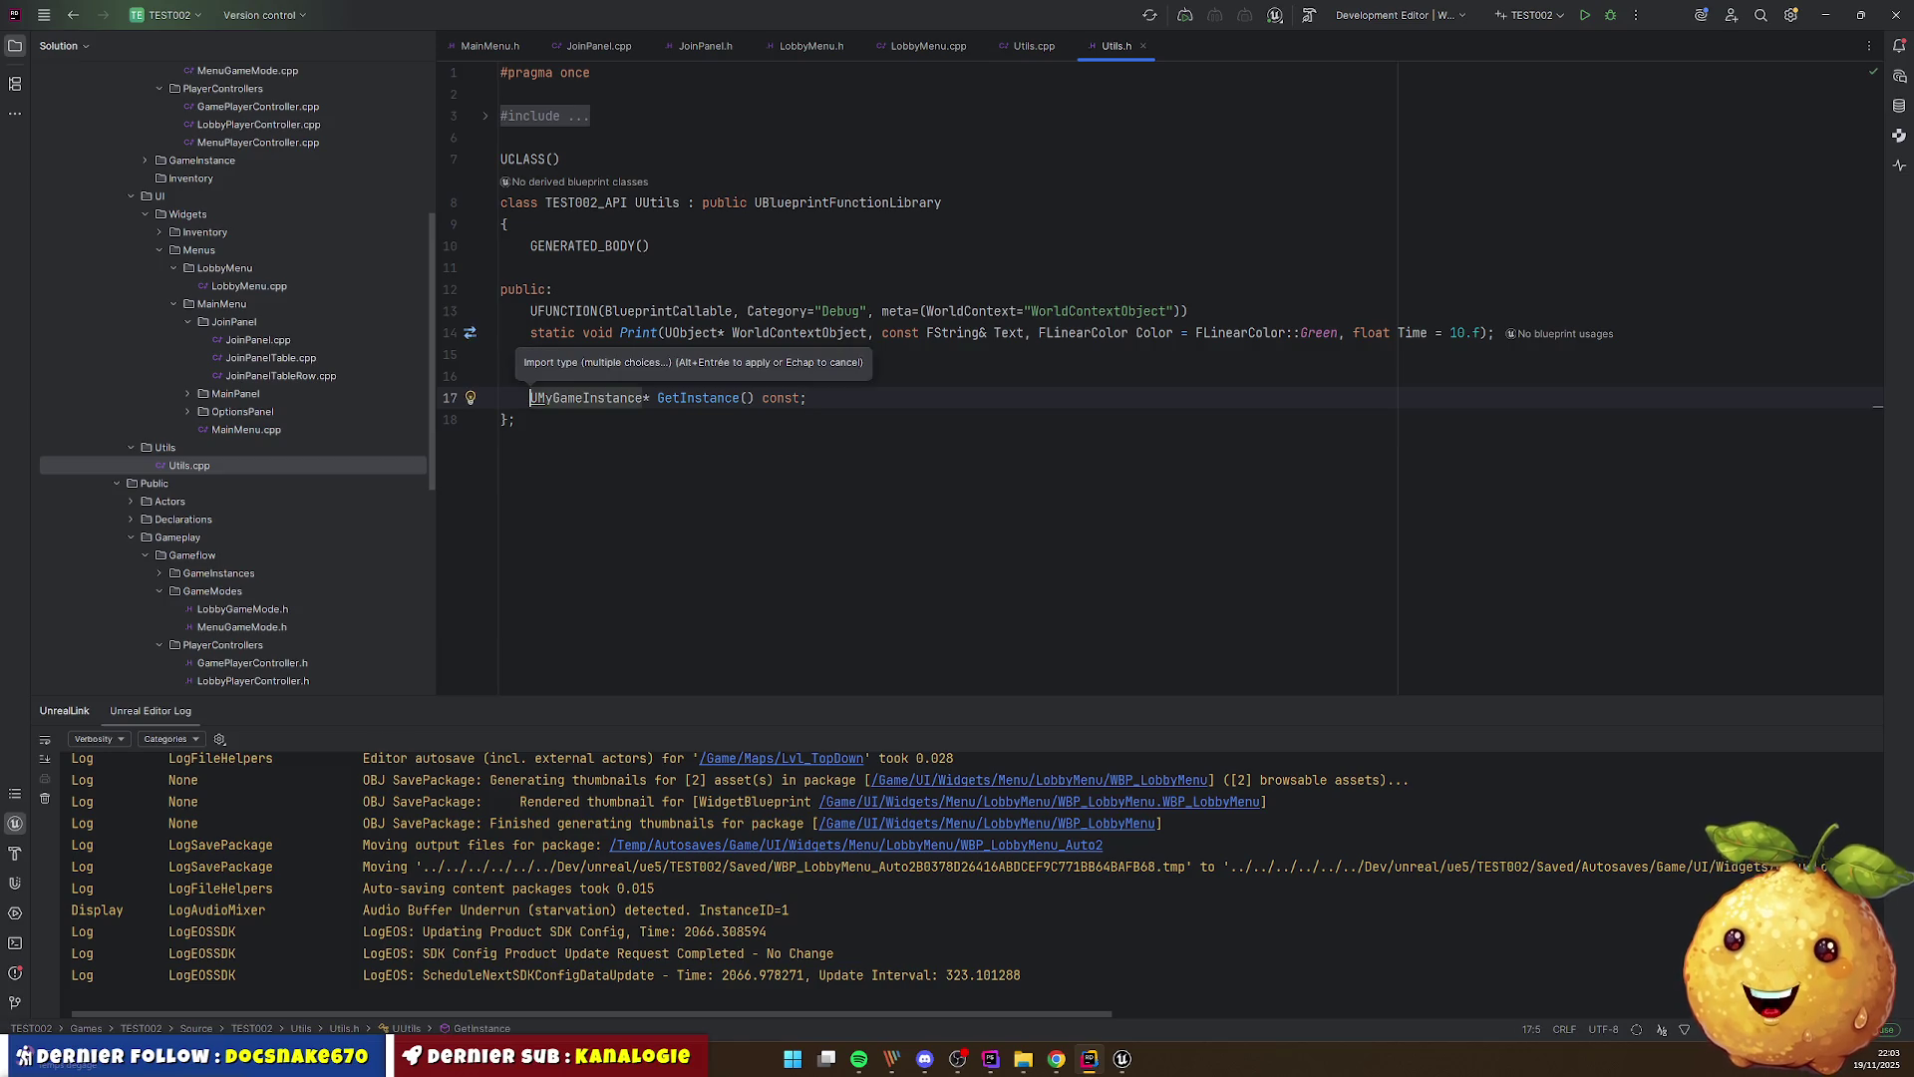
pyautogui.write('static')
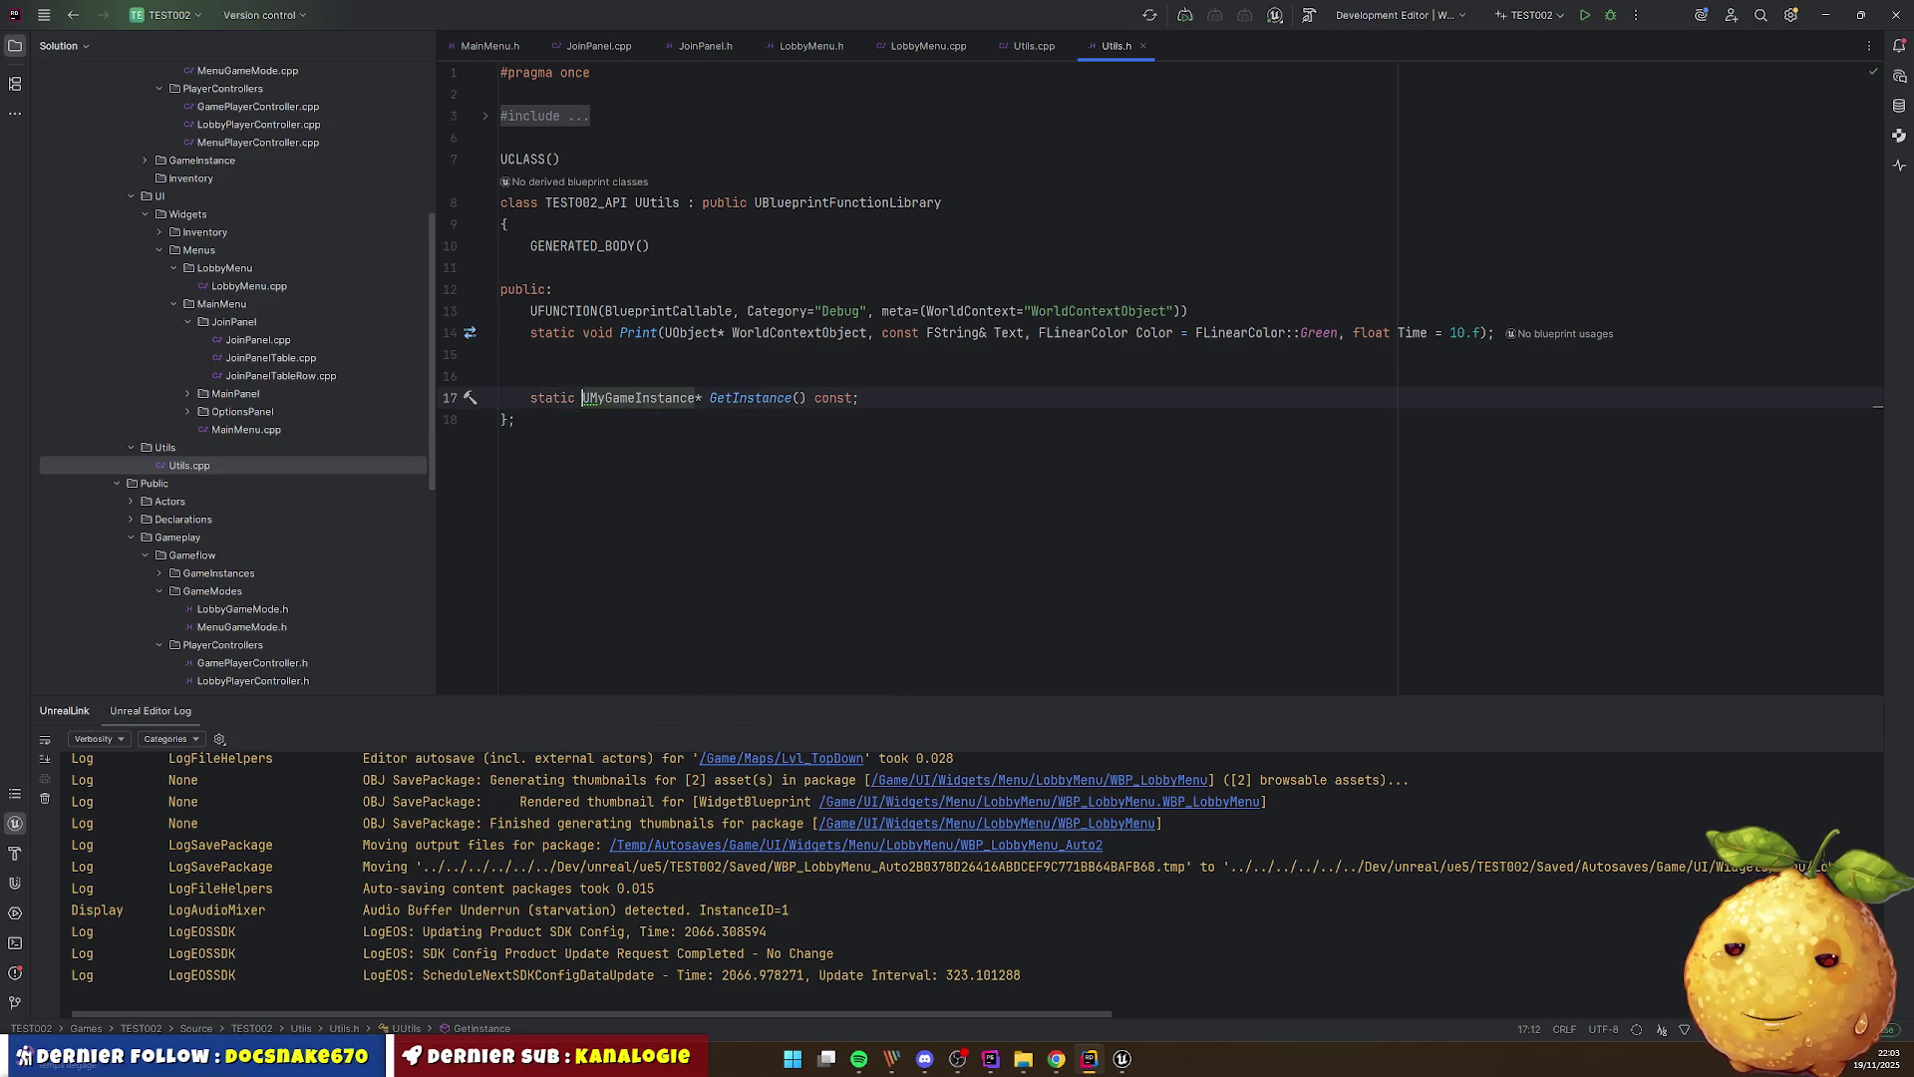
# Search the whole project for GetInstance() usages
pyautogui.click(859, 397)
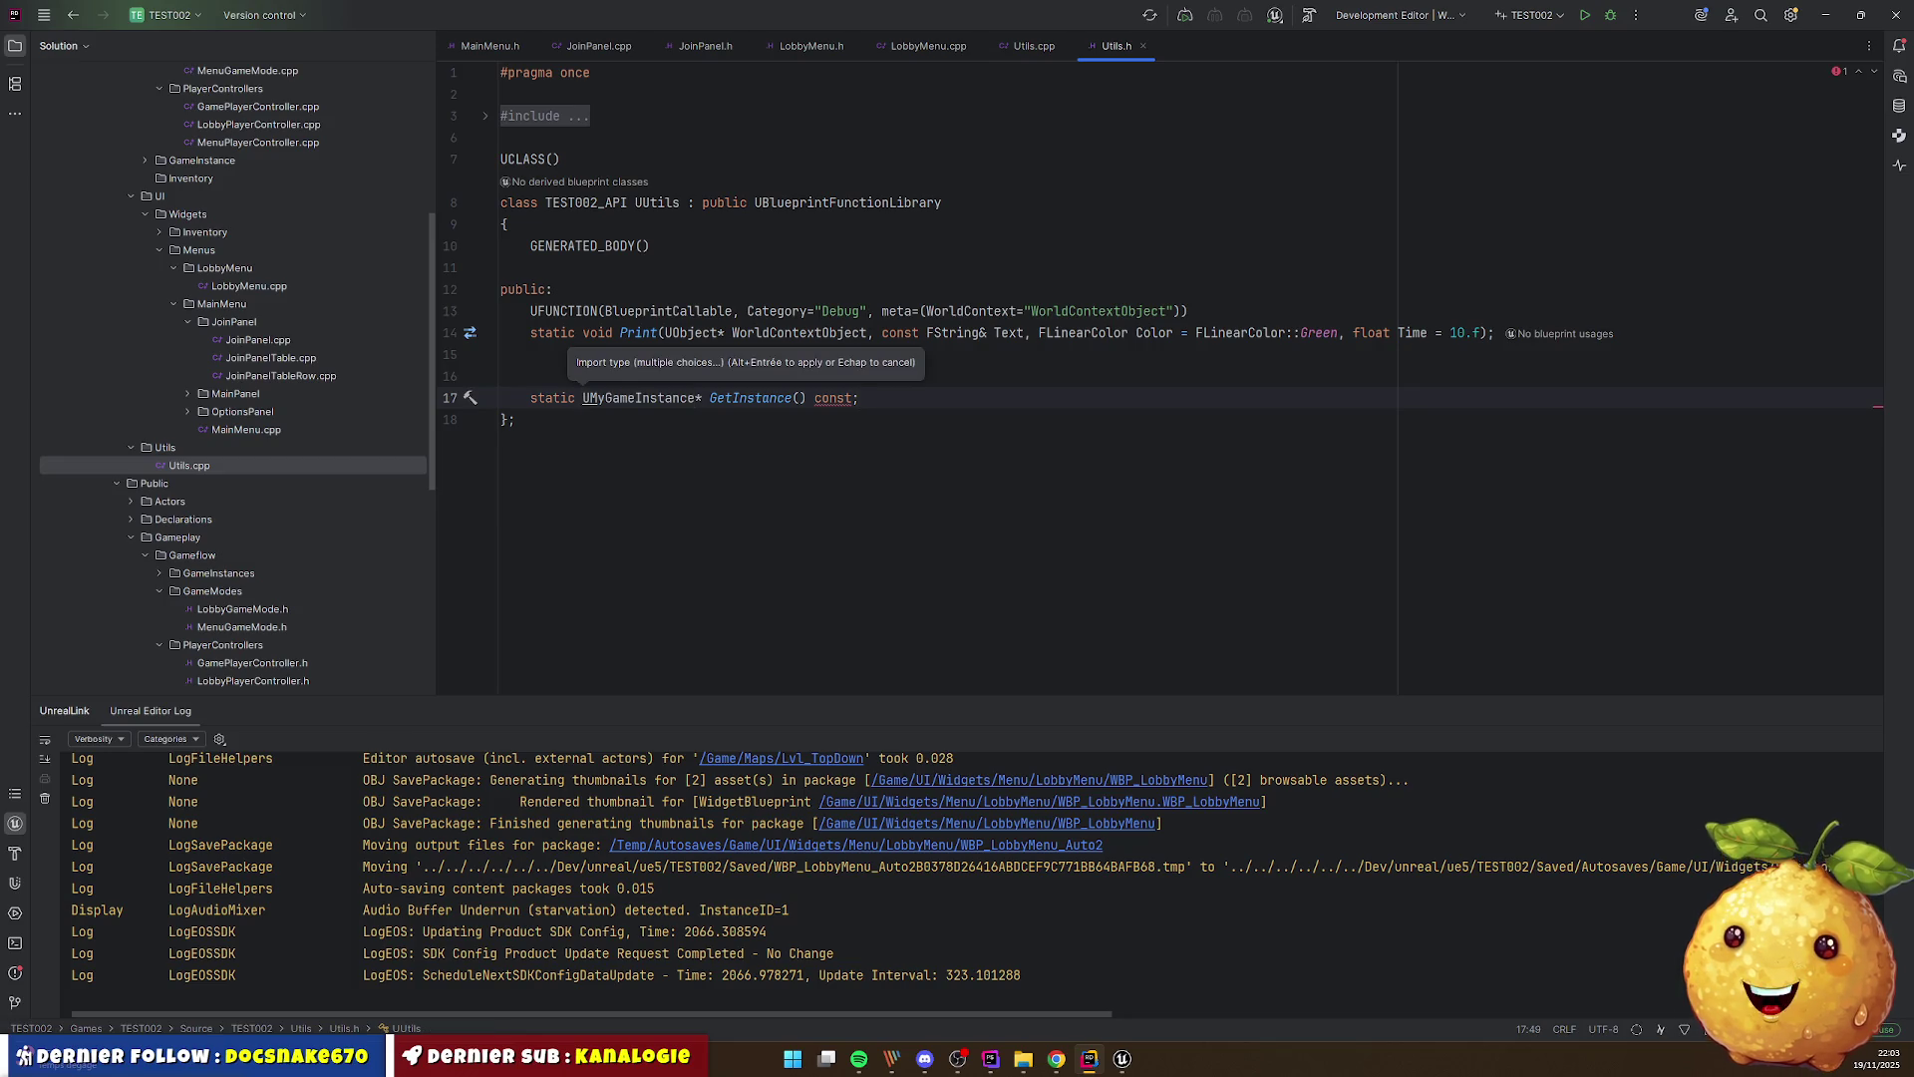
pyautogui.press('Left')
pyautogui.press('Left')
pyautogui.press('Left')
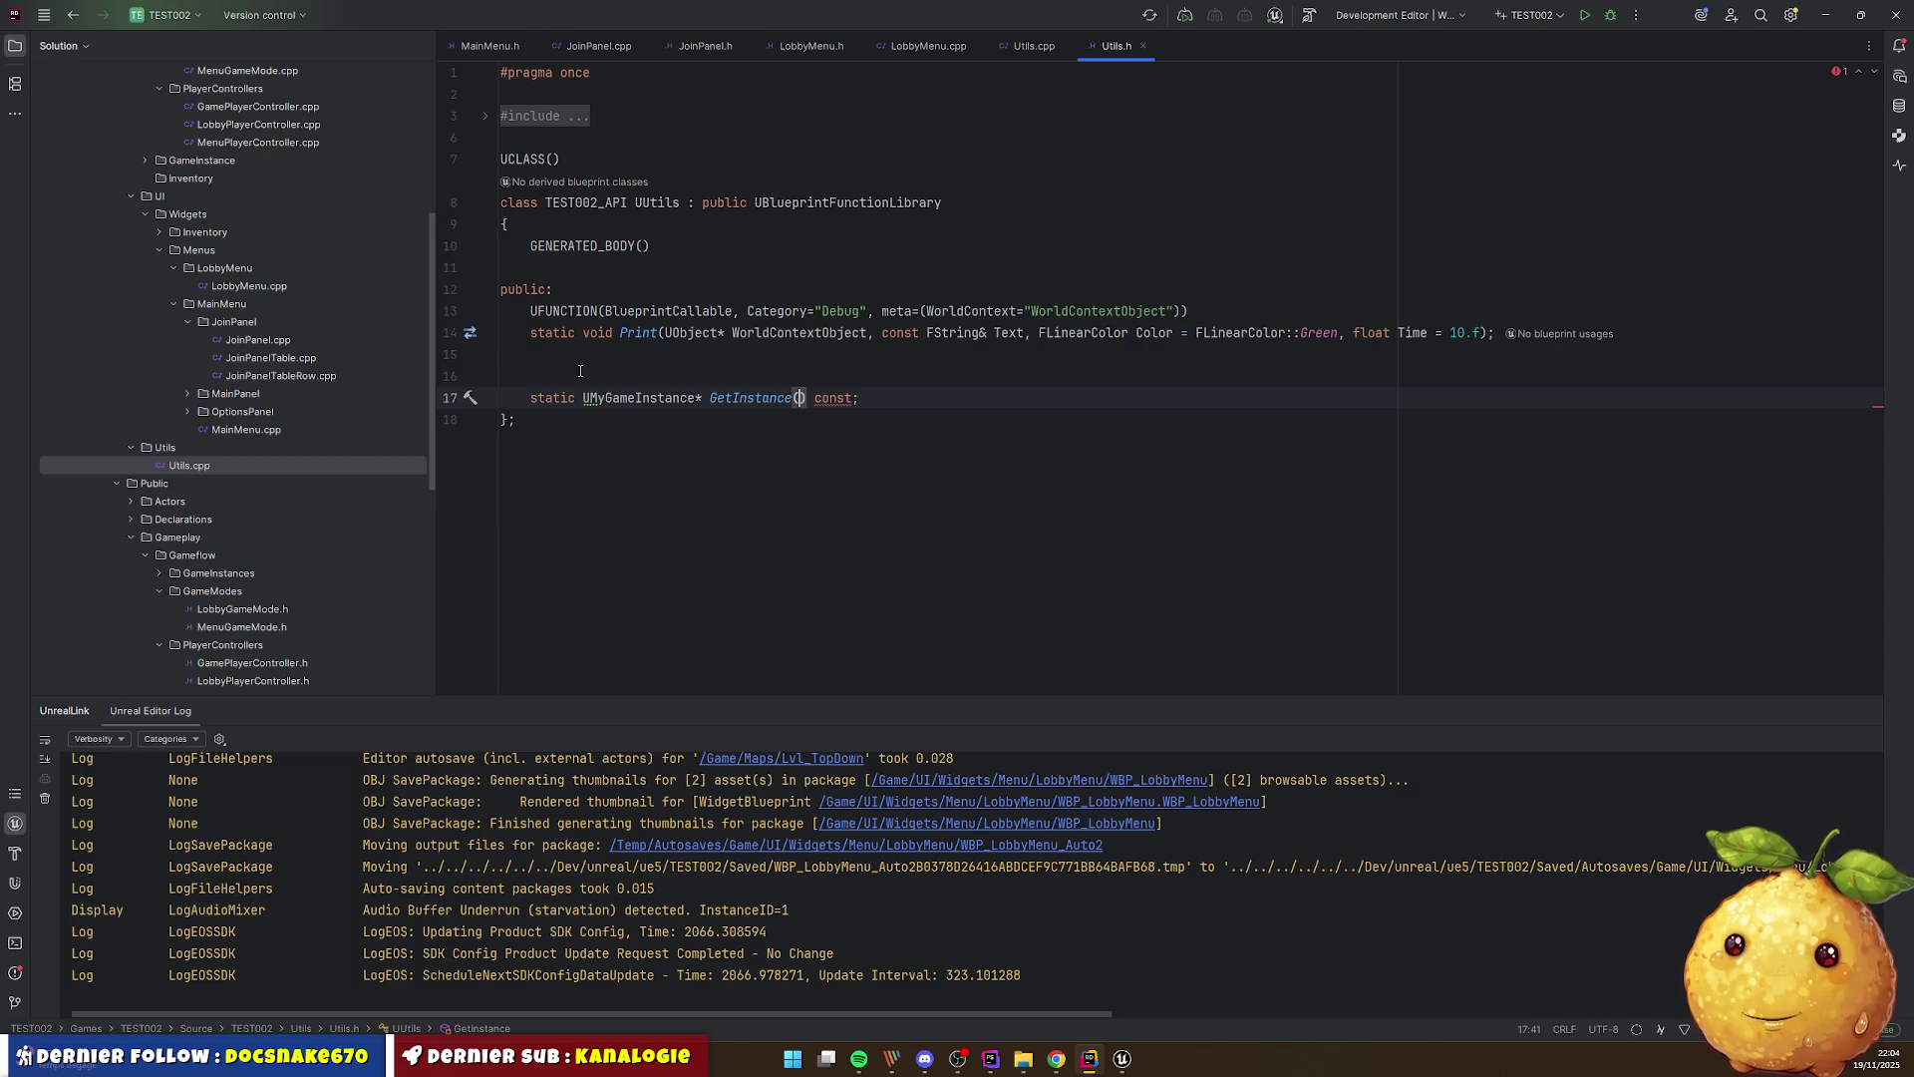
pyautogui.moveTo(709, 396); pyautogui.dragTo(807, 396)
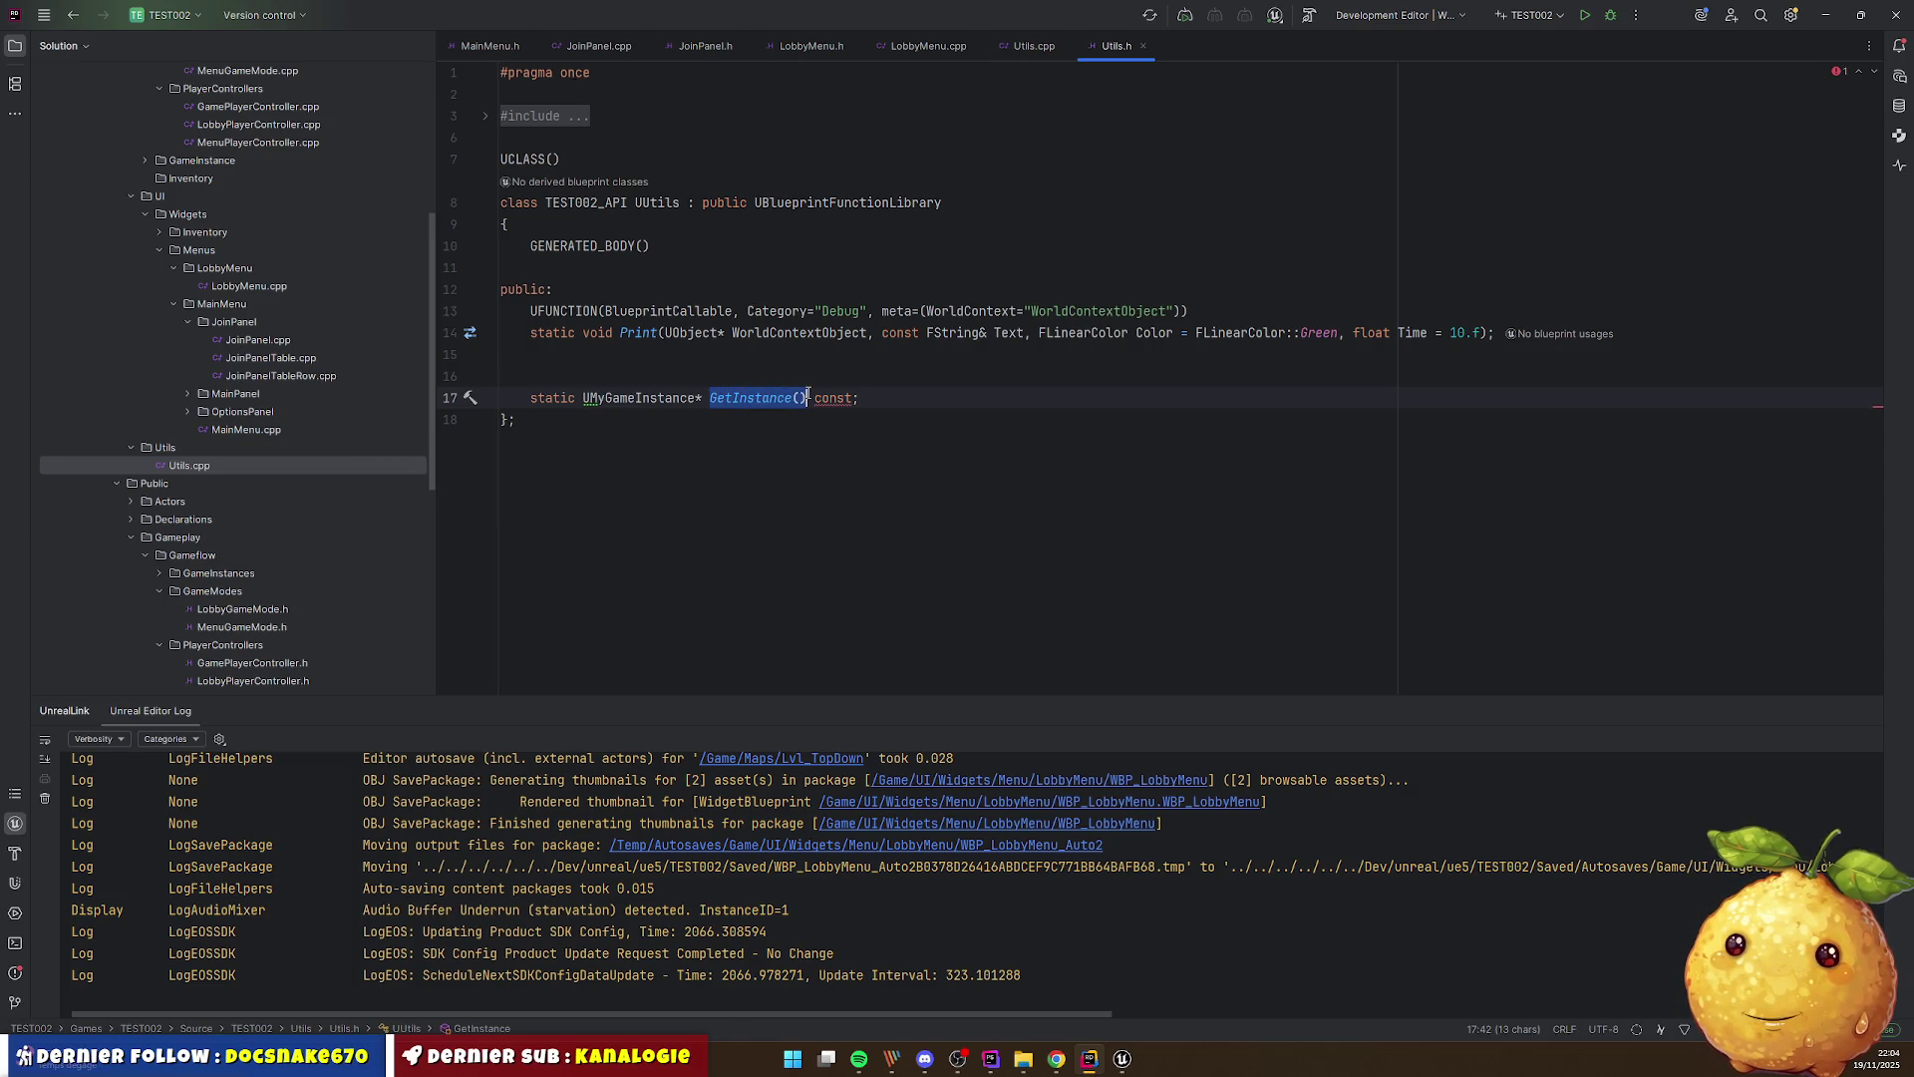
pyautogui.hotkey('ctrl', 'shift', 'f')
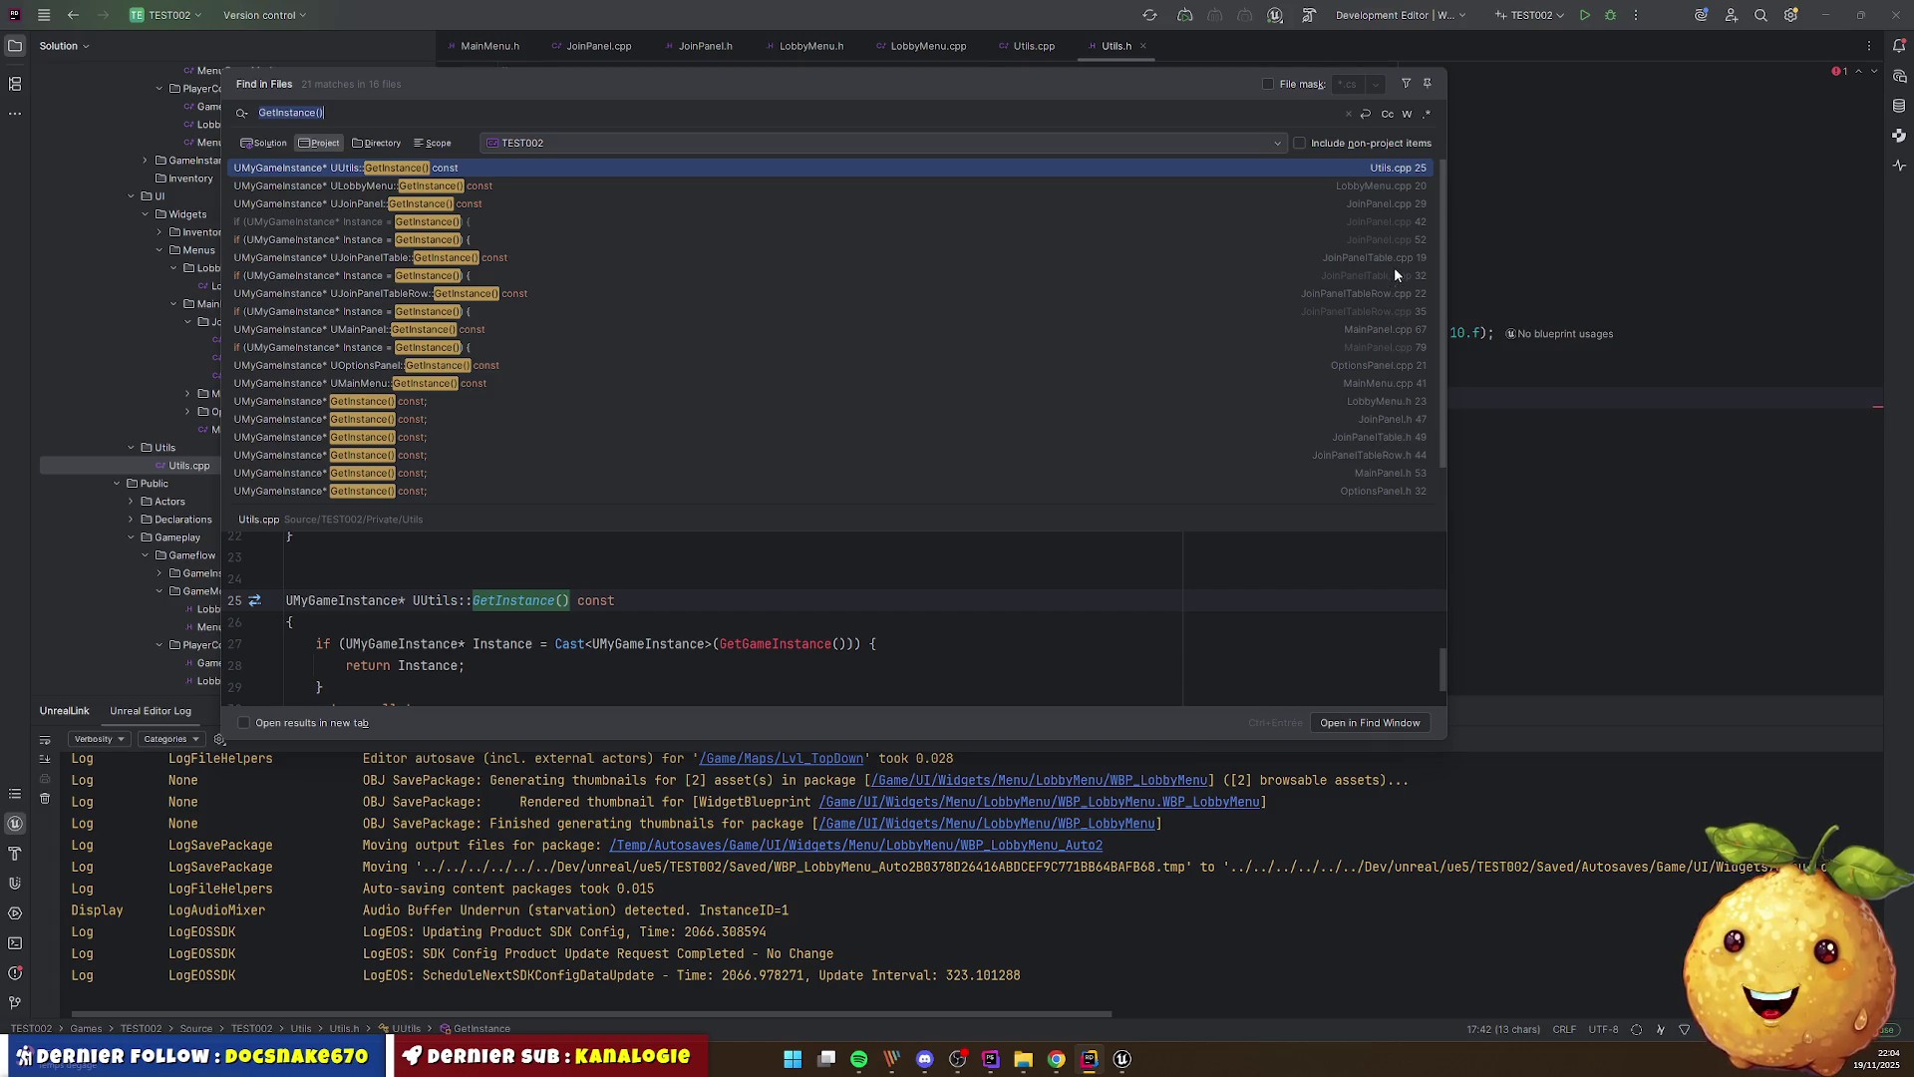
# Inspect the GetInstance() results in JoinPanel.h line 47 and MainPanel.cpp line 79, then close the search
pyautogui.scroll(-1, 1380, 347)
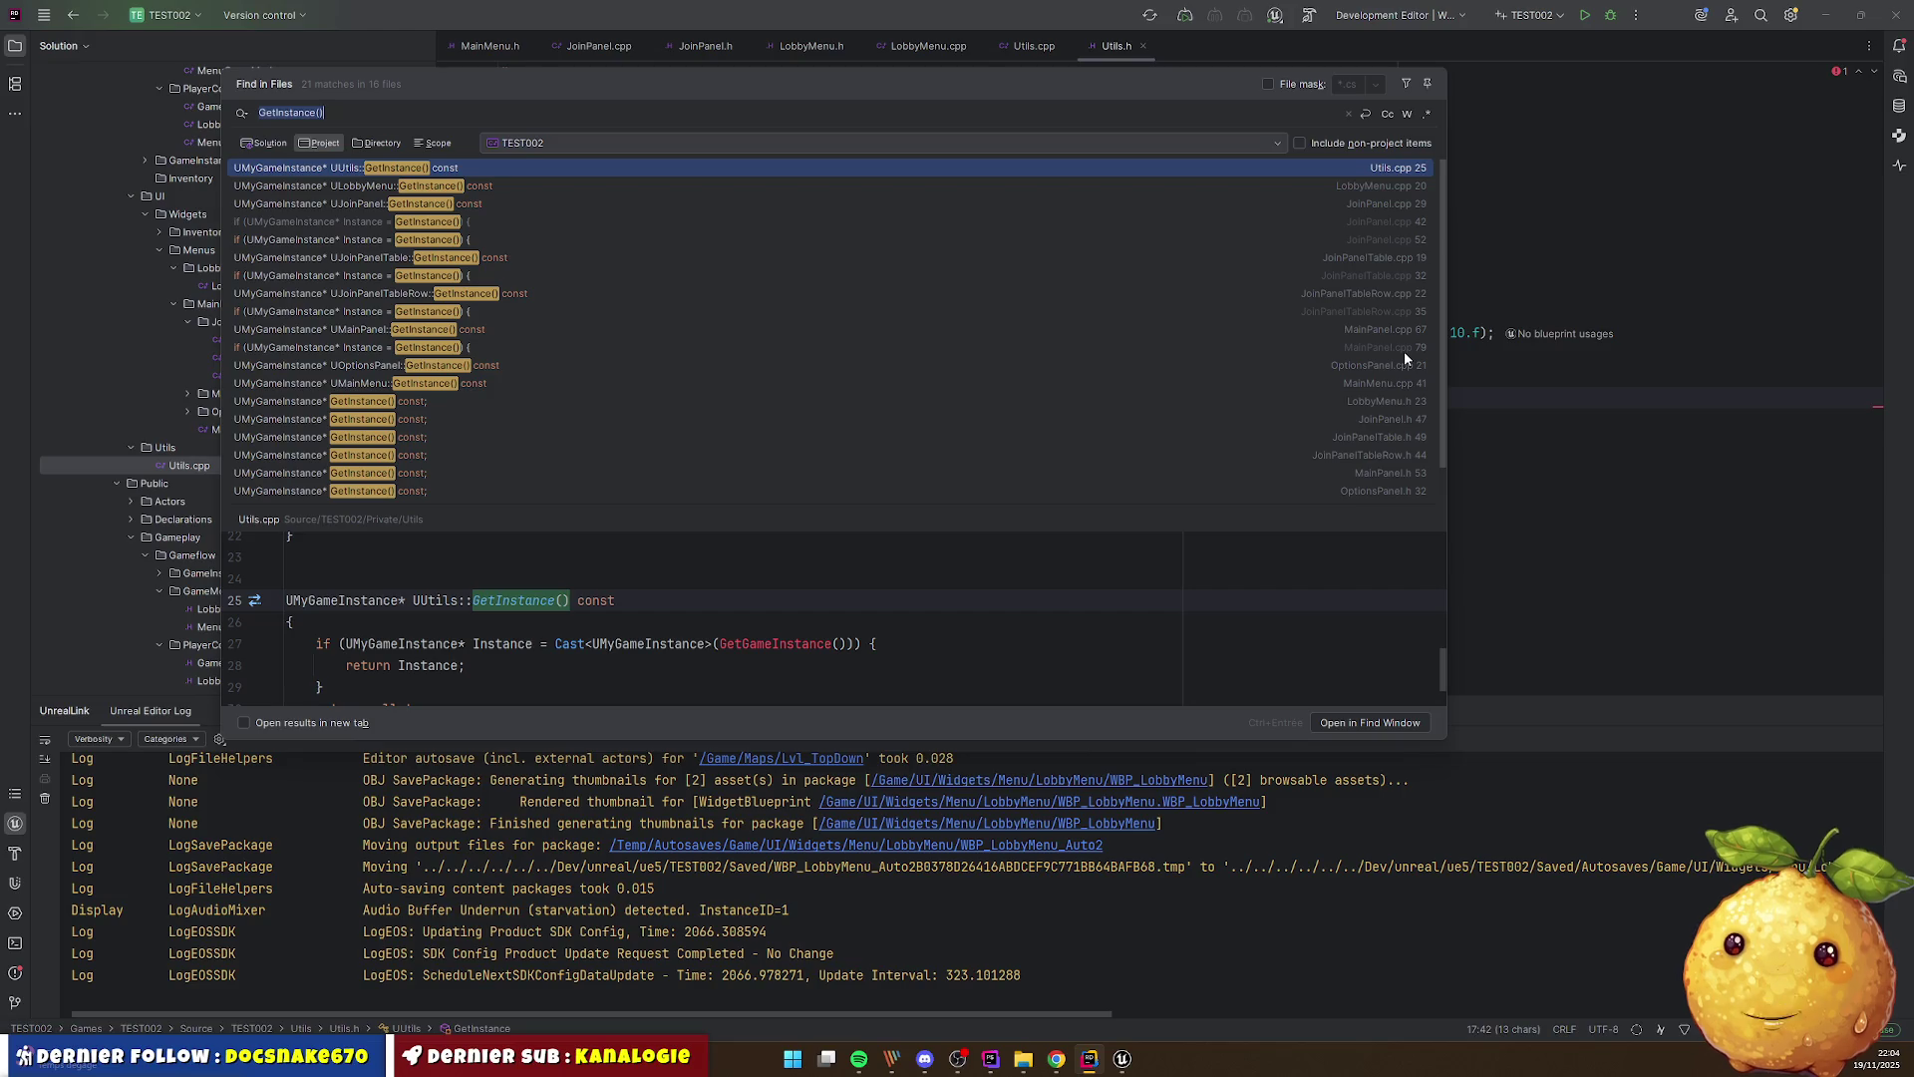
pyautogui.click(517, 423)
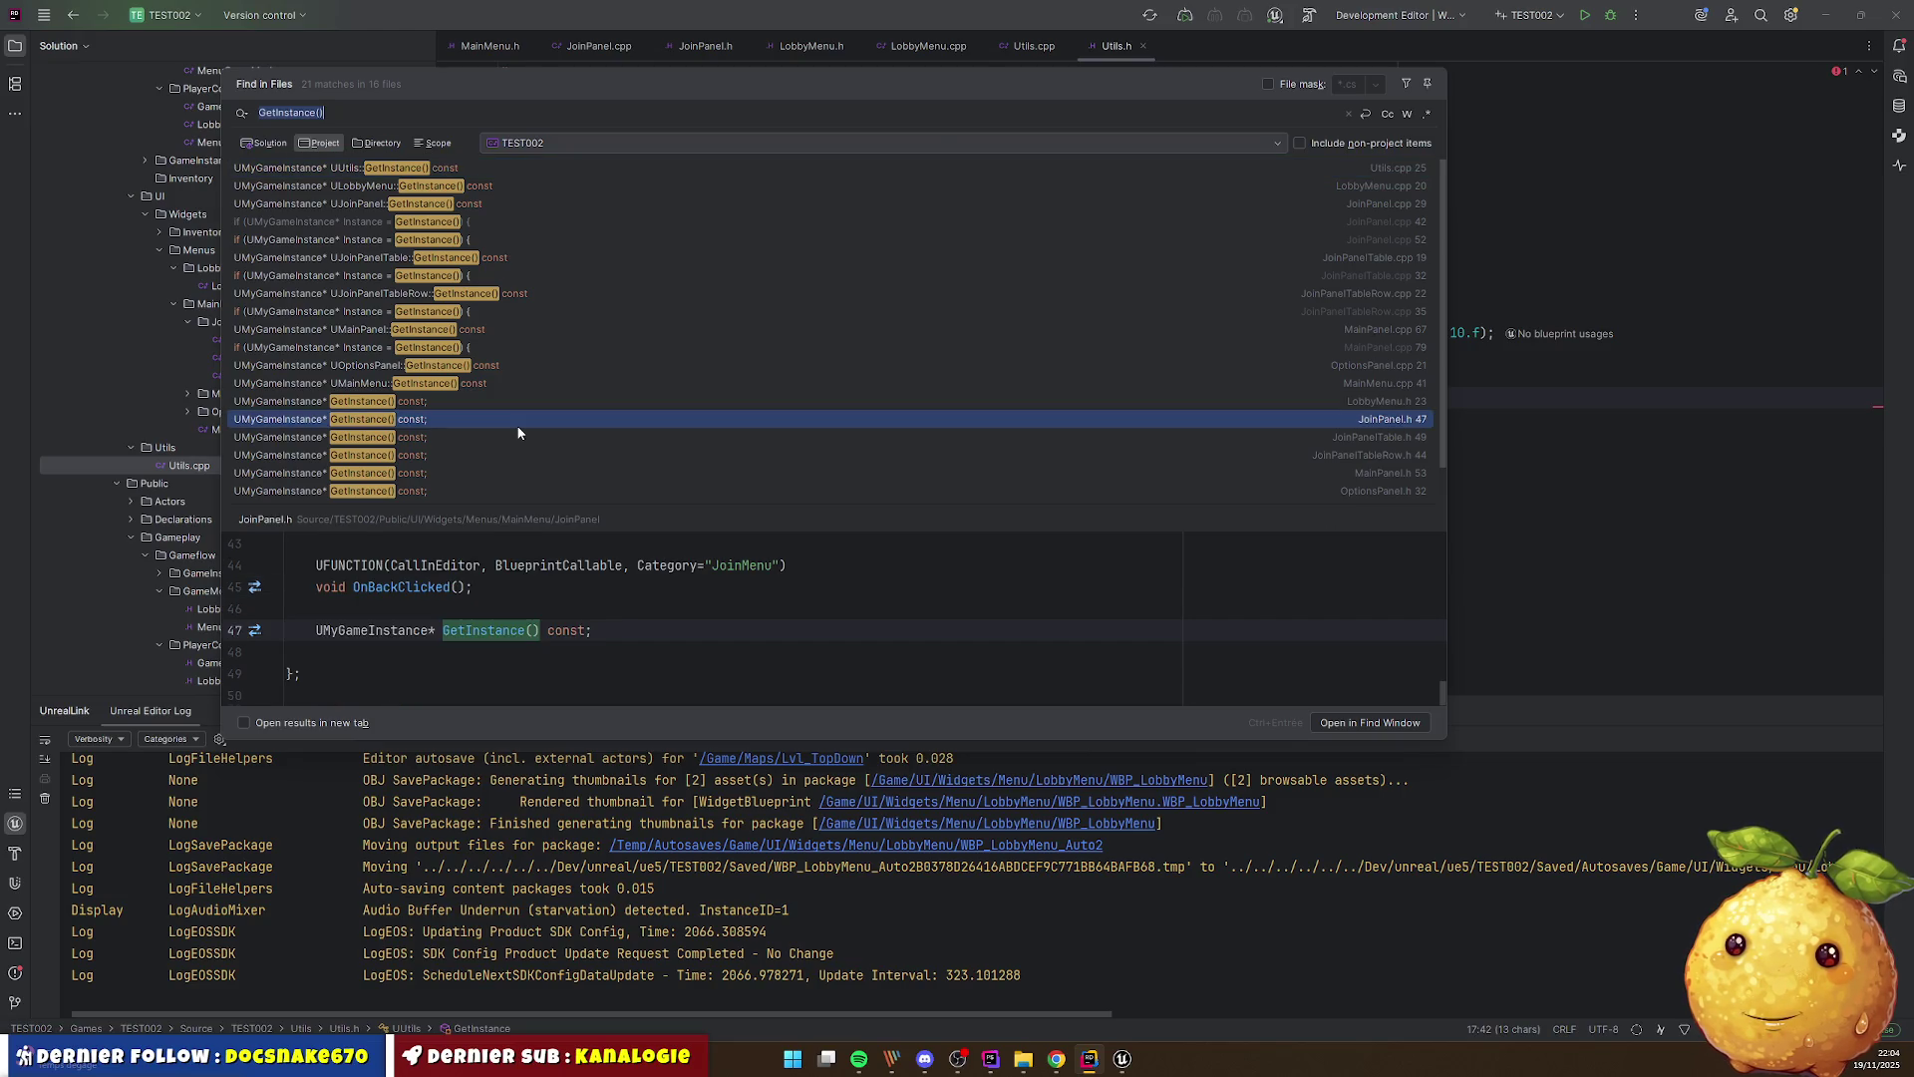
pyautogui.click(508, 347)
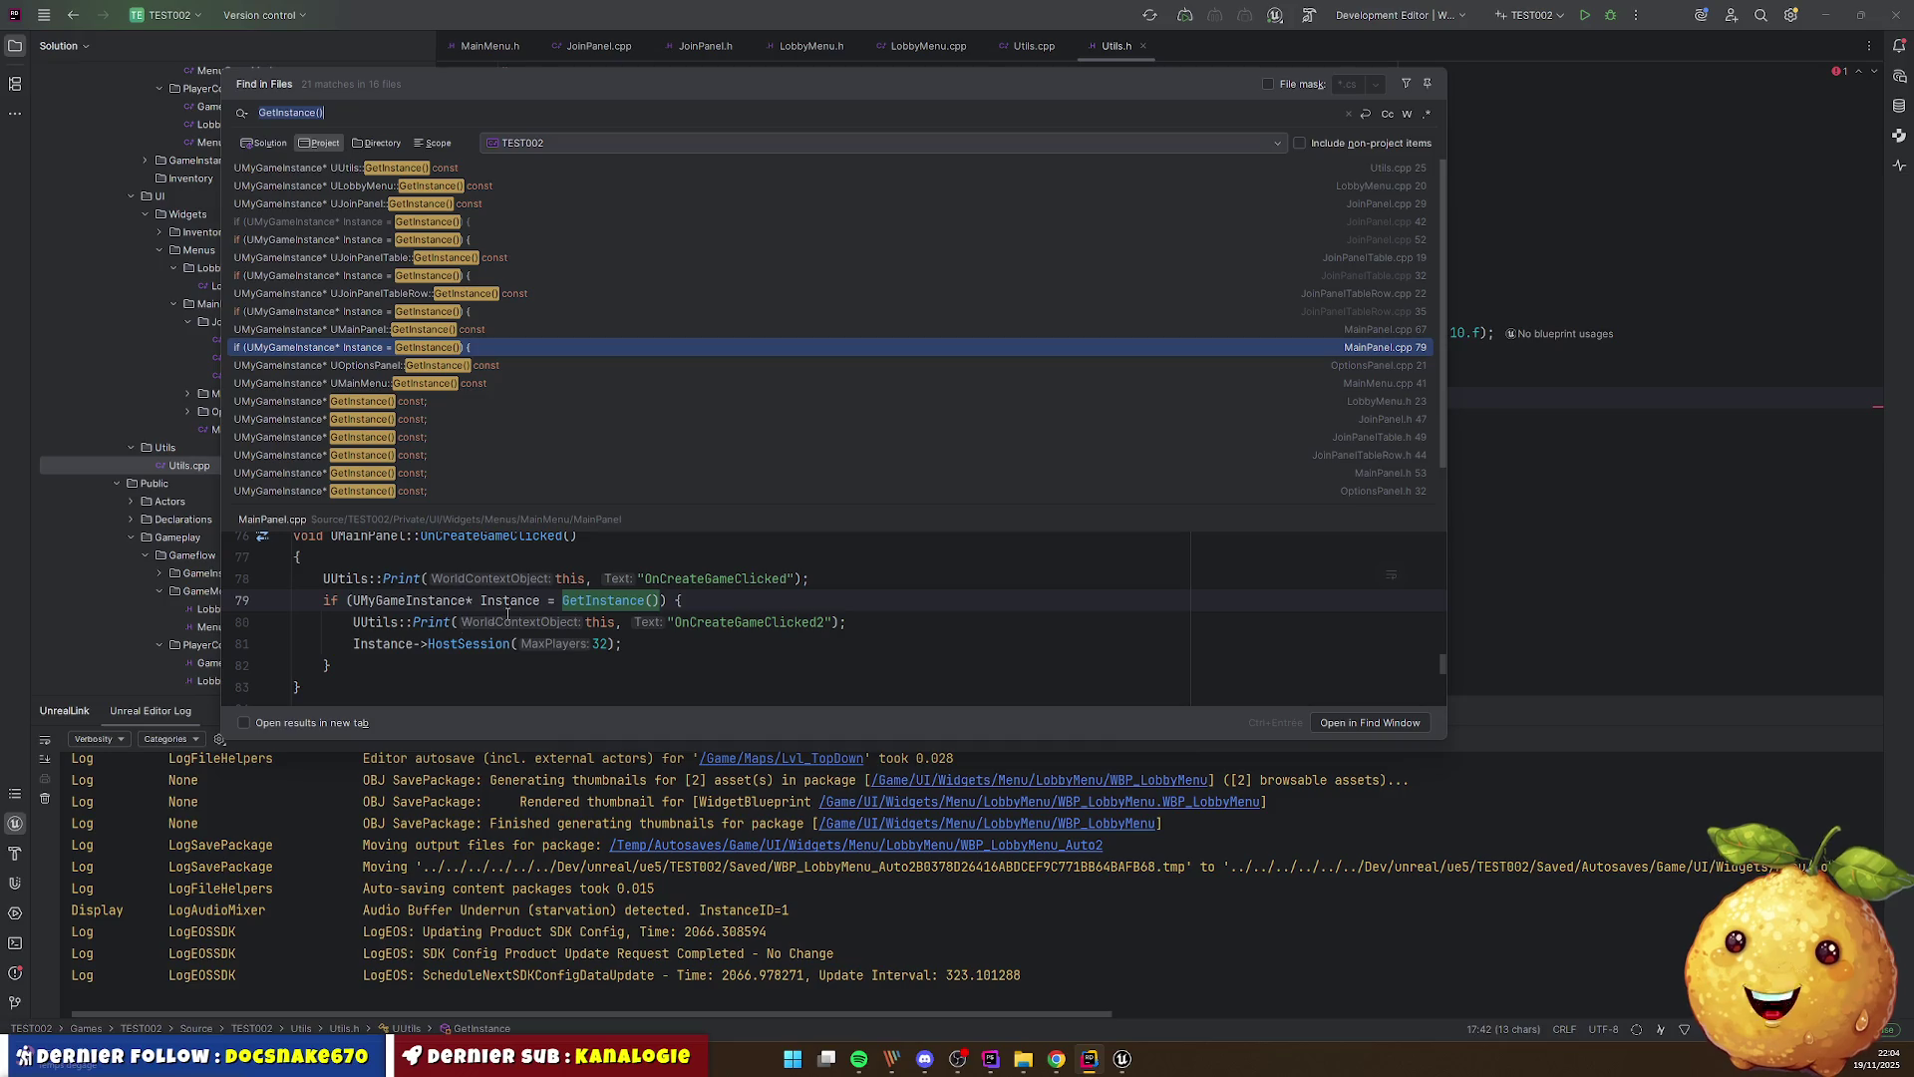
pyautogui.scroll(3, 464, 653)
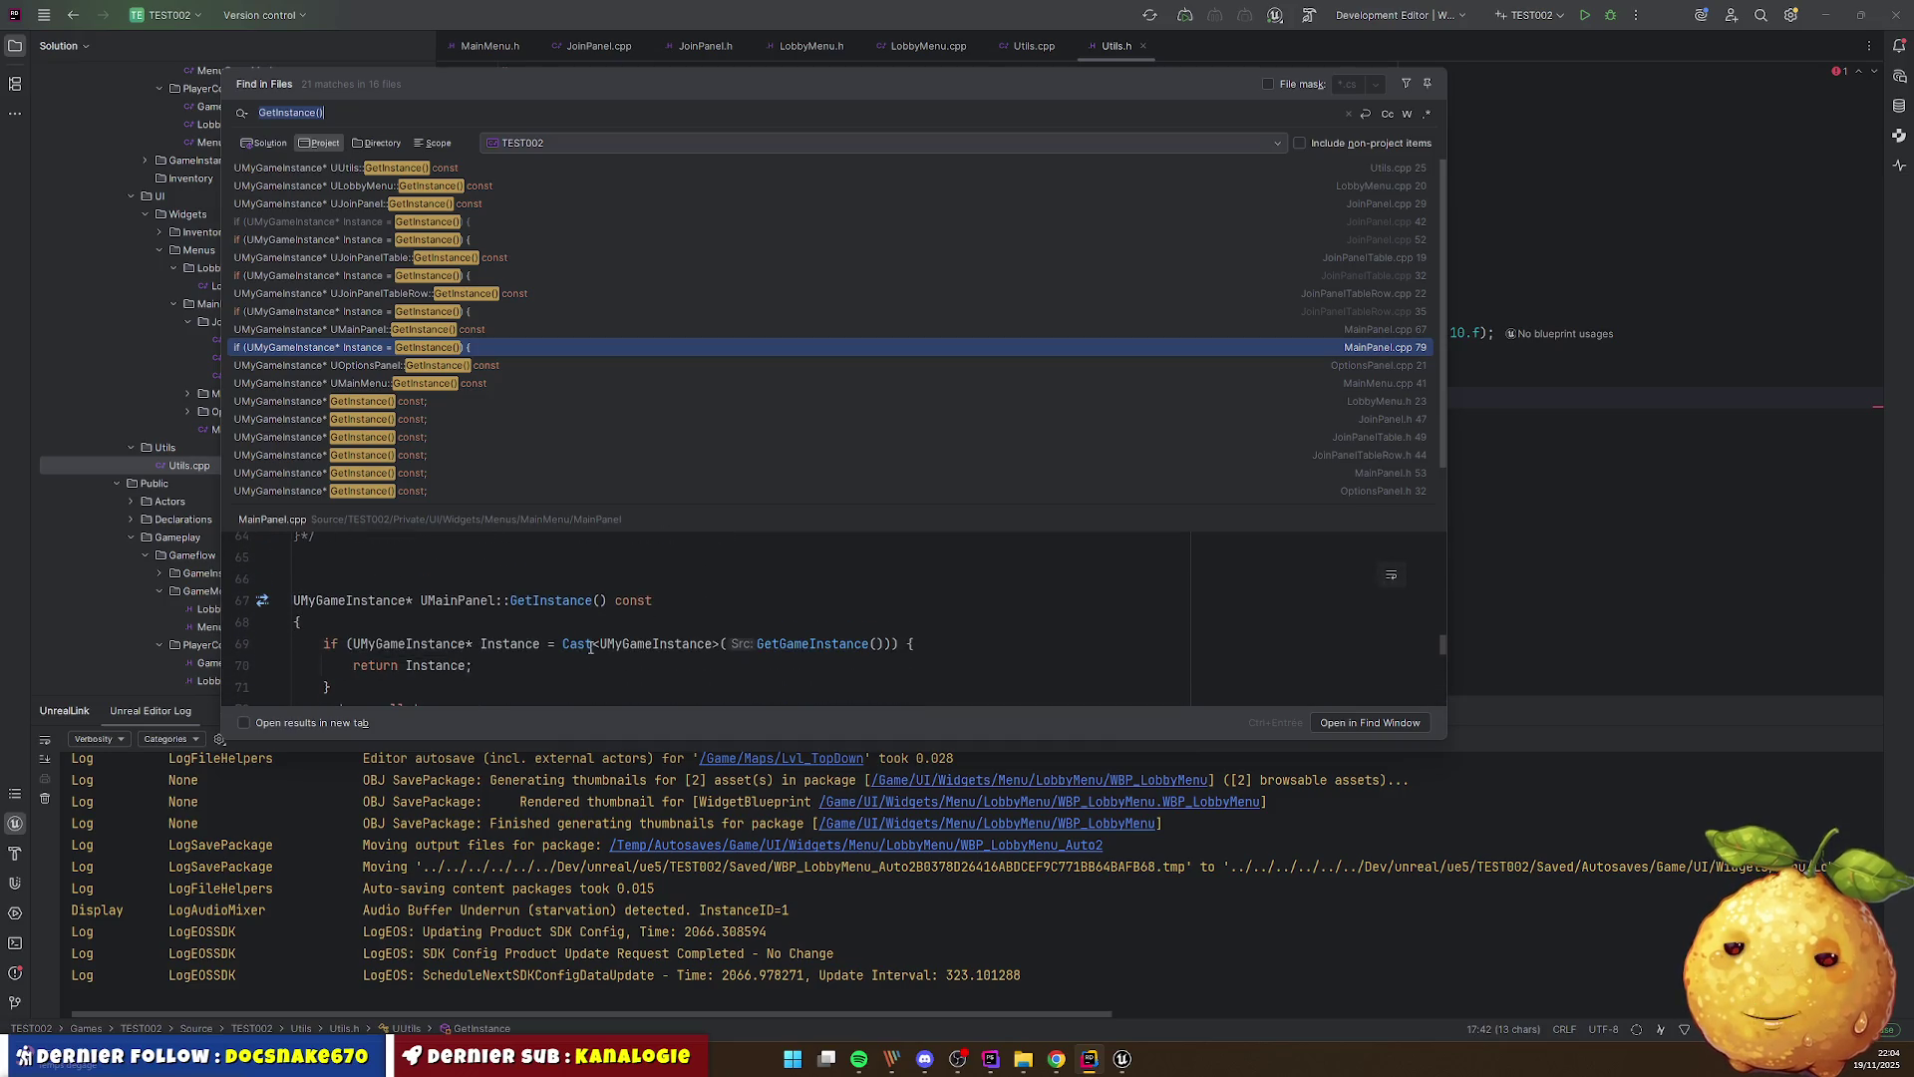
pyautogui.scroll(-1, 463, 618)
pyautogui.scroll(-3, 579, 585)
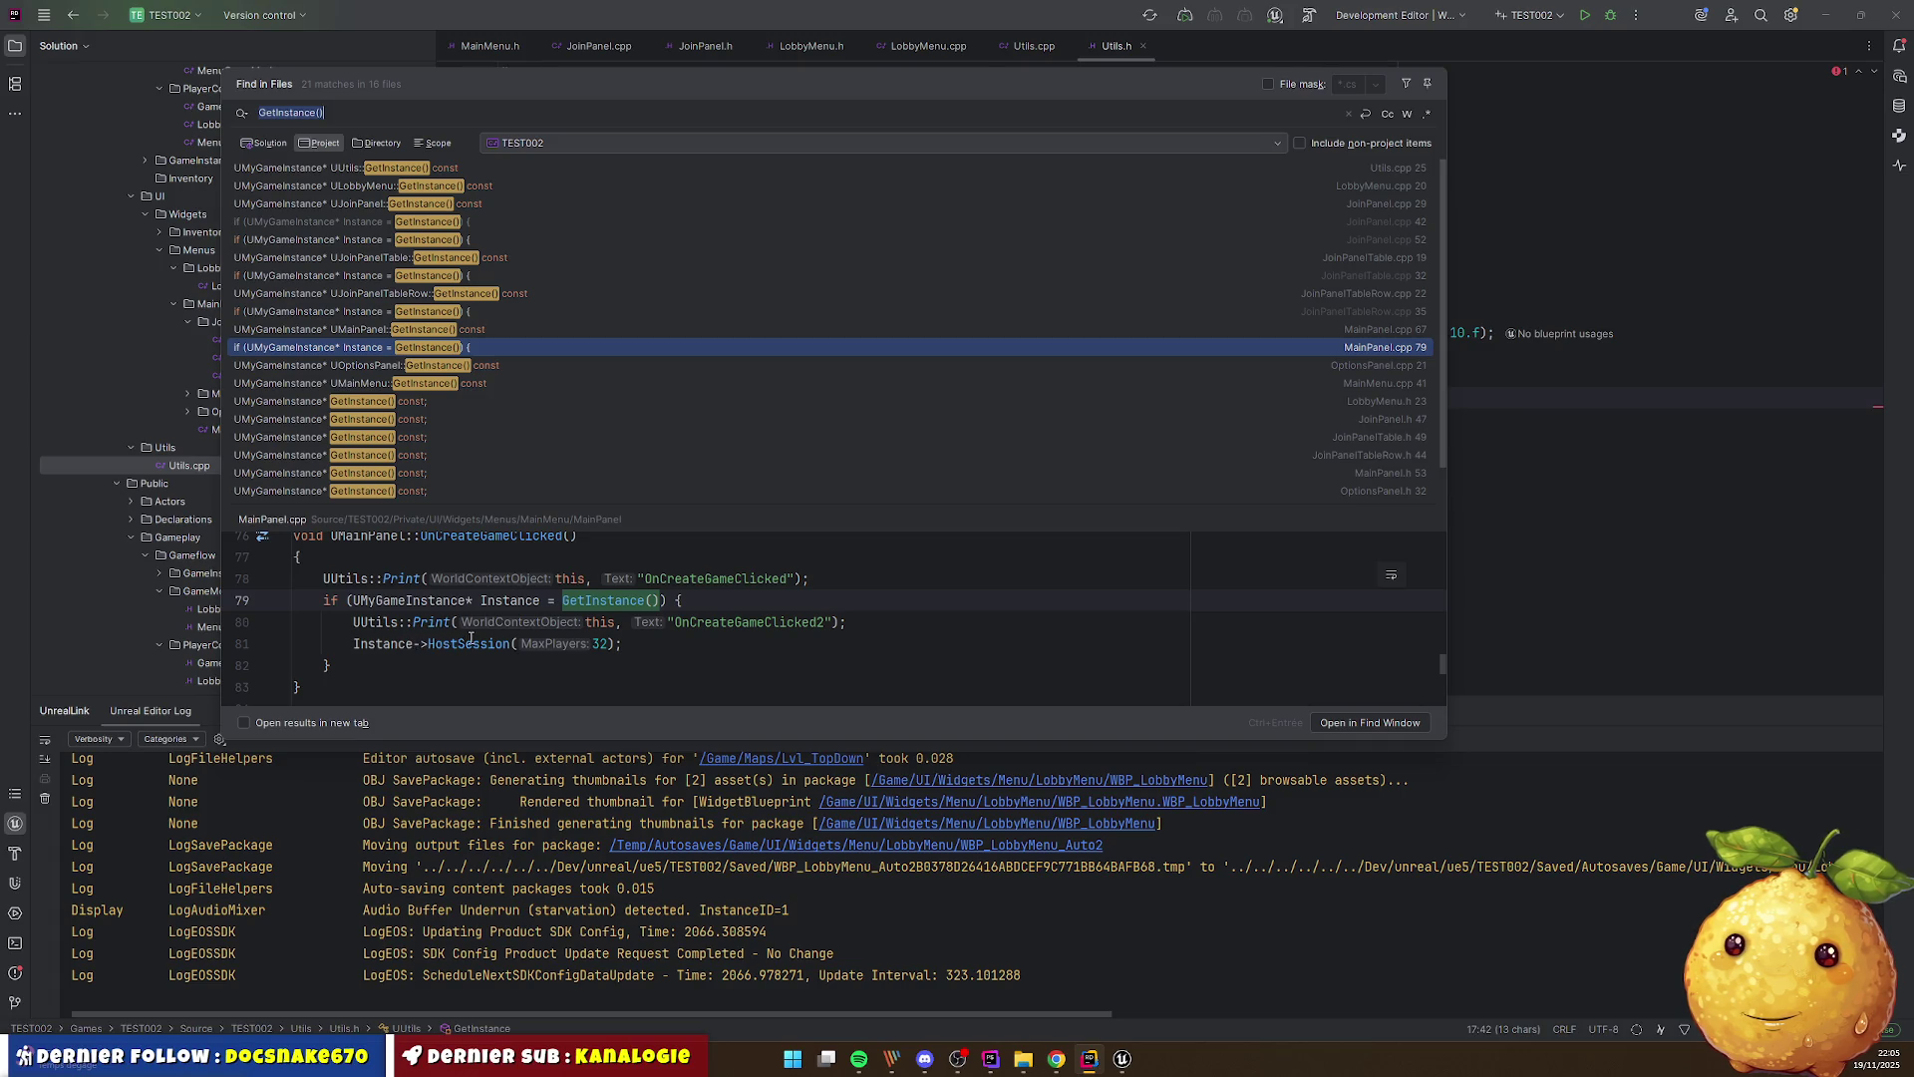
pyautogui.moveTo(471, 638)
pyautogui.press('Escape')
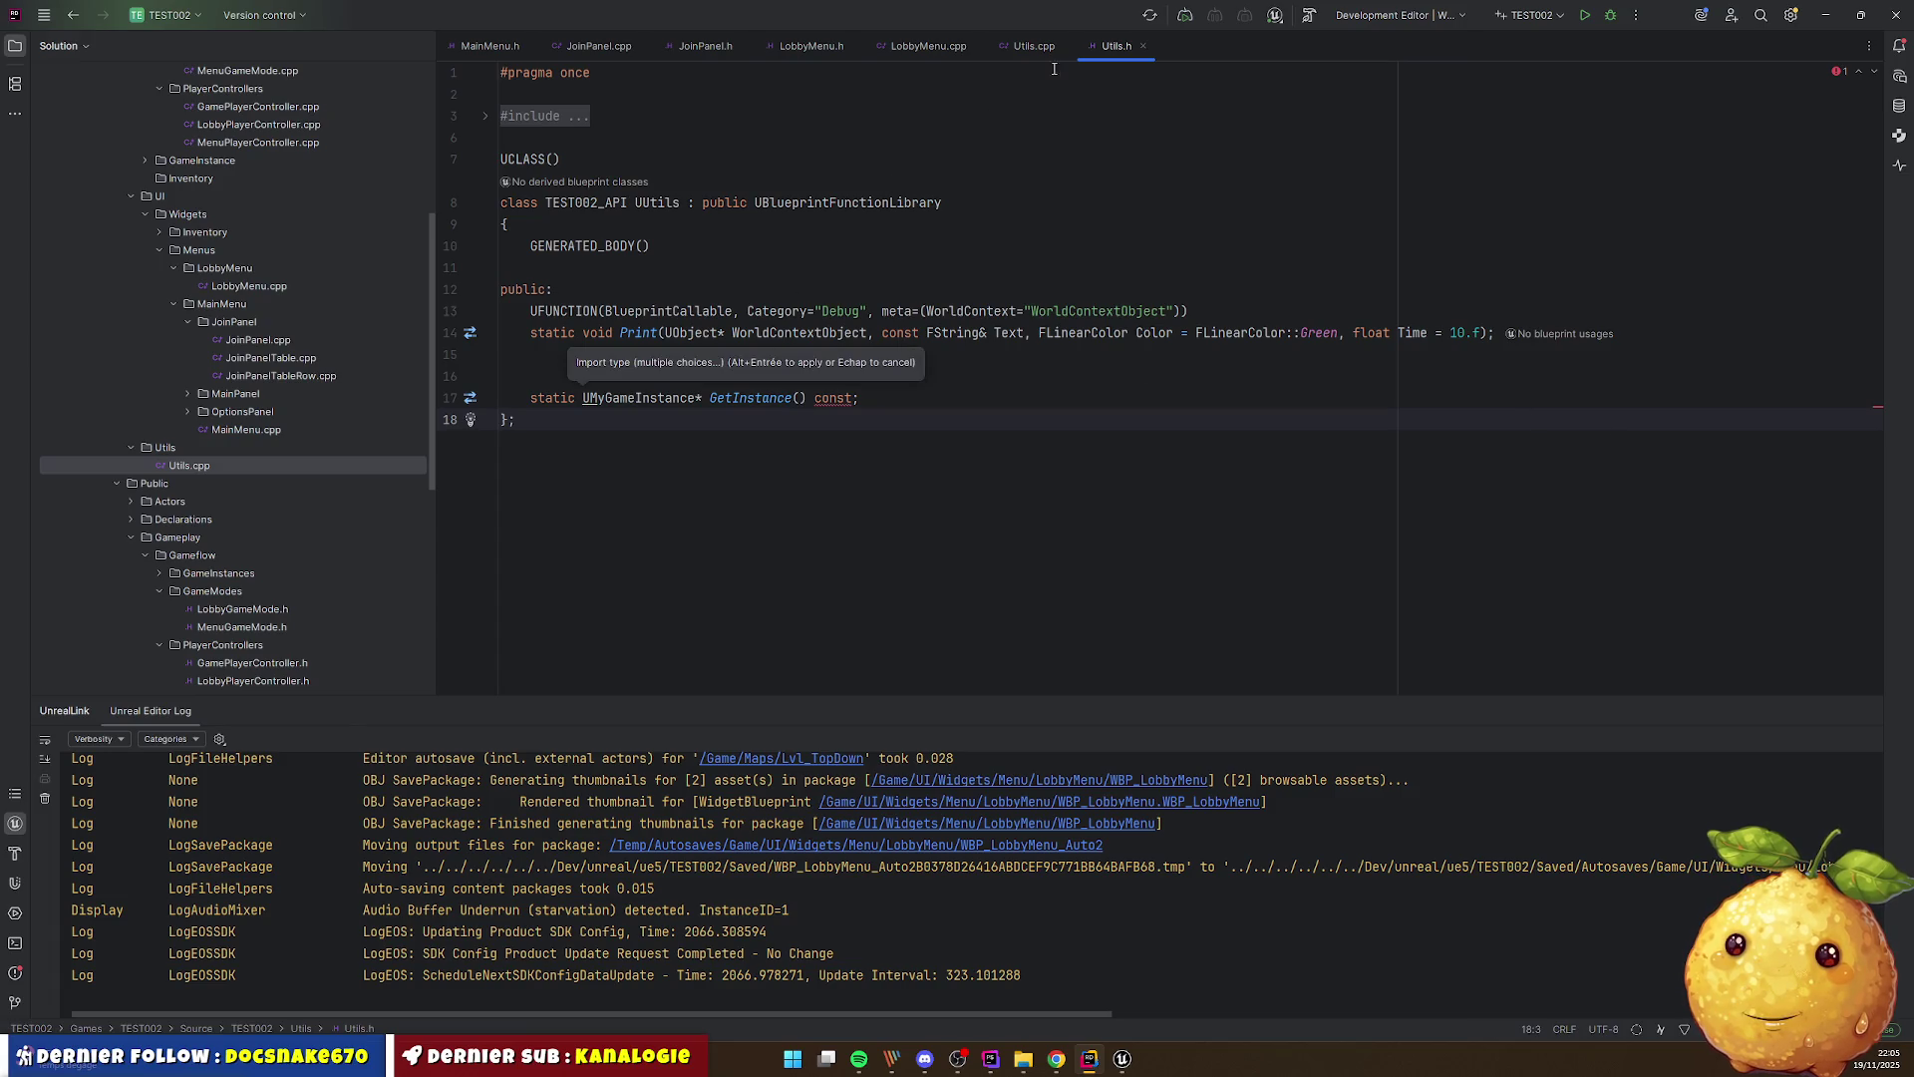
# Type a ??? placeholder inside UUtils::GetInstance()'s parentheses in Utils.cpp
pyautogui.keyDown('ctrl'); pyautogui.click(718, 400); pyautogui.keyUp('ctrl')
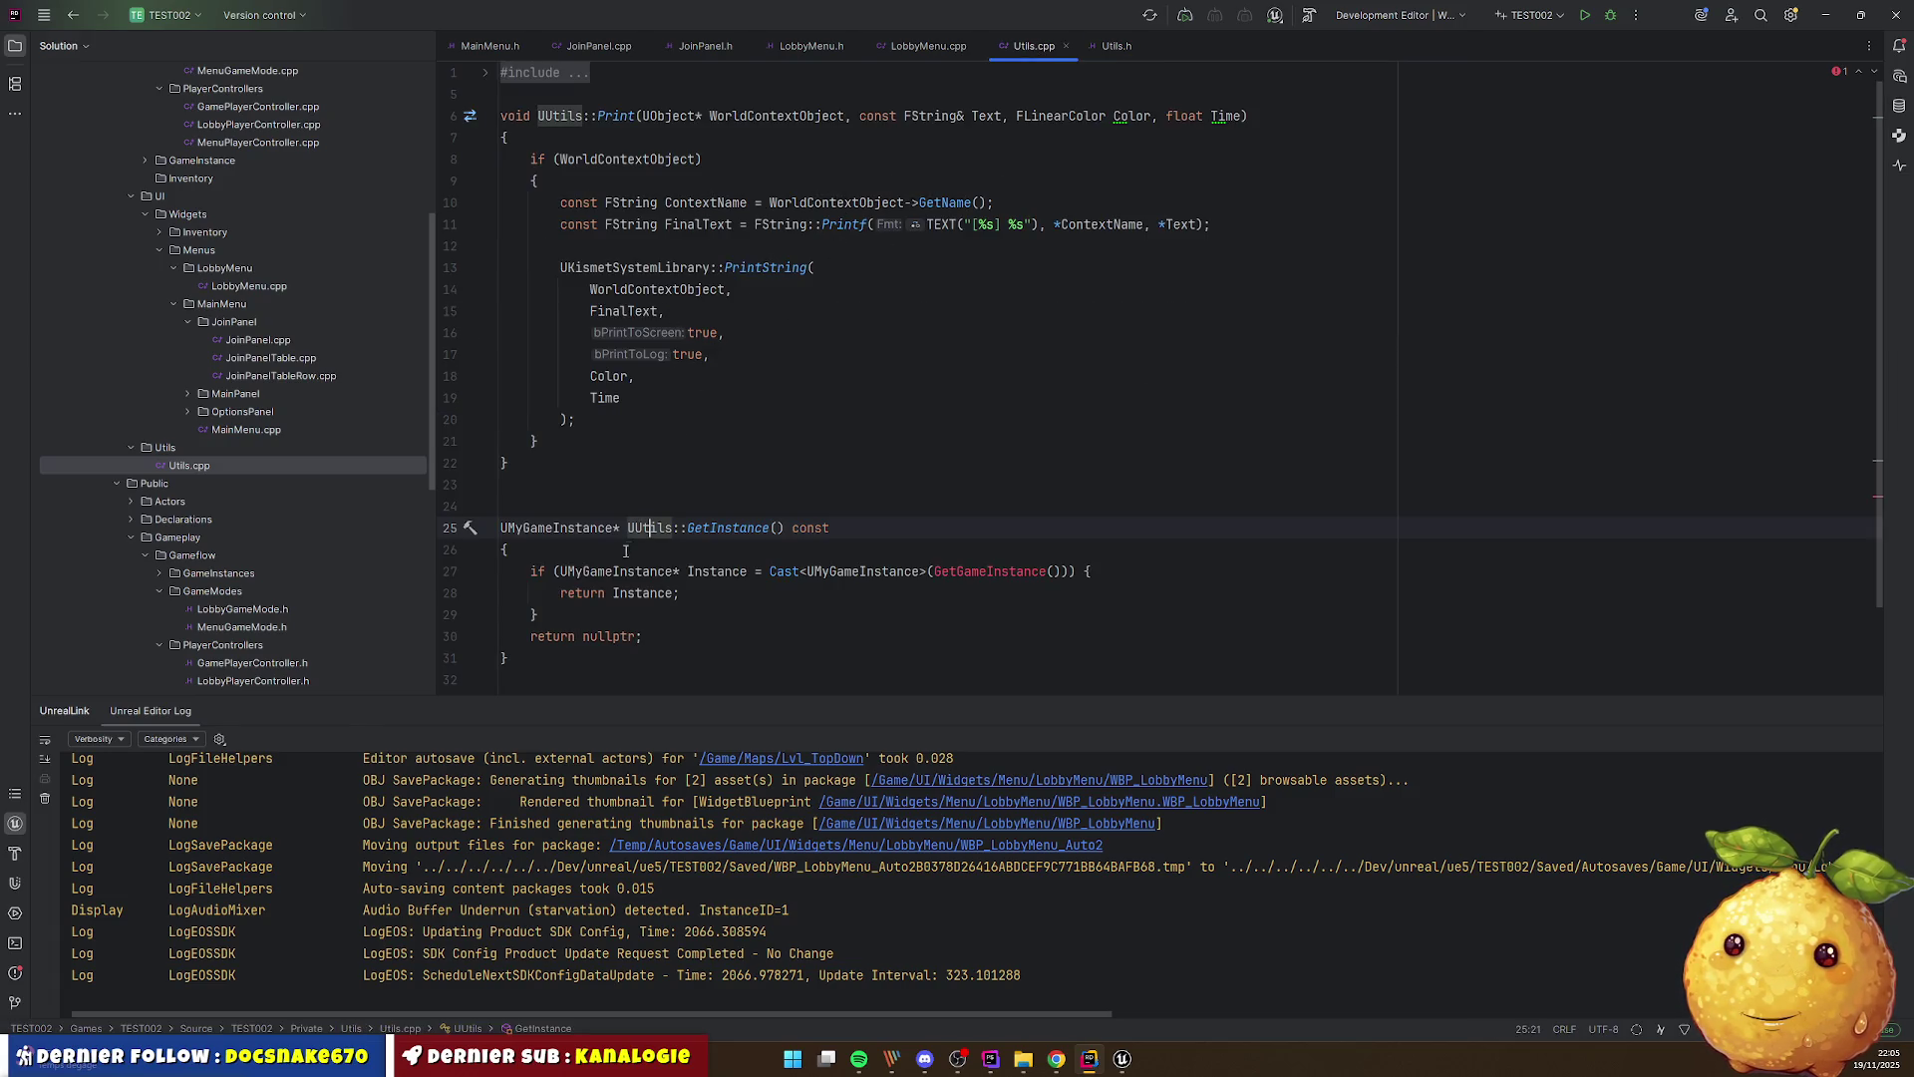
pyautogui.moveTo(561, 495); pyautogui.dragTo(508, 640)
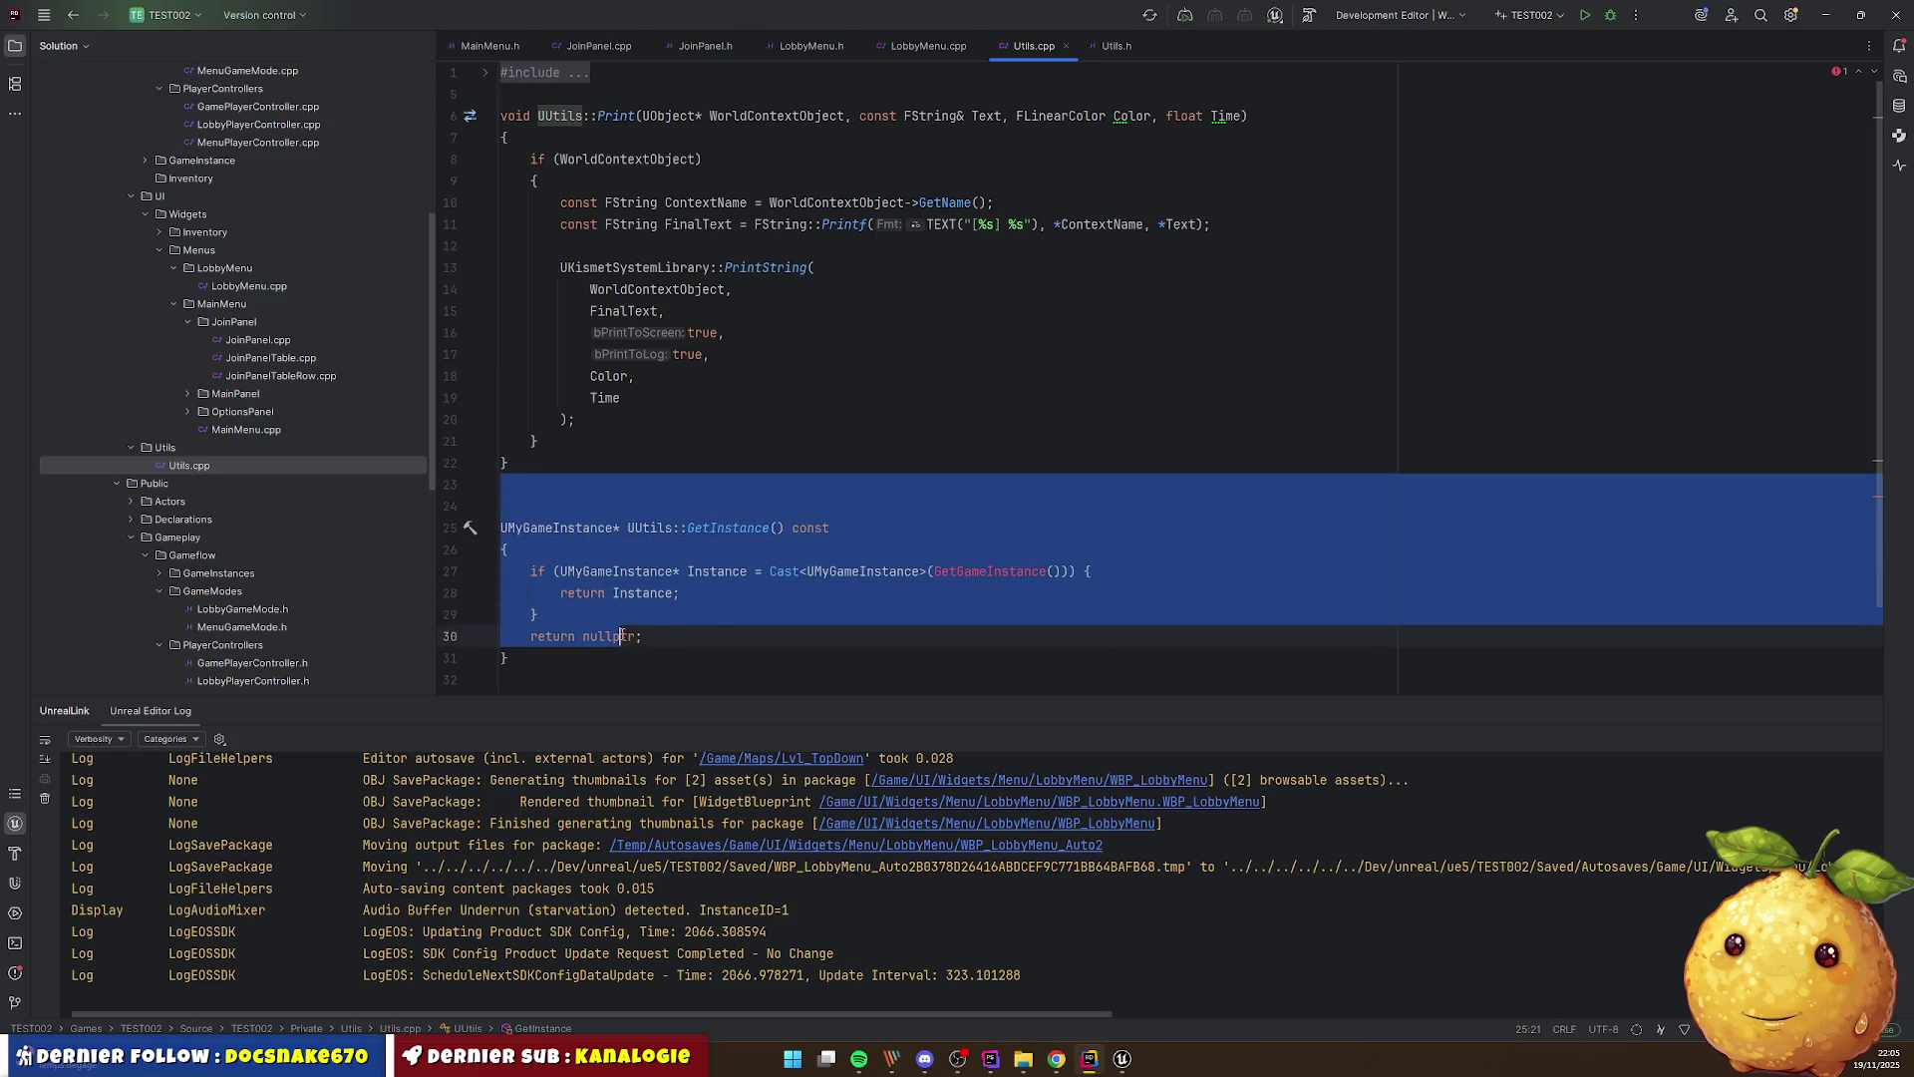
pyautogui.click(786, 528)
pyautogui.press('Left')
pyautogui.write('???')
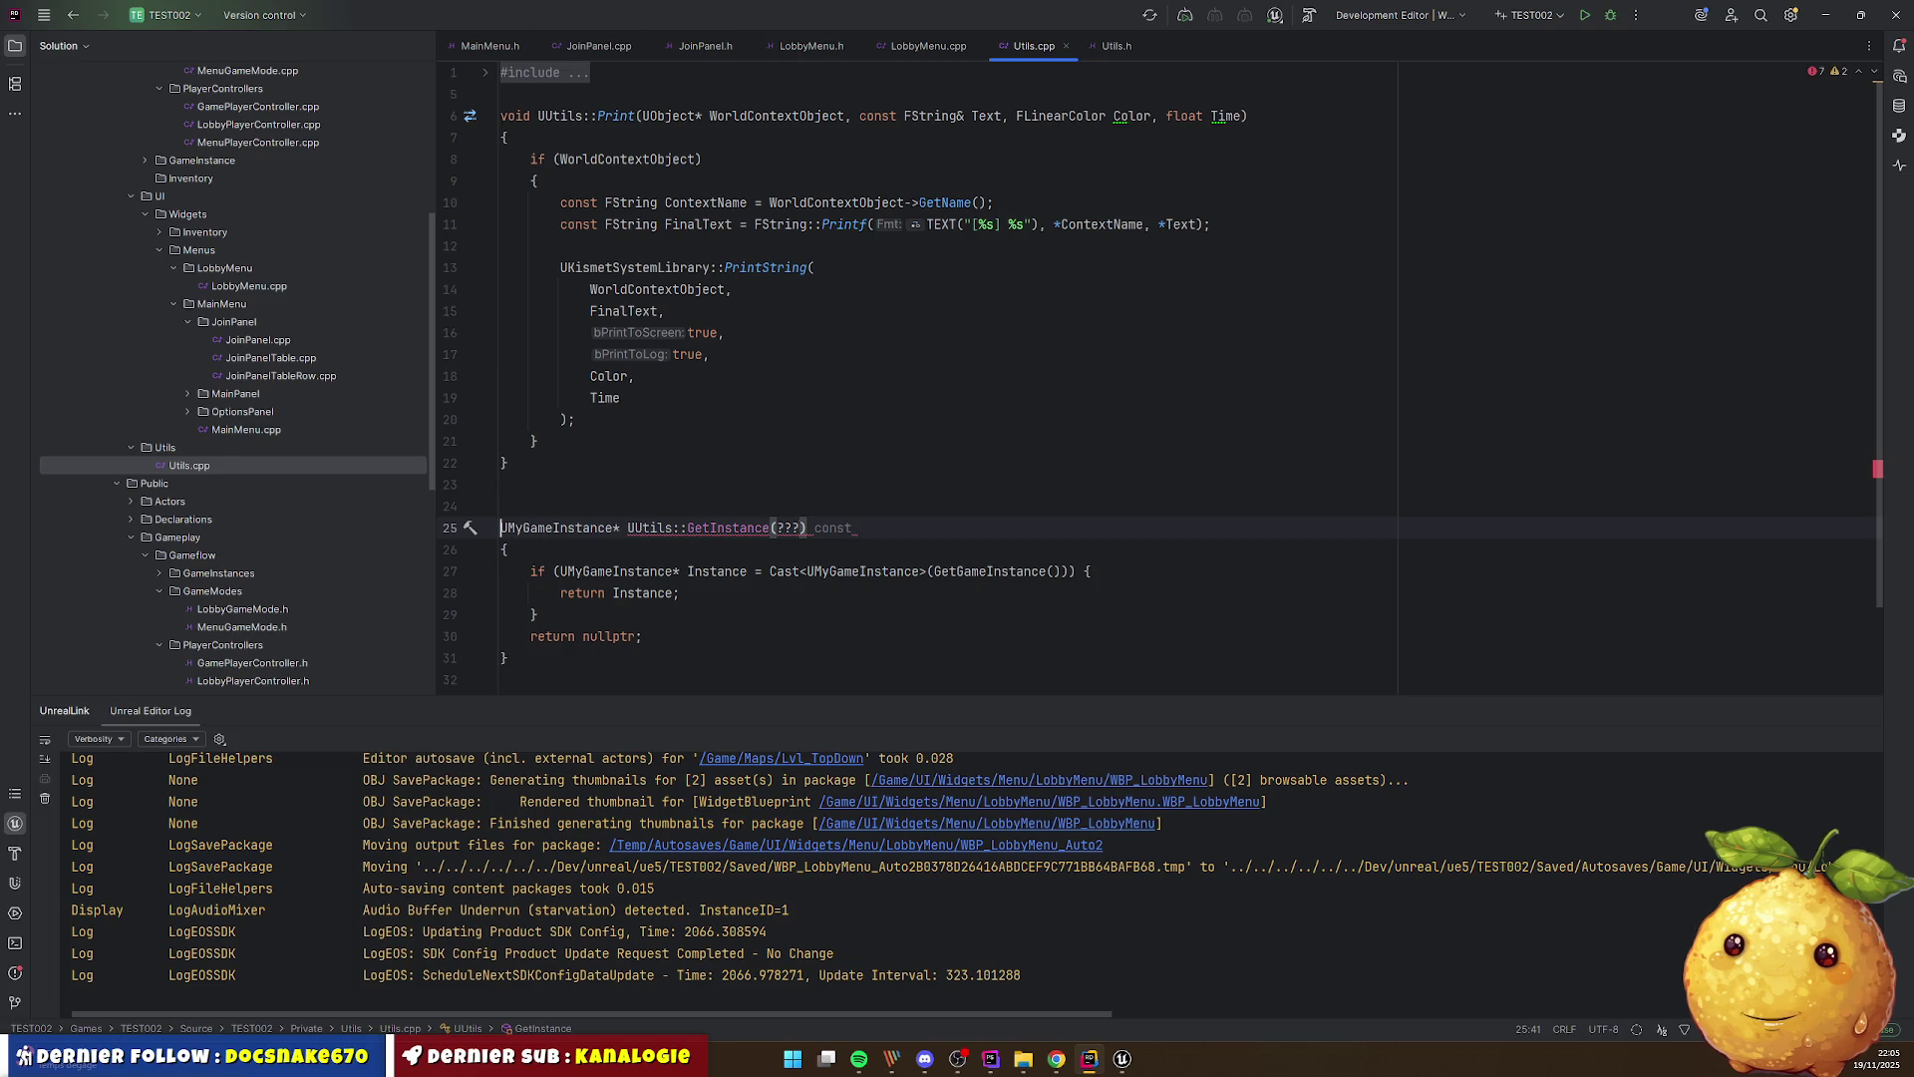
# Copy the whole UUtils::GetInstance function
pyautogui.press('Home')
pyautogui.hotkey('shift', 'Down')
pyautogui.hotkey('shift', 'Down')
pyautogui.hotkey('shift', 'Down')
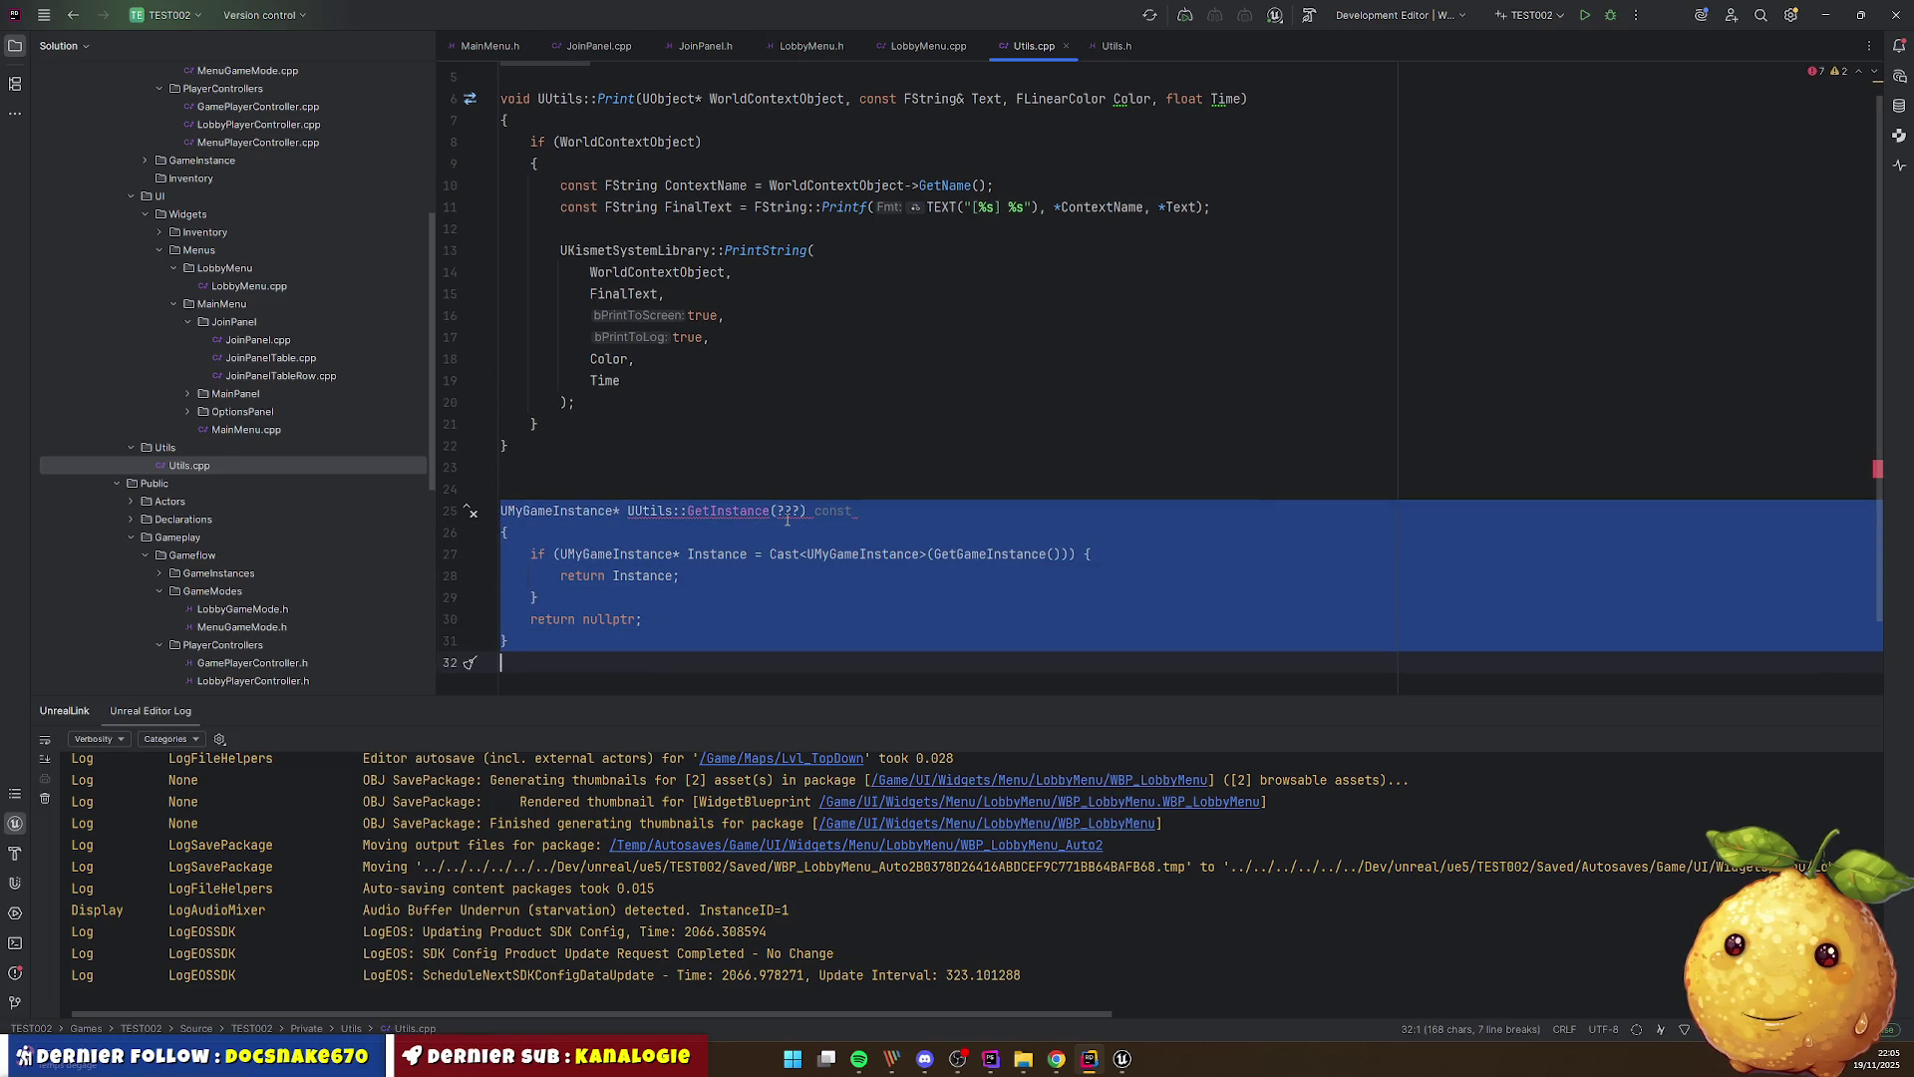
pyautogui.hotkey('ctrl', 'c')
pyautogui.hotkey('alt', 'Tab')
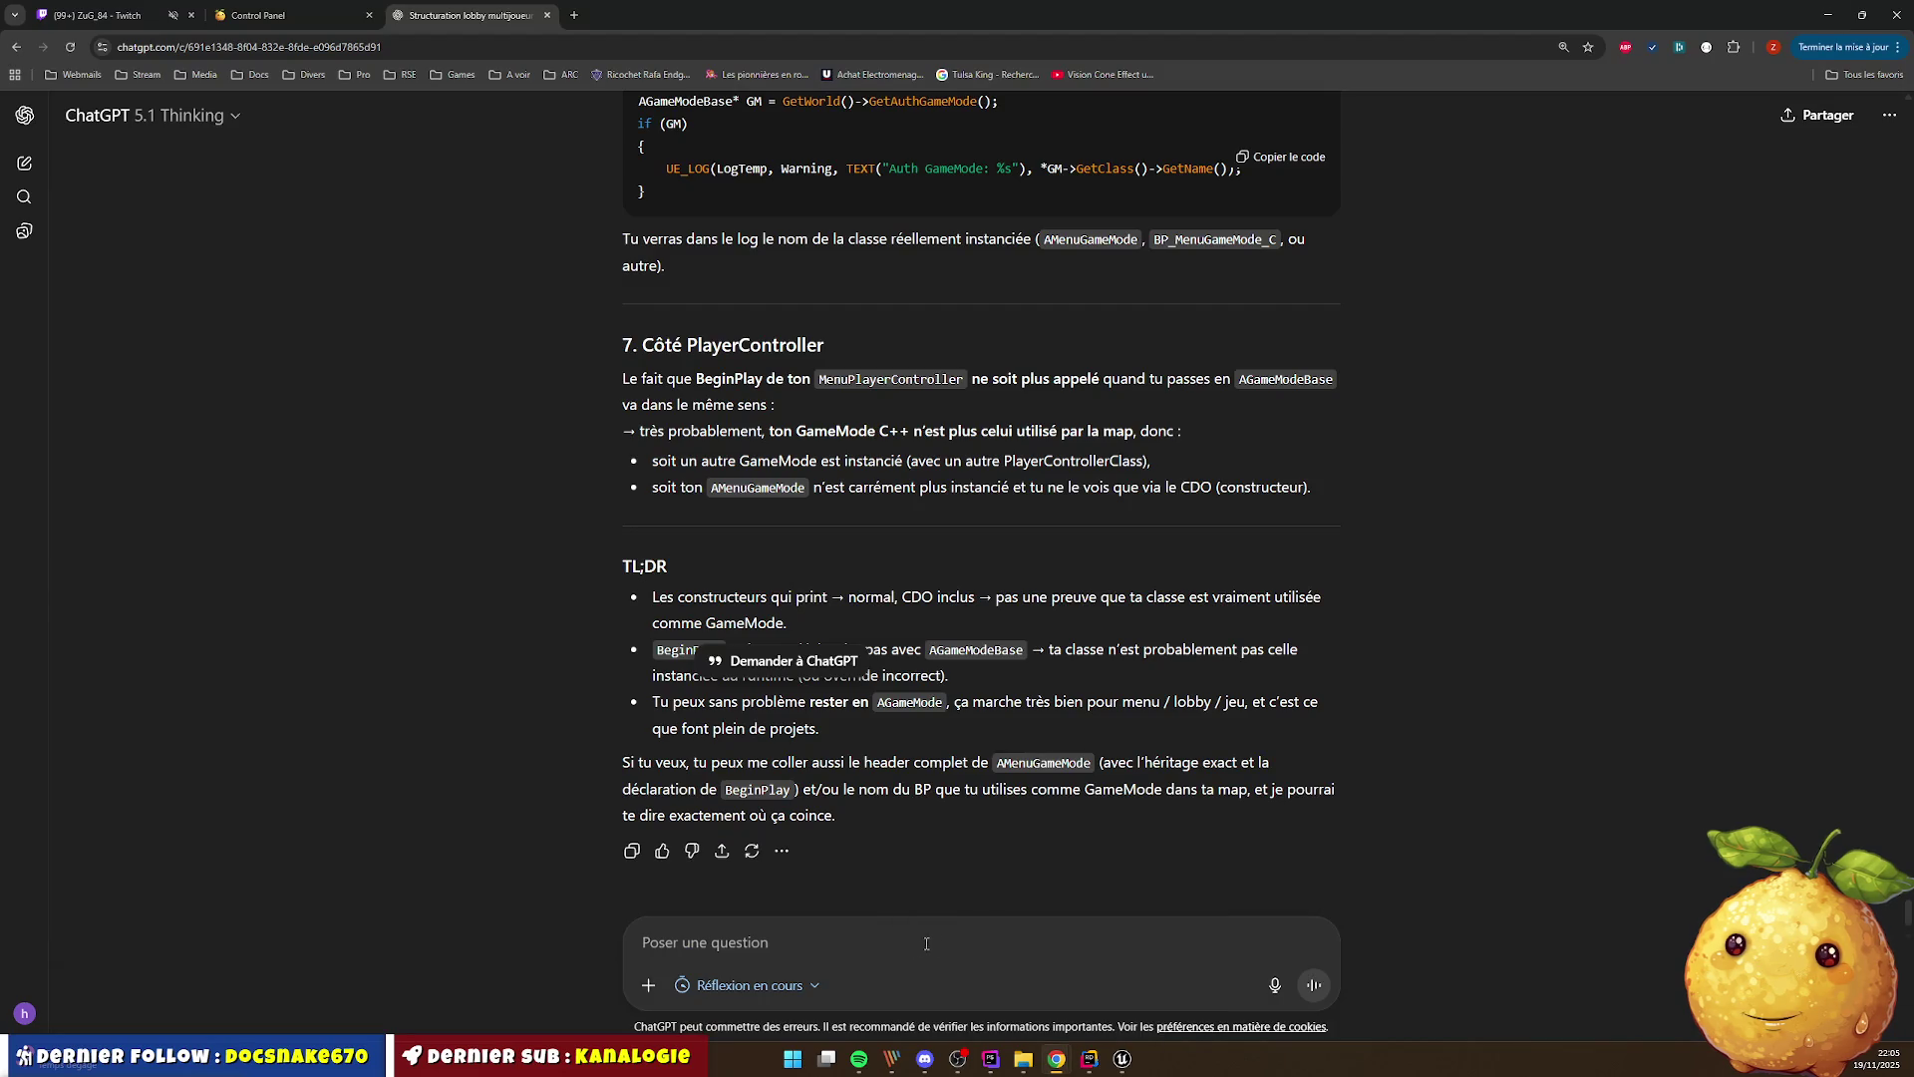
# Paste the GetInstance code into ChatGPT and write that it should move into utils and needs a variable
pyautogui.hotkey('ctrl', 'v')
pyautogui.hotkey('shift', 'Return')
pyautogui.hotkey('shift', 'Return')
pyautogui.write('je veux')
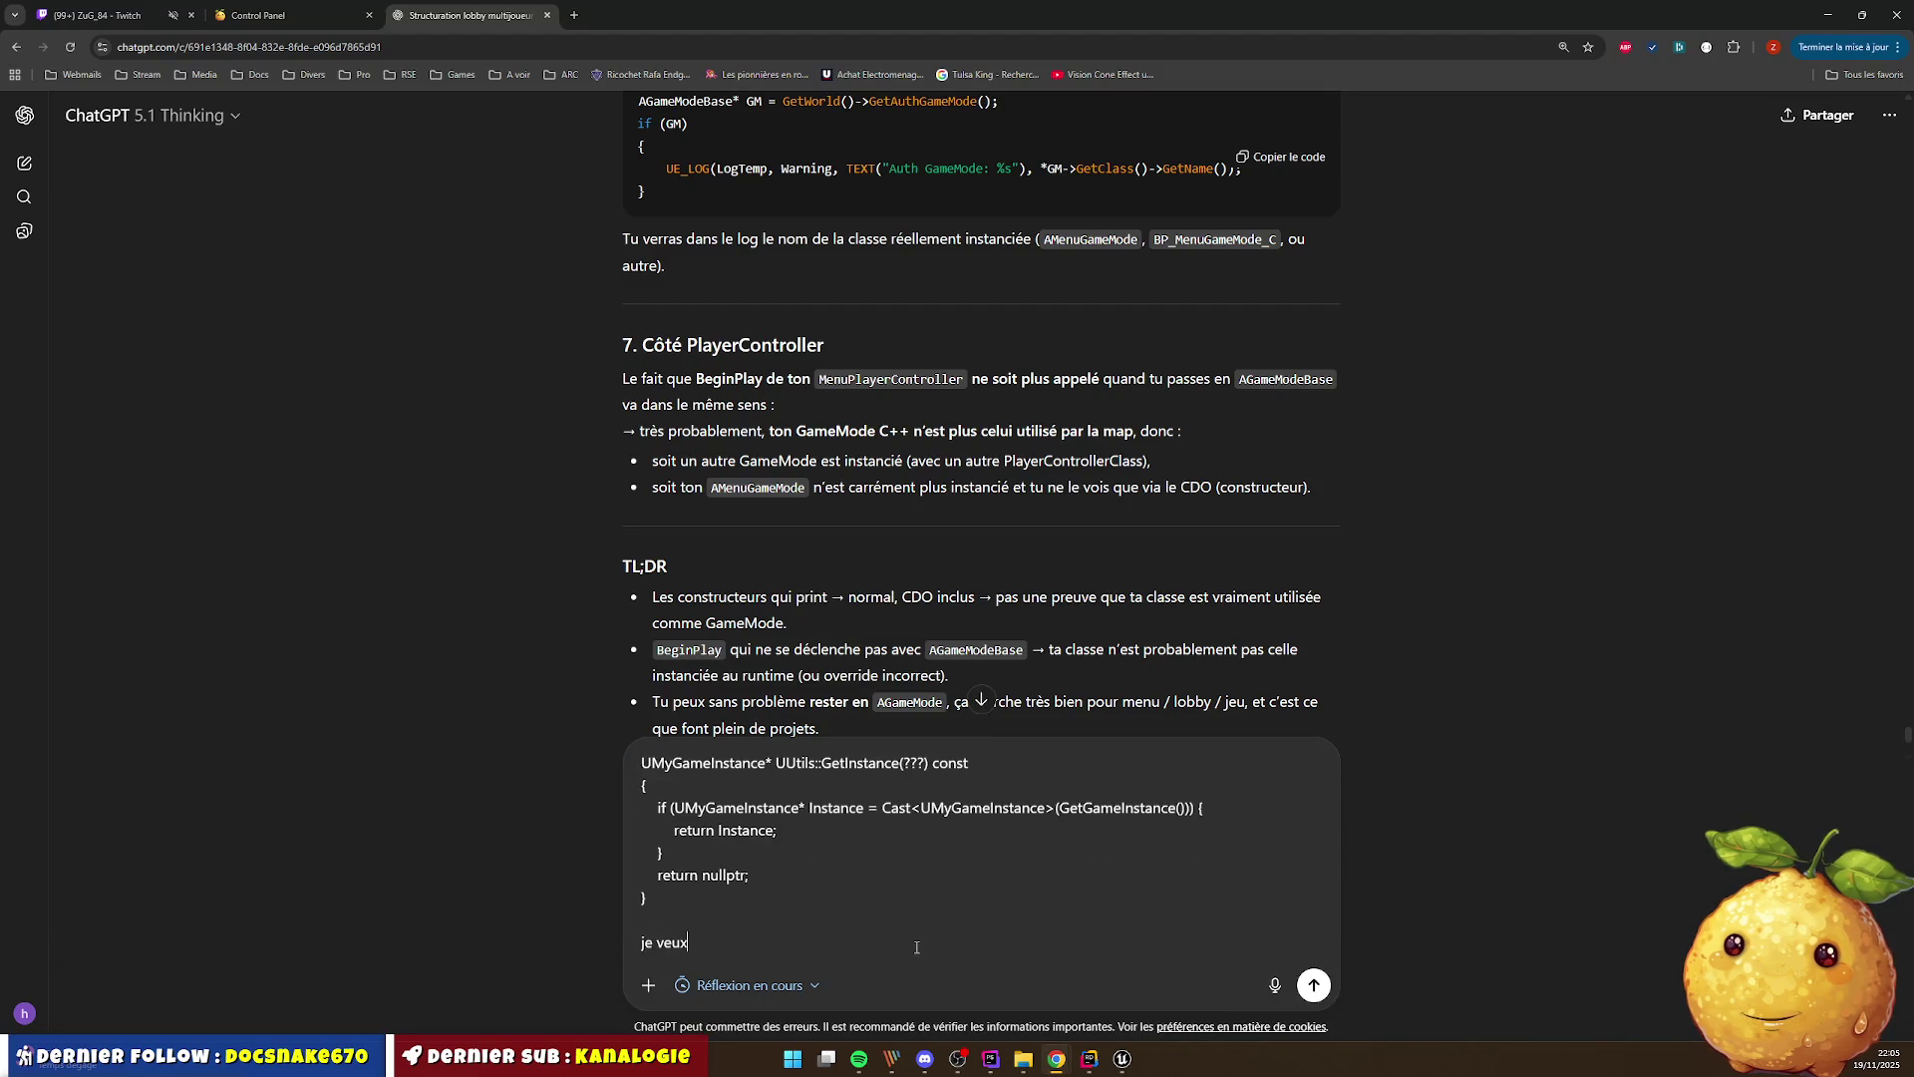
pyautogui.write(' mettre cette fo')
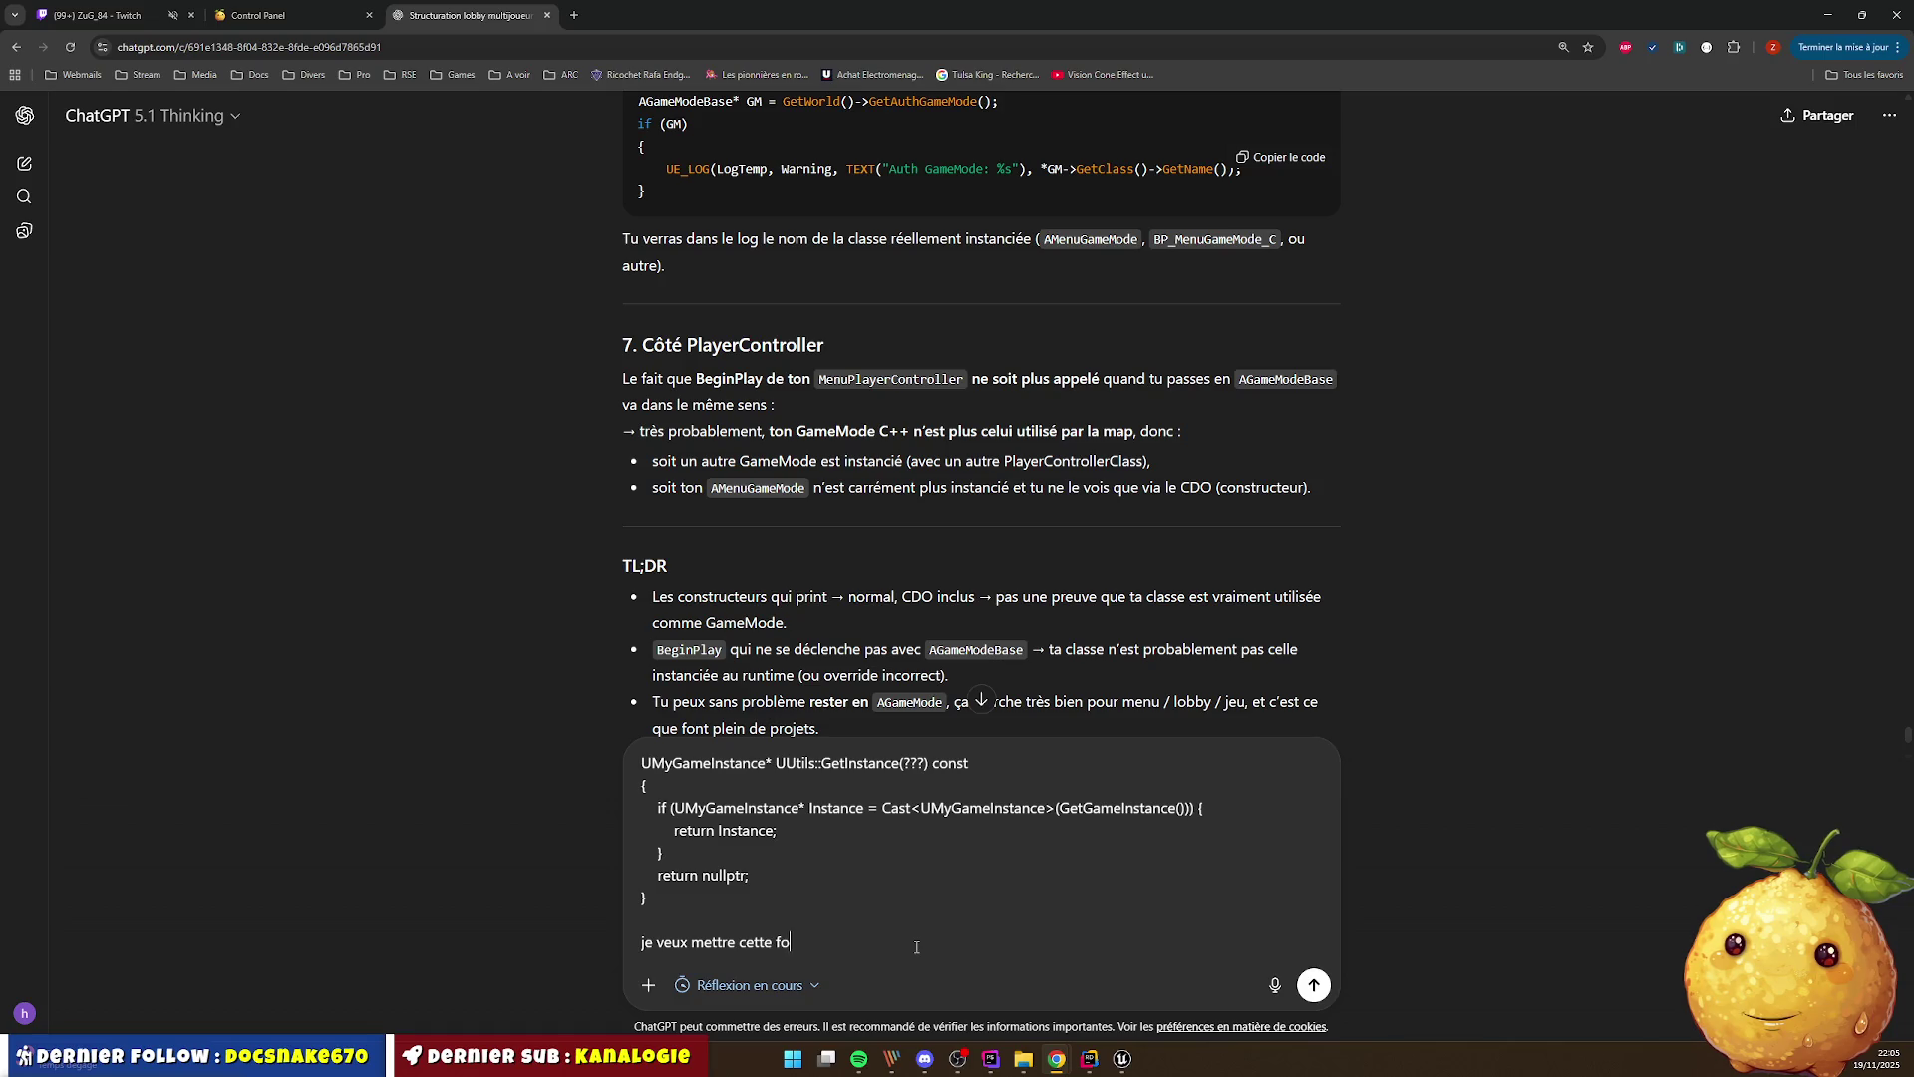
pyautogui.write('nction dans un')
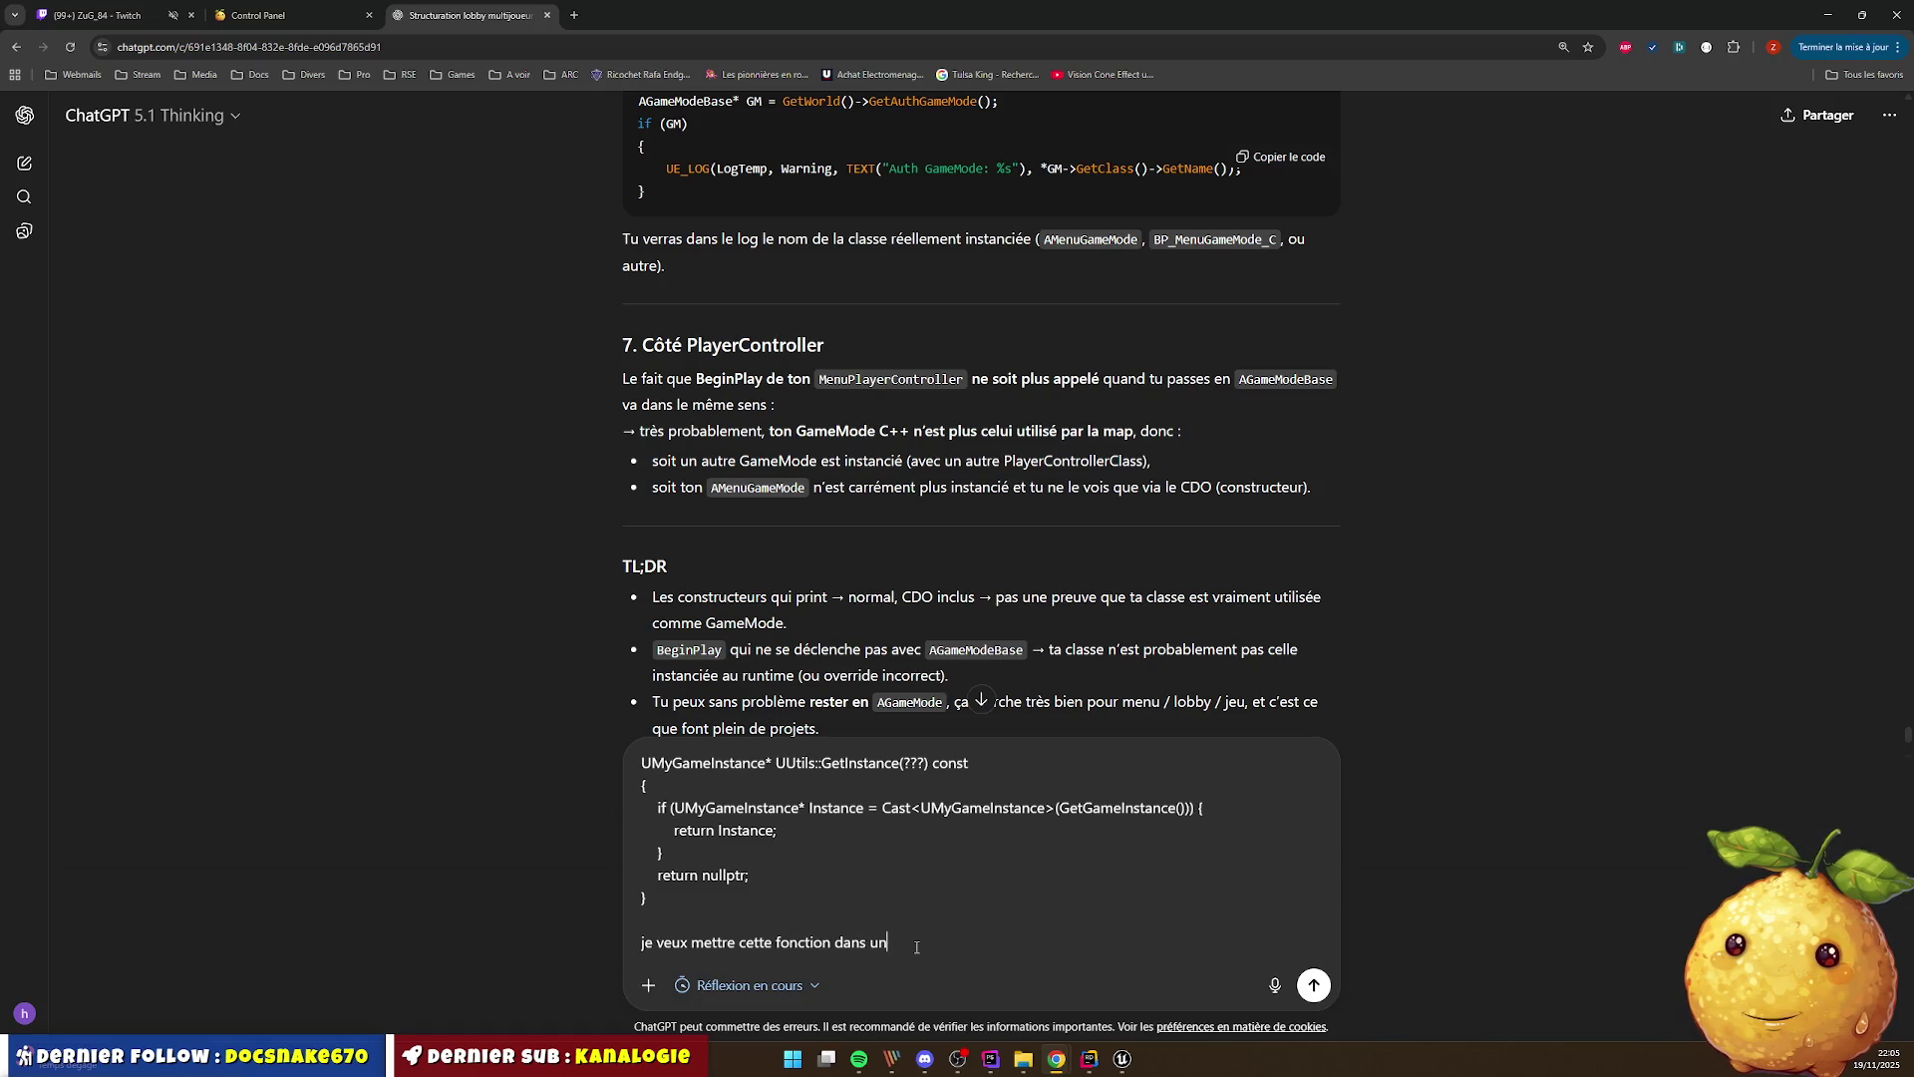
pyautogui.press('BackSpace')
pyautogui.write('ti')
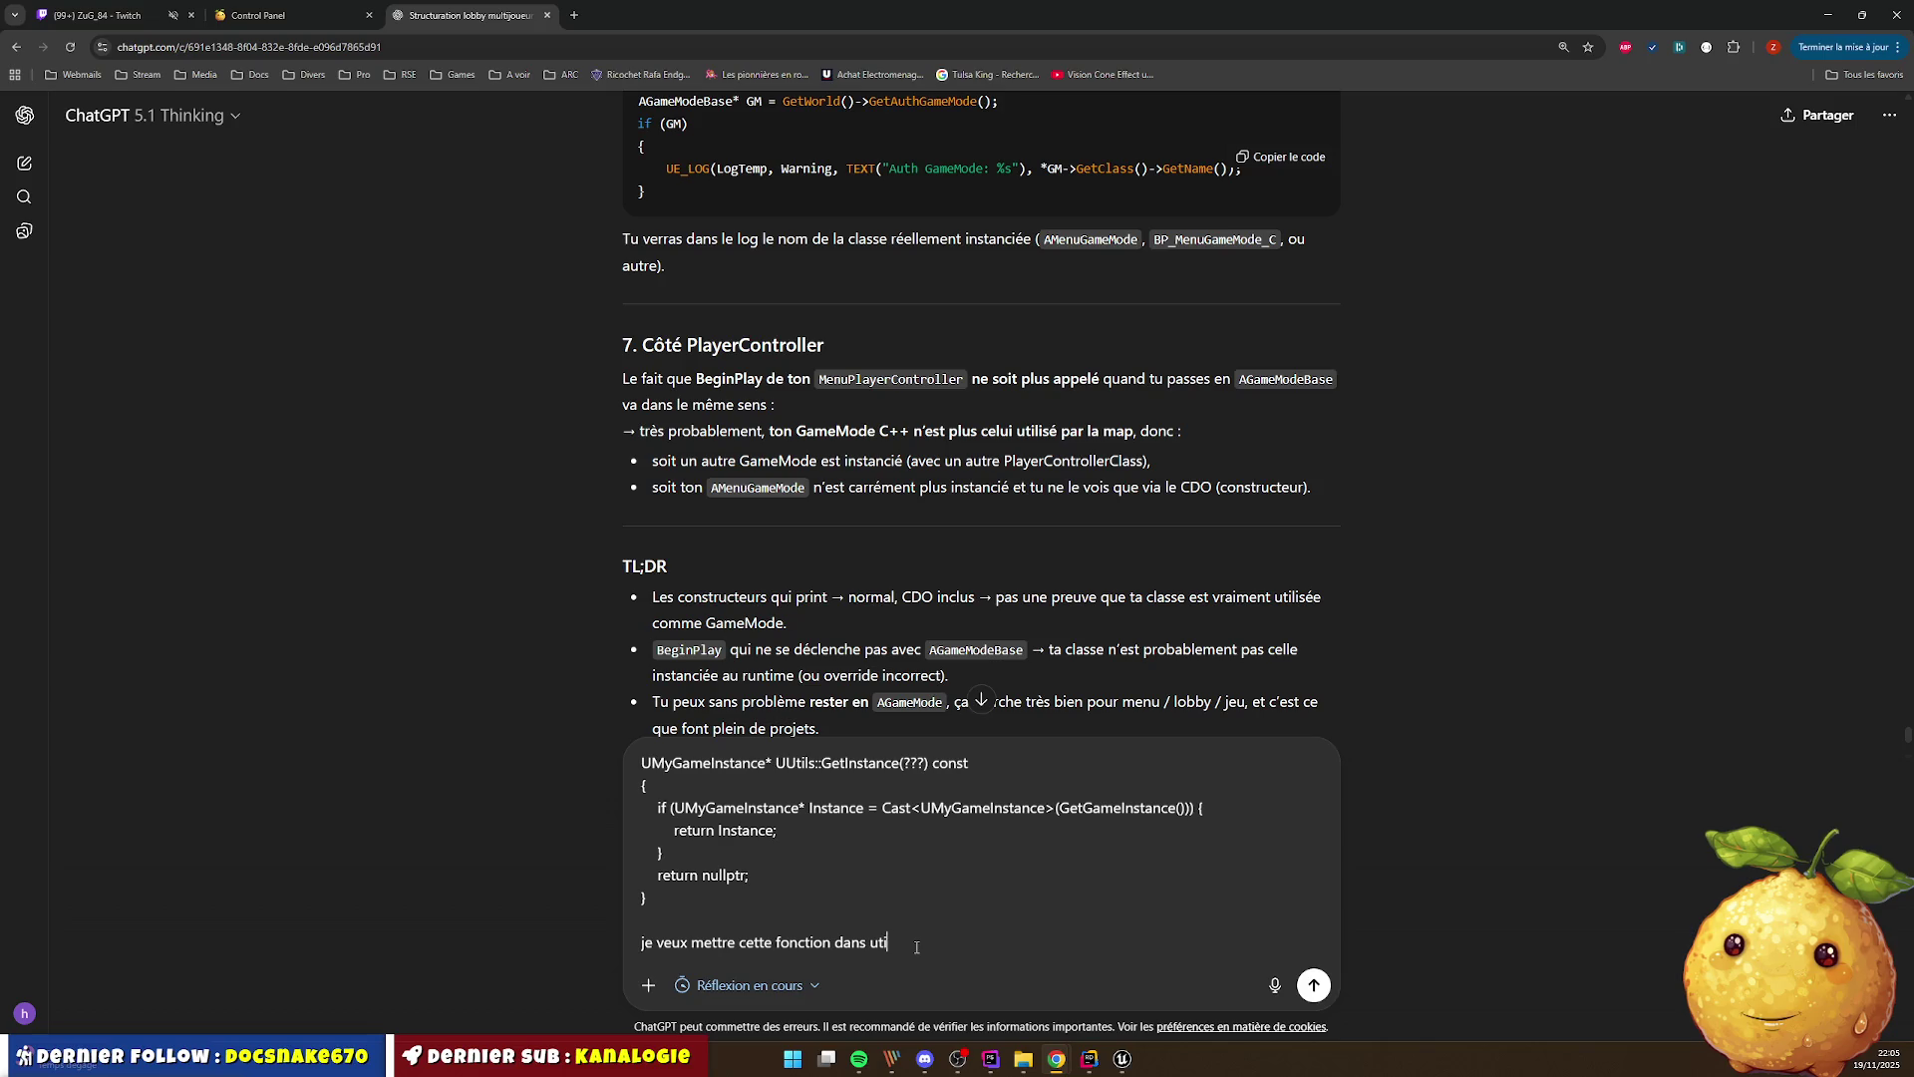
pyautogui.write("ls. j'ai besoin")
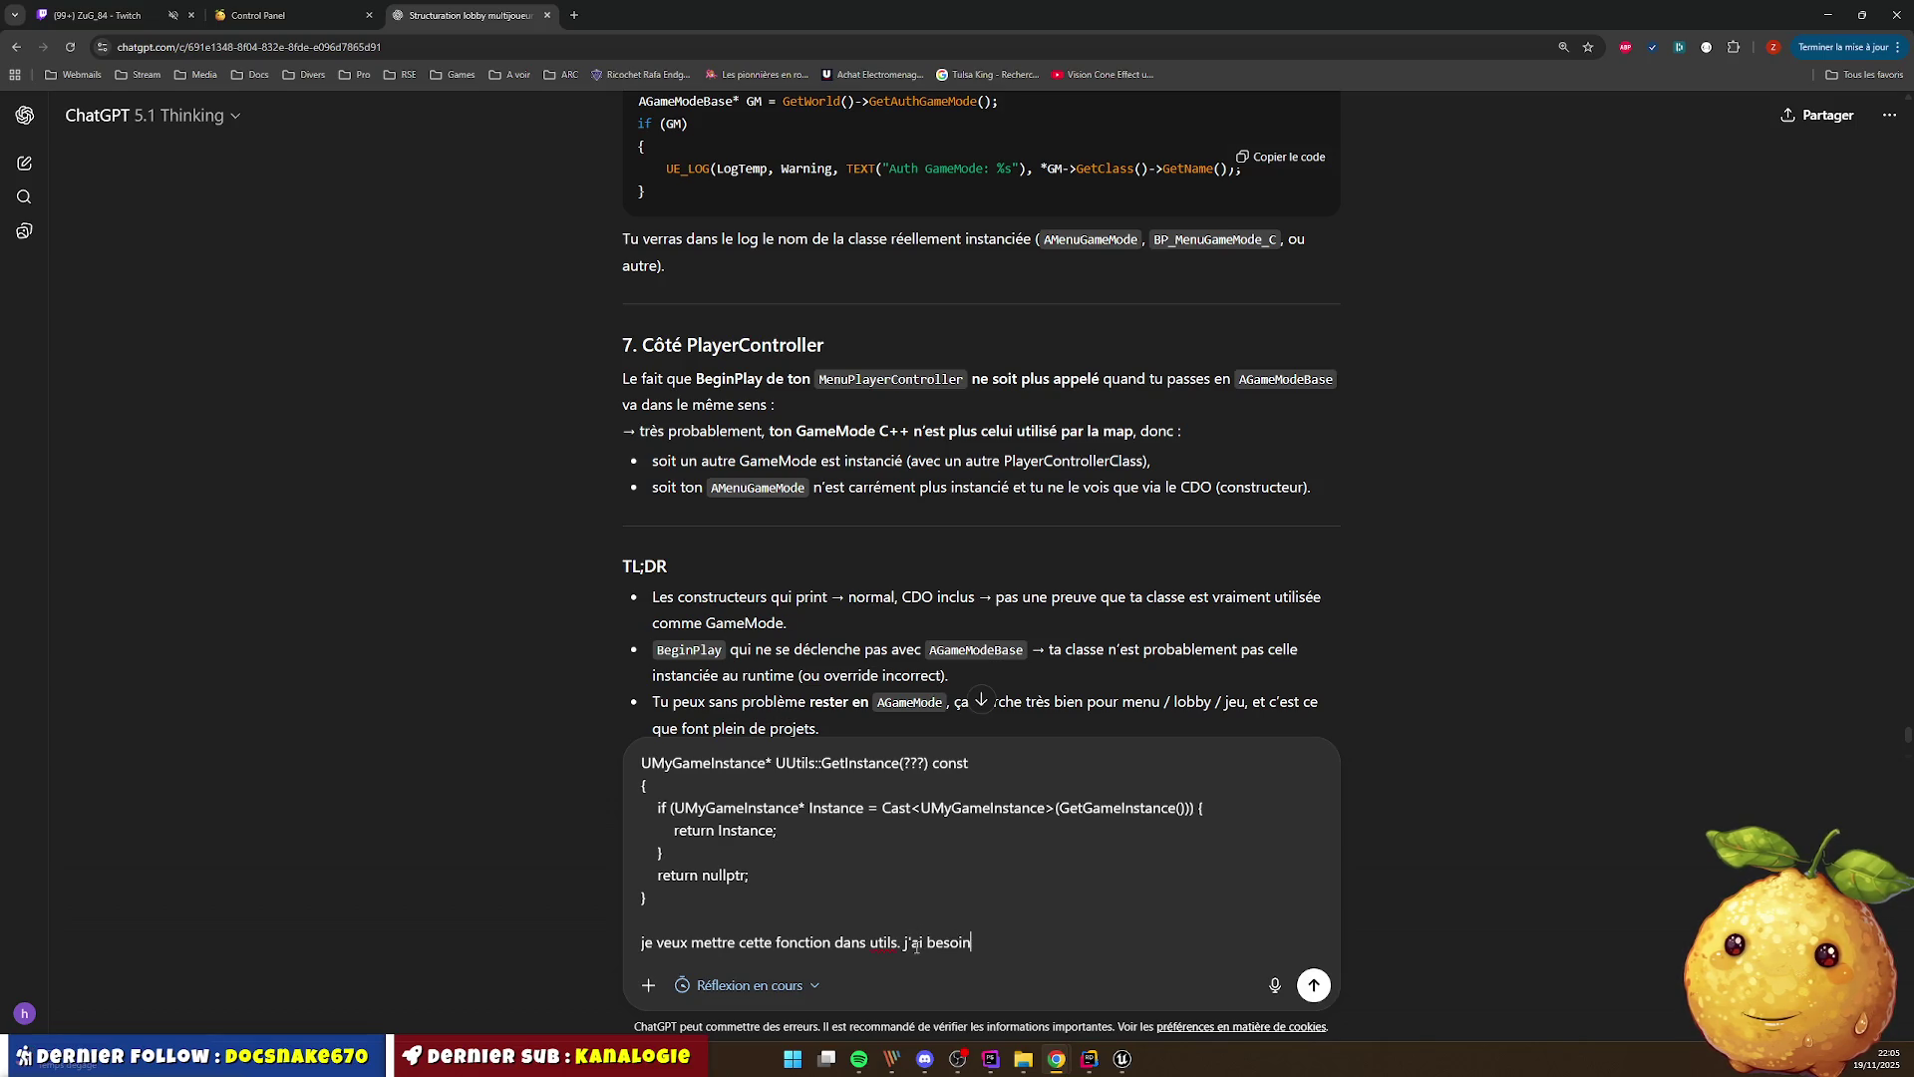
pyautogui.write(' de passer un')
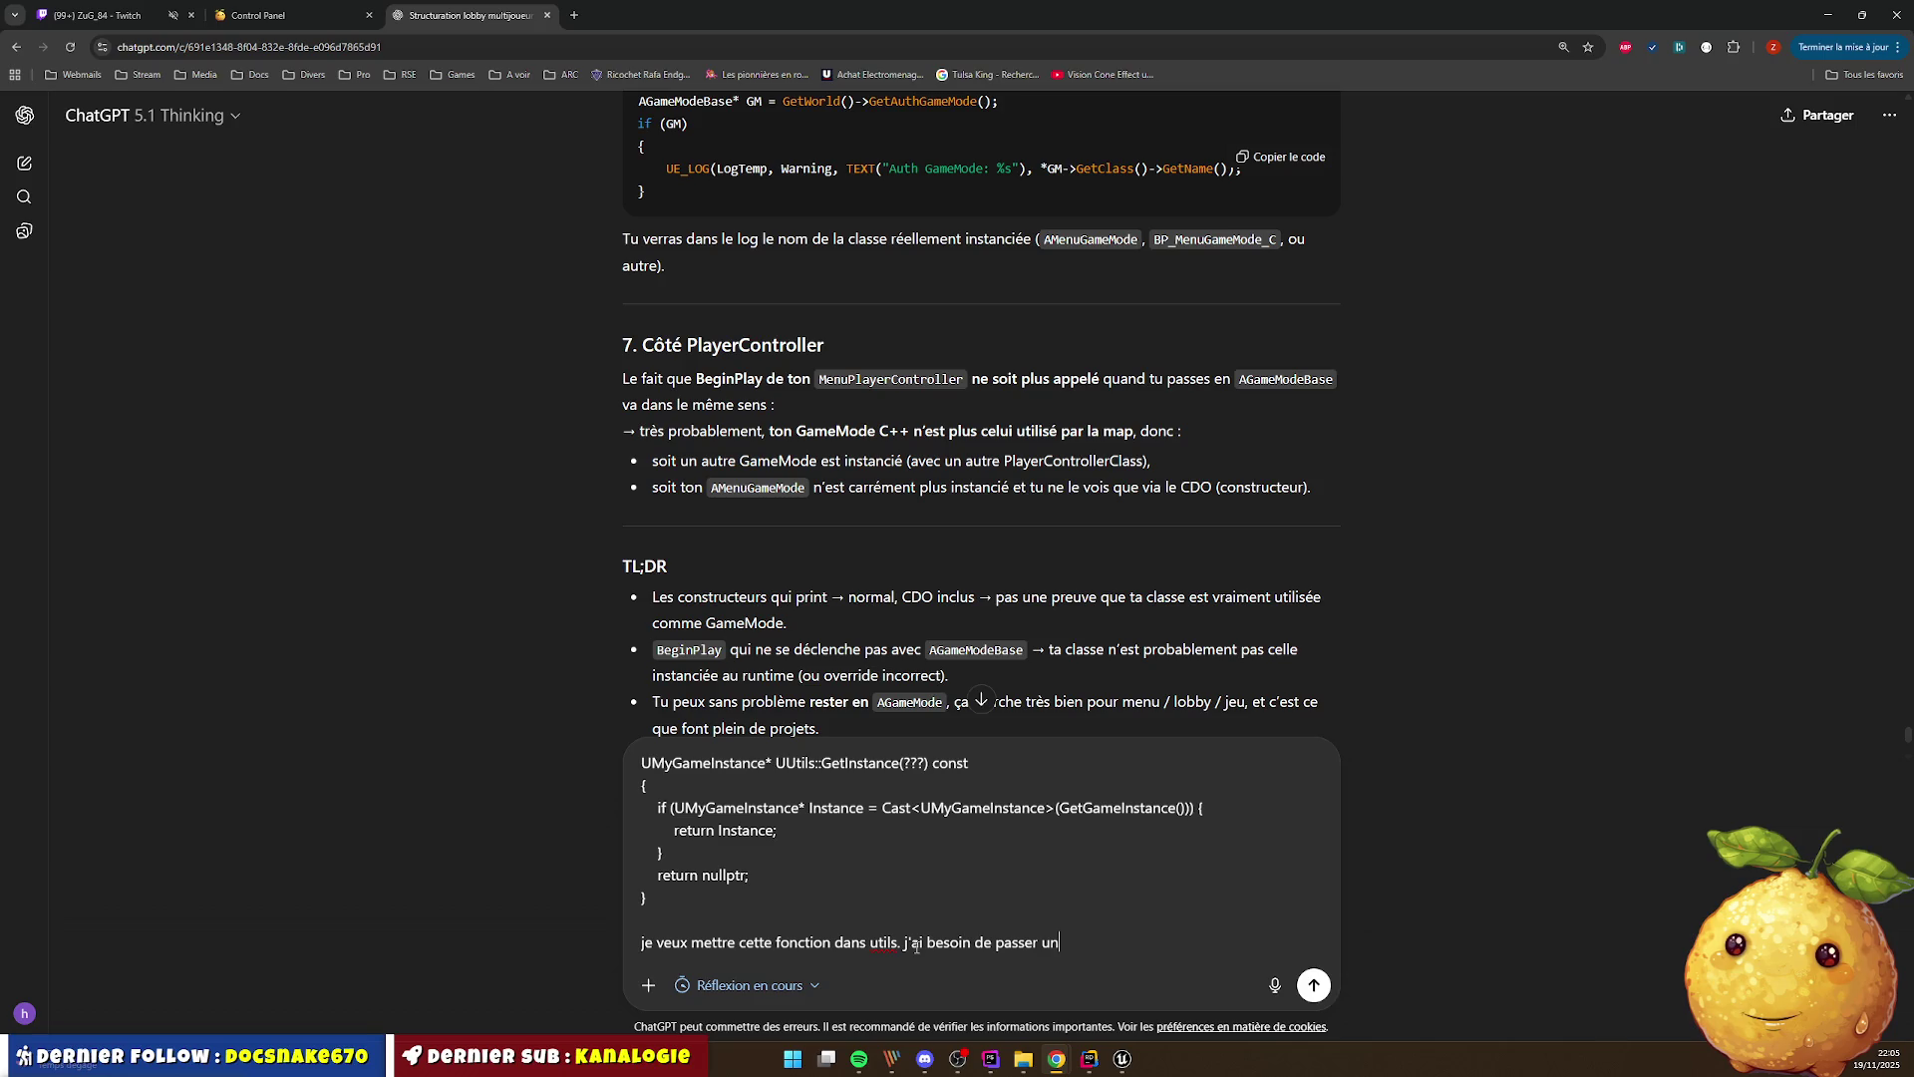
pyautogui.write('e vartibale')
pyautogui.press('Left')
pyautogui.press('Left')
pyautogui.press('Left')
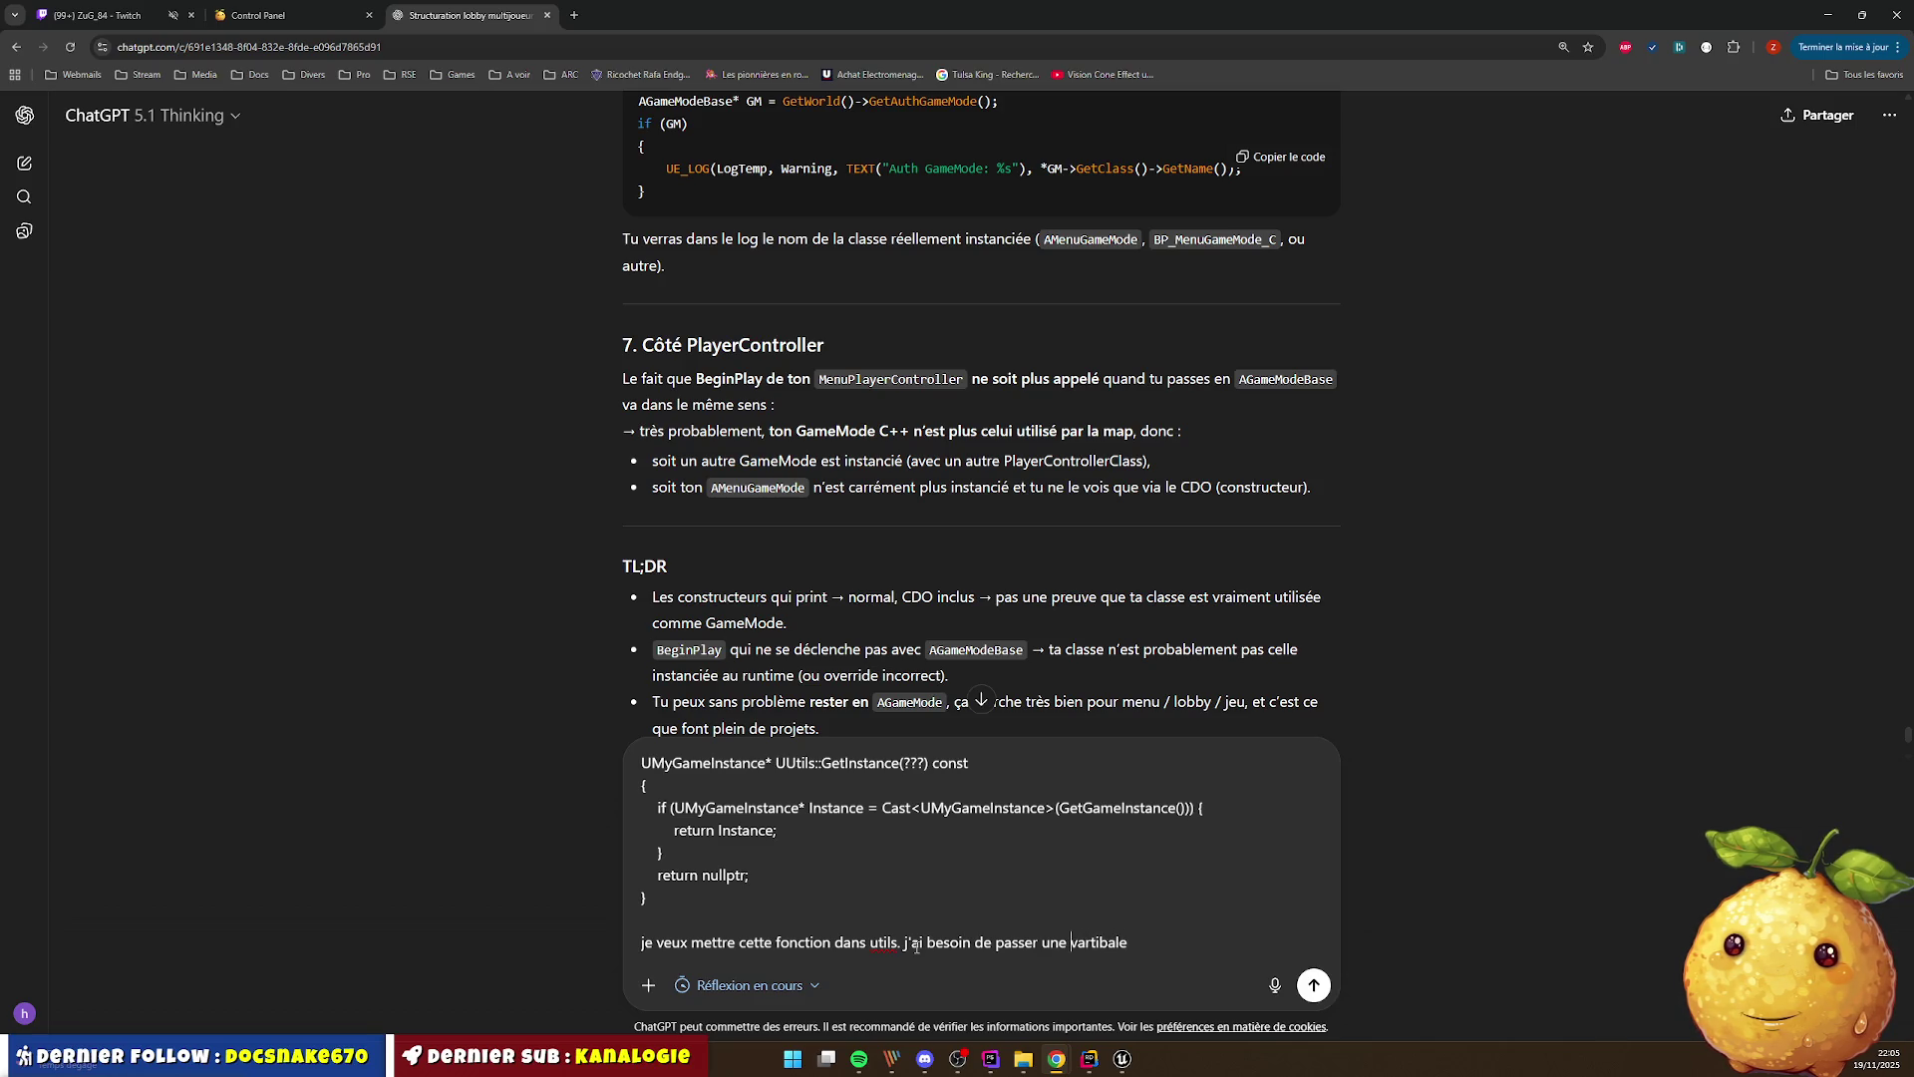
pyautogui.press('Right')
pyautogui.press('Delete')
pyautogui.press('Right')
pyautogui.press('Right')
pyautogui.press('Delete')
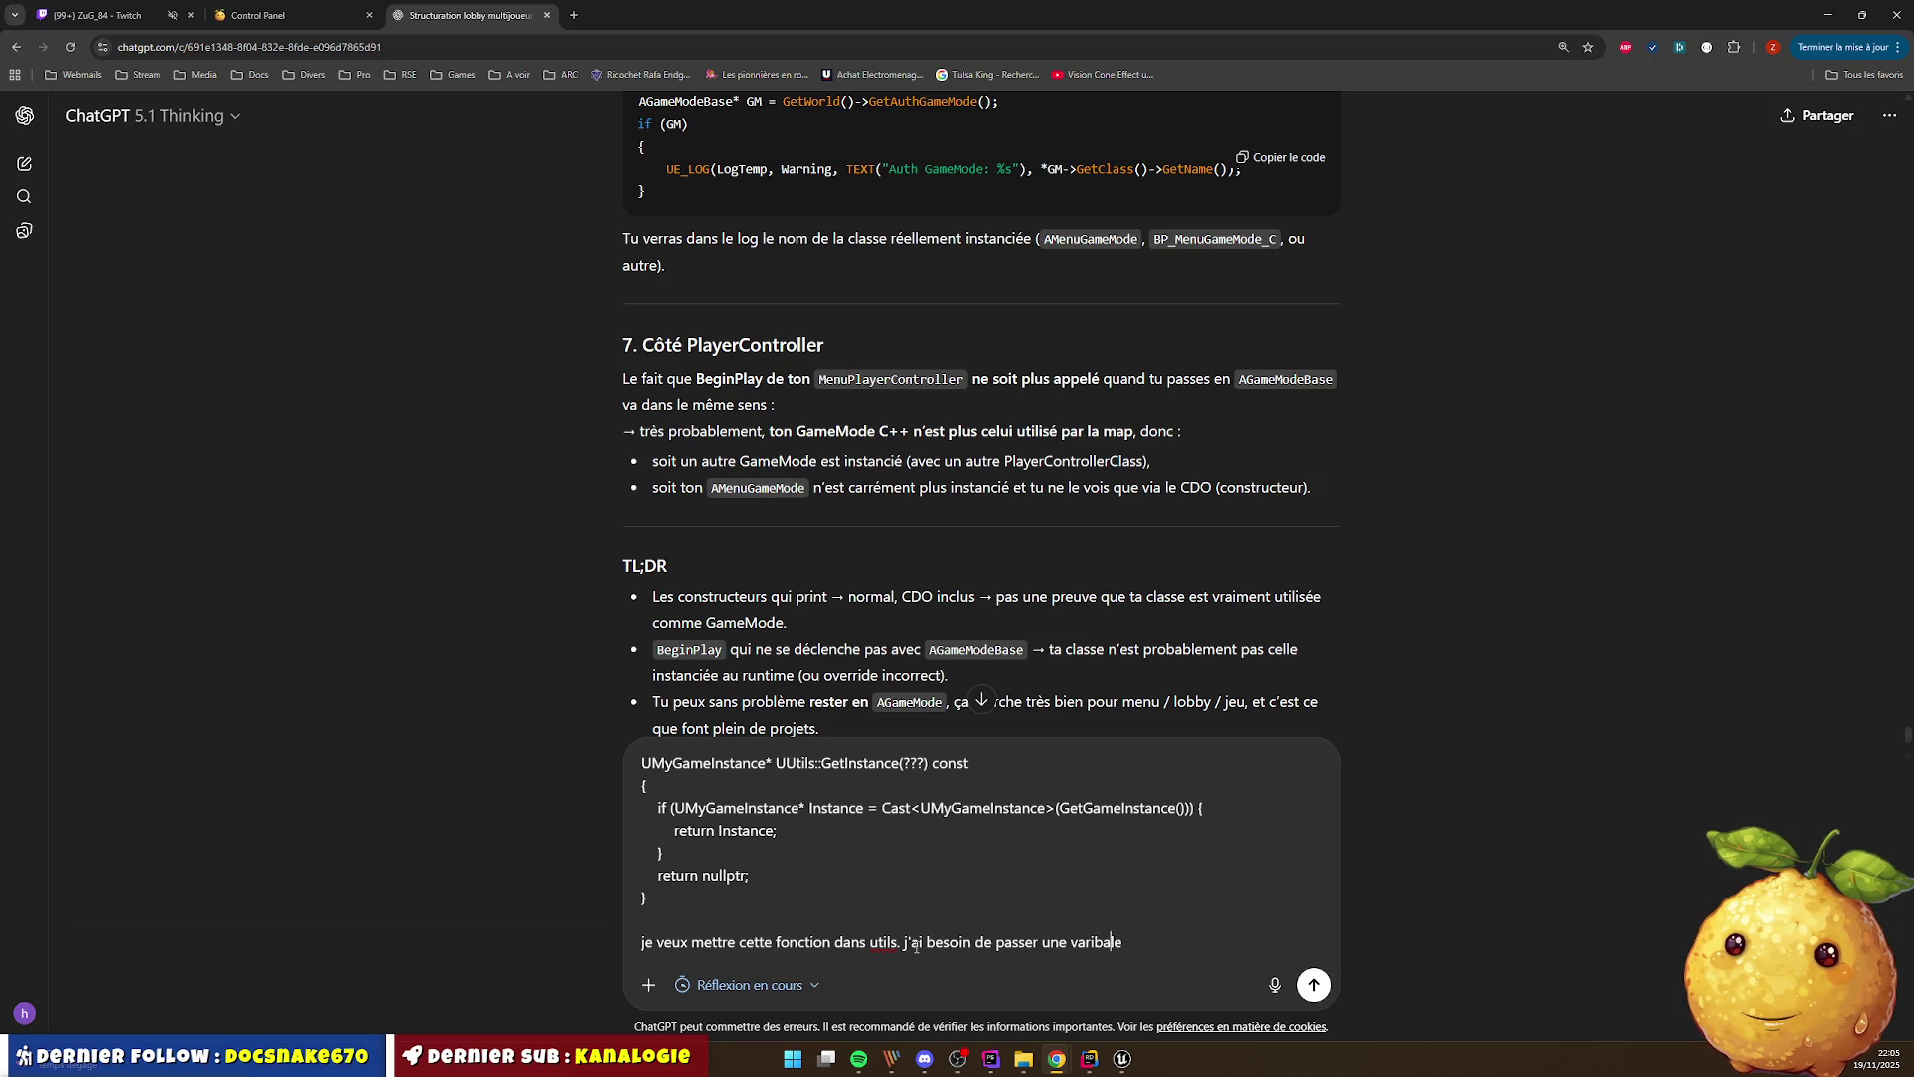
pyautogui.press('Left')
pyautogui.write('a')
pyautogui.press('End')
# Finish asking how to pass it as context for GetGameInstance, maybe with auto, and send
pyautogui.write('c')
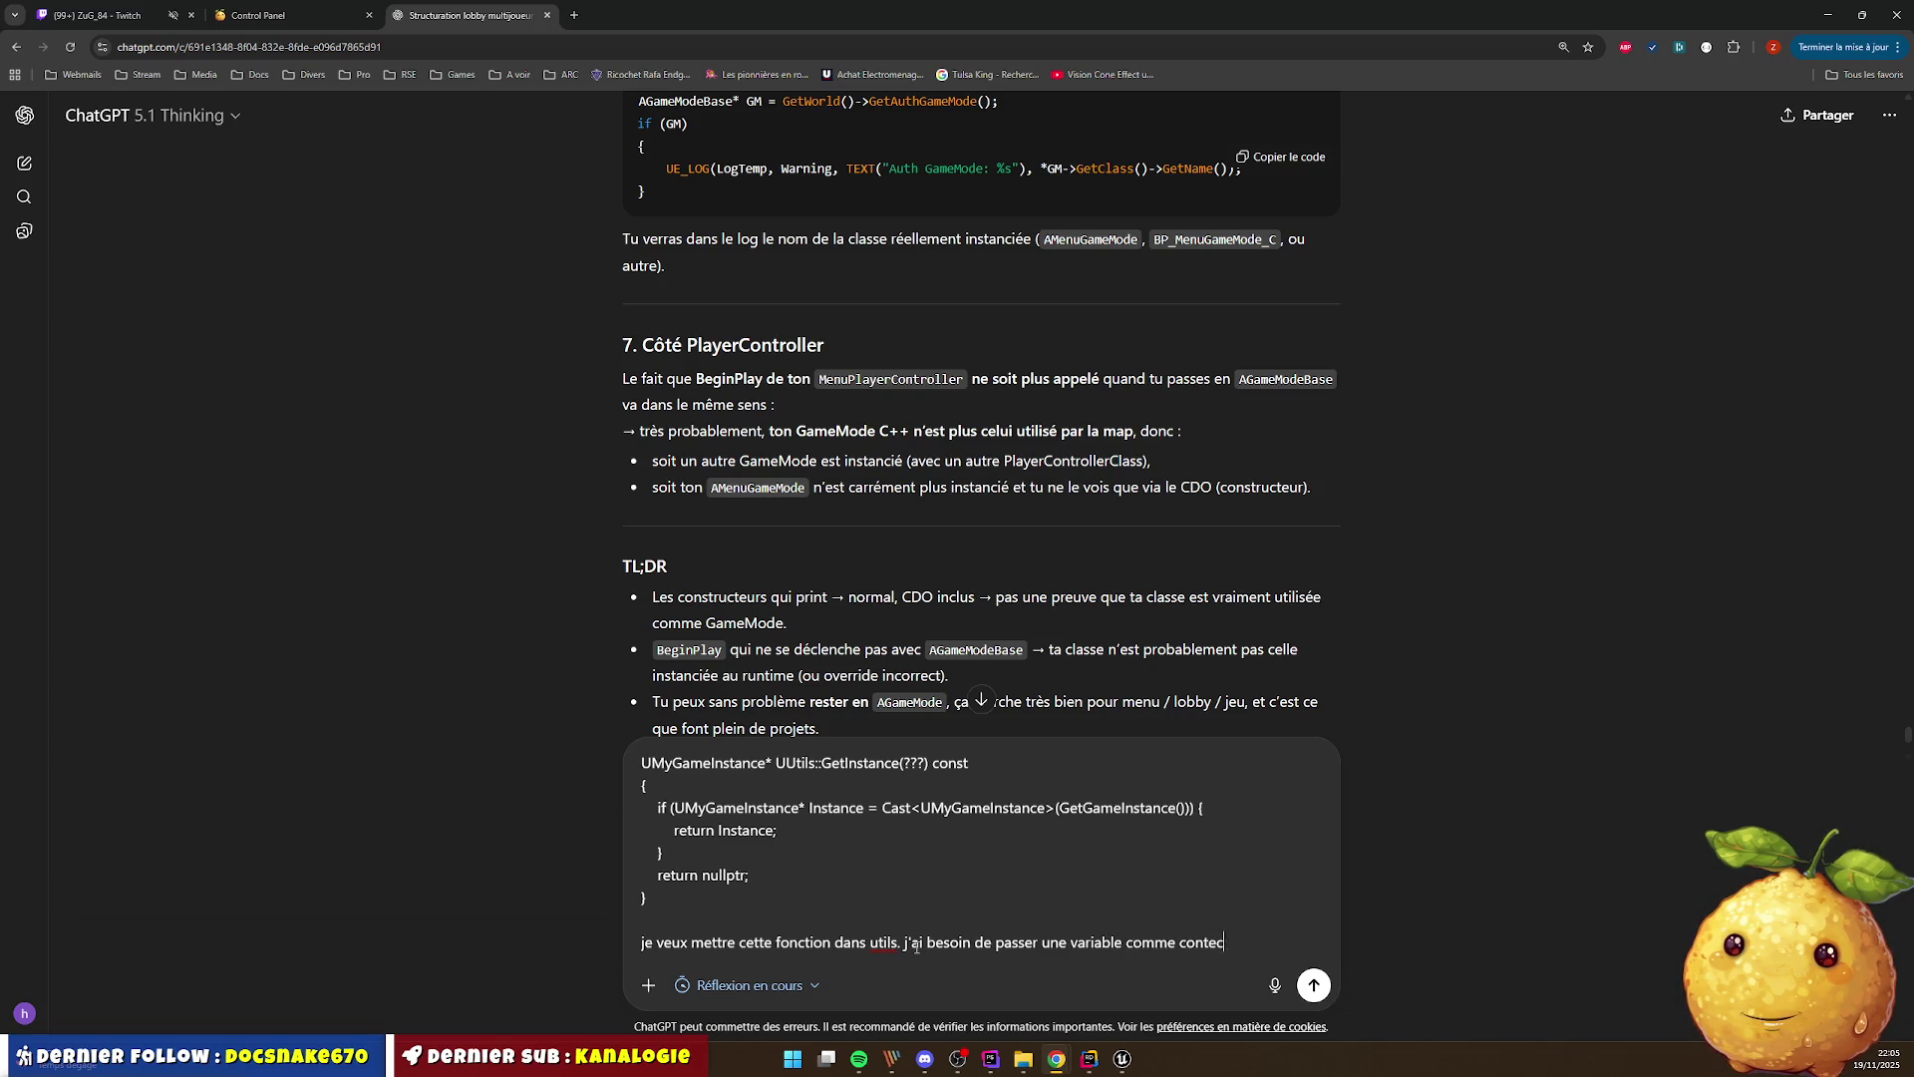
pyautogui.press('BackSpace')
pyautogui.write('xt pouyr ut')
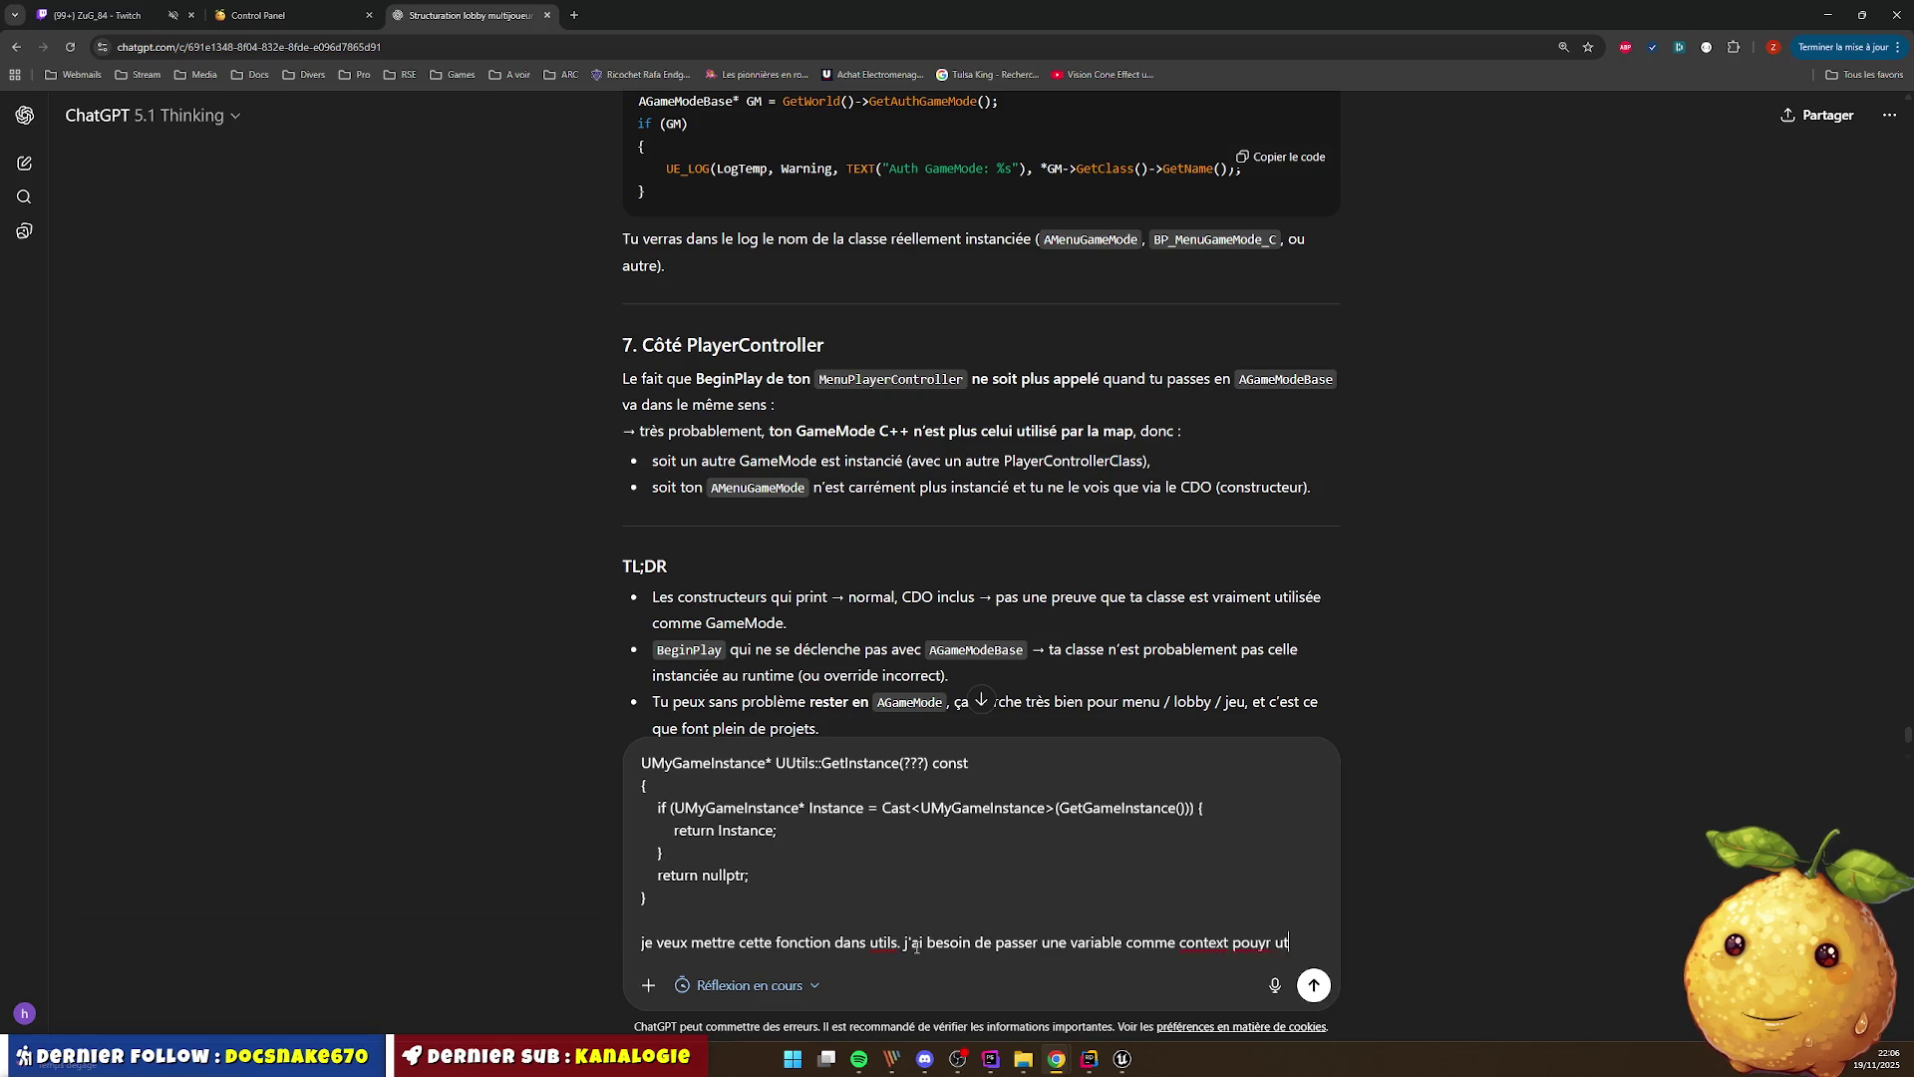
pyautogui.write('iliser la me')
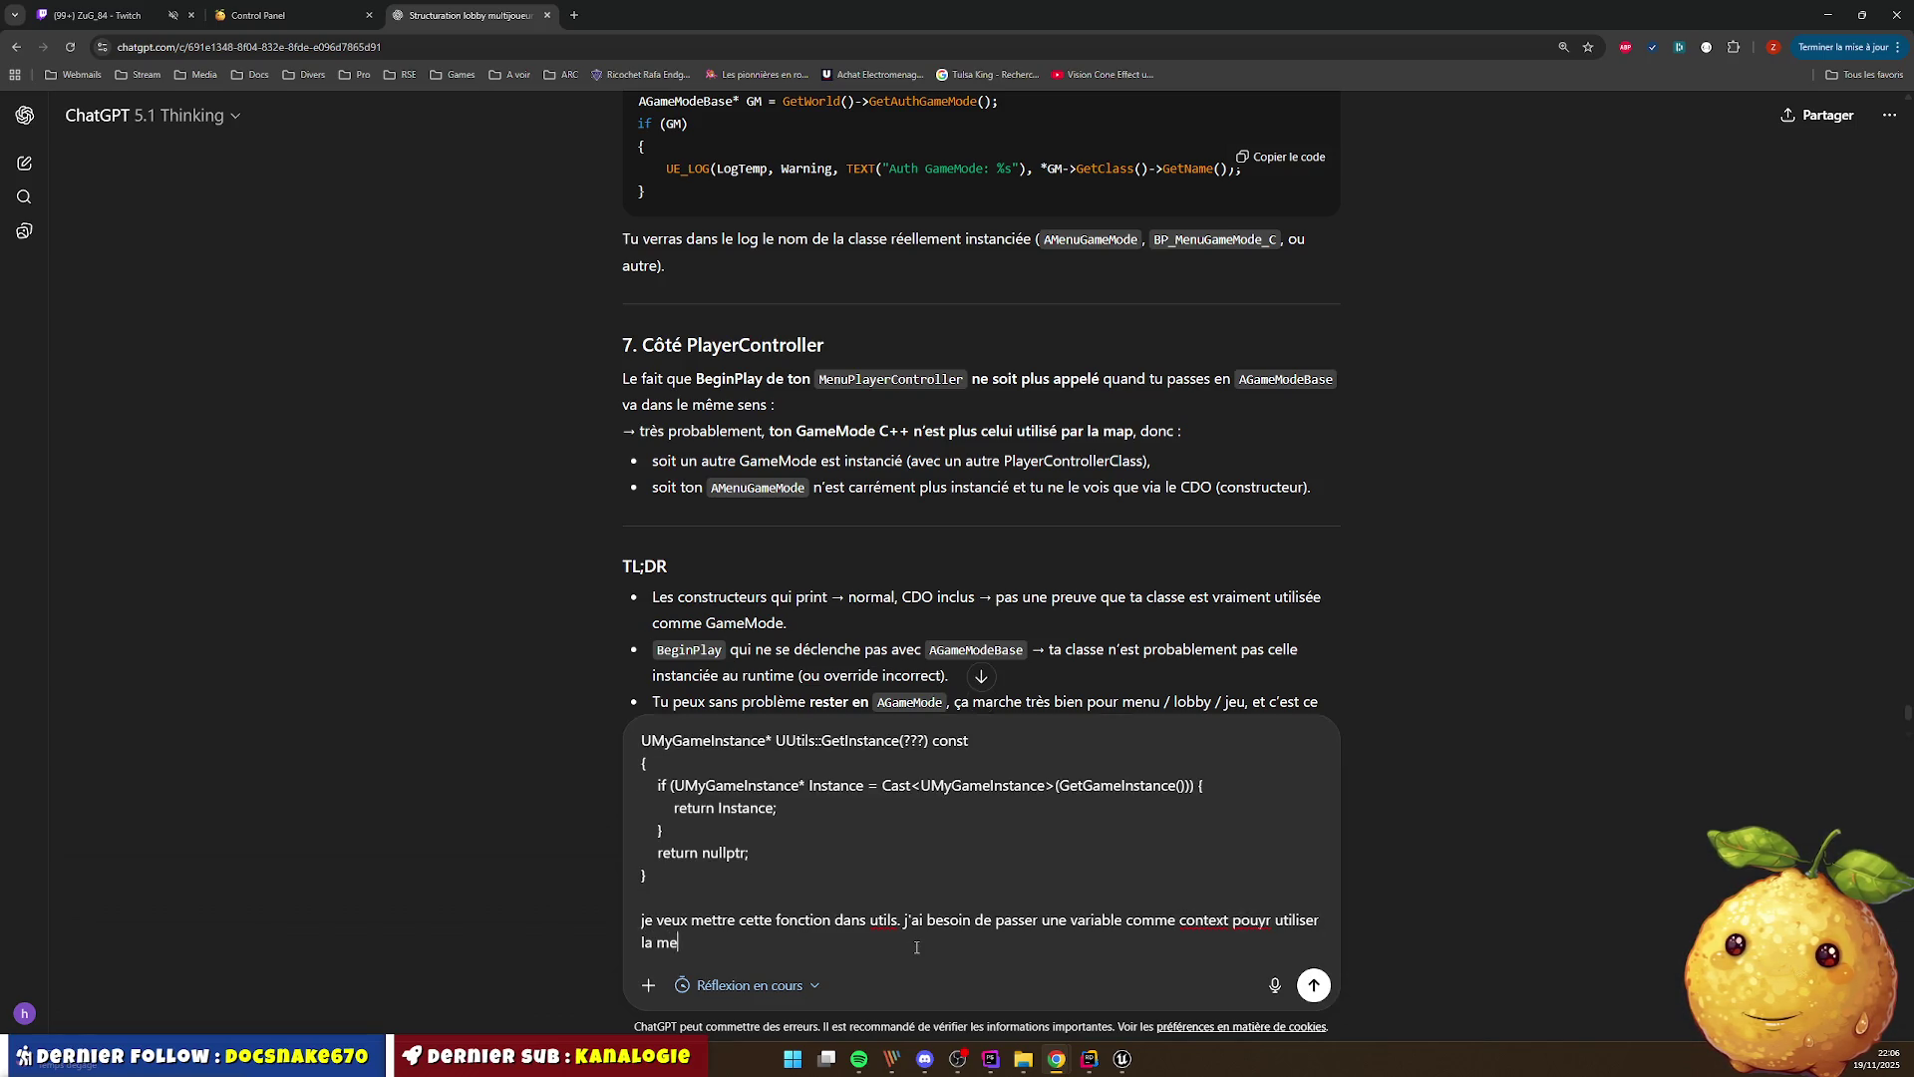
pyautogui.write('thode ')
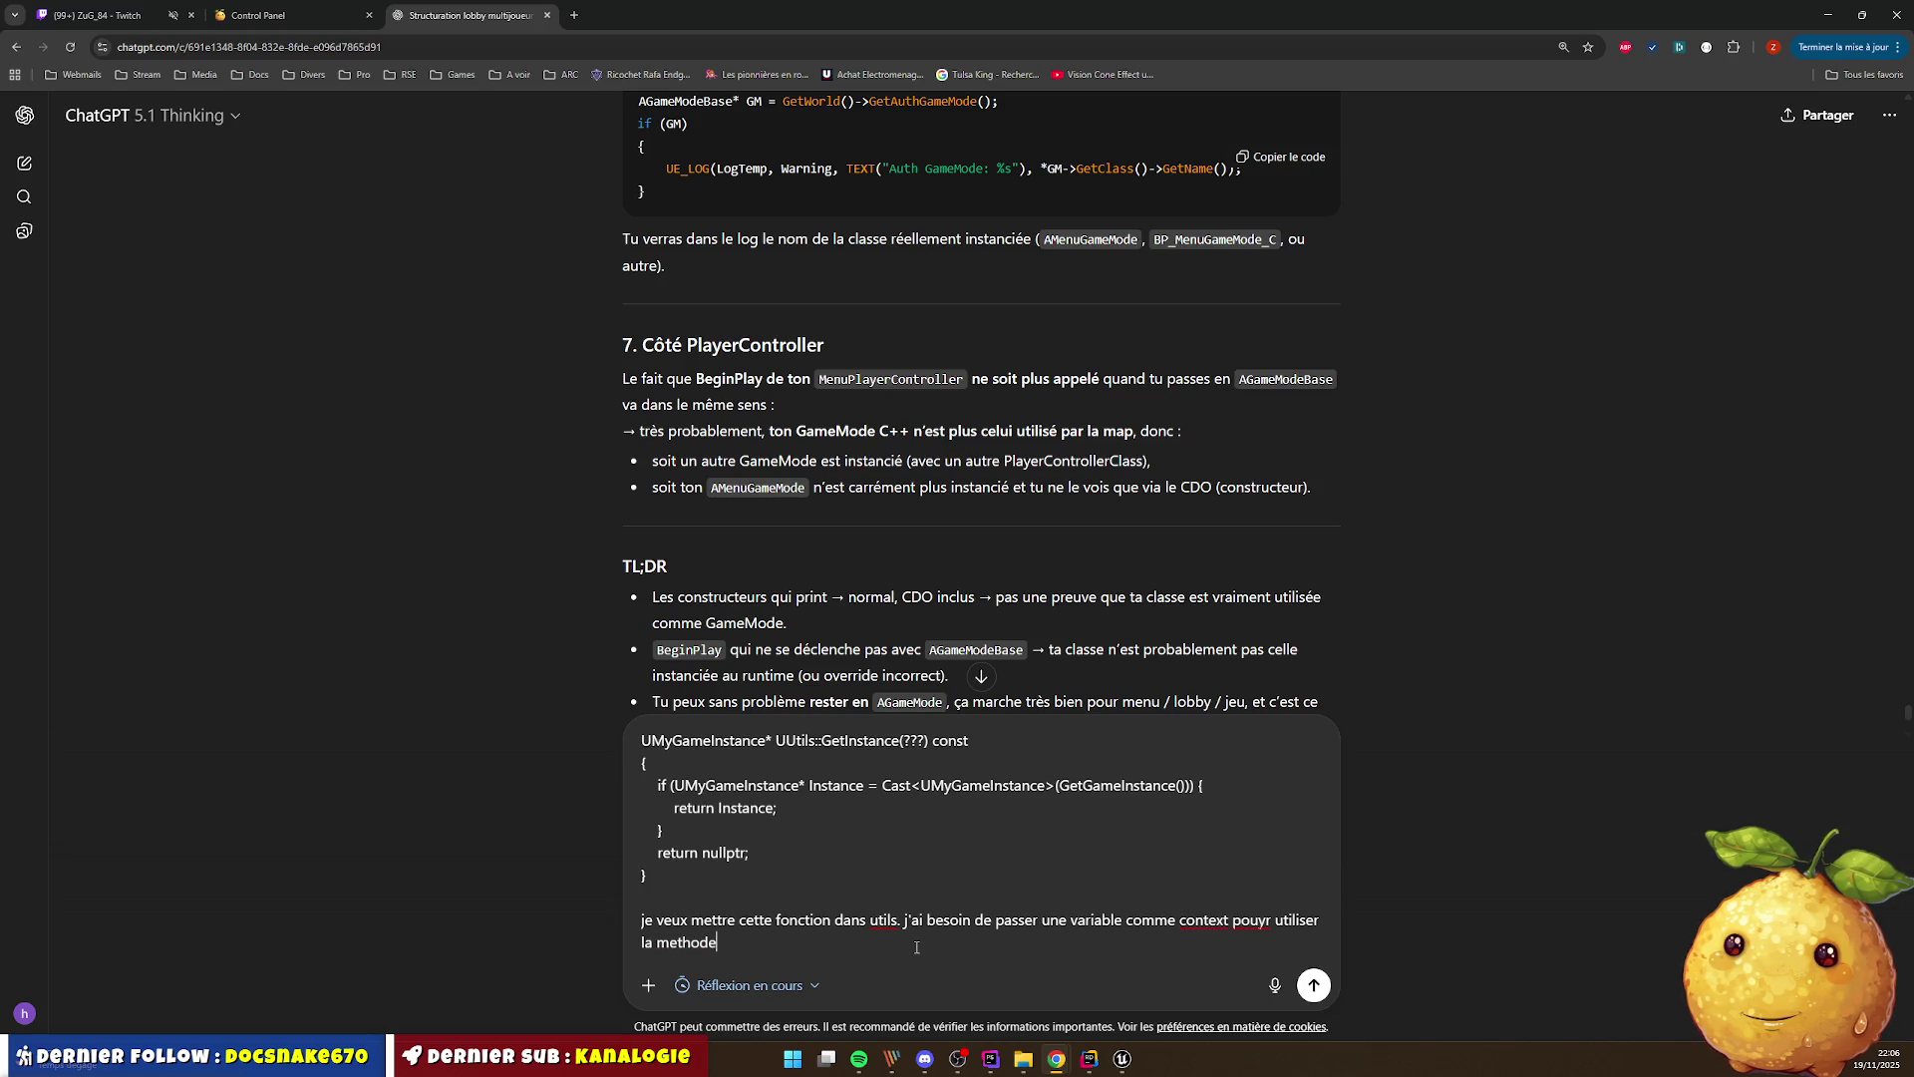
pyautogui.write('UE')
pyautogui.doubleClick(1109, 785)
pyautogui.hotkey('ctrl', 'c')
pyautogui.click(841, 934)
pyautogui.hotkey('ctrl', 'v')
pyautogui.write('. je dois utiliser genre un au')
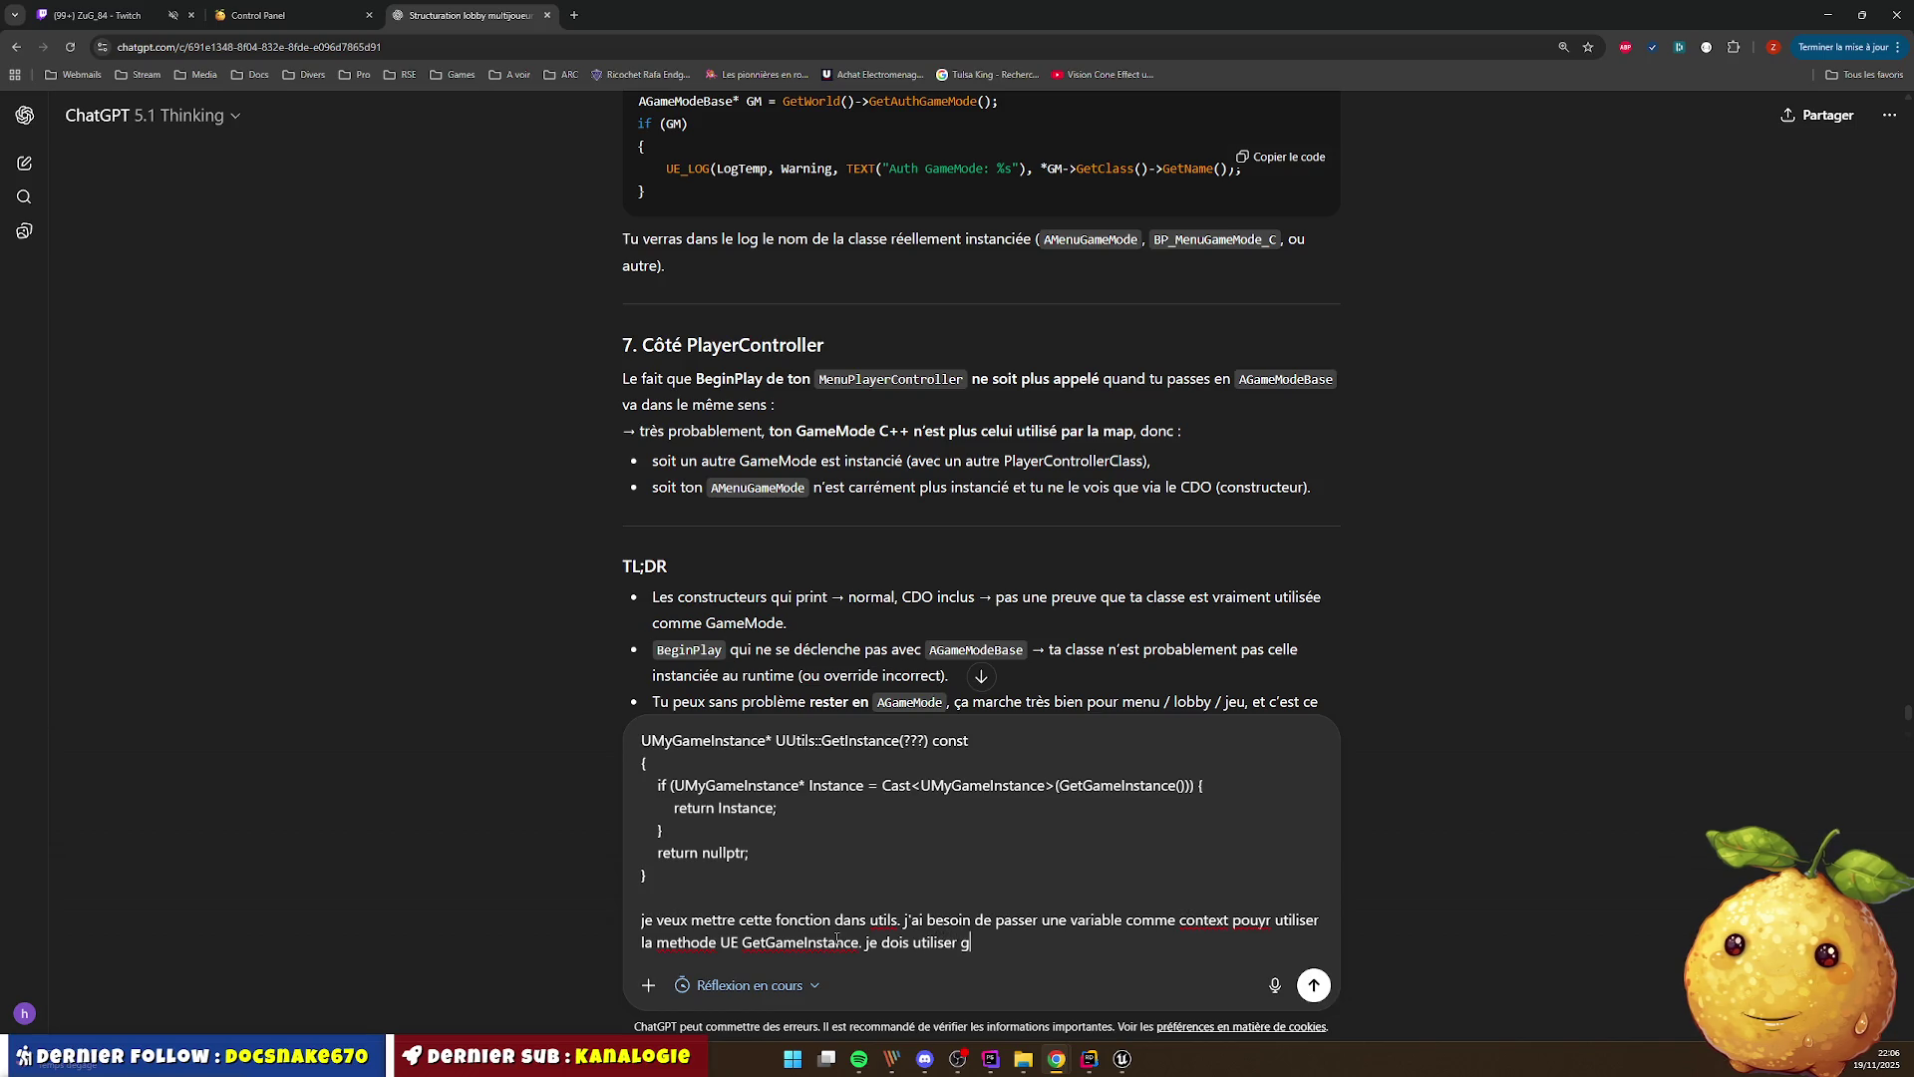
pyautogui.write('to ?')
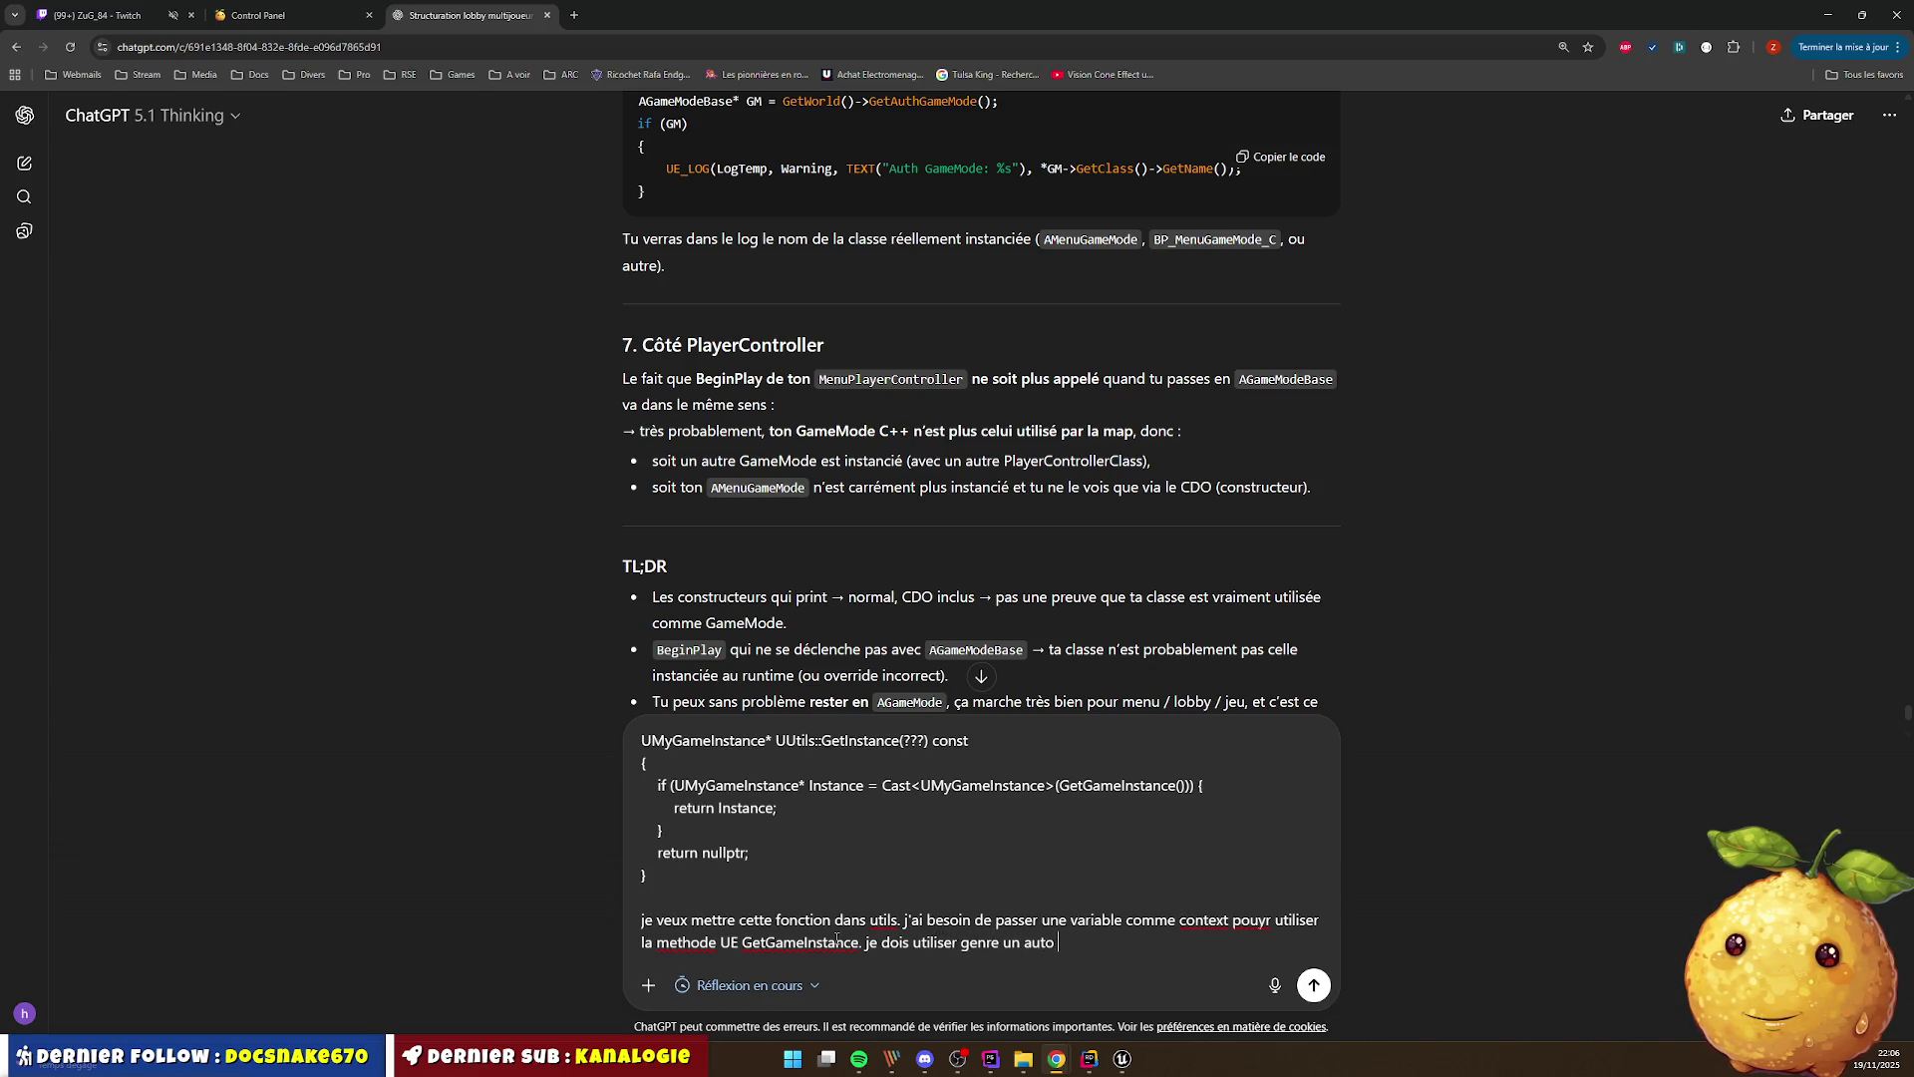
pyautogui.press('Return')
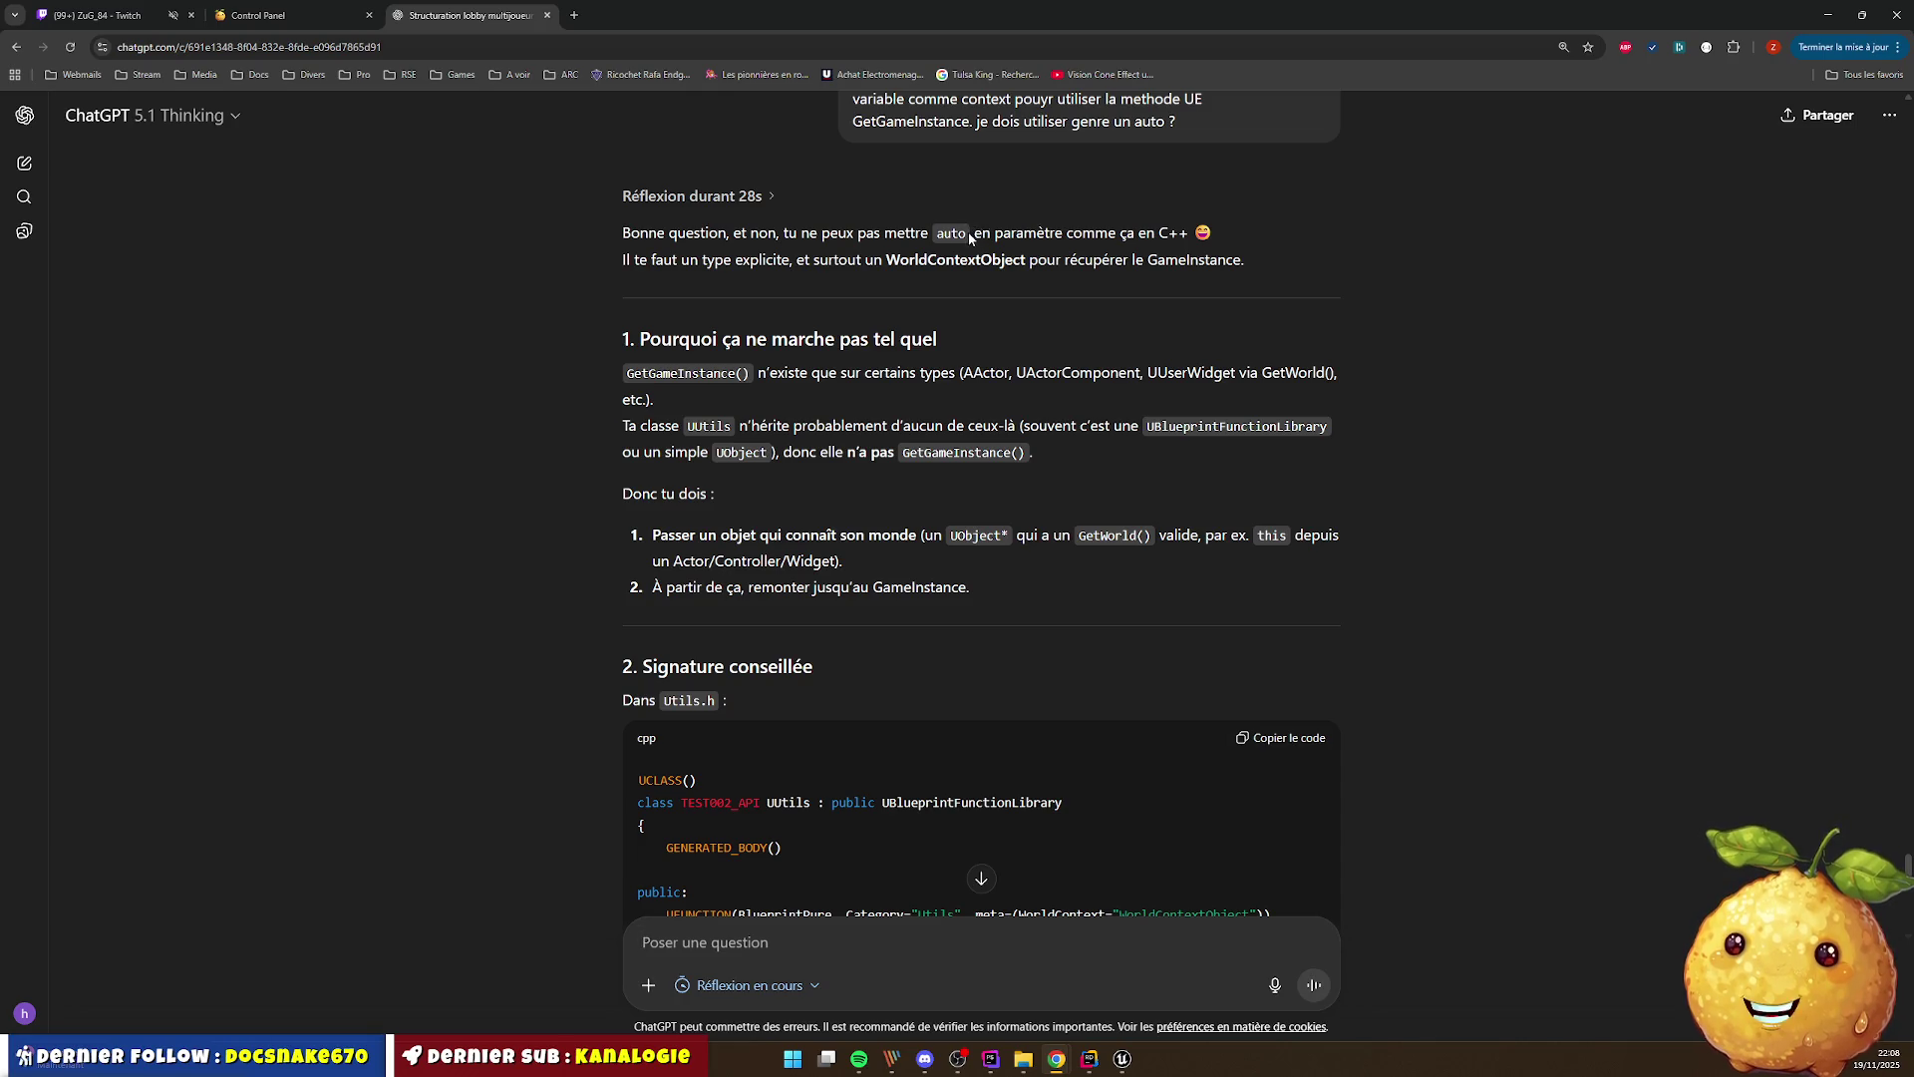
# Read ChatGPT's explanation of the WorldContextObject parameter and the UUtils class
pyautogui.doubleClick(937, 260)
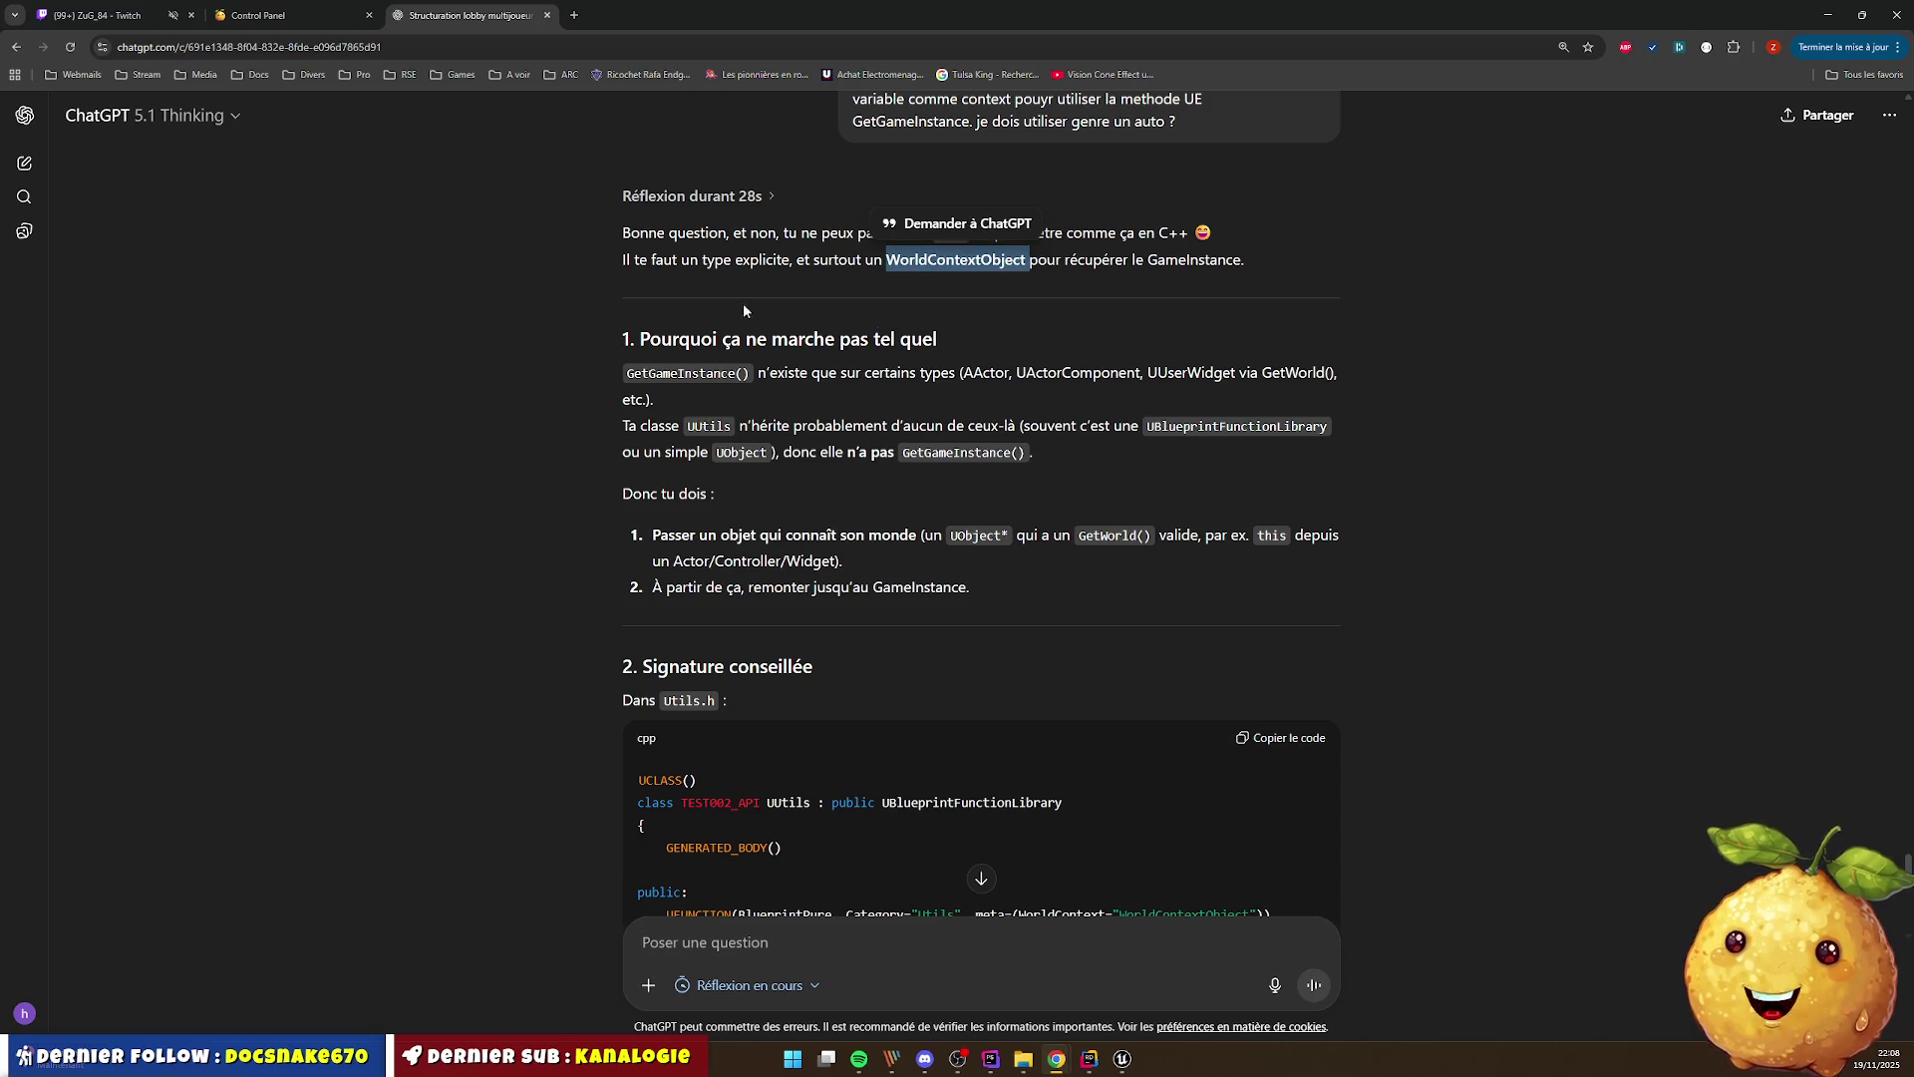
pyautogui.scroll(-1, 758, 317)
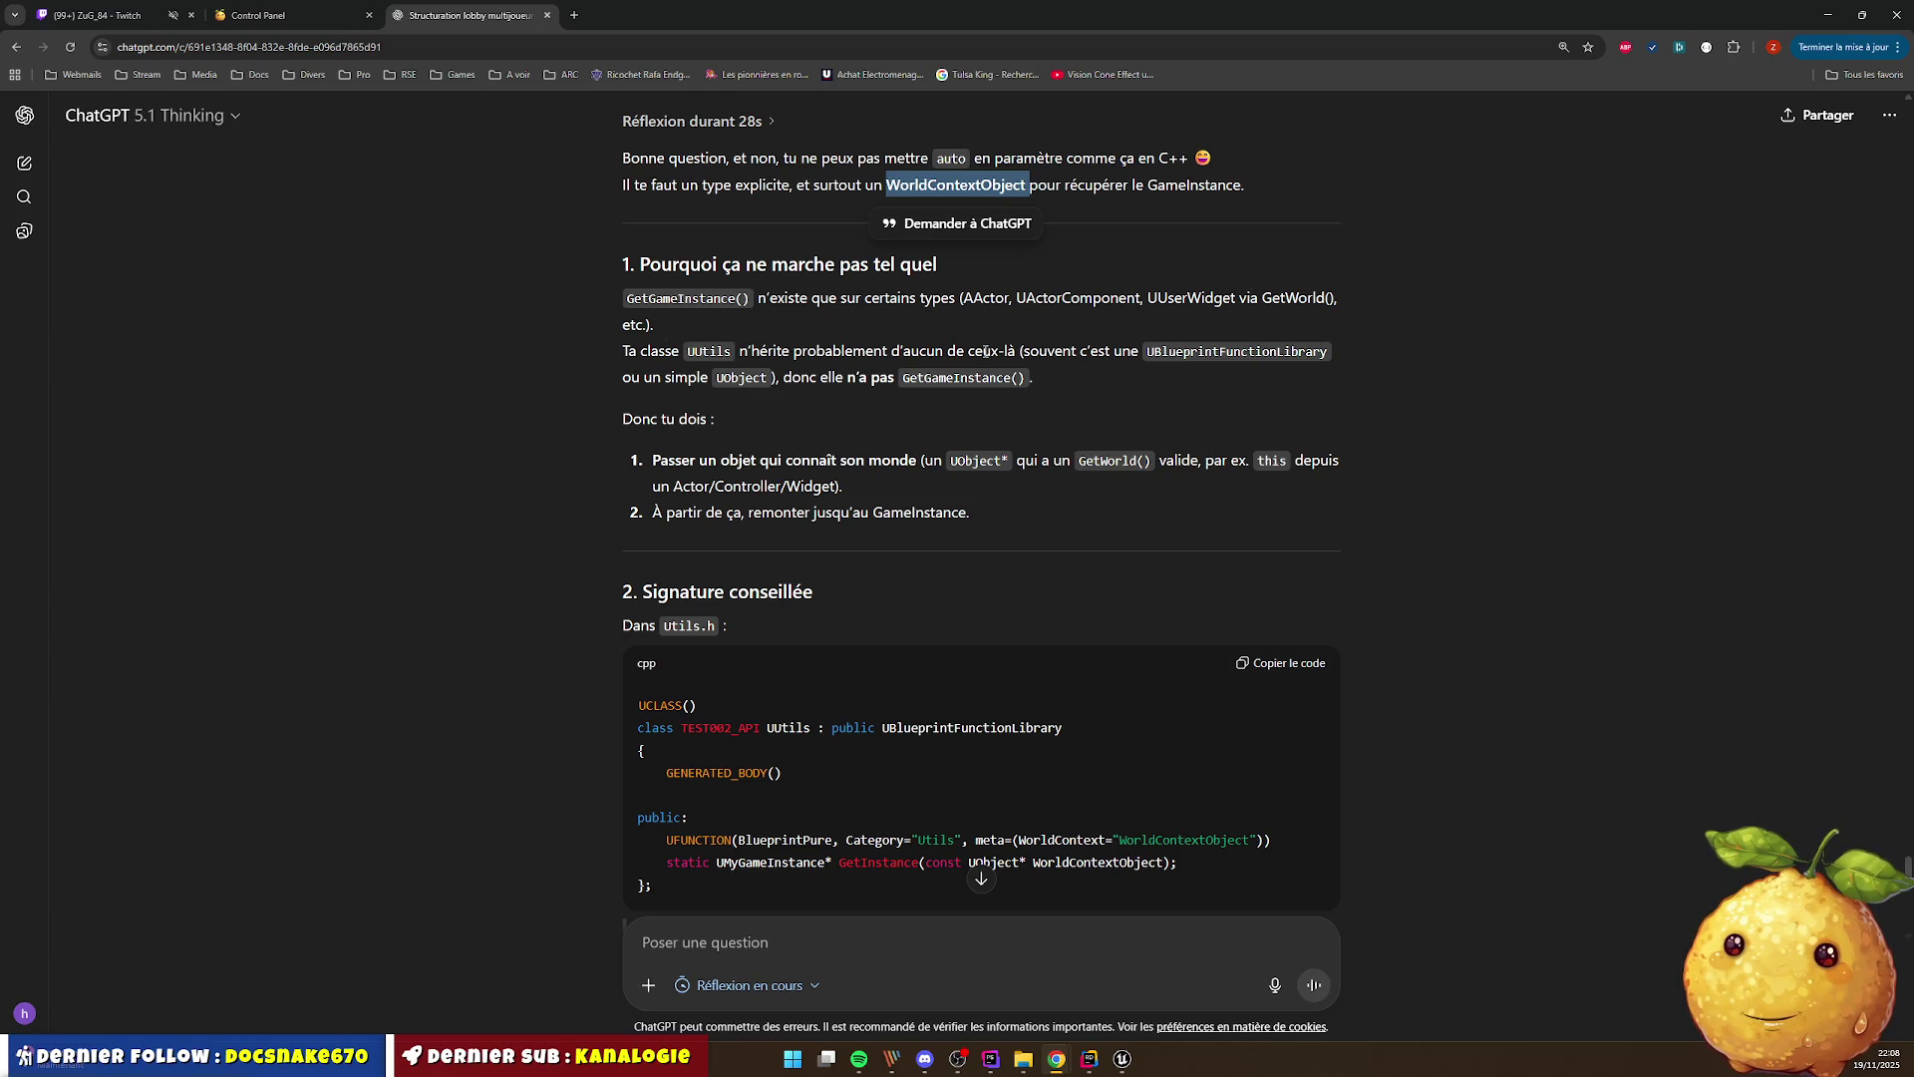
pyautogui.moveTo(702, 351); pyautogui.dragTo(759, 351)
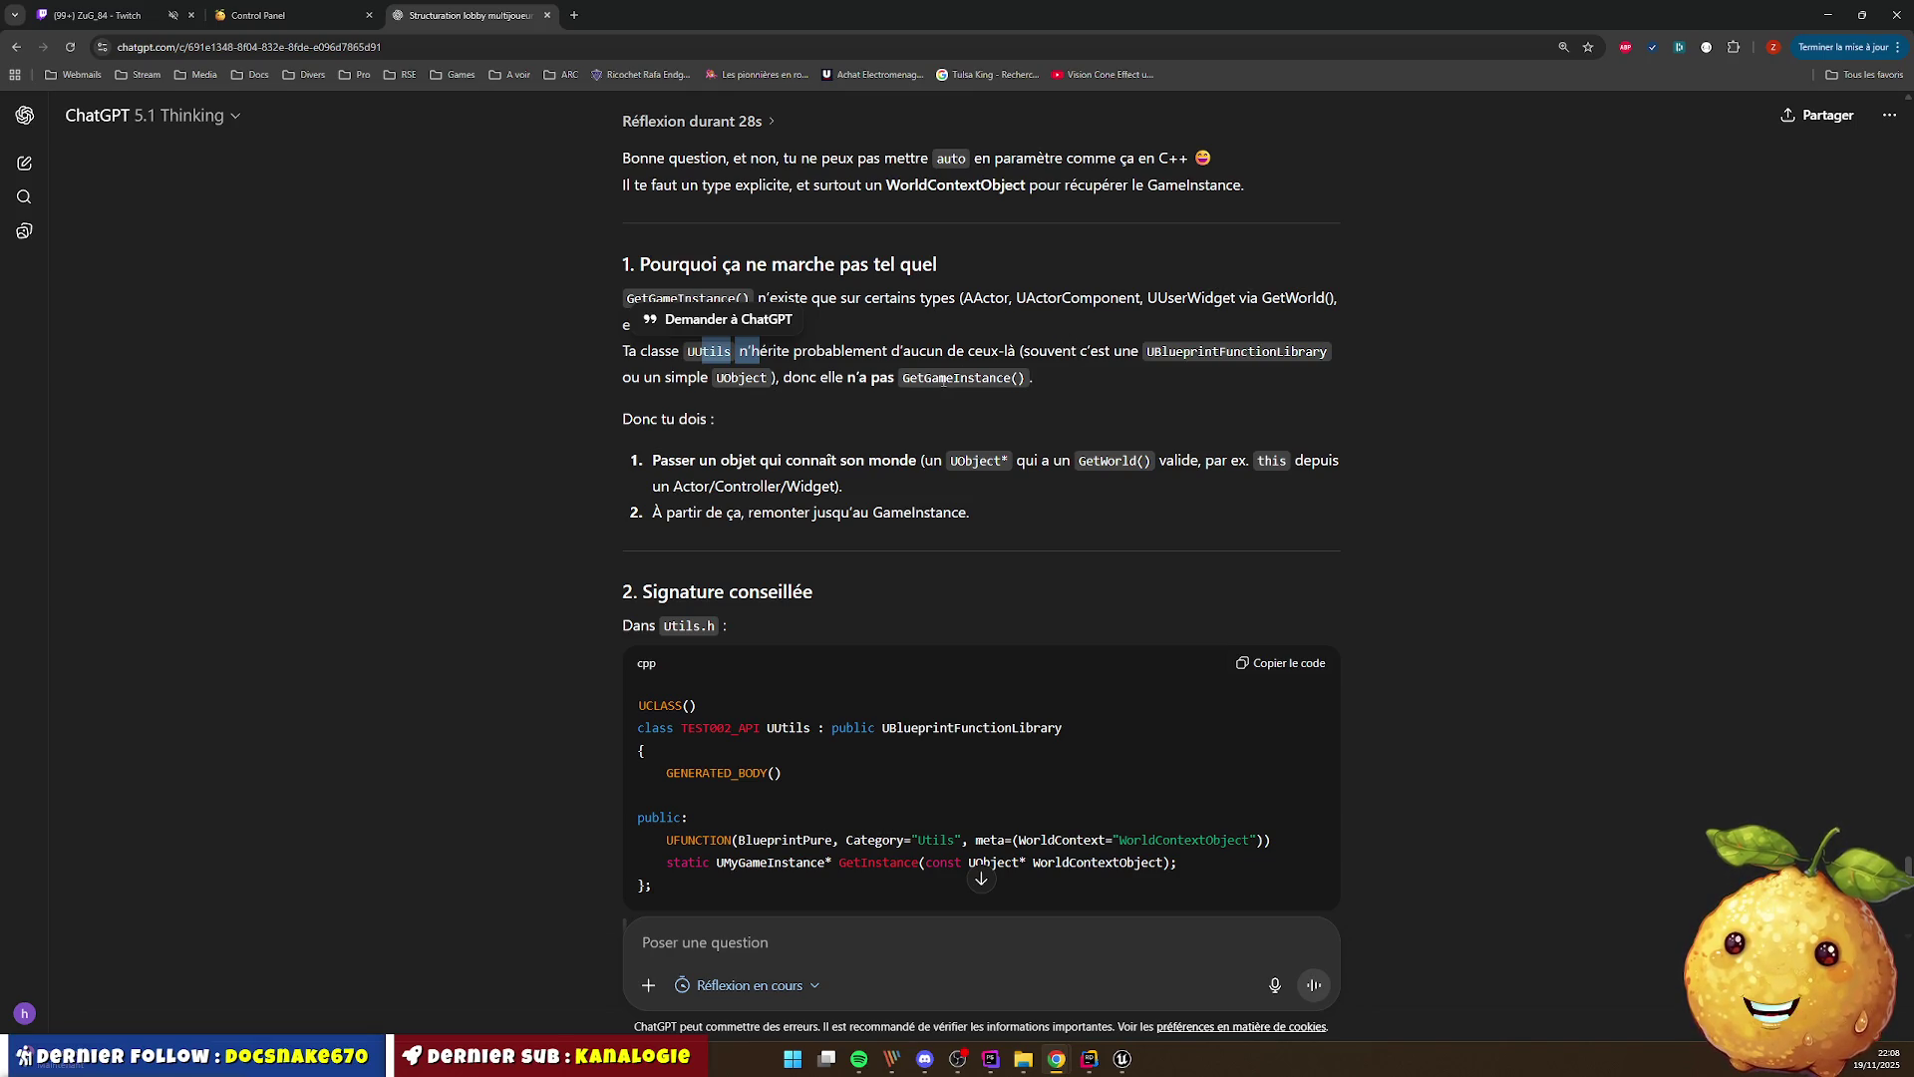
pyautogui.scroll(-1, 944, 379)
pyautogui.scroll(-2, 813, 384)
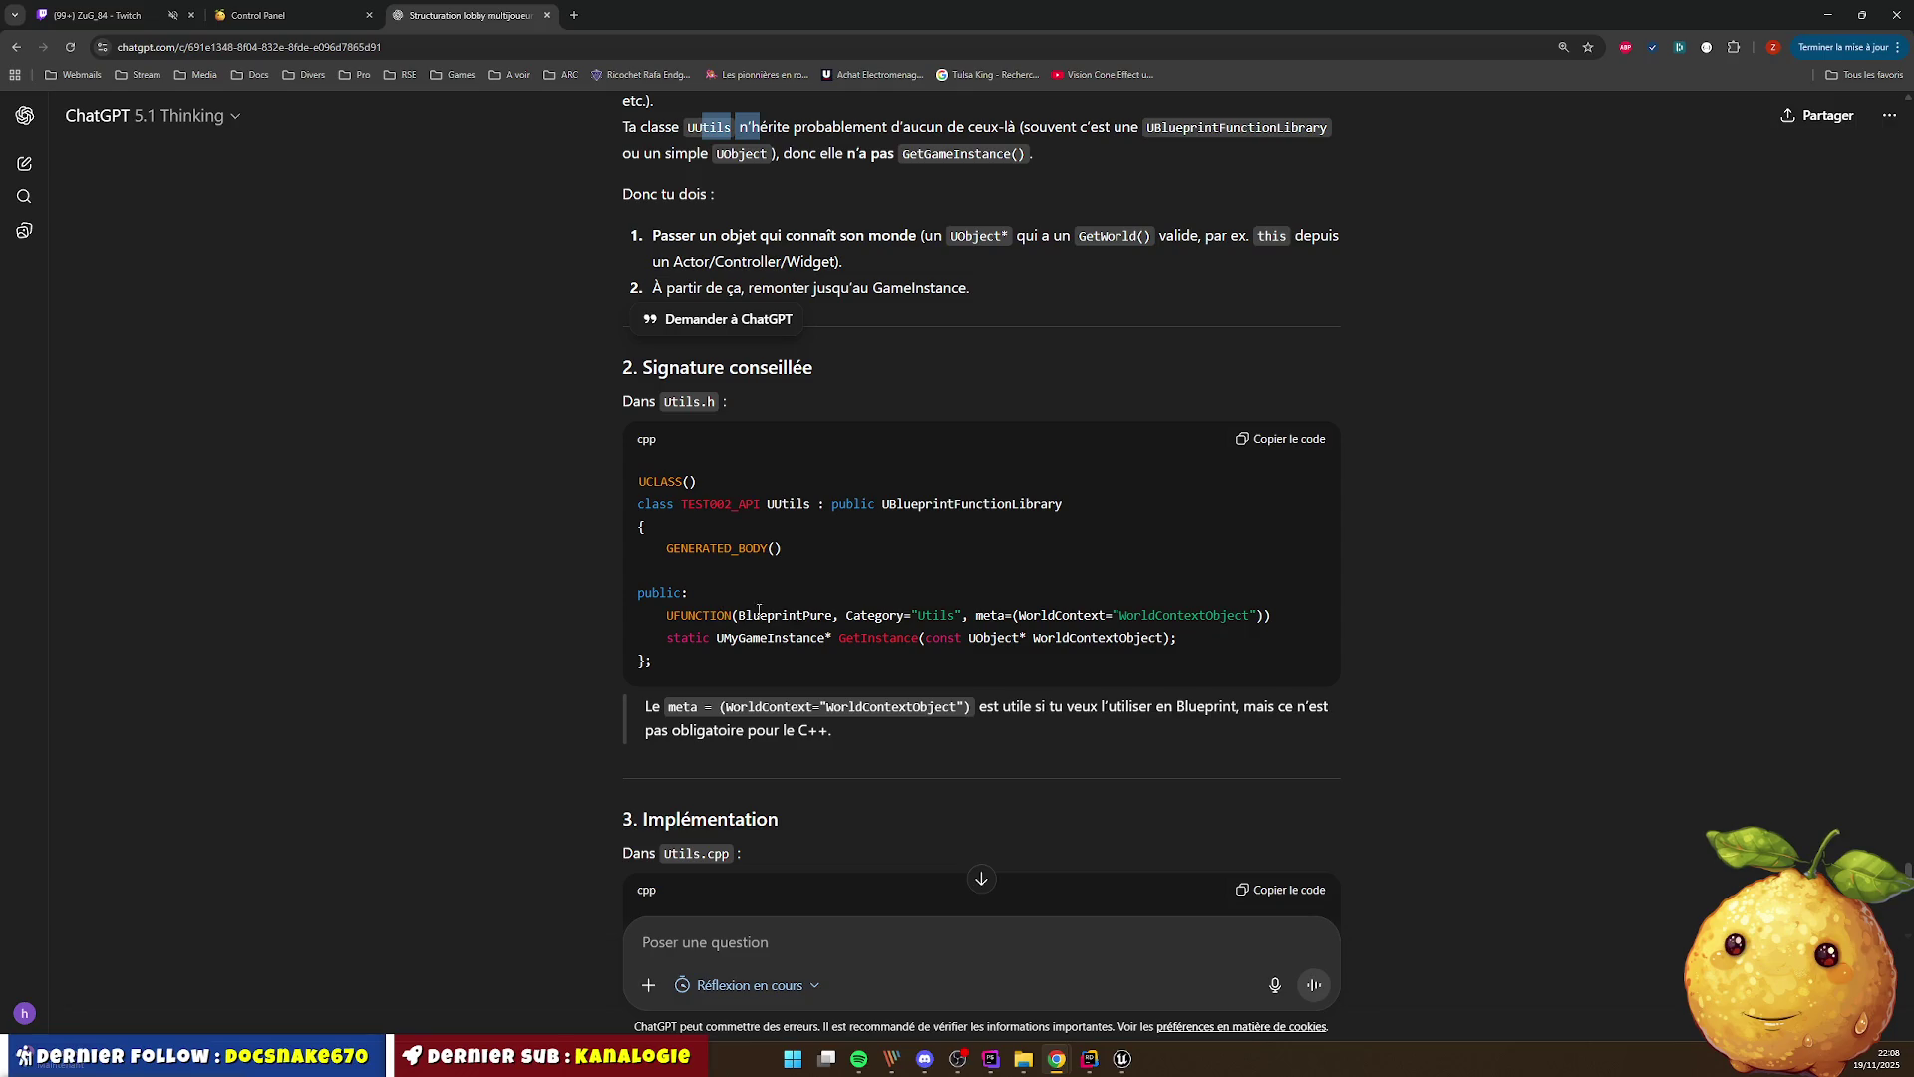
pyautogui.scroll(-1, 962, 630)
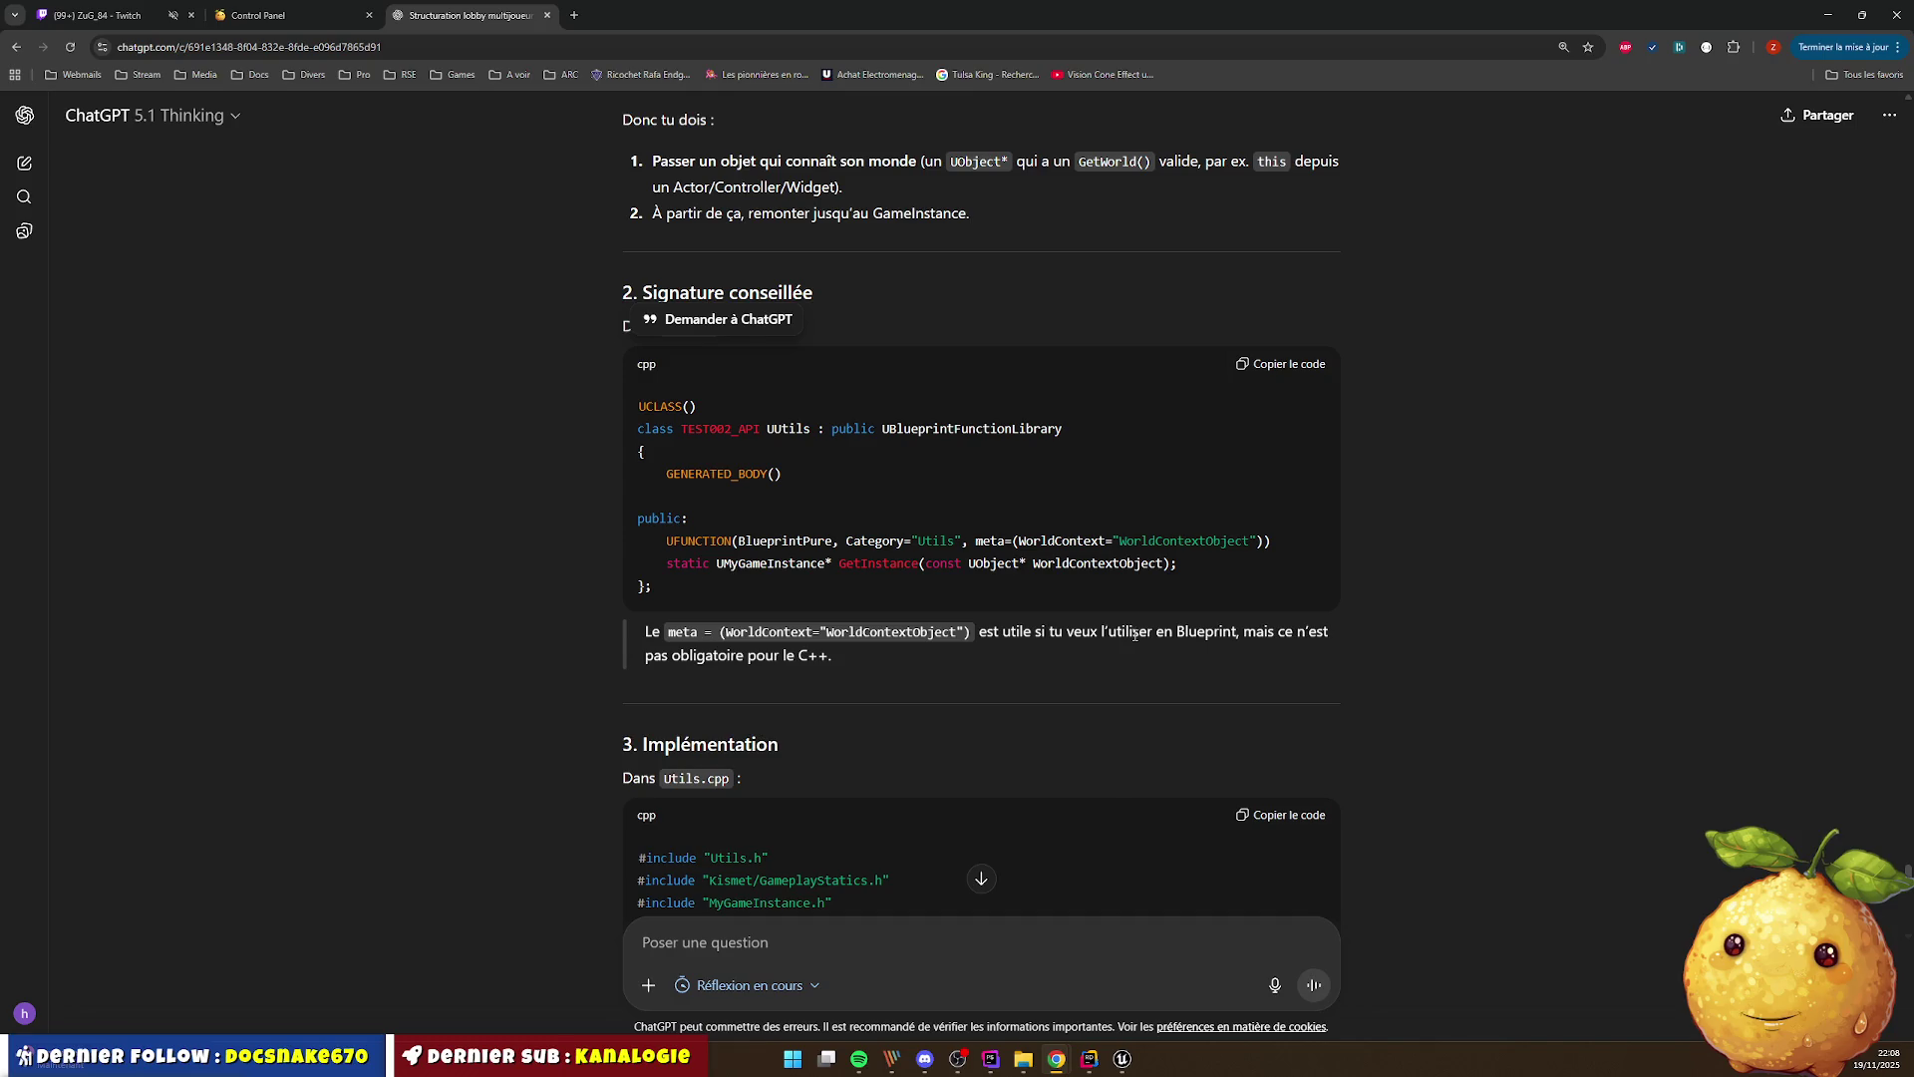
pyautogui.scroll(-5, 865, 584)
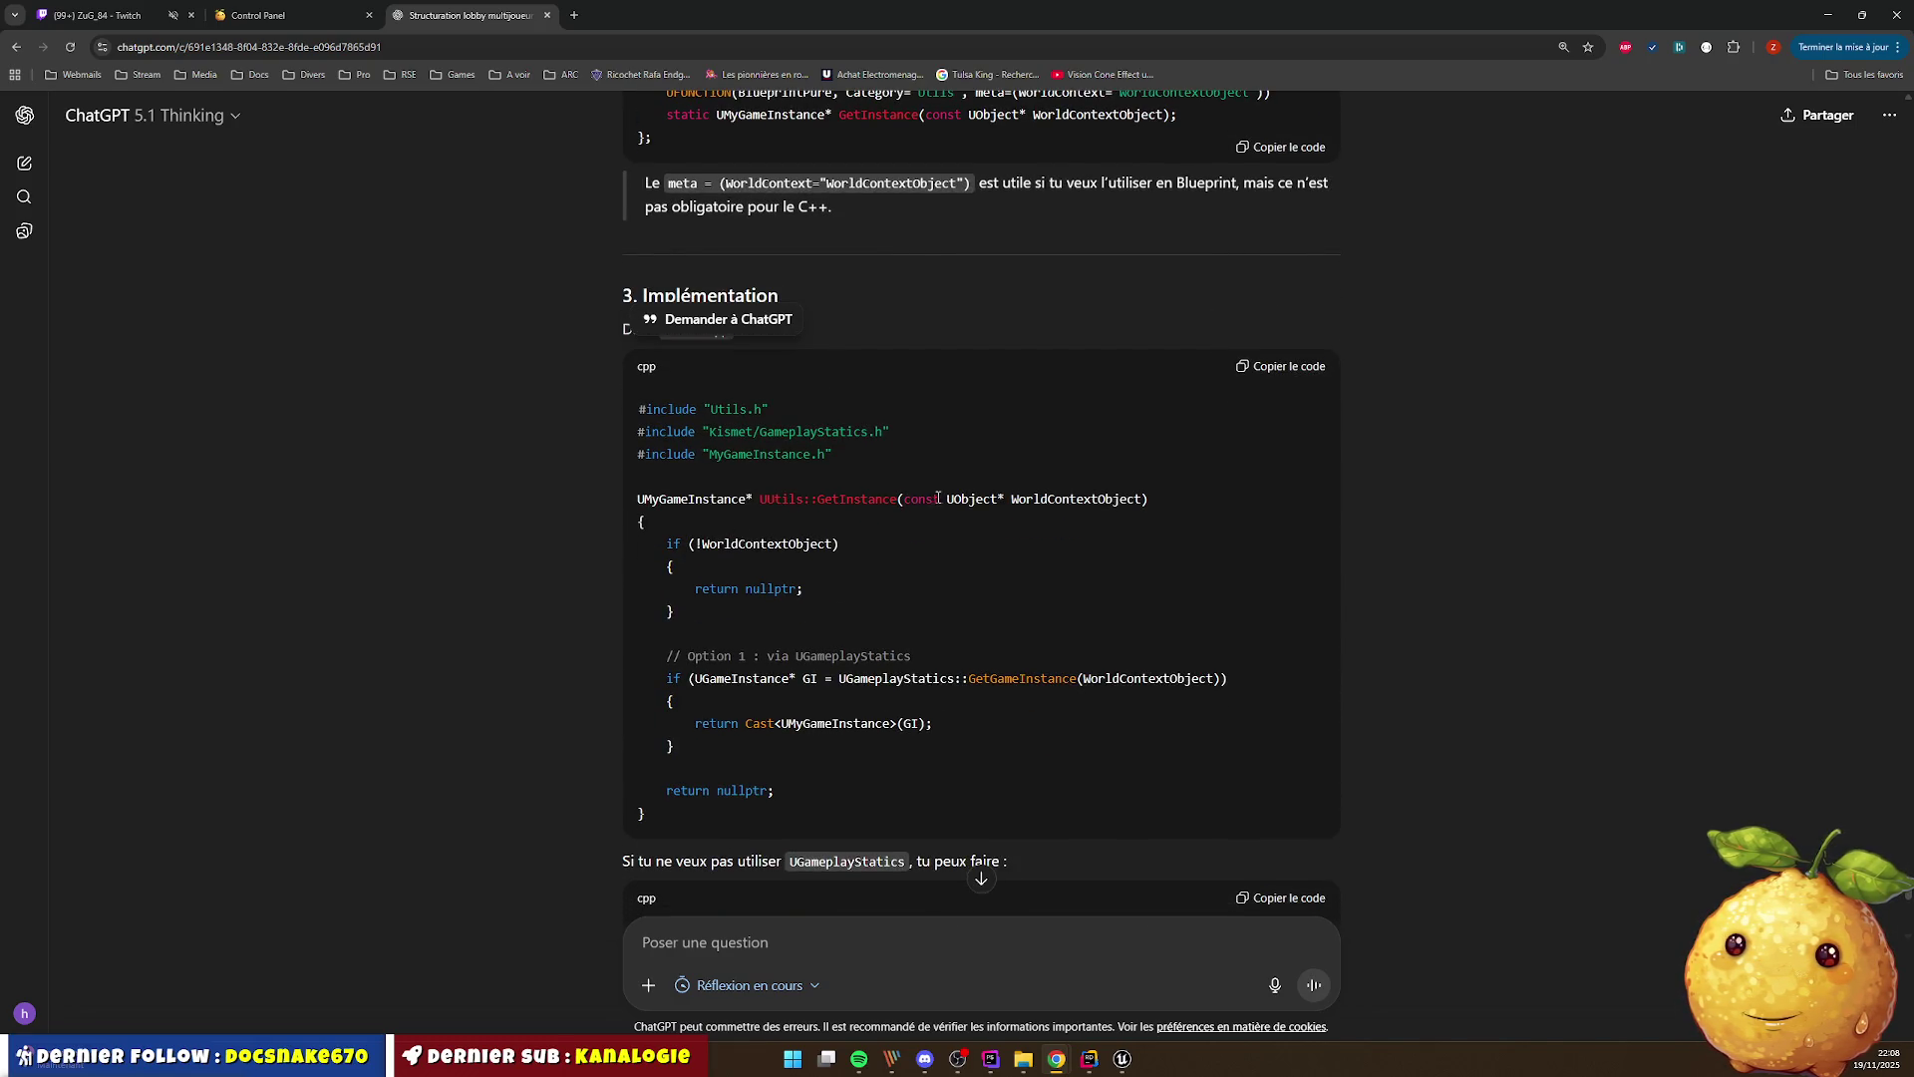
# Study the UGameplayStatics-based implementation and select the first Utils.cpp code block to copy
pyautogui.moveTo(918, 498)
pyautogui.mouseDown()
pyautogui.moveTo(1091, 498)
pyautogui.moveTo(996, 499)
pyautogui.moveTo(1080, 496)
pyautogui.moveTo(1067, 561)
pyautogui.moveTo(960, 680)
pyautogui.moveTo(1019, 604)
pyautogui.moveTo(987, 625)
pyautogui.mouseUp()
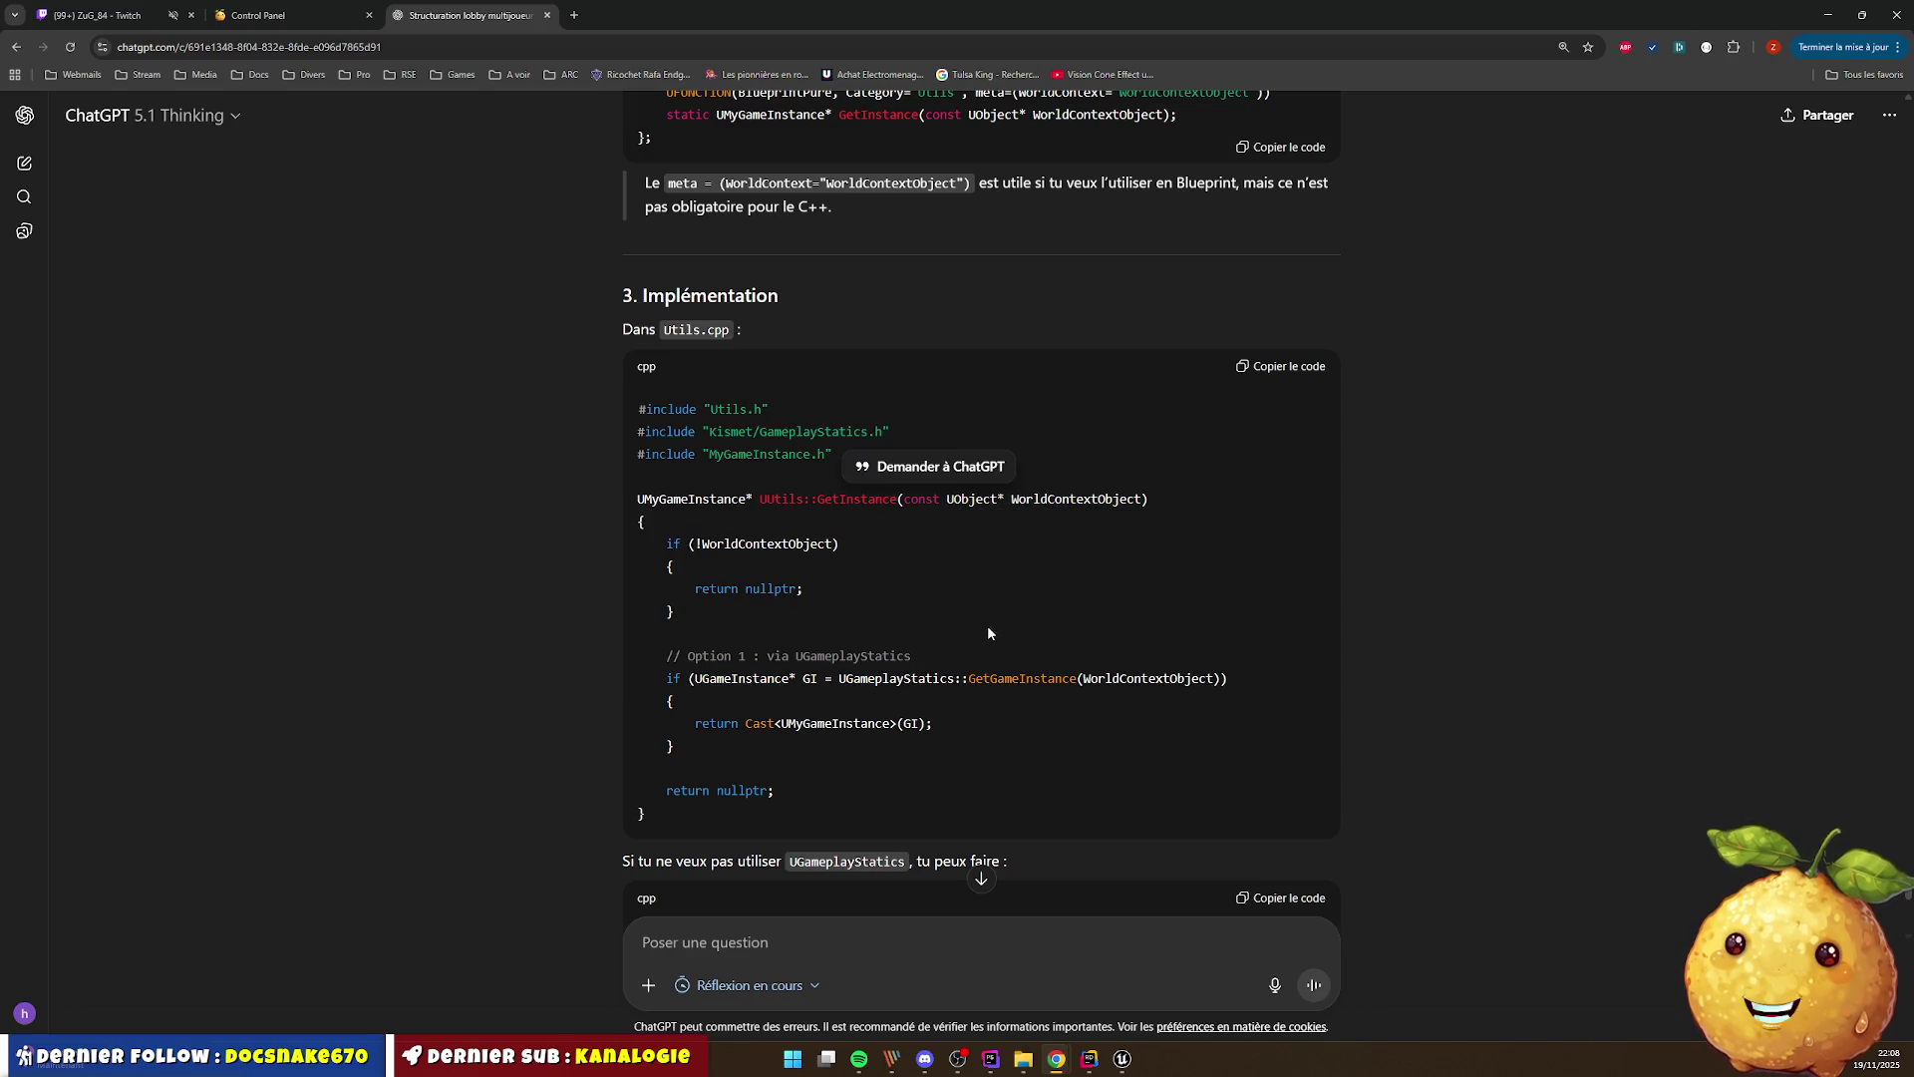
pyautogui.doubleClick(858, 680)
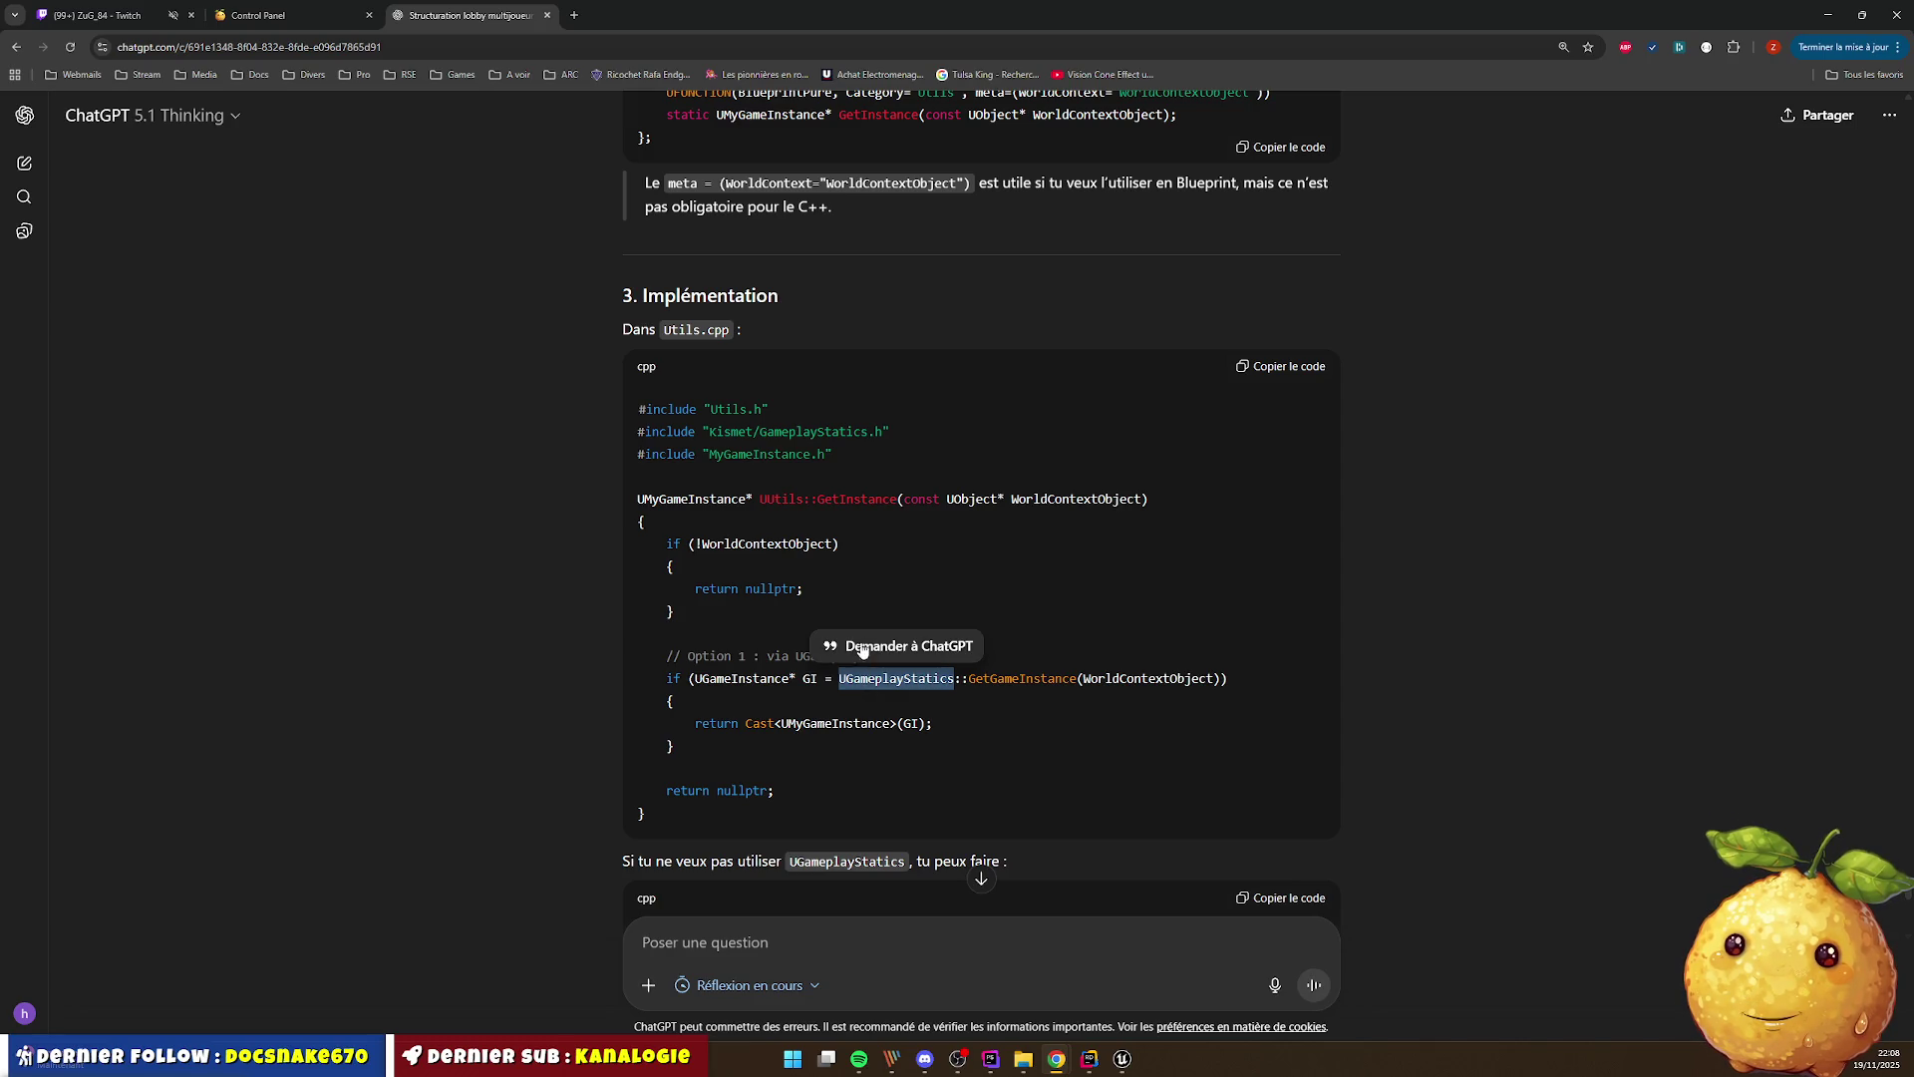
pyautogui.click(879, 570)
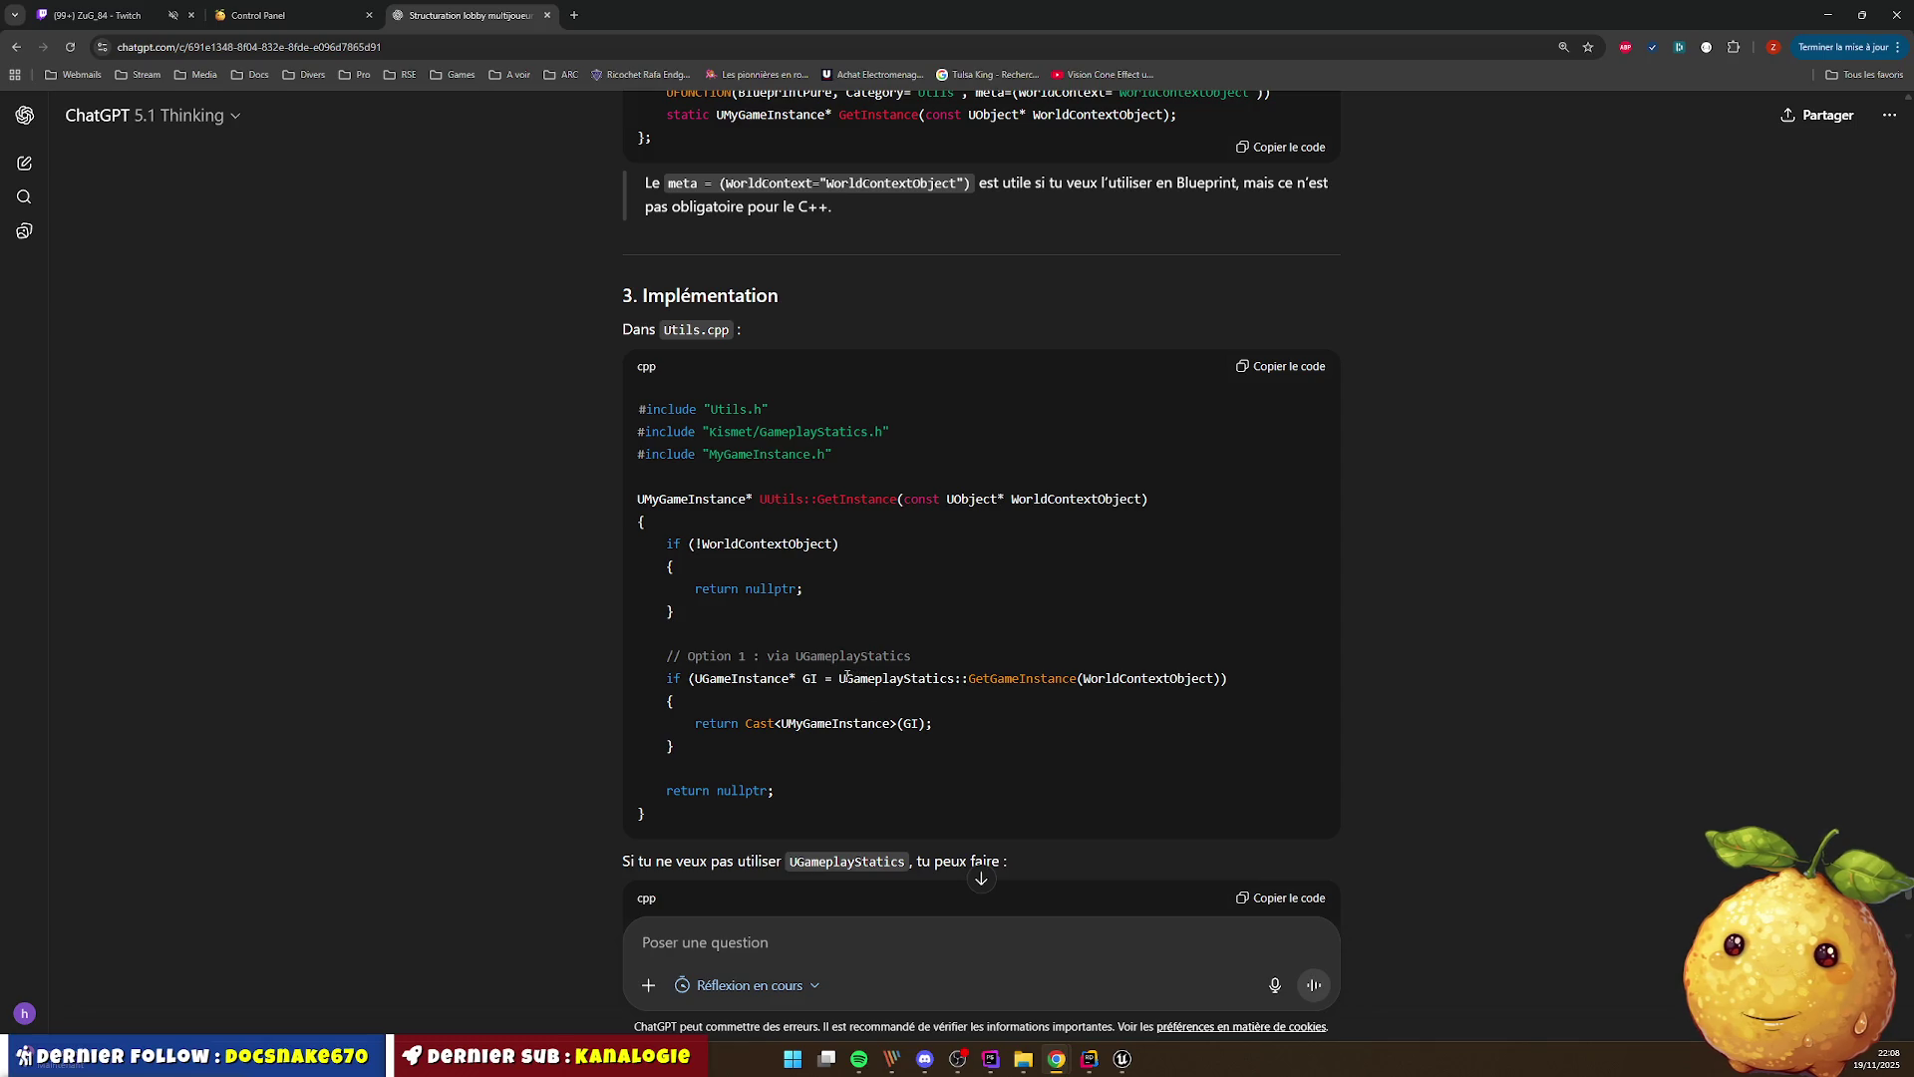
pyautogui.scroll(-3, 861, 656)
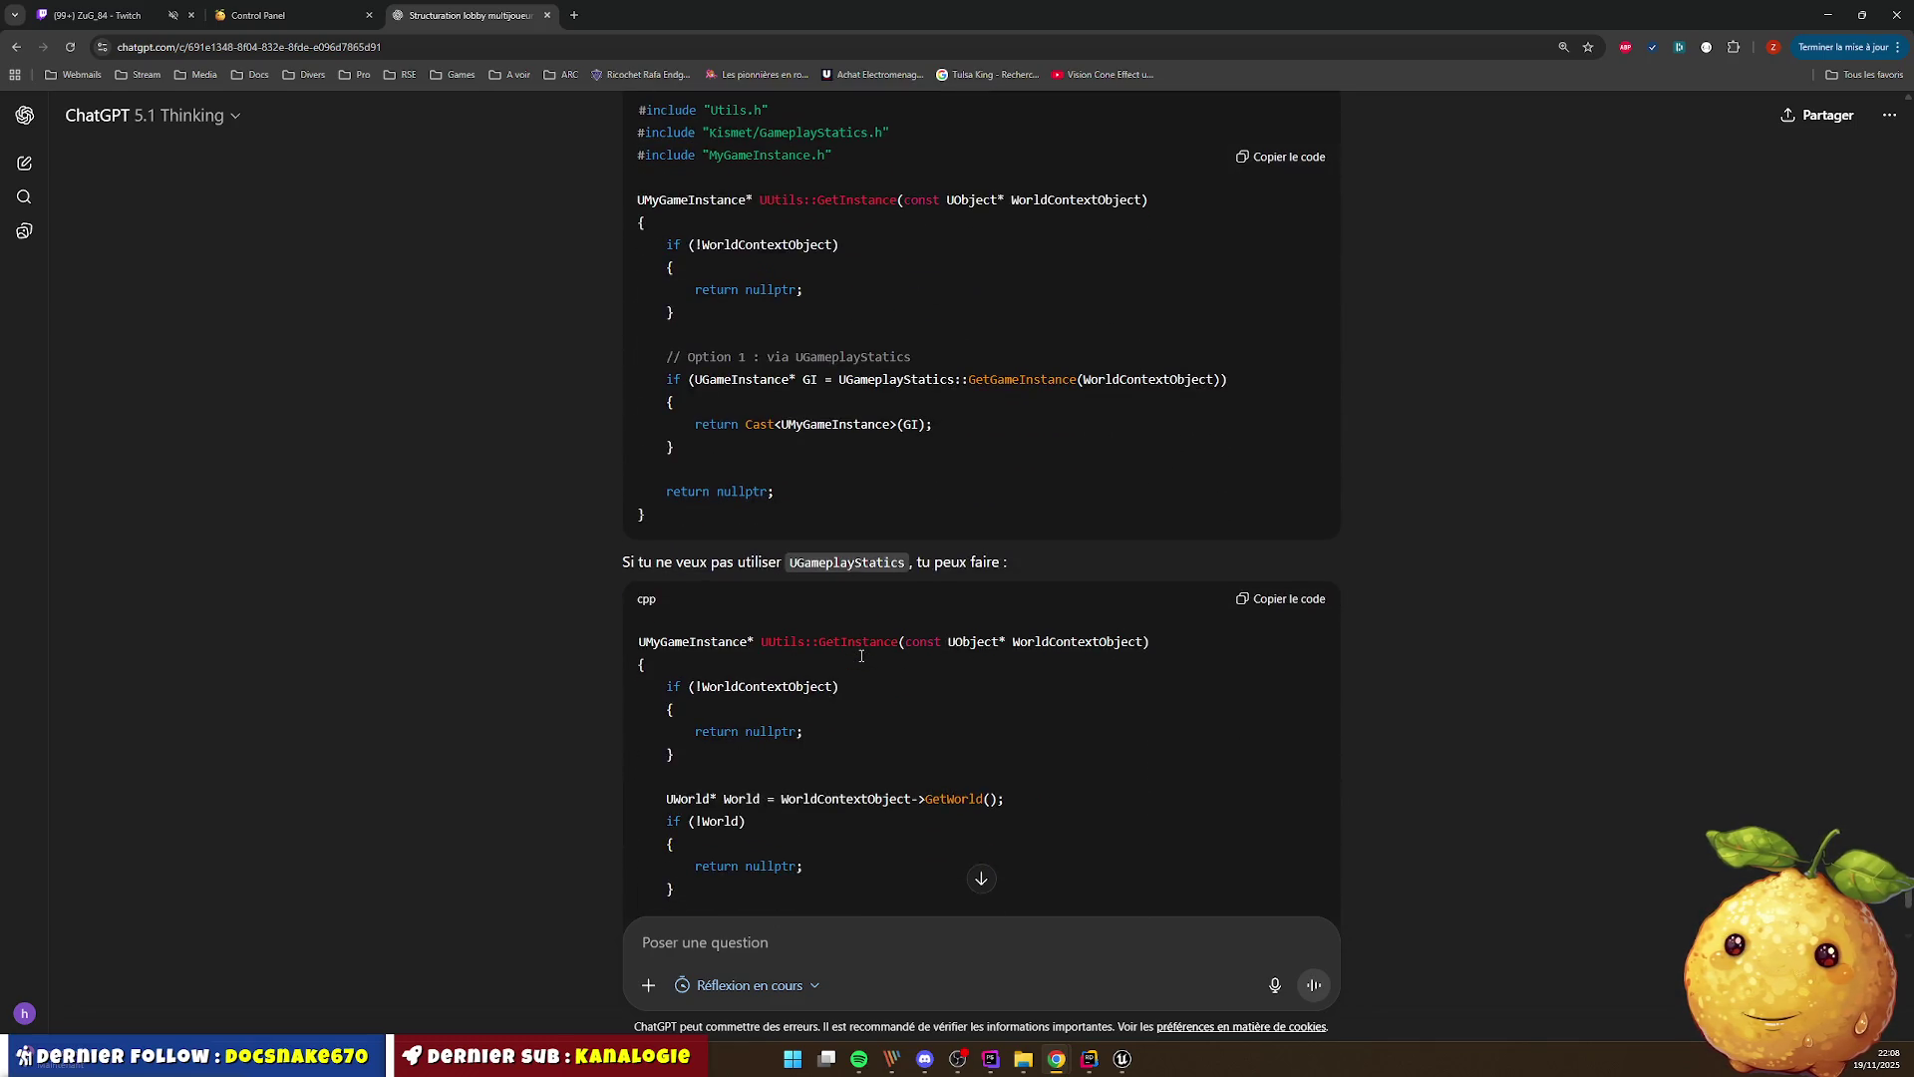
pyautogui.scroll(3, 965, 438)
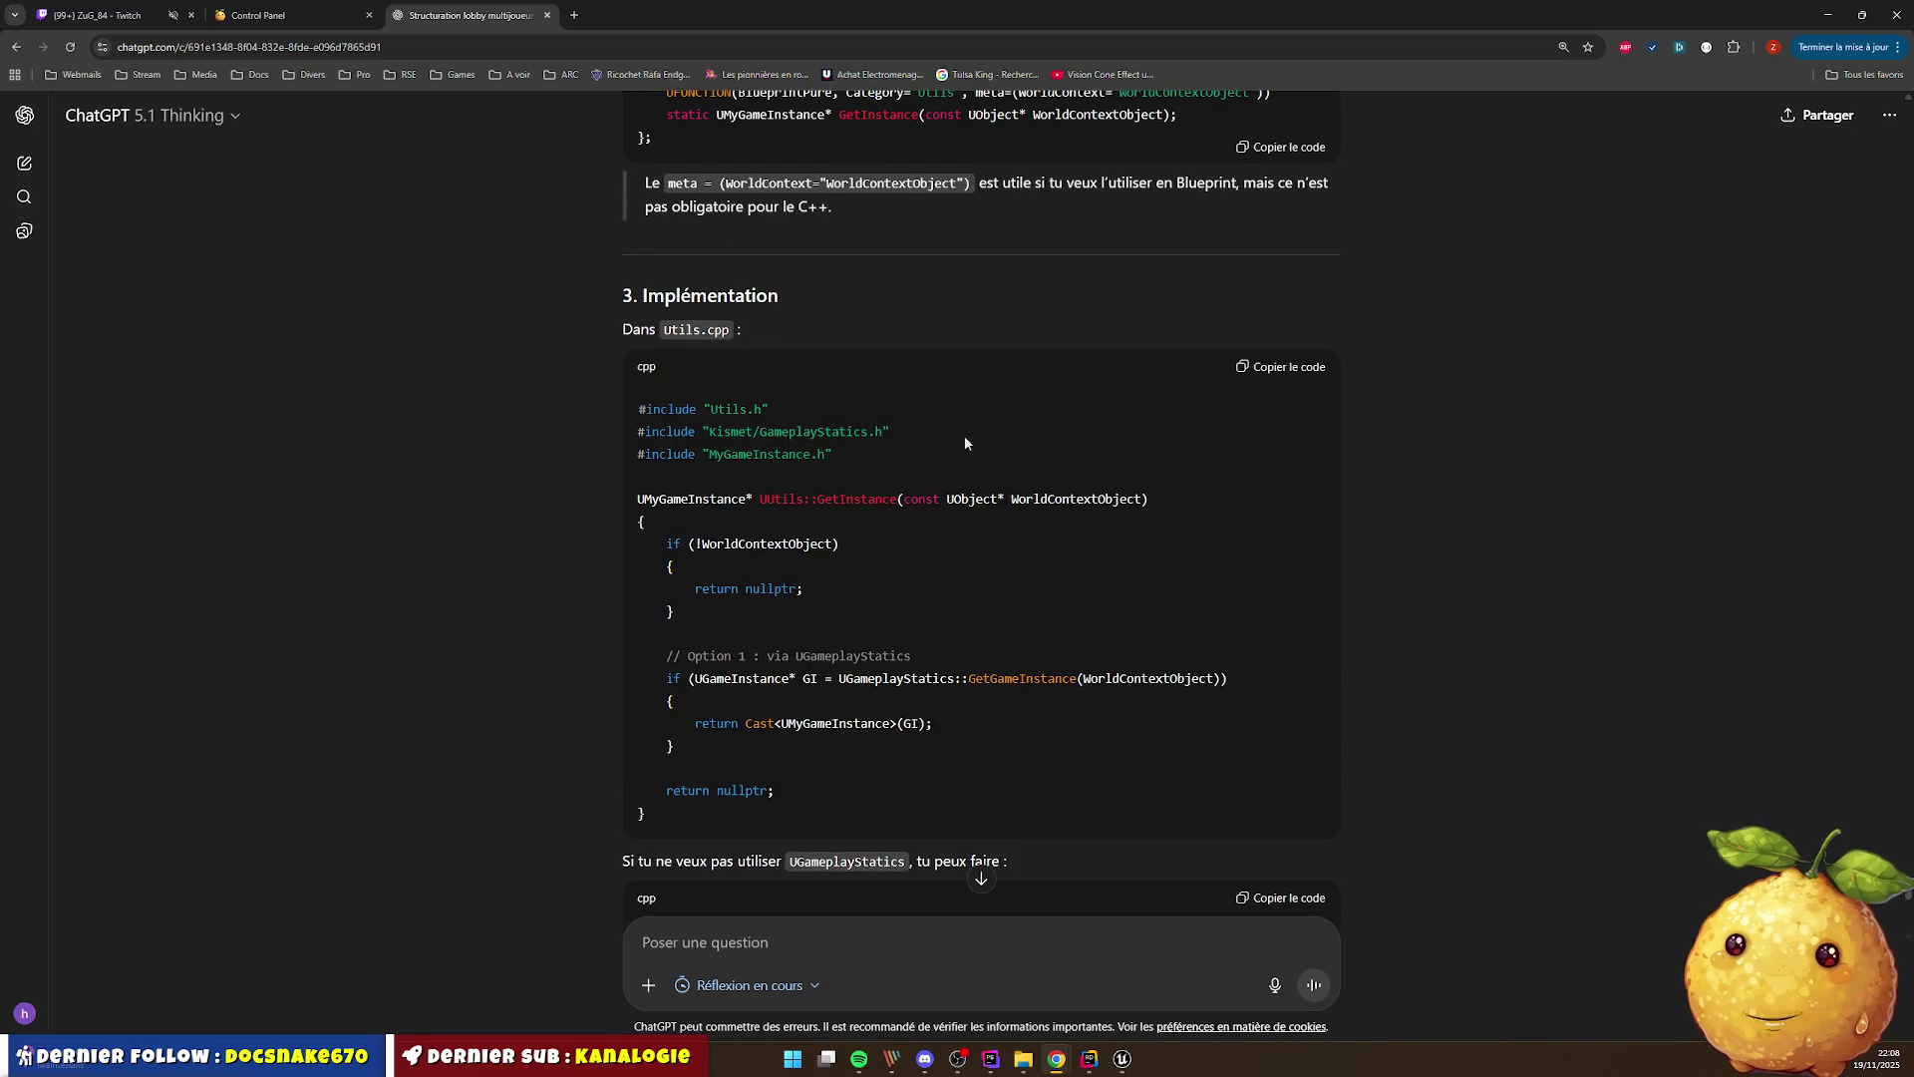
pyautogui.doubleClick(997, 498)
pyautogui.doubleClick(1030, 502)
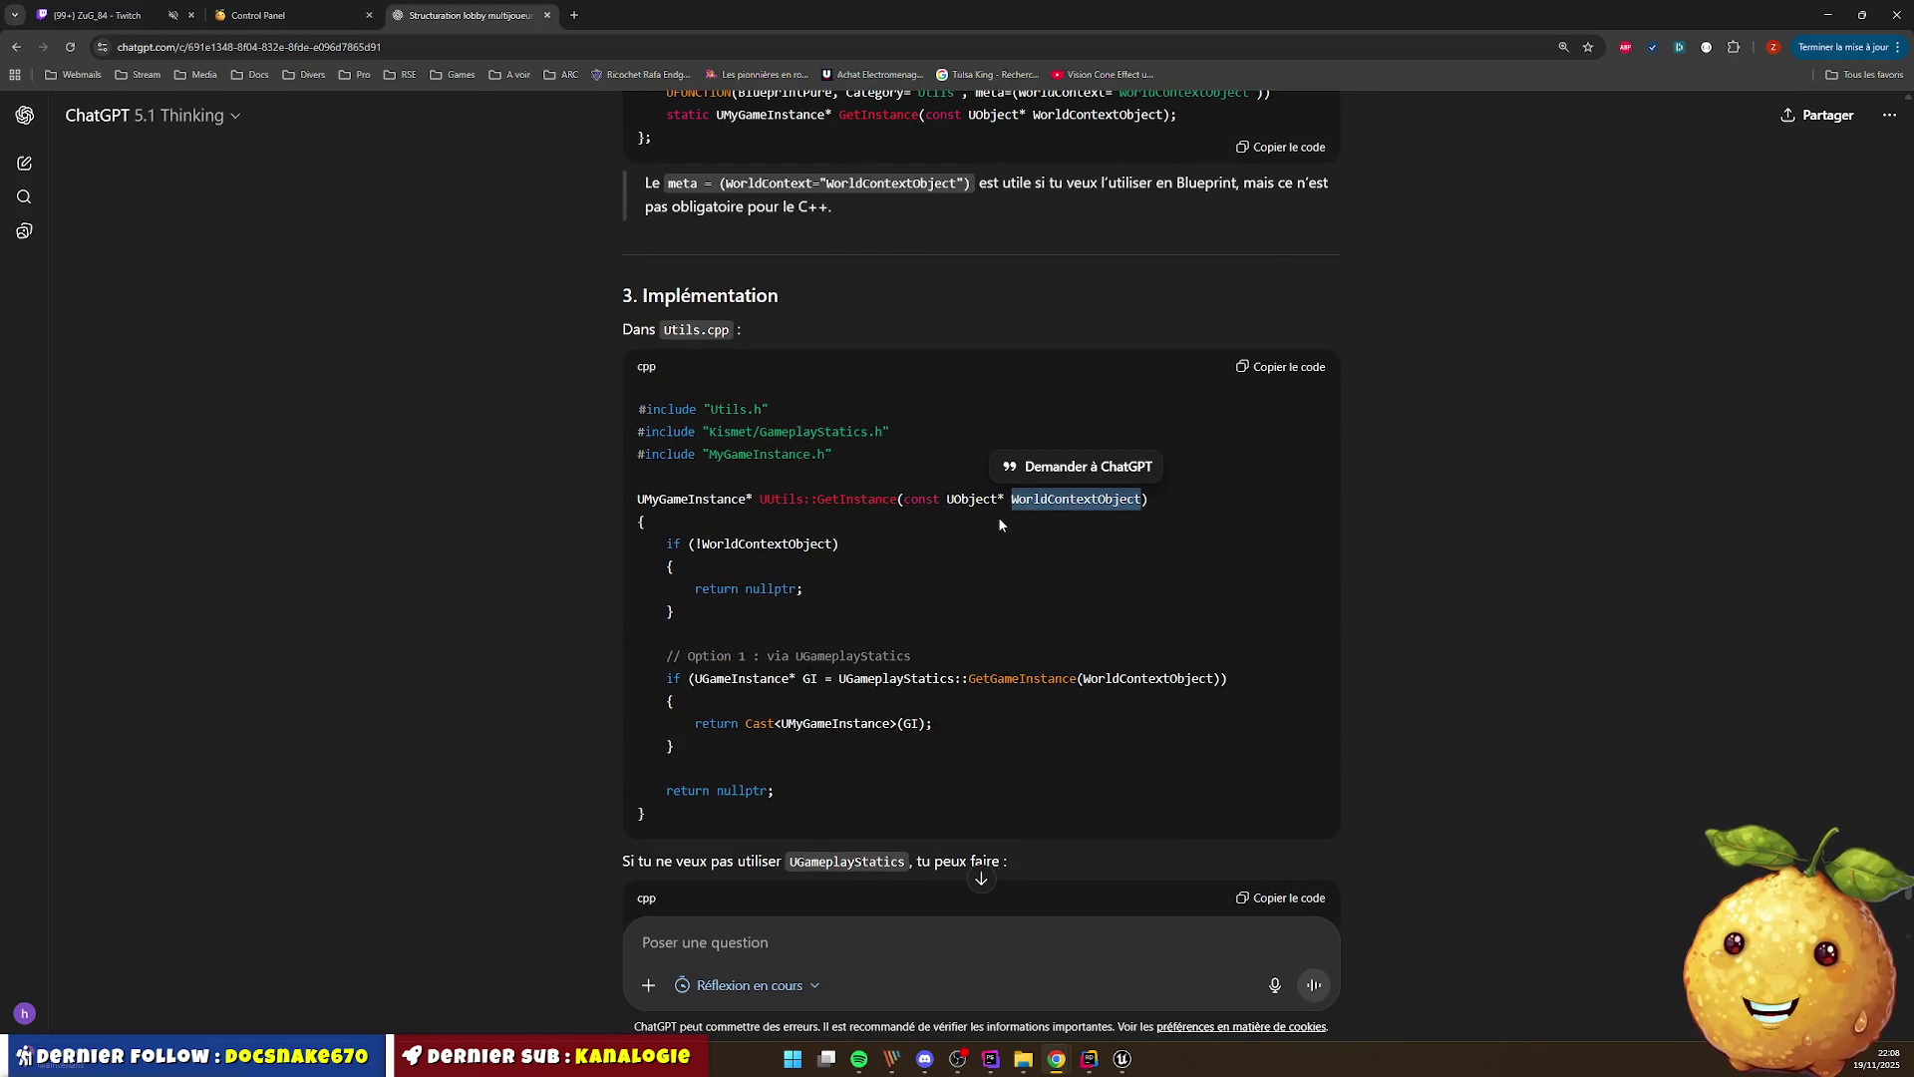
pyautogui.doubleClick(1101, 678)
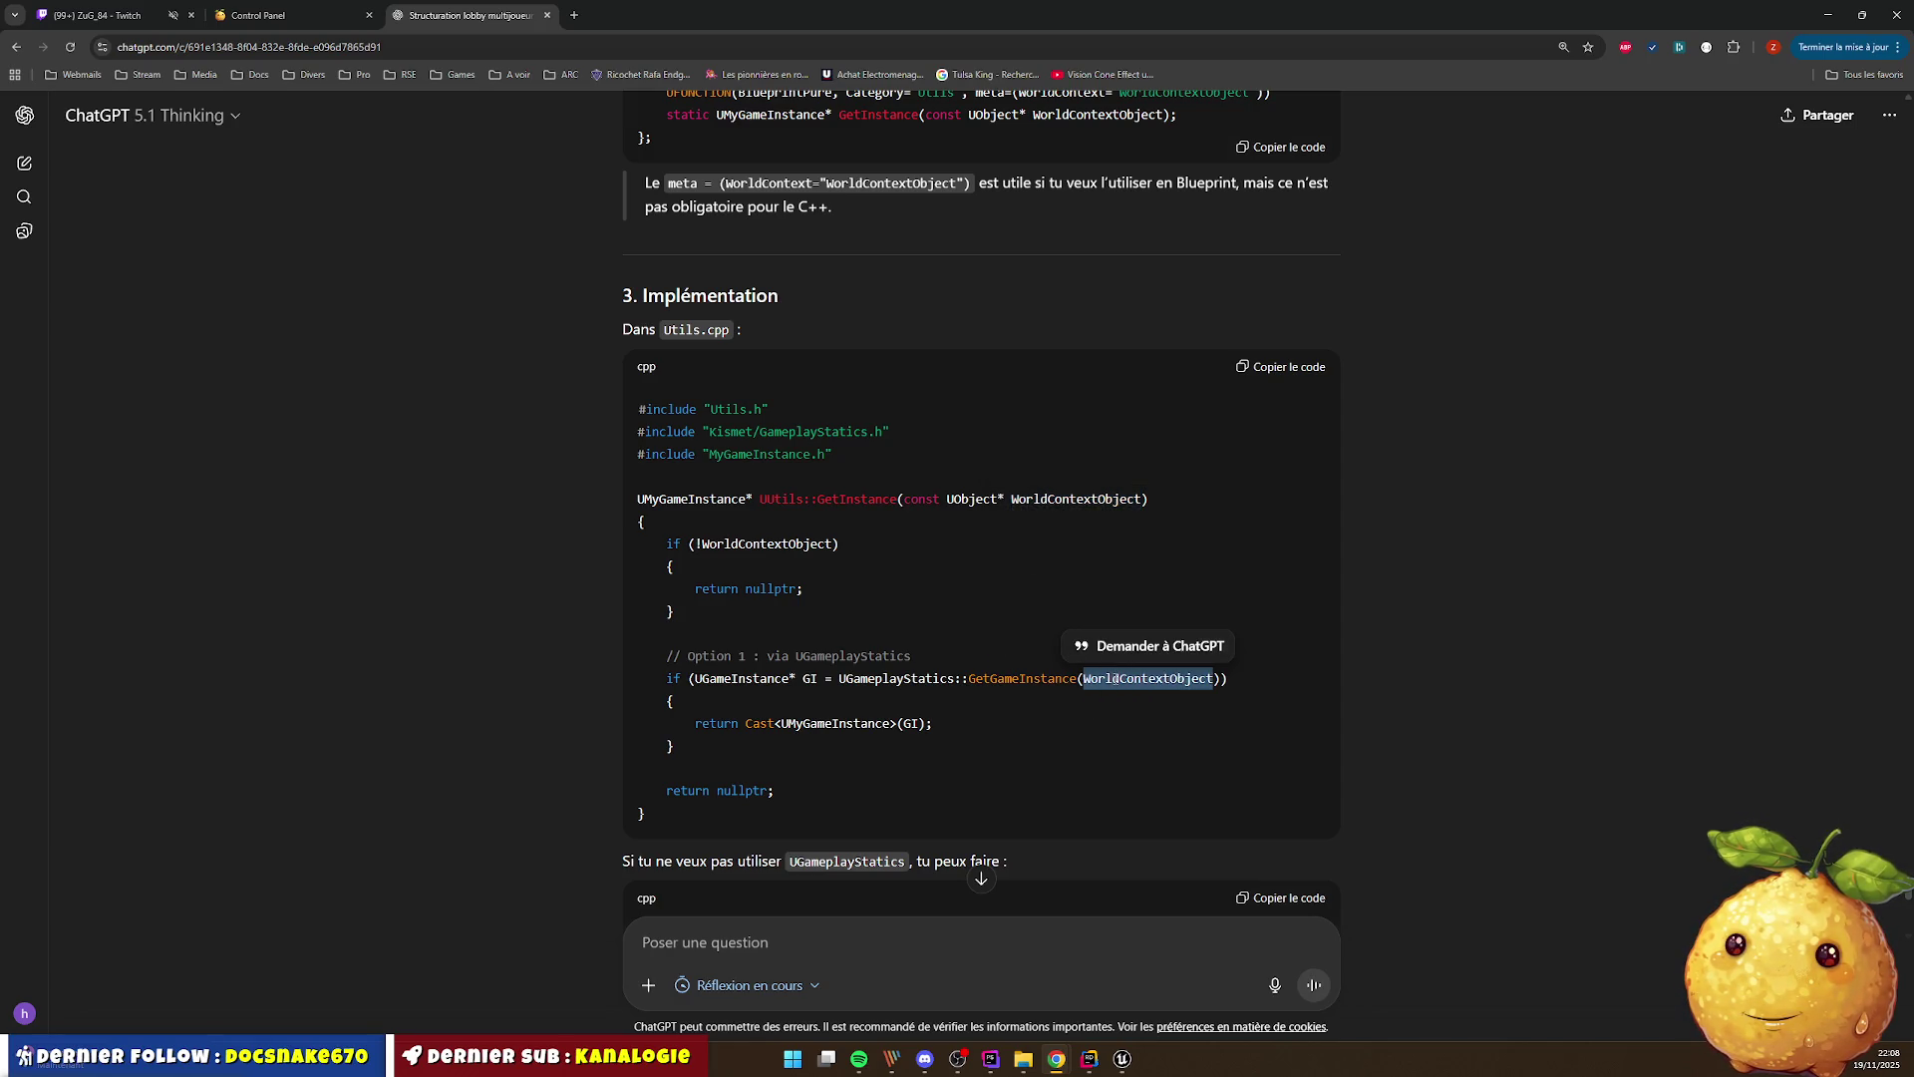
pyautogui.scroll(-5, 877, 630)
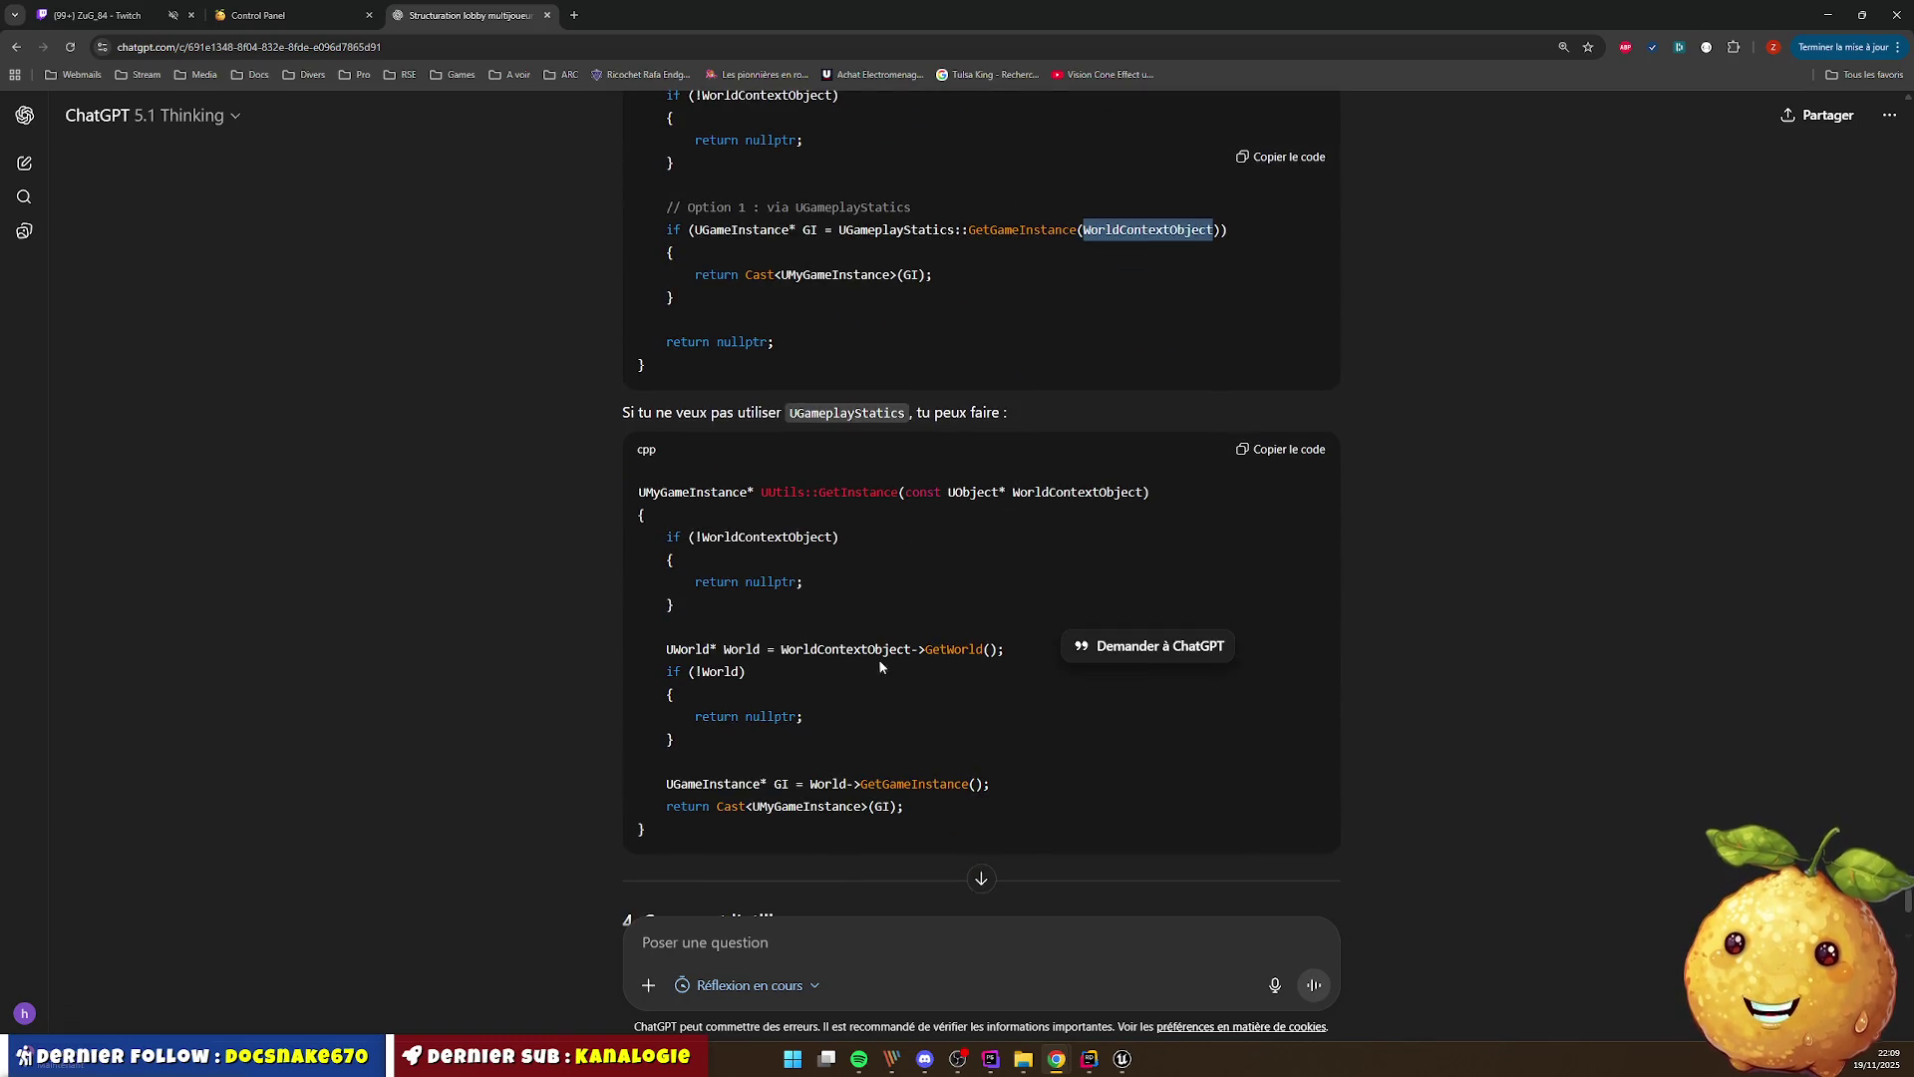
pyautogui.scroll(2, 992, 552)
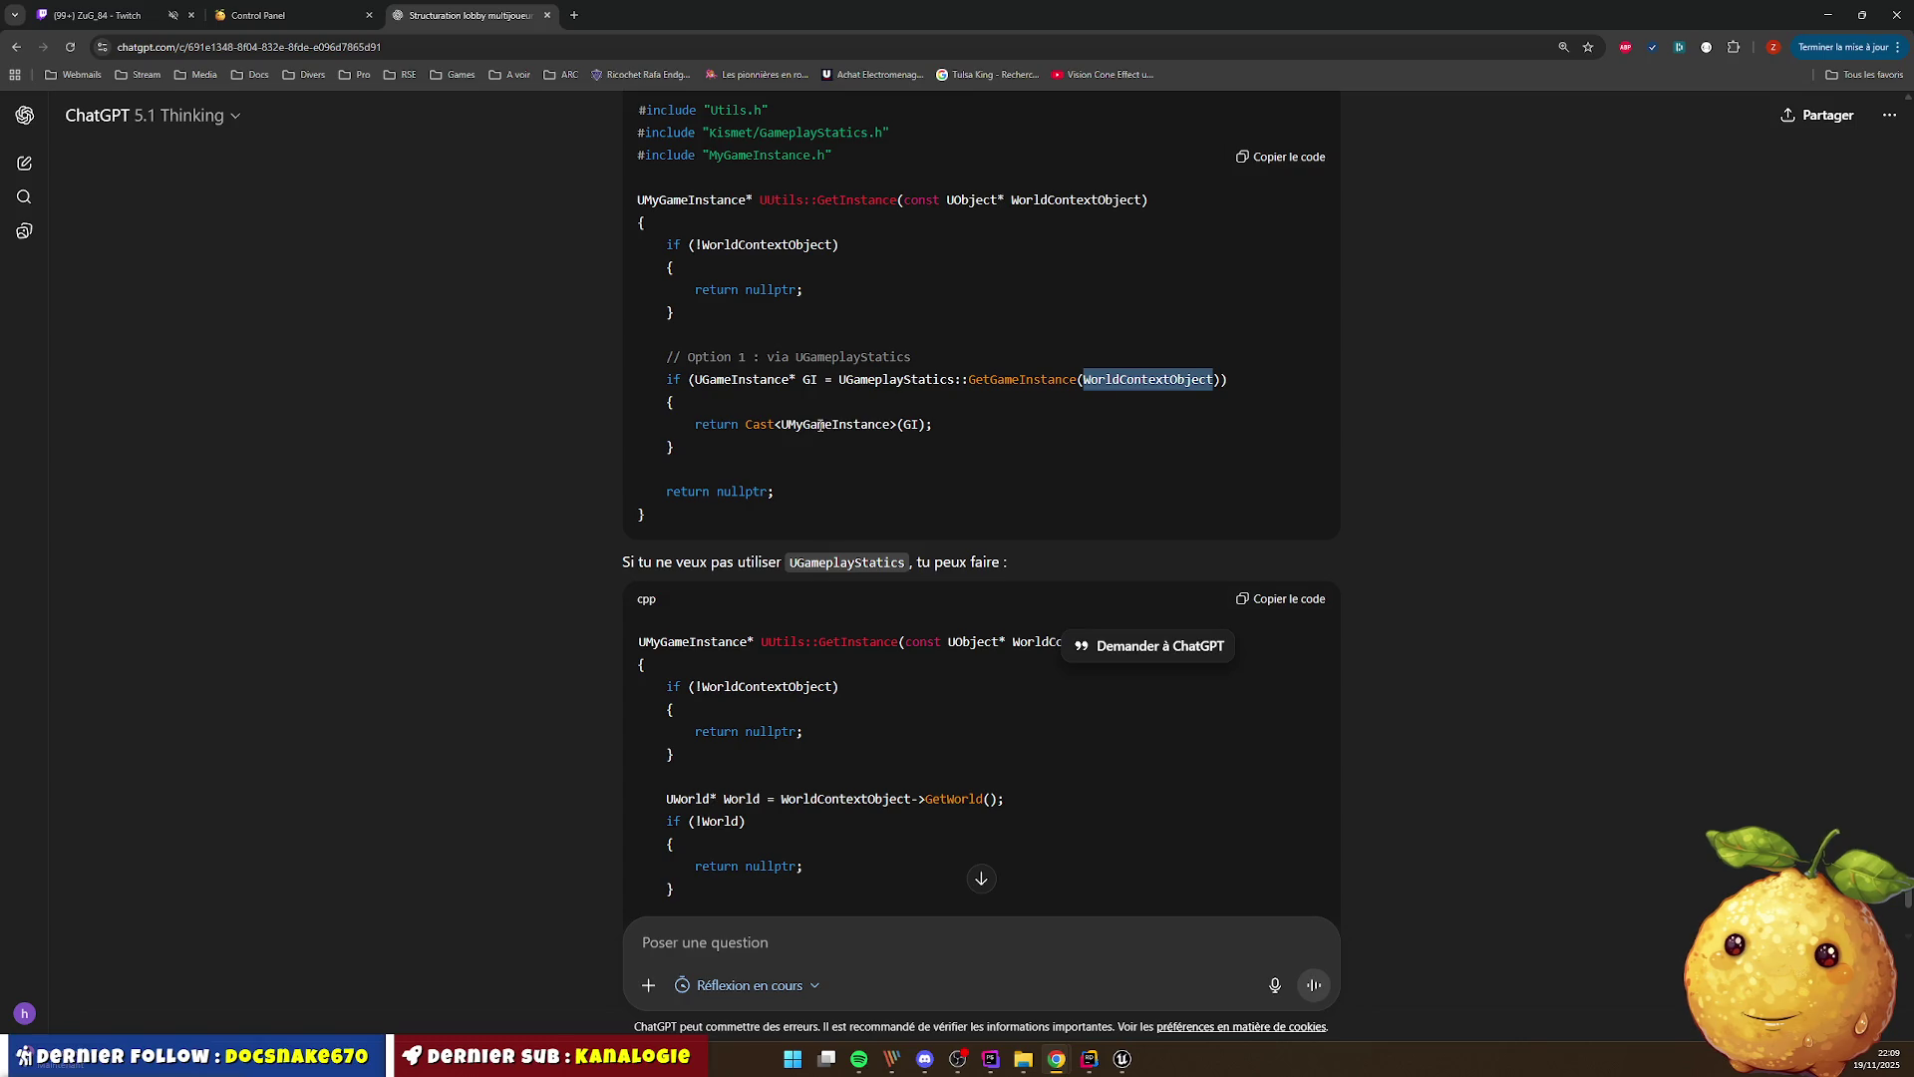
pyautogui.scroll(-2, 820, 426)
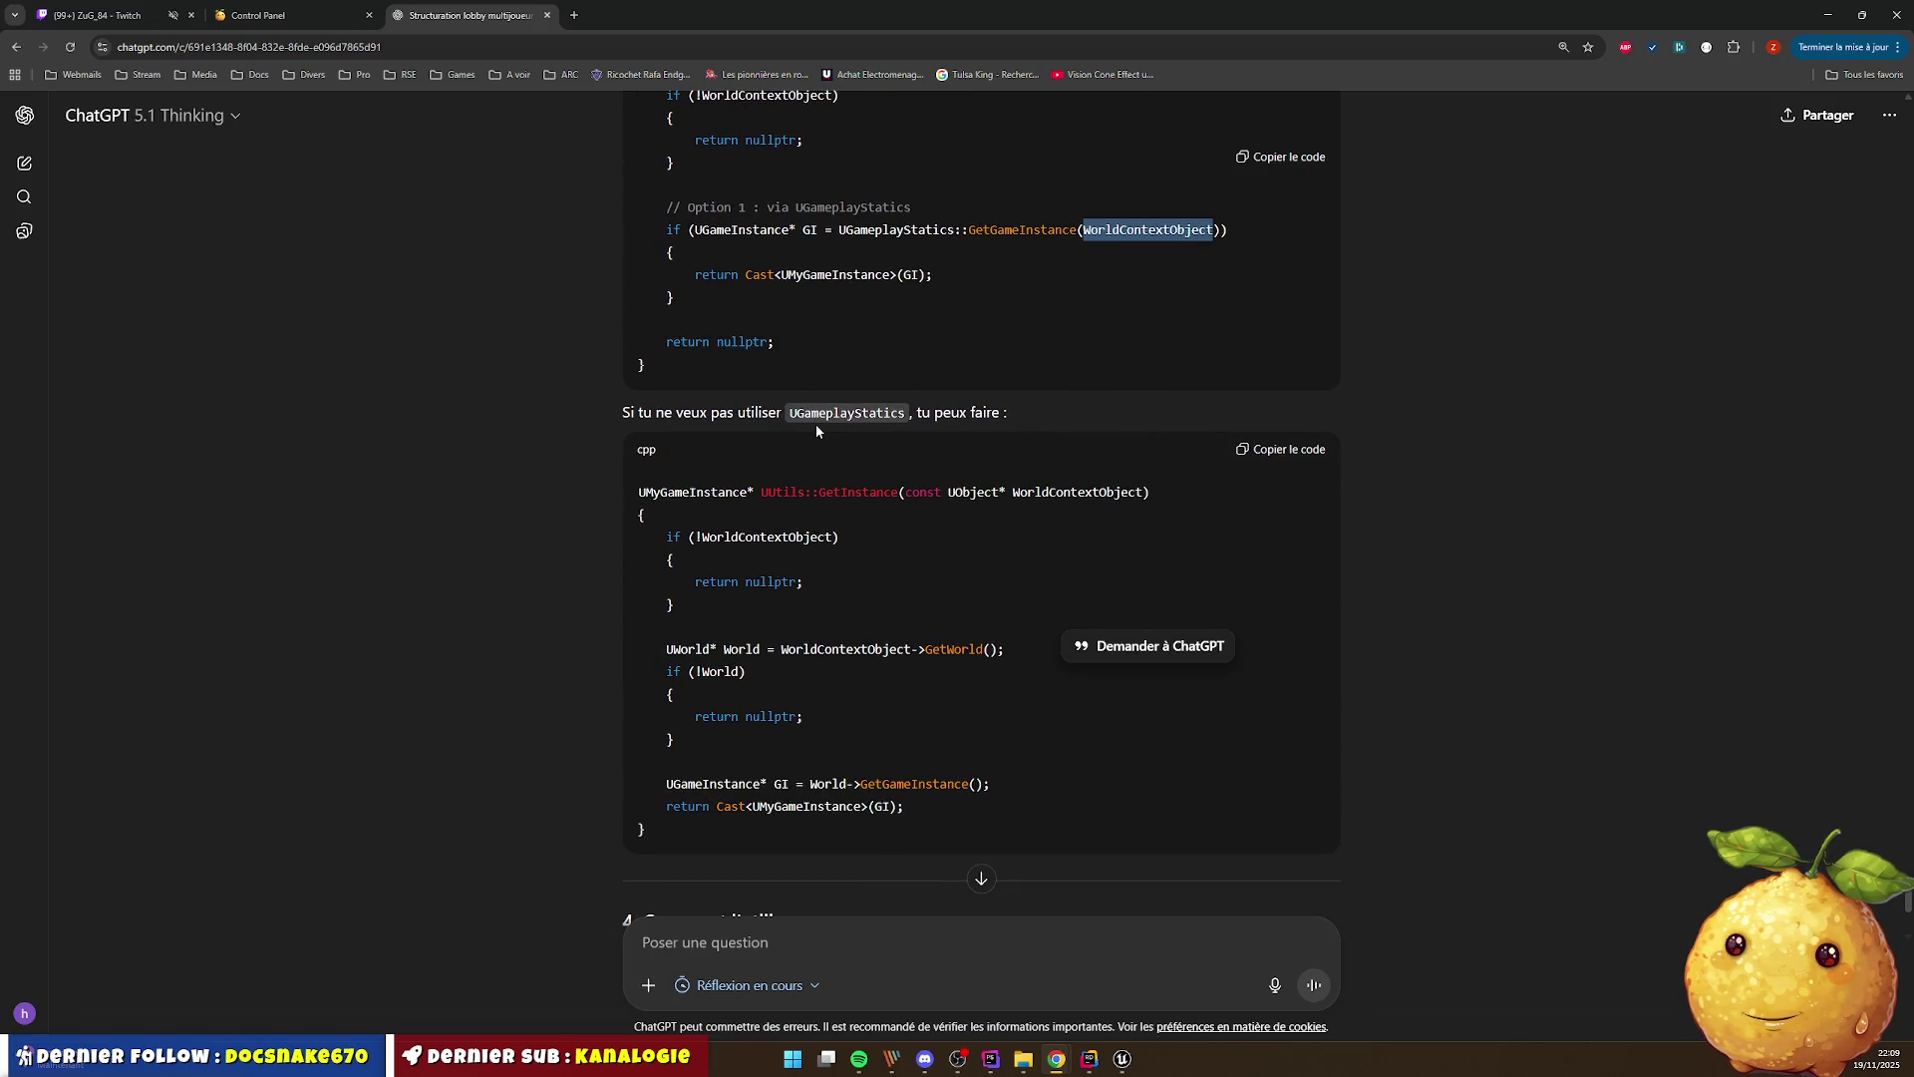
pyautogui.scroll(2, 816, 425)
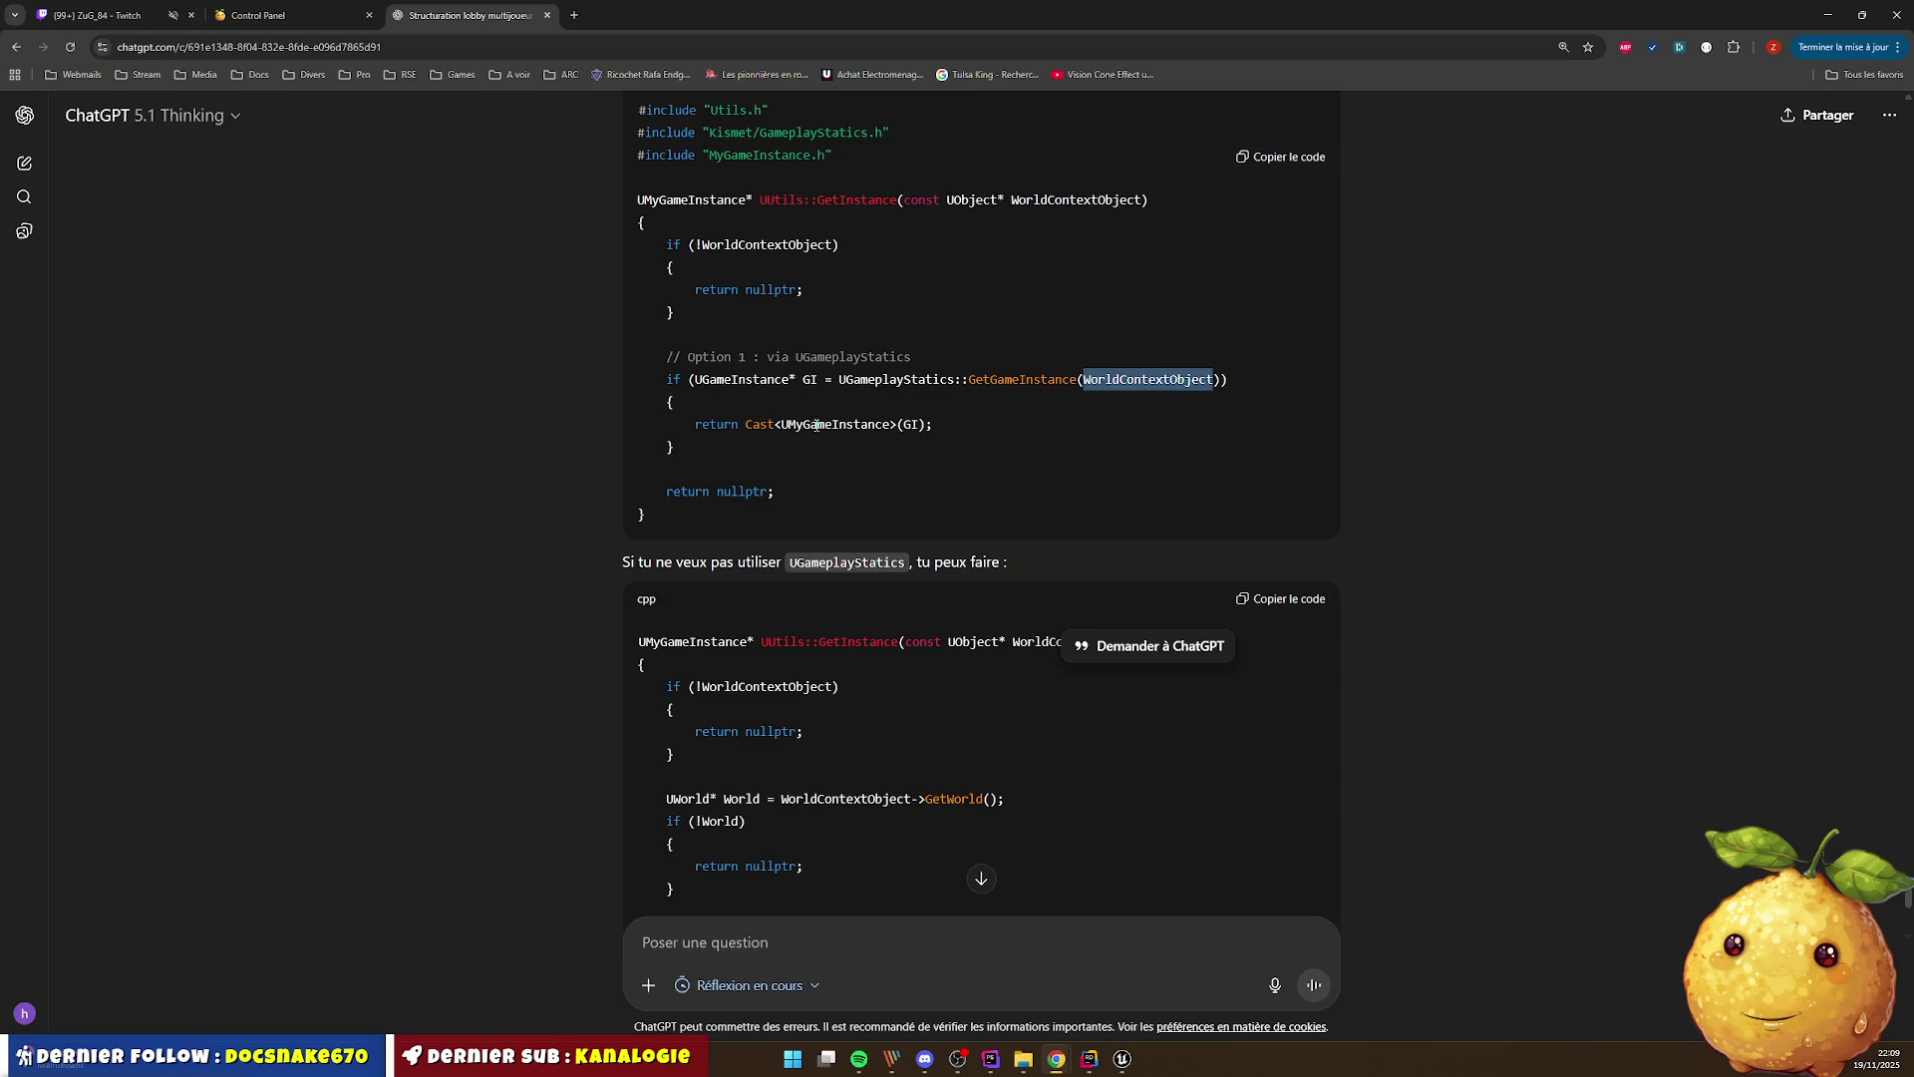
pyautogui.moveTo(636, 199); pyautogui.dragTo(787, 502)
pyautogui.hotkey('ctrl', 'c')
# Paste the new GetInstance into Utils.cpp and comment out the old GetInstance function
pyautogui.click(1841, 15)
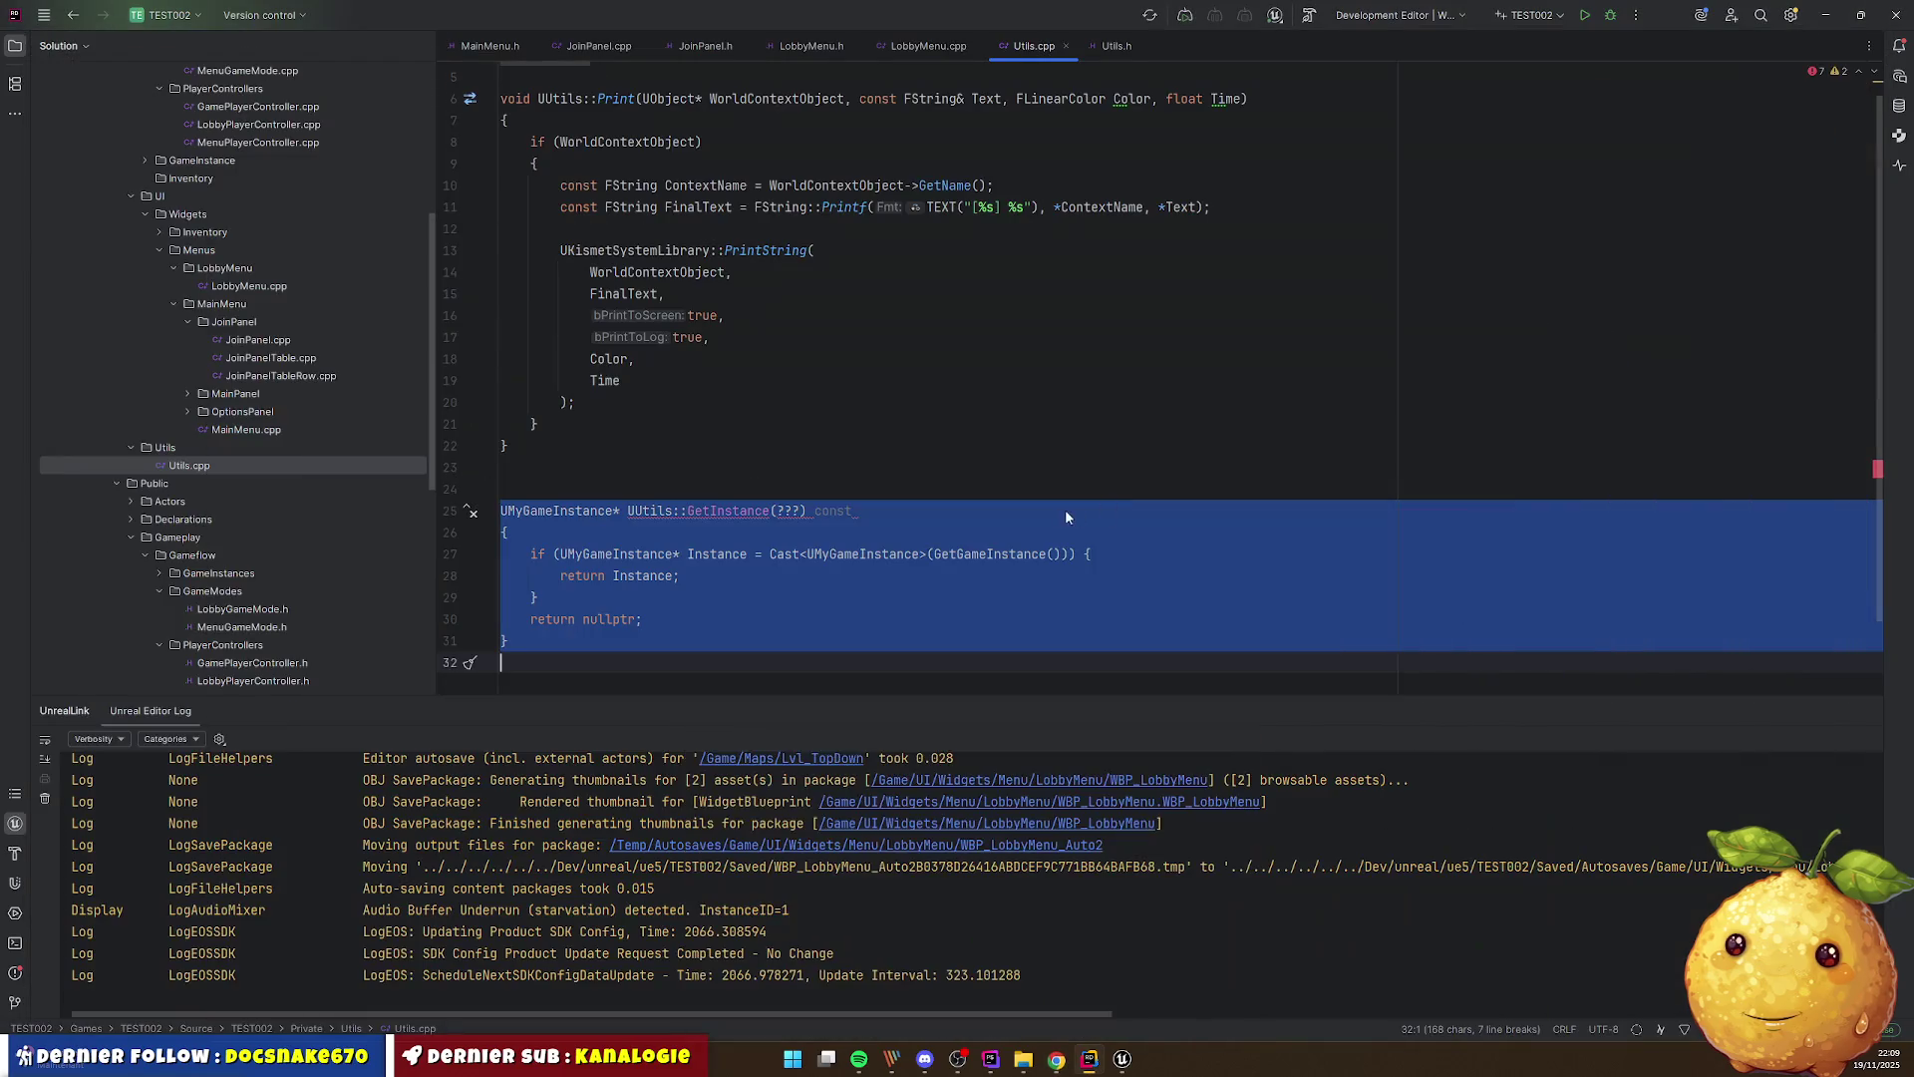
pyautogui.click(685, 646)
pyautogui.scroll(-2, 685, 560)
pyautogui.hotkey('ctrl', 'v')
pyautogui.moveTo(501, 207)
pyautogui.mouseDown()
pyautogui.moveTo(678, 275)
pyautogui.moveTo(649, 325)
pyautogui.mouseUp()
pyautogui.hotkey('ctrl', 'shift', '/')
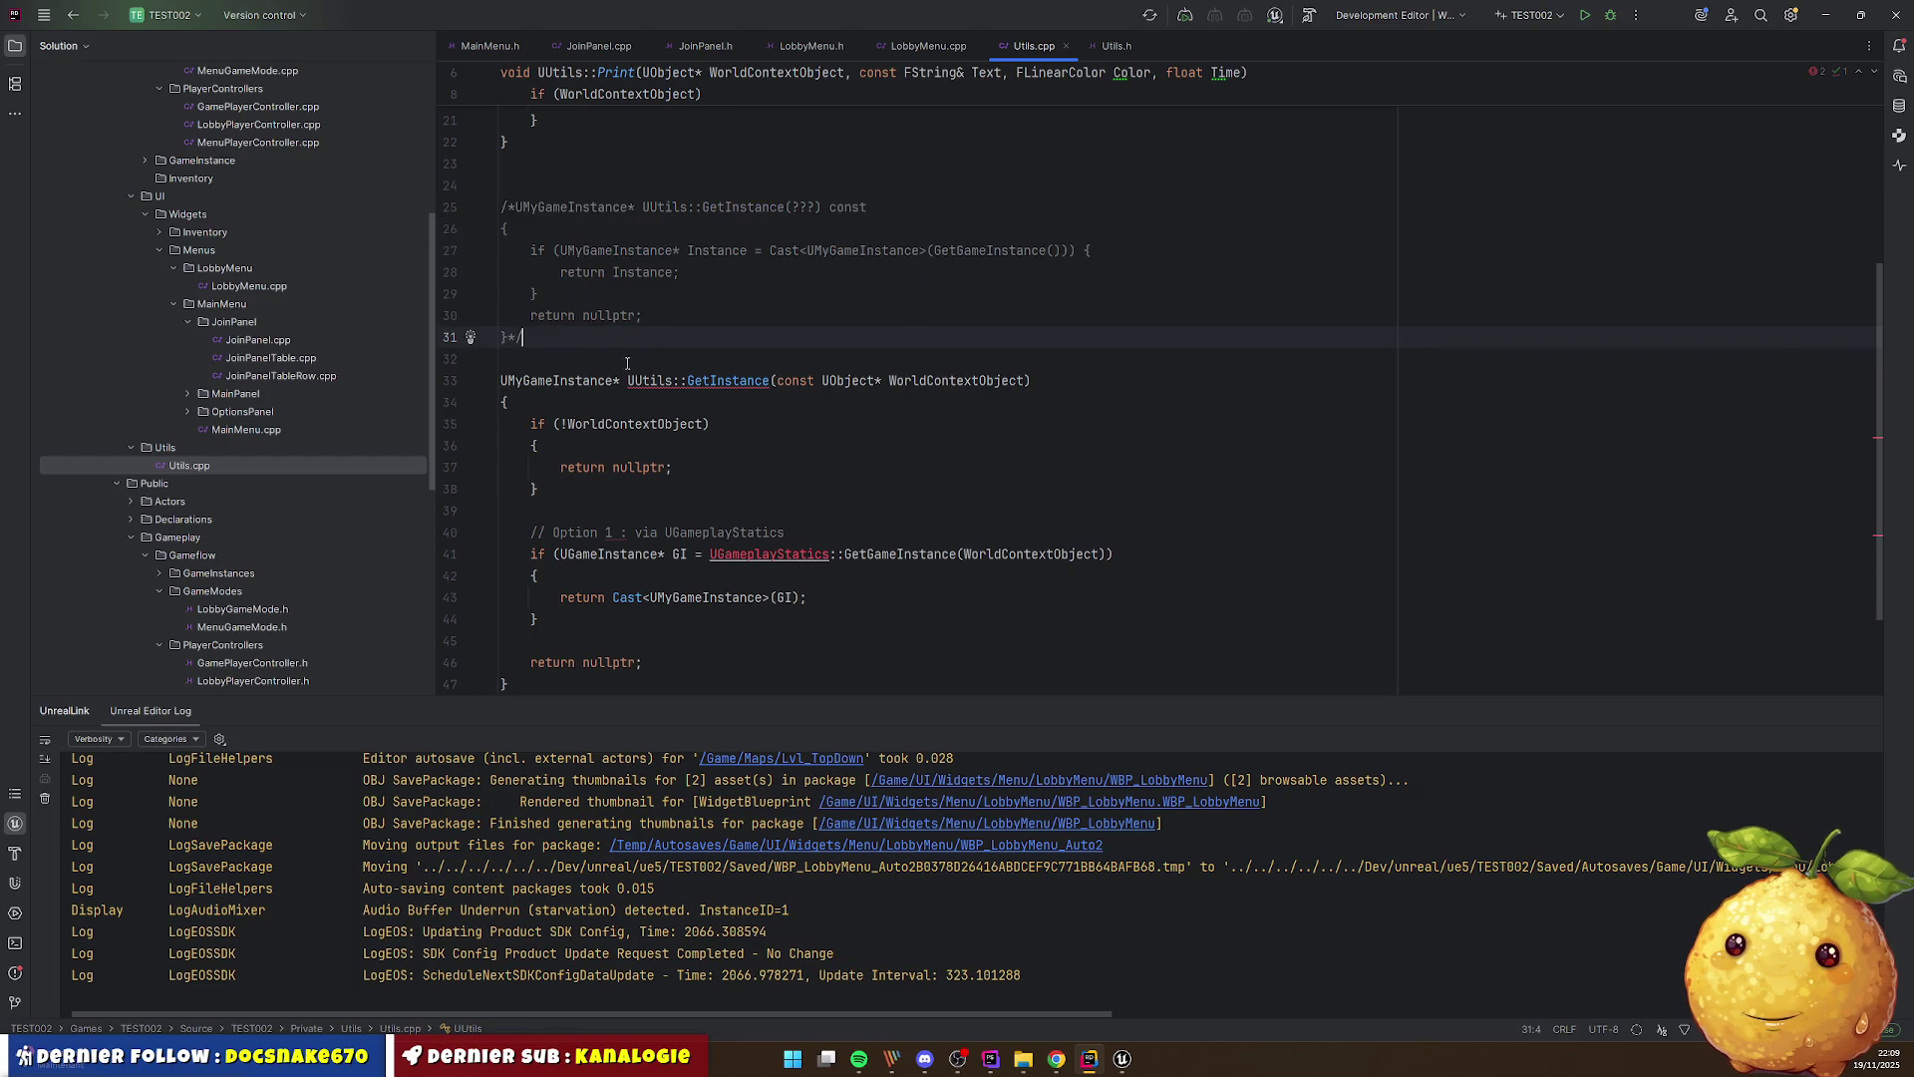
# Compact the null check to 'return nullptr;' and remove the Option 1 comment and blank lines
pyautogui.click(709, 423)
pyautogui.hotkey('shift', 'Down')
pyautogui.hotkey('shift', 'Down')
pyautogui.press('Delete')
pyautogui.write('return nullptr;')
pyautogui.press('Down')
pyautogui.hotkey('ctrl', 'x')
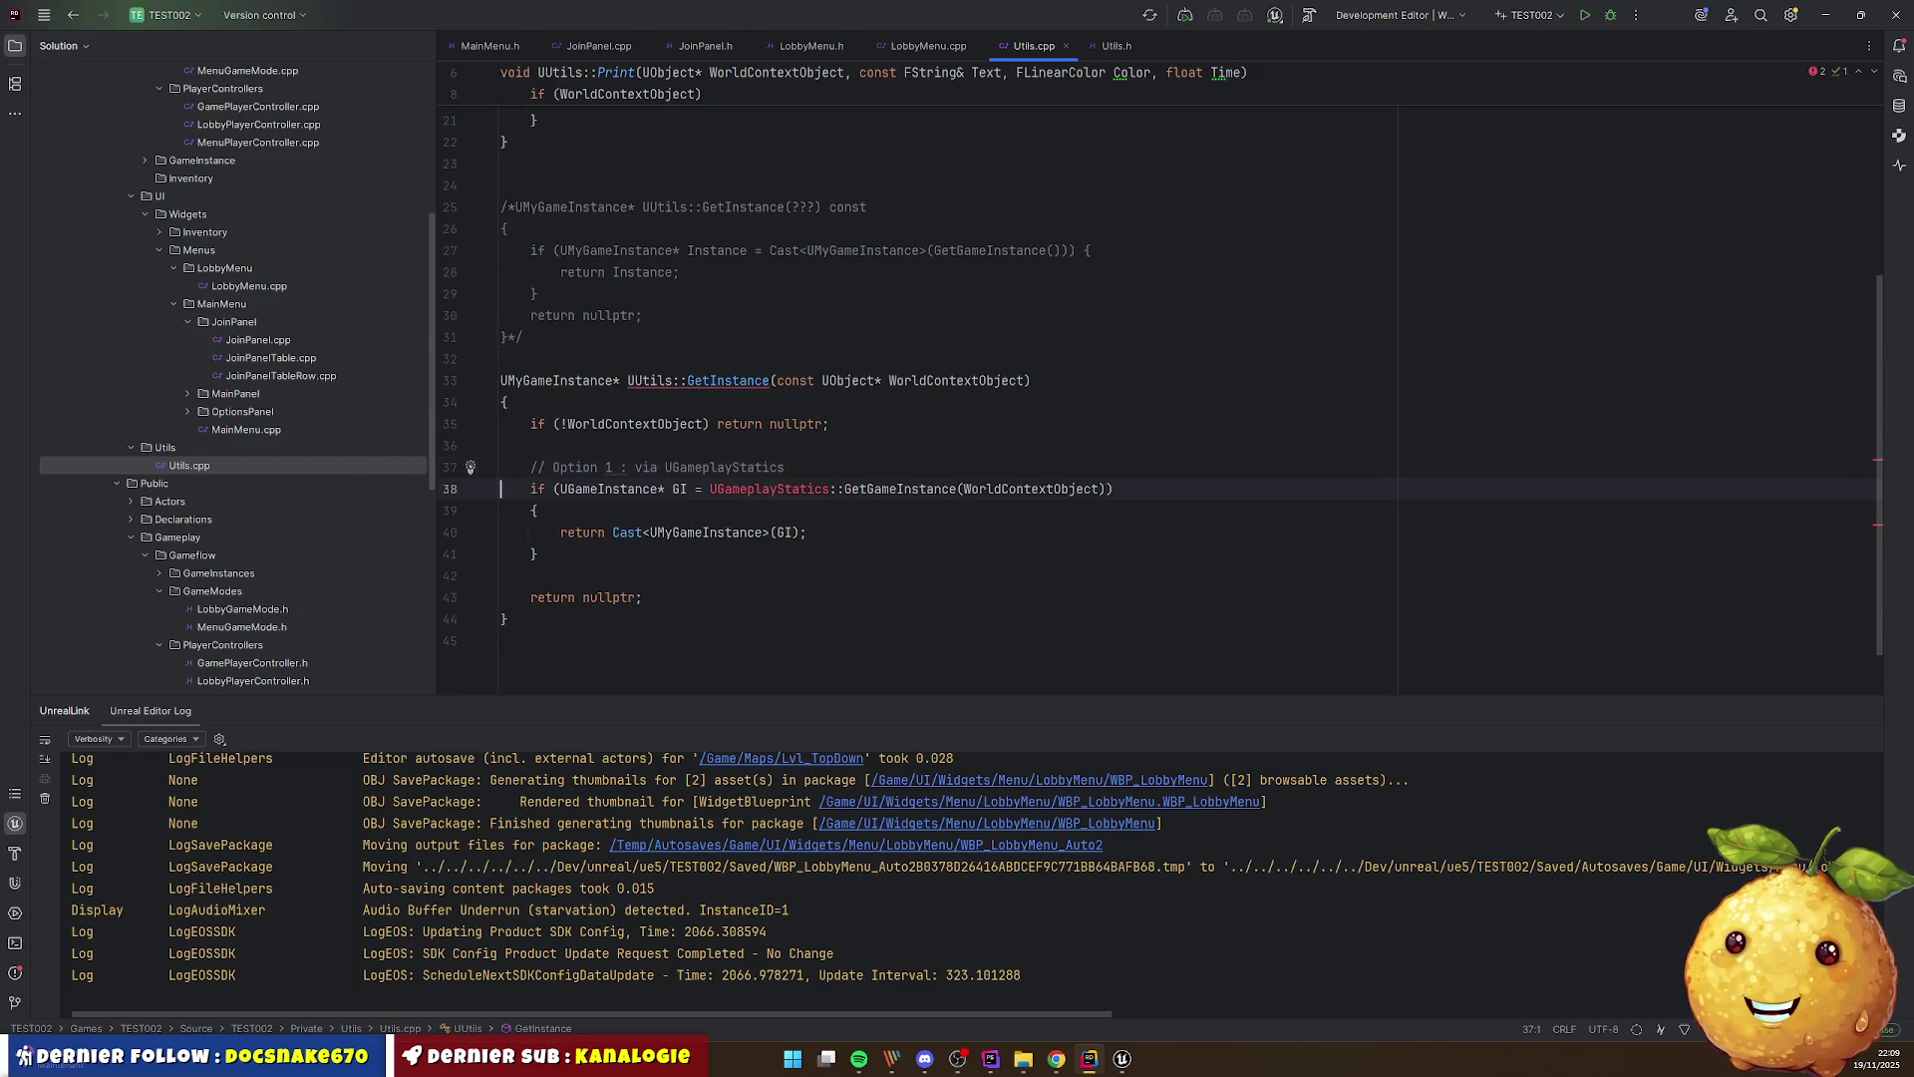
pyautogui.hotkey('ctrl', 'x')
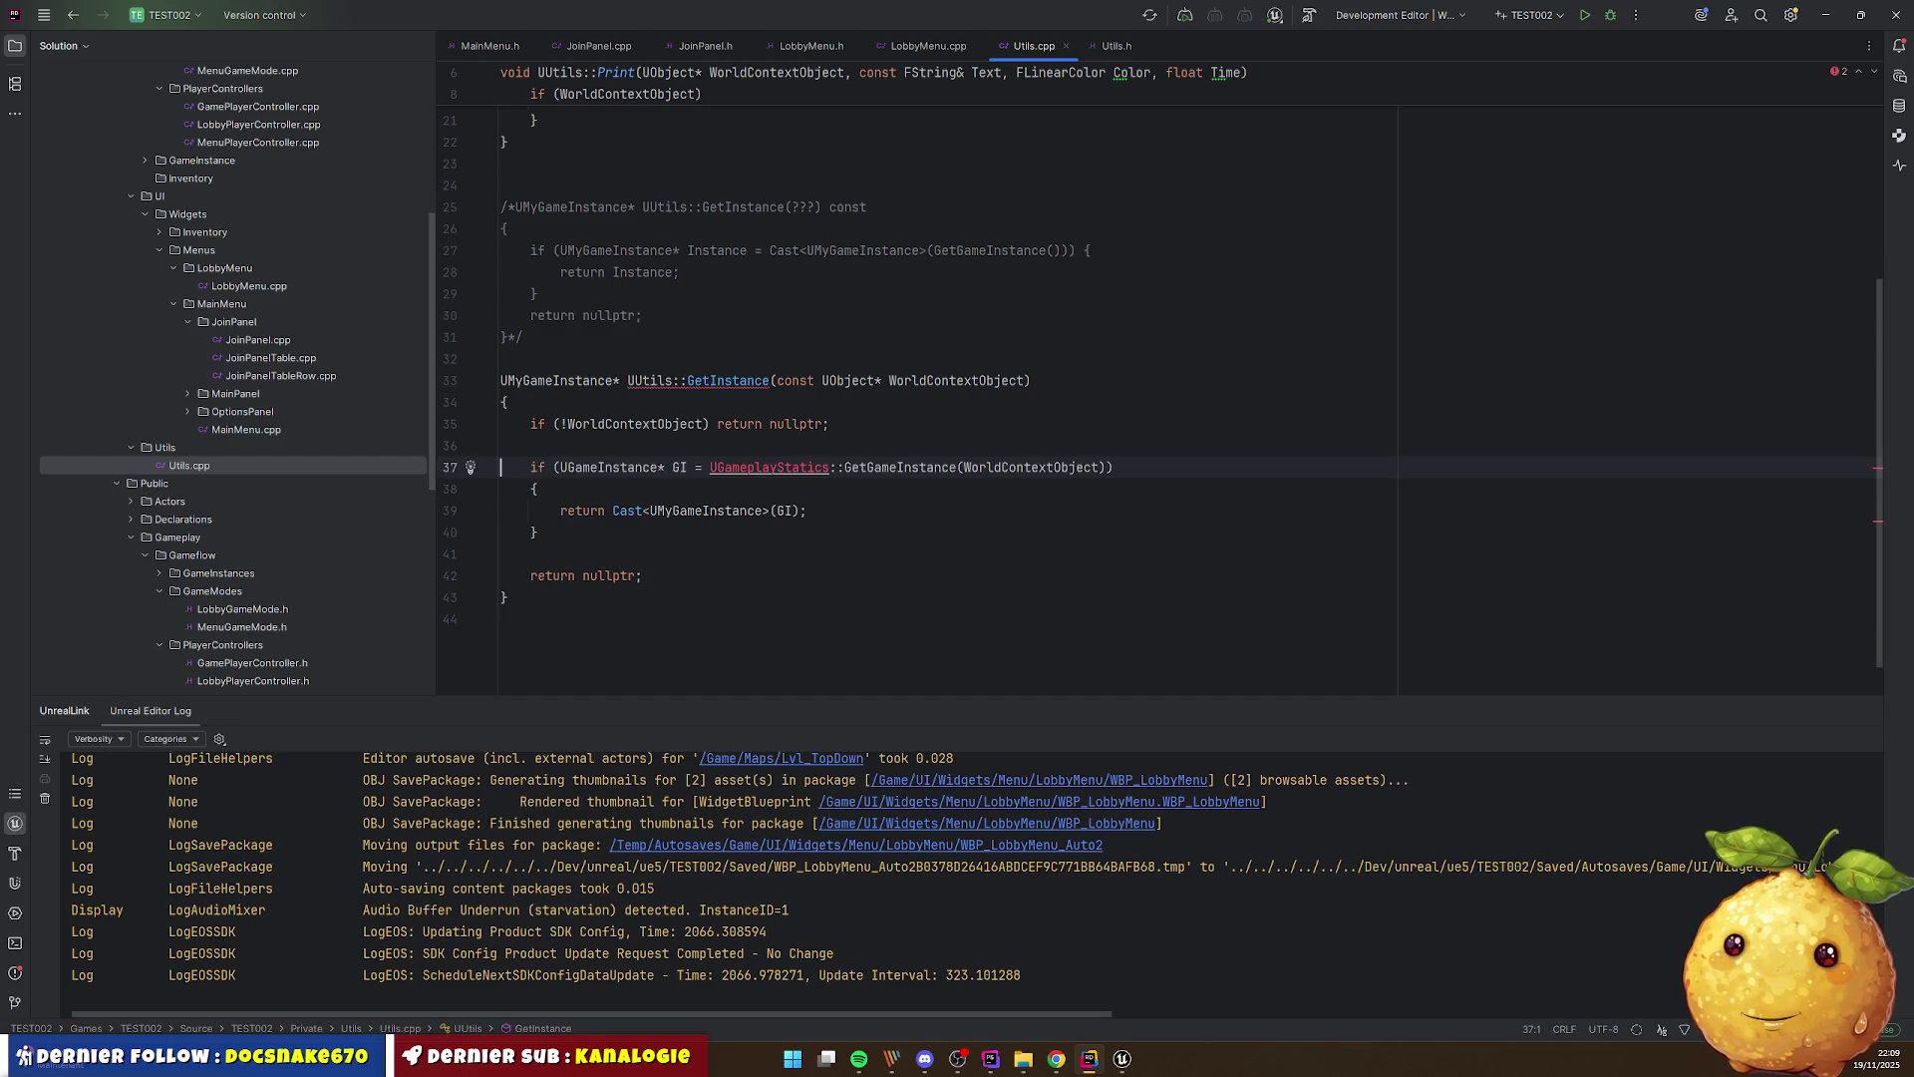
pyautogui.press('End')
pyautogui.press('Delete')
pyautogui.press('Down')
pyautogui.press('Down')
pyautogui.press('Down')
pyautogui.hotkey('ctrl', 'x')
pyautogui.press('Up')
pyautogui.press('Up')
pyautogui.press('Up')
pyautogui.hotkey('ctrl', 'x')
# Add the missing UGameplayStatics #include via Alt+Enter
pyautogui.click(501, 489)
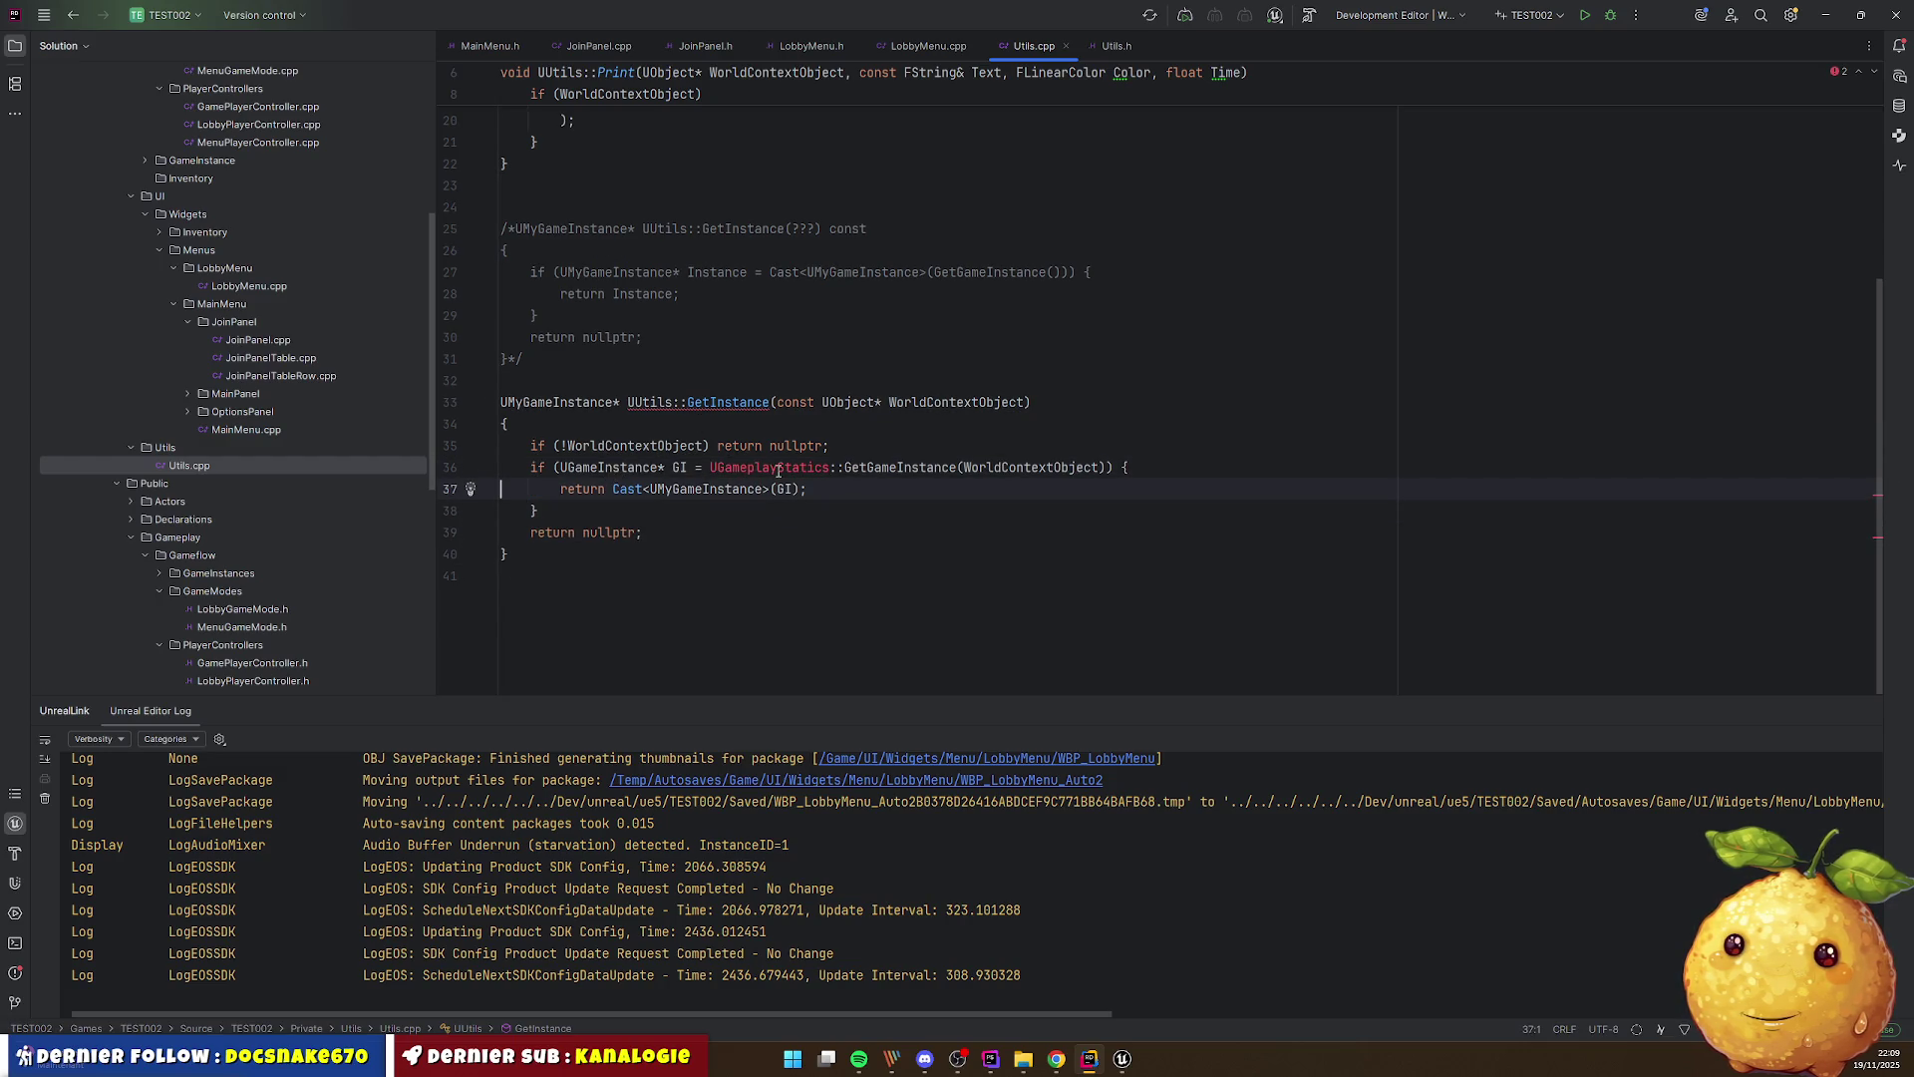
pyautogui.click(828, 467)
pyautogui.hotkey('alt', 'Return')
pyautogui.press('Return')
# Copy the new GetInstance signature and go to Utils.h
pyautogui.click(843, 439)
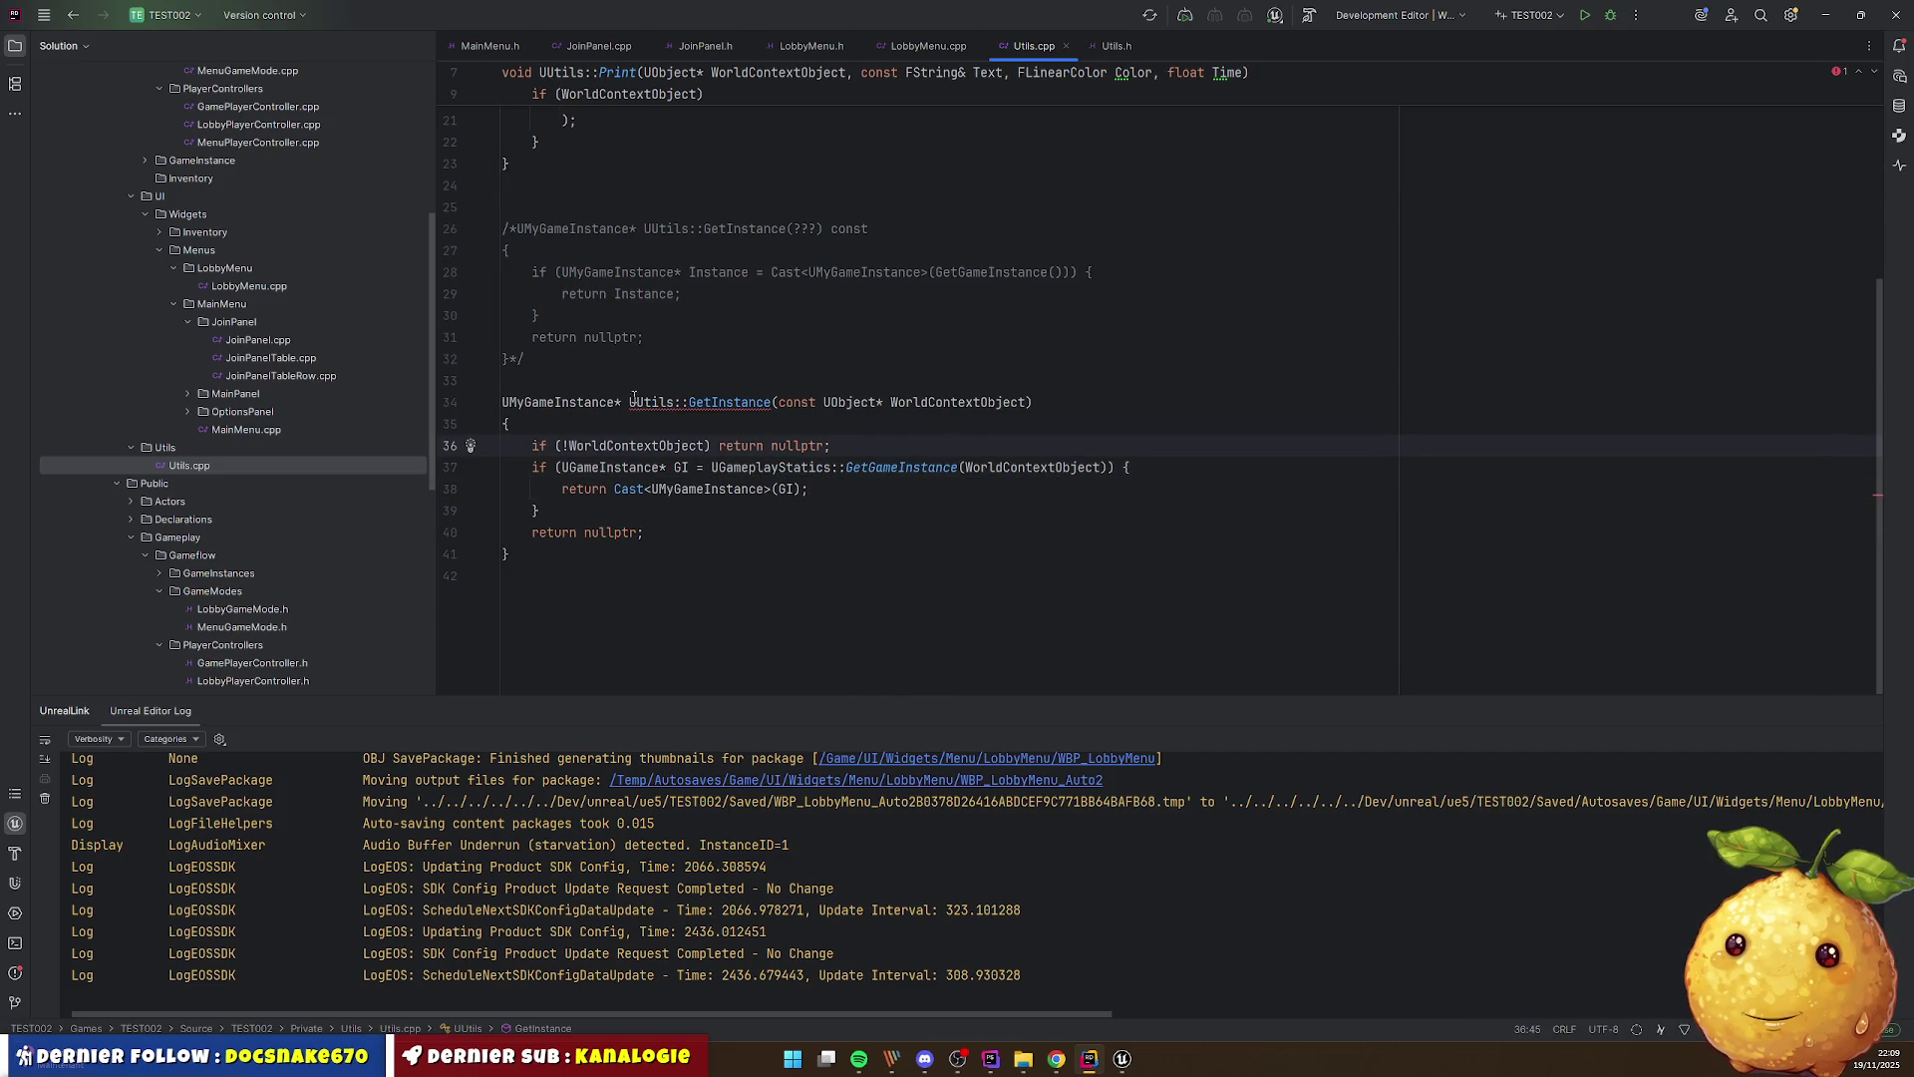
pyautogui.click(698, 403)
pyautogui.hotkey('ctrl', 'w')
pyautogui.hotkey('ctrl', 'w')
pyautogui.hotkey('ctrl', 'w')
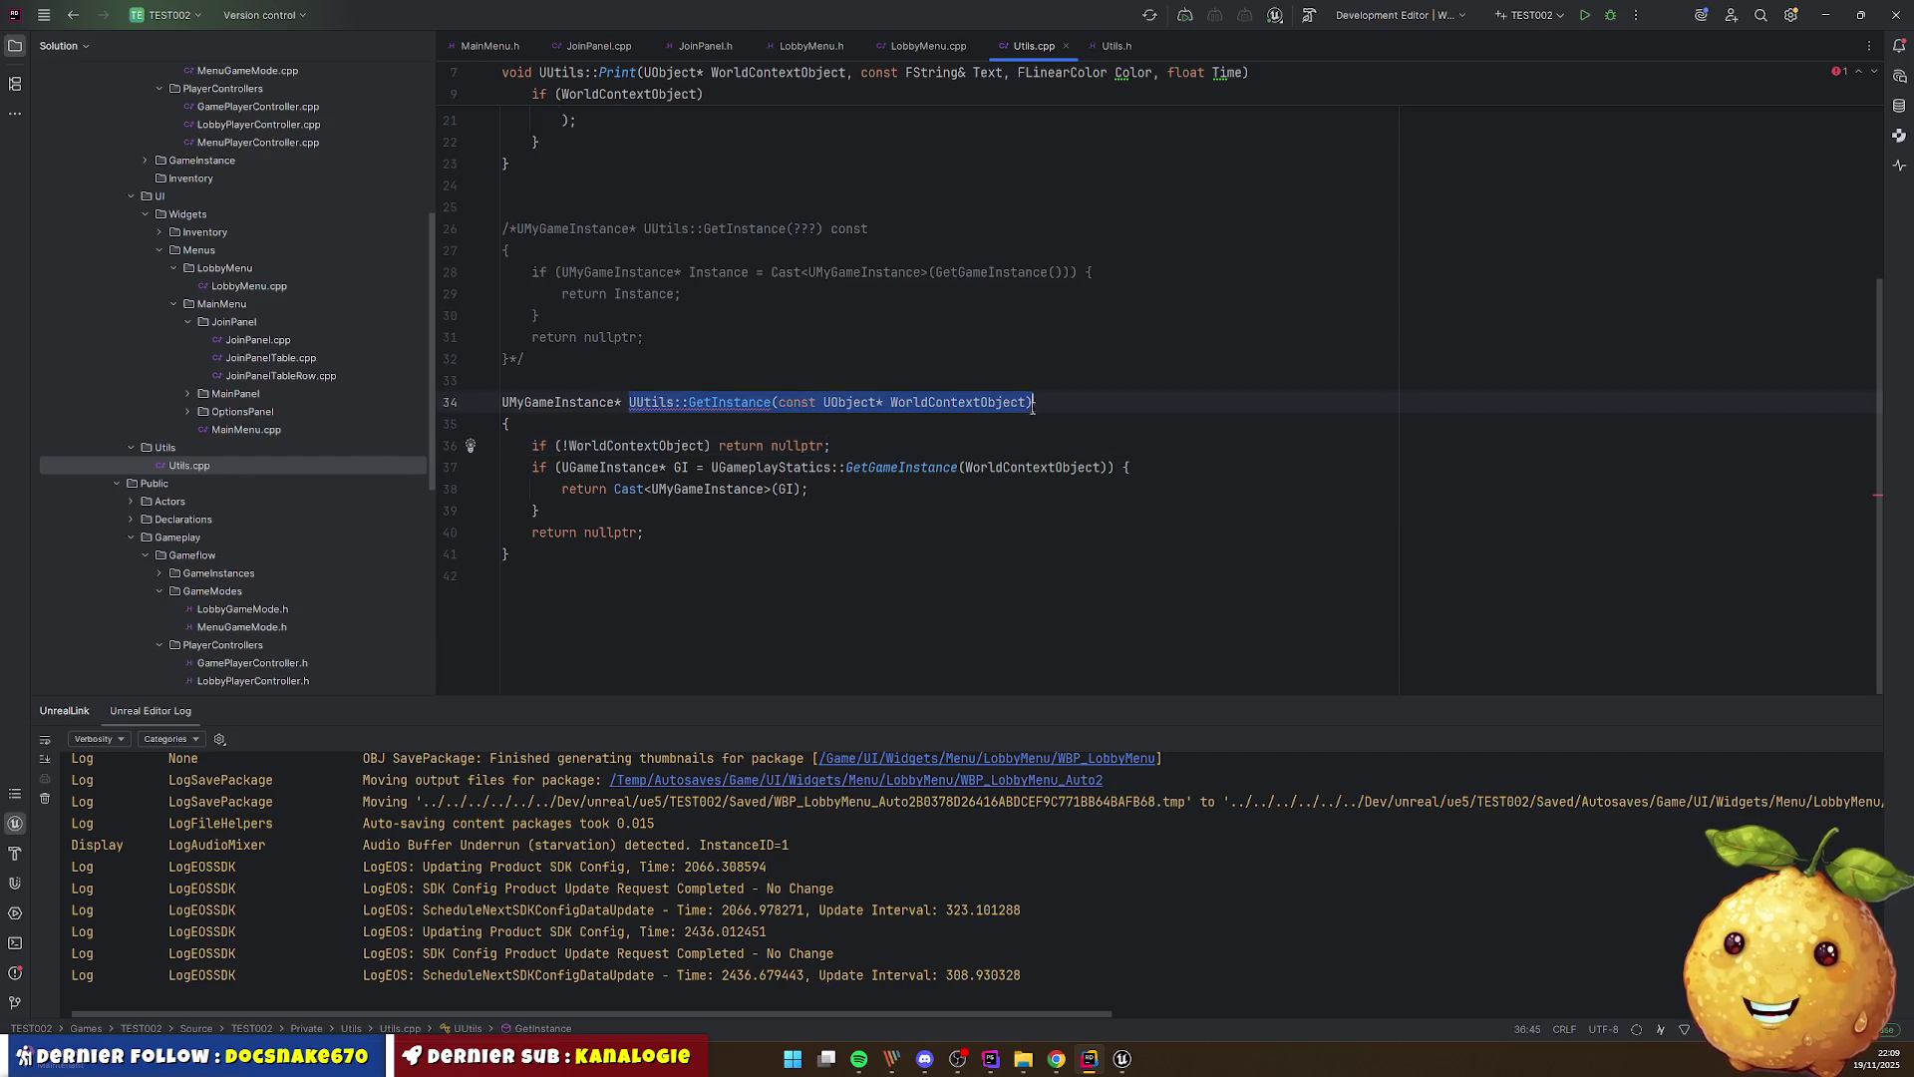
pyautogui.keyDown('ctrl'); pyautogui.click(738, 403); pyautogui.keyUp('ctrl')
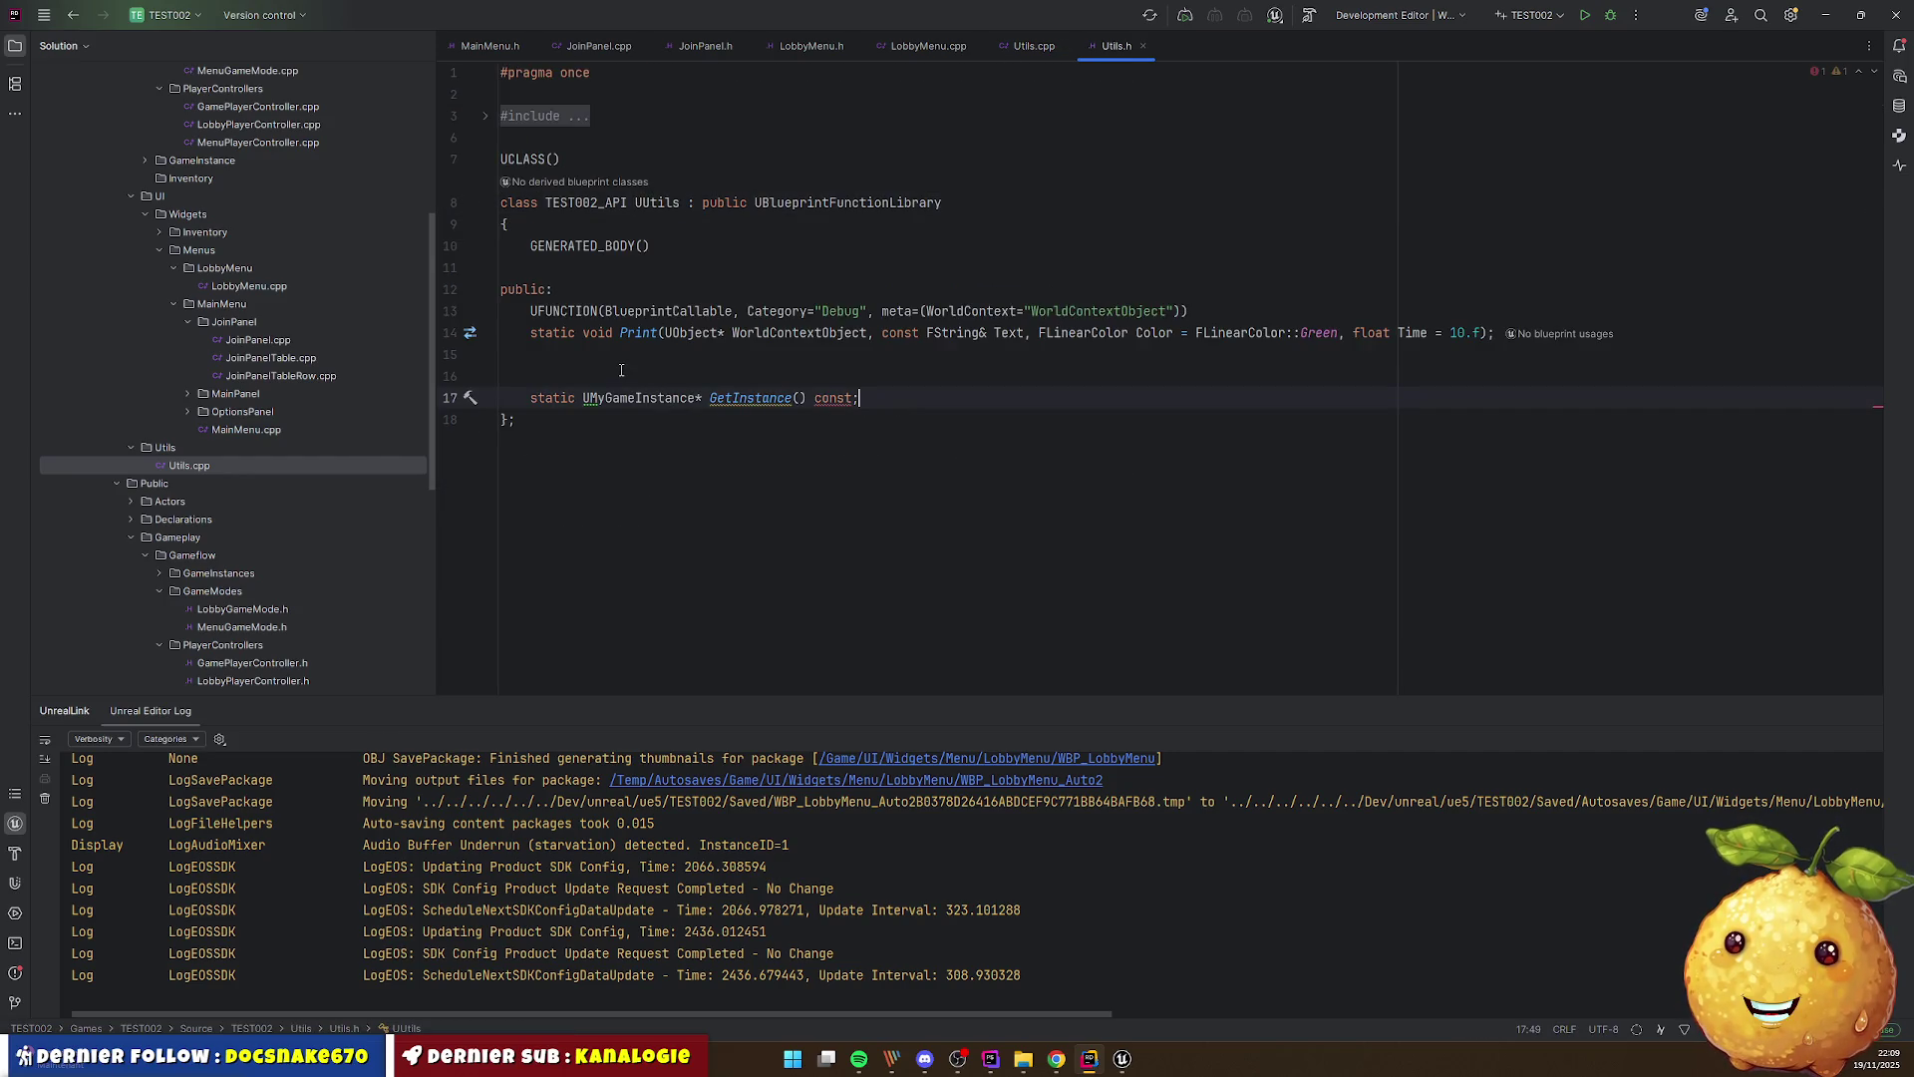
# Paste the signature as a new declaration in Utils.h and comment out the old declaration
pyautogui.press('Return')
pyautogui.hotkey('ctrl', 'v')
pyautogui.press('Home')
pyautogui.press('Up')
pyautogui.hotkey('ctrl', '/')
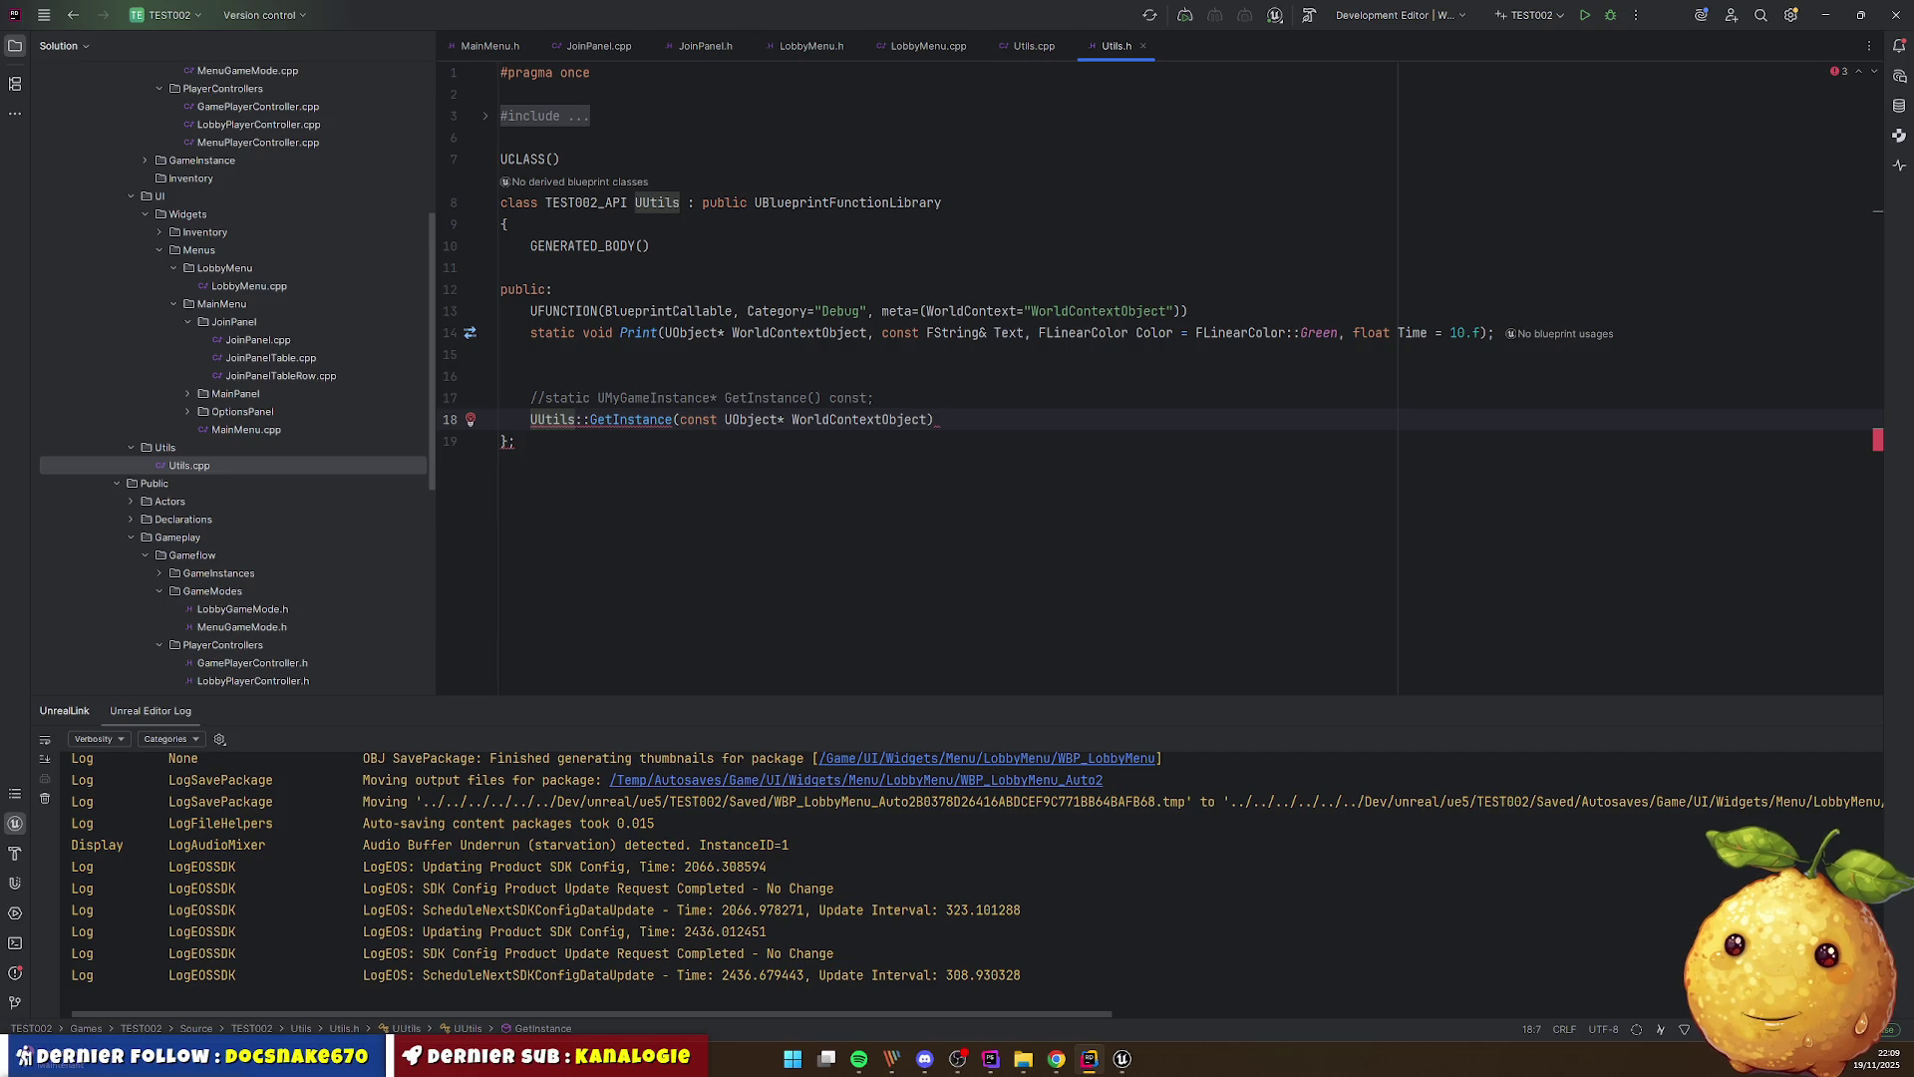
# Strip the UUtils:: prefix, end the declaration with a semicolon, and make it static
pyautogui.press('Home')
pyautogui.hotkey('ctrl', 'shift', 'Right')
pyautogui.hotkey('ctrl', 'shift', 'Right')
pyautogui.press('BackSpace')
pyautogui.press('End')
pyautogui.write(';')
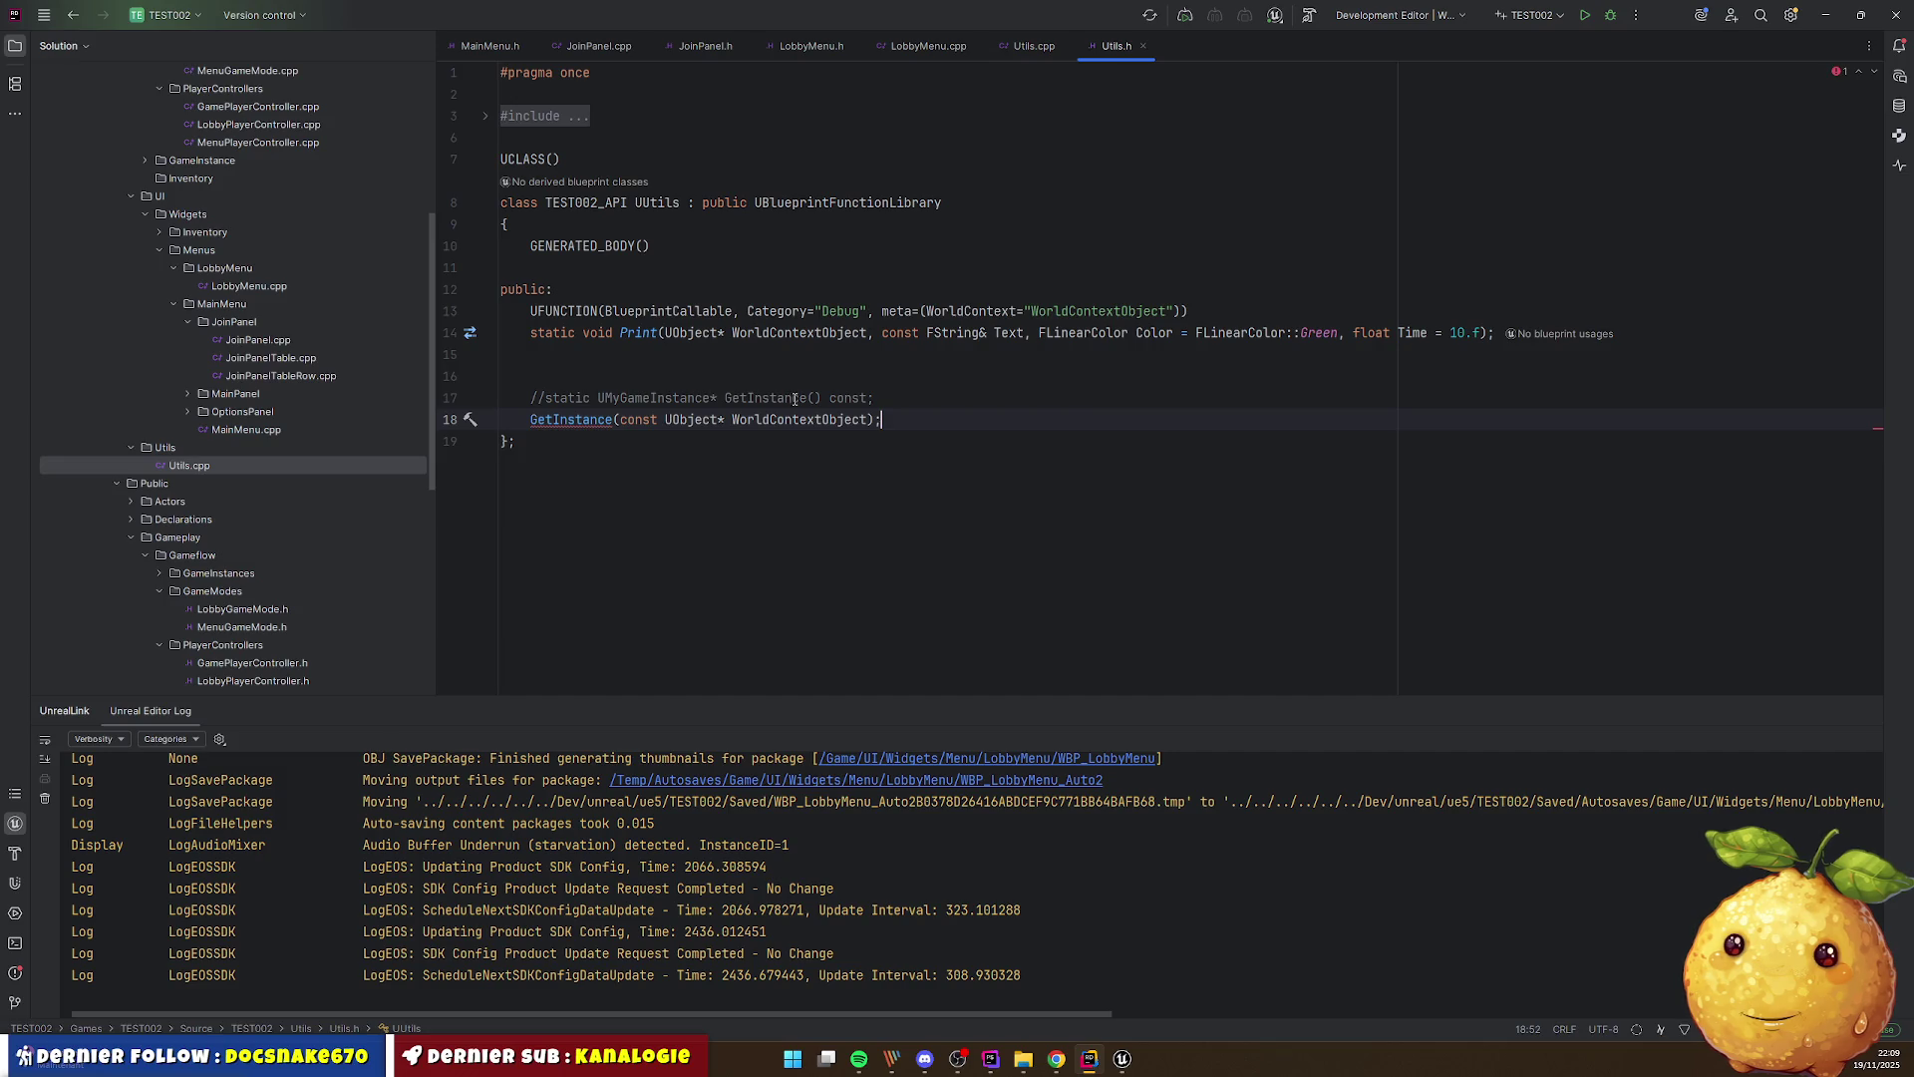
pyautogui.press('Home')
pyautogui.write('stati')
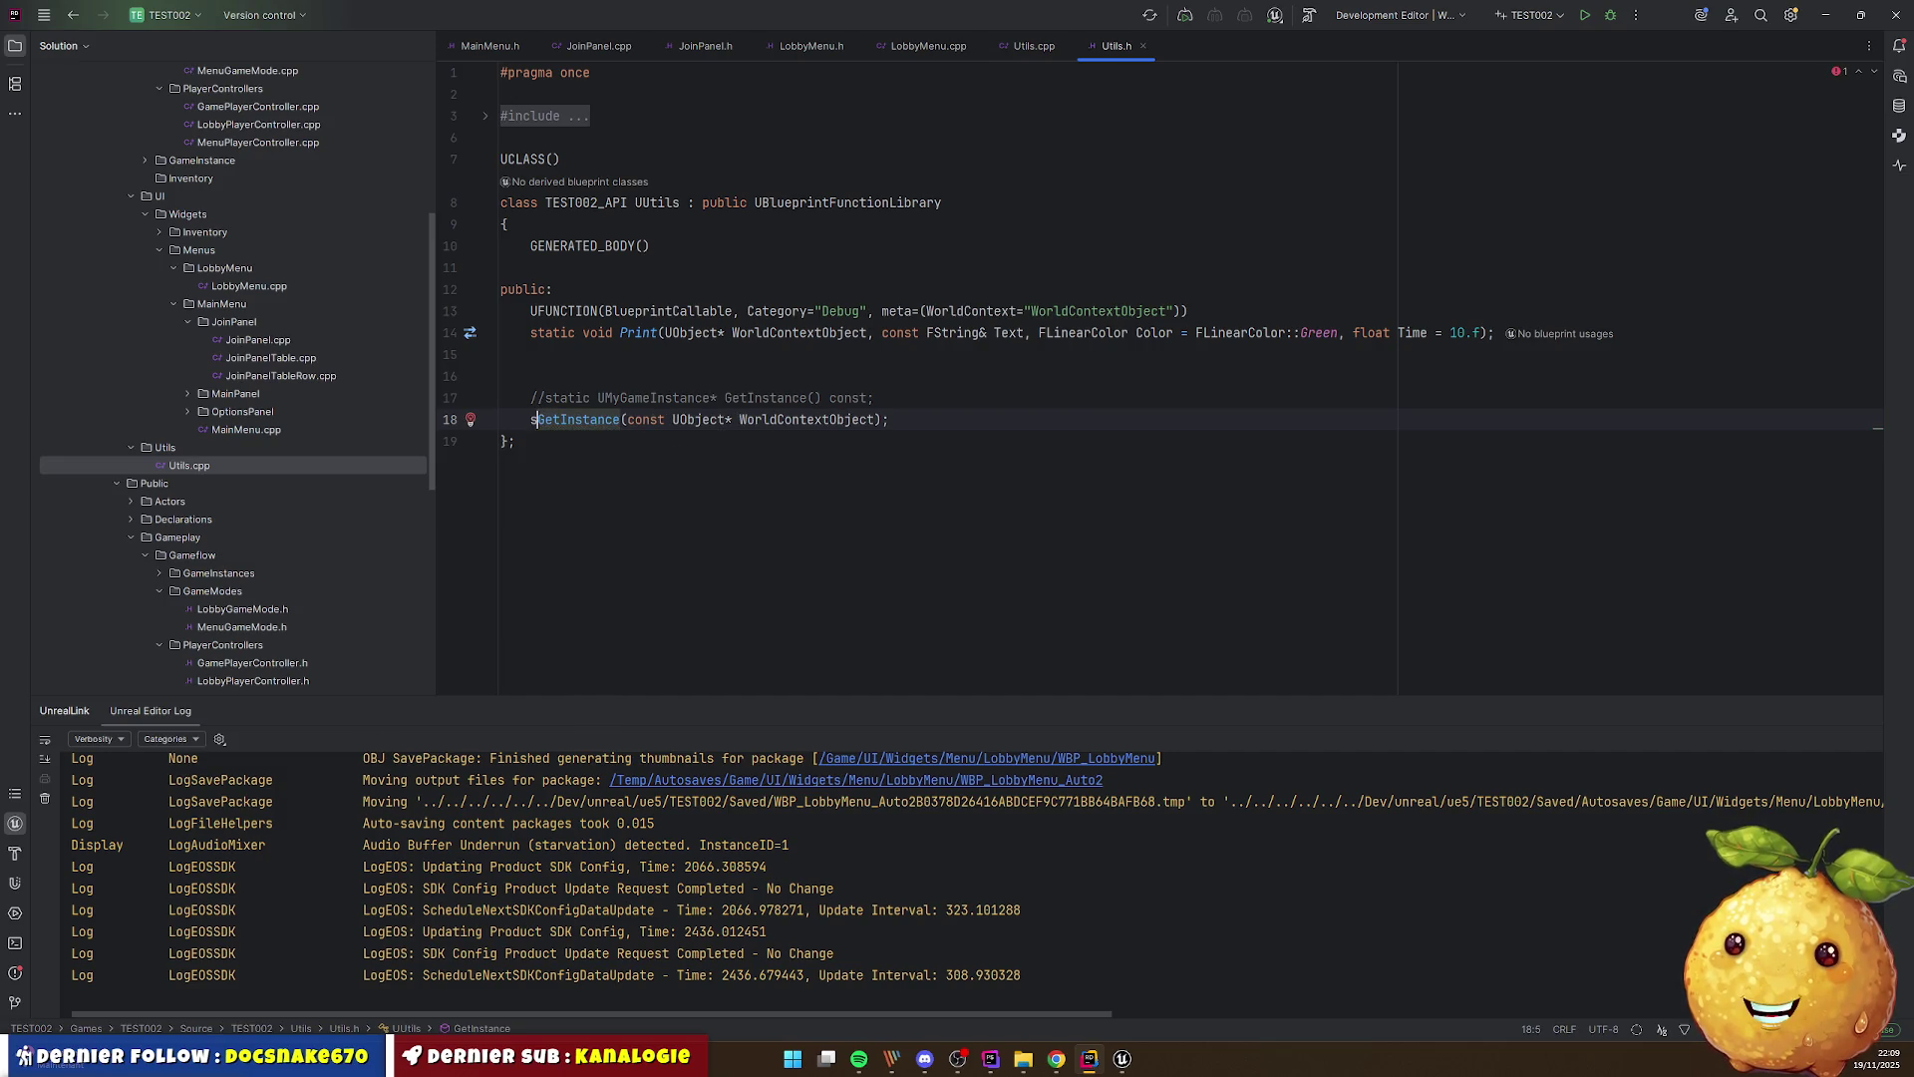
pyautogui.press('Return')
# Give the GetInstance declaration a UGameInstance* return type using code completion
pyautogui.press('Down')
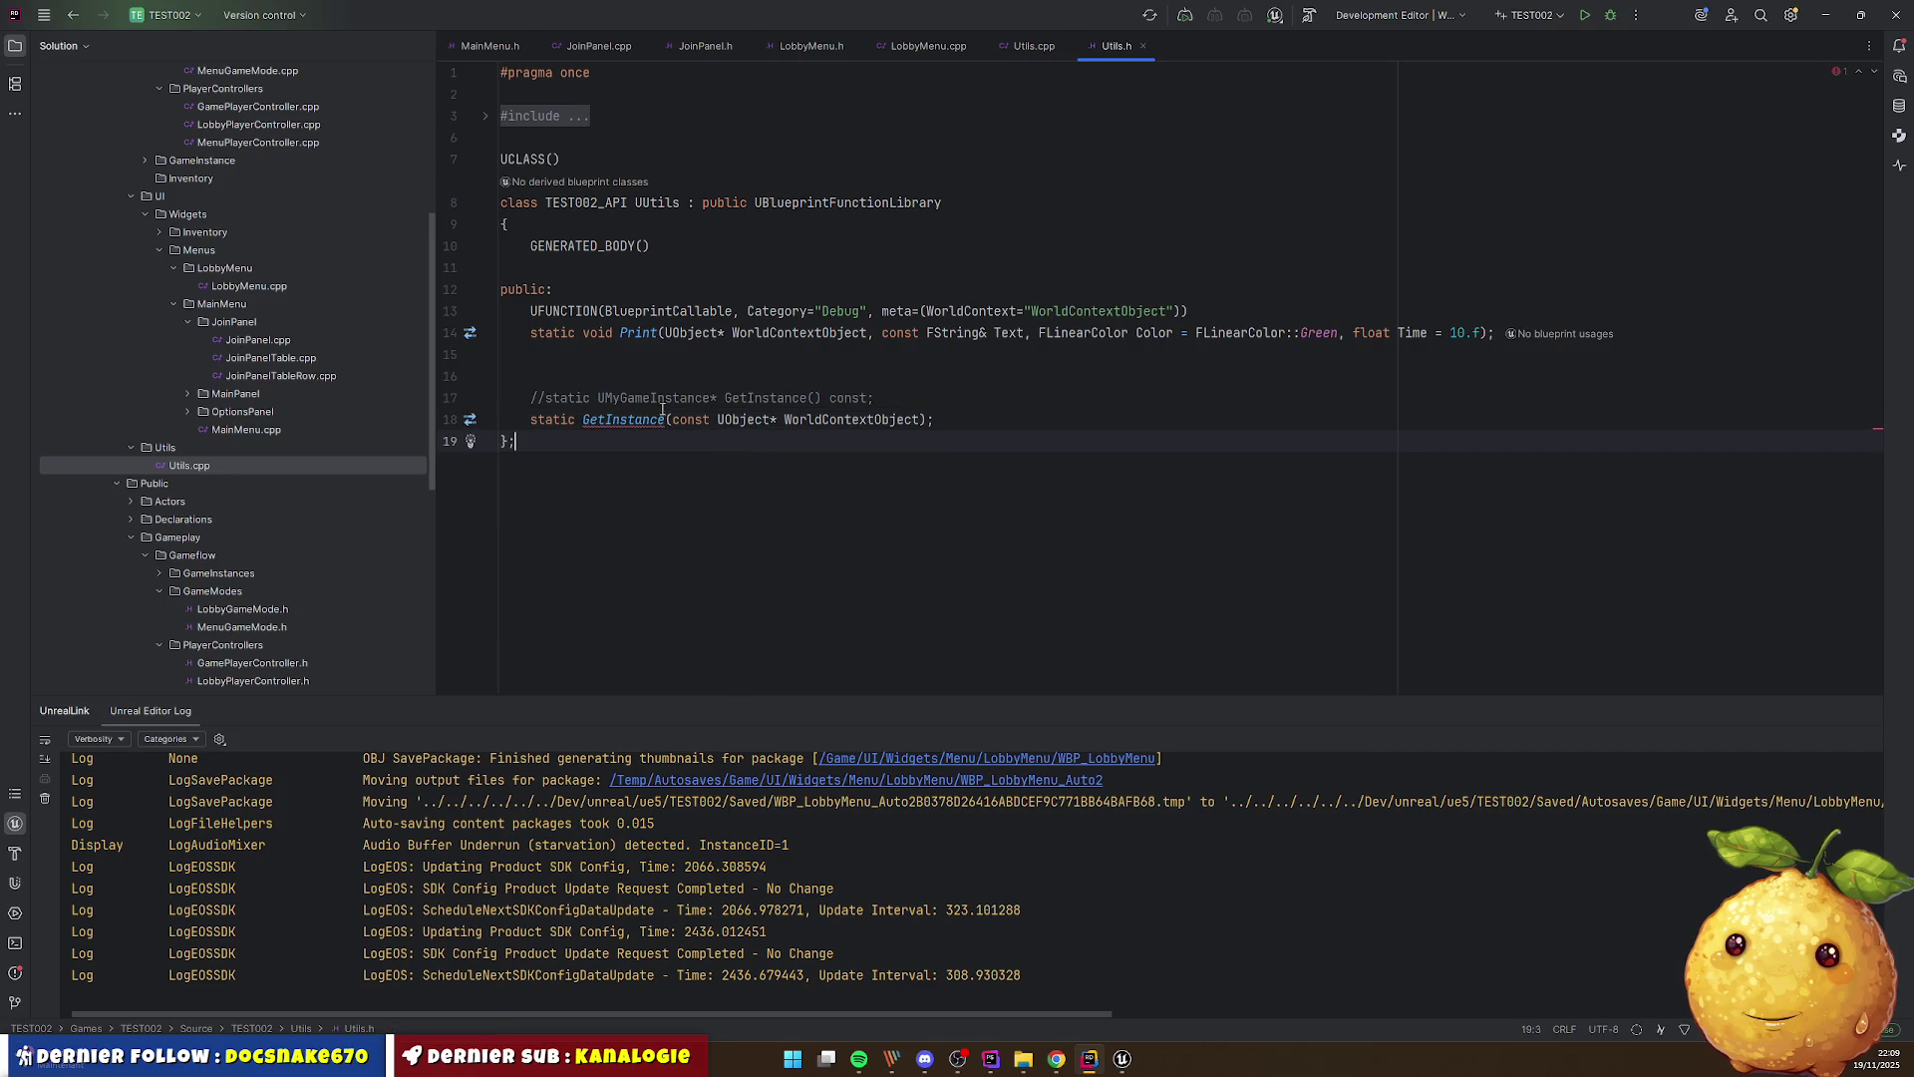
pyautogui.moveTo(607, 423)
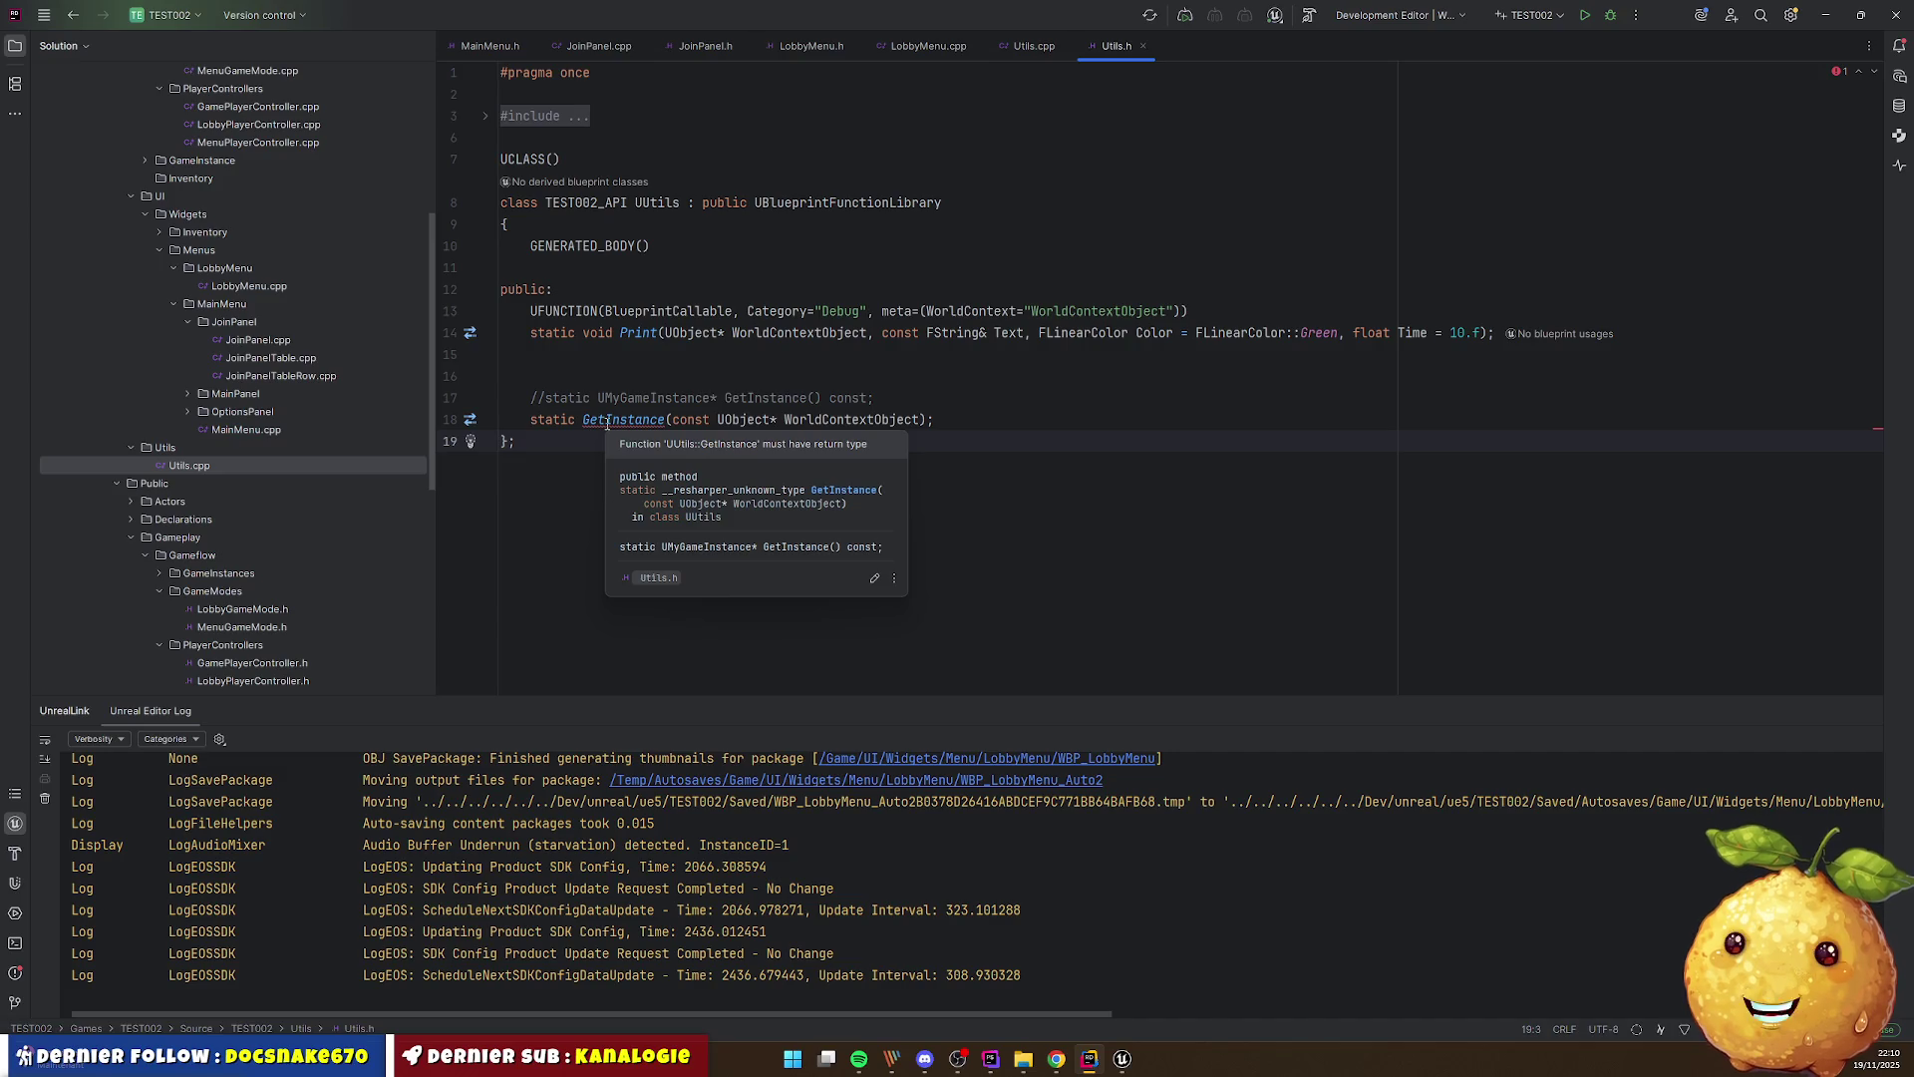
pyautogui.click(583, 420)
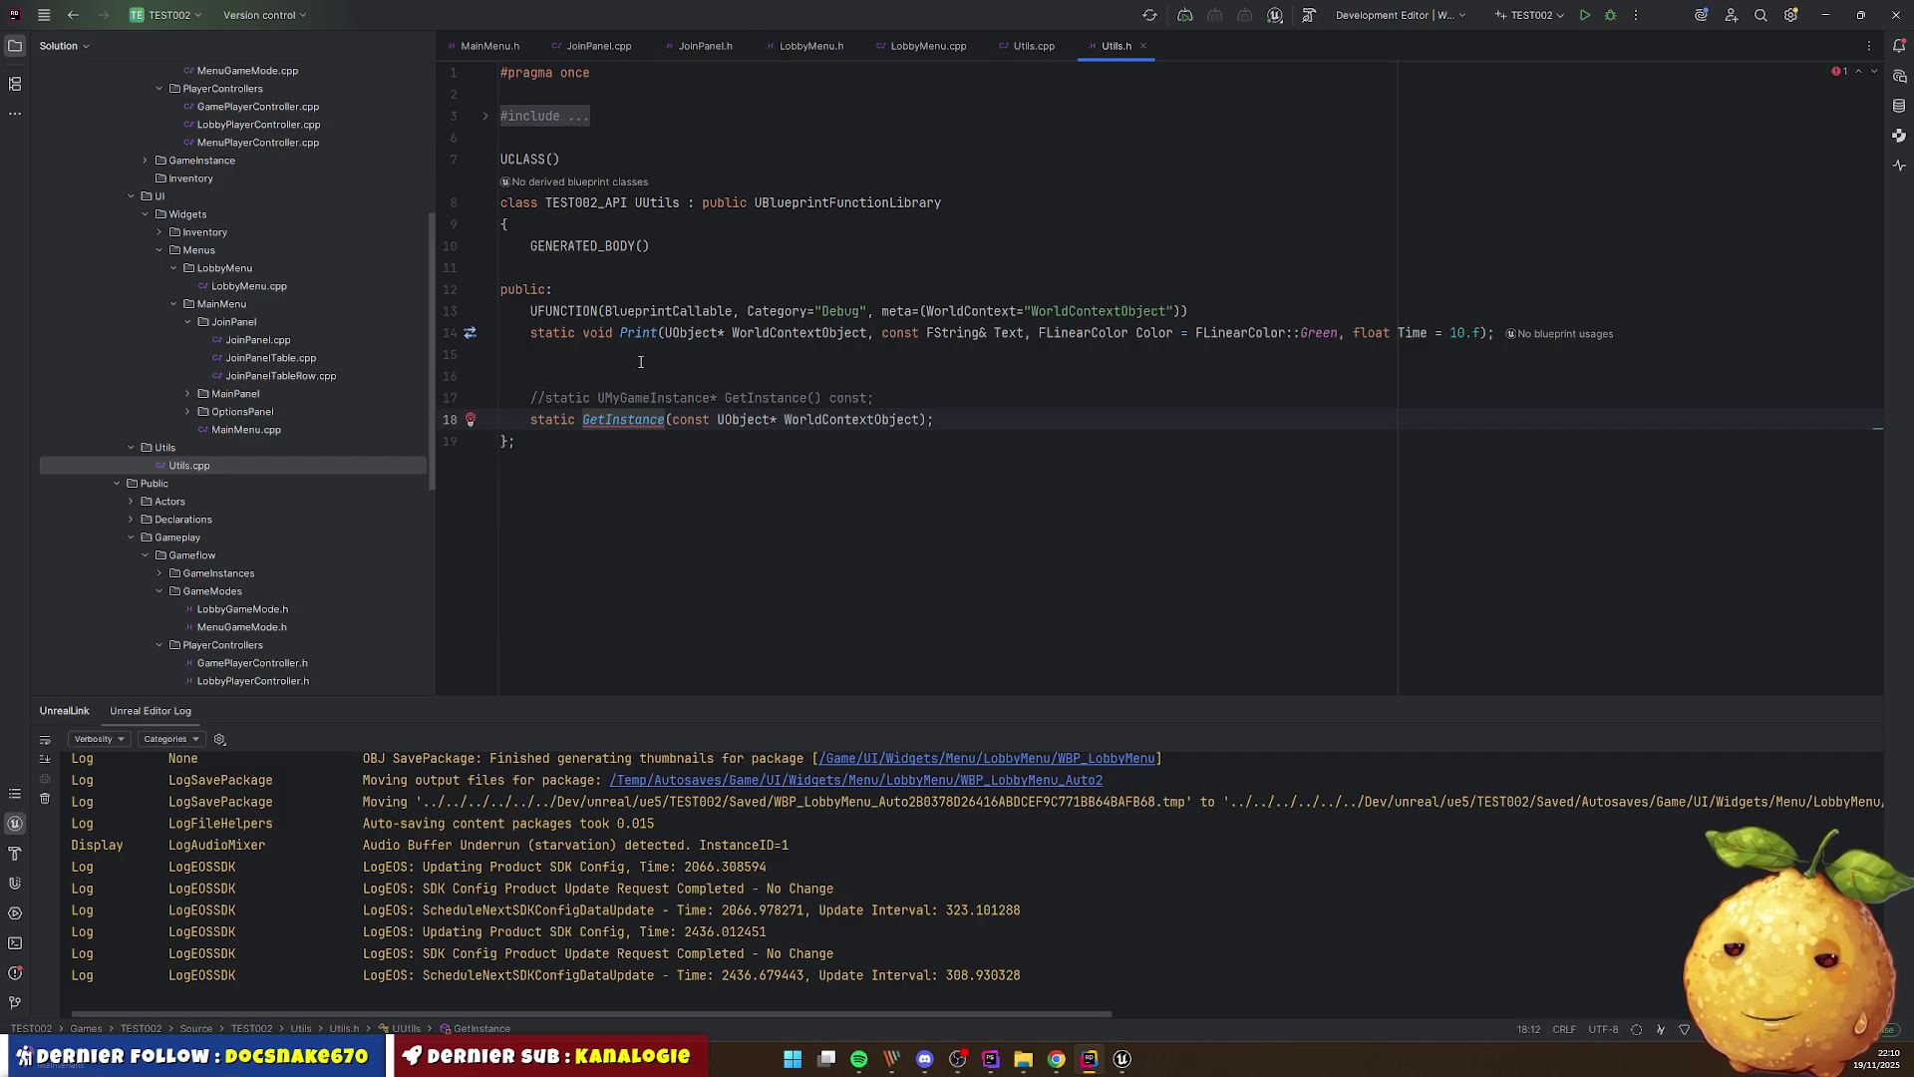
pyautogui.write('UIns')
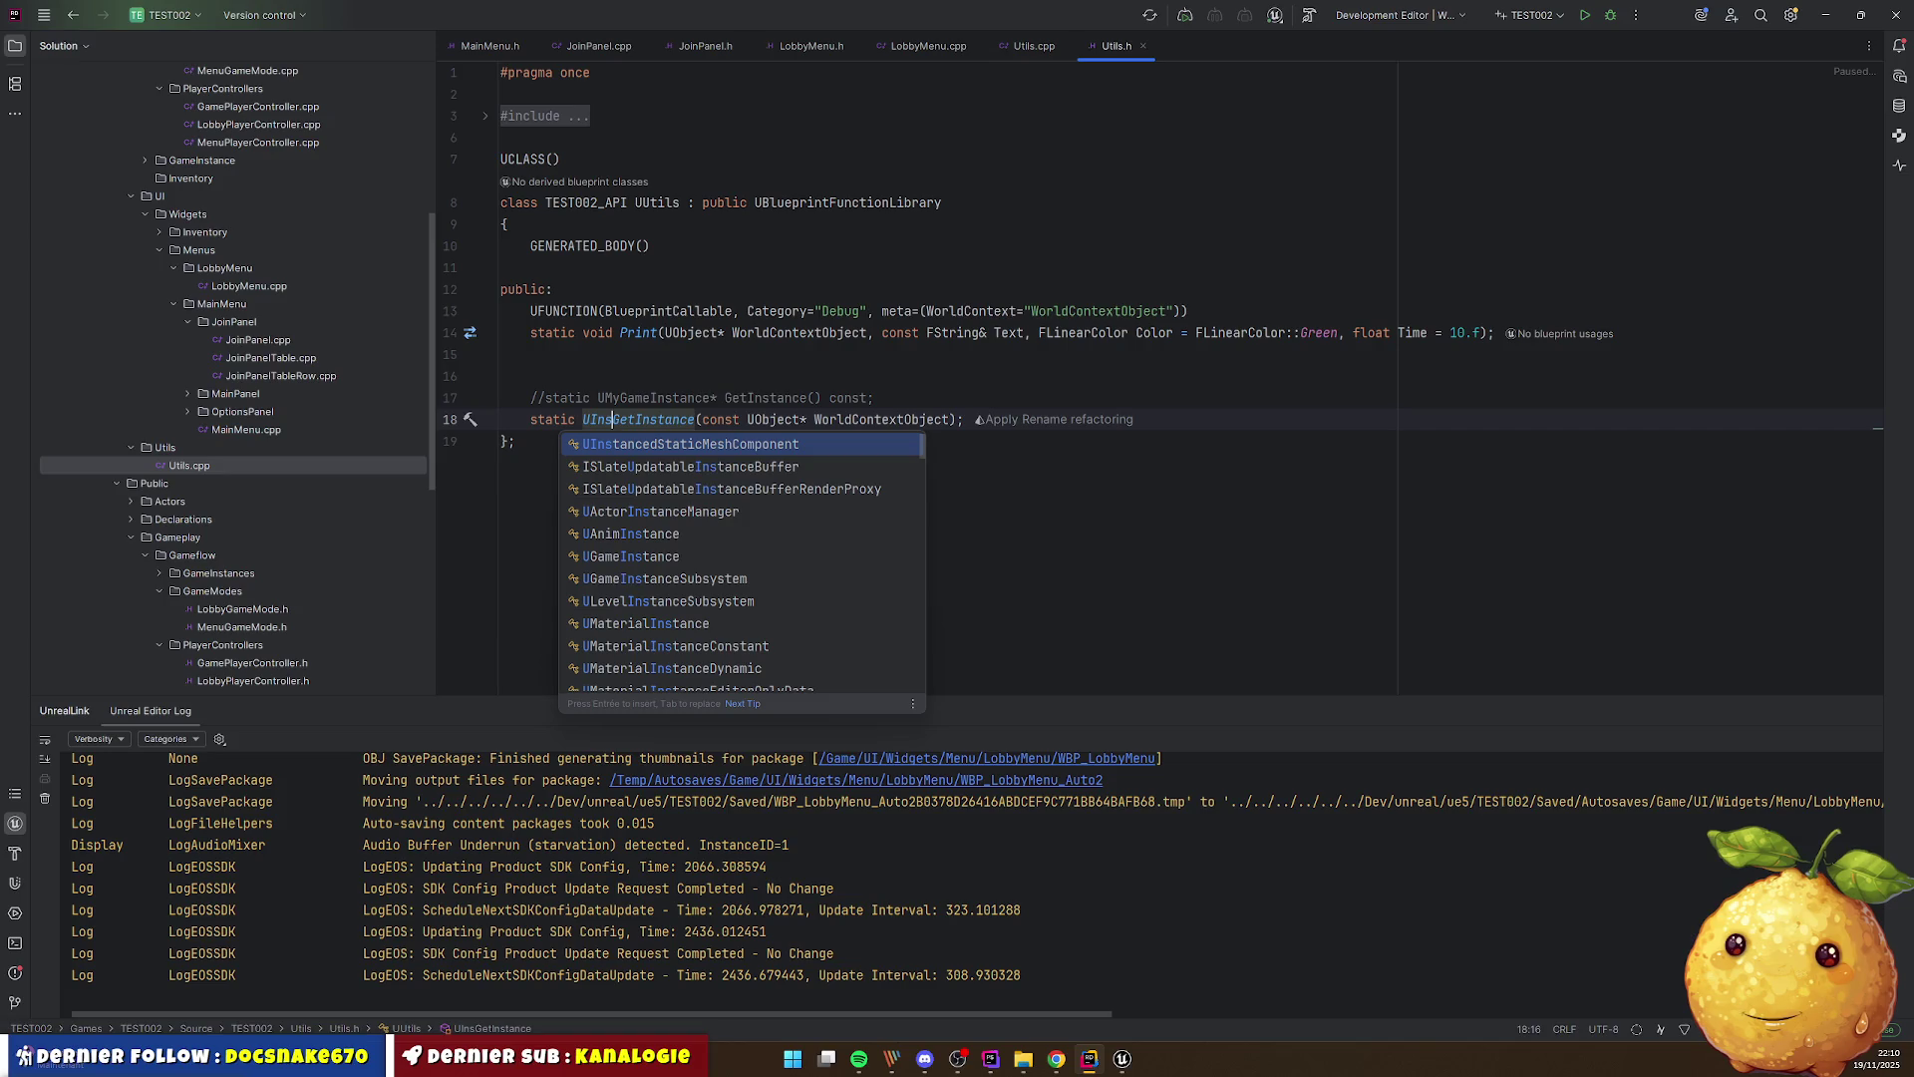
pyautogui.write('tance')
pyautogui.press('Left')
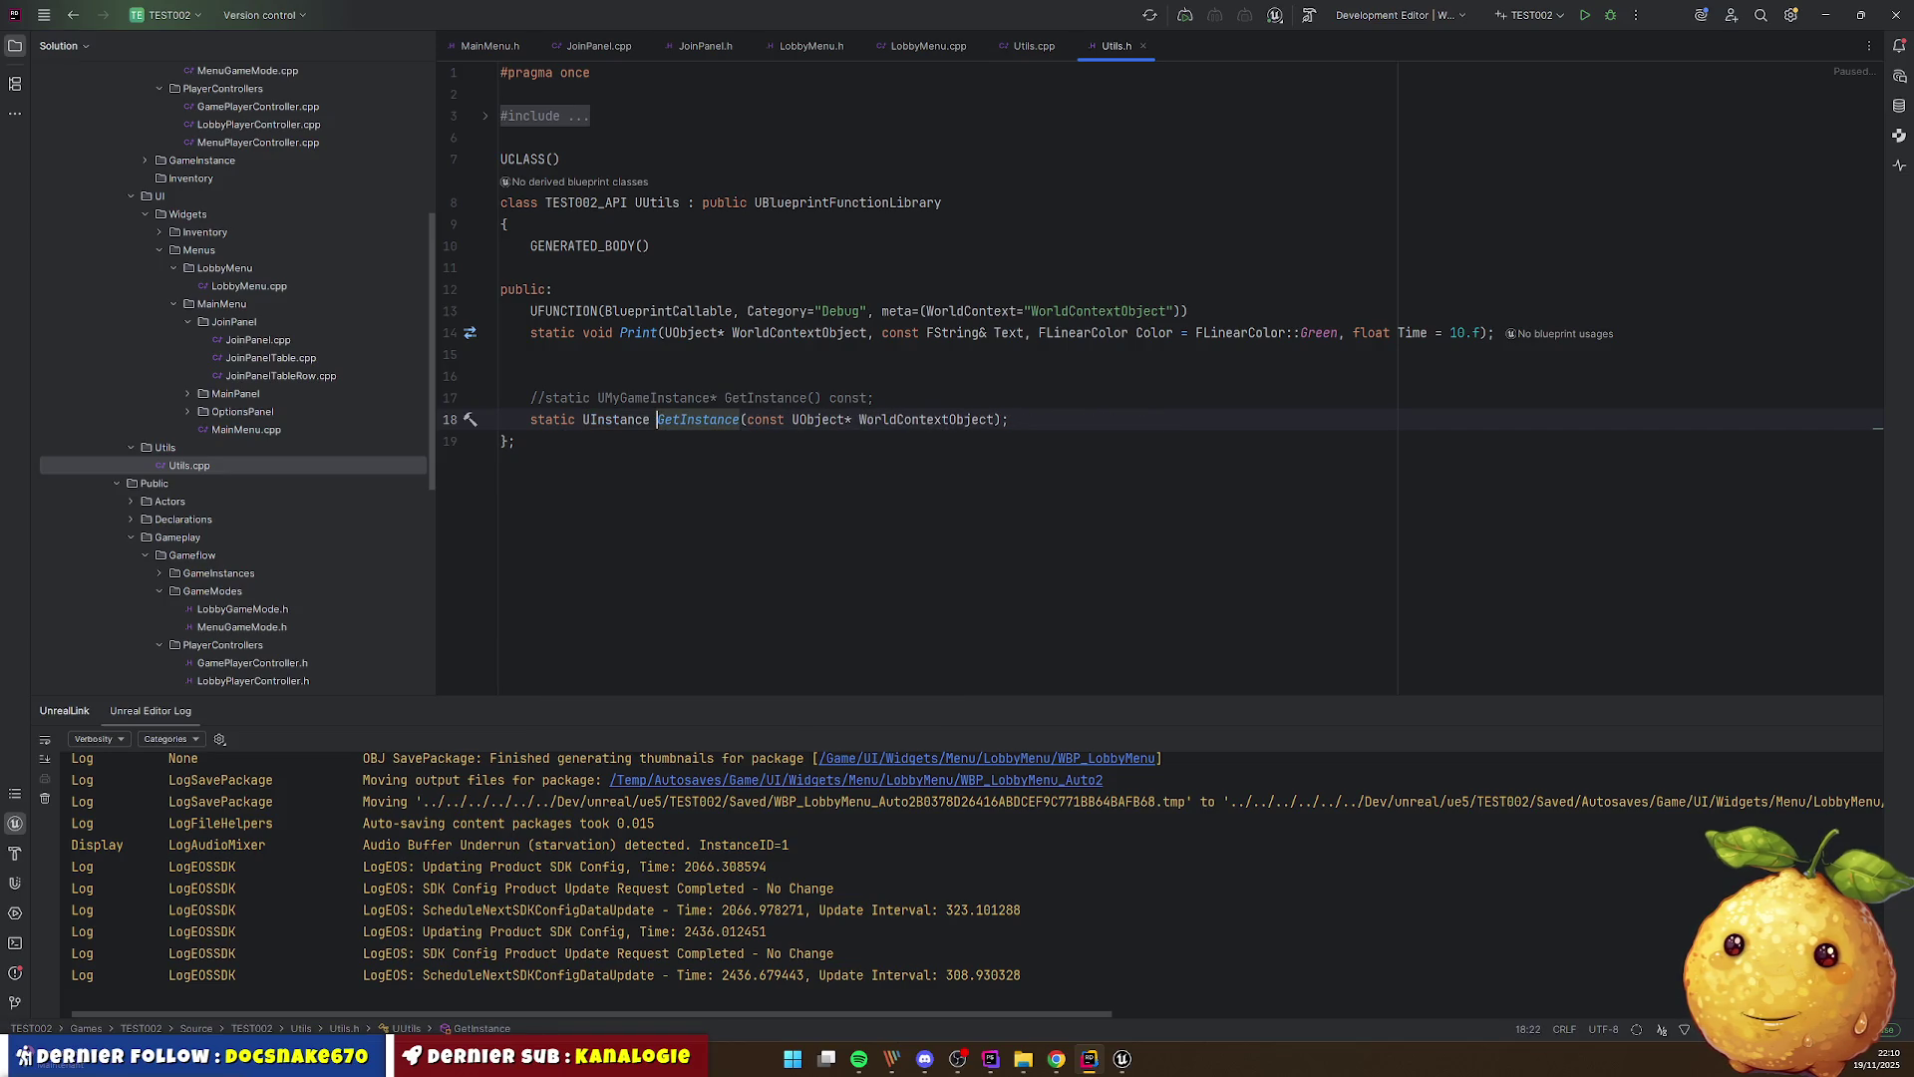
pyautogui.hotkey('ctrl', 'space')
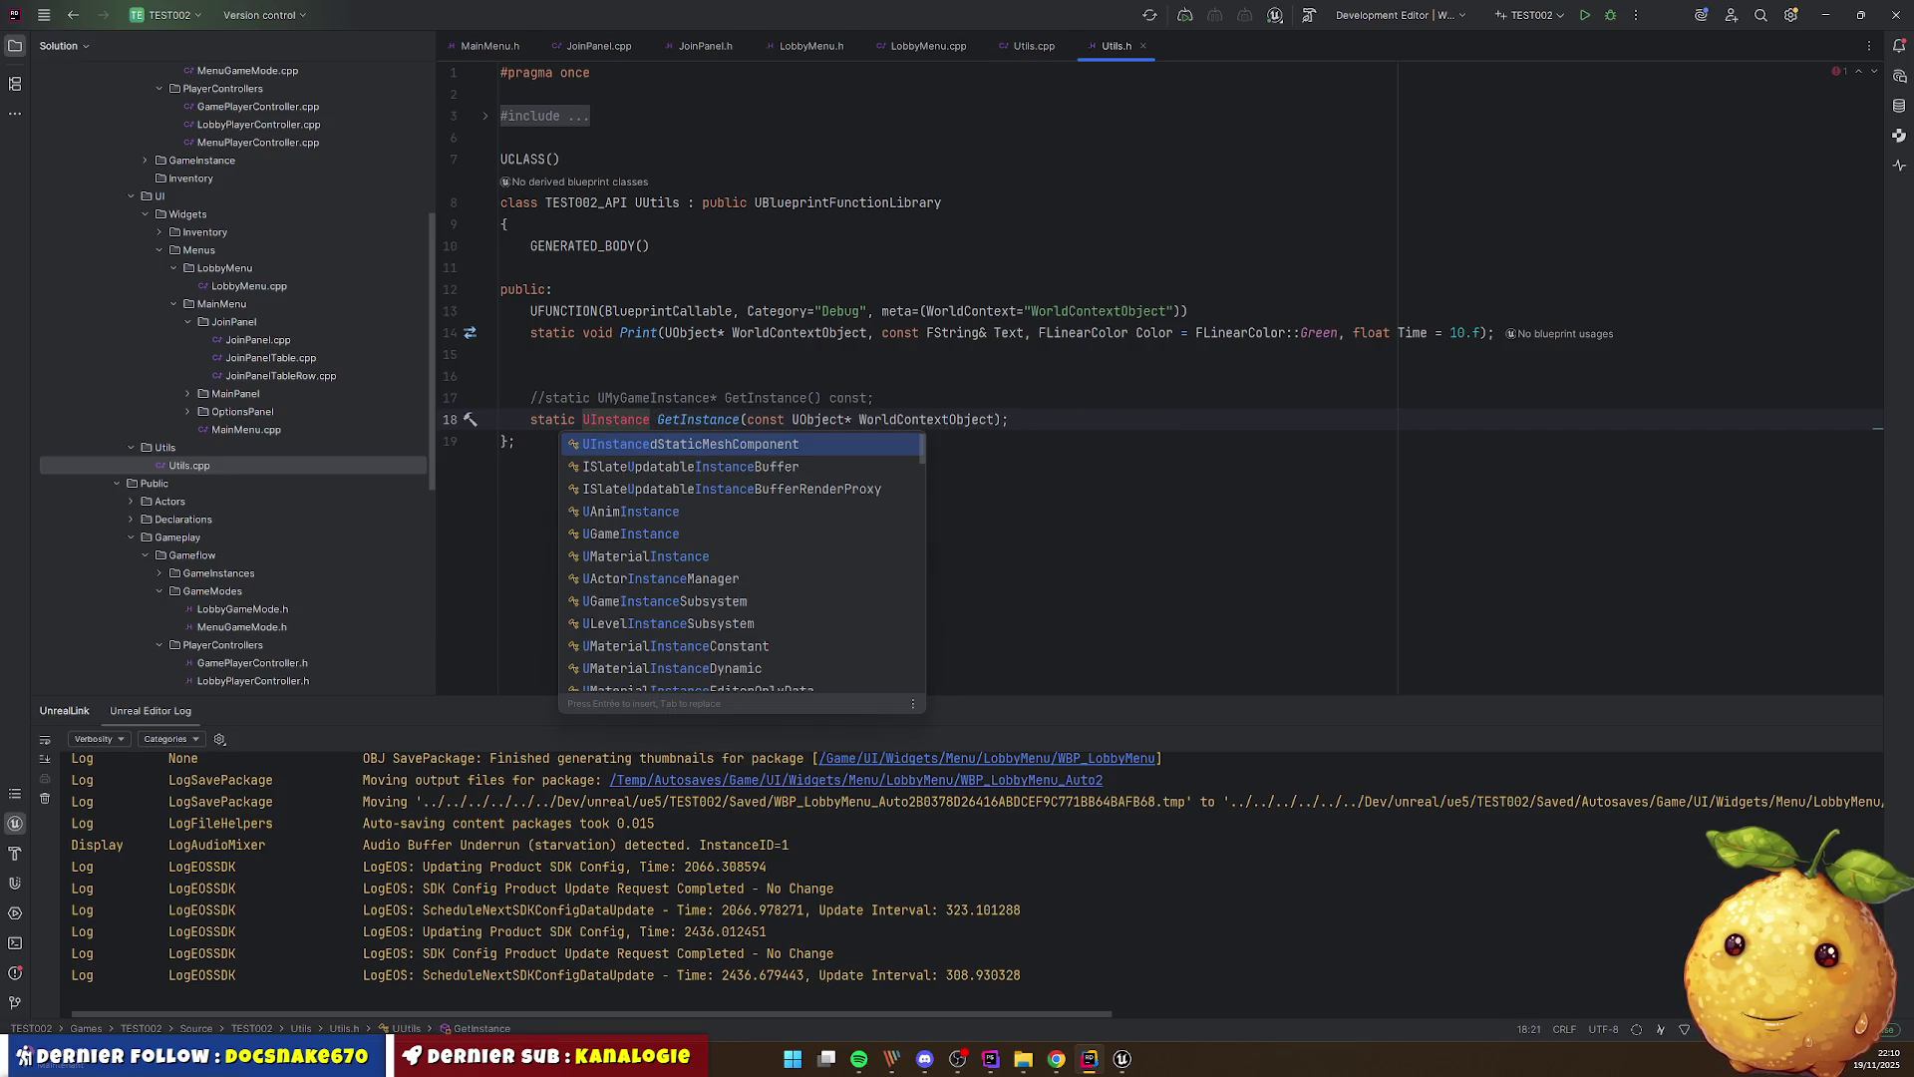
pyautogui.press('Down')
pyautogui.press('Down')
pyautogui.press('Down')
pyautogui.press('Return')
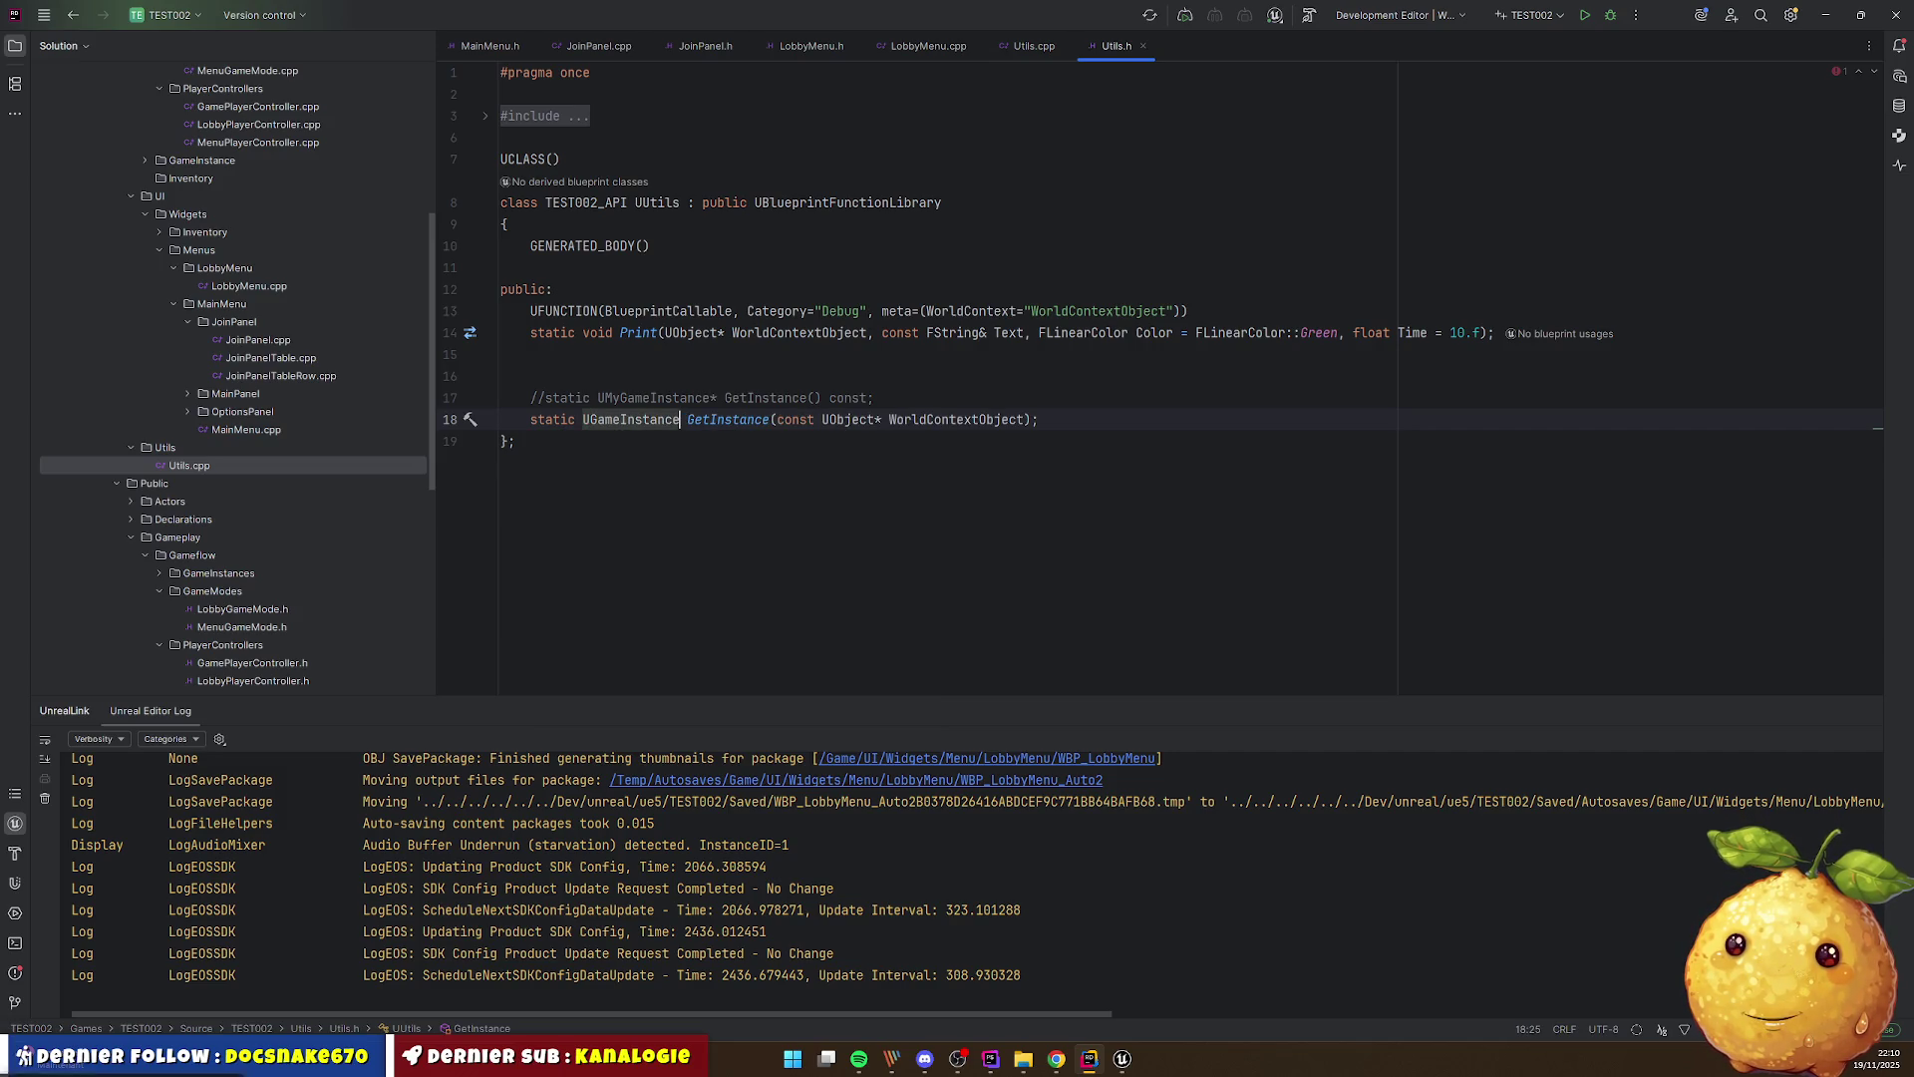
pyautogui.write('*')
# Delete the blank line and the old commented-out GetInstance declaration
pyautogui.press('Home')
pyautogui.press('Home')
pyautogui.hotkey('shift', 'Up')
pyautogui.hotkey('shift', 'Up')
pyautogui.press('Delete')
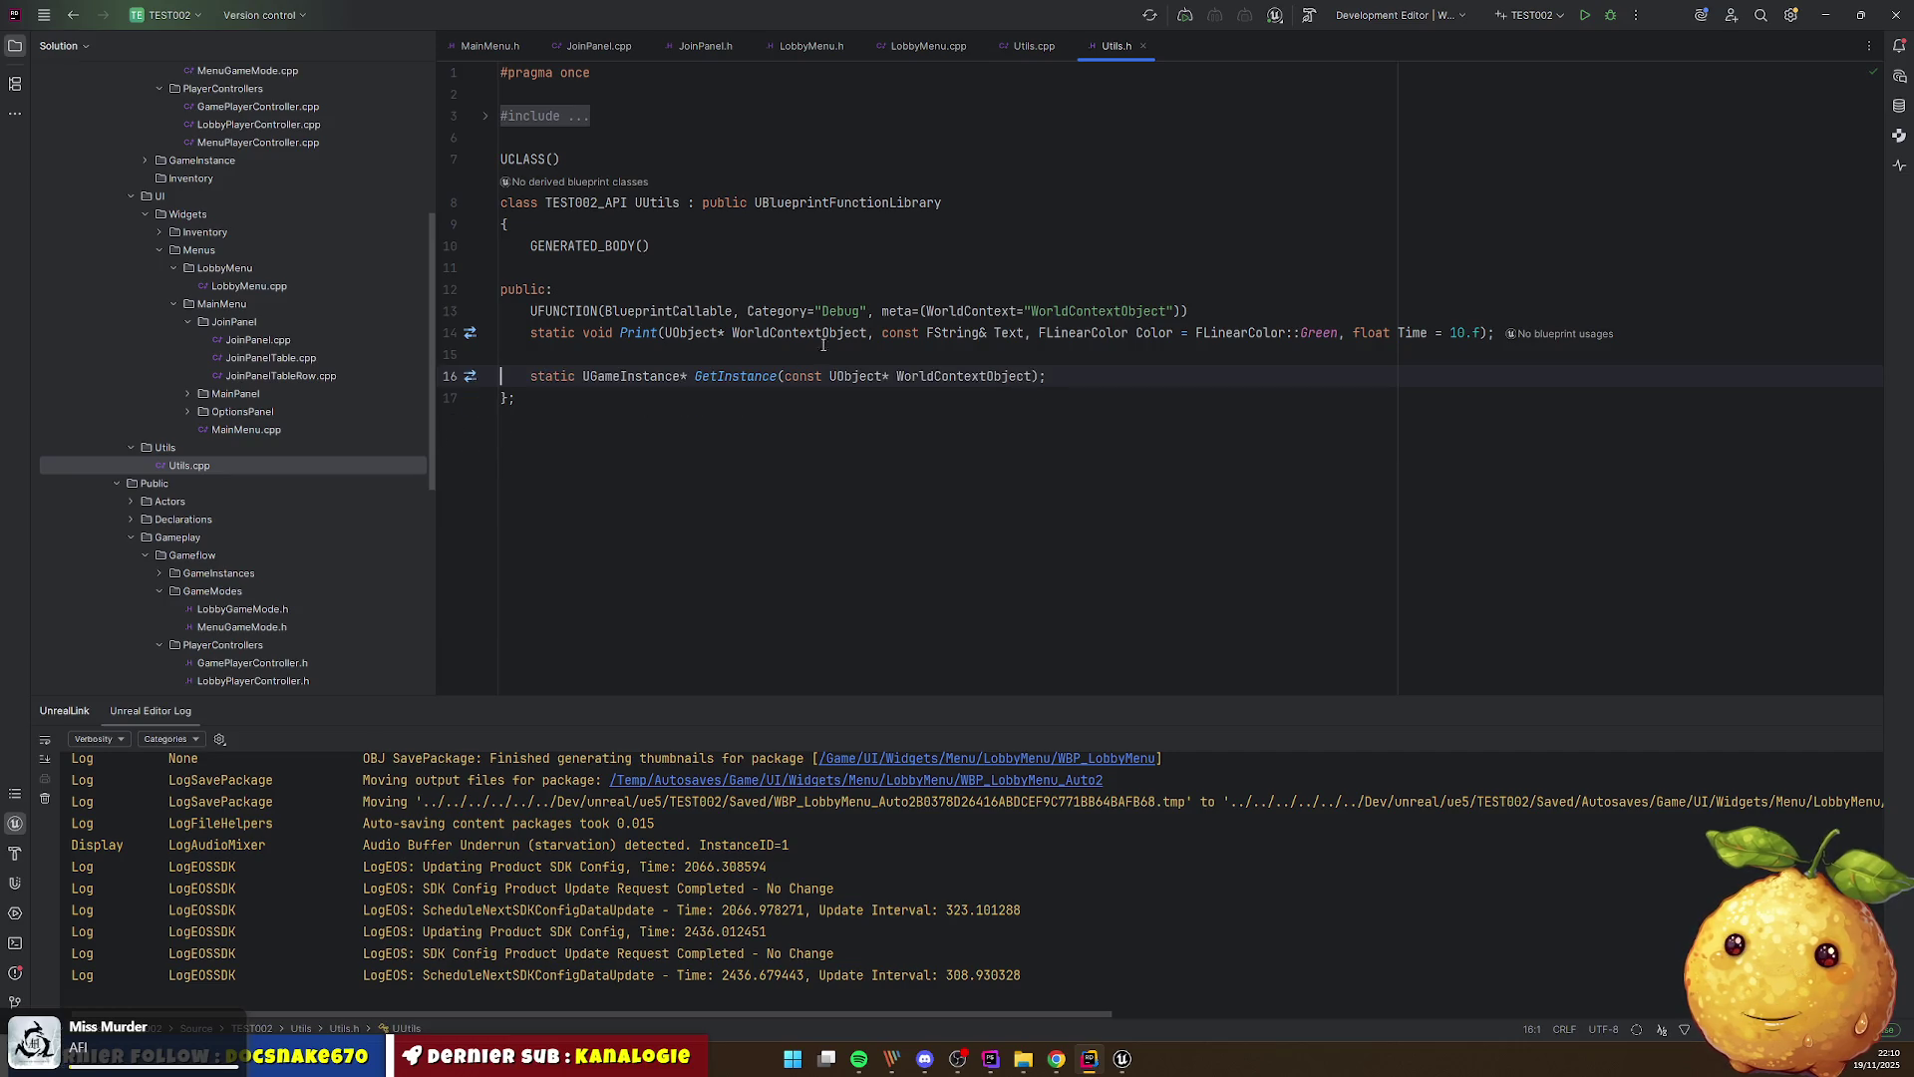
pyautogui.click(1032, 46)
# Copy UMyGameInstance from the Utils.cpp definition and paste it over UGameInstance in Utils.h
pyautogui.click(629, 423)
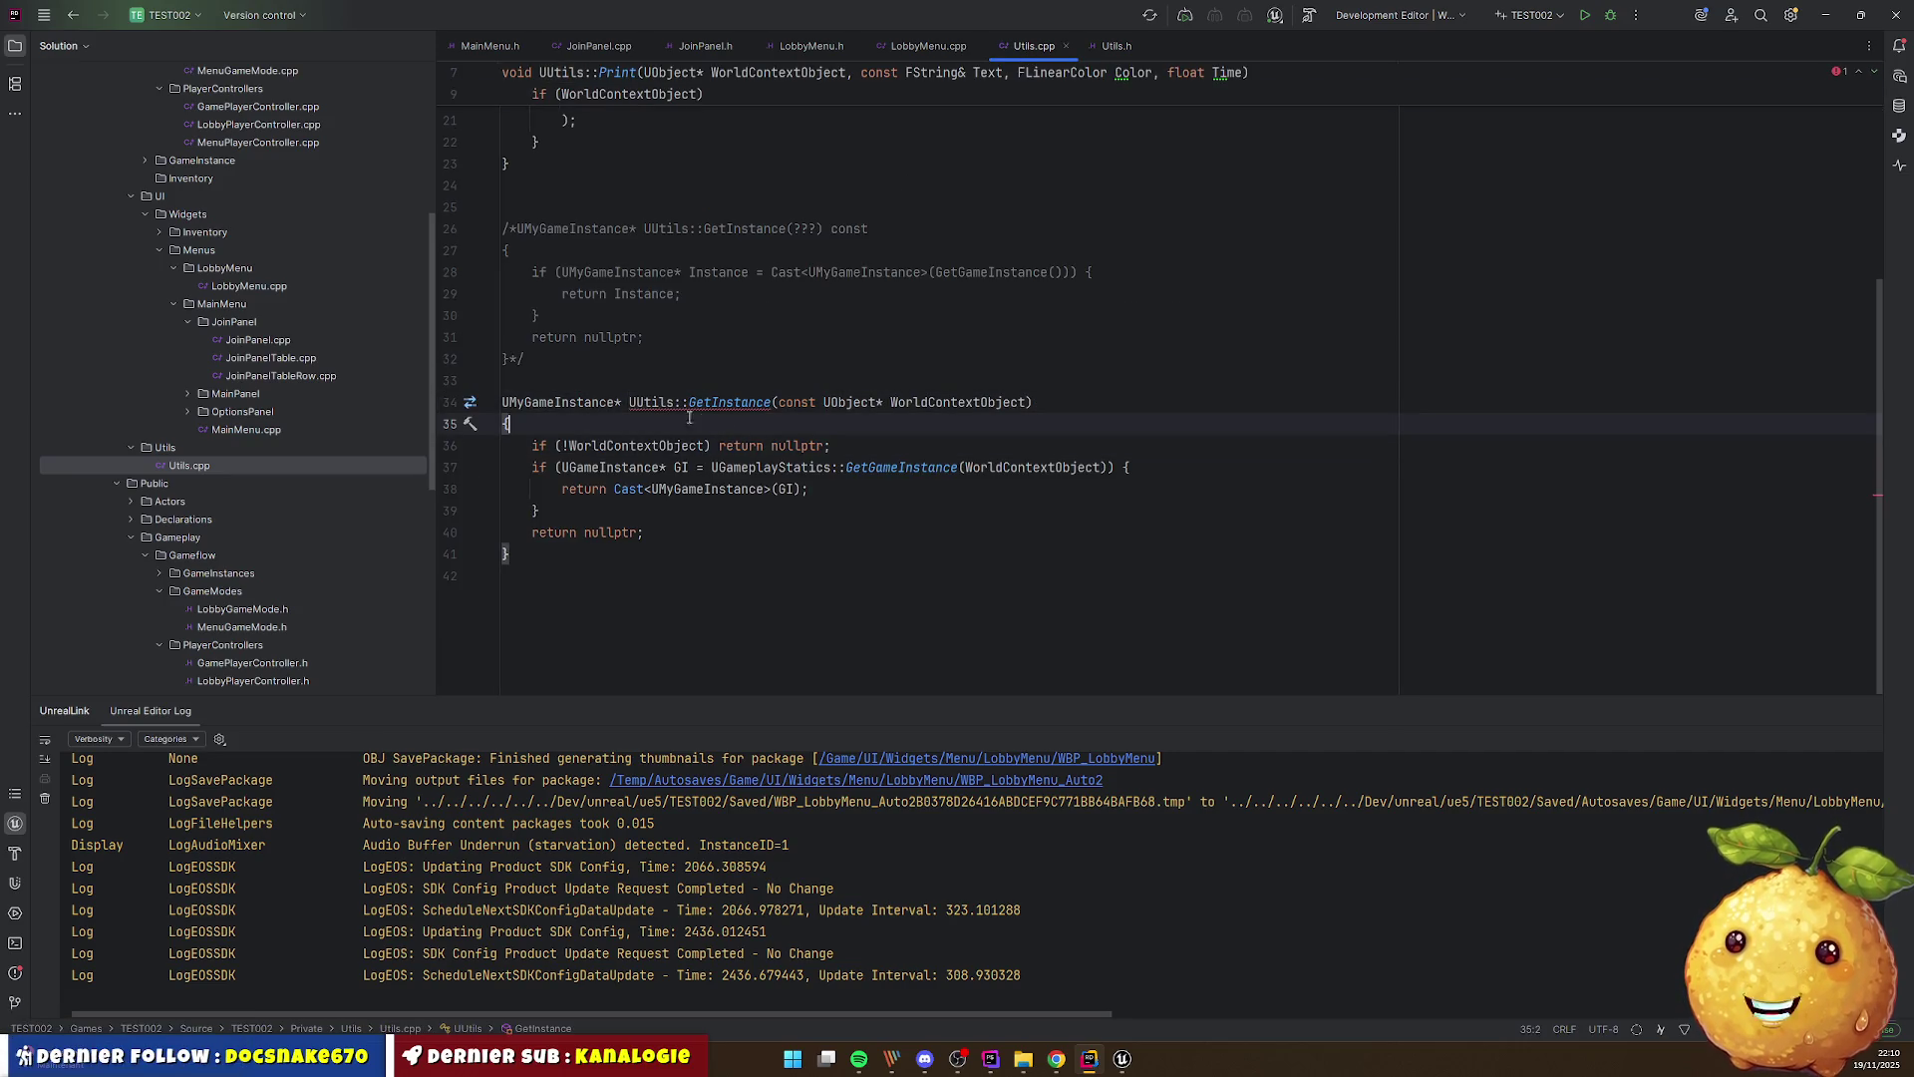
pyautogui.moveTo(563, 402)
pyautogui.moveTo(512, 401); pyautogui.dragTo(617, 402)
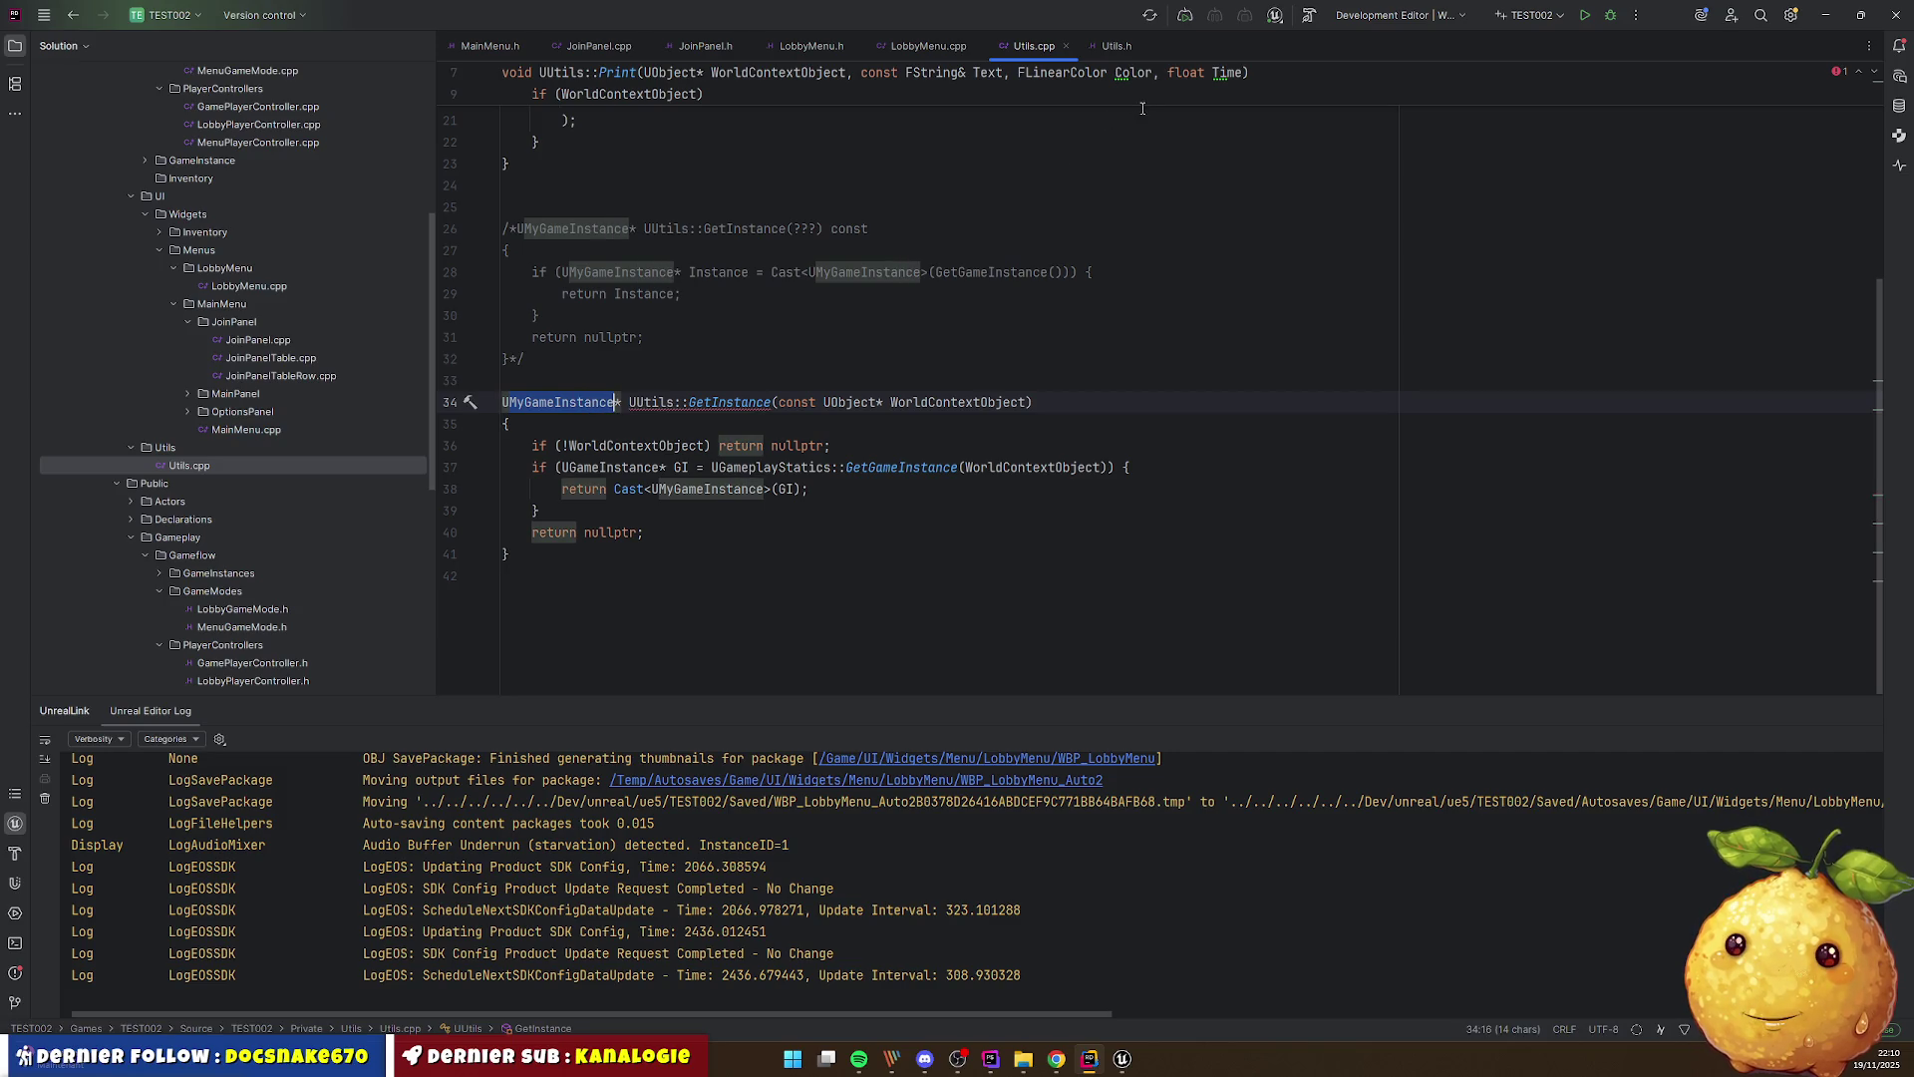
pyautogui.click(673, 446)
pyautogui.moveTo(719, 399)
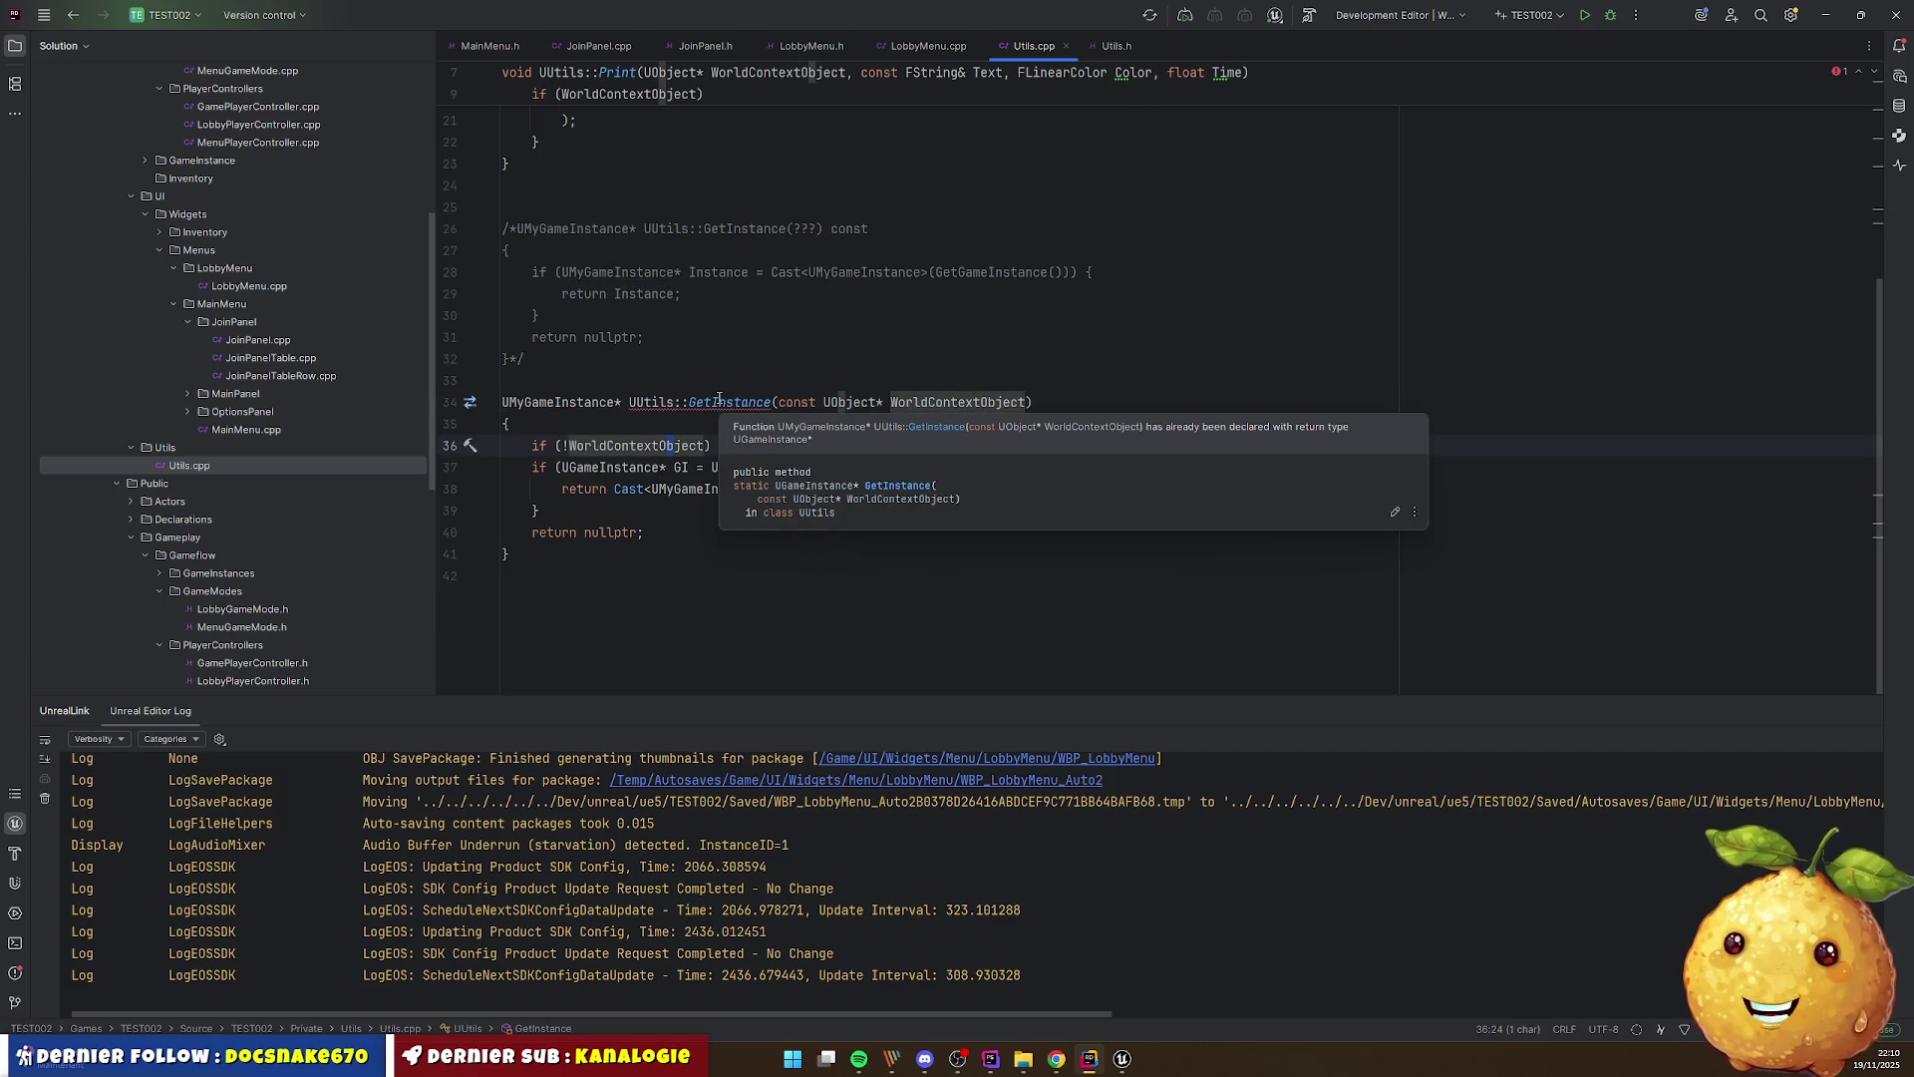
pyautogui.doubleClick(558, 401)
pyautogui.hotkey('ctrl', 'c')
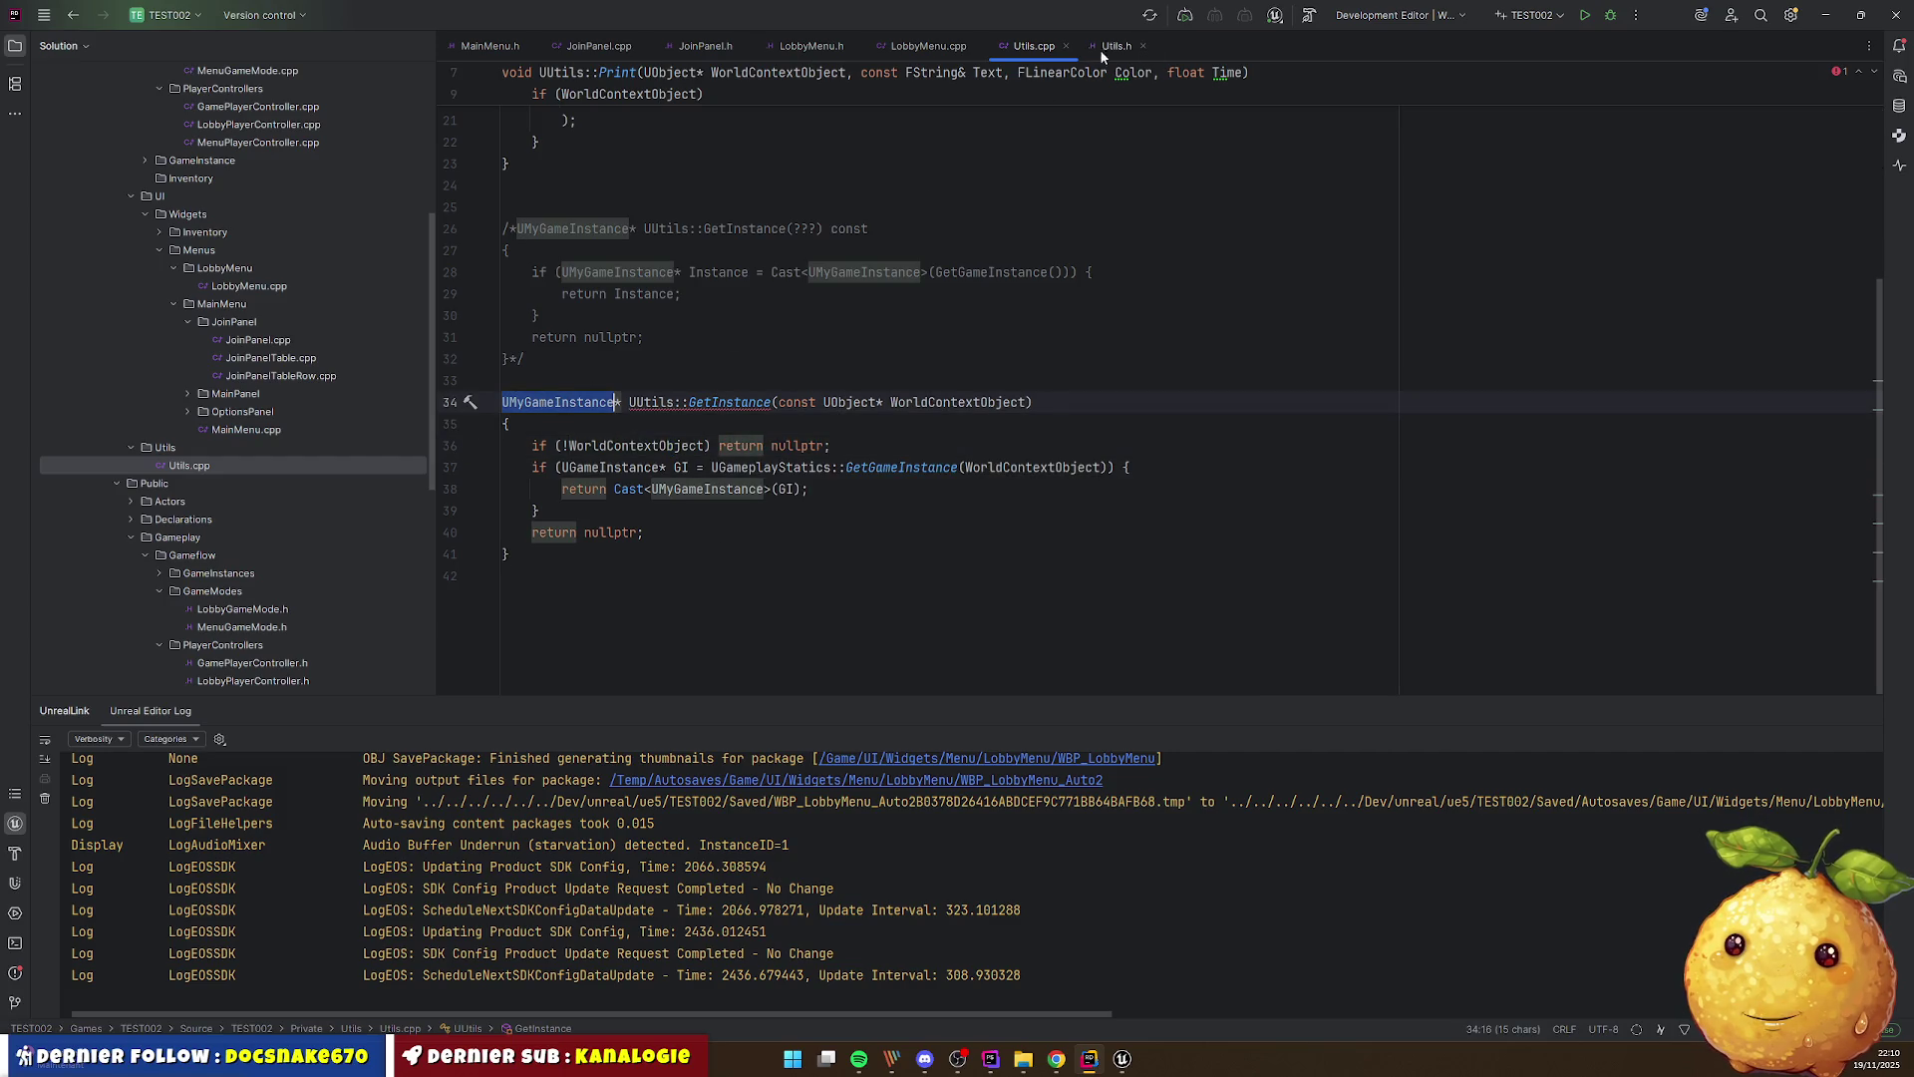
pyautogui.click(1112, 46)
pyautogui.doubleClick(631, 376)
pyautogui.hotkey('ctrl', 'v')
pyautogui.click(848, 400)
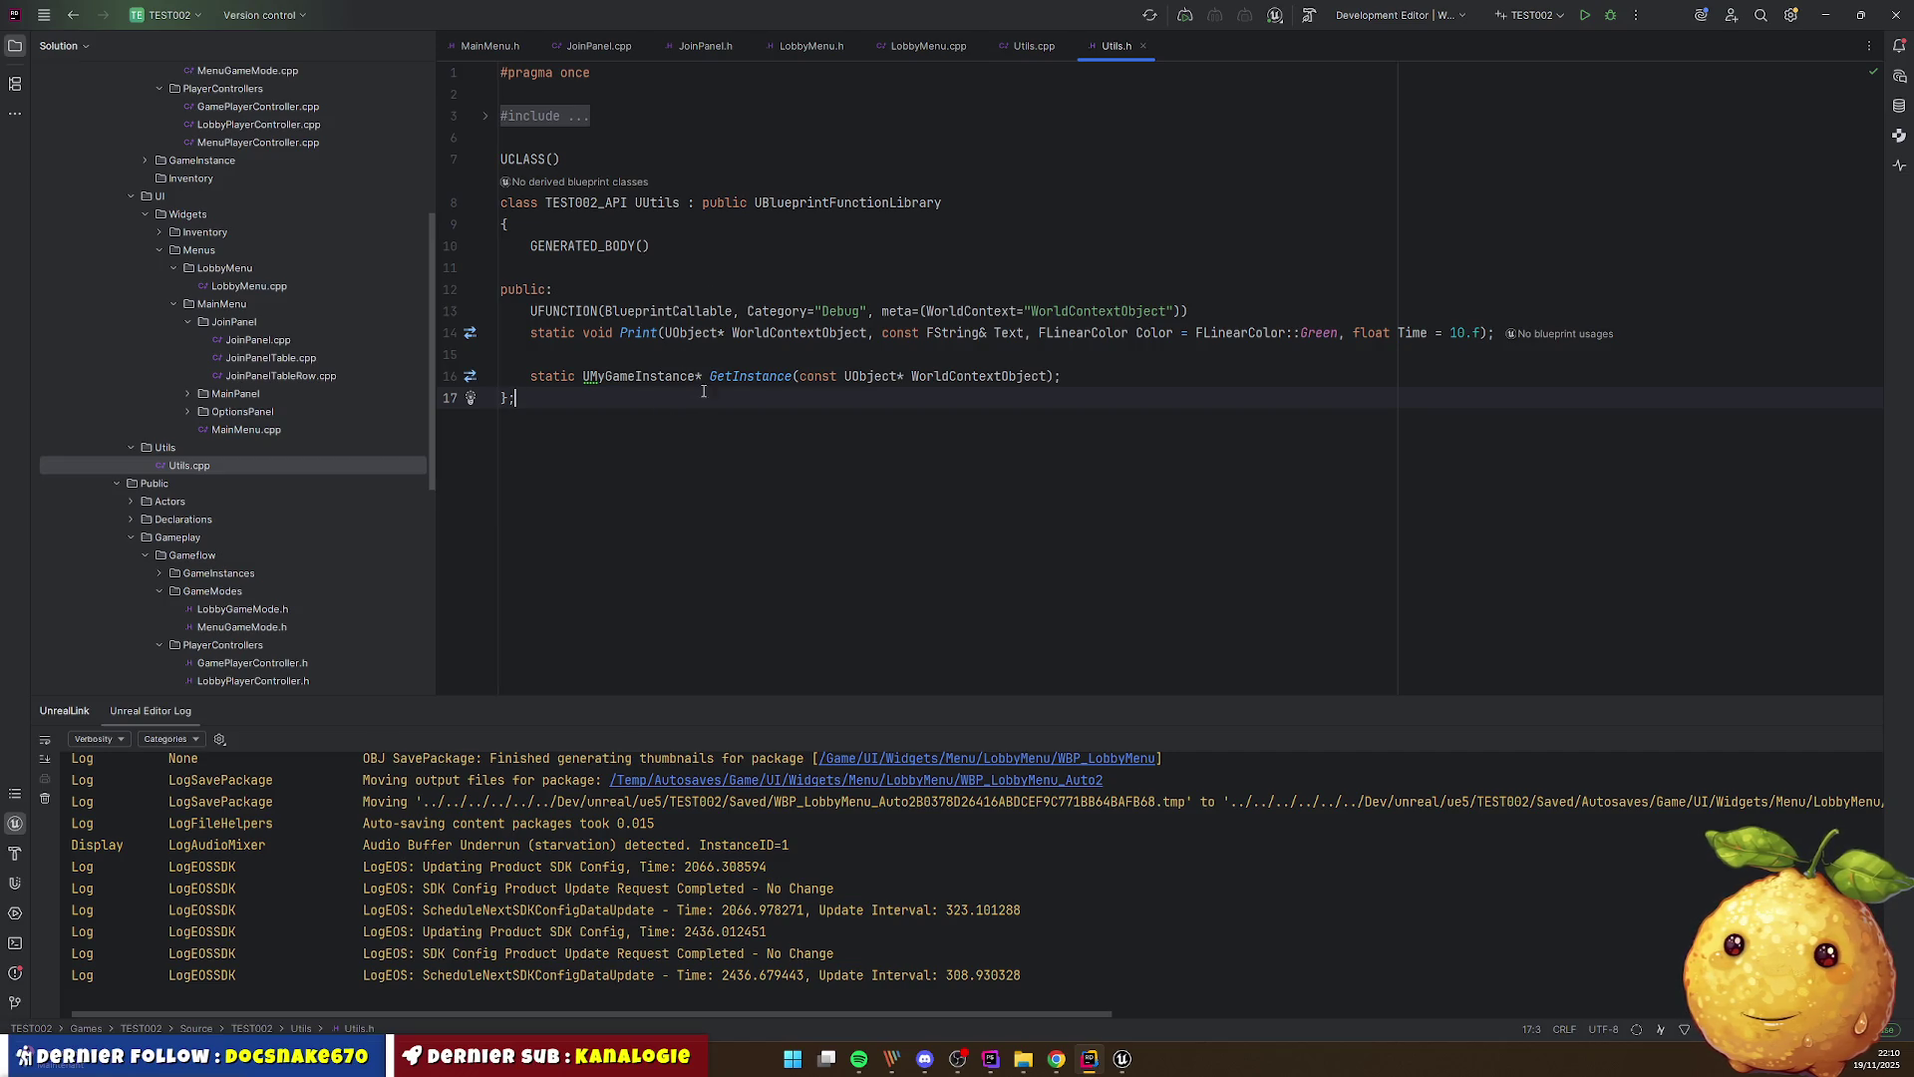
# Add the #include for UMyGameInstance to Utils.h via Alt+Enter, then return to Utils.cpp
pyautogui.press('F2')
pyautogui.hotkey('alt', 'Return')
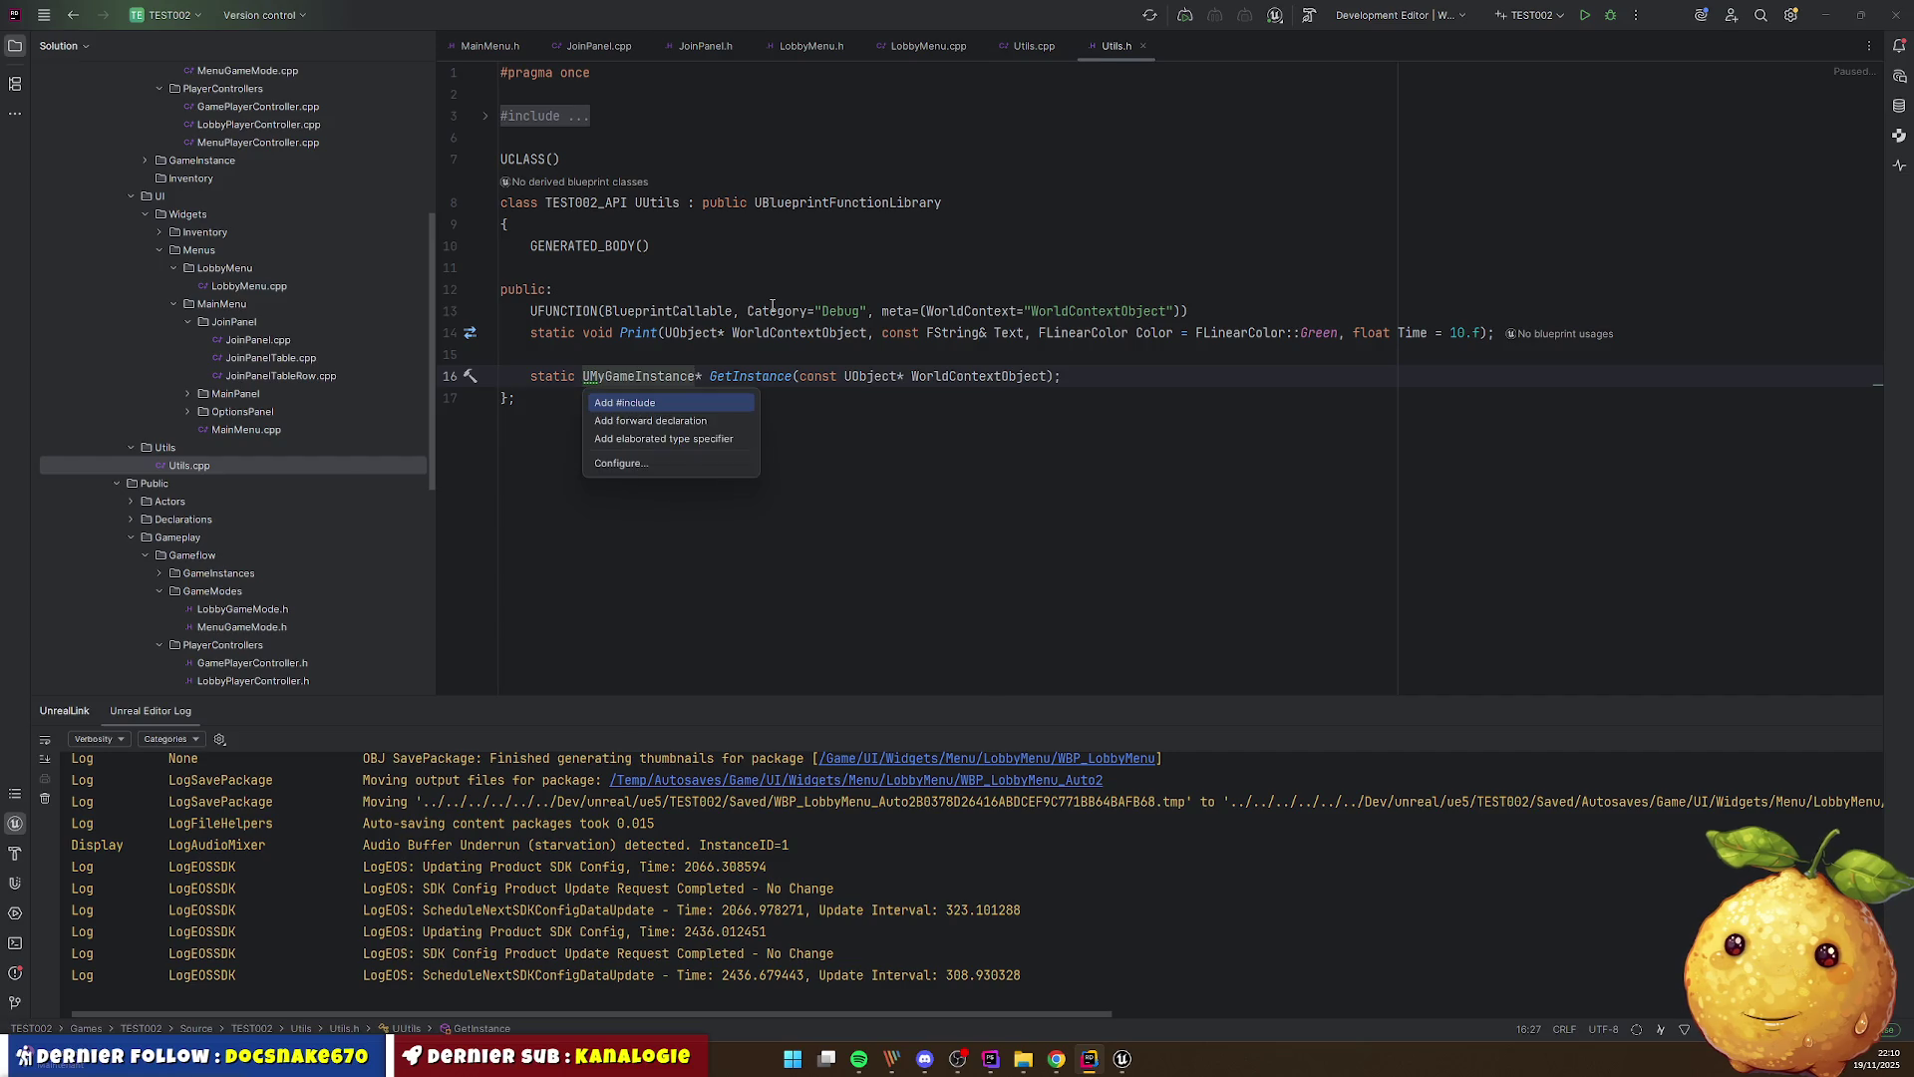
pyautogui.press('Return')
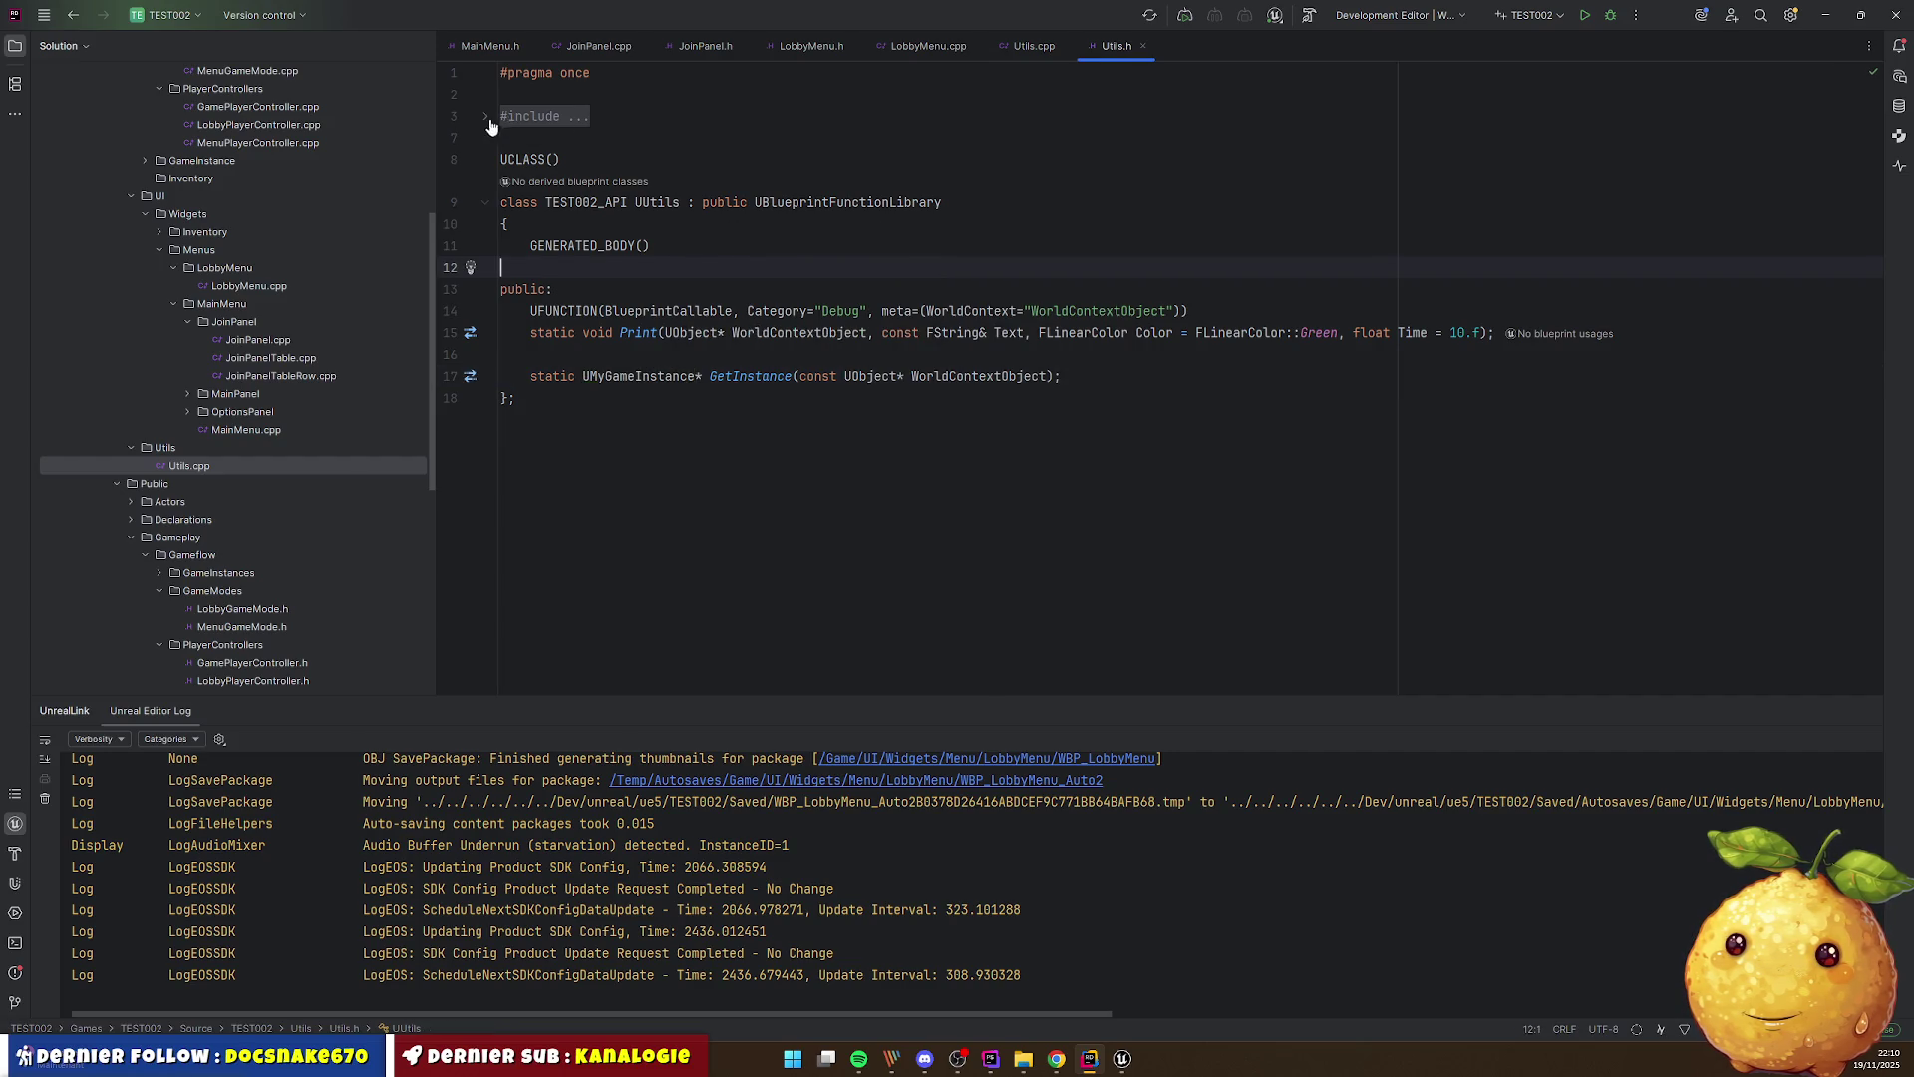
pyautogui.click(486, 117)
pyautogui.click(1034, 46)
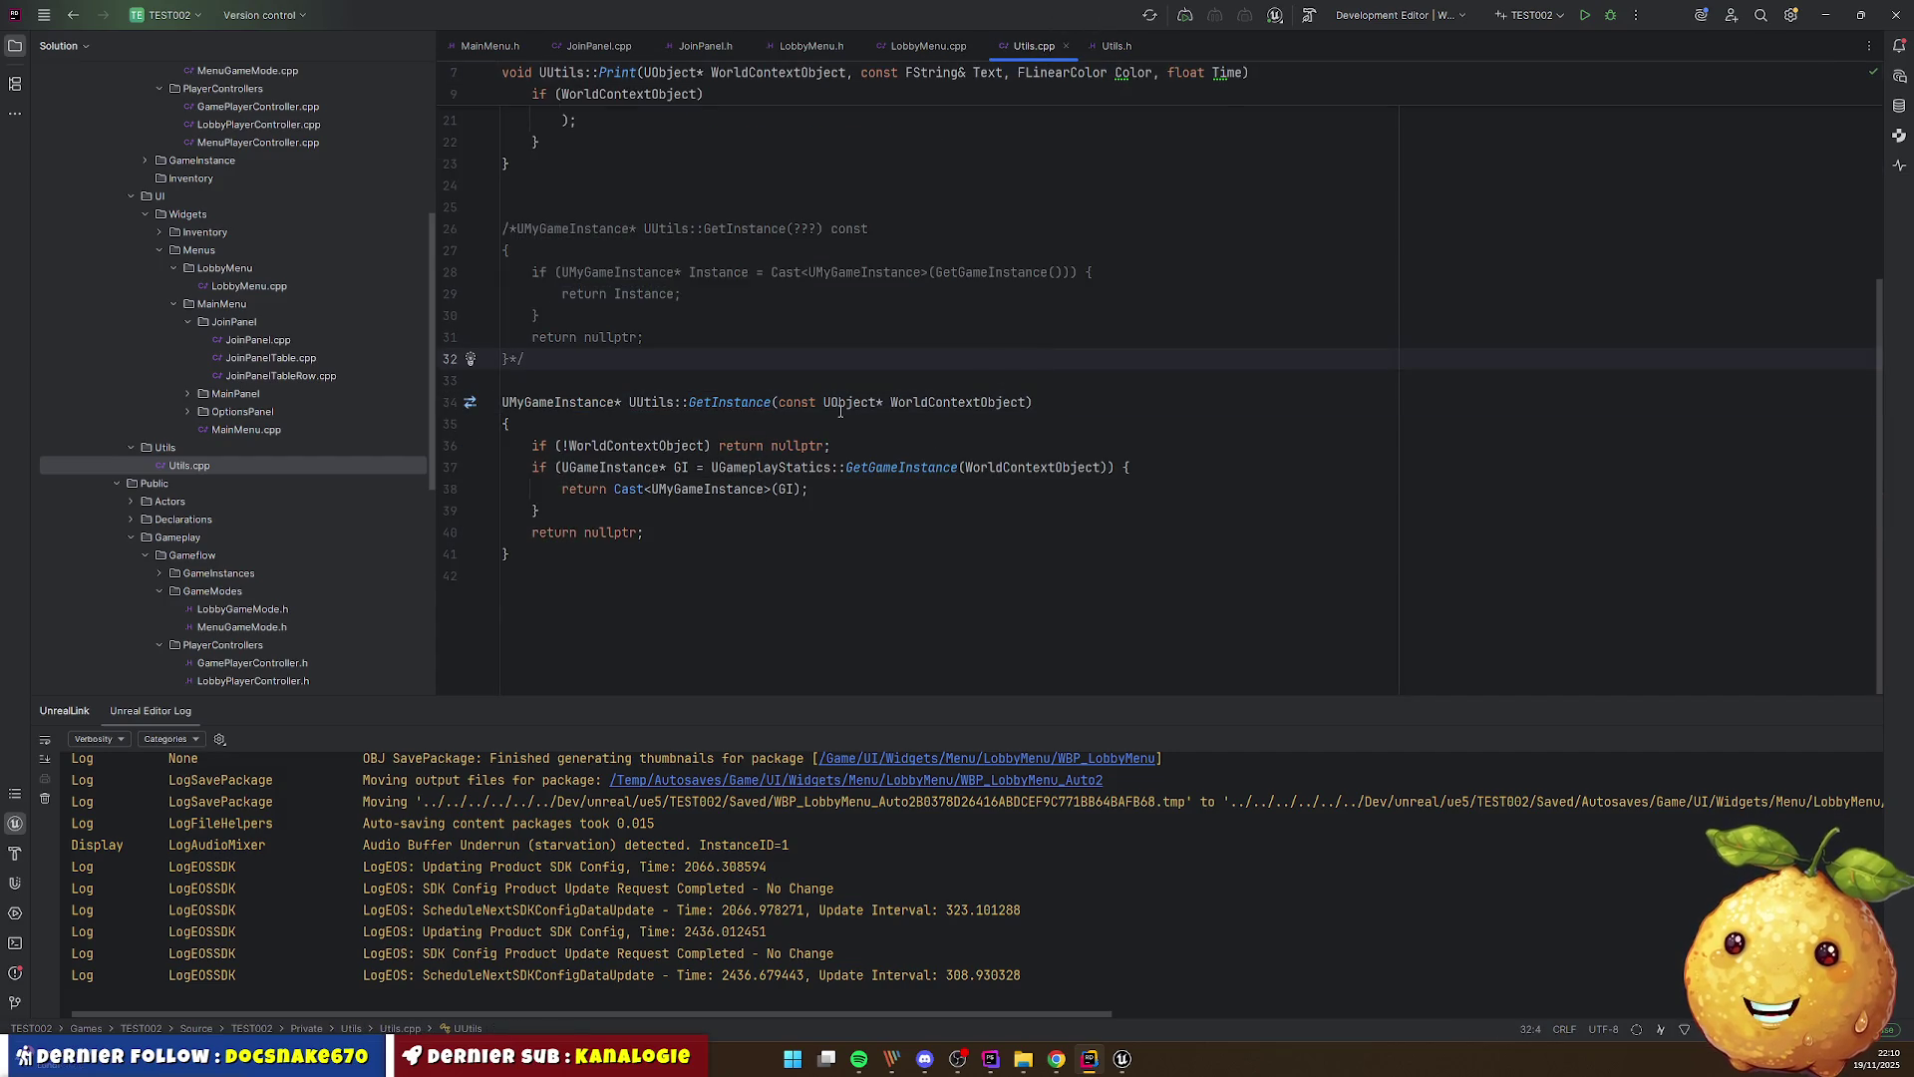
pyautogui.moveTo(841, 411)
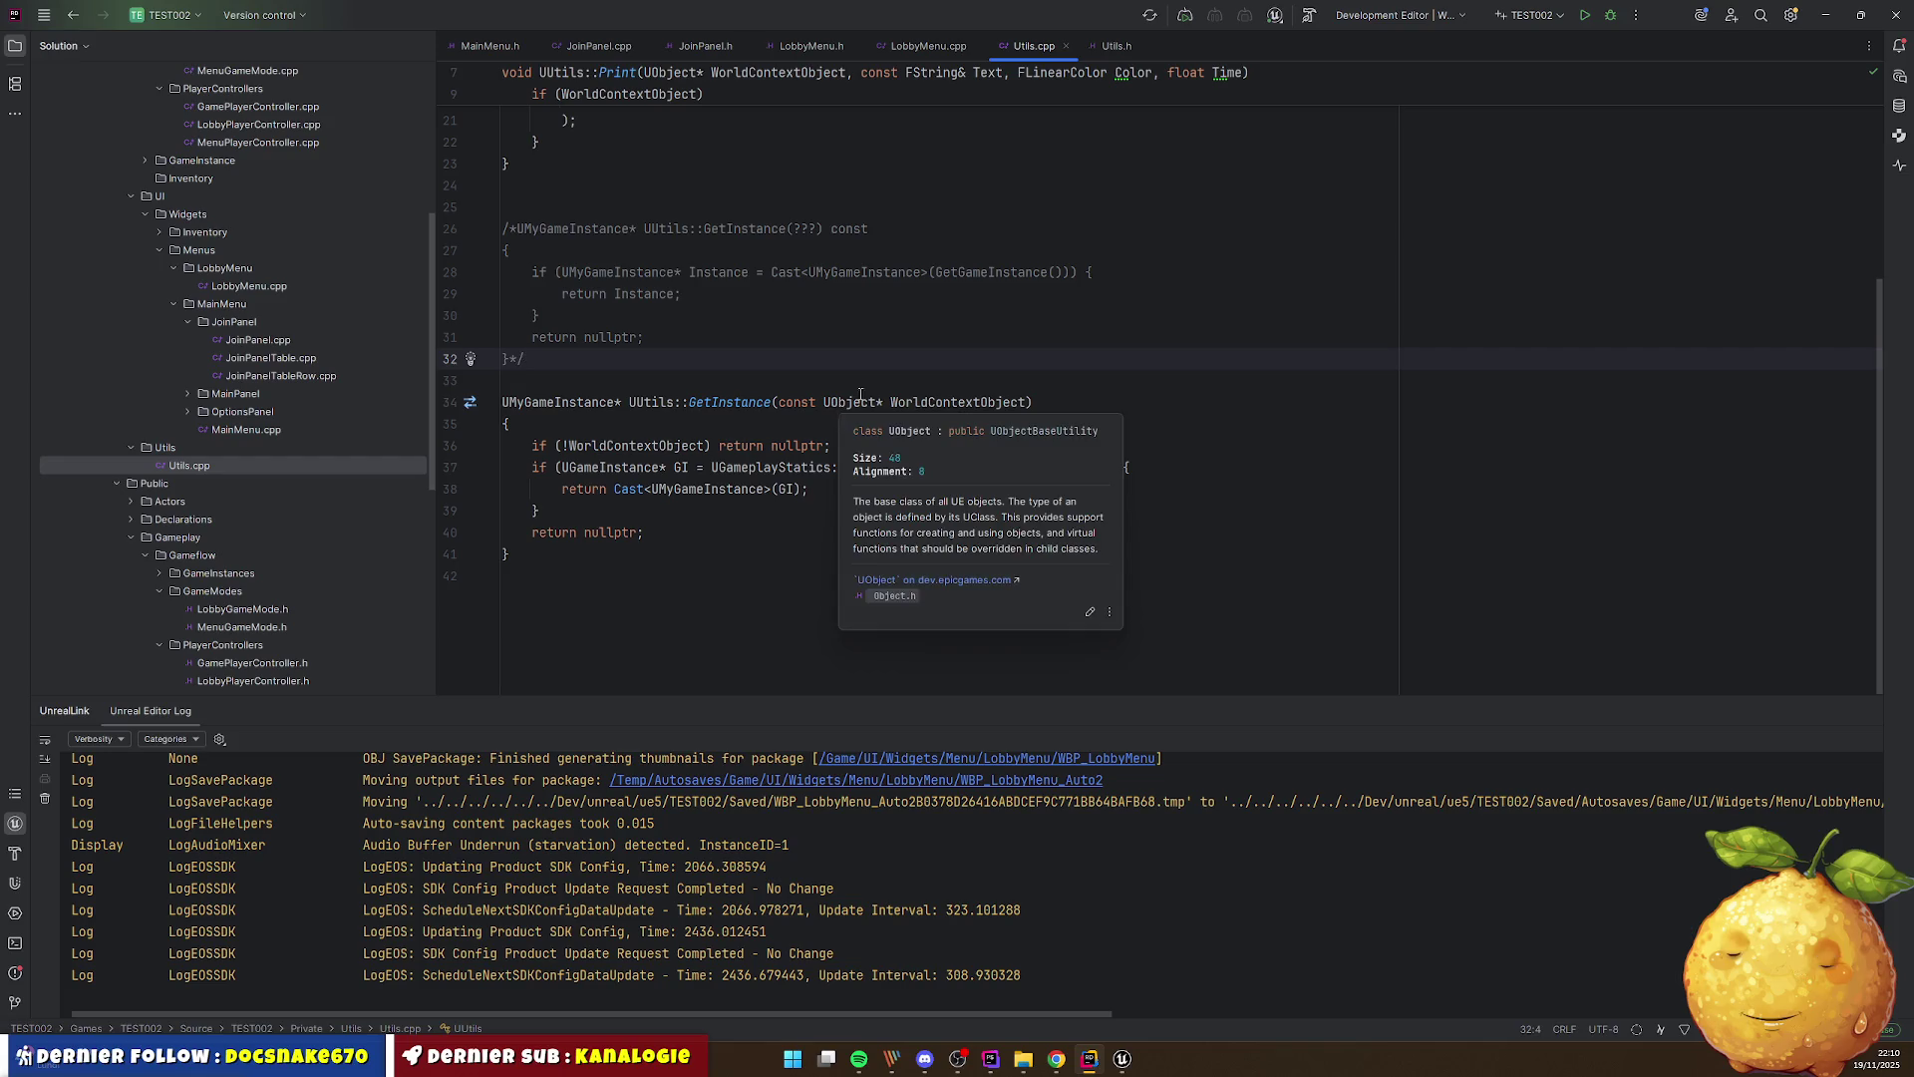
# Delete the commented-out old GetInstance block and its leftover empty line from Utils.cpp
pyautogui.moveTo(636, 189); pyautogui.dragTo(658, 359)
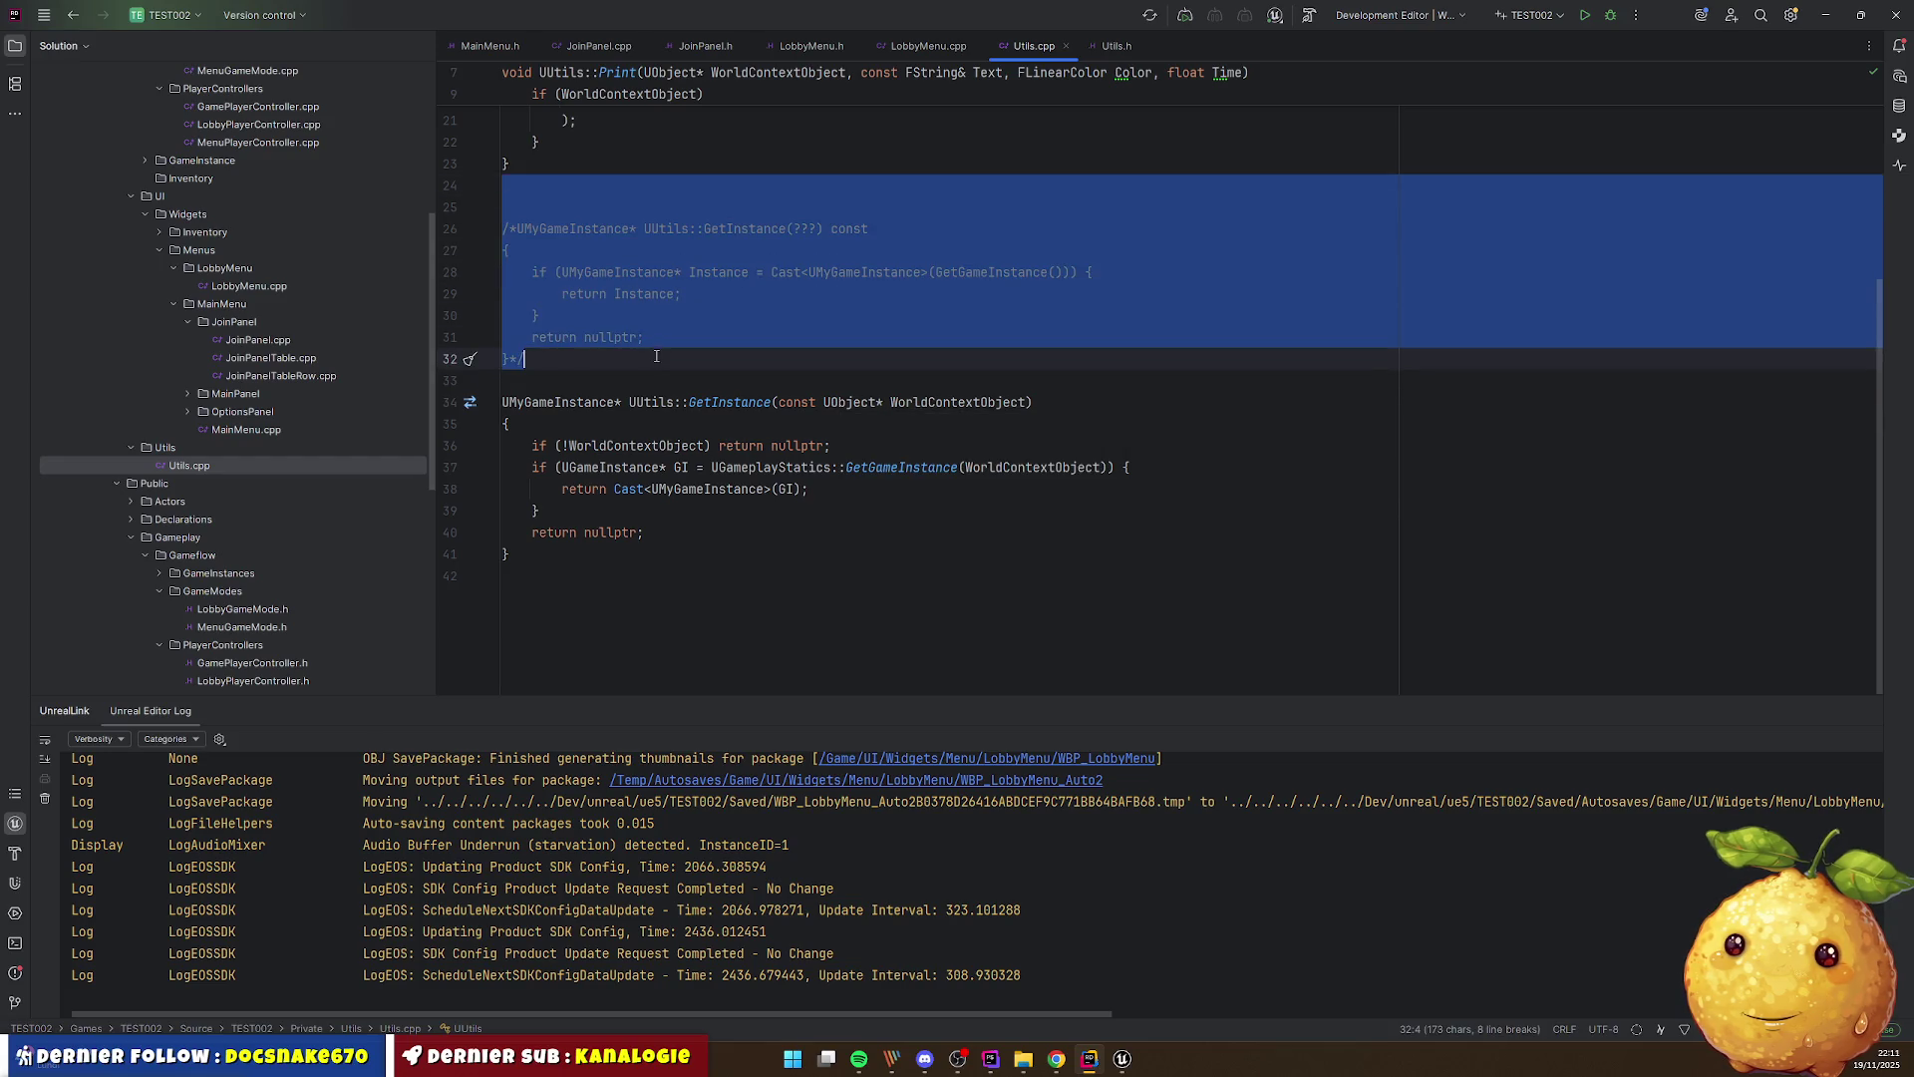
pyautogui.press('BackSpace')
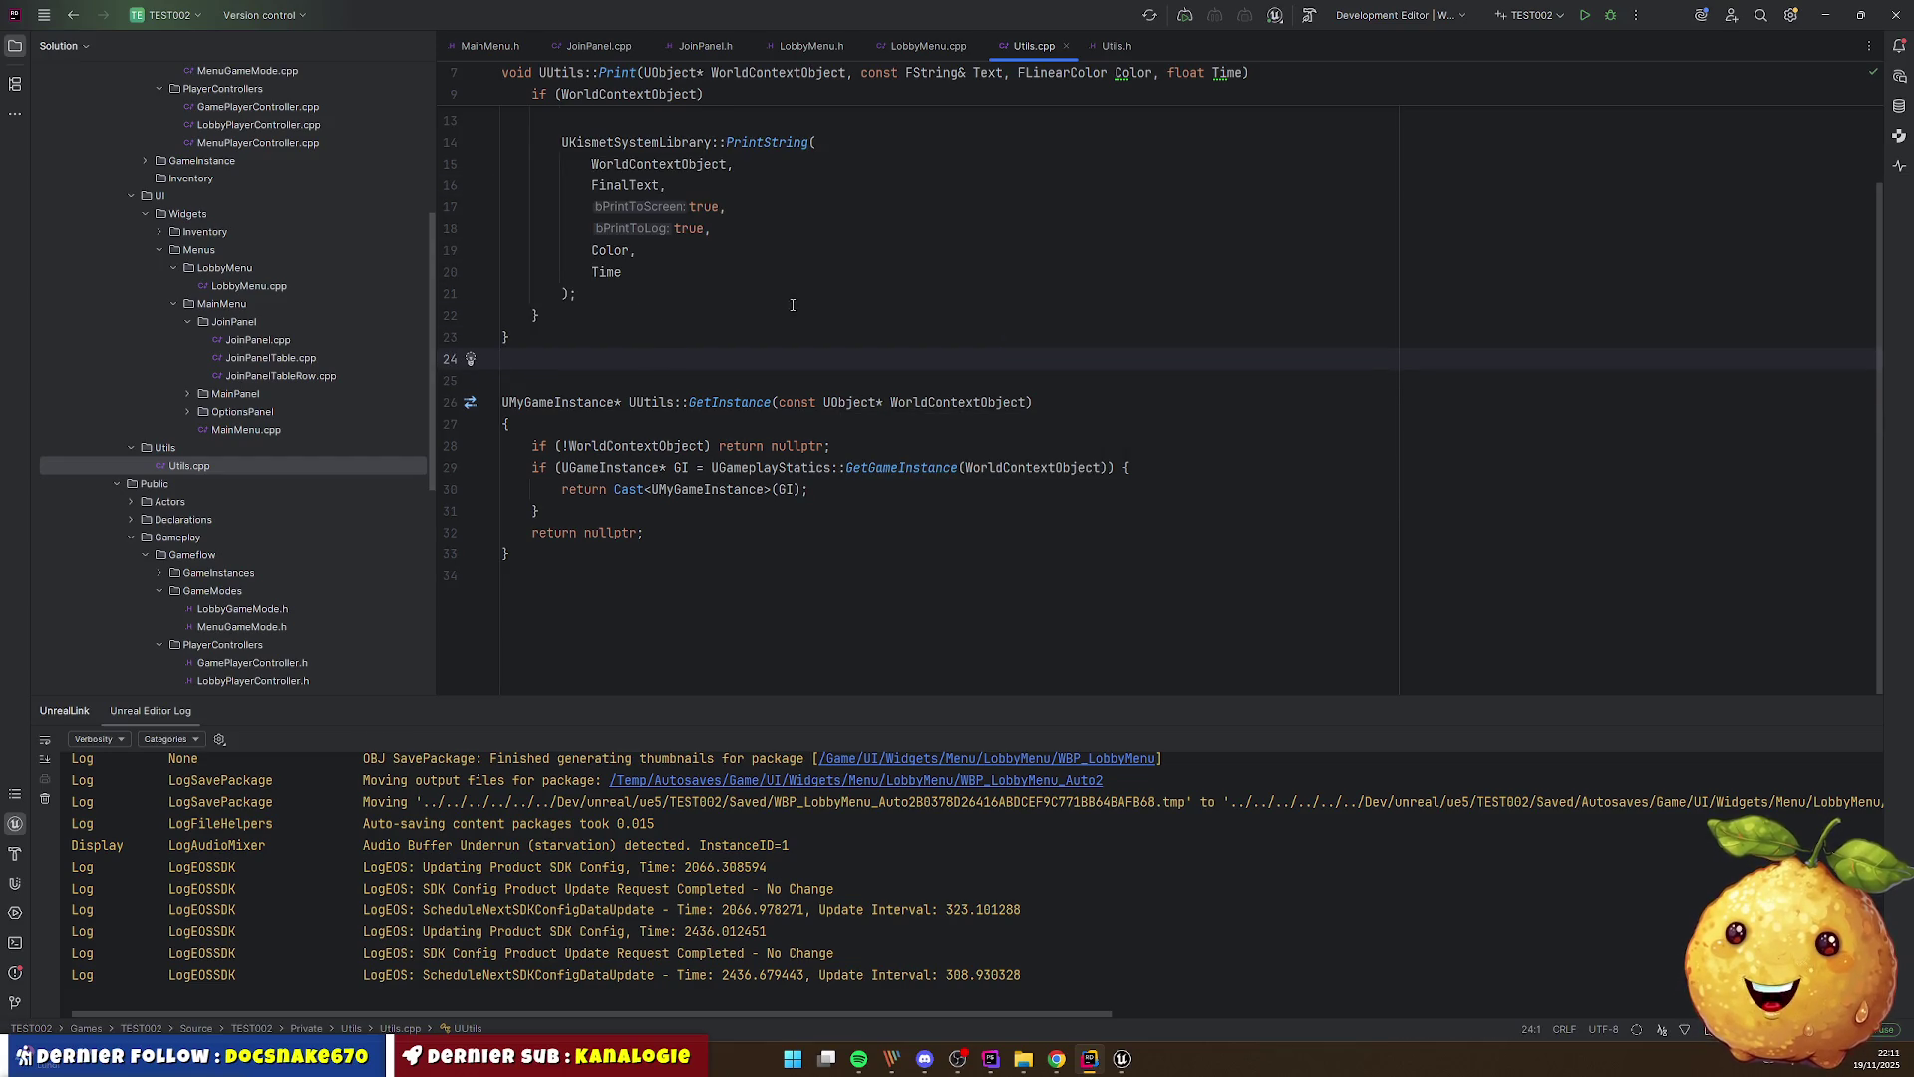
pyautogui.press('Delete')
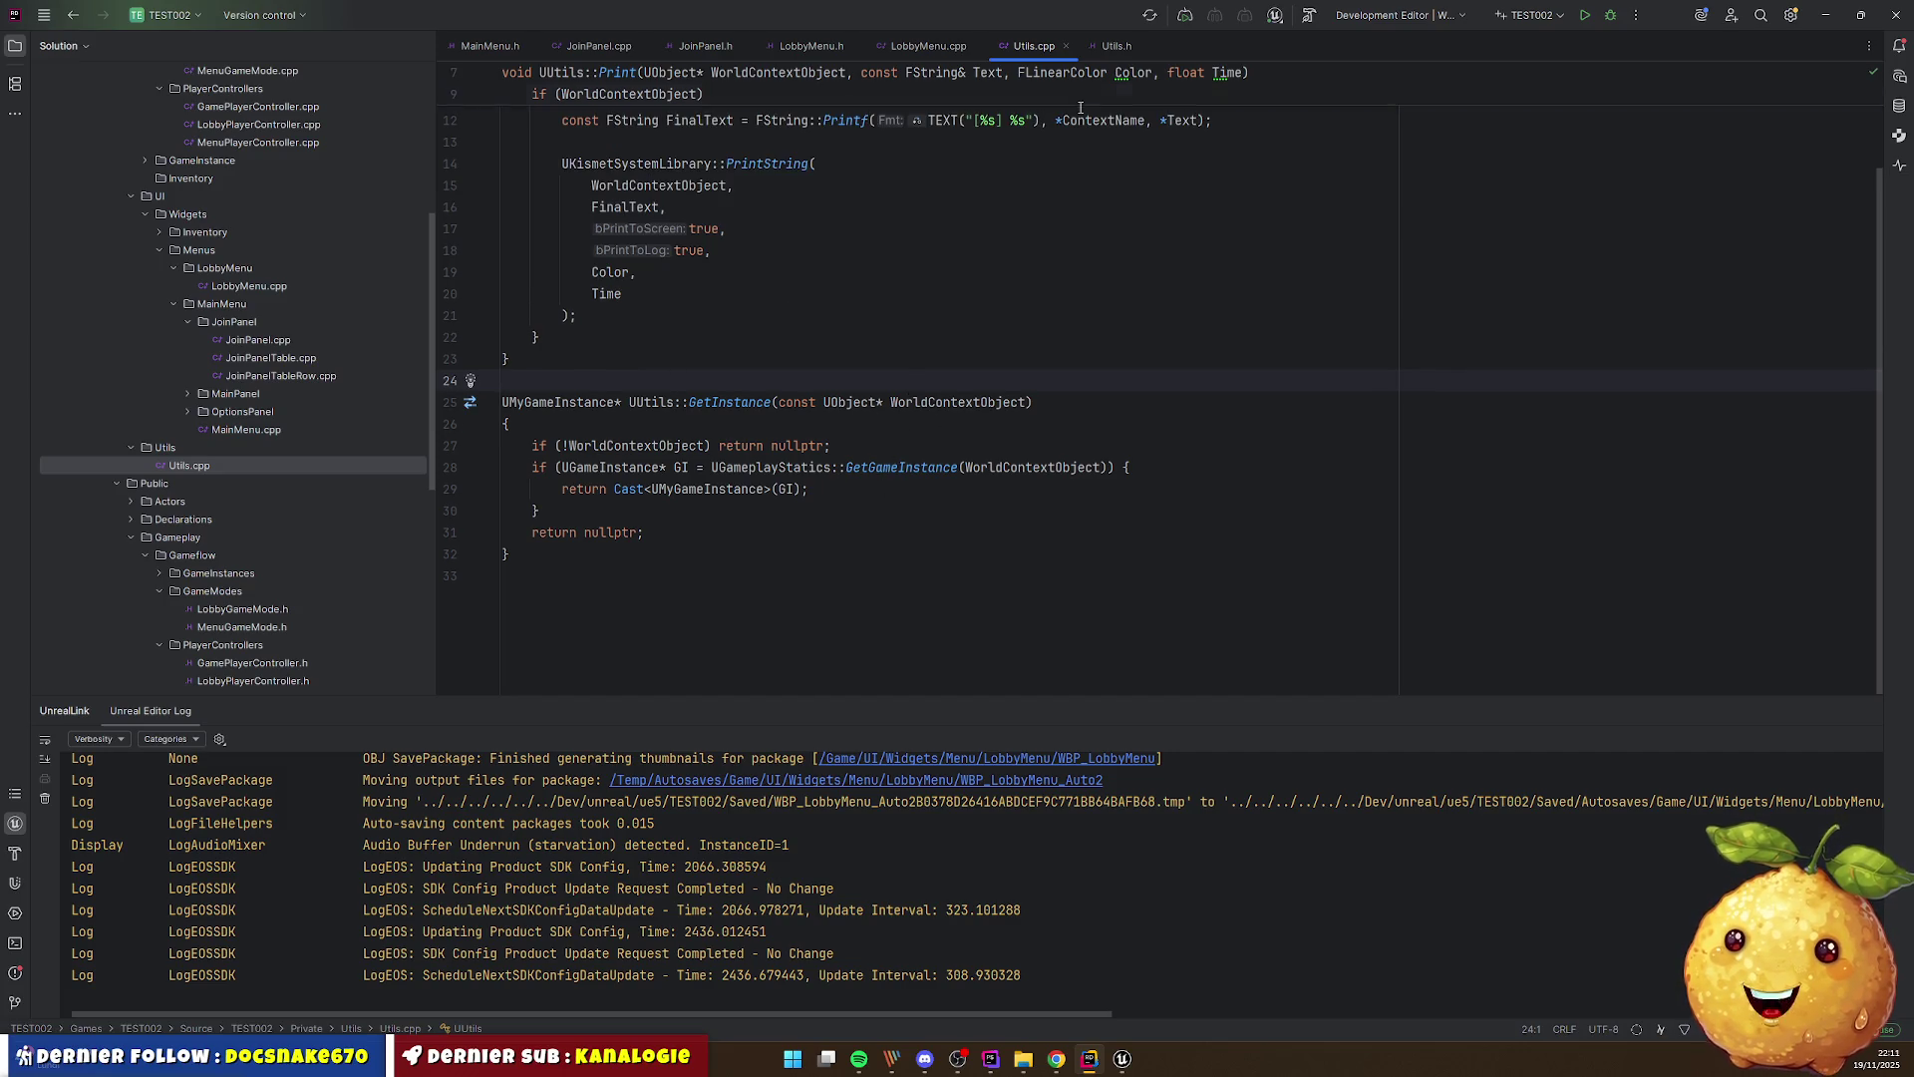
# Close the Utils.h and Utils.cpp tabs
pyautogui.click(1118, 45)
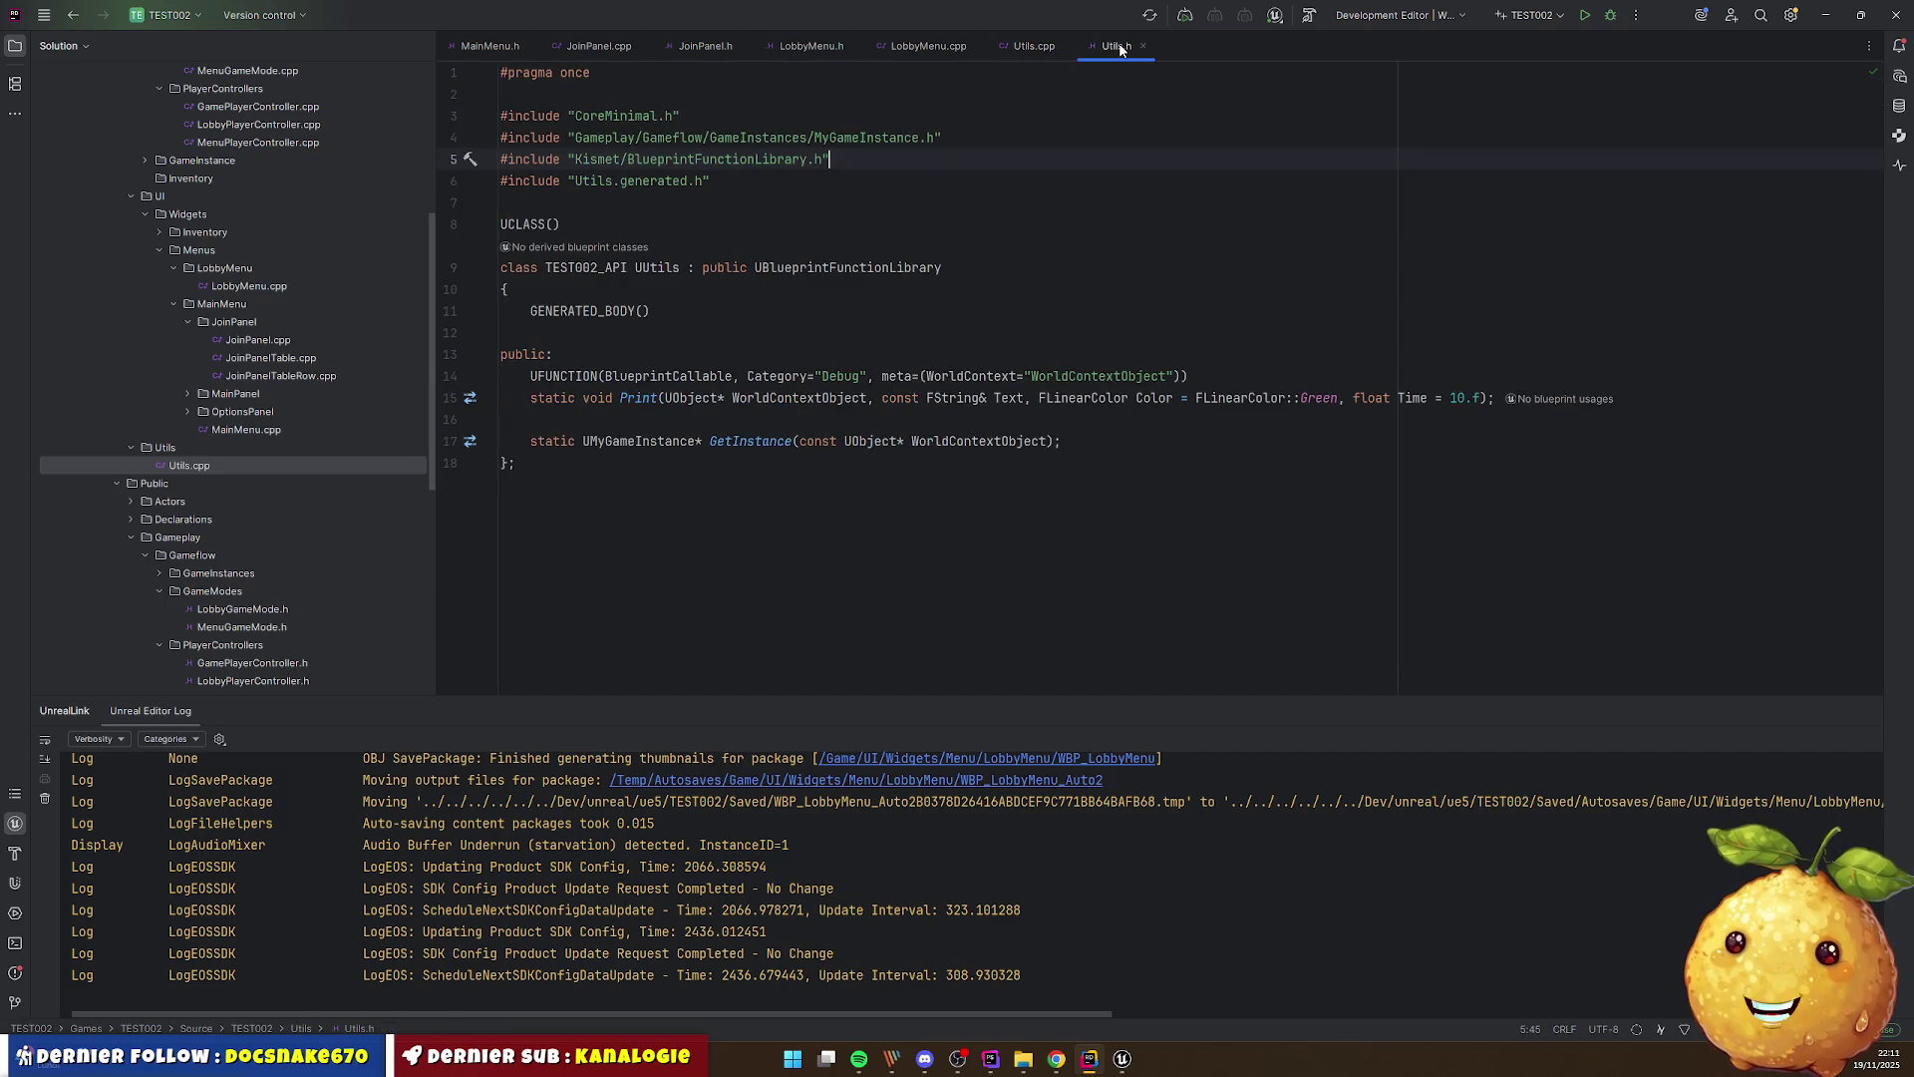
pyautogui.click(1142, 47)
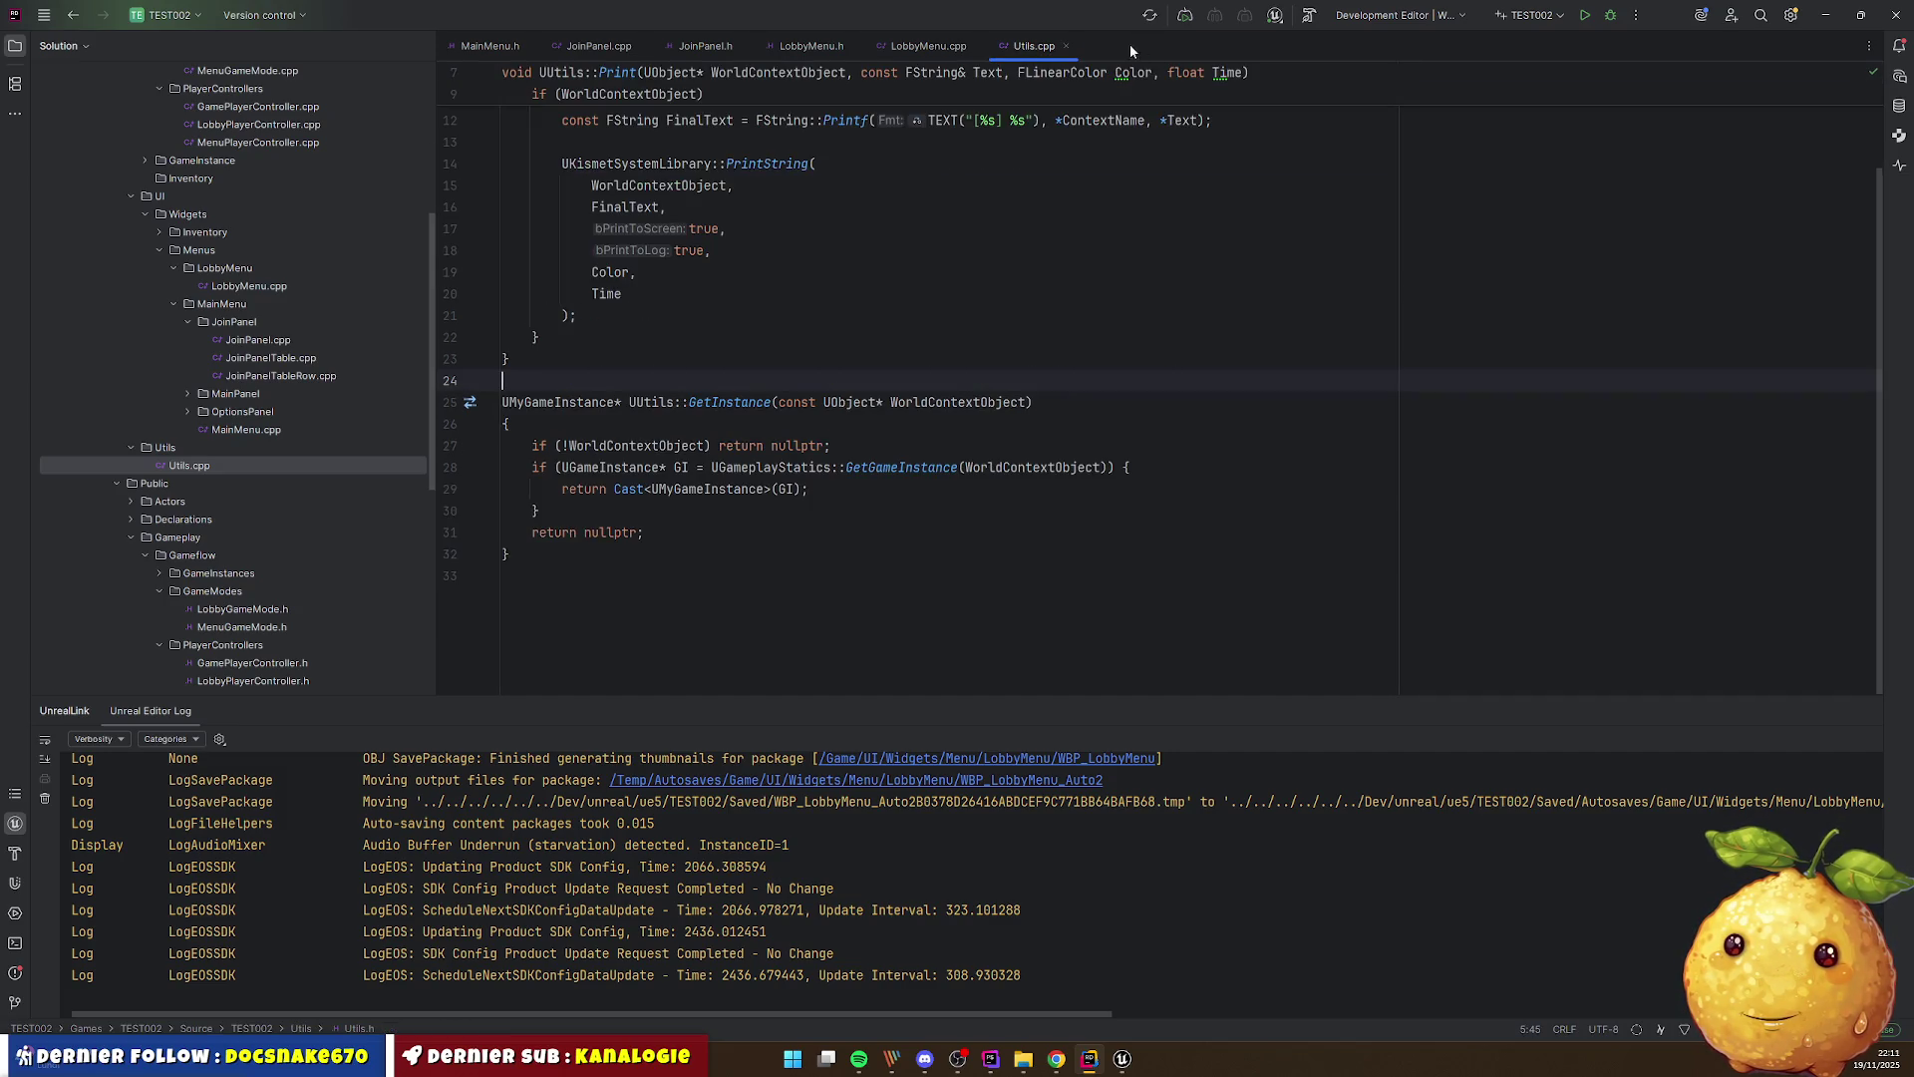
pyautogui.click(1065, 46)
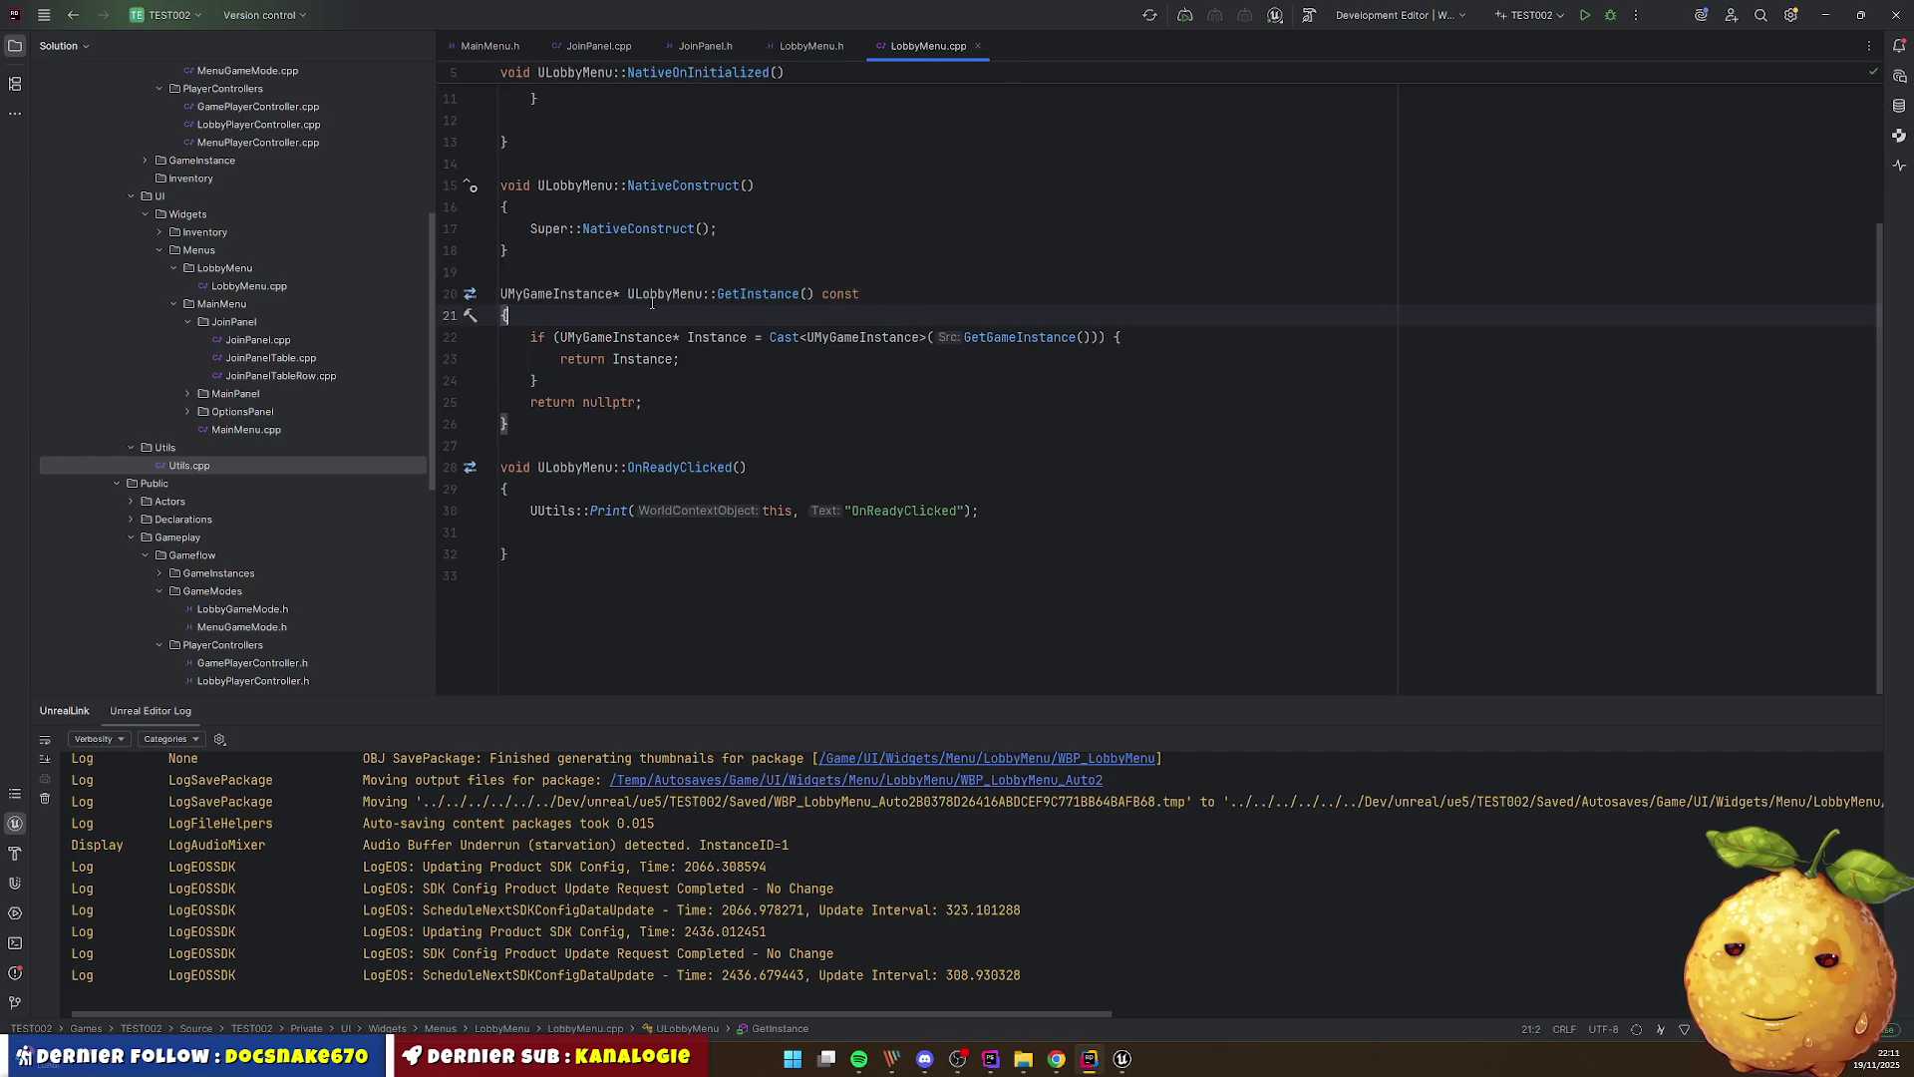
# Delete ULobbyMenu::GetInstance from LobbyMenu.cpp and its declaration line from LobbyMenu.h
pyautogui.moveTo(625, 273); pyautogui.dragTo(688, 422)
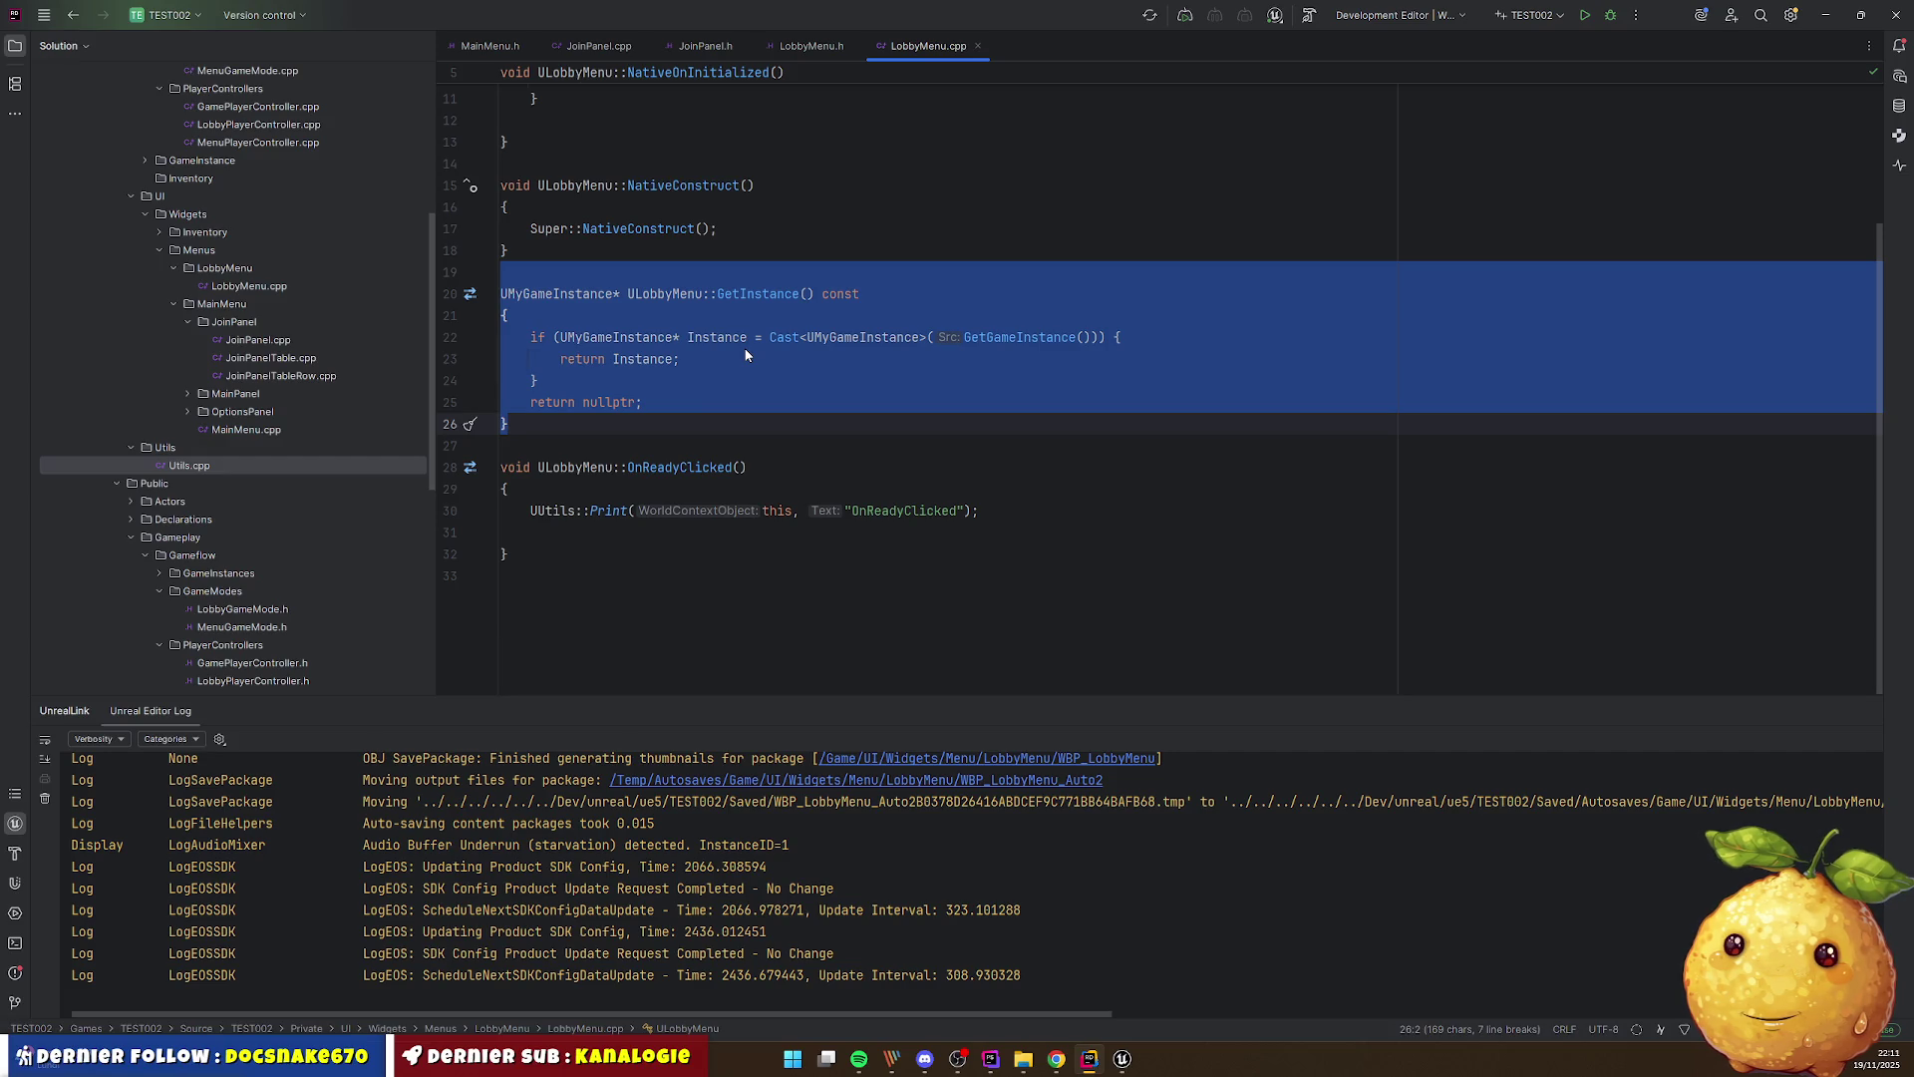
pyautogui.press('Delete')
pyautogui.press('Delete')
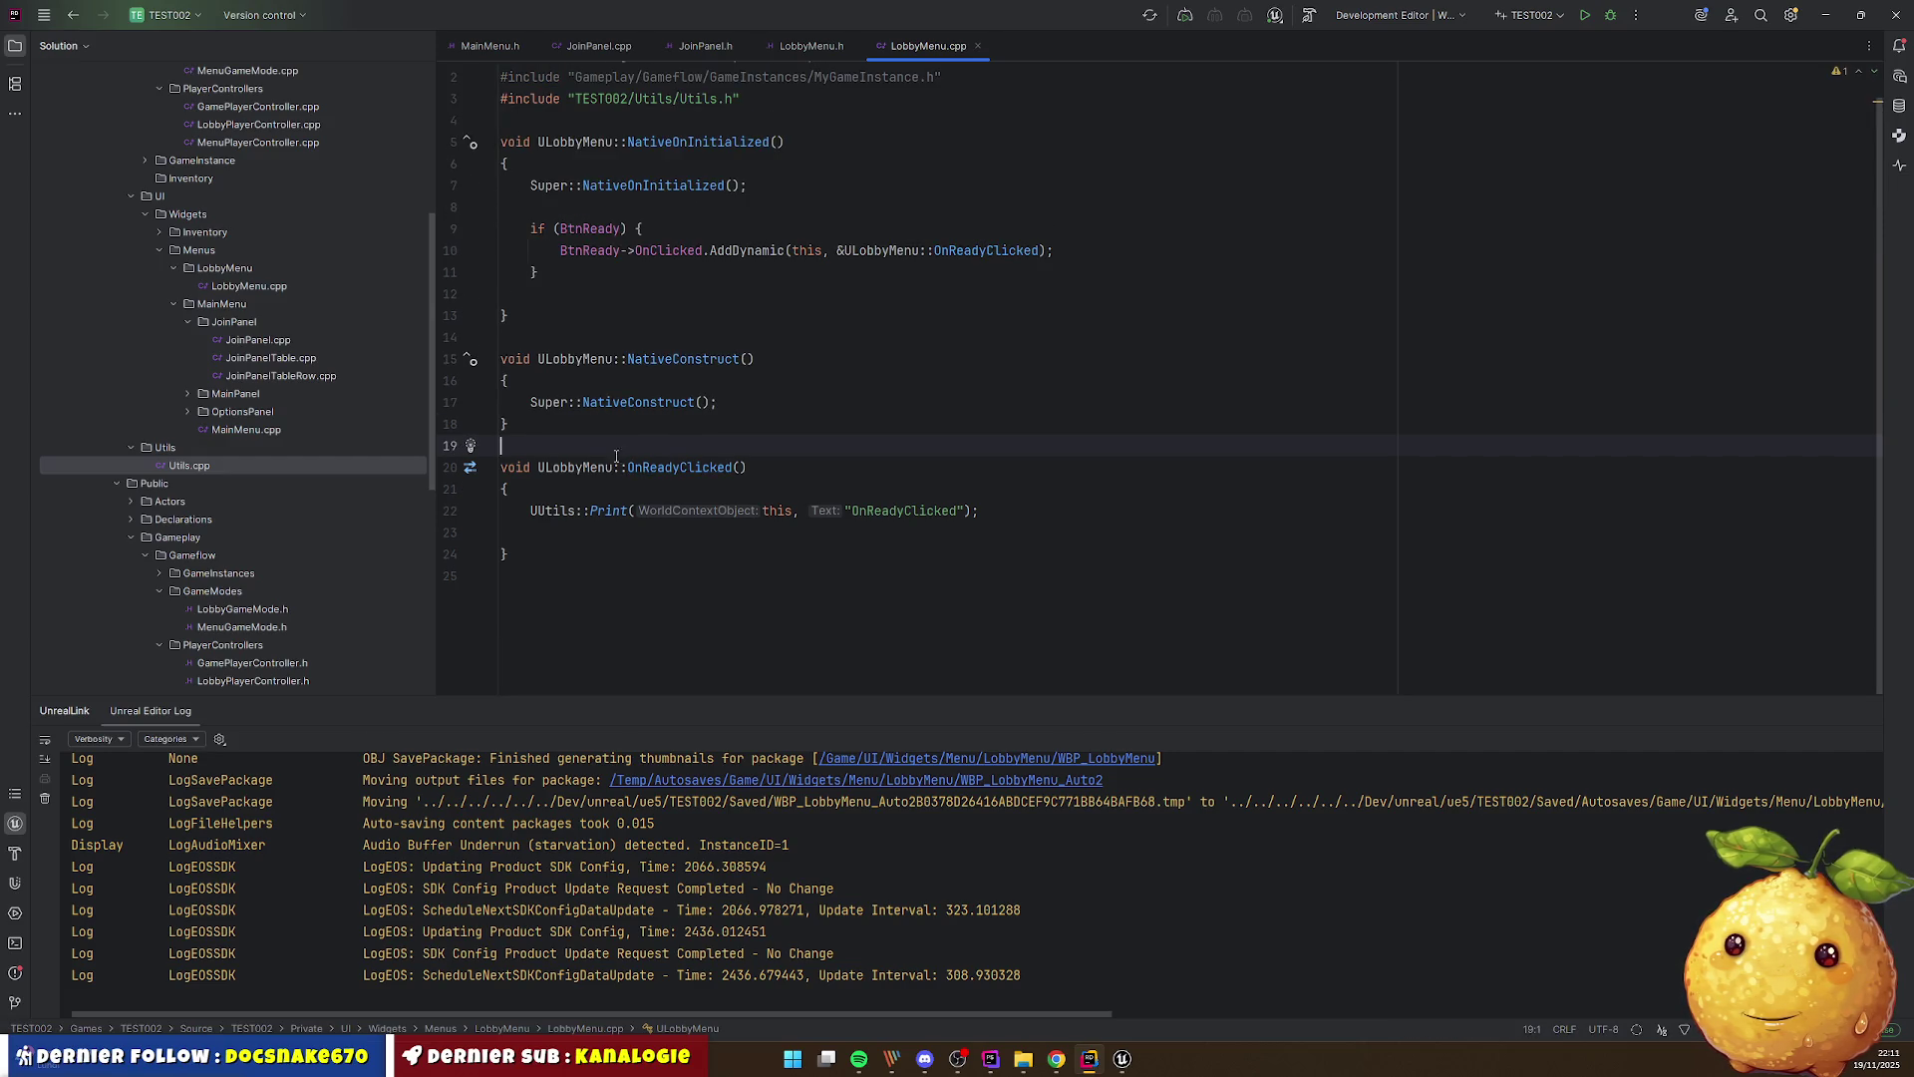
pyautogui.hotkey('ctrl', 'alt', 'Home')
pyautogui.scroll(-3, 647, 399)
pyautogui.click(690, 359)
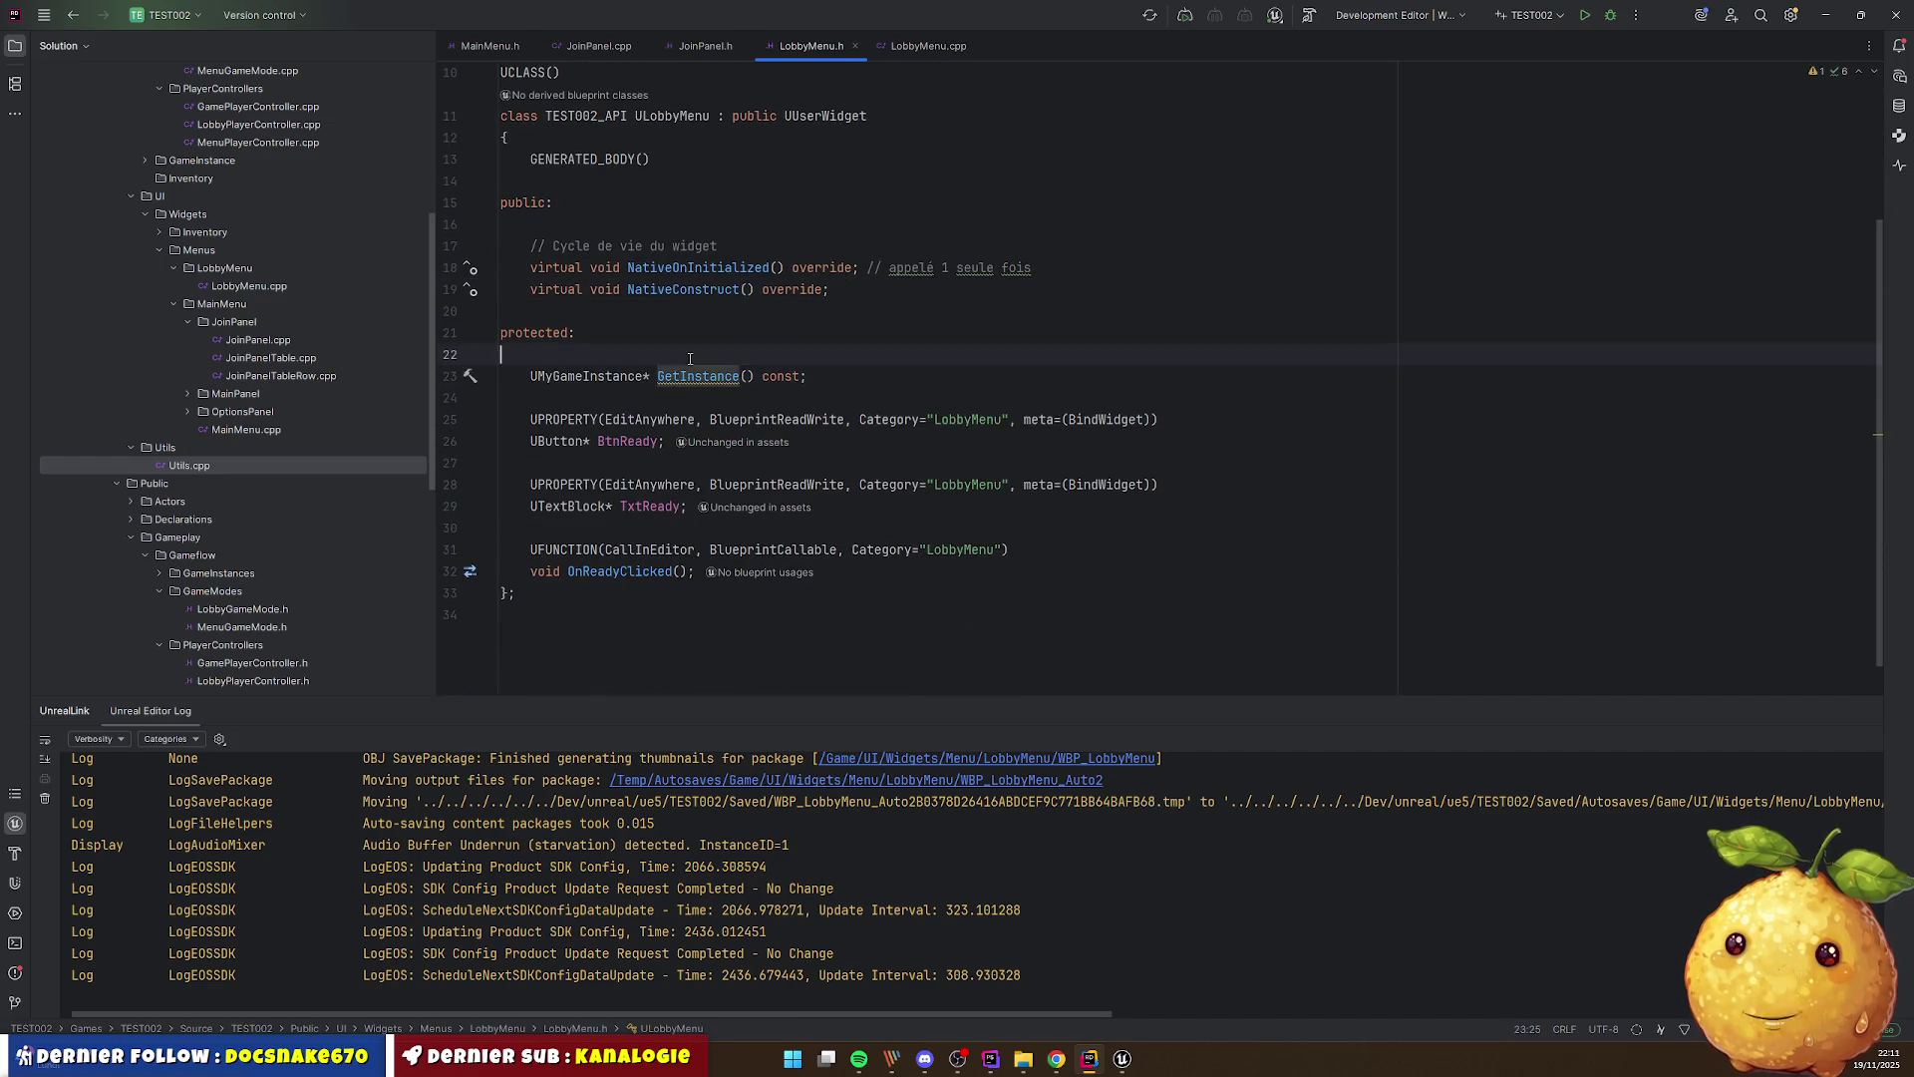
pyautogui.hotkey('ctrl', 'y')
pyautogui.hotkey('ctrl', 'y')
pyautogui.click(926, 47)
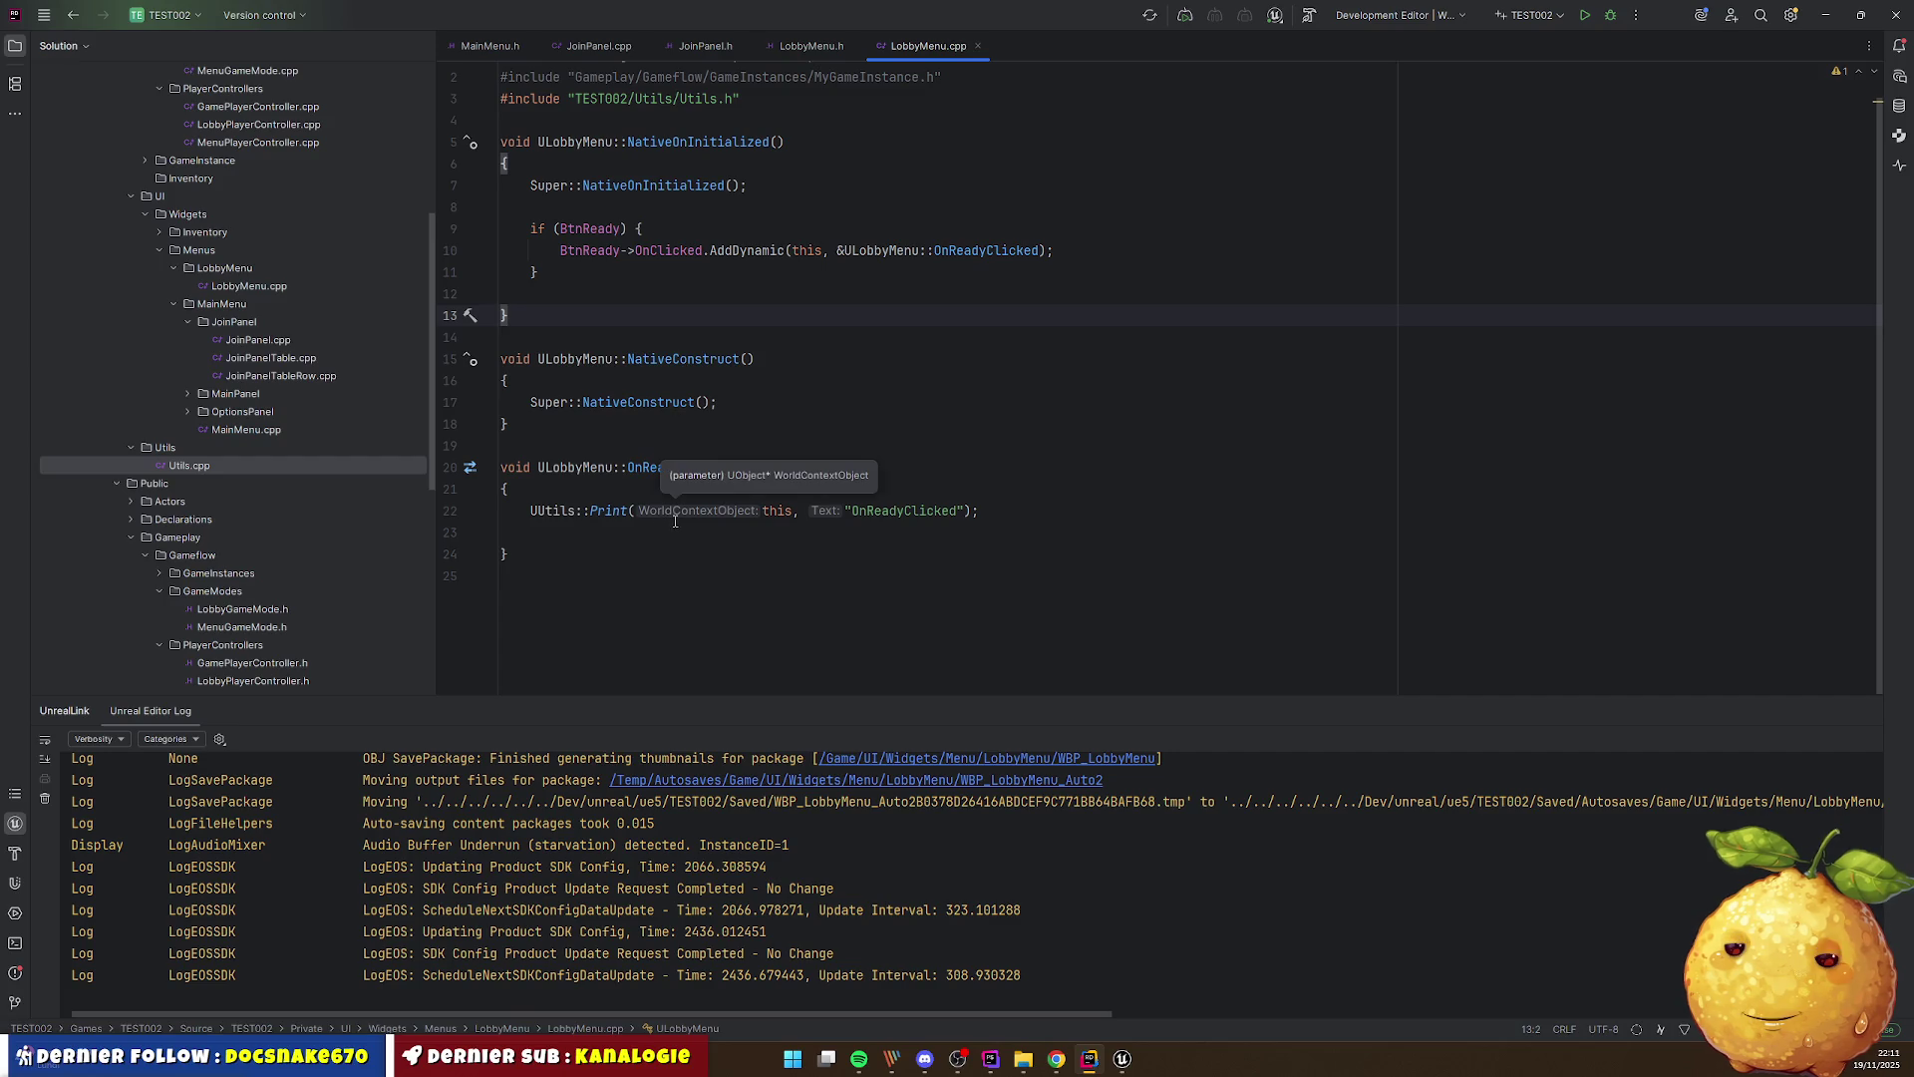
# Add a UUtils::GetInstance(this) call on a new line above the Print call in OnReadyClicked
pyautogui.click(691, 493)
pyautogui.press('Return')
pyautogui.write('Utils')
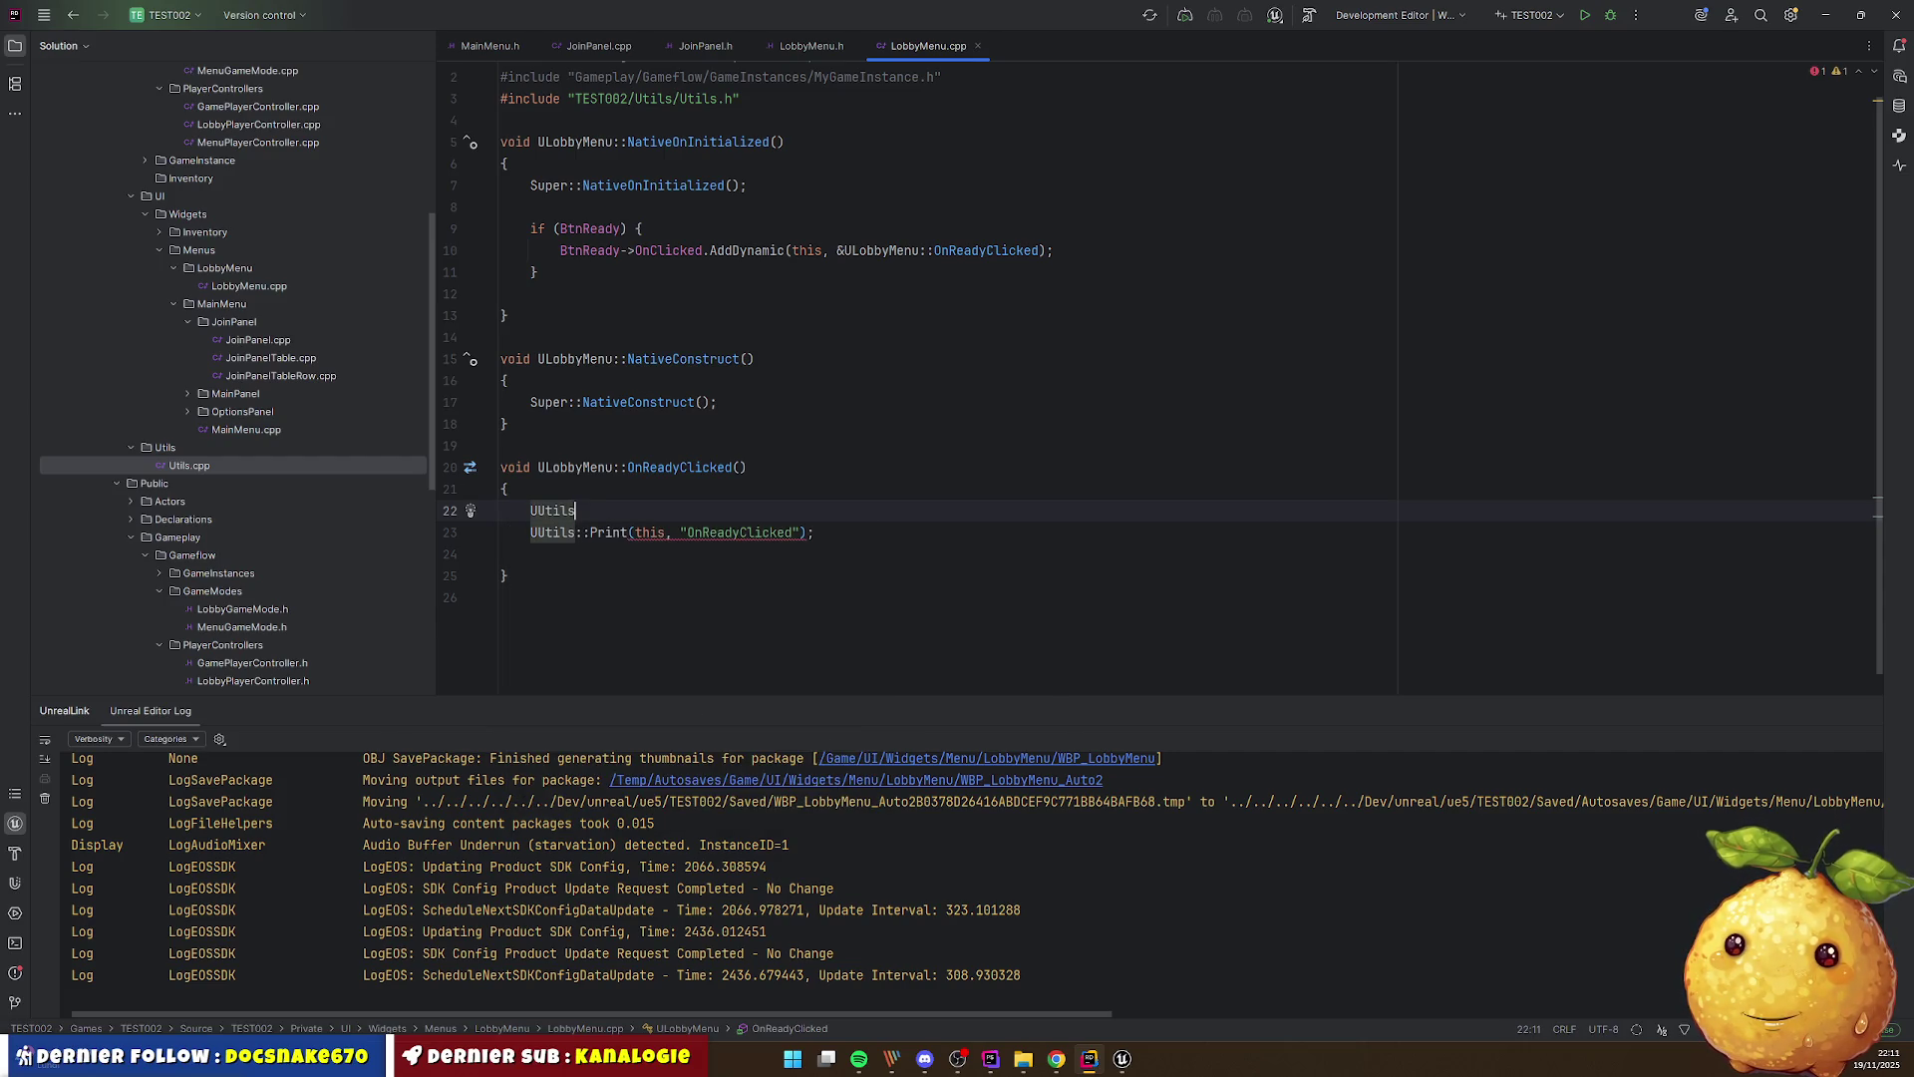
pyautogui.write('::Get')
pyautogui.press('Return')
pyautogui.write('this')
# Store that call's result in a UMyGameInstance* Instance variable
pyautogui.press('Home')
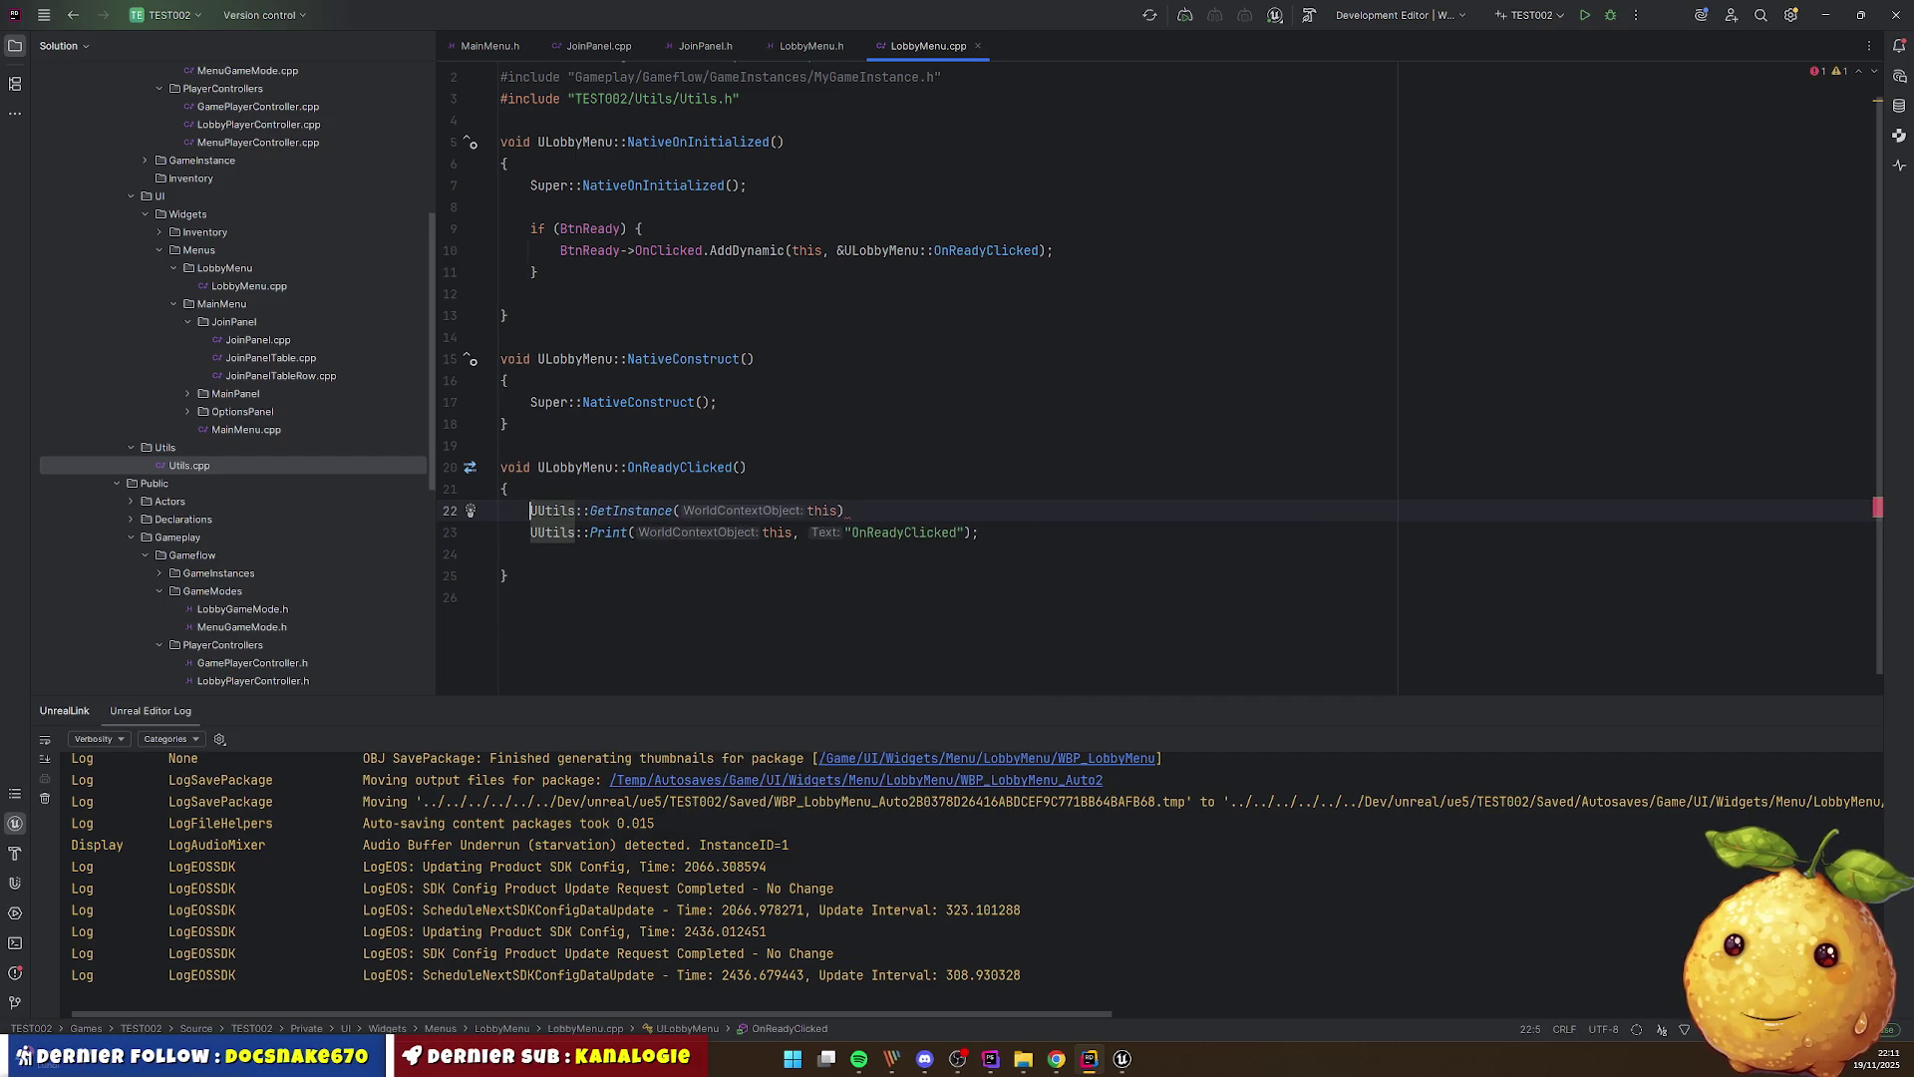
pyautogui.write('UMy')
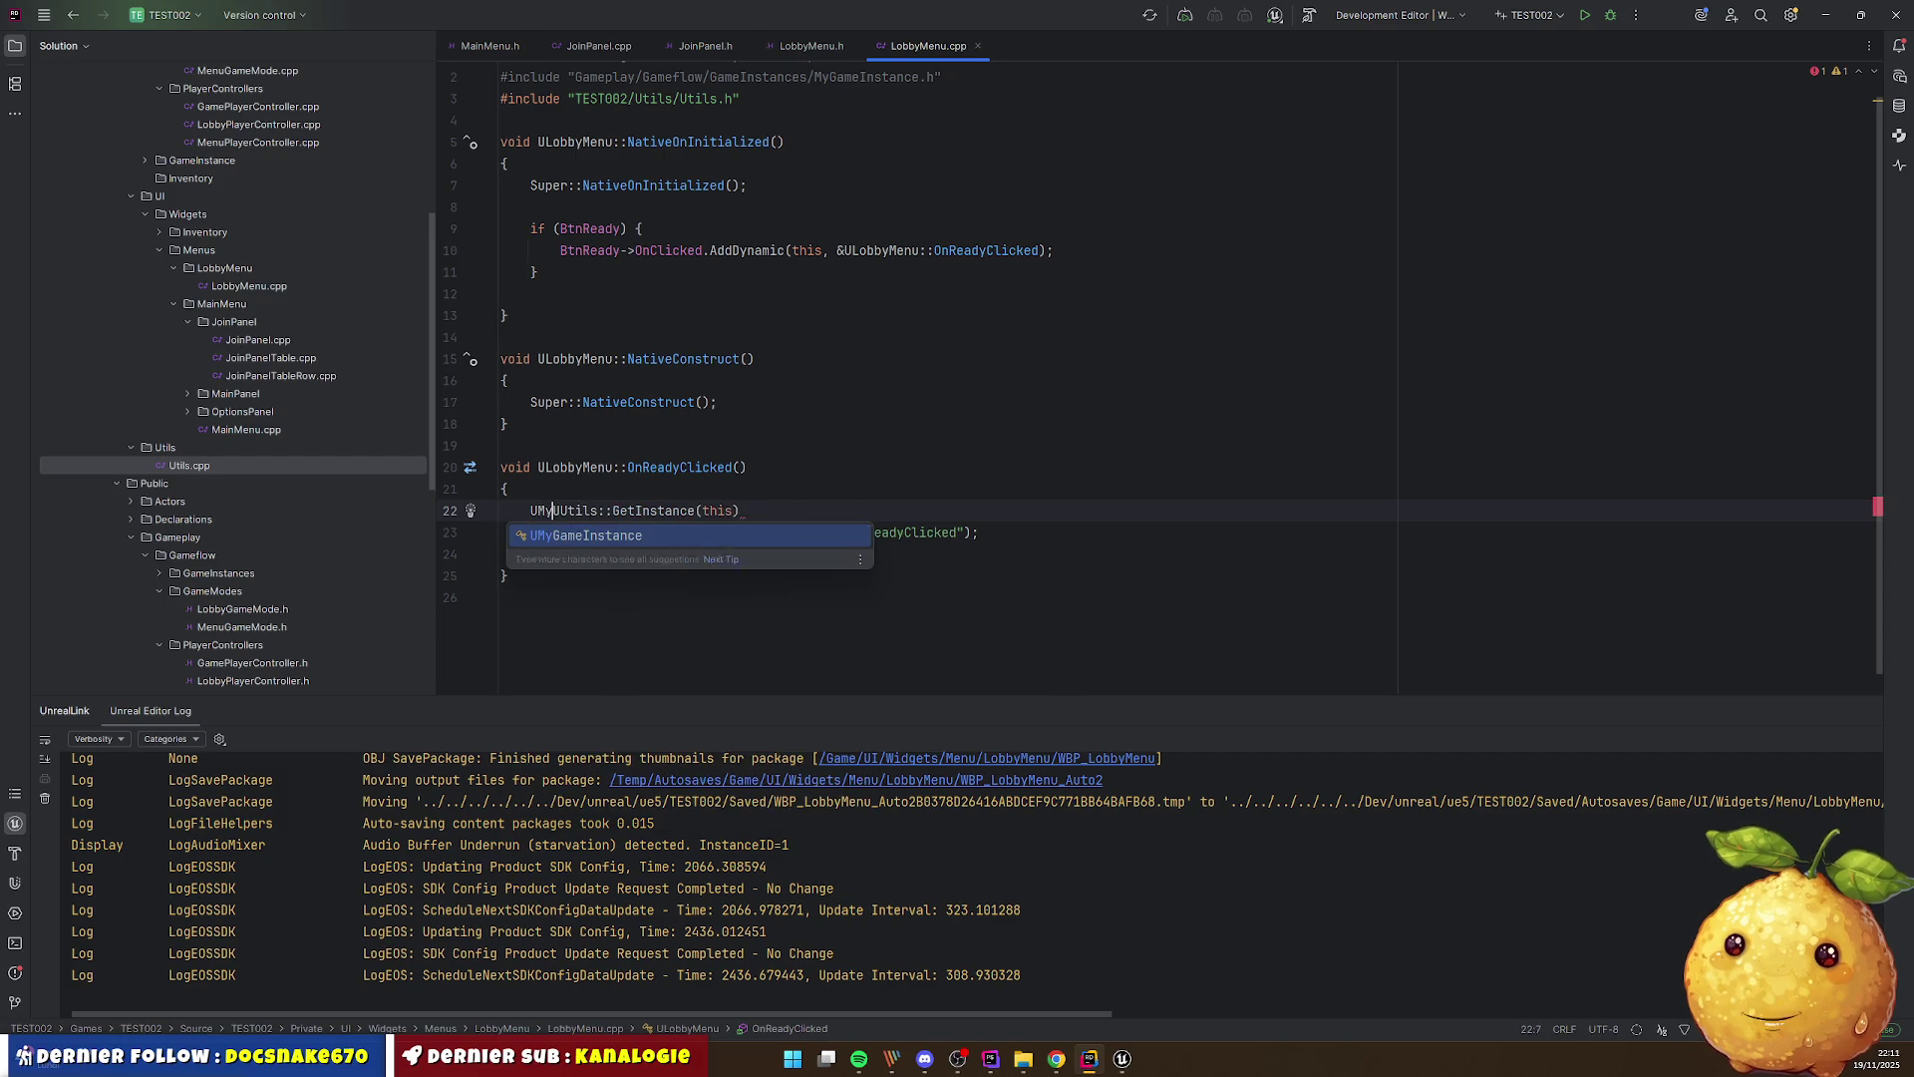
pyautogui.press('Return')
pyautogui.write('* Inst')
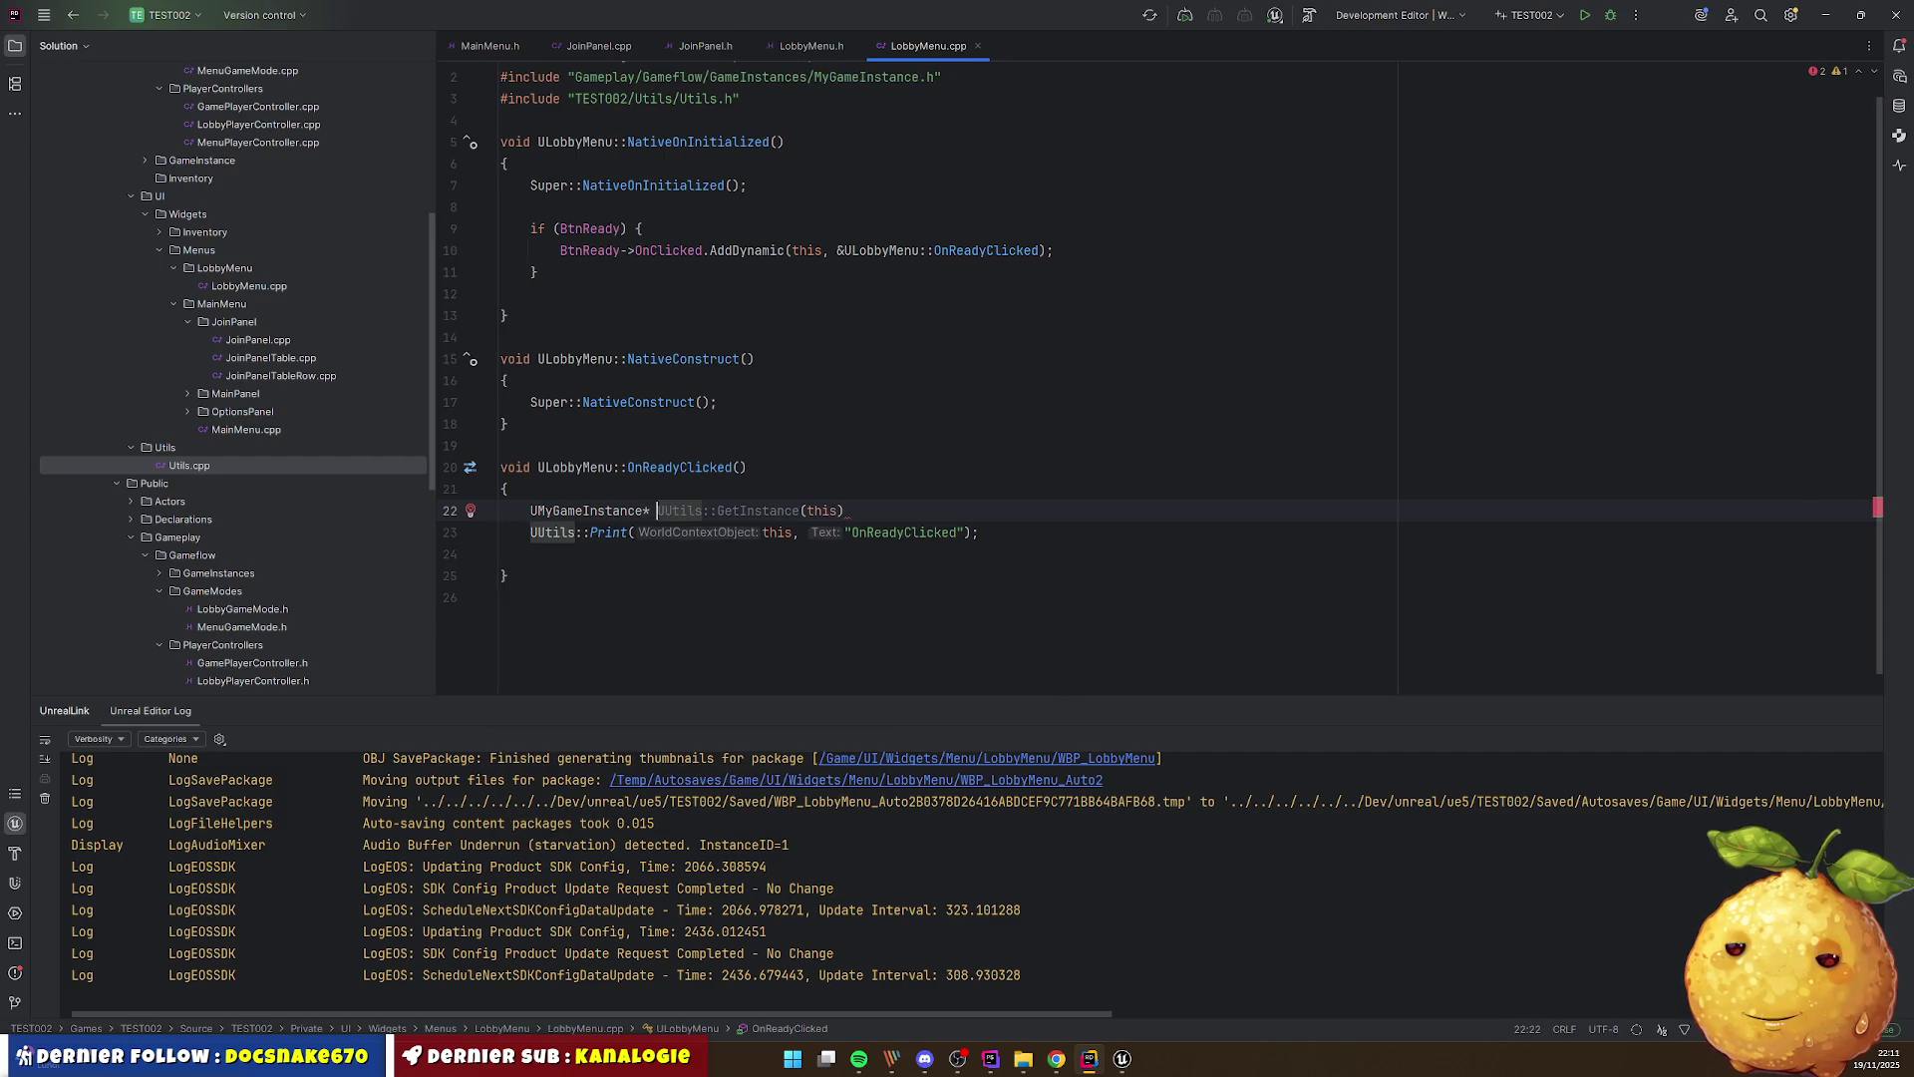
pyautogui.write('ance =')
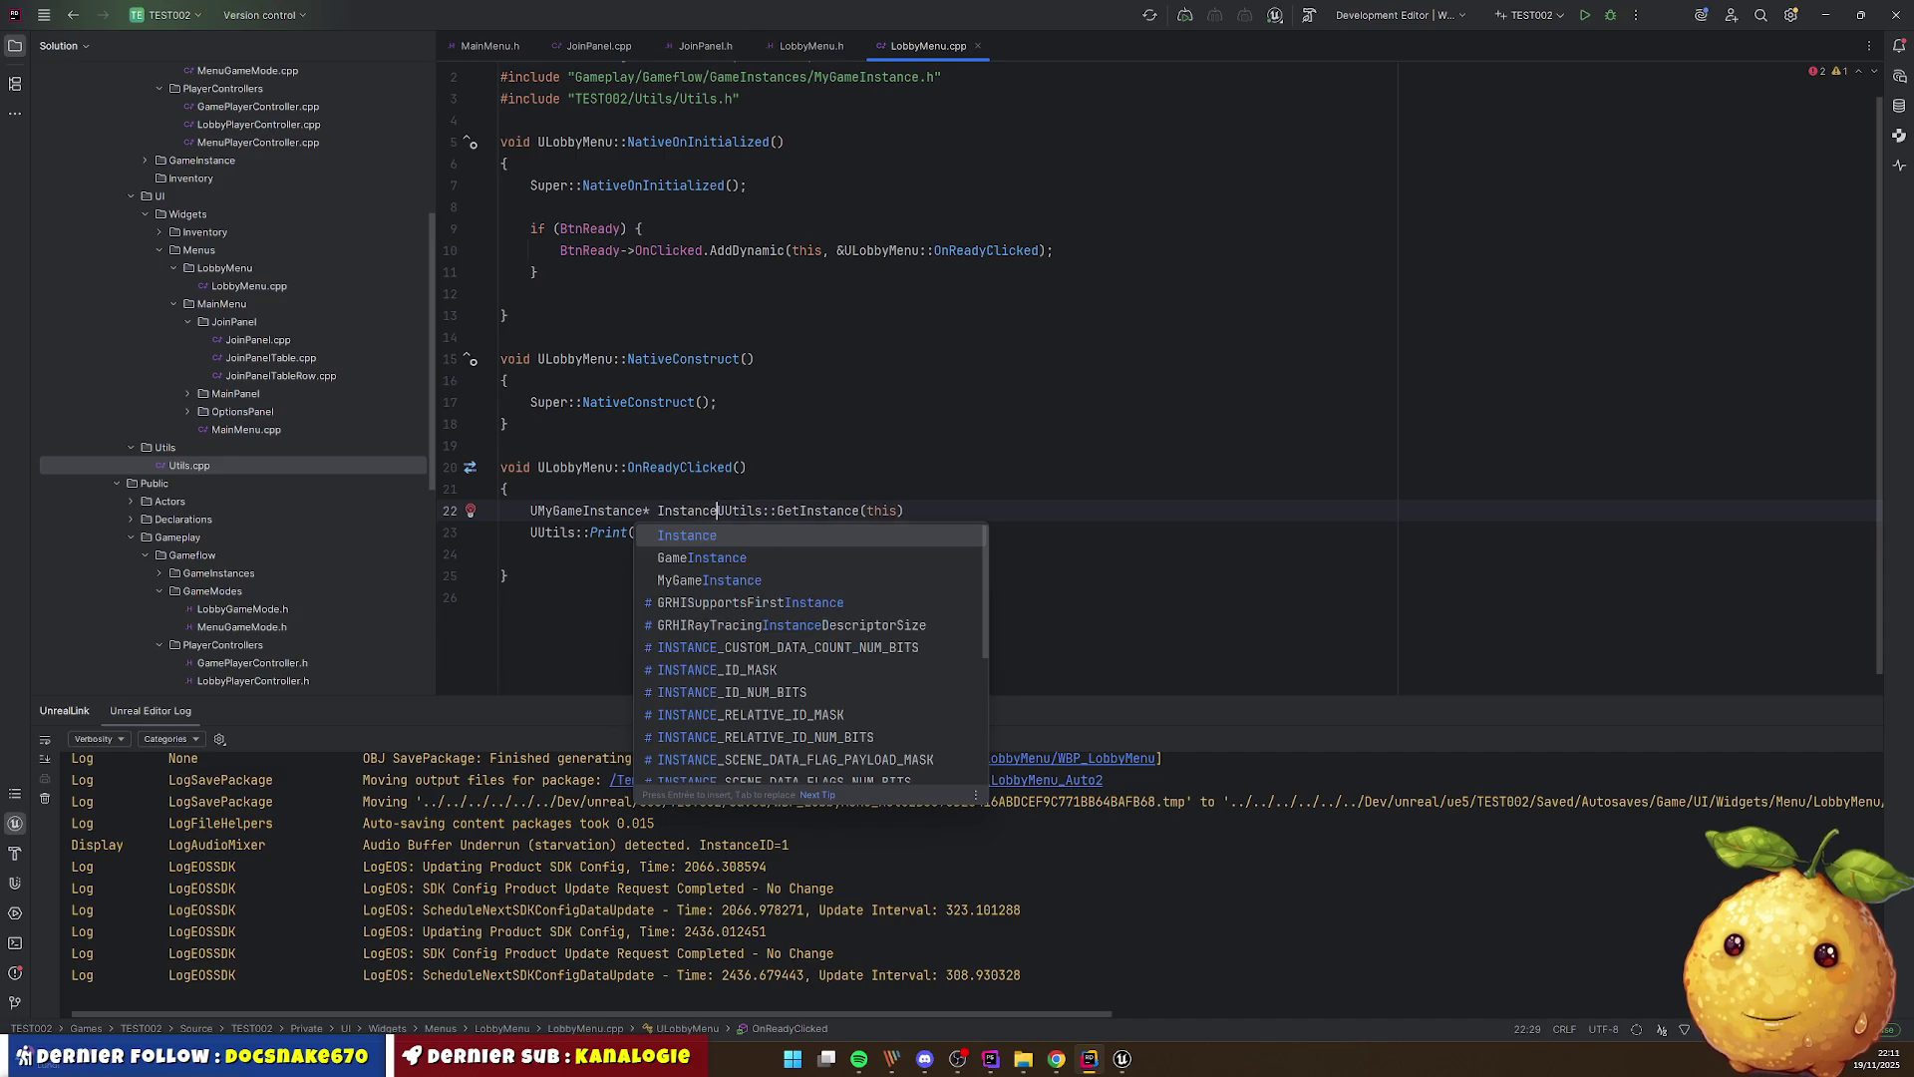
pyautogui.press('End')
pyautogui.write(';')
pyautogui.press('Down')
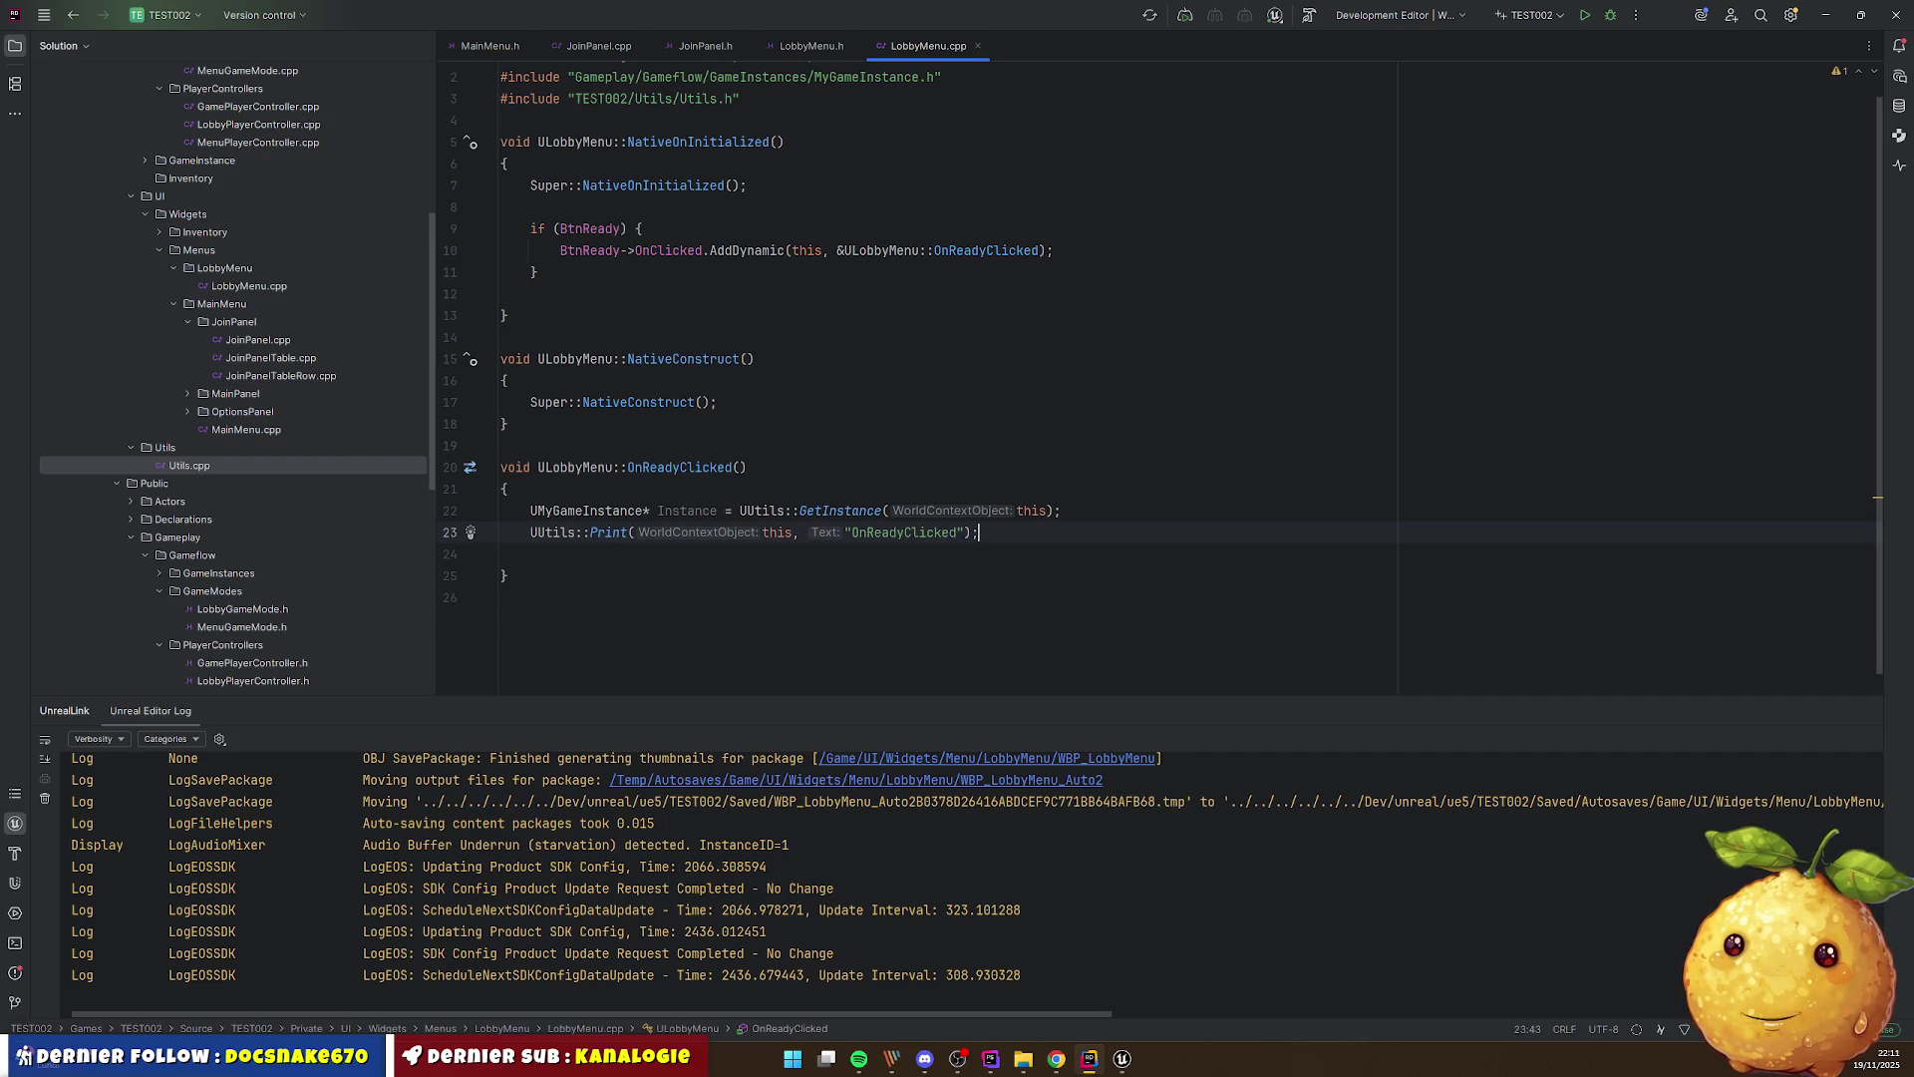
pyautogui.click(1062, 511)
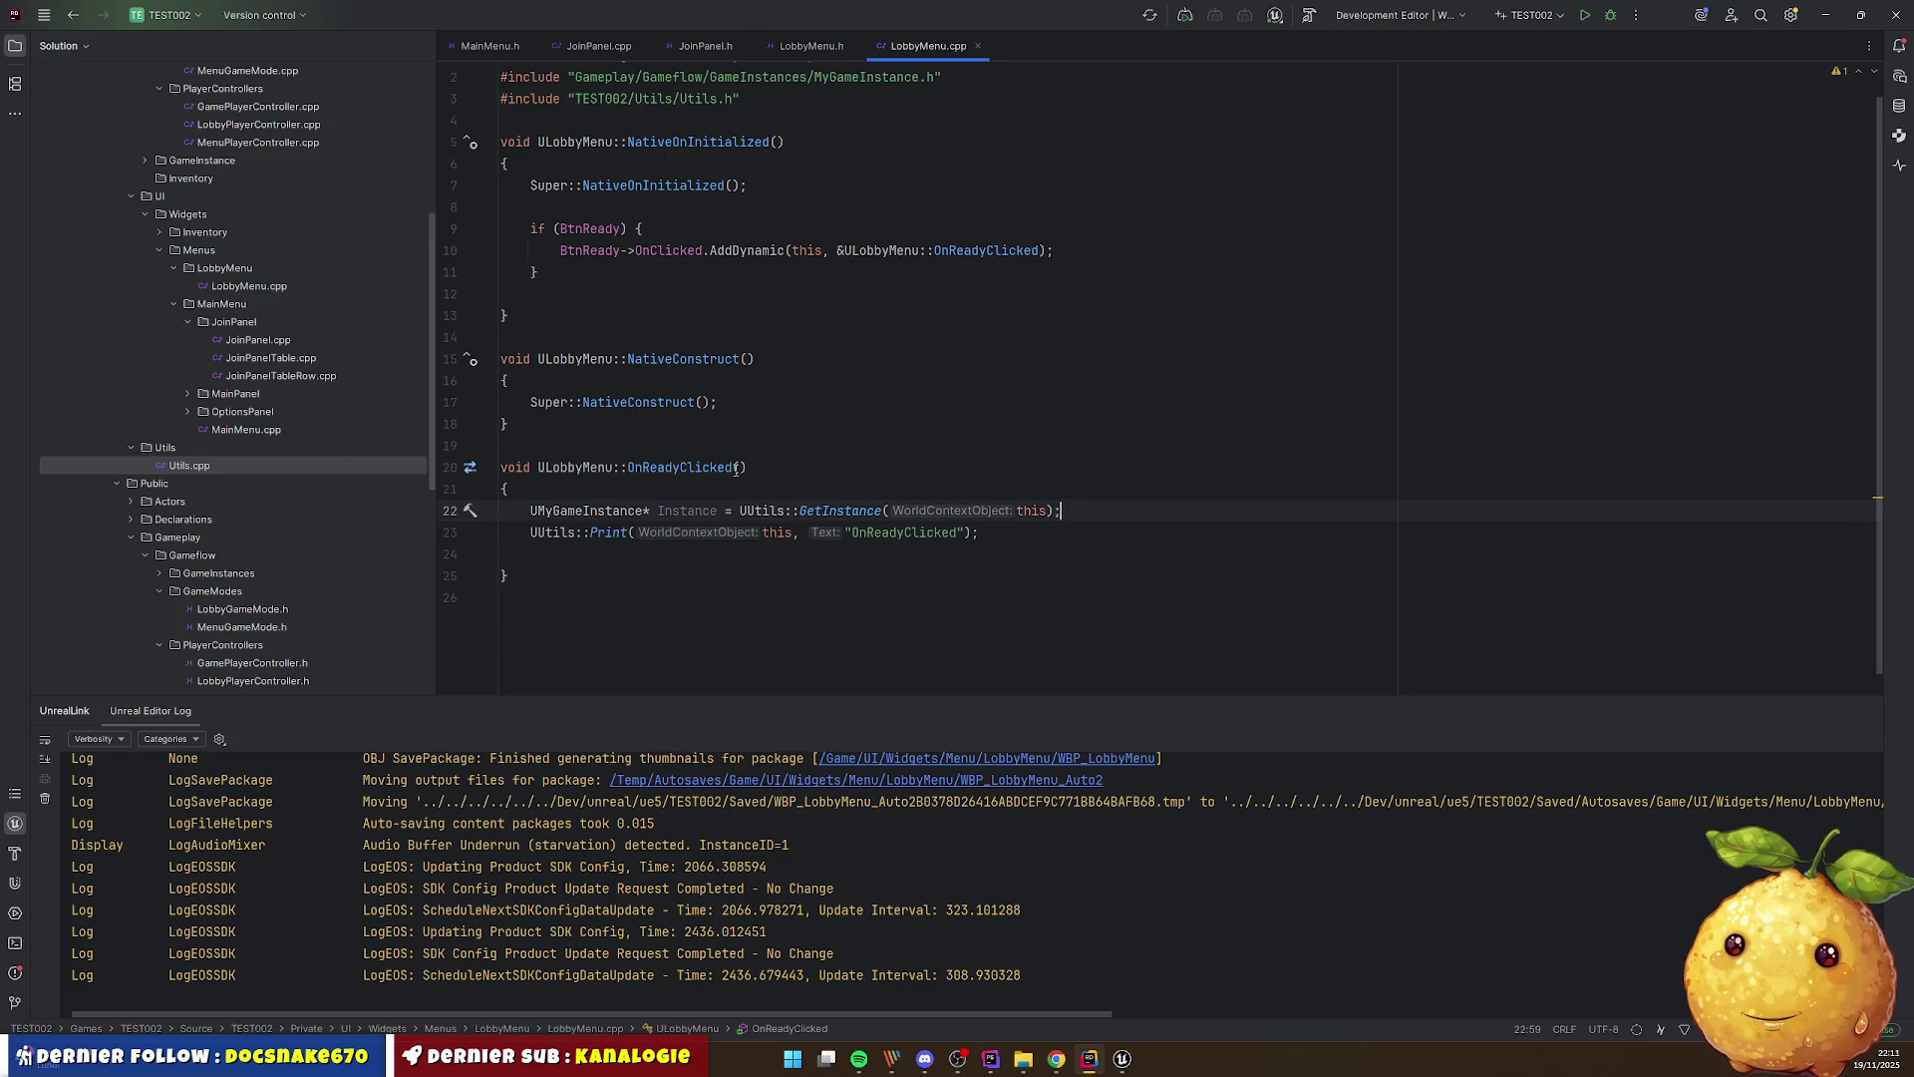
pyautogui.scroll(1, 825, 420)
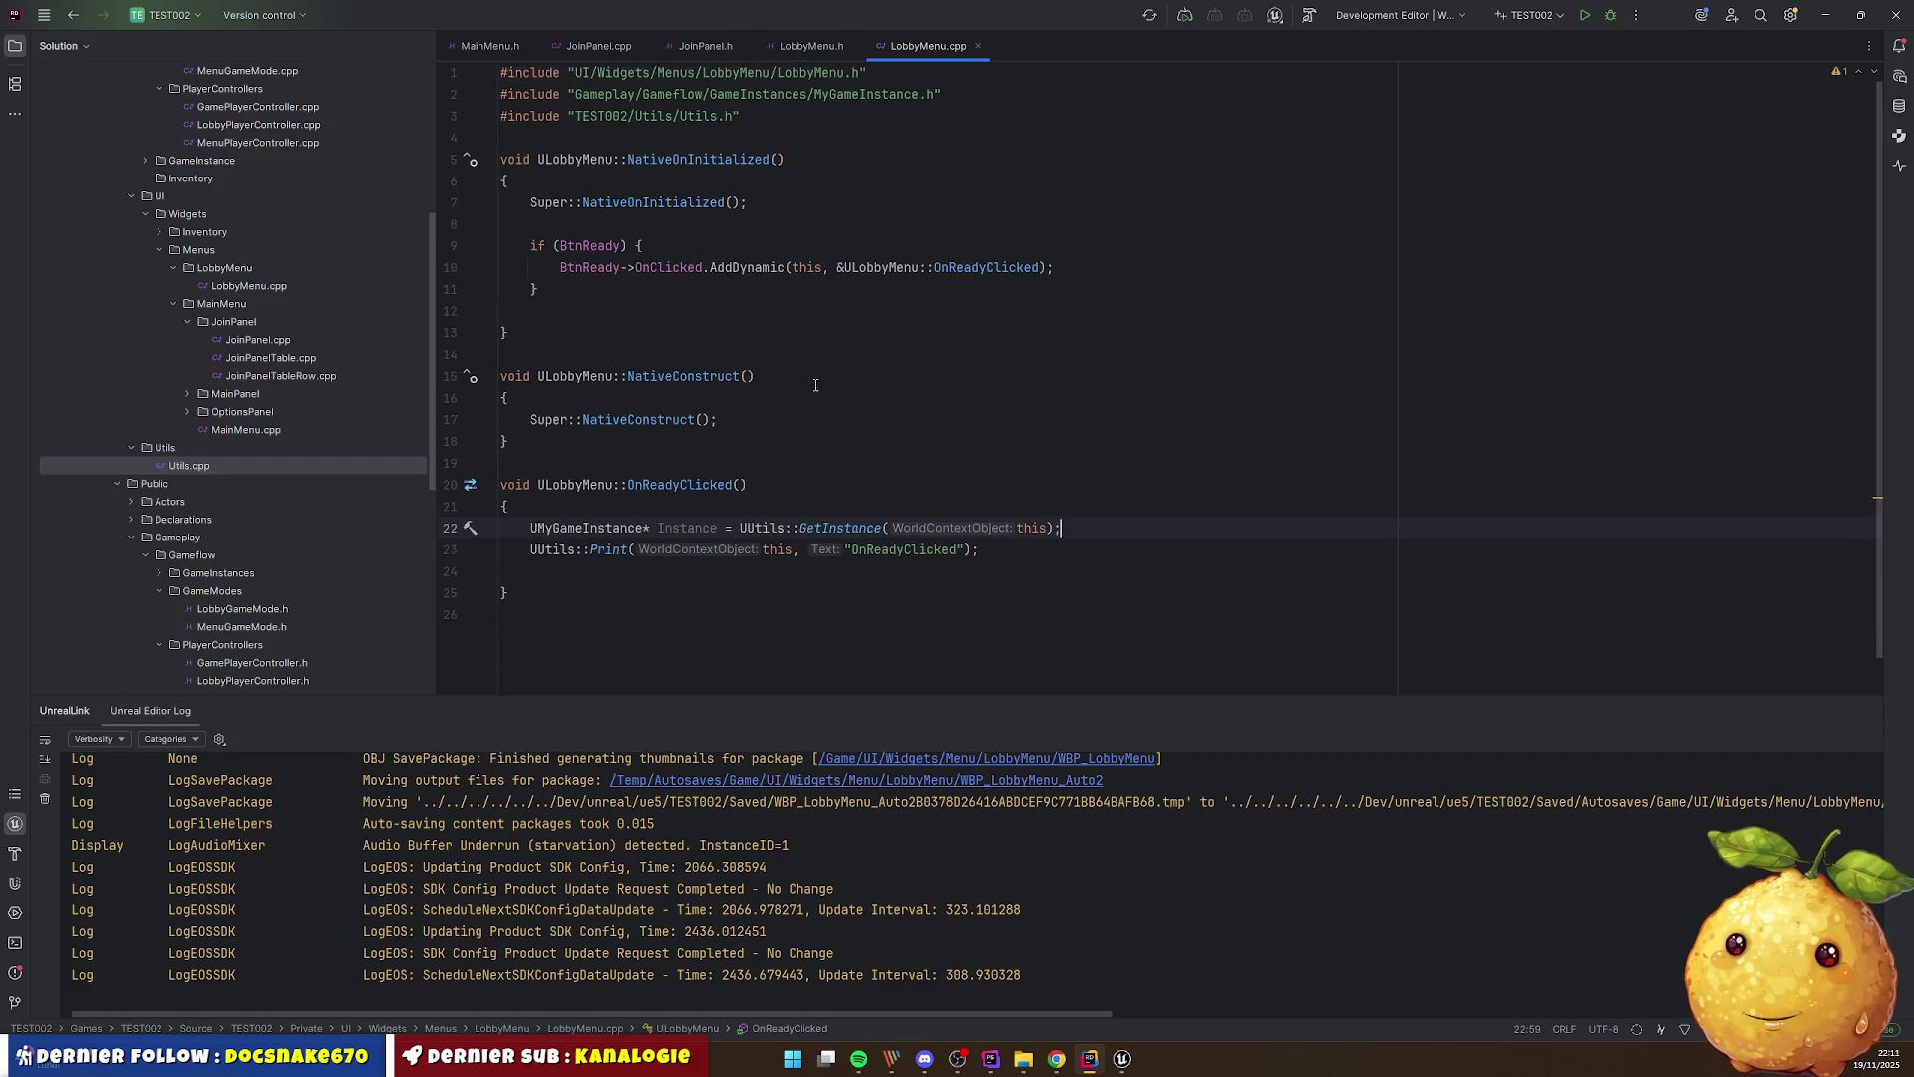
pyautogui.keyDown('shift'); pyautogui.click(525, 524); pyautogui.keyUp('shift')
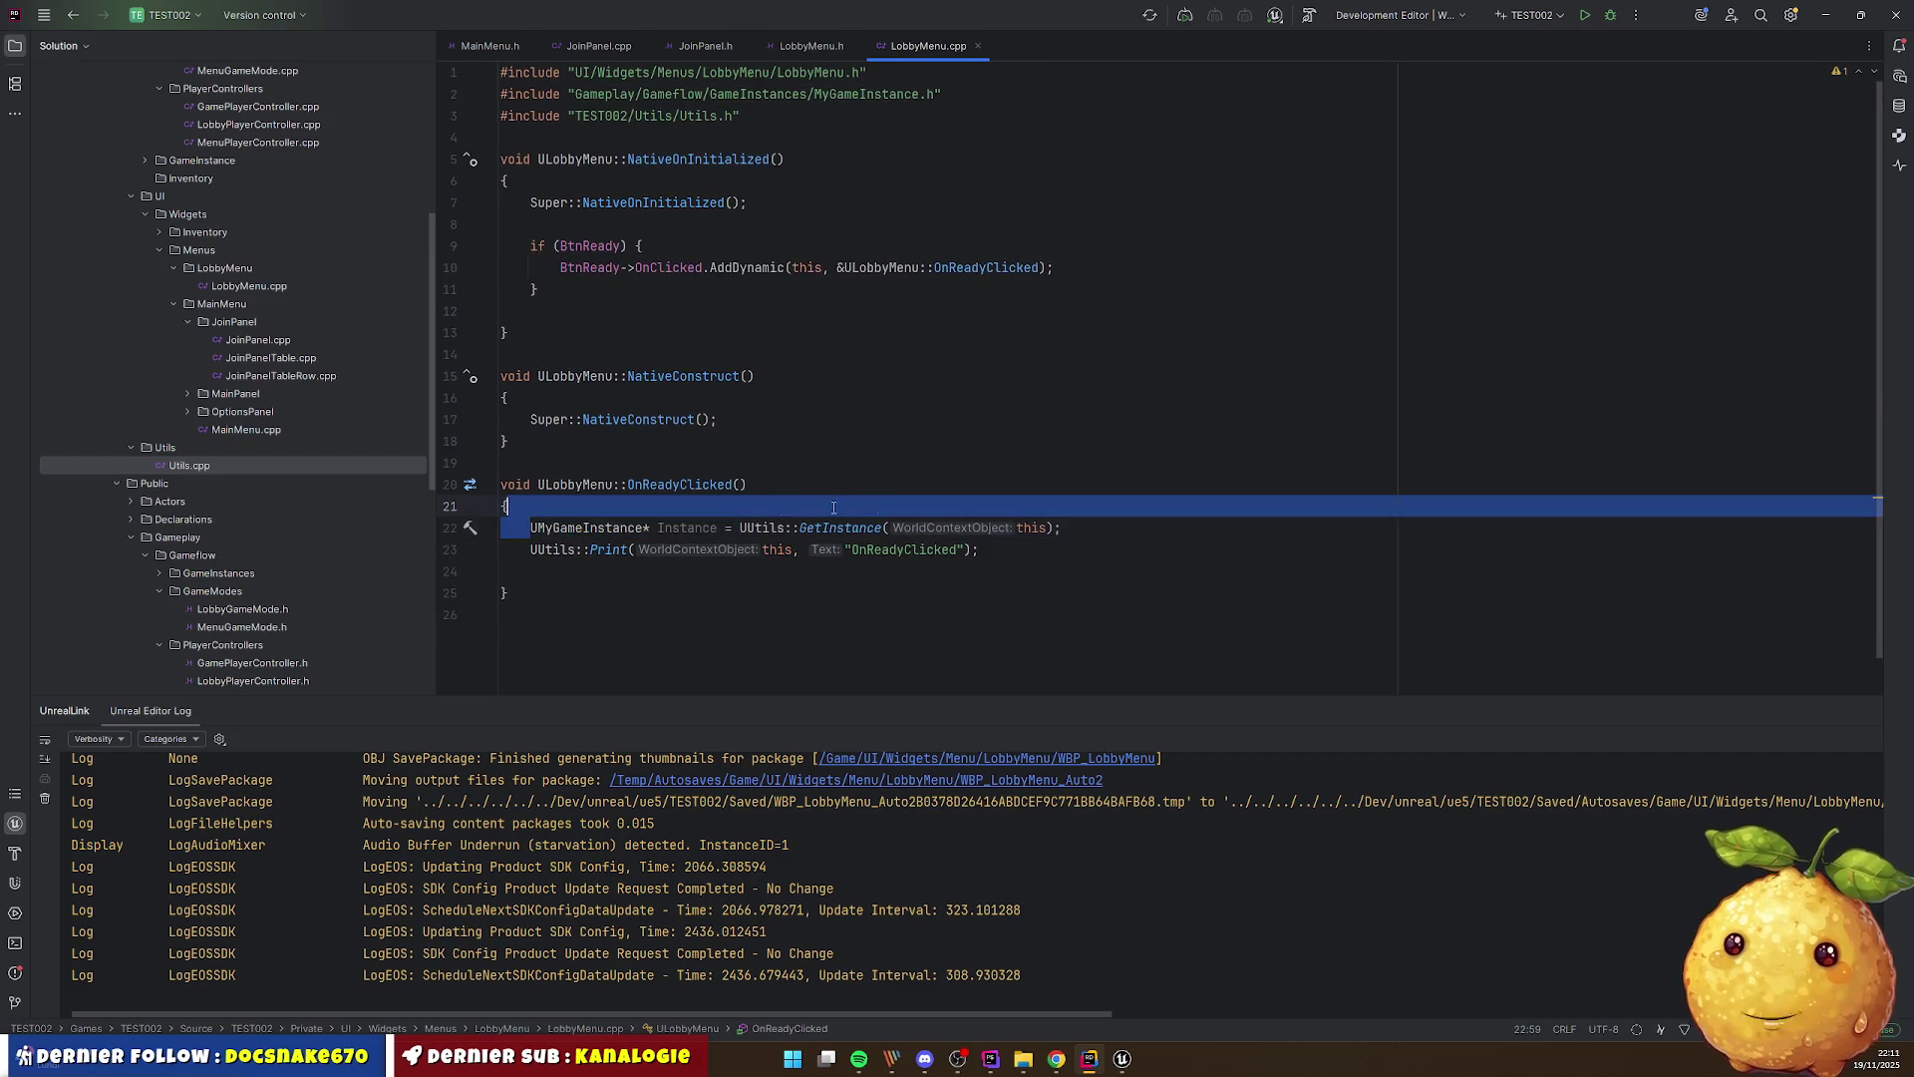
pyautogui.click(1018, 527)
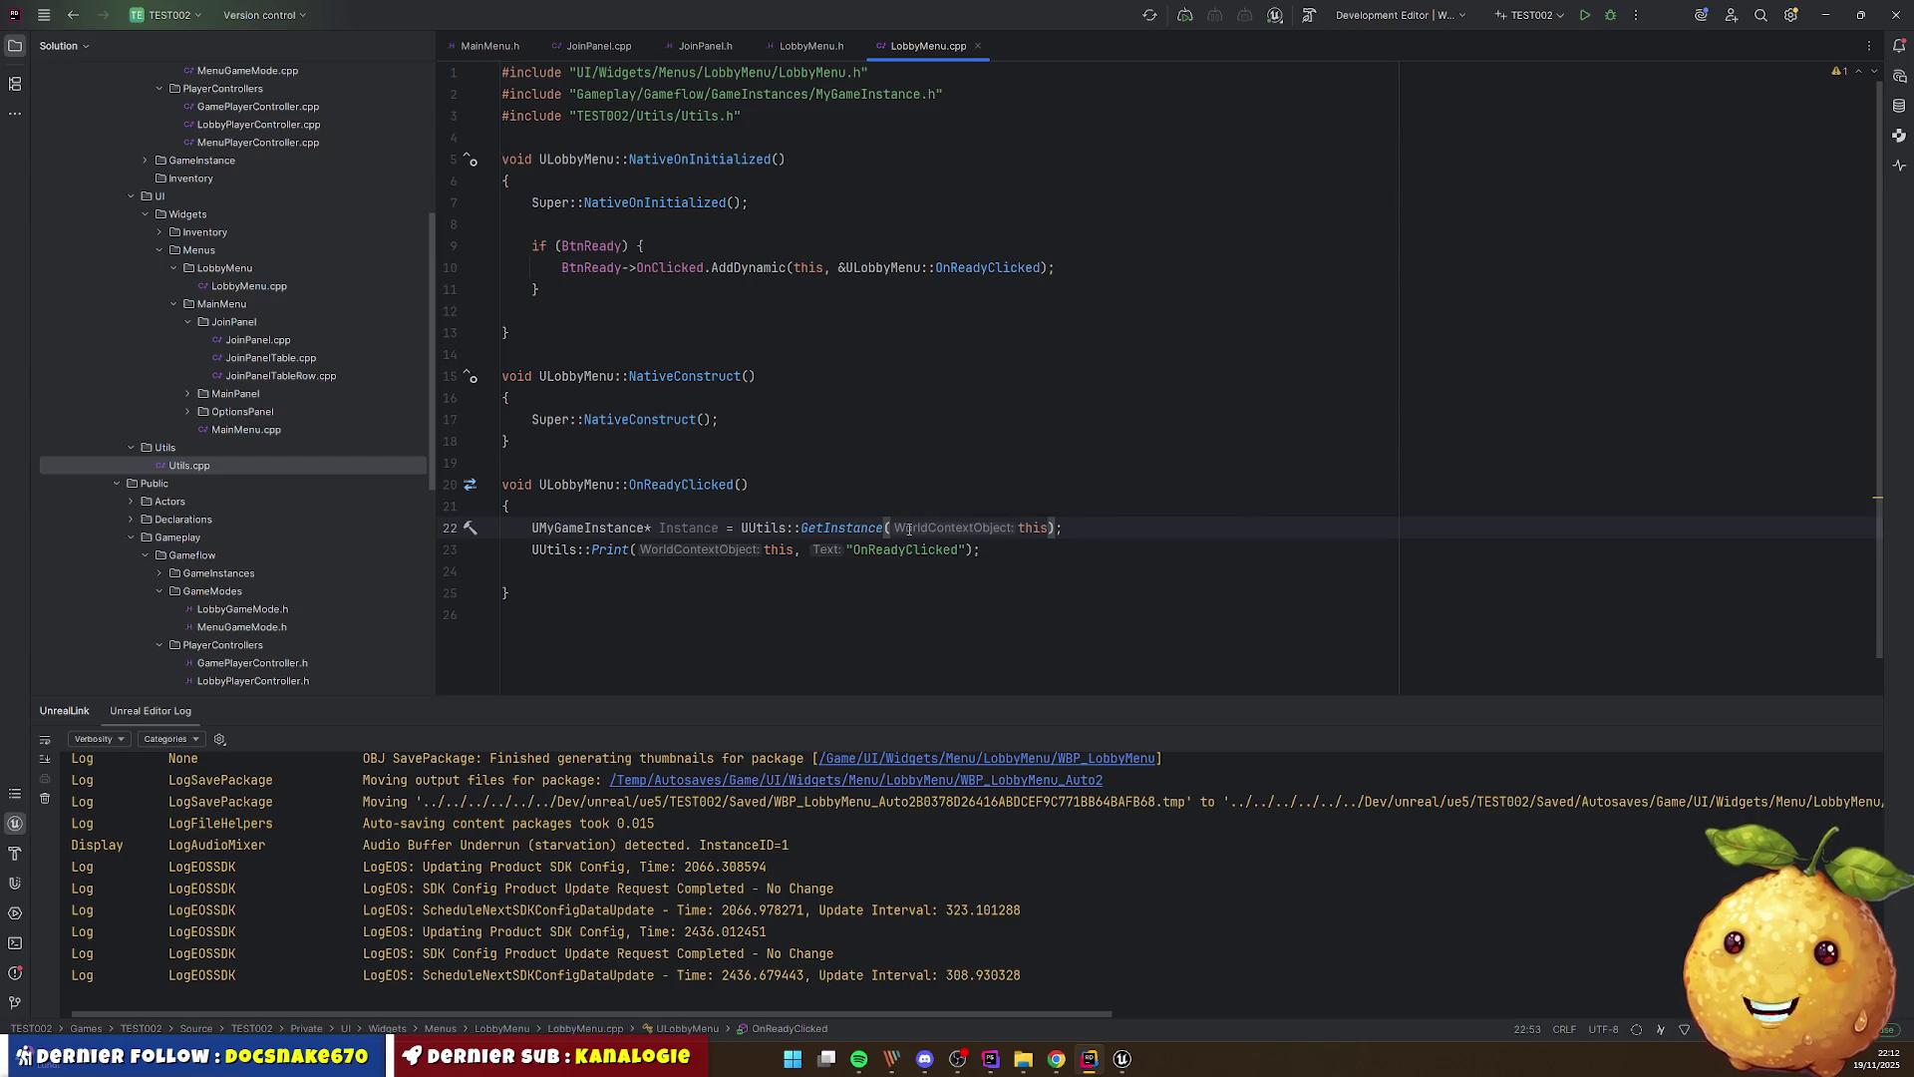
# Comment out the Instance line in OnReadyClicked and search the project for GetInstance() usages
pyautogui.tripleClick(531, 528)
pyautogui.hotkey('ctrl', '/')
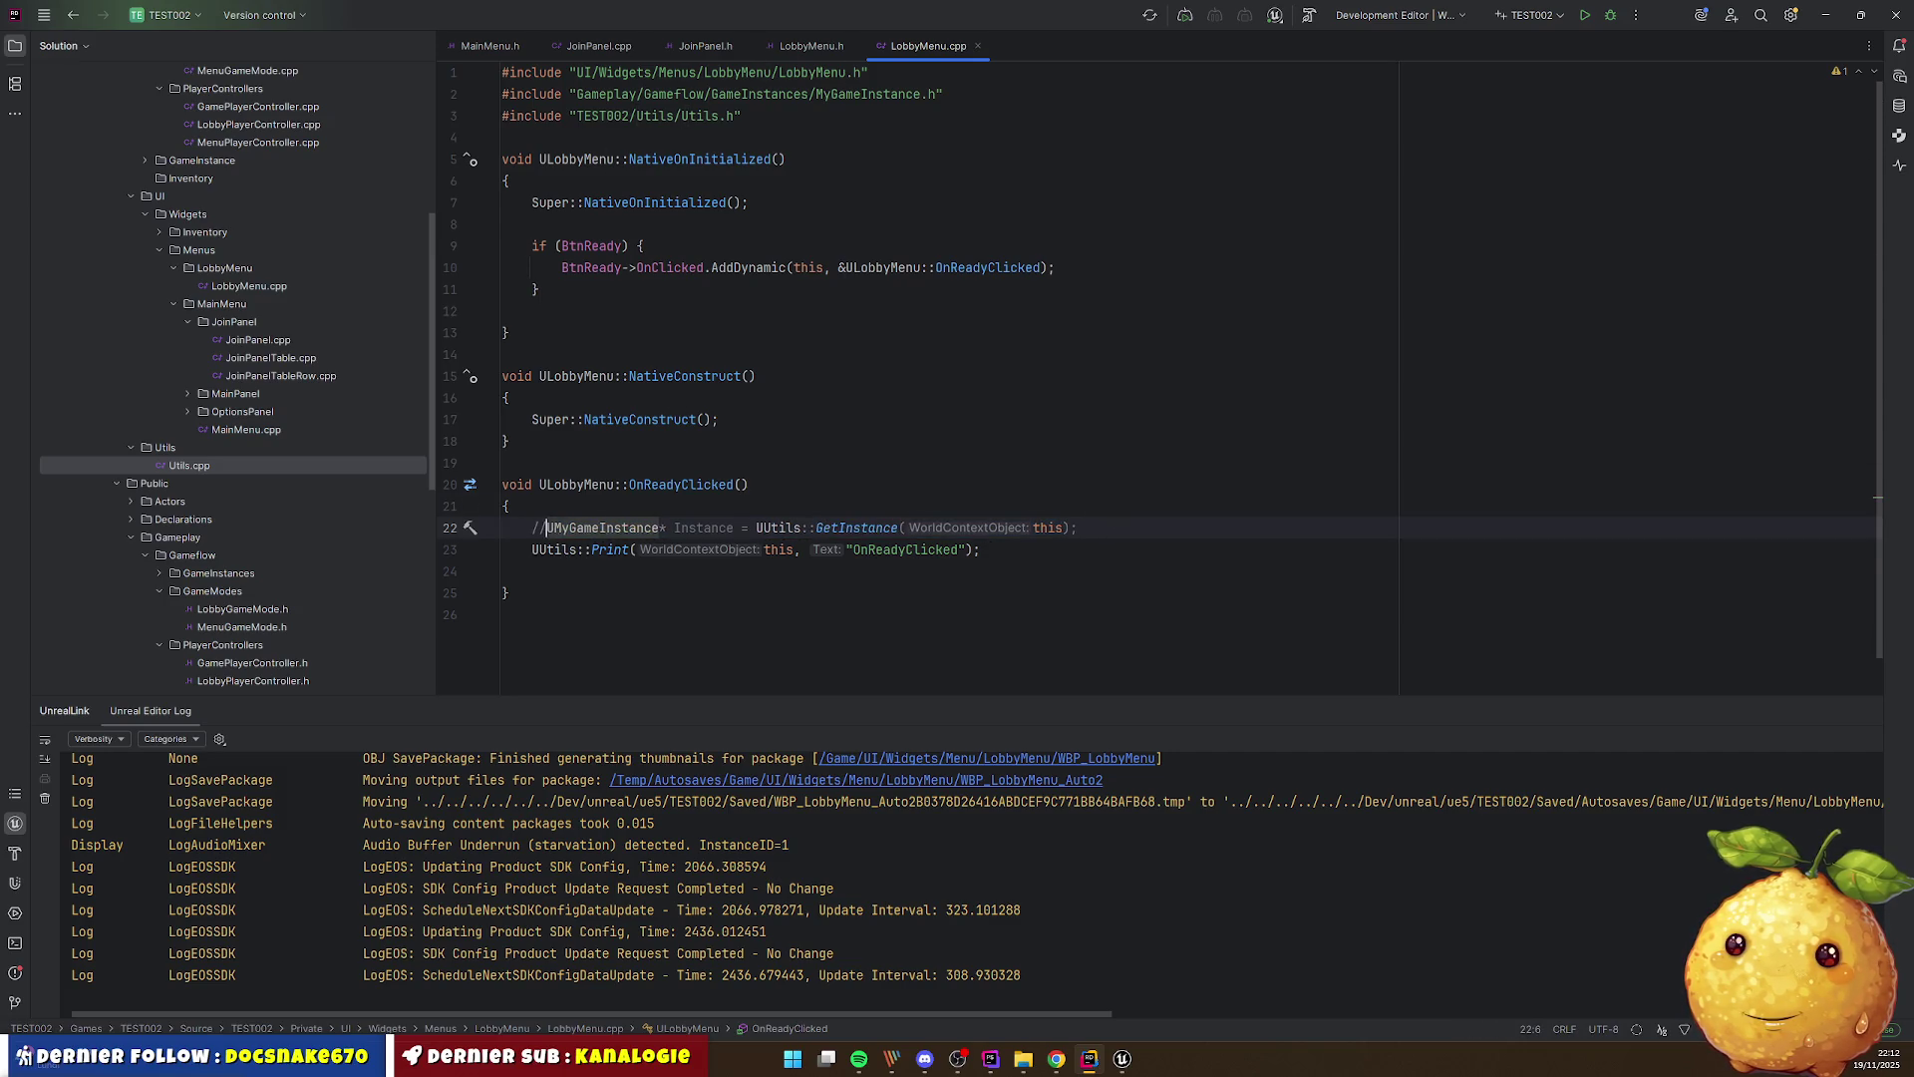
pyautogui.click(546, 550)
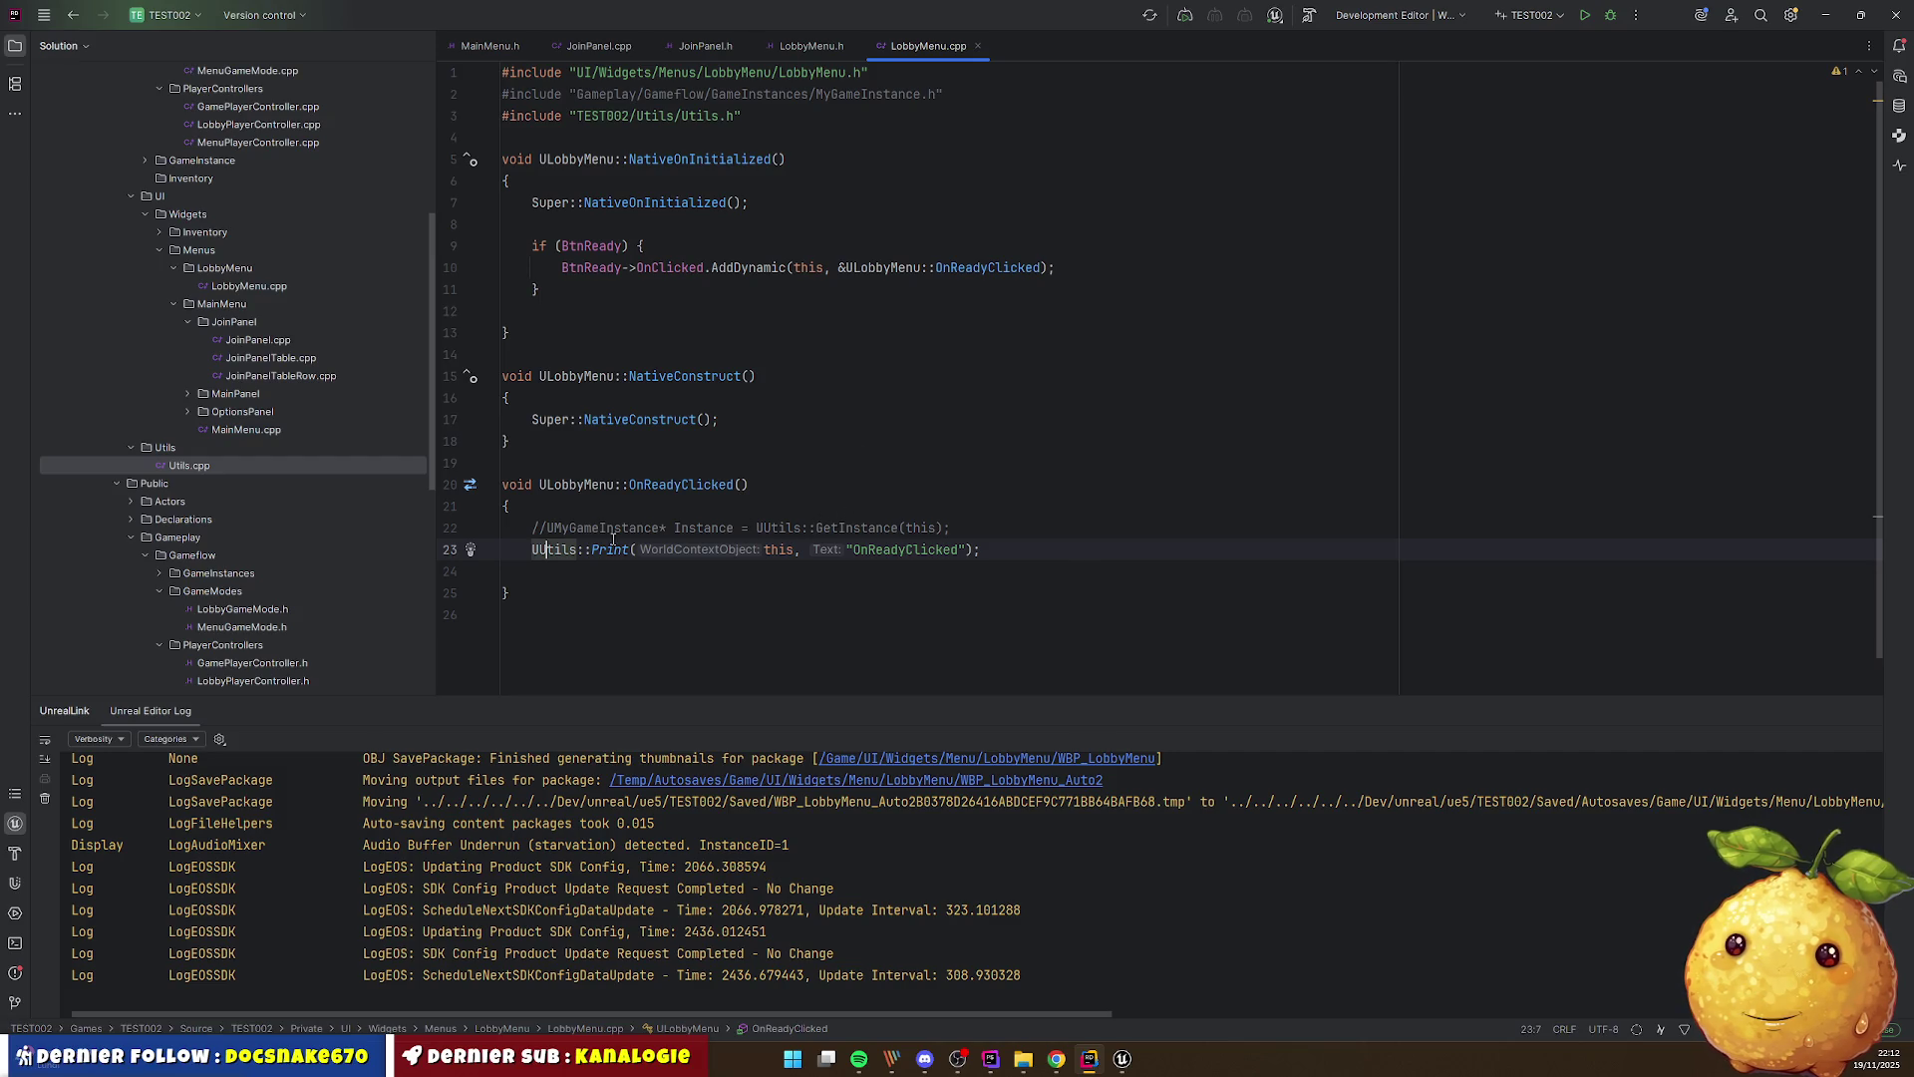
pyautogui.moveTo(546, 527)
pyautogui.mouseDown()
pyautogui.moveTo(655, 526)
pyautogui.moveTo(558, 550)
pyautogui.moveTo(972, 529)
pyautogui.moveTo(949, 536)
pyautogui.mouseUp()
pyautogui.click(948, 536)
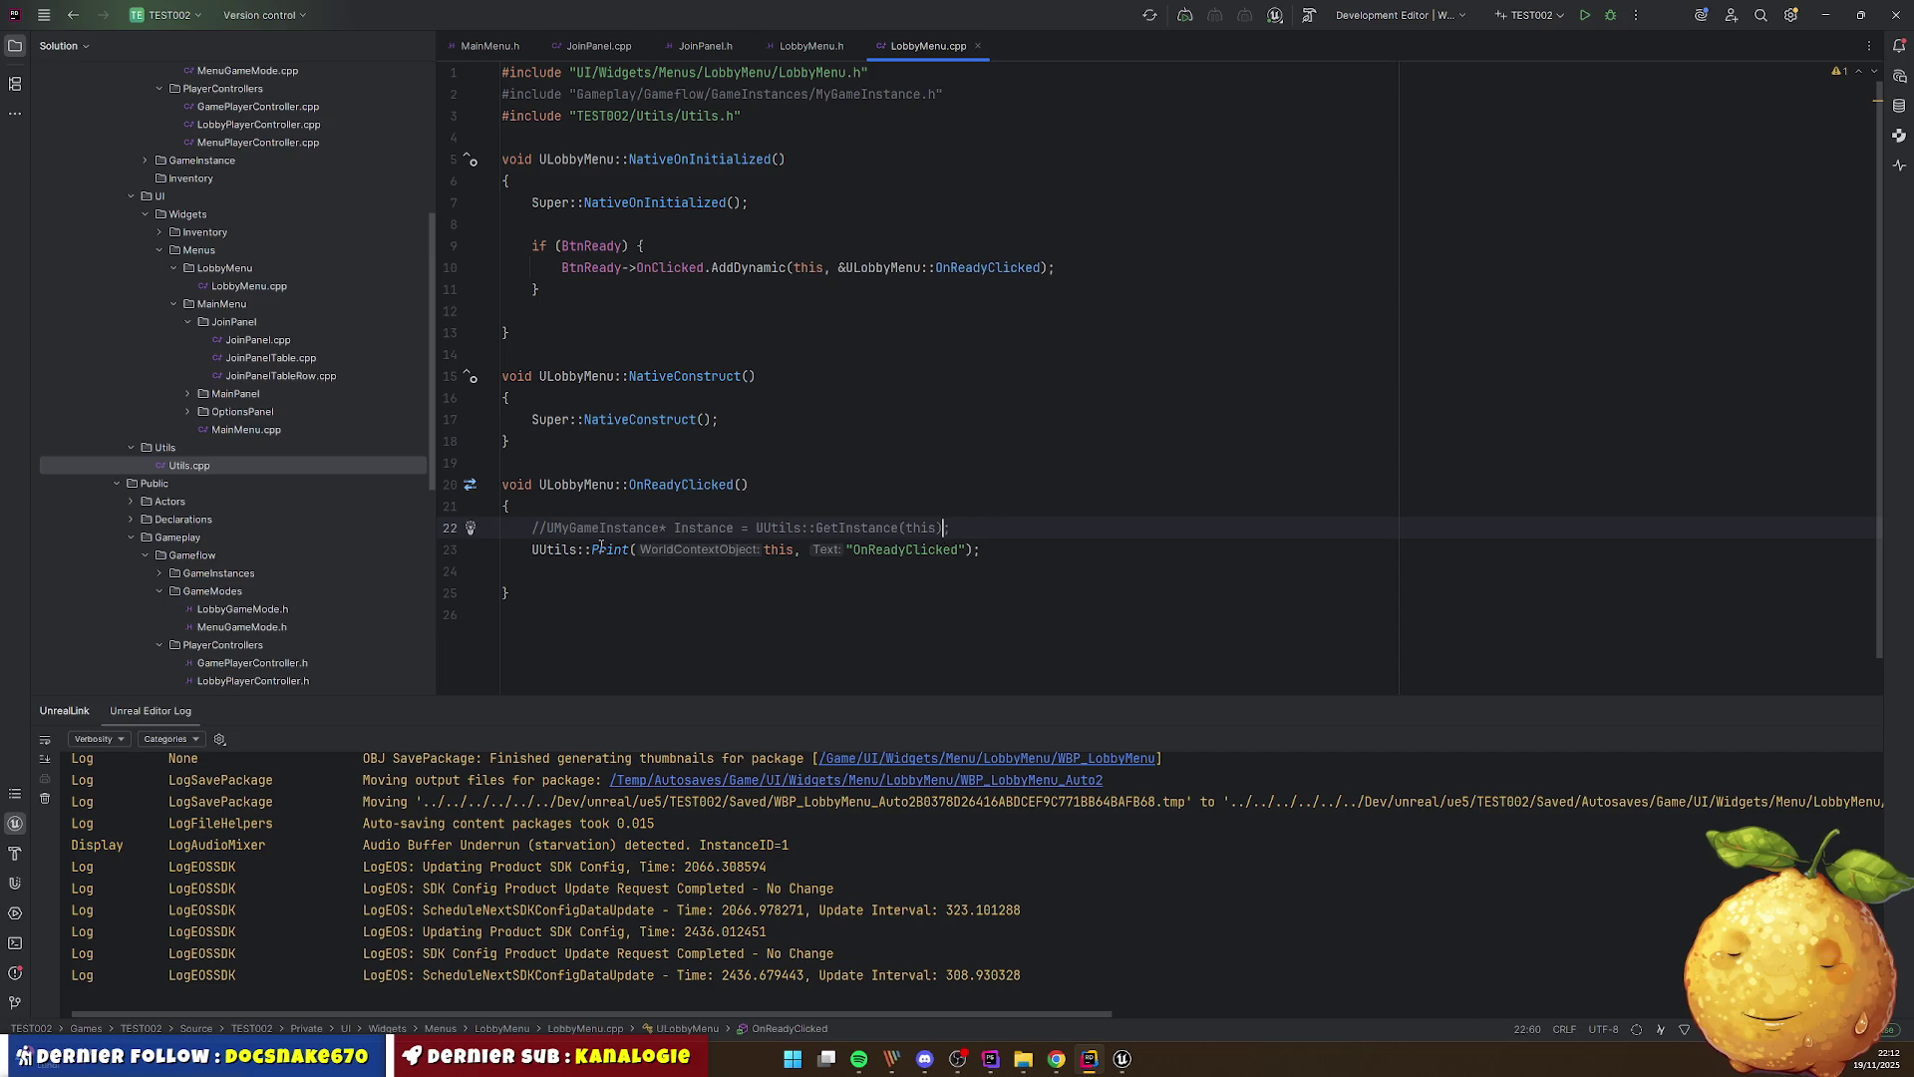
pyautogui.moveTo(550, 528); pyautogui.dragTo(950, 529)
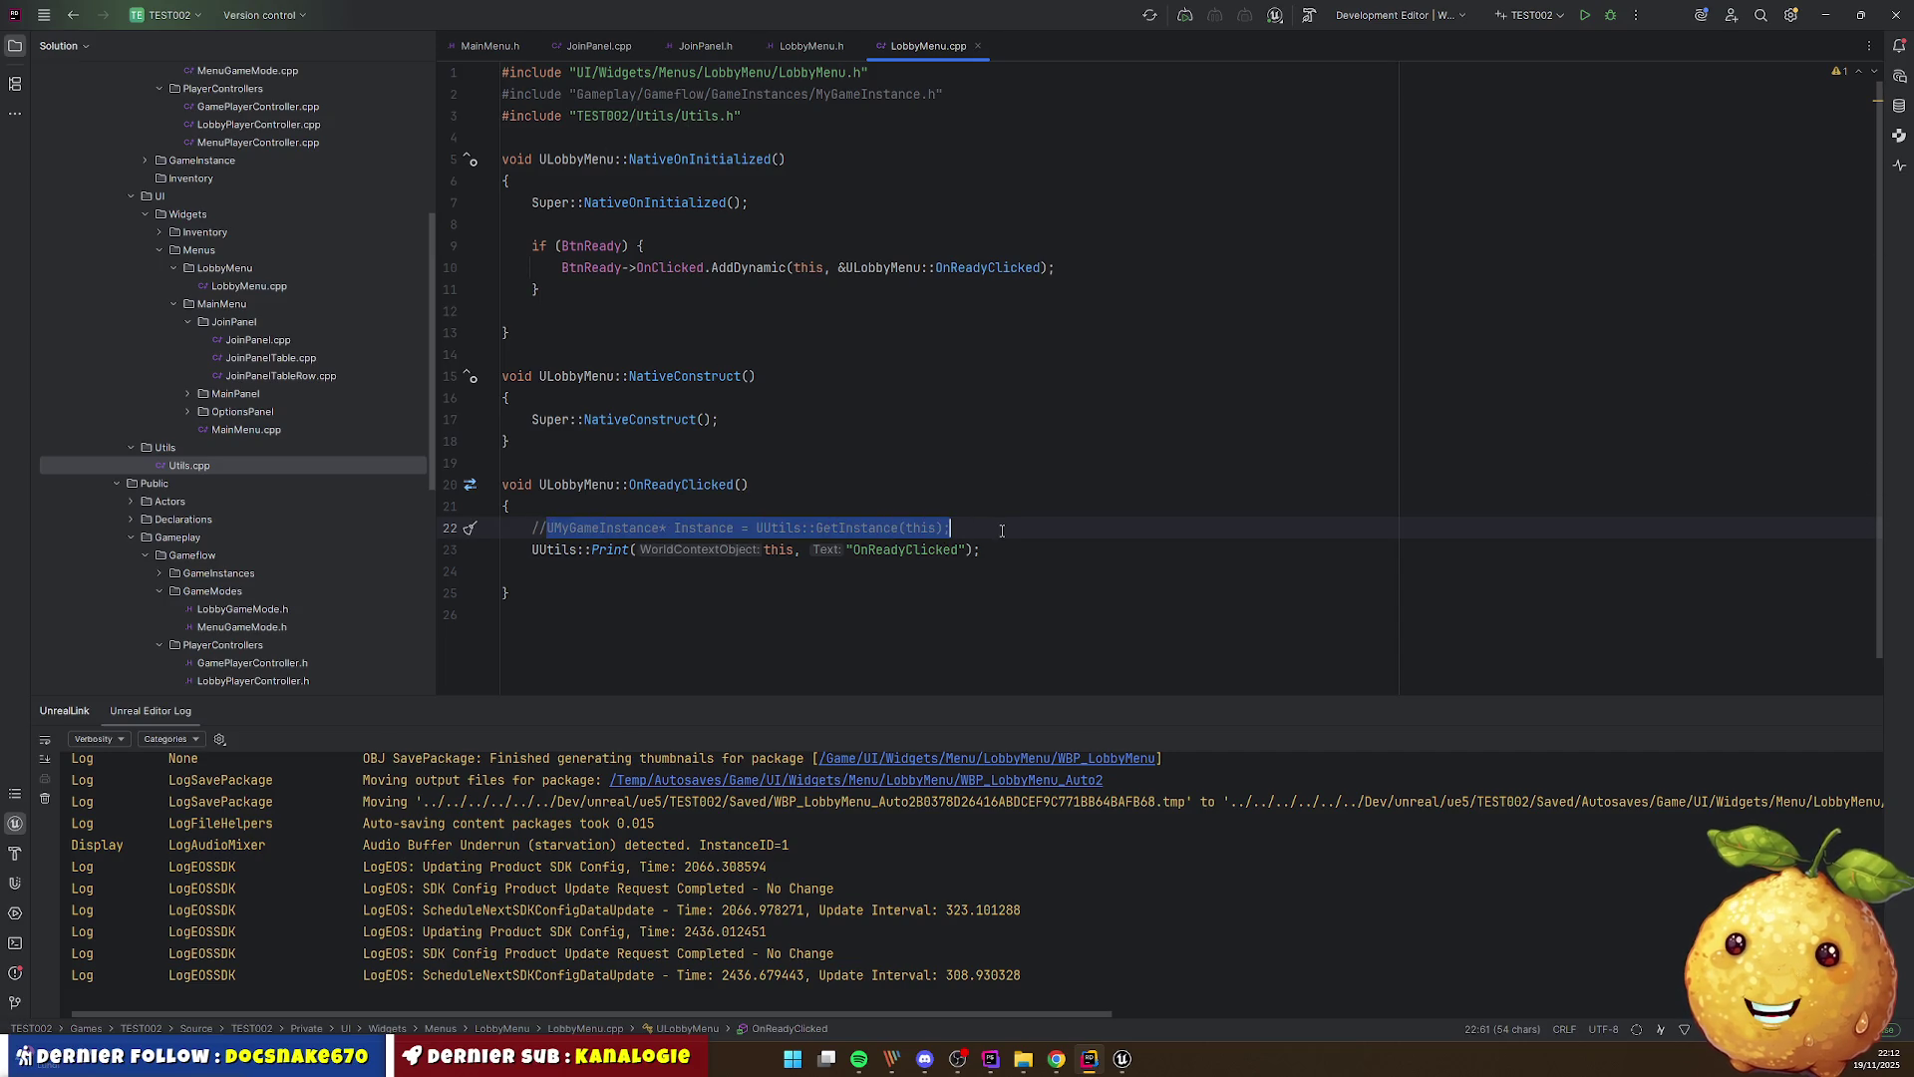
pyautogui.click(937, 463)
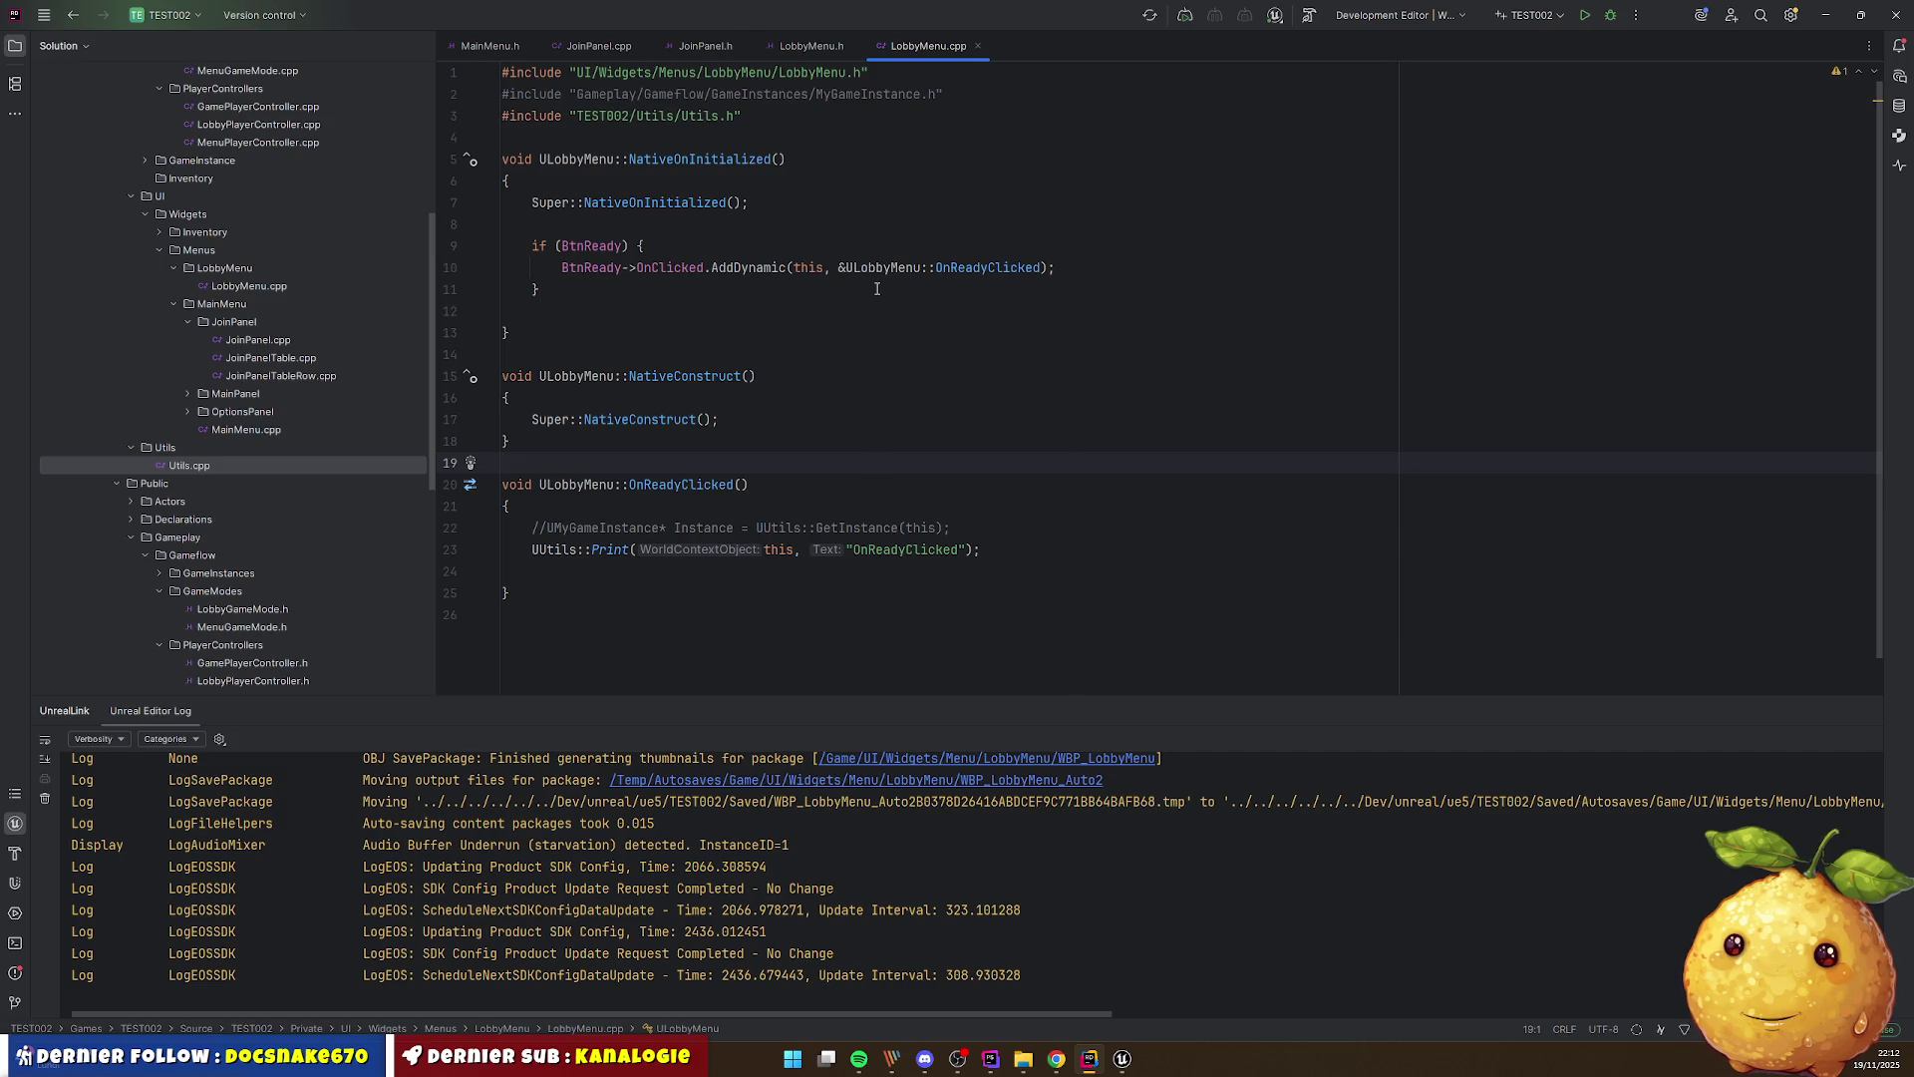
pyautogui.hotkey('ctrl', 'shift', 'f')
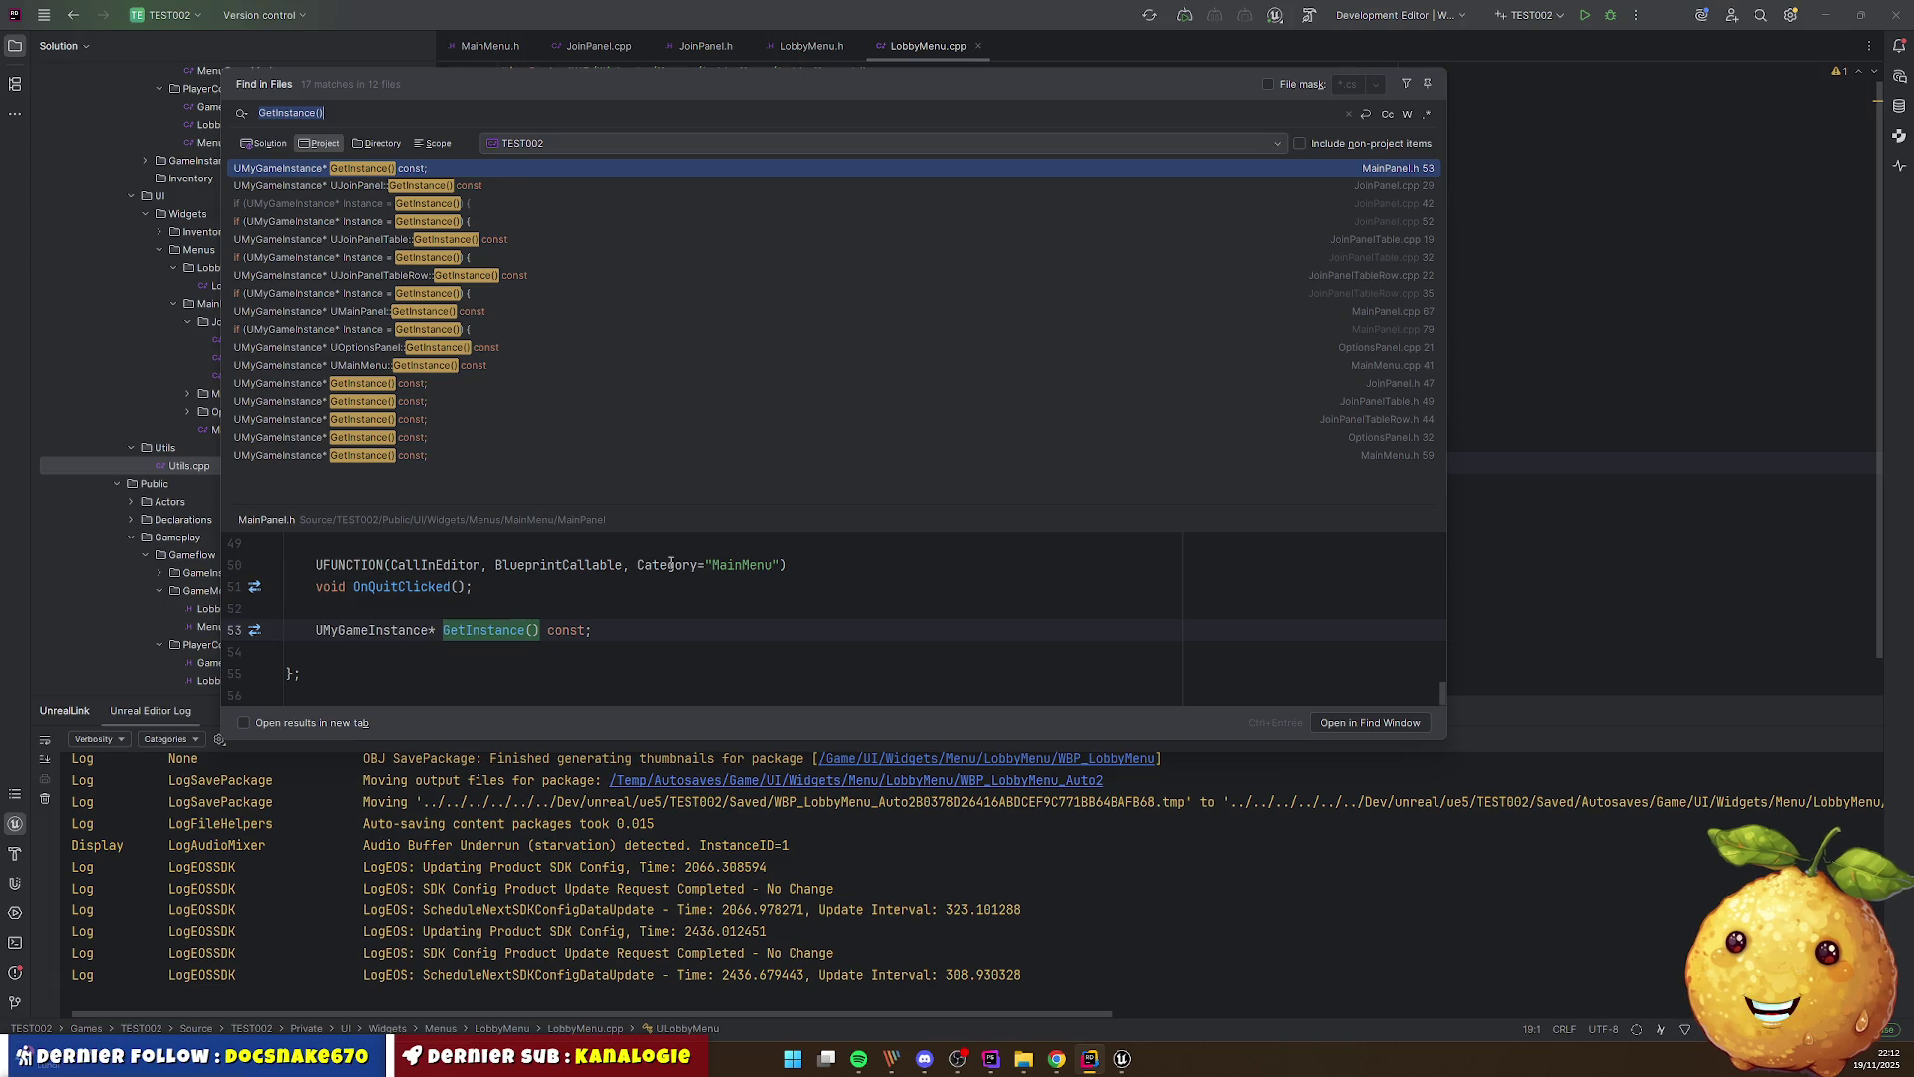
# Comment out MainPanel.h's GetInstance declaration and block-comment the JoinPanel::GetInstance definition
pyautogui.moveTo(1444, 738); pyautogui.dragTo(1676, 888)
pyautogui.scroll(-3, 761, 777)
pyautogui.click(481, 747)
pyautogui.click(317, 779)
pyautogui.write('//')
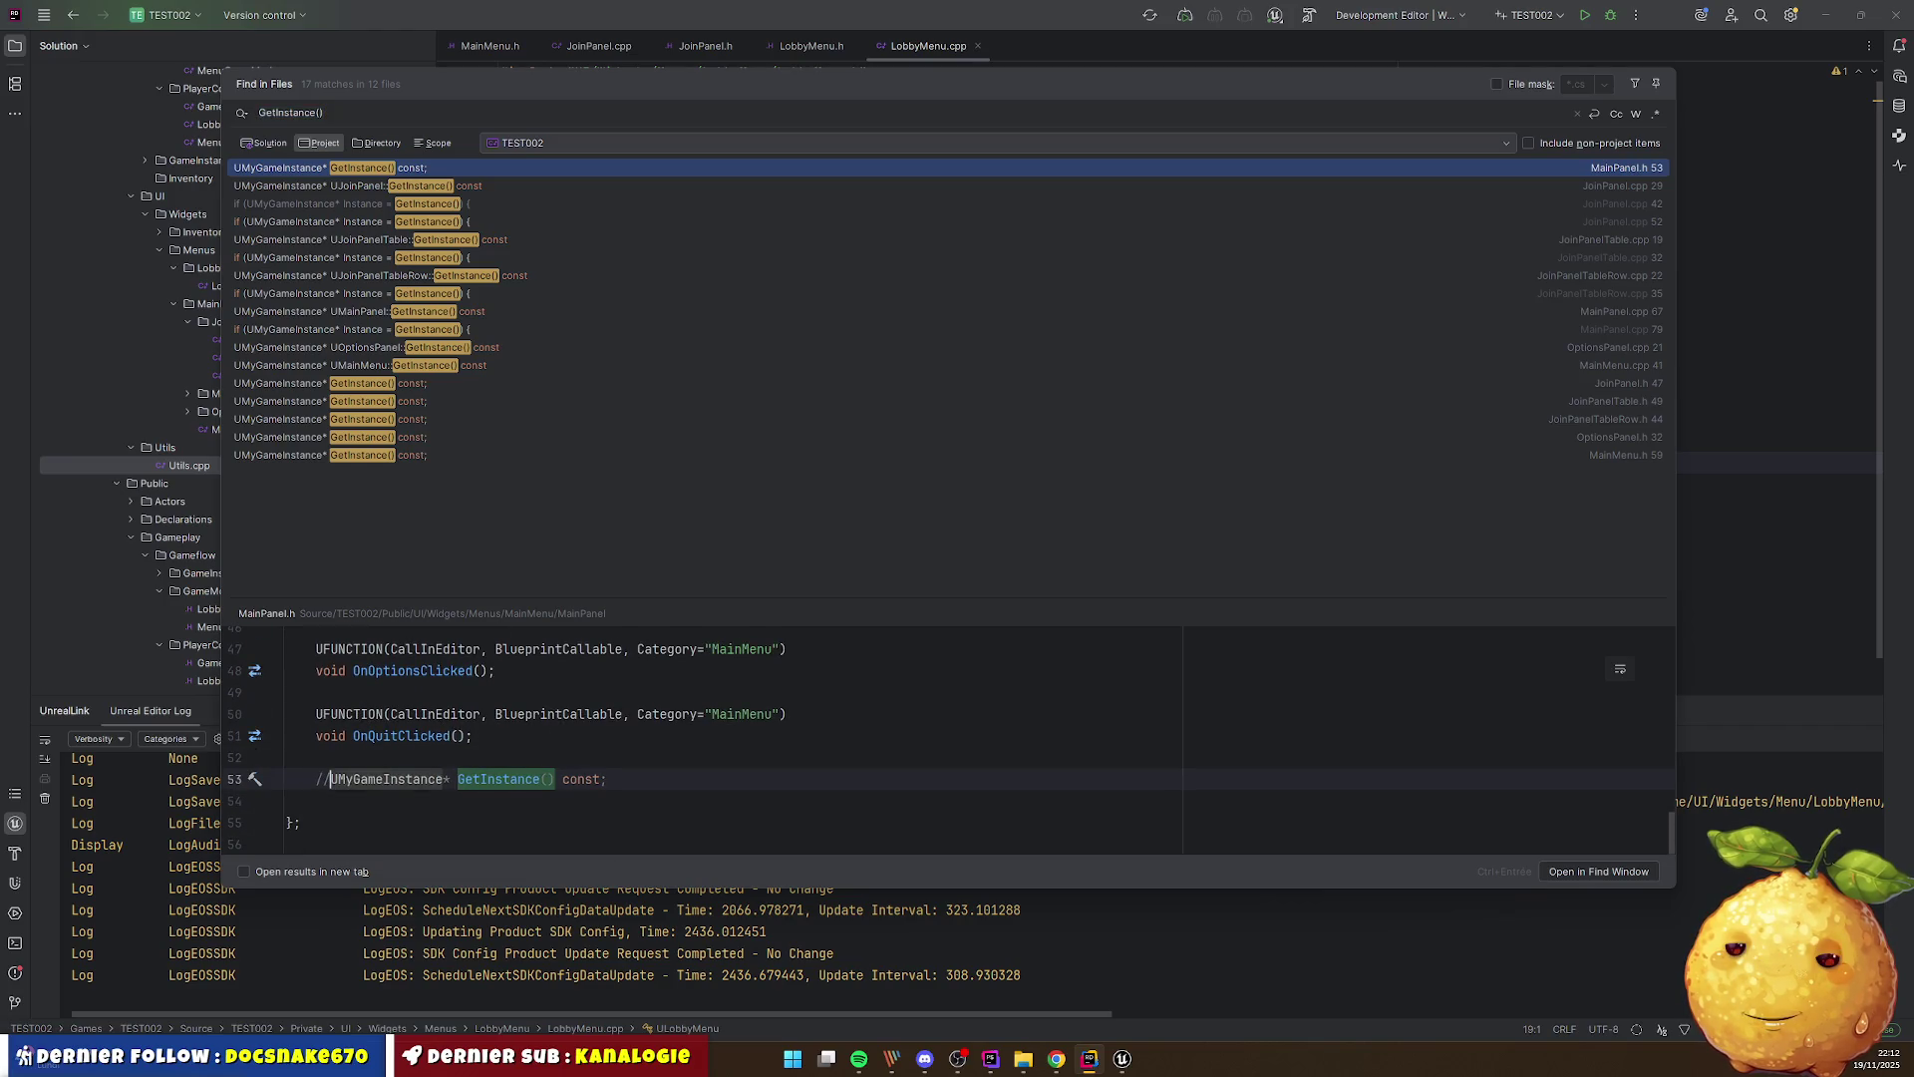
pyautogui.click(422, 186)
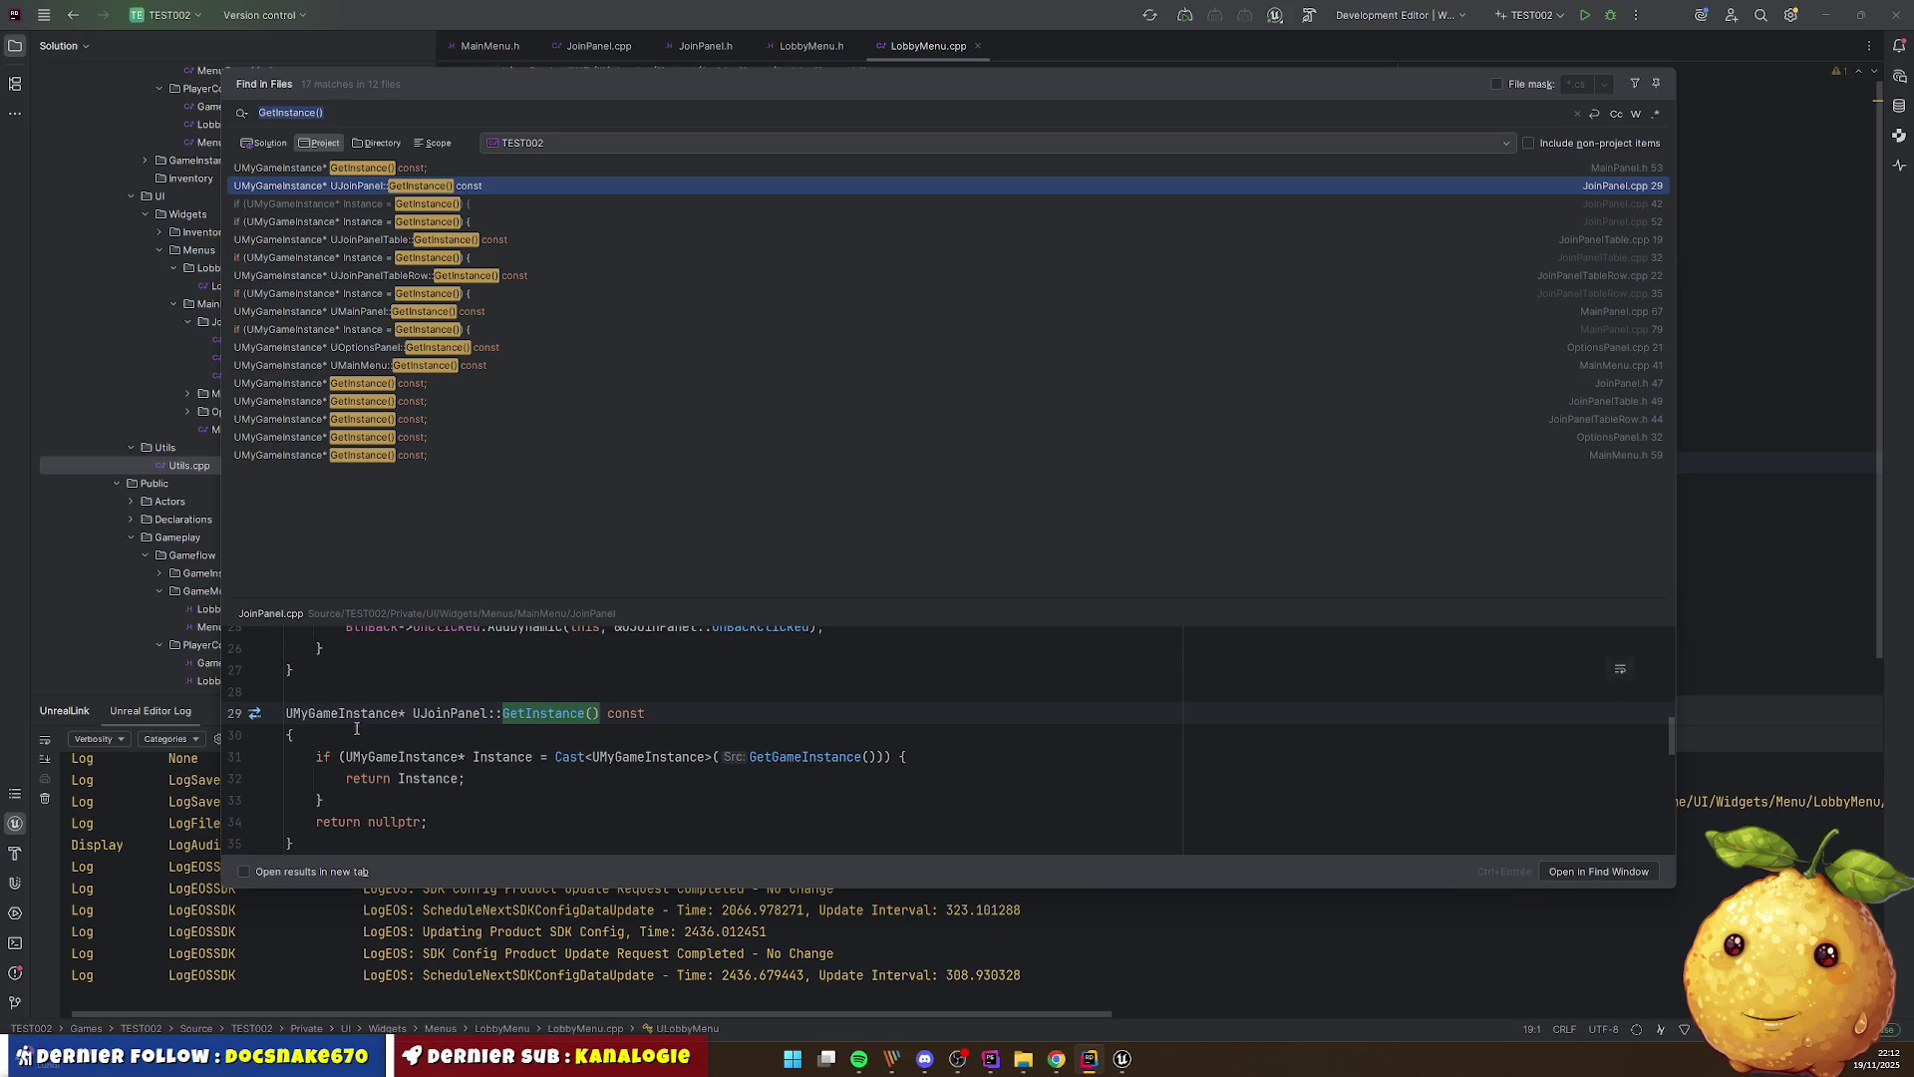
pyautogui.moveTo(286, 658); pyautogui.dragTo(379, 770)
pyautogui.hotkey('ctrl', 'shift', '/')
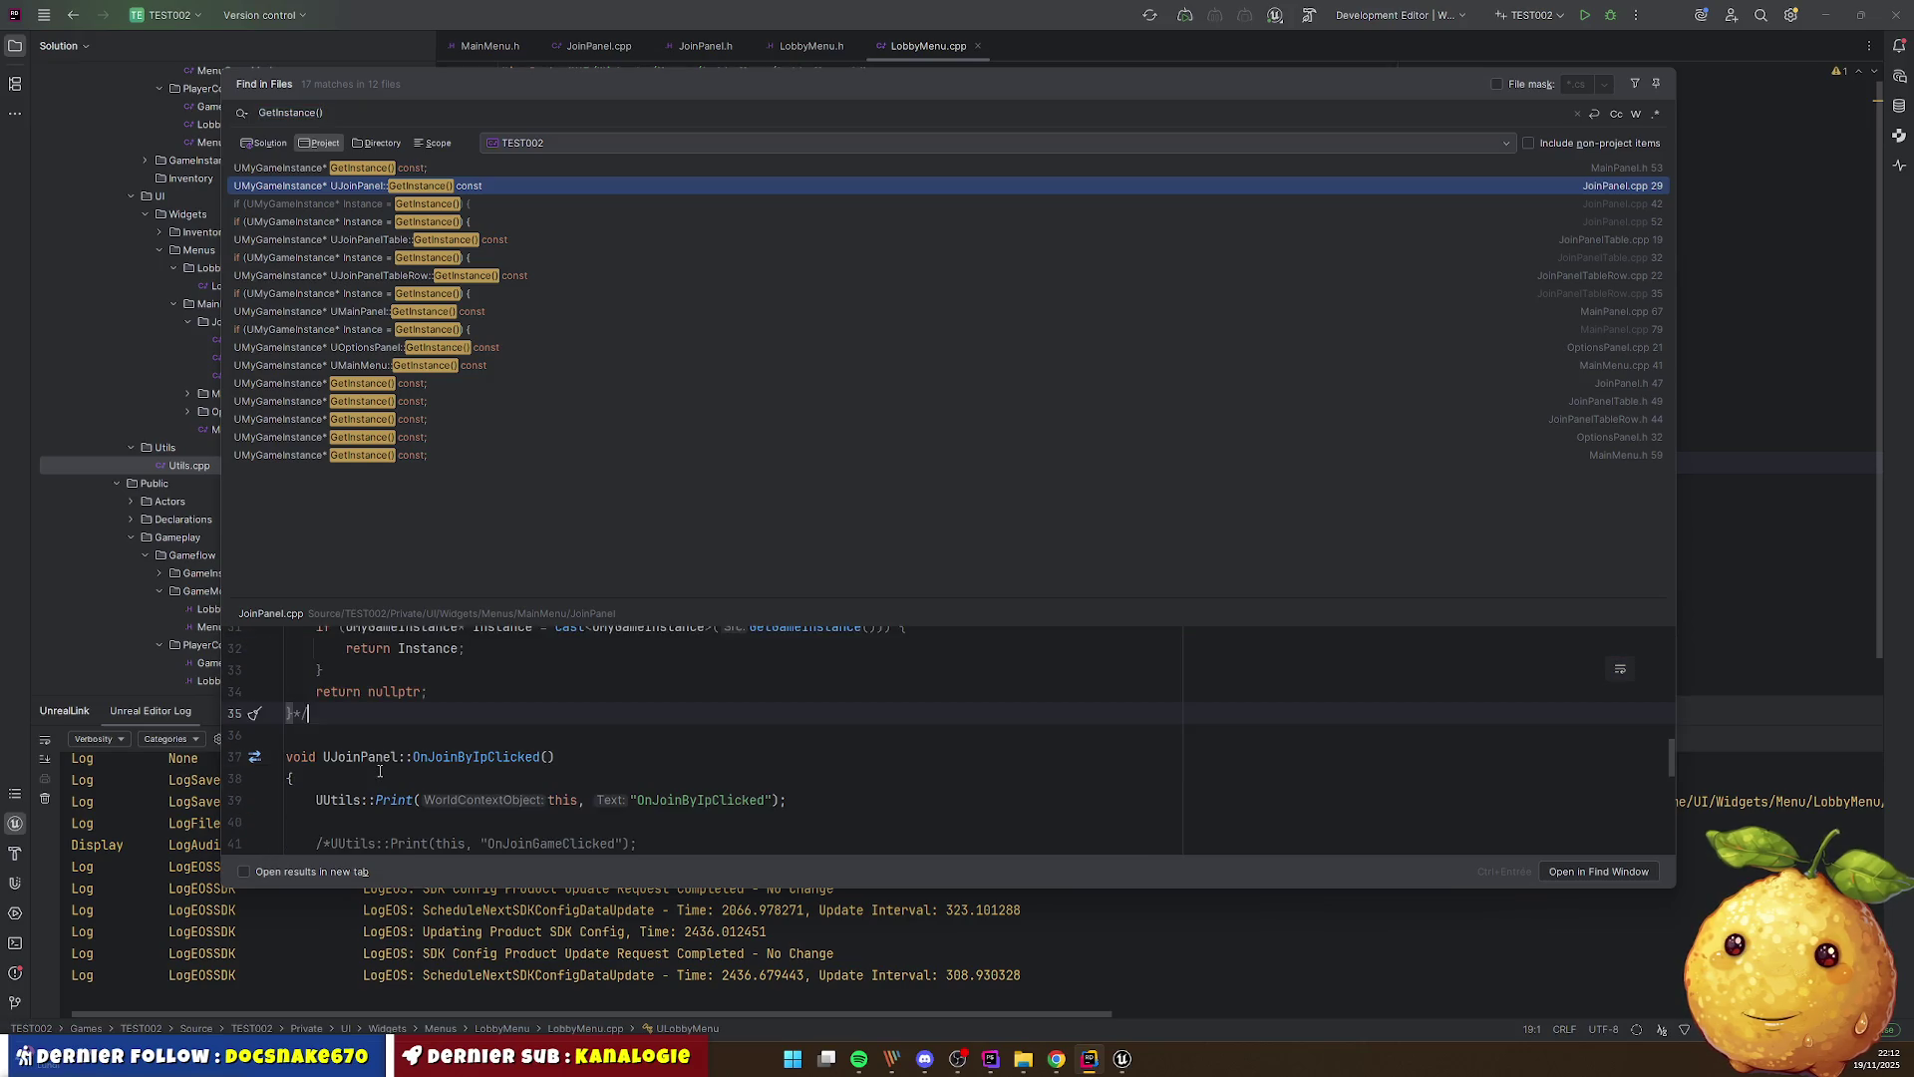
# Change the GetInstance call on JoinPanel.cpp line 52 to UUtils::GetInstance(this)
pyautogui.scroll(-5, 369, 759)
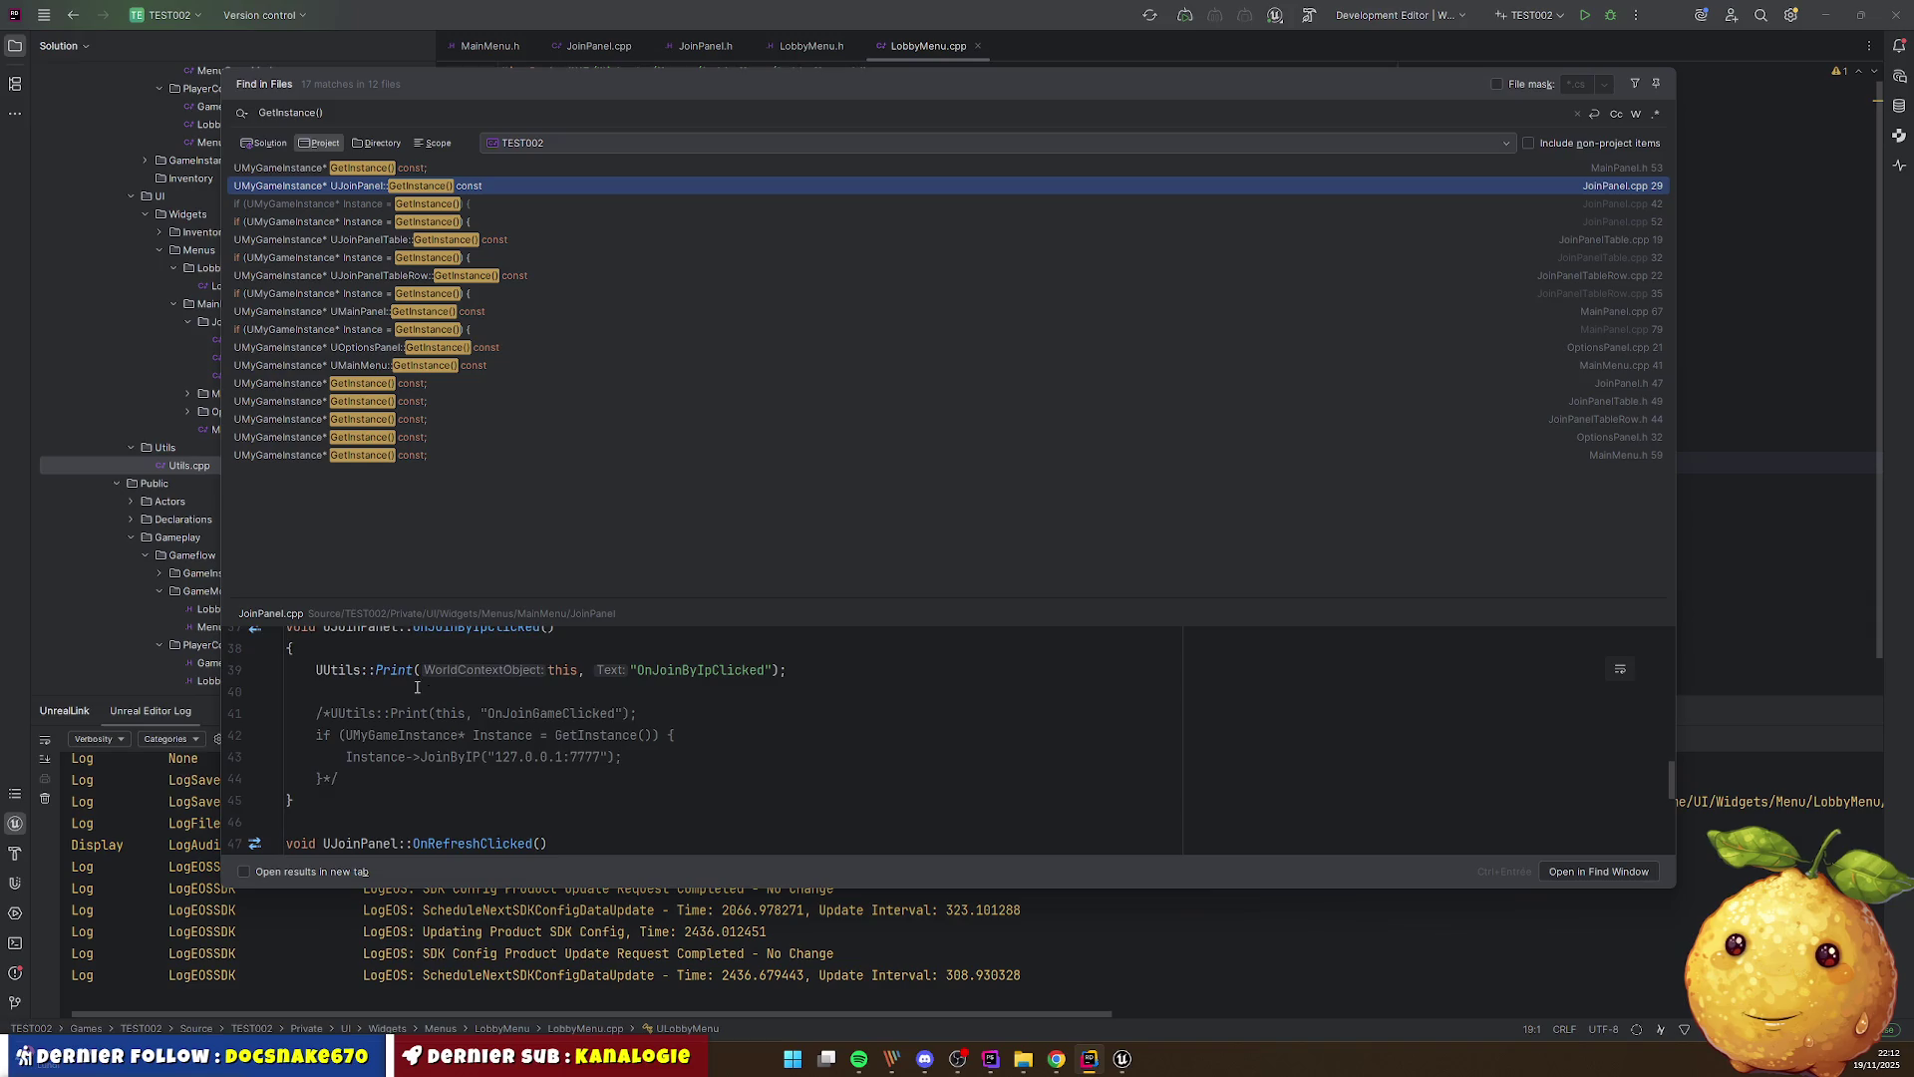
pyautogui.scroll(-1, 442, 721)
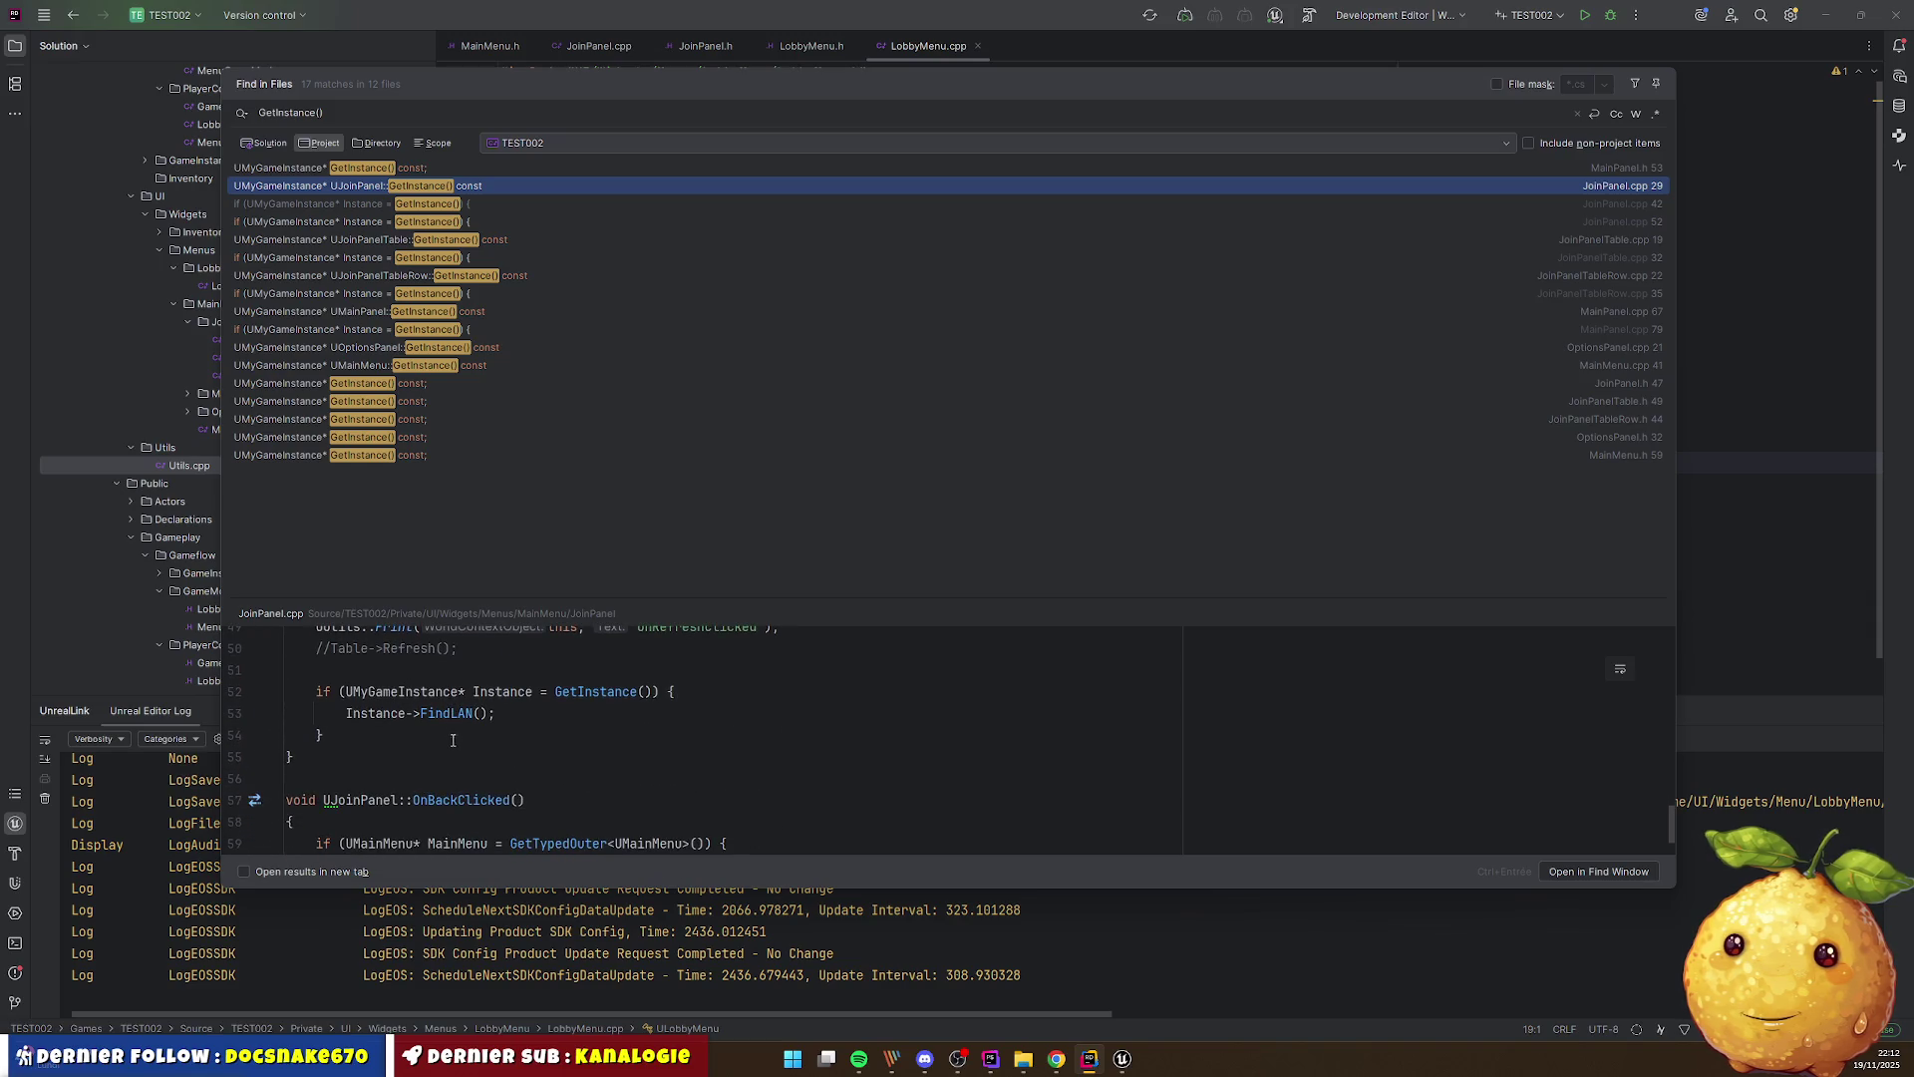
pyautogui.click(493, 664)
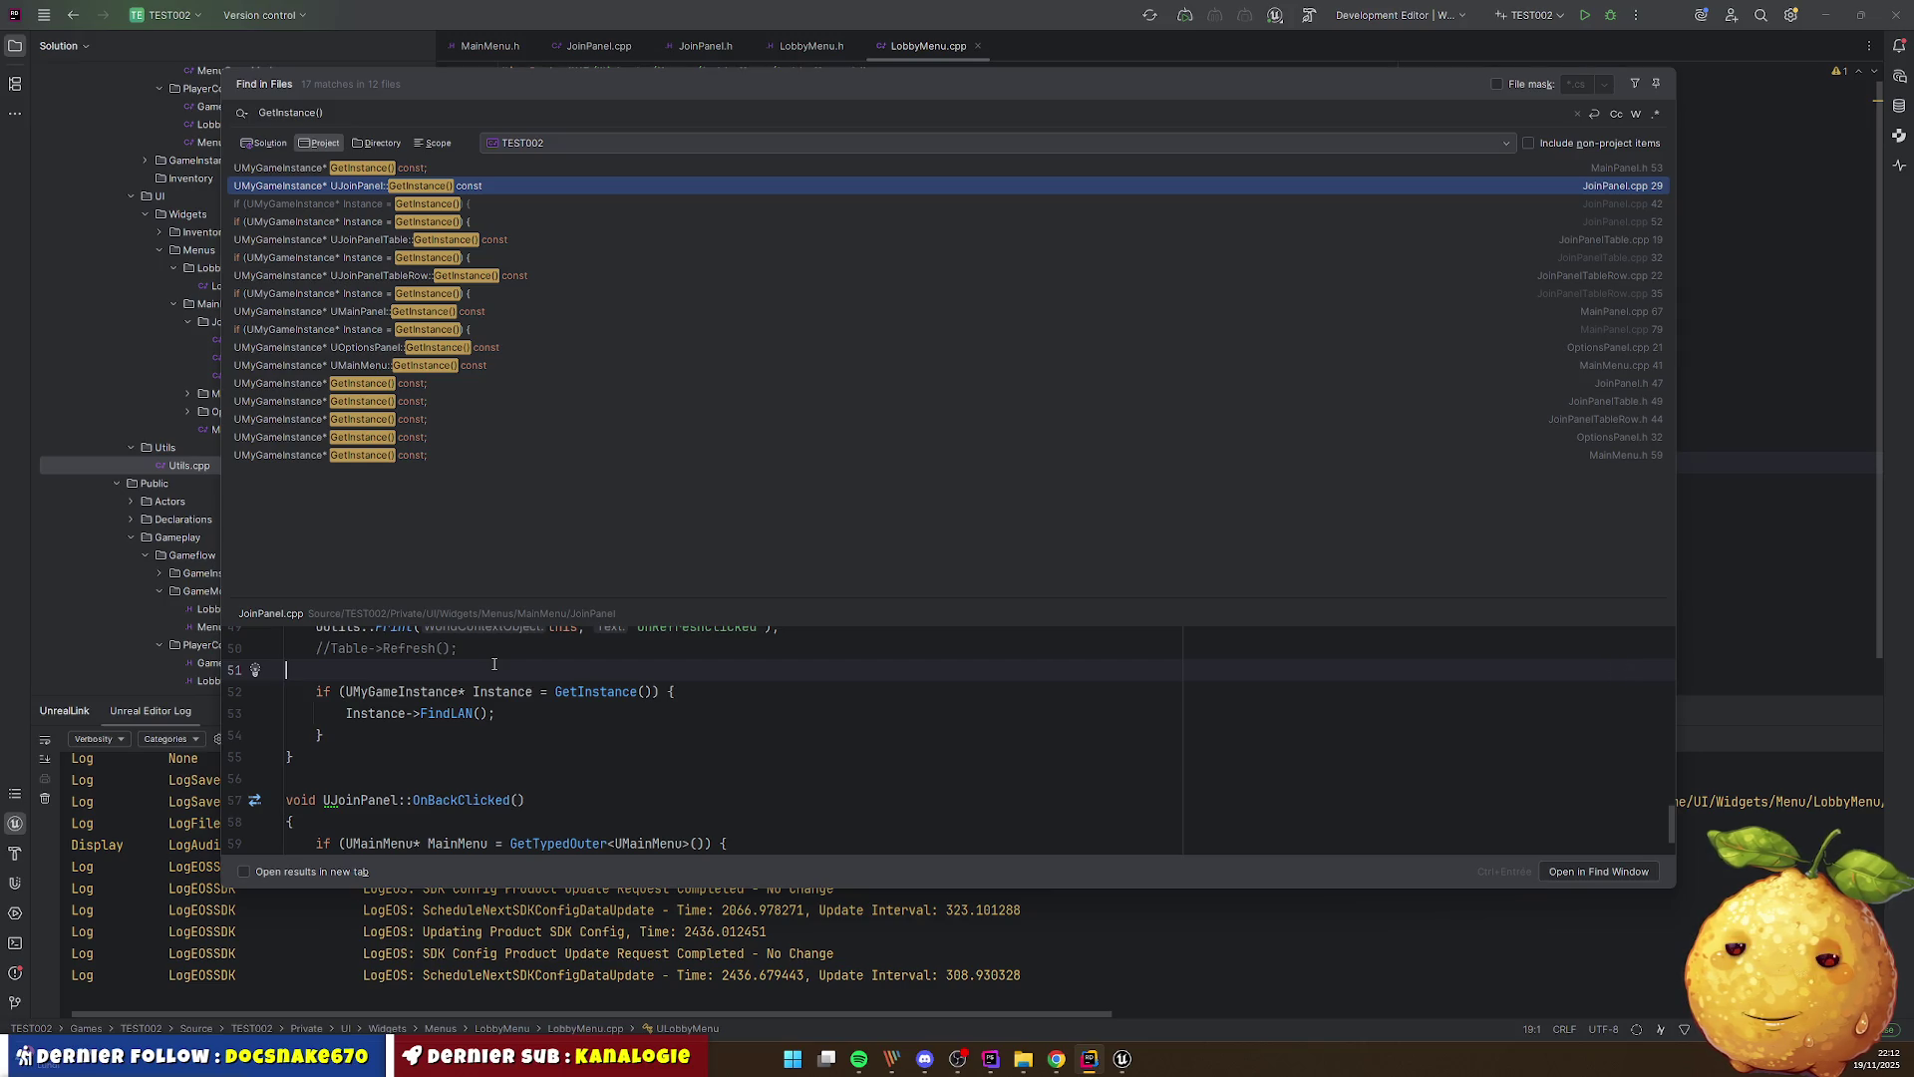
pyautogui.click(555, 691)
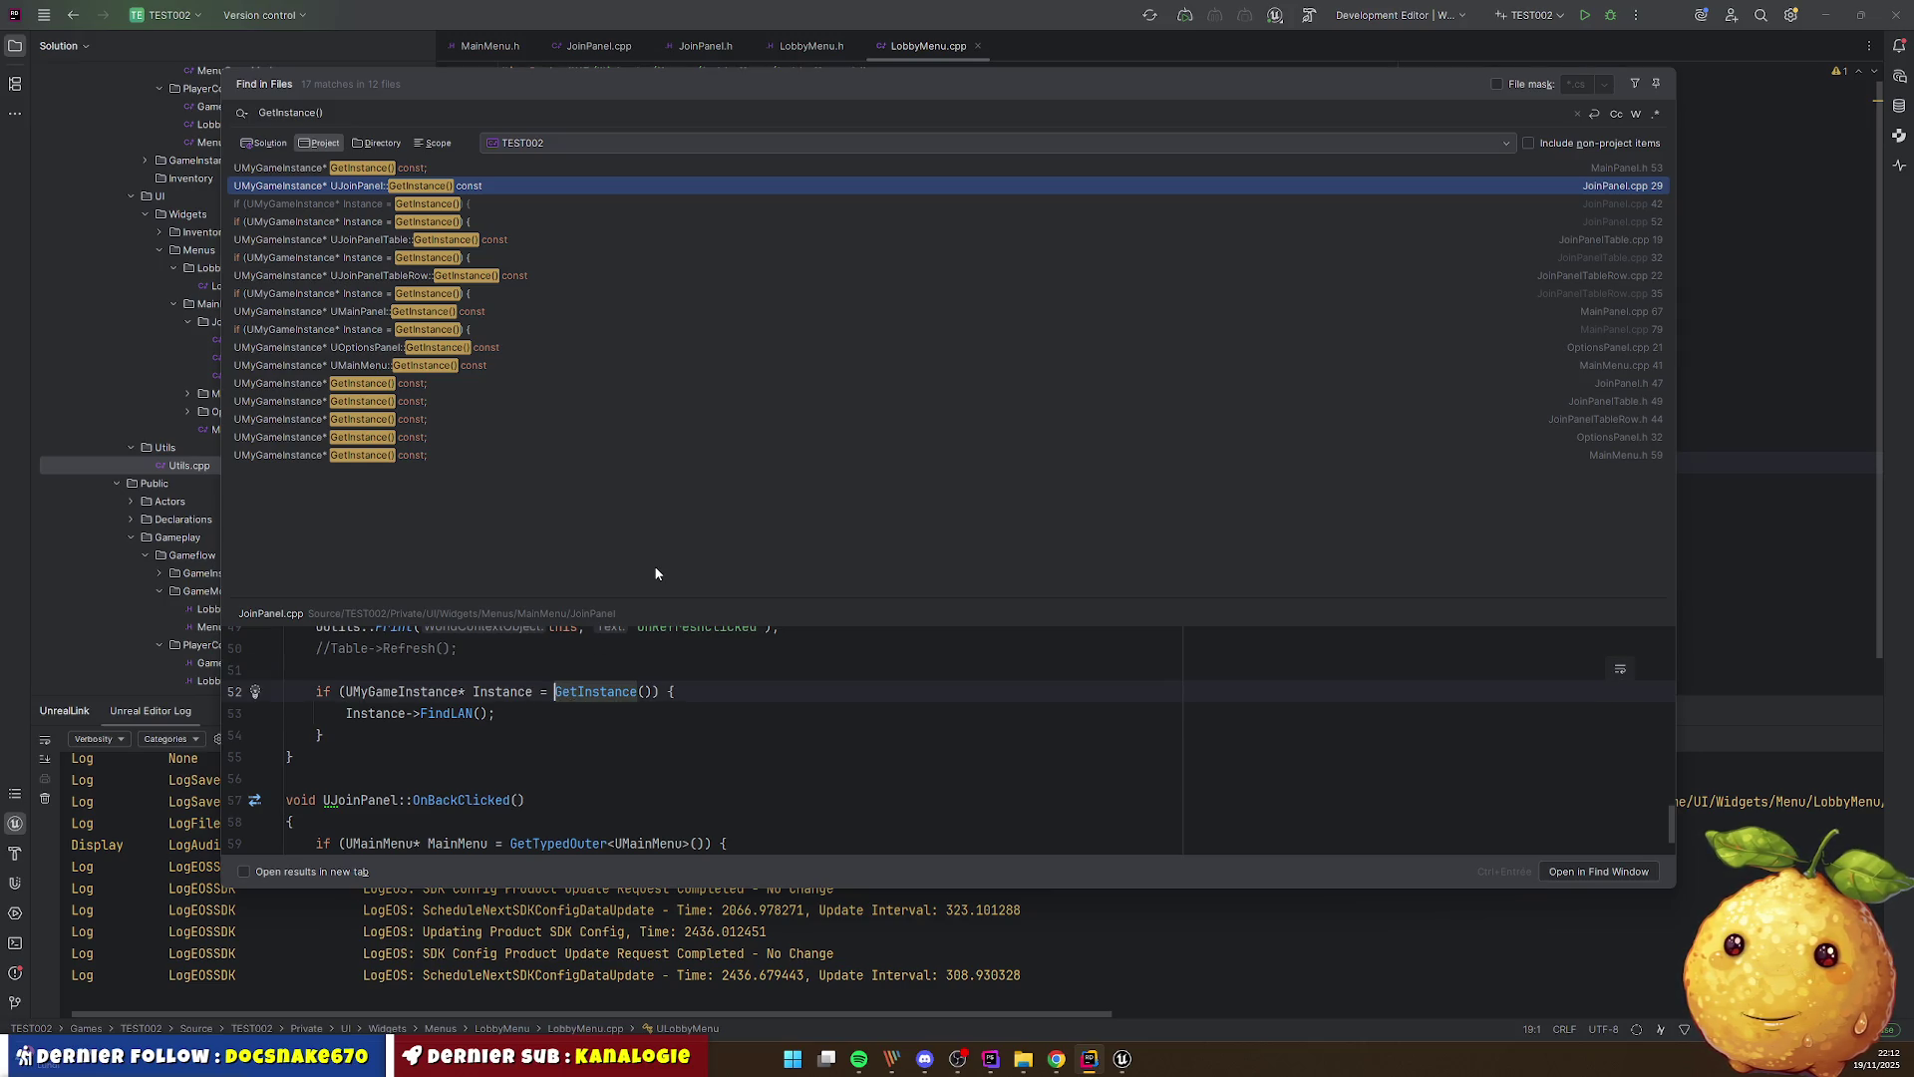
pyautogui.write('UU')
pyautogui.press('Down')
pyautogui.press('Return')
pyautogui.write('::')
pyautogui.press('Tab')
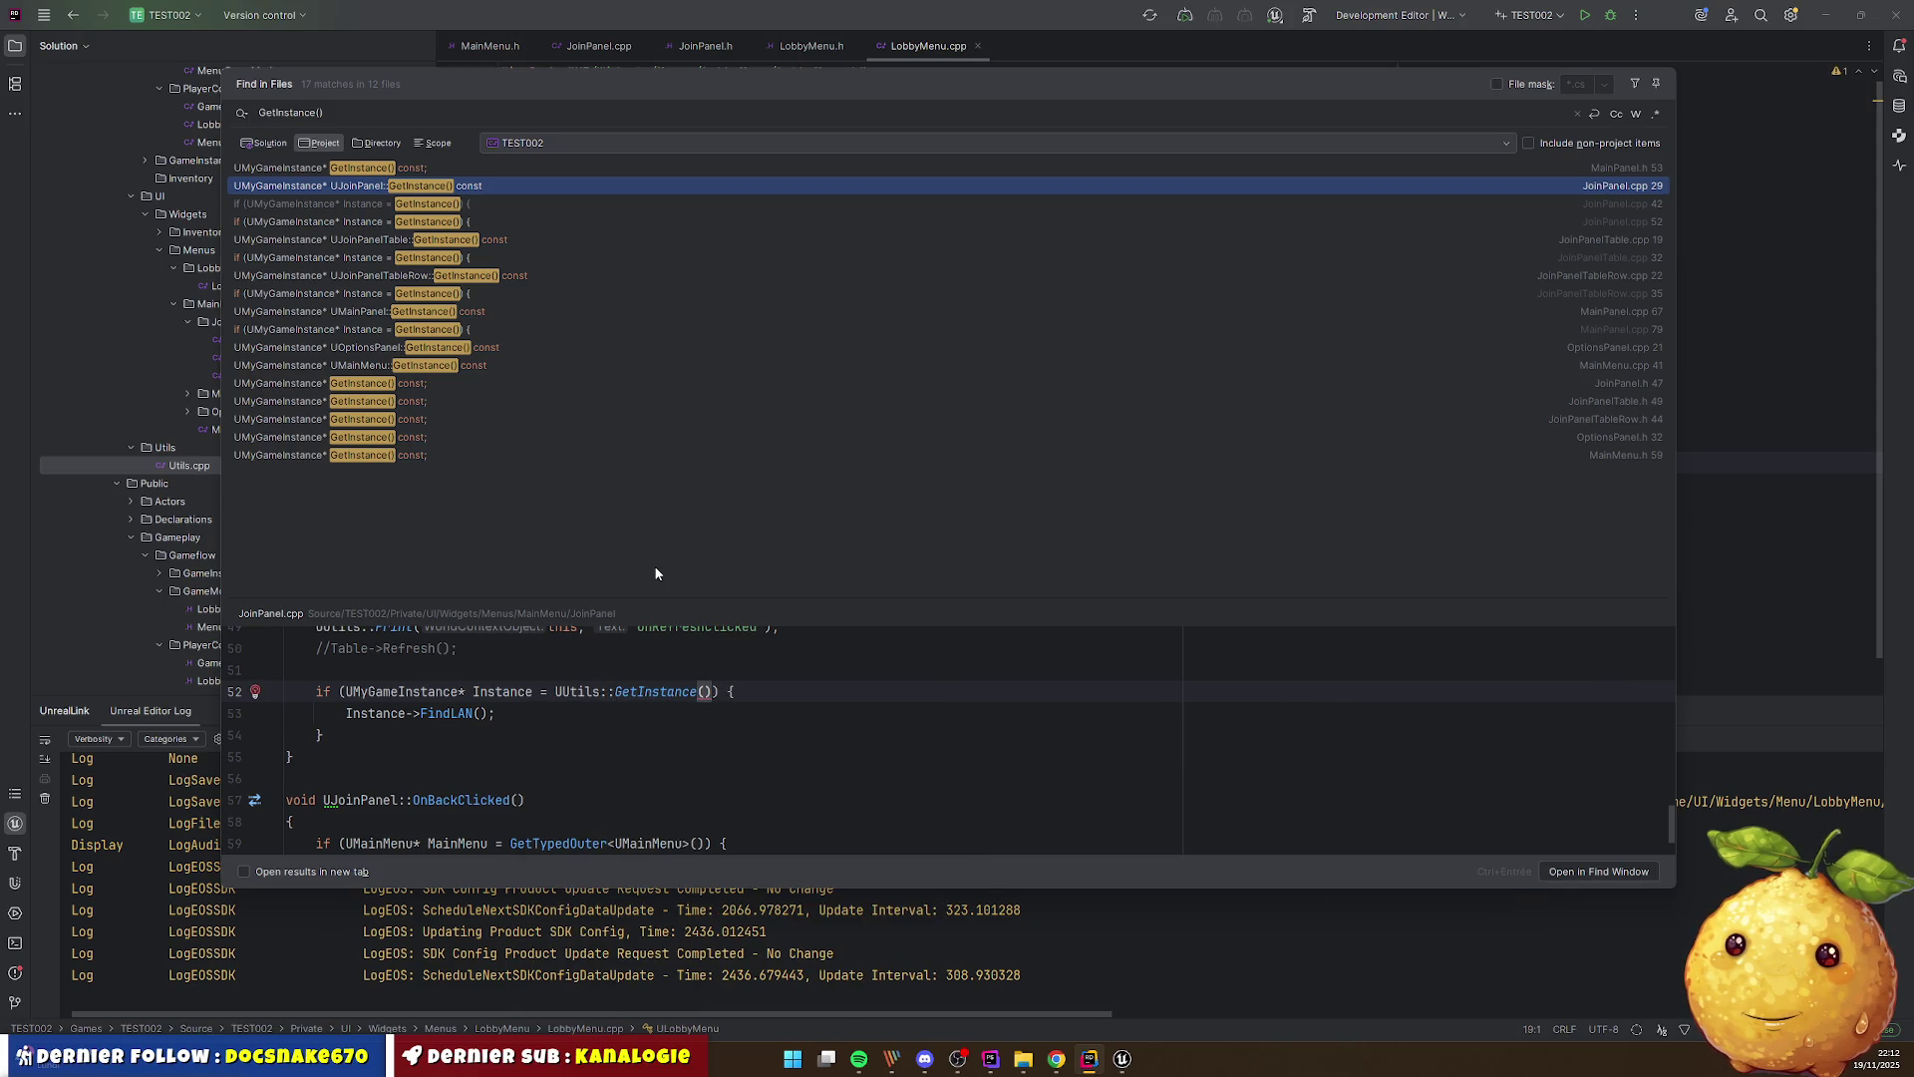
# Rerun the GetInstance() project search and review the JoinPanel.cpp and JoinPanelTable.cpp matches
pyautogui.press('Escape')
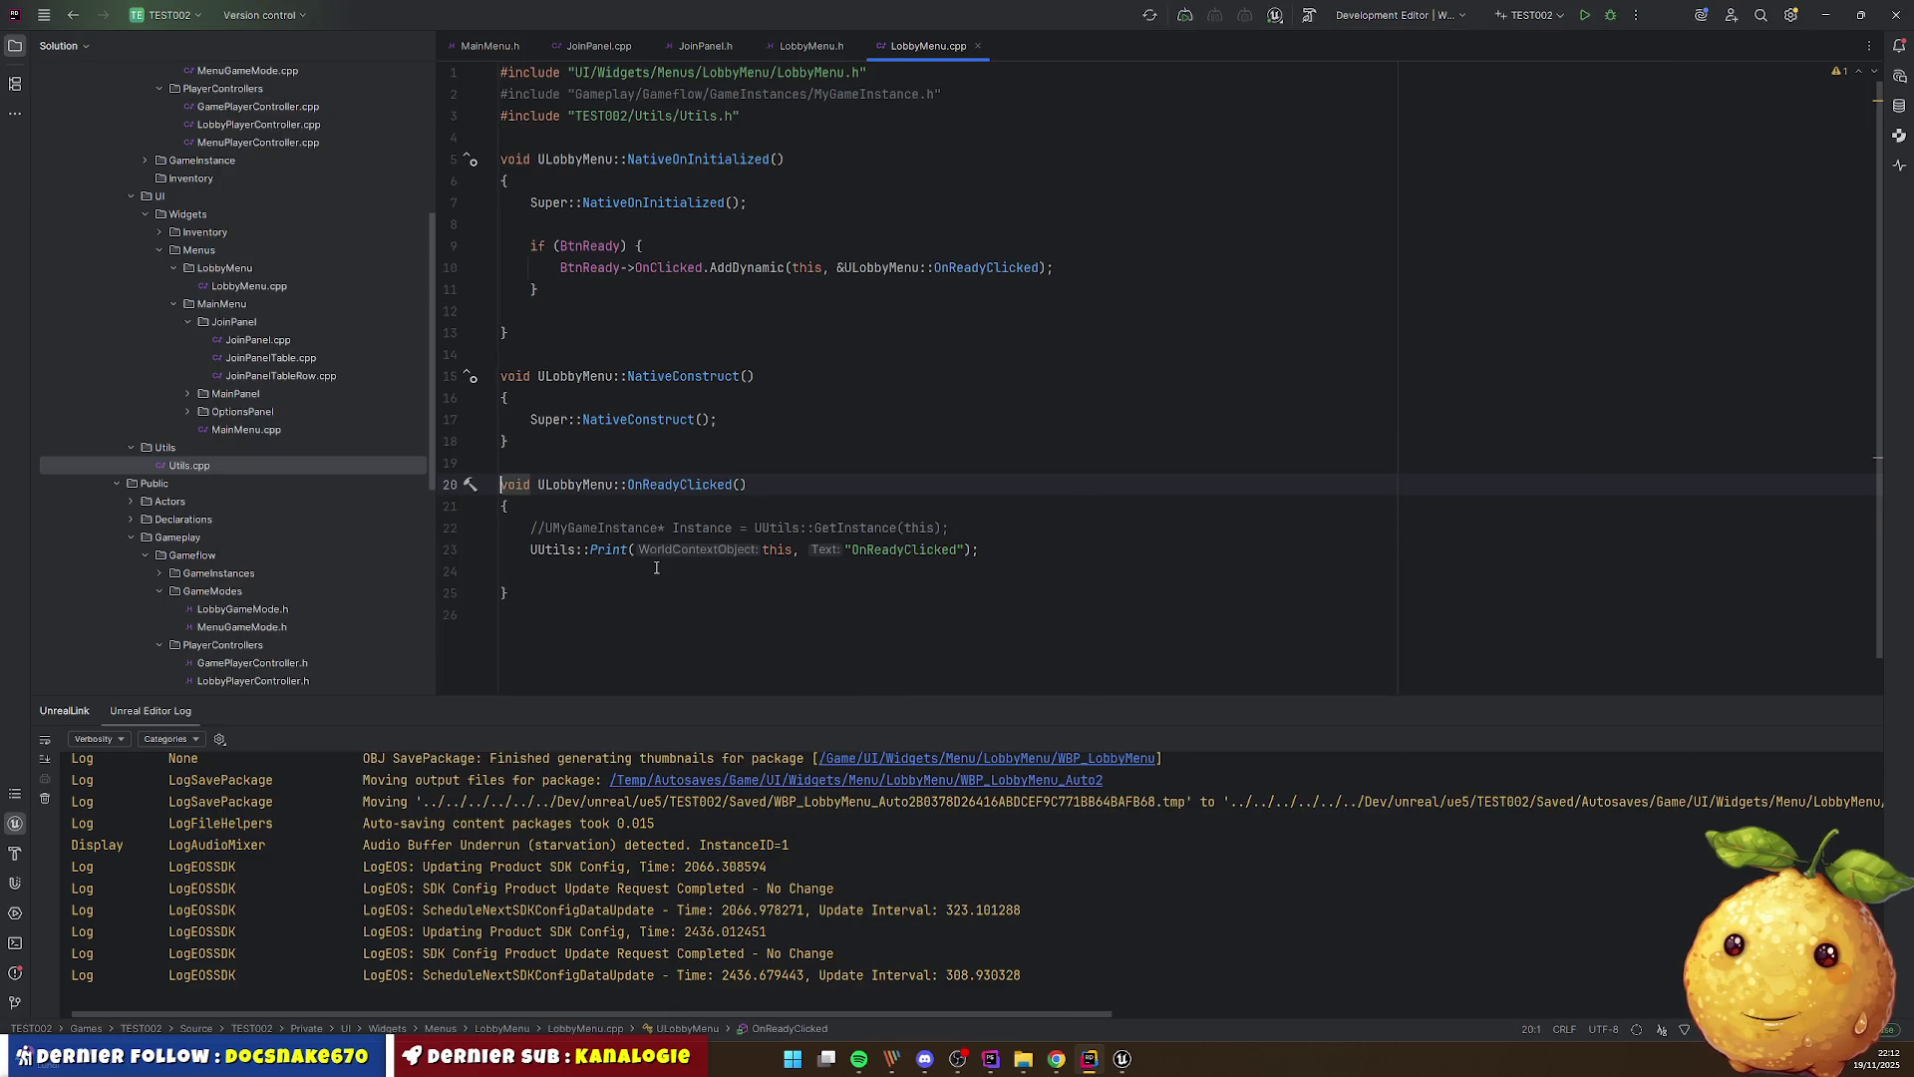
pyautogui.click(970, 463)
pyautogui.hotkey('ctrl', 'shift', 'f')
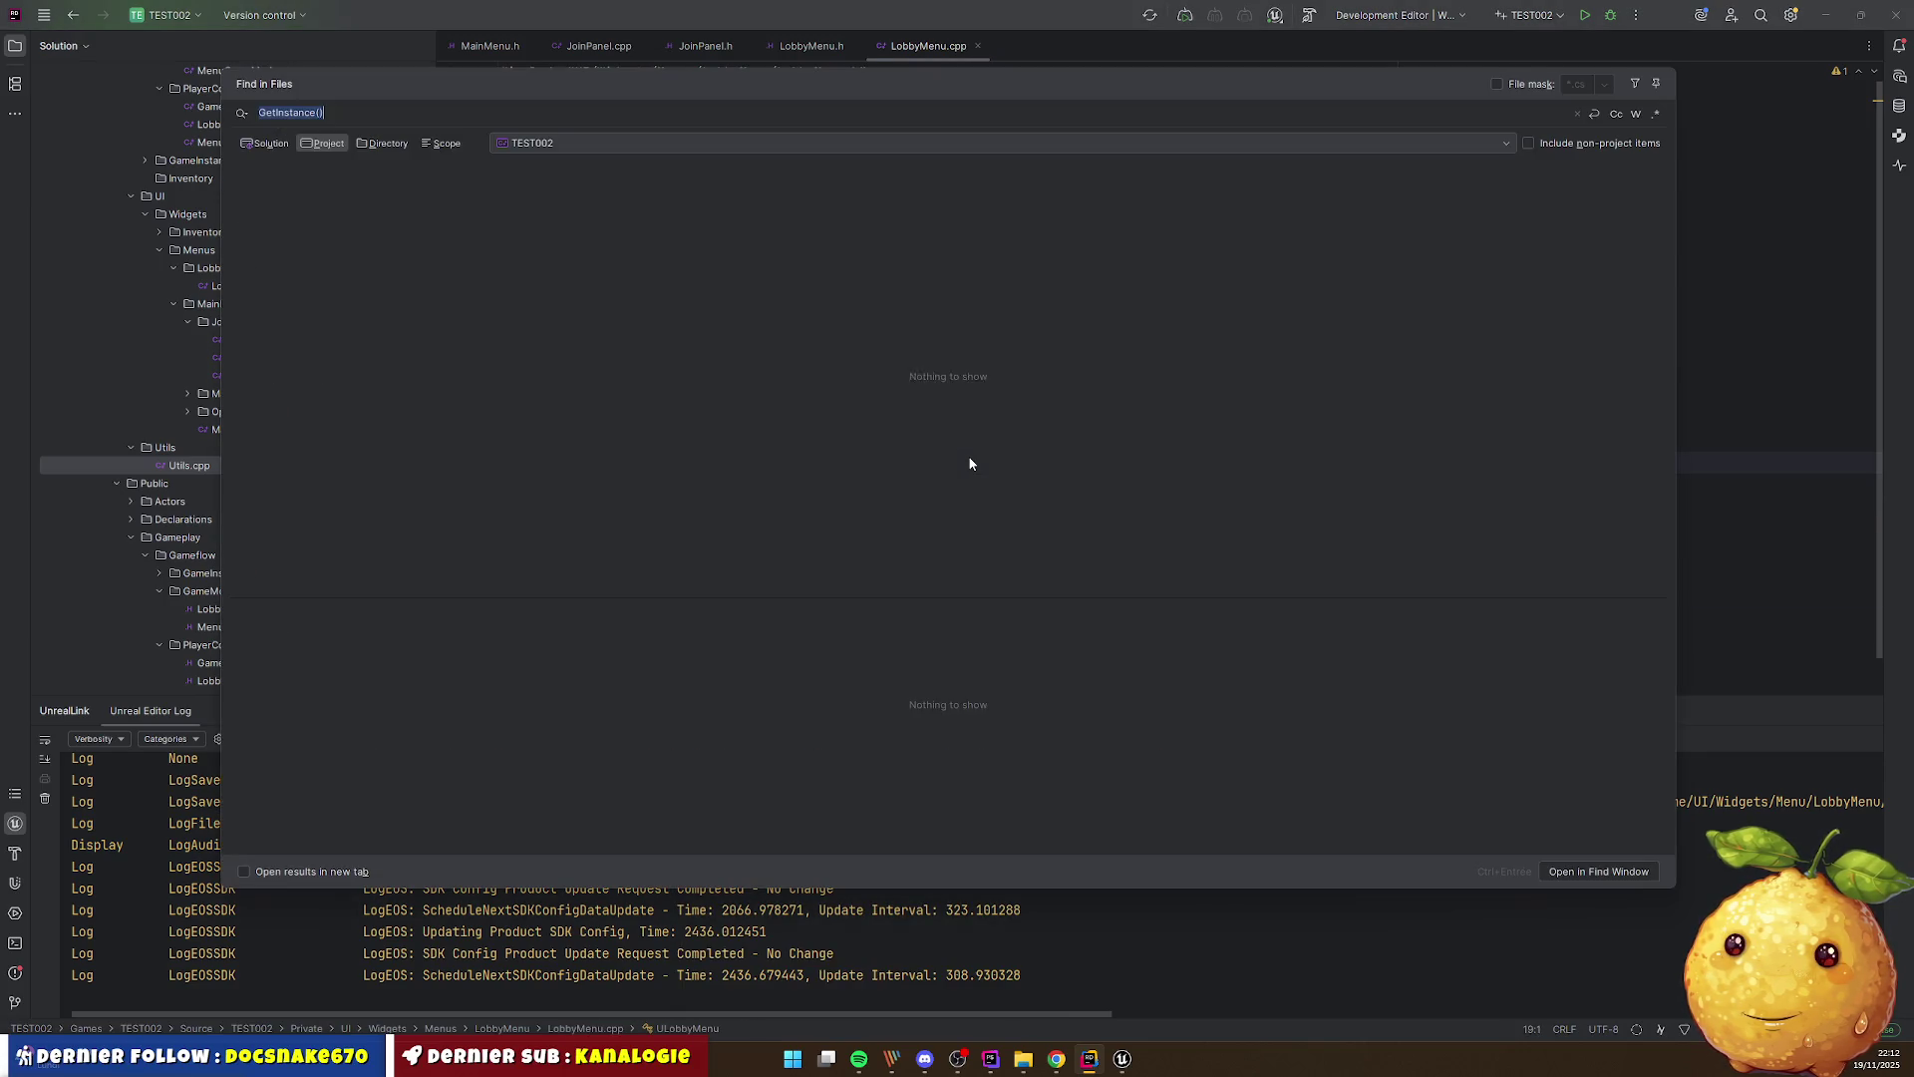
pyautogui.click(440, 187)
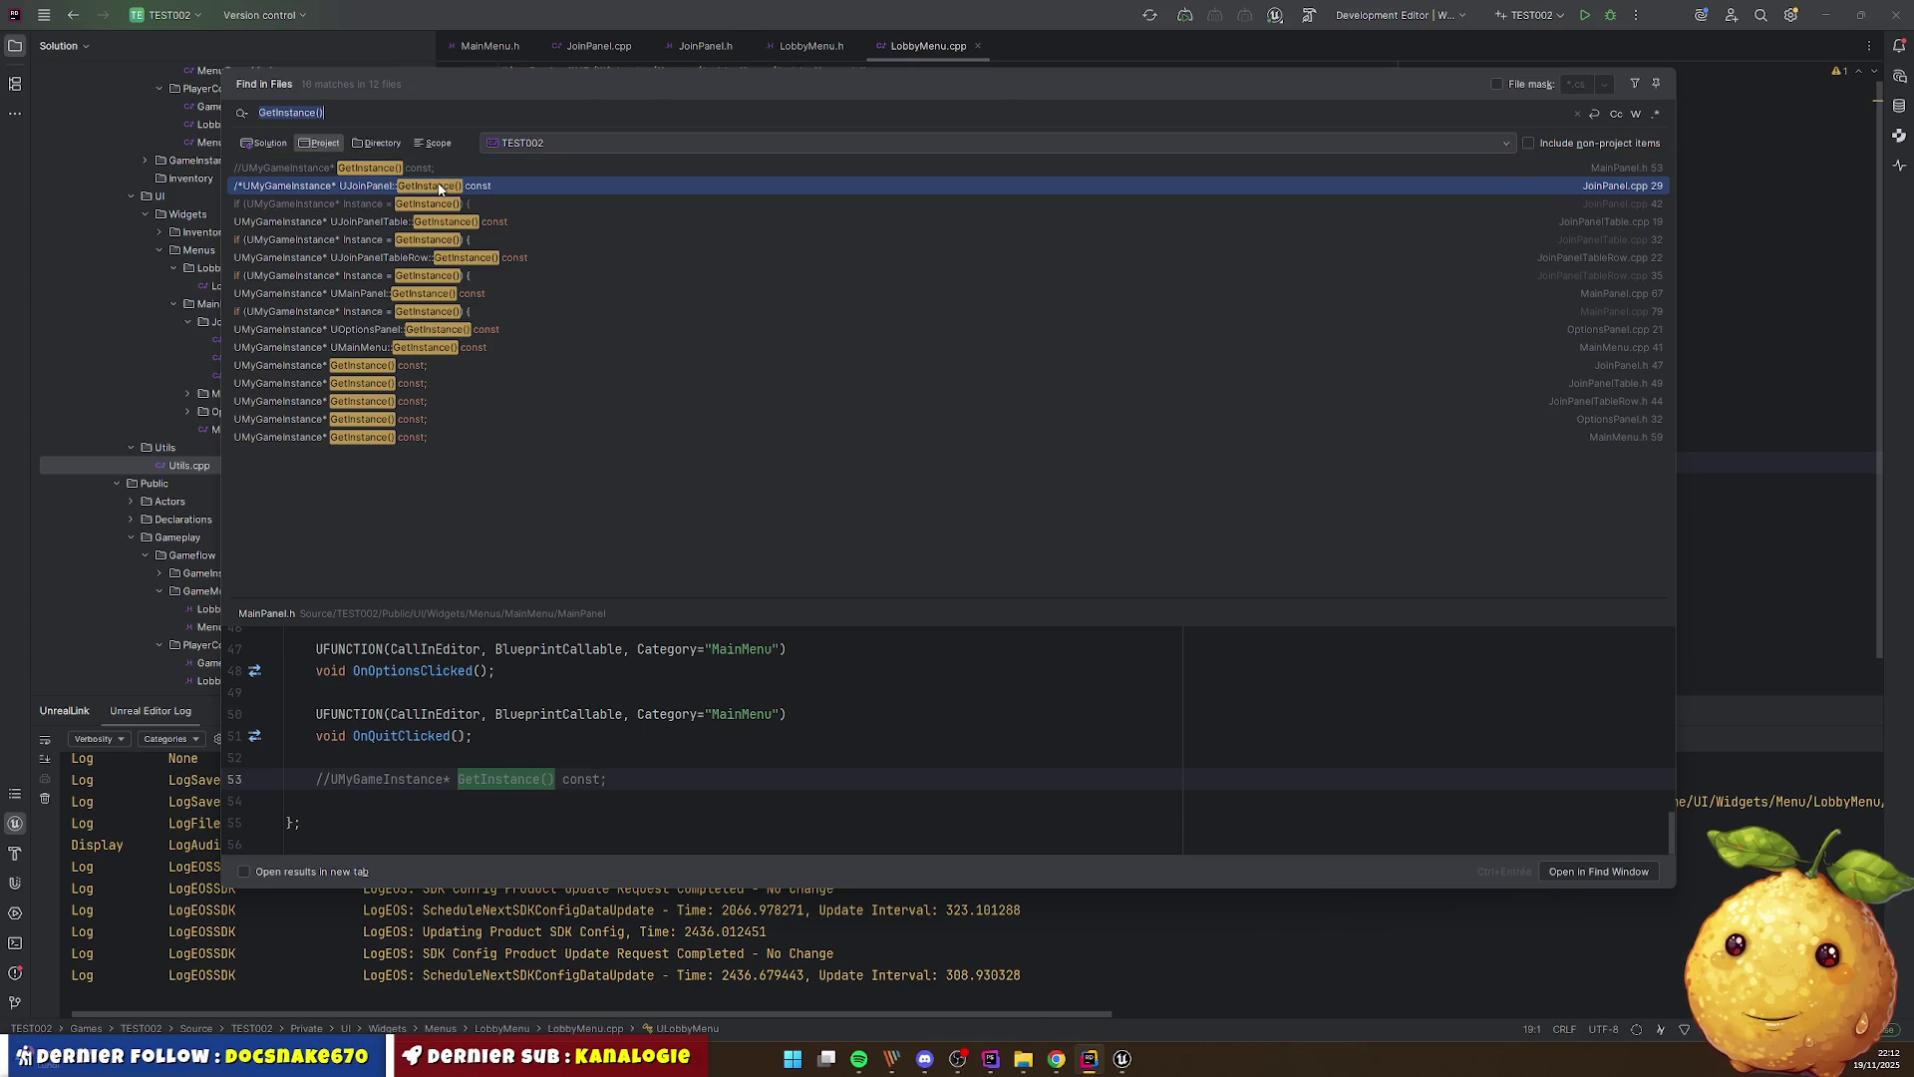
pyautogui.scroll(-4, 886, 737)
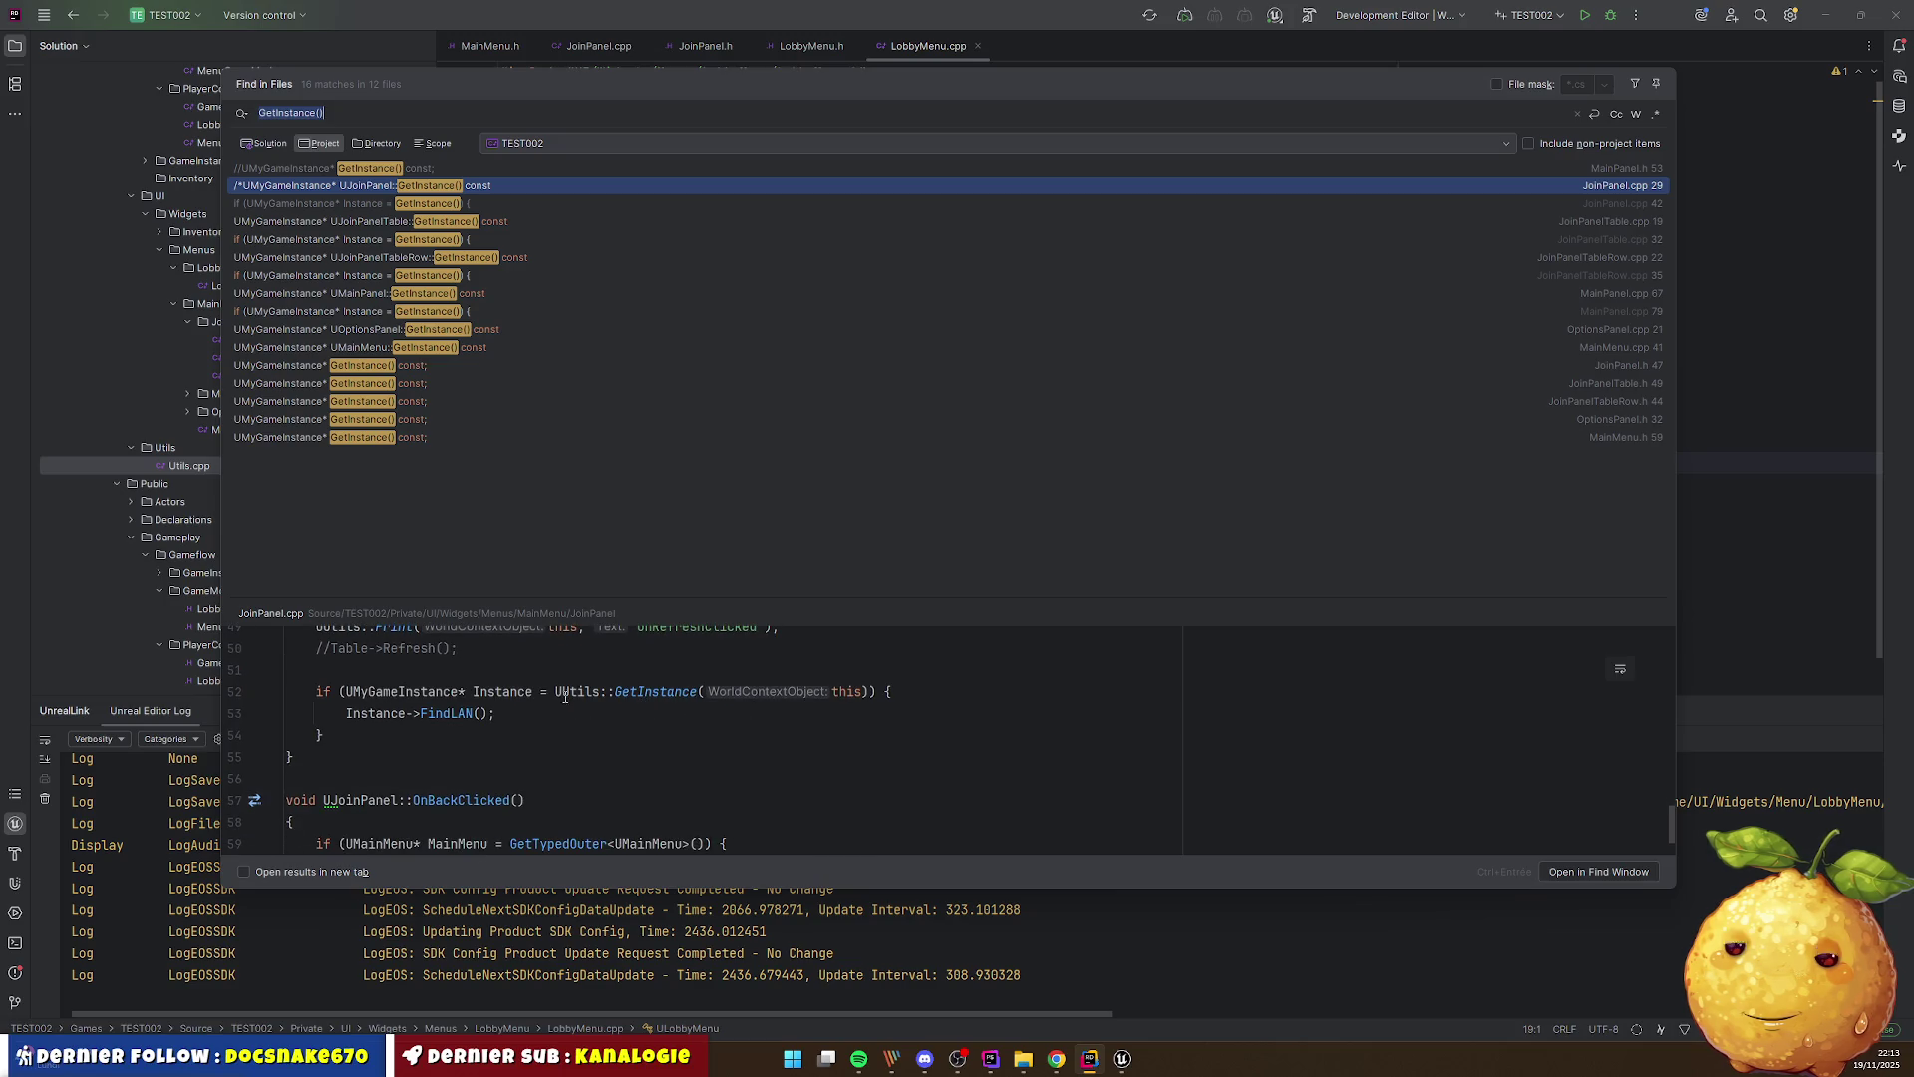
pyautogui.moveTo(556, 691)
pyautogui.mouseDown()
pyautogui.moveTo(512, 713)
pyautogui.moveTo(870, 691)
pyautogui.mouseUp()
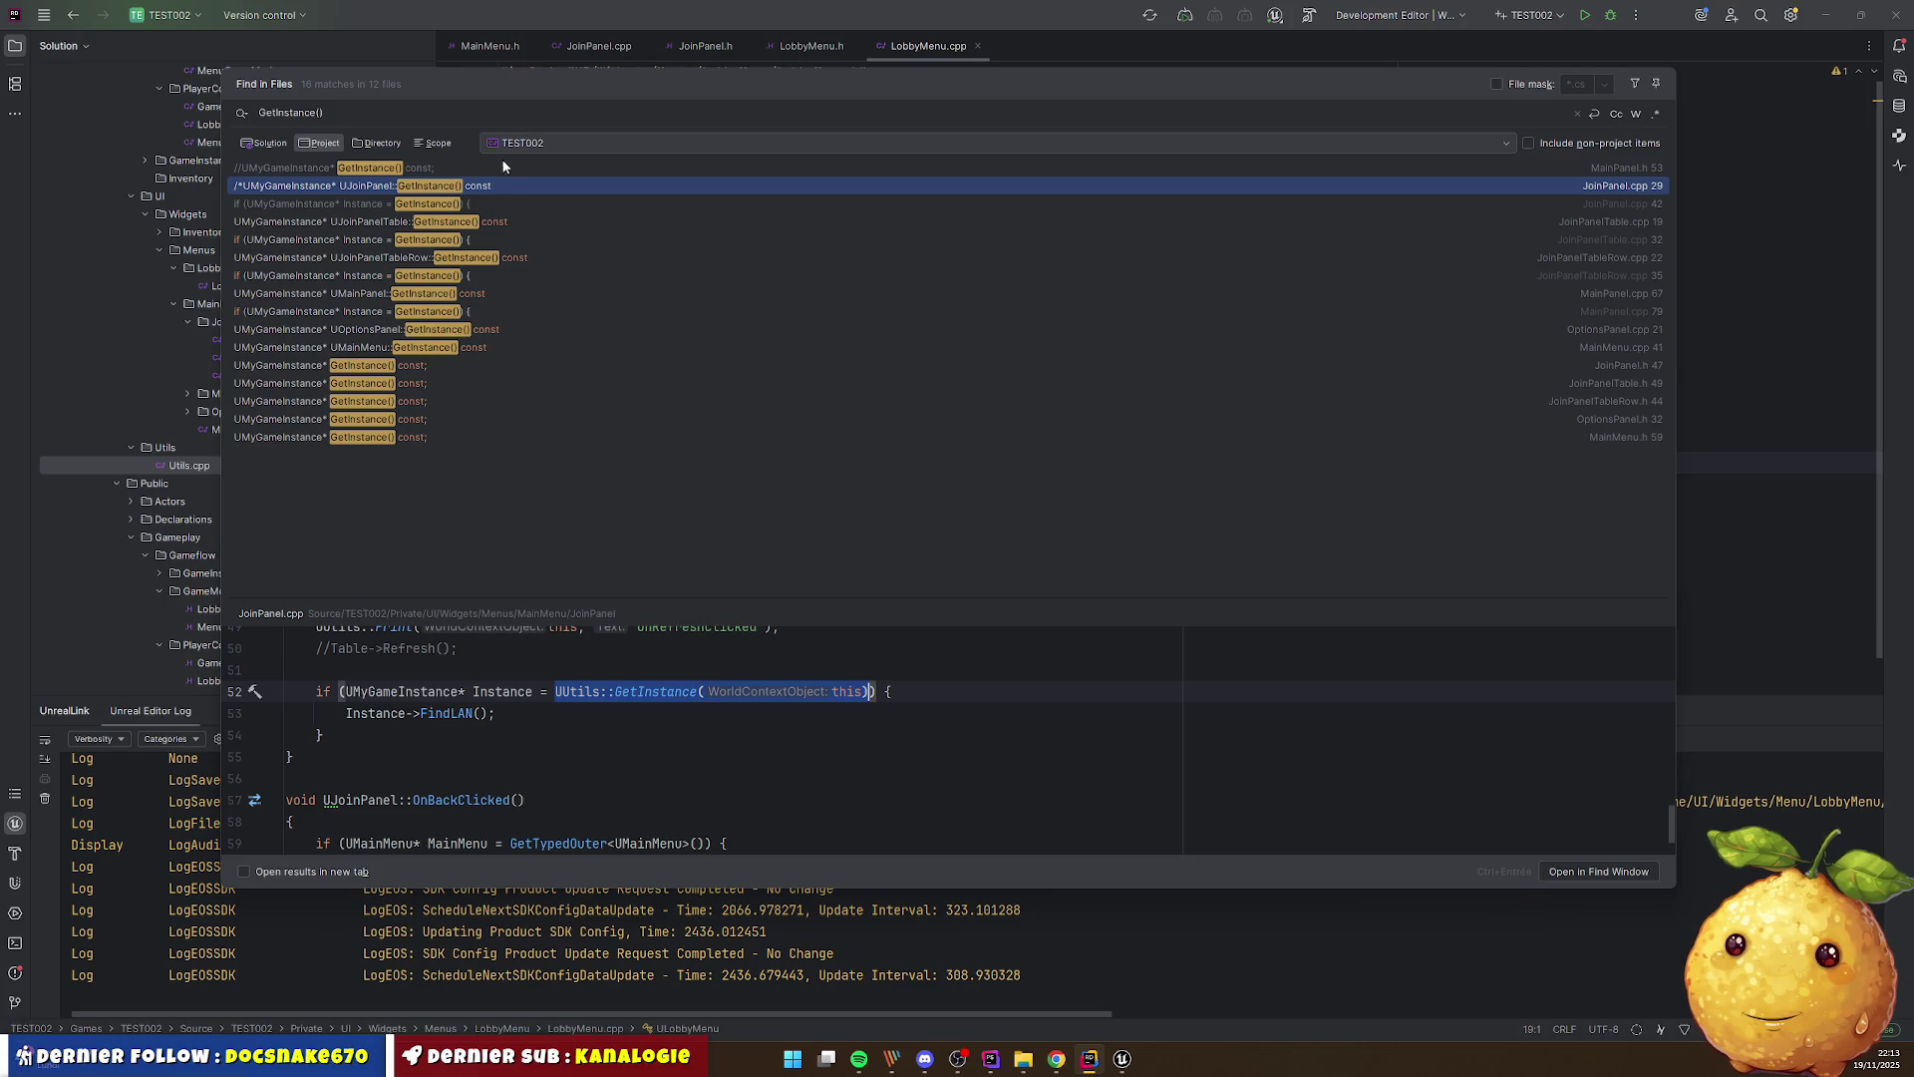
pyautogui.click(464, 210)
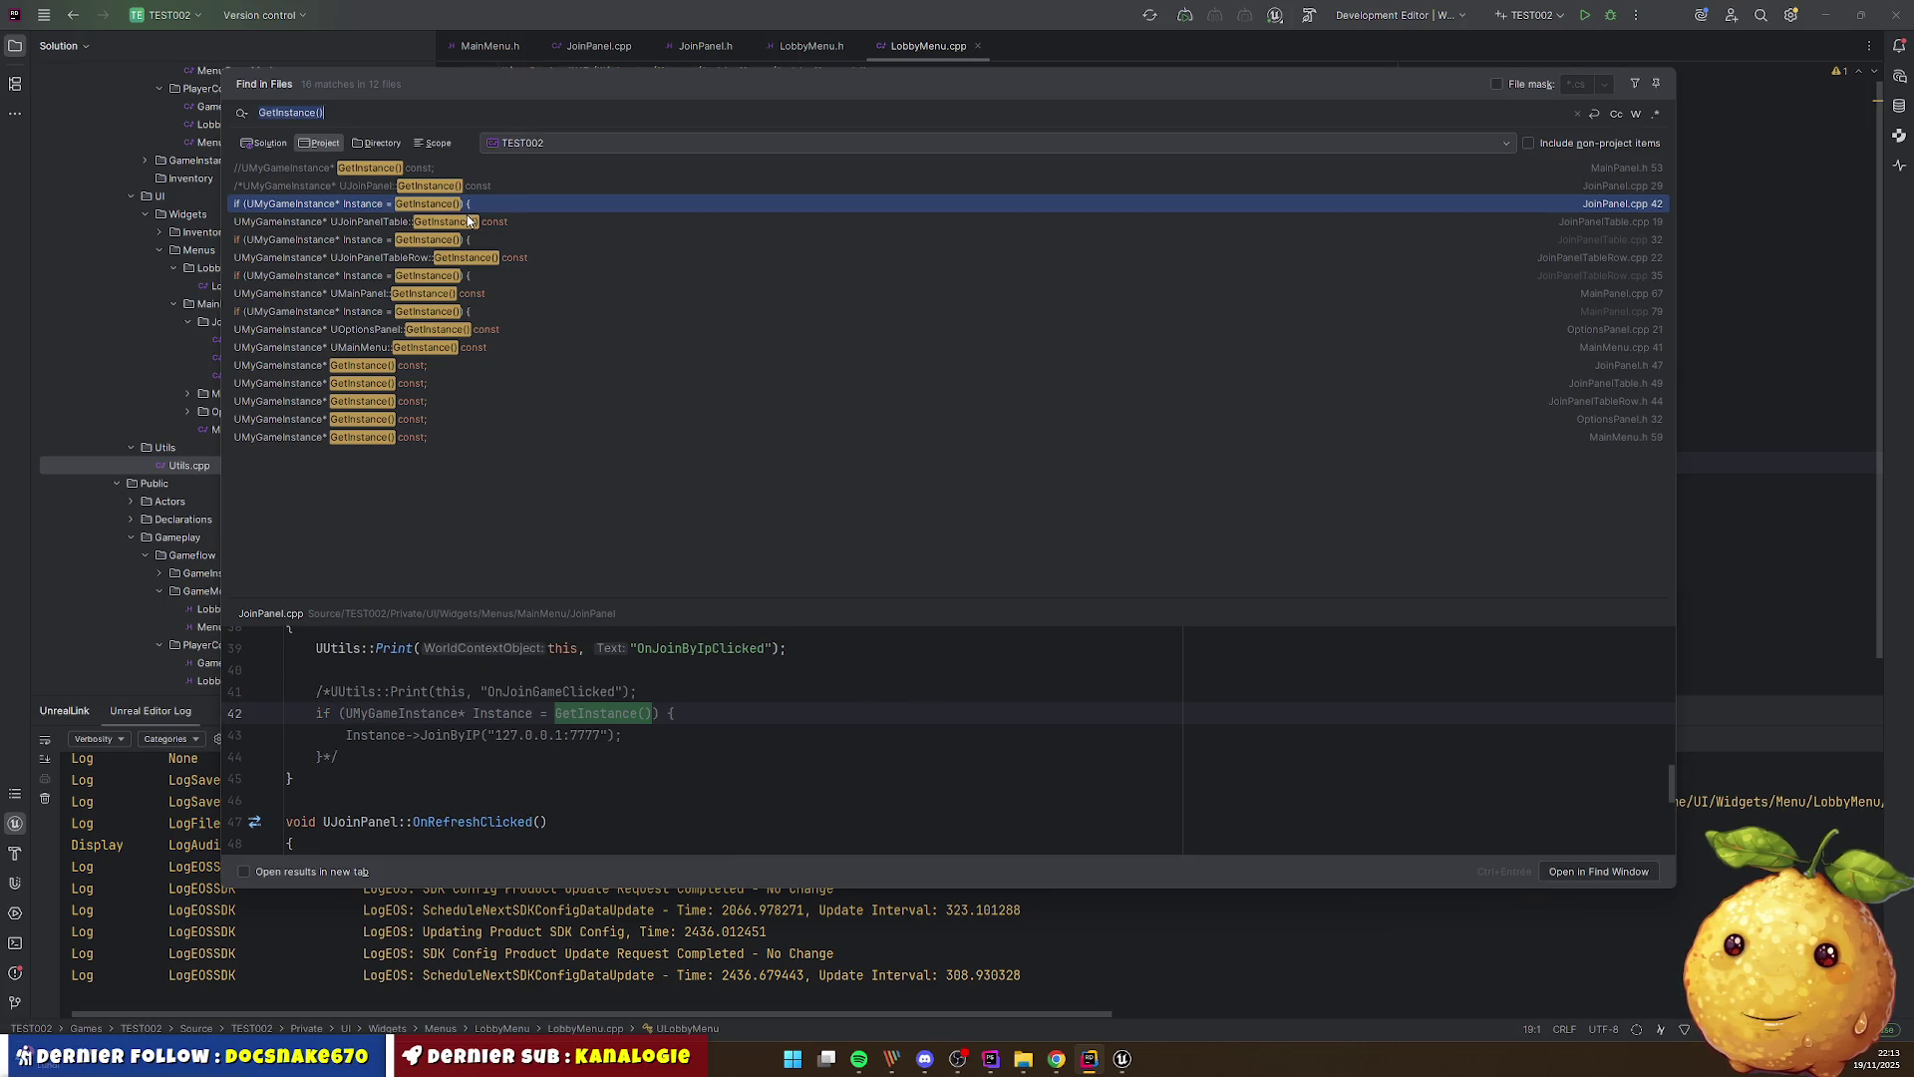
pyautogui.click(462, 227)
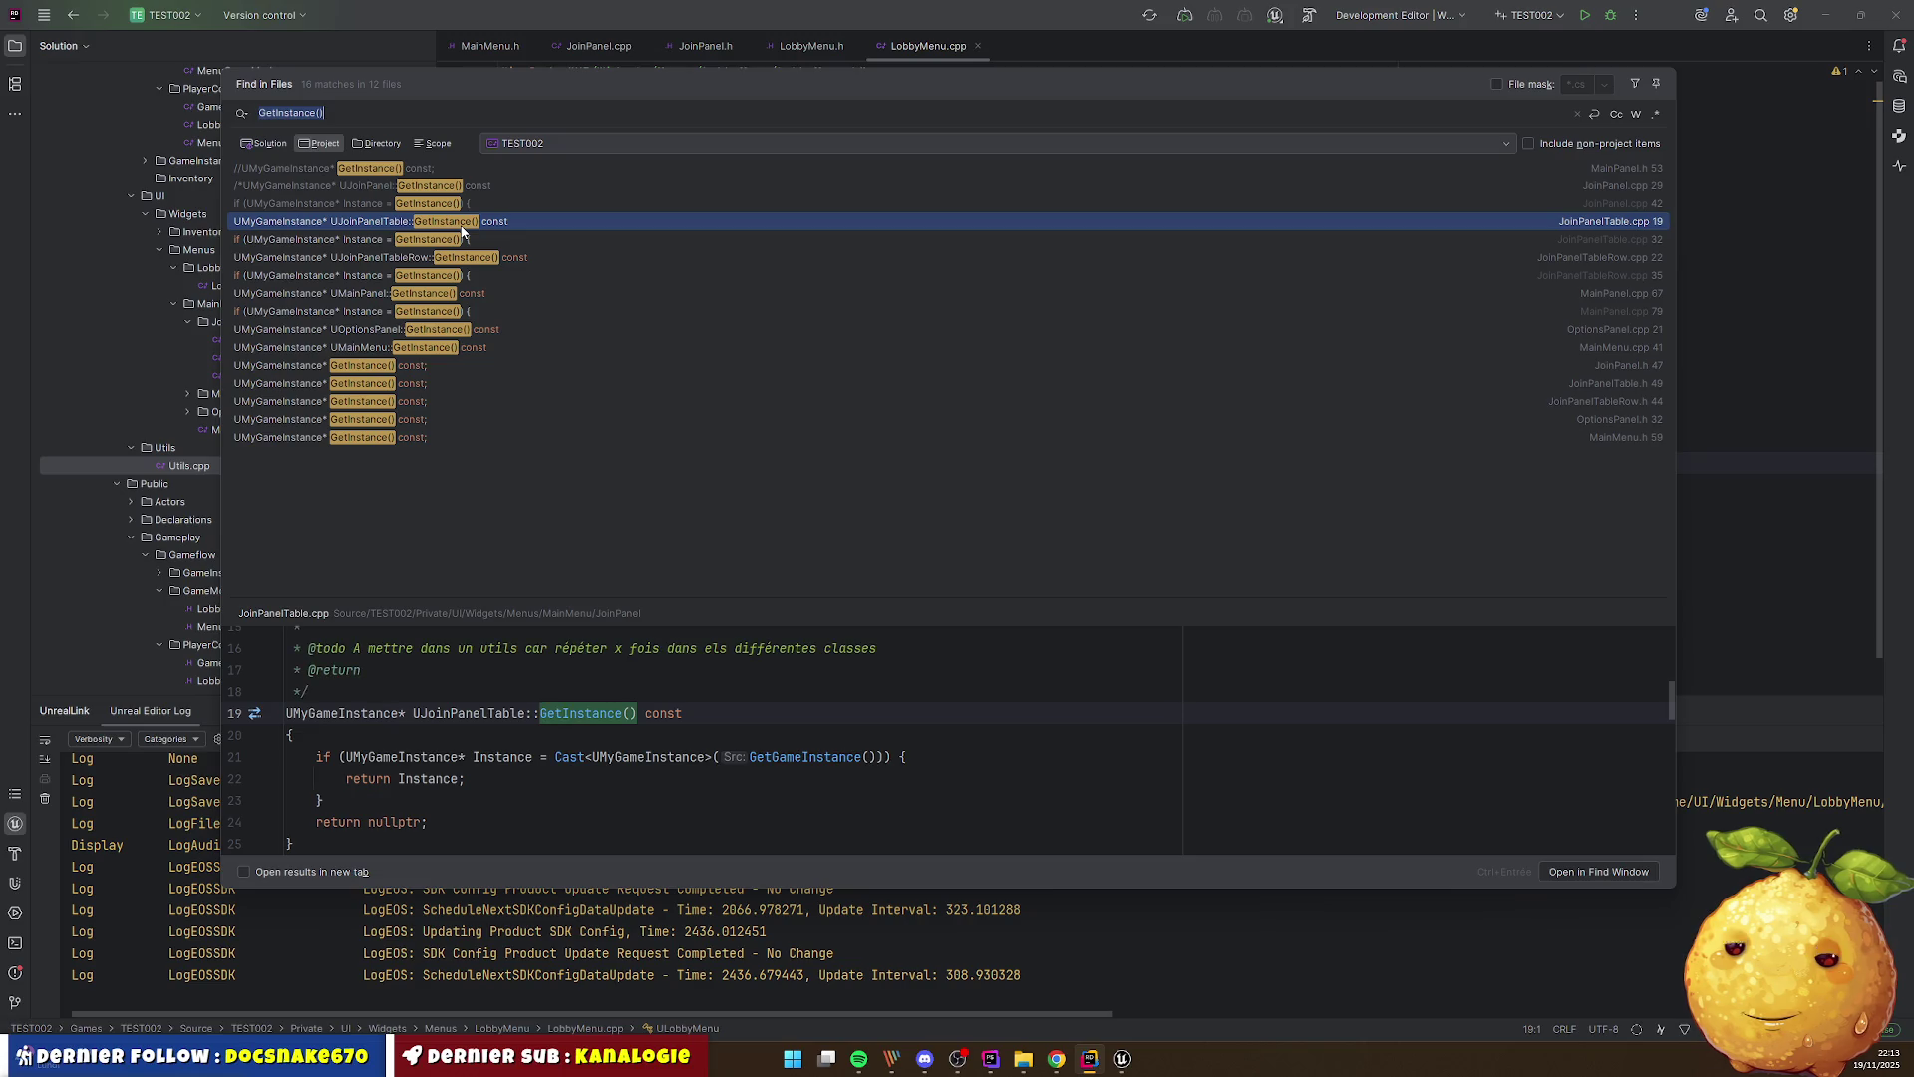
# Block-comment JoinPanelTable's GetInstance and switch its line 32 call to UUtils::GetInstance(this)
pyautogui.moveTo(296, 710)
pyautogui.mouseDown()
pyautogui.moveTo(419, 765)
pyautogui.moveTo(438, 830)
pyautogui.mouseUp()
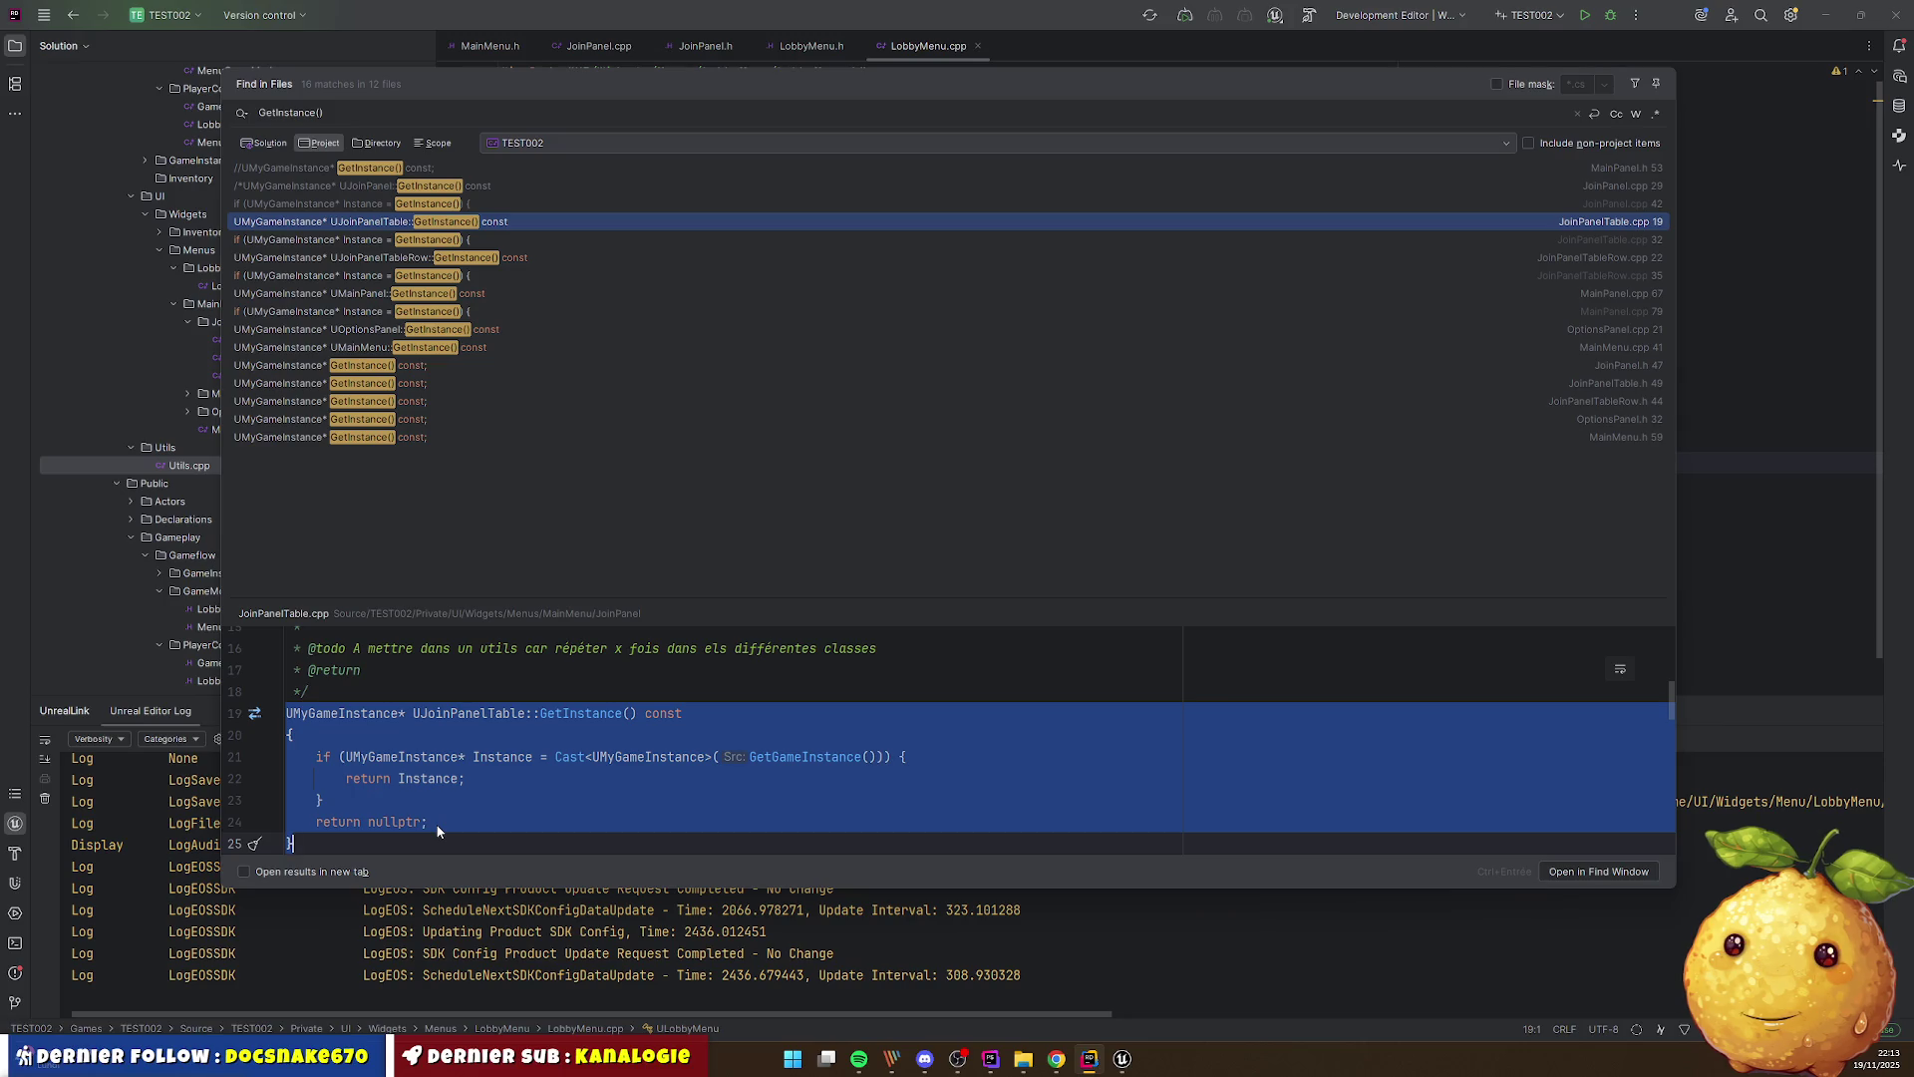
pyautogui.hotkey('ctrl', 'shift', '/')
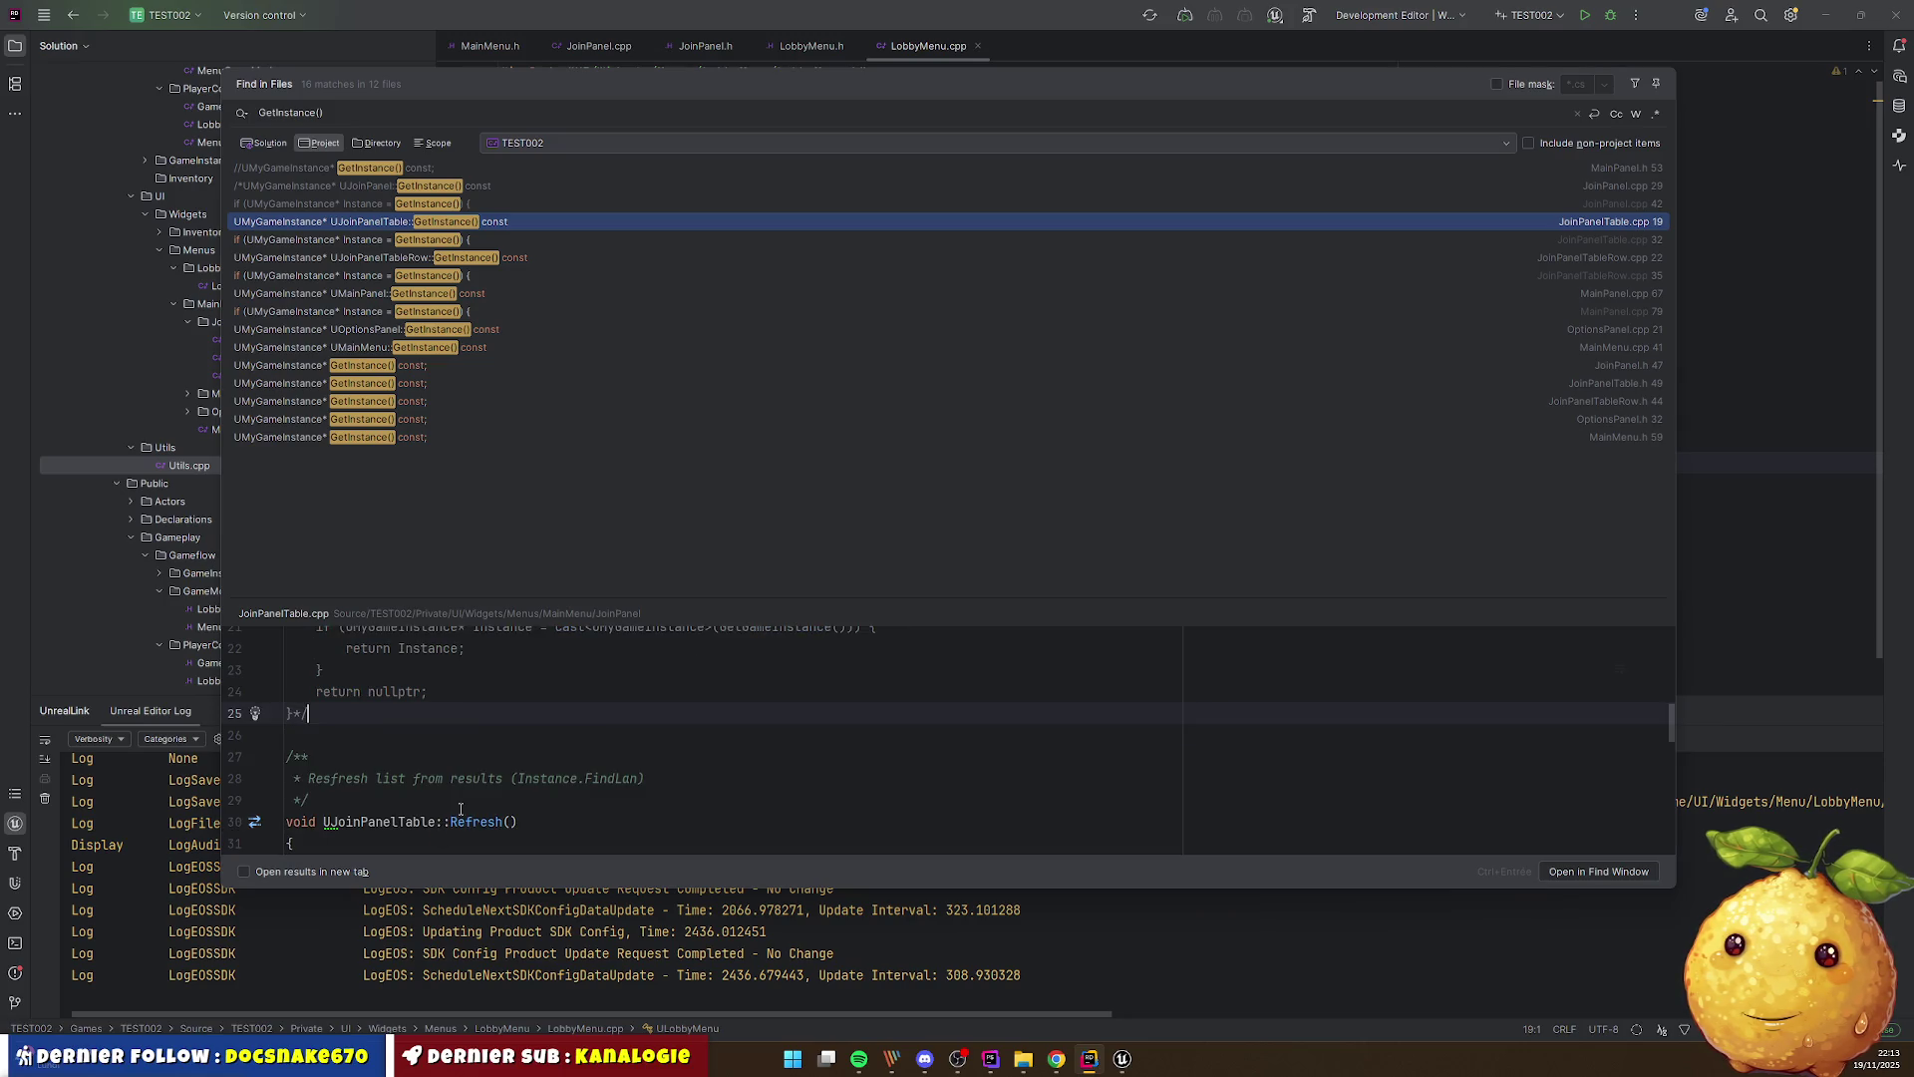
pyautogui.click(467, 242)
pyautogui.doubleClick(575, 714)
pyautogui.hotkey('shift', 'Right')
pyautogui.hotkey('shift', 'Right')
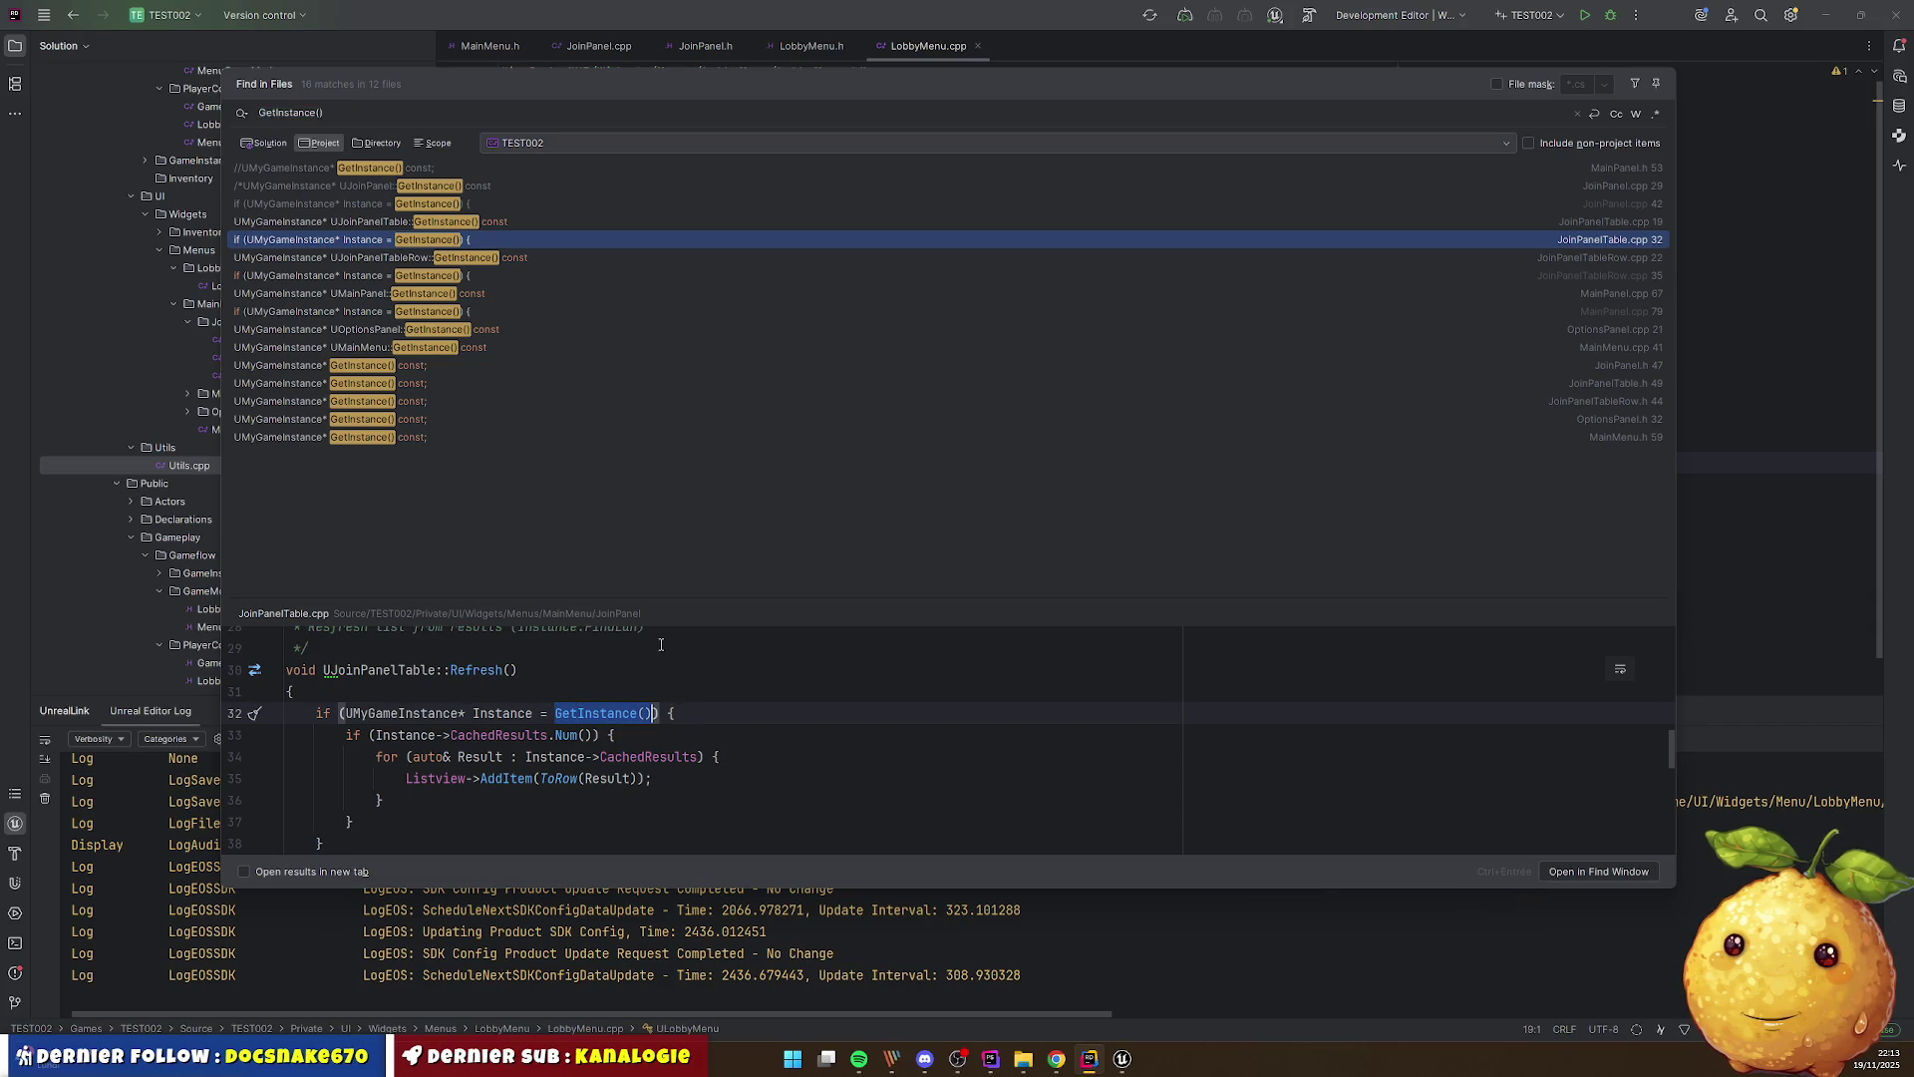
pyautogui.write('UUtils::GetInstance(this)')
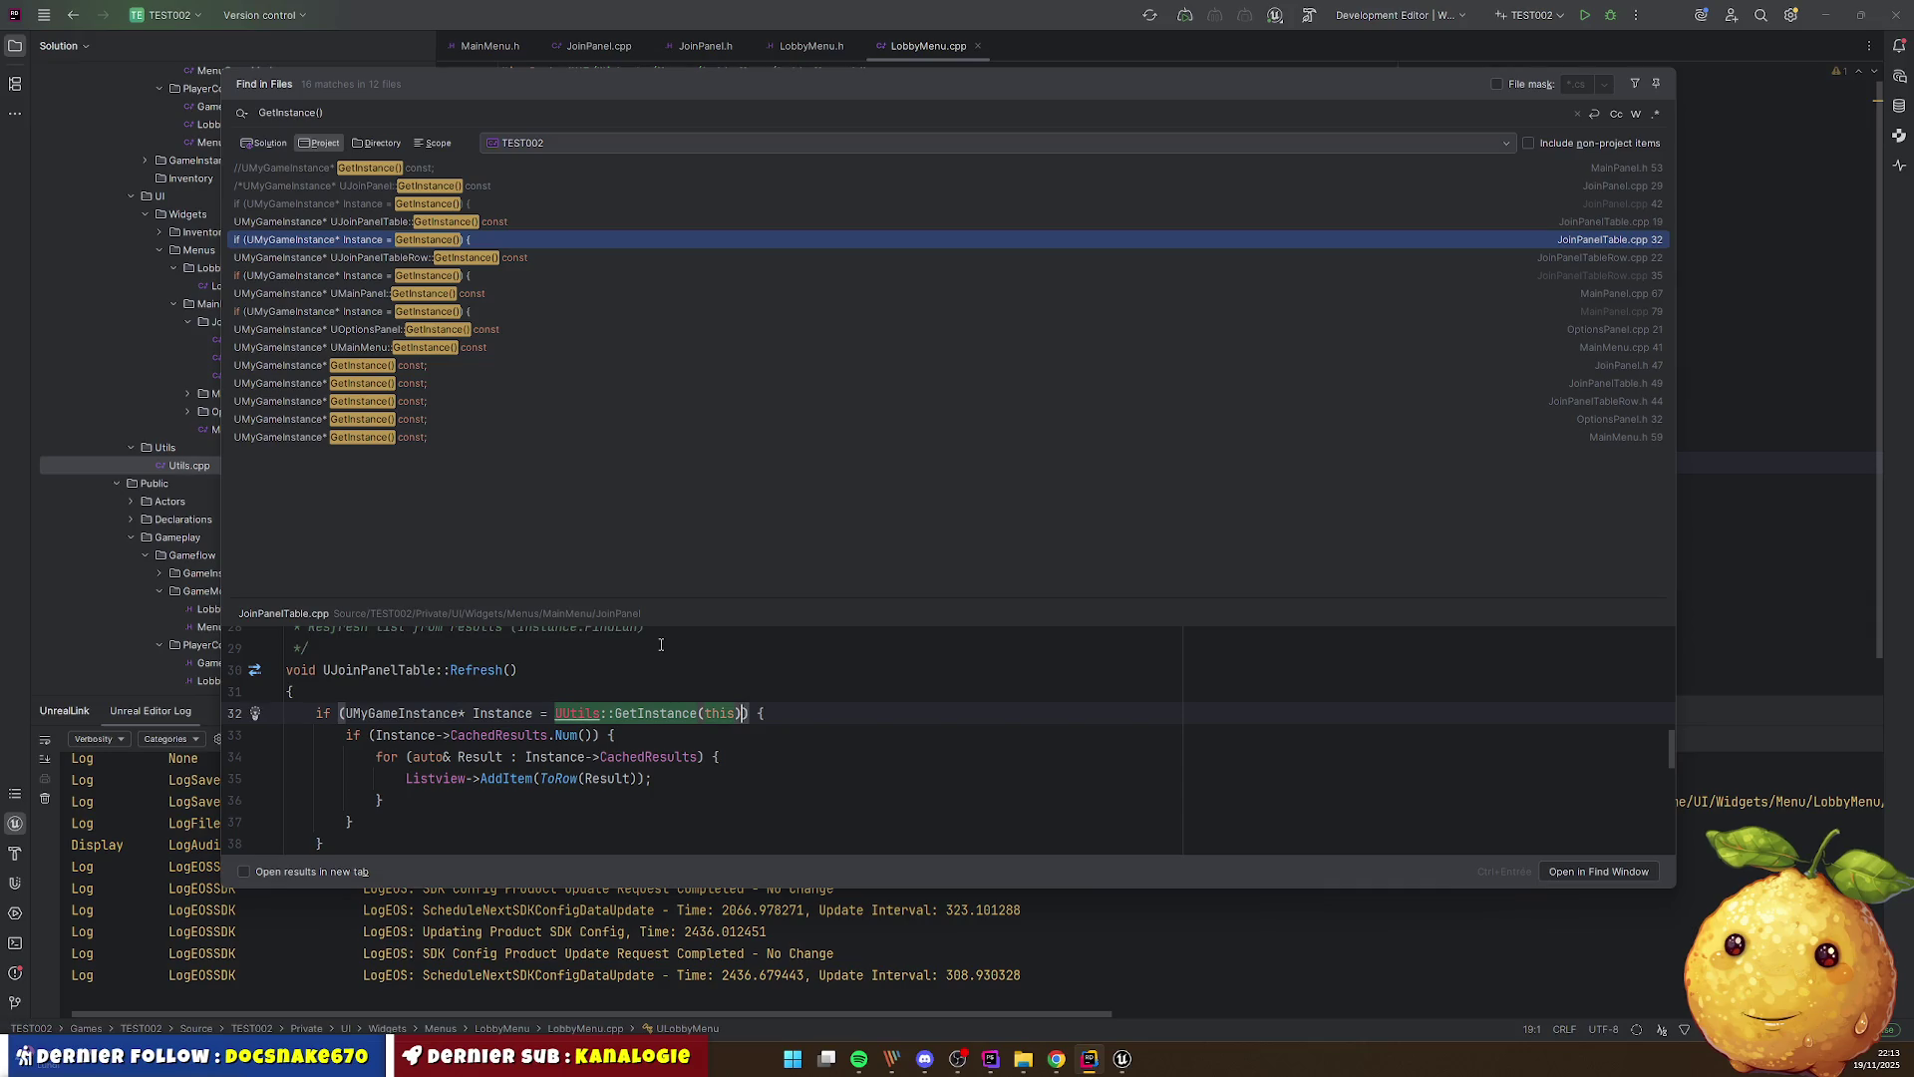
pyautogui.write('UUtils')
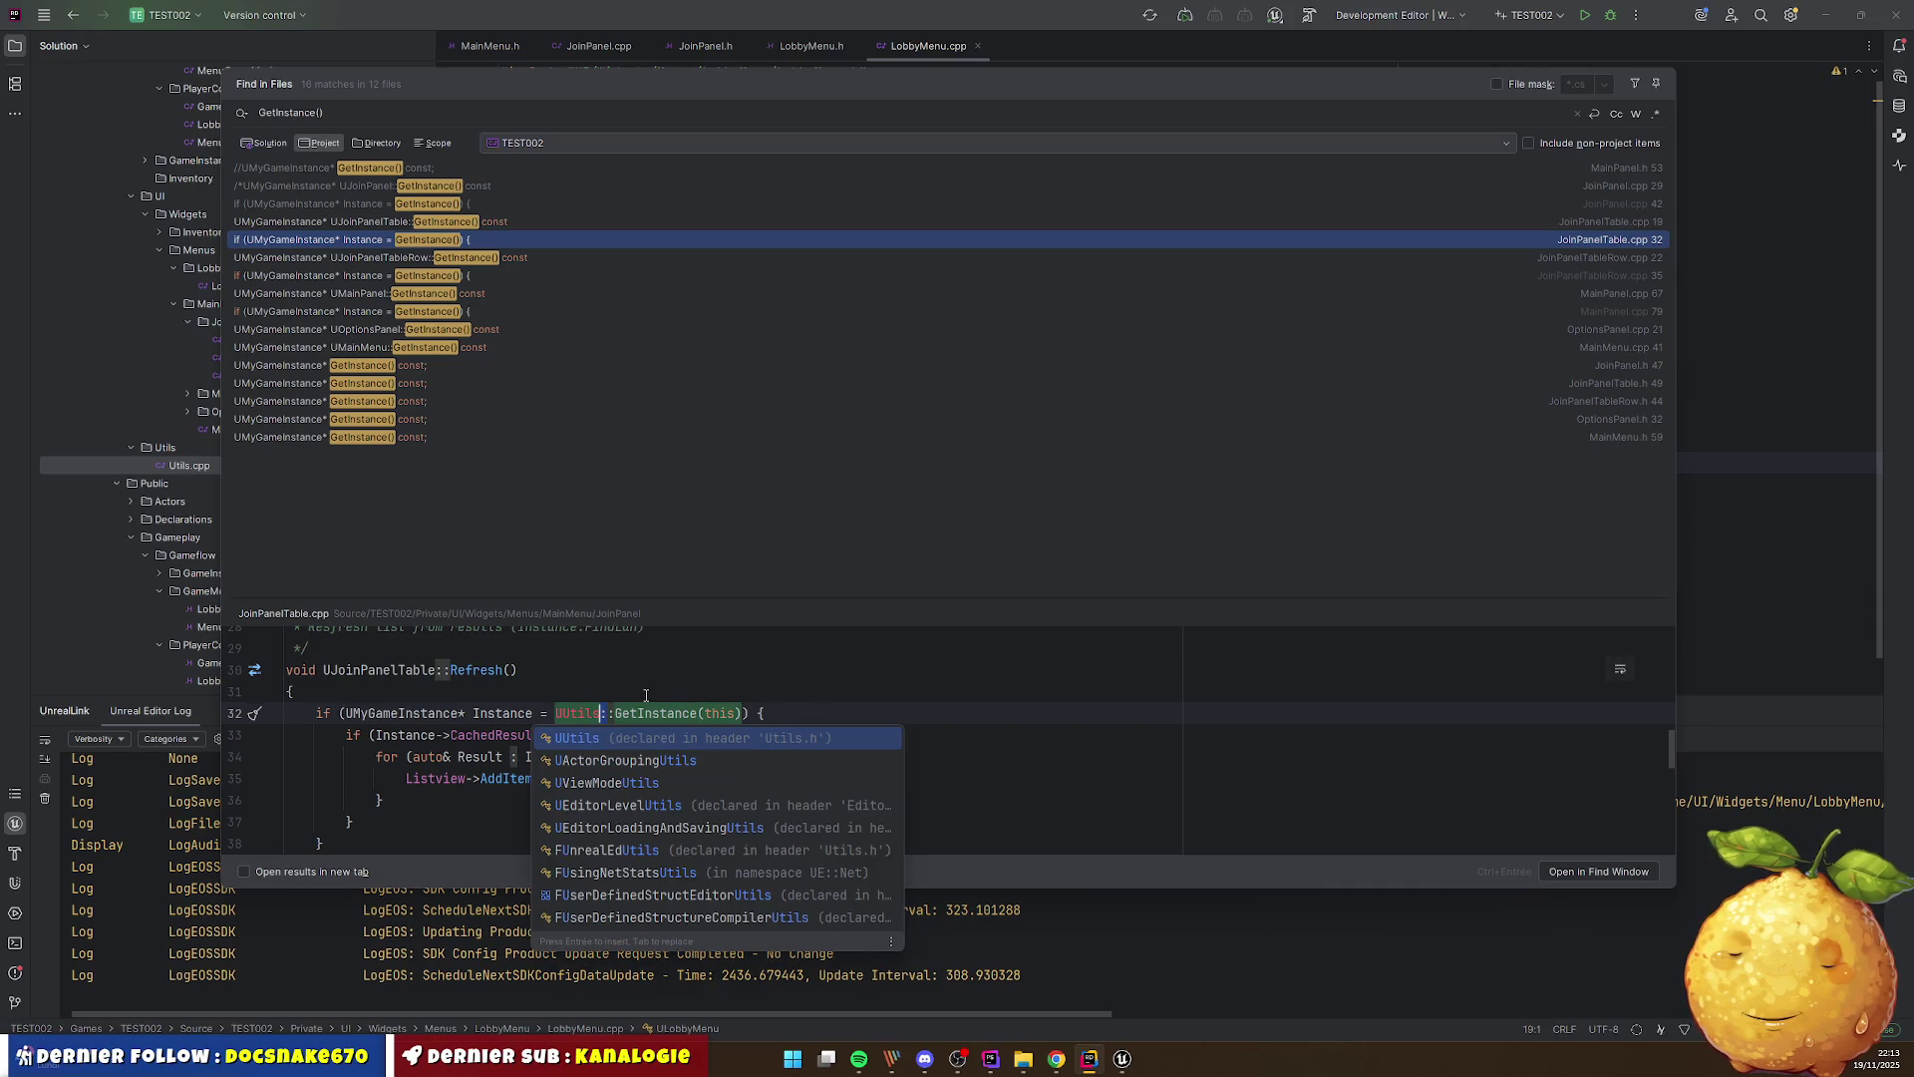
pyautogui.press('Escape')
pyautogui.write('UU')
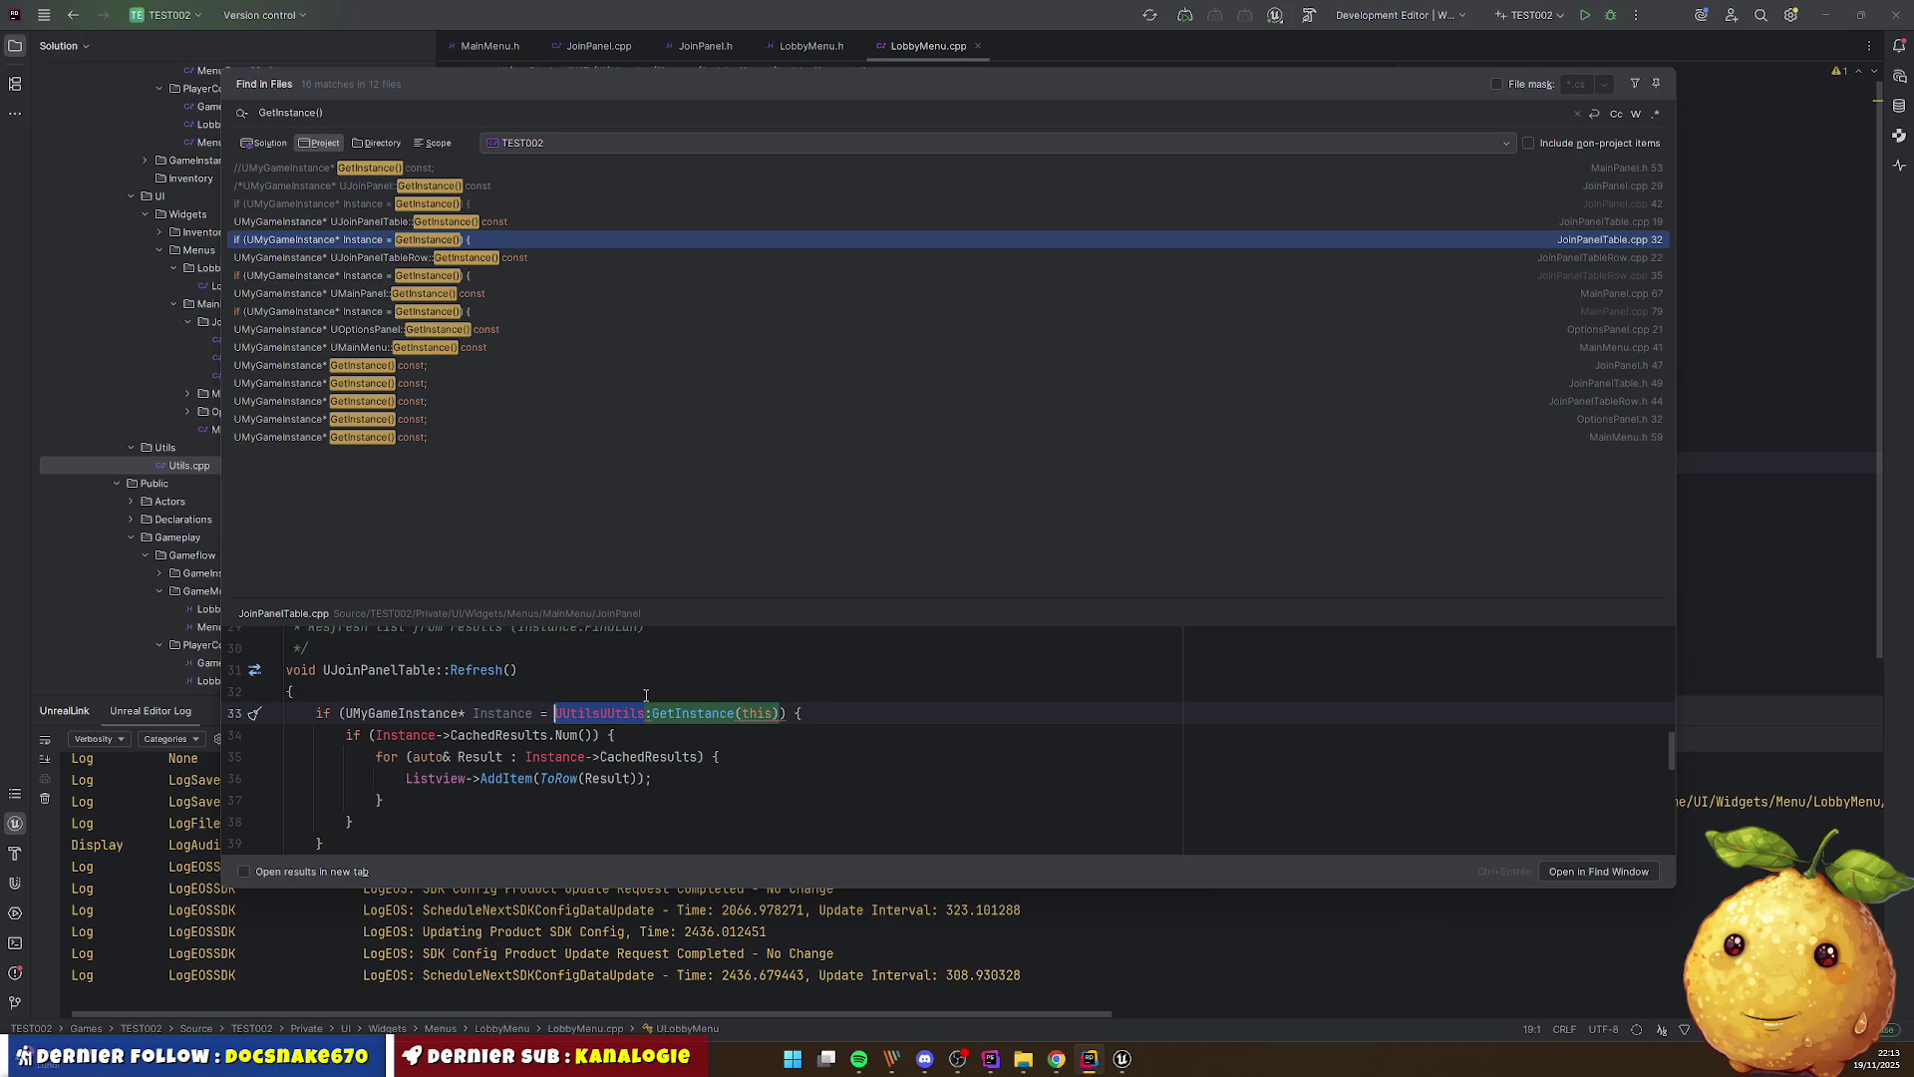
pyautogui.press('Down')
pyautogui.press('Return')
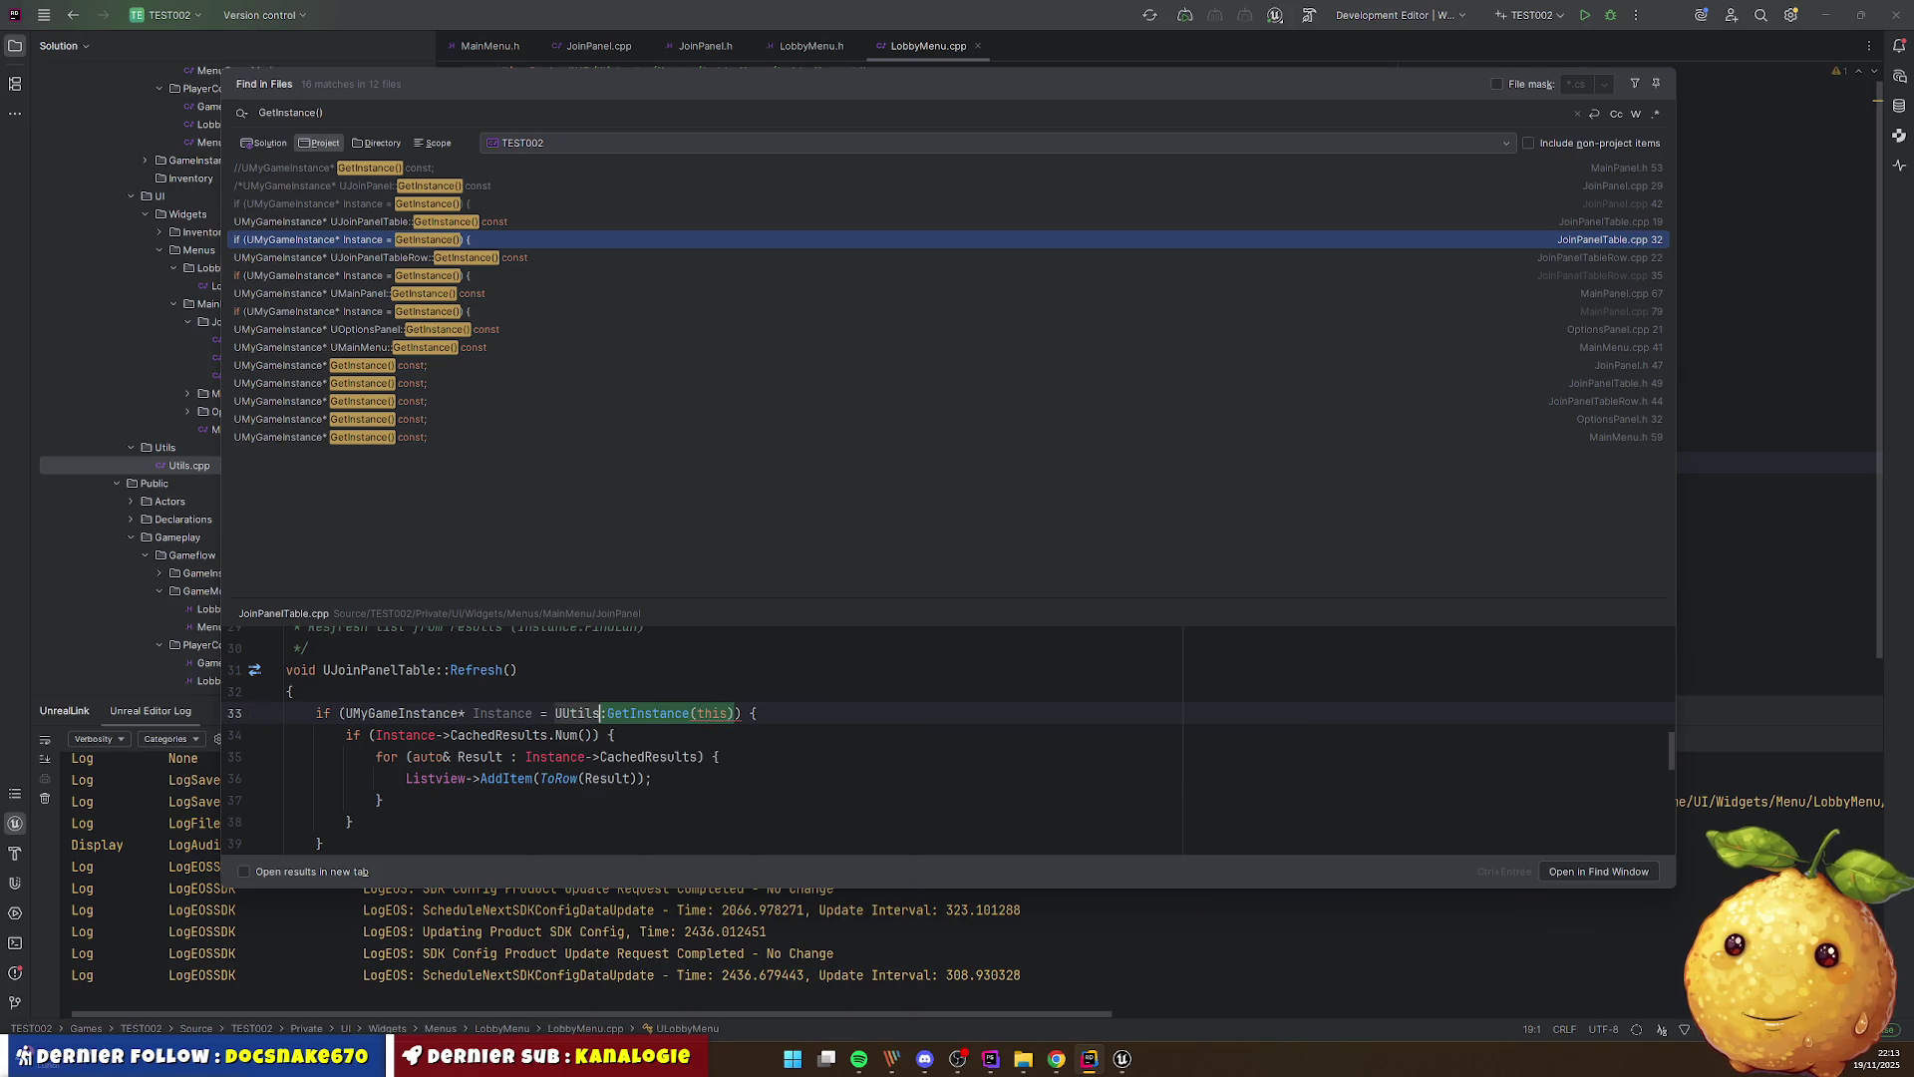
pyautogui.write(':')
pyautogui.press('Down')
# Replace the GetInstance() call on JoinPanelTableRow.cpp line 35 with UUtils::GetInstance(this)
pyautogui.click(426, 263)
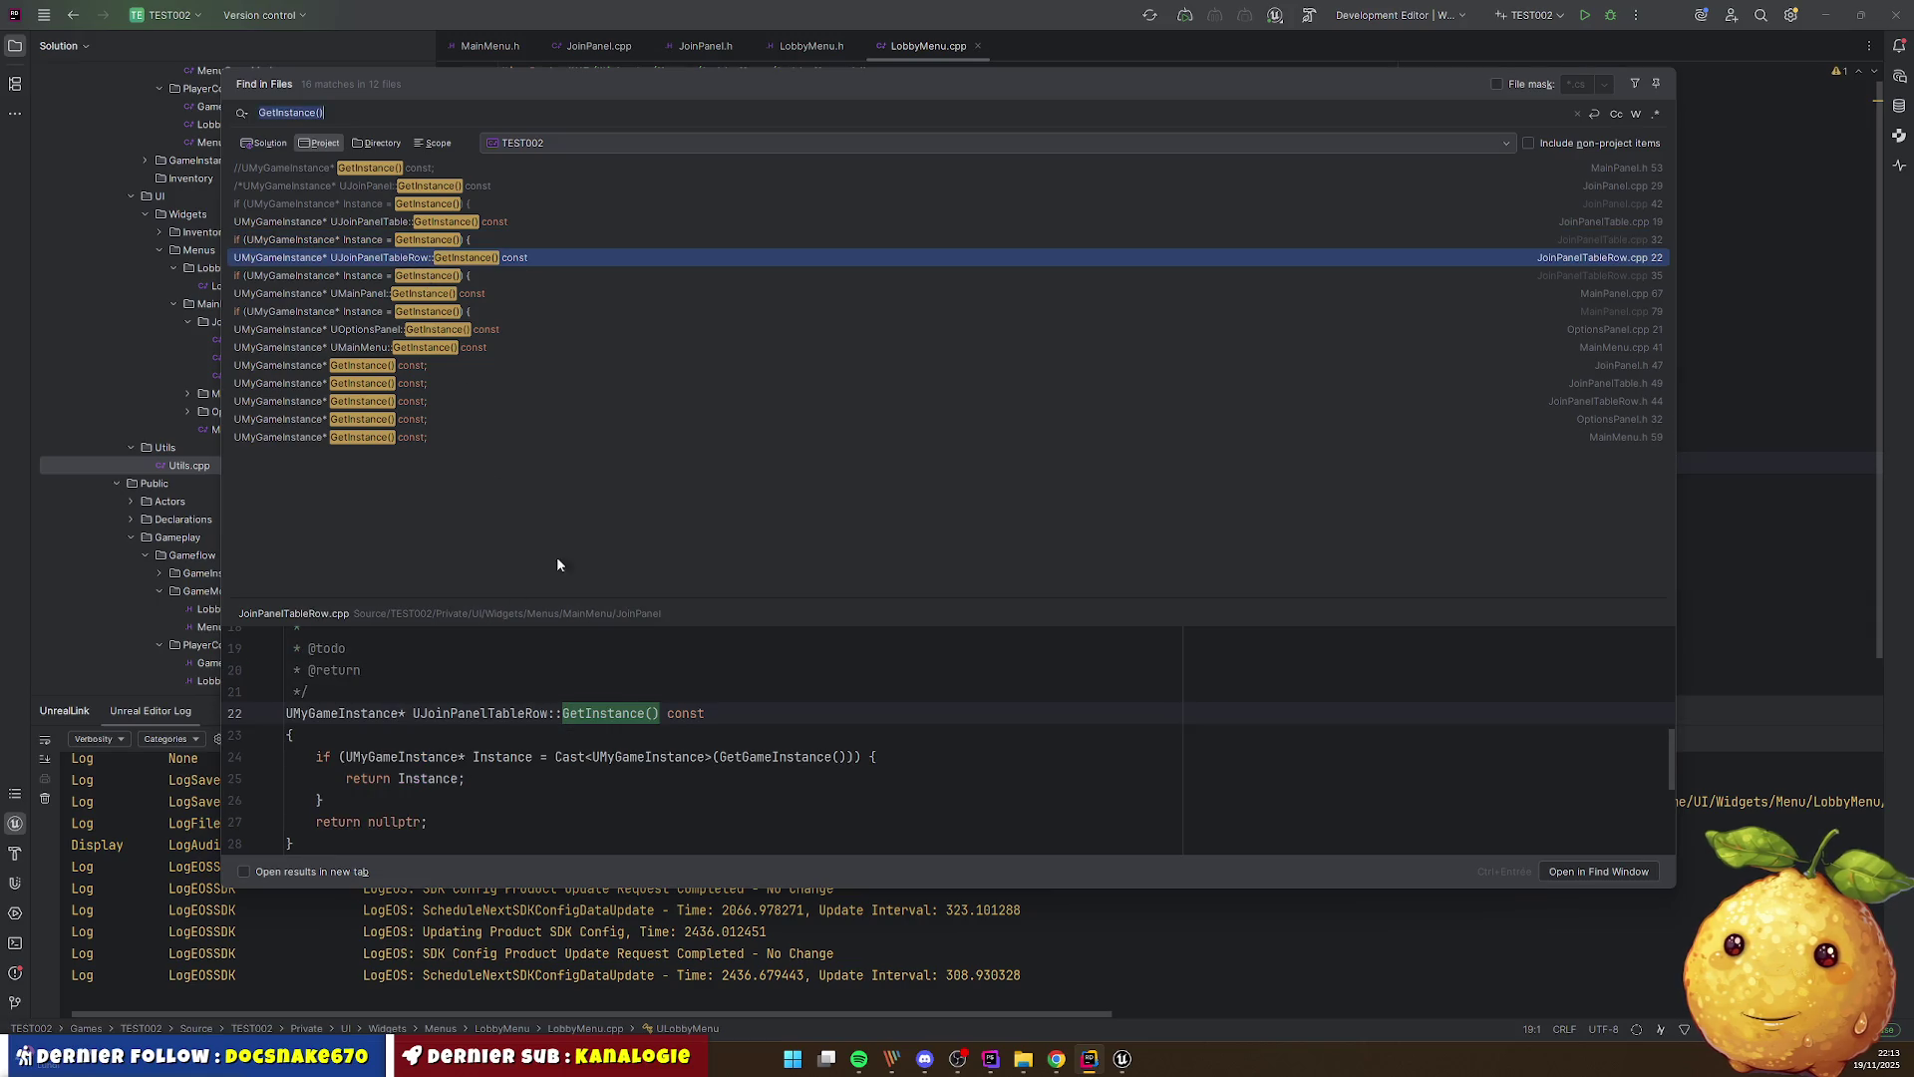
pyautogui.click(349, 713)
pyautogui.press('Home')
pyautogui.hotkey('shift', 'Down')
pyautogui.hotkey('shift', 'Down')
pyautogui.hotkey('shift', 'Down')
pyautogui.click(349, 695)
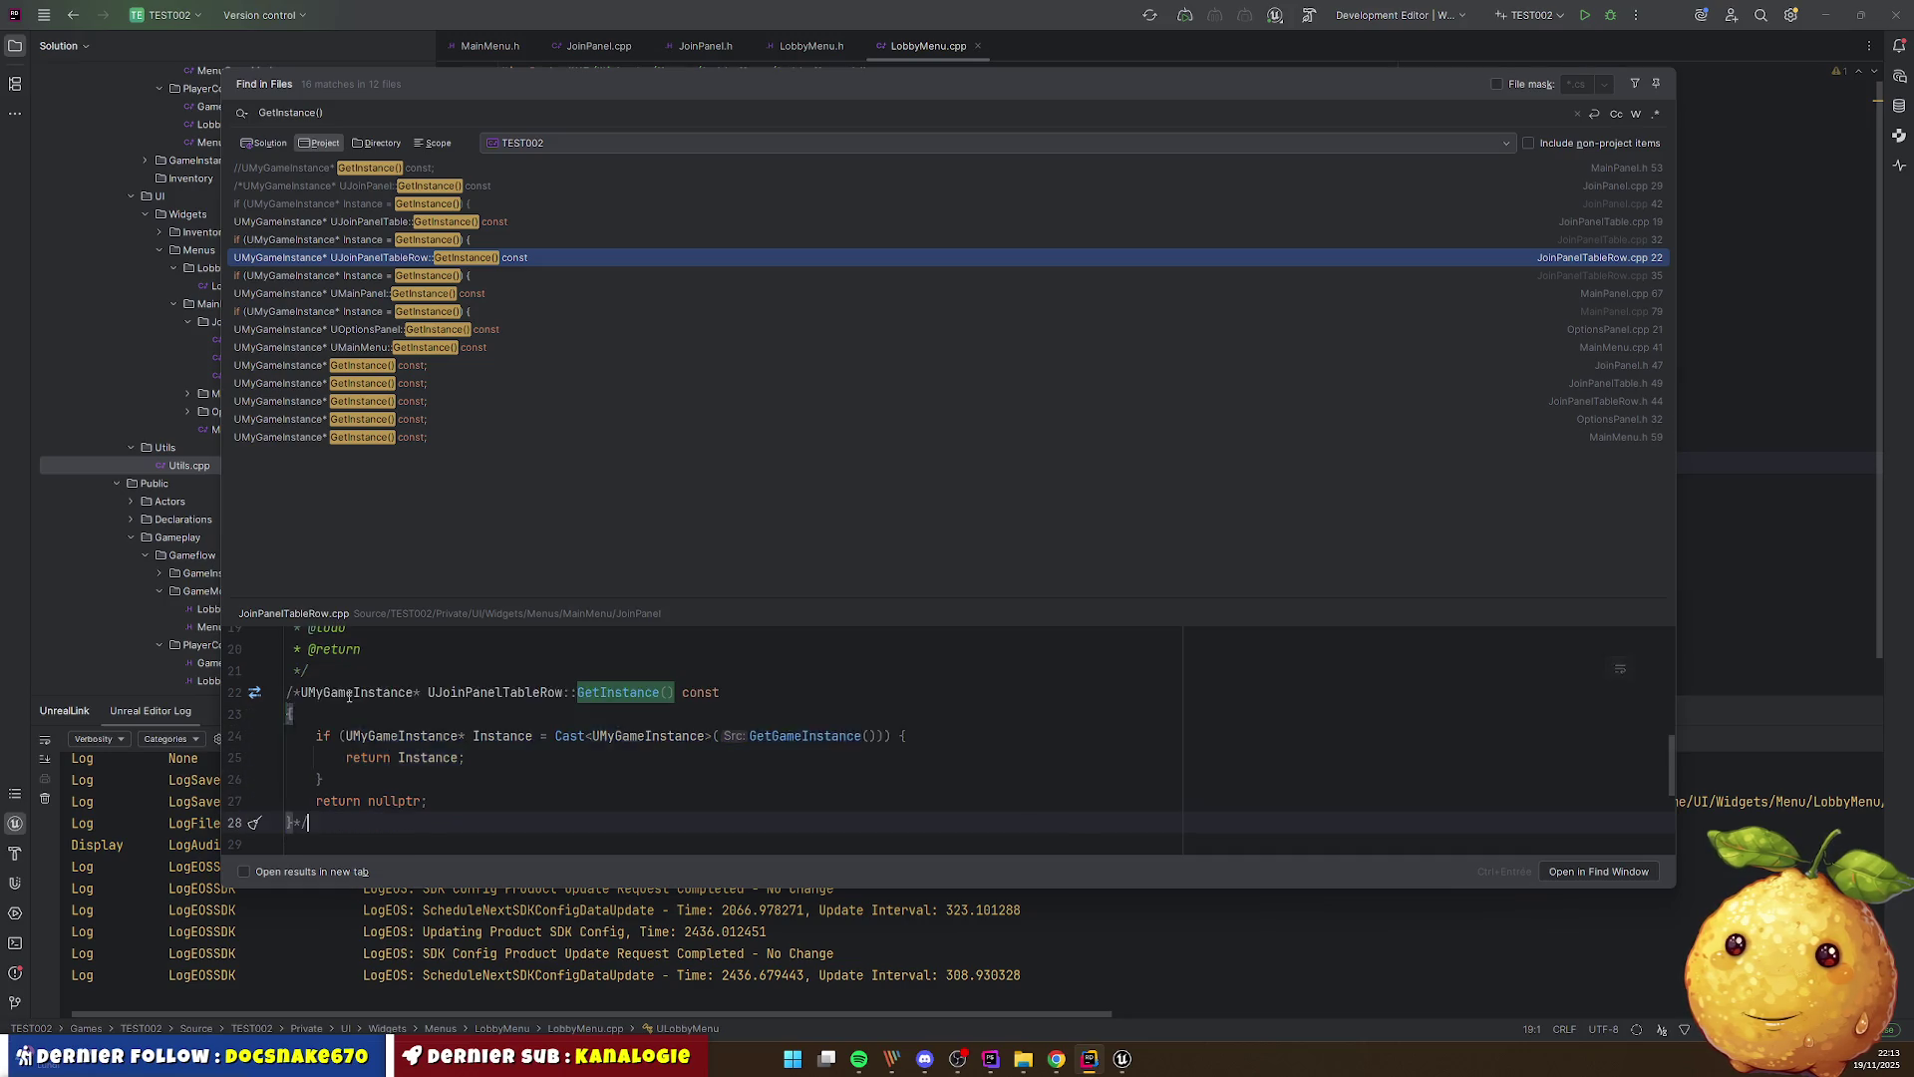
pyautogui.click(498, 277)
pyautogui.click(652, 757)
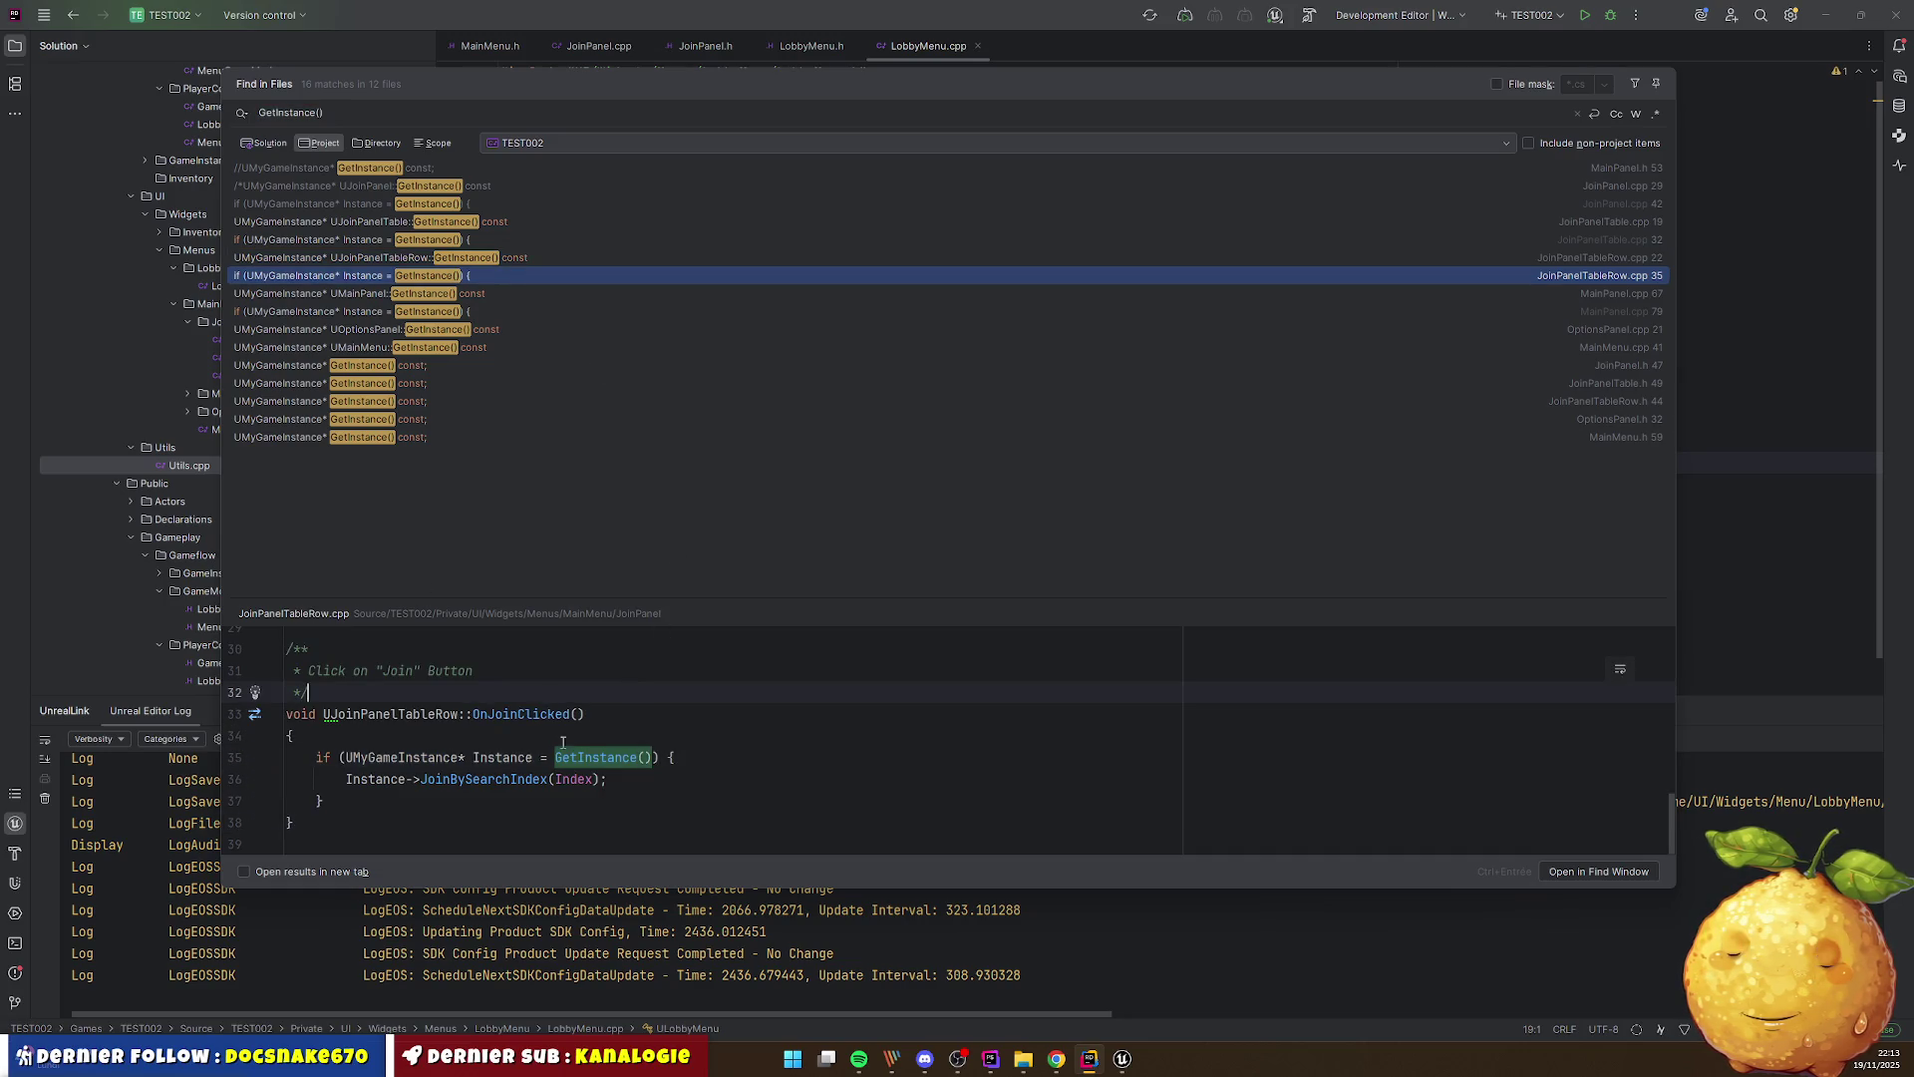
pyautogui.hotkey('ctrl', 'w')
pyautogui.hotkey('ctrl', 'w')
pyautogui.hotkey('ctrl', 'v')
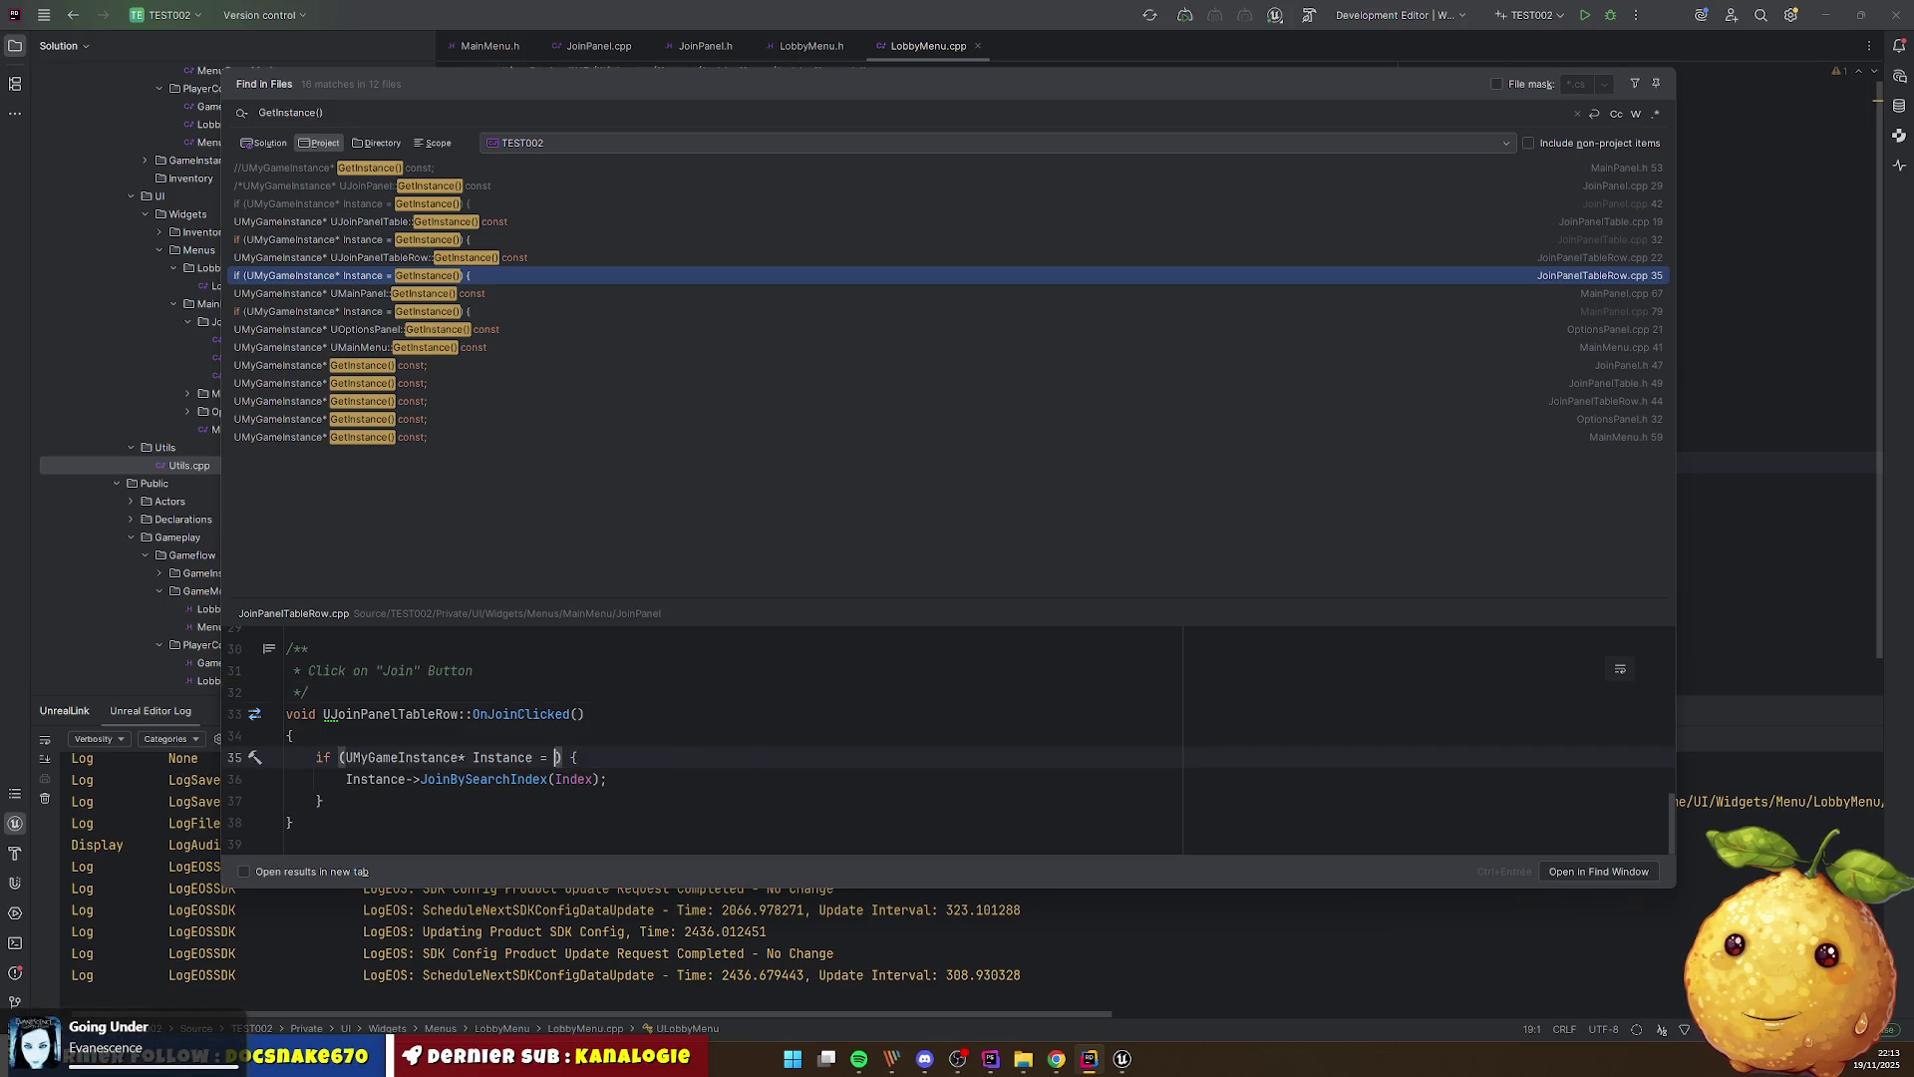
pyautogui.hotkey('ctrl', 'Left')
pyautogui.hotkey('ctrl', 'Left')
pyautogui.hotkey('ctrl', 'Left')
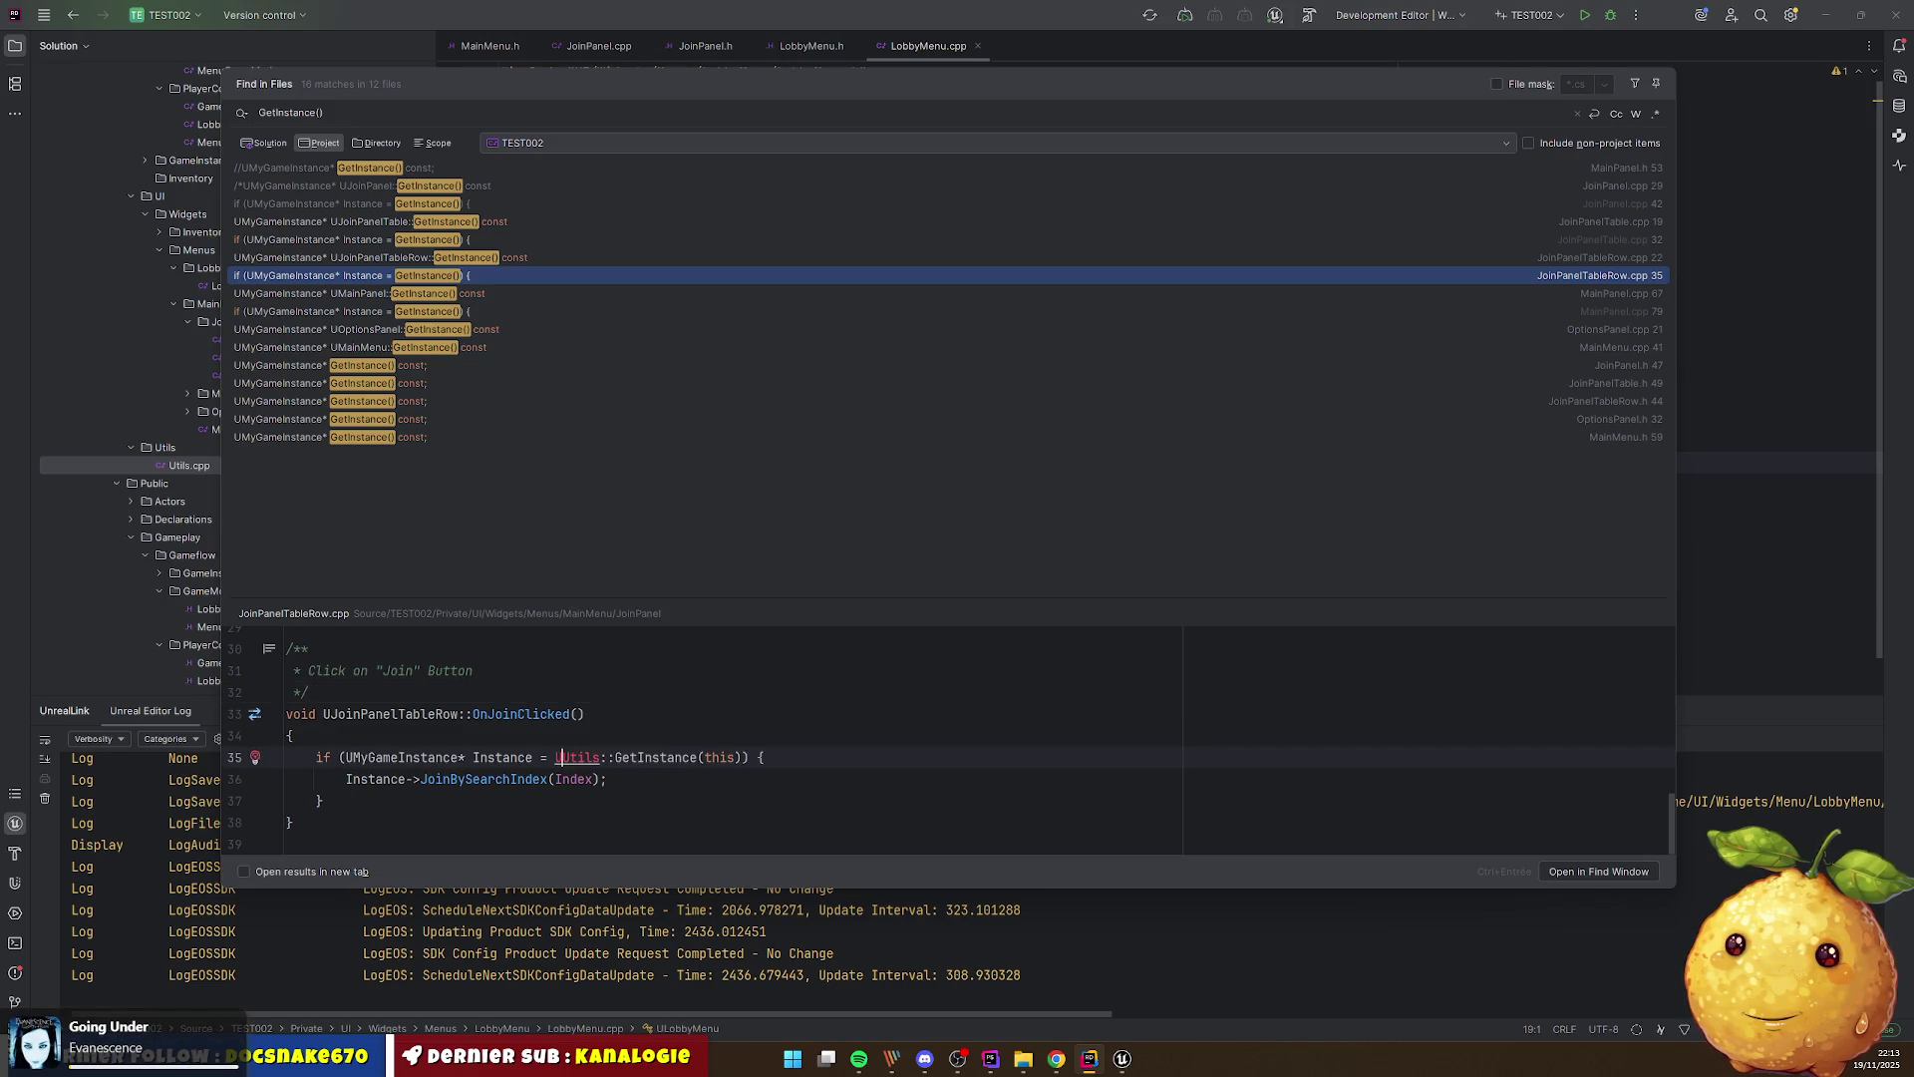
pyautogui.press('Escape')
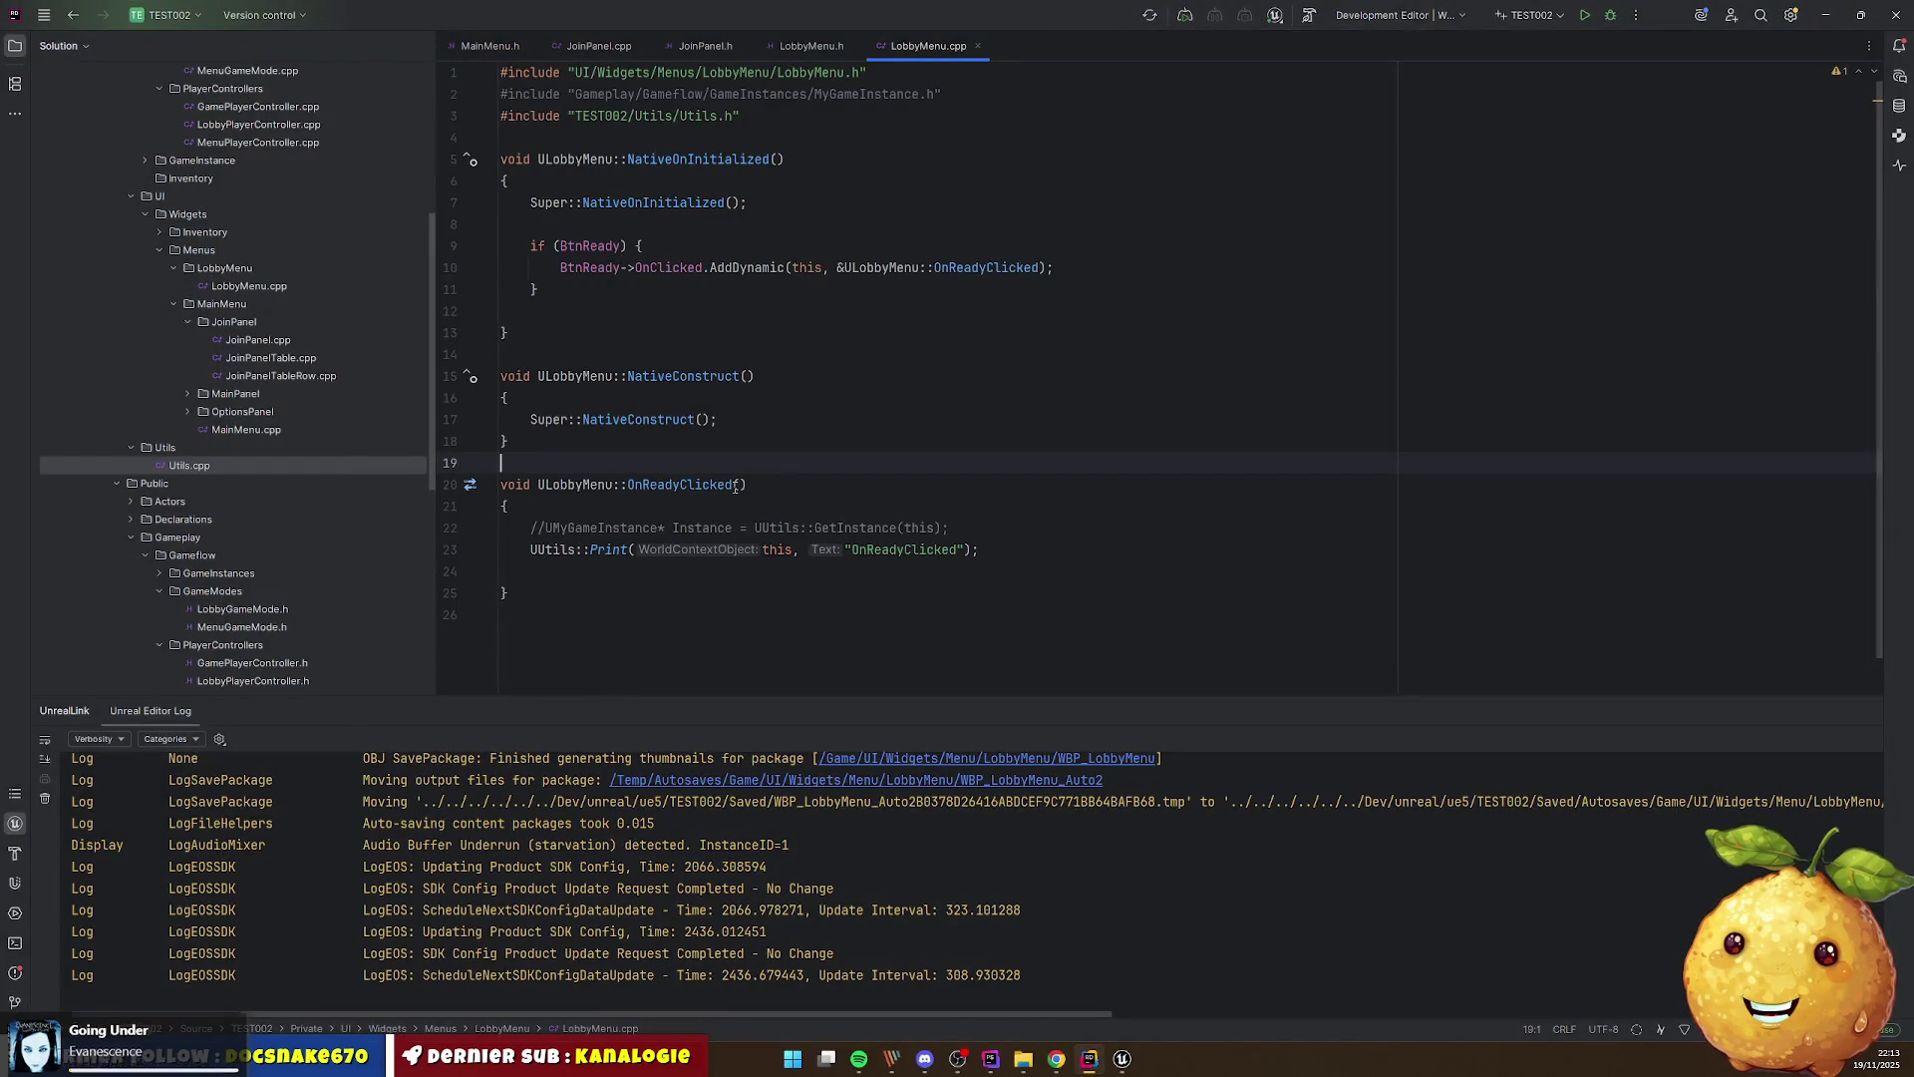
pyautogui.hotkey('ctrl', 'shift', 'f')
# Block-comment MainPanel's GetInstance definition at MainPanel.cpp line 67
pyautogui.click(458, 257)
pyautogui.click(514, 713)
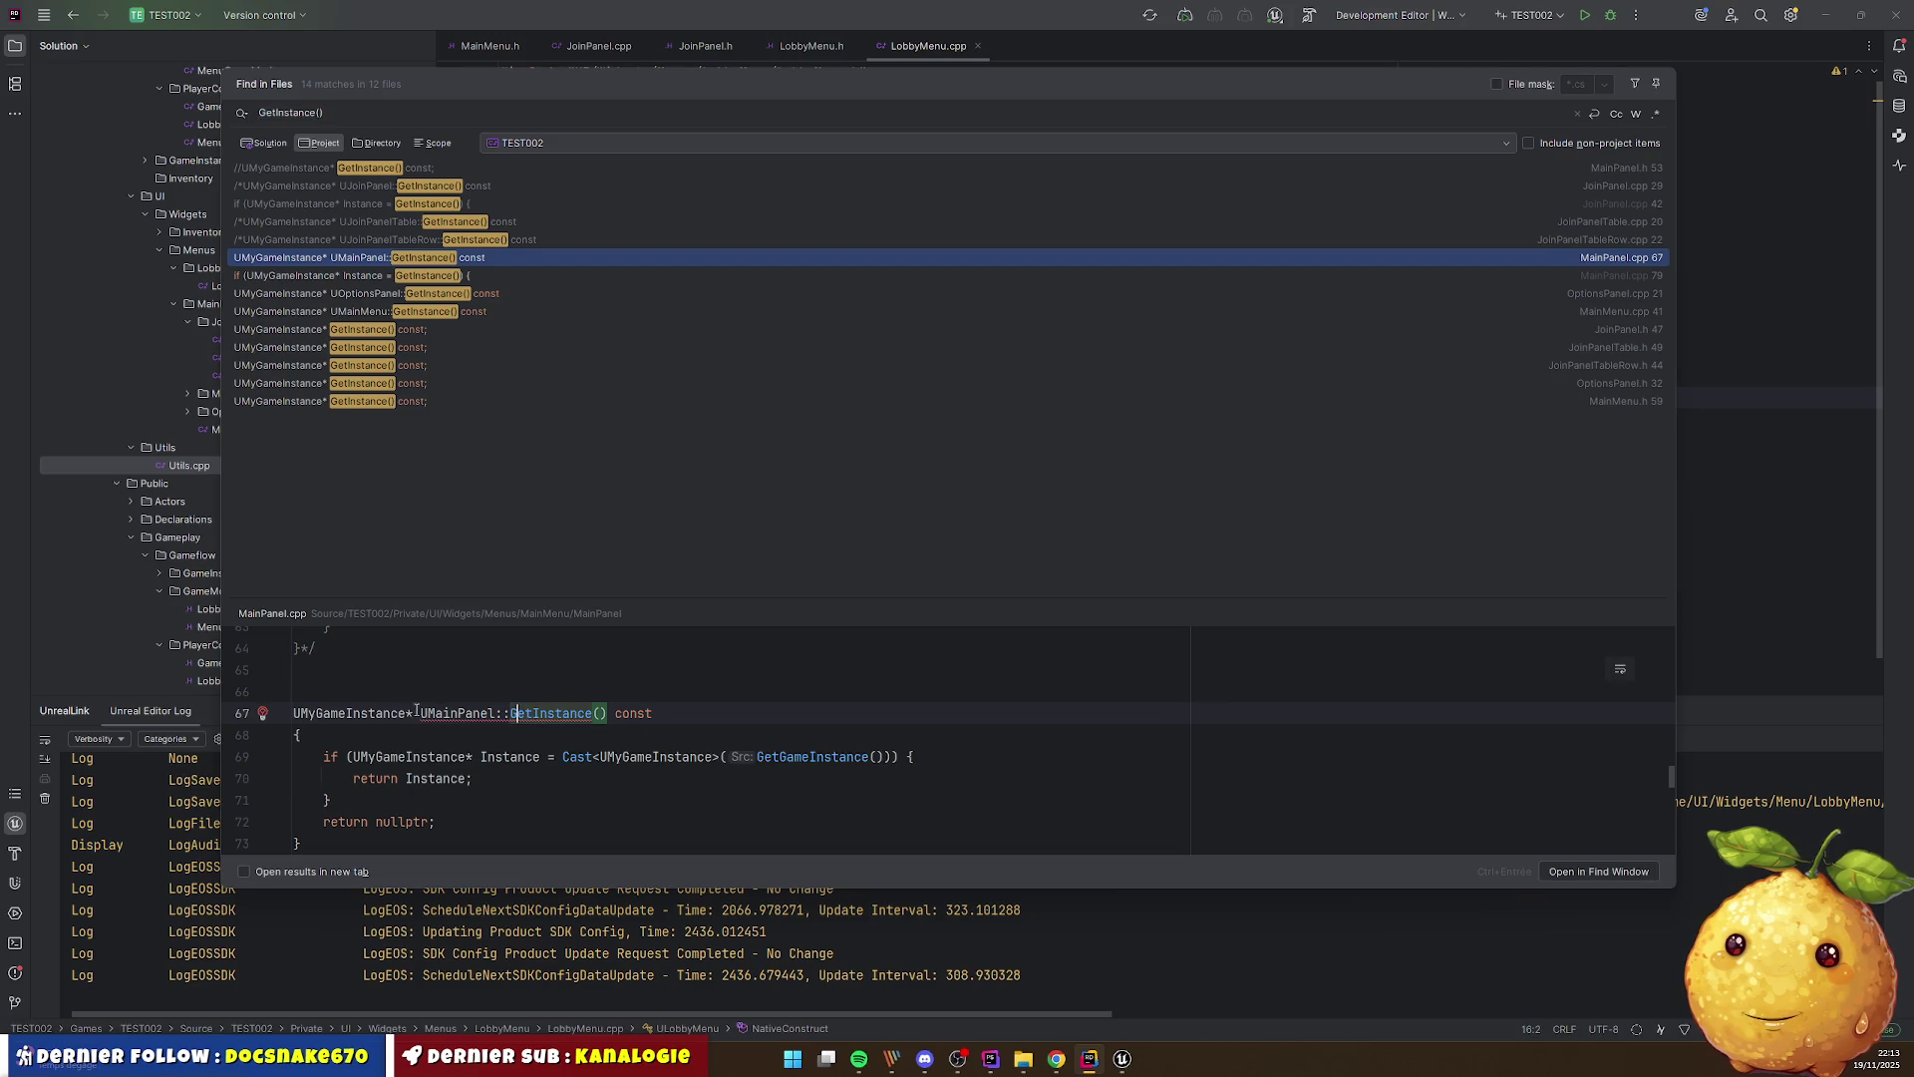
pyautogui.press('Home')
pyautogui.hotkey('shift', 'Down')
pyautogui.hotkey('shift', 'Down')
pyautogui.hotkey('shift', 'Down')
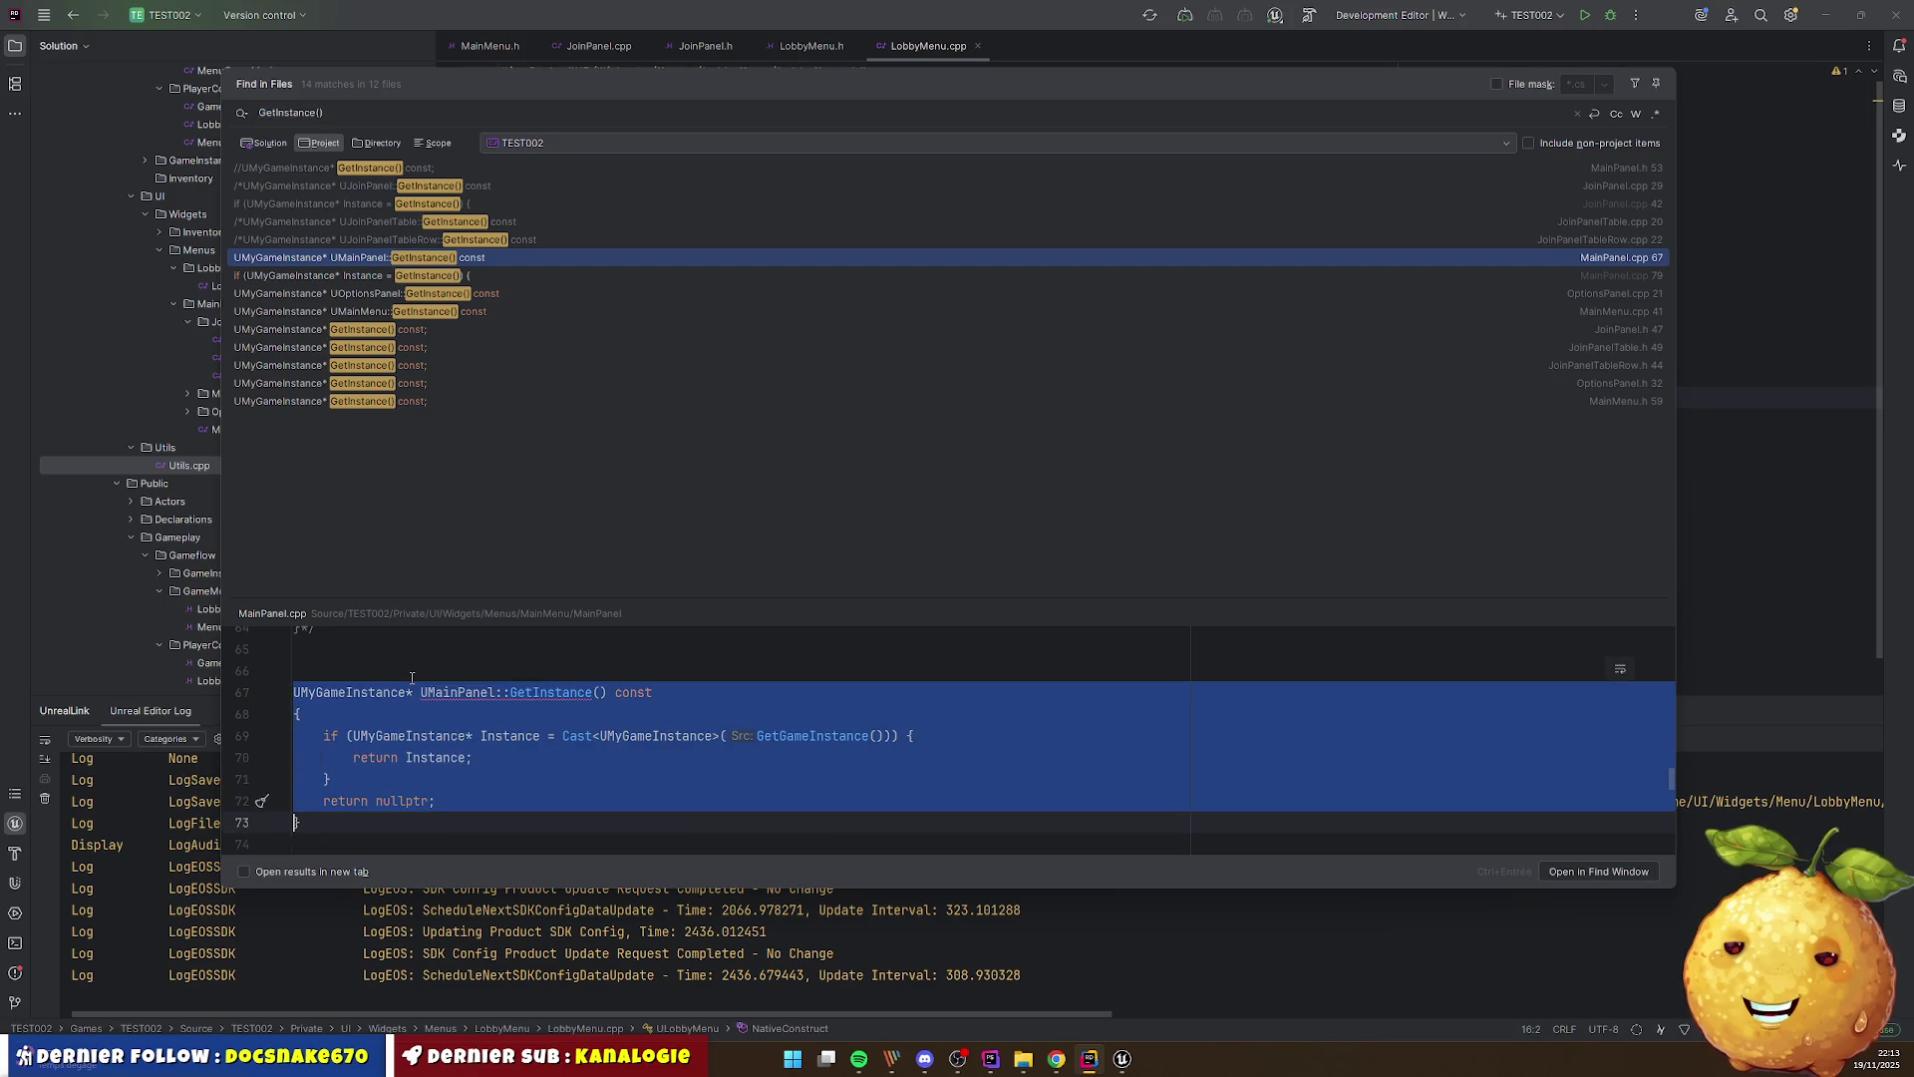
pyautogui.hotkey('ctrl', 'shift', '/')
# Replace the GetInstance() call on MainPanel.cpp line 79 with UUtils::GetInstance(this)
pyautogui.click(505, 276)
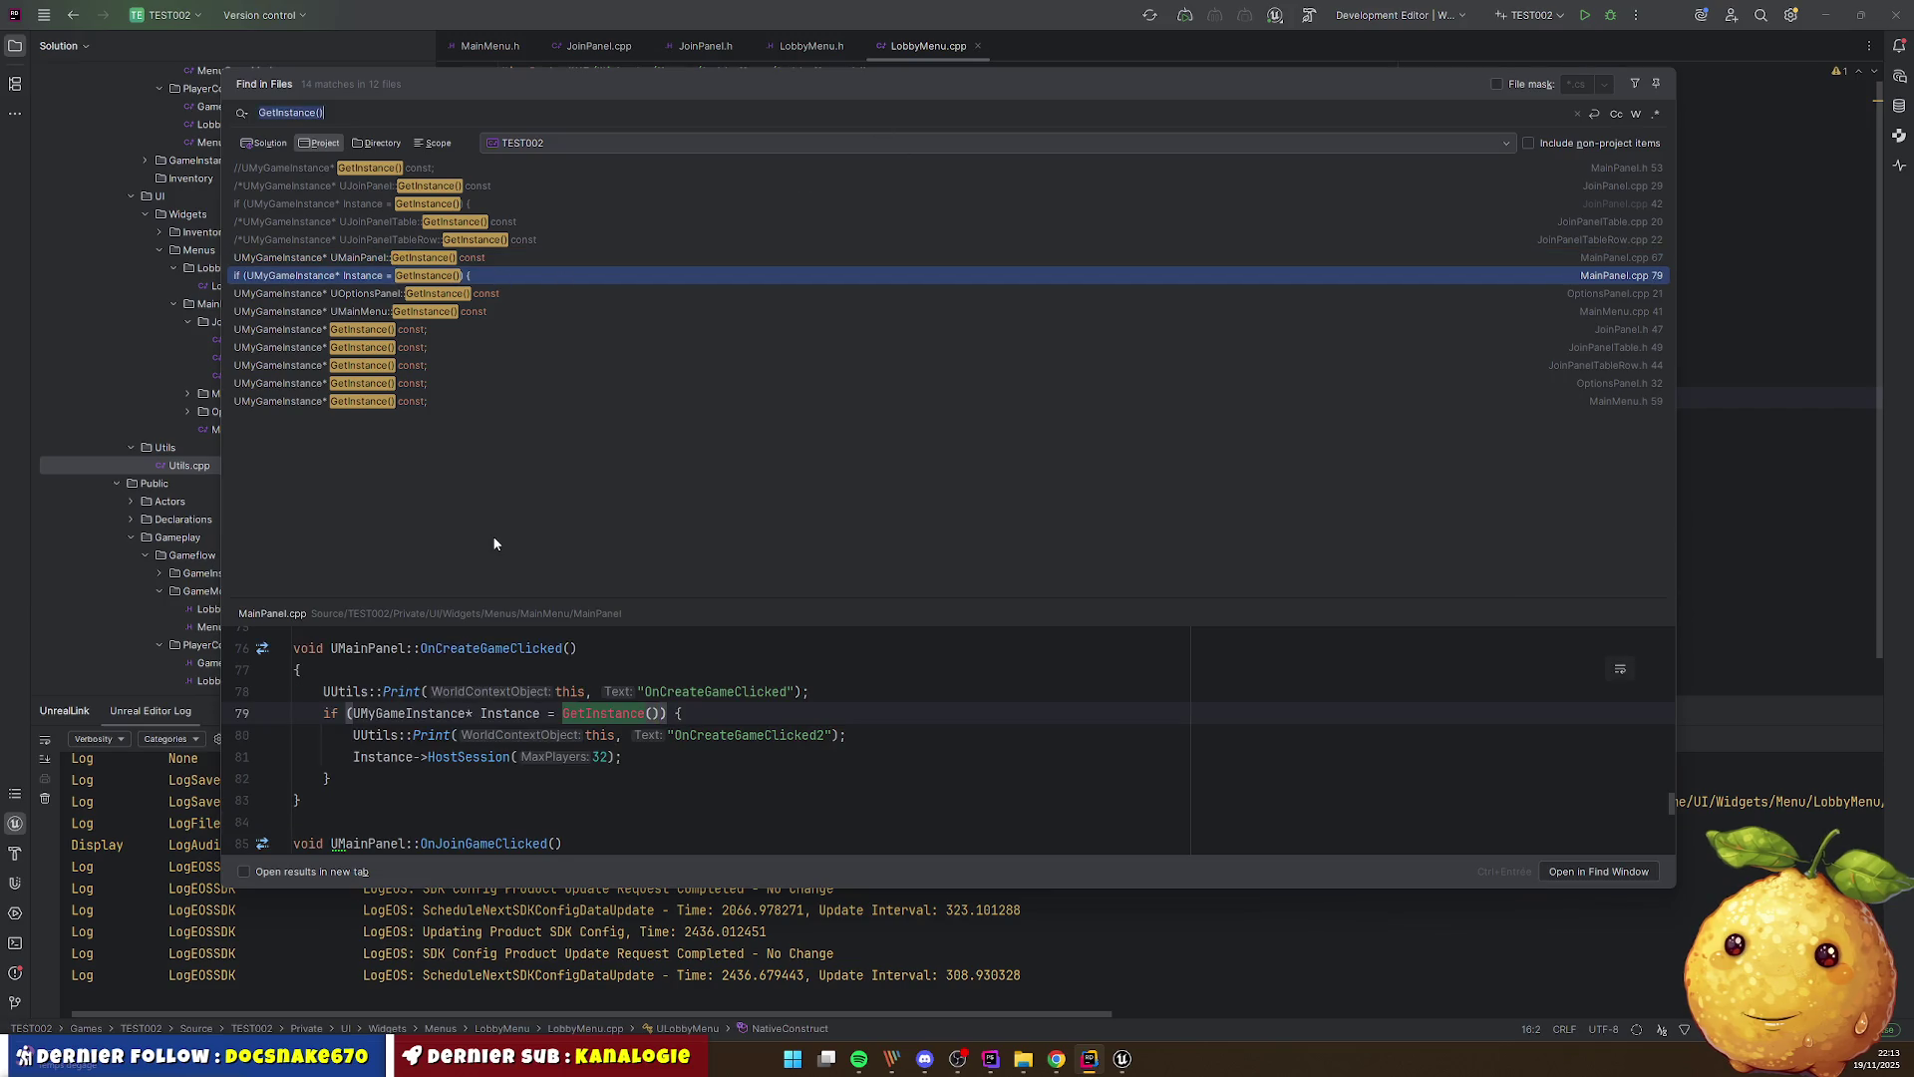
pyautogui.click(551, 713)
pyautogui.press('Right')
pyautogui.press('End')
pyautogui.press('Left')
pyautogui.press('Left')
pyautogui.hotkey('ctrl', 'w')
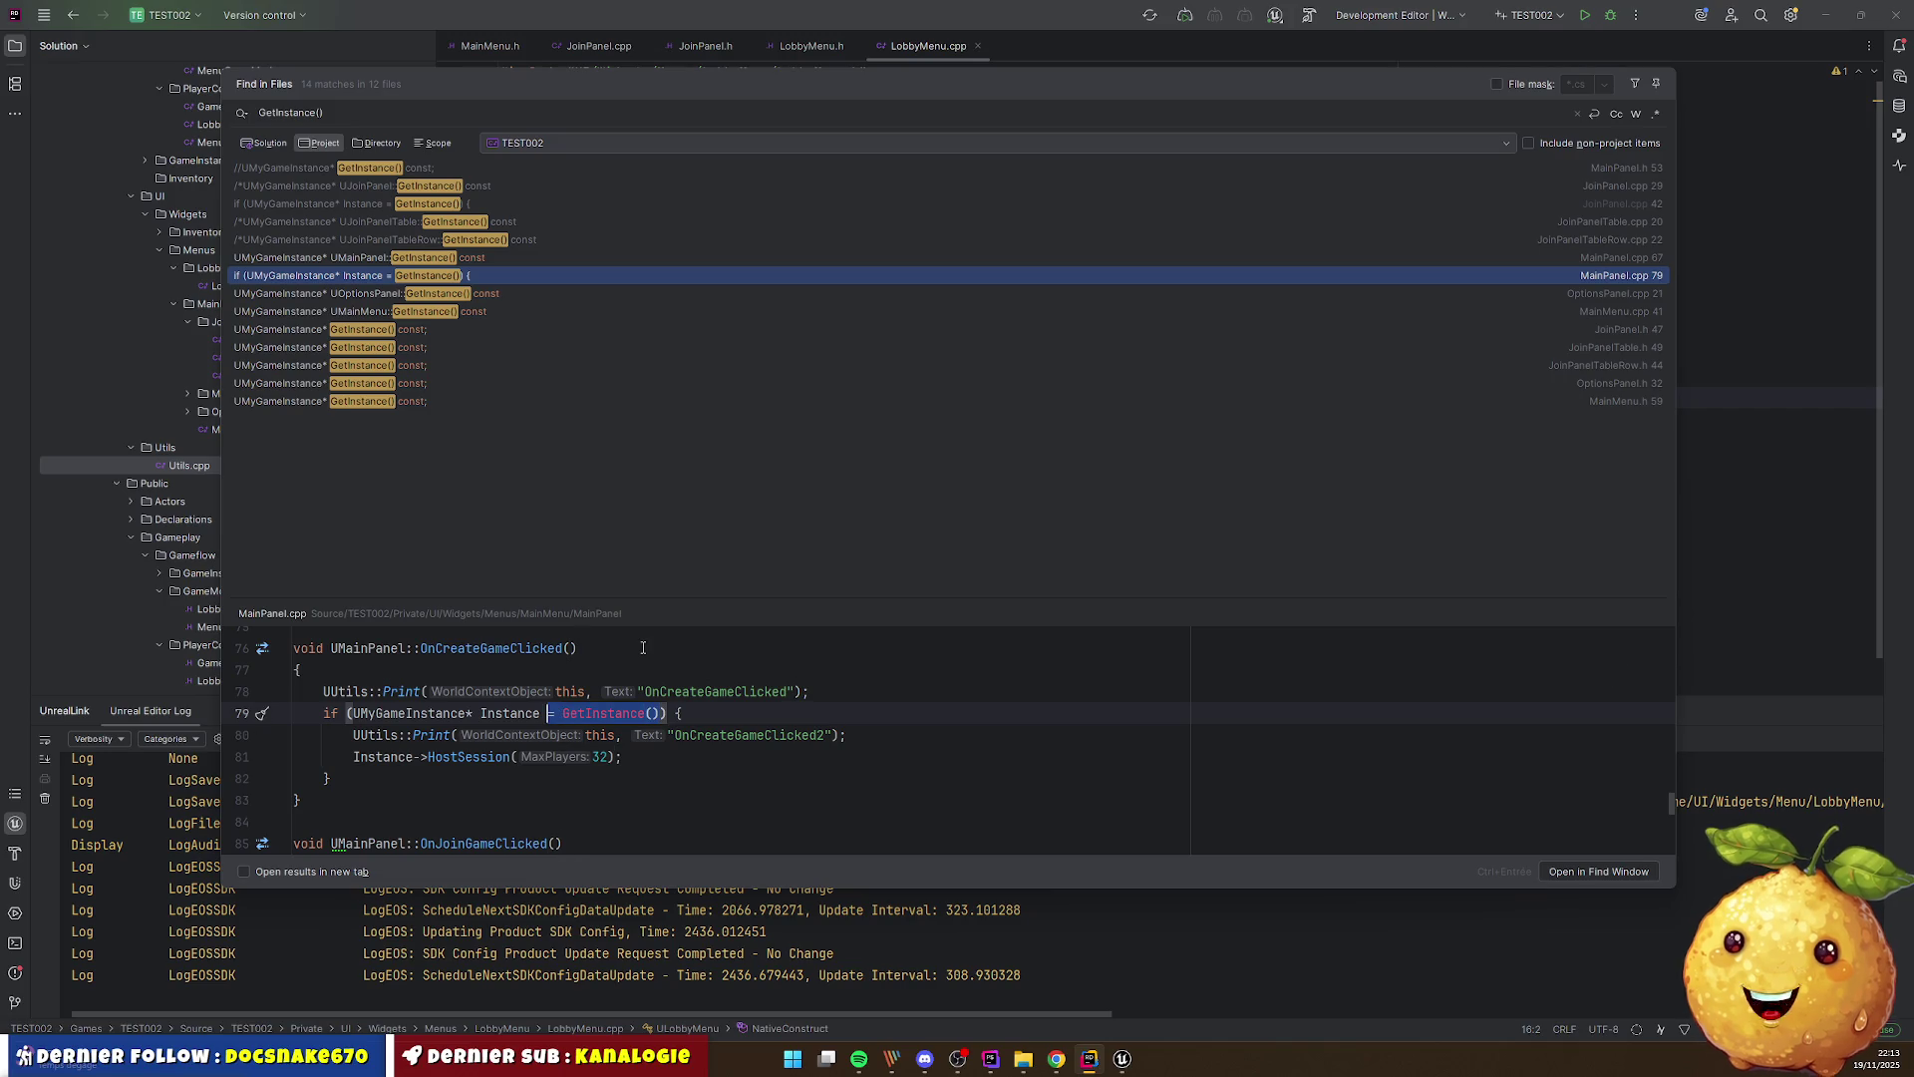
pyautogui.write('UUtils::GetInstance(this)')
pyautogui.press('Down')
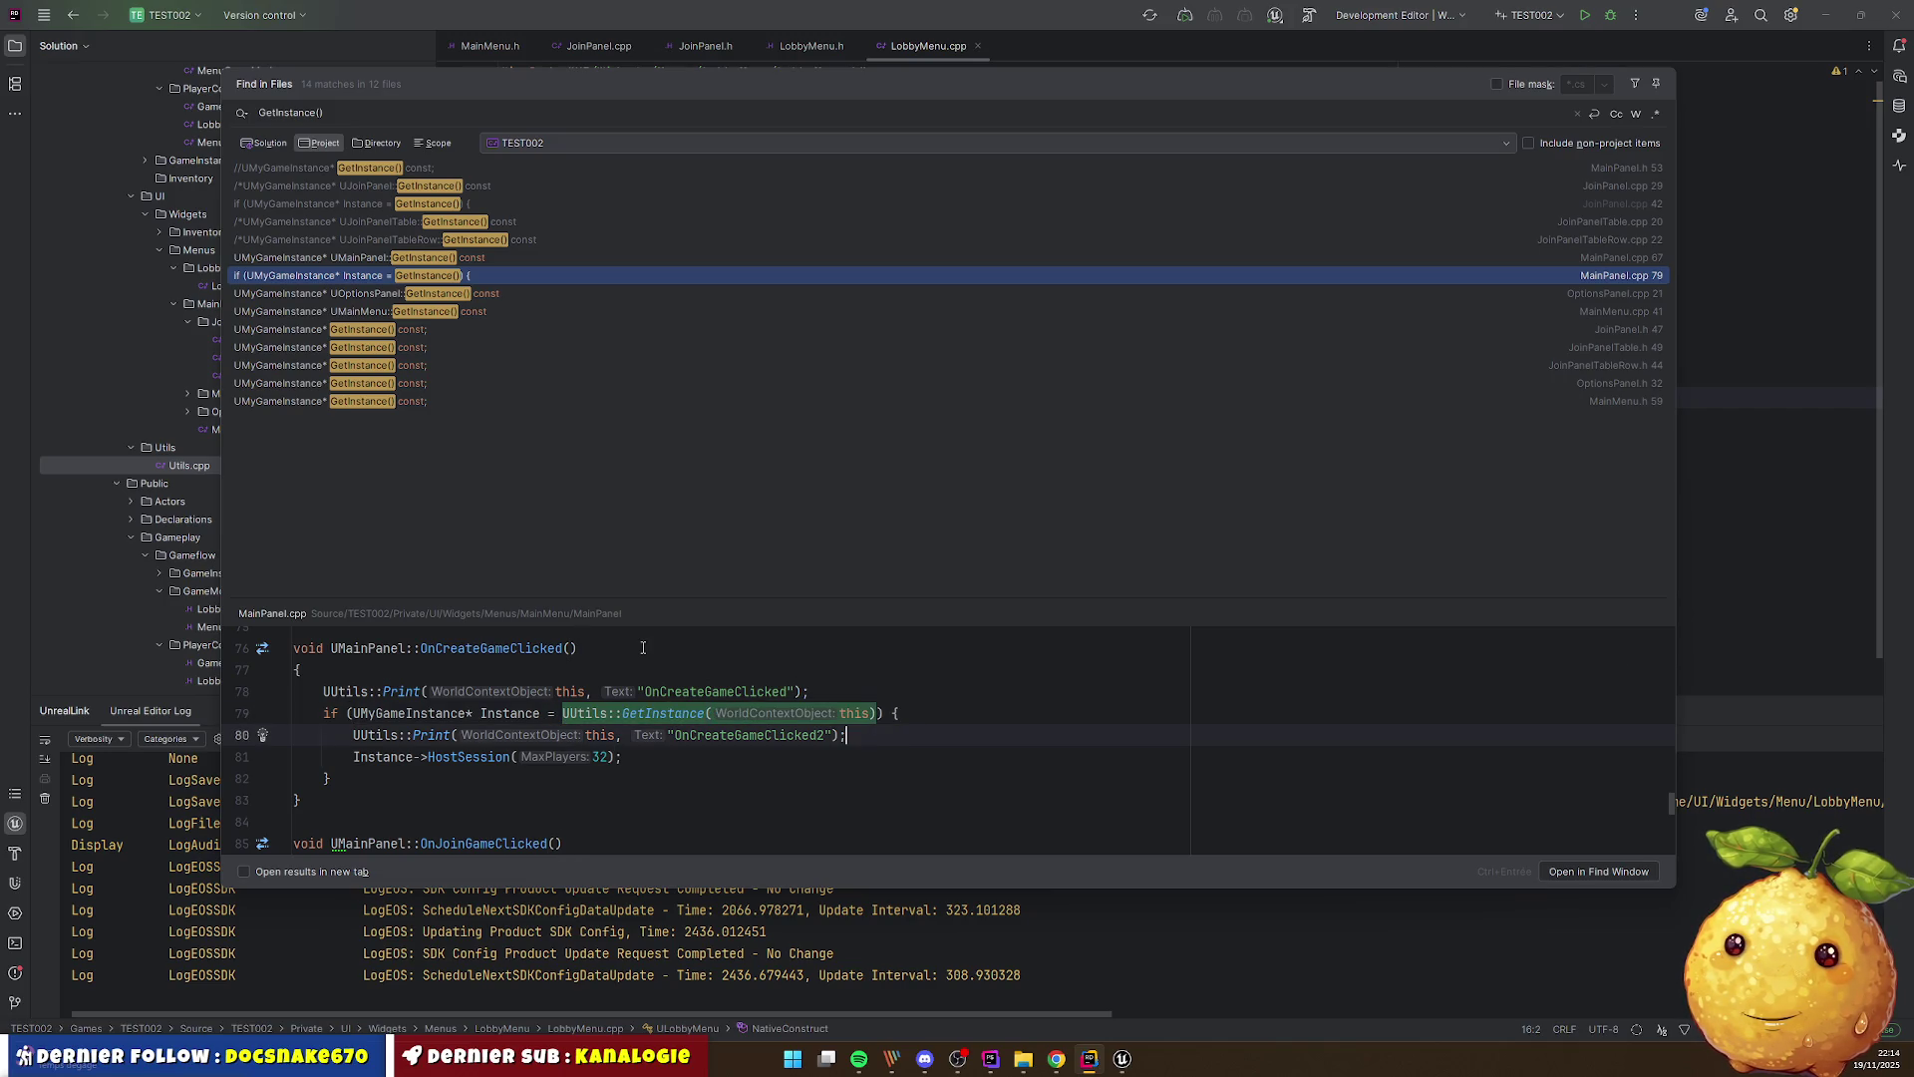
# Block-comment OptionsPanel's GetInstance definition at OptionsPanel.cpp line 21
pyautogui.click(461, 297)
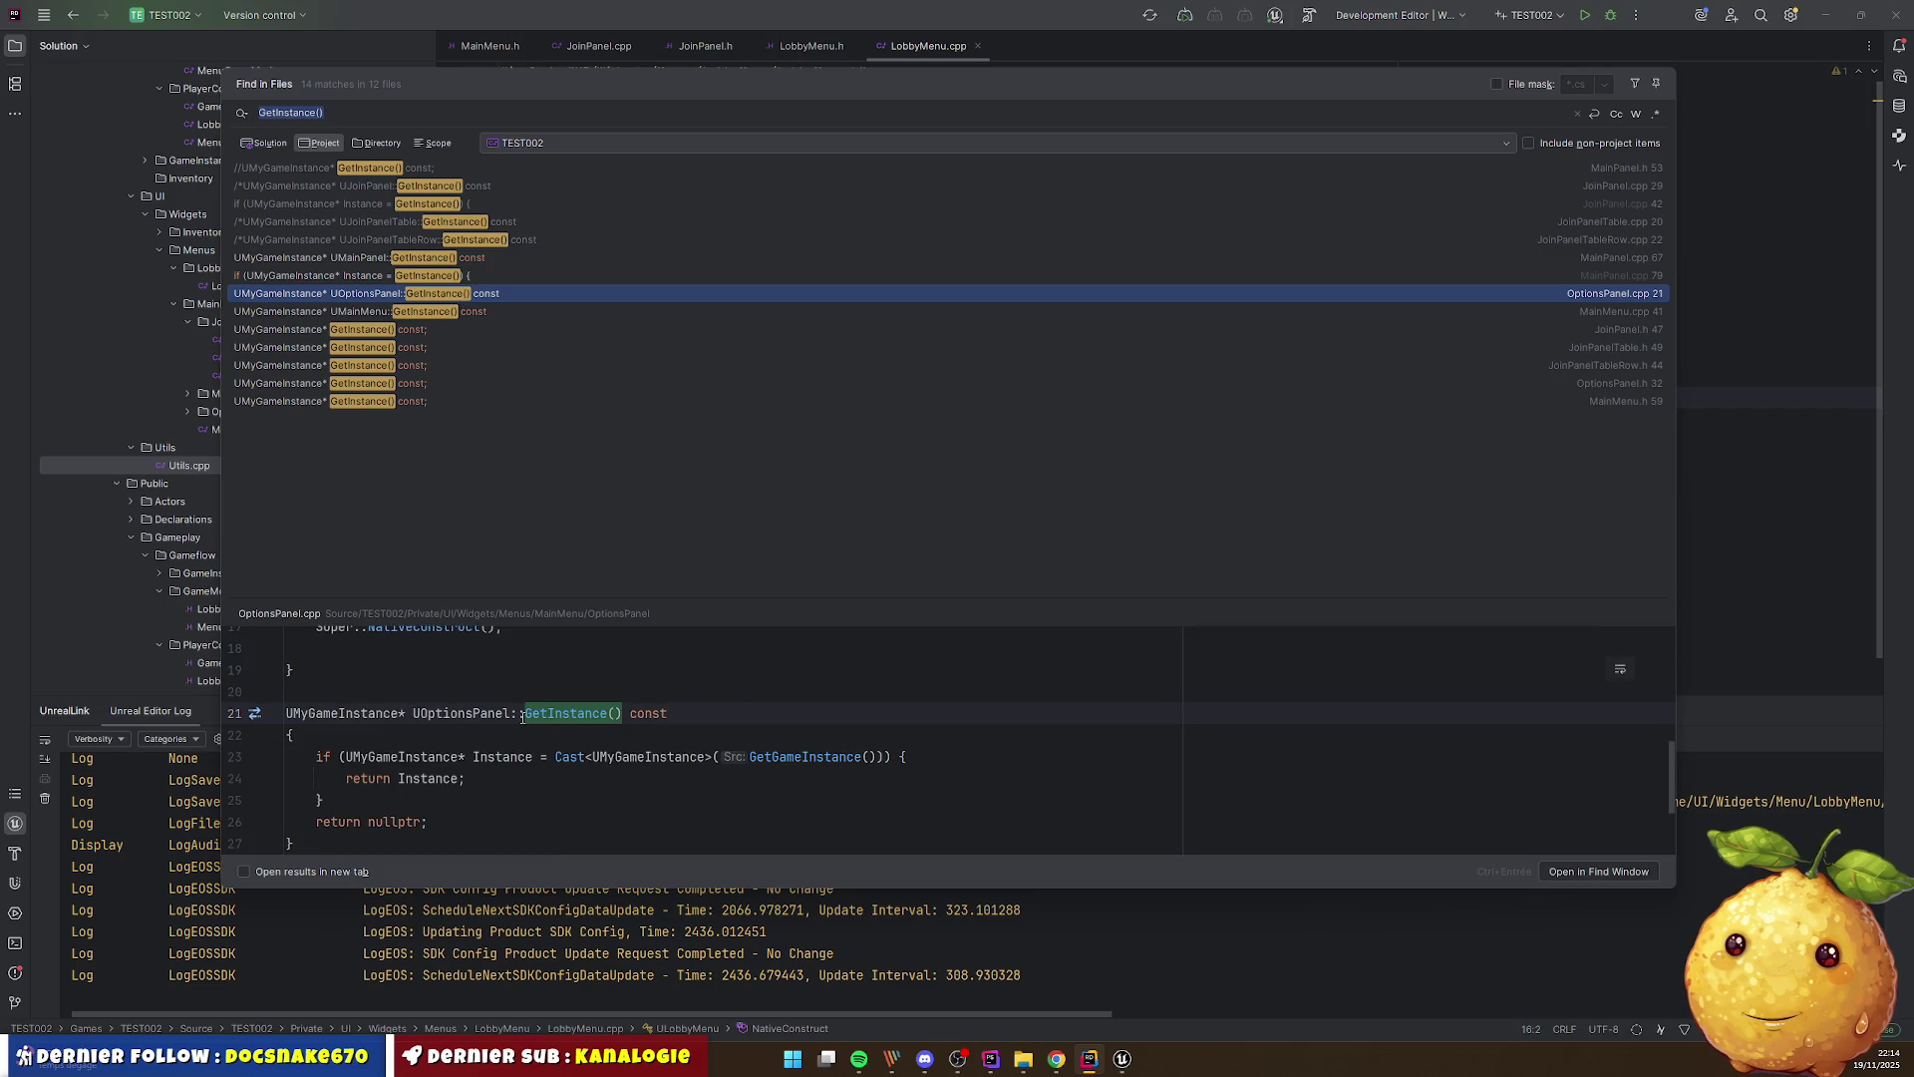
pyautogui.tripleClick(374, 713)
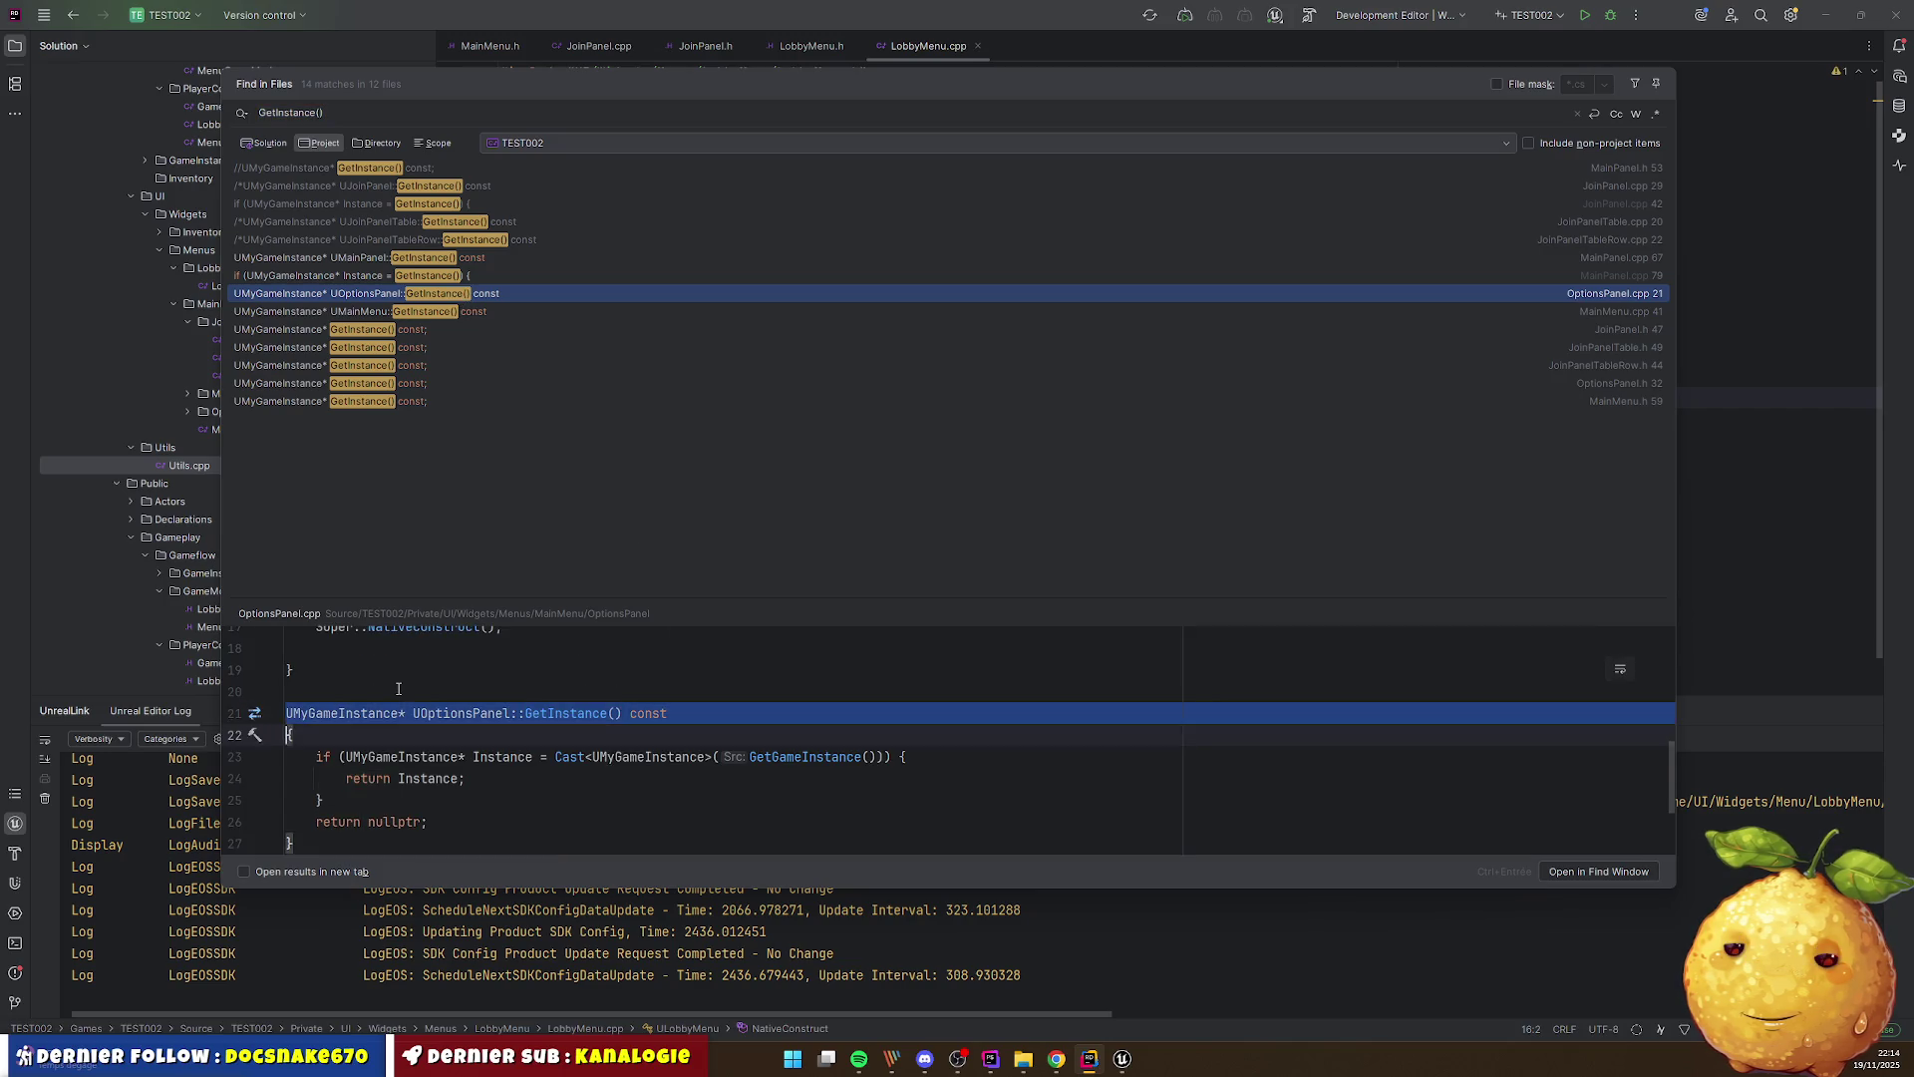
pyautogui.hotkey('shift', 'Down')
pyautogui.hotkey('shift', 'Down')
pyautogui.hotkey('shift', 'Down')
pyautogui.hotkey('shift', 'Down')
pyautogui.hotkey('shift', 'End')
pyautogui.hotkey('ctrl', 'shift', '/')
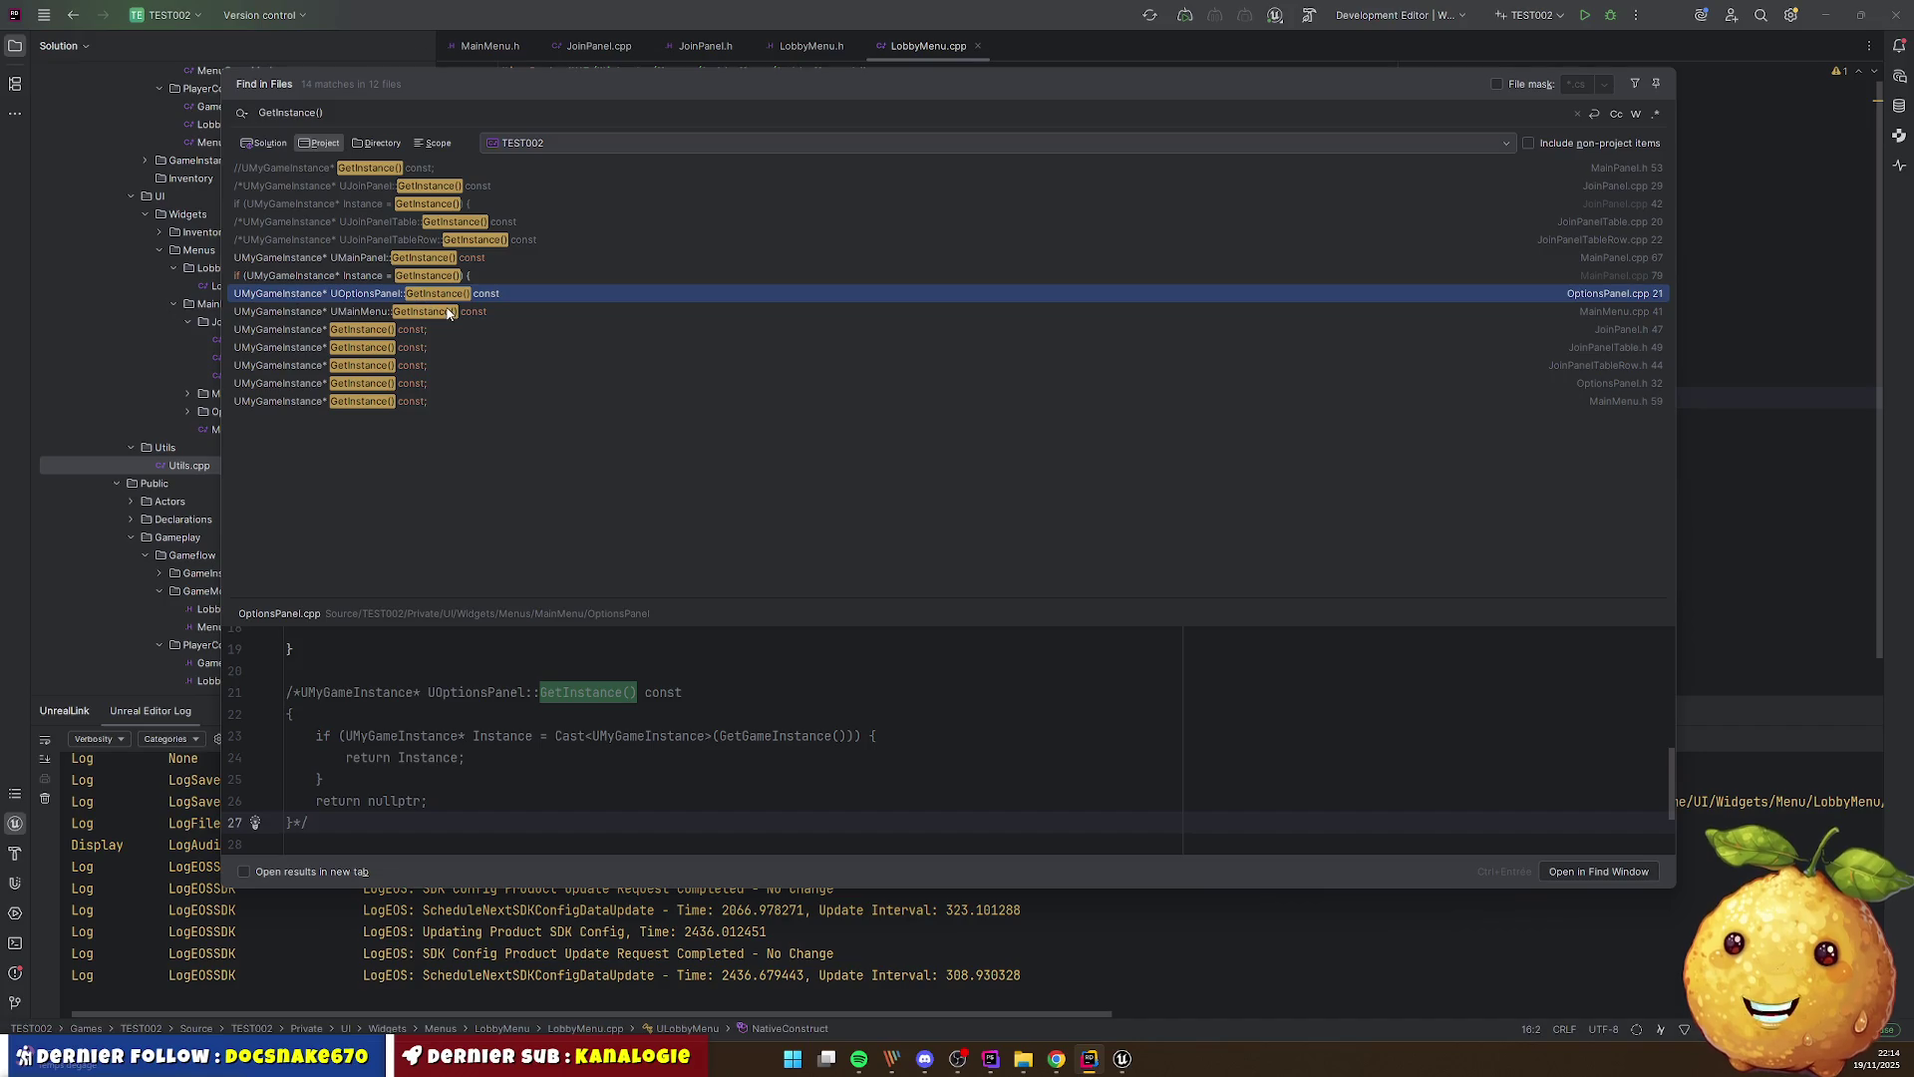
# Block-comment MainMenu's GetInstance definition at MainMenu.cpp line 41
pyautogui.hotkey('ctrl', 'shift', 'f')
pyautogui.press('Down')
pyautogui.click(479, 712)
pyautogui.scroll(-1, 576, 667)
pyautogui.press('Home')
pyautogui.hotkey('shift', 'Down')
pyautogui.hotkey('shift', 'Down')
pyautogui.hotkey('shift', 'Down')
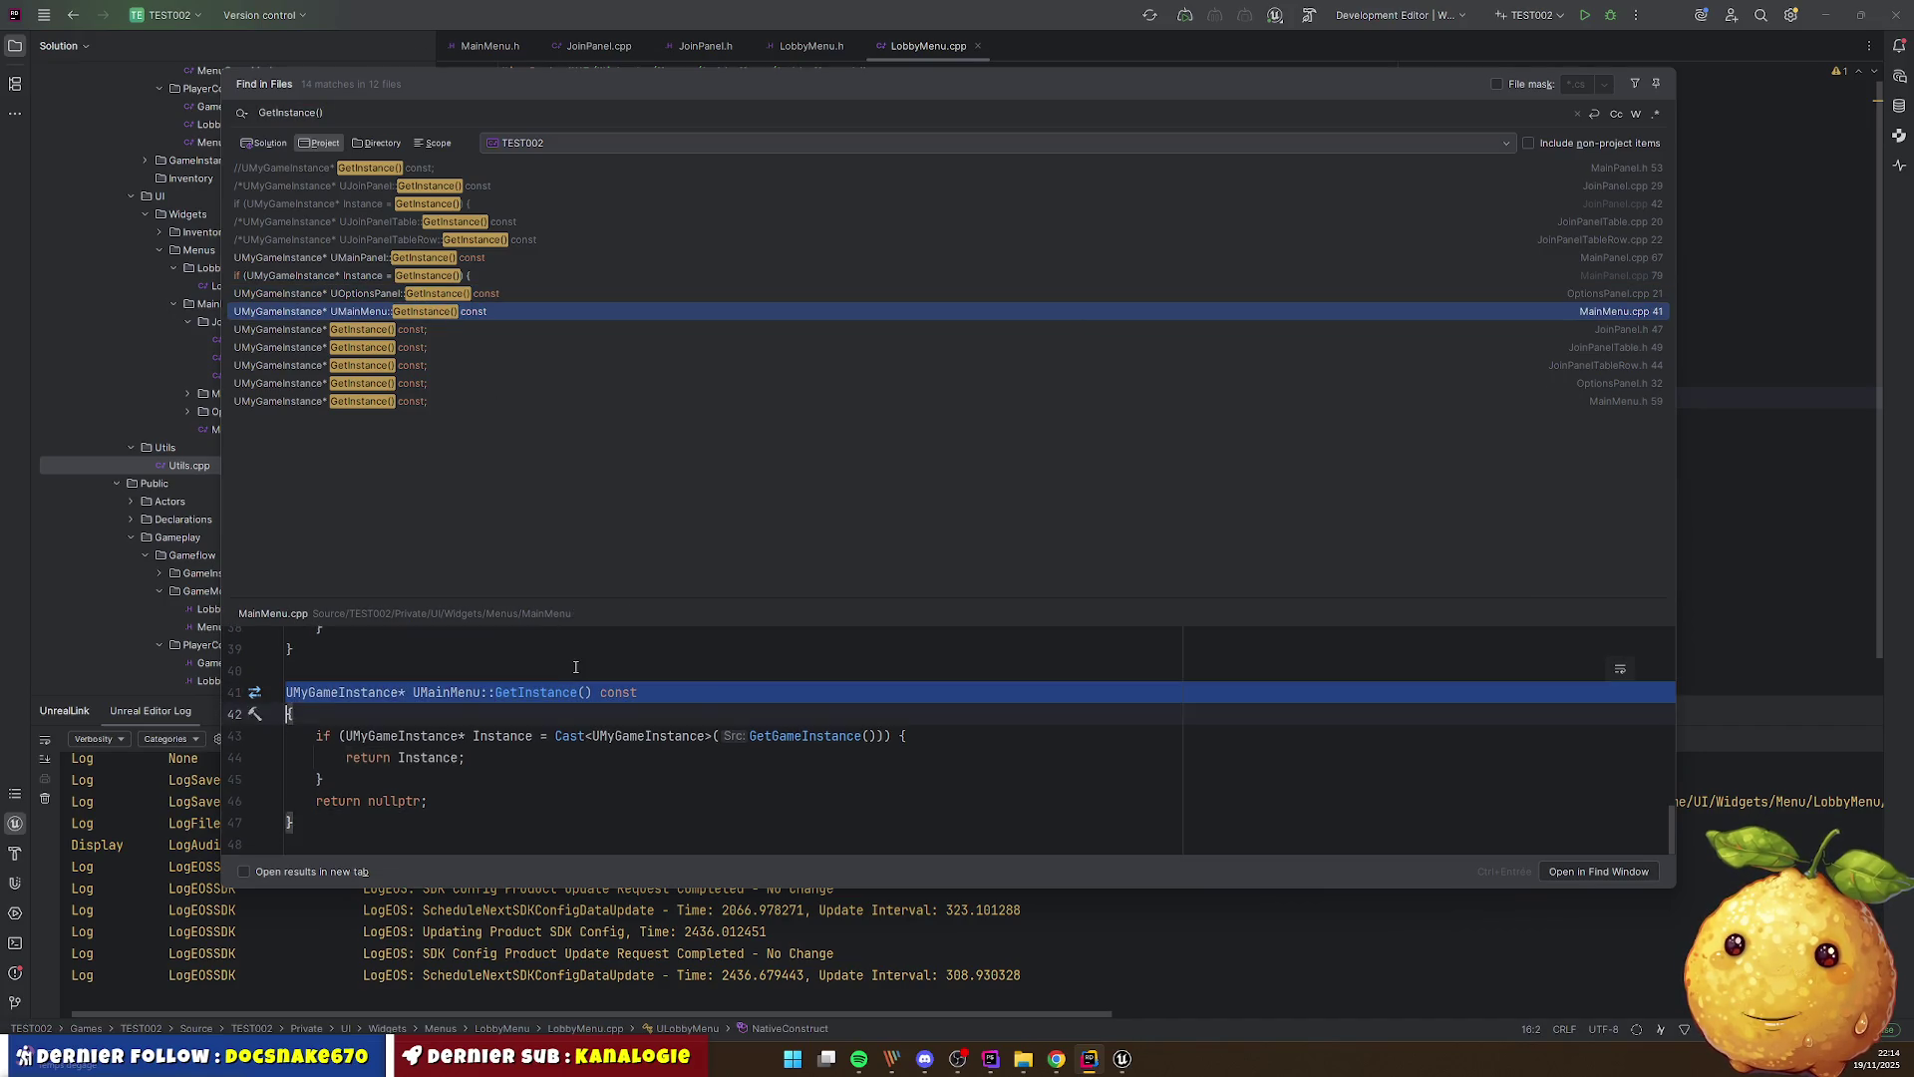
pyautogui.hotkey('shift', 'Down')
pyautogui.hotkey('shift', 'Down')
pyautogui.hotkey('shift', 'End')
pyautogui.hotkey('ctrl', 'shift', '/')
# Prefix the GetInstance declarations in JoinPanel.h line 47 and JoinPanelTable.h line 49 with //
pyautogui.click(437, 327)
pyautogui.click(487, 779)
pyautogui.press('Home')
pyautogui.write('//')
pyautogui.click(451, 346)
pyautogui.click(489, 735)
pyautogui.press('Home')
pyautogui.write('//')
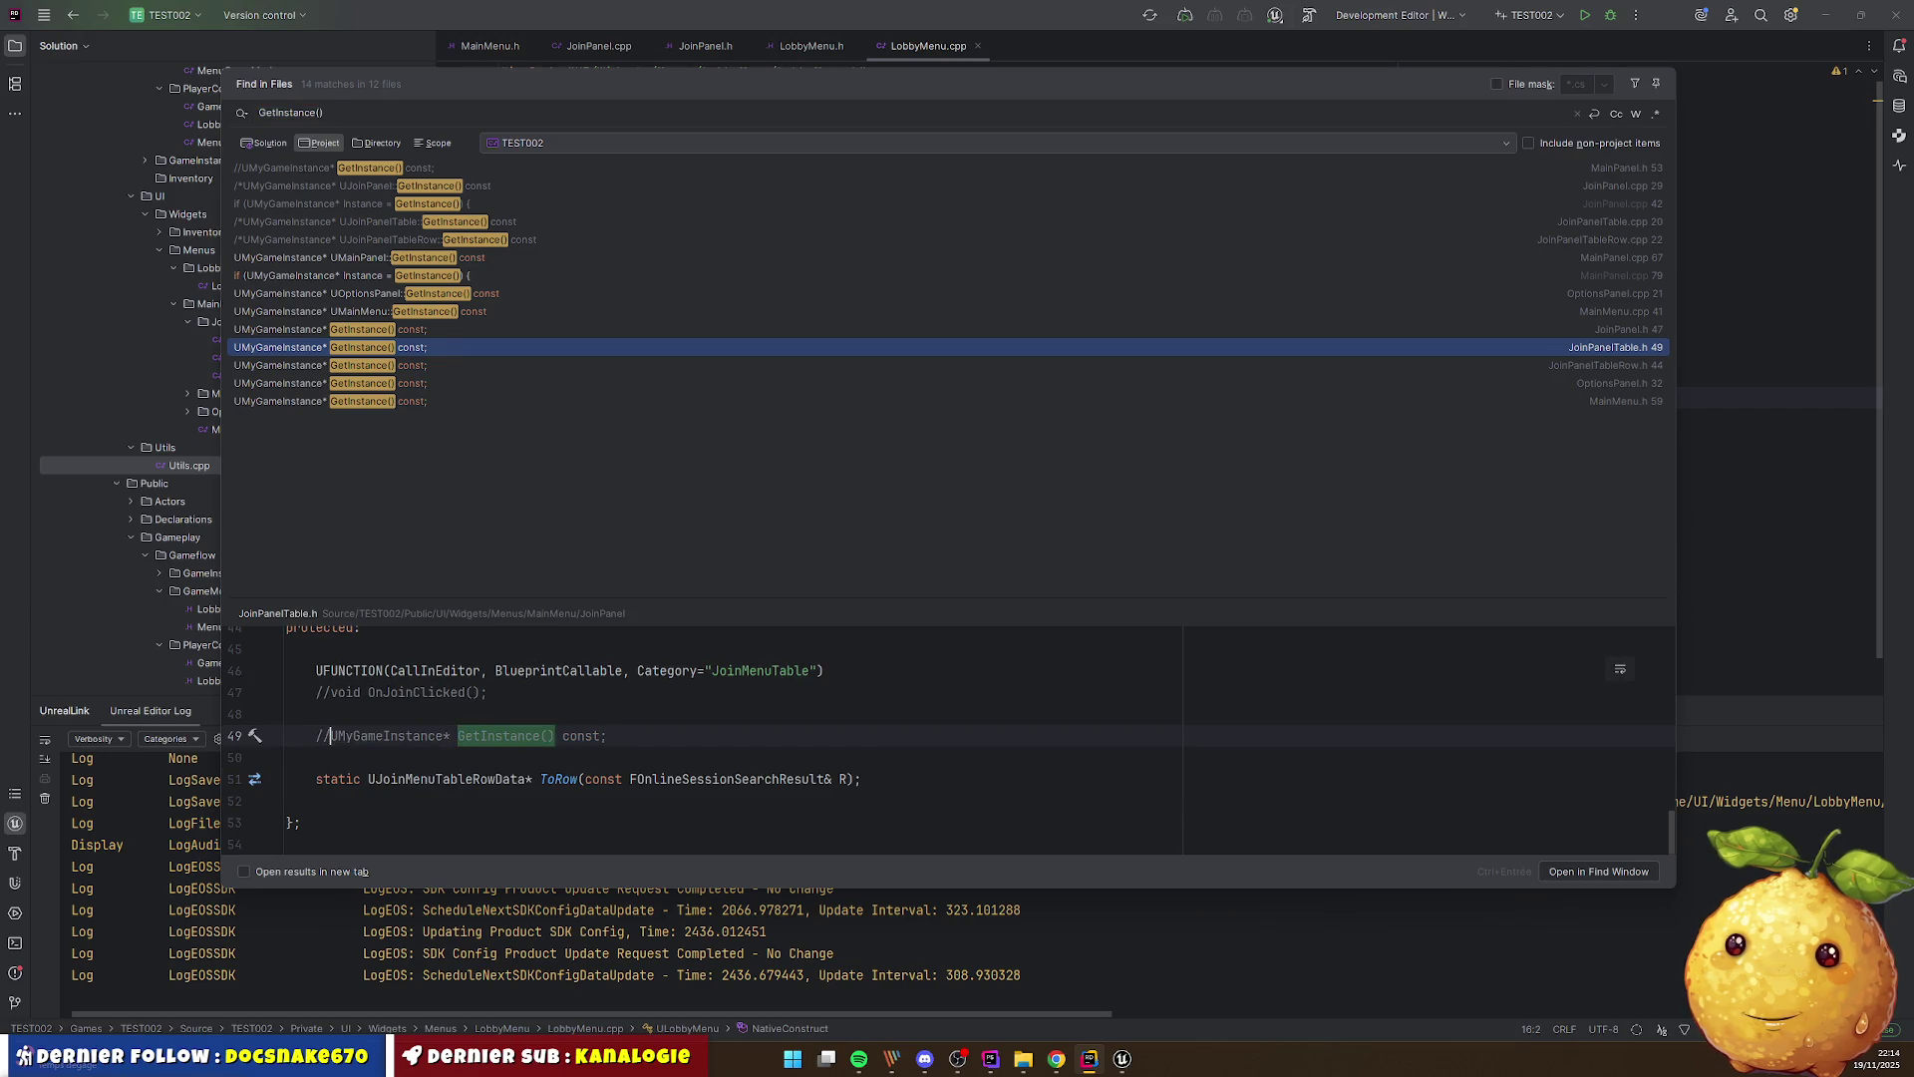
# Comment out the GetInstance declarations in JoinPanelTableRow.h, OptionsPanel.h and MainMenu.h with //
pyautogui.click(353, 364)
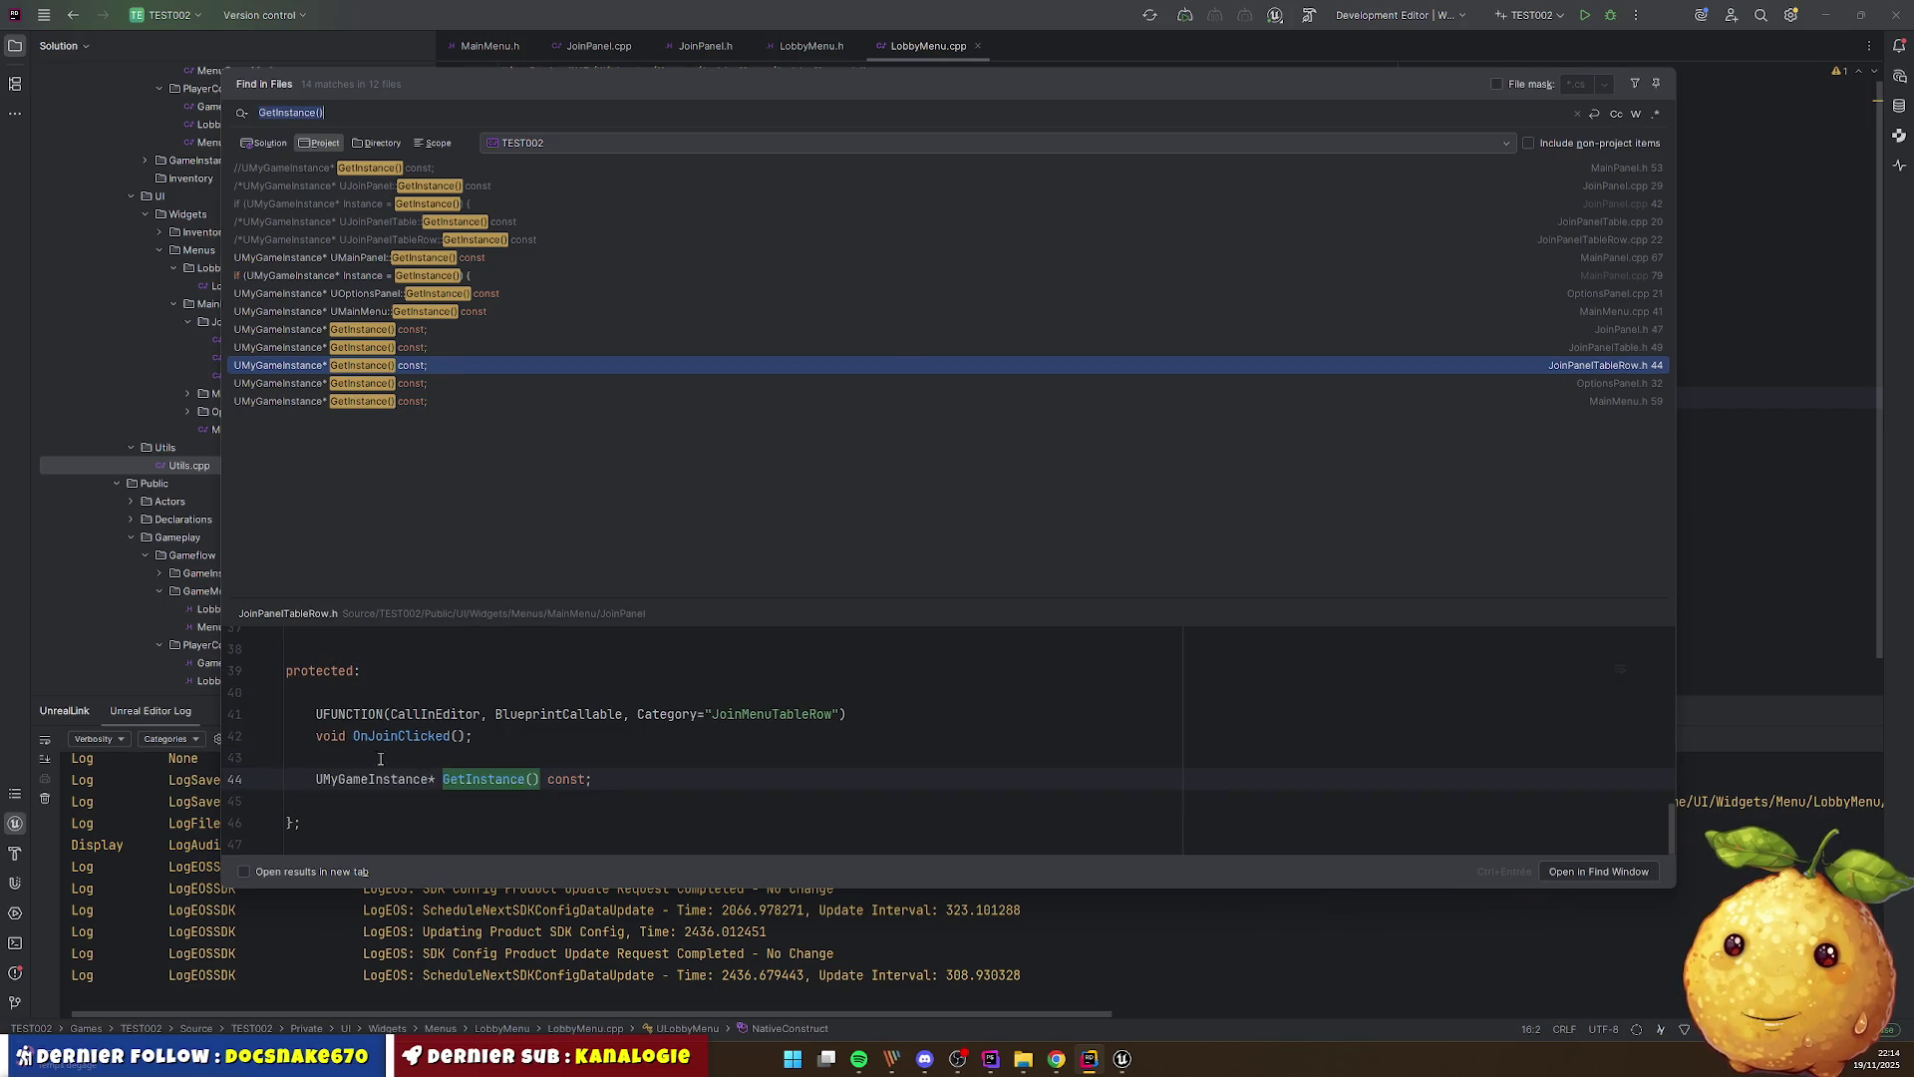
pyautogui.click(321, 779)
pyautogui.write('//')
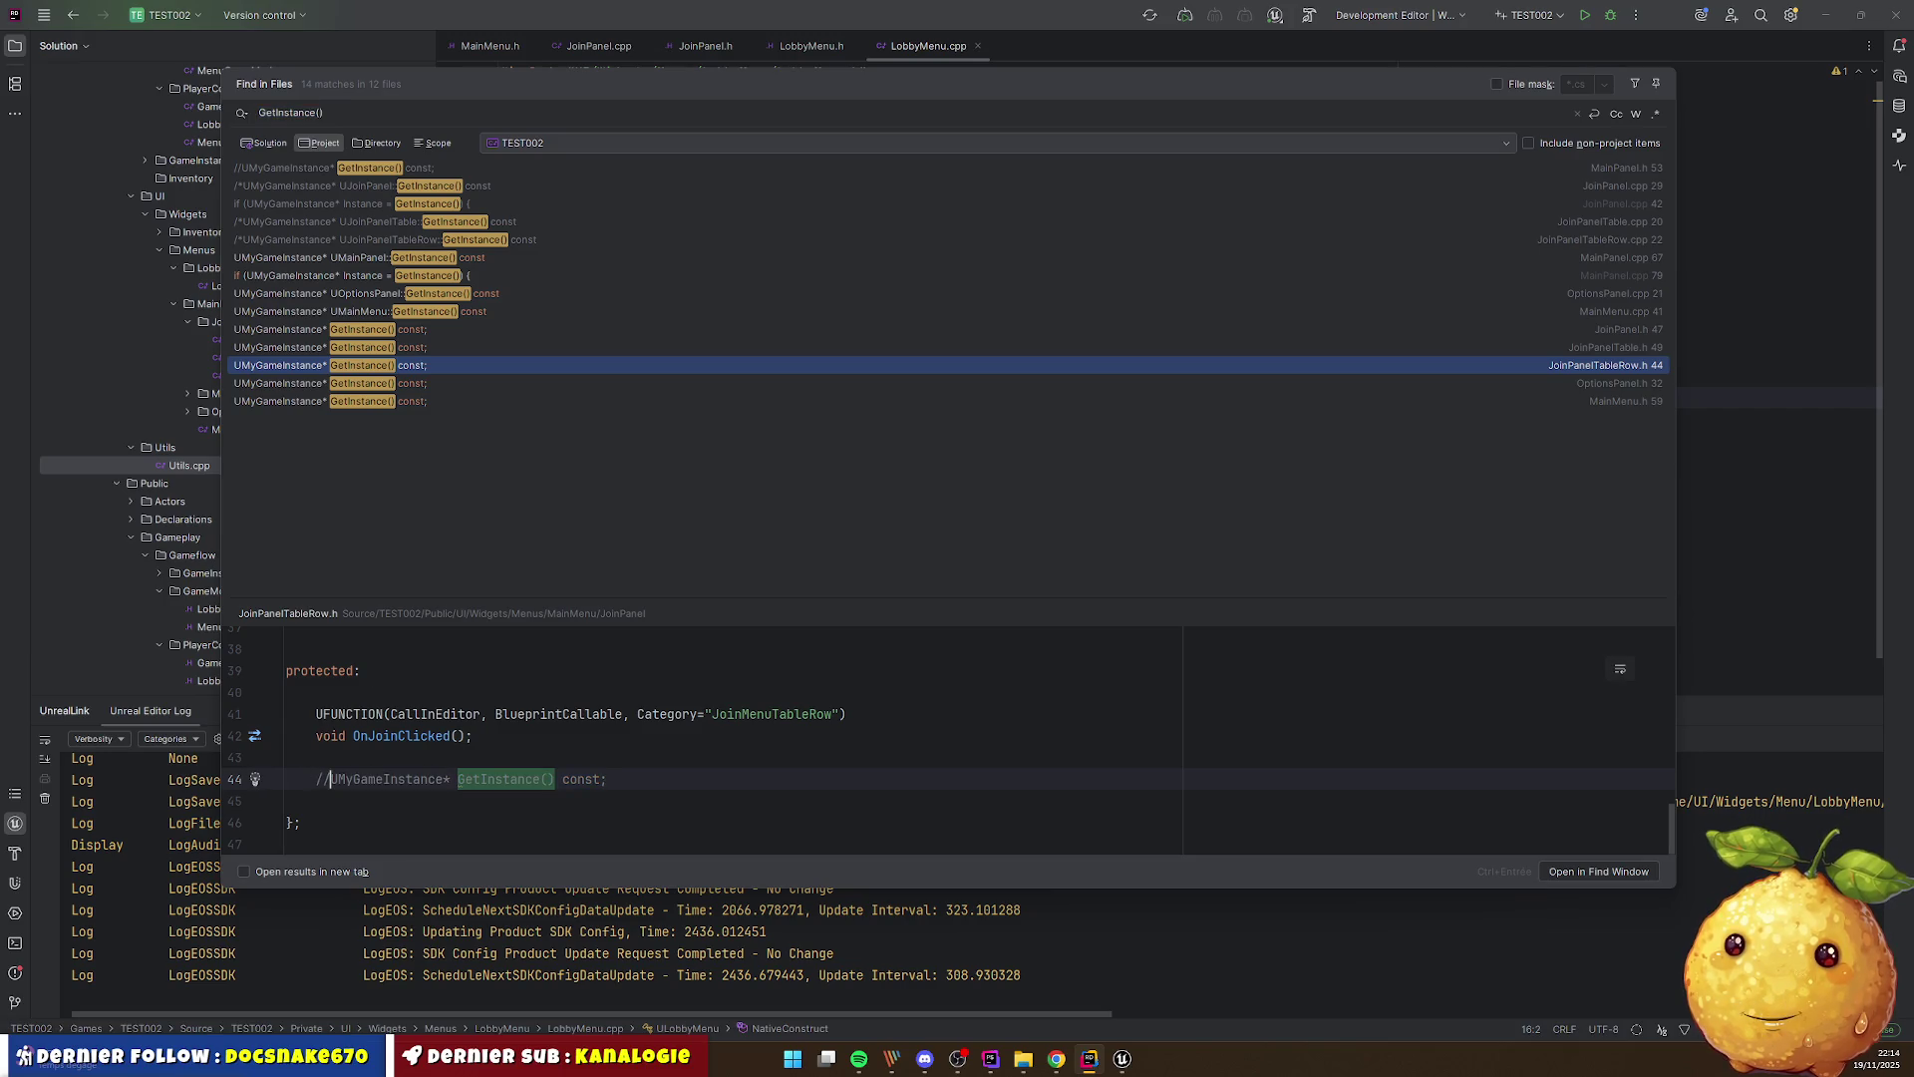
pyautogui.click(457, 383)
pyautogui.click(321, 779)
pyautogui.write('//')
pyautogui.click(339, 401)
pyautogui.click(319, 779)
pyautogui.write('//')
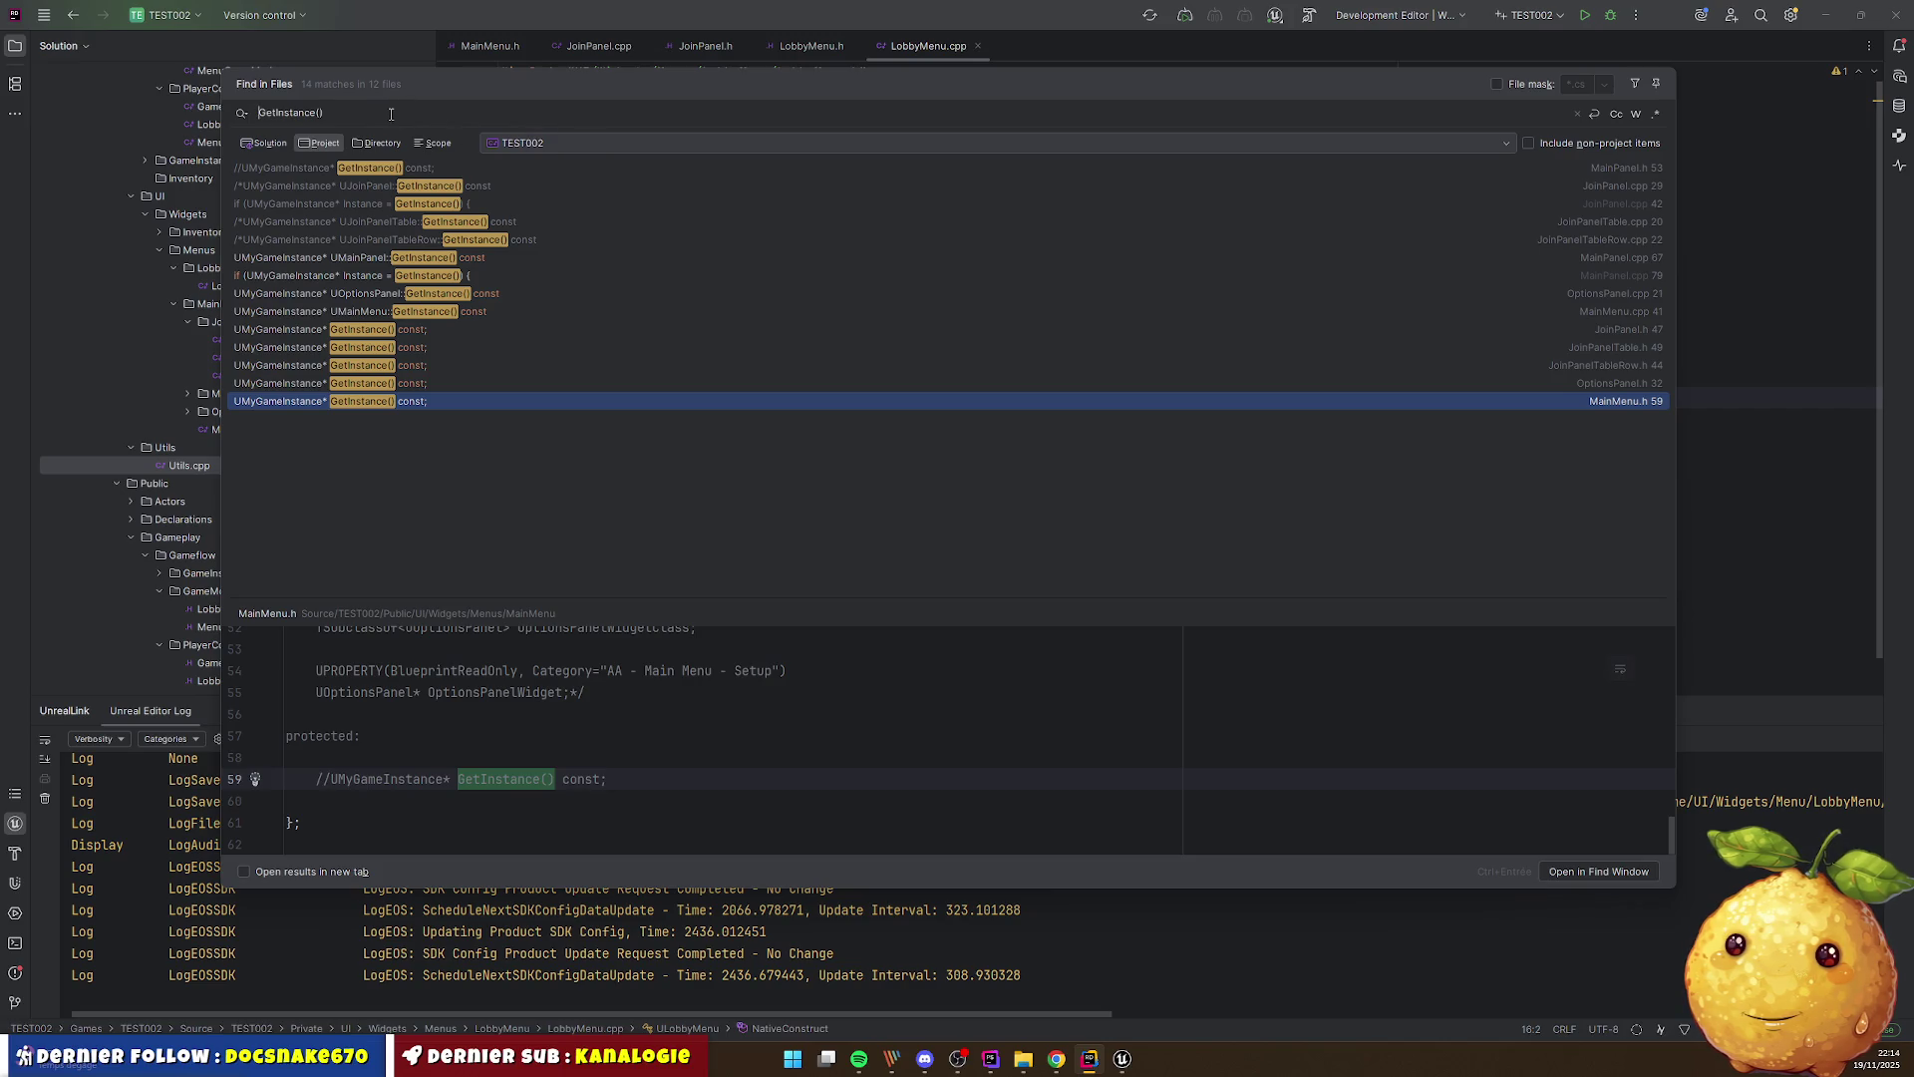
# Change the project search to UUtils::GetInstance( and browse the LobbyMenu.cpp and JoinPanel.cpp matches
pyautogui.press('Home')
pyautogui.write('UUtils')
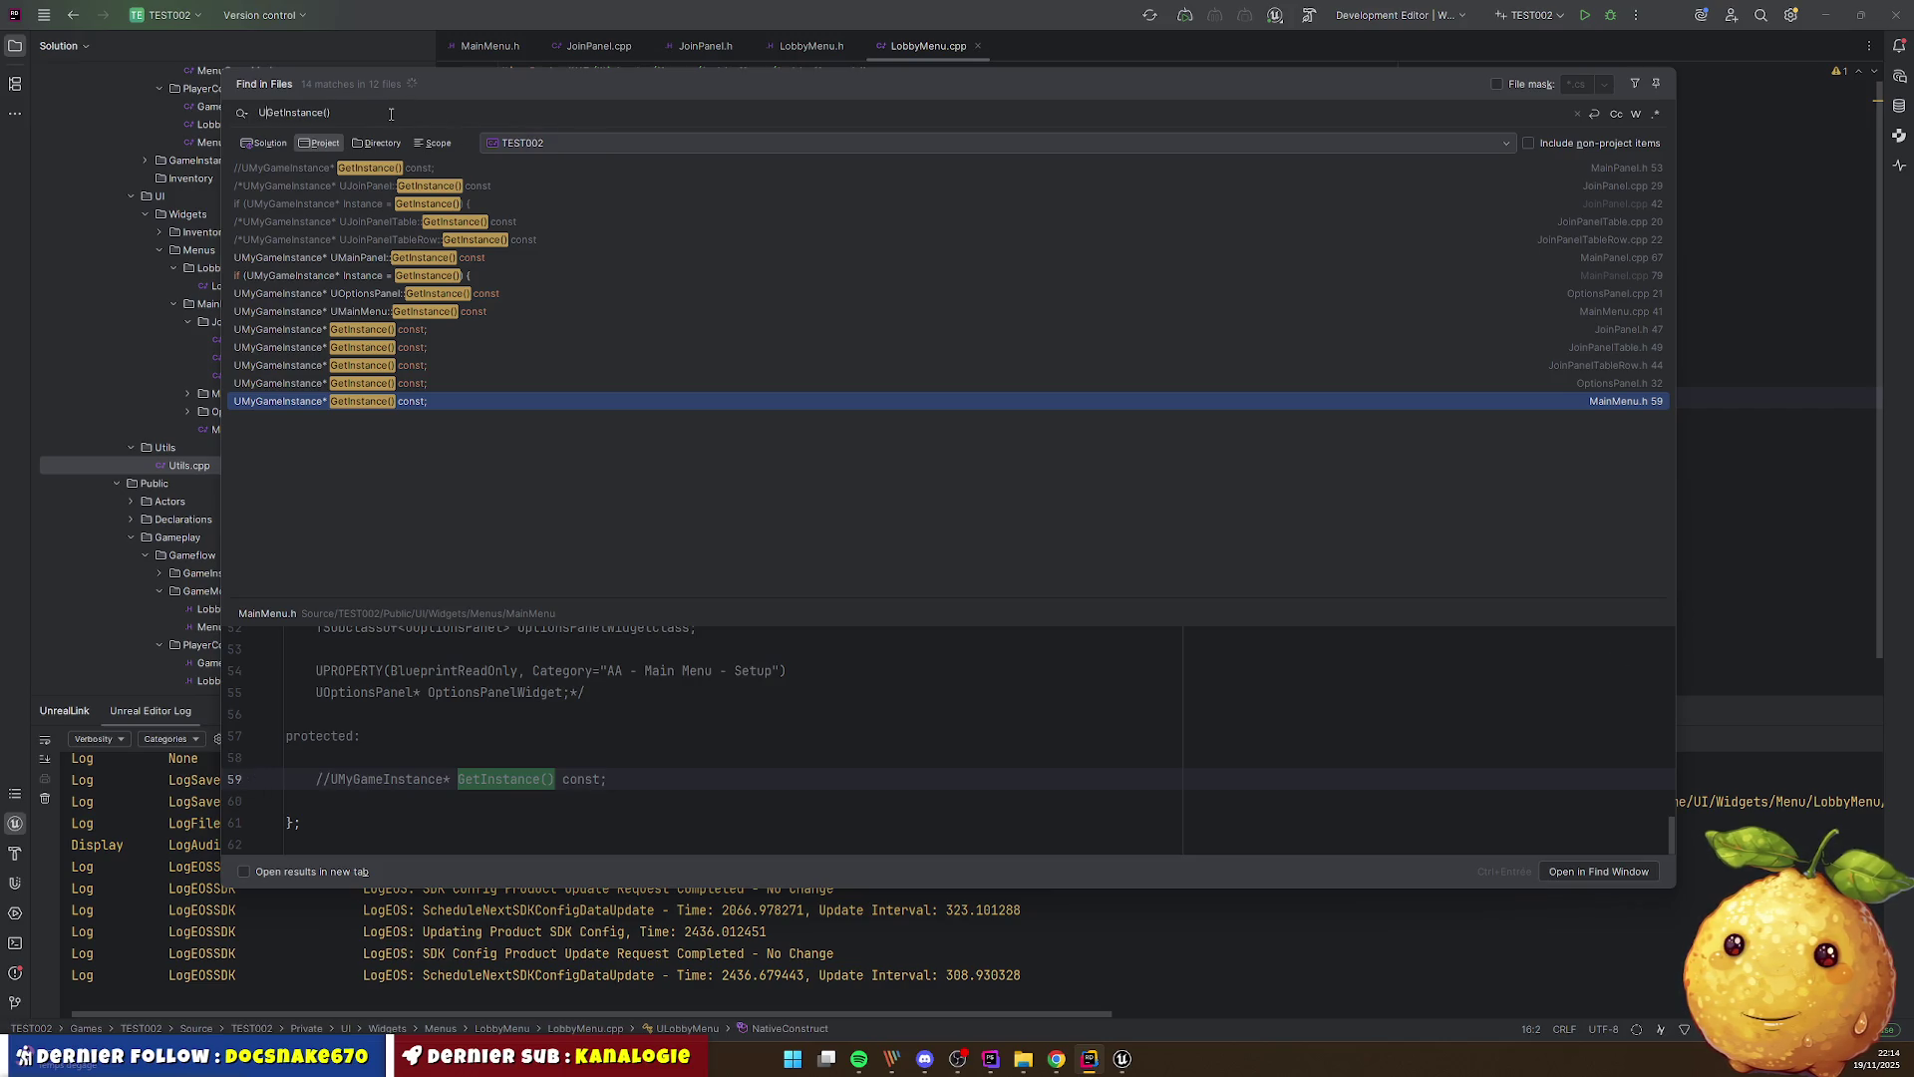
pyautogui.write('::')
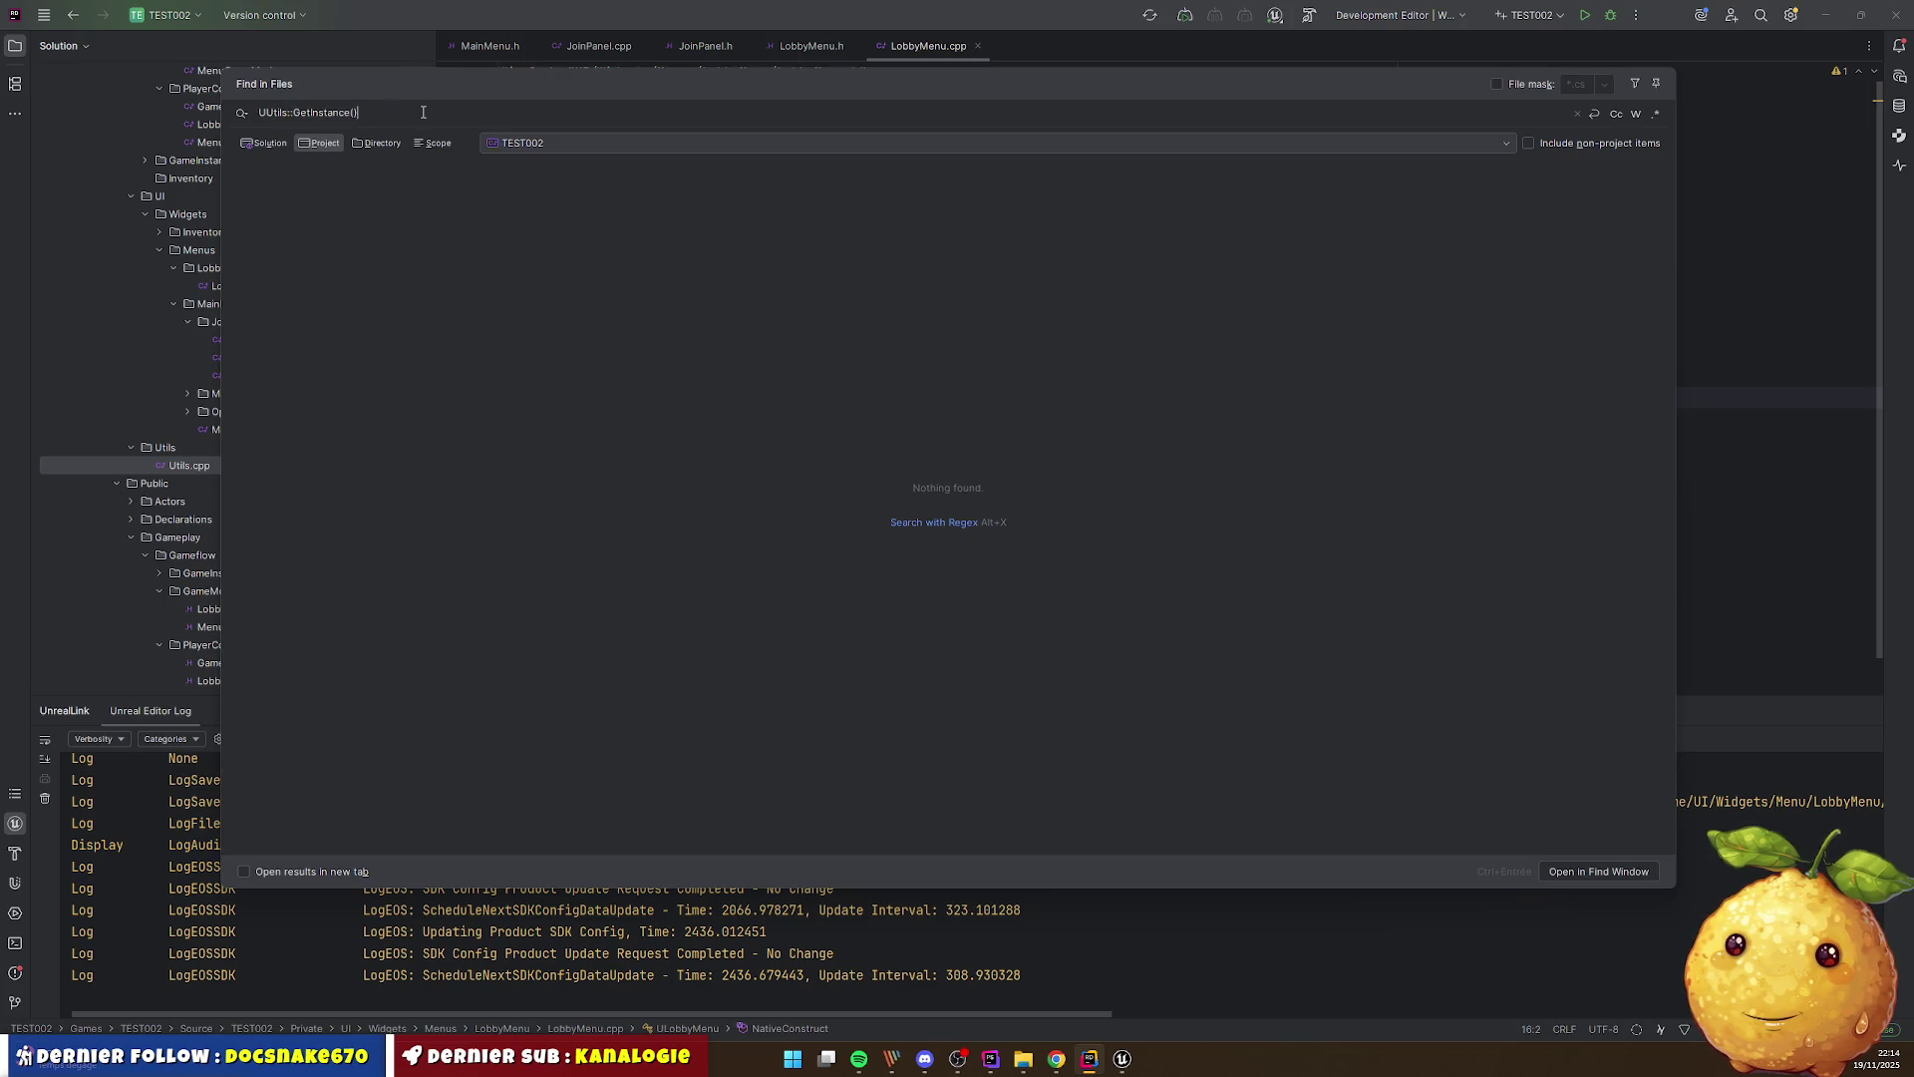
pyautogui.press('End')
pyautogui.press('BackSpace')
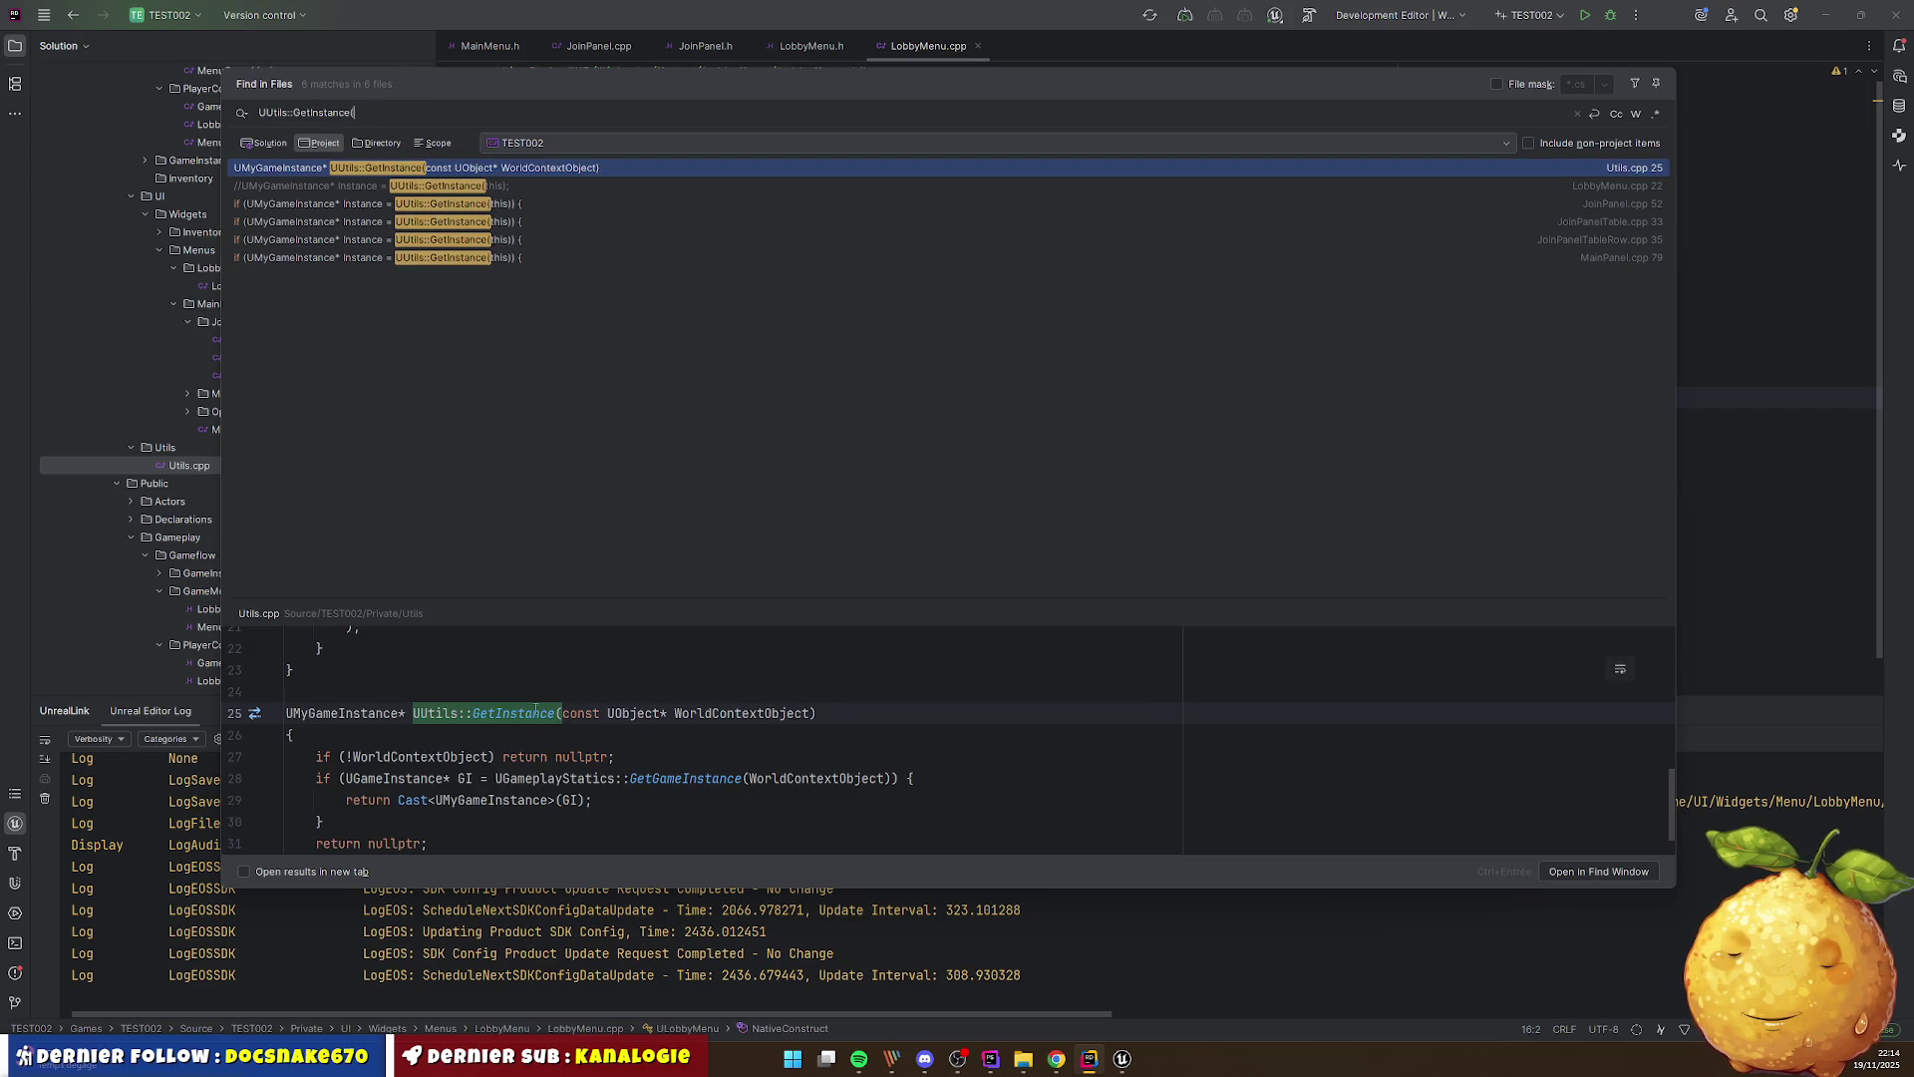
pyautogui.press('Down')
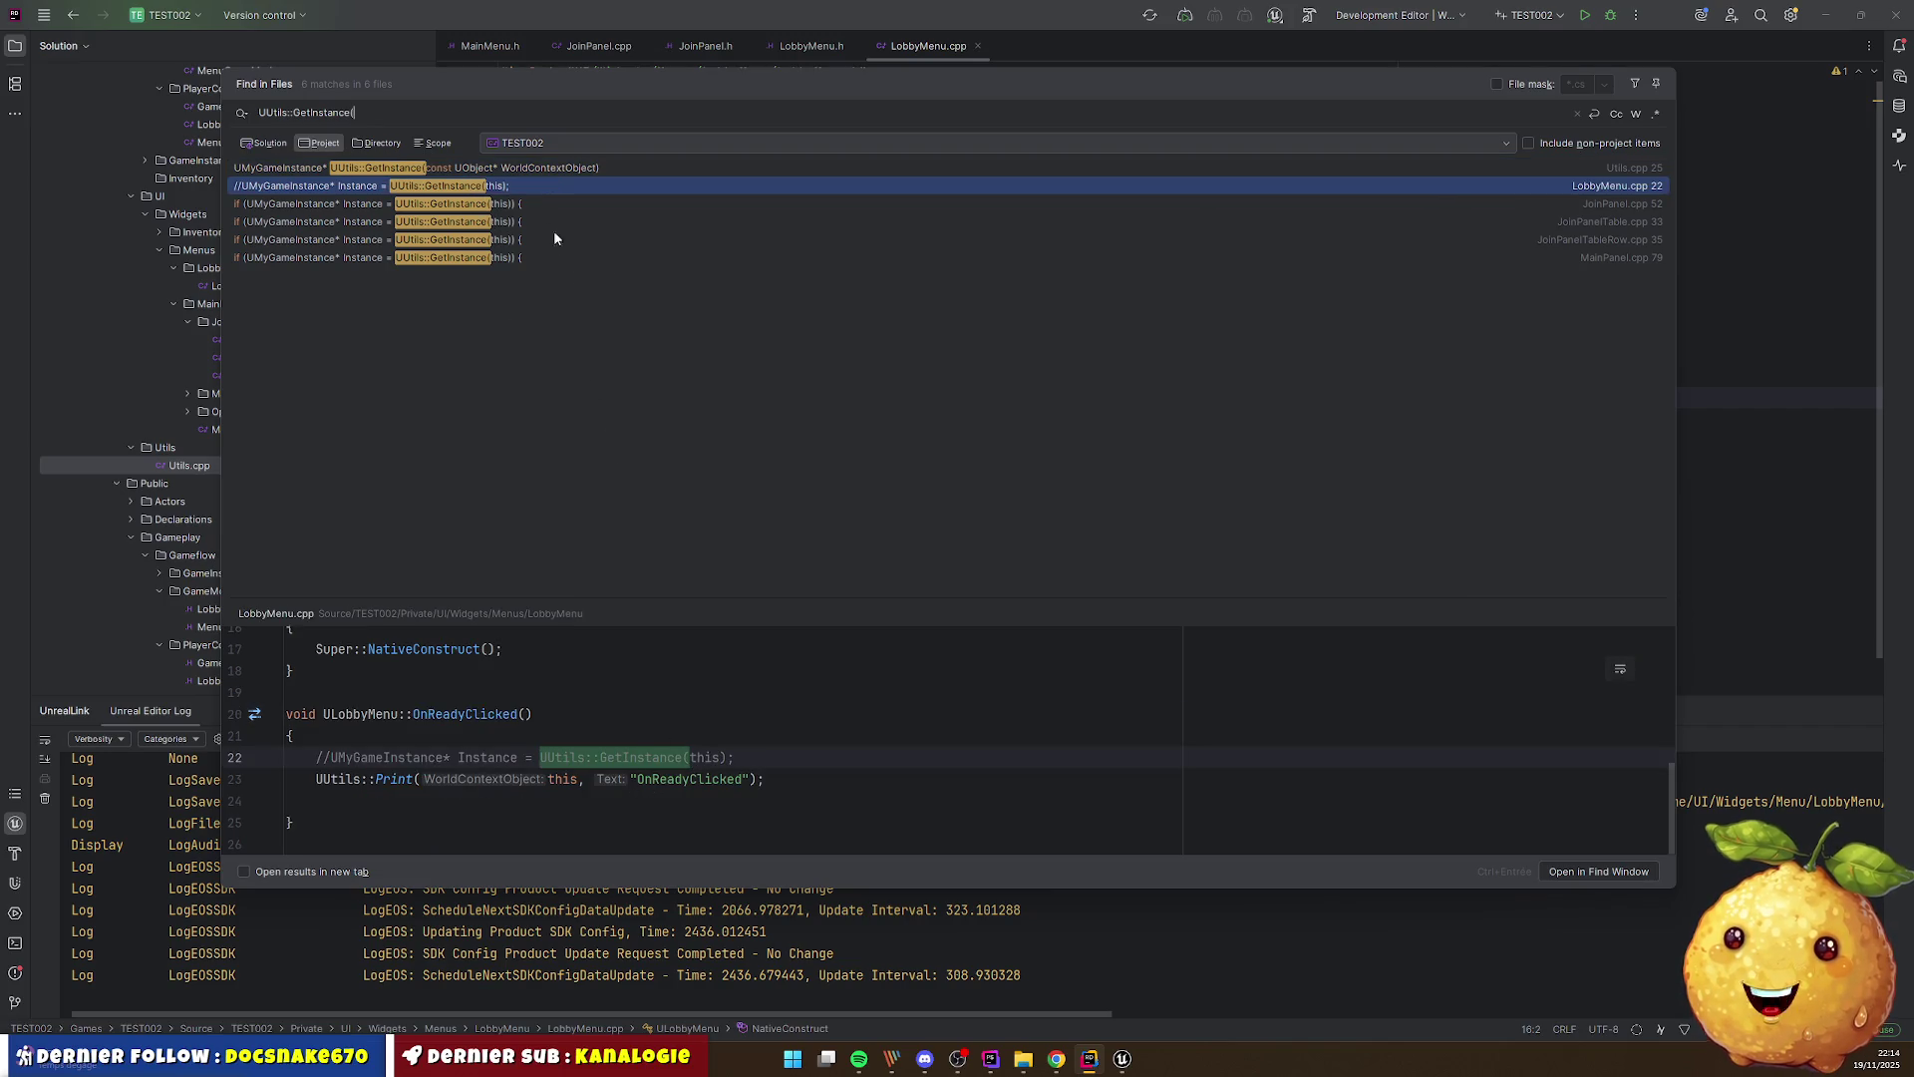
pyautogui.click(529, 206)
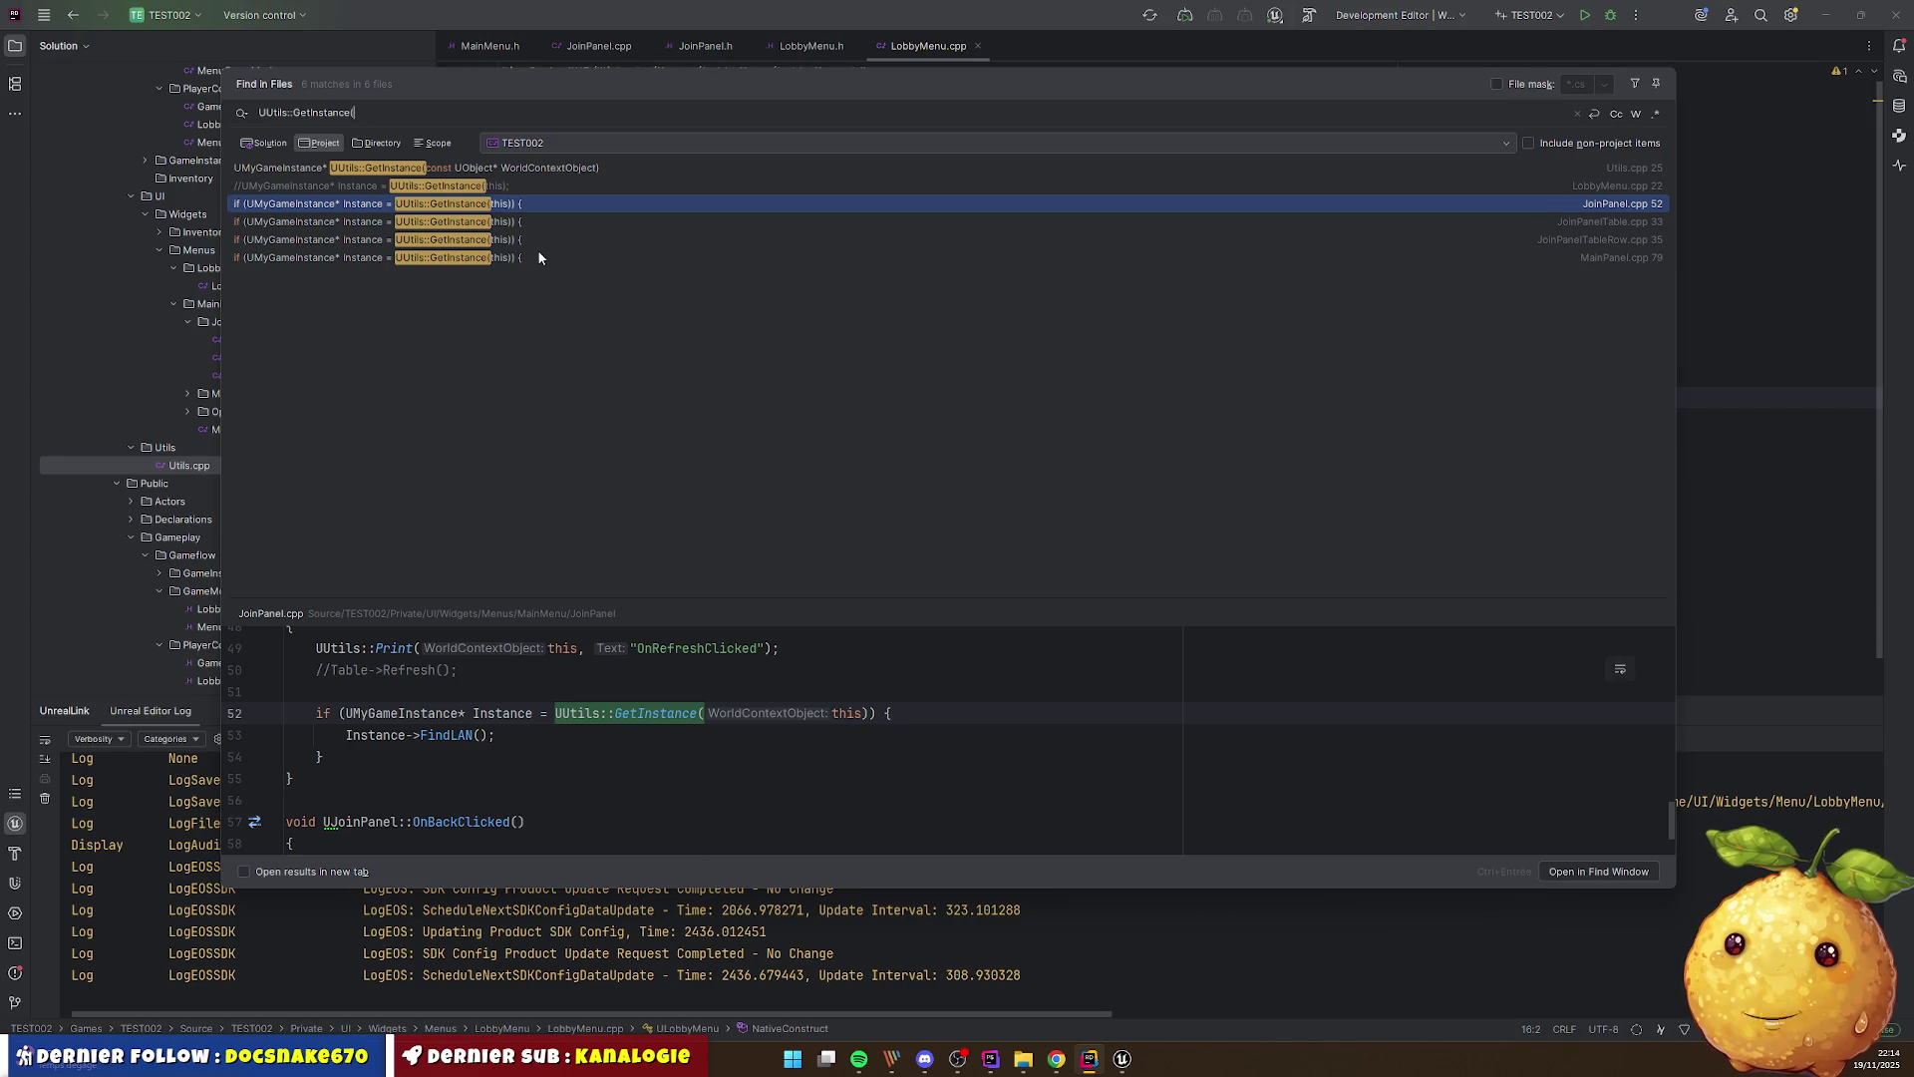
# Add the Utils include to JoinPanelTableRow.cpp so UUtils resolves, then return to LobbyMenu.cpp
pyautogui.press('Down')
pyautogui.press('Down')
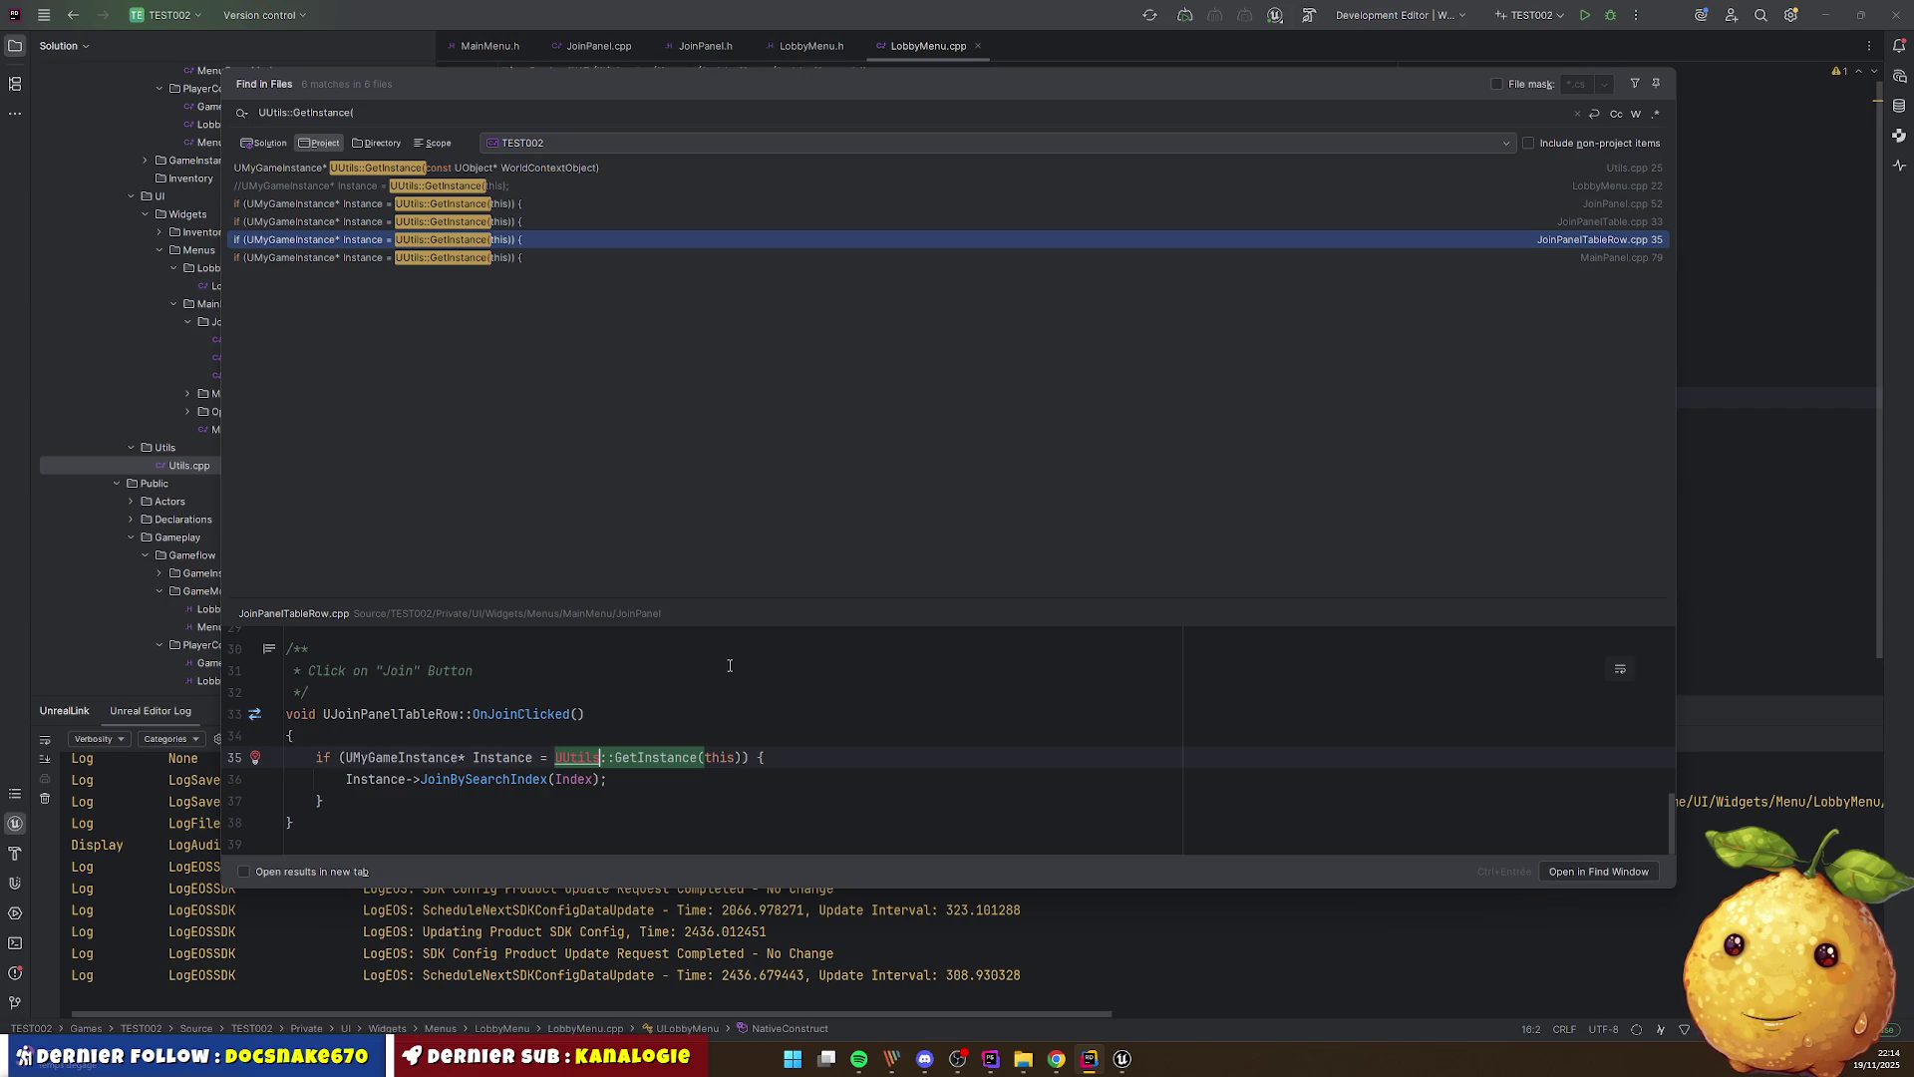
pyautogui.hotkey('ctrl', 'space')
pyautogui.press('Return')
pyautogui.press('Down')
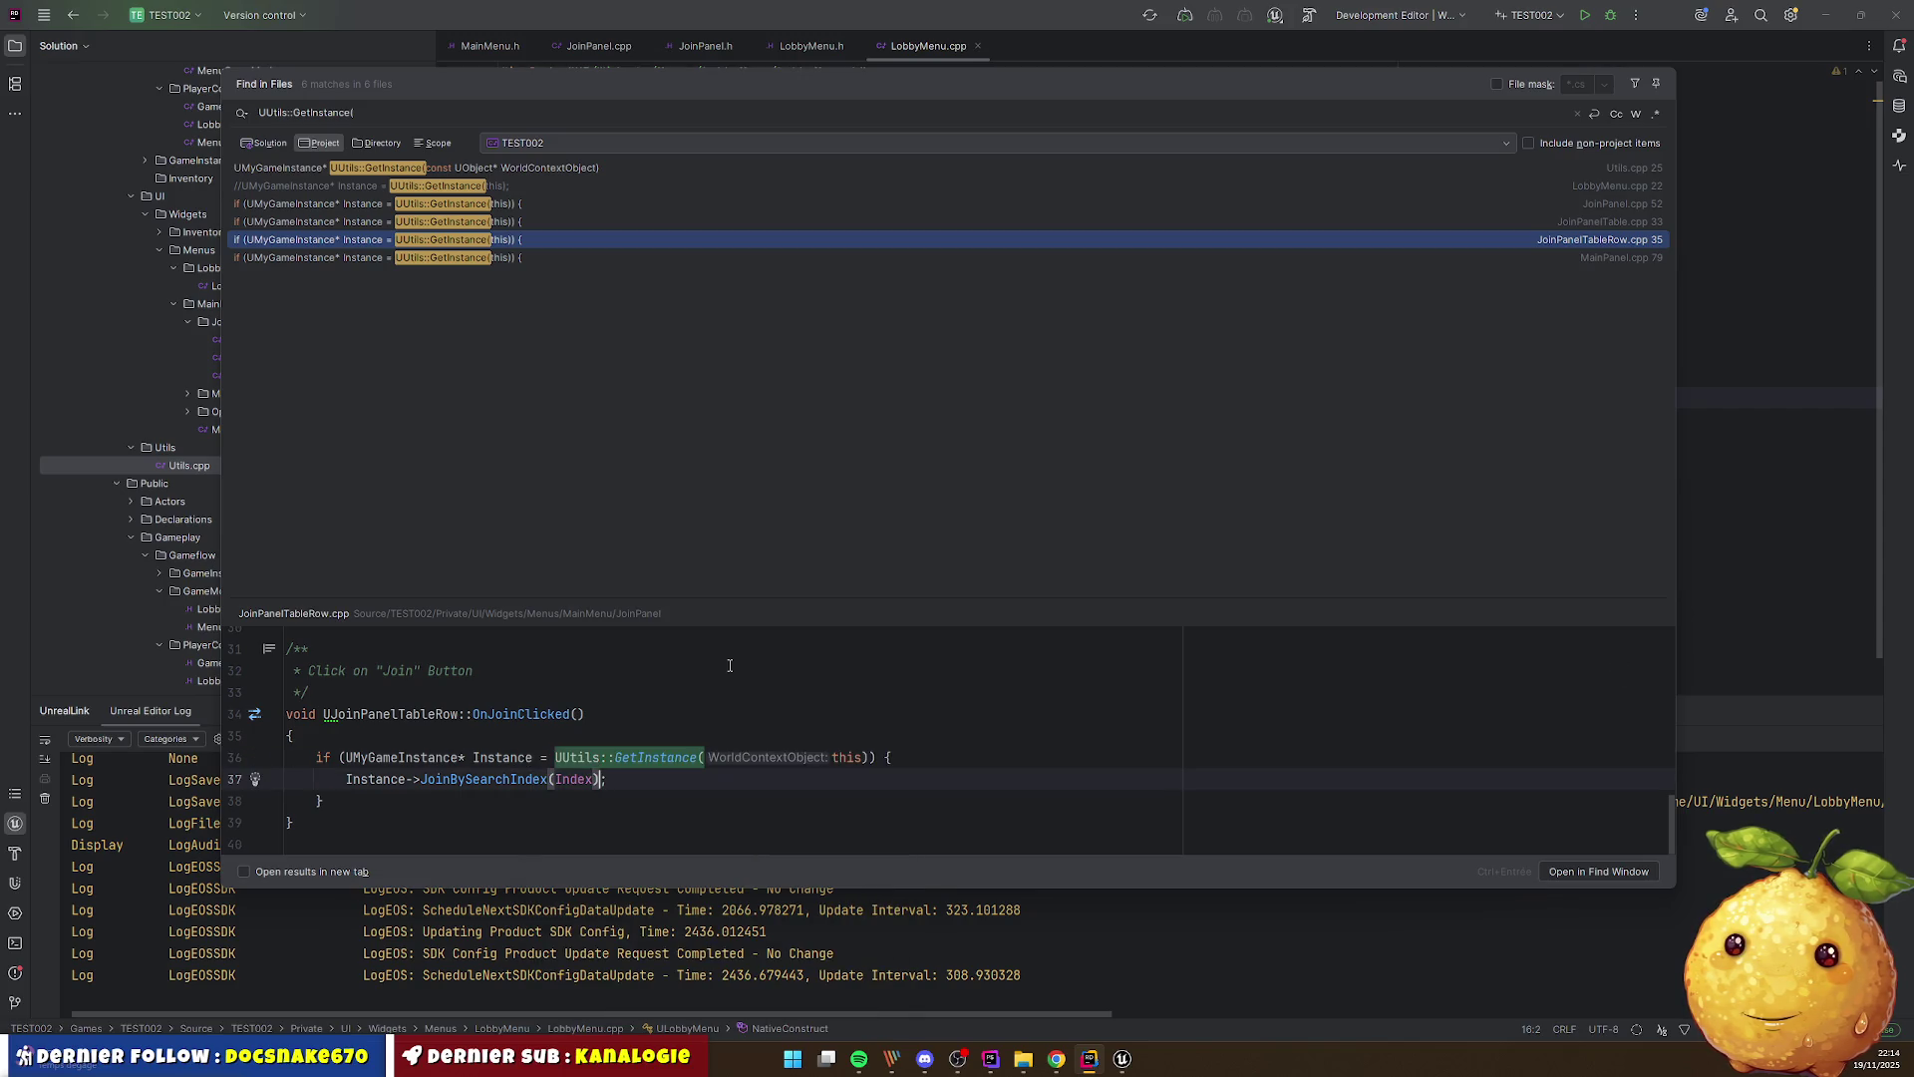
pyautogui.click(486, 257)
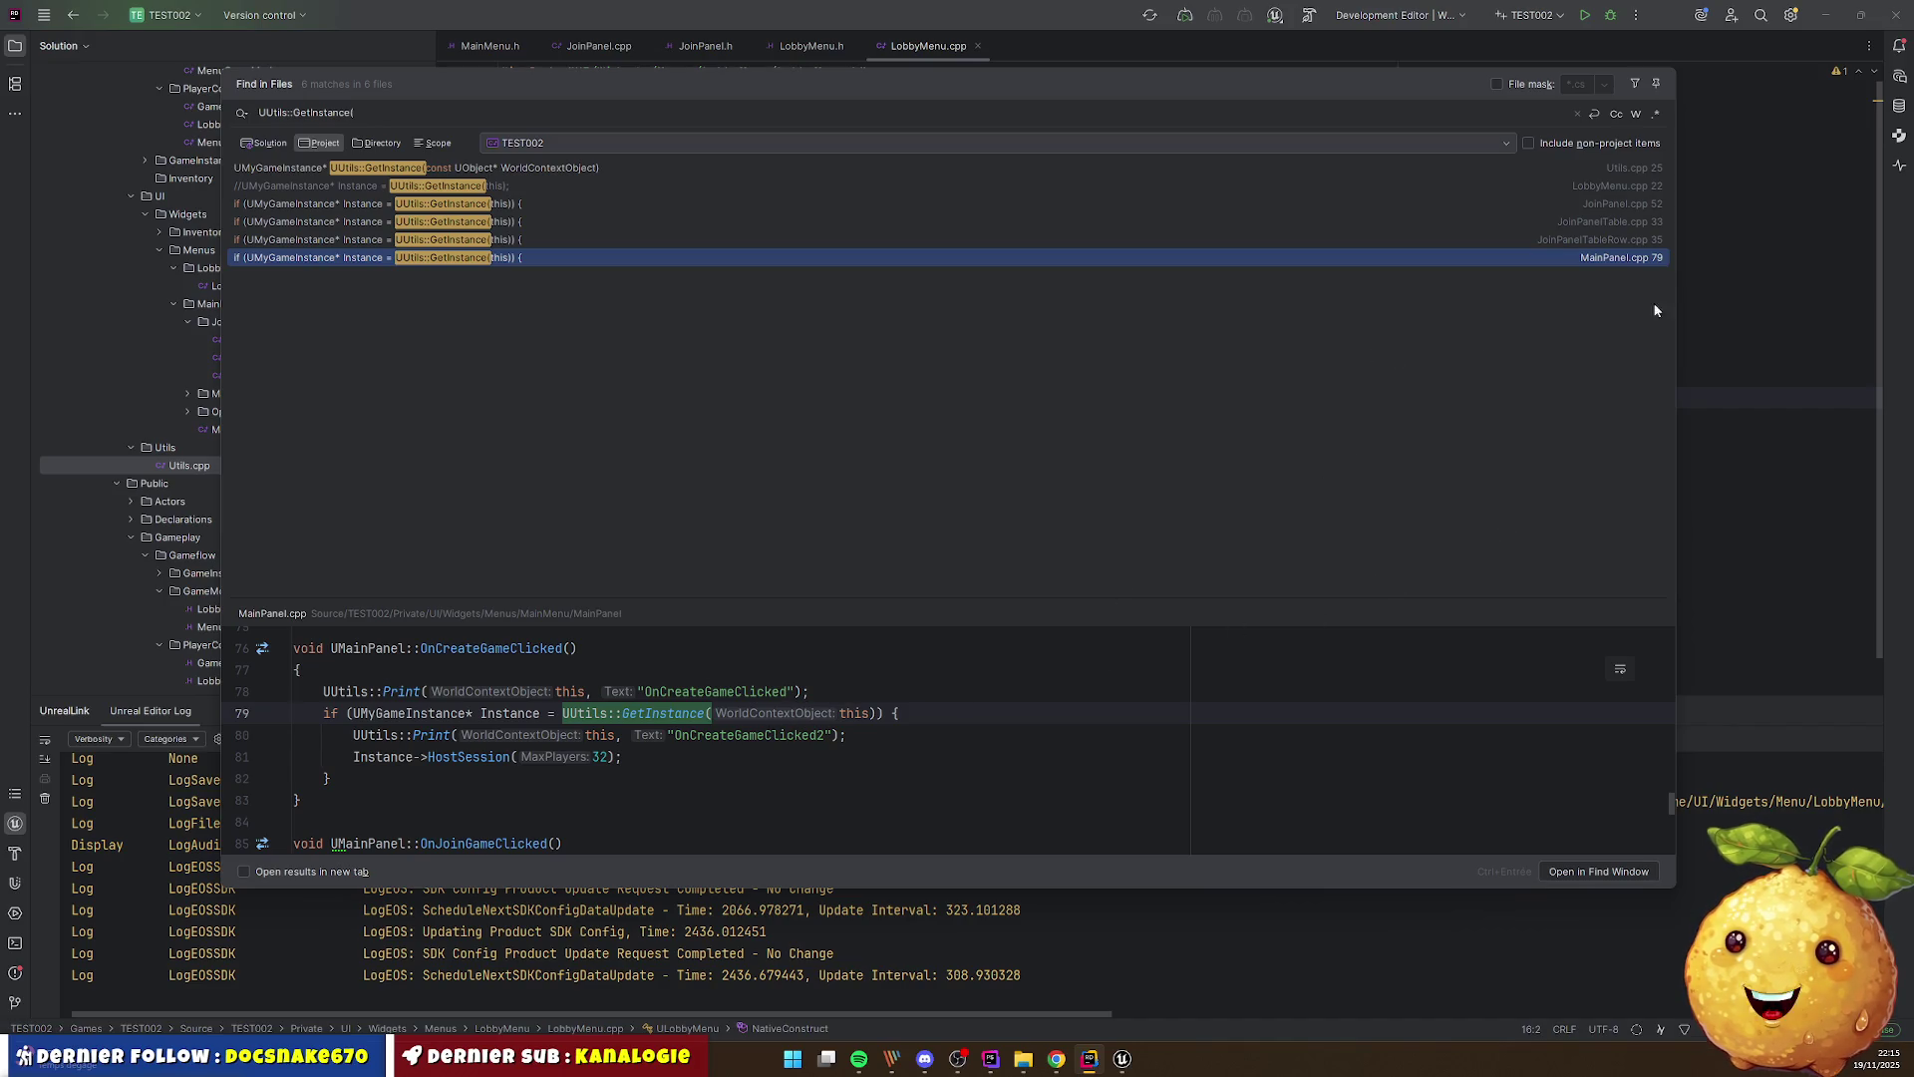
pyautogui.press('Escape')
pyautogui.press('Up')
pyautogui.press('Up')
pyautogui.press('Up')
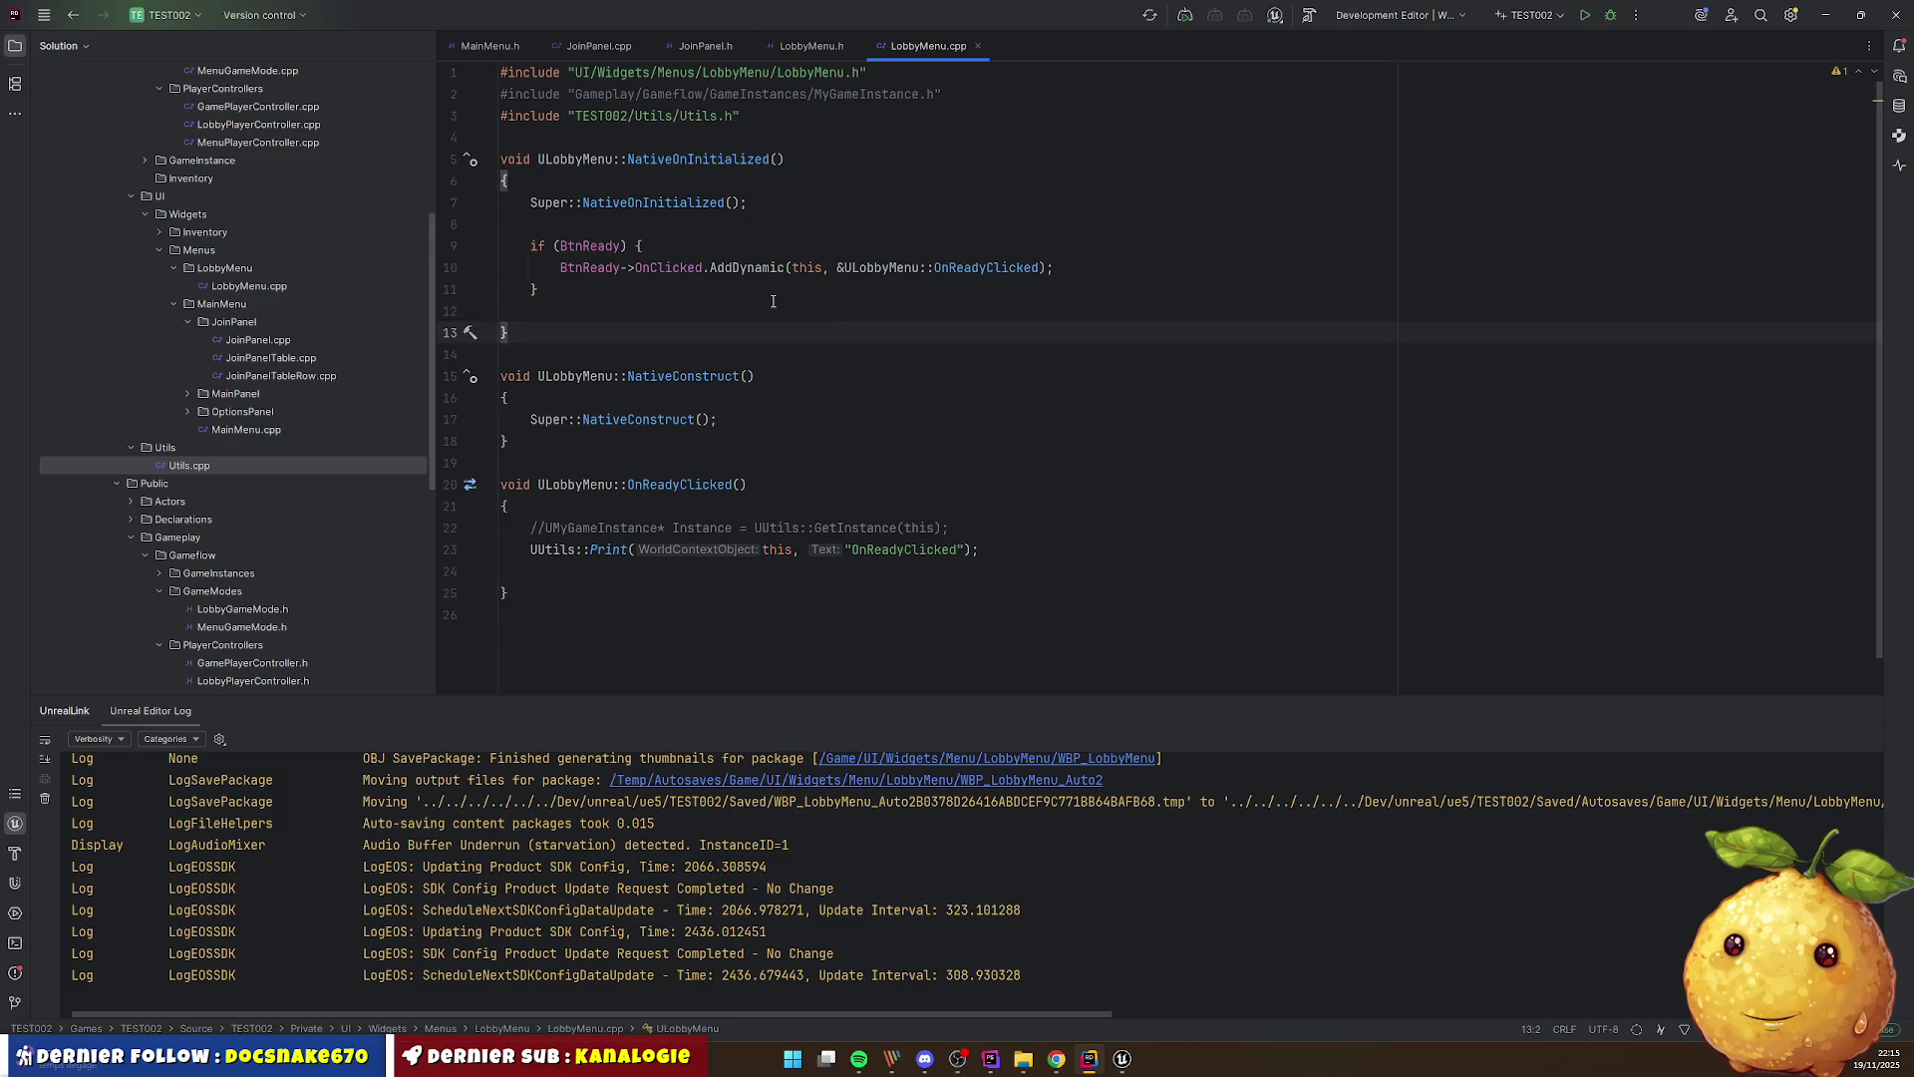
# Delete LobbyMenu.cpp's MyGameInstance.h include line and trigger a Live Coding recompile with Ctrl+Alt+F11
pyautogui.click(838, 95)
pyautogui.hotkey('ctrl', 'y')
pyautogui.press('Down')
pyautogui.press('Down')
pyautogui.click(972, 440)
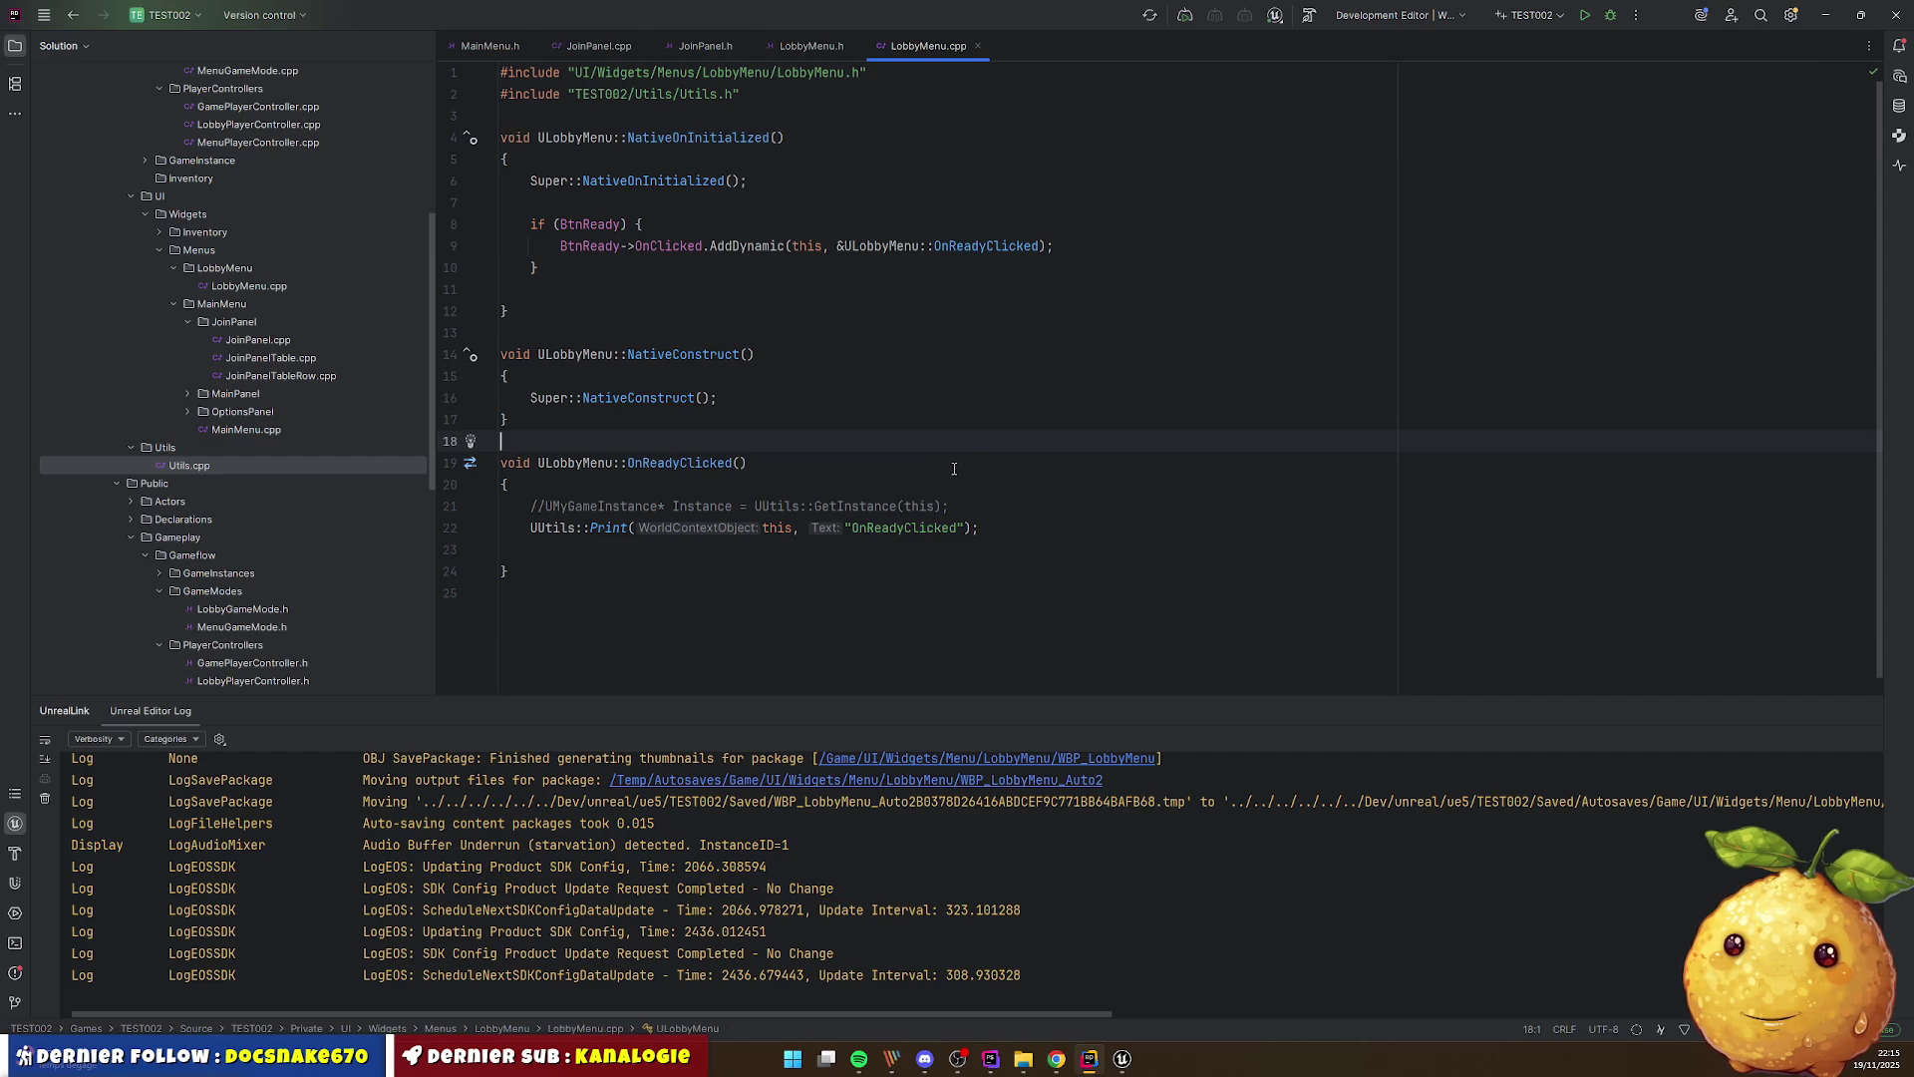
pyautogui.hotkey('ctrl', 'alt', 'F11')
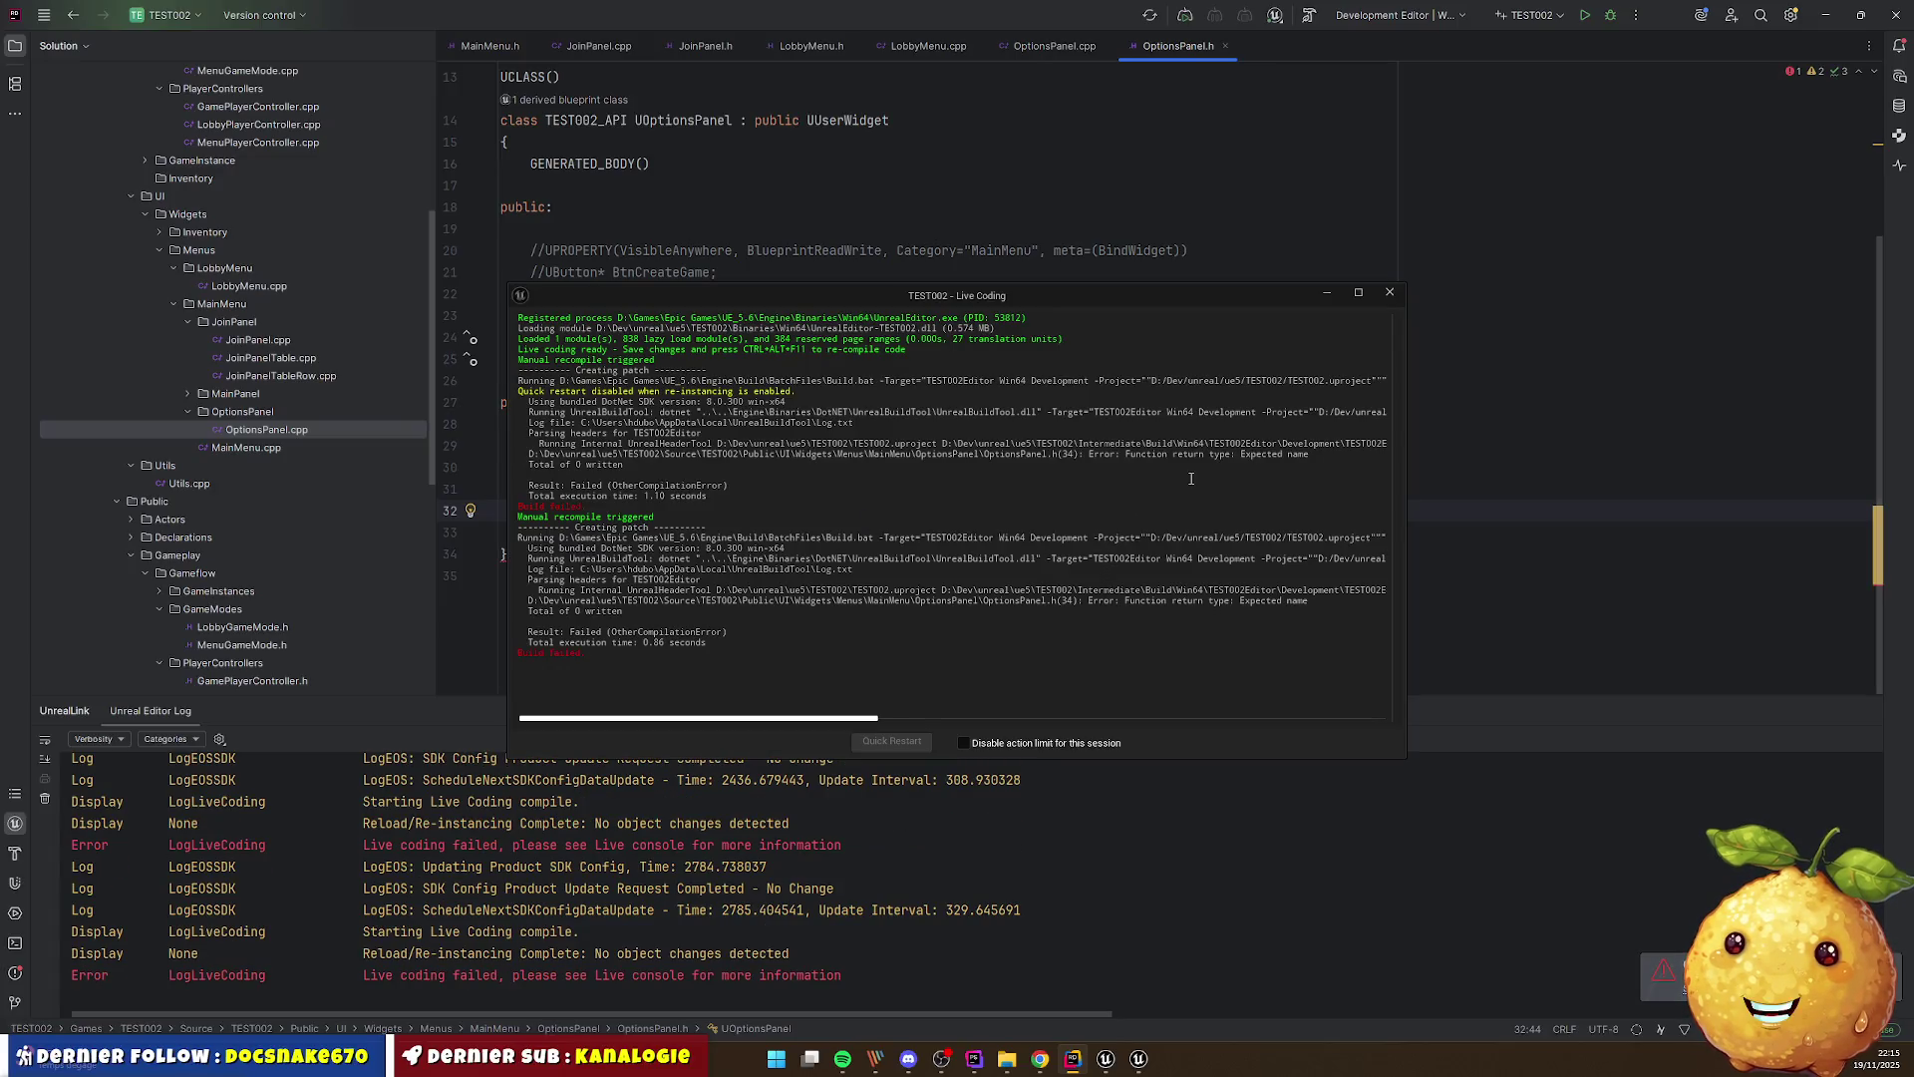
# Comment out the UFUNCTION on OptionsPanel.h line 29 and rerun the Live Coding recompile
pyautogui.click(1498, 466)
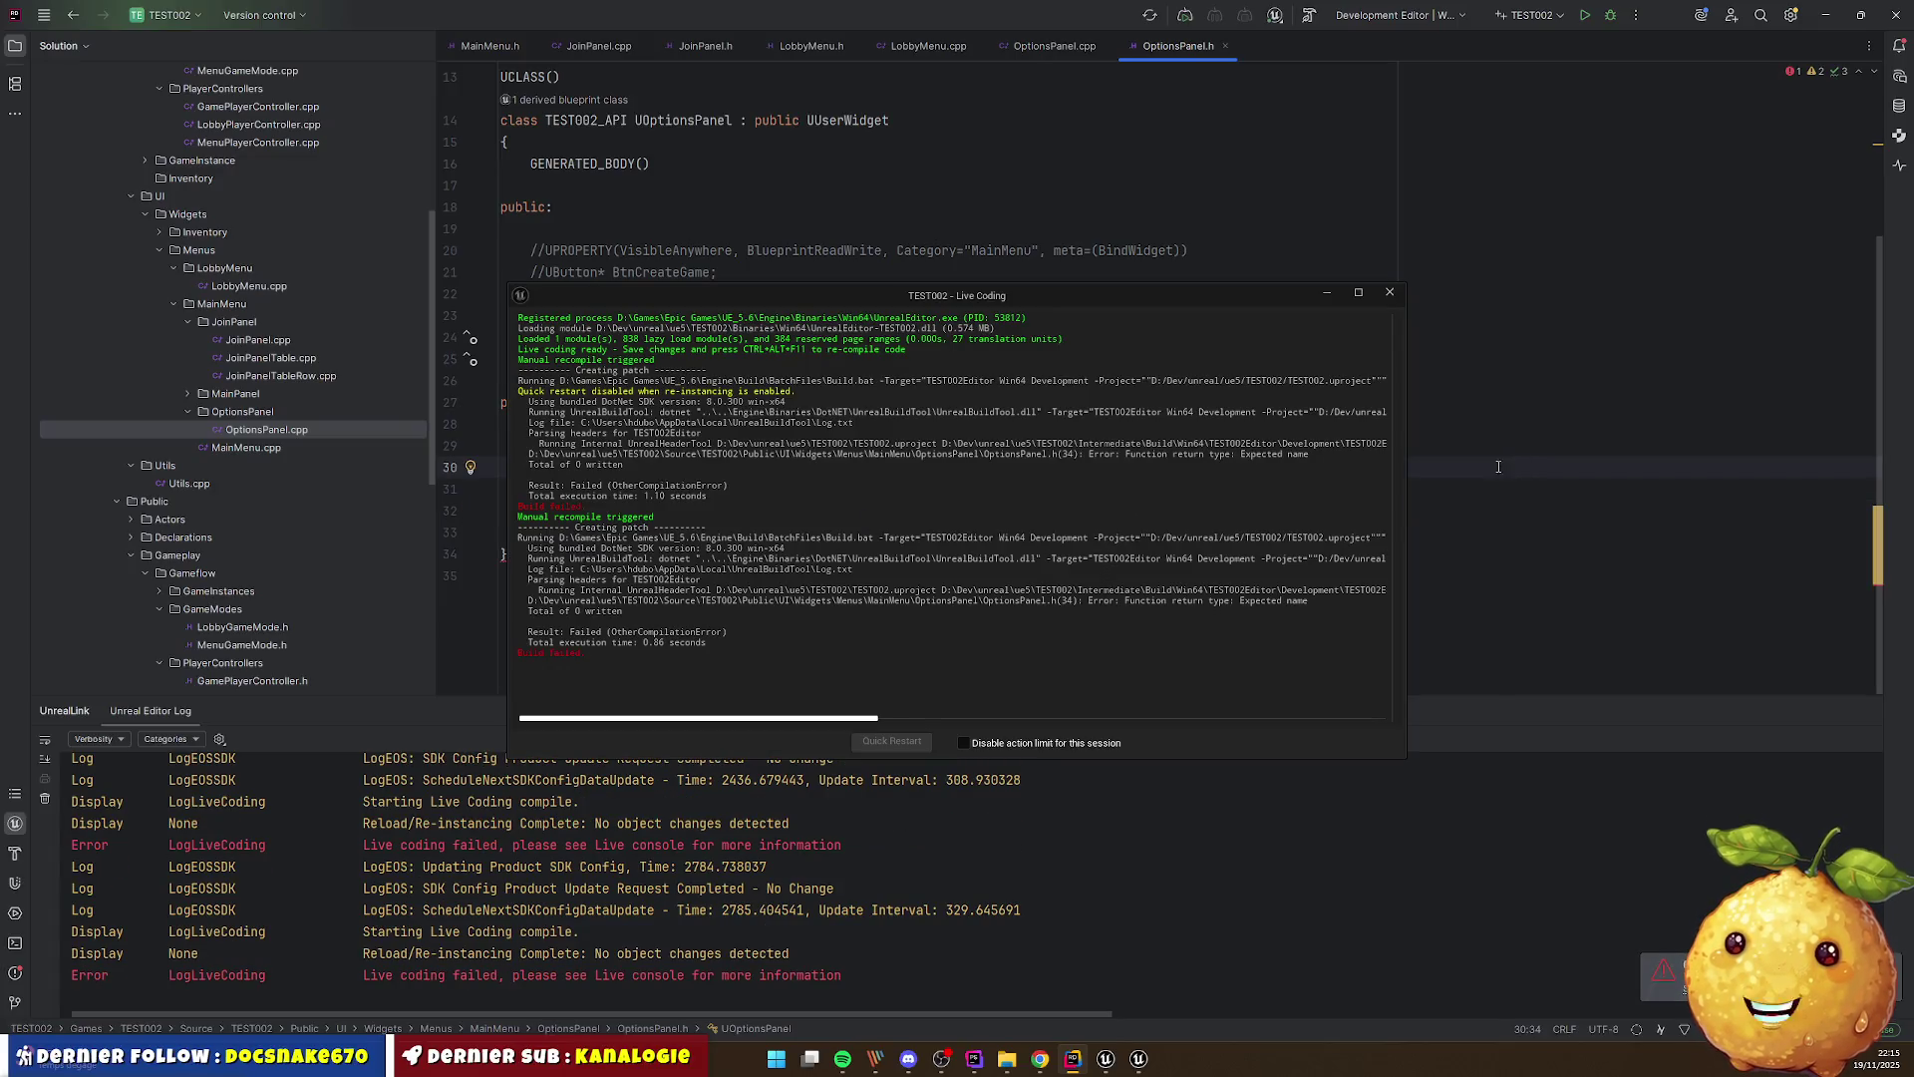
pyautogui.click(1327, 293)
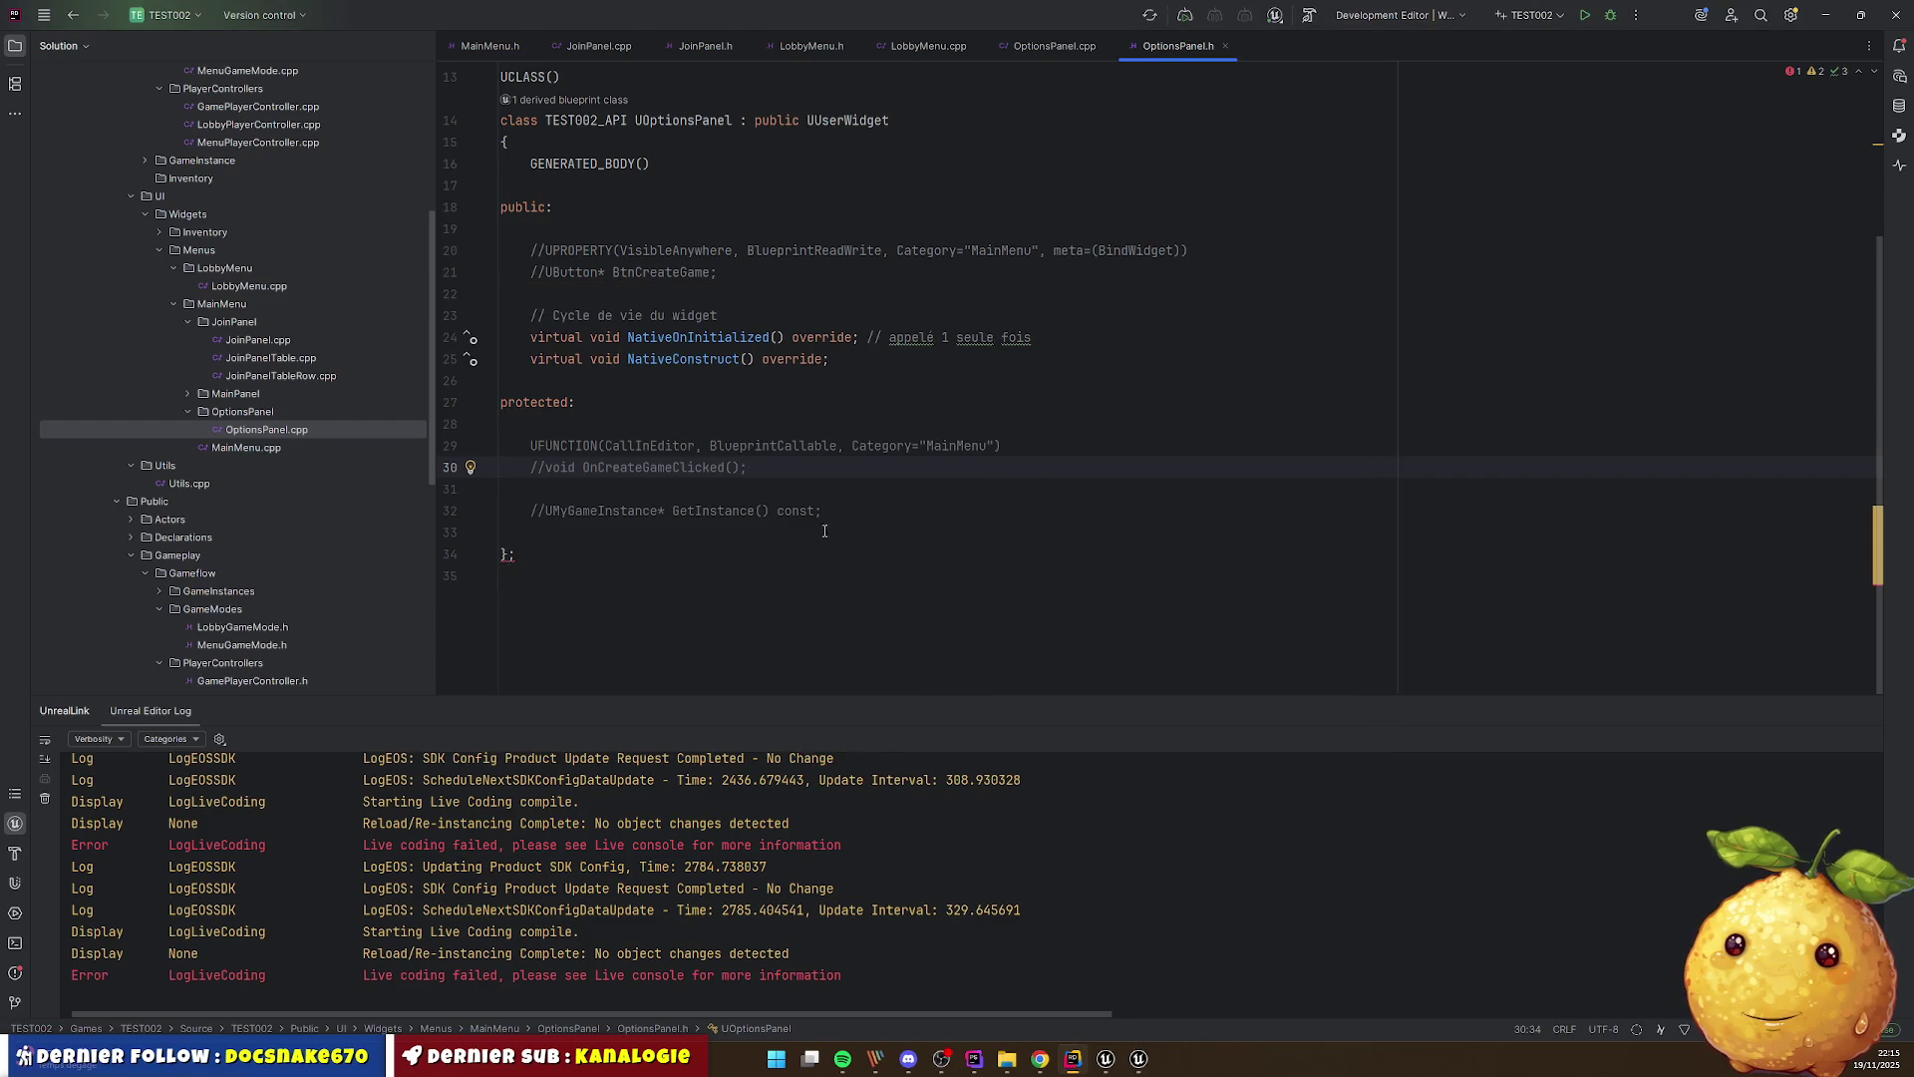
pyautogui.click(568, 510)
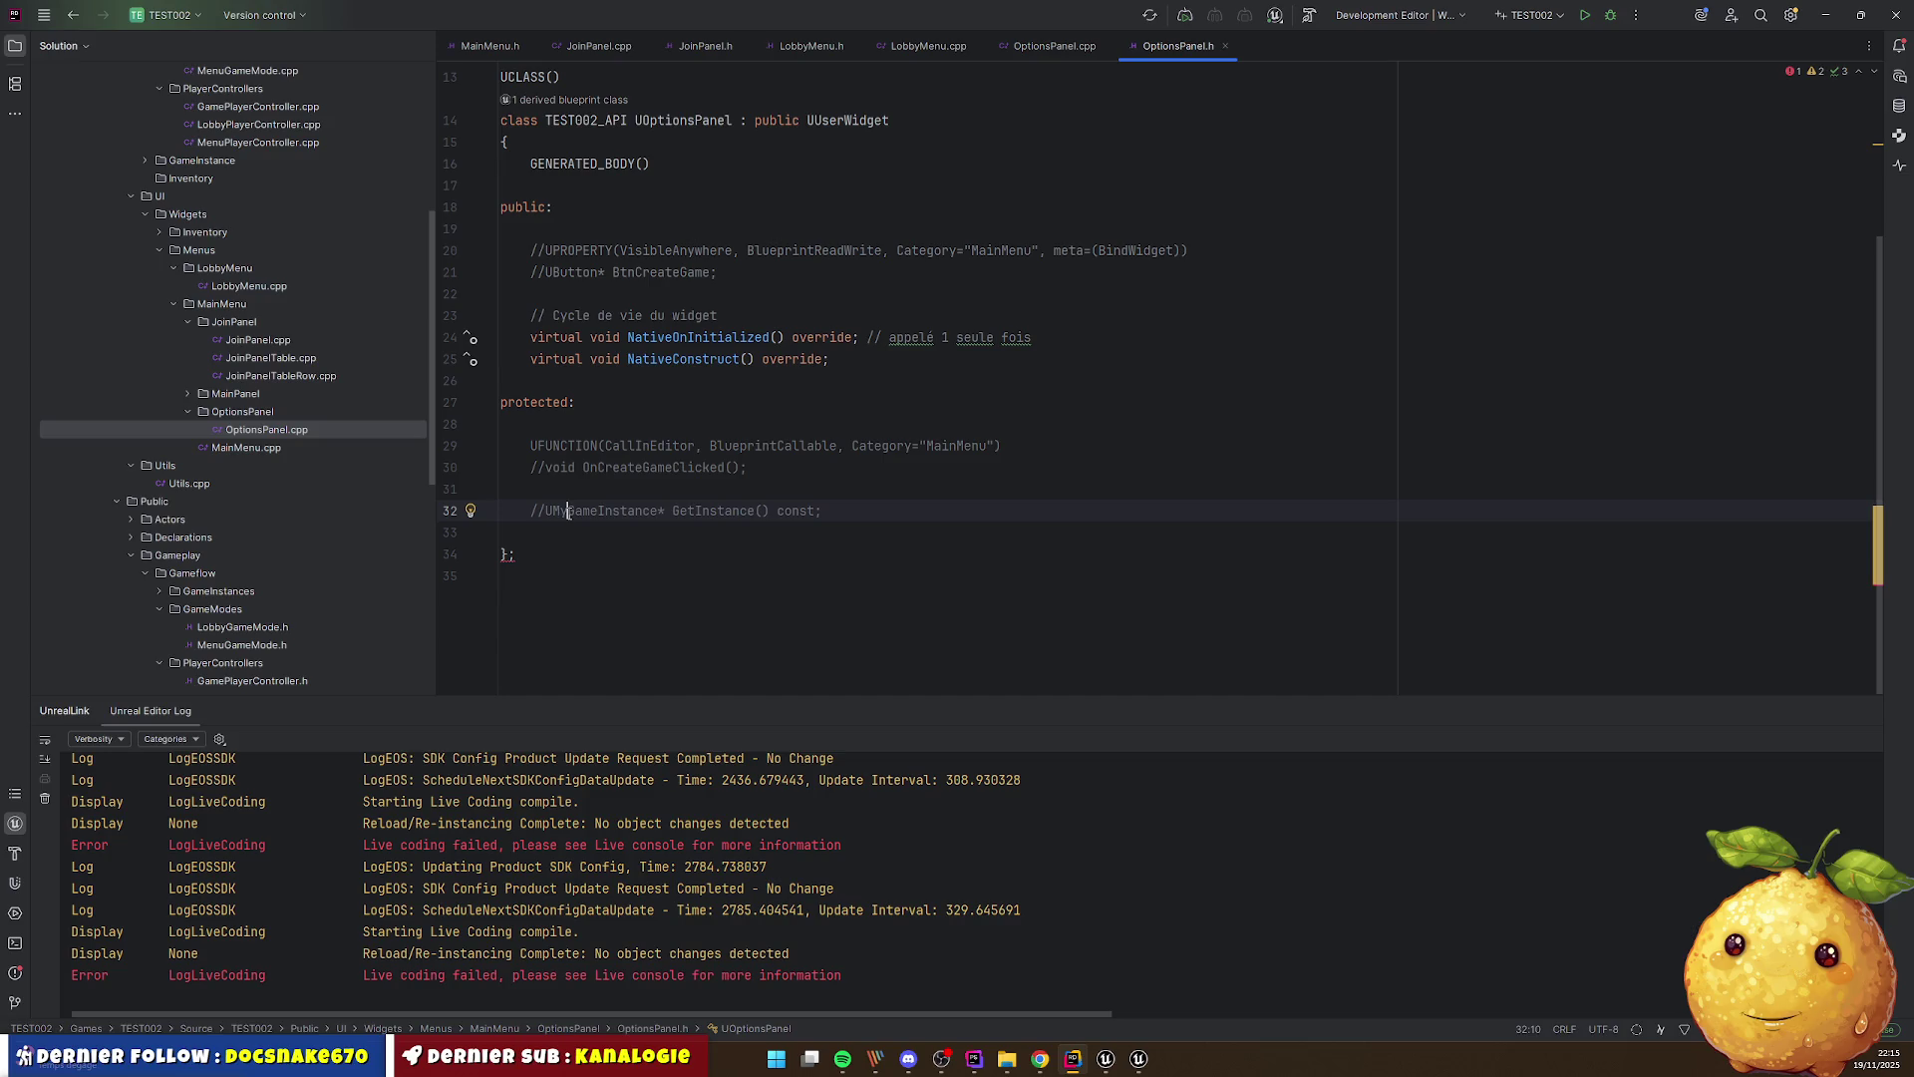
pyautogui.click(531, 445)
pyautogui.write('//')
pyautogui.press('Down')
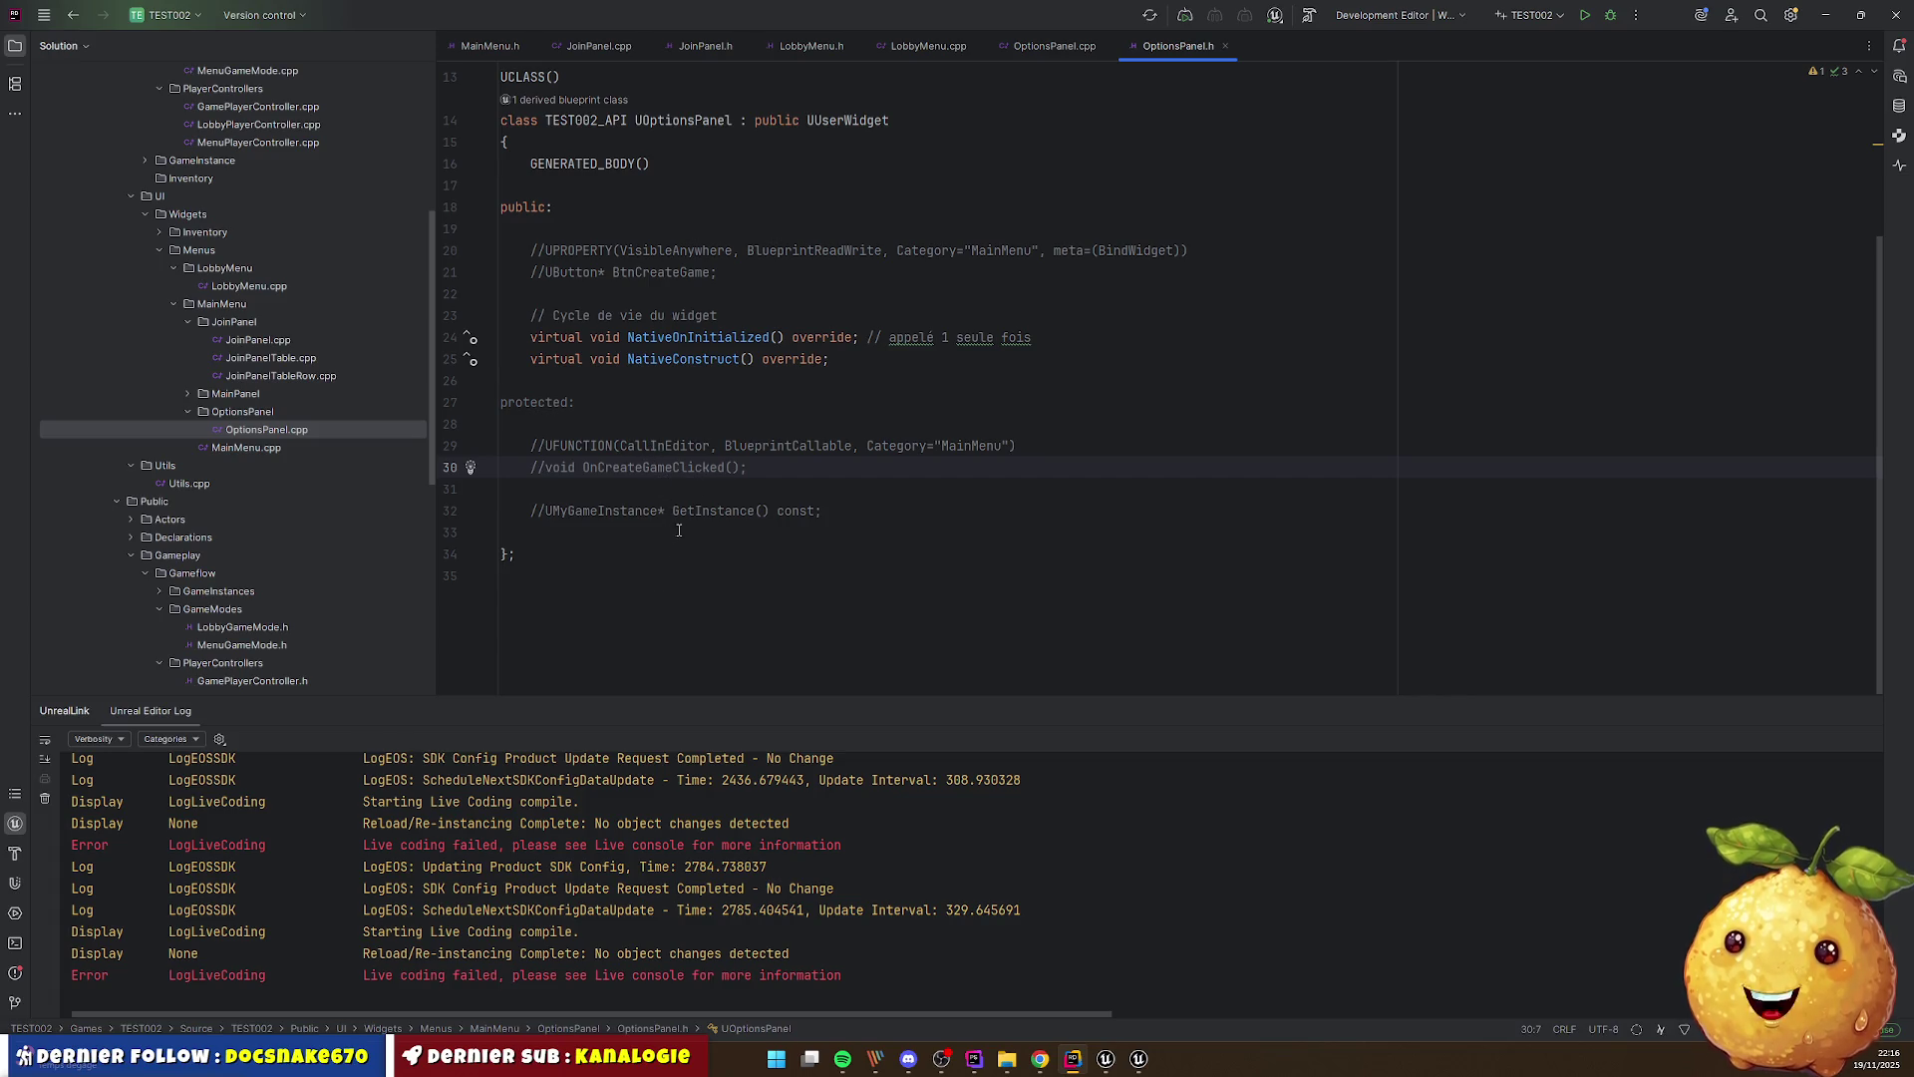
pyautogui.hotkey('ctrl', 'alt', 'F11')
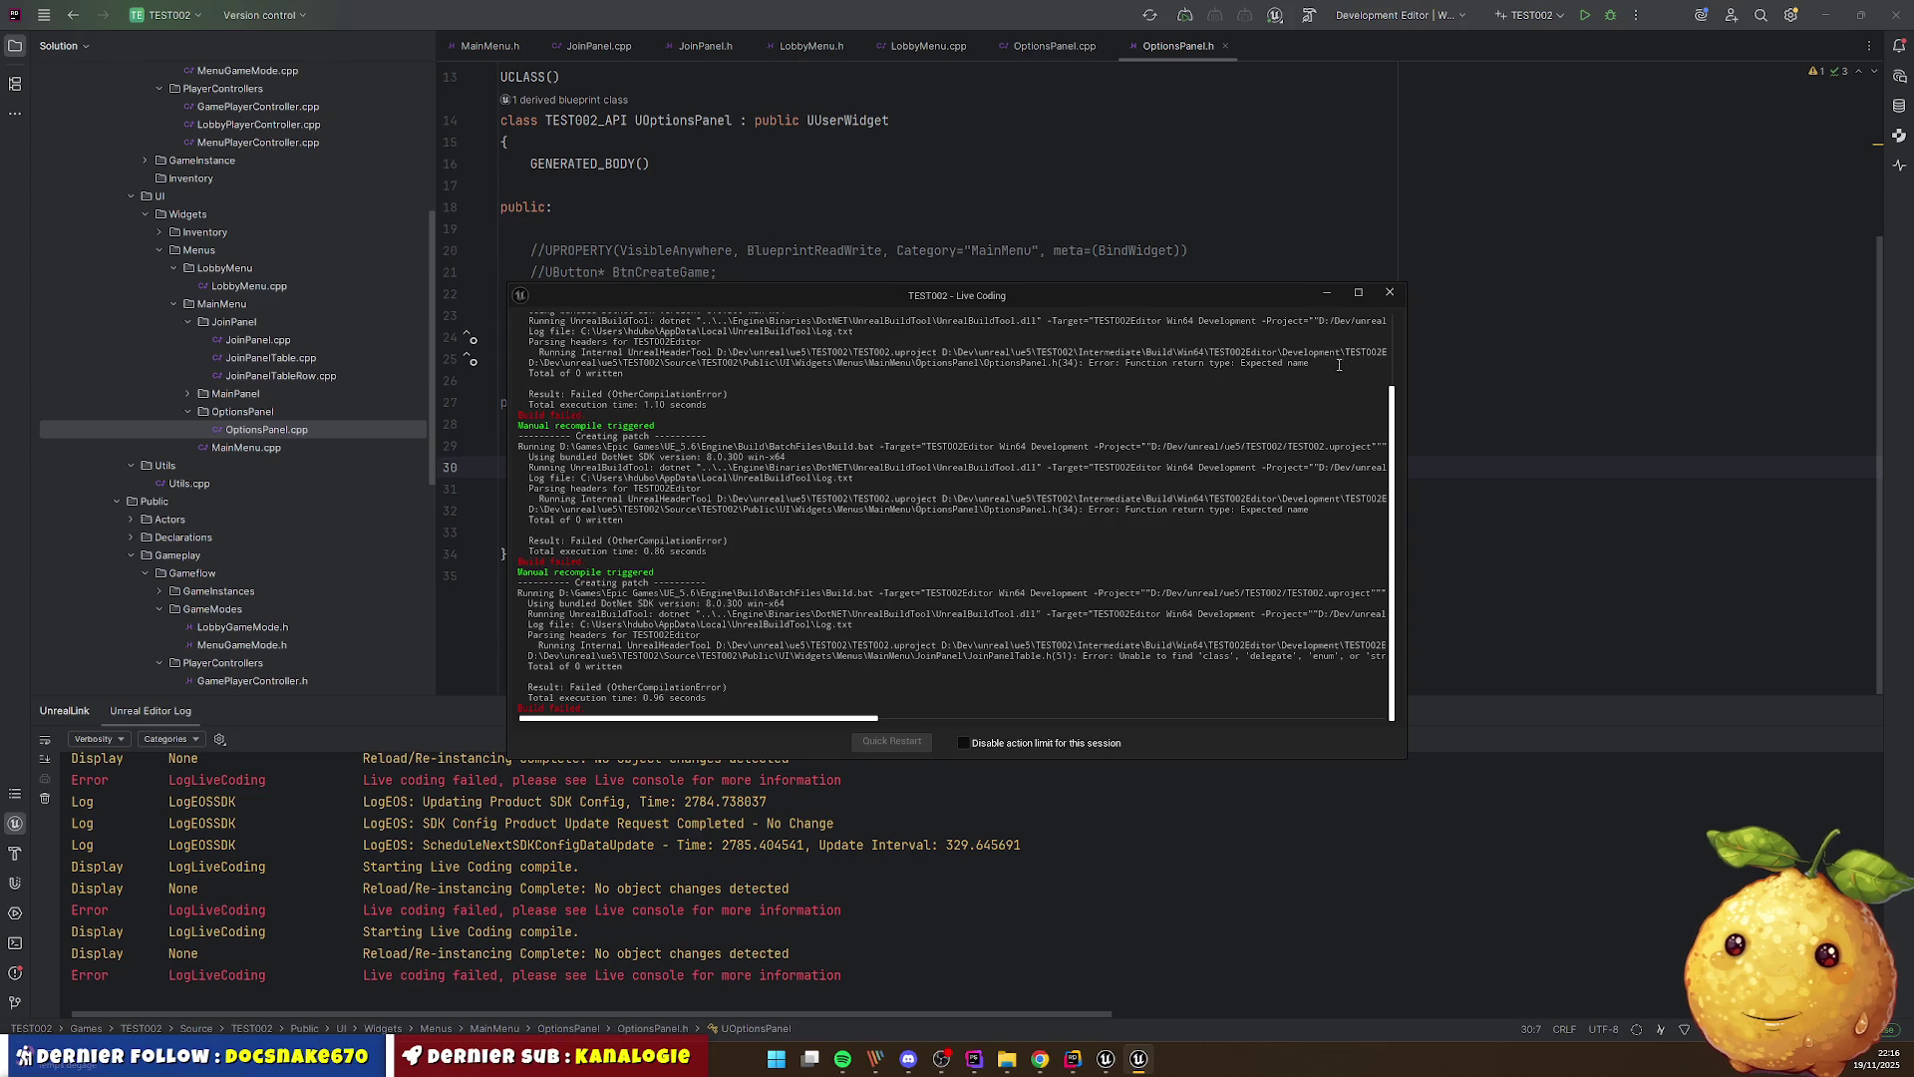
# Open JoinPanelTable.cpp from the Solution tree at its ToRow function
pyautogui.click(1389, 292)
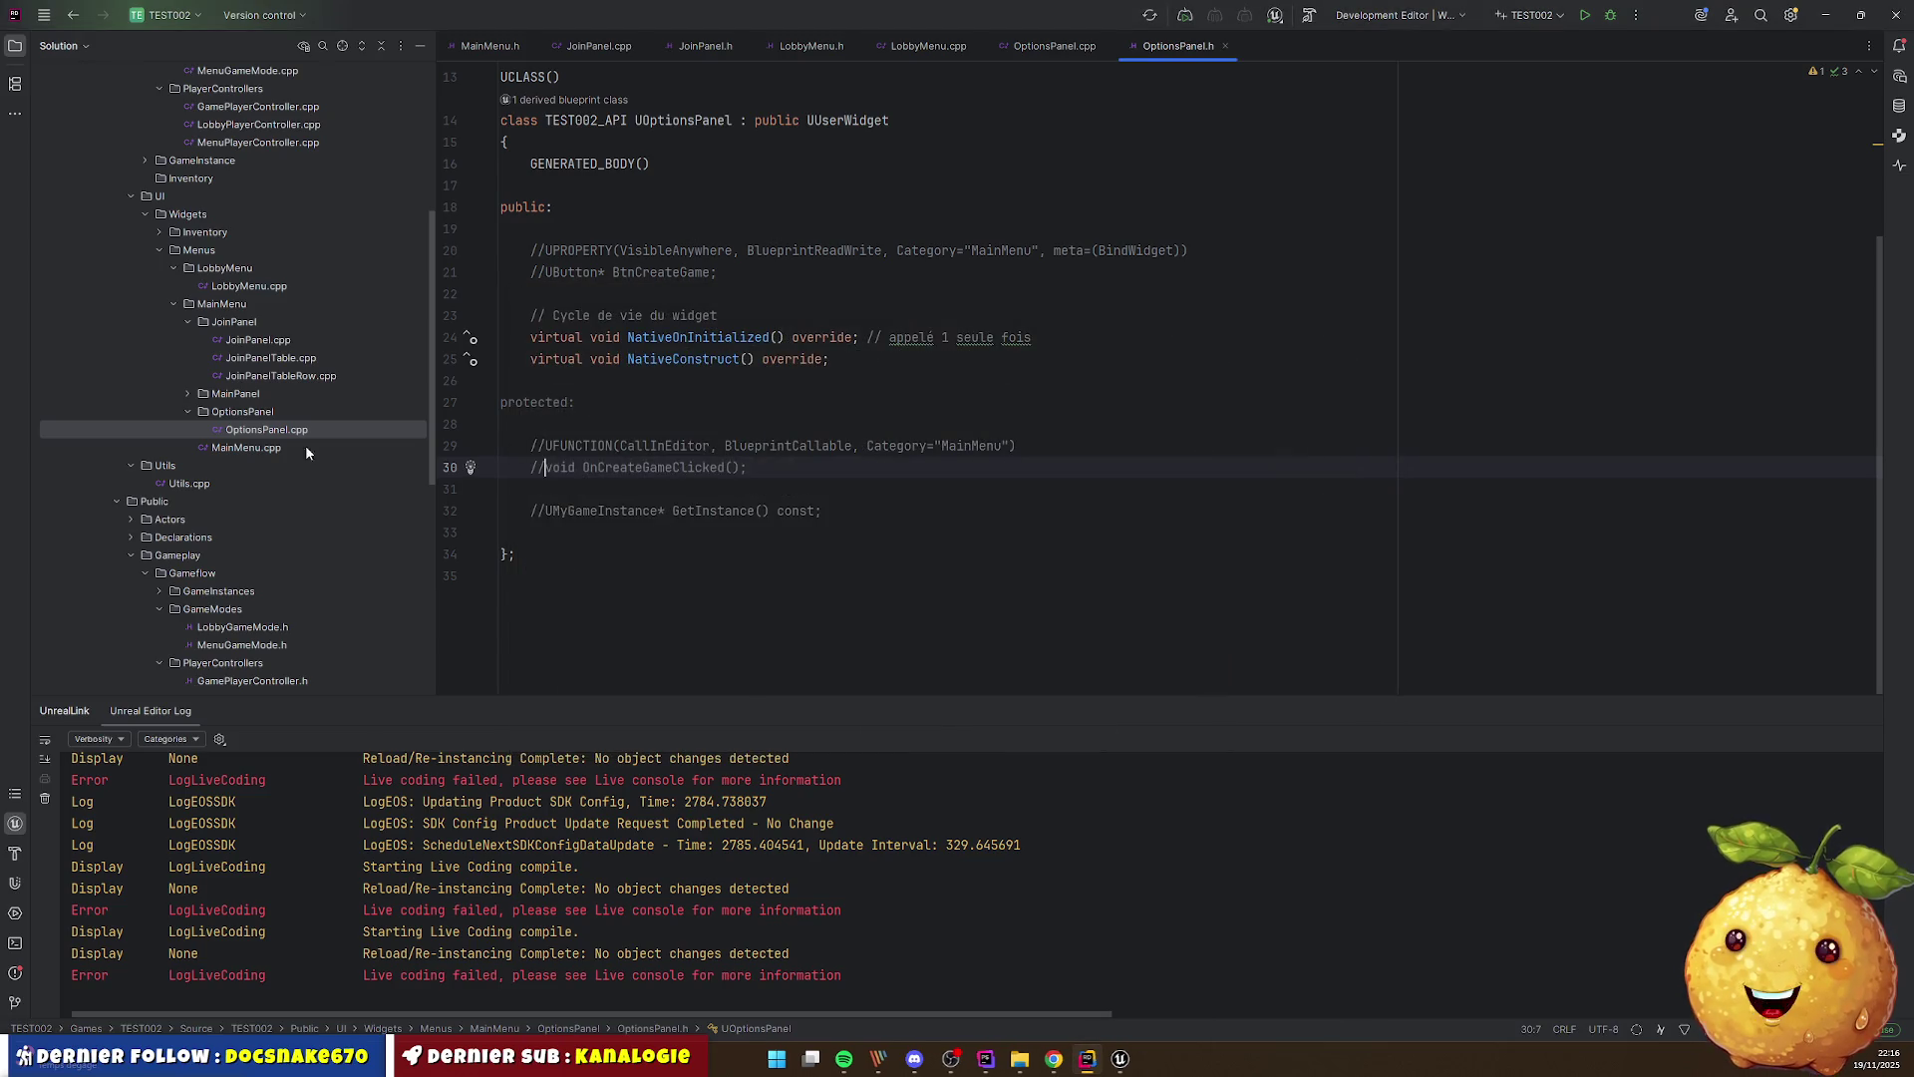
pyautogui.doubleClick(259, 365)
pyautogui.click(1021, 449)
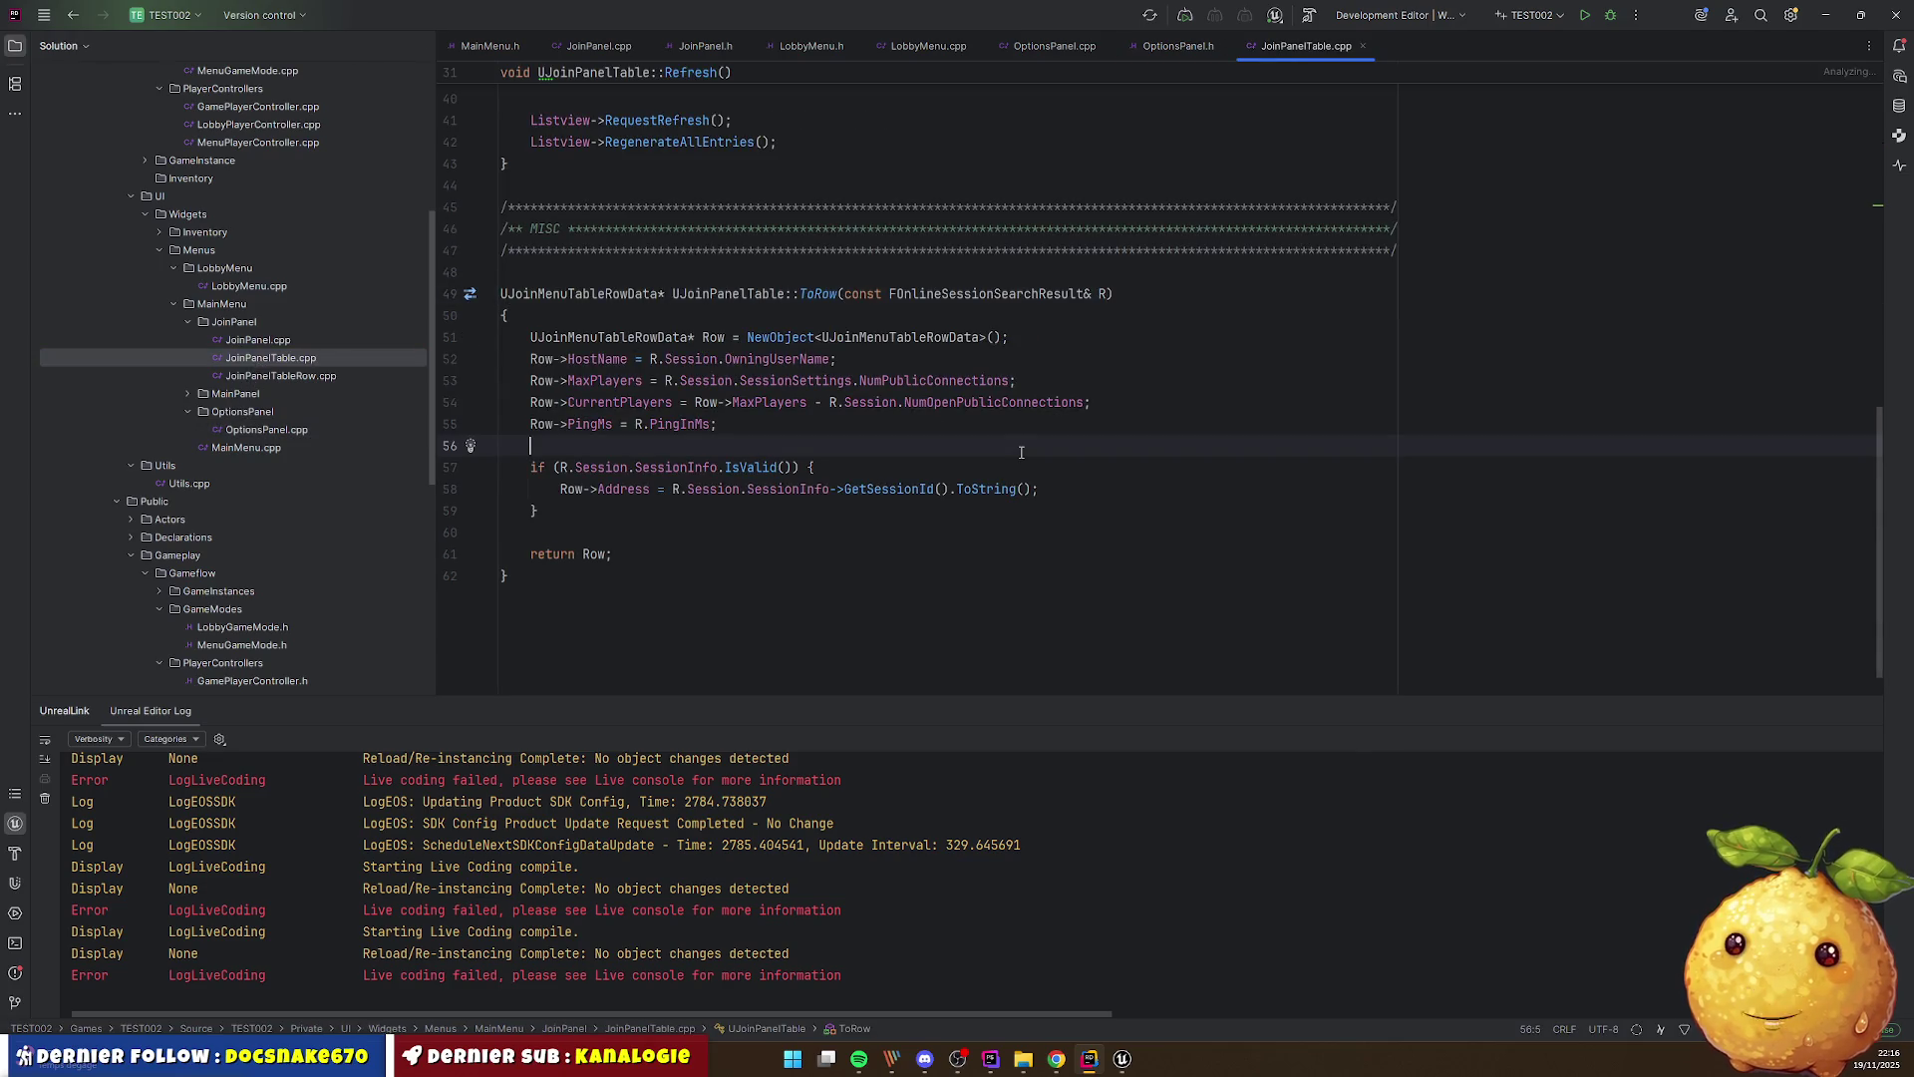
# Rerun Live Coding, move its console aside, and jump from UJoinPanelTable to JoinPanelTable.h
pyautogui.hotkey('ctrl', 'alt', 'F11')
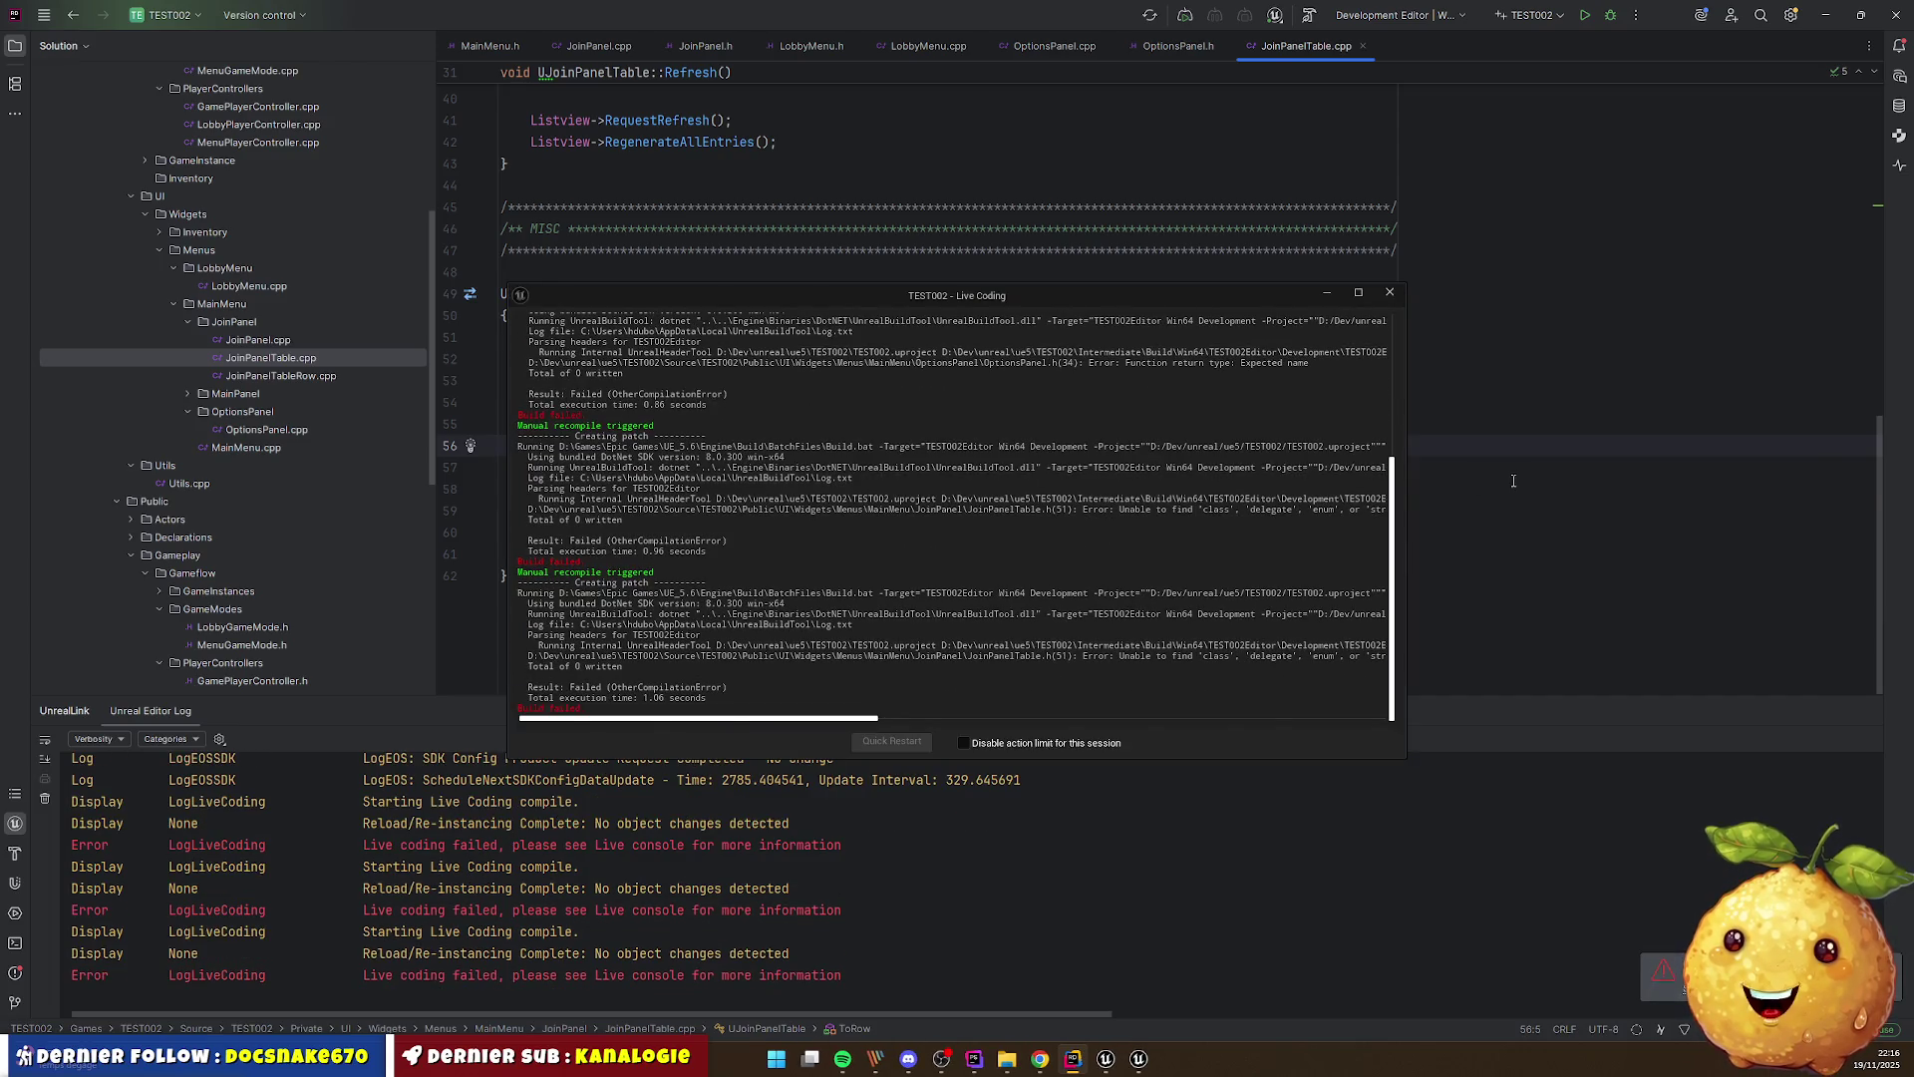
pyautogui.moveTo(943, 250)
pyautogui.mouseDown()
pyautogui.moveTo(519, 229)
pyautogui.moveTo(943, 228)
pyautogui.mouseUp()
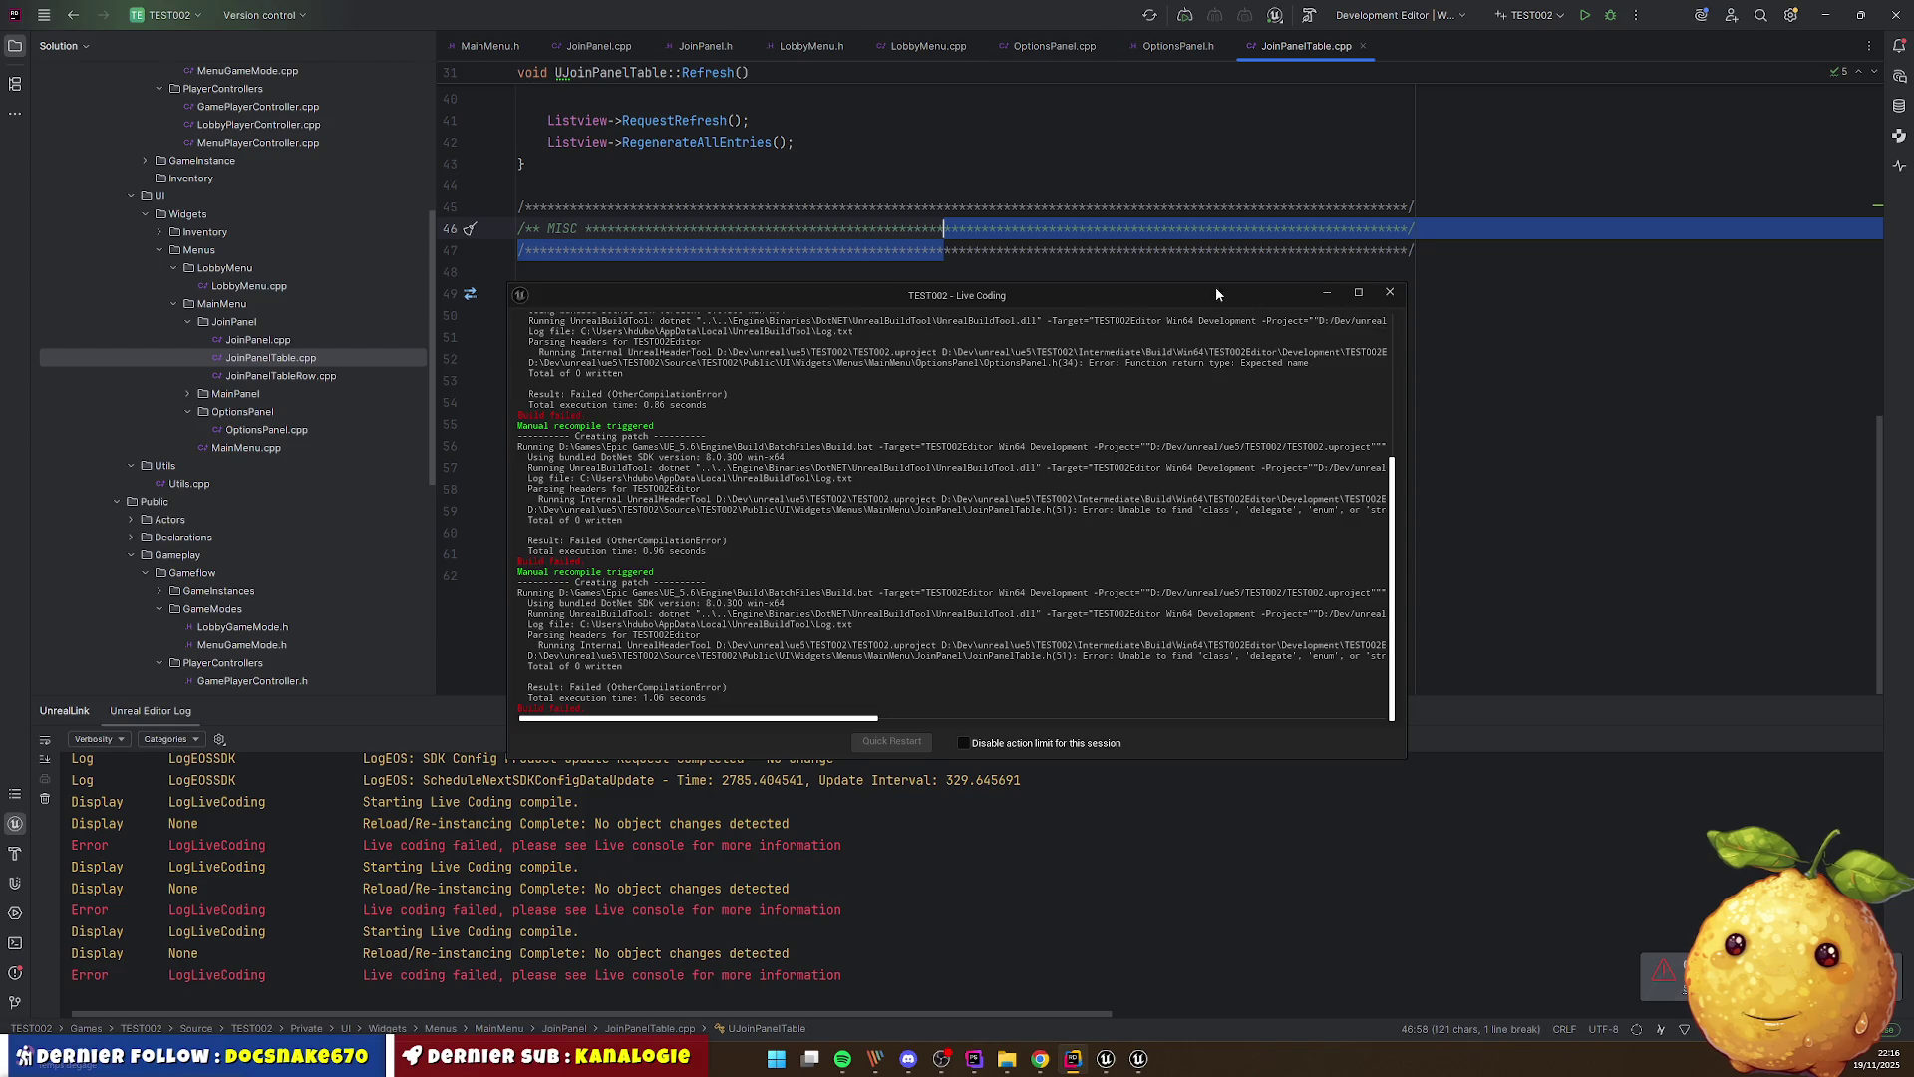
pyautogui.moveTo(1232, 295); pyautogui.dragTo(1913, 295)
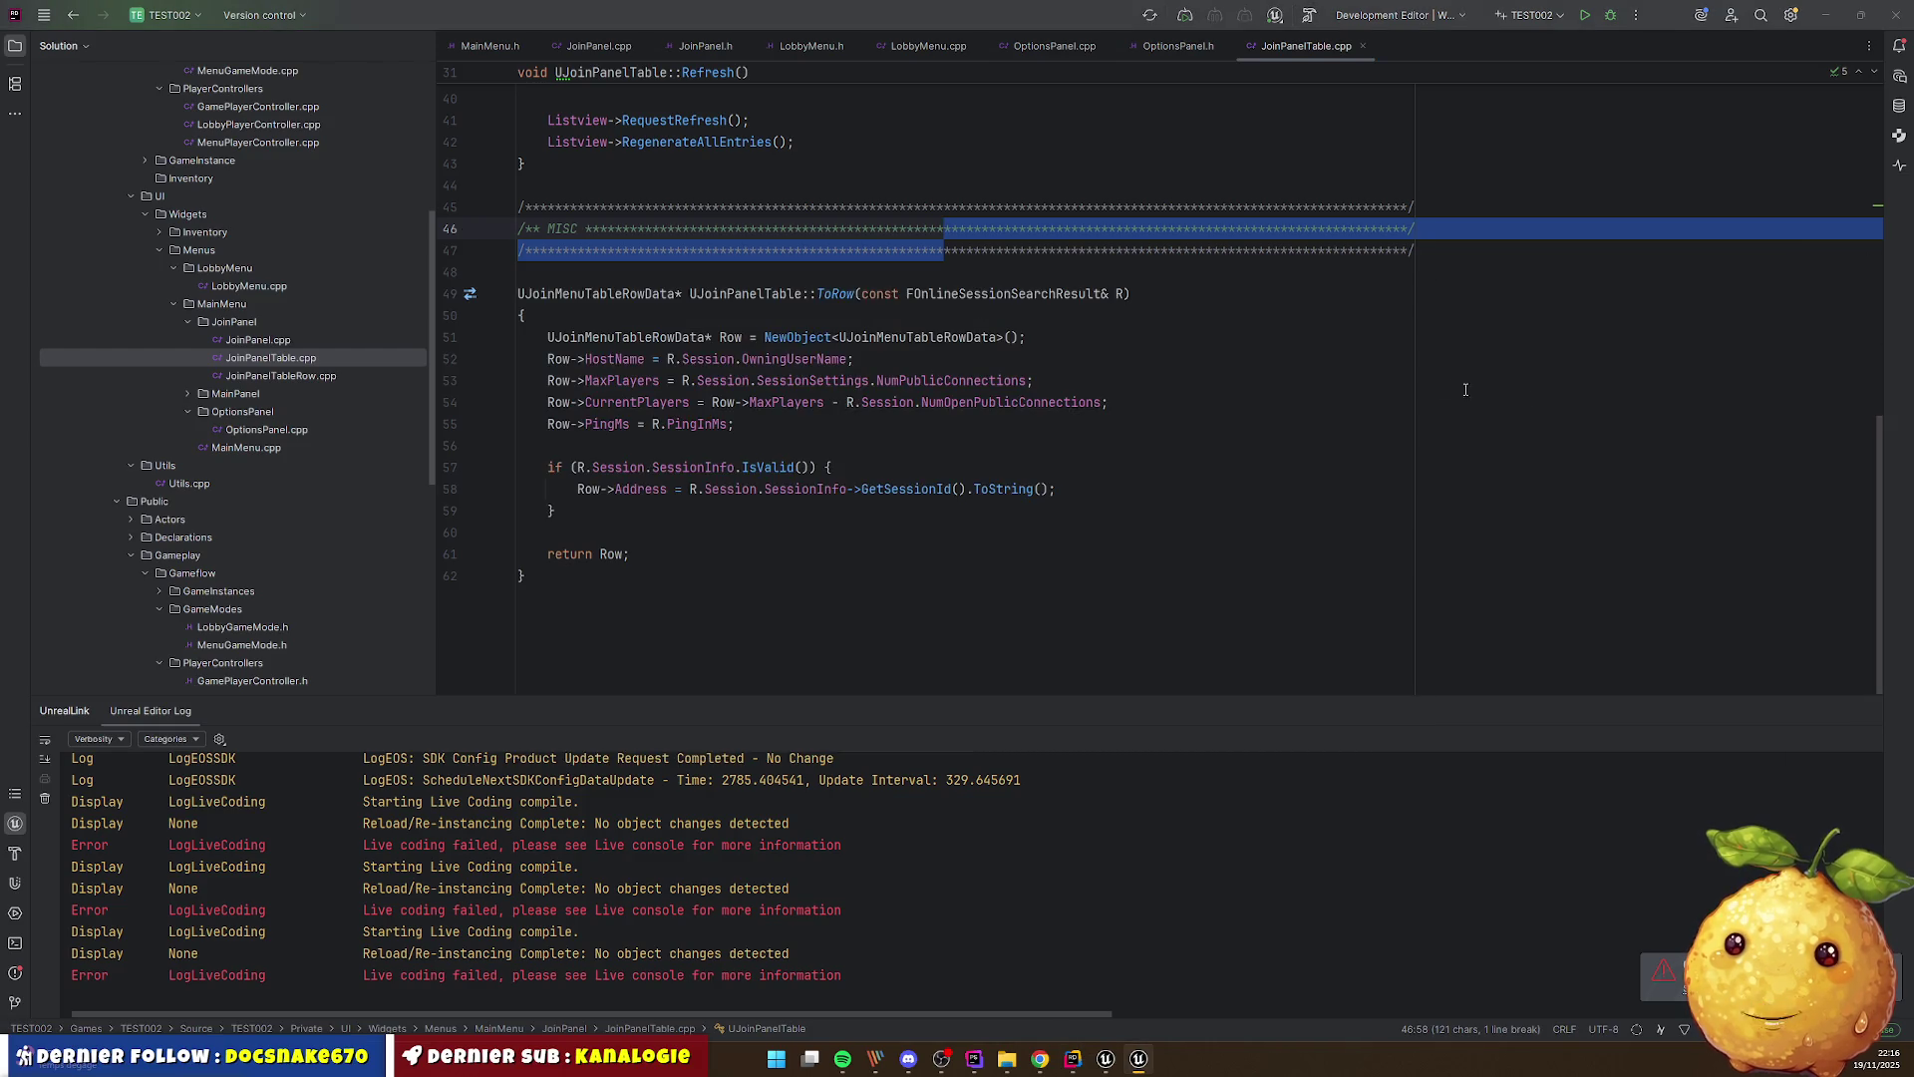
pyautogui.click(905, 489)
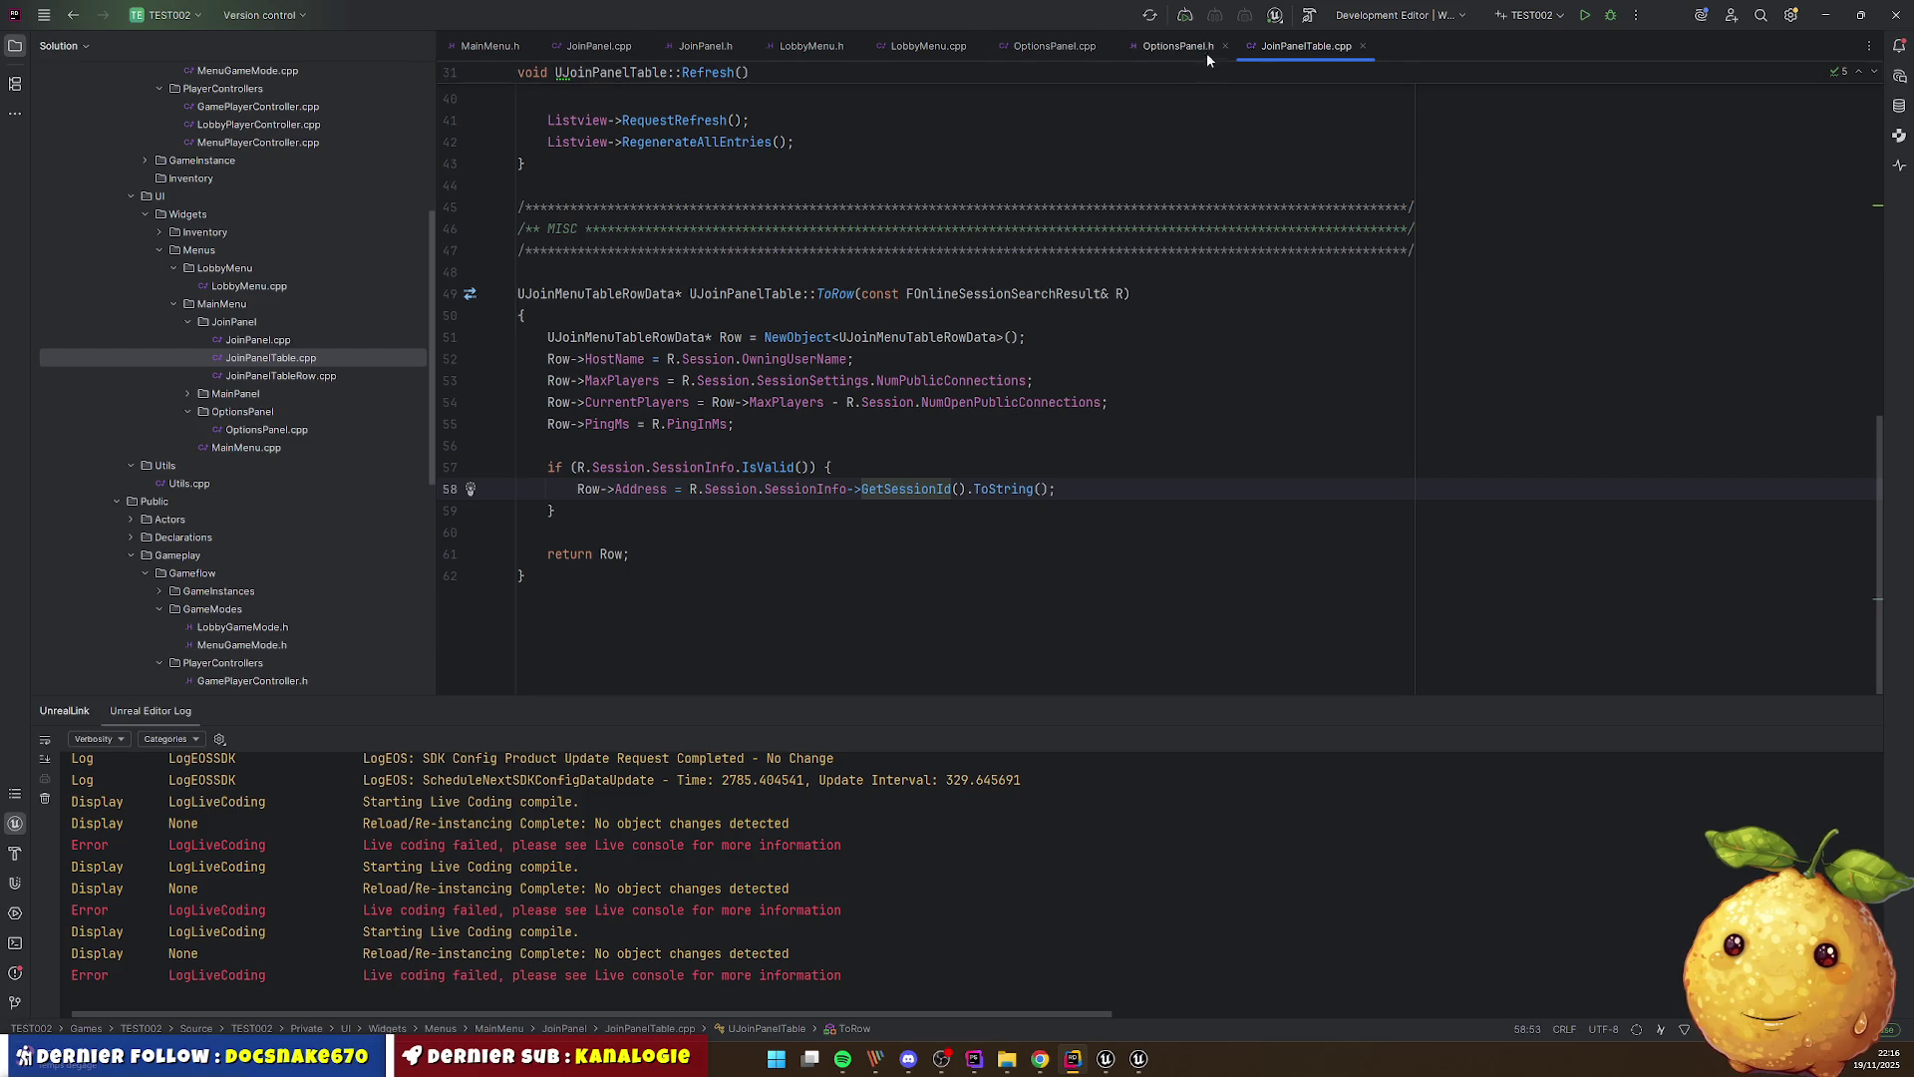
pyautogui.click(706, 293)
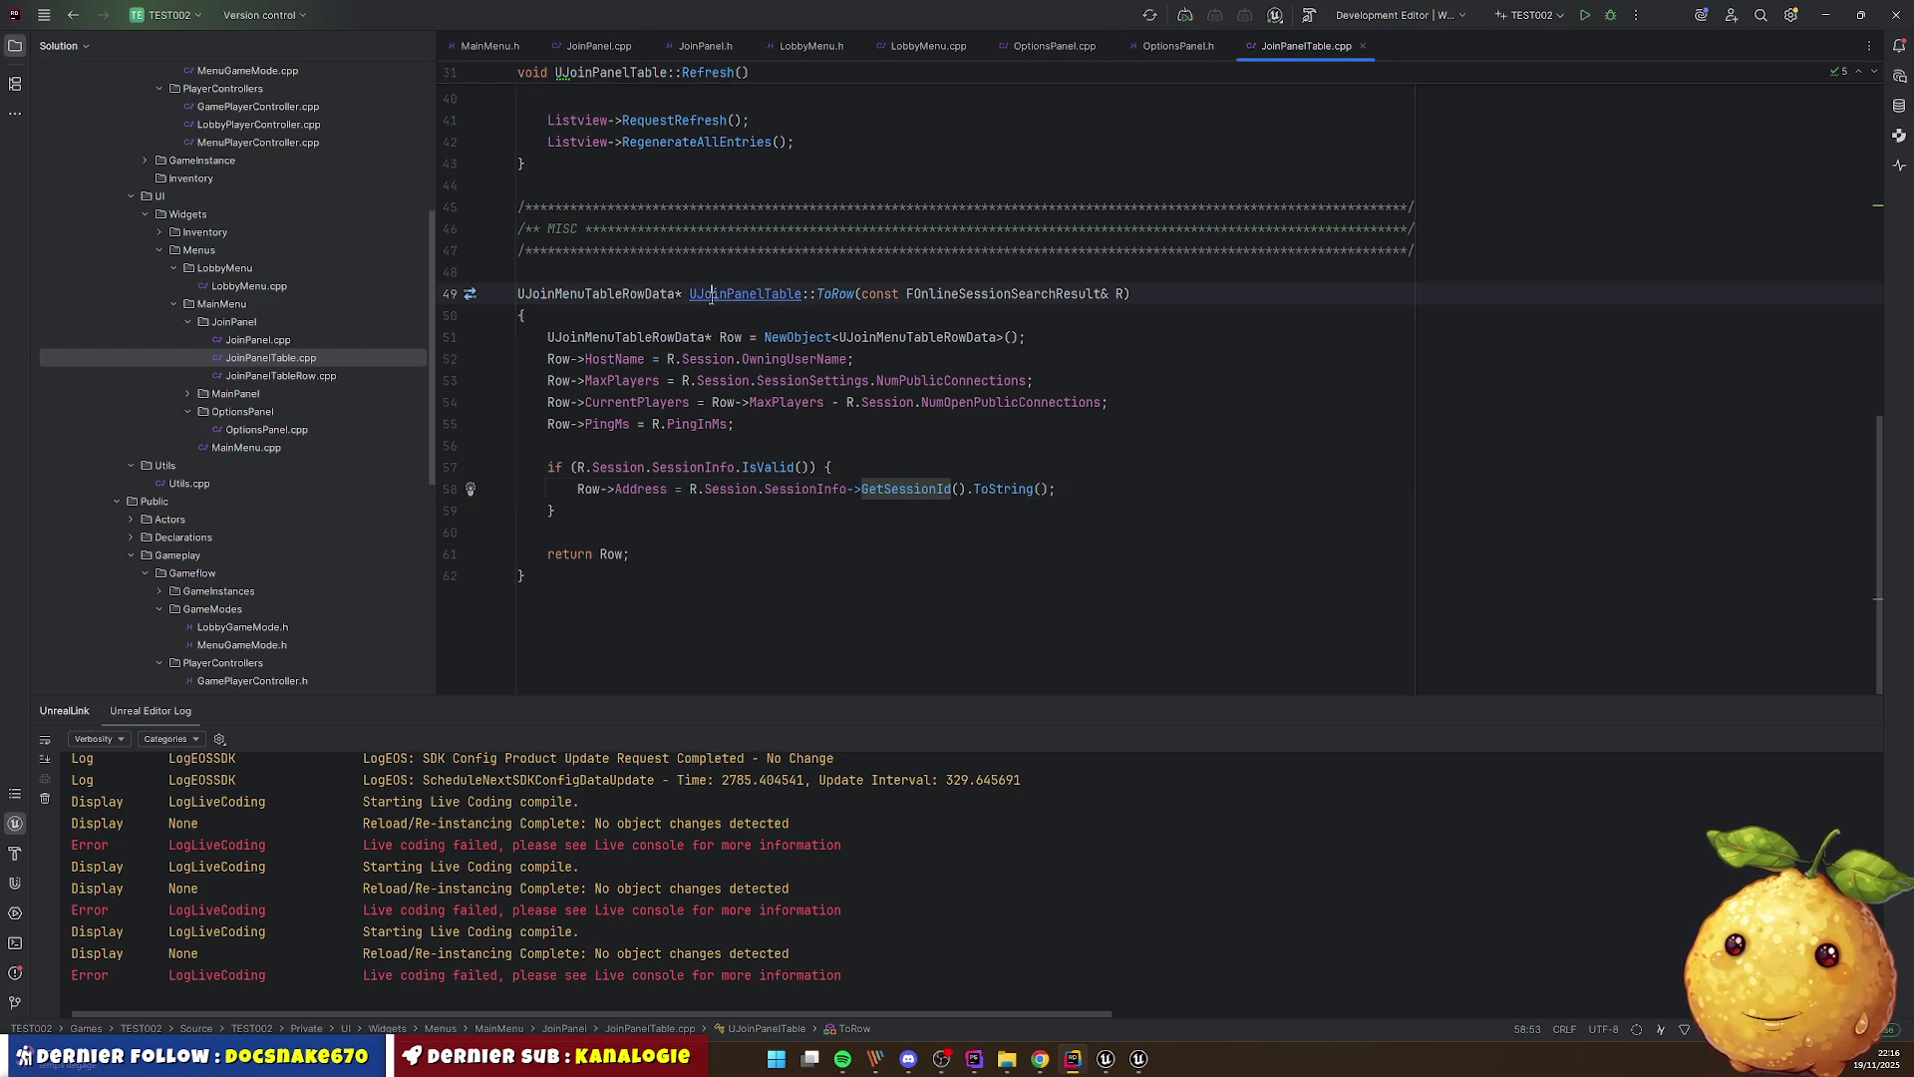
pyautogui.hotkey('alt', 'o')
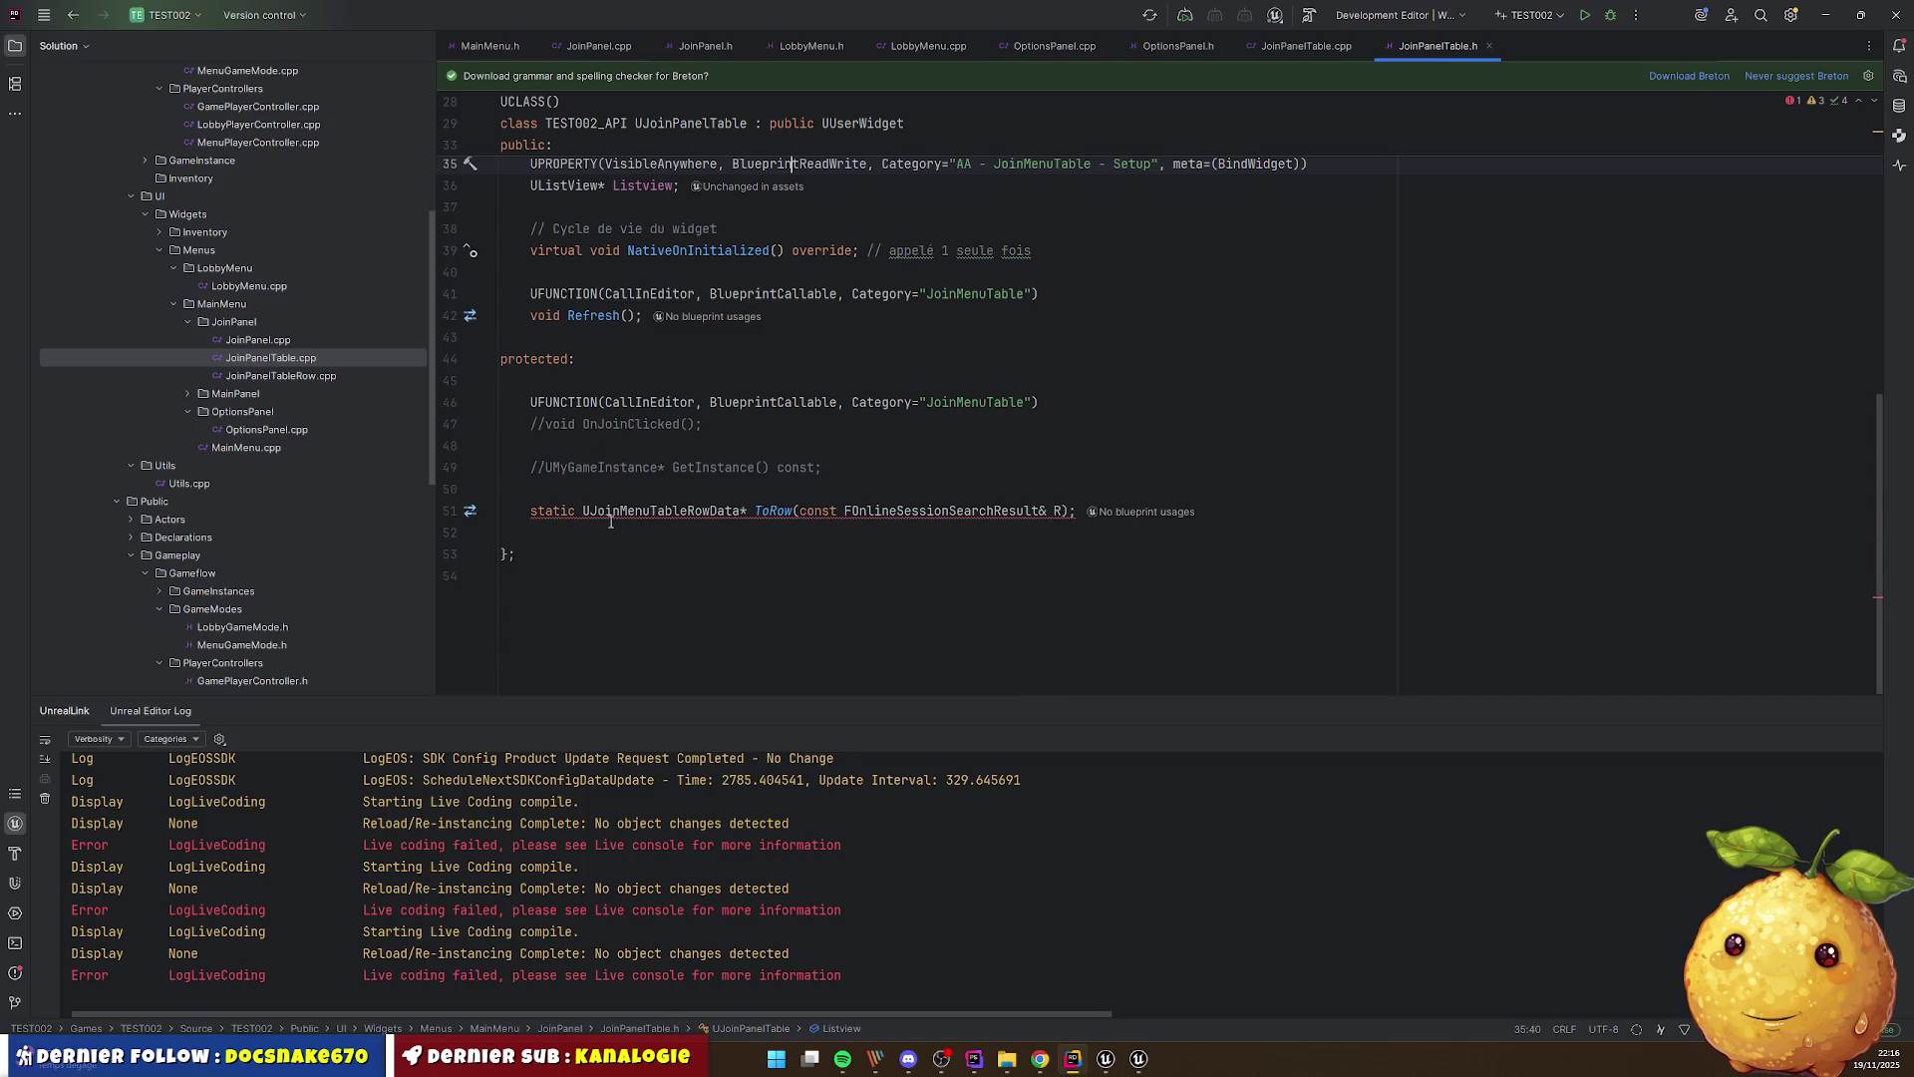
# Prefix the UFUNCTION(CallInEditor, ...) on JoinPanelTable.h line 46 with //
pyautogui.click(619, 402)
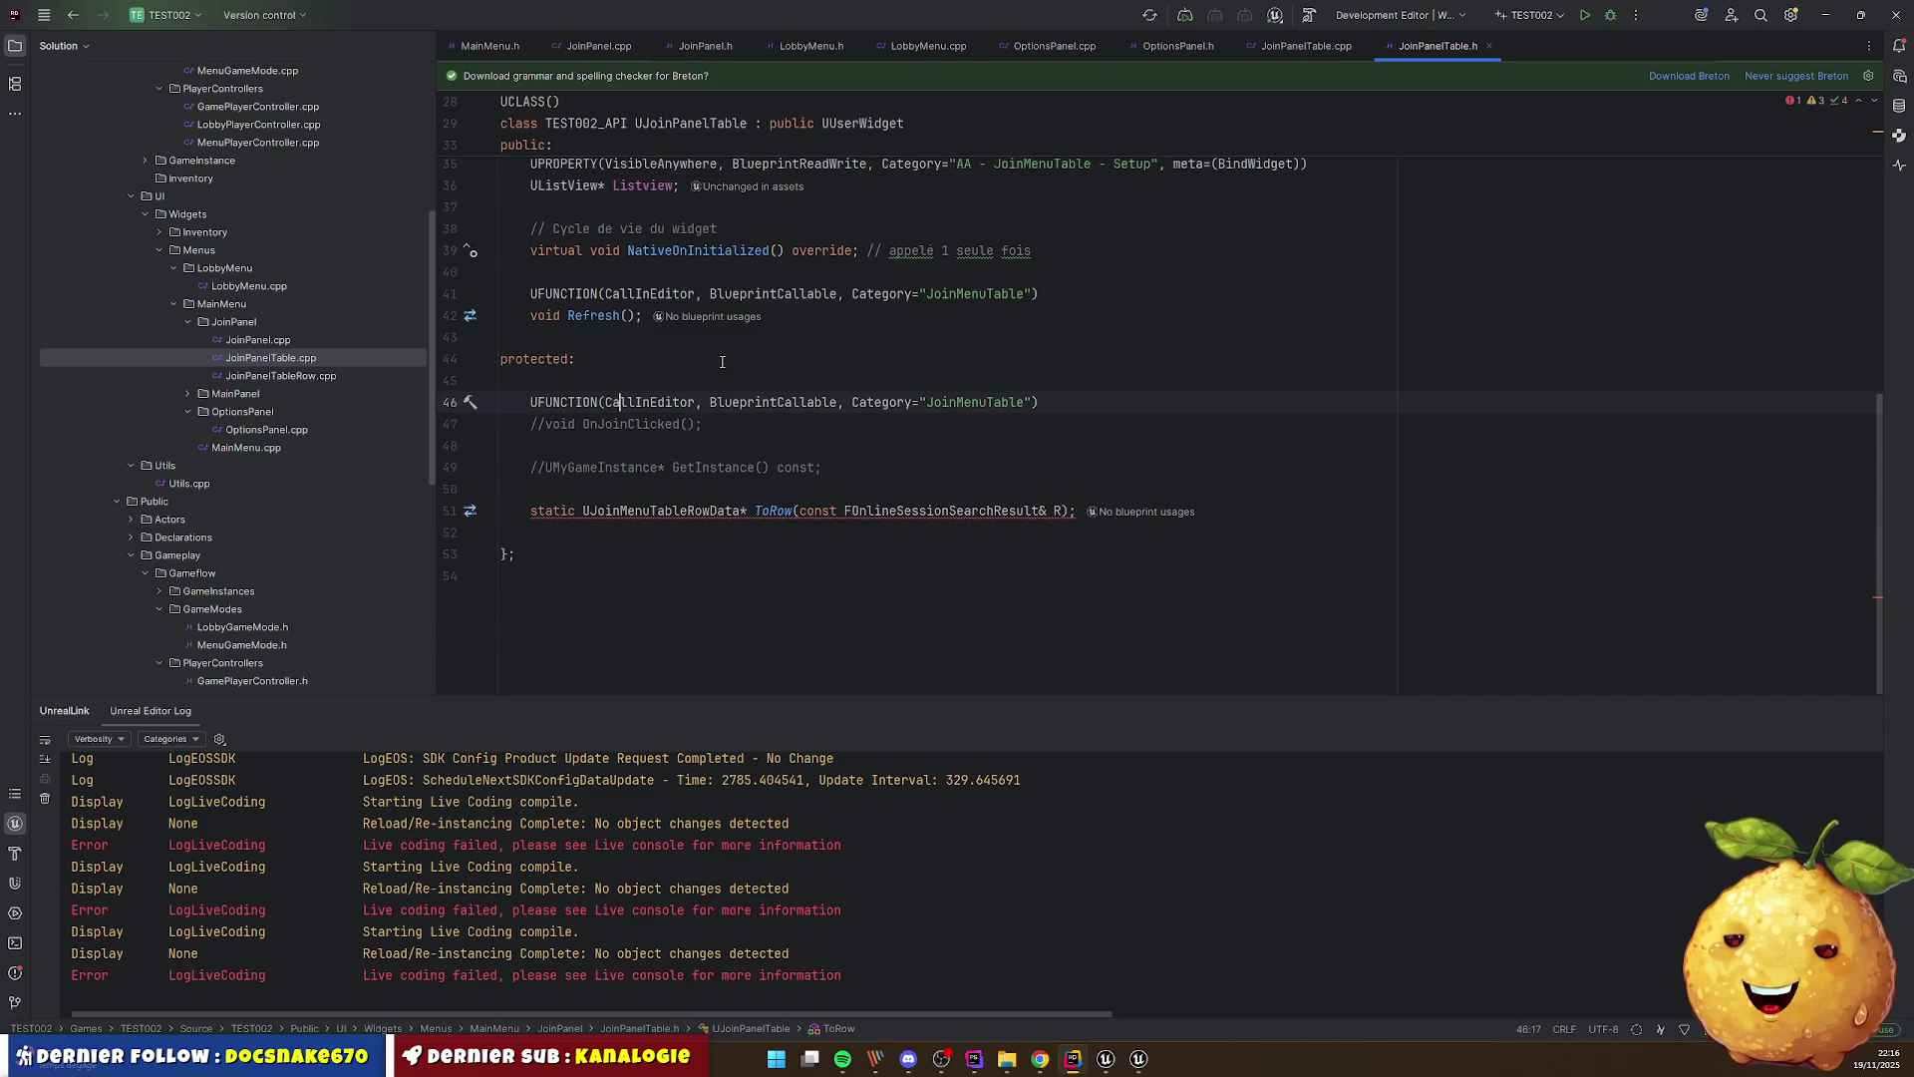
pyautogui.click(531, 402)
pyautogui.write('//')
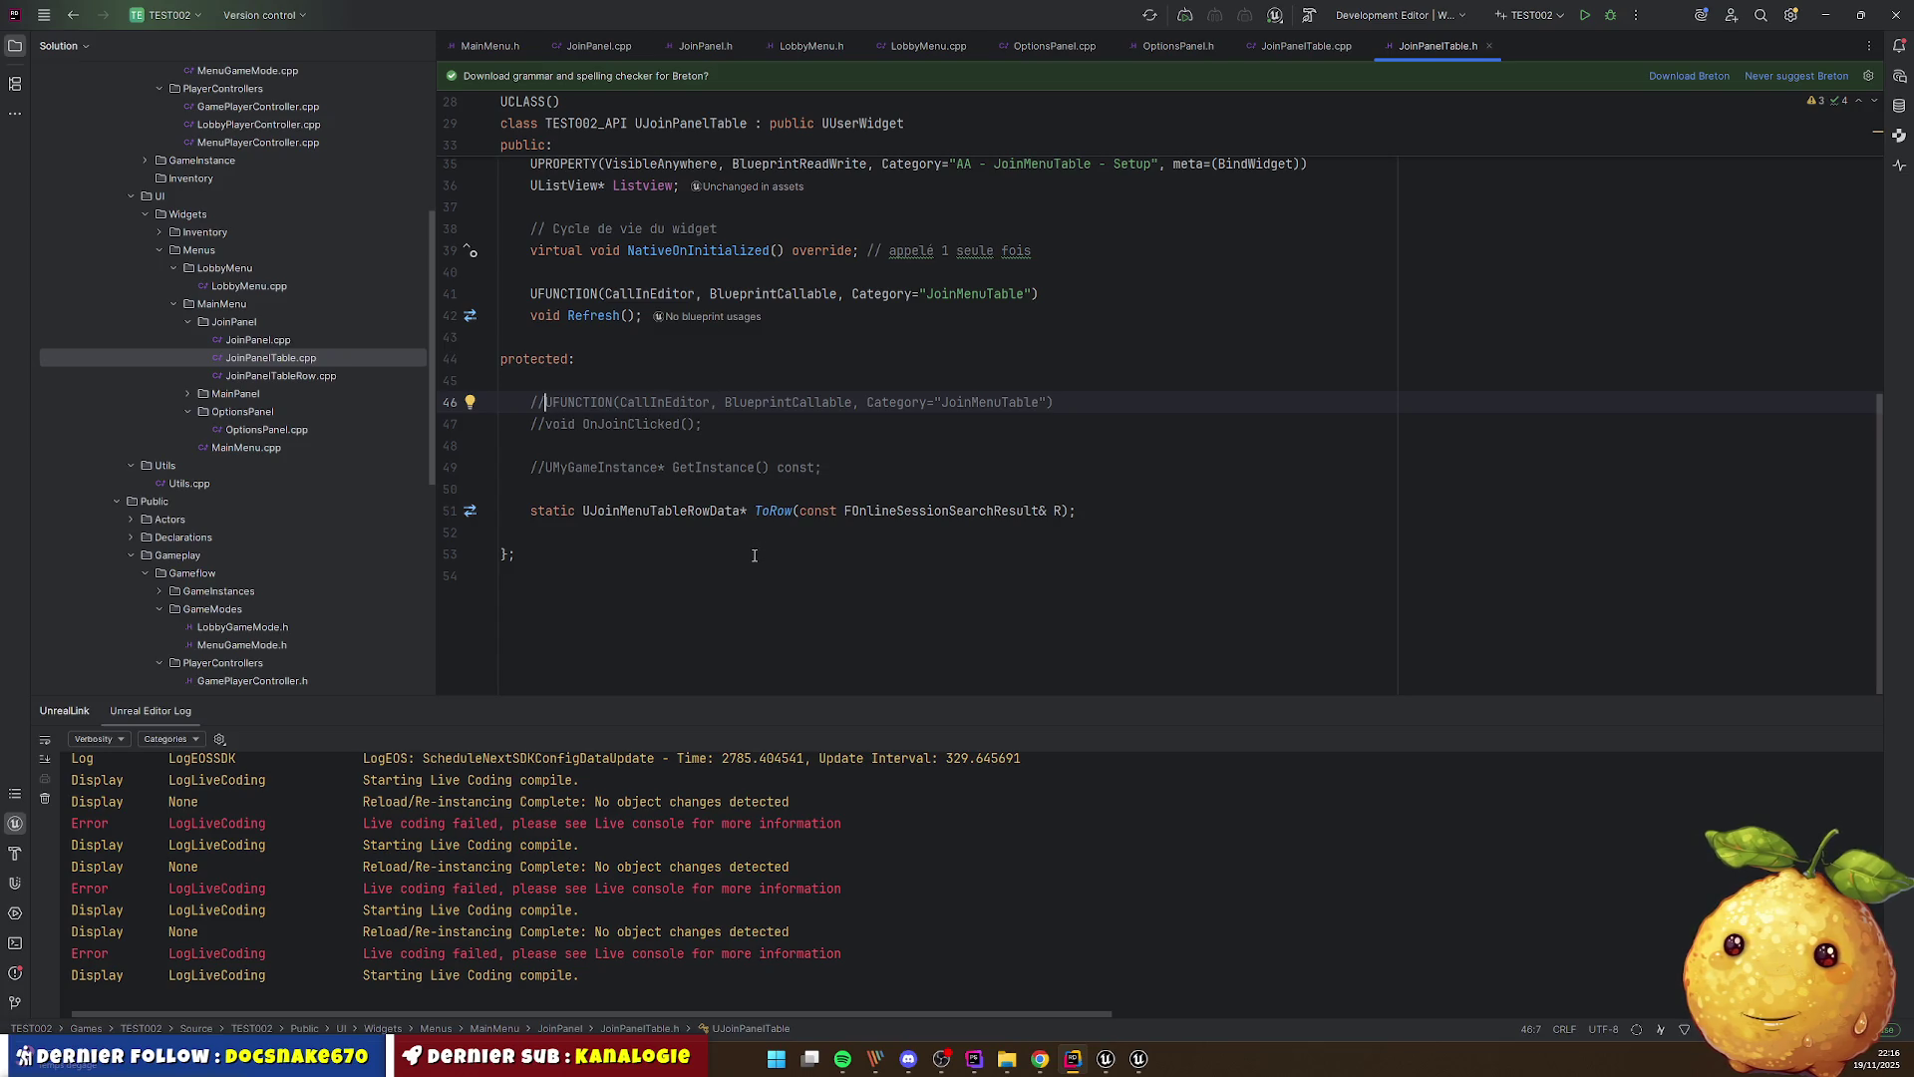
pyautogui.moveTo(532, 468); pyautogui.dragTo(840, 469)
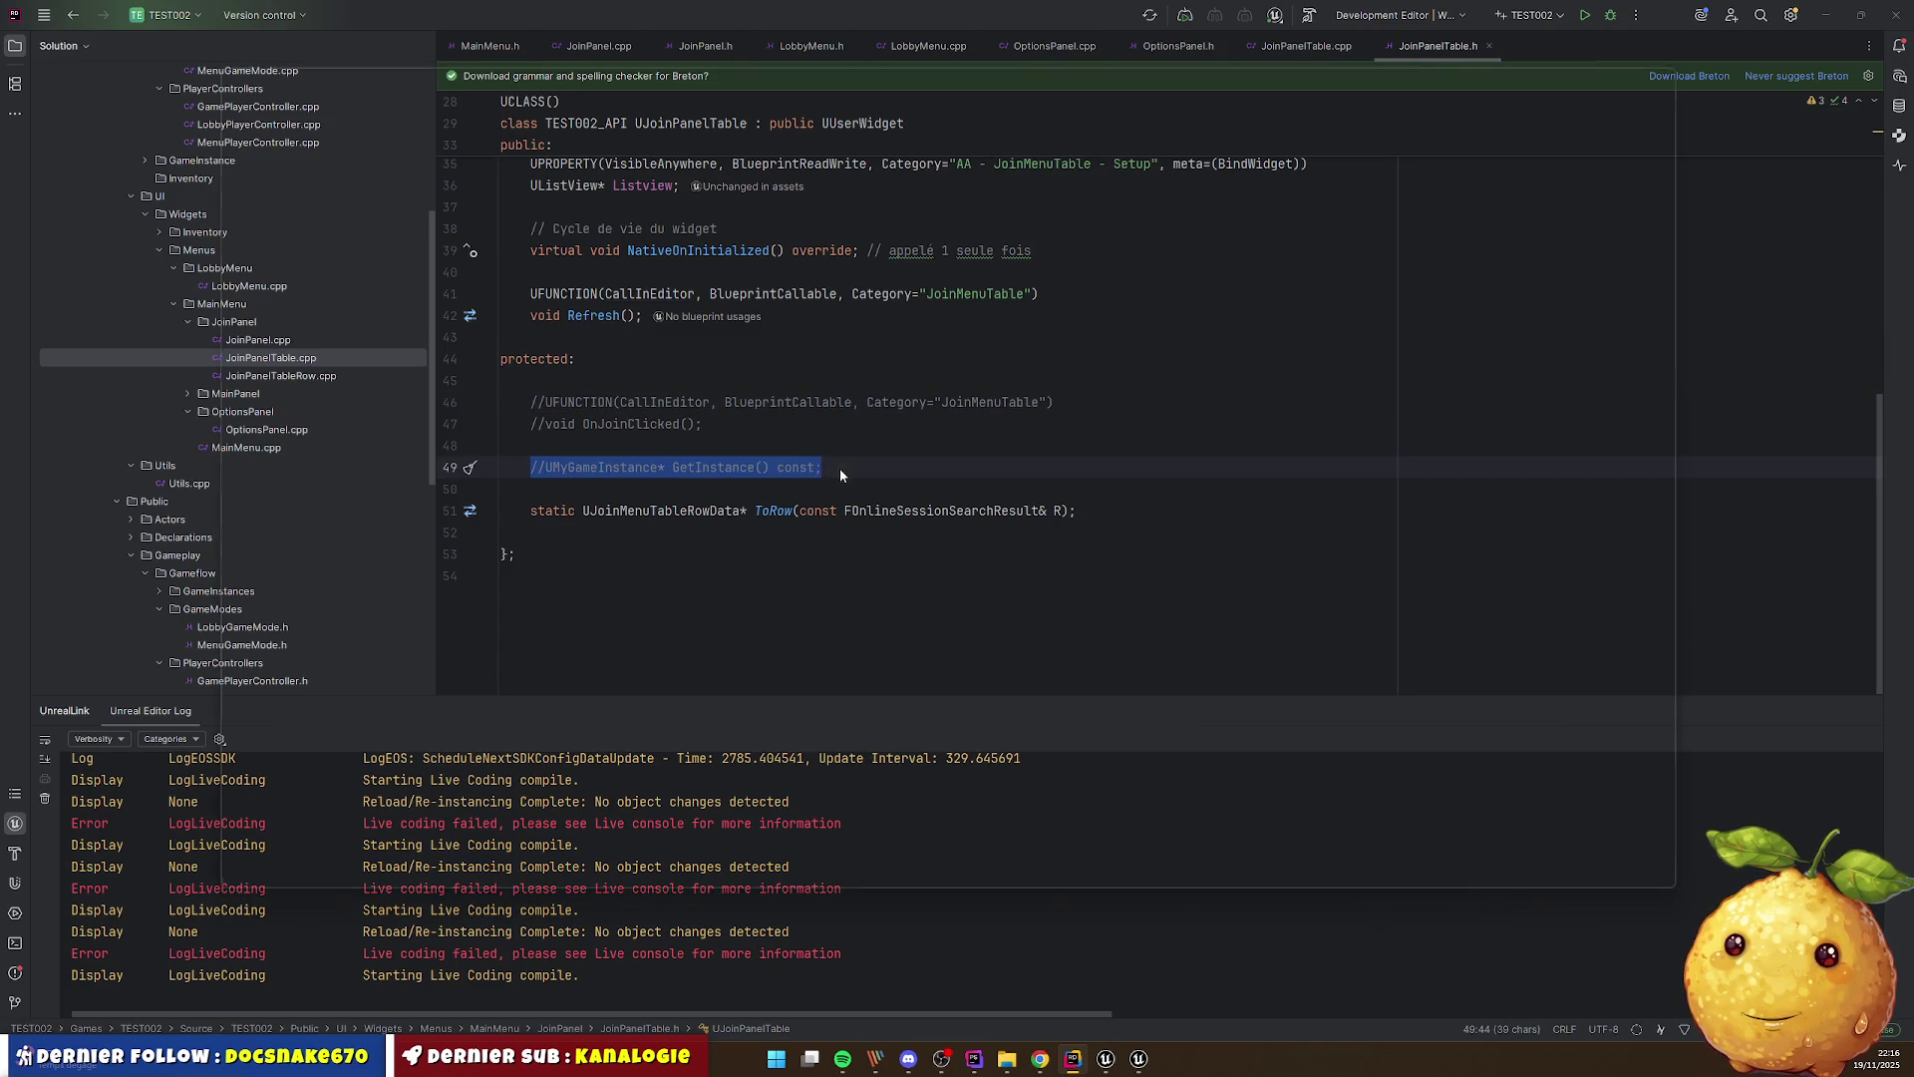
pyautogui.hotkey('ctrl', 'shift', 'f')
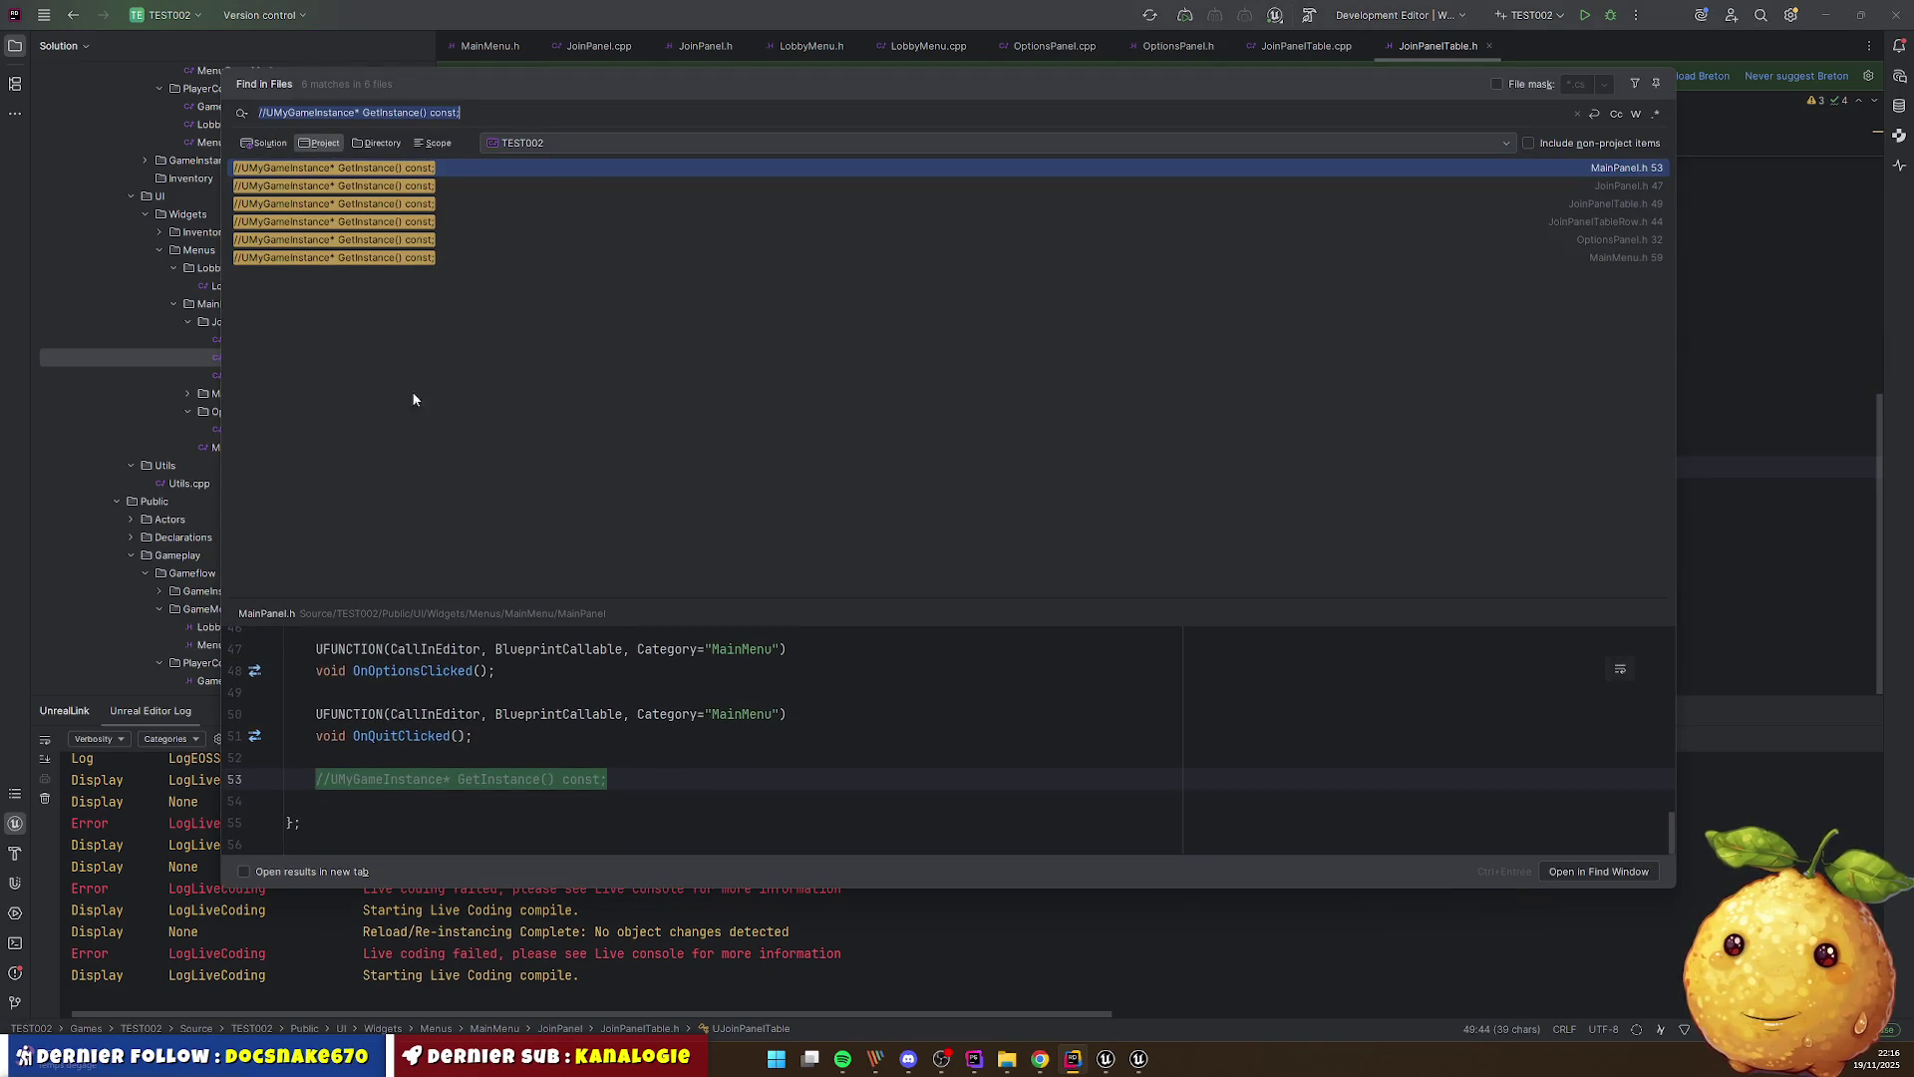
pyautogui.click(435, 189)
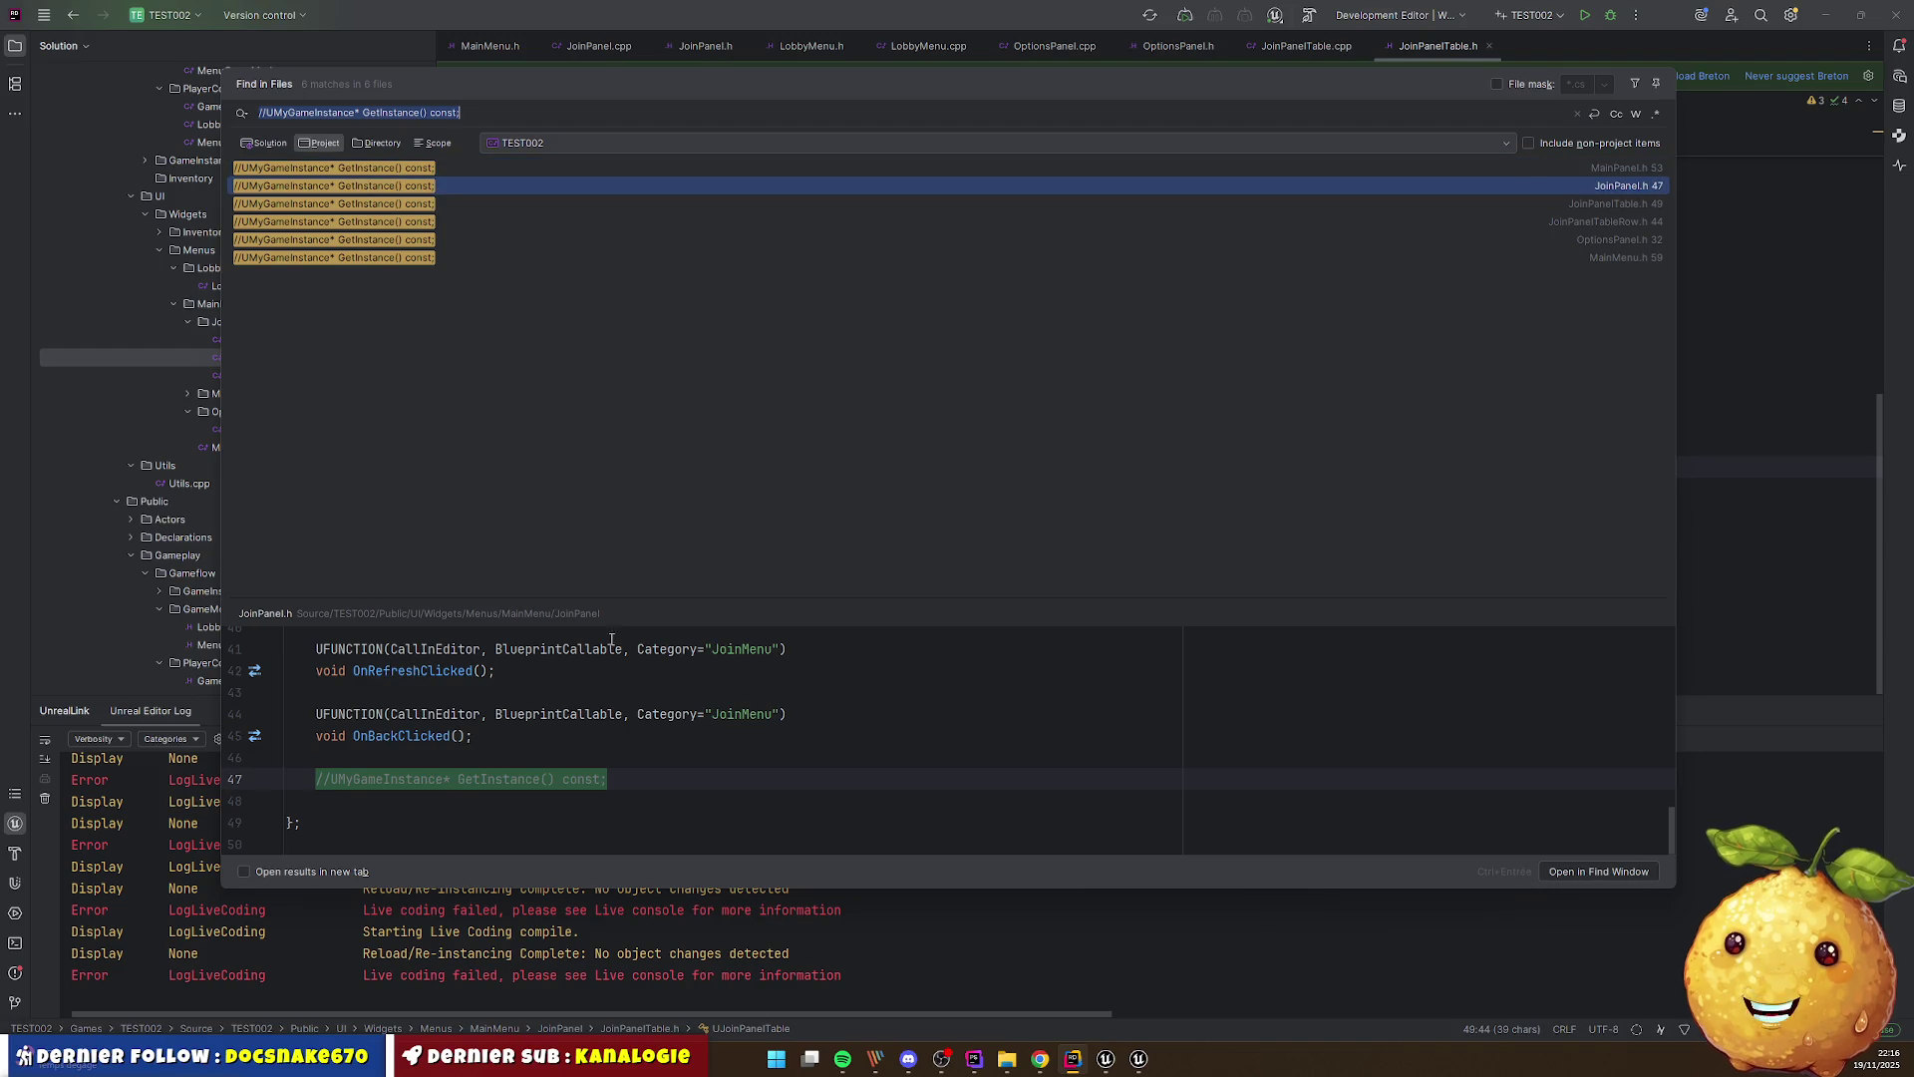
pyautogui.click(438, 198)
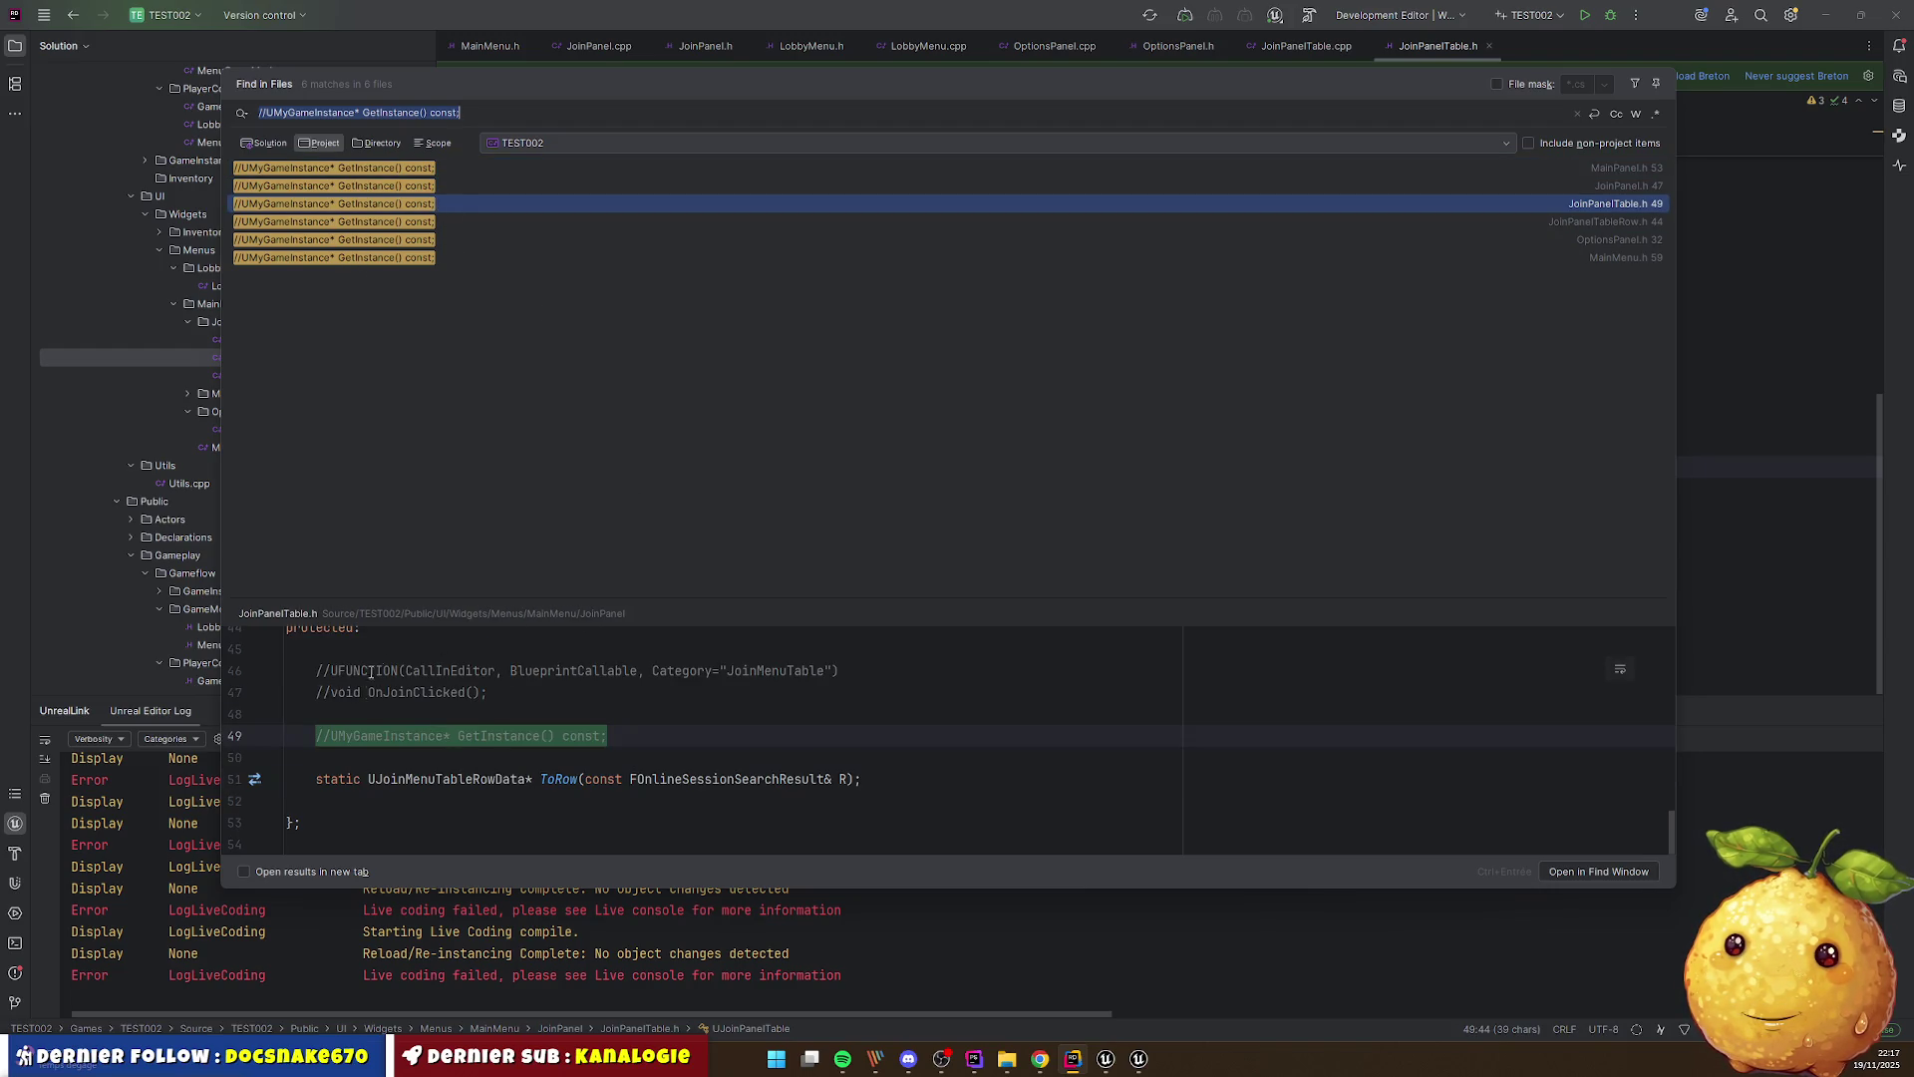
pyautogui.click(457, 220)
pyautogui.click(437, 256)
pyautogui.press('Up')
pyautogui.click(433, 260)
pyautogui.scroll(3, 488, 767)
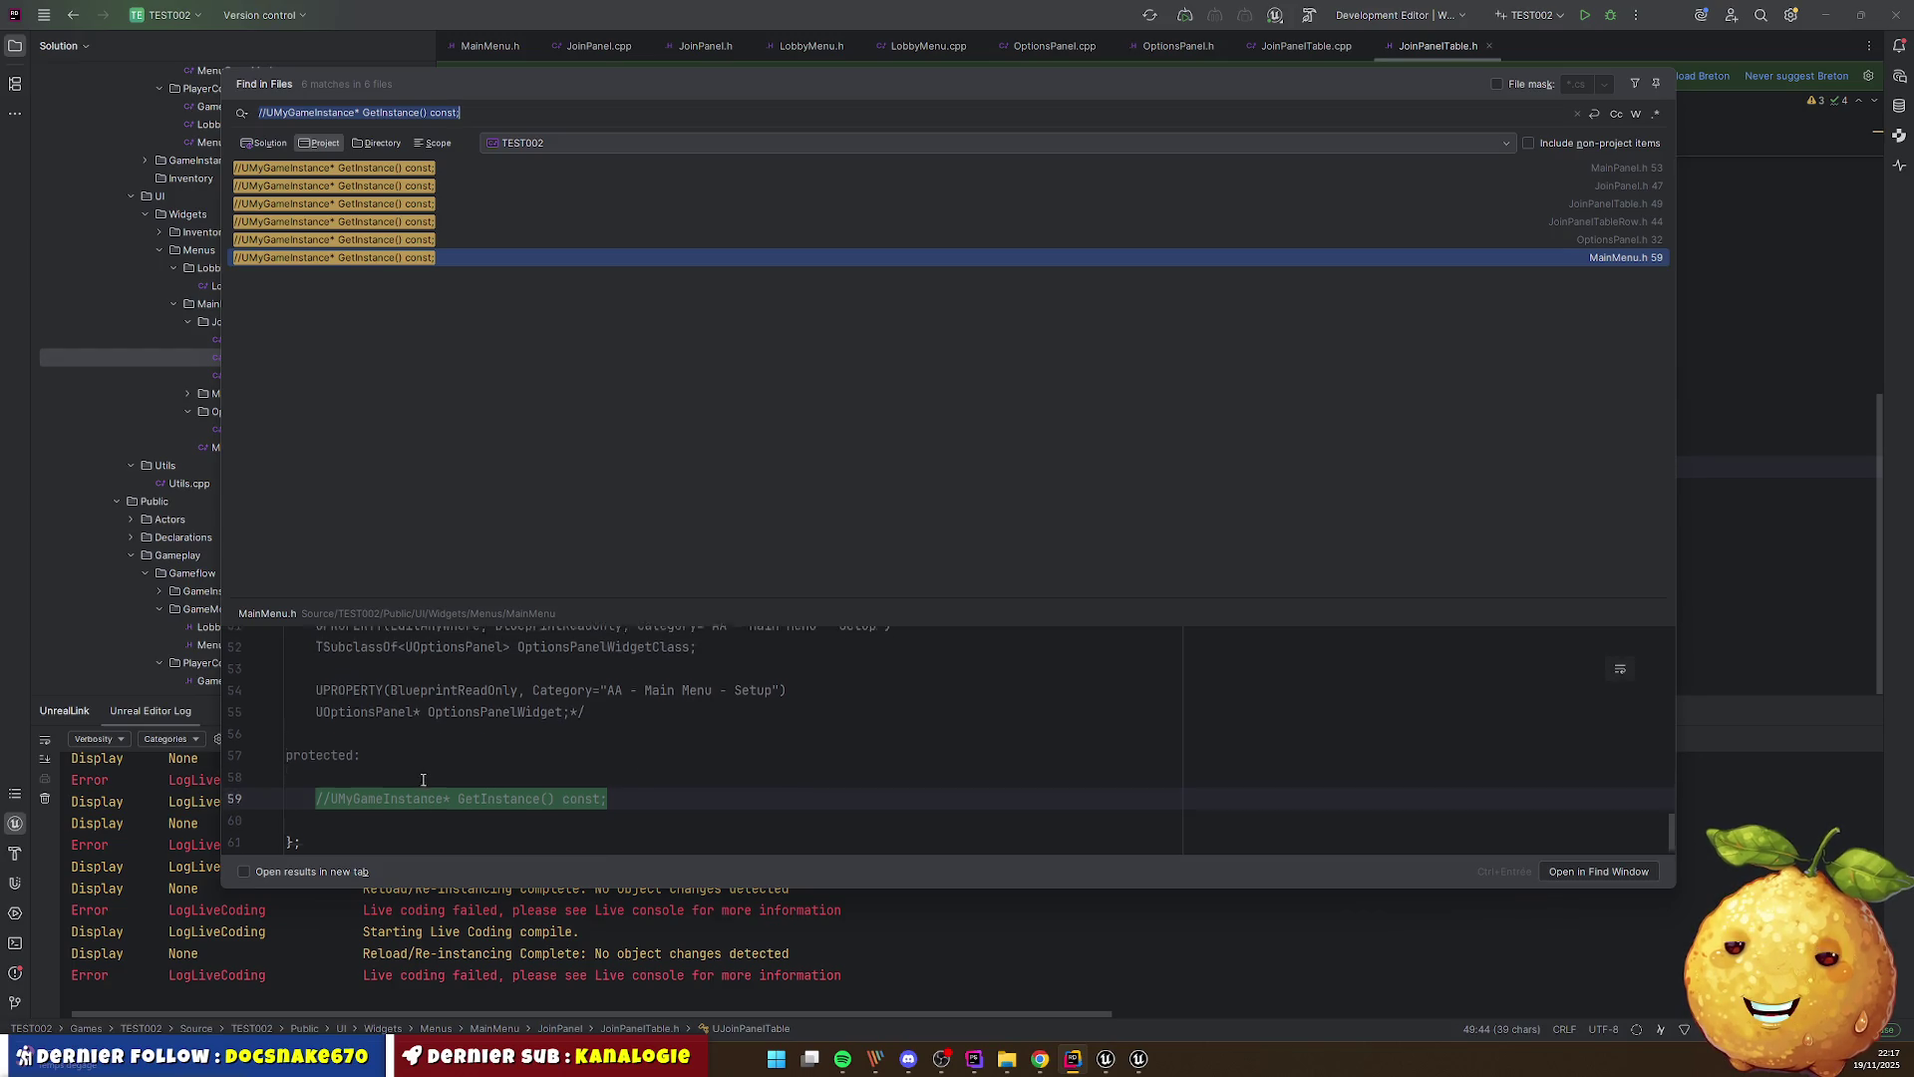
pyautogui.scroll(8, 431, 774)
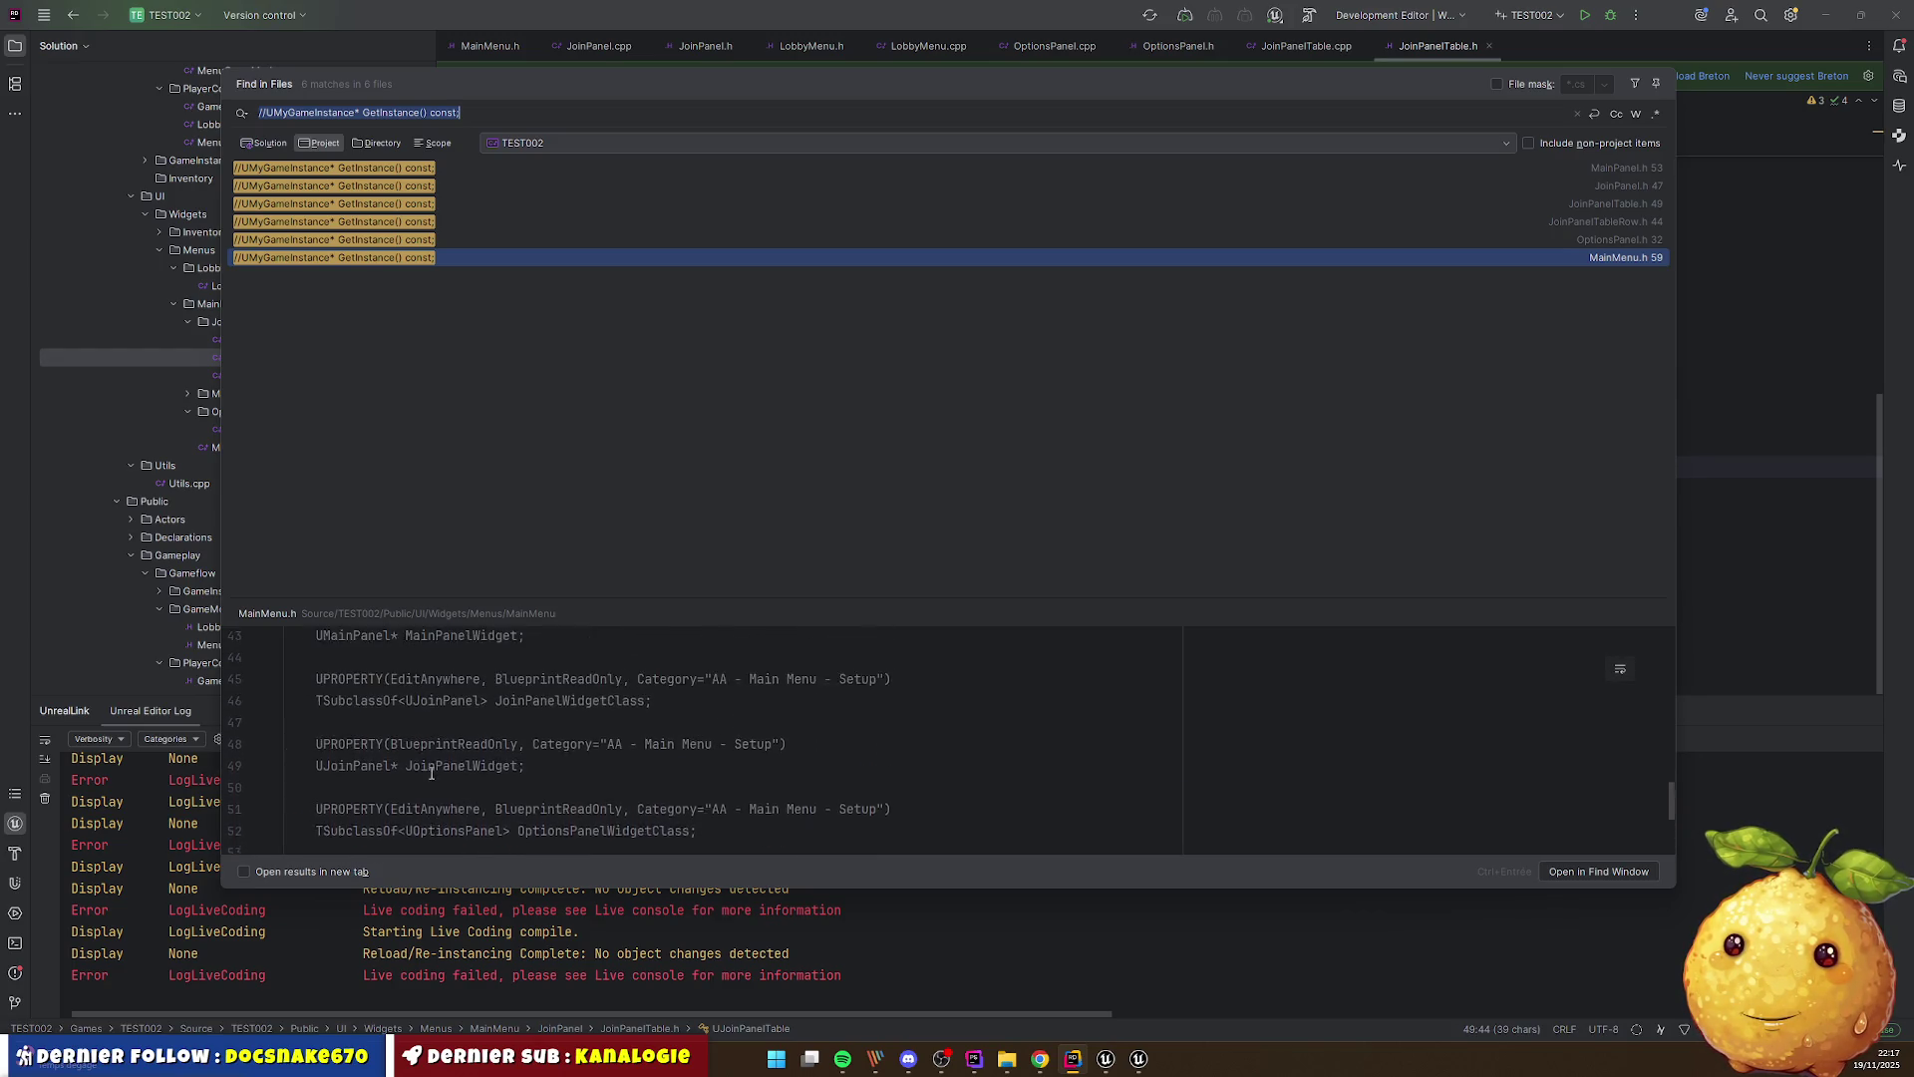
pyautogui.click(1731, 424)
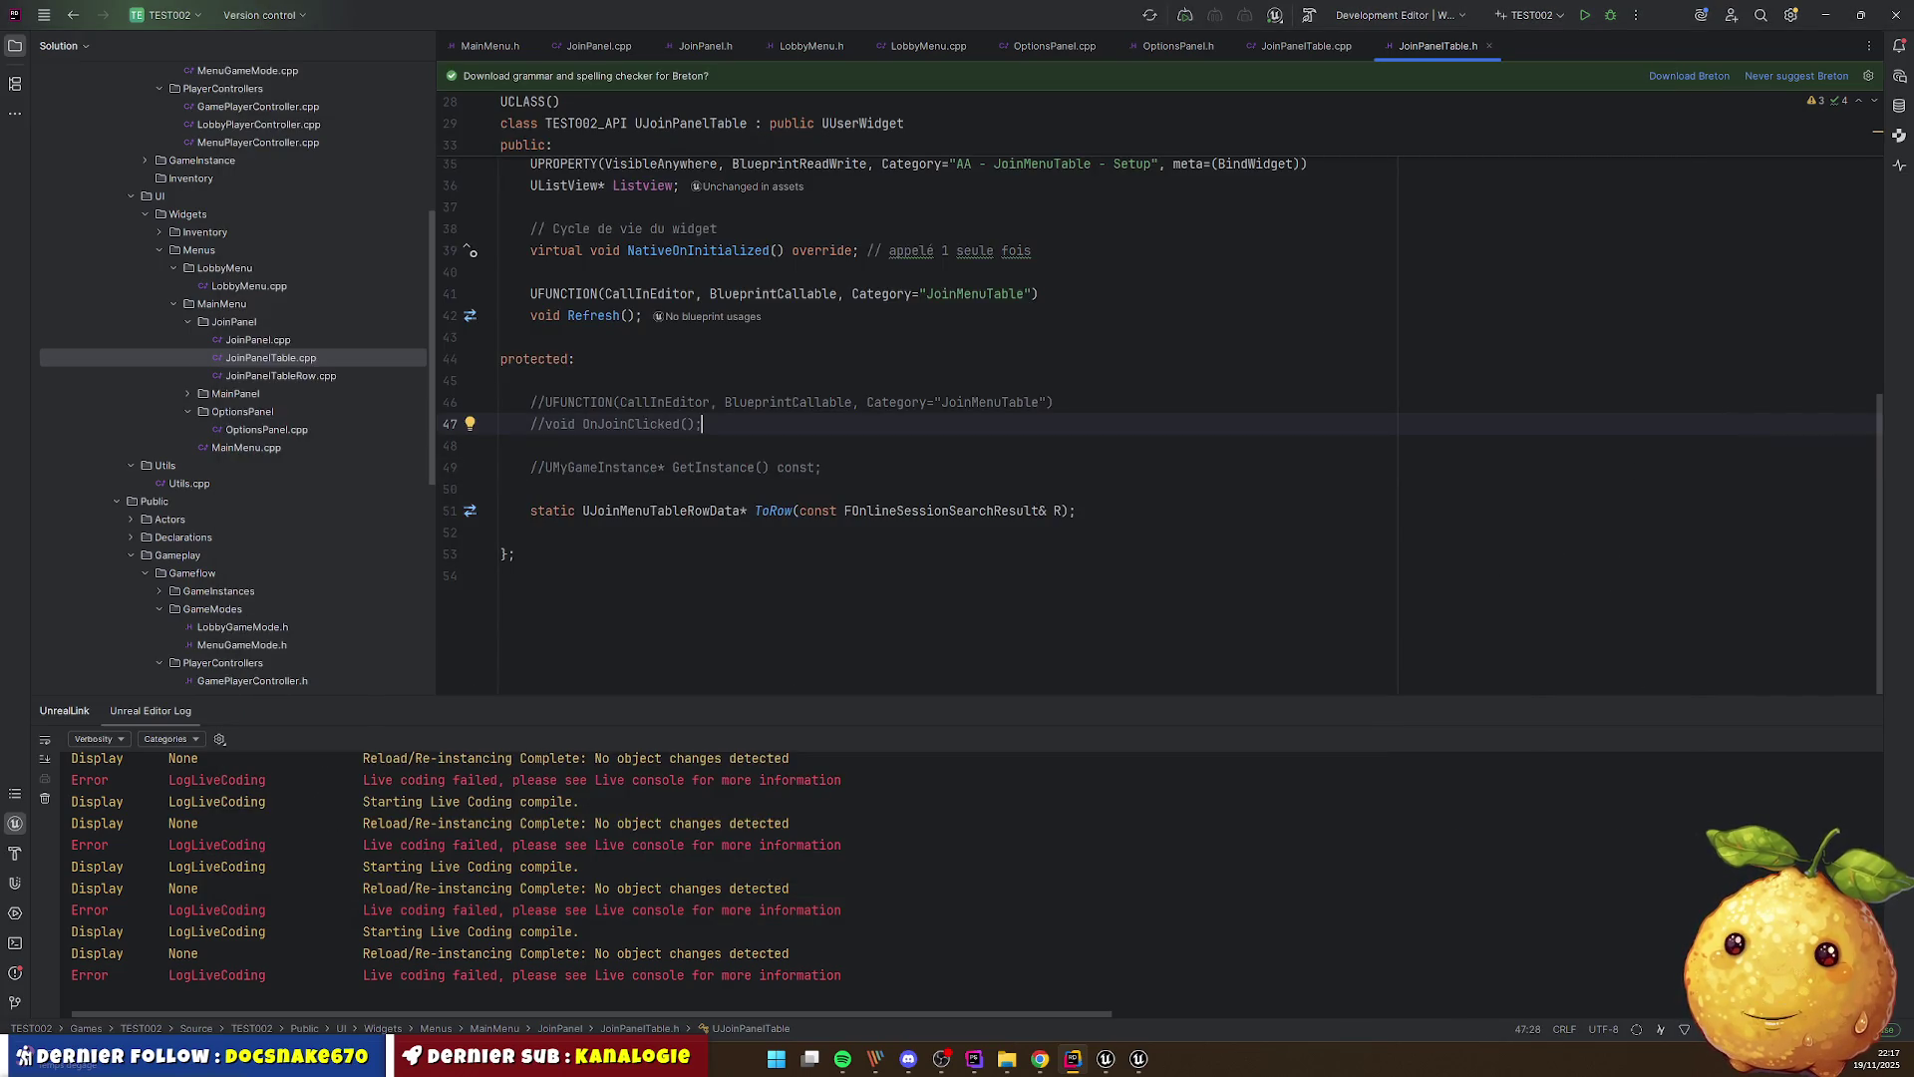
# Review the compile log and recompile with Ctrl+Alt+F11 until Live Coding reports Succeeded
pyautogui.hotkey('alt', 'Tab')
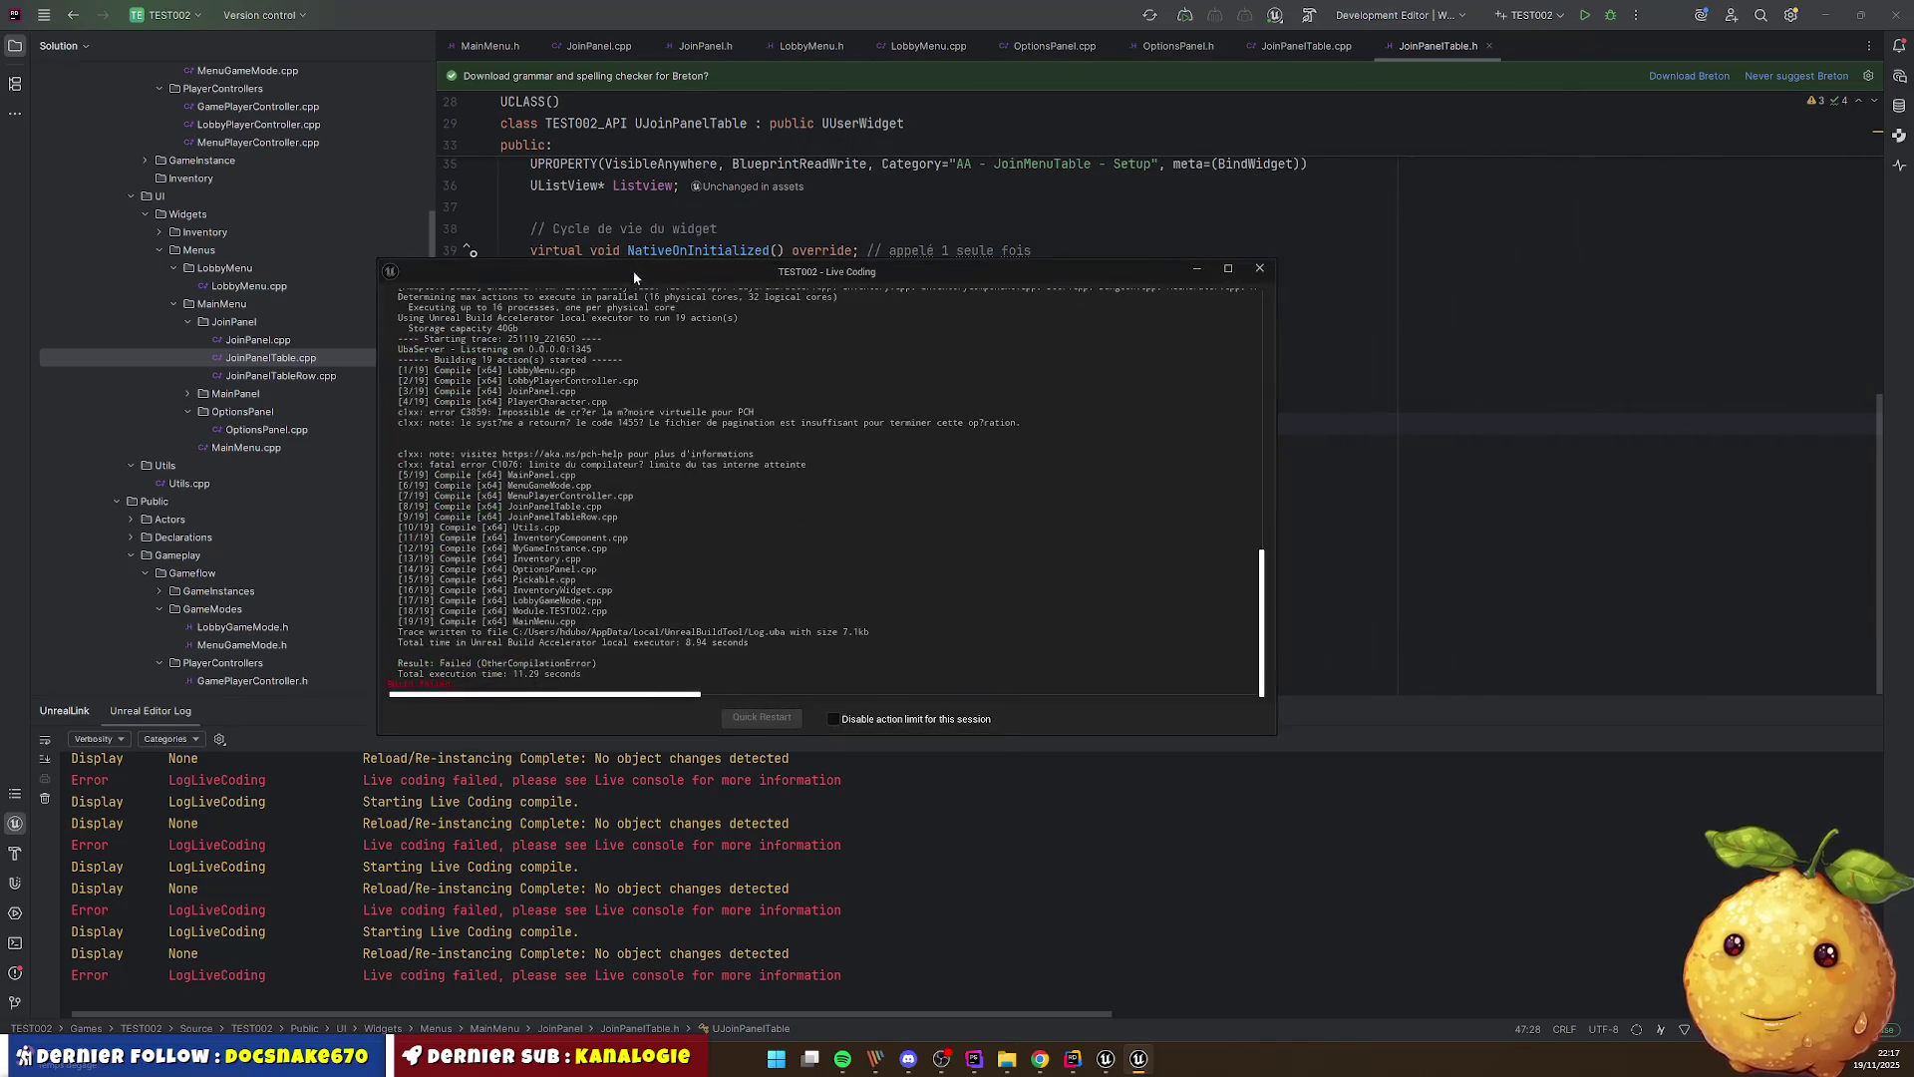
pyautogui.doubleClick(632, 268)
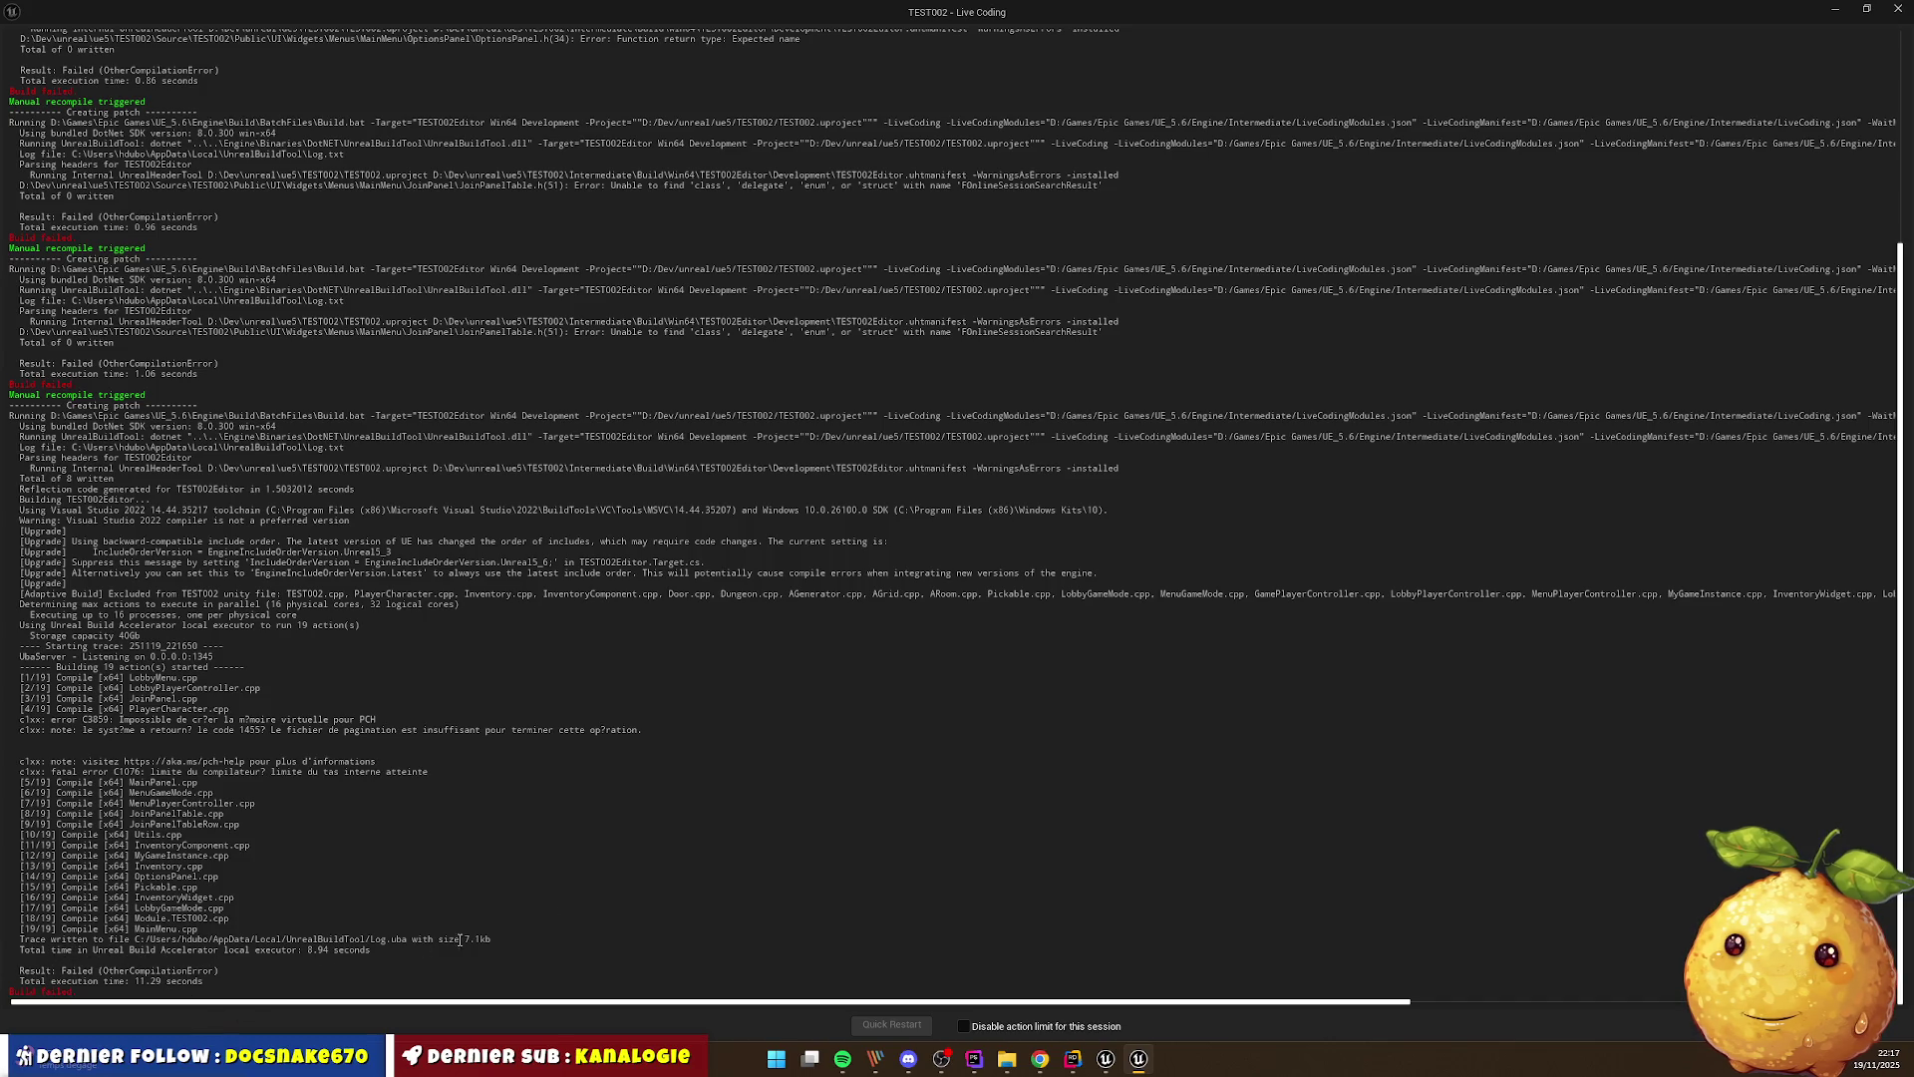
pyautogui.click(1897, 9)
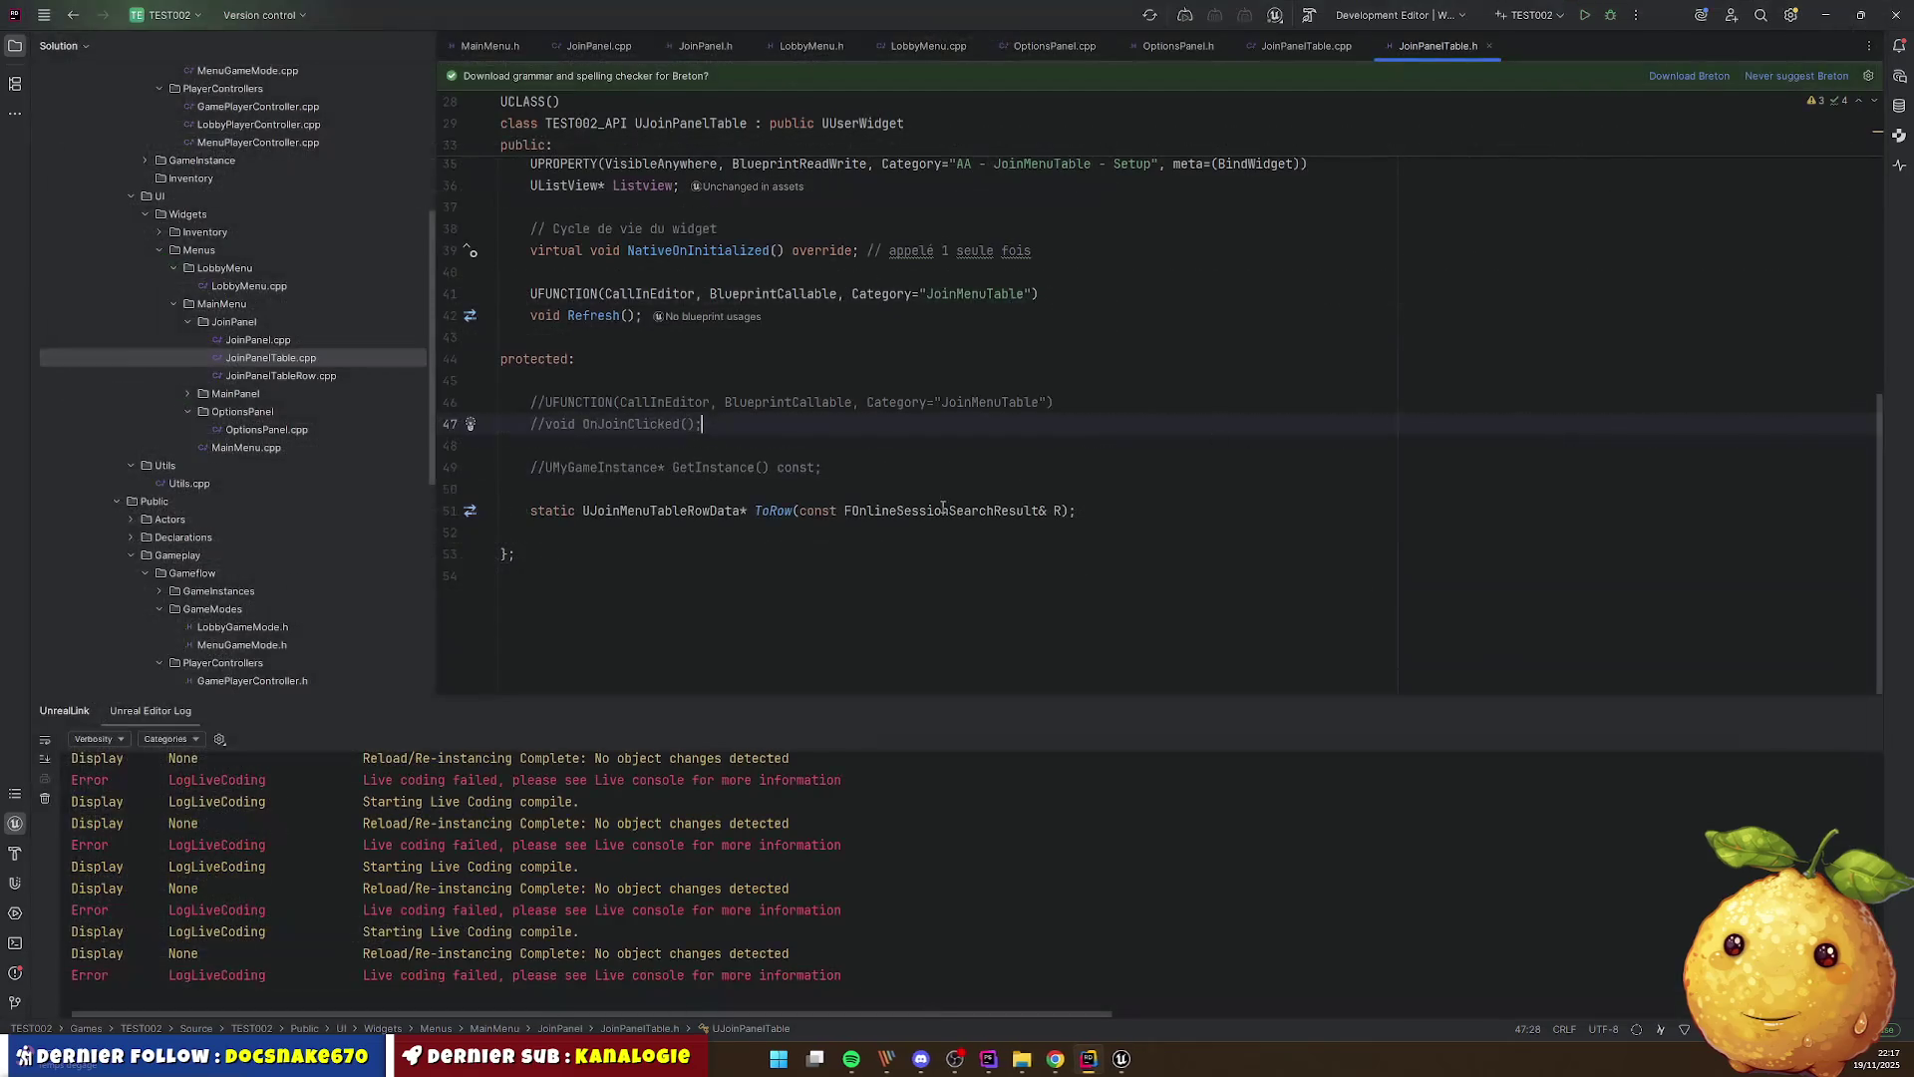
pyautogui.hotkey('ctrl', 'alt', 'F11')
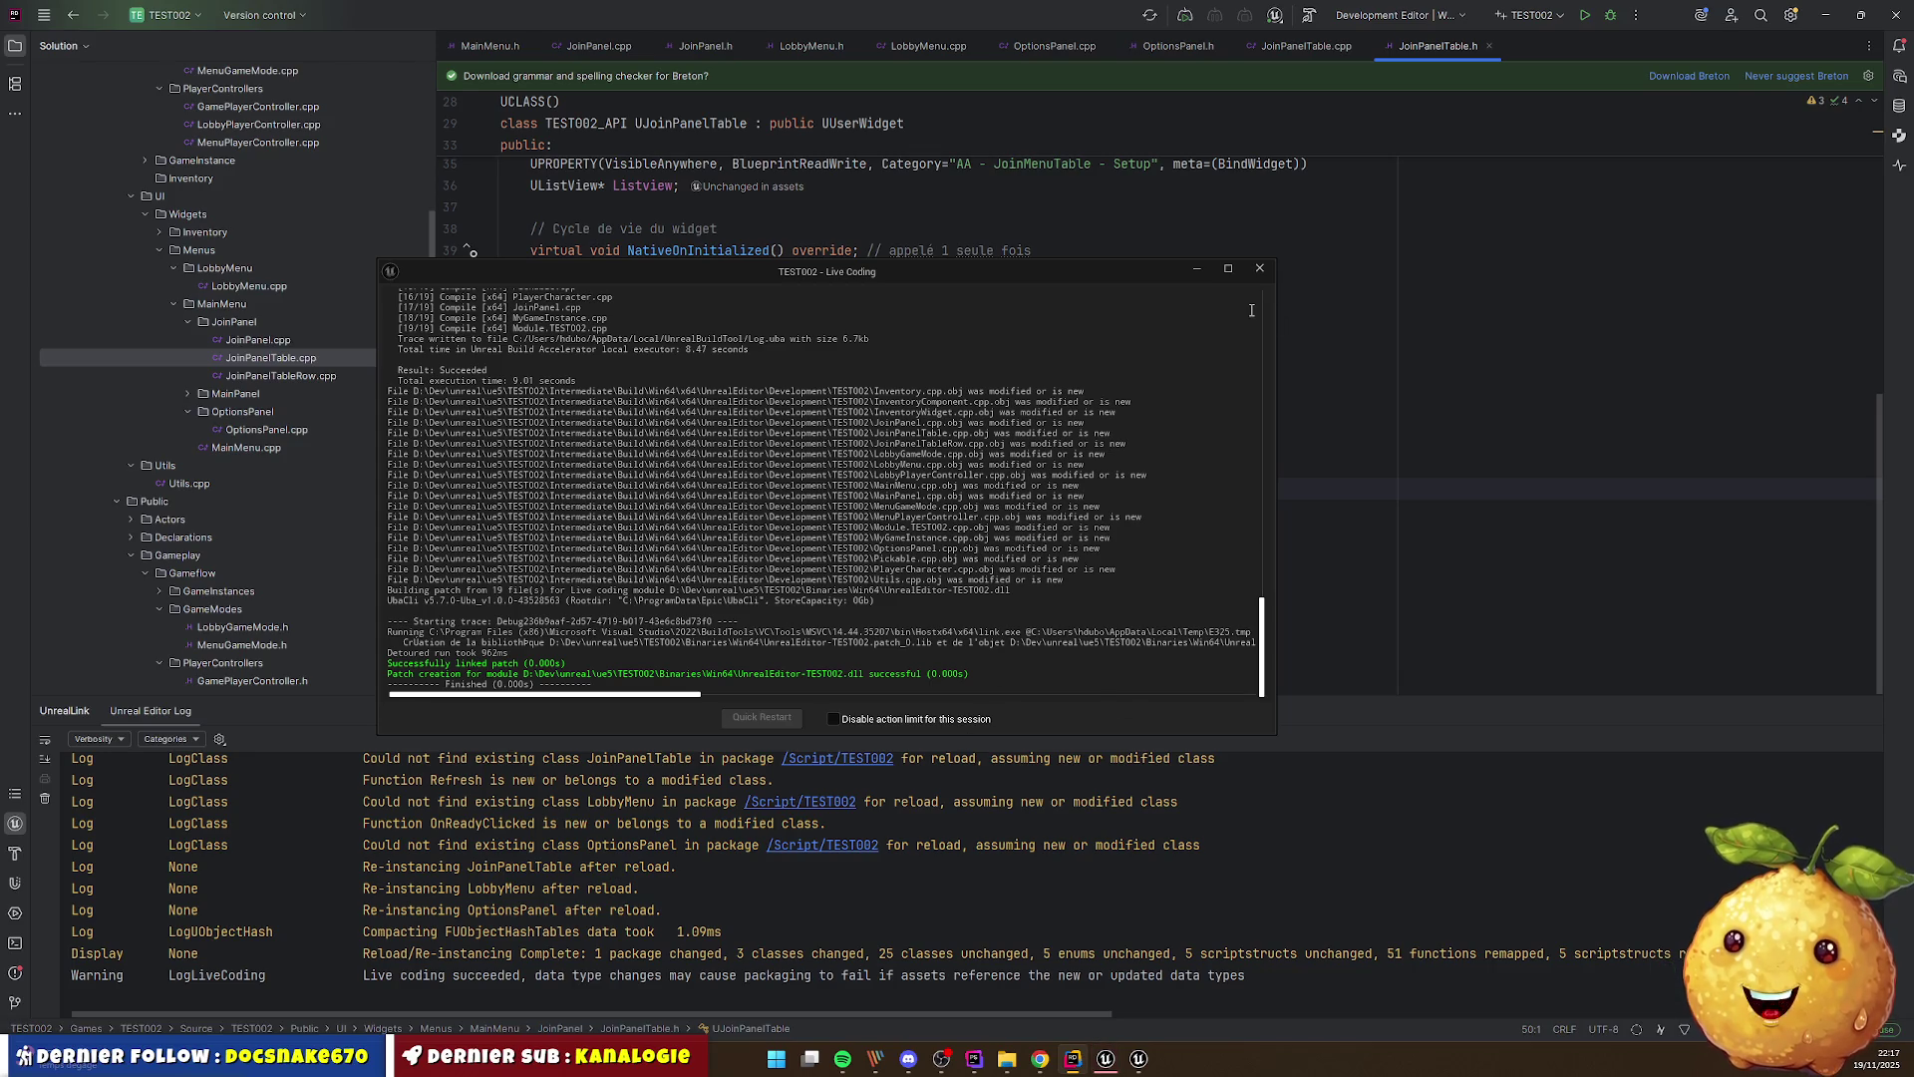
pyautogui.click(1259, 269)
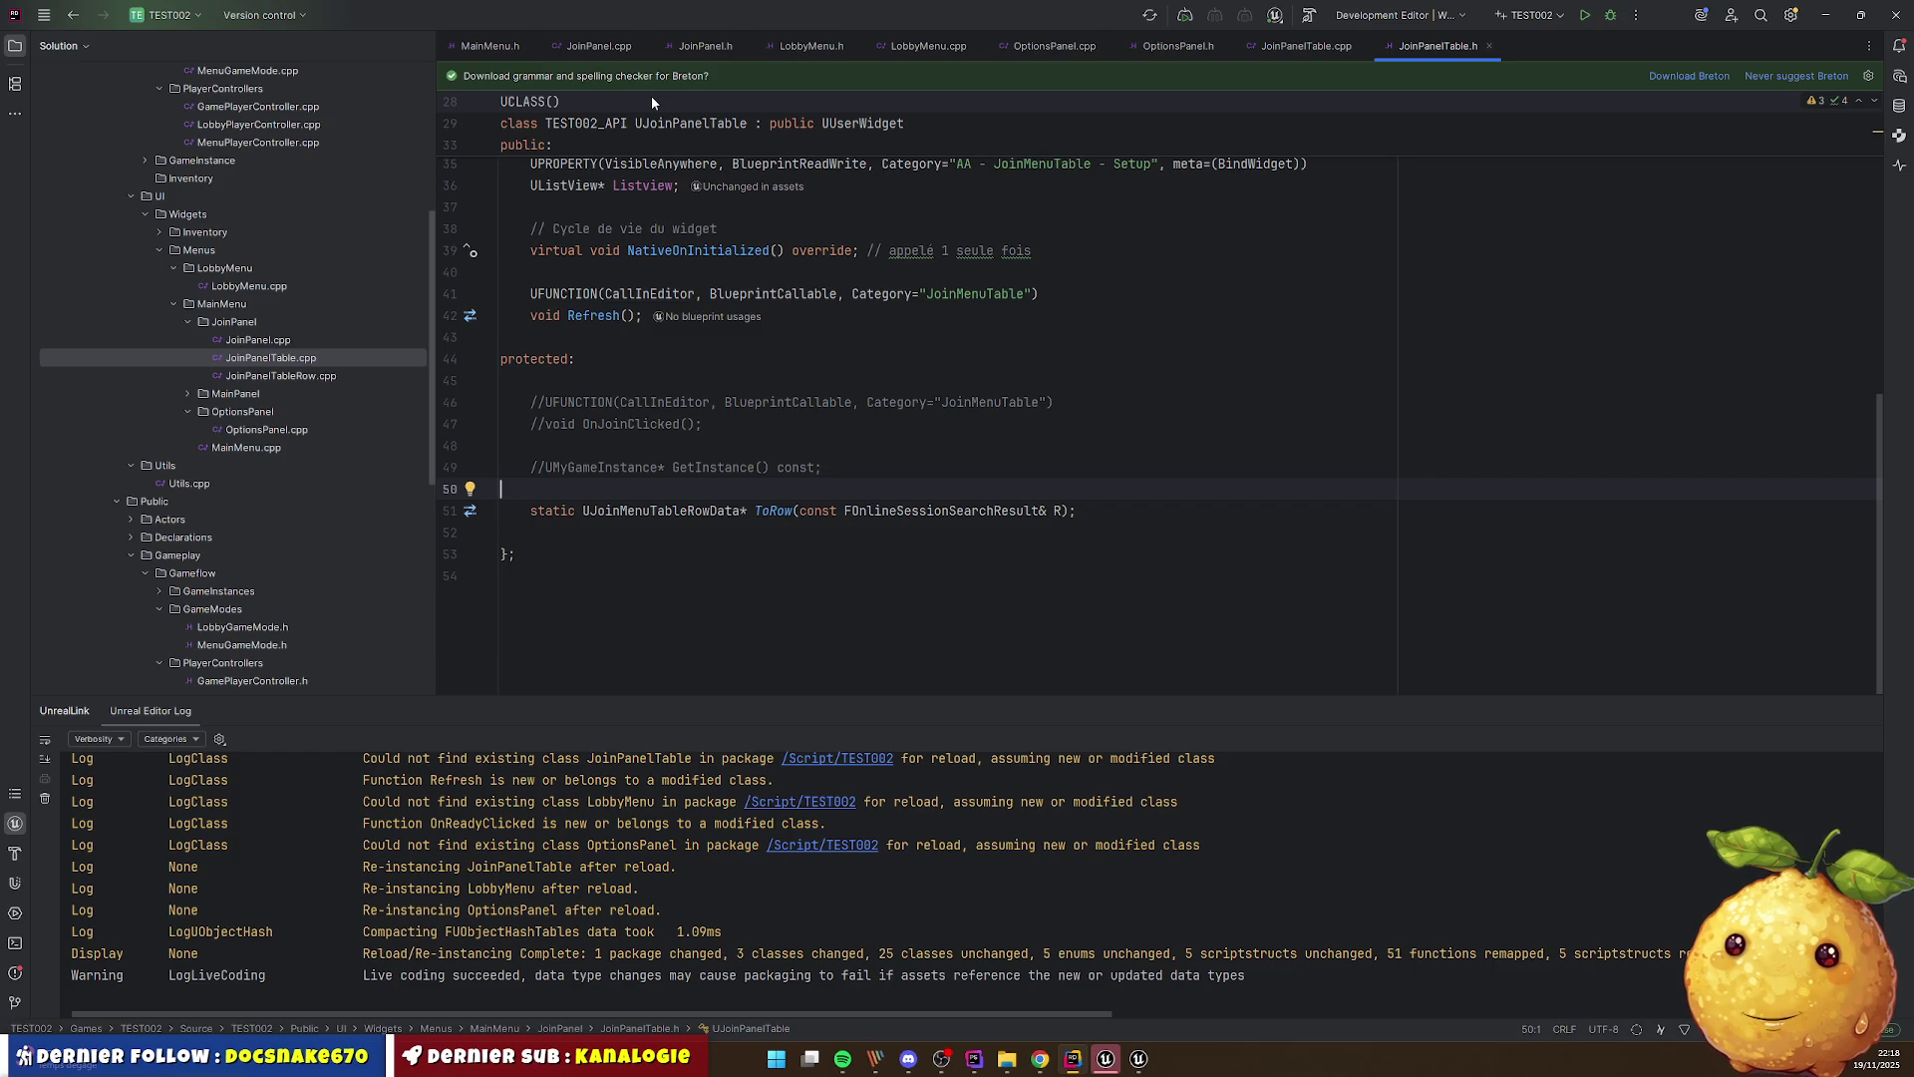
# Dismiss the Breton spell-checker suggestion in JoinPanelTable.h
pyautogui.scroll(2, 798, 417)
pyautogui.scroll(-1, 799, 417)
pyautogui.scroll(2, 777, 411)
pyautogui.scroll(-3, 758, 407)
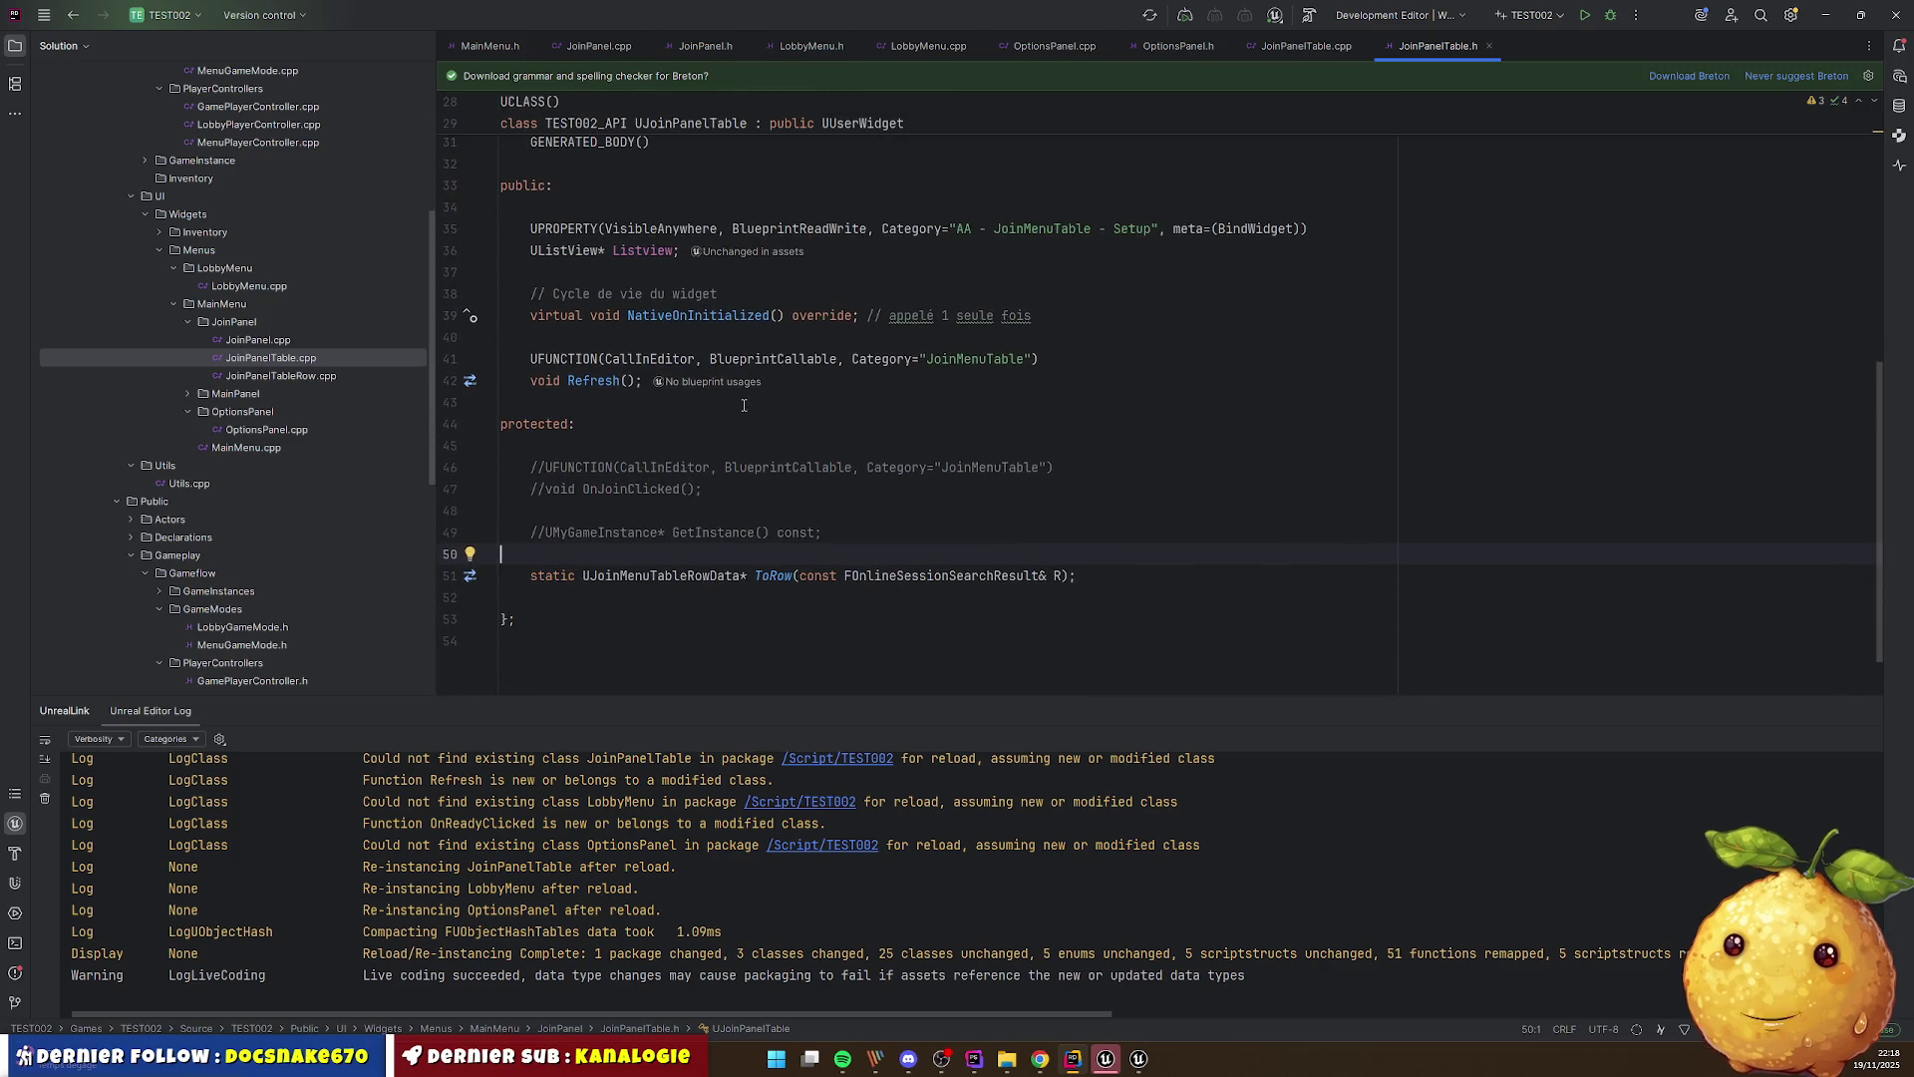
pyautogui.scroll(2, 905, 478)
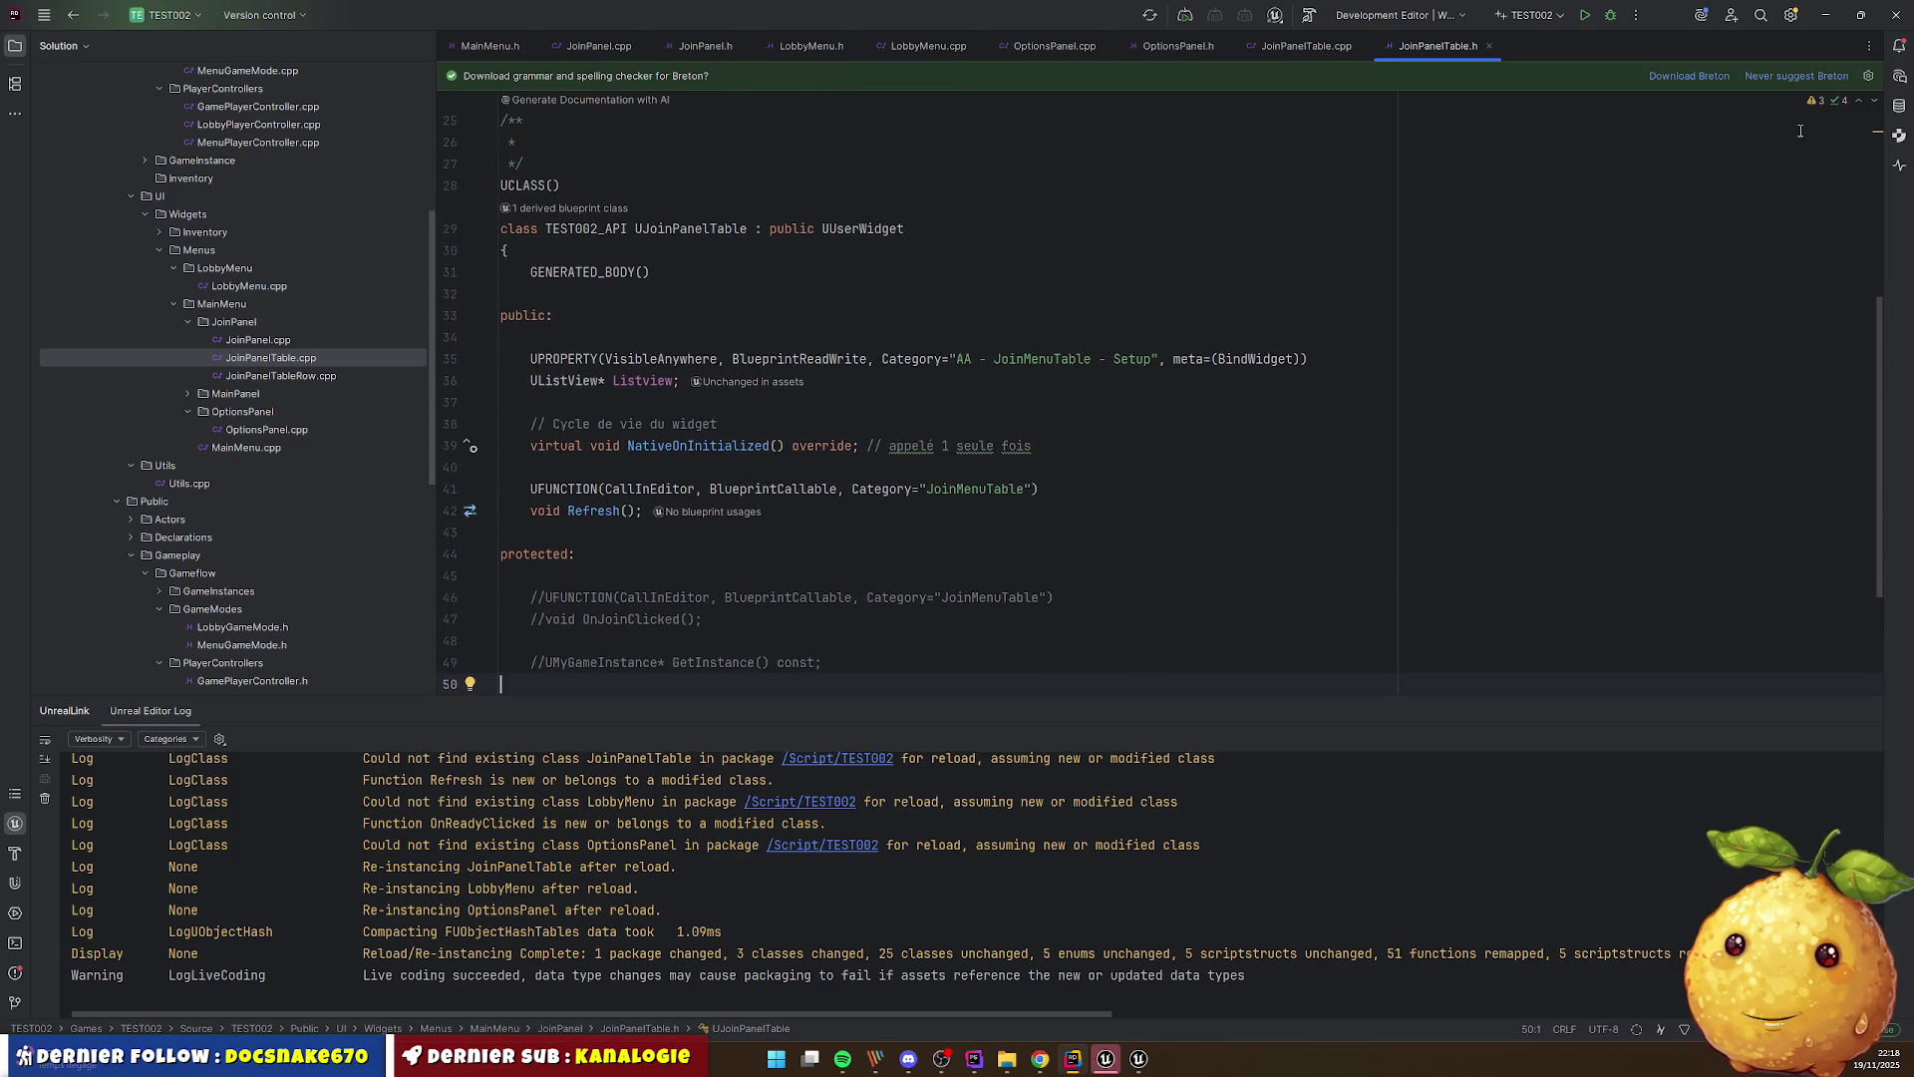
pyautogui.click(1781, 80)
# Review the Refresh UFUNCTION declaration, then switch to Unreal Editor
pyautogui.click(1001, 460)
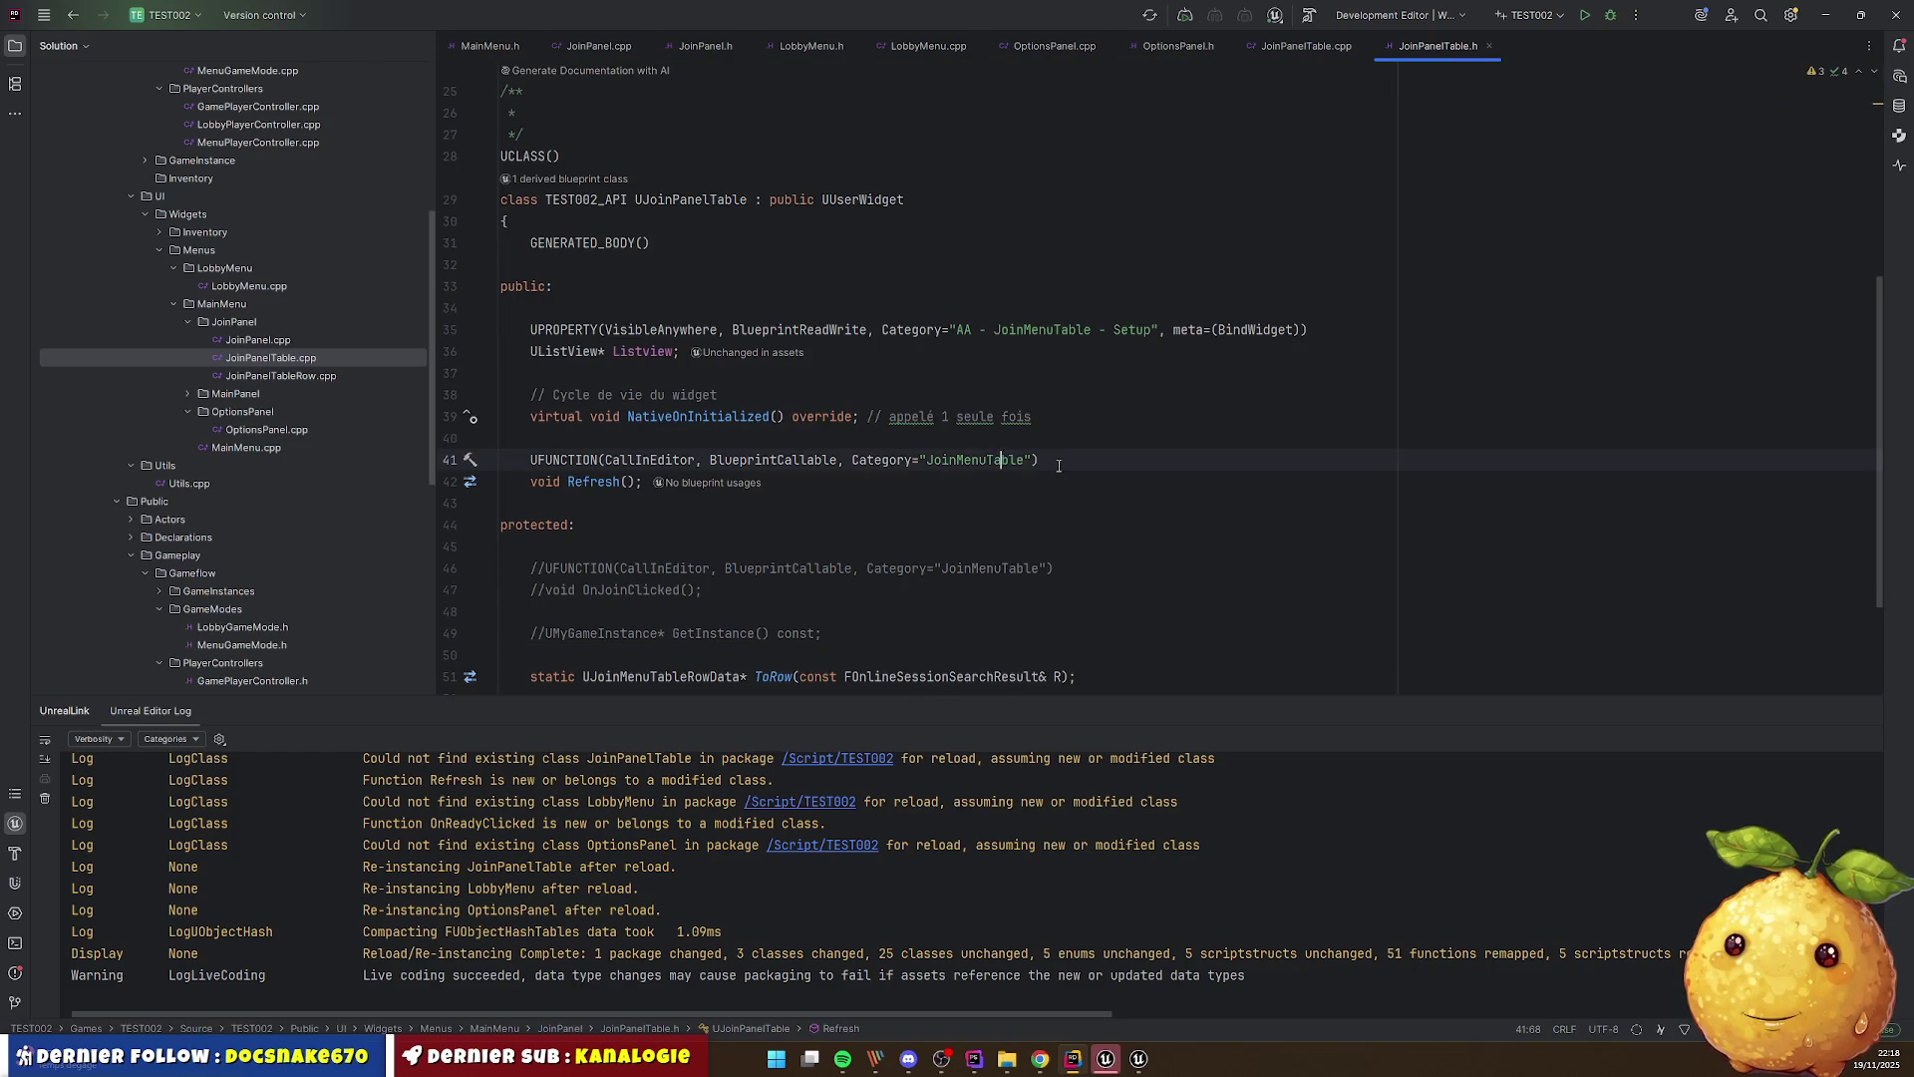
pyautogui.scroll(-2, 977, 469)
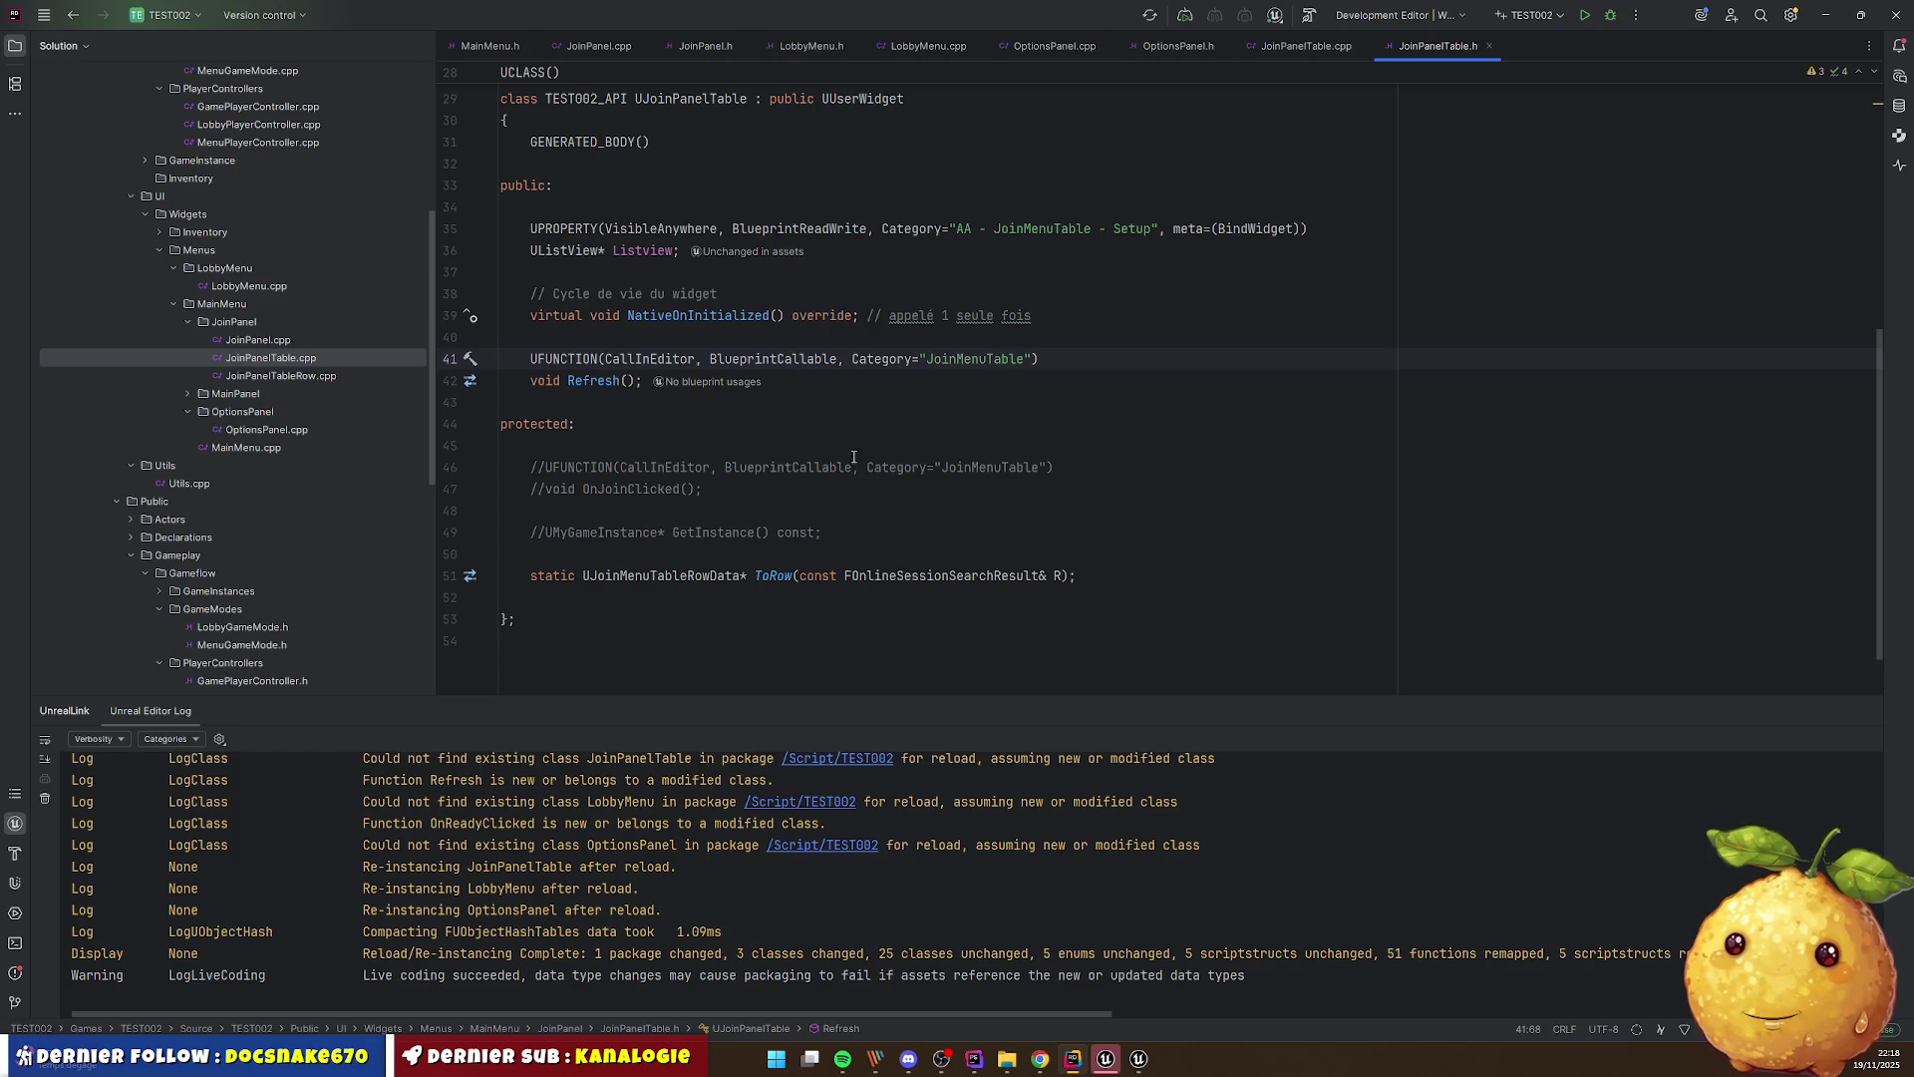
pyautogui.scroll(3, 883, 425)
pyautogui.scroll(-4, 857, 429)
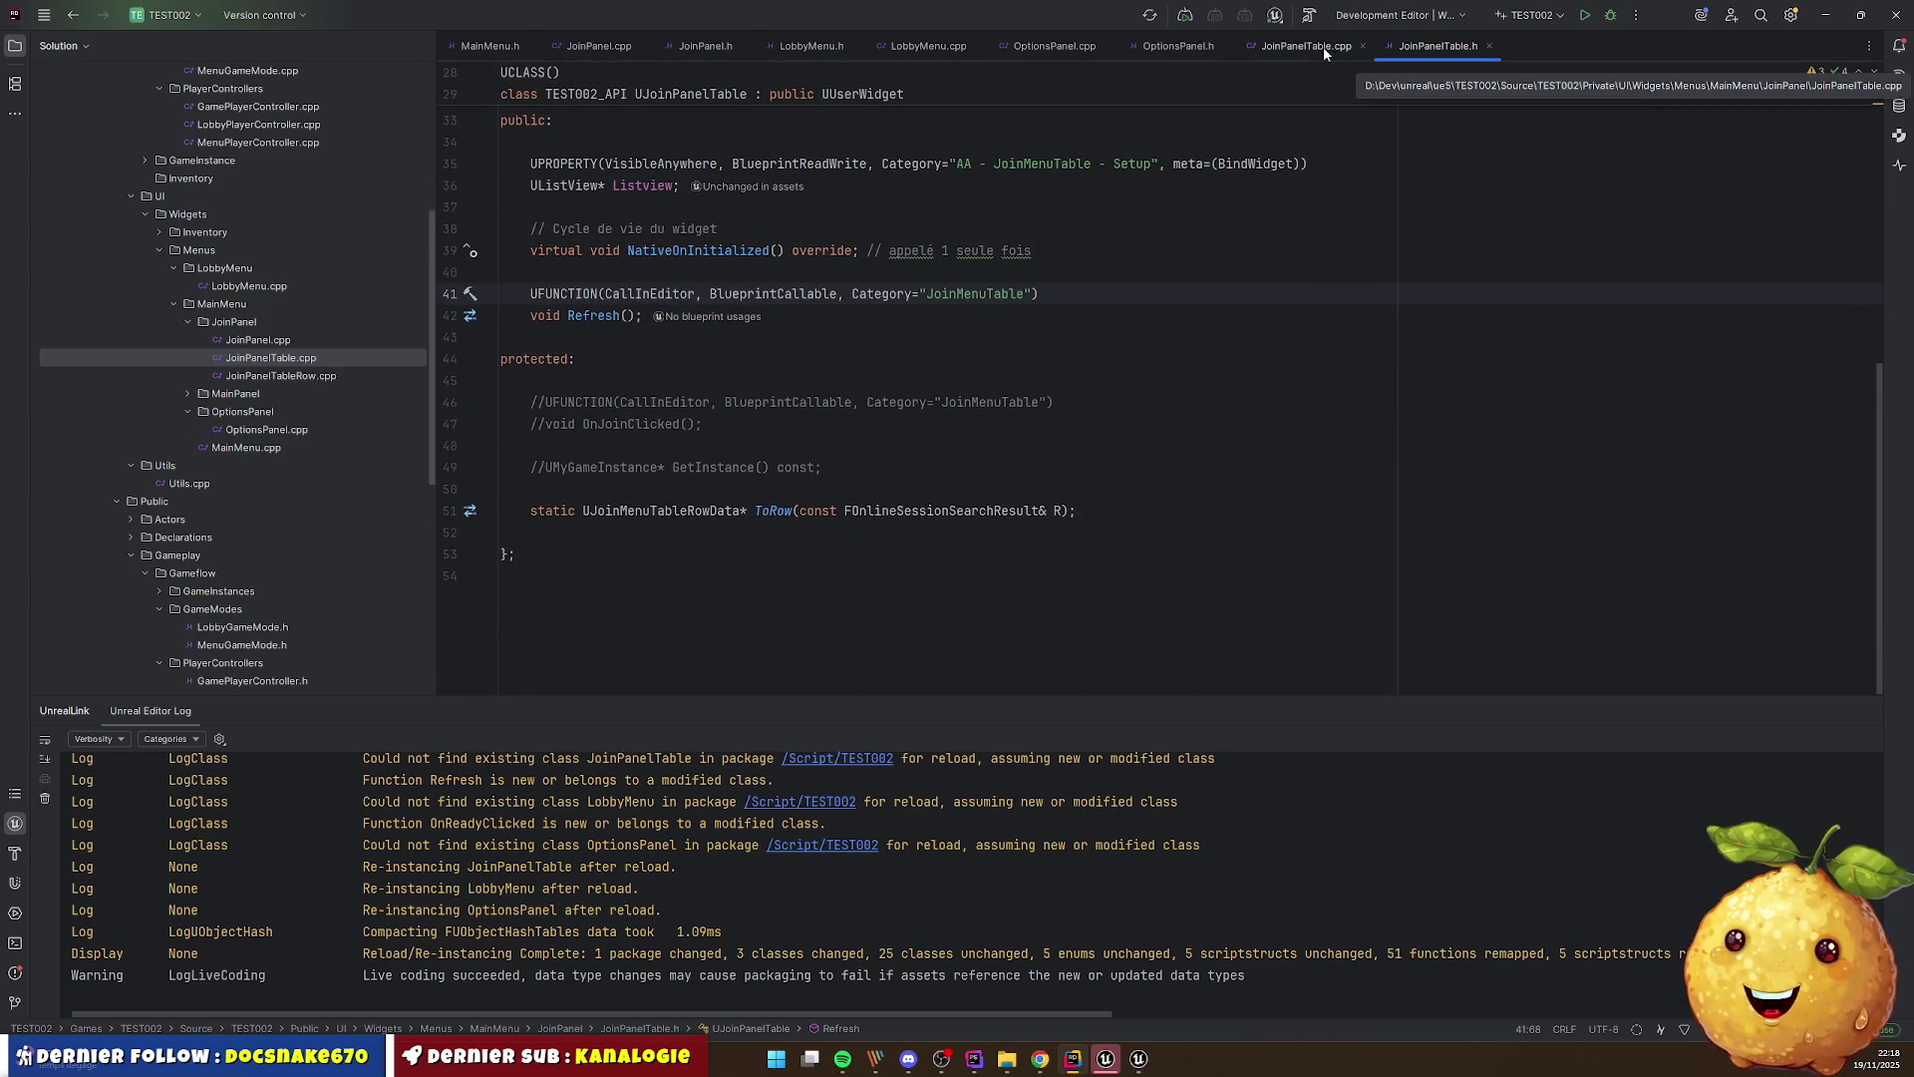
pyautogui.click(1106, 1057)
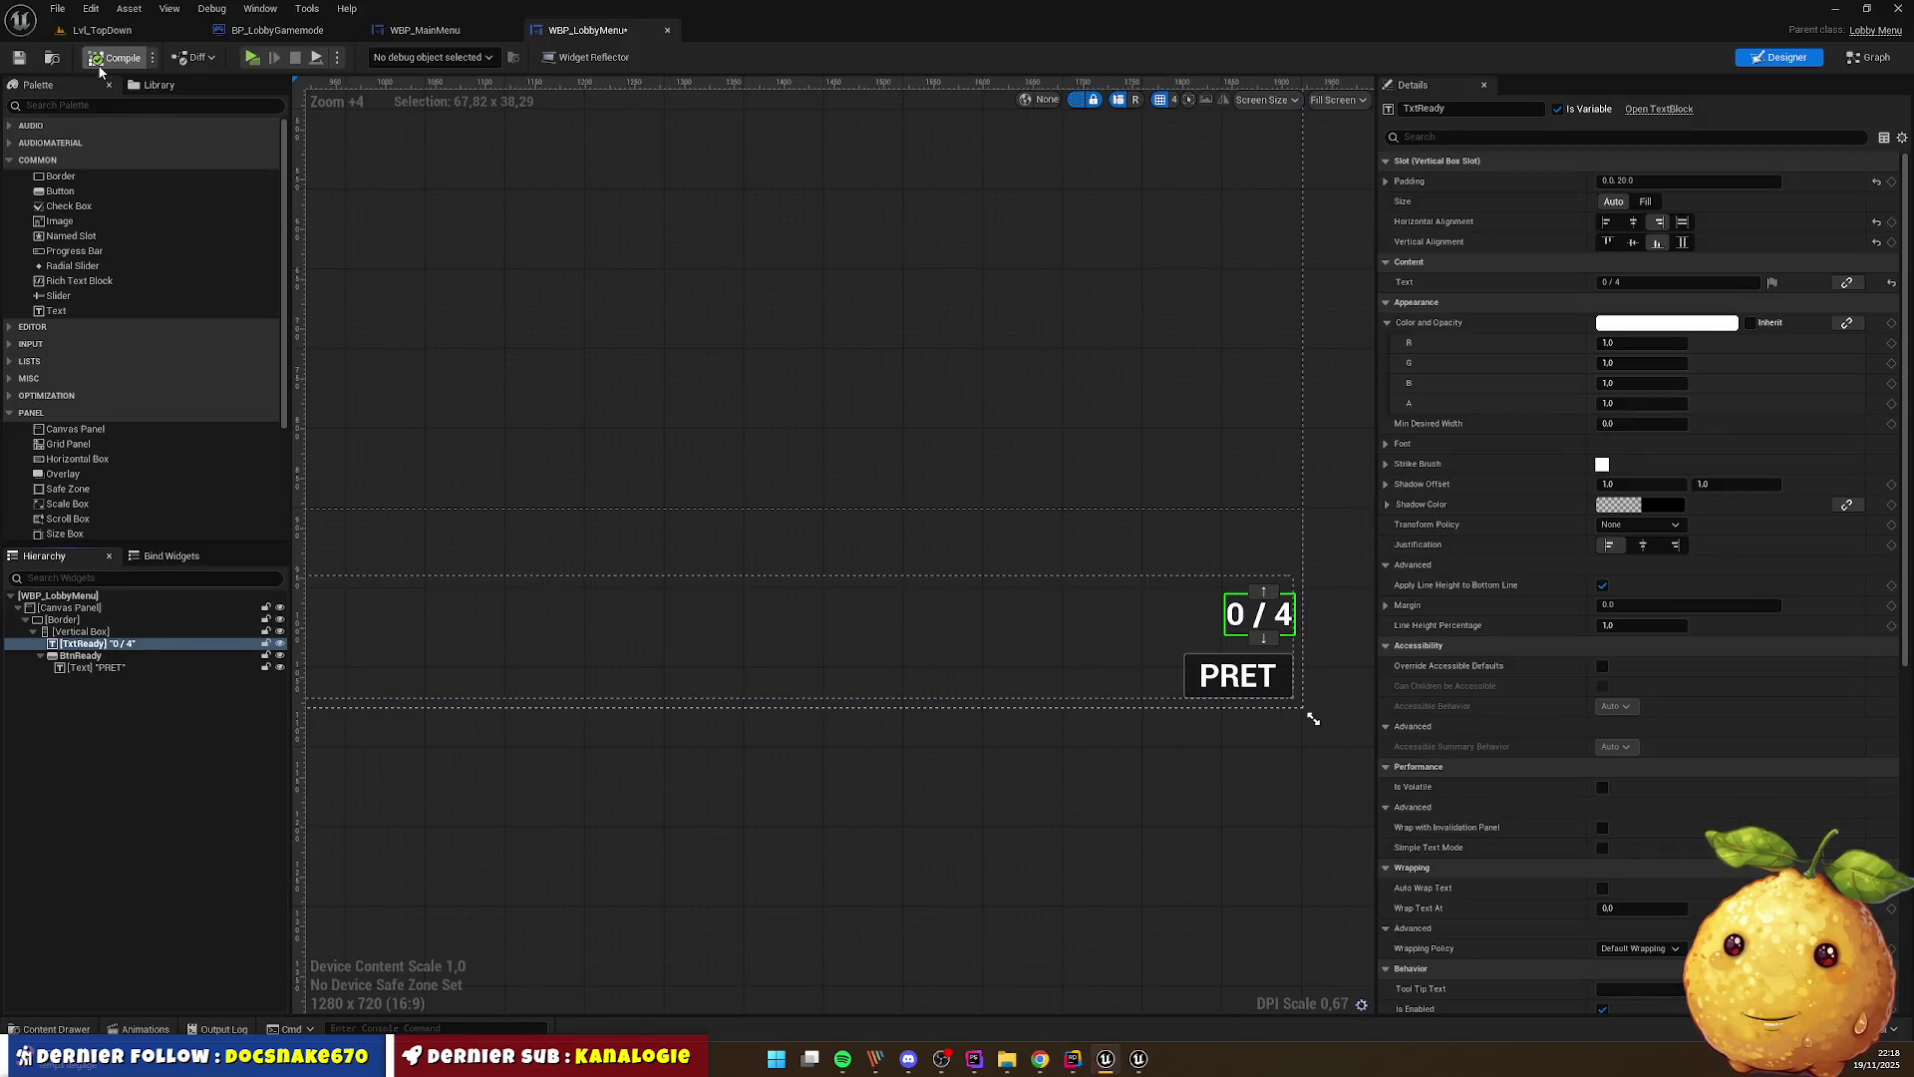
# Open BP_LobbyPlayerController from Content/Gameplay/GameFlow/LobbyMenu
pyautogui.click(57, 1029)
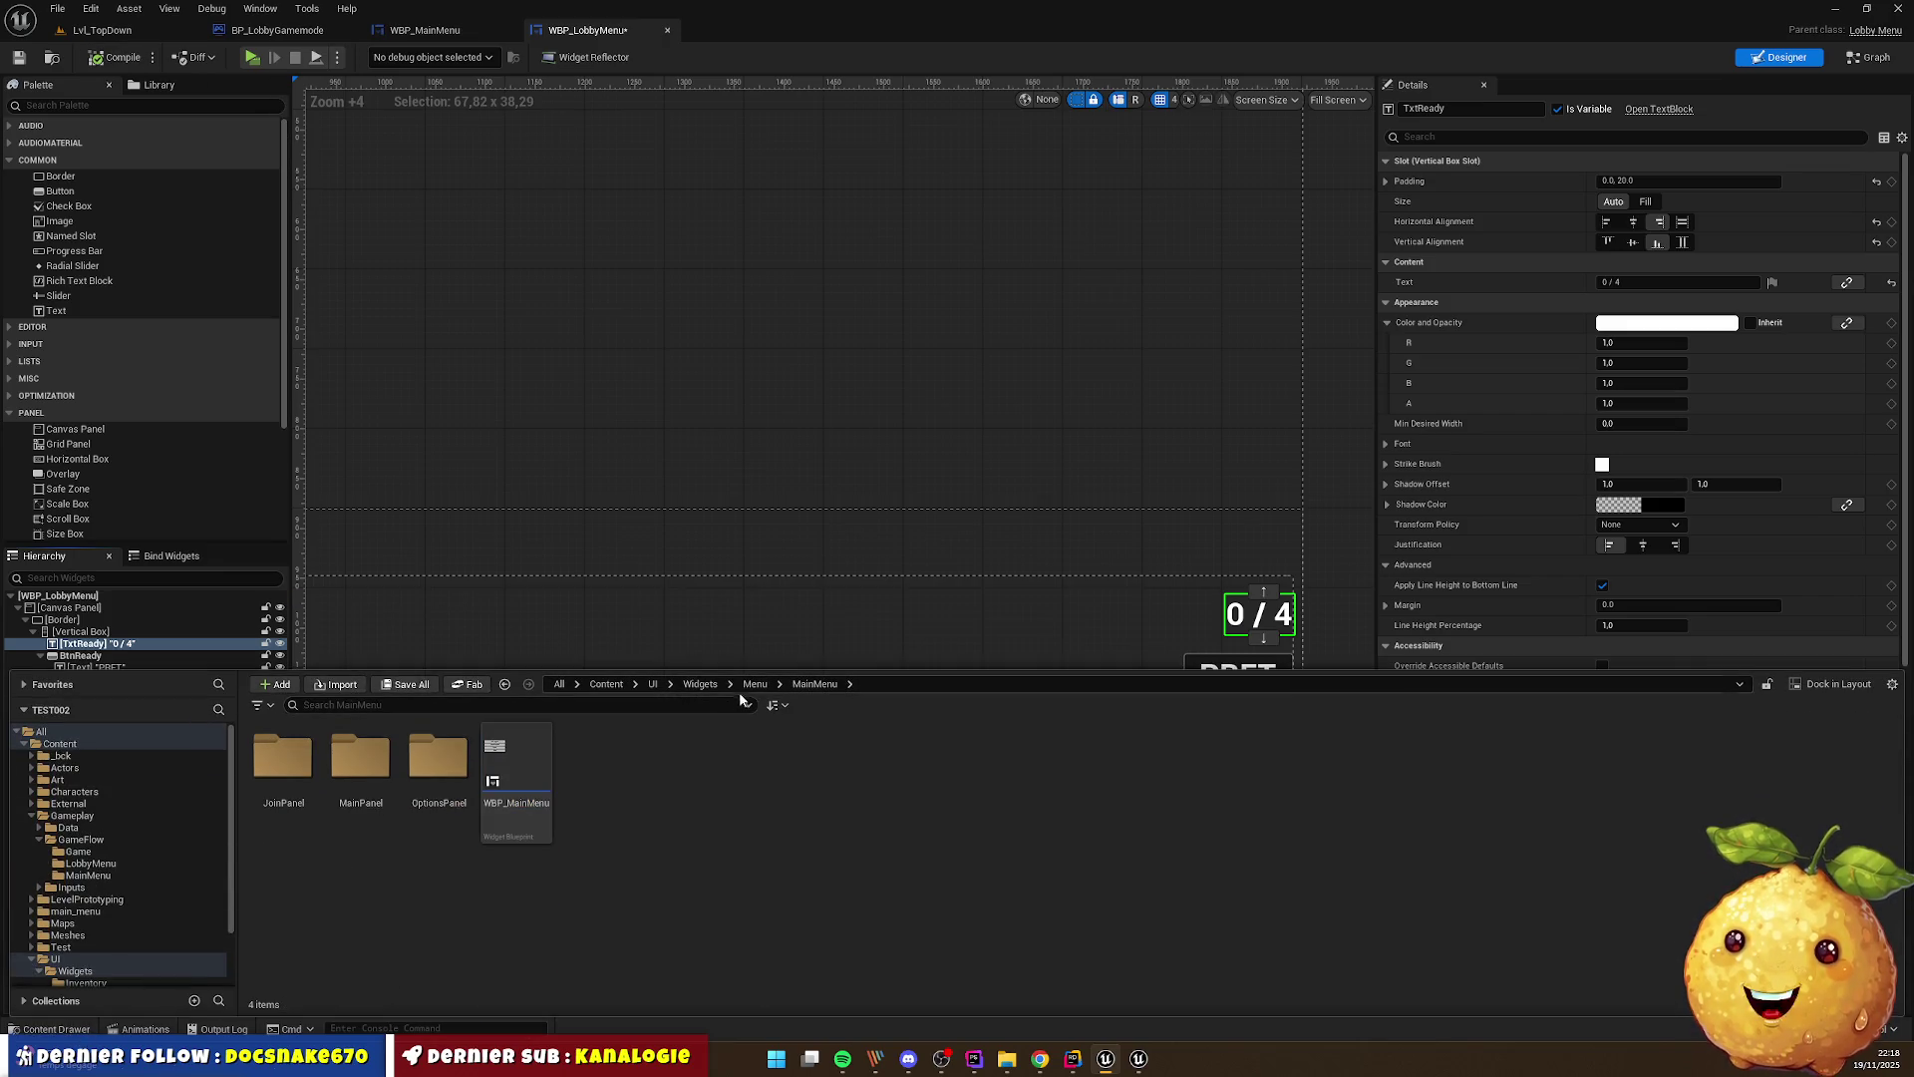
pyautogui.click(653, 684)
pyautogui.click(606, 684)
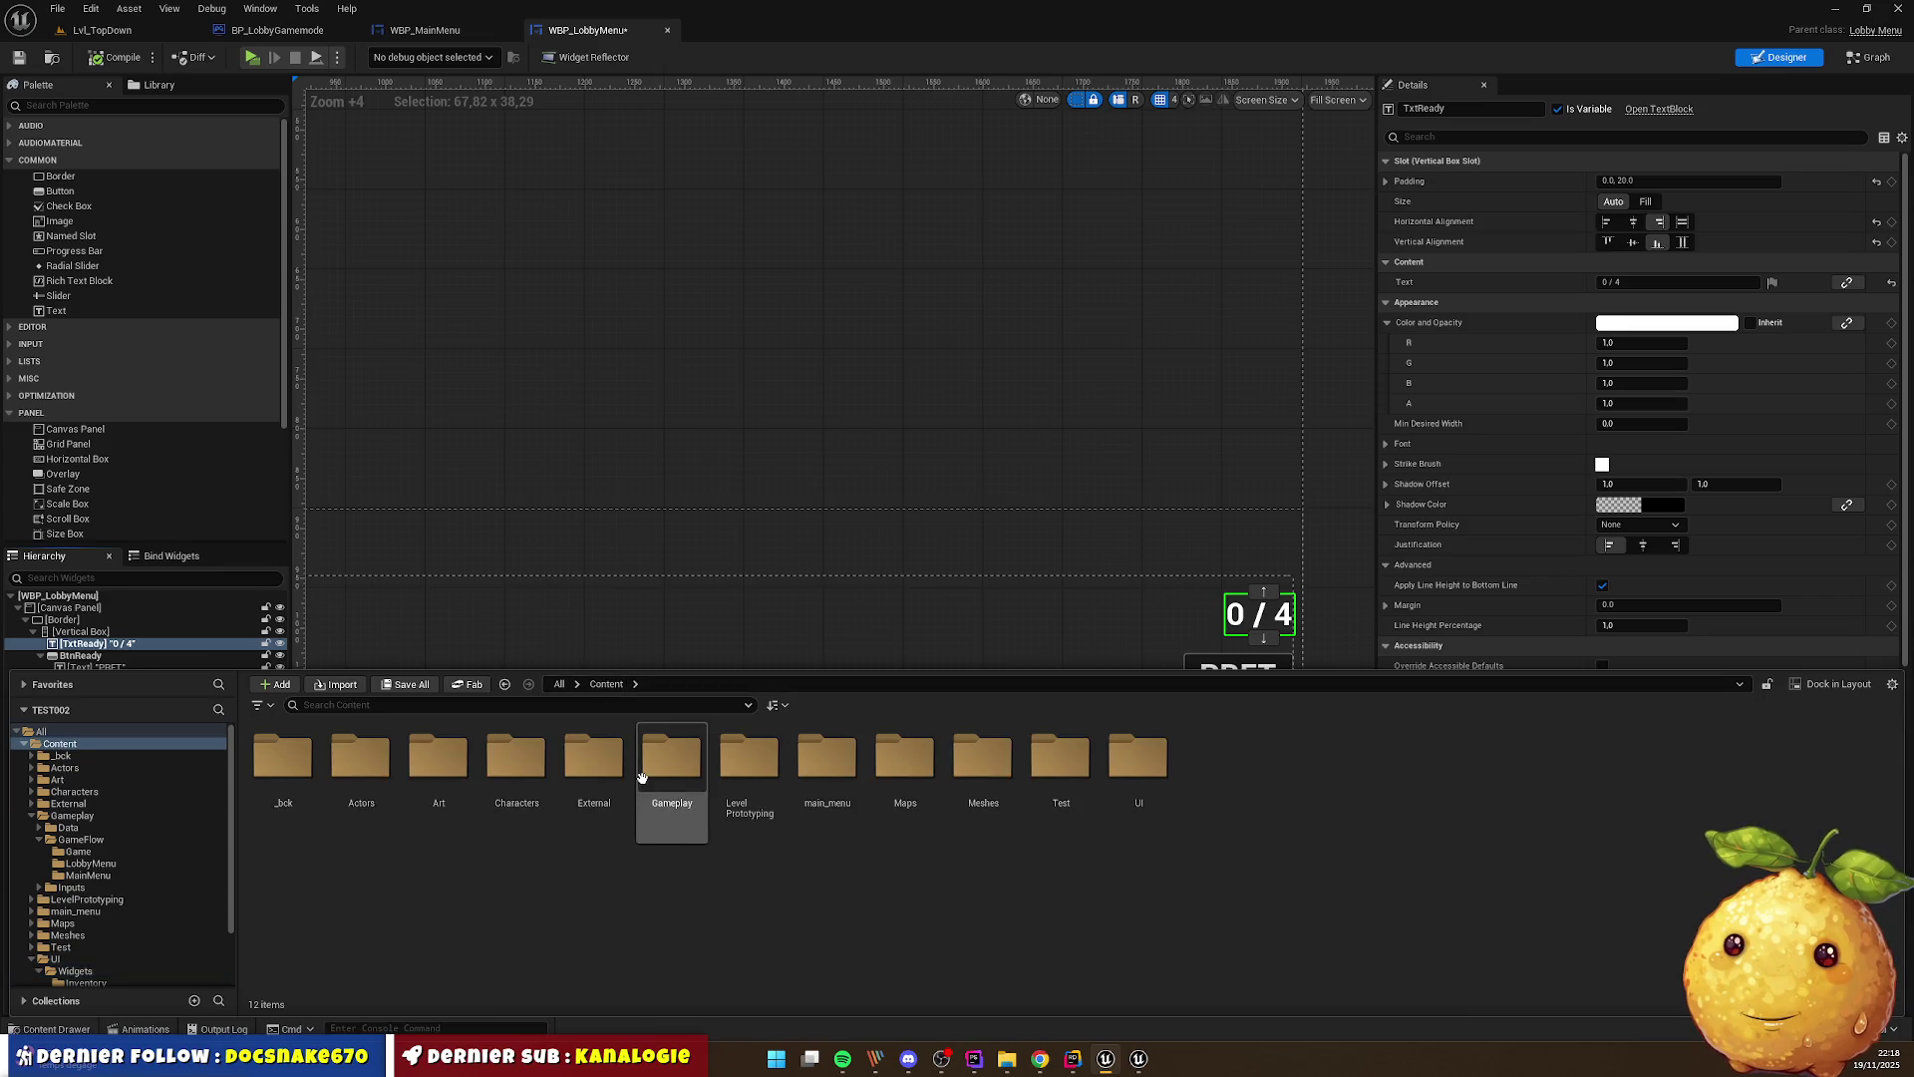
pyautogui.doubleClick(641, 776)
pyautogui.doubleClick(359, 773)
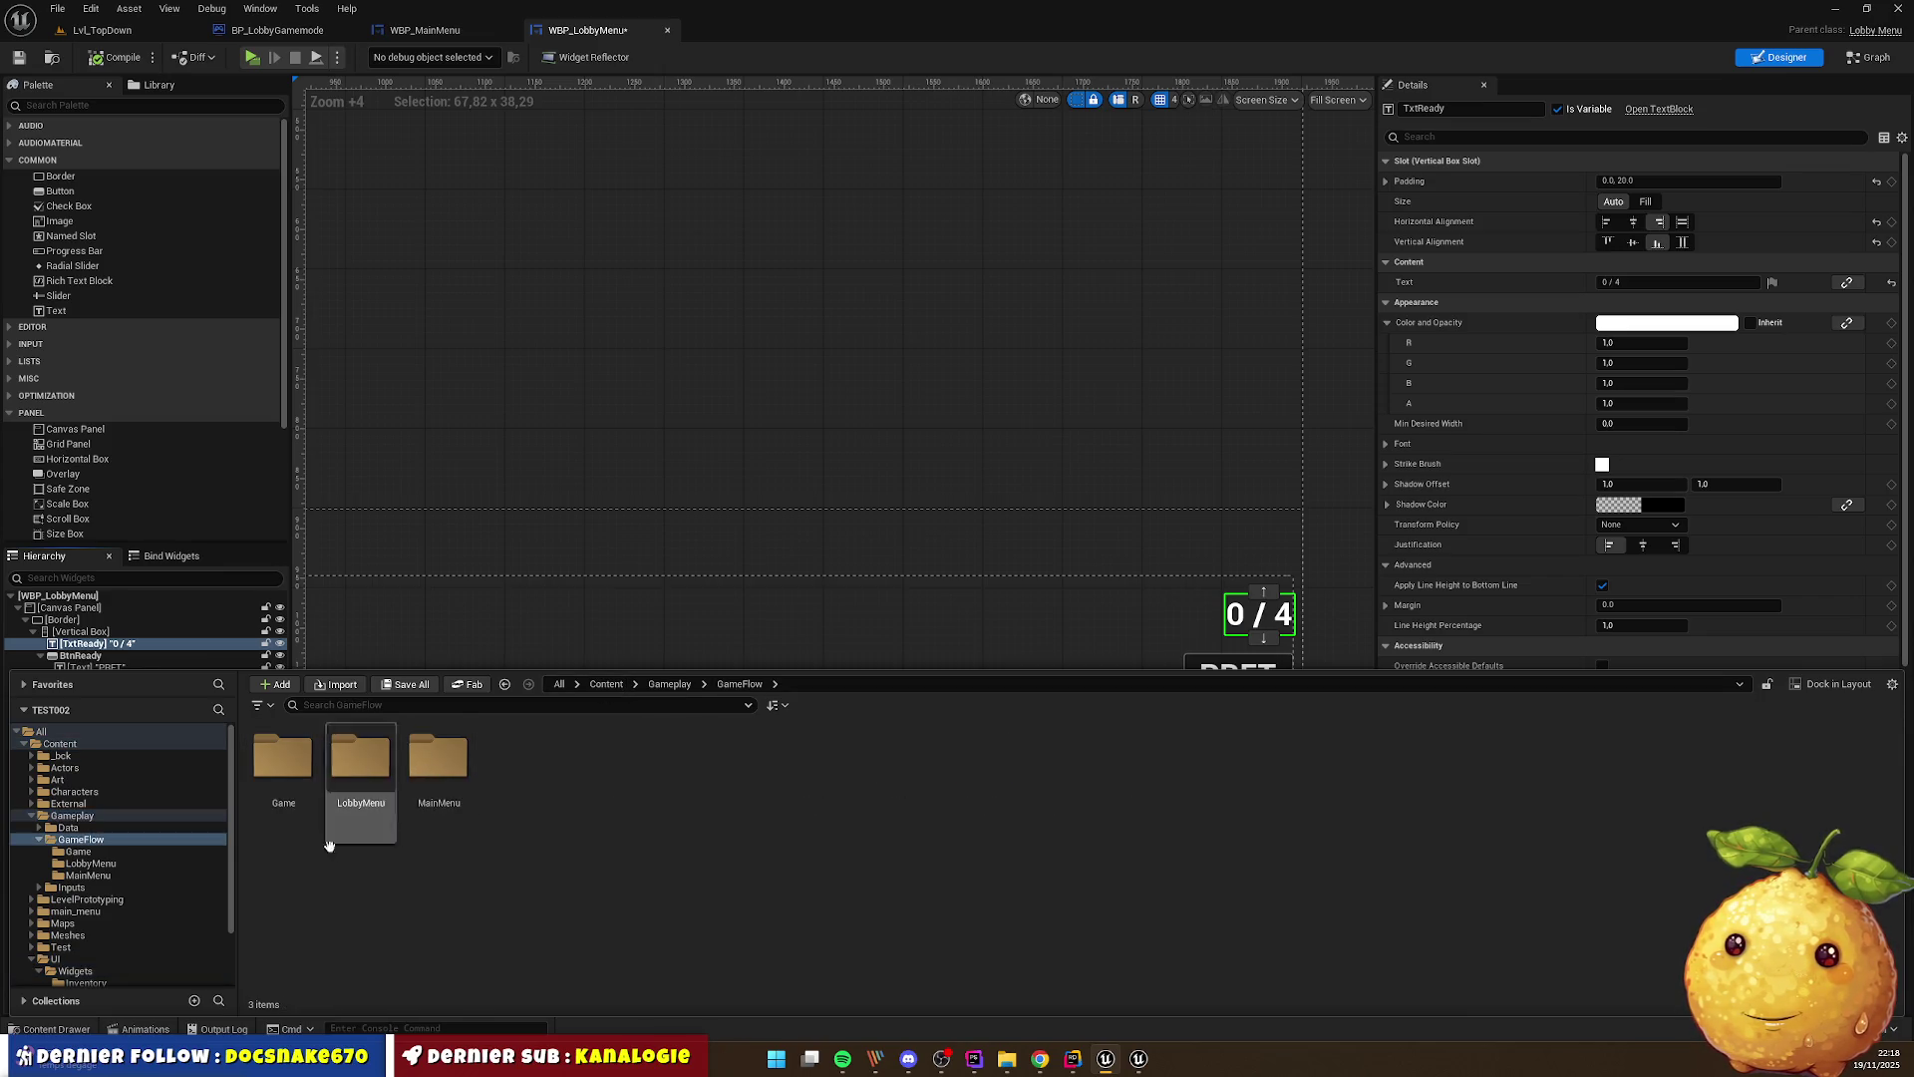
pyautogui.doubleClick(360, 763)
pyautogui.click(346, 784)
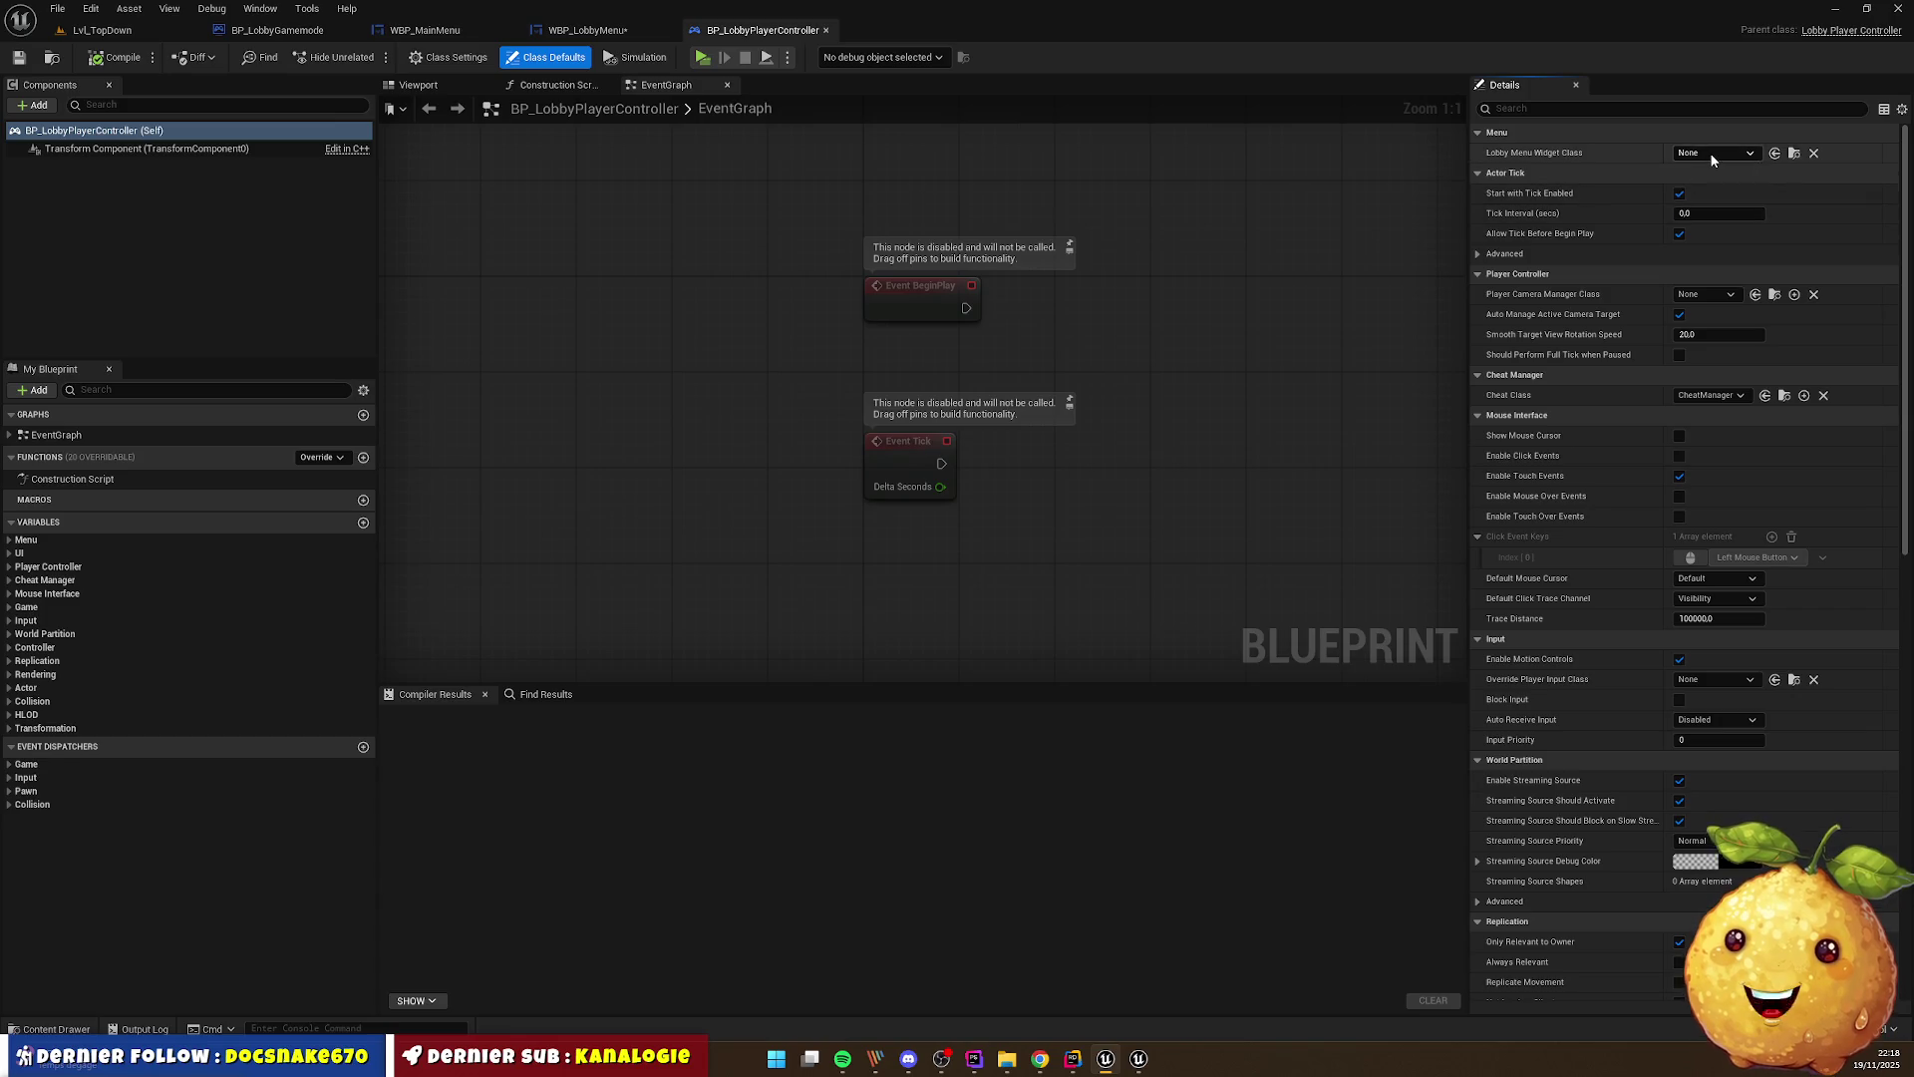
# Check the classes offered for Lobby Menu Widget Class and view Class Settings
pyautogui.click(1712, 159)
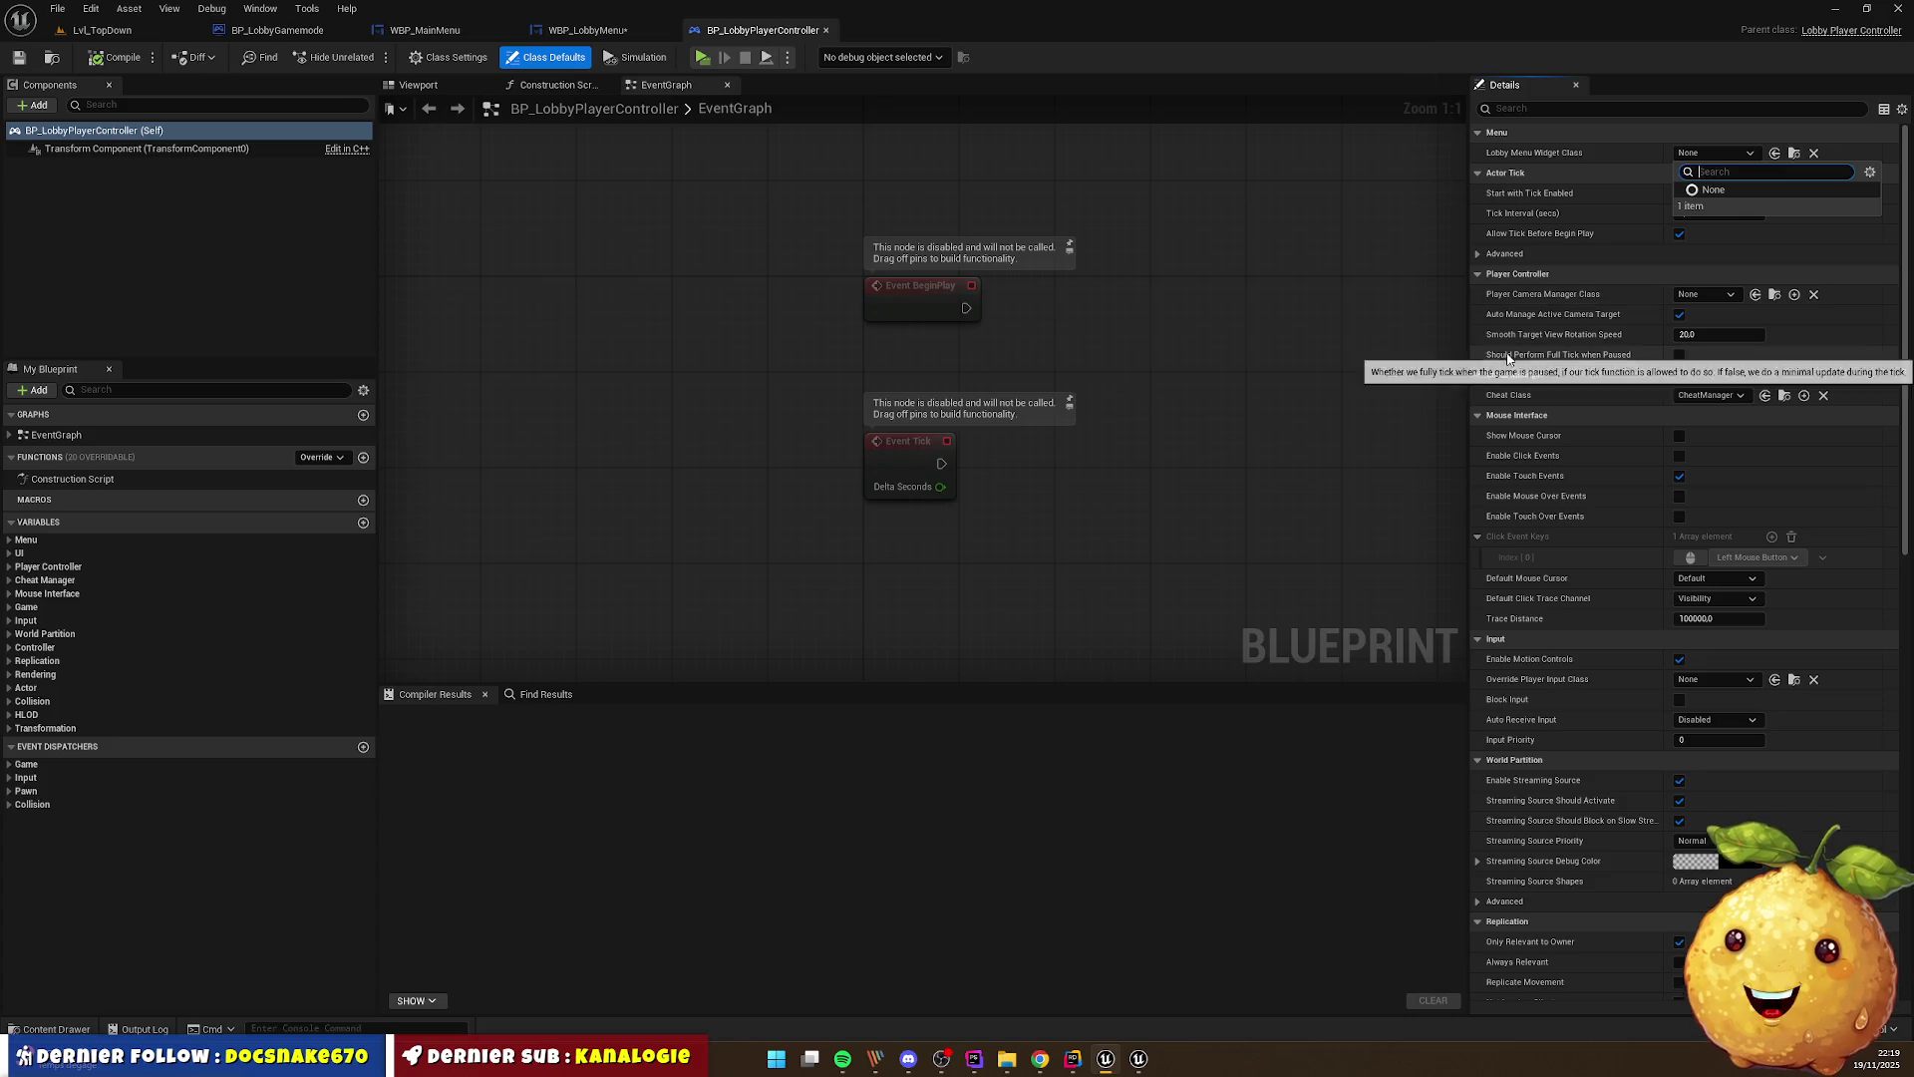
pyautogui.press('Escape')
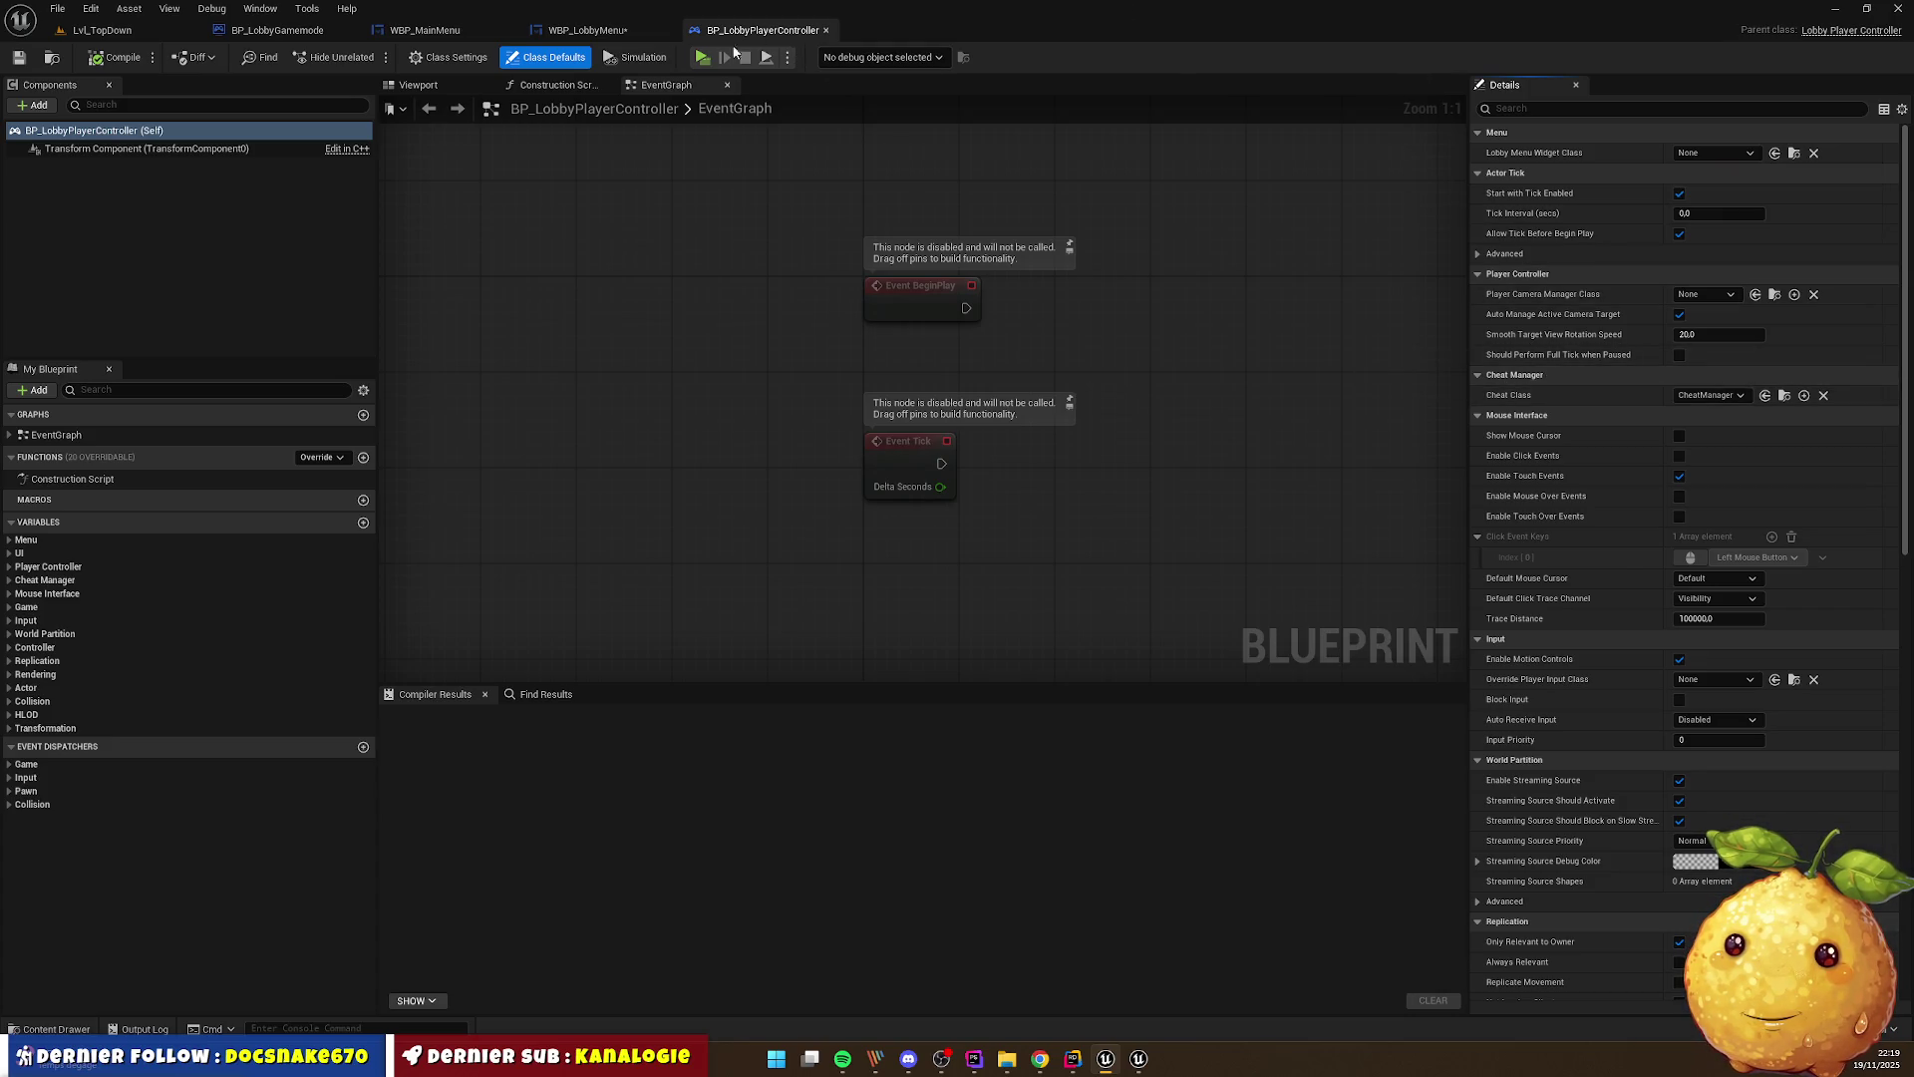
pyautogui.click(447, 57)
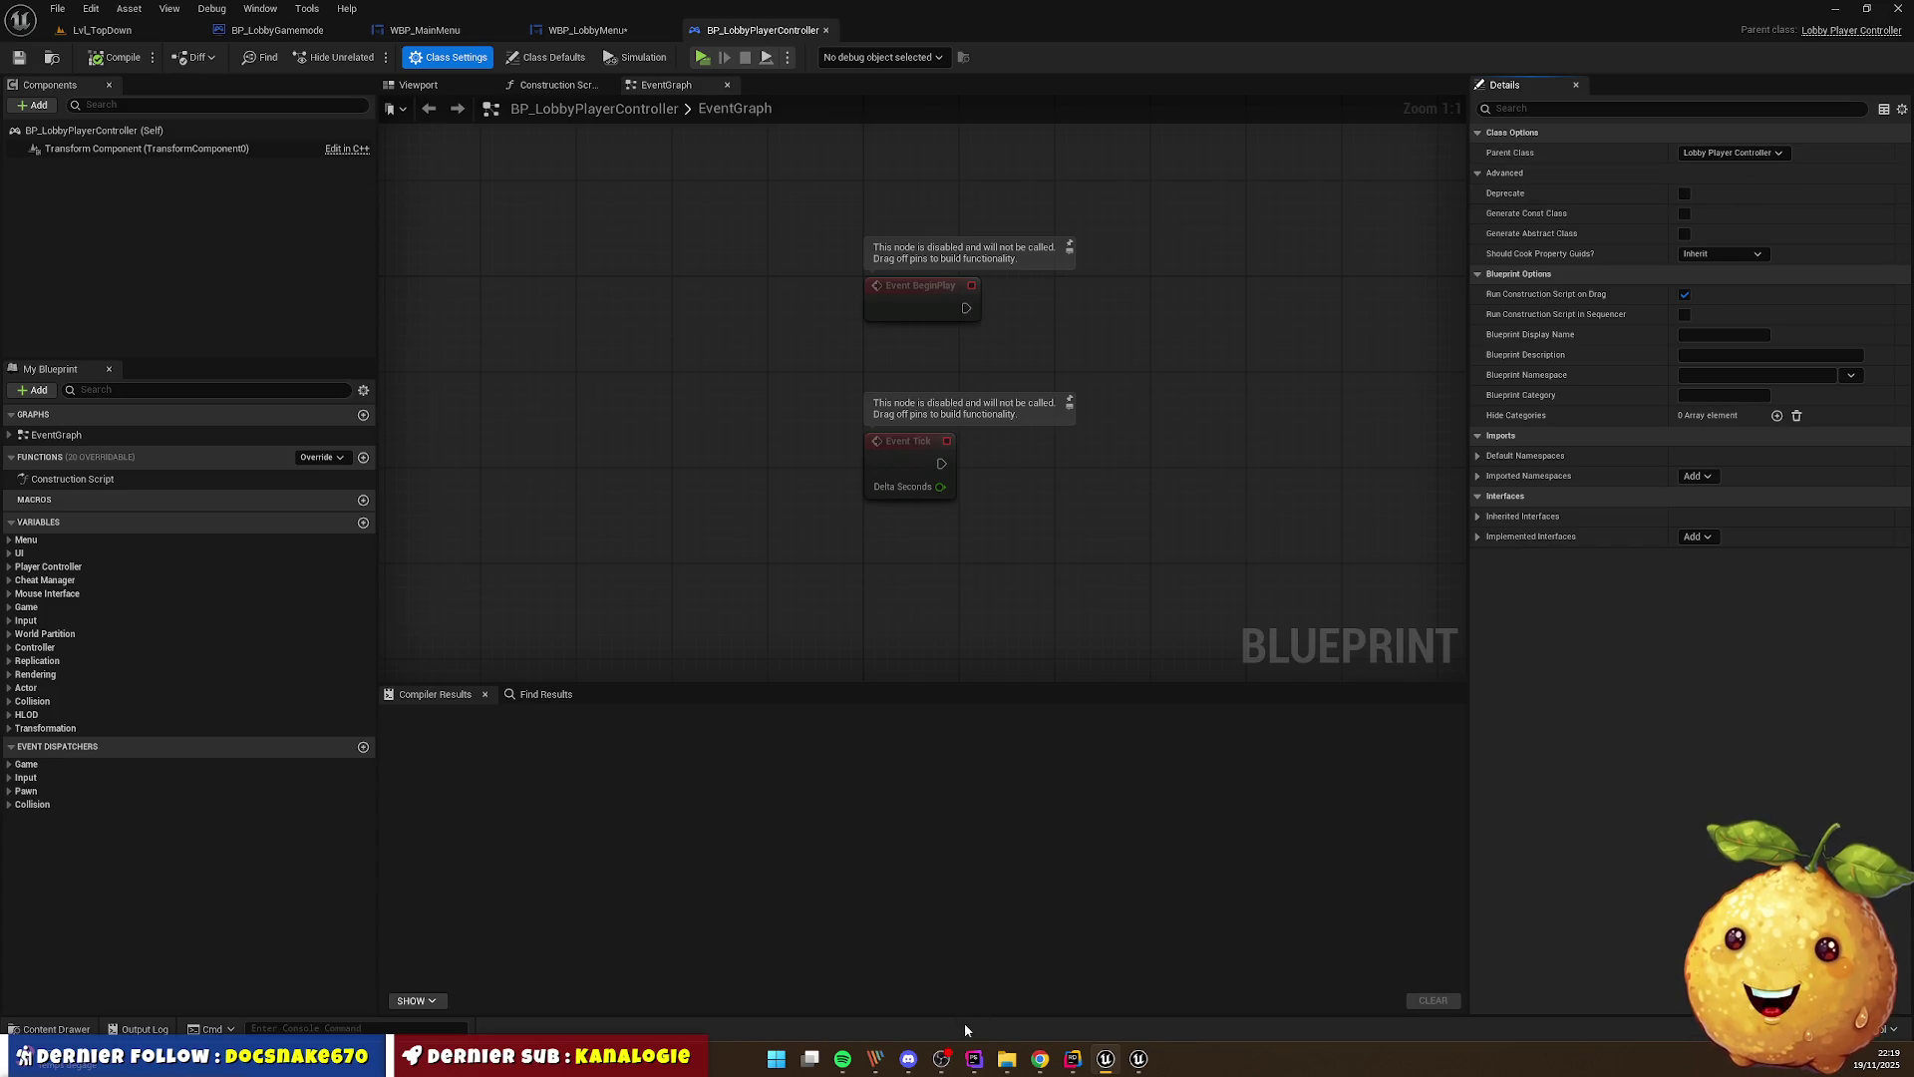
pyautogui.click(1073, 1067)
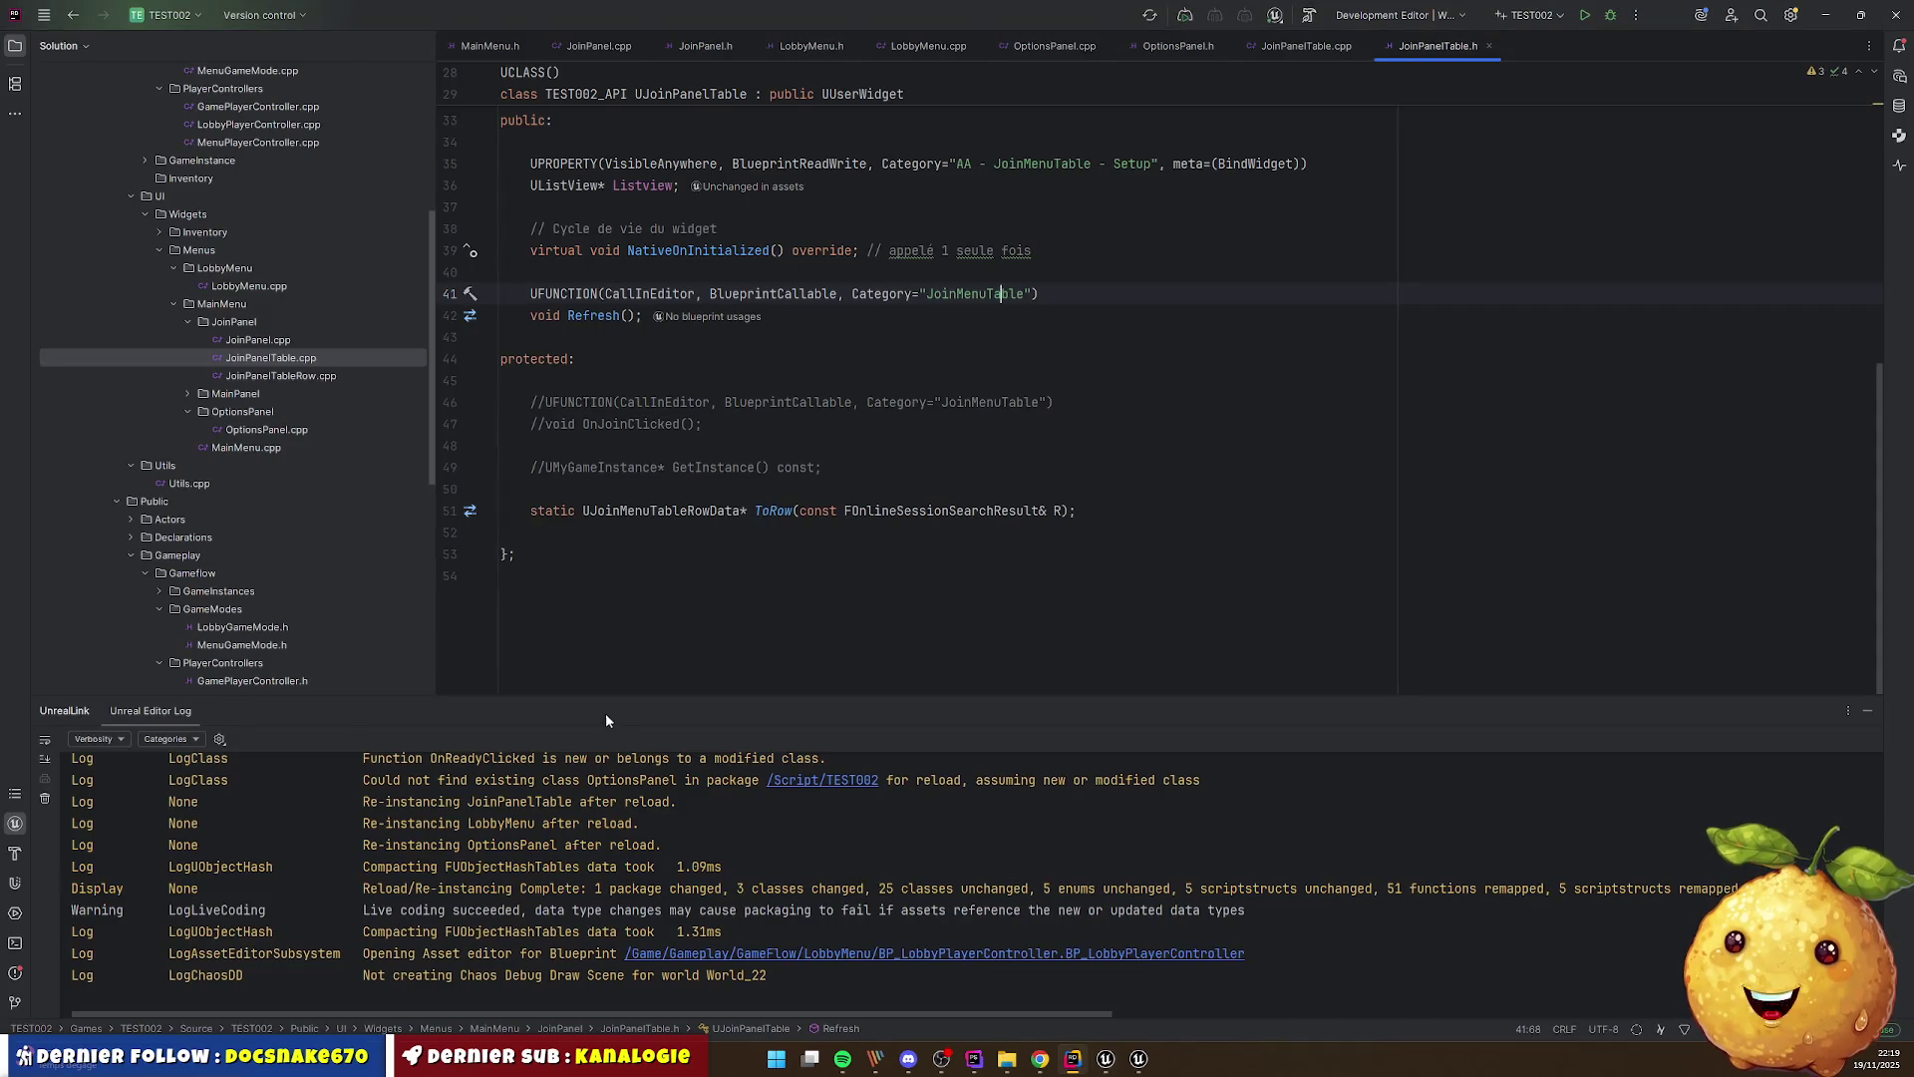
# Close all open code tabs and open LobbyPlayerController.cpp
pyautogui.rightClick(806, 66)
pyautogui.click(825, 100)
pyautogui.scroll(5, 349, 397)
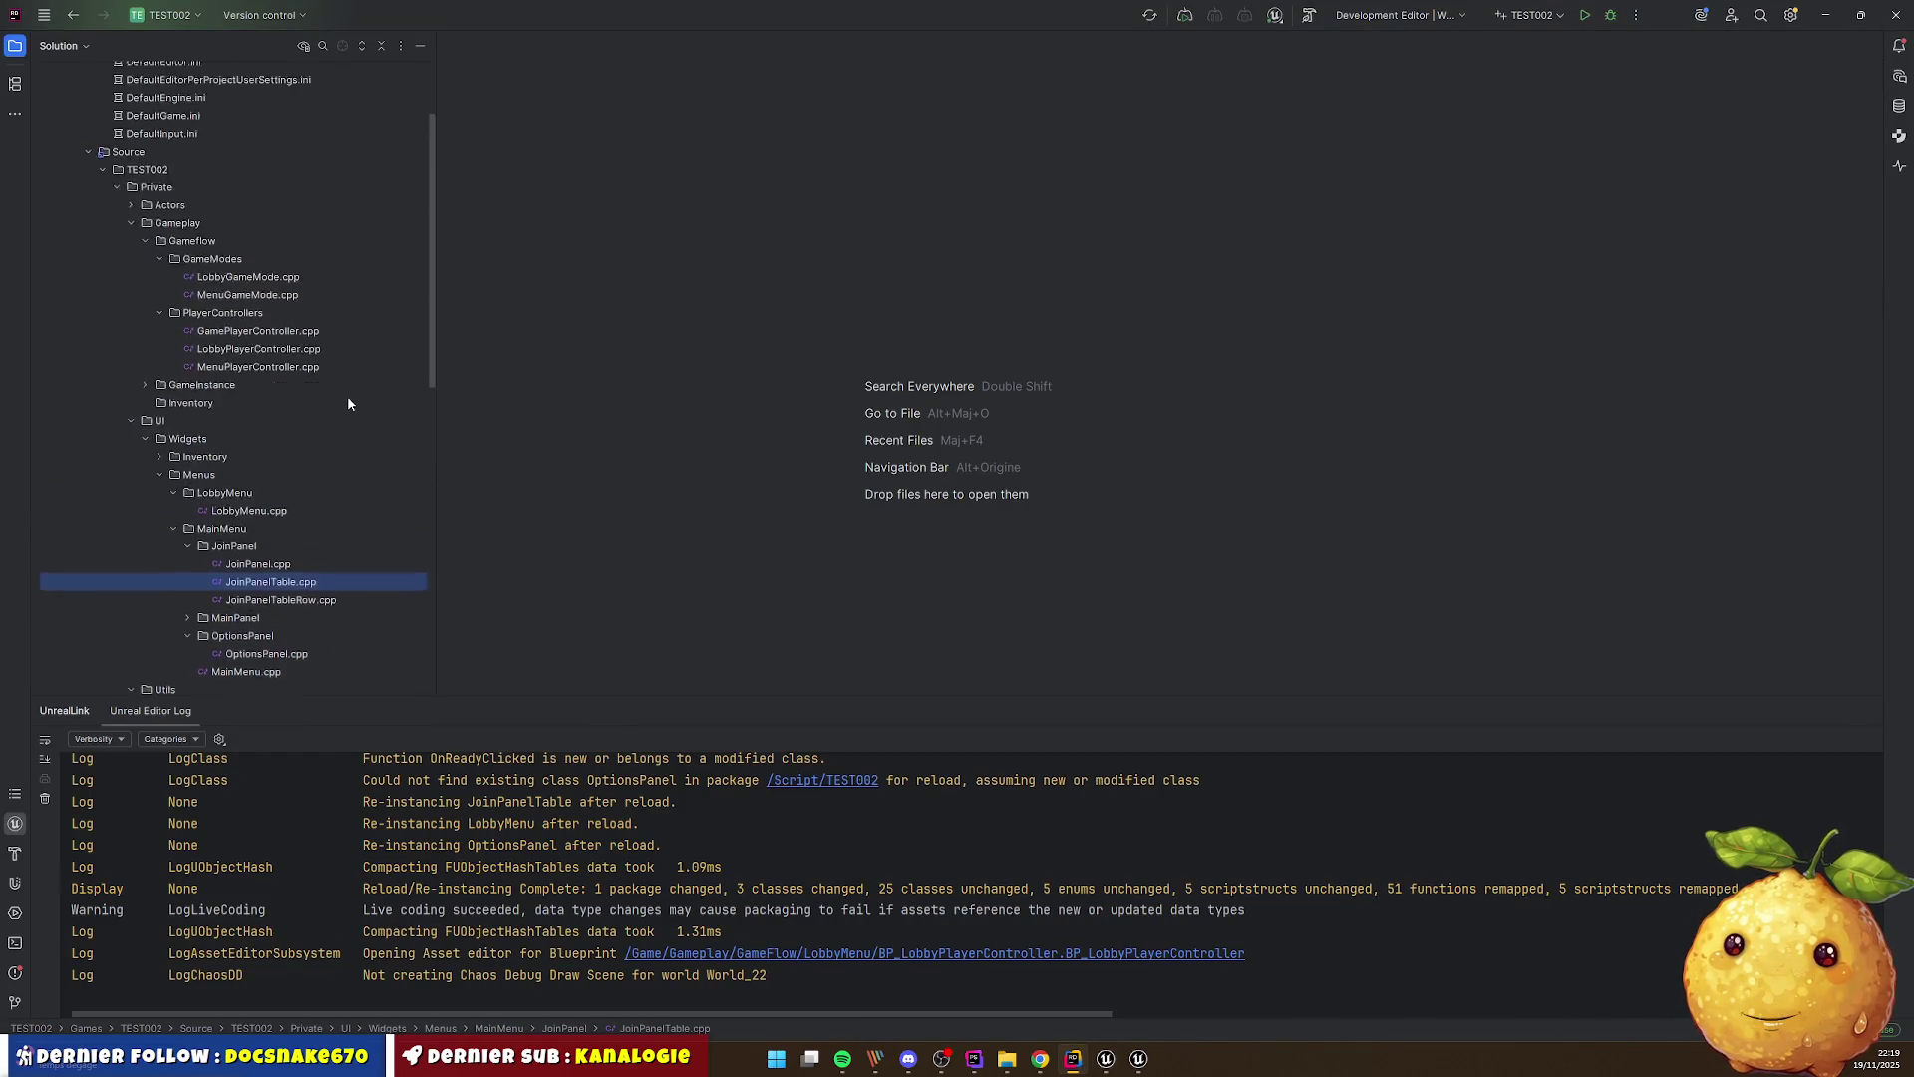
pyautogui.doubleClick(257, 394)
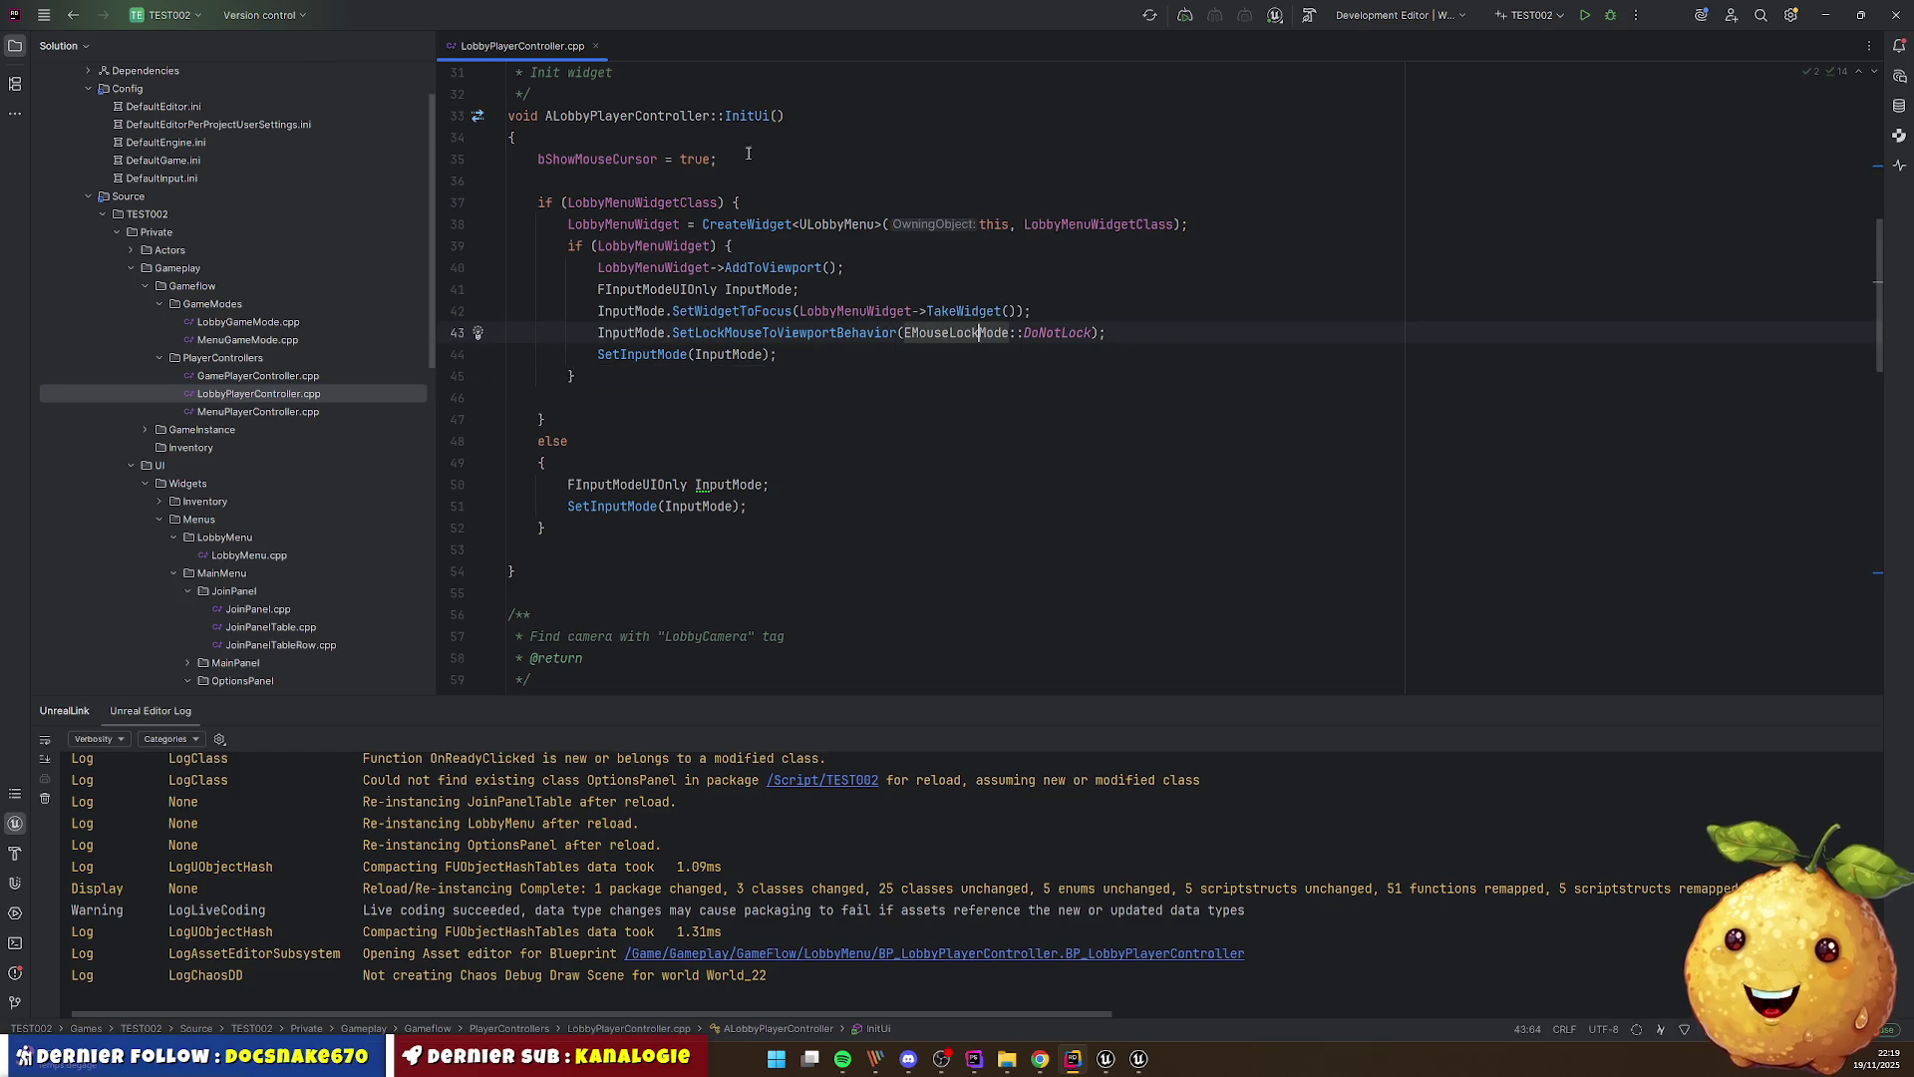
# Confirm in LobbyPlayerController.h that LobbyMenuWidgetClass is TSubclassOf<ULobbyMenu>
pyautogui.keyDown('ctrl'); pyautogui.click(620, 181); pyautogui.keyUp('ctrl')
pyautogui.scroll(-3, 655, 498)
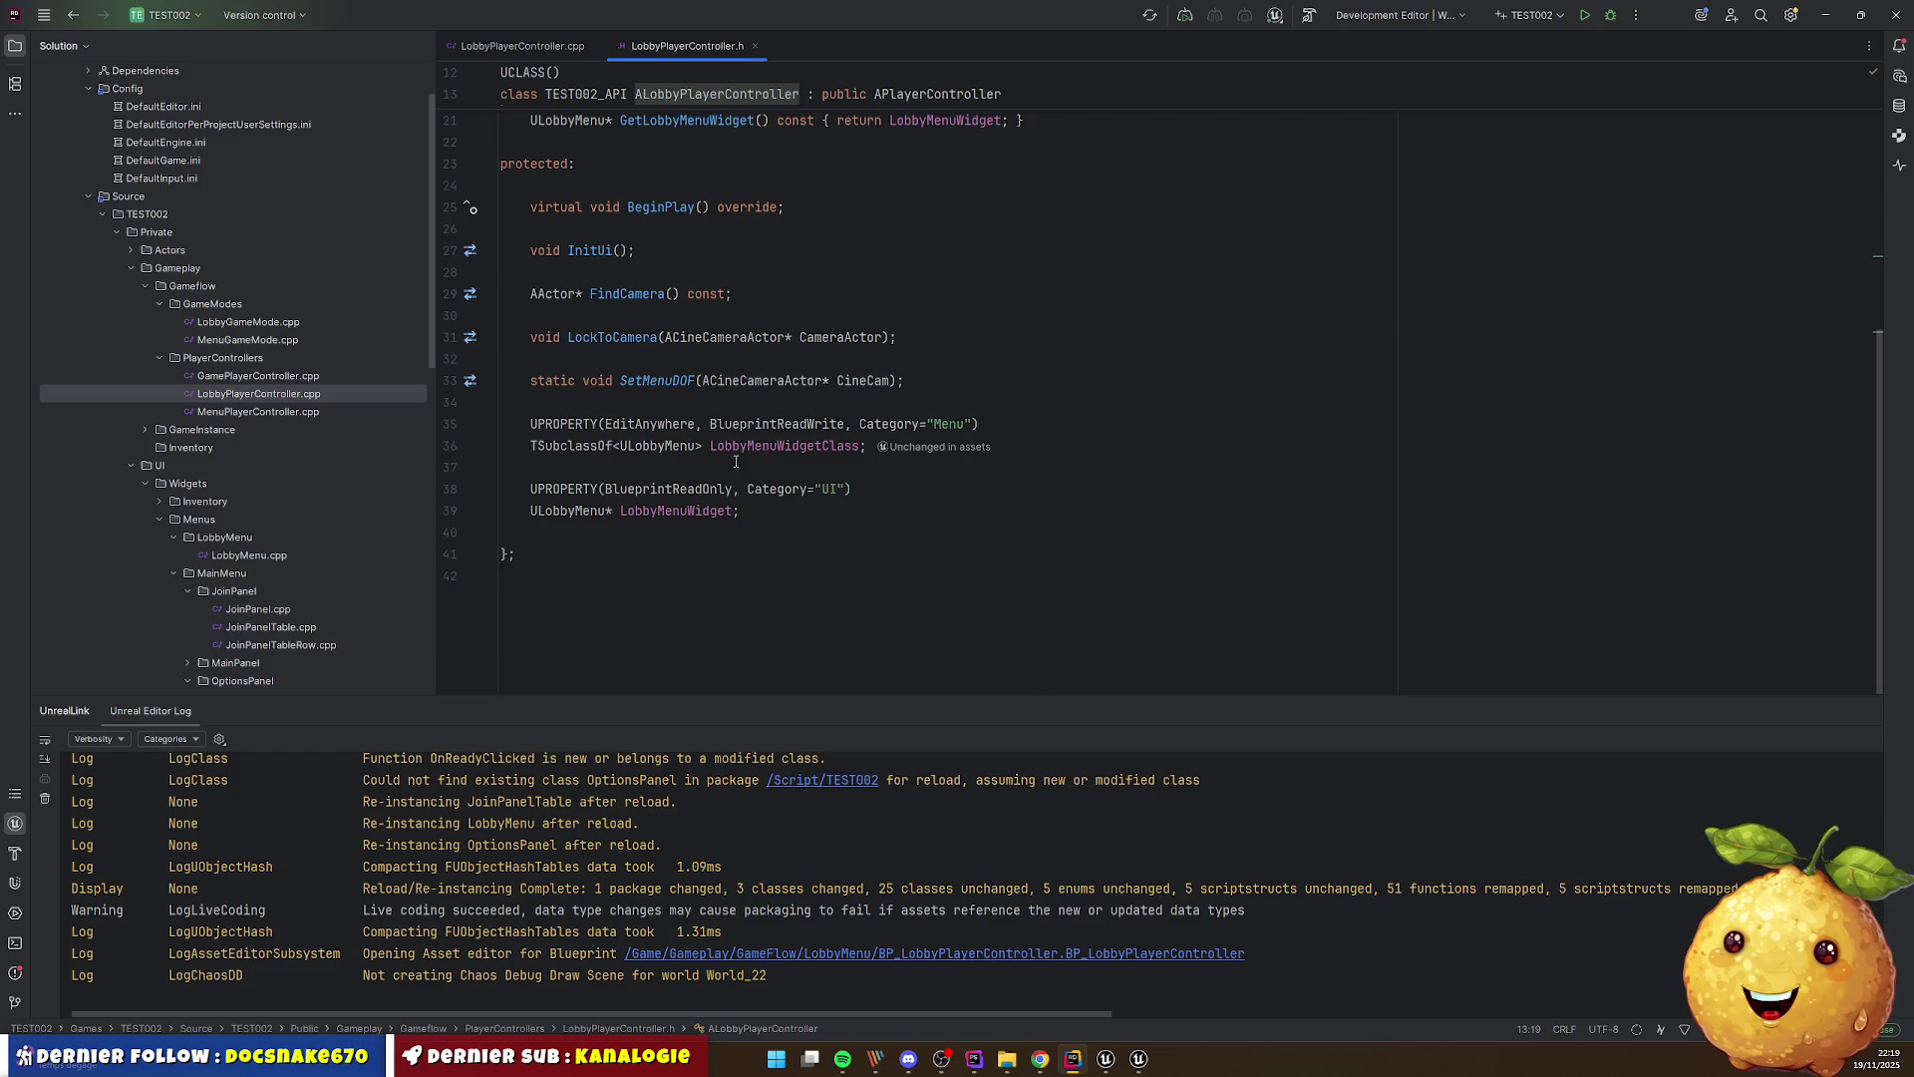
pyautogui.doubleClick(626, 448)
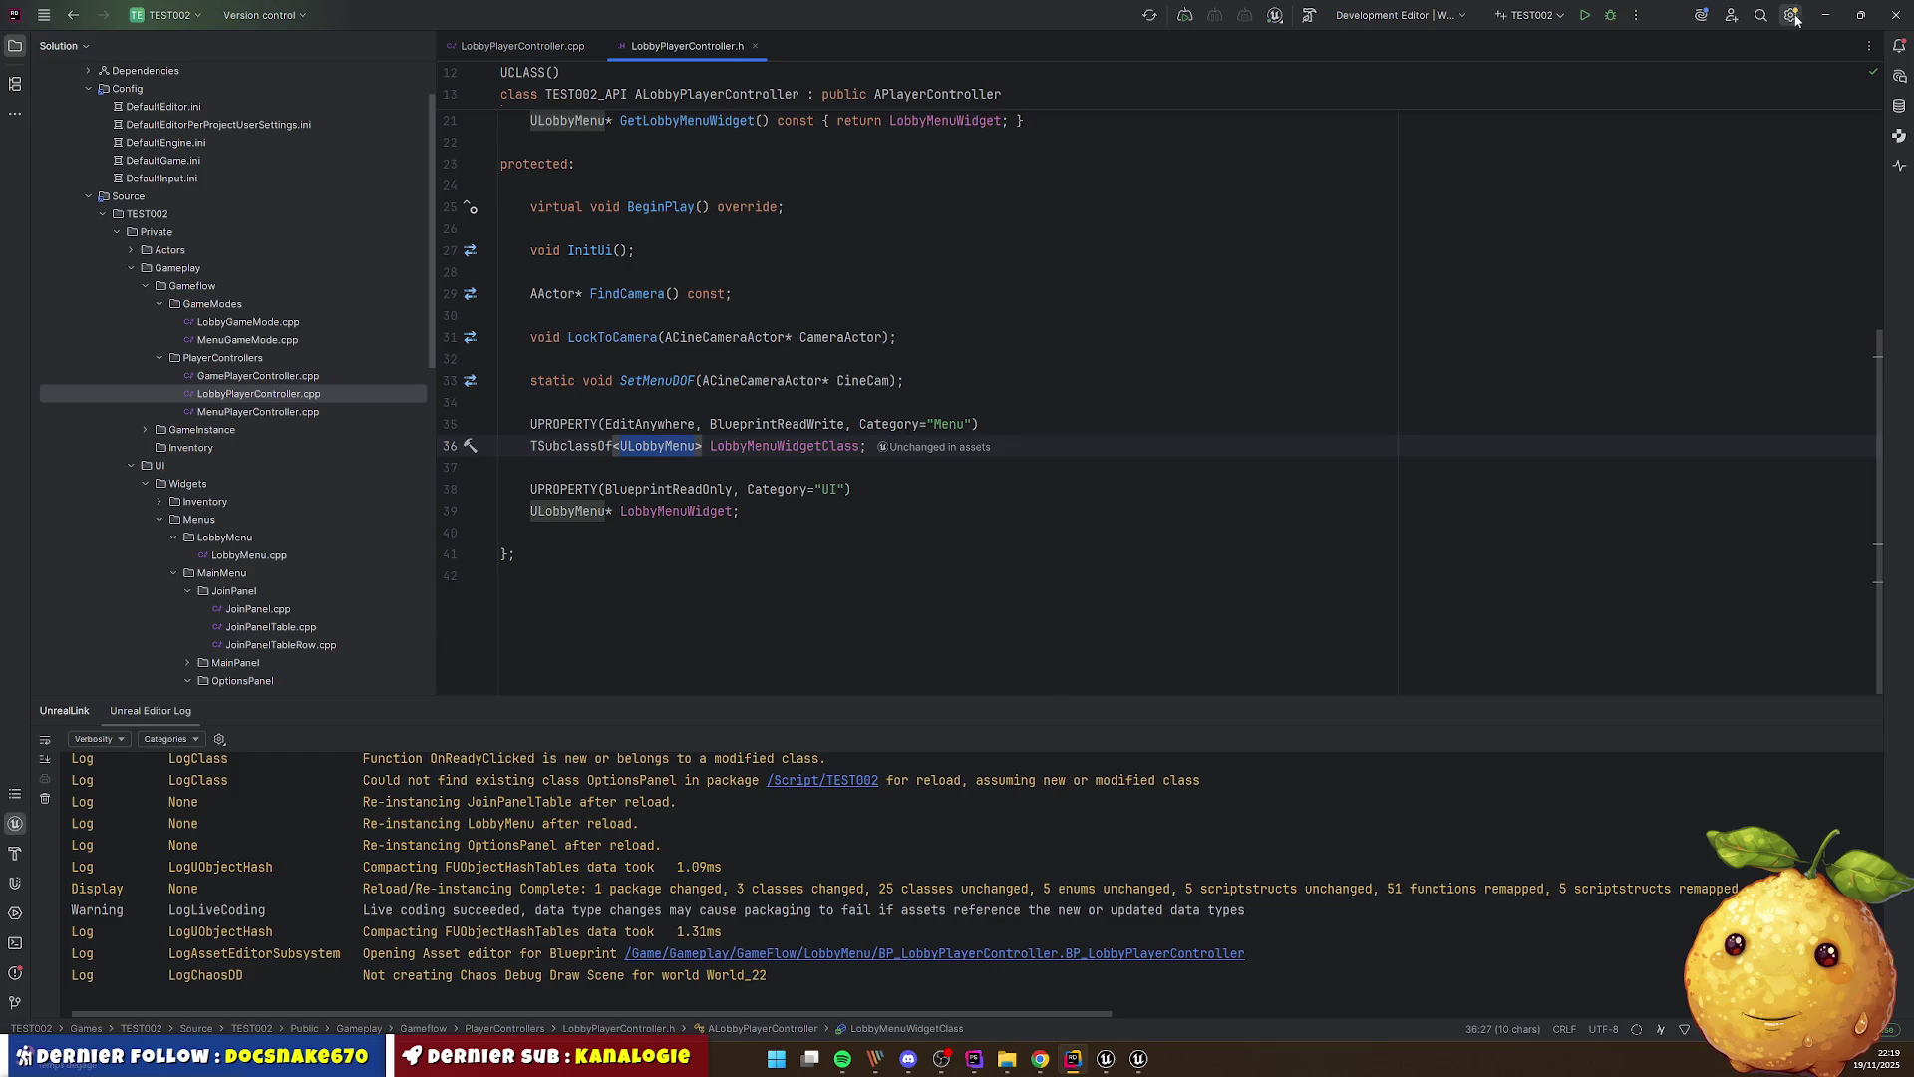
pyautogui.click(1860, 15)
pyautogui.click(1819, 18)
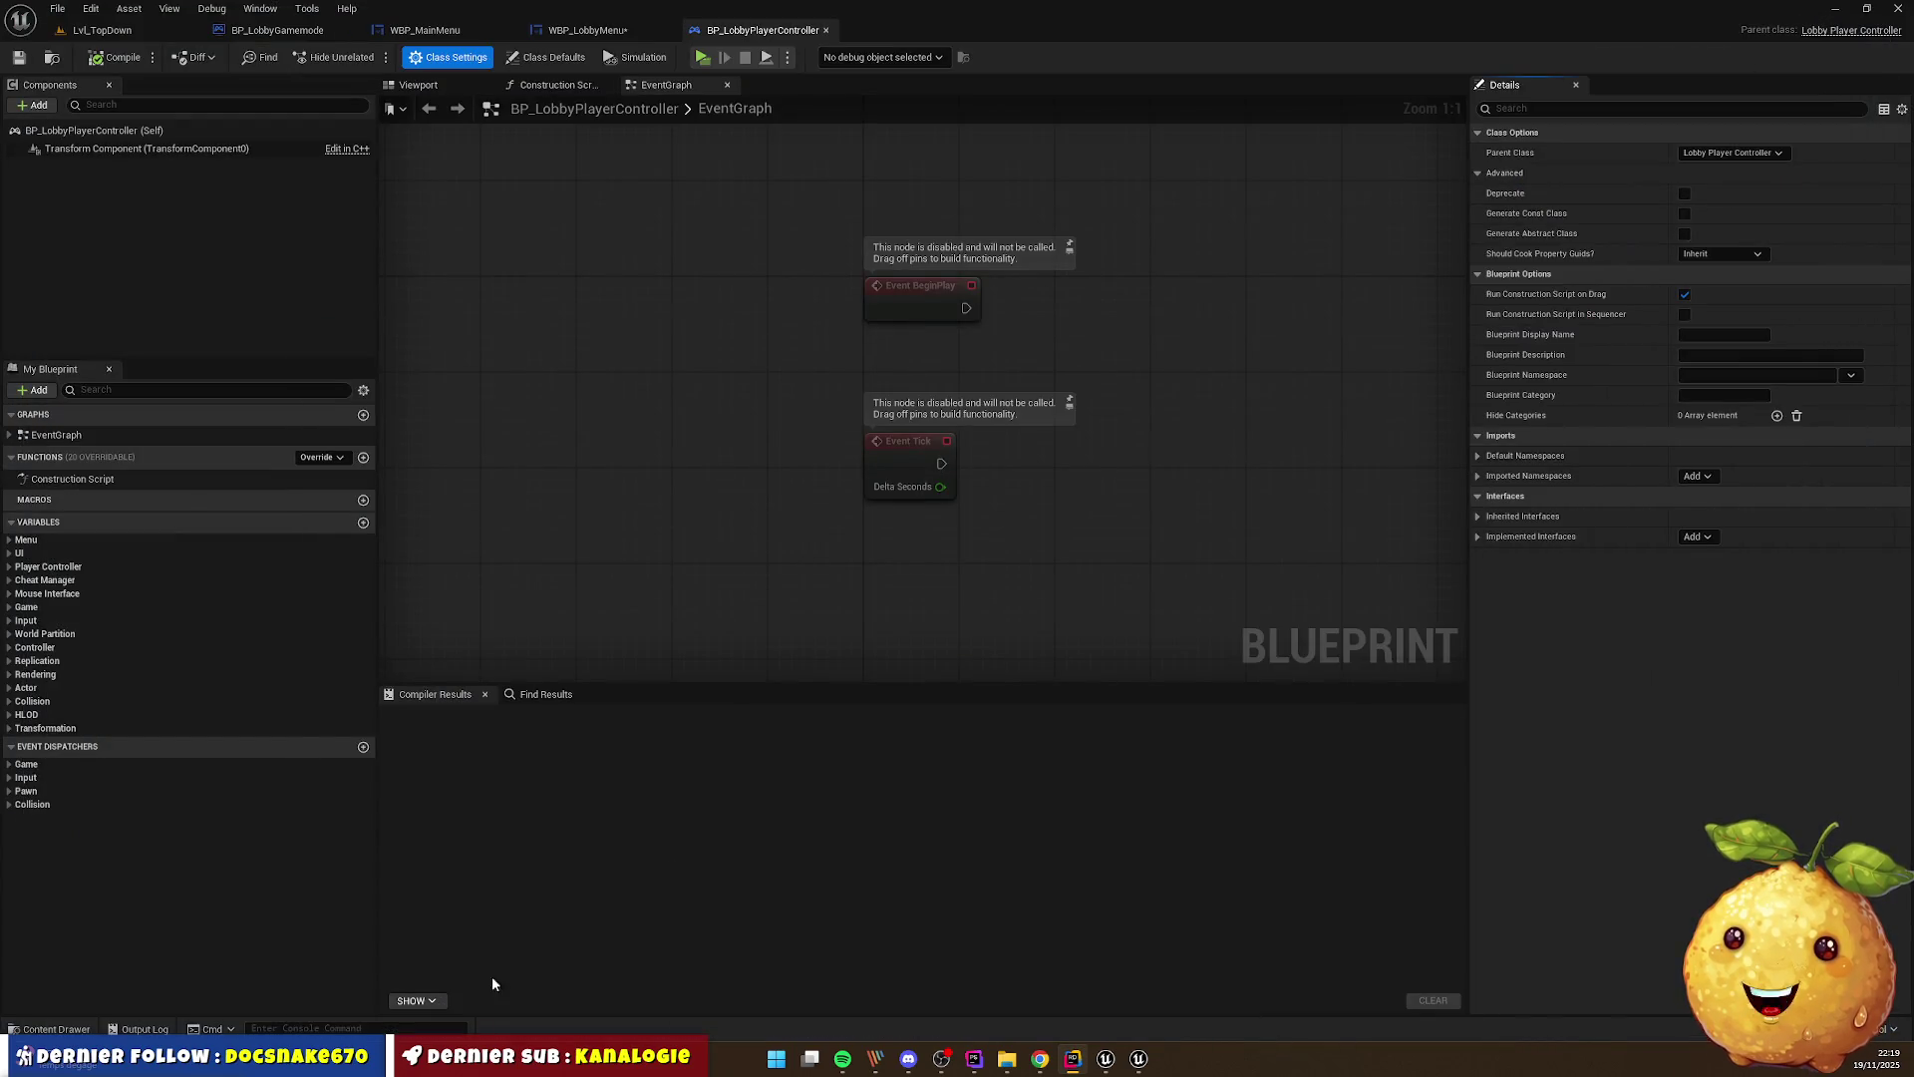
# Open WBP_LobbyMenu from Content/UI/Widgets/Menu/LobbyMenu
pyautogui.click(48, 1029)
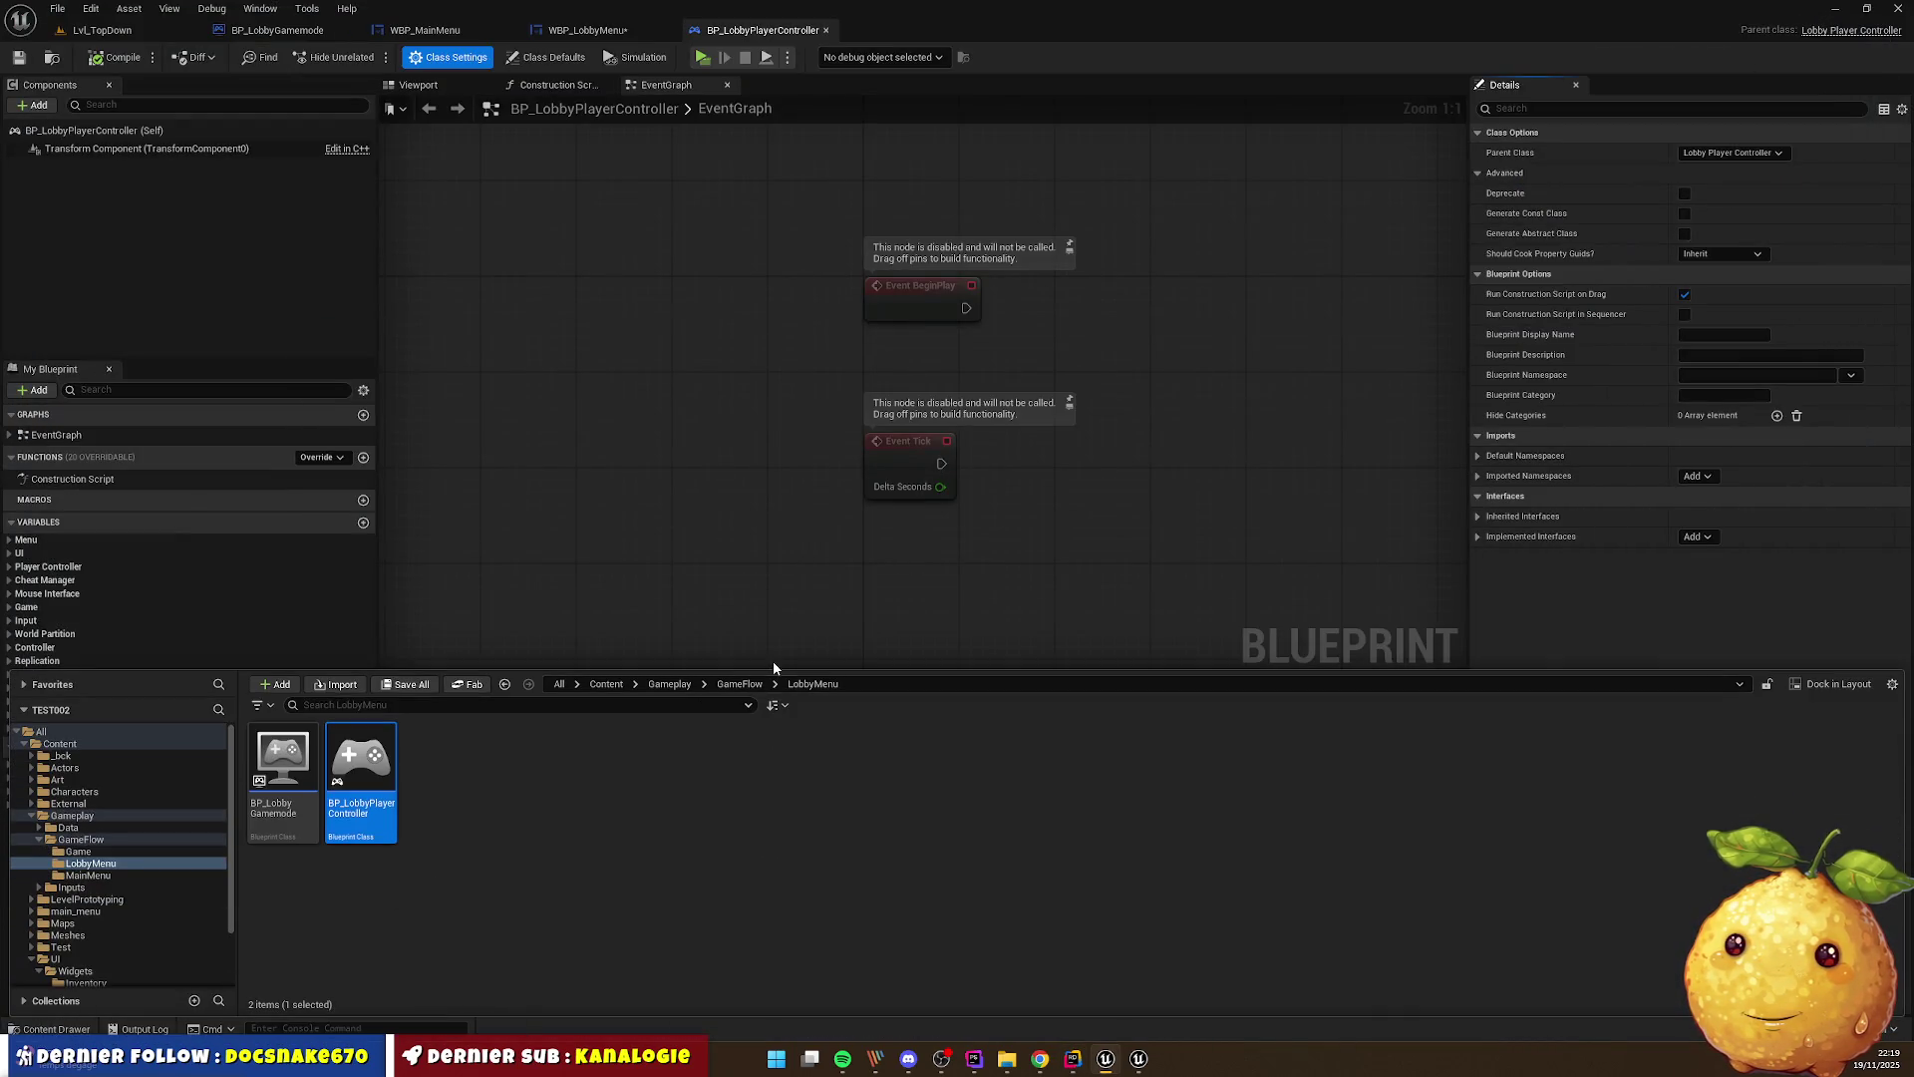
pyautogui.click(610, 686)
pyautogui.doubleClick(1140, 762)
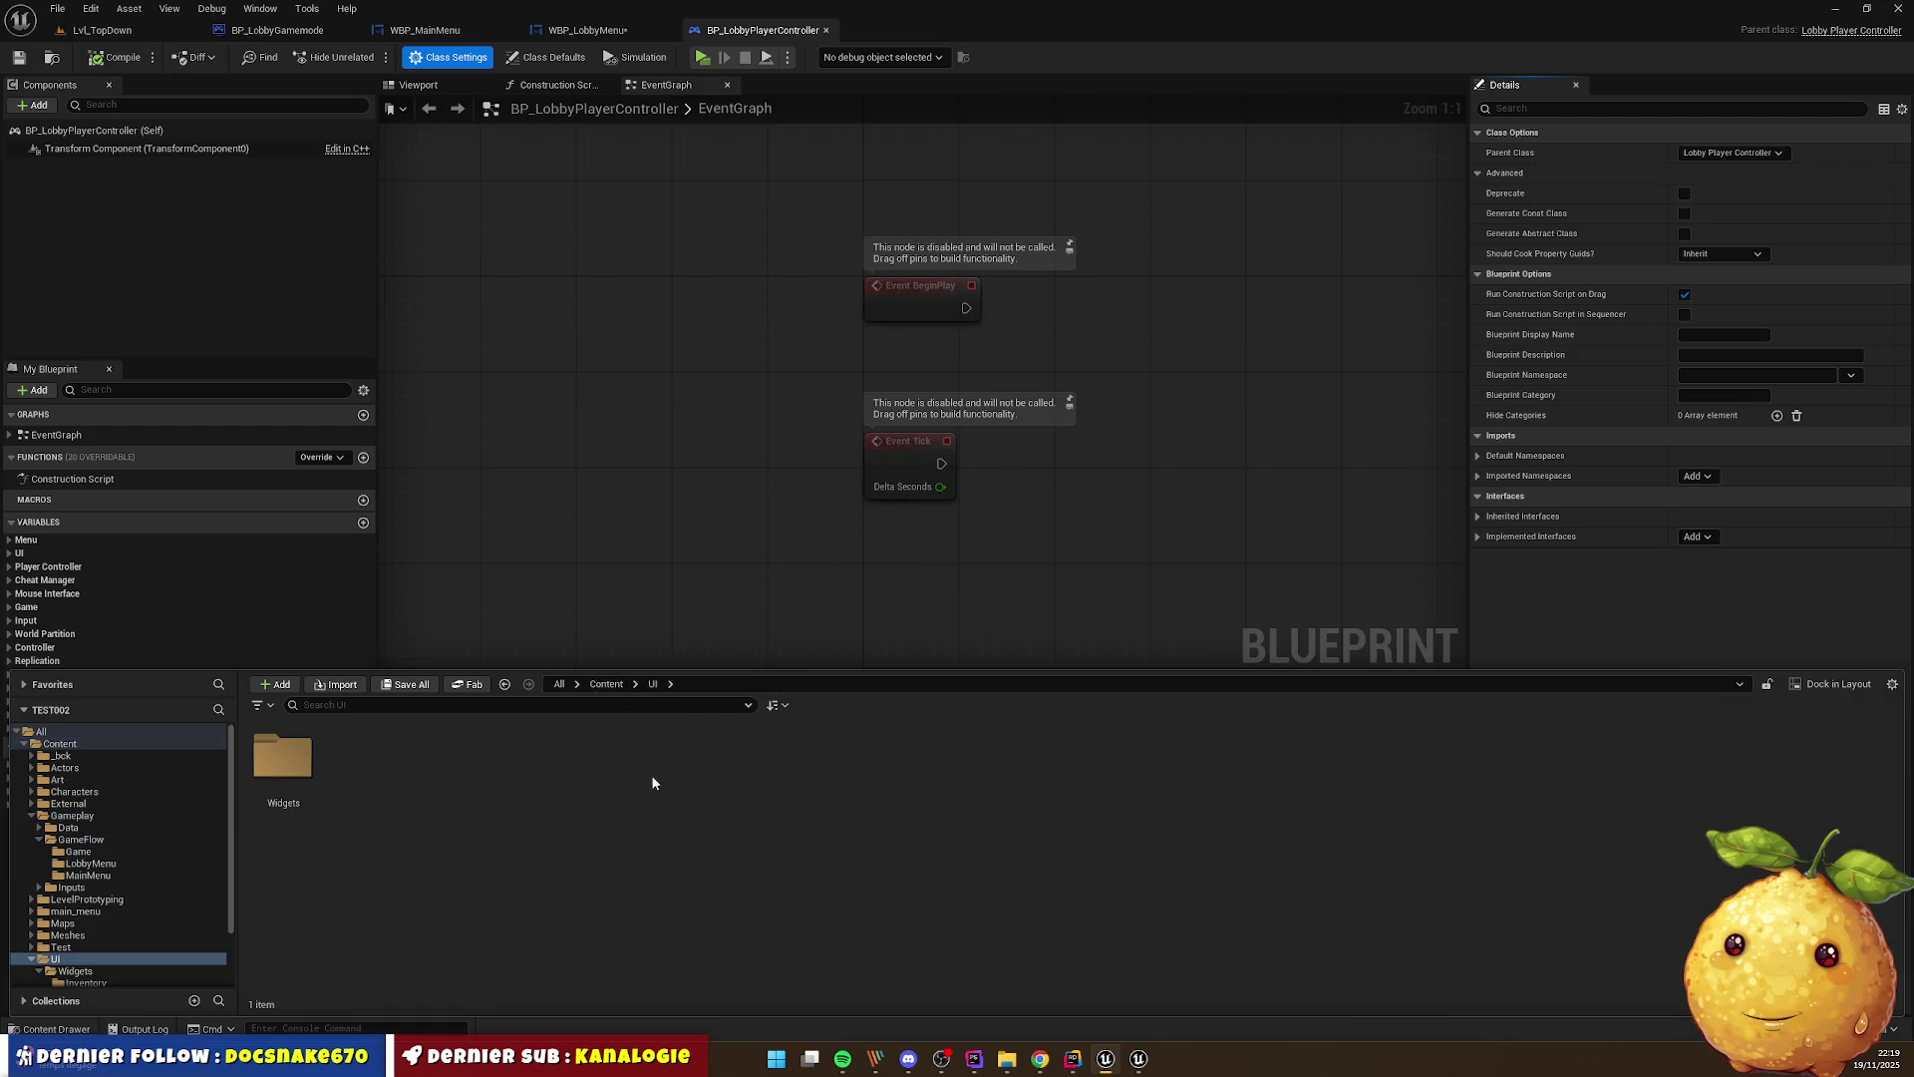
pyautogui.doubleClick(309, 761)
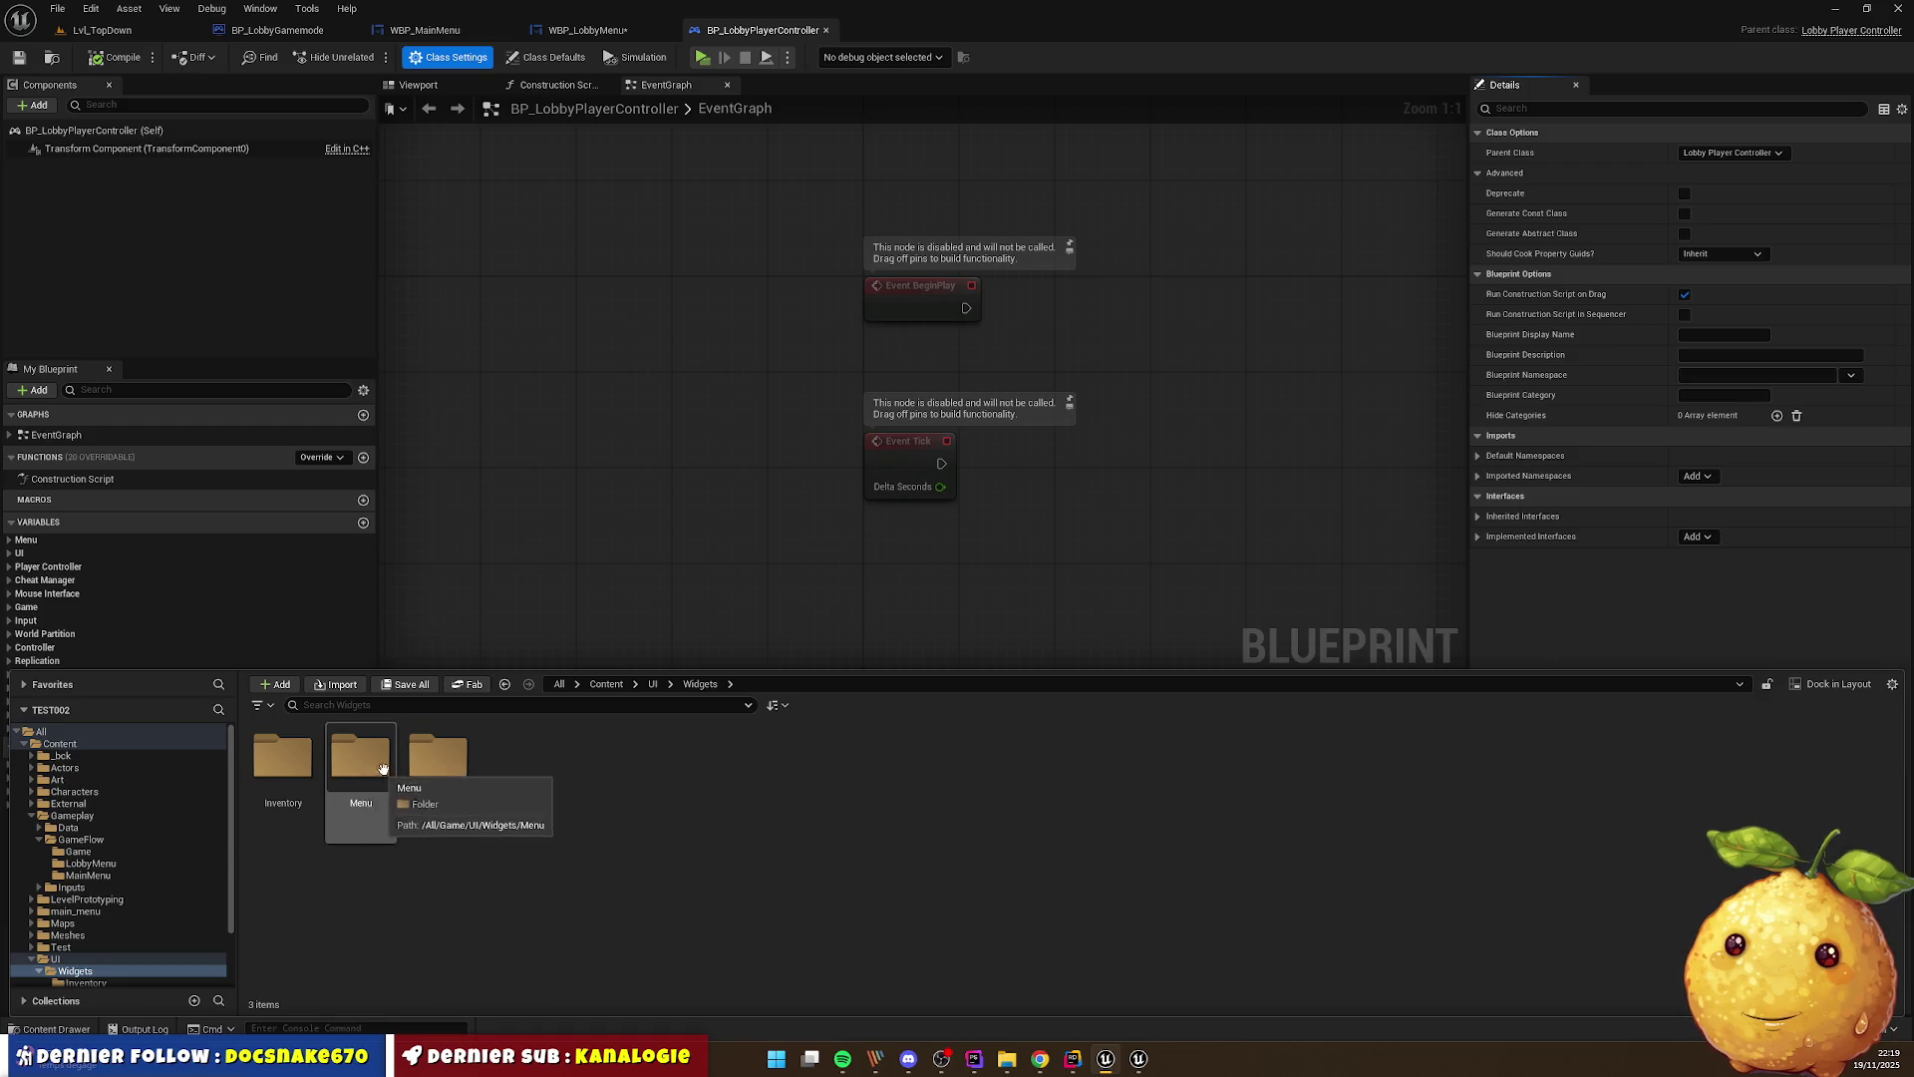
pyautogui.doubleClick(369, 763)
pyautogui.doubleClick(283, 759)
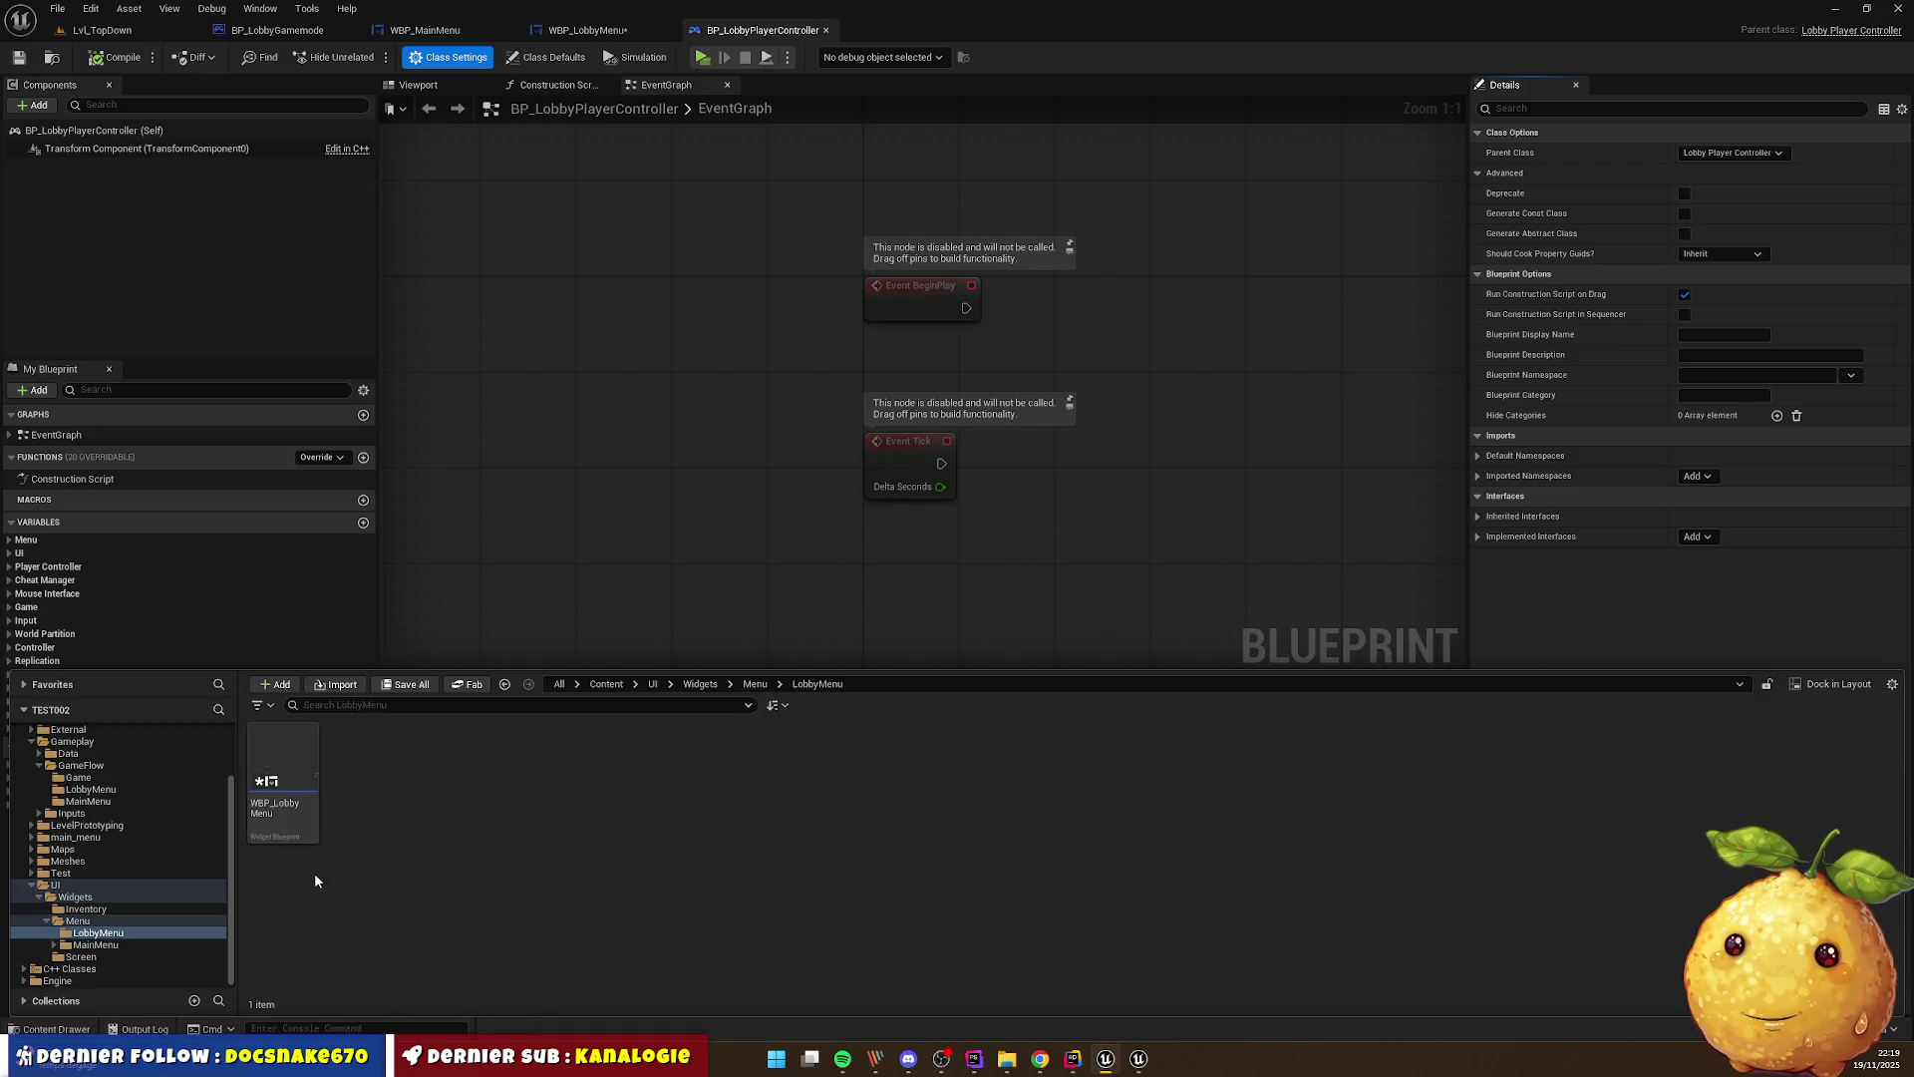
pyautogui.doubleClick(282, 783)
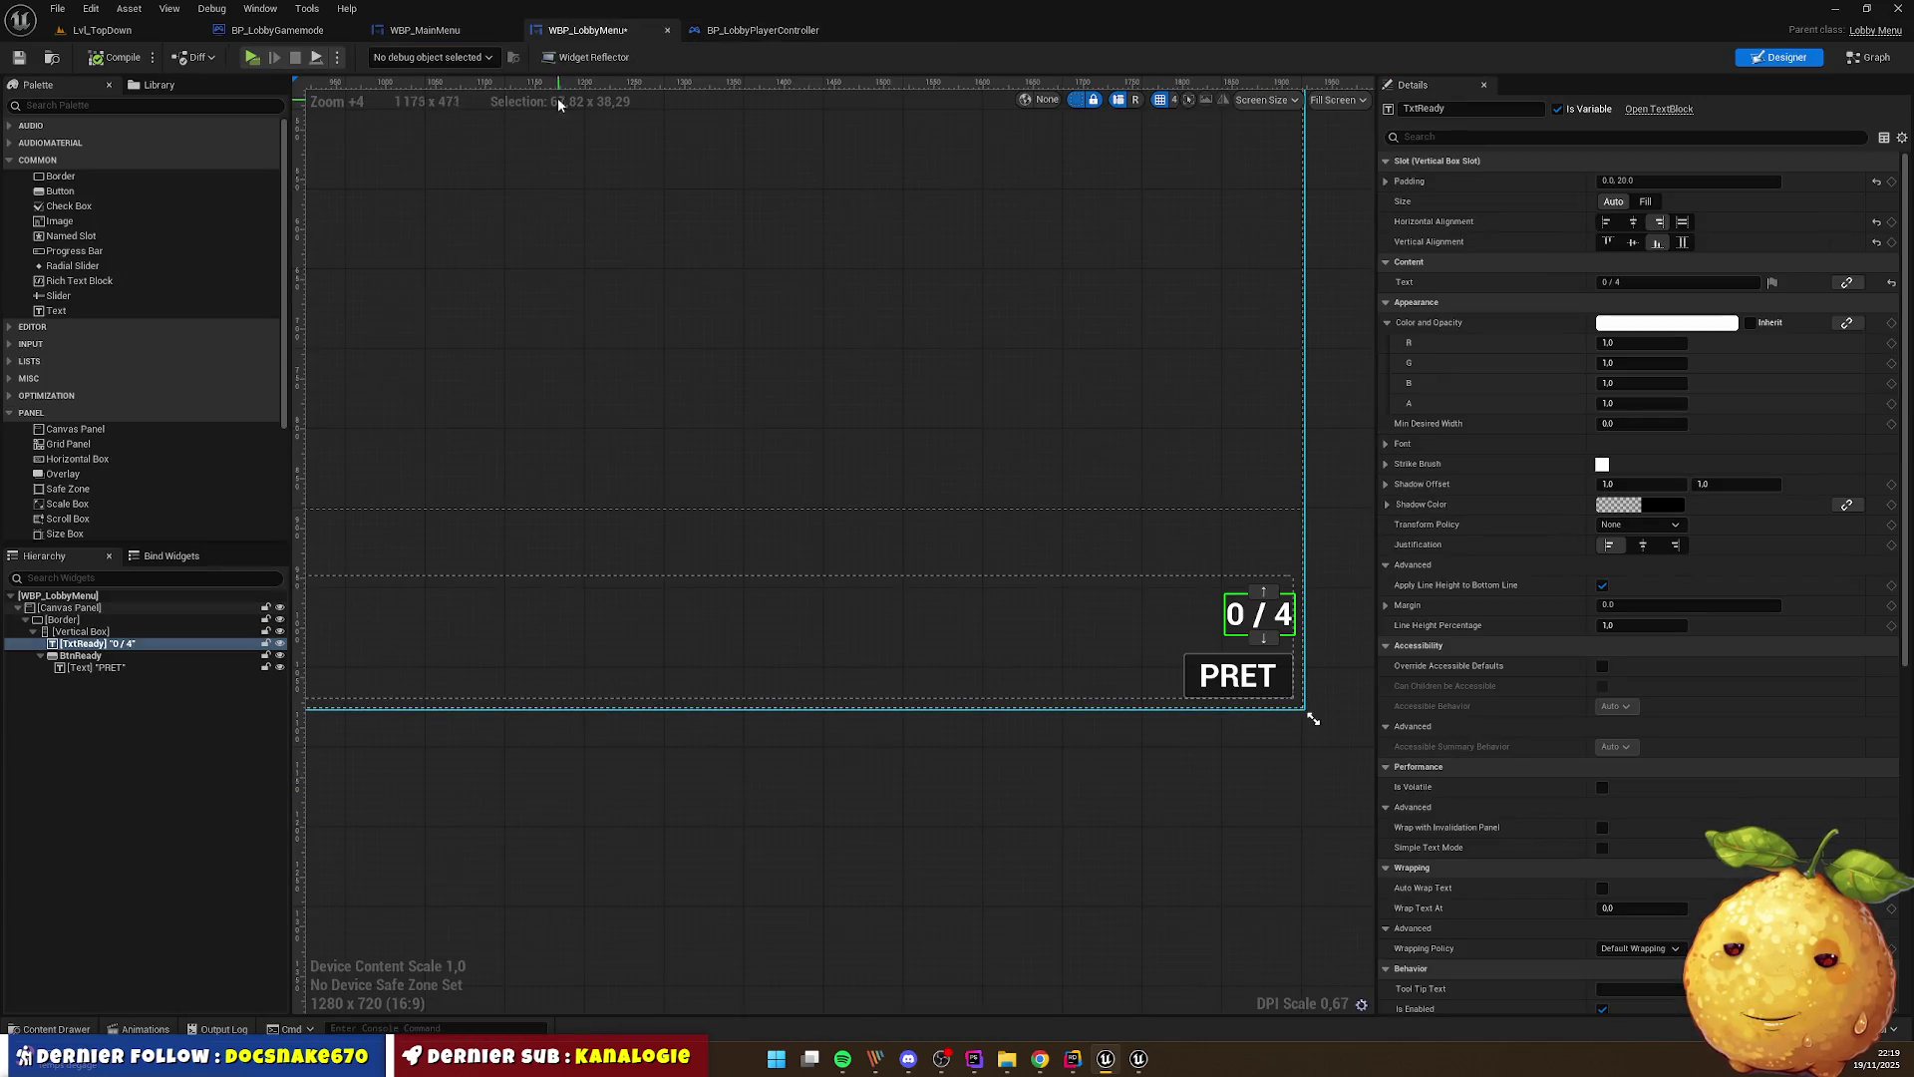
# Set the widget's parent class to Lobby Menu in Class Settings and compile it
pyautogui.click(1869, 57)
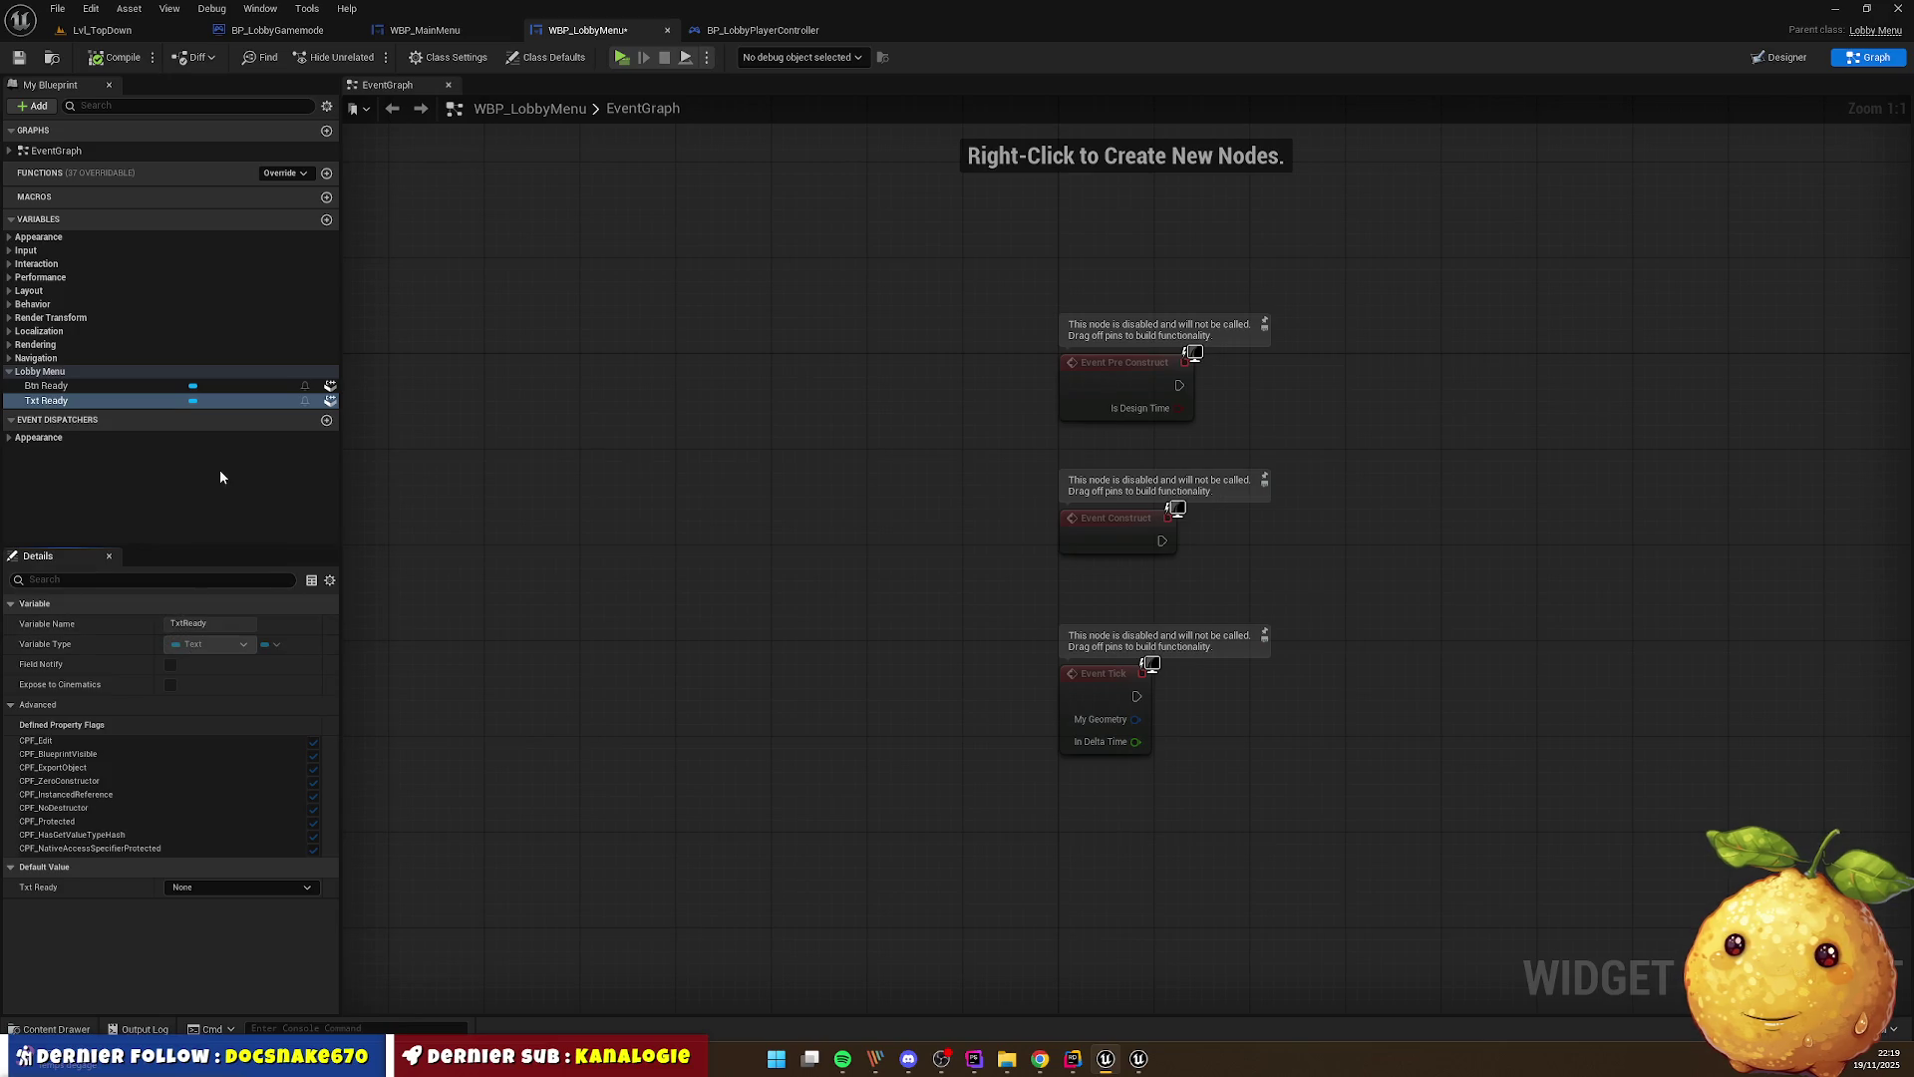
pyautogui.click(463, 57)
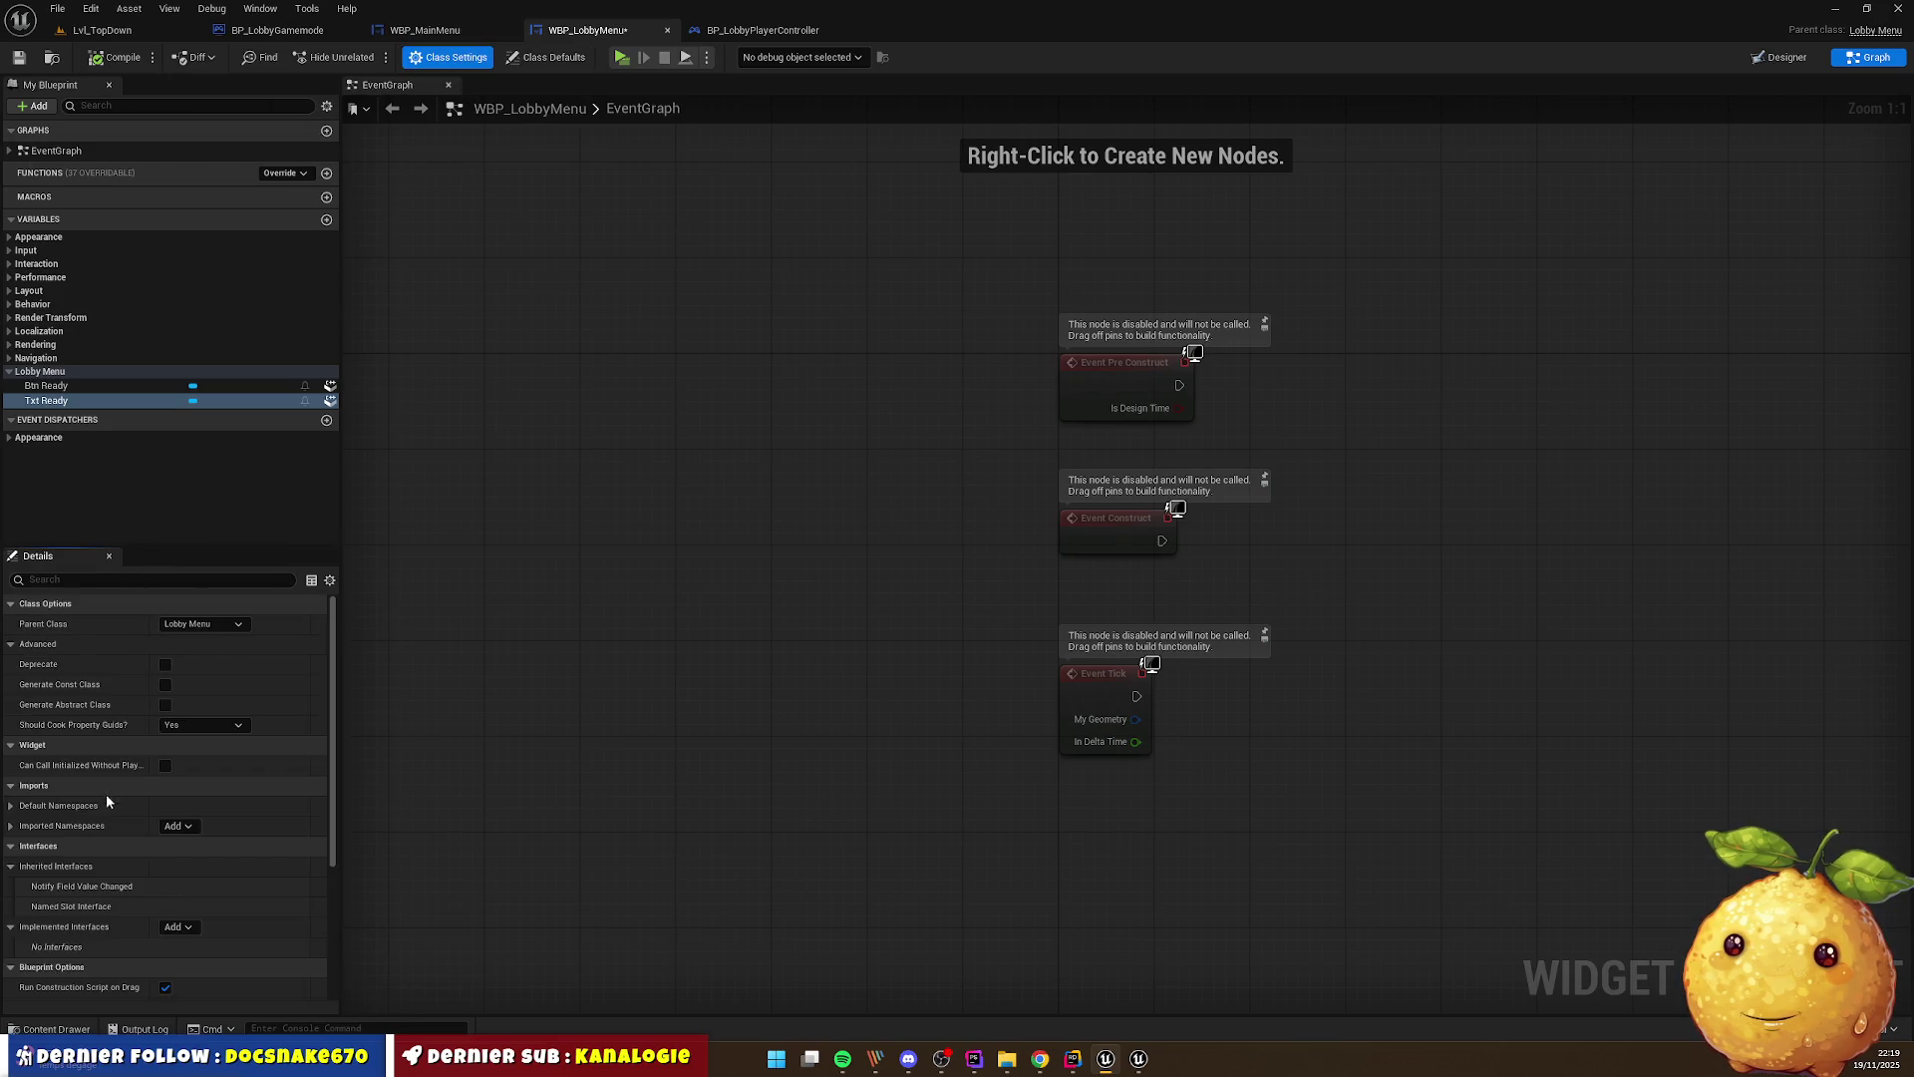
pyautogui.click(196, 626)
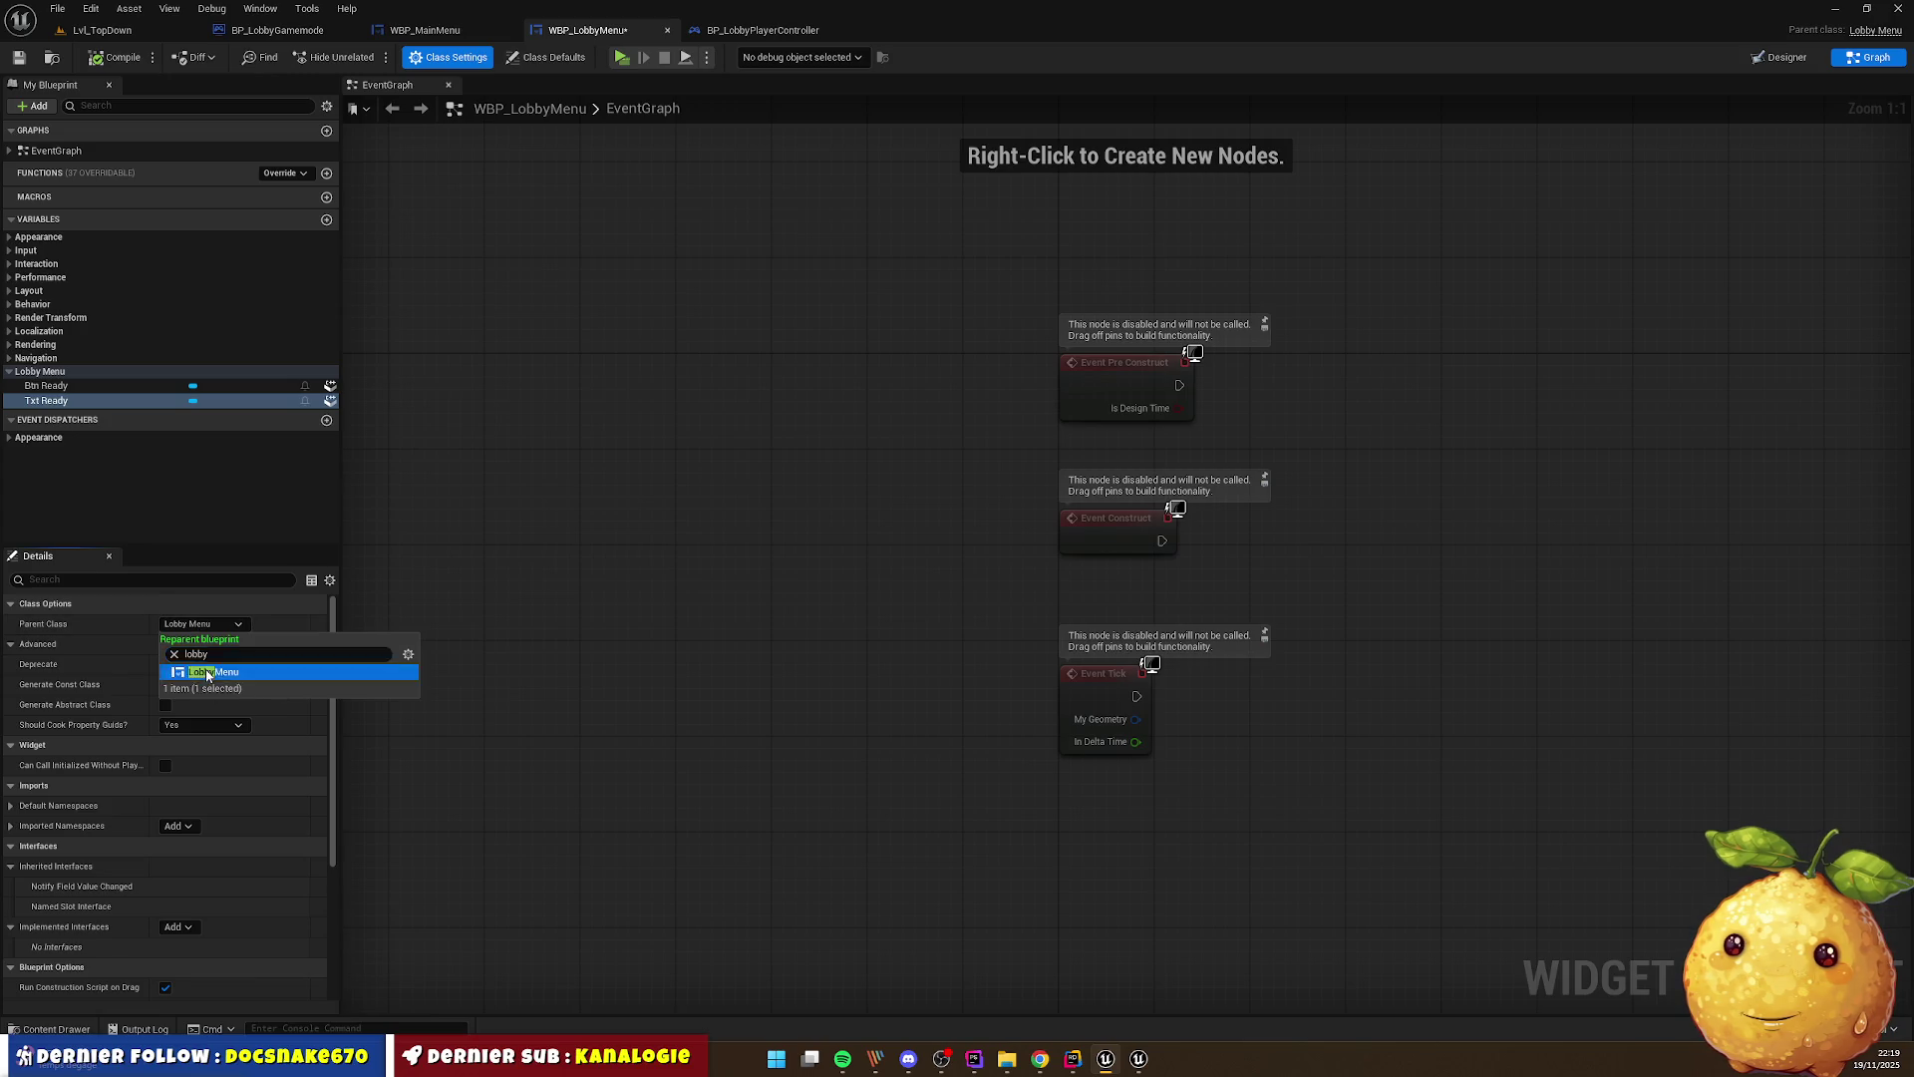
pyautogui.click(214, 671)
pyautogui.click(117, 57)
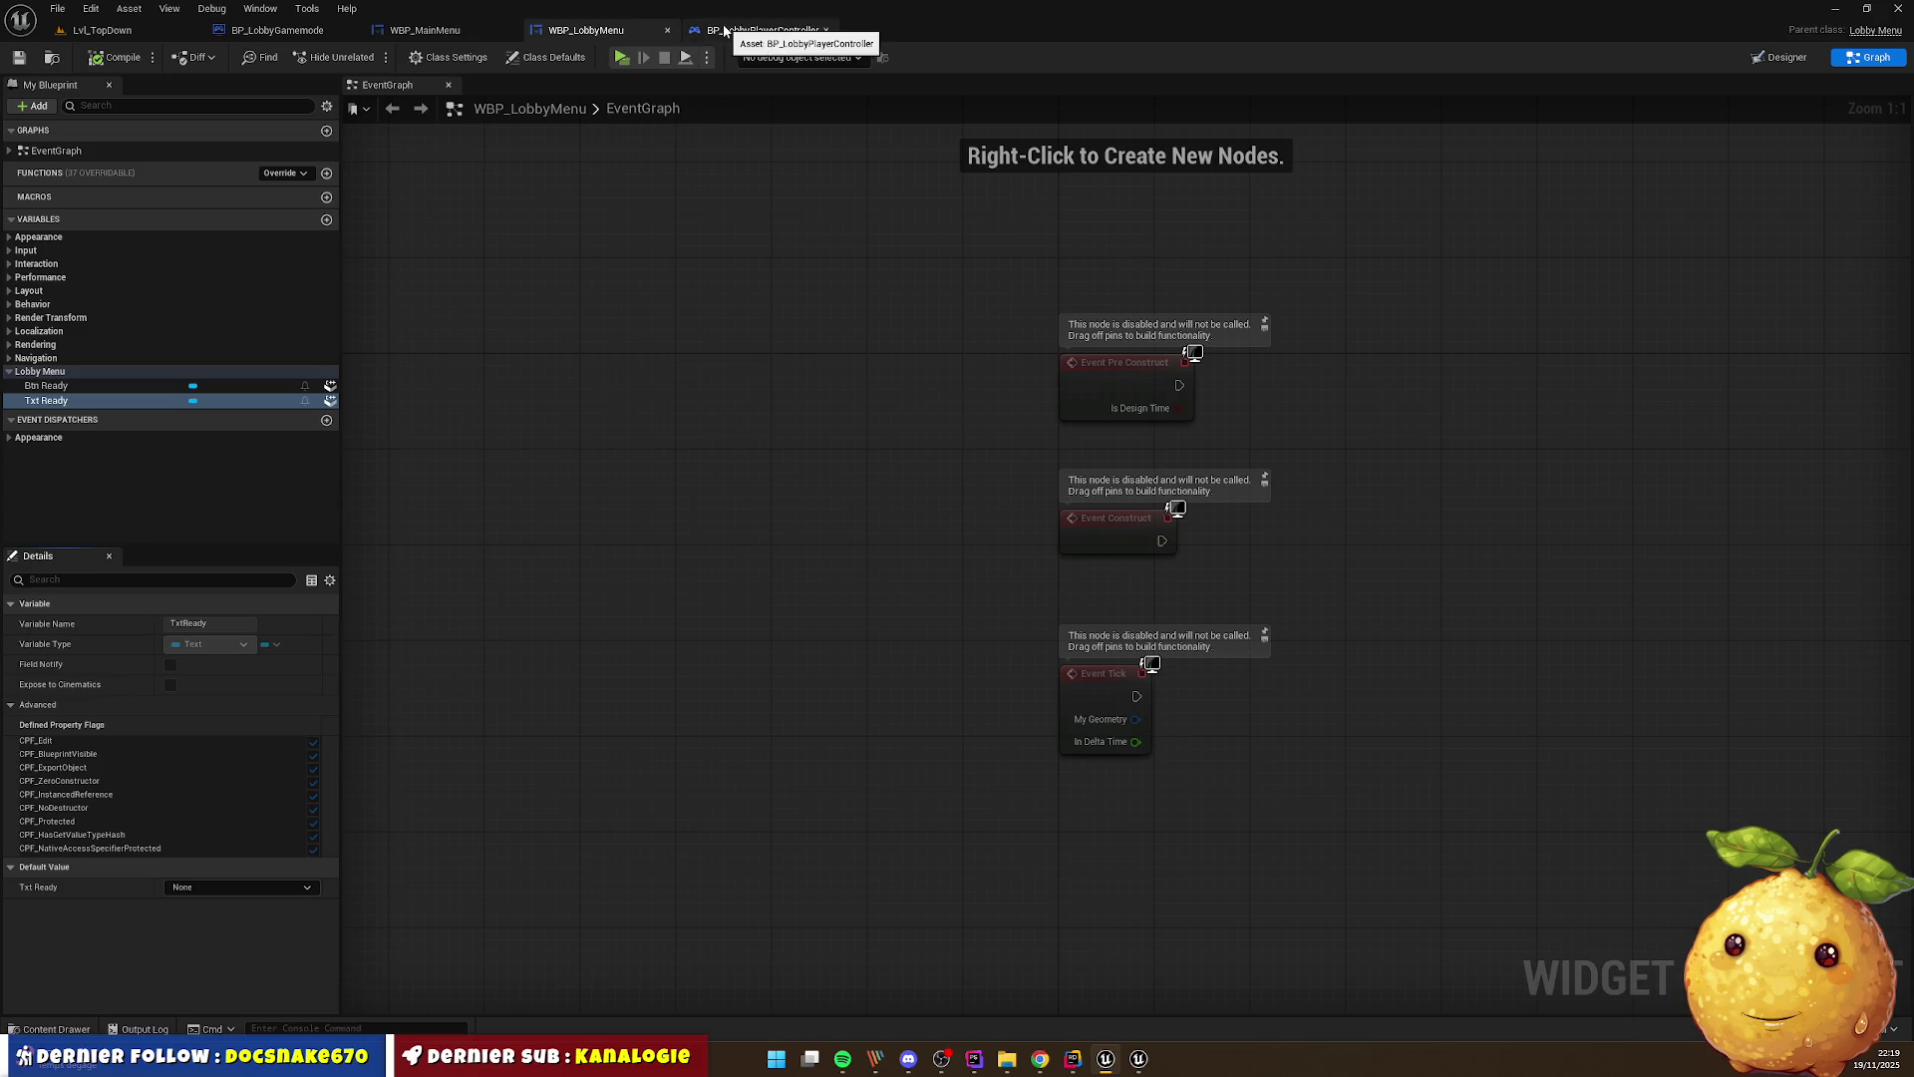
pyautogui.click(760, 30)
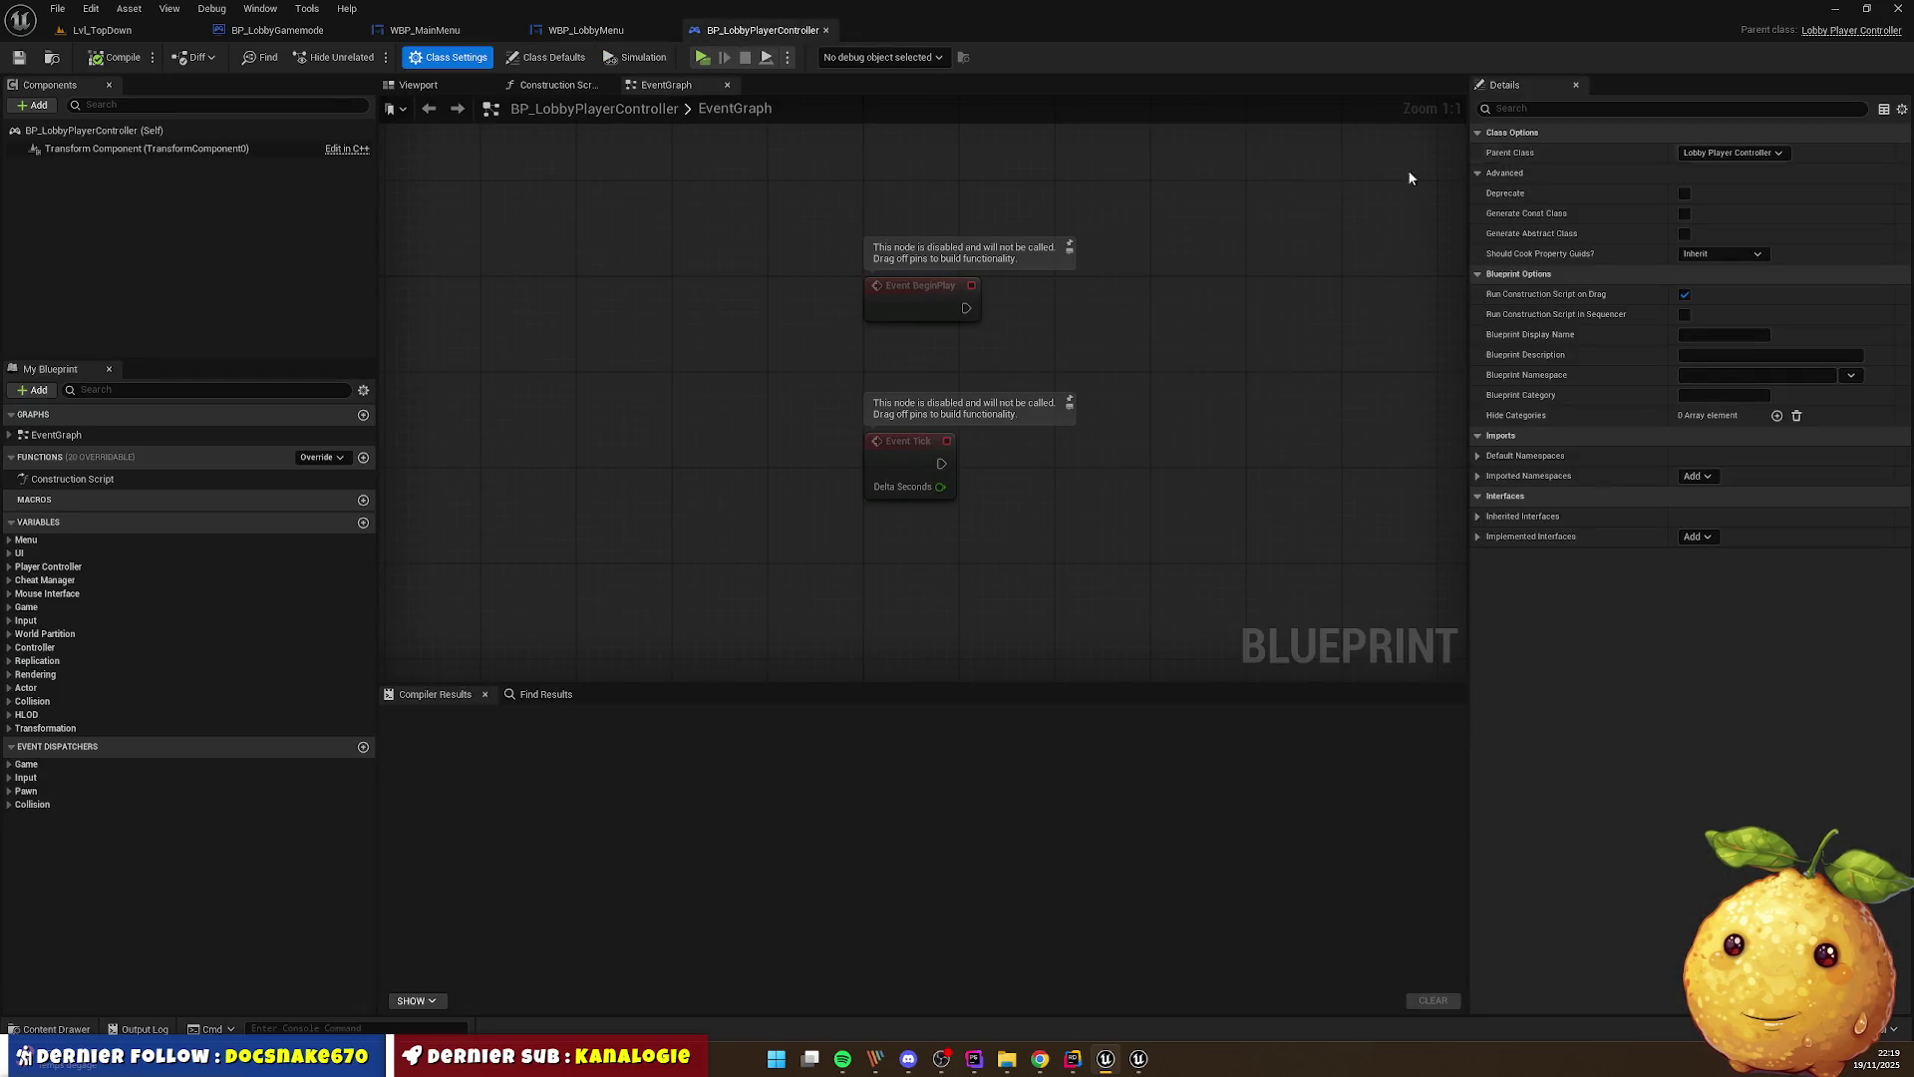
# Check the Lobby Menu Widget Class options in the controller's Class Defaults
pyautogui.click(546, 56)
pyautogui.click(1711, 153)
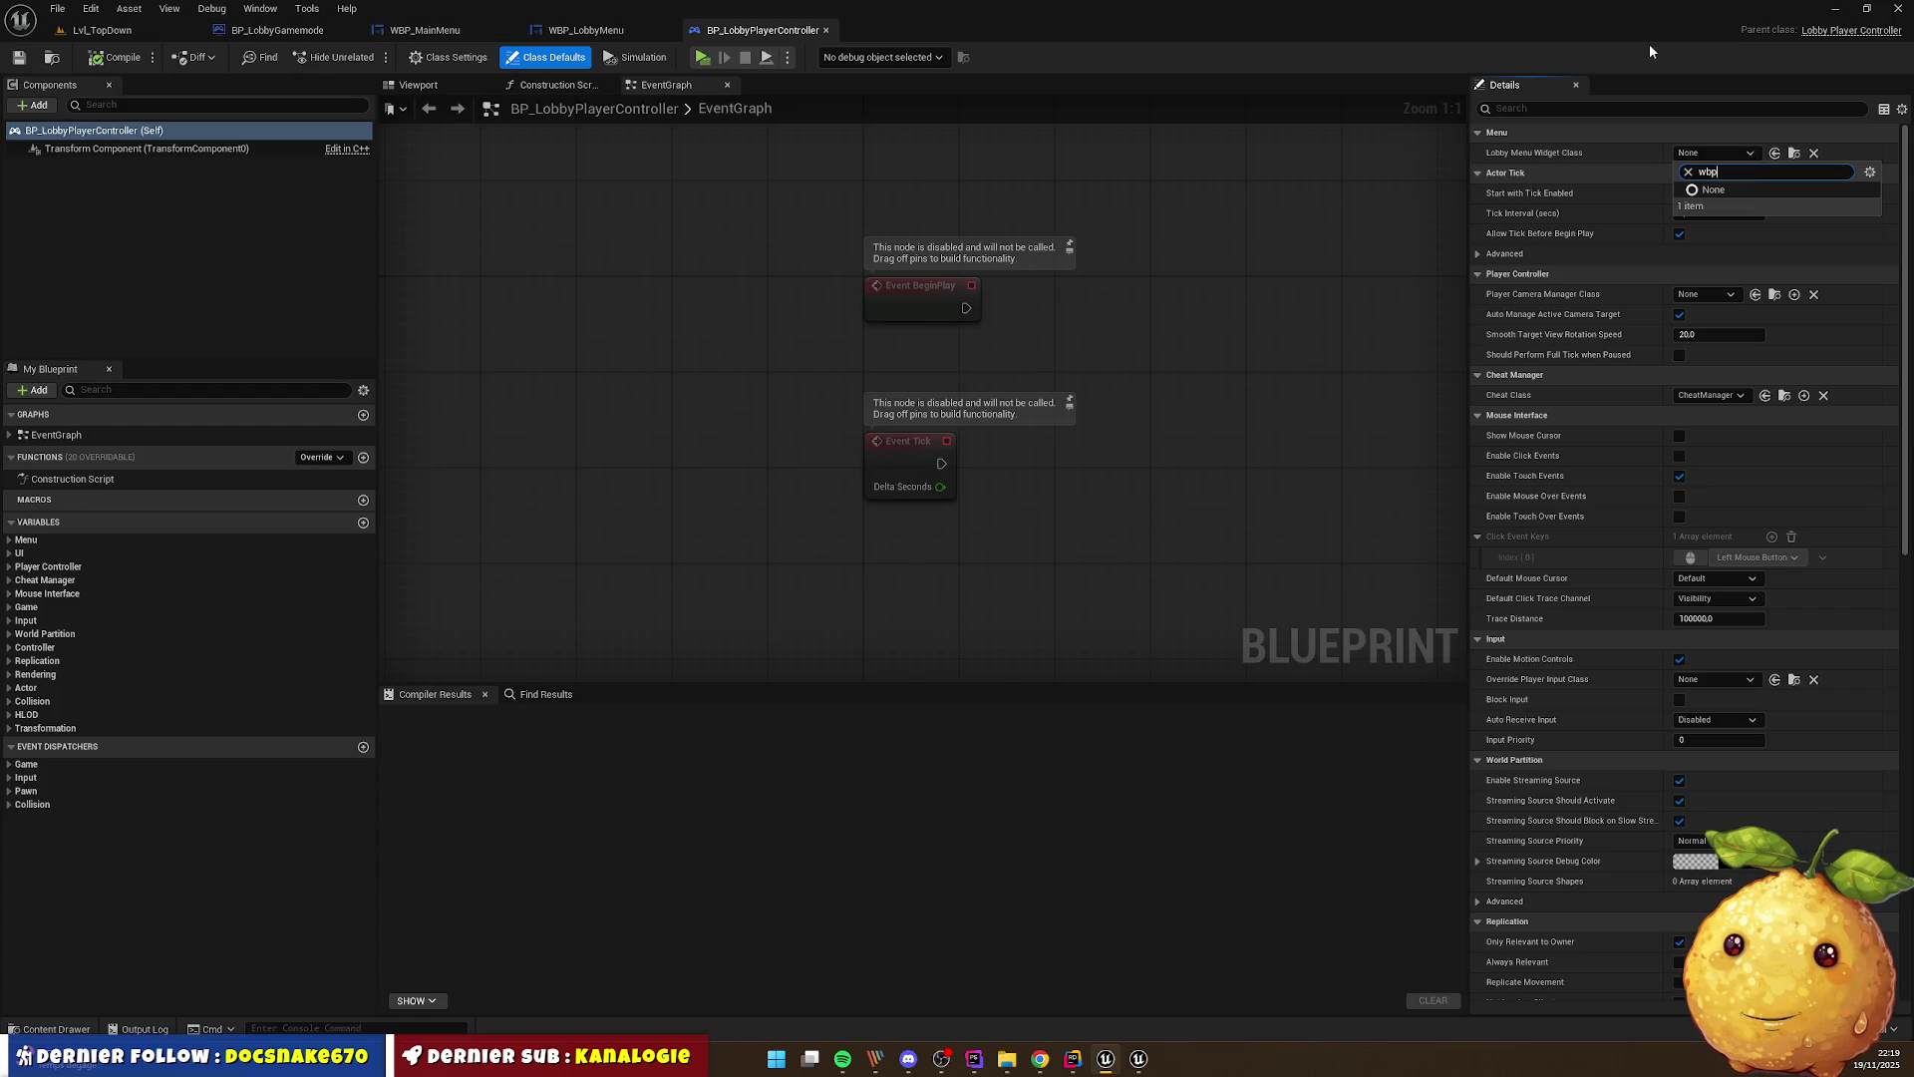
pyautogui.click(128, 61)
# Compile and save BP_LobbyPlayerController, close Unreal Editor, and open the TEST002 folder
pyautogui.click(55, 57)
pyautogui.click(22, 60)
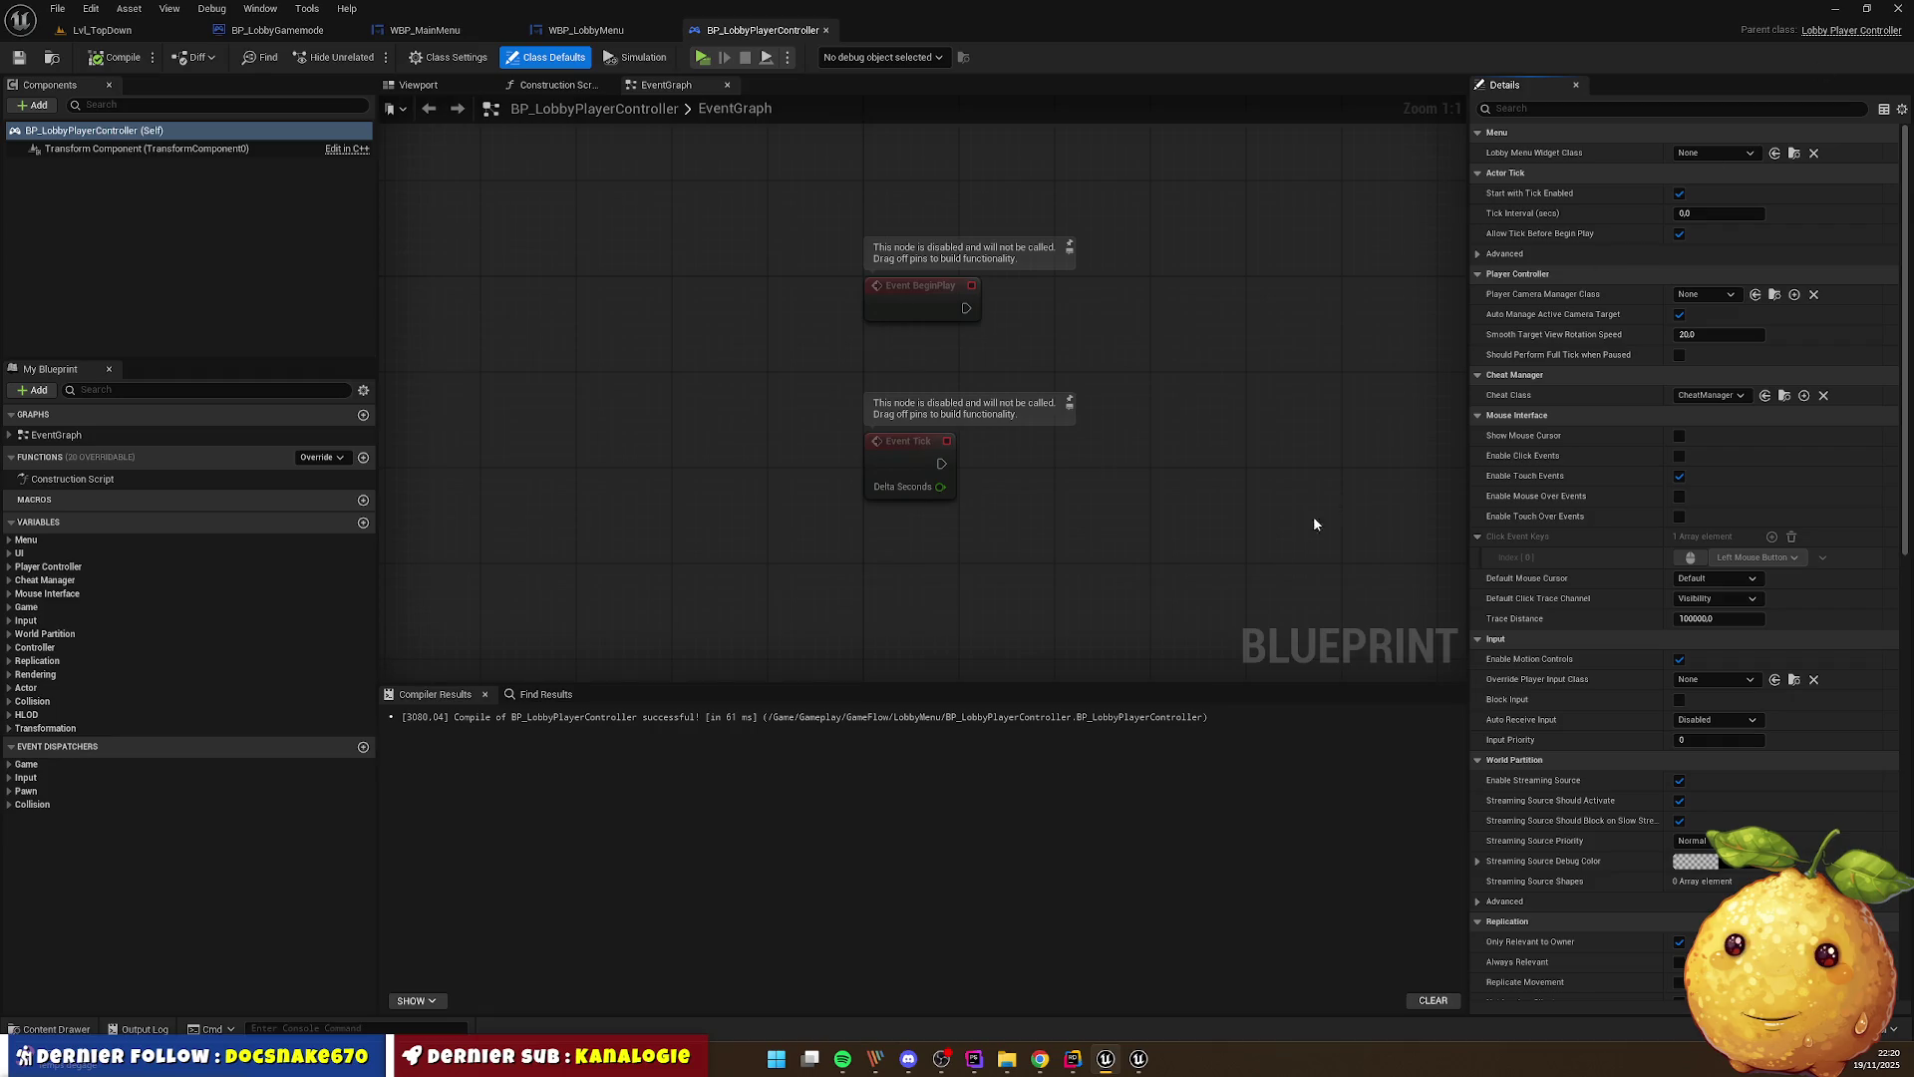
pyautogui.hotkey('alt', 'F4')
pyautogui.click(1040, 1059)
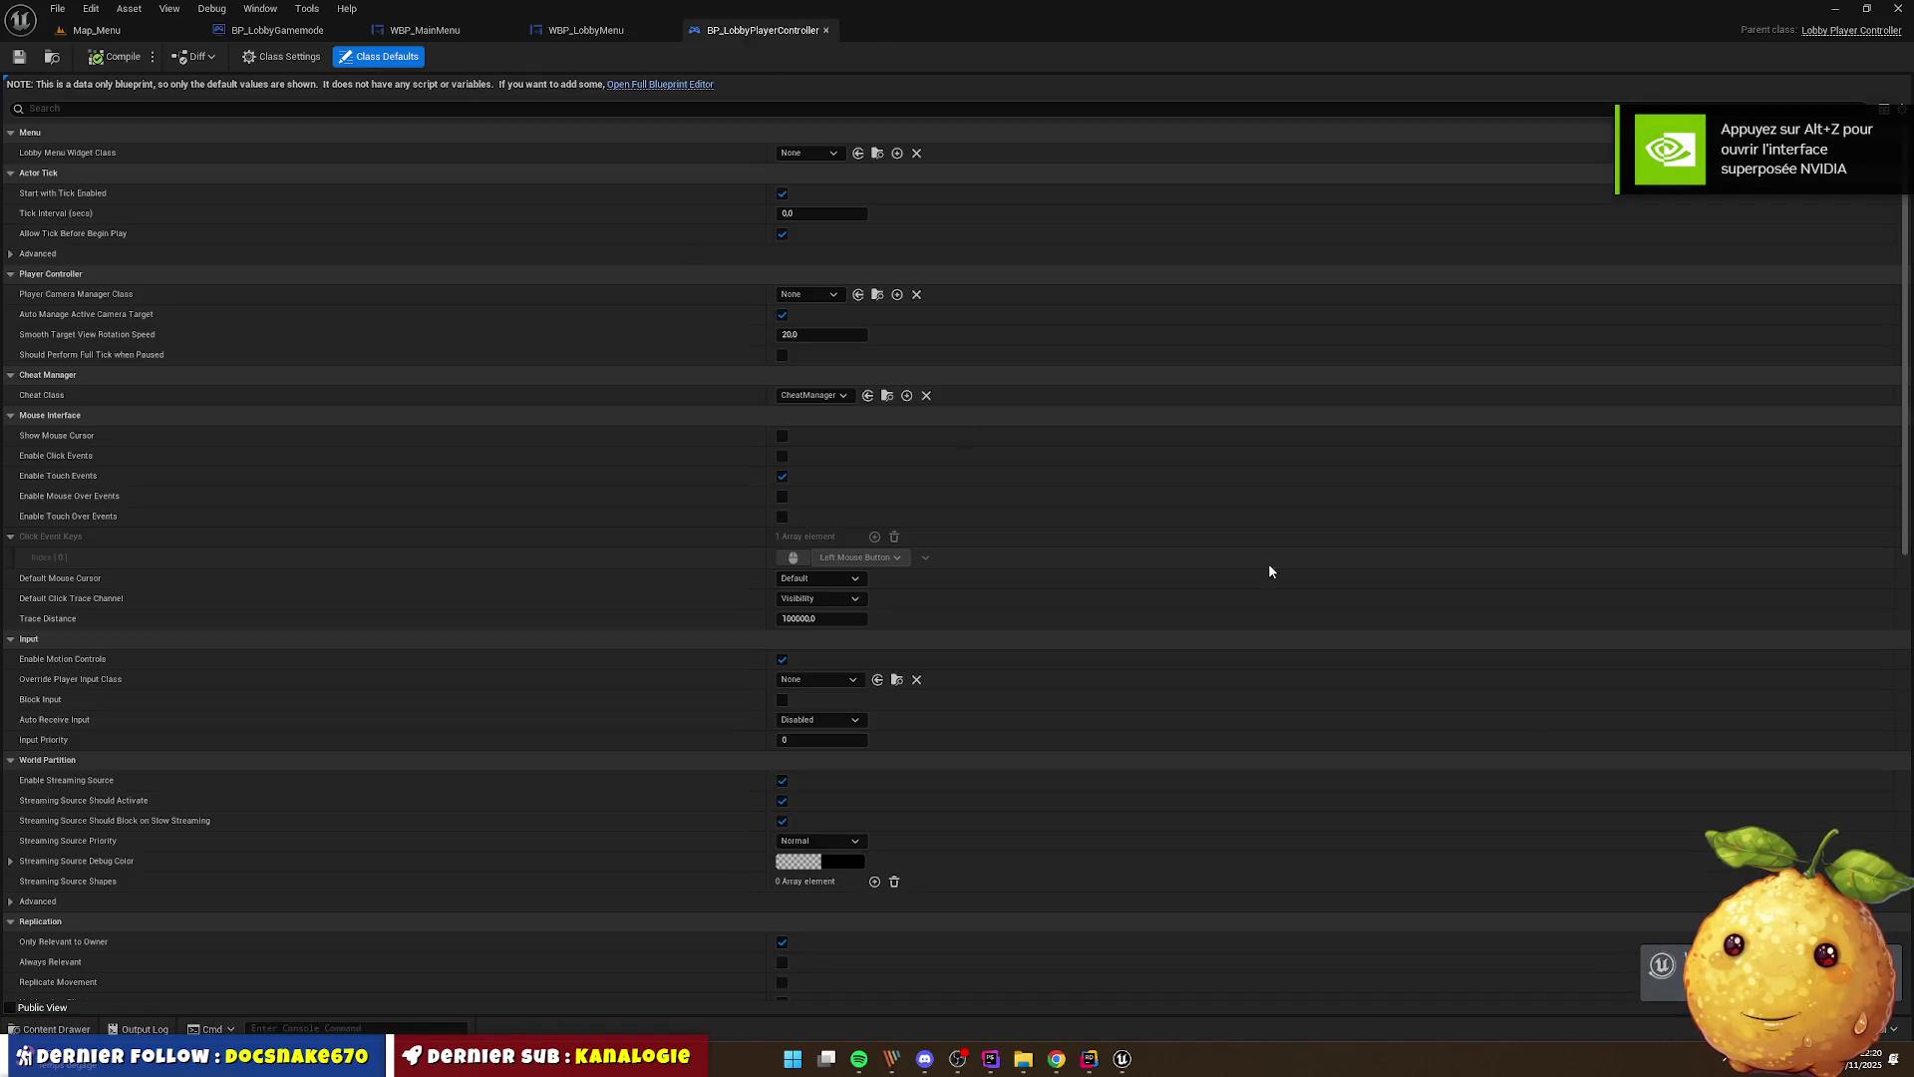
# Set Lobby Menu Widget Class to WBP_LobbyMenu, then compile and save BP_LobbyPlayerController
pyautogui.click(686, 86)
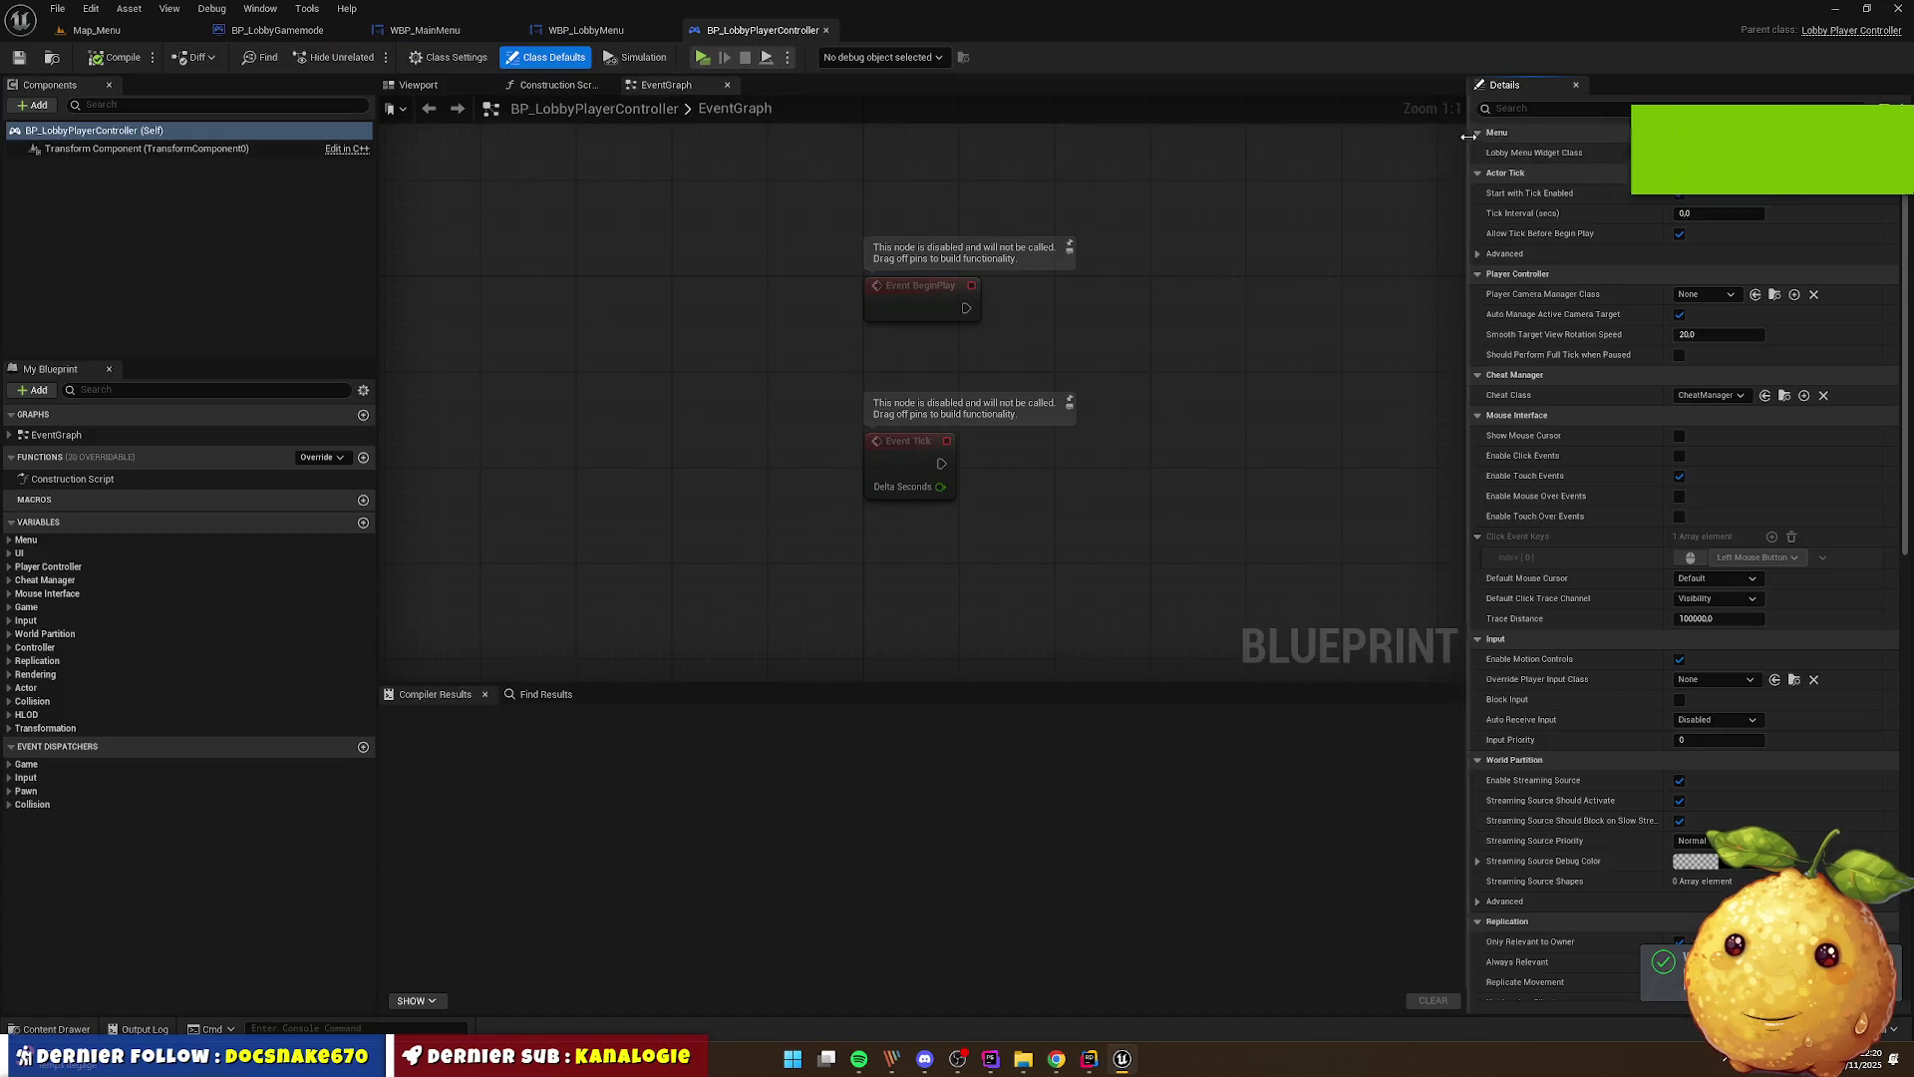
pyautogui.click(1693, 155)
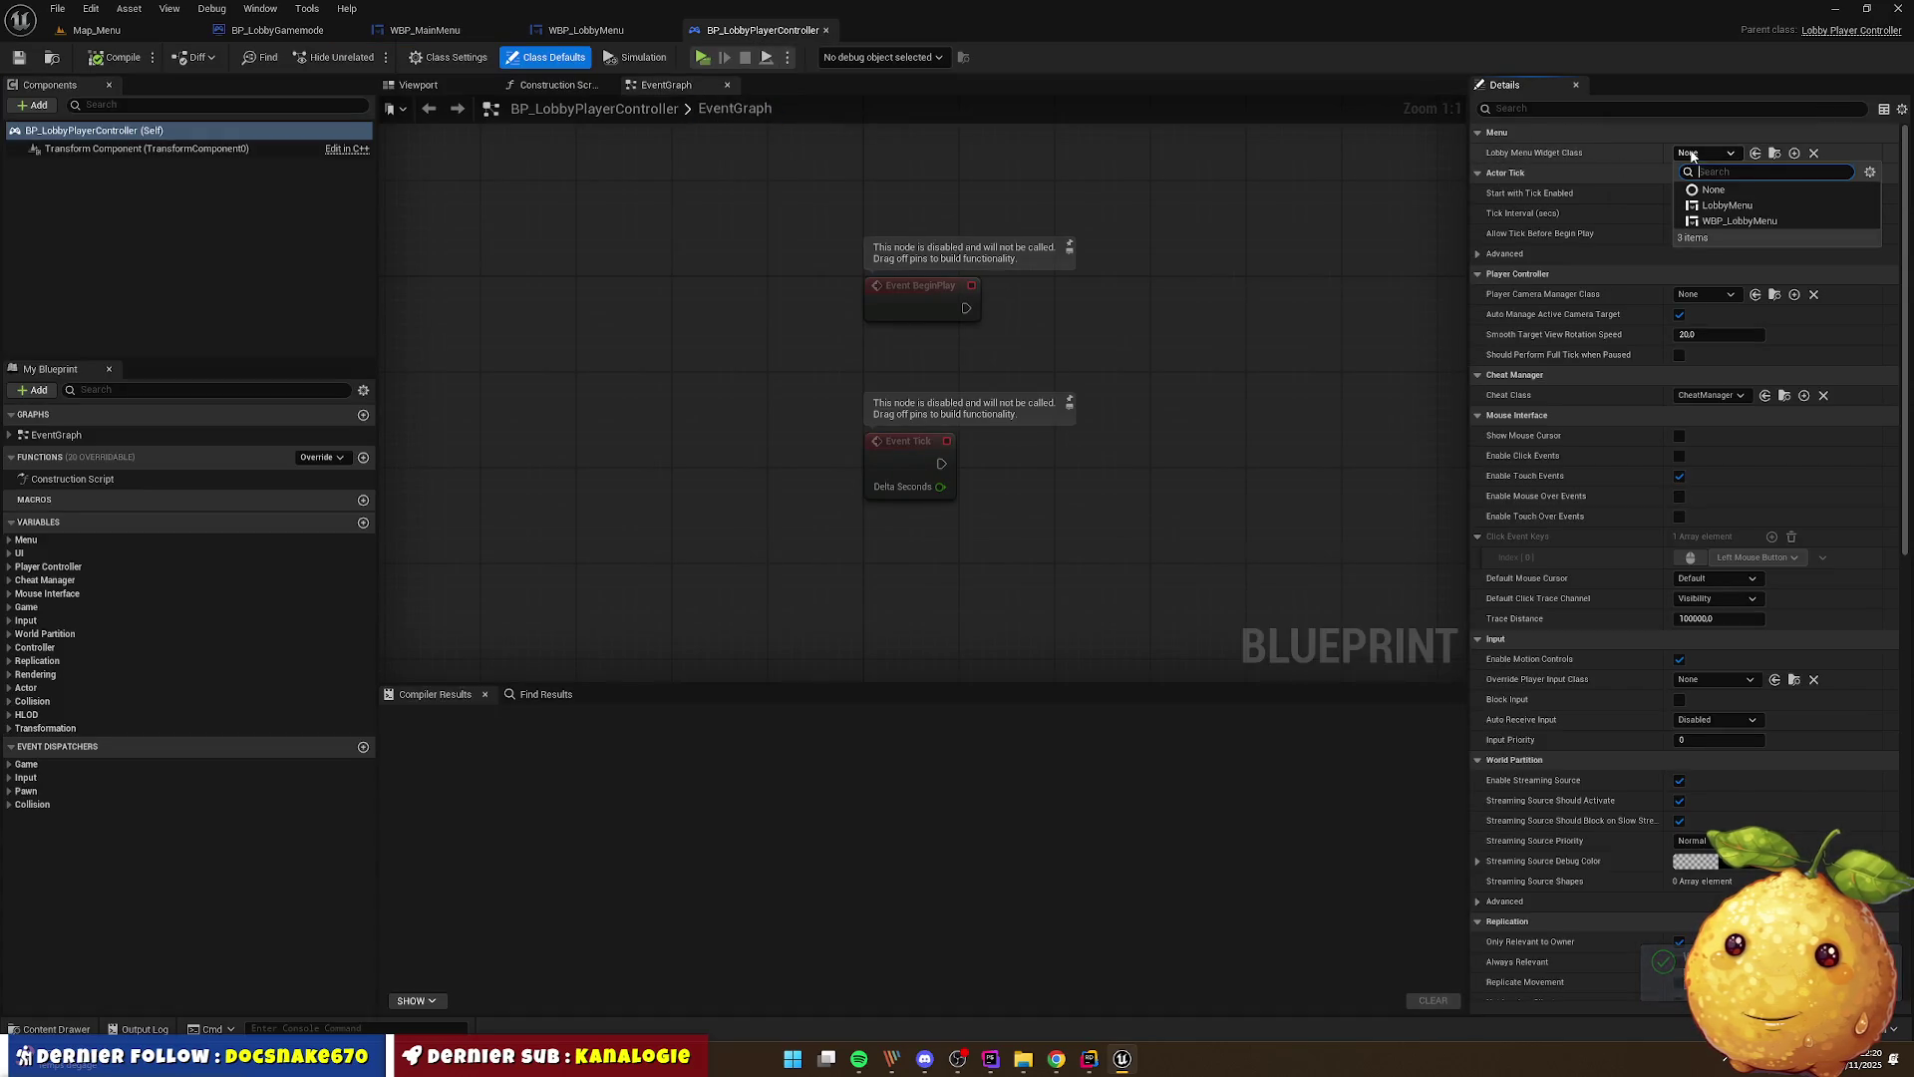
pyautogui.click(1739, 221)
pyautogui.click(116, 57)
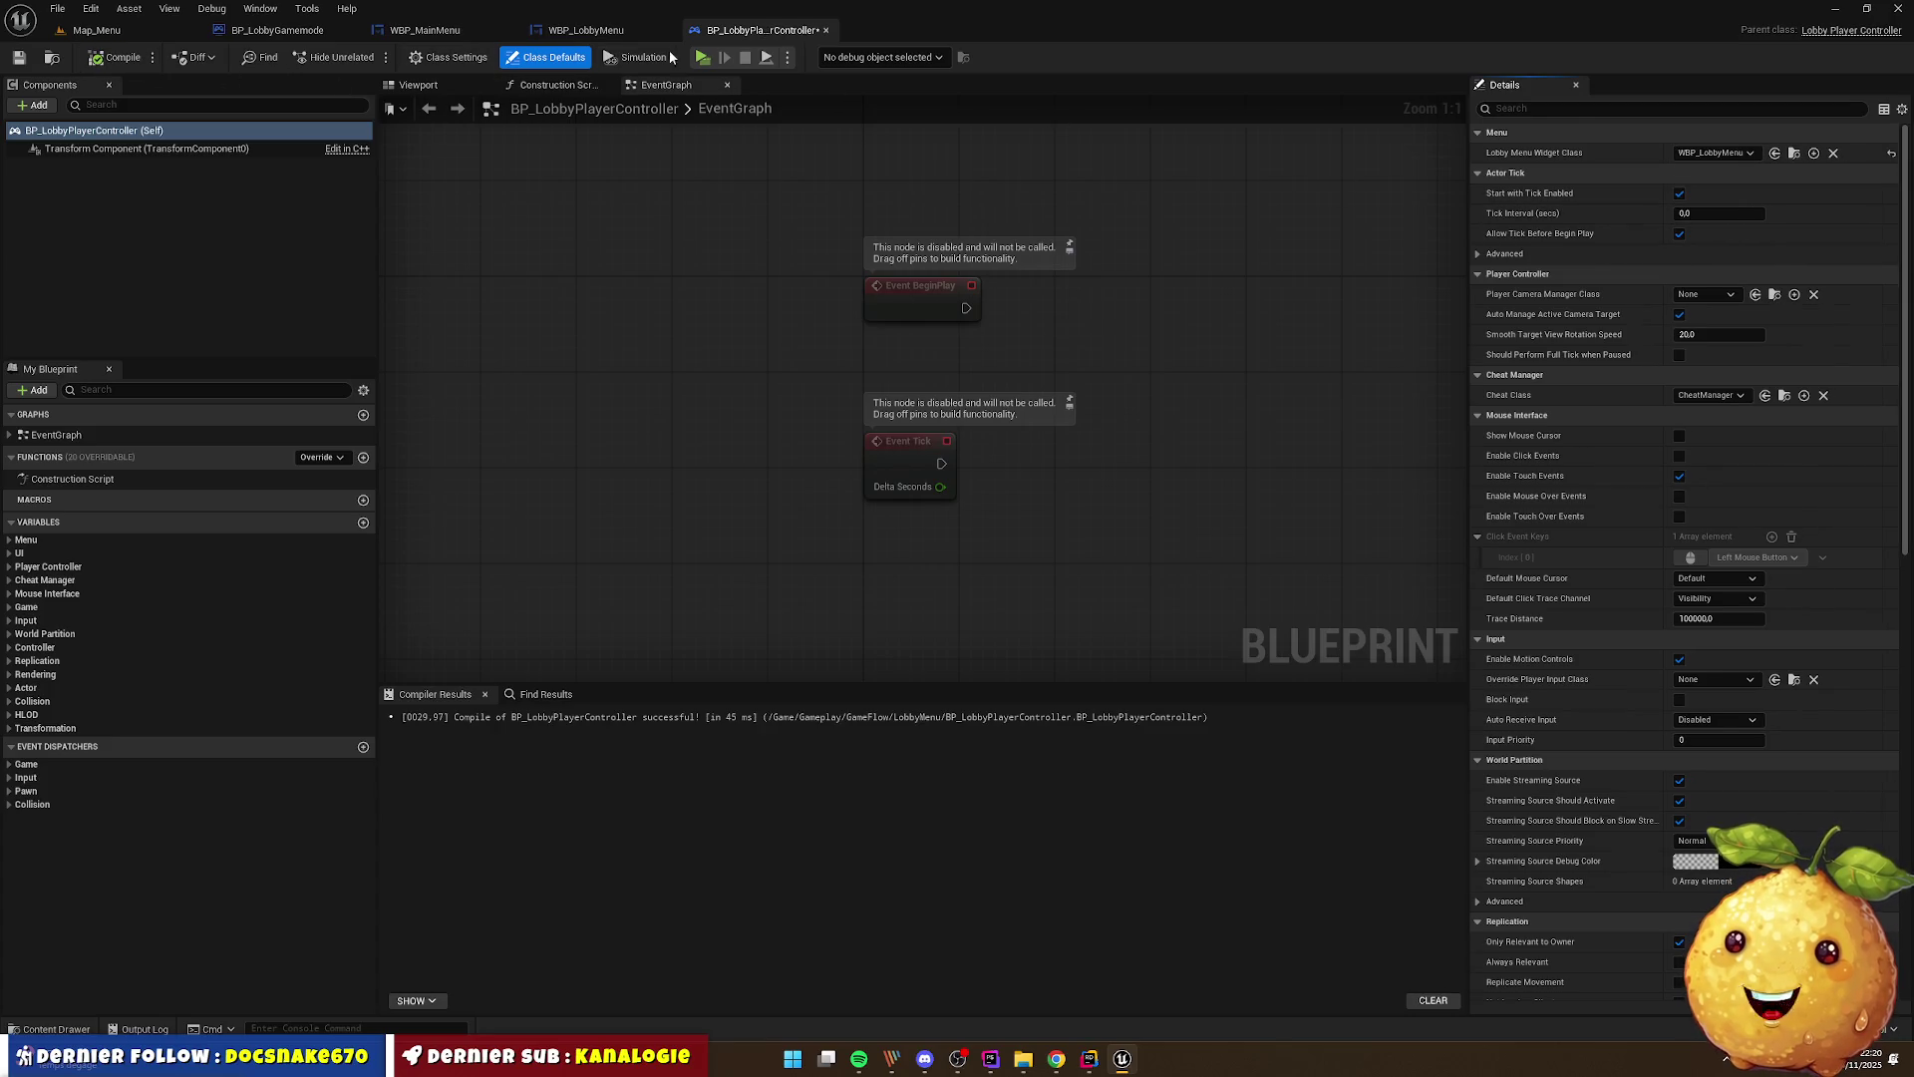
pyautogui.hotkey('ctrl', 's')
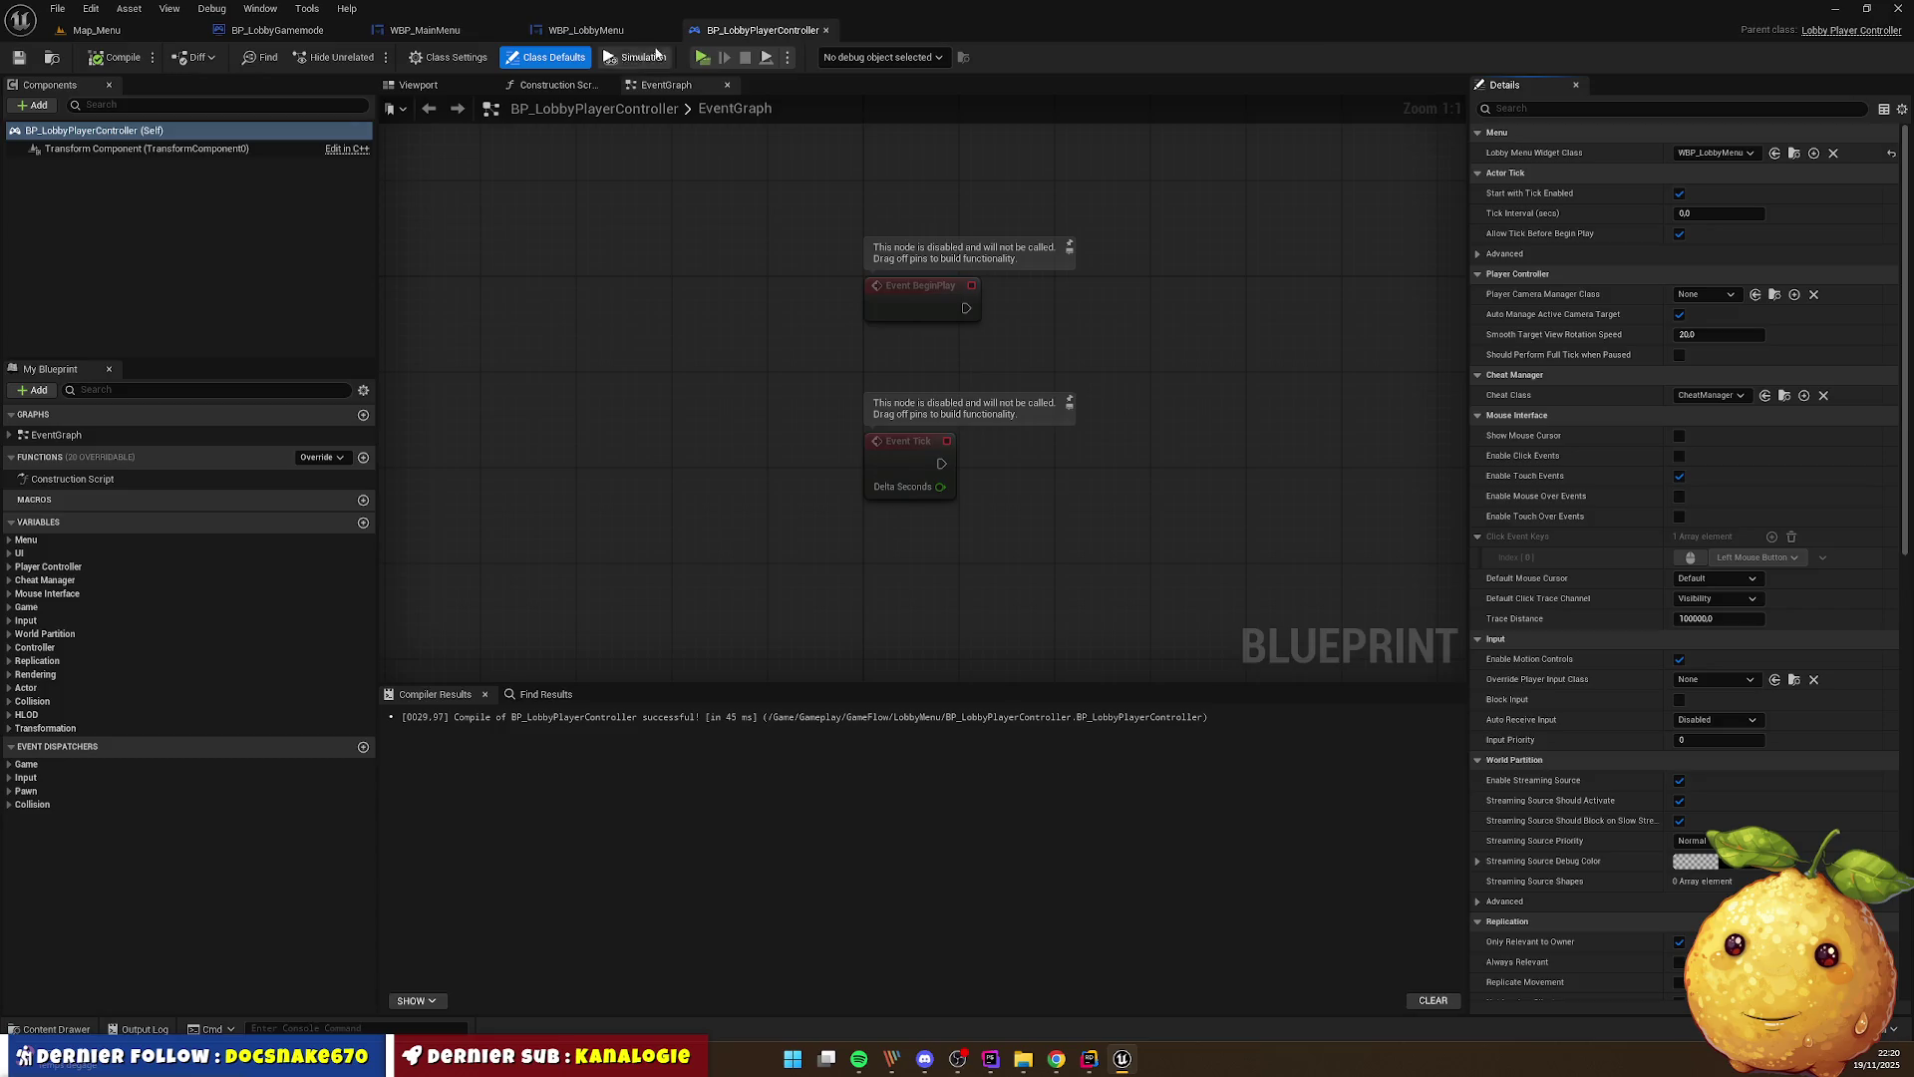
pyautogui.click(586, 30)
pyautogui.click(252, 57)
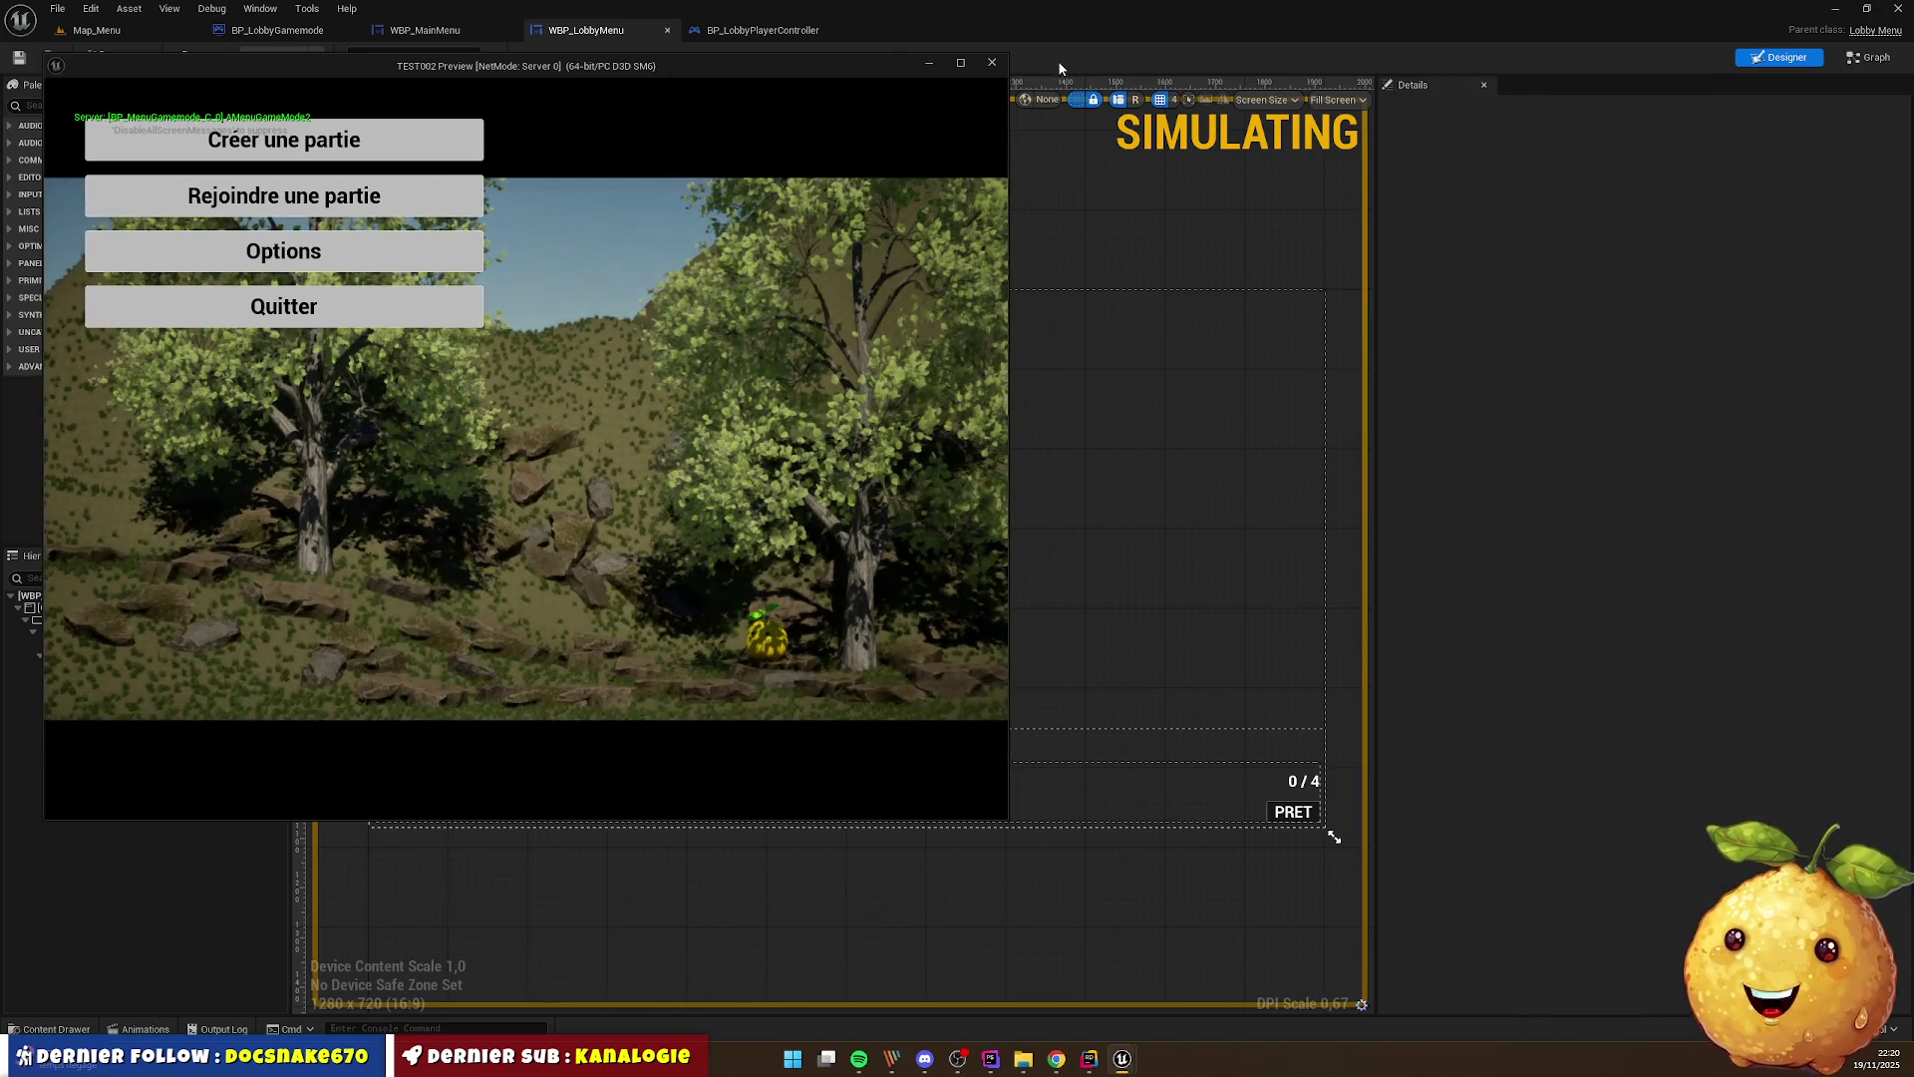
pyautogui.click(992, 63)
pyautogui.click(96, 30)
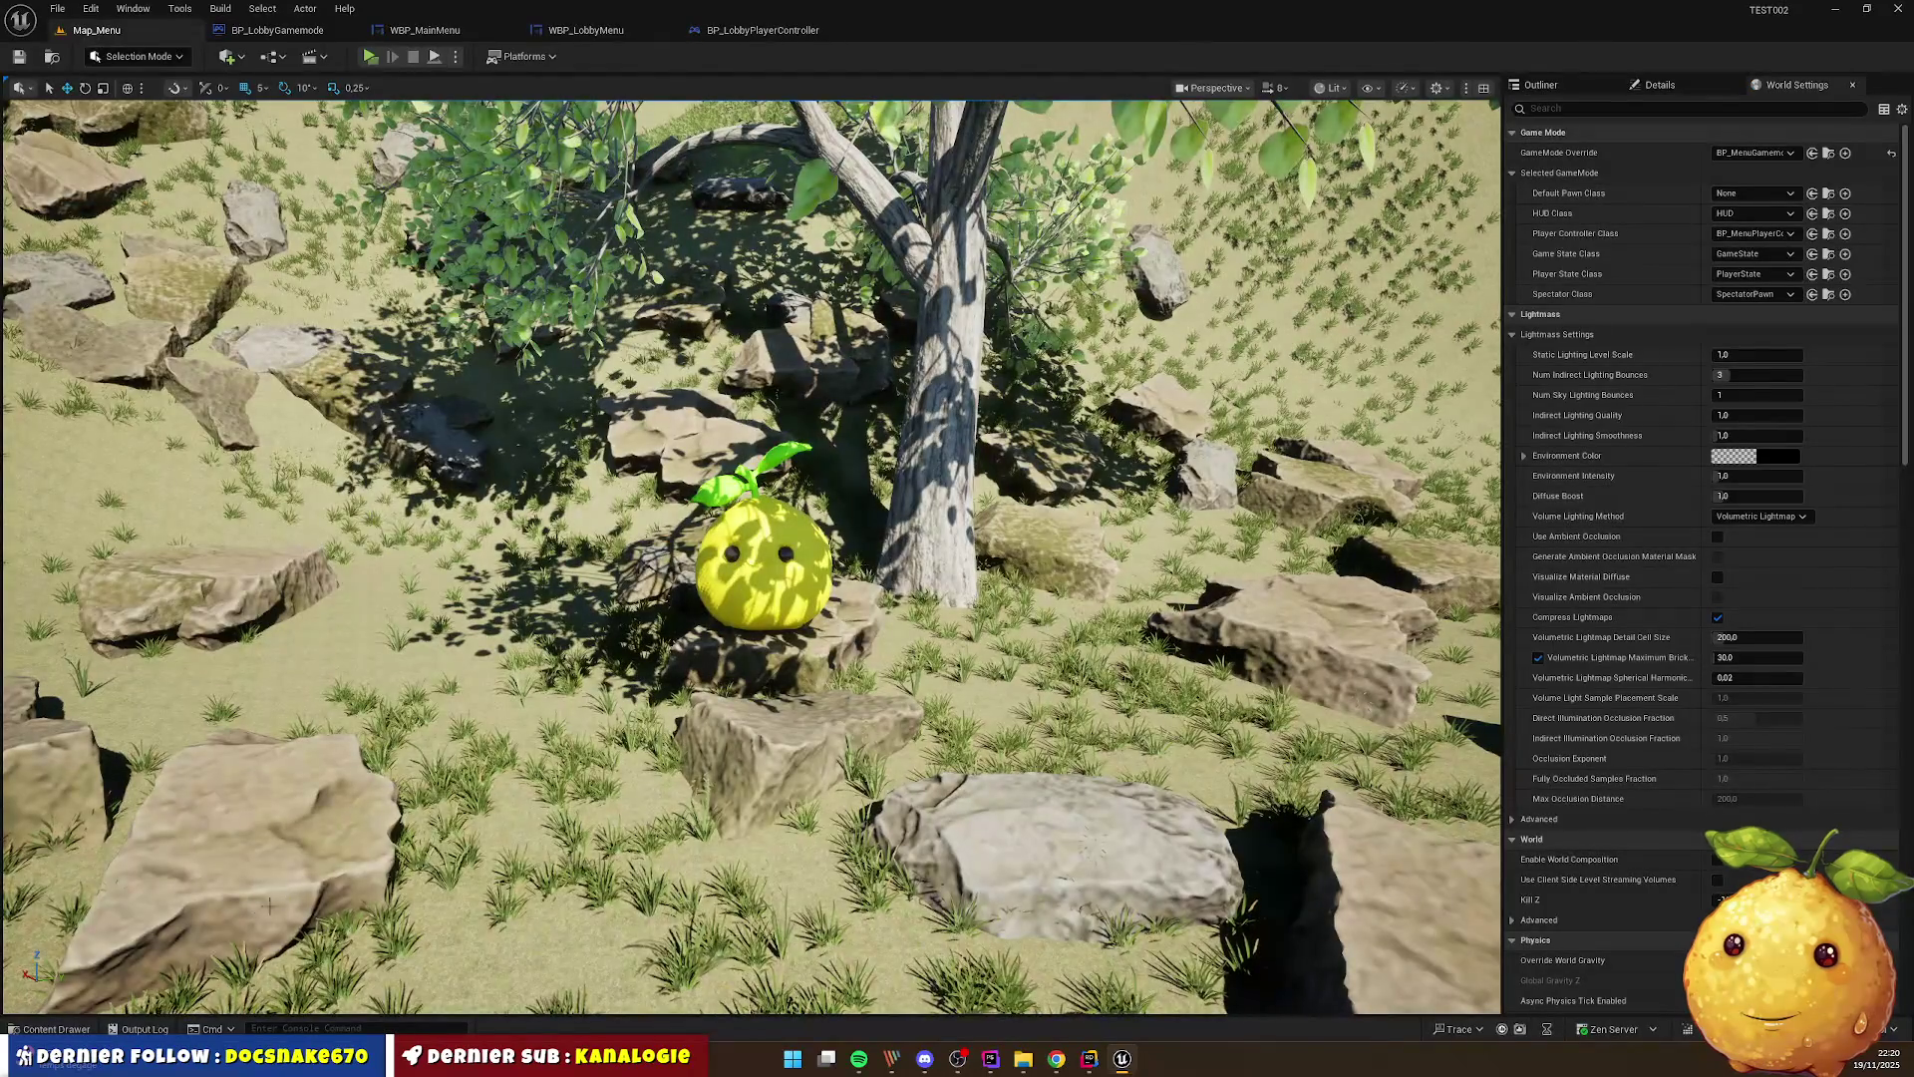
pyautogui.click(56, 1029)
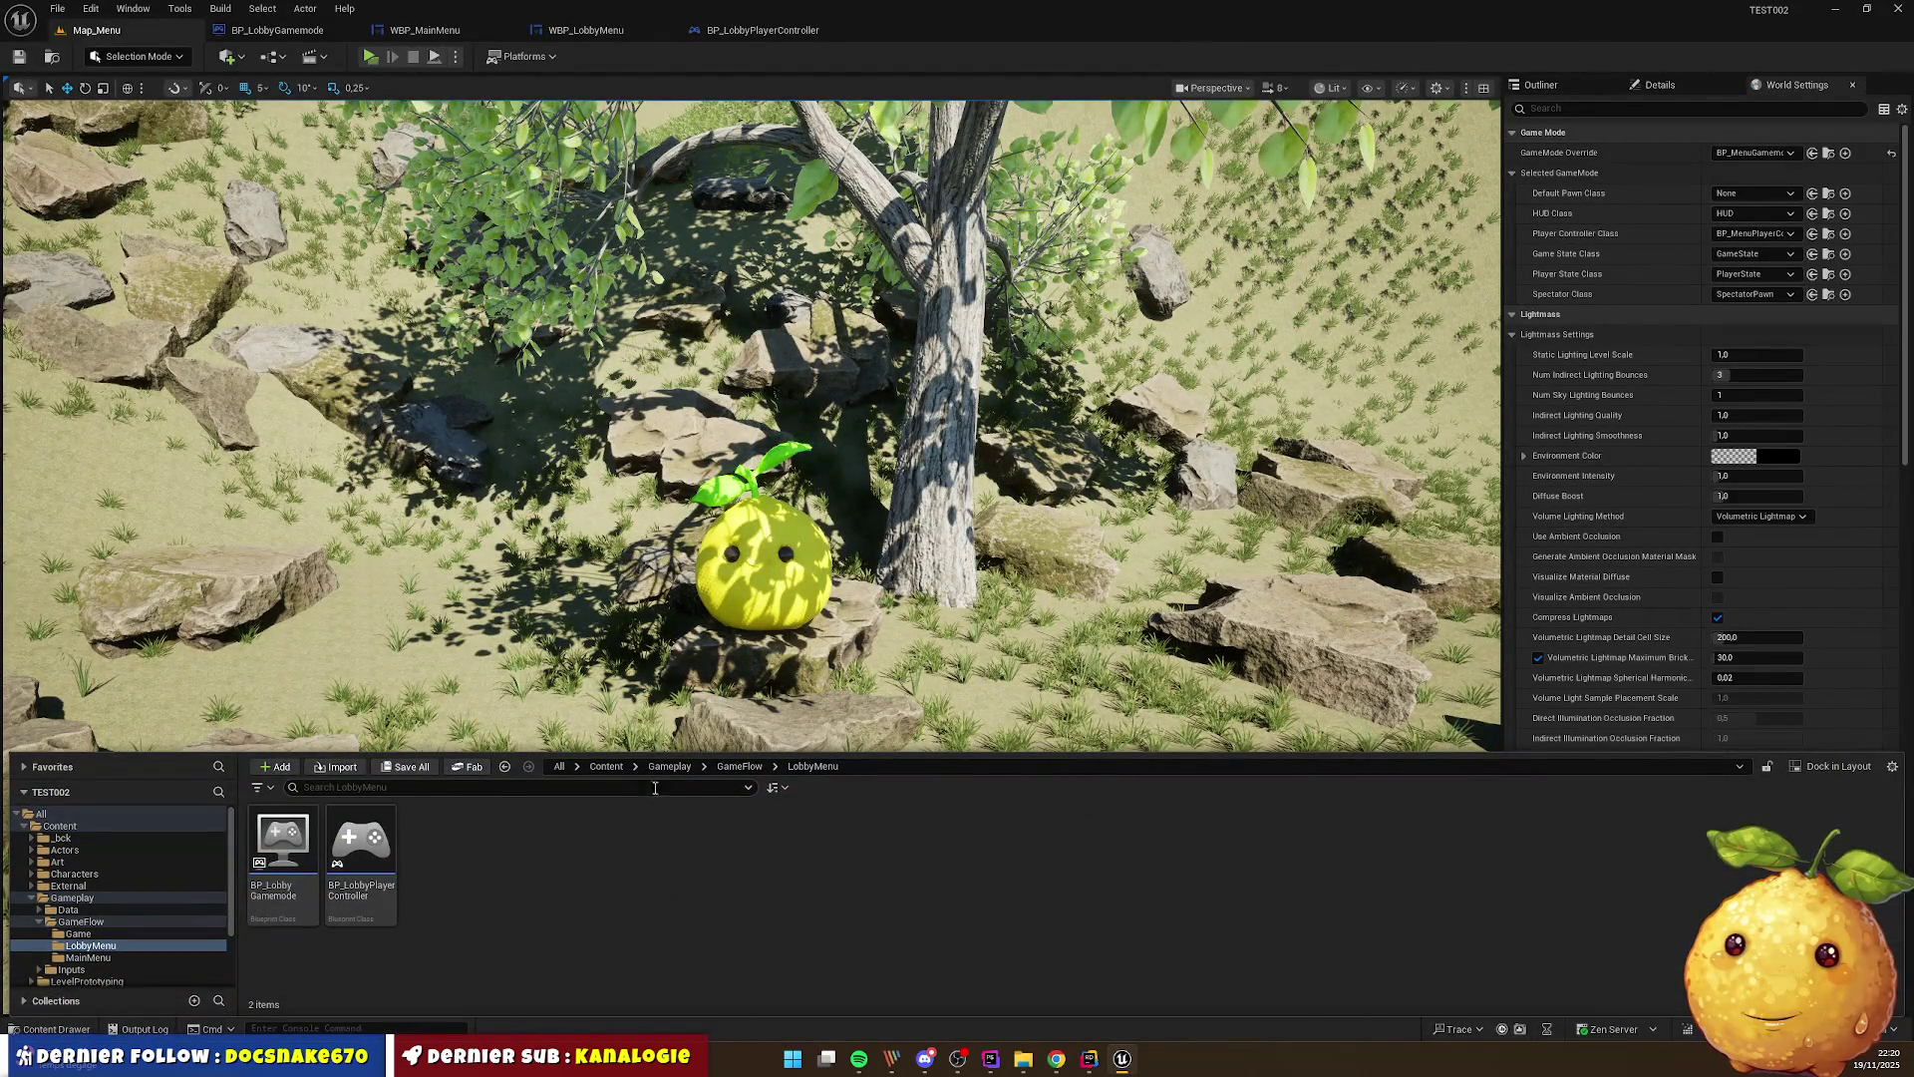
pyautogui.click(606, 765)
pyautogui.doubleClick(904, 847)
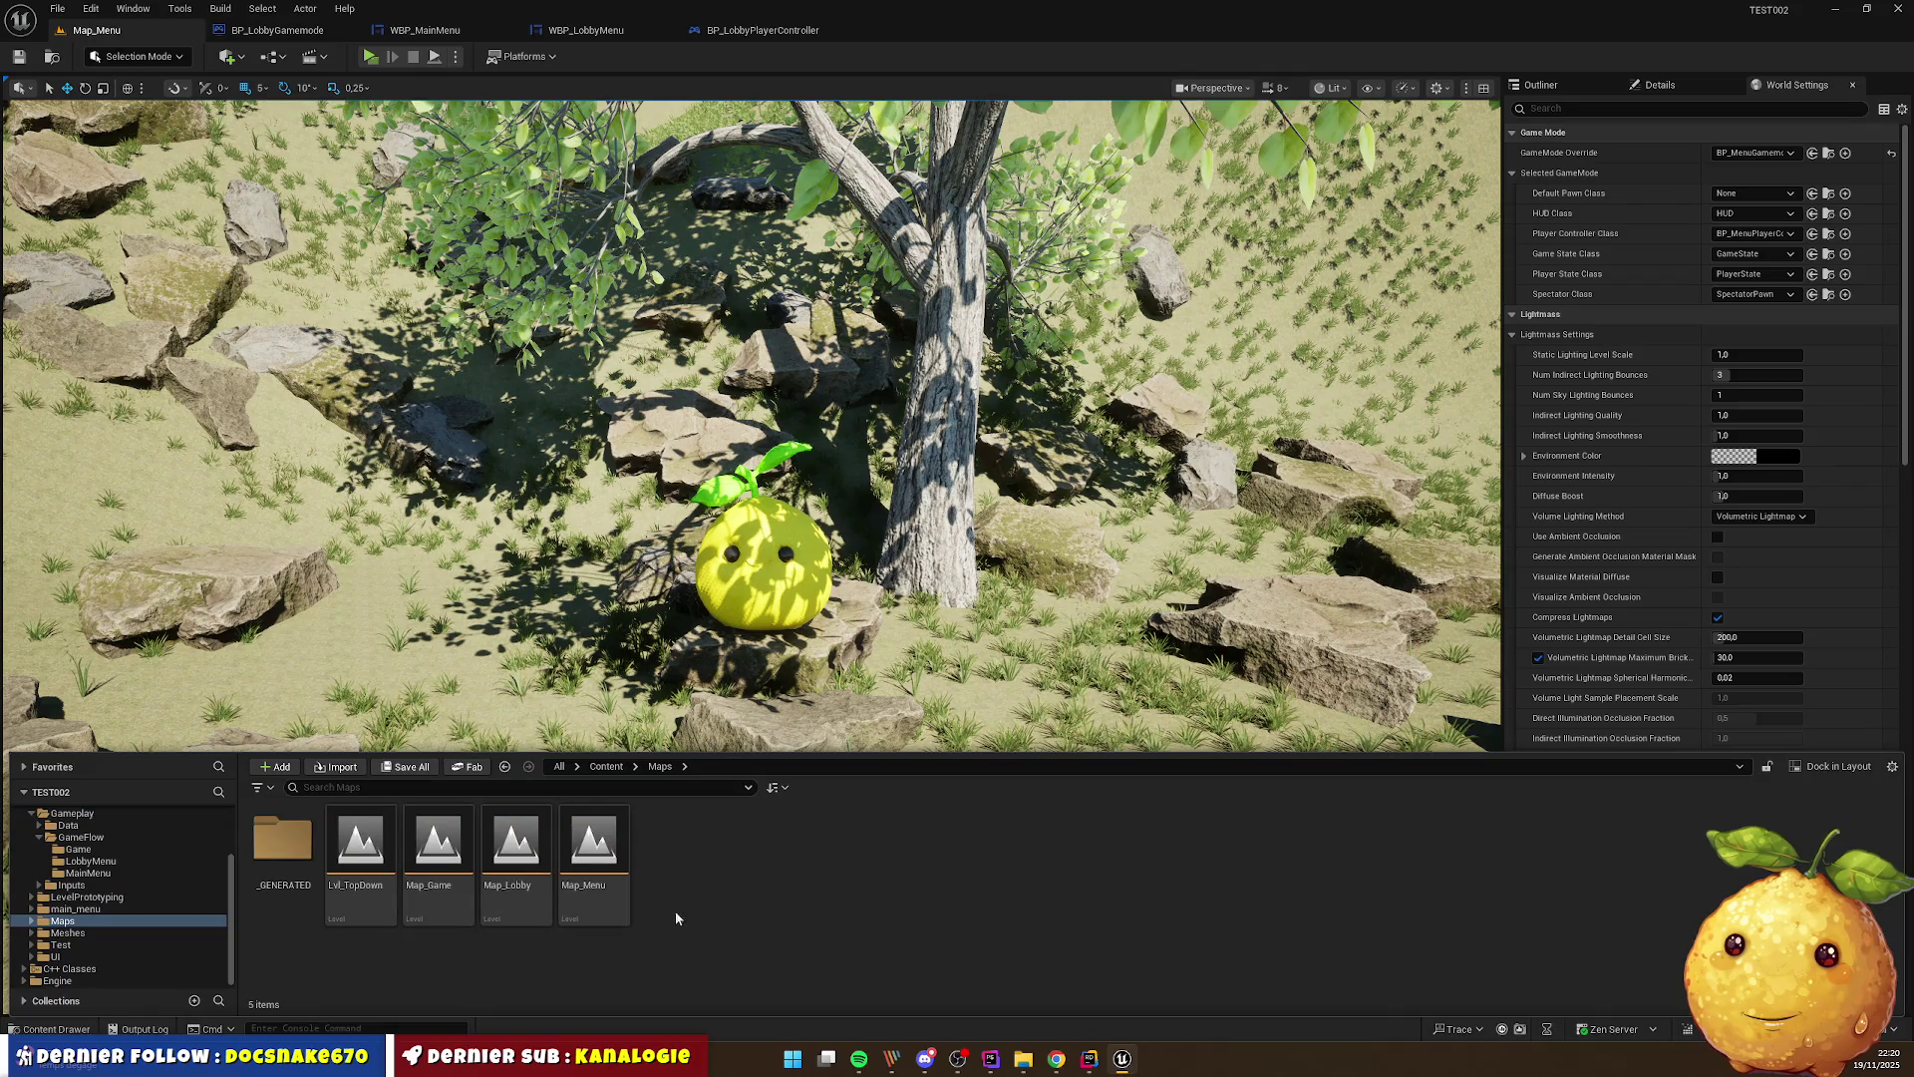
pyautogui.doubleClick(515, 842)
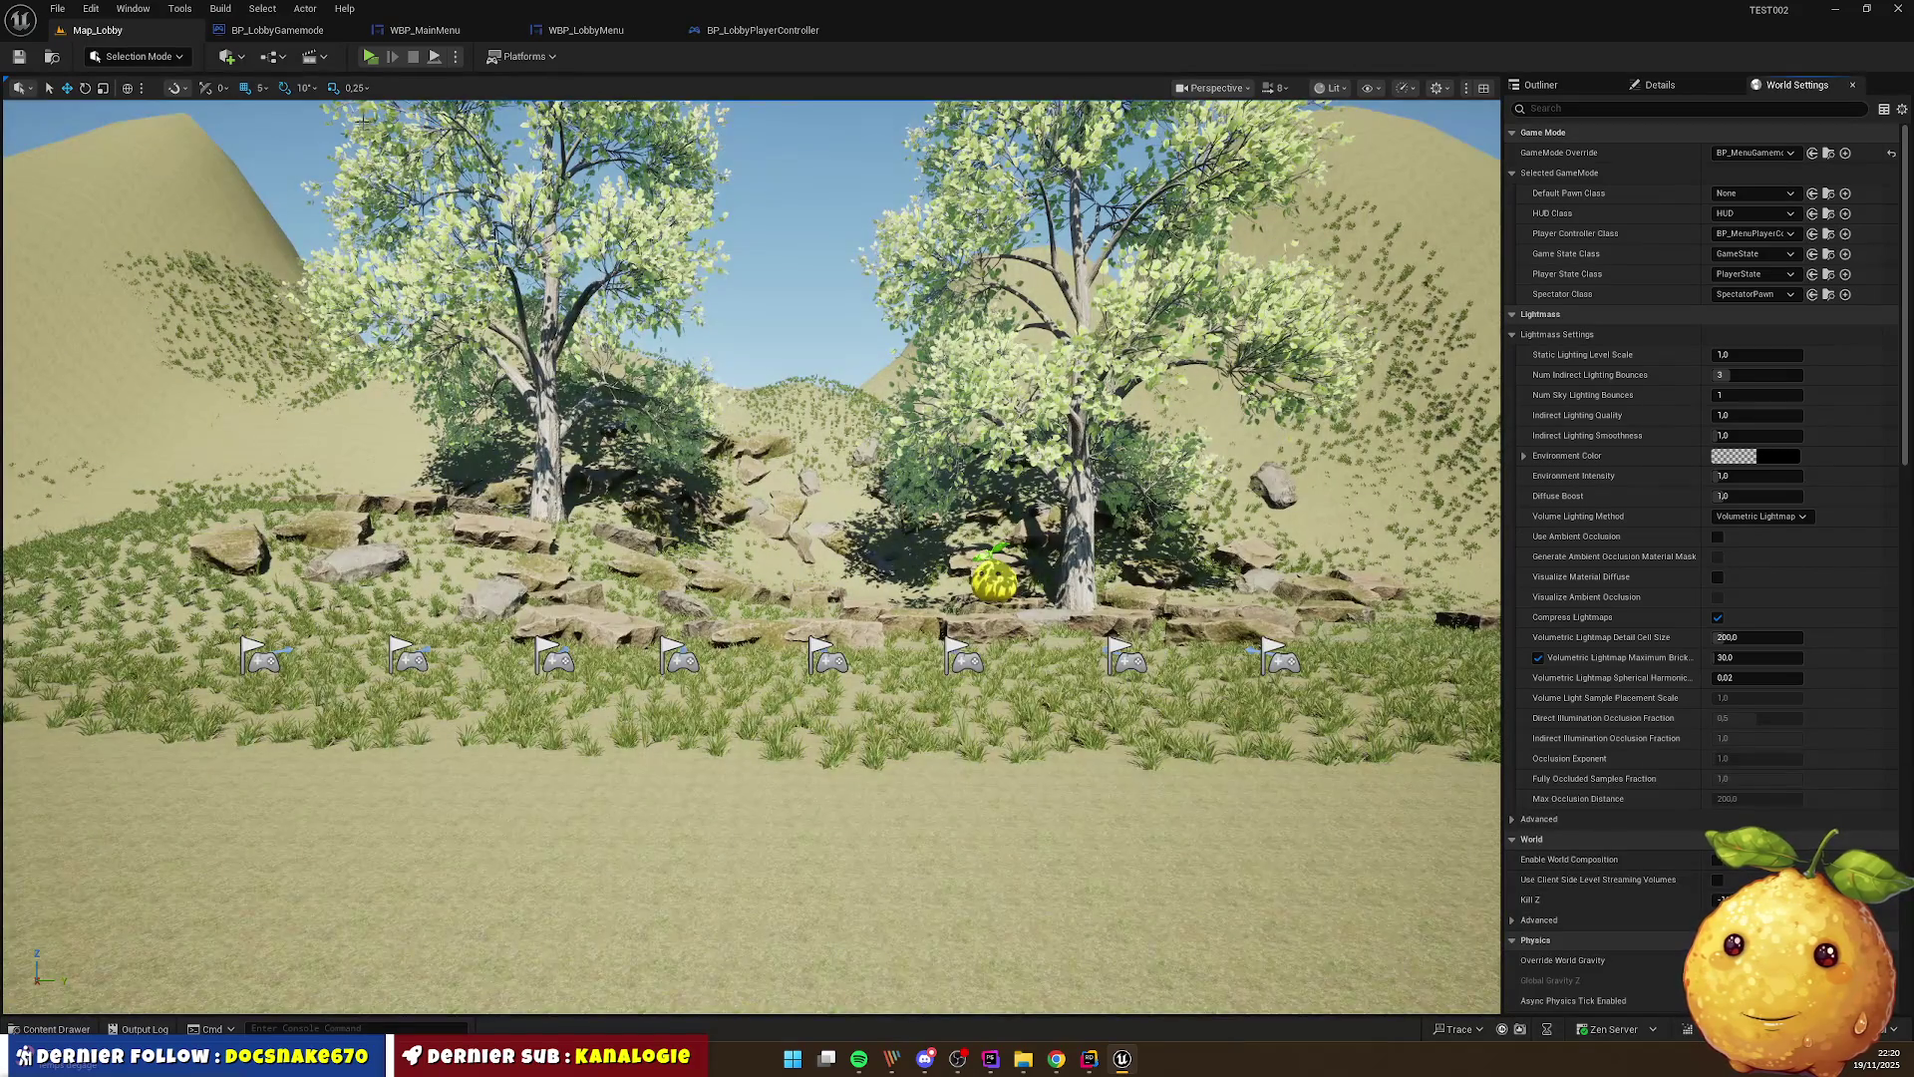
# Set World Settings' Player Controller Class to BP_LobbyPlayerController, test-playing before and after
pyautogui.click(369, 56)
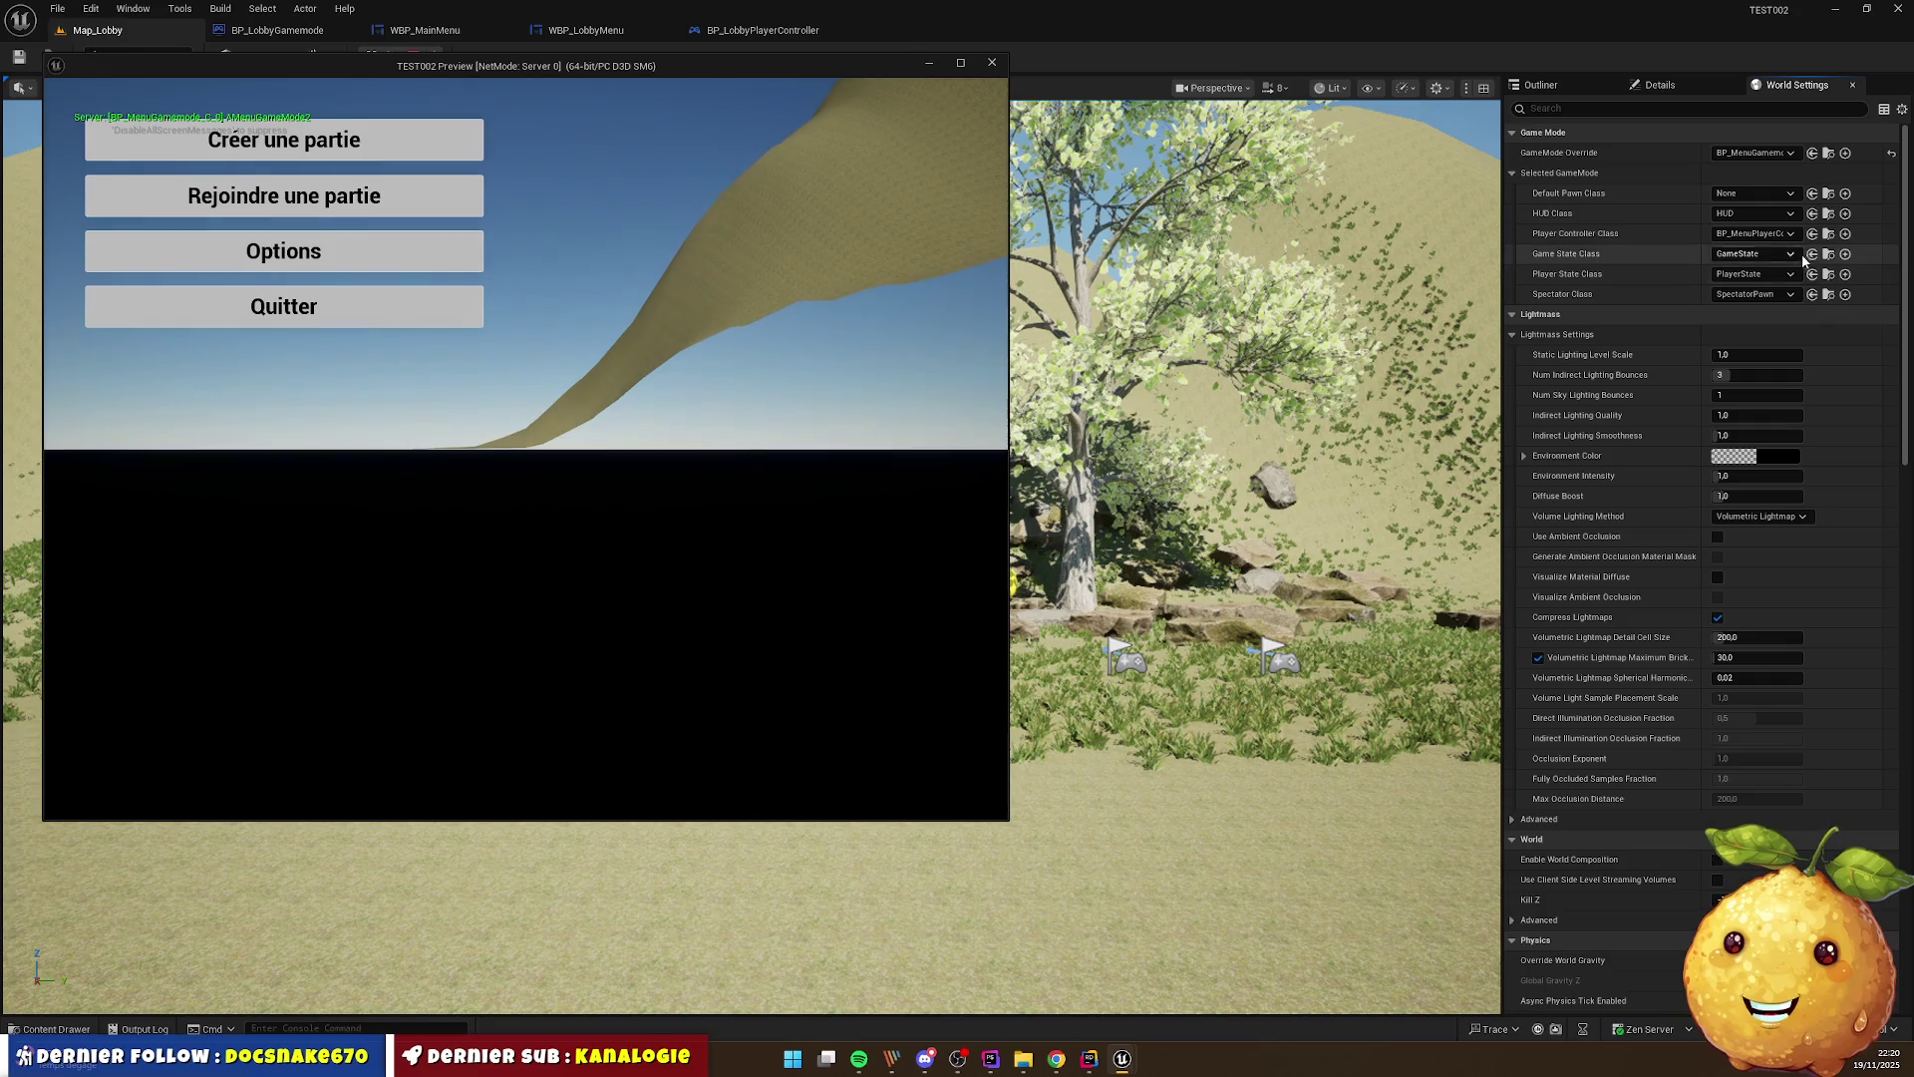
pyautogui.click(992, 61)
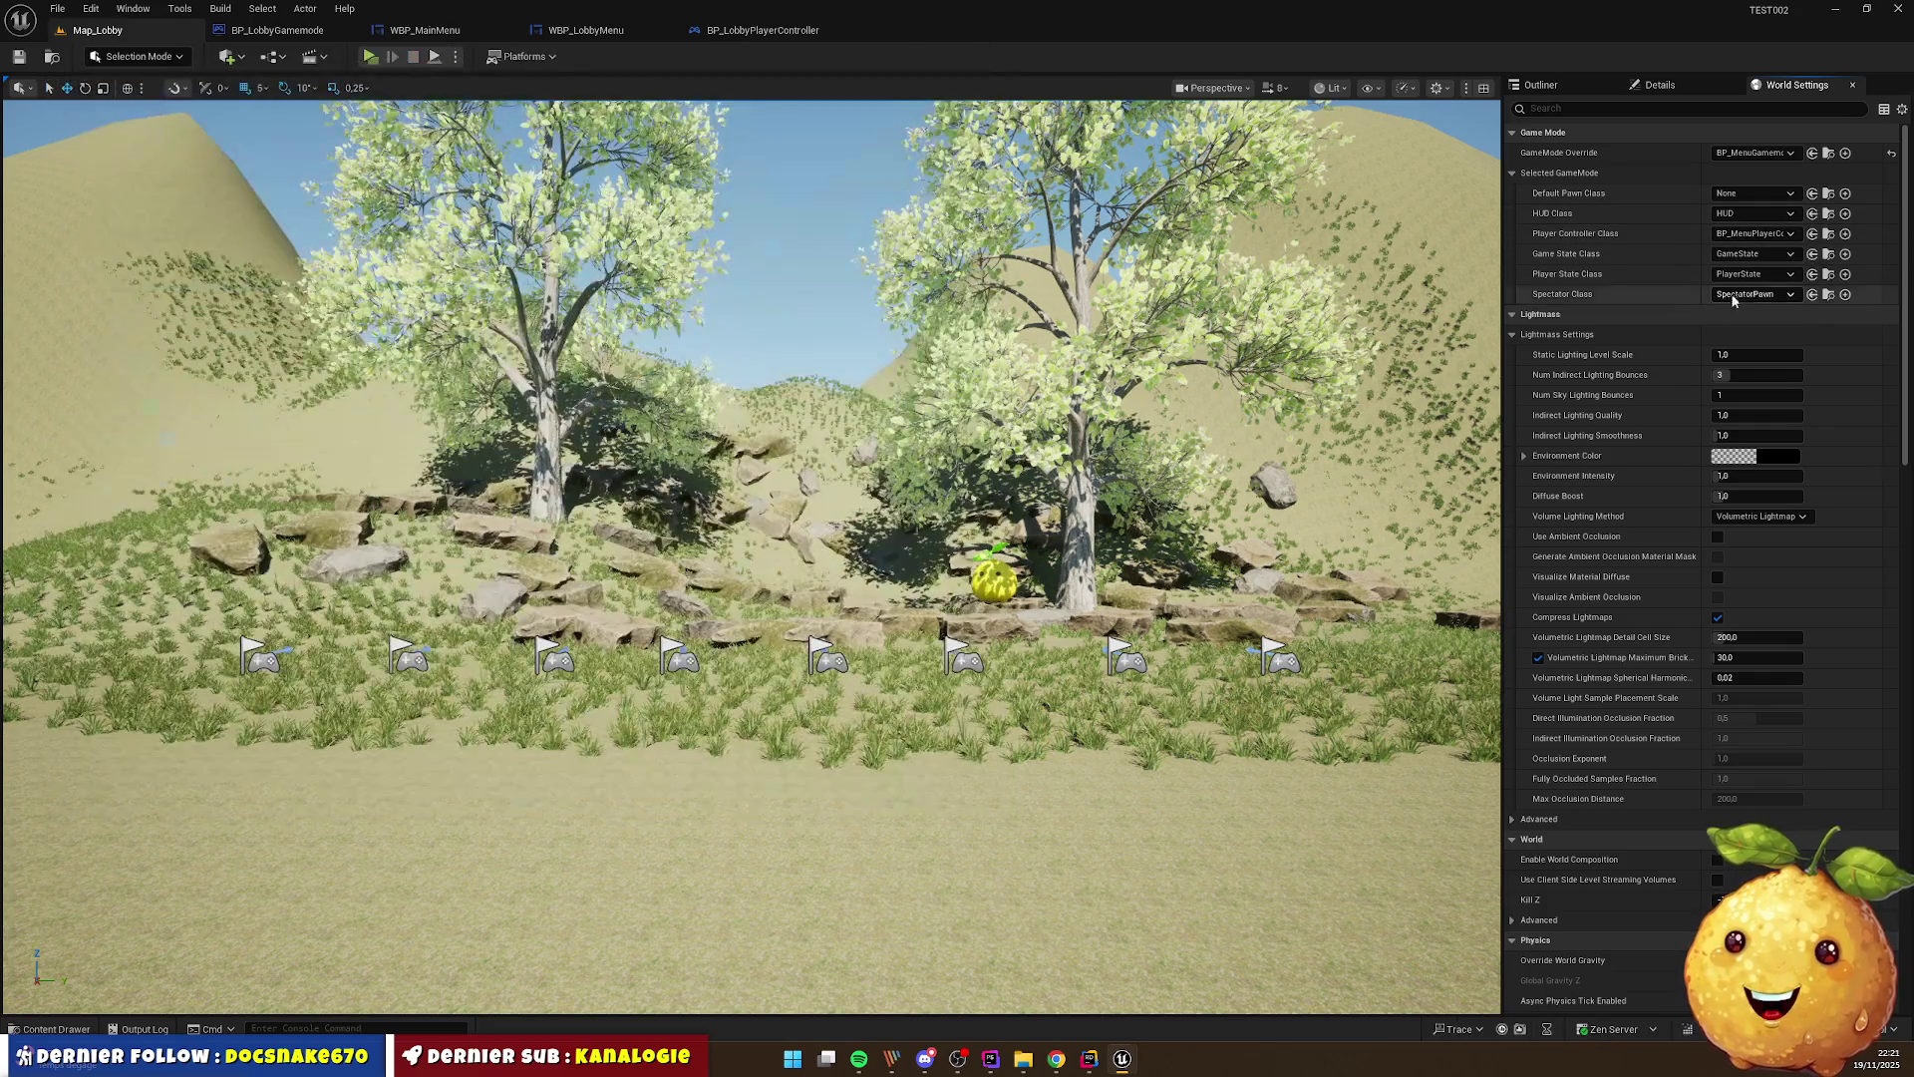
pyautogui.click(1750, 237)
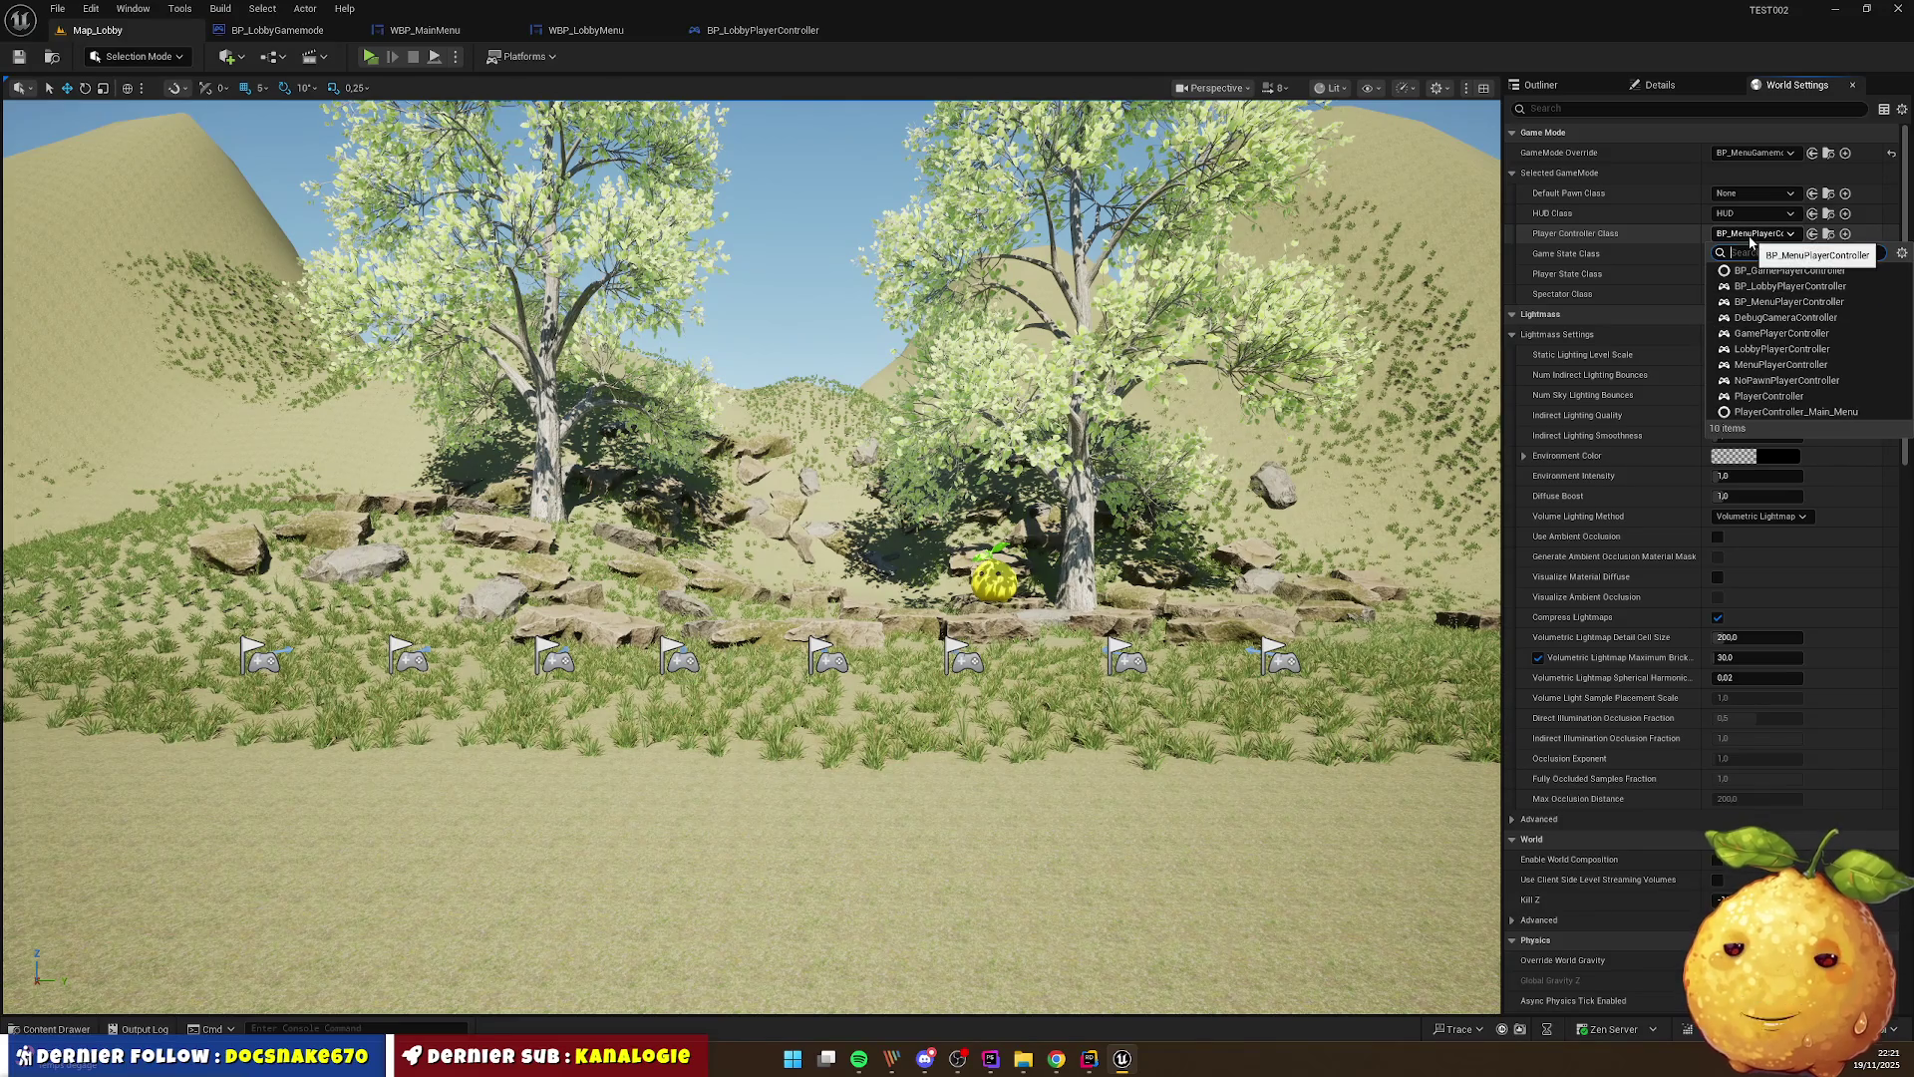
pyautogui.write('bp_lo')
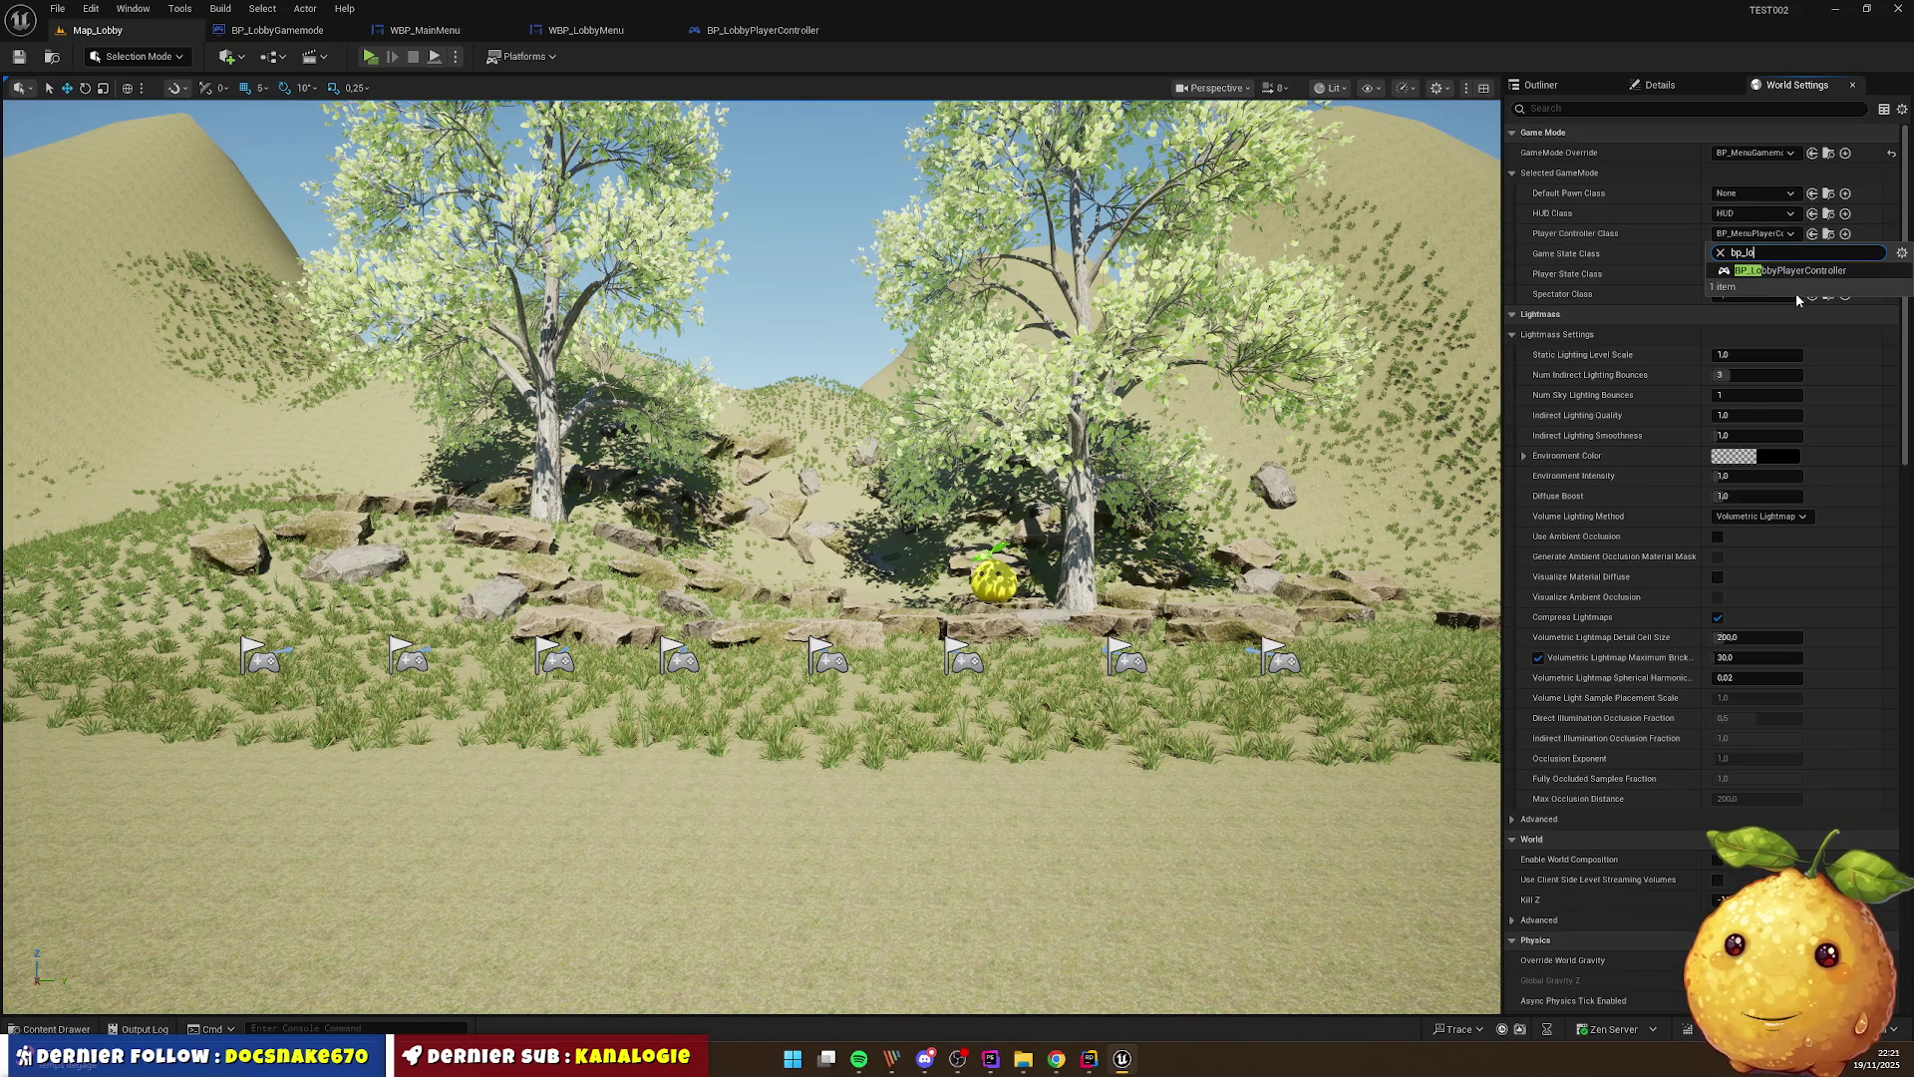
pyautogui.press('Return')
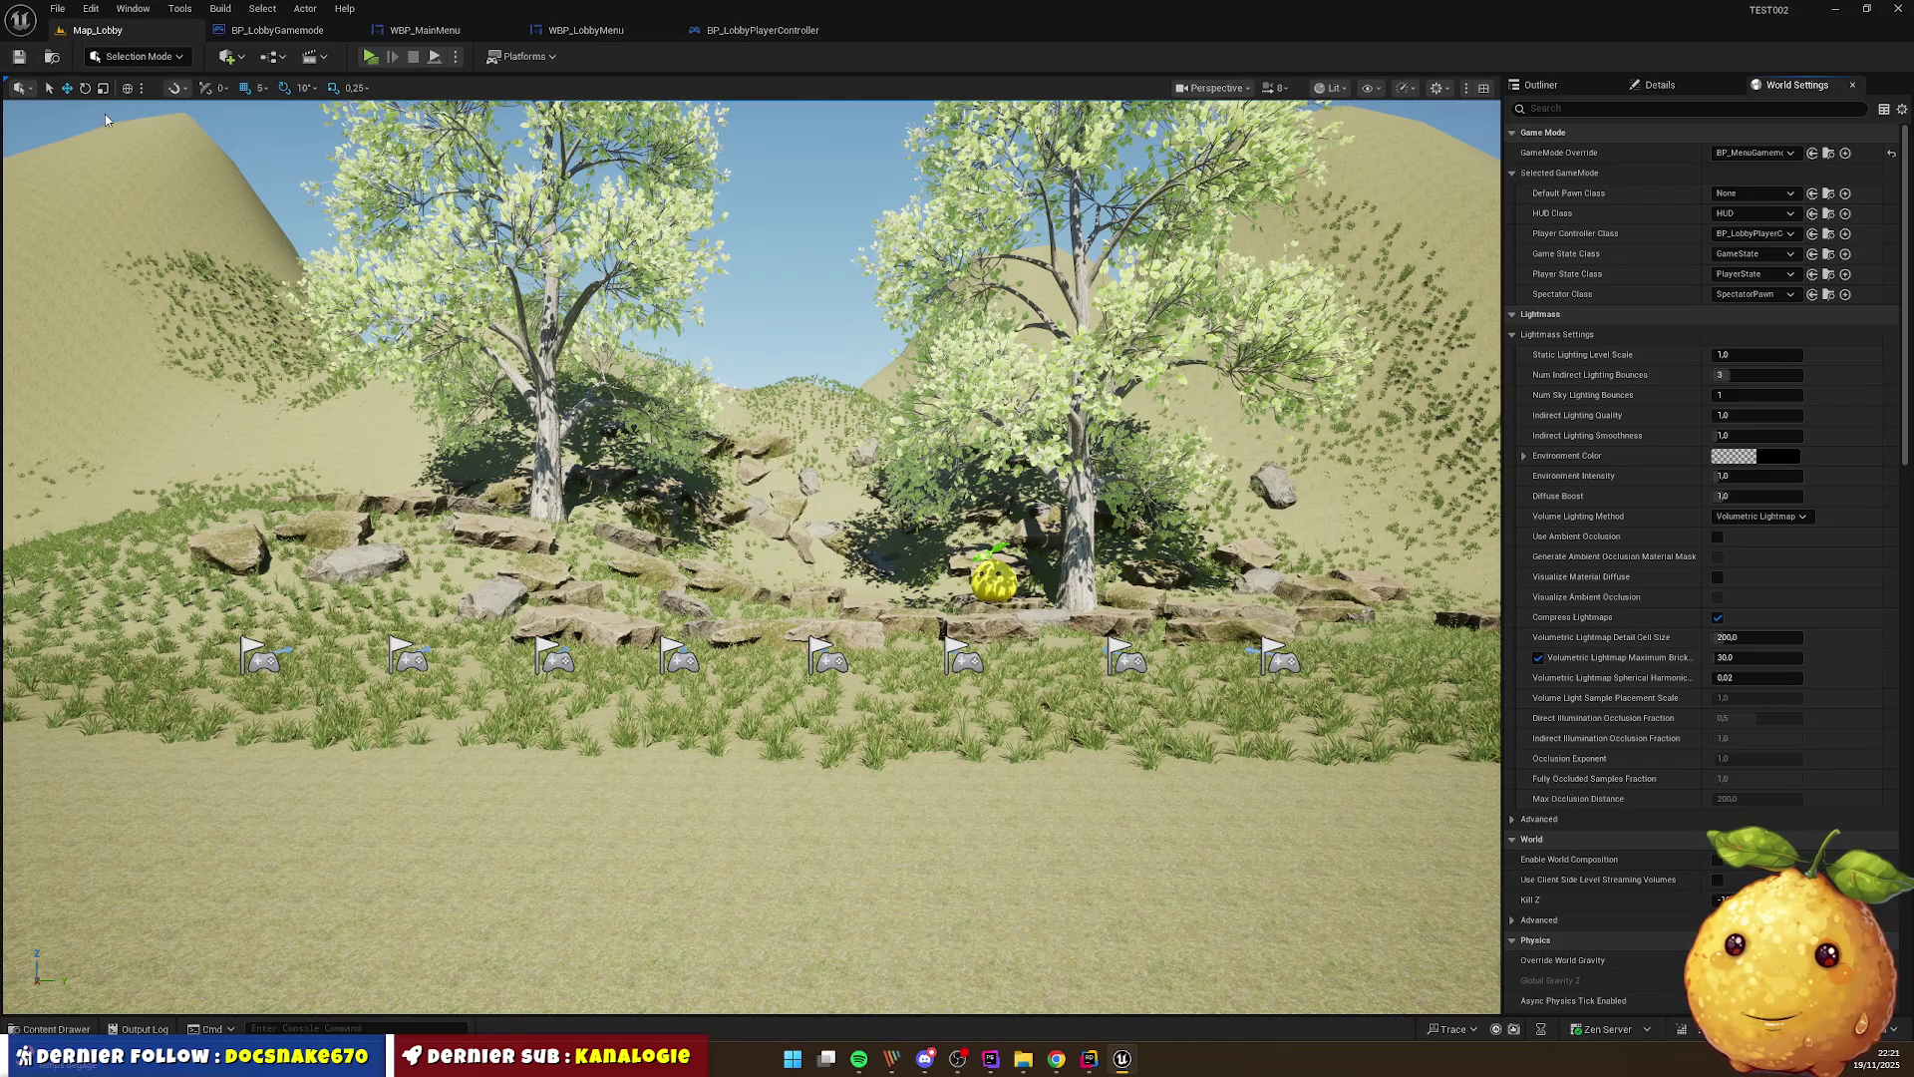
pyautogui.click(369, 57)
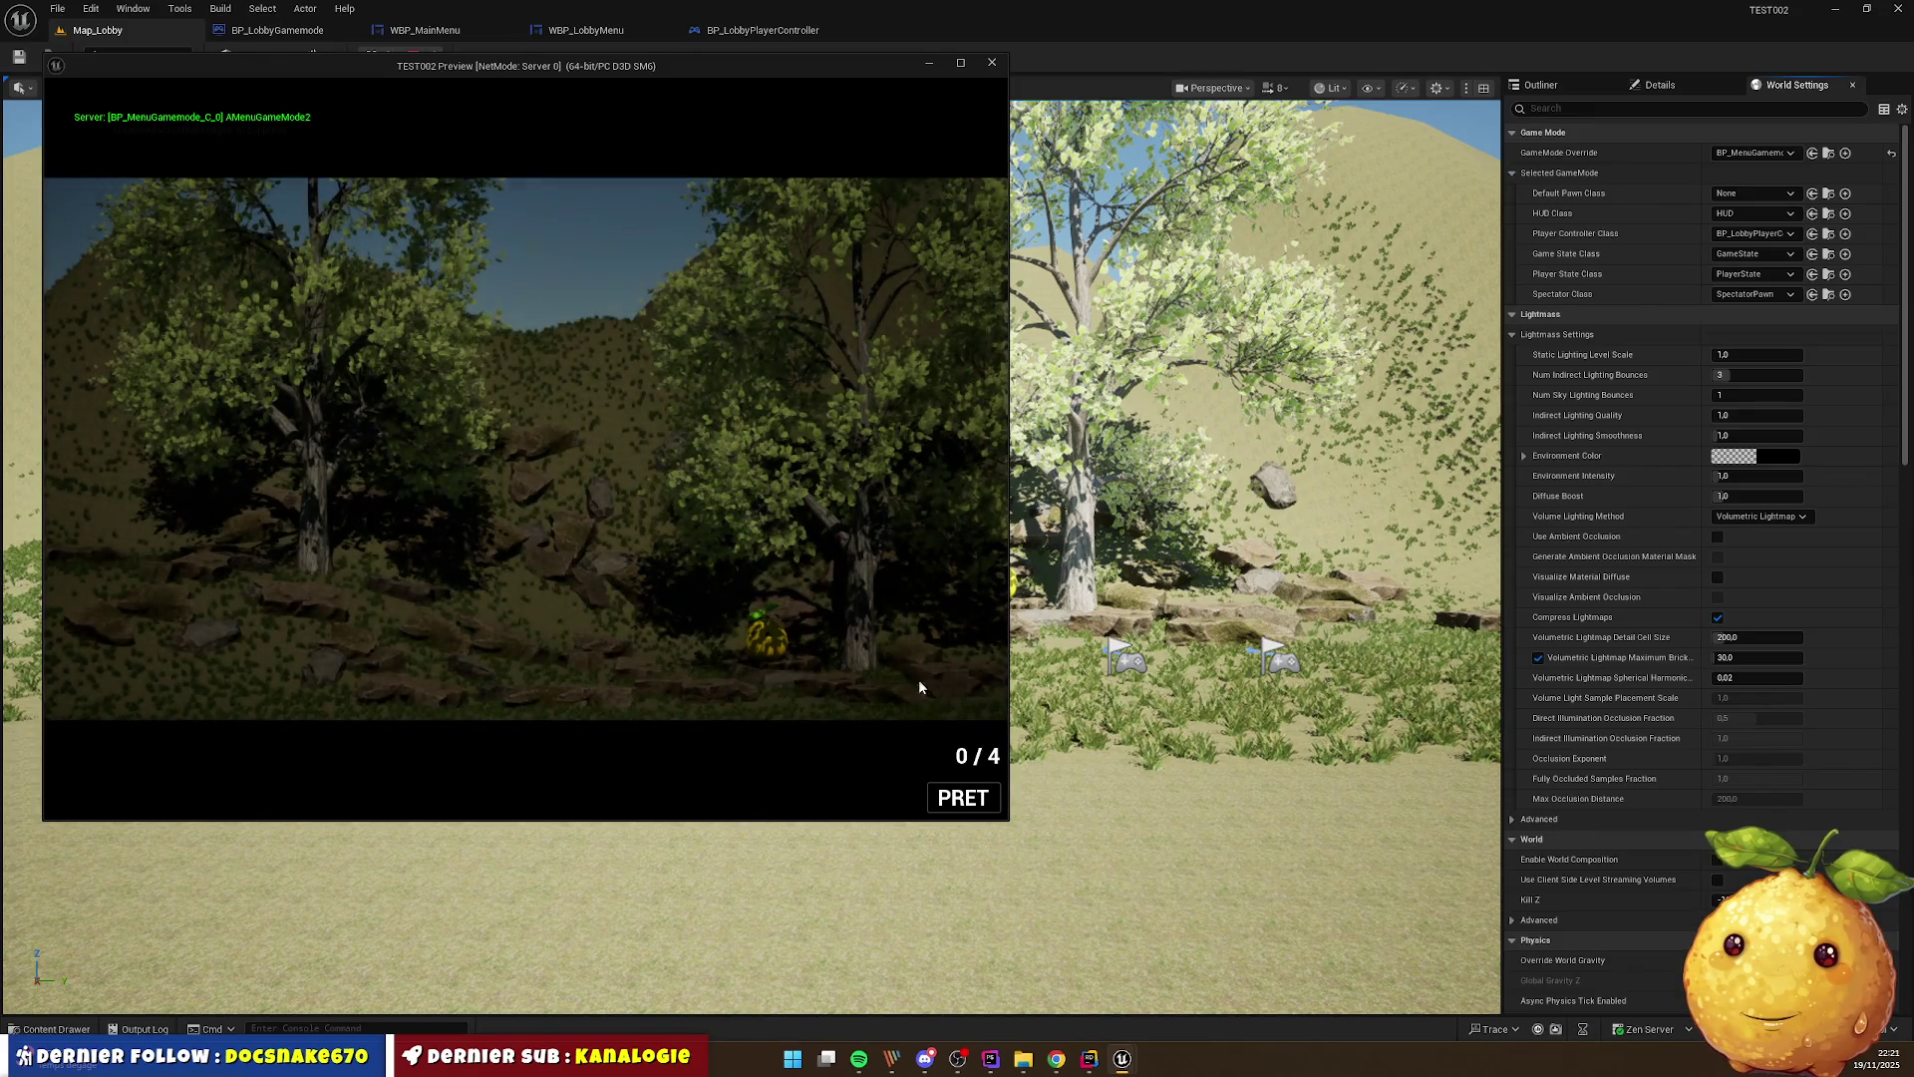
pyautogui.click(959, 800)
pyautogui.click(959, 800)
pyautogui.click(959, 800)
pyautogui.click(959, 800)
pyautogui.click(952, 798)
pyautogui.click(952, 798)
pyautogui.click(952, 798)
pyautogui.click(937, 794)
pyautogui.click(937, 794)
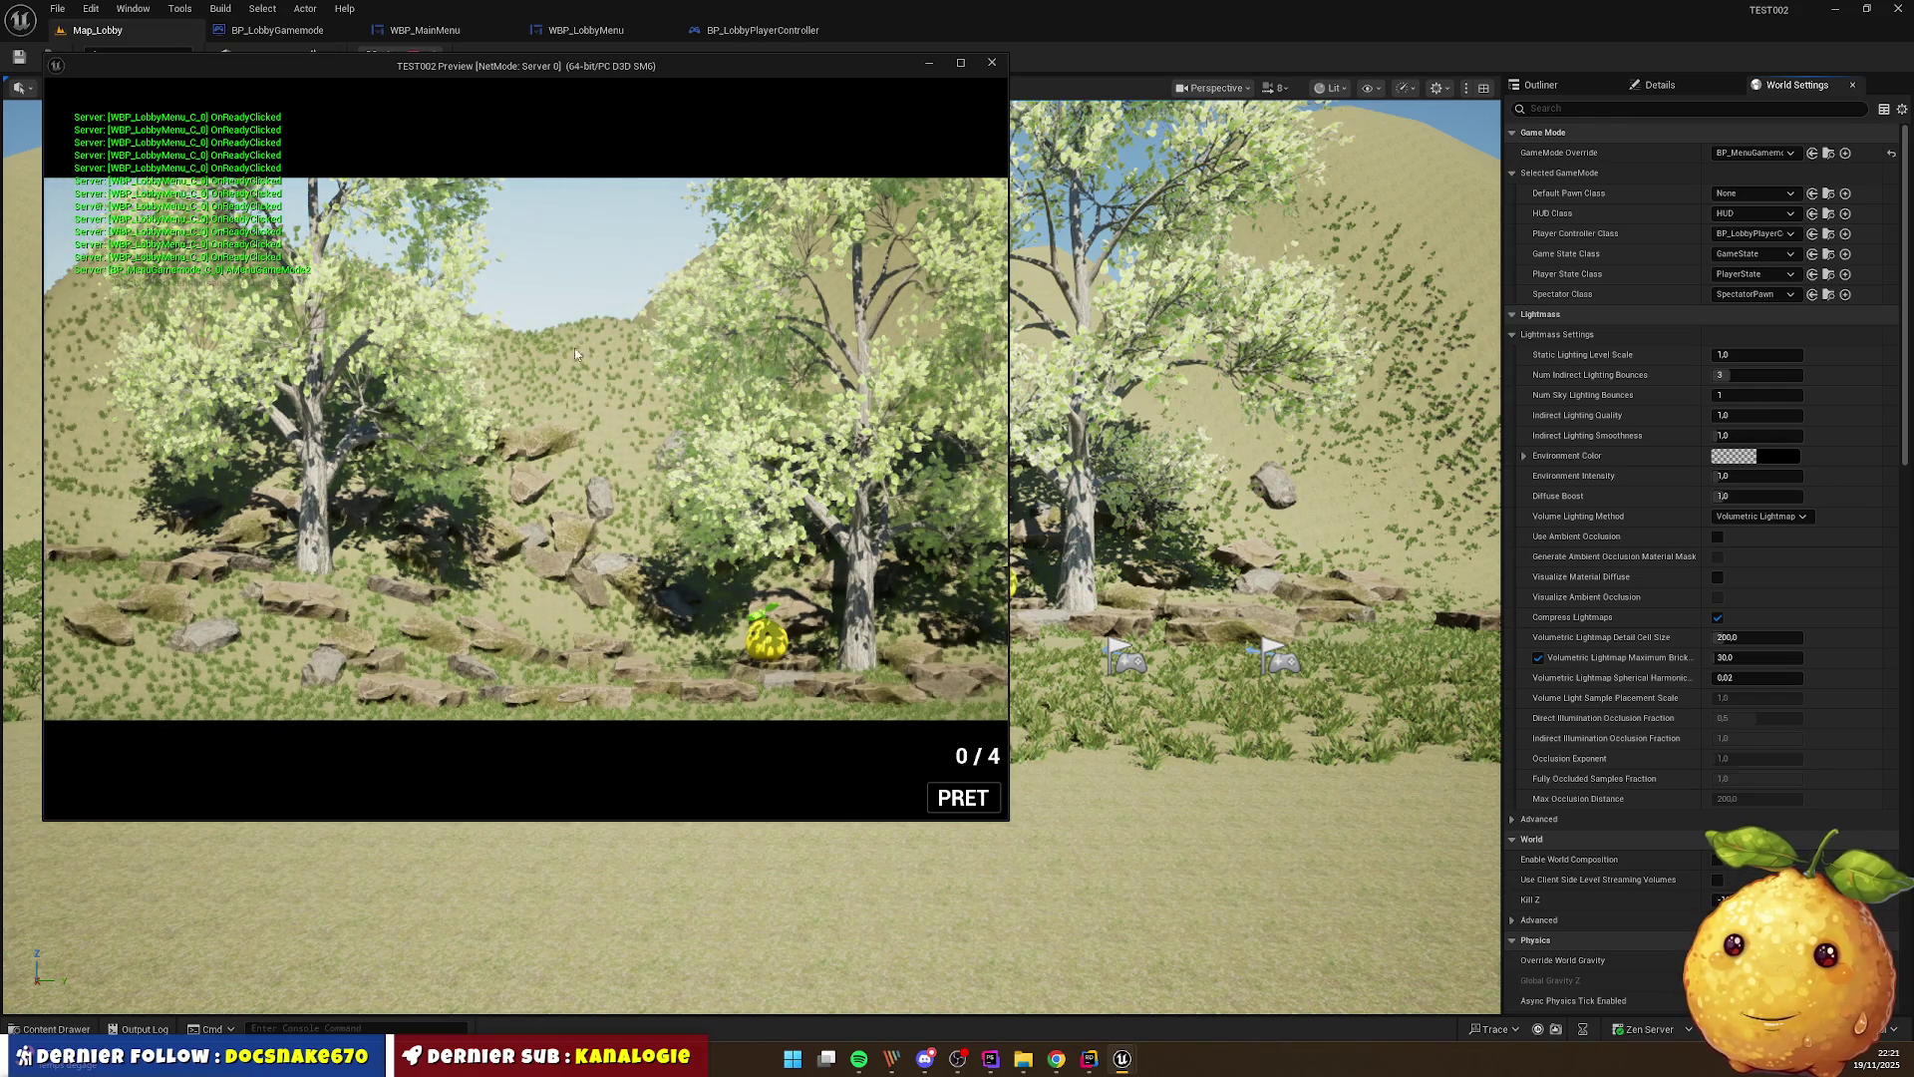
pyautogui.click(993, 64)
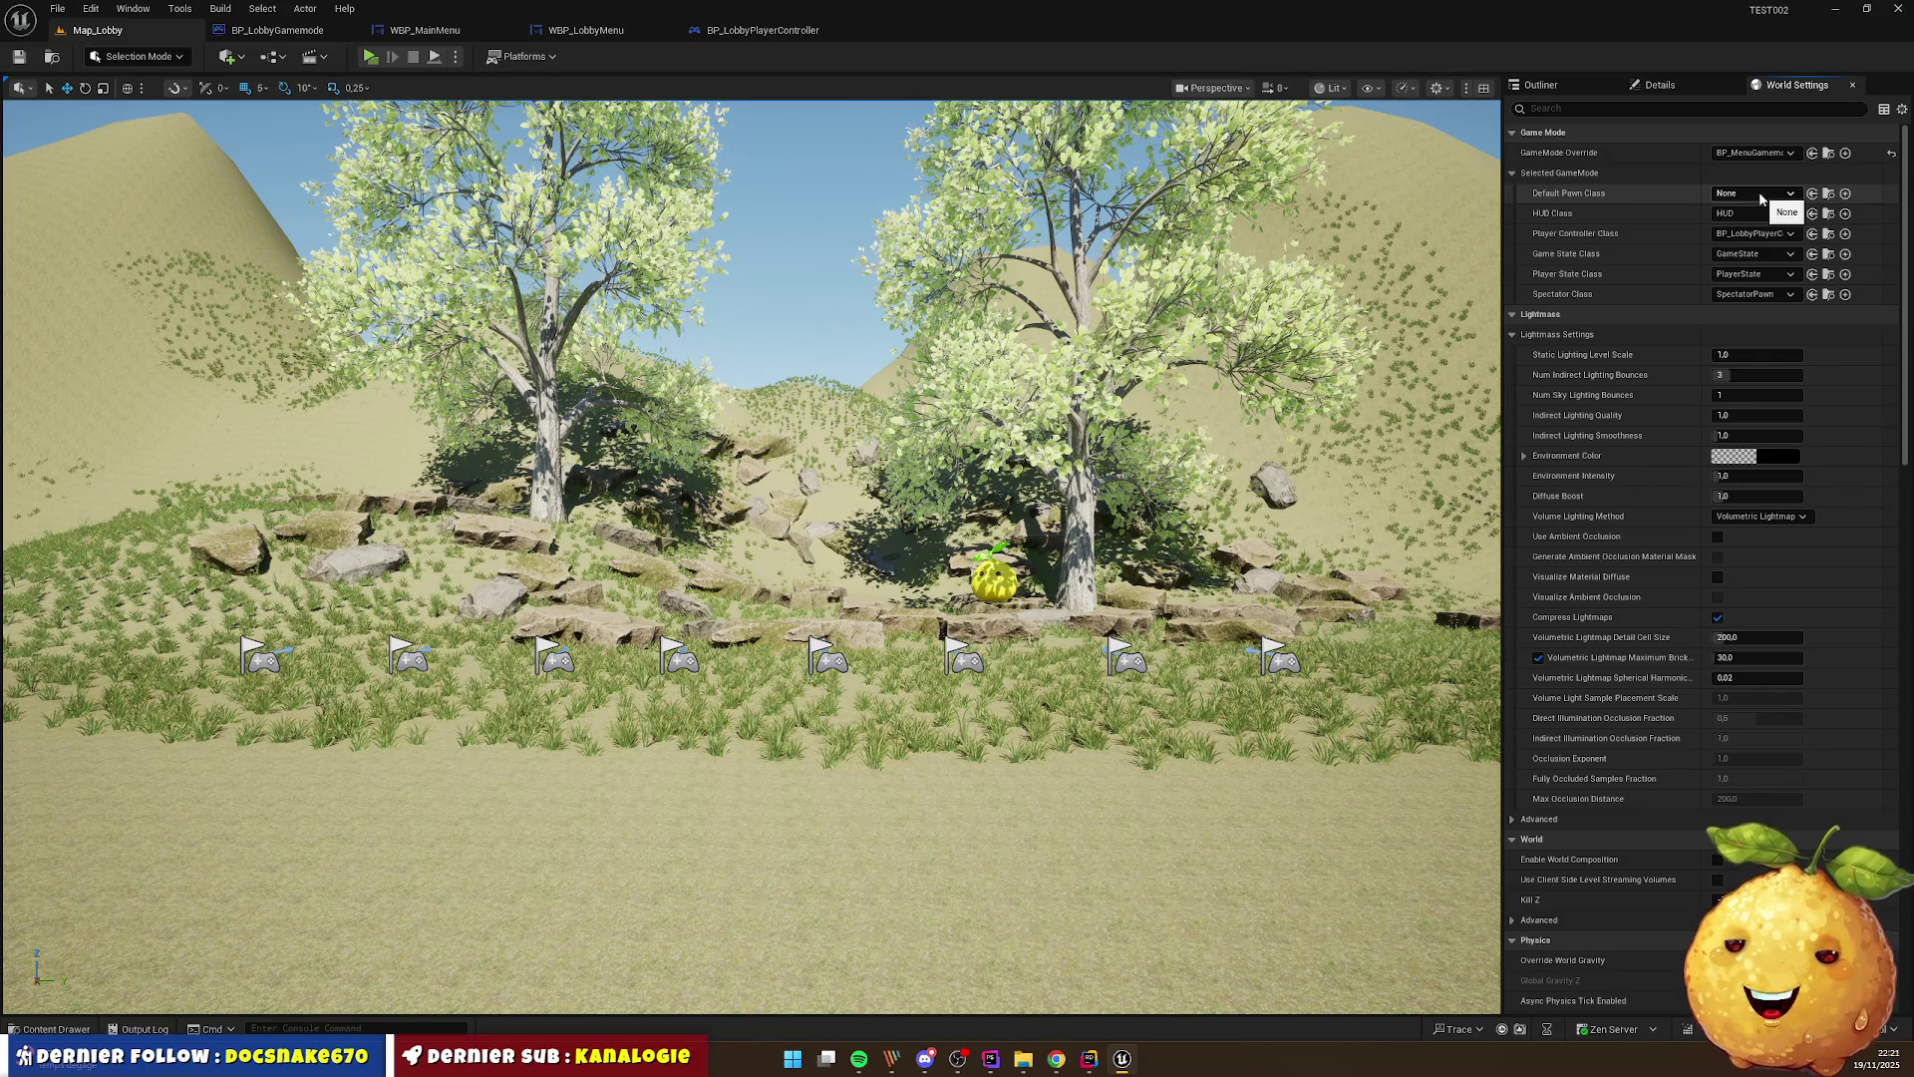
# Set Default Pawn Class to BP_TopDownCharacter and test it in a play session
pyautogui.click(1760, 199)
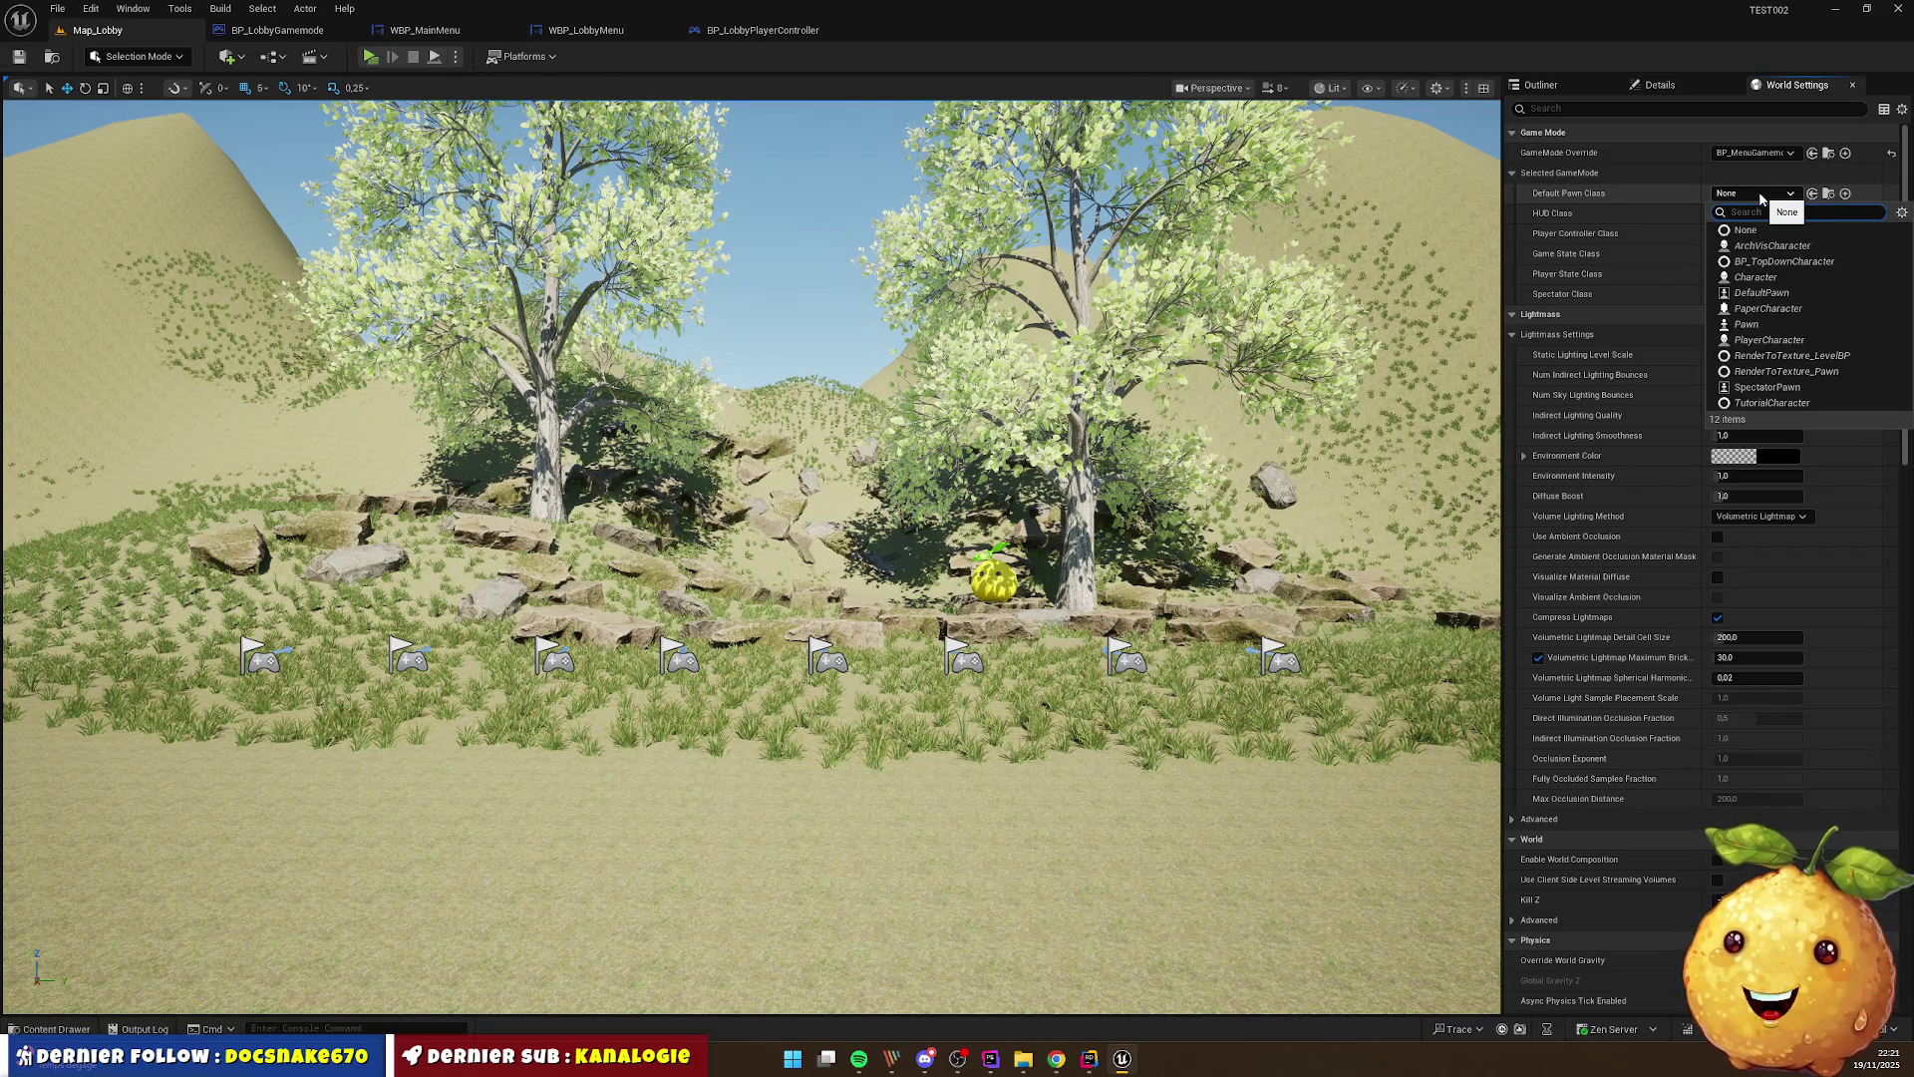
pyautogui.write('BP')
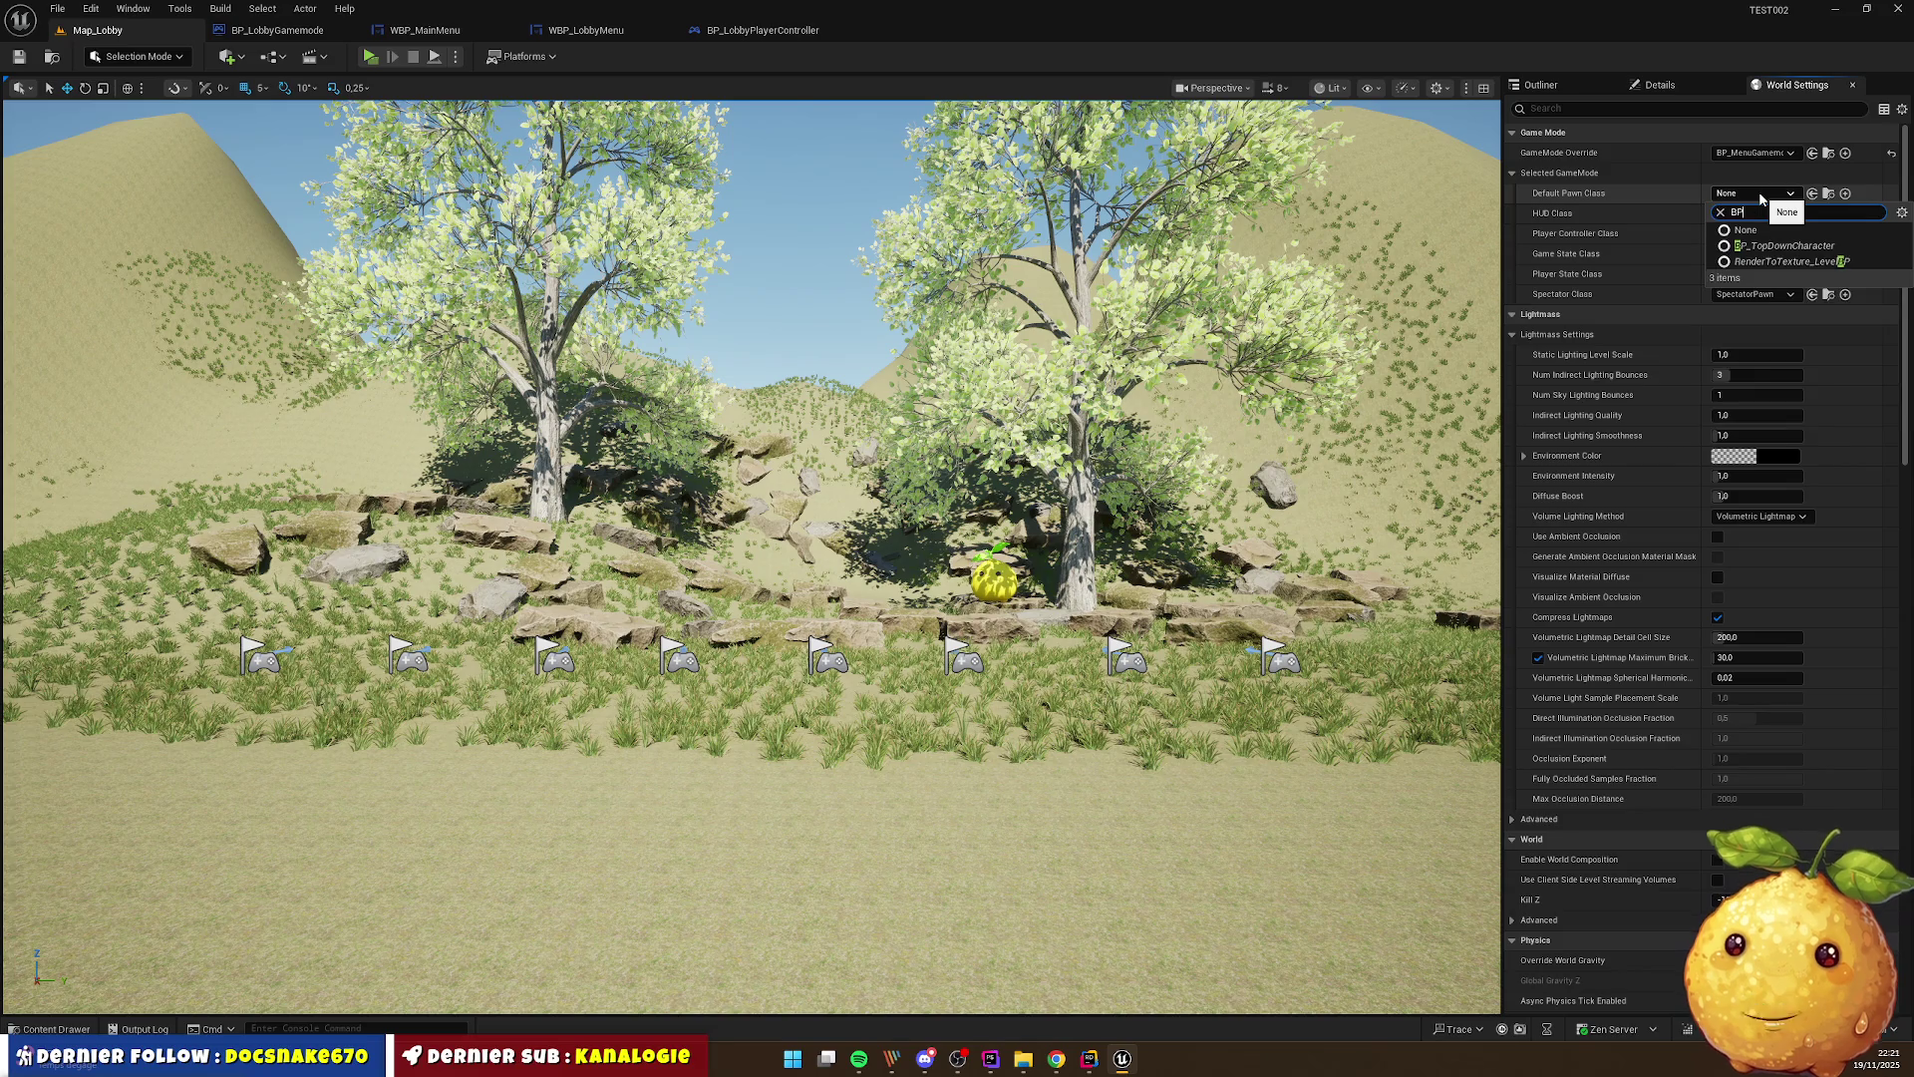
pyautogui.press('Down')
pyautogui.press('Down')
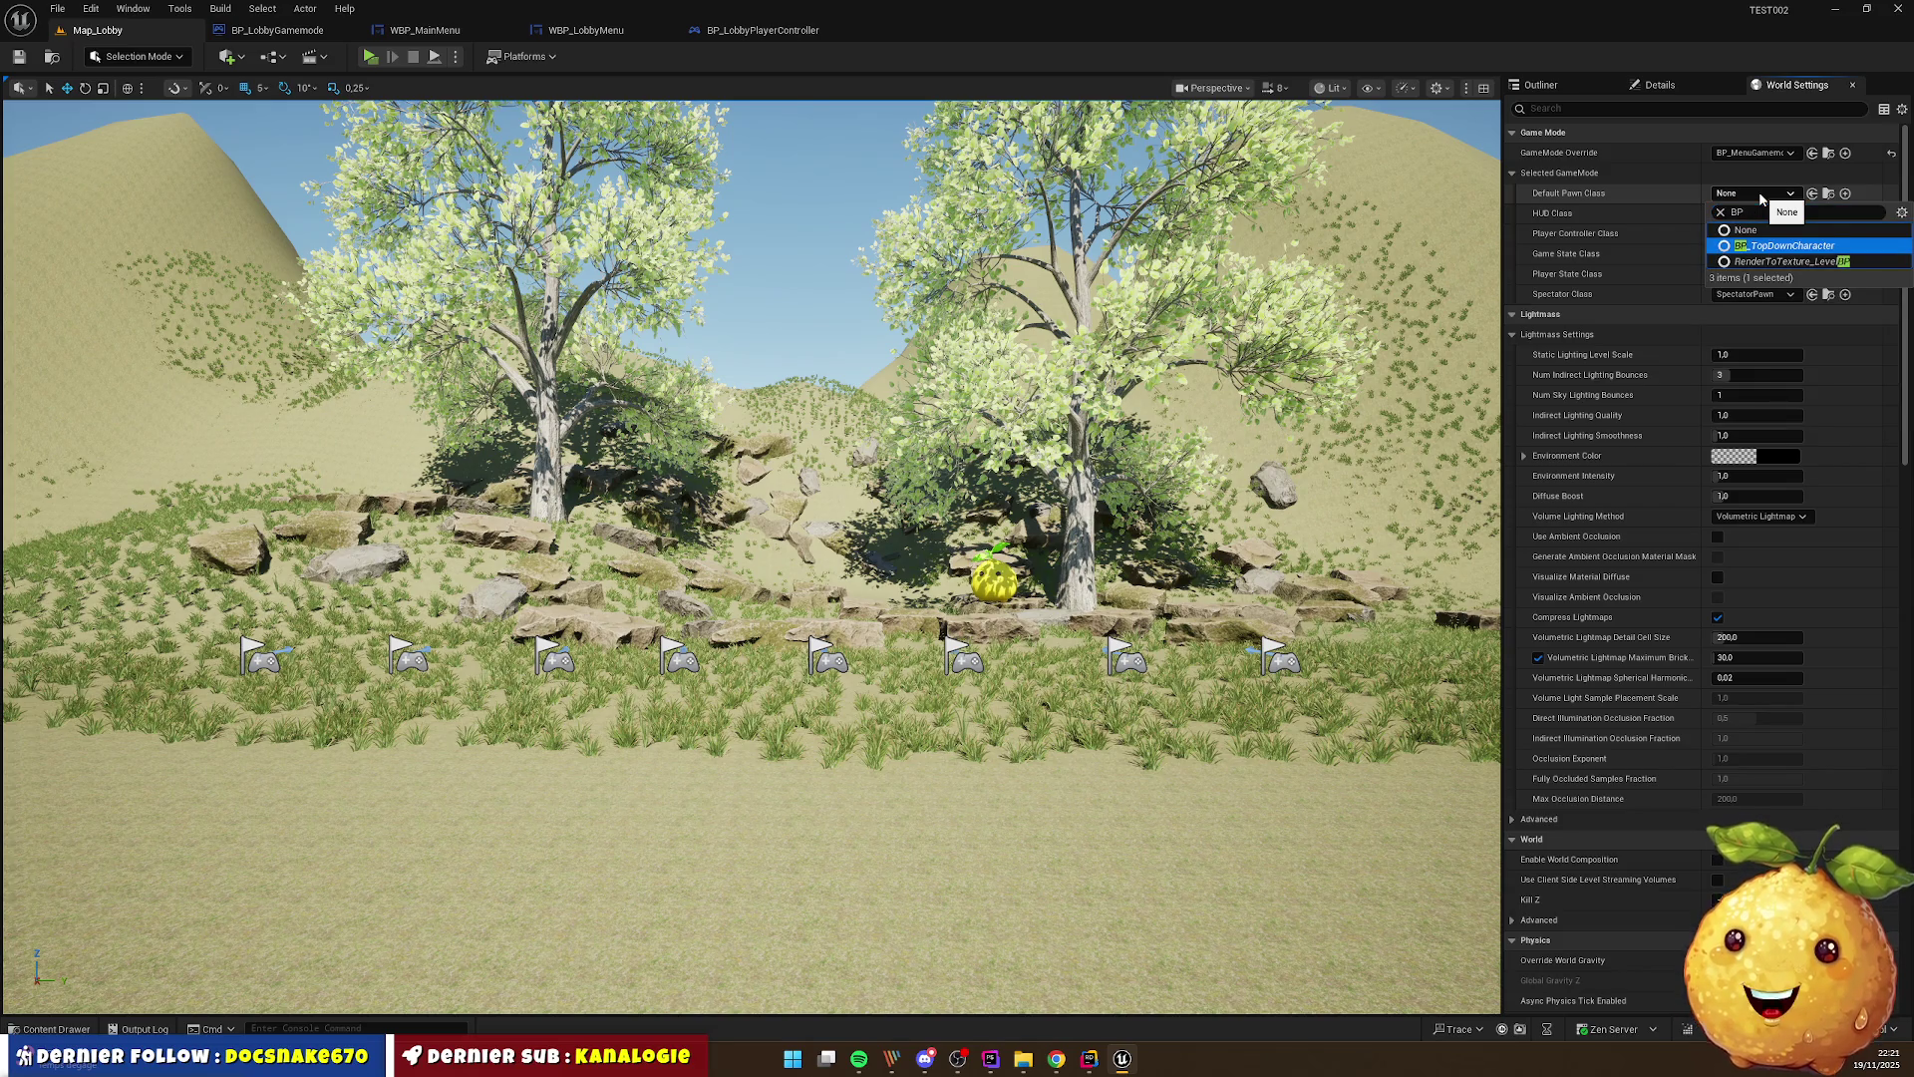
pyautogui.press('Return')
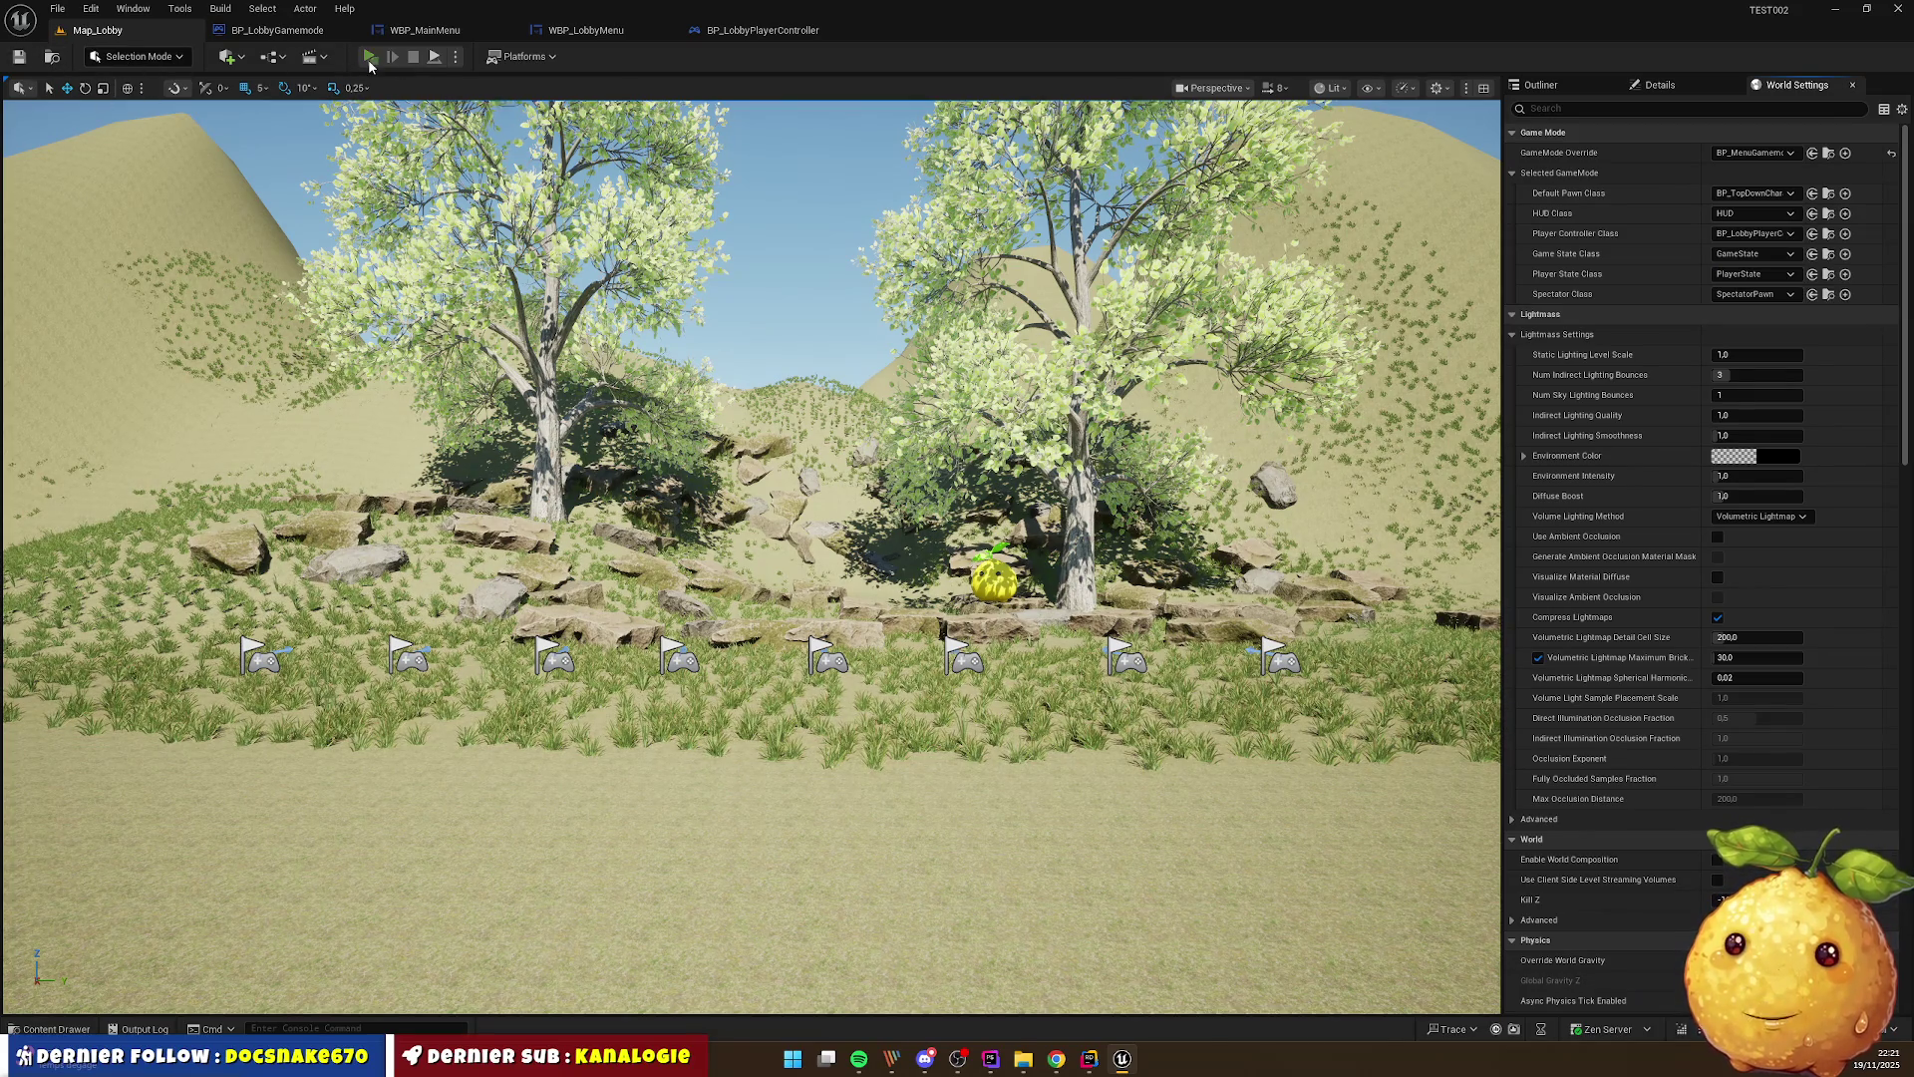
pyautogui.click(369, 60)
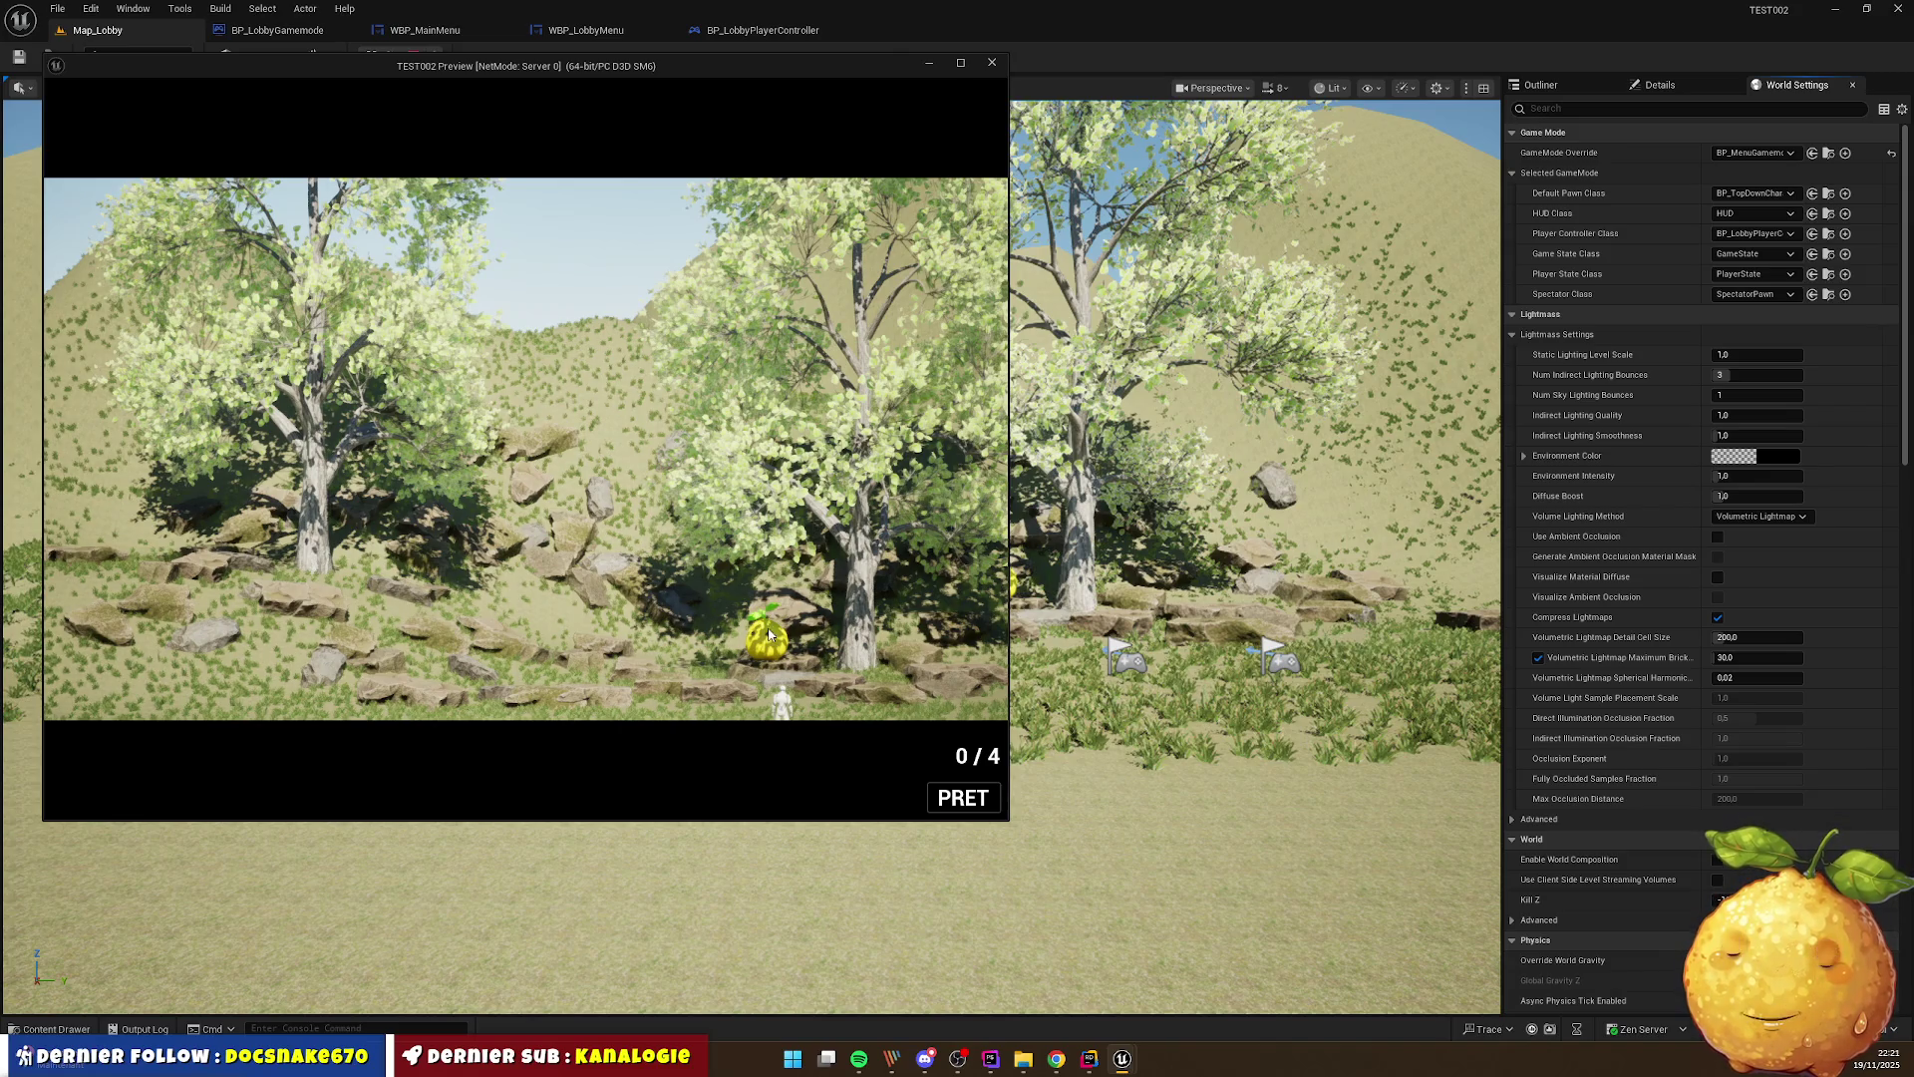
pyautogui.press('Escape')
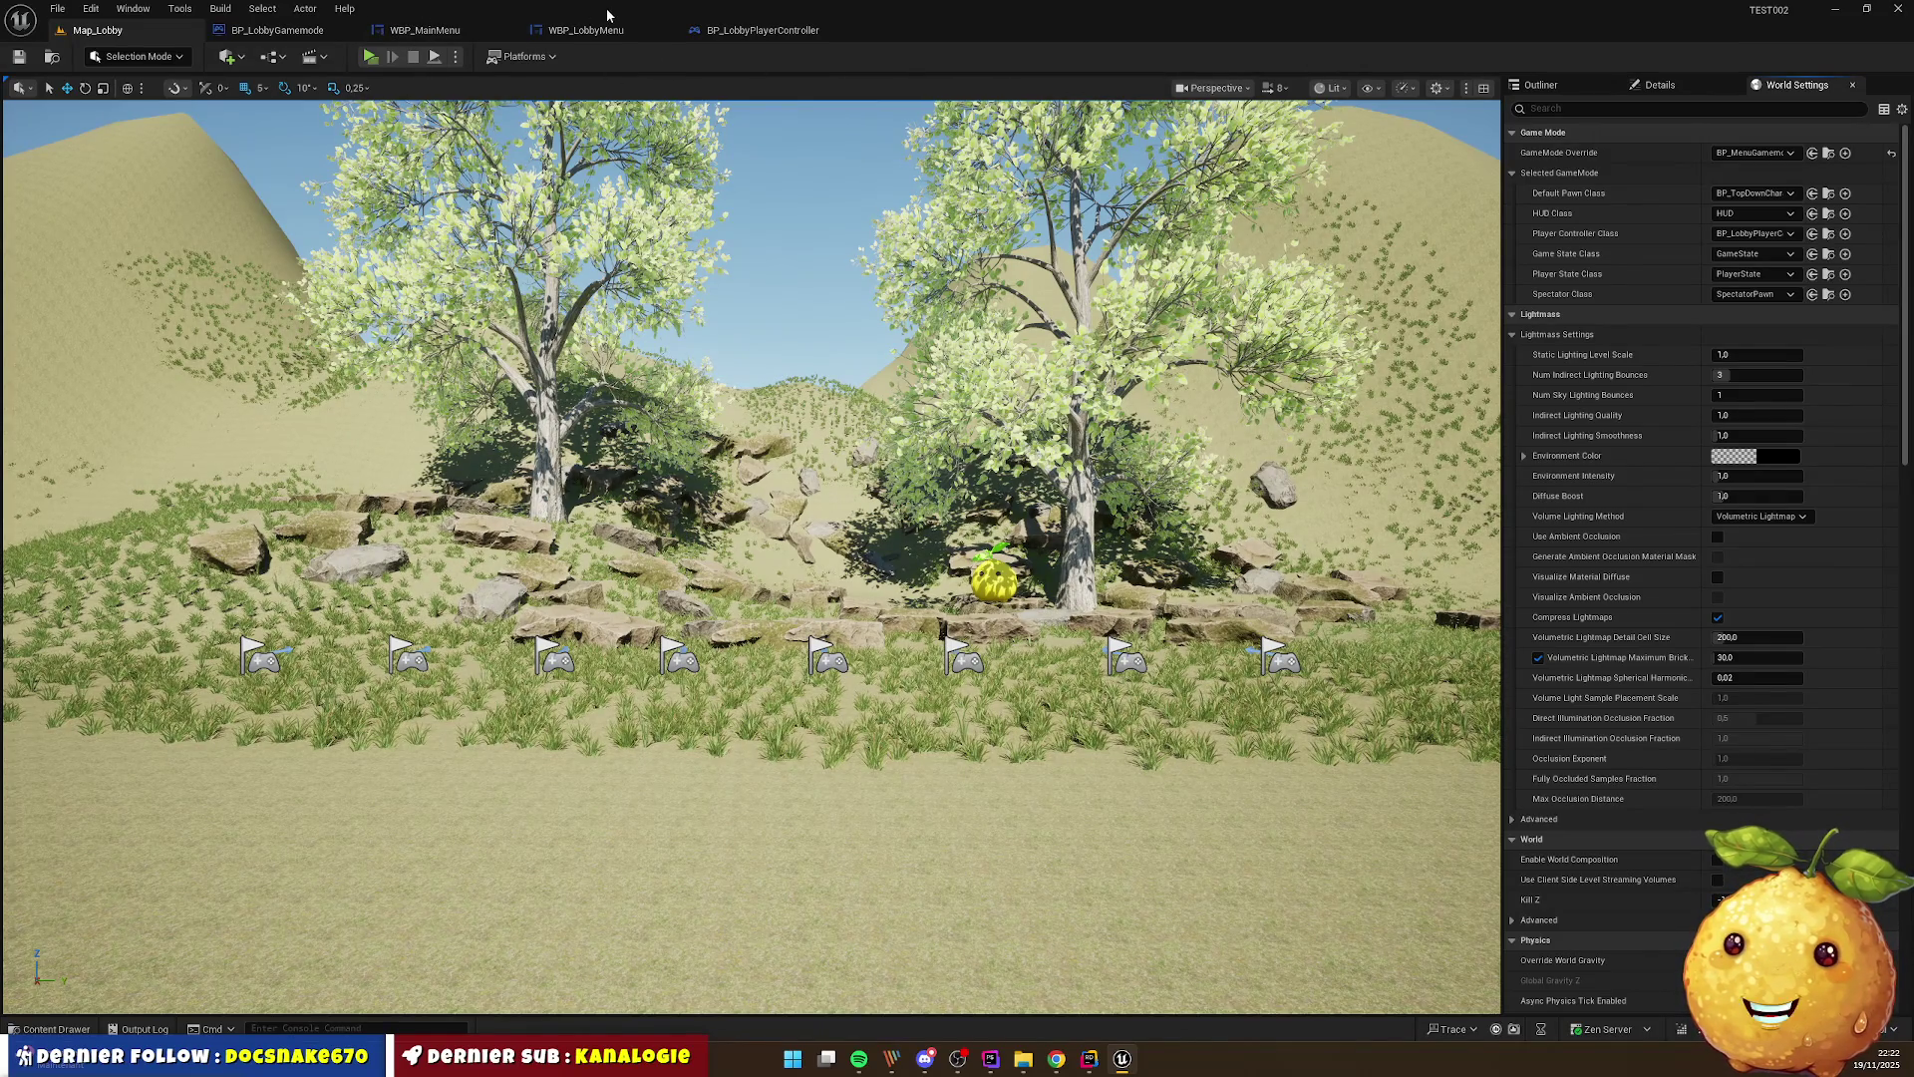
# Navigate the viewport and select LobbyCamera in the Outliner
pyautogui.scroll(-5, 696, 539)
pyautogui.moveTo(696, 539)
pyautogui.mouseDown()
pyautogui.moveTo(688, 499)
pyautogui.moveTo(738, 469)
pyautogui.moveTo(760, 638)
pyautogui.moveTo(748, 572)
pyautogui.mouseUp()
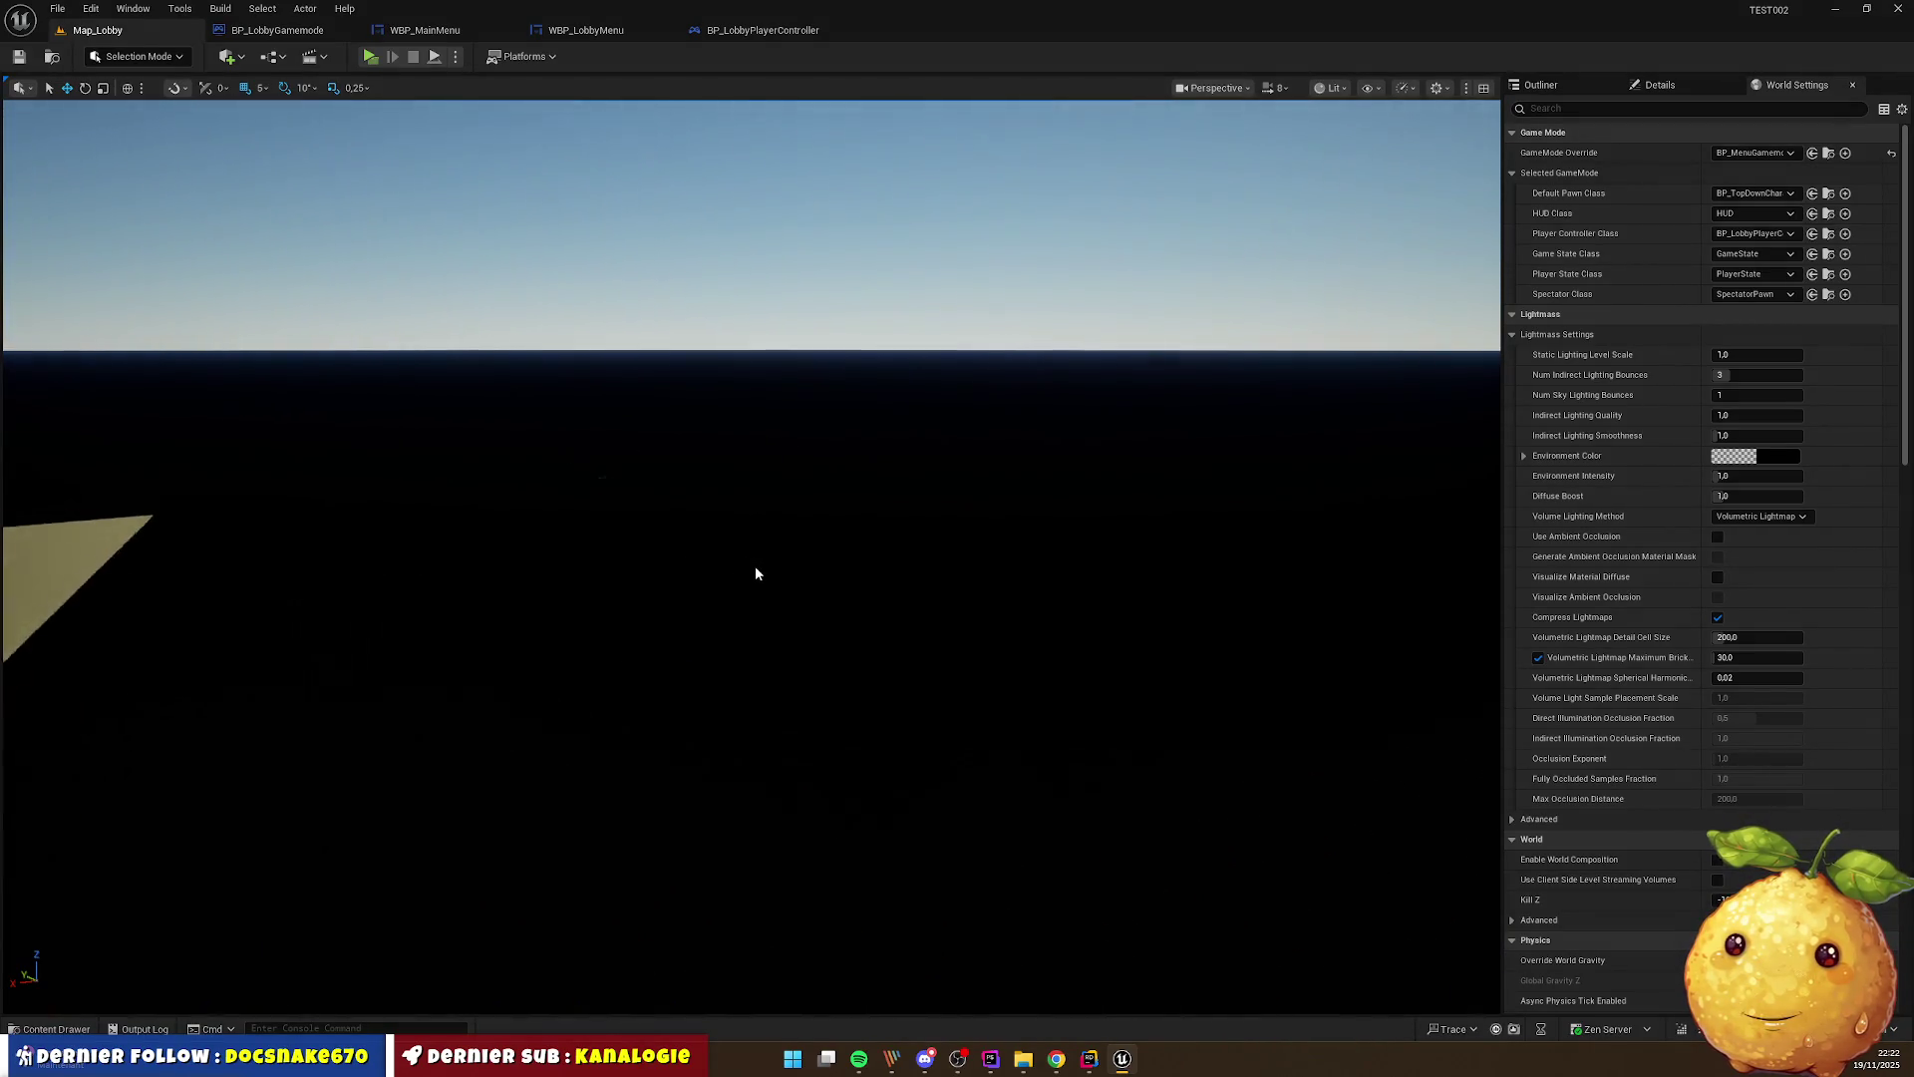
pyautogui.press('Left')
pyautogui.press('Right')
pyautogui.click(1562, 87)
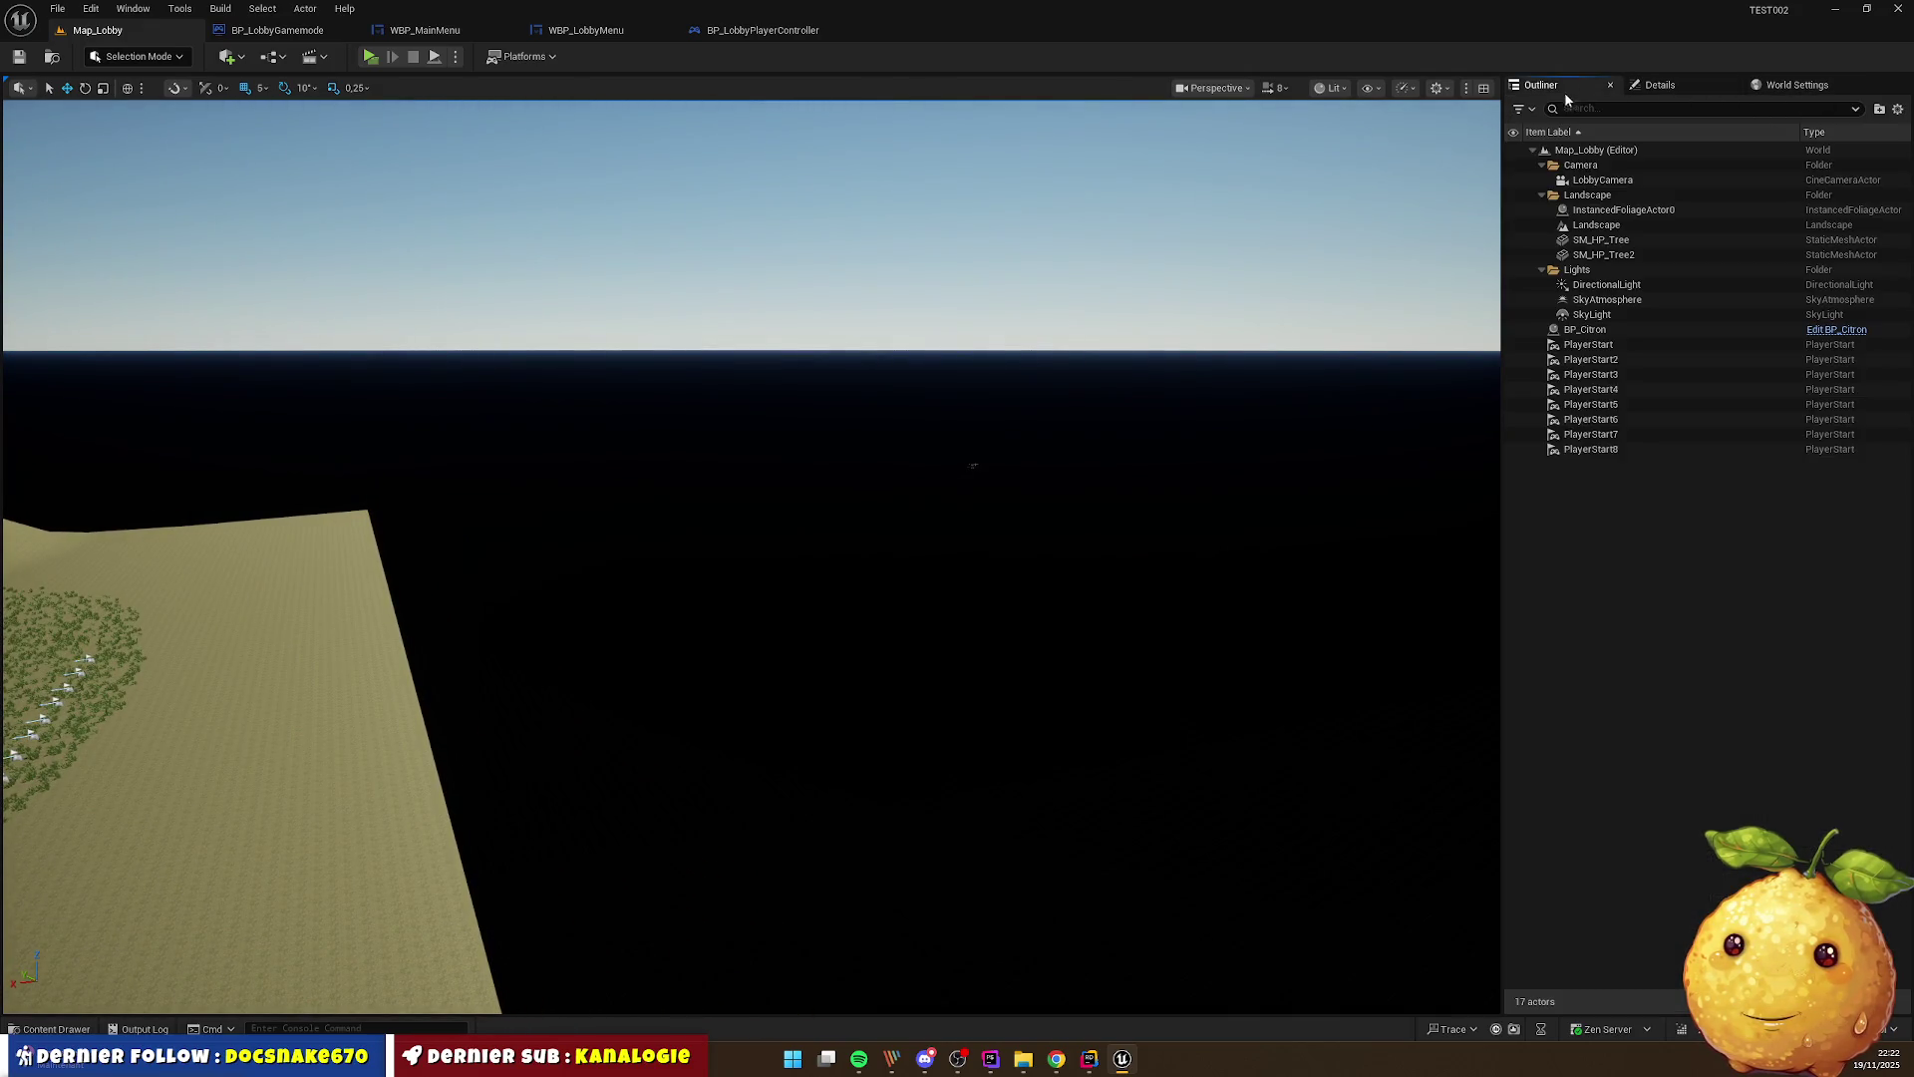
pyautogui.click(1602, 180)
# Lower LobbyCamera, undo back to its original height, and save Map_Lobby
pyautogui.moveTo(983, 424); pyautogui.dragTo(977, 457)
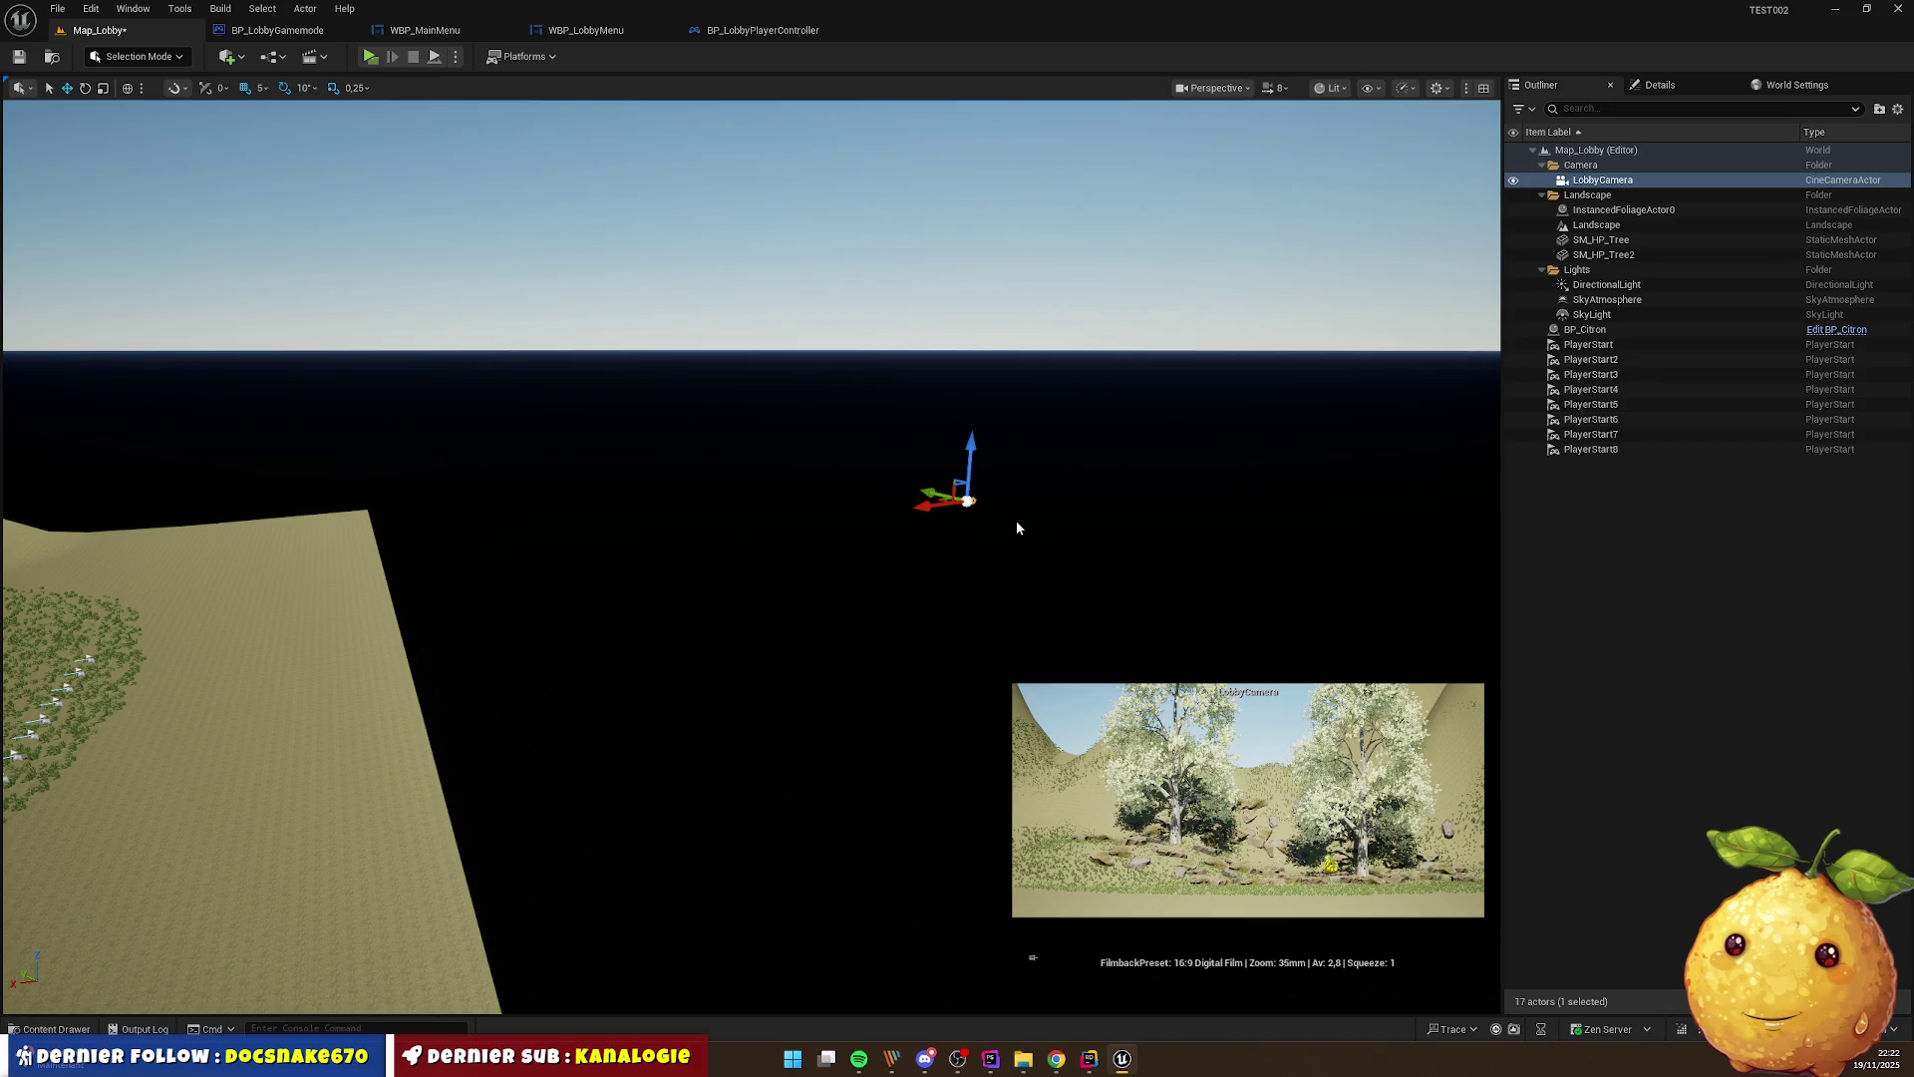
pyautogui.hotkey('ctrl', 'z')
pyautogui.hotkey('ctrl', 's')
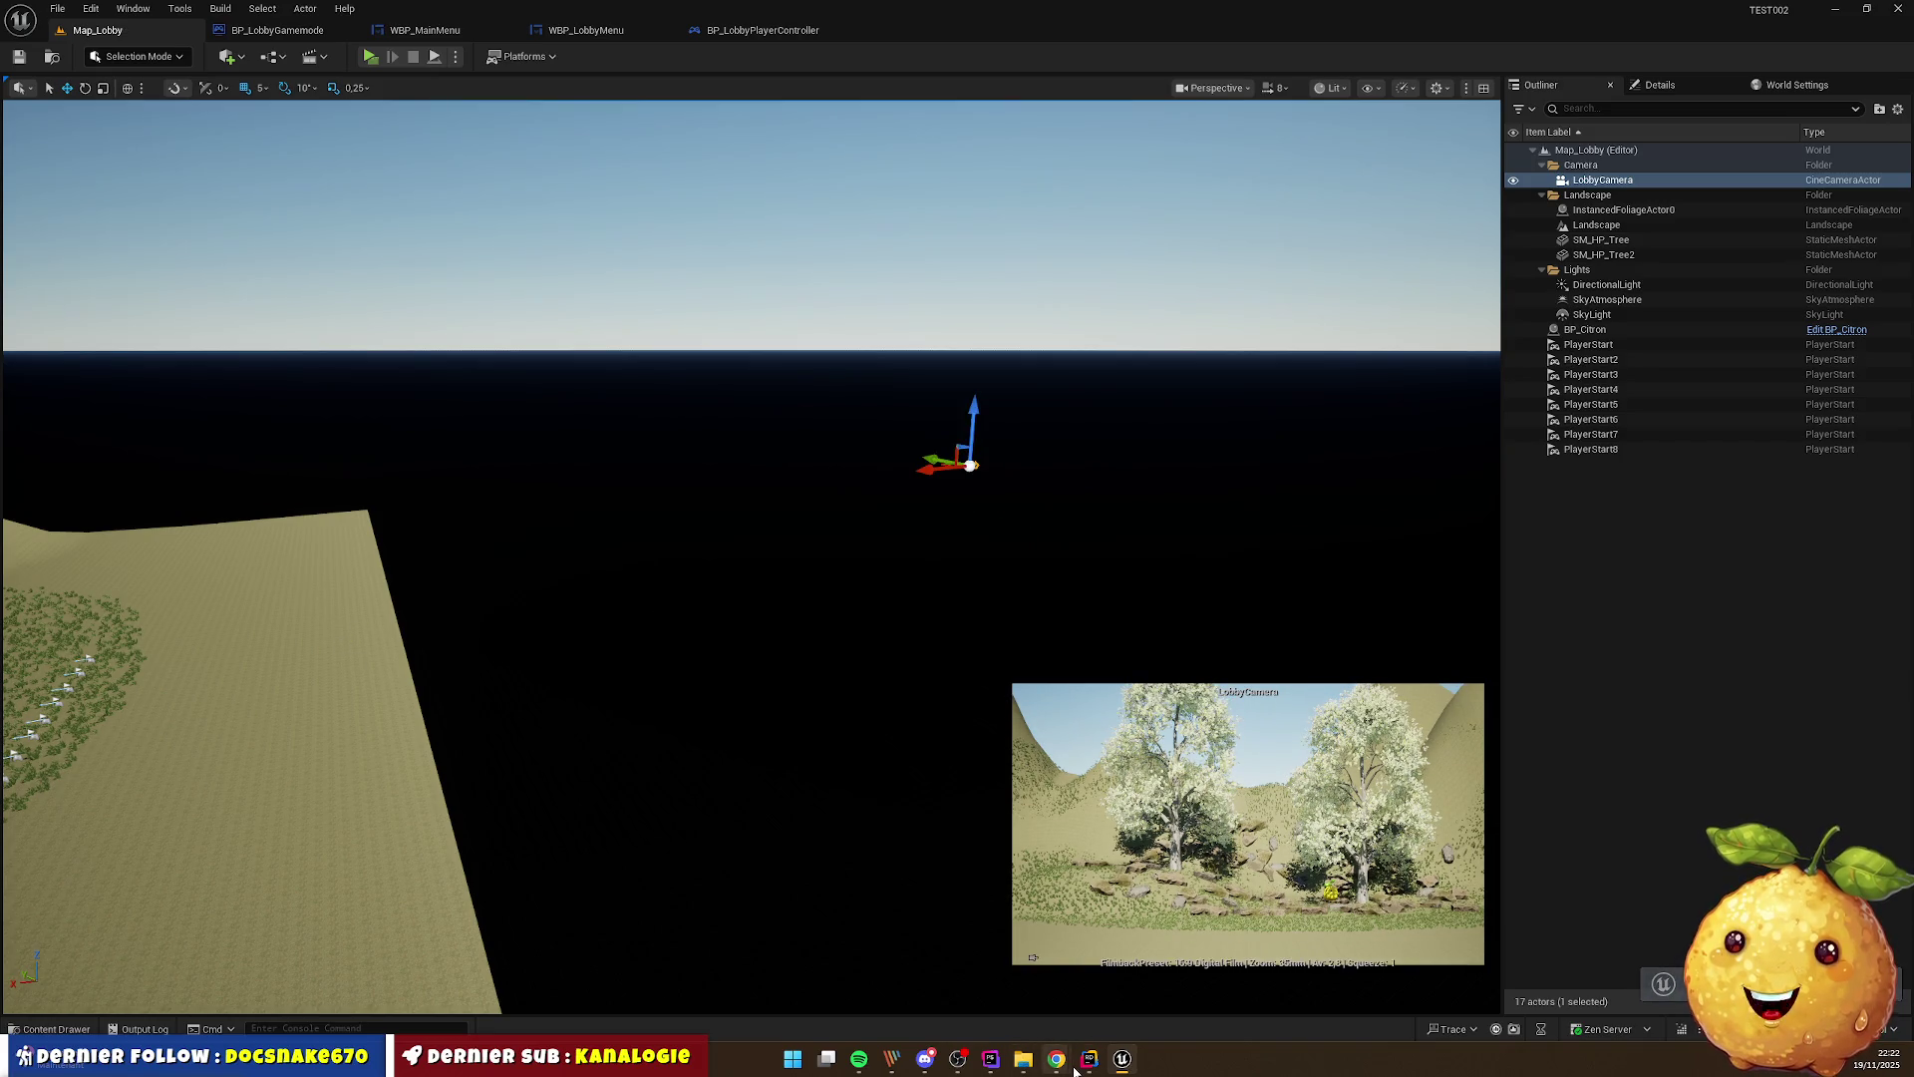
pyautogui.click(1089, 1059)
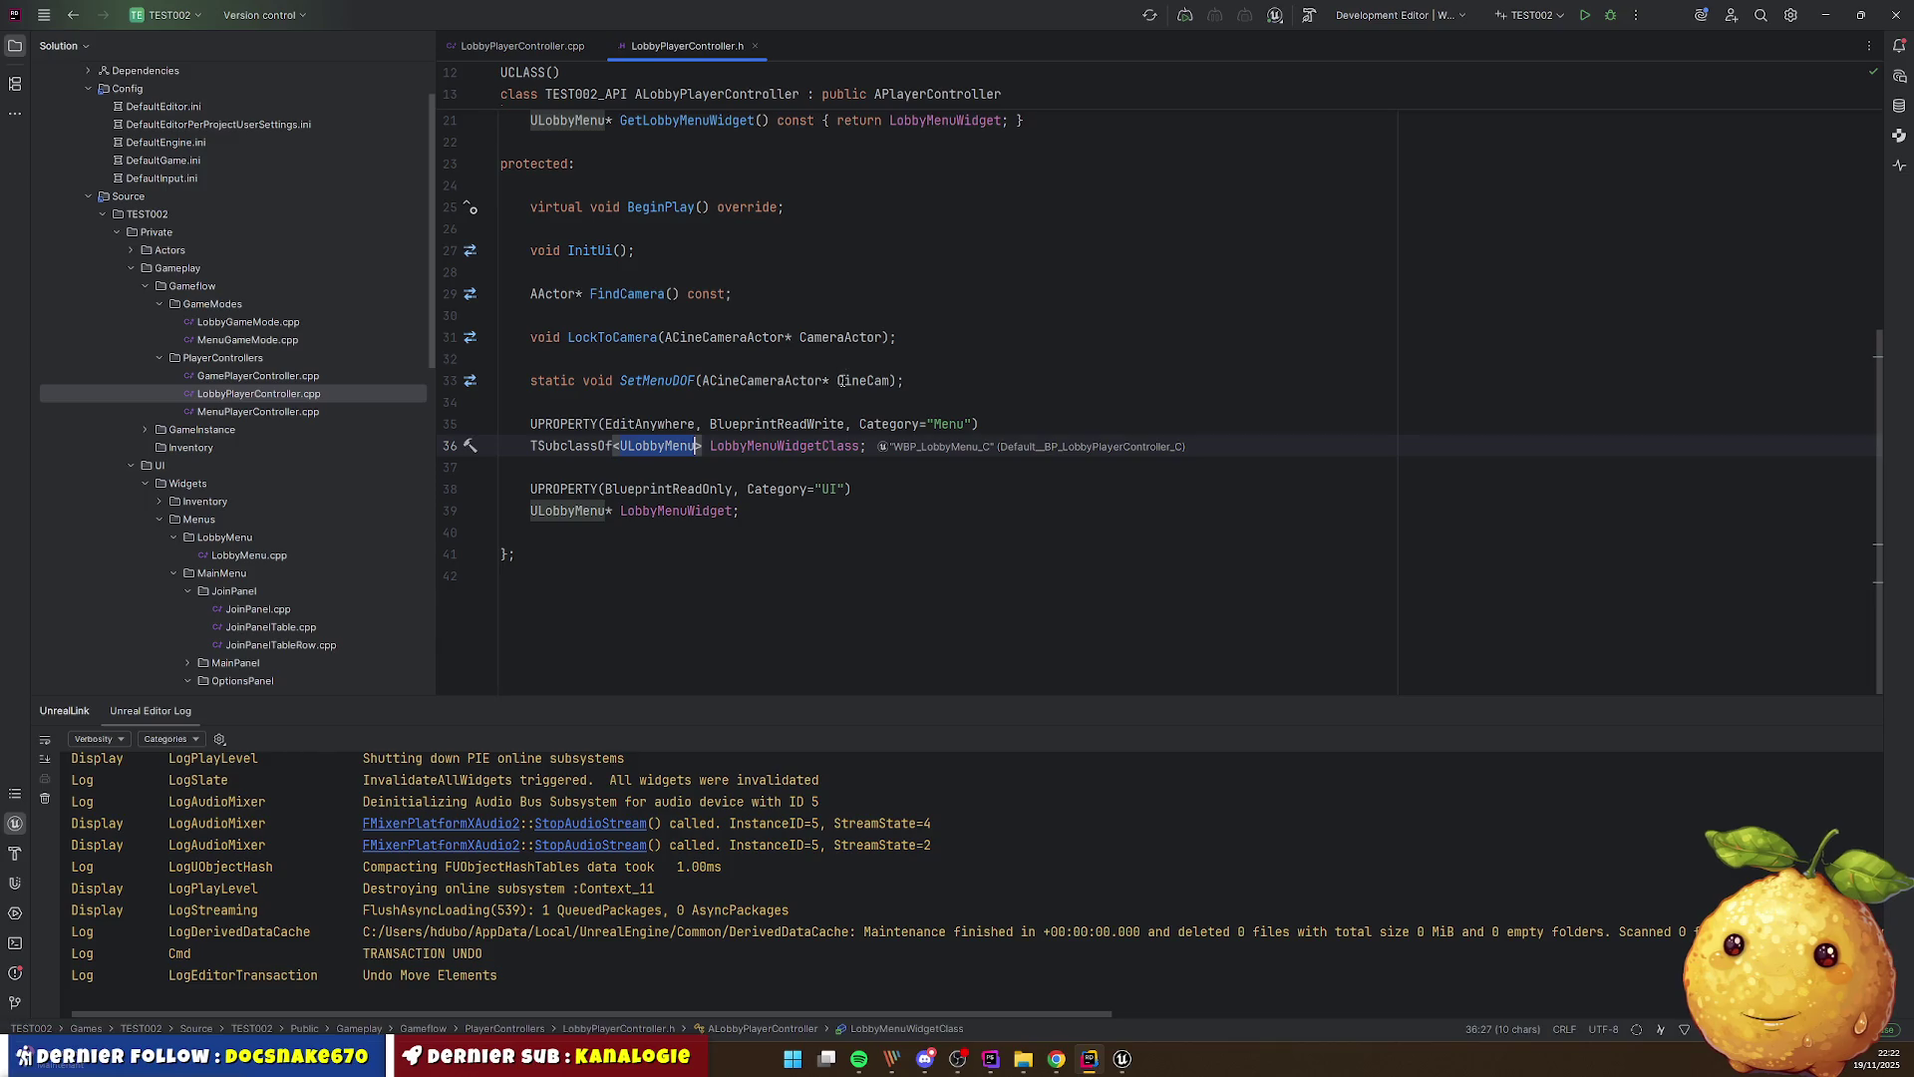
# Look over LockToCamera in the header and InitUi in LobbyPlayerController.cpp
pyautogui.click(831, 337)
pyautogui.scroll(5, 878, 489)
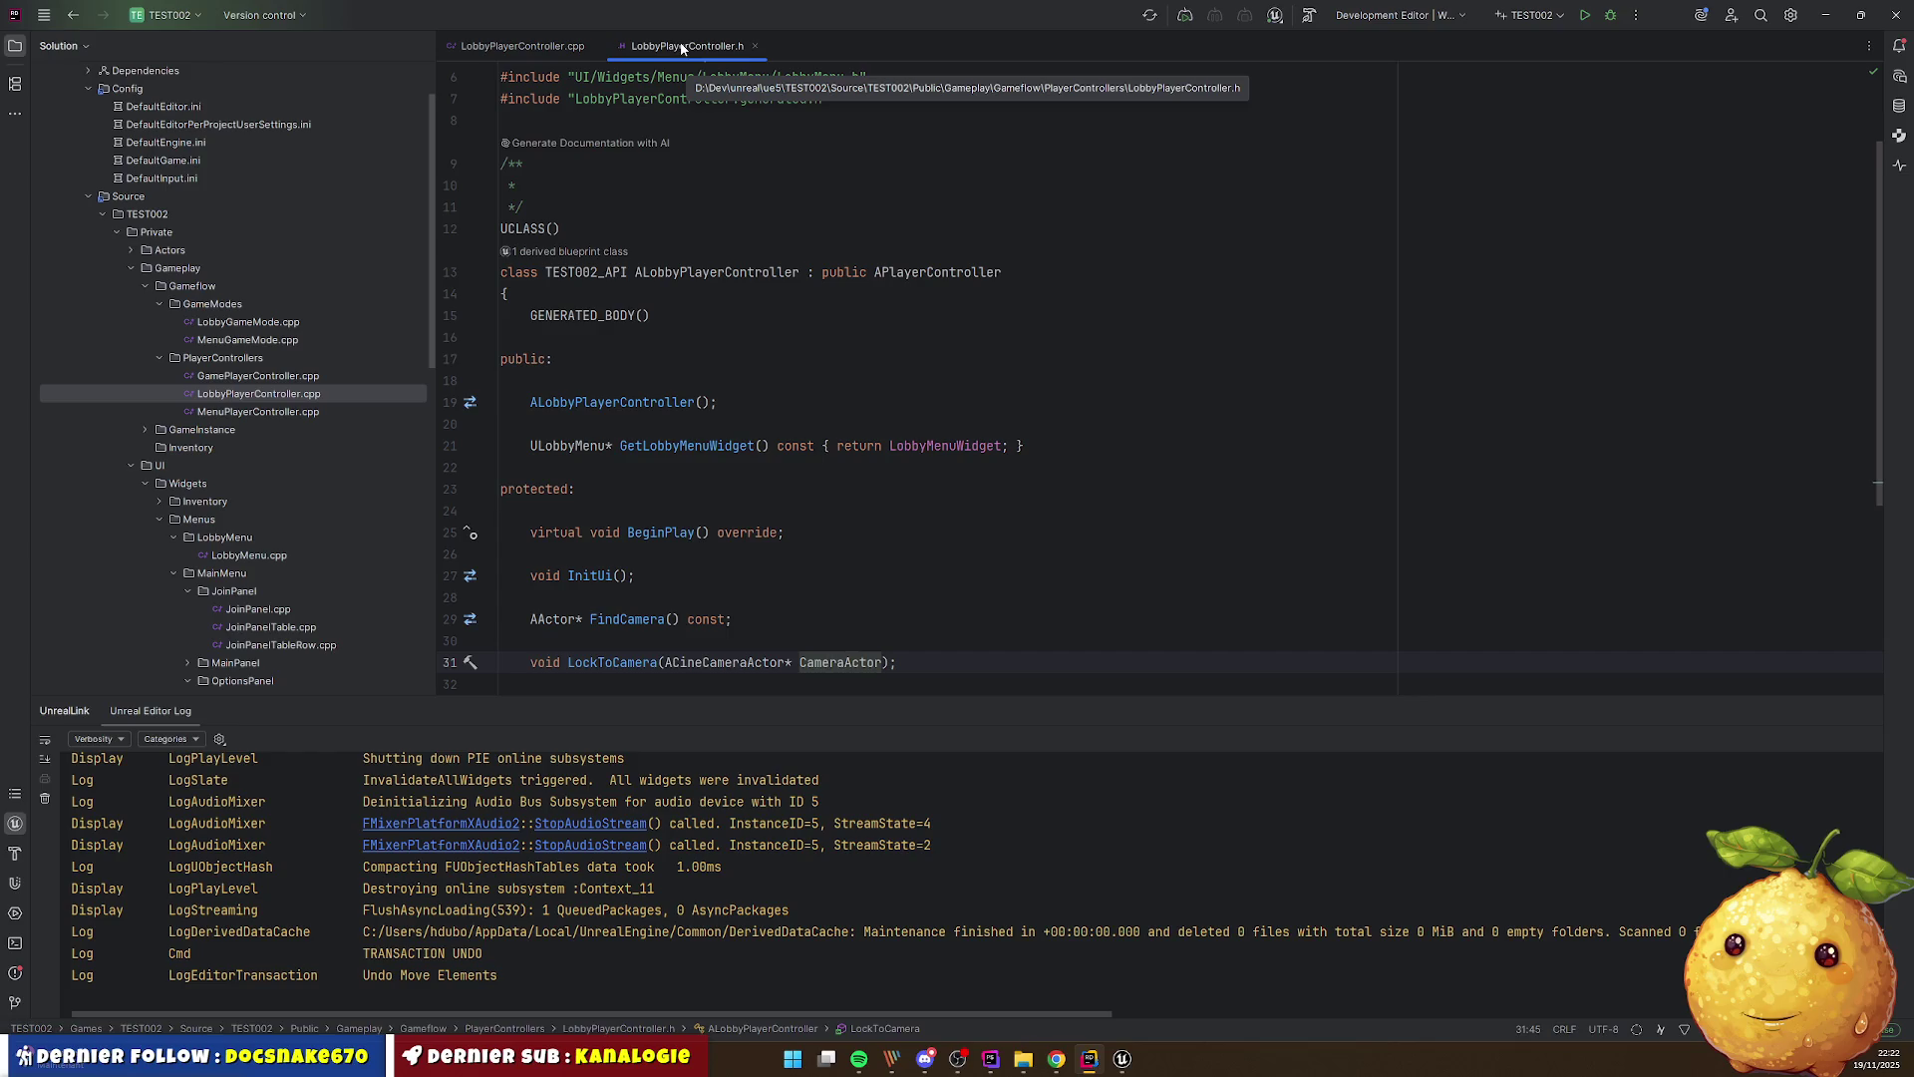
pyautogui.click(519, 46)
pyautogui.click(1030, 376)
pyautogui.scroll(8, 794, 522)
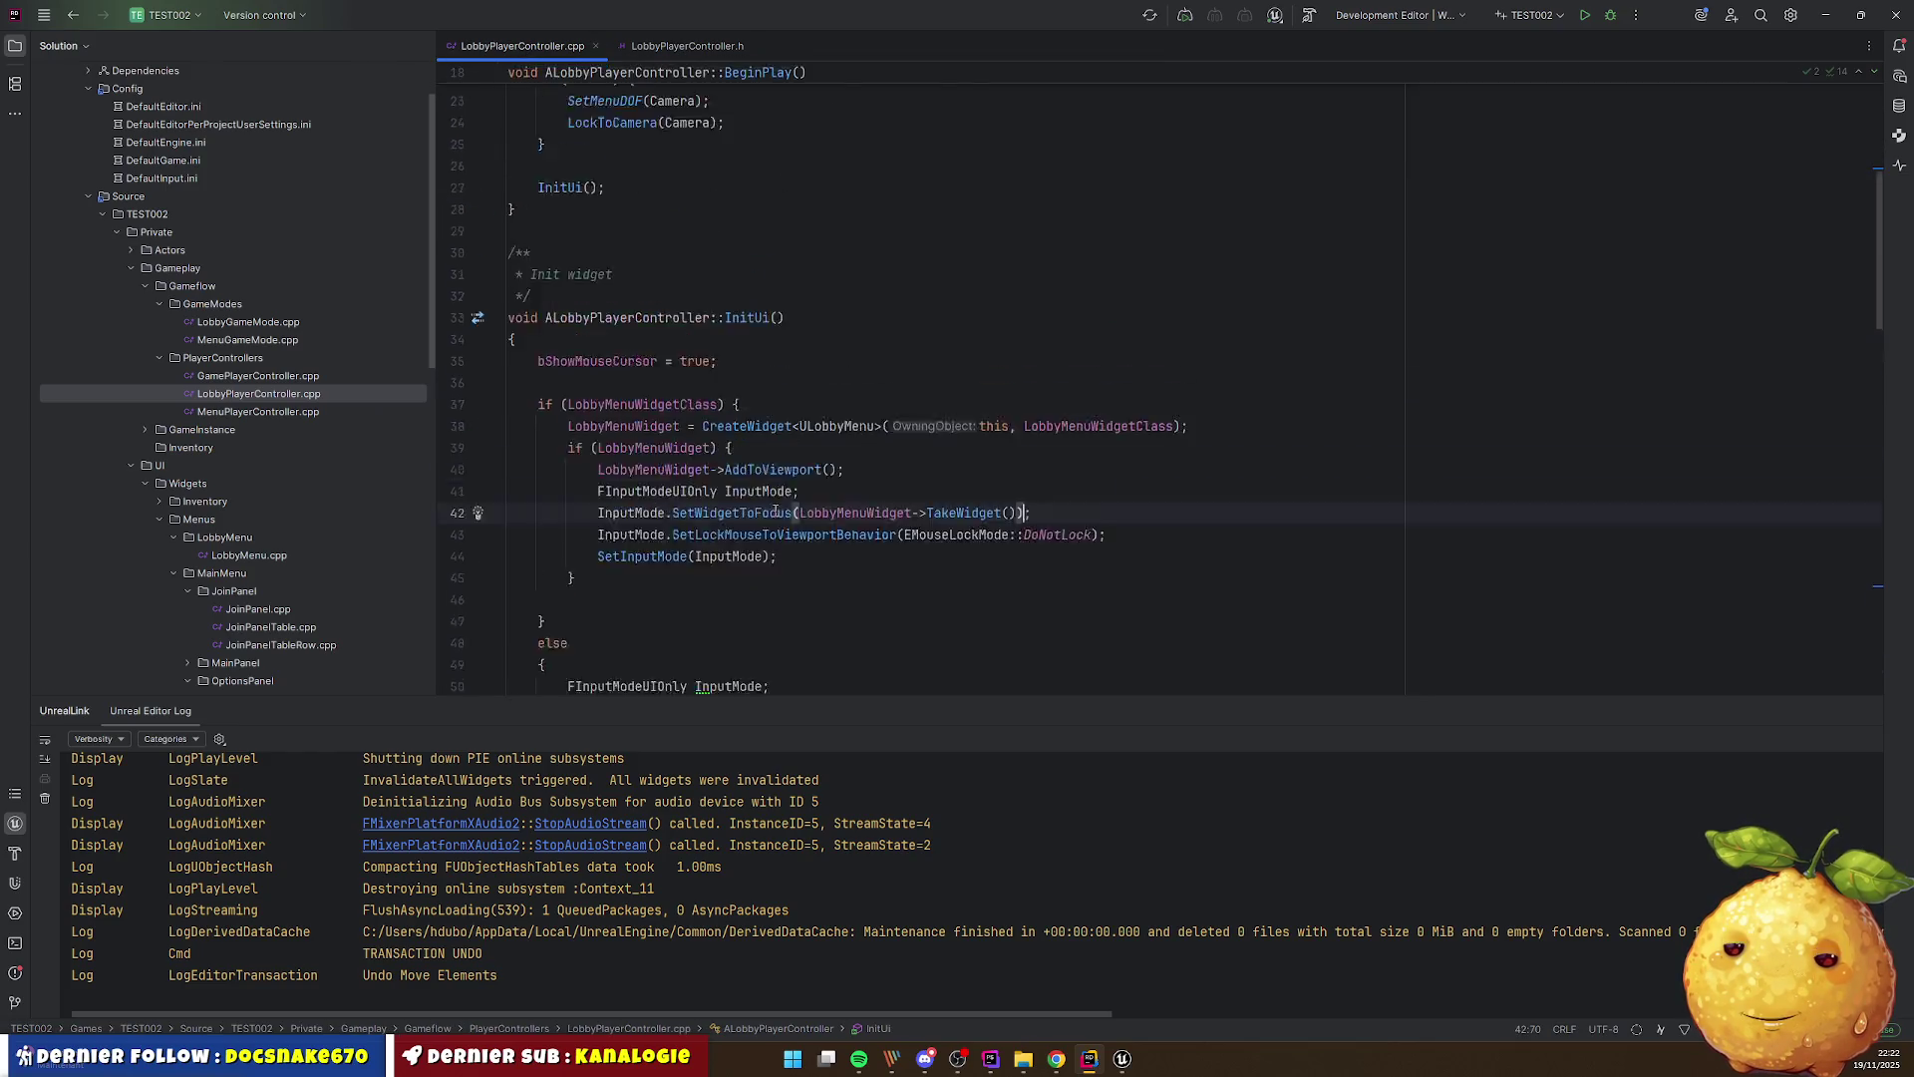
pyautogui.scroll(-4, 634, 407)
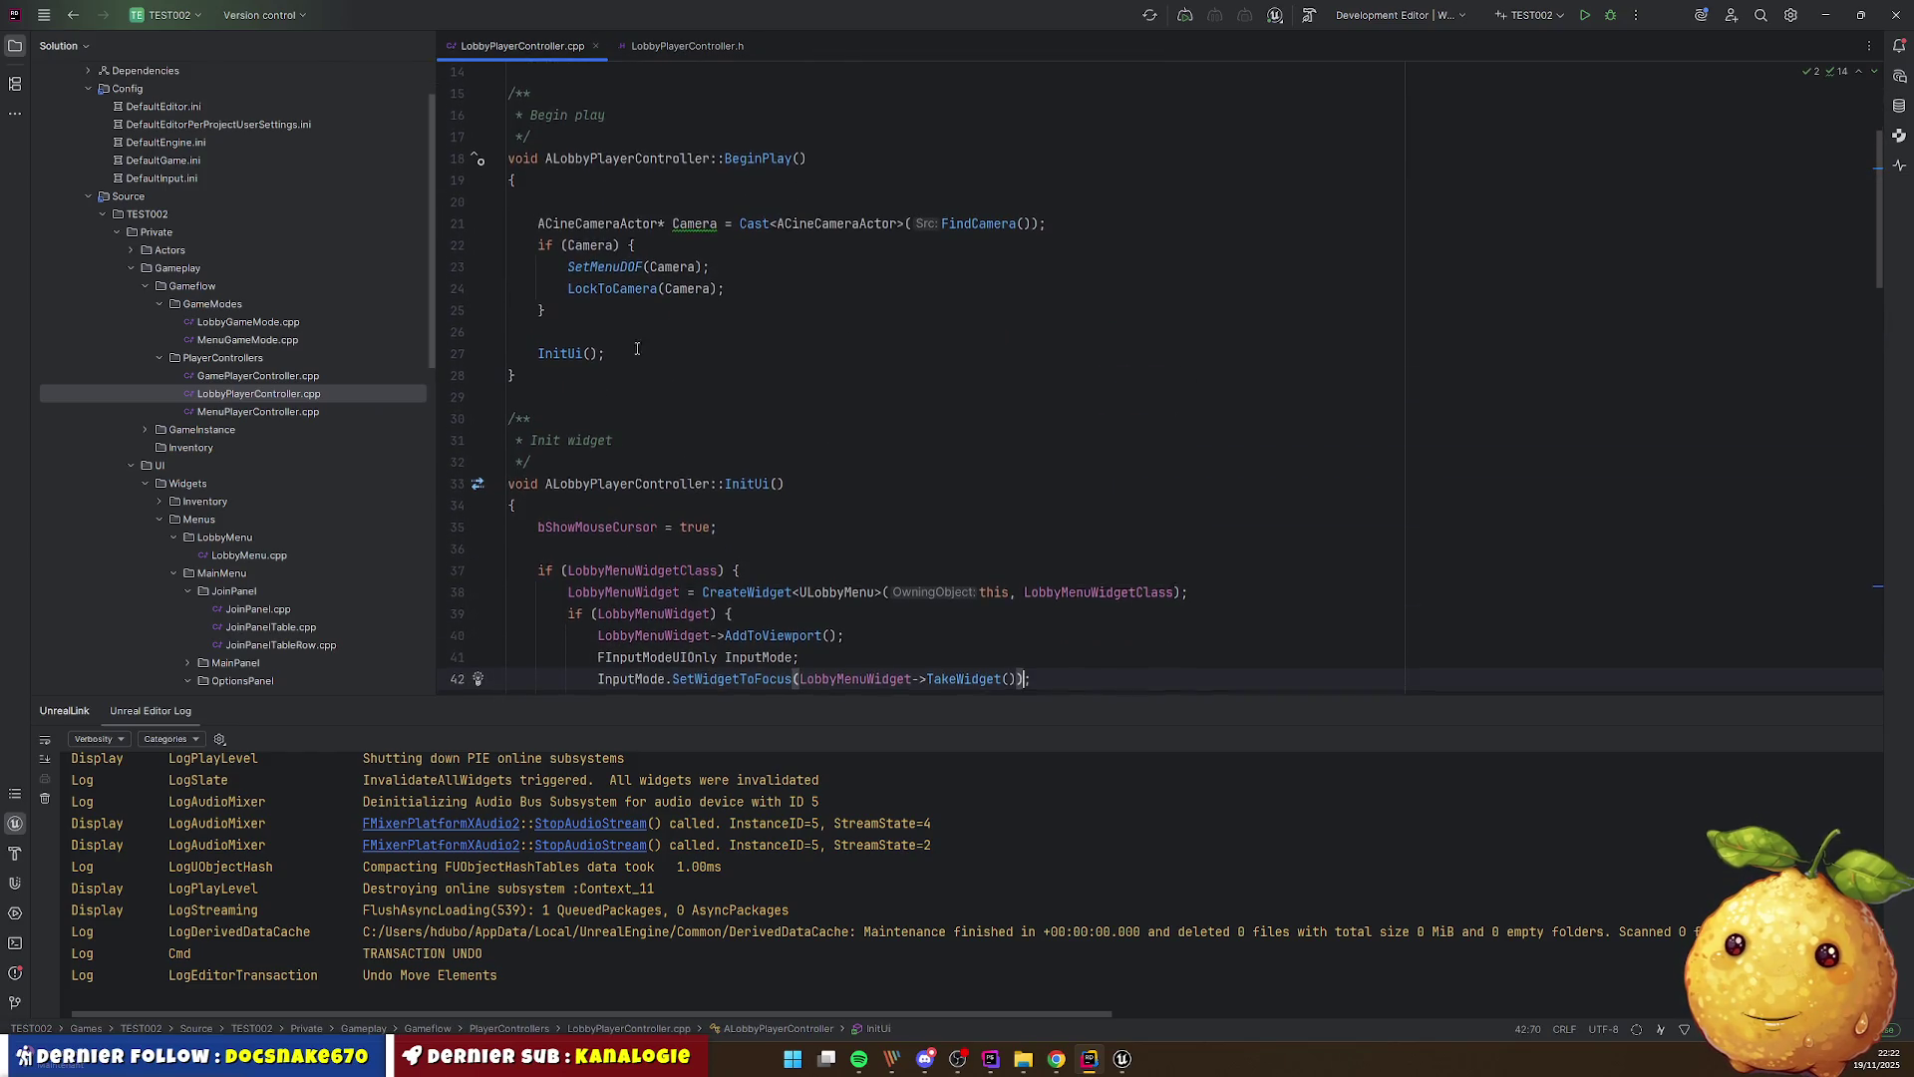
pyautogui.scroll(-4, 759, 302)
# Comment out SetMenuDOF(Camera) in BeginPlay and rebuild with Live Coding
pyautogui.hotkey('ctrl', 'alt', 'Left')
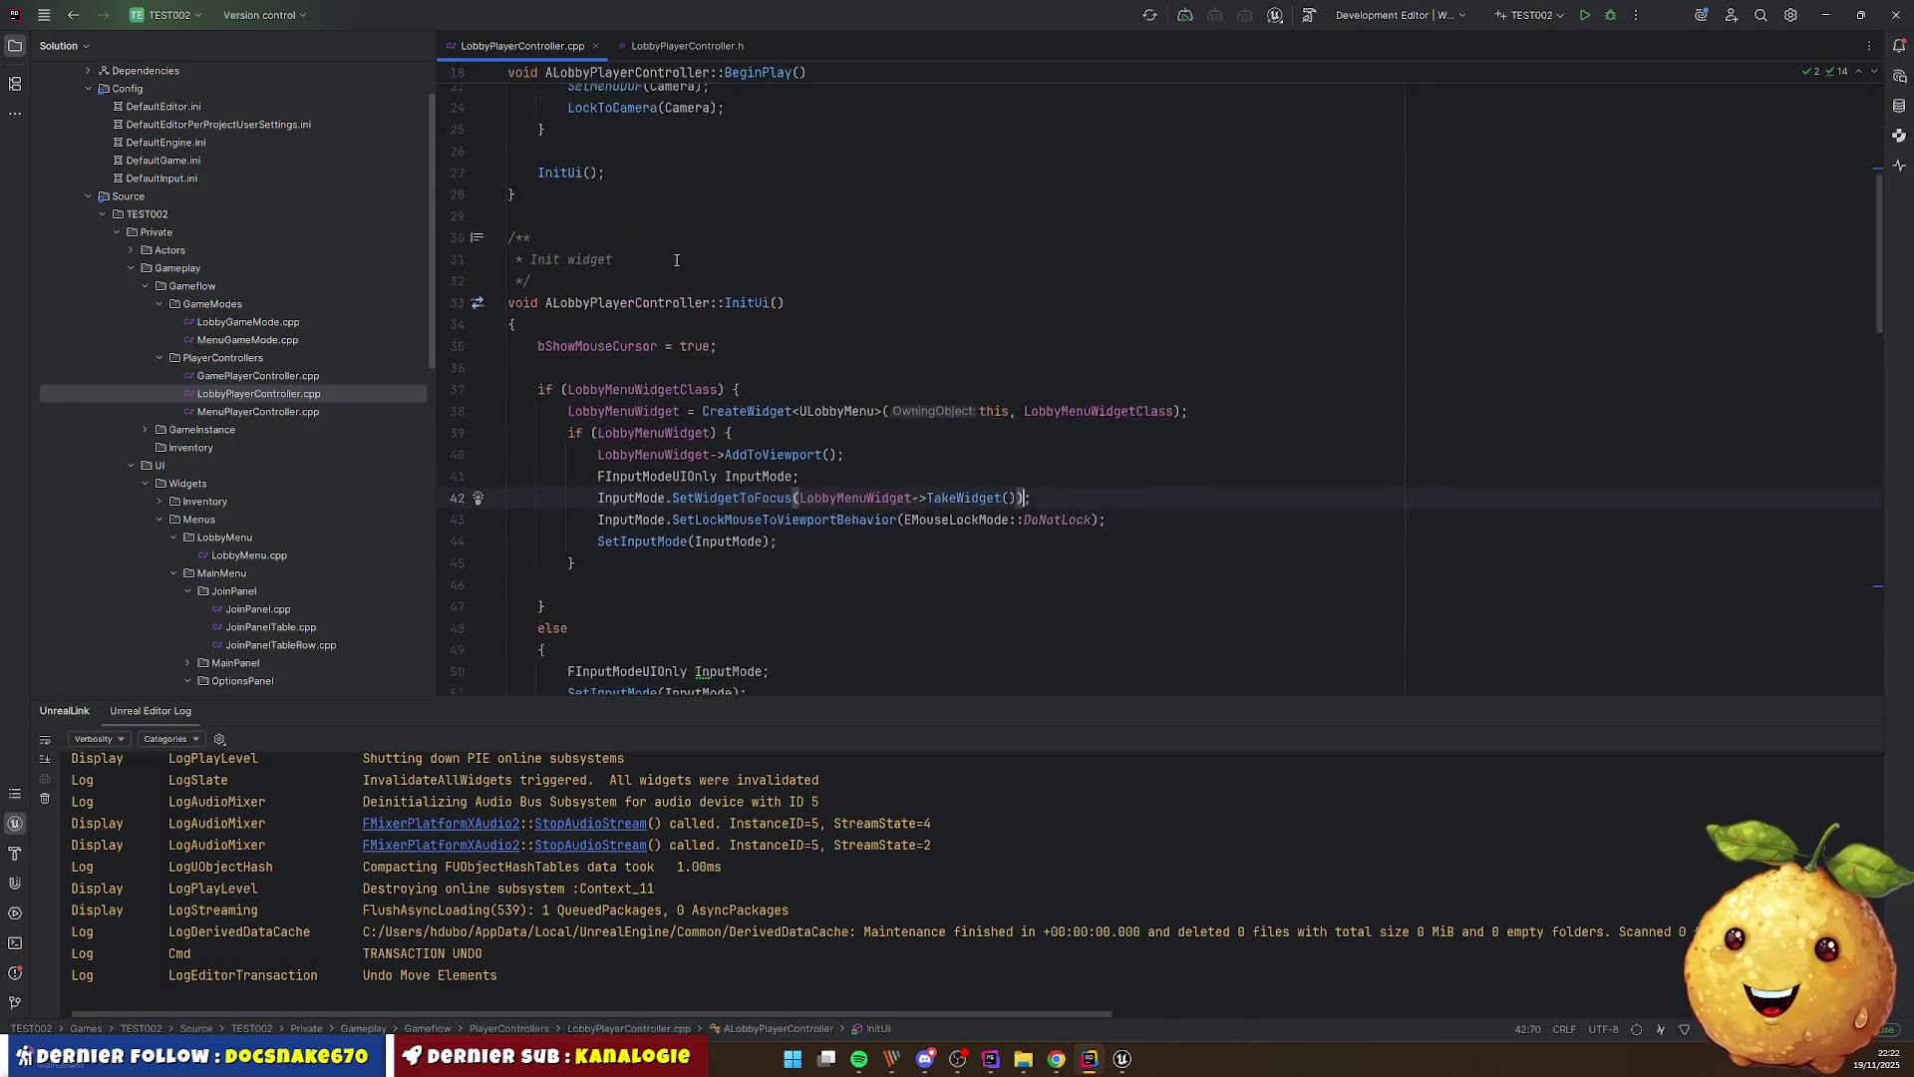
pyautogui.press('Home')
pyautogui.write('//')
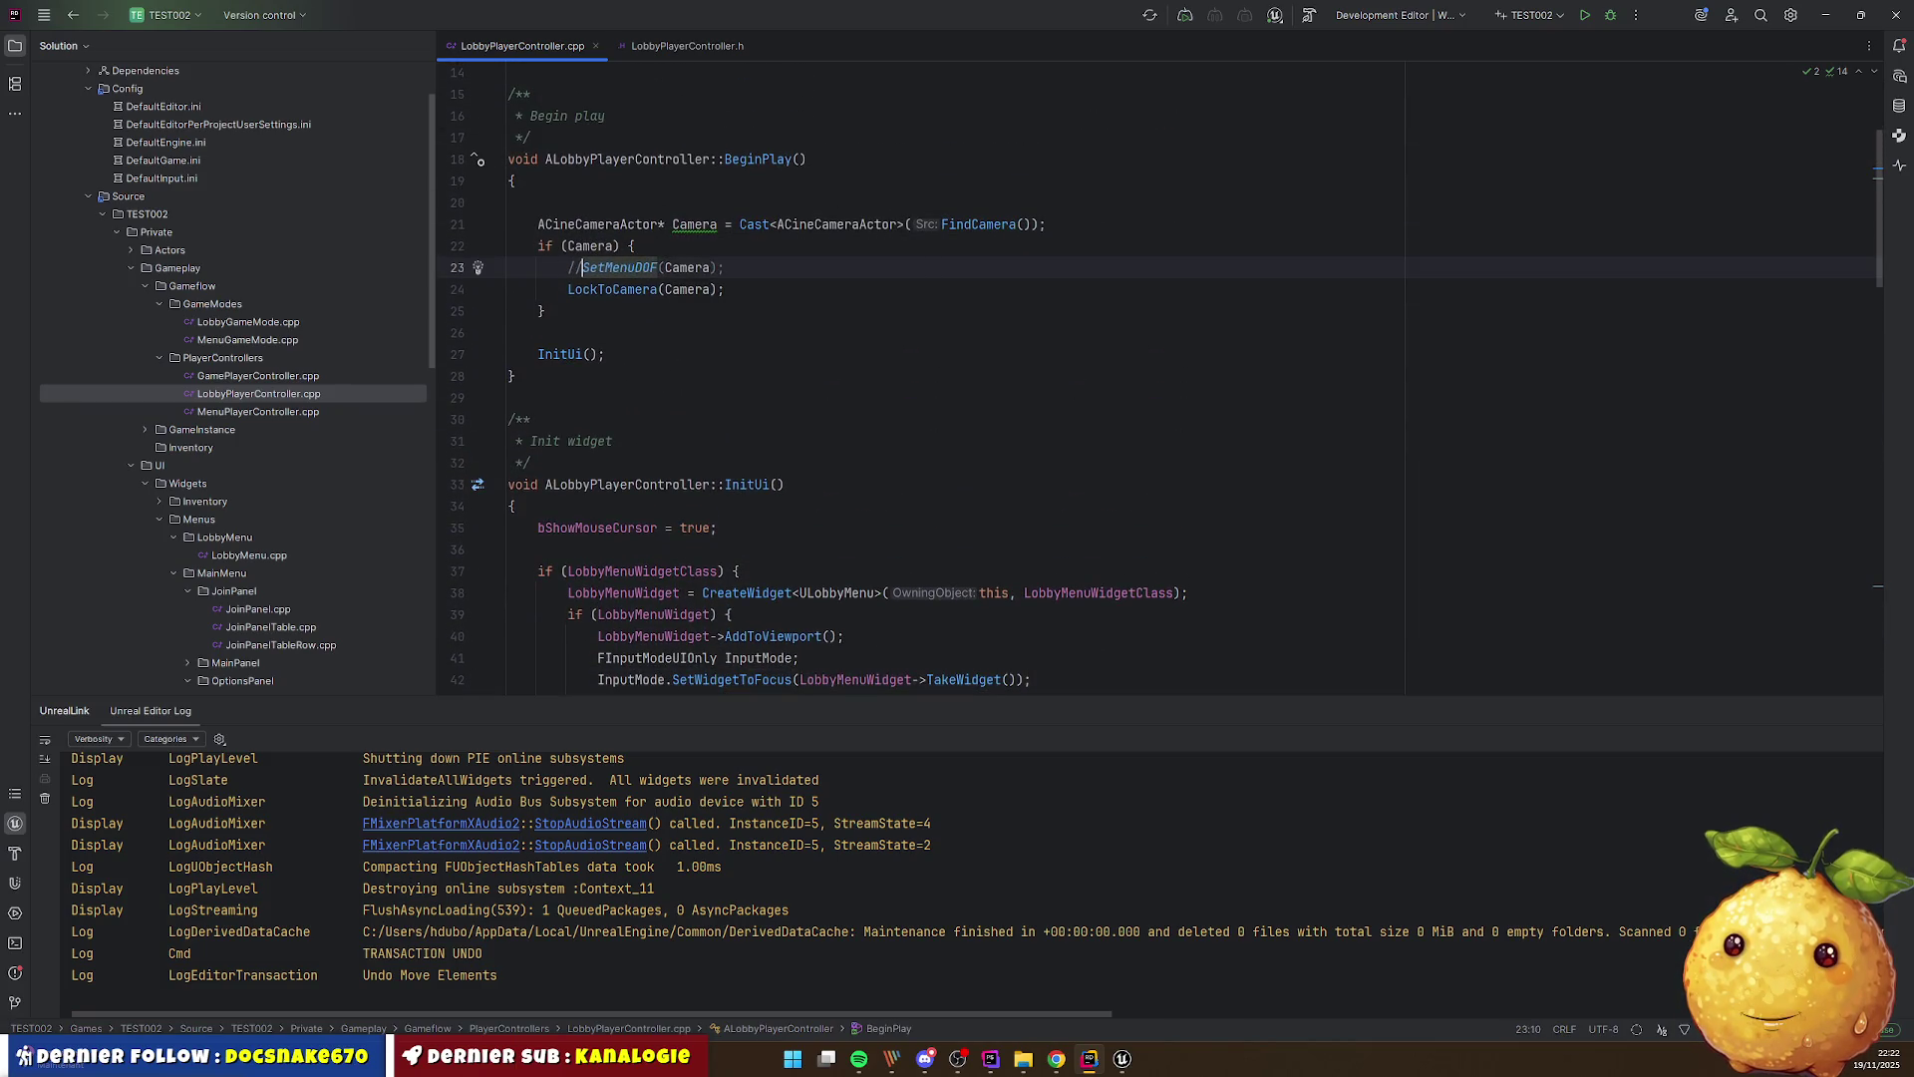
pyautogui.hotkey('ctrl', 'alt', 'F11')
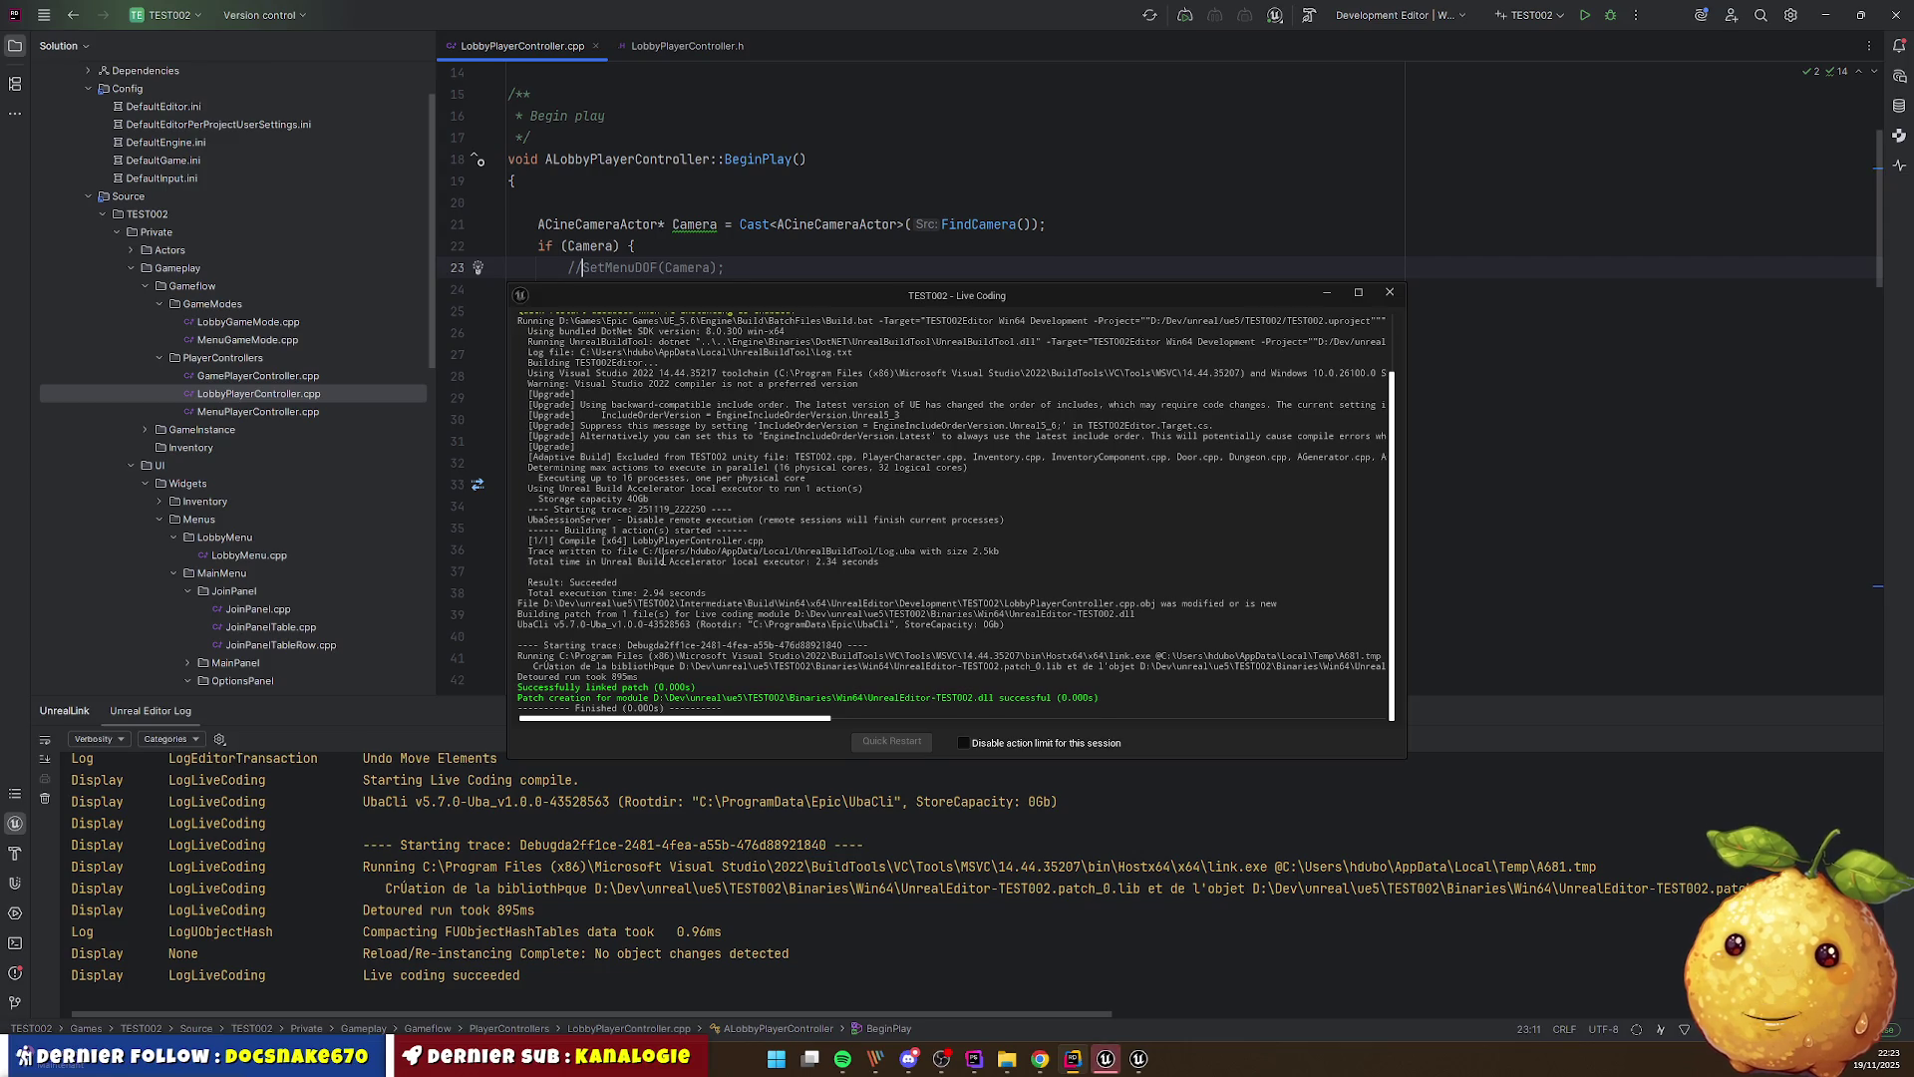
pyautogui.click(1381, 300)
pyautogui.click(1139, 1063)
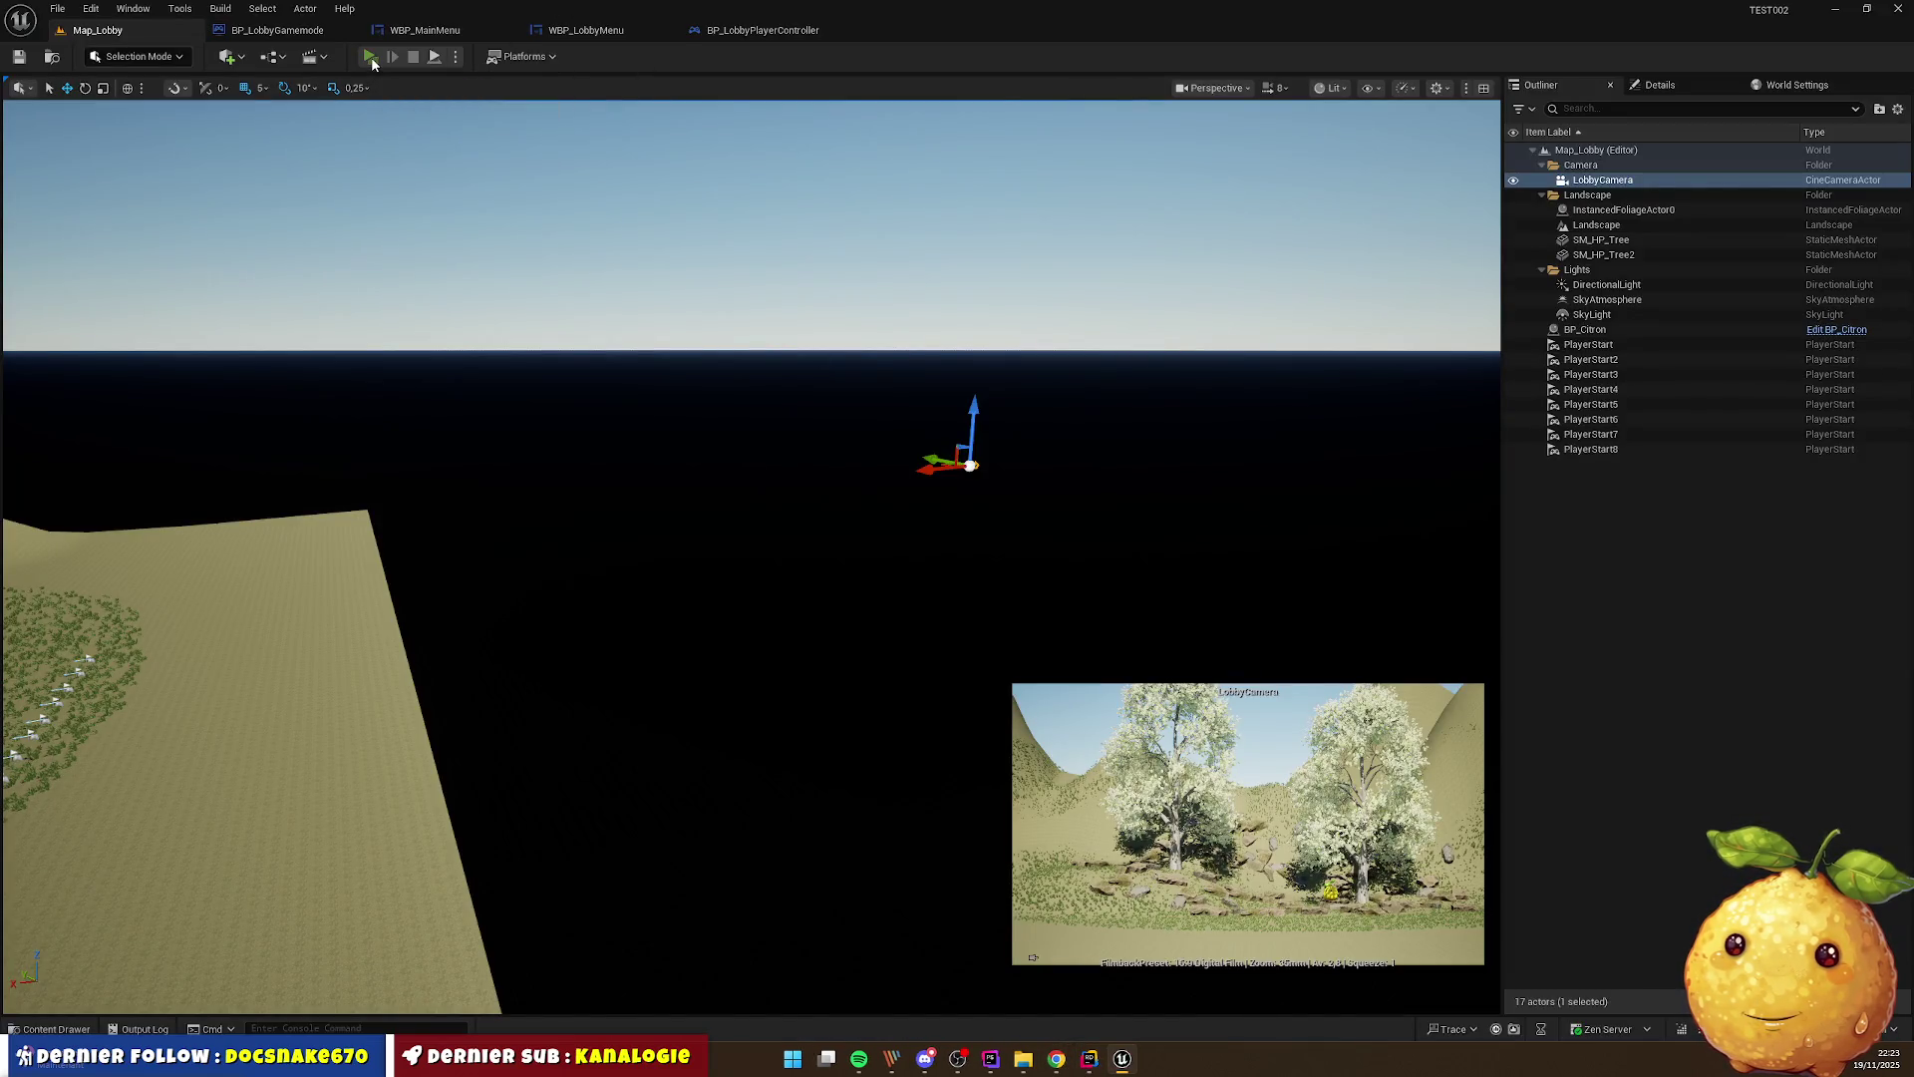
# Play Map_Lobby in the editor, check the lobby view shows 0 / 4 with PRET, then stop
pyautogui.click(368, 58)
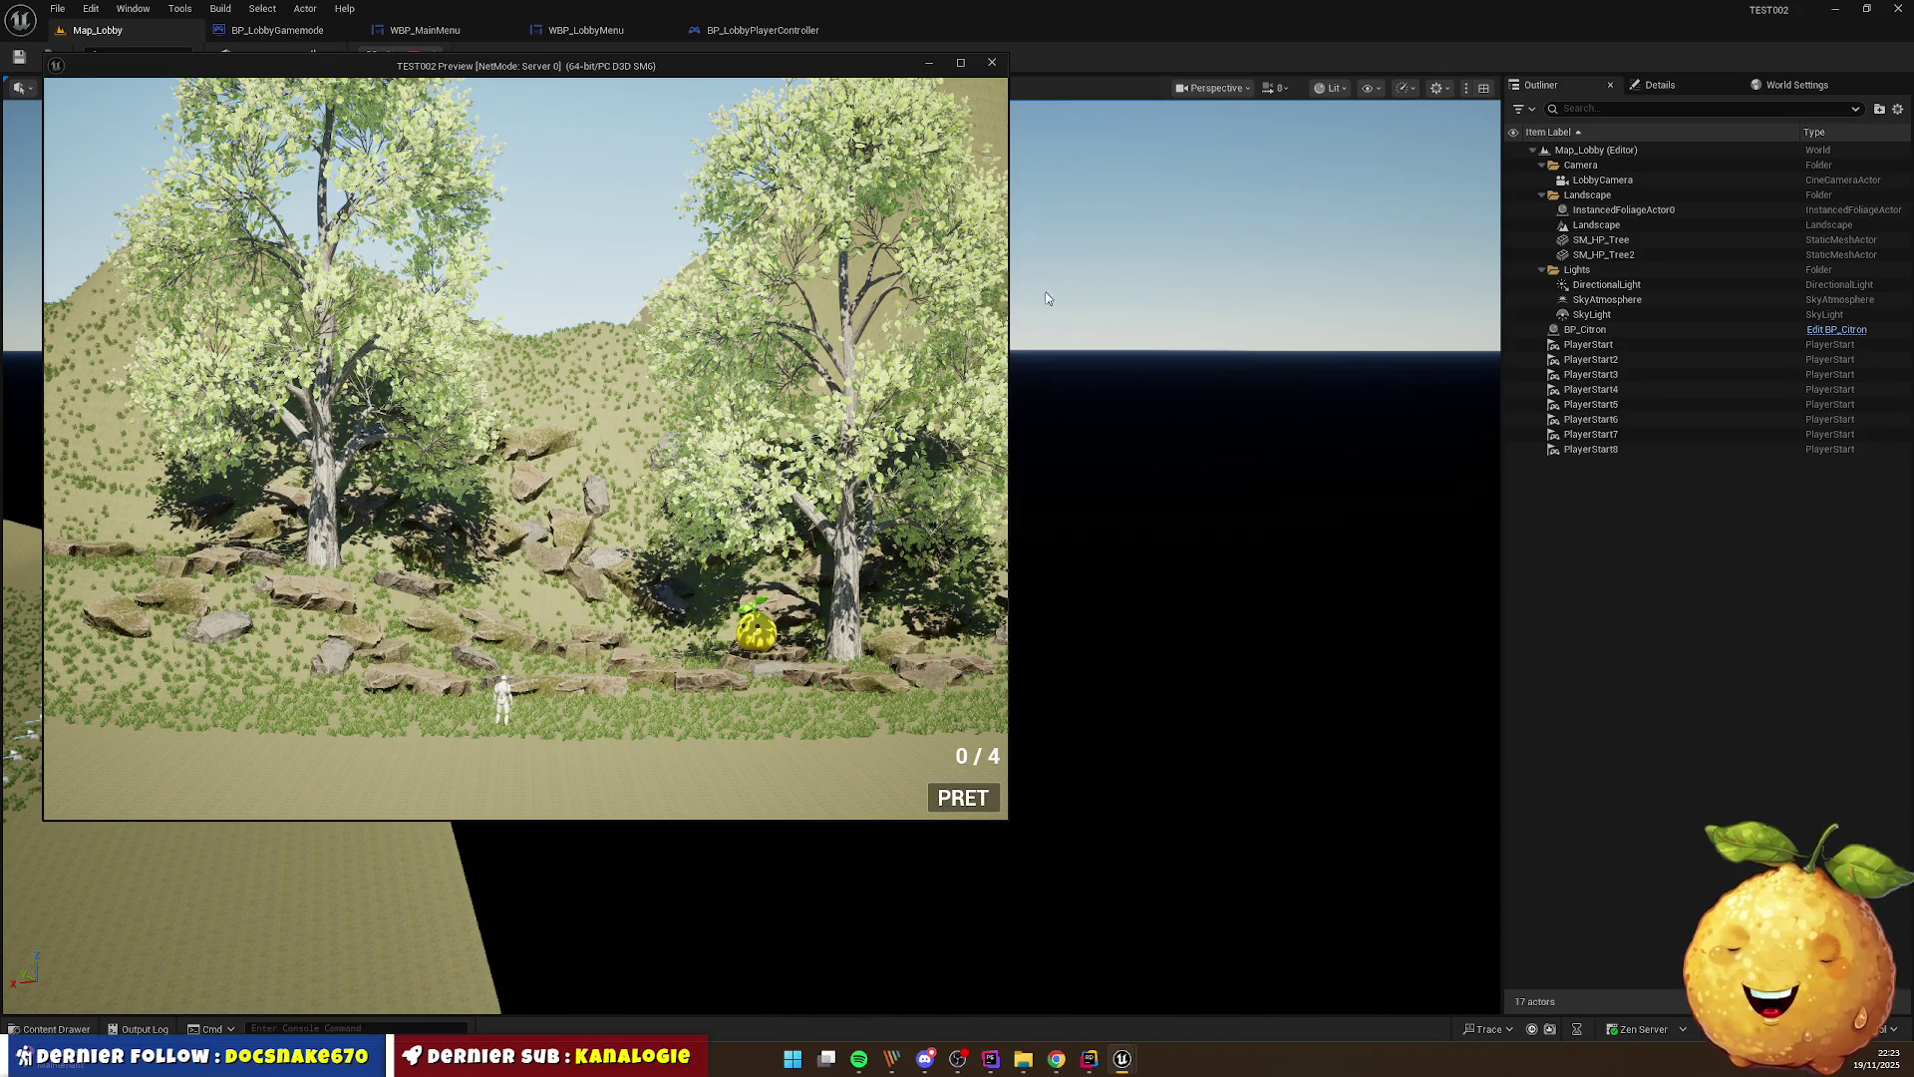
pyautogui.click(992, 61)
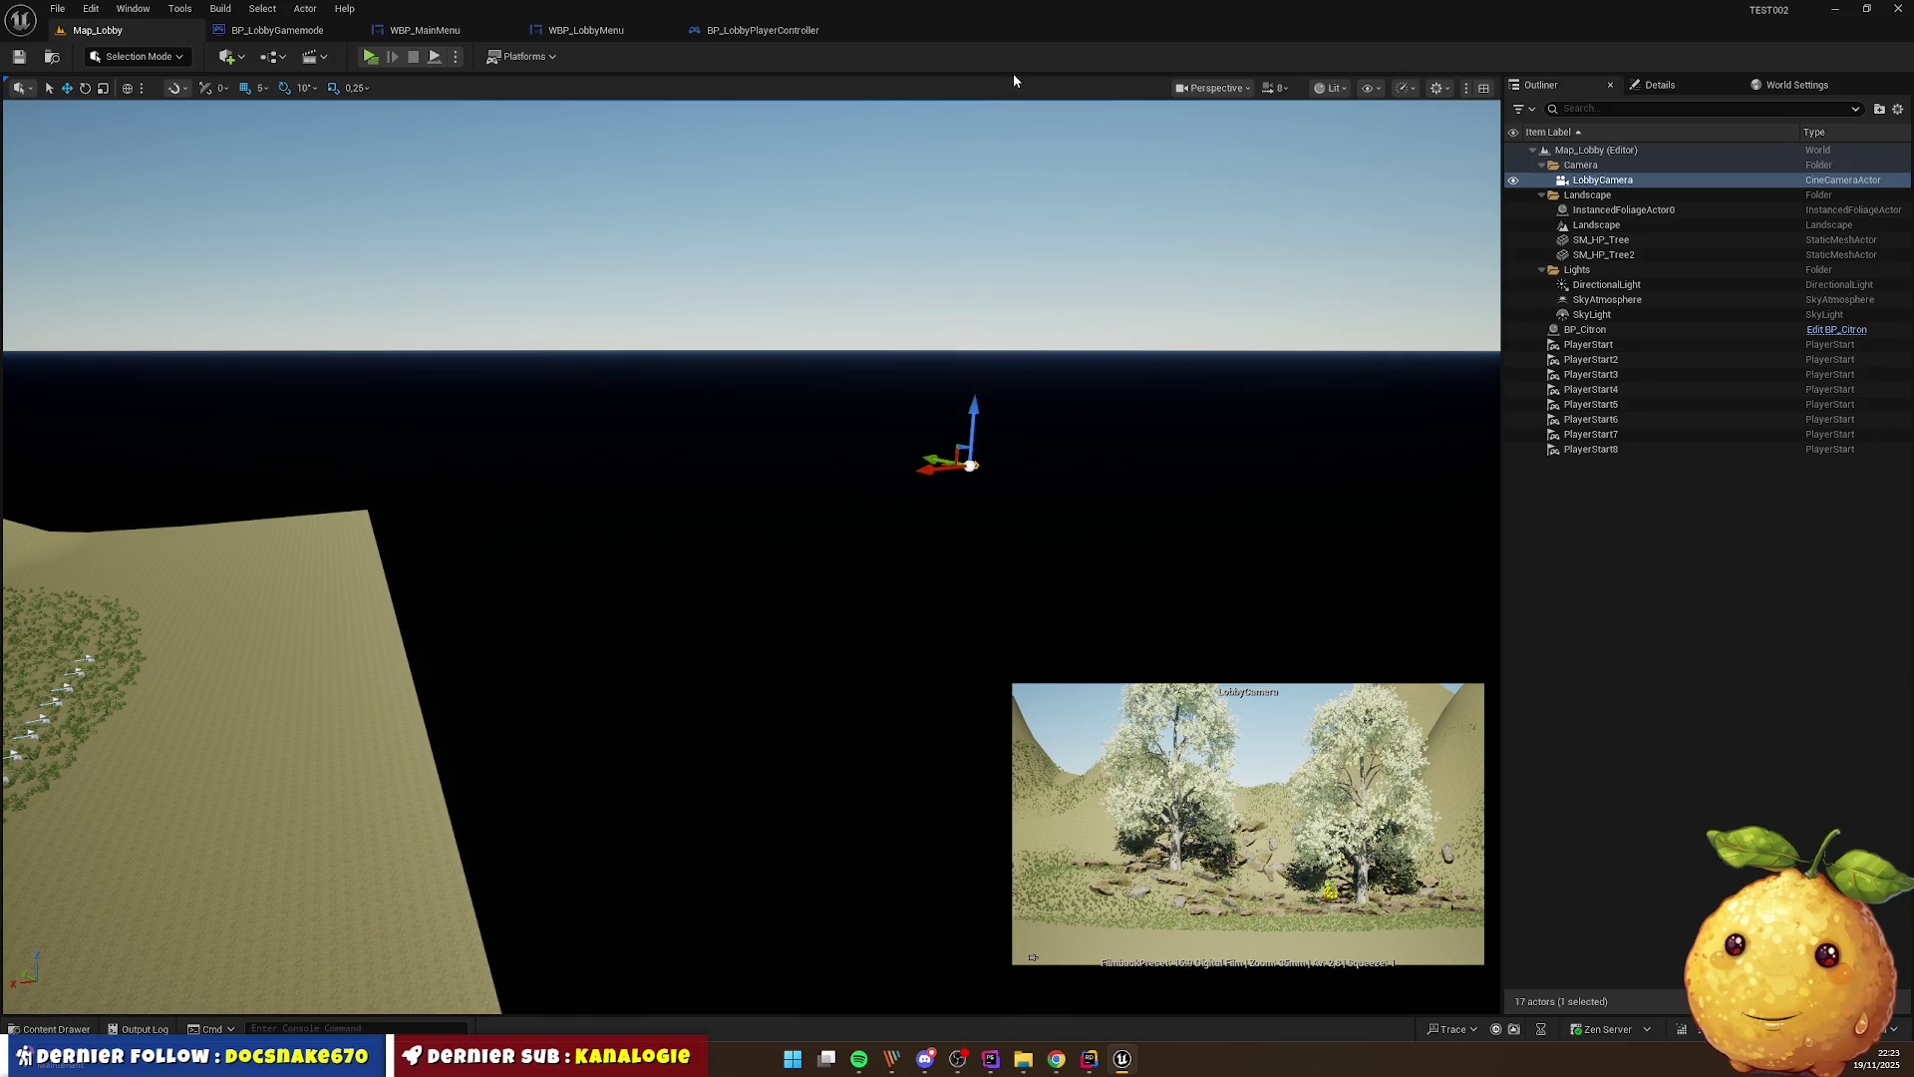
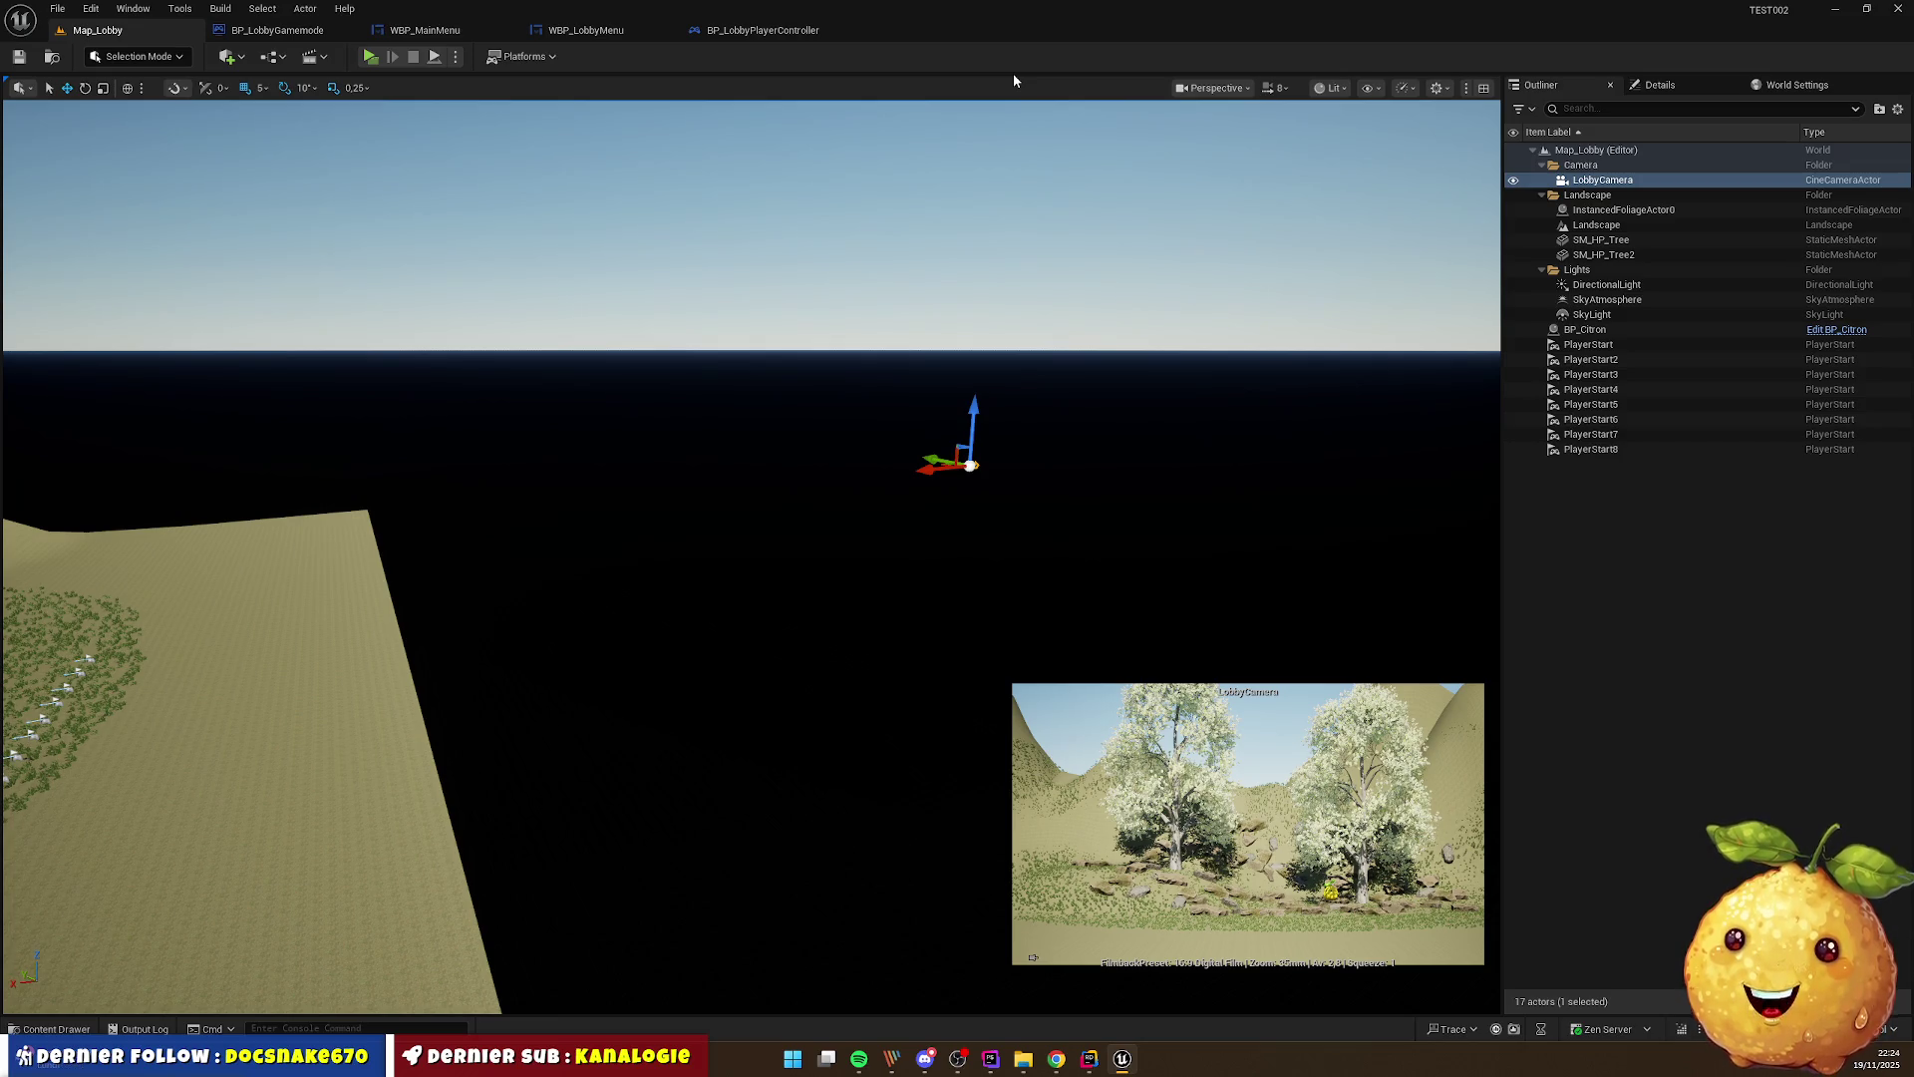
# Open Map_Game from the Maps folder, saving the changed BP_MenuGamemode when prompted
pyautogui.click(49, 1029)
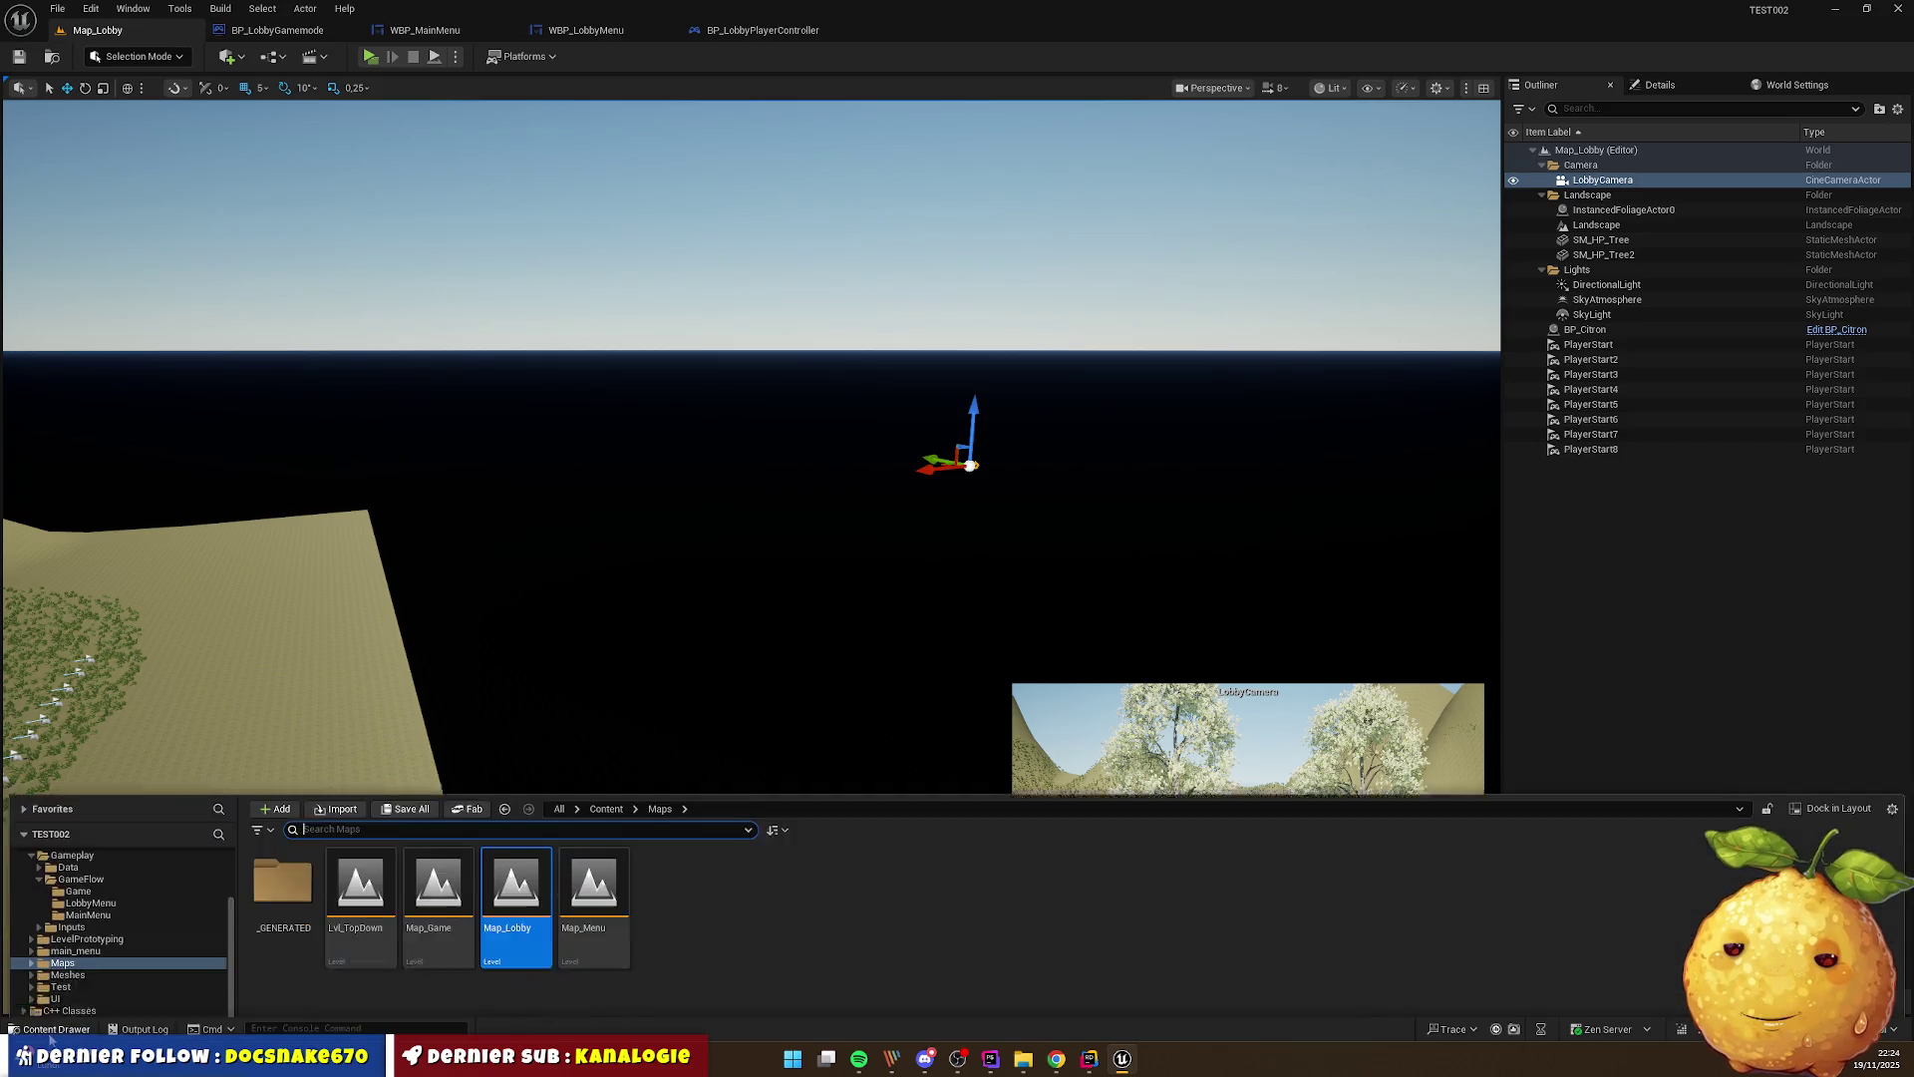
pyautogui.moveTo(454, 853)
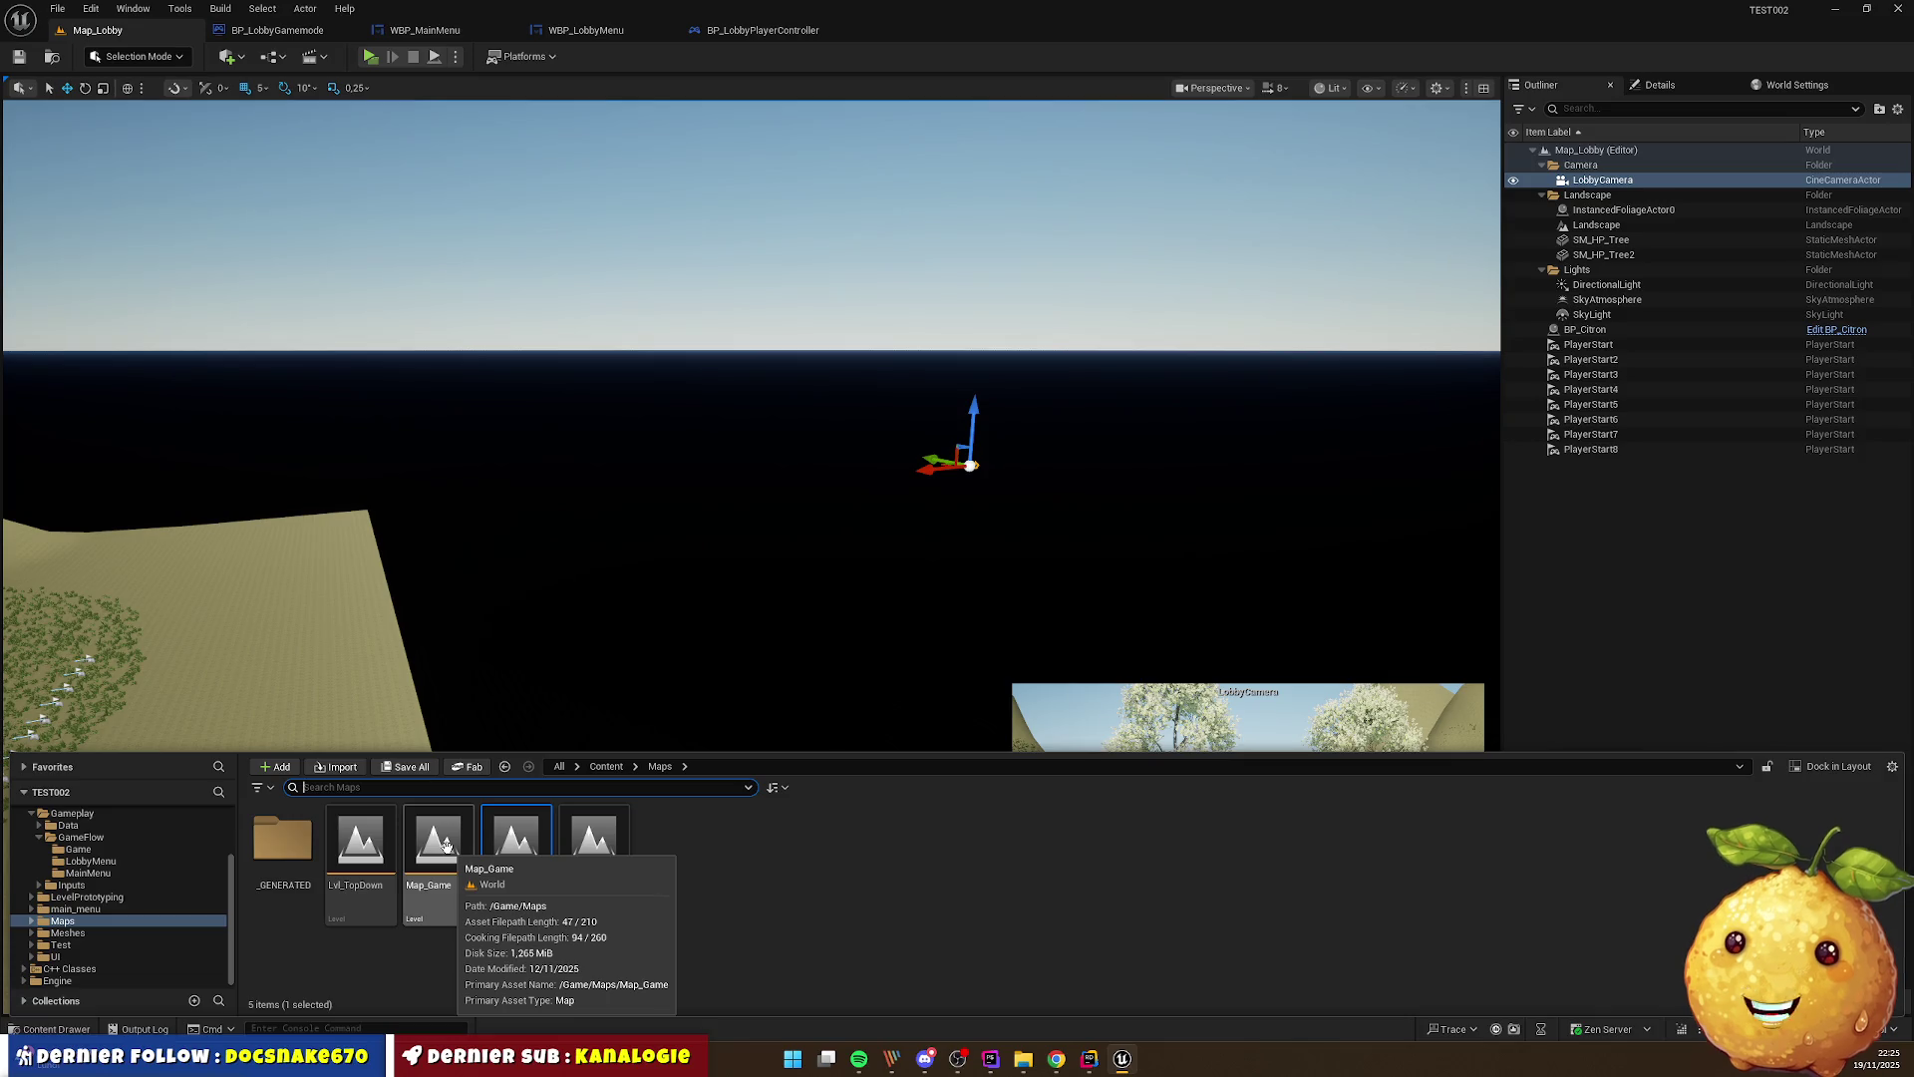
pyautogui.doubleClick(446, 845)
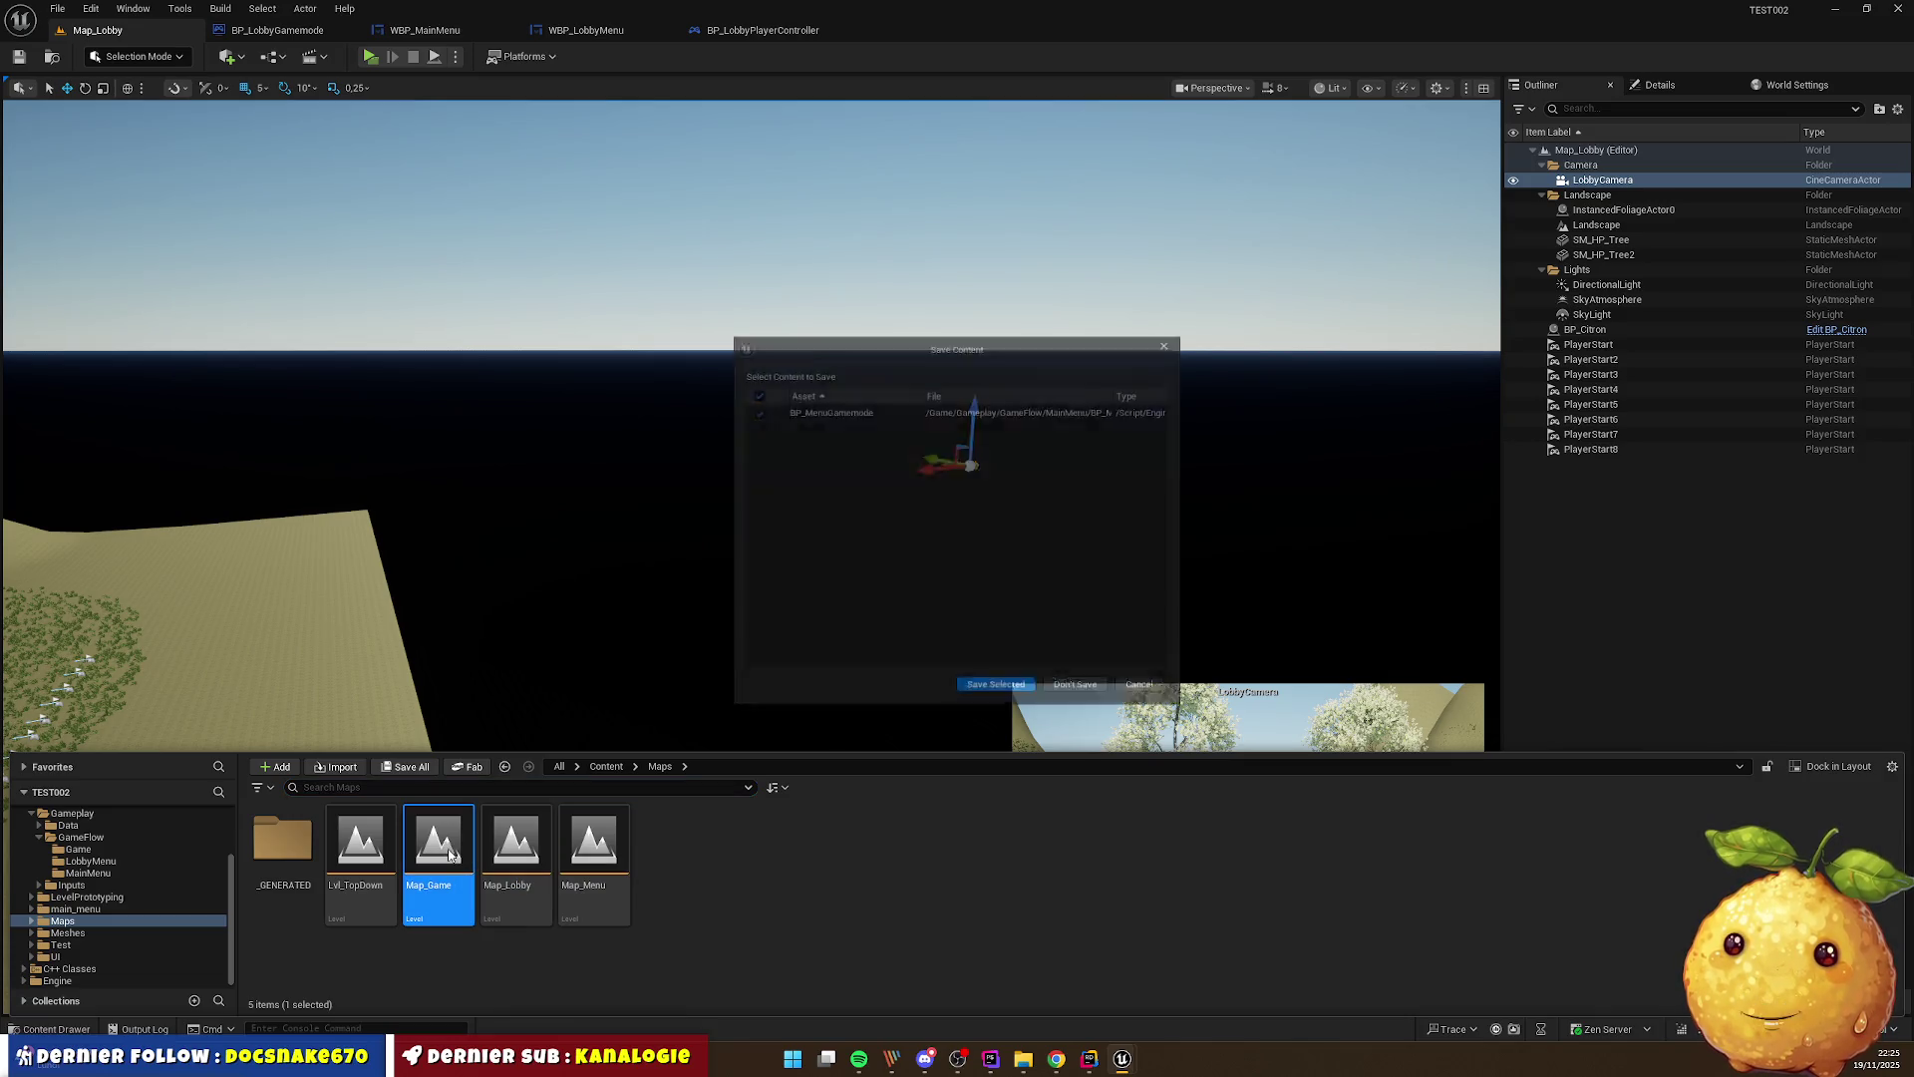
pyautogui.click(1000, 698)
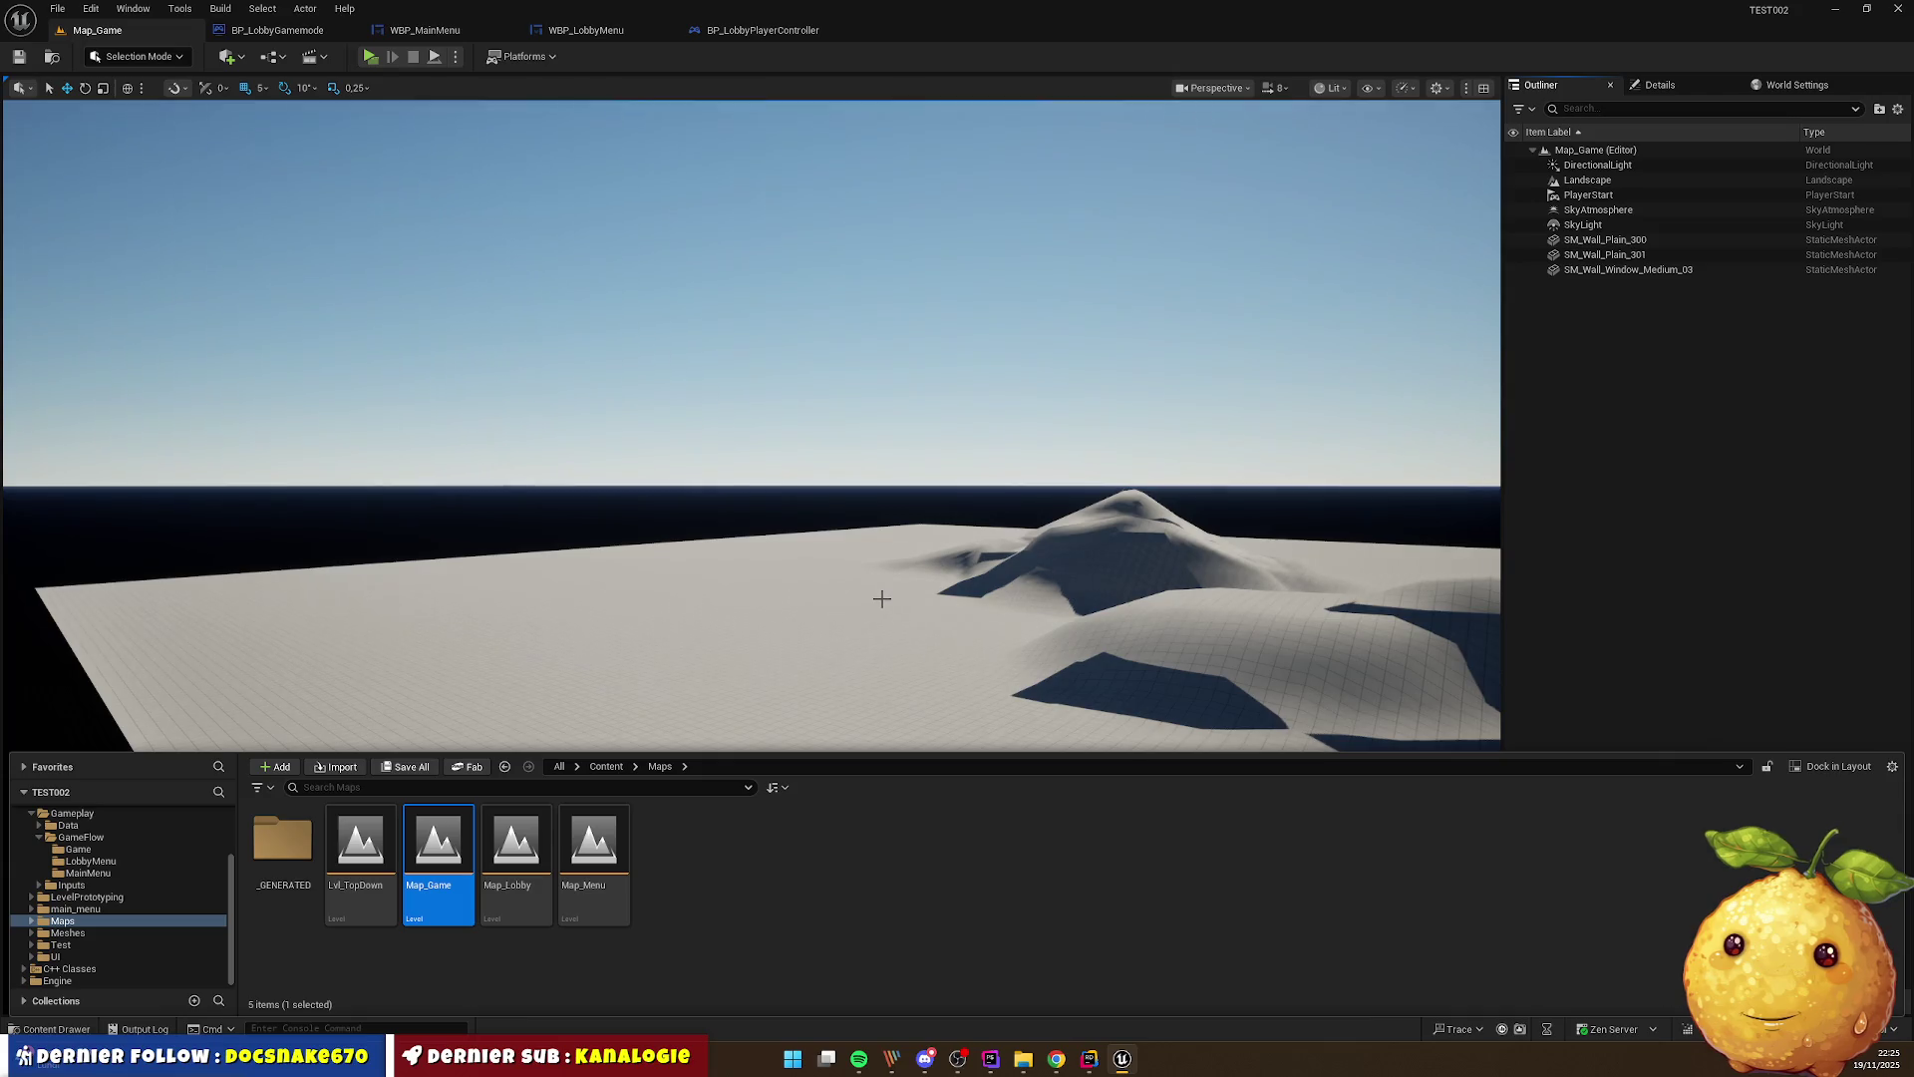
# Open the Lvl_TopDown level and start a play session in it
pyautogui.doubleClick(374, 842)
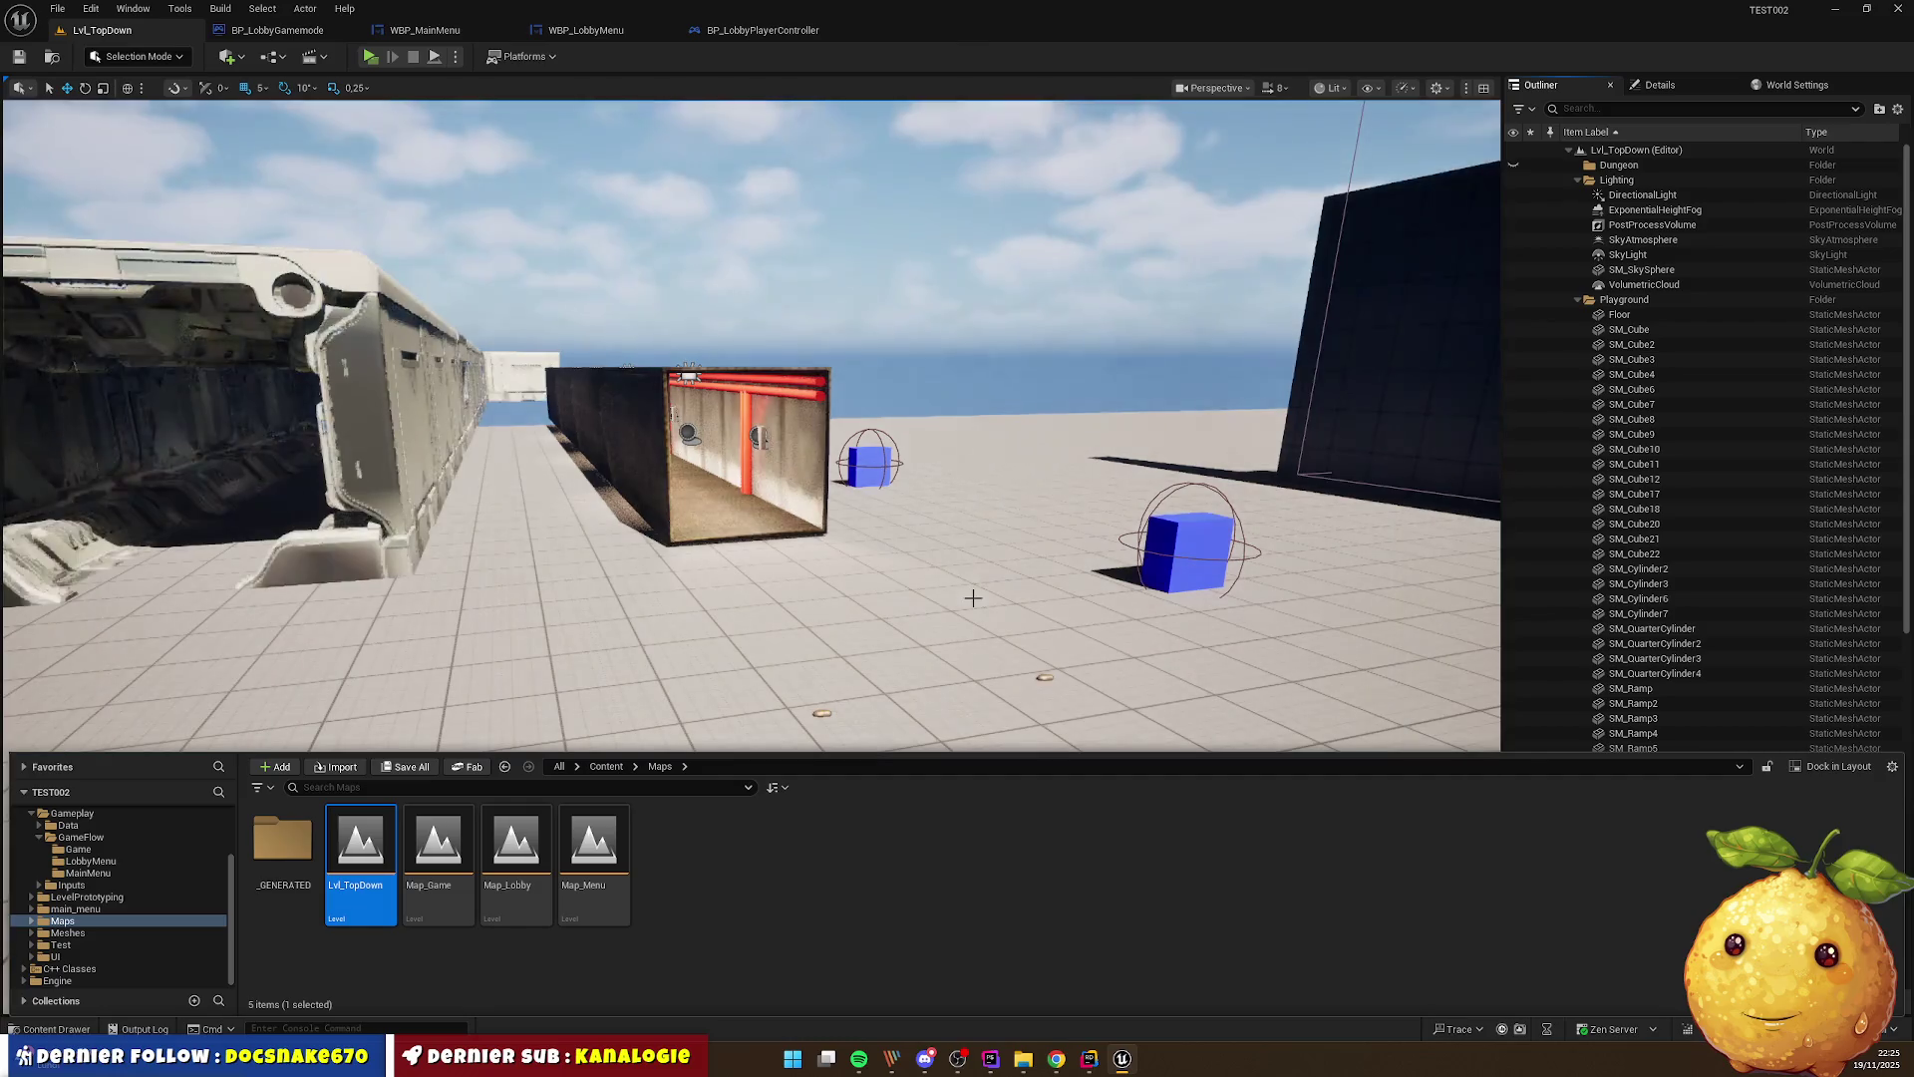
pyautogui.moveTo(973, 597); pyautogui.dragTo(603, 128)
pyautogui.click(377, 58)
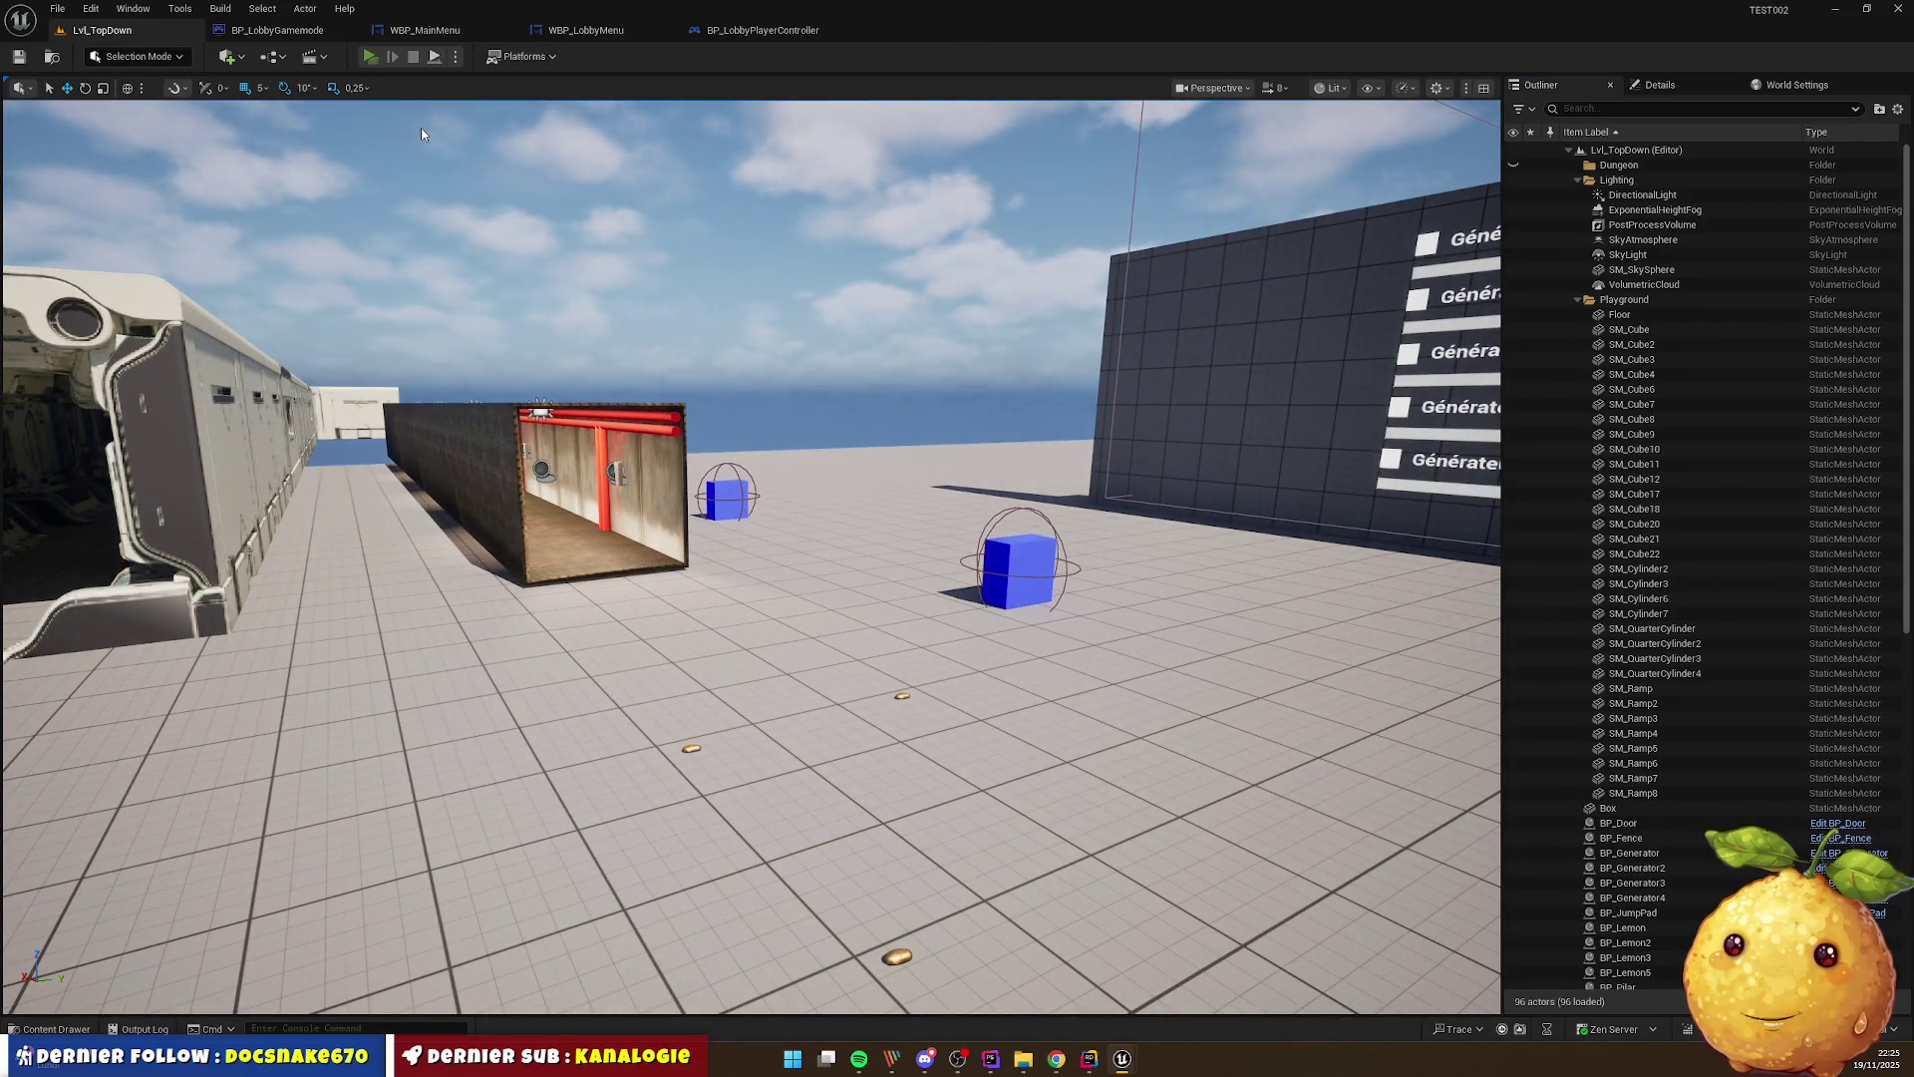
pyautogui.press('w')
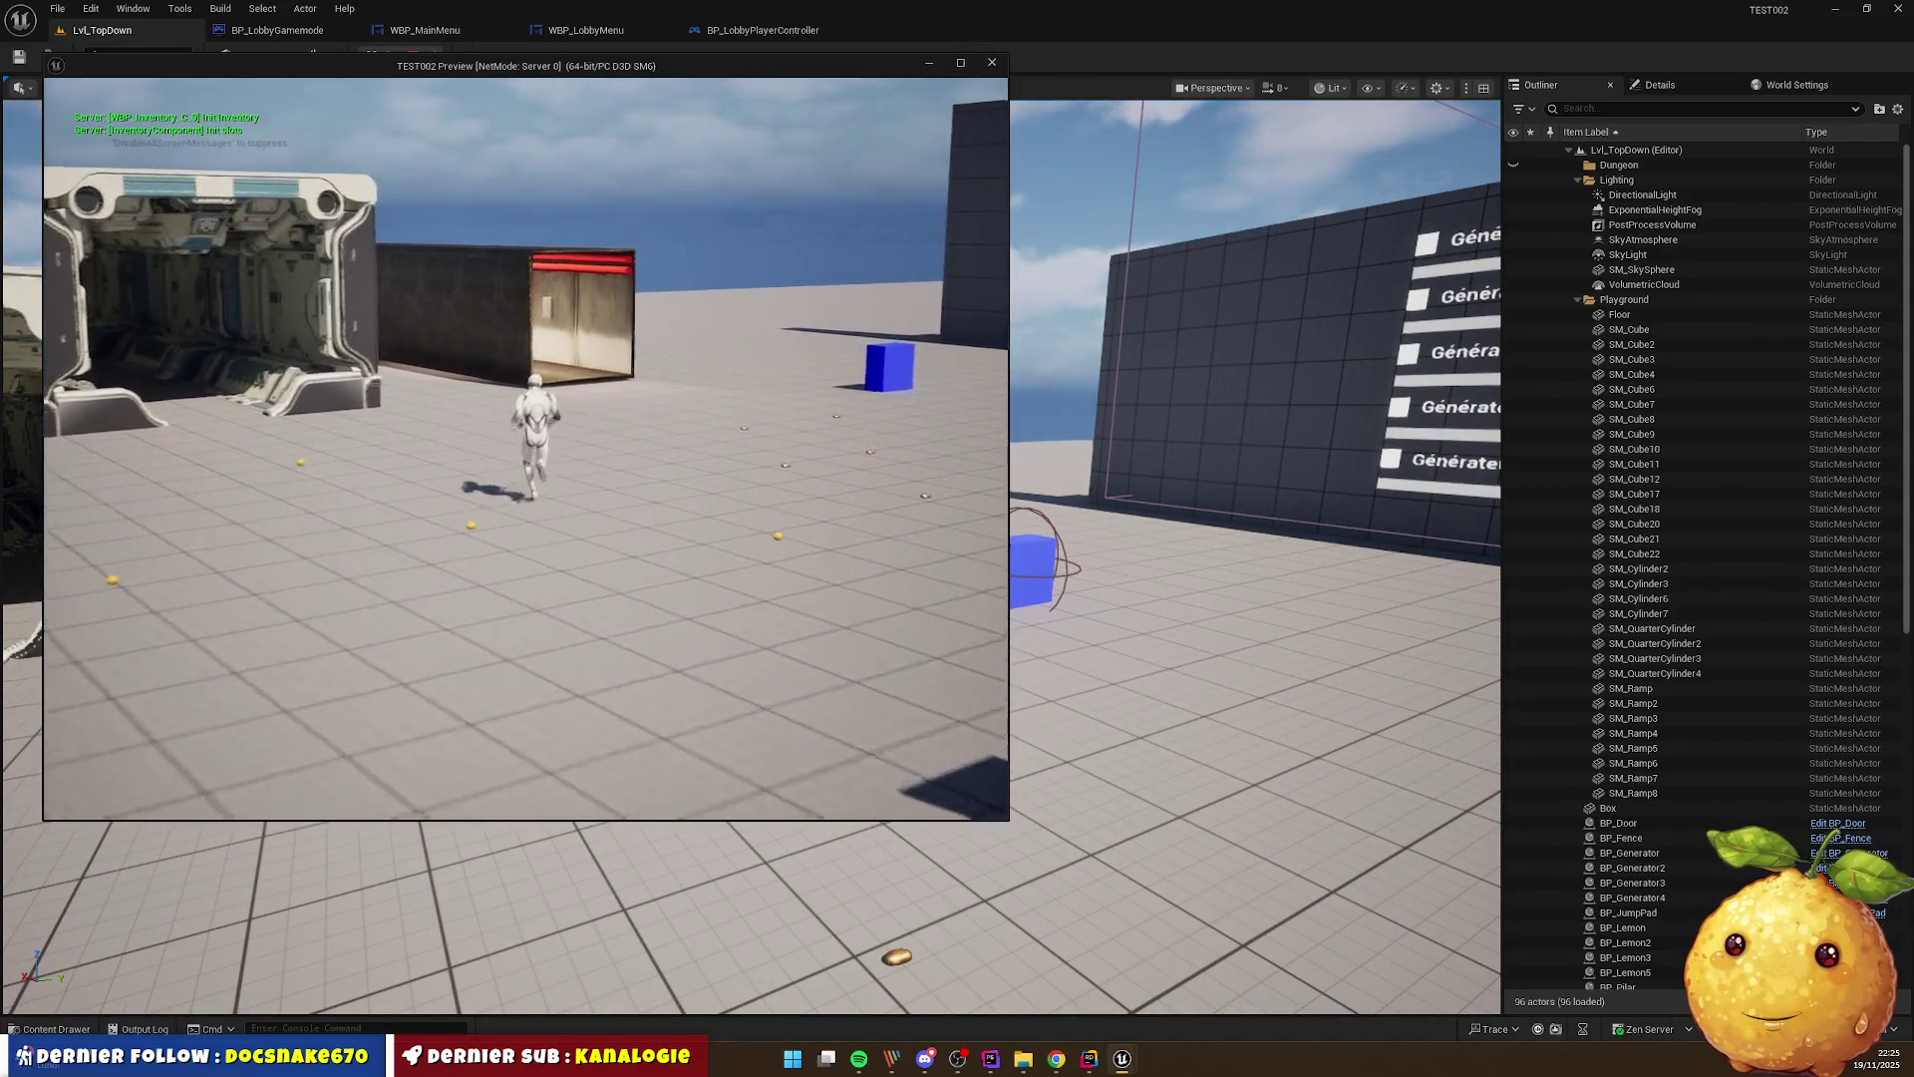
pyautogui.press('w')
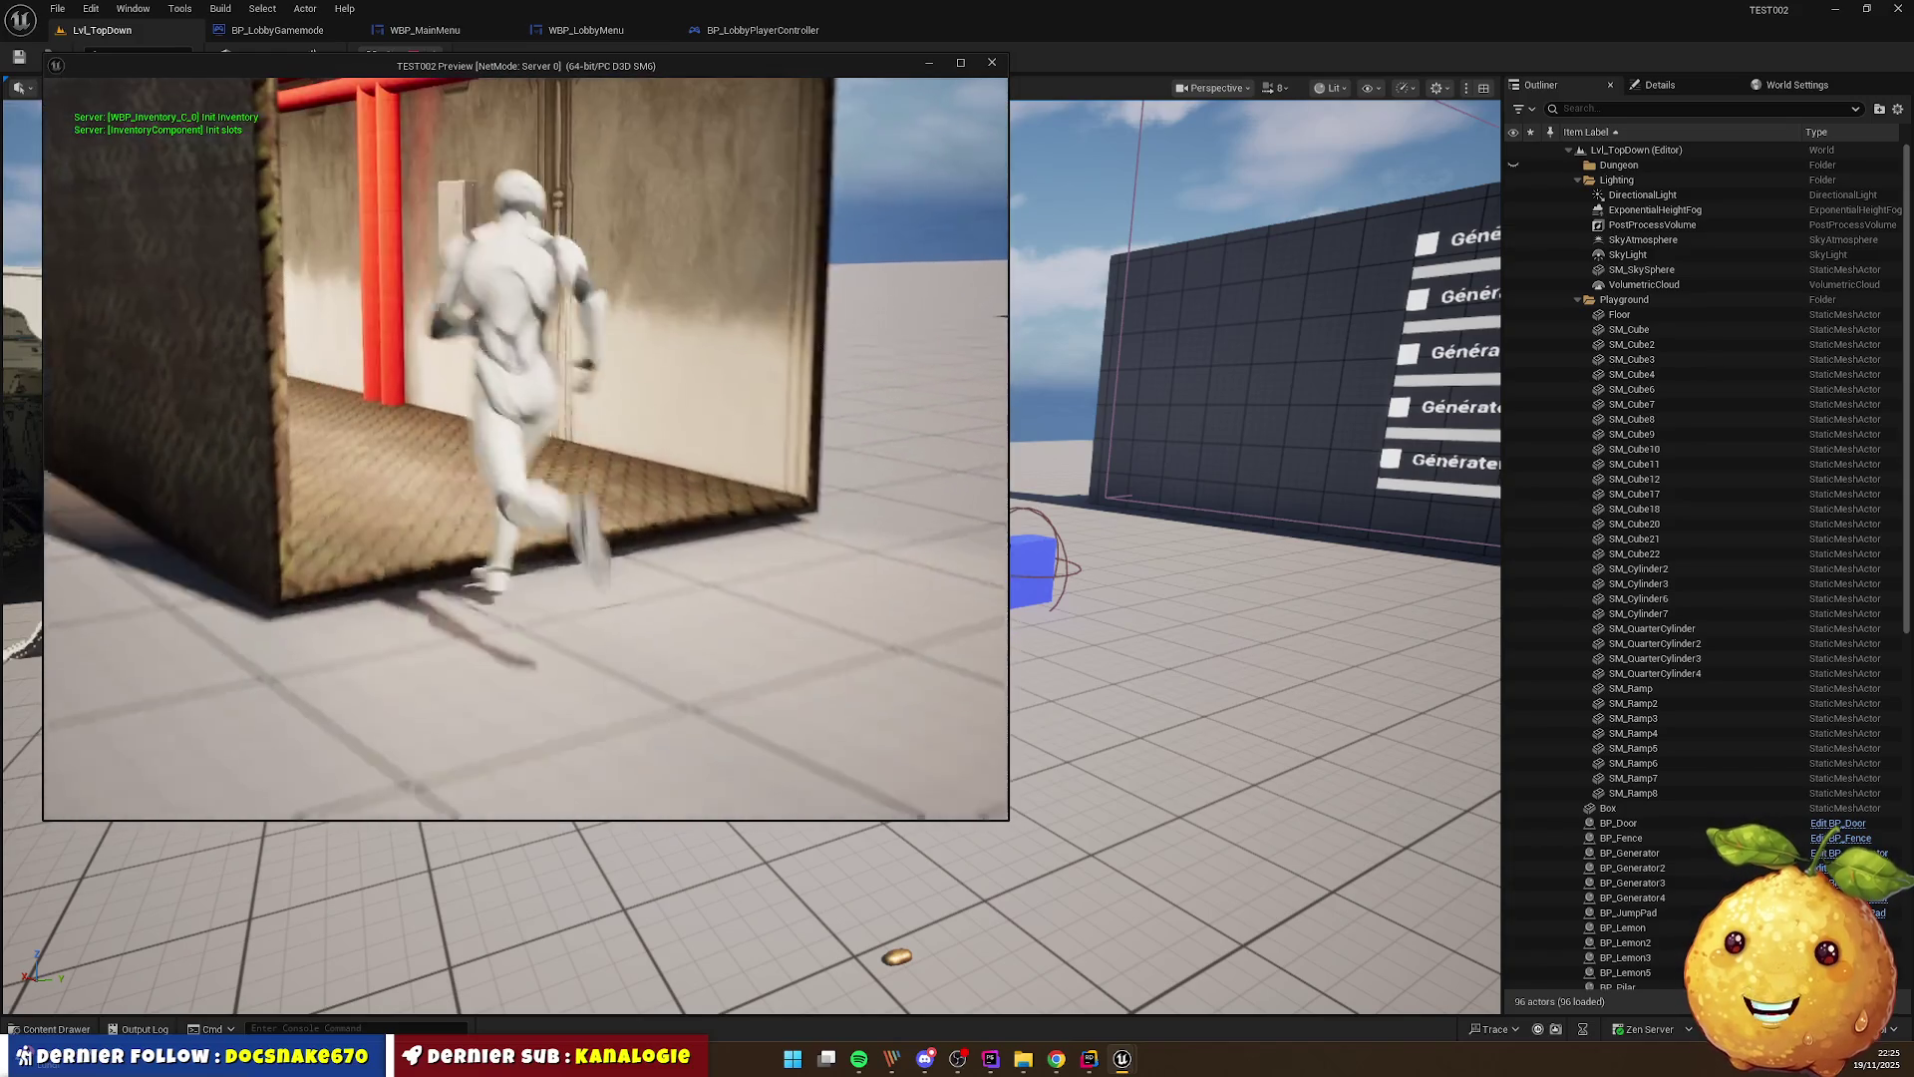
pyautogui.press('w')
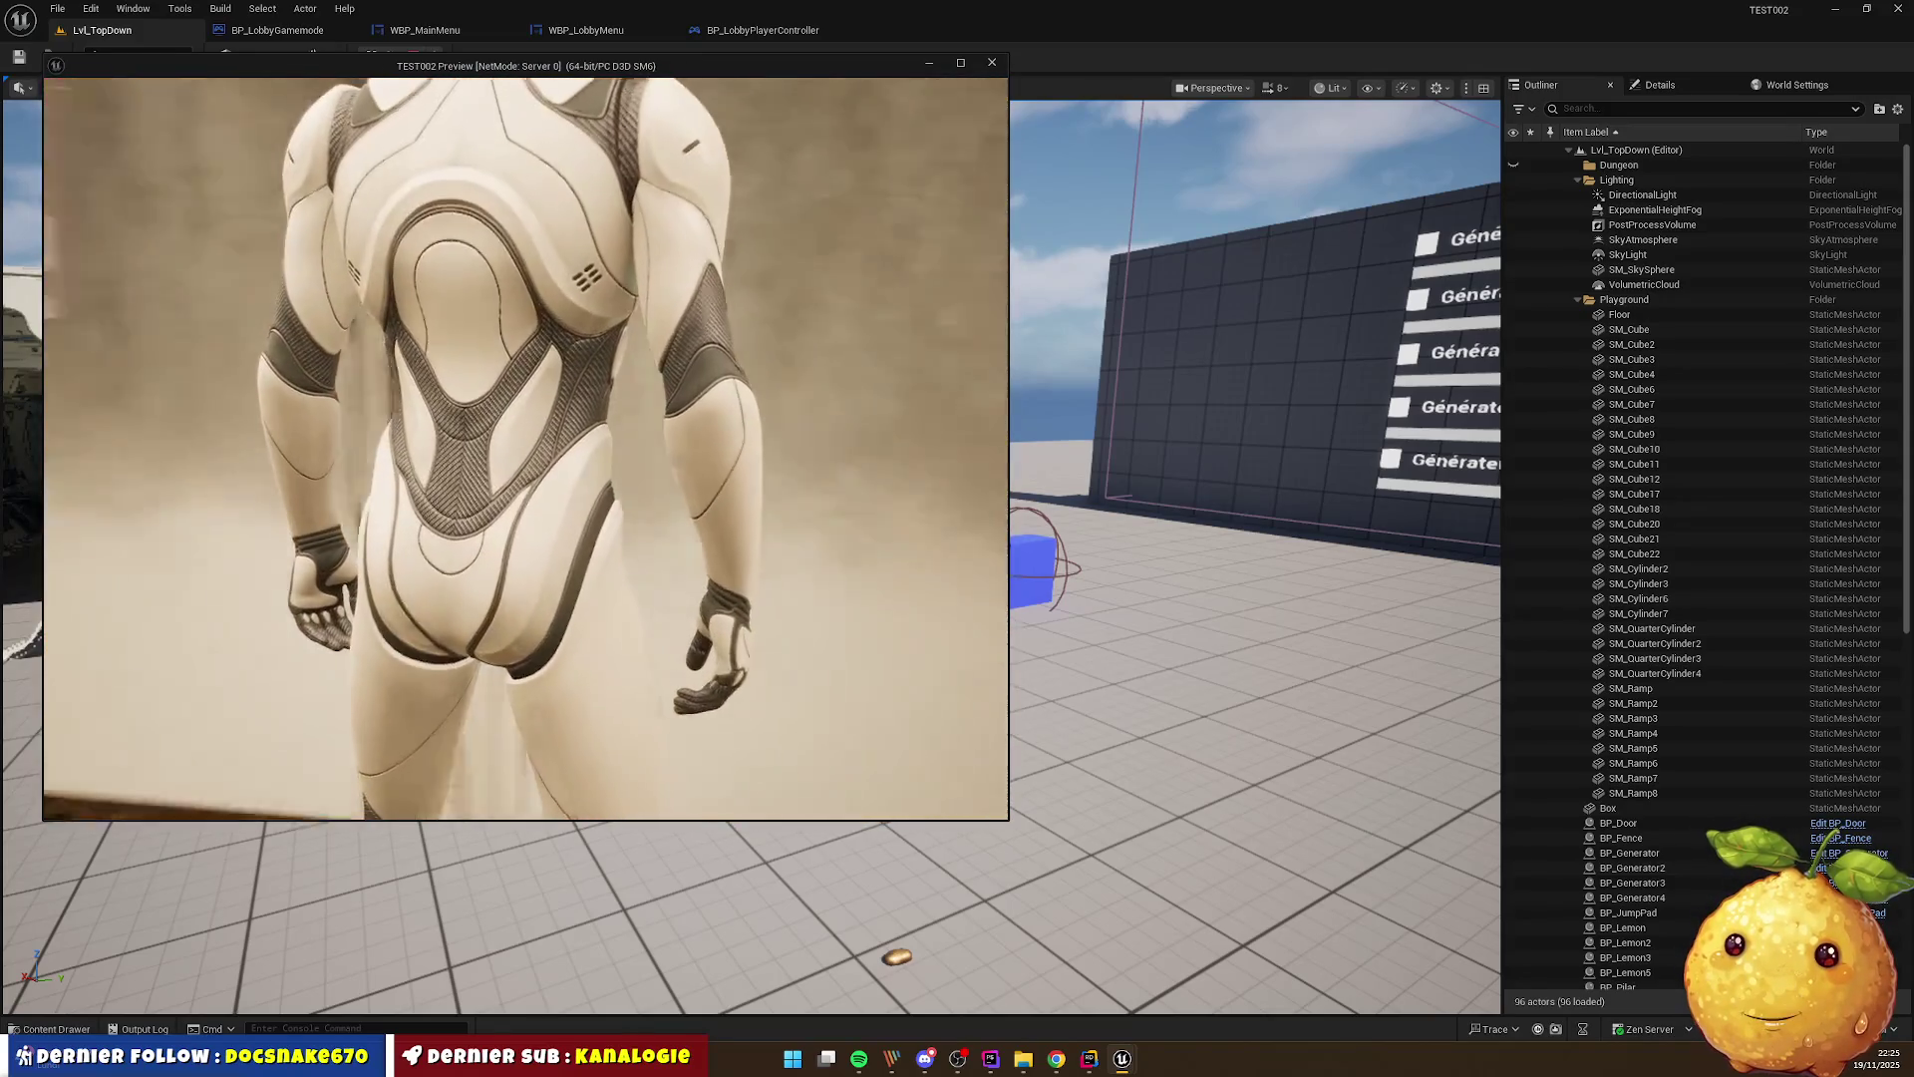
pyautogui.press('w')
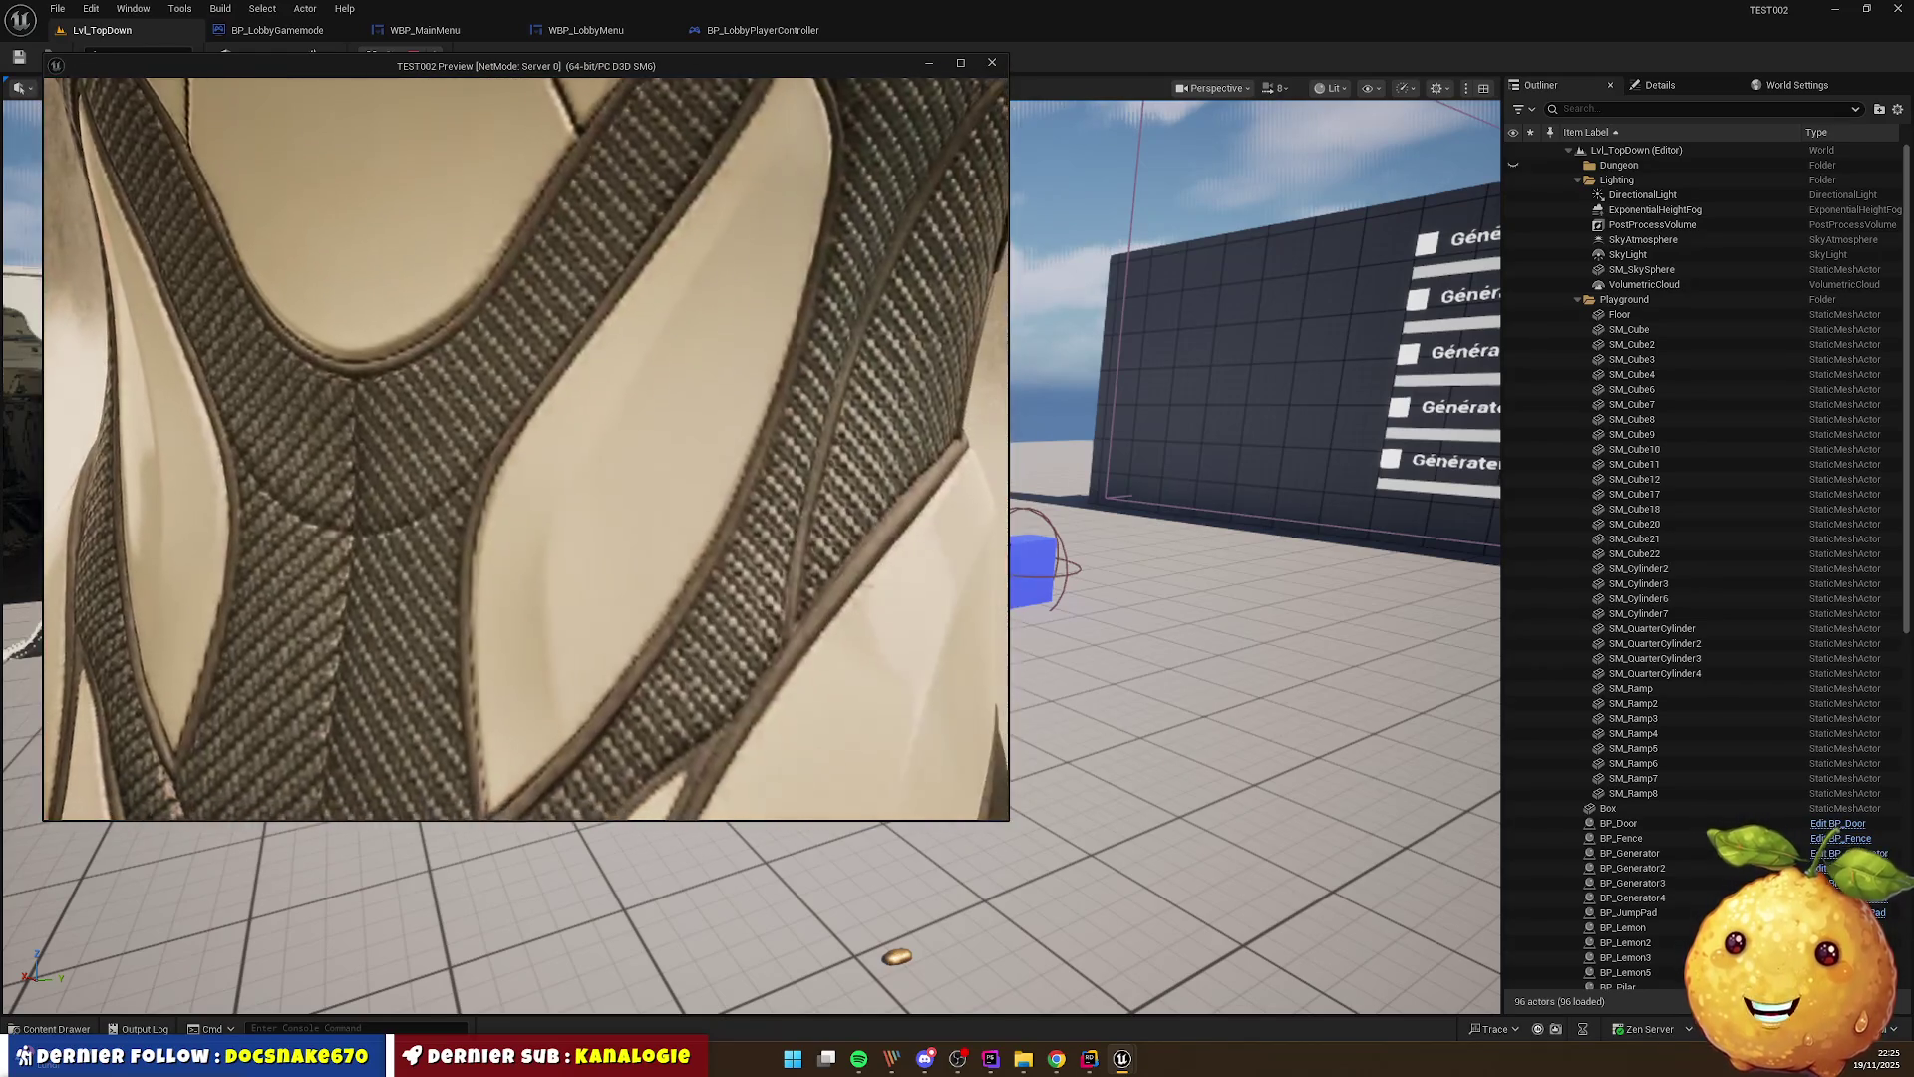
pyautogui.press('w')
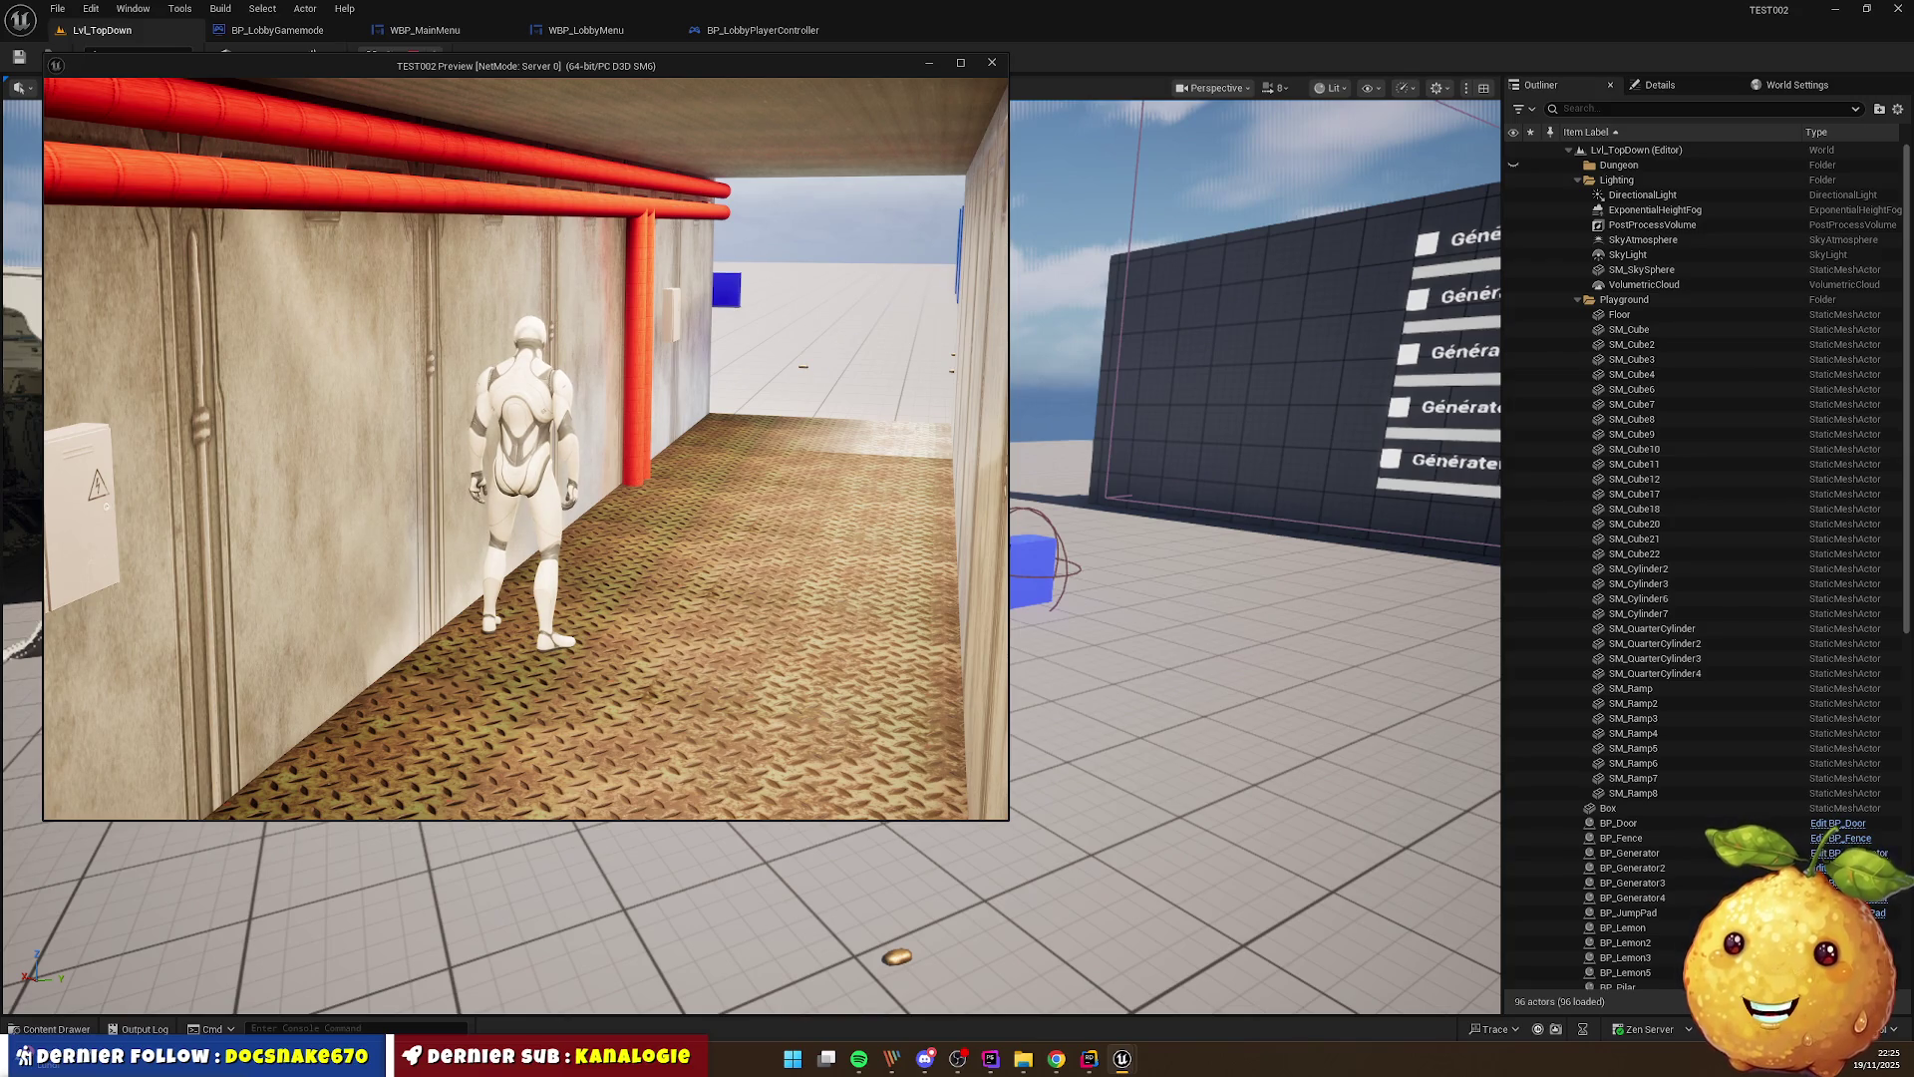
pyautogui.press('w')
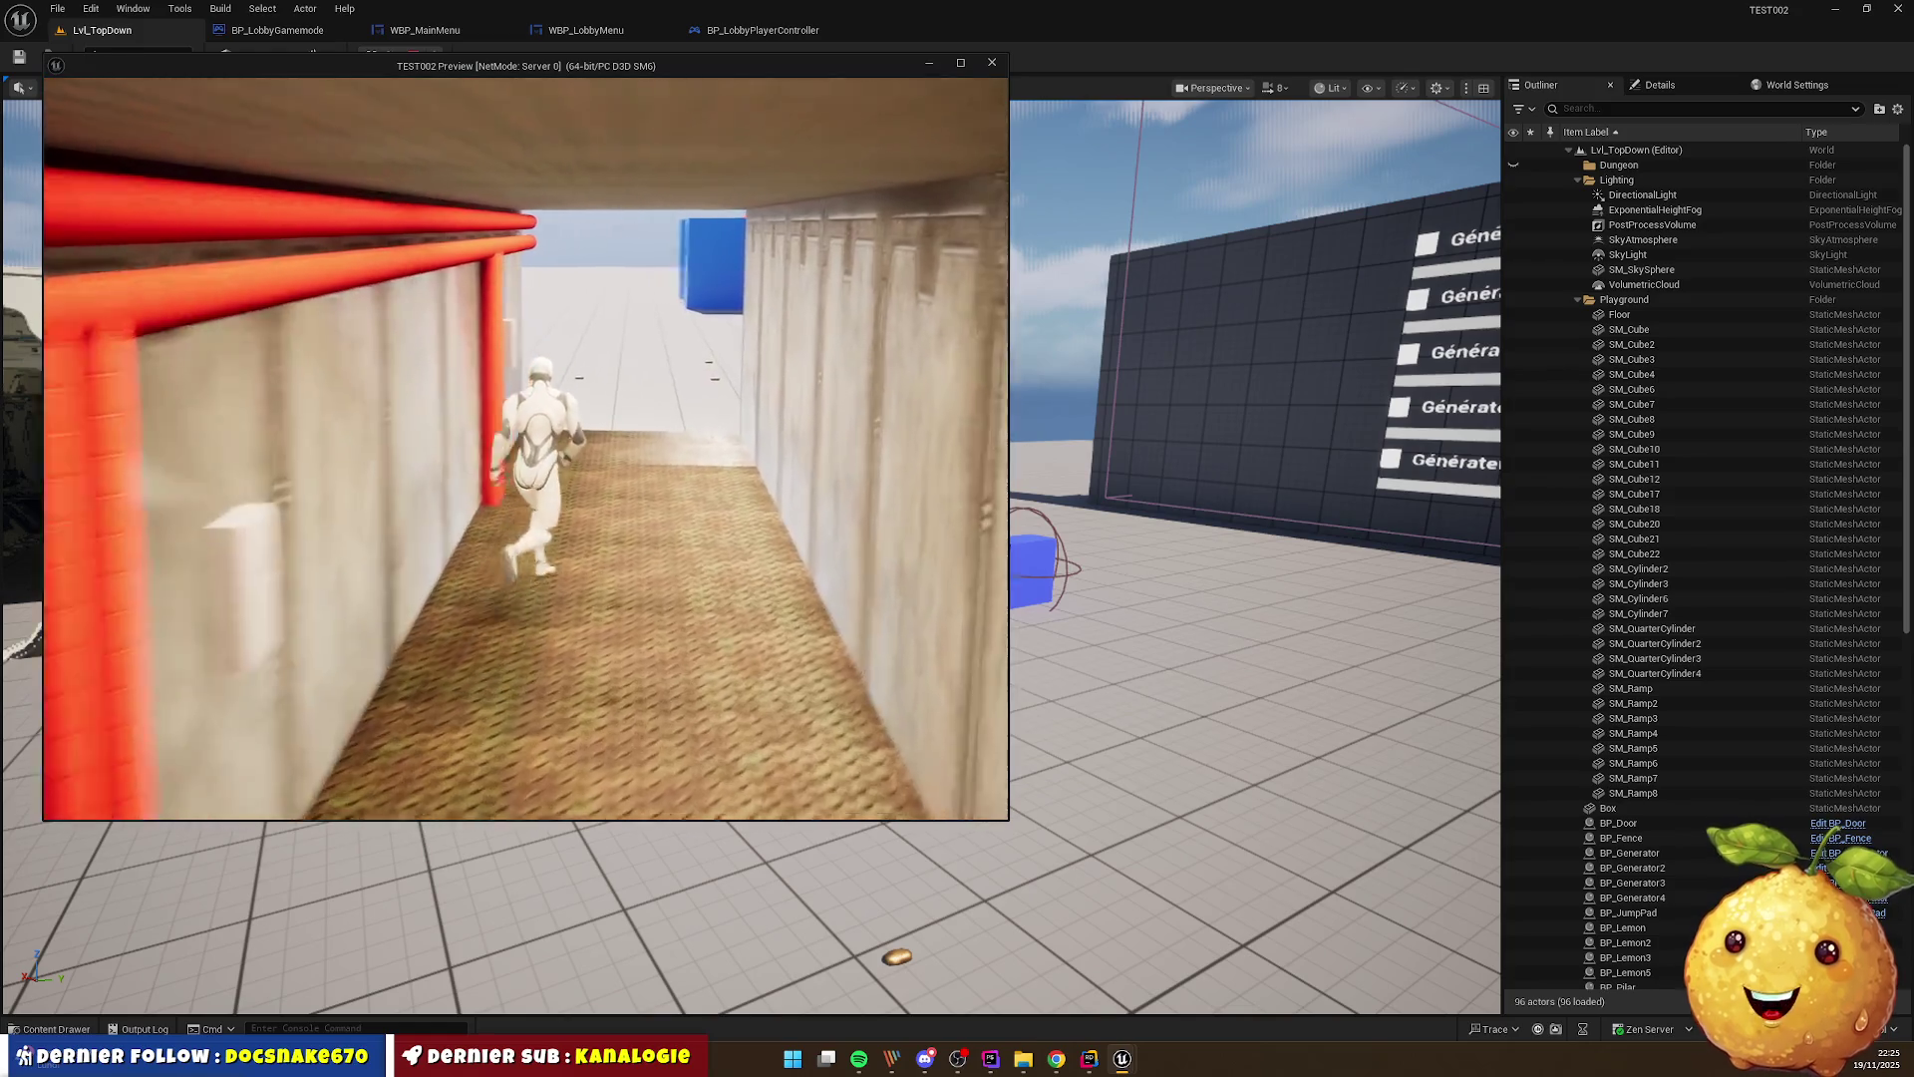
pyautogui.press('w')
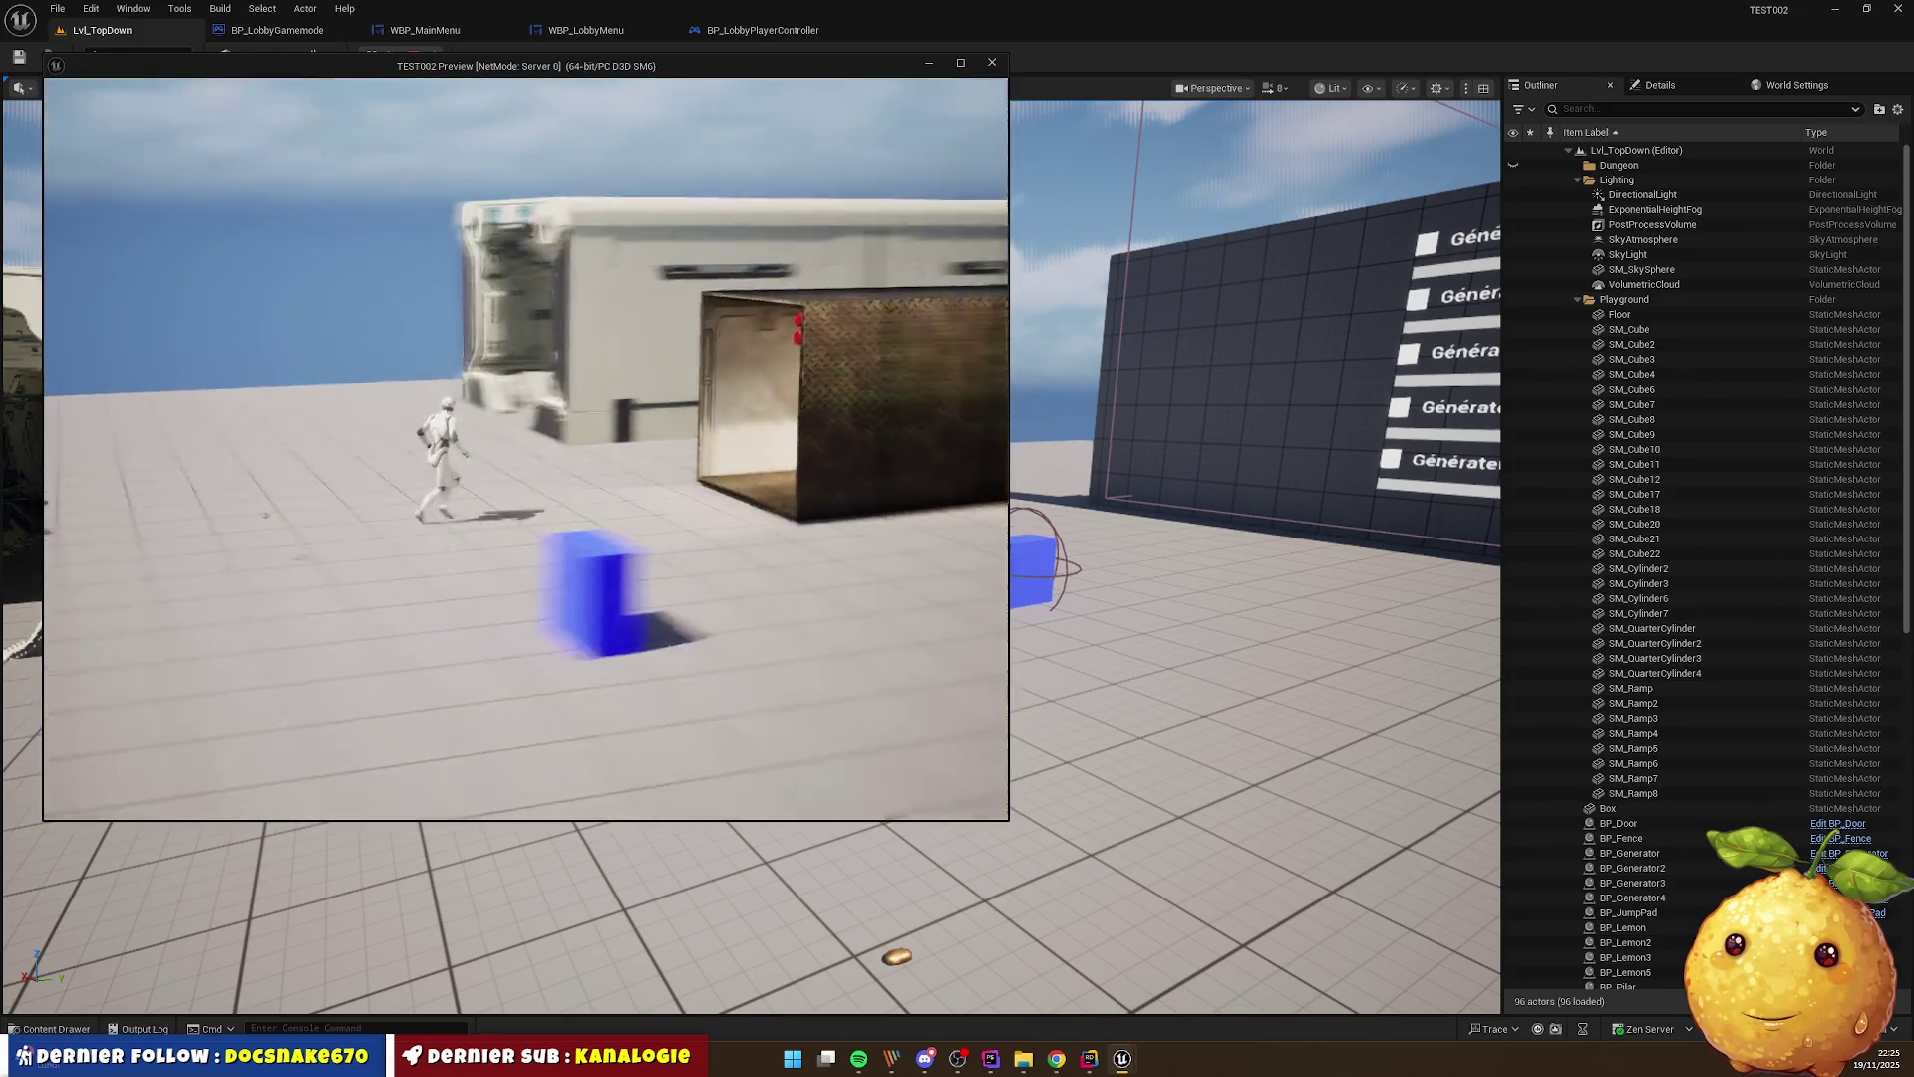
pyautogui.press('w')
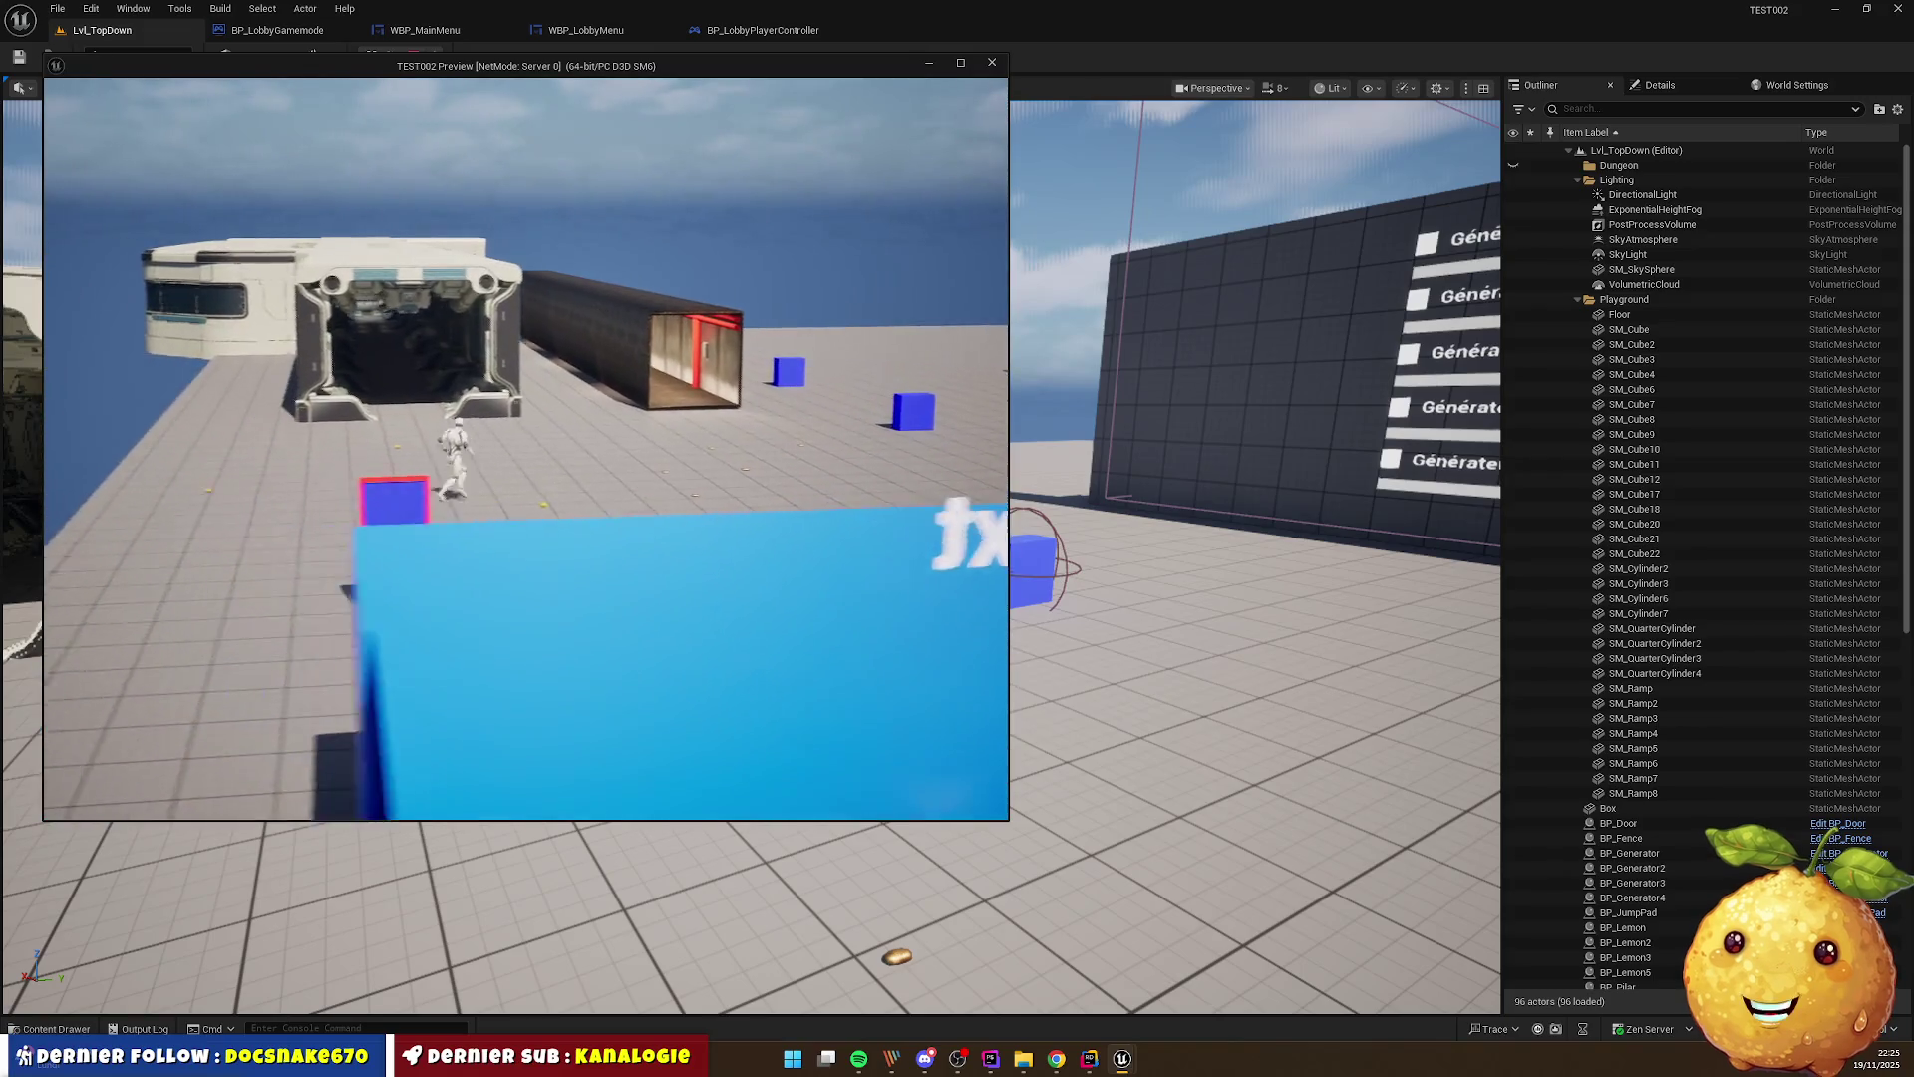
pyautogui.click(992, 62)
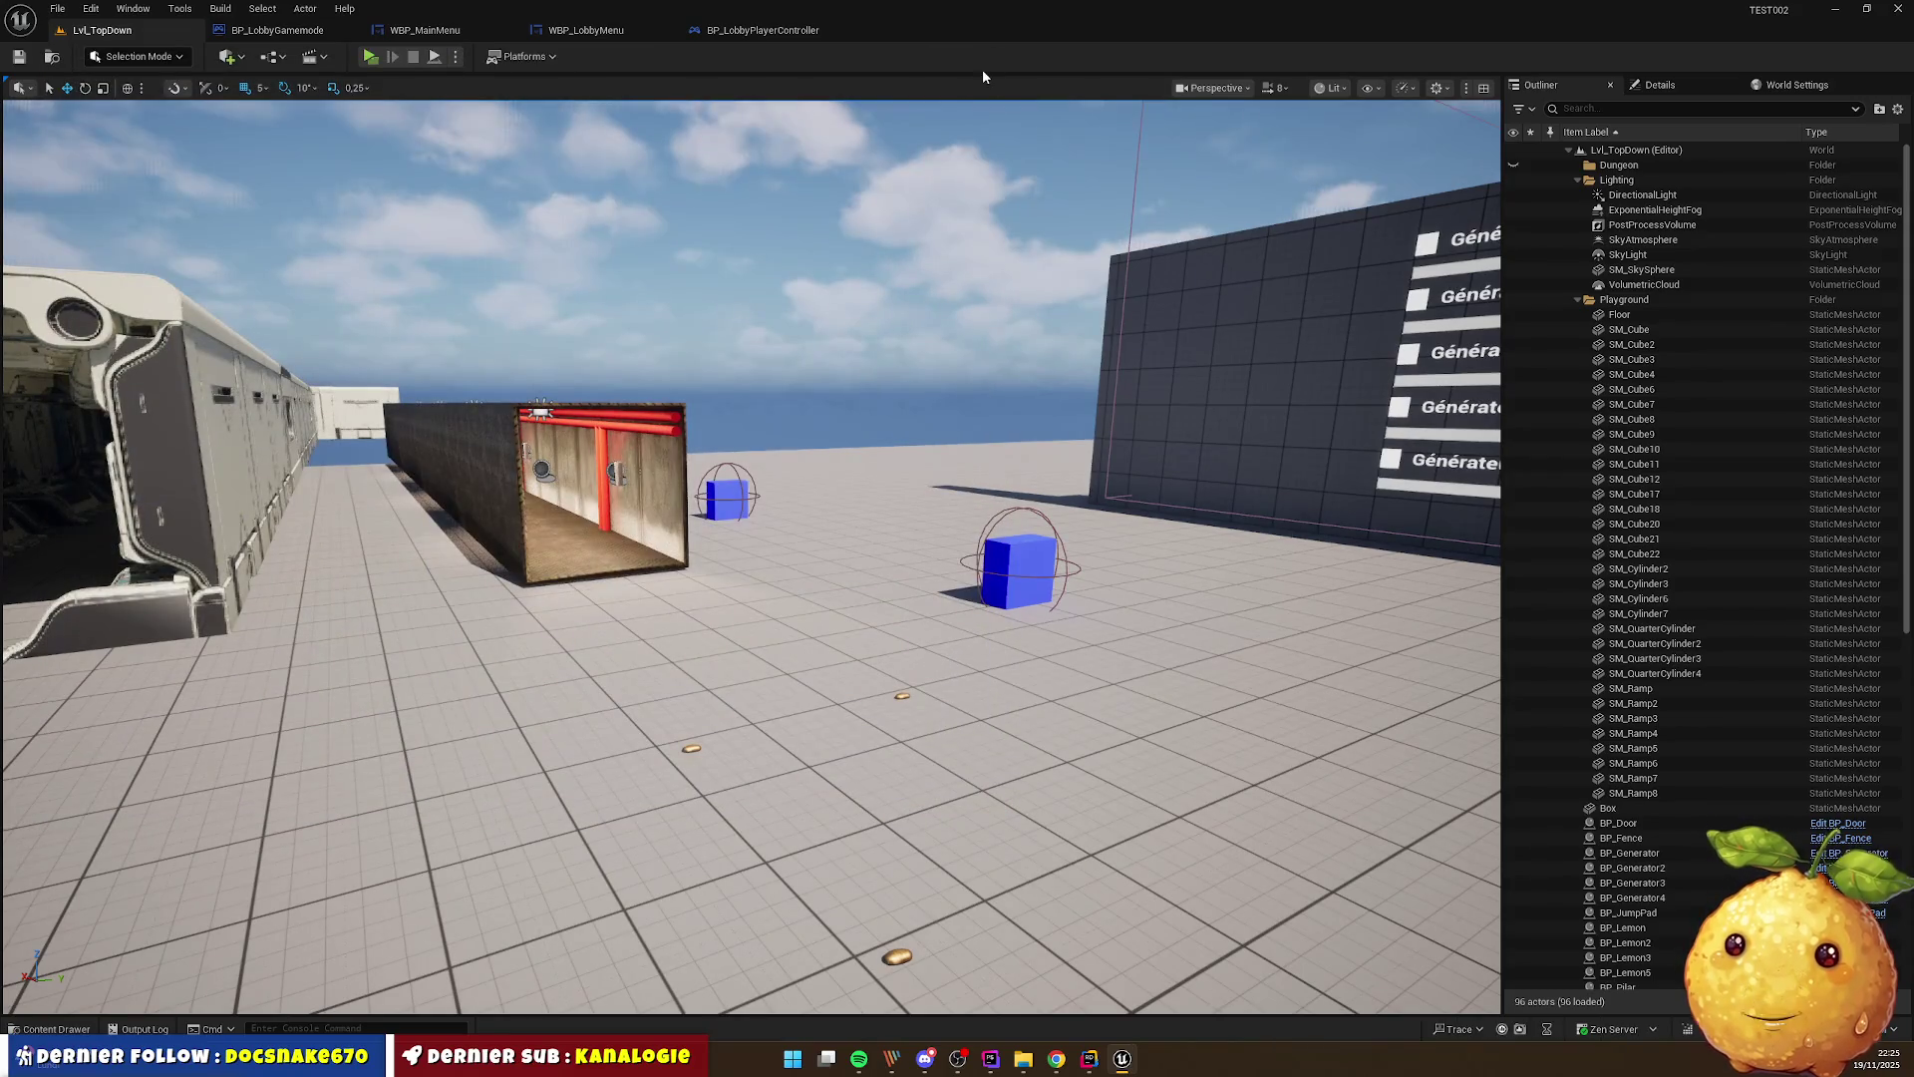
# Open the Map_Lobby level from Content > Maps
pyautogui.click(60, 1030)
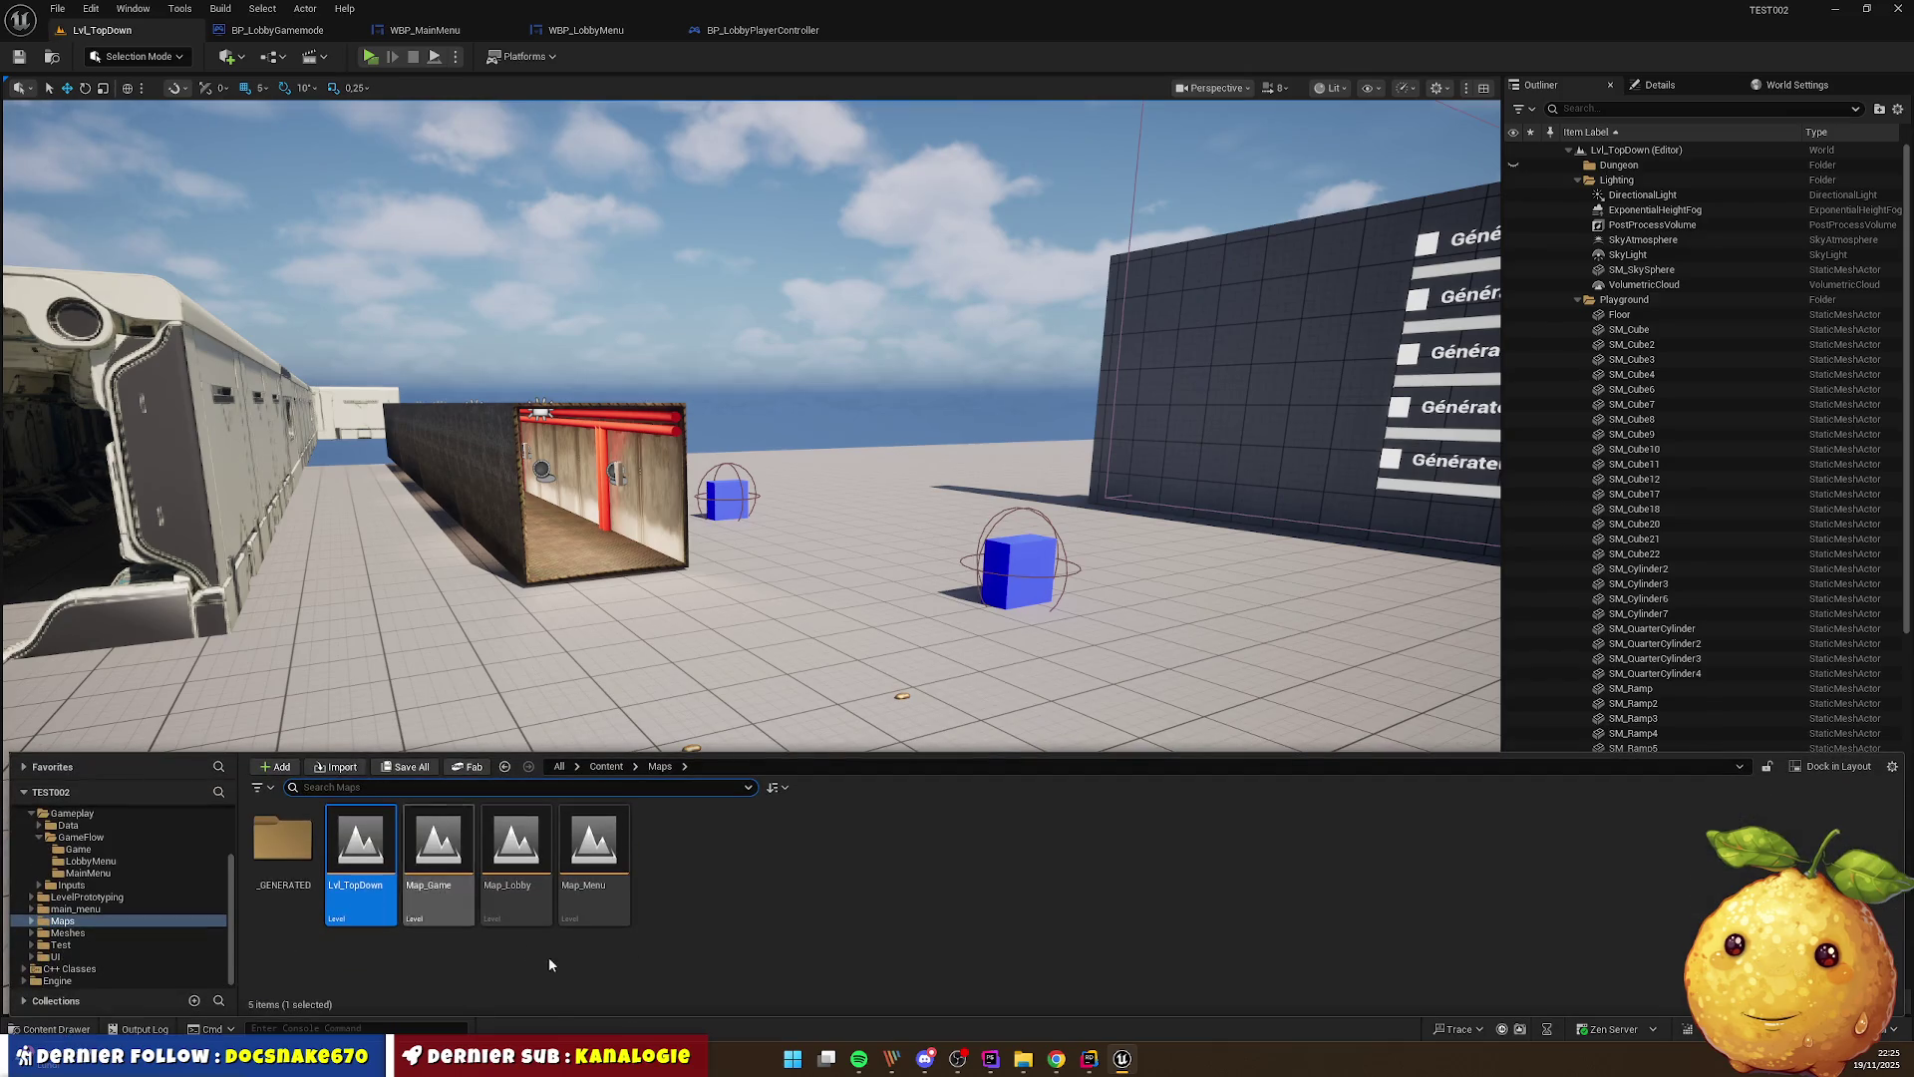
pyautogui.click(594, 768)
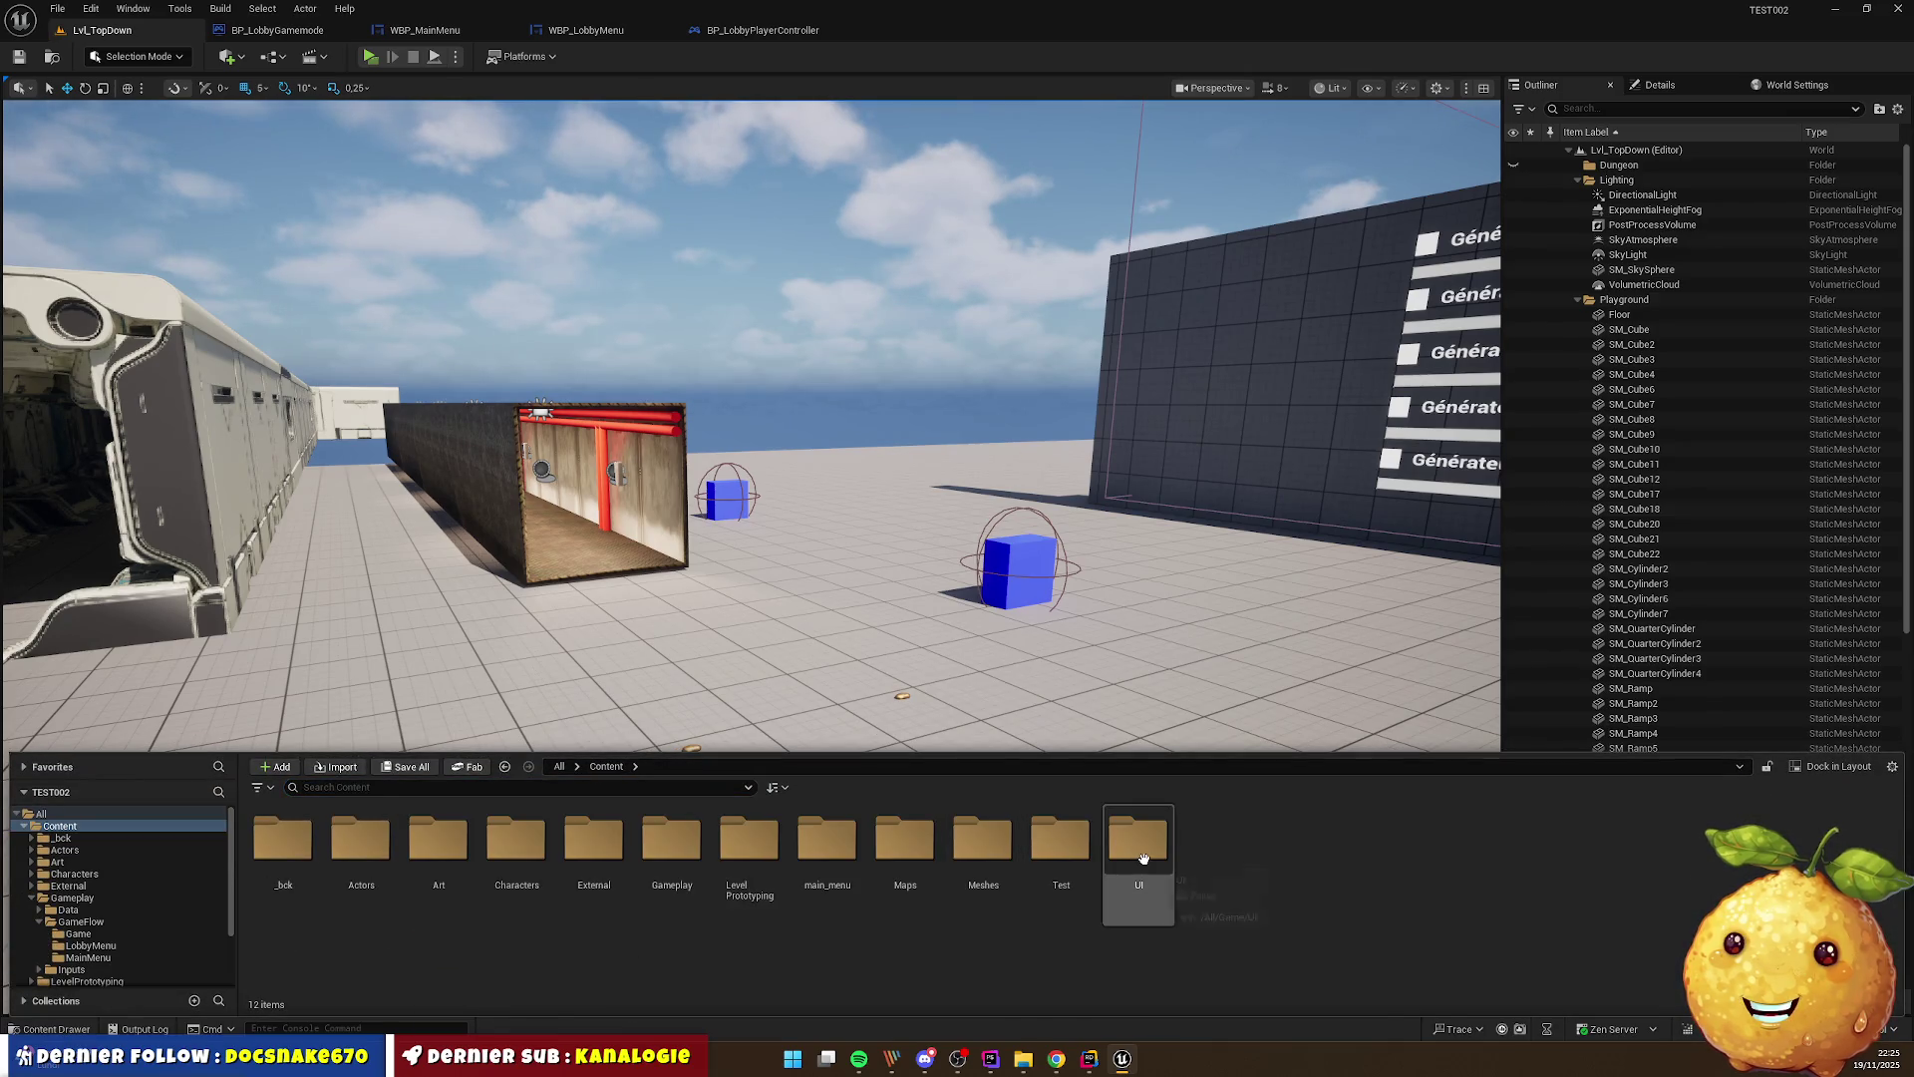
pyautogui.doubleClick(887, 847)
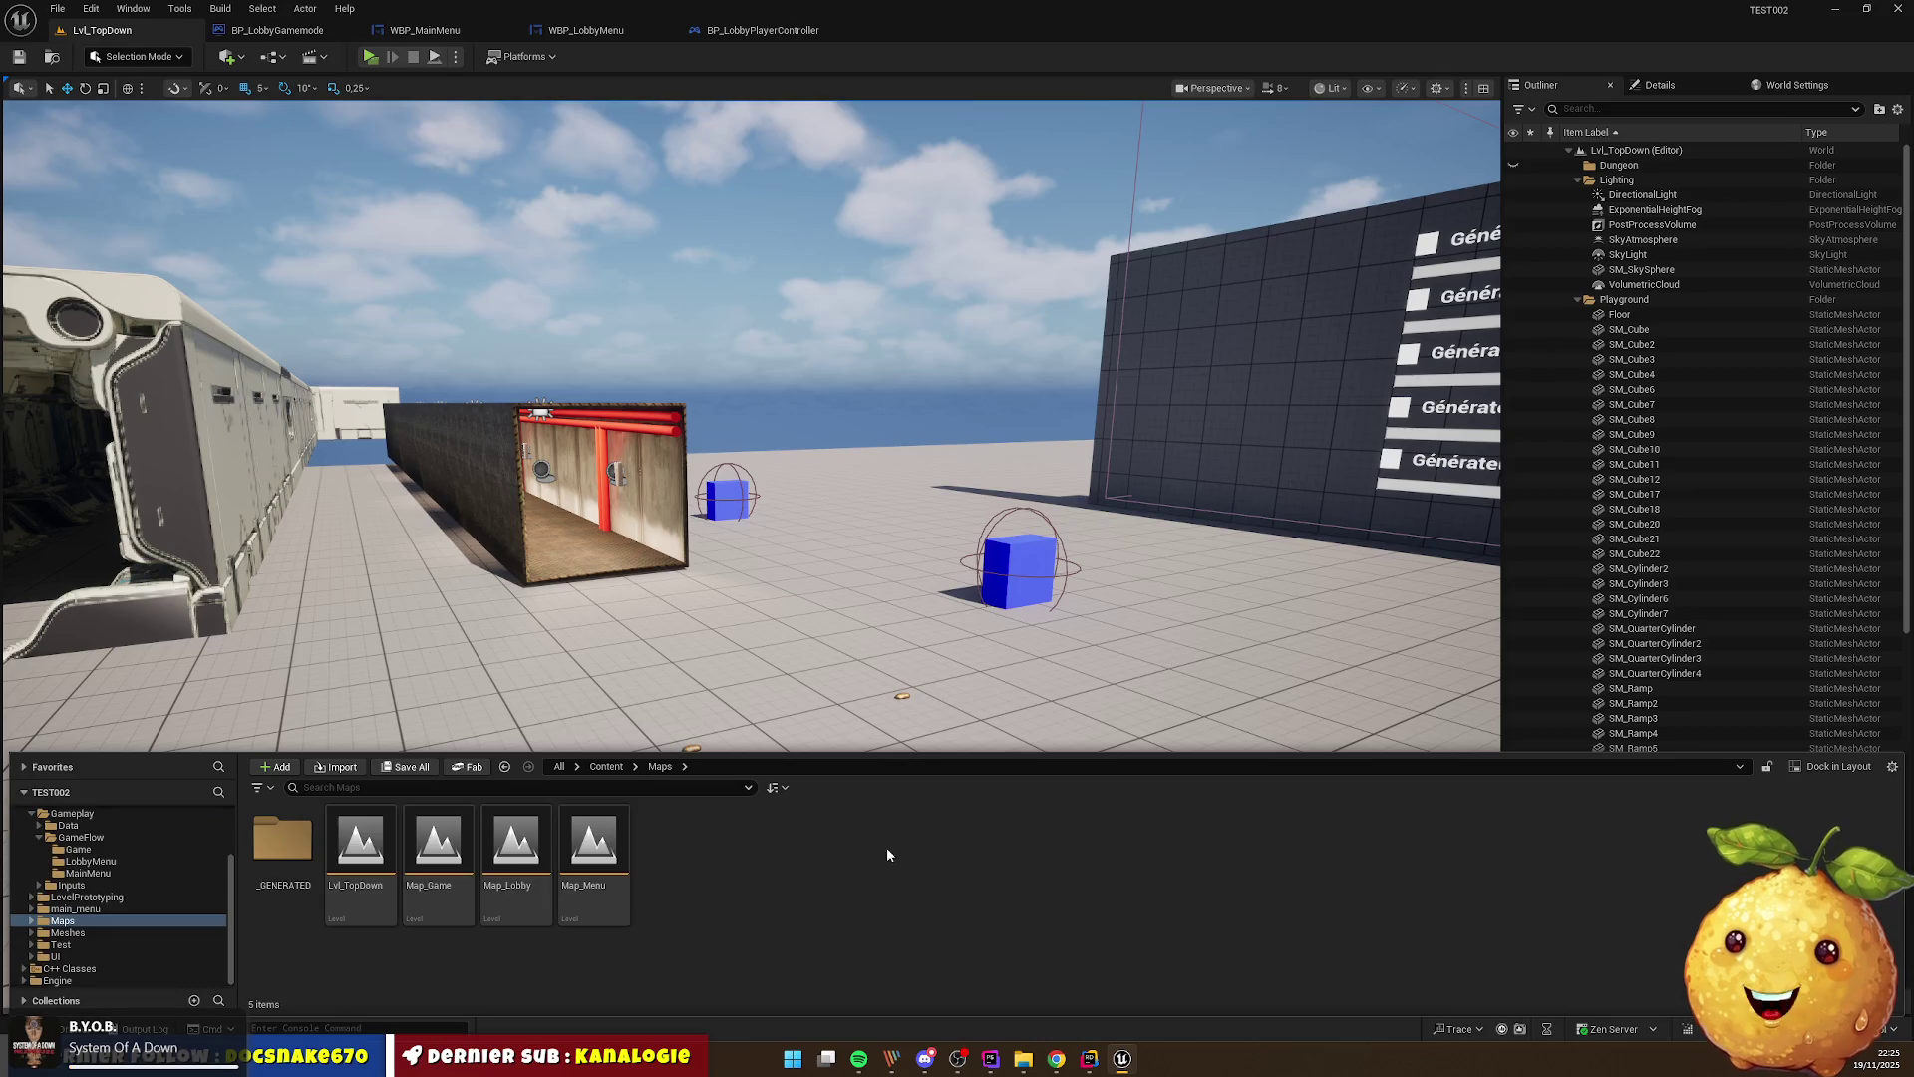
pyautogui.doubleClick(545, 847)
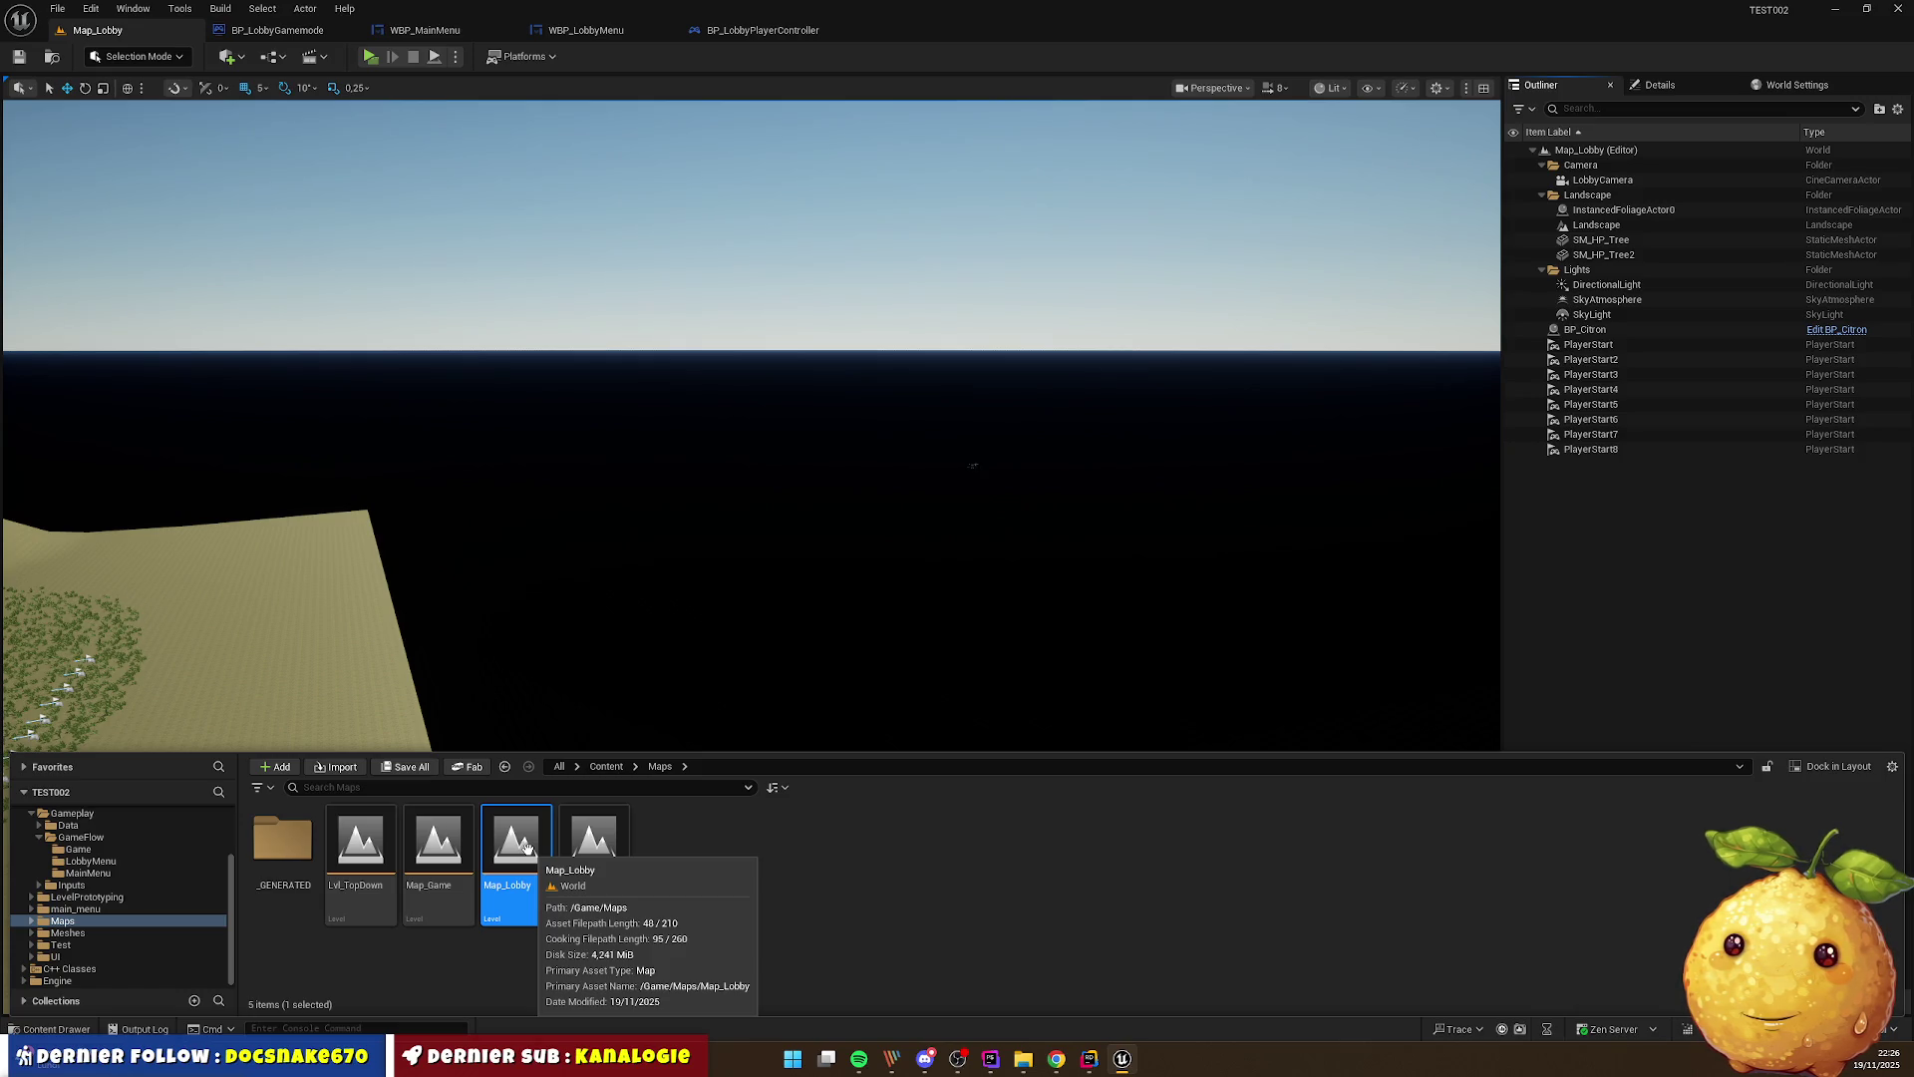
# Play-test the lobby level, then bring up Rider
pyautogui.hotkey('alt', 'p')
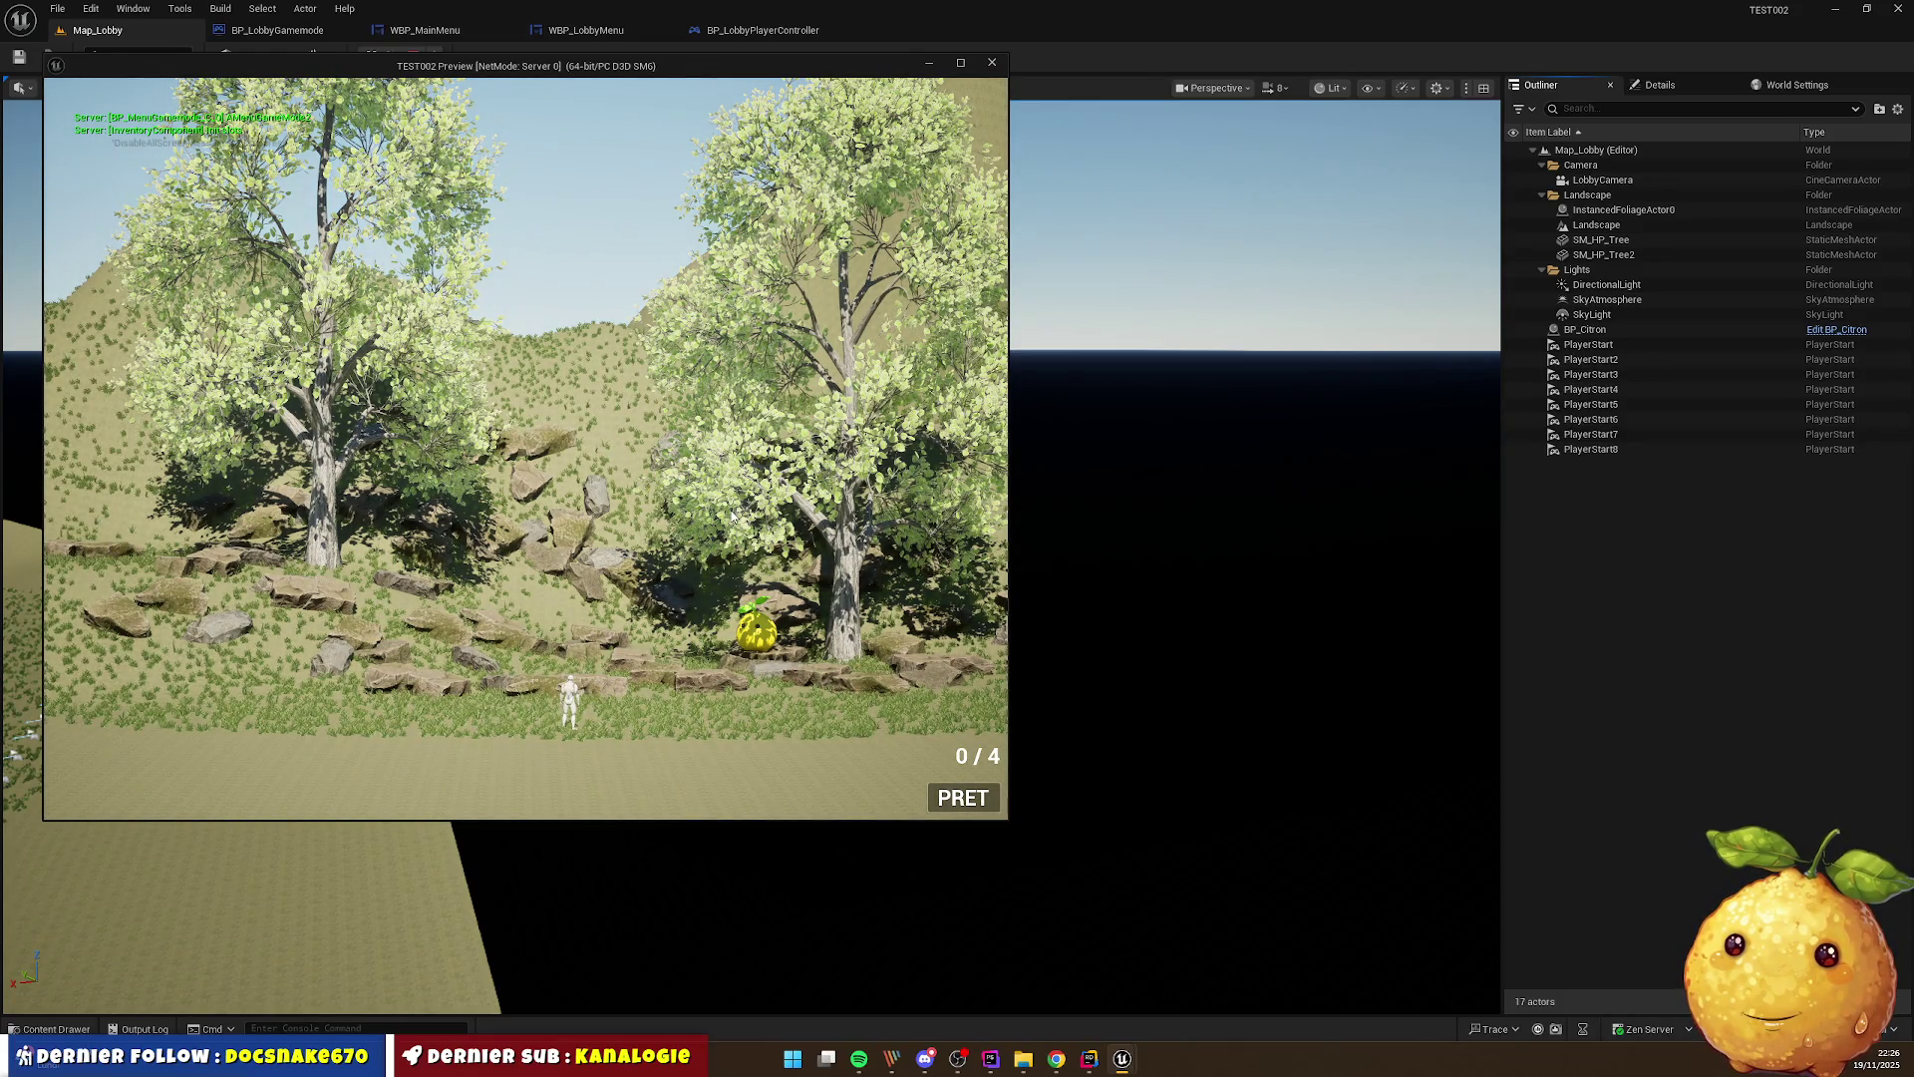
pyautogui.click(990, 64)
pyautogui.click(1085, 1059)
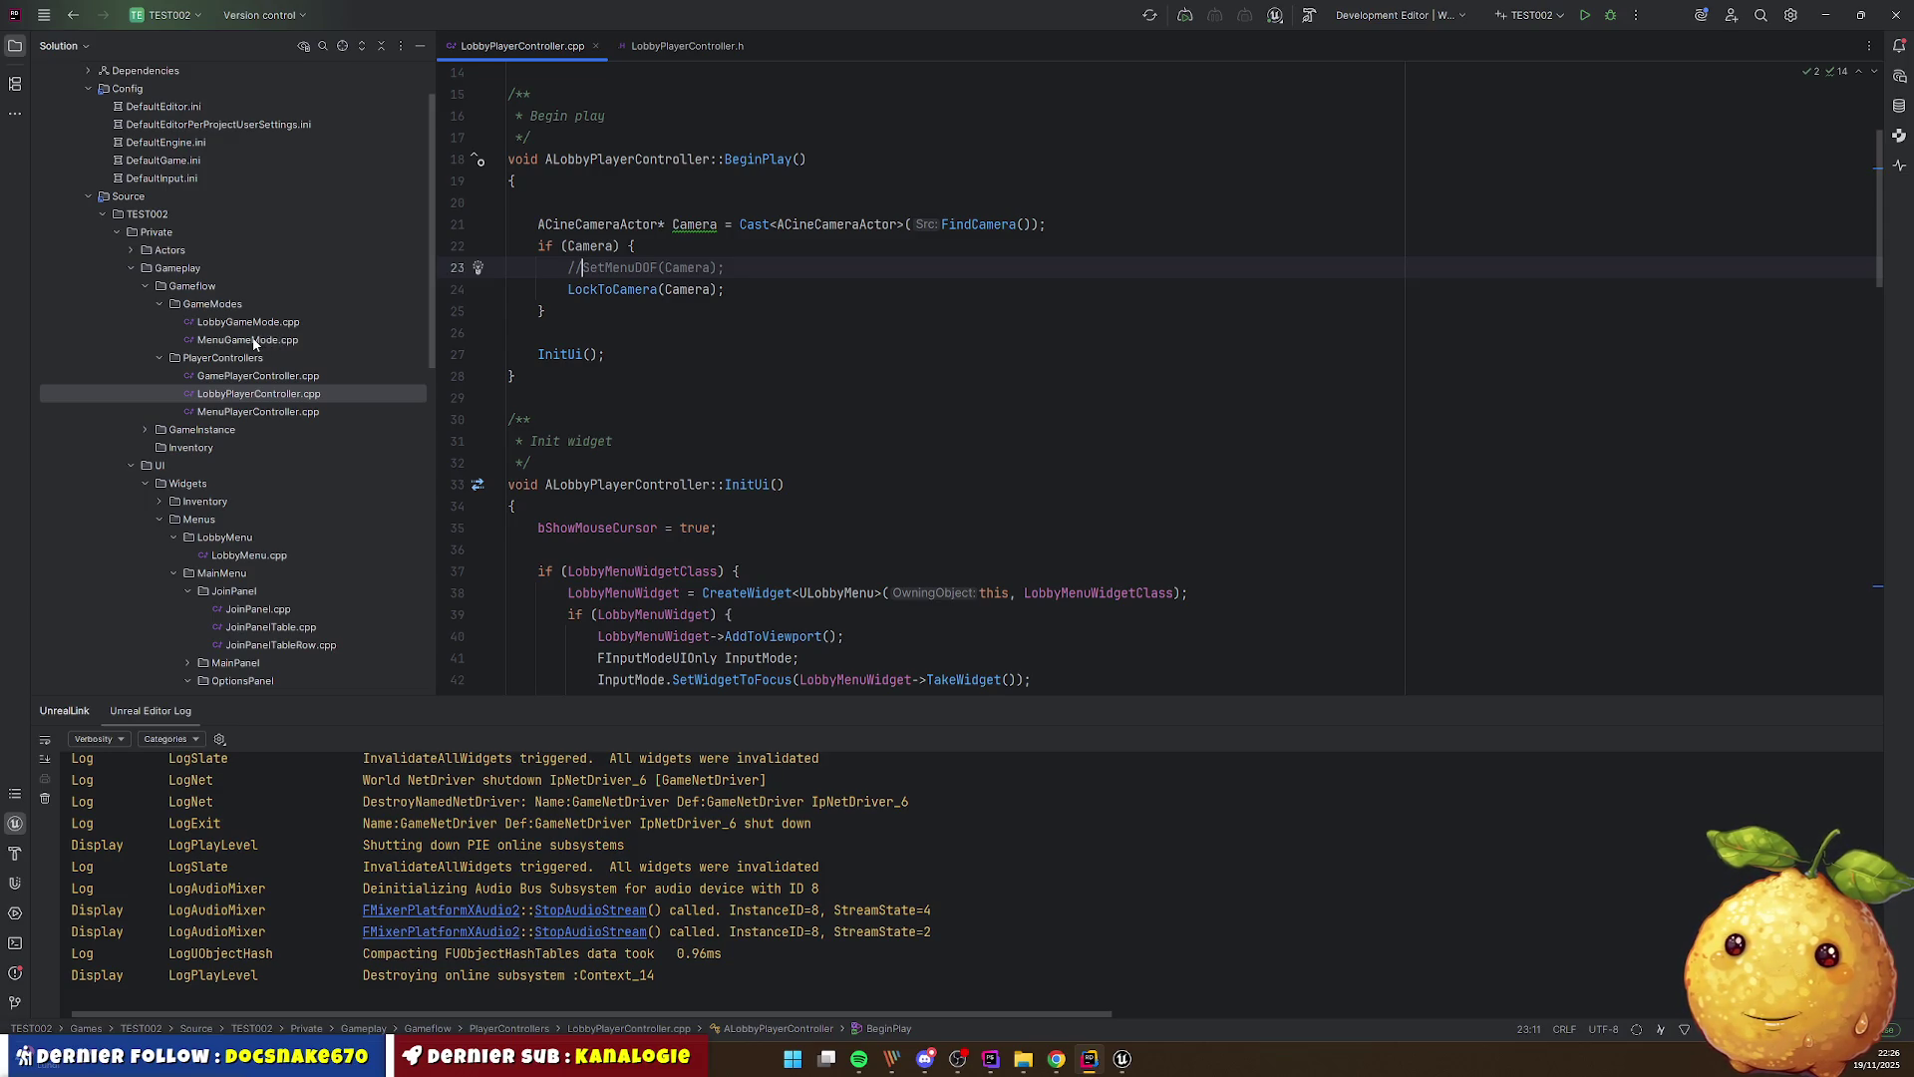
# Open MenuPlayerController.cpp and look through its code
pyautogui.doubleClick(248, 410)
pyautogui.scroll(-3, 684, 365)
pyautogui.scroll(-10, 683, 365)
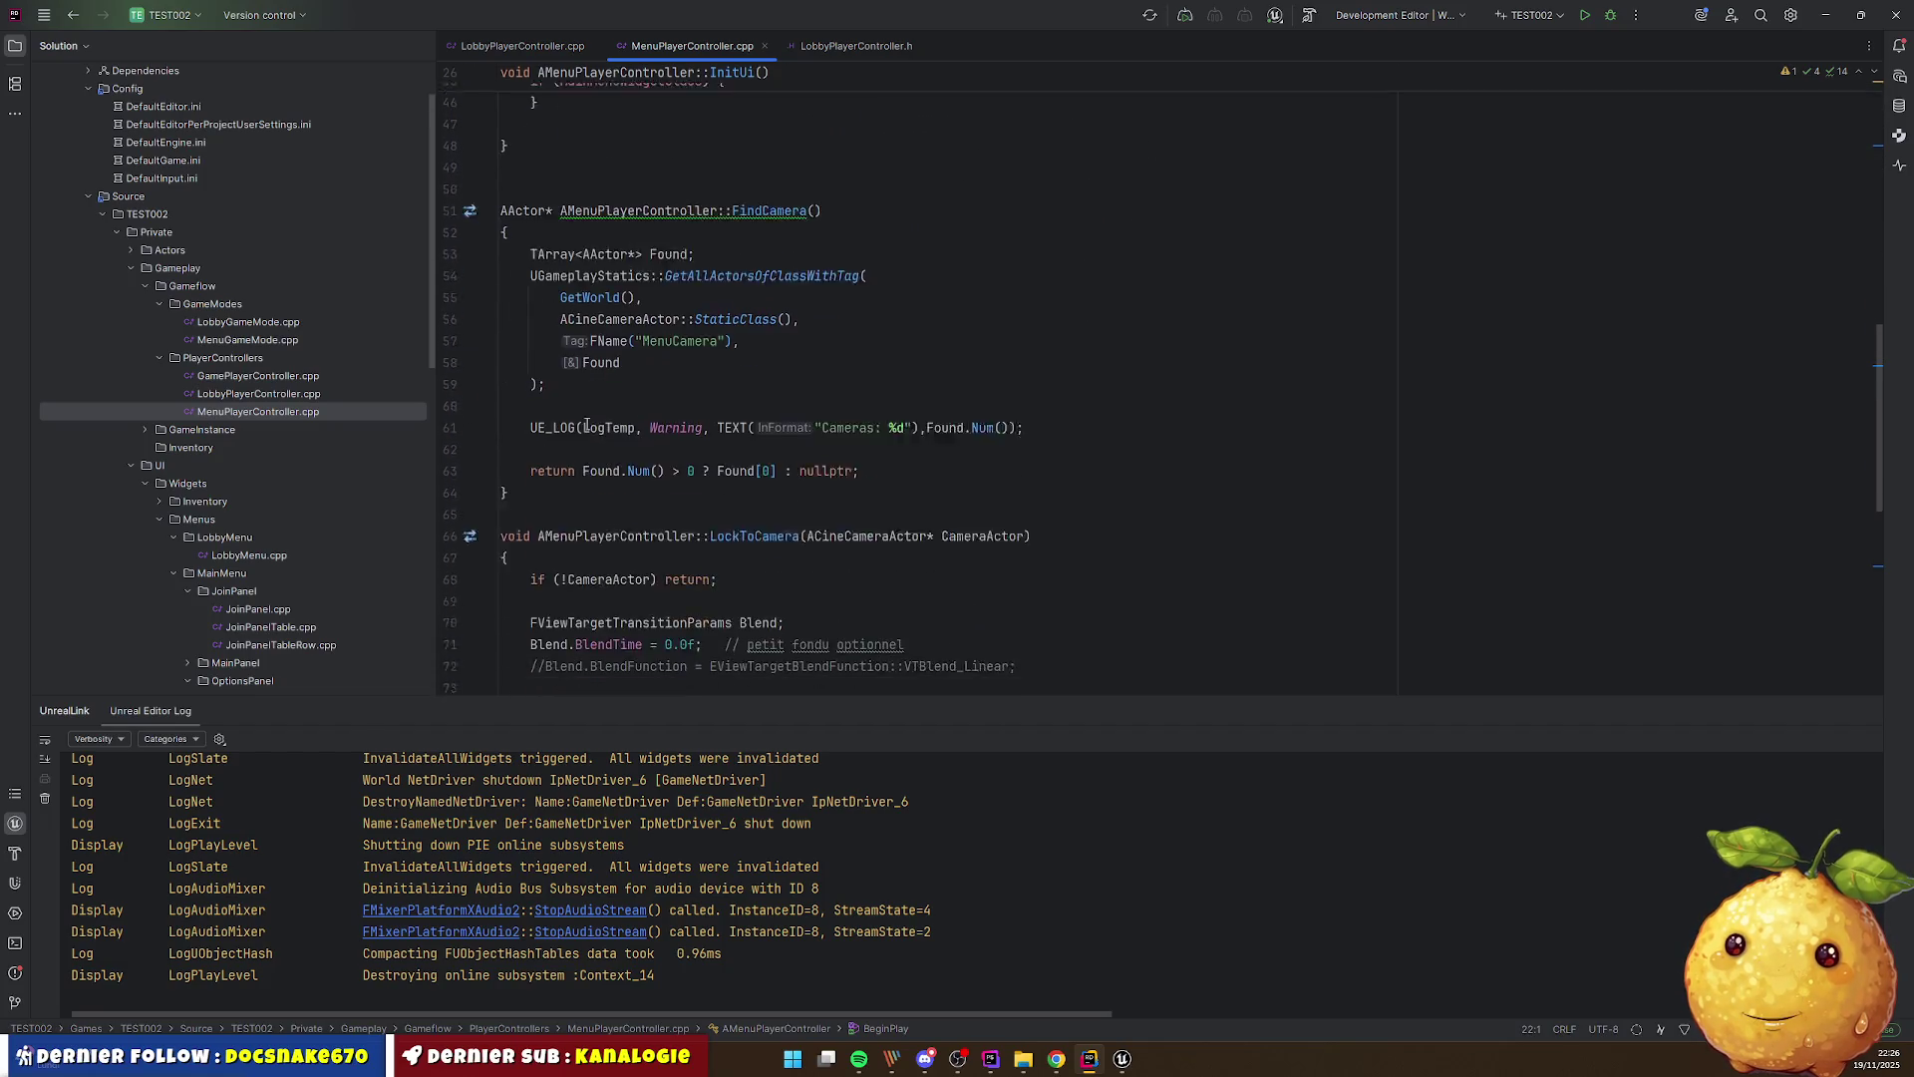
pyautogui.scroll(-1, 608, 430)
pyautogui.scroll(-9, 730, 275)
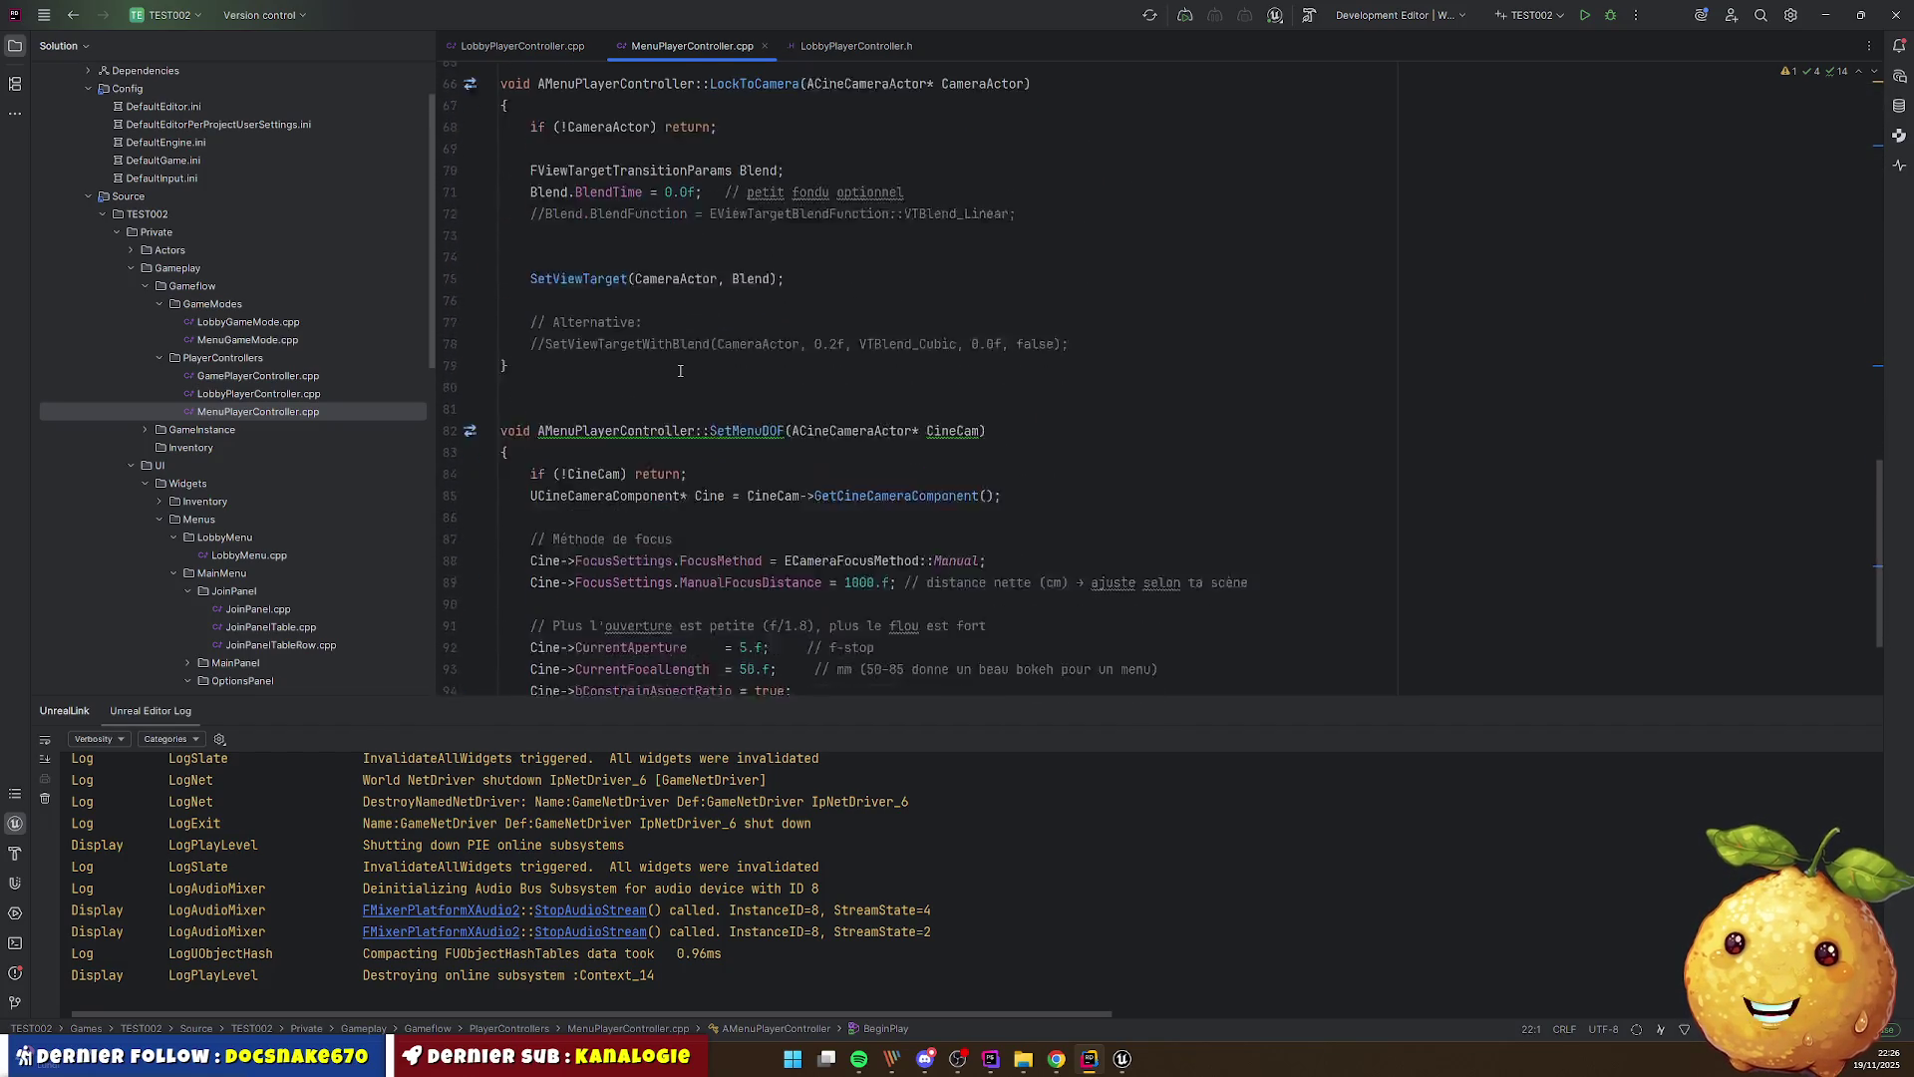
# Open MyGameInstance.cpp and find the ServerTravel call
pyautogui.doubleClick(200, 429)
pyautogui.doubleClick(279, 448)
pyautogui.click(584, 410)
pyautogui.scroll(12, 692, 361)
pyautogui.scroll(20, 692, 361)
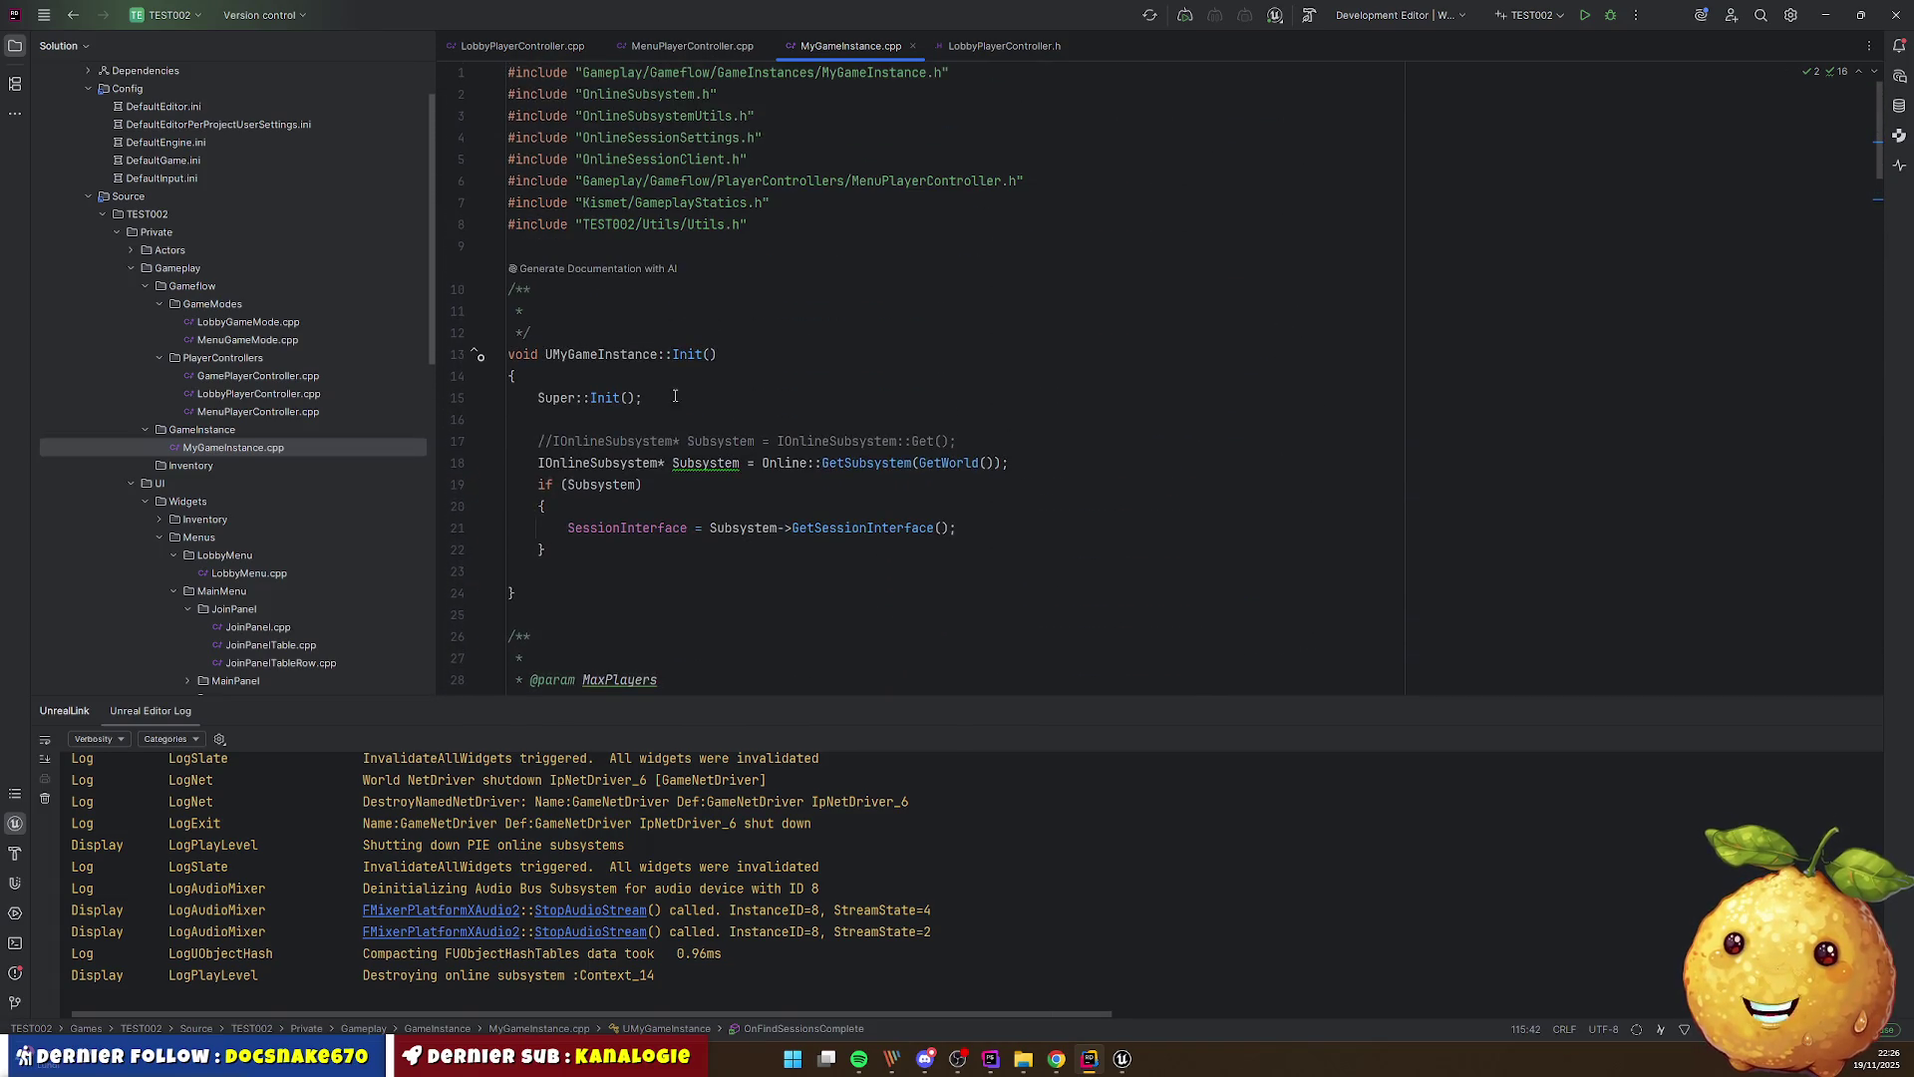
pyautogui.scroll(-6, 678, 400)
pyautogui.scroll(-10, 725, 337)
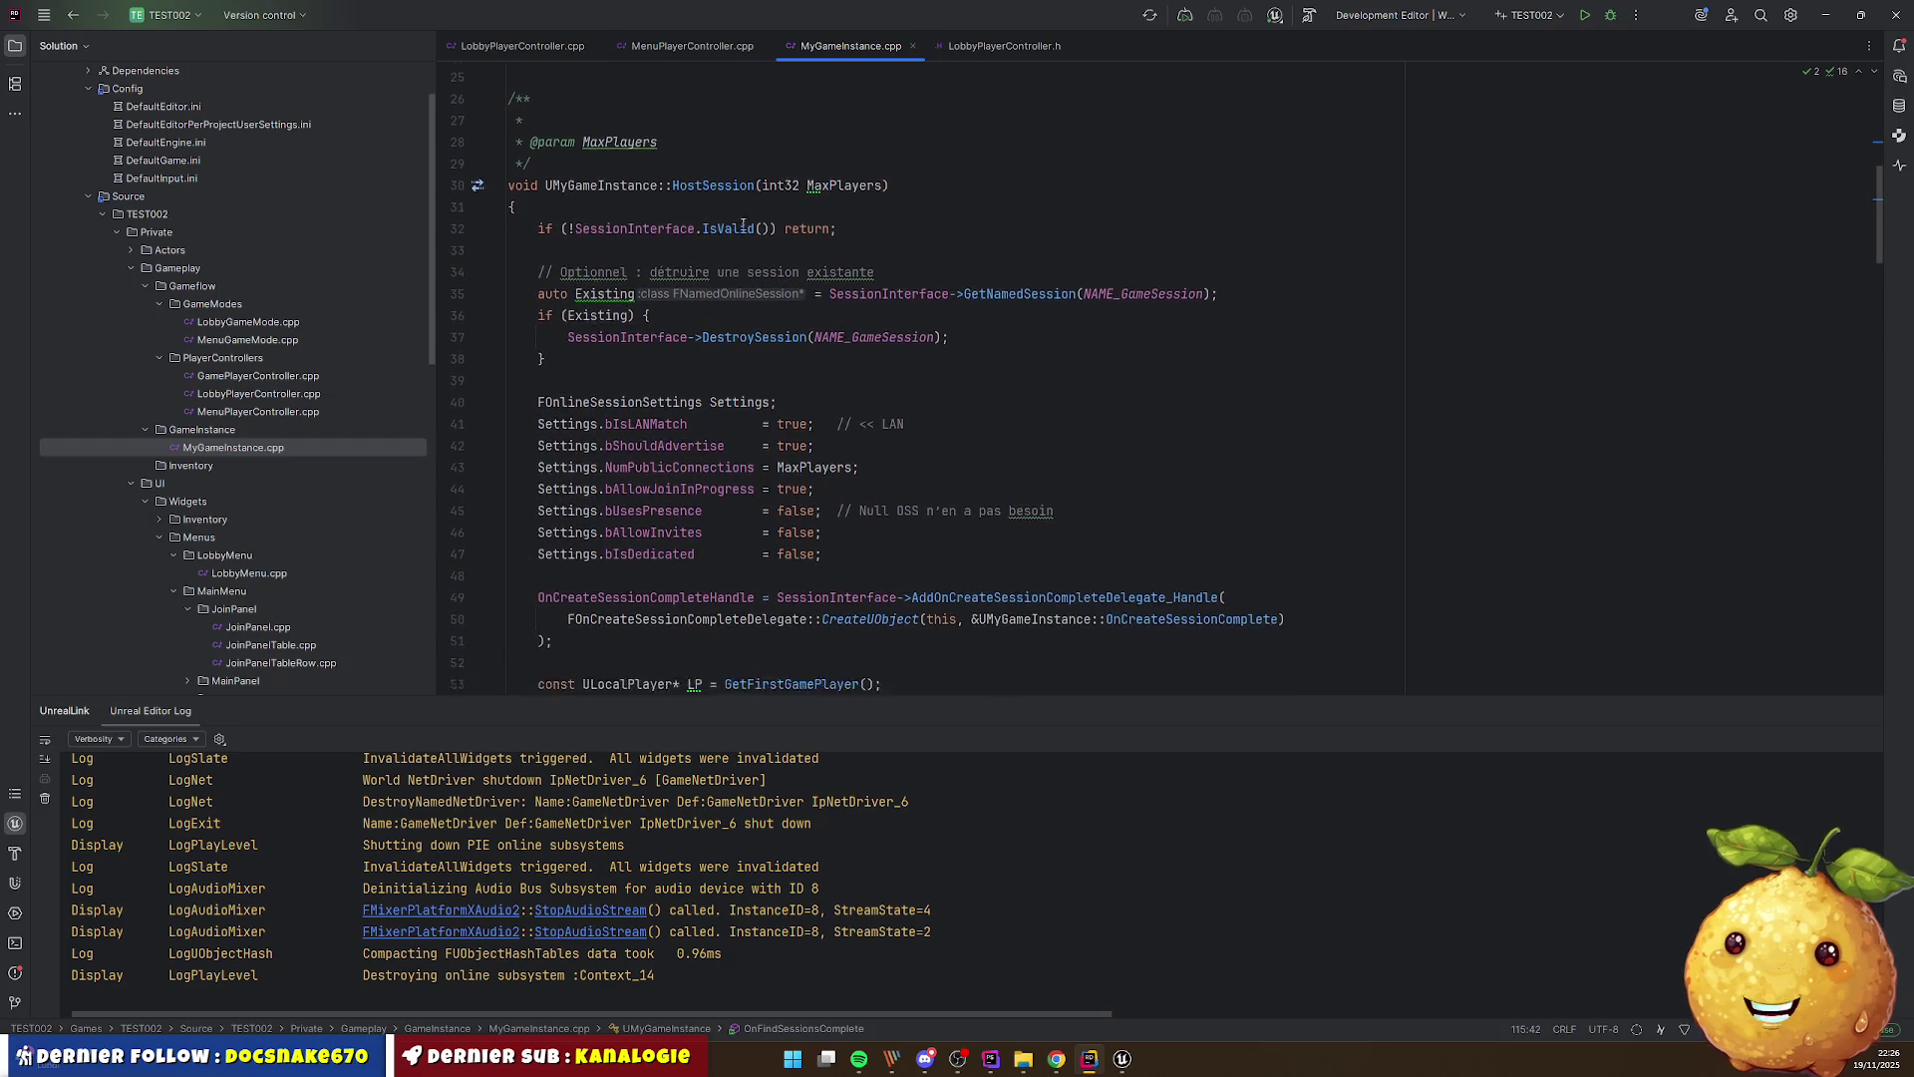
pyautogui.scroll(-3, 696, 419)
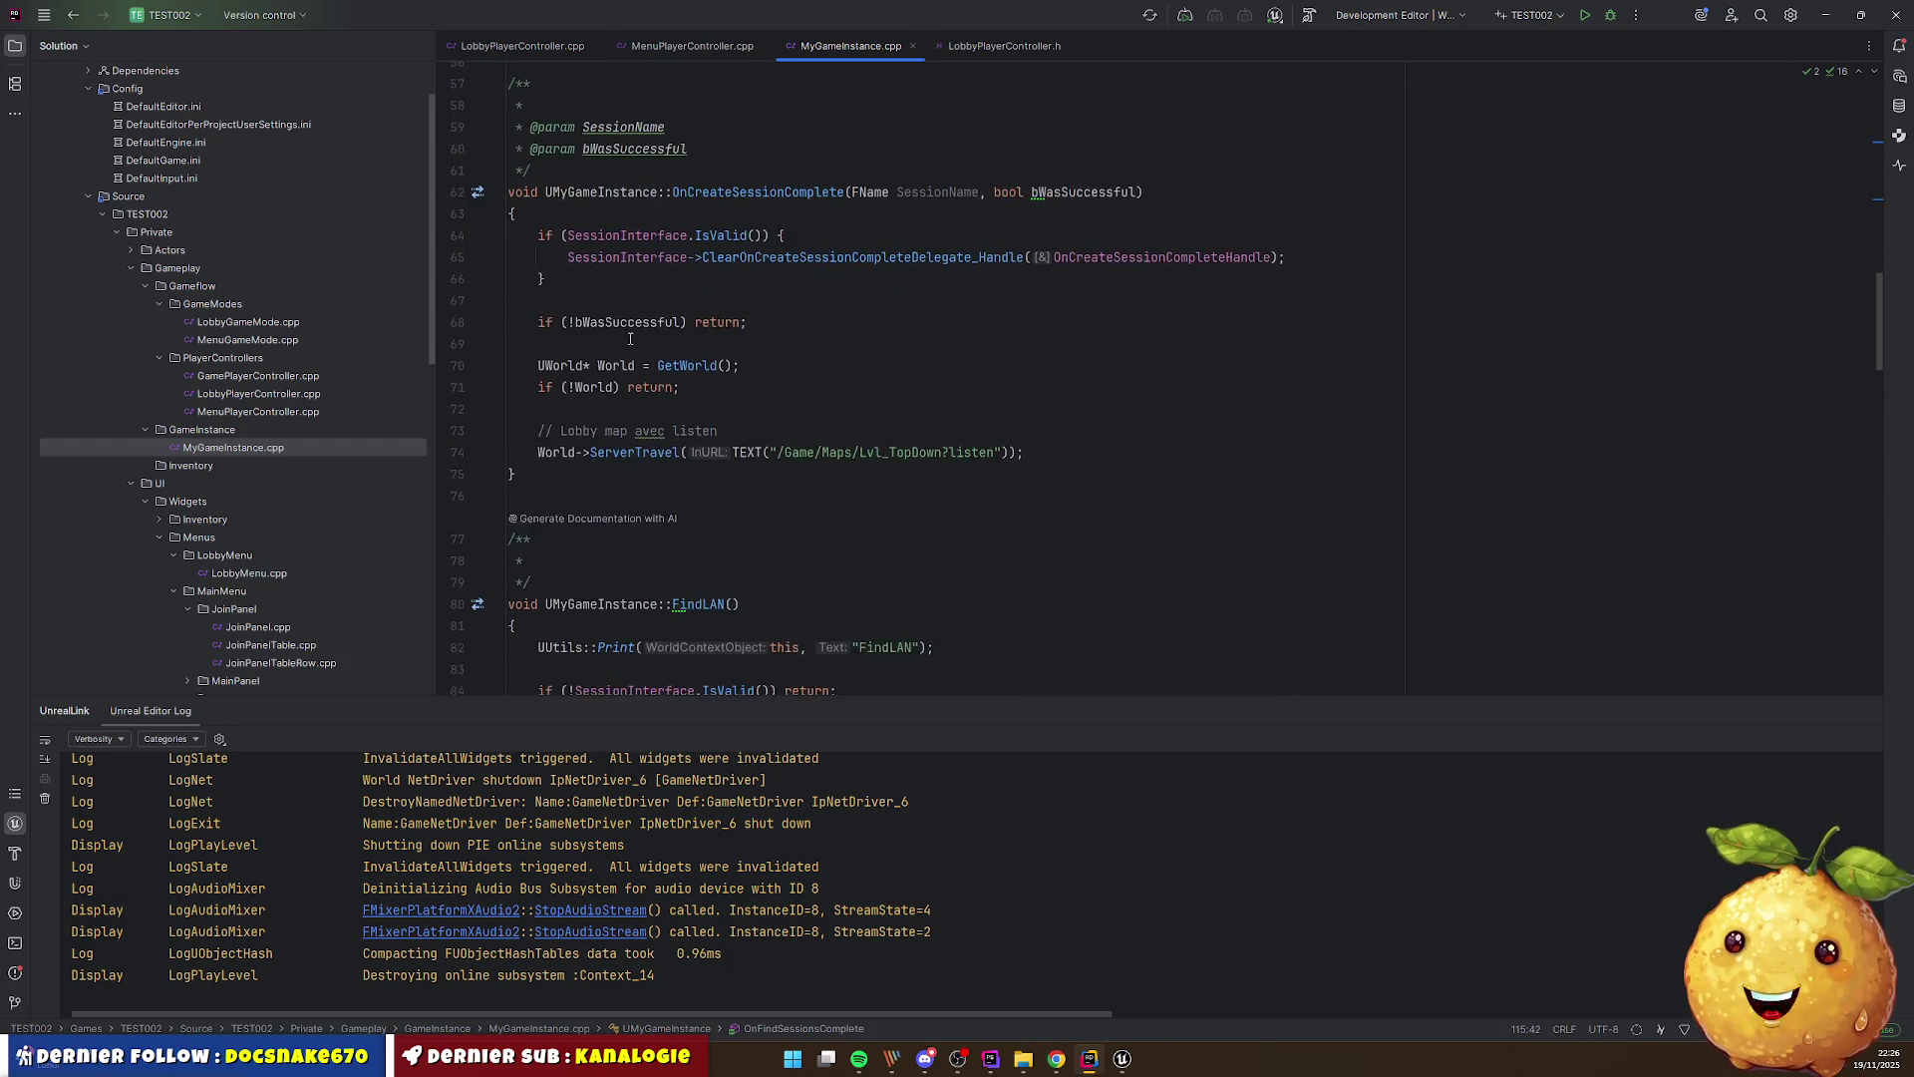
# Duplicate the ServerTravel line, comment out the original, retarget the copy to Map_Lobby, and Live Coding compile
pyautogui.click(820, 441)
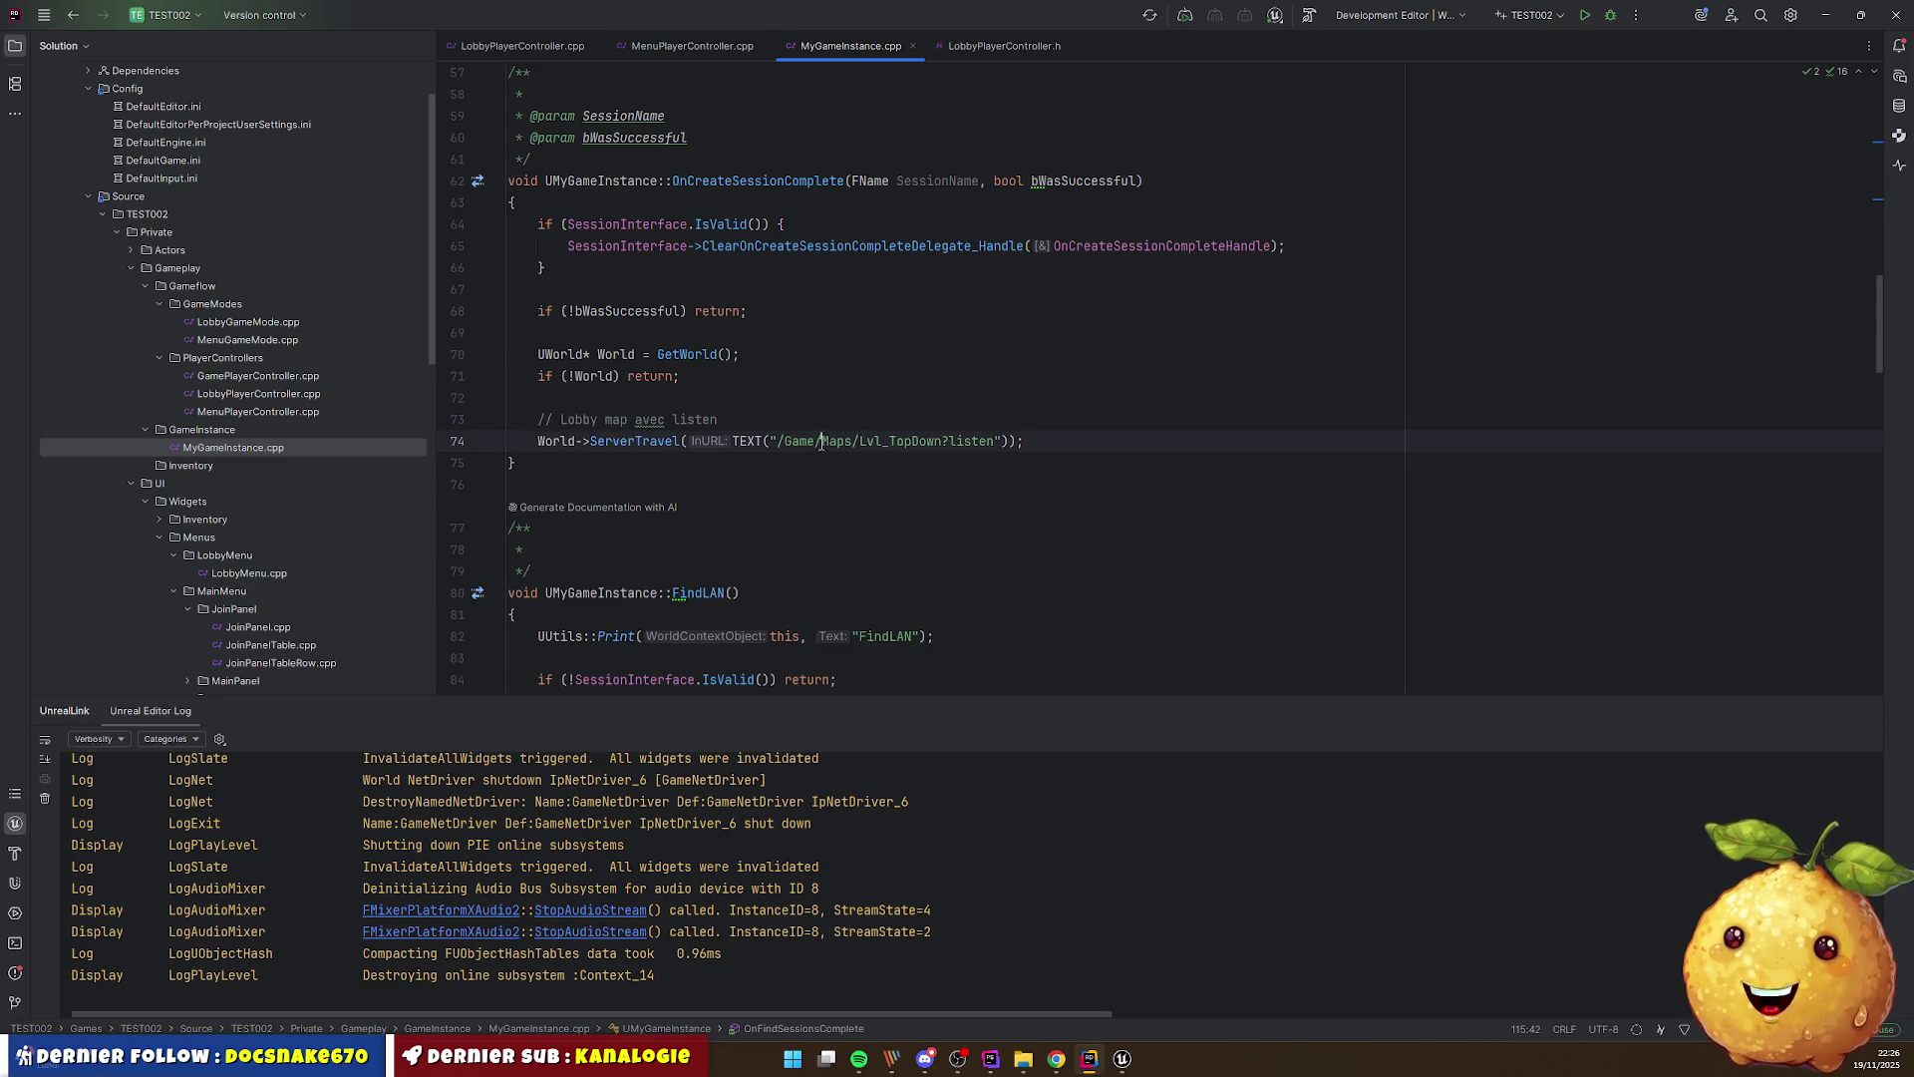
pyautogui.hotkey('ctrl', 'd')
pyautogui.press('Up')
pyautogui.hotkey('ctrl', '/')
pyautogui.press('End')
pyautogui.hotkey('ctrl', 'shift', 'Left')
pyautogui.write('Ma')
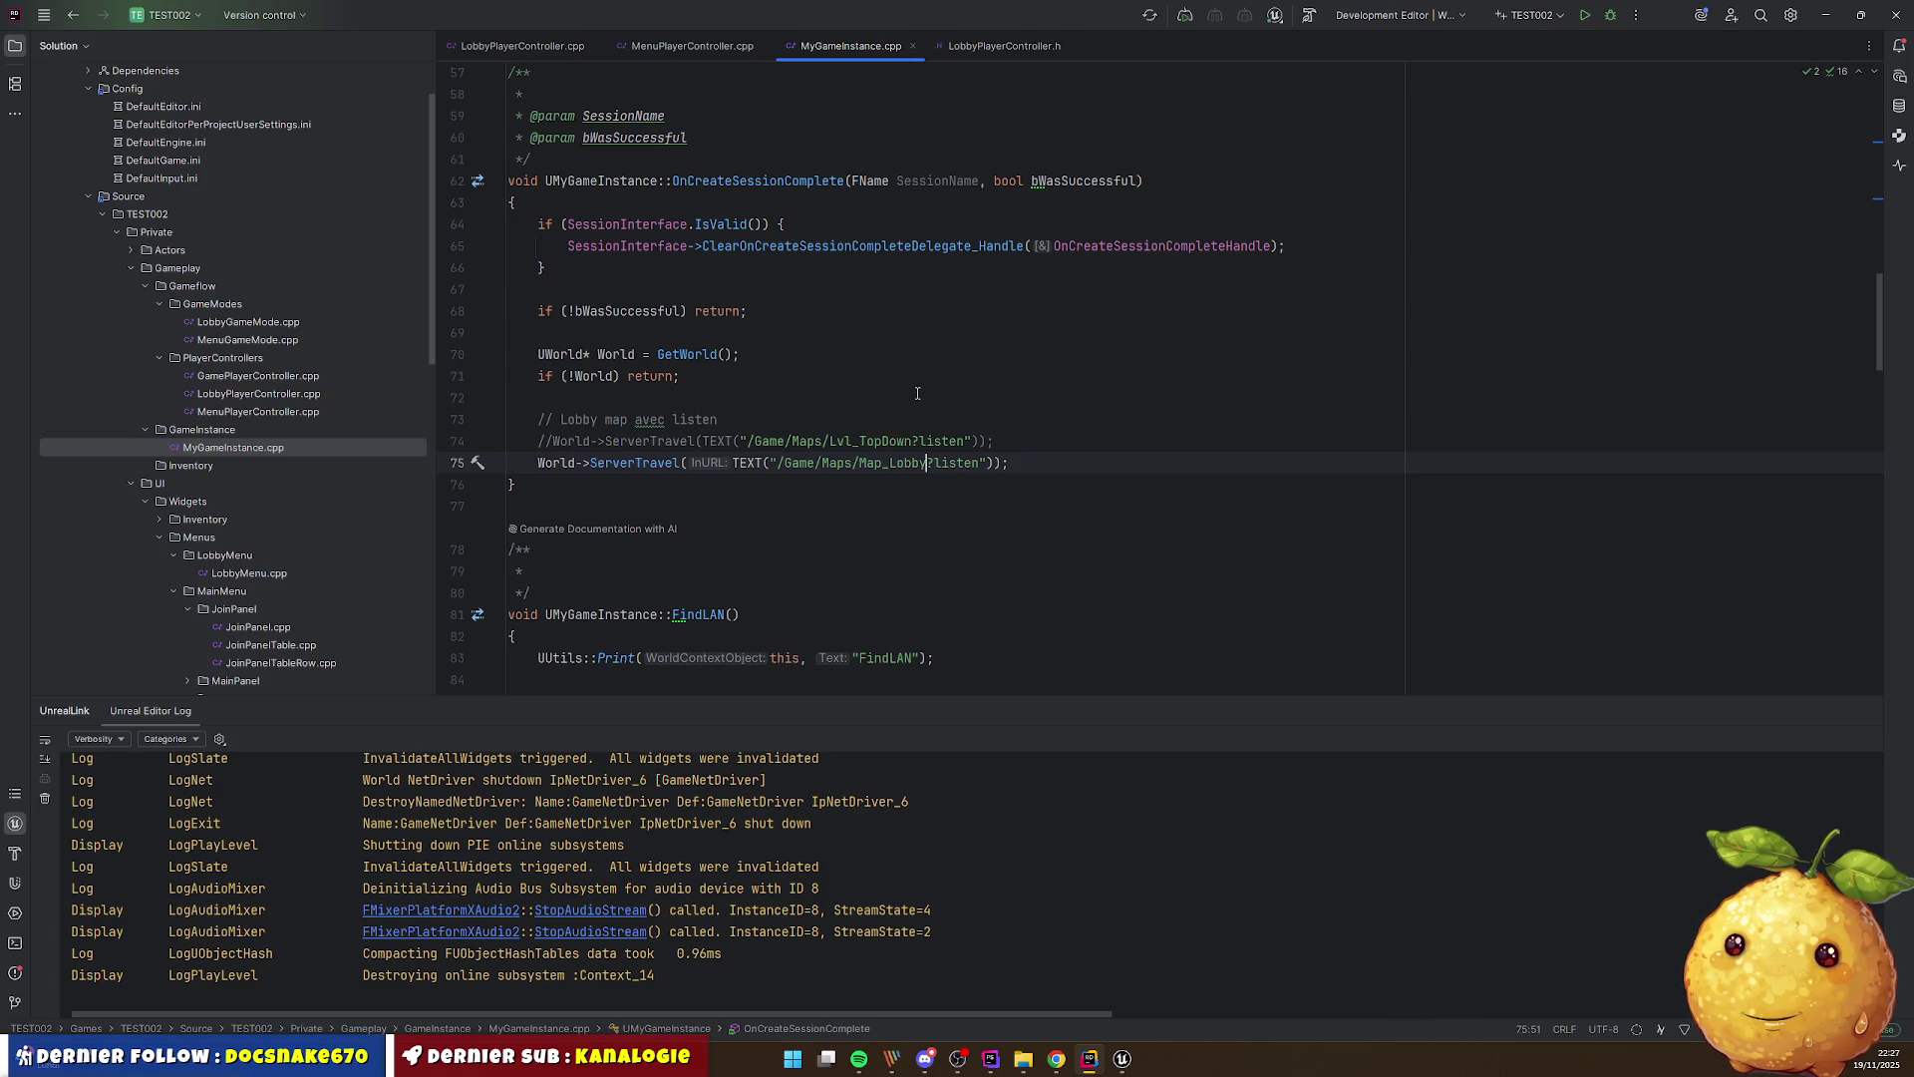
pyautogui.hotkey('ctrl', 'alt', 'F11')
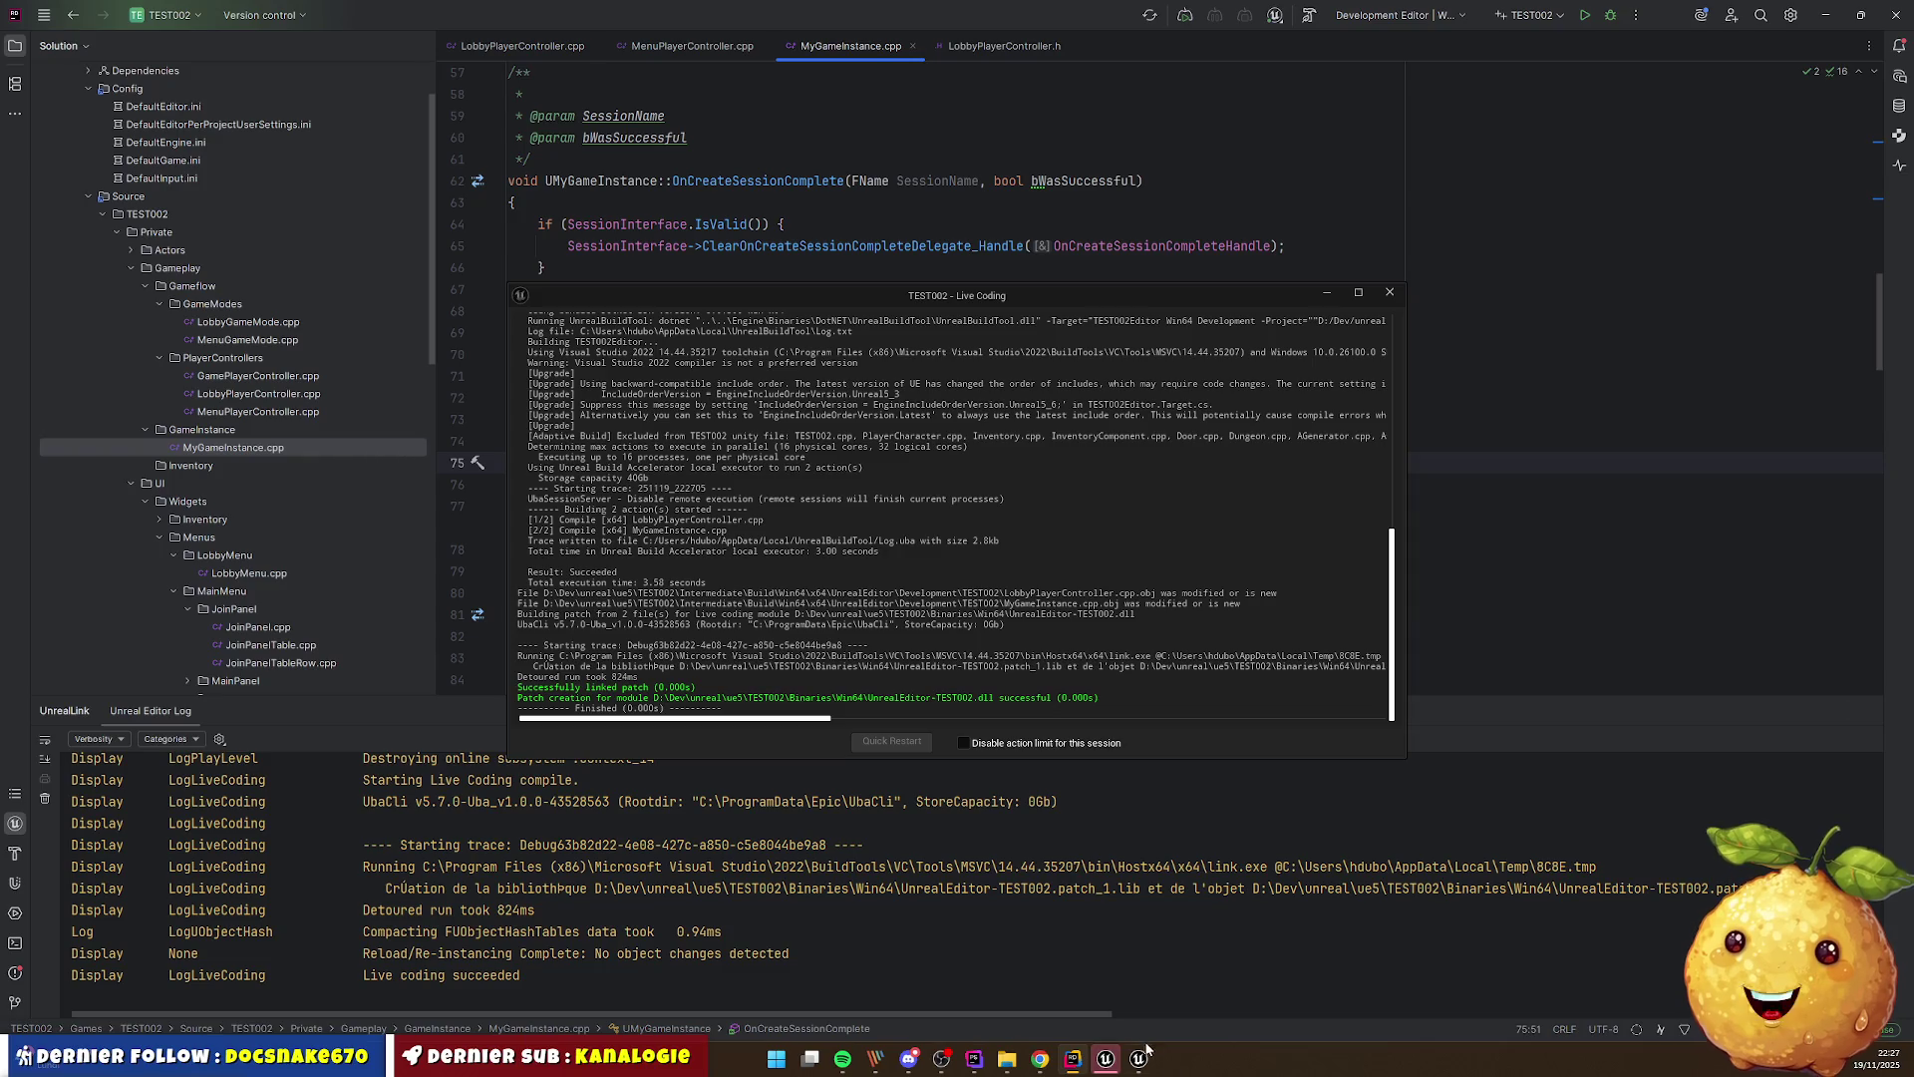
pyautogui.click(1105, 1061)
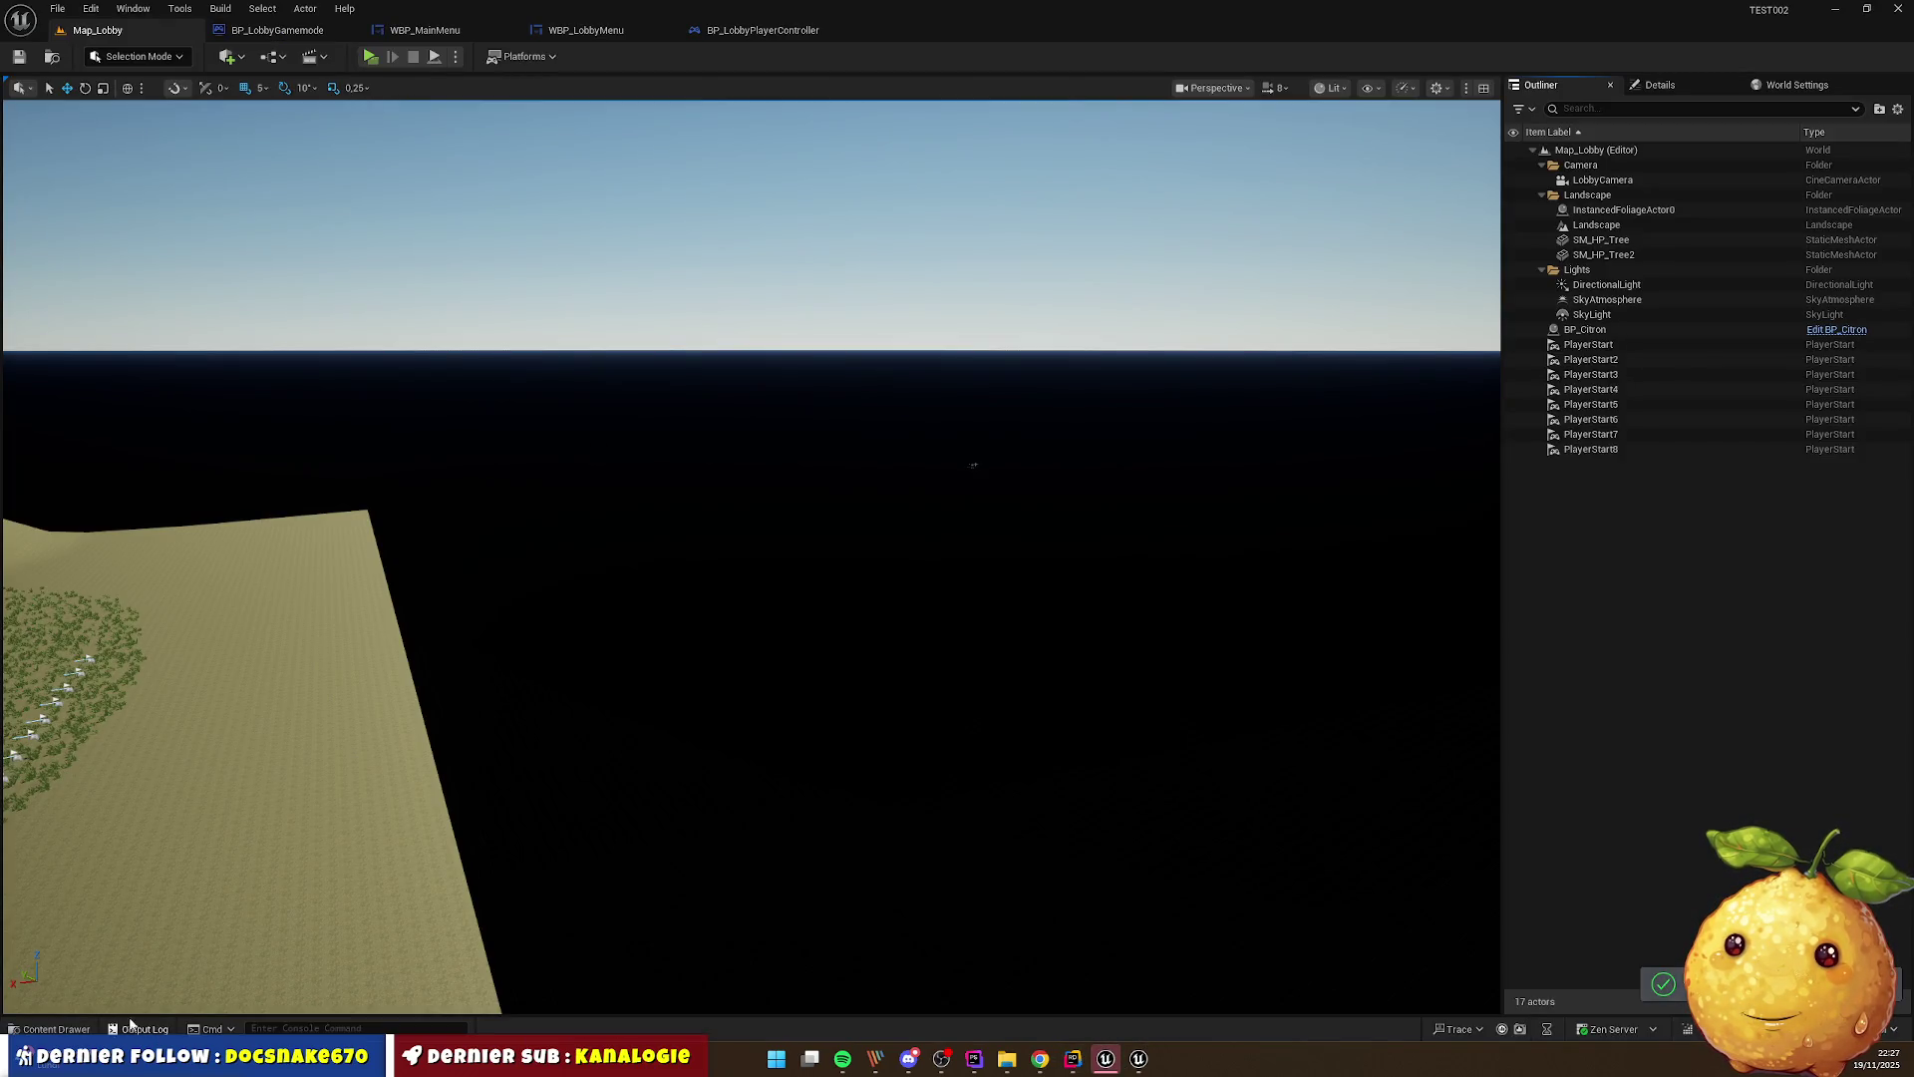
# Open Map_Menu and run a quick play test of it
pyautogui.click(55, 1029)
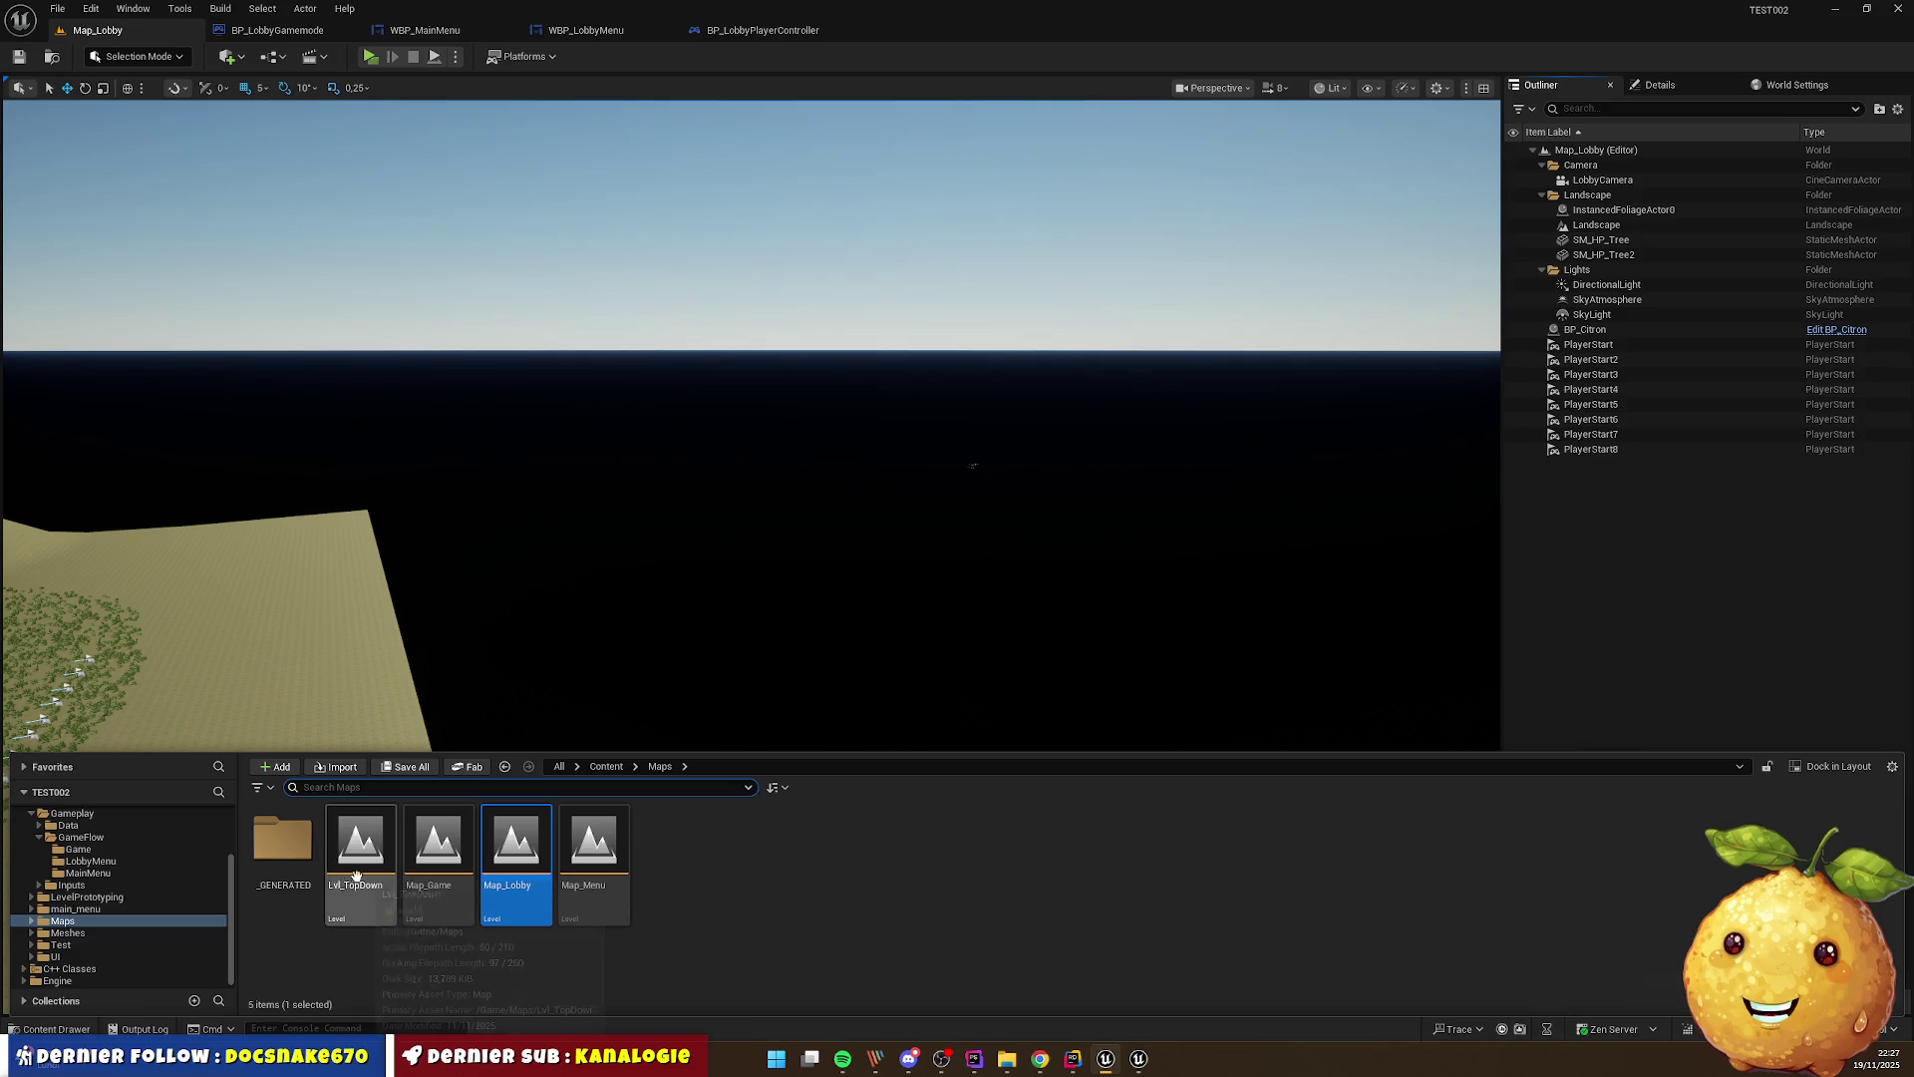
pyautogui.doubleClick(594, 852)
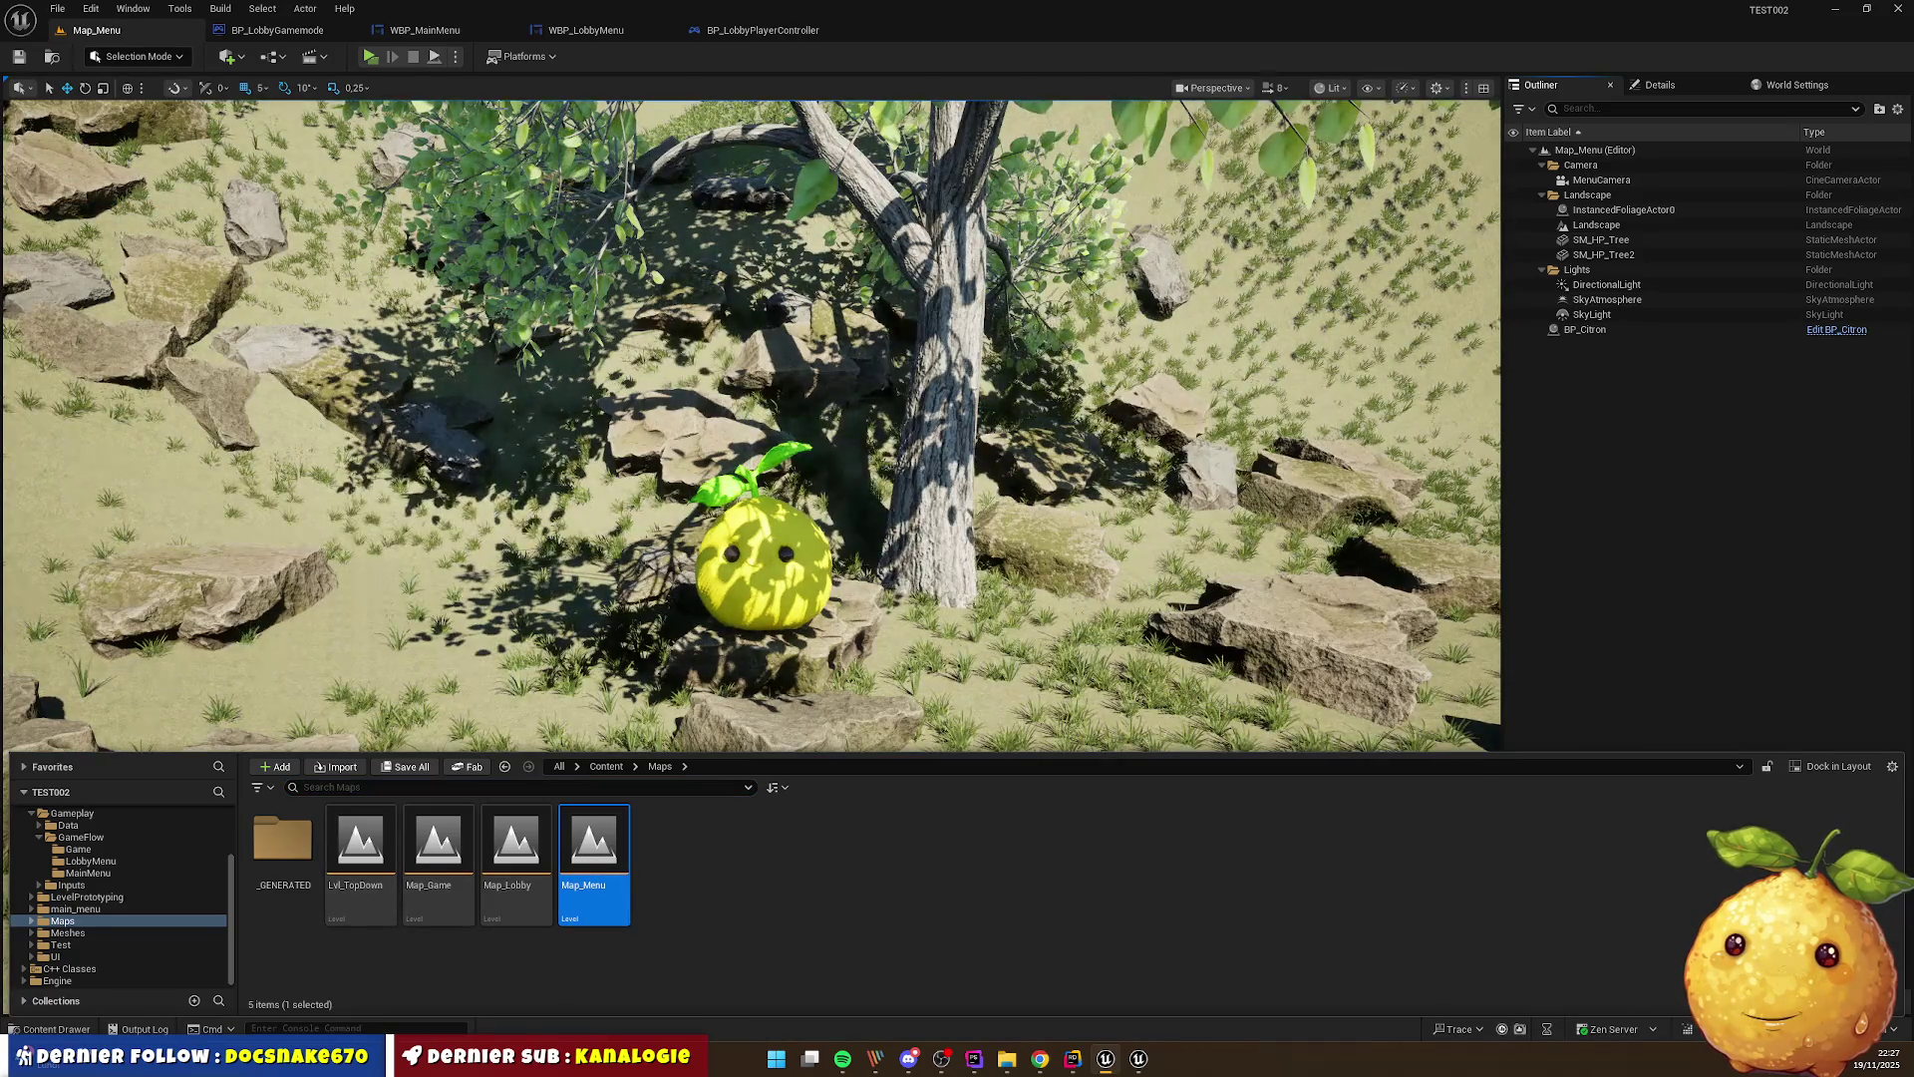
pyautogui.click(368, 56)
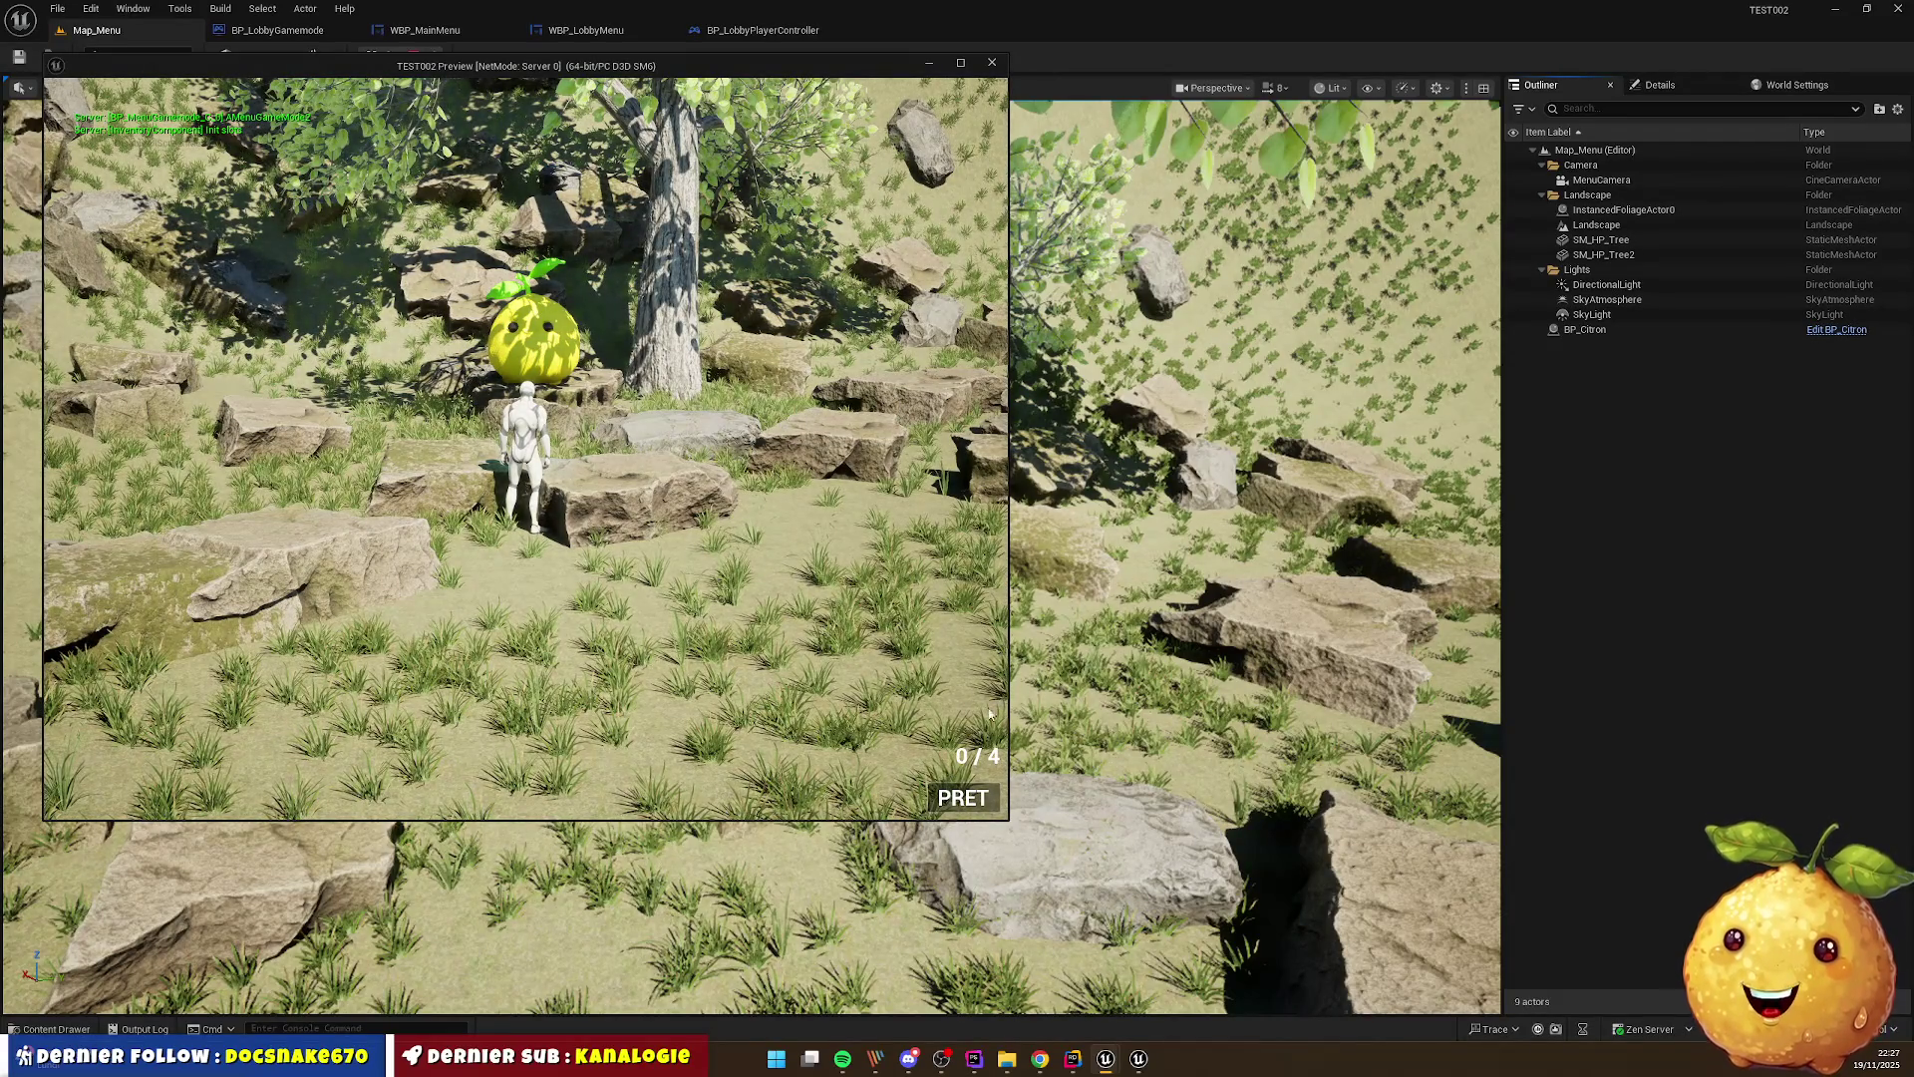
pyautogui.click(992, 66)
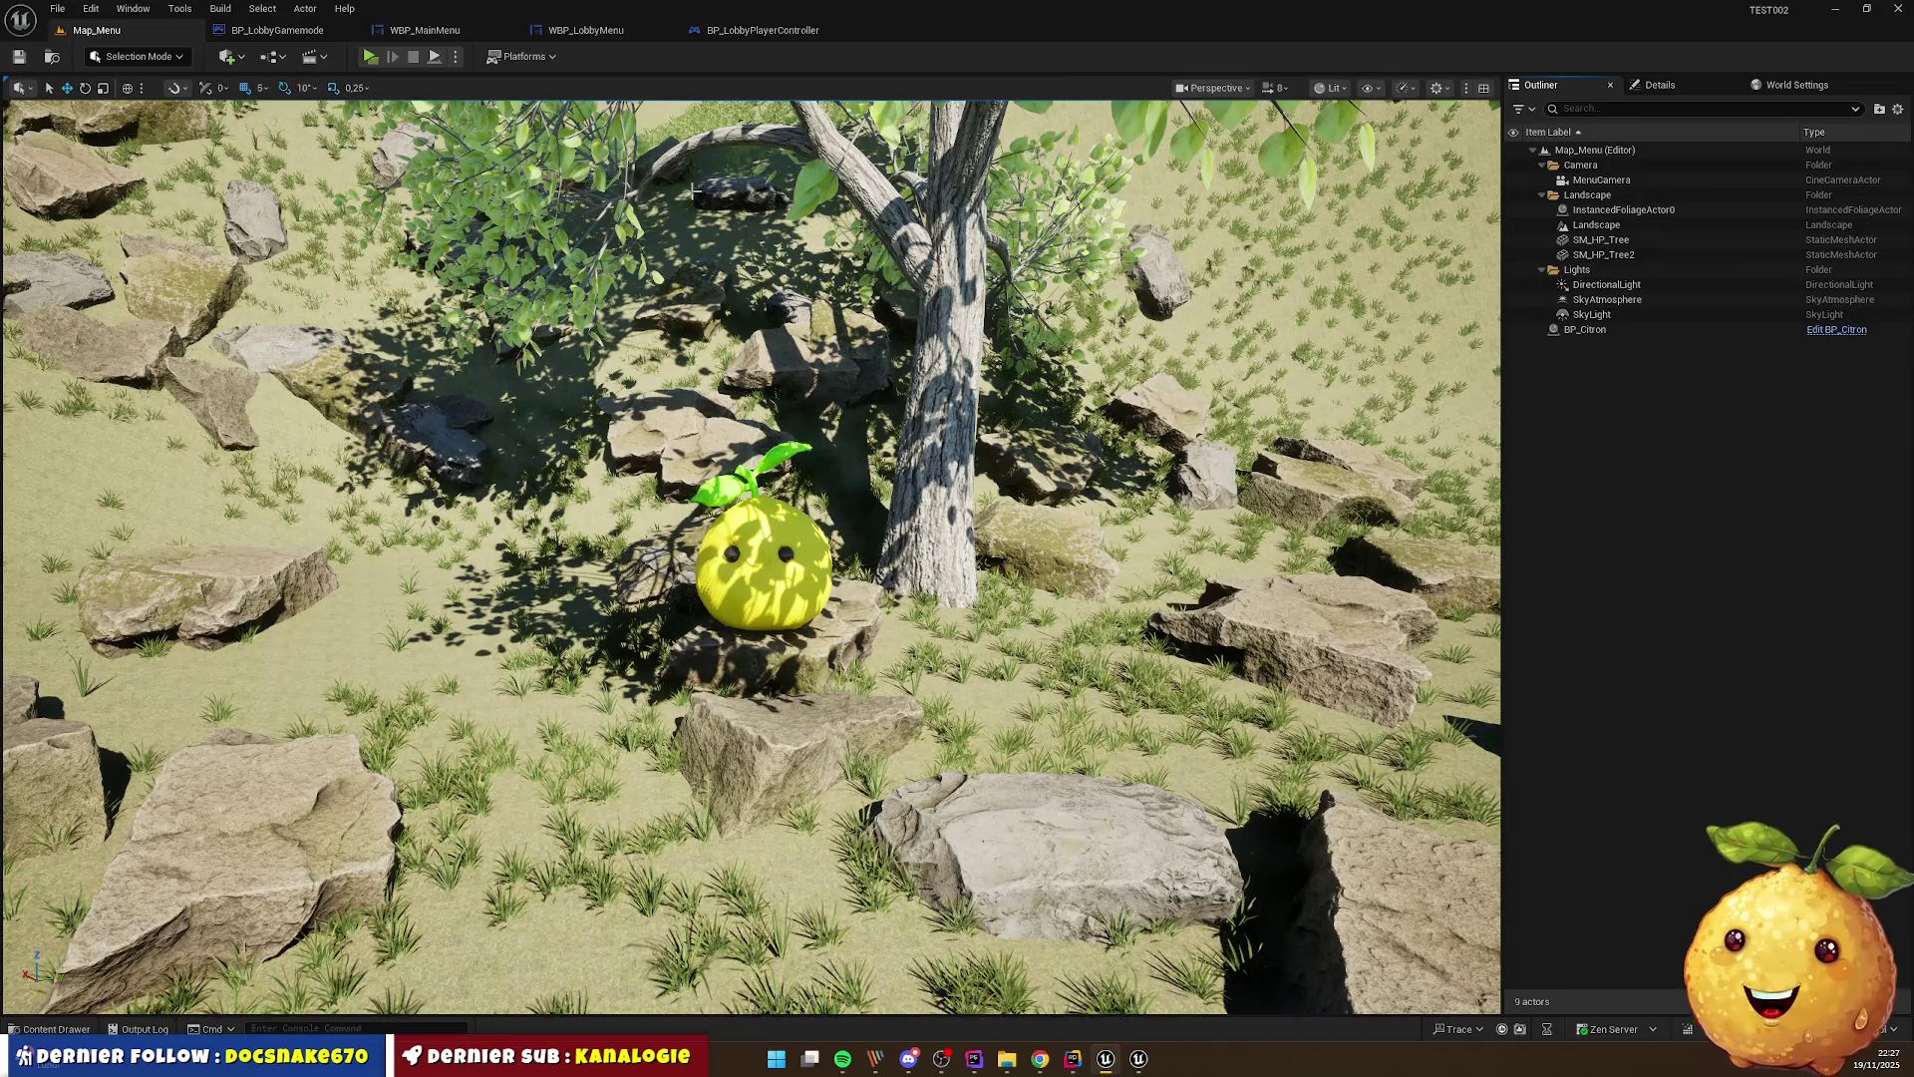
# Show the World Settings of Map_Menu
pyautogui.scroll(-3, 817, 404)
pyautogui.scroll(1, 818, 404)
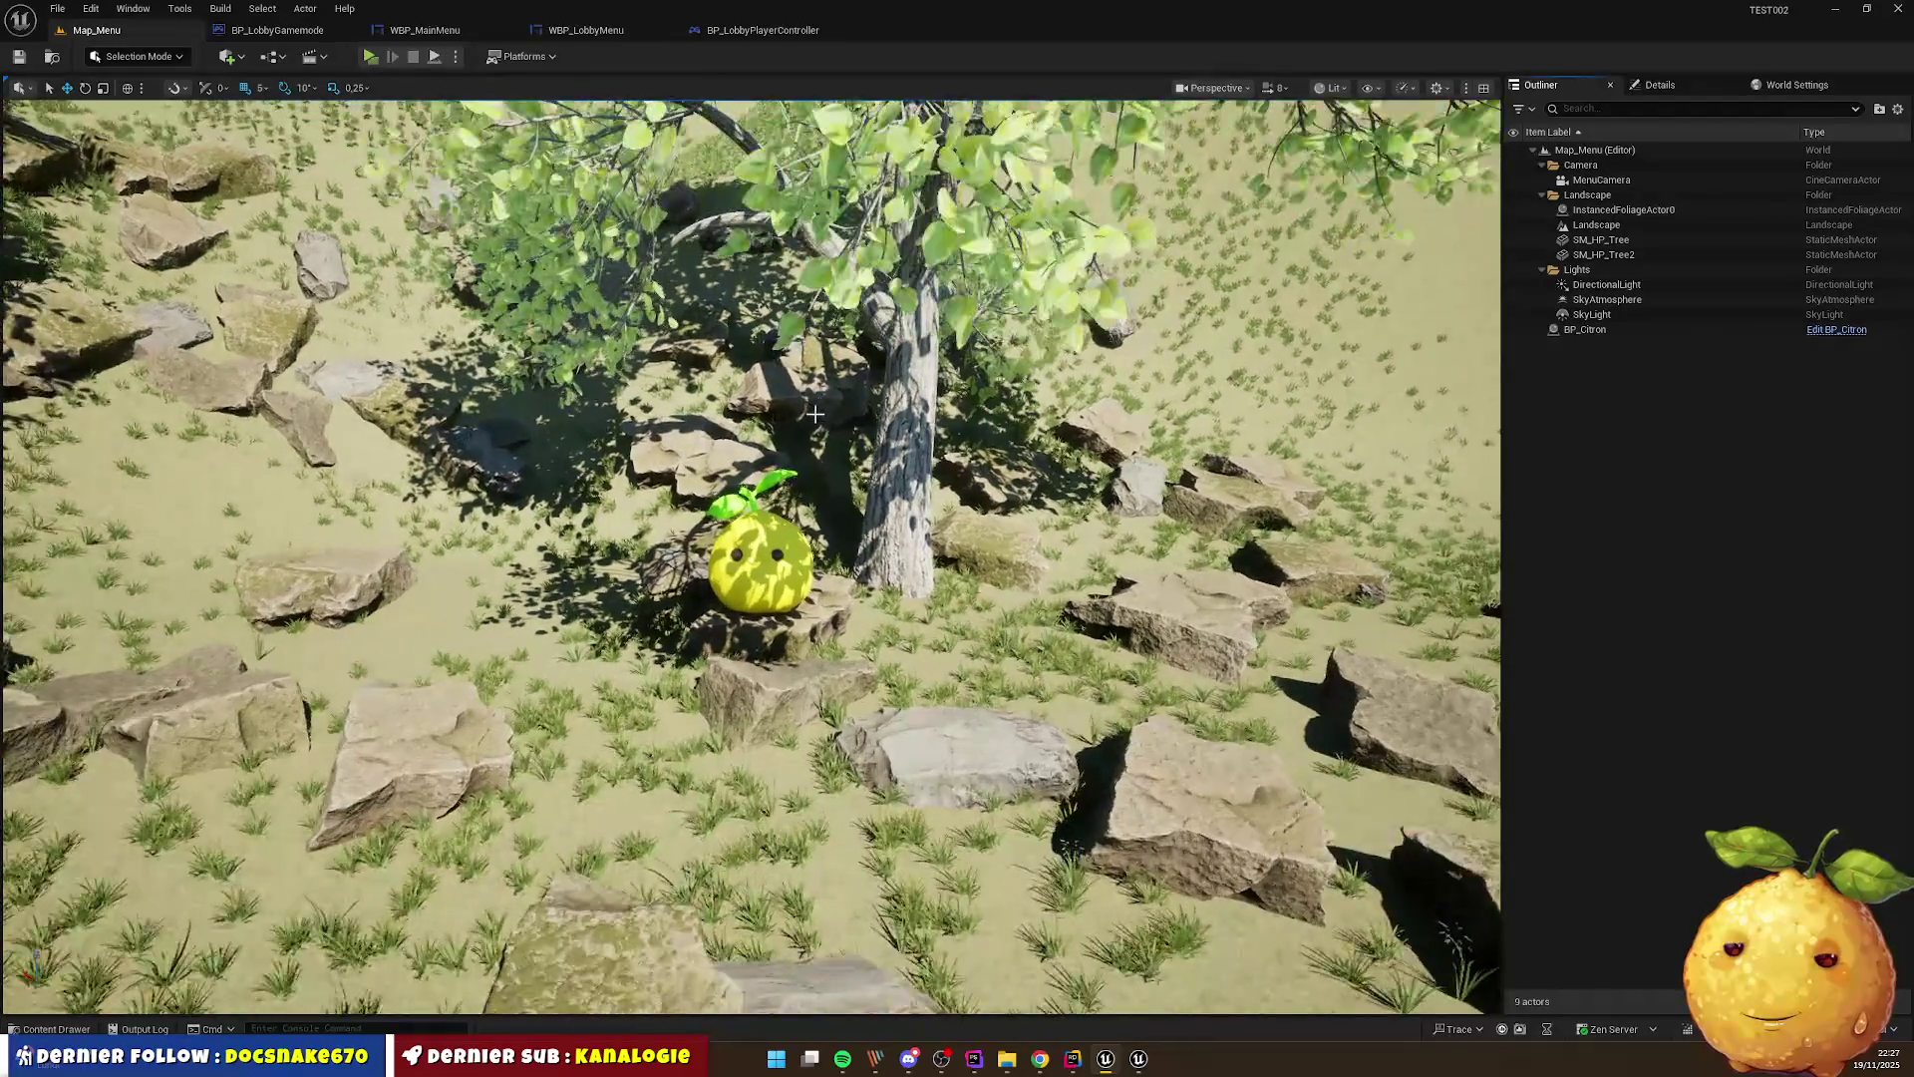
pyautogui.click(1759, 88)
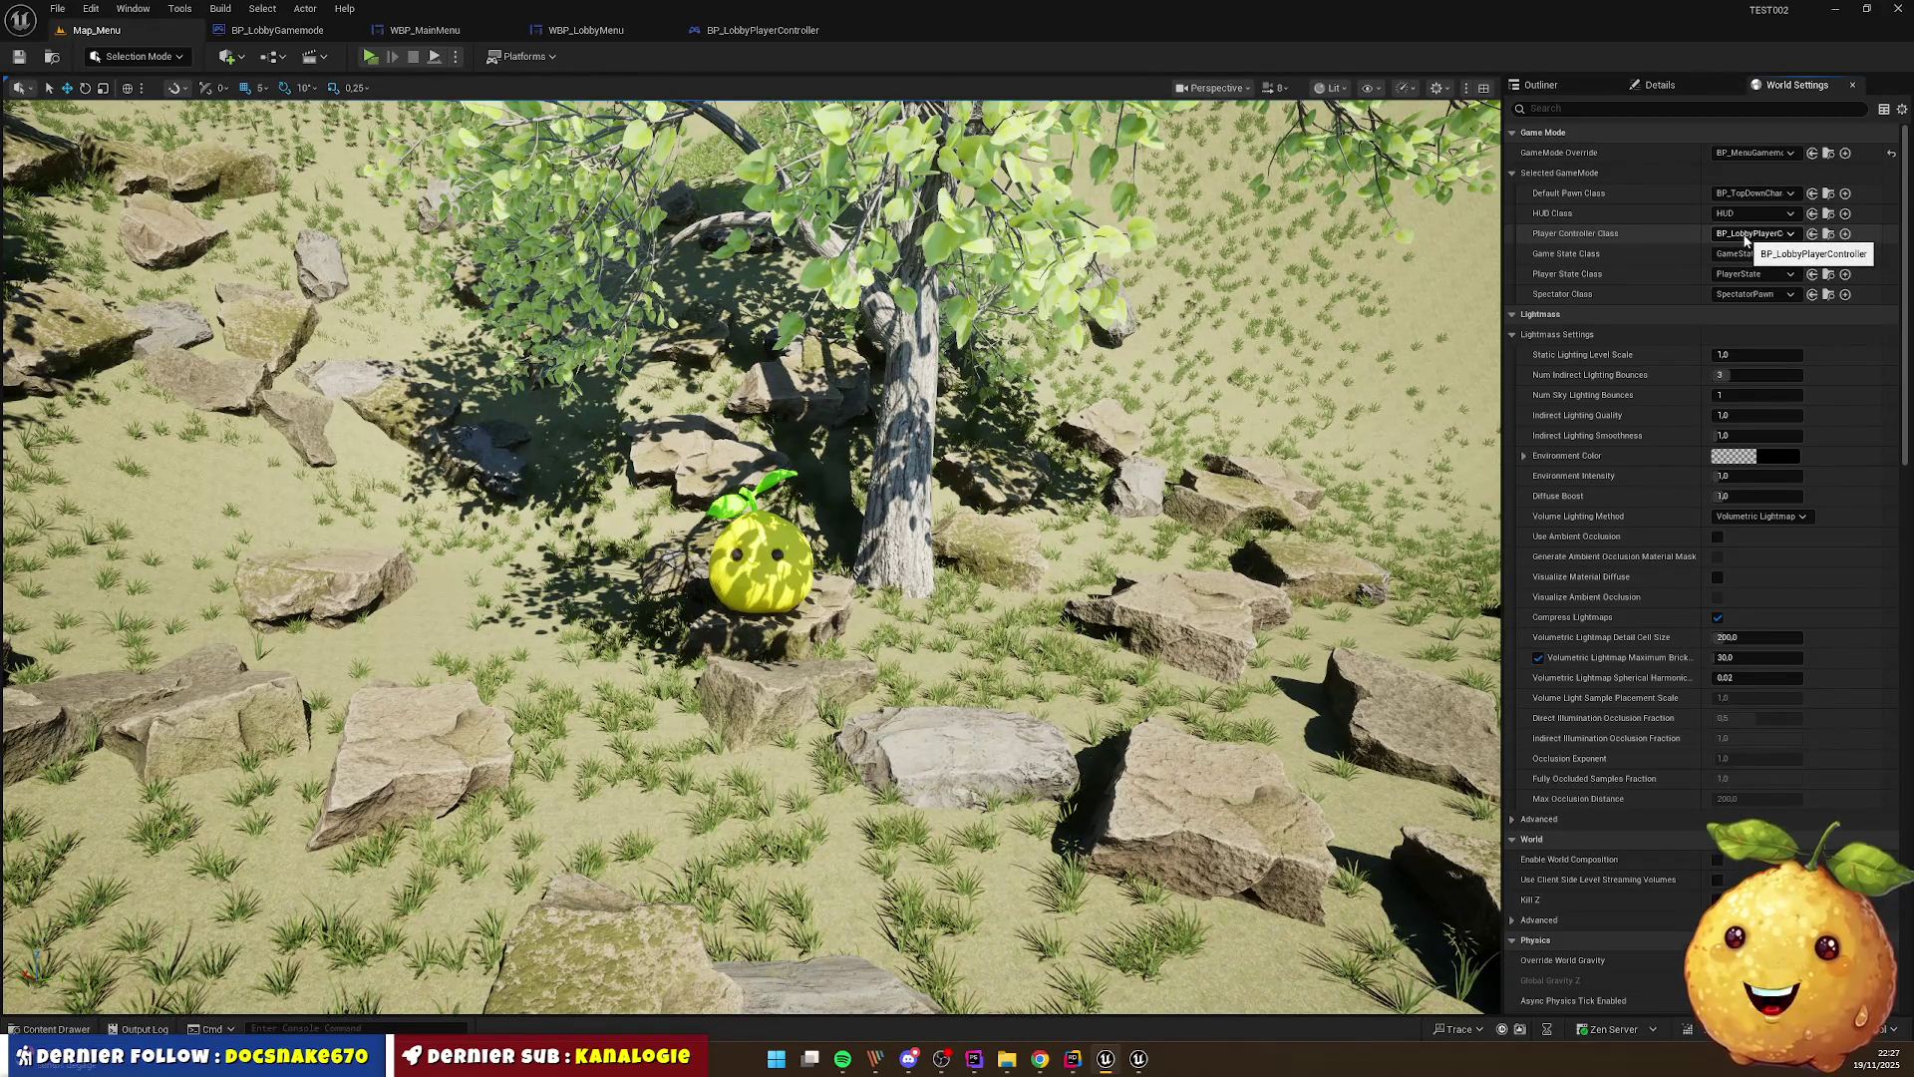
# Set the Player Controller Class to BP_MenuPlayerController and play-test the level
pyautogui.click(1746, 239)
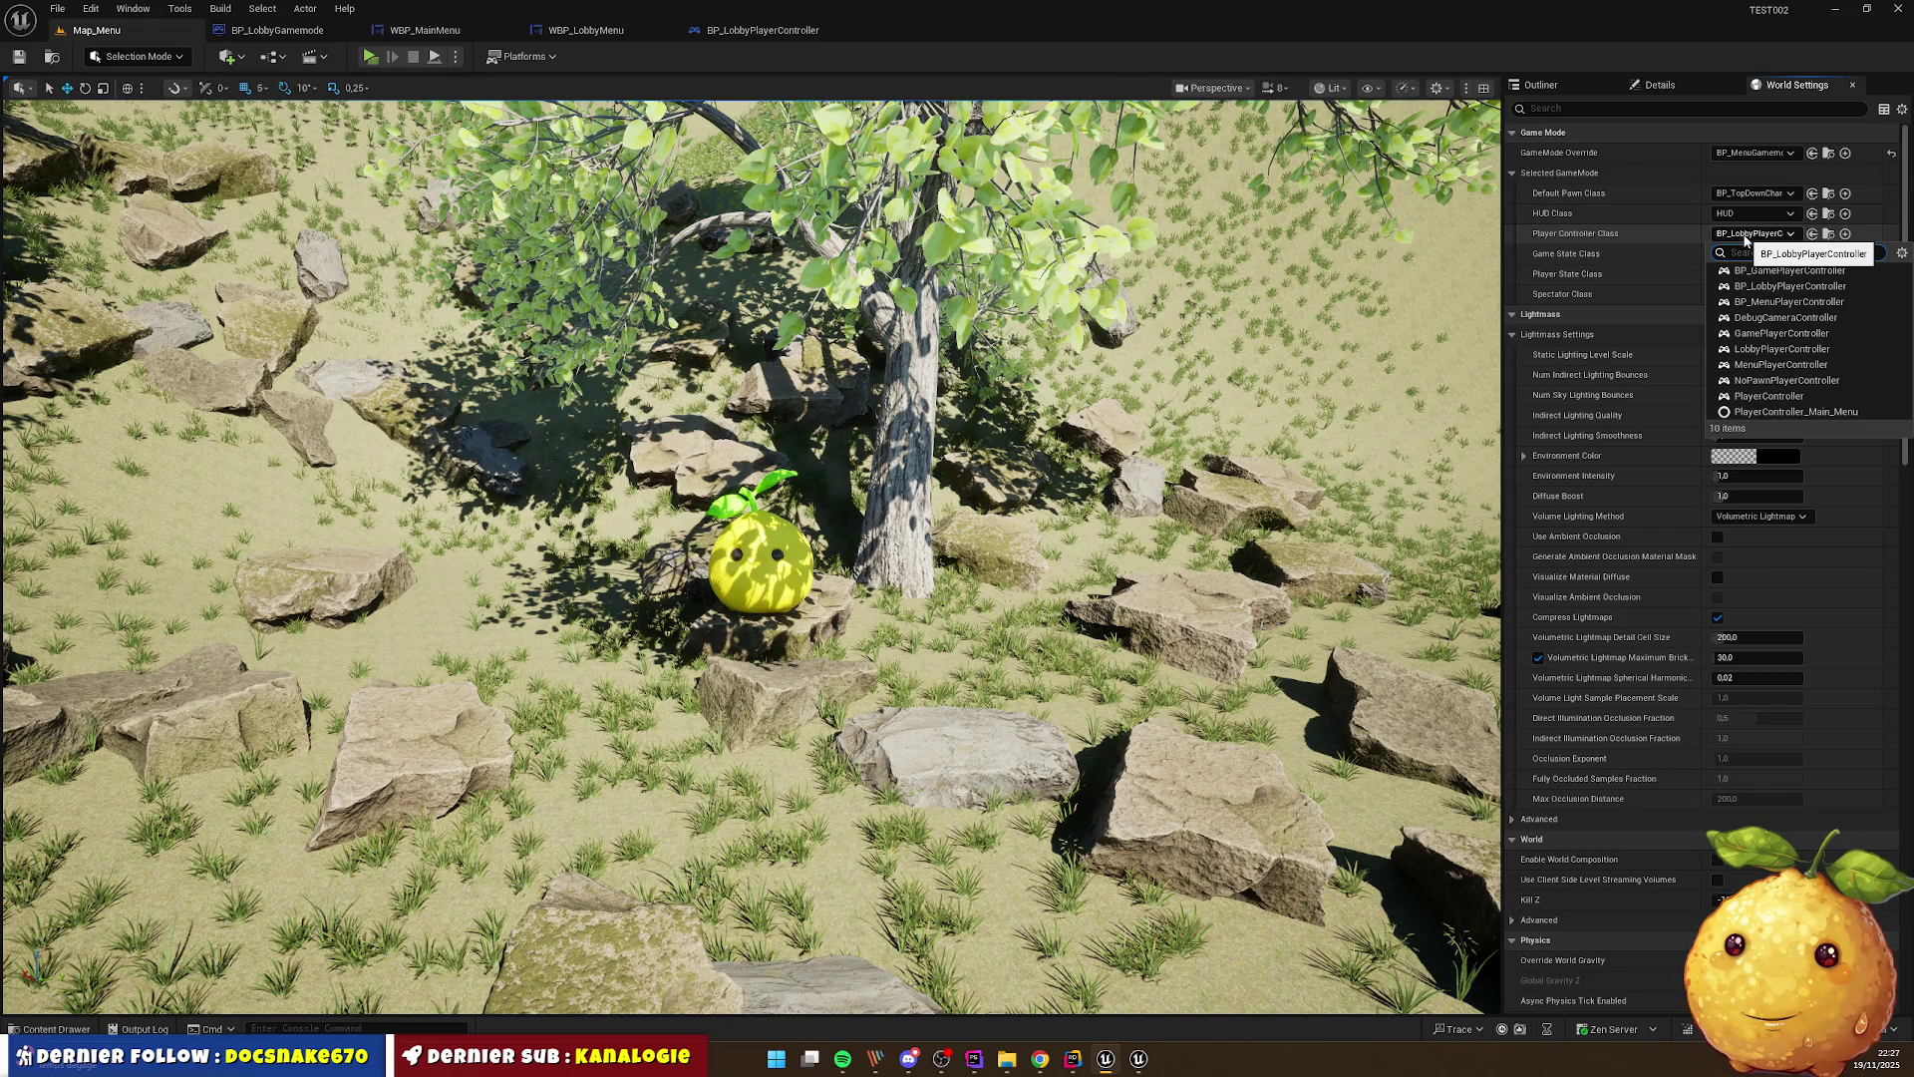
pyautogui.click(1784, 301)
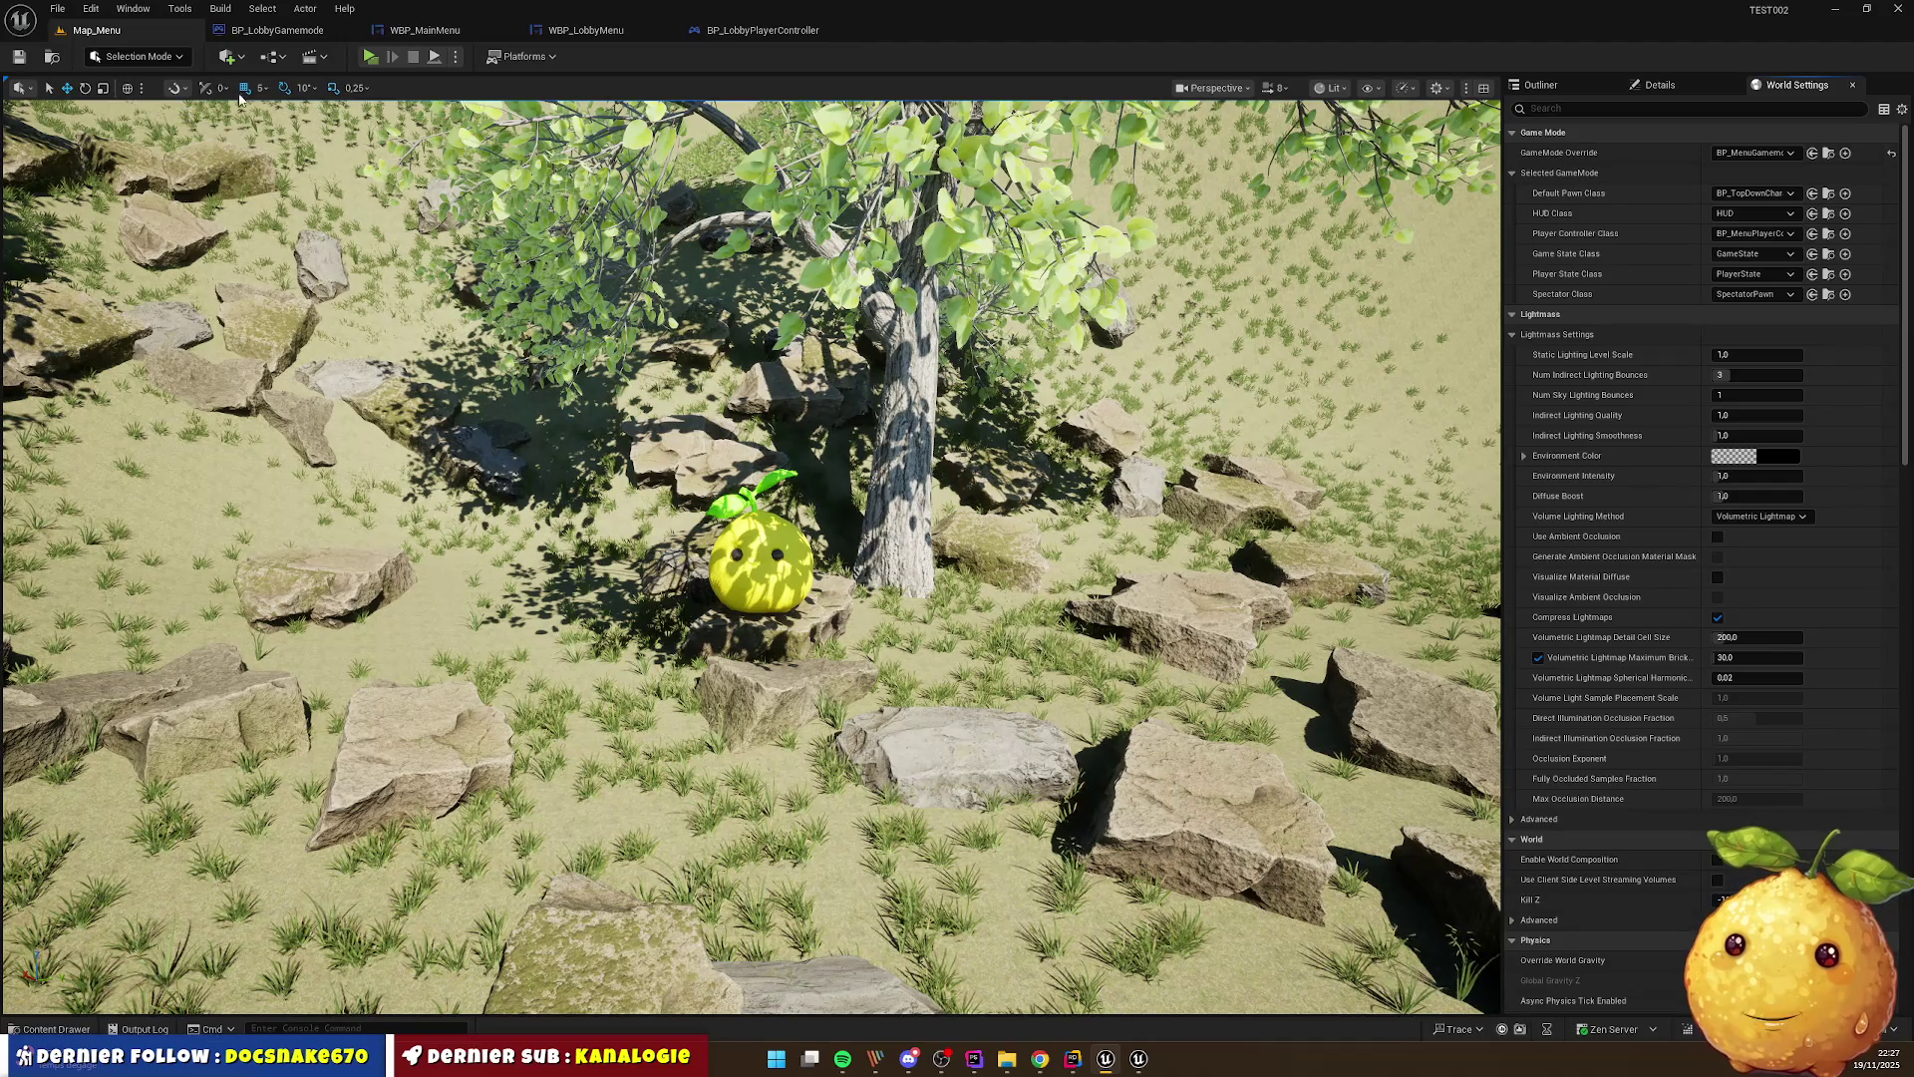
pyautogui.hotkey('alt', 'p')
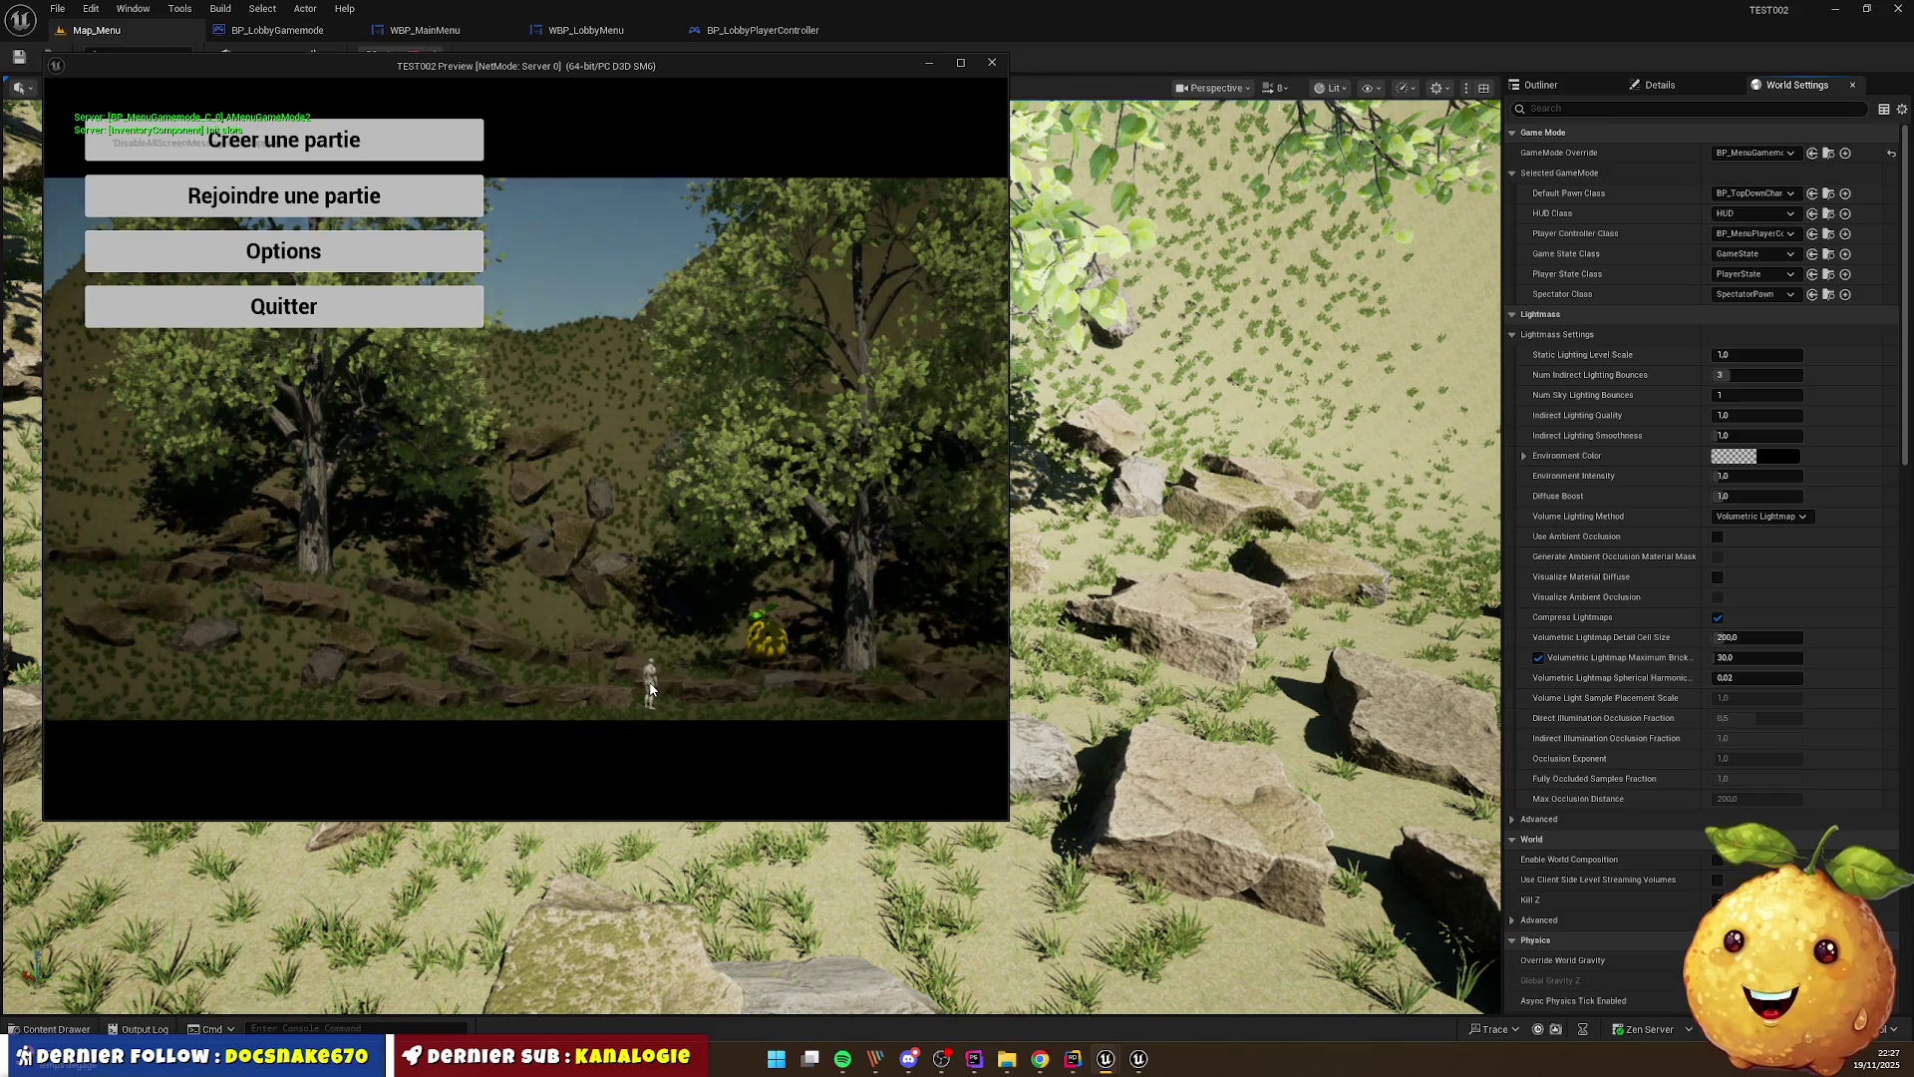
pyautogui.click(991, 63)
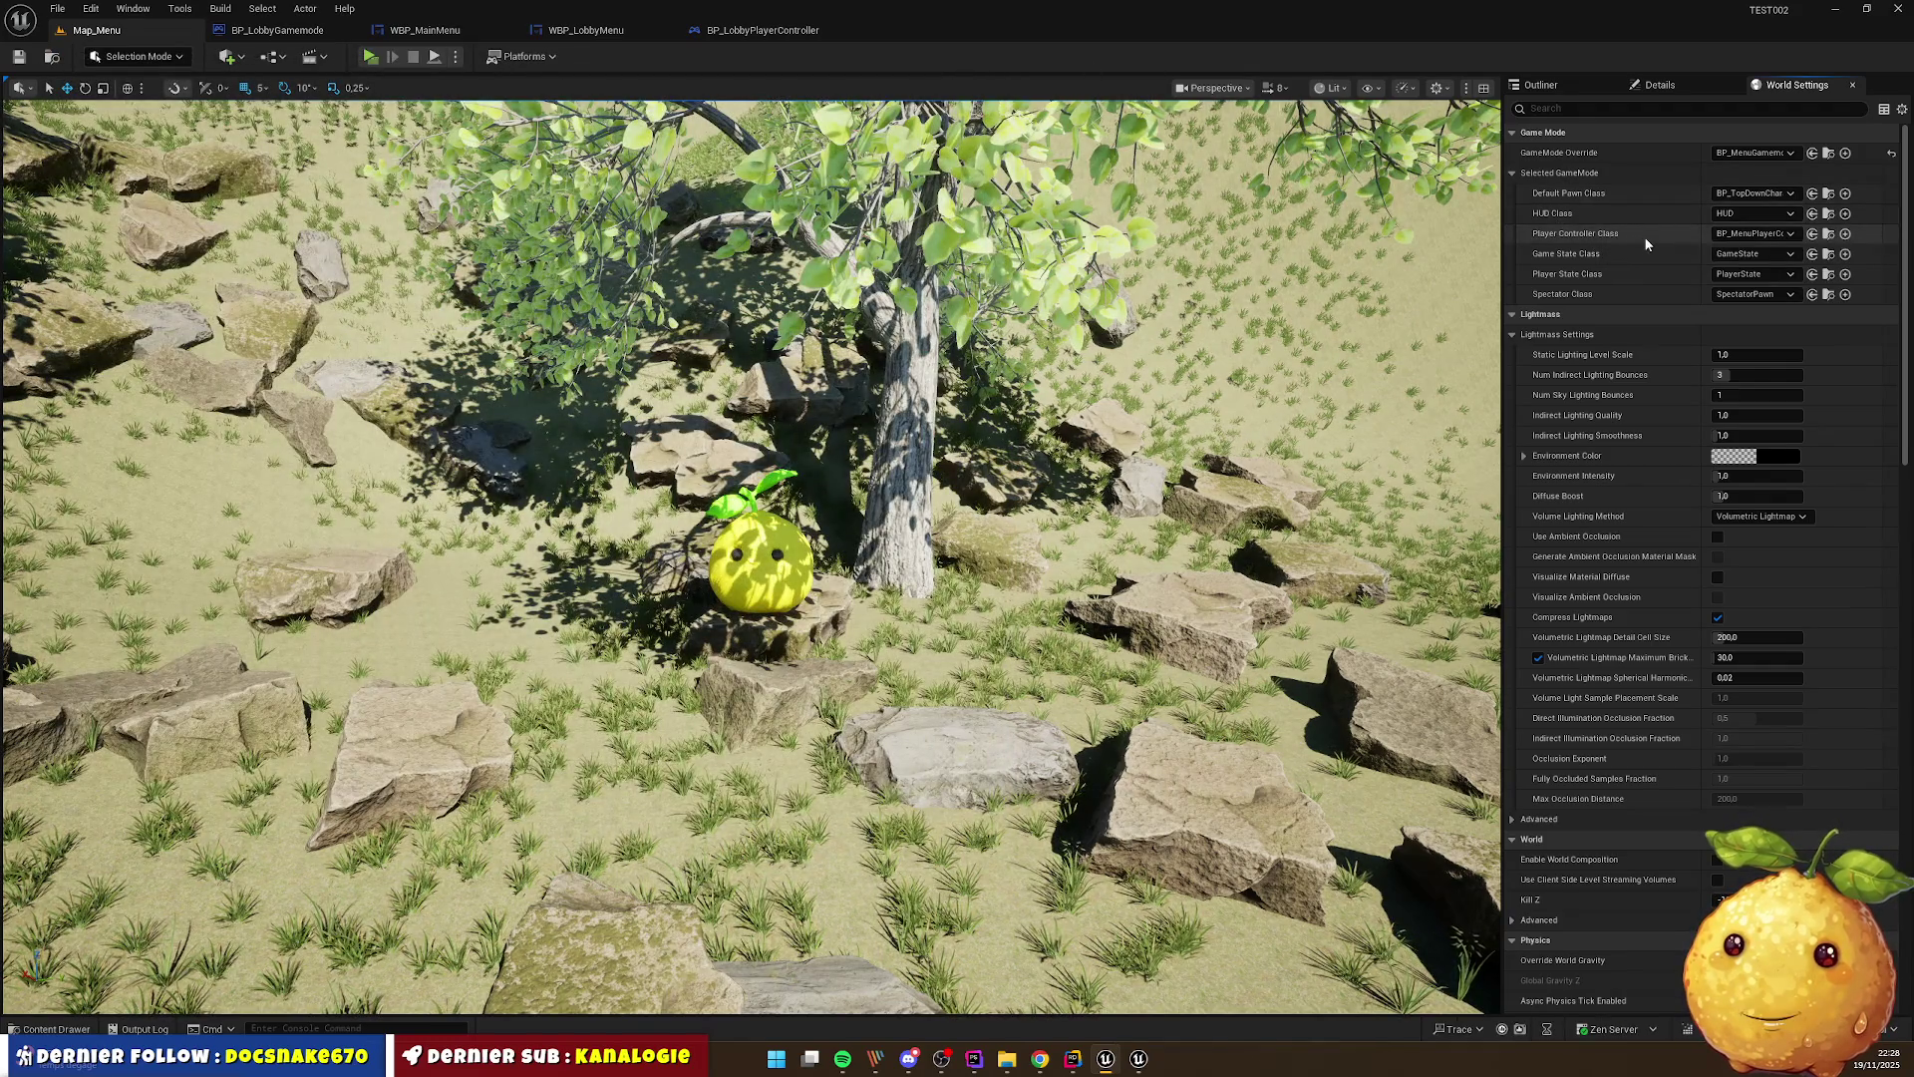
# Set the Default Pawn Class to None and save the level
pyautogui.click(1751, 194)
pyautogui.click(1750, 229)
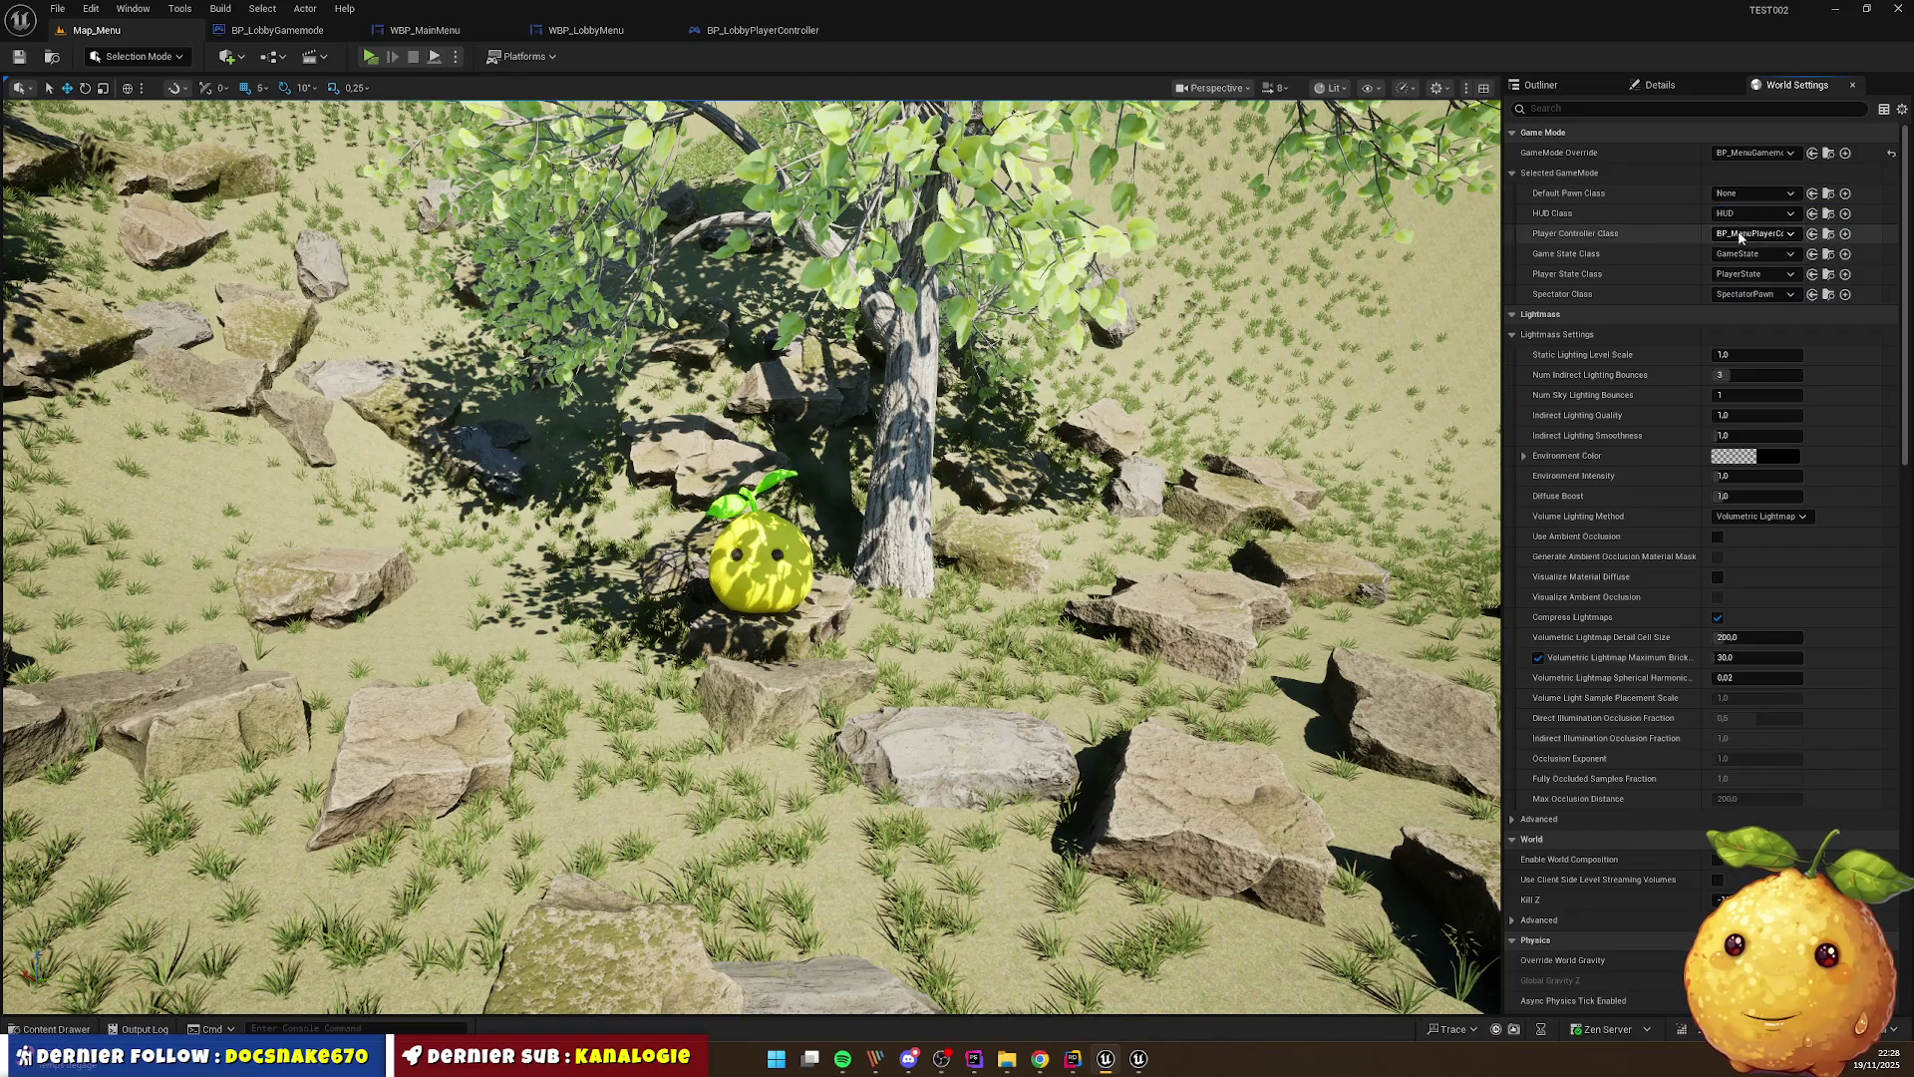
pyautogui.click(19, 58)
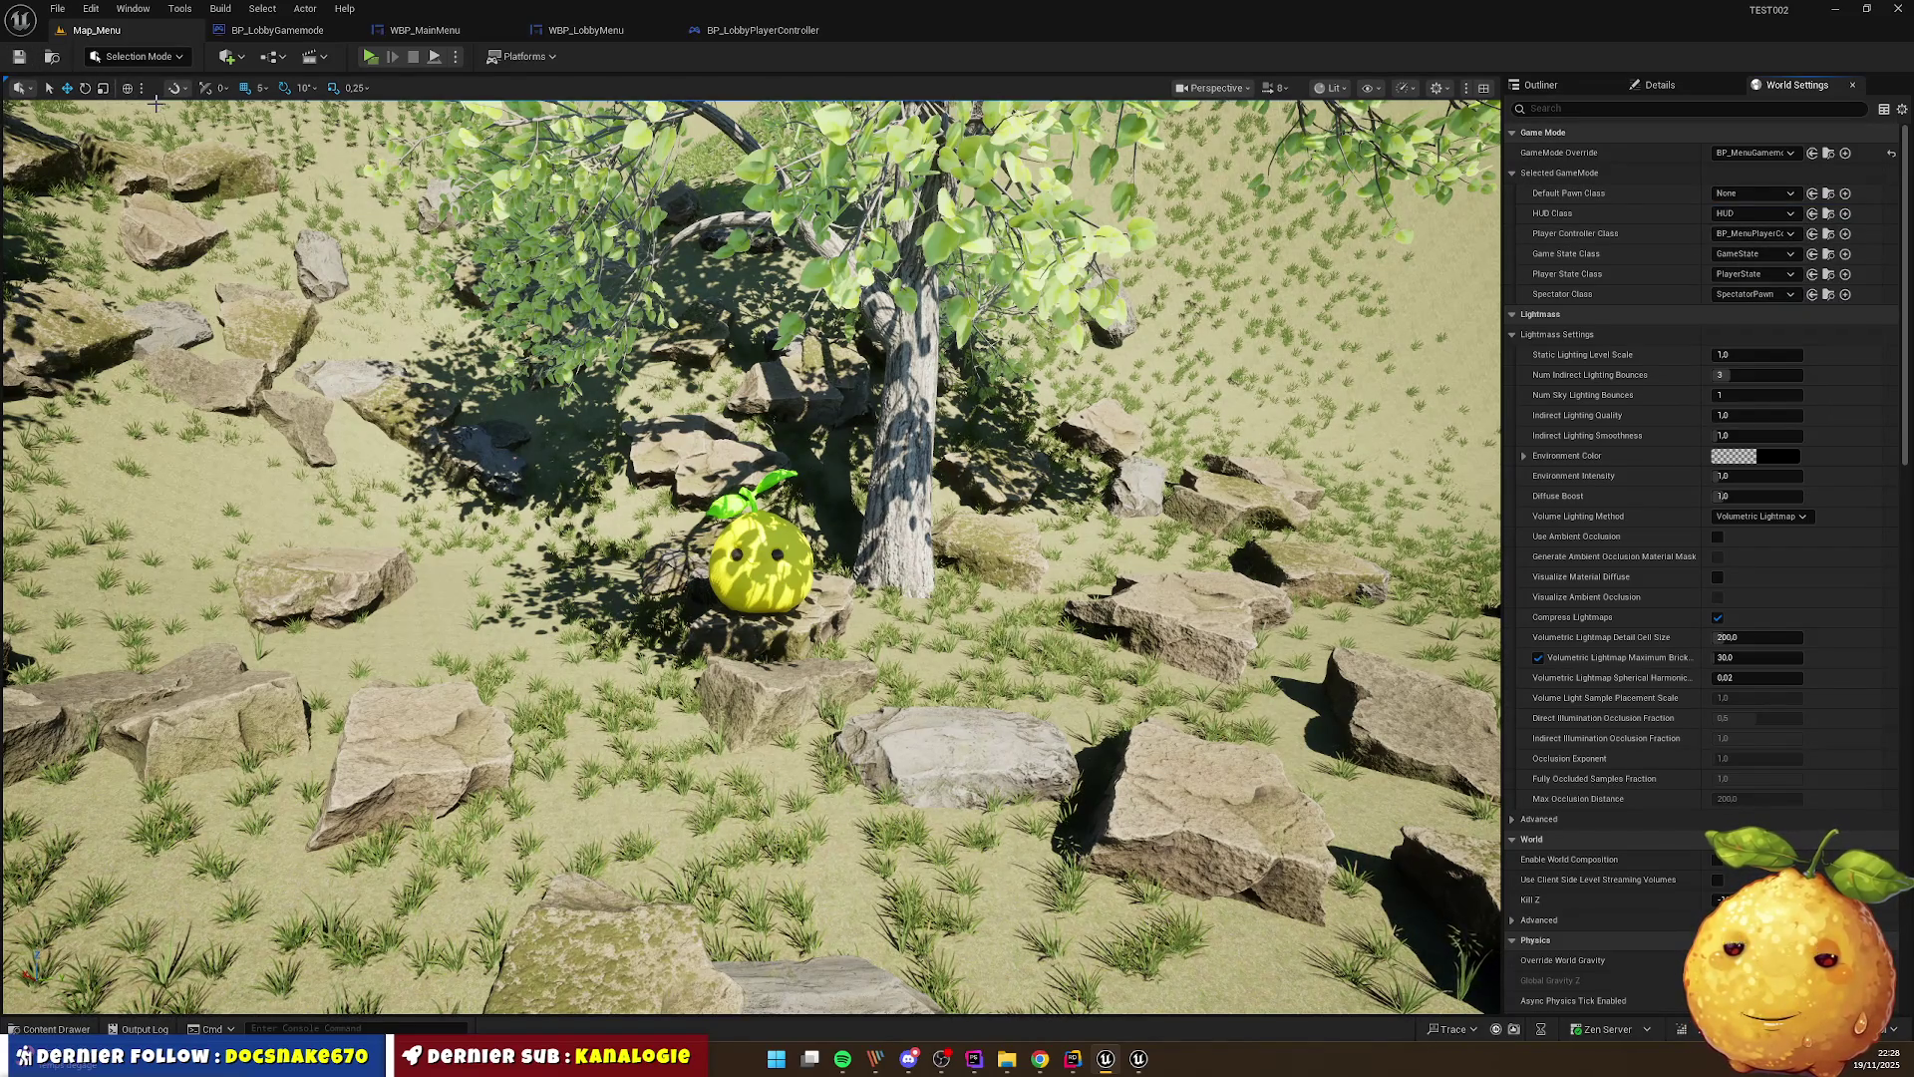
# Play-test the main menu, trying the Créer une partie button
pyautogui.click(368, 57)
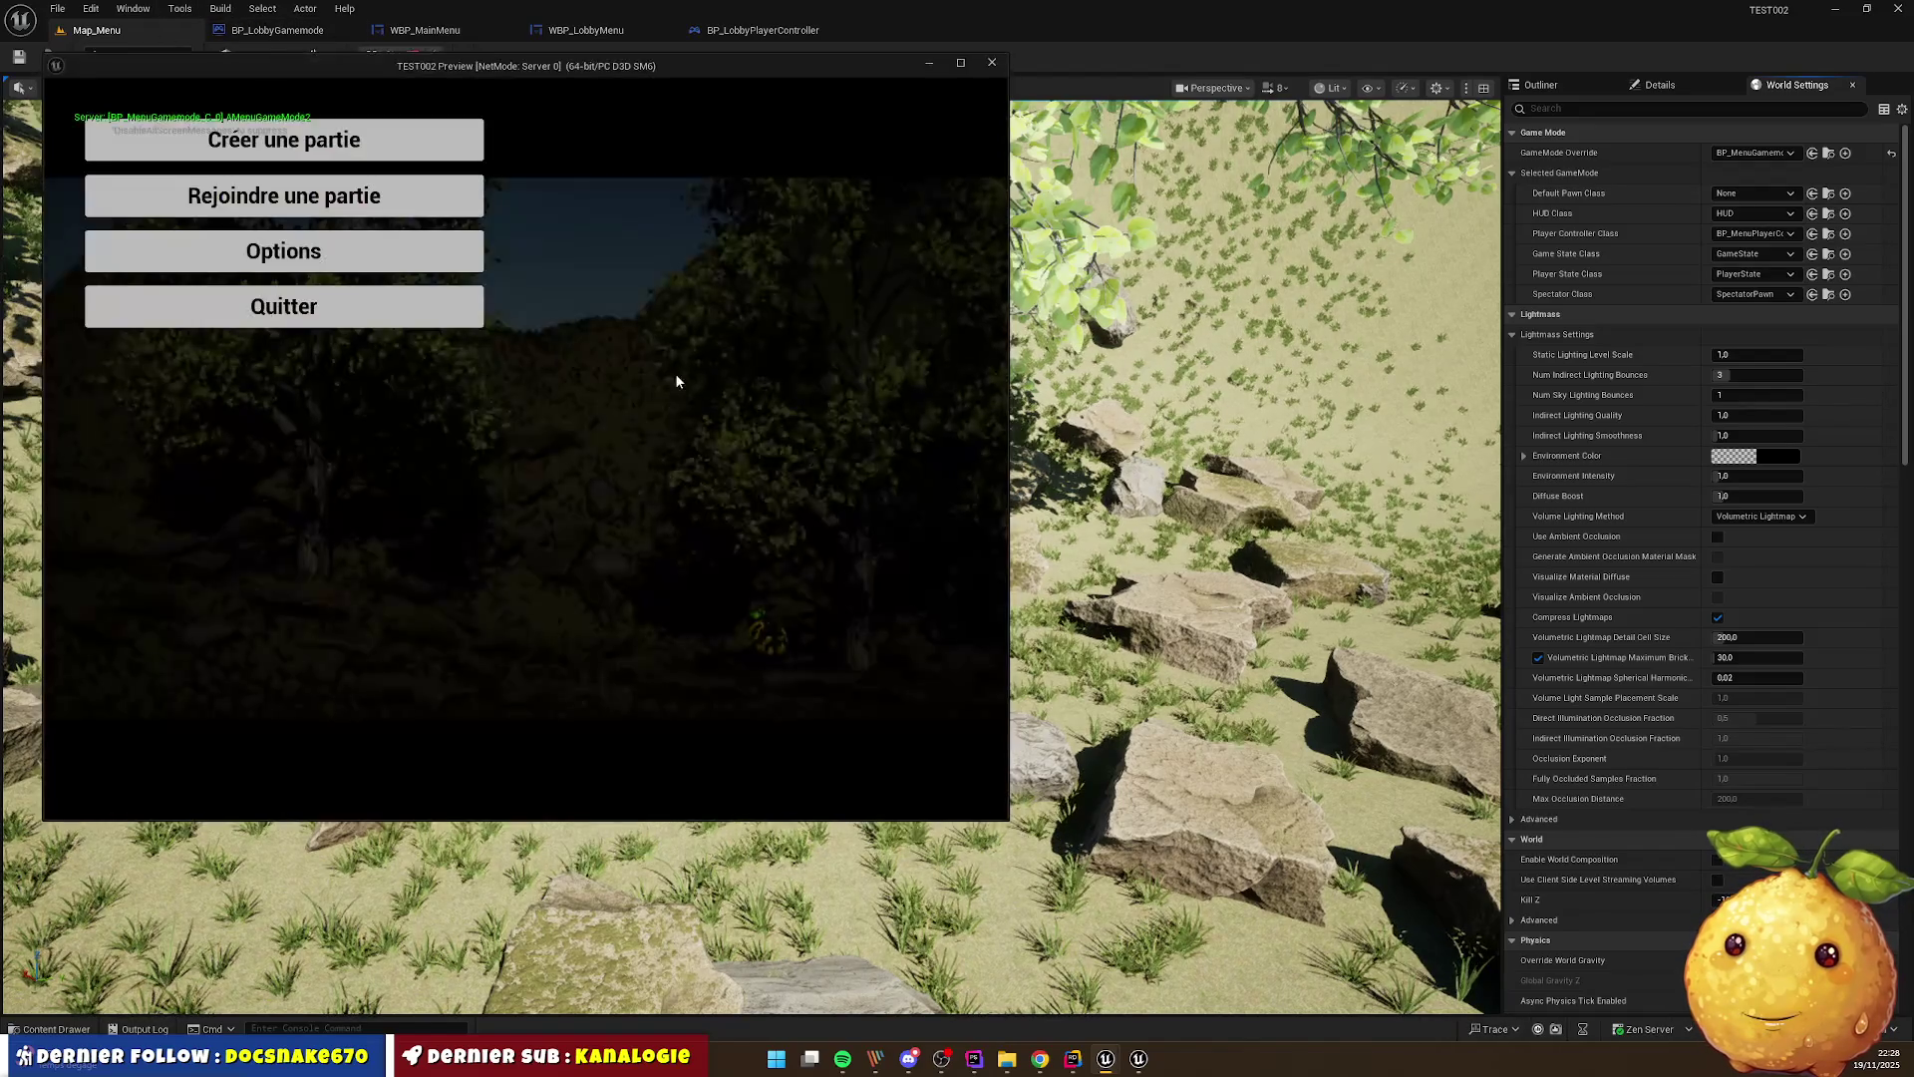
pyautogui.click(429, 141)
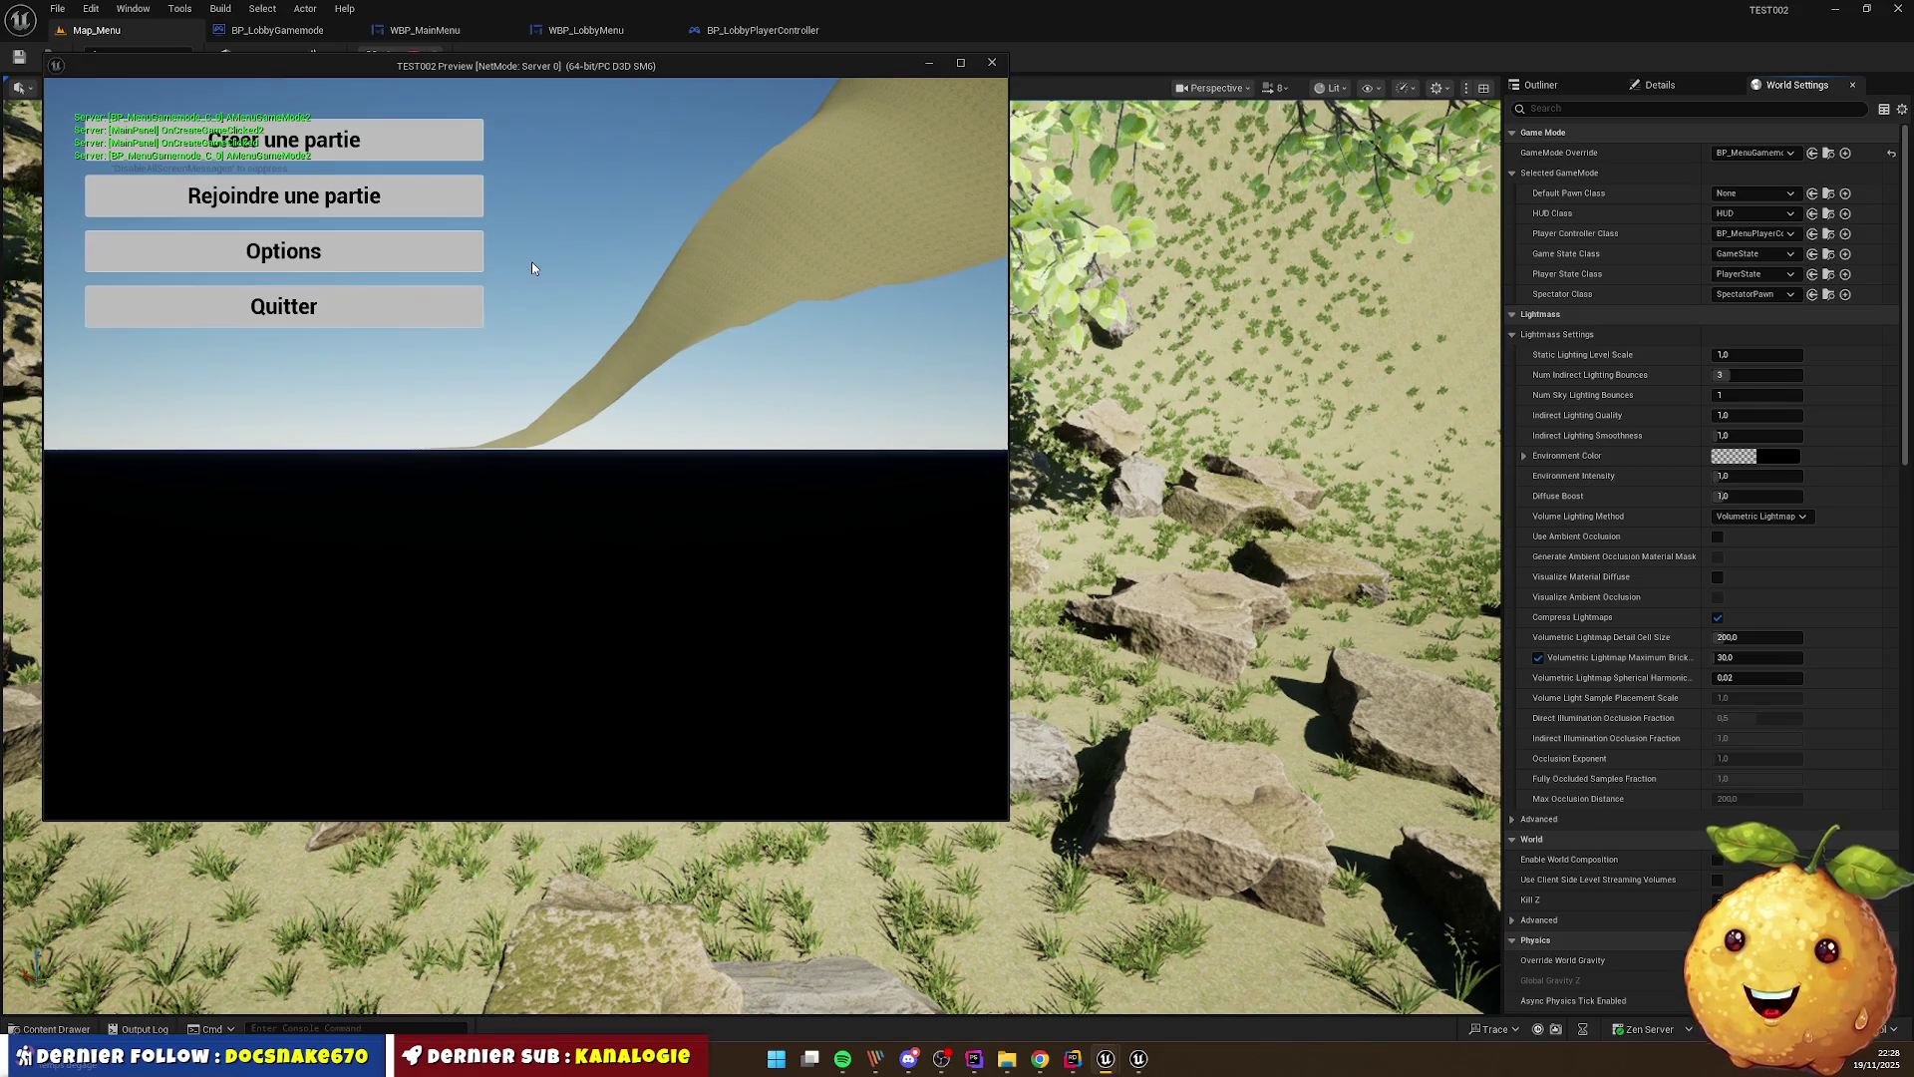
pyautogui.click(992, 63)
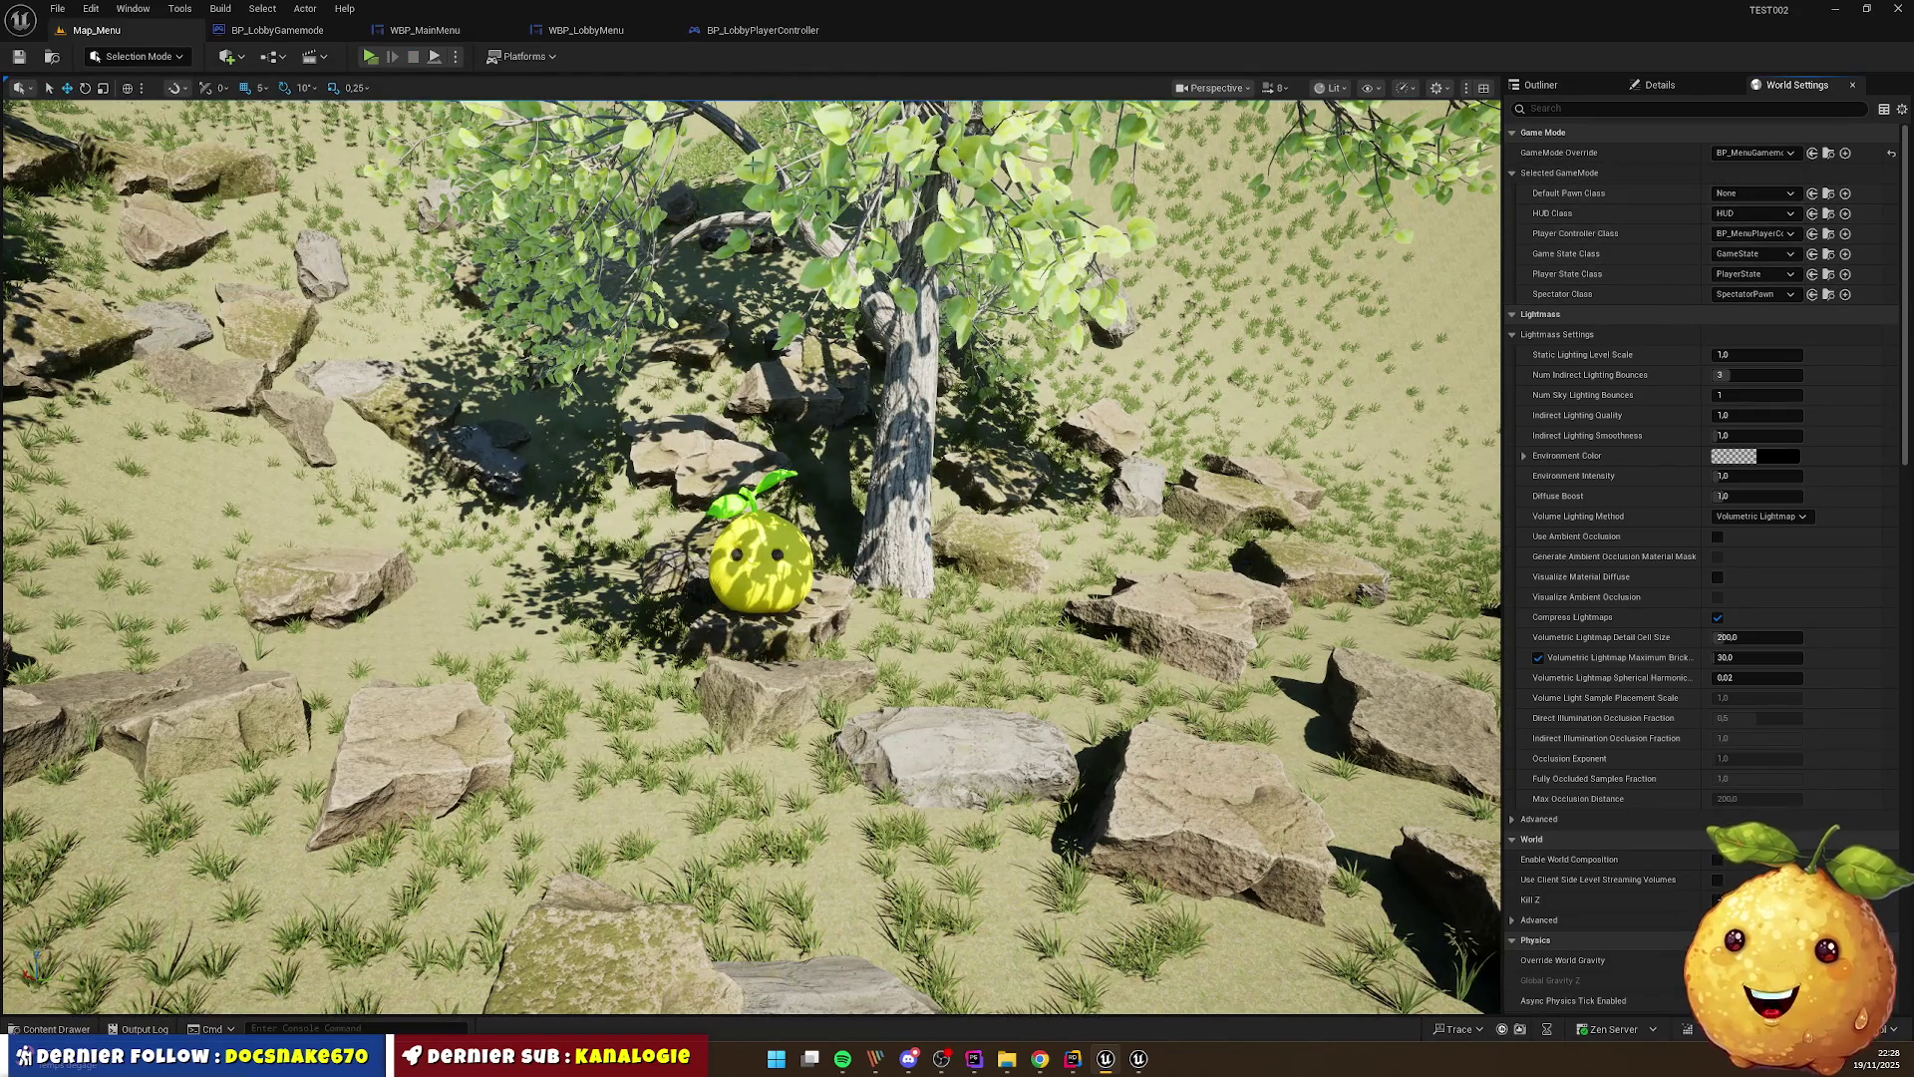
# Open Map_Lobby from the Maps folder in the Content Drawer
pyautogui.click(54, 1028)
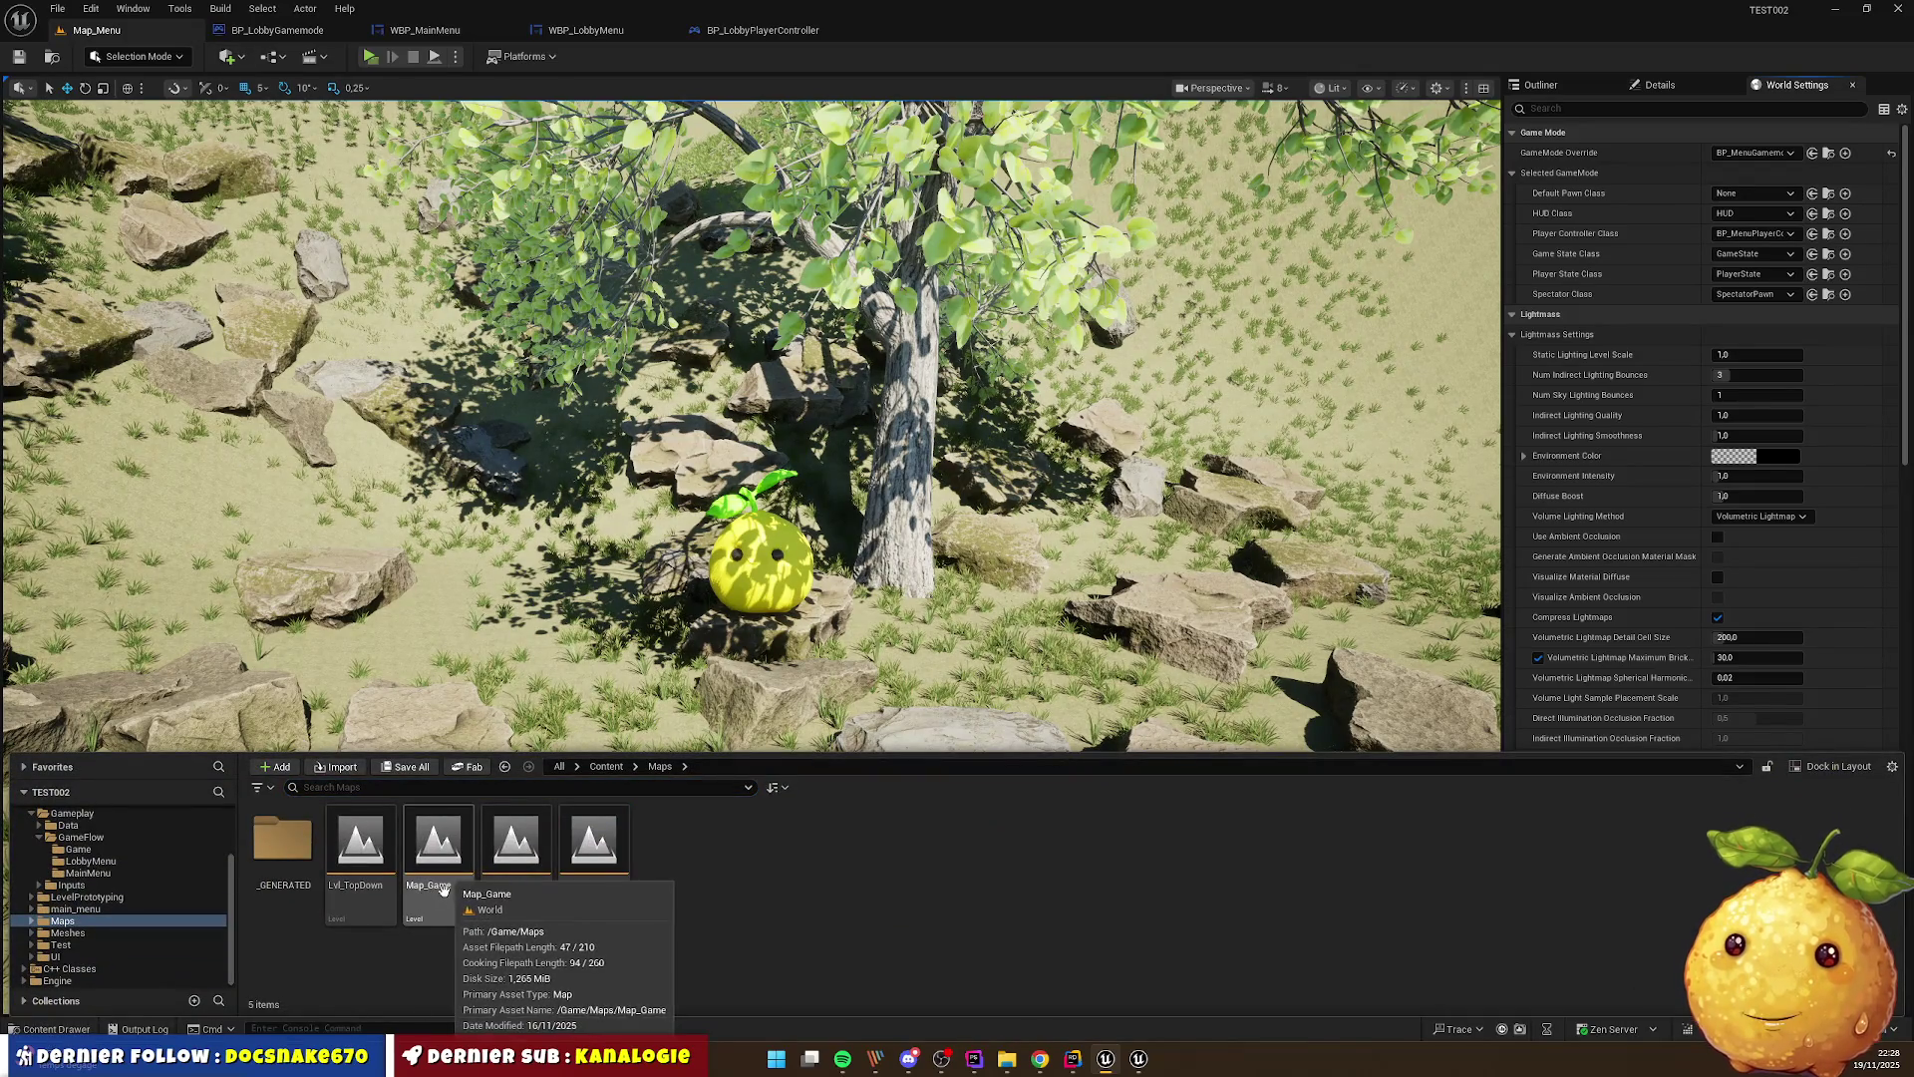
pyautogui.doubleClick(514, 842)
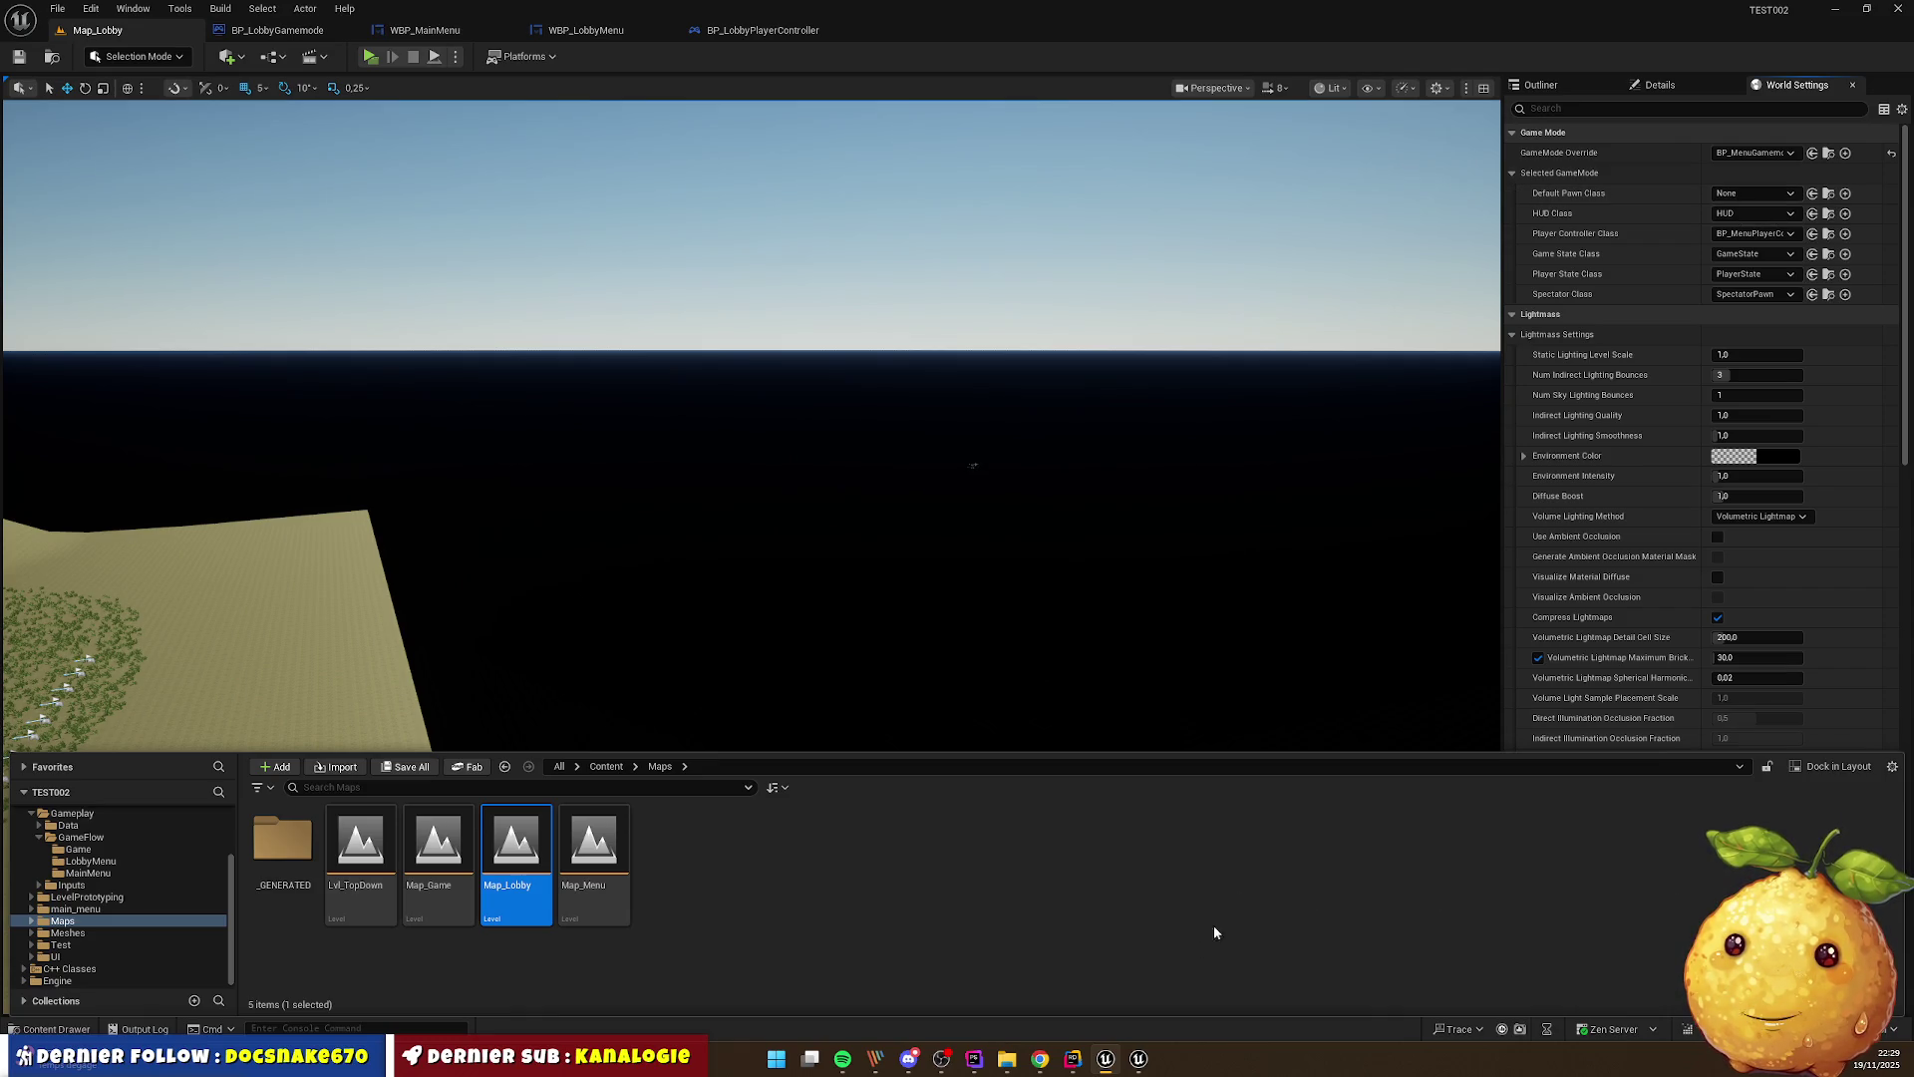
# Ask ChatGPT in French why a pawn set on the duplicated lobby map also changes the menu map's World Settings
pyautogui.moveTo(1037, 1067)
pyautogui.click(977, 1008)
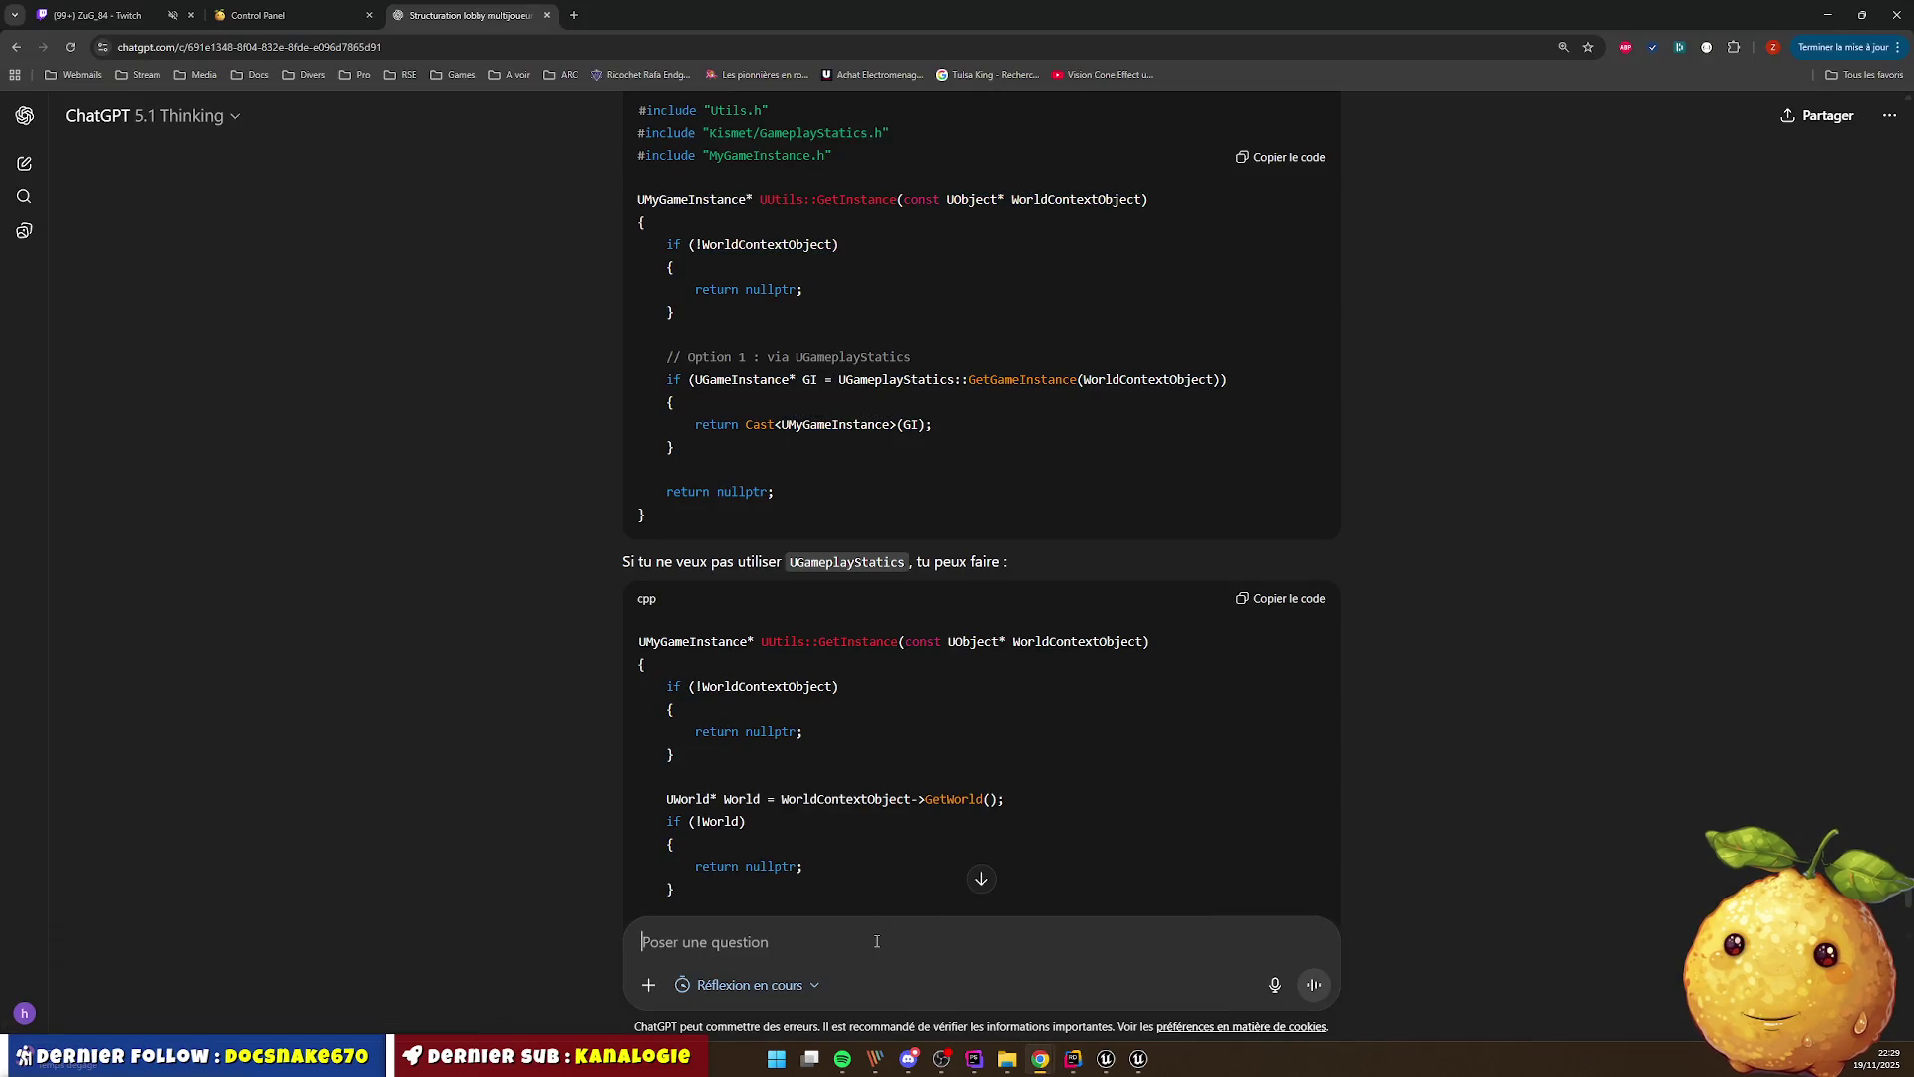
pyautogui.write("j'ai c")
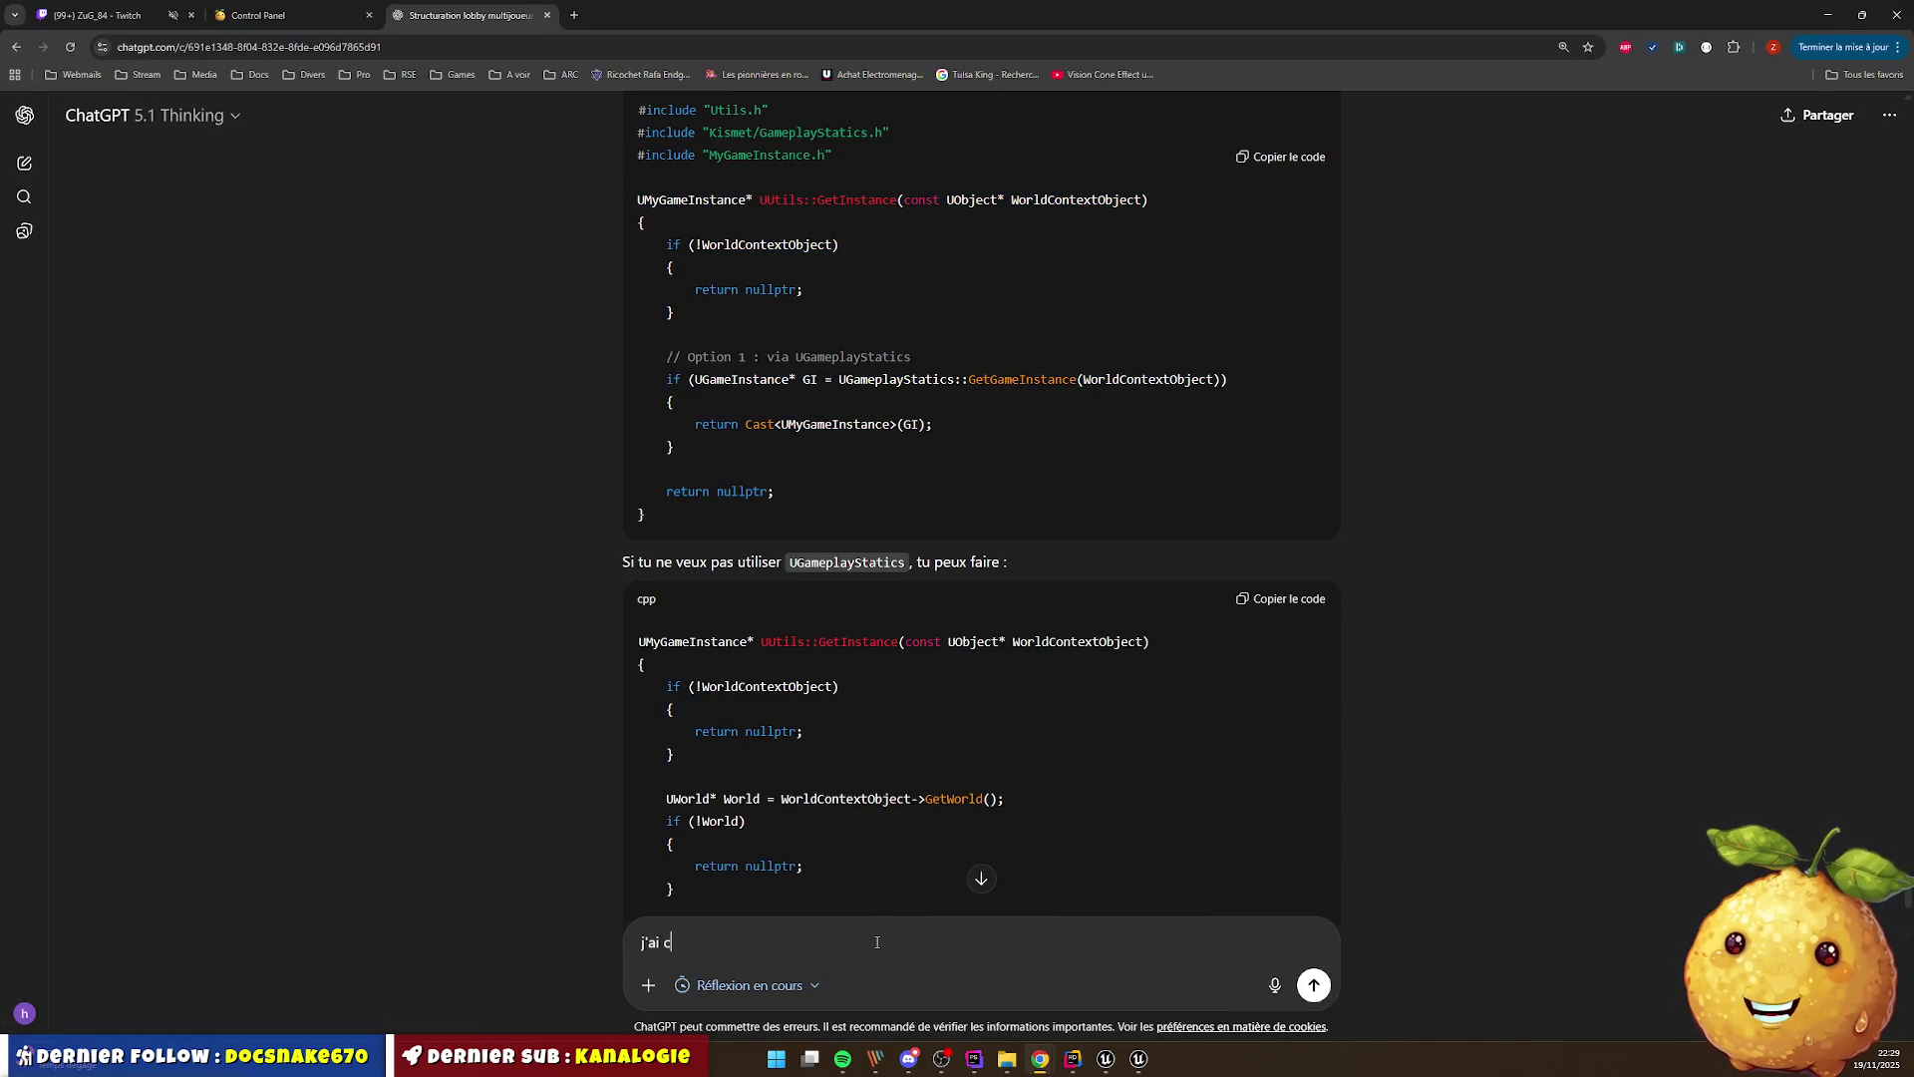
pyautogui.write('réer ma map')
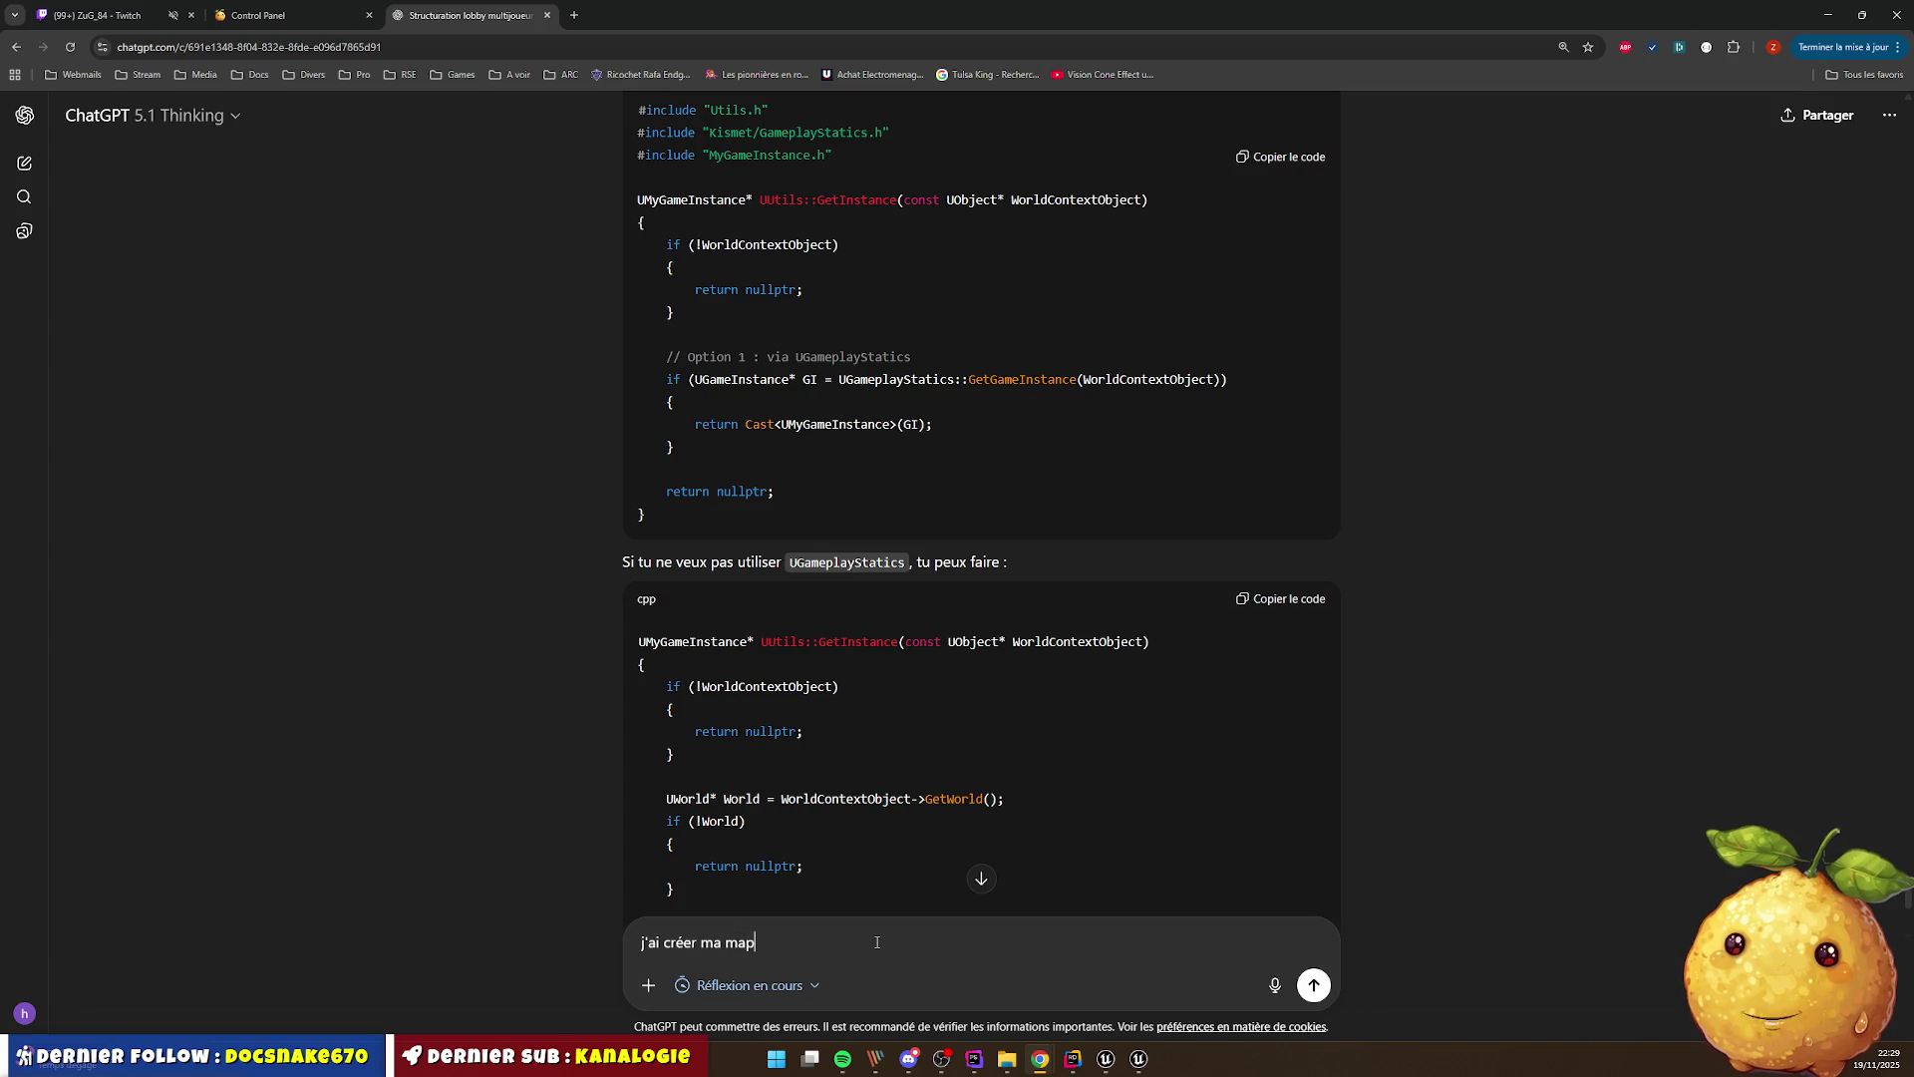
pyautogui.write(' lobby en ')
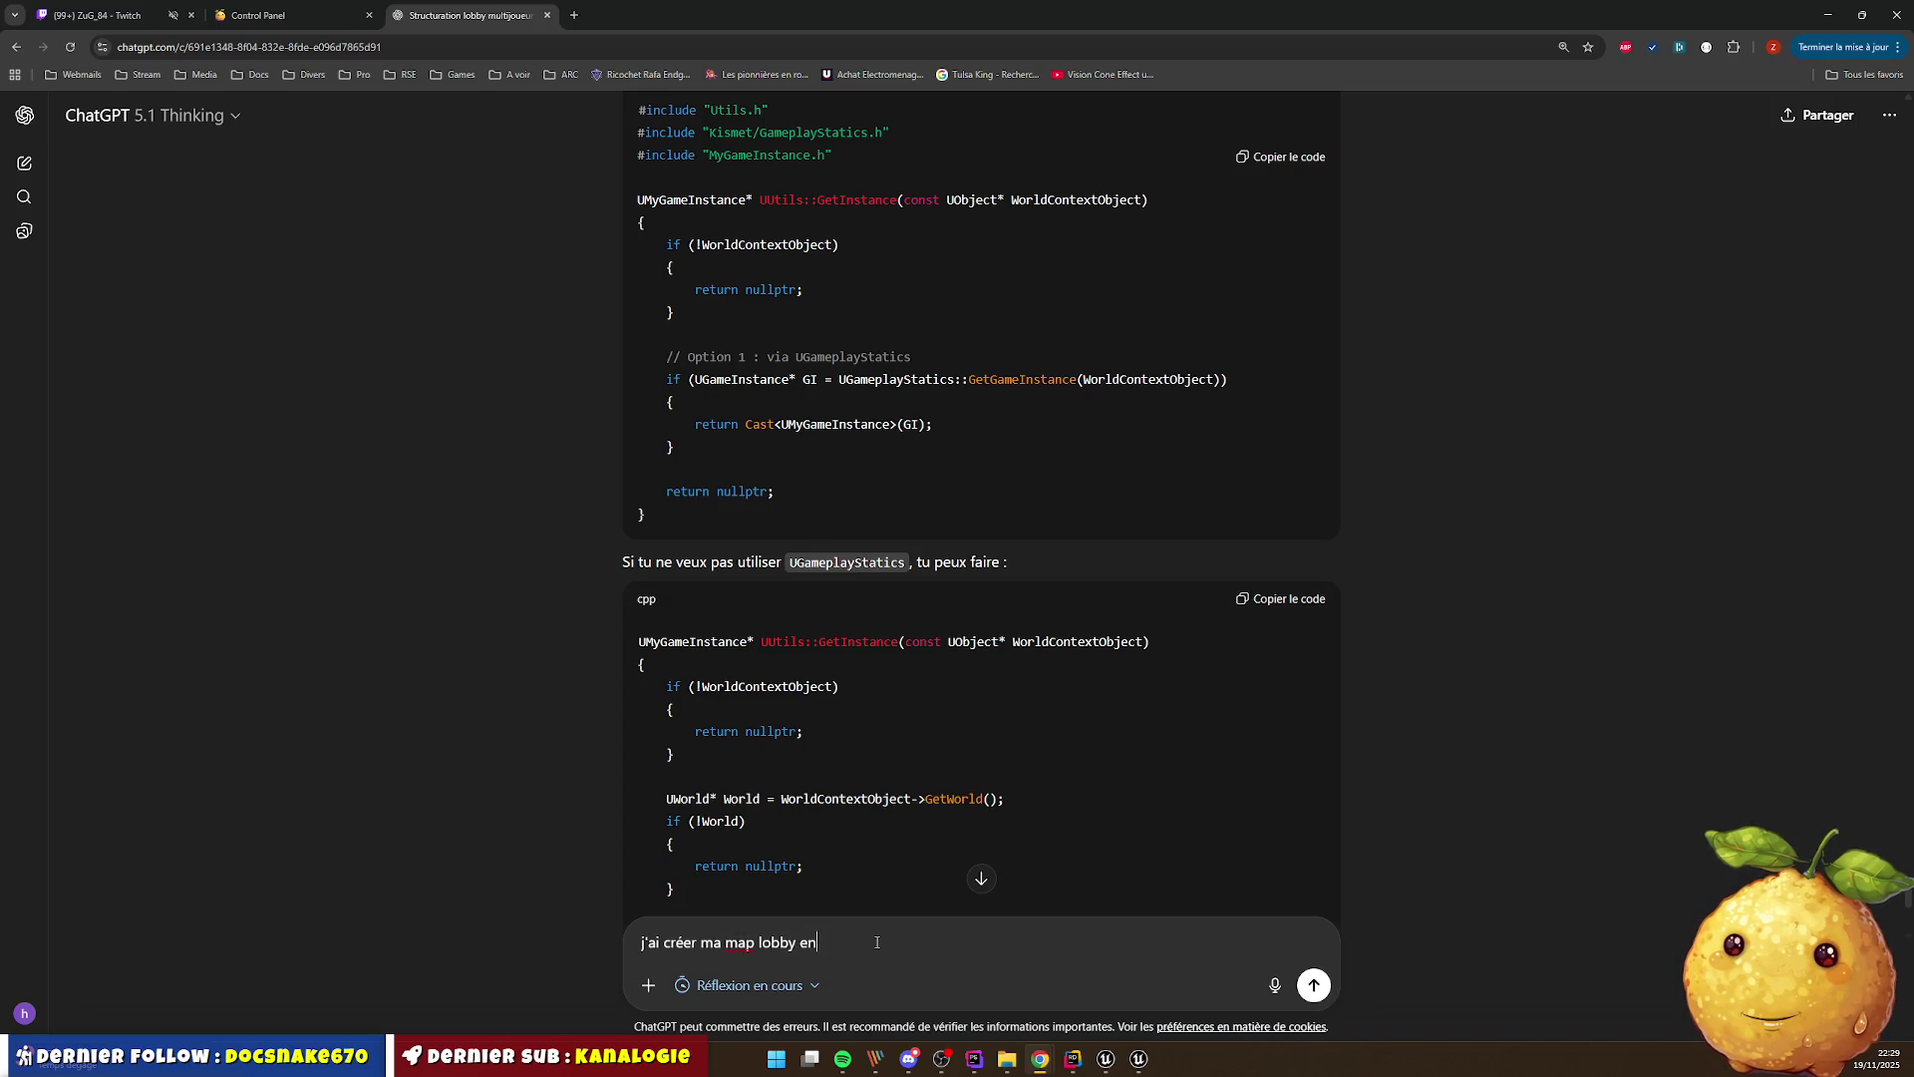
pyautogui.write('faisan')
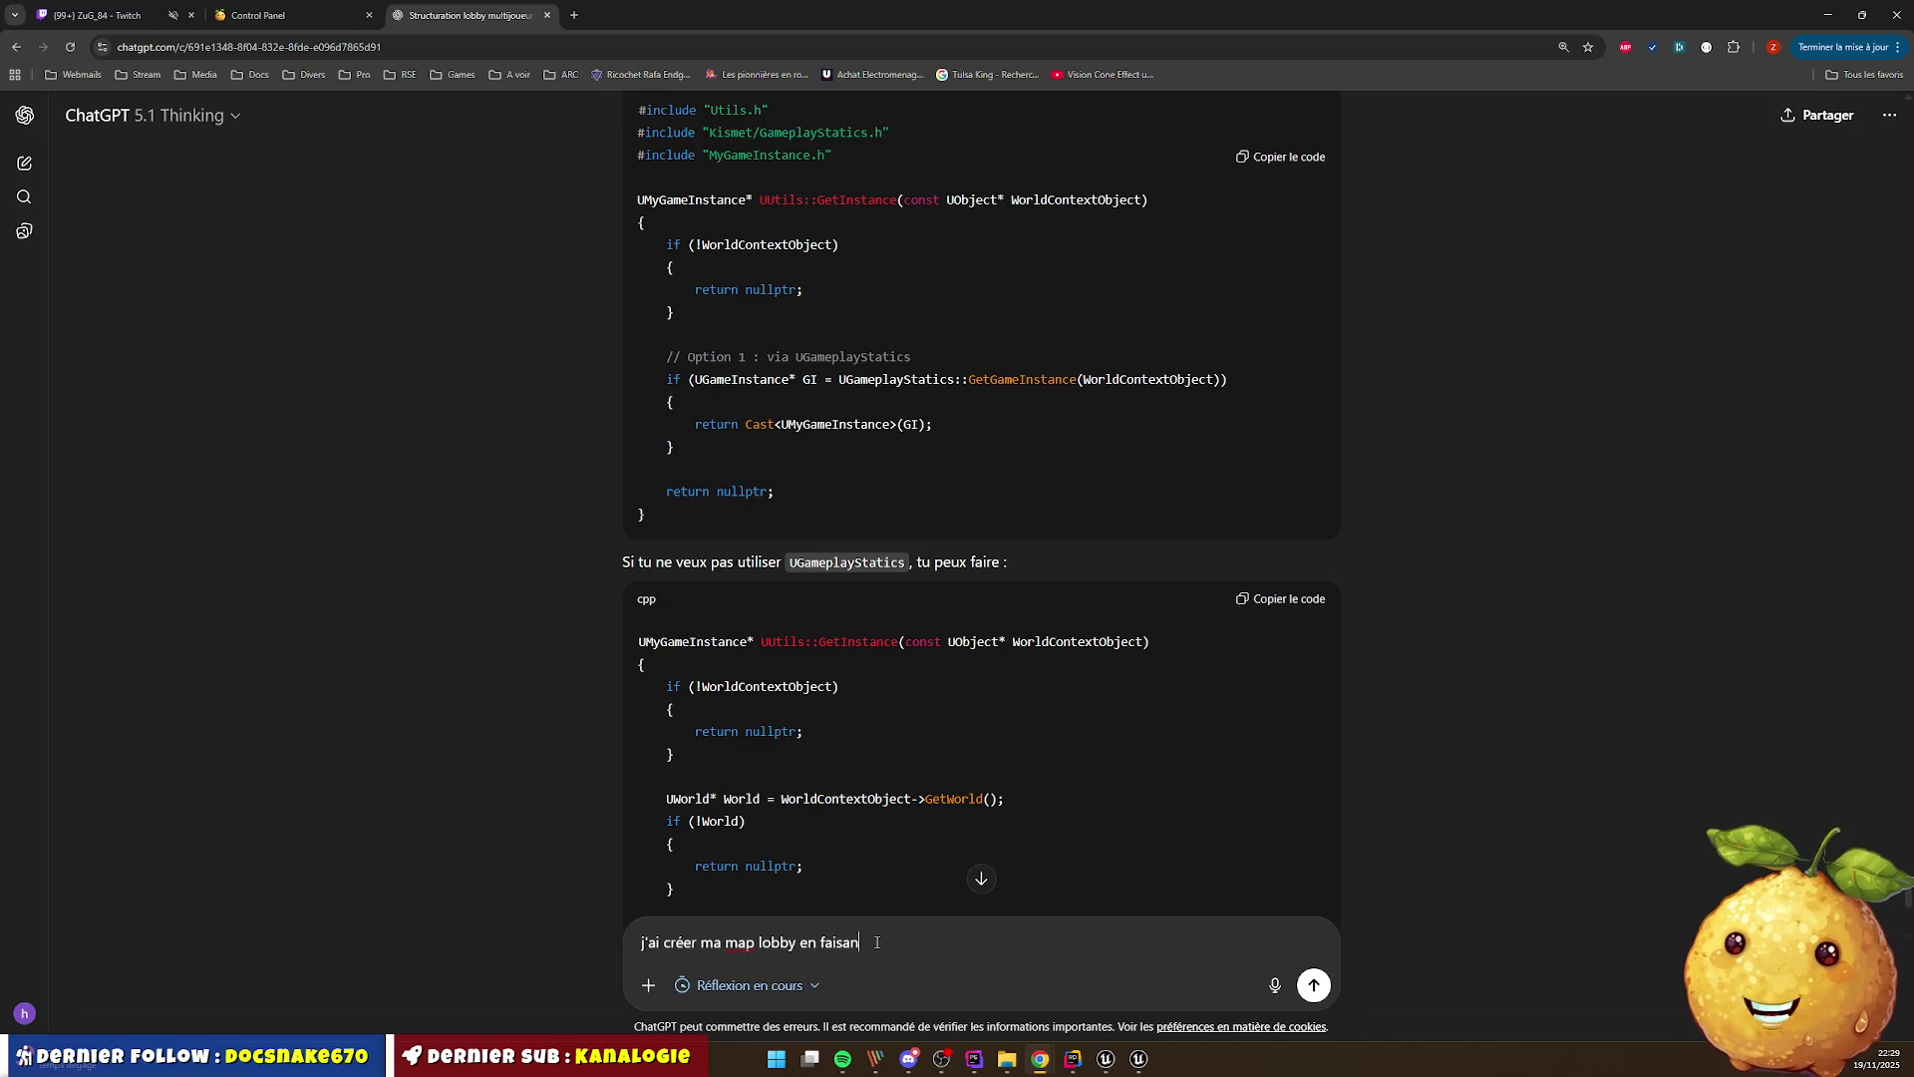
pyautogui.write('t un dupl')
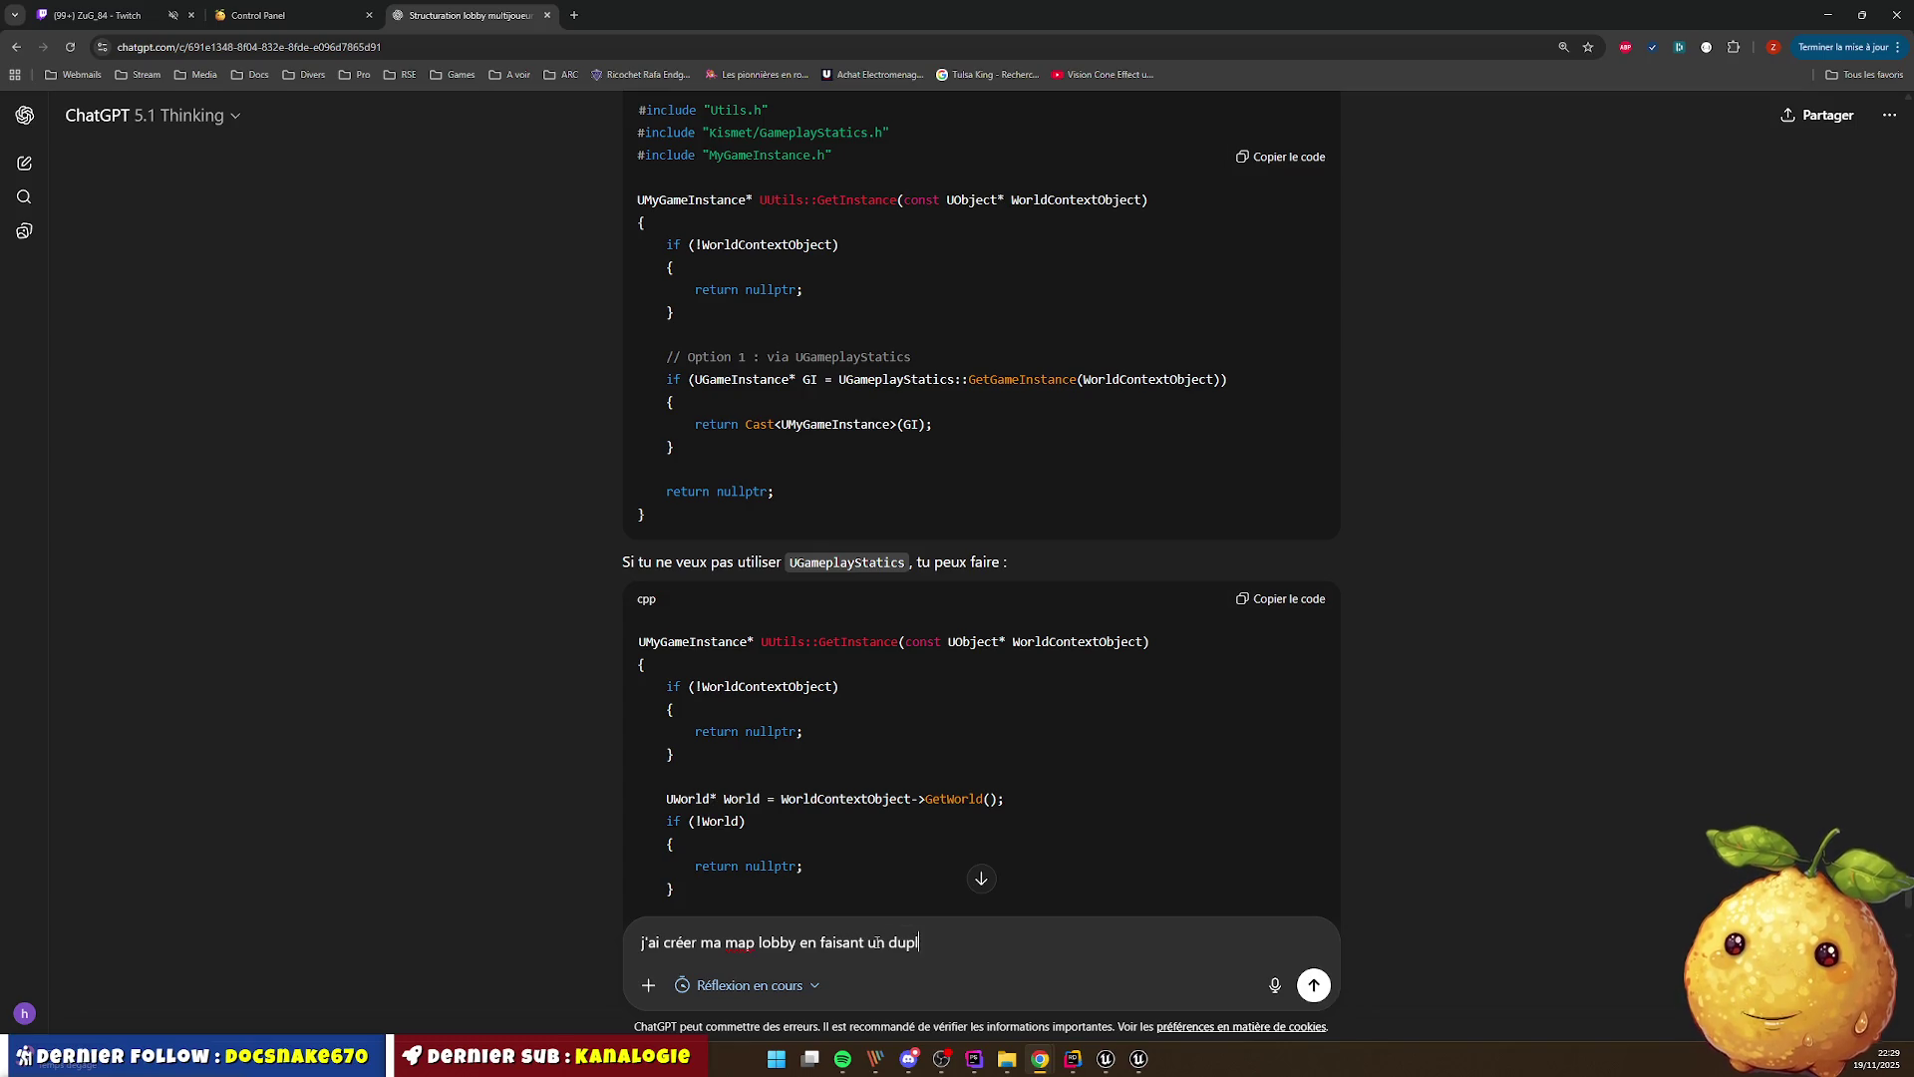
pyautogui.write('icate de la map')
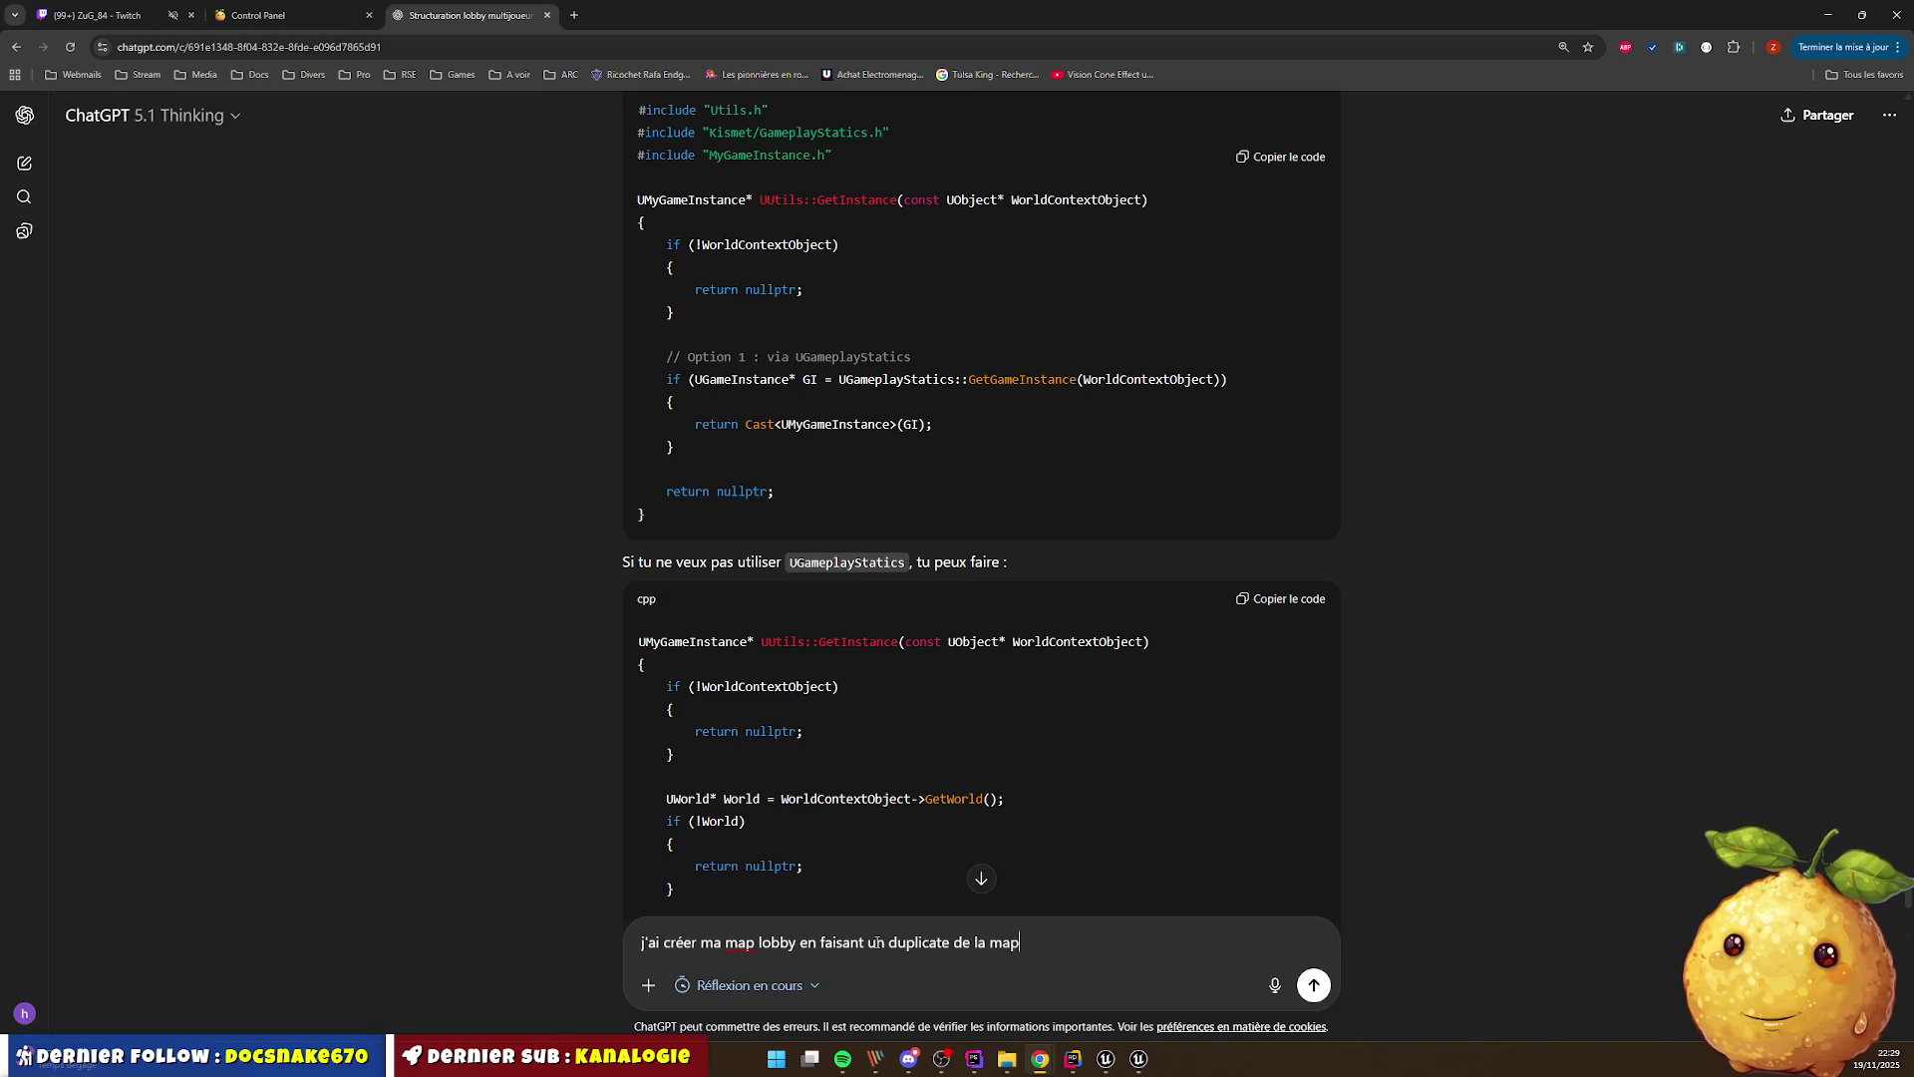
pyautogui.write(' menu. qua')
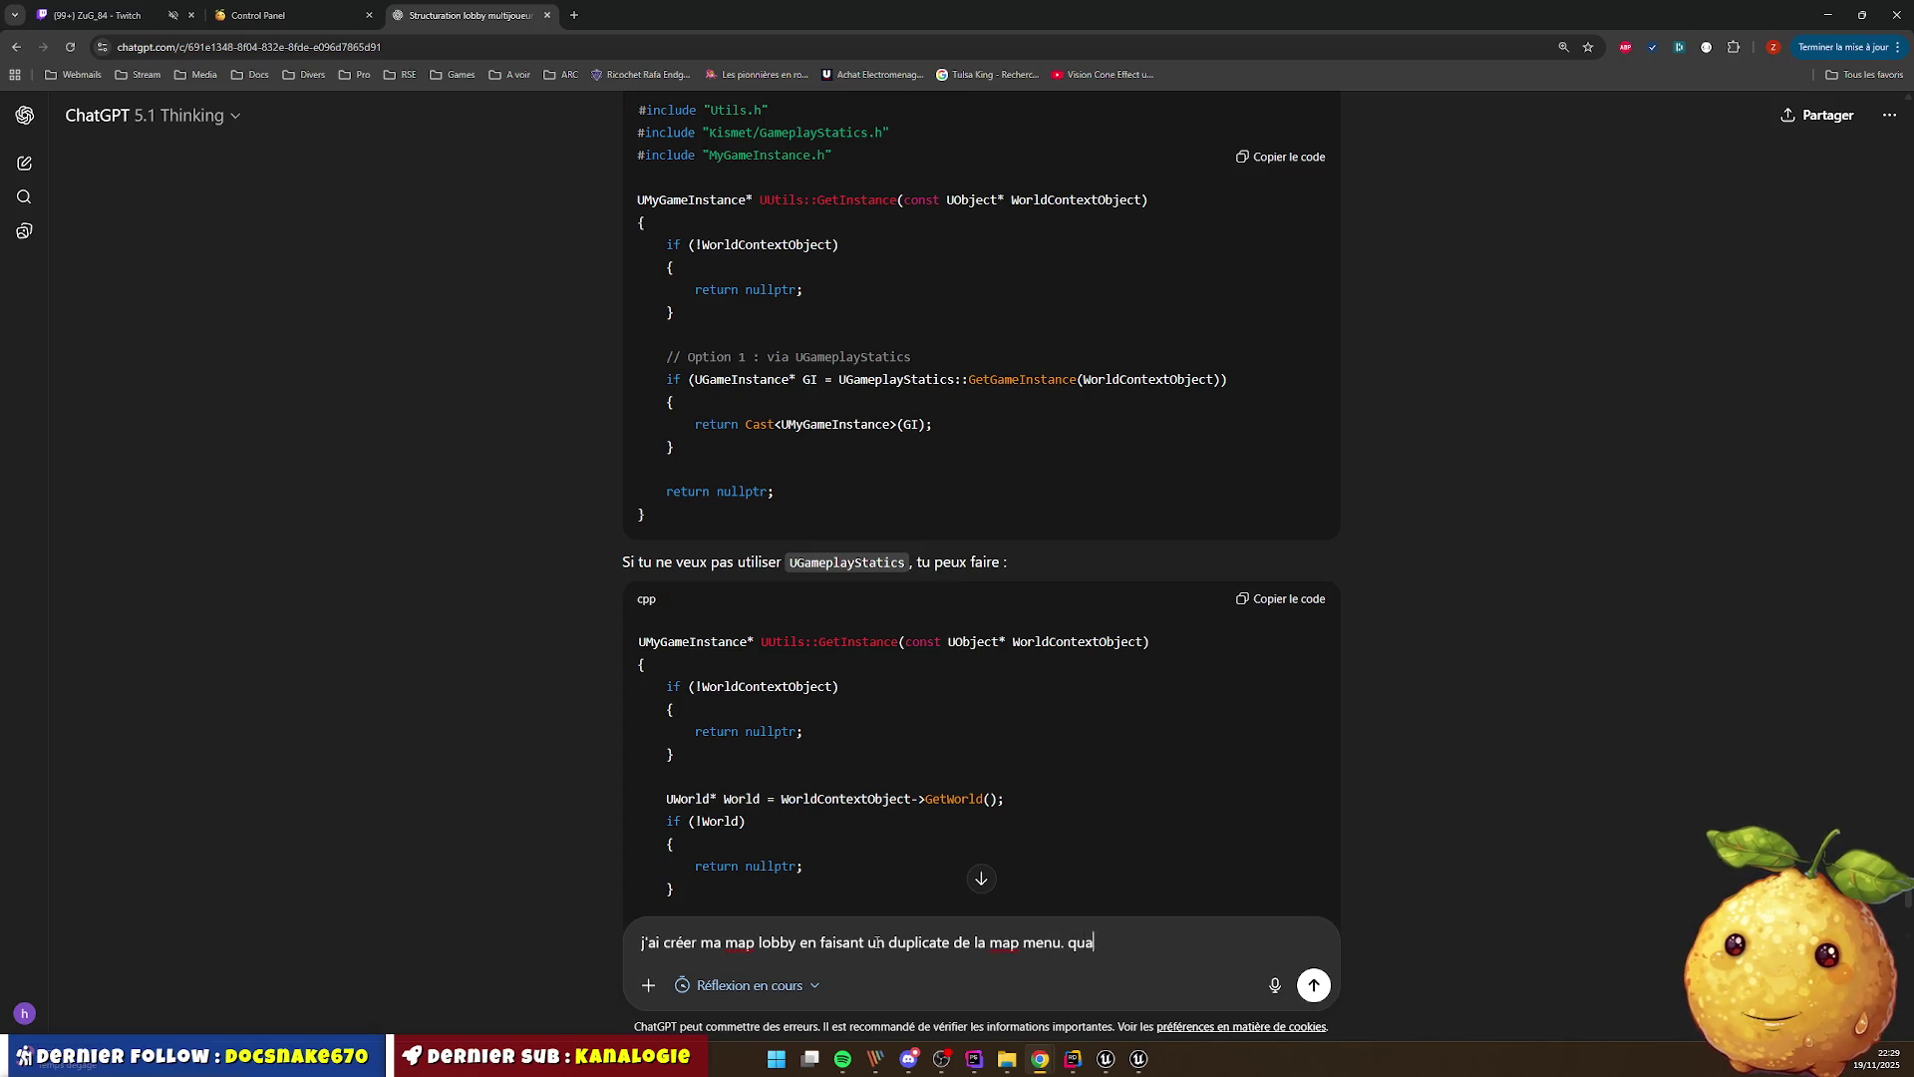
pyautogui.write('nd je set un paw')
pyautogui.write('n par dé')
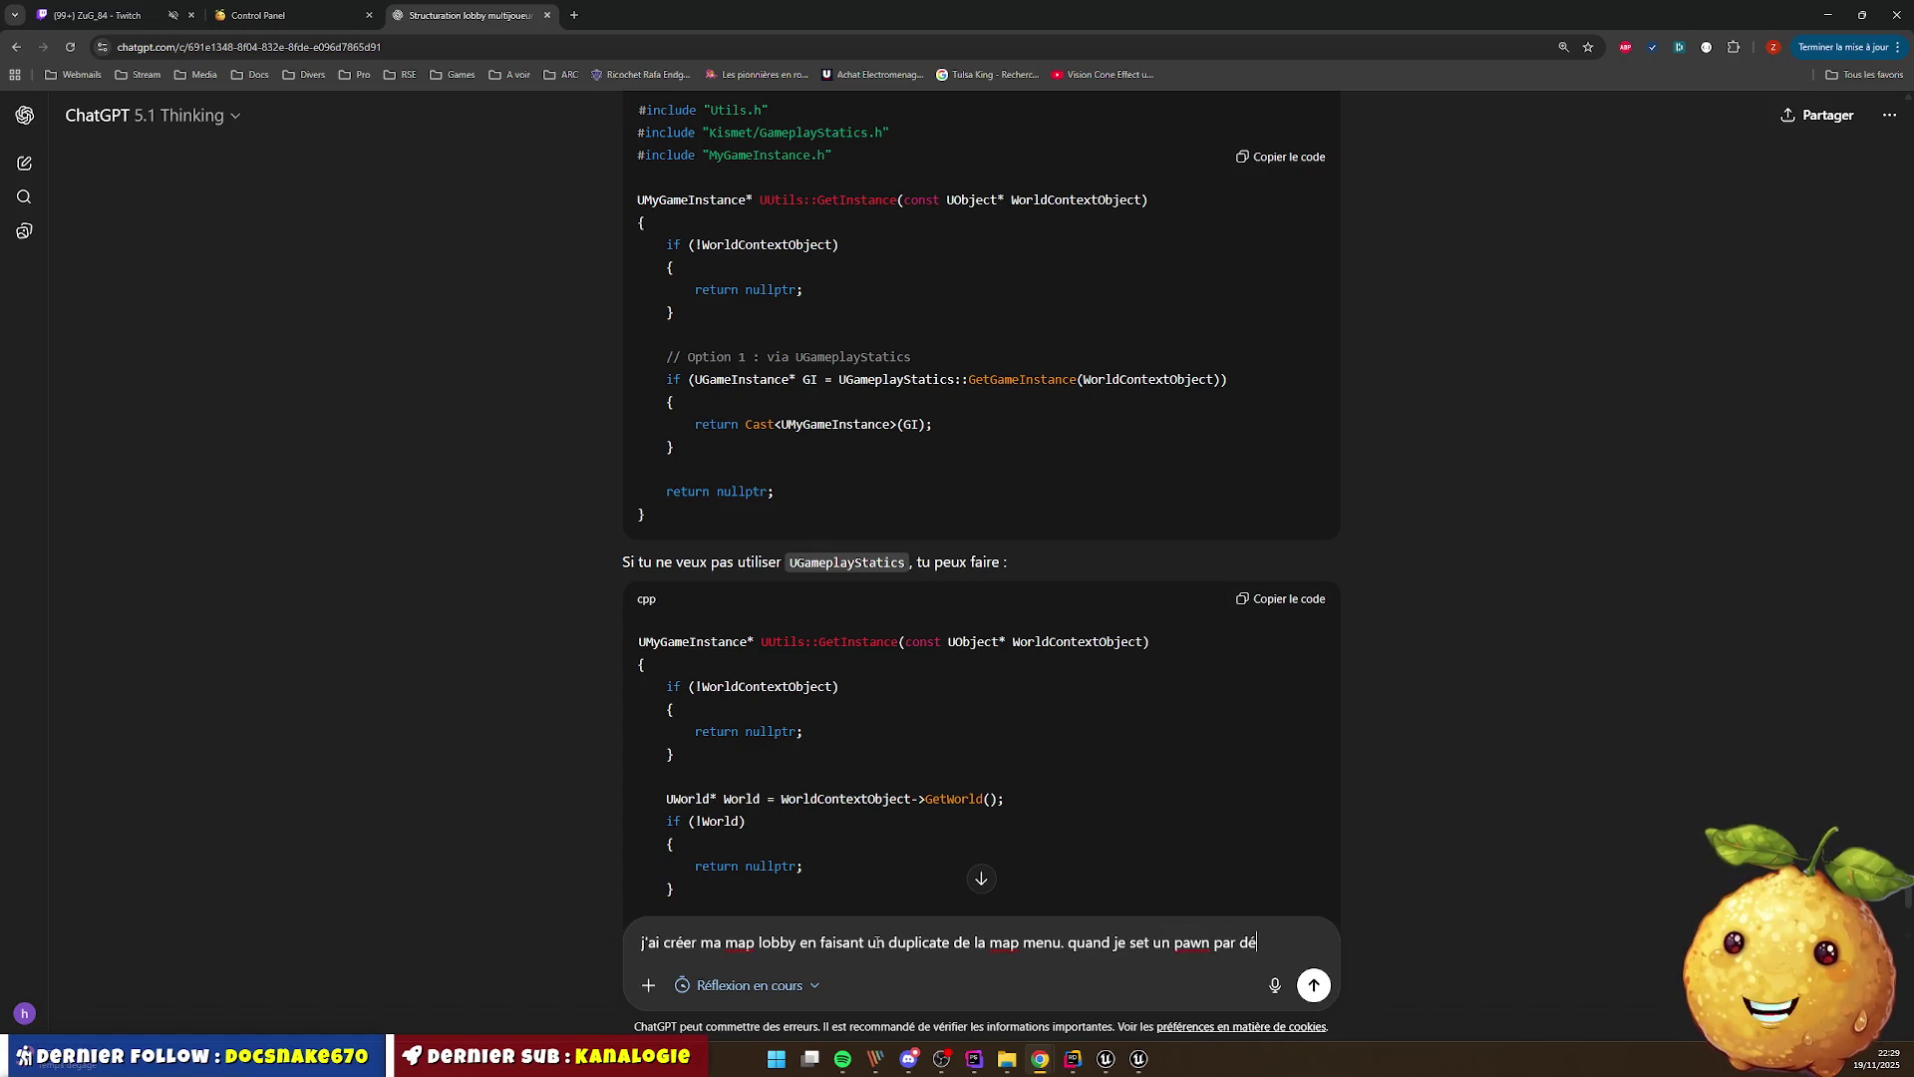
pyautogui.write('faut sur mon')
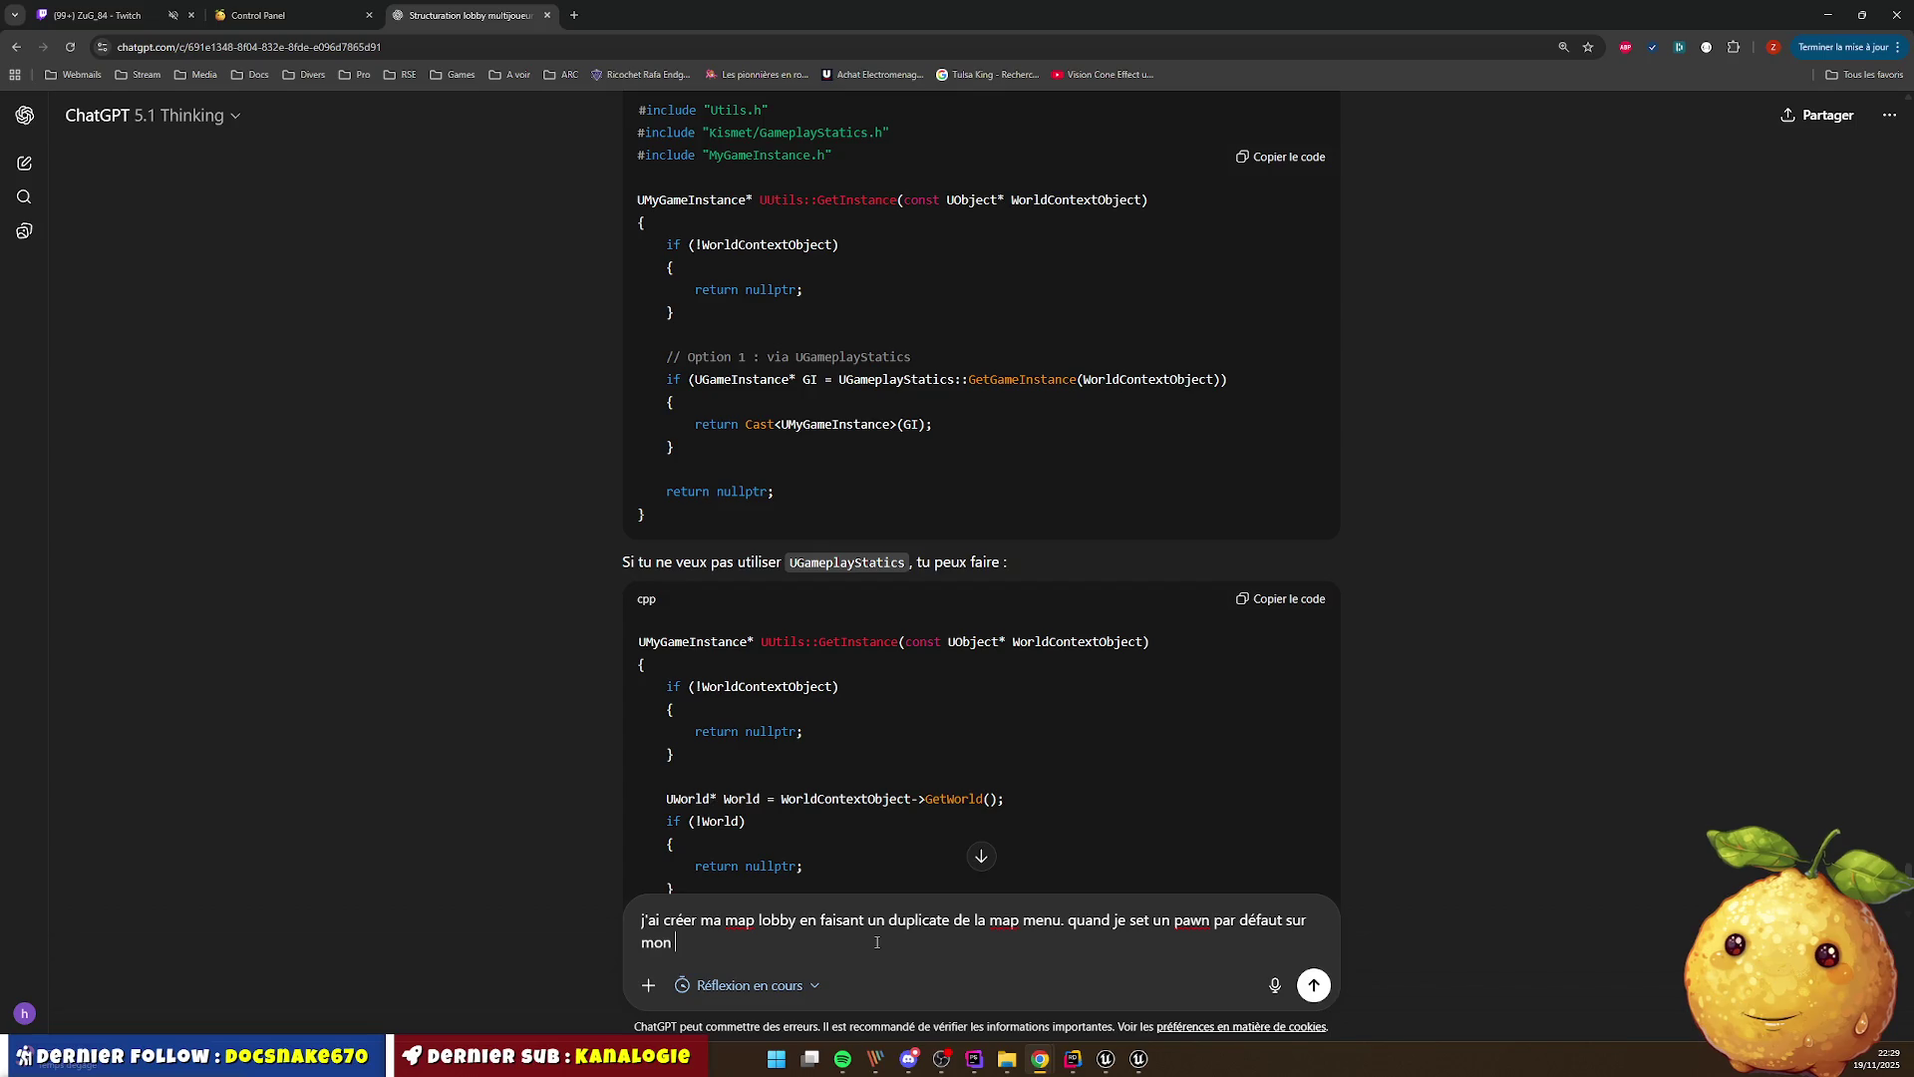
pyautogui.press('BackSpace')
pyautogui.press('BackSpace')
pyautogui.write('ur ma map men')
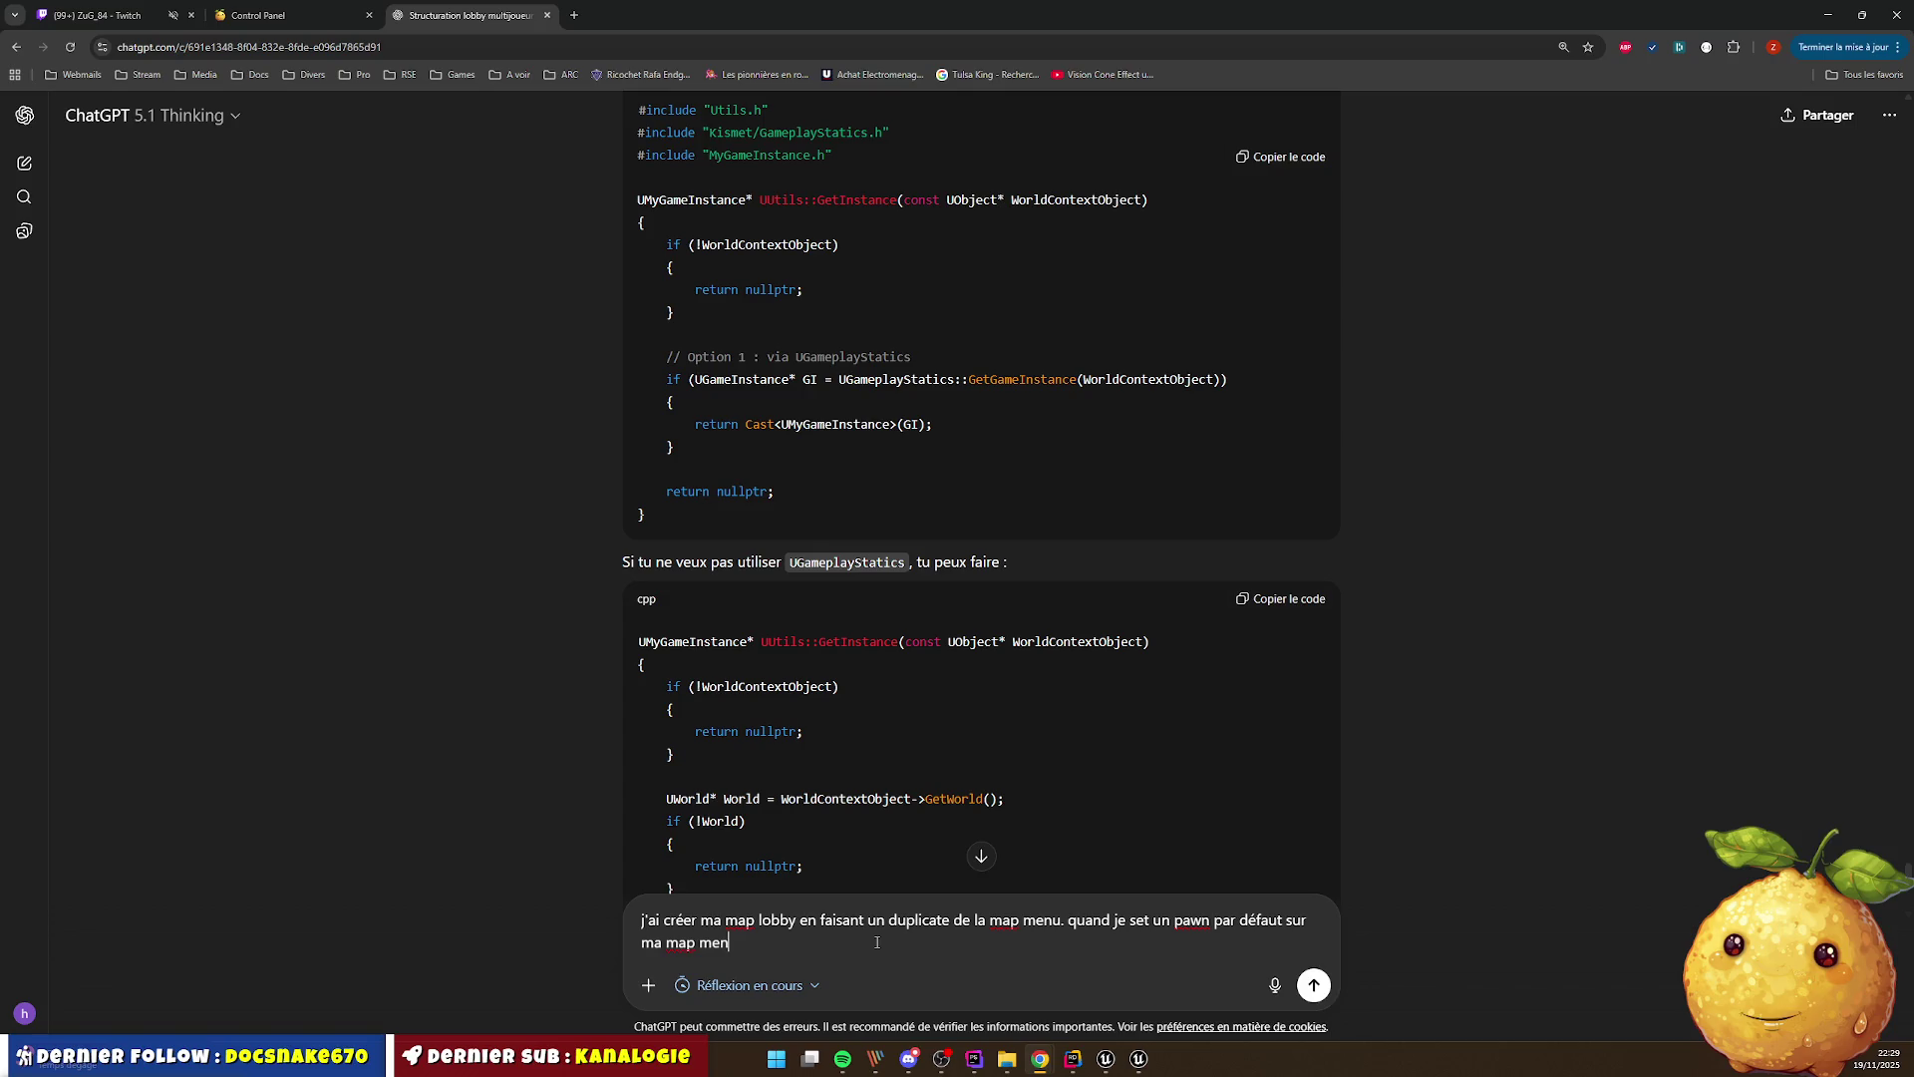
pyautogui.press('BackSpace')
pyautogui.press('BackSpace')
pyautogui.press('BackSpace')
pyautogui.write("lobby, ca l'applique aussi dans les world setting de ma map menu et inversement.")
pyautogui.press('End')
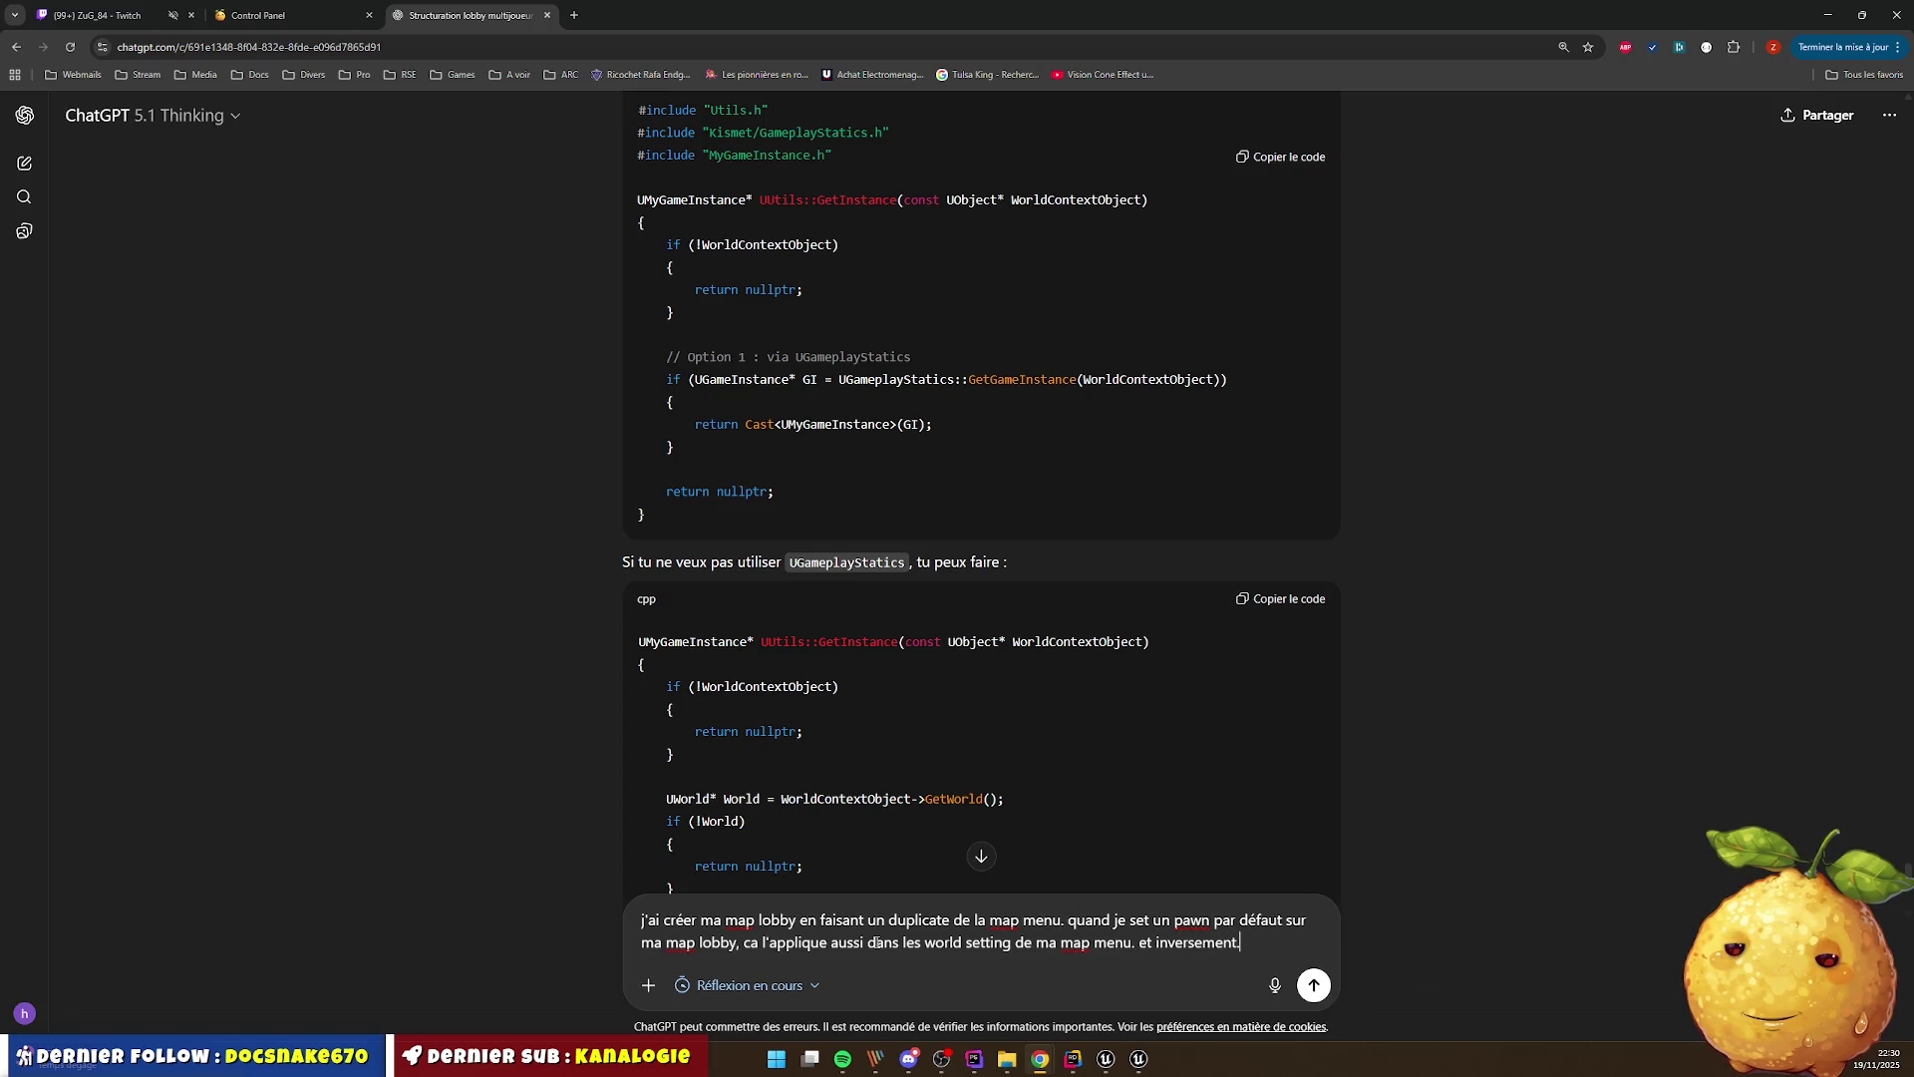
pyautogui.write("c'e")
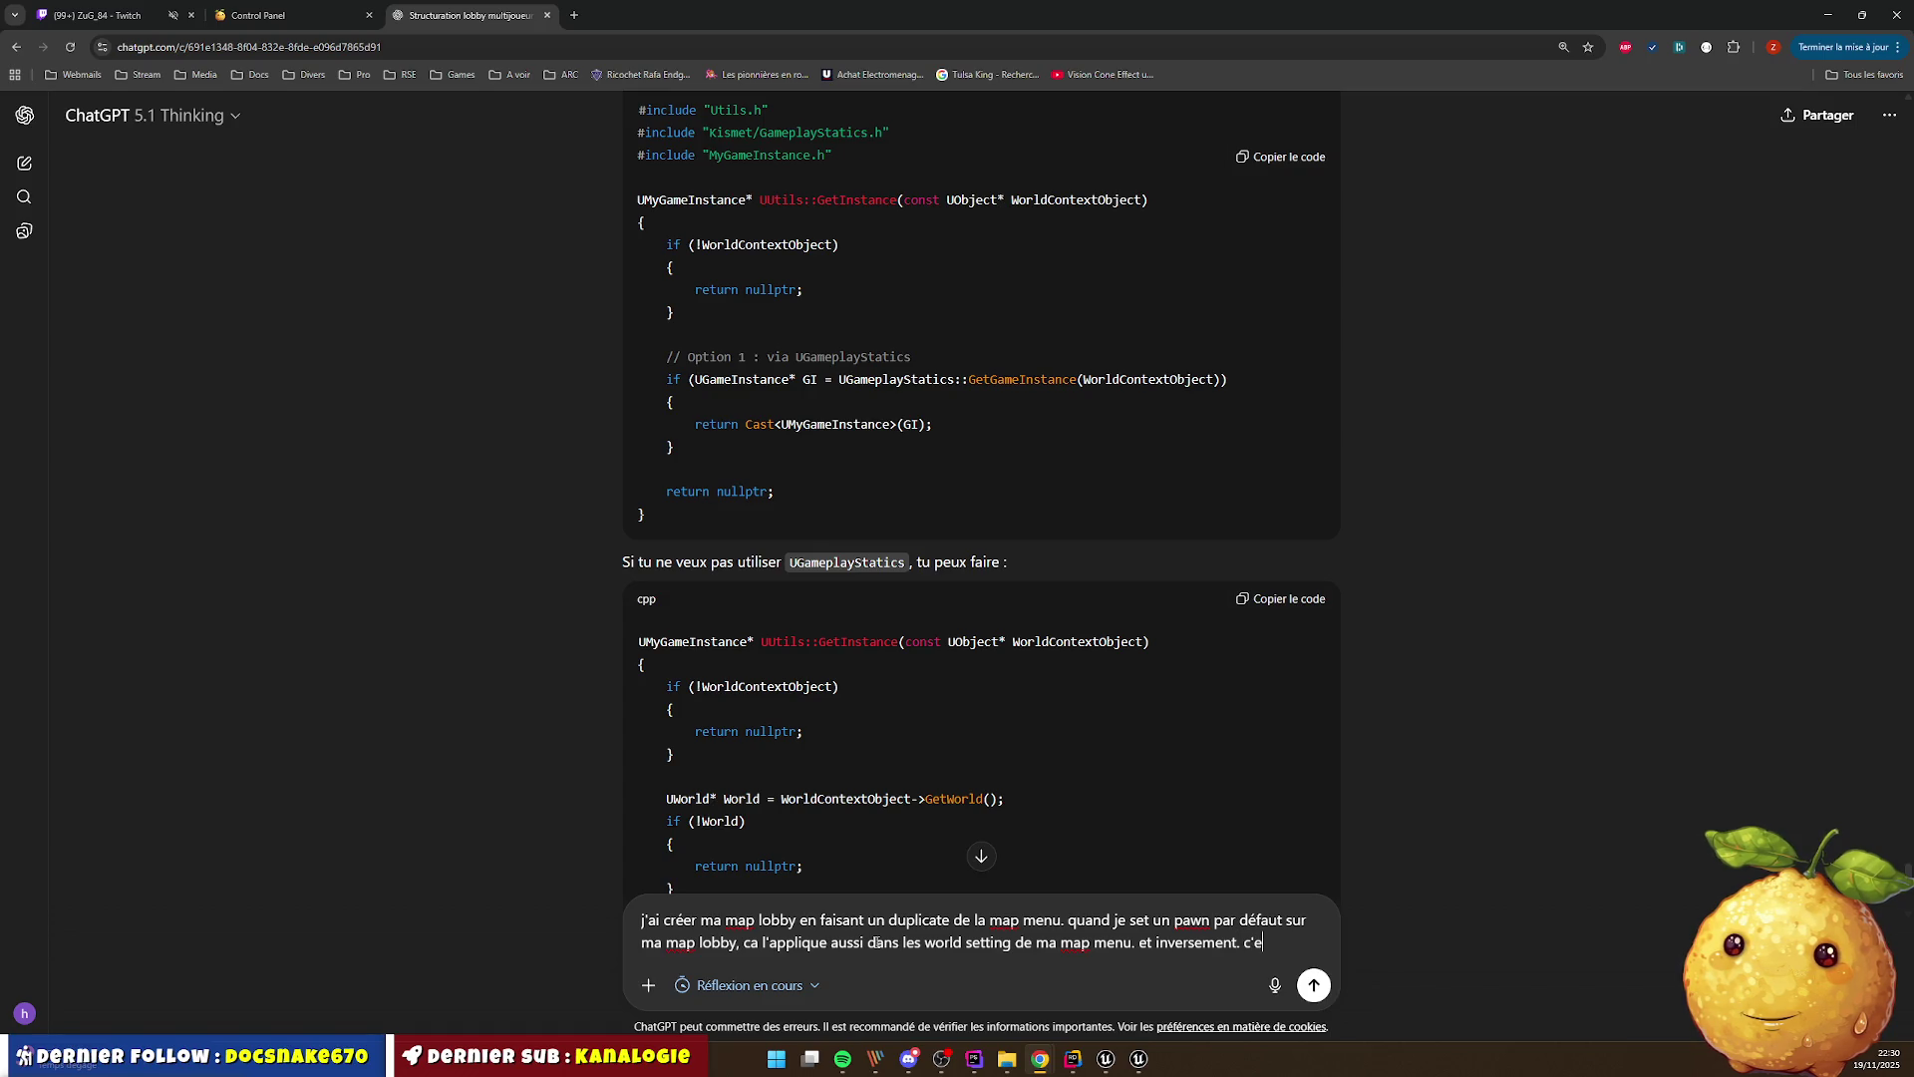
pyautogui.write('st à cause du ')
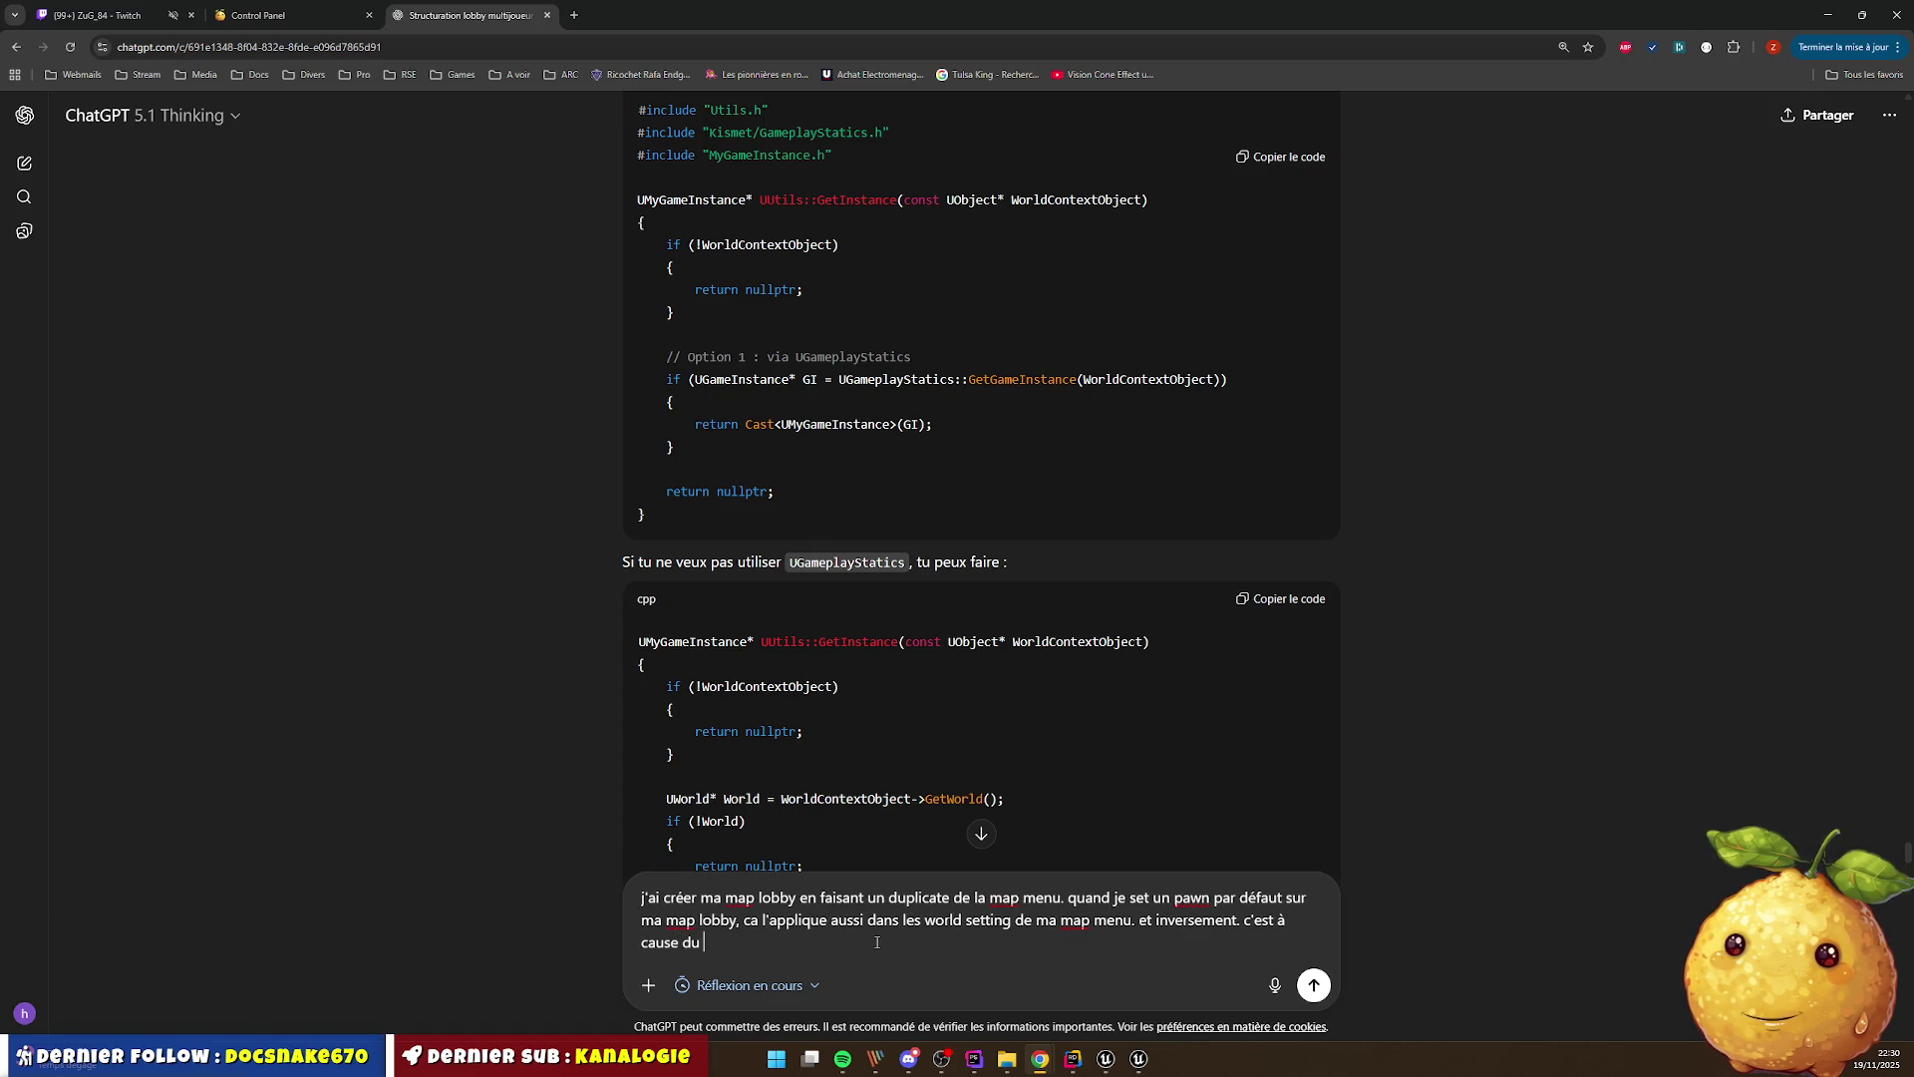
pyautogui.write('duplicate ? com')
pyautogui.write('ment r')
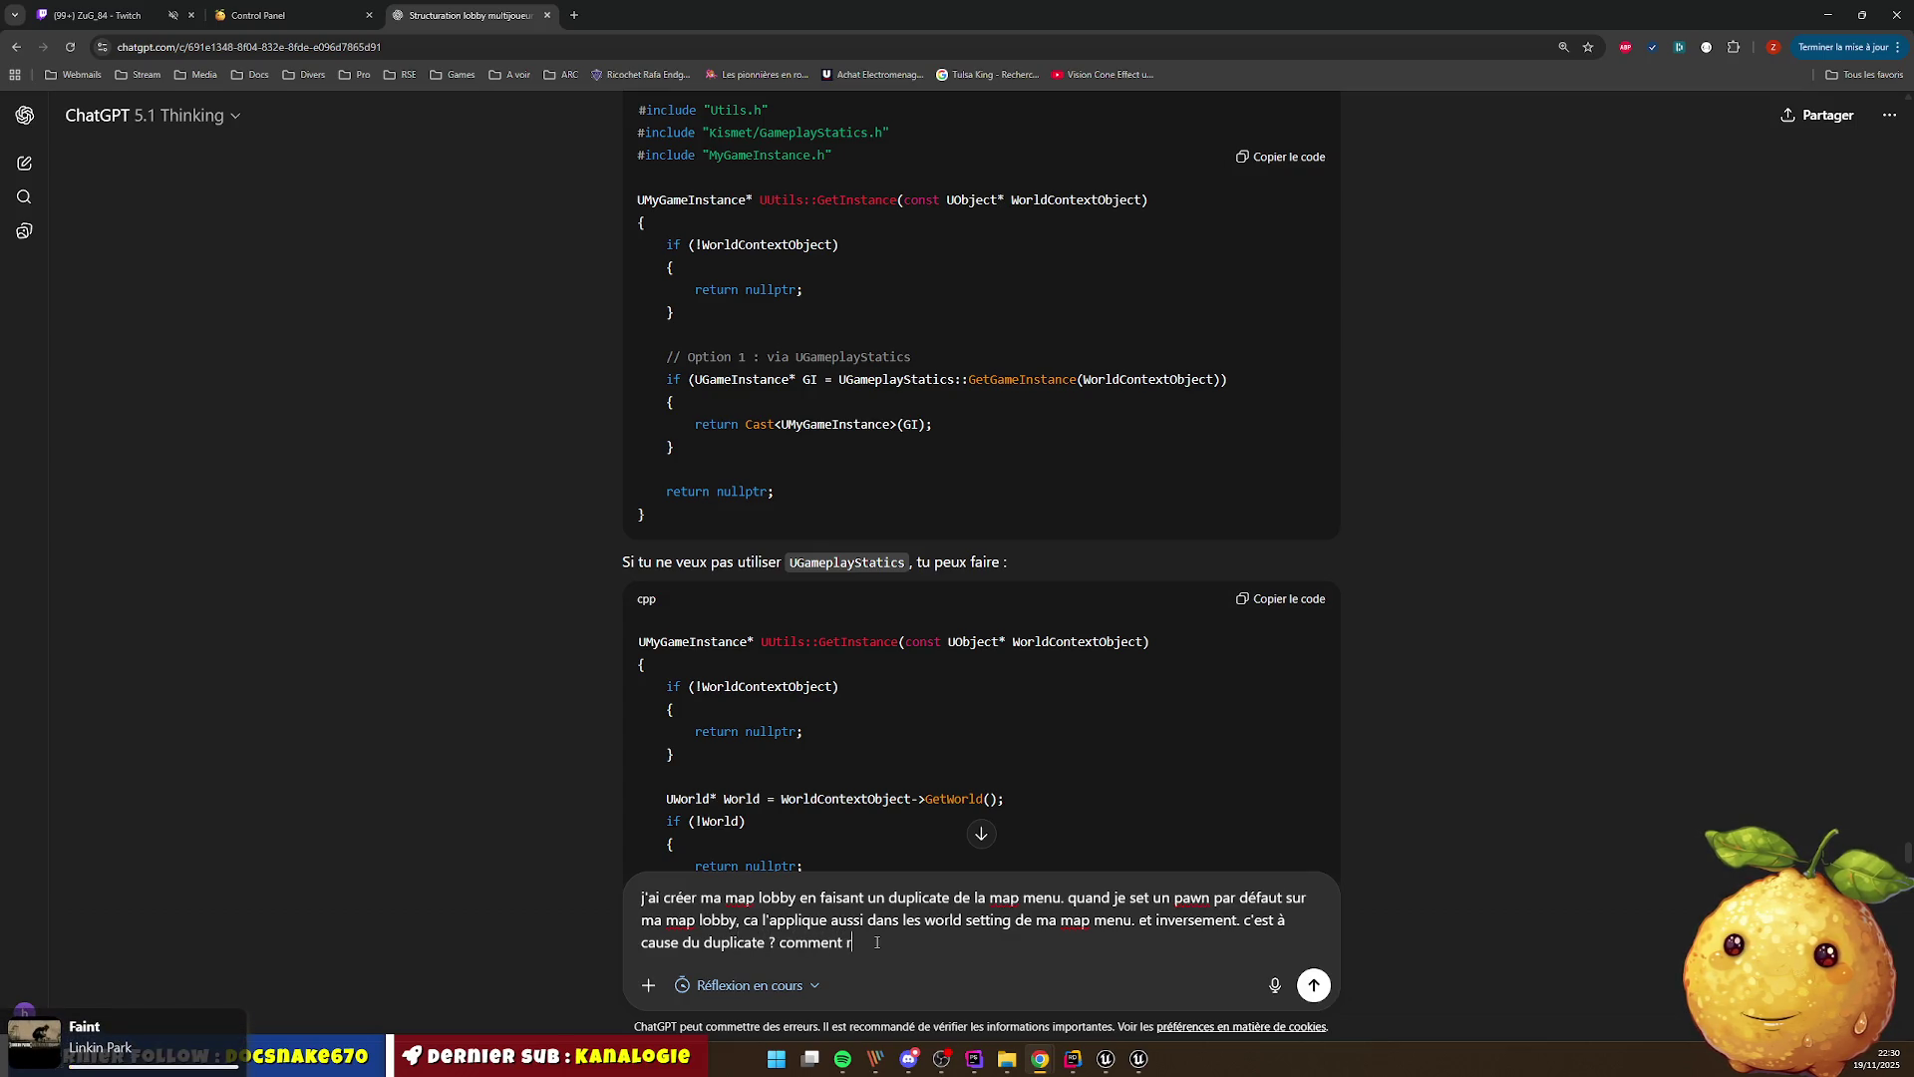
pyautogui.write('estite')
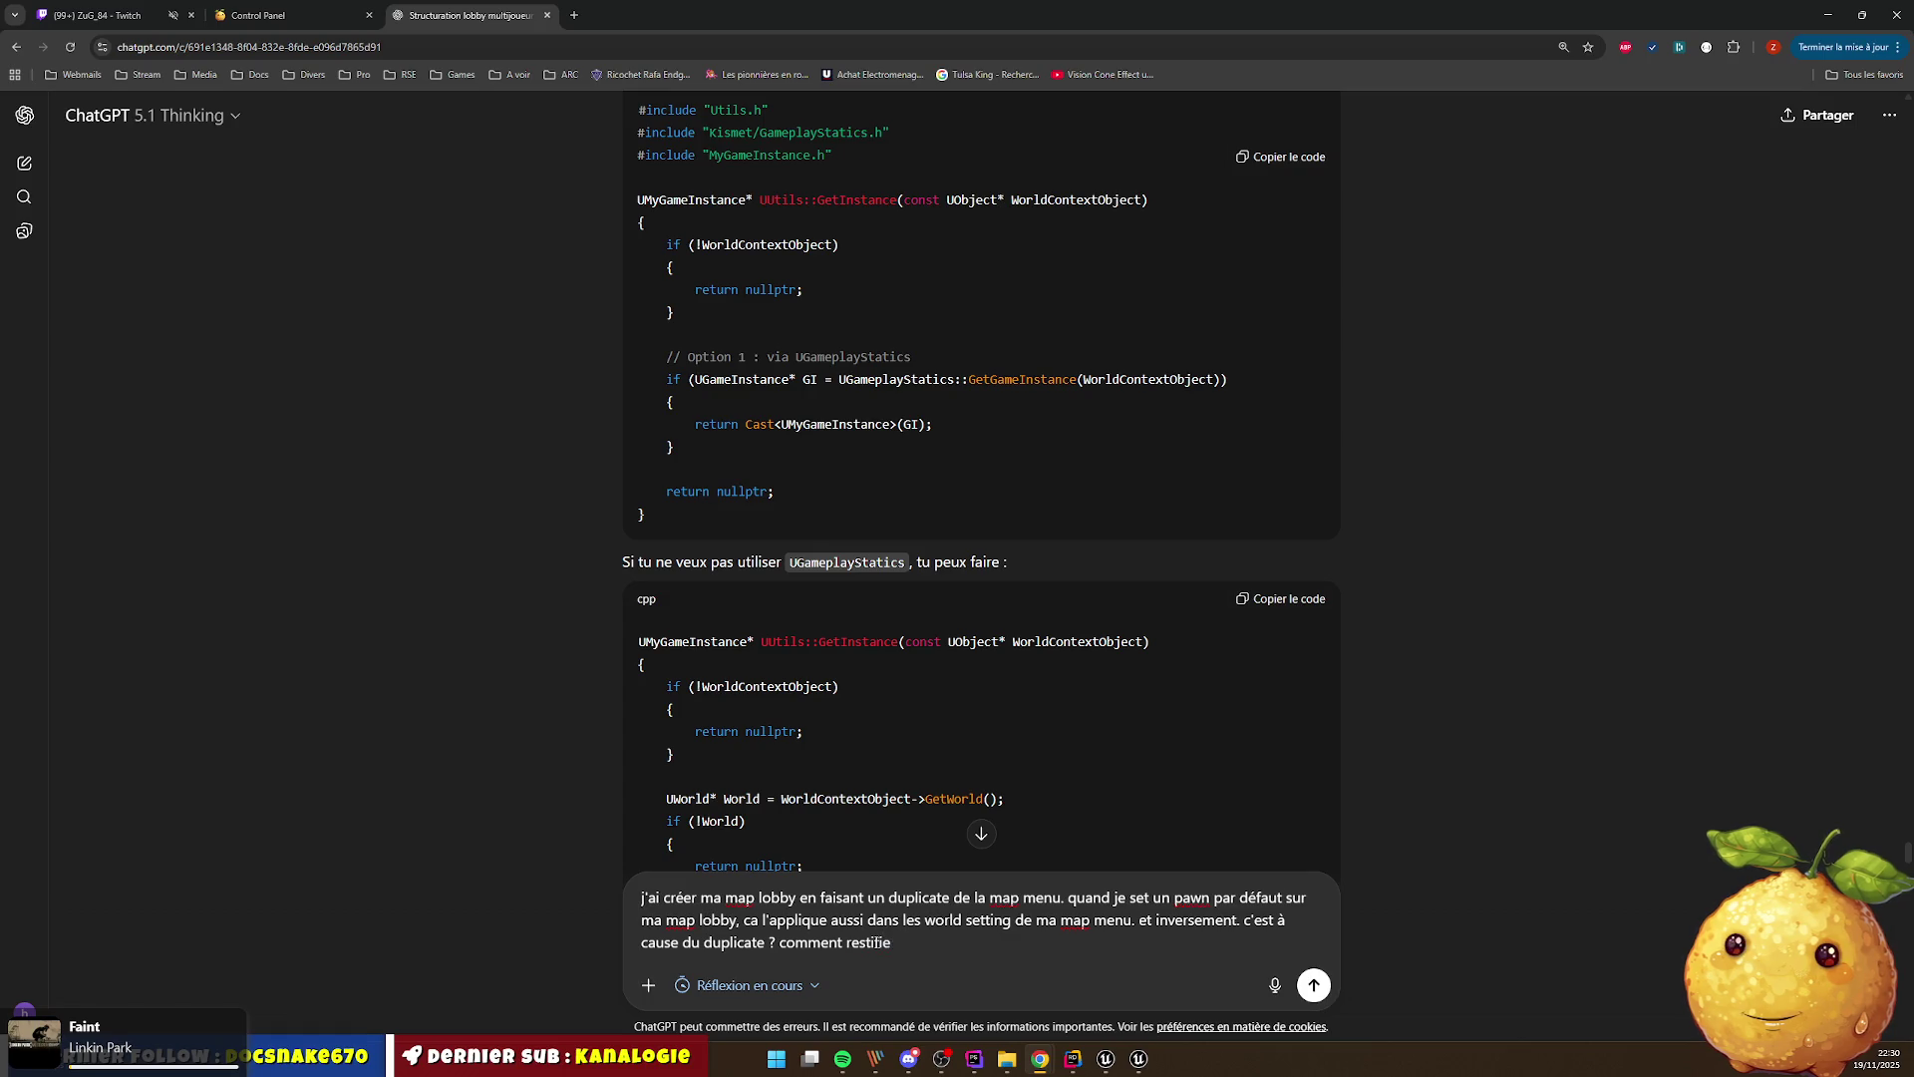
pyautogui.write('fier ça ?')
pyautogui.press('Return')
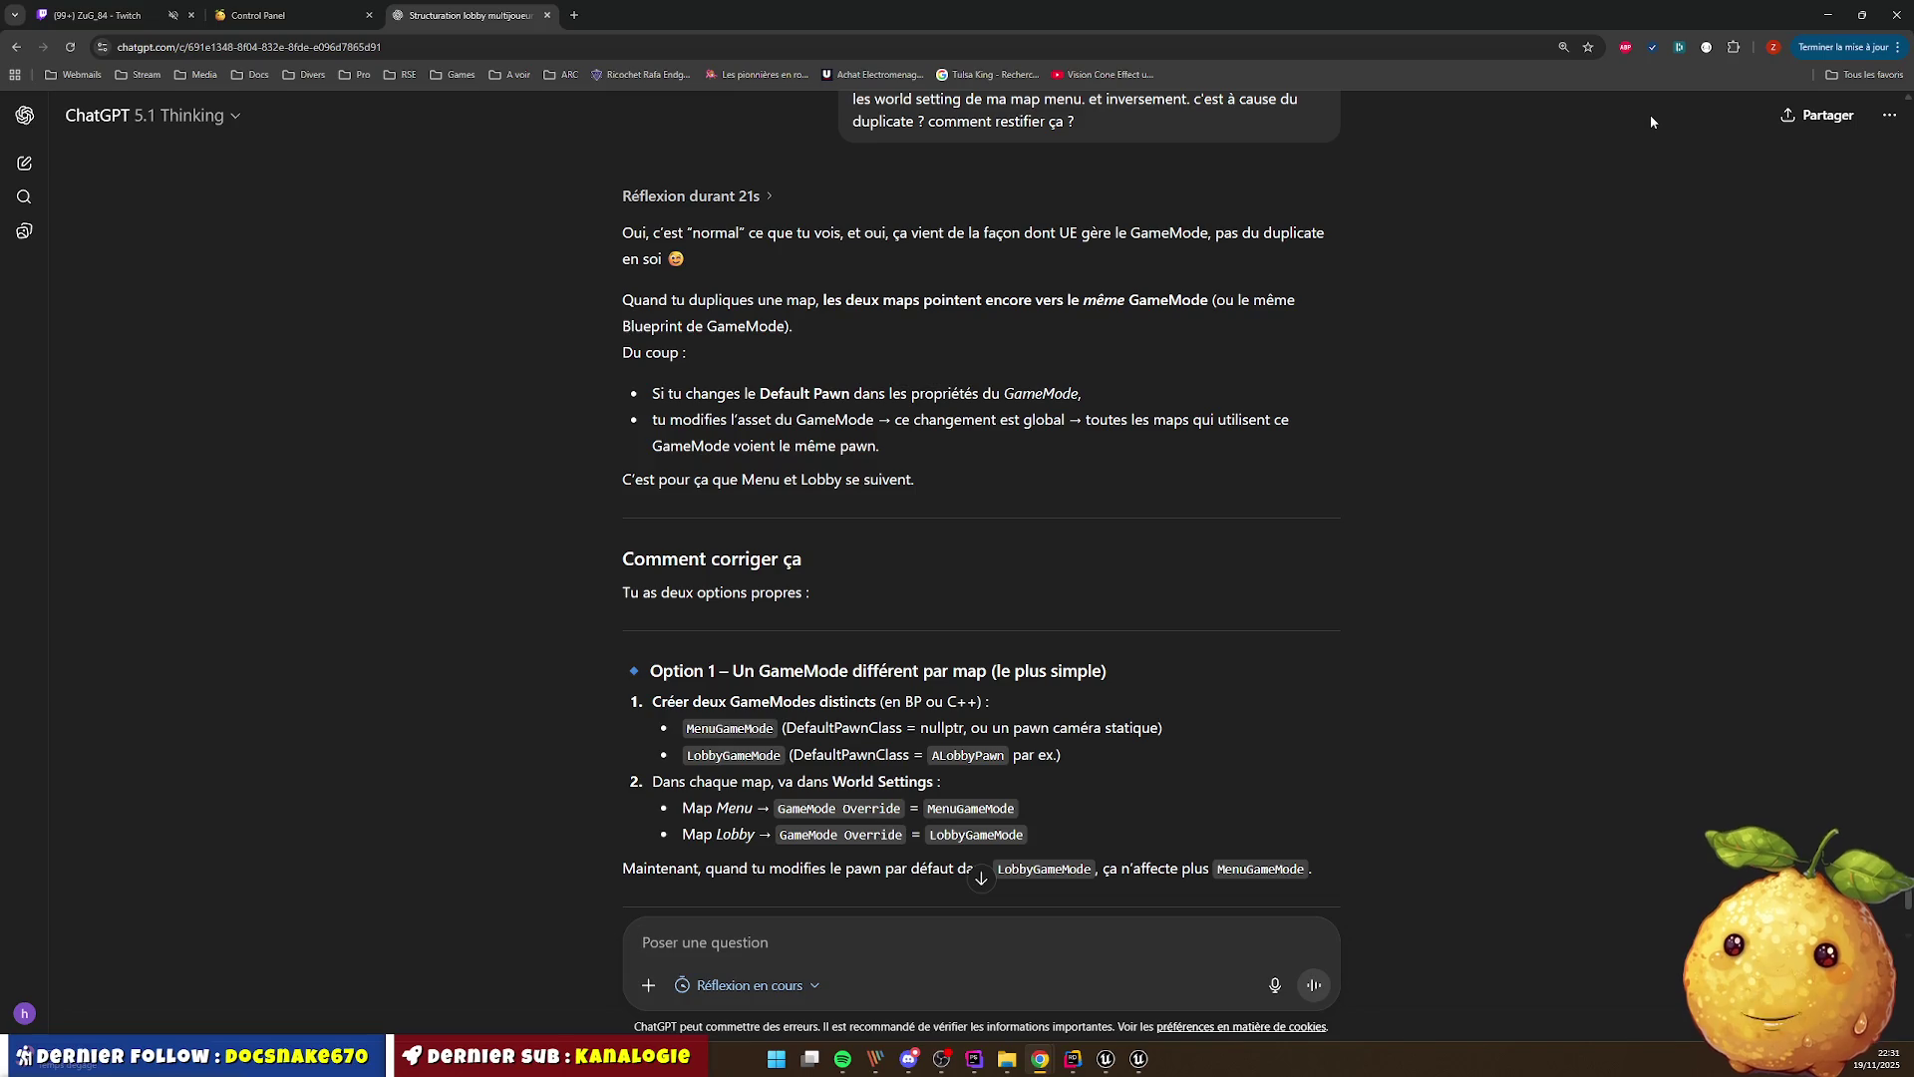
# Return to the Unreal editor after reading ChatGPT's explanation about the shared GameMode
pyautogui.click(1828, 15)
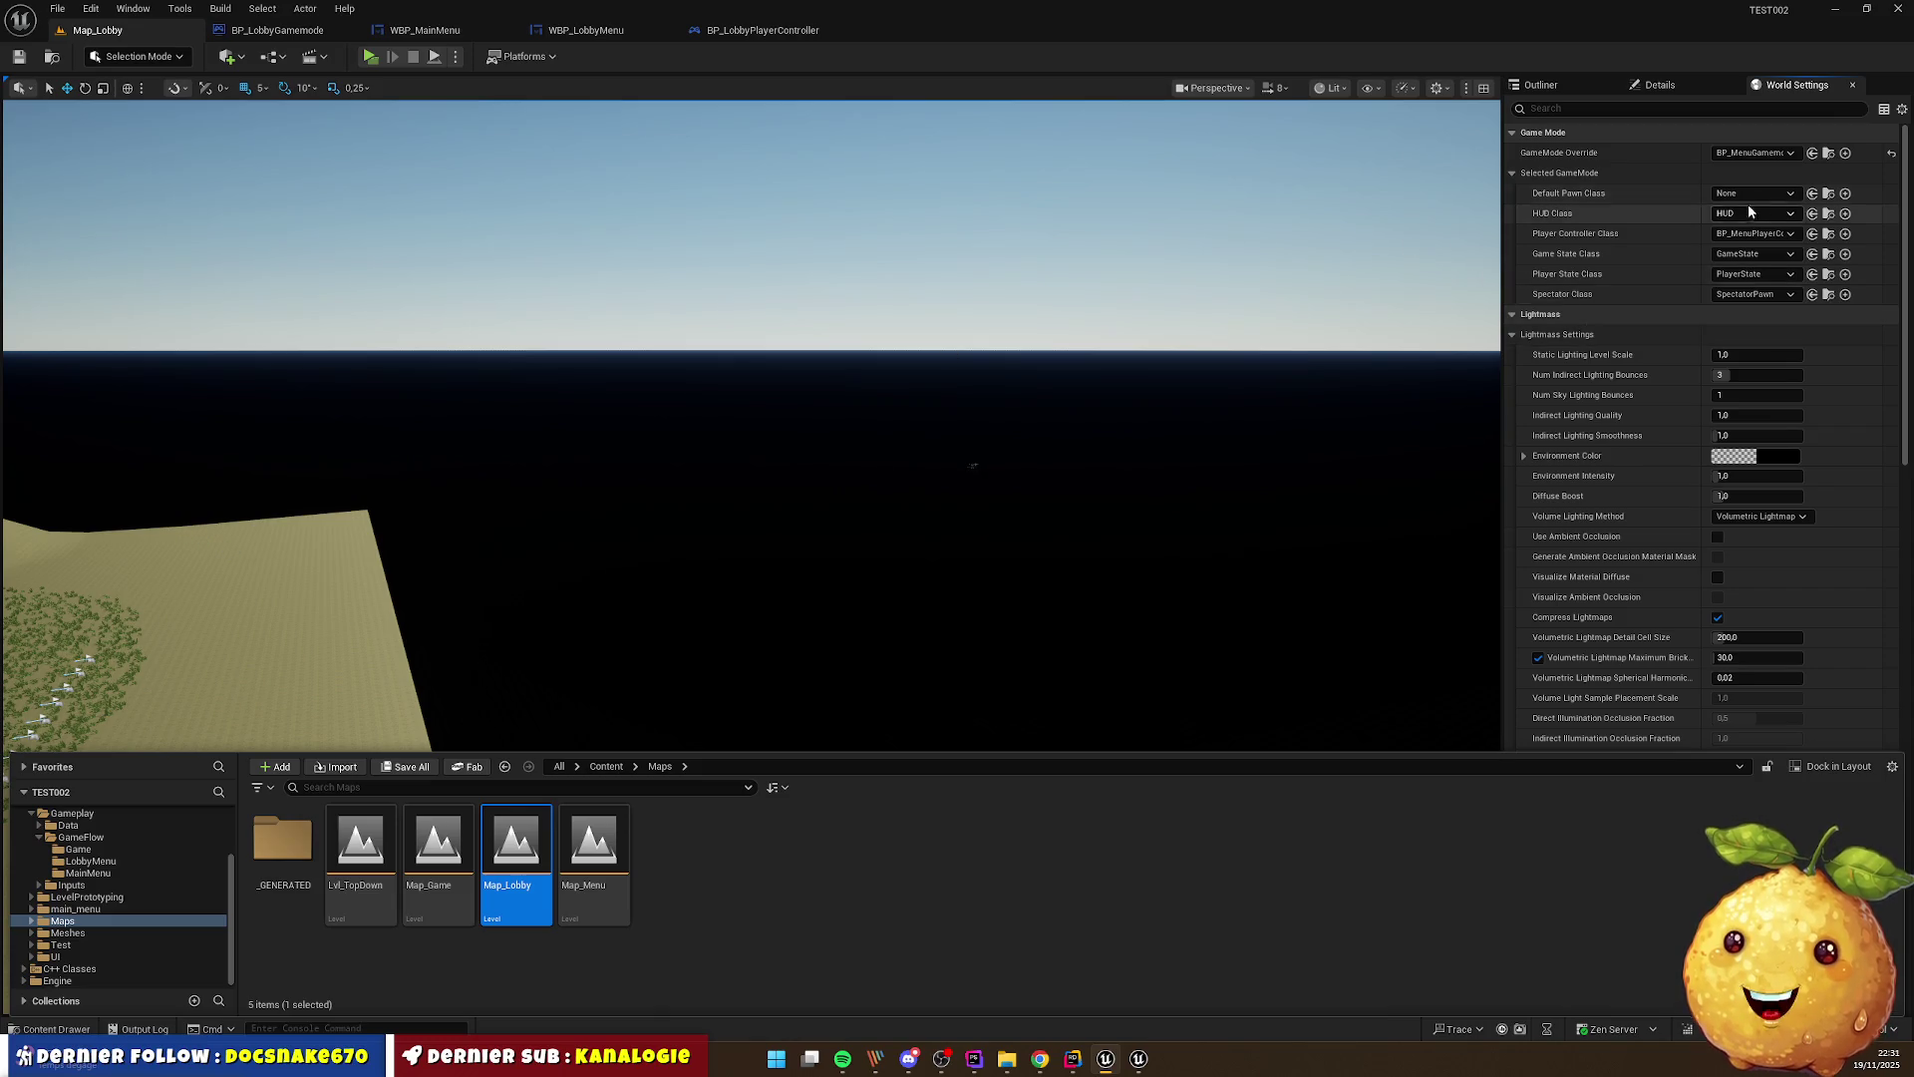
# Set Map_Lobby's GameMode Override to BP_LobbyGamemode and save the level
pyautogui.click(1748, 154)
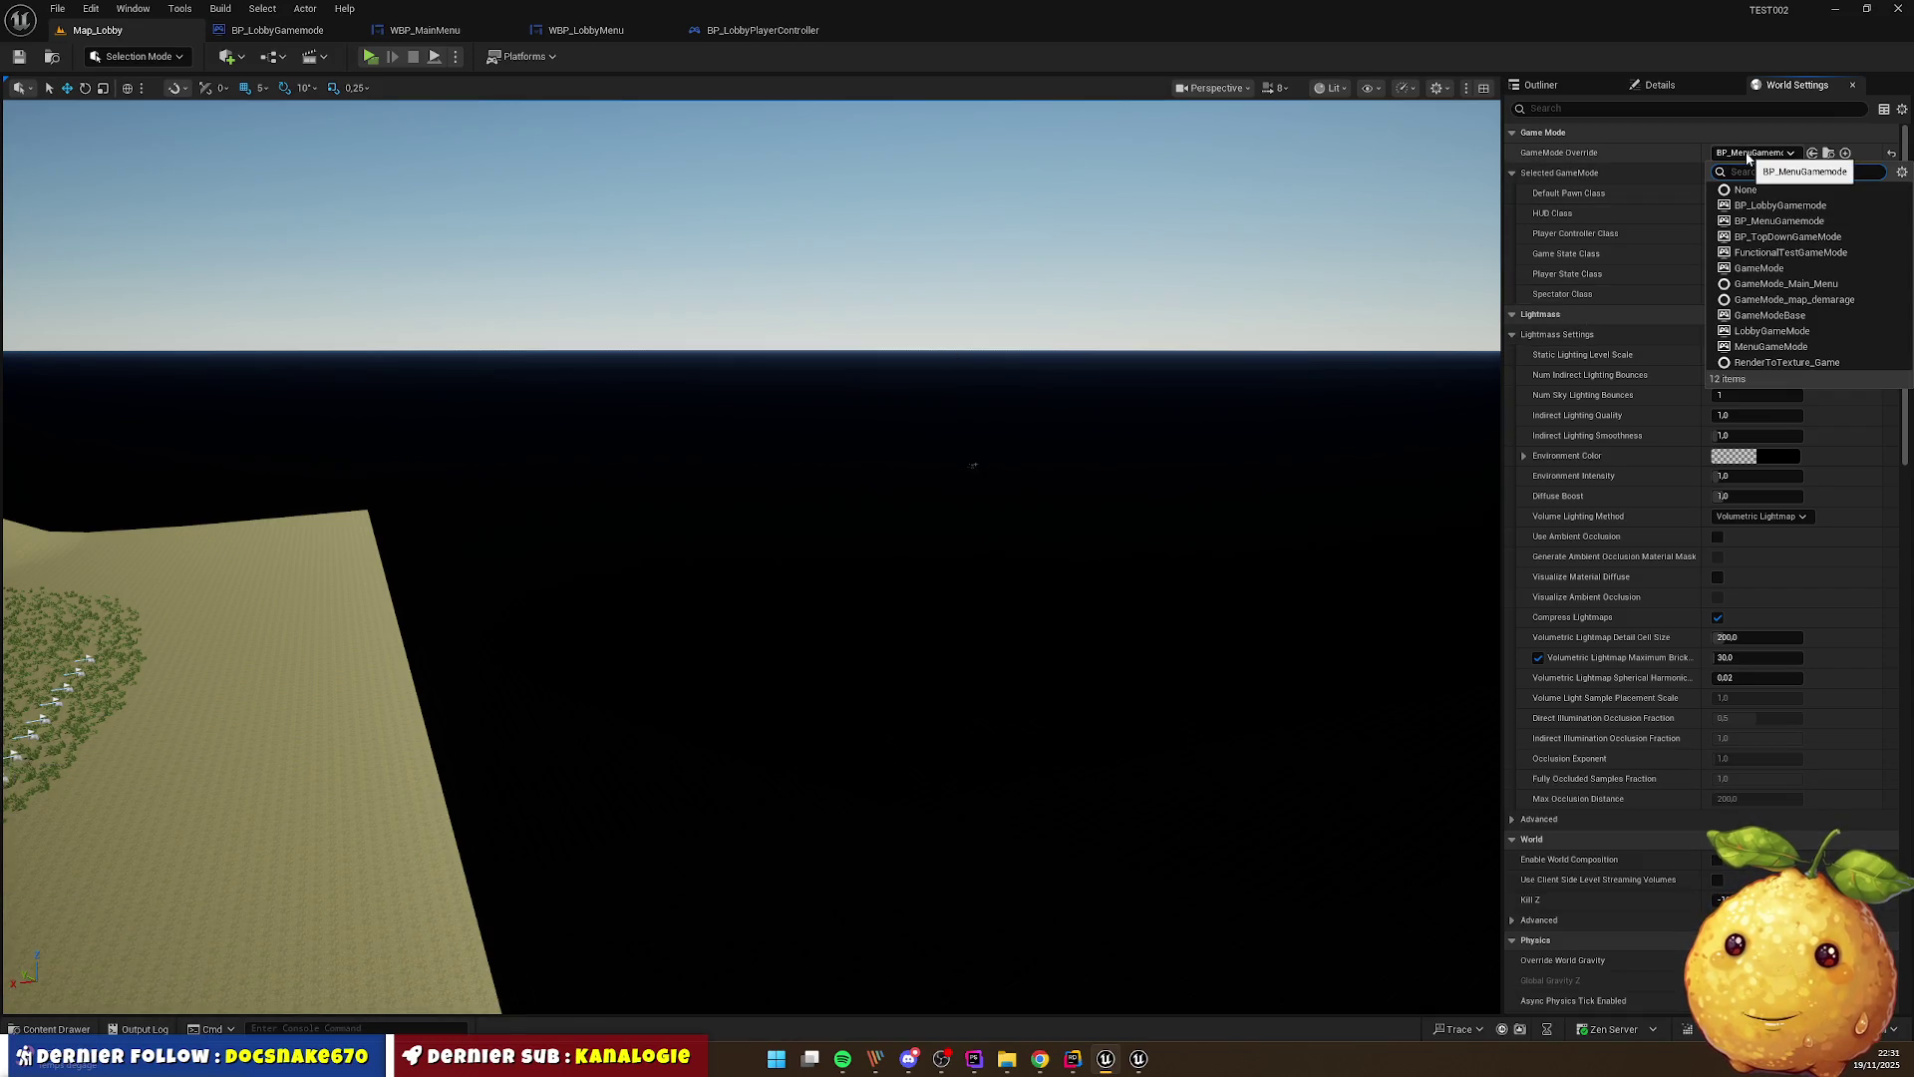
pyautogui.write('bp_lobby')
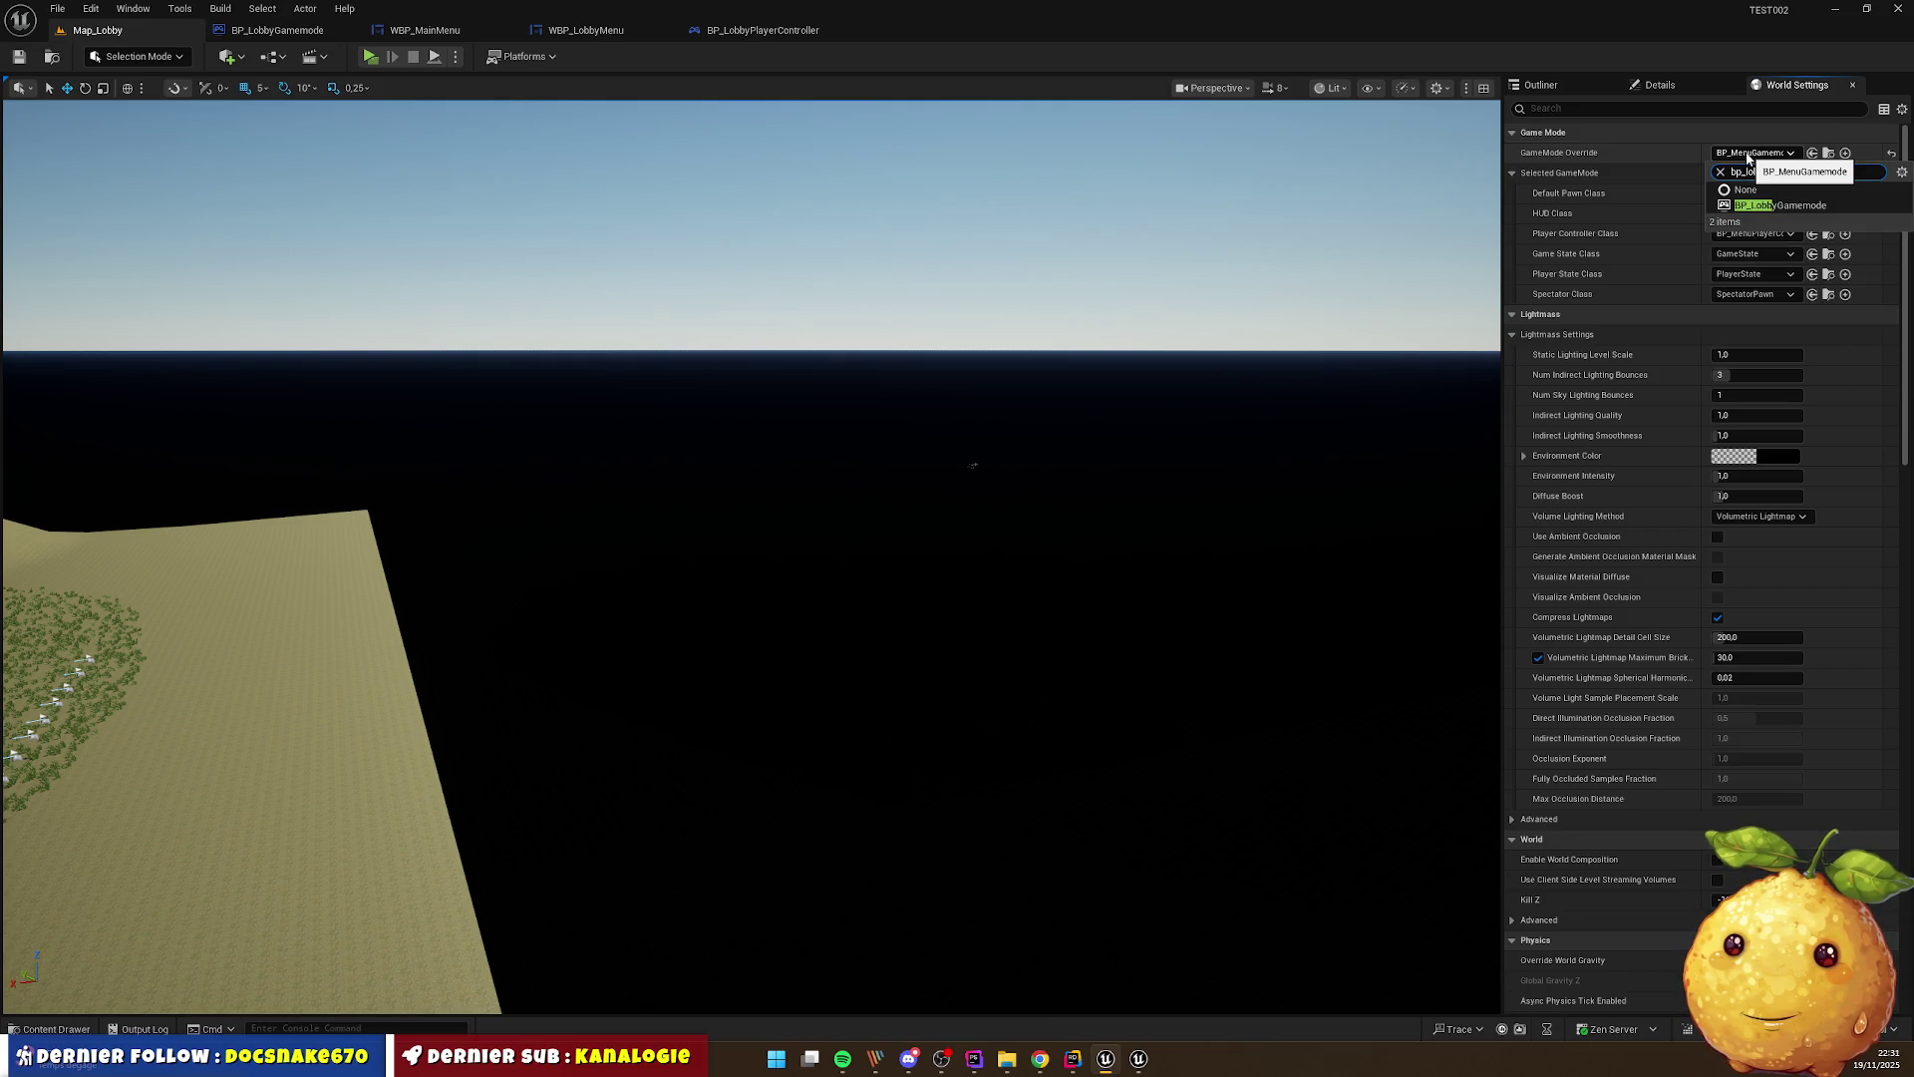
pyautogui.press('Return')
pyautogui.hotkey('ctrl', 's')
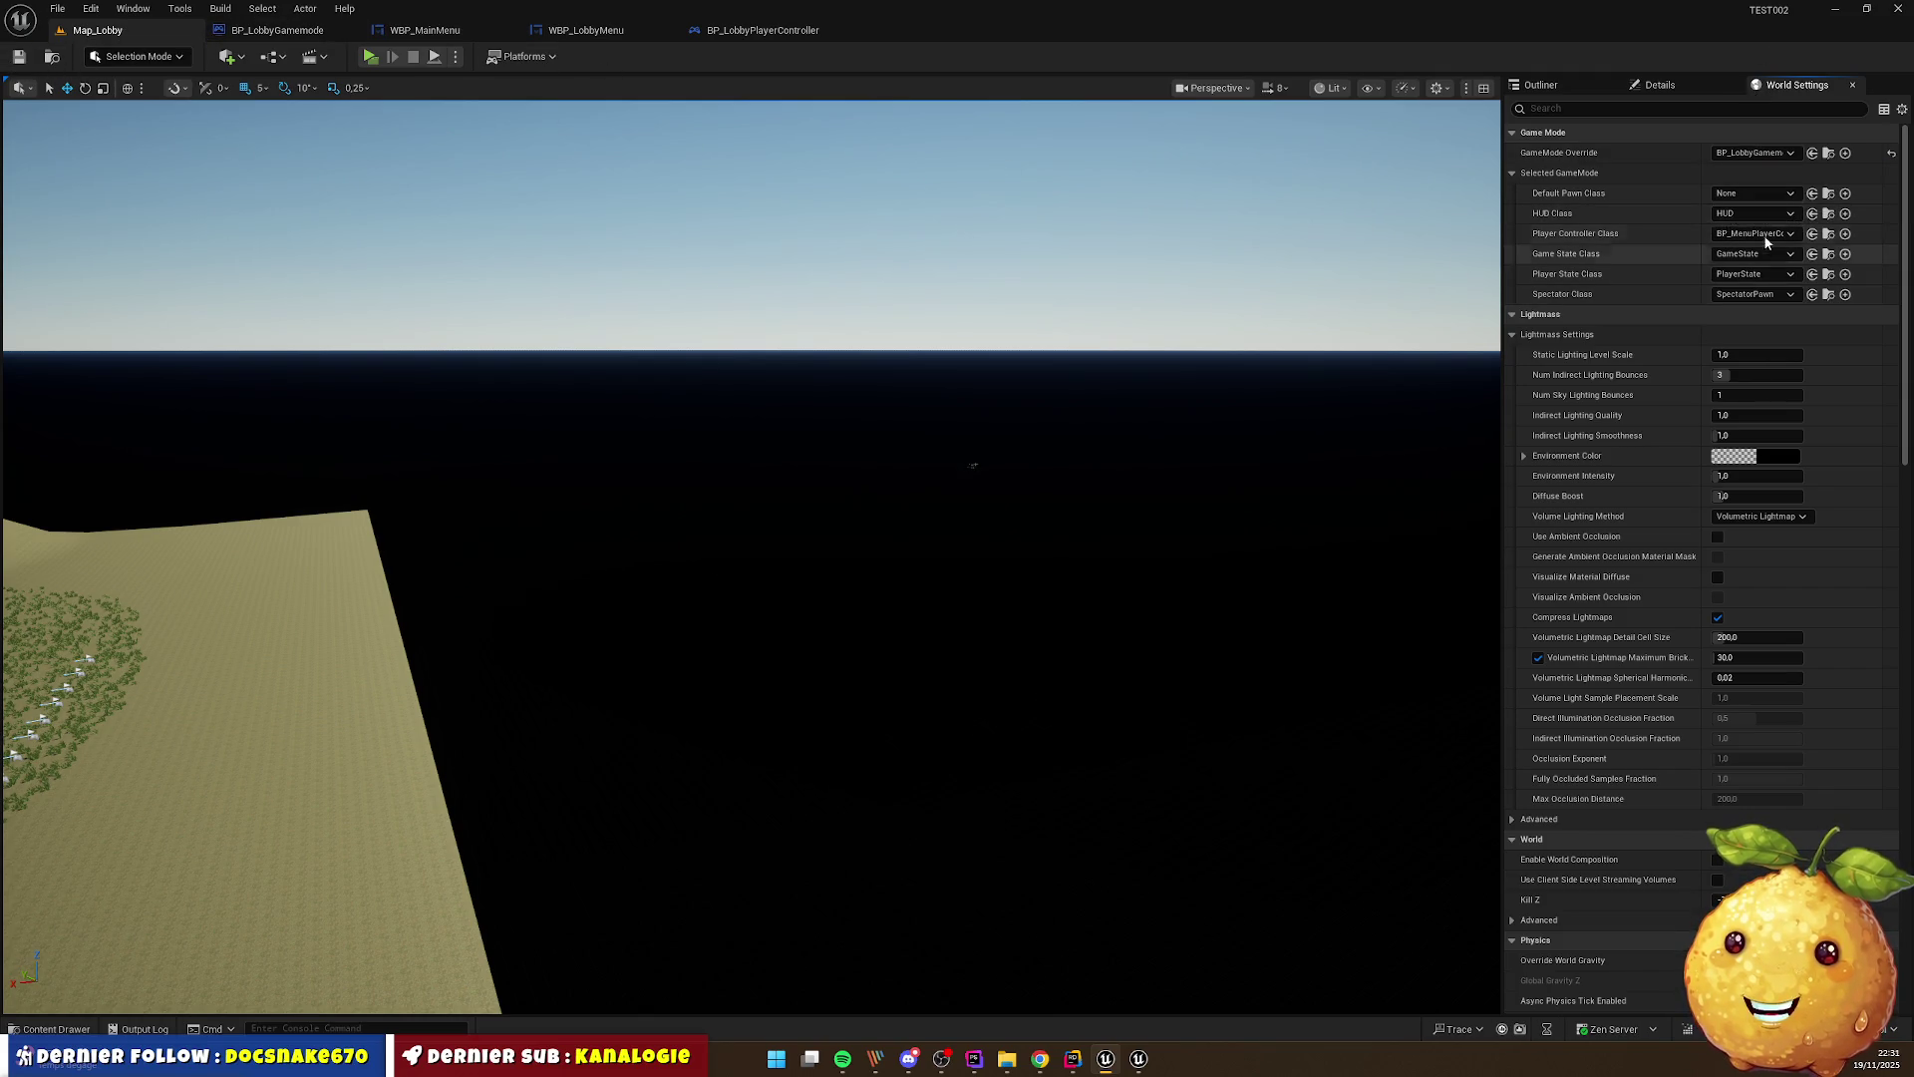
# Make BP_TopDownCharacter the default pawn and BP_LobbyPlayerController the player controller
pyautogui.click(1755, 194)
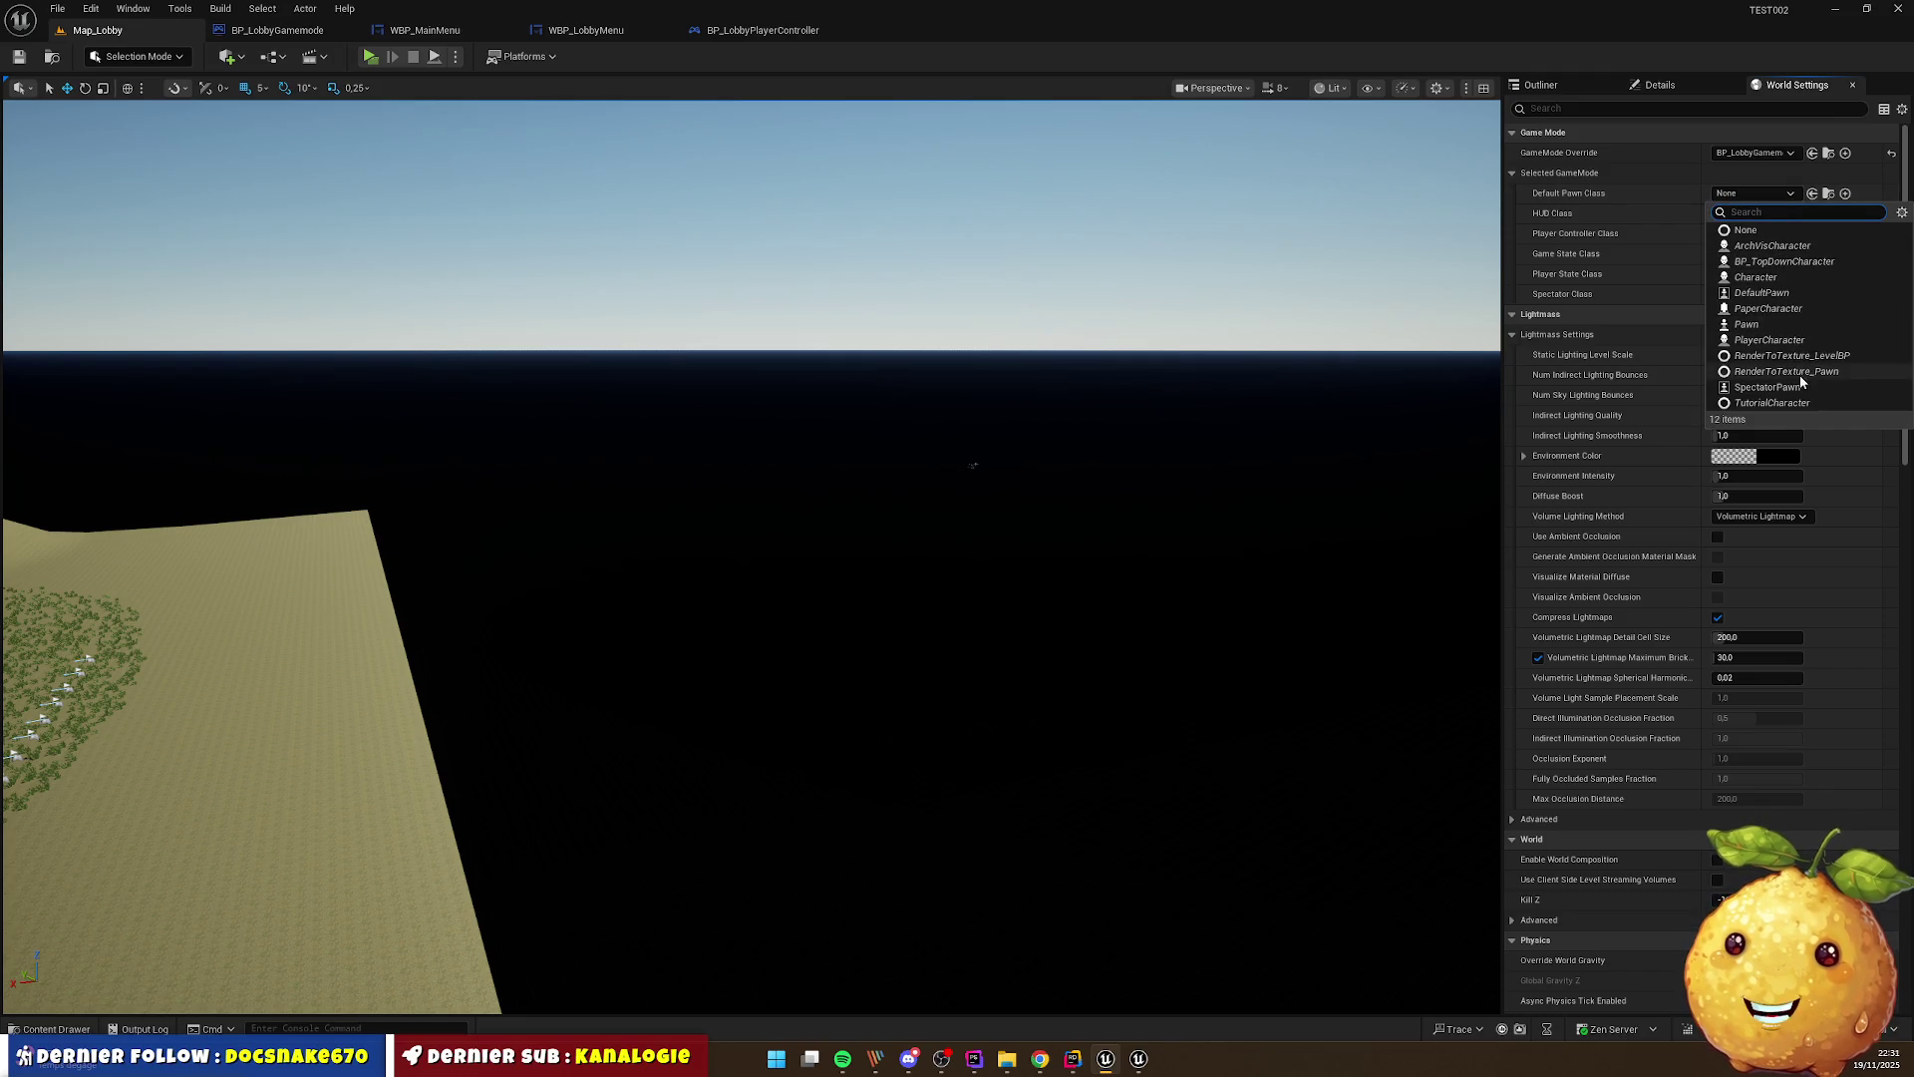
pyautogui.click(1783, 262)
pyautogui.click(1746, 237)
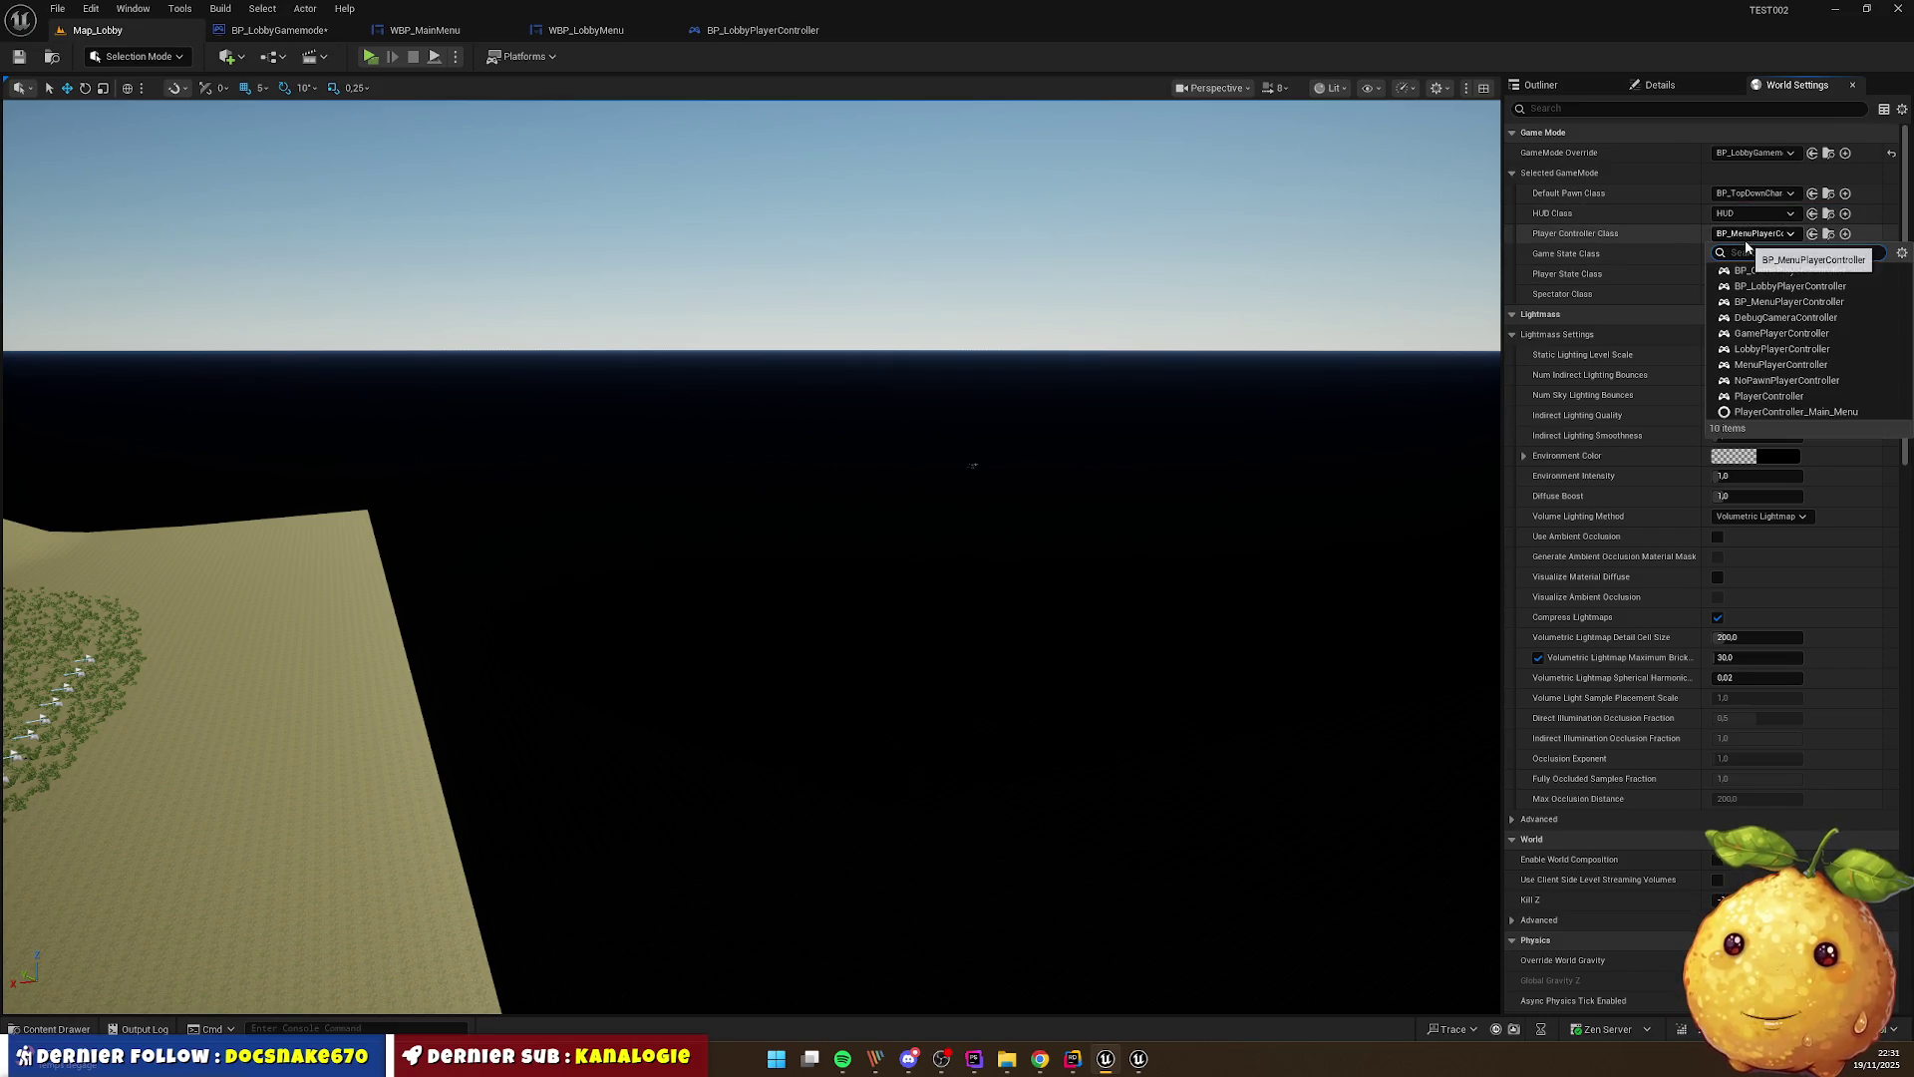
pyautogui.click(1790, 286)
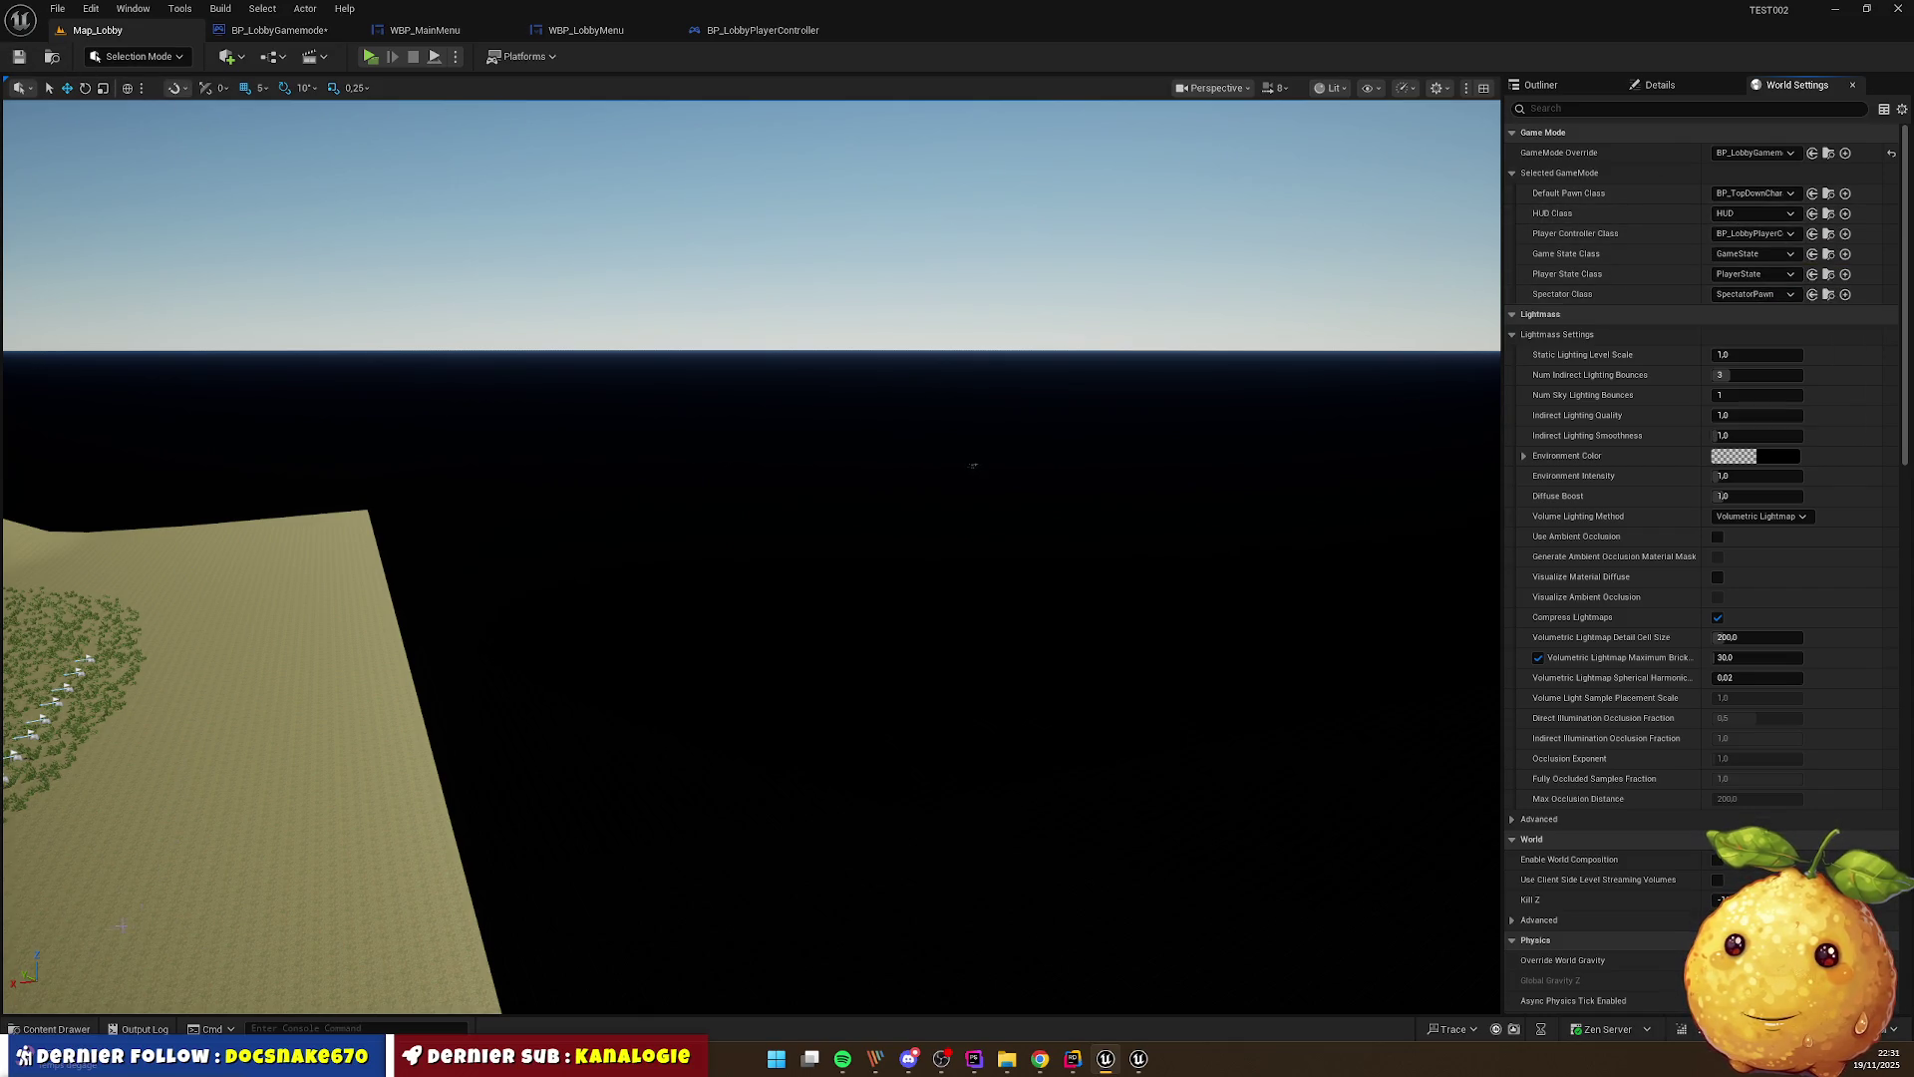
# Open Map_Menu from the Maps folder, saving pending changes
pyautogui.click(57, 1031)
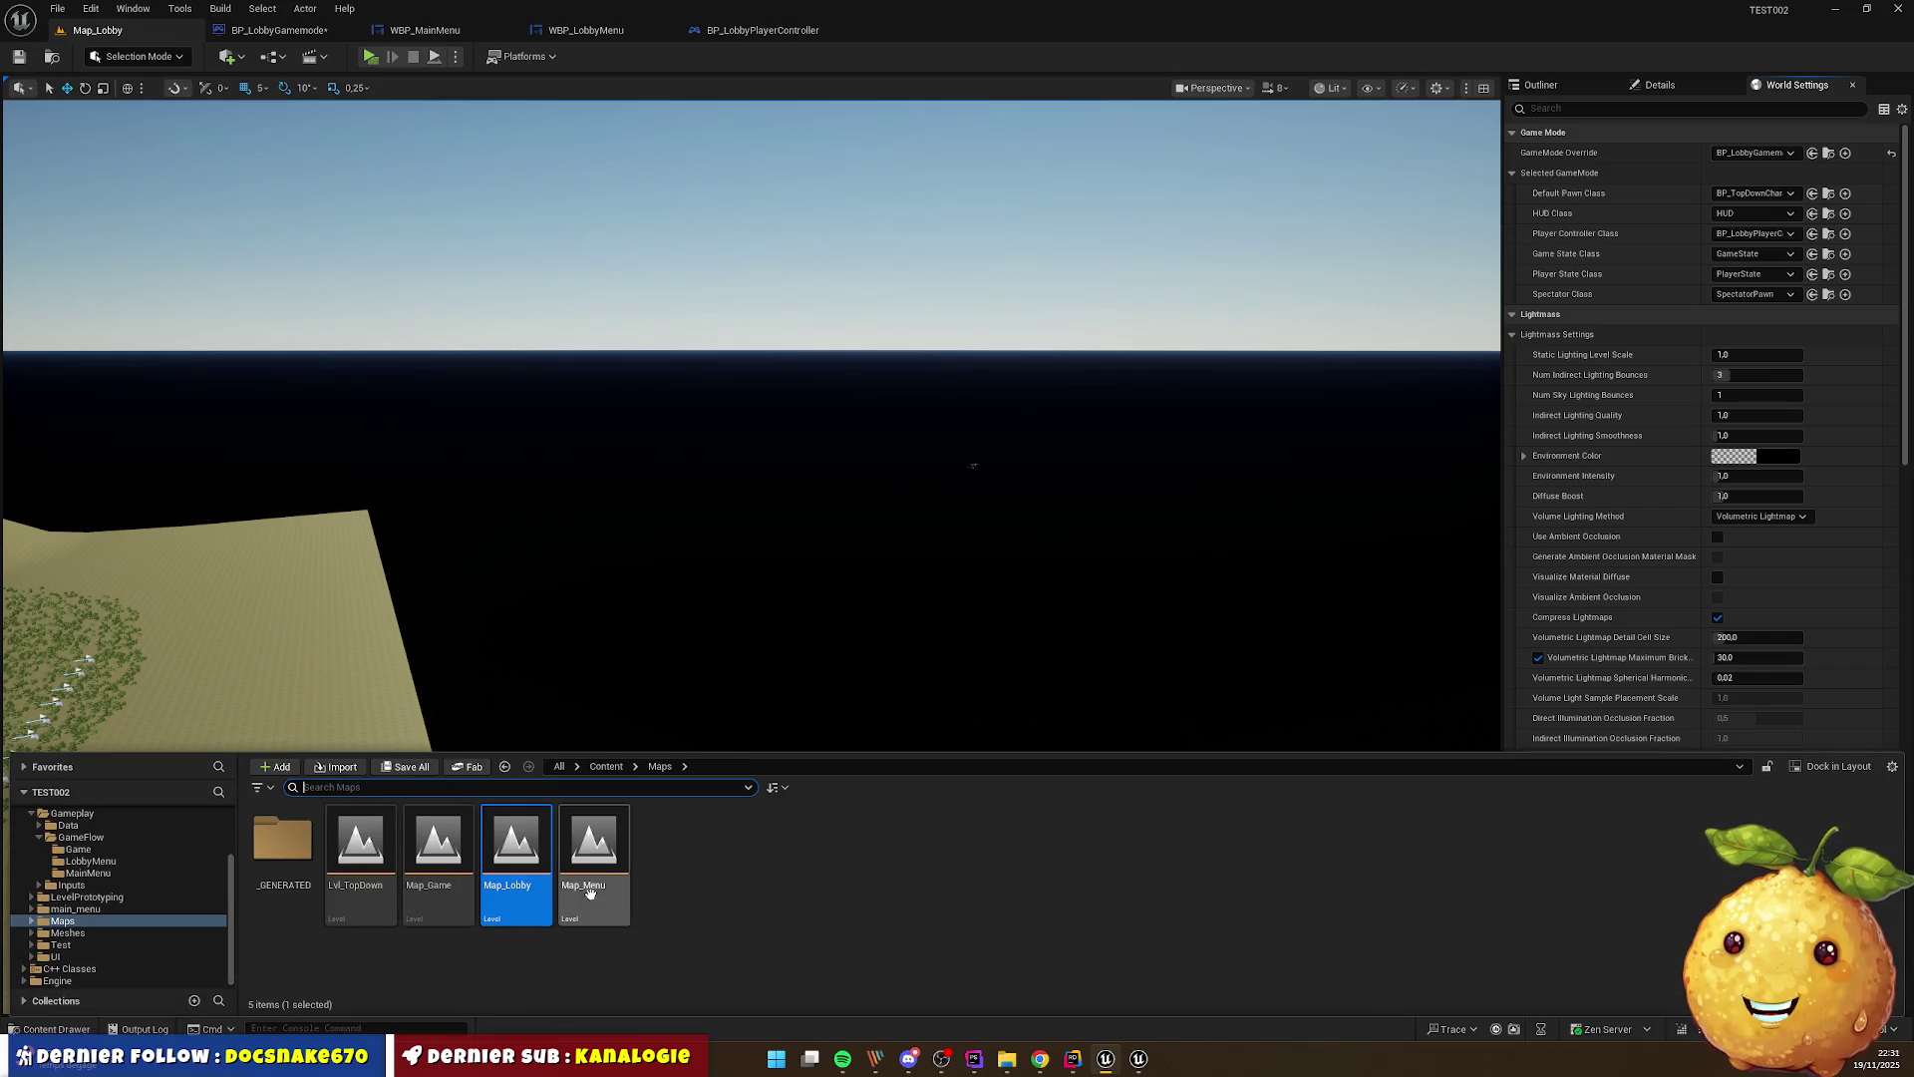
pyautogui.doubleClick(601, 870)
pyautogui.click(982, 699)
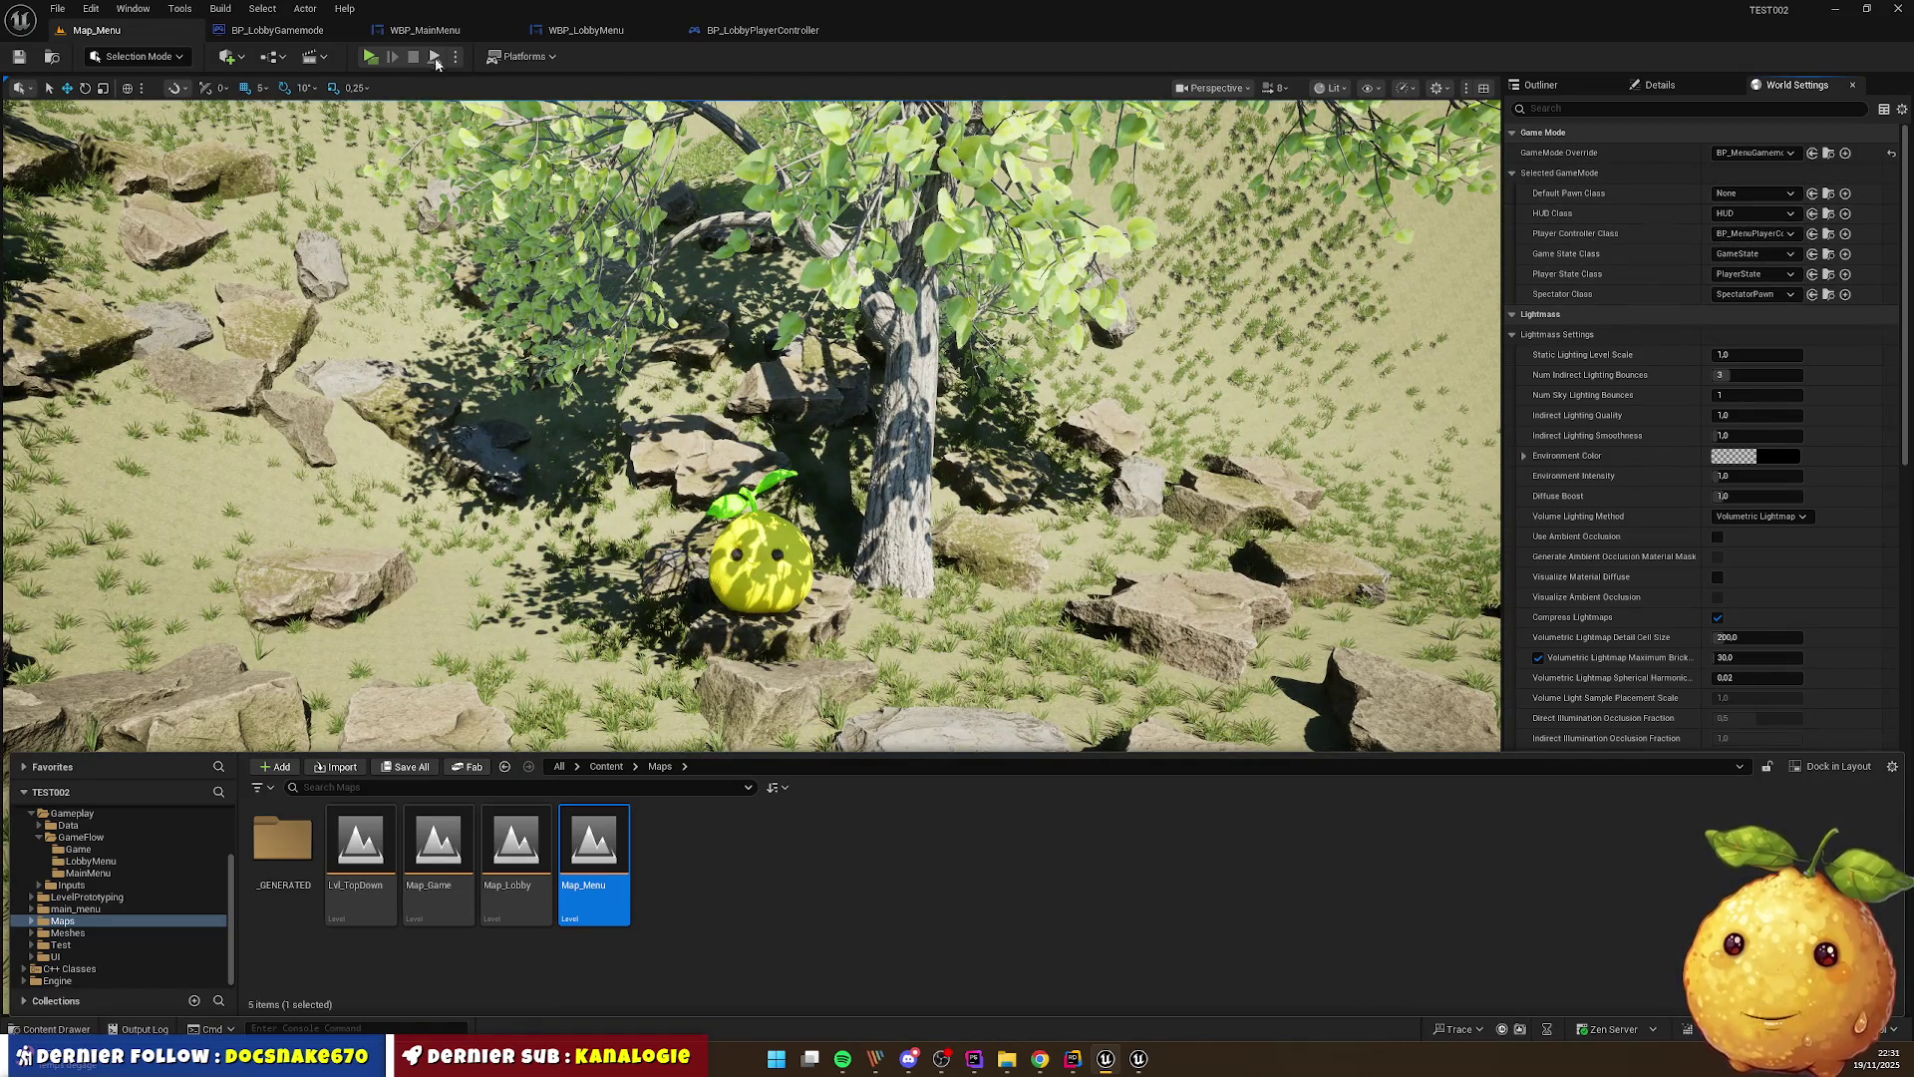
# Play-test Map_Menu full-screen, using Créer une partie to reach the lobby with its character
pyautogui.click(373, 58)
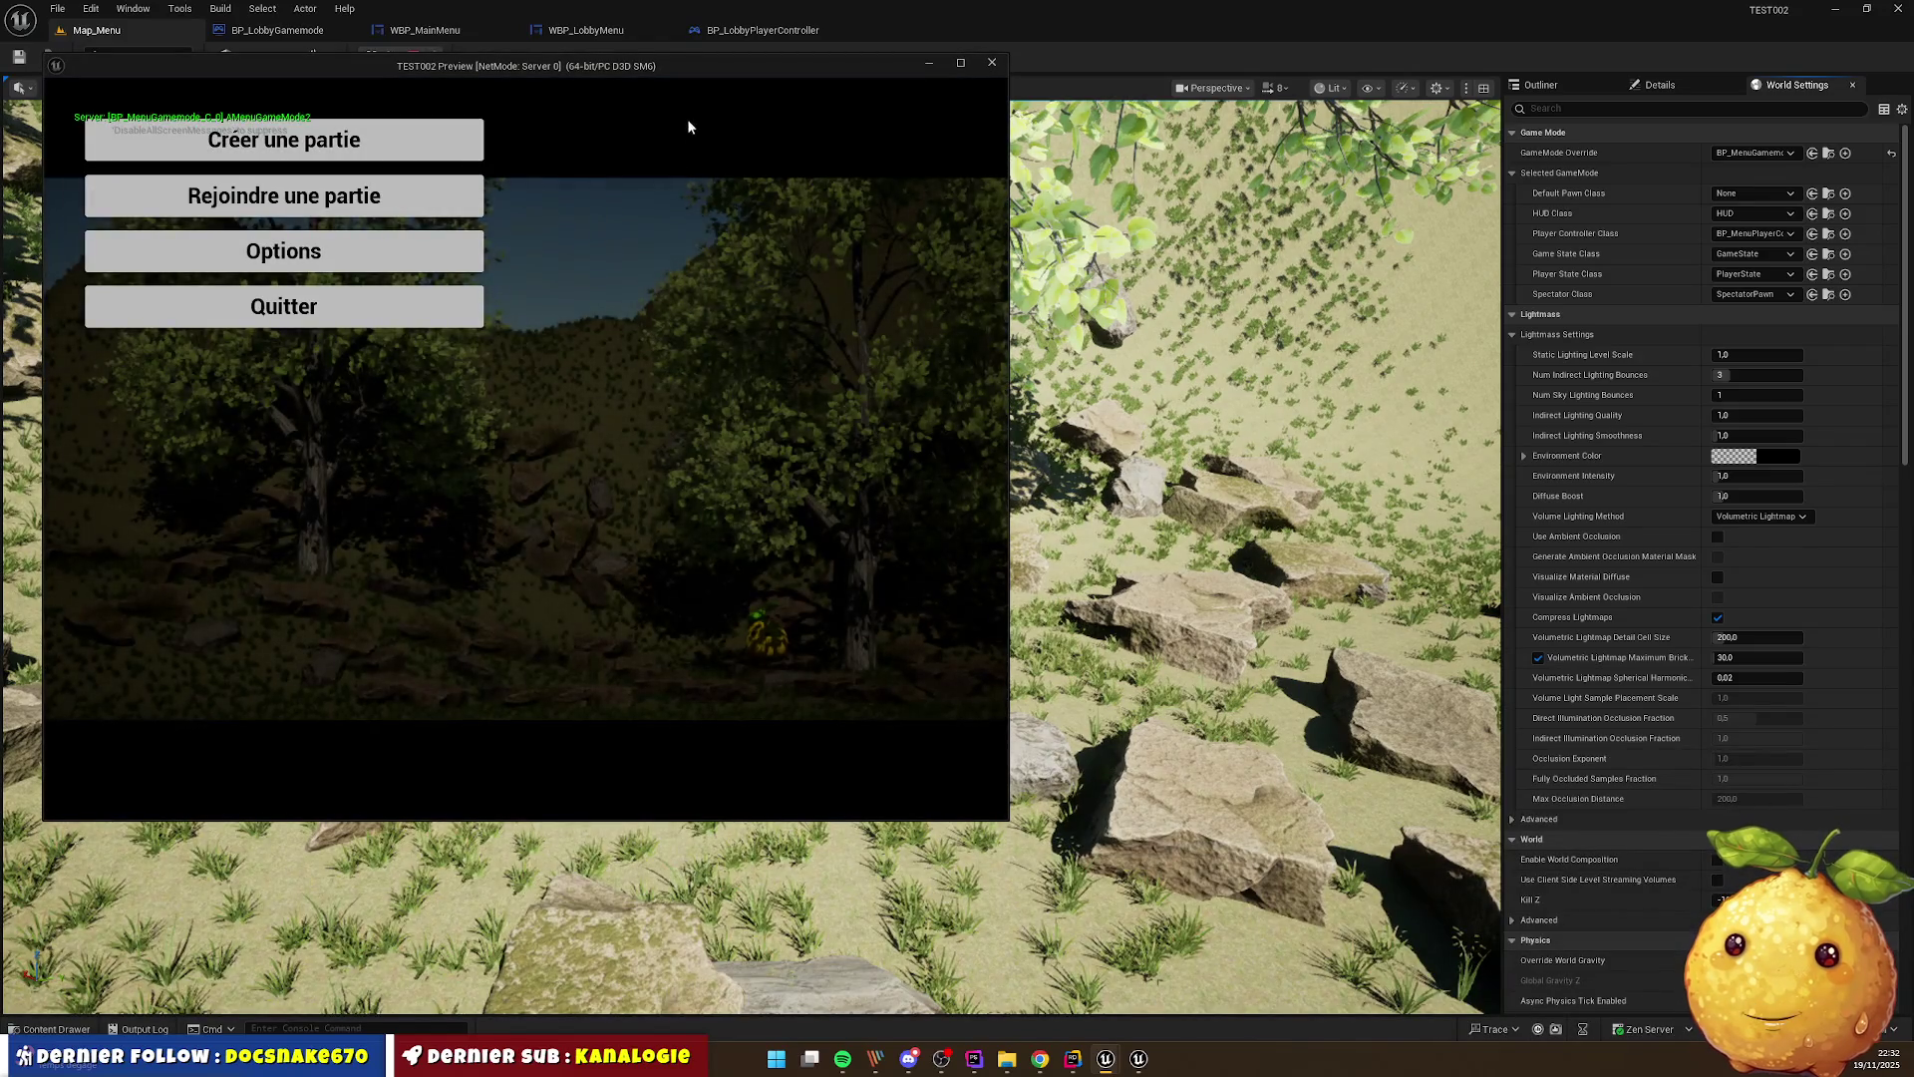
pyautogui.click(959, 64)
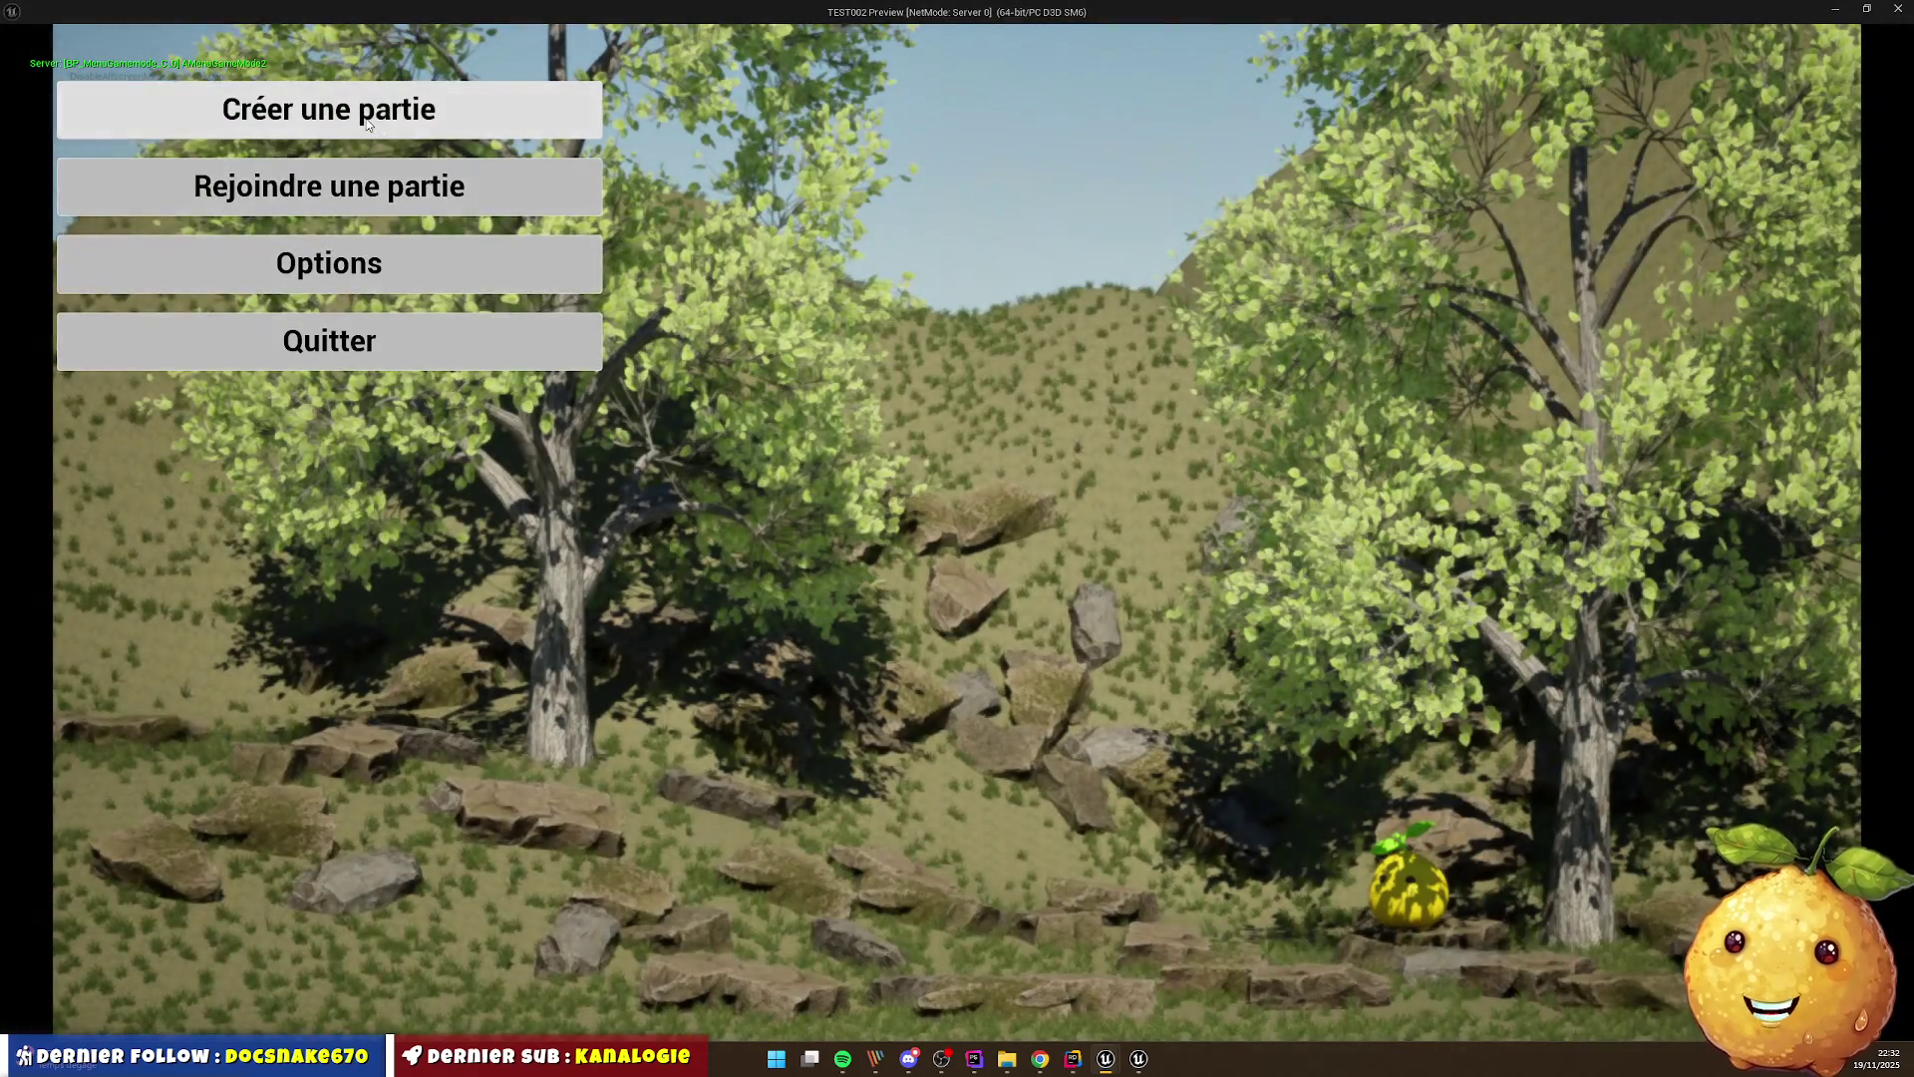
pyautogui.click(368, 124)
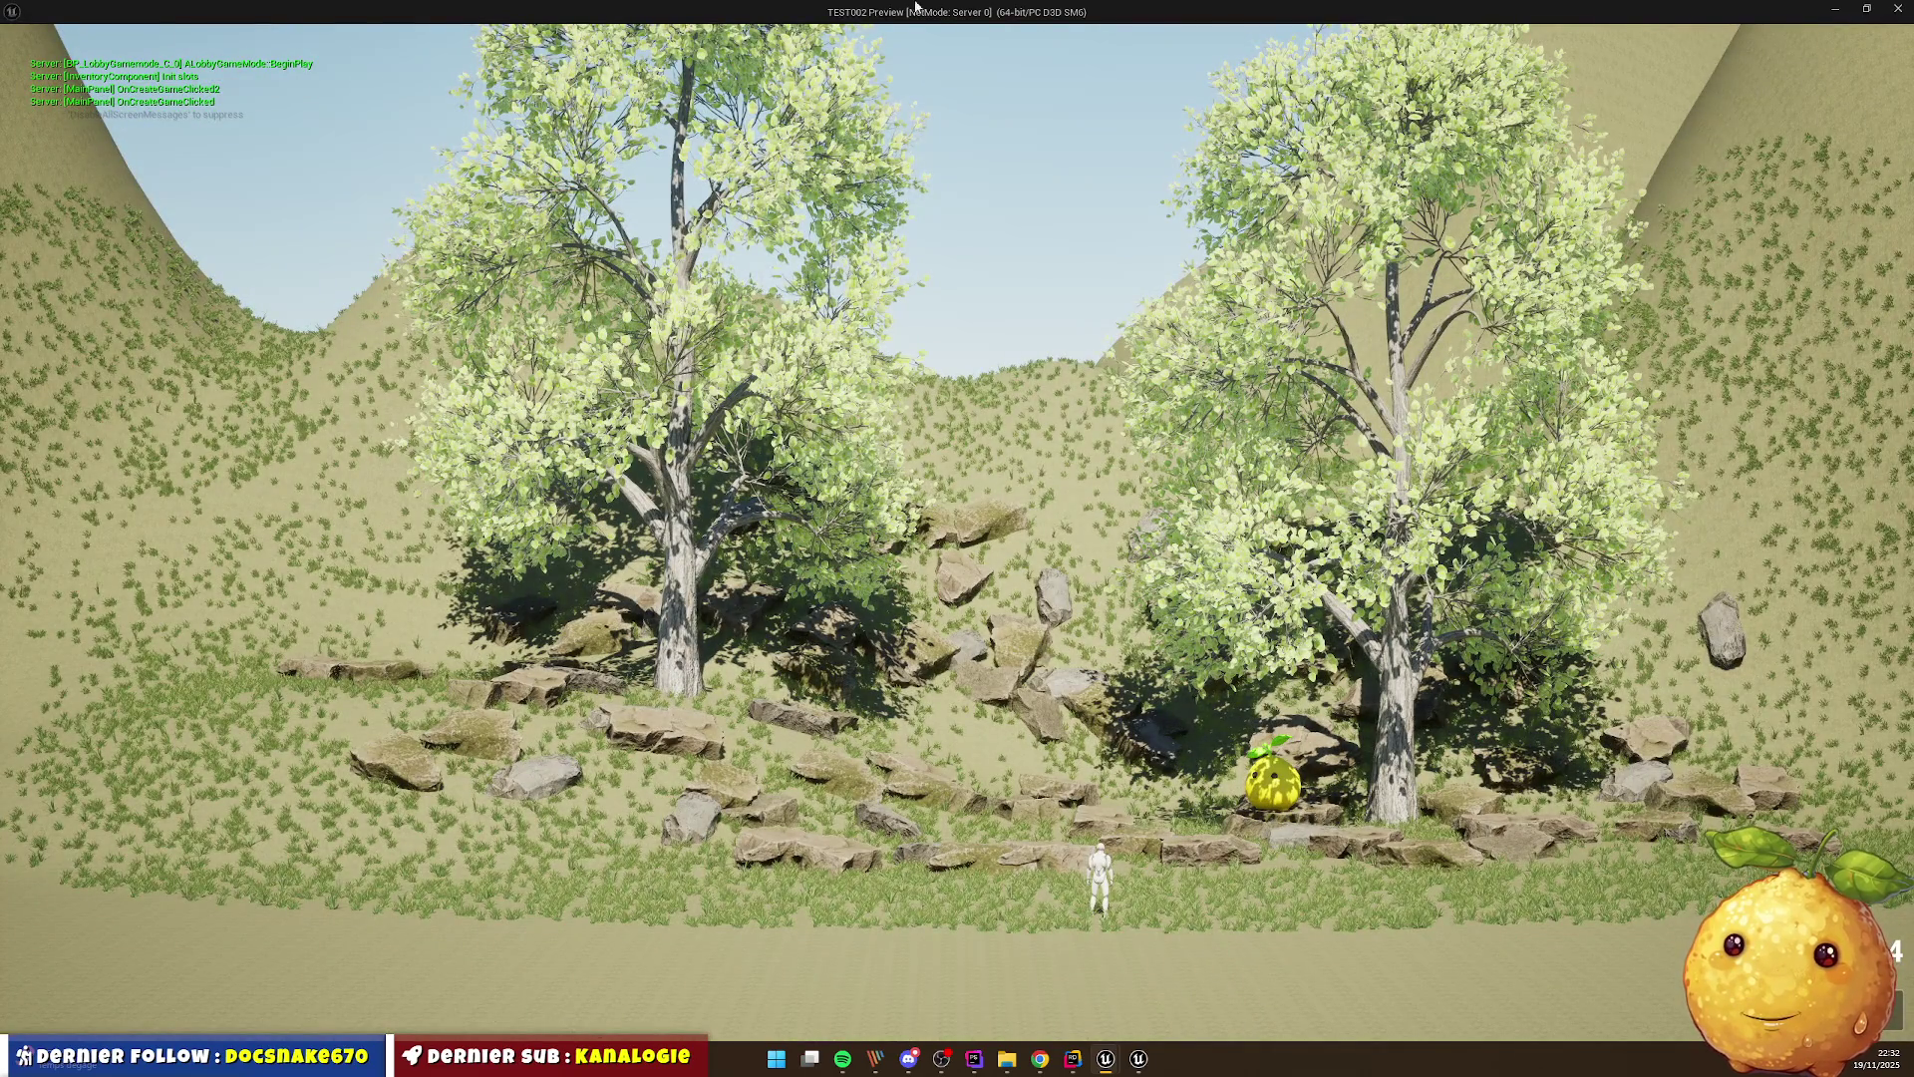
pyautogui.click(1868, 8)
pyautogui.click(989, 64)
pyautogui.click(455, 57)
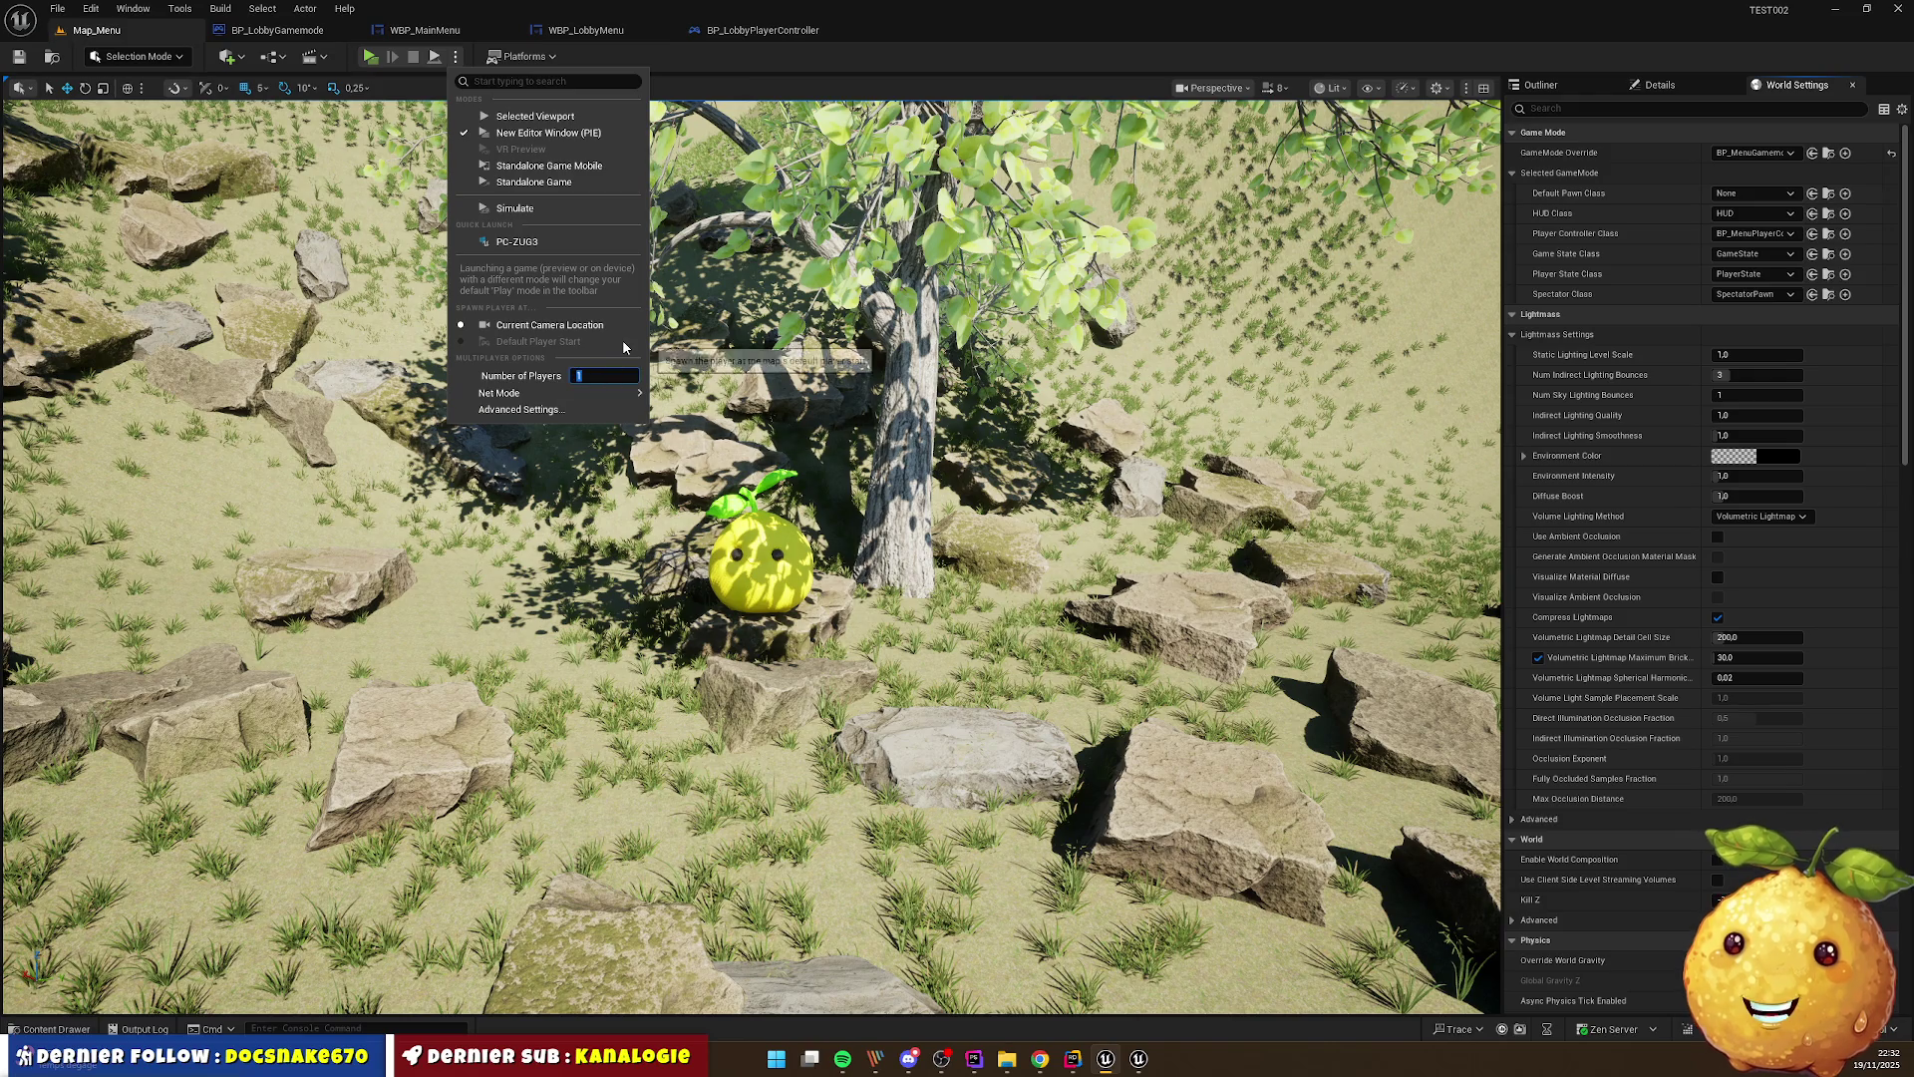
# Launch 3 players as a Standalone Game test and drag one game window to the right side
pyautogui.write('3')
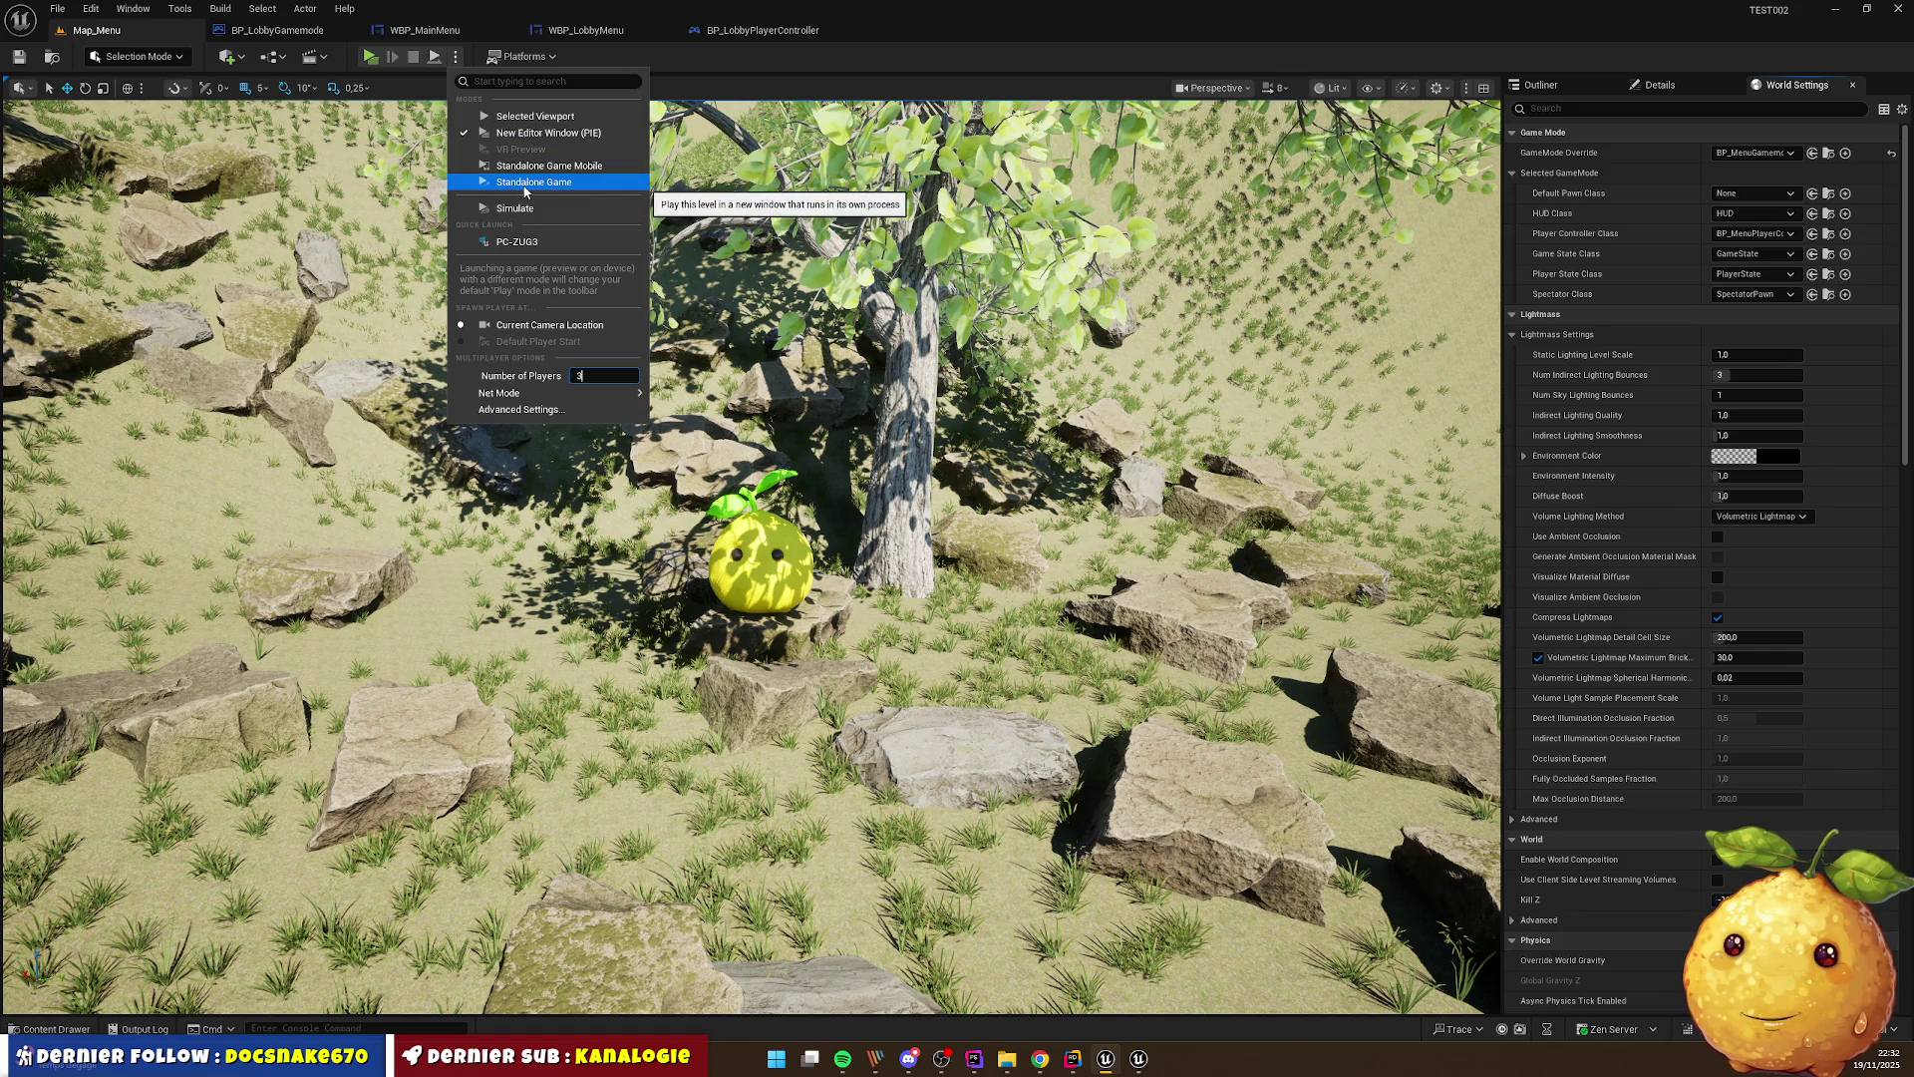
pyautogui.click(525, 183)
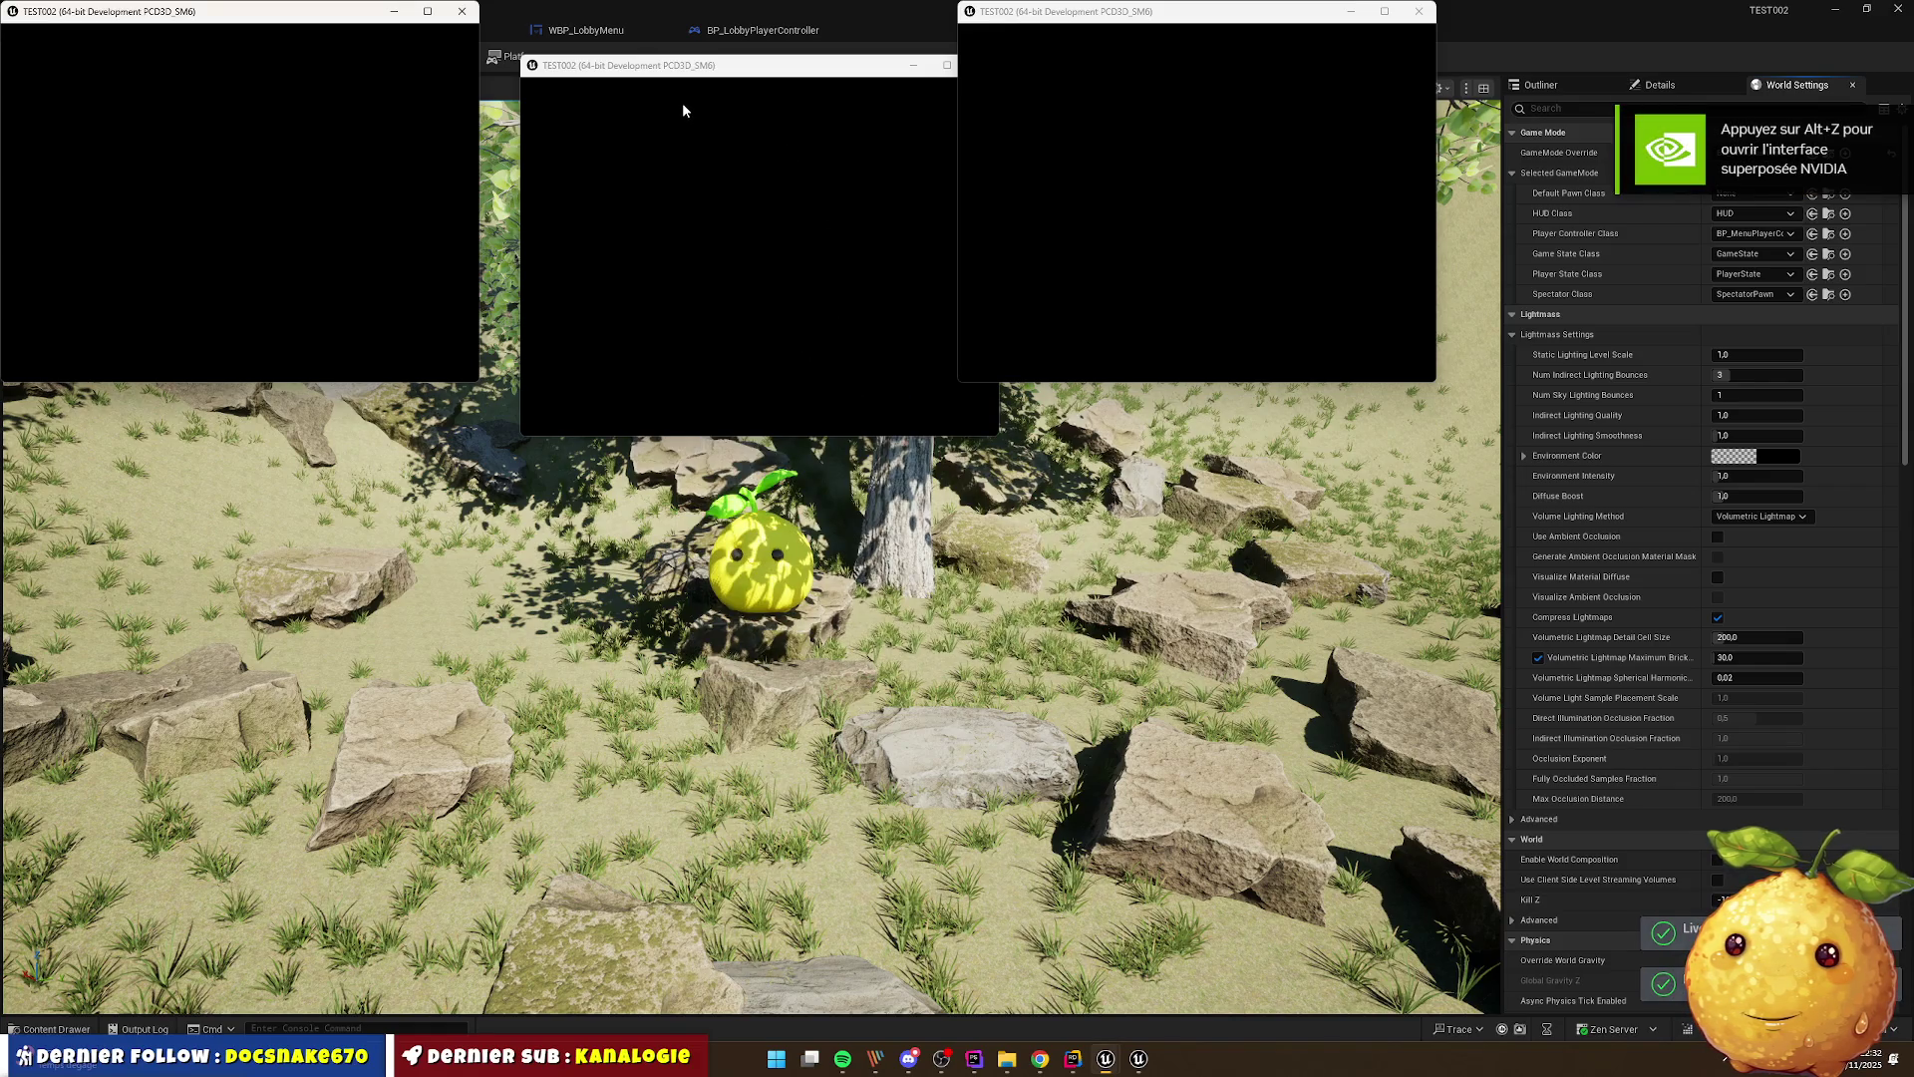
pyautogui.moveTo(1063, 22)
pyautogui.mouseDown()
pyautogui.moveTo(1378, 65)
pyautogui.moveTo(1396, 210)
pyautogui.moveTo(1668, 312)
pyautogui.moveTo(1909, 319)
pyautogui.mouseUp()
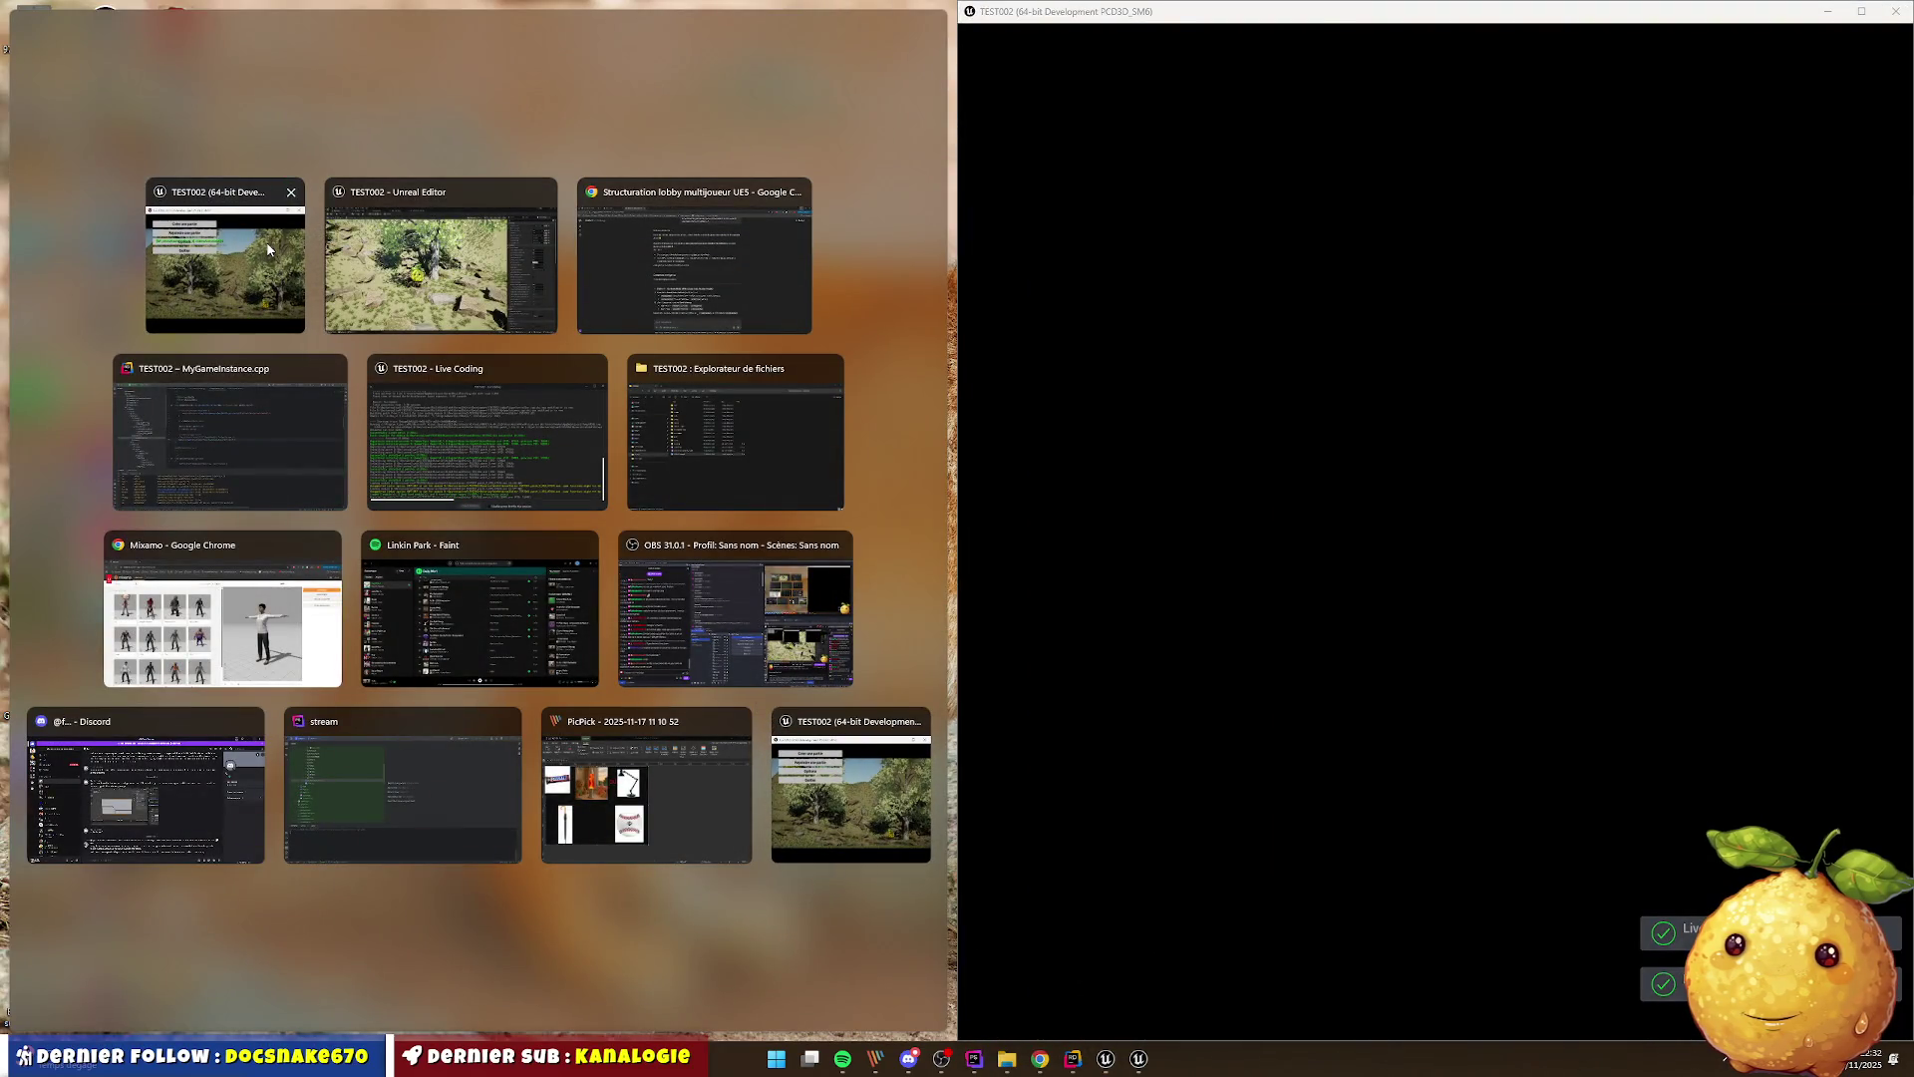
# Snap the other game windows into the left half and bottom-left quadrant, then stop all instances
pyautogui.click(225, 259)
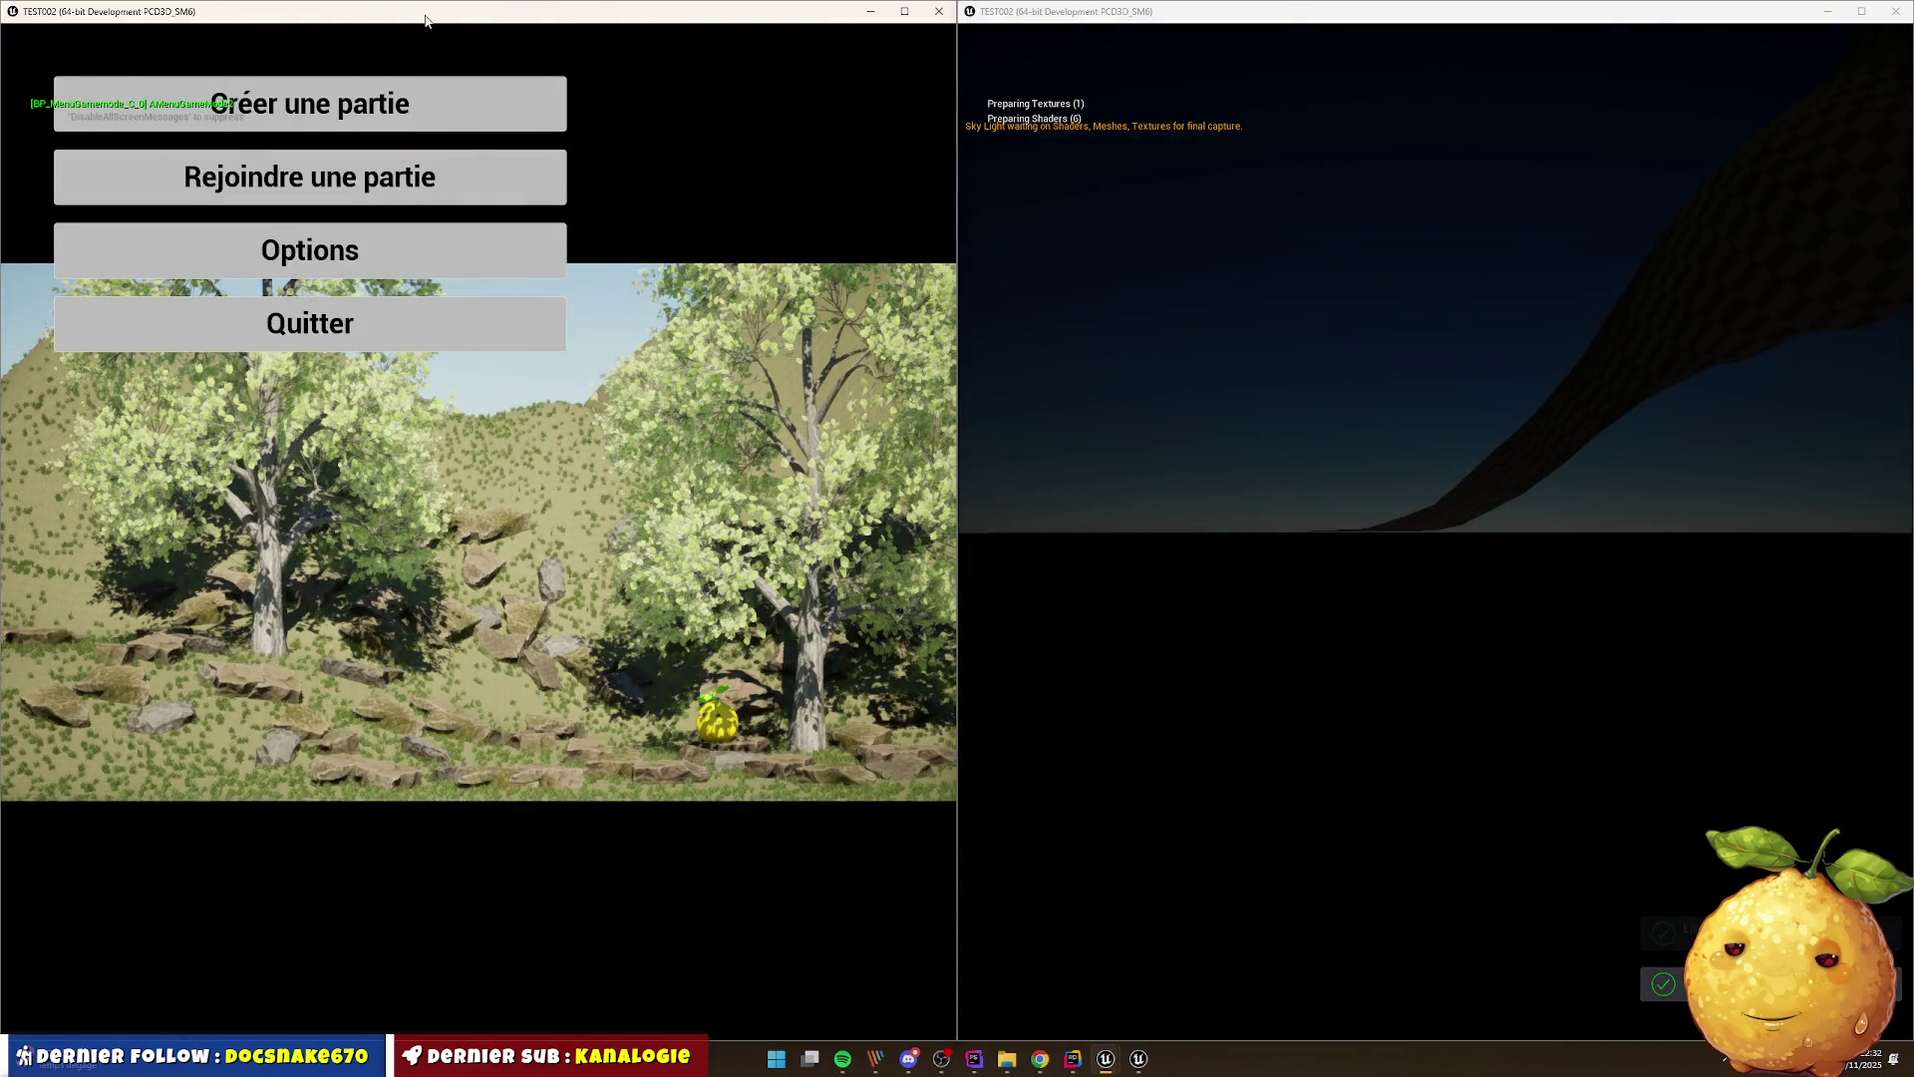
pyautogui.moveTo(424, 20); pyautogui.dragTo(29, 37)
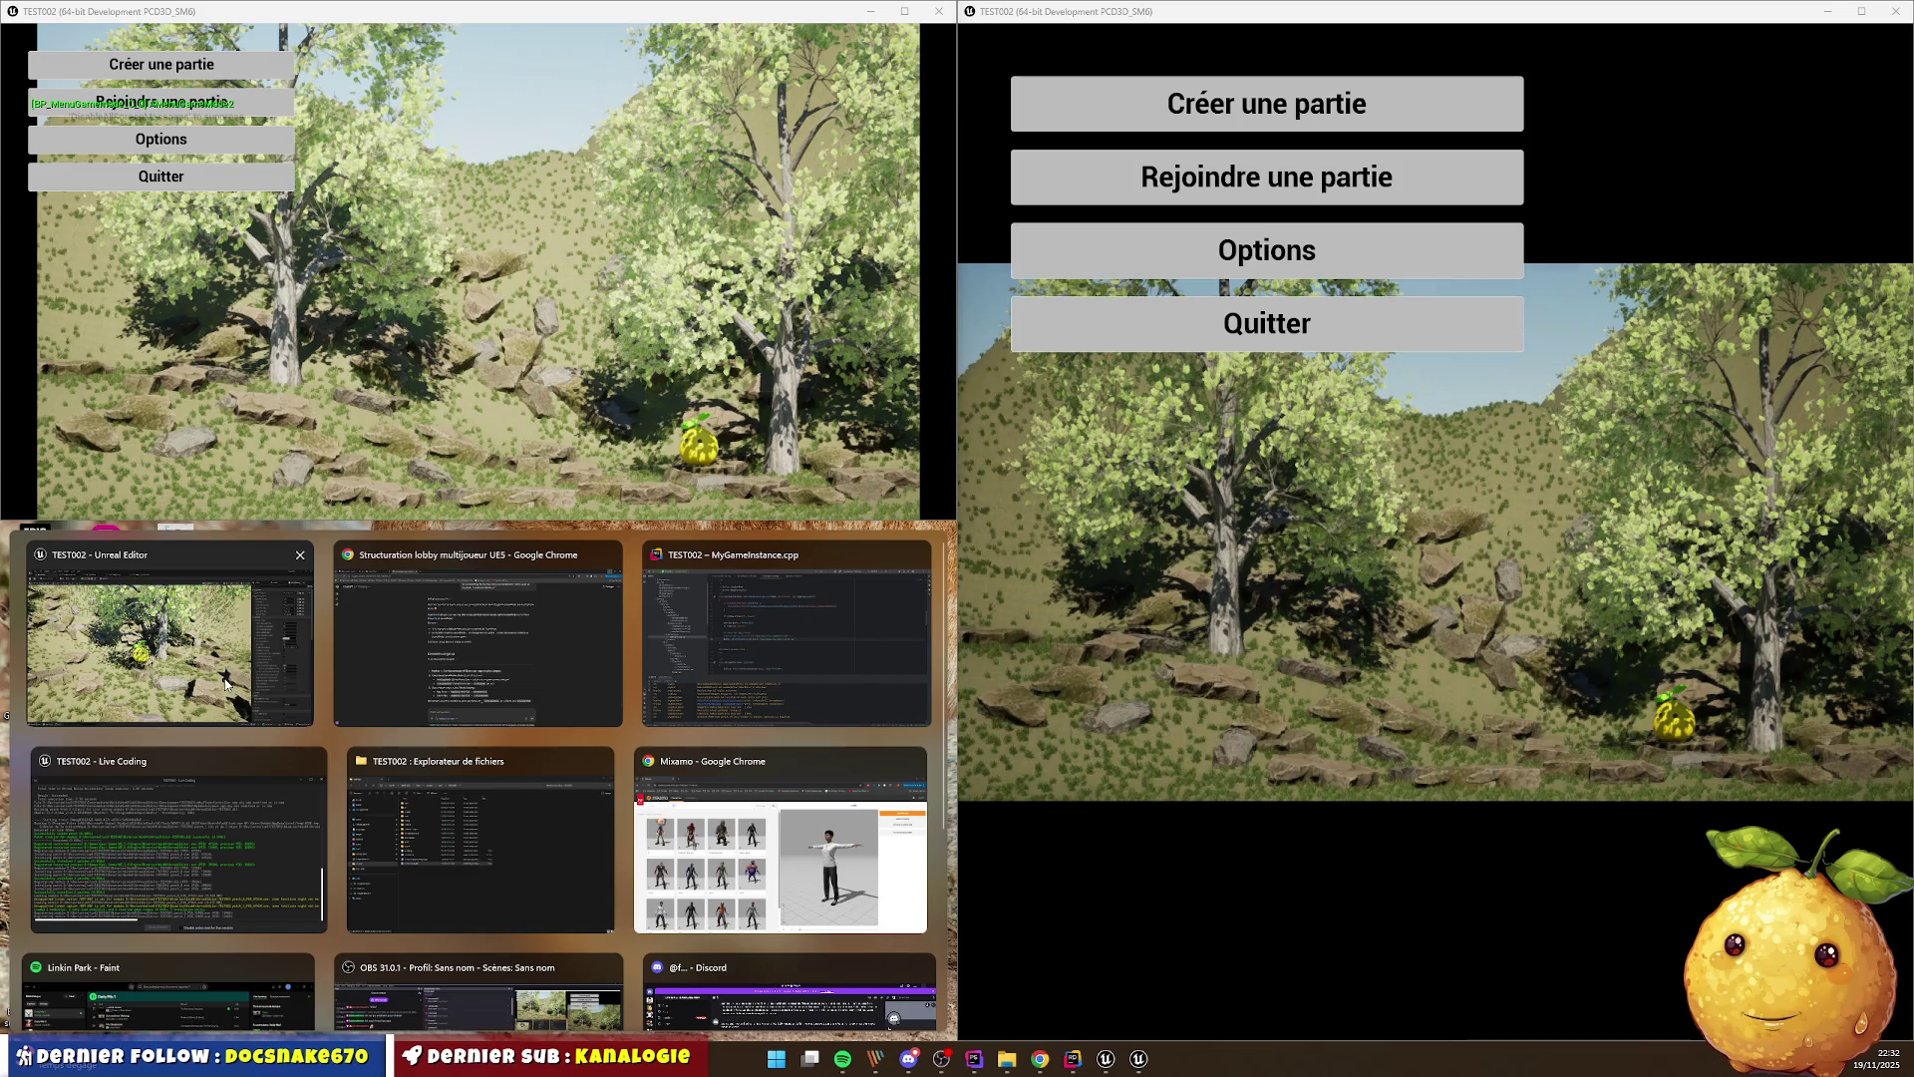
pyautogui.scroll(-3, 768, 929)
pyautogui.click(769, 929)
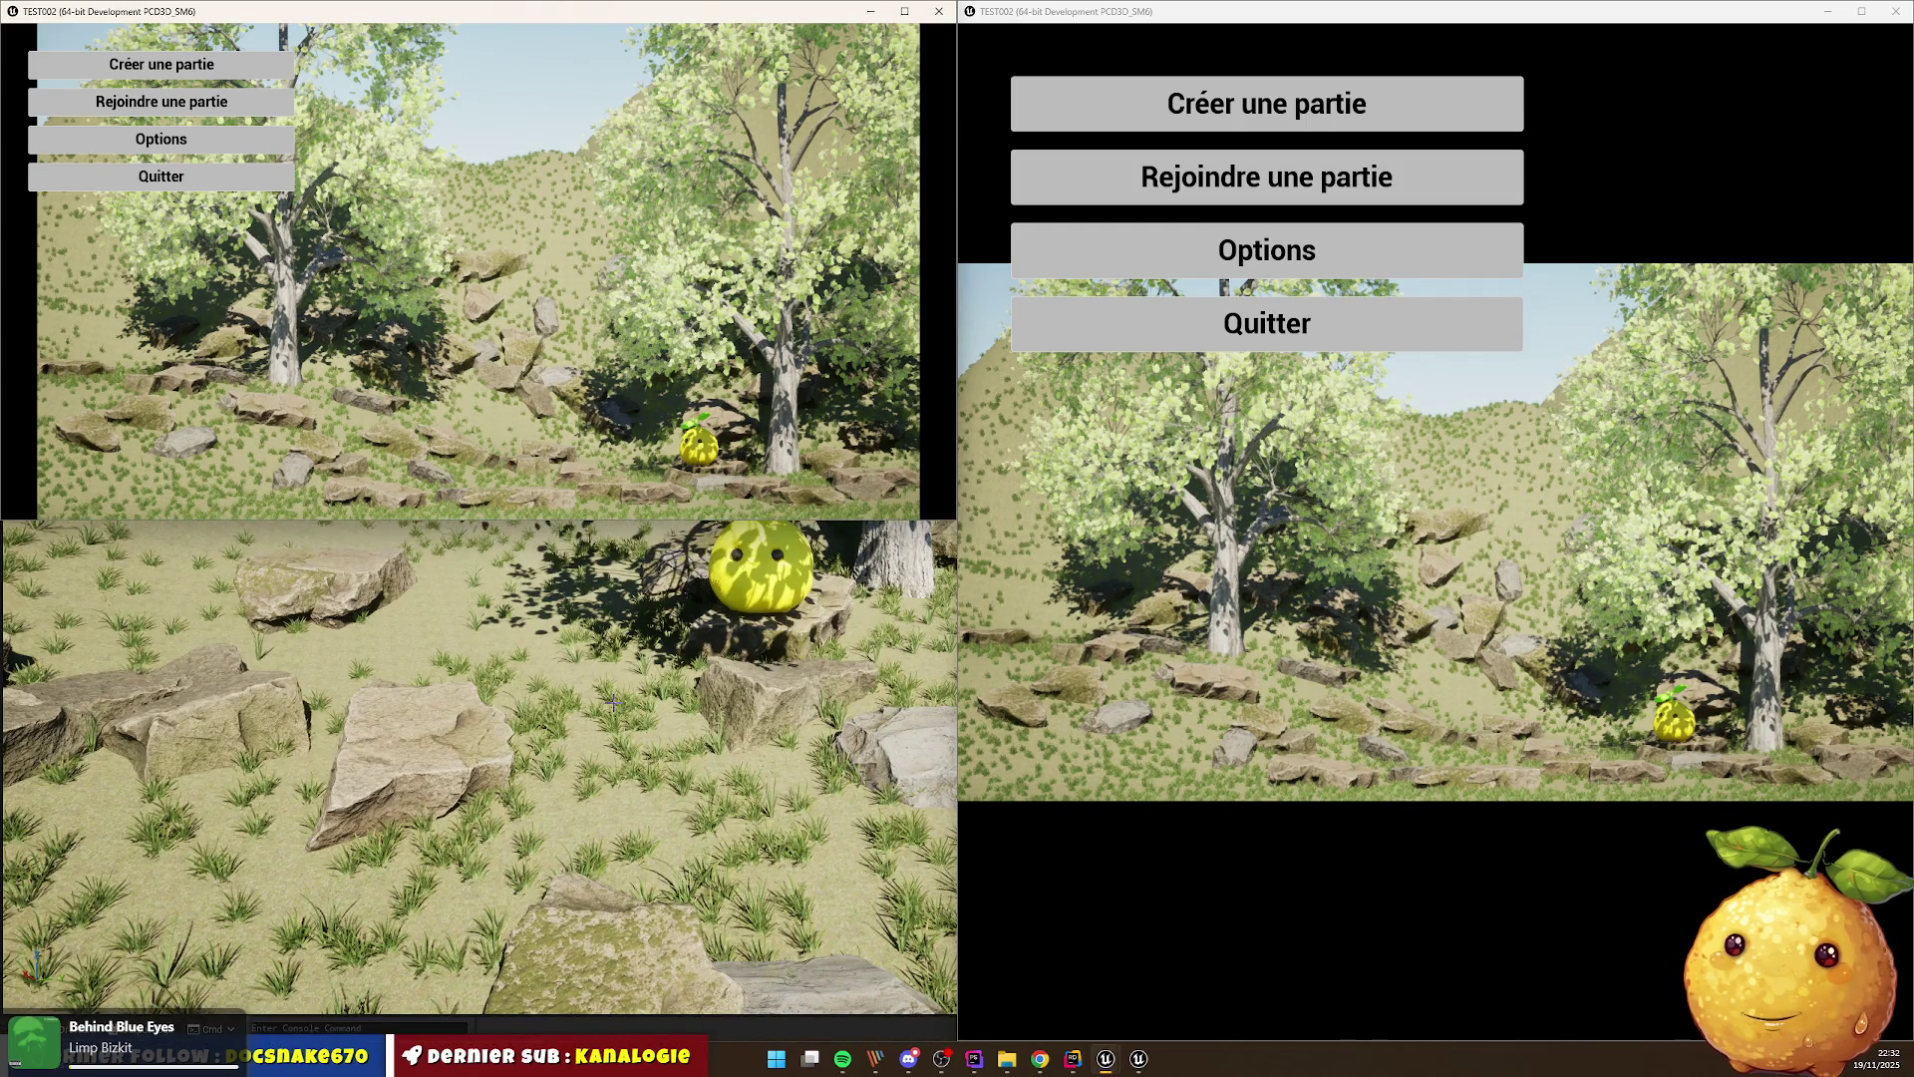
pyautogui.press('Escape')
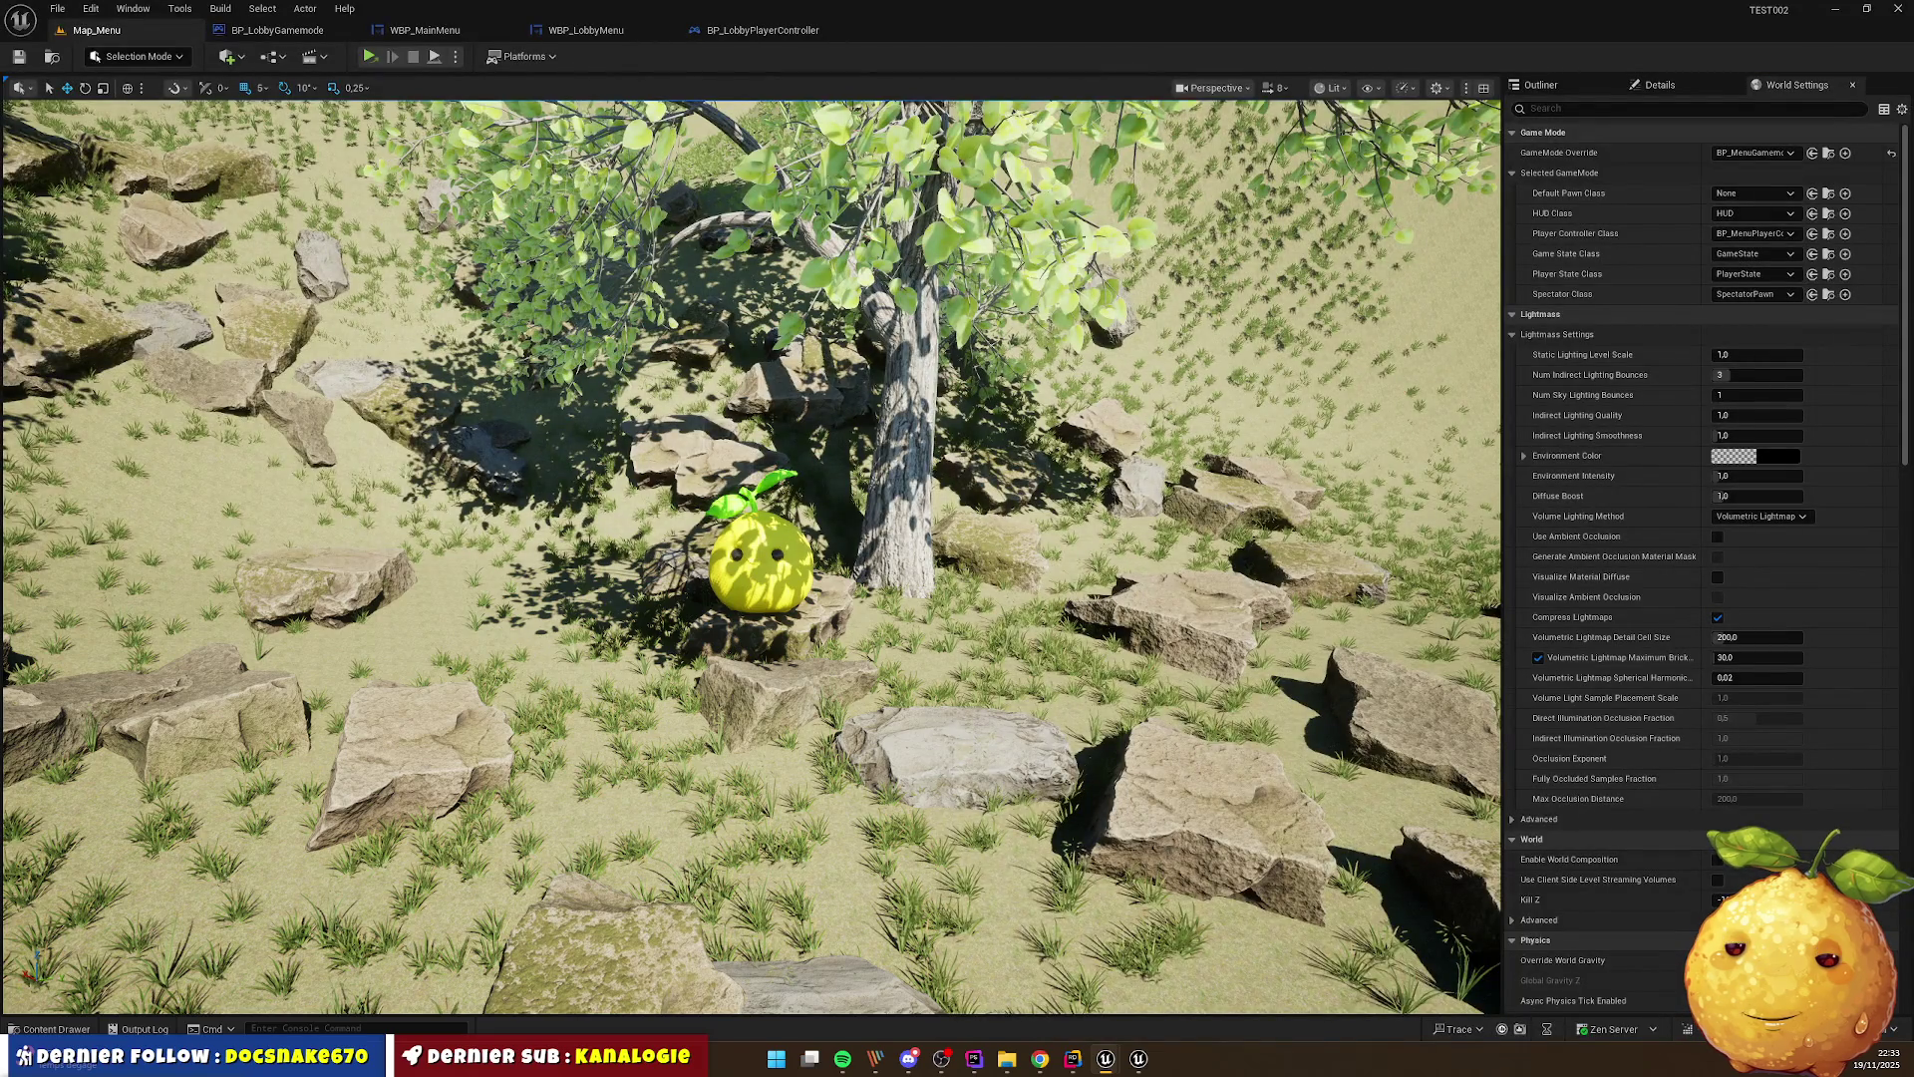
# Start a server-plus-two-clients test and open the find-a-game screen on both clients
pyautogui.hotkey('alt', 'p')
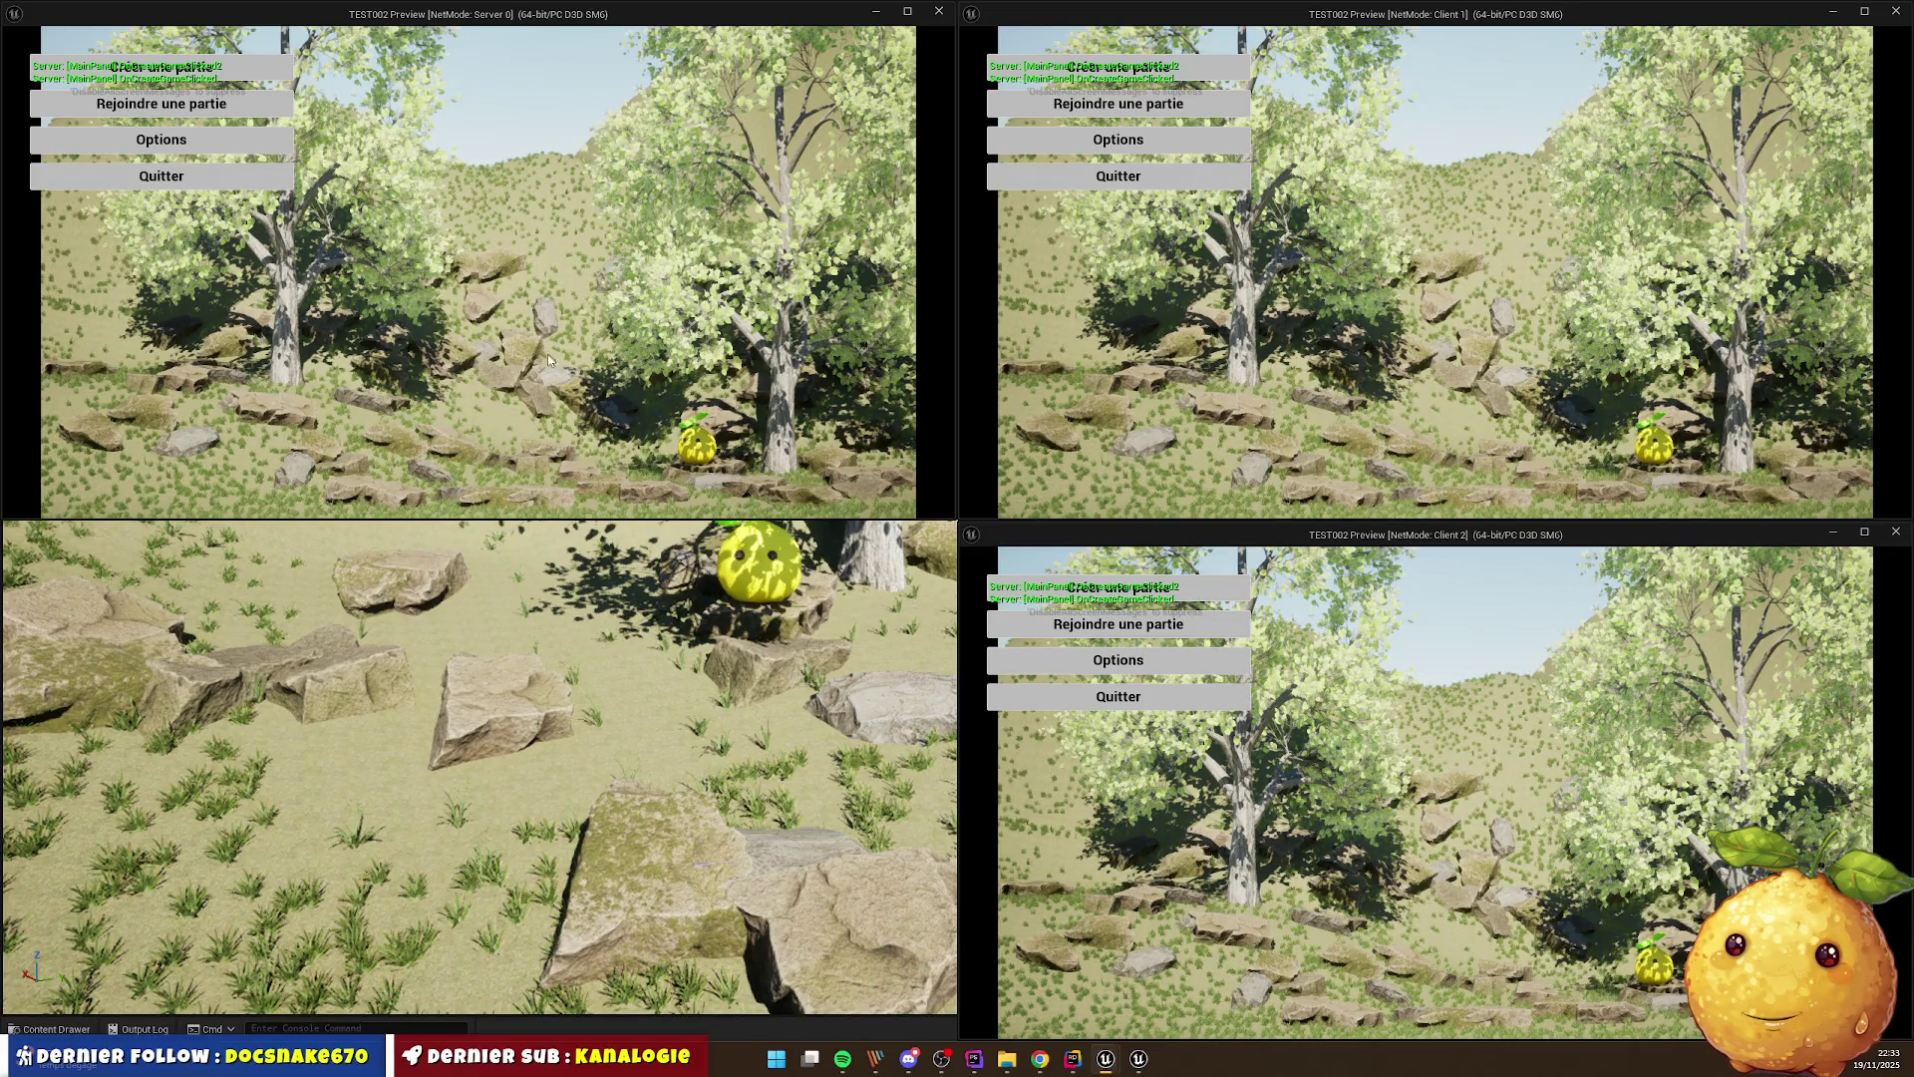
pyautogui.click(1186, 109)
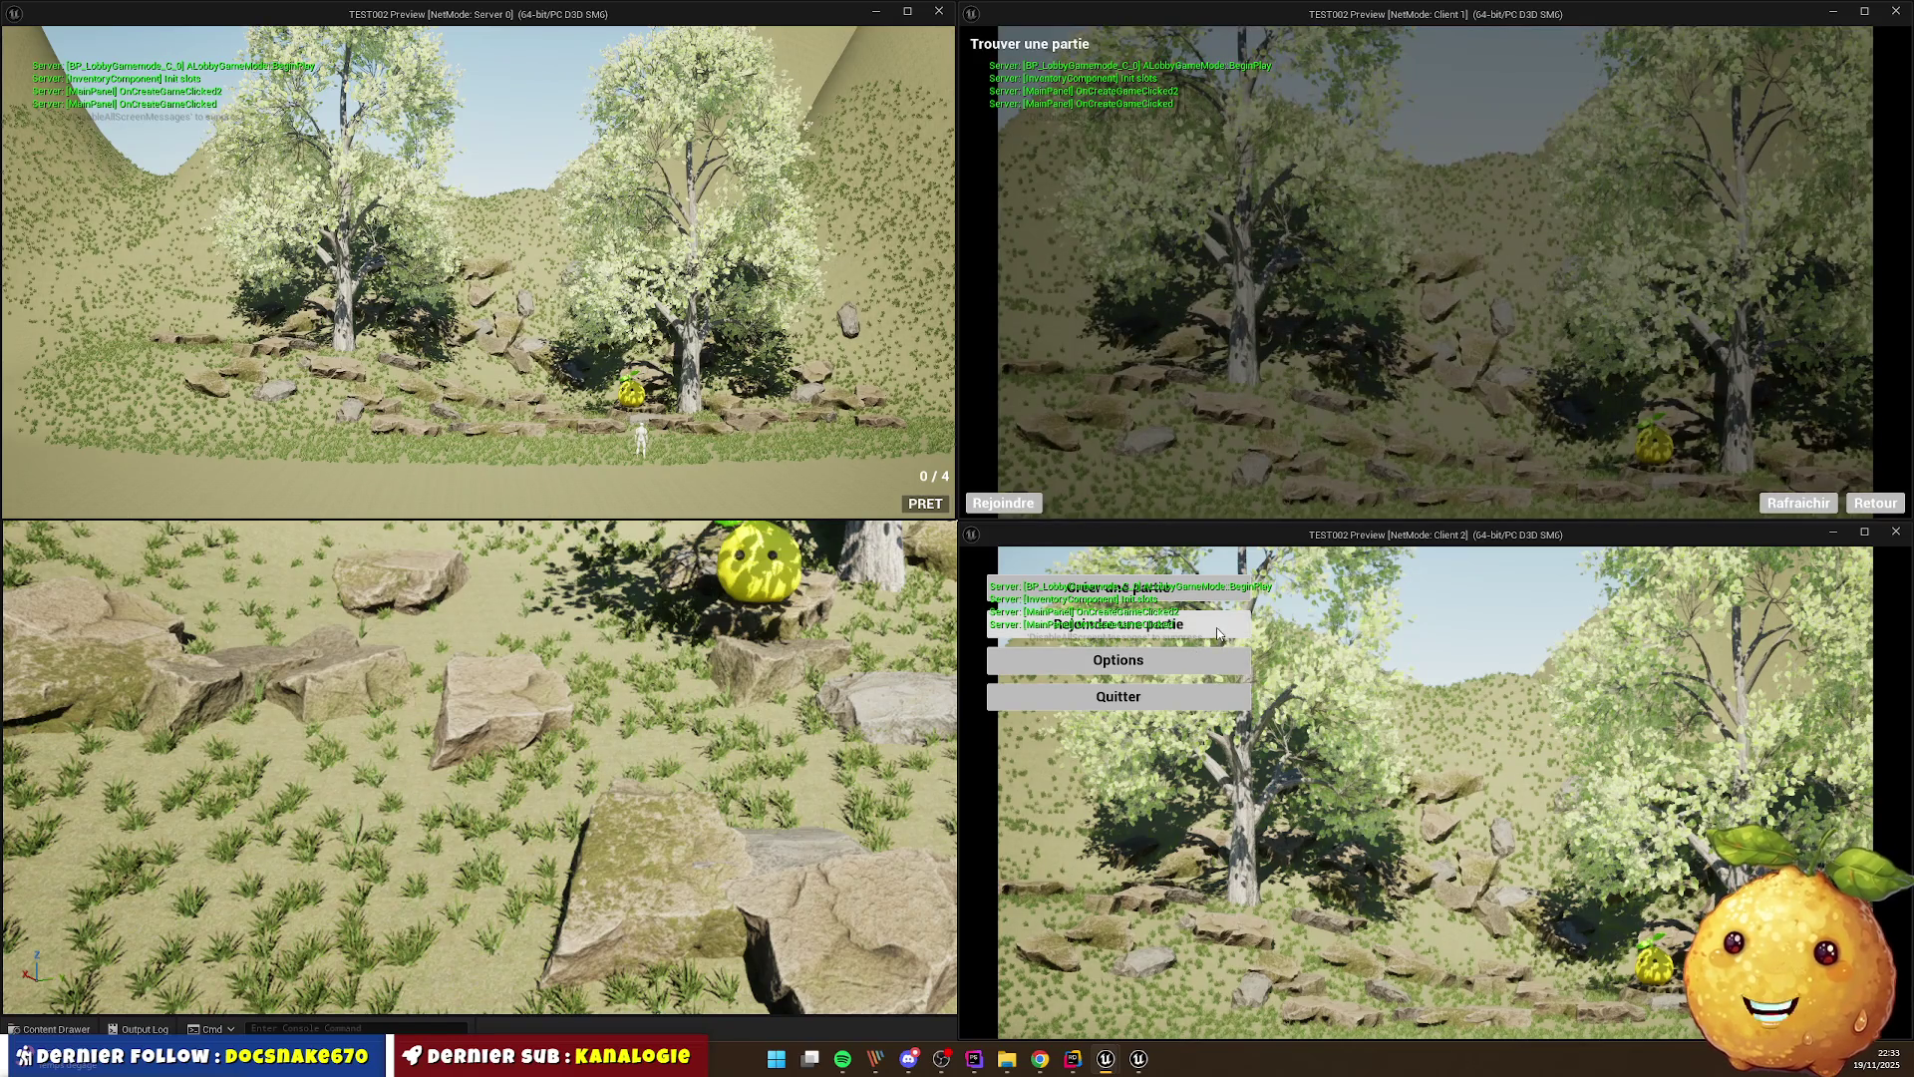
pyautogui.click(1218, 628)
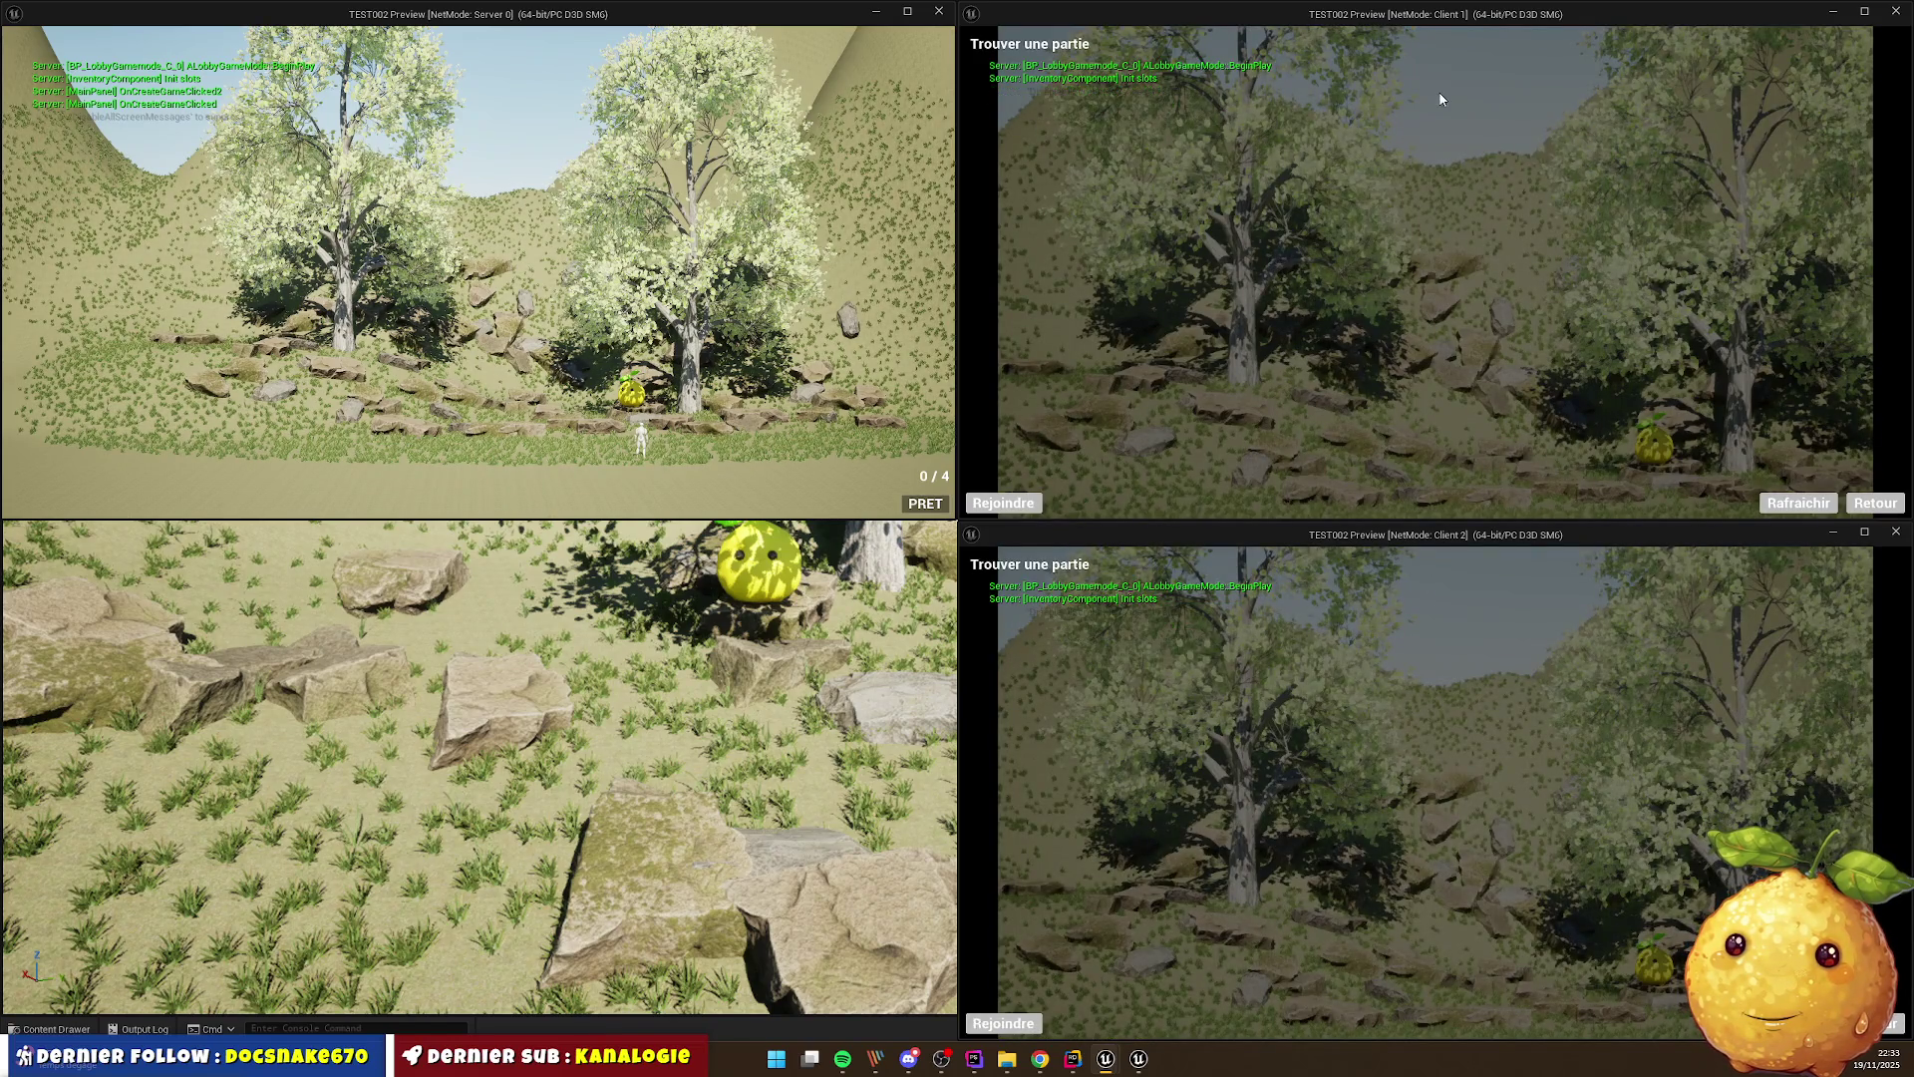
# Click Rafraichir on each client, join the found session from Client 2 with Rejoindre, then end the test
pyautogui.click(1794, 503)
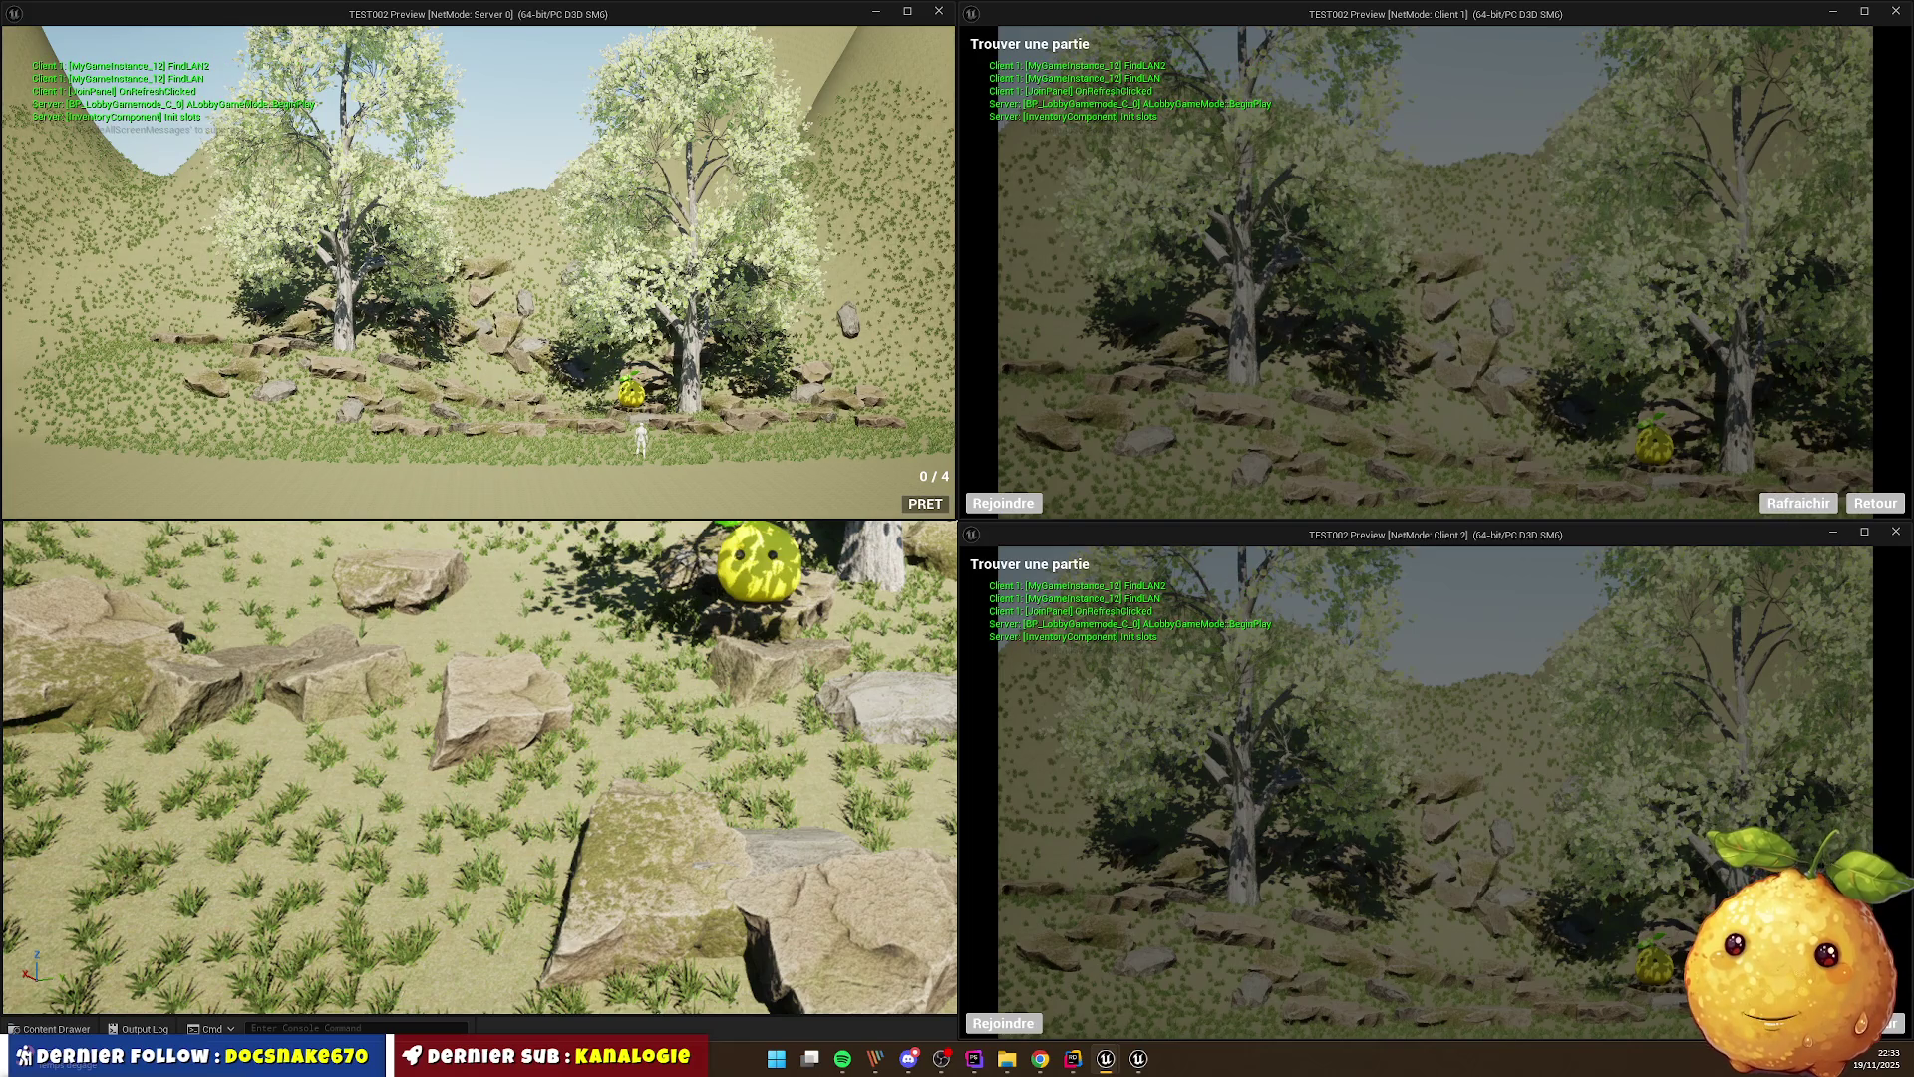
pyautogui.click(1799, 1022)
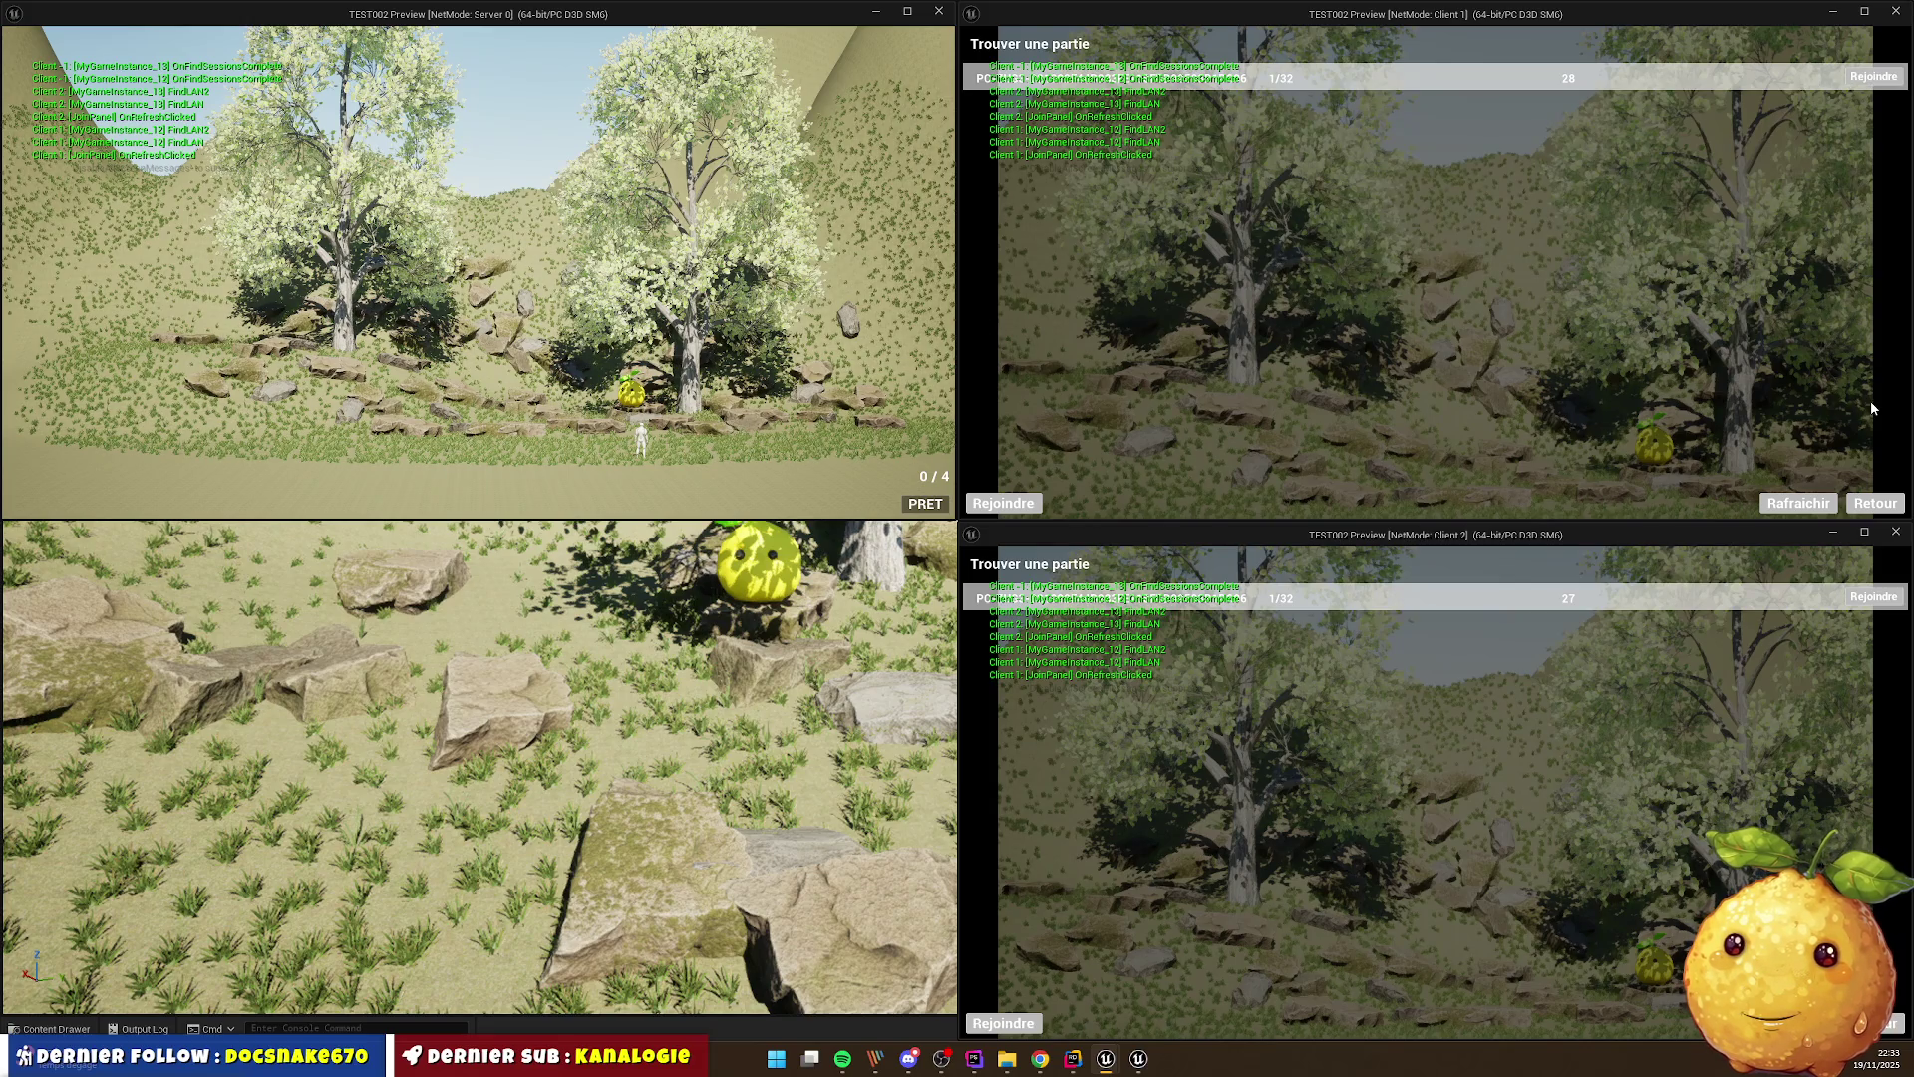
pyautogui.click(1870, 602)
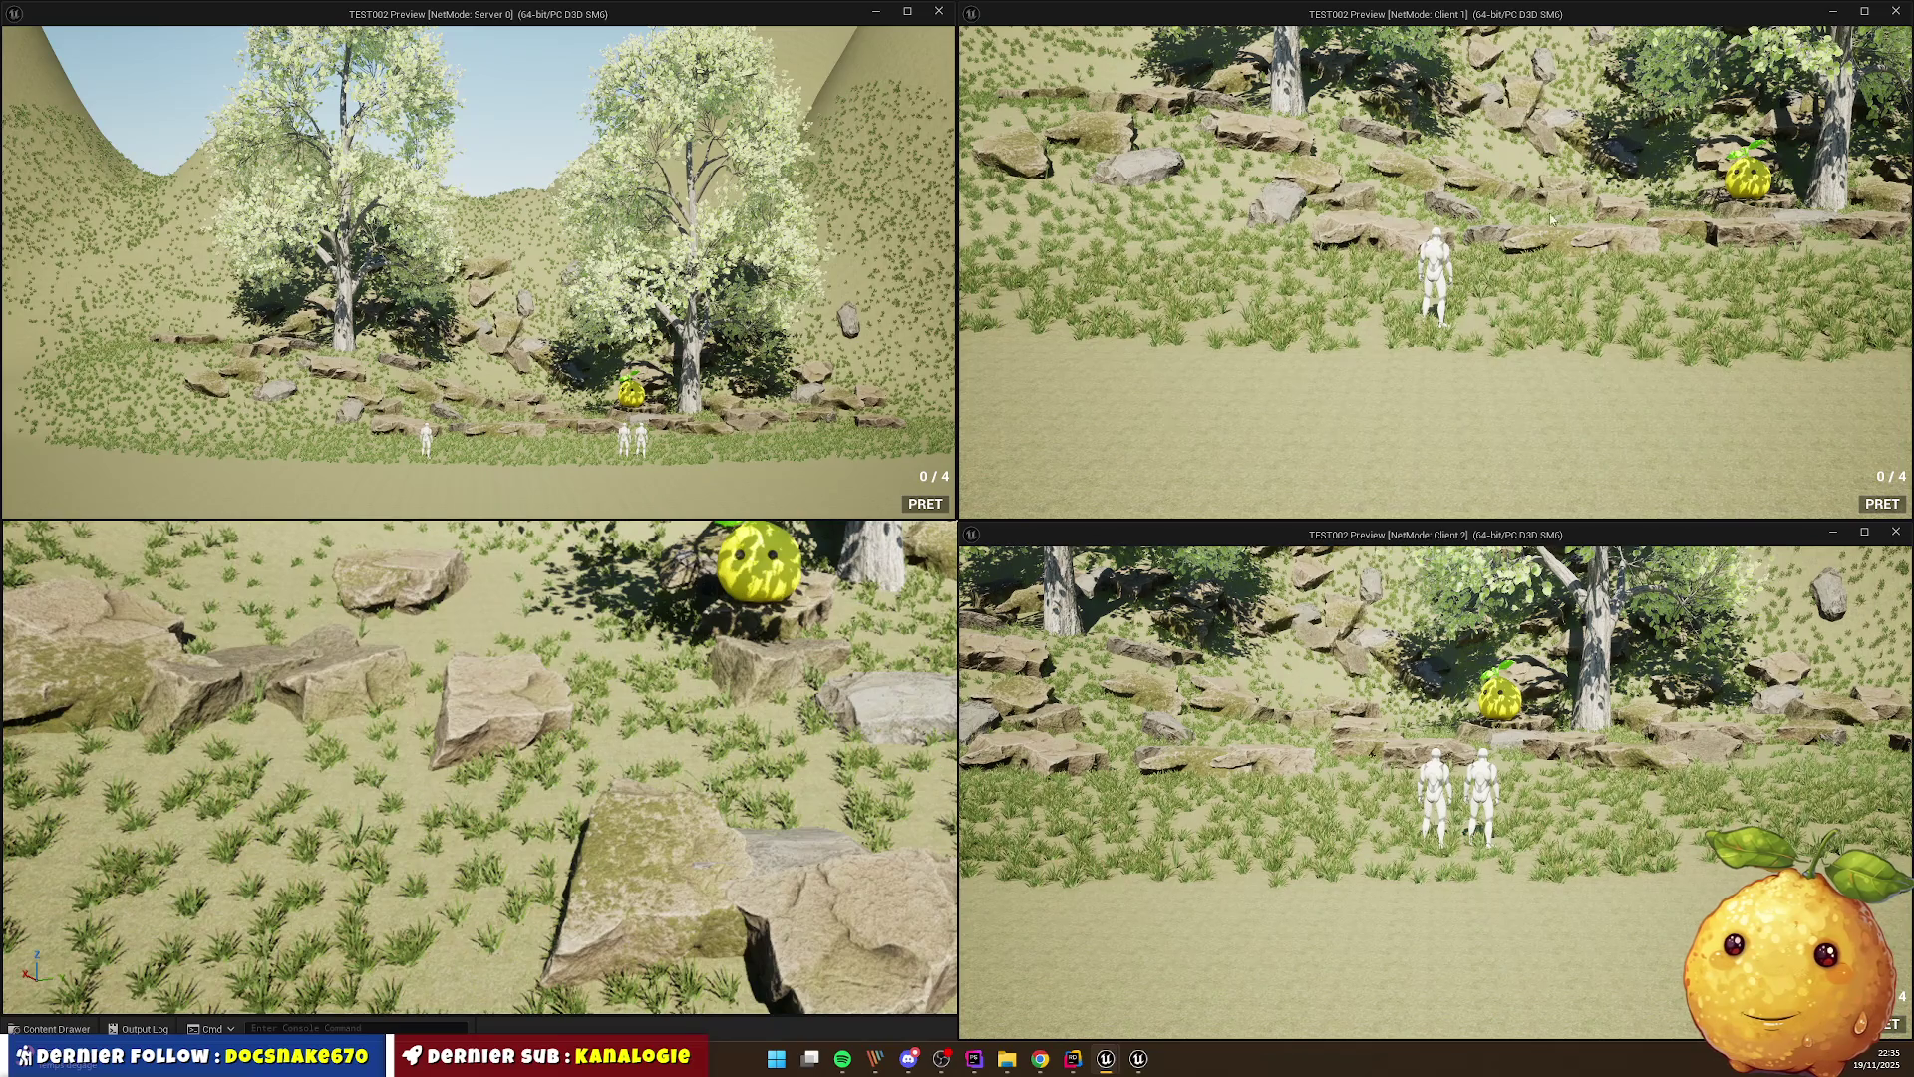
pyautogui.click(1895, 11)
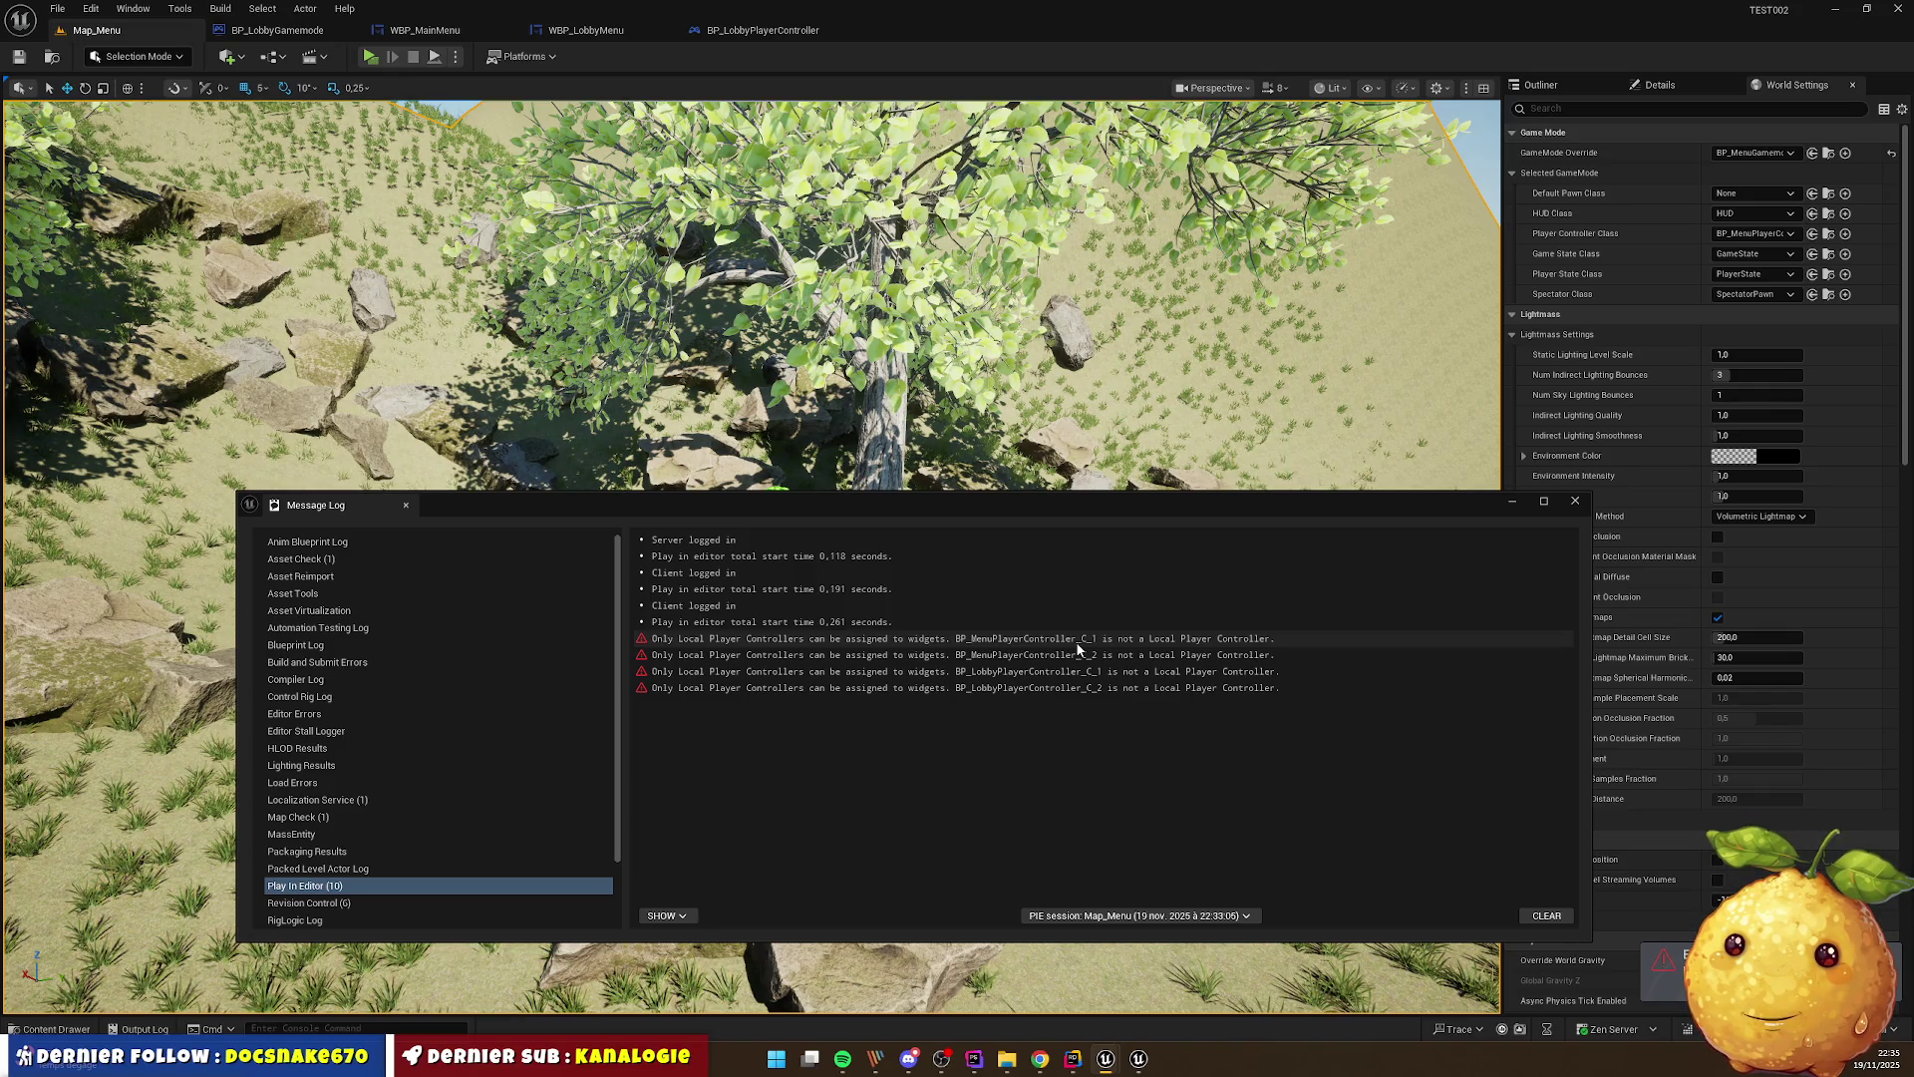
# Inspect the two local-player-controller widget errors in the Message Log, then close it
pyautogui.click(1078, 645)
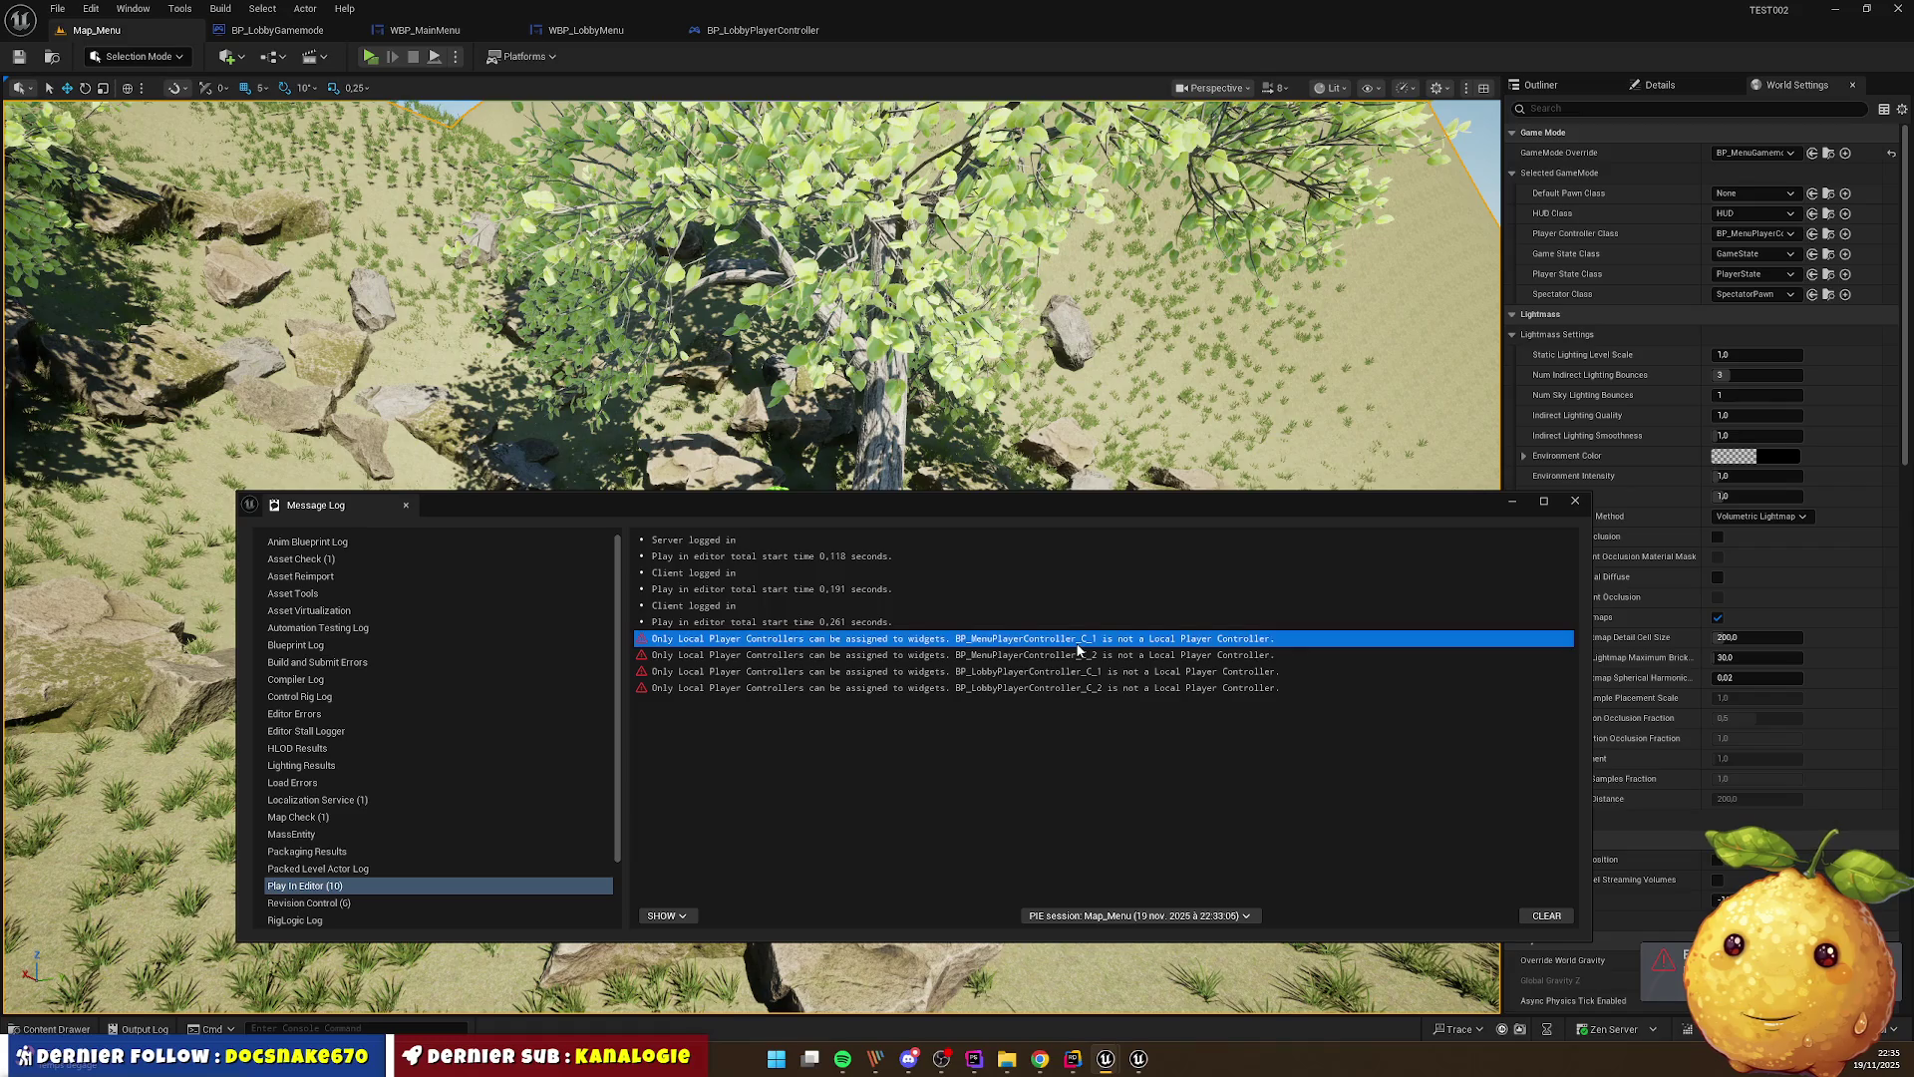
pyautogui.click(1127, 654)
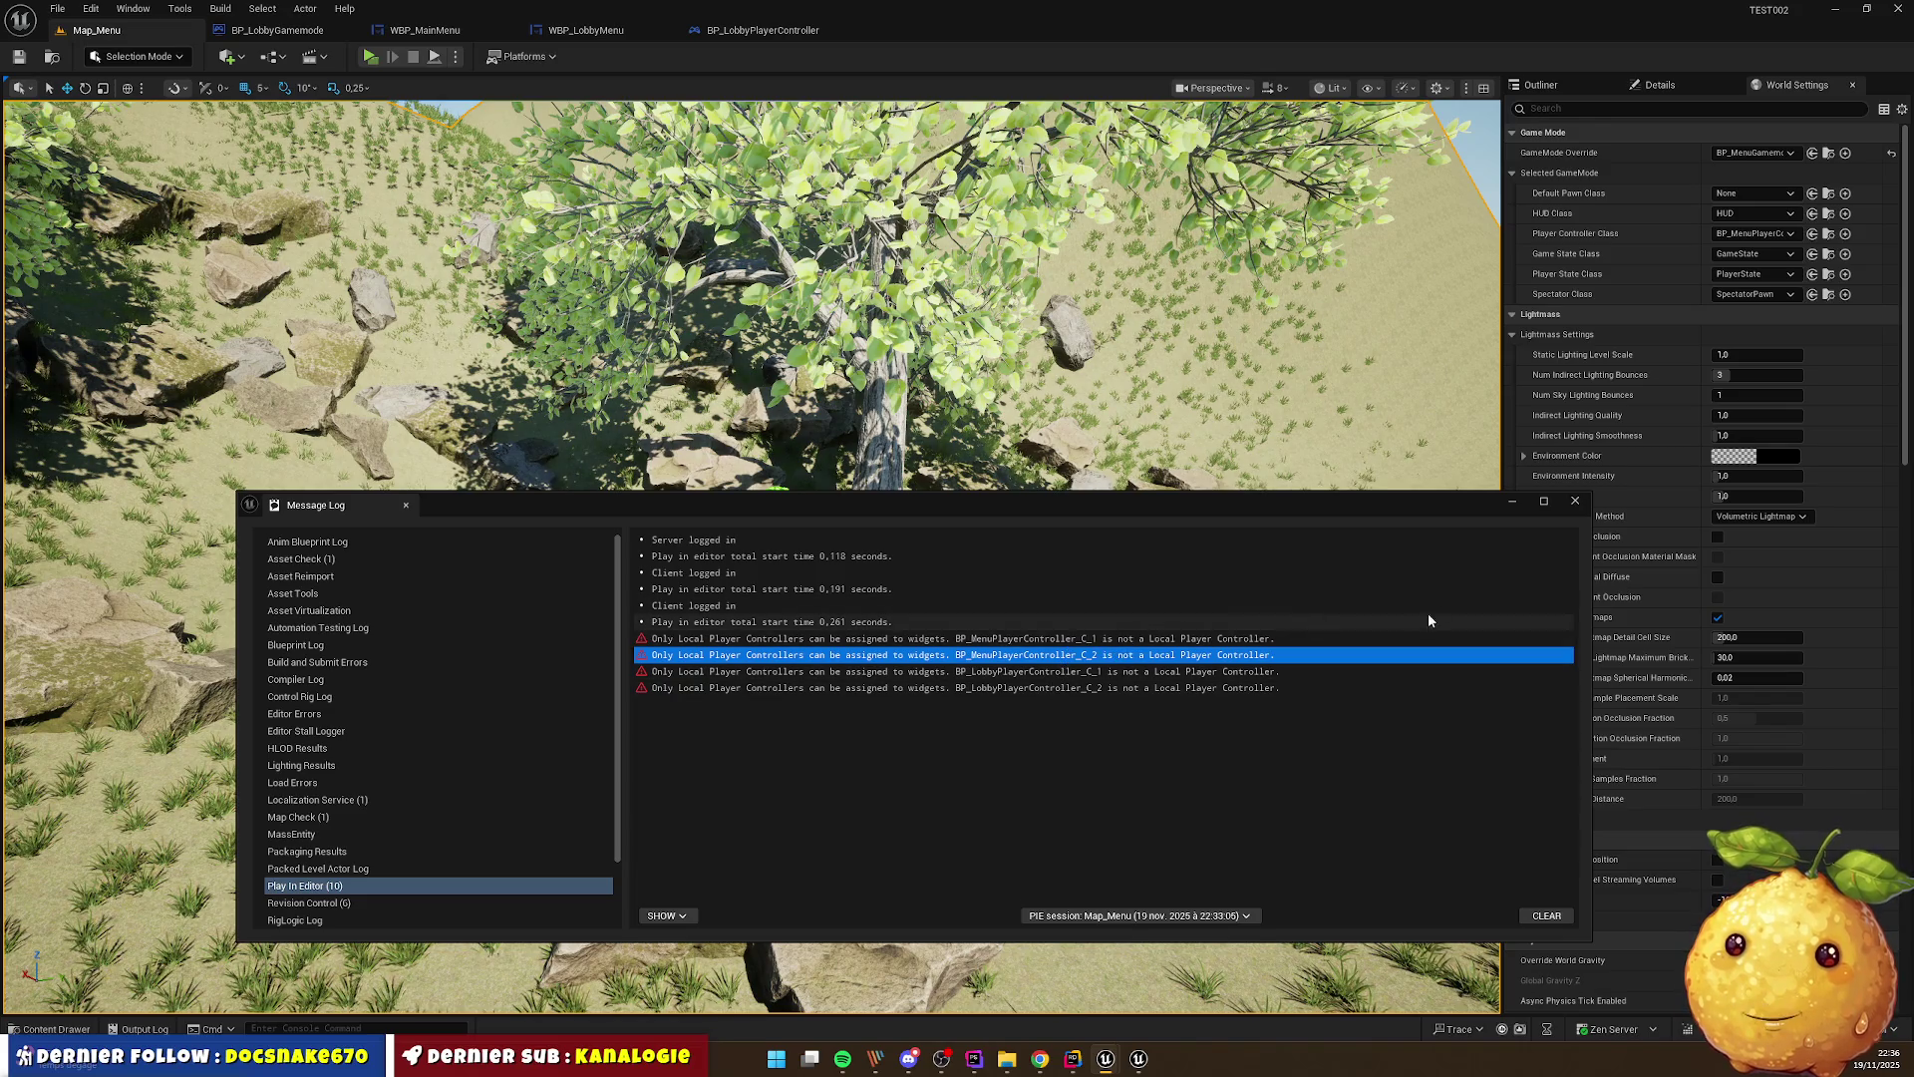
pyautogui.click(1575, 502)
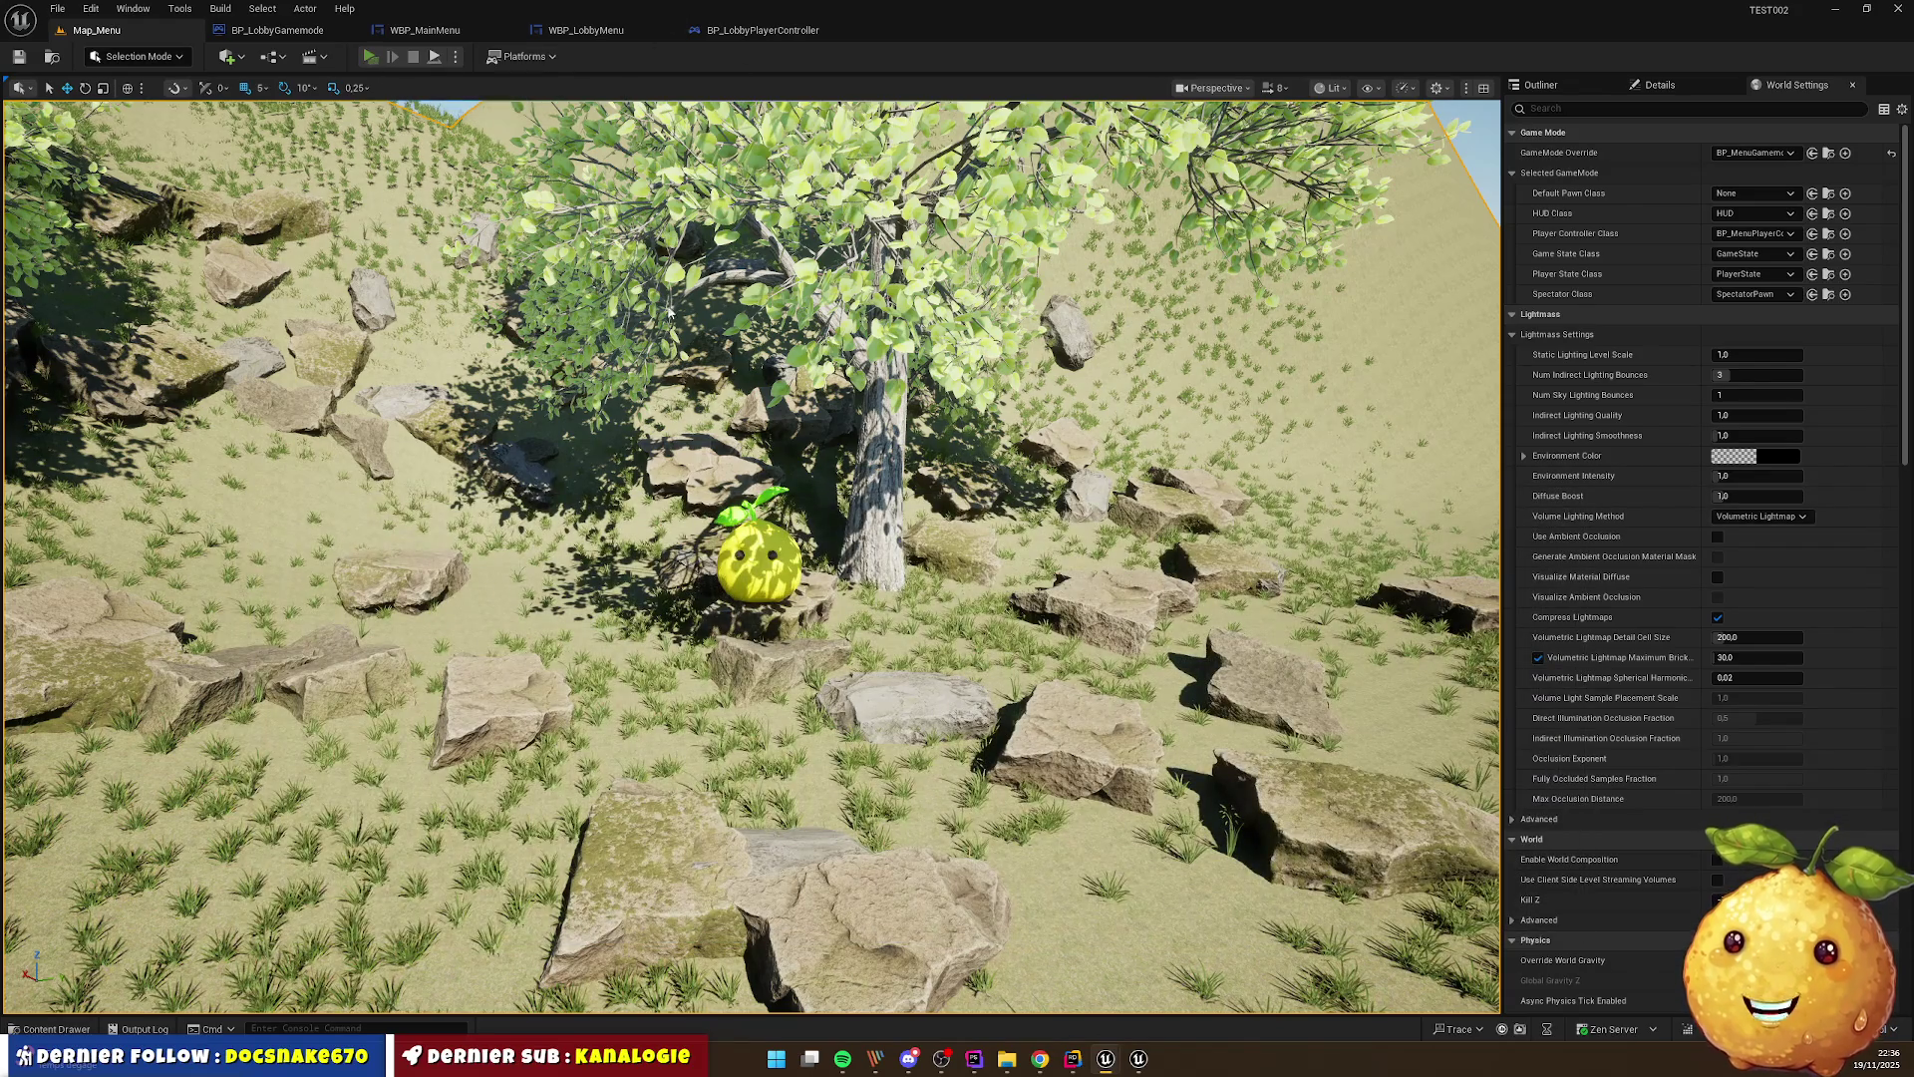
# Rerun the multiplayer play test, close its windows and the log, then minimize the editor
pyautogui.hotkey('alt', 'p')
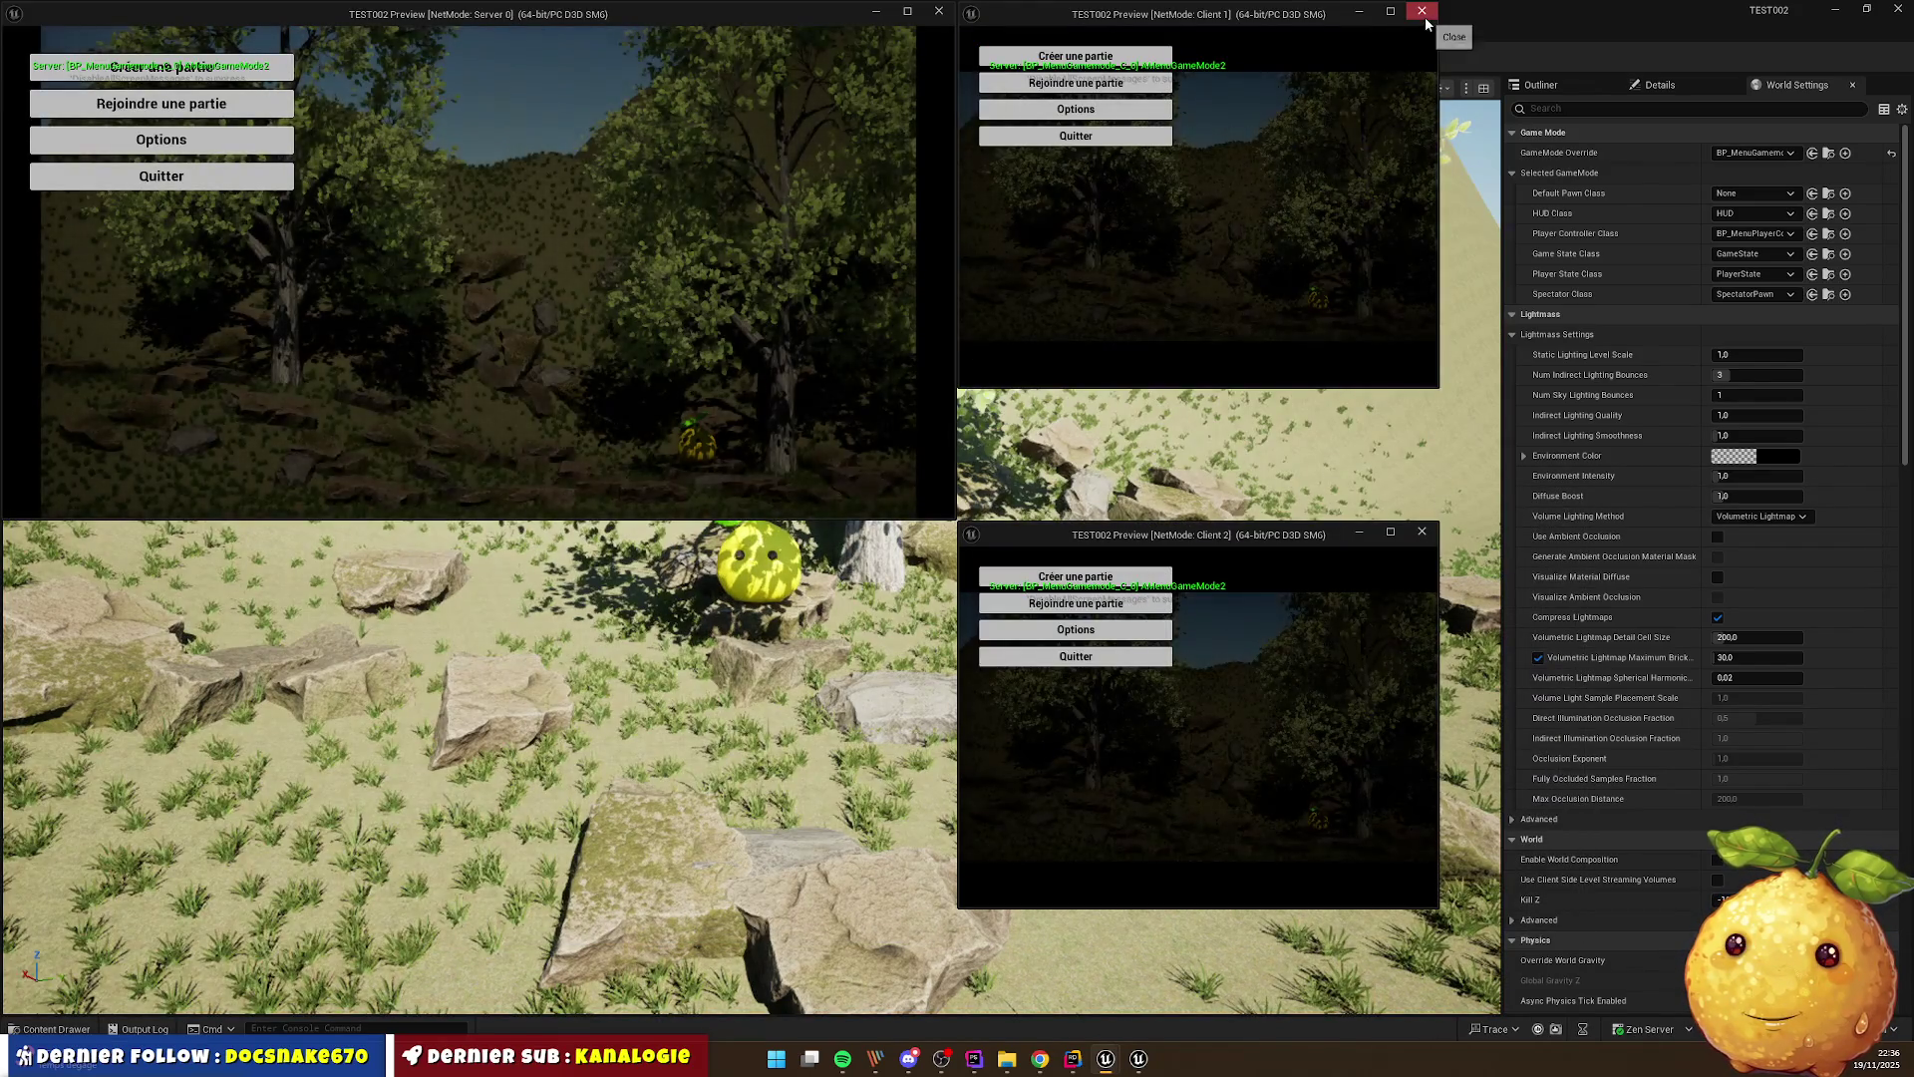
pyautogui.click(1422, 11)
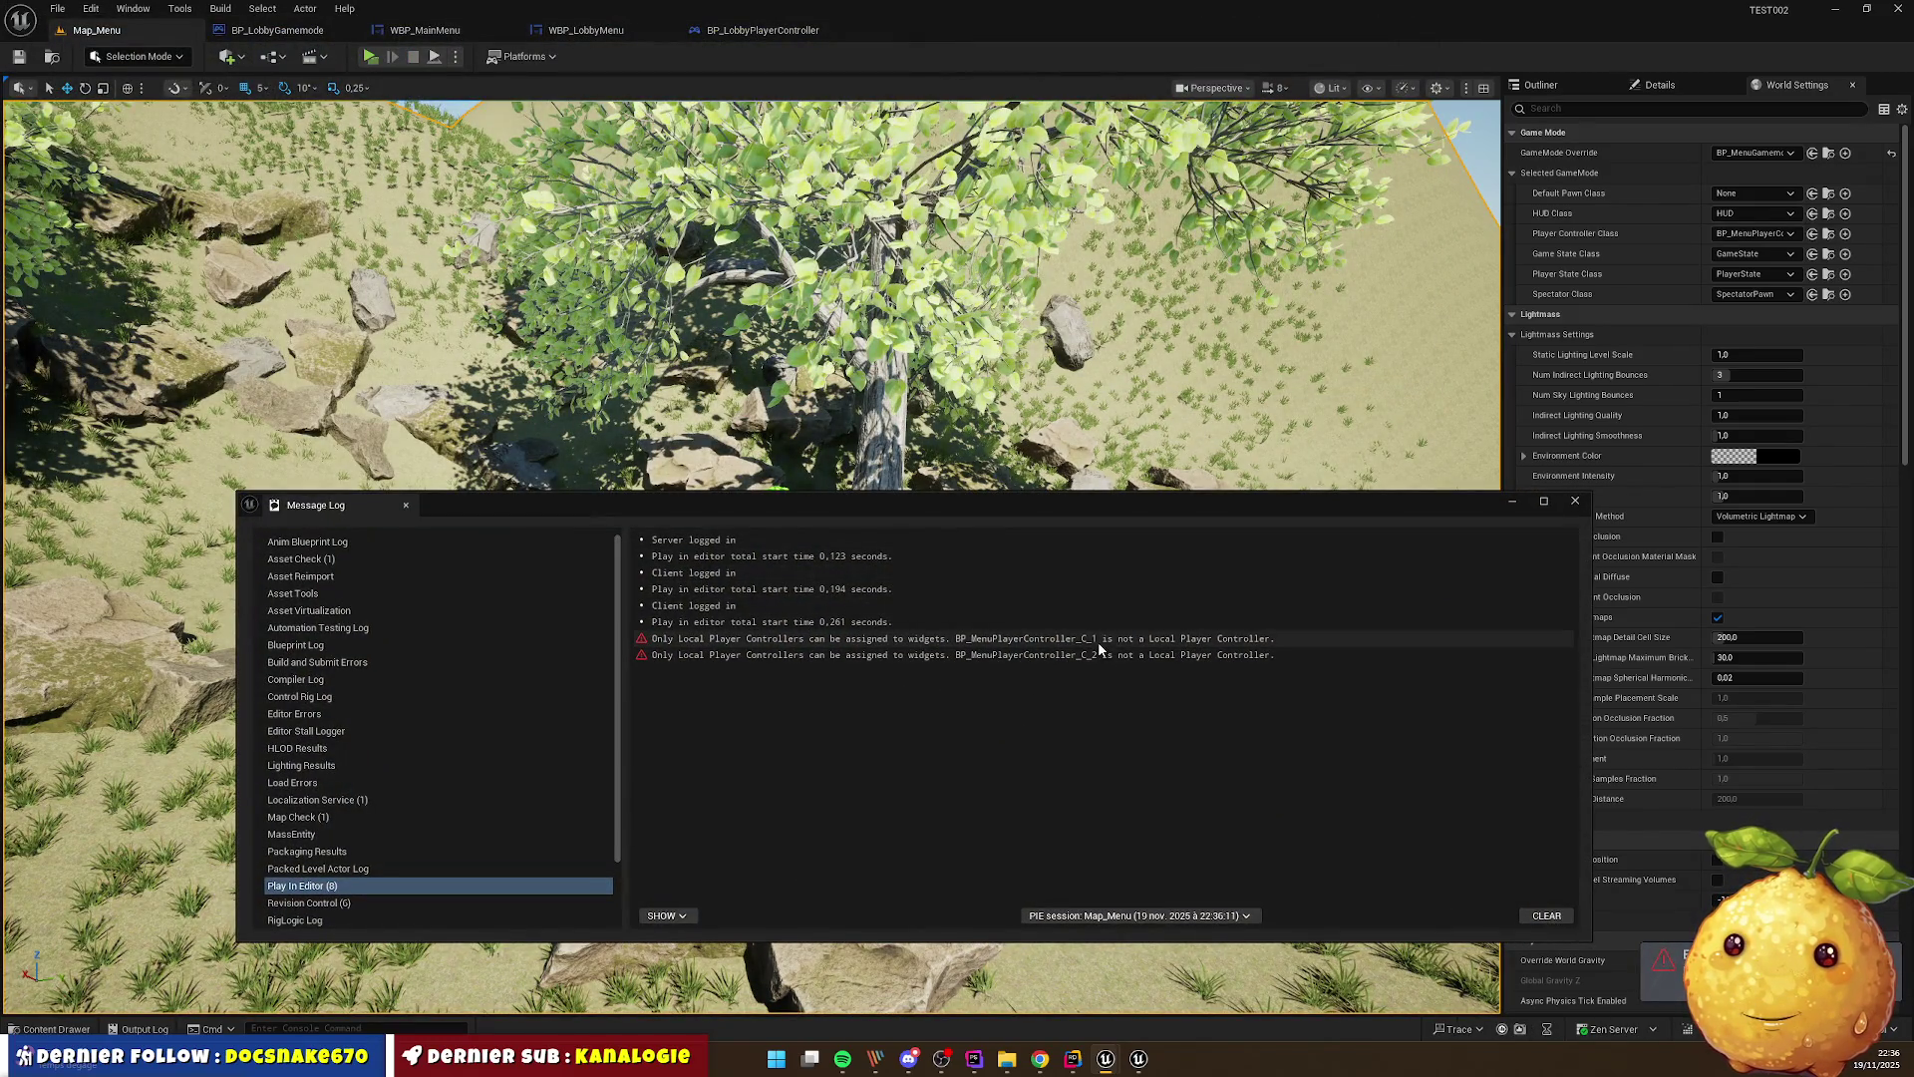
pyautogui.click(1583, 507)
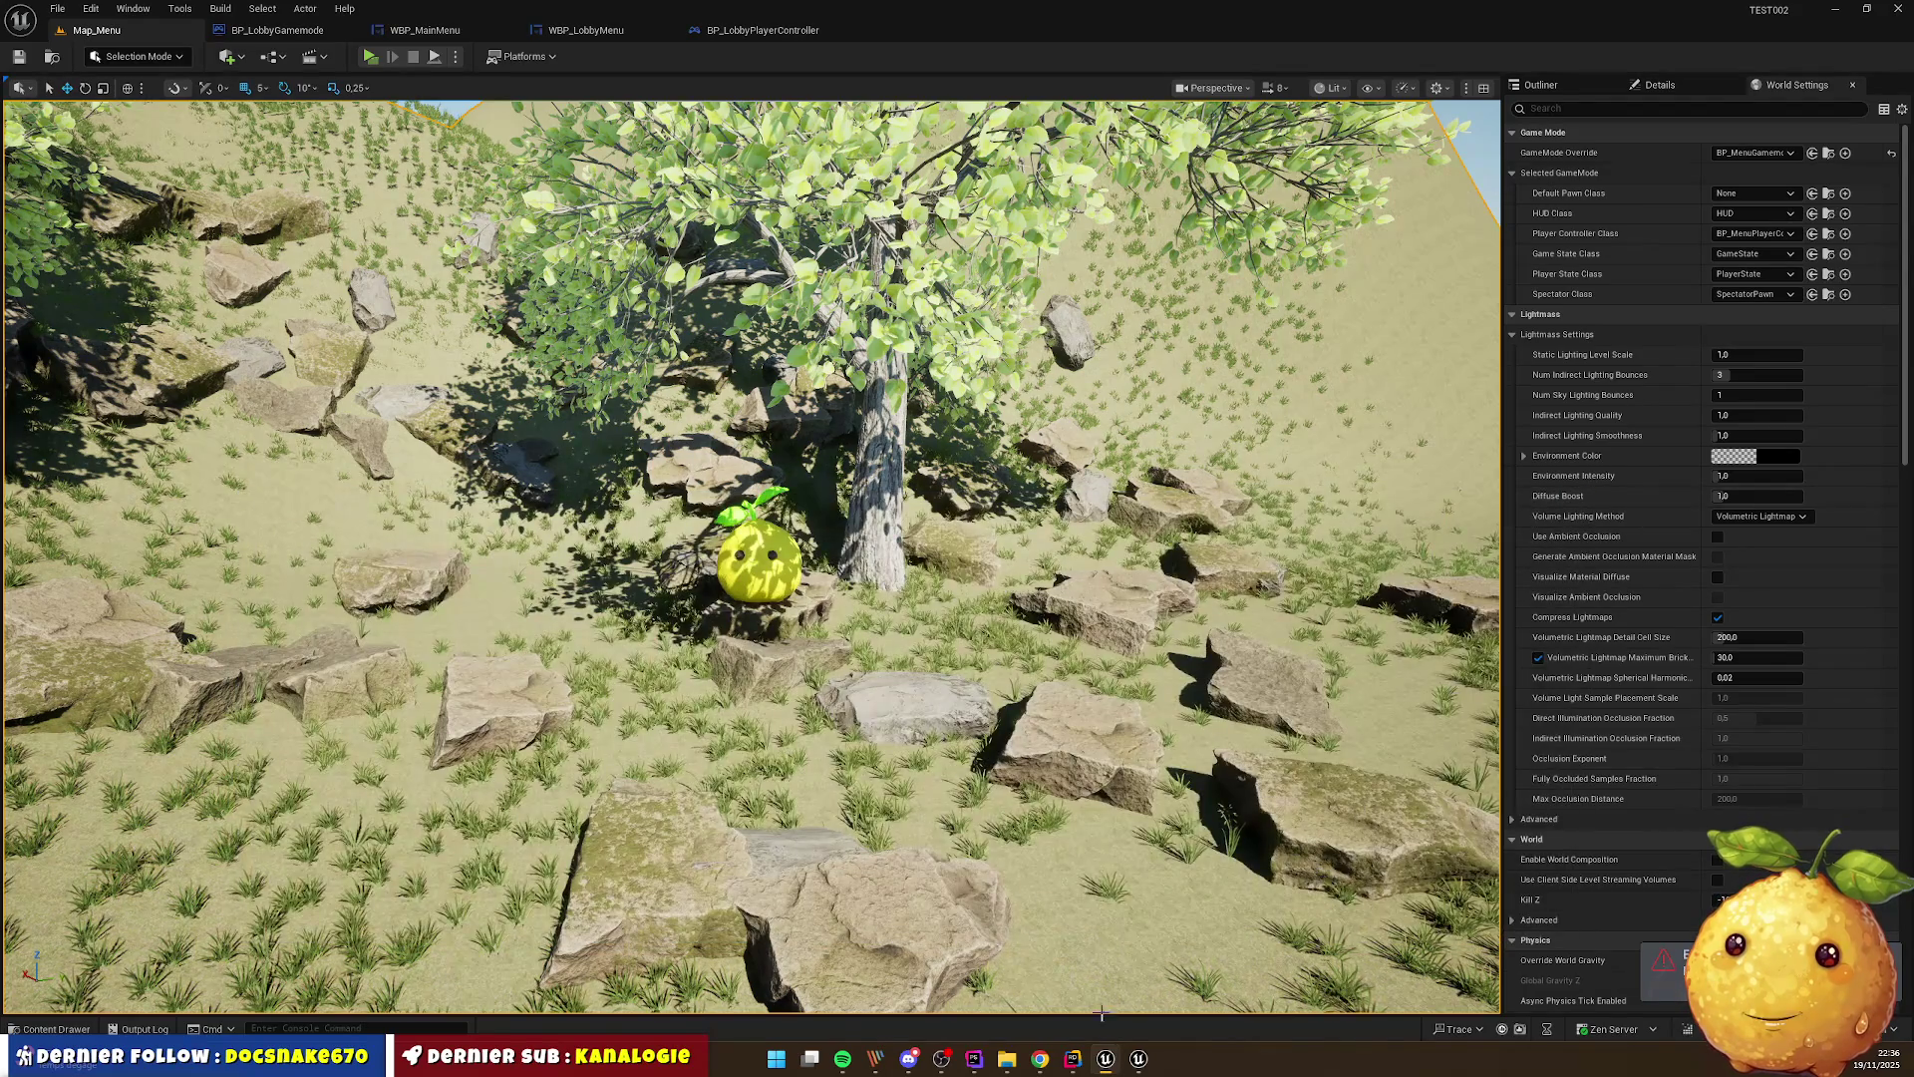
pyautogui.click(1107, 1064)
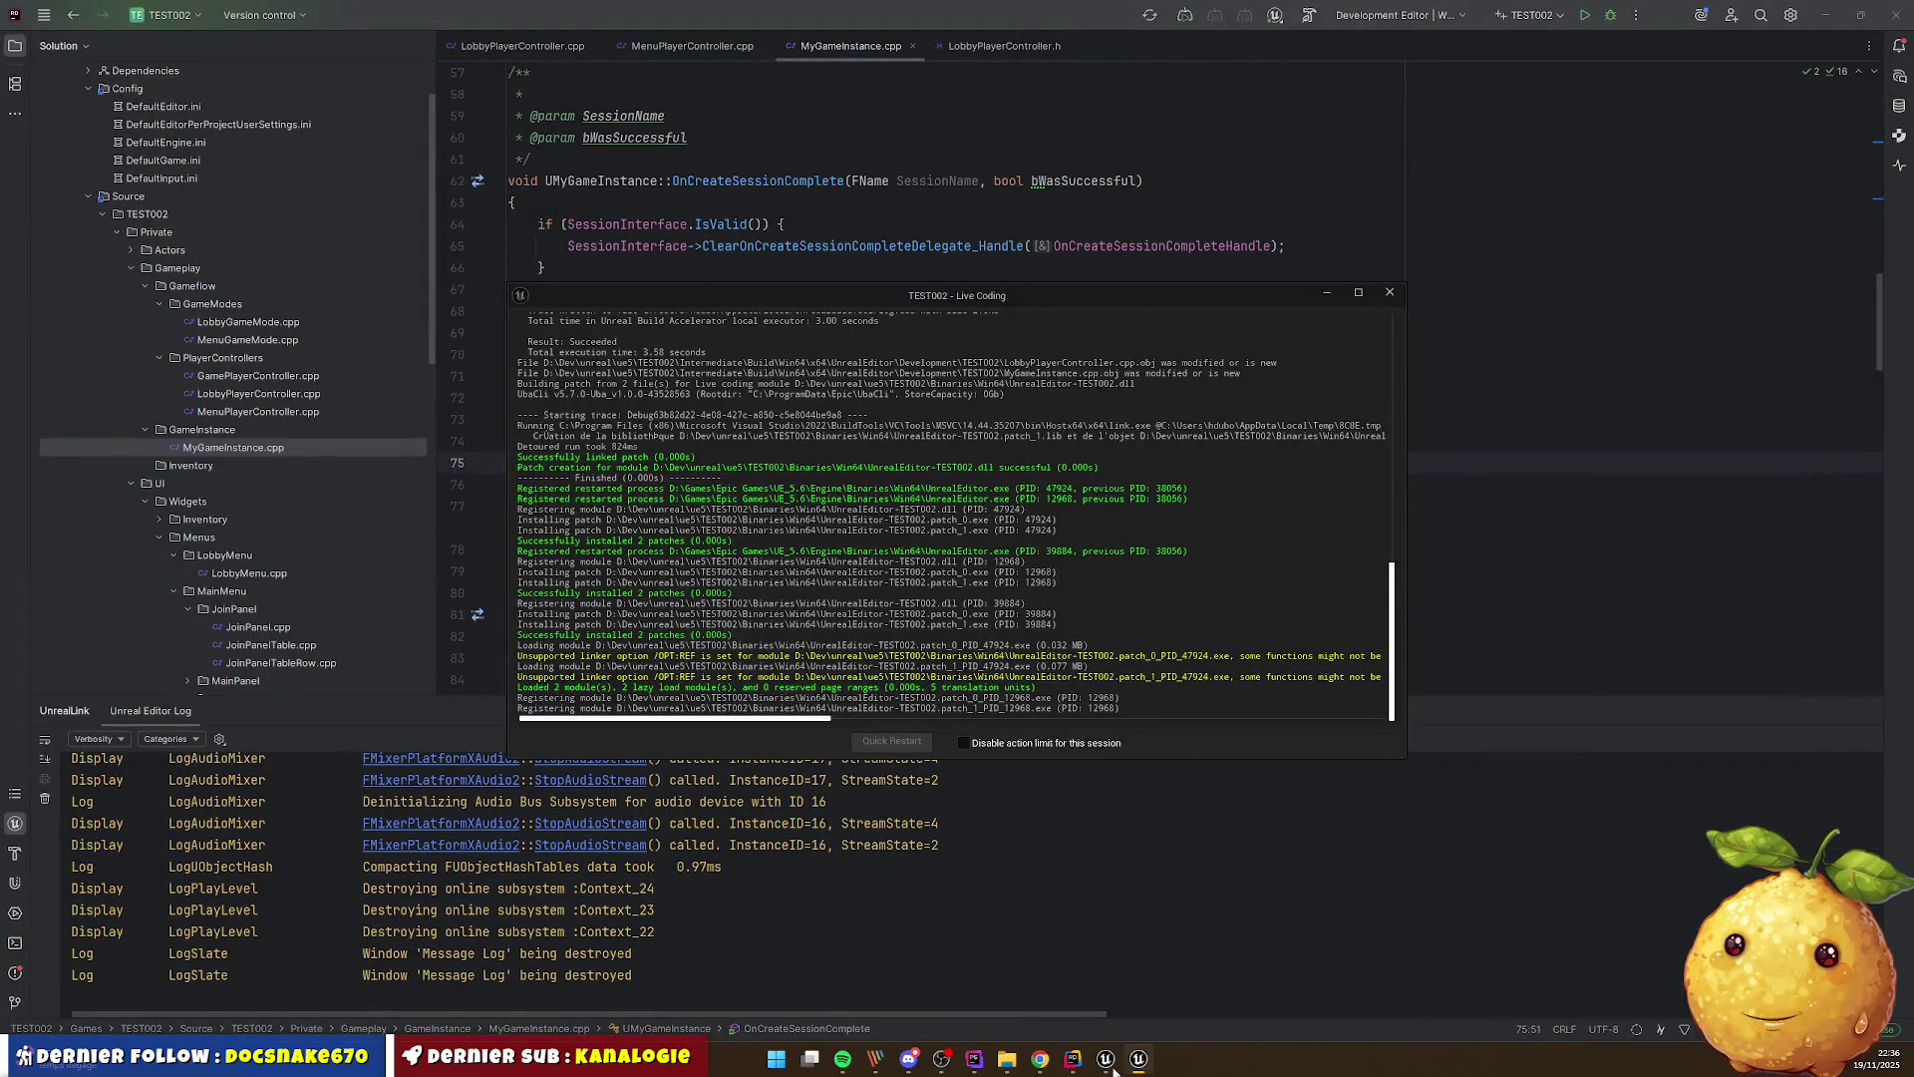
# In Rider, open MenuGameMode.cpp from the Solution tree to review it
pyautogui.click(529, 592)
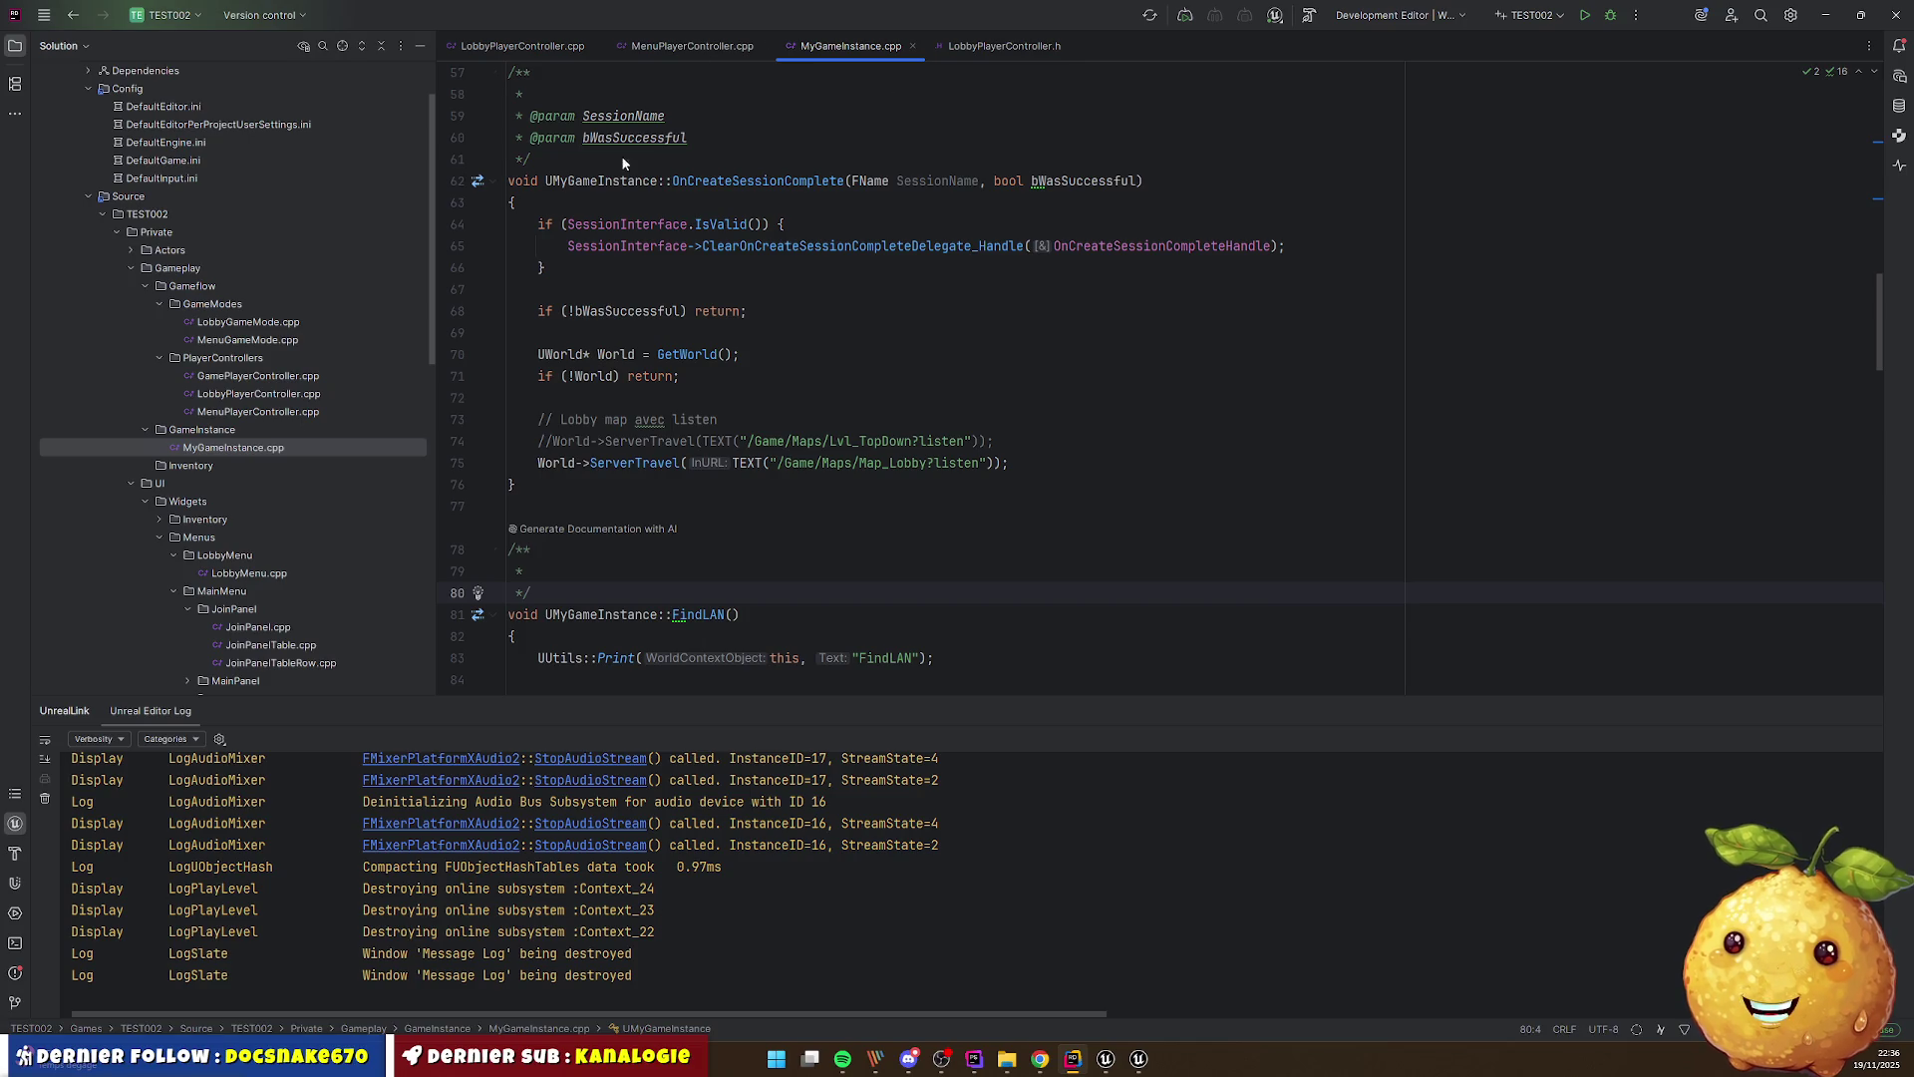
pyautogui.click(692, 46)
pyautogui.scroll(15, 700, 469)
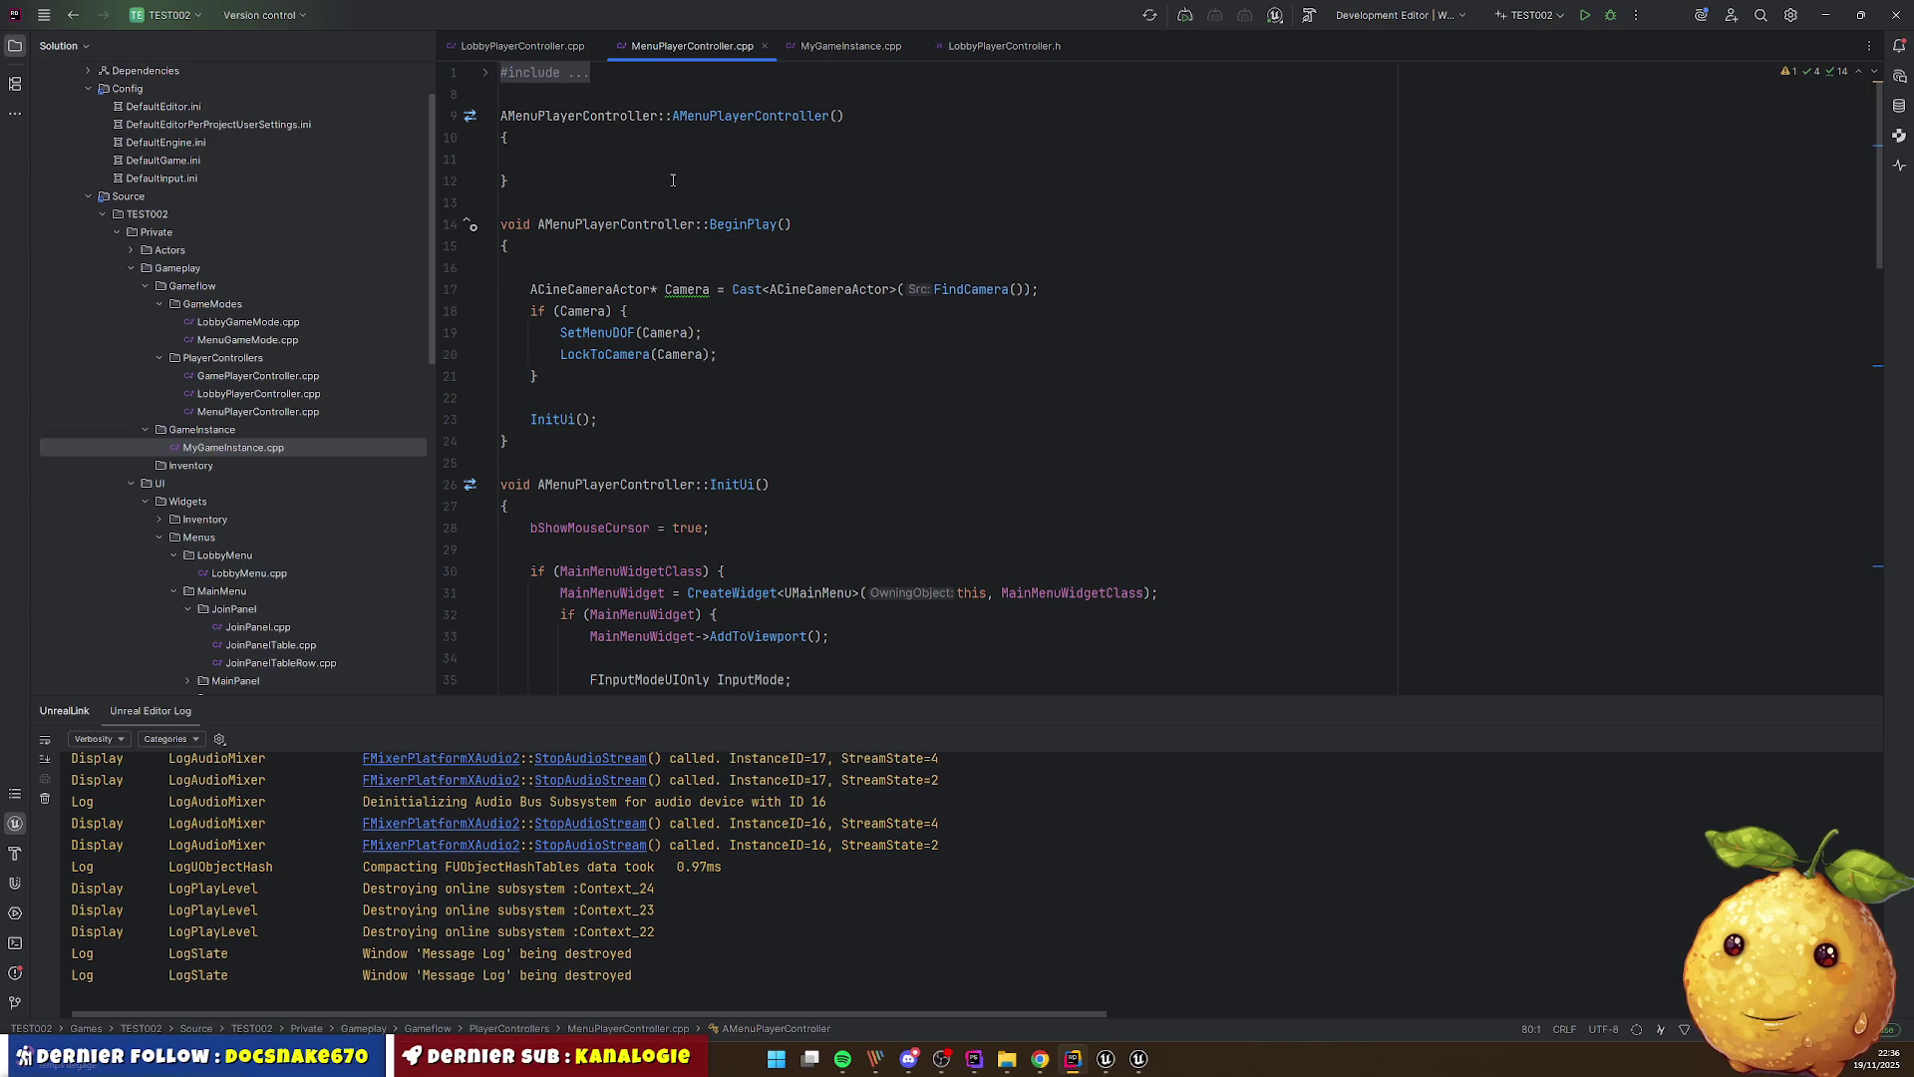
pyautogui.doubleClick(259, 338)
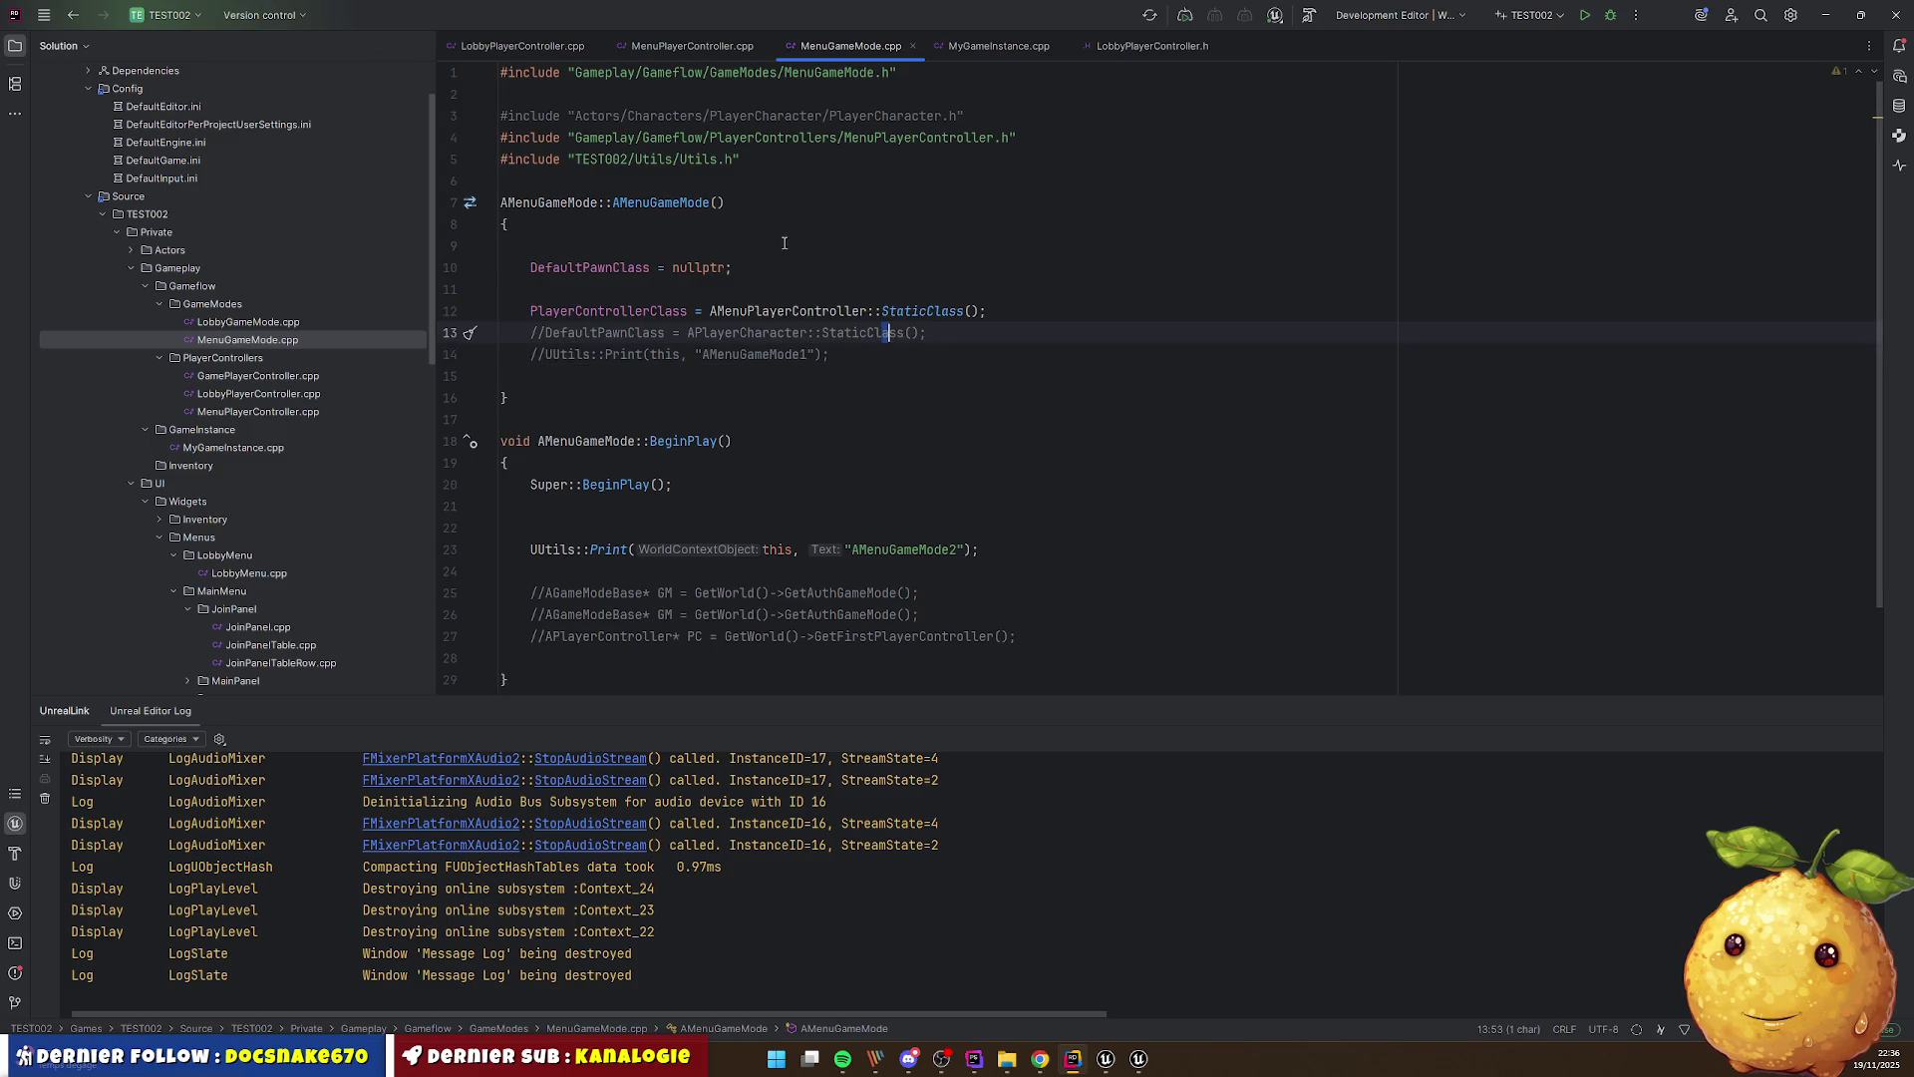
pyautogui.scroll(-2, 773, 262)
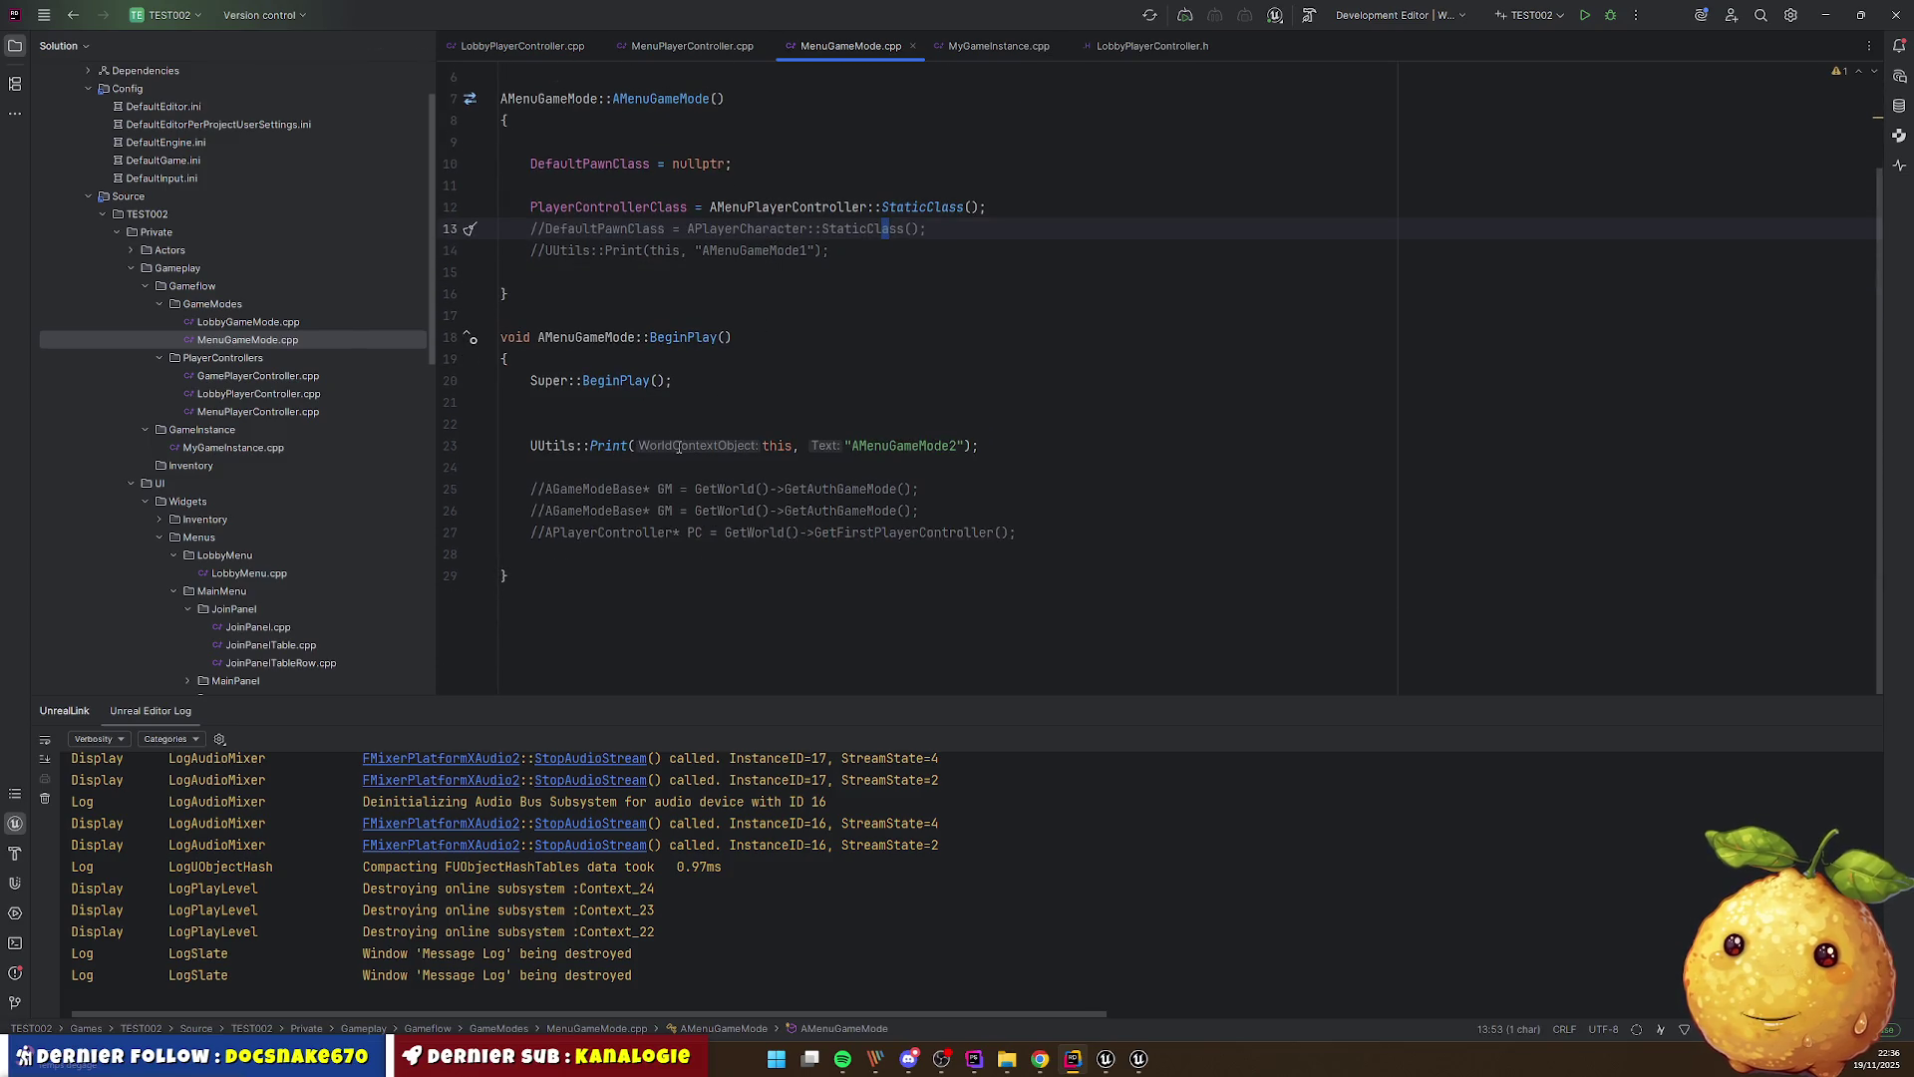
# Open MenuPlayerController.cpp and highlight every use of CameraActor in its camera code
pyautogui.click(250, 410)
pyautogui.doubleClick(250, 412)
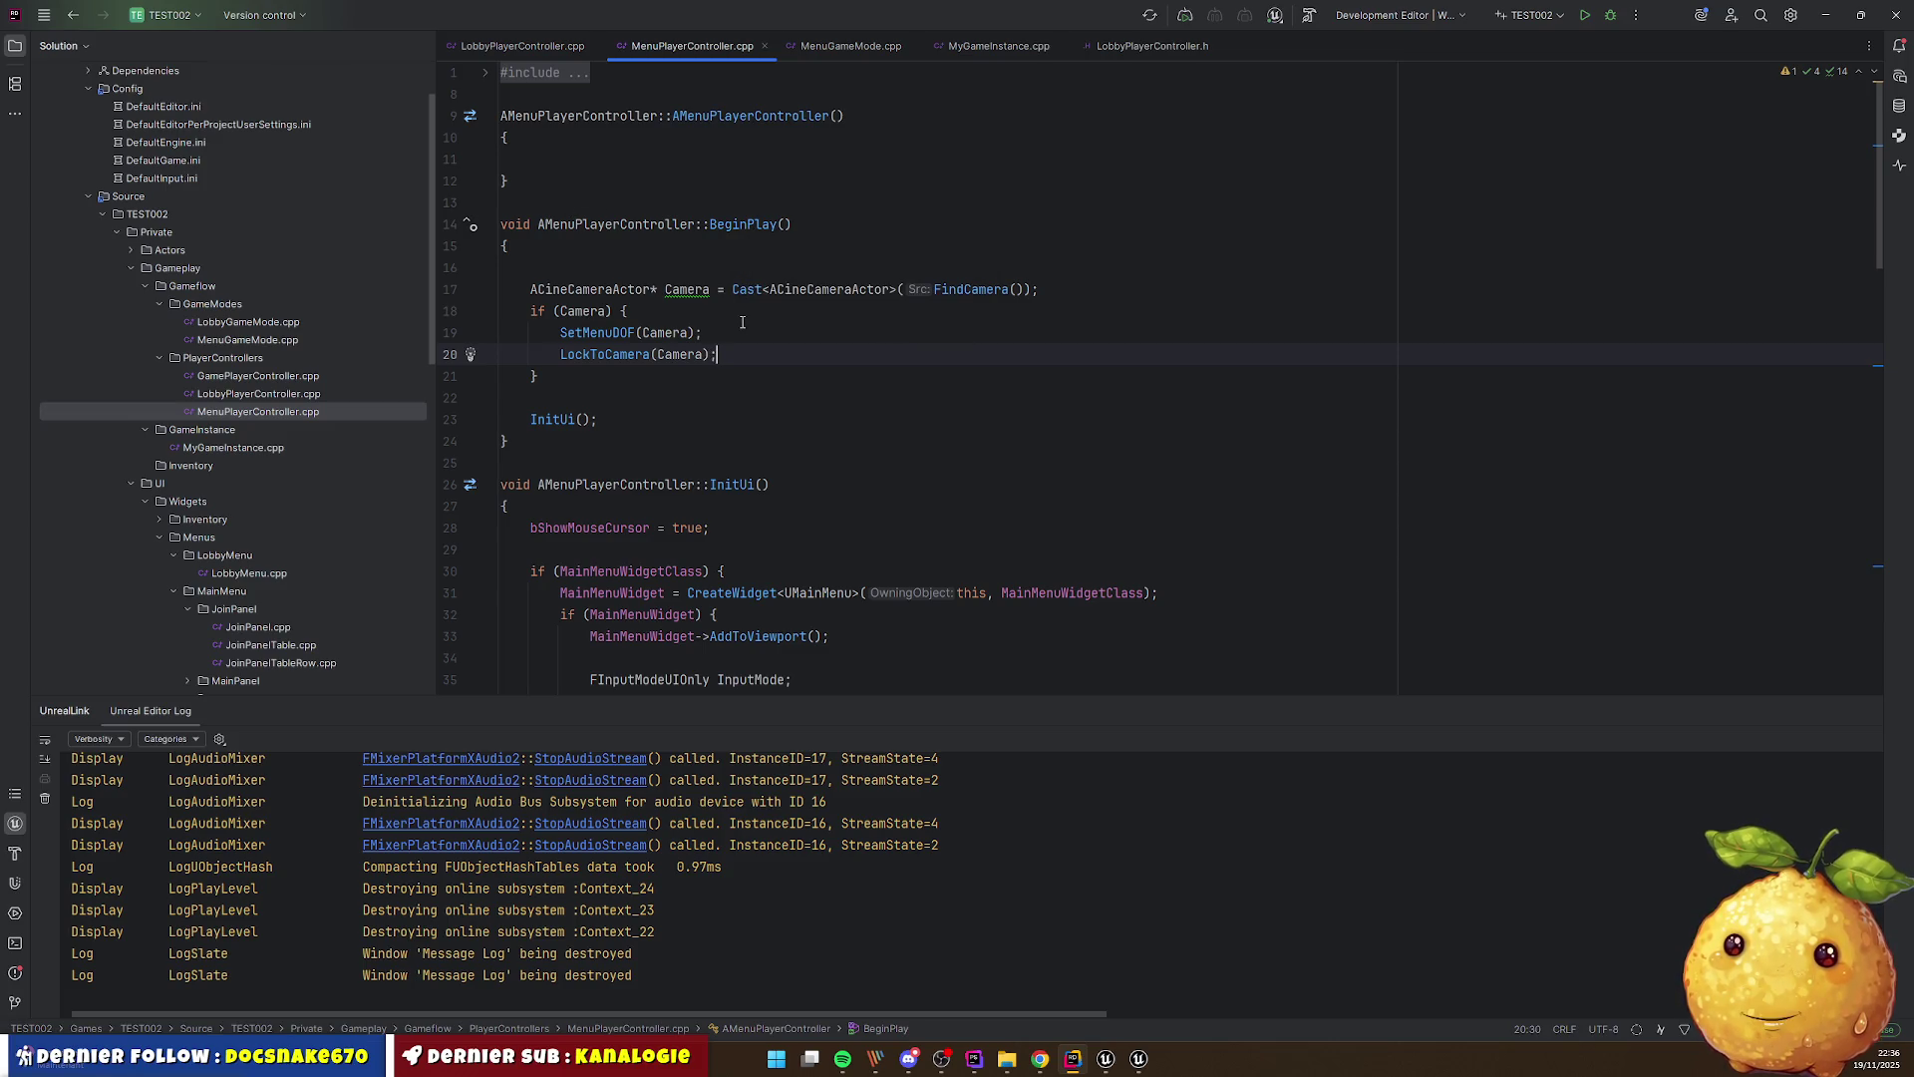
pyautogui.scroll(-3, 782, 395)
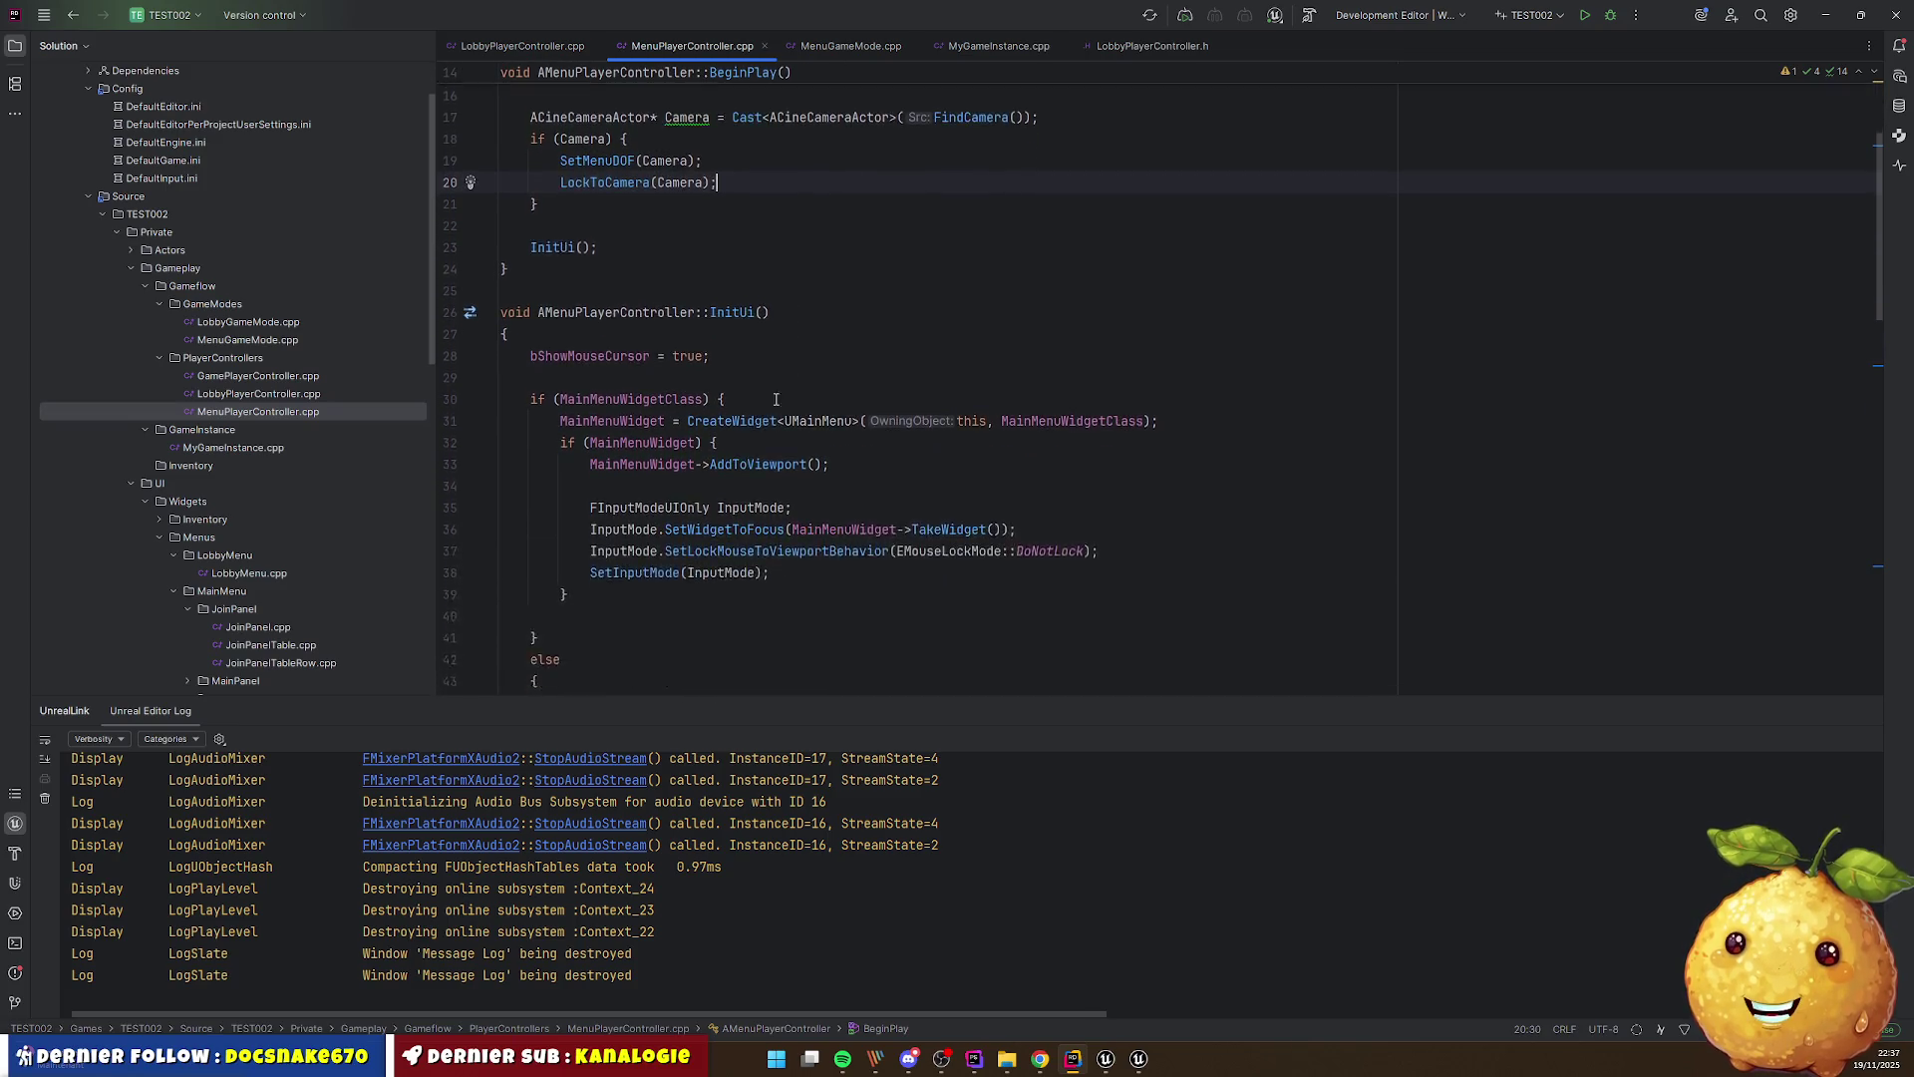
pyautogui.scroll(-1, 818, 399)
pyautogui.scroll(-8, 780, 397)
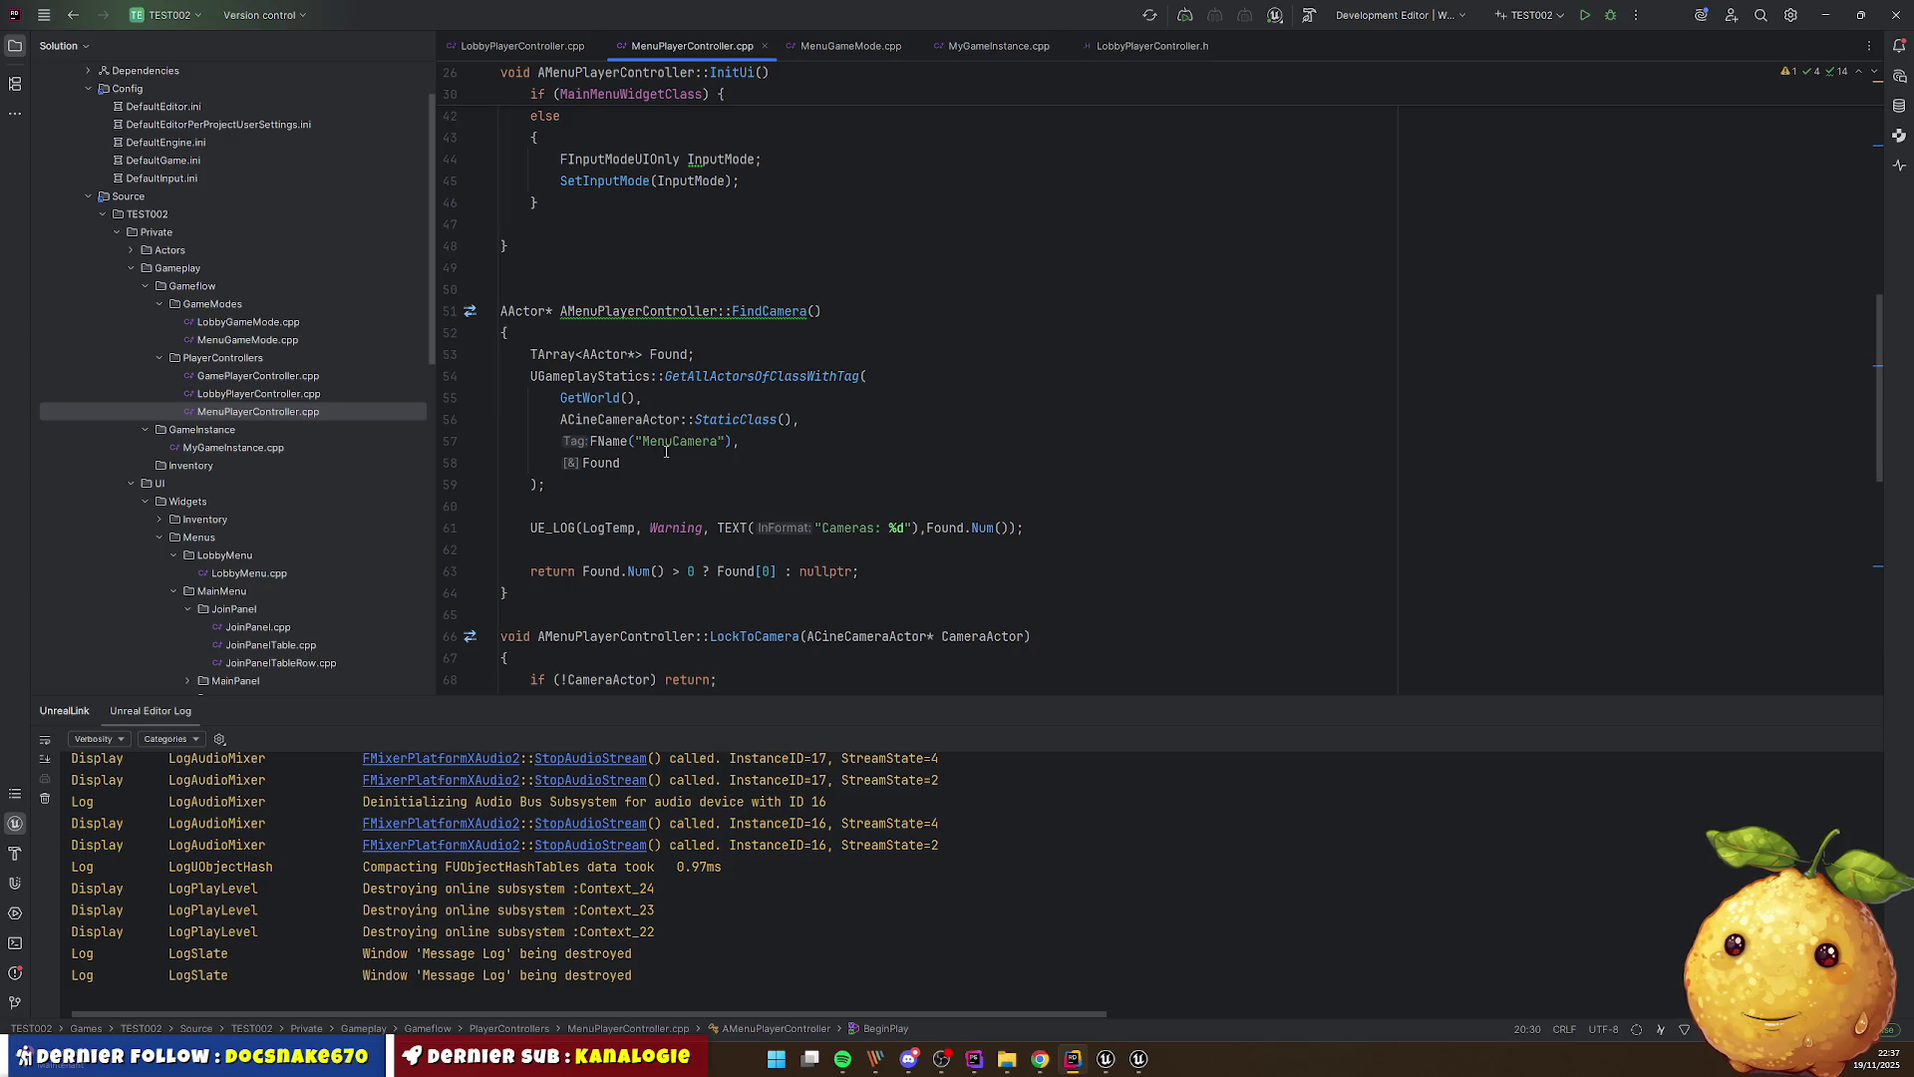
pyautogui.scroll(-3, 606, 484)
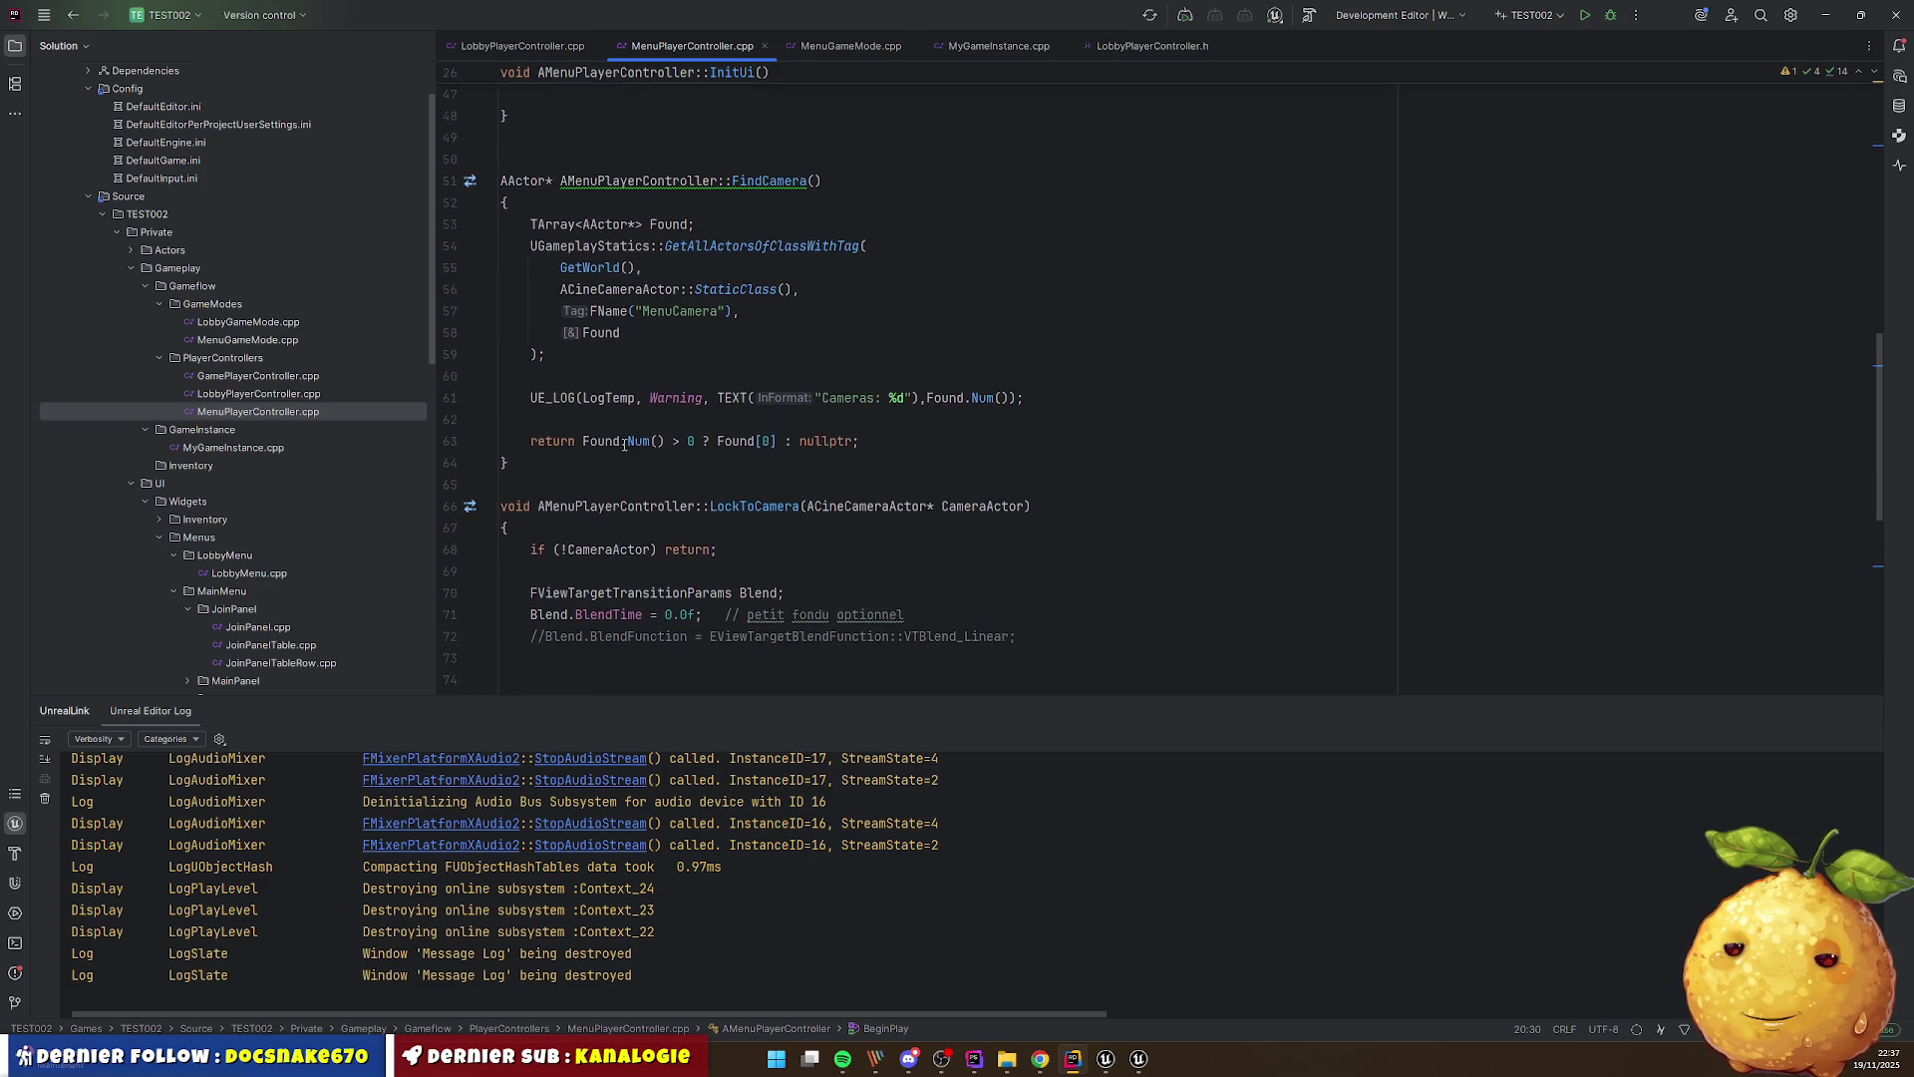
pyautogui.scroll(-2, 629, 437)
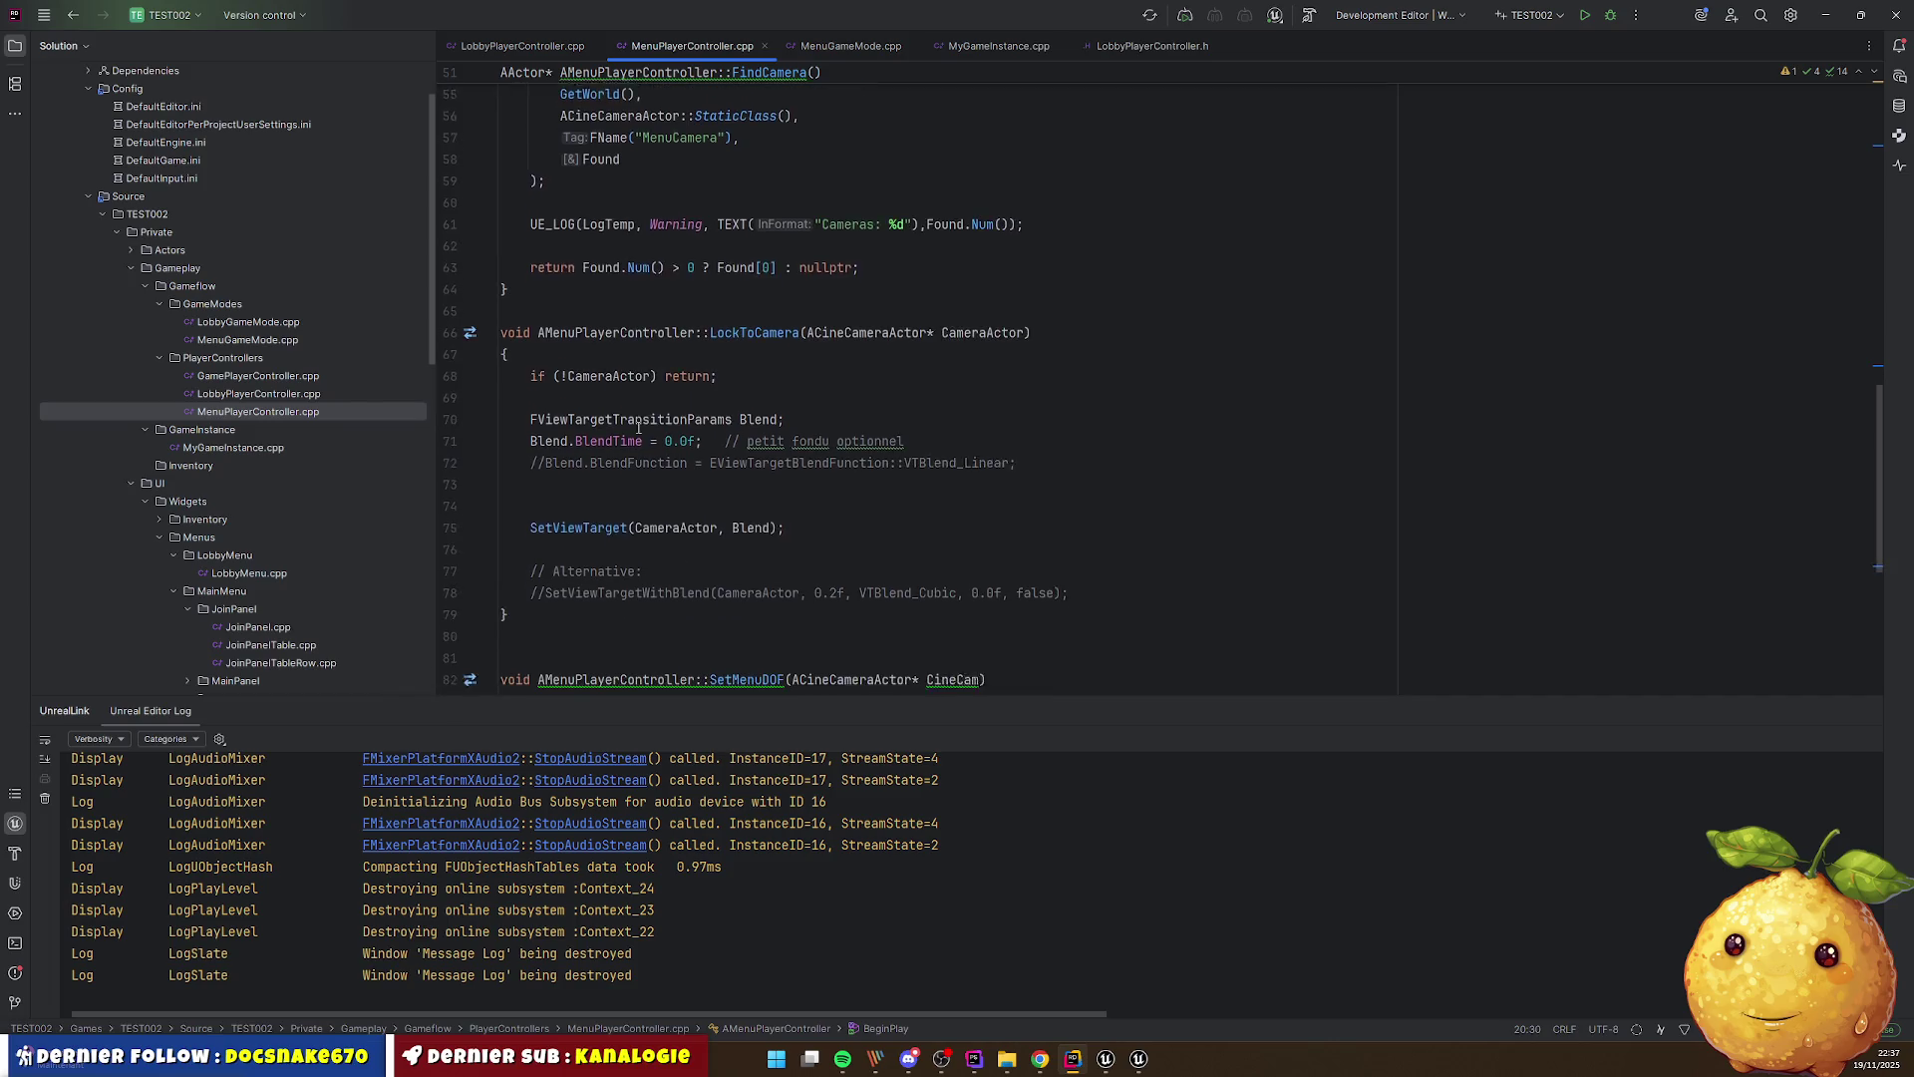
pyautogui.doubleClick(602, 356)
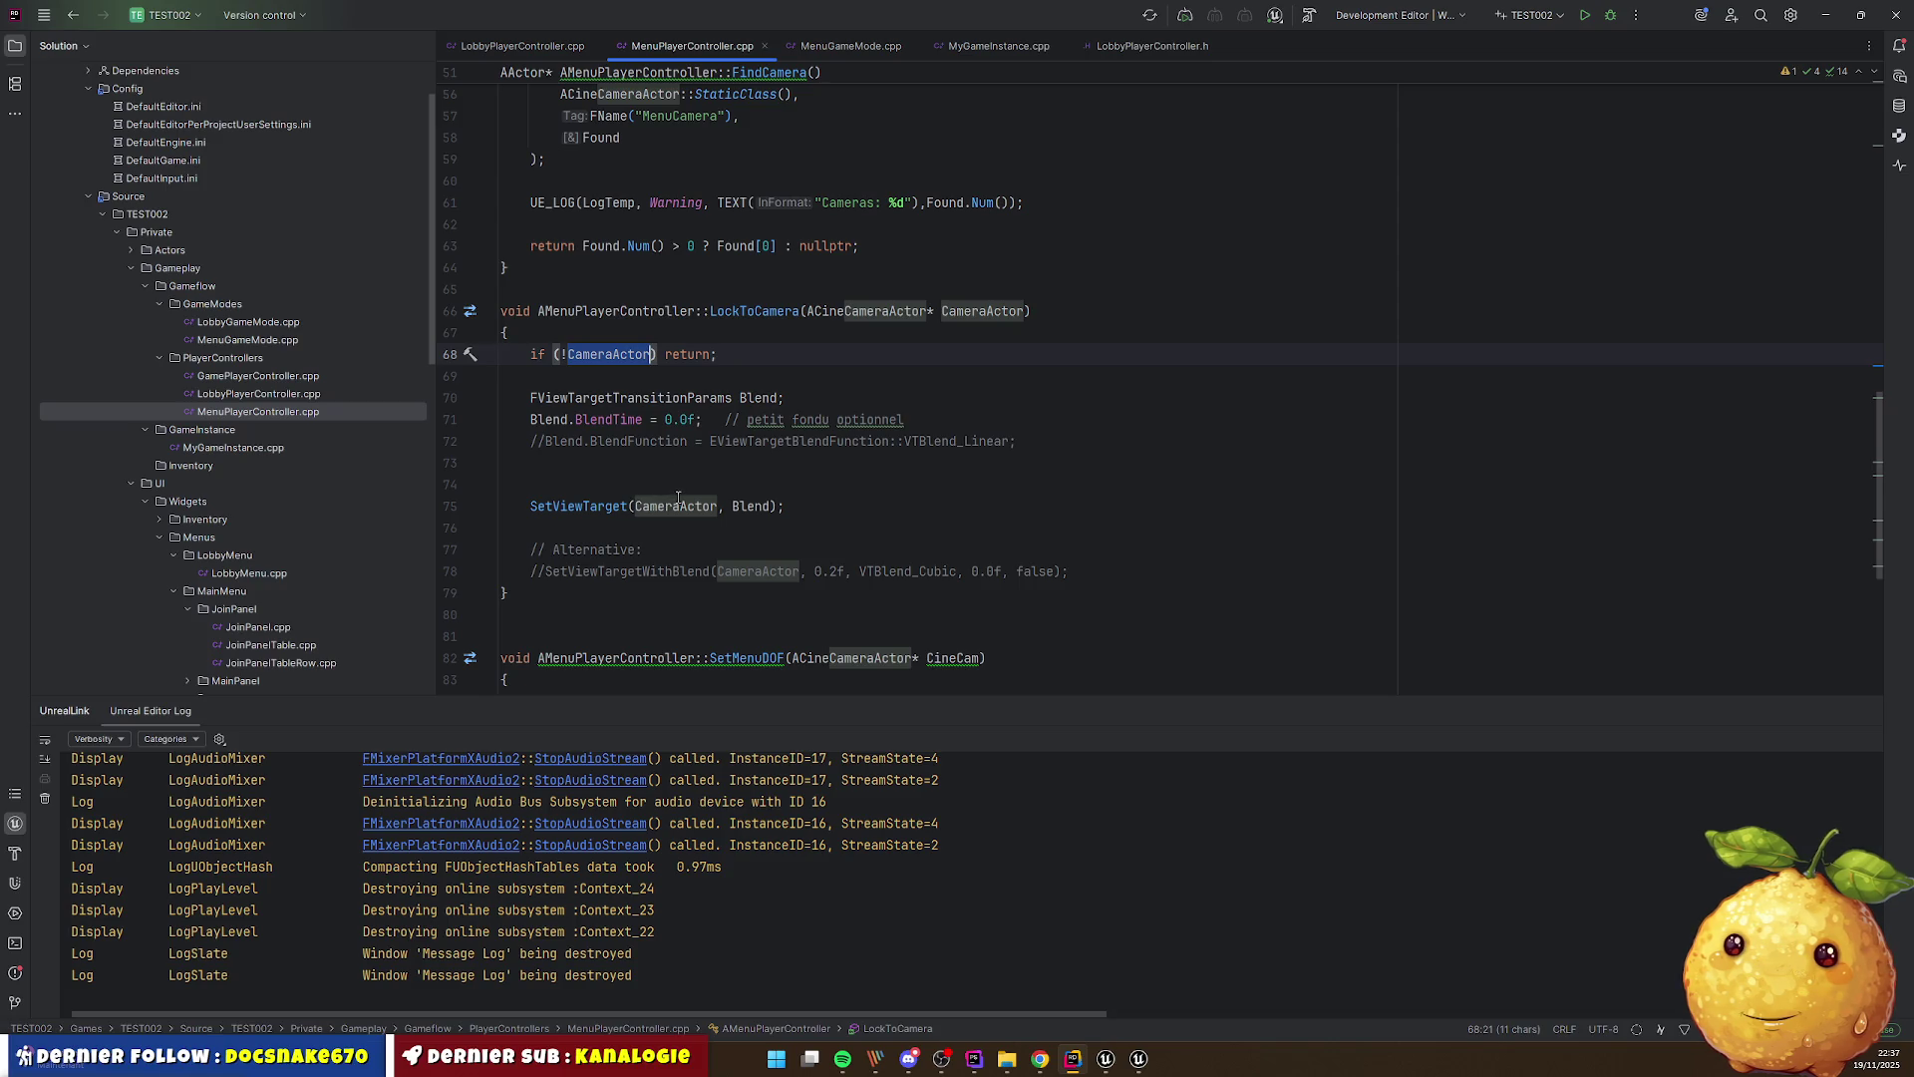
pyautogui.scroll(12, 818, 483)
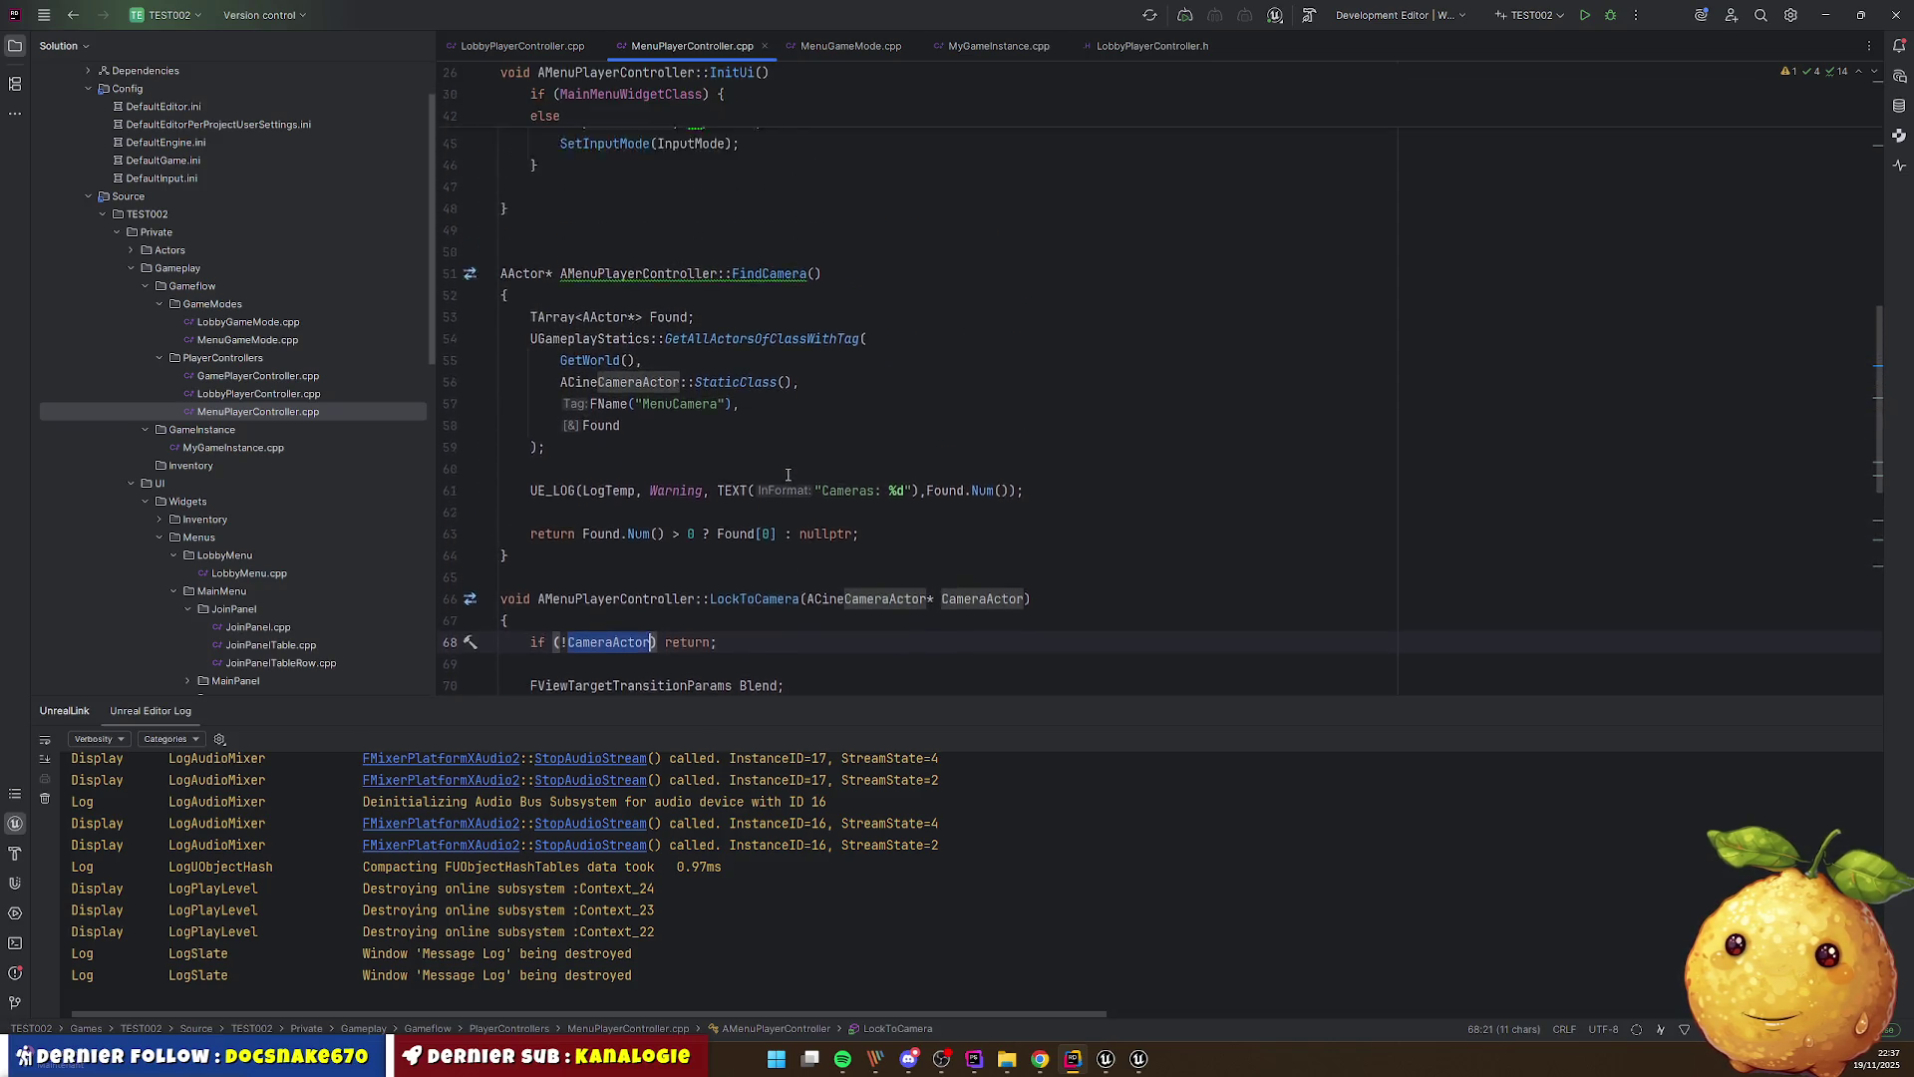
pyautogui.scroll(3, 786, 470)
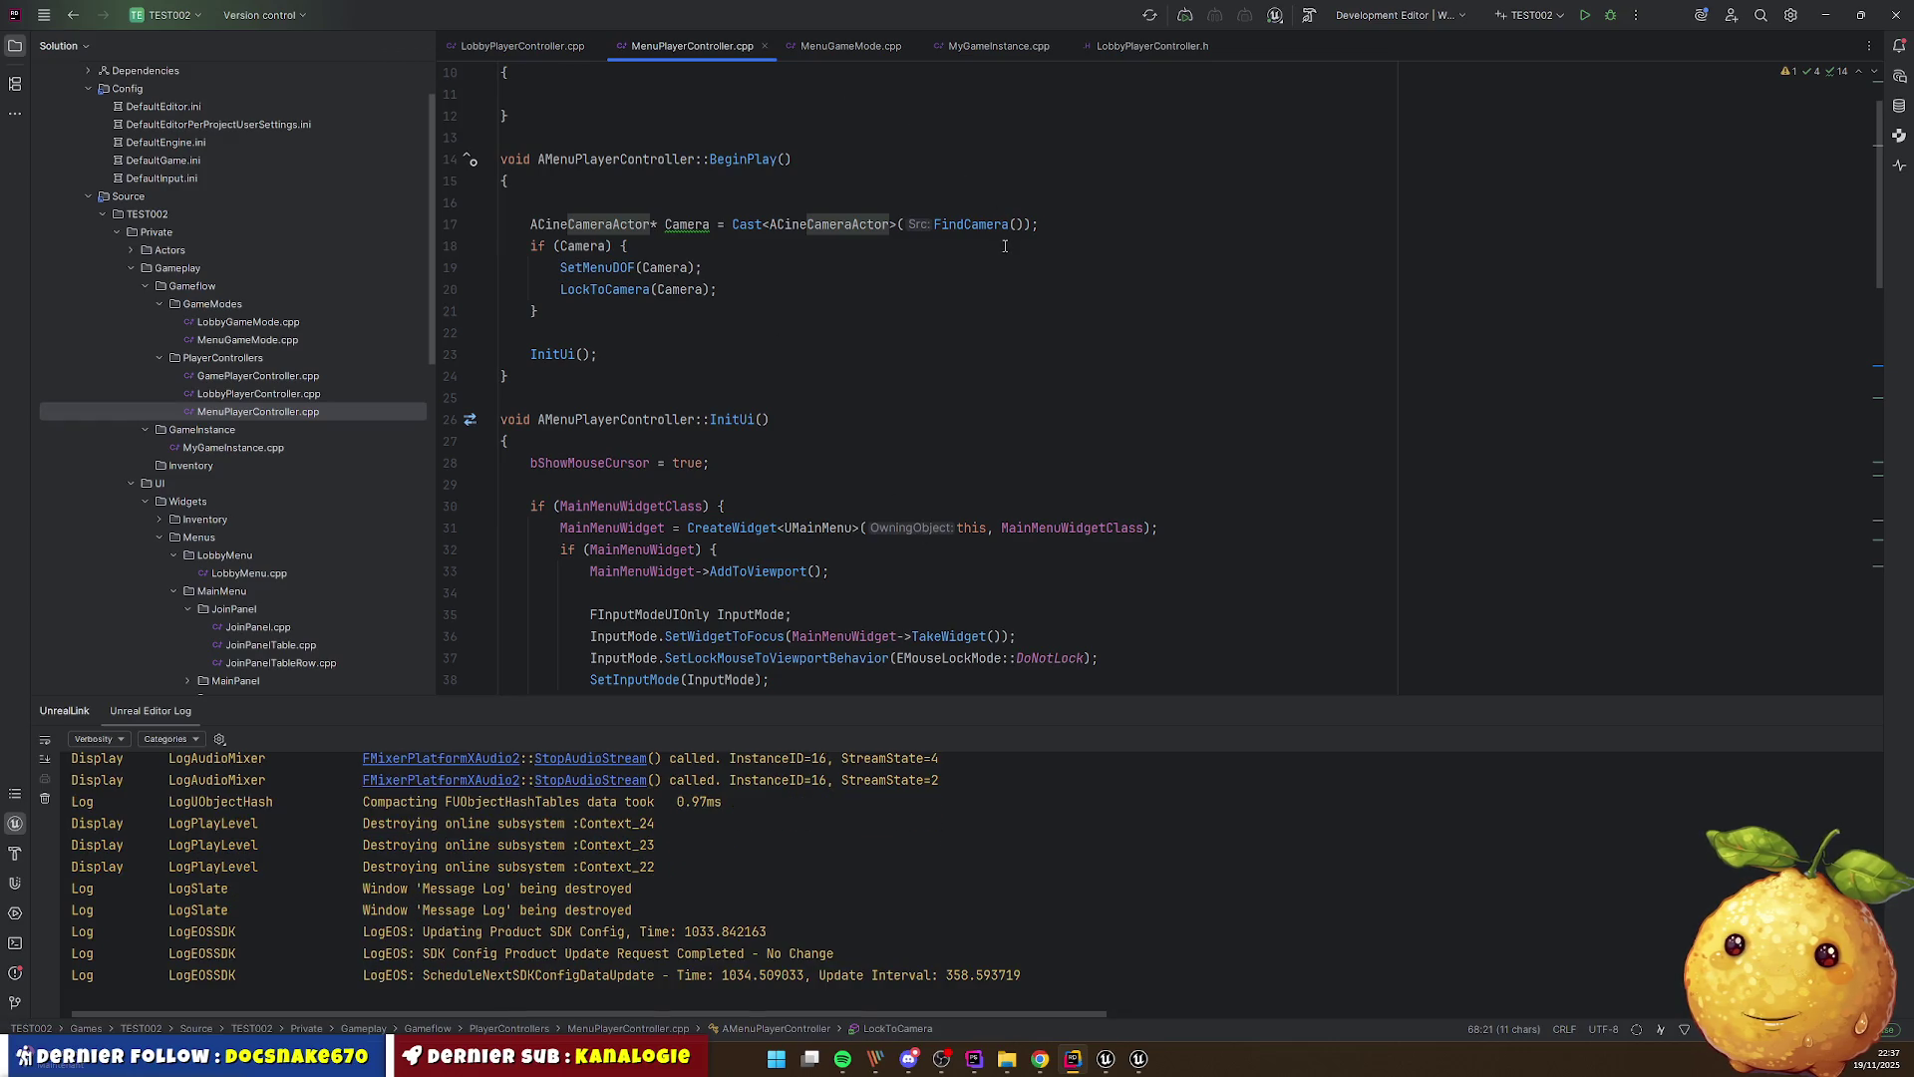
# Select and review the BeginPlay function and its body, then open LobbyPlayerController.h
pyautogui.scroll(-4, 687, 394)
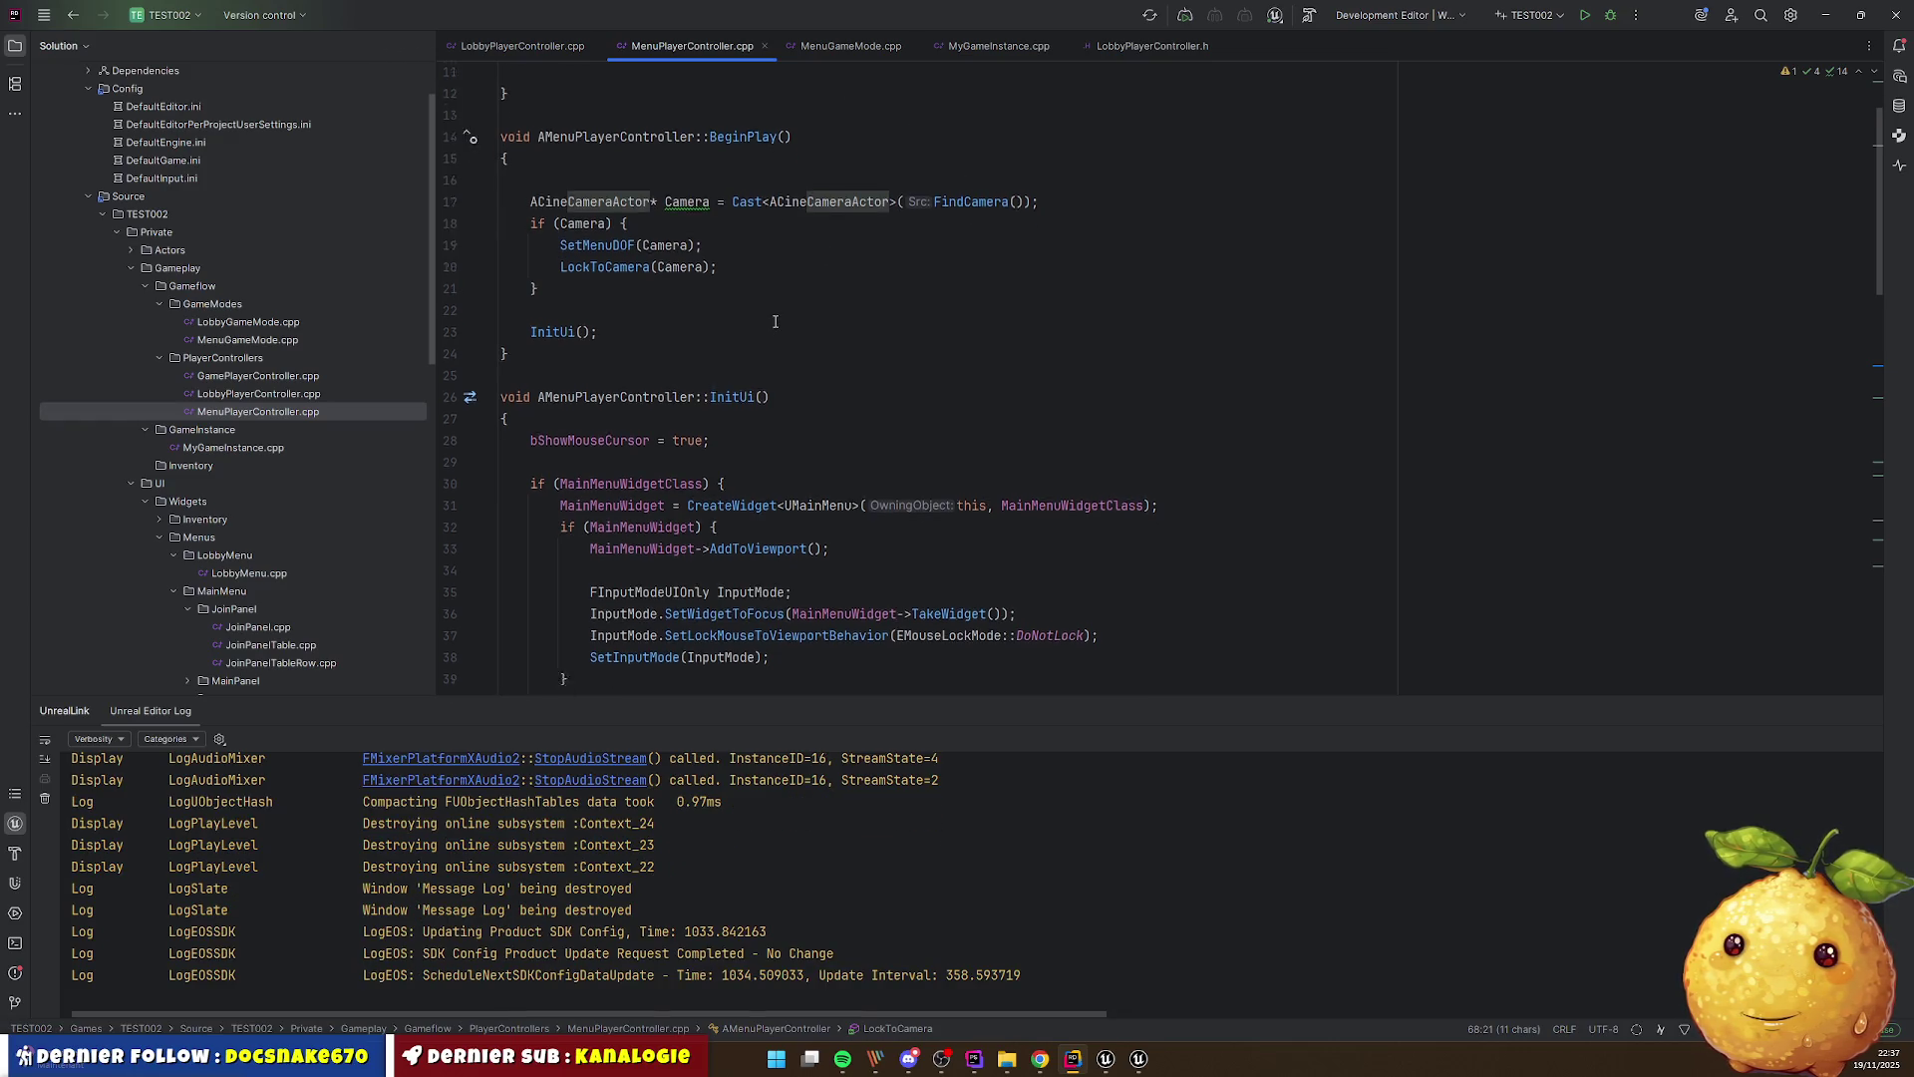
pyautogui.scroll(6, 648, 299)
pyautogui.click(616, 195)
pyautogui.moveTo(616, 195); pyautogui.dragTo(618, 442)
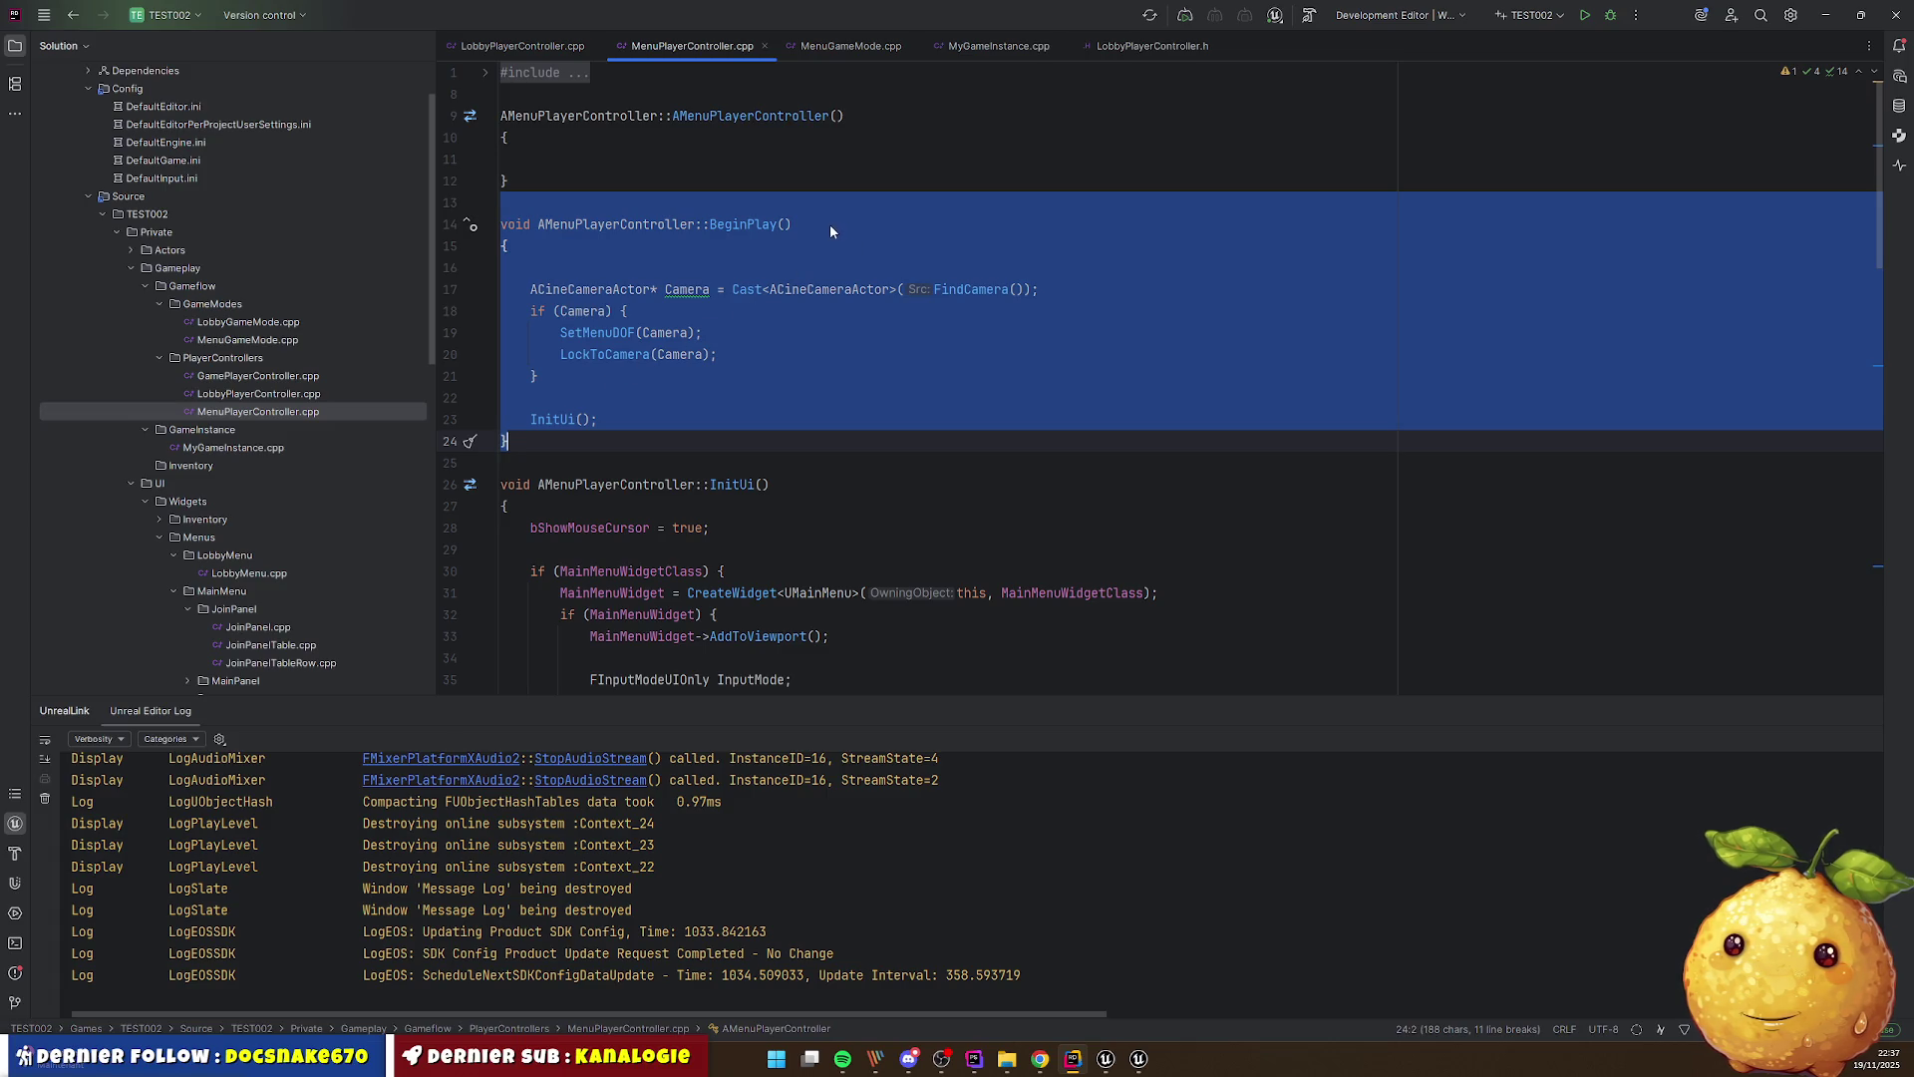
pyautogui.click(695, 449)
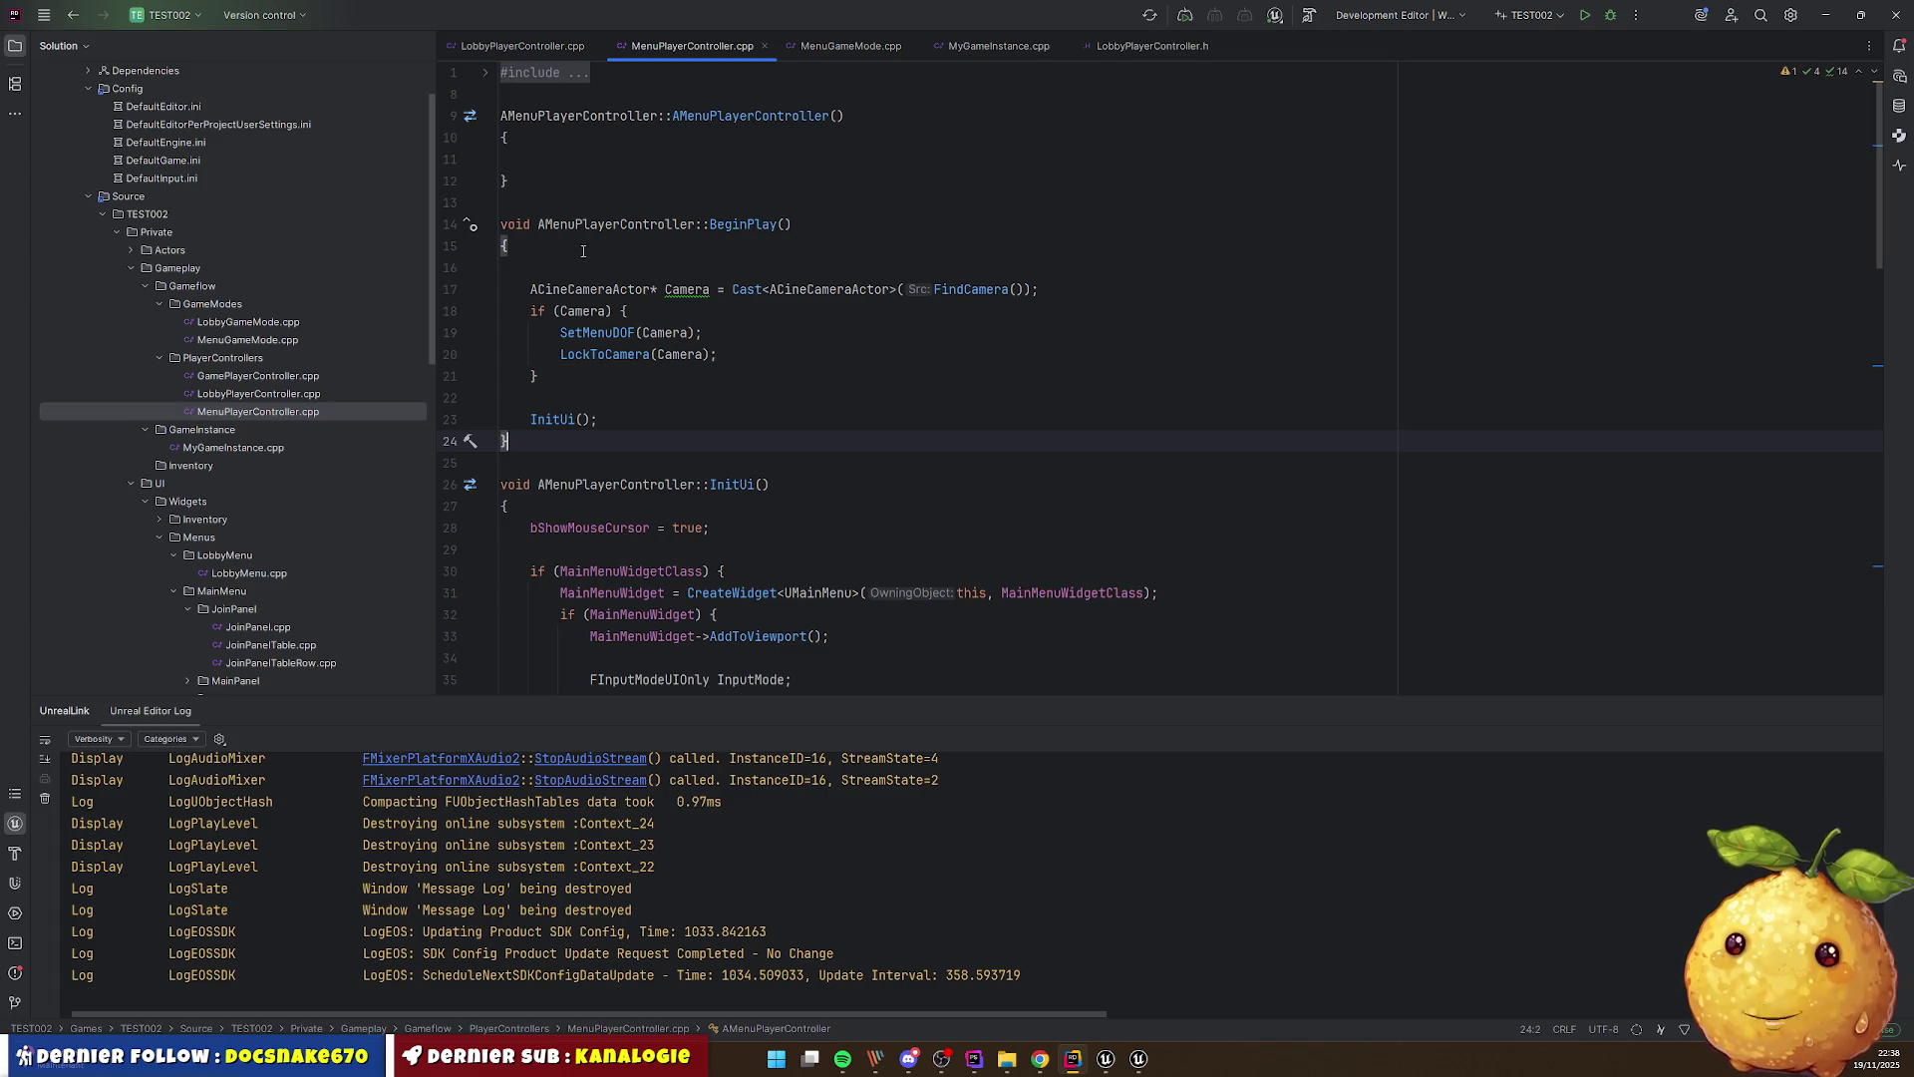
pyautogui.moveTo(564, 267); pyautogui.dragTo(676, 413)
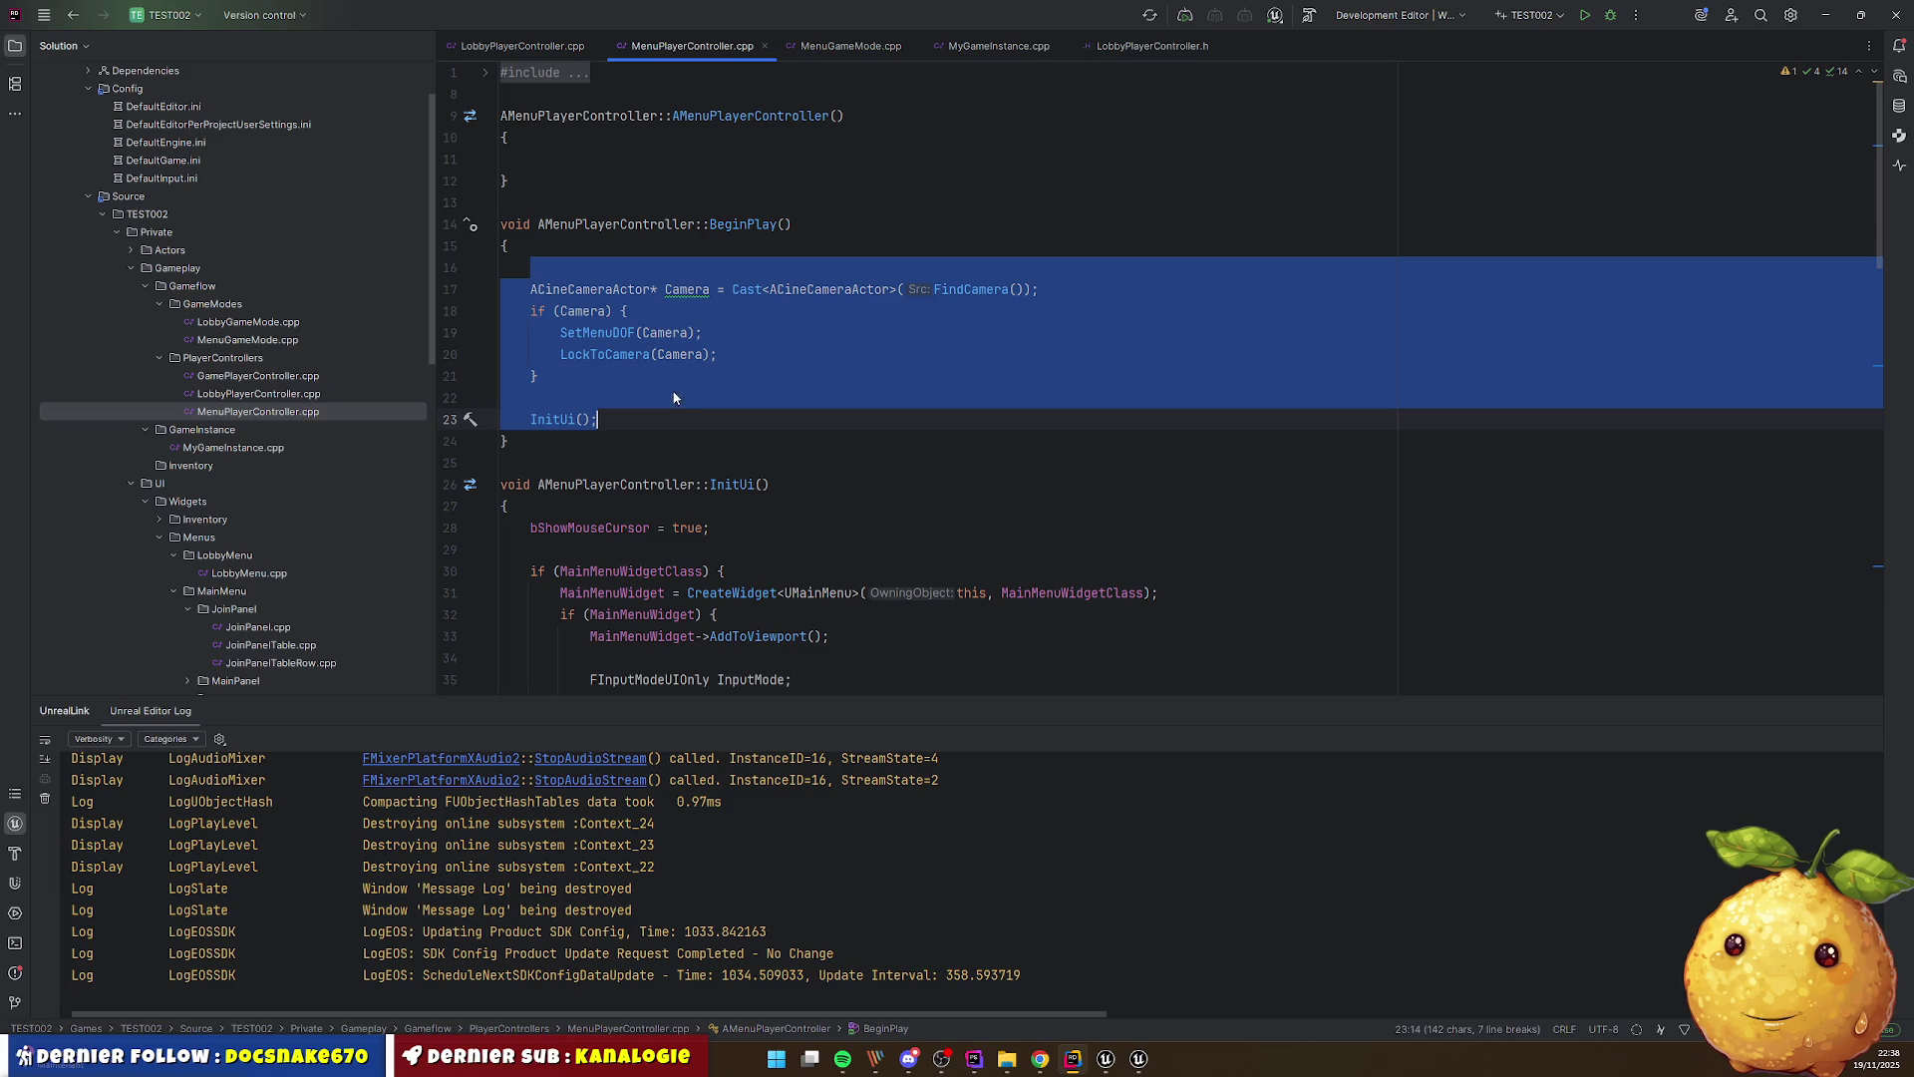
pyautogui.click(985, 392)
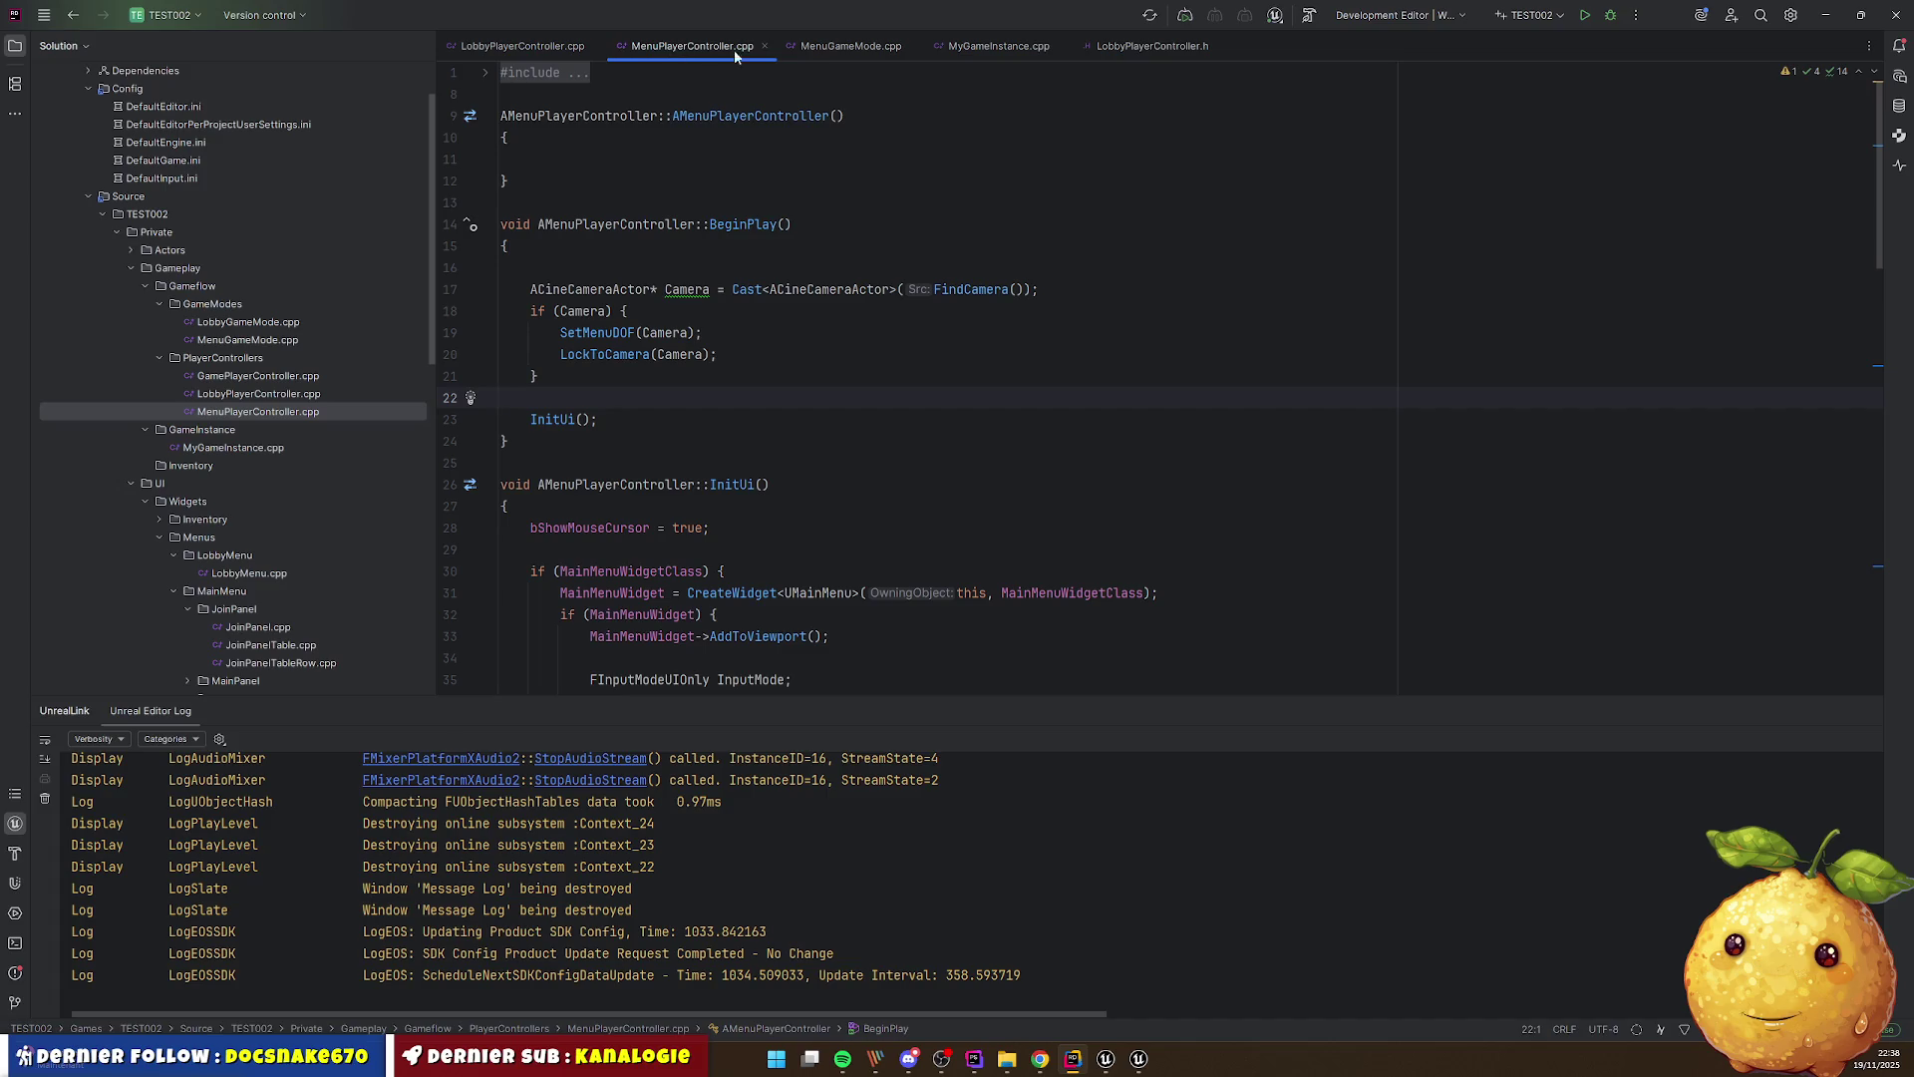
pyautogui.click(1150, 46)
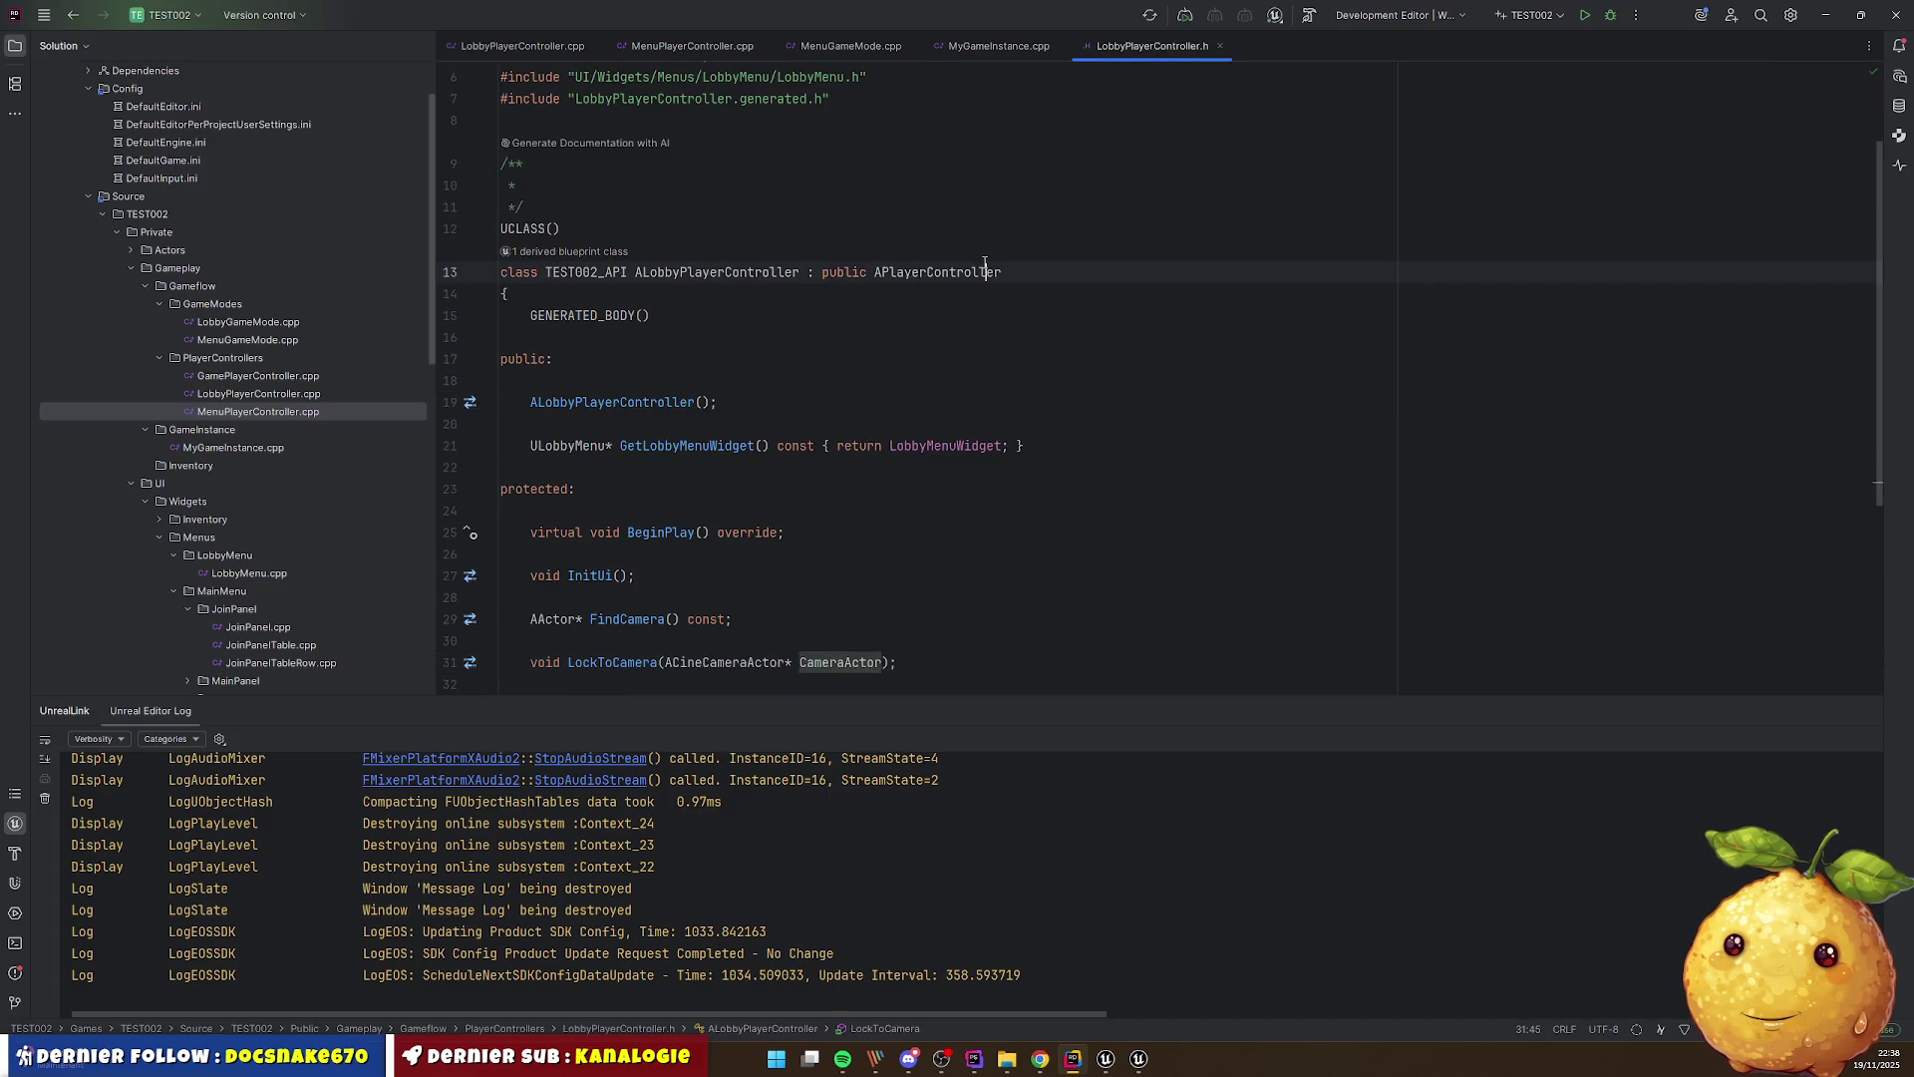
# Review the GetLobbyMenuWidget declaration and jump to LockToCamera's definition in LobbyPlayerController.cpp
pyautogui.scroll(-3, 895, 260)
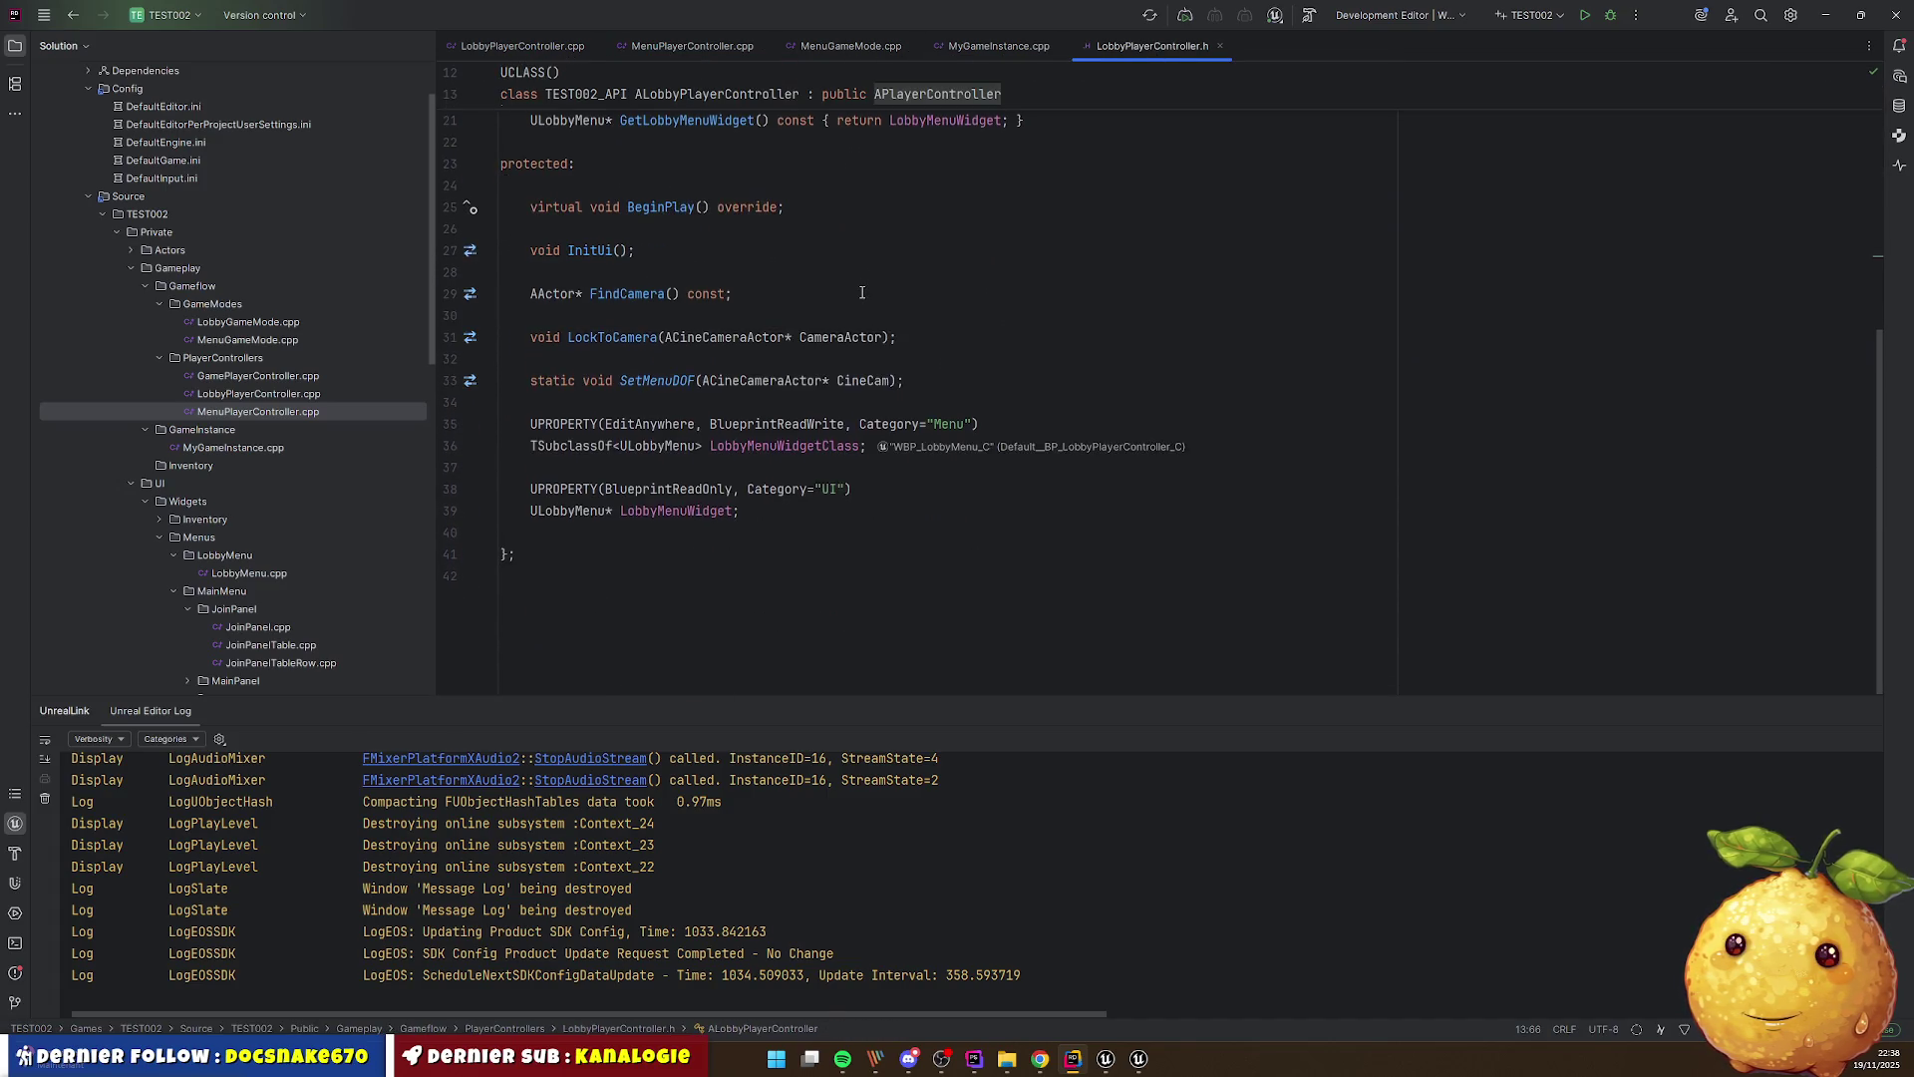
pyautogui.scroll(2, 1138, 75)
pyautogui.click(665, 379)
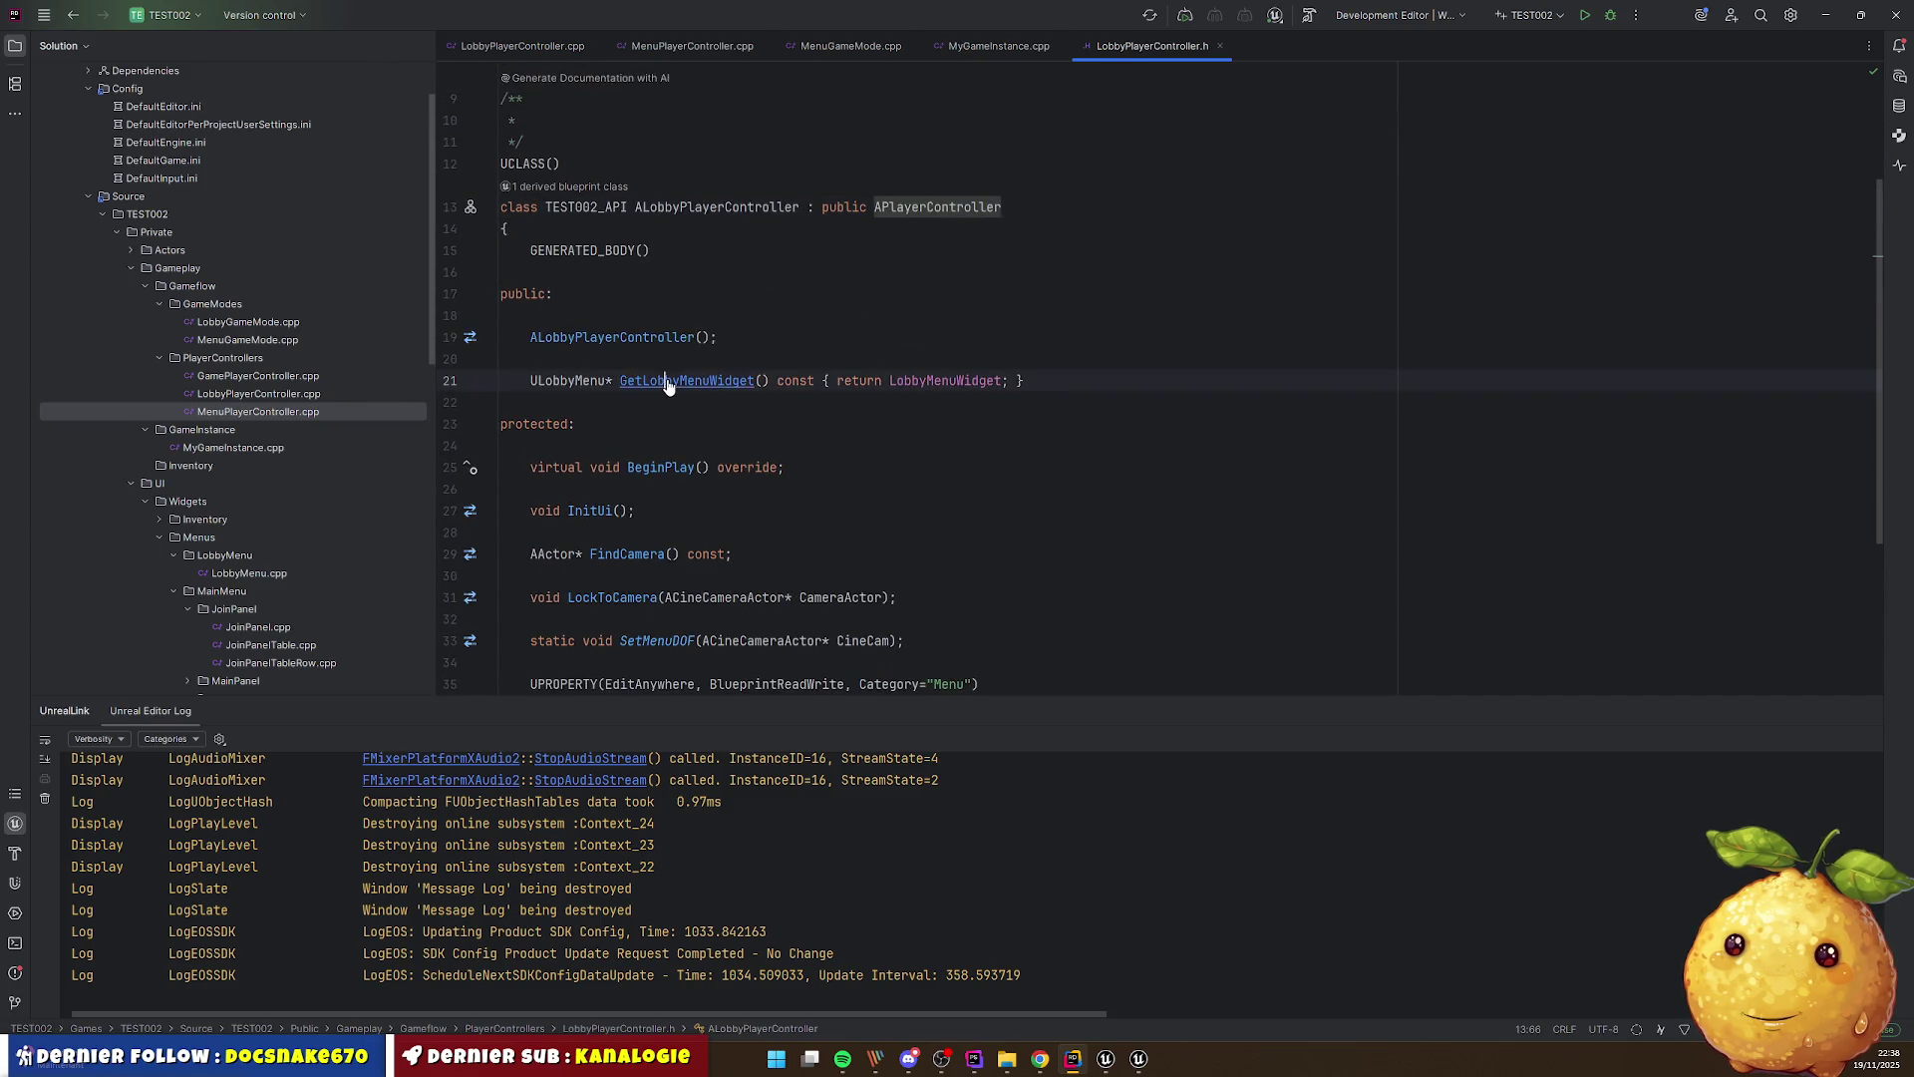
pyautogui.scroll(-2, 640, 362)
pyautogui.keyDown('ctrl'); pyautogui.click(610, 464); pyautogui.keyUp('ctrl')
# Read through LobbyPlayerController.cpp, copy the entire file, and bring up the ChatGPT window
pyautogui.scroll(3, 767, 313)
pyautogui.scroll(10, 767, 313)
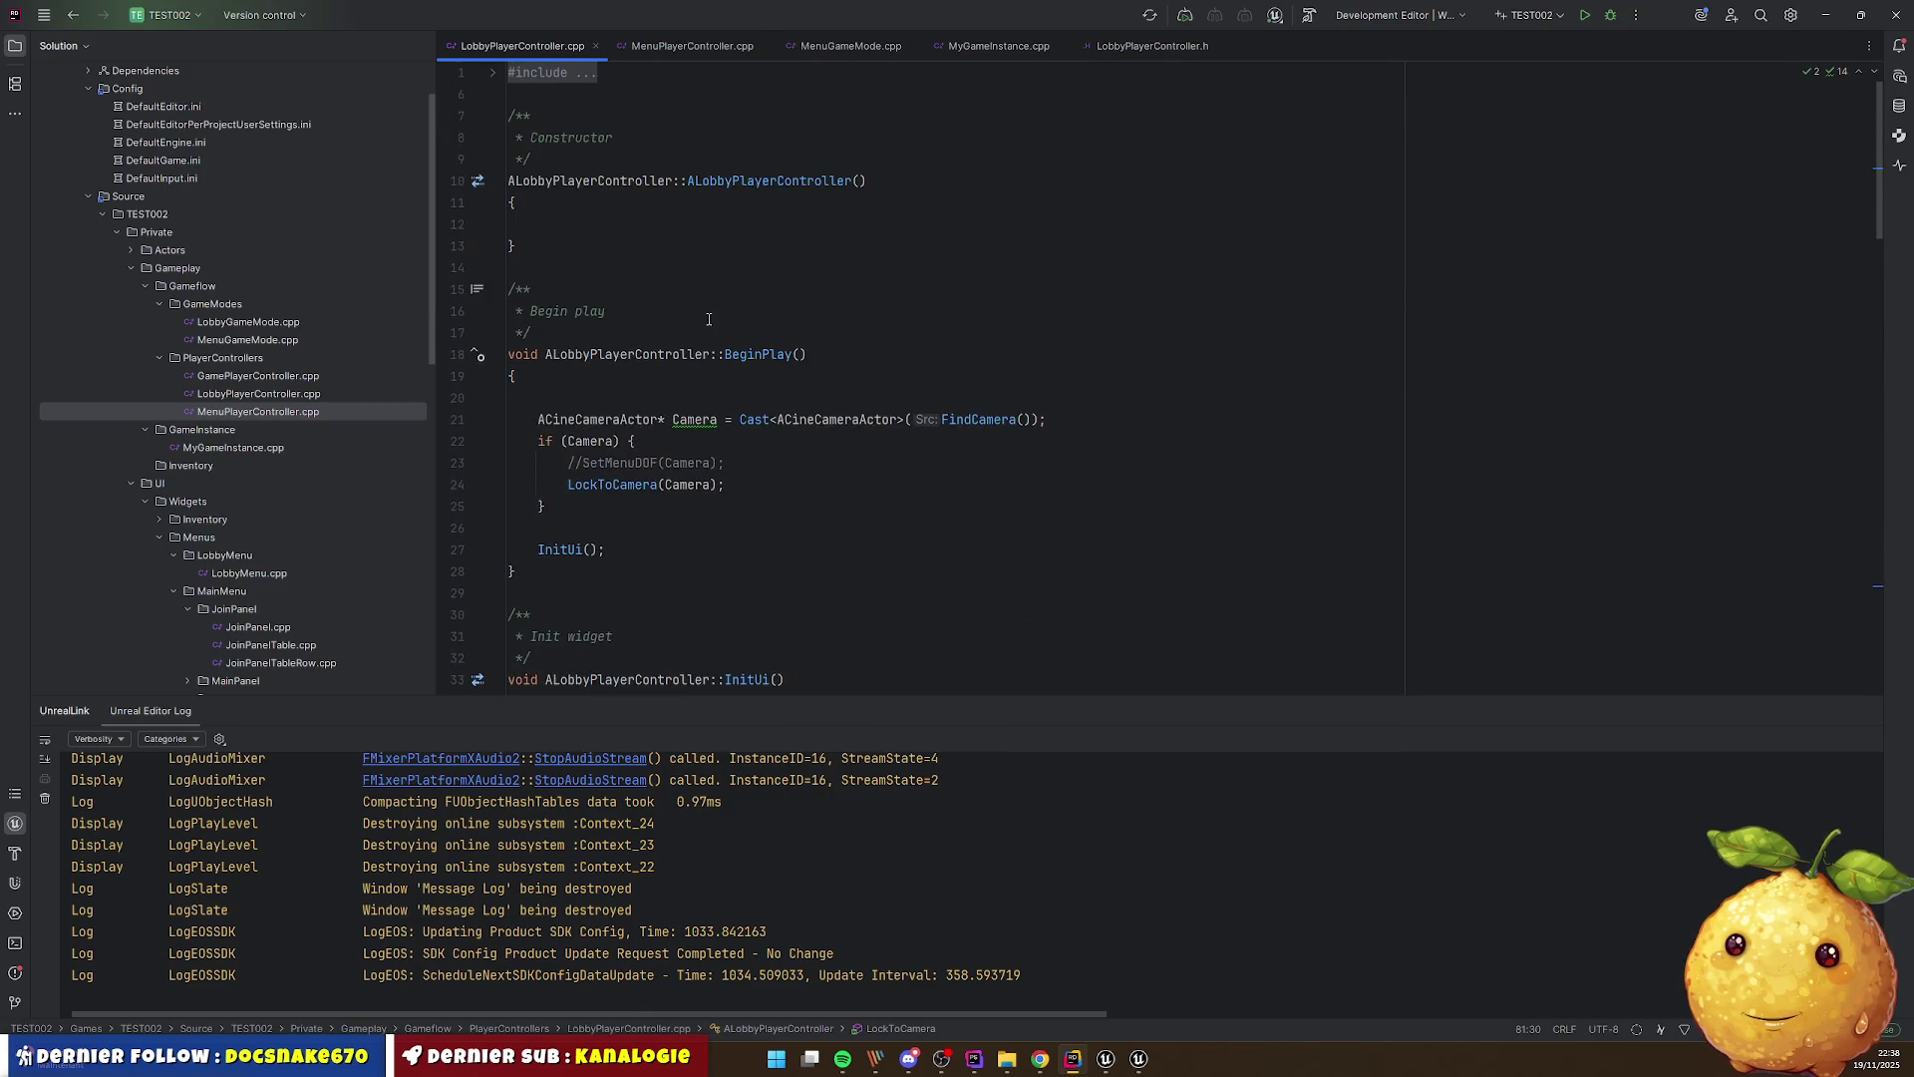
pyautogui.scroll(-4, 613, 250)
pyautogui.scroll(-10, 613, 250)
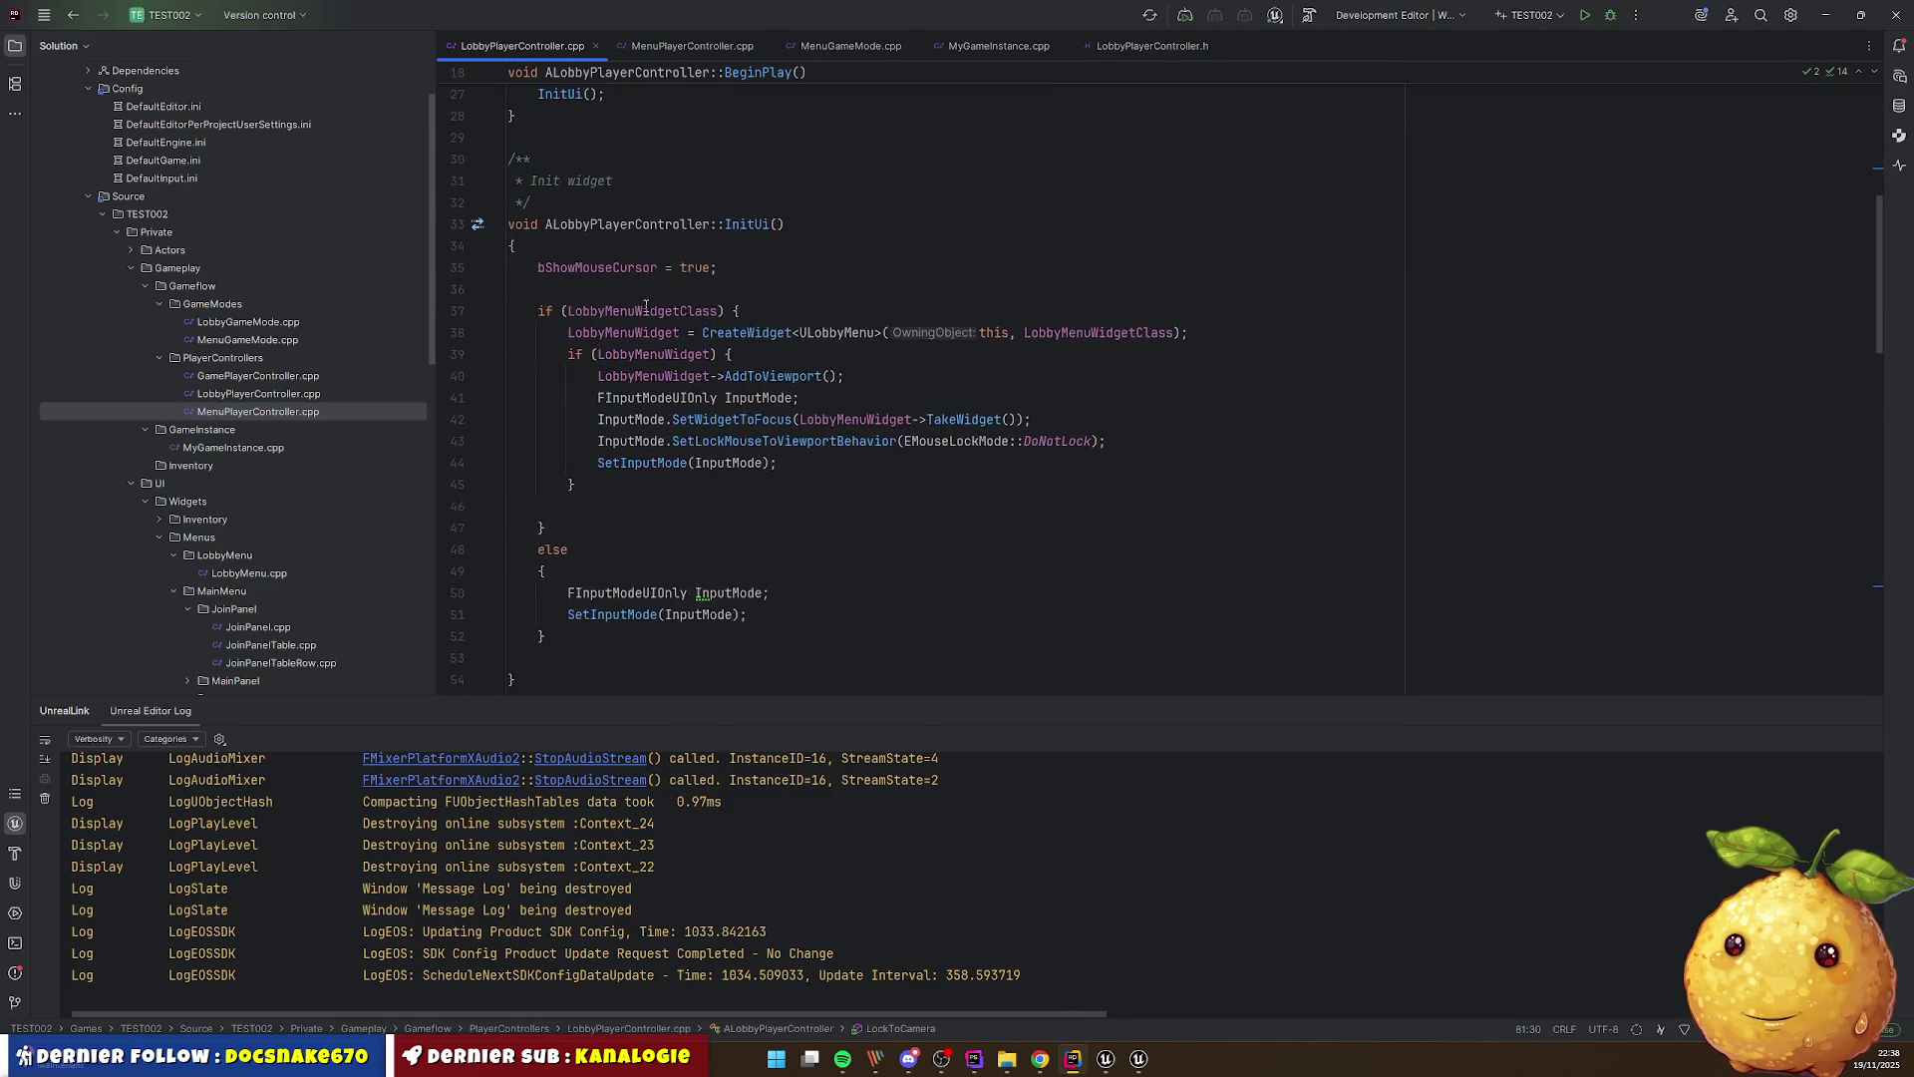
pyautogui.scroll(-3, 648, 412)
pyautogui.scroll(2, 666, 429)
pyautogui.scroll(-7, 685, 450)
pyautogui.scroll(-6, 685, 450)
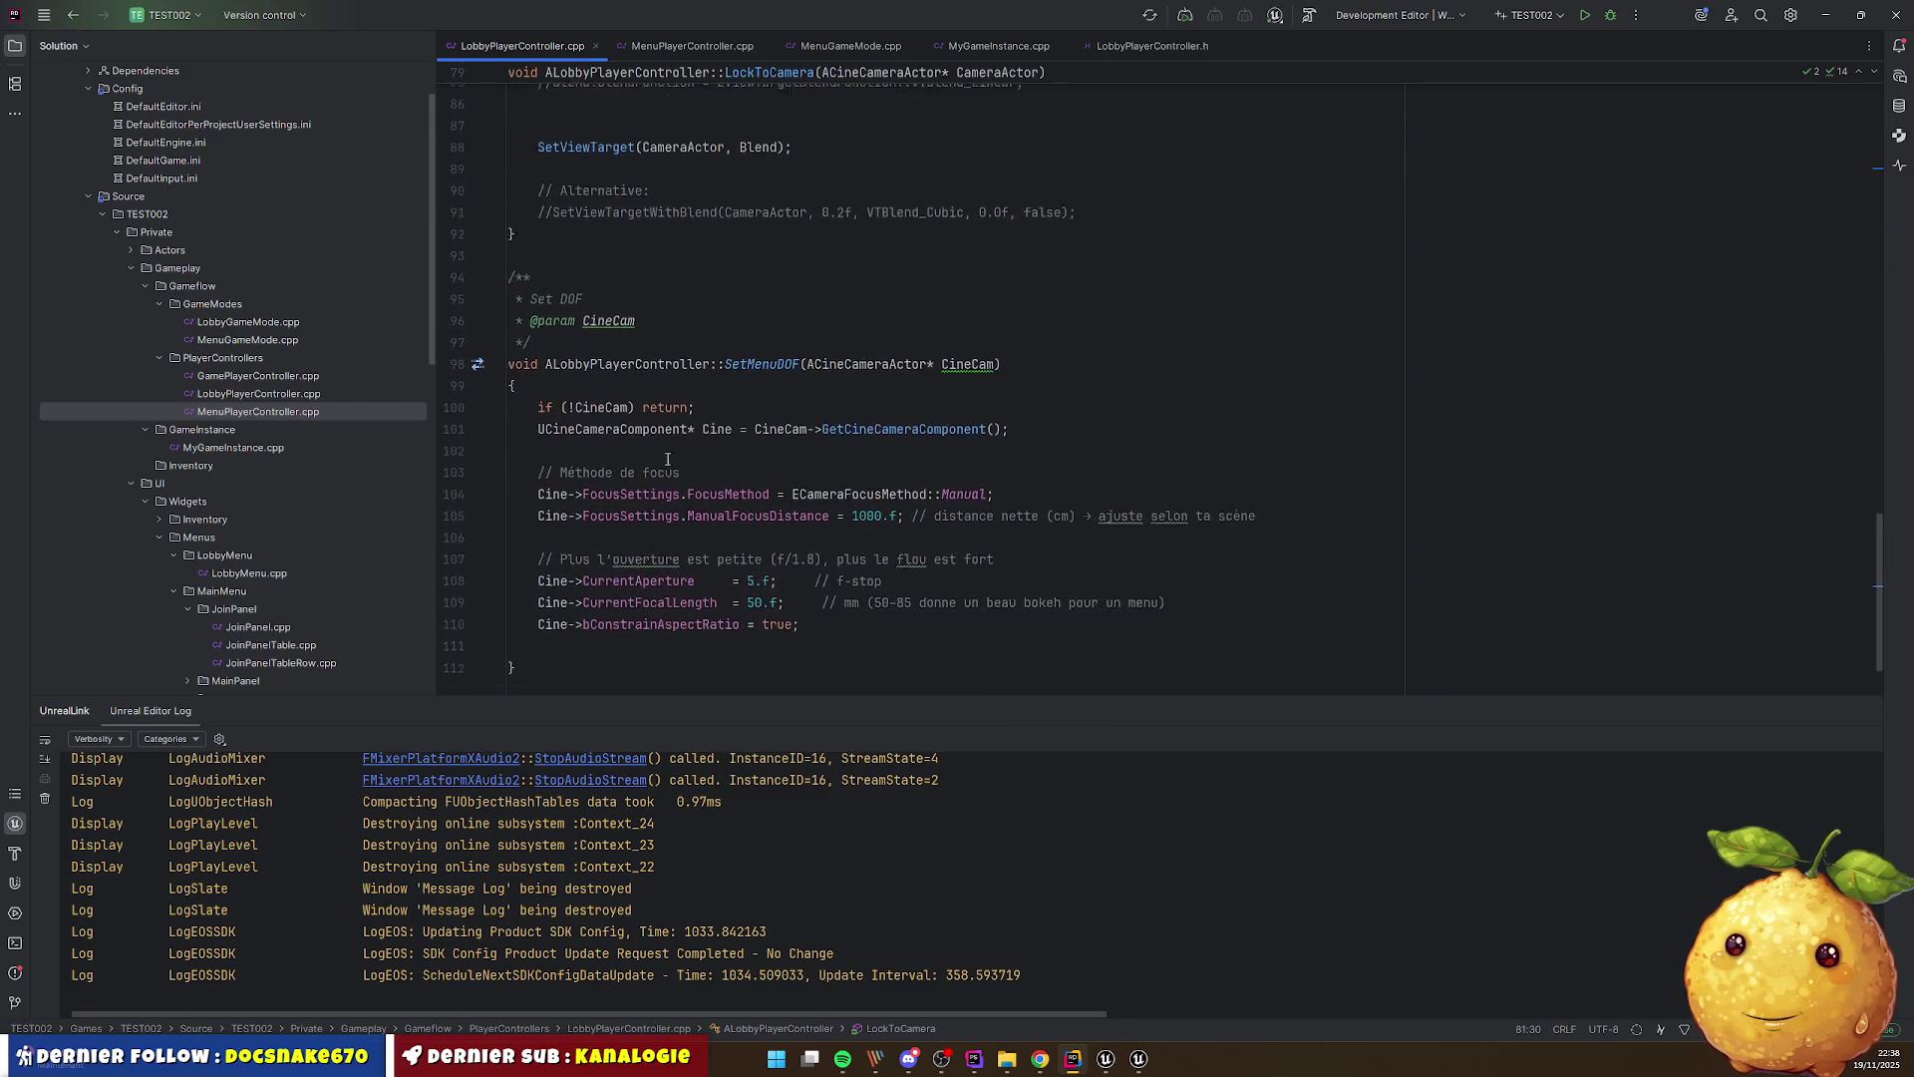
pyautogui.hotkey('ctrl', 'a')
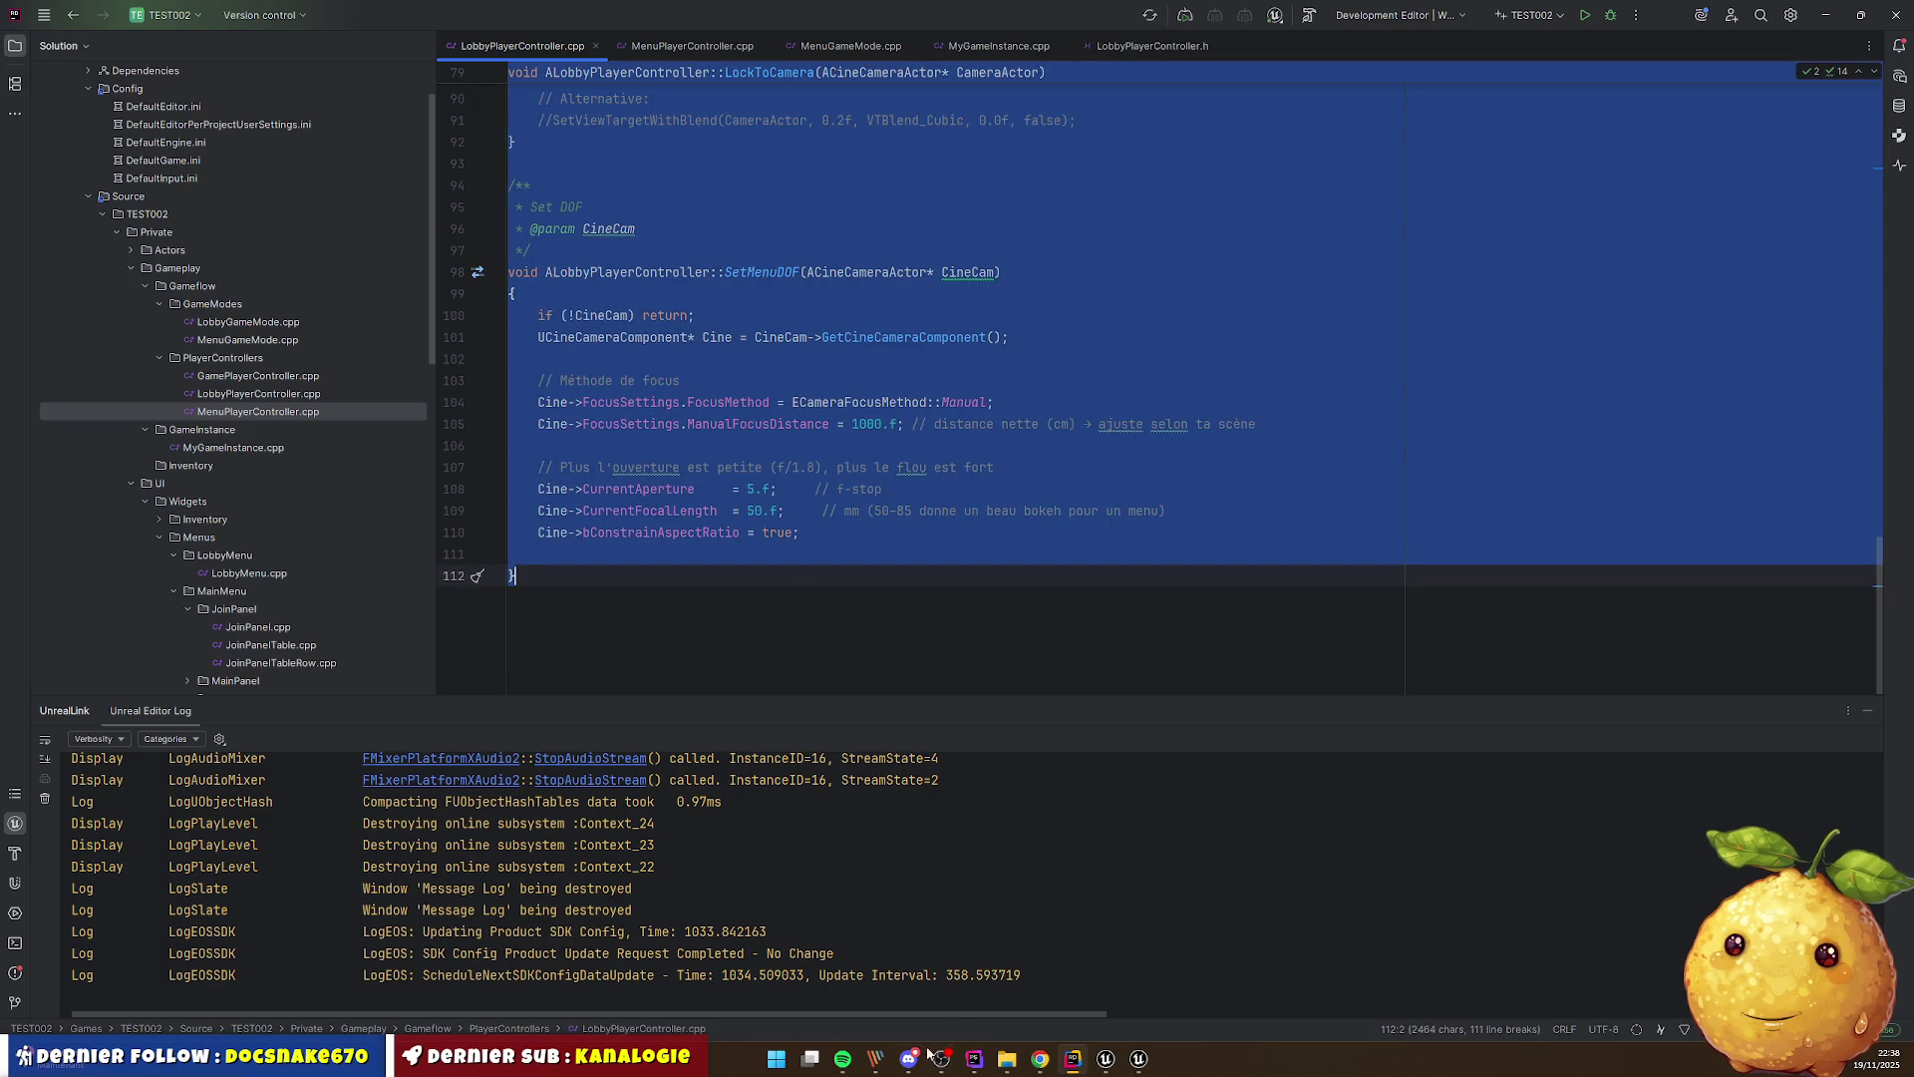
pyautogui.moveTo(1051, 1065)
pyautogui.click(1006, 983)
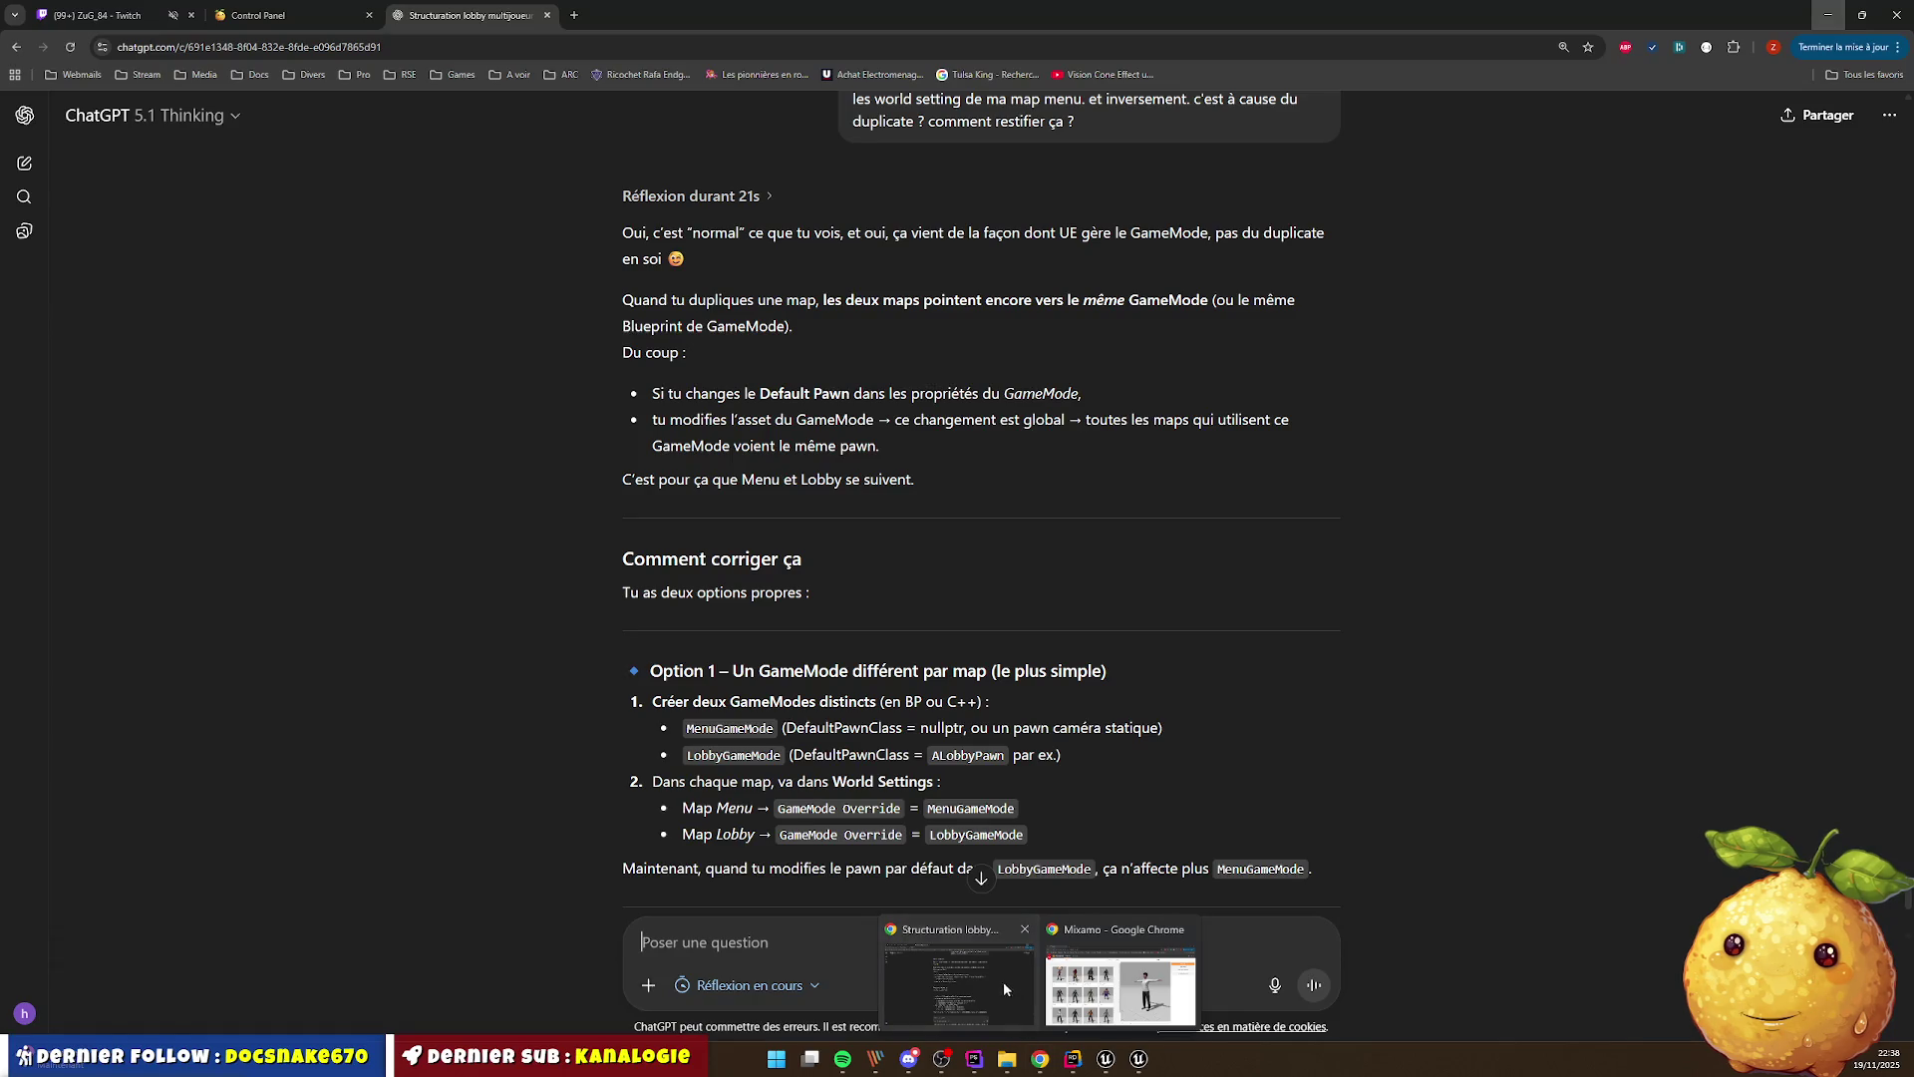
# Paste the code and add that the server (joueur 1) sees the scene camera correctly
pyautogui.click(869, 943)
pyautogui.hotkey('ctrl', 'v')
pyautogui.hotkey('shift', 'Return')
pyautogui.hotkey('shift', 'Return')
pyautogui.write('je créé un partie avec mon joueur 1')
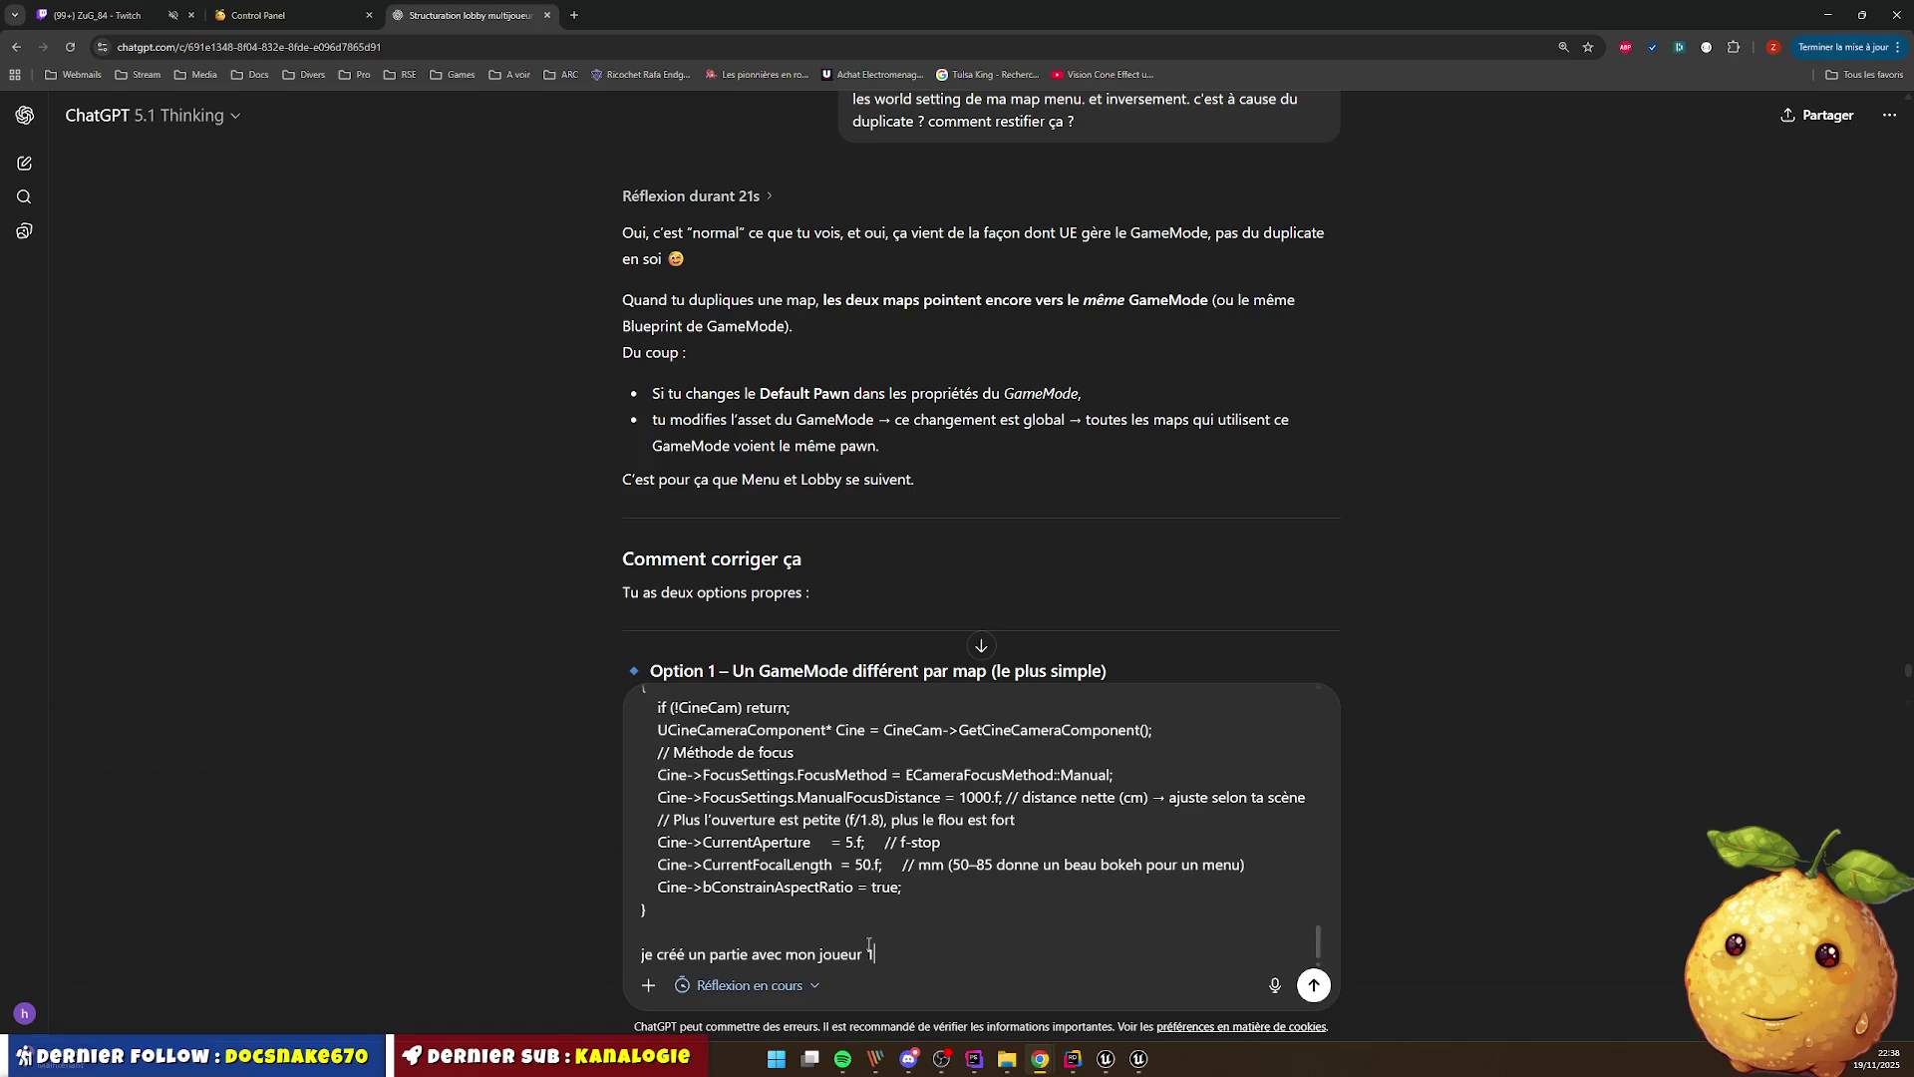
pyautogui.write(', pas de p')
pyautogui.press('Left')
pyautogui.press('Left')
pyautogui.press('Left')
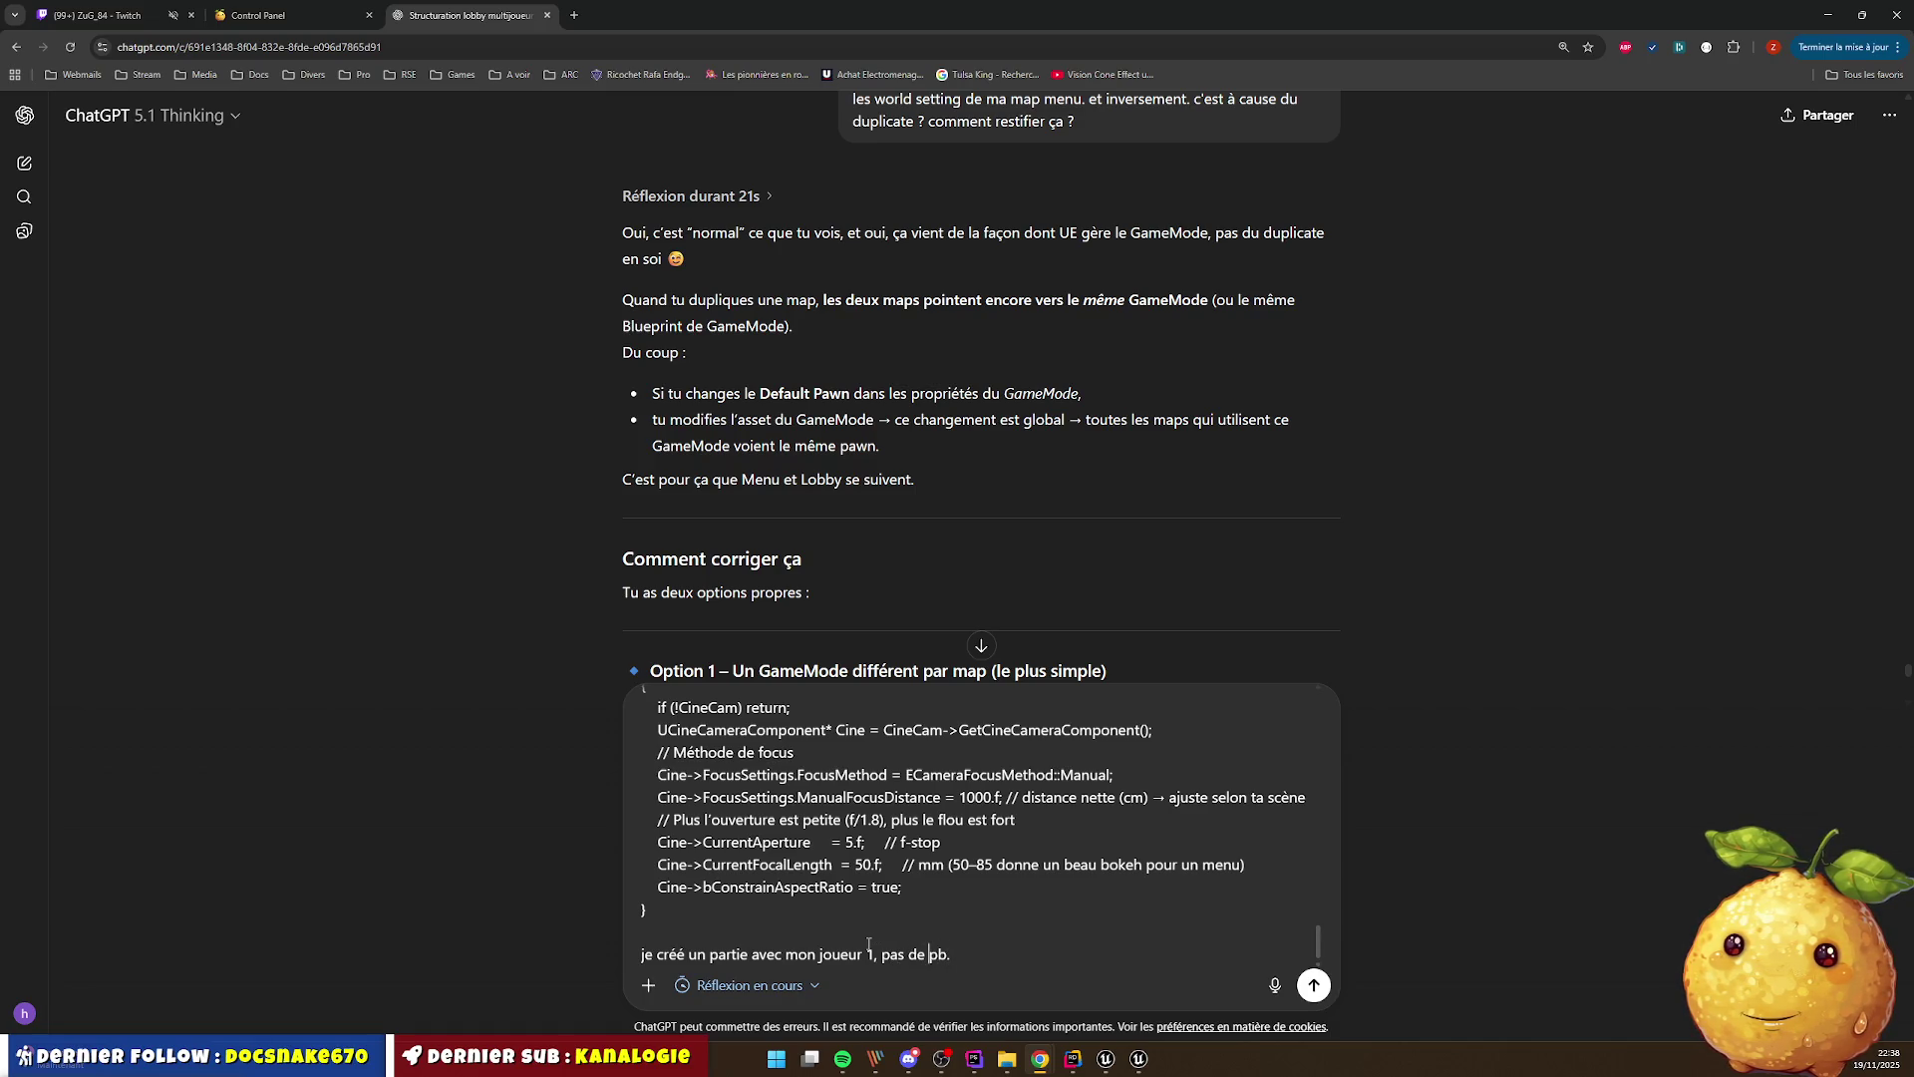
pyautogui.write('(server)')
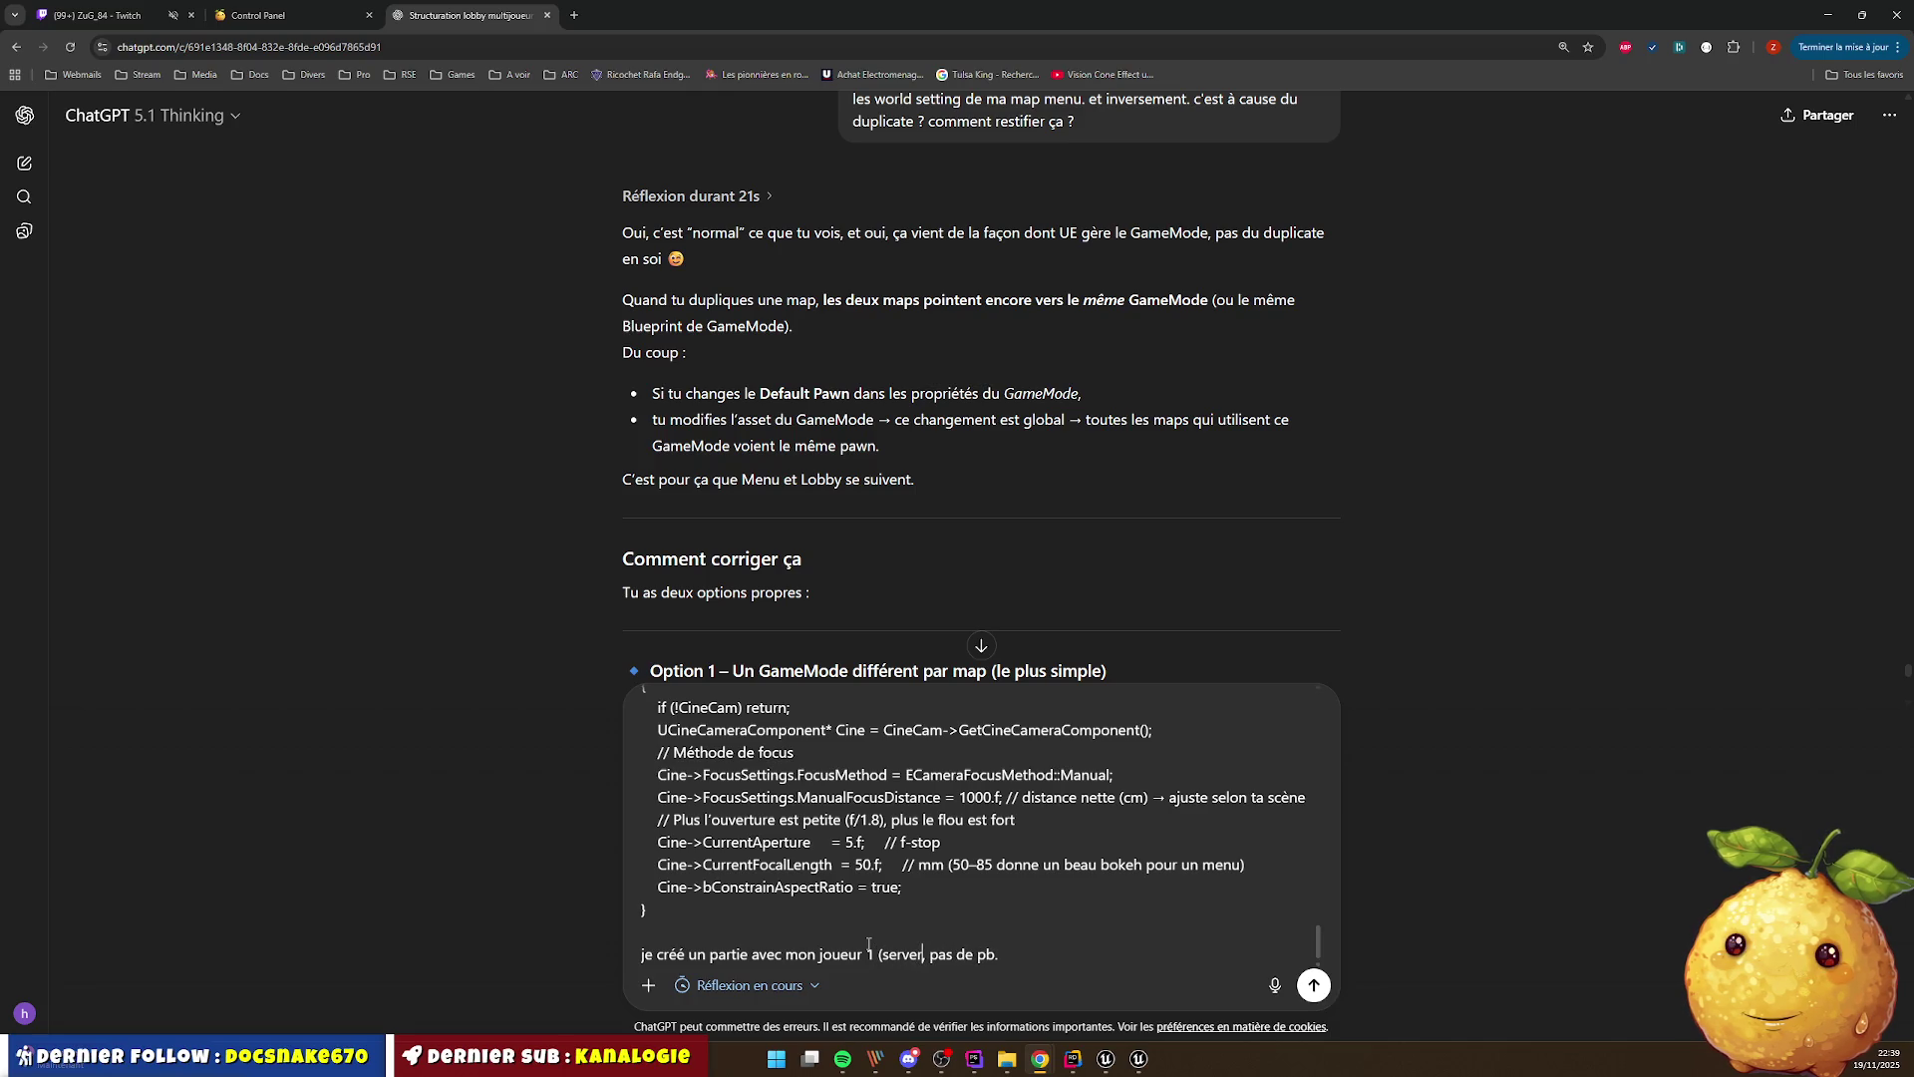
pyautogui.press('End')
pyautogui.press('BackSpace')
pyautogui.write('la camer')
pyautogui.hotkey('ctrl', 'shift', 'Left')
pyautogui.press('BackSpace')
pyautogui.write('vue ets bien sur la caméra de la scene')
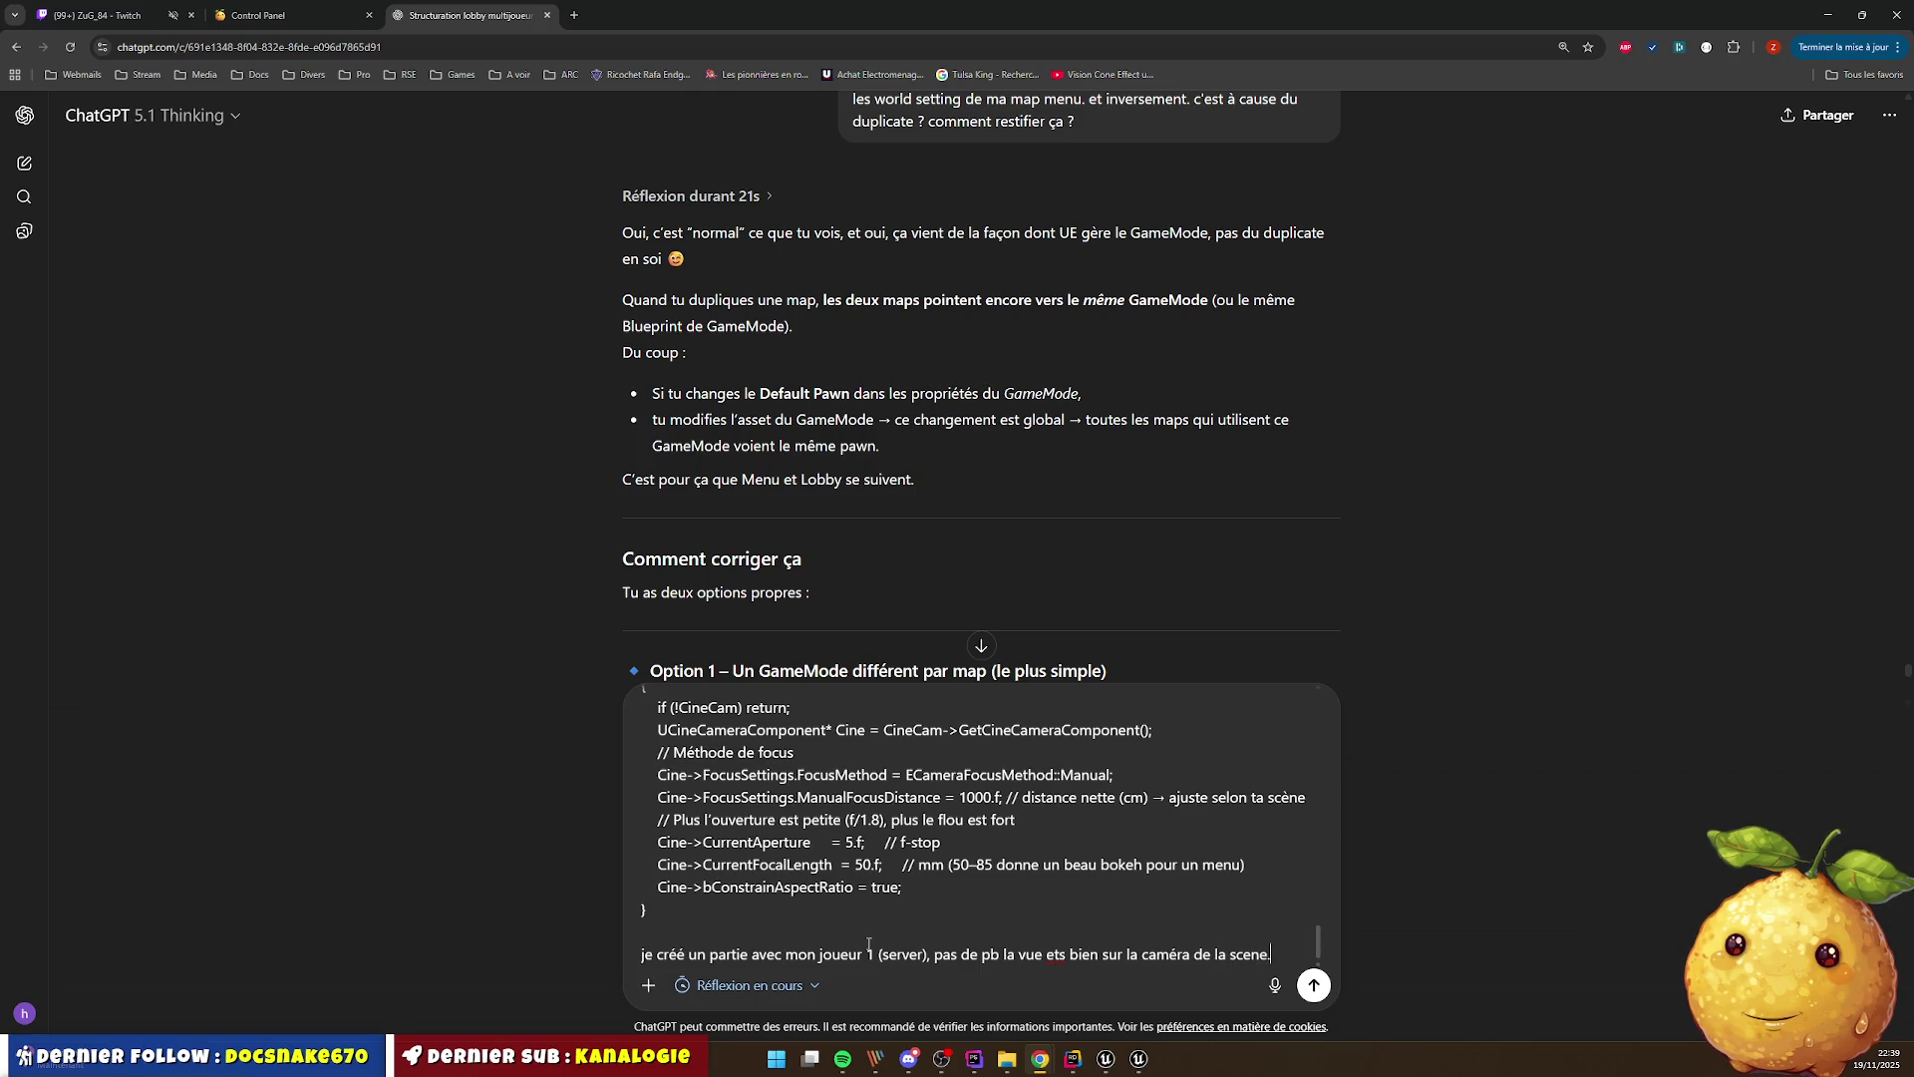
pyautogui.write('.')
# Add that joining players see the pawn's camera, using the menu map's pawn, and send it
pyautogui.hotkey('shift', 'Return')
pyautogui.write("en revanche quand je join avec d'autres joueurs, c'ets ")
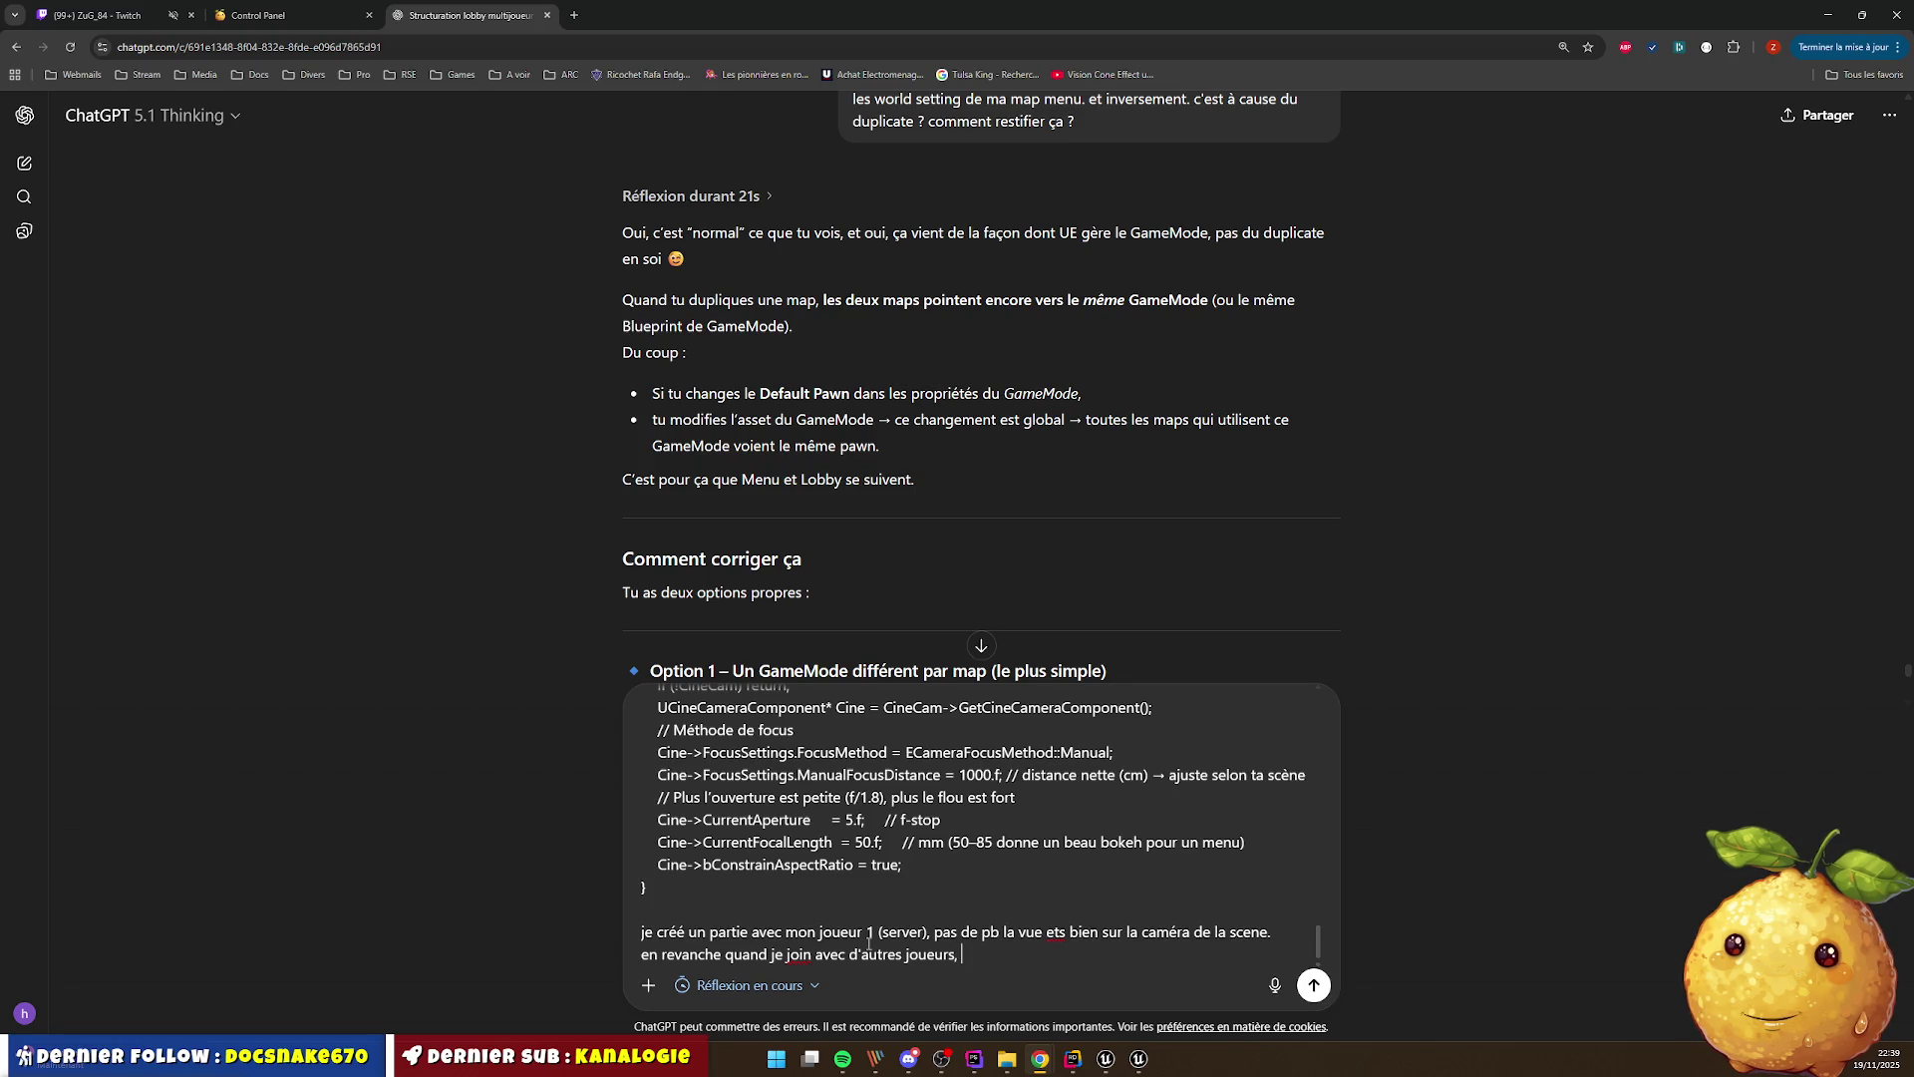
pyautogui.write('la ')
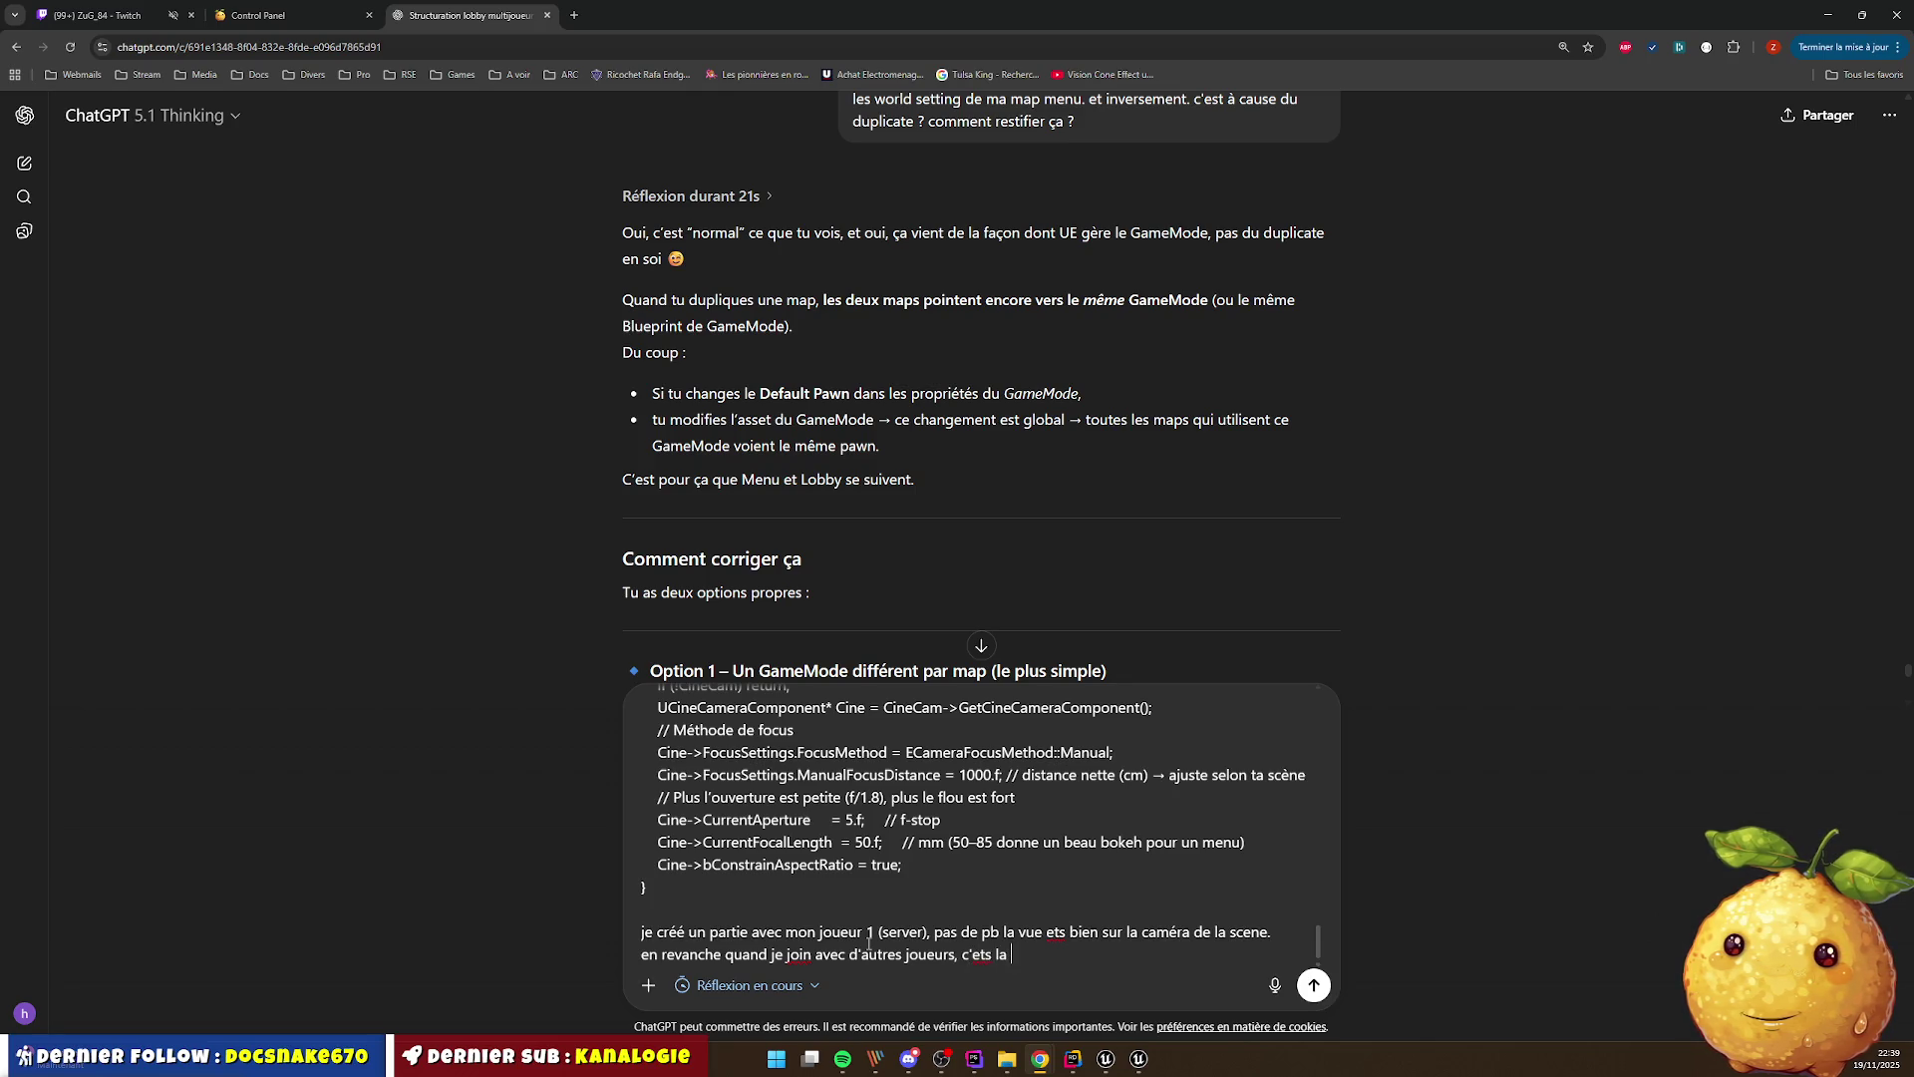
pyautogui.write('camera du p')
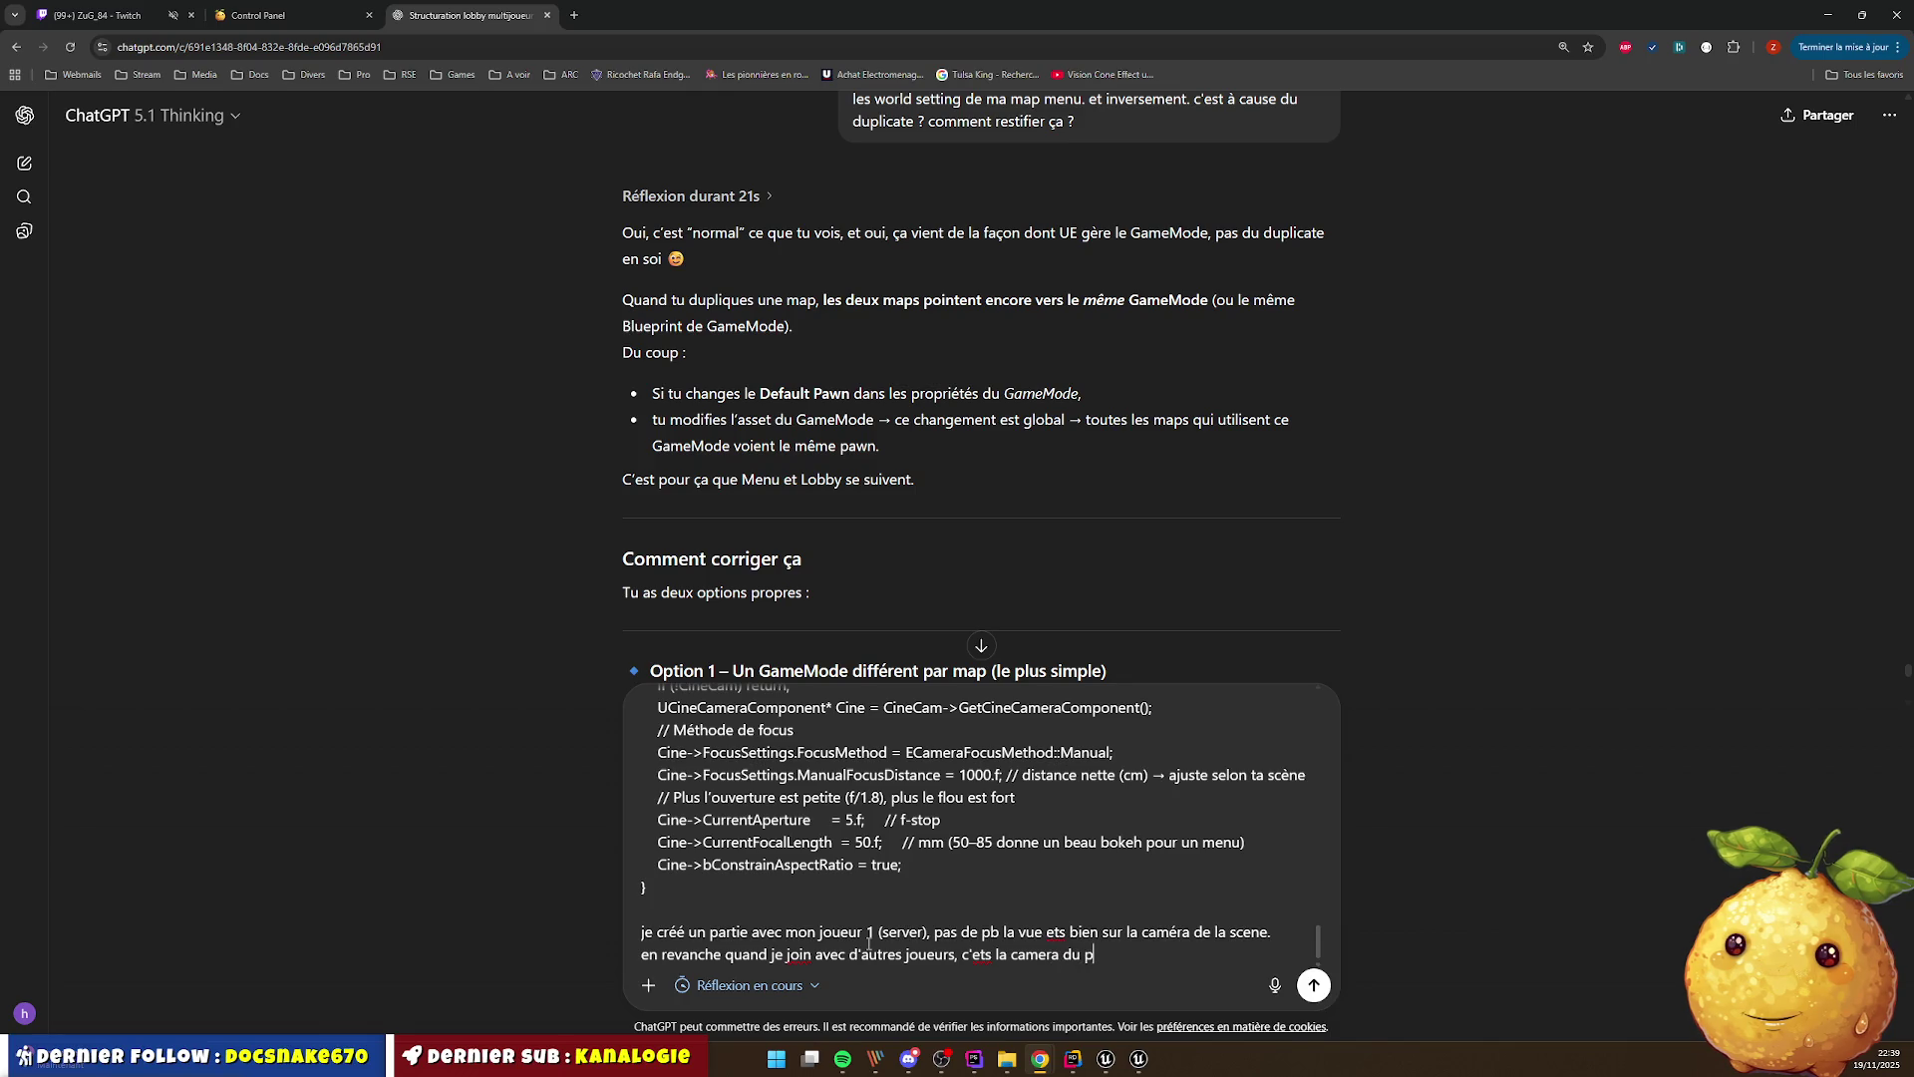
pyautogui.write('awn qui est afficha')
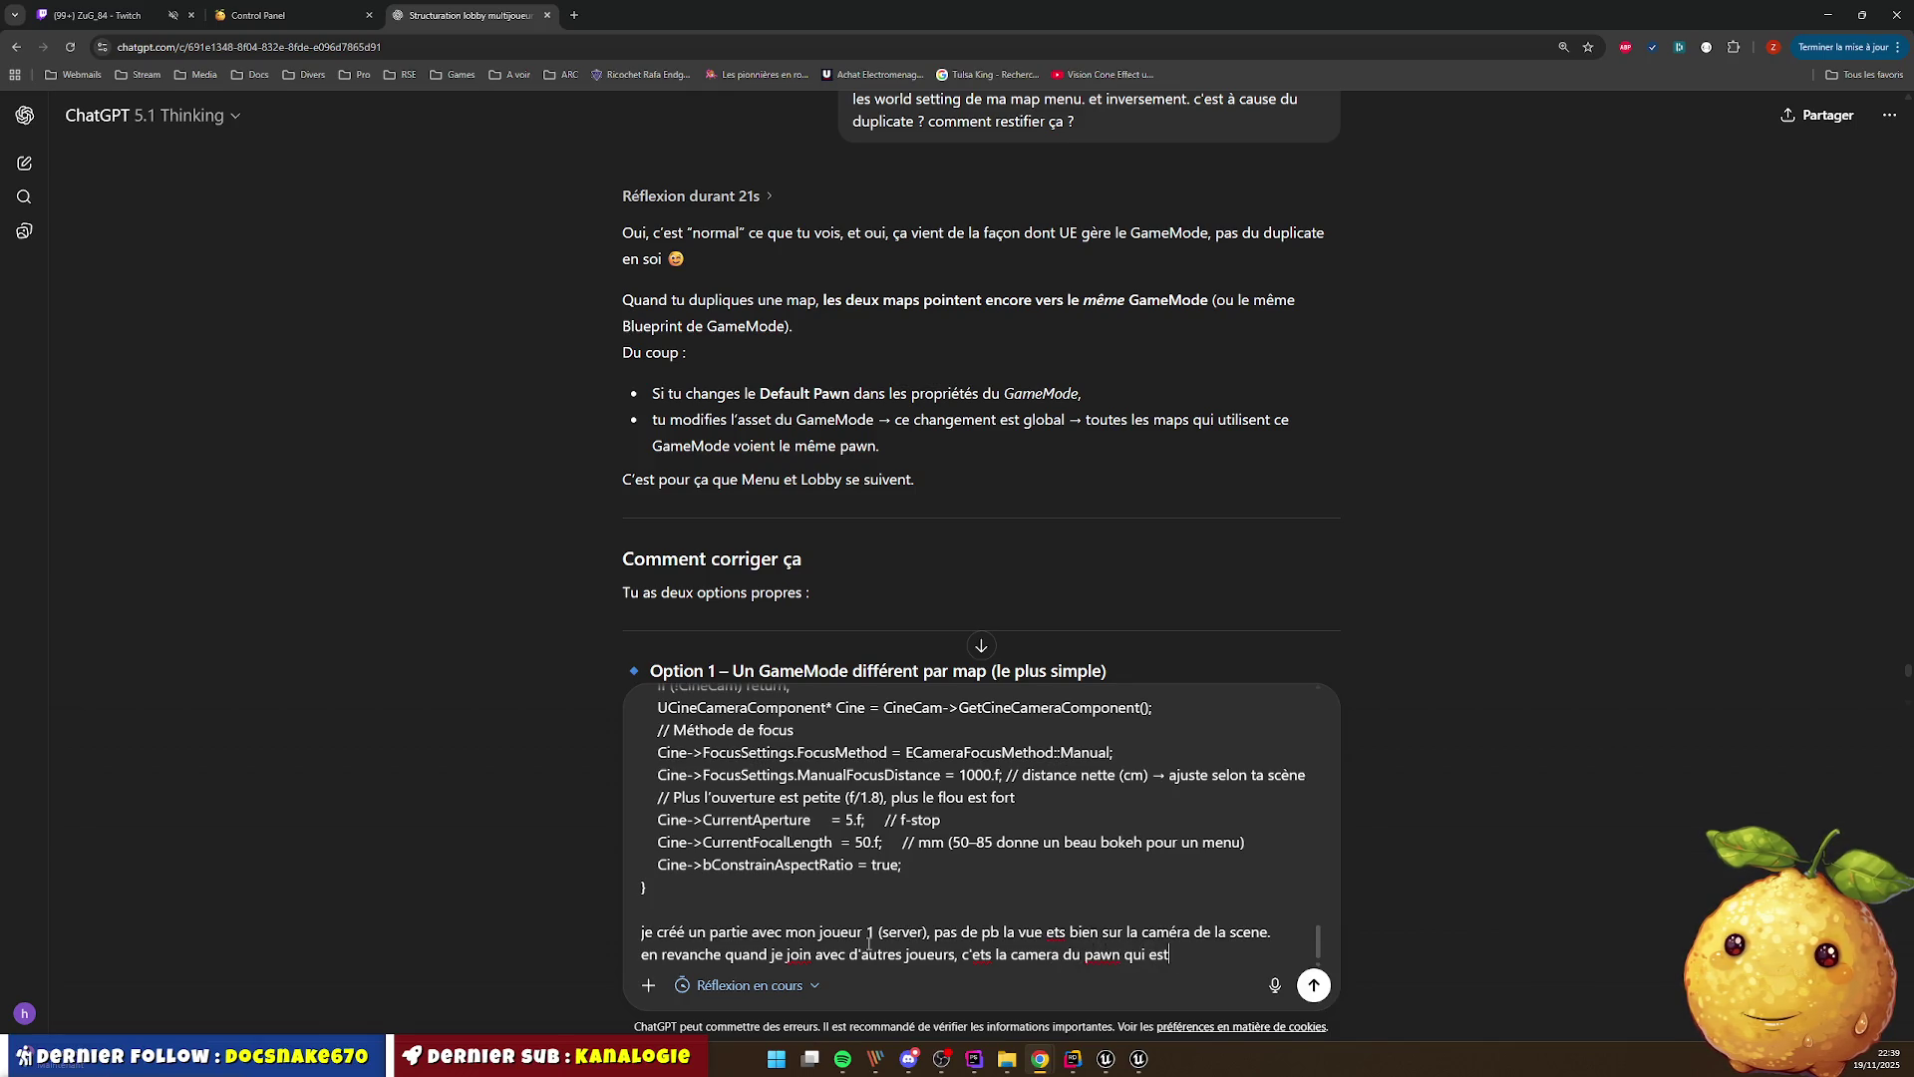
pyautogui.press('BackSpace')
pyautogui.write('ée.')
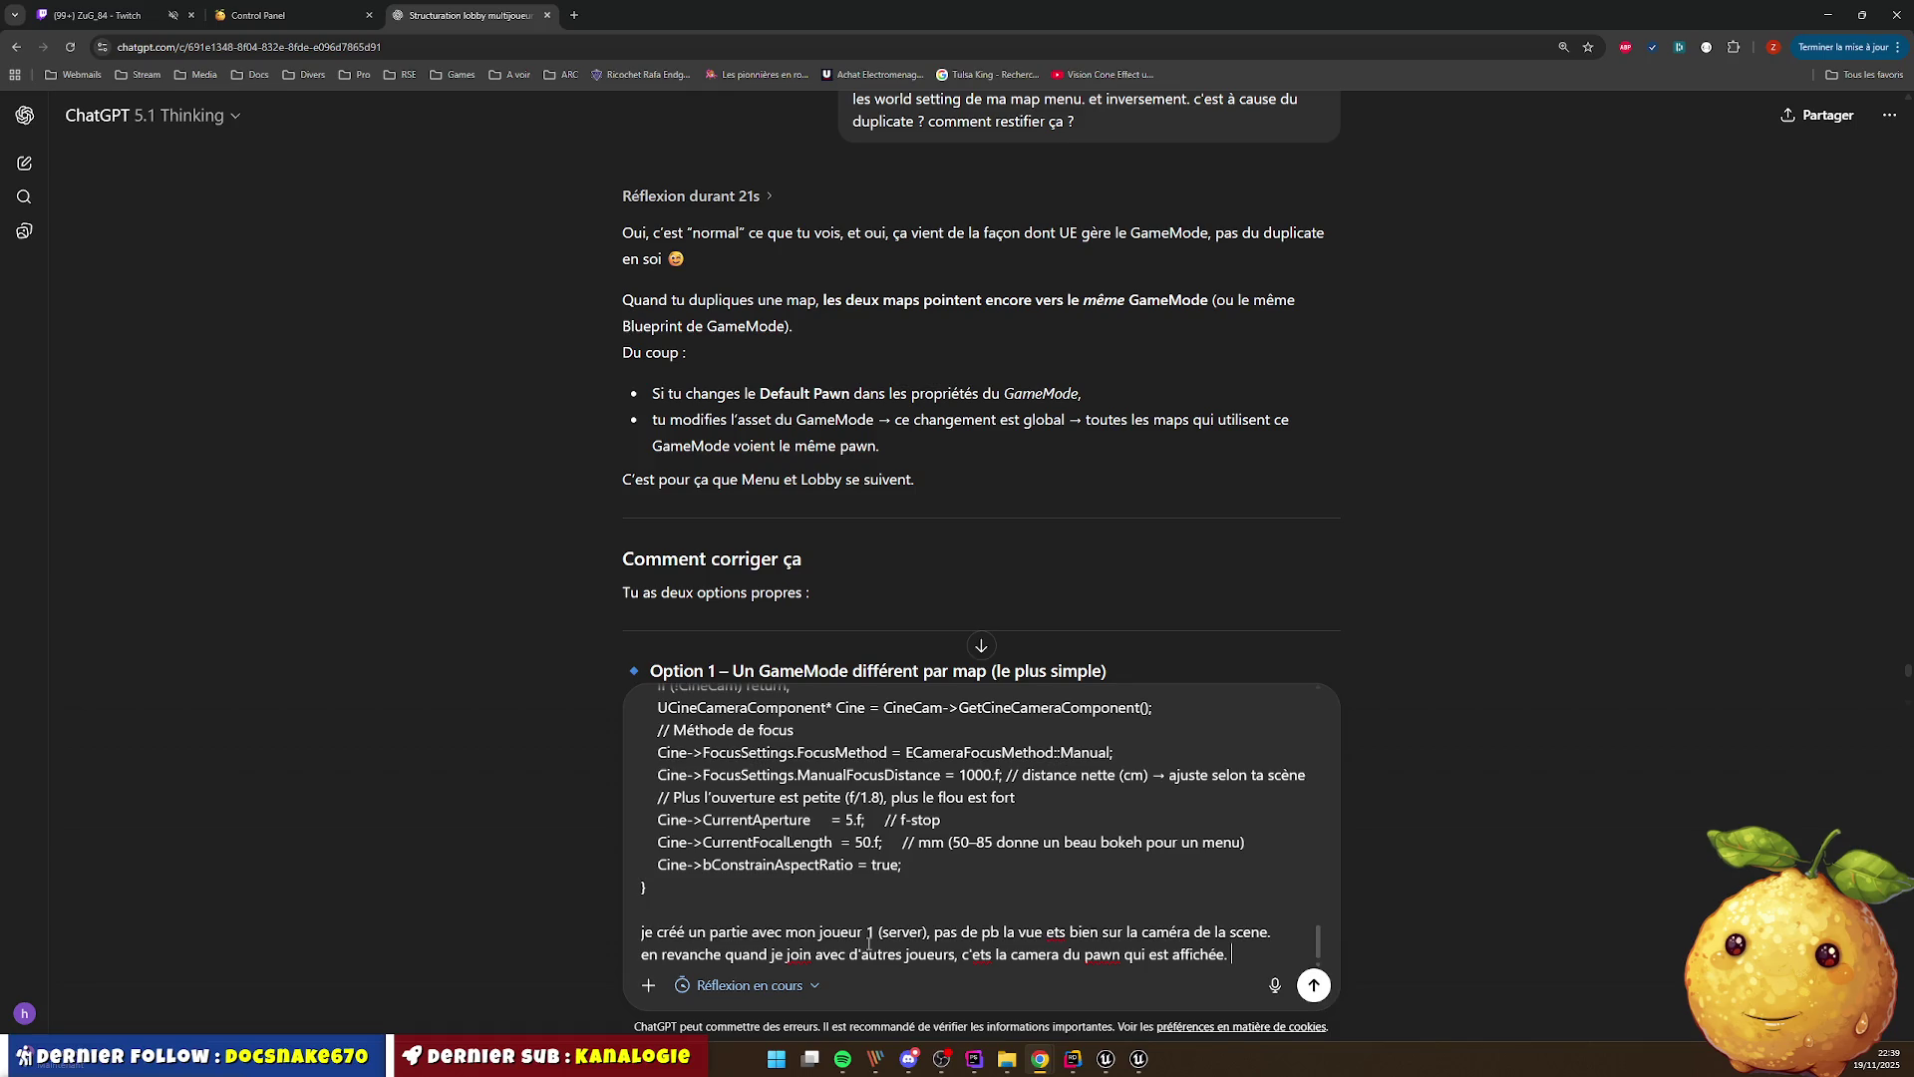
pyautogui.write("j'utilise un paw")
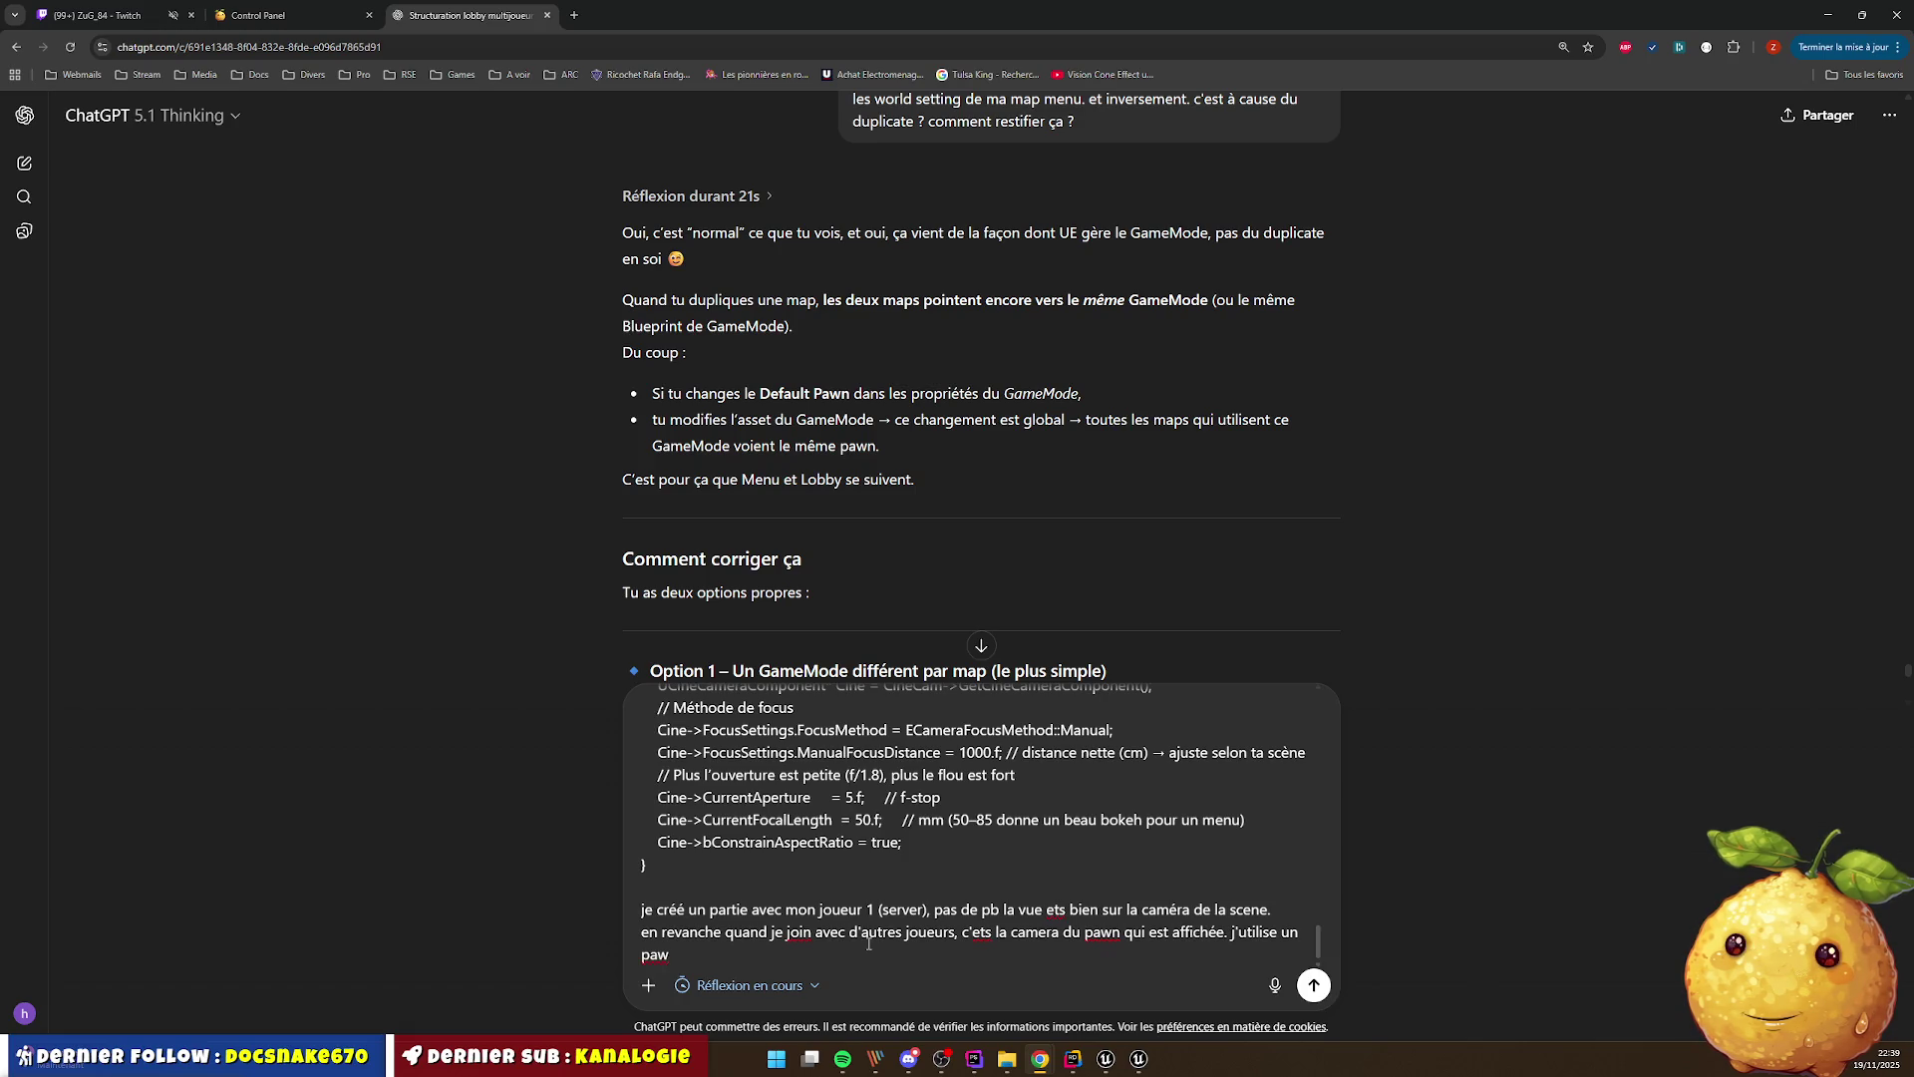
pyautogui.press('BackSpace')
pyautogui.press('BackSpace')
pyautogui.press('BackSpace')
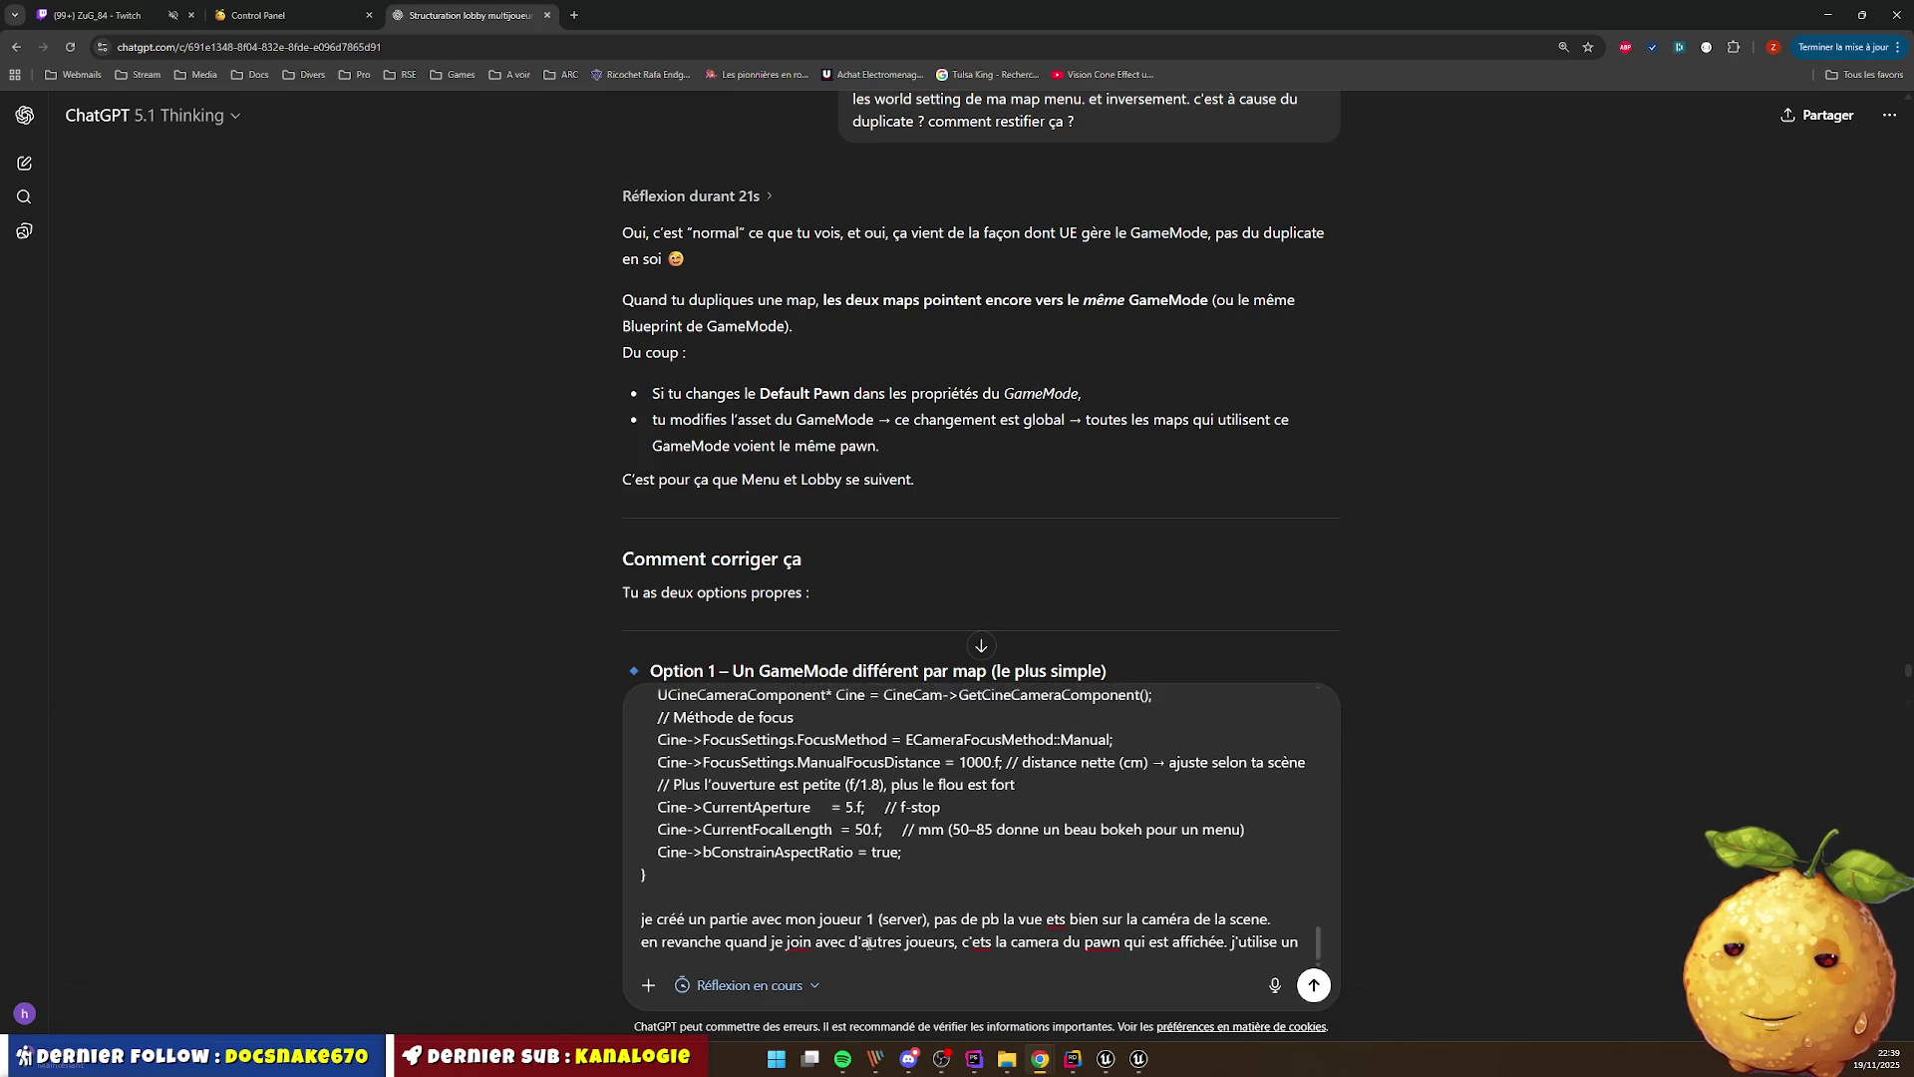
pyautogui.press('BackSpace')
pyautogui.press('BackSpace')
pyautogui.write('le meme ')
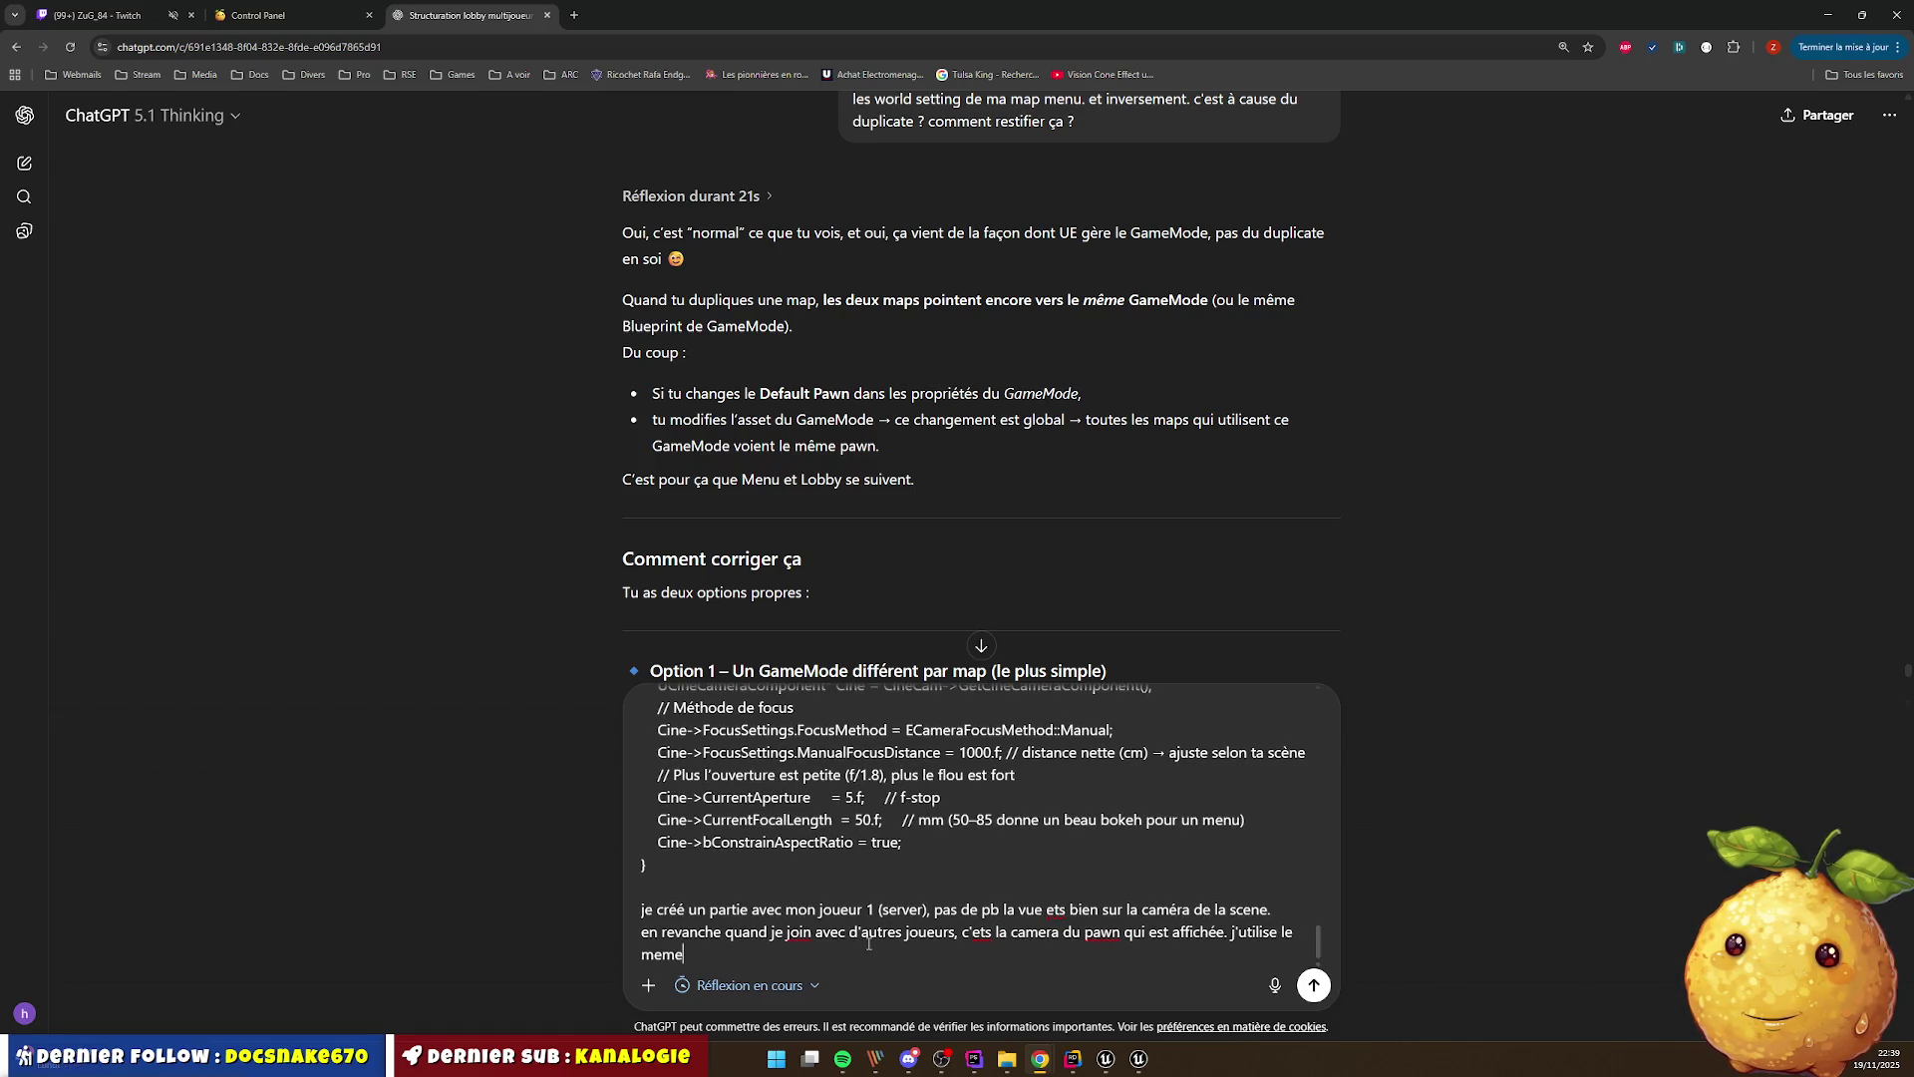
pyautogui.write('pawn que pour')
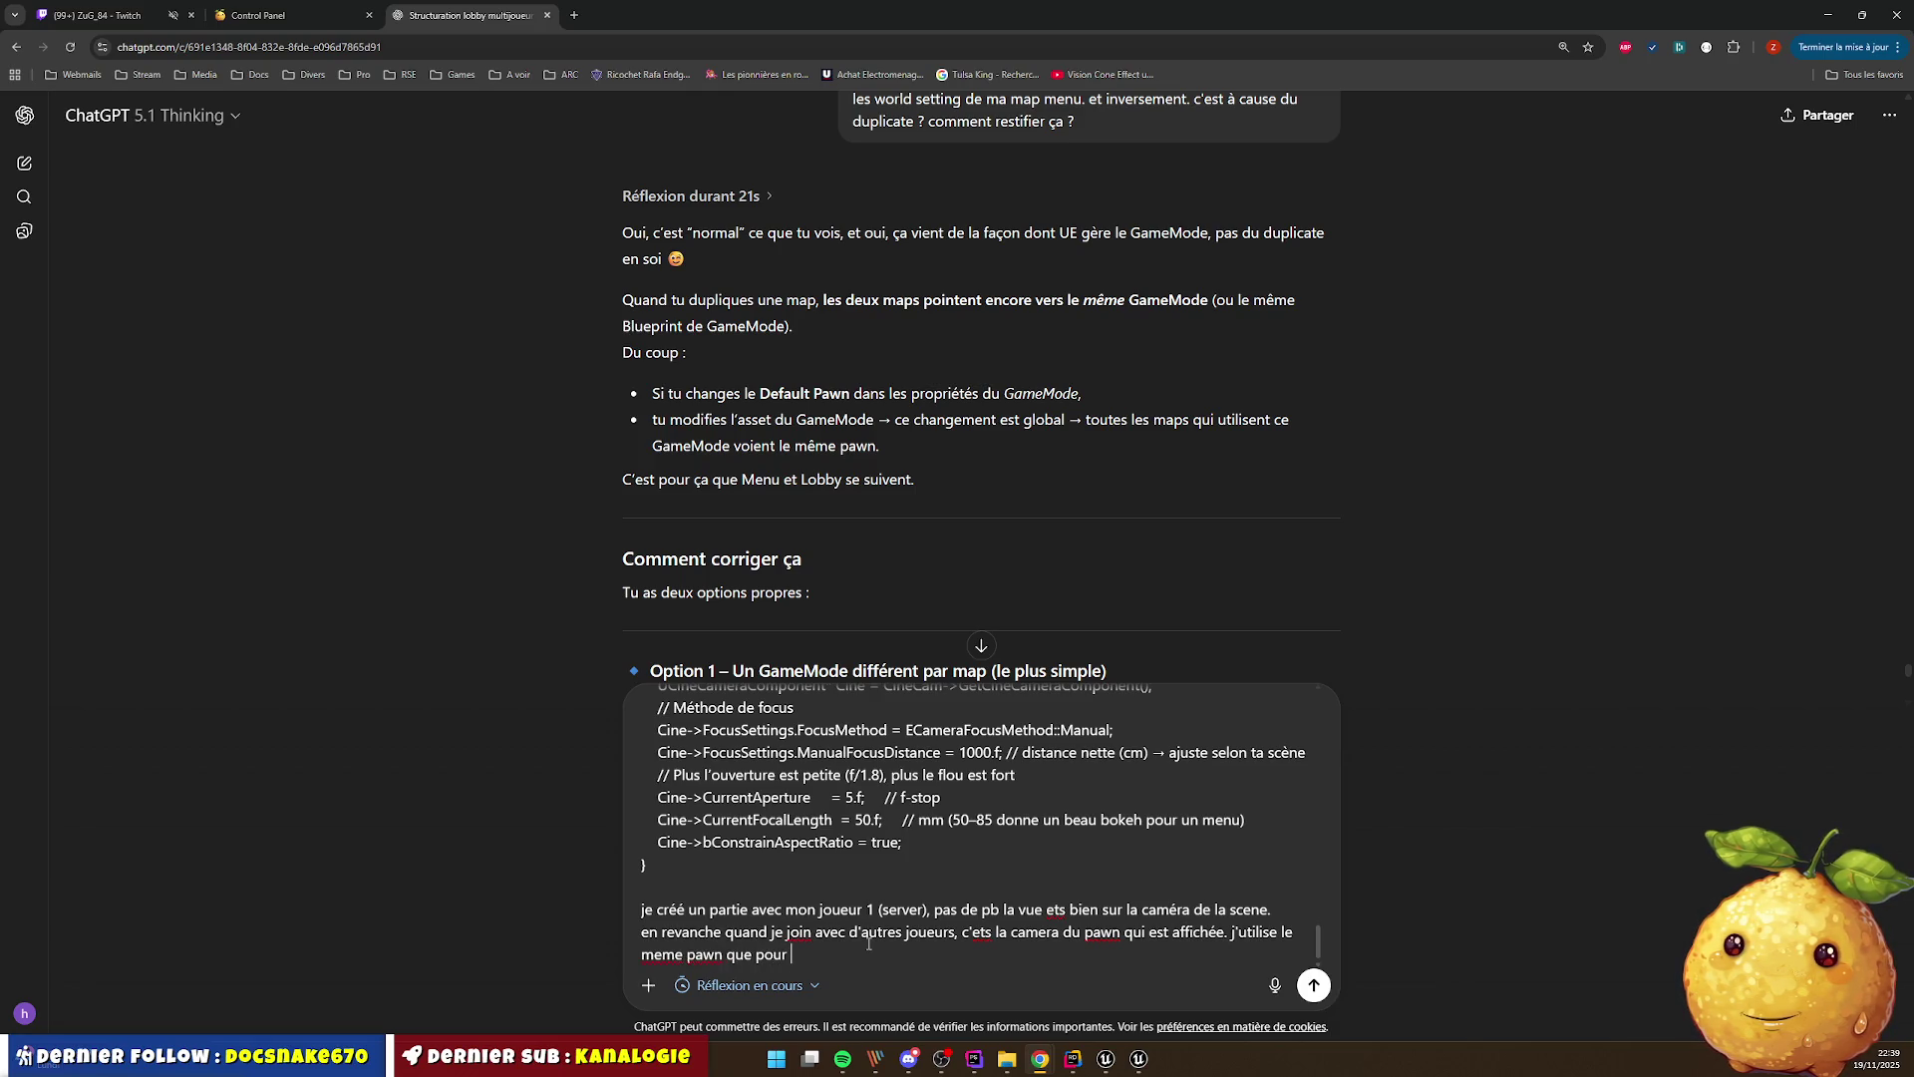
pyautogui.write(' la m')
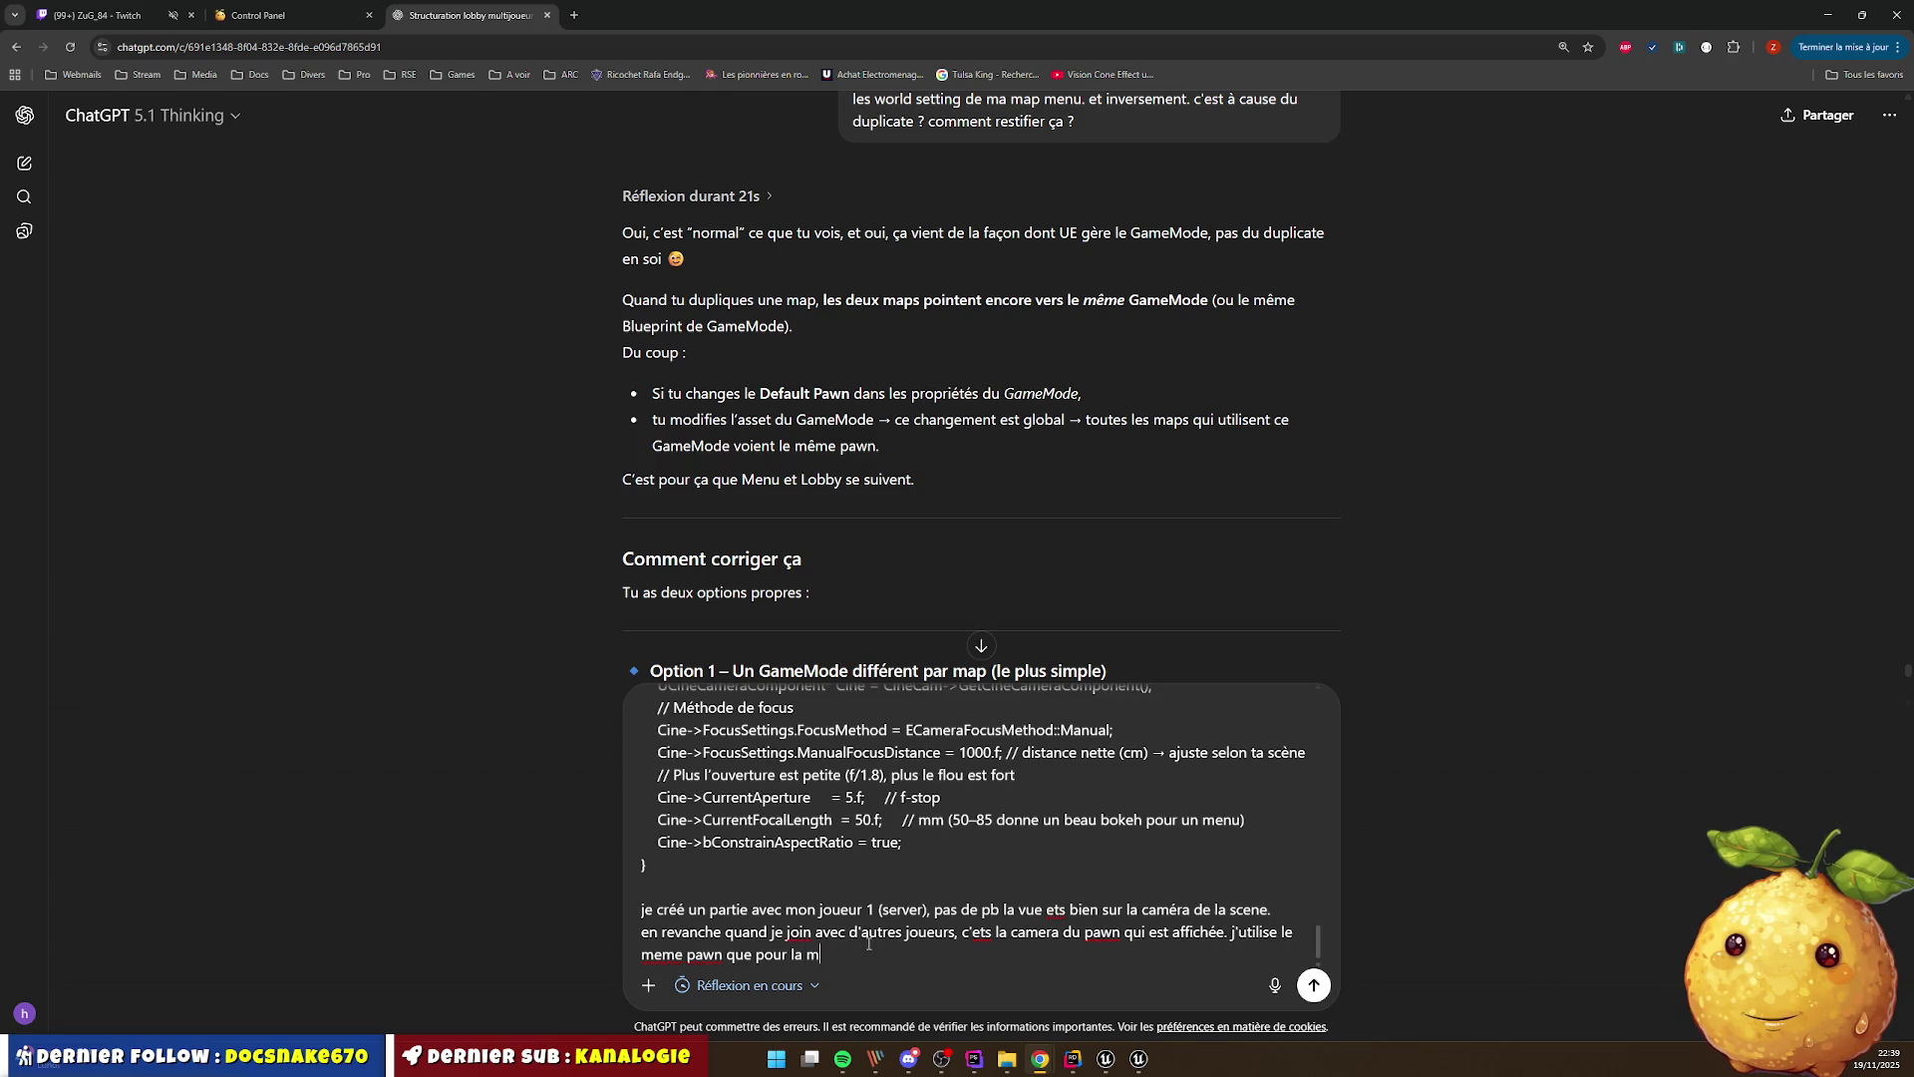
pyautogui.write('ap du menu')
pyautogui.press('Return')
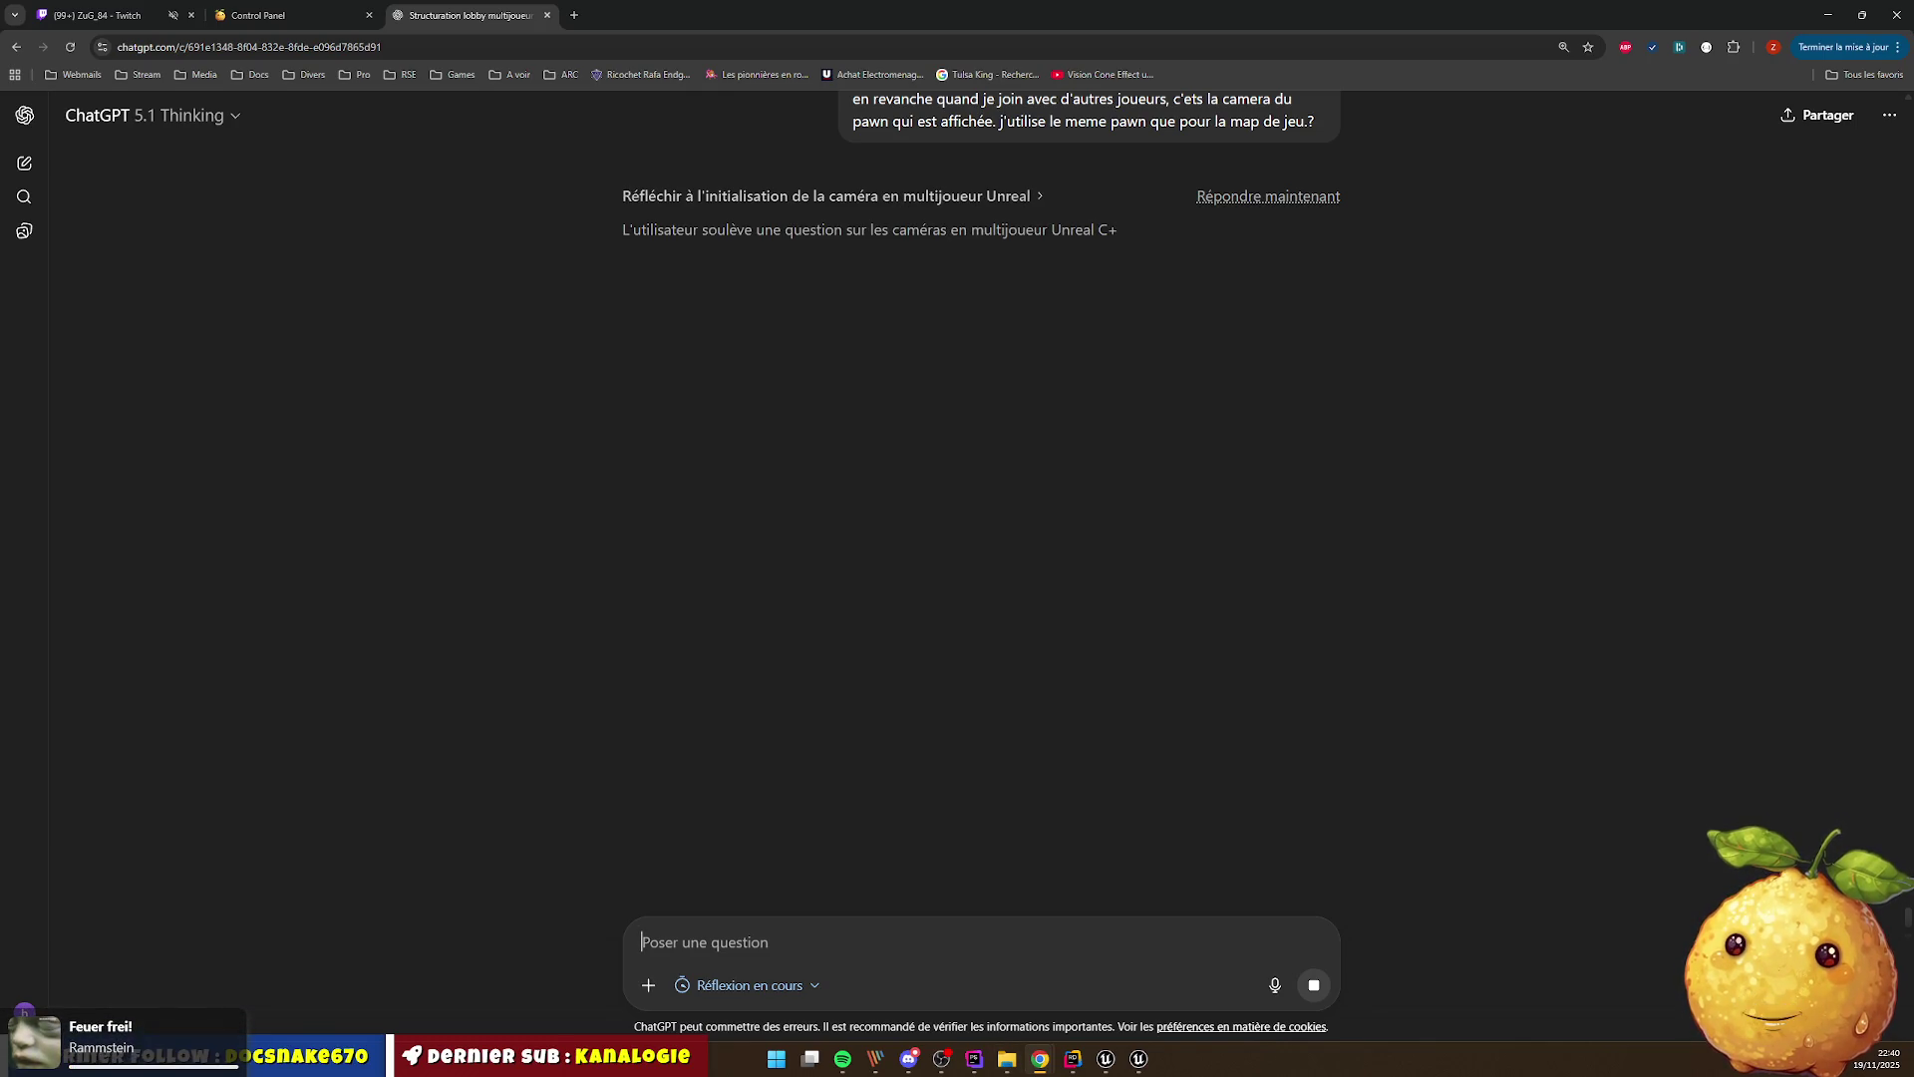
pyautogui.click(1106, 1059)
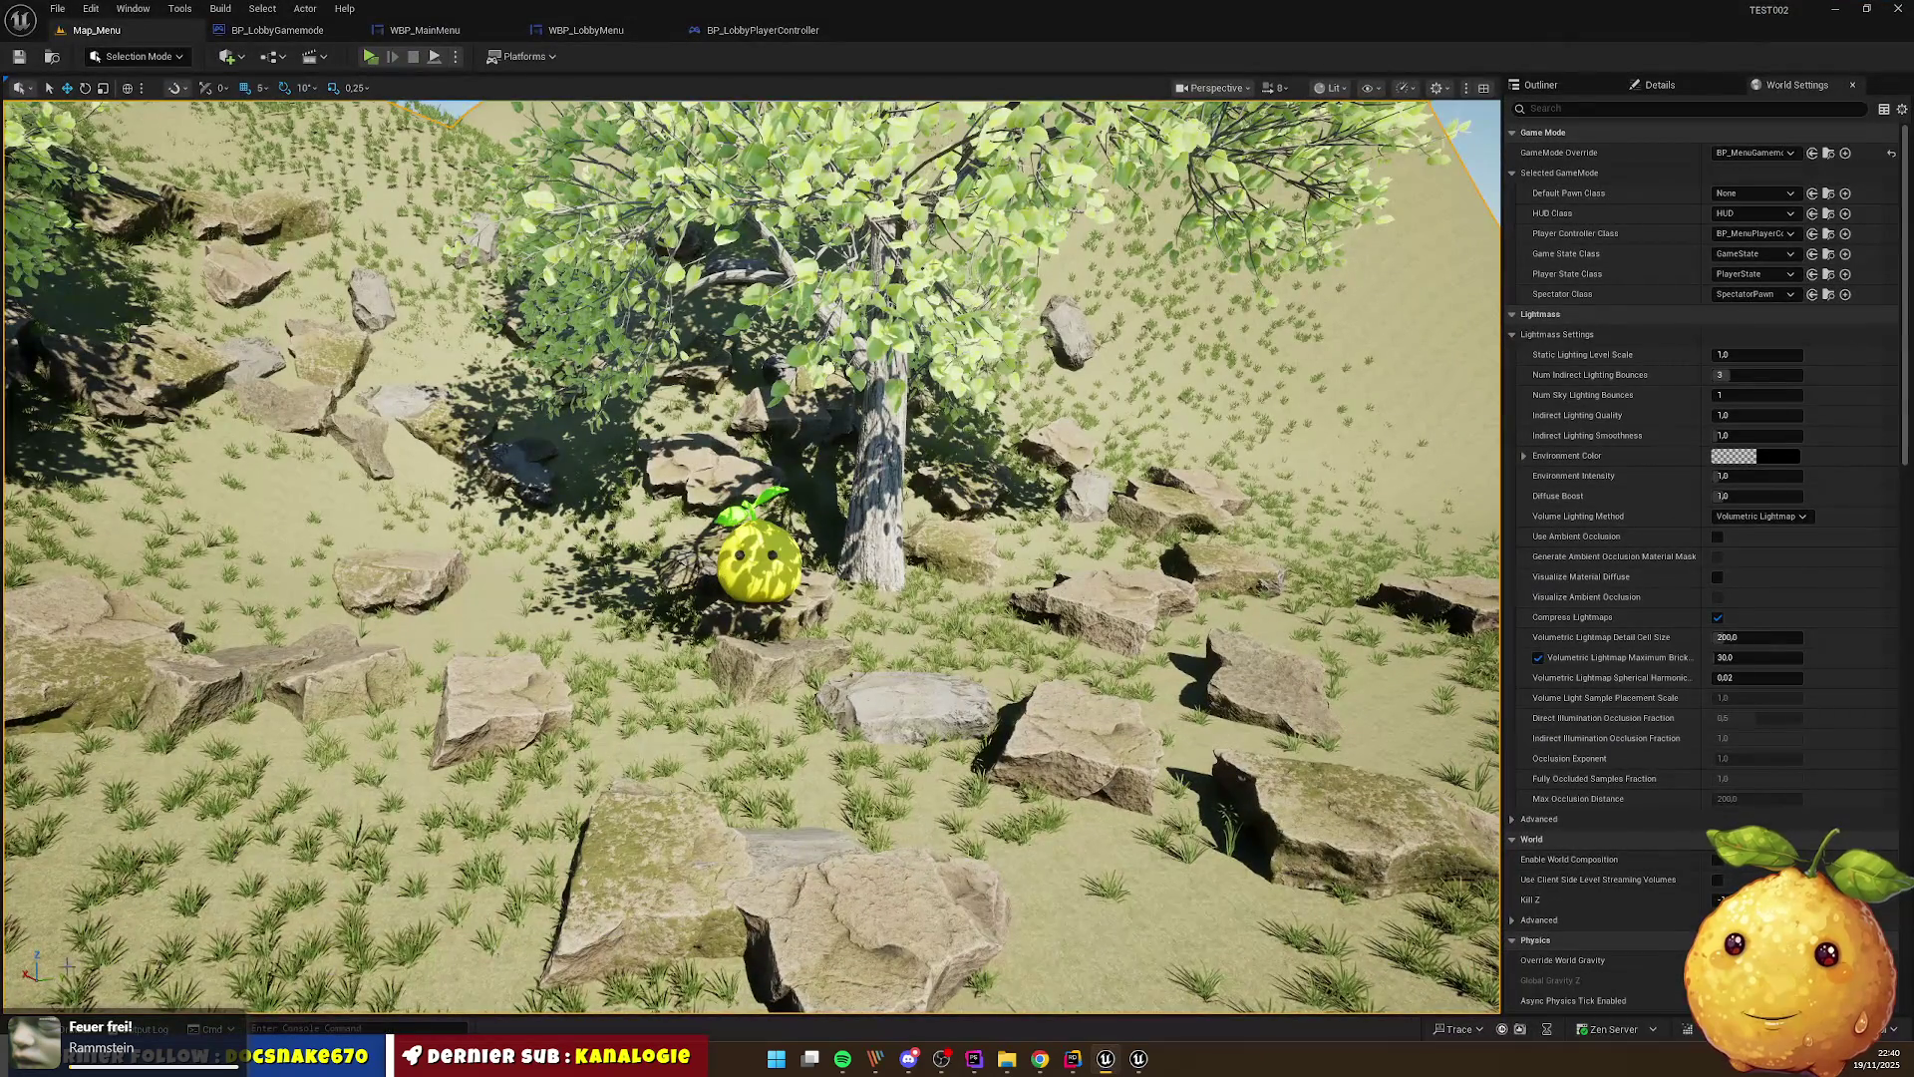
# Open the Map_Lobby level from the Maps folder in the Content Drawer
pyautogui.hotkey('ctrl', 'space')
pyautogui.click(526, 853)
pyautogui.doubleClick(528, 855)
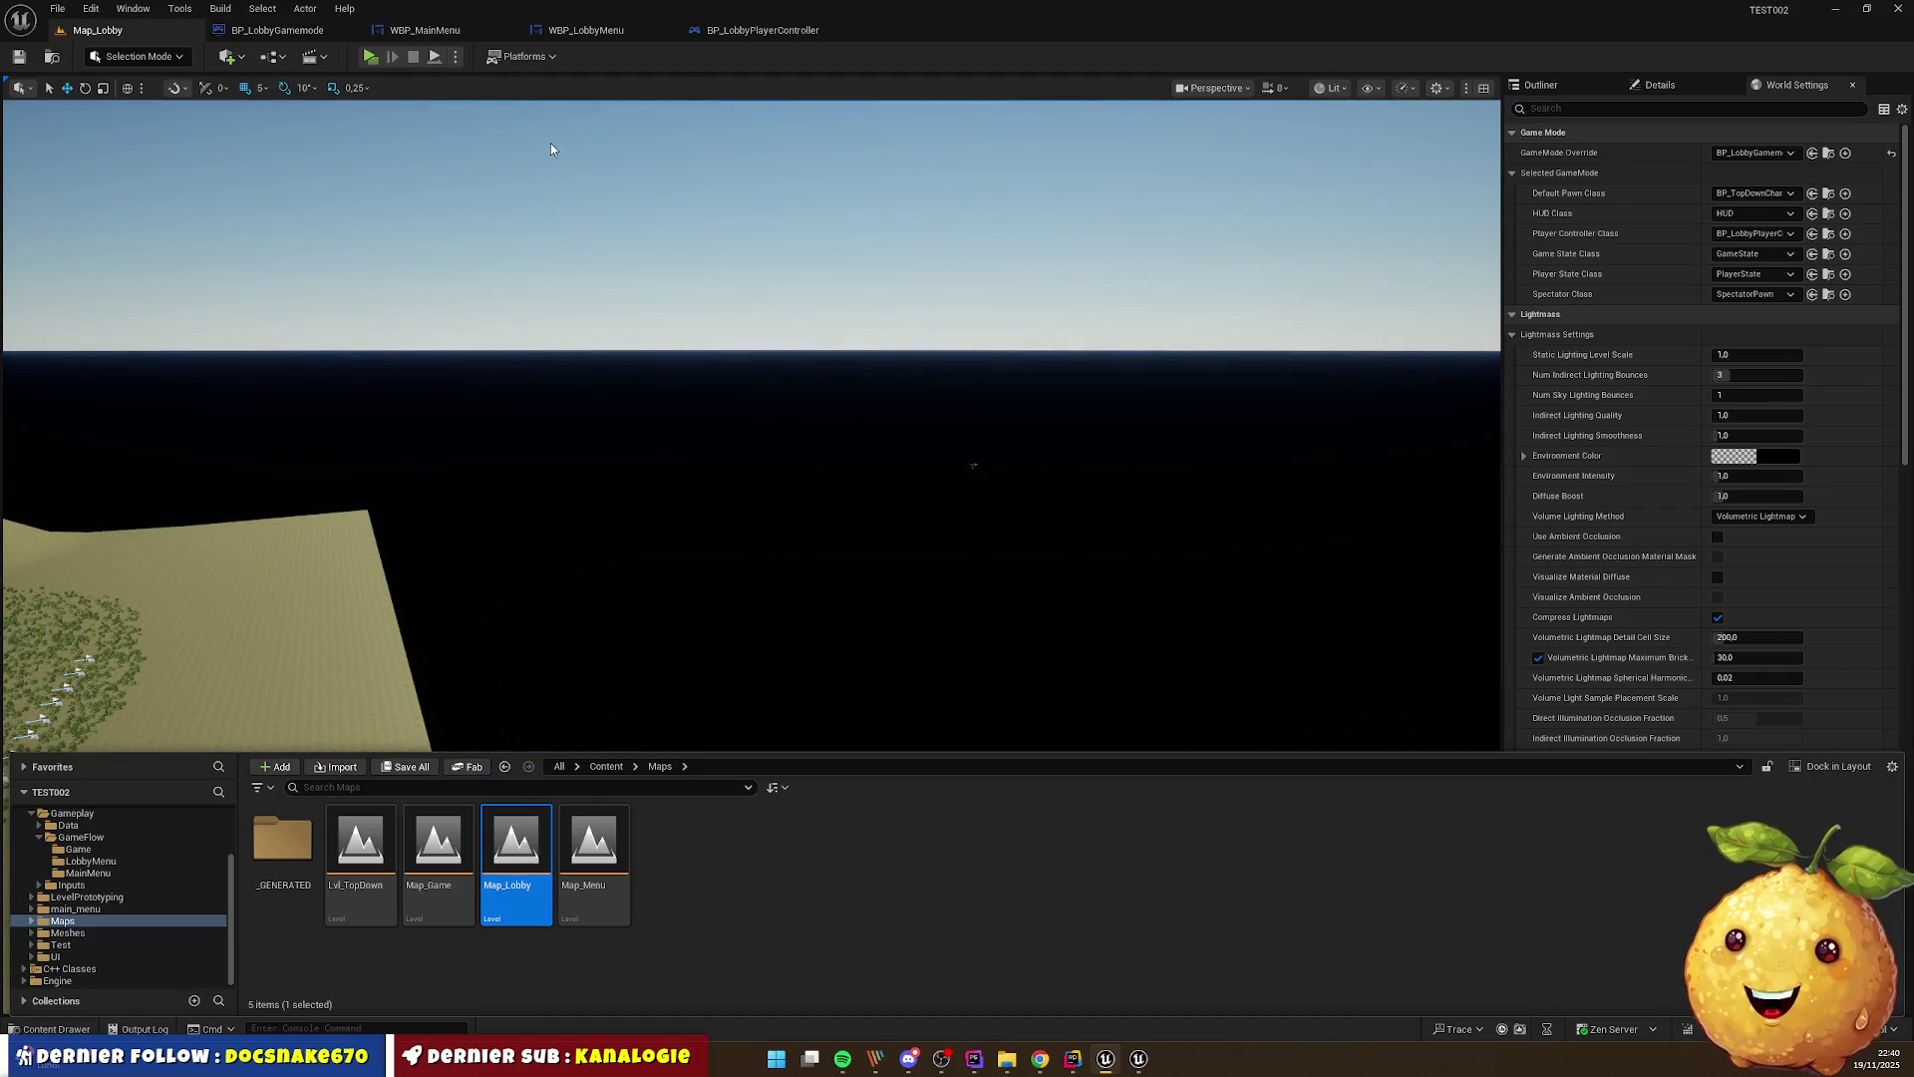
# Set the Net Mode to Play Standalone, run the test, then close the preview windows
pyautogui.click(525, 56)
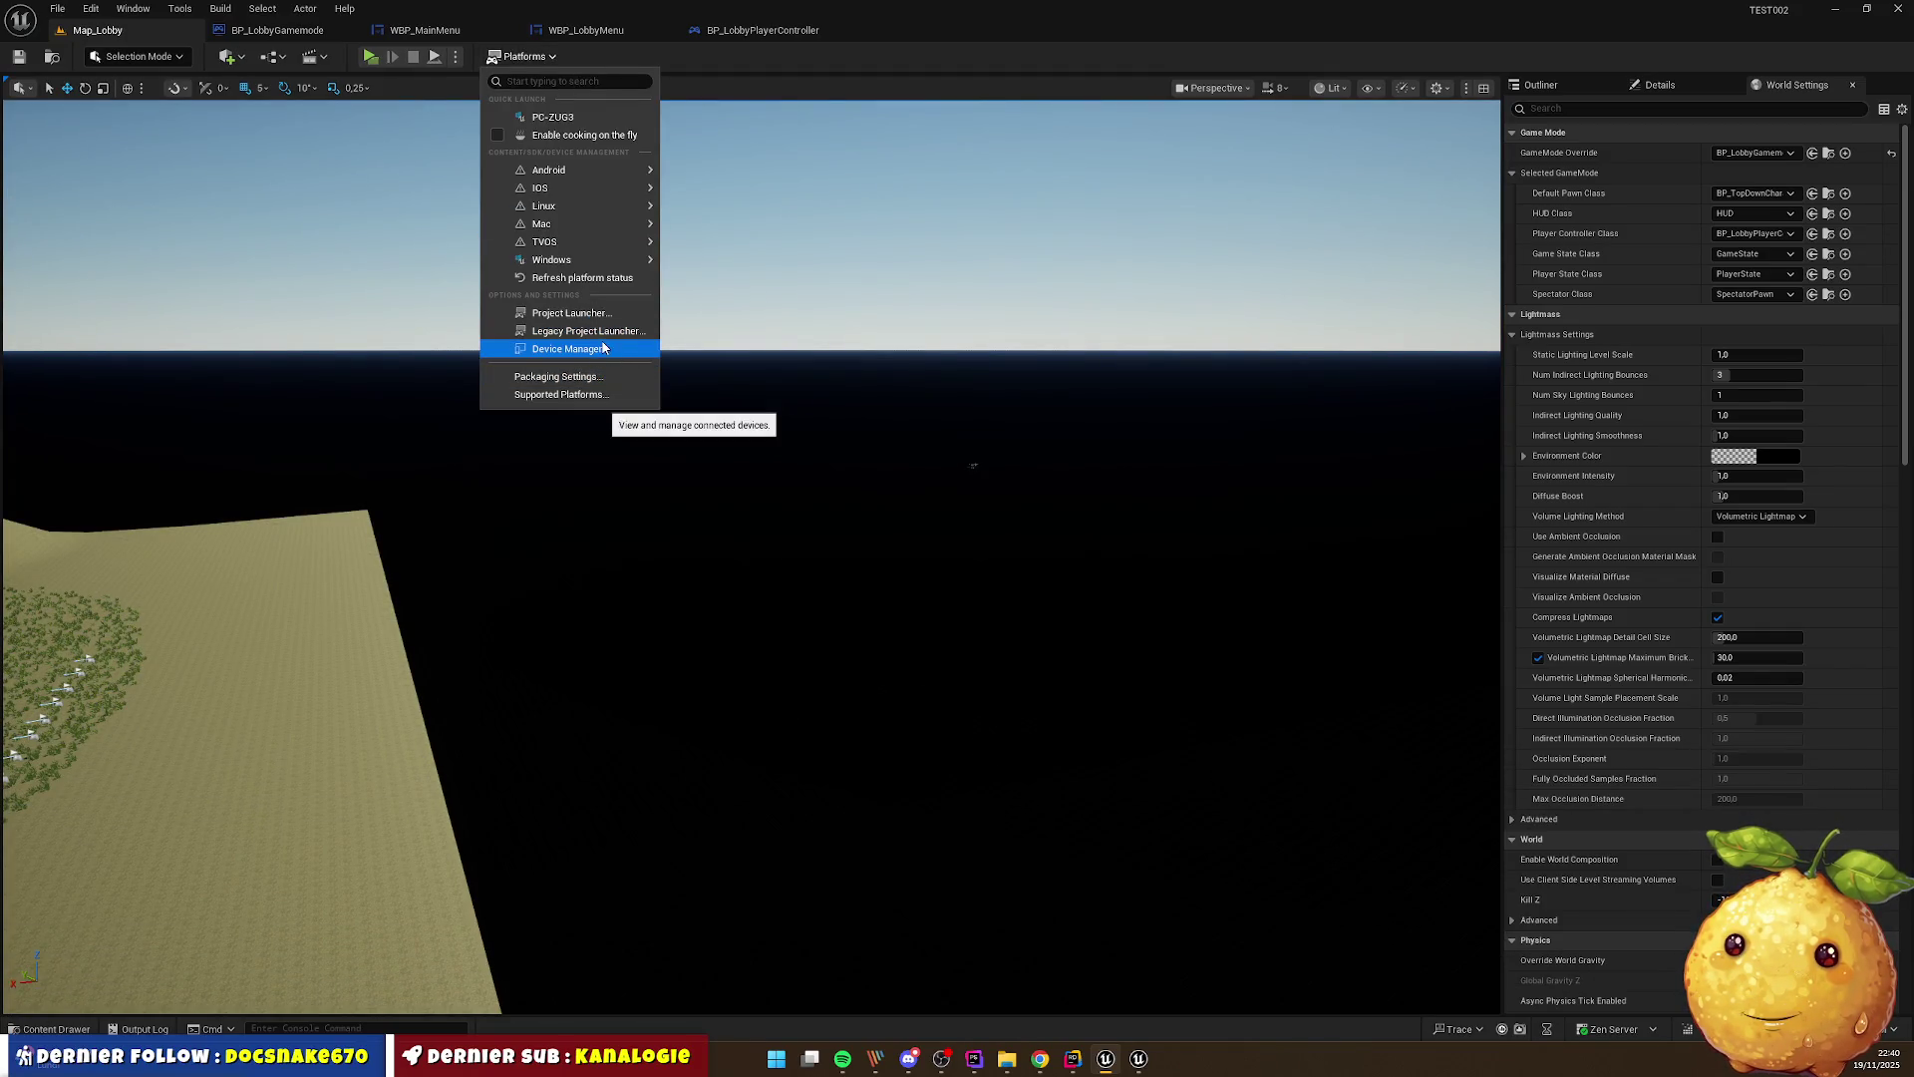
pyautogui.click(456, 57)
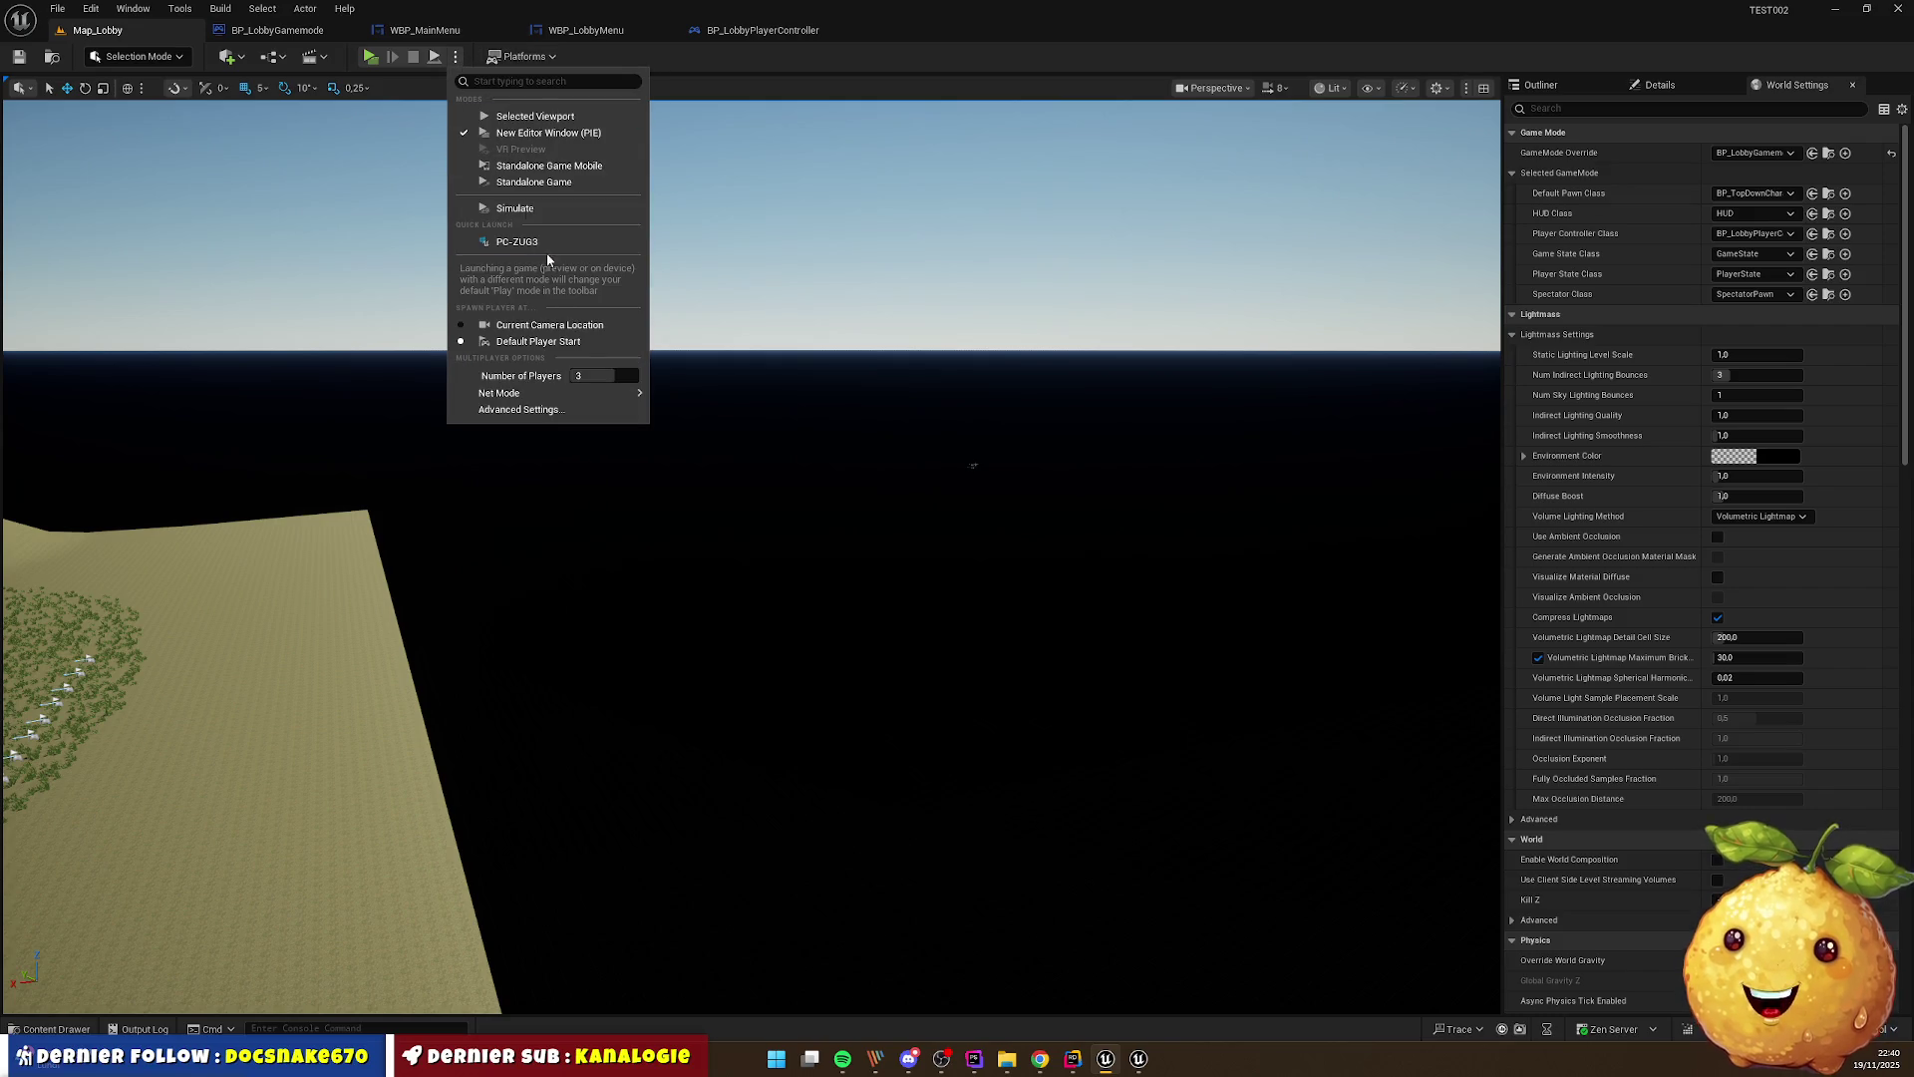
pyautogui.moveTo(643, 393)
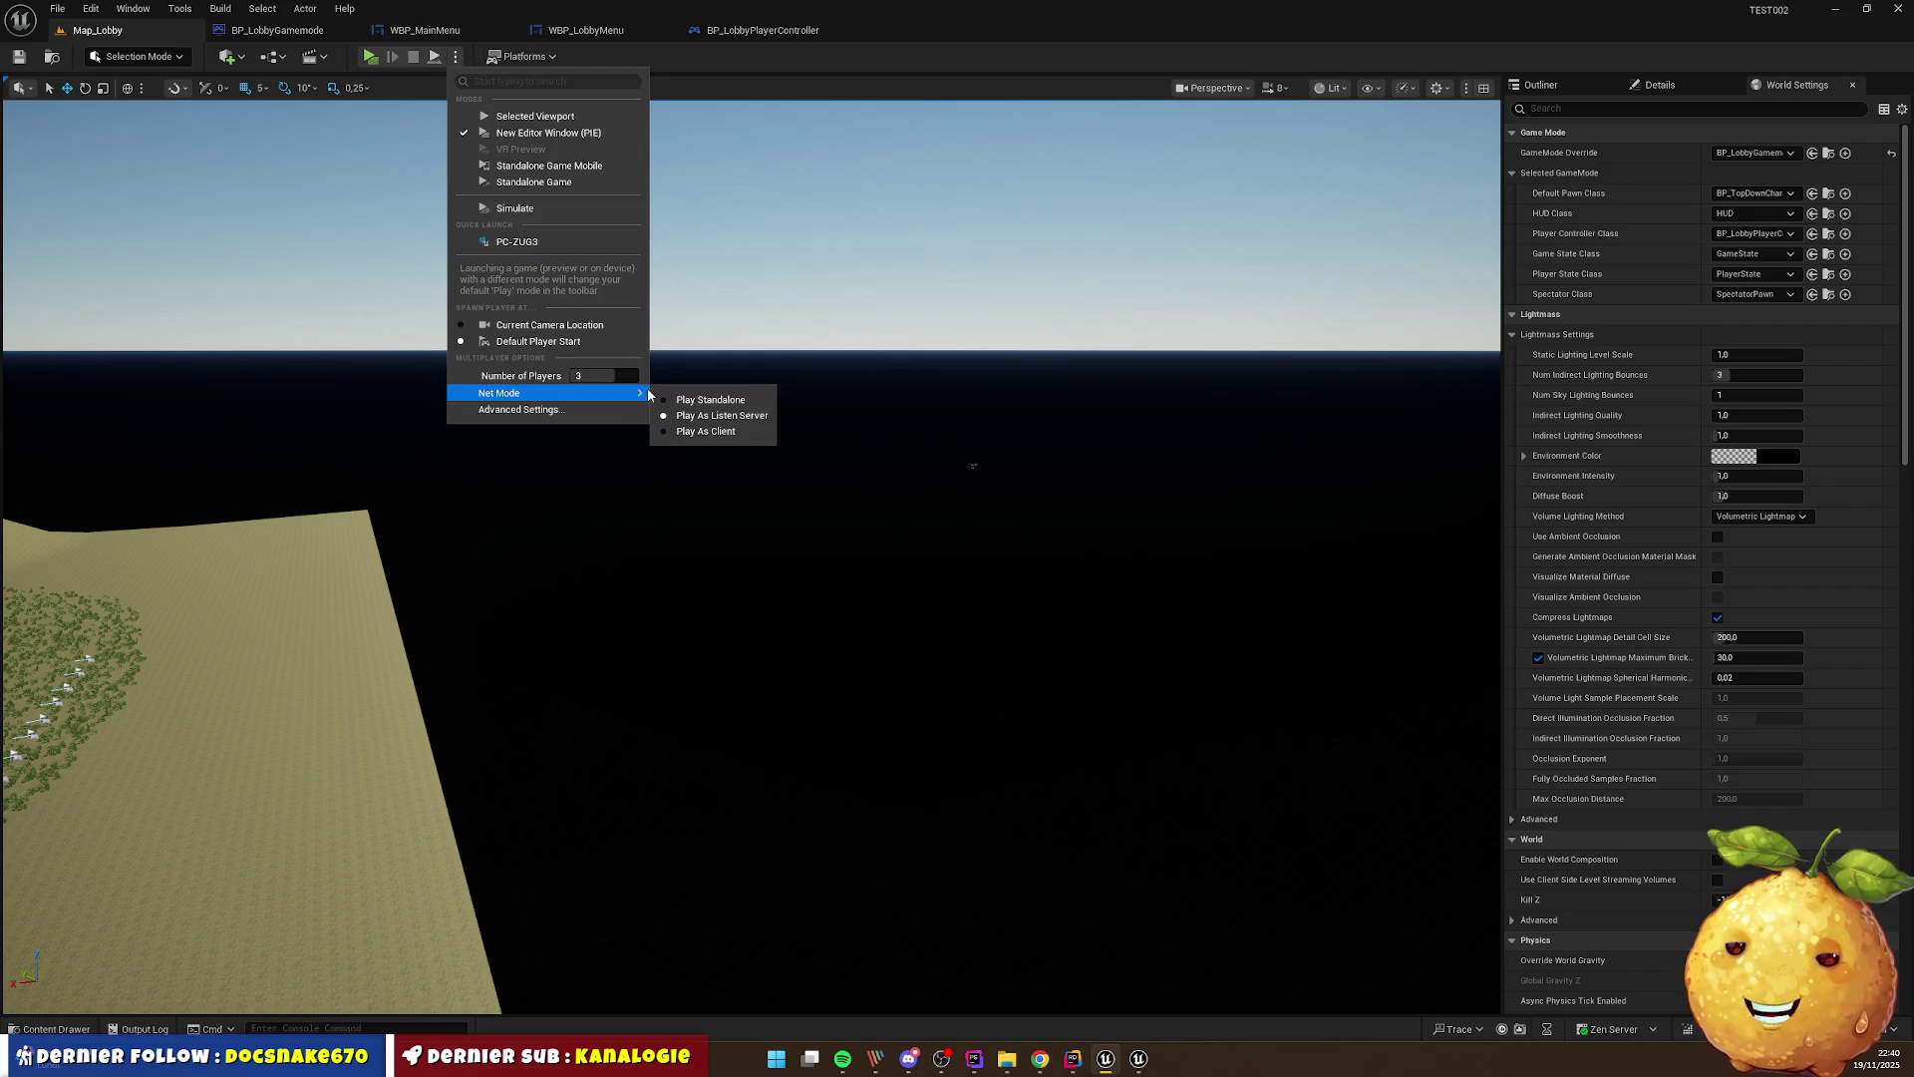
pyautogui.click(708, 400)
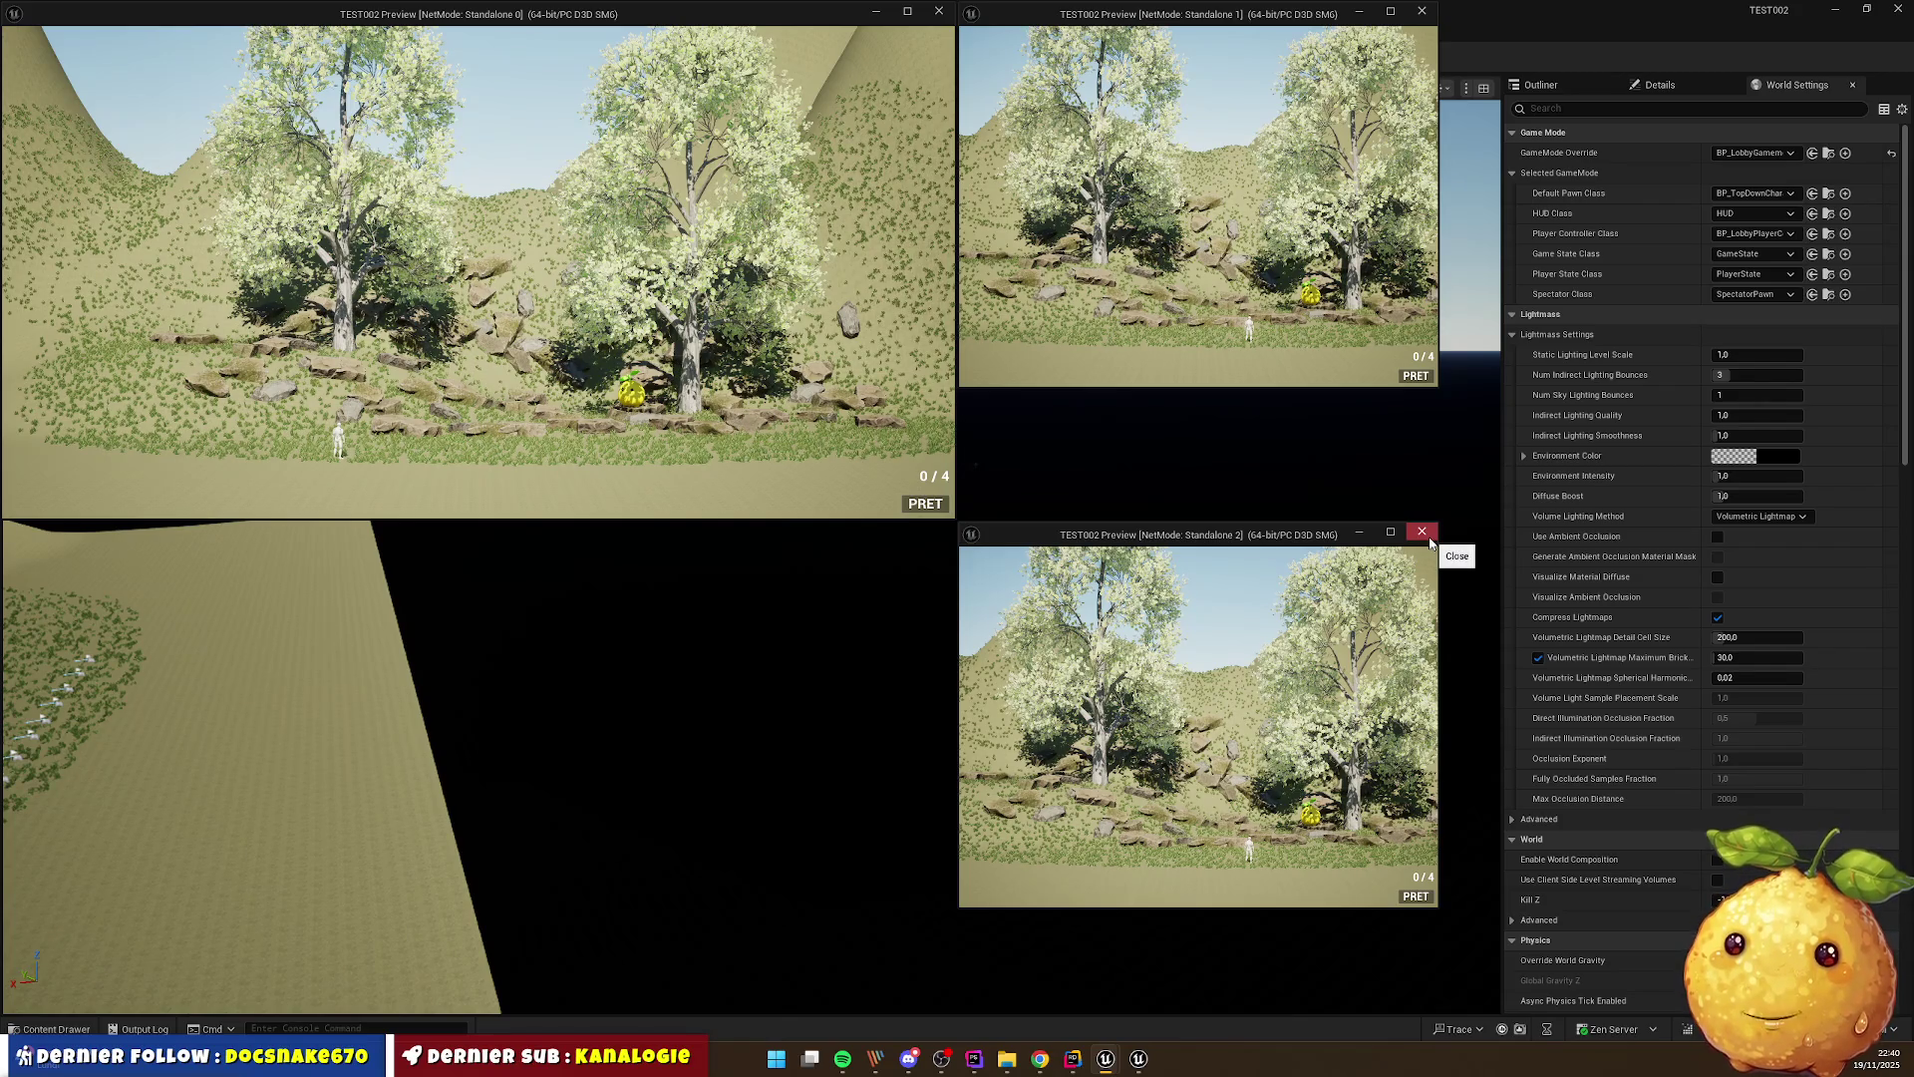
pyautogui.click(1427, 537)
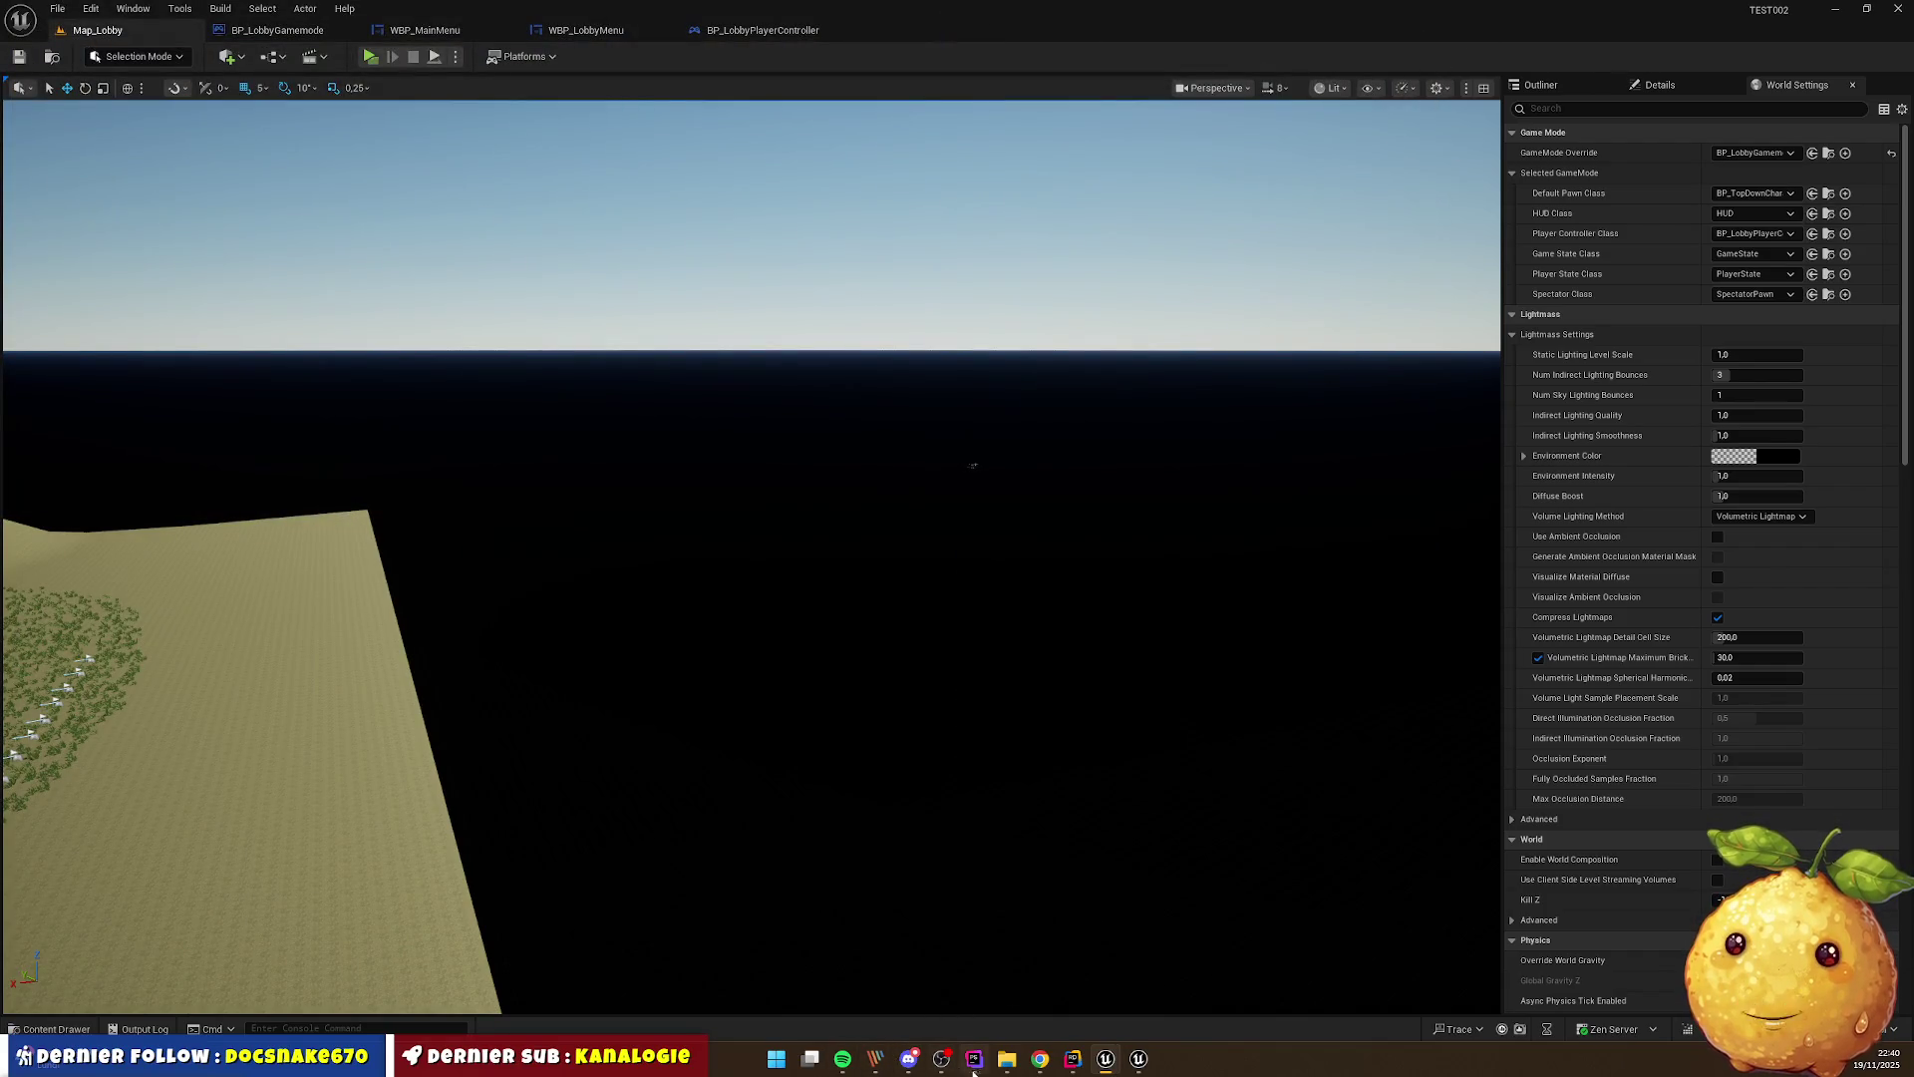
# Read ChatGPT's explanation, highlighting the pawn spawn, Possess and automatic view-on-pawn steps
pyautogui.moveTo(1040, 1059)
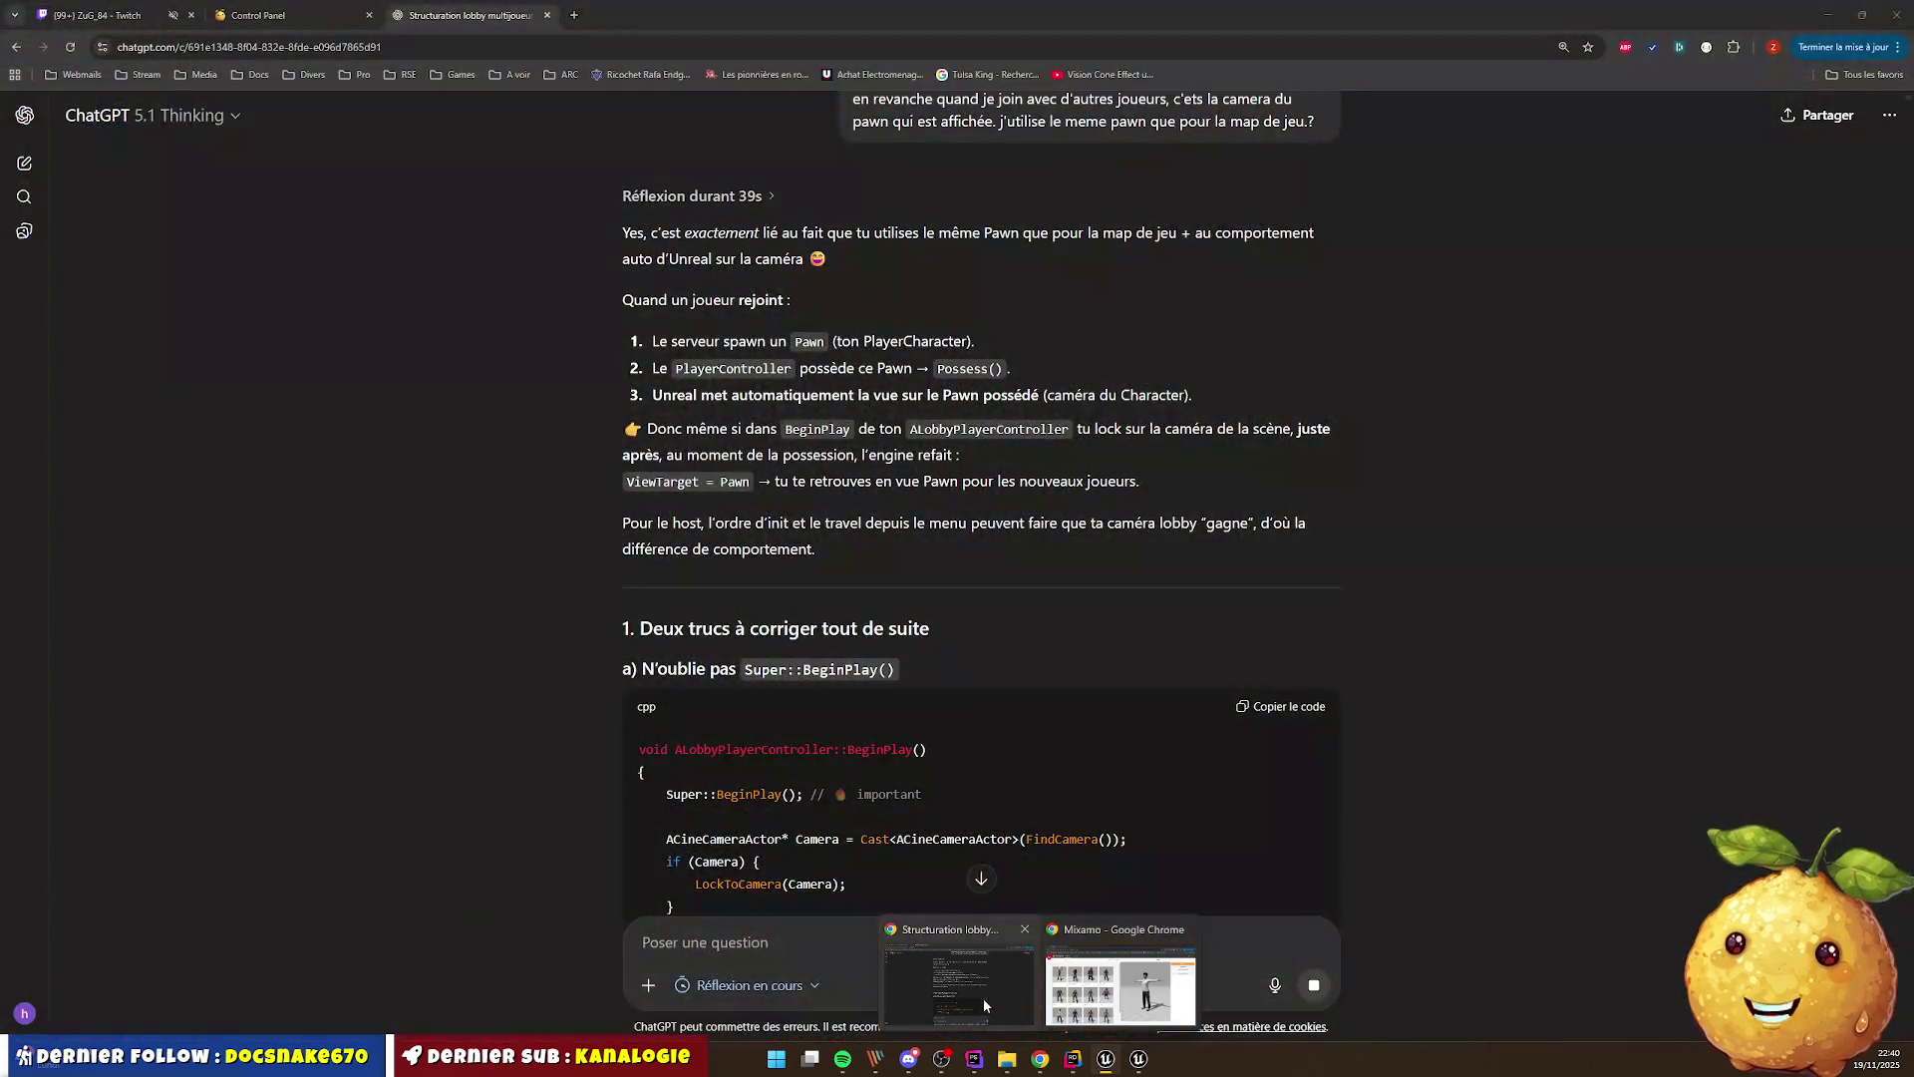
pyautogui.click(983, 997)
pyautogui.scroll(2, 1231, 487)
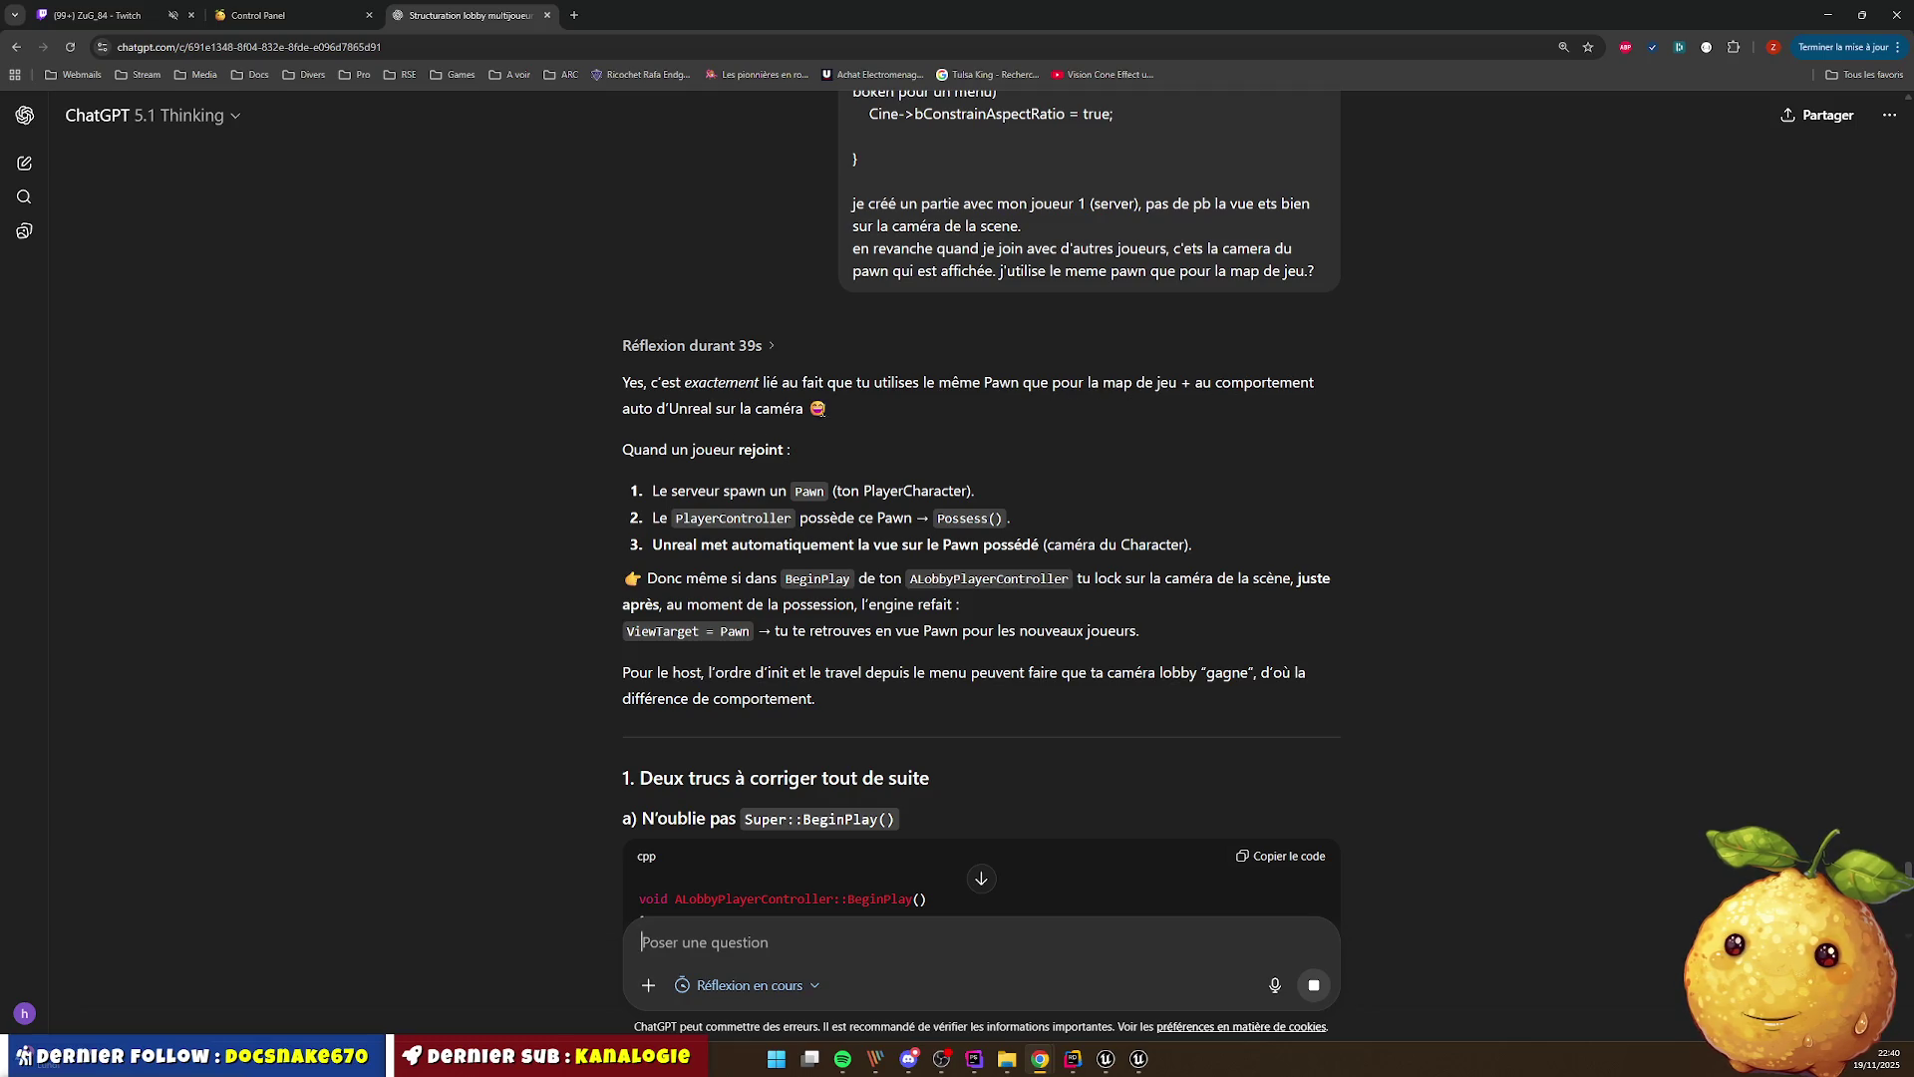
pyautogui.moveTo(765, 489); pyautogui.dragTo(975, 490)
pyautogui.moveTo(678, 517); pyautogui.dragTo(1022, 522)
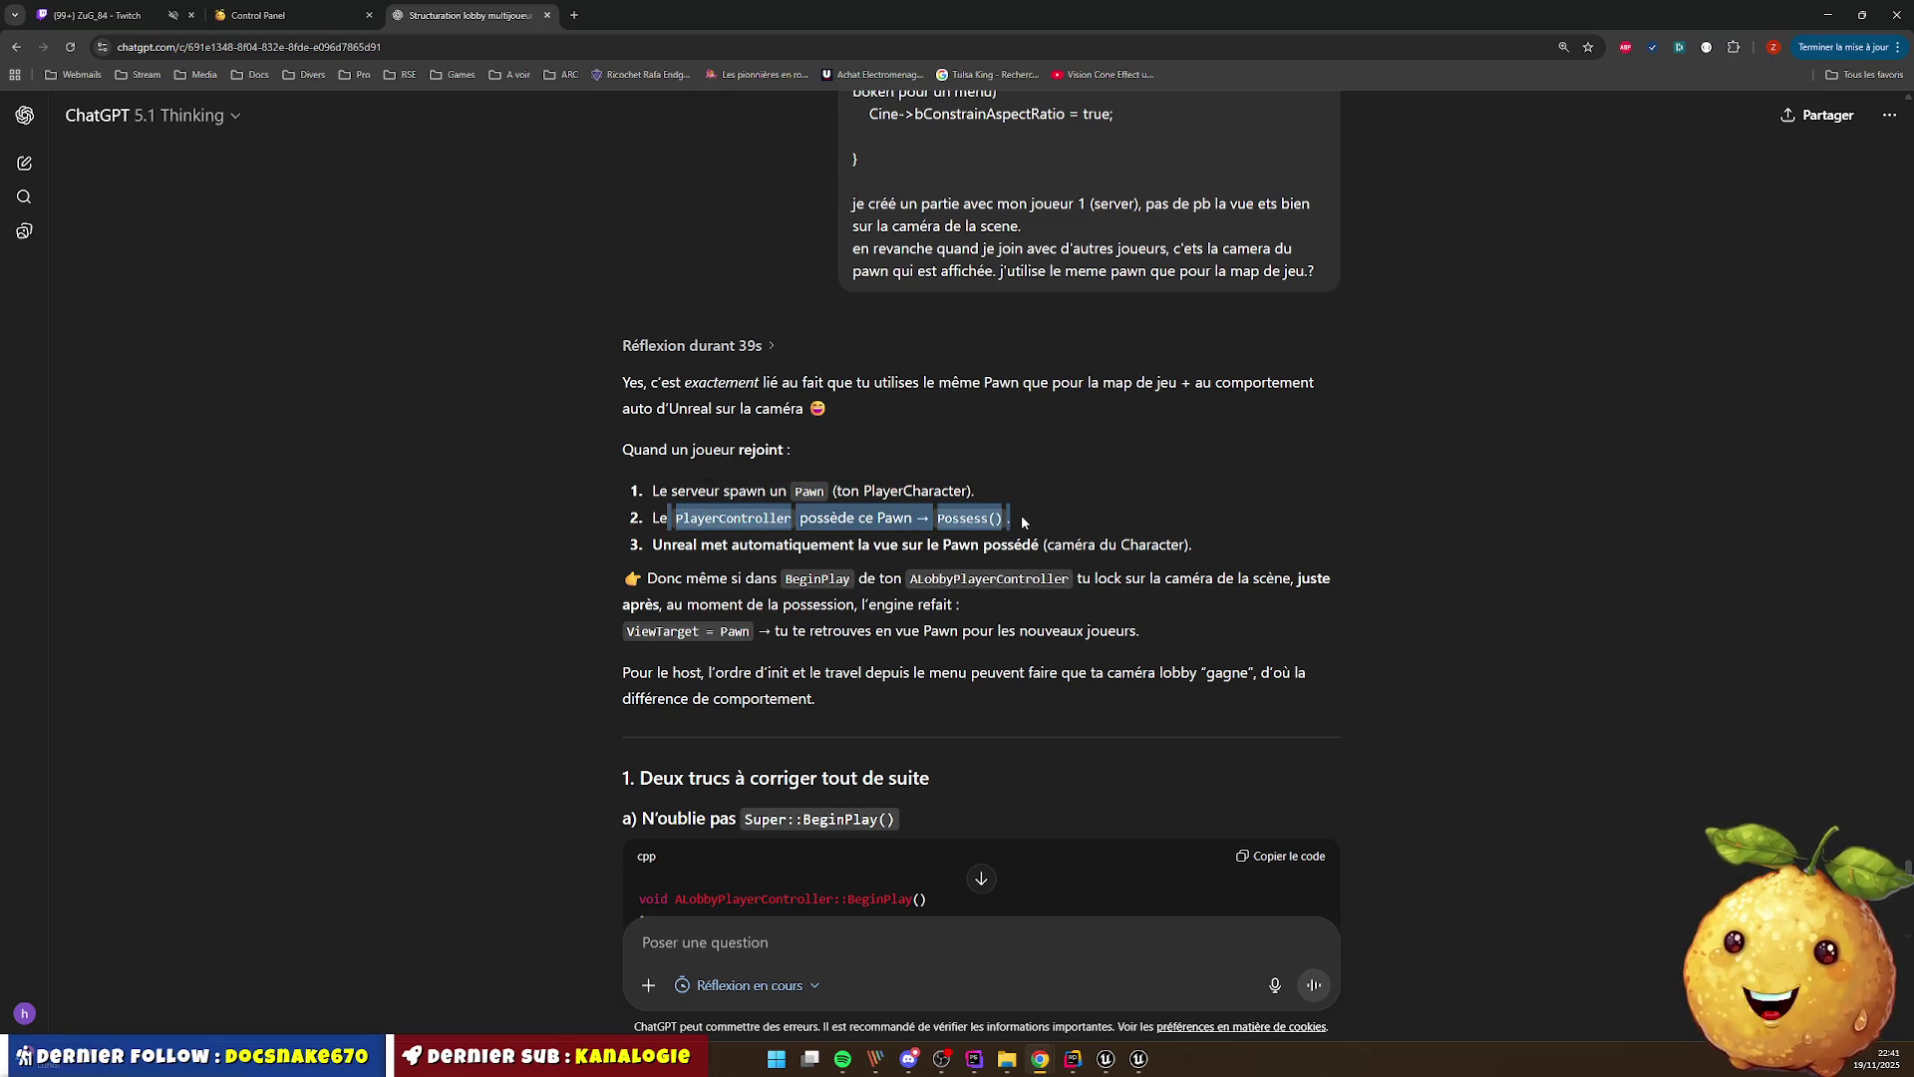
pyautogui.doubleClick(963, 517)
pyautogui.moveTo(857, 544); pyautogui.dragTo(1039, 544)
# Scroll to section 1a, copy the 'Super::BeginPlay(); // important' line, and minimize Chrome
pyautogui.scroll(-2, 883, 496)
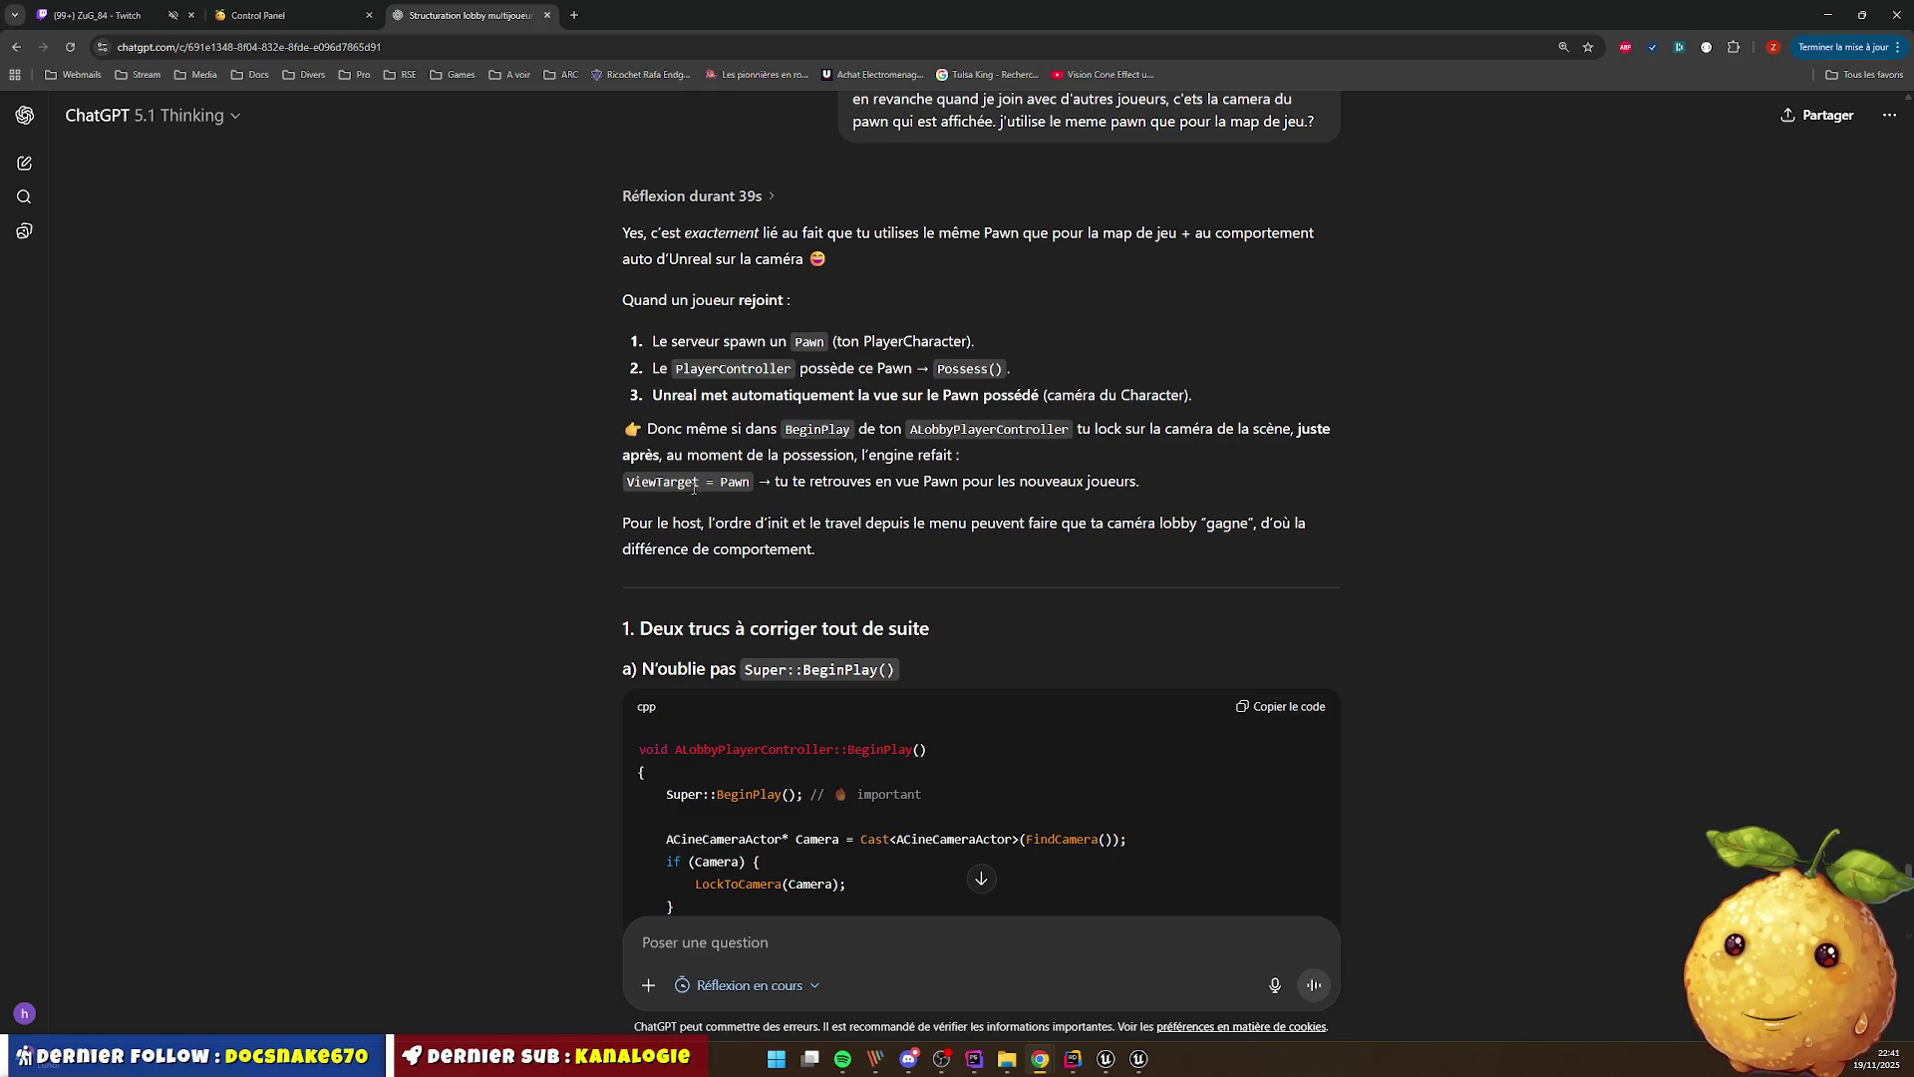
pyautogui.scroll(-2, 736, 452)
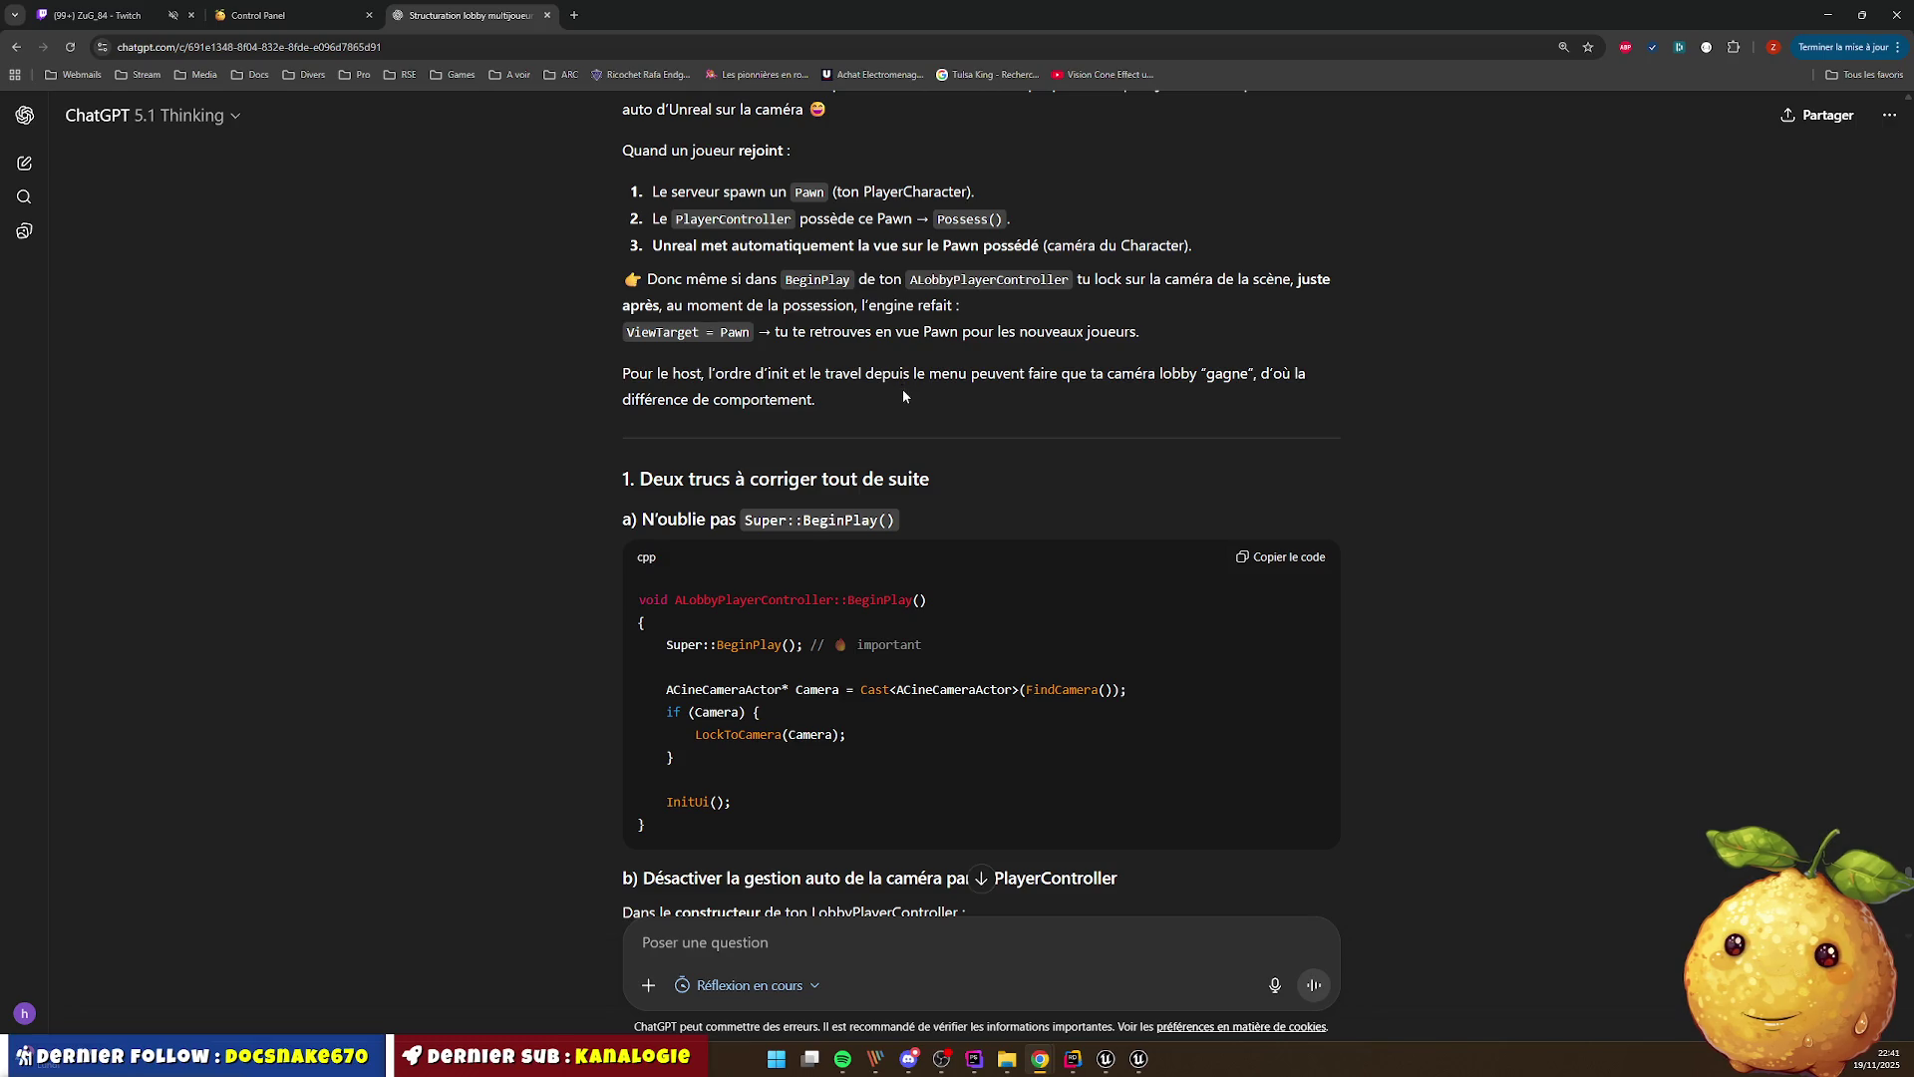
pyautogui.scroll(-2, 901, 389)
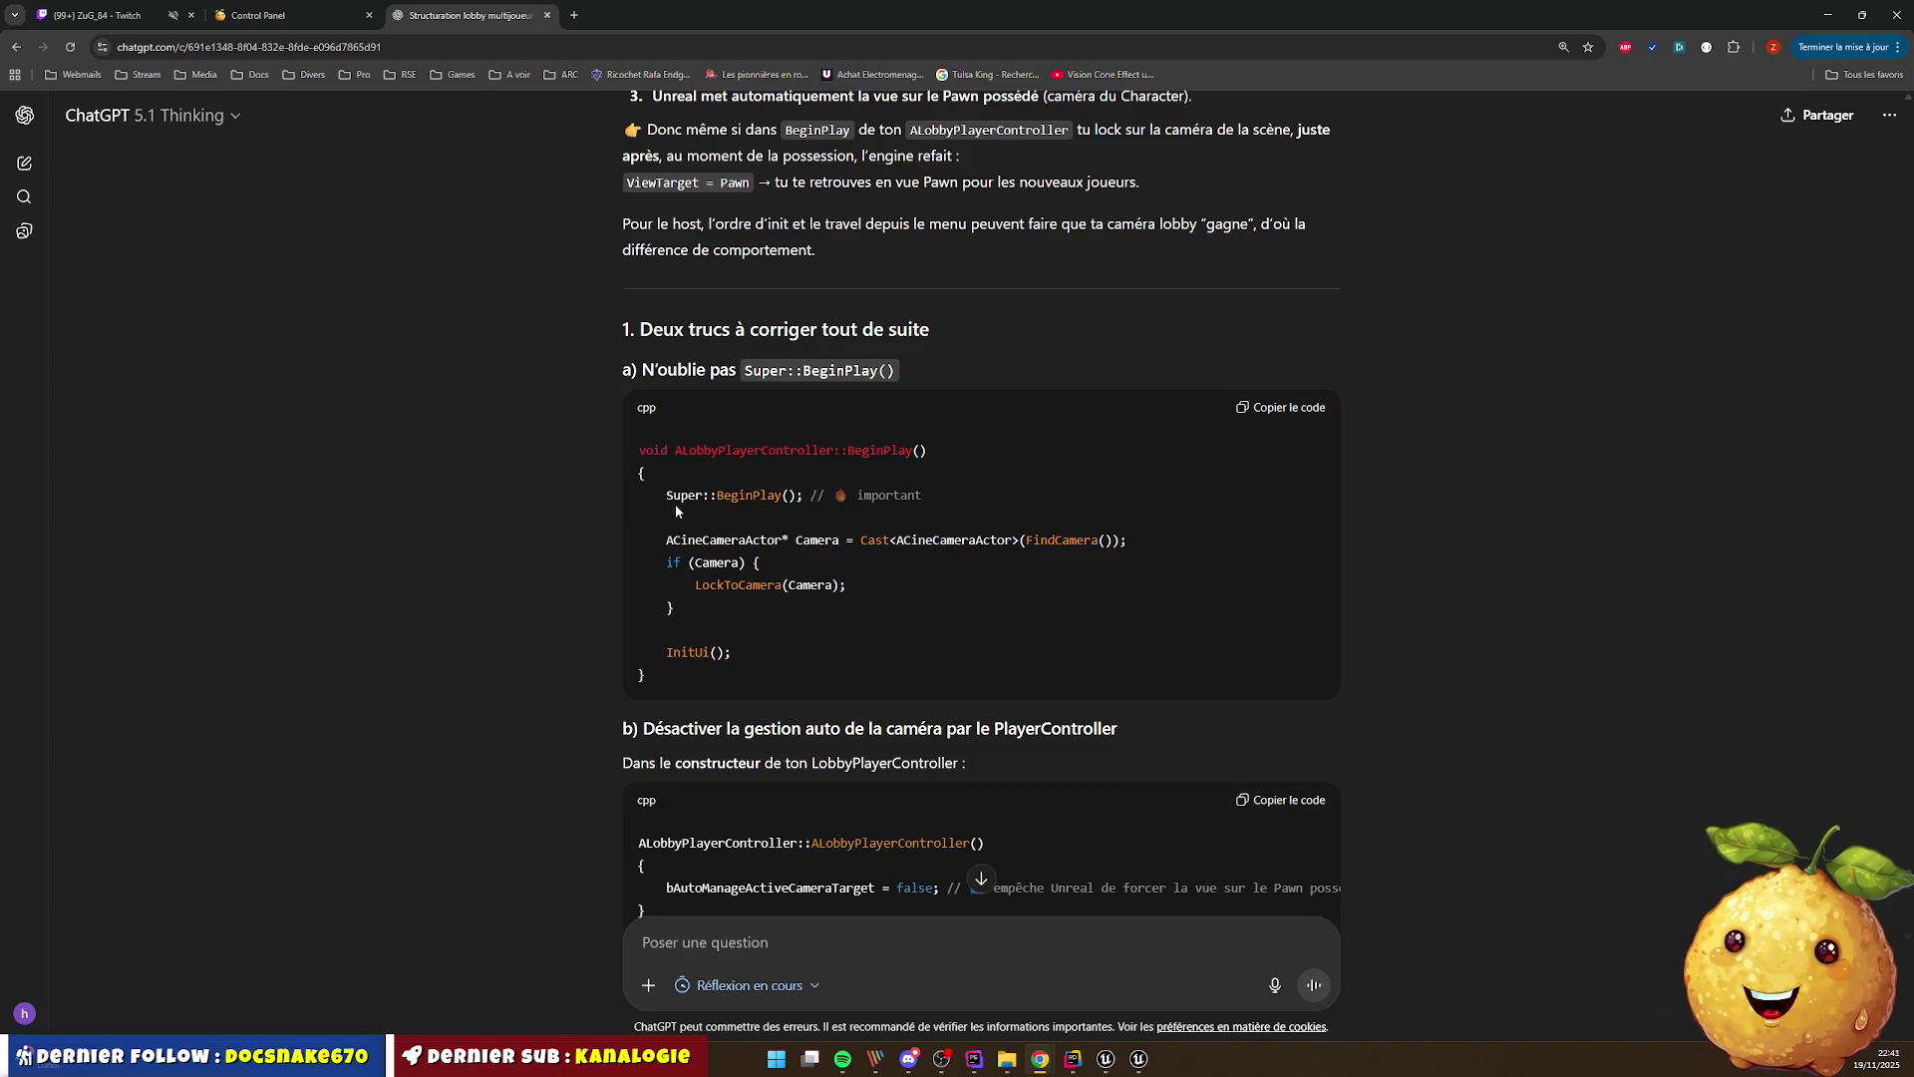
pyautogui.moveTo(665, 497); pyautogui.dragTo(921, 496)
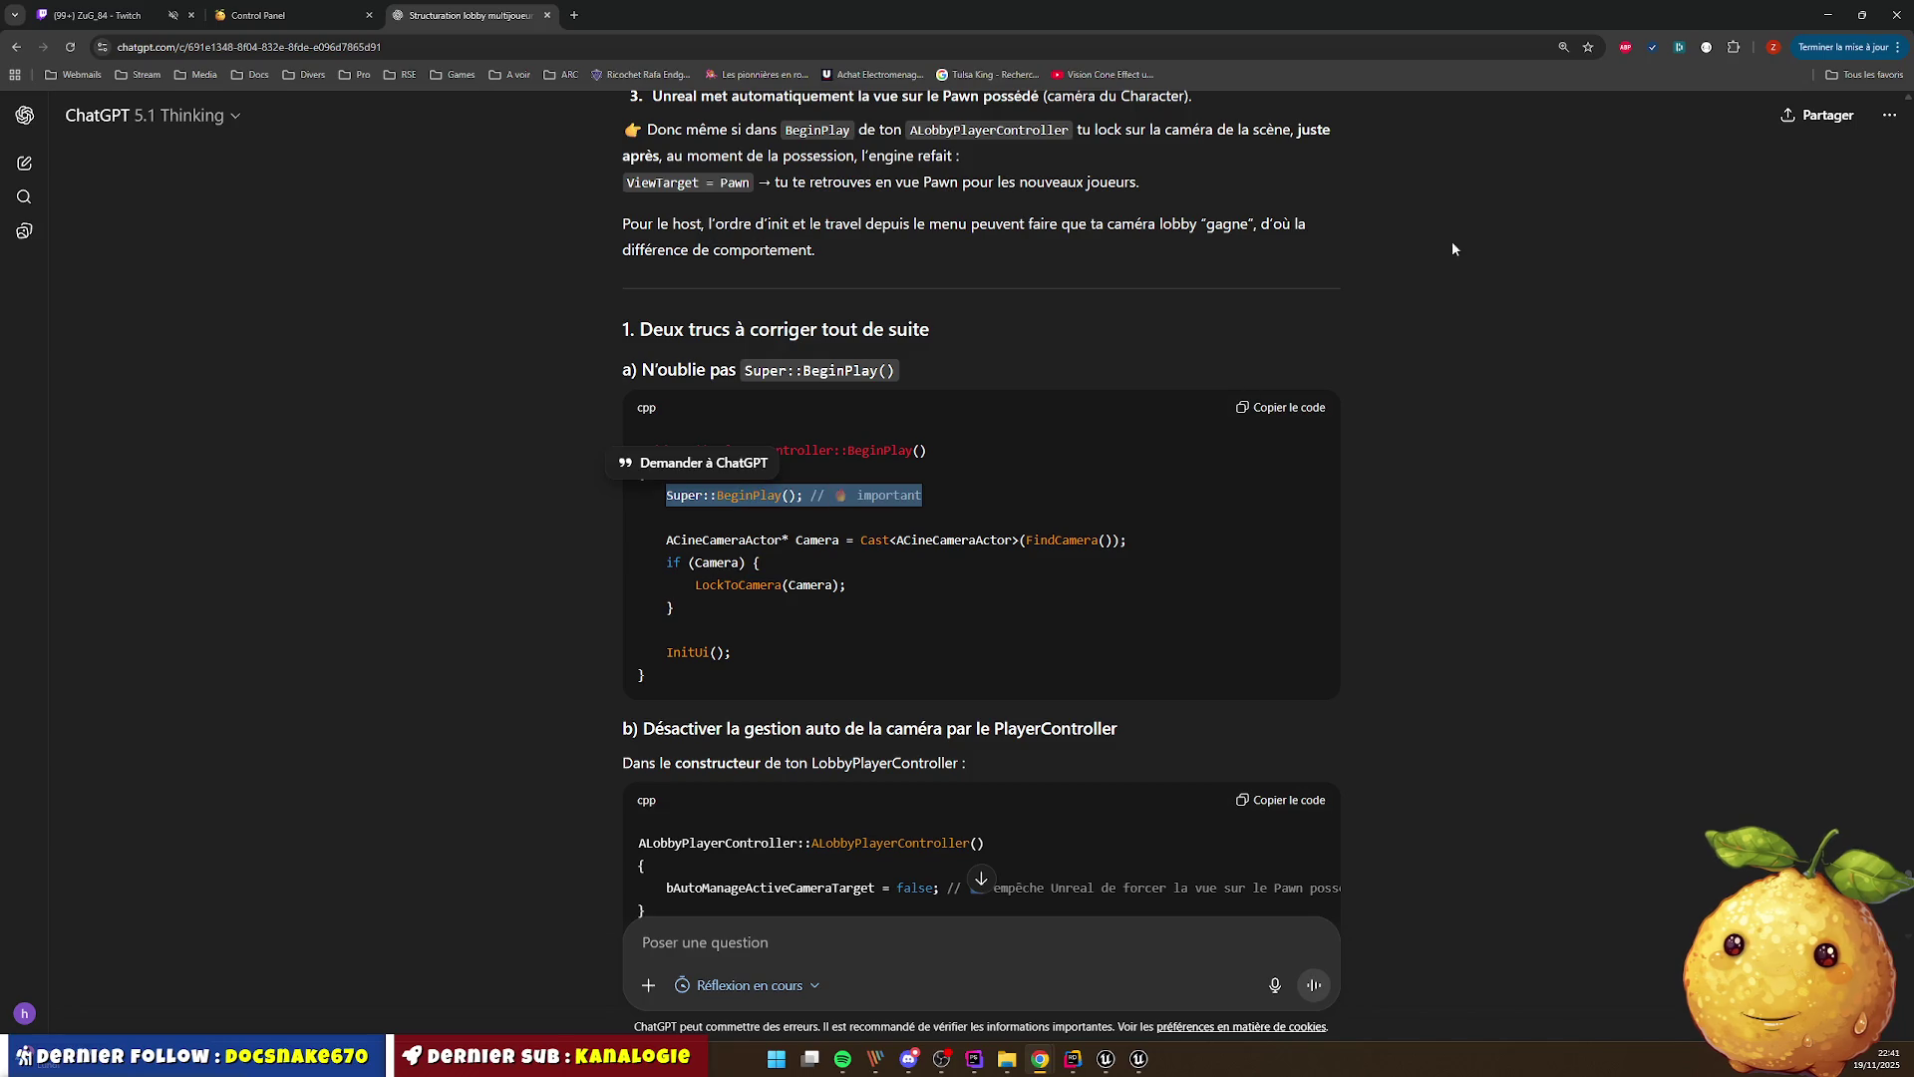
pyautogui.click(1827, 15)
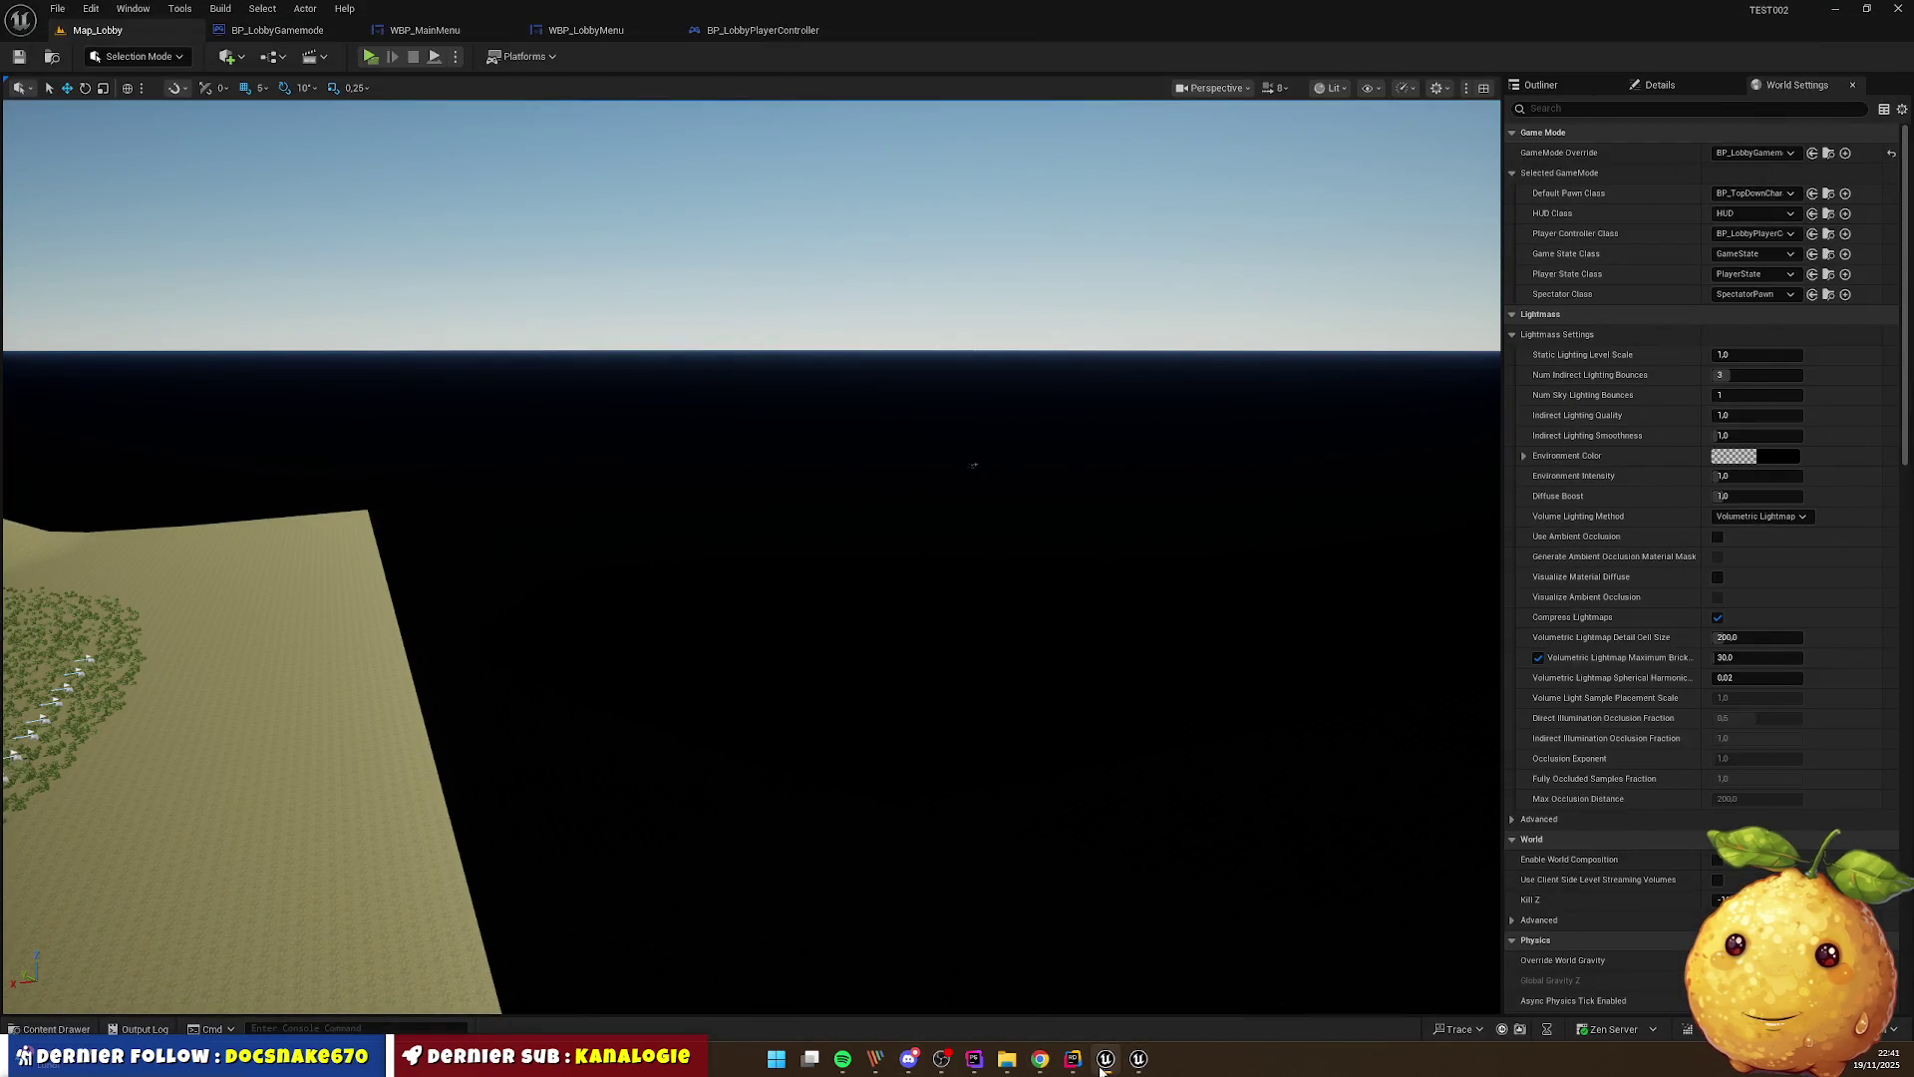
# Paste Super::BeginPlay() on a new first line inside LobbyPlayerController's BeginPlay
pyautogui.click(1072, 1058)
pyautogui.press('Up')
pyautogui.scroll(20, 693, 477)
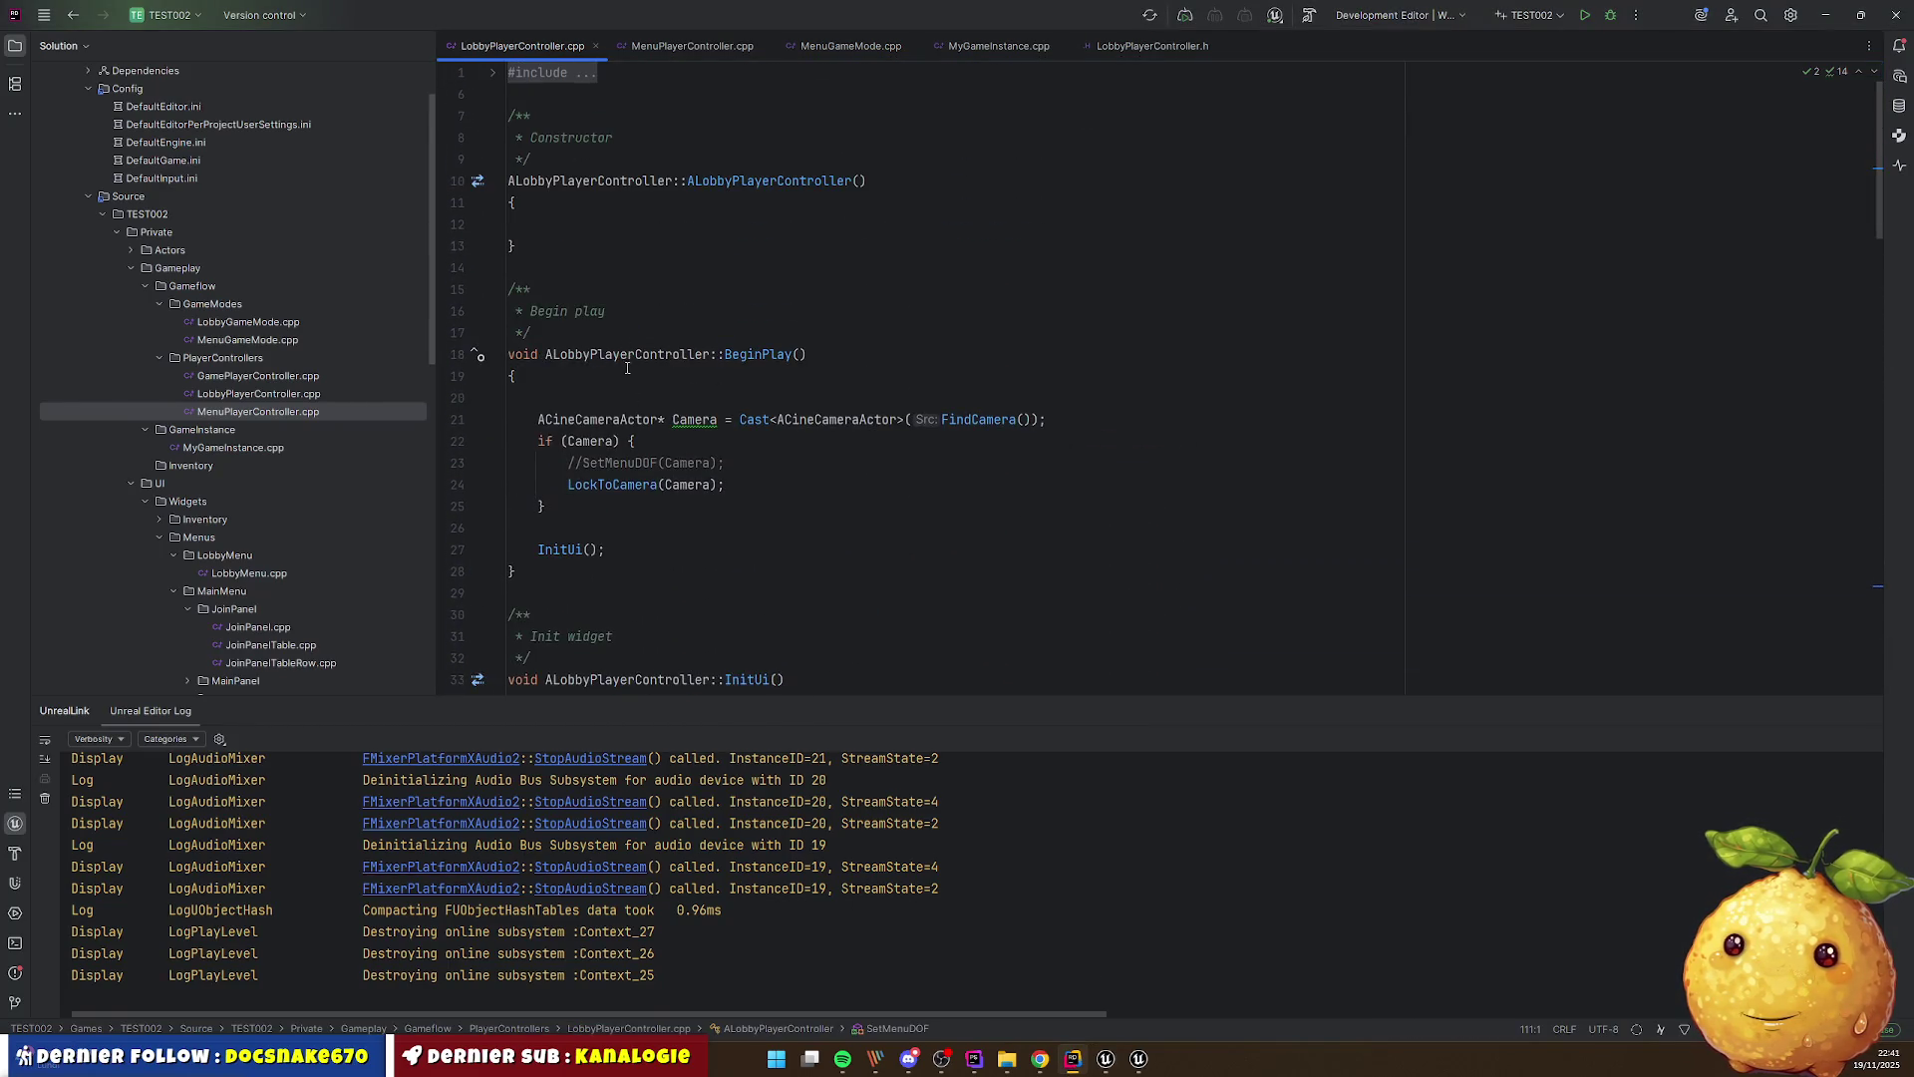
pyautogui.click(627, 372)
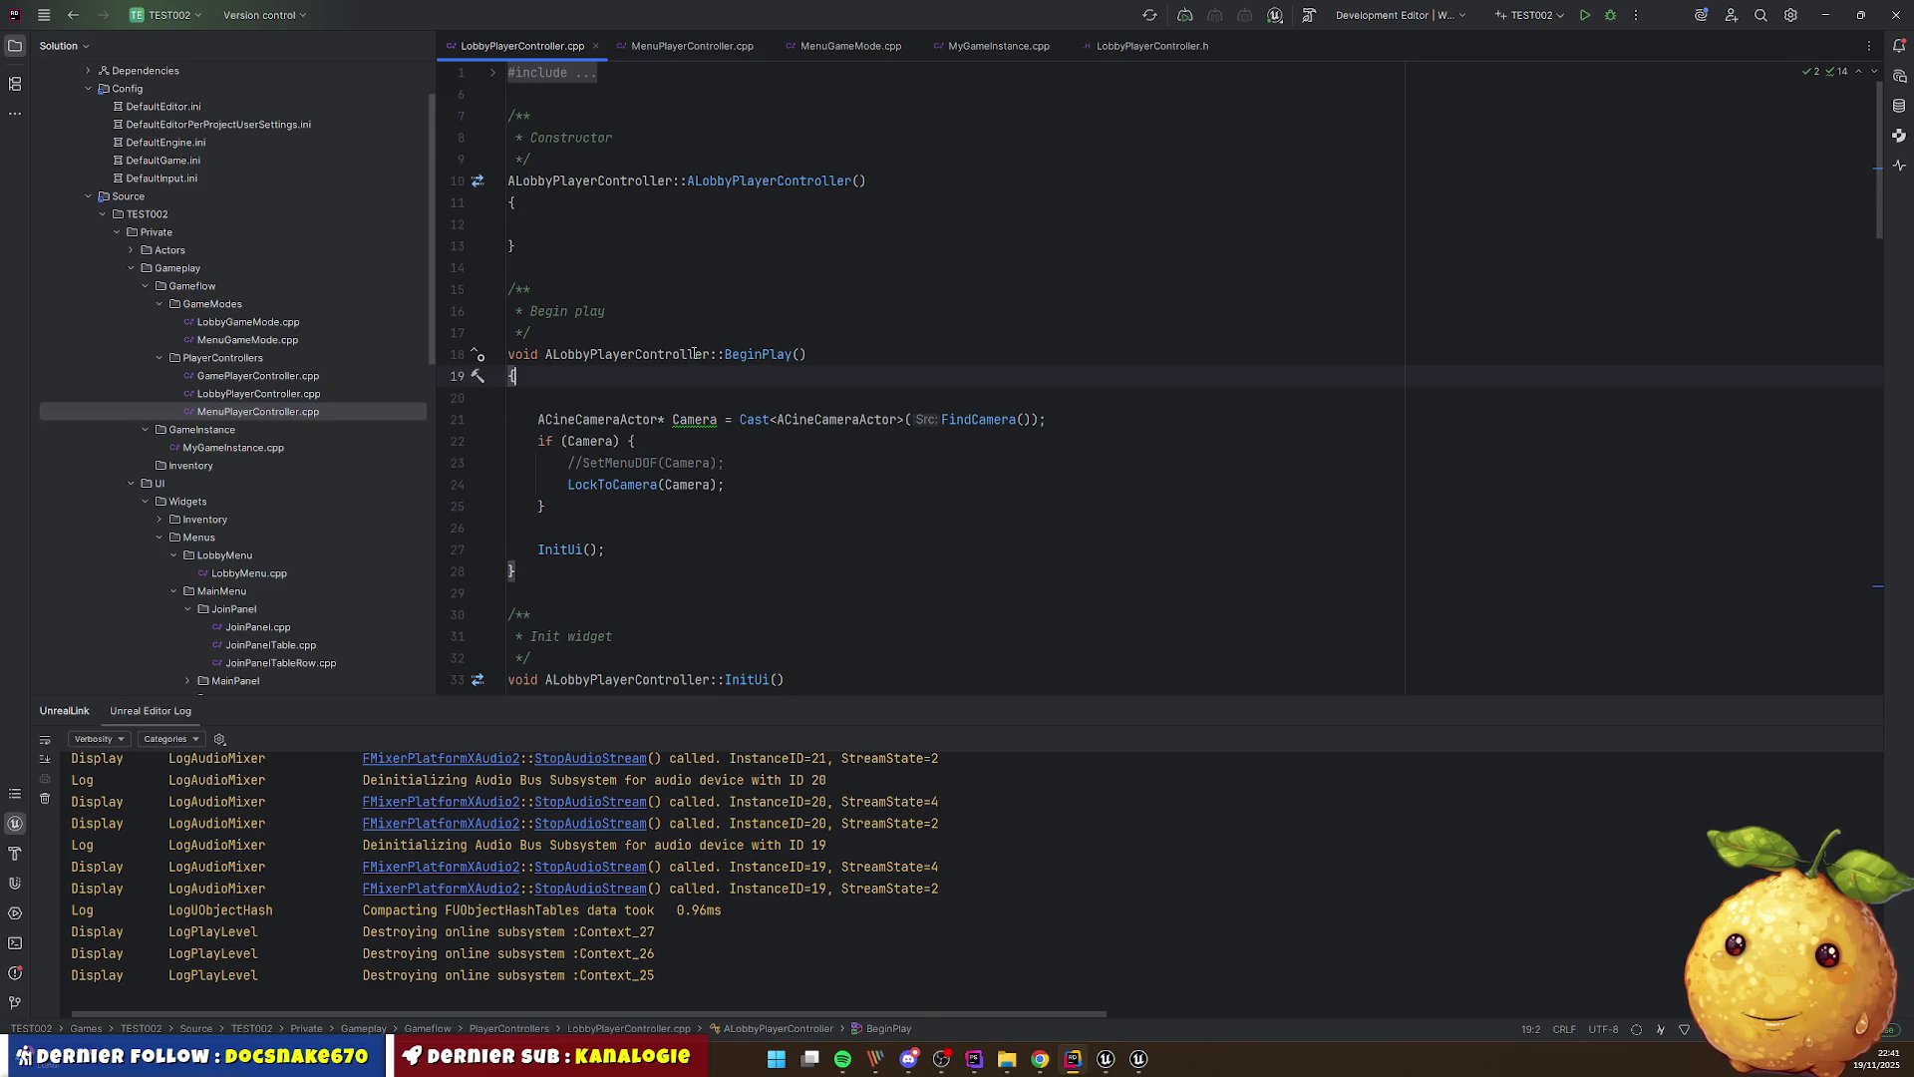
pyautogui.press('Return')
pyautogui.write('Super::BeginPlay(); // 🔥 important')
# Copy the 'bAutoManageActiveCameraTarget = false;' line from ChatGPT's answer
pyautogui.hotkey('alt', 'Tab')
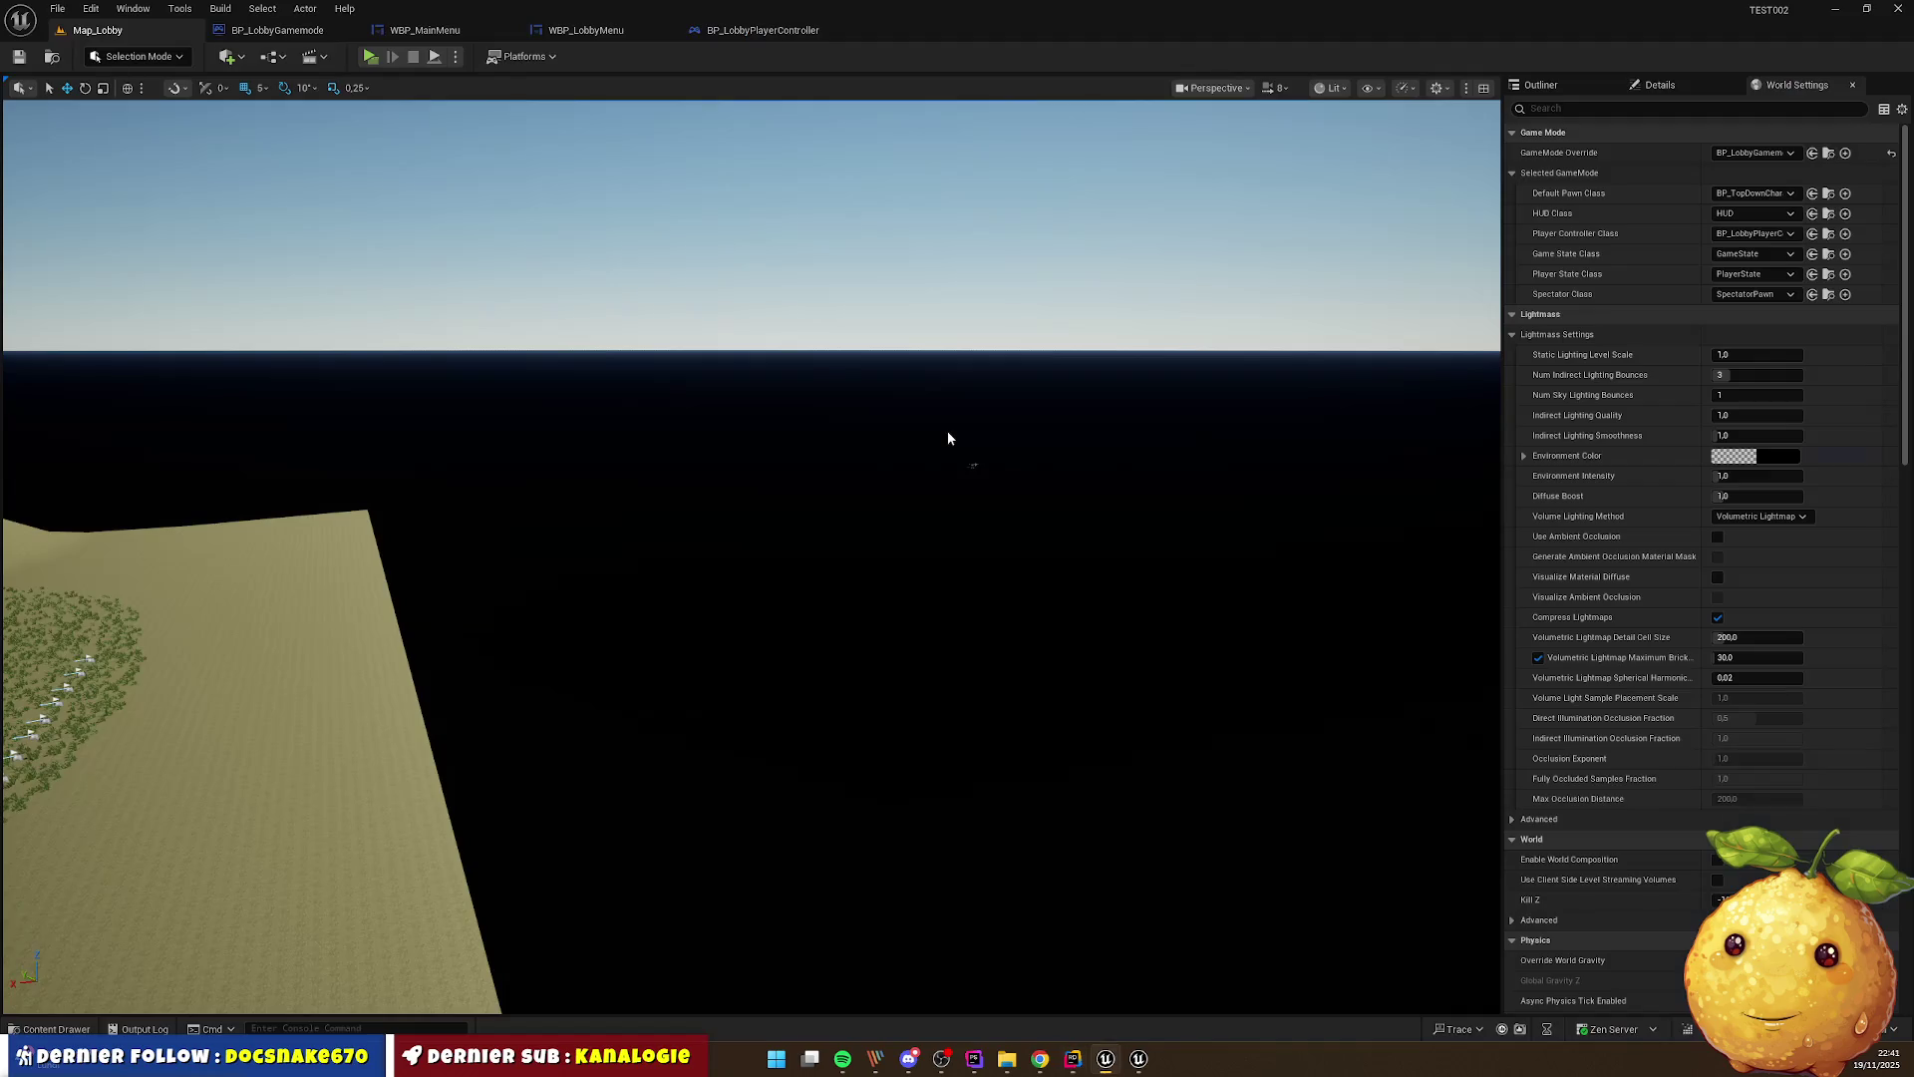
pyautogui.hotkey('alt', 'Tab')
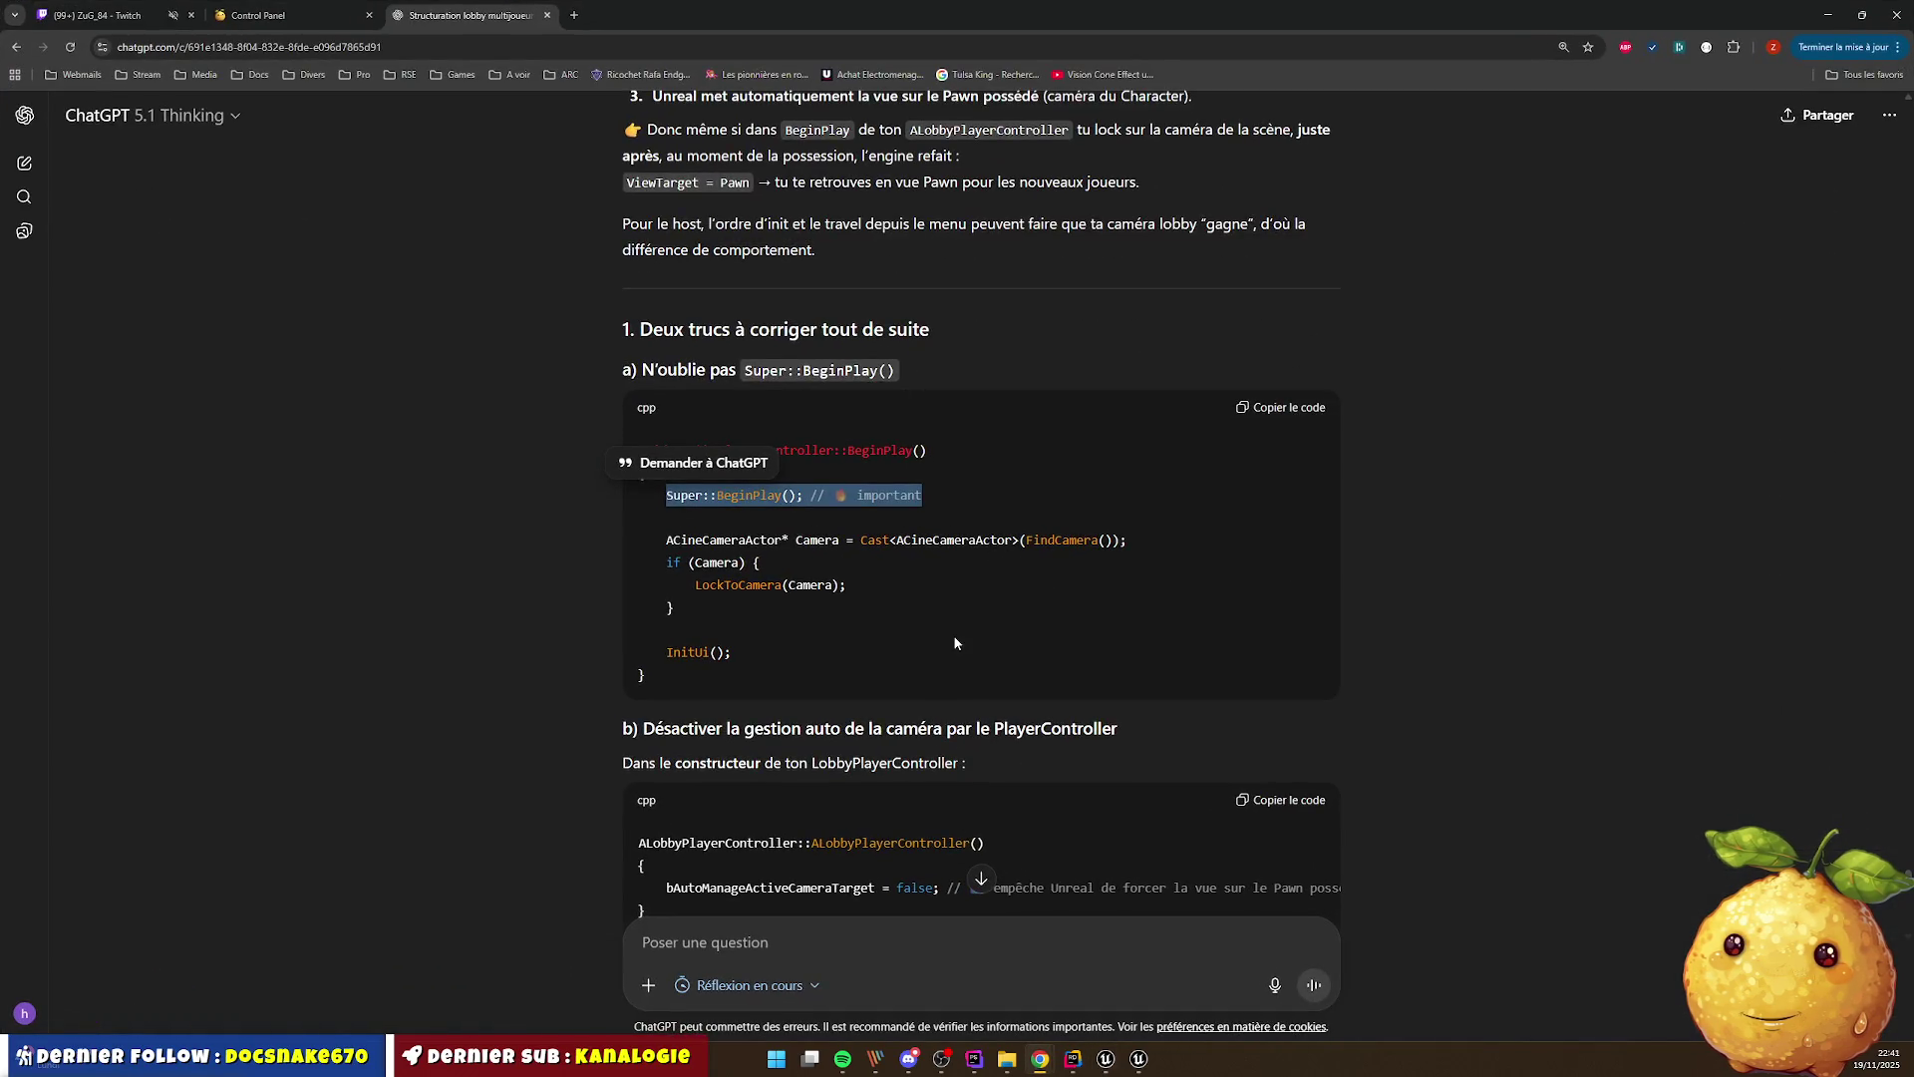
pyautogui.scroll(-1, 953, 643)
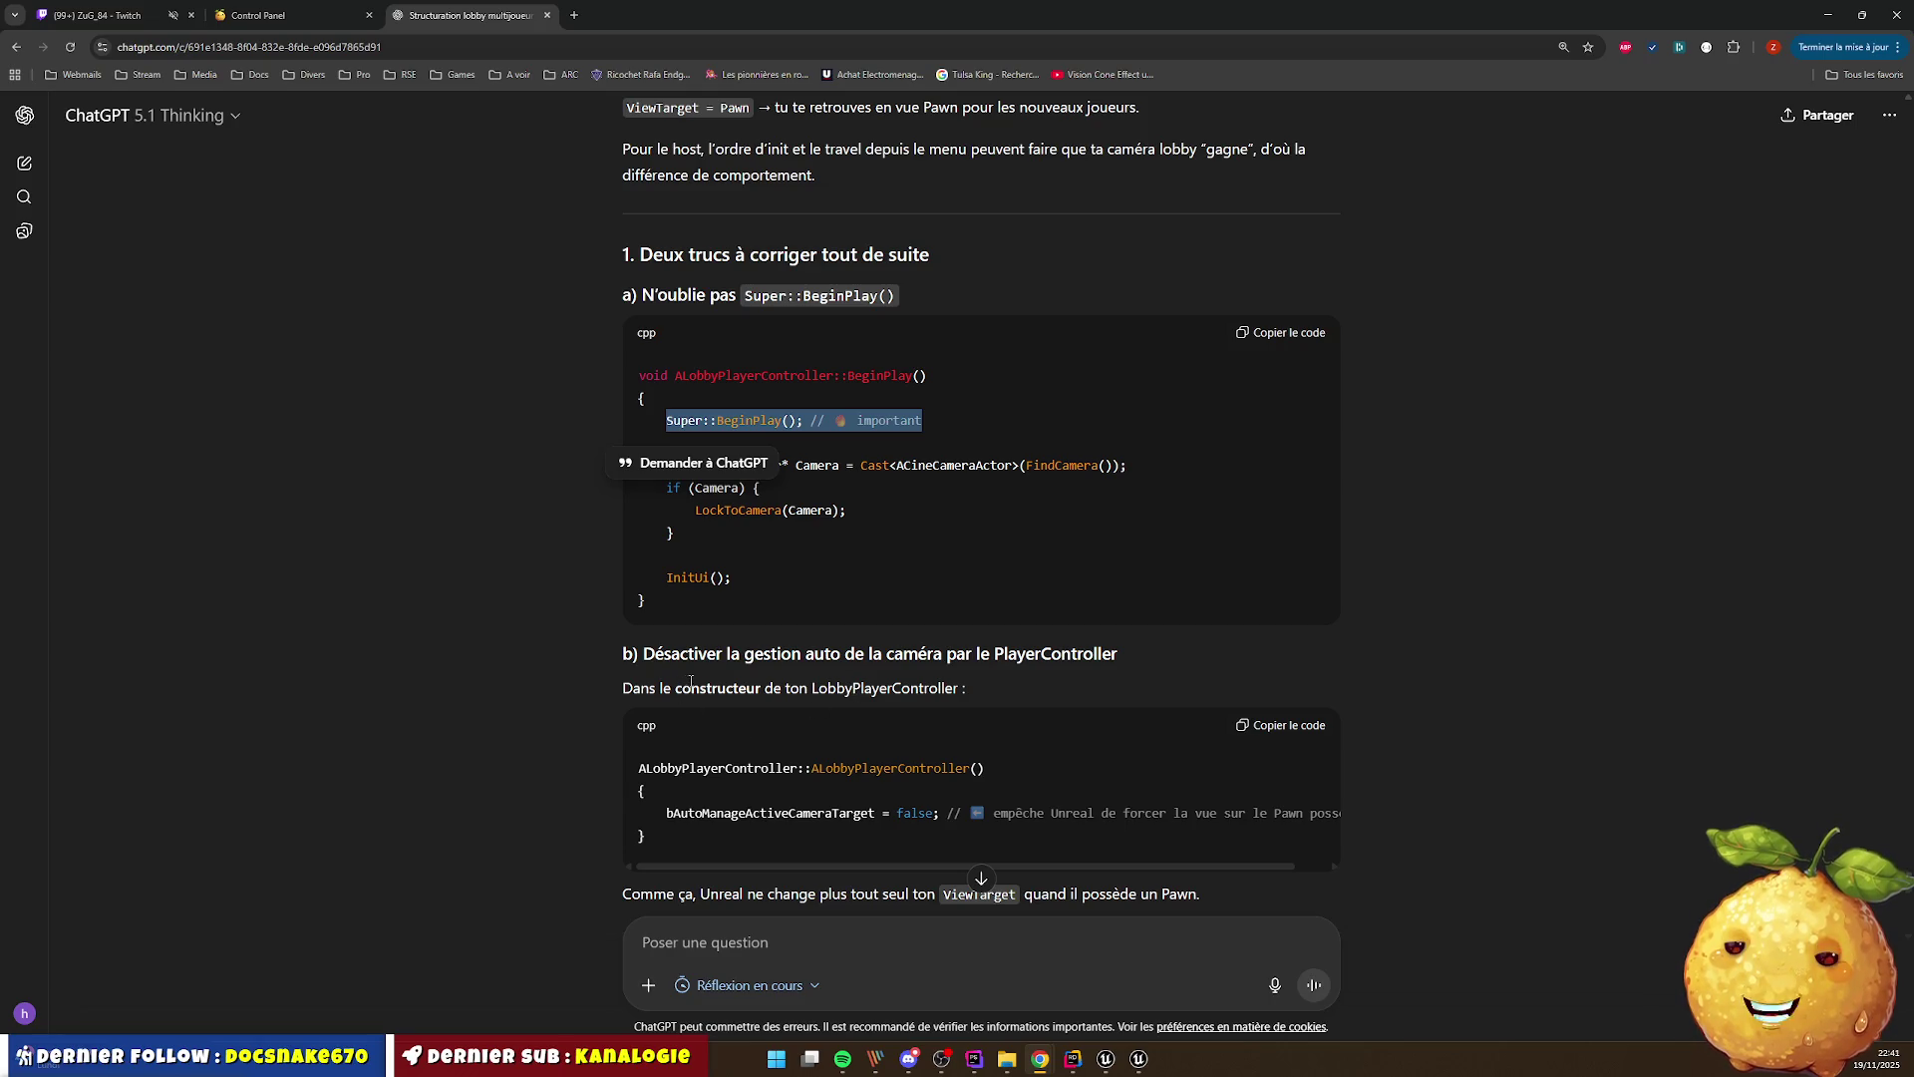
pyautogui.scroll(-2, 945, 682)
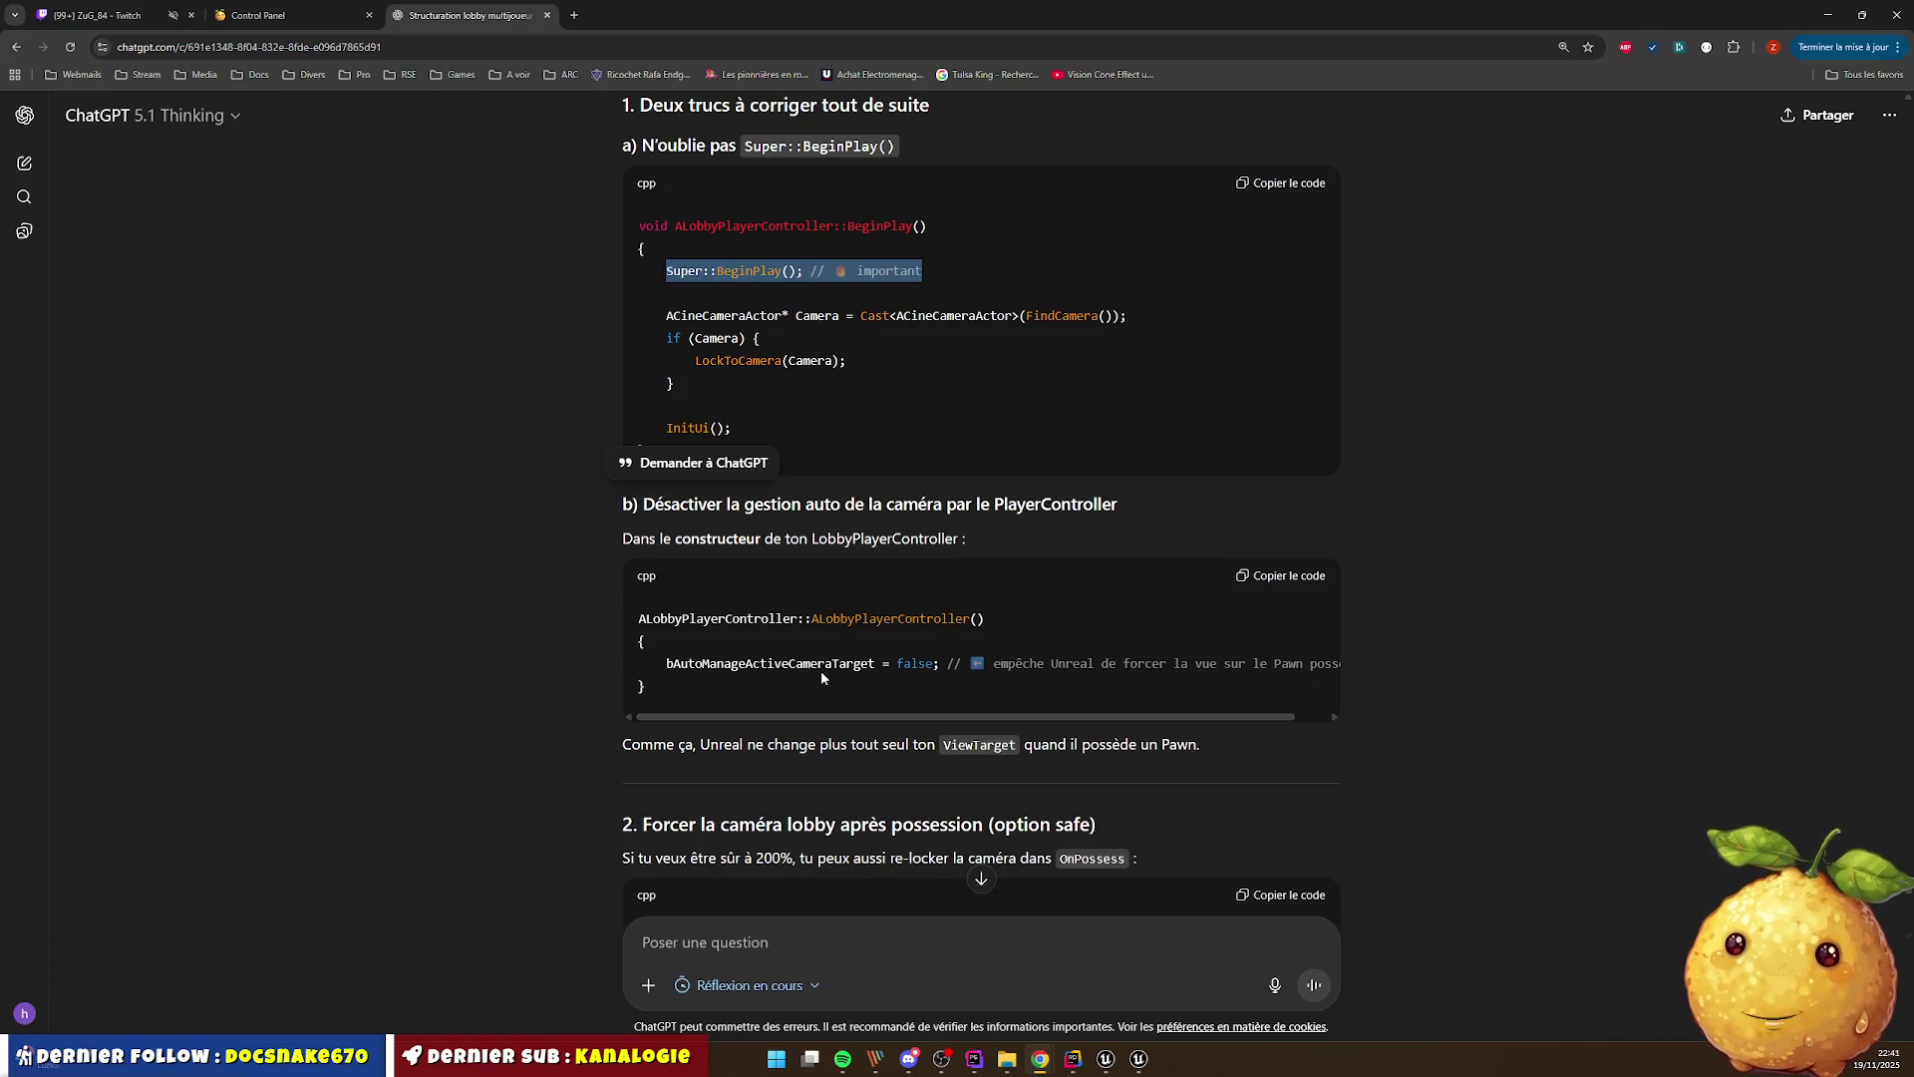
pyautogui.moveTo(1103, 717)
pyautogui.mouseDown()
pyautogui.moveTo(1134, 720)
pyautogui.moveTo(909, 721)
pyautogui.moveTo(690, 678)
pyautogui.moveTo(939, 666)
pyautogui.mouseUp()
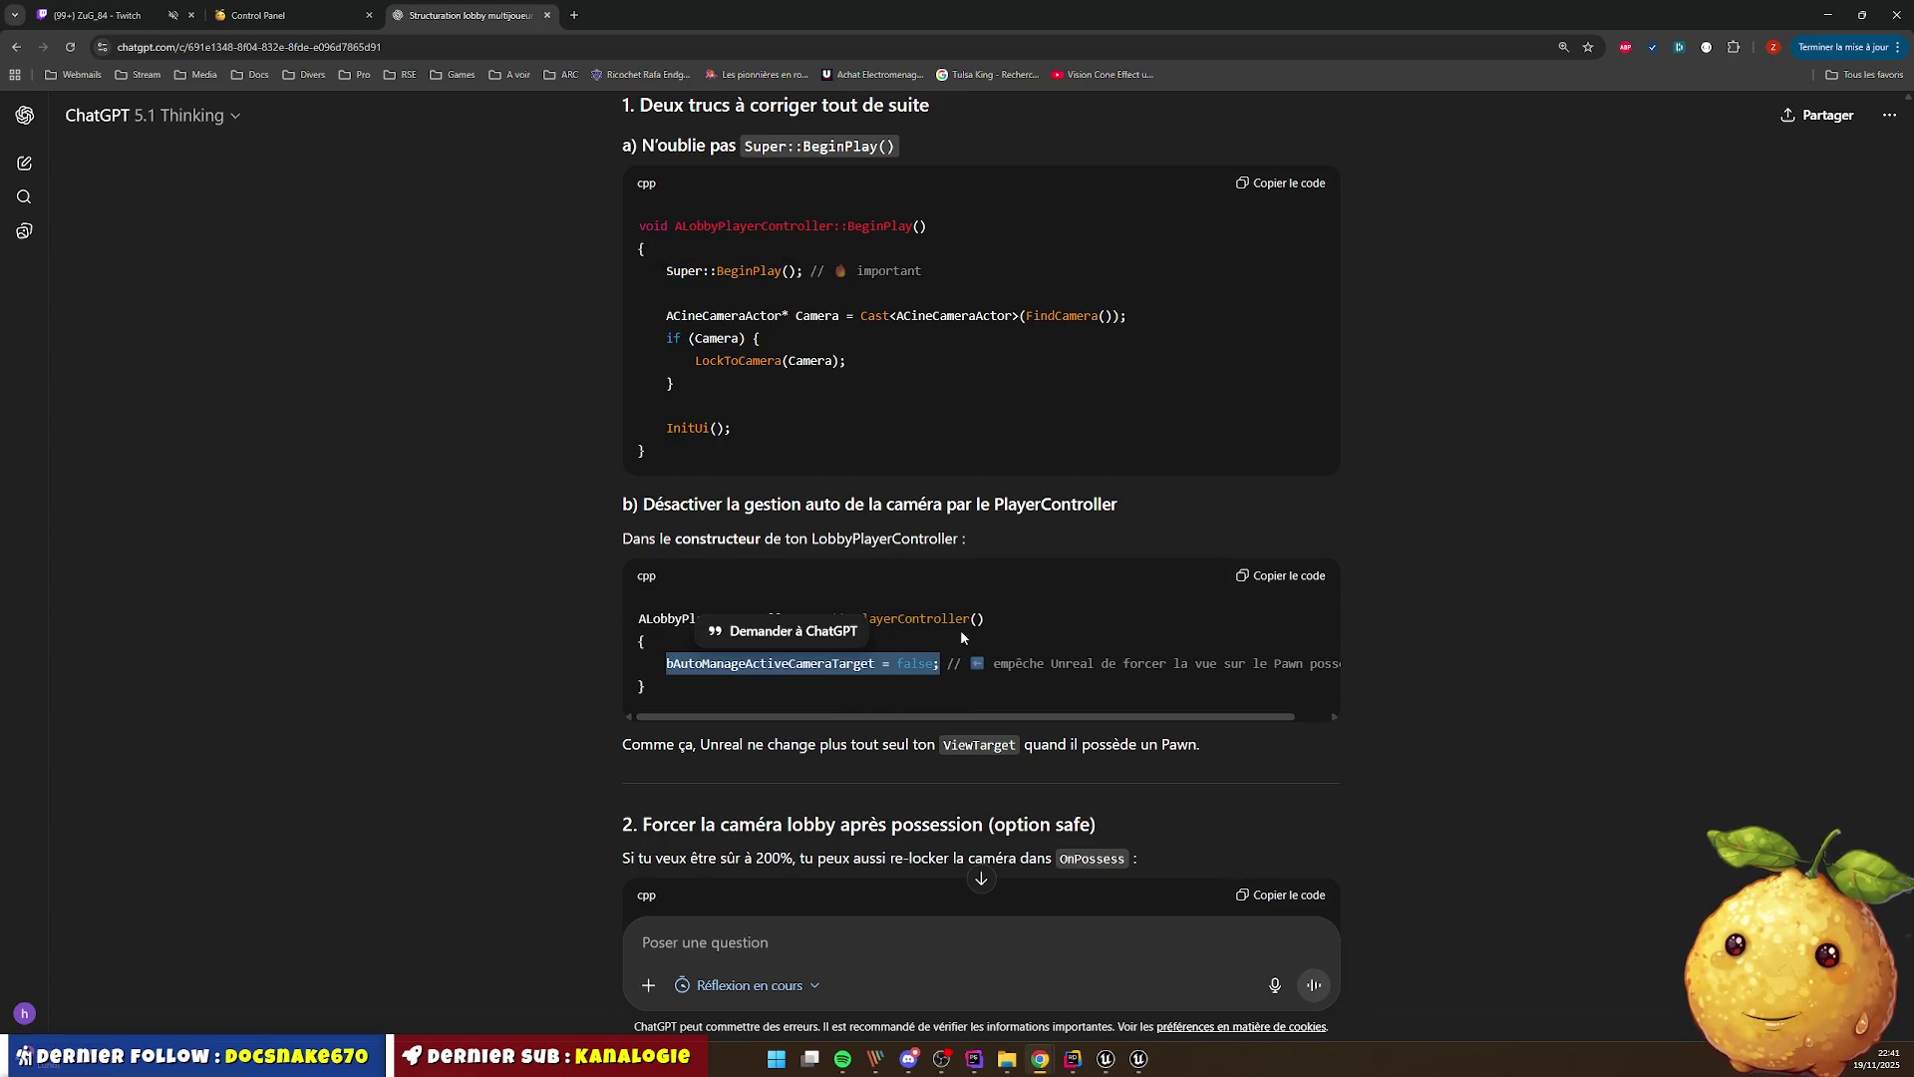
pyautogui.click(827, 686)
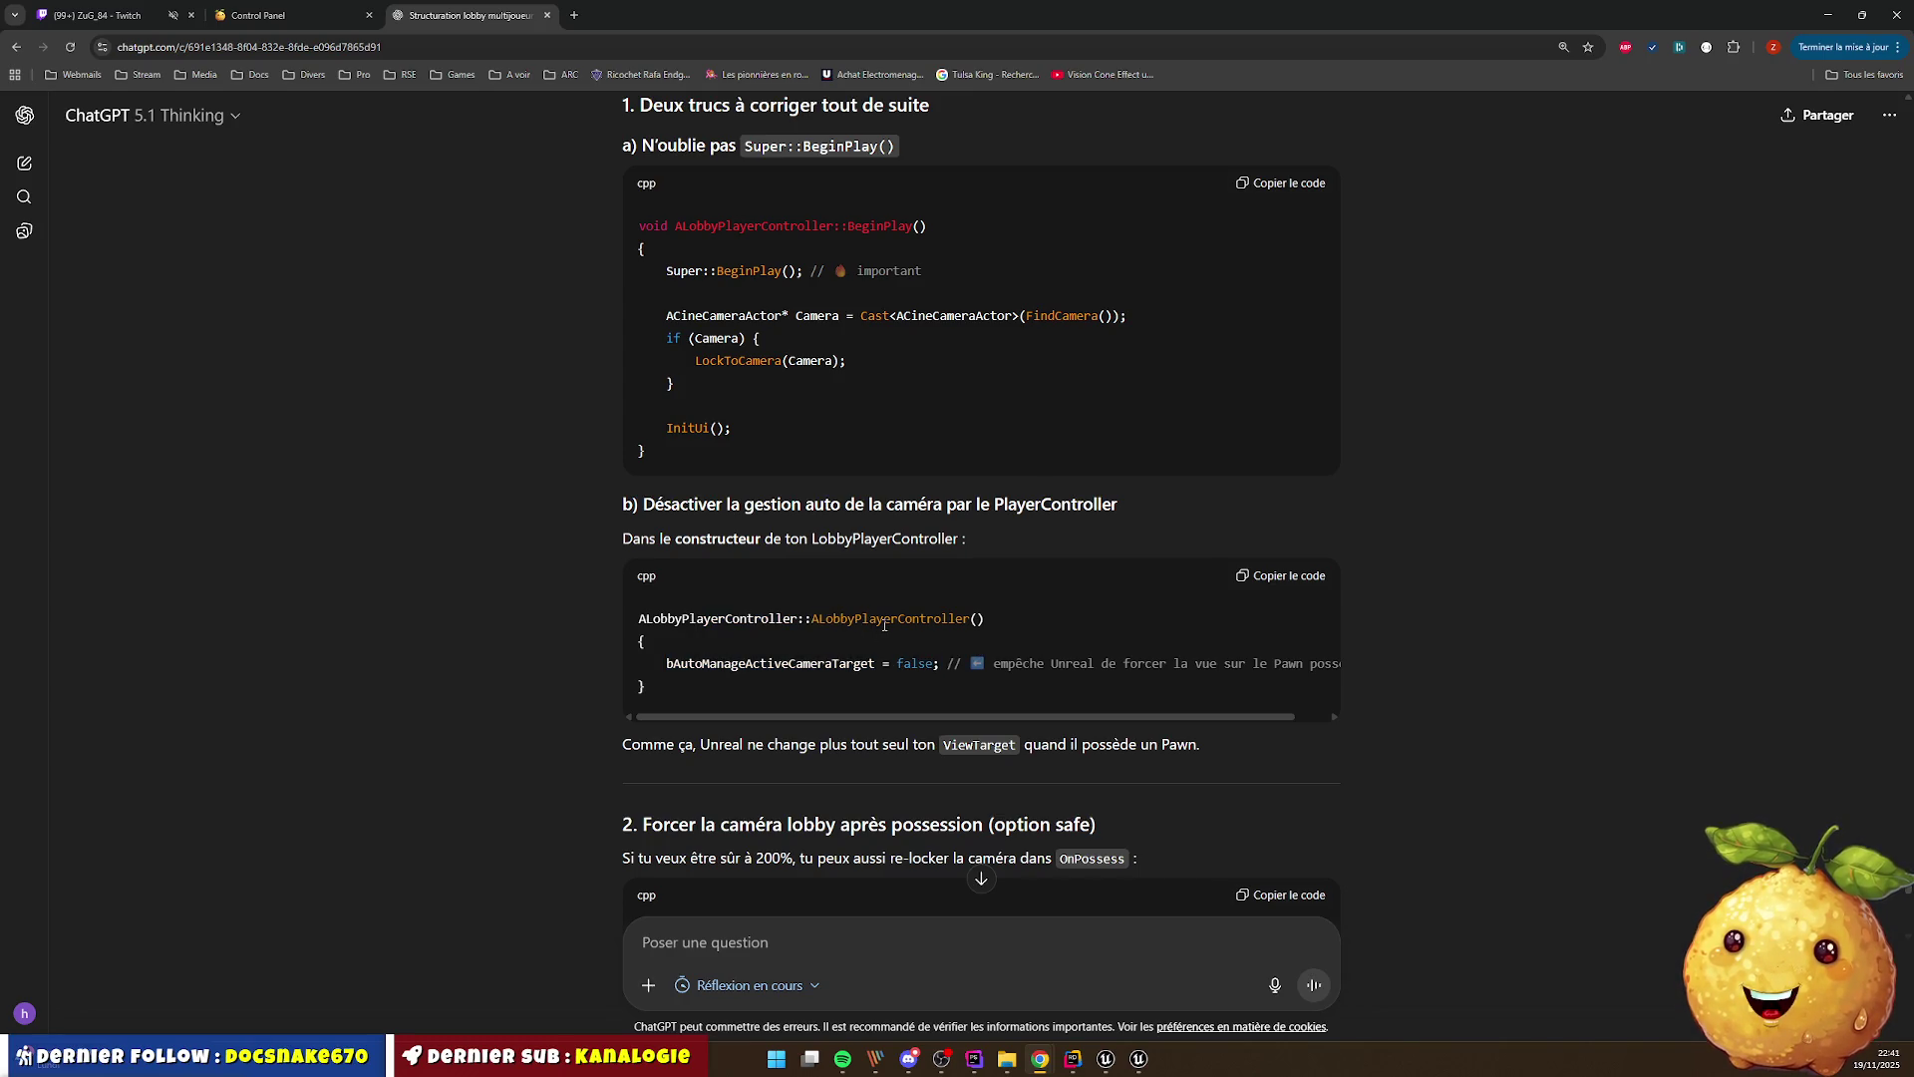
pyautogui.click(1827, 15)
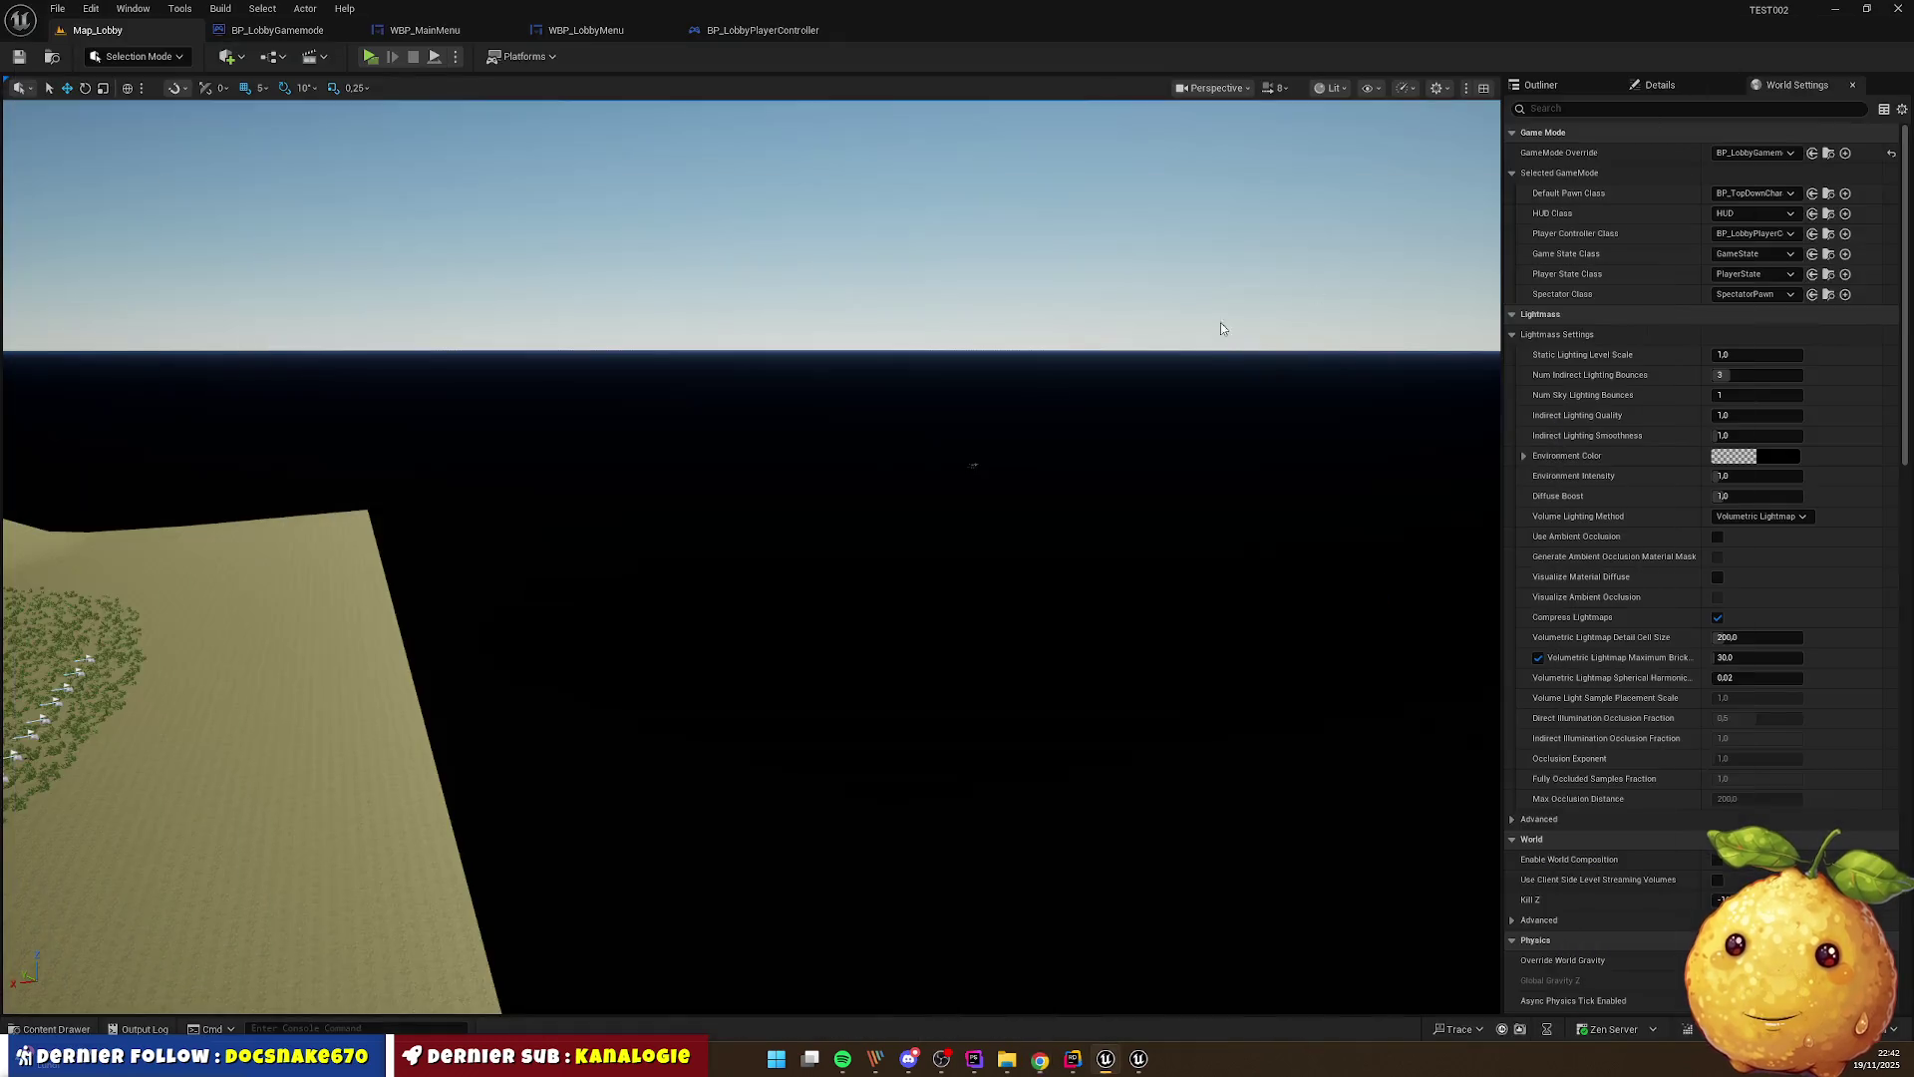
# Paste 'bAutoManageActiveCameraTarget = false;' into the empty LobbyPlayerController constructor
pyautogui.click(1072, 1058)
pyautogui.click(698, 249)
pyautogui.write('bAutoManageActiveCameraTarget = false;')
pyautogui.hotkey('ctrl', 'z')
pyautogui.press('Up')
pyautogui.write('bAutoManageActiveCameraTarget = false;')
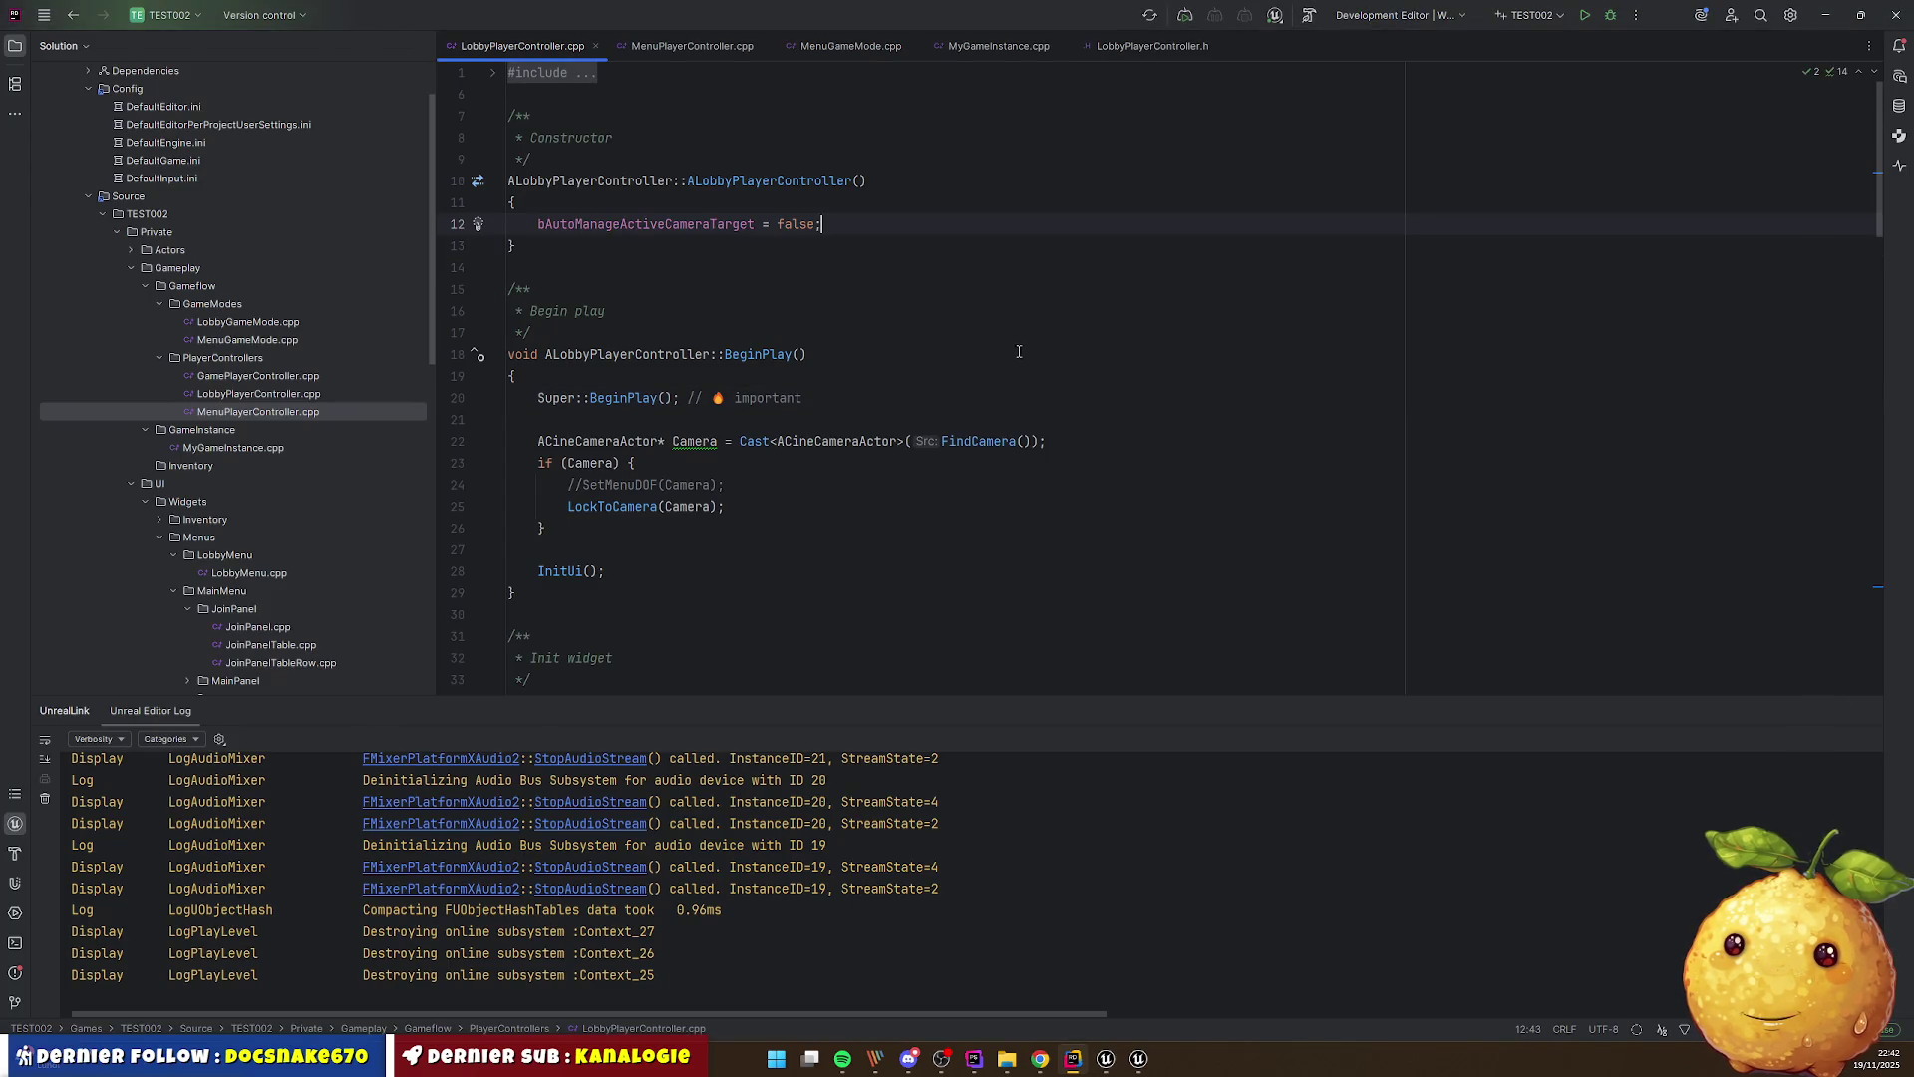
pyautogui.hotkey('alt', 'Tab')
pyautogui.click(1007, 1059)
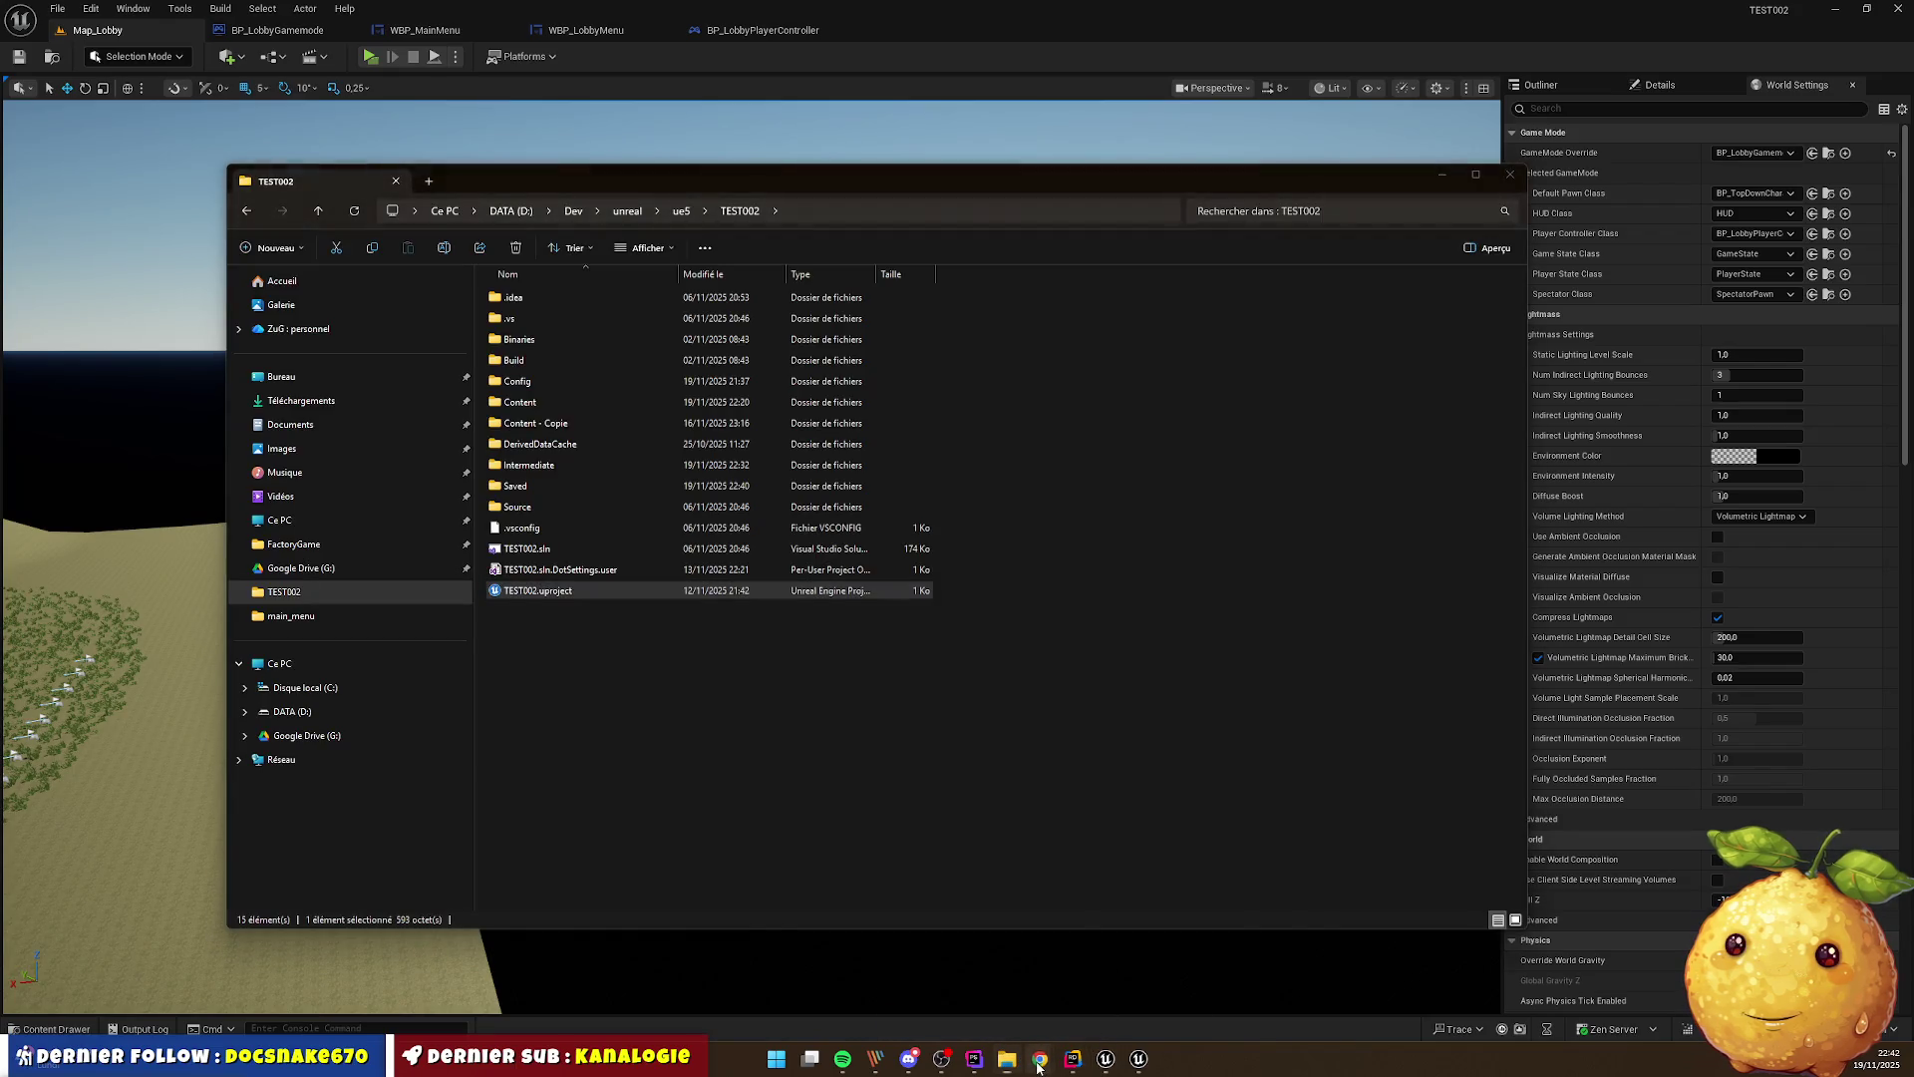
# Select the suggested OnPossess override code block in ChatGPT's section 2
pyautogui.moveTo(1040, 1058)
pyautogui.click(1097, 957)
pyautogui.scroll(-3, 873, 644)
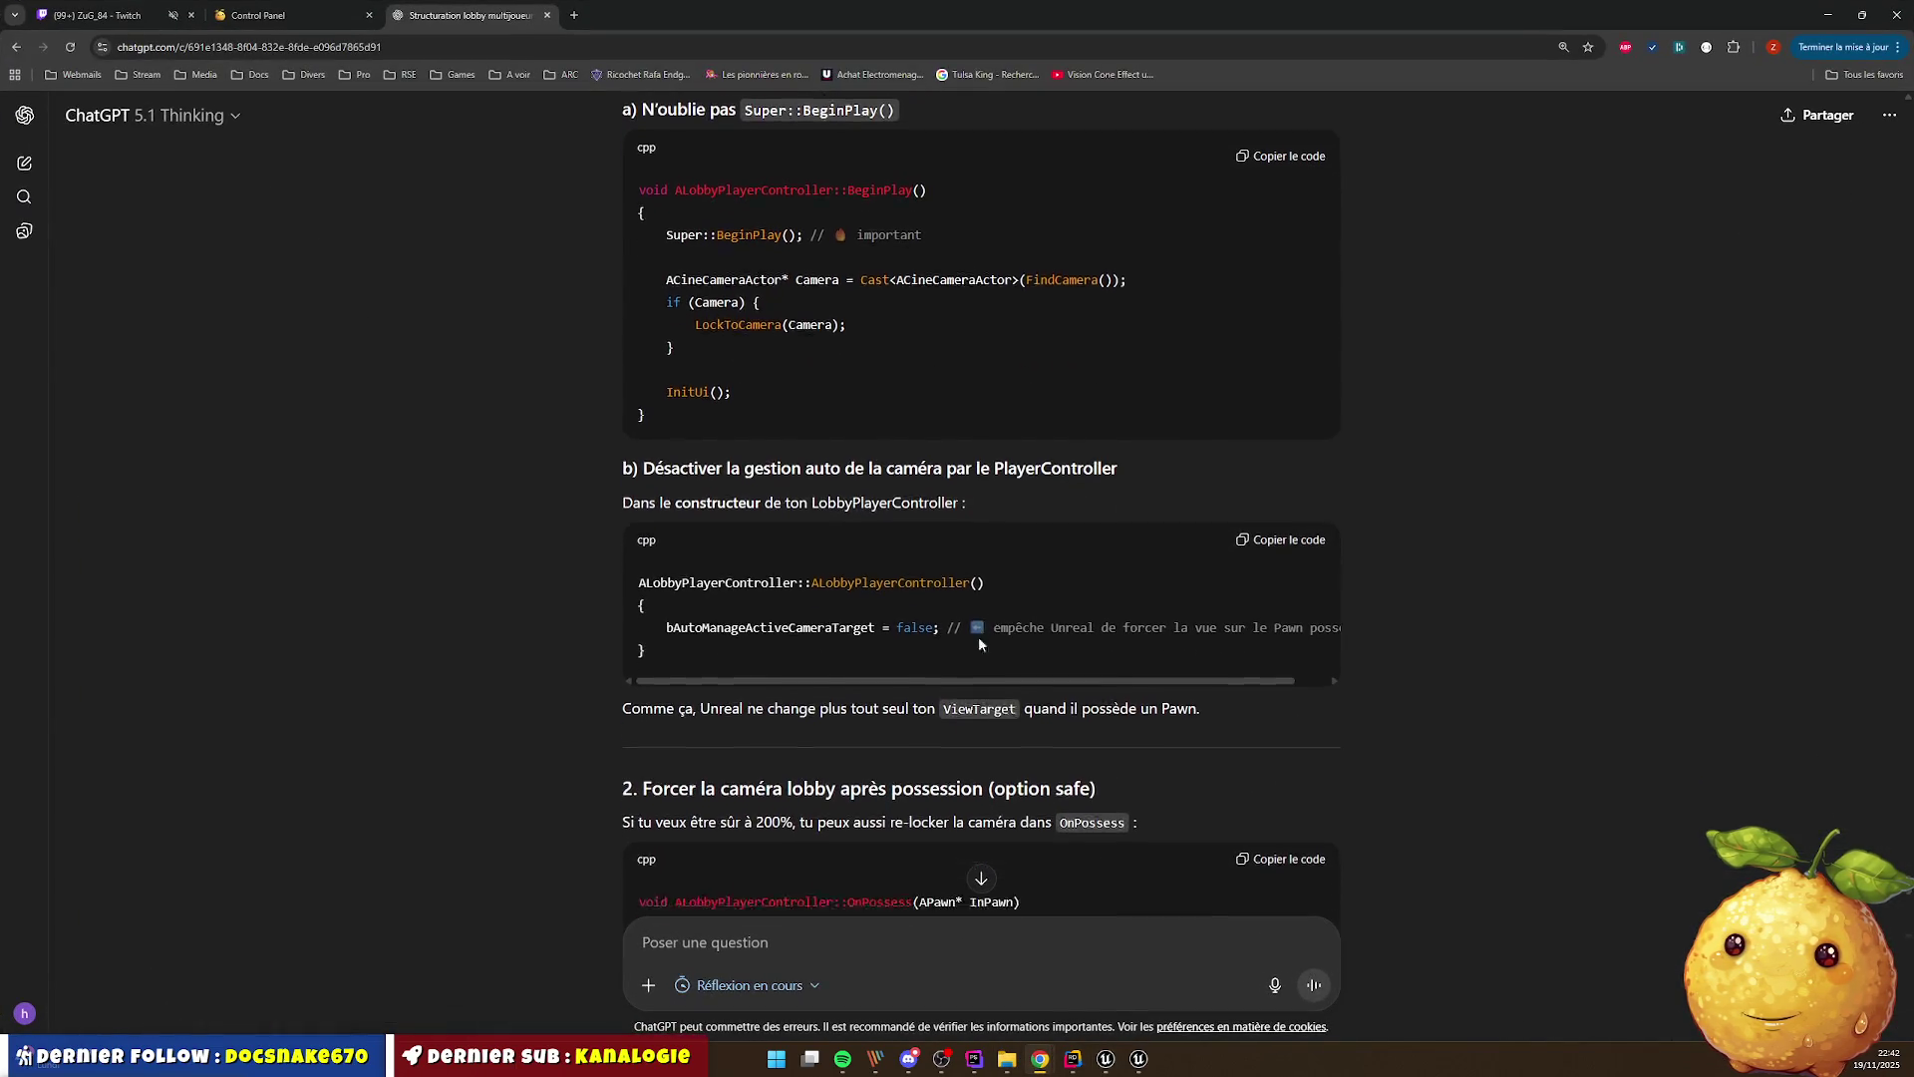
pyautogui.moveTo(1079, 517); pyautogui.dragTo(1019, 526)
pyautogui.click(1047, 525)
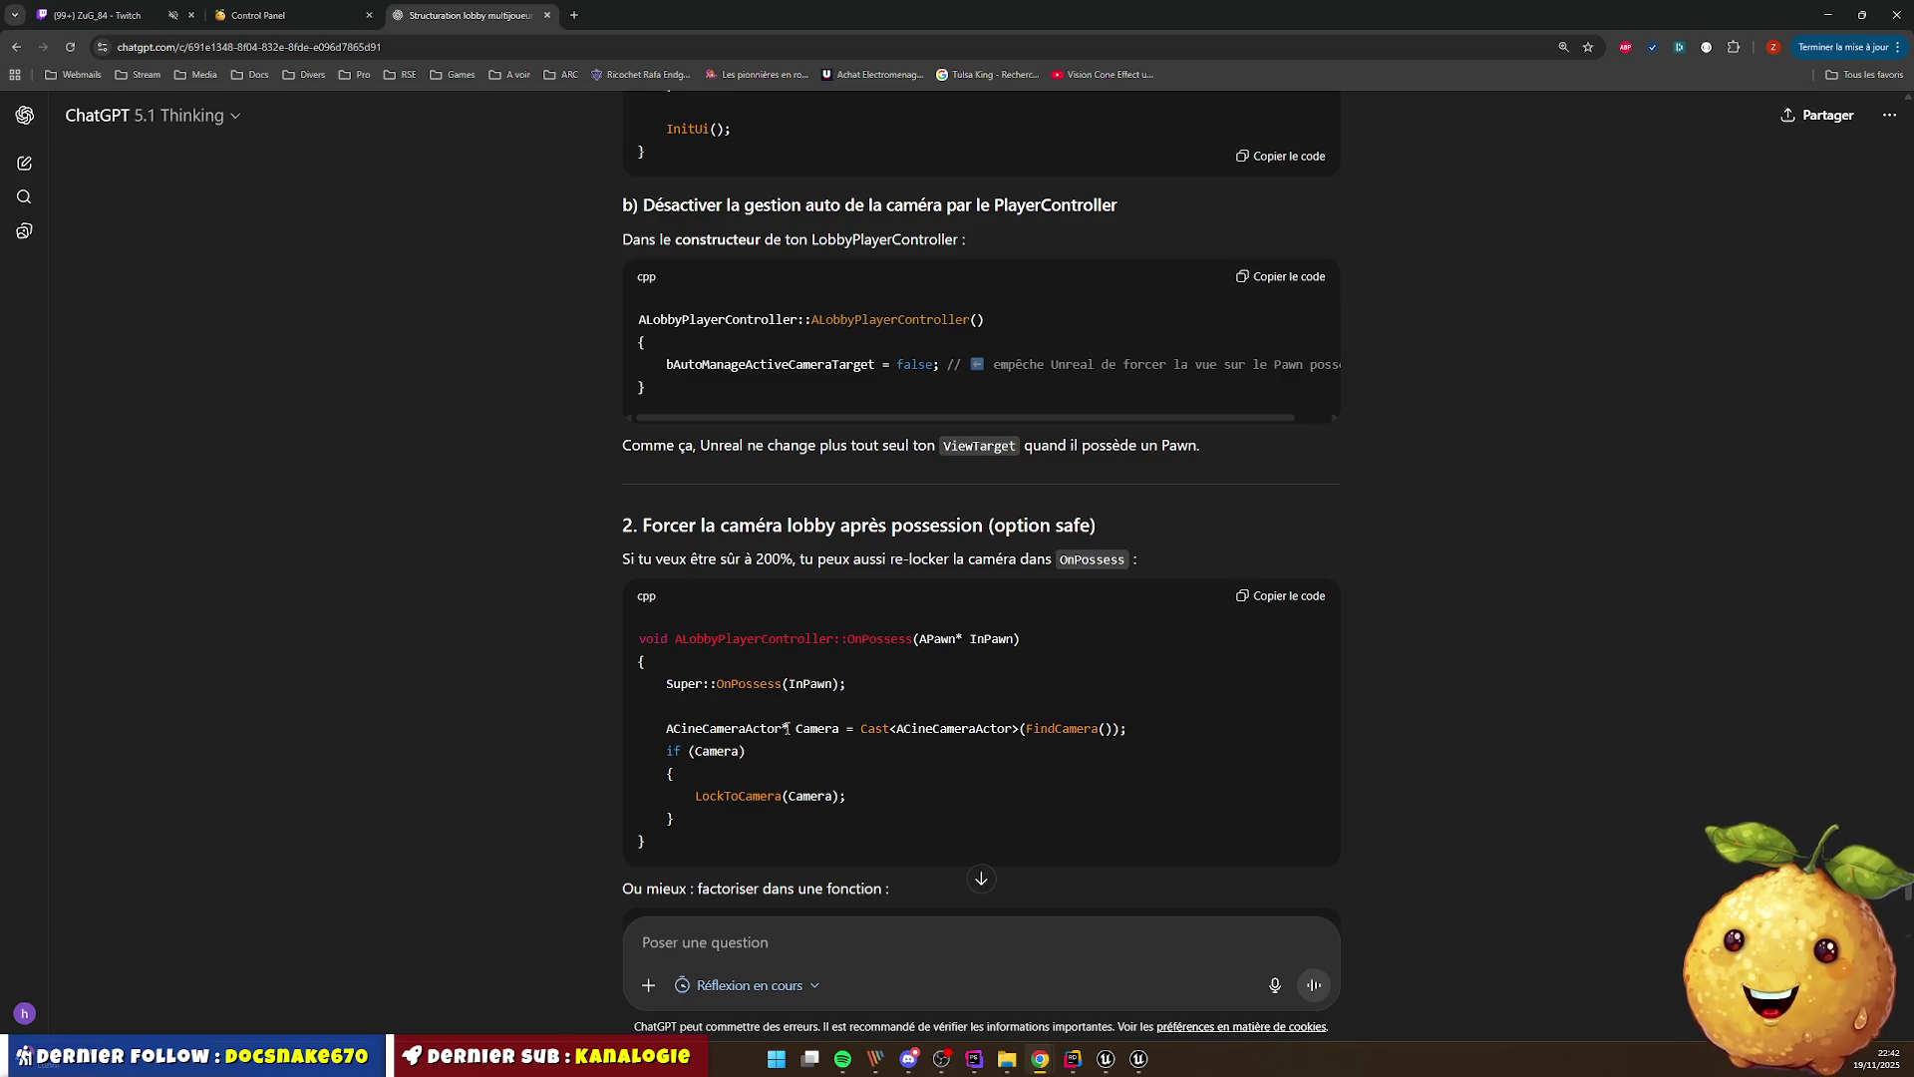
pyautogui.moveTo(639, 638)
pyautogui.mouseDown()
pyautogui.moveTo(697, 828)
pyautogui.moveTo(646, 844)
pyautogui.mouseUp()
pyautogui.click(1824, 14)
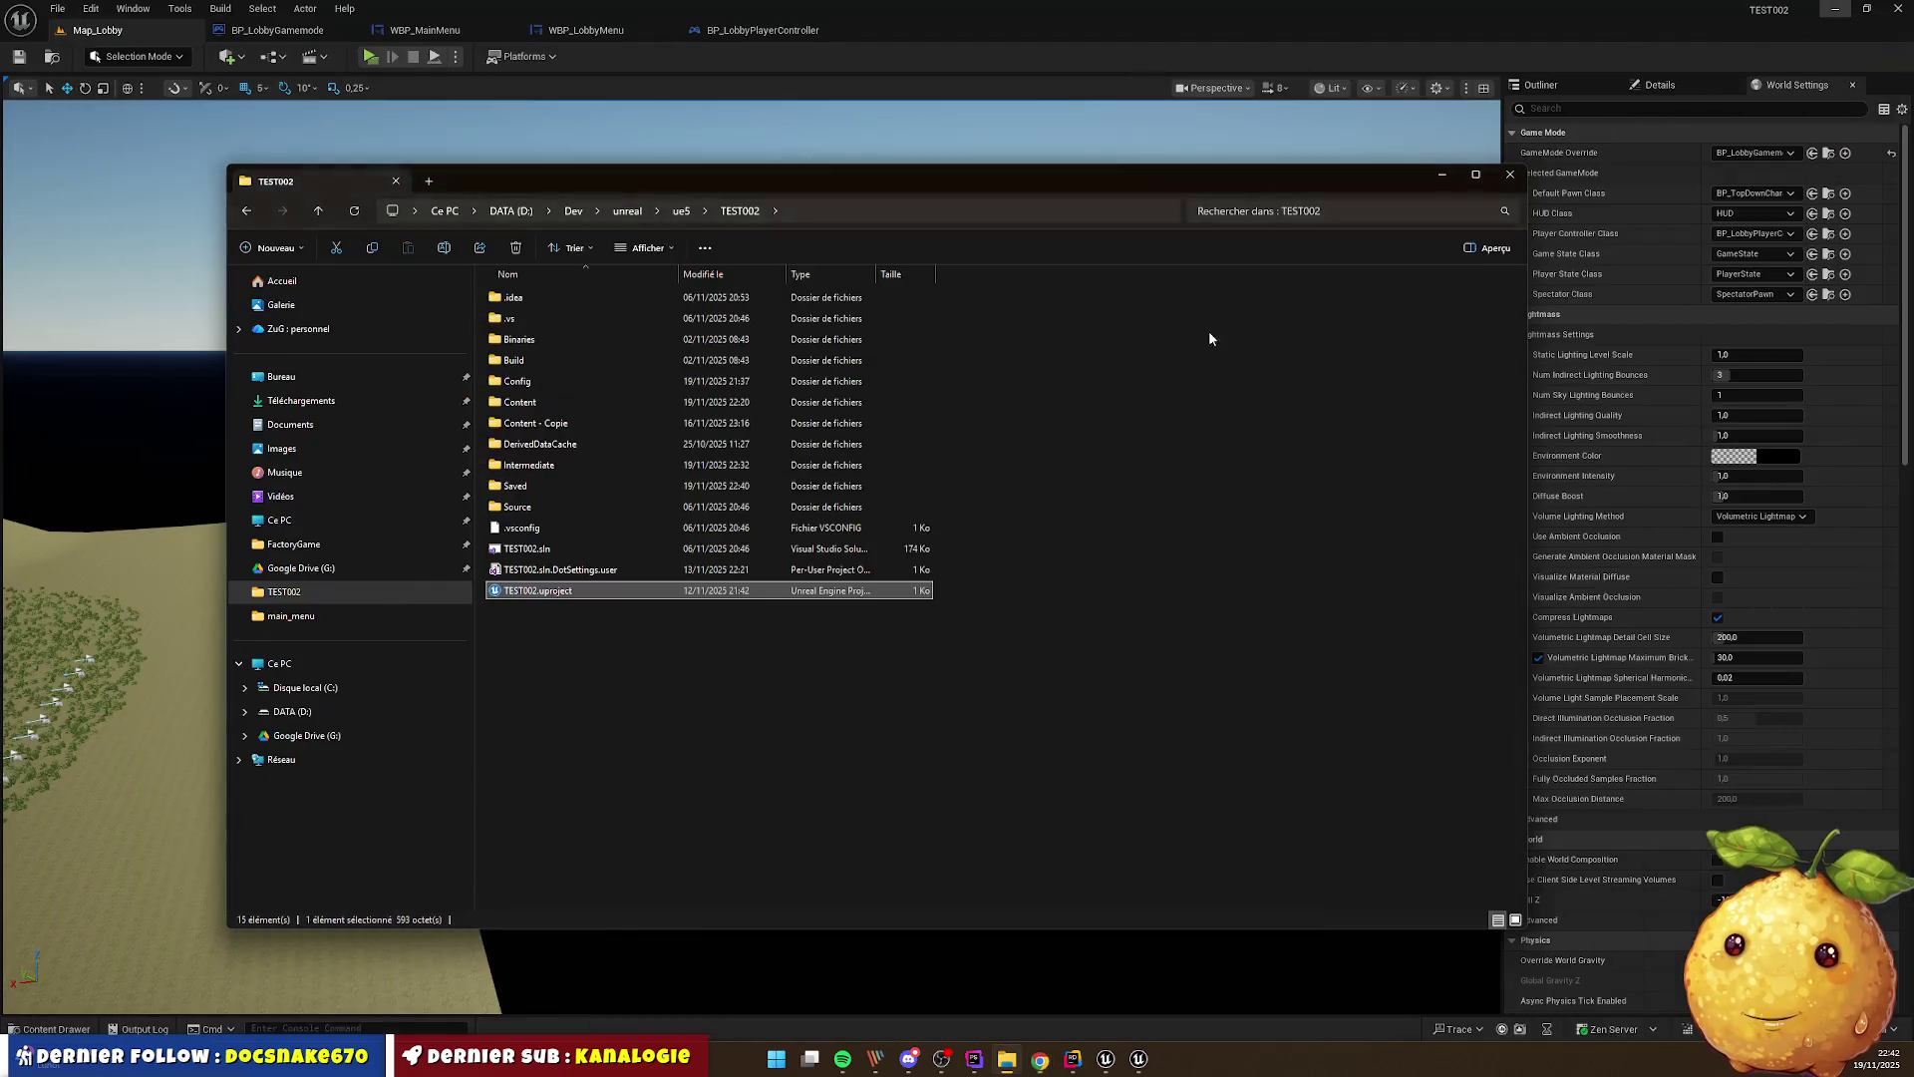
# Paste the OnPossess function below BeginPlay in LobbyPlayerController.cpp
pyautogui.click(1073, 1059)
pyautogui.scroll(-2, 604, 412)
pyautogui.click(604, 419)
pyautogui.hotkey('ctrl', 'v')
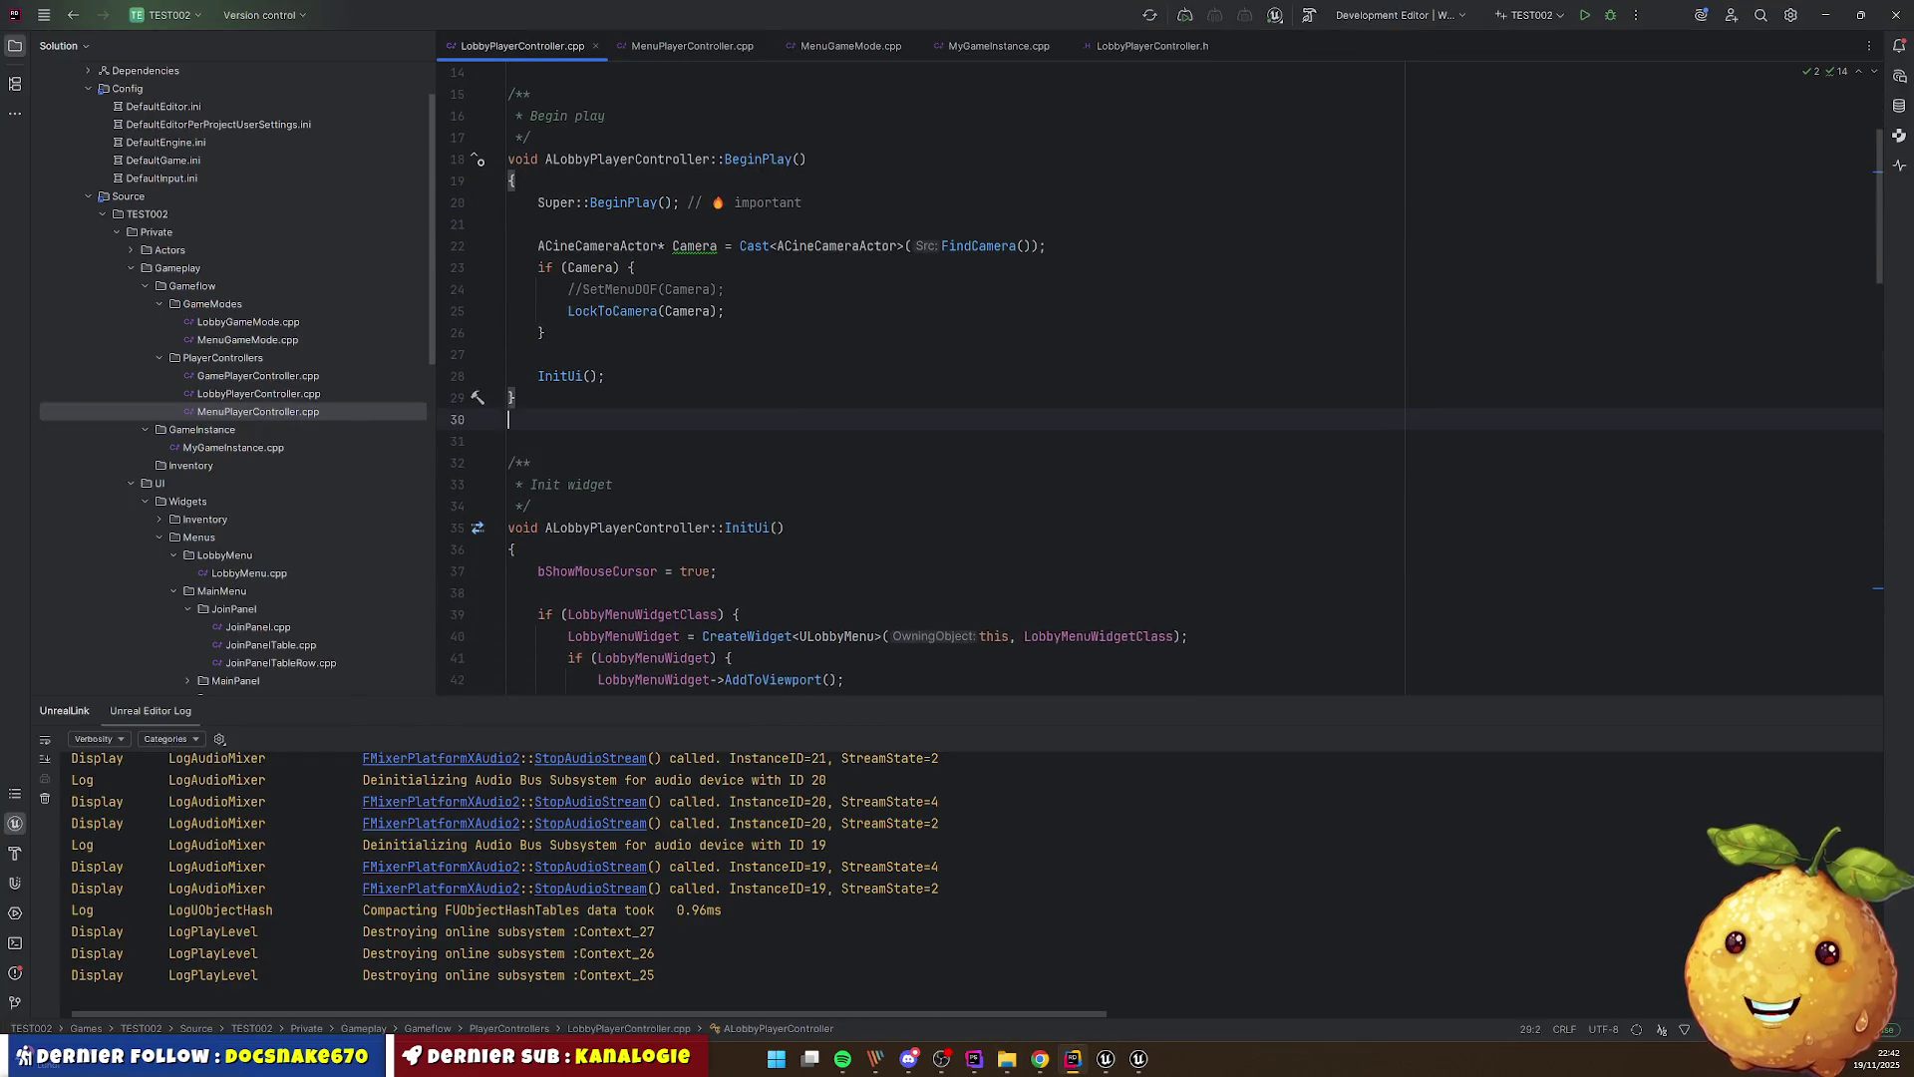
# Add a blank line after BeginPlay and copy the OnPossess(APawn* InPawn) signature
pyautogui.click(553, 399)
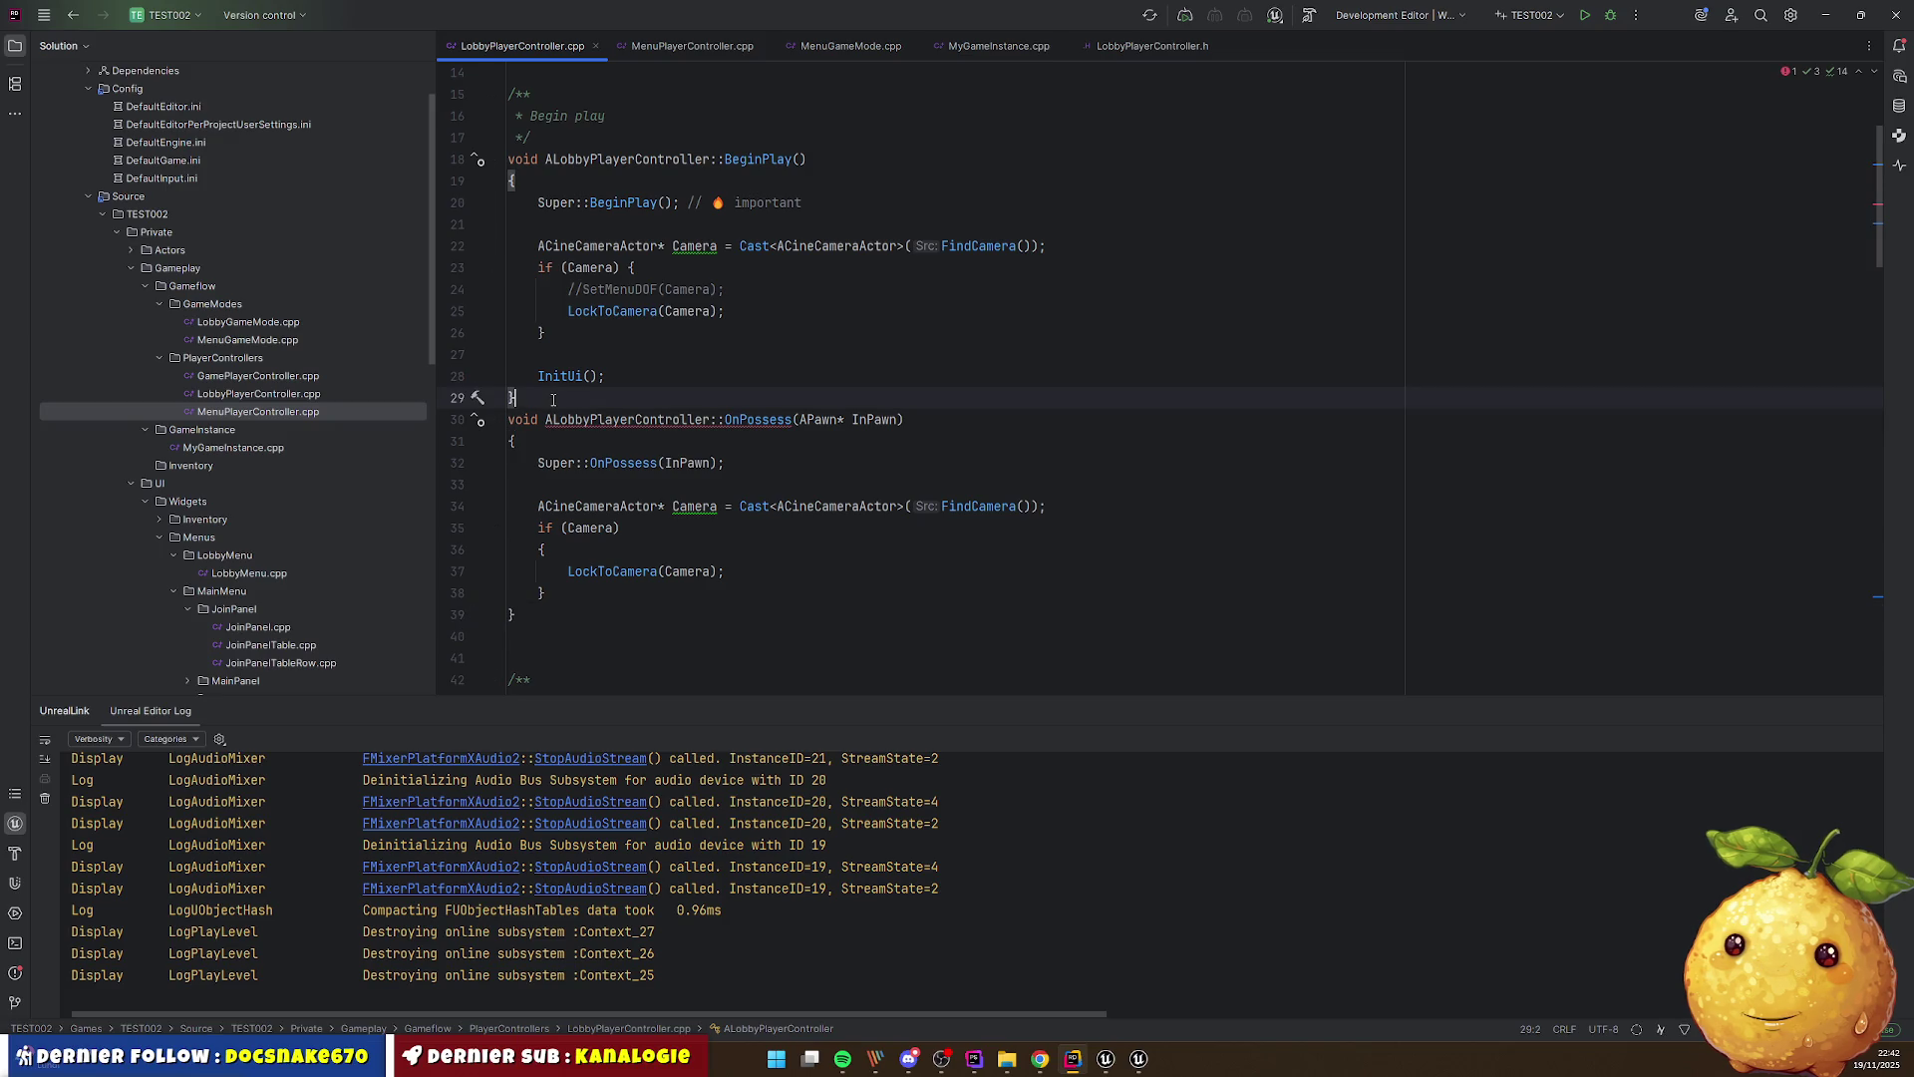
pyautogui.press('Return')
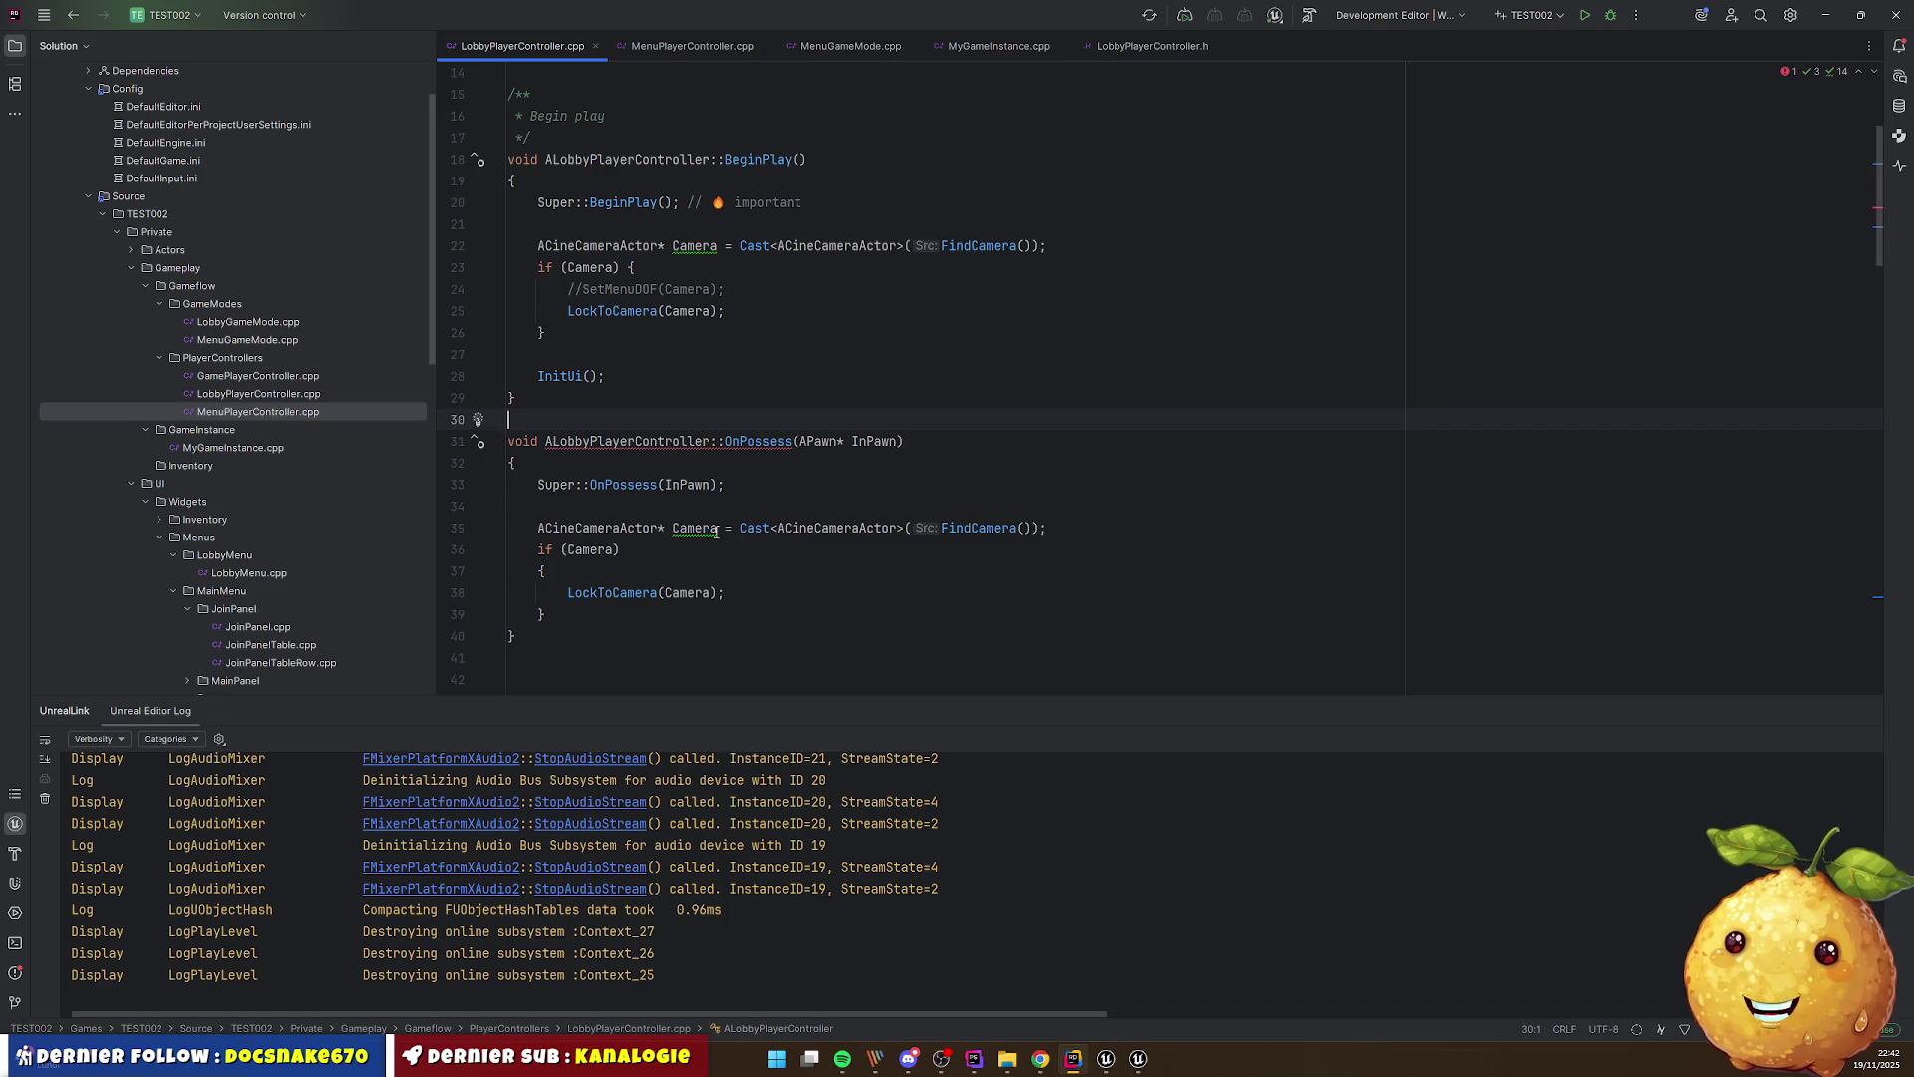
pyautogui.click(547, 440)
pyautogui.click(687, 441)
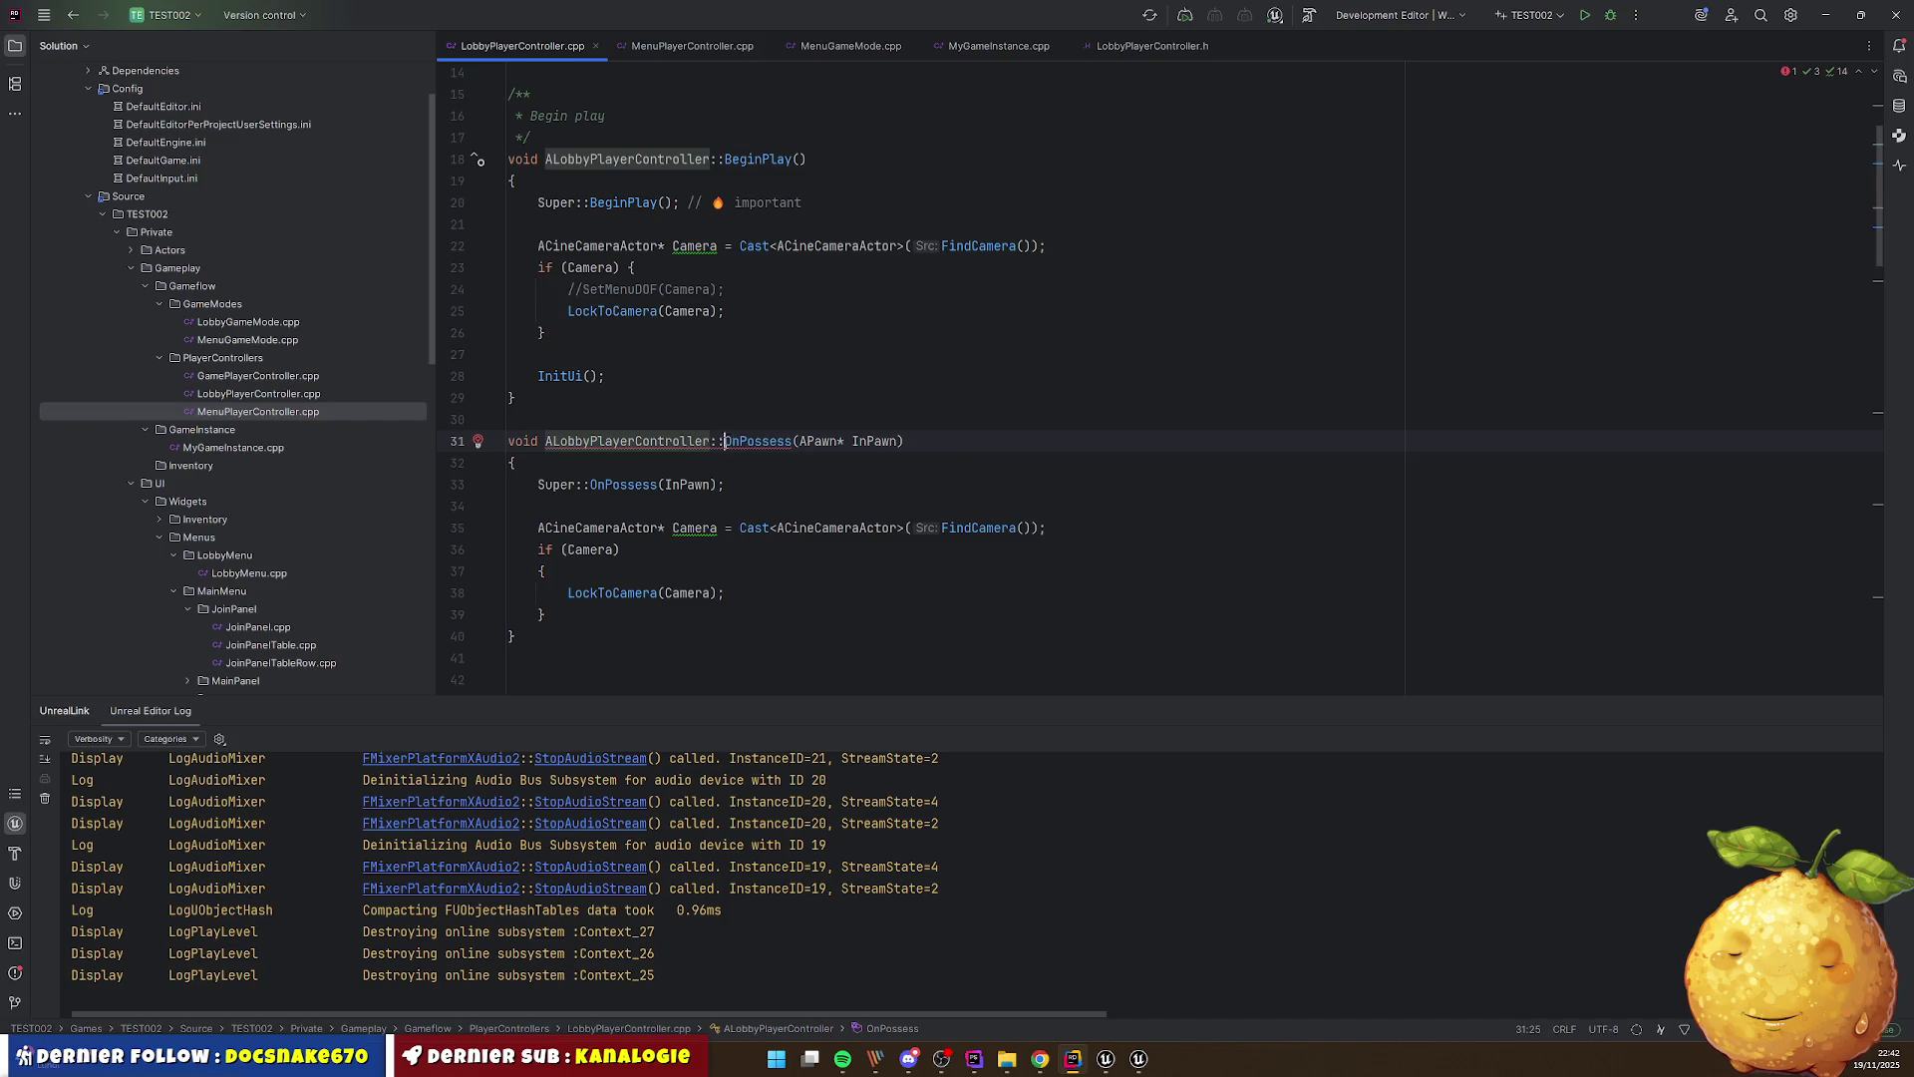
pyautogui.hotkey('shift', 'End')
pyautogui.hotkey('ctrl', 'c')
# Declare OnPossess(APawn* InPawn) in LobbyPlayerController.h by duplicating the BeginPlay declaration
pyautogui.hotkey('ctrl', 'alt', 'Home')
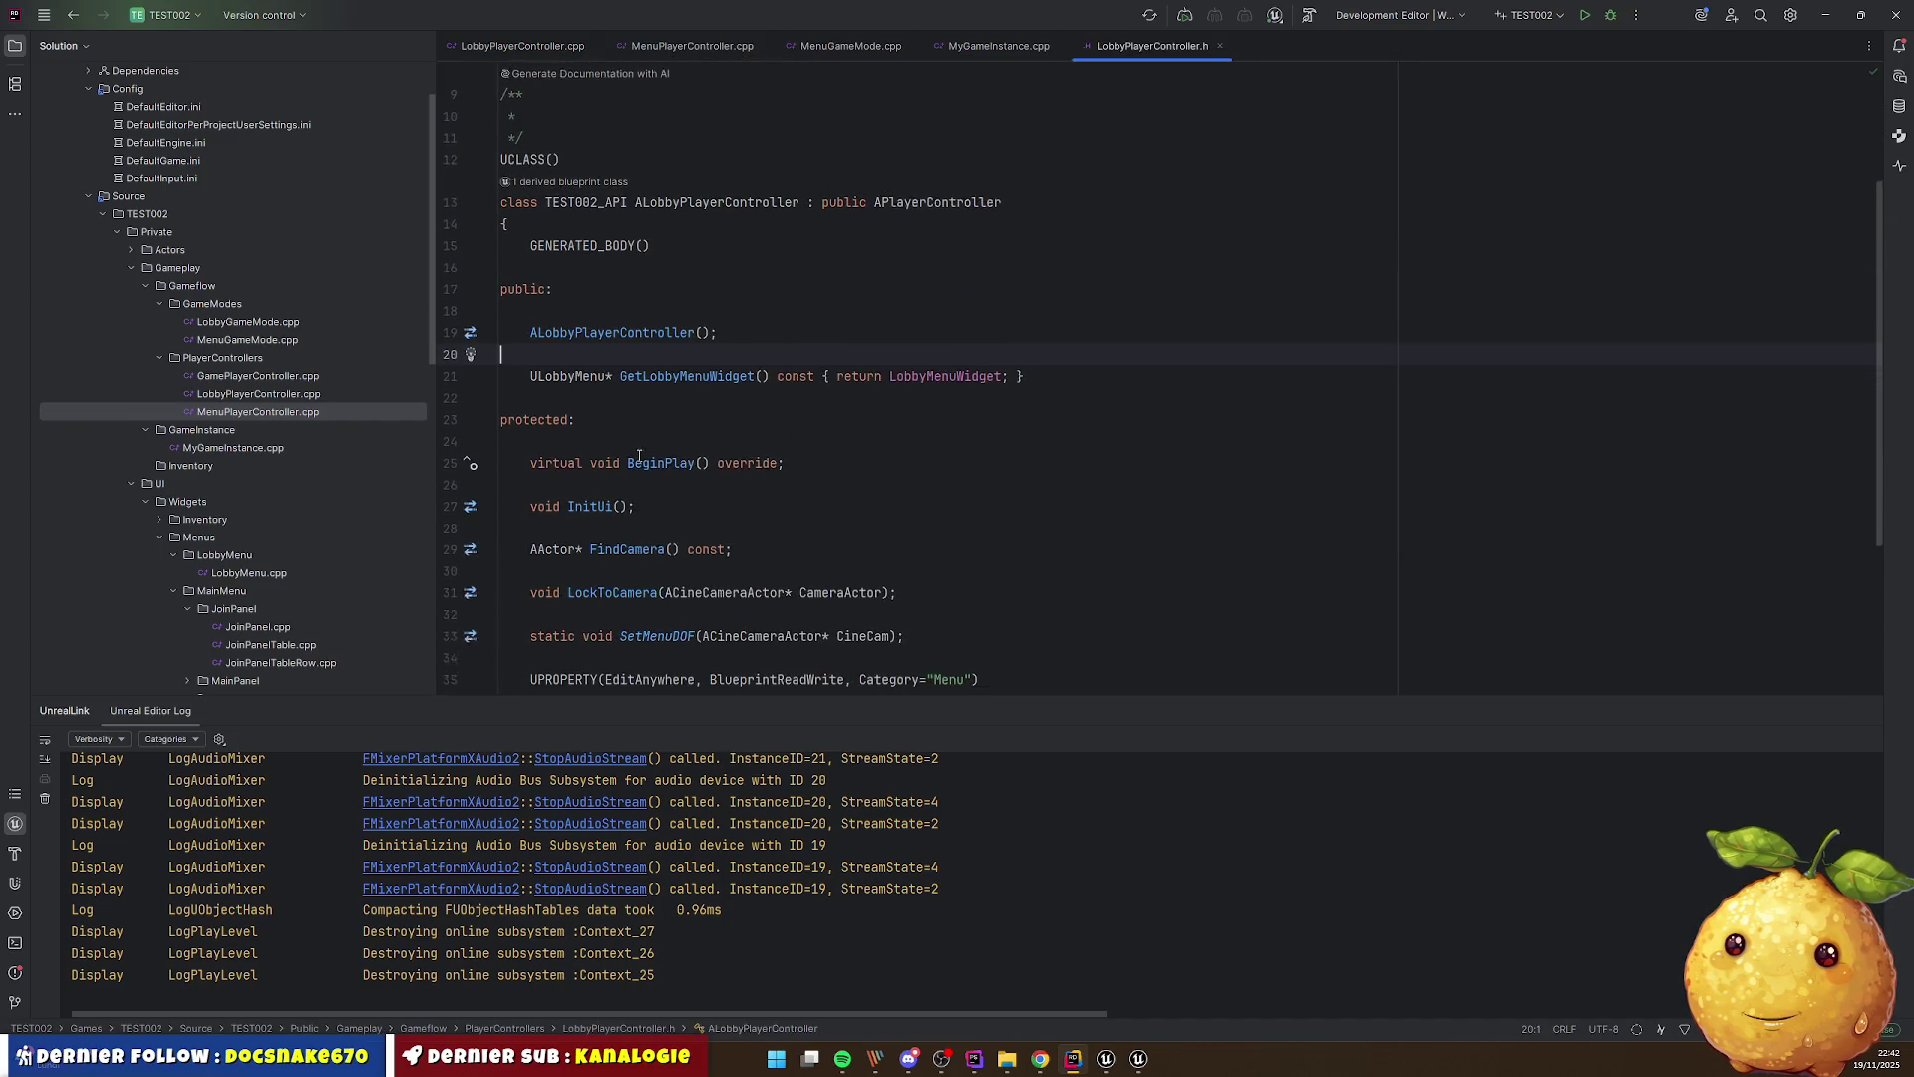
pyautogui.scroll(-1, 640, 455)
pyautogui.click(695, 442)
pyautogui.hotkey('ctrl', 'd')
pyautogui.press('Left')
pyautogui.hotkey('ctrl', 'w')
pyautogui.hotkey('ctrl', 'w')
pyautogui.hotkey('ctrl', 'v')
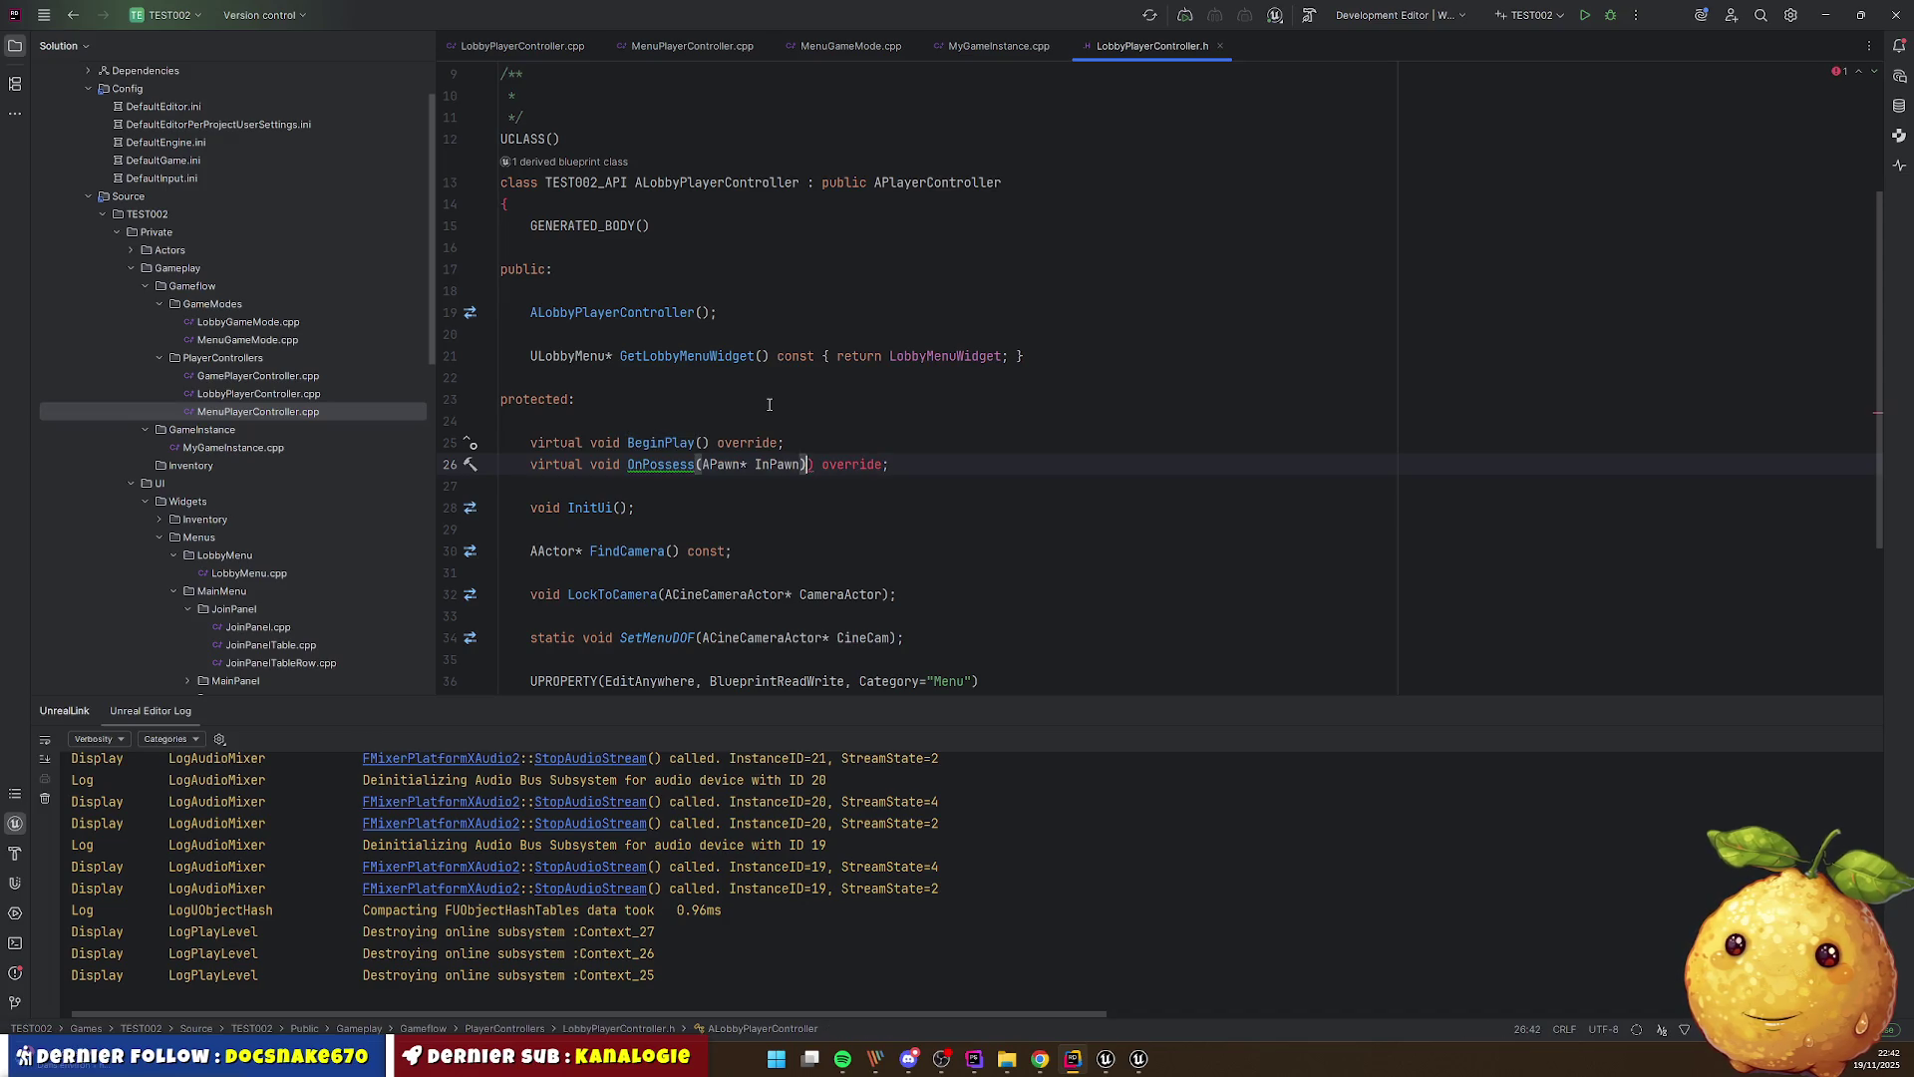
pyautogui.hotkey('shift', 'Return')
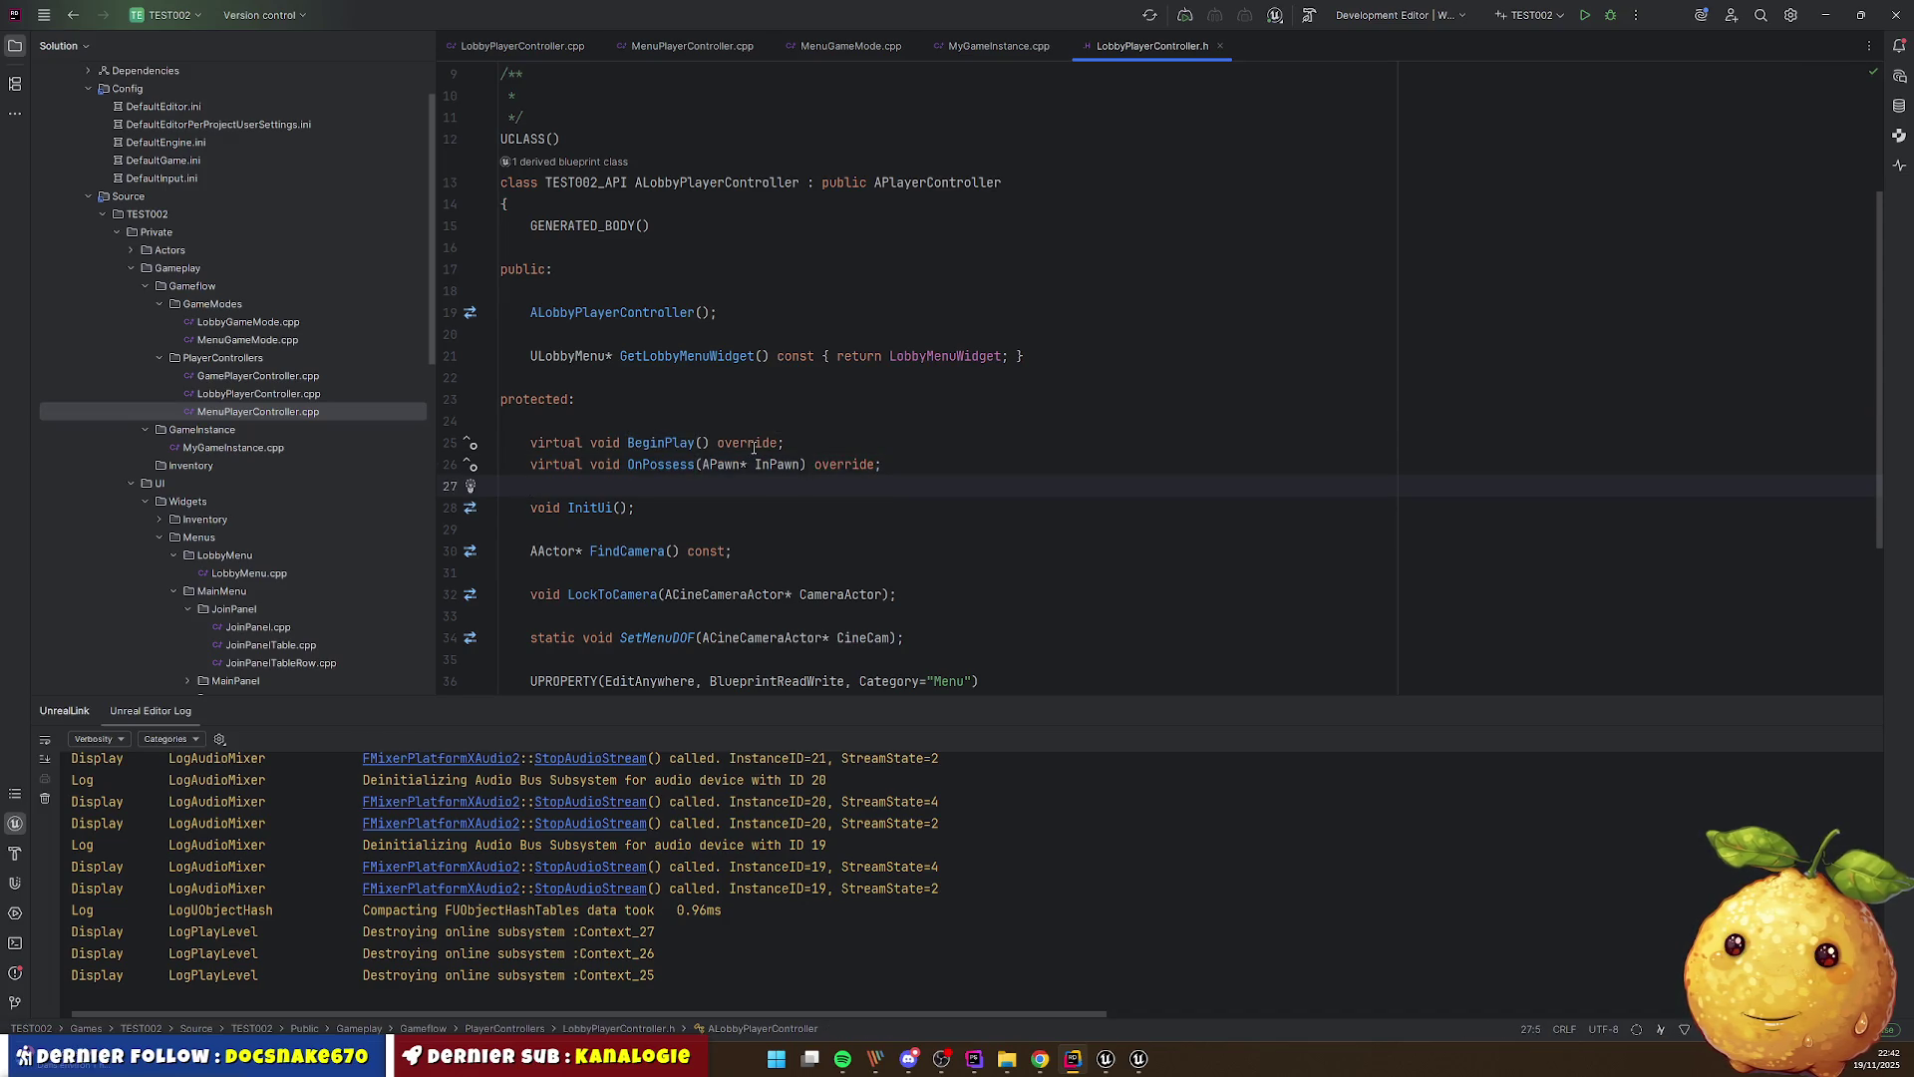
# Run a Live Coding compile with Ctrl+Alt+F11 and dismiss the compile log
pyautogui.hotkey('ctrl', 'alt', 'F11')
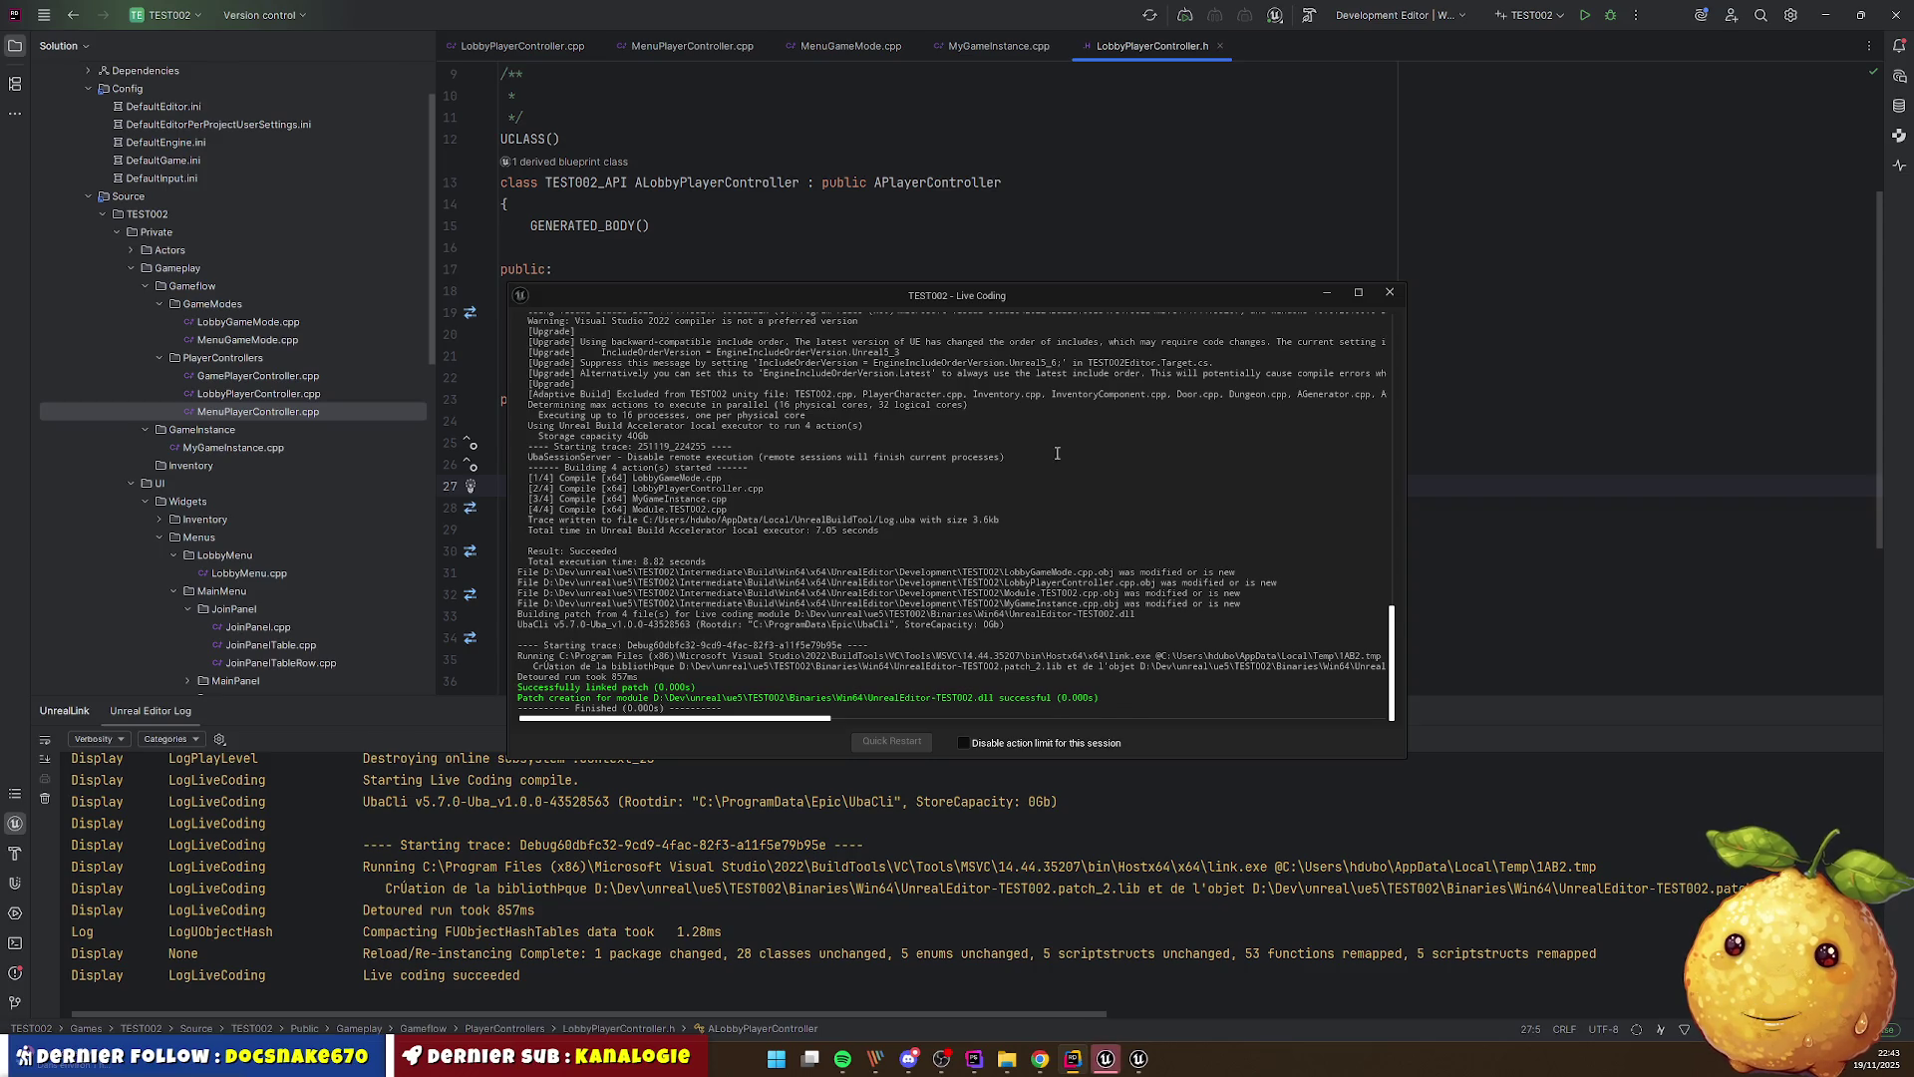
pyautogui.click(1390, 292)
pyautogui.click(886, 426)
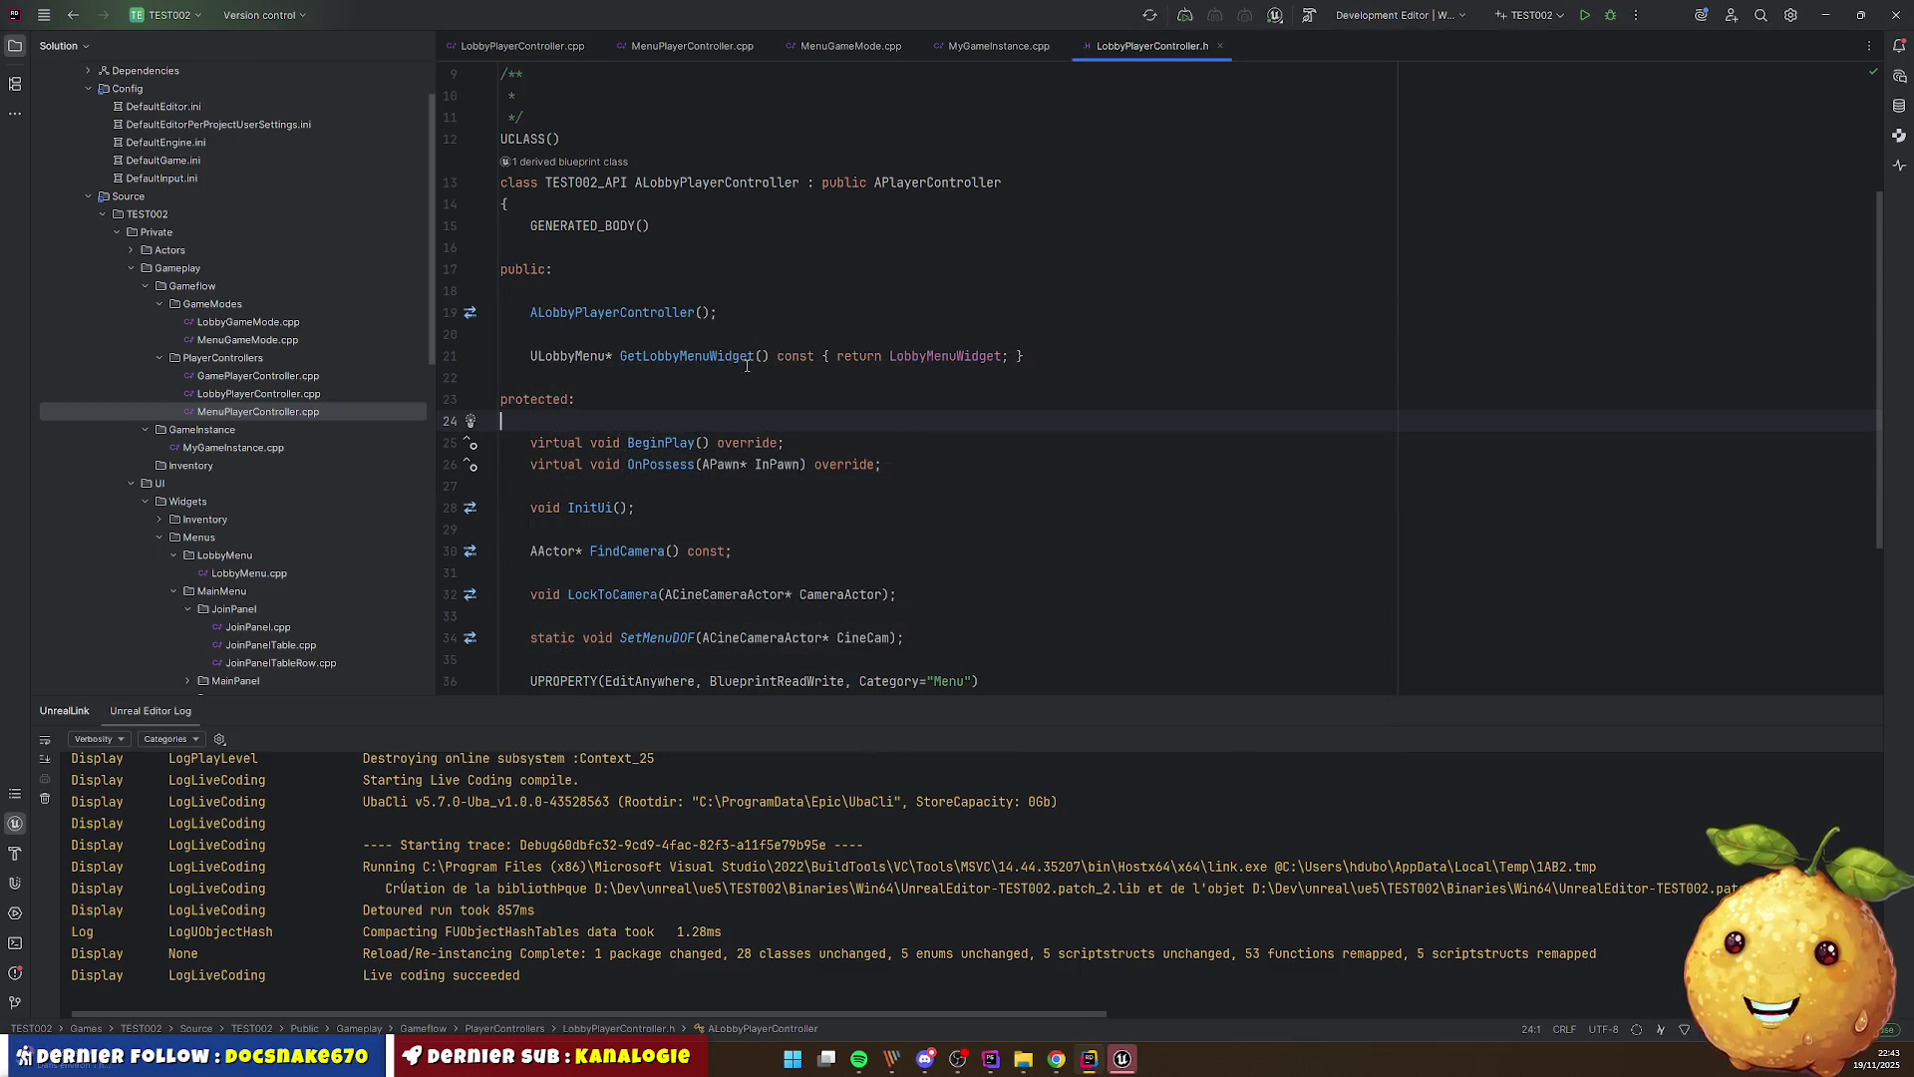
pyautogui.scroll(-1, 836, 319)
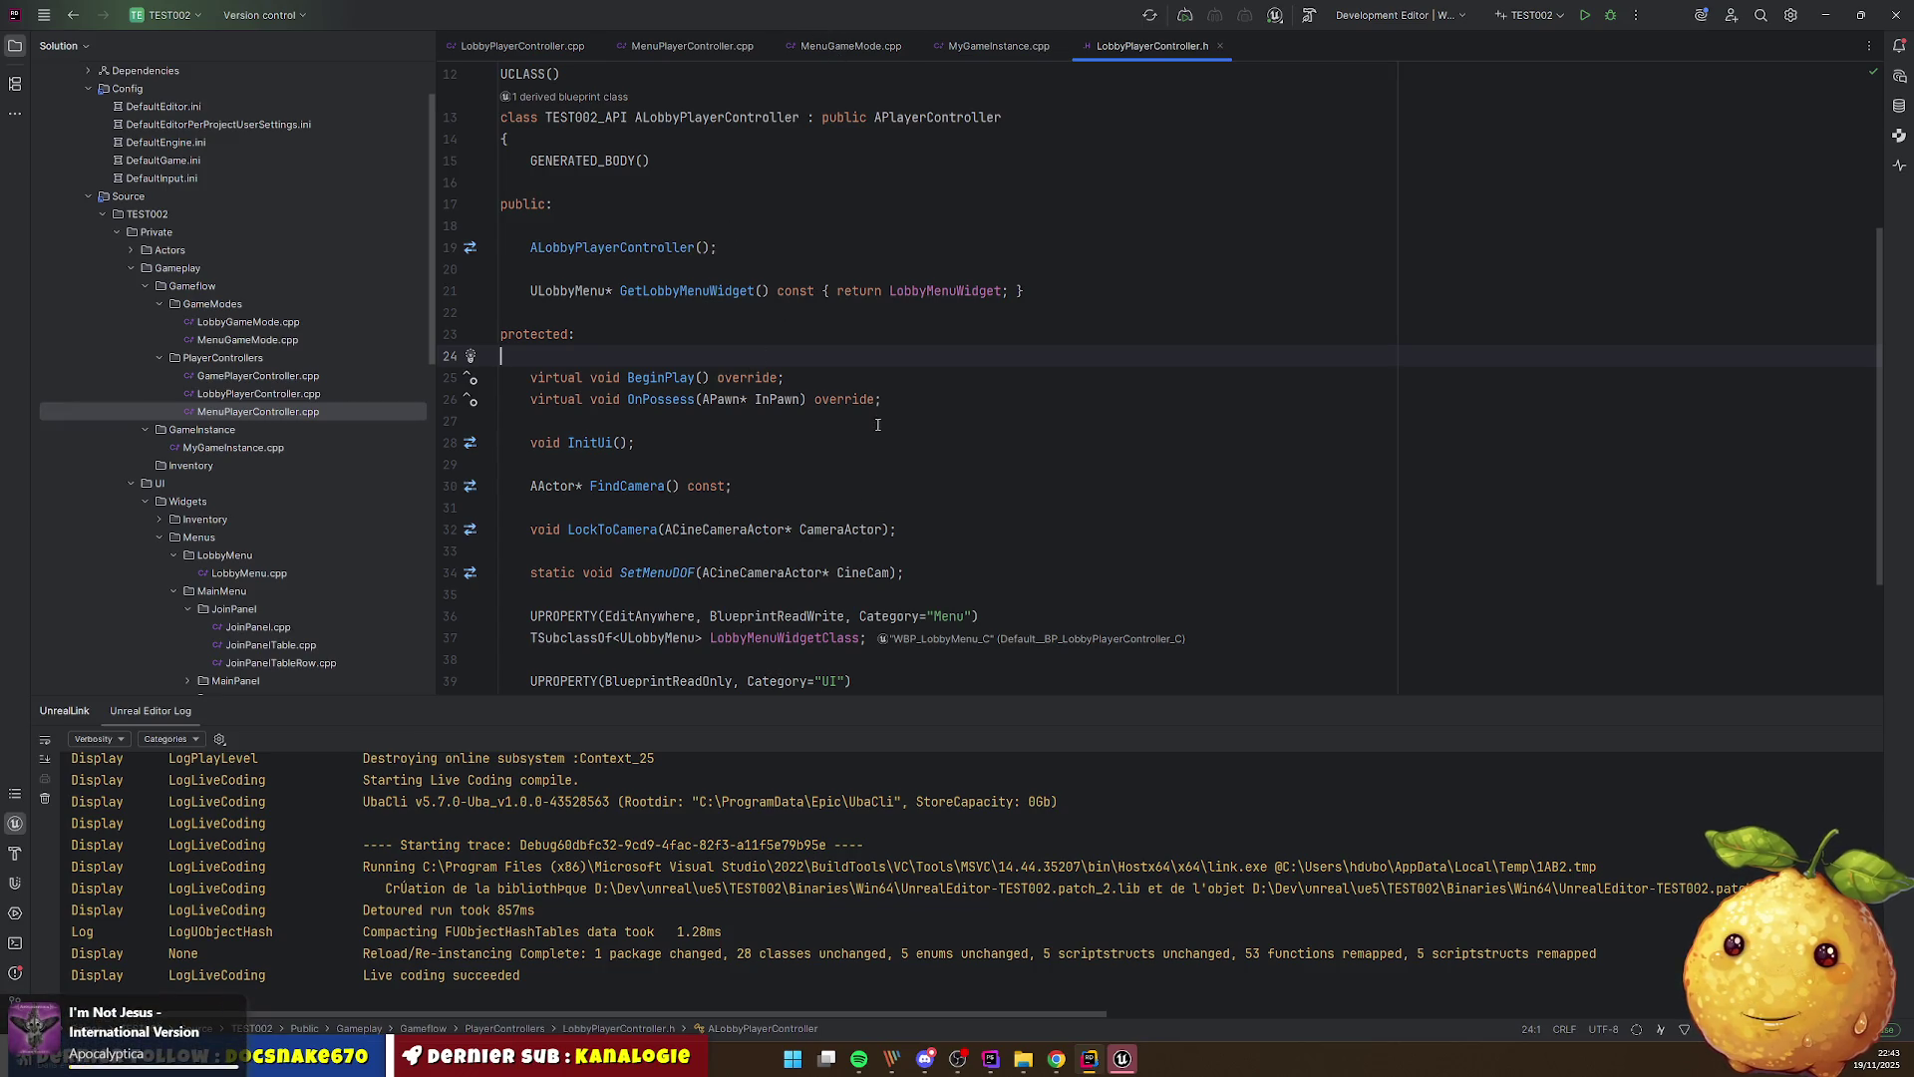
# Review the session code in MyGameInstance.cpp
pyautogui.click(983, 47)
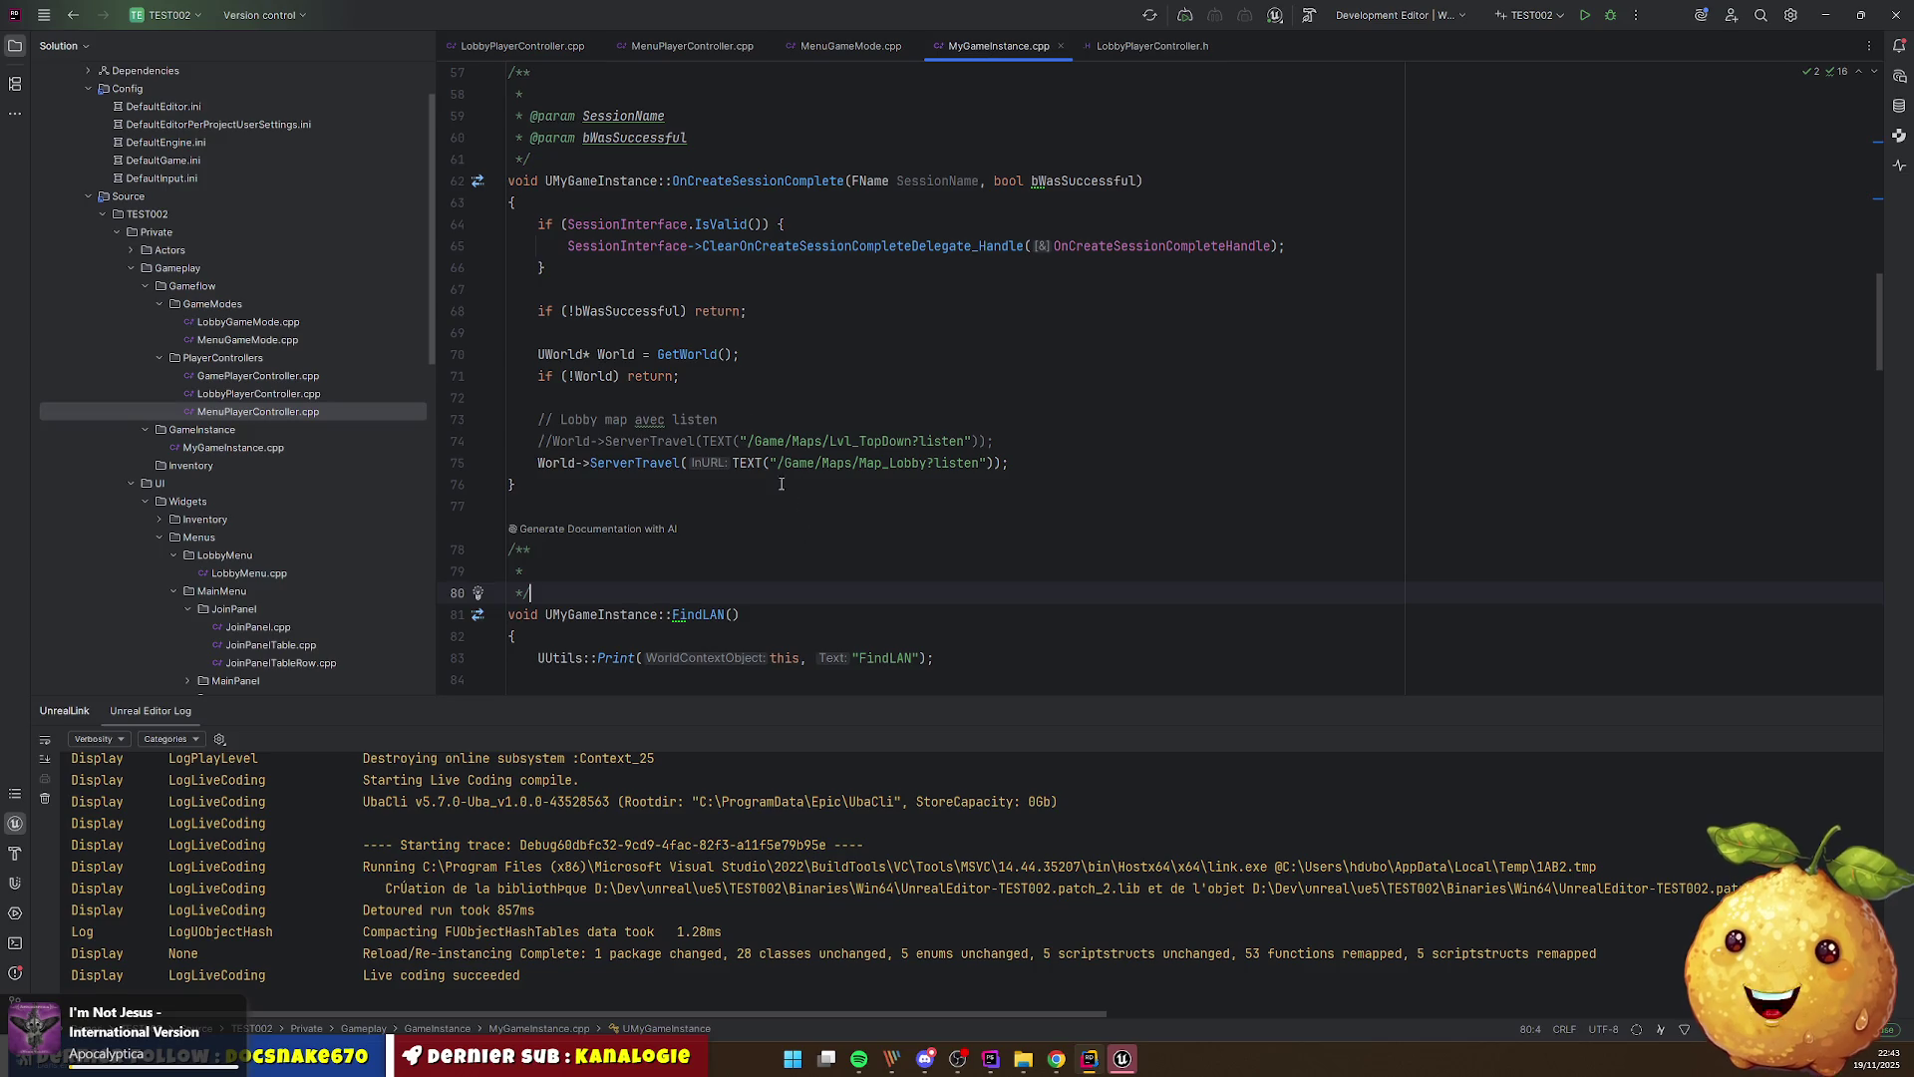
pyautogui.scroll(-3, 698, 429)
pyautogui.scroll(-3, 658, 402)
pyautogui.scroll(10, 688, 414)
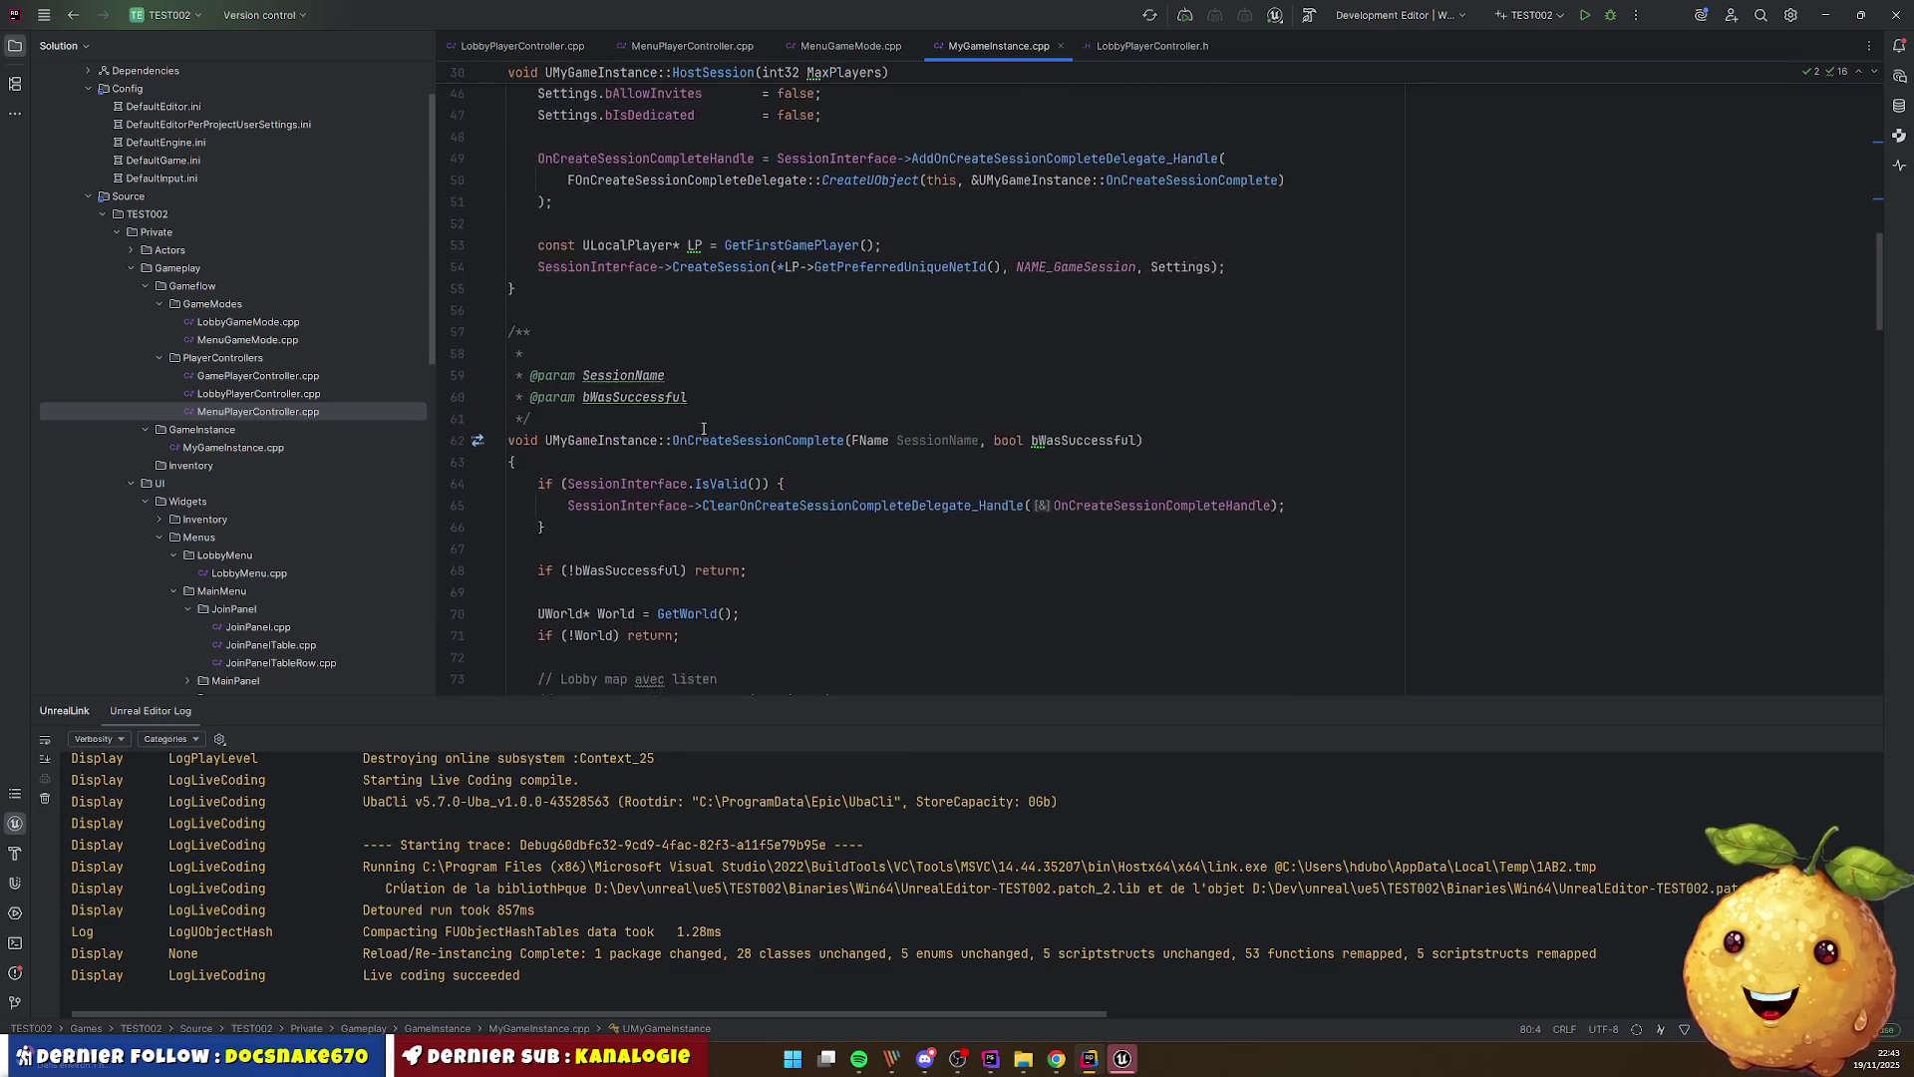
pyautogui.scroll(4, 698, 420)
# Check the OnPossess code in LobbyPlayerController.h and .cpp, then return to Unreal
pyautogui.click(1147, 46)
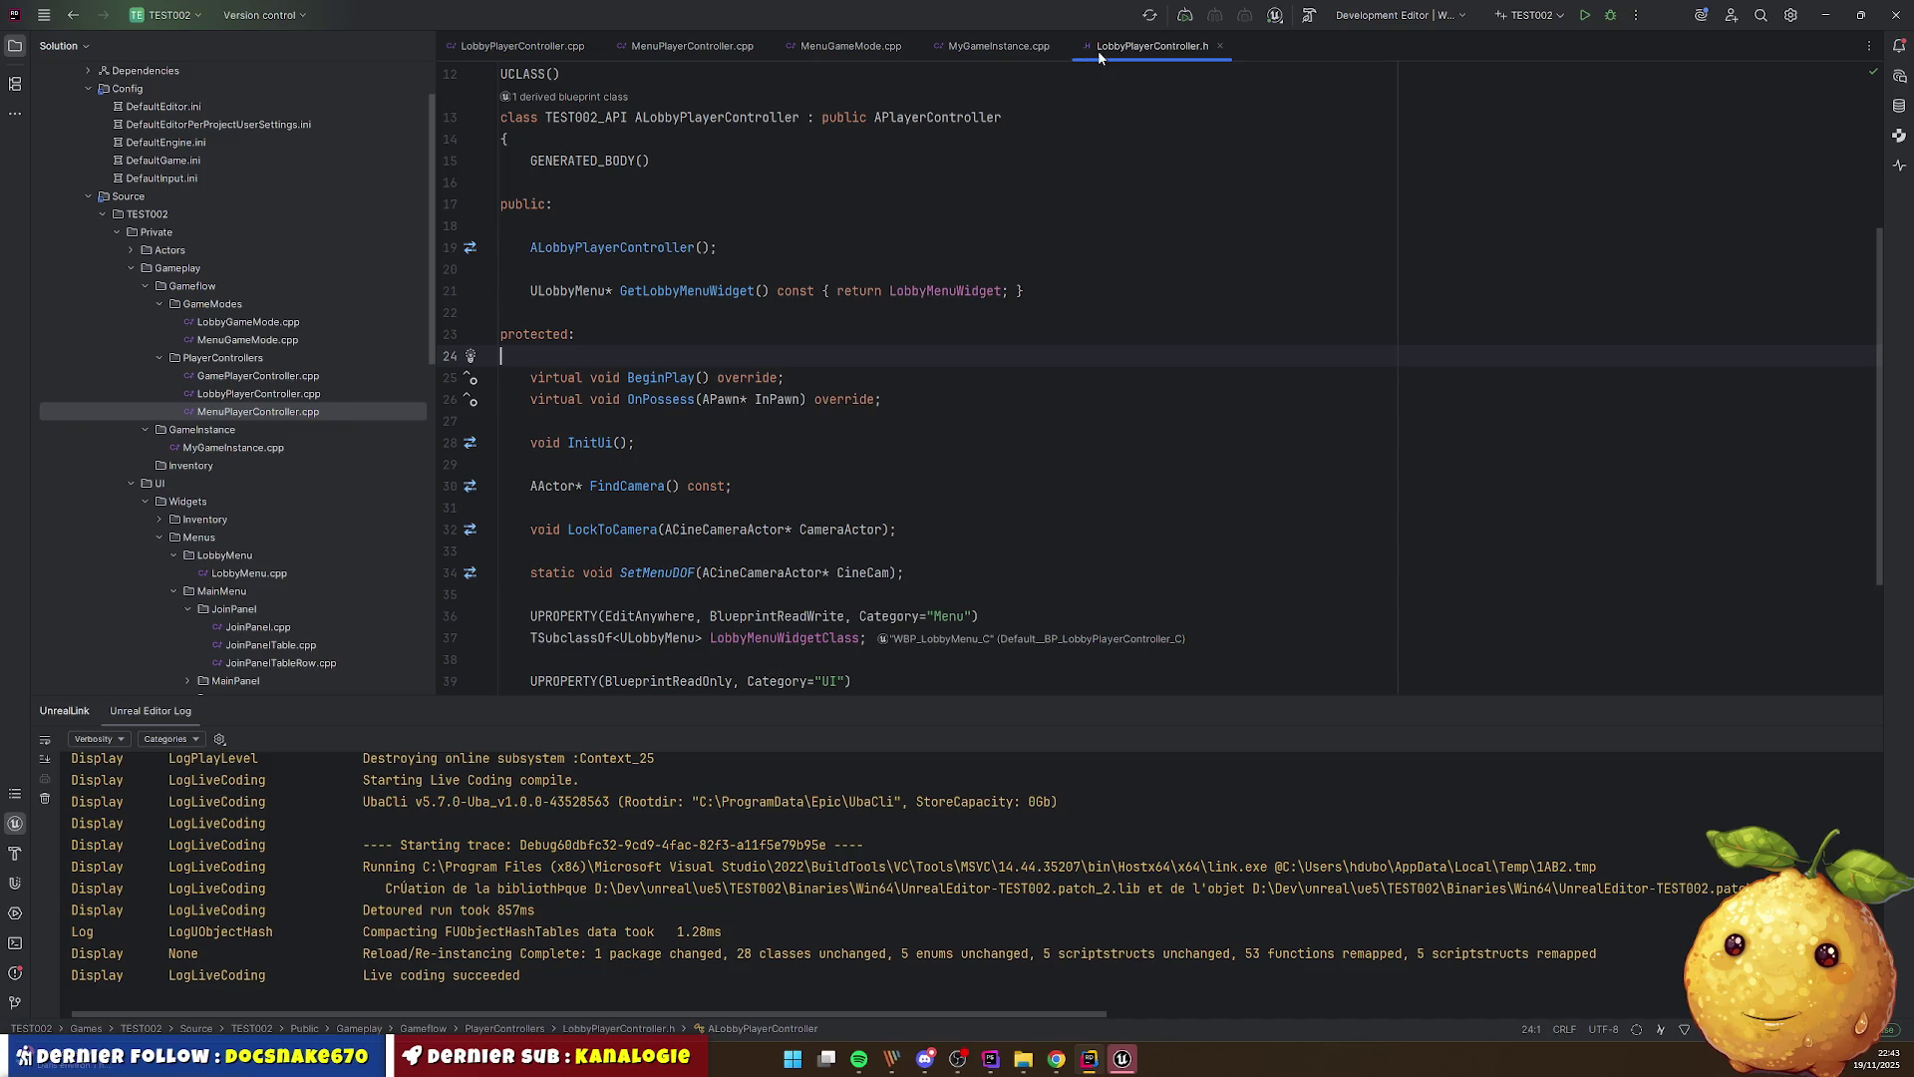
pyautogui.keyDown('ctrl'); pyautogui.click(658, 399); pyautogui.keyUp('ctrl')
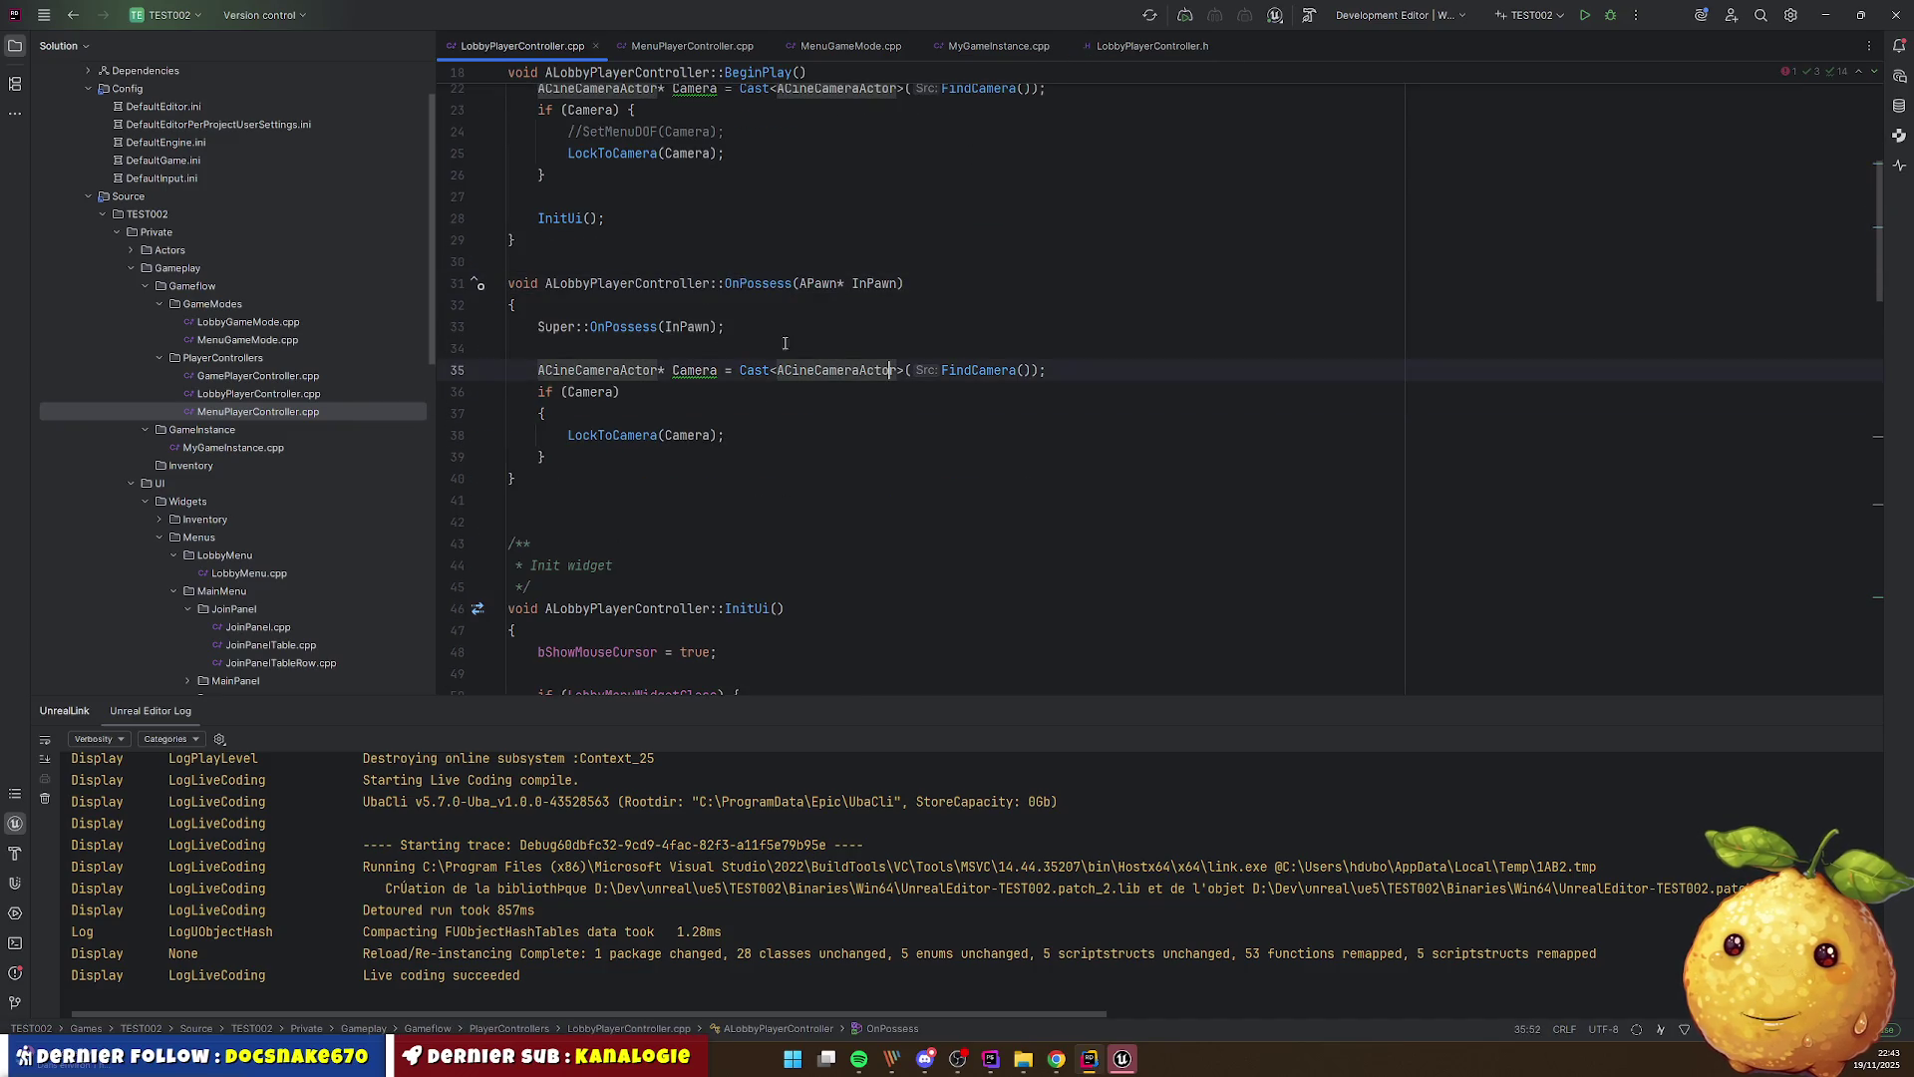
pyautogui.click(842, 509)
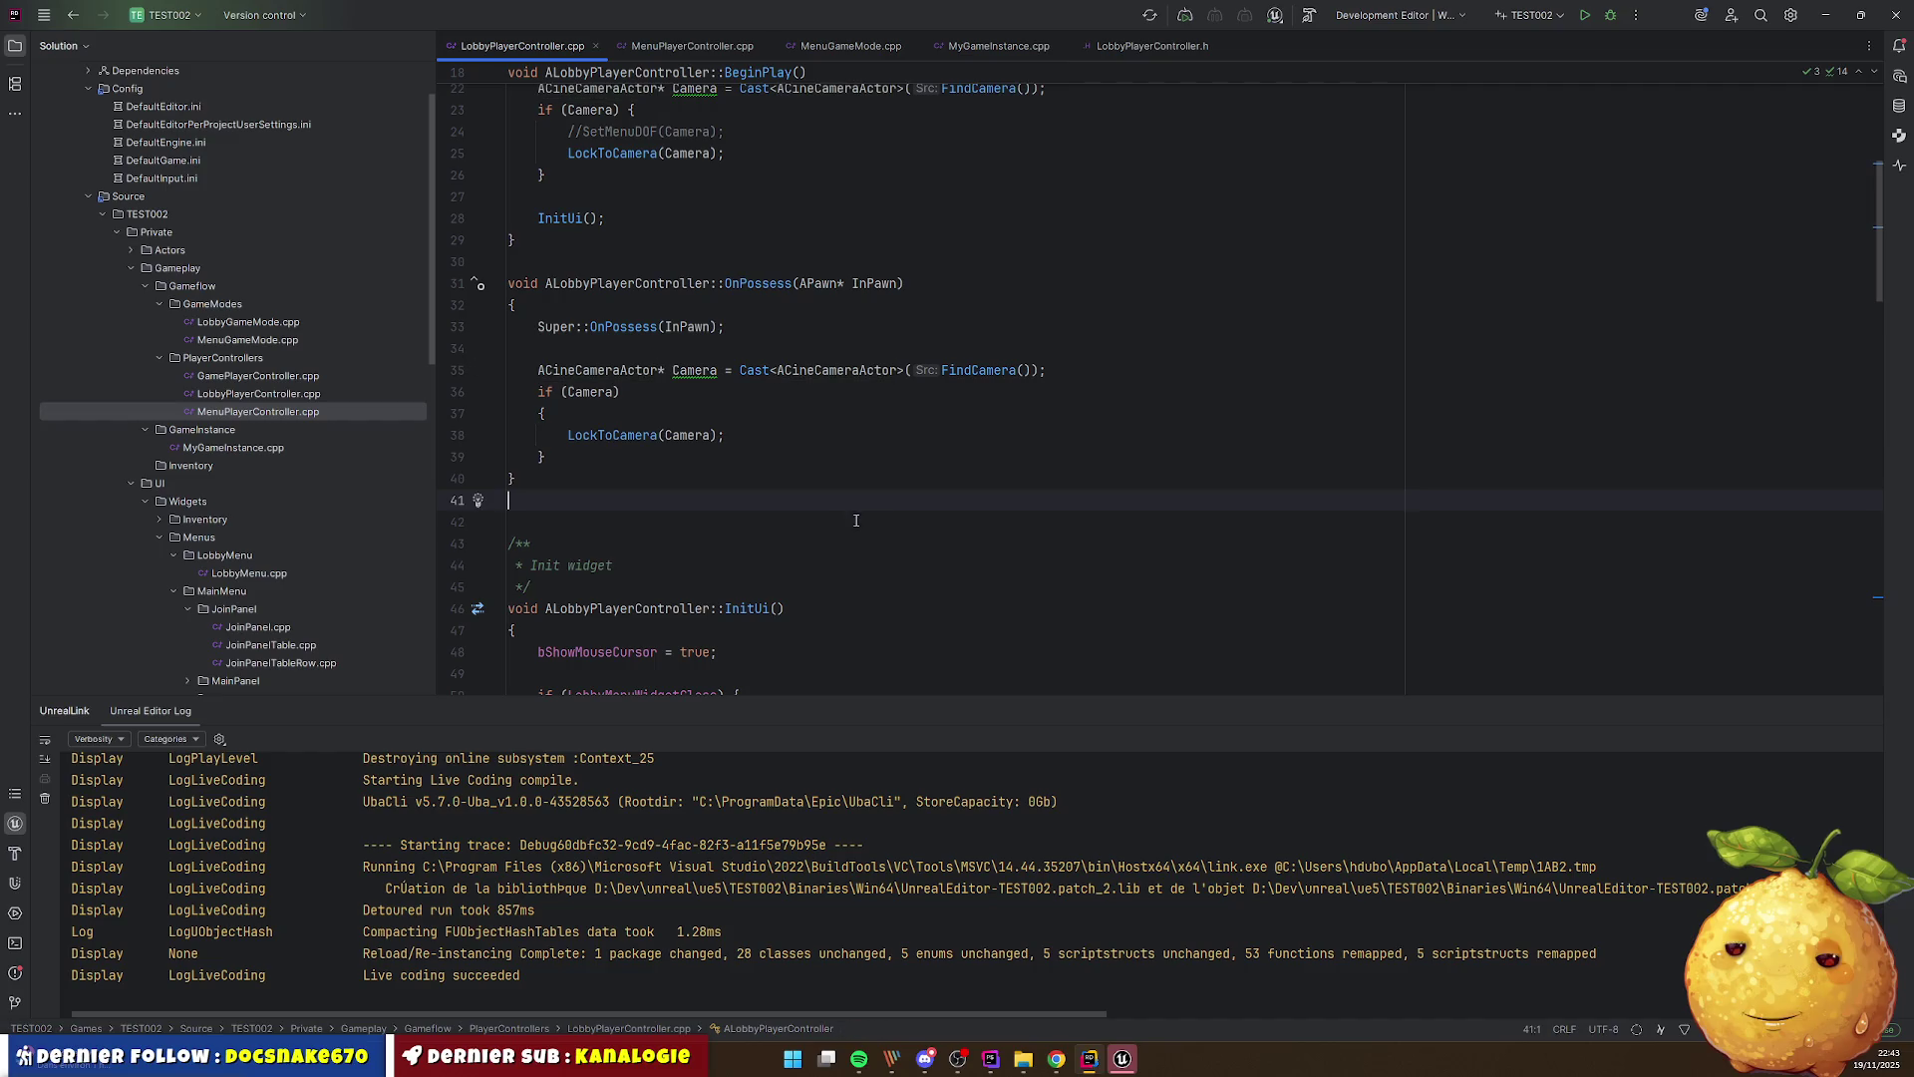
pyautogui.click(1123, 1059)
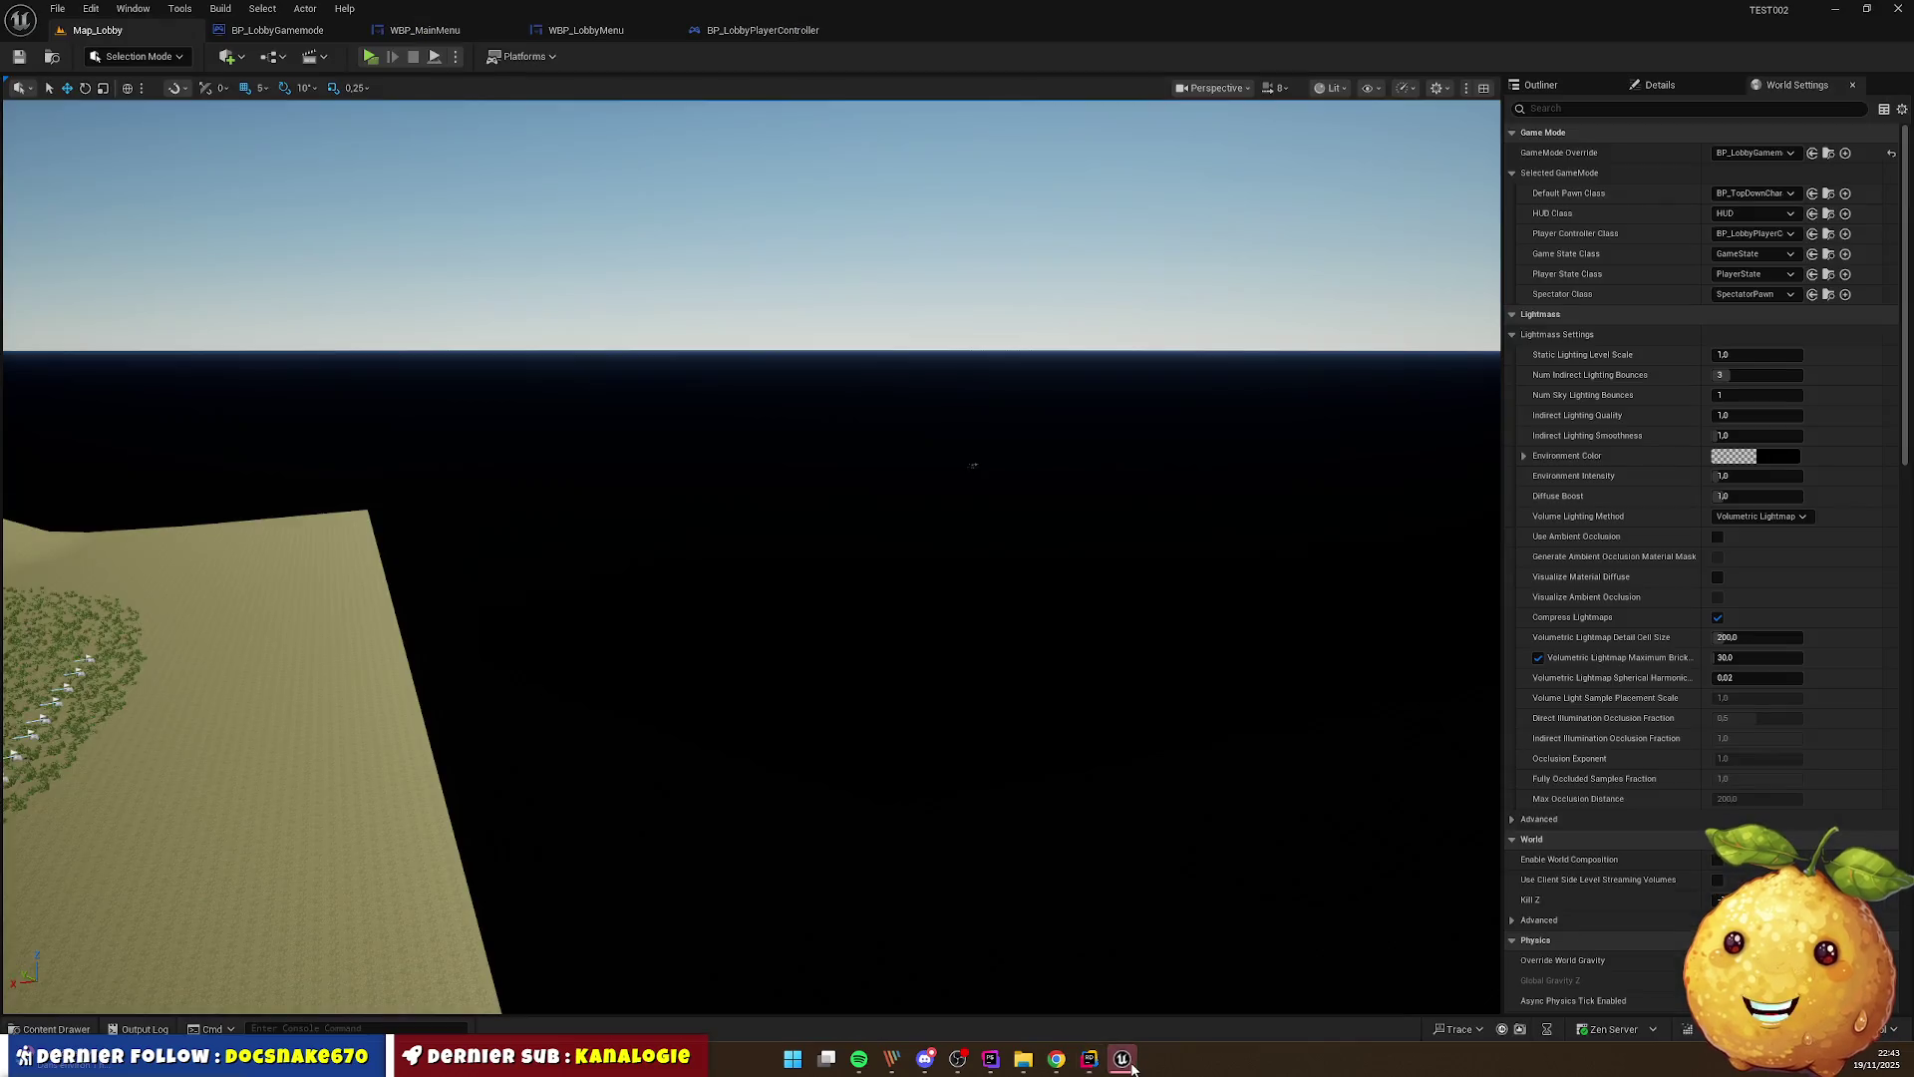
# Set the play options' Net Mode and Number of Players to 2
pyautogui.click(455, 56)
pyautogui.moveTo(559, 393)
pyautogui.click(702, 423)
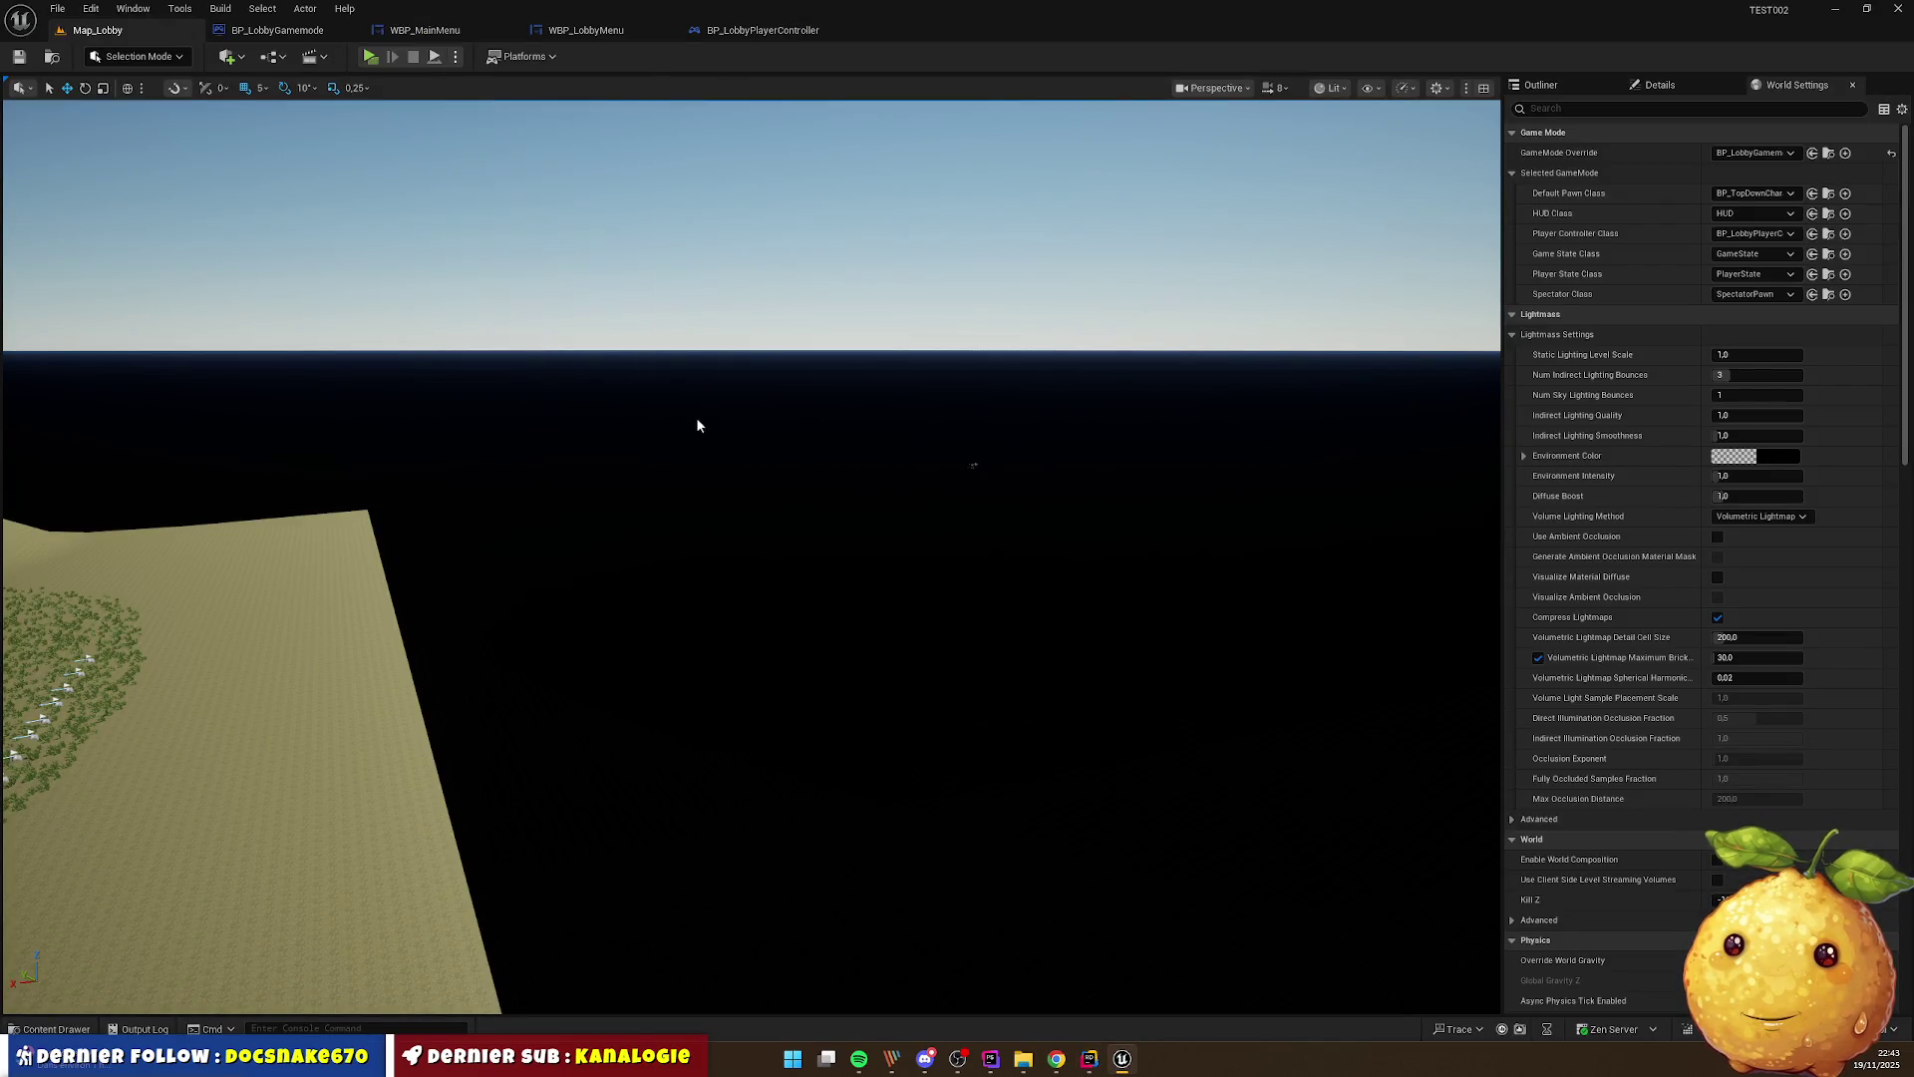
pyautogui.click(455, 56)
pyautogui.click(600, 375)
pyautogui.write('3')
pyautogui.write('2')
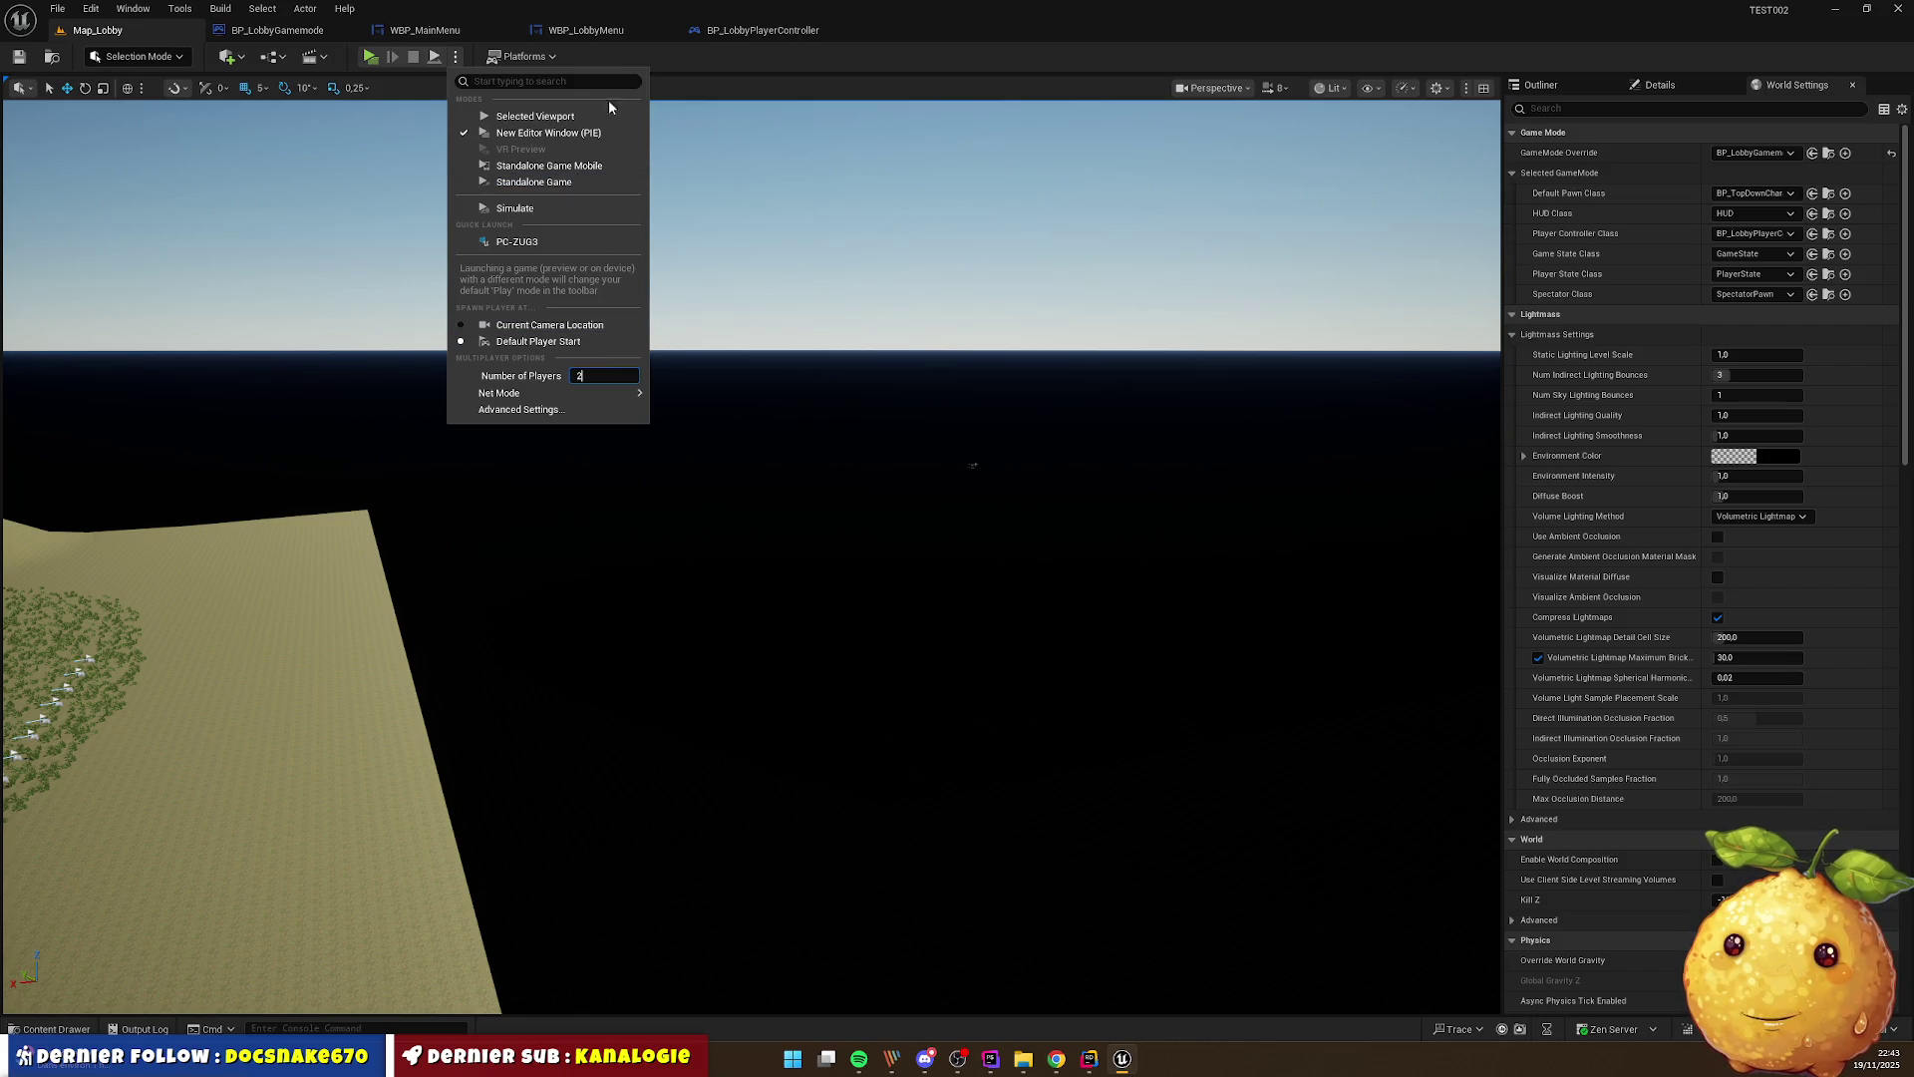
# Play and stop the test, read the local player controller warning, then return to Rider
pyautogui.click(578, 136)
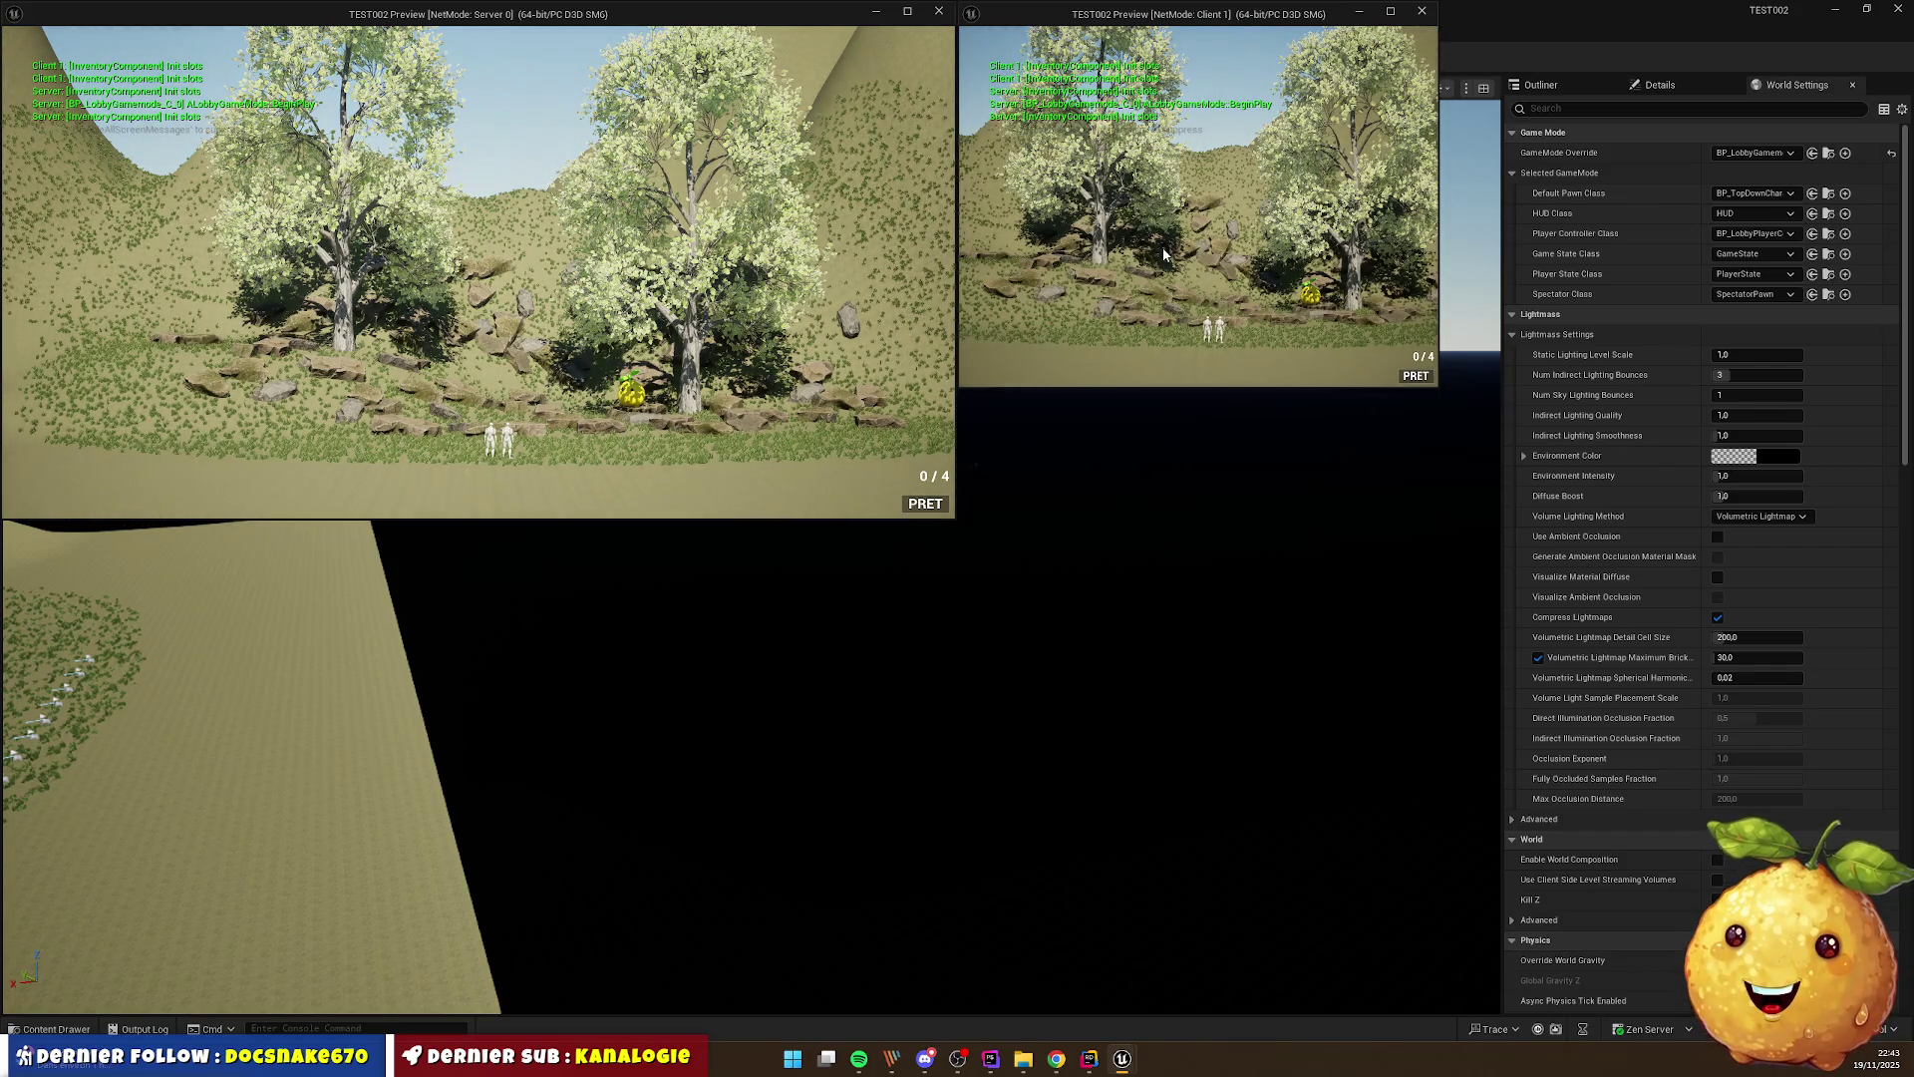
pyautogui.click(1421, 9)
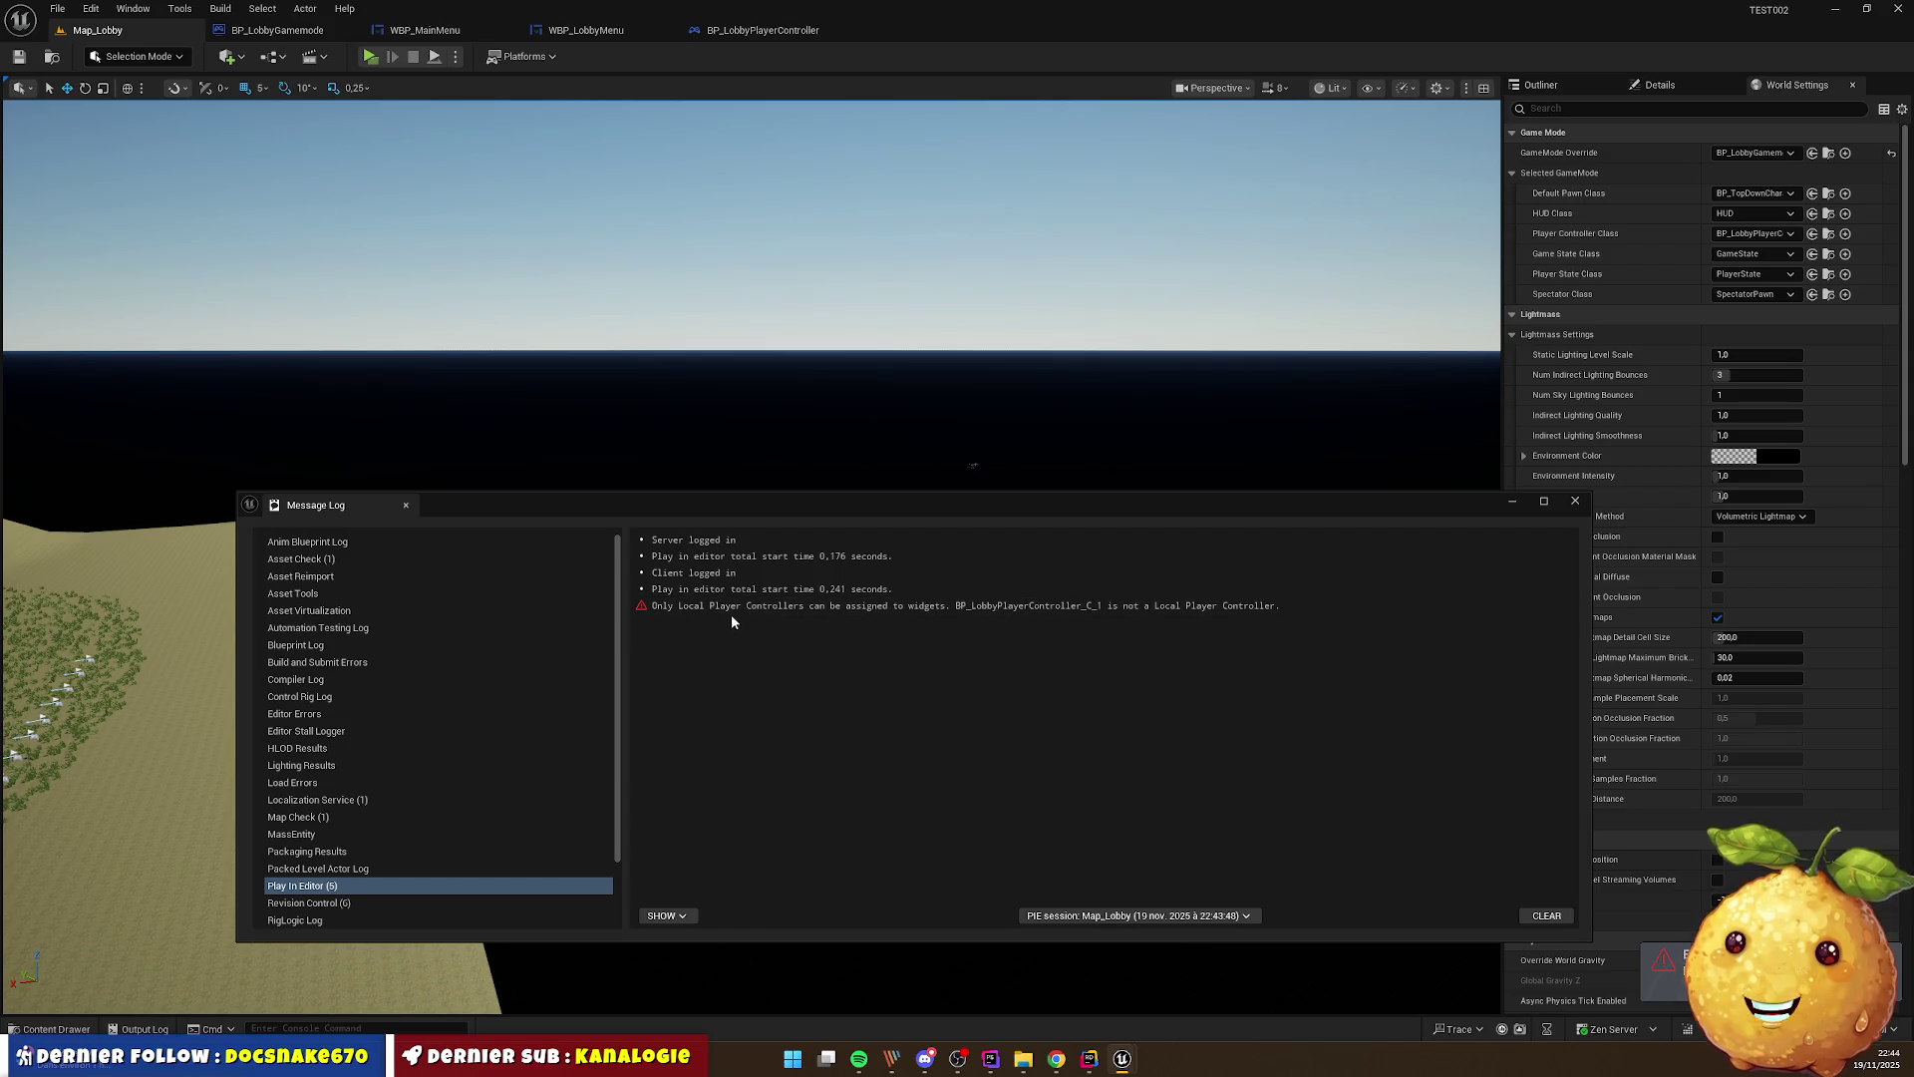
pyautogui.click(923, 610)
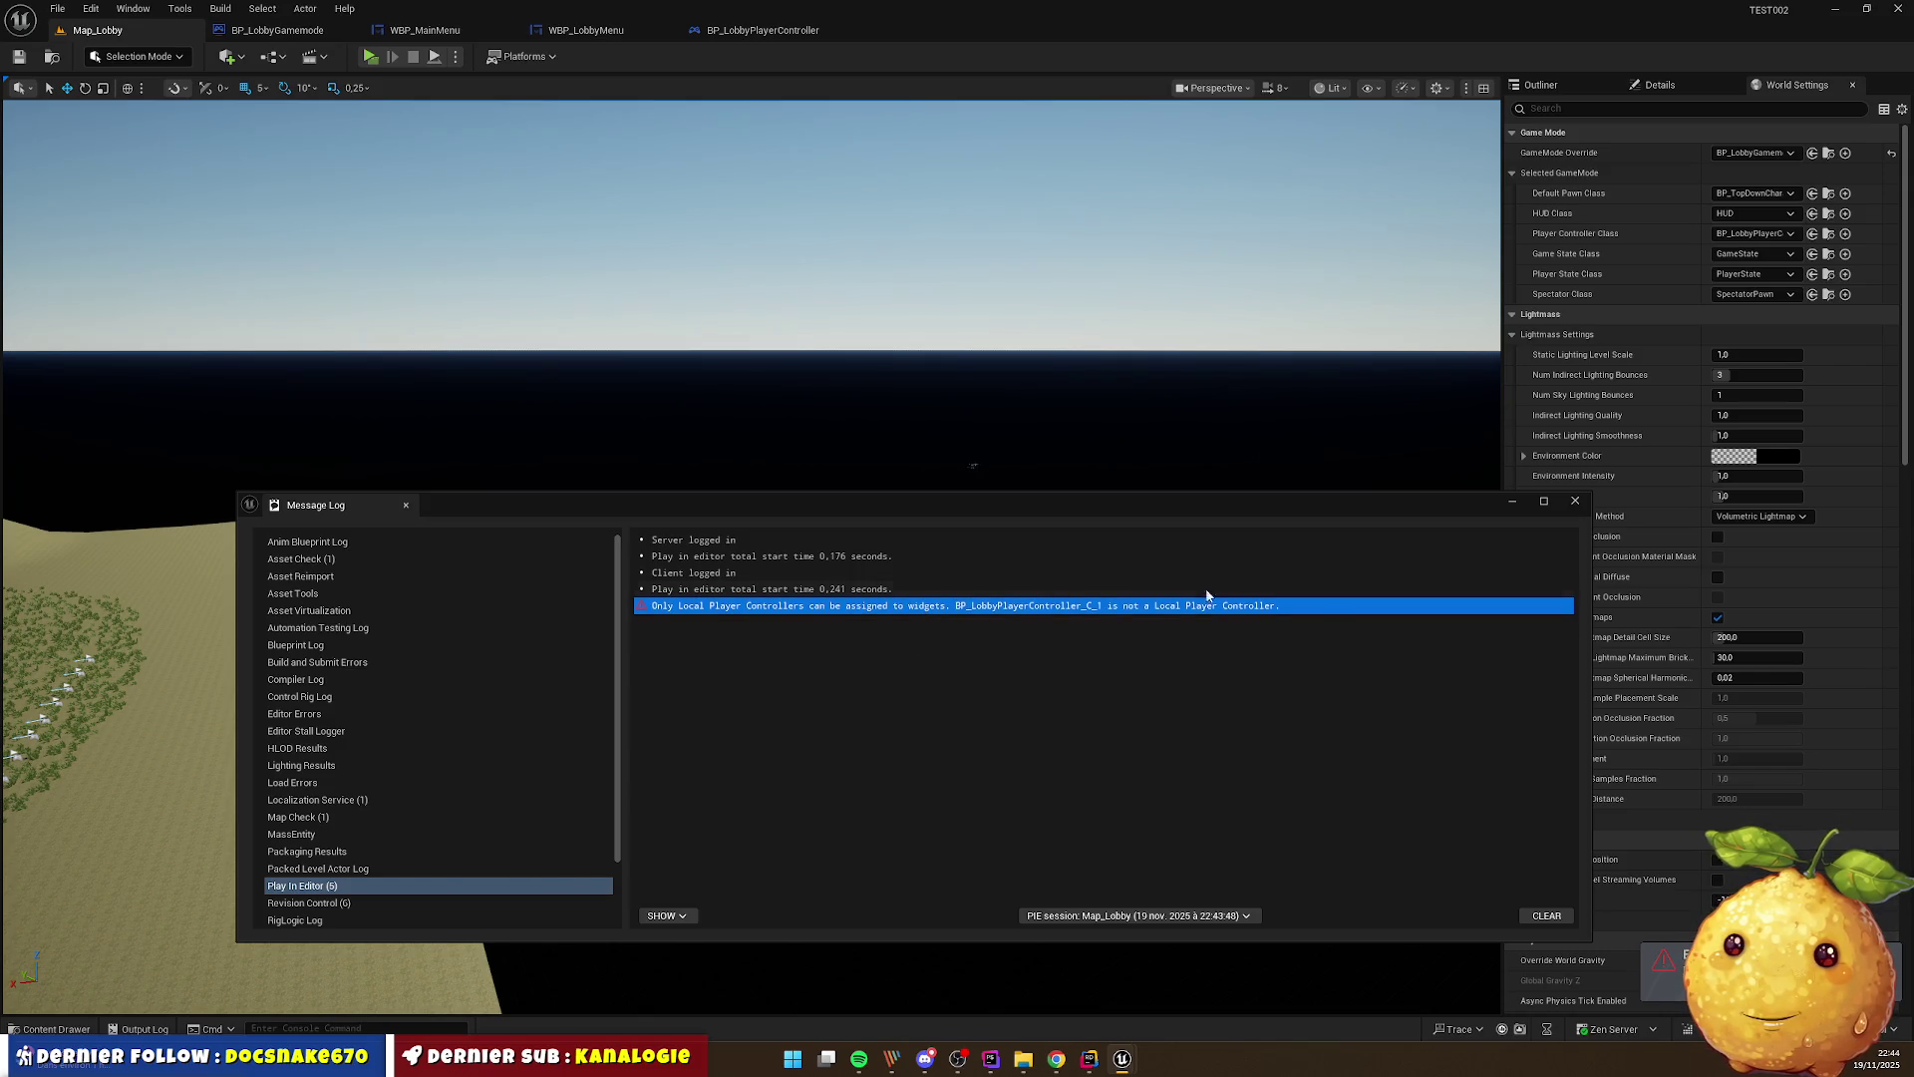
pyautogui.click(1572, 504)
pyautogui.moveTo(1088, 1066)
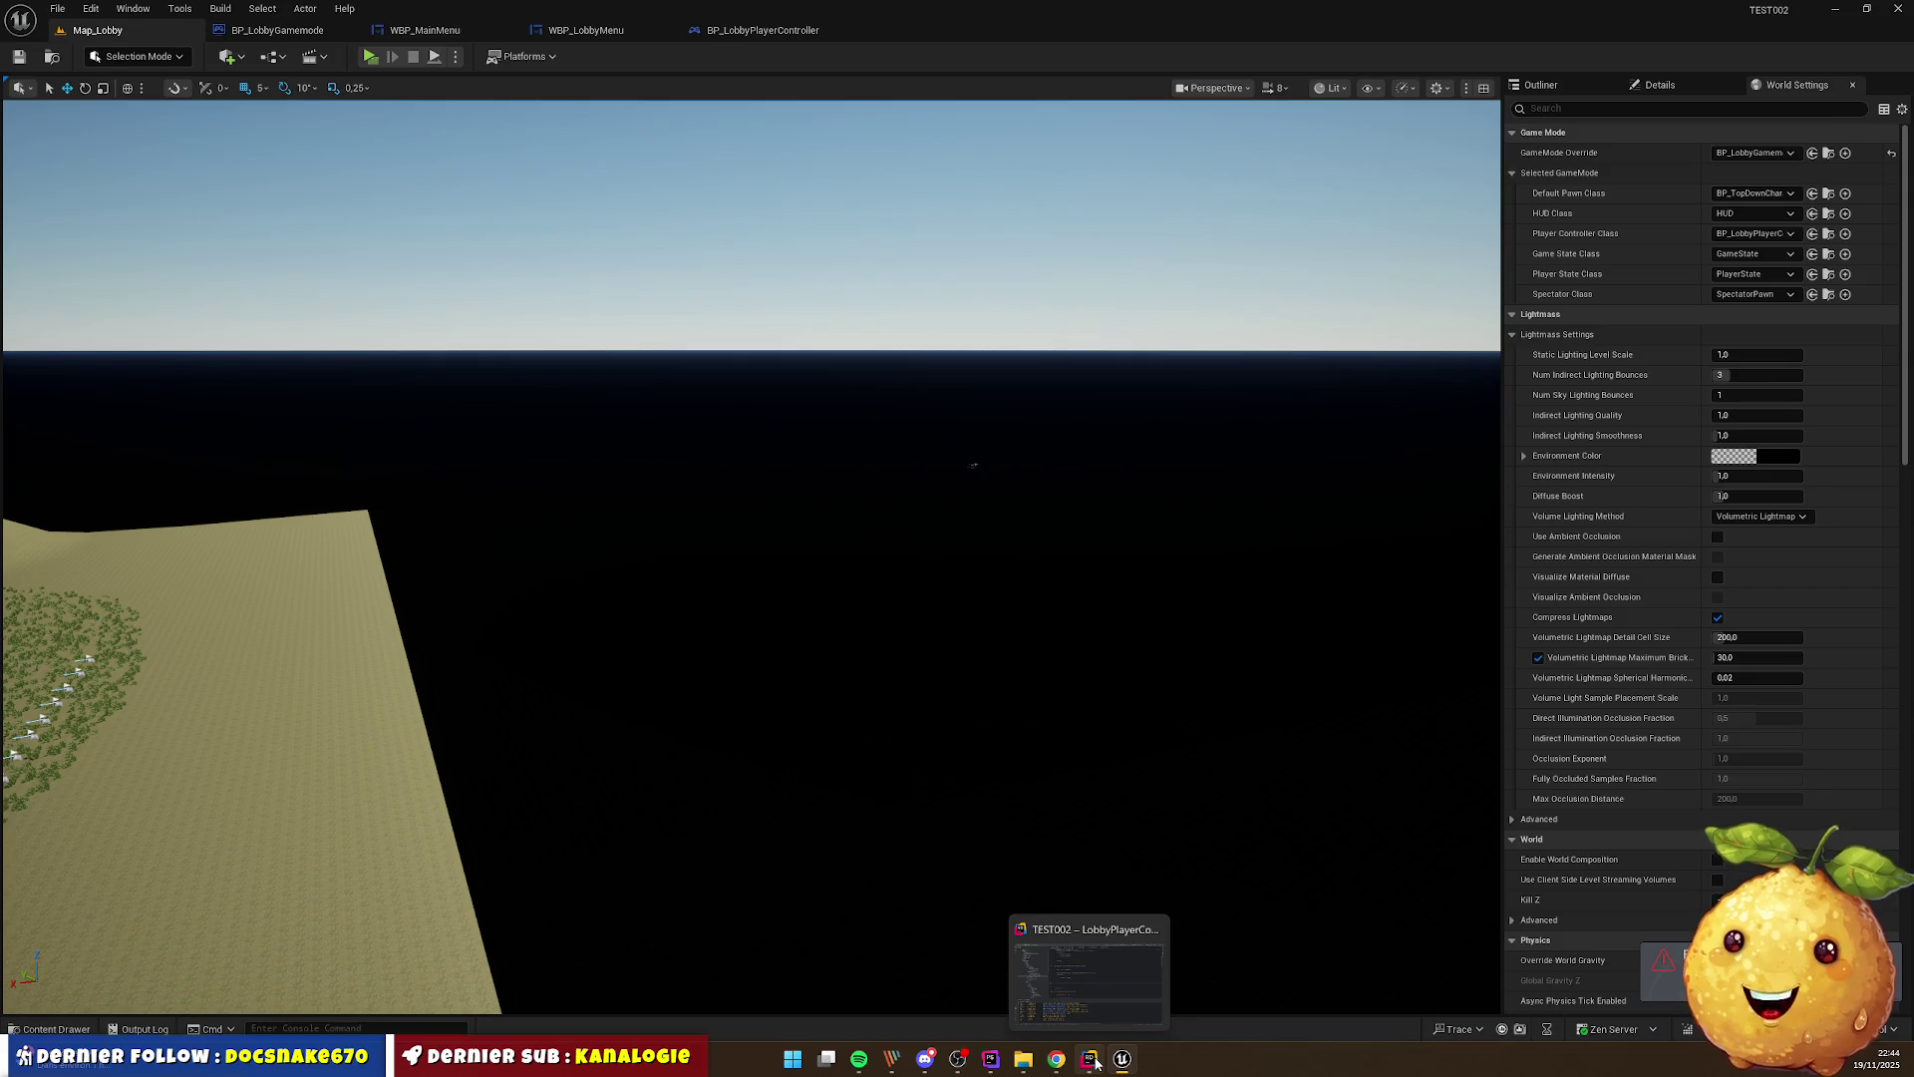
pyautogui.click(1093, 1060)
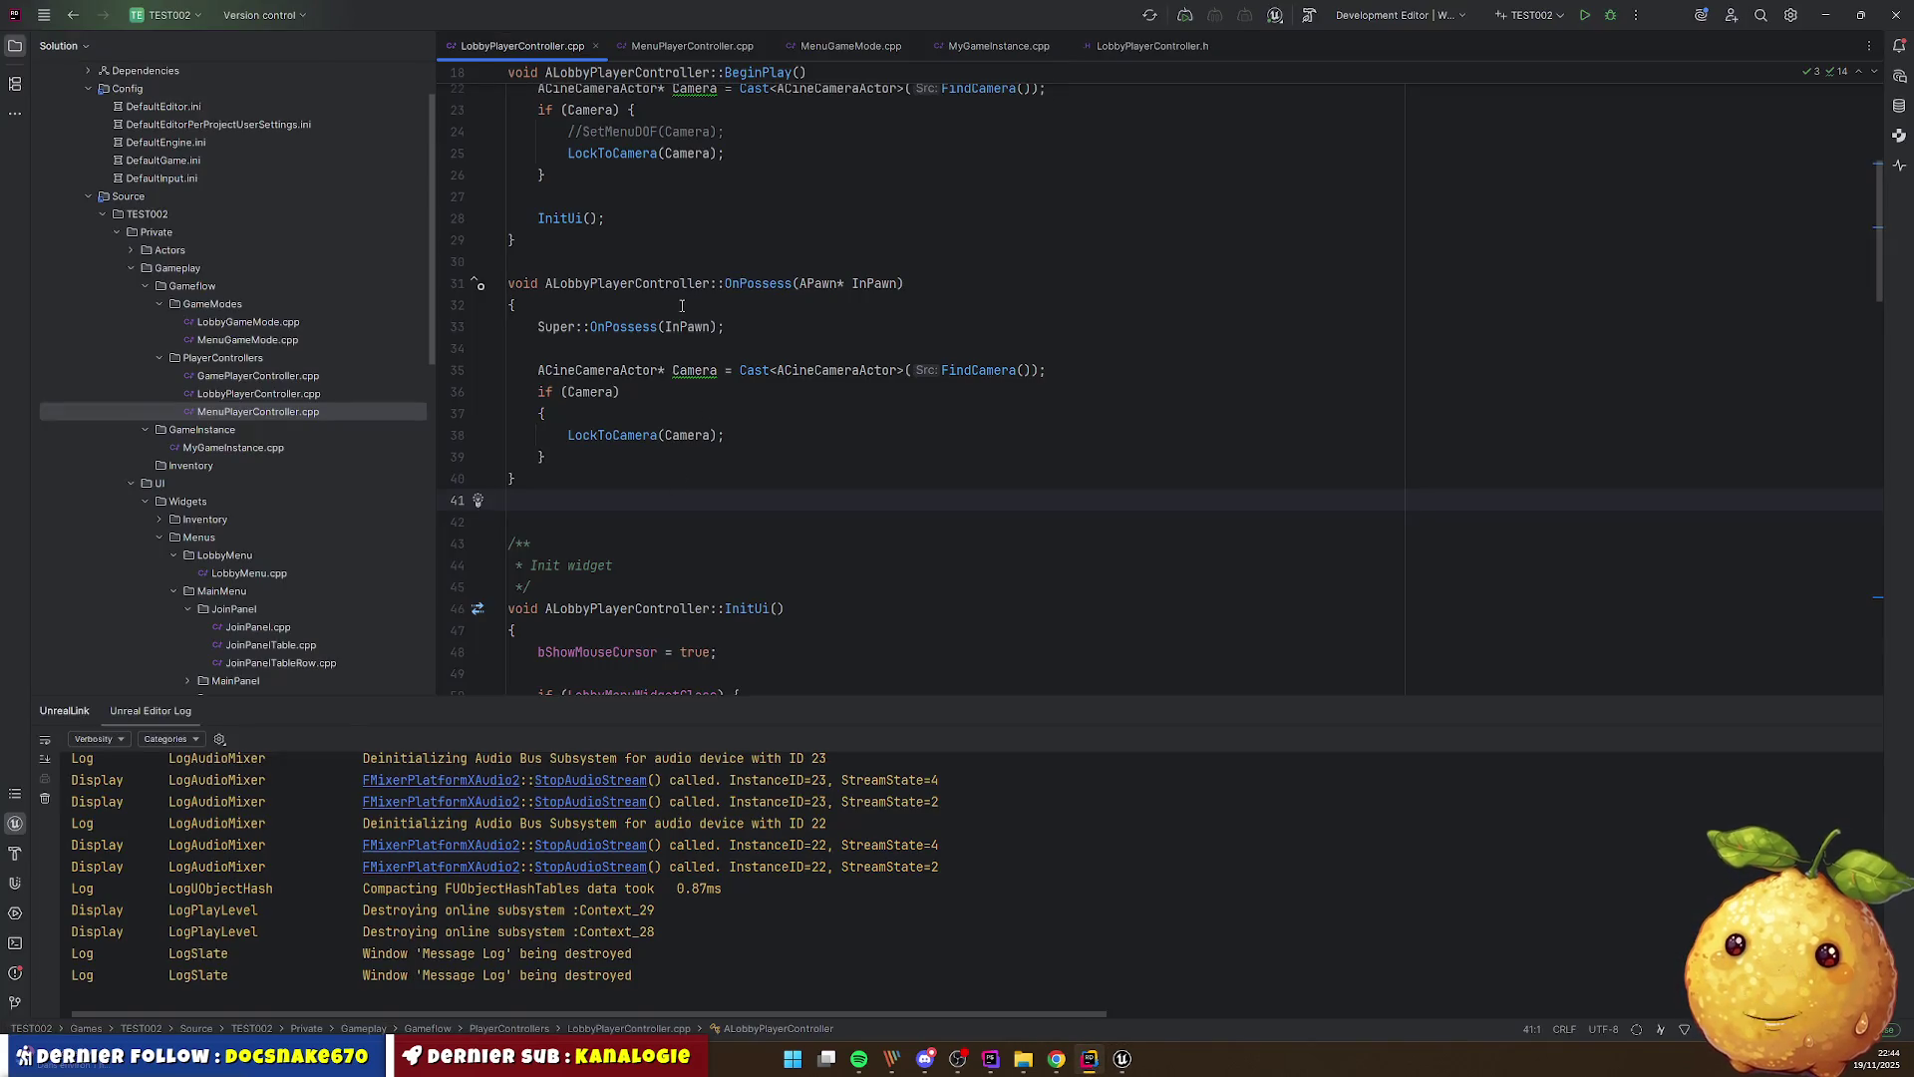
# Add 'if (!IsLocalController()) return;' at the top of InitUi and Live Code it
pyautogui.scroll(5, 682, 306)
pyautogui.moveTo(538, 548); pyautogui.dragTo(634, 549)
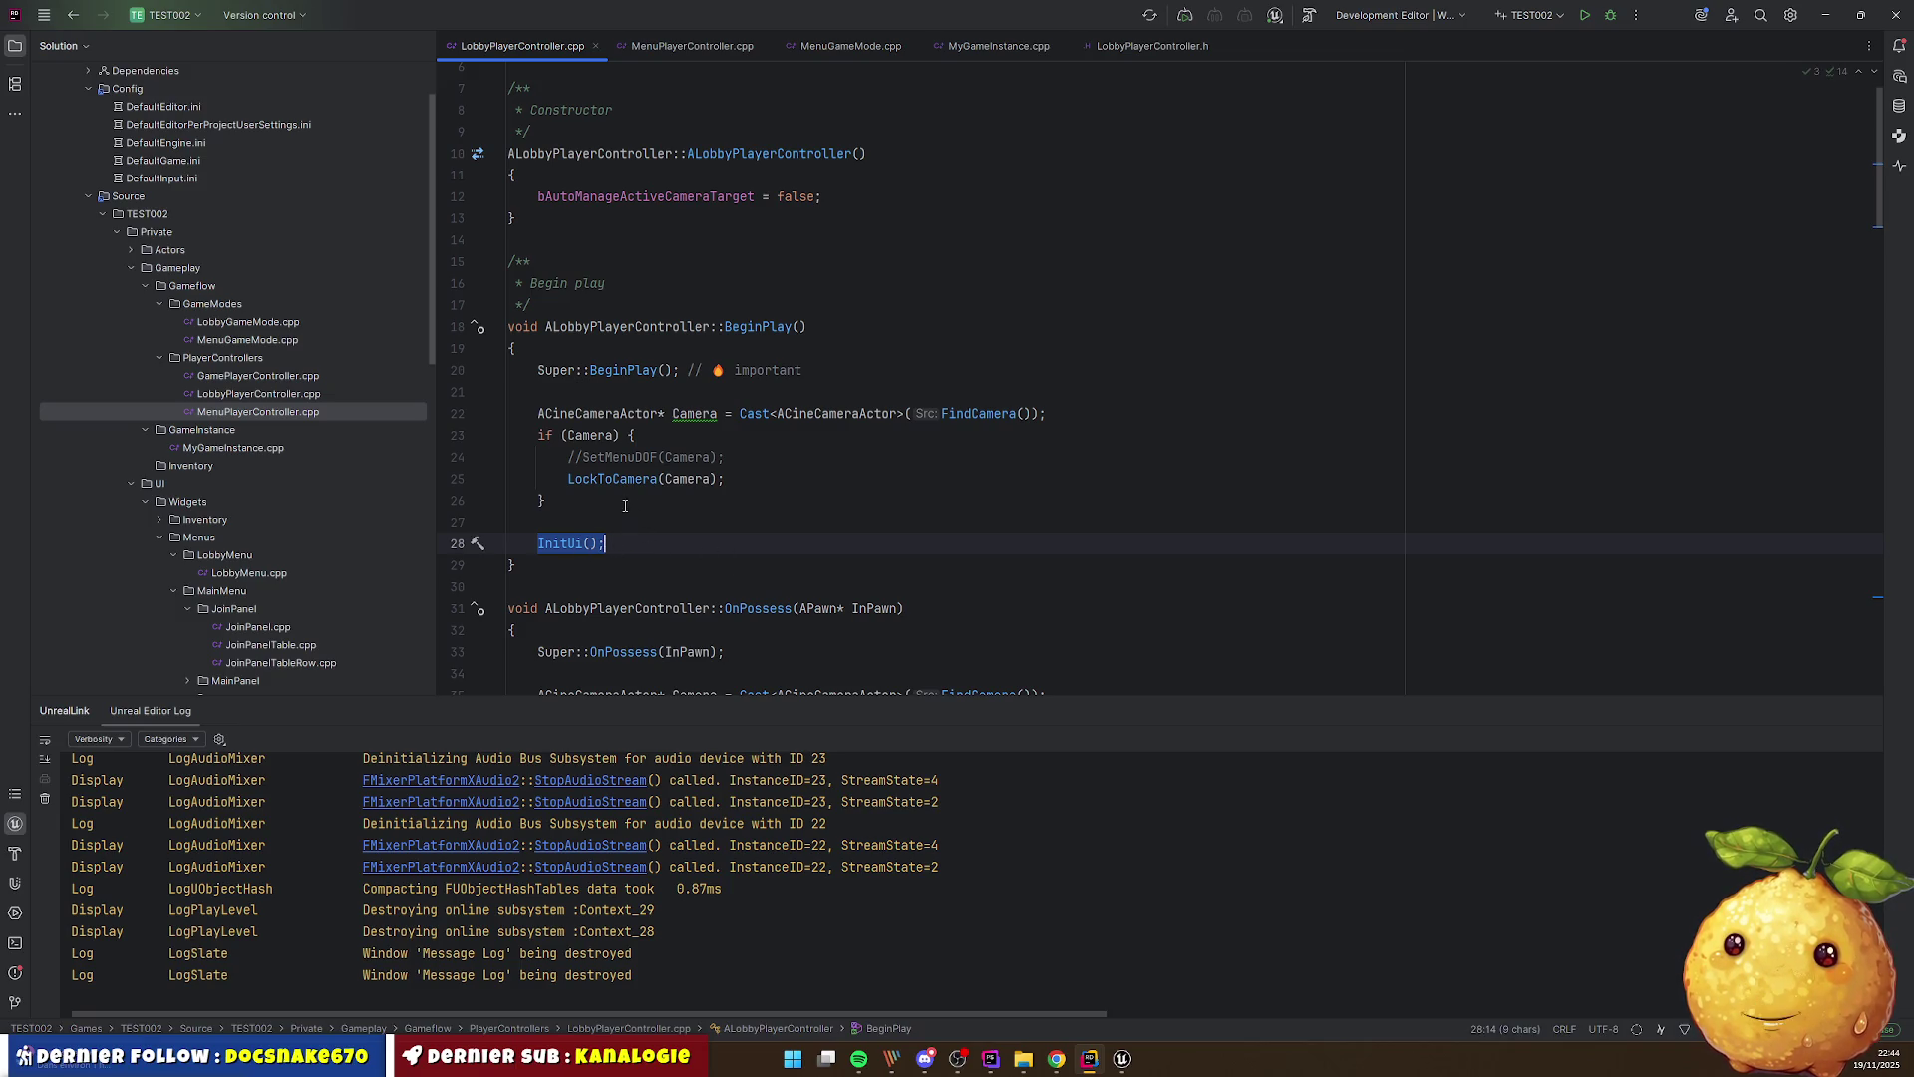
pyautogui.keyDown('ctrl'); pyautogui.click(564, 539); pyautogui.keyUp('ctrl')
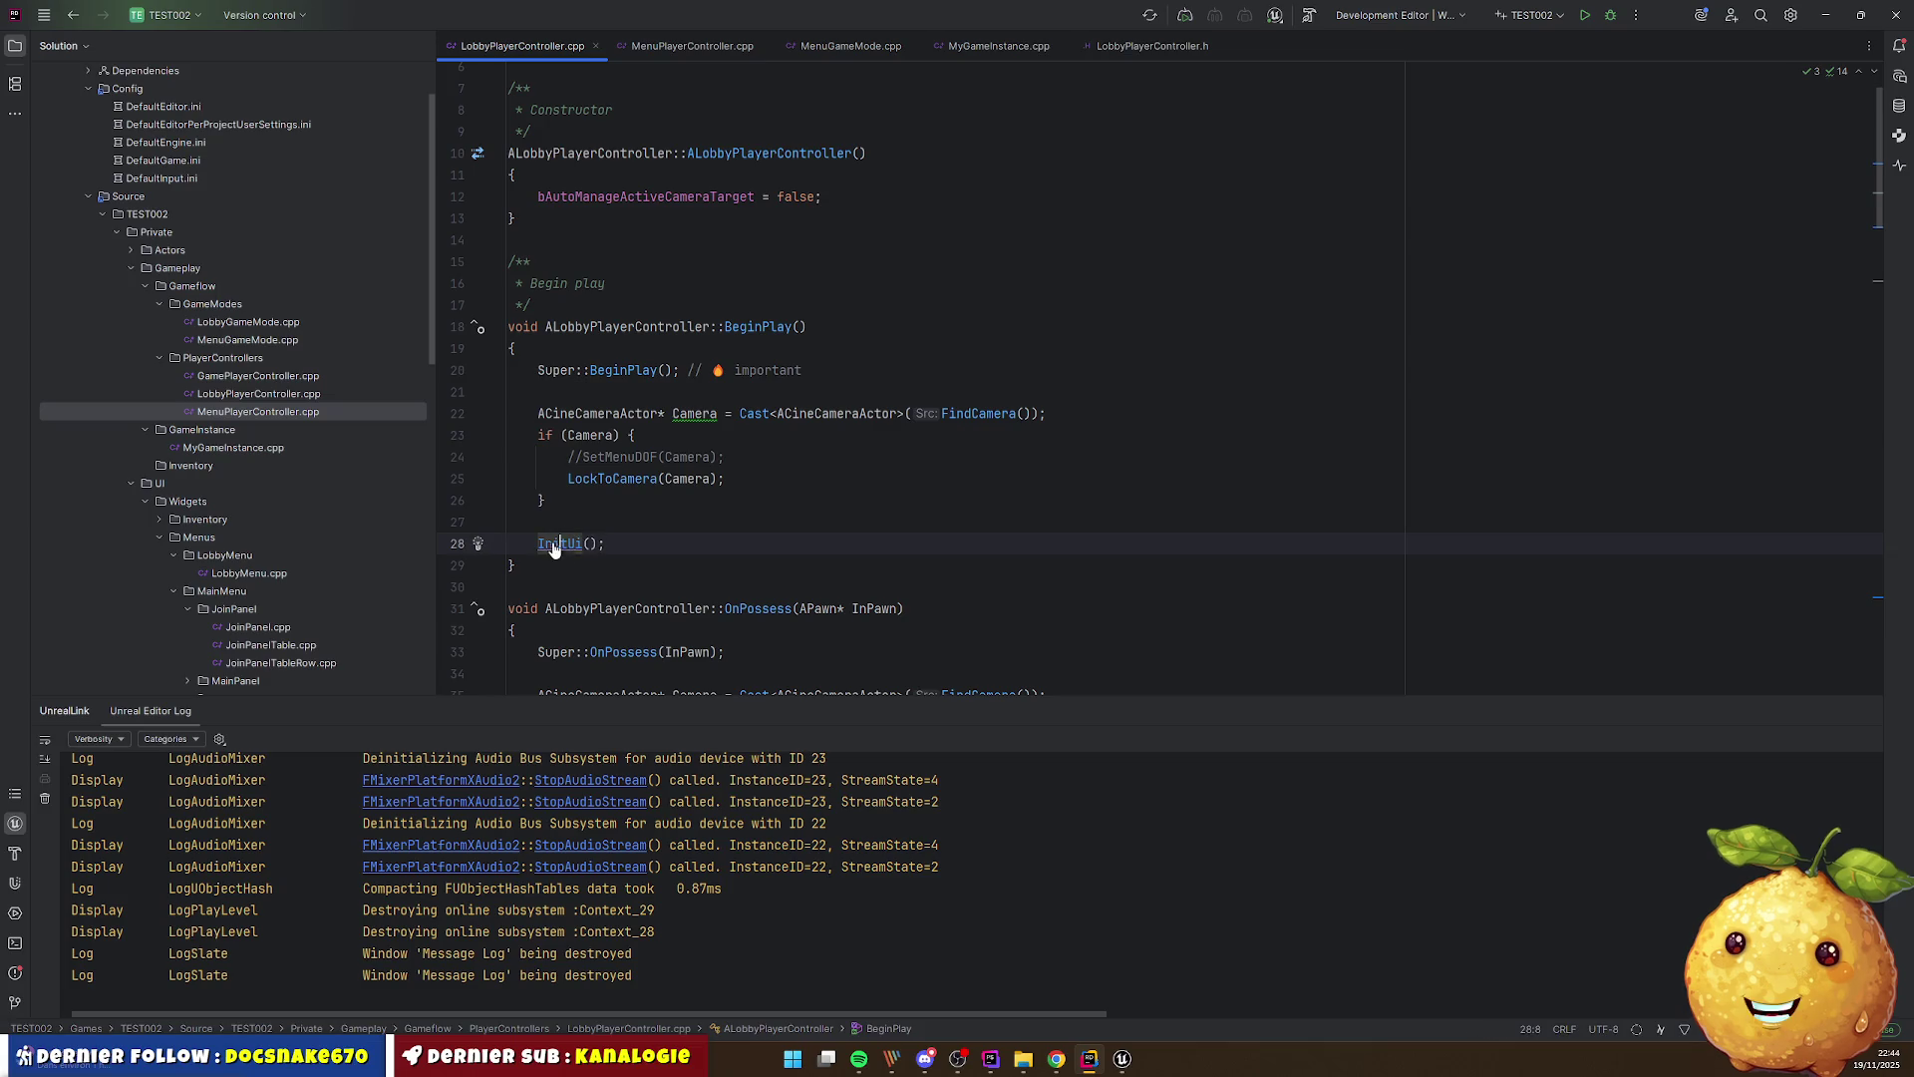
pyautogui.click(538, 326)
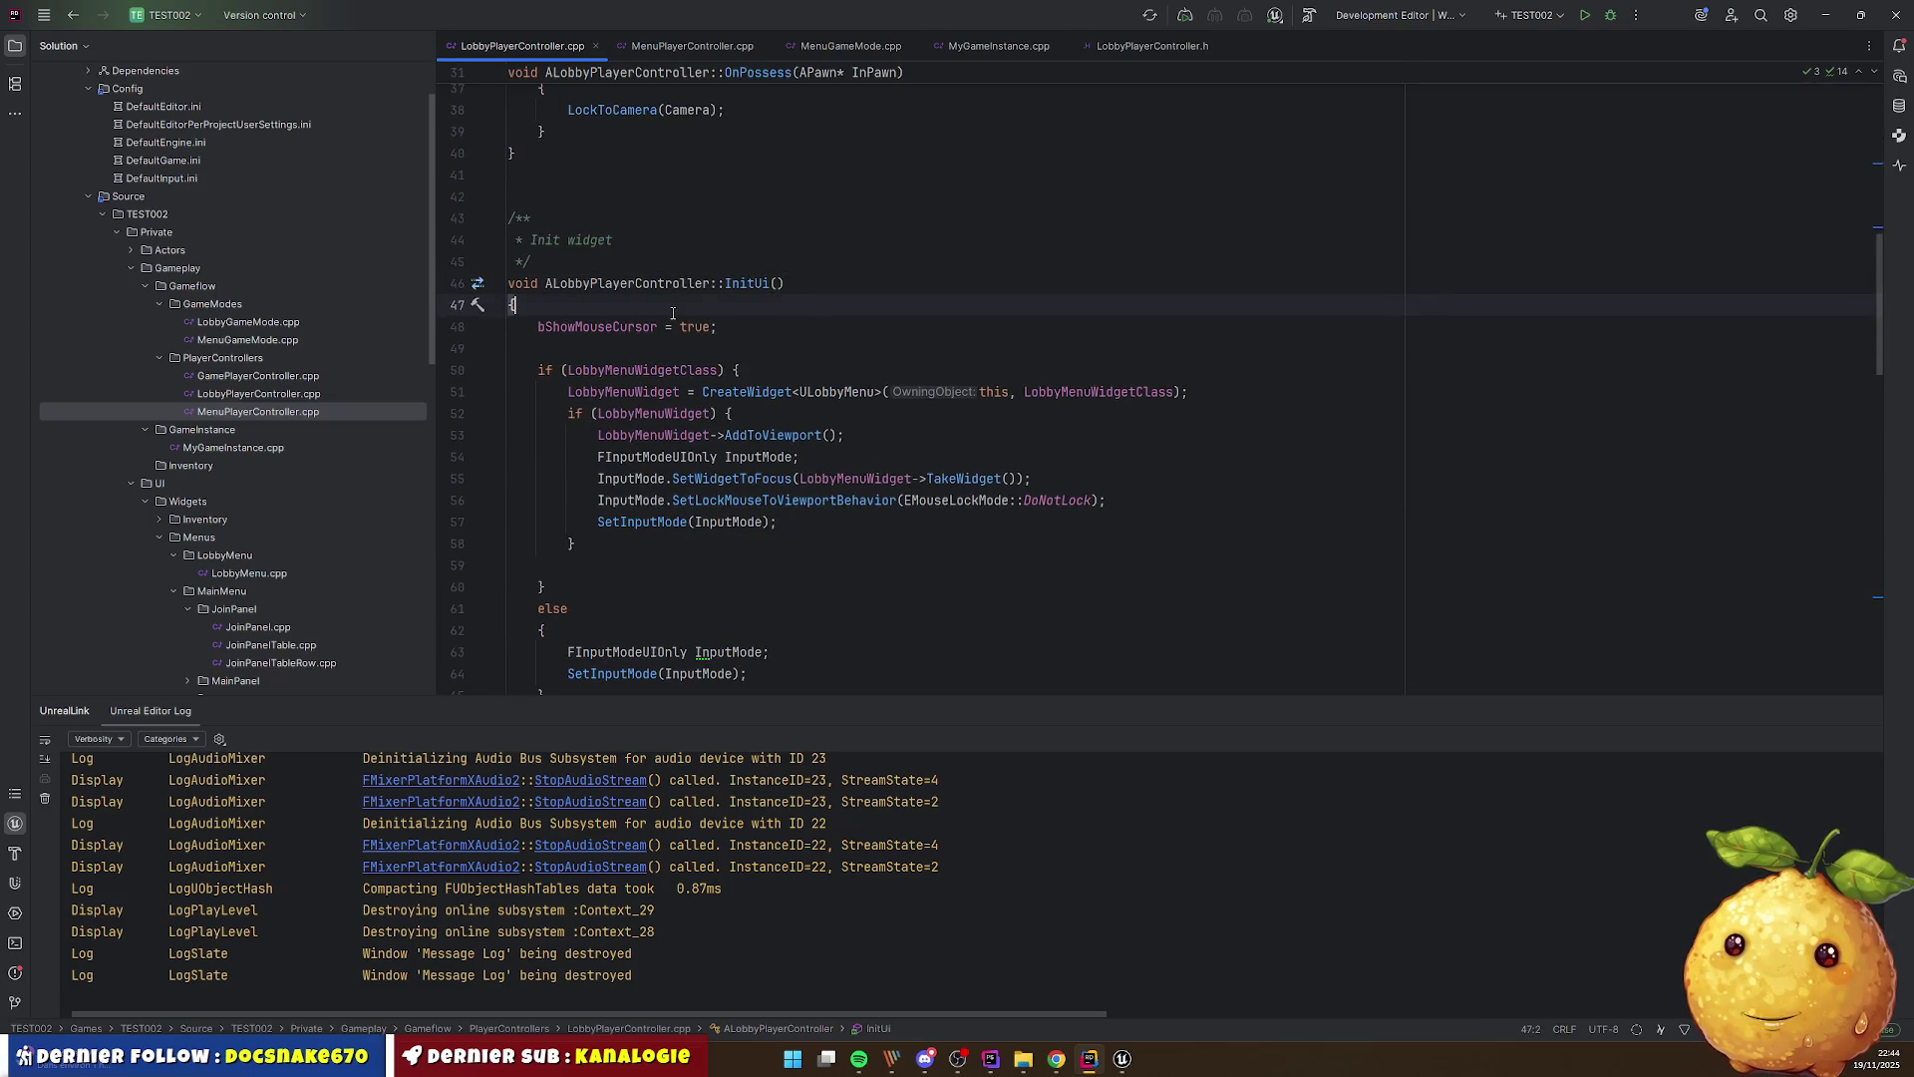
pyautogui.press('Return')
pyautogui.press('Return')
pyautogui.press('Up')
pyautogui.press('Up')
pyautogui.write('if ')
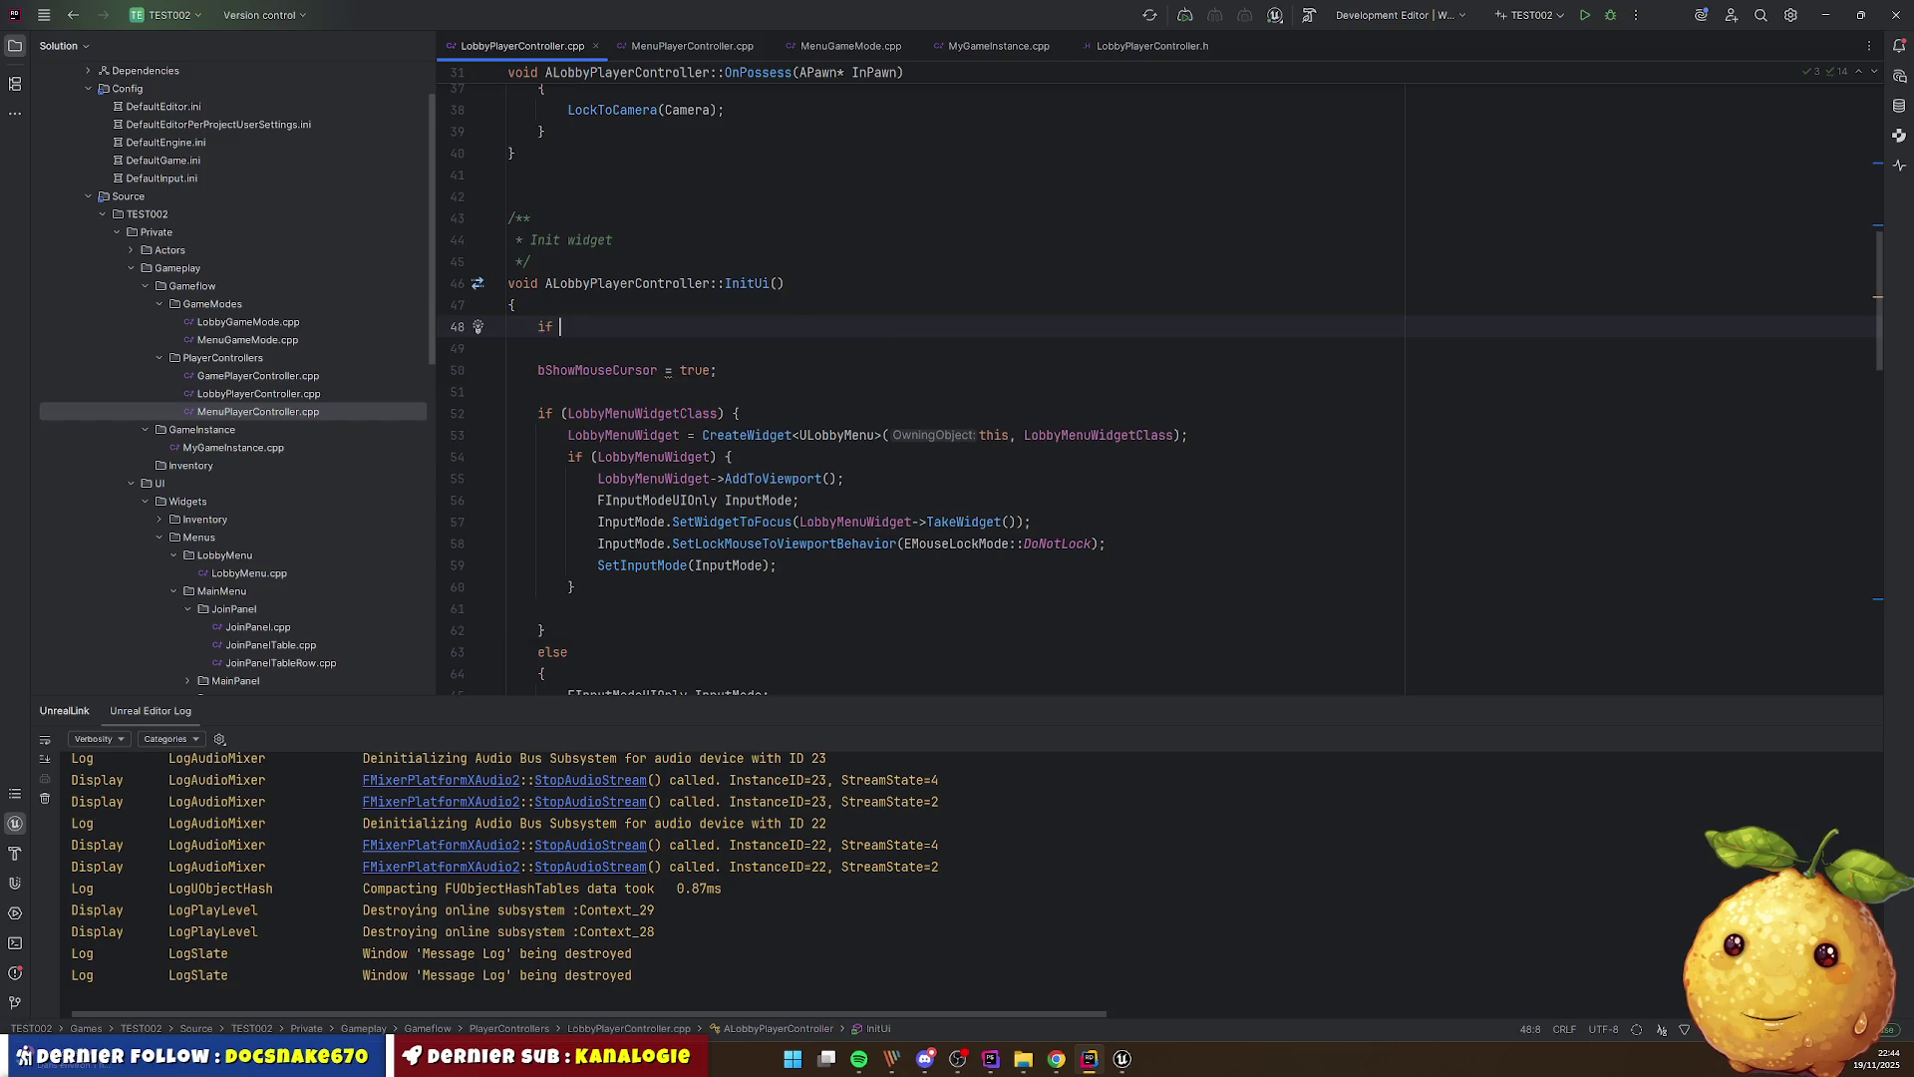
pyautogui.write('(!IsLocal')
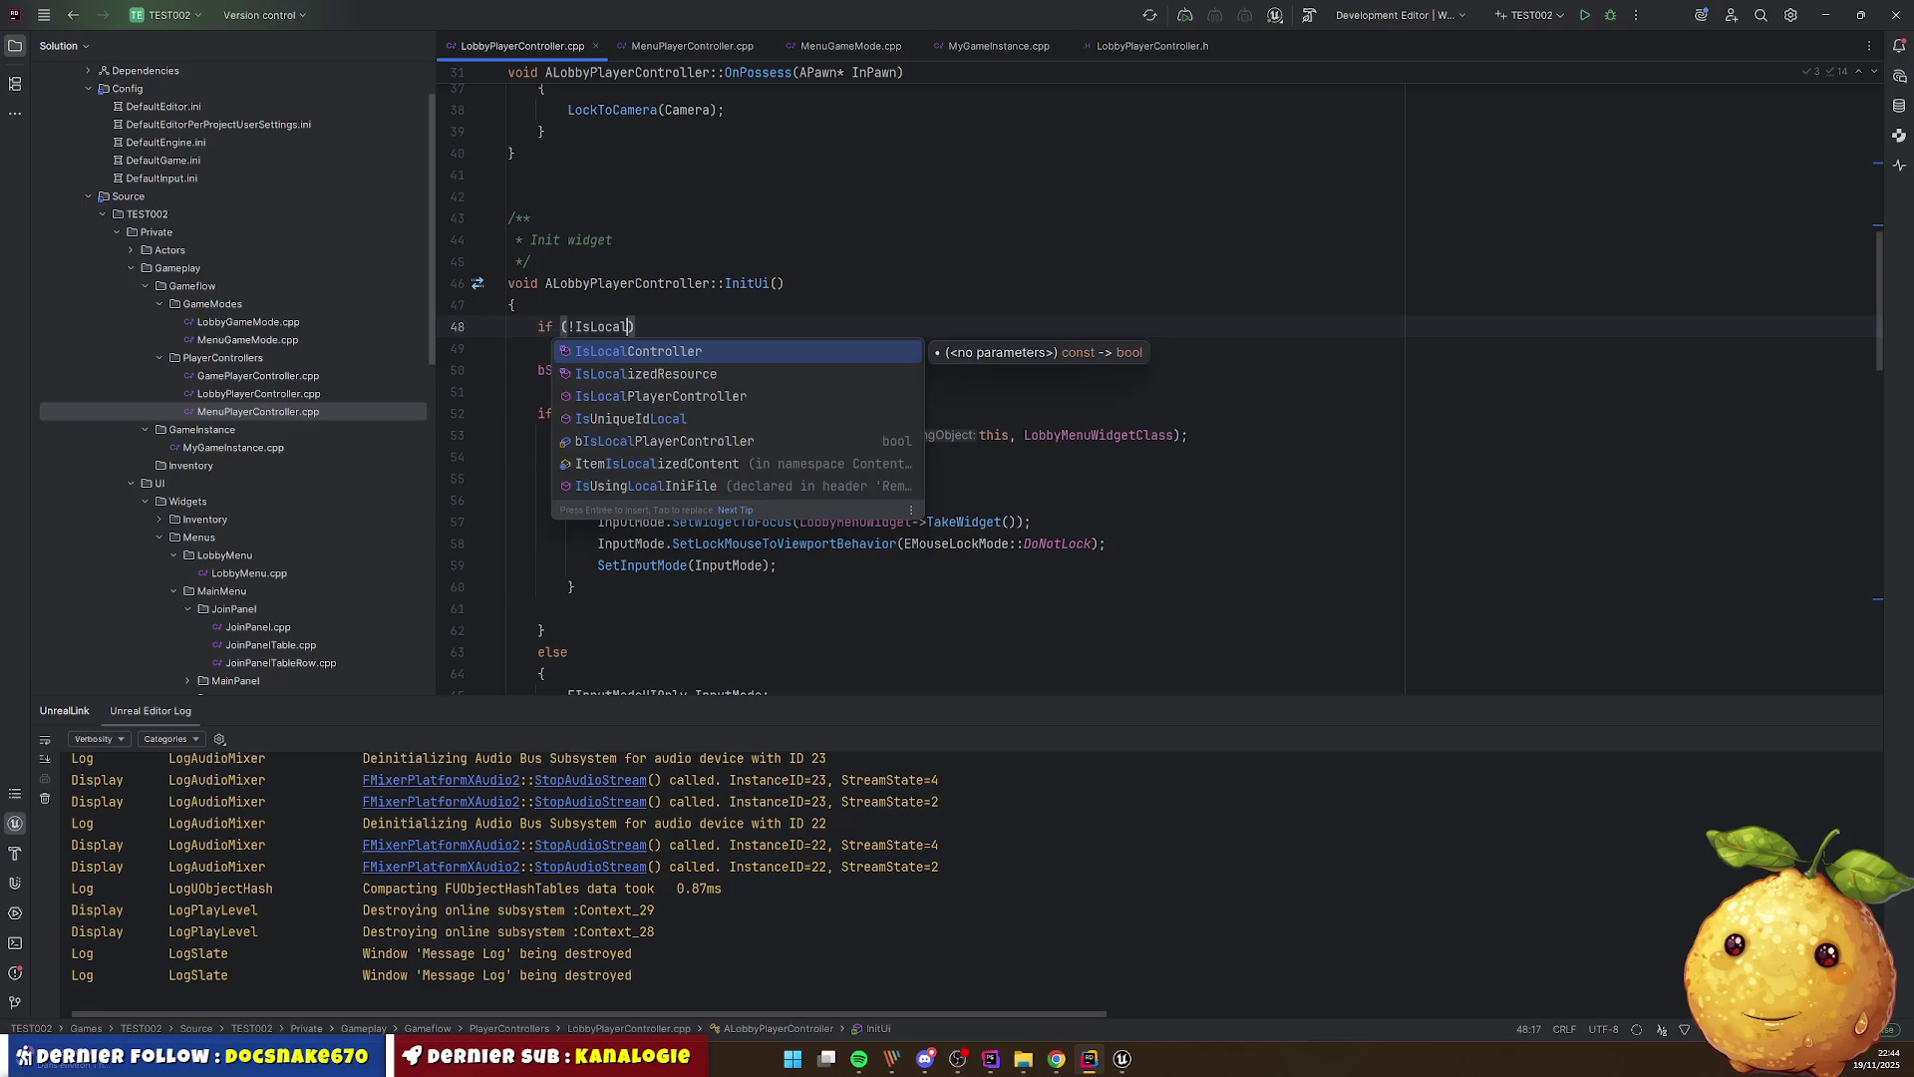
pyautogui.press('Return')
pyautogui.write(') retu')
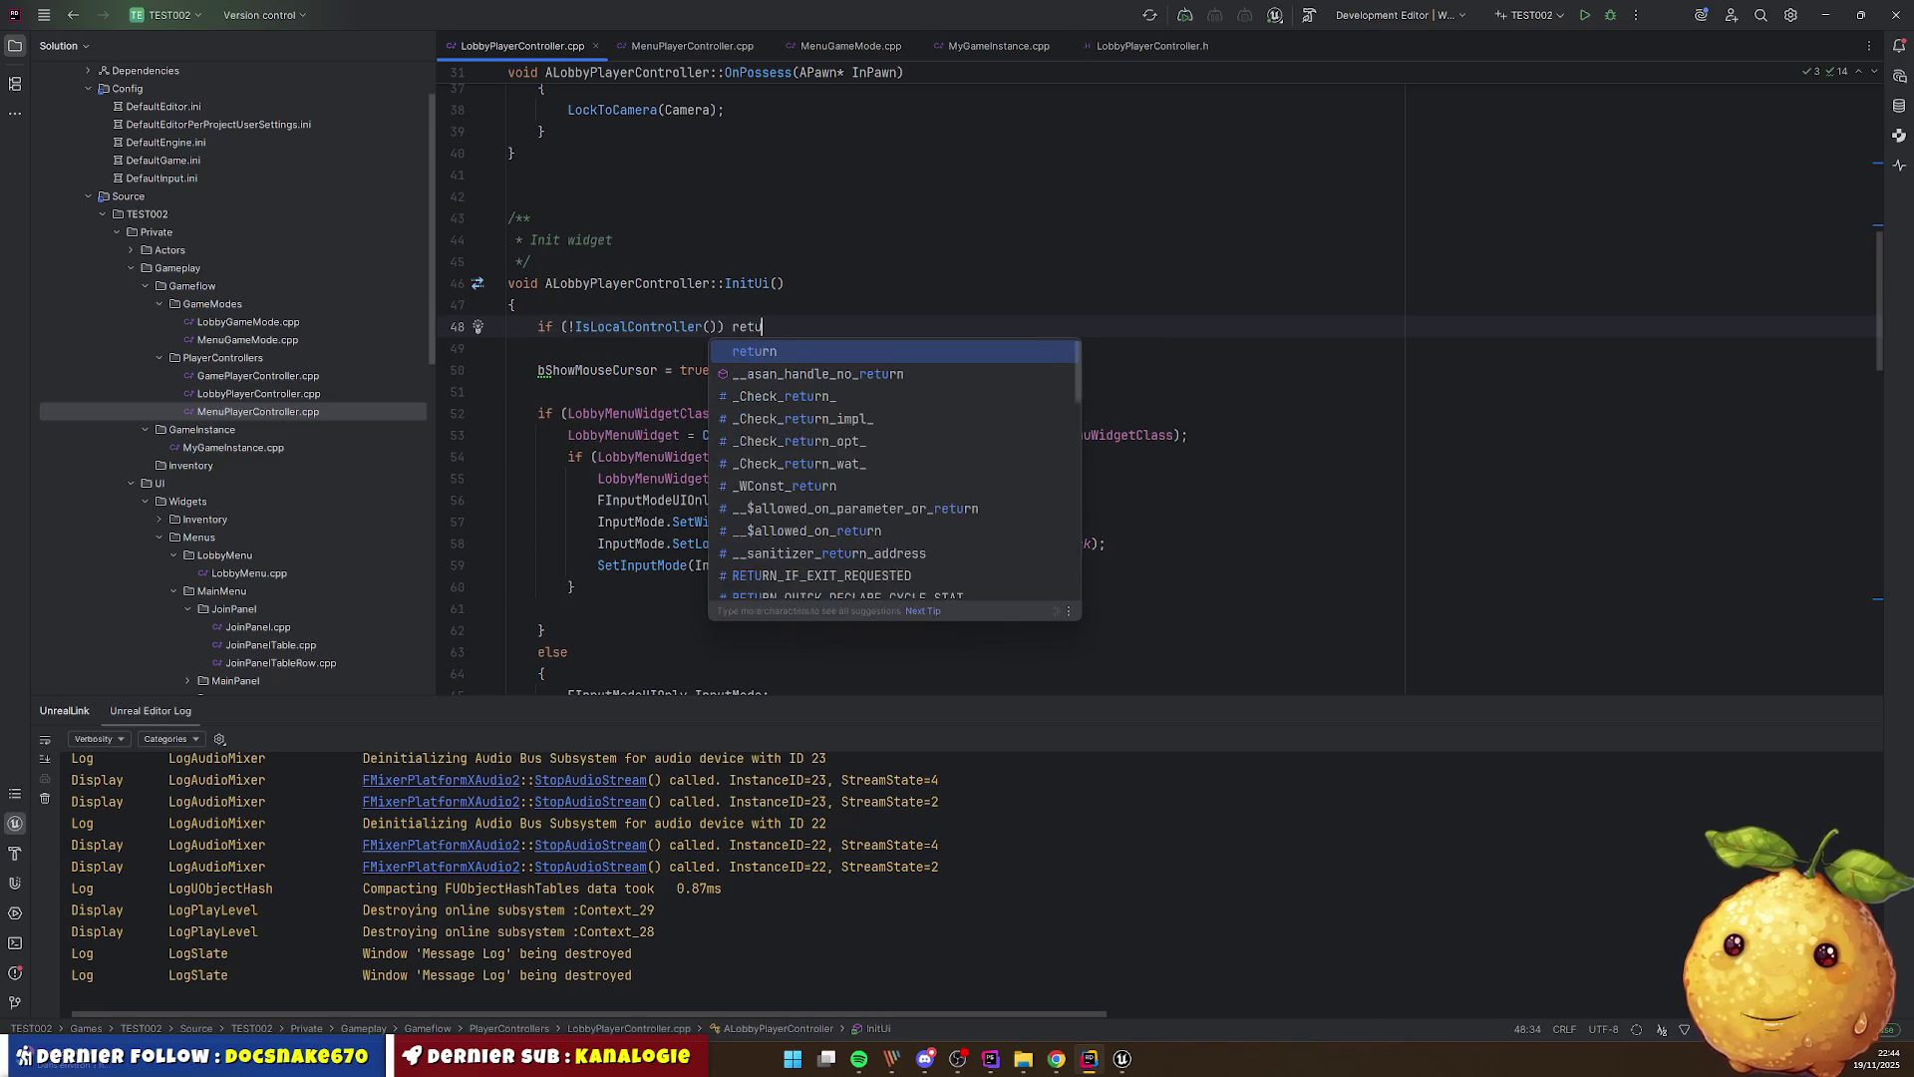
pyautogui.write('rn;')
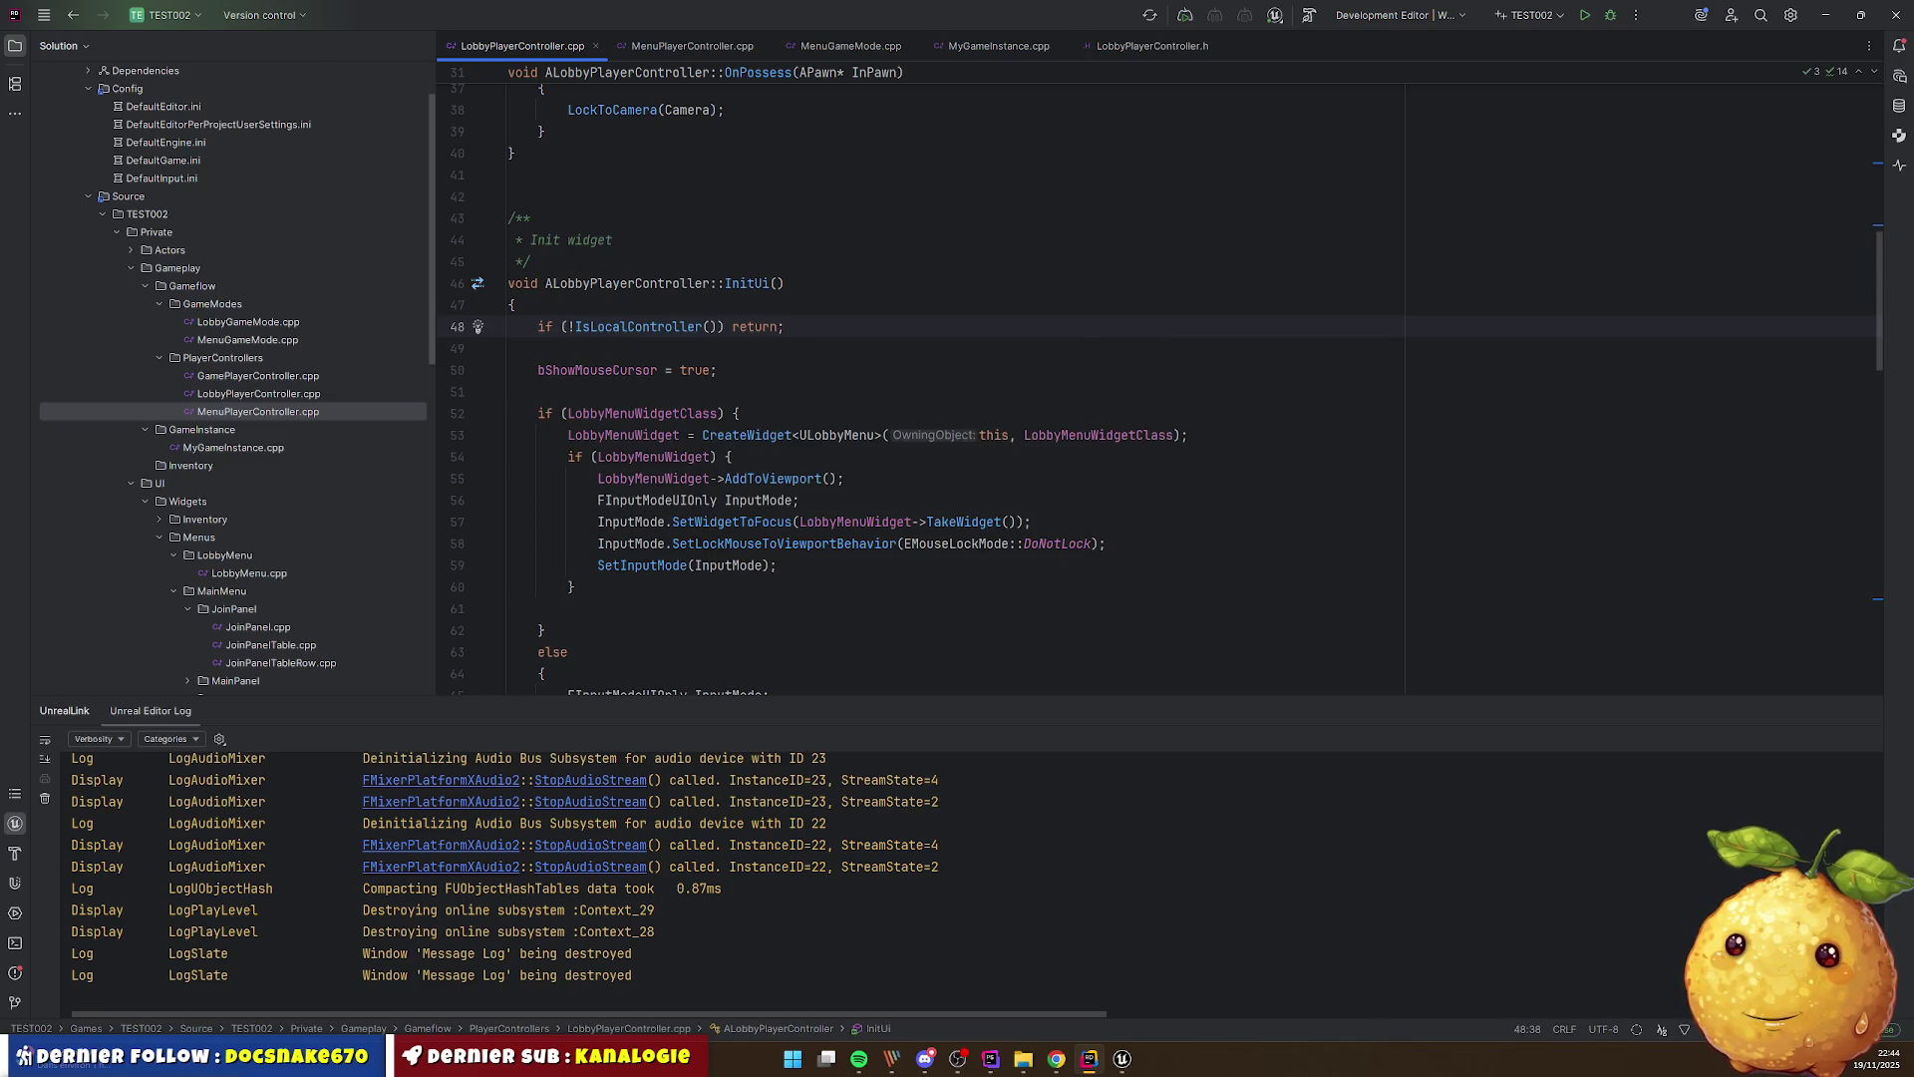
pyautogui.hotkey('ctrl', 's')
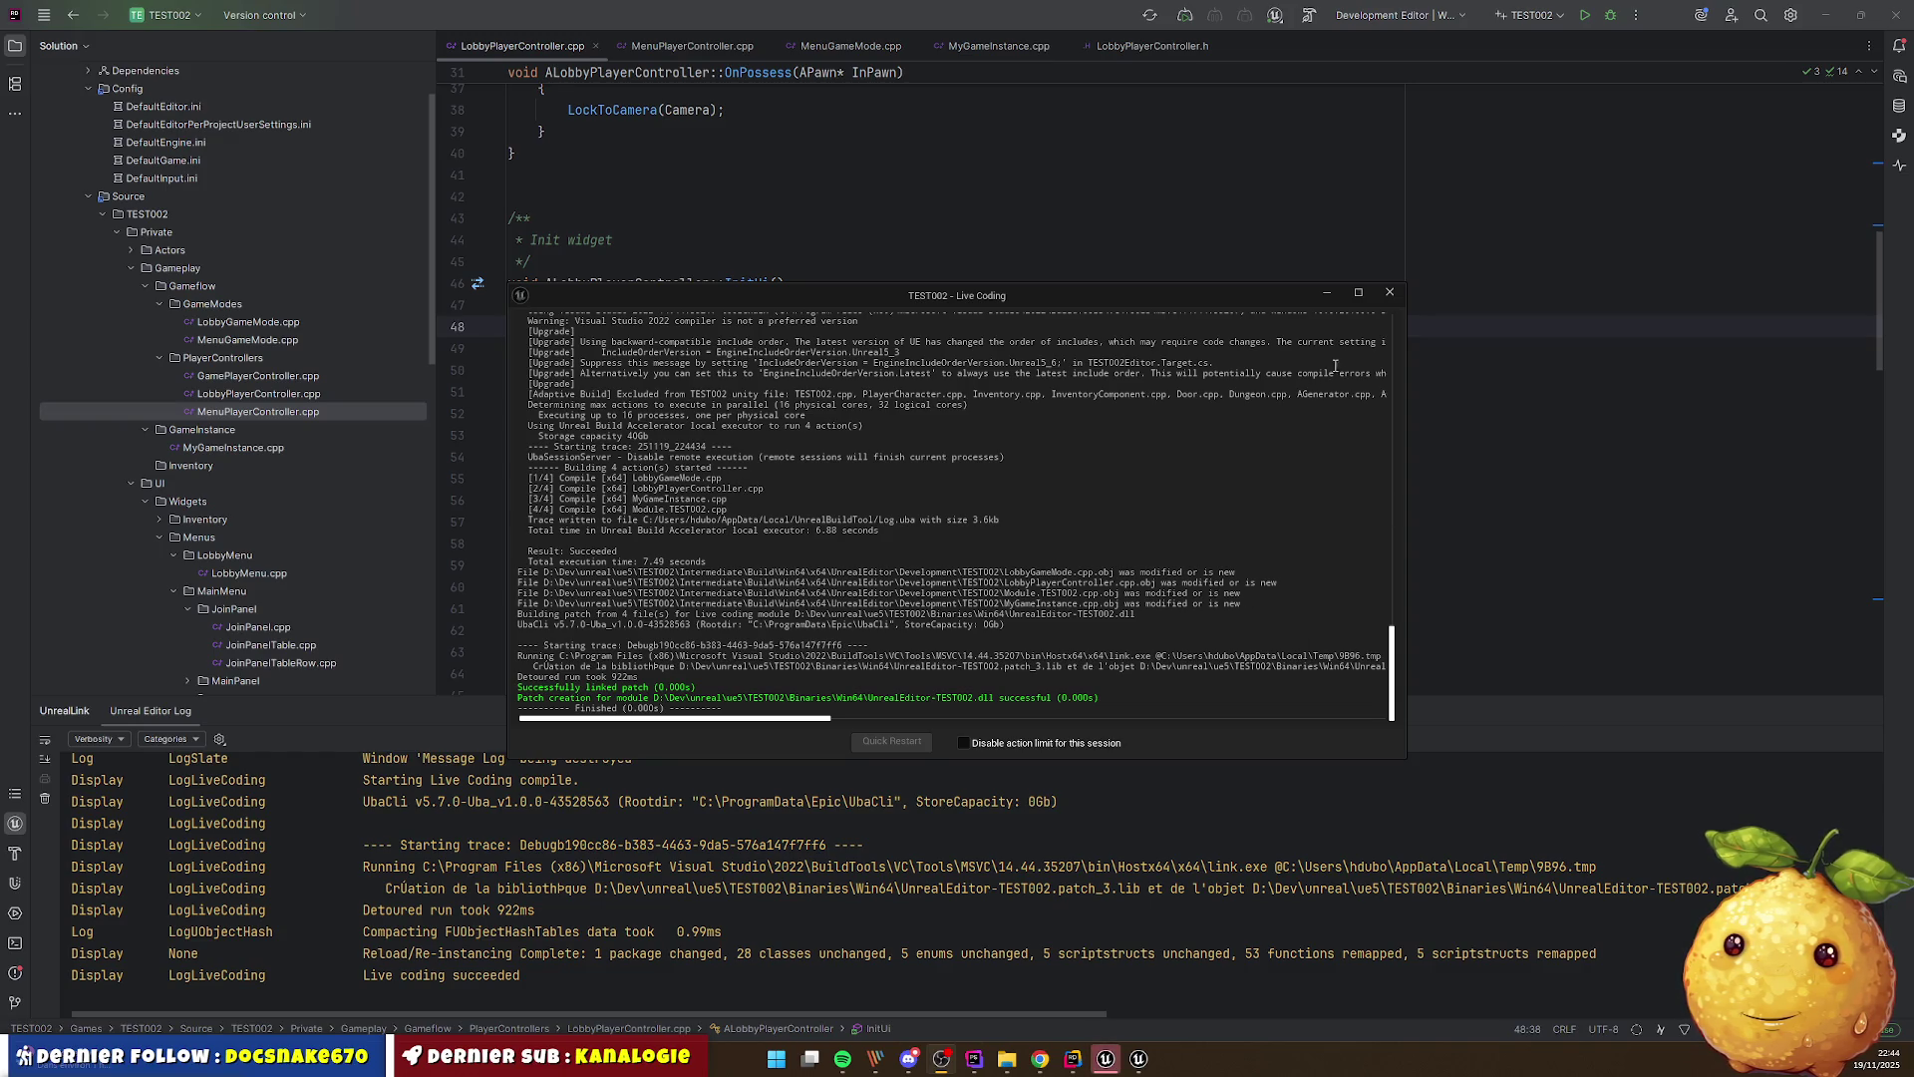
pyautogui.click(1390, 295)
# Run a quick two-player test on Map_Lobby, then open the Map_Menu level
pyautogui.click(1138, 1058)
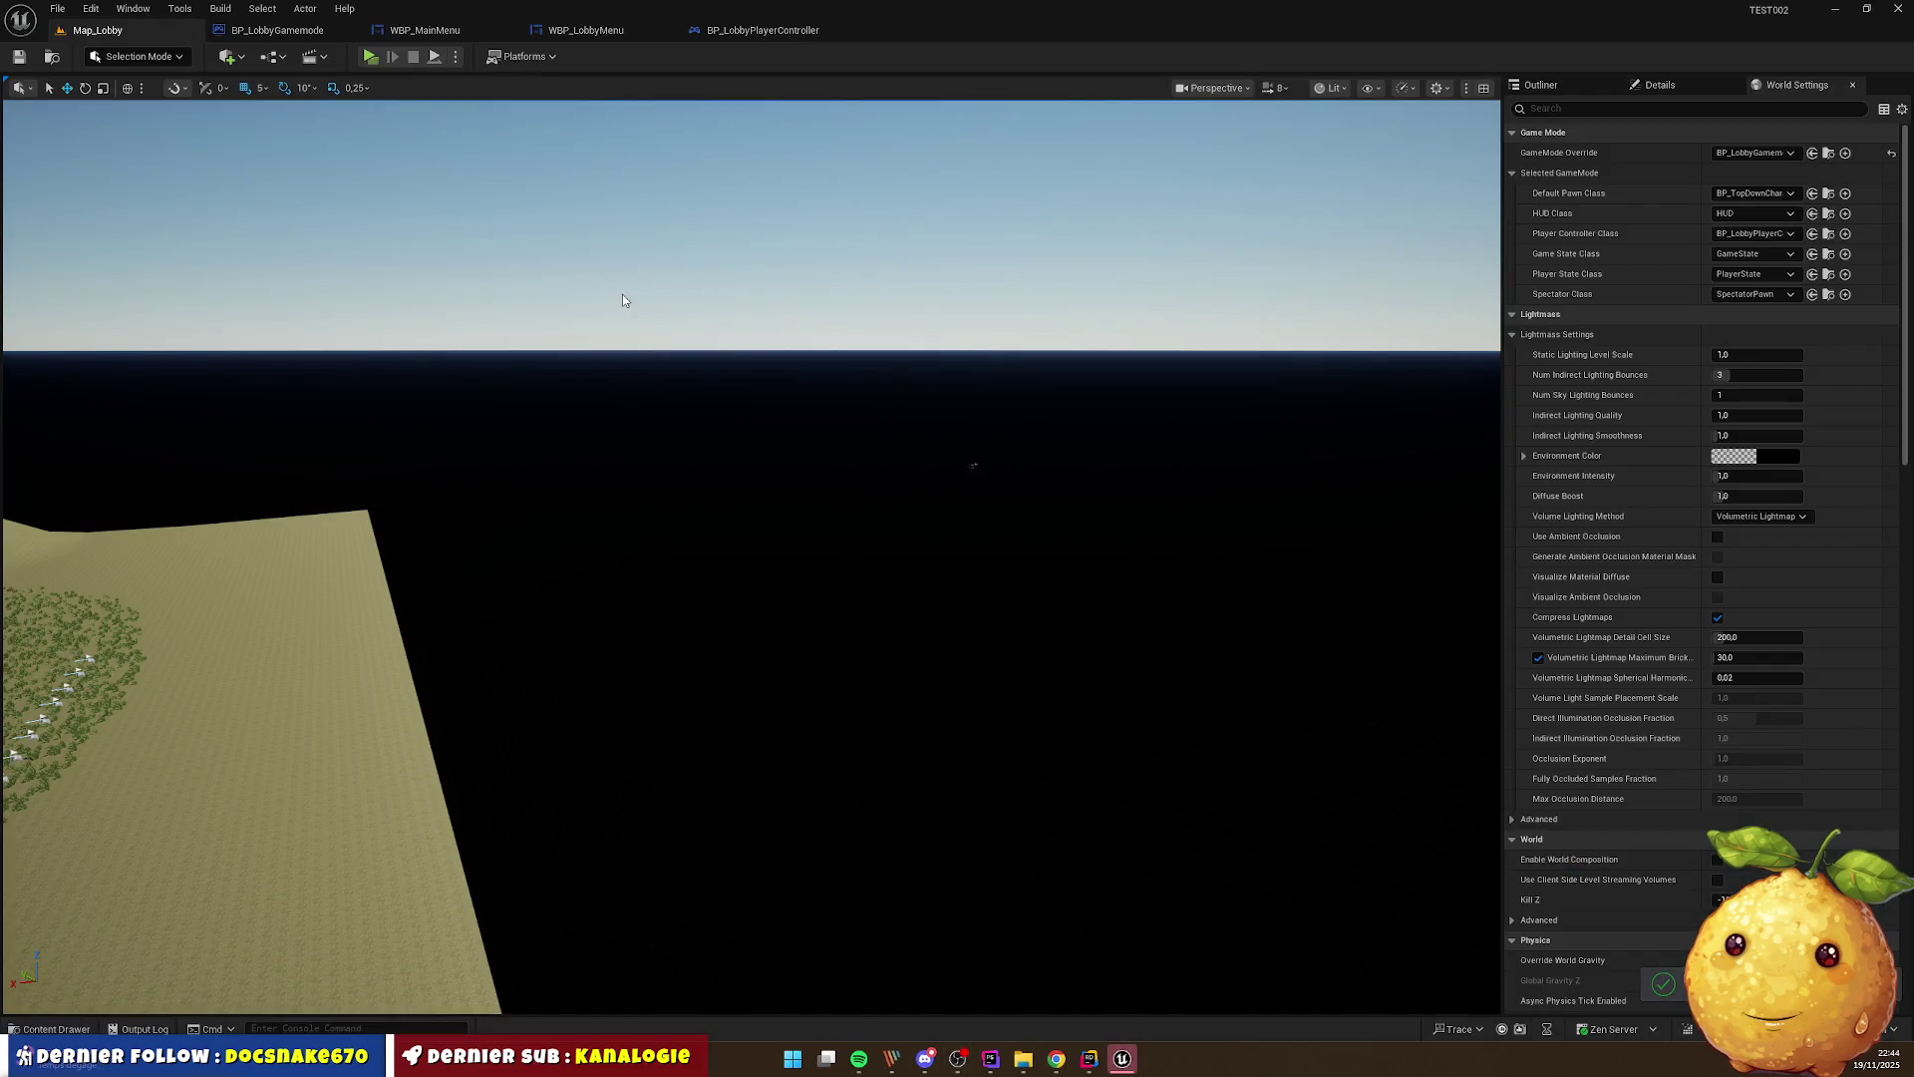
pyautogui.click(371, 57)
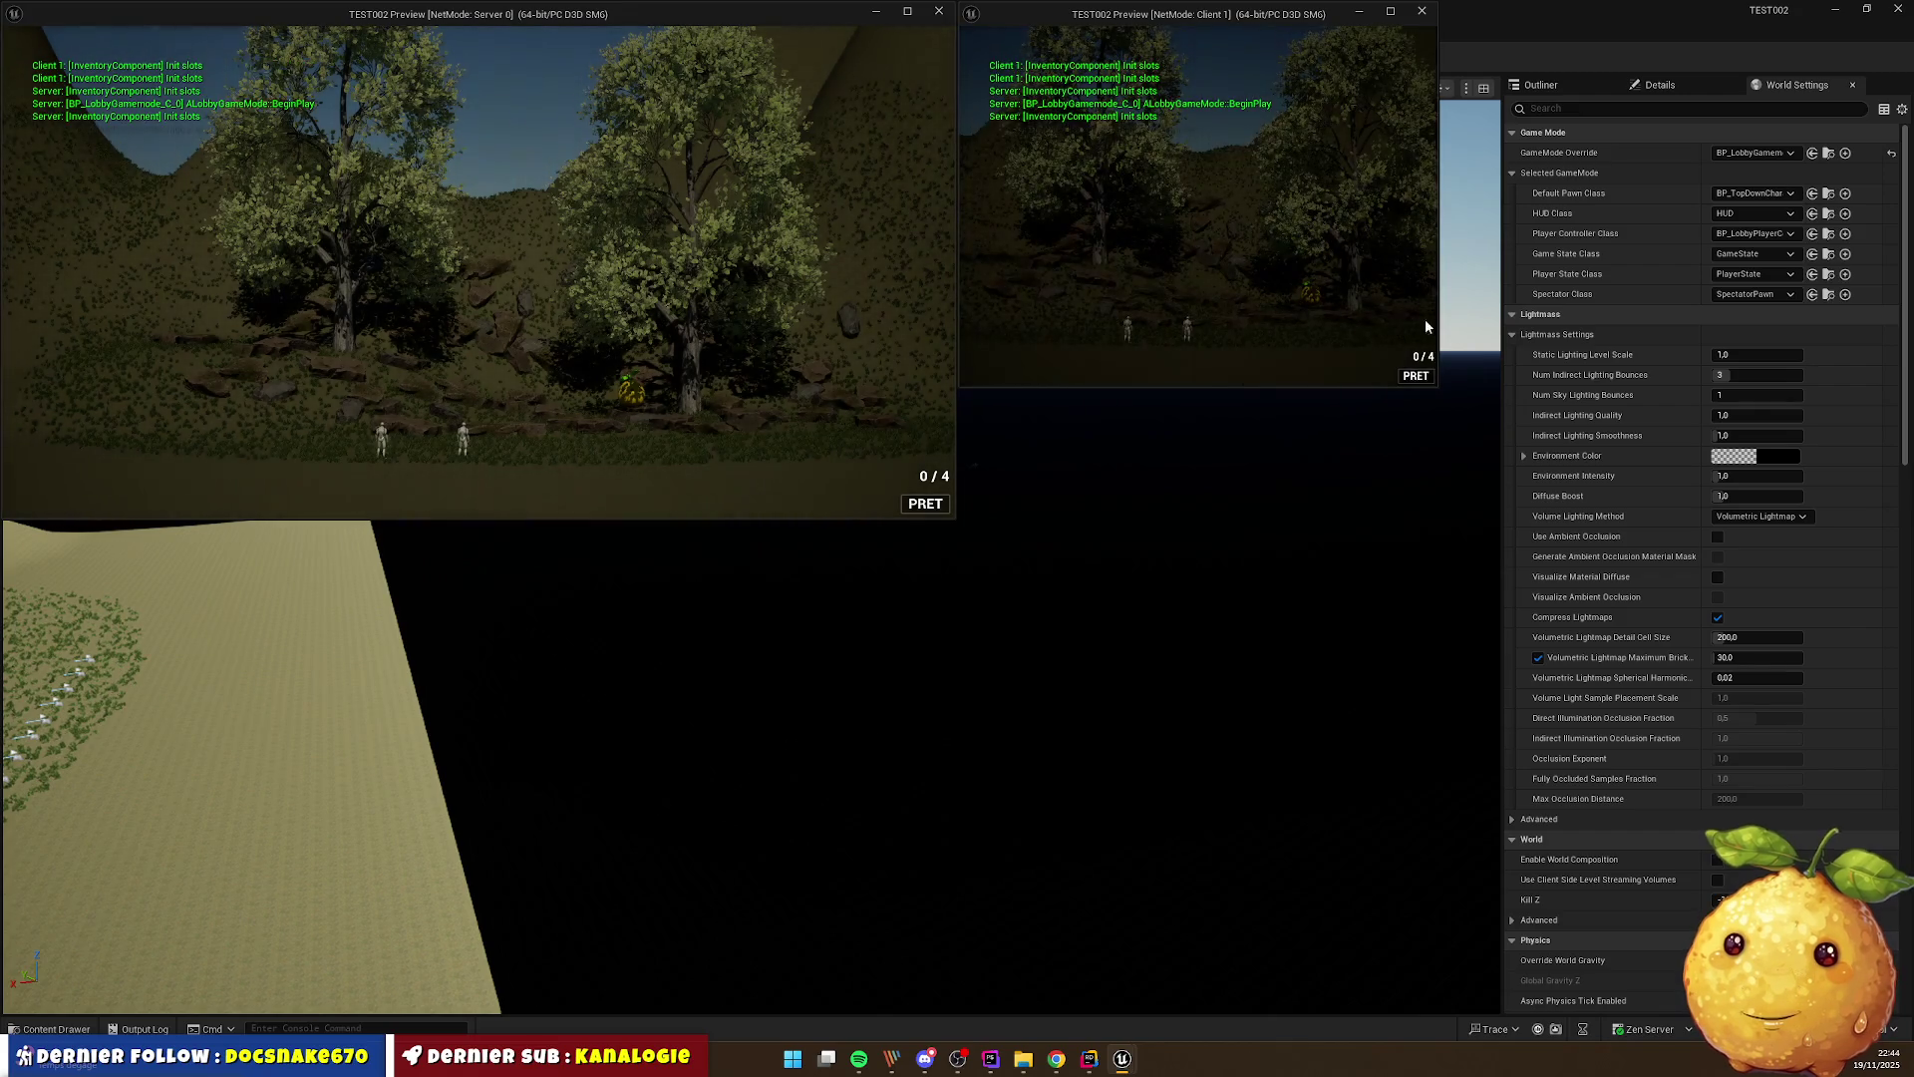
pyautogui.click(1405, 12)
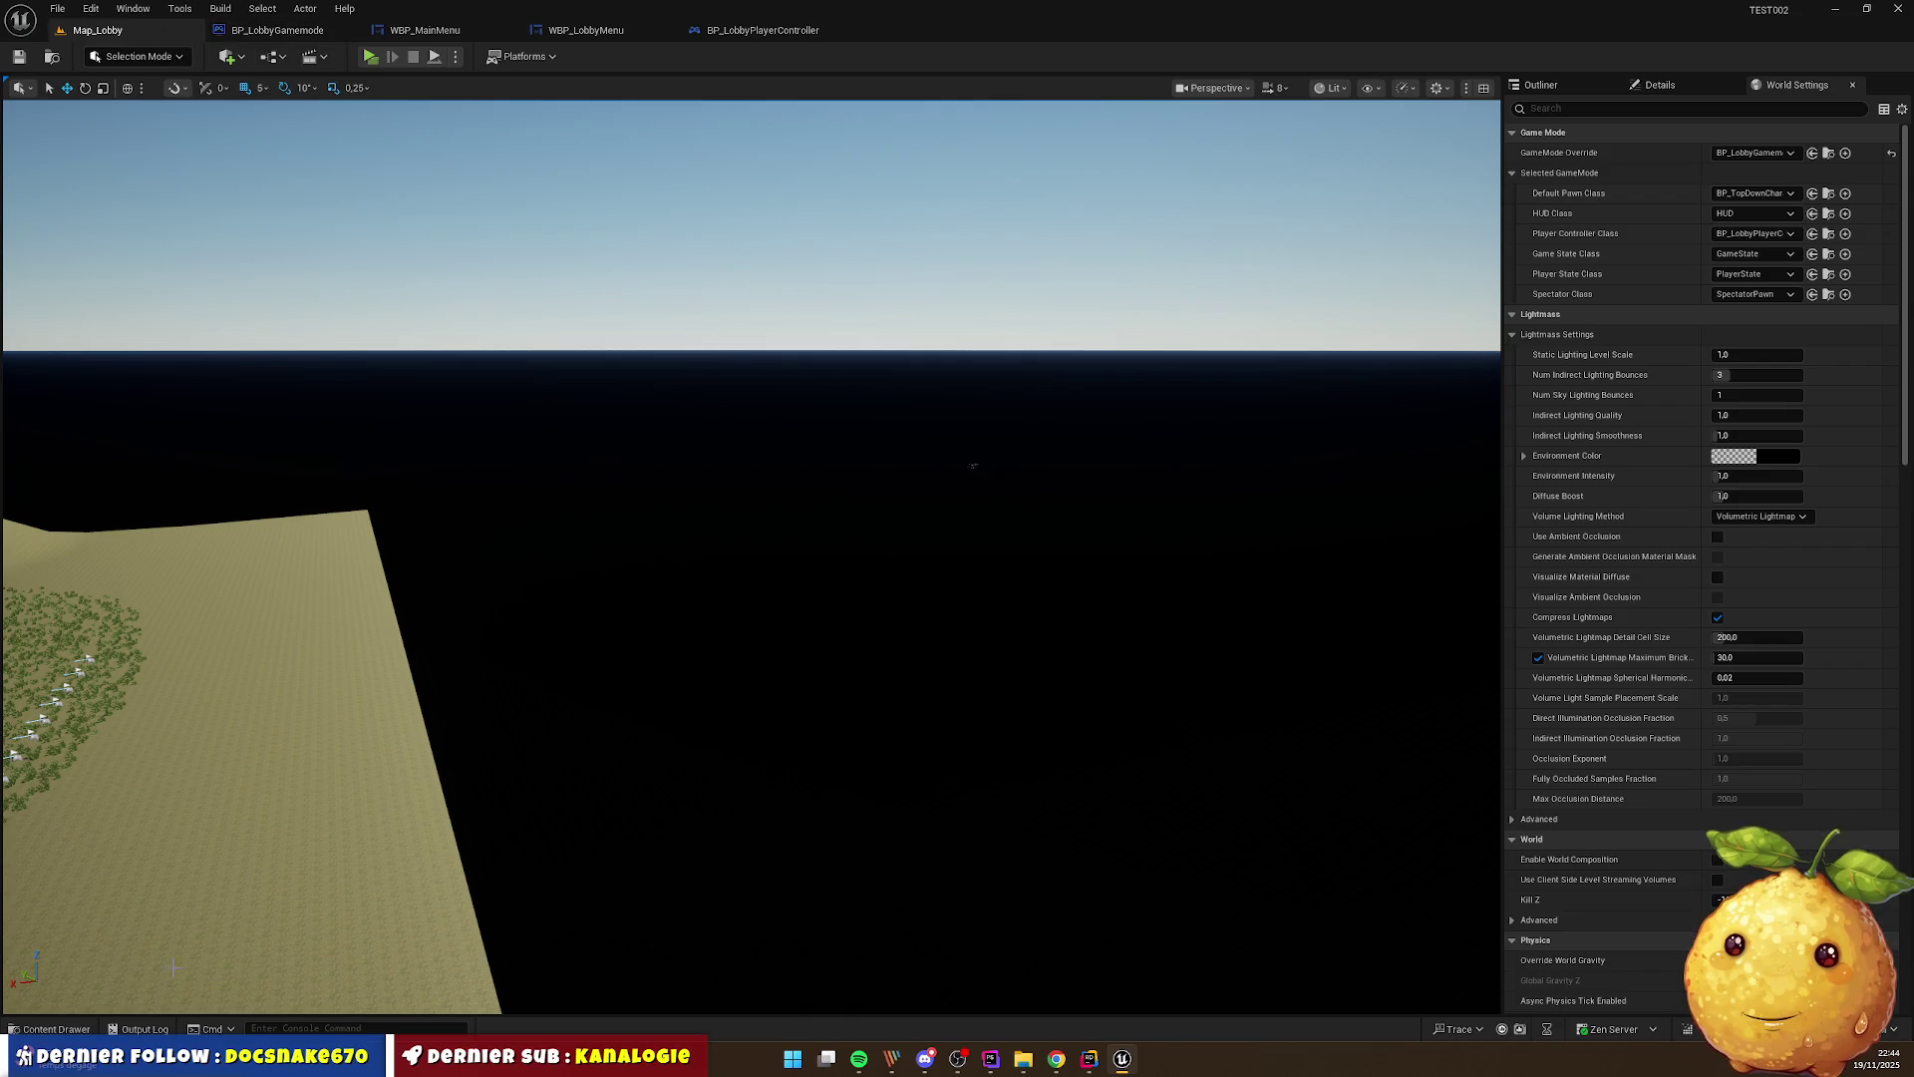
pyautogui.click(55, 1029)
pyautogui.click(620, 957)
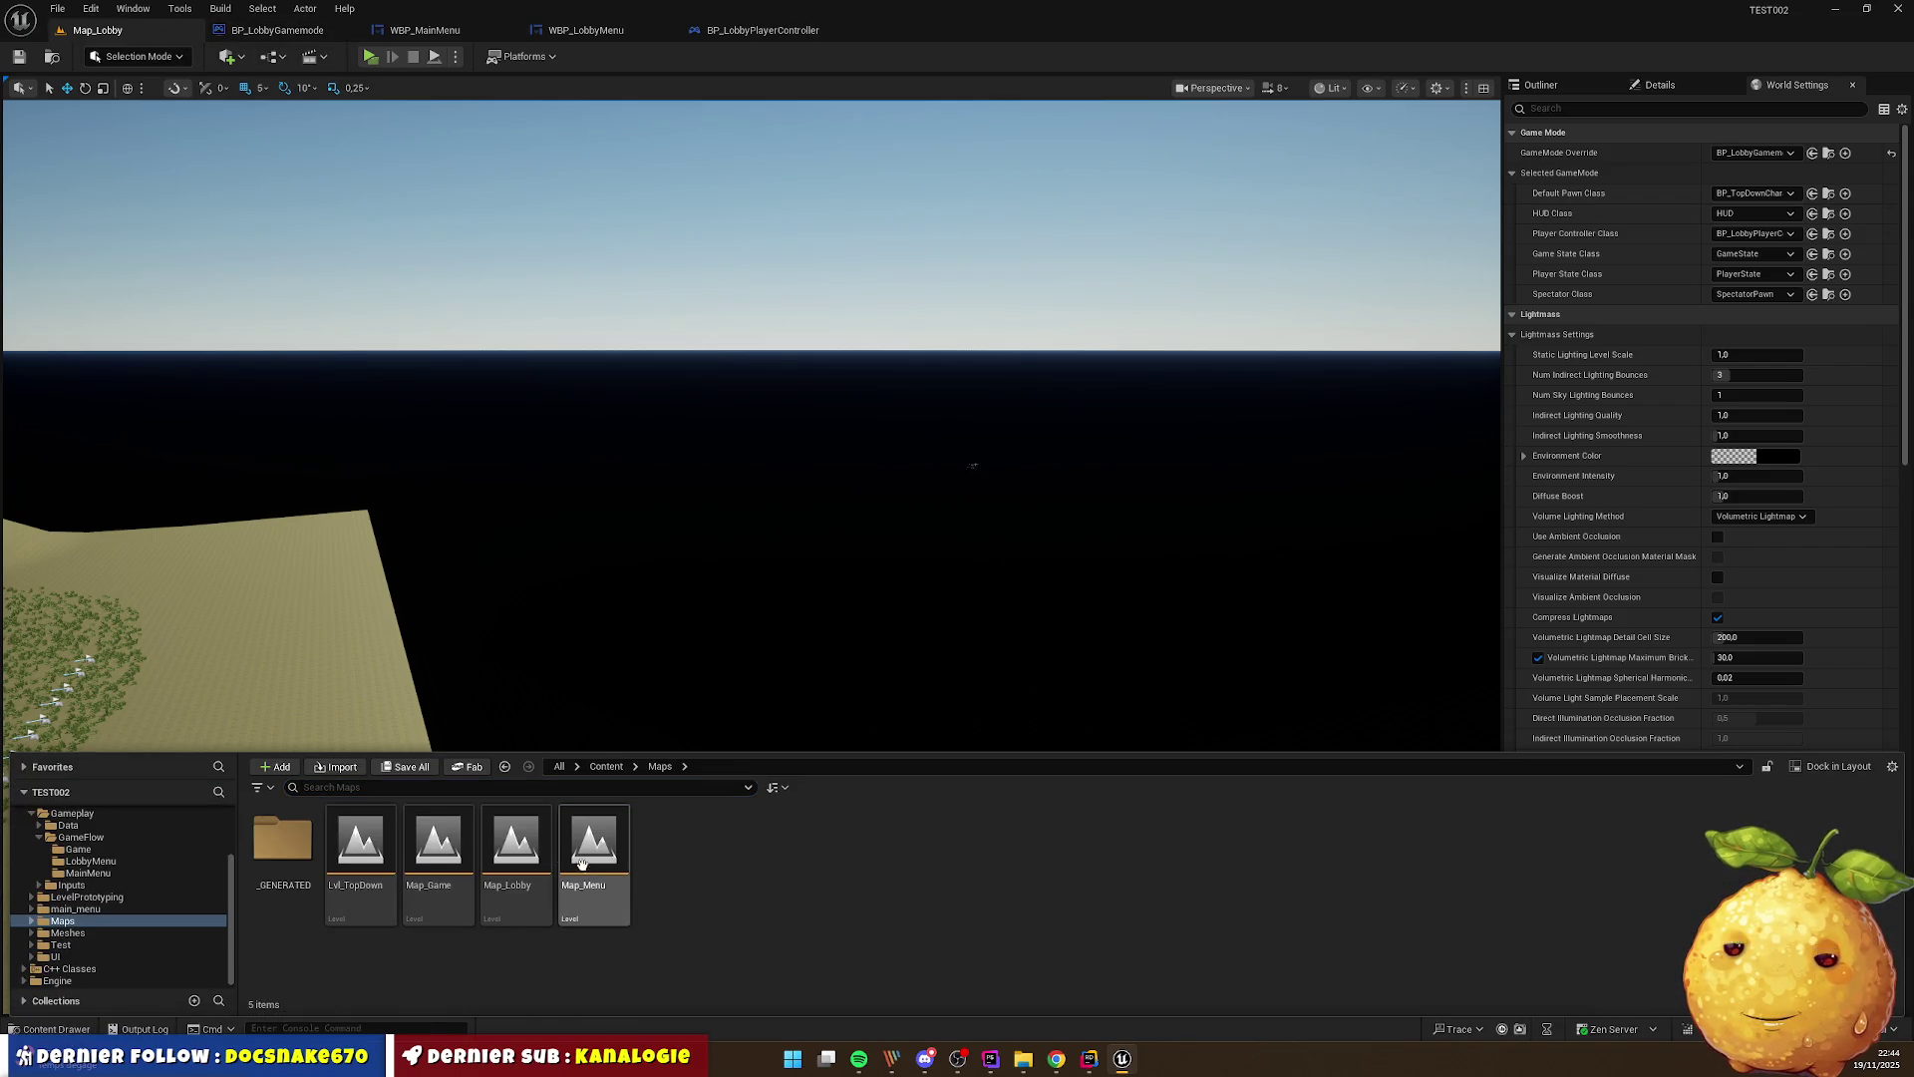
pyautogui.doubleClick(595, 842)
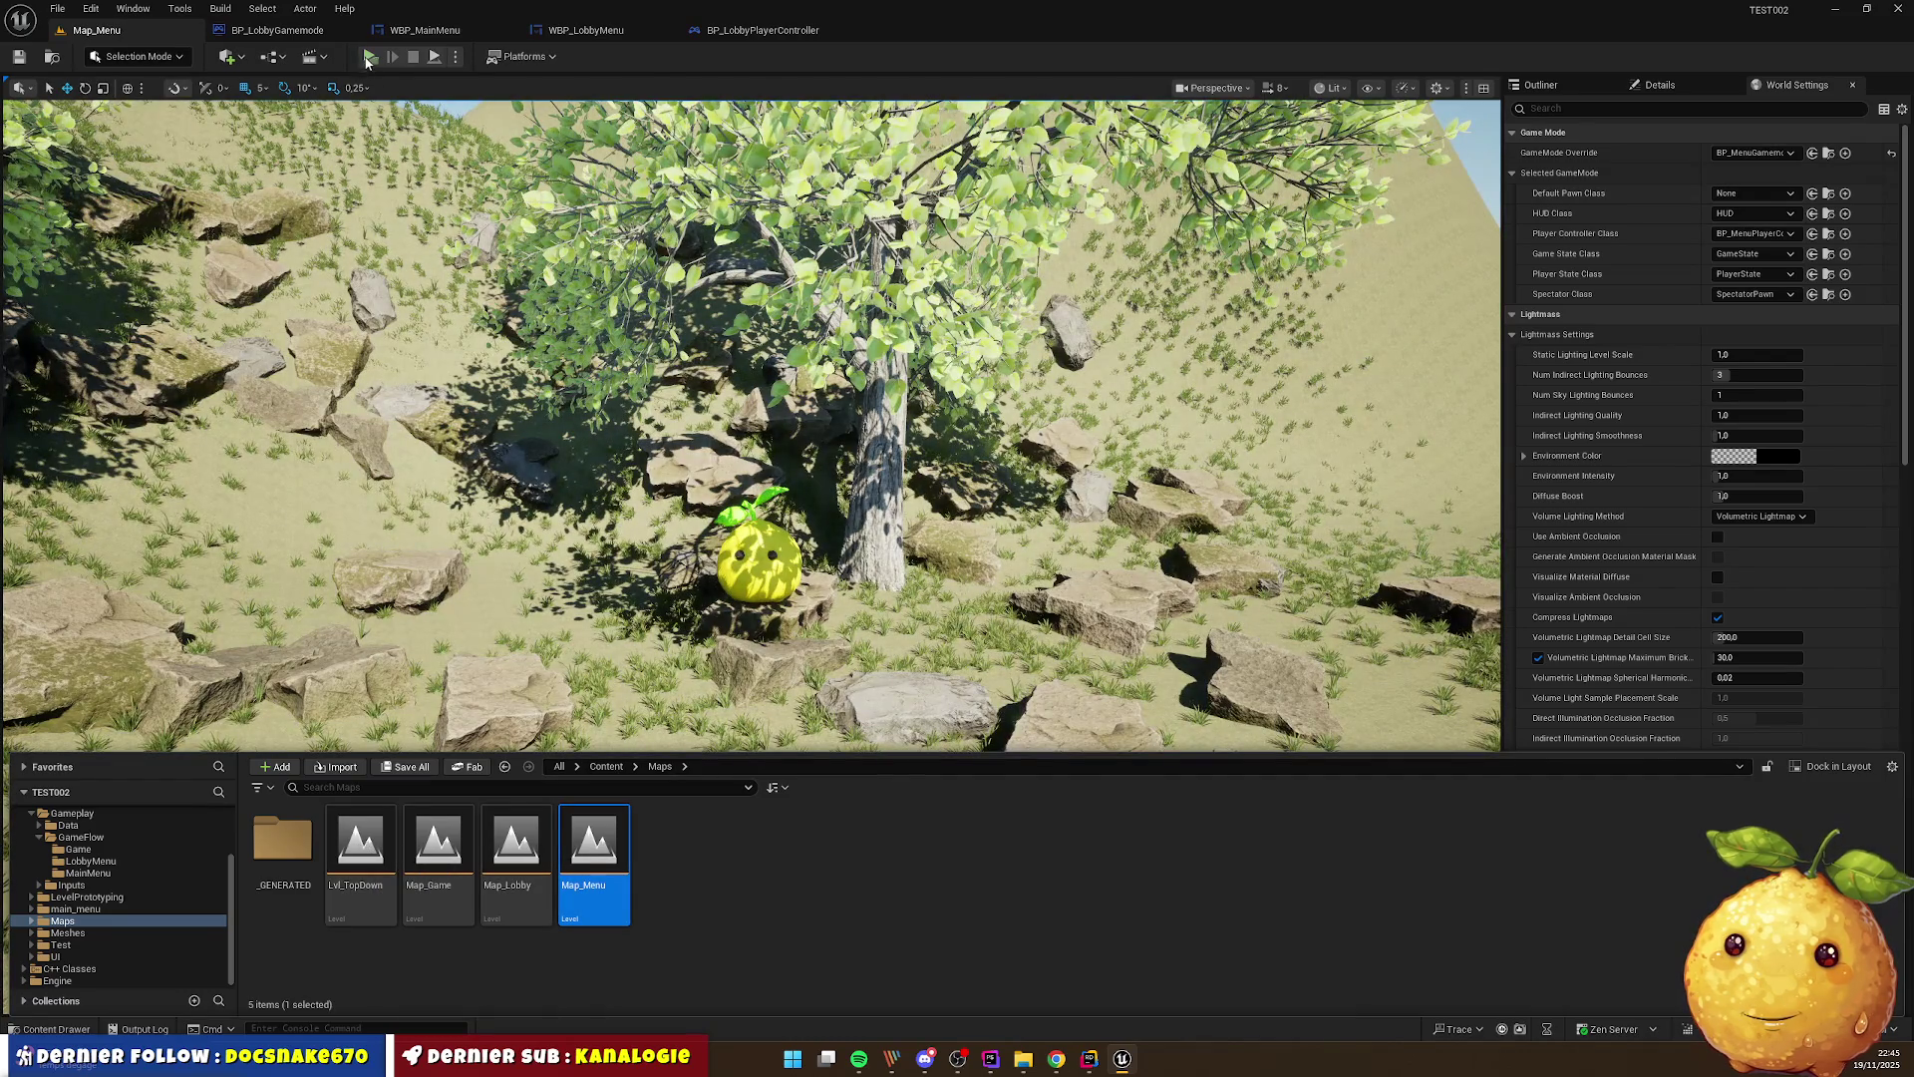
# Test Map_Menu: create a game on the server, open the join panel on the client, close the log
pyautogui.hotkey('alt', 'p')
pyautogui.click(250, 69)
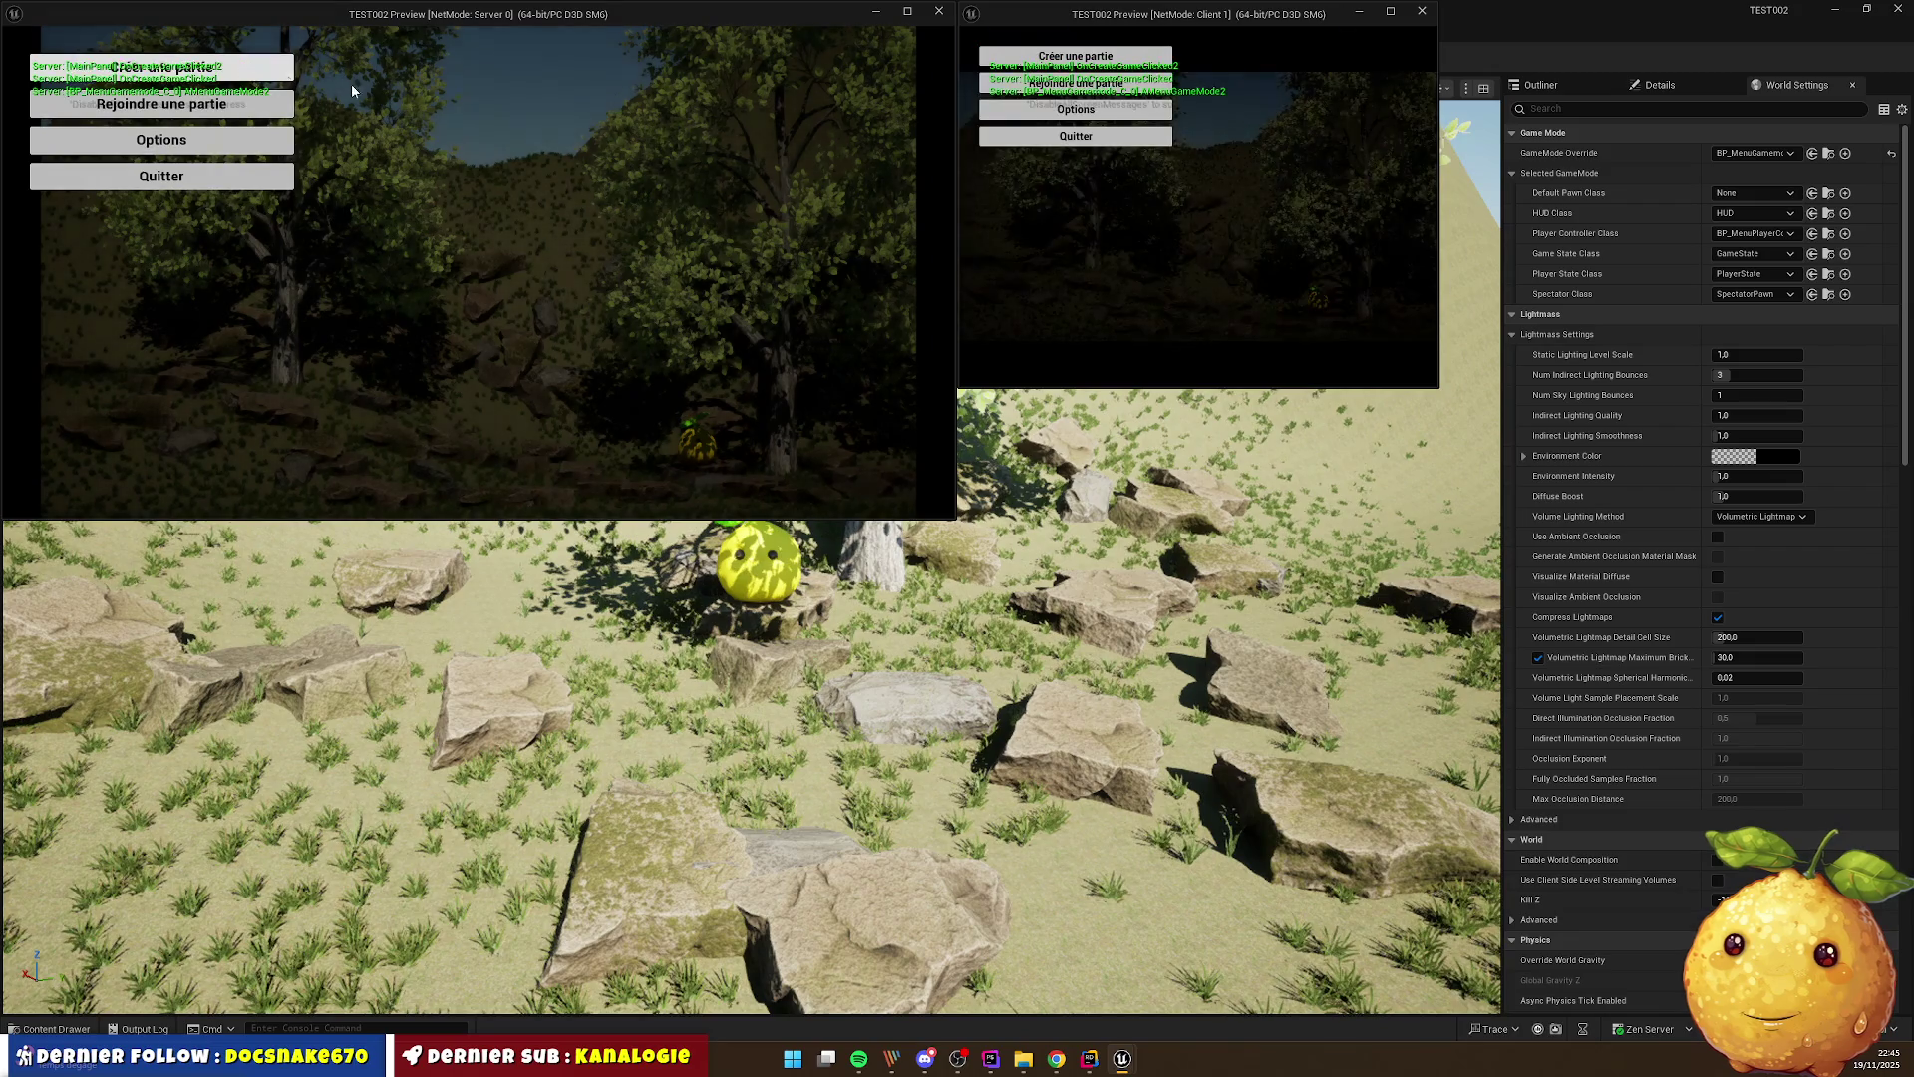
pyautogui.click(1137, 83)
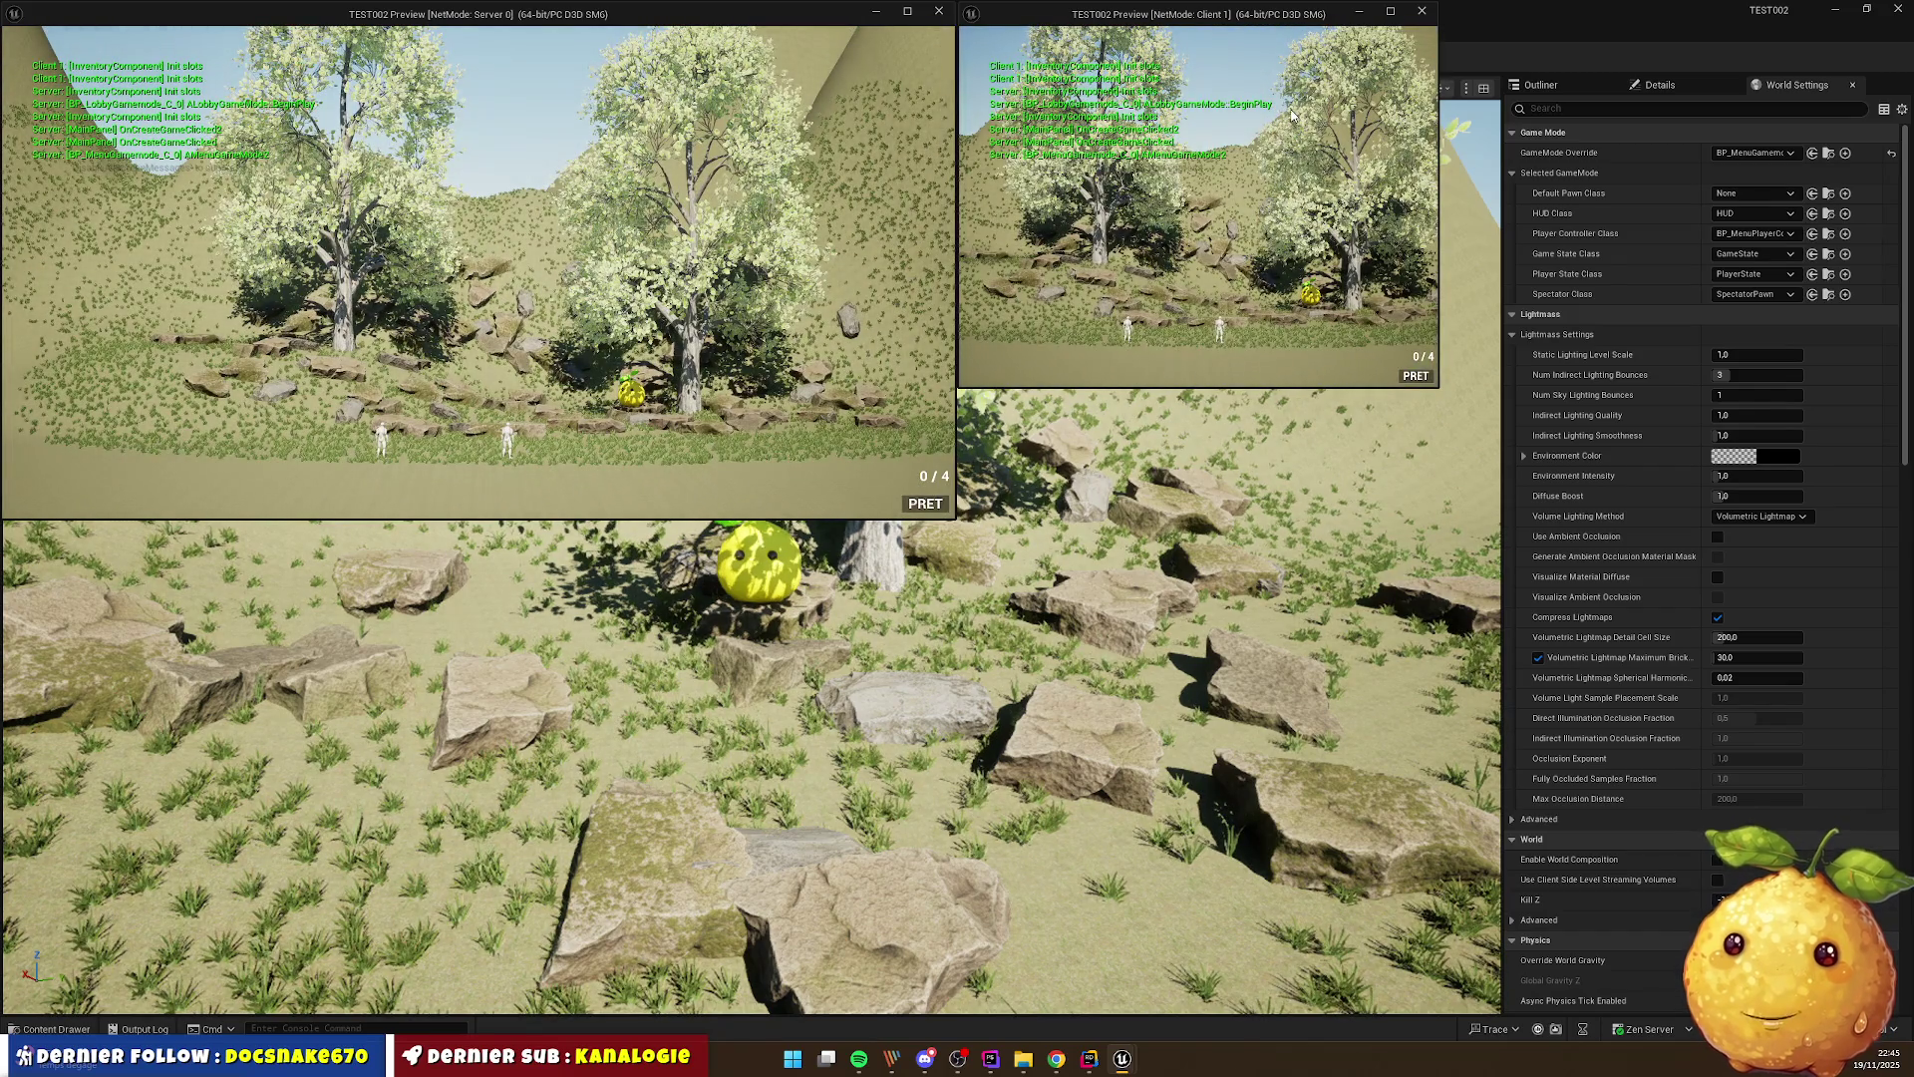
pyautogui.click(1422, 10)
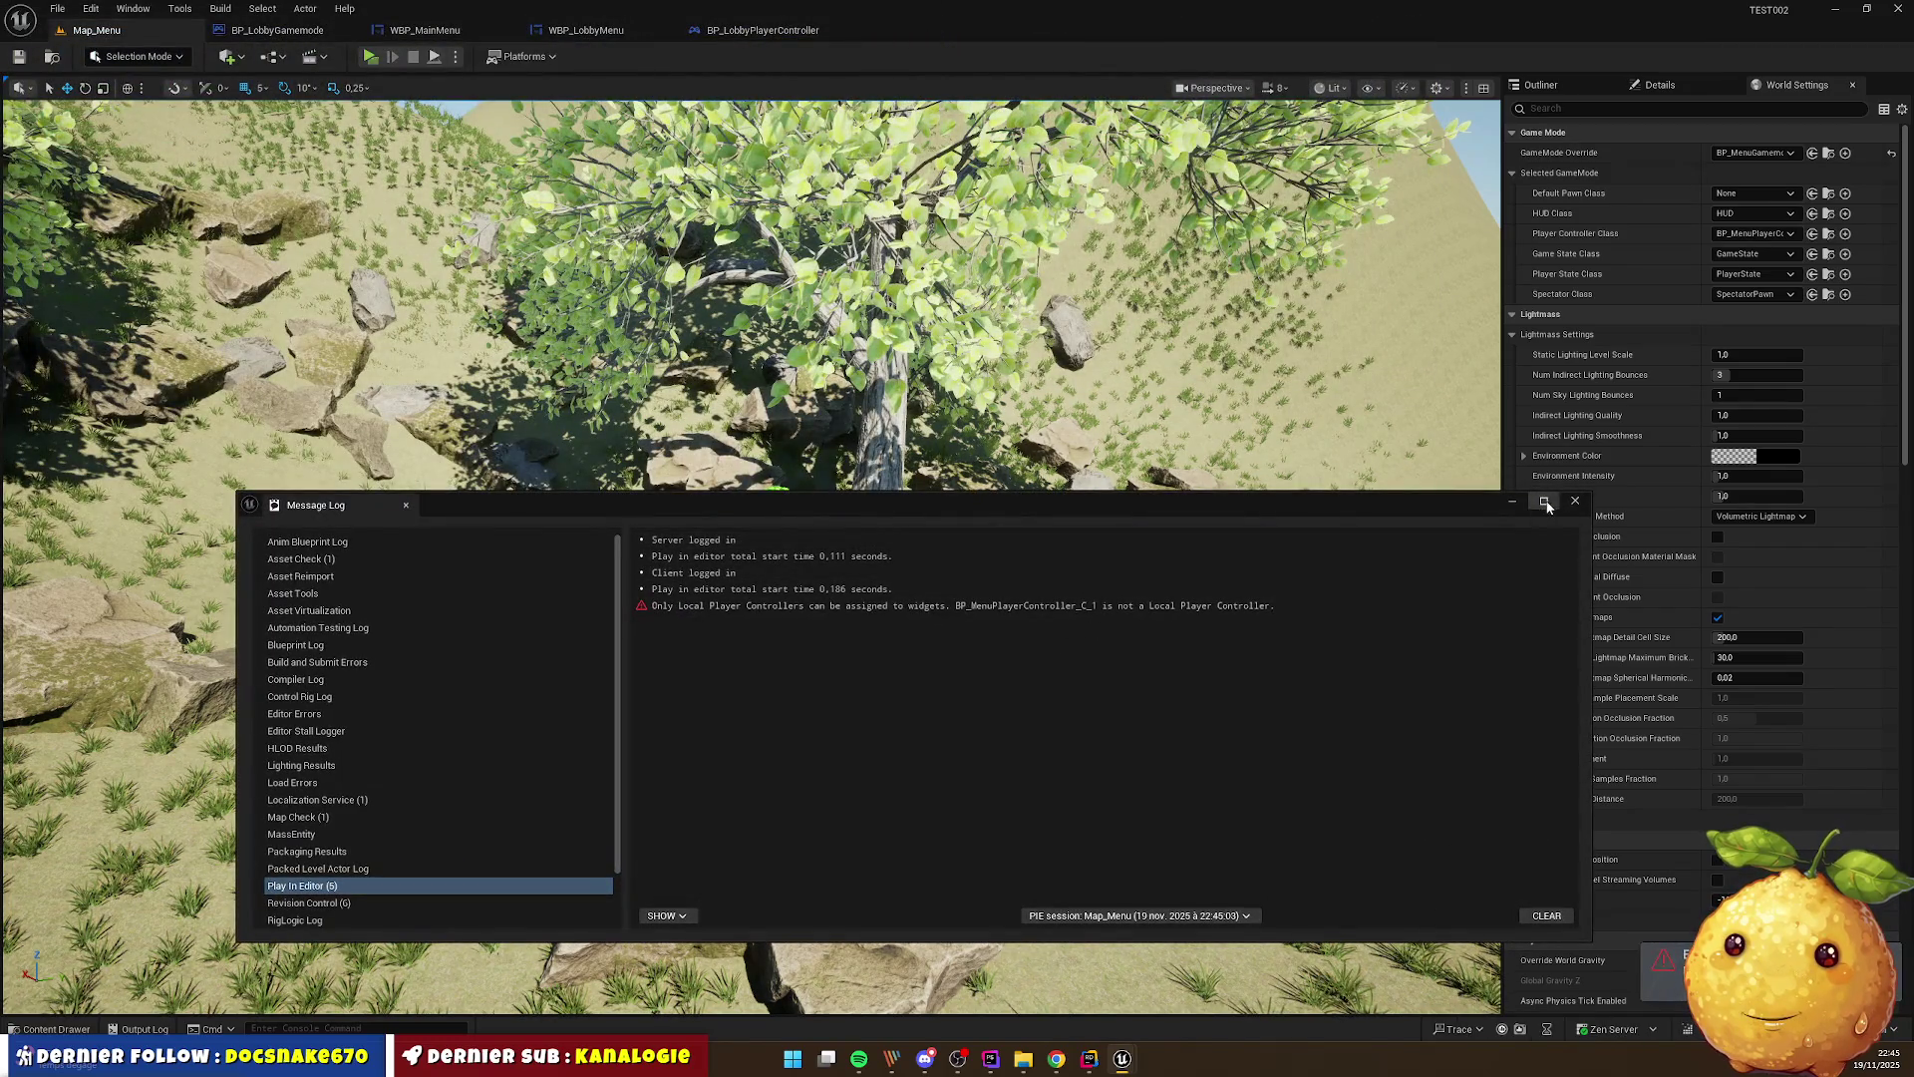
pyautogui.click(1575, 501)
# Repeat the two-player test by creating a game, then stop and close the Message Log
pyautogui.click(456, 57)
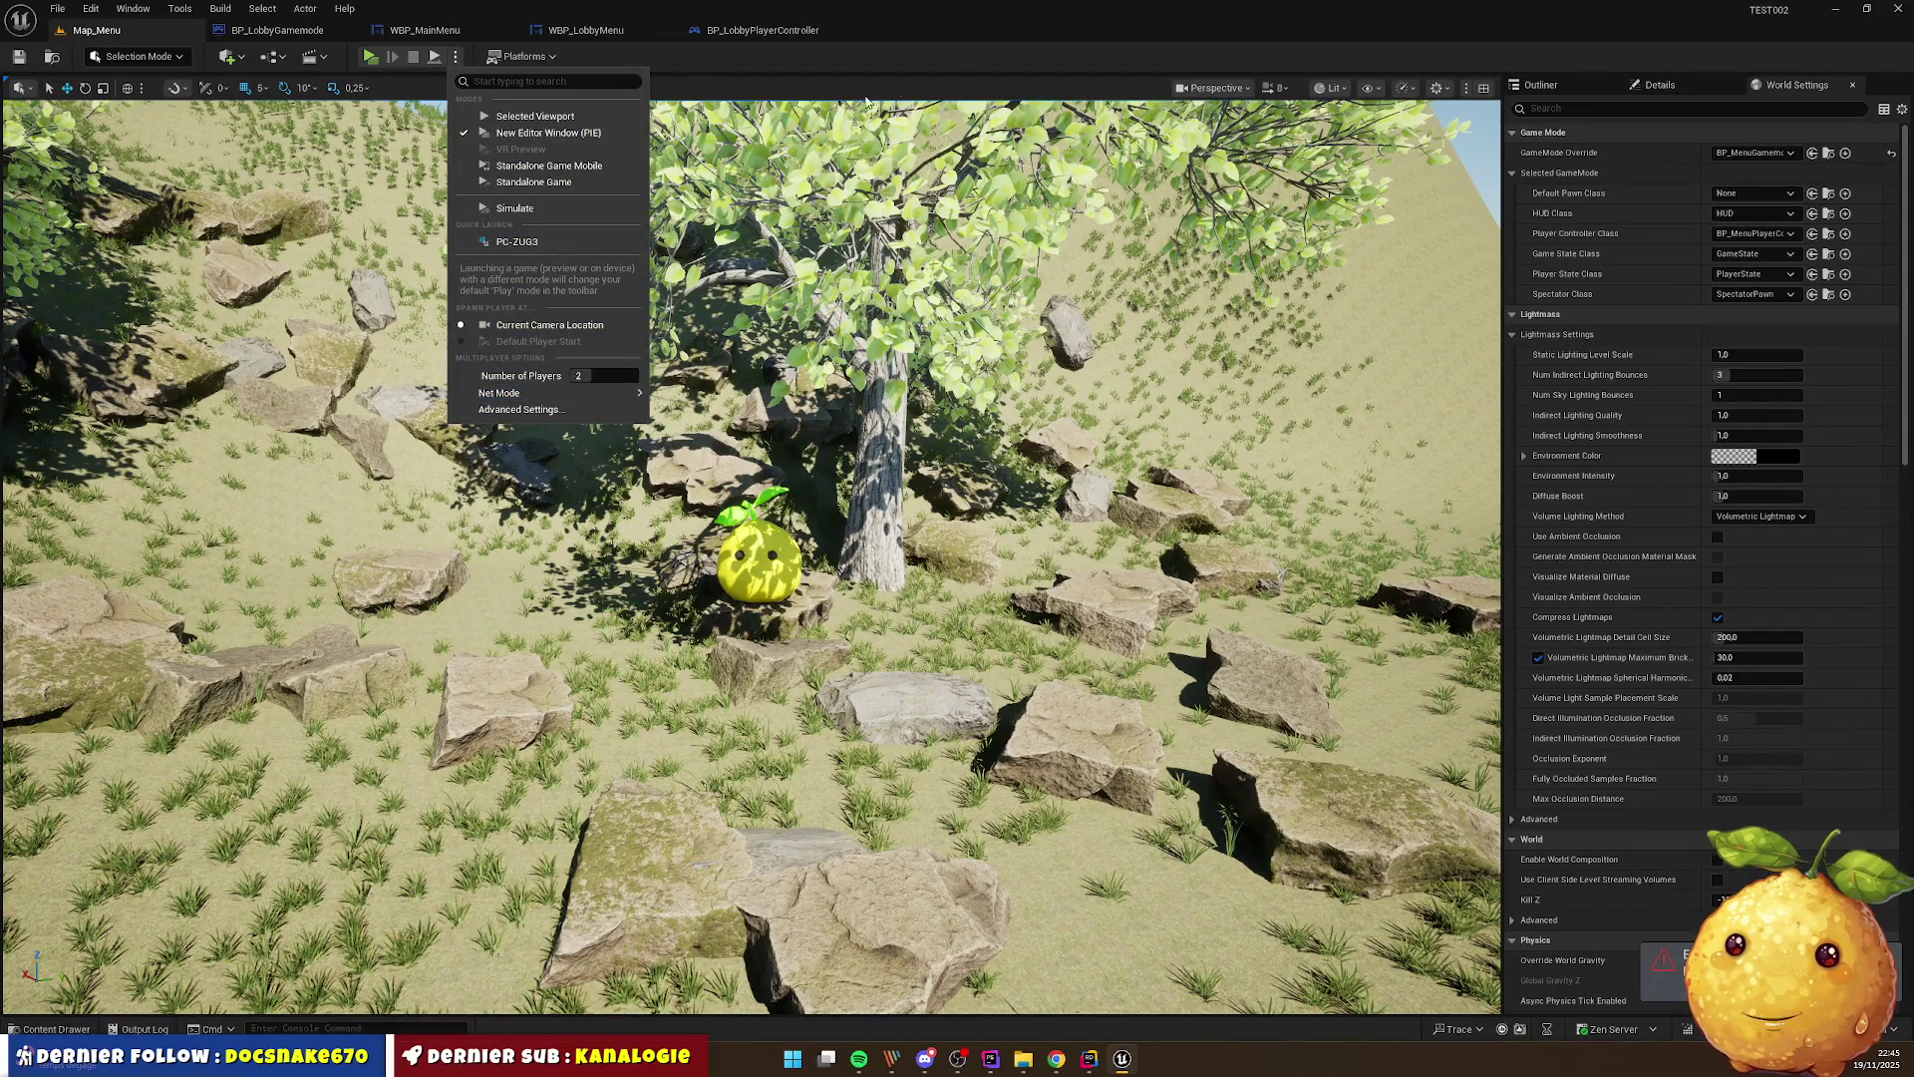
pyautogui.hotkey('alt', 'p')
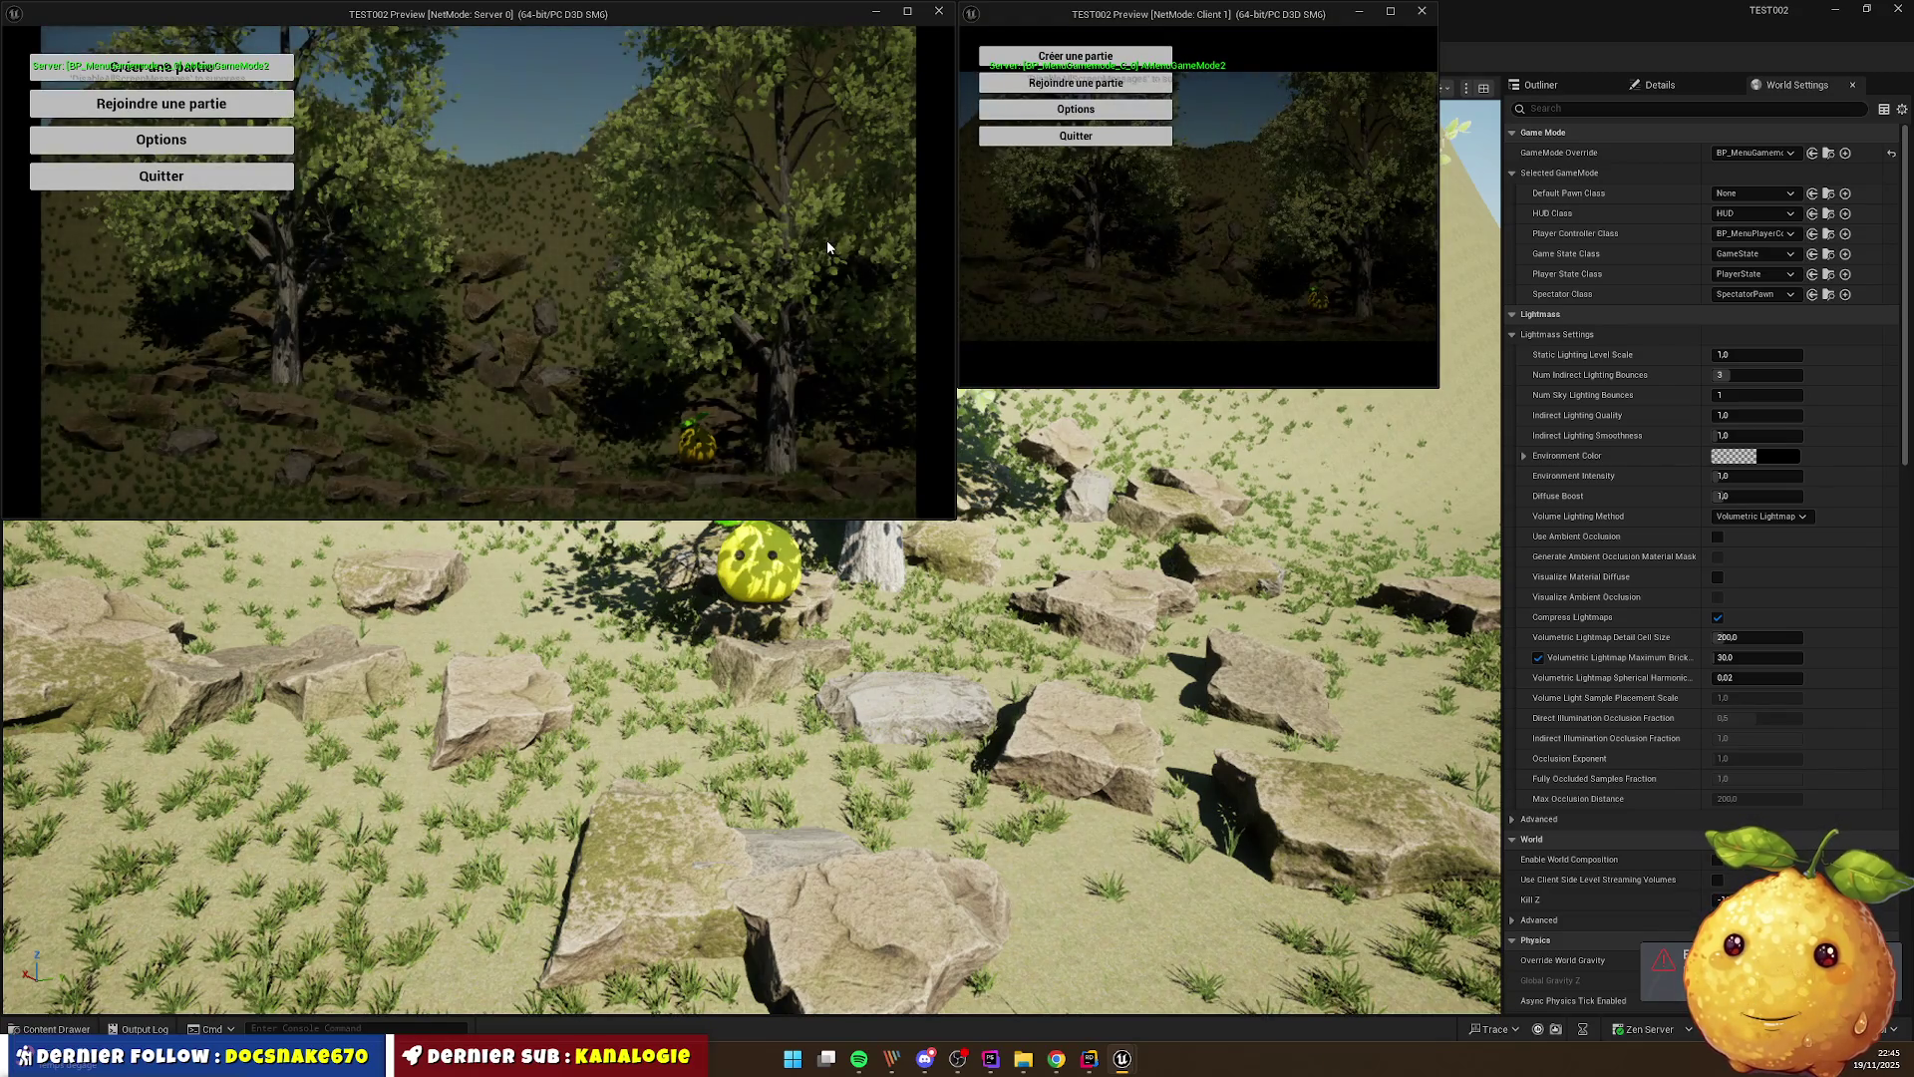
pyautogui.click(160, 66)
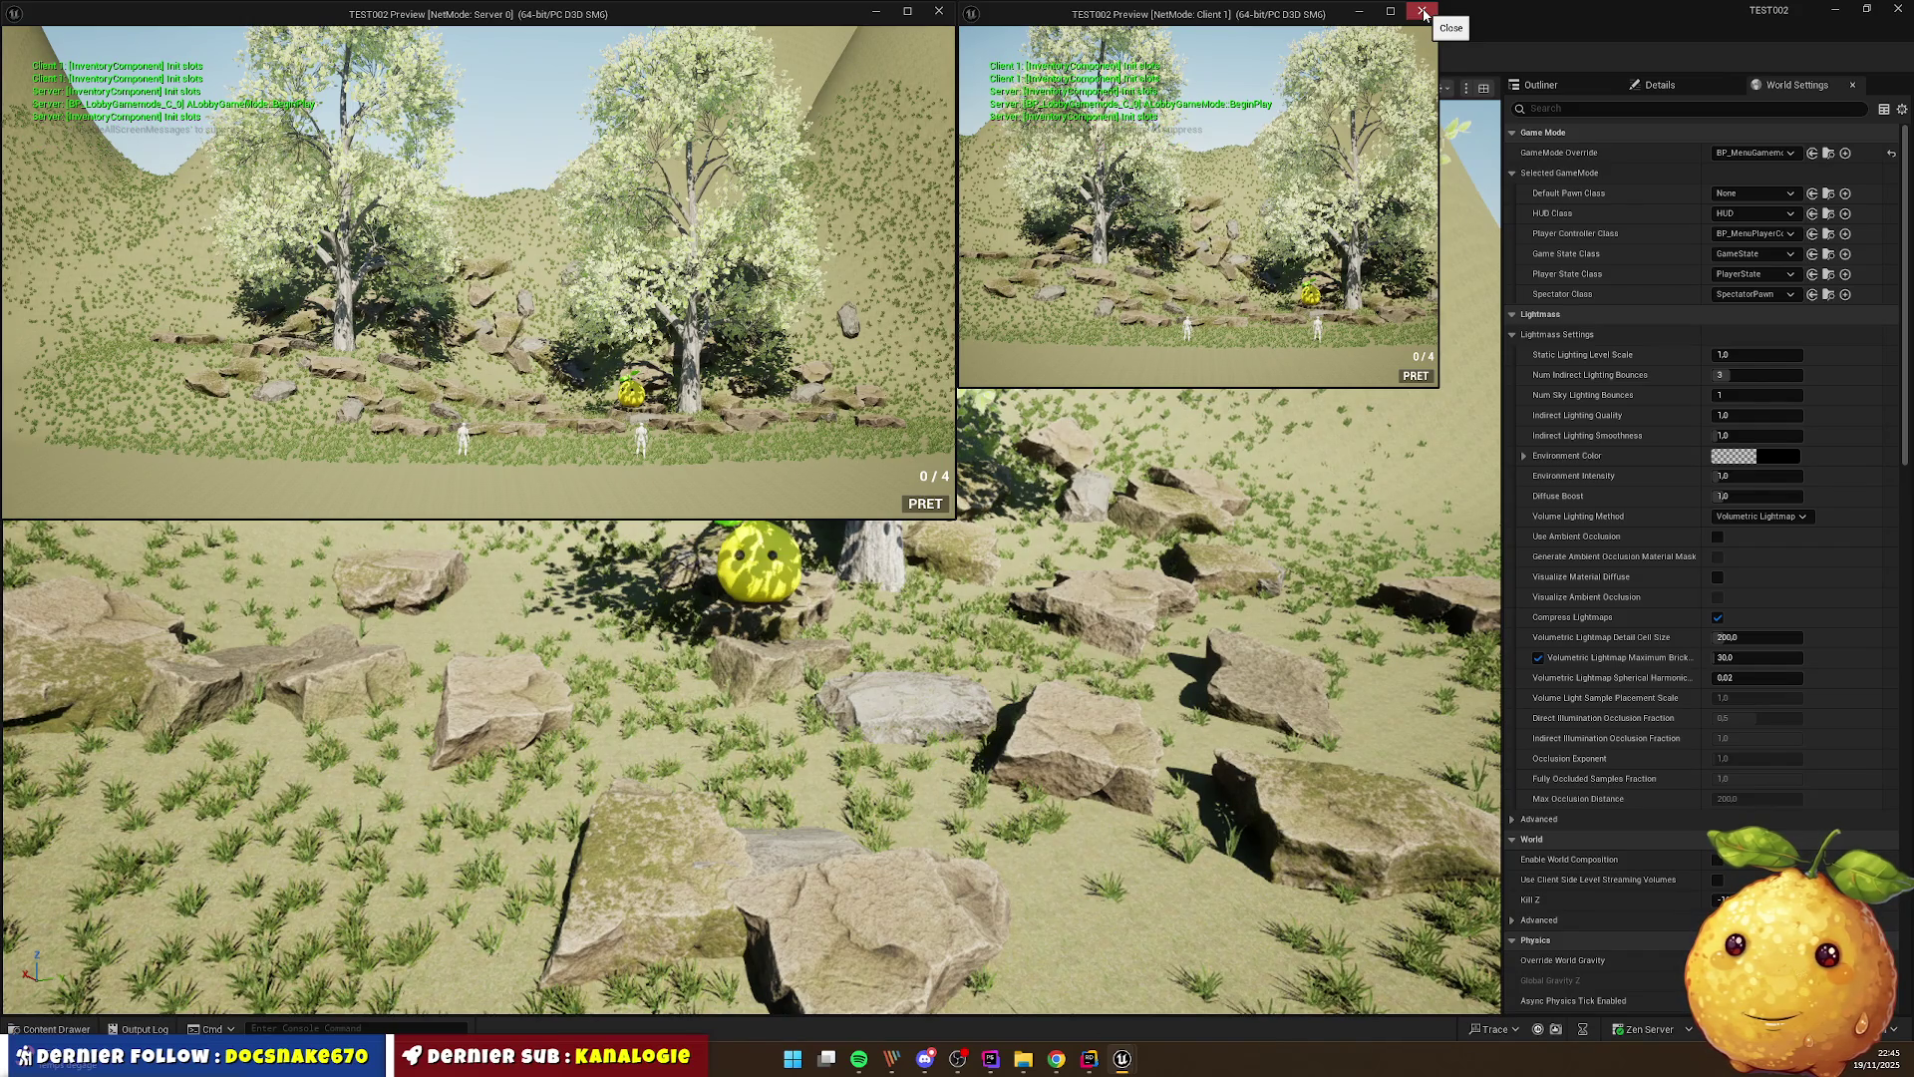
pyautogui.click(1424, 14)
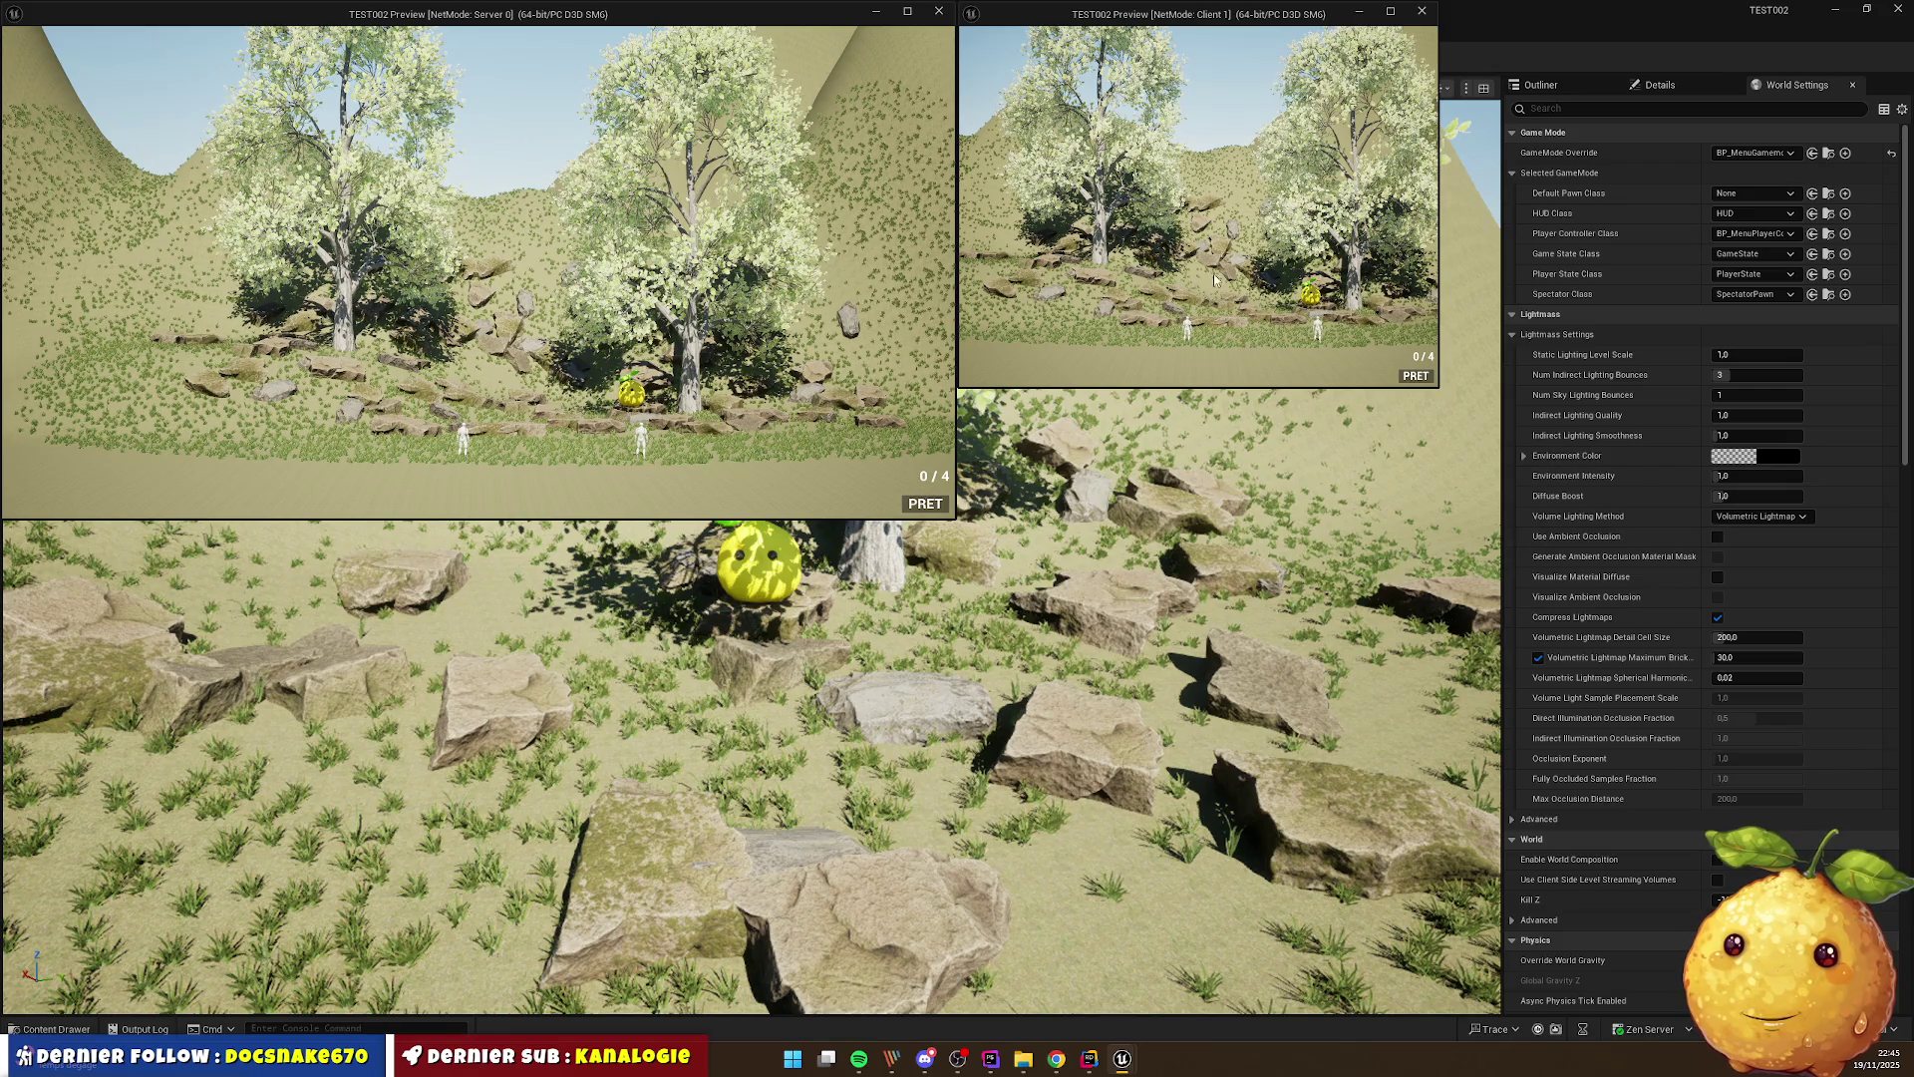
pyautogui.click(1422, 11)
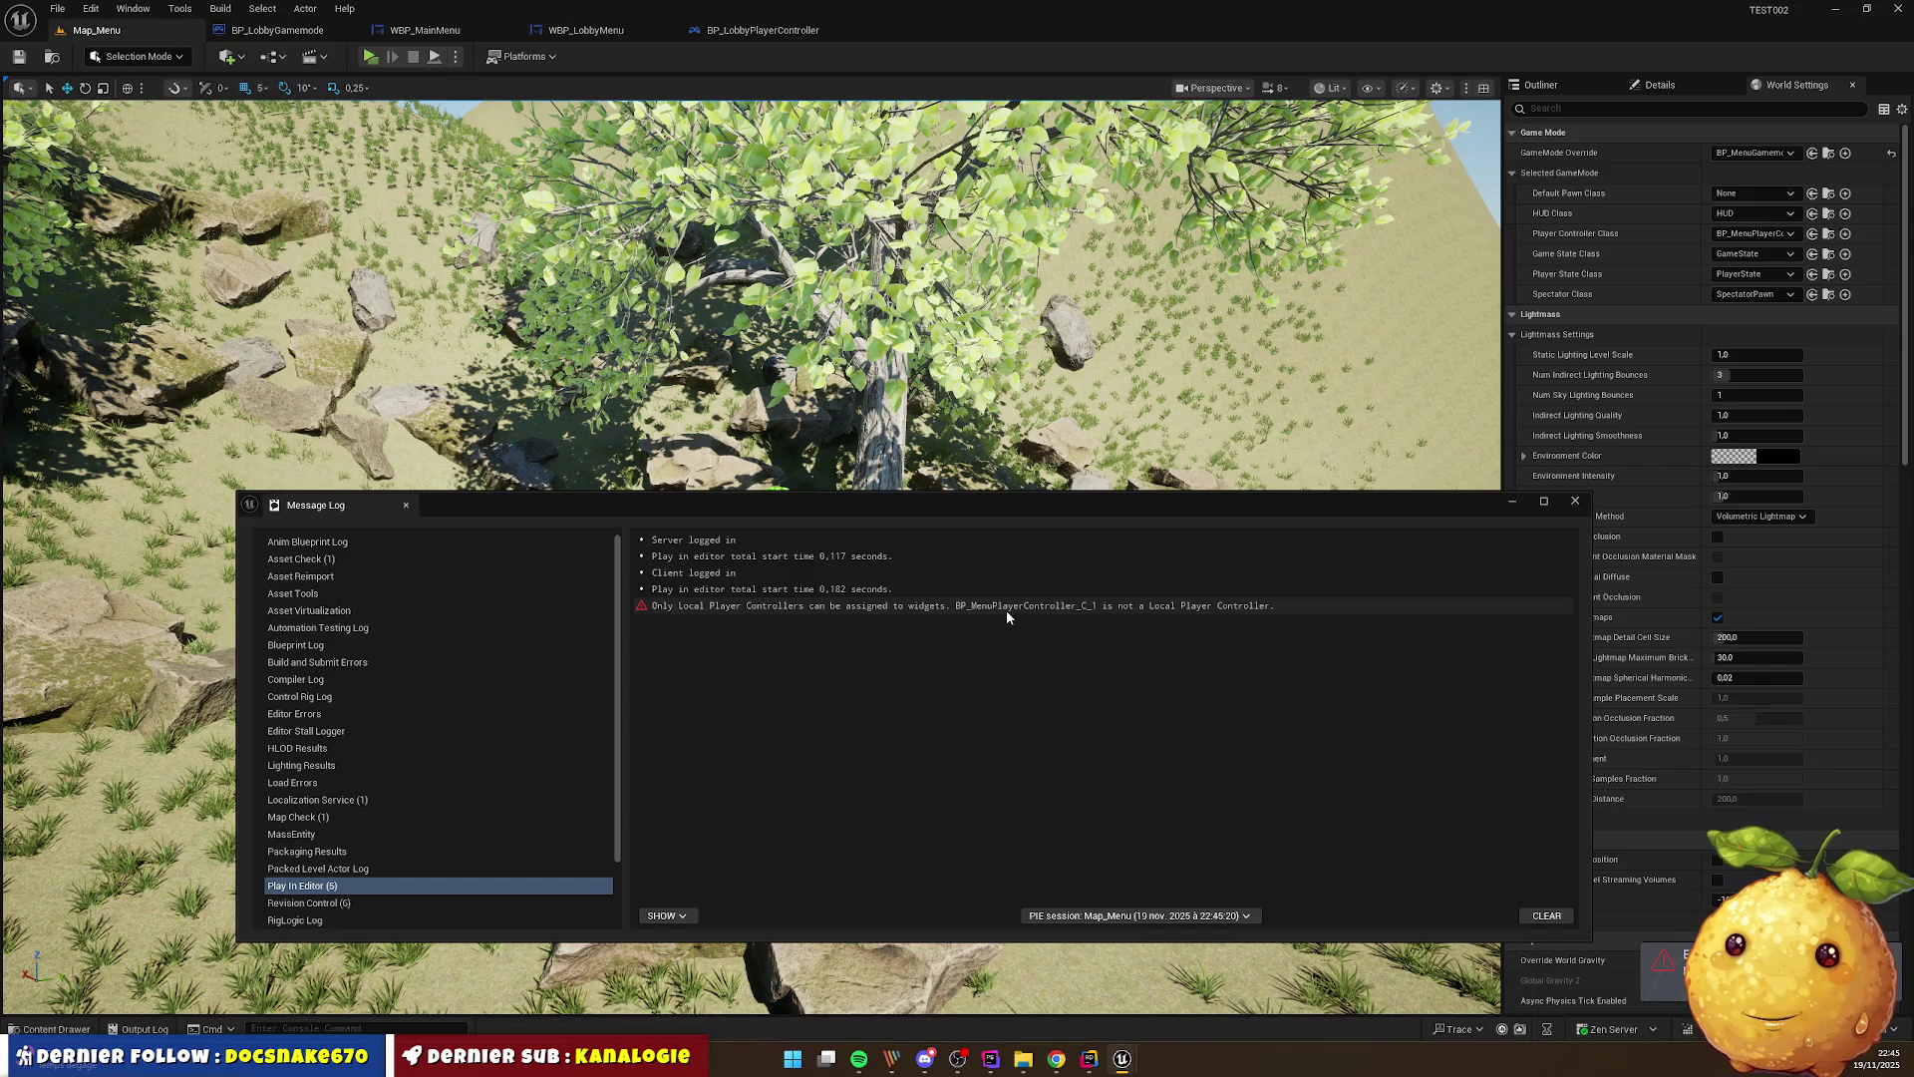
pyautogui.click(1575, 500)
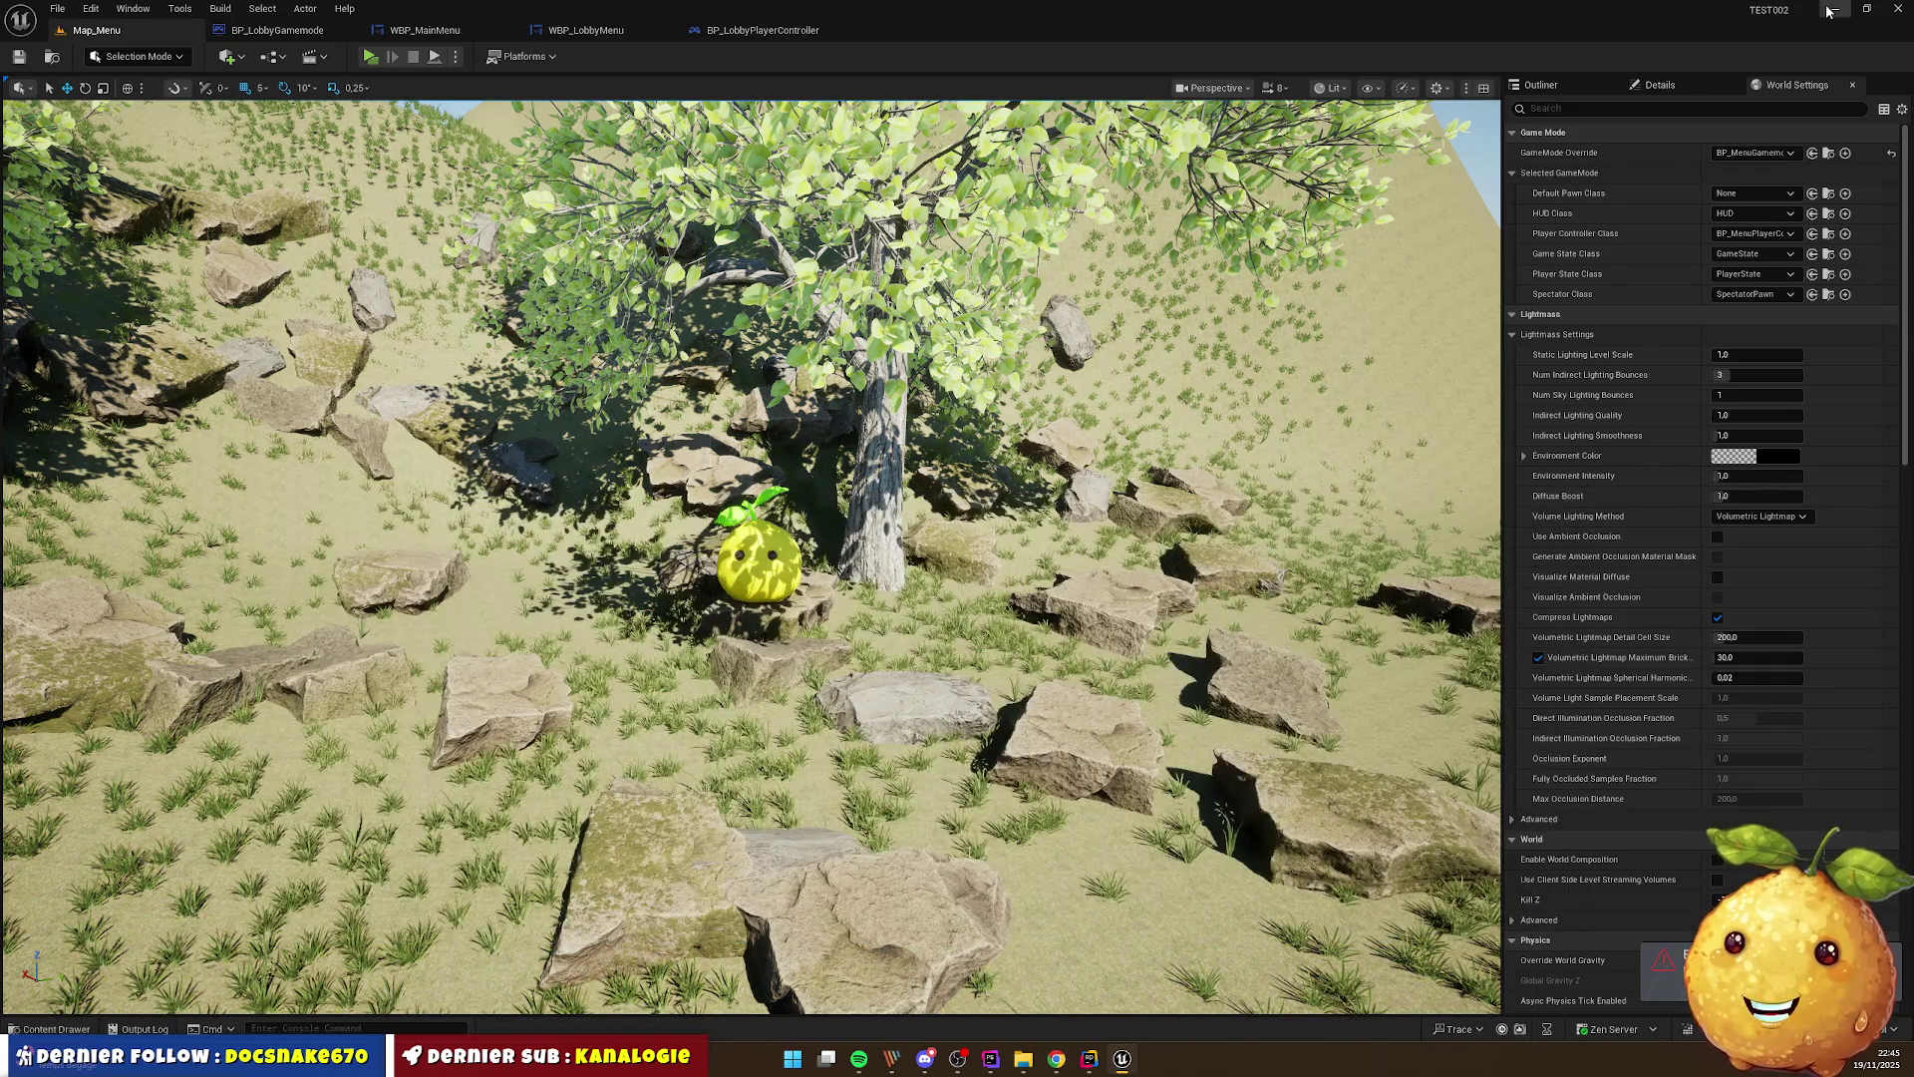
# Copy the IsLocalController check from LobbyPlayerController.cpp line 48
pyautogui.click(1835, 9)
pyautogui.click(707, 327)
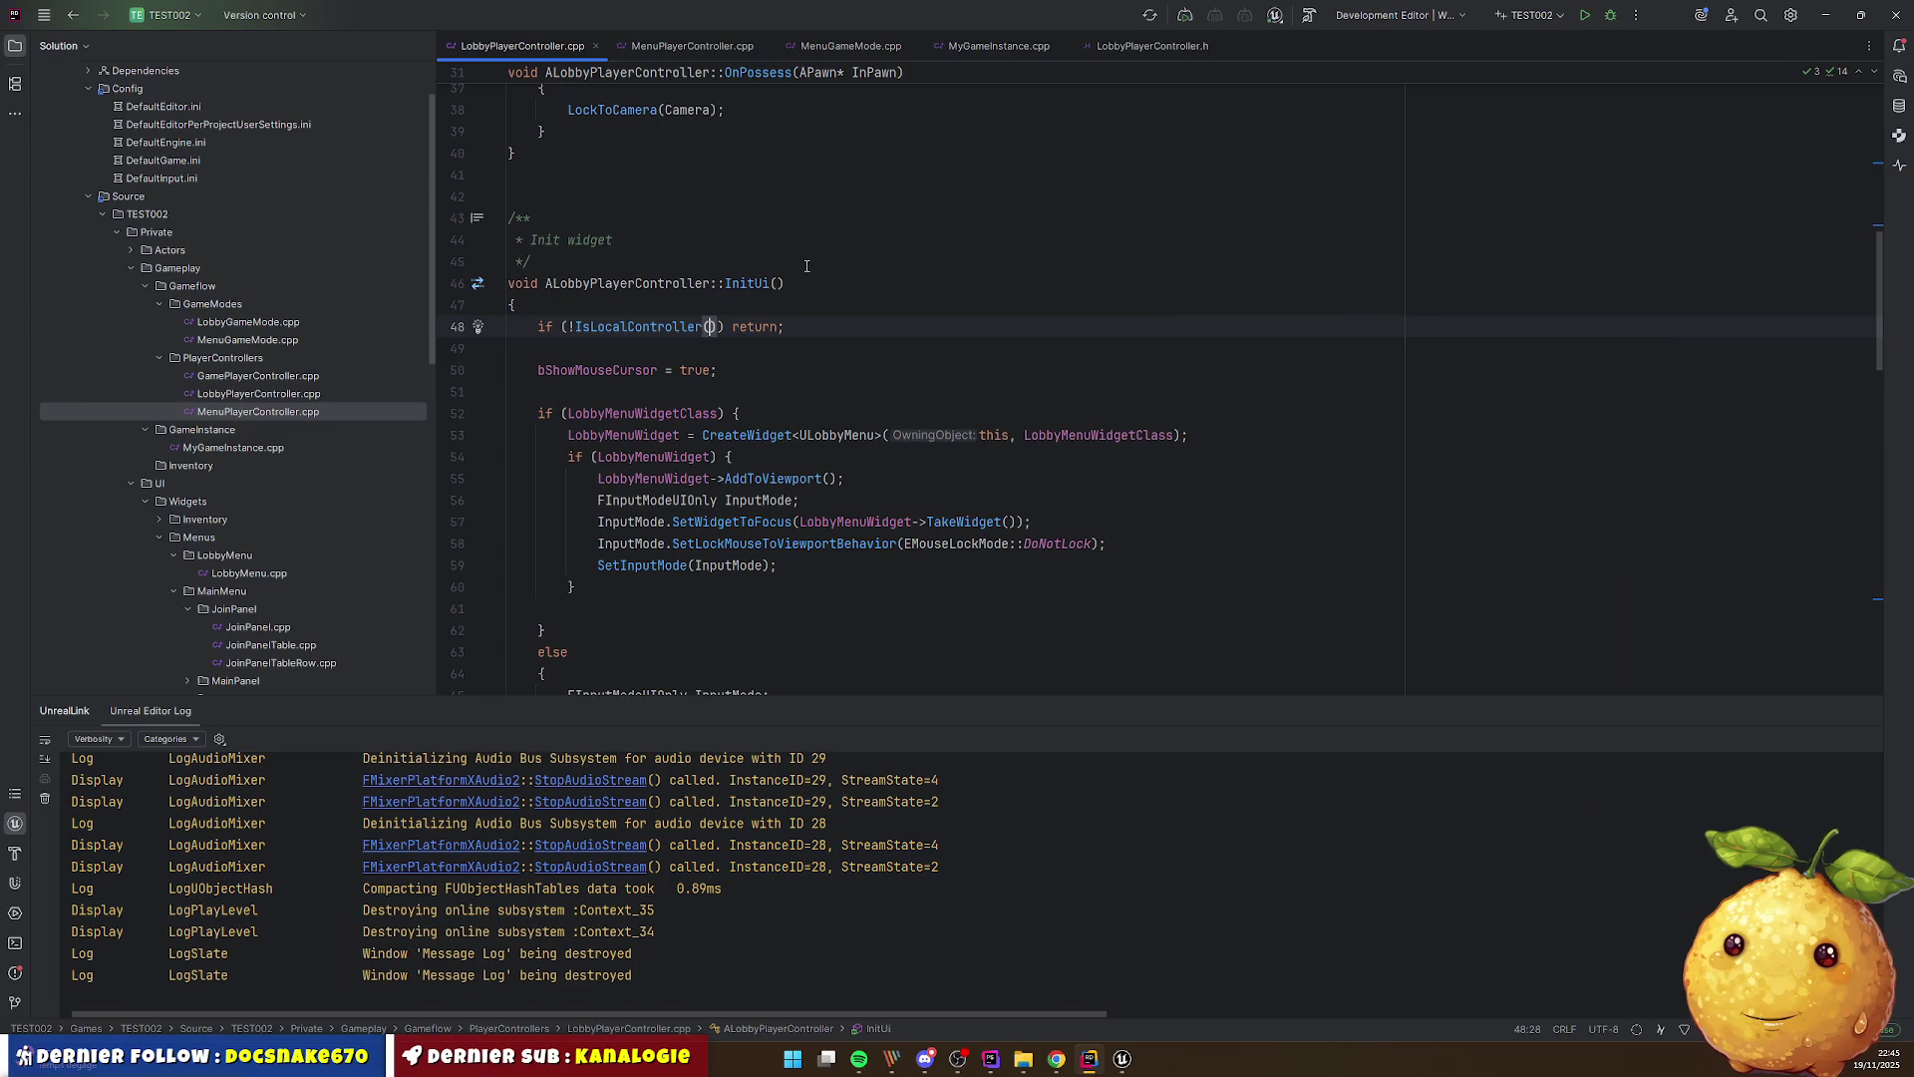
pyautogui.press('Home')
pyautogui.hotkey('shift', 'End')
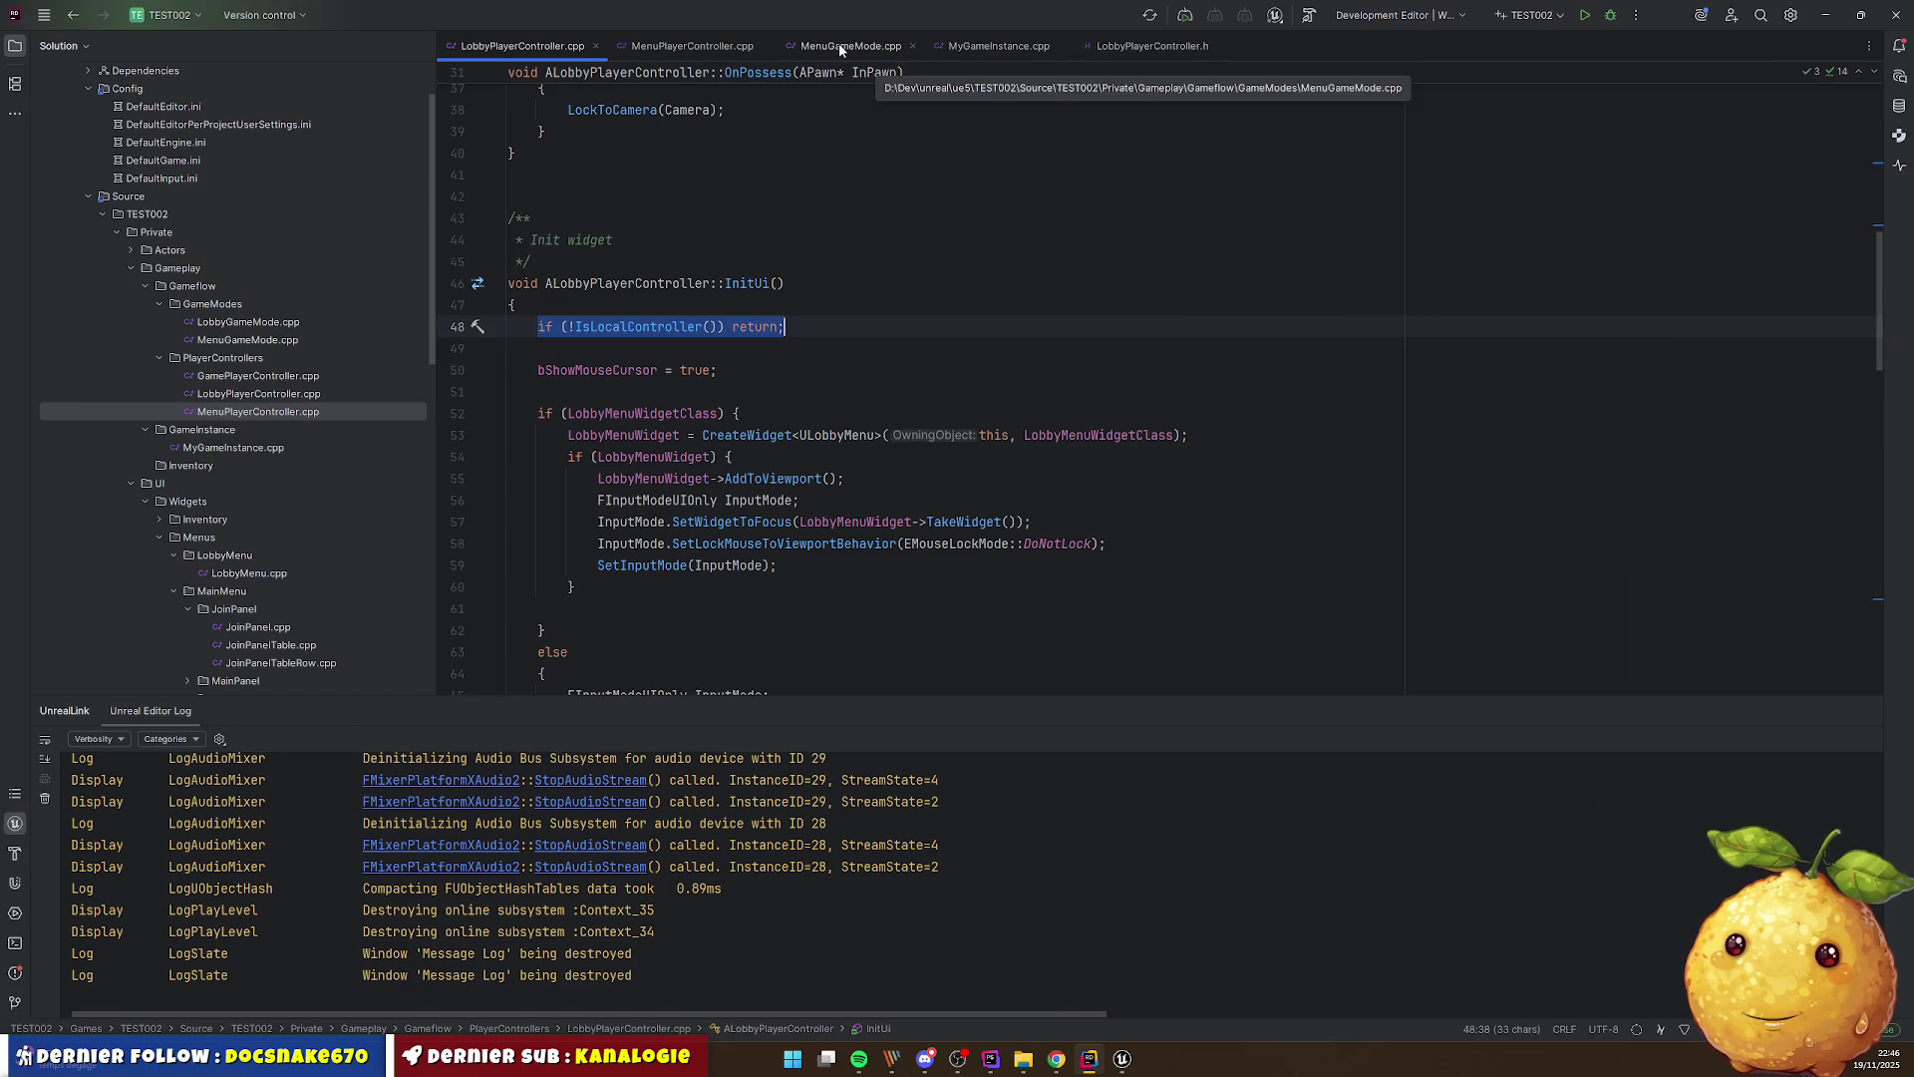
# Insert 'if (!IsLocalController()) return;' as the first line of InitUi in MenuPlayerController.cpp
pyautogui.click(688, 48)
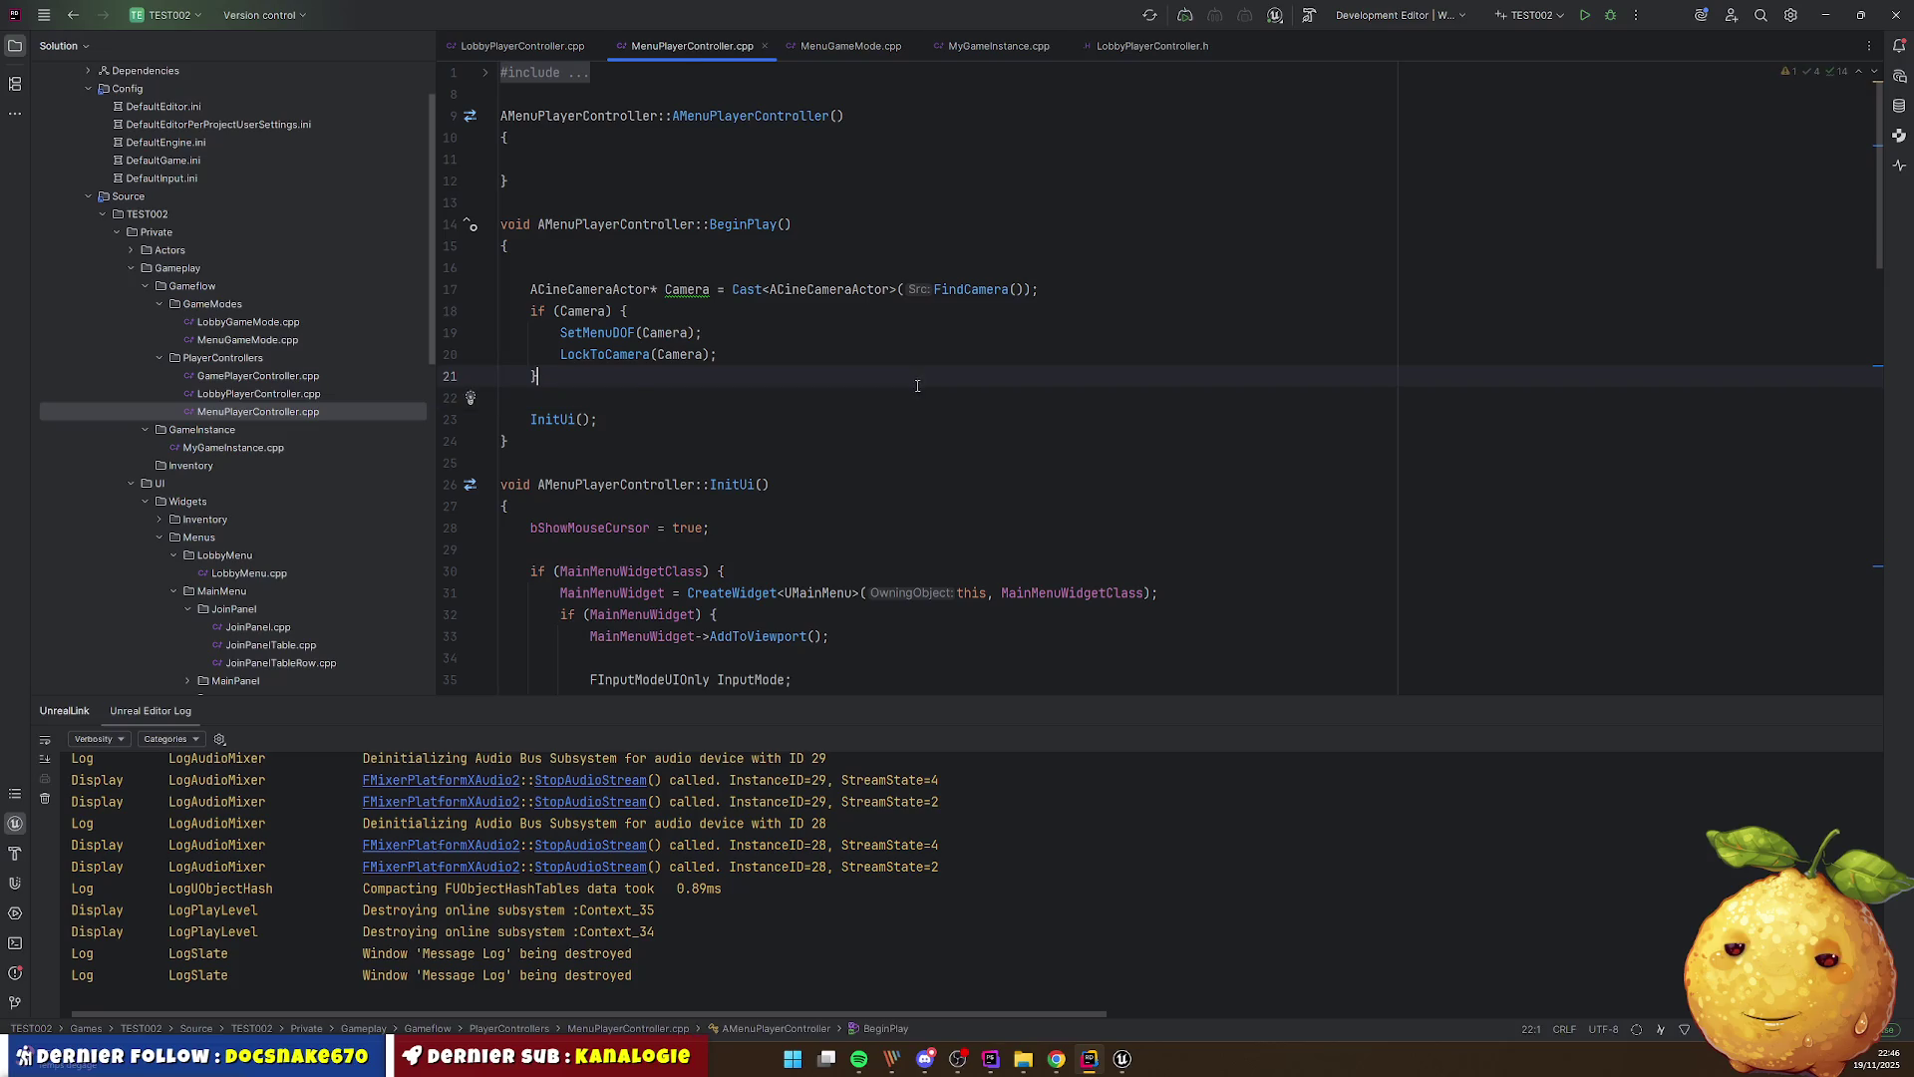
pyautogui.scroll(-6, 707, 512)
pyautogui.scroll(-10, 707, 512)
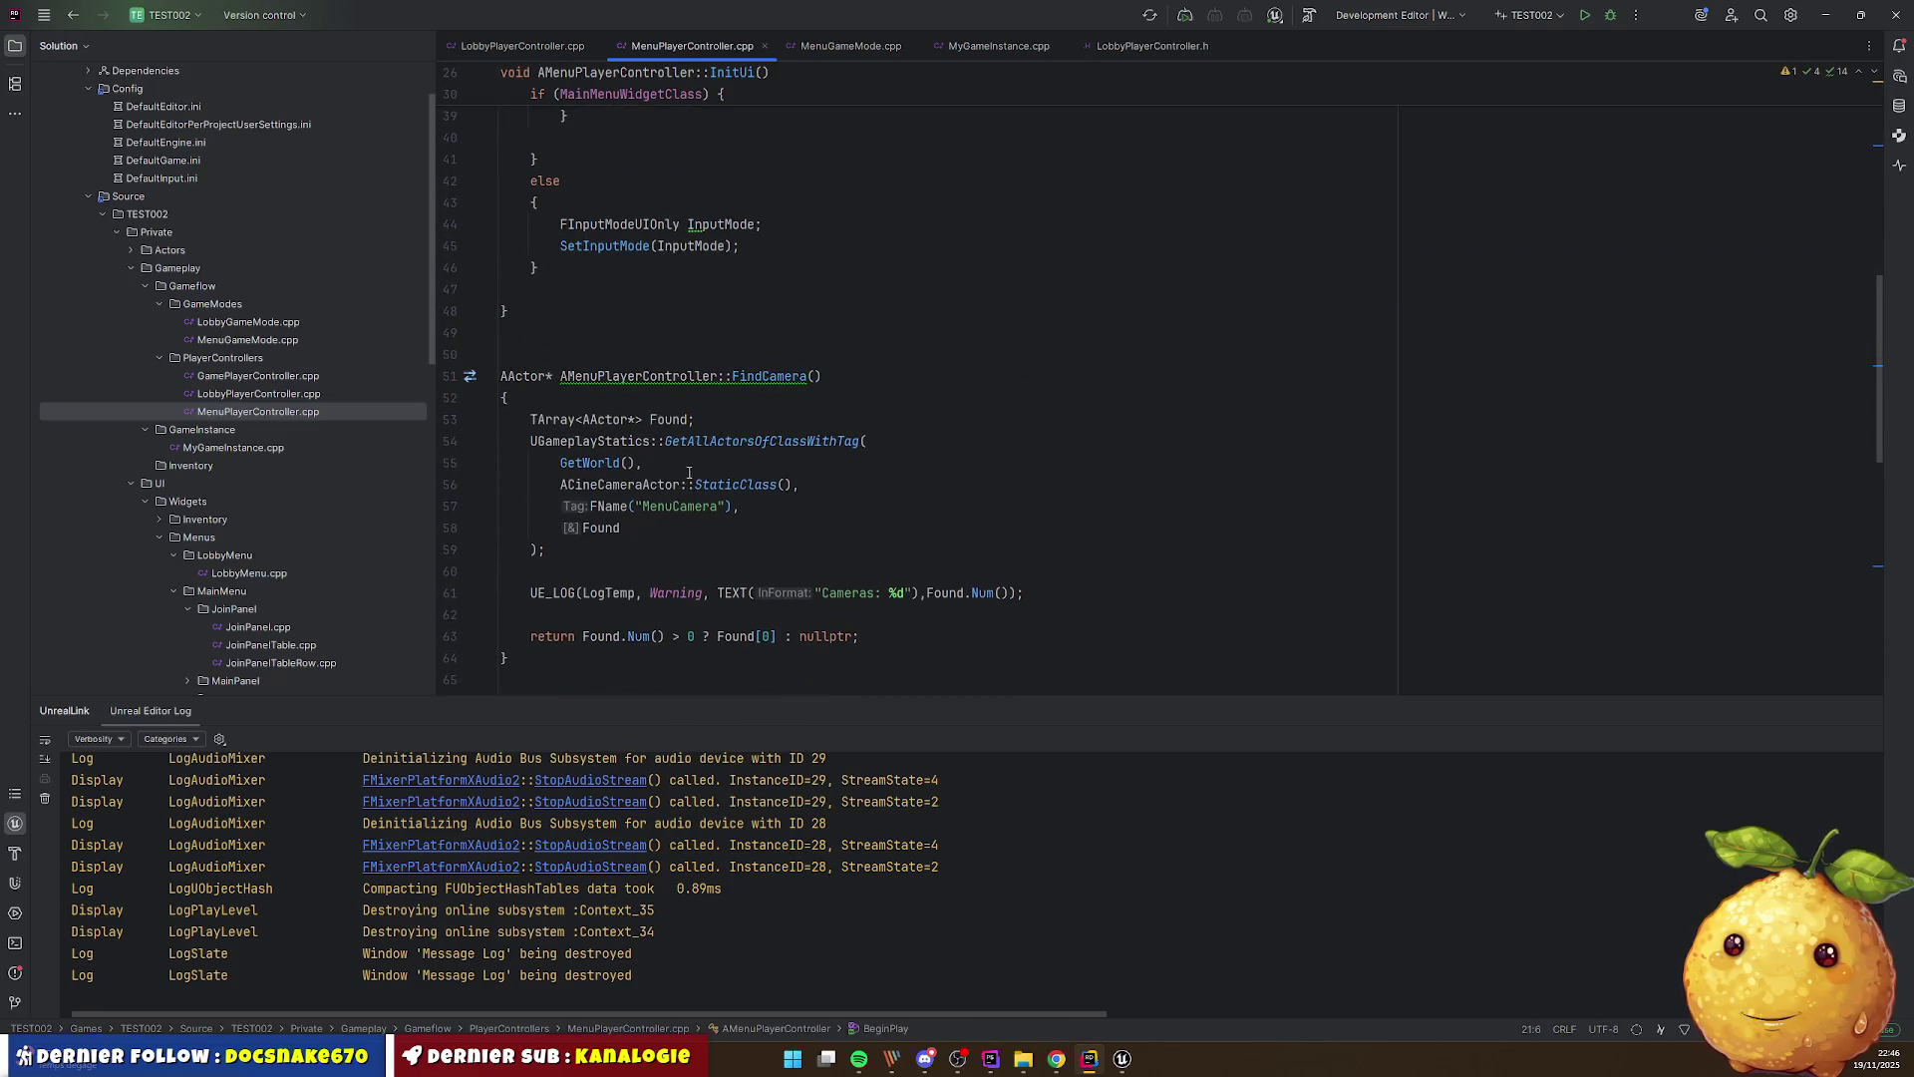
pyautogui.scroll(7, 721, 440)
pyautogui.scroll(4, 718, 449)
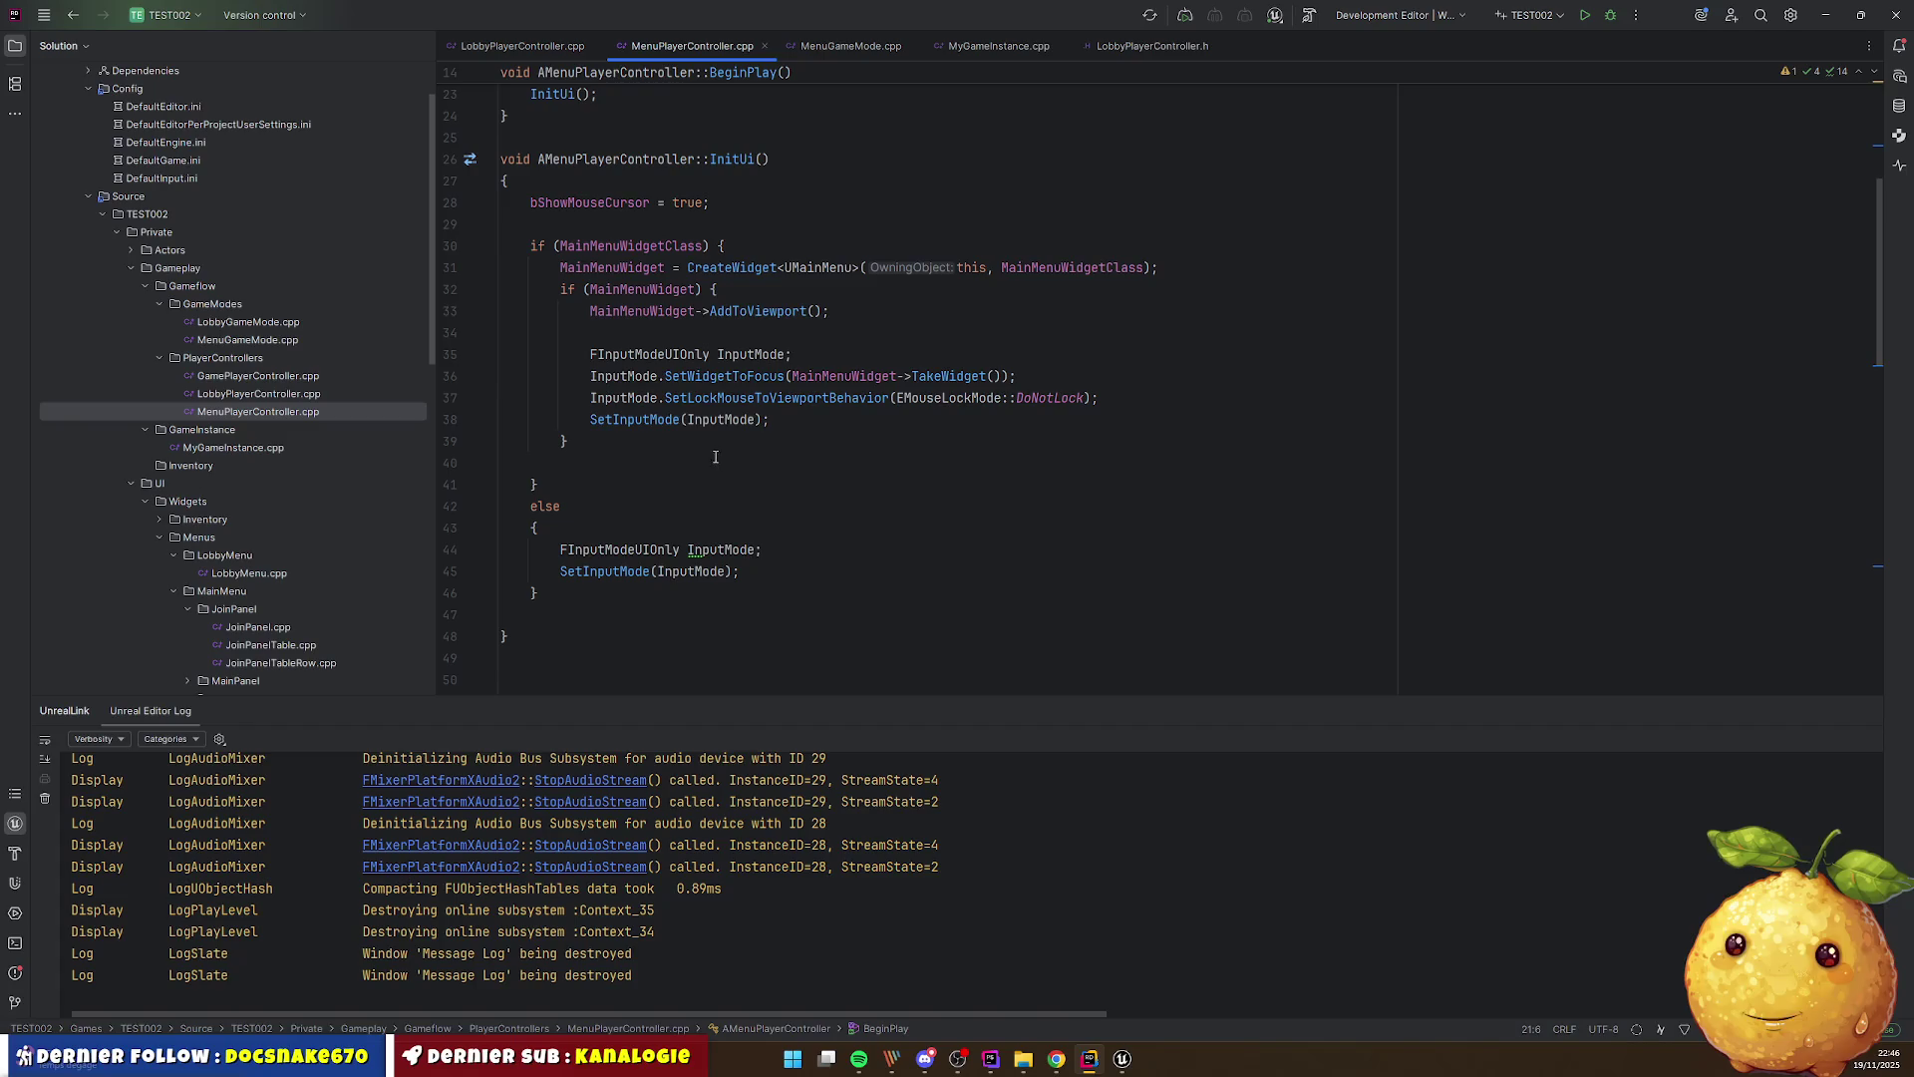
pyautogui.scroll(2, 748, 211)
pyautogui.click(530, 332)
pyautogui.press('Return')
pyautogui.press('Return')
pyautogui.press('Up')
pyautogui.press('Up')
pyautogui.write('if (!IsLocalController()) return;')
pyautogui.hotkey('alt', 'Tab')
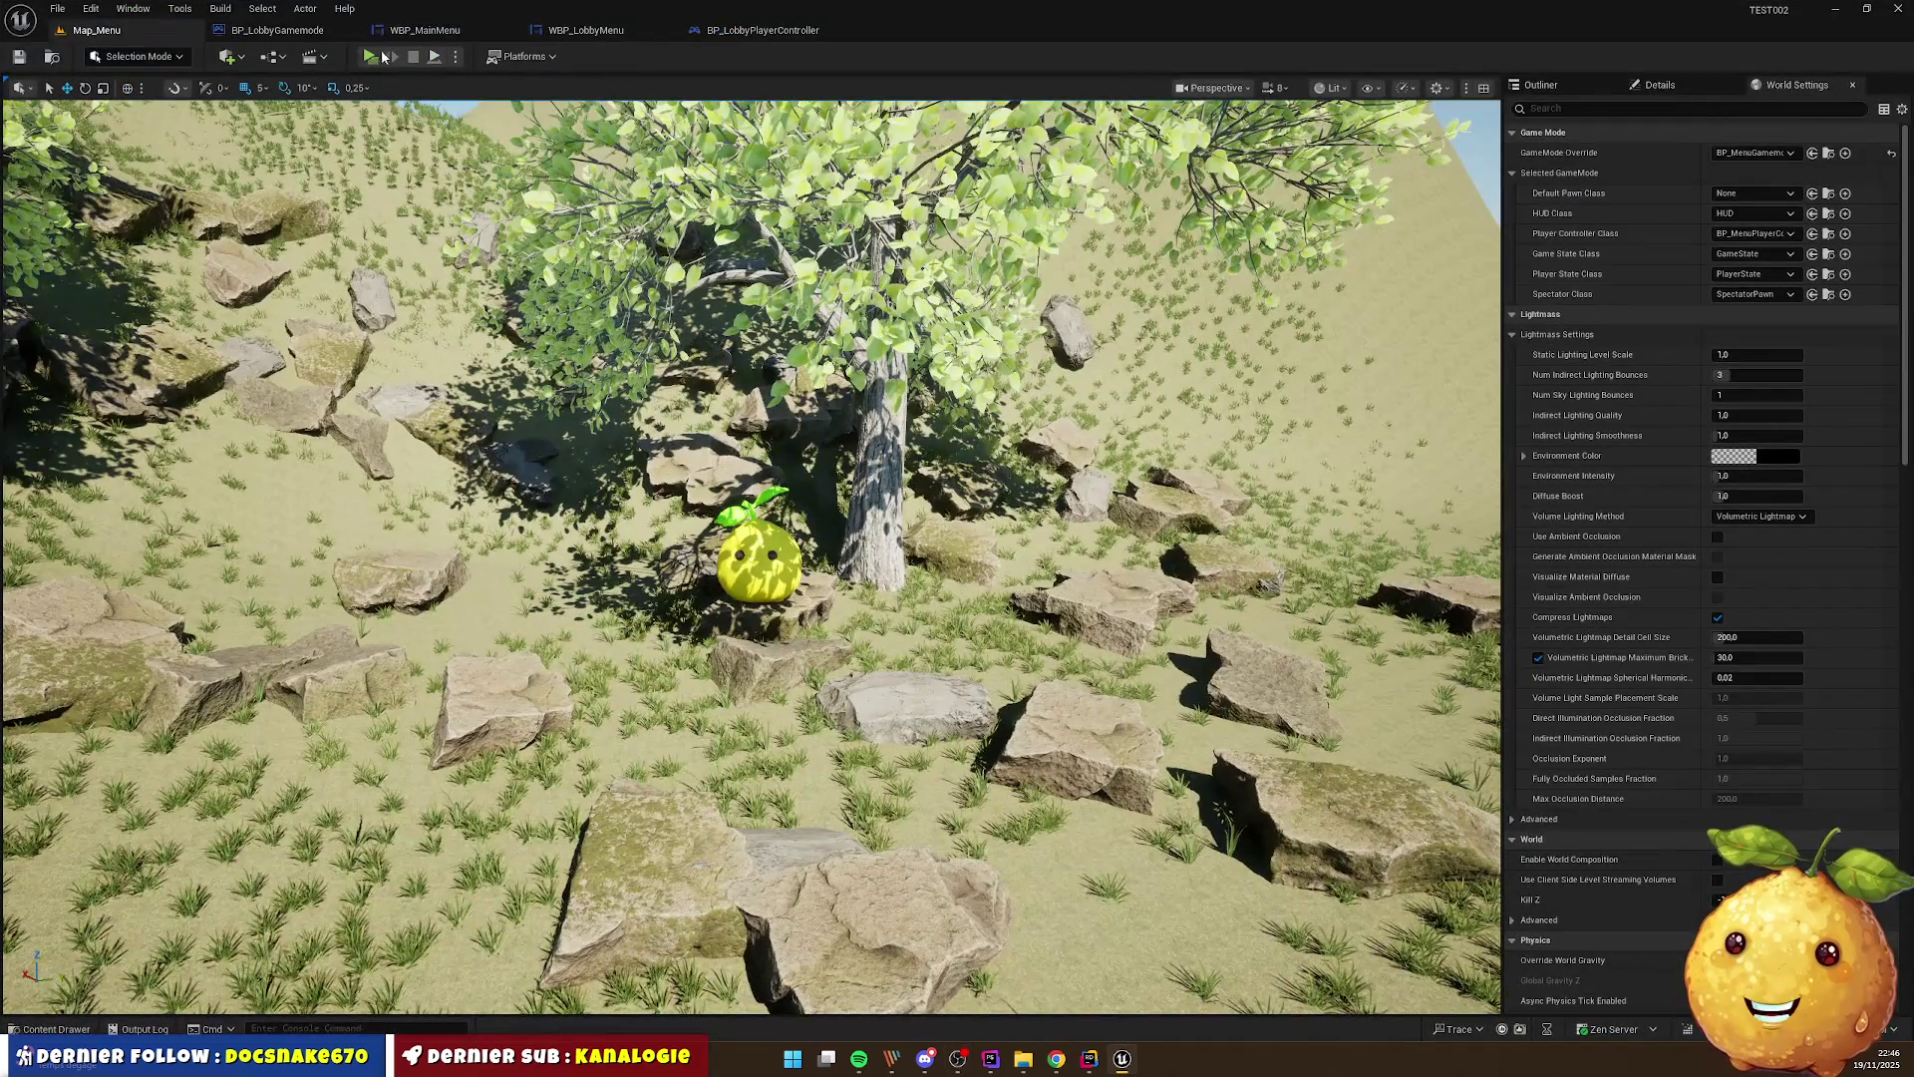
# Rerun the two-player test, close the log's BP_MenuPlayerController_C_1 warning, and return to Rider
pyautogui.click(371, 56)
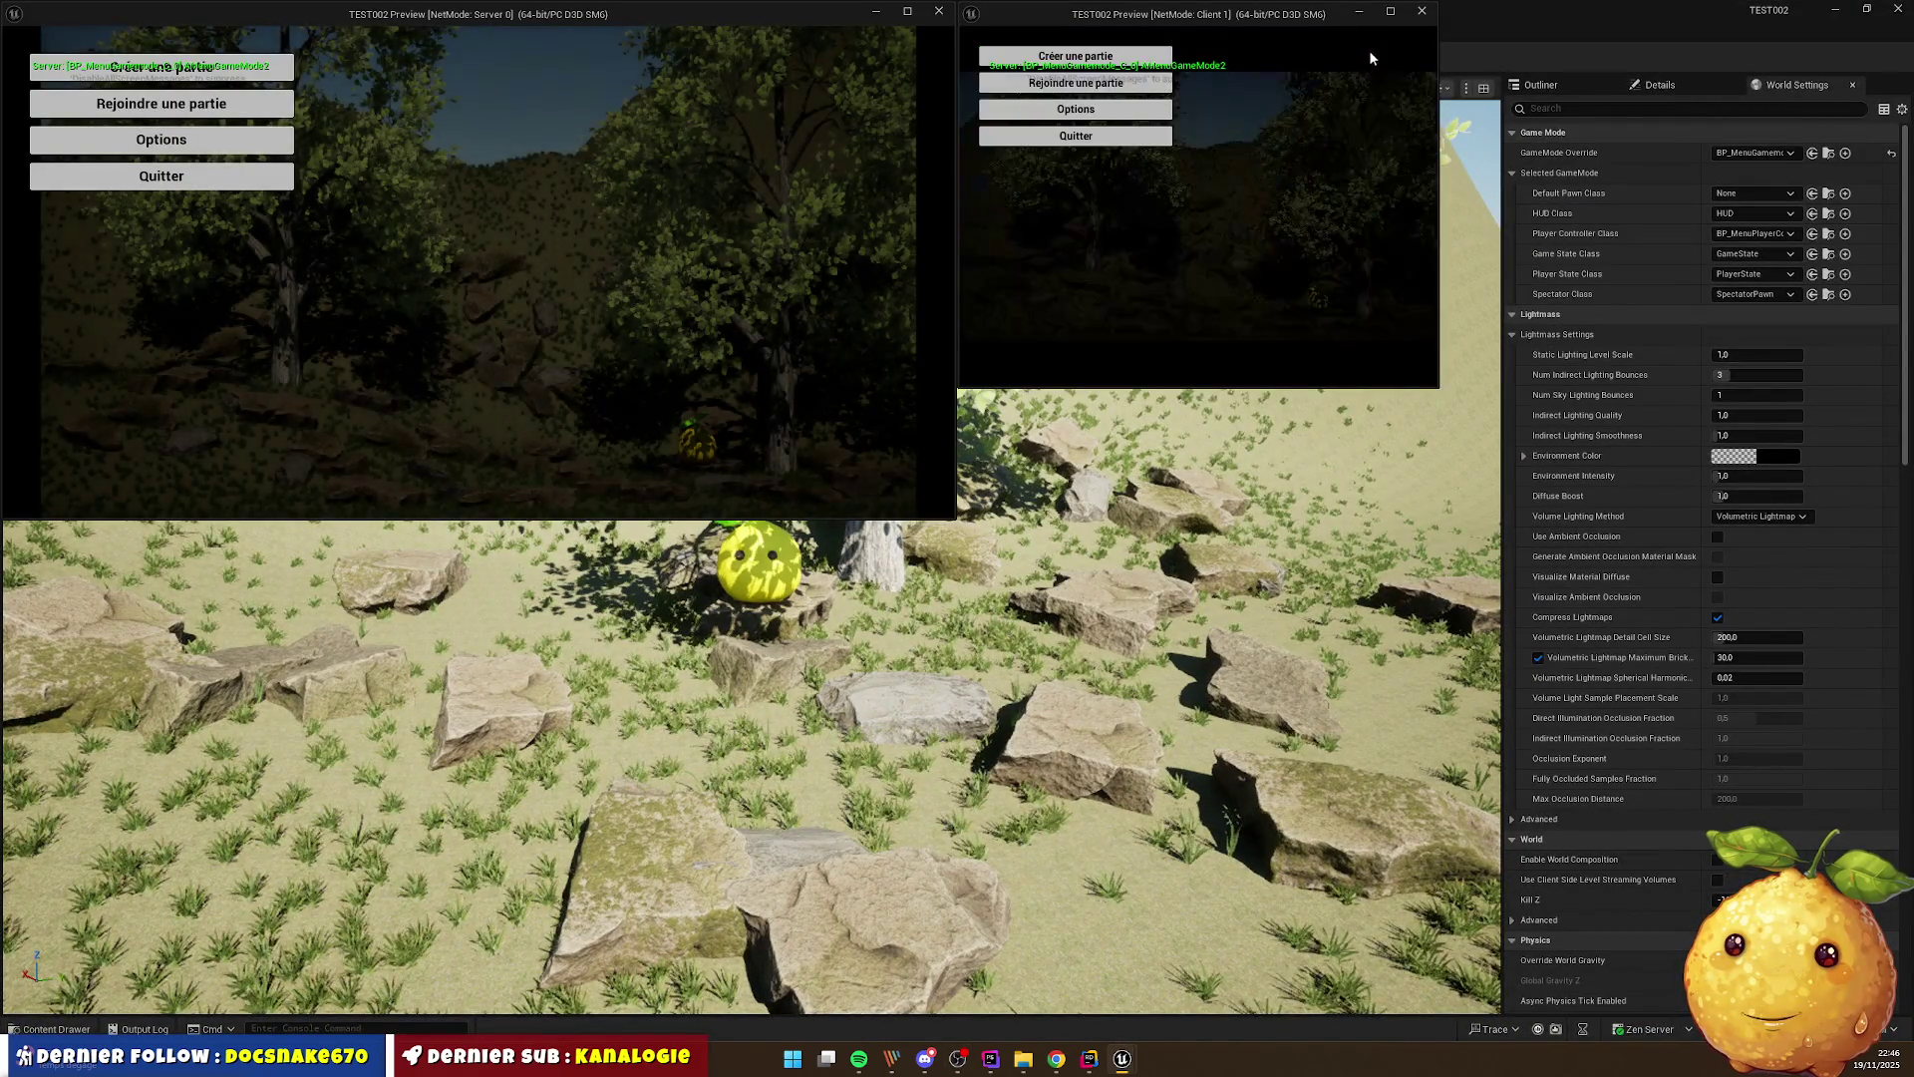
pyautogui.click(1423, 13)
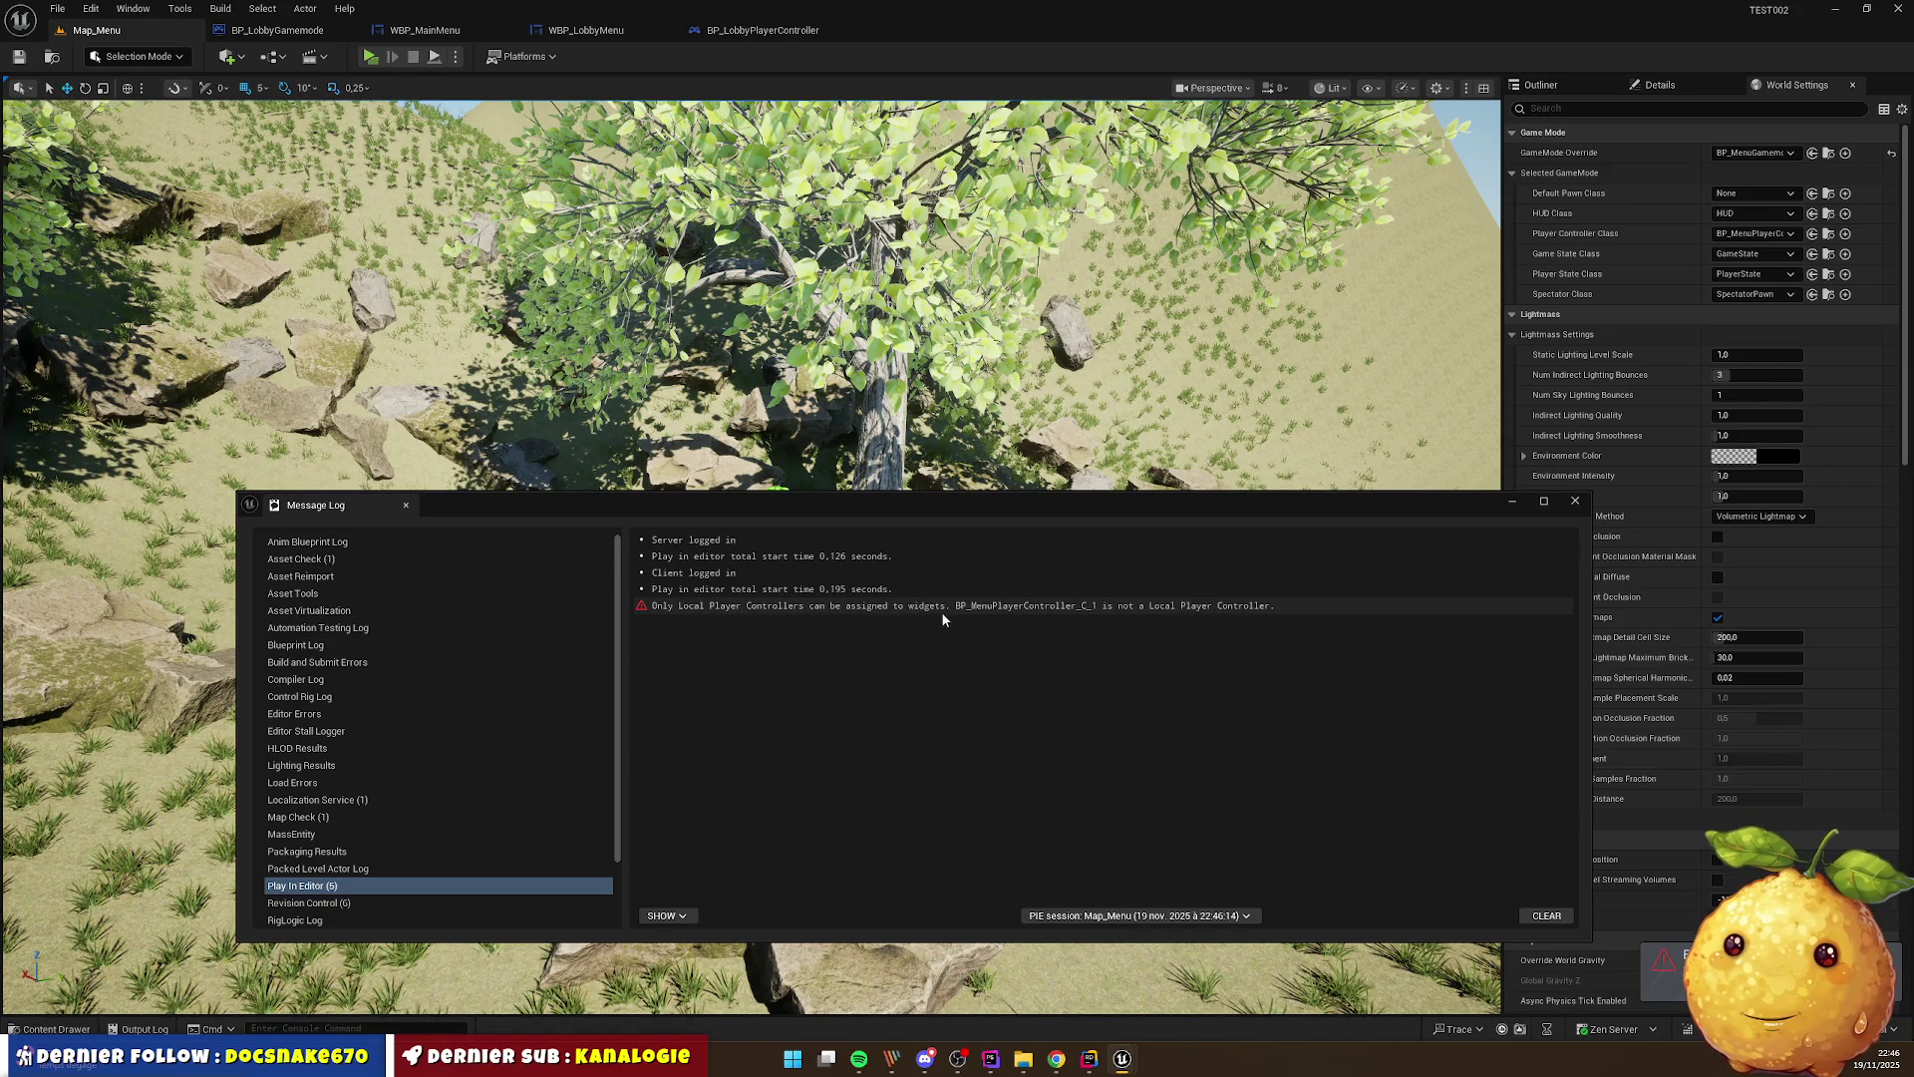
pyautogui.click(1574, 501)
pyautogui.click(1089, 1059)
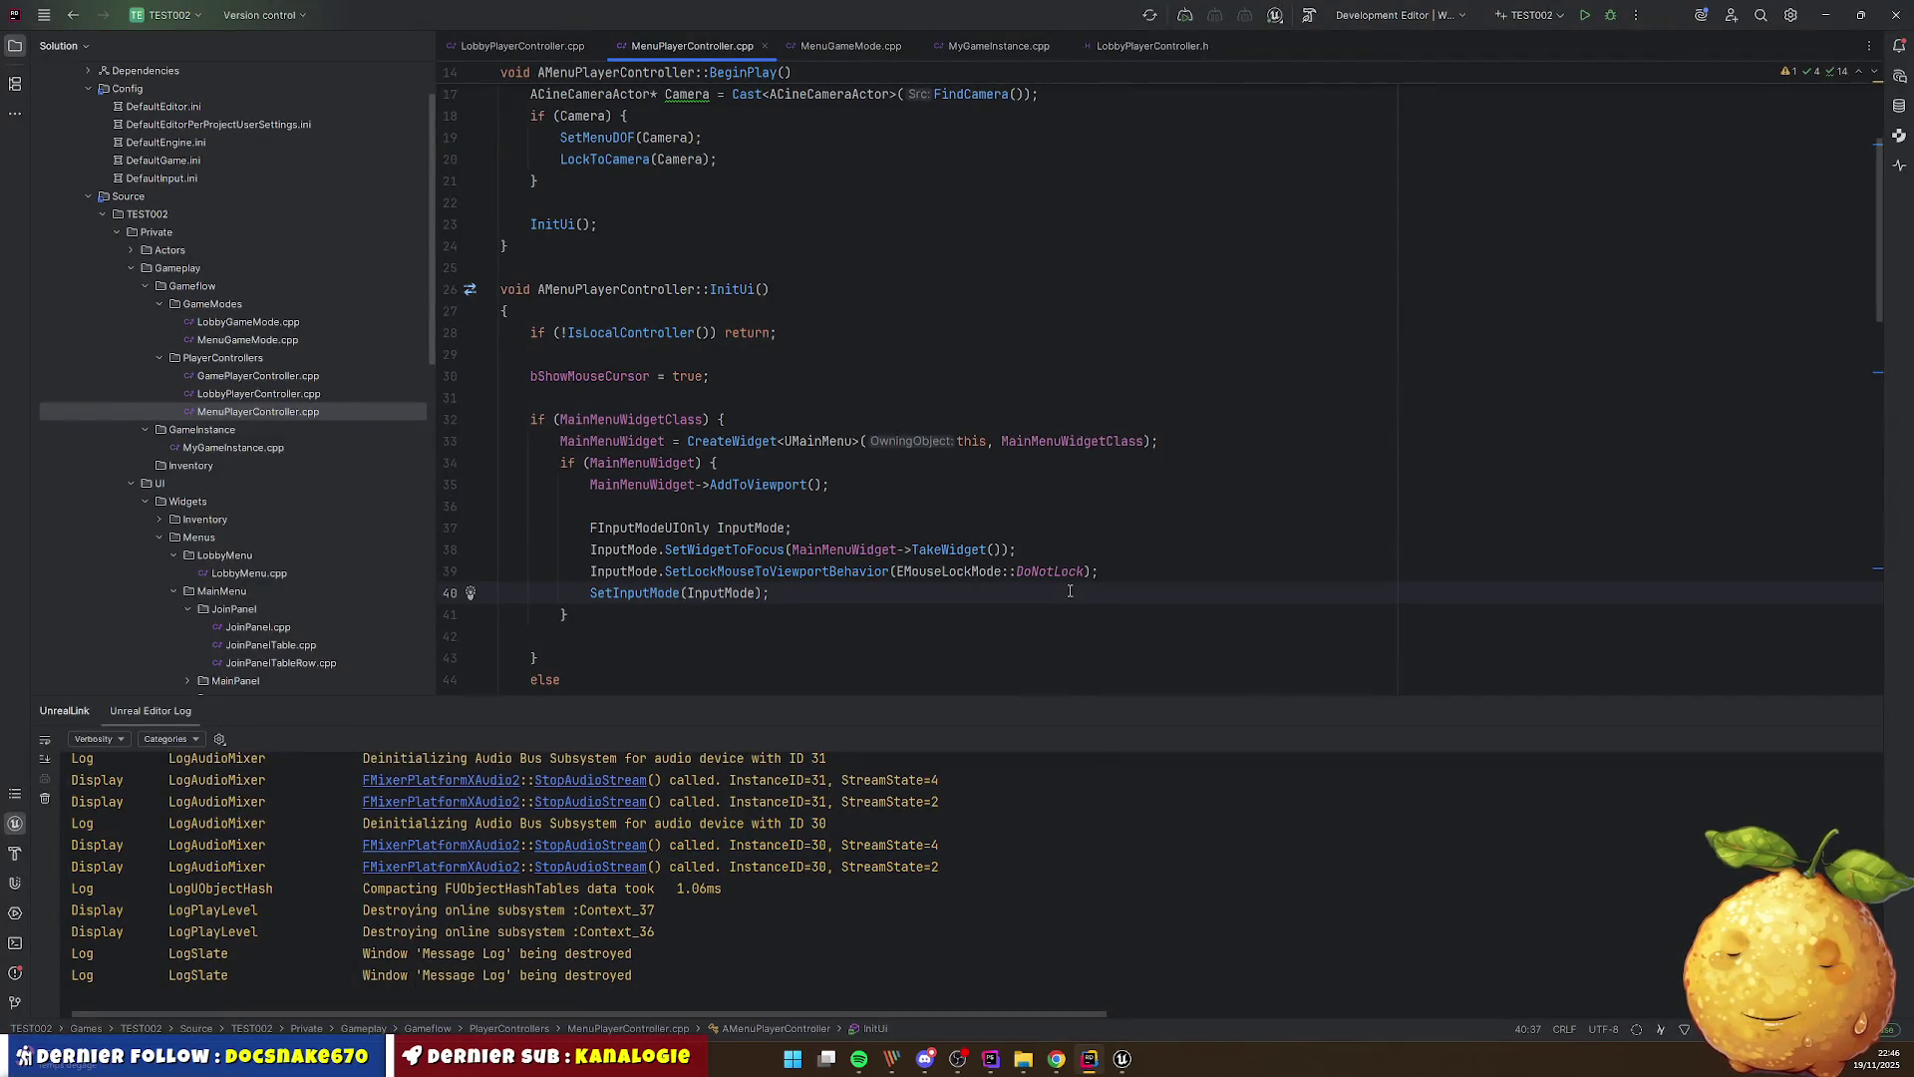
# Live Coding recompile MenuPlayerController.cpp with Ctrl+Alt+F11, then return to Unreal
pyautogui.click(1007, 491)
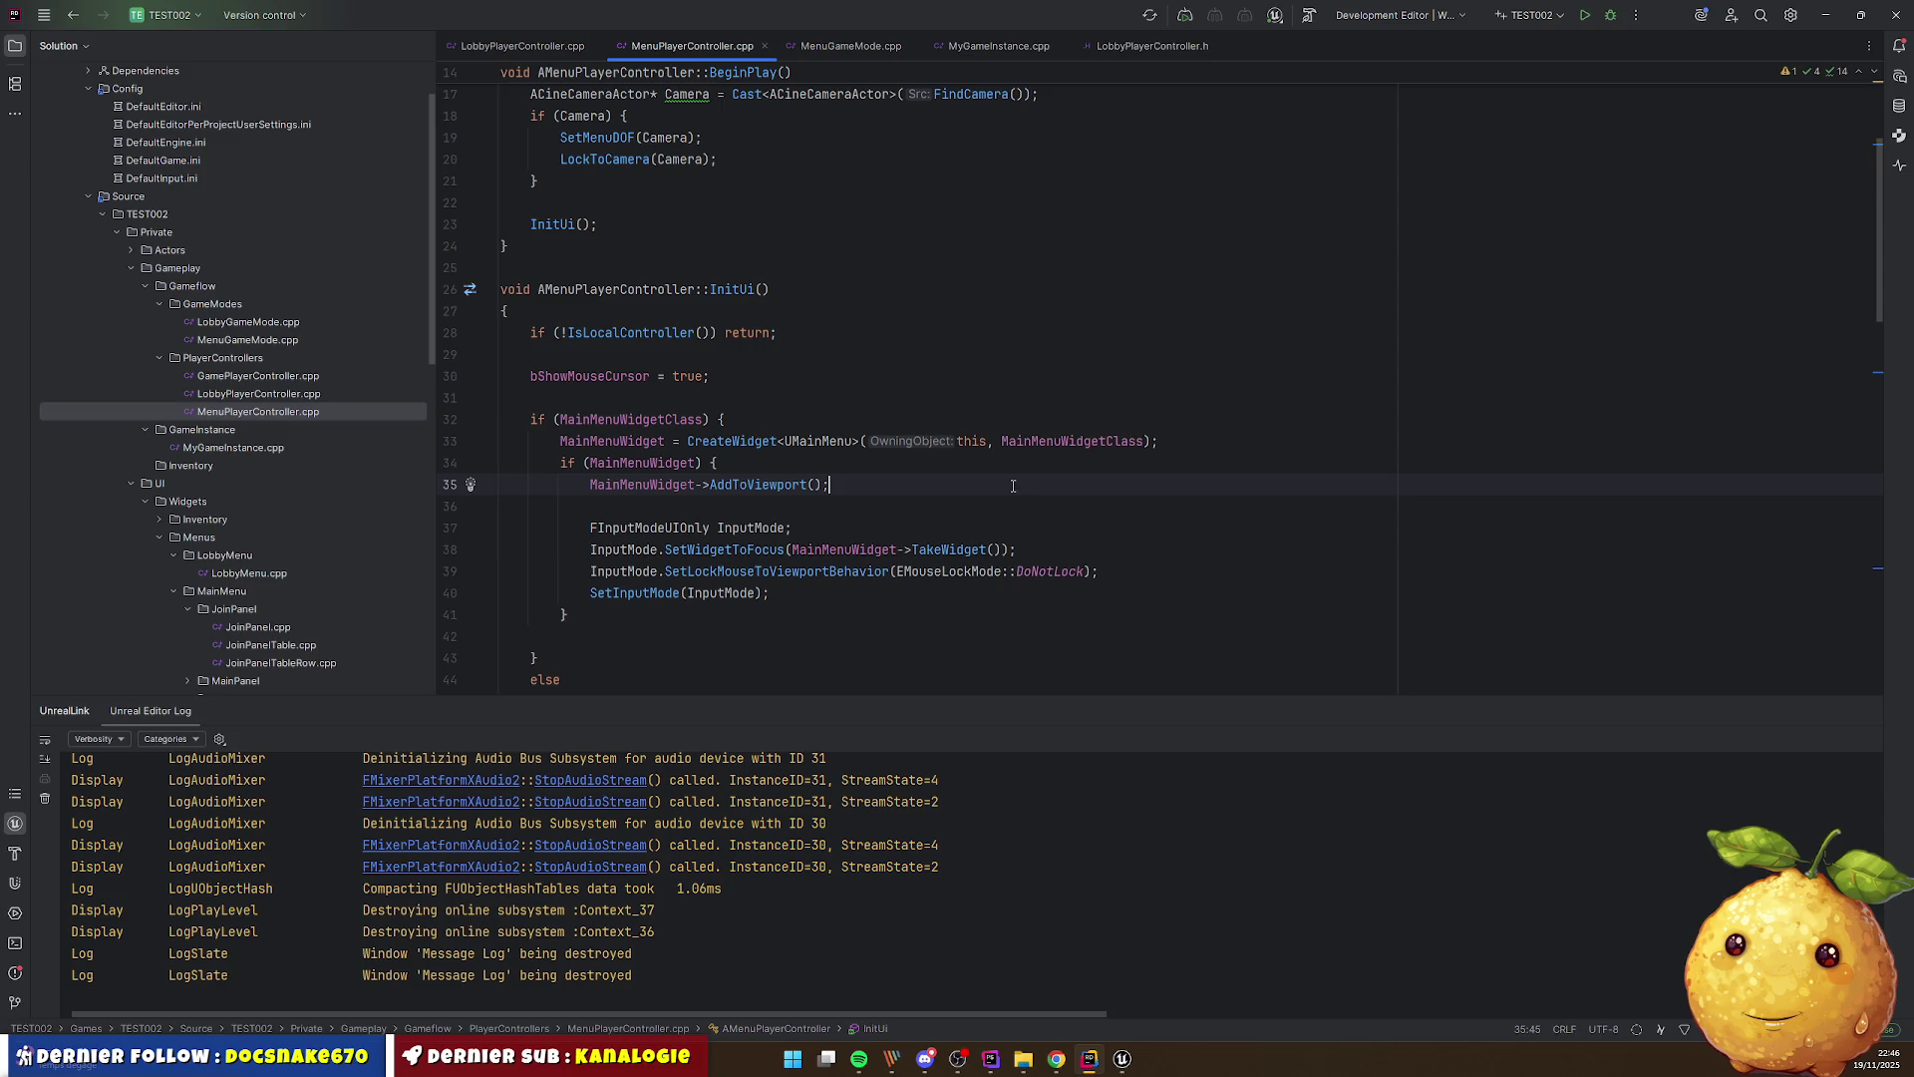
pyautogui.hotkey('ctrl', 'alt', 'F11')
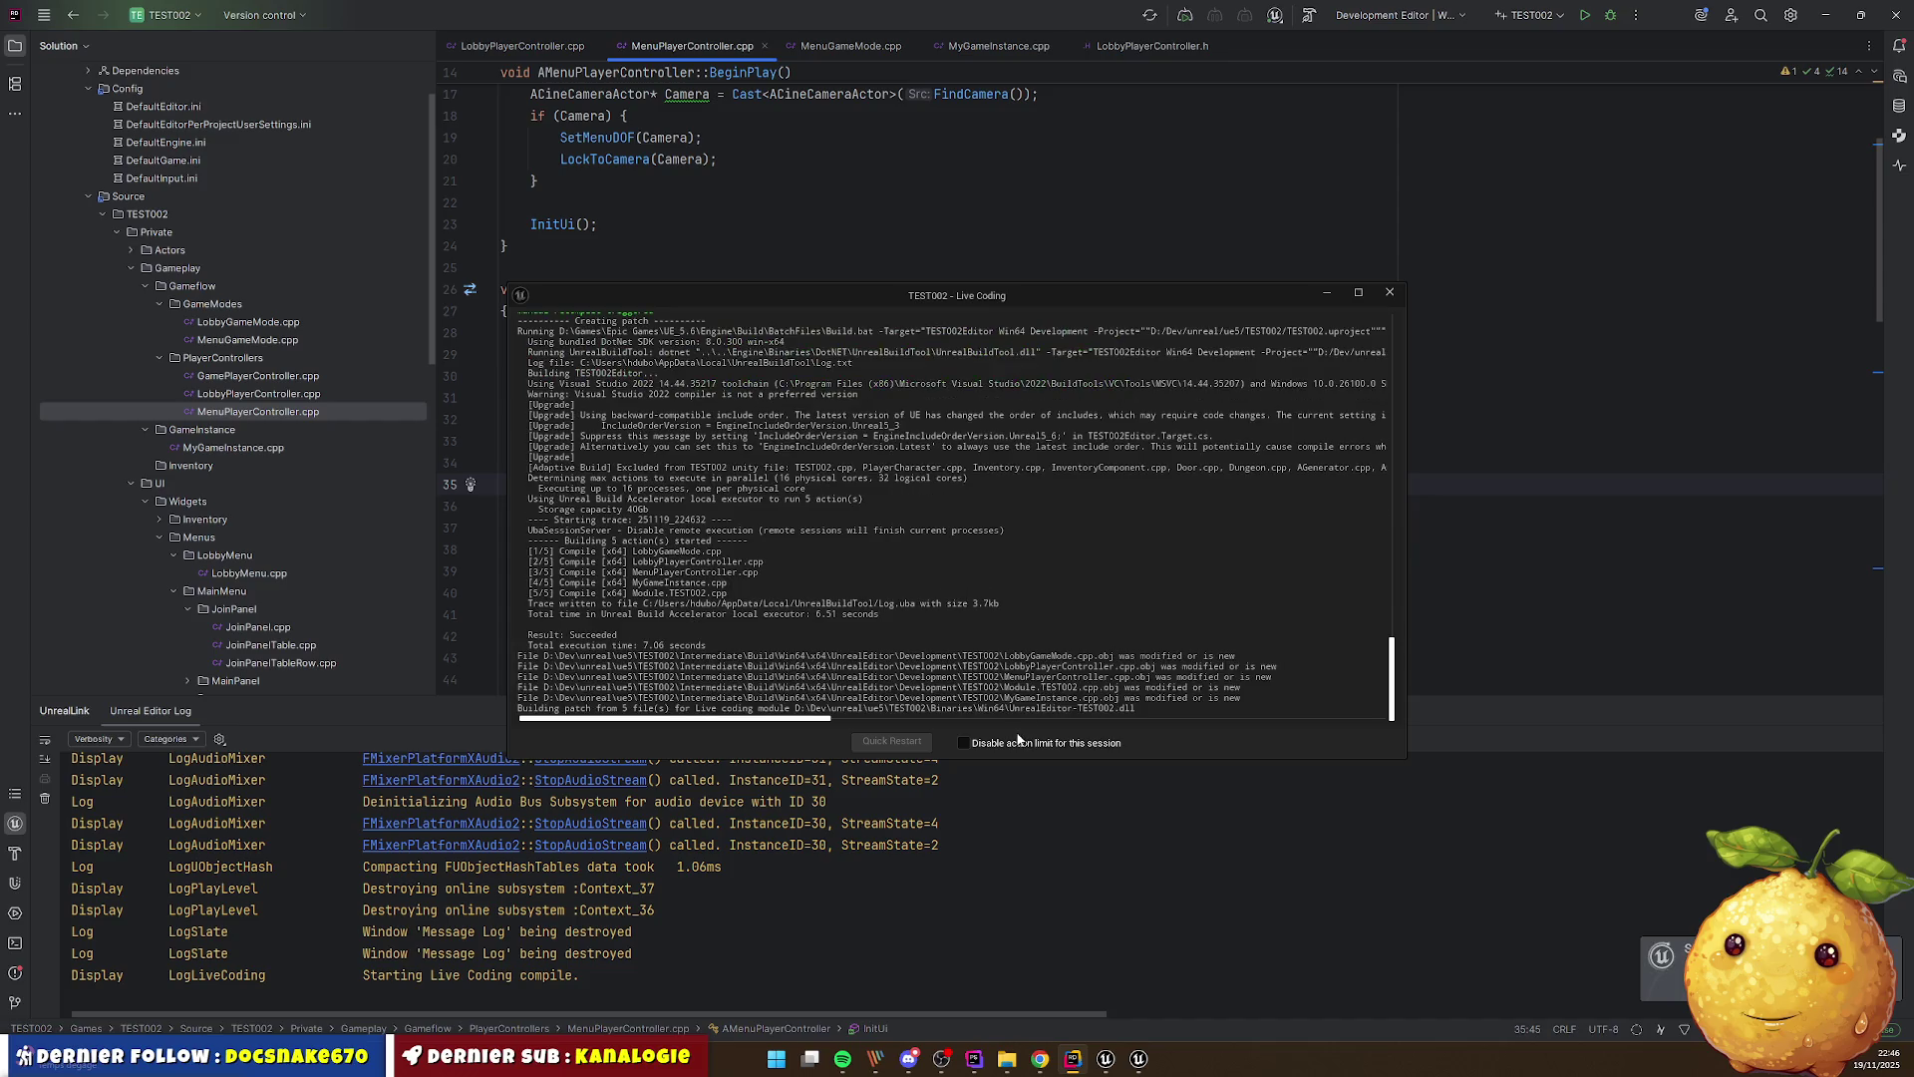
pyautogui.click(1106, 1059)
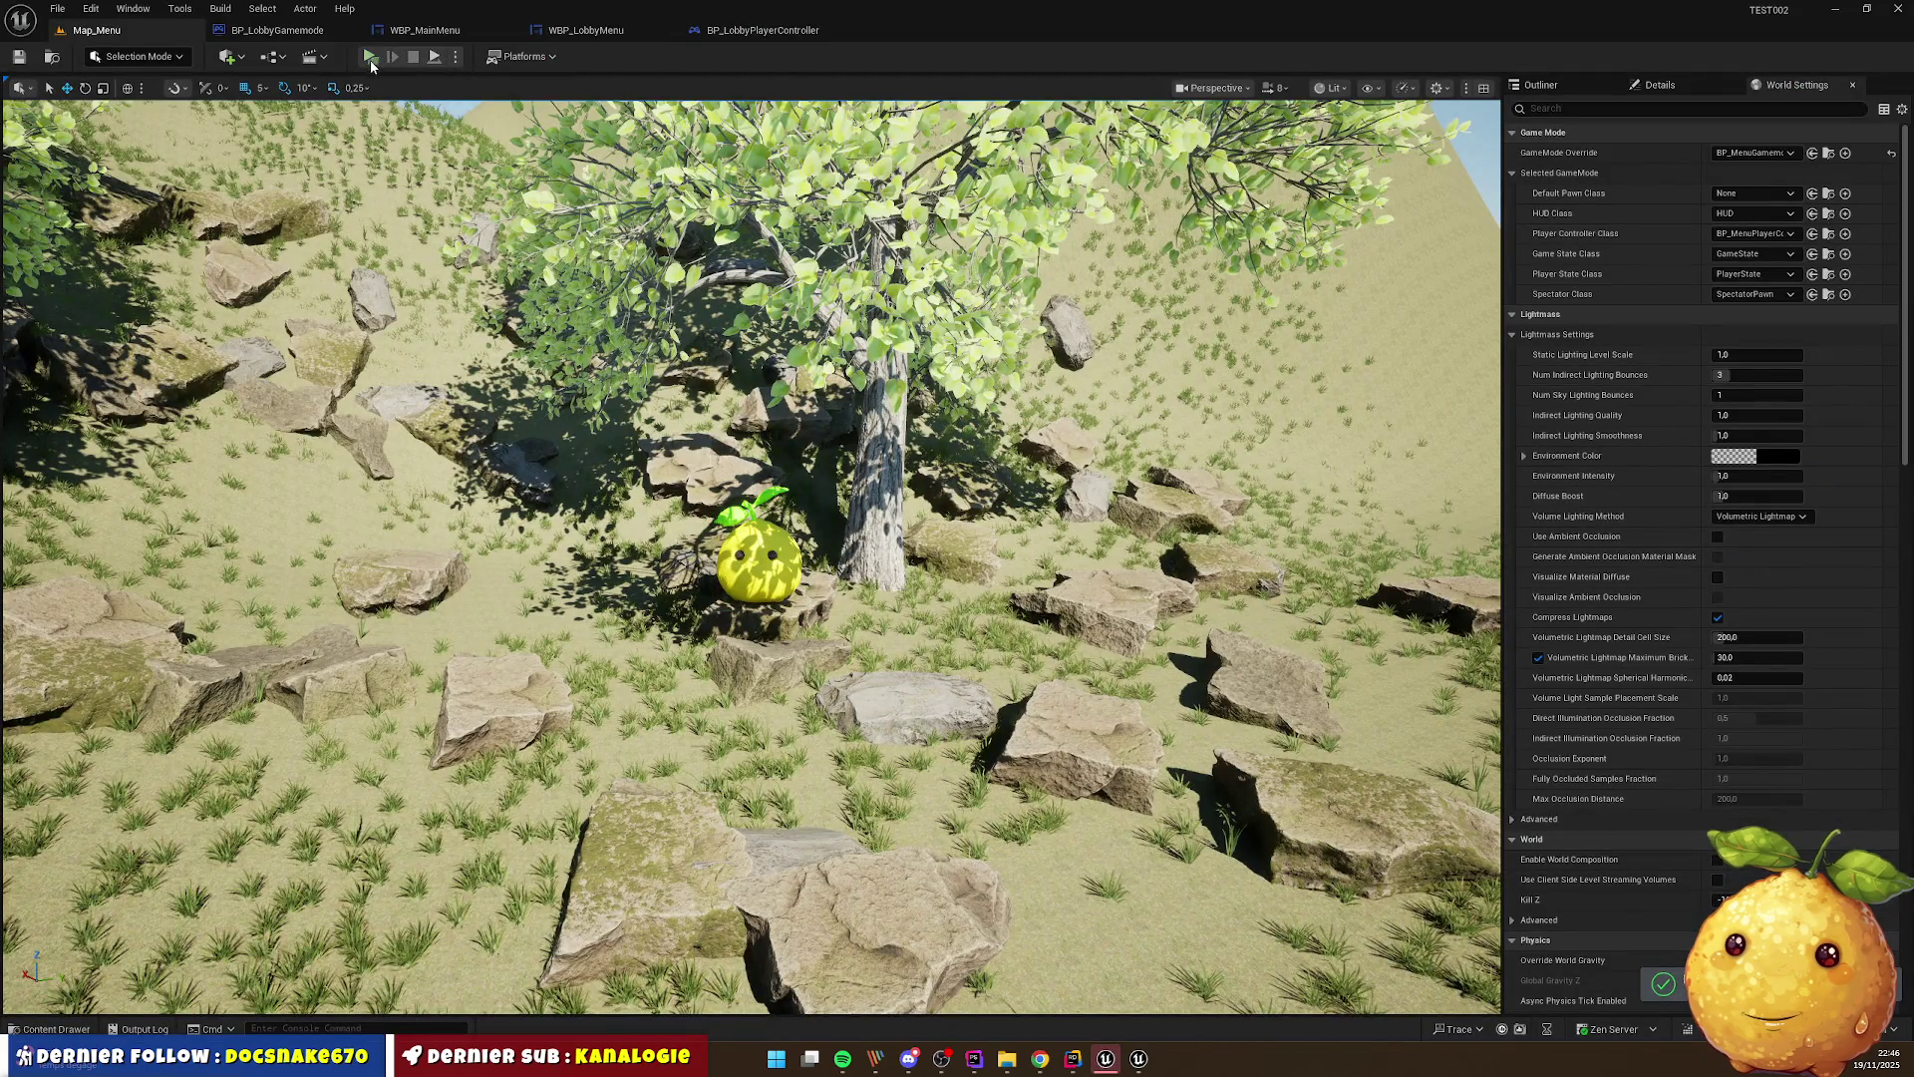
pyautogui.click(370, 57)
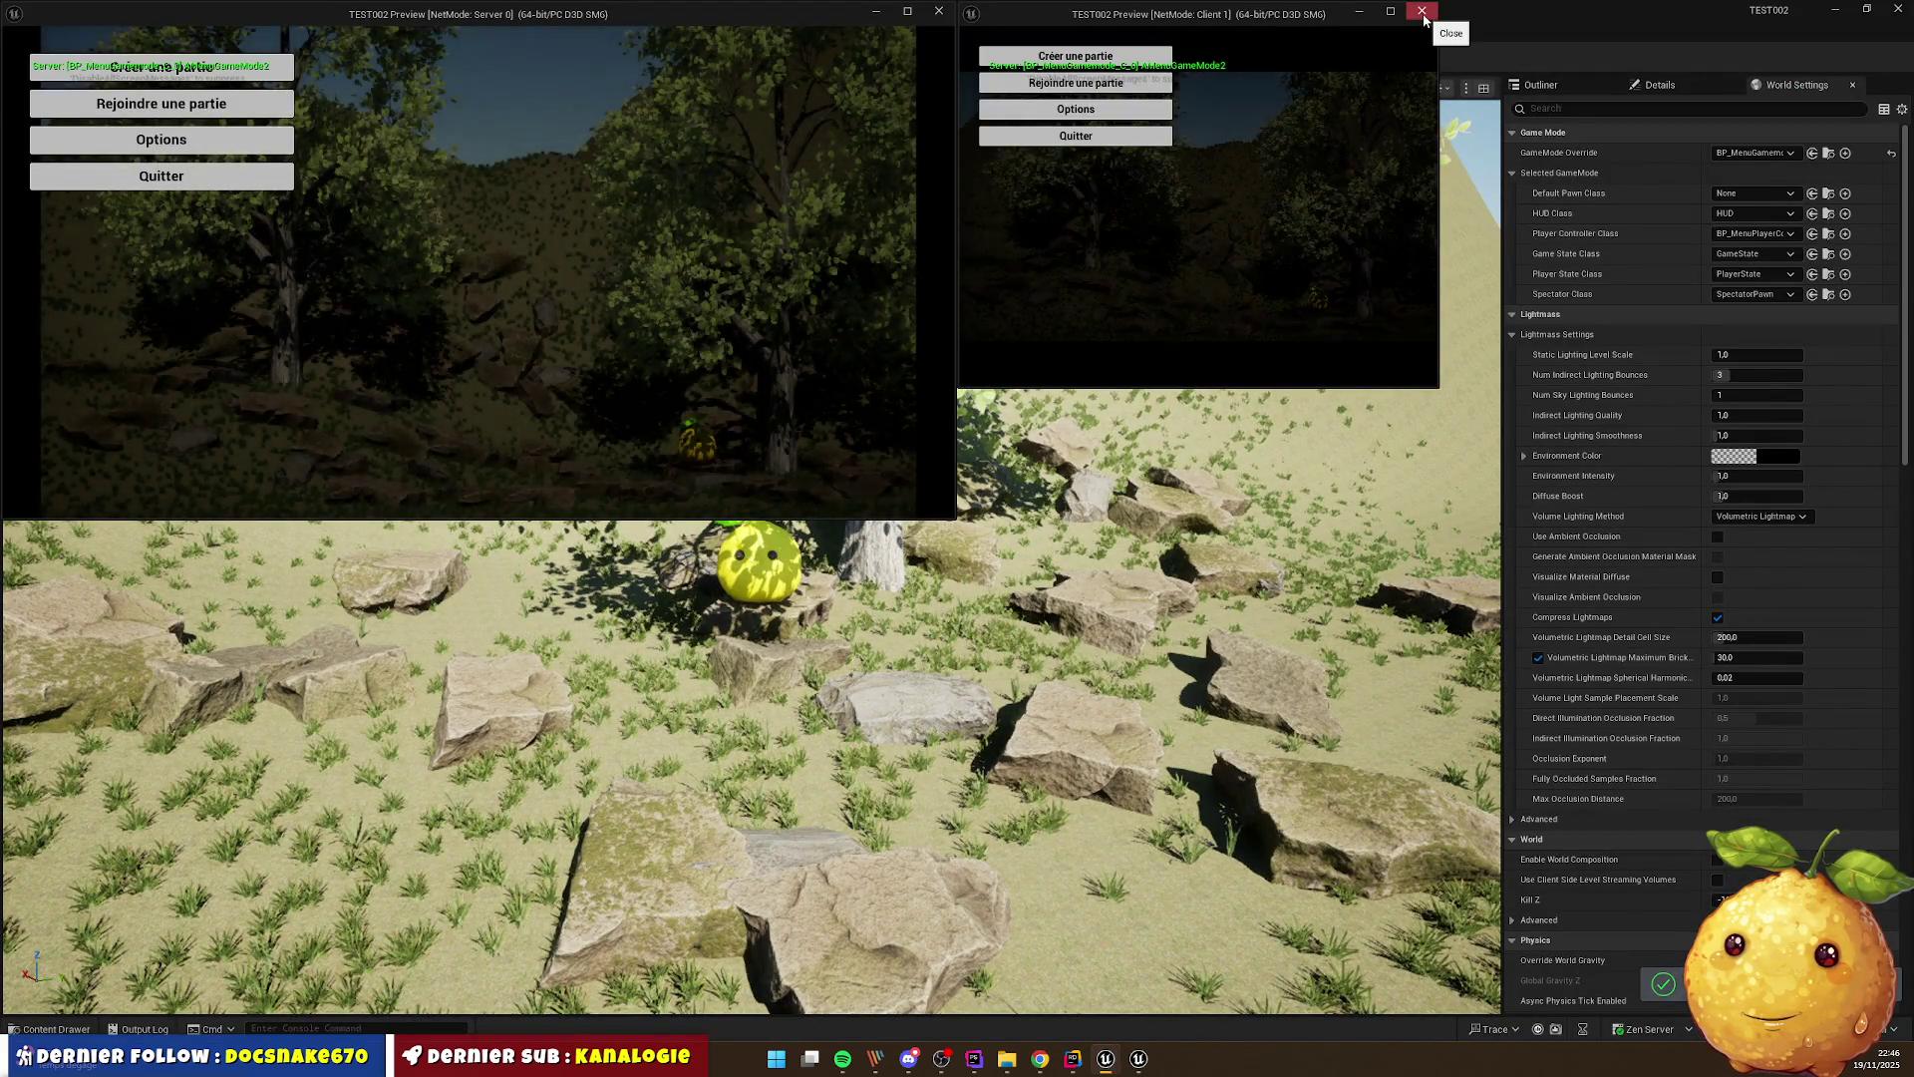
pyautogui.click(1423, 13)
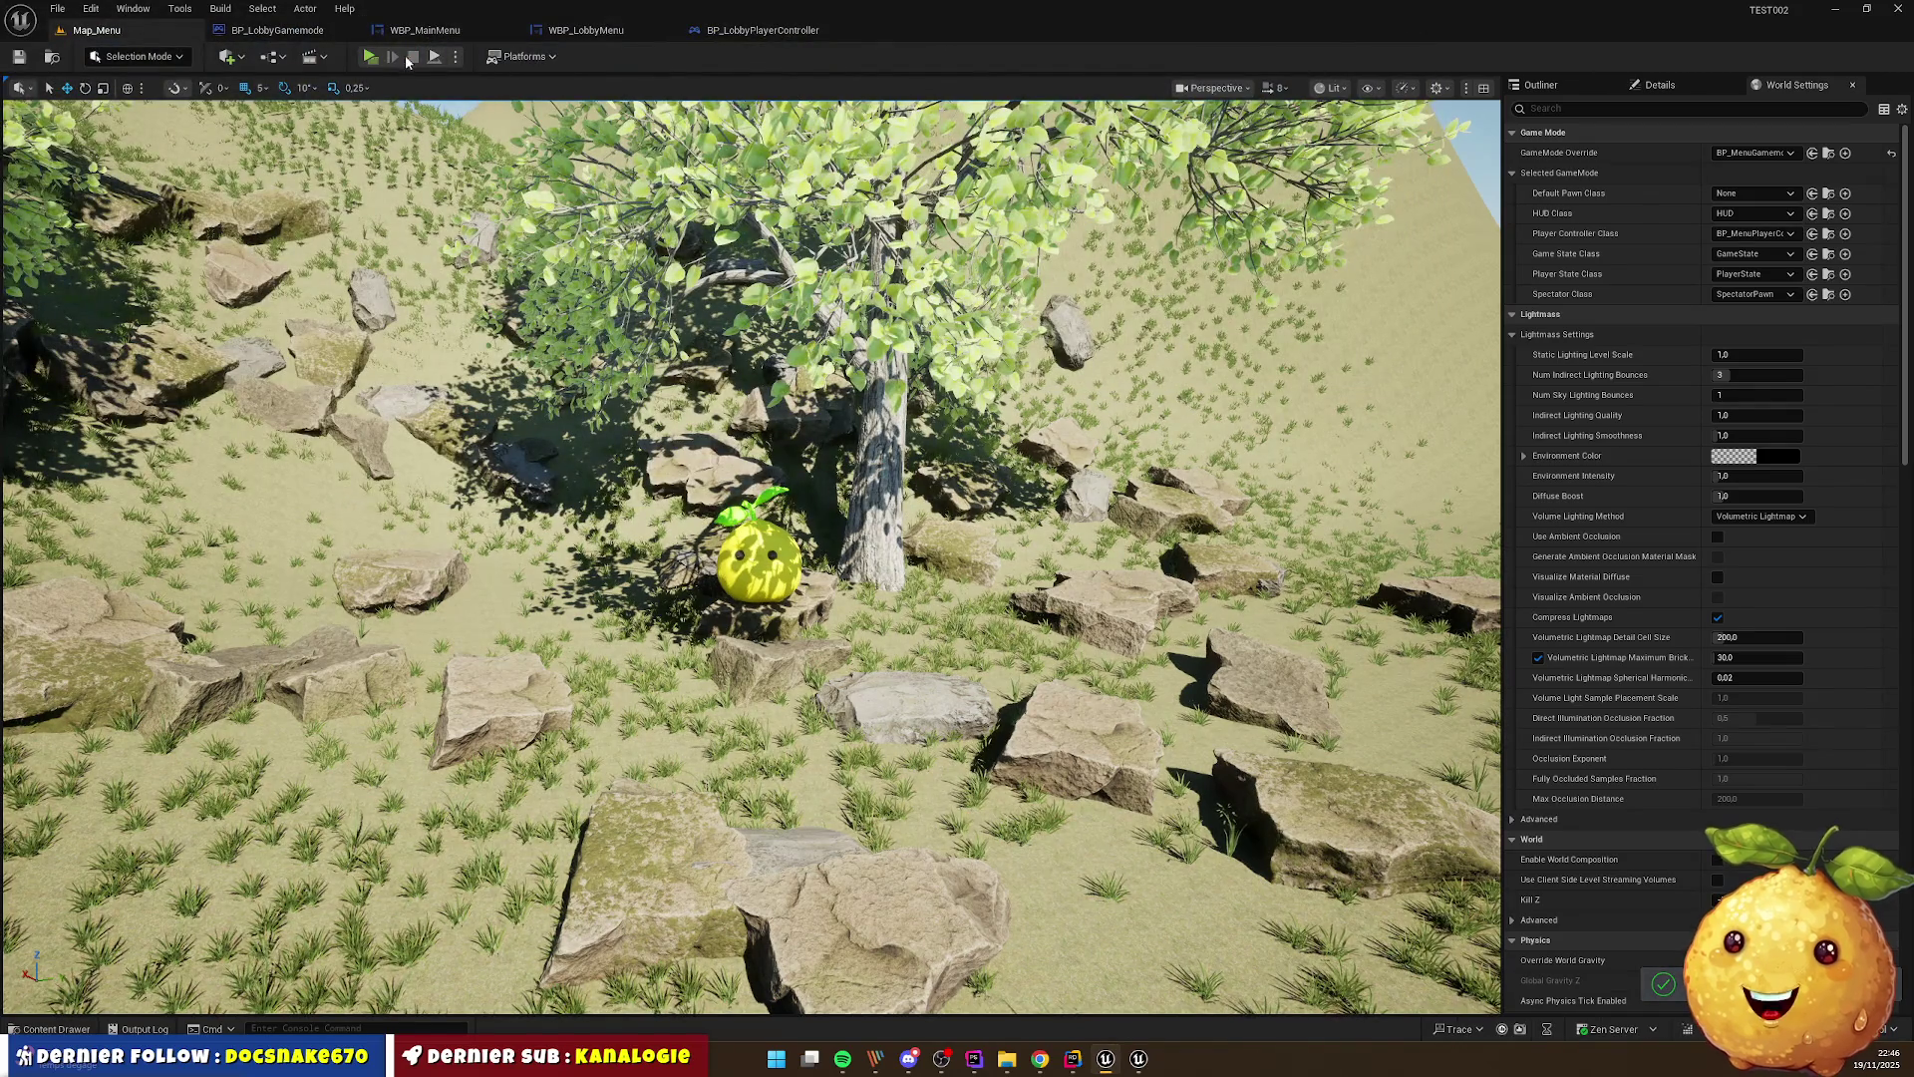
pyautogui.click(367, 59)
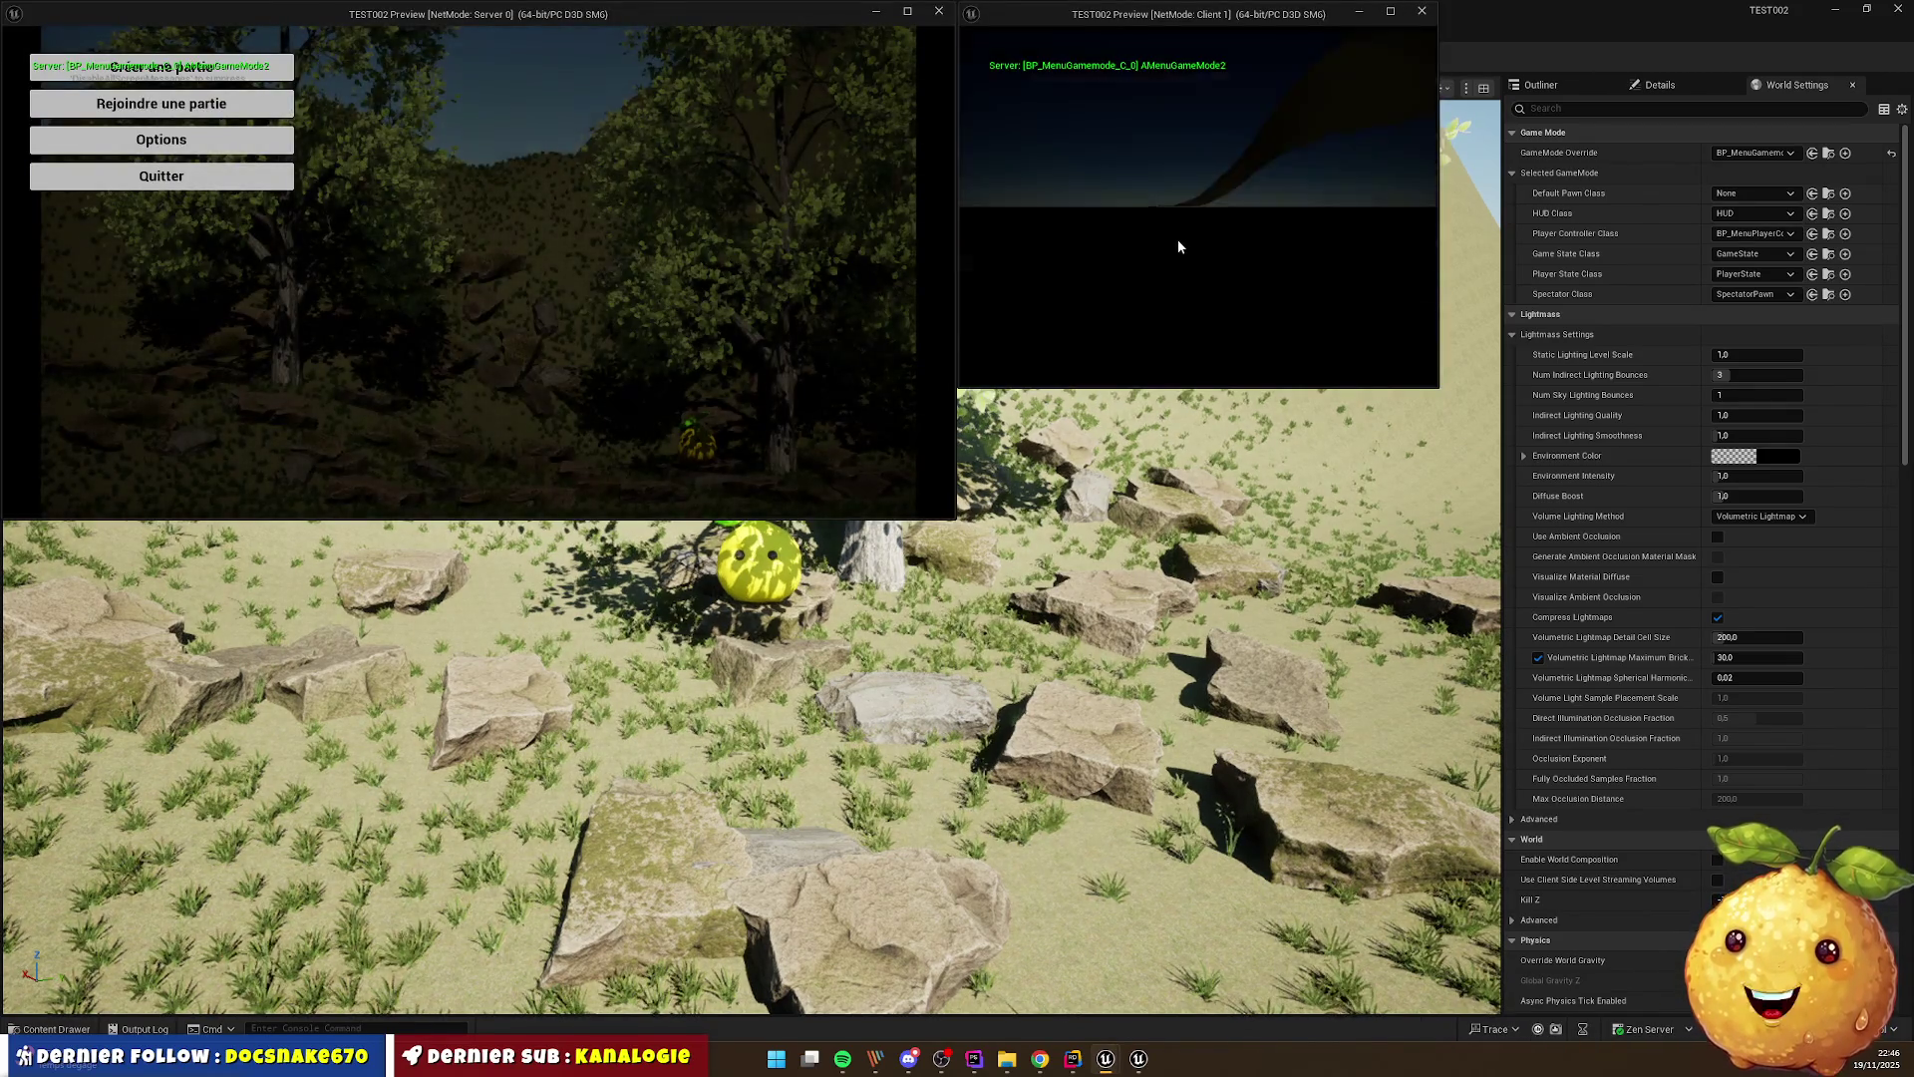
pyautogui.moveTo(1132, 18); pyautogui.dragTo(1184, 135)
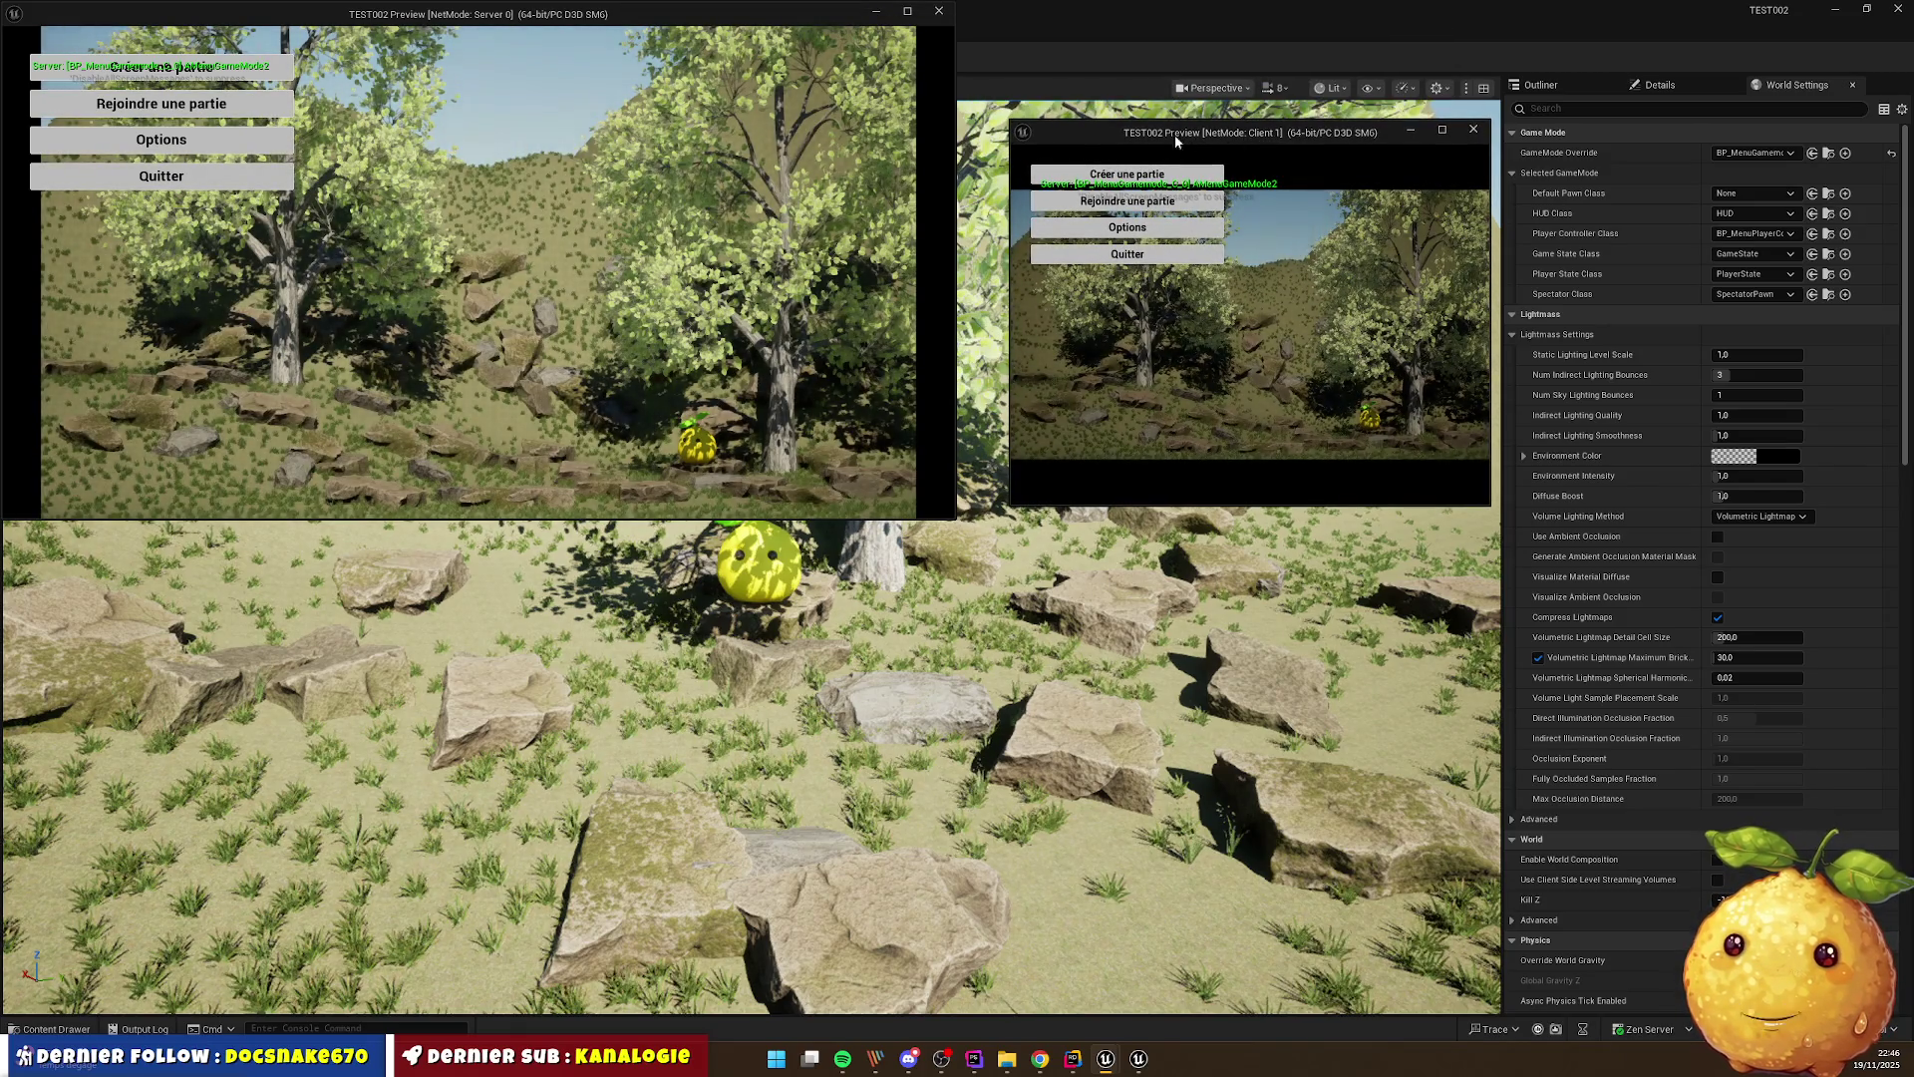
pyautogui.click(160, 67)
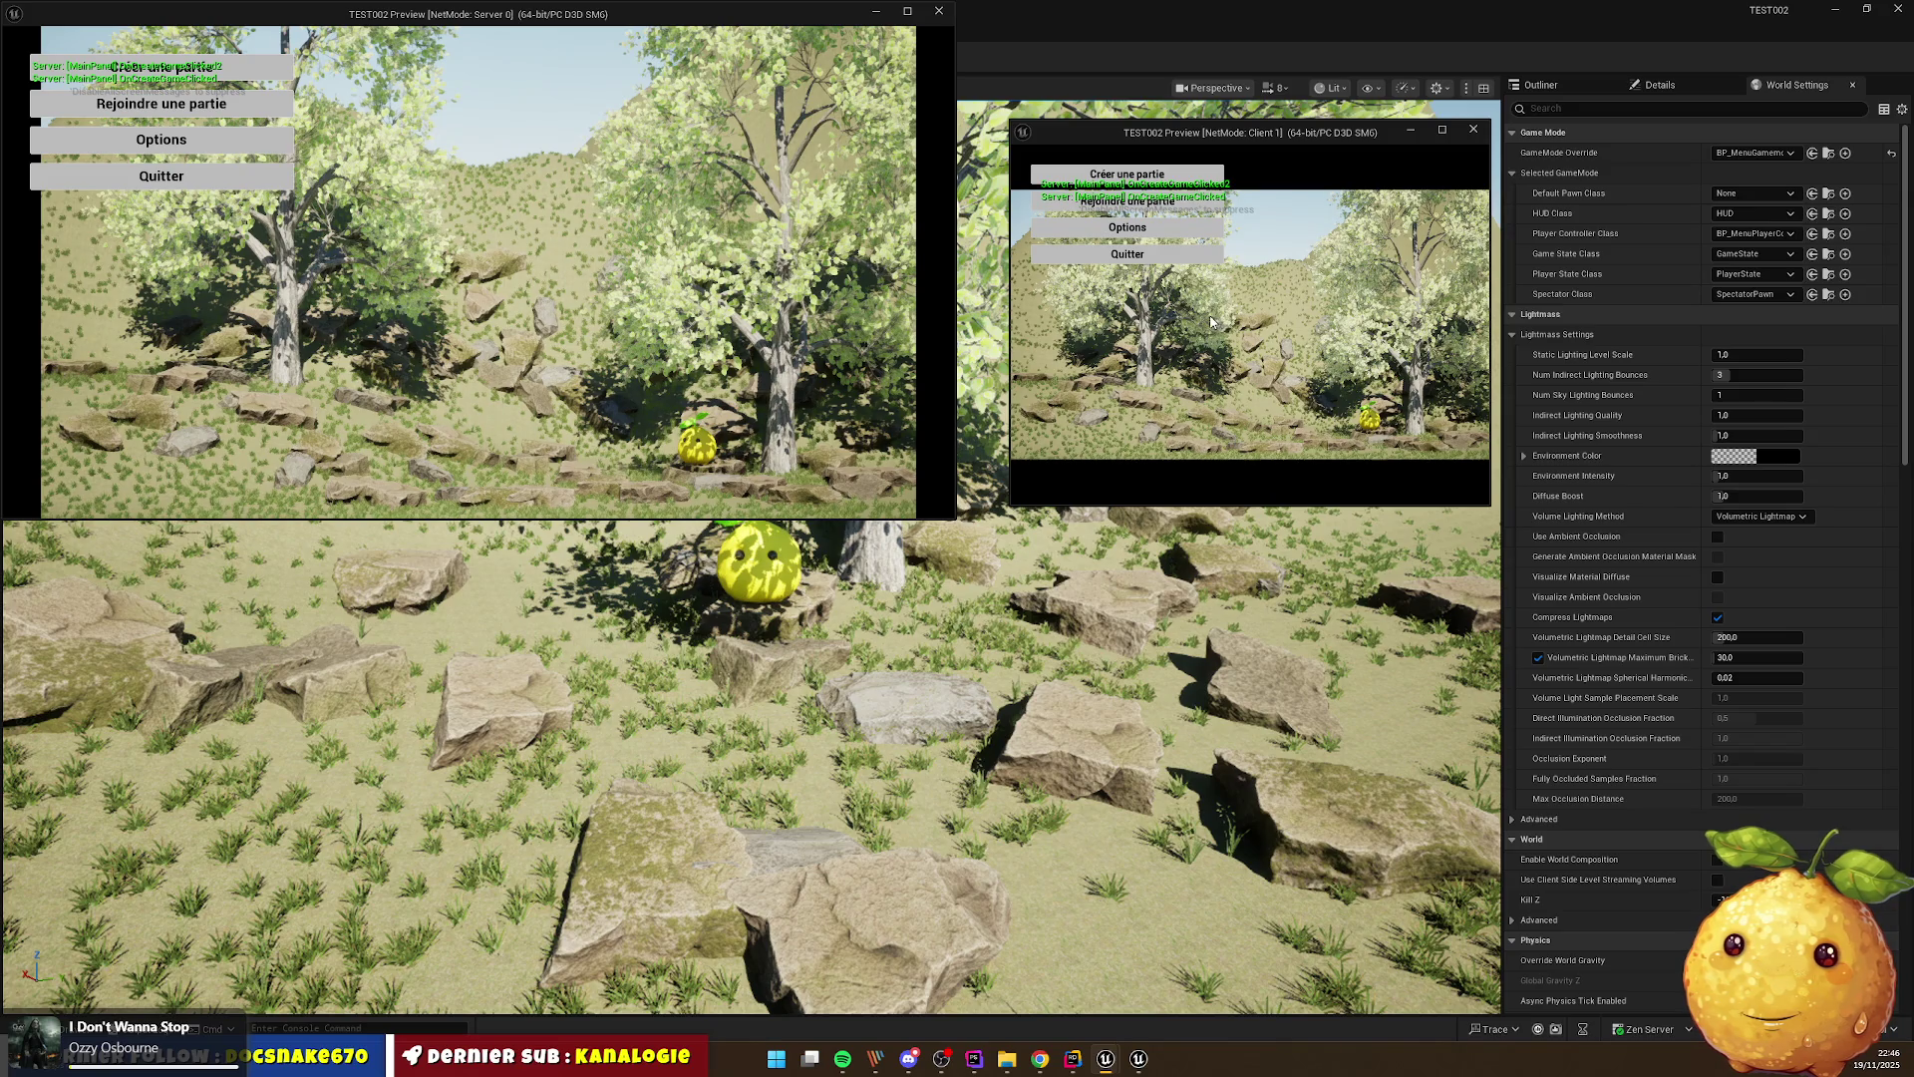
pyautogui.press('Escape')
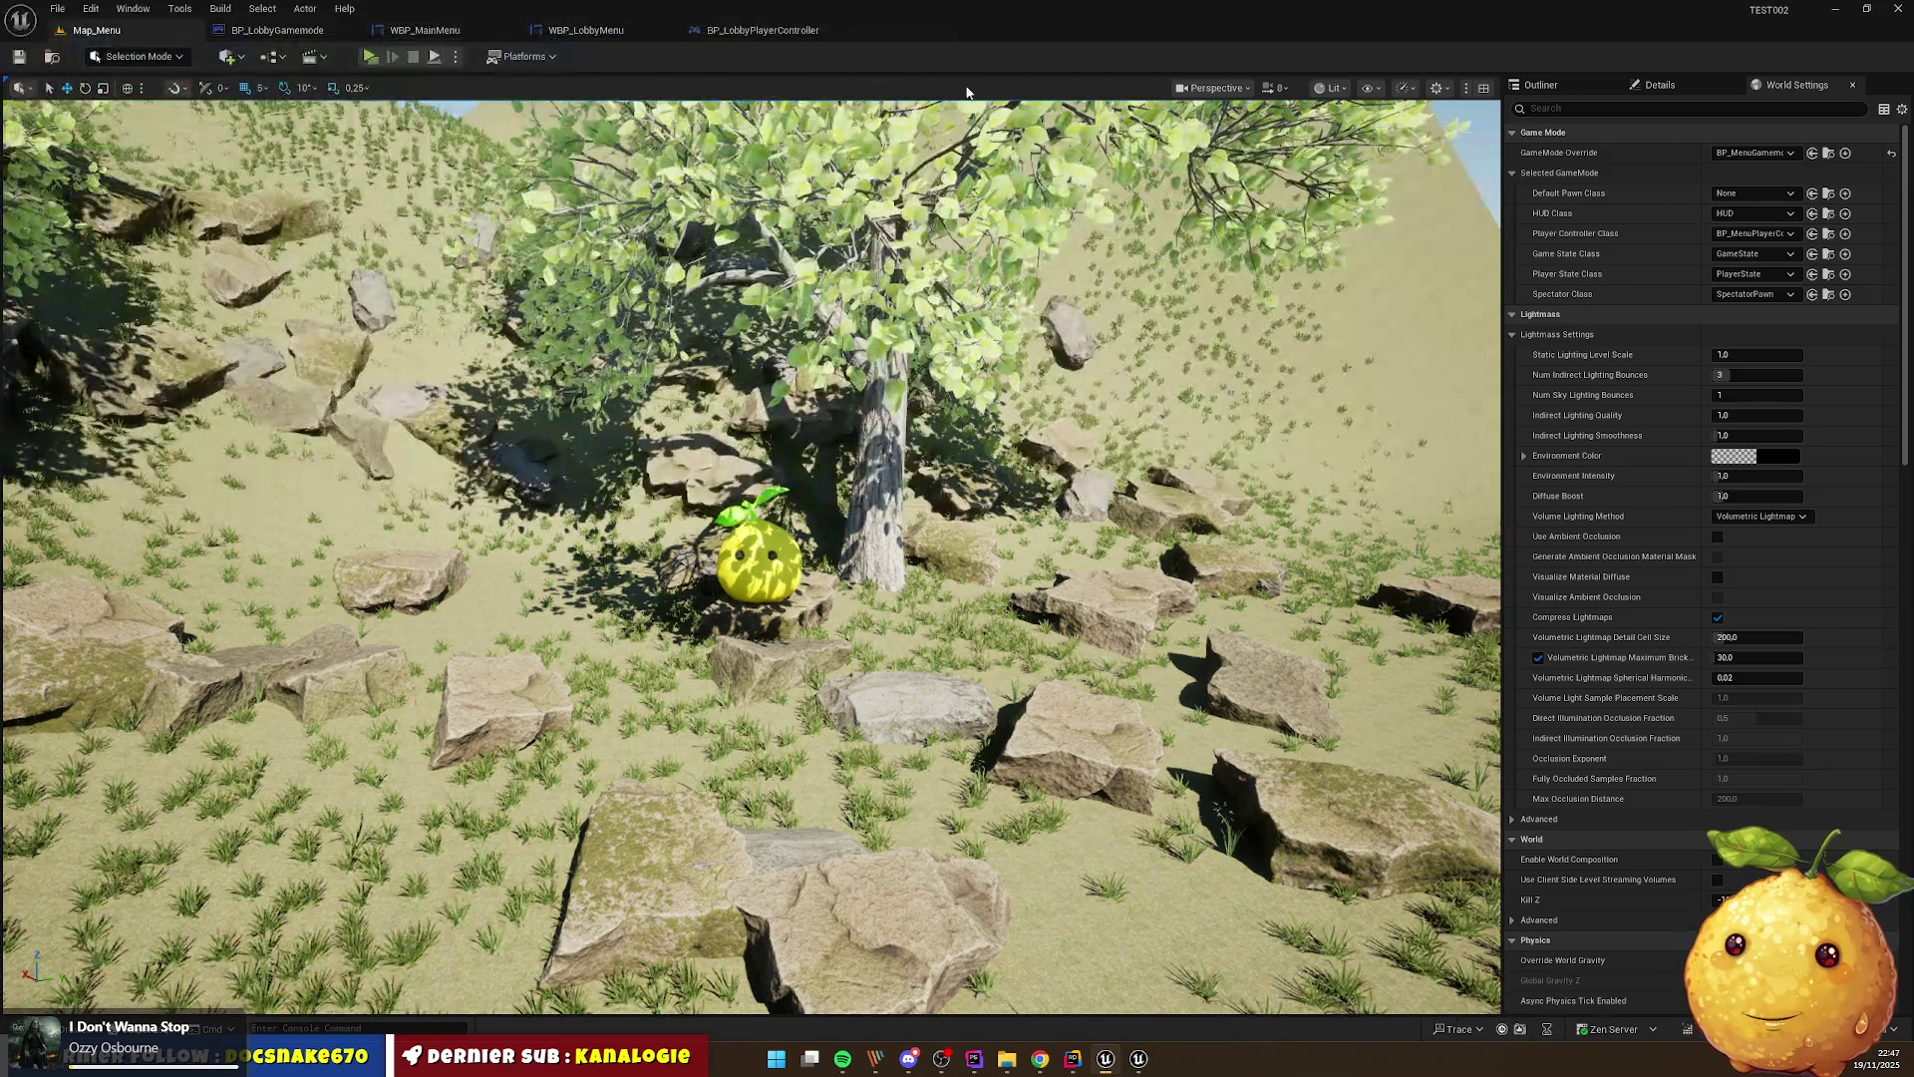
pyautogui.click(1072, 1058)
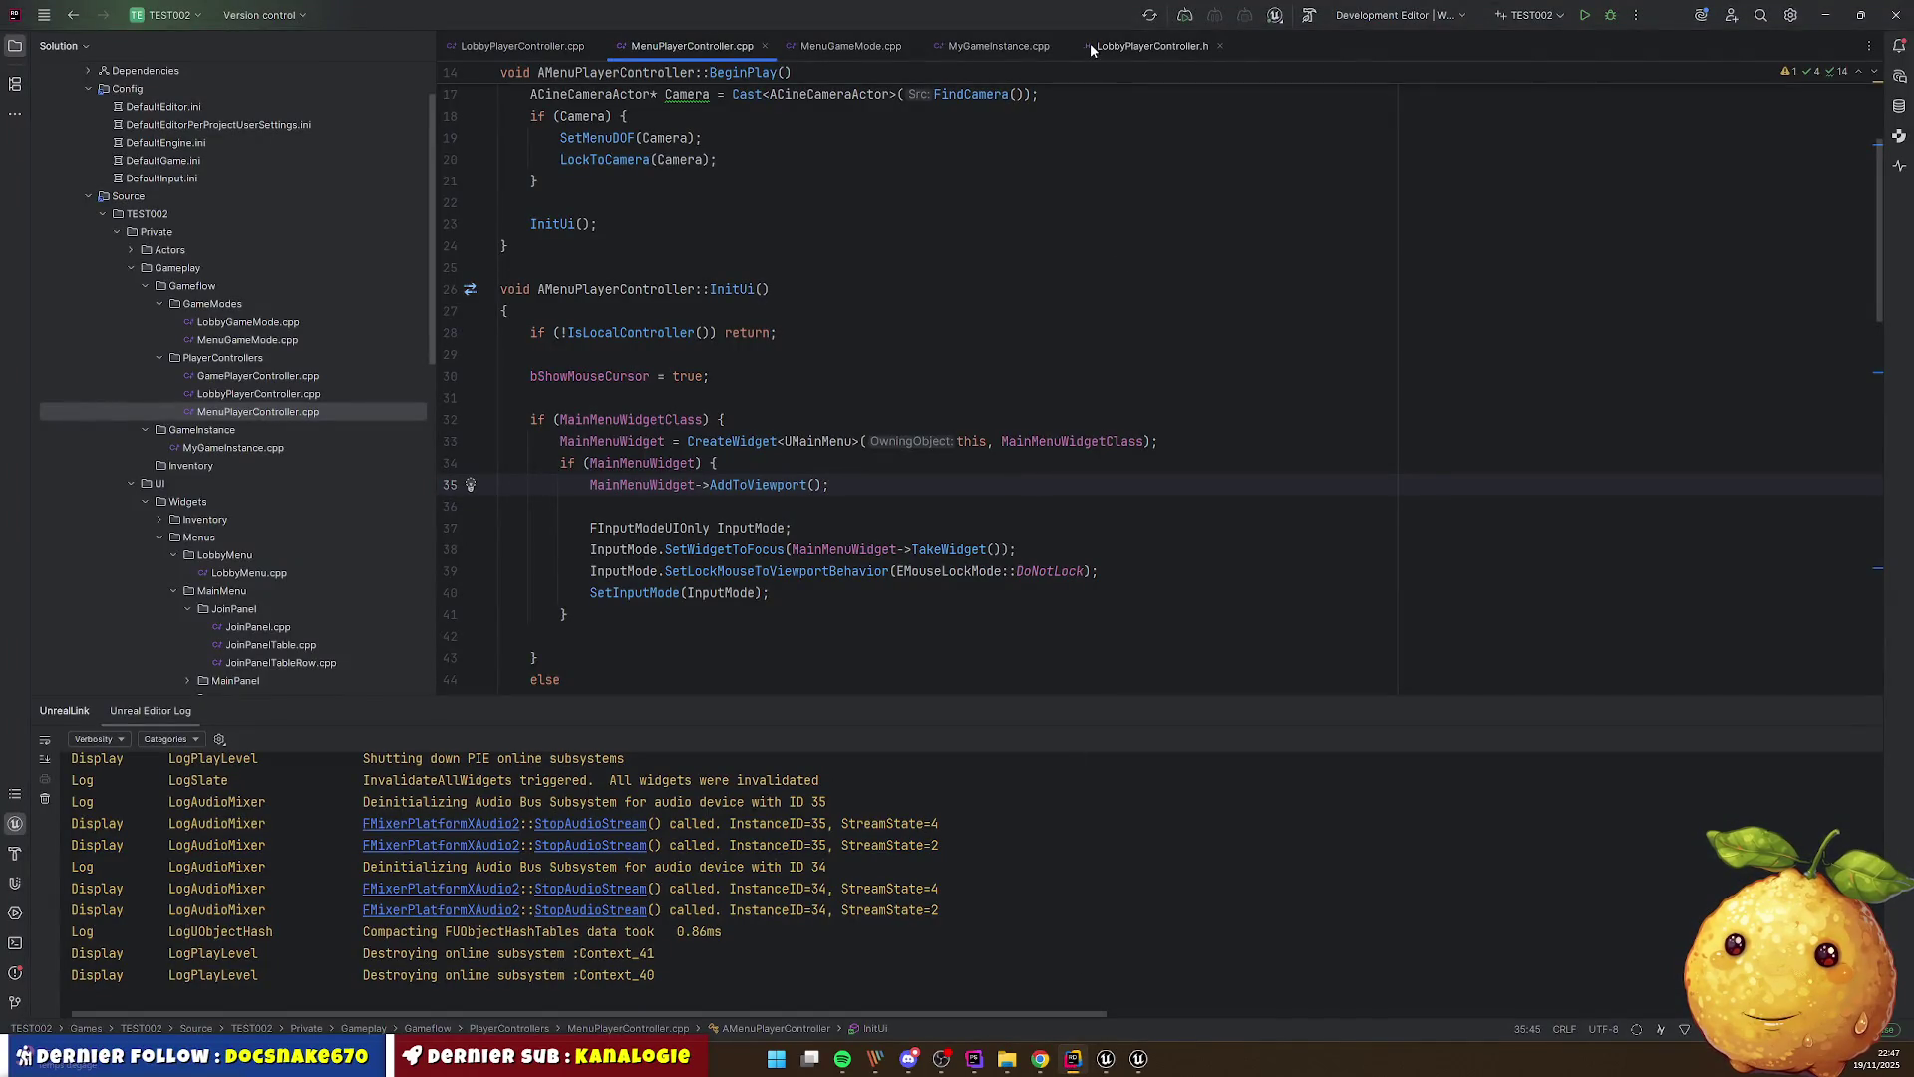
# Browse MyGameInstance.cpp, MenuGameMode.cpp and MenuPlayerController.cpp, ending on LobbyPlayerController.h's OnPossess declaration
pyautogui.click(1128, 46)
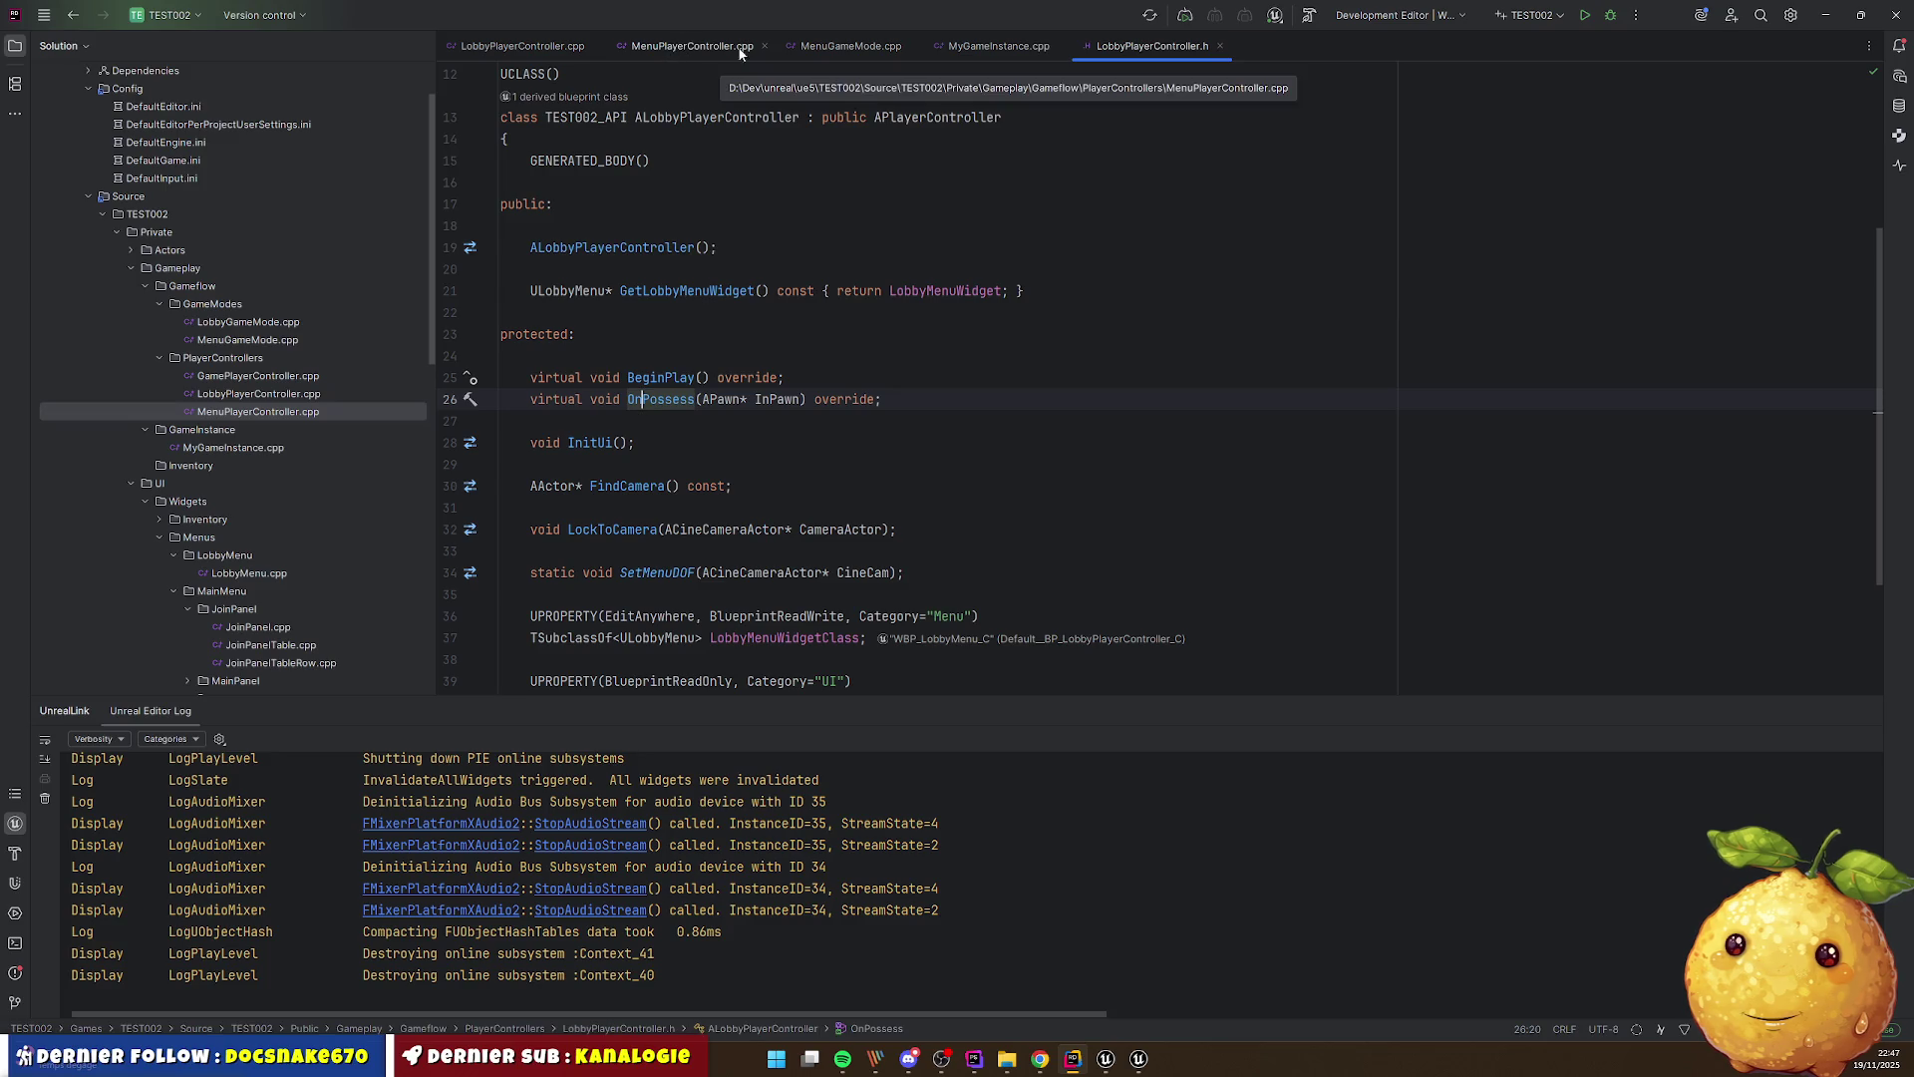
pyautogui.click(997, 46)
pyautogui.scroll(9, 860, 345)
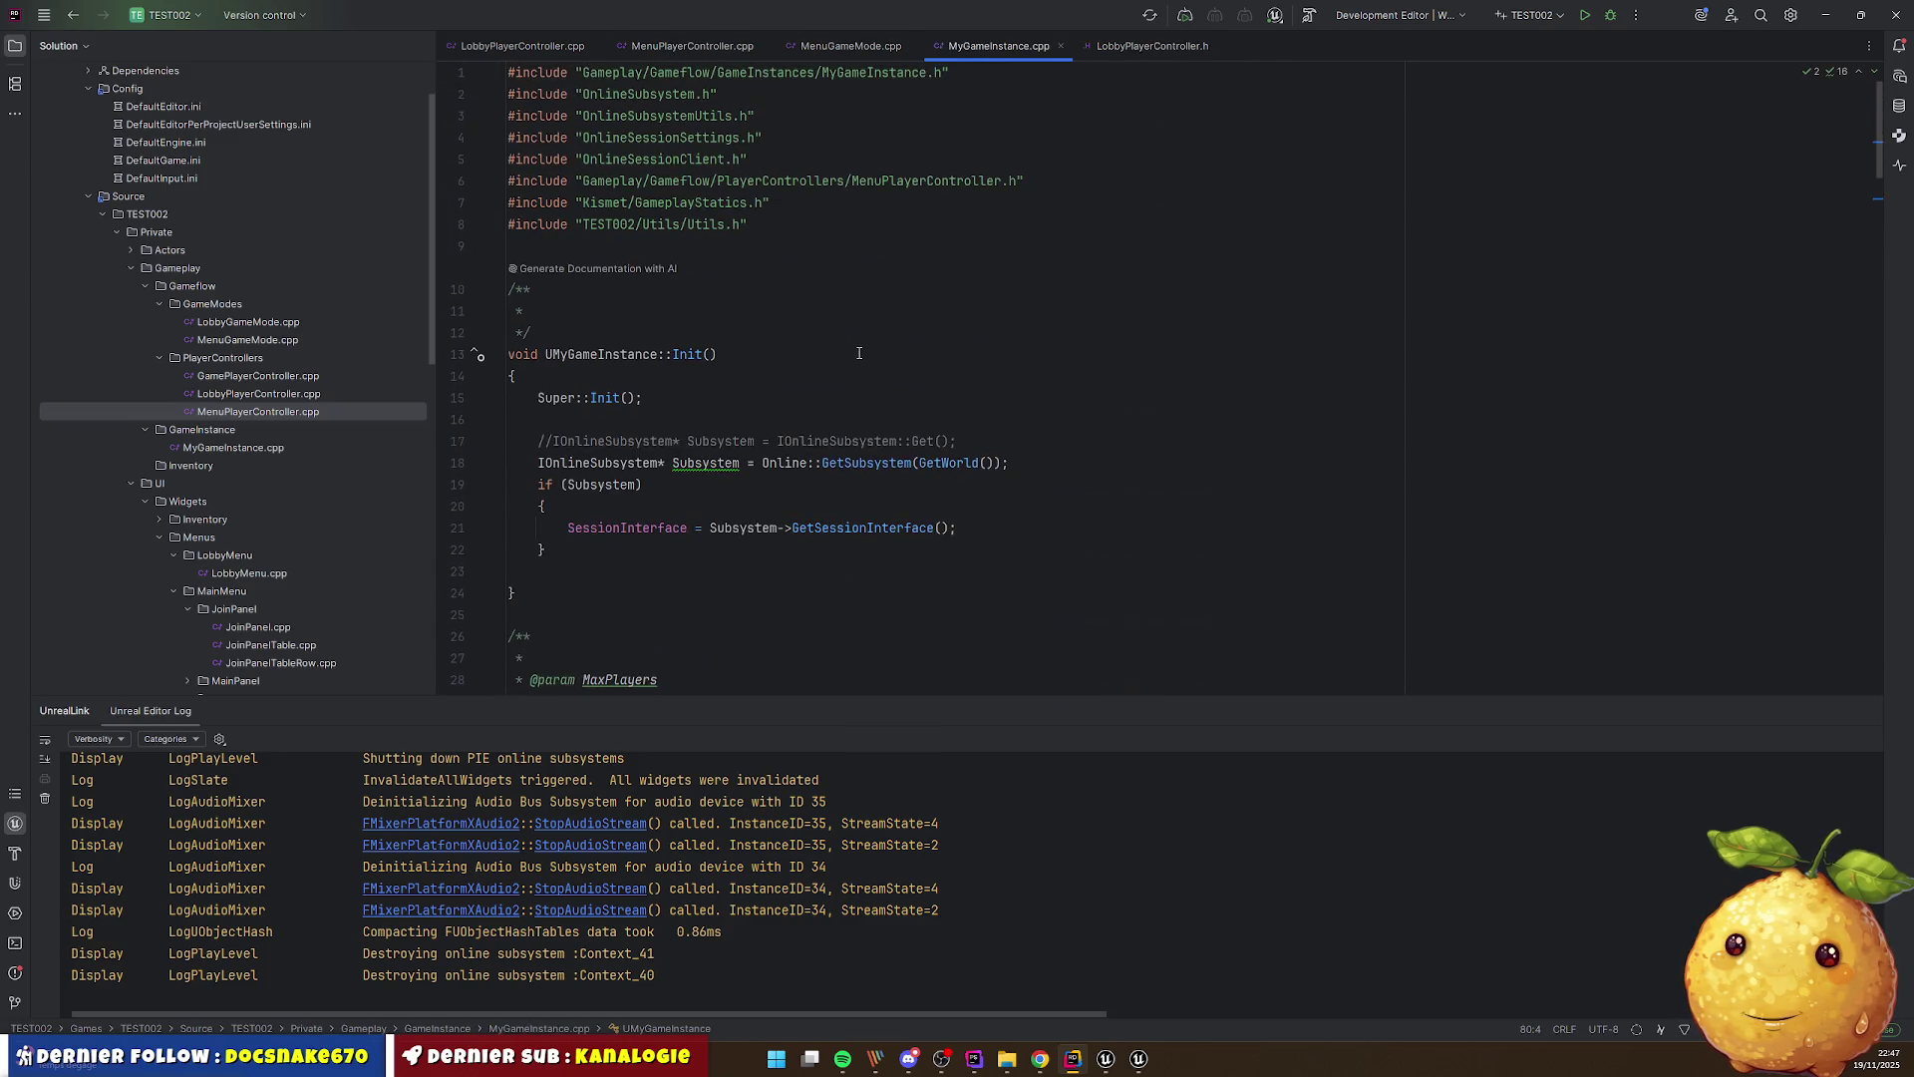
pyautogui.click(847, 46)
pyautogui.scroll(2, 684, 339)
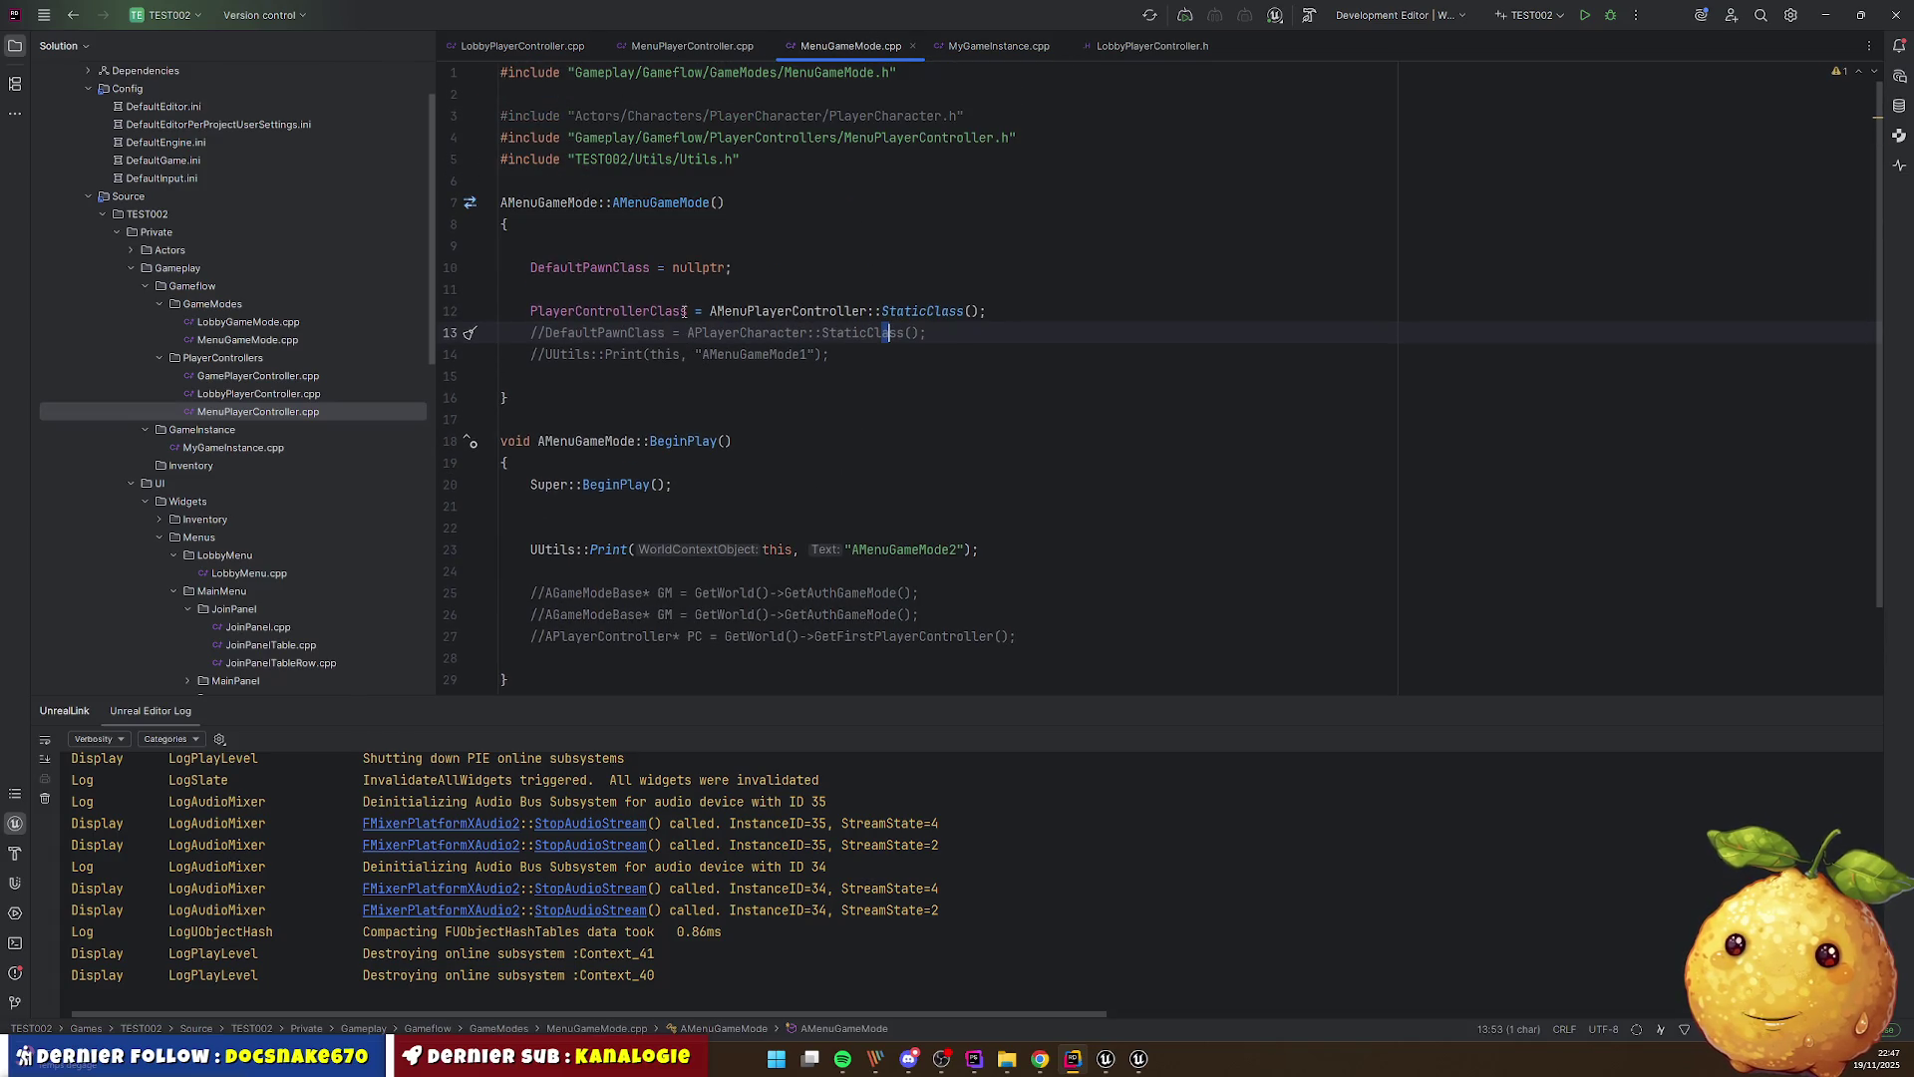
pyautogui.click(649, 46)
pyautogui.click(1152, 46)
pyautogui.scroll(4, 692, 378)
pyautogui.scroll(-7, 692, 378)
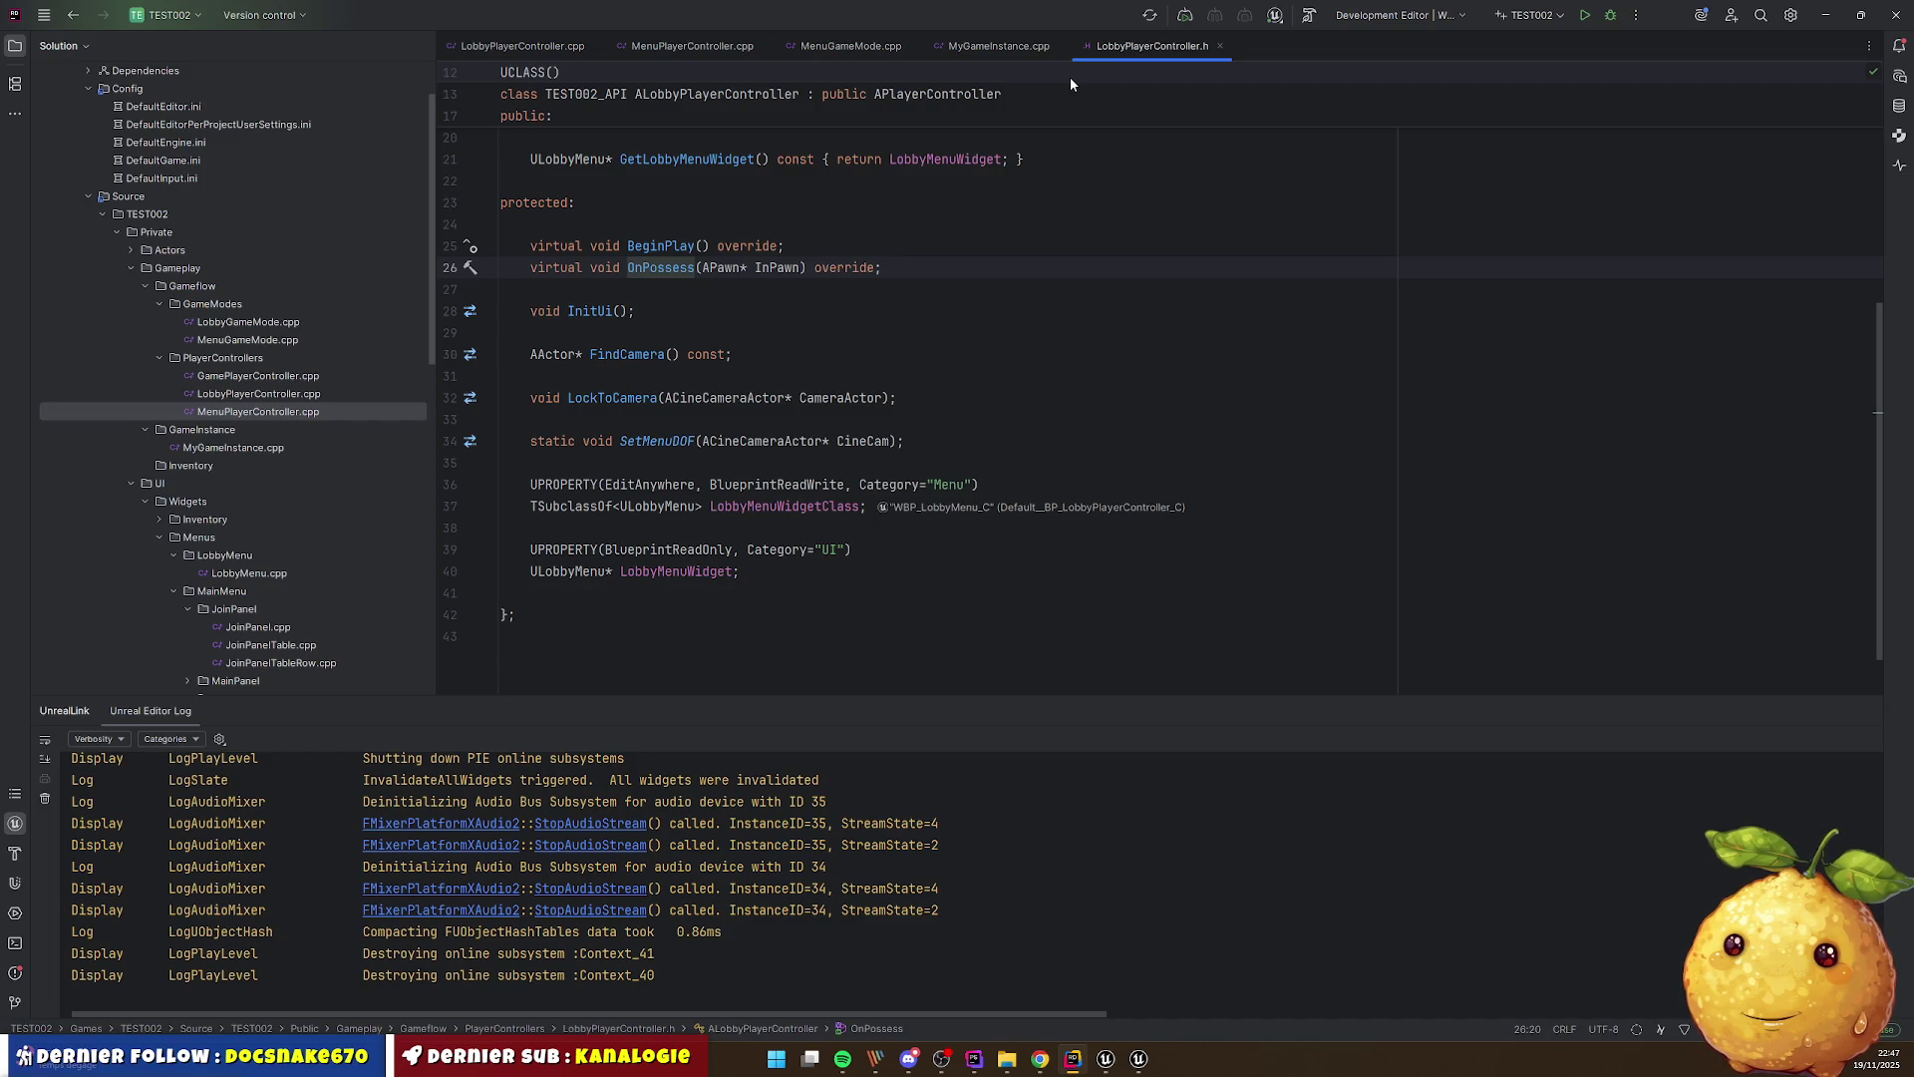
pyautogui.click(1106, 1058)
# With Net Mode Play Standalone, host via Créer une partie in one window, refresh and join in the other
pyautogui.click(456, 56)
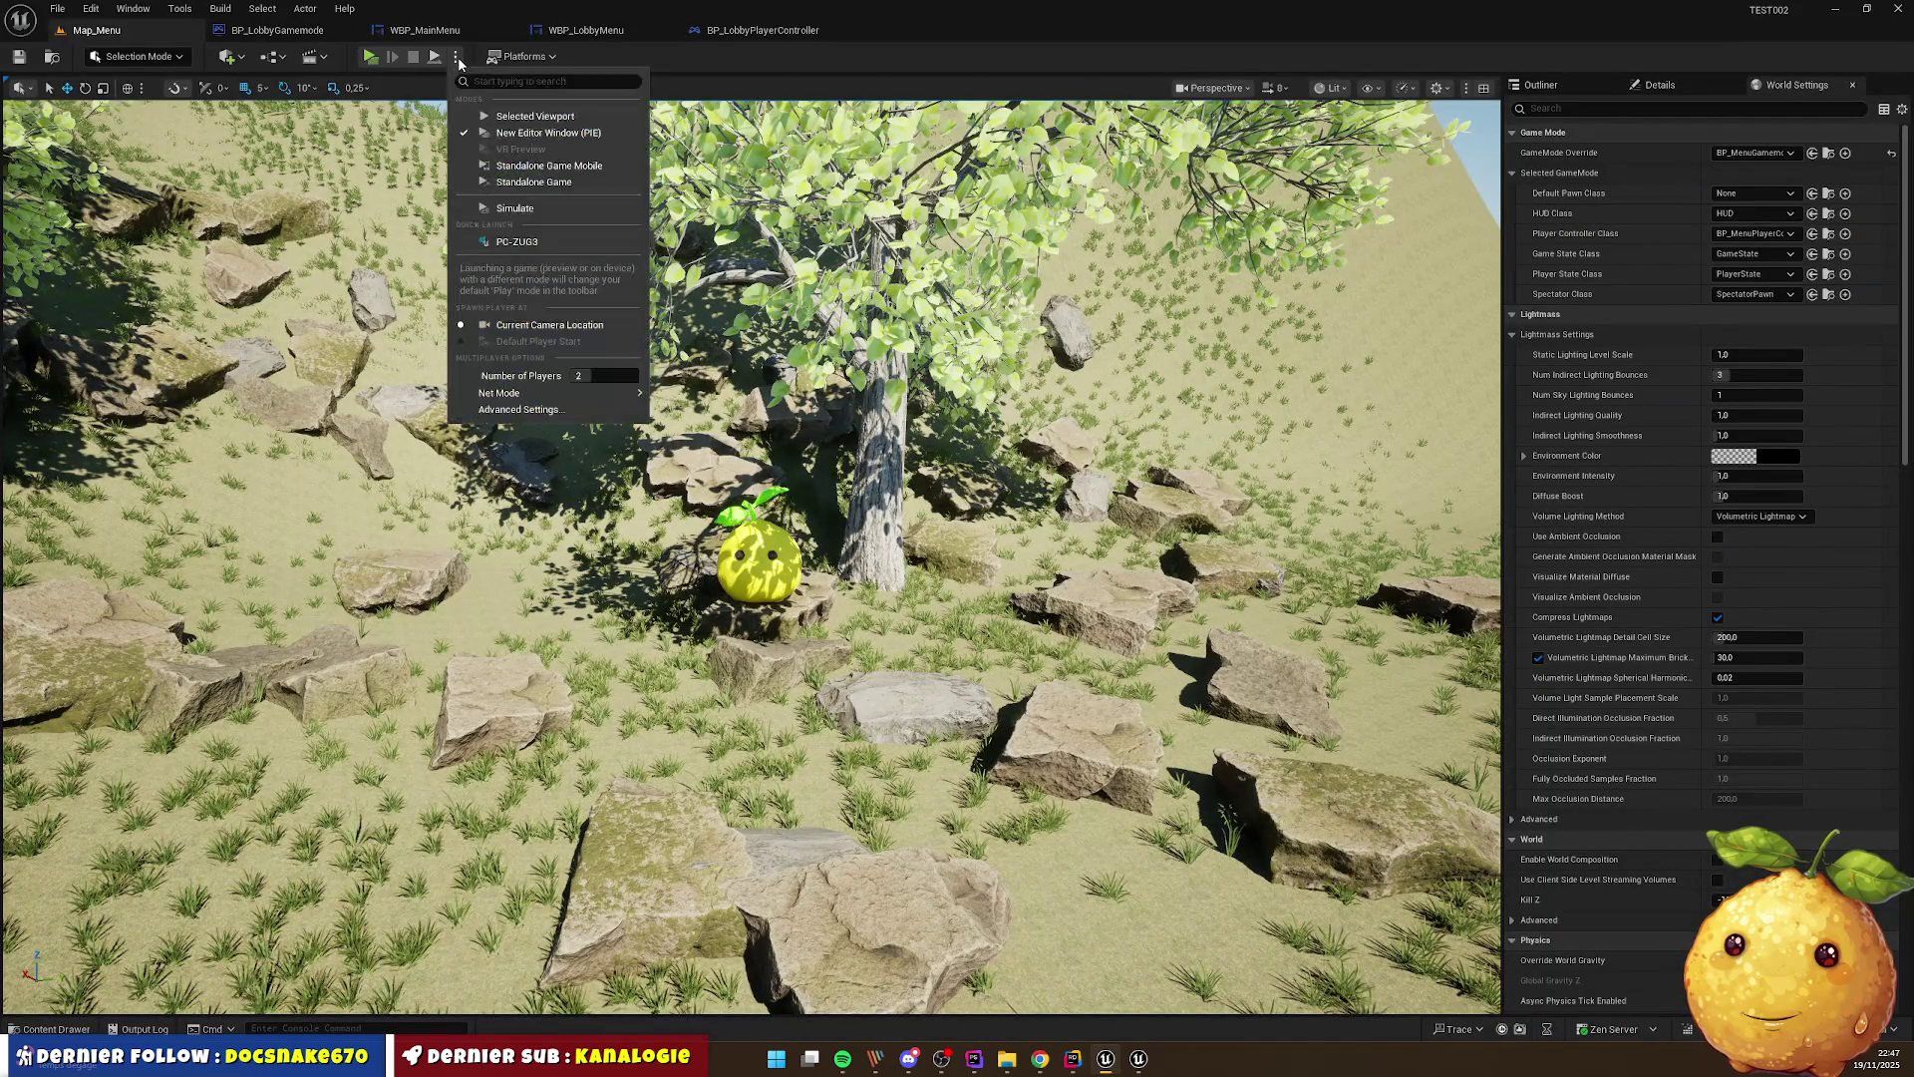
pyautogui.moveTo(539, 393)
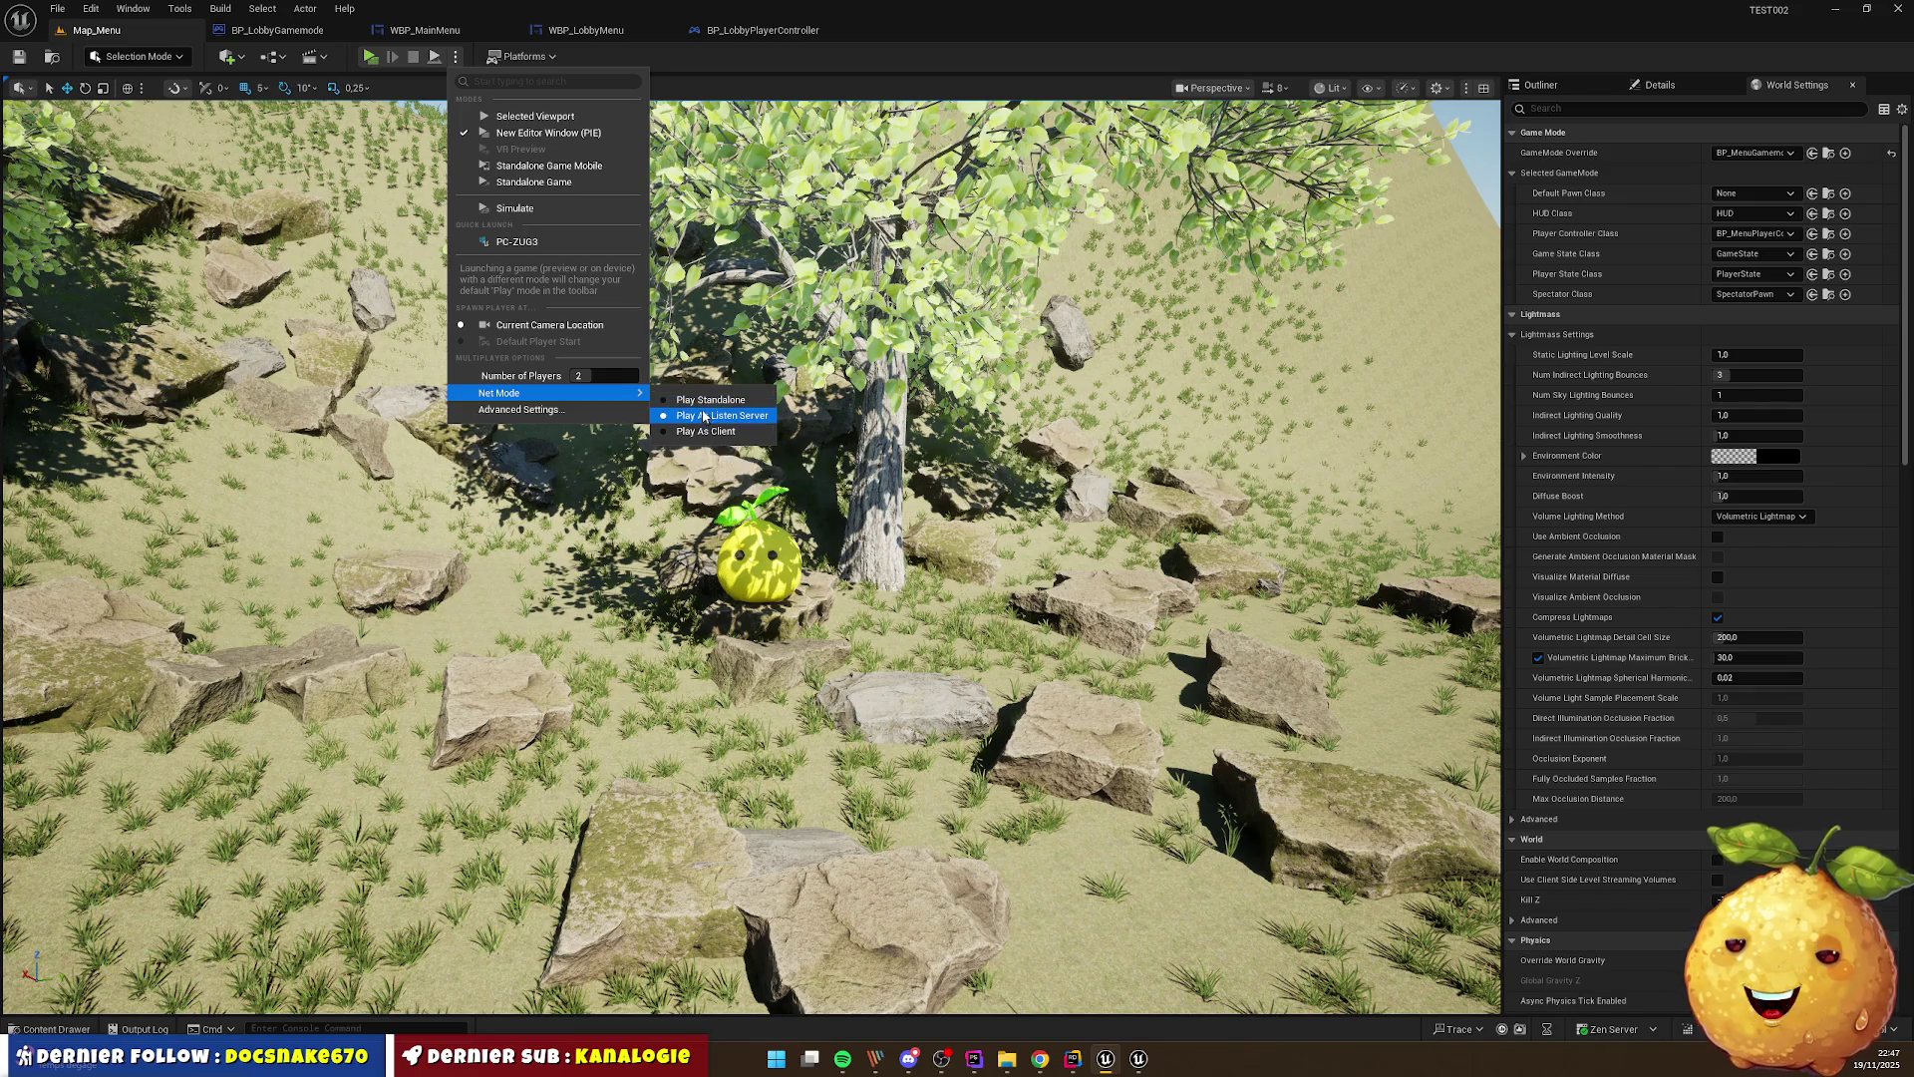
pyautogui.click(693, 399)
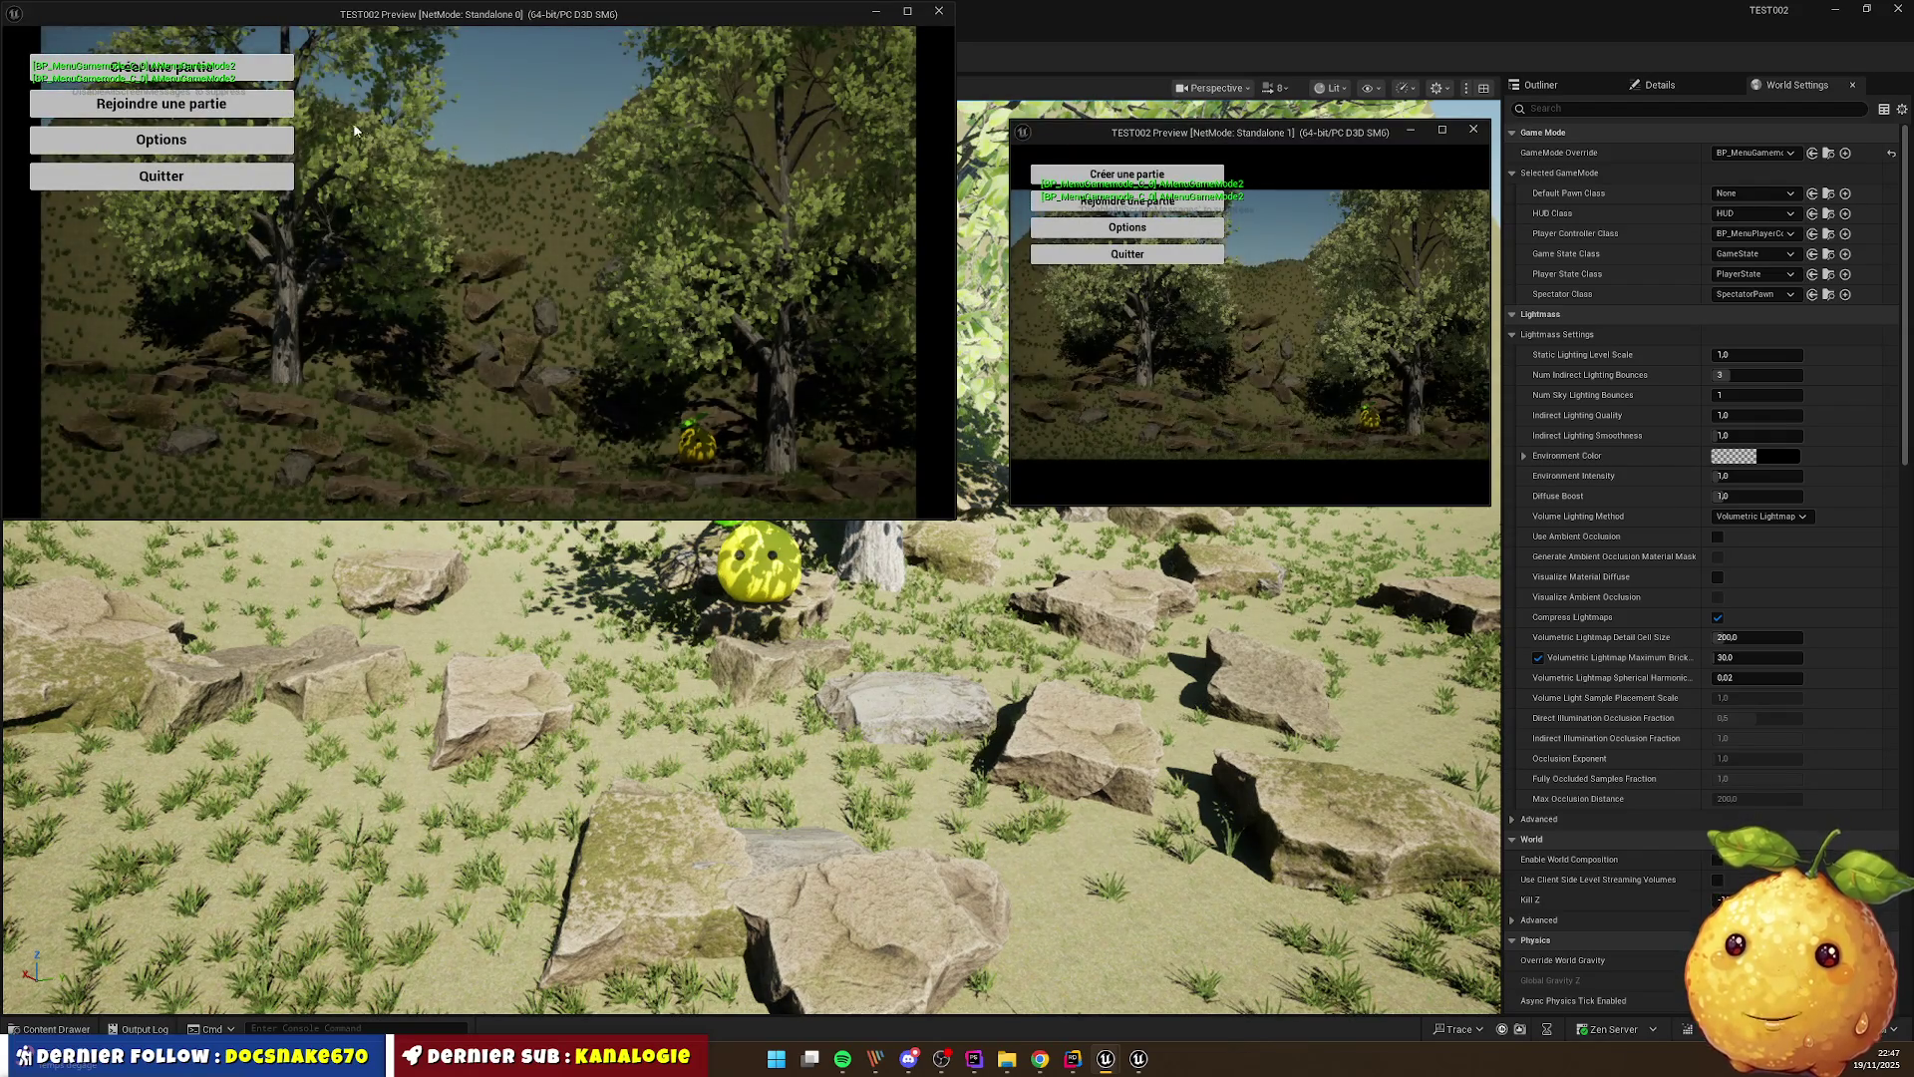
pyautogui.click(161, 67)
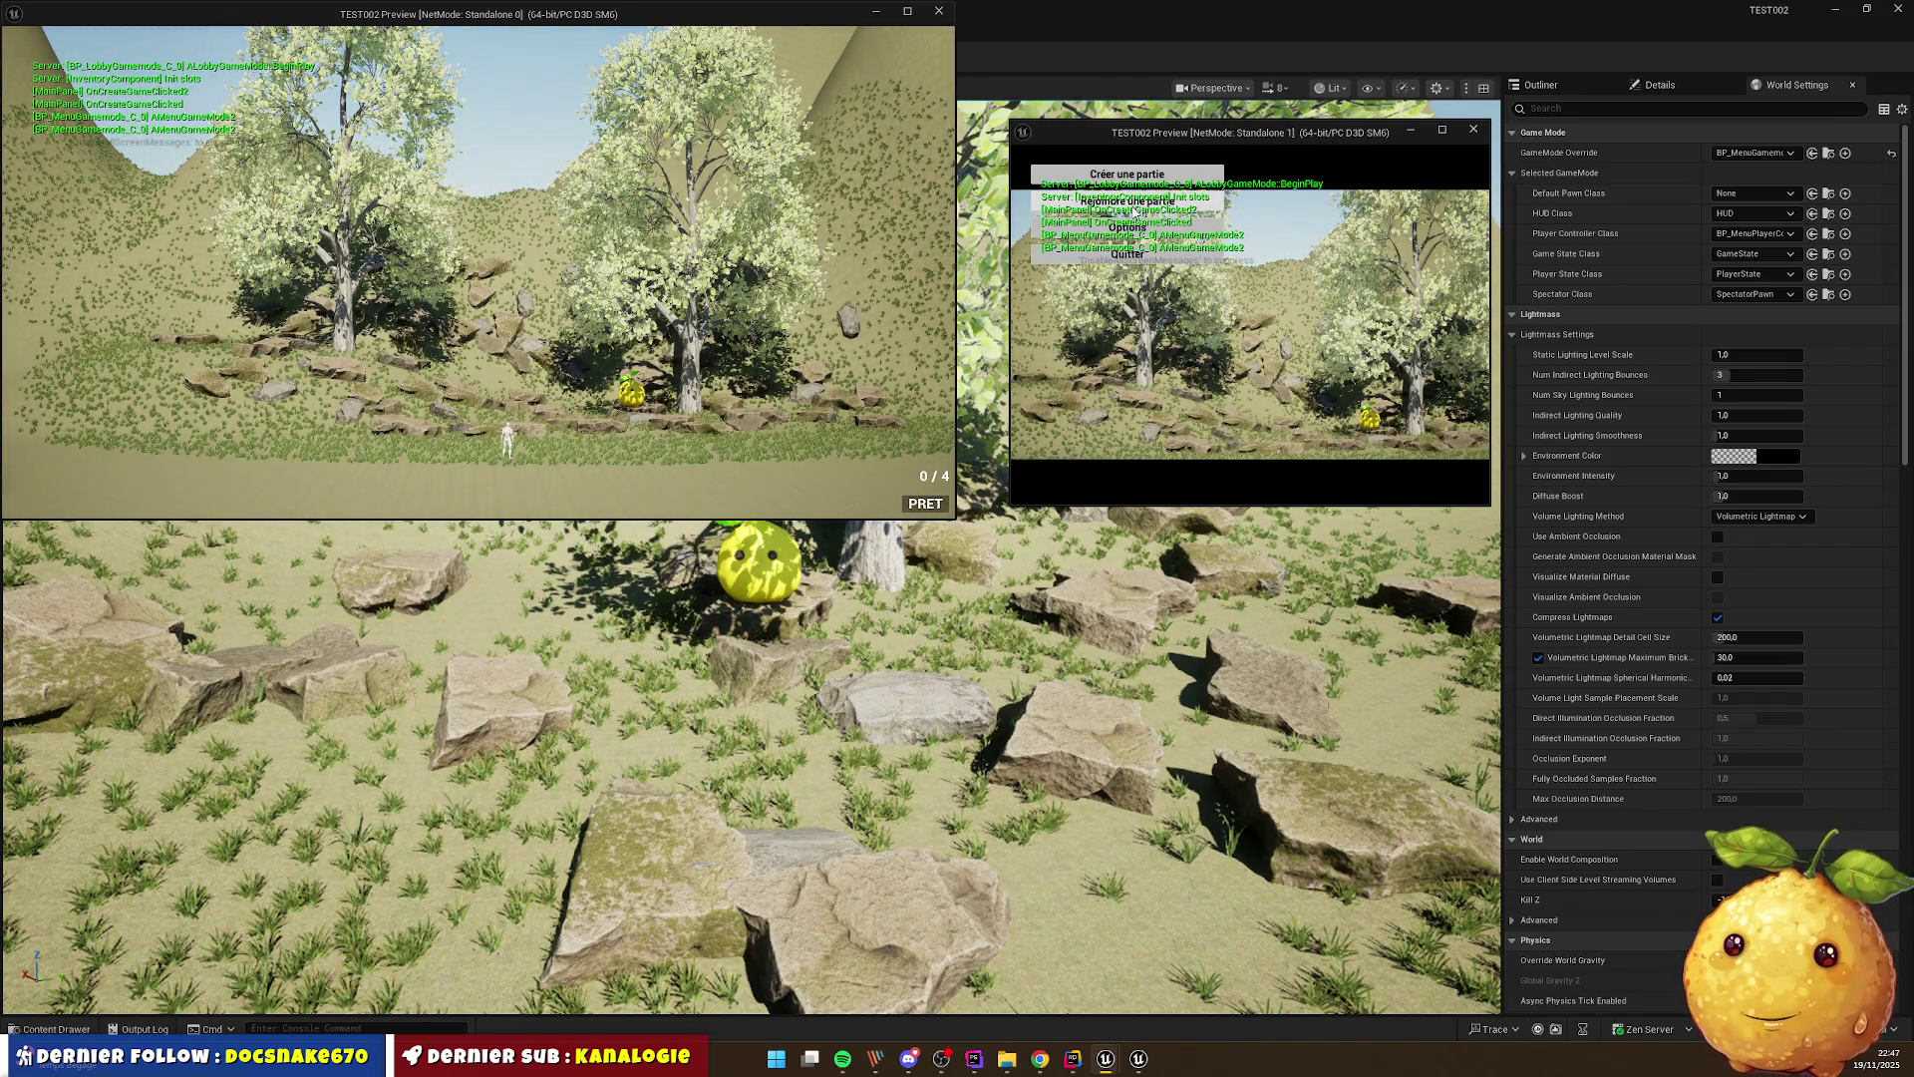
pyautogui.click(1140, 209)
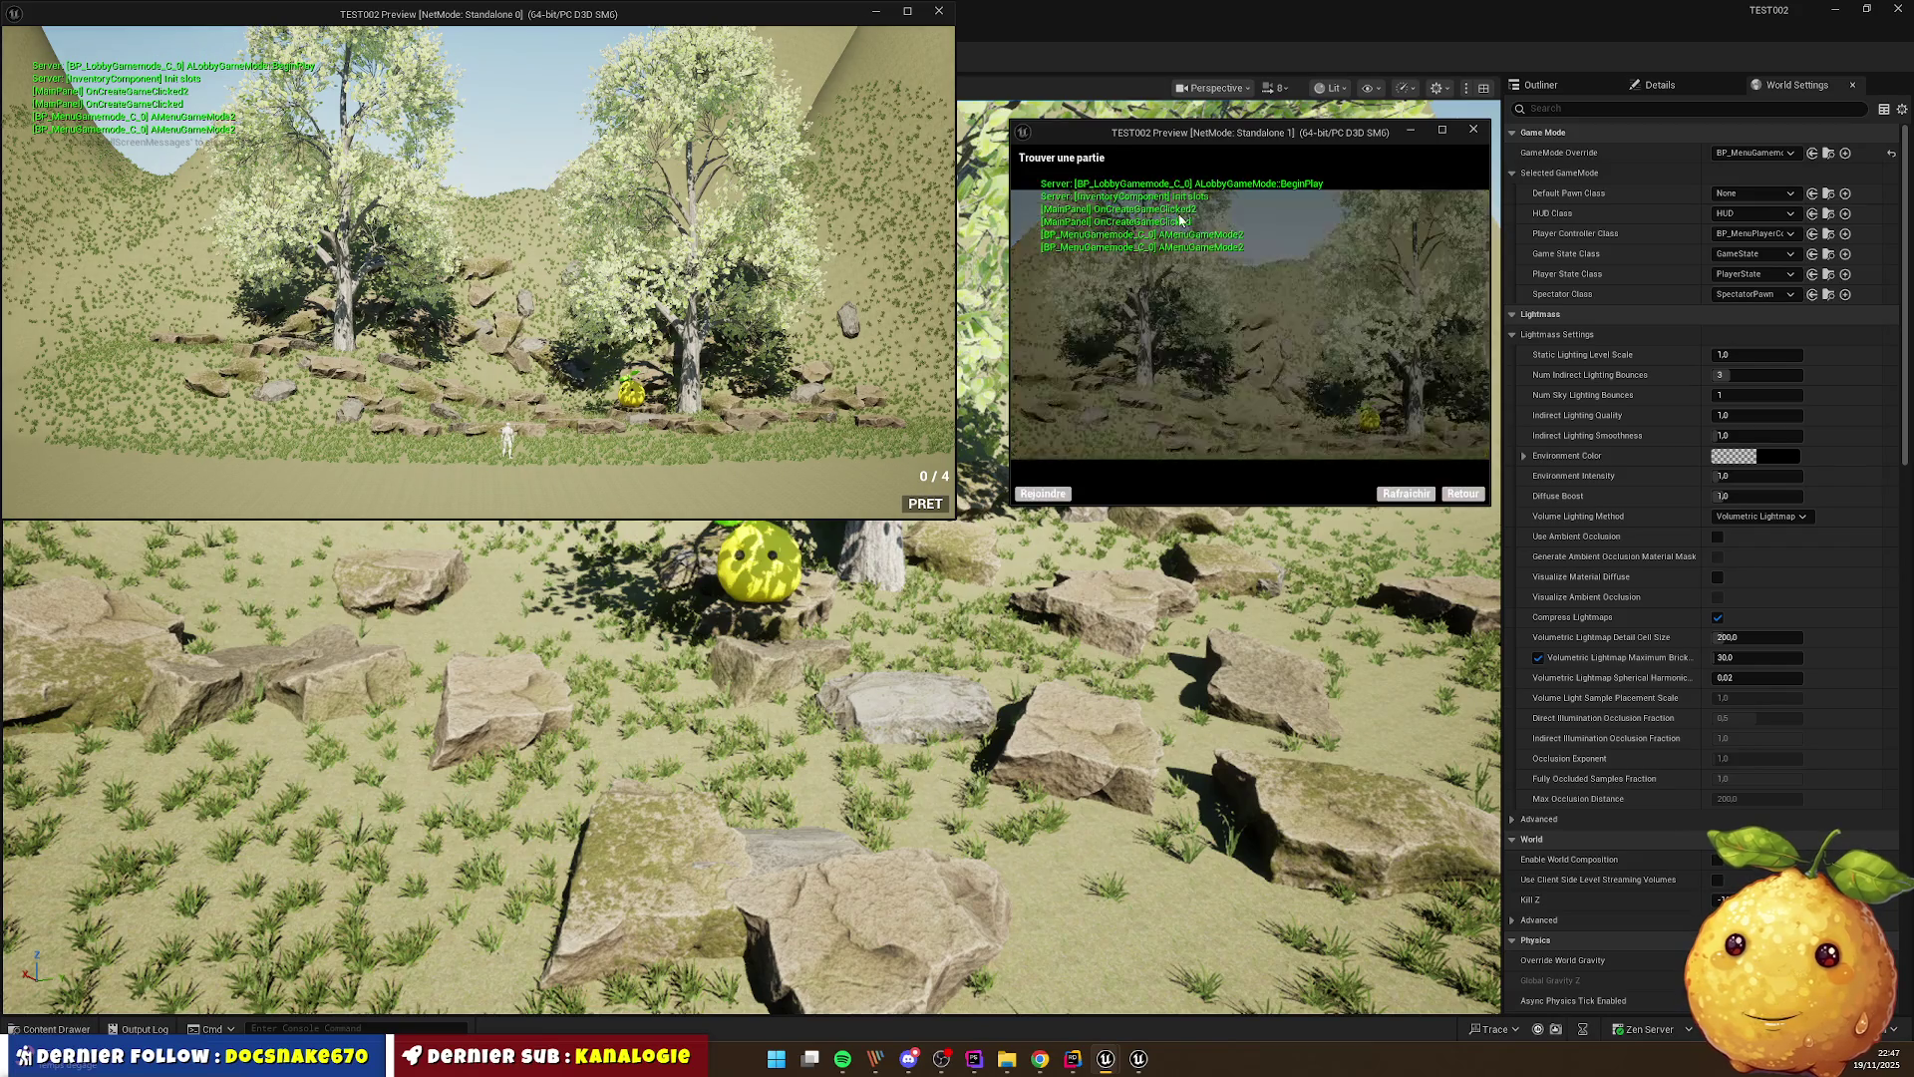
pyautogui.click(1405, 493)
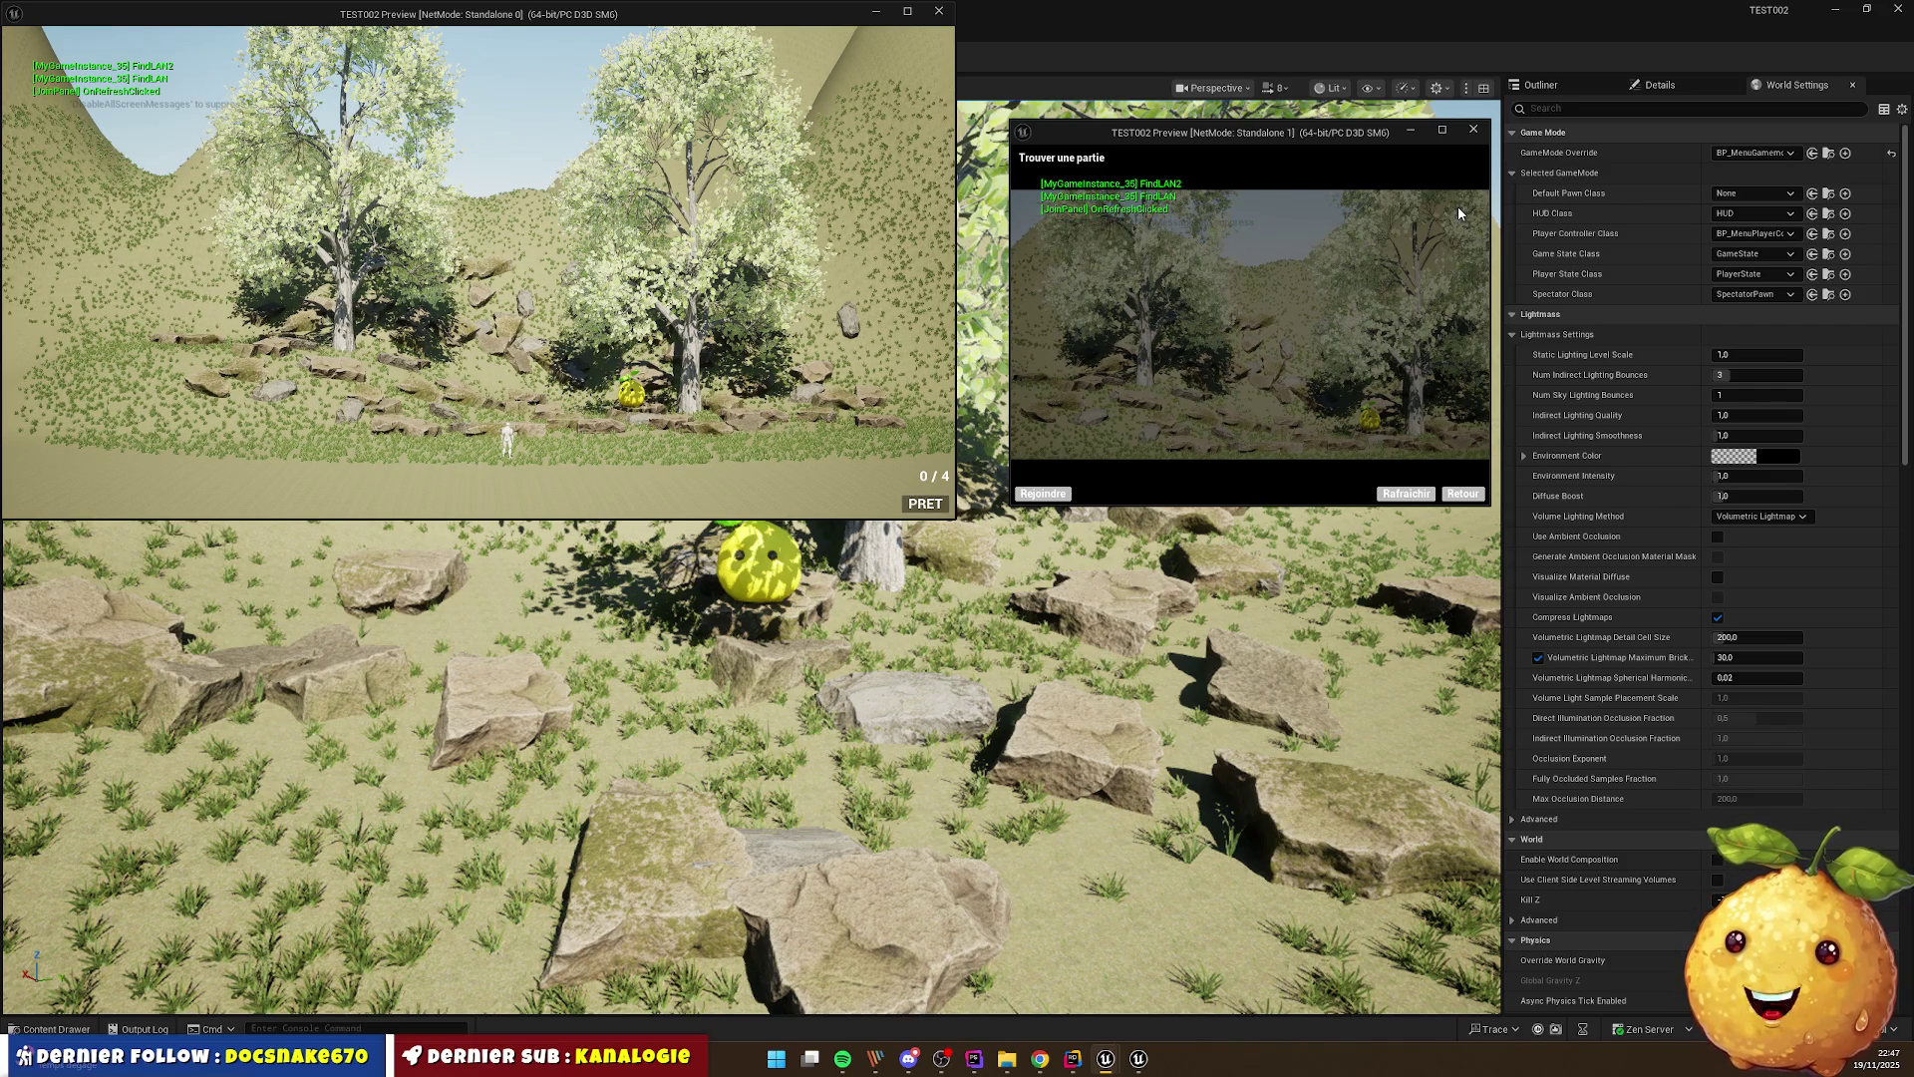
pyautogui.click(1464, 181)
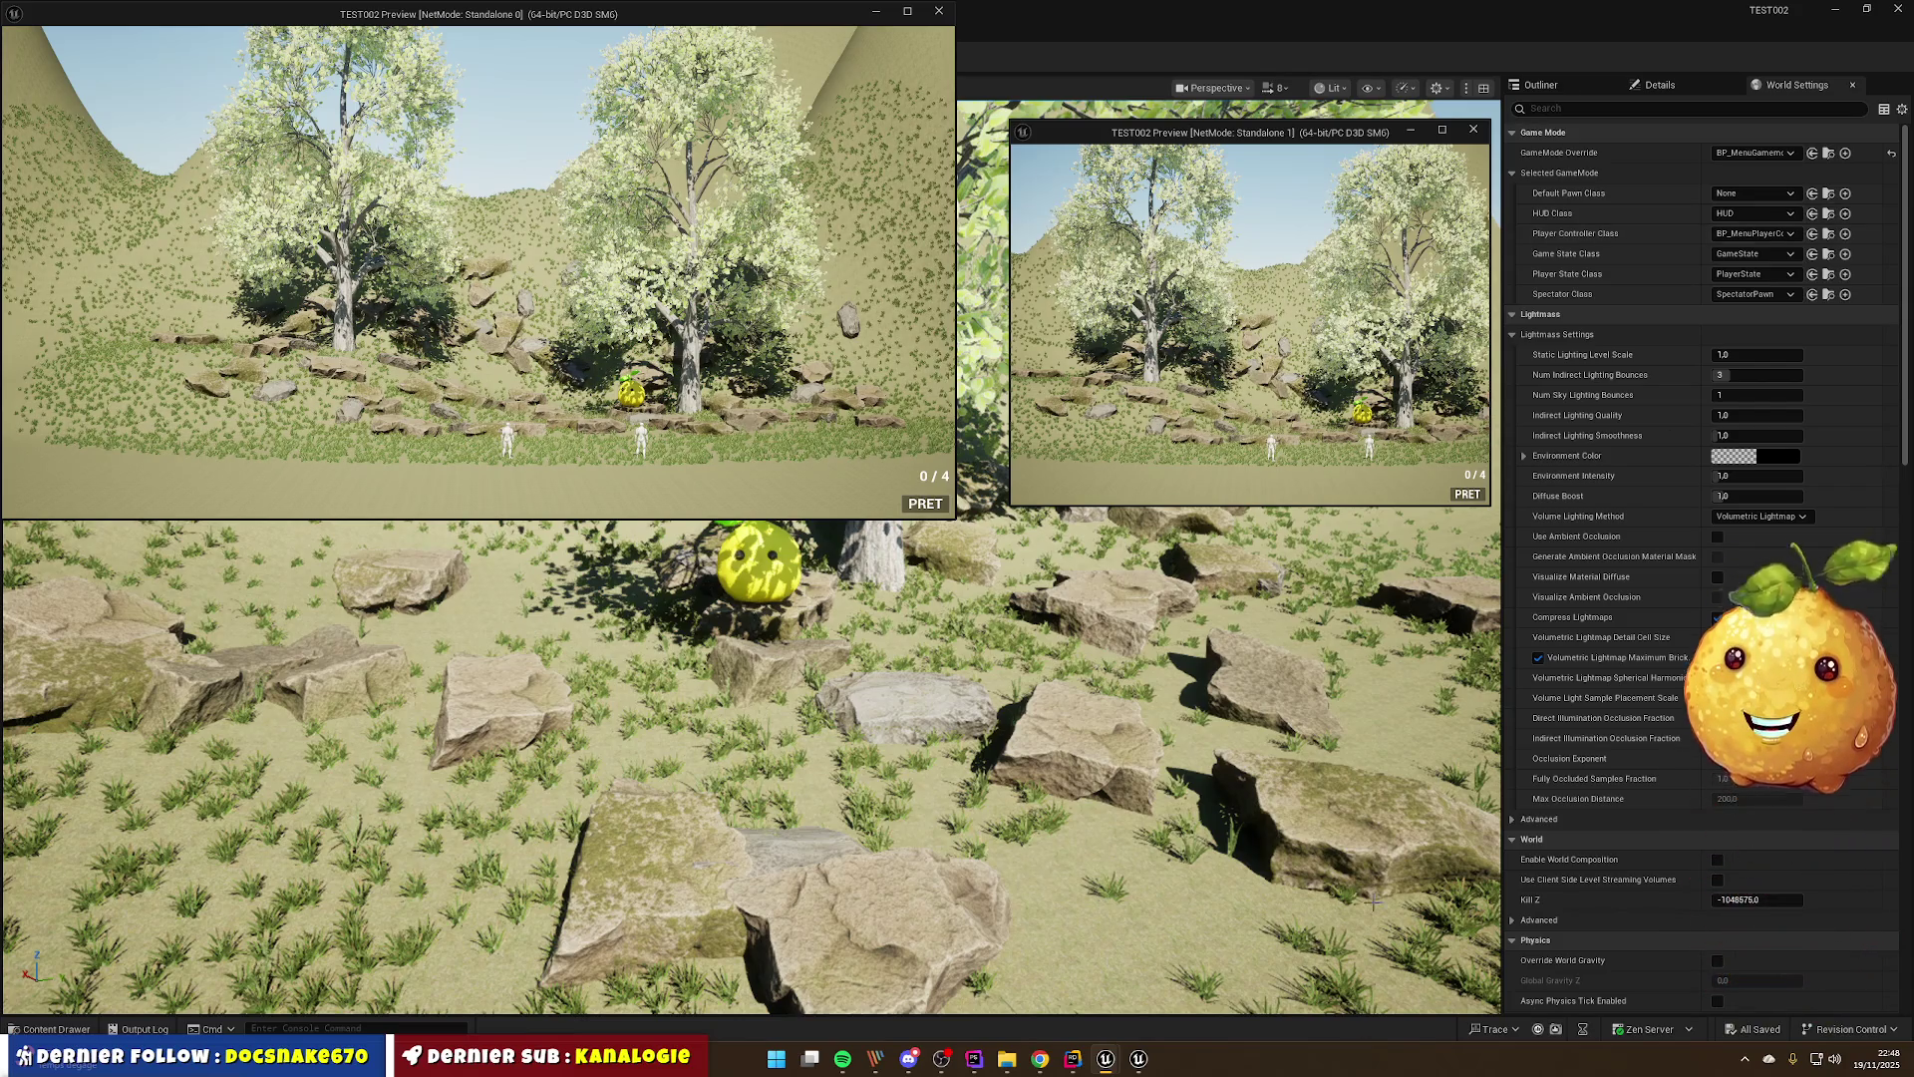
# Glance at Rider's code, then return to Unreal's Maps folder
pyautogui.moveTo(1105, 1059)
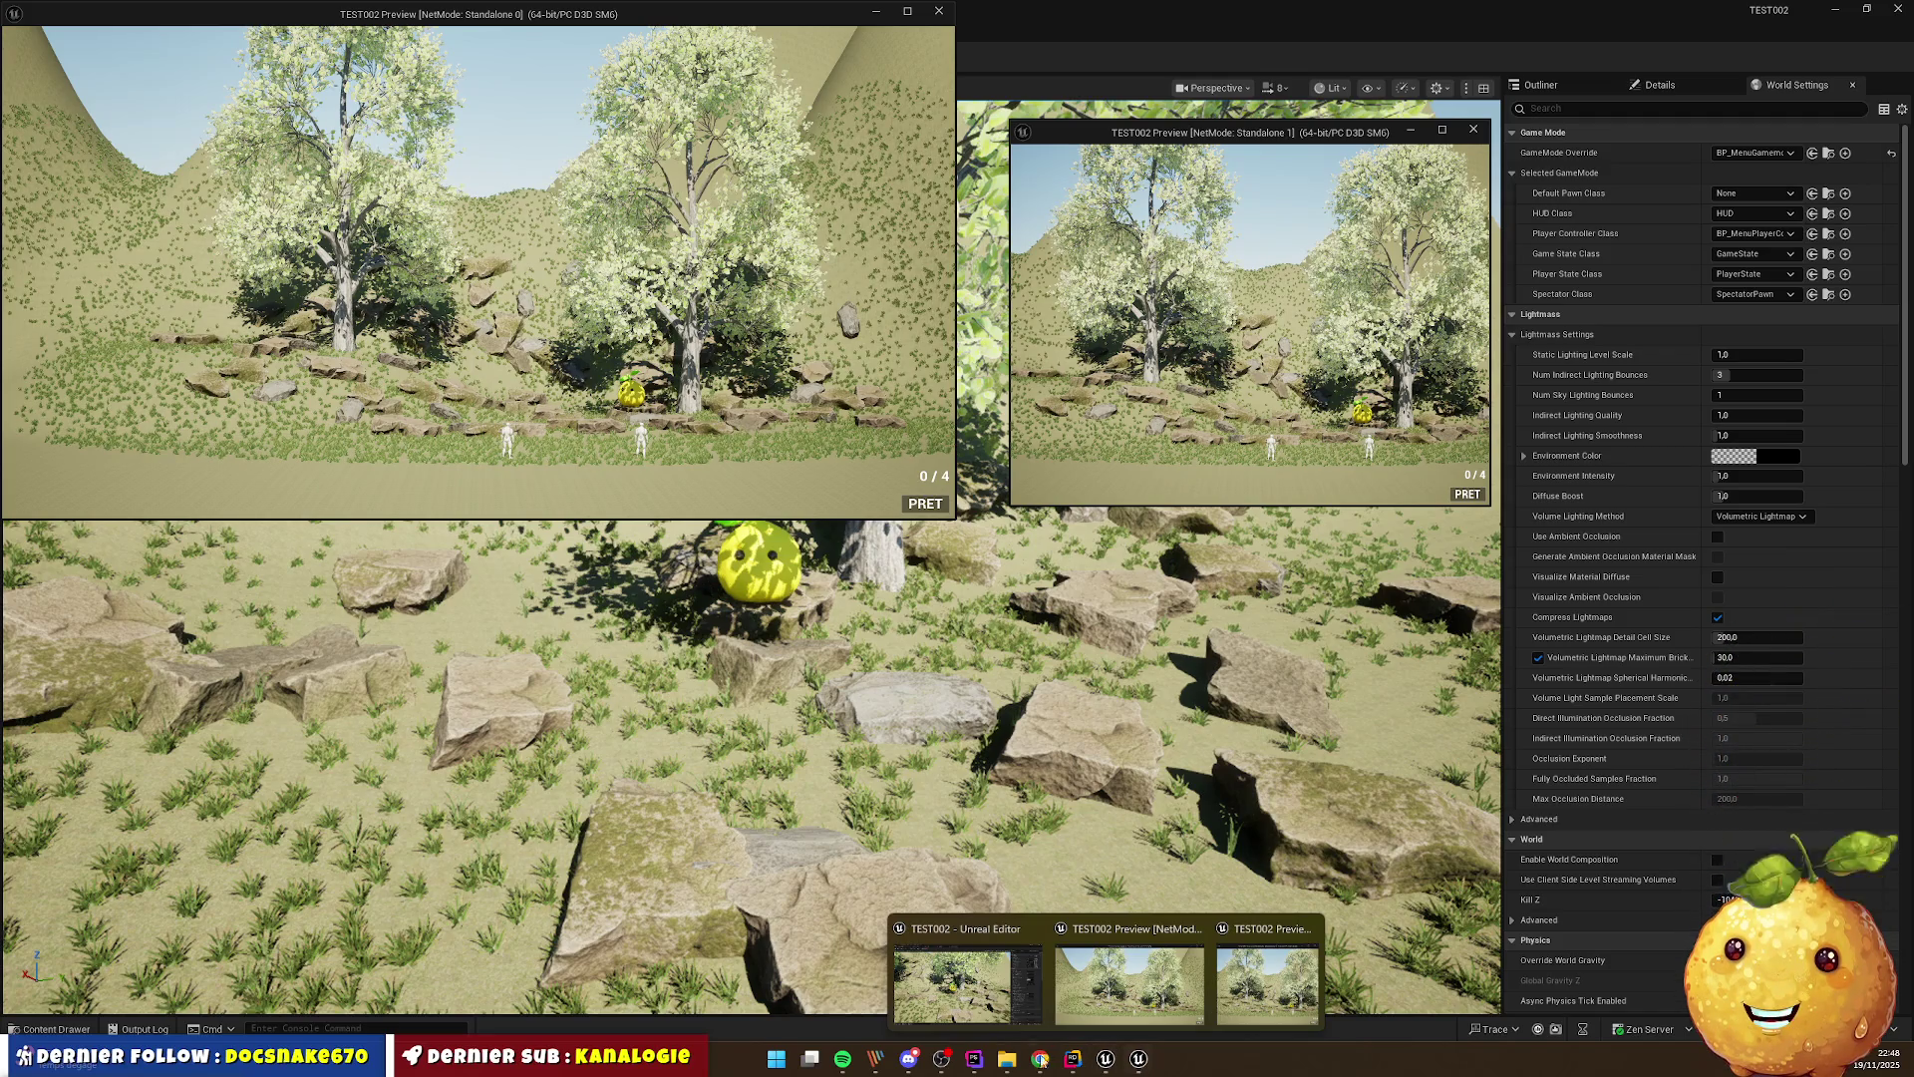
pyautogui.click(1072, 1060)
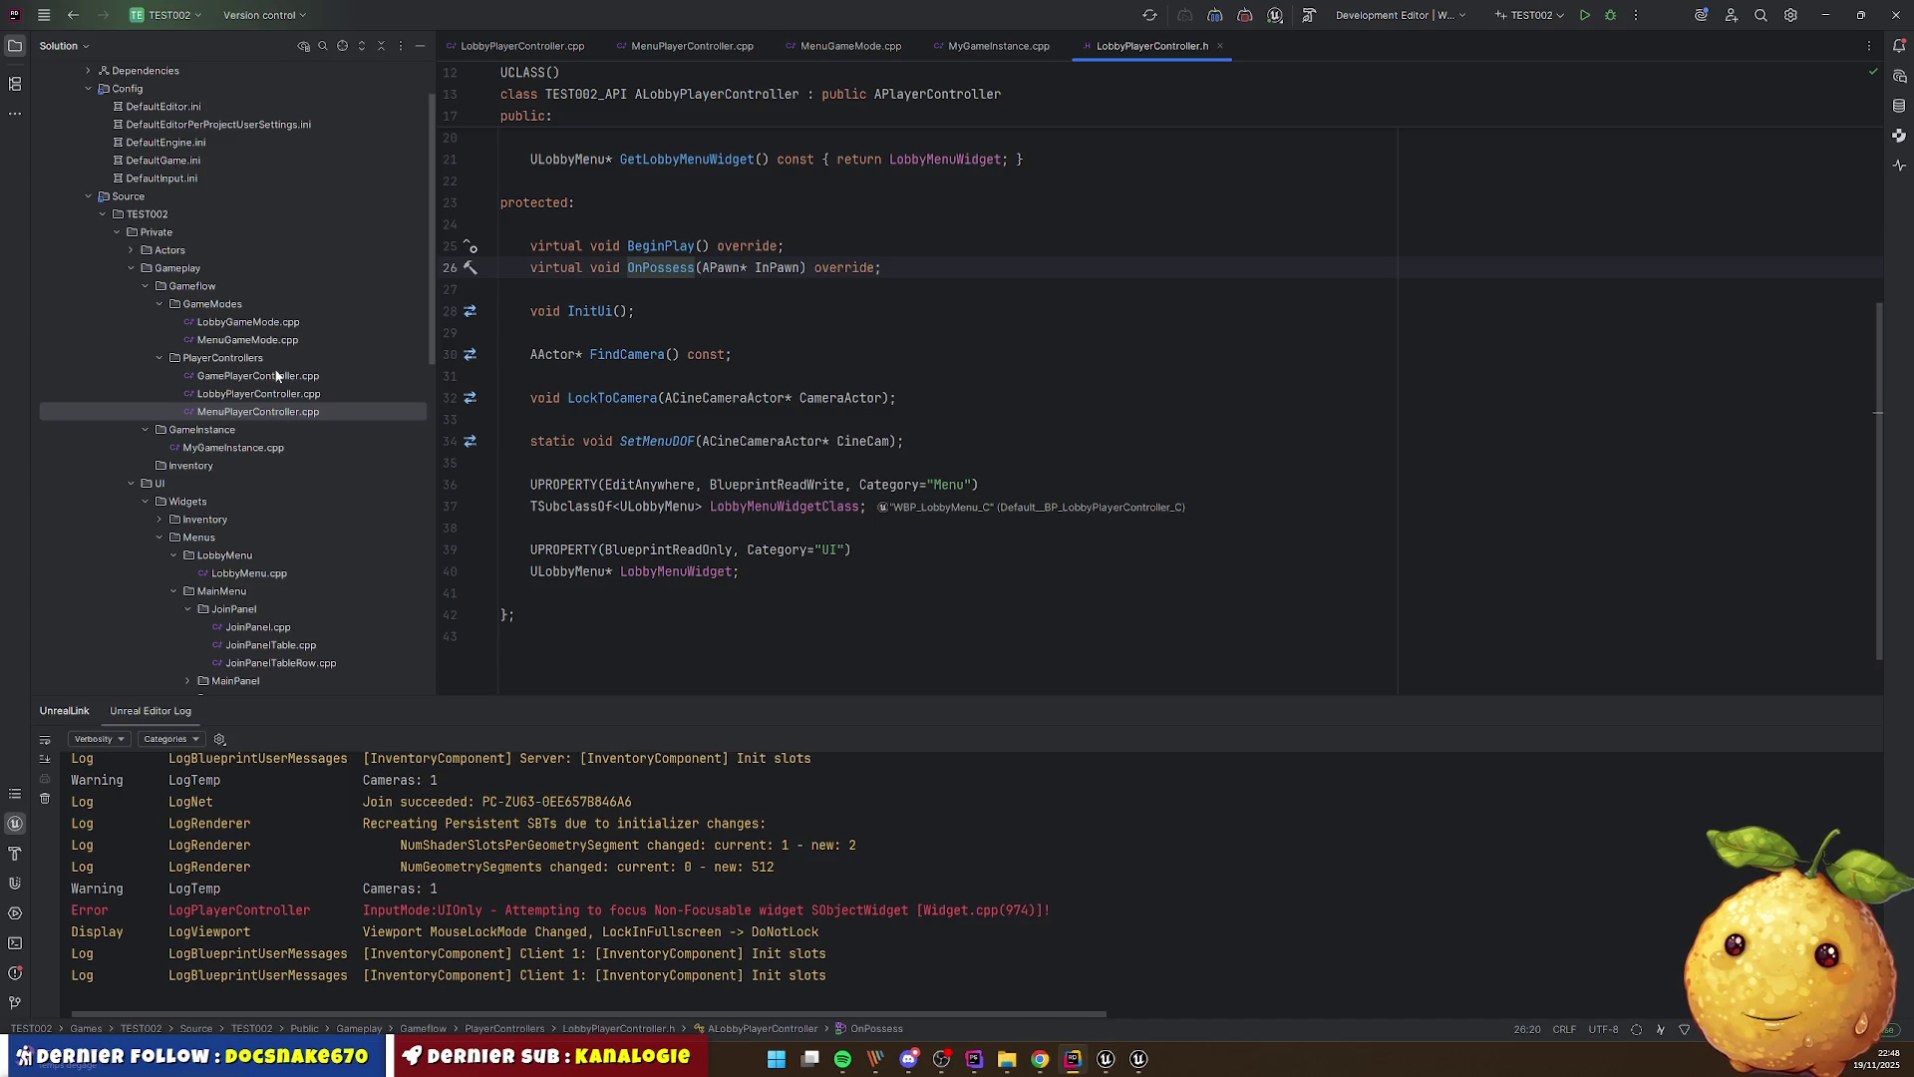
pyautogui.scroll(-6, 268, 277)
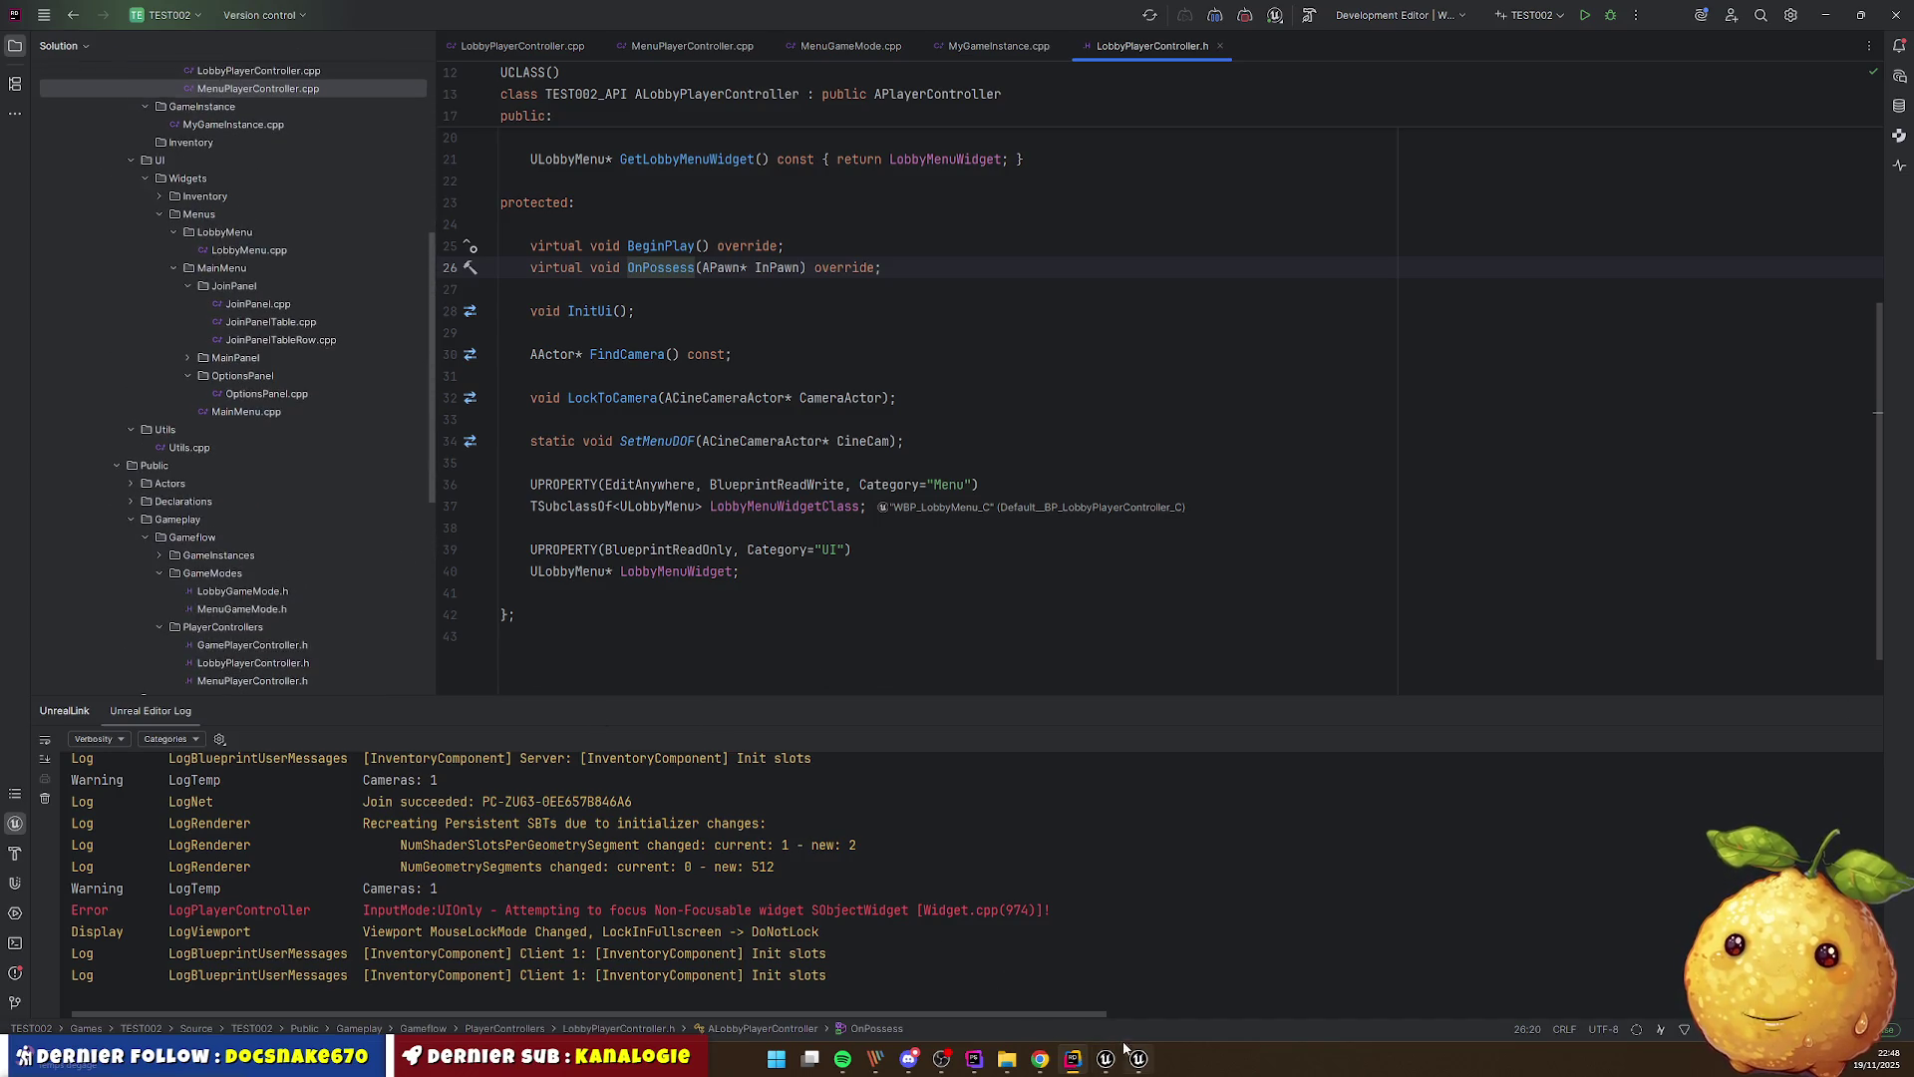
pyautogui.moveTo(1106, 1059)
pyautogui.click(1195, 929)
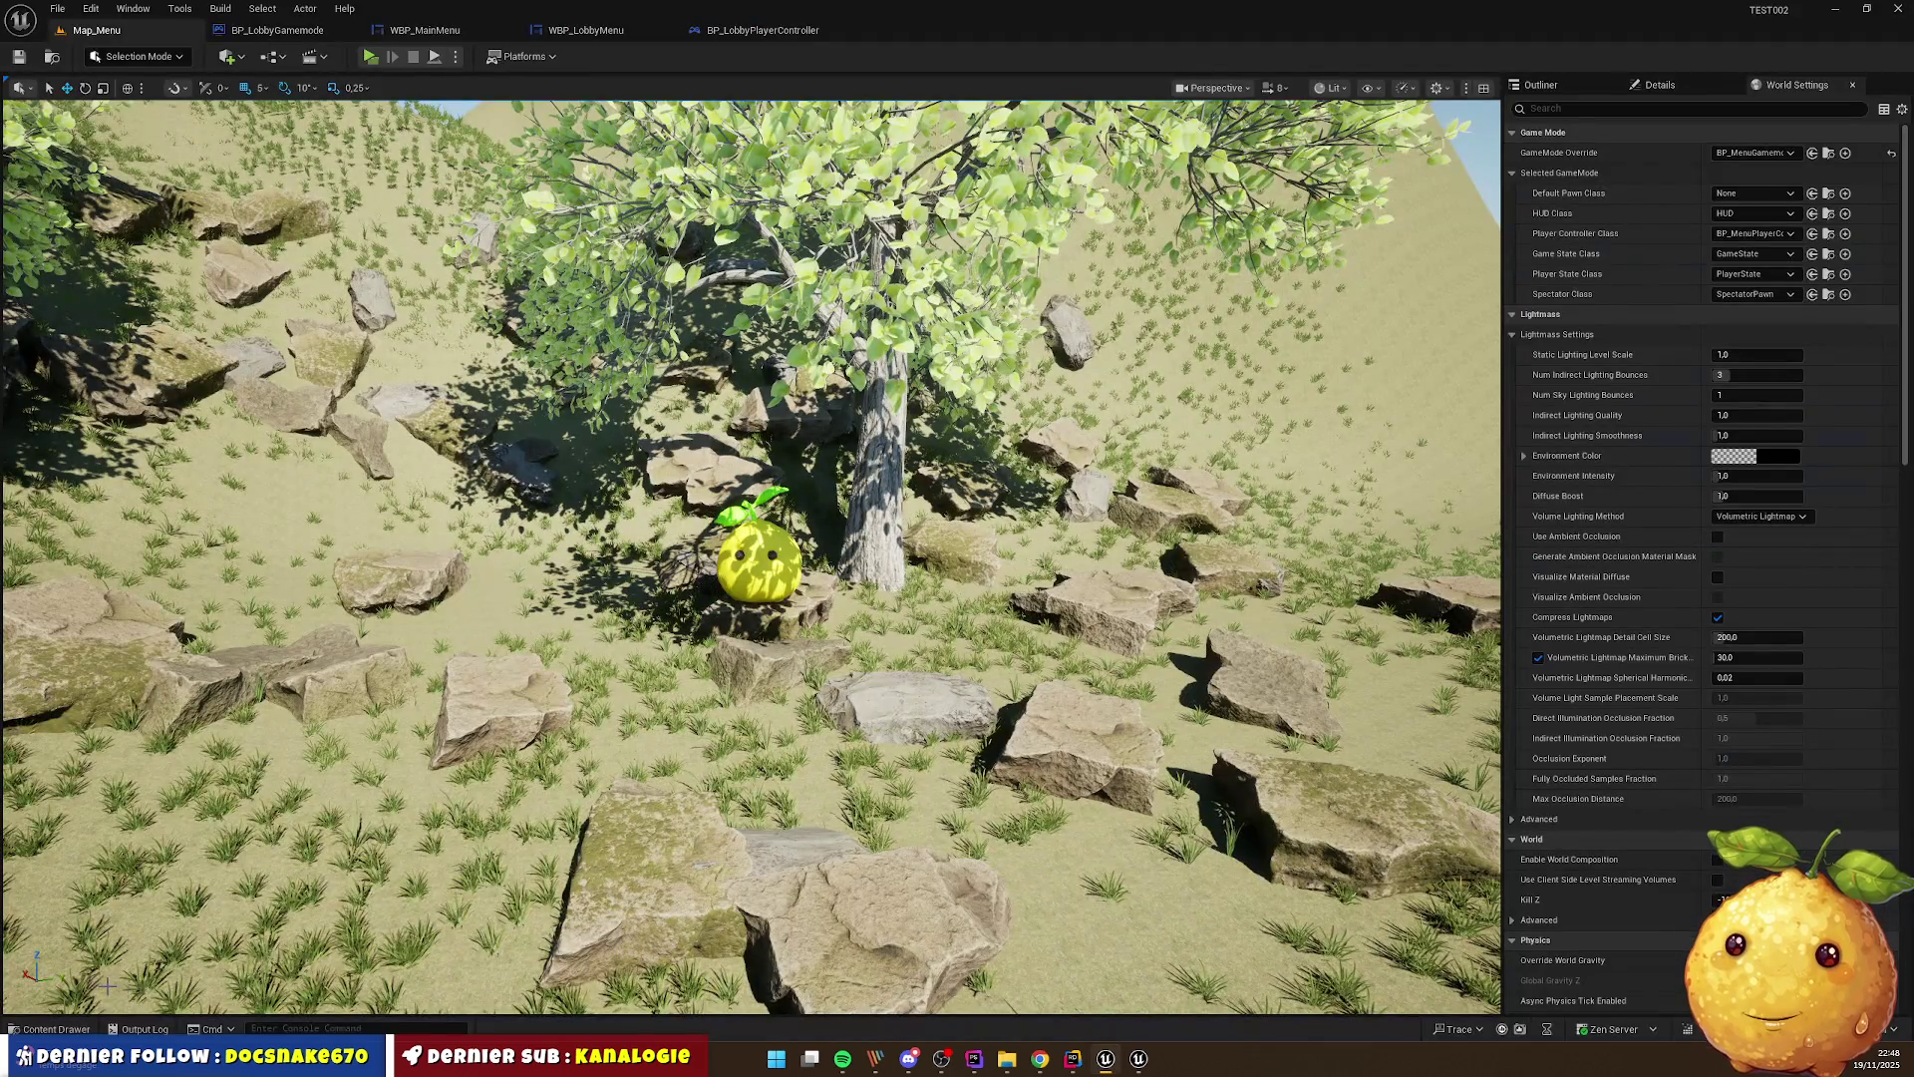
pyautogui.click(52, 1029)
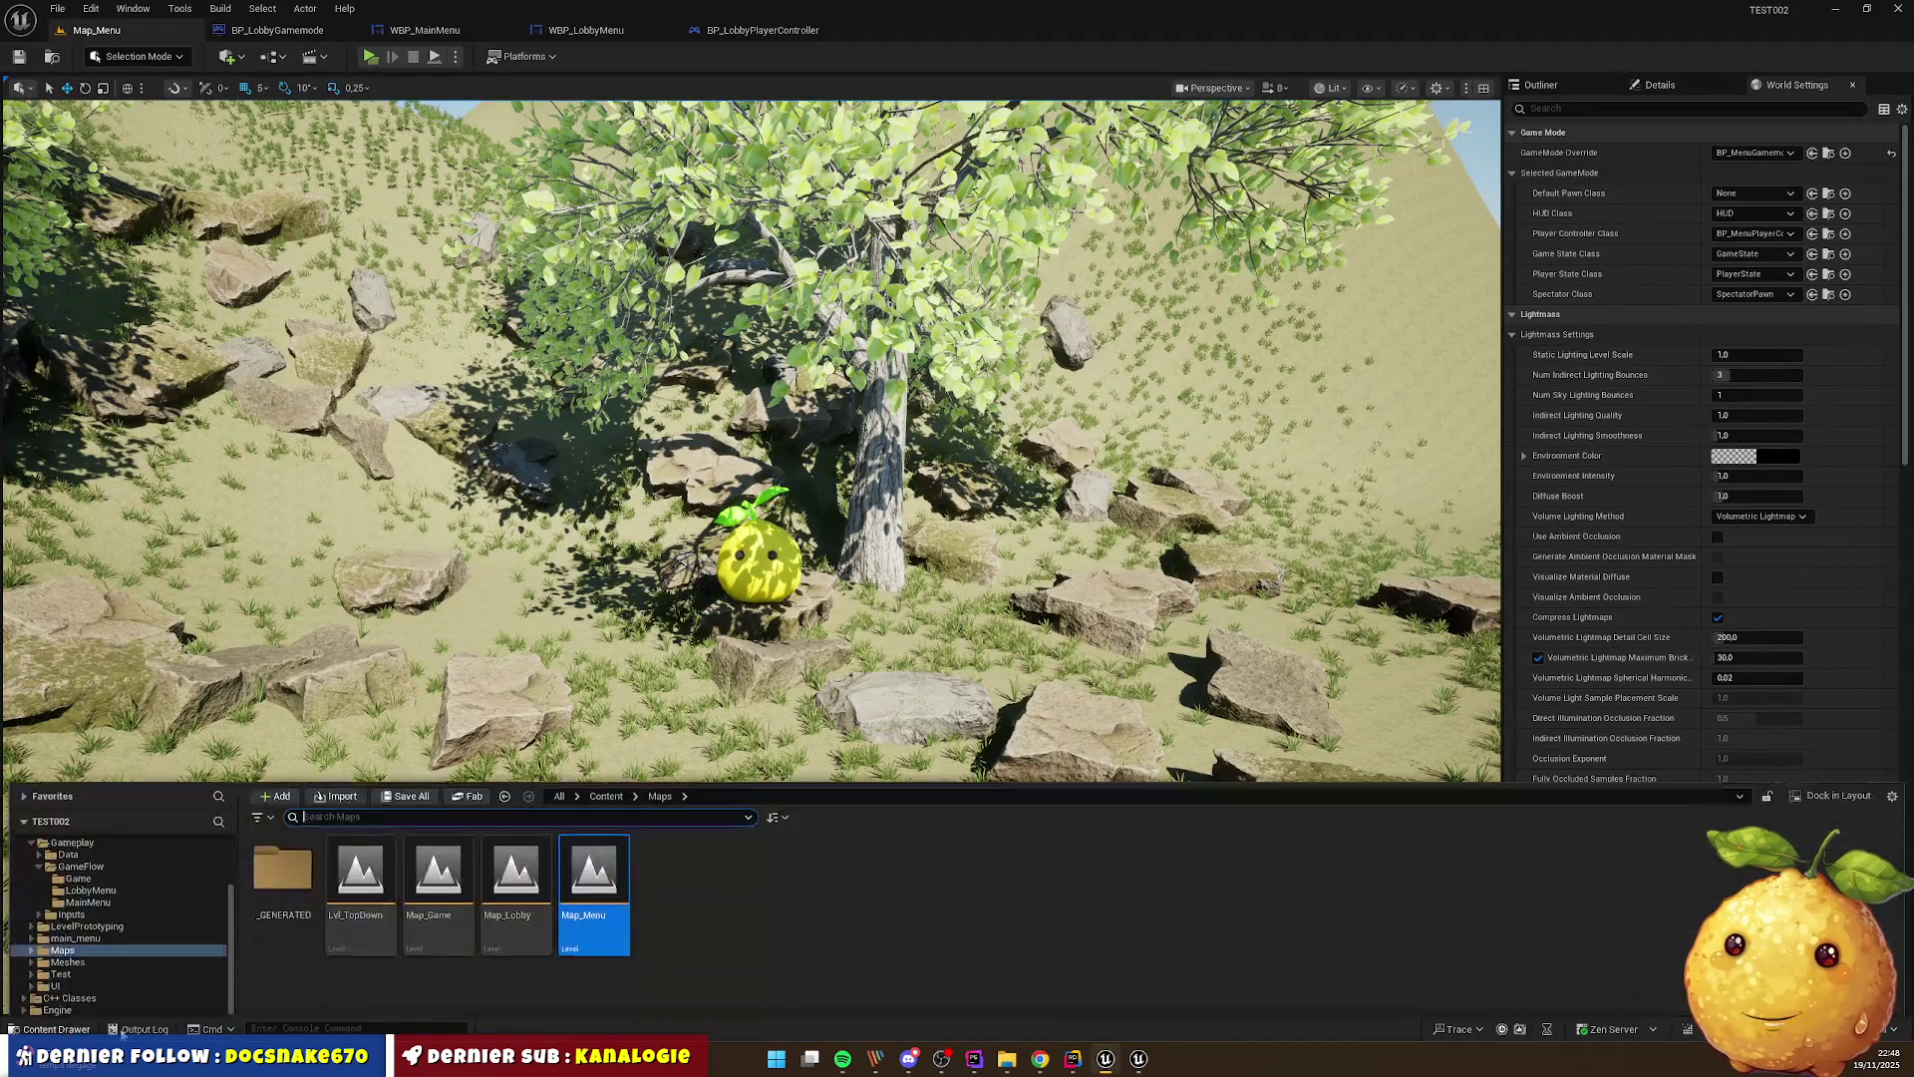
pyautogui.click(182, 9)
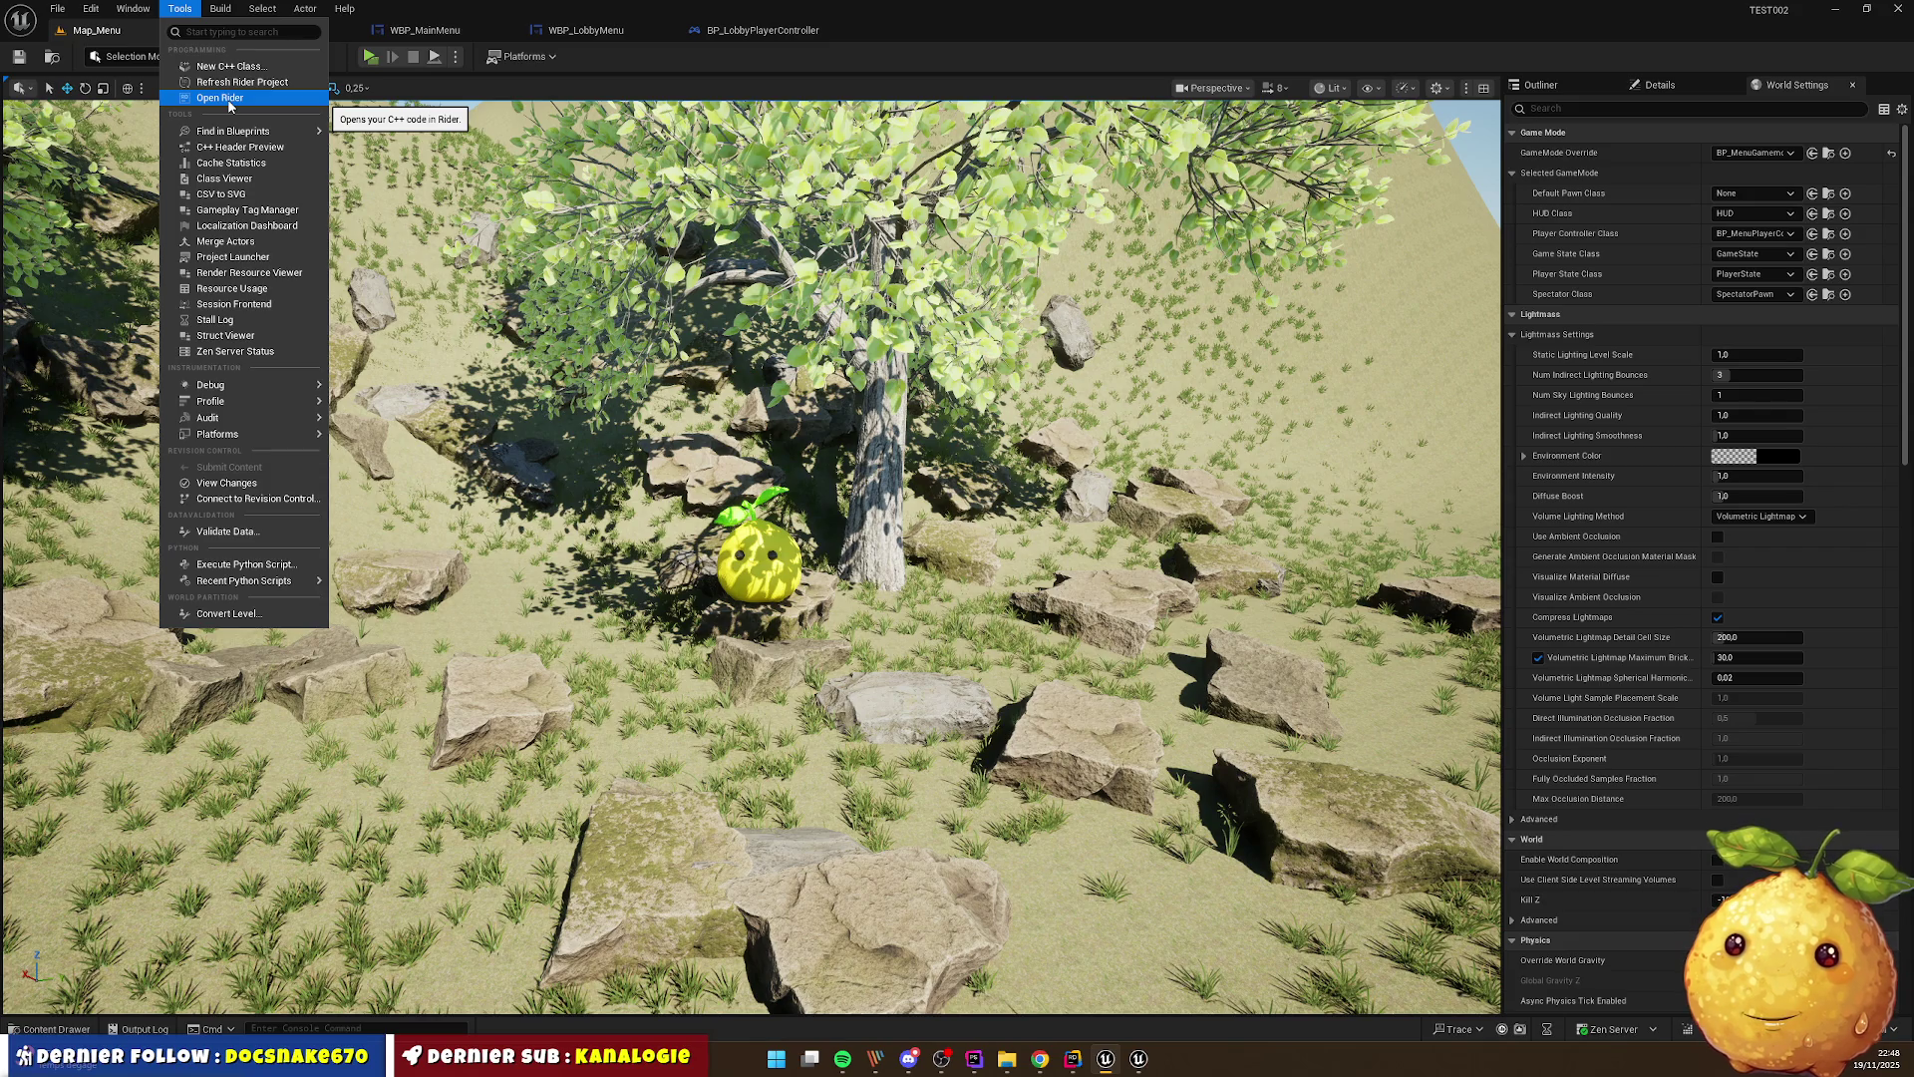
pyautogui.click(1039, 1058)
pyautogui.hotkey('alt', 'Tab')
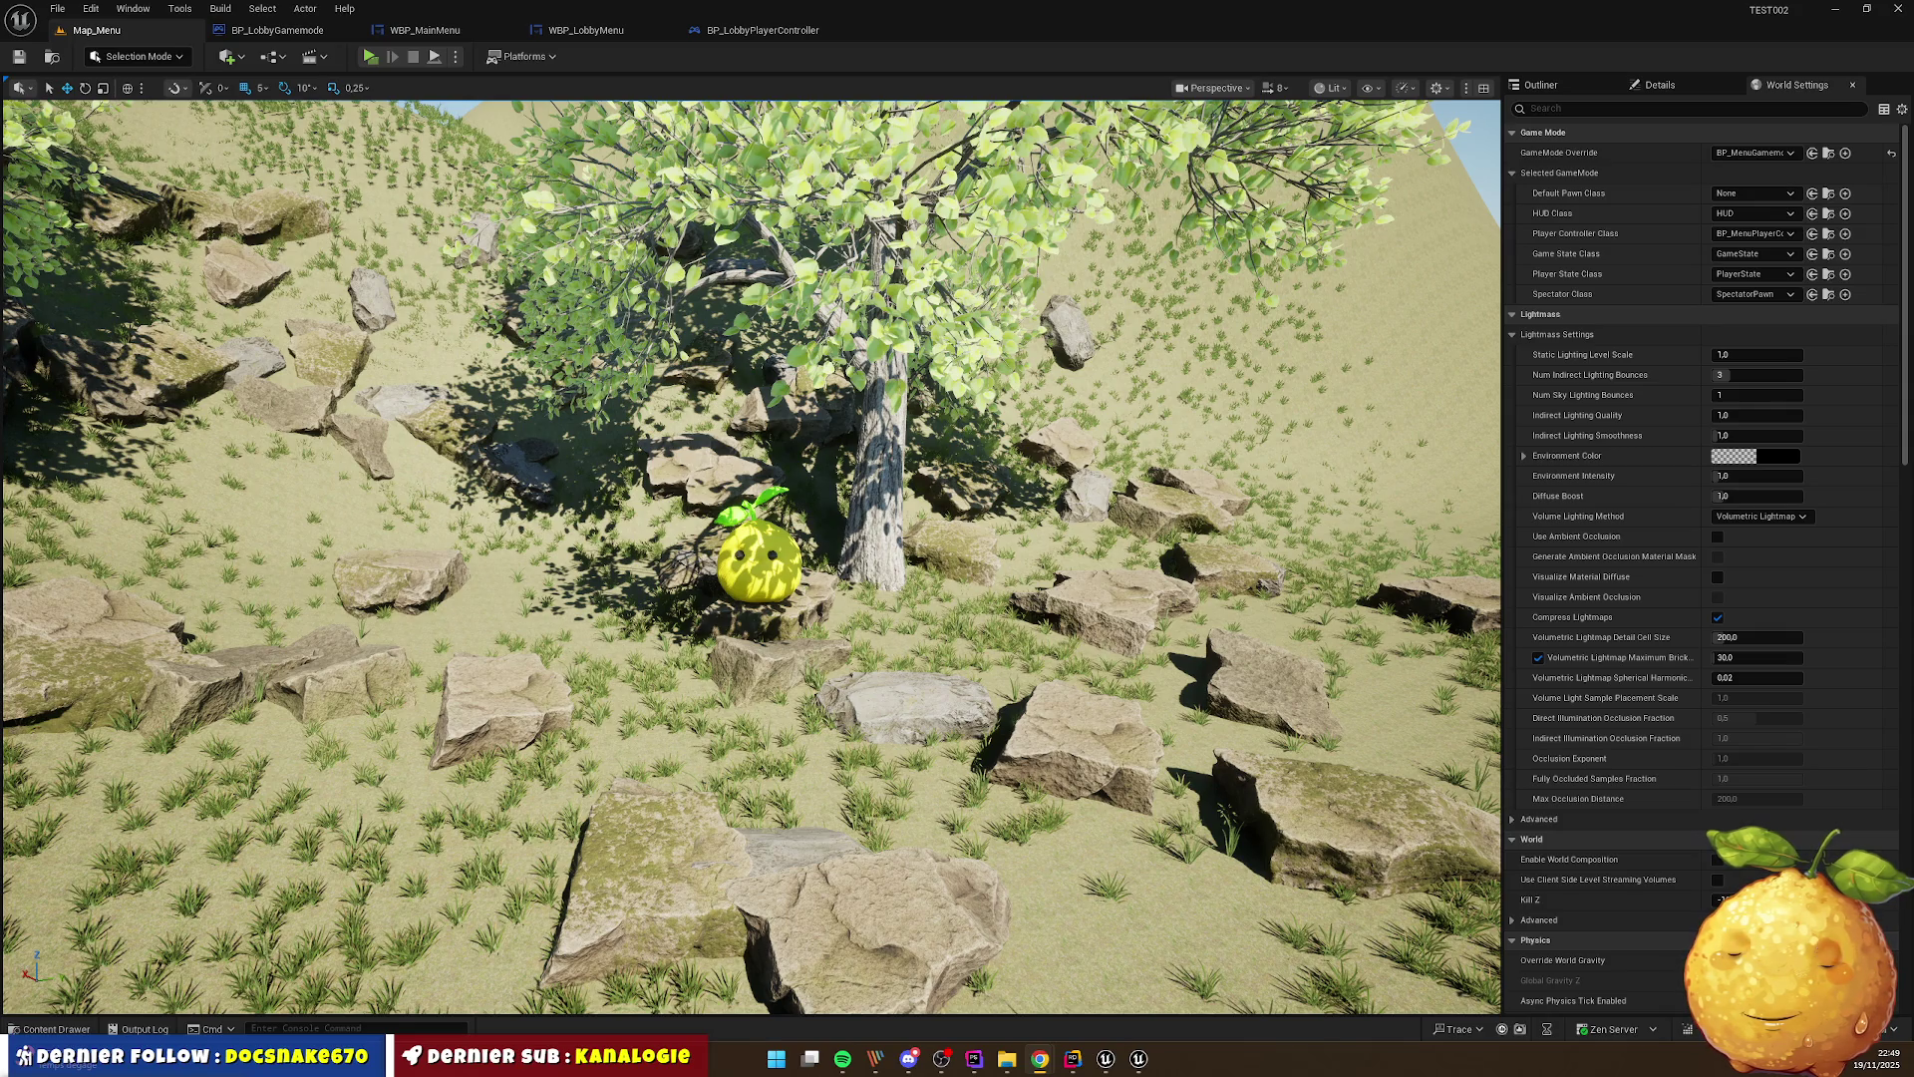
pyautogui.hotkey('alt', 'Tab')
pyautogui.moveTo(757, 290); pyautogui.dragTo(893, 171)
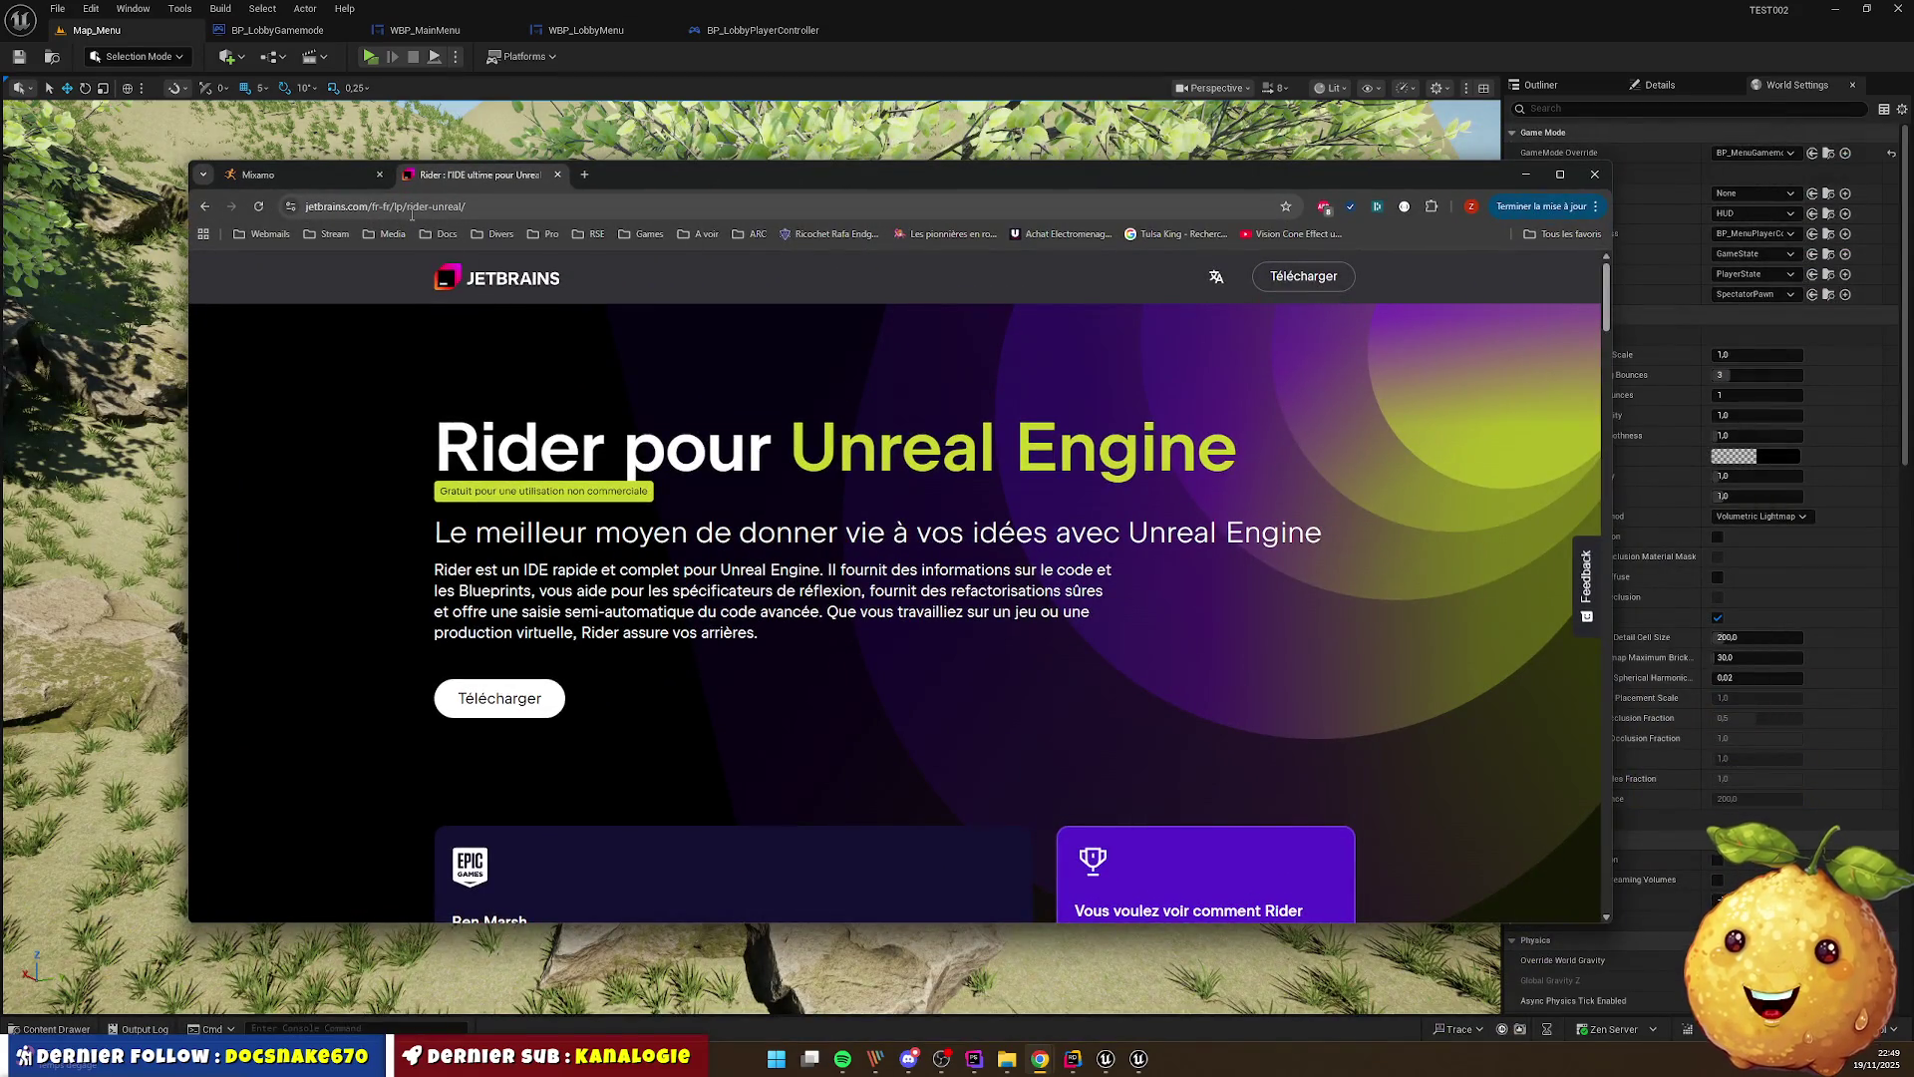
pyautogui.scroll(-2, 547, 299)
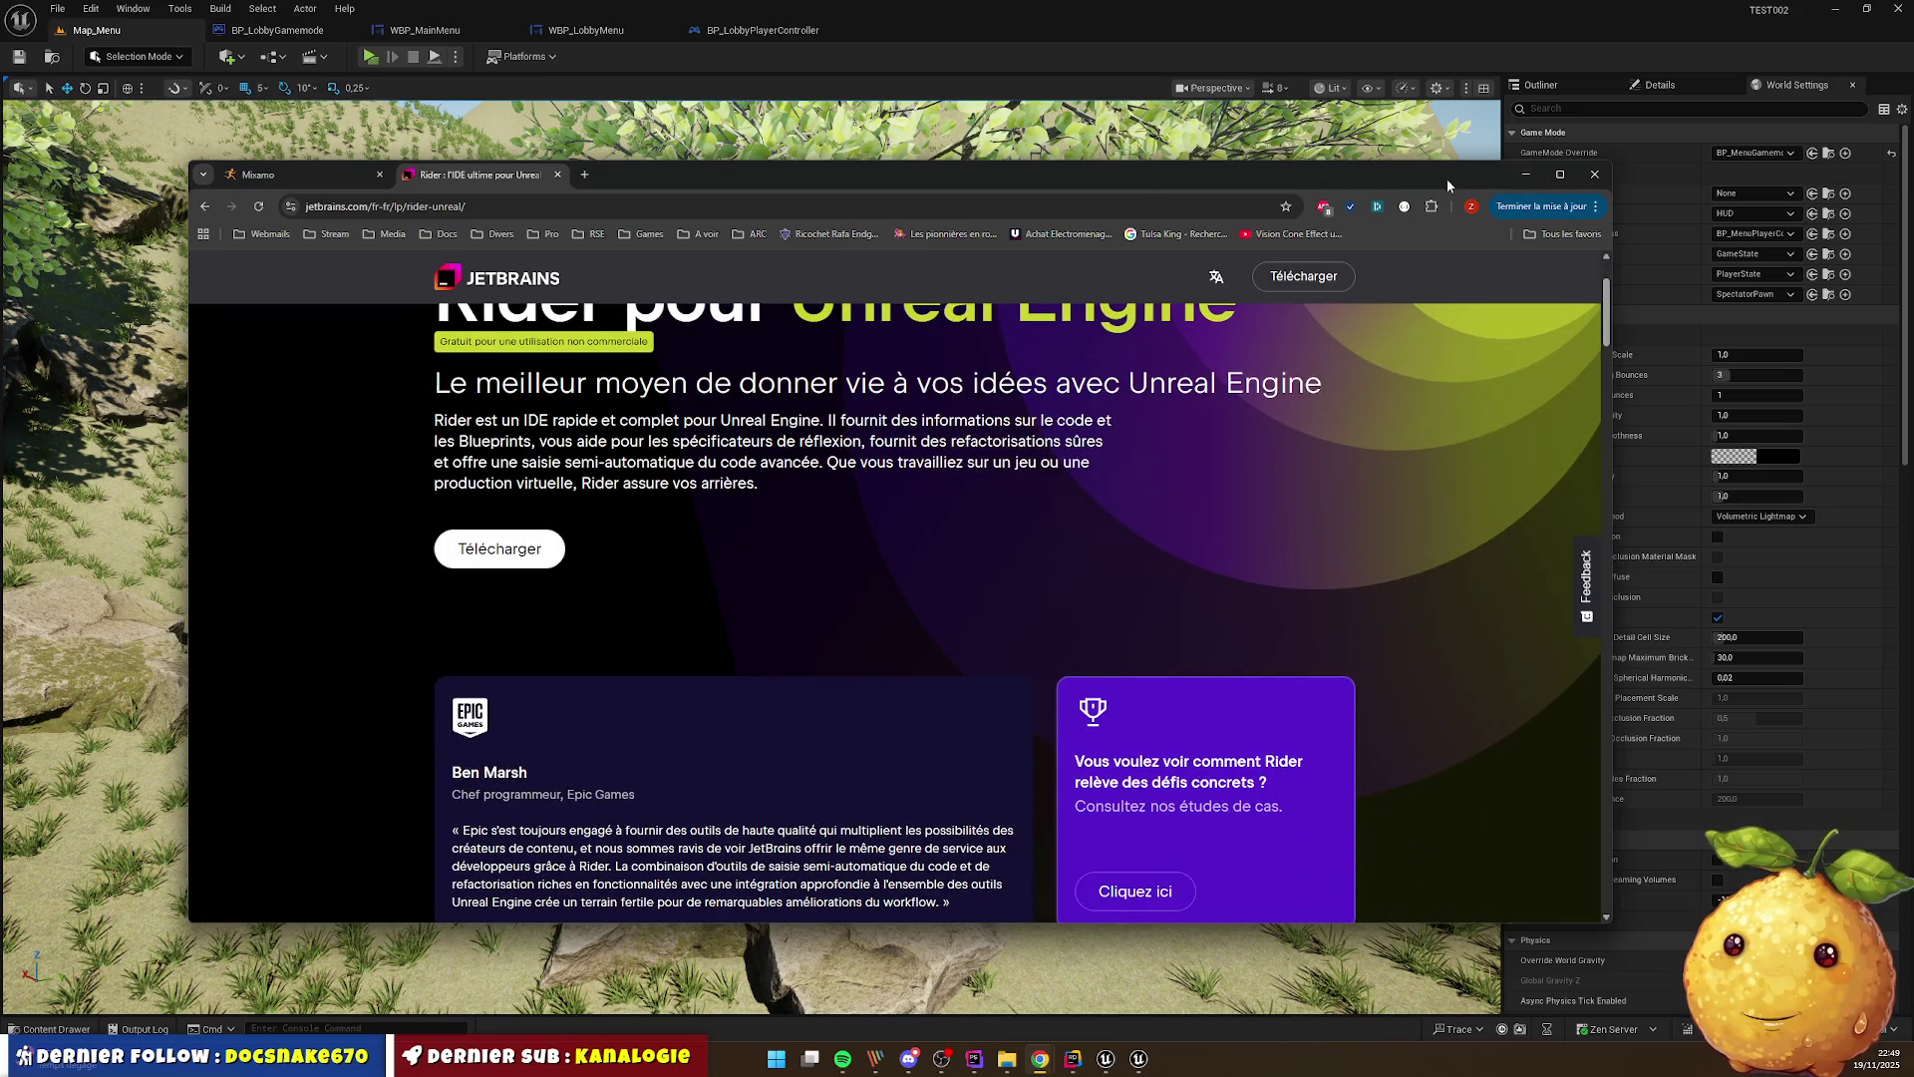
pyautogui.click(1524, 174)
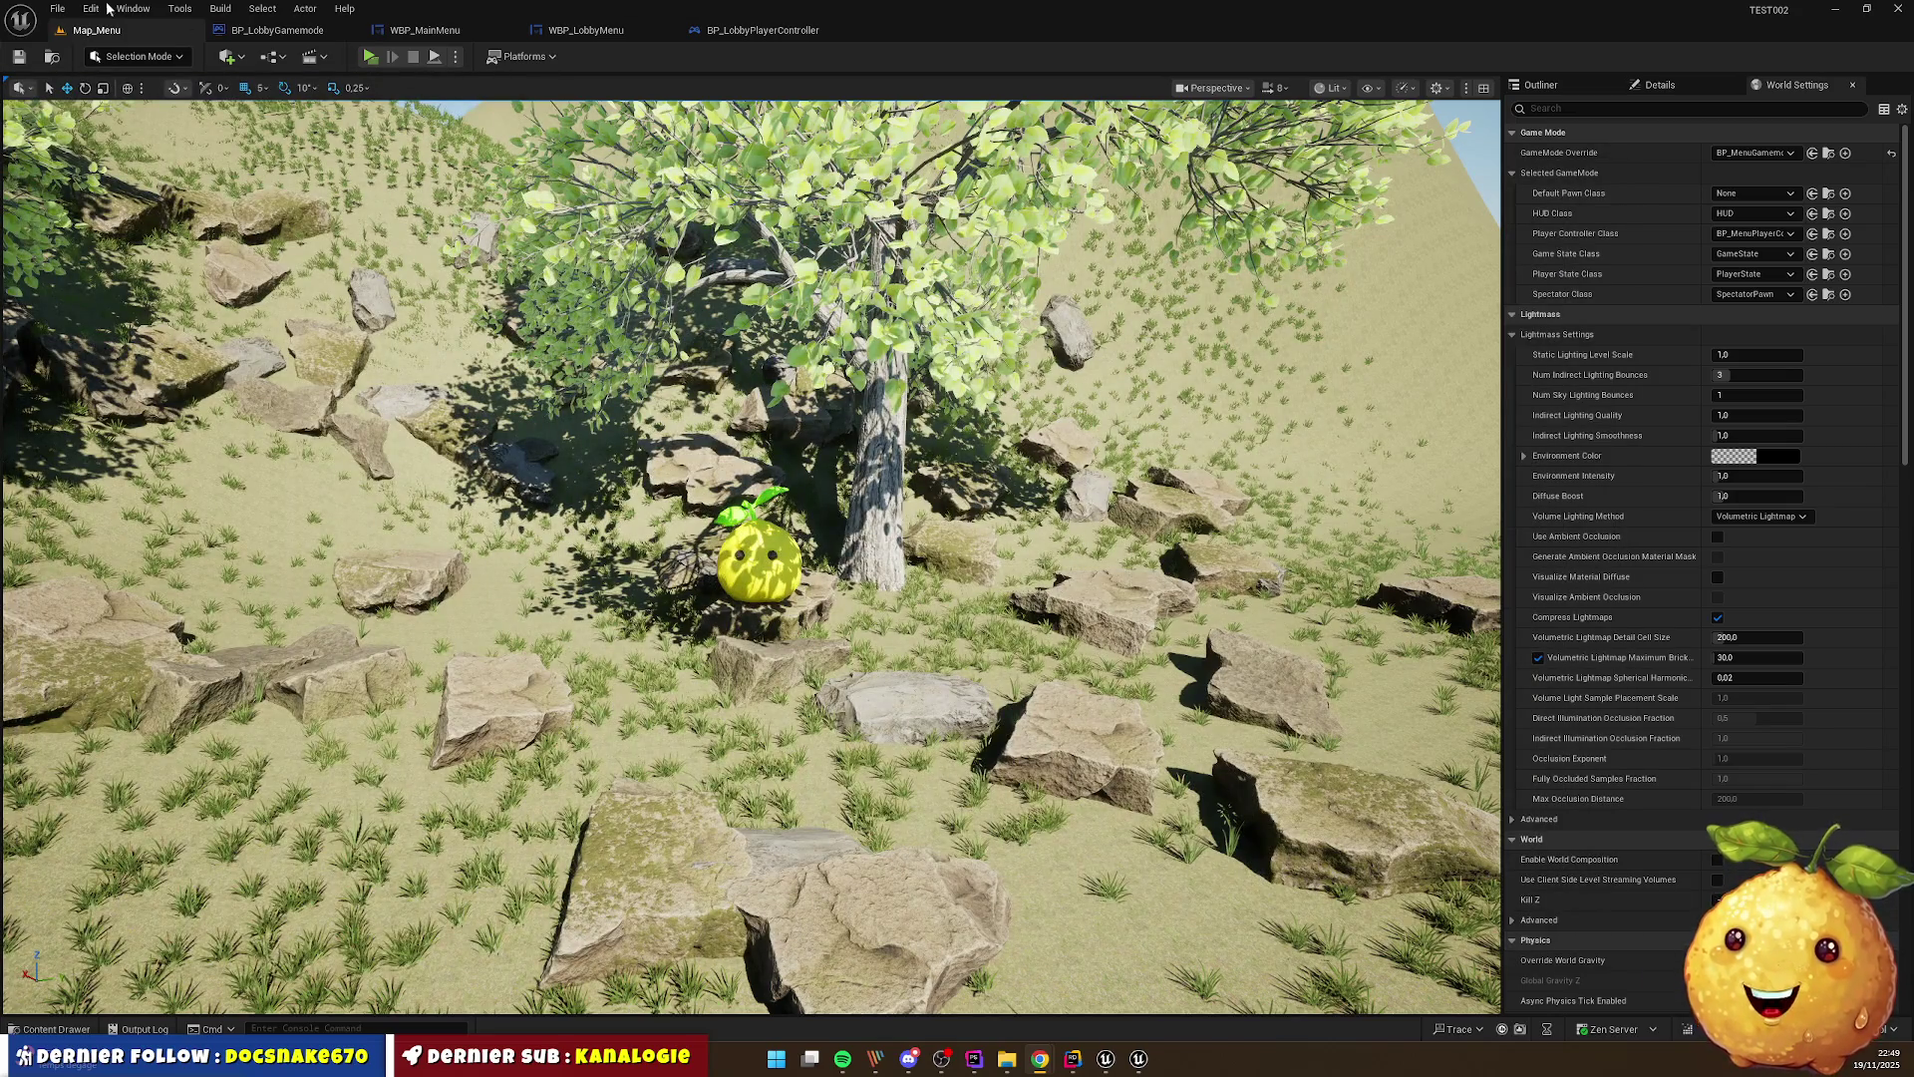
pyautogui.click(90, 8)
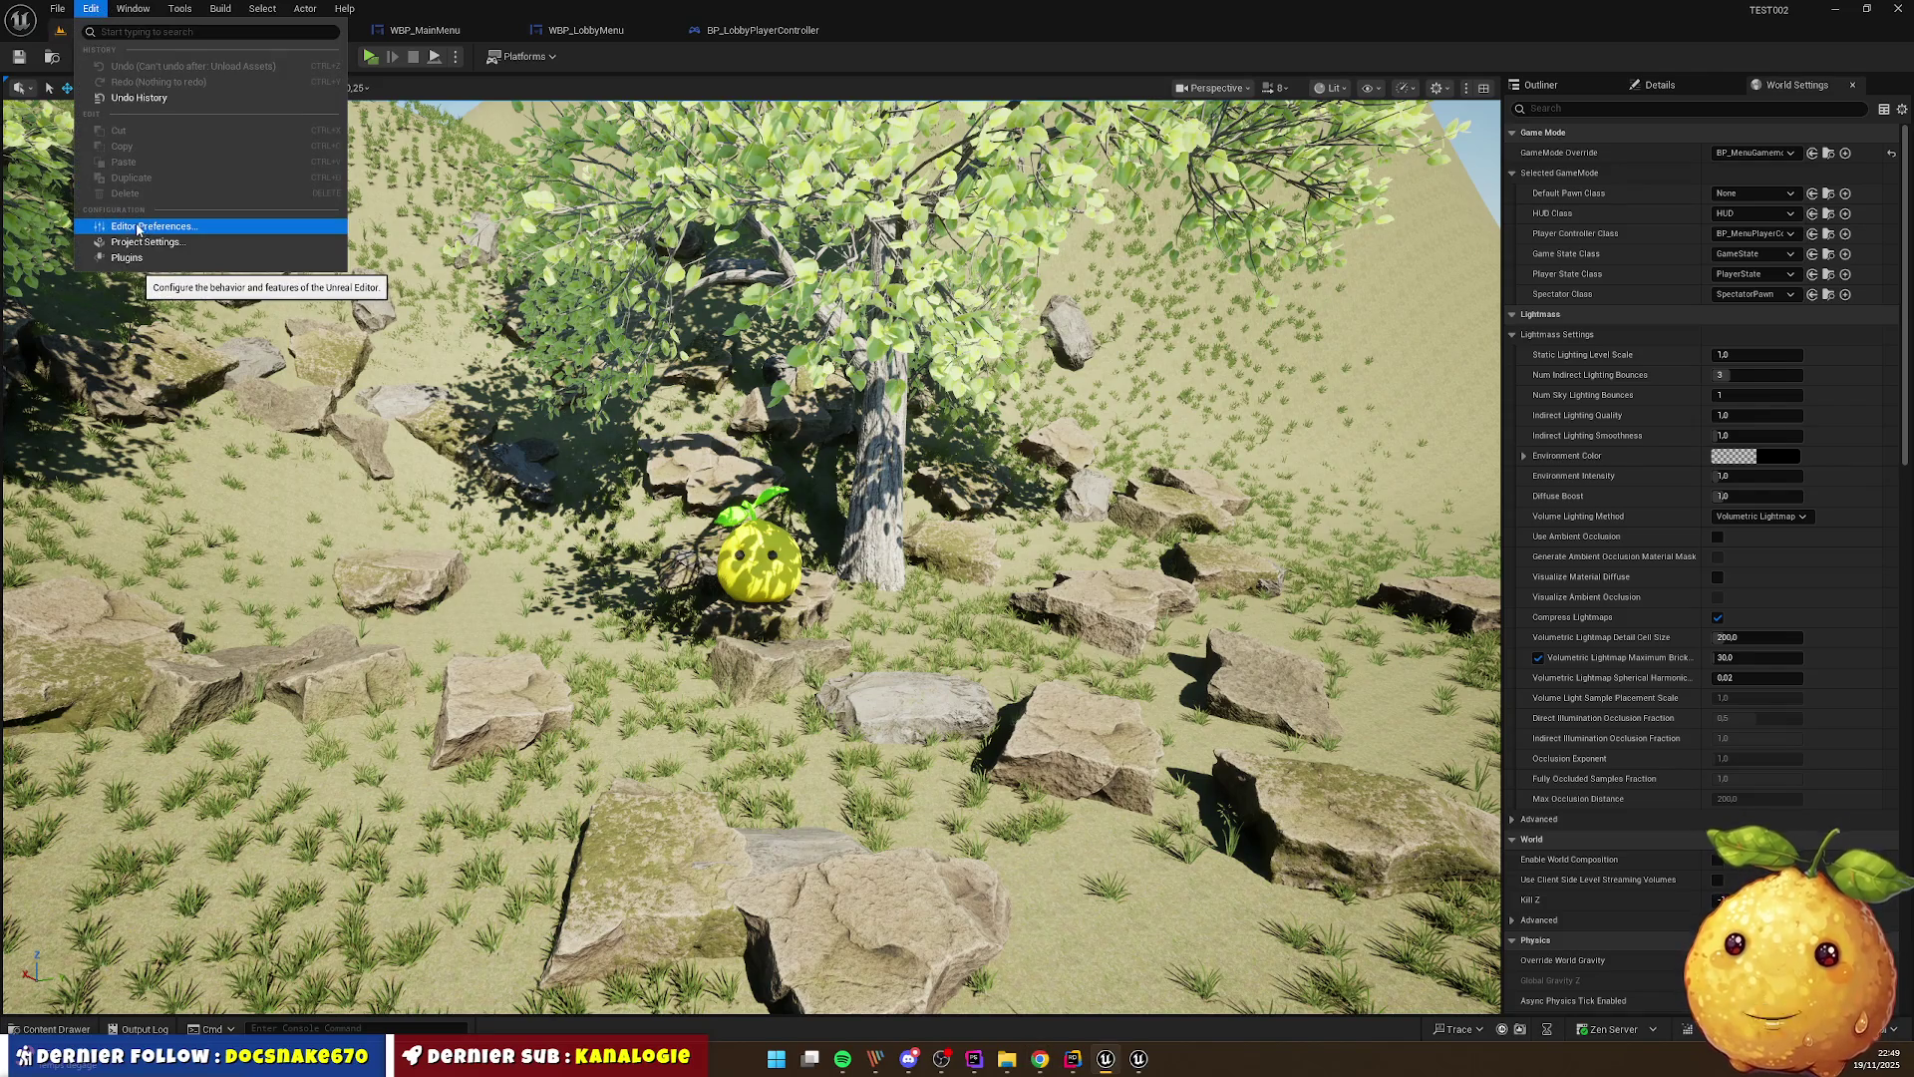
# In Editor Preferences > Source Code, choose Rider as the Source Code Editor and close the window
pyautogui.click(153, 229)
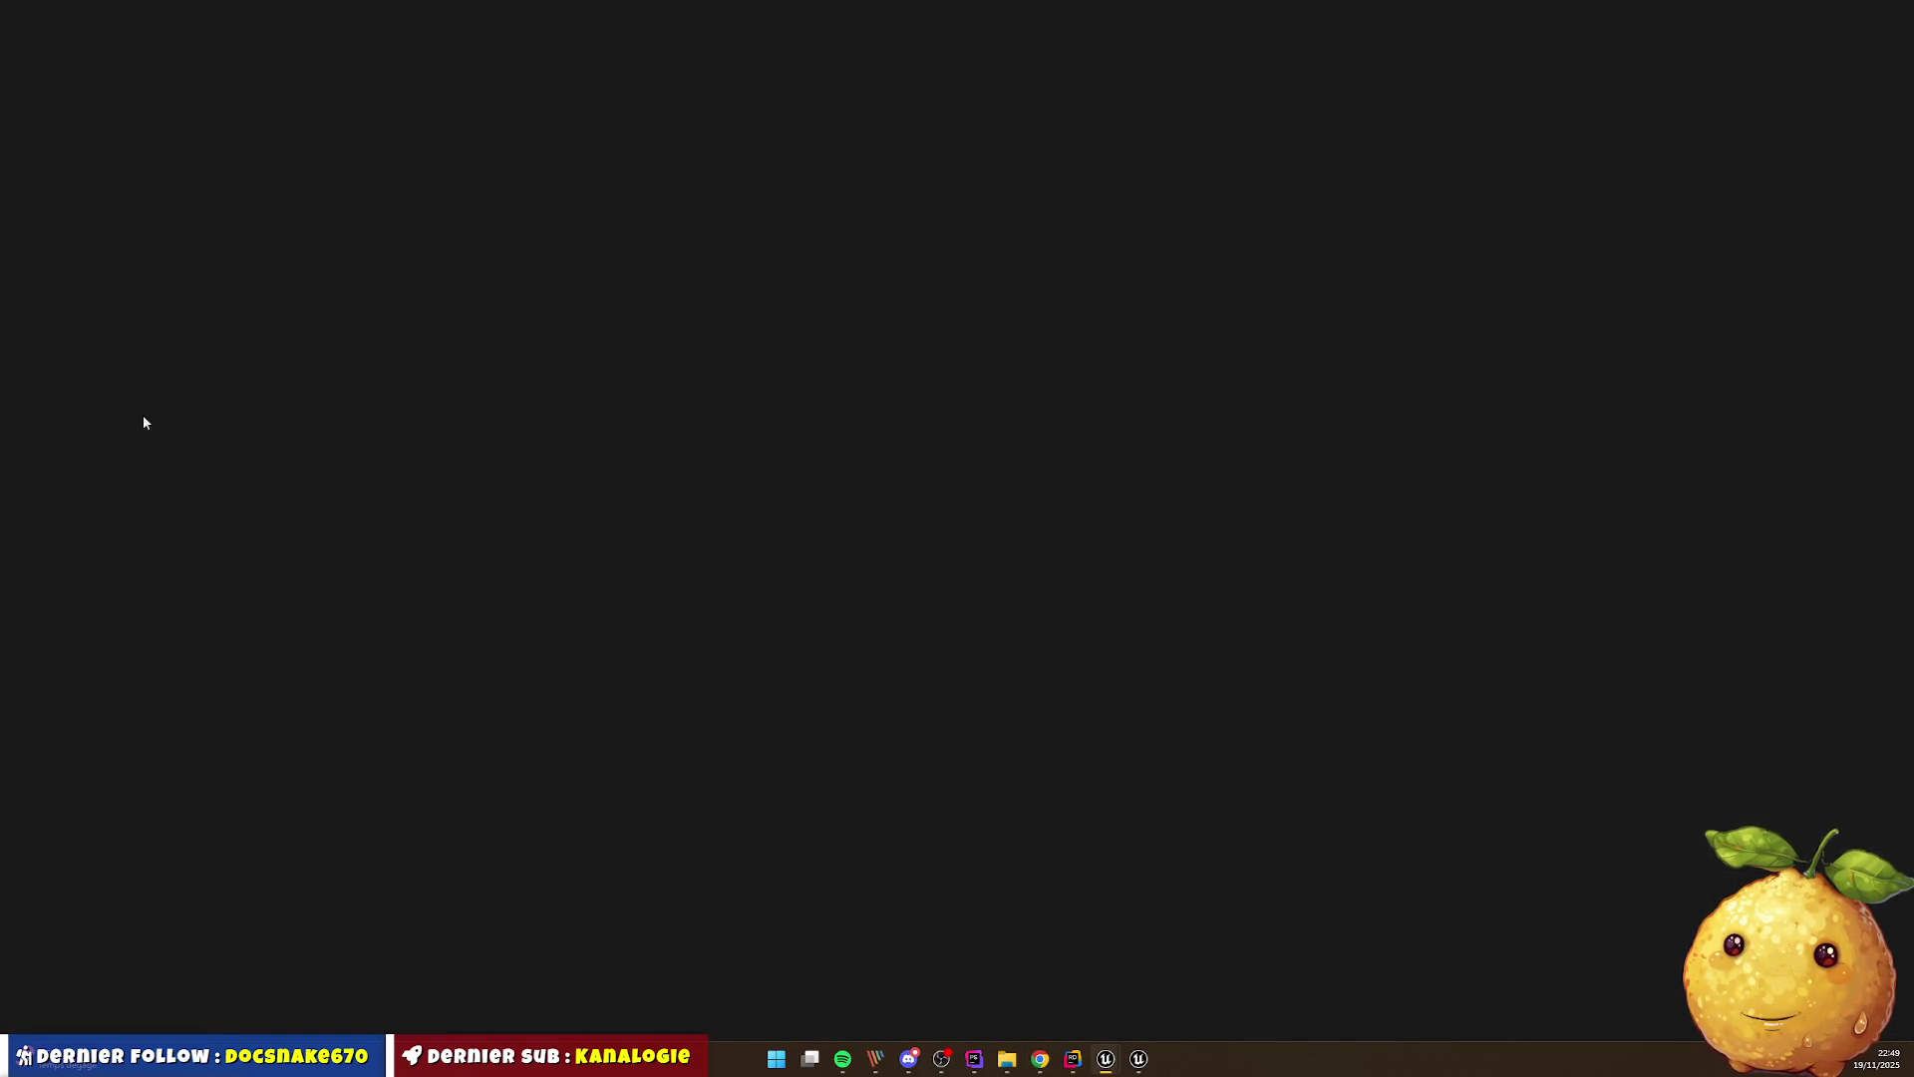
pyautogui.scroll(-5, 87, 768)
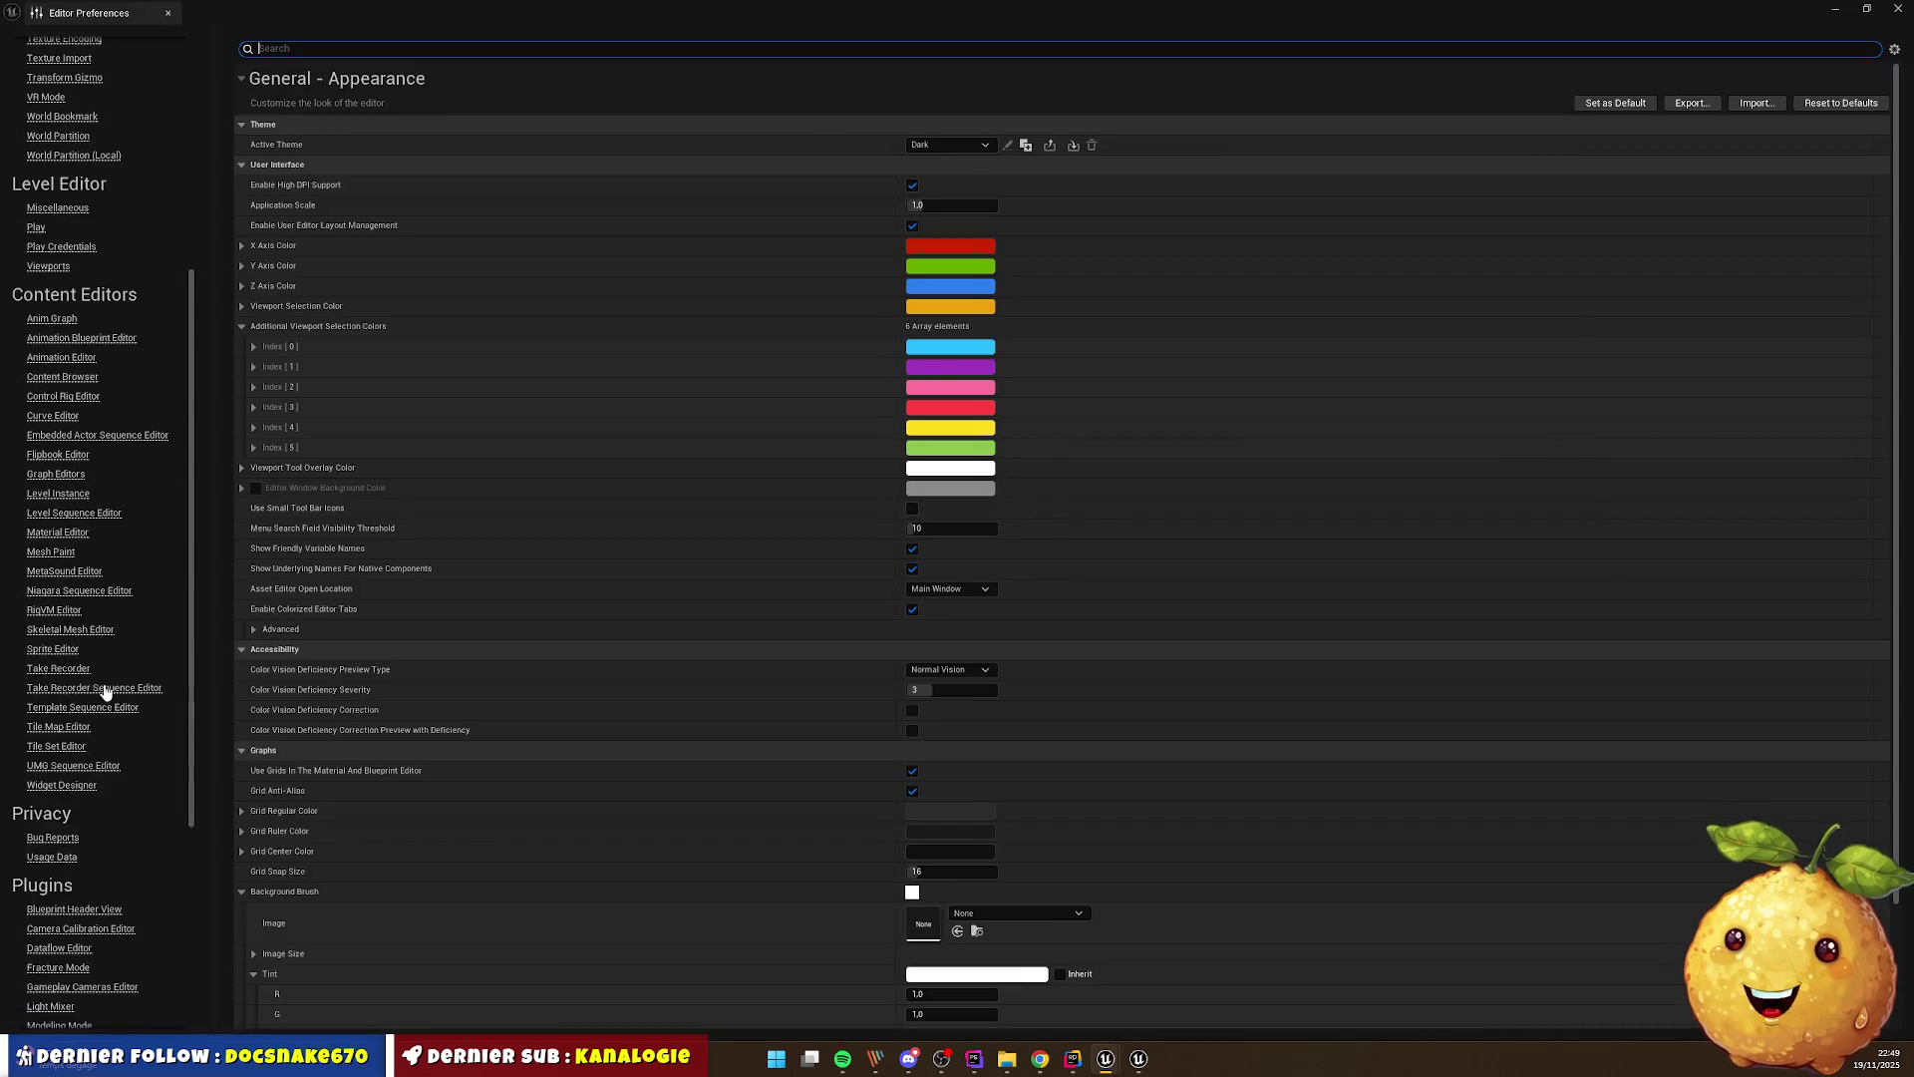
pyautogui.scroll(5, 99, 648)
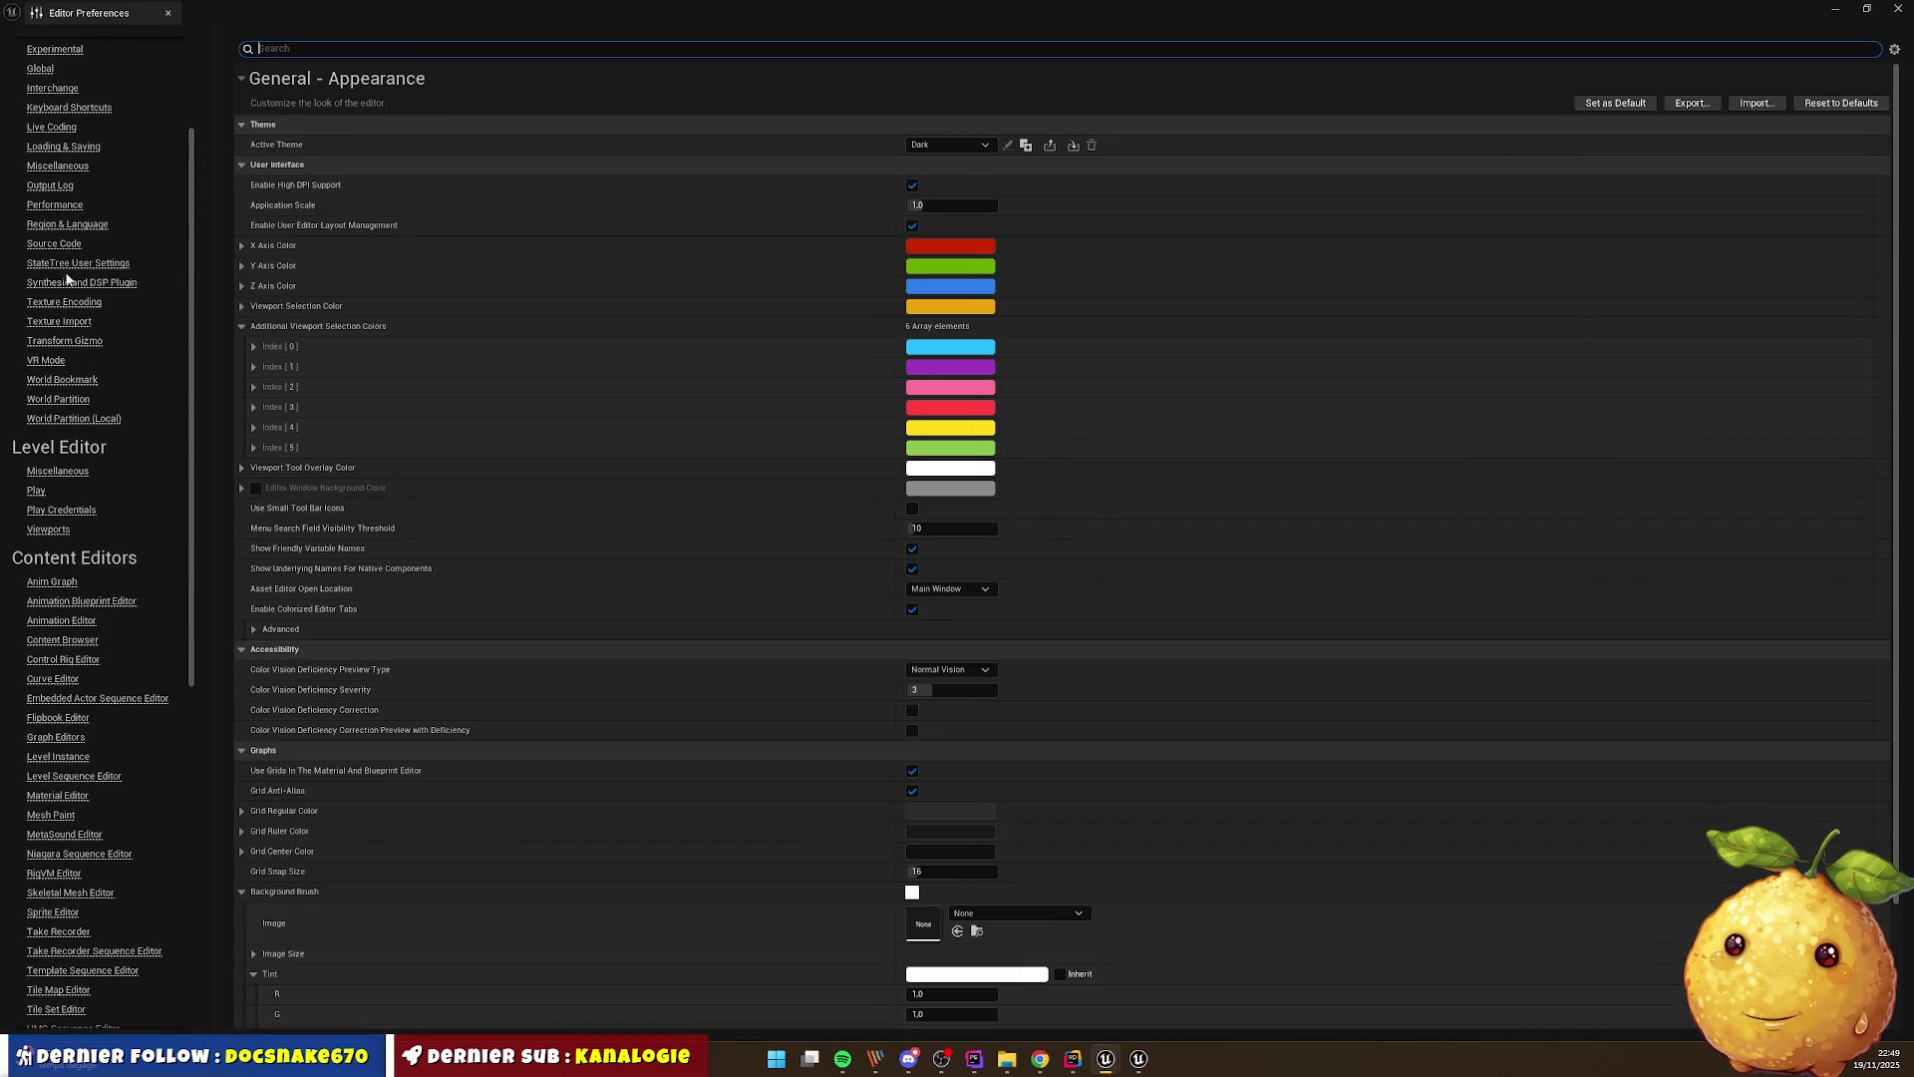
pyautogui.click(60, 244)
pyautogui.click(934, 145)
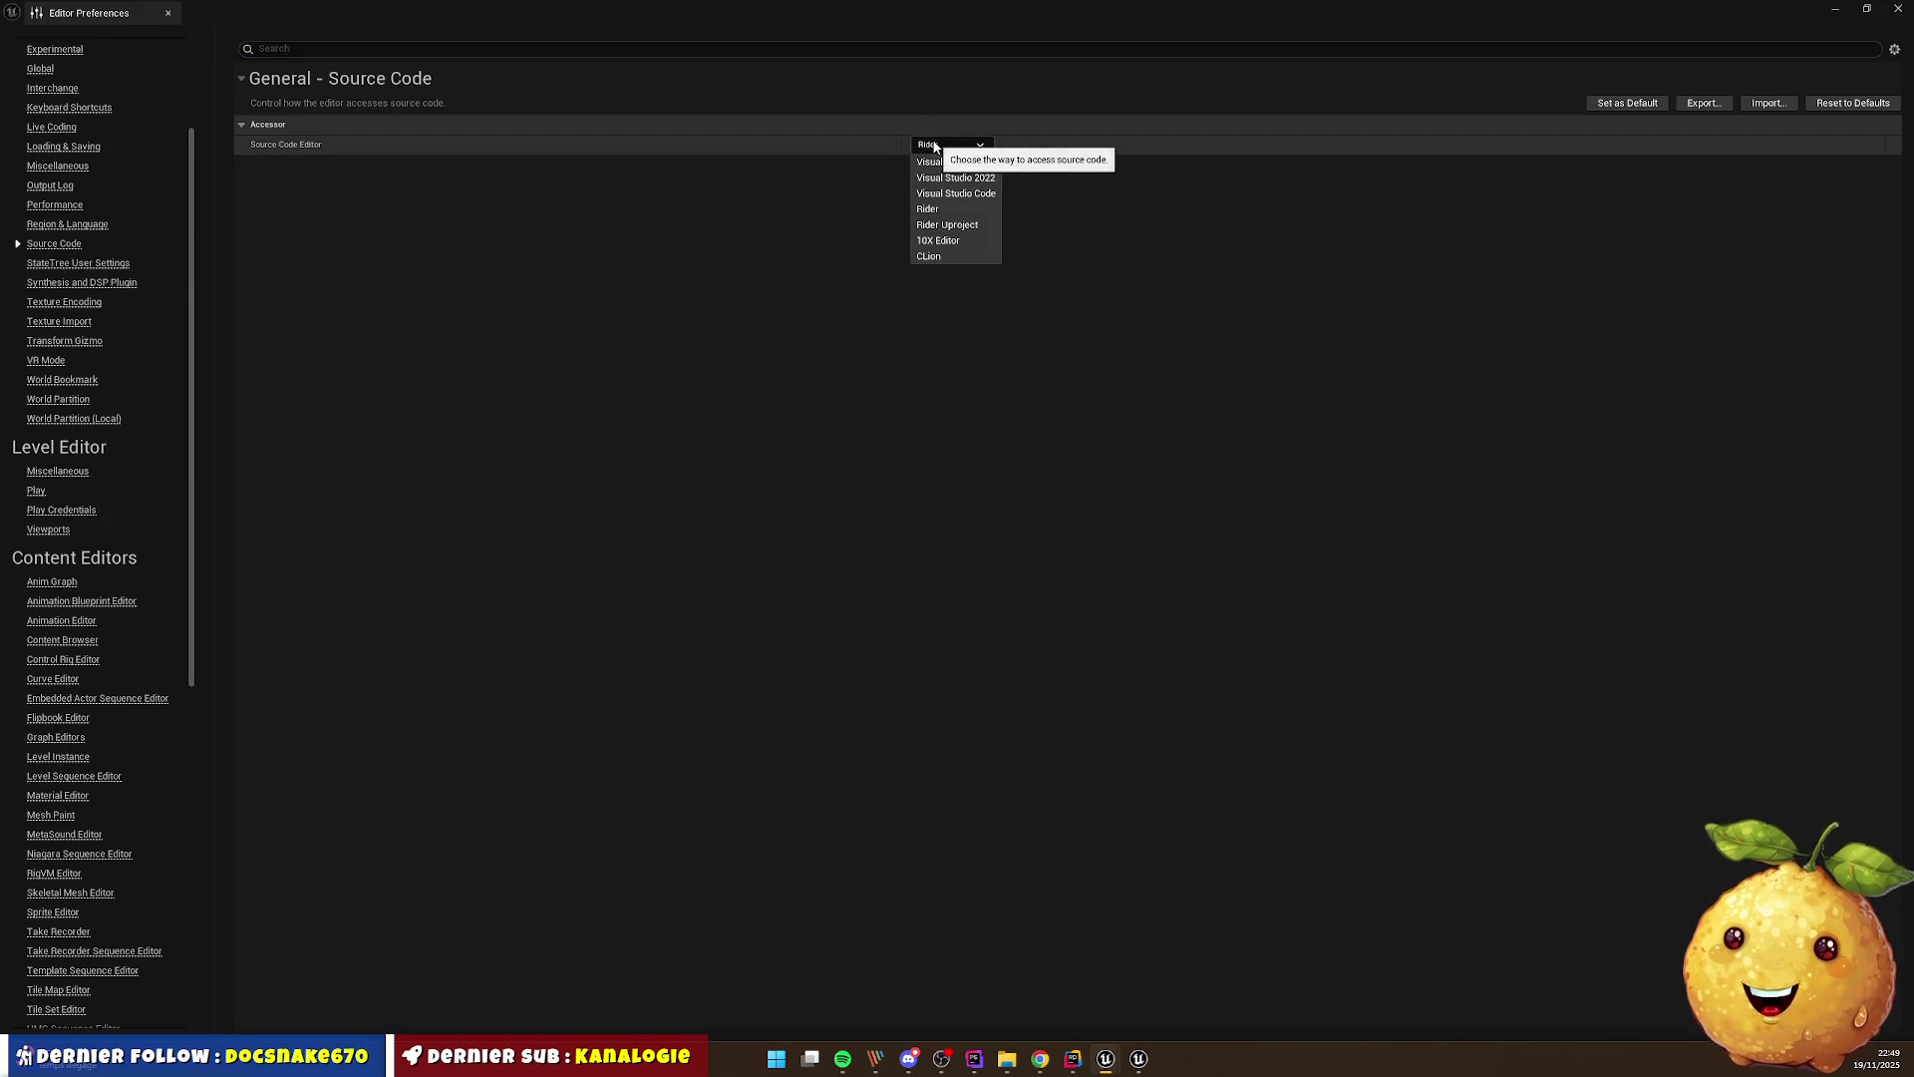
pyautogui.click(1385, 177)
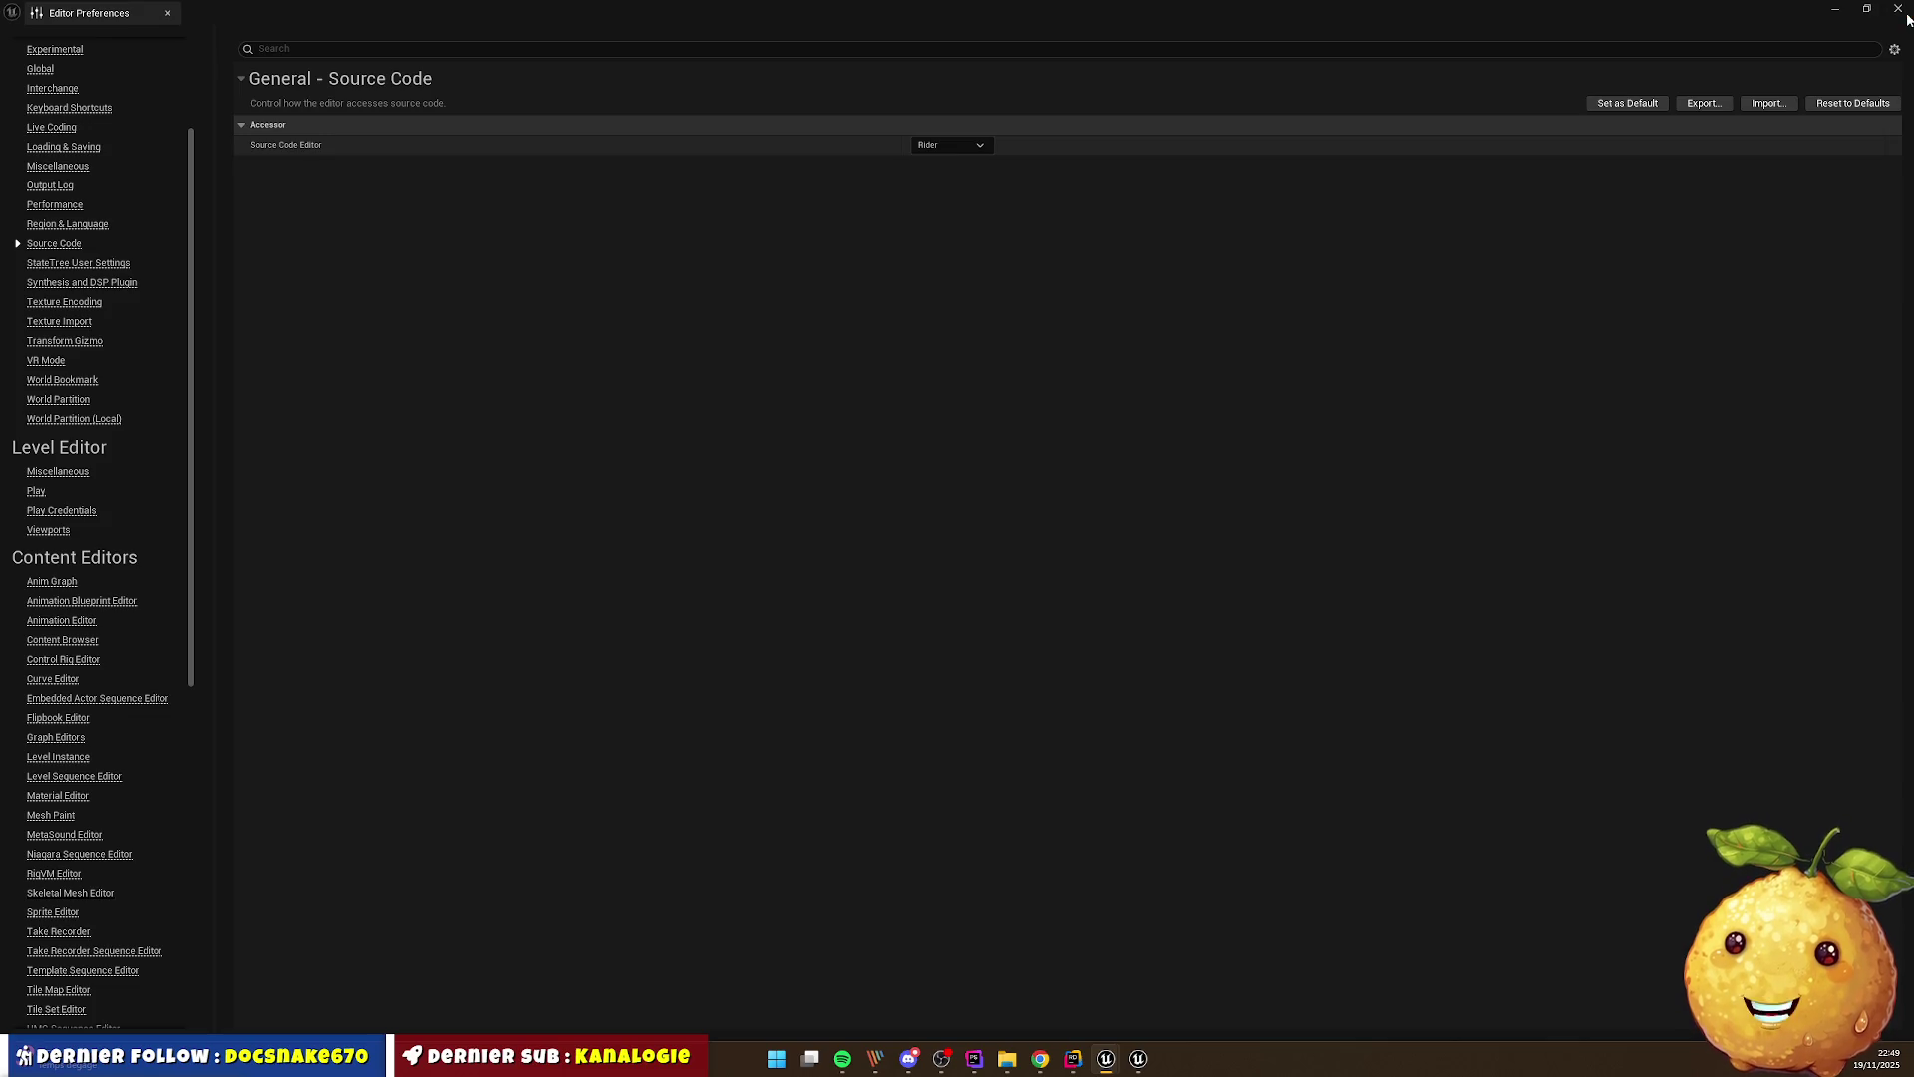
pyautogui.click(1897, 8)
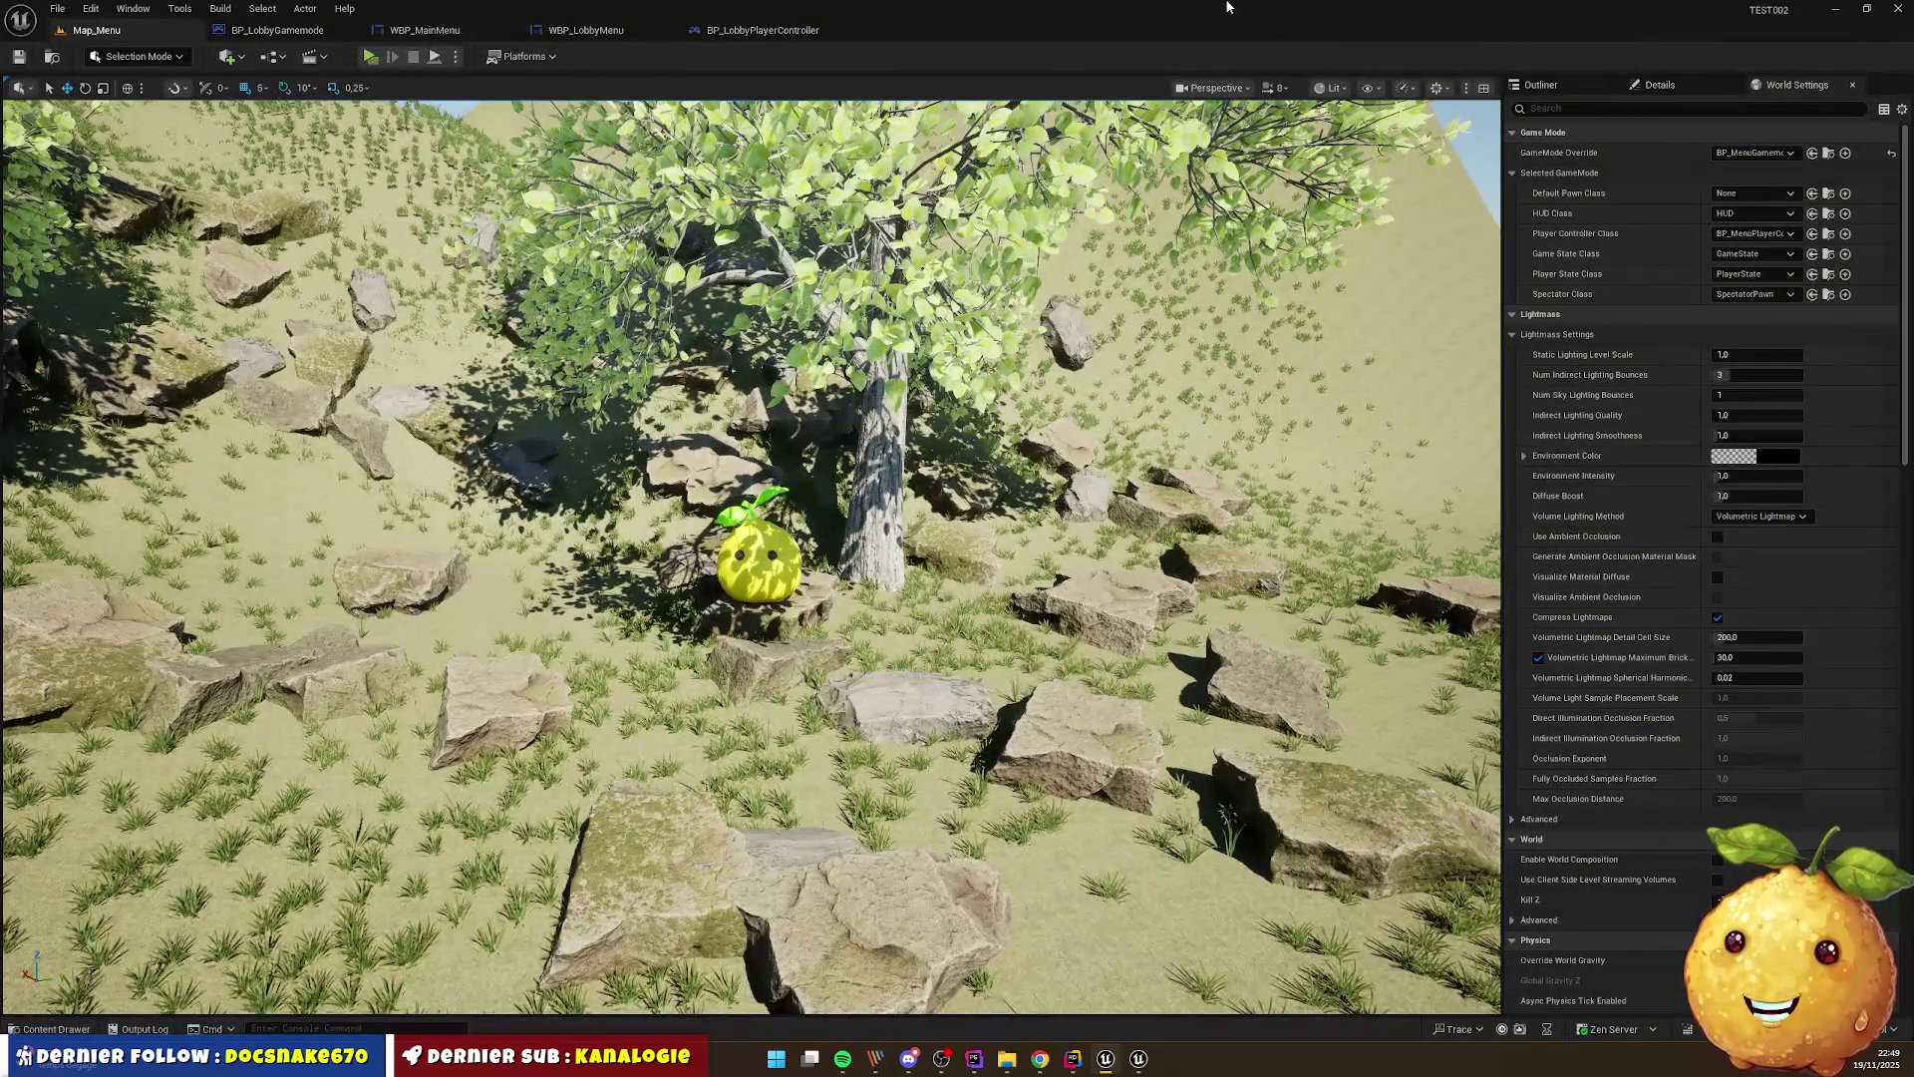
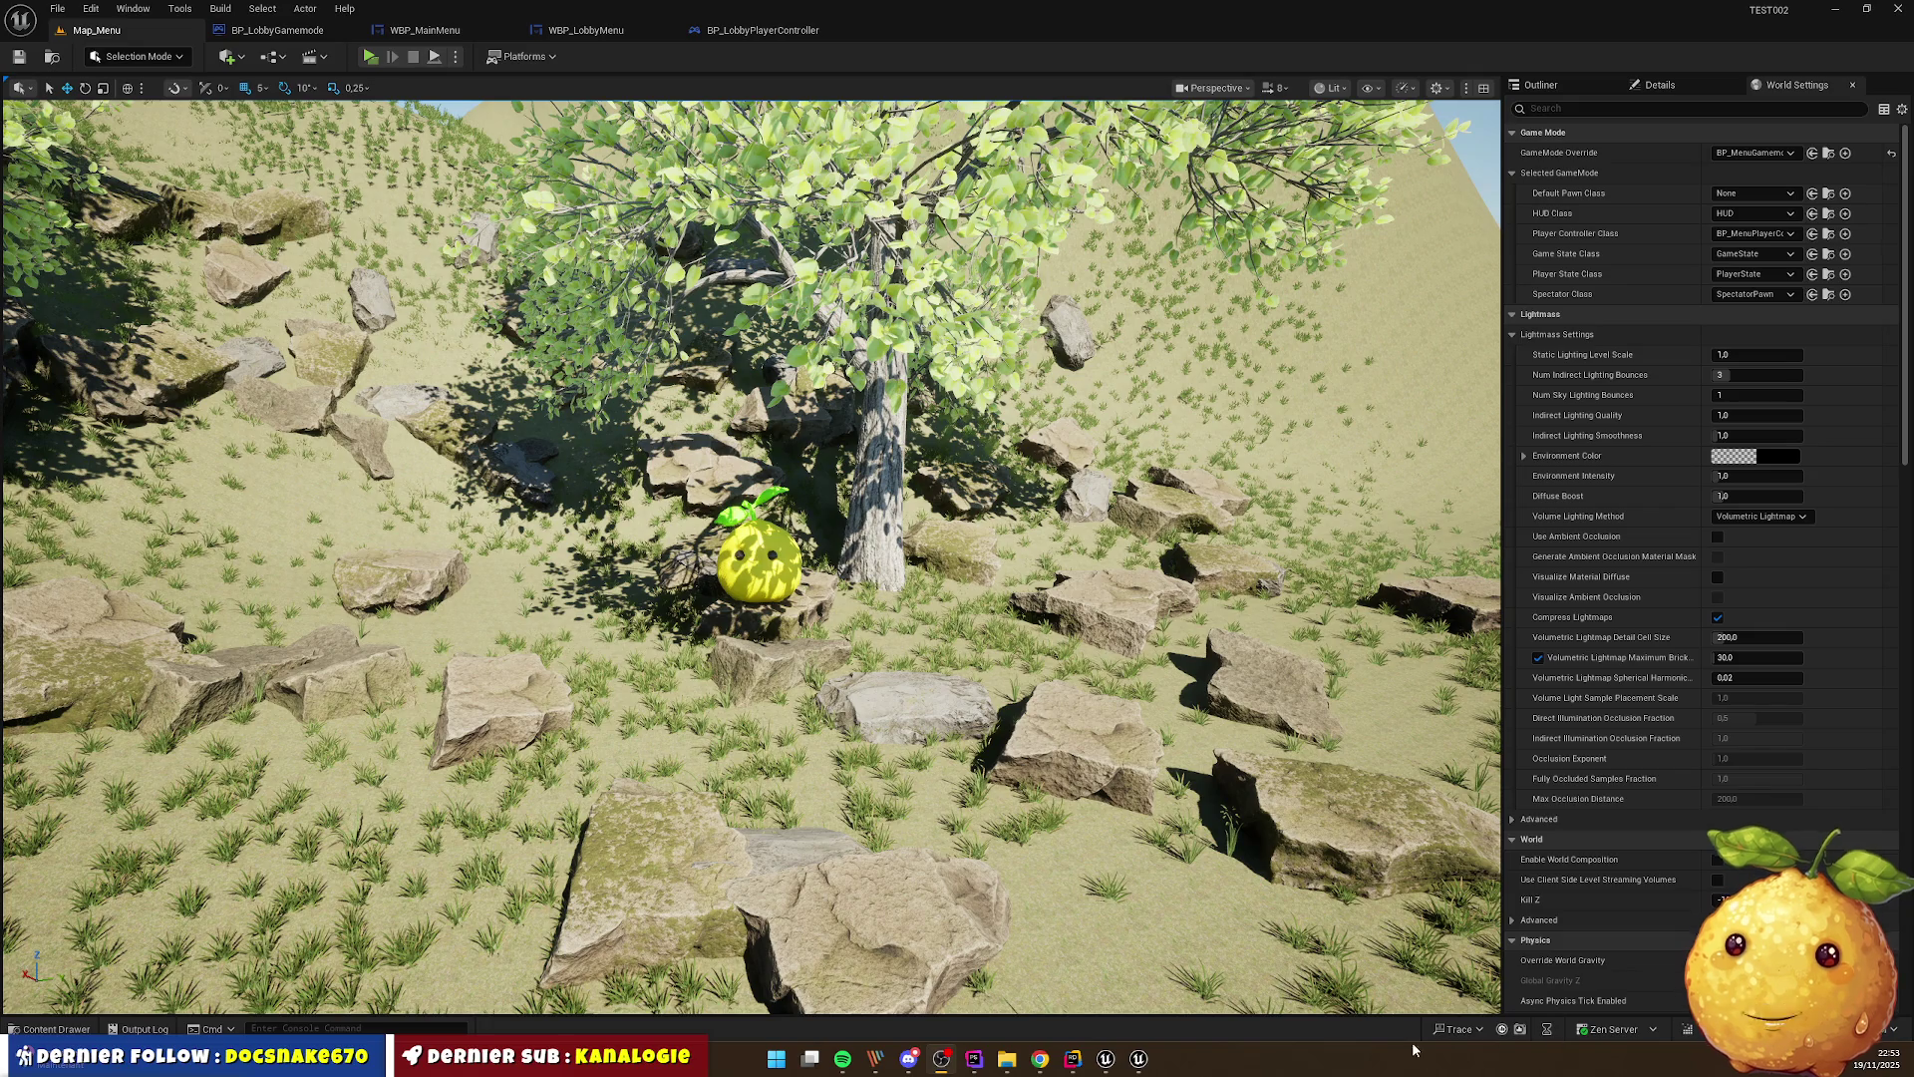
# Google 'Tchi tchat' in a new Chrome tab, then close that search tab
pyautogui.moveTo(1039, 1059)
pyautogui.click(978, 979)
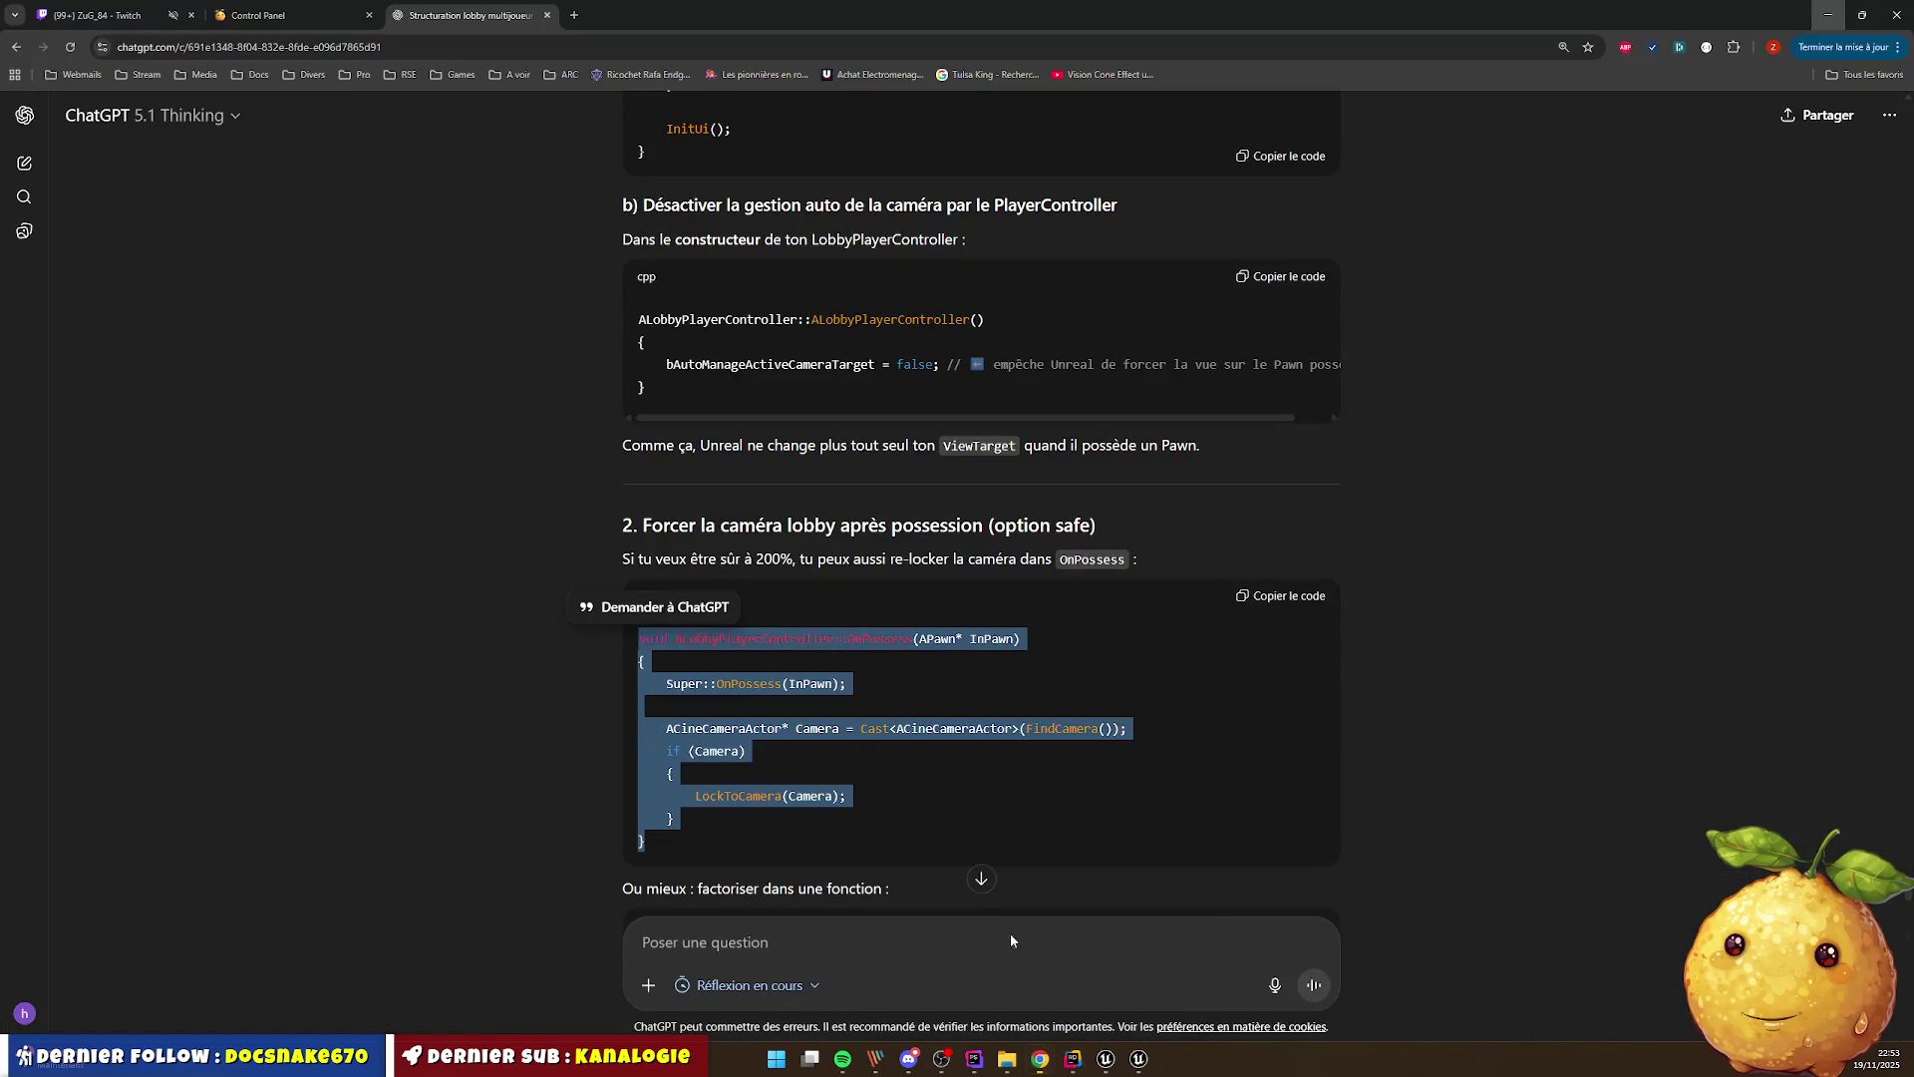
pyautogui.click(575, 14)
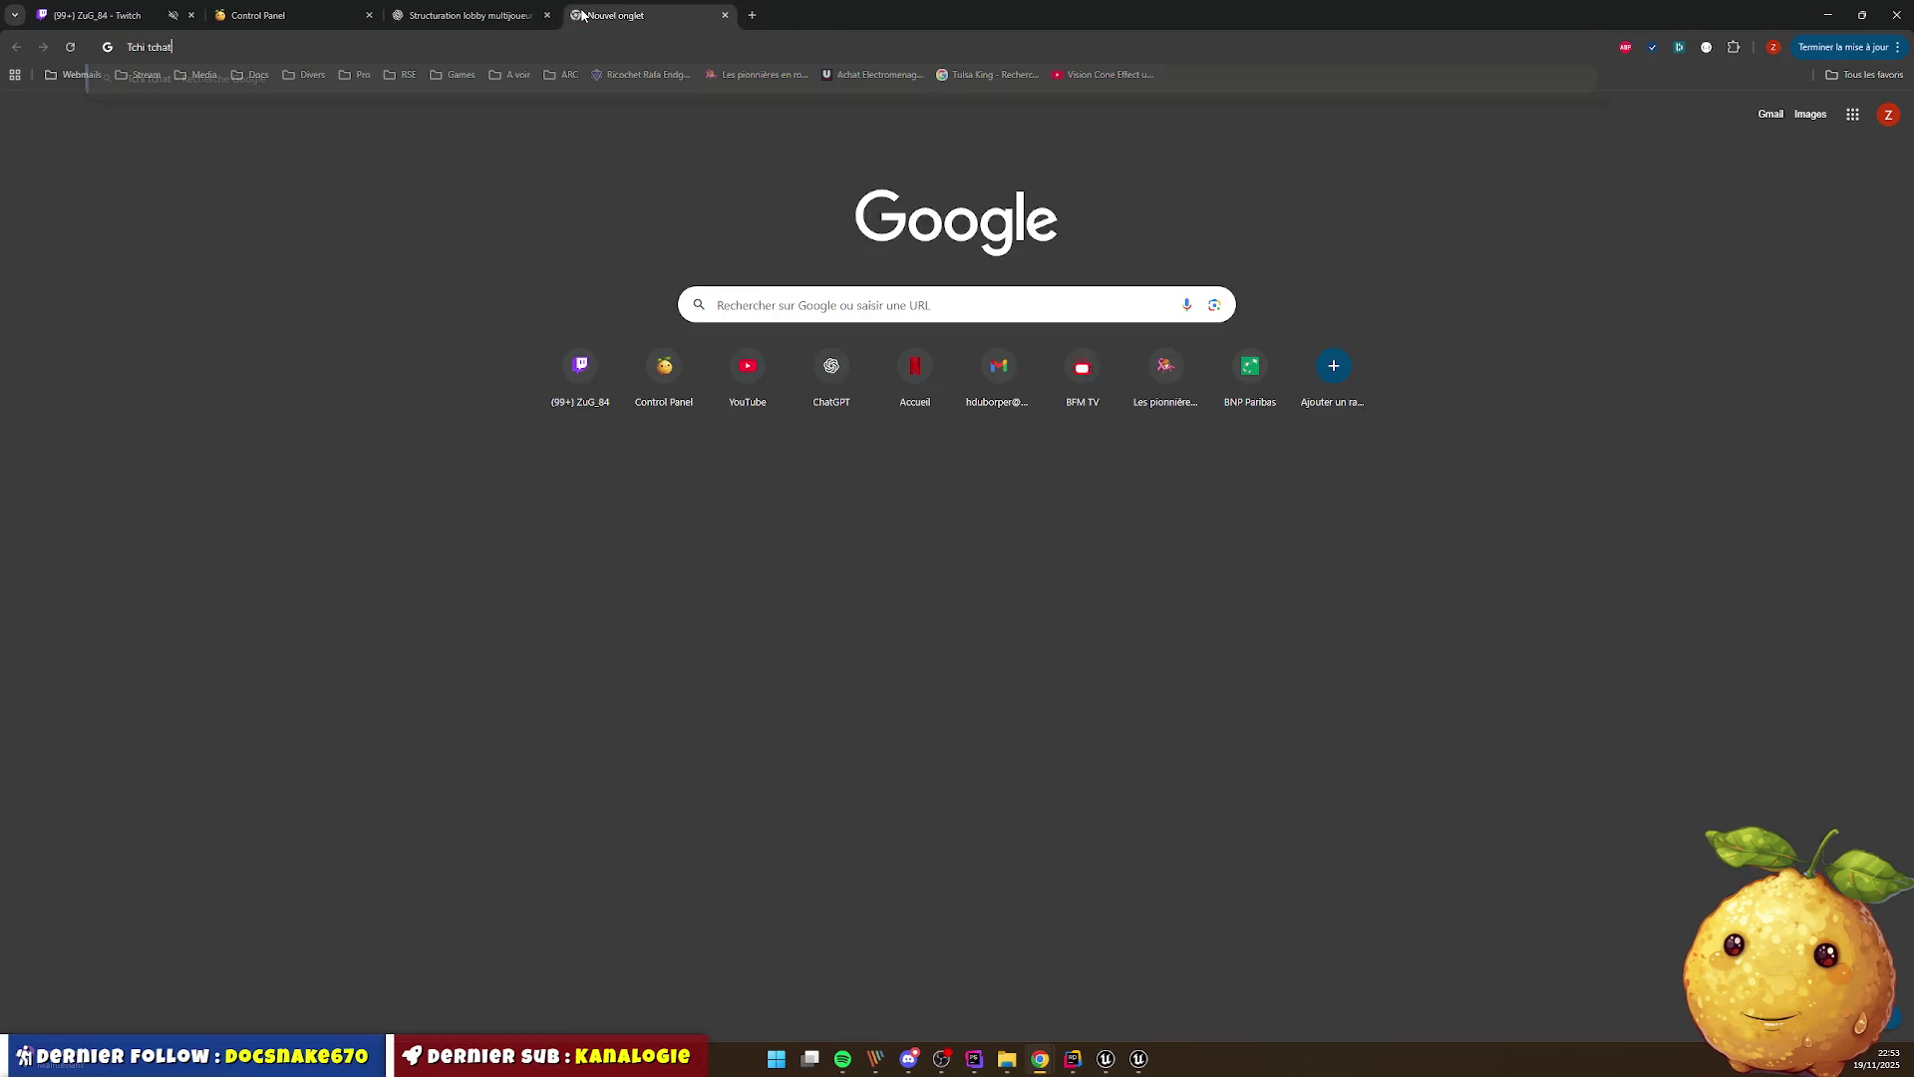
pyautogui.write('Tchi tchat')
pyautogui.press('Return')
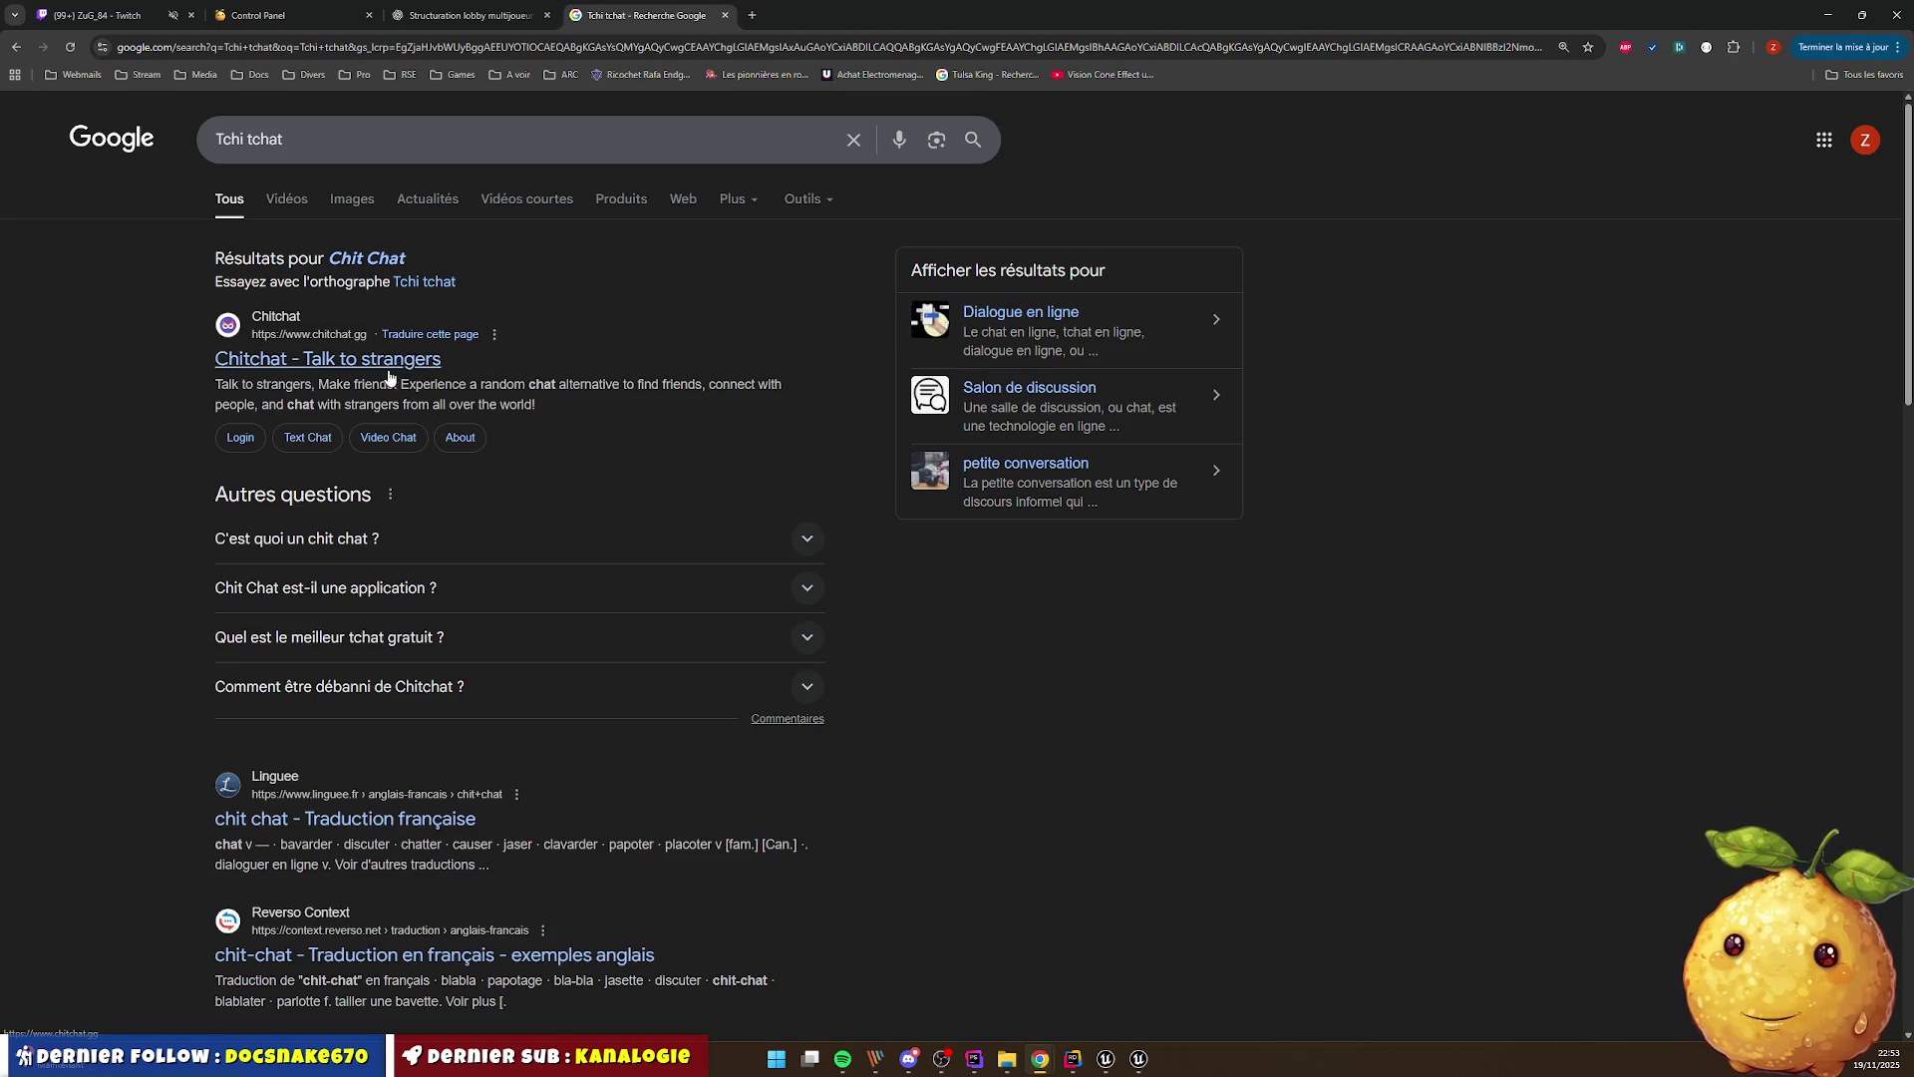
pyautogui.click(725, 15)
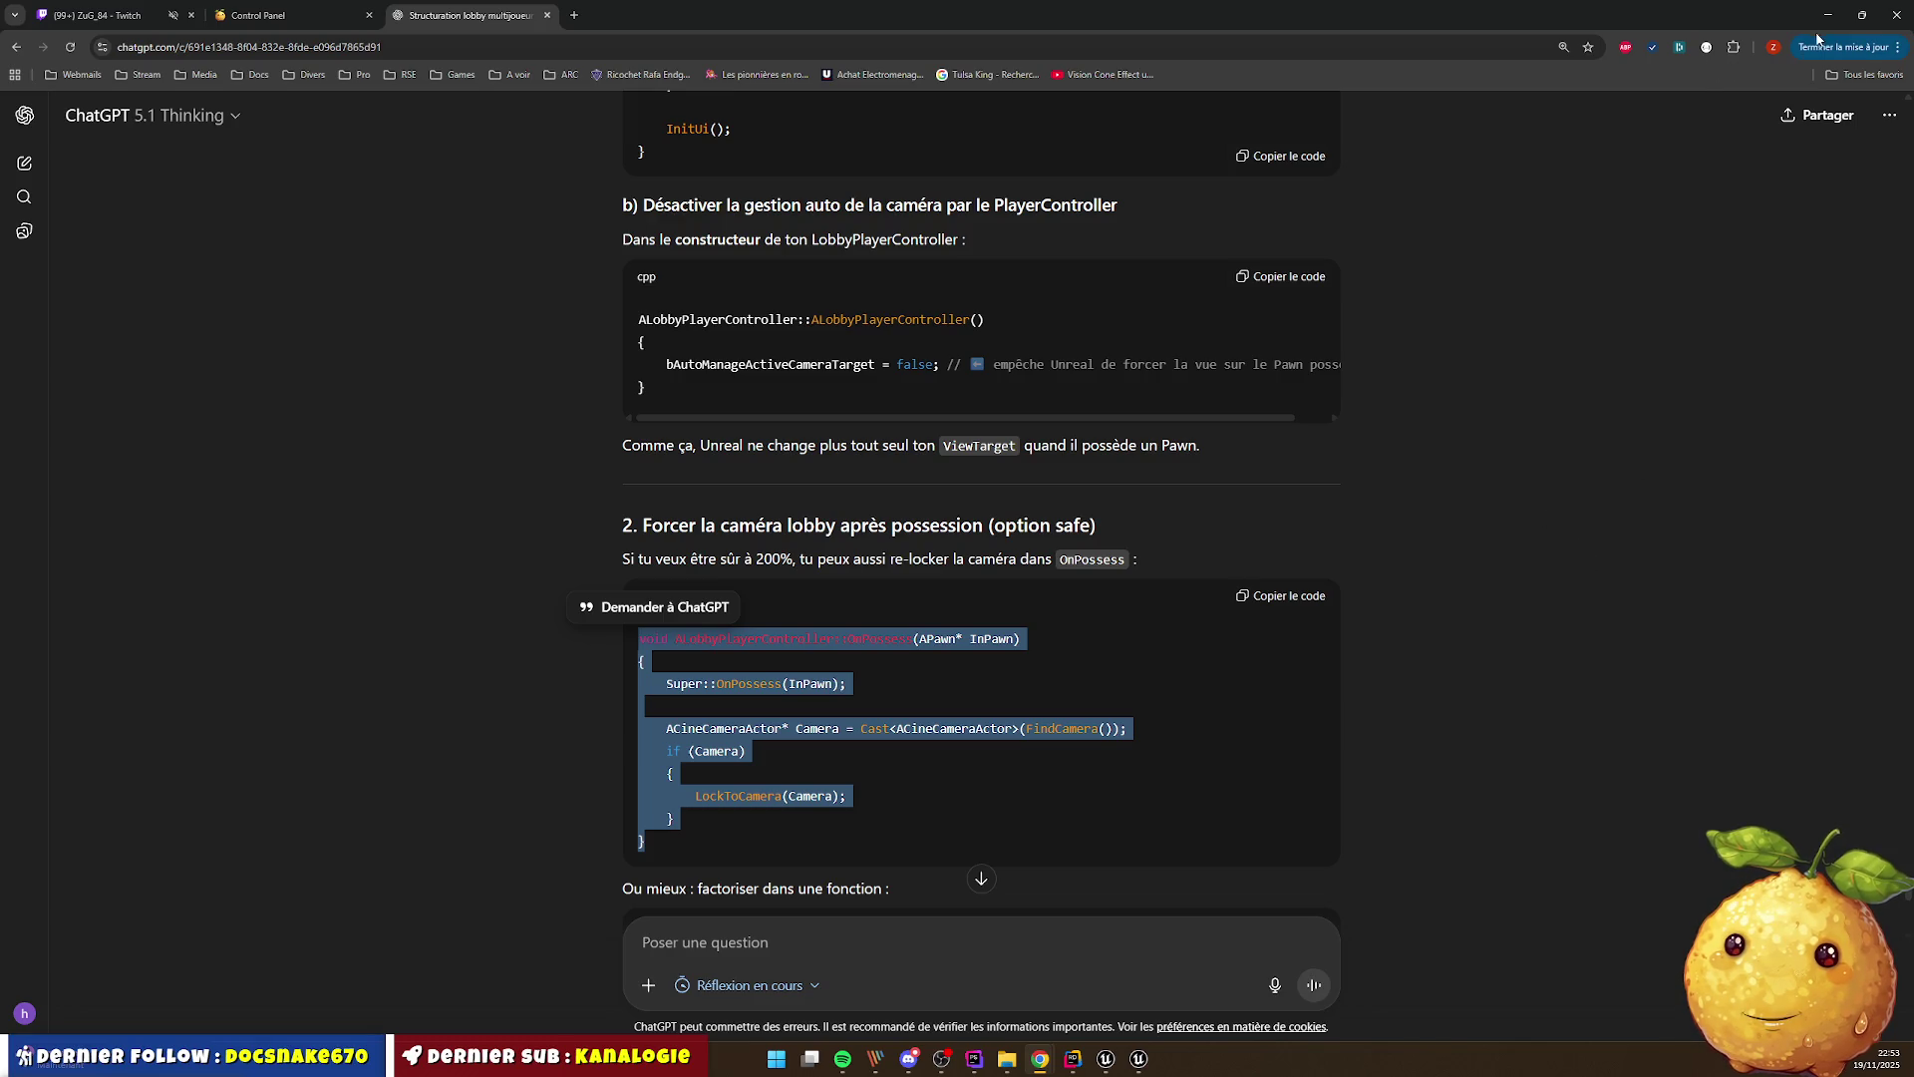
# Minimize Chrome and fly the Unreal viewport back to show both trees and the rock field
pyautogui.click(1719, 186)
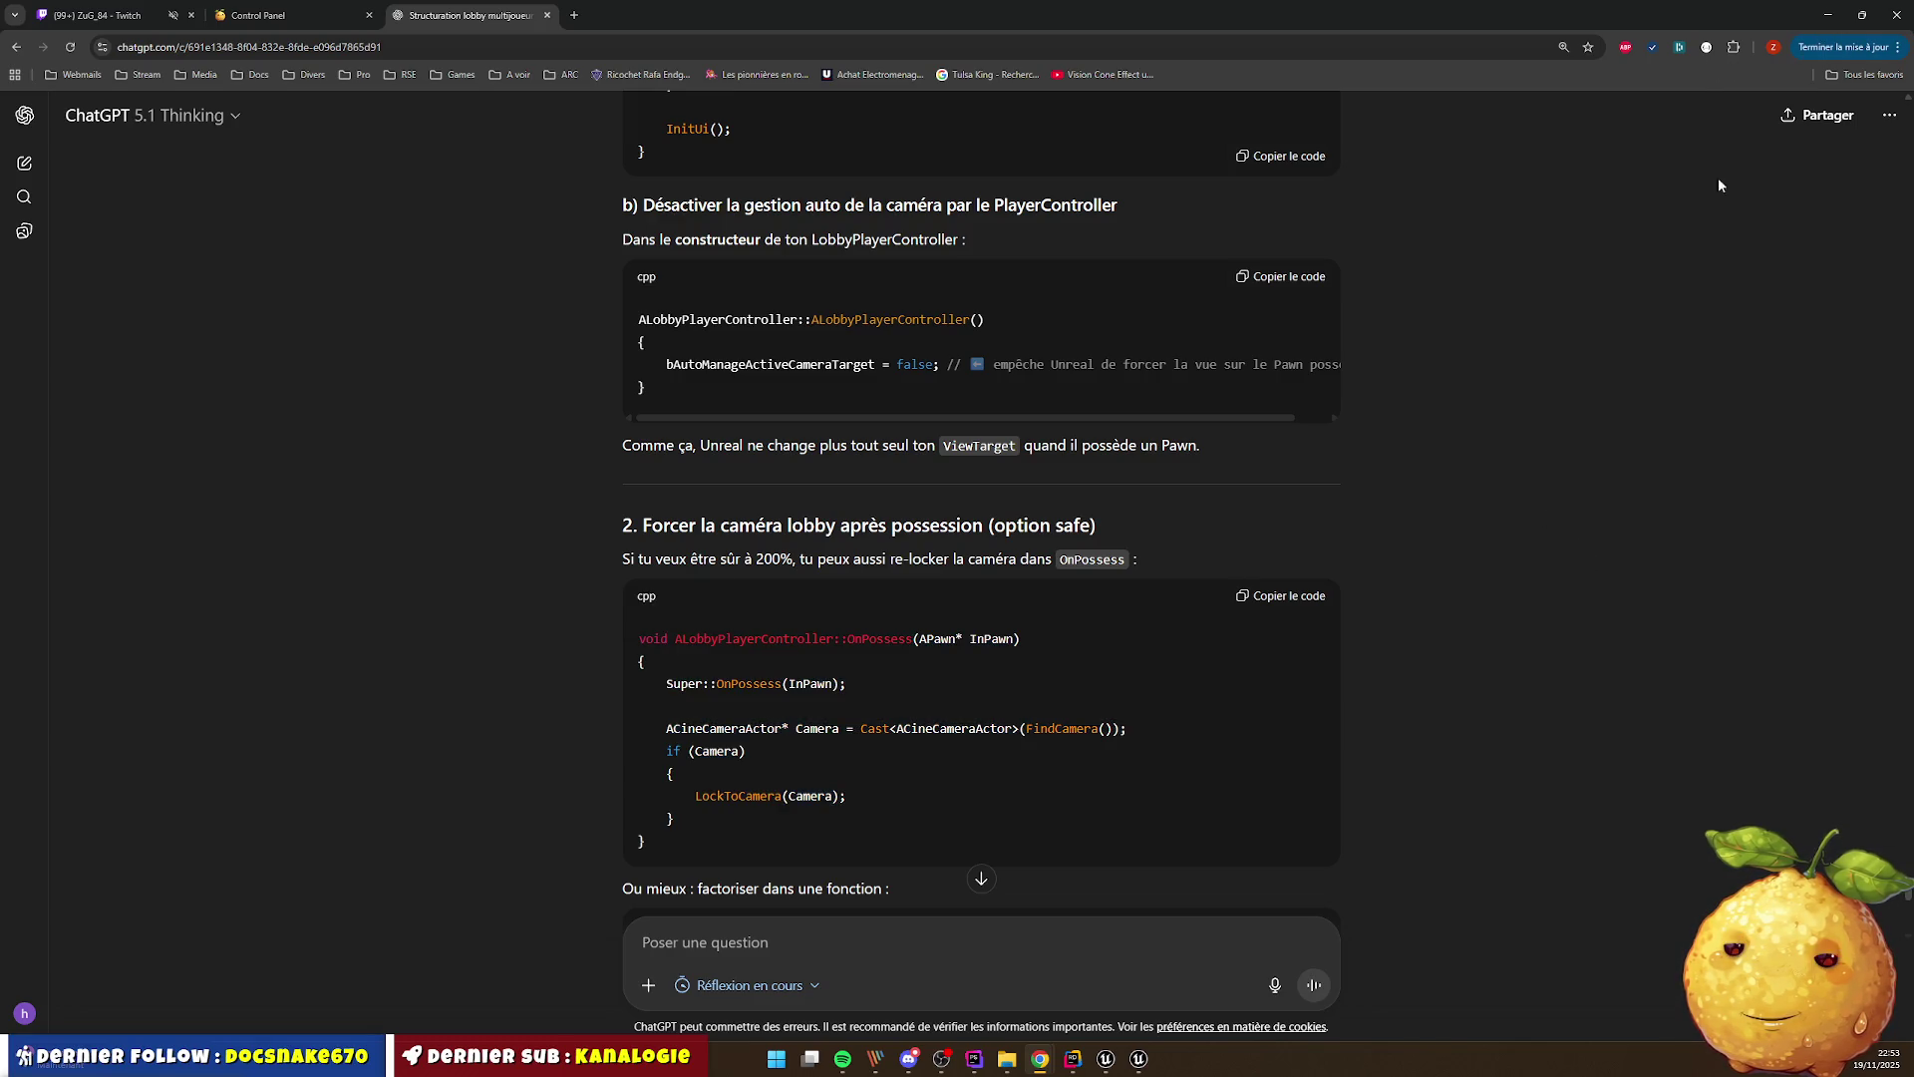
pyautogui.click(1827, 15)
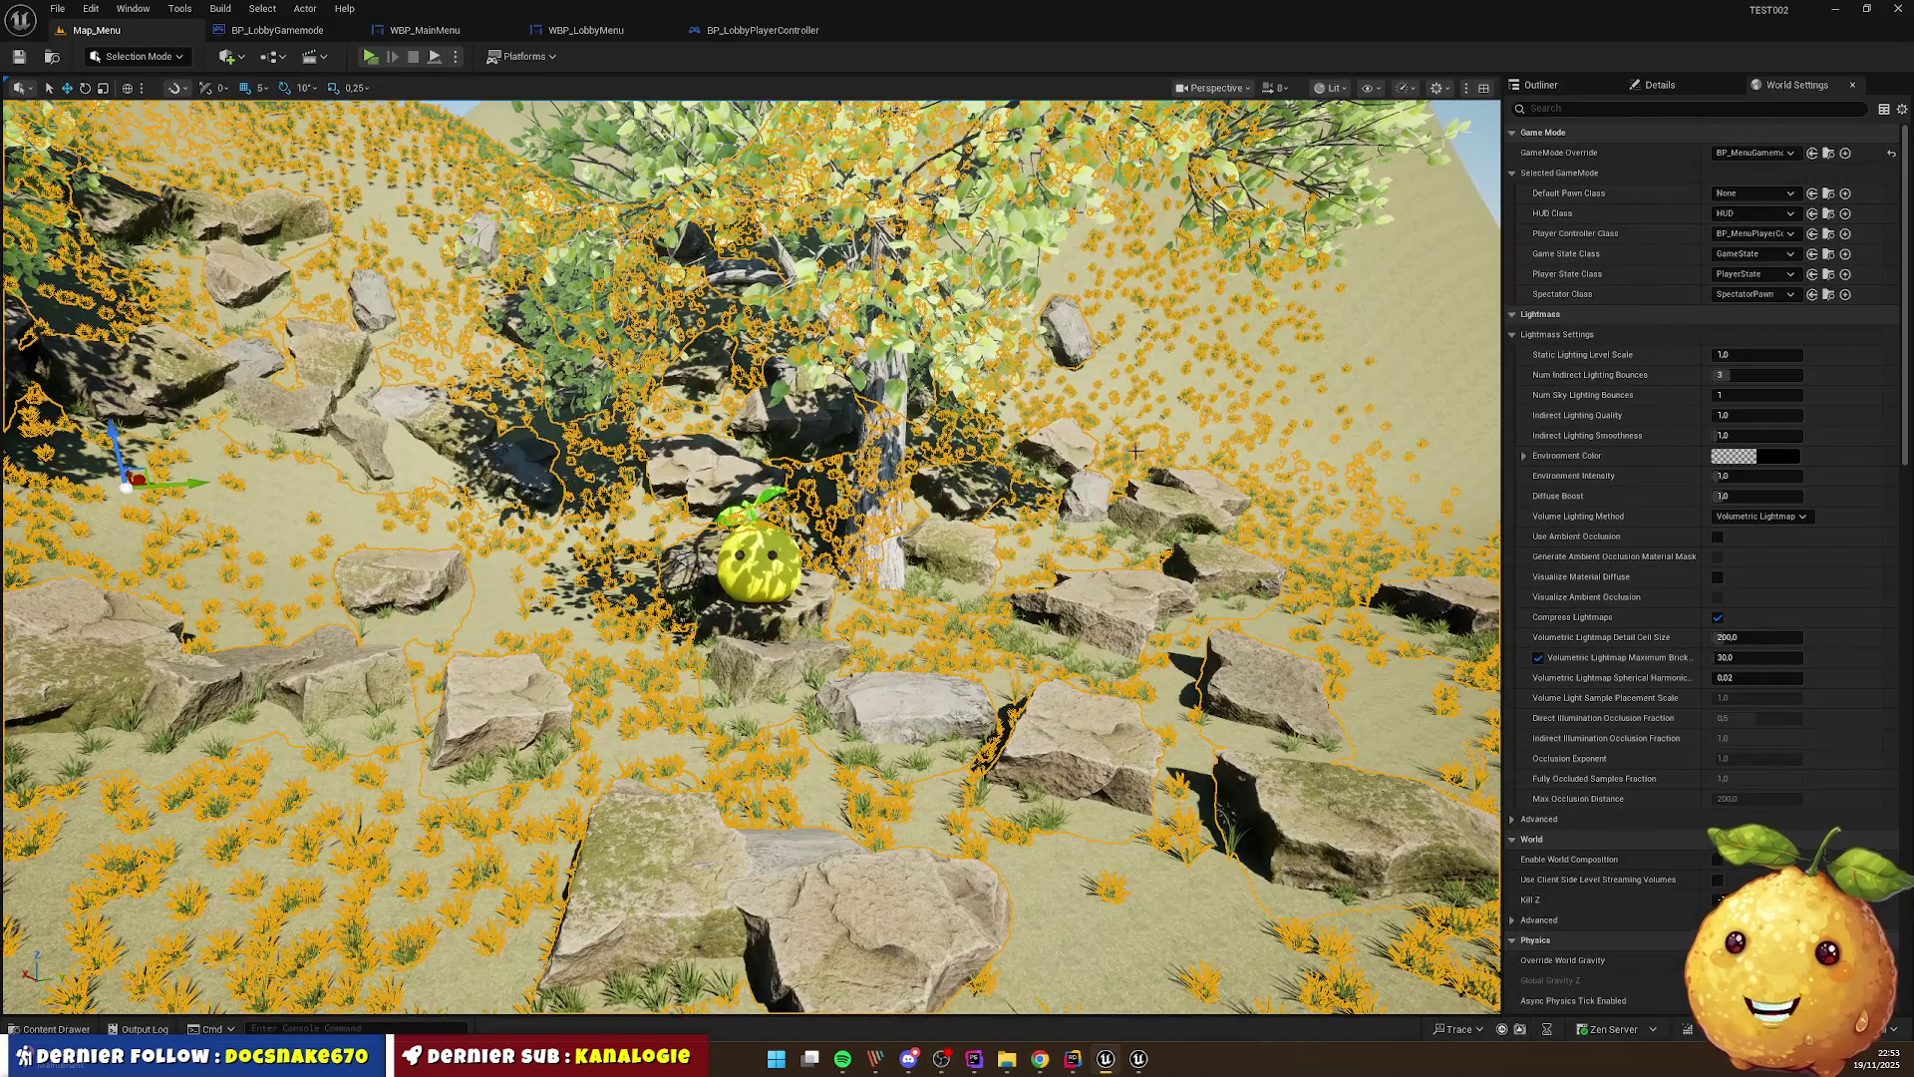
pyautogui.moveTo(1134, 452)
pyautogui.mouseDown()
pyautogui.moveTo(1057, 478)
pyautogui.moveTo(972, 428)
pyautogui.mouseUp()
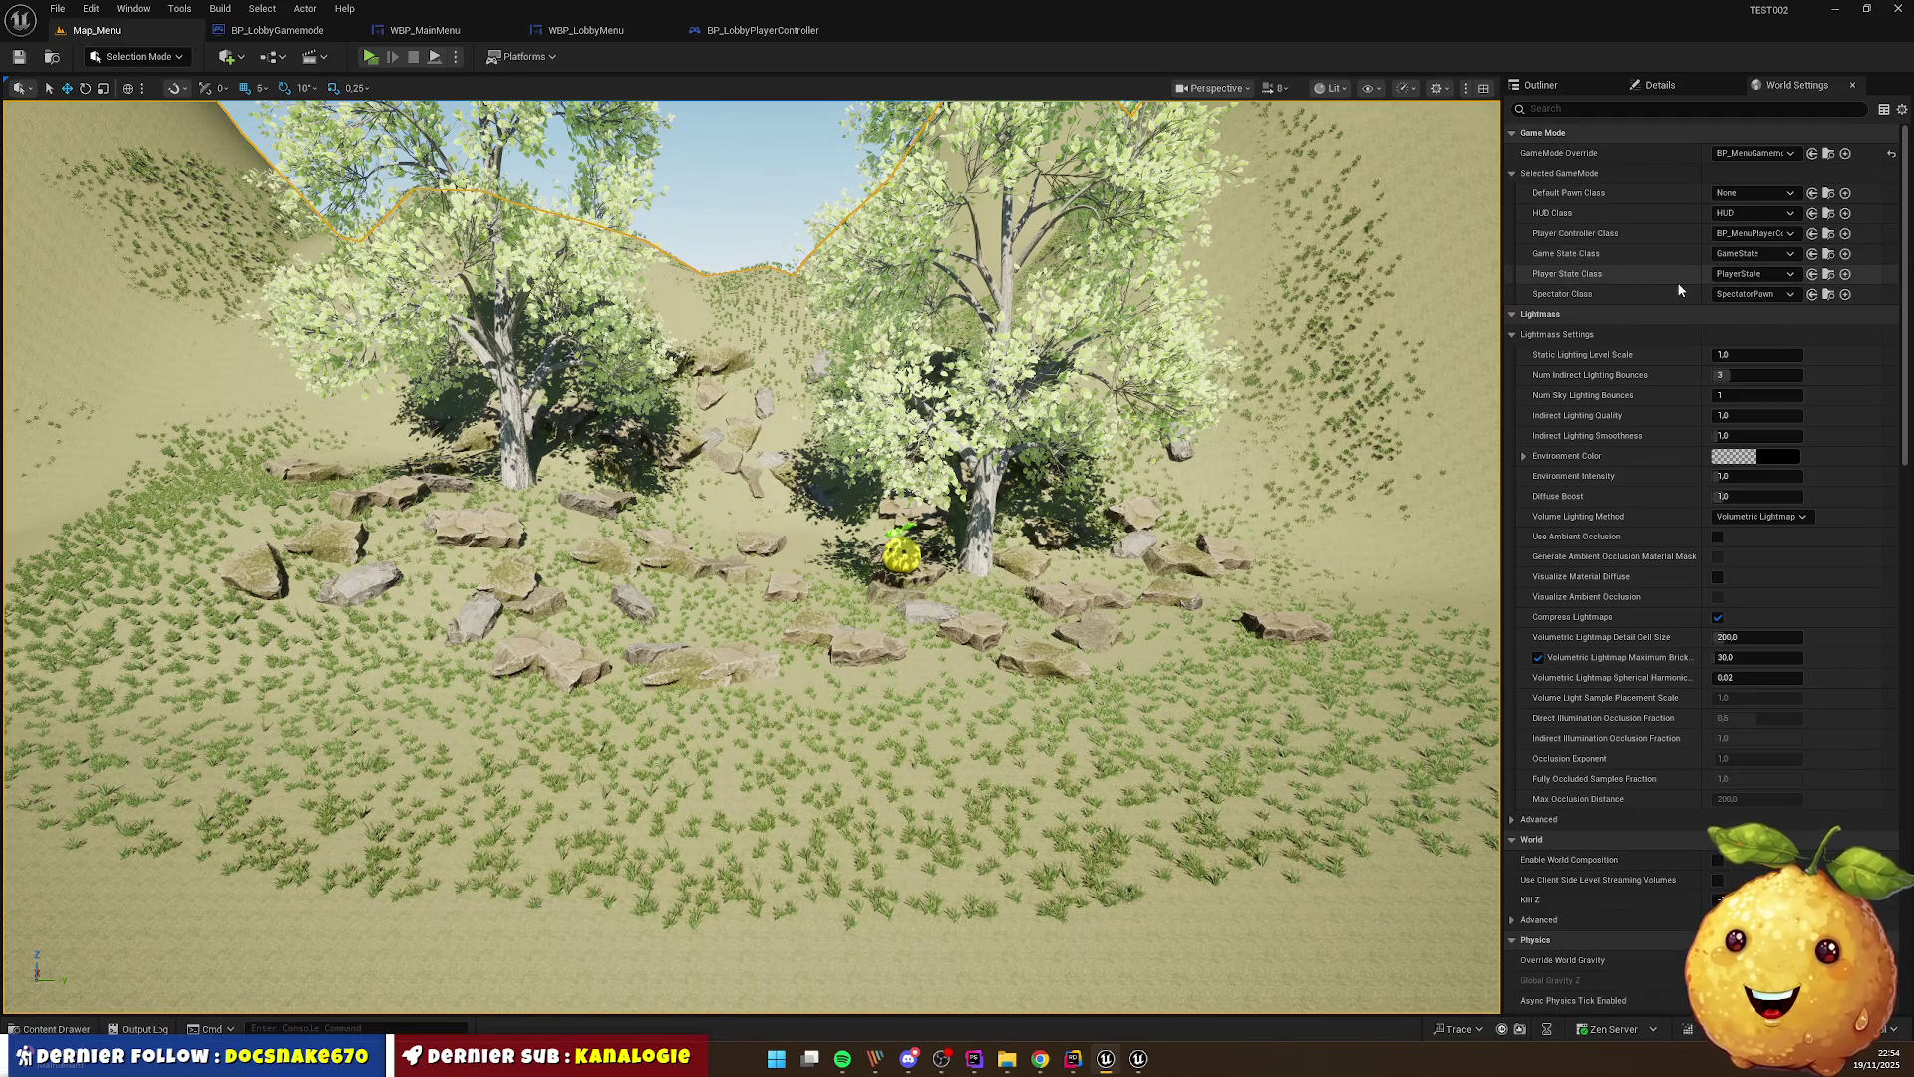
# Scroll ChatGPT back to the 'Les classes côté C++' list and highlight the AMenuGameMode bullet
pyautogui.moveTo(1040, 1059)
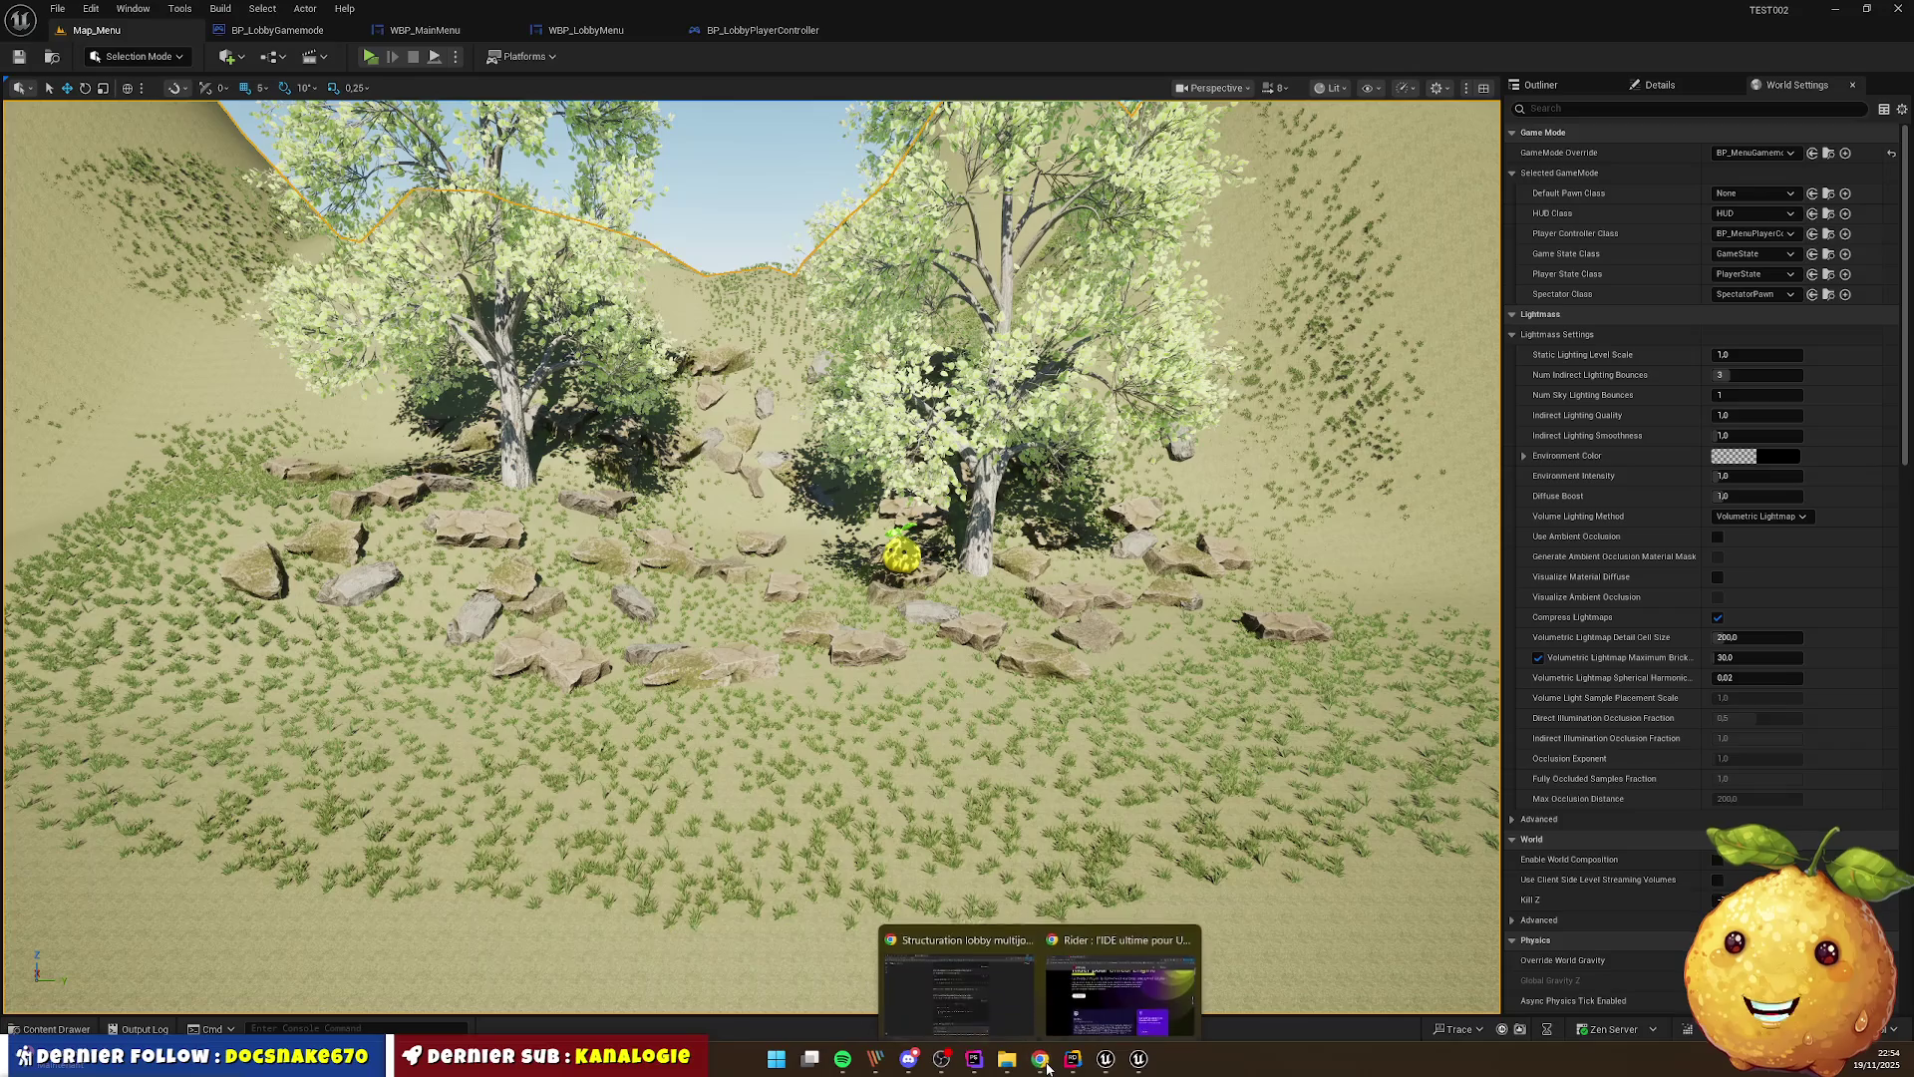
pyautogui.click(955, 979)
pyautogui.scroll(20, 983, 595)
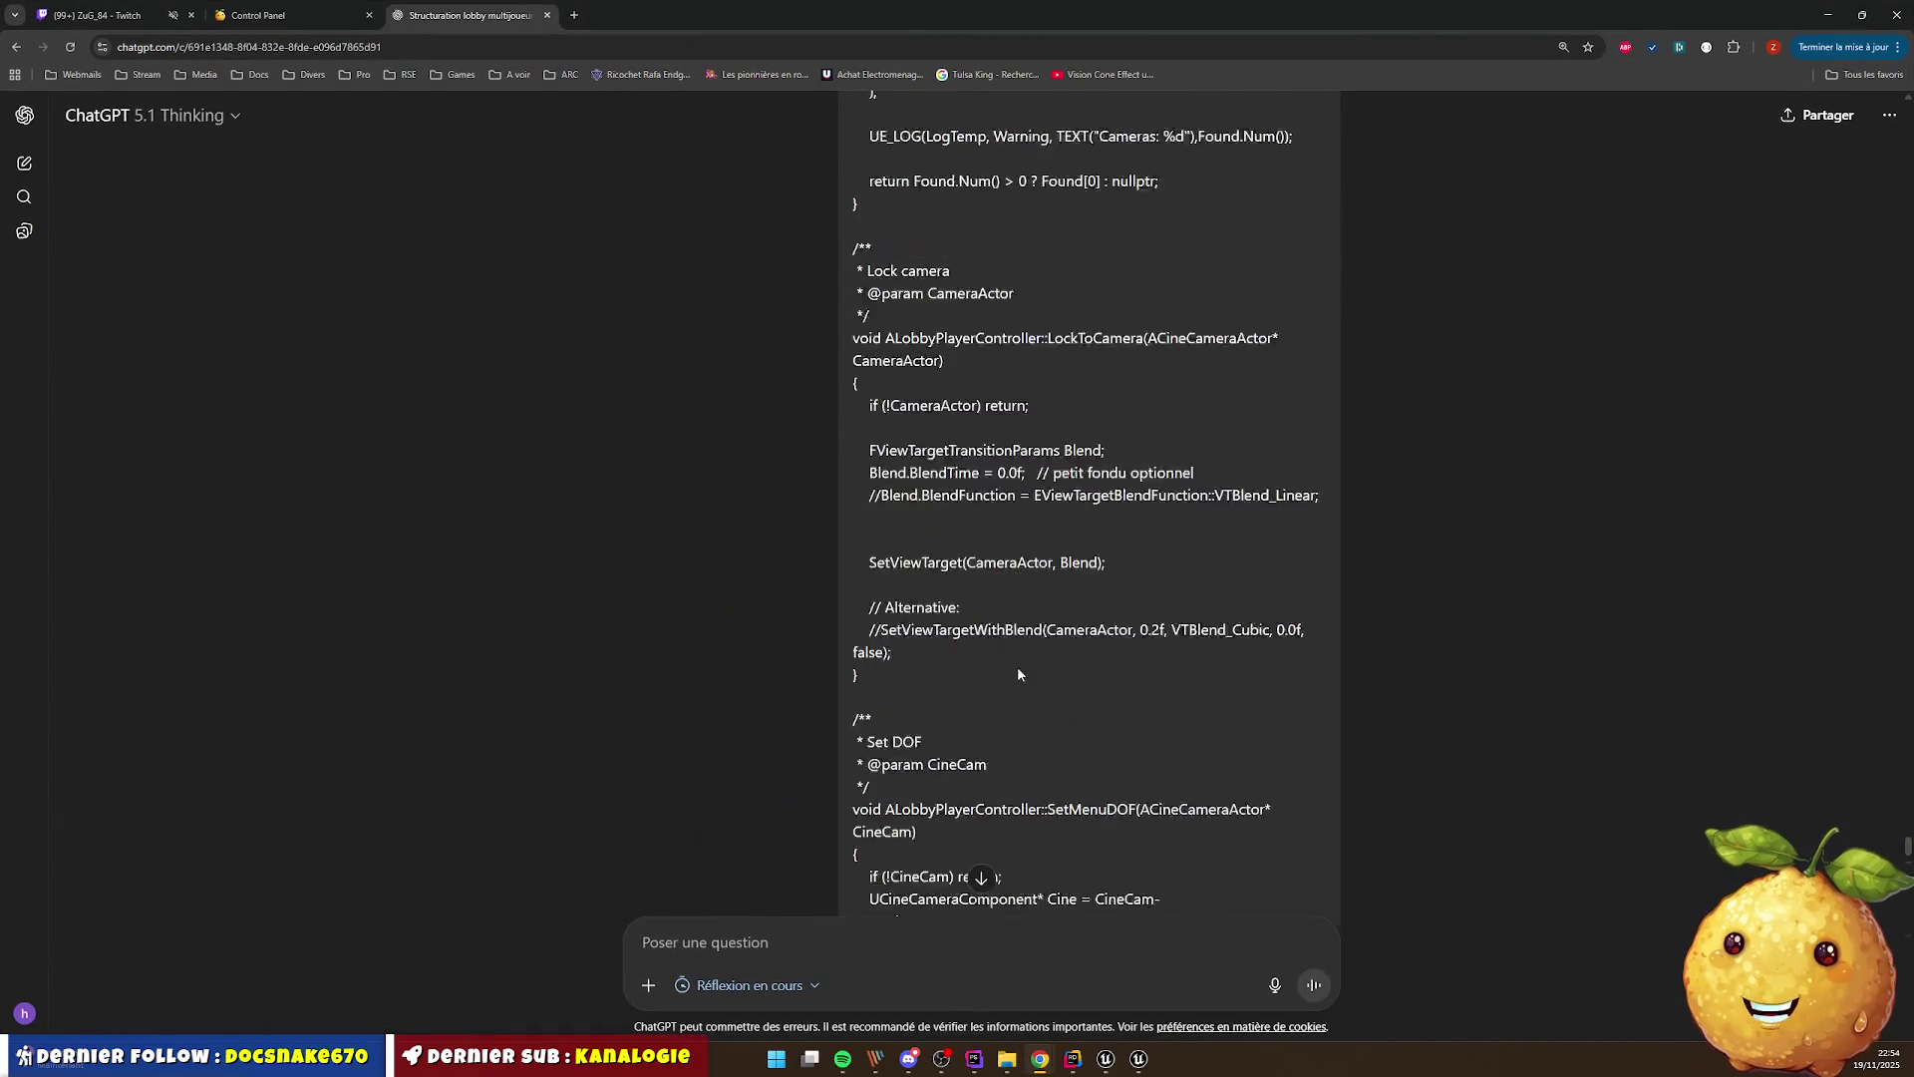
pyautogui.scroll(20, 1015, 688)
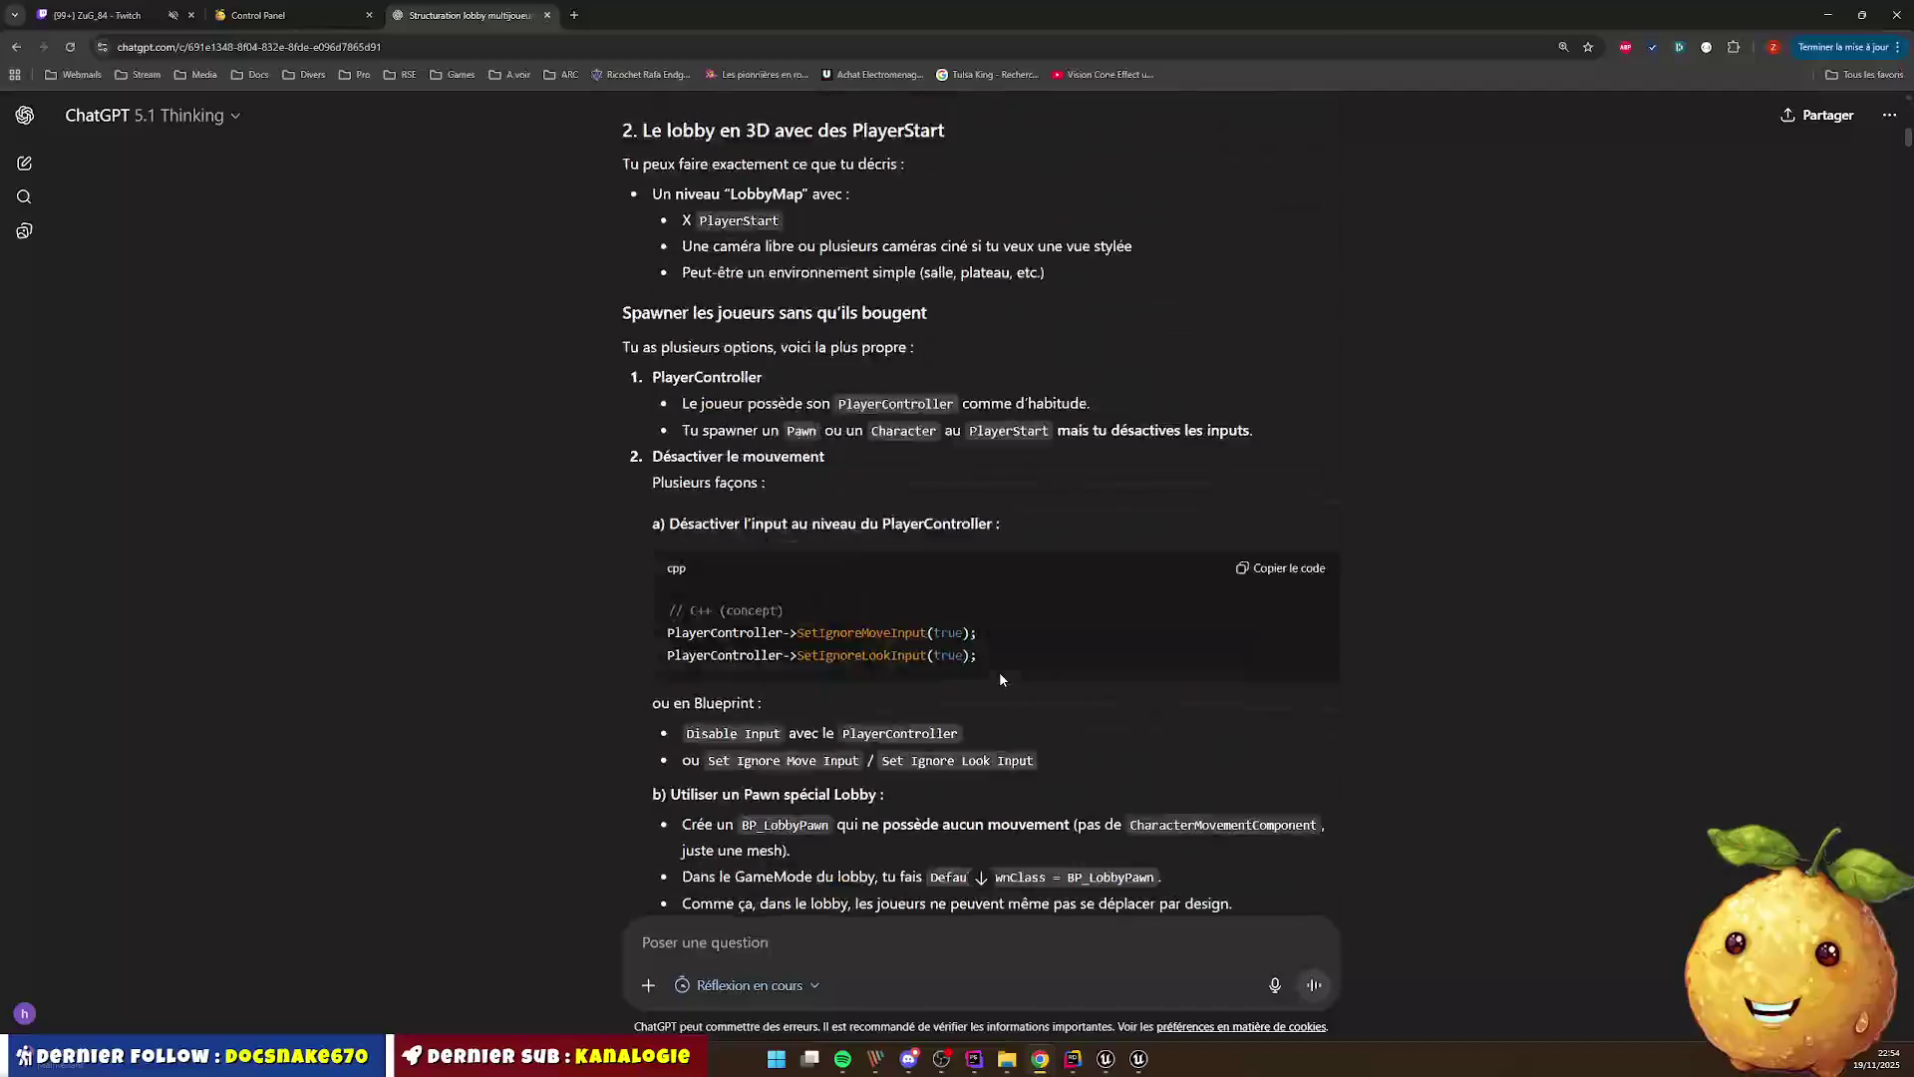
pyautogui.scroll(-20, 793, 617)
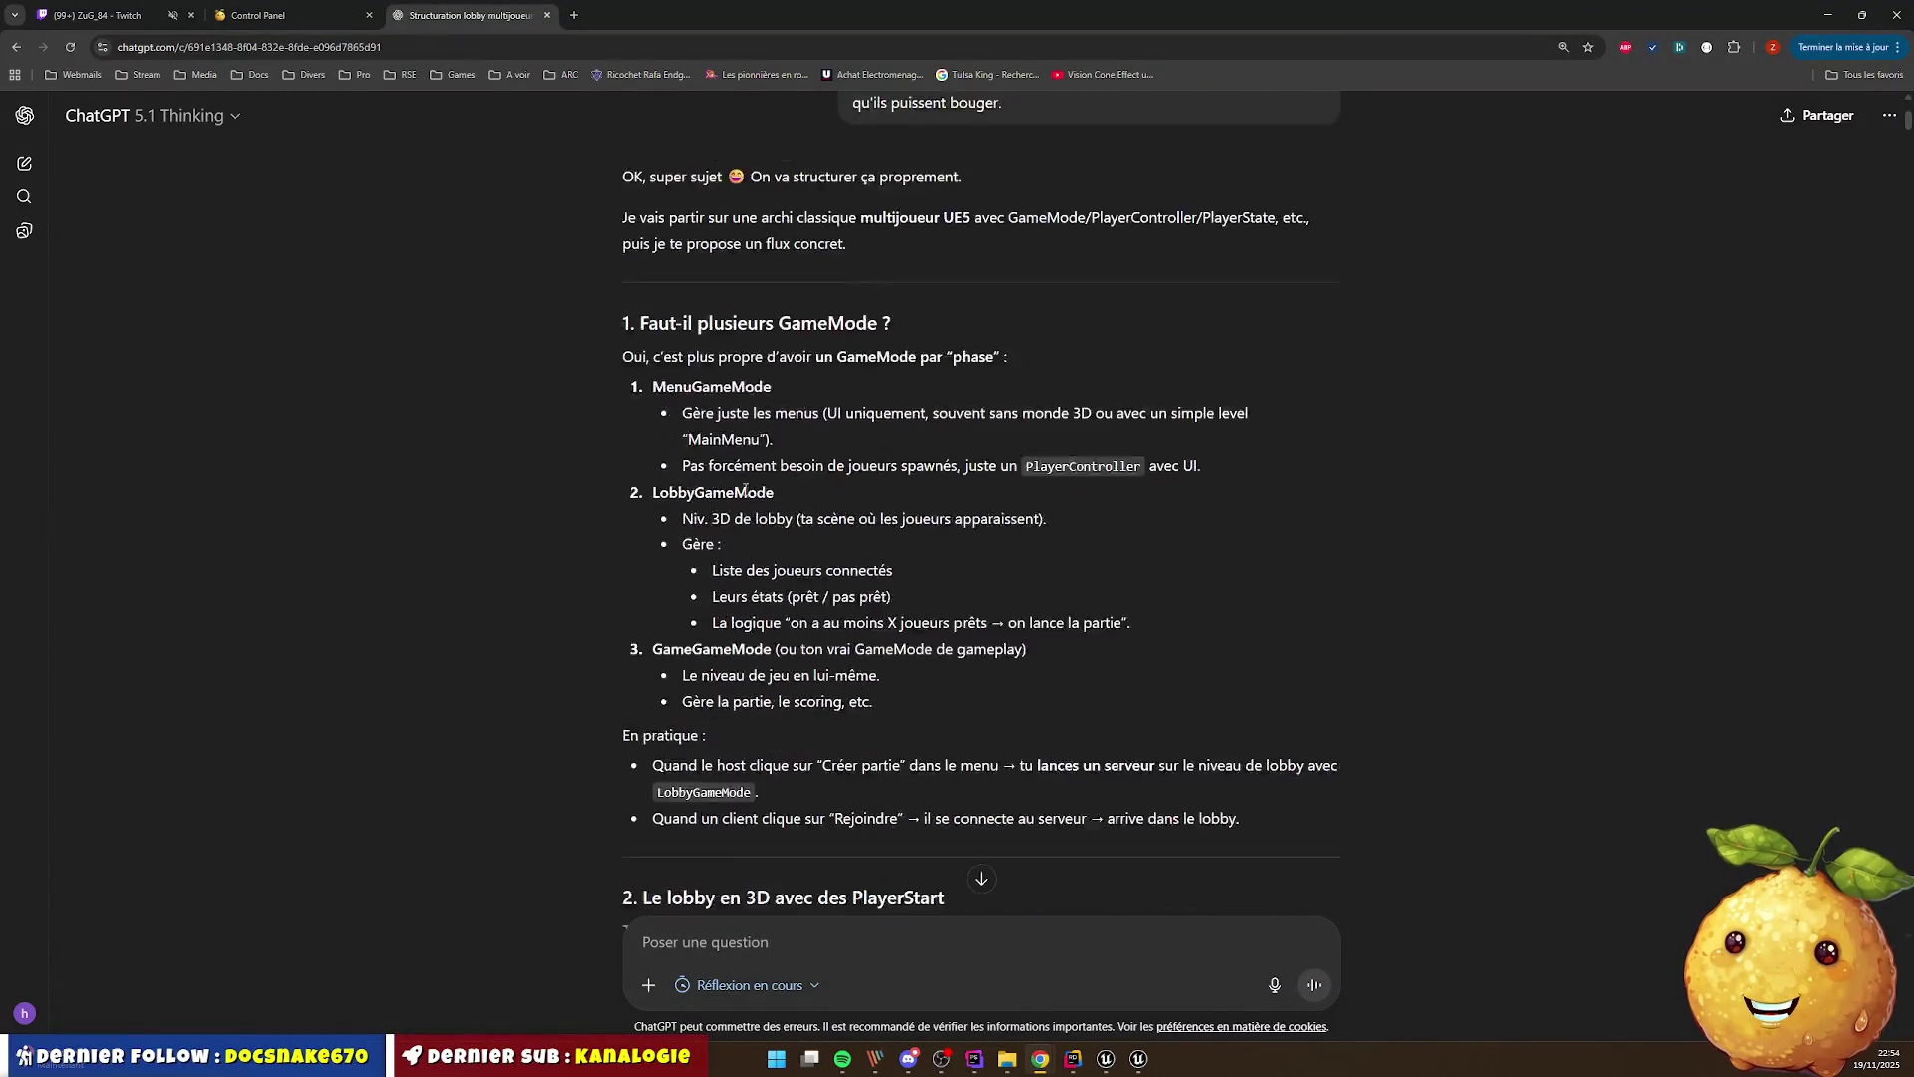
pyautogui.scroll(-20, 818, 468)
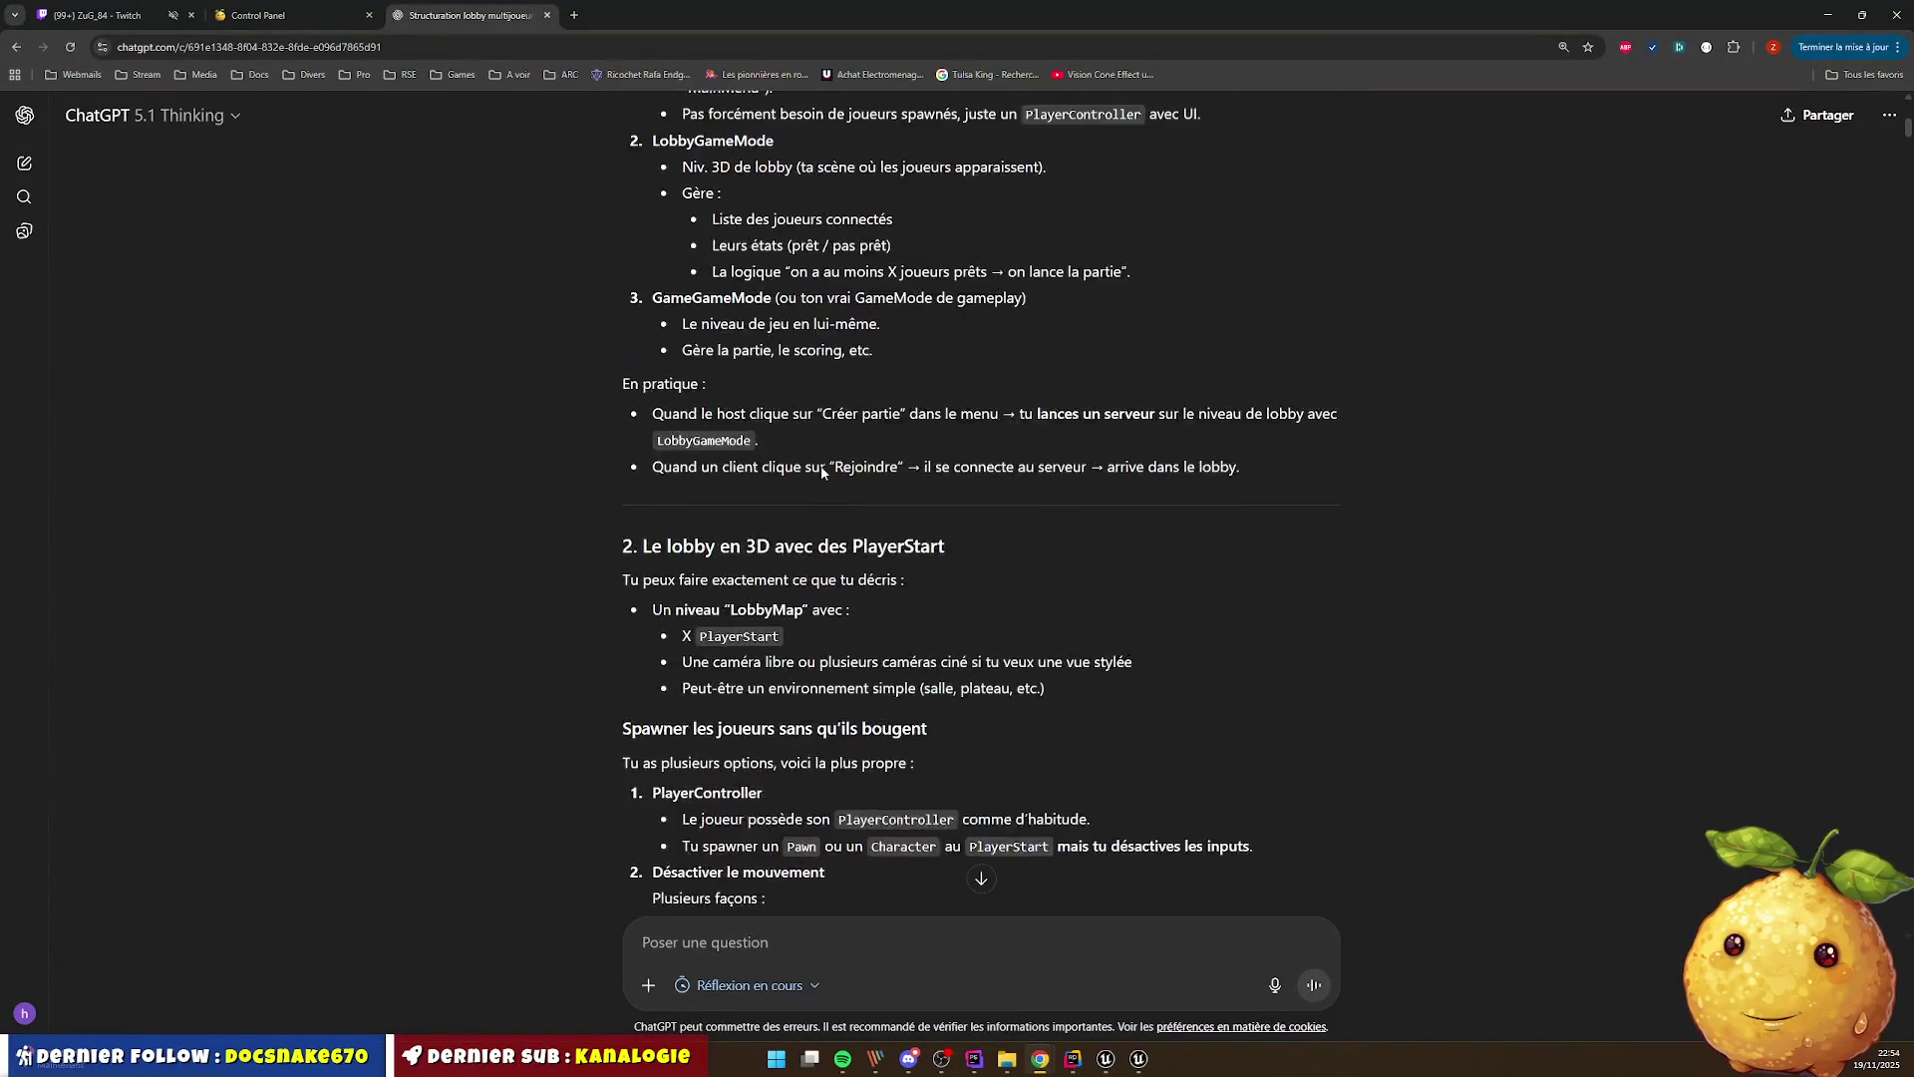
pyautogui.scroll(-15, 835, 494)
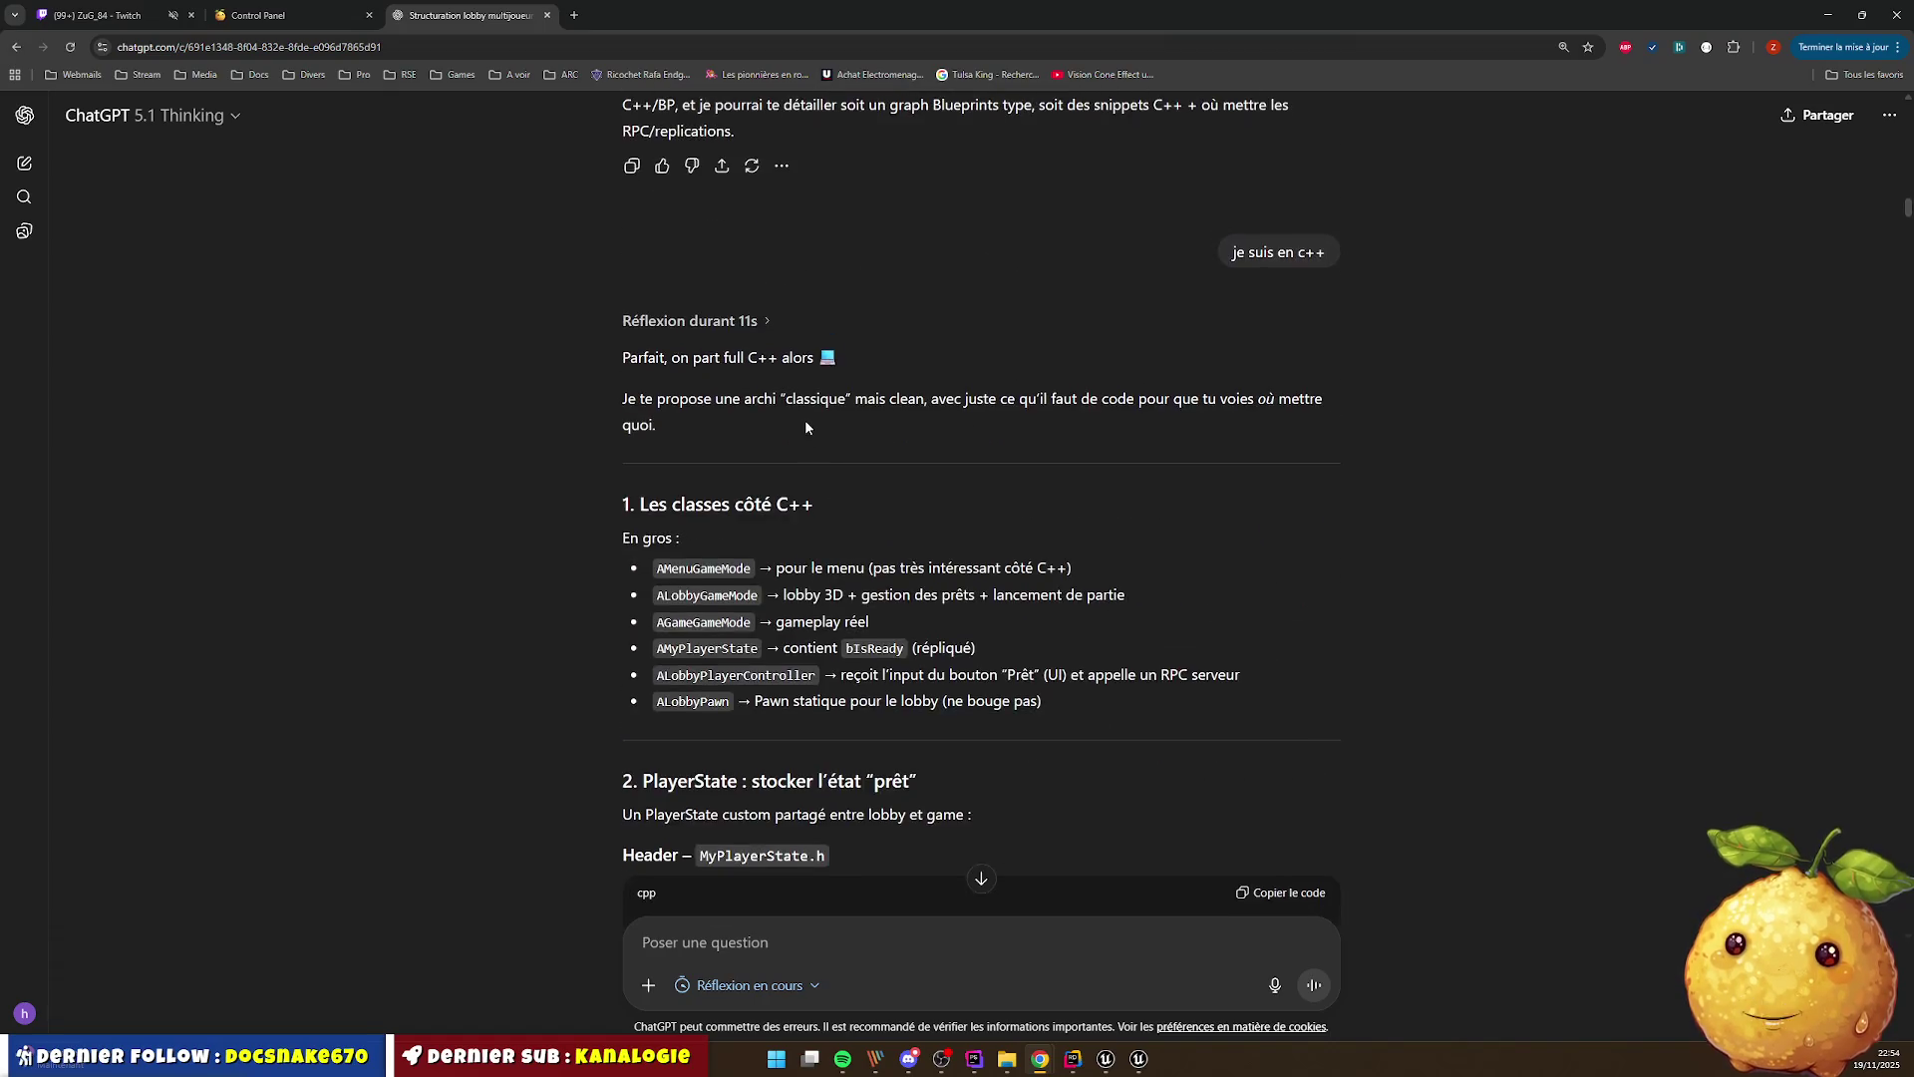
pyautogui.scroll(1, 781, 454)
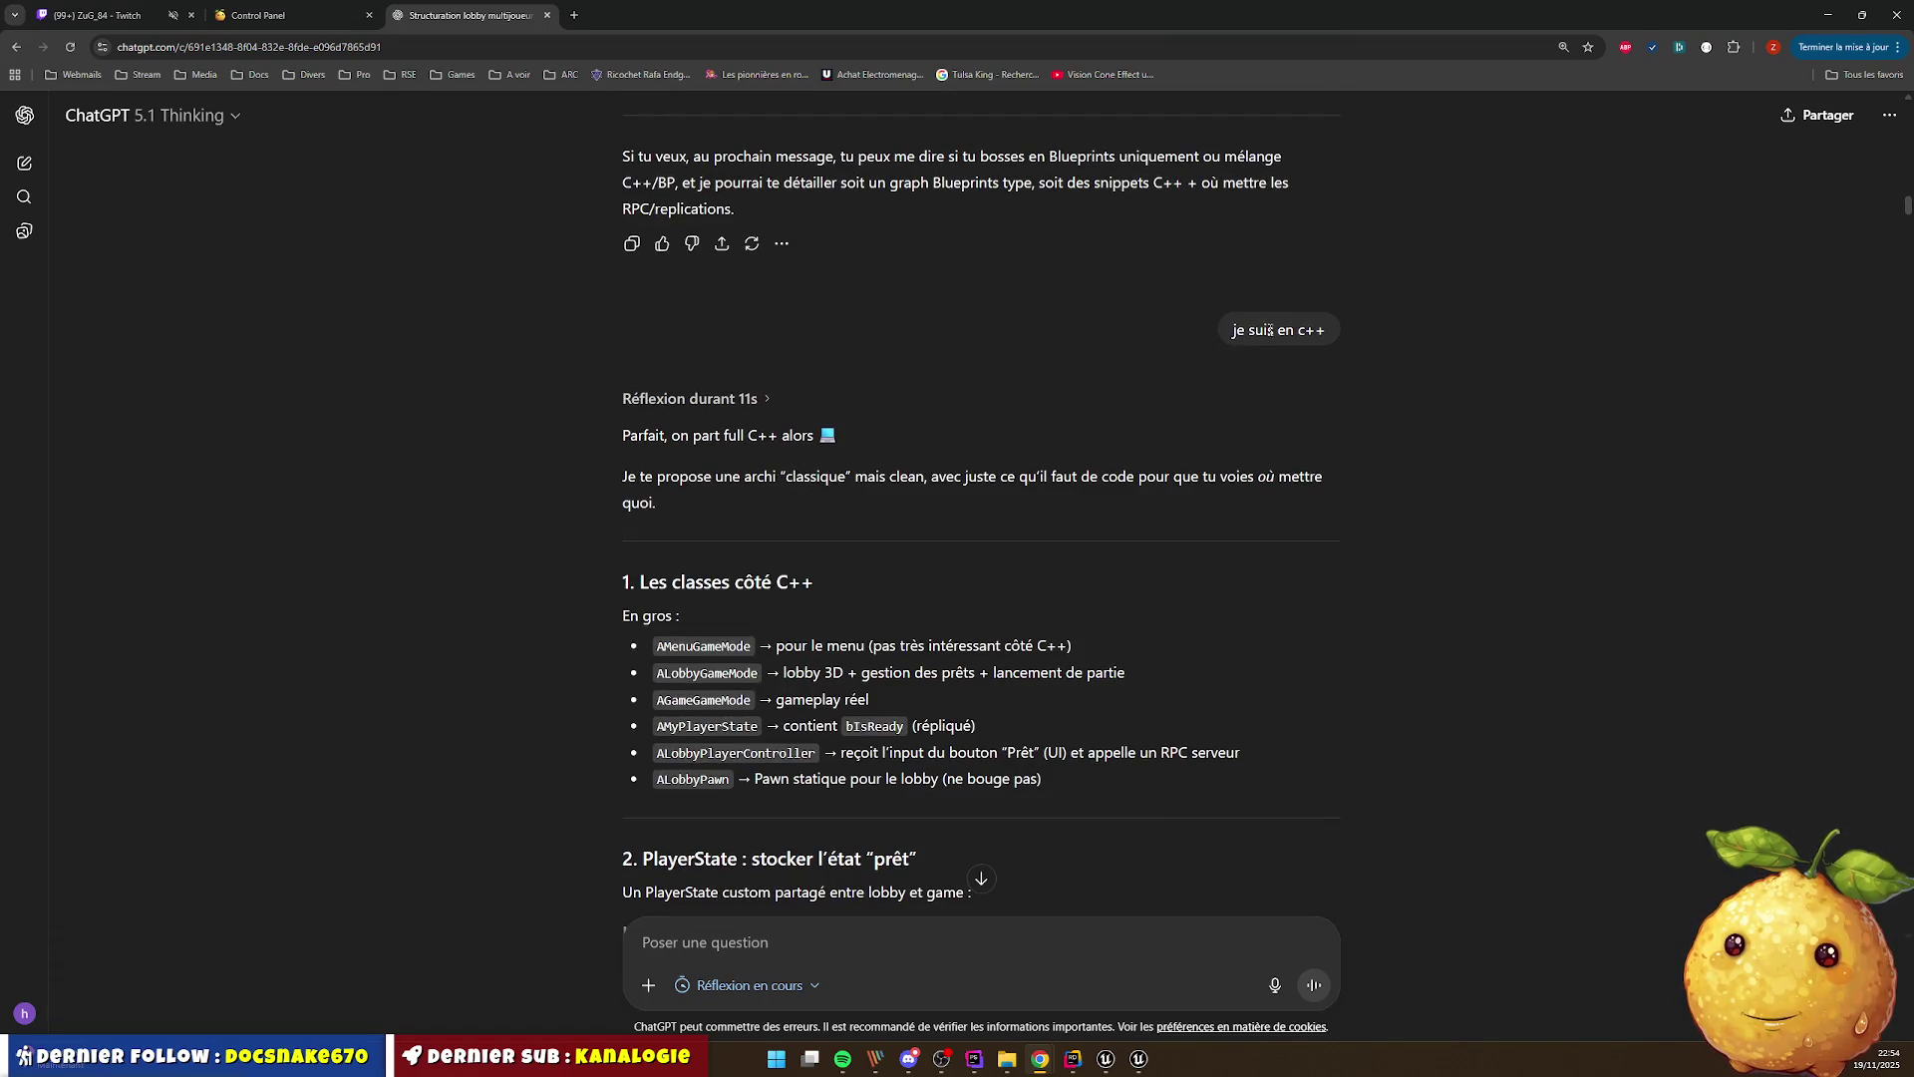
pyautogui.scroll(-2, 677, 419)
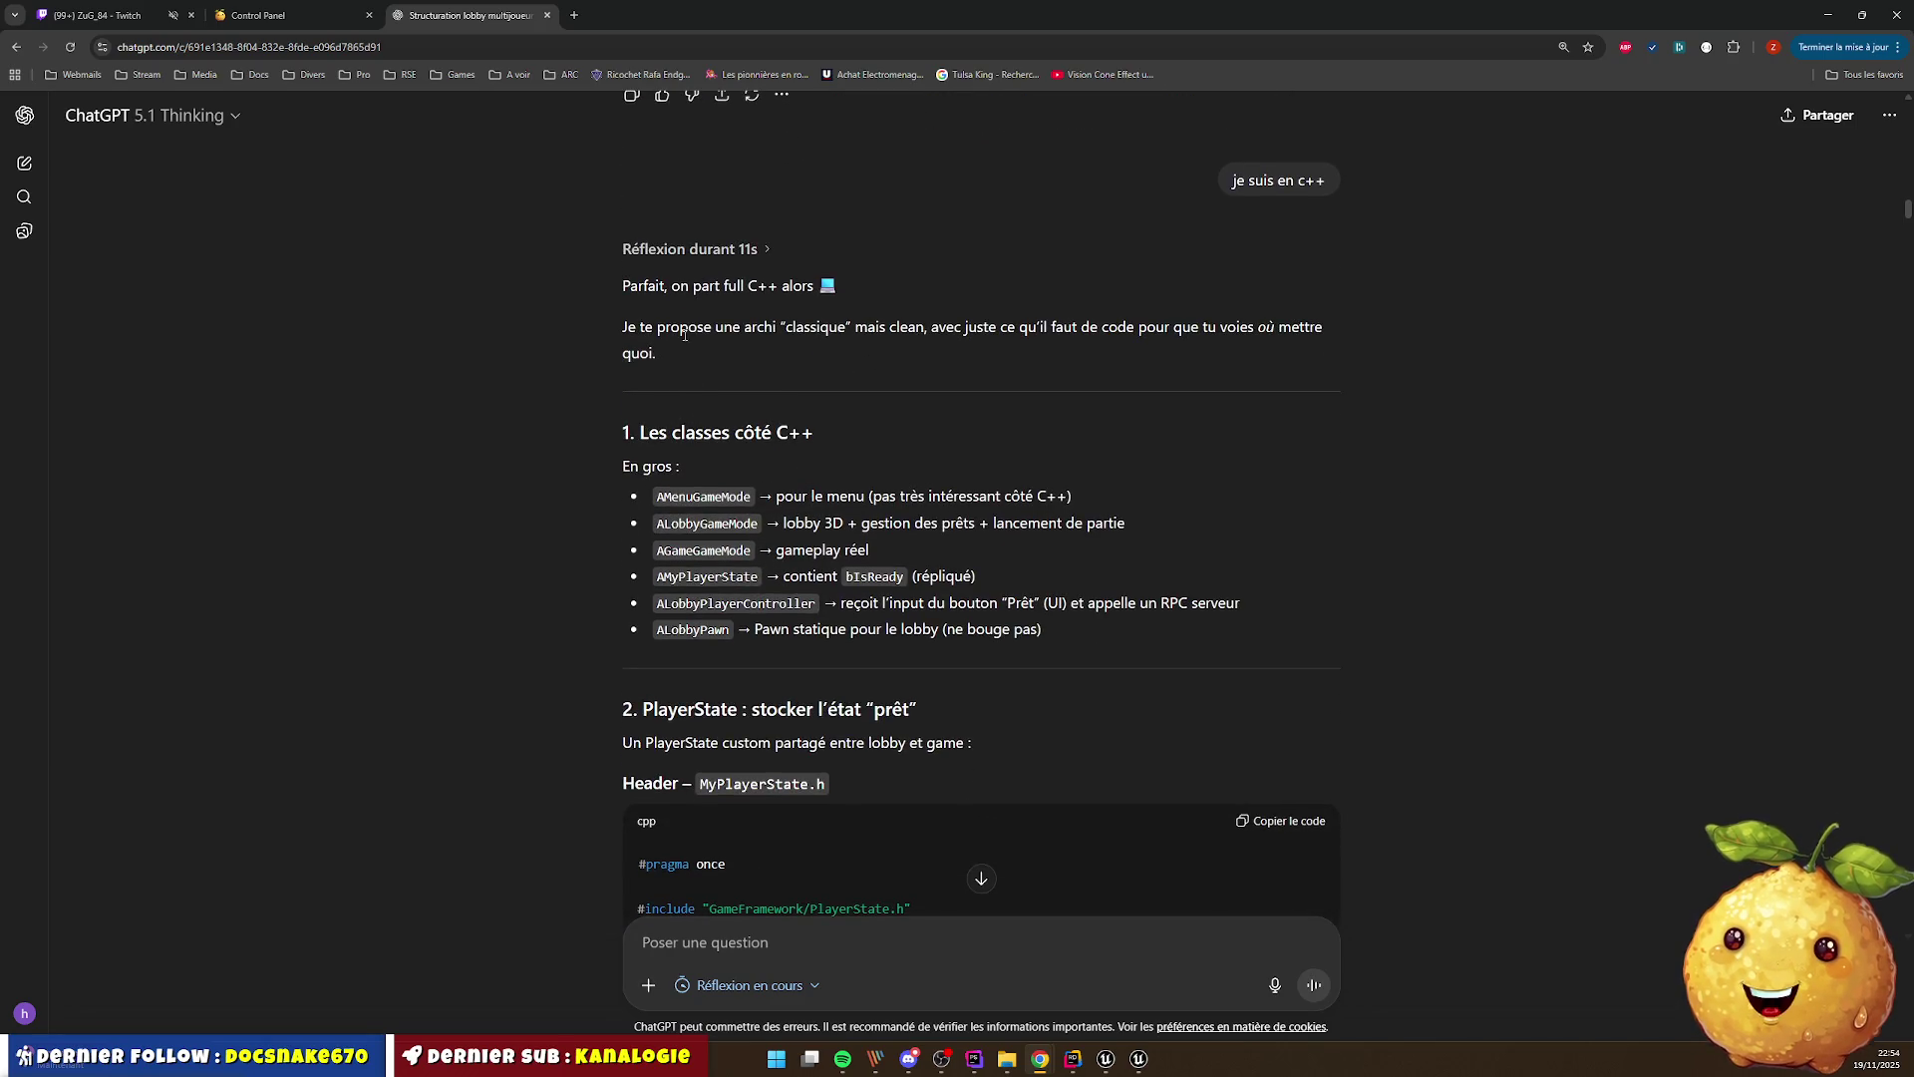
pyautogui.moveTo(736, 421); pyautogui.dragTo(794, 444)
pyautogui.moveTo(656, 496)
pyautogui.mouseDown()
pyautogui.moveTo(729, 492)
pyautogui.moveTo(788, 521)
pyautogui.moveTo(1093, 508)
pyautogui.mouseUp()
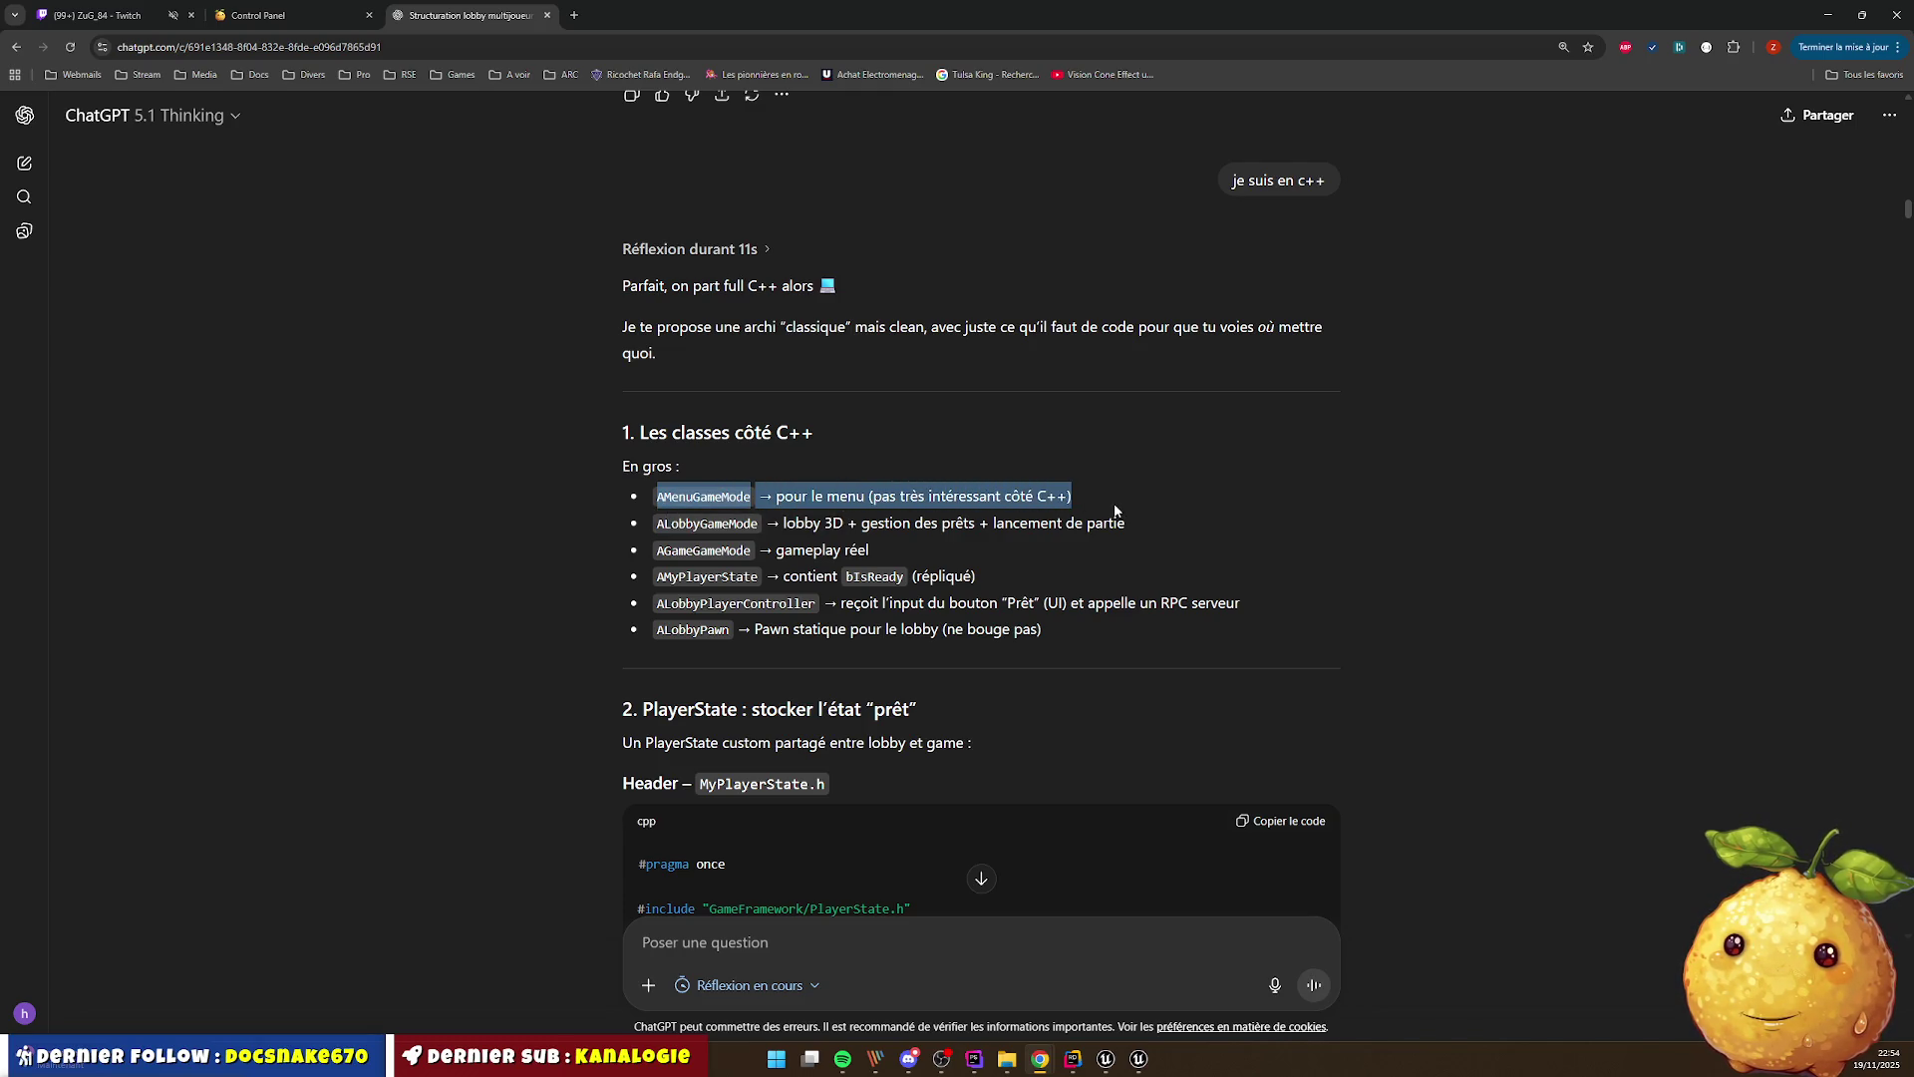
# Read the ALobbyGameMode, gameplay game mode and AMyPlayerState bIsReady bullets
pyautogui.moveTo(685, 524)
pyautogui.mouseDown()
pyautogui.moveTo(1128, 533)
pyautogui.moveTo(999, 553)
pyautogui.mouseUp()
pyautogui.click(794, 539)
pyautogui.click(888, 536)
pyautogui.moveTo(700, 551); pyautogui.dragTo(910, 563)
pyautogui.moveTo(668, 579); pyautogui.dragTo(954, 579)
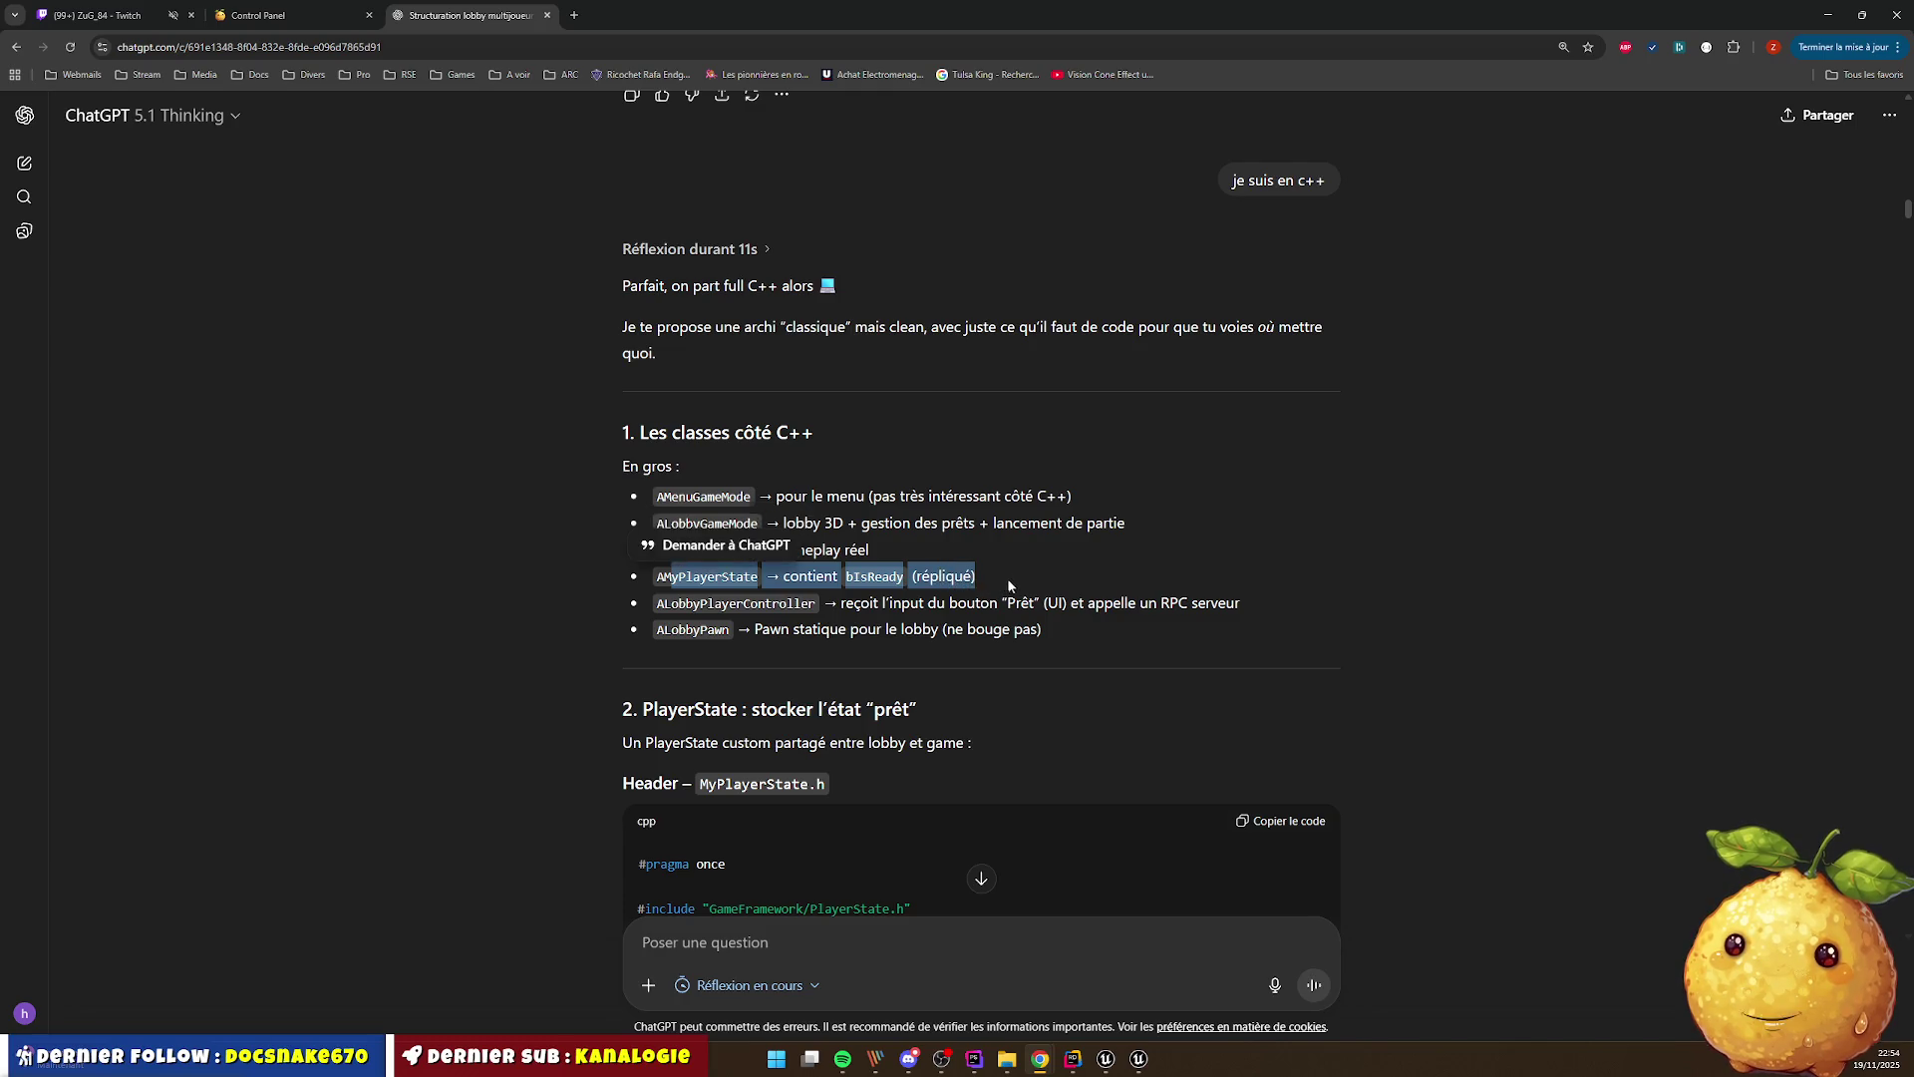
pyautogui.doubleClick(875, 576)
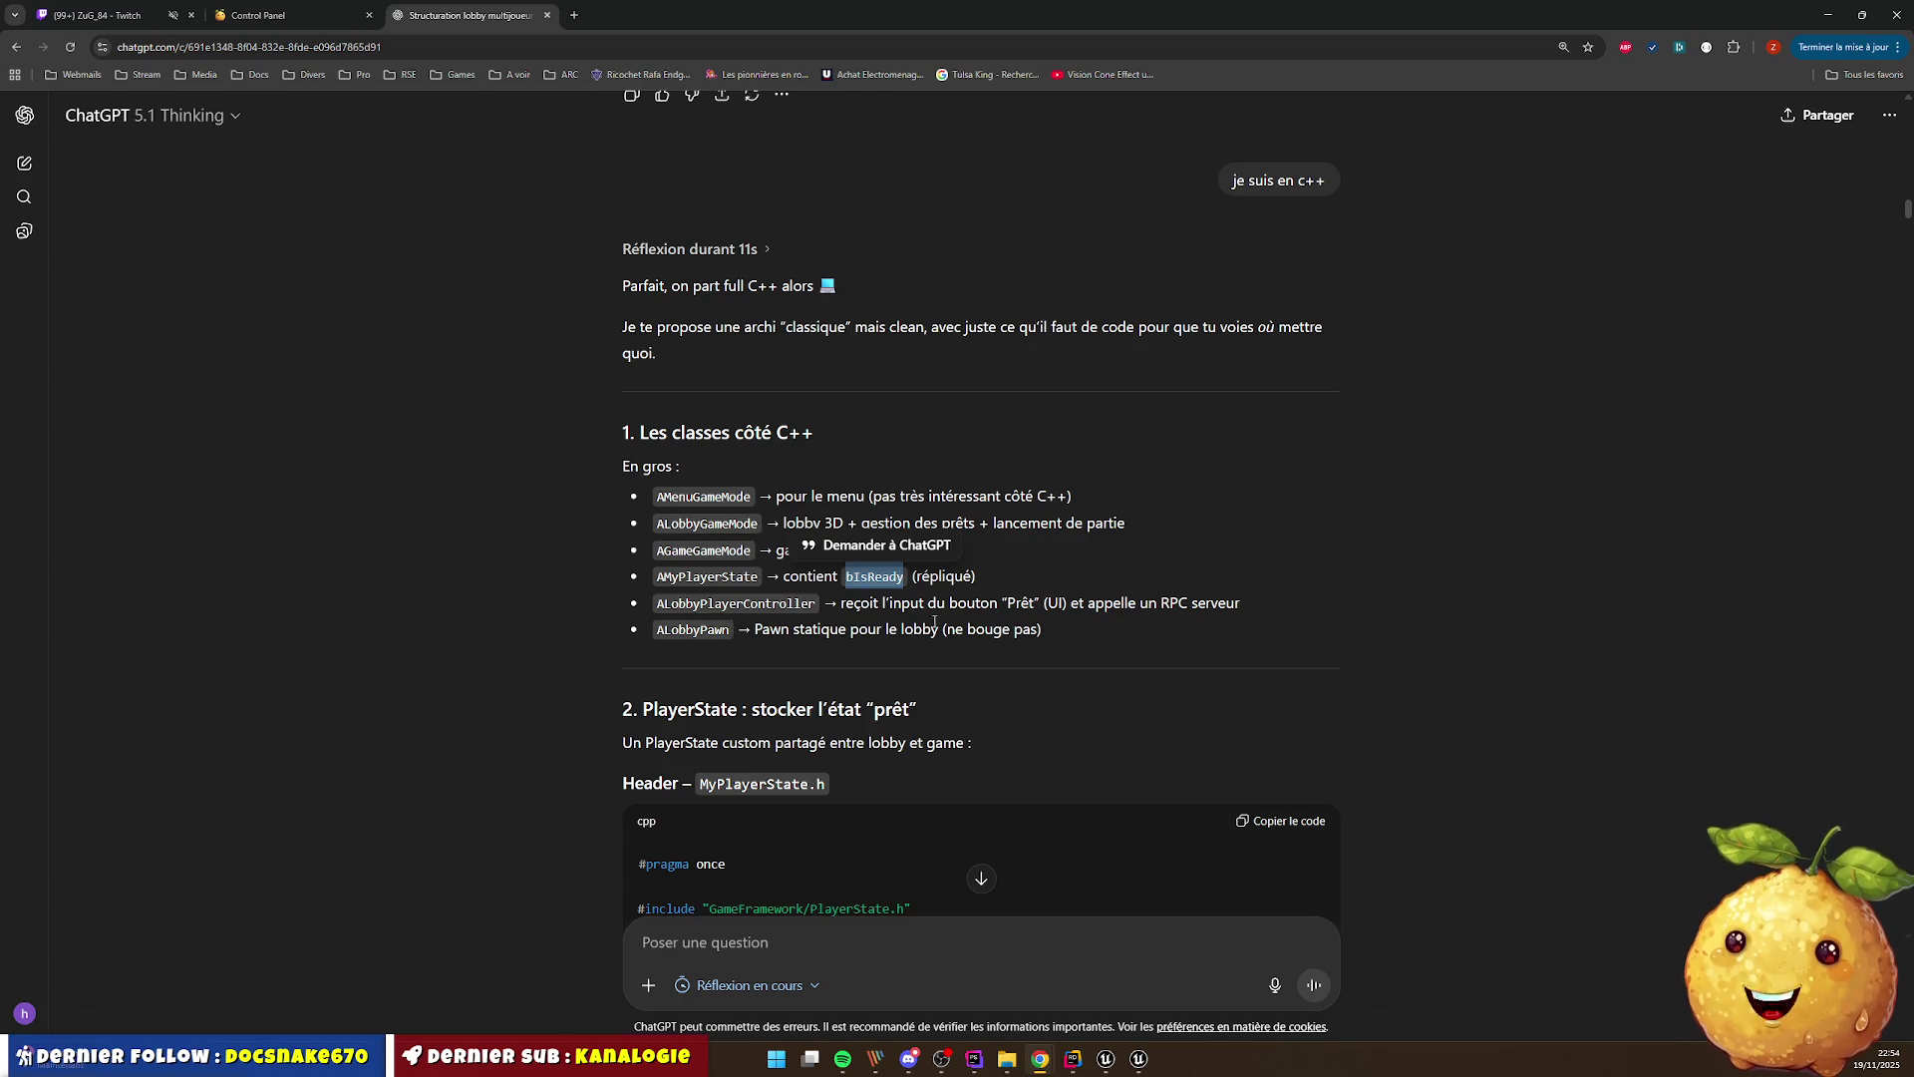
# Review the controller's ready RPC and ALobbyPawn bullets, single out AMyPlayerState, then return to Unreal
pyautogui.moveTo(911, 603); pyautogui.dragTo(1210, 610)
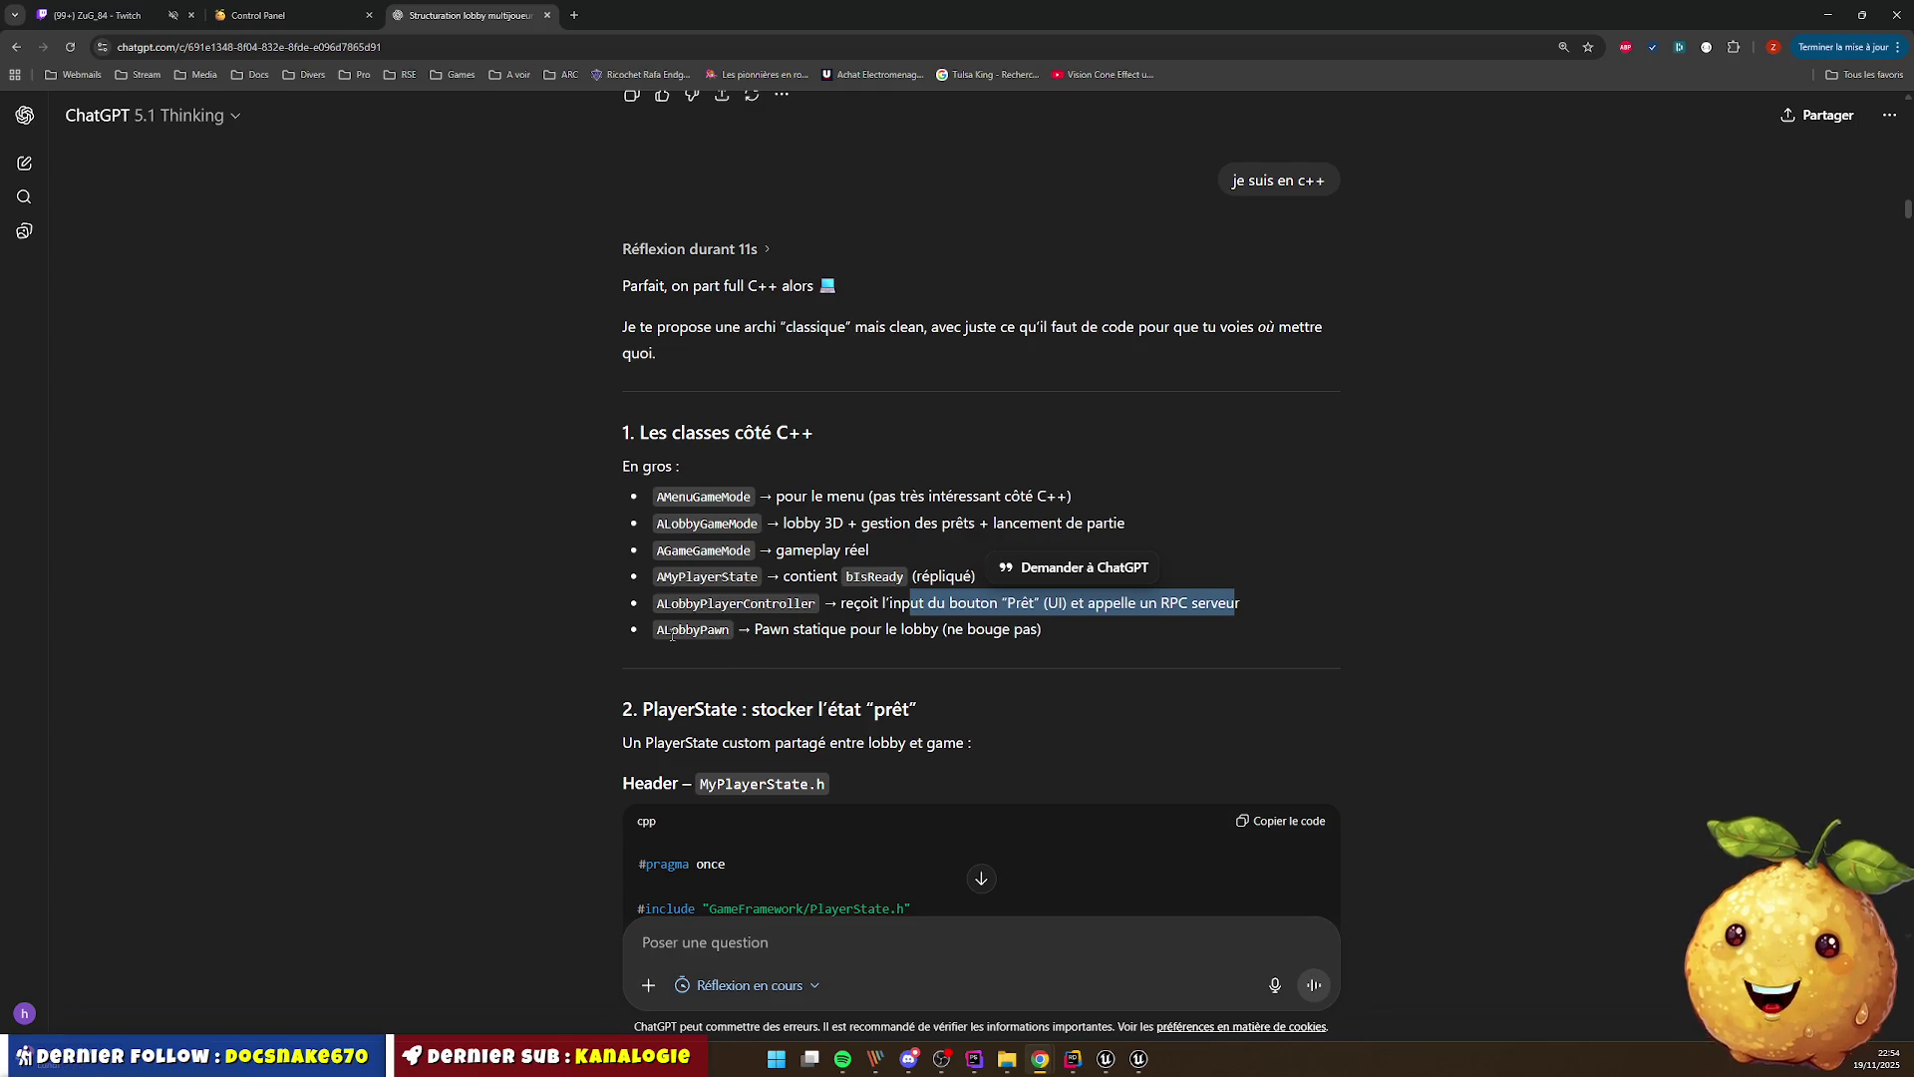
pyautogui.moveTo(644, 630); pyautogui.dragTo(1024, 635)
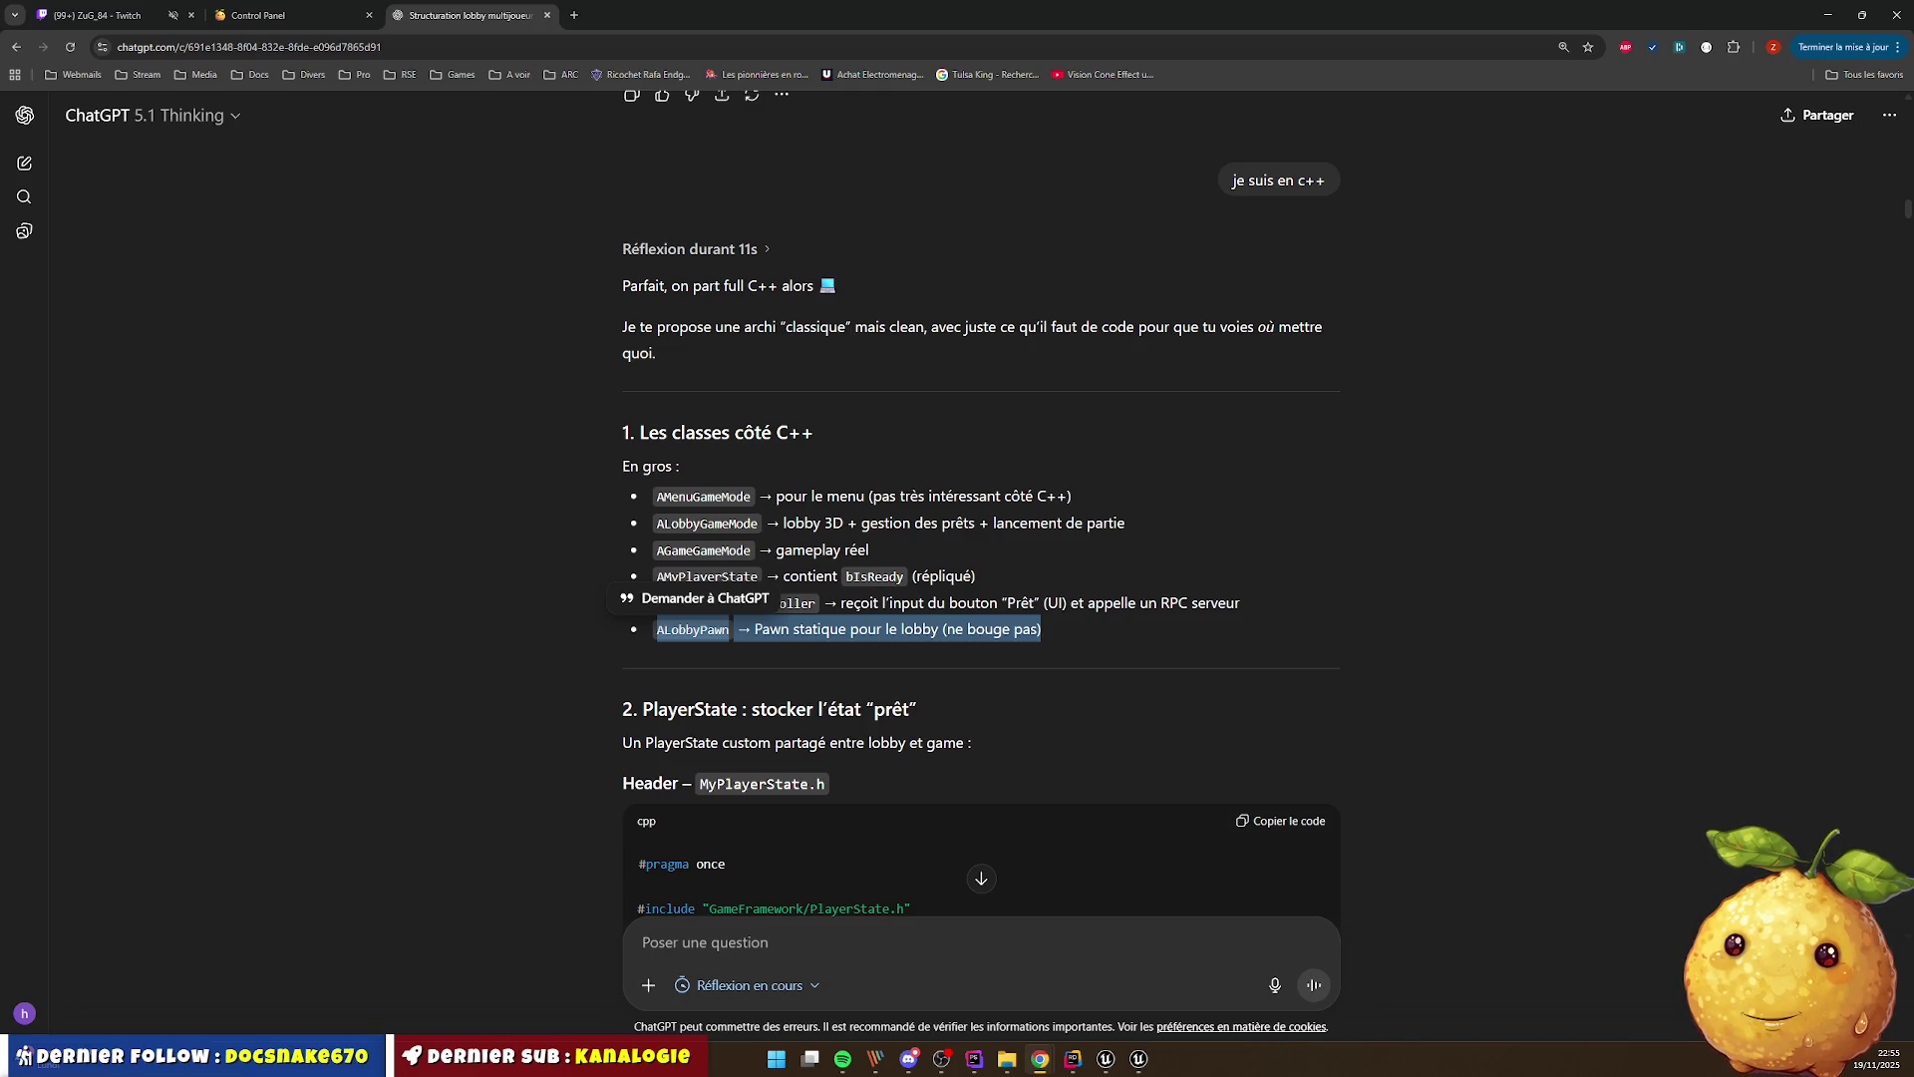
pyautogui.click(1087, 632)
pyautogui.doubleClick(741, 574)
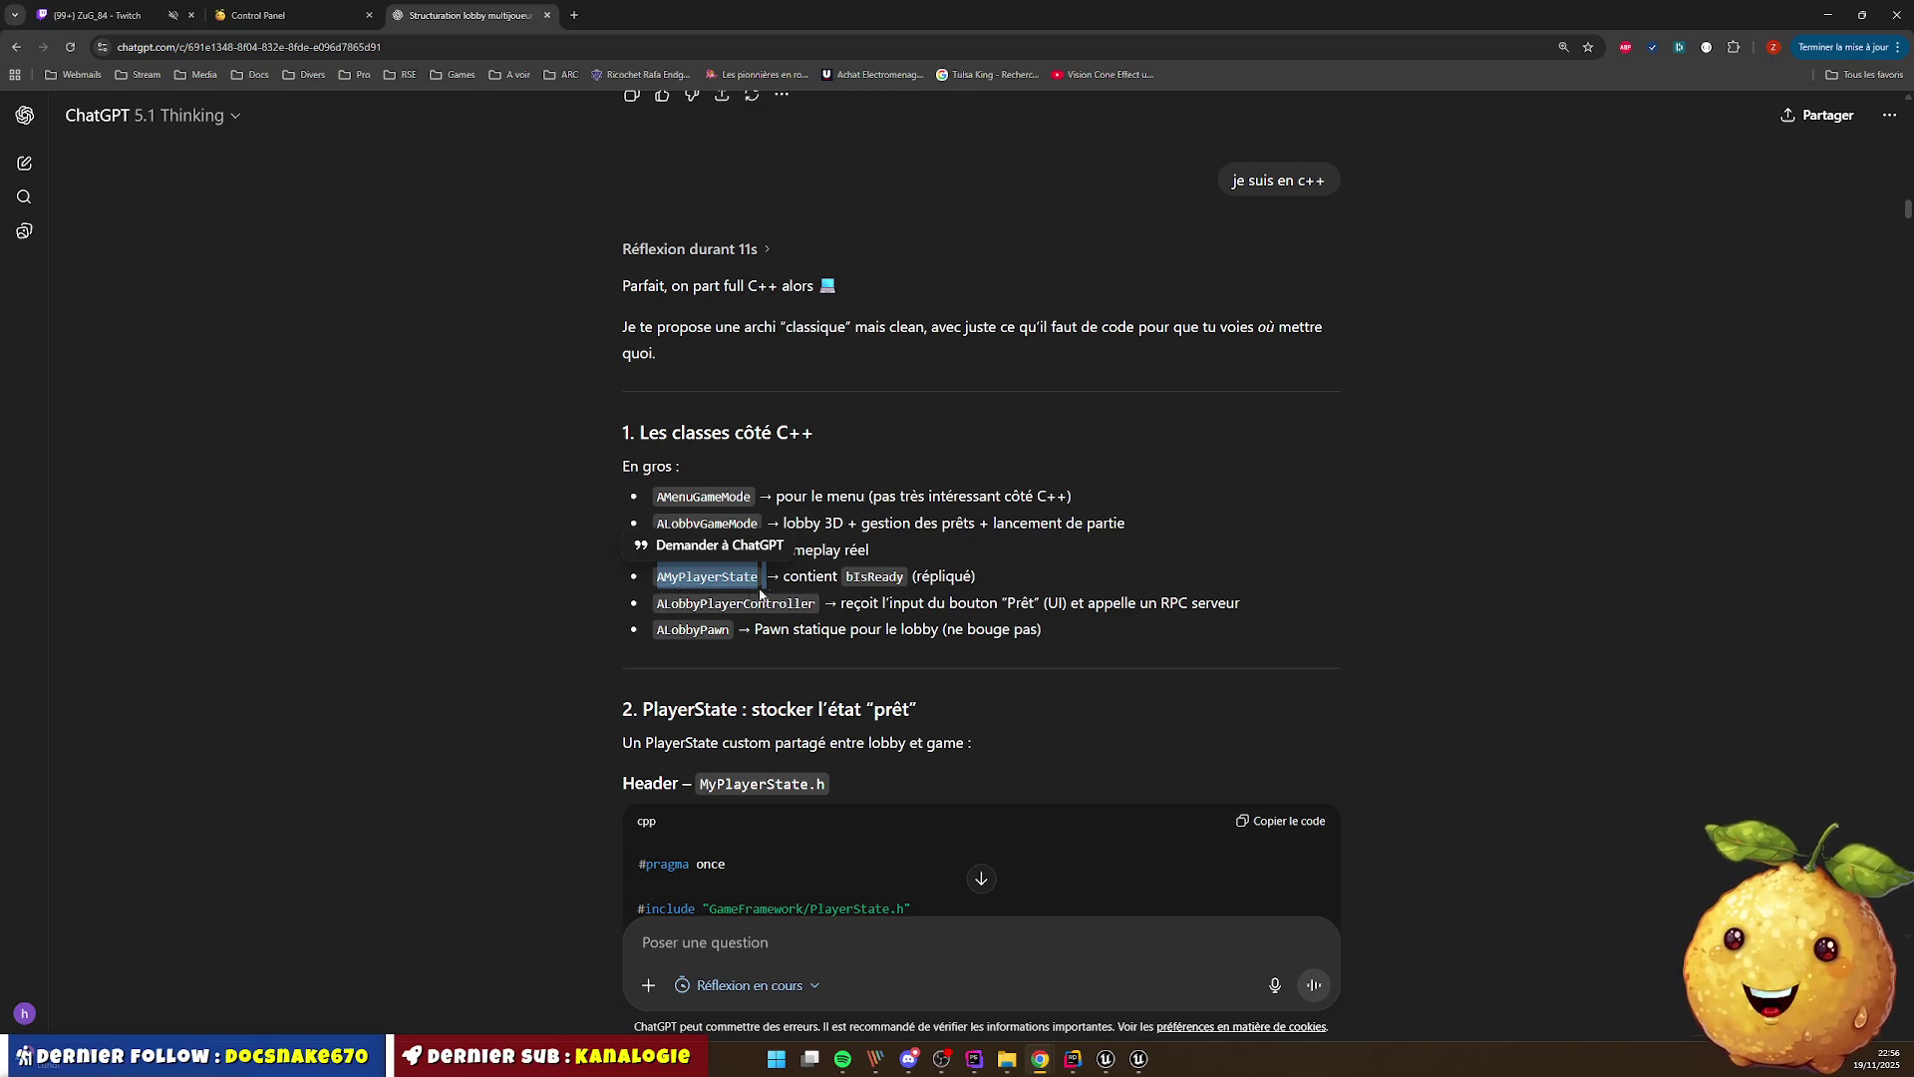
pyautogui.hotkey('alt', 'Tab')
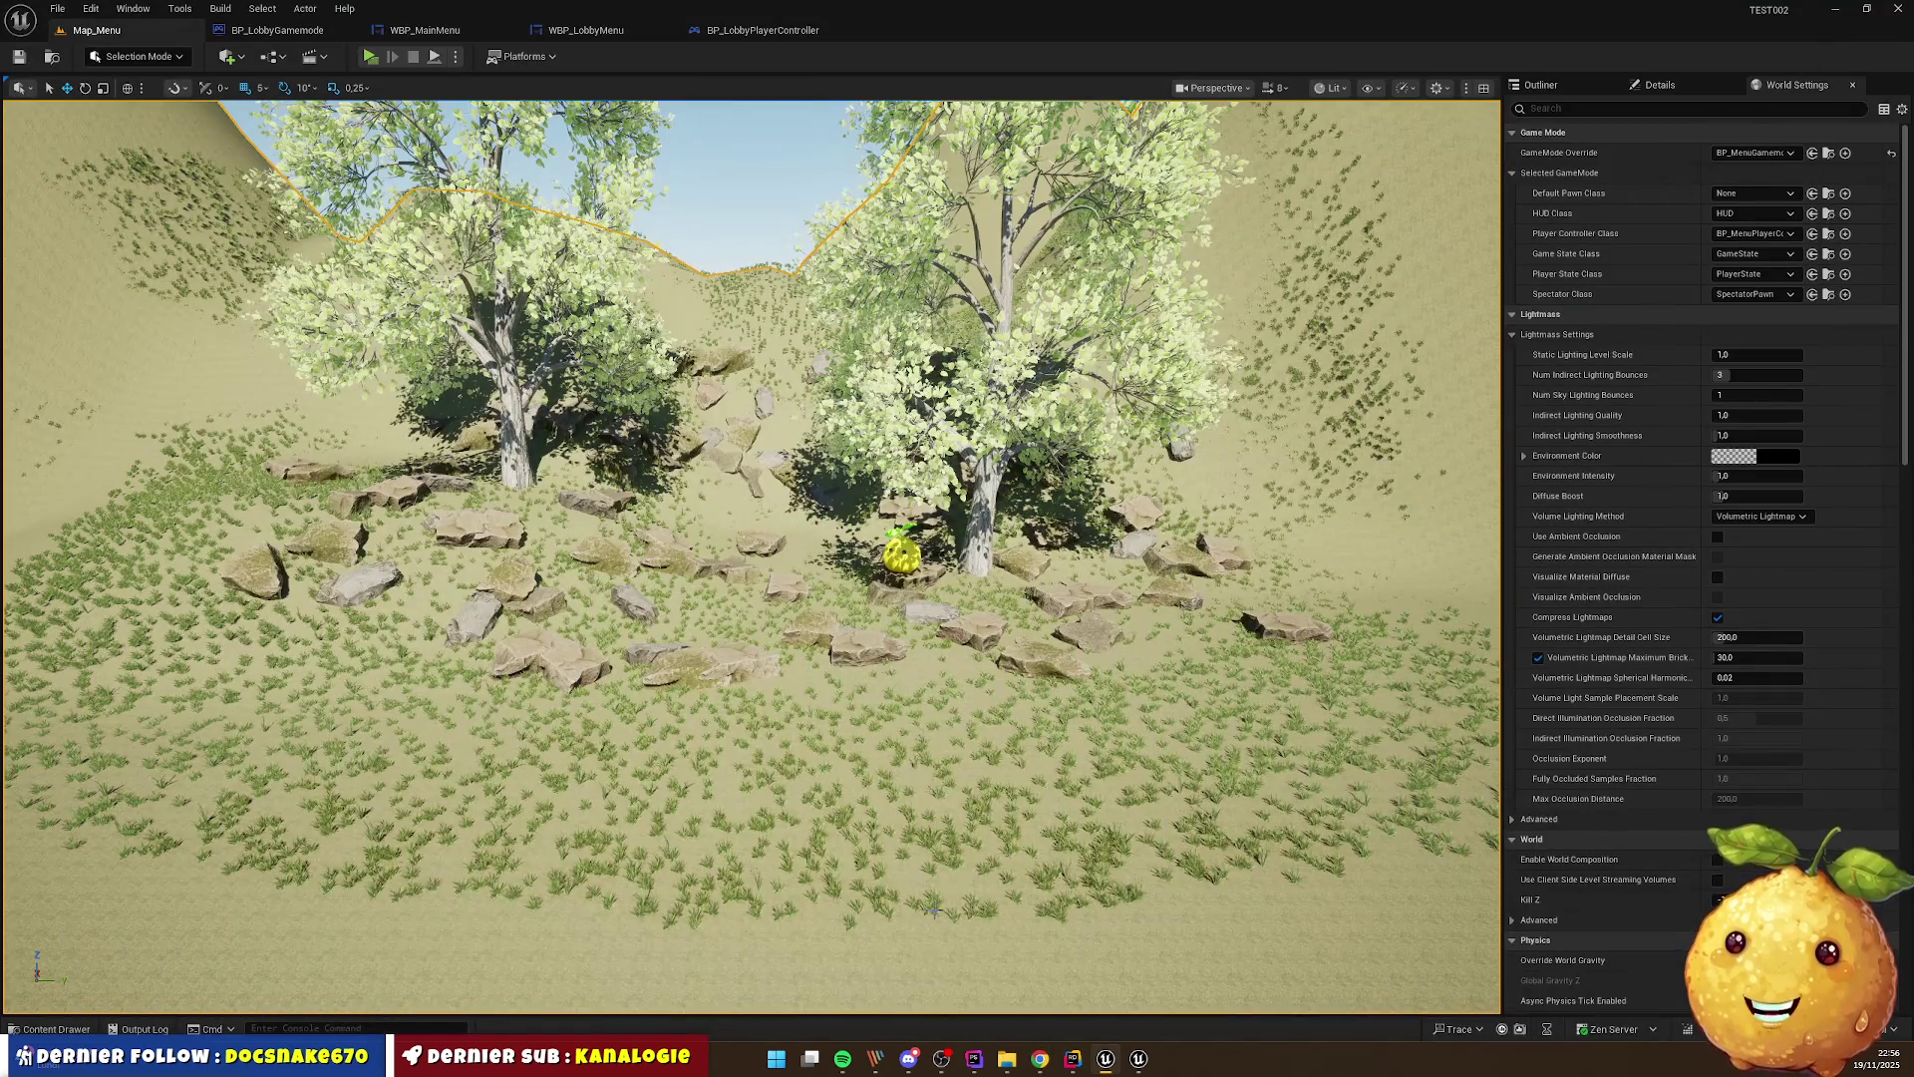
# In Rider, create a PlayerStates folder inside the Gameflow folder
pyautogui.moveTo(1075, 1064)
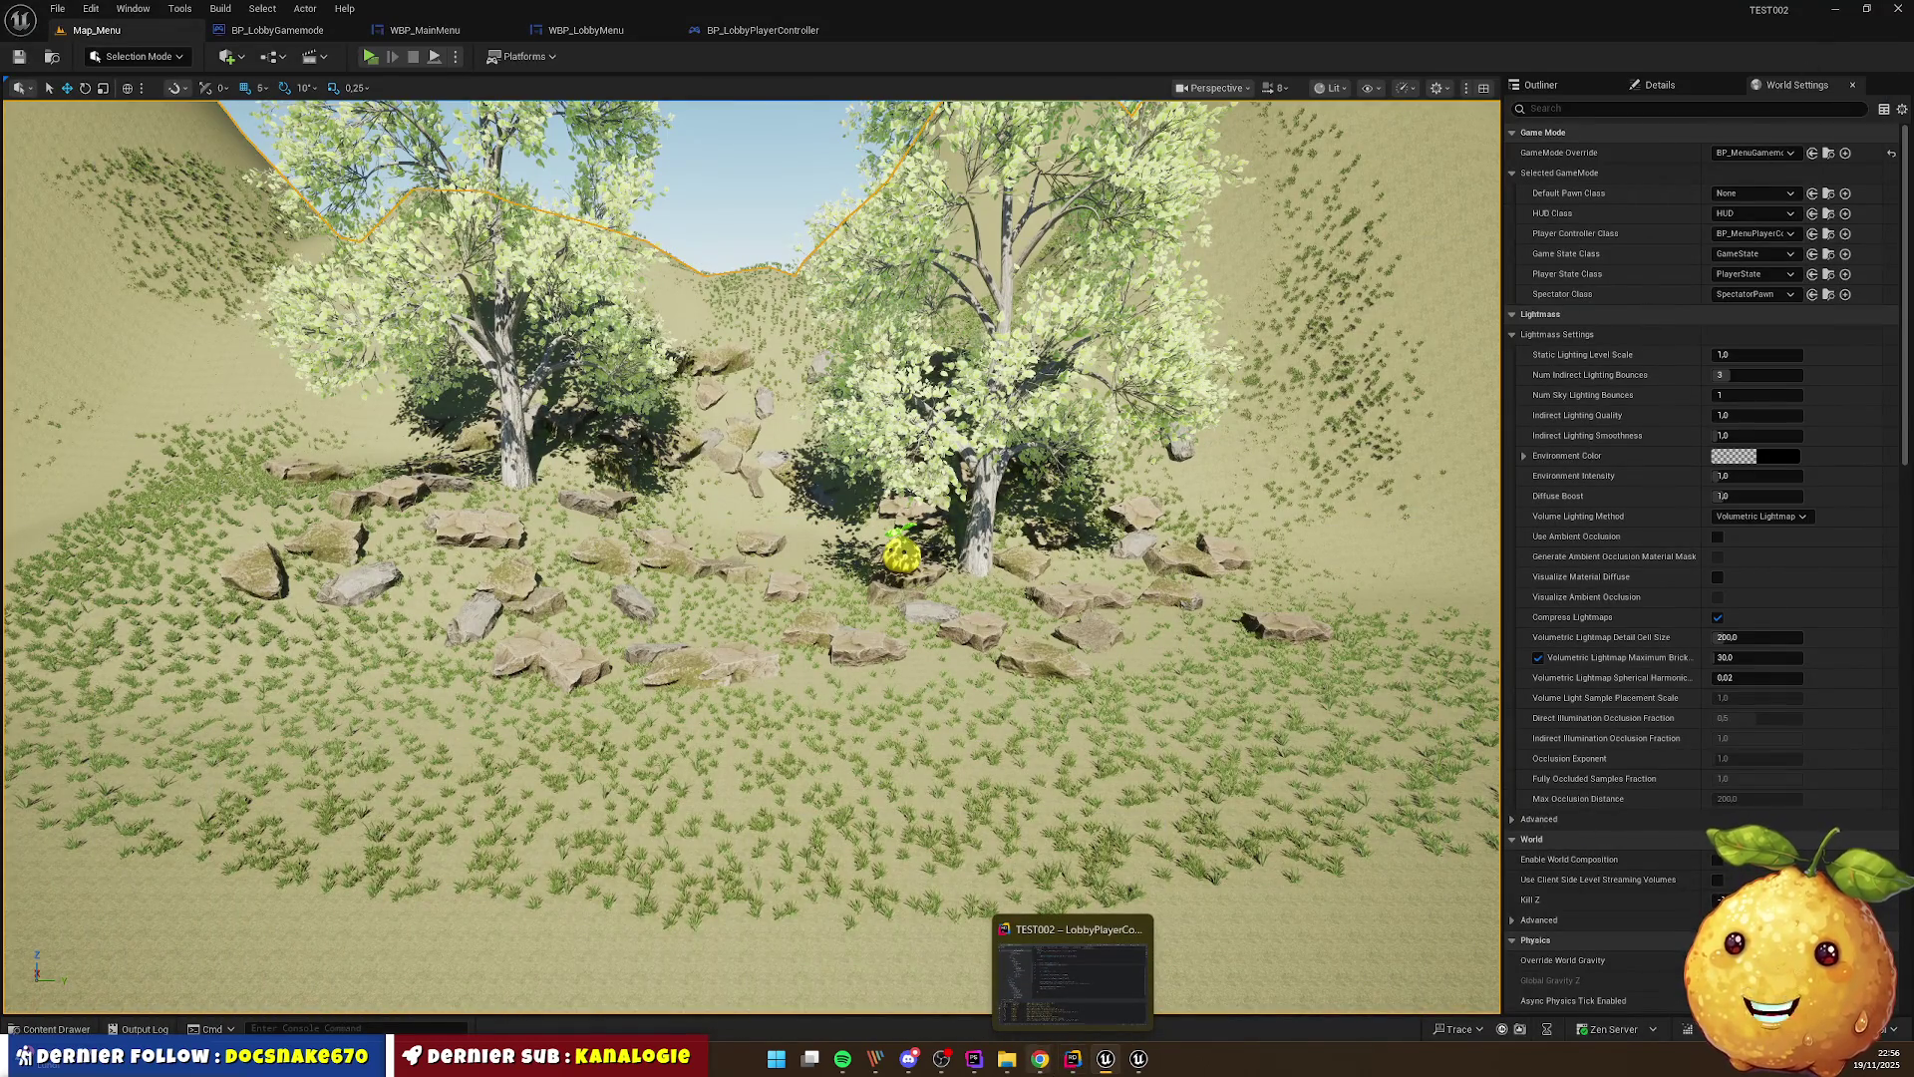
pyautogui.click(1075, 1065)
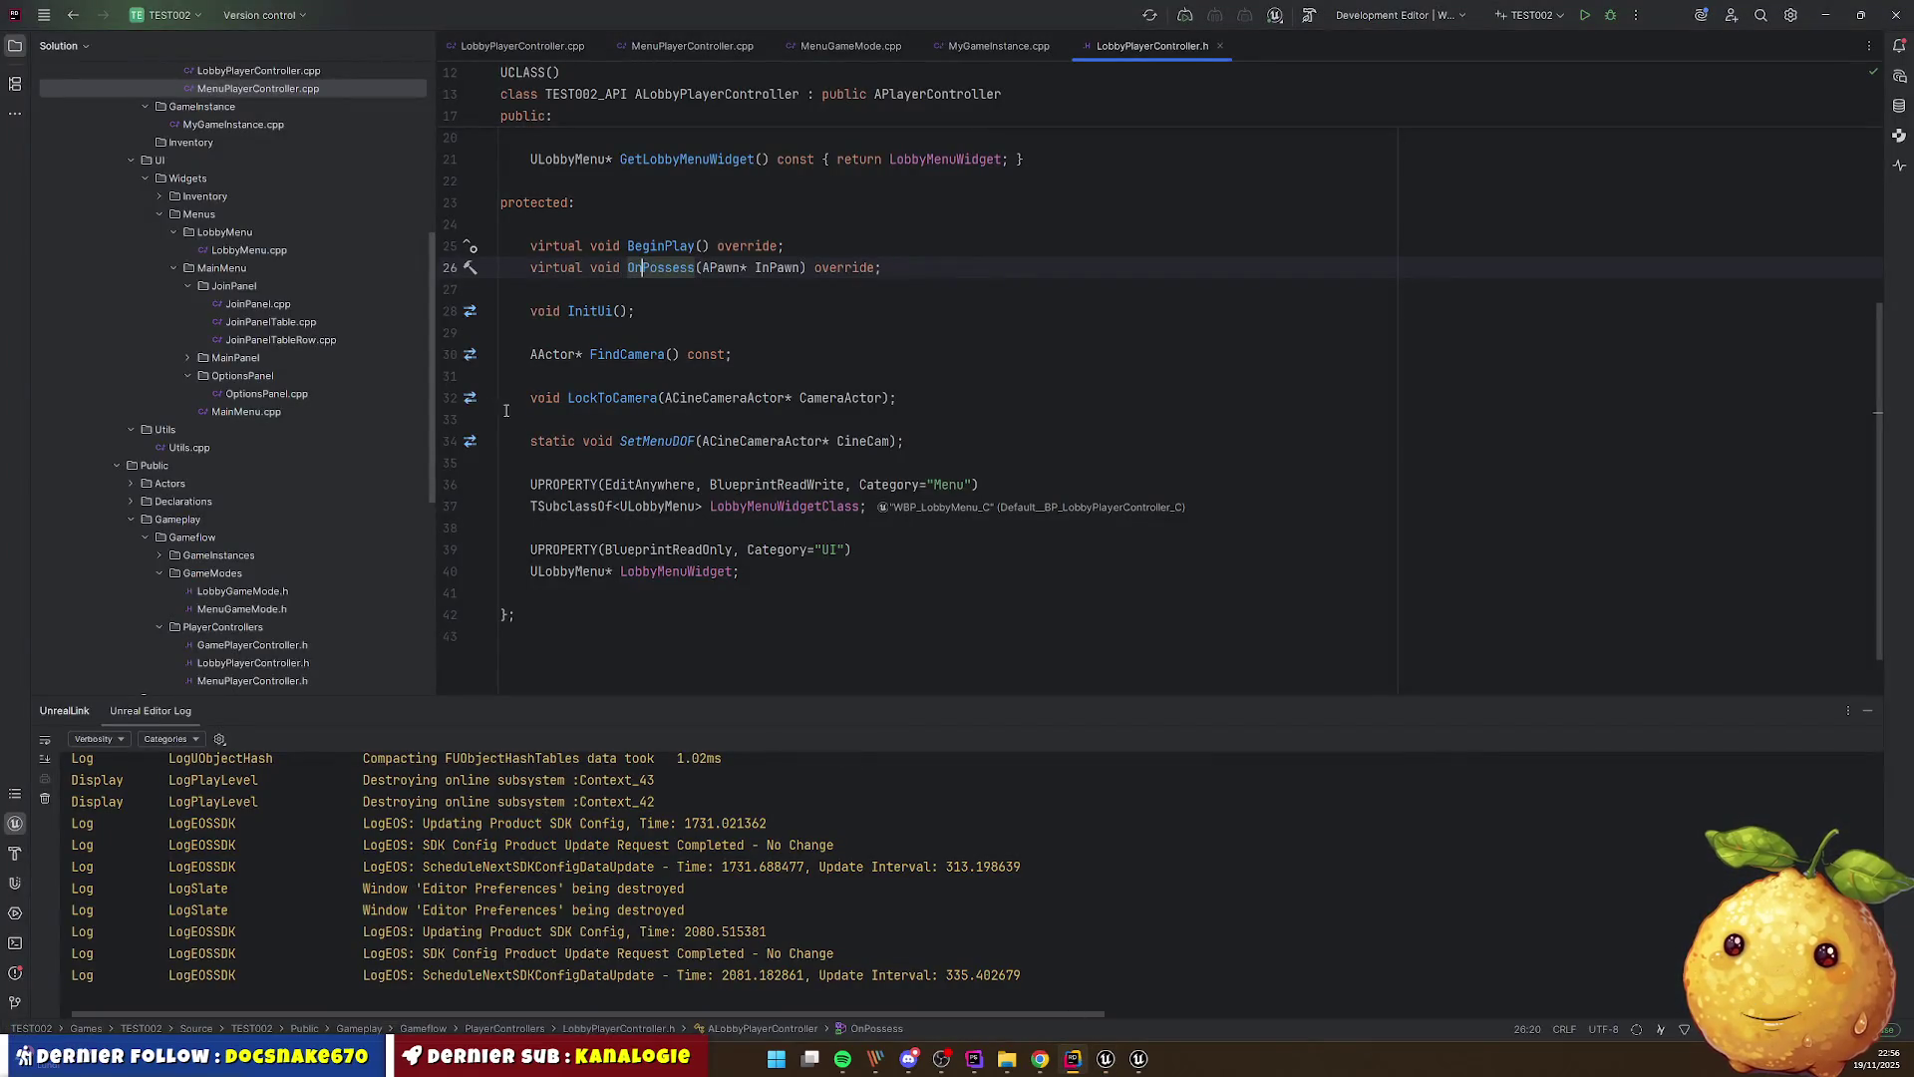
pyautogui.scroll(8, 293, 444)
pyautogui.click(190, 361)
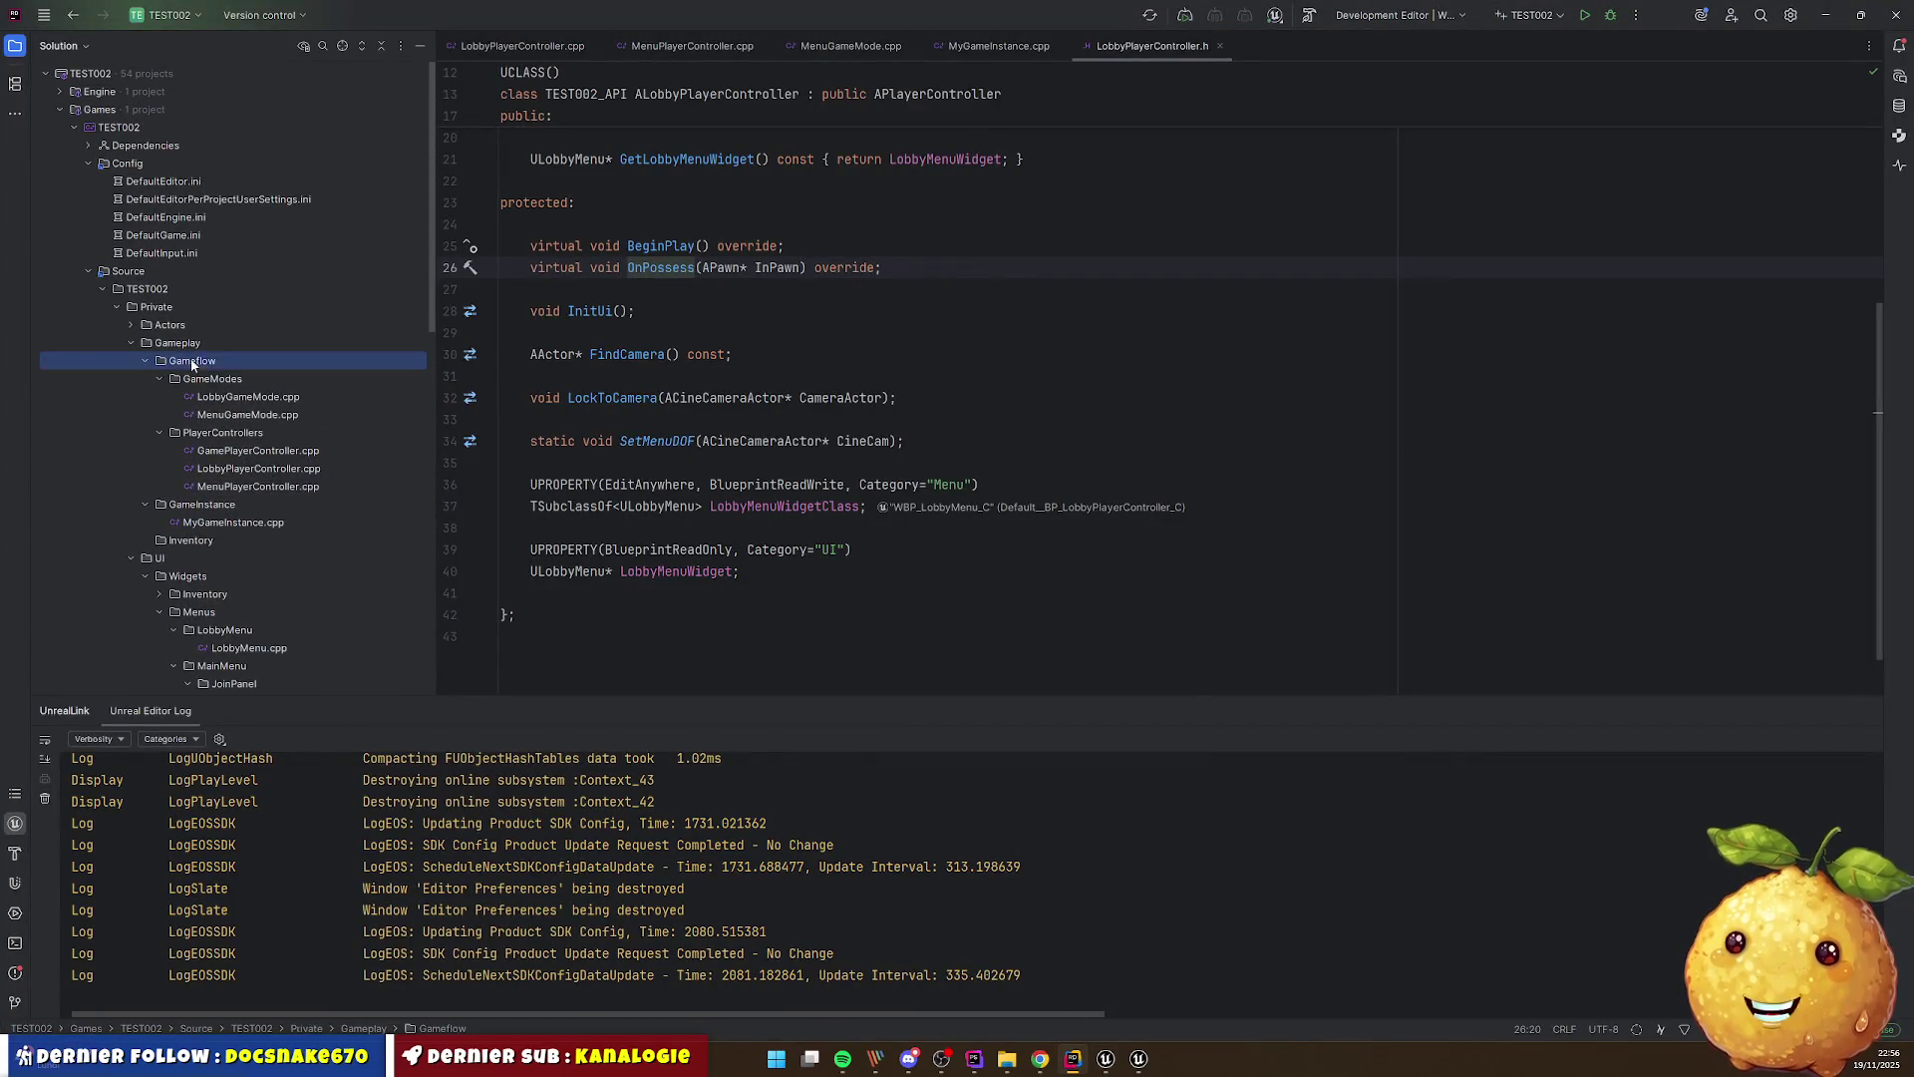
pyautogui.rightClick(199, 363)
pyautogui.moveTo(408, 375)
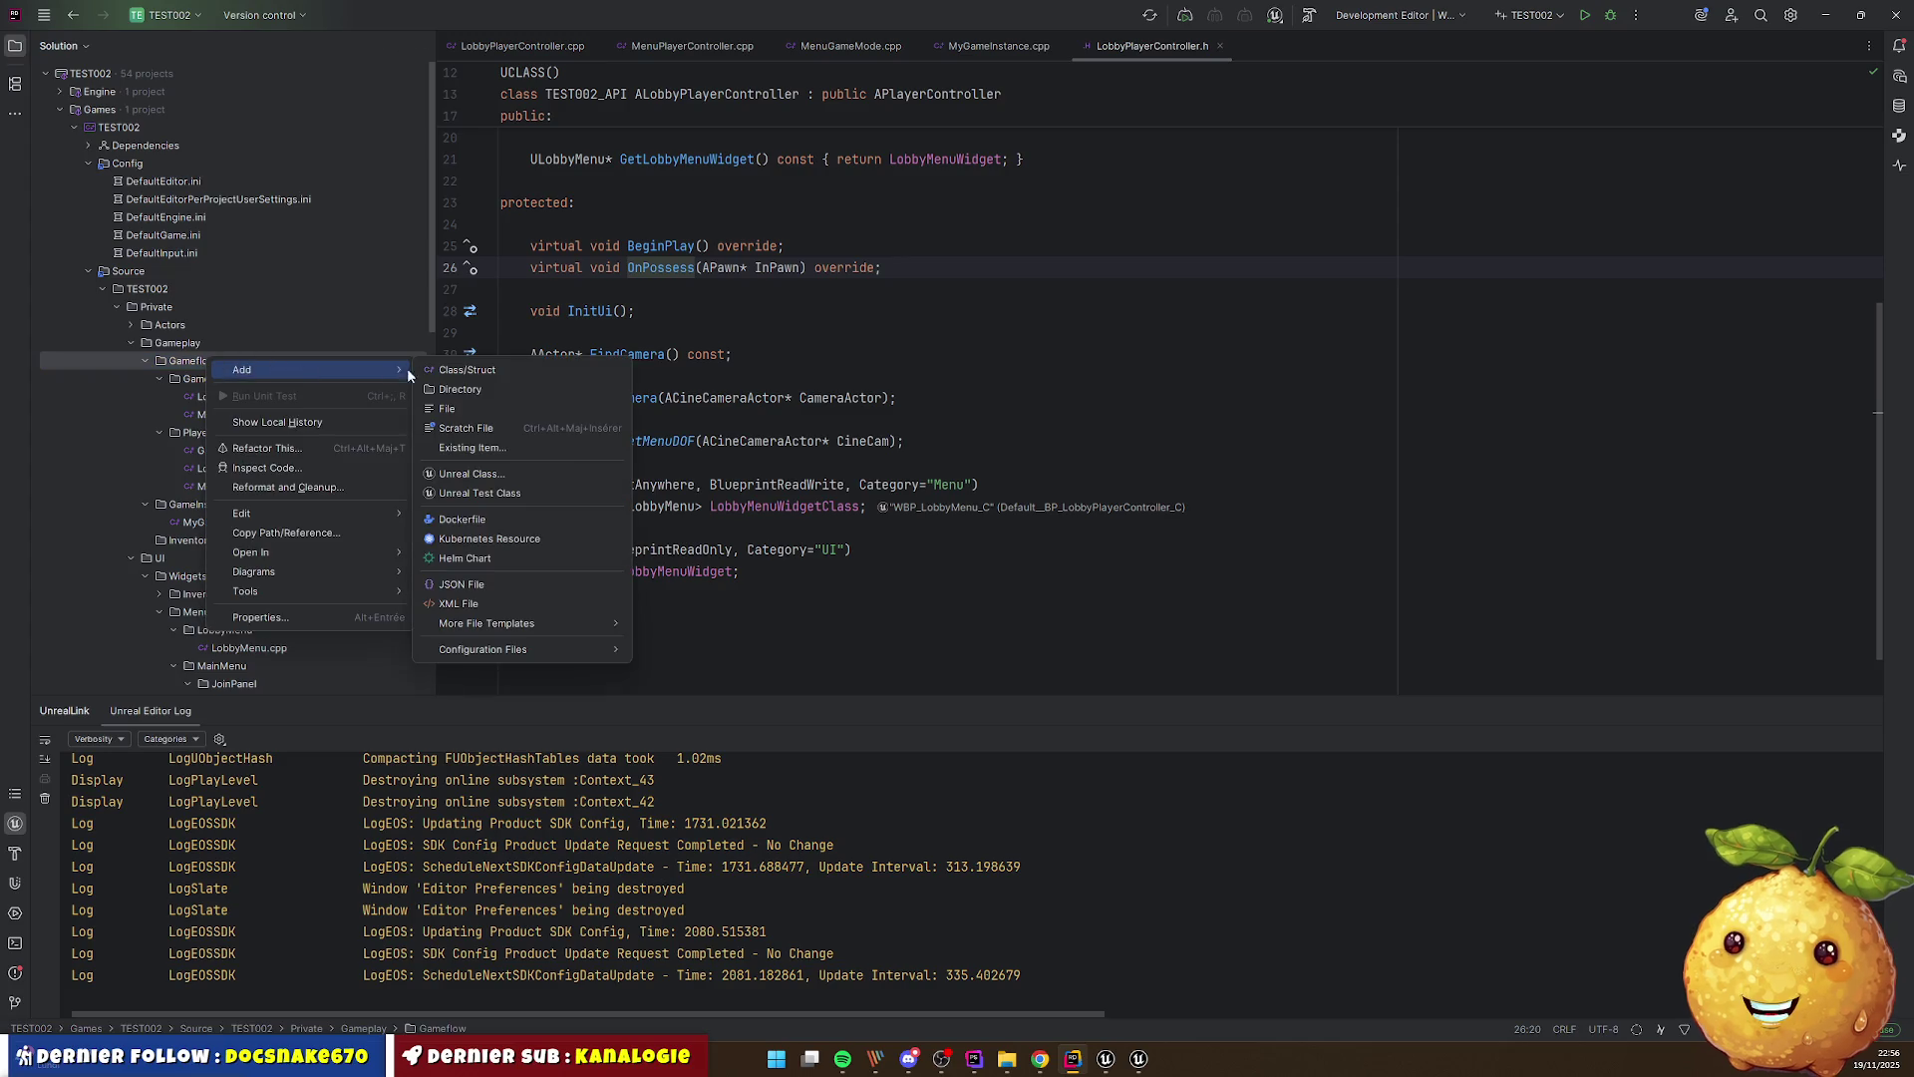
pyautogui.click(462, 388)
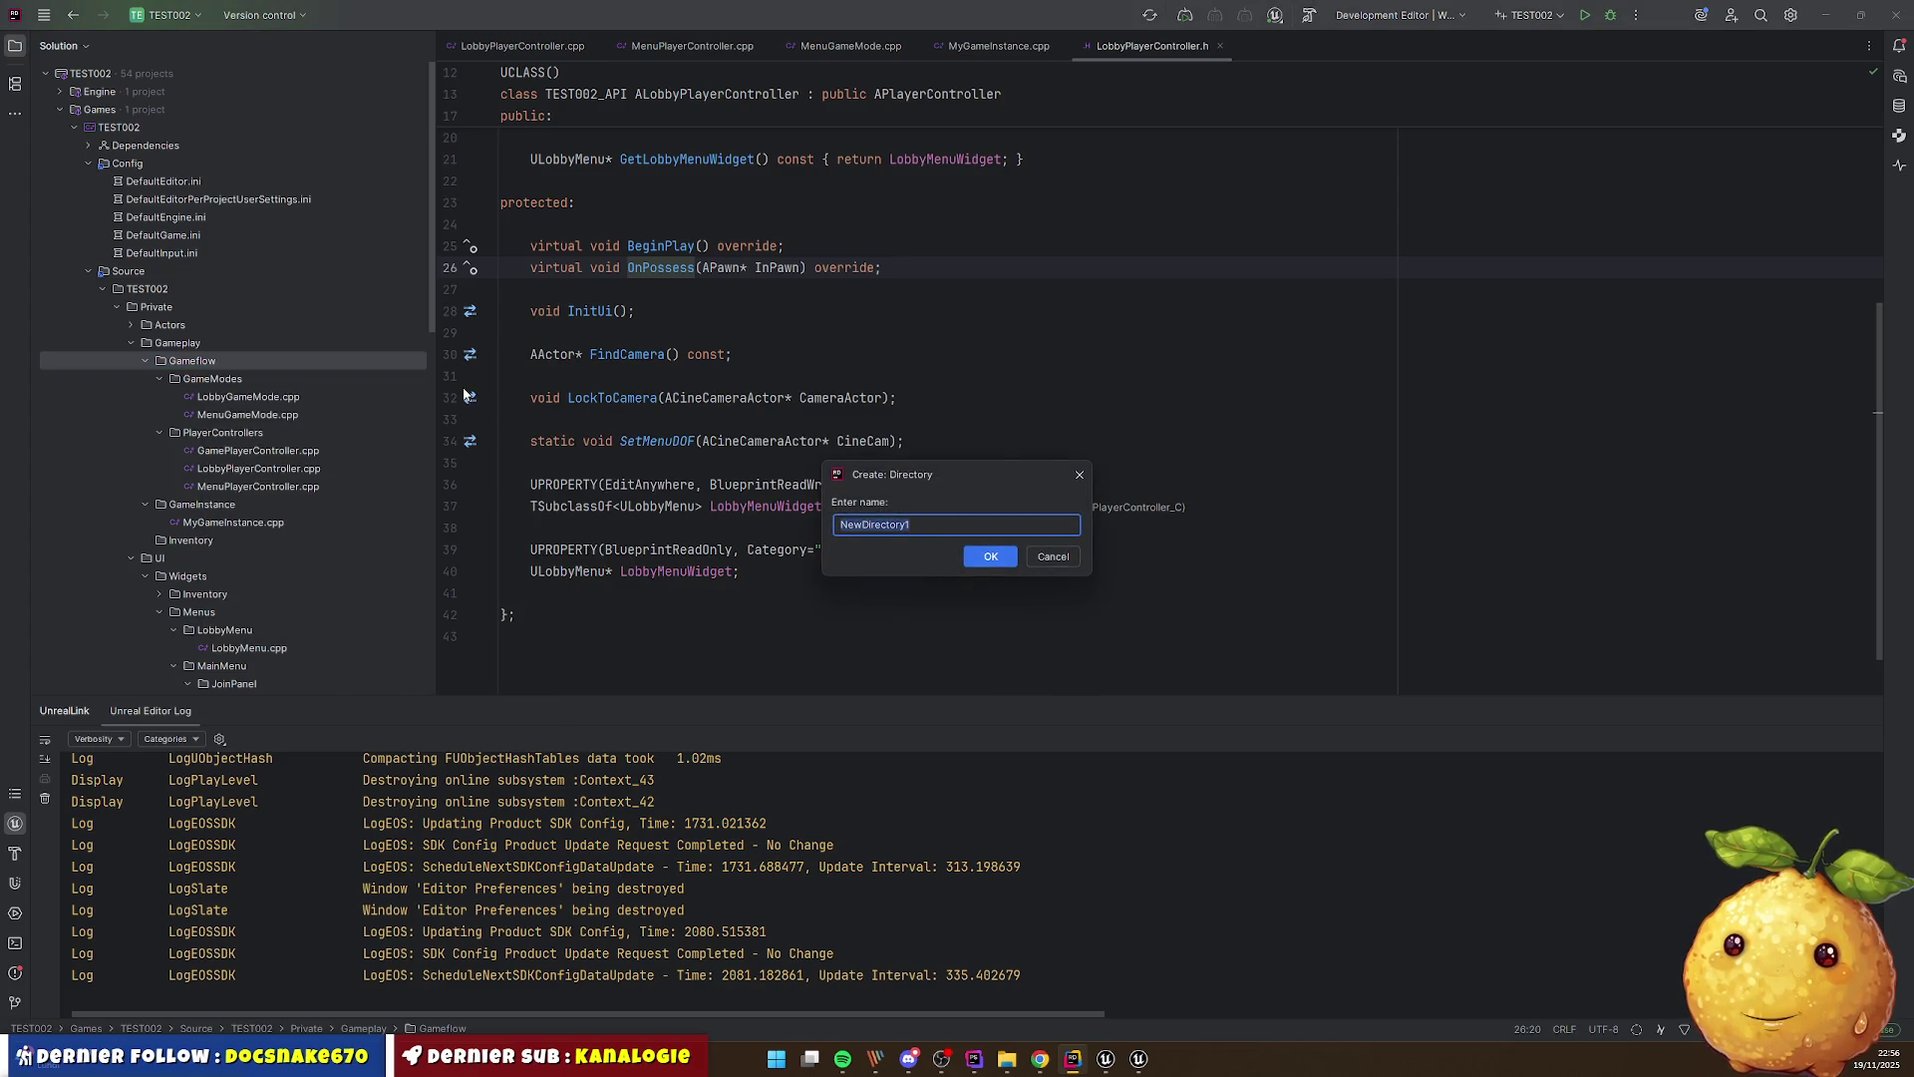
pyautogui.write('Player')
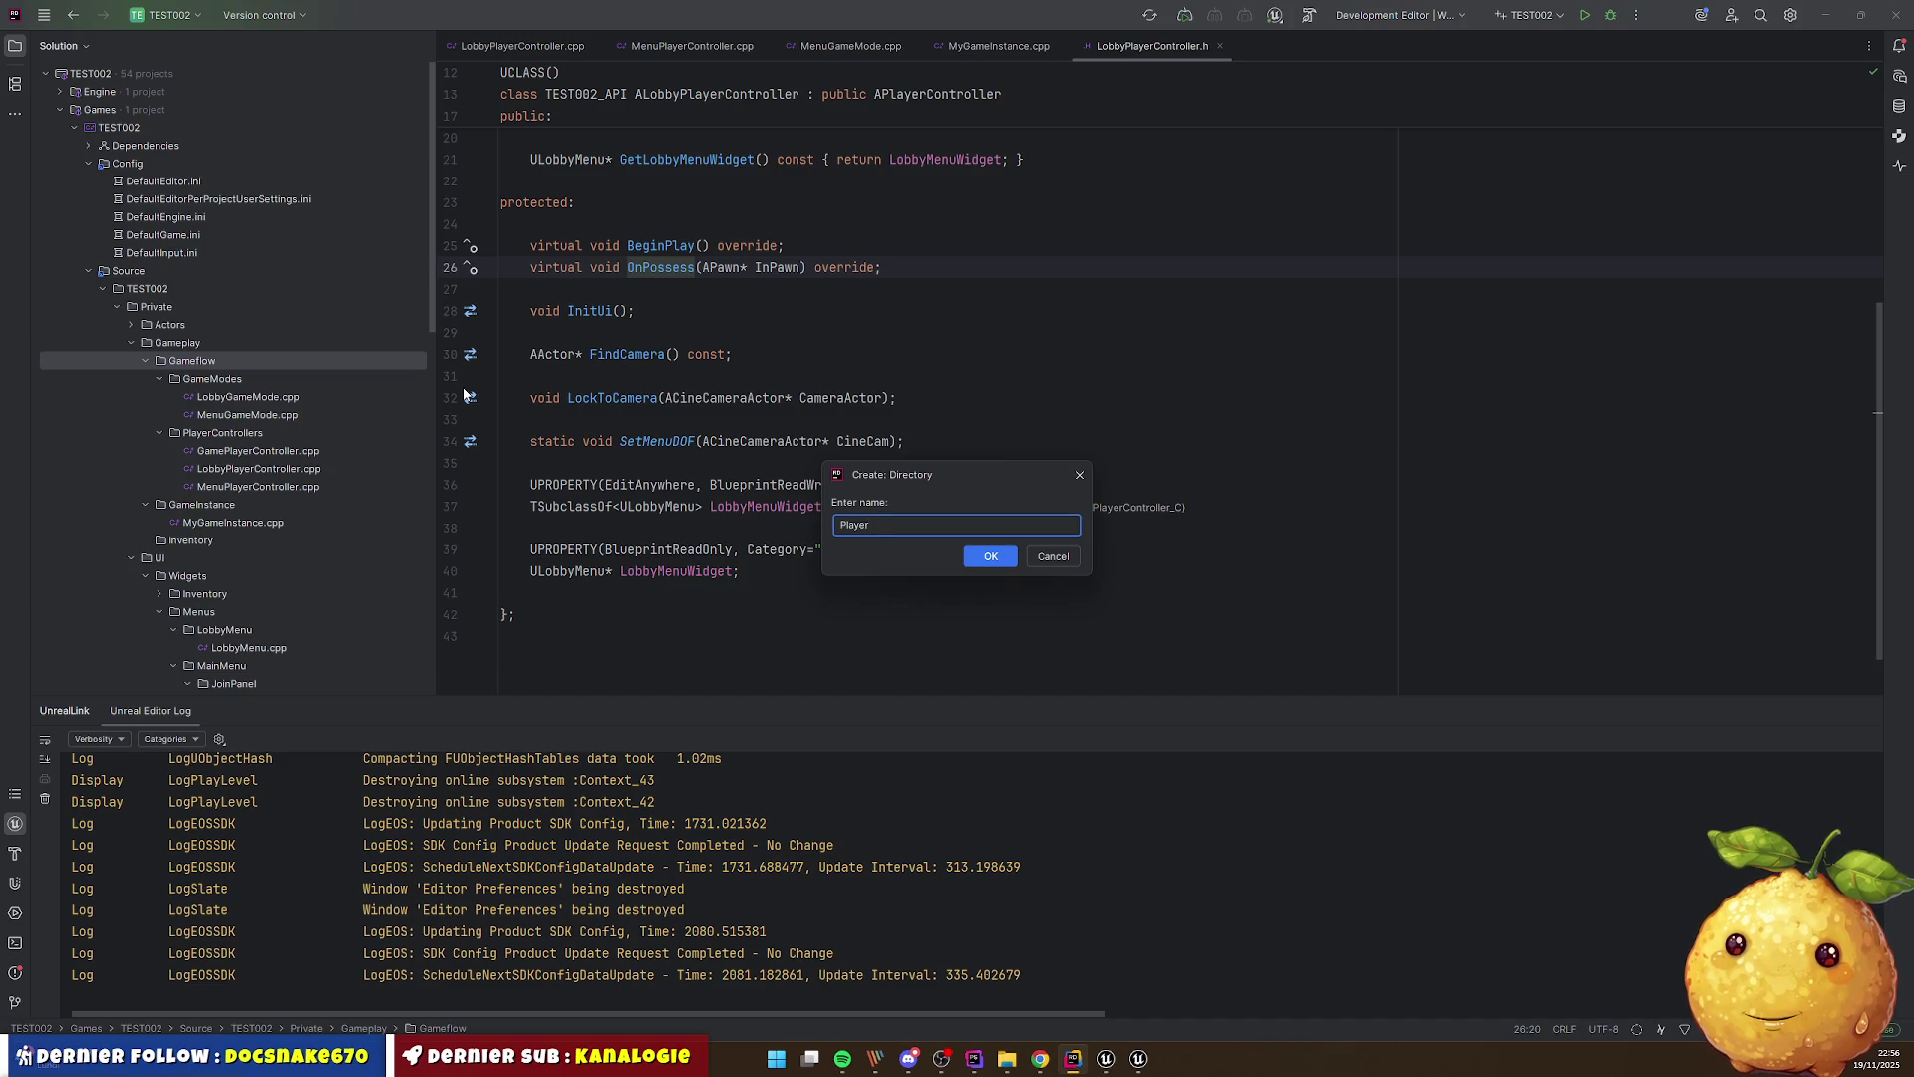
pyautogui.write('States')
pyautogui.press('Return')
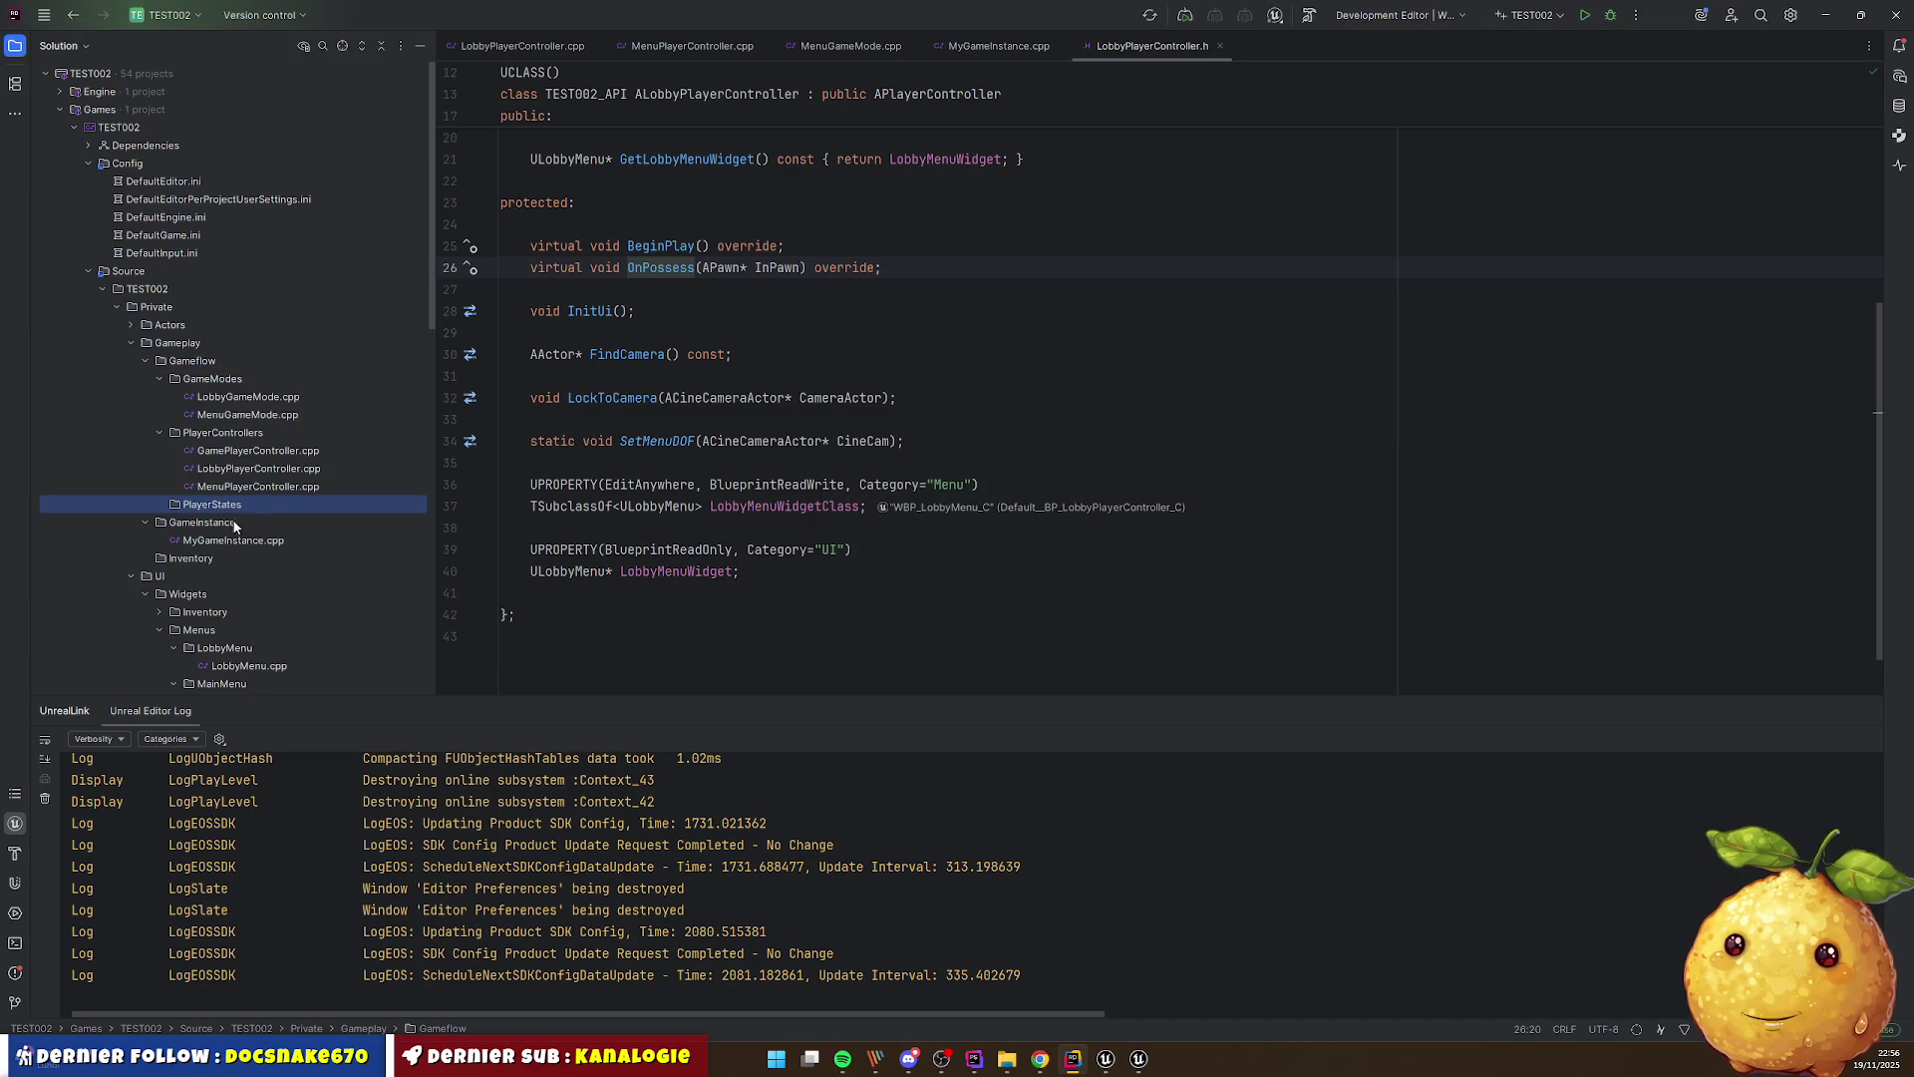
# Open LobbyGameMode.cpp and scroll through its code
pyautogui.rightClick(229, 505)
pyautogui.moveTo(303, 515)
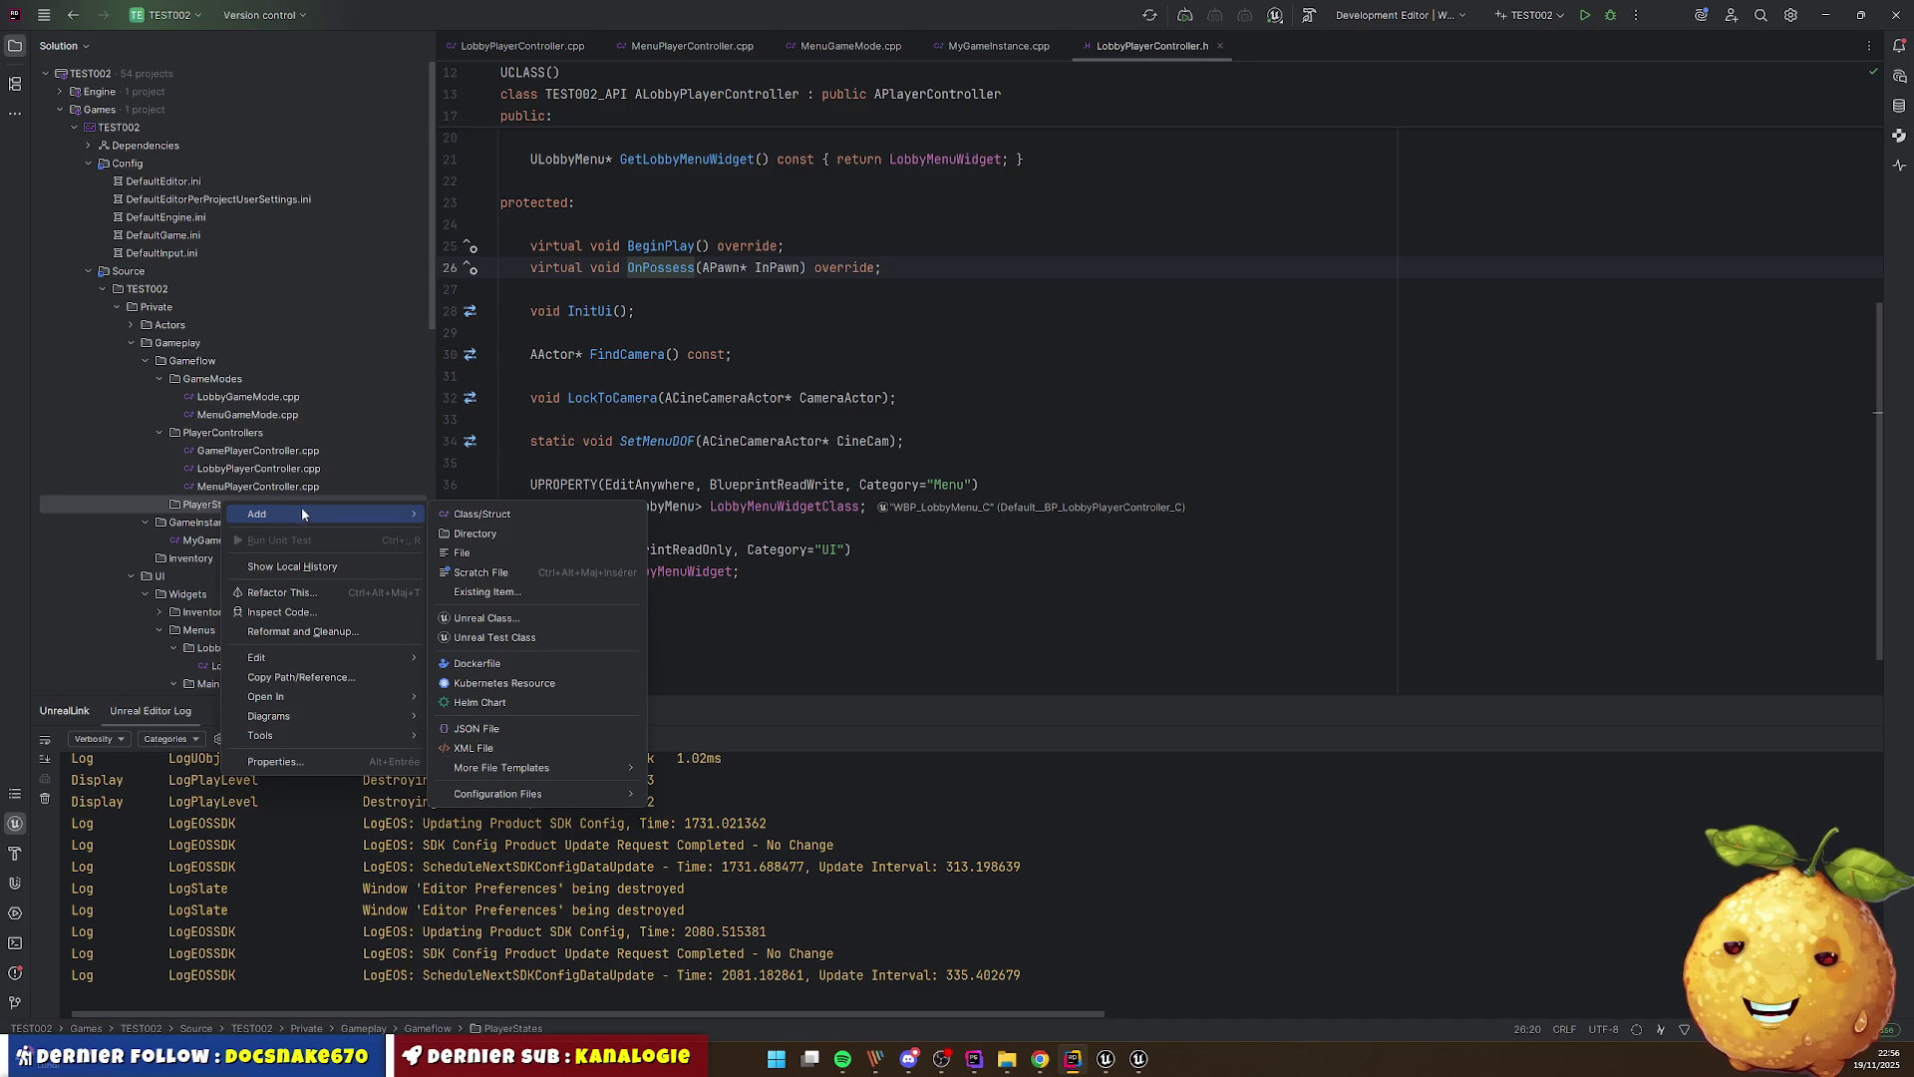
pyautogui.click(251, 398)
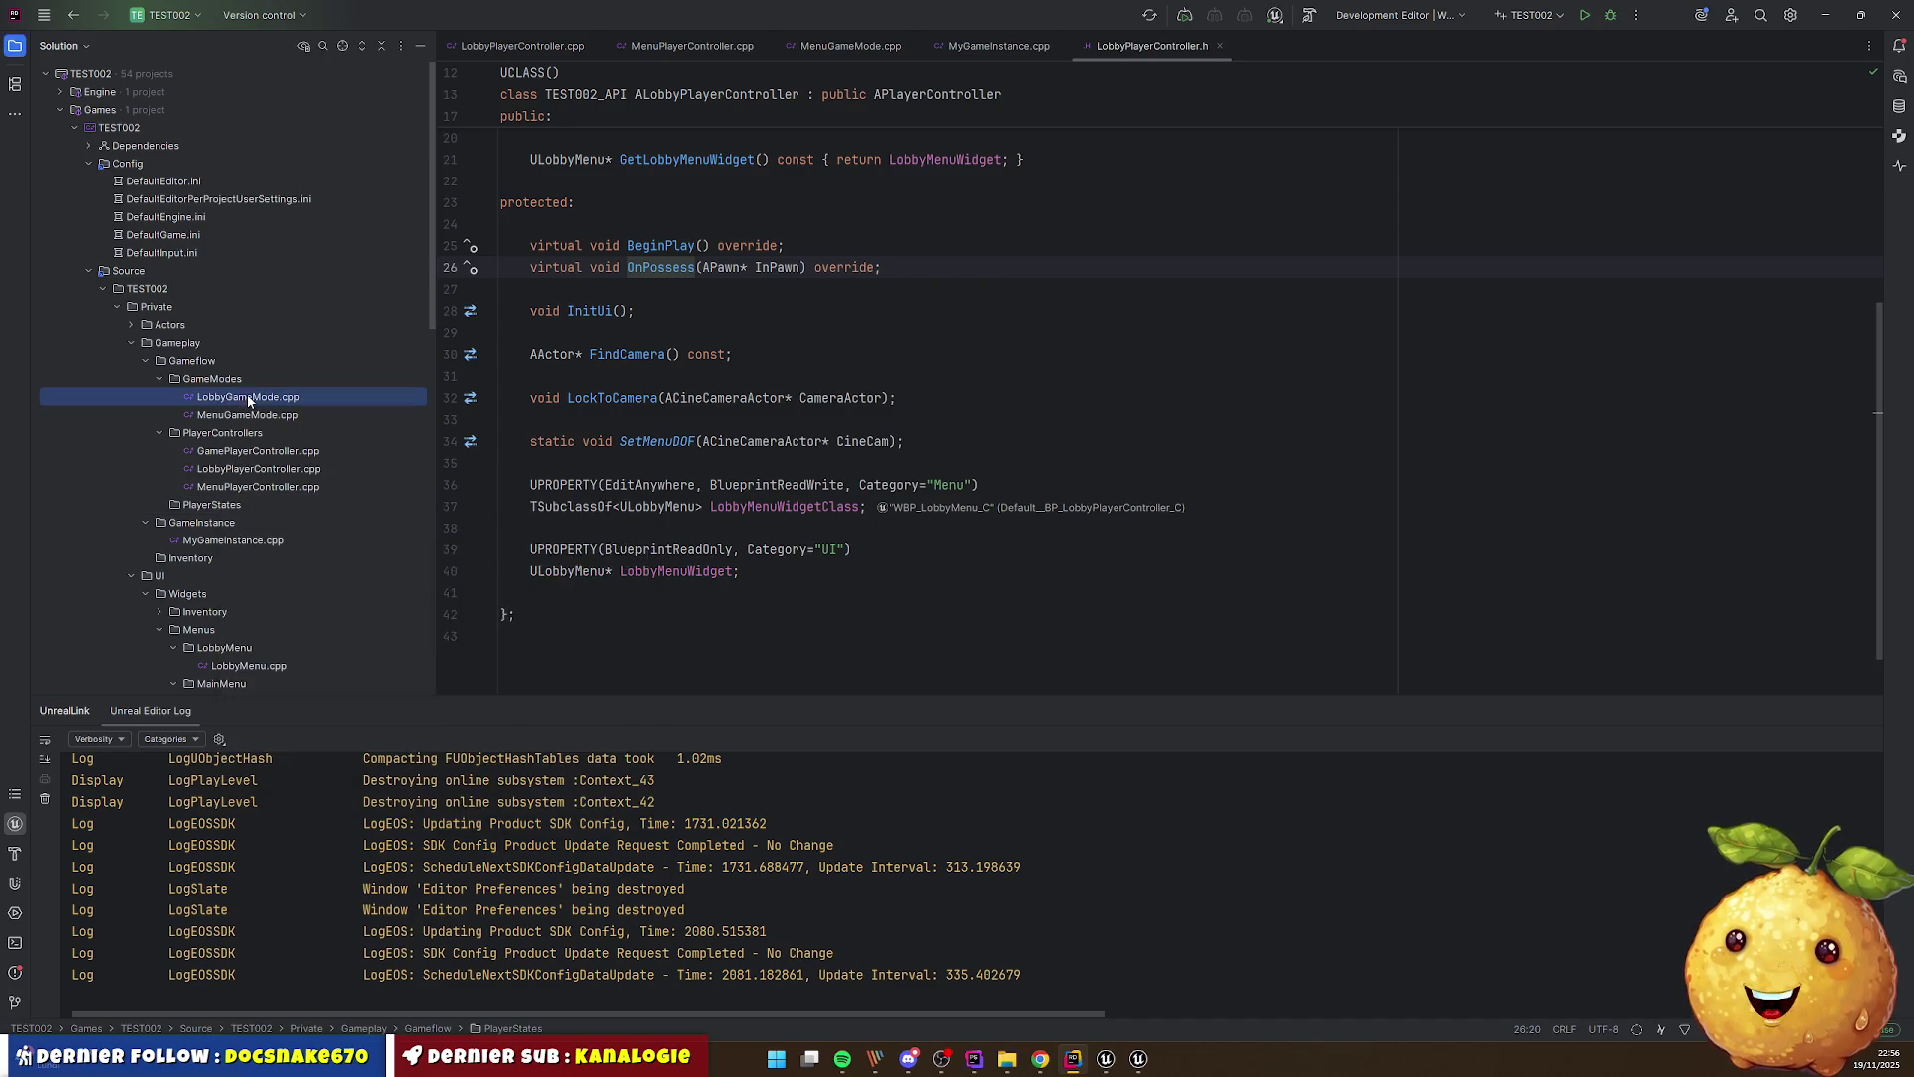
pyautogui.scroll(-5, 260, 536)
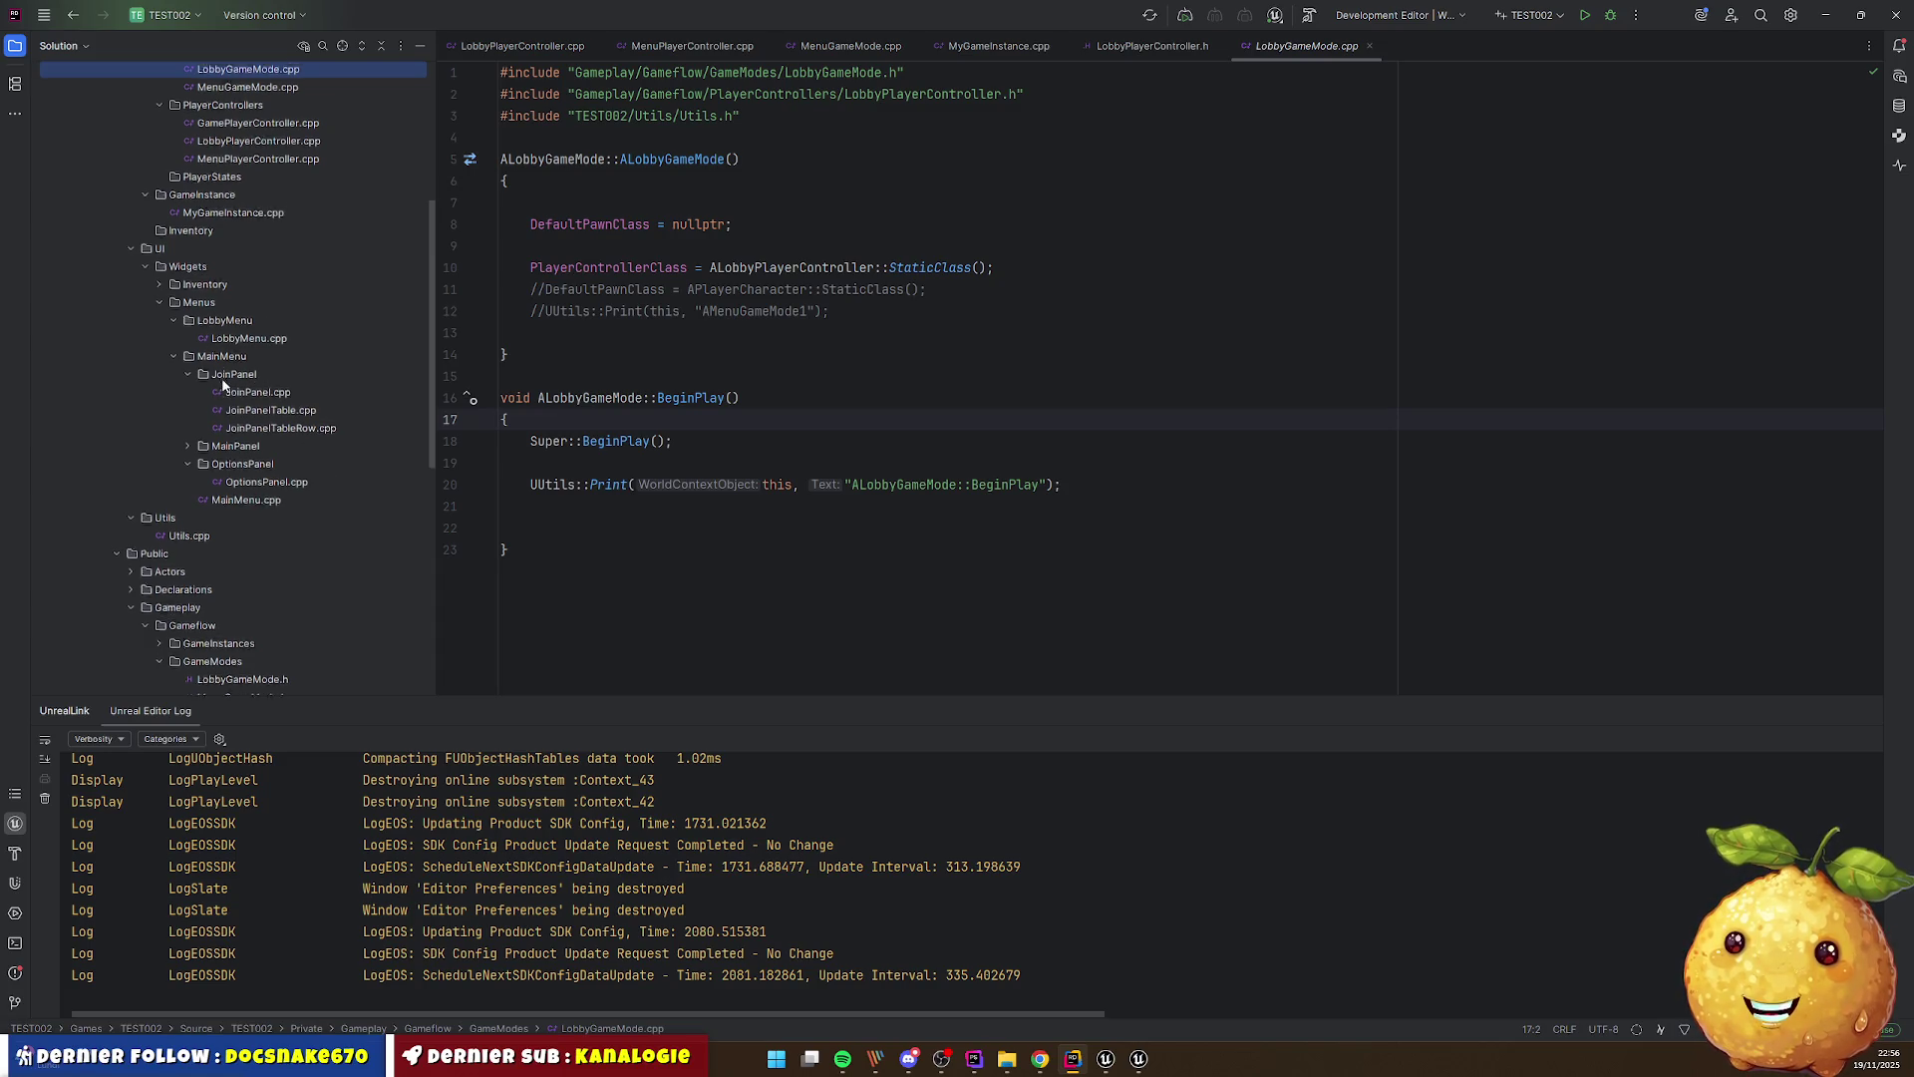
pyautogui.scroll(-4, 240, 499)
# Add a PlayerStates directory under public Gameplay > Gameflow, fixing the capitalisation typo
pyautogui.rightClick(202, 357)
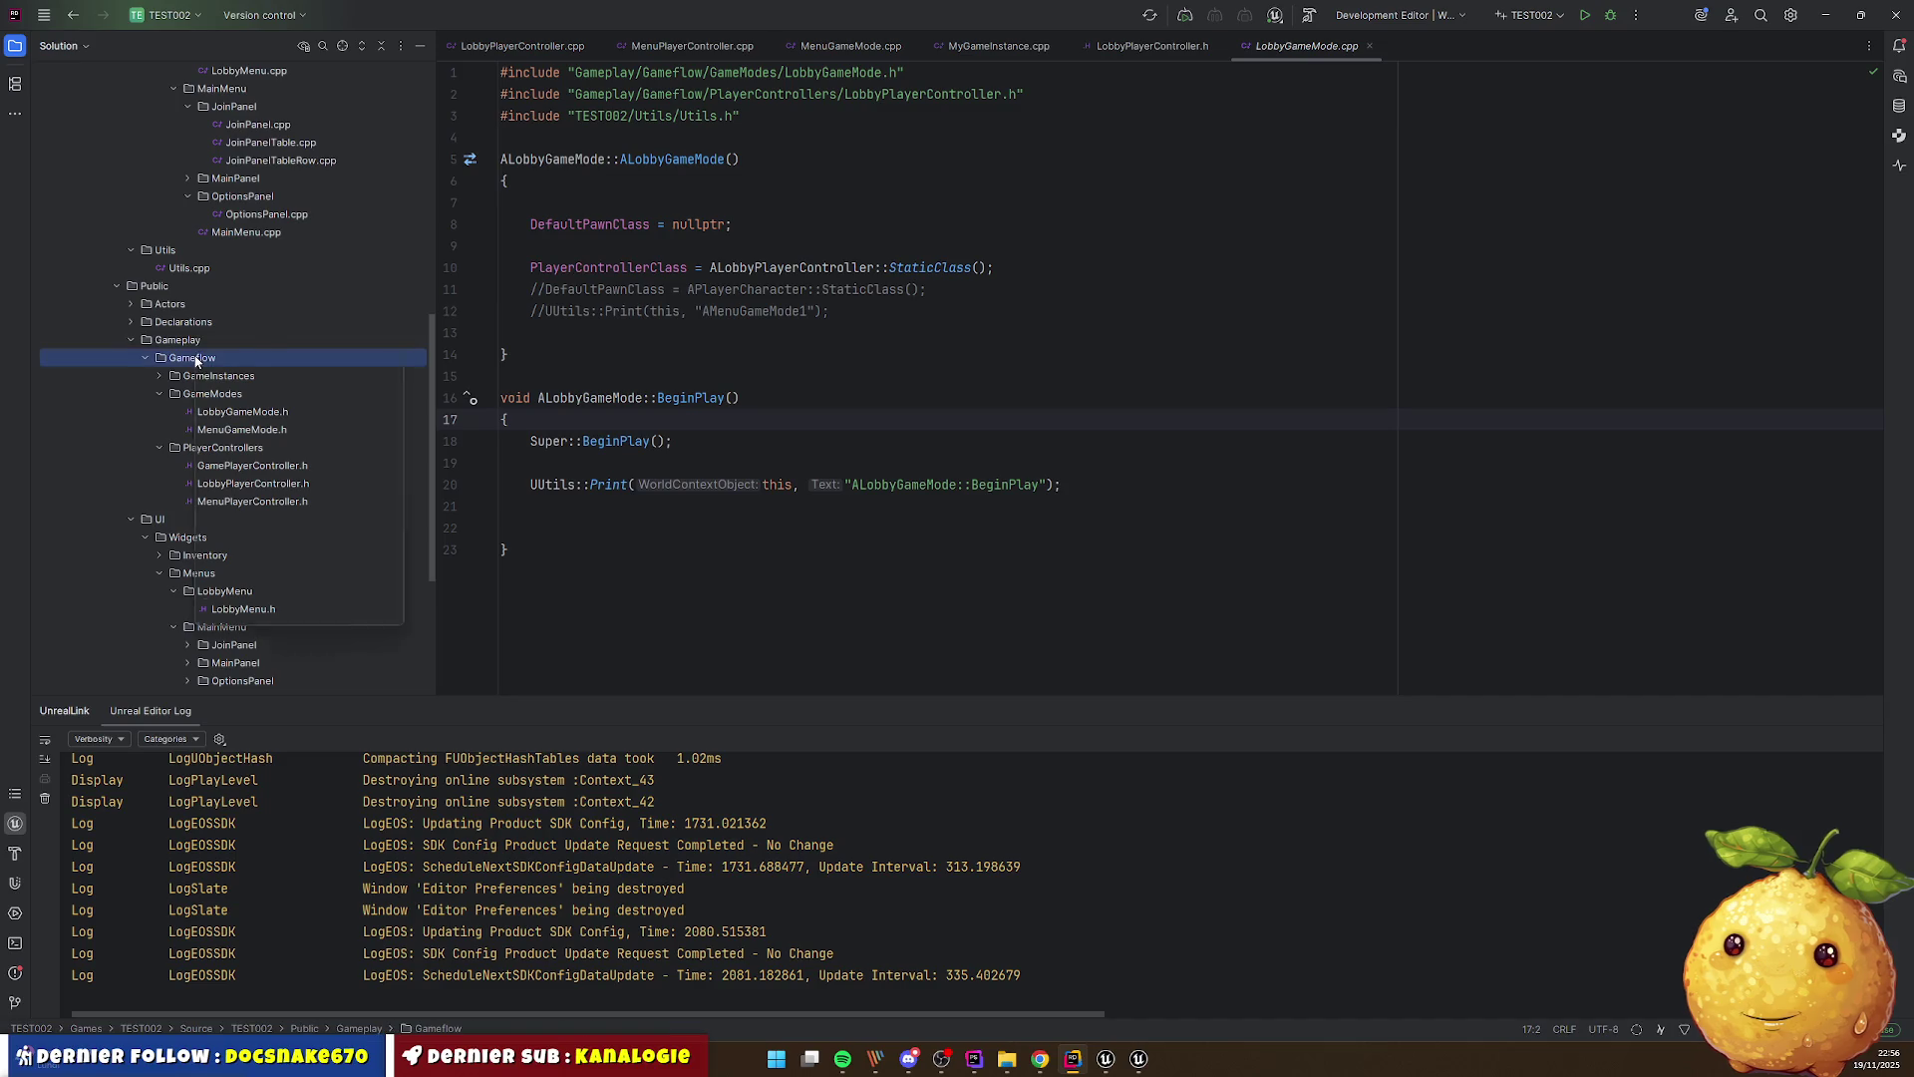
pyautogui.moveTo(321, 364)
pyautogui.click(493, 385)
pyautogui.write('PlayerSTates')
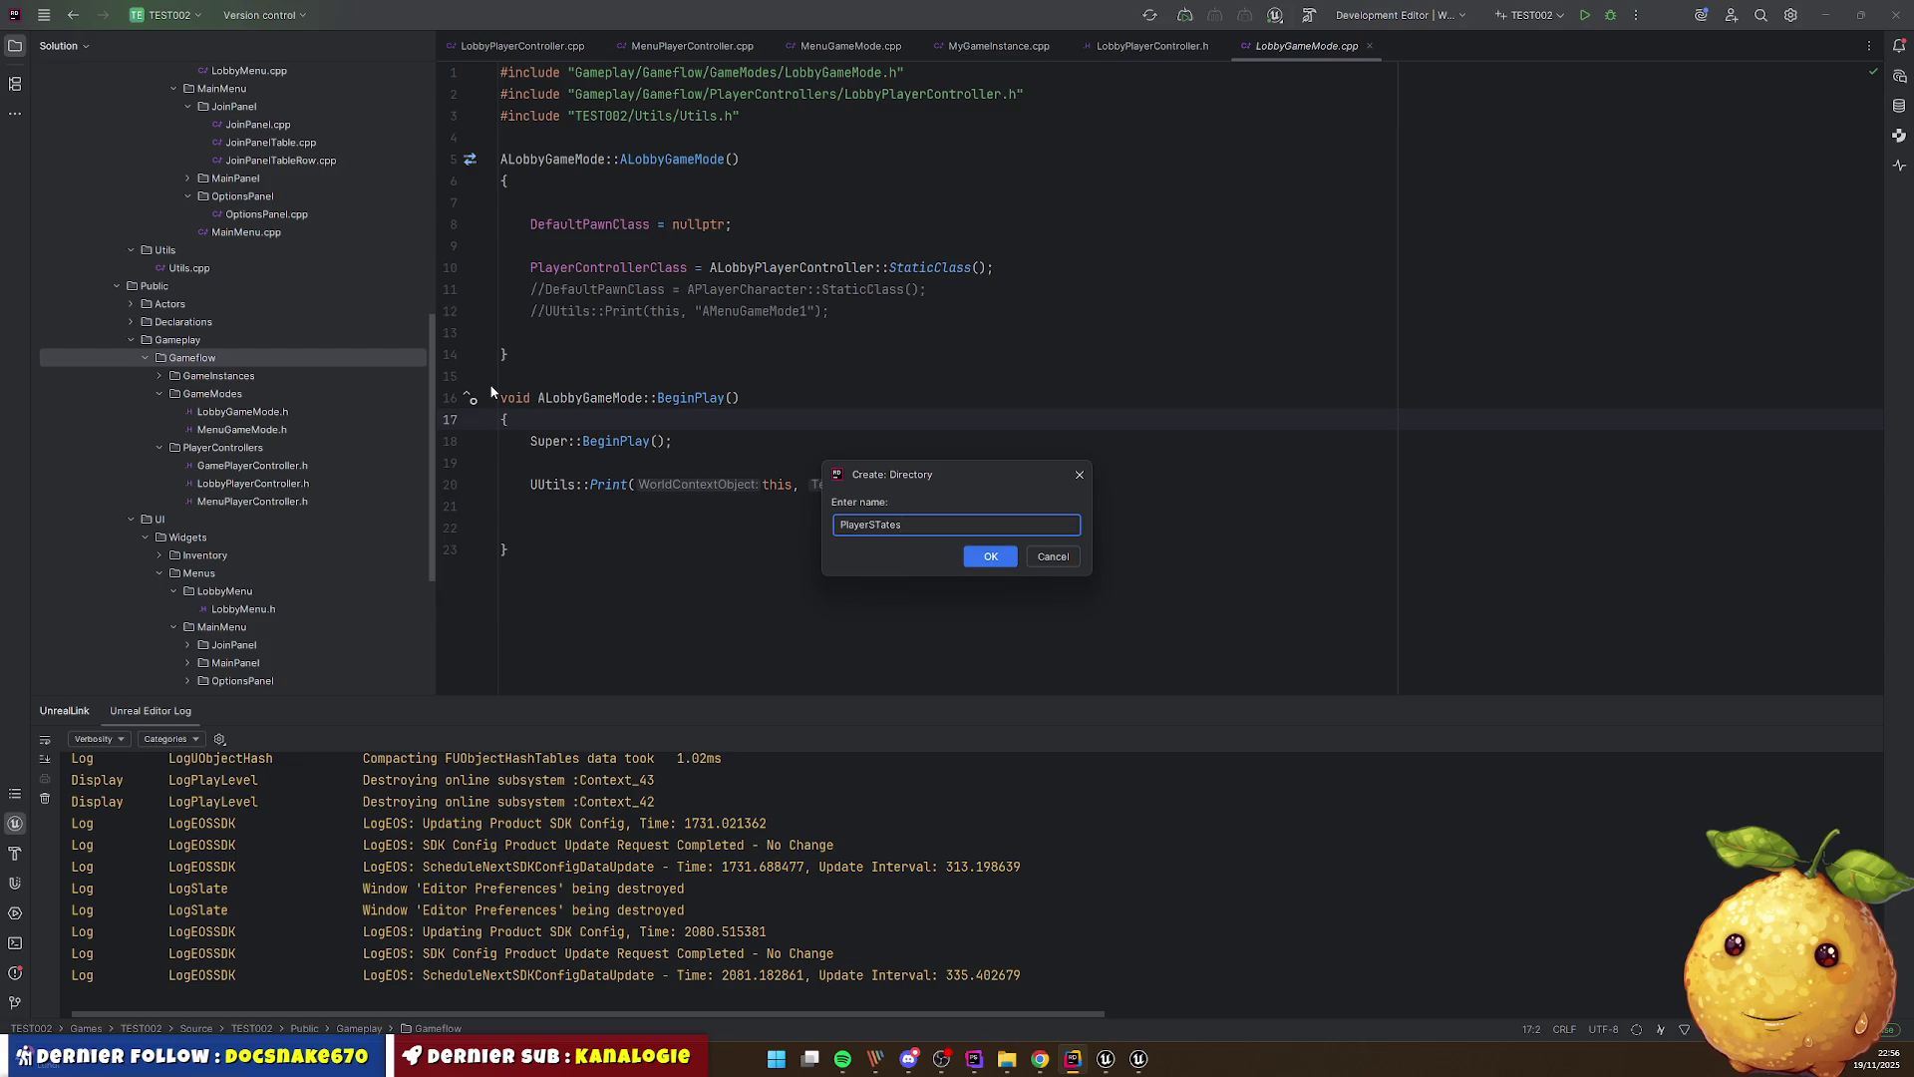
pyautogui.press('Left')
pyautogui.press('BackSpace')
pyautogui.write('t')
pyautogui.press('Return')
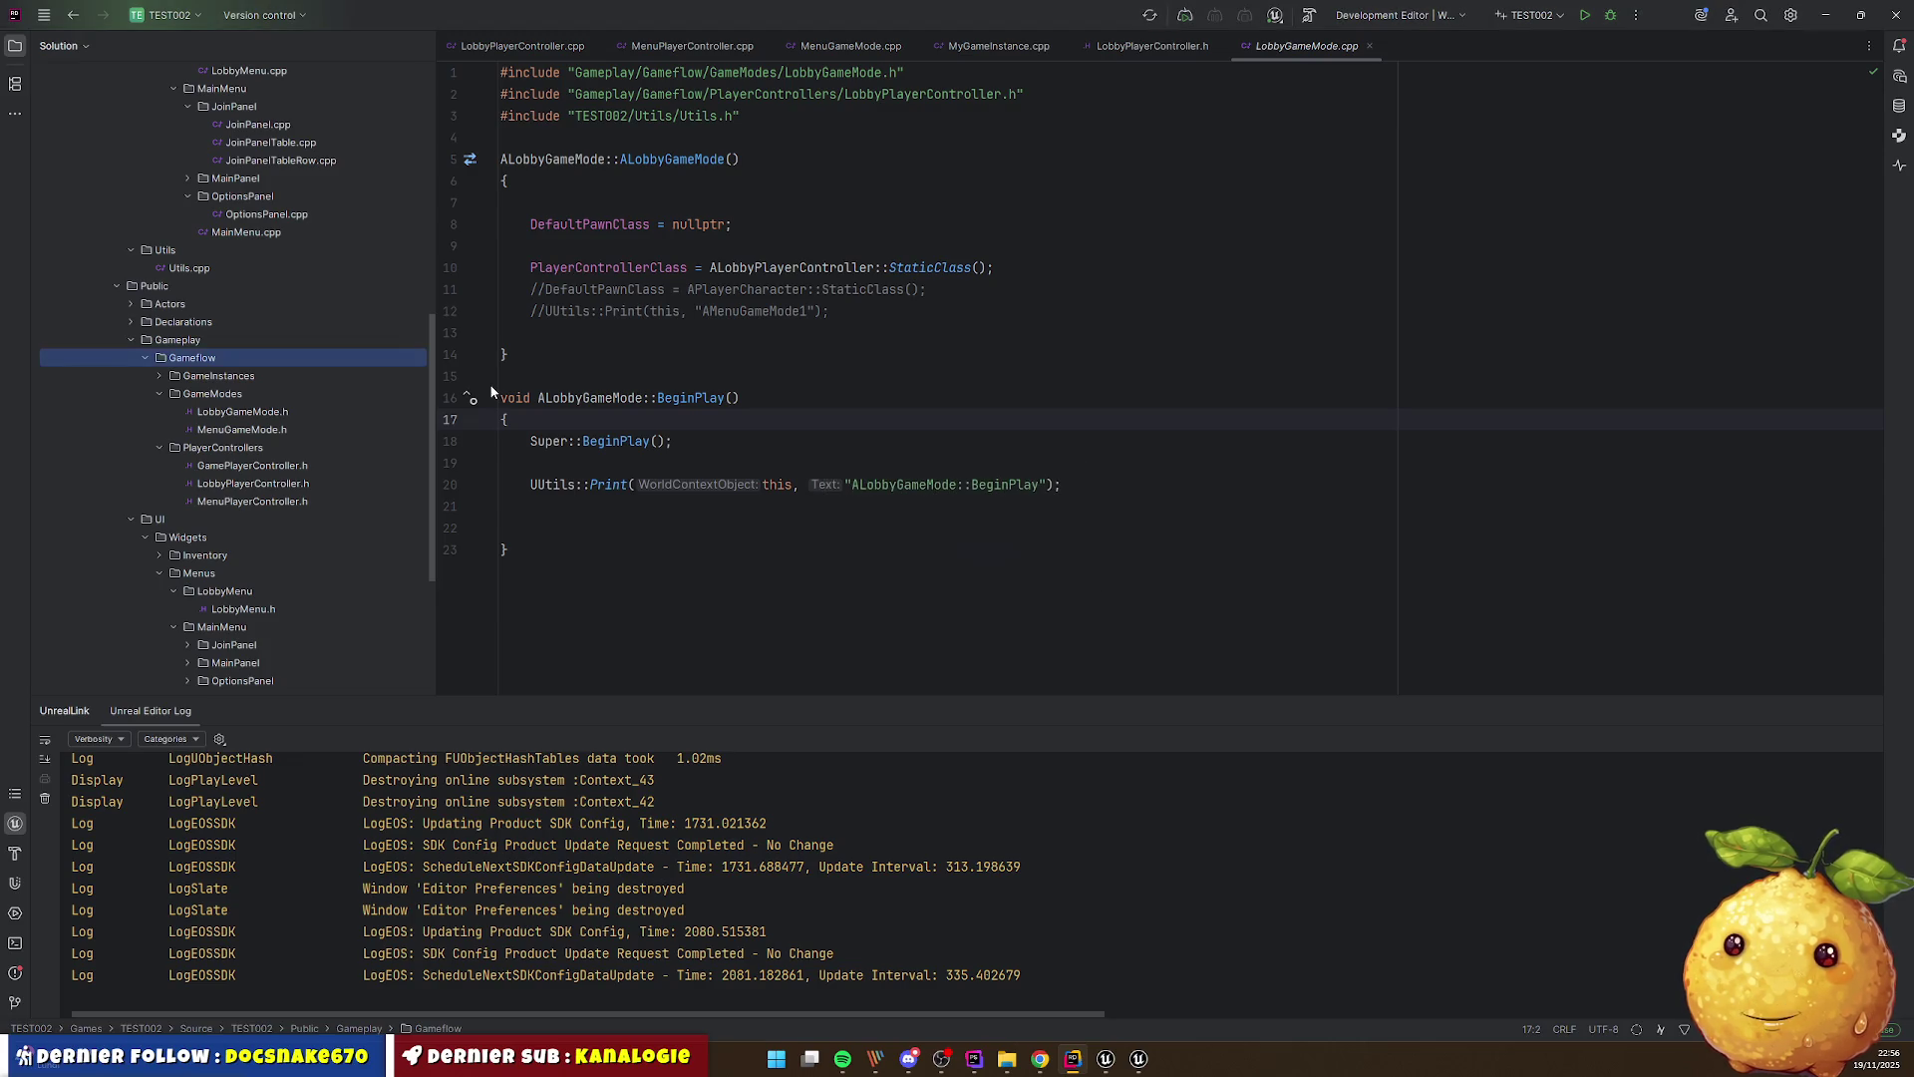
pyautogui.hotkey('alt', 'Tab')
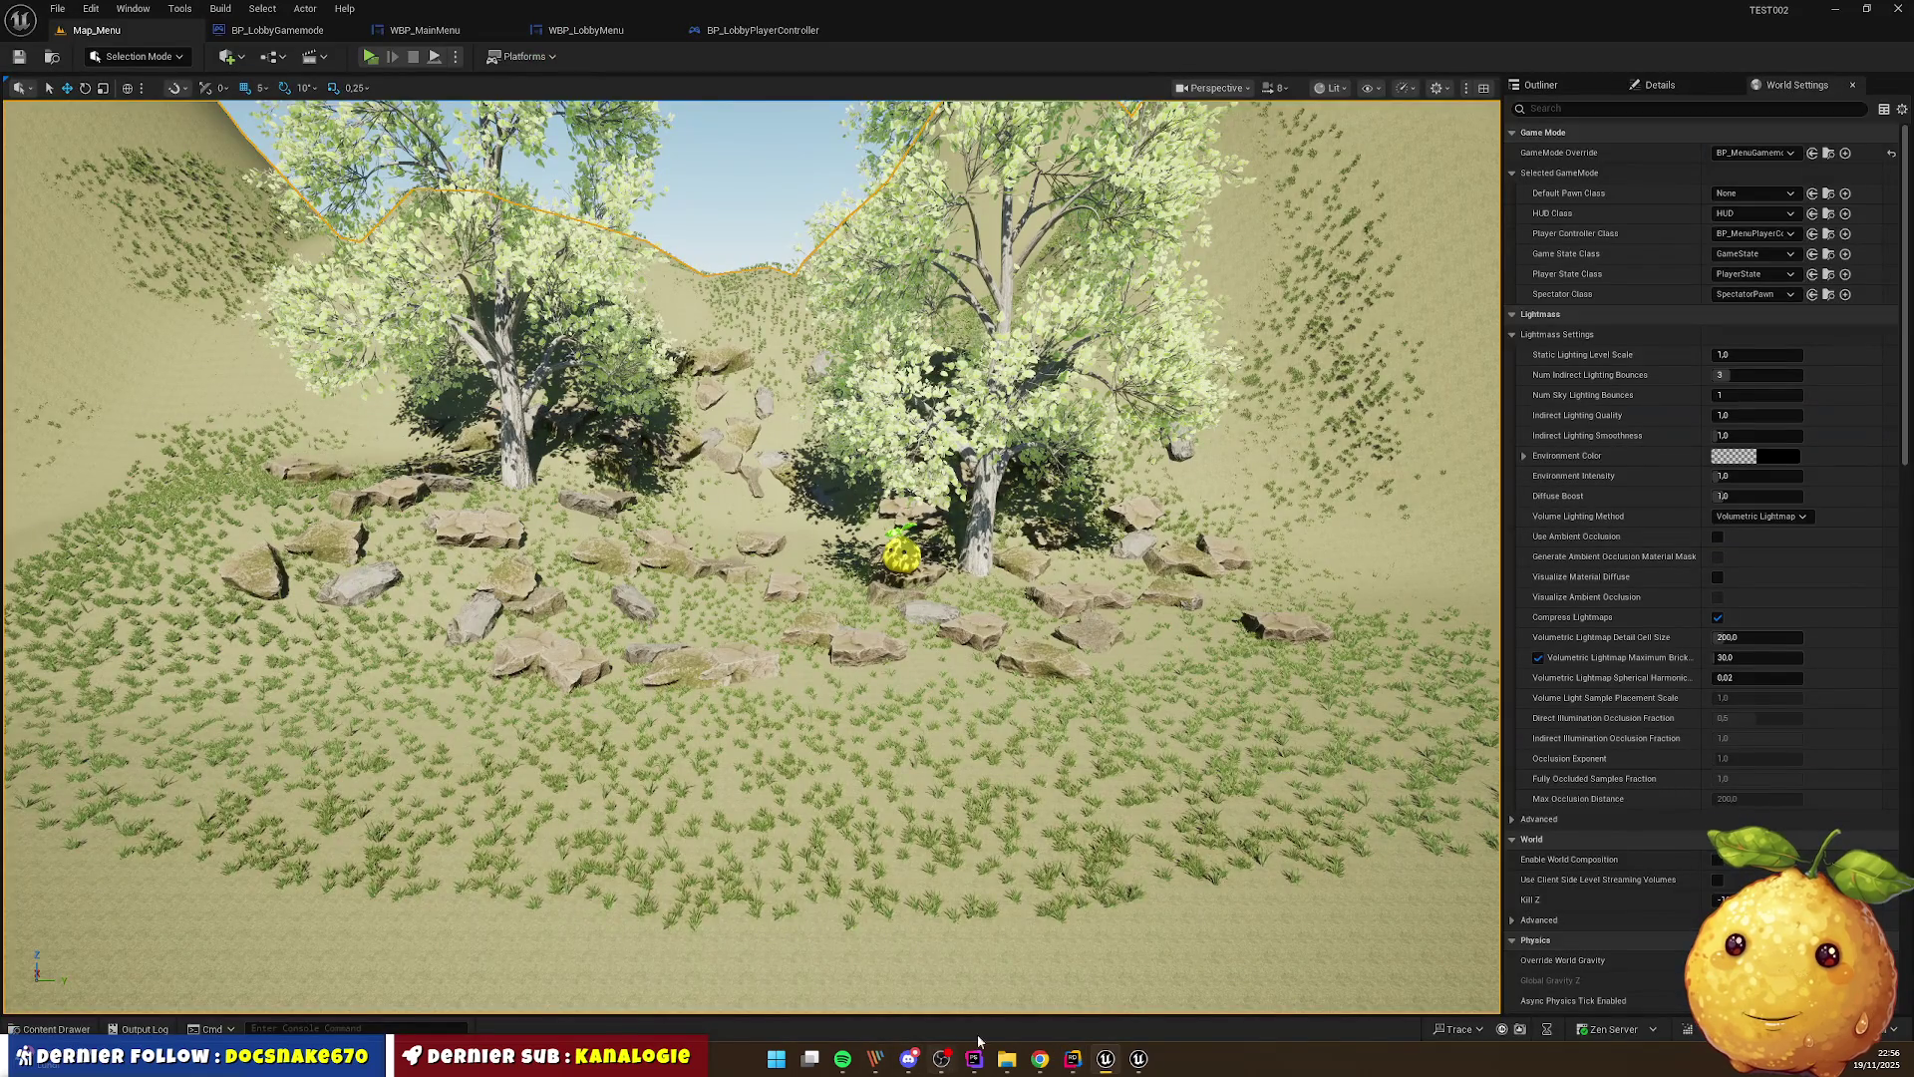
pyautogui.moveTo(1040, 1058)
pyautogui.click(1004, 969)
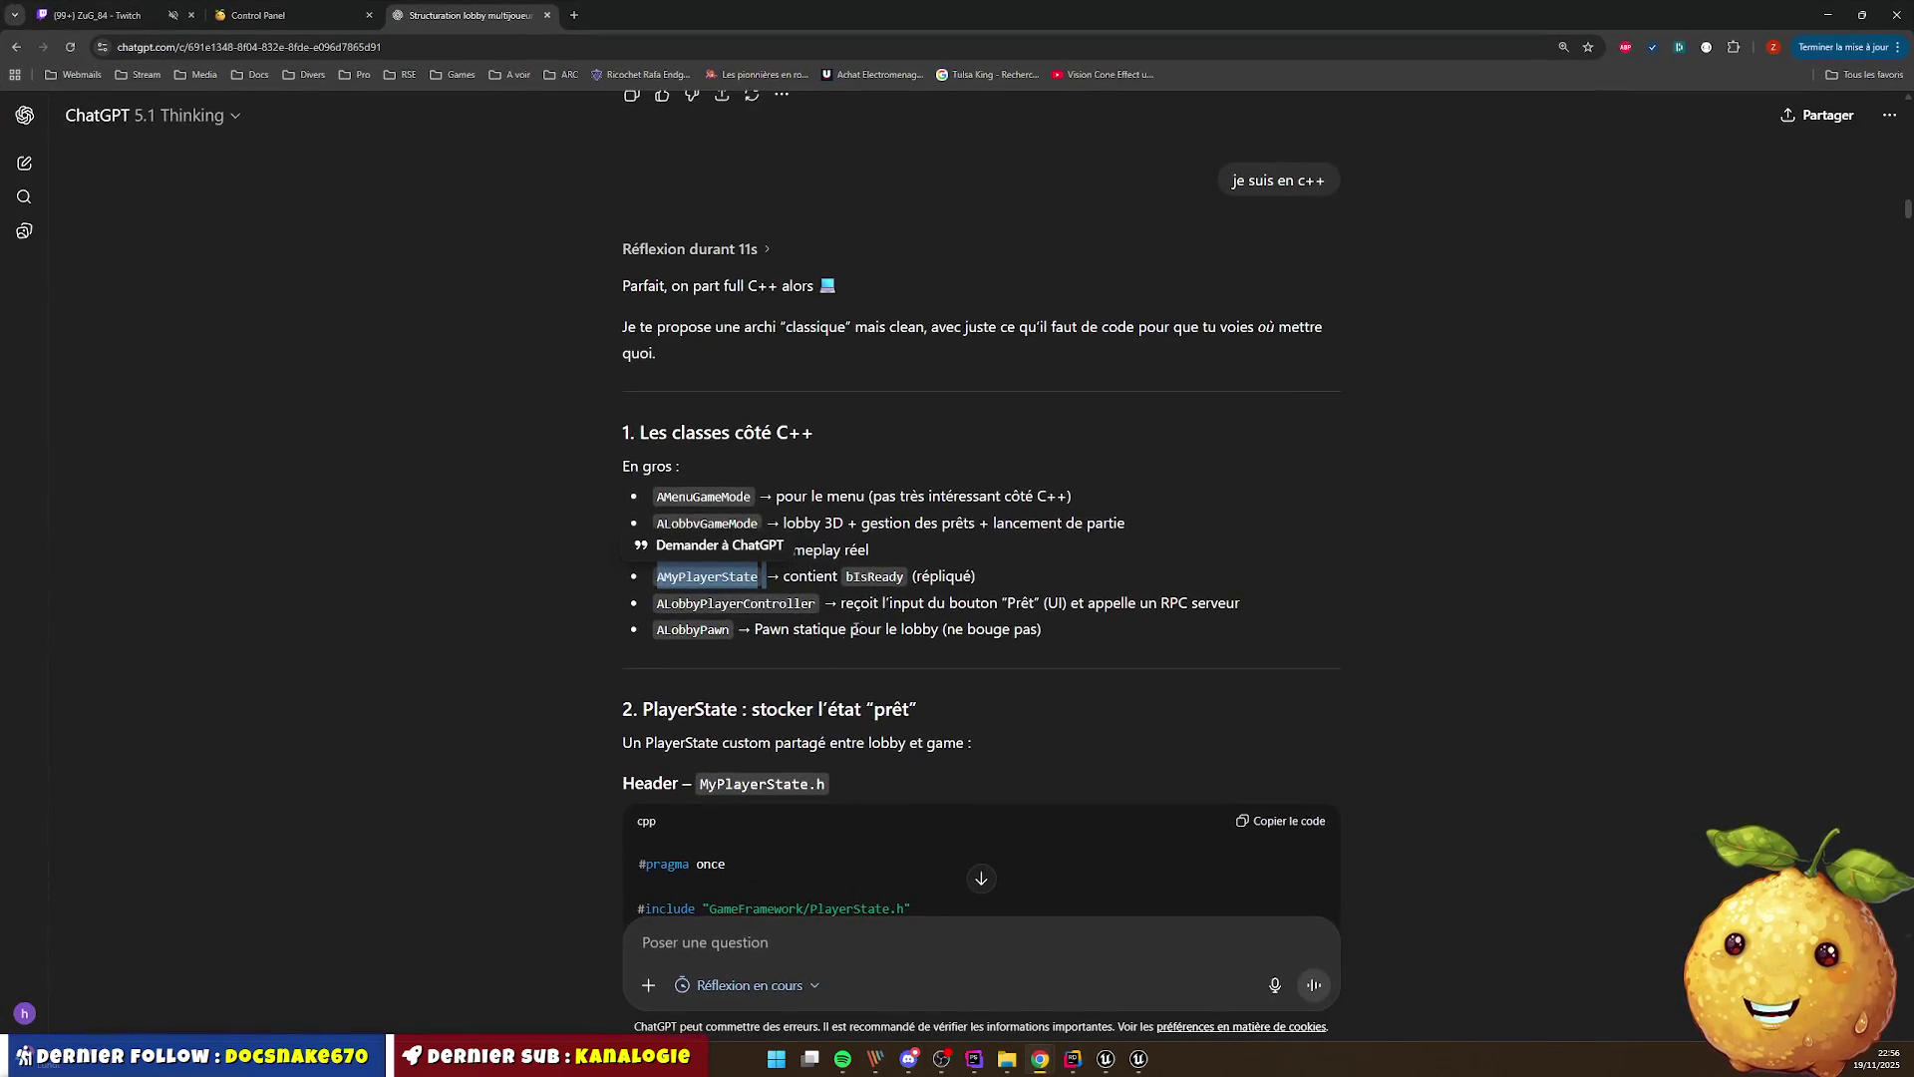
pyautogui.scroll(-2, 880, 774)
pyautogui.scroll(-1, 959, 749)
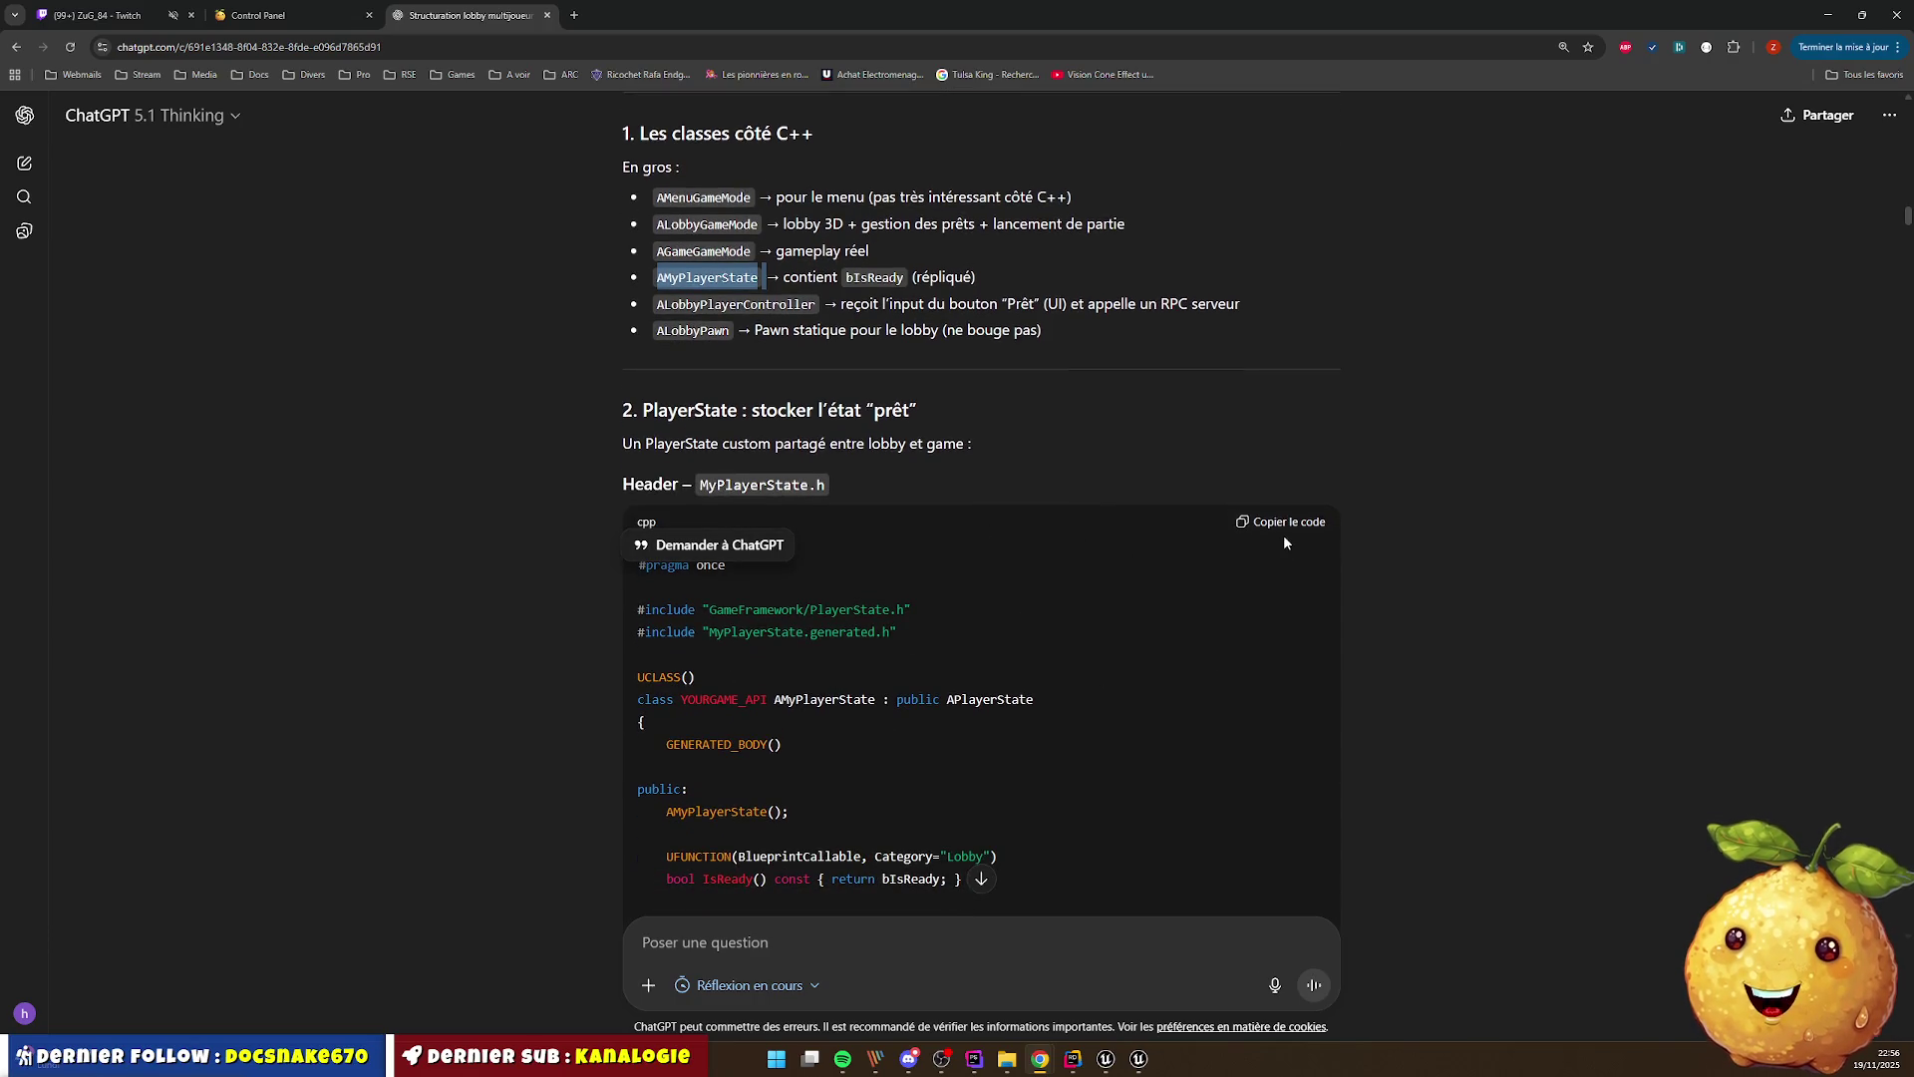
pyautogui.hotkey('alt', 'Tab')
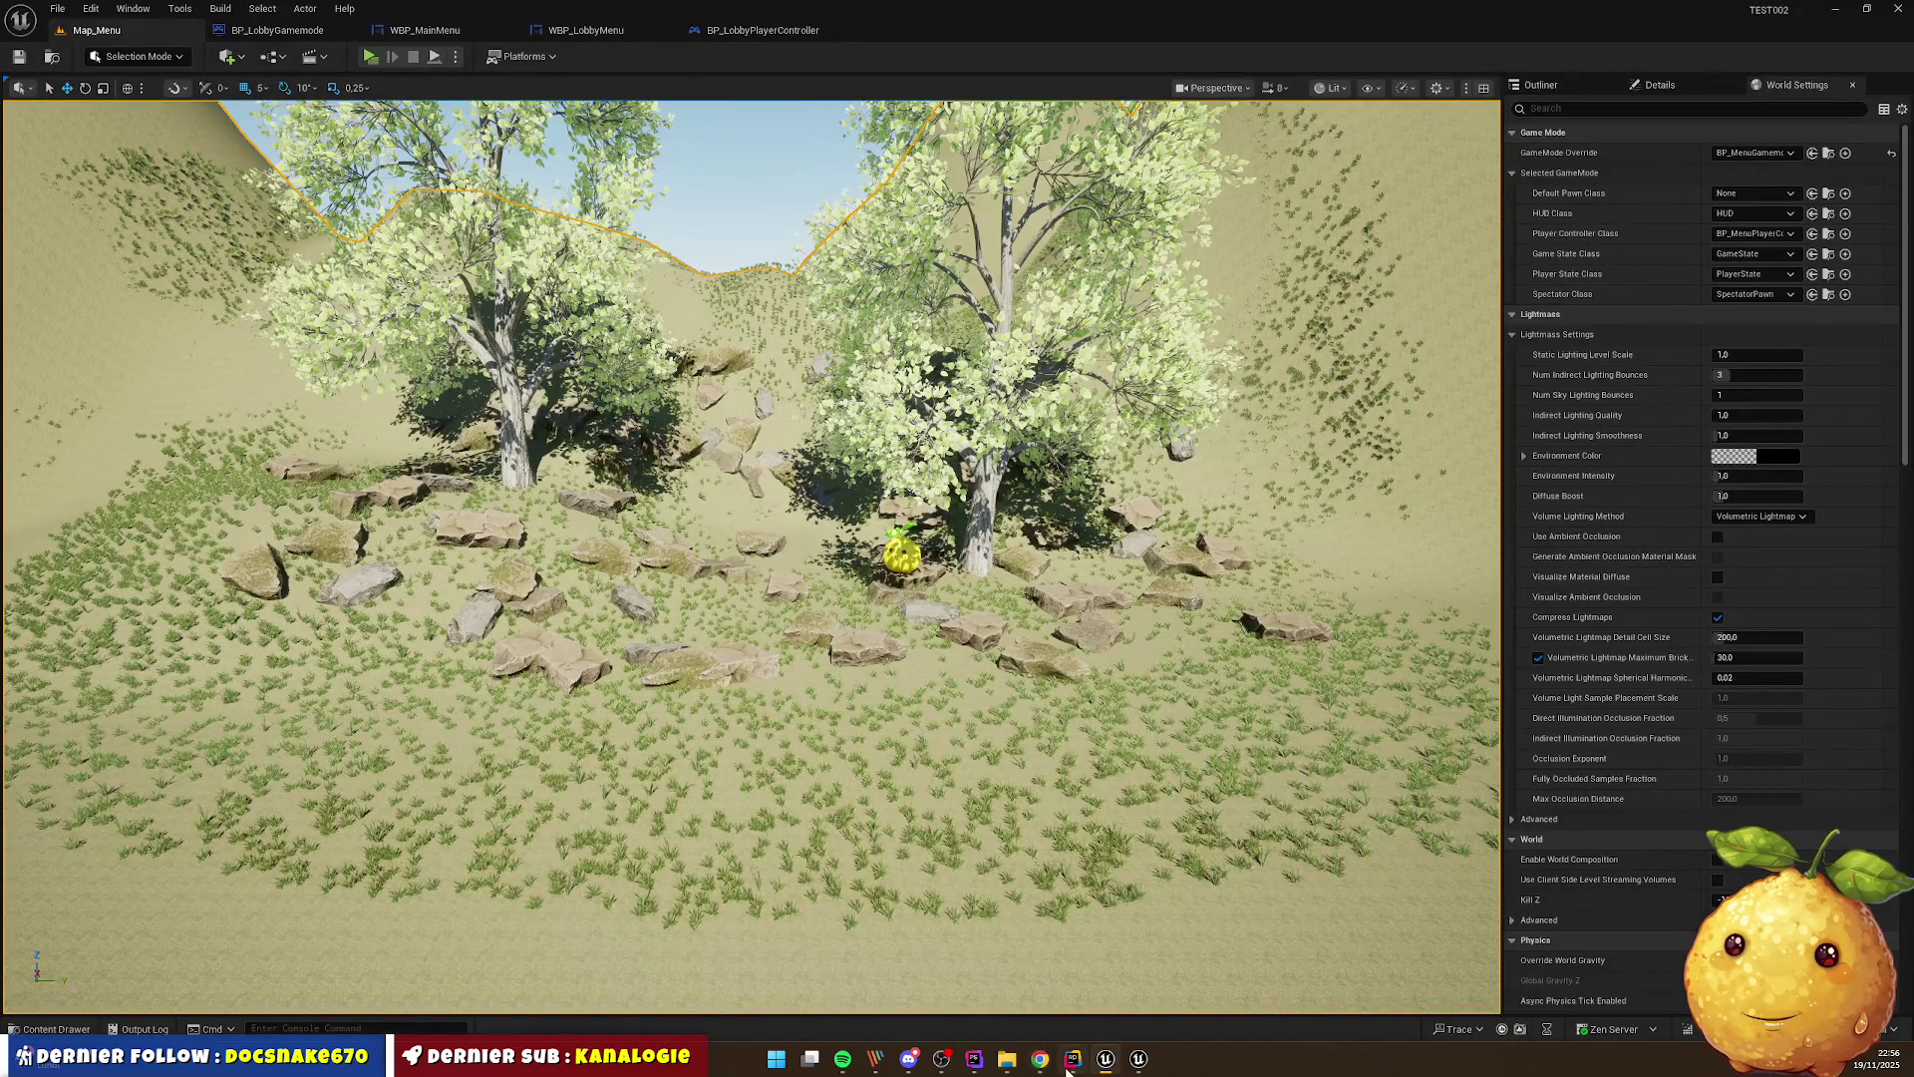
pyautogui.click(1068, 1067)
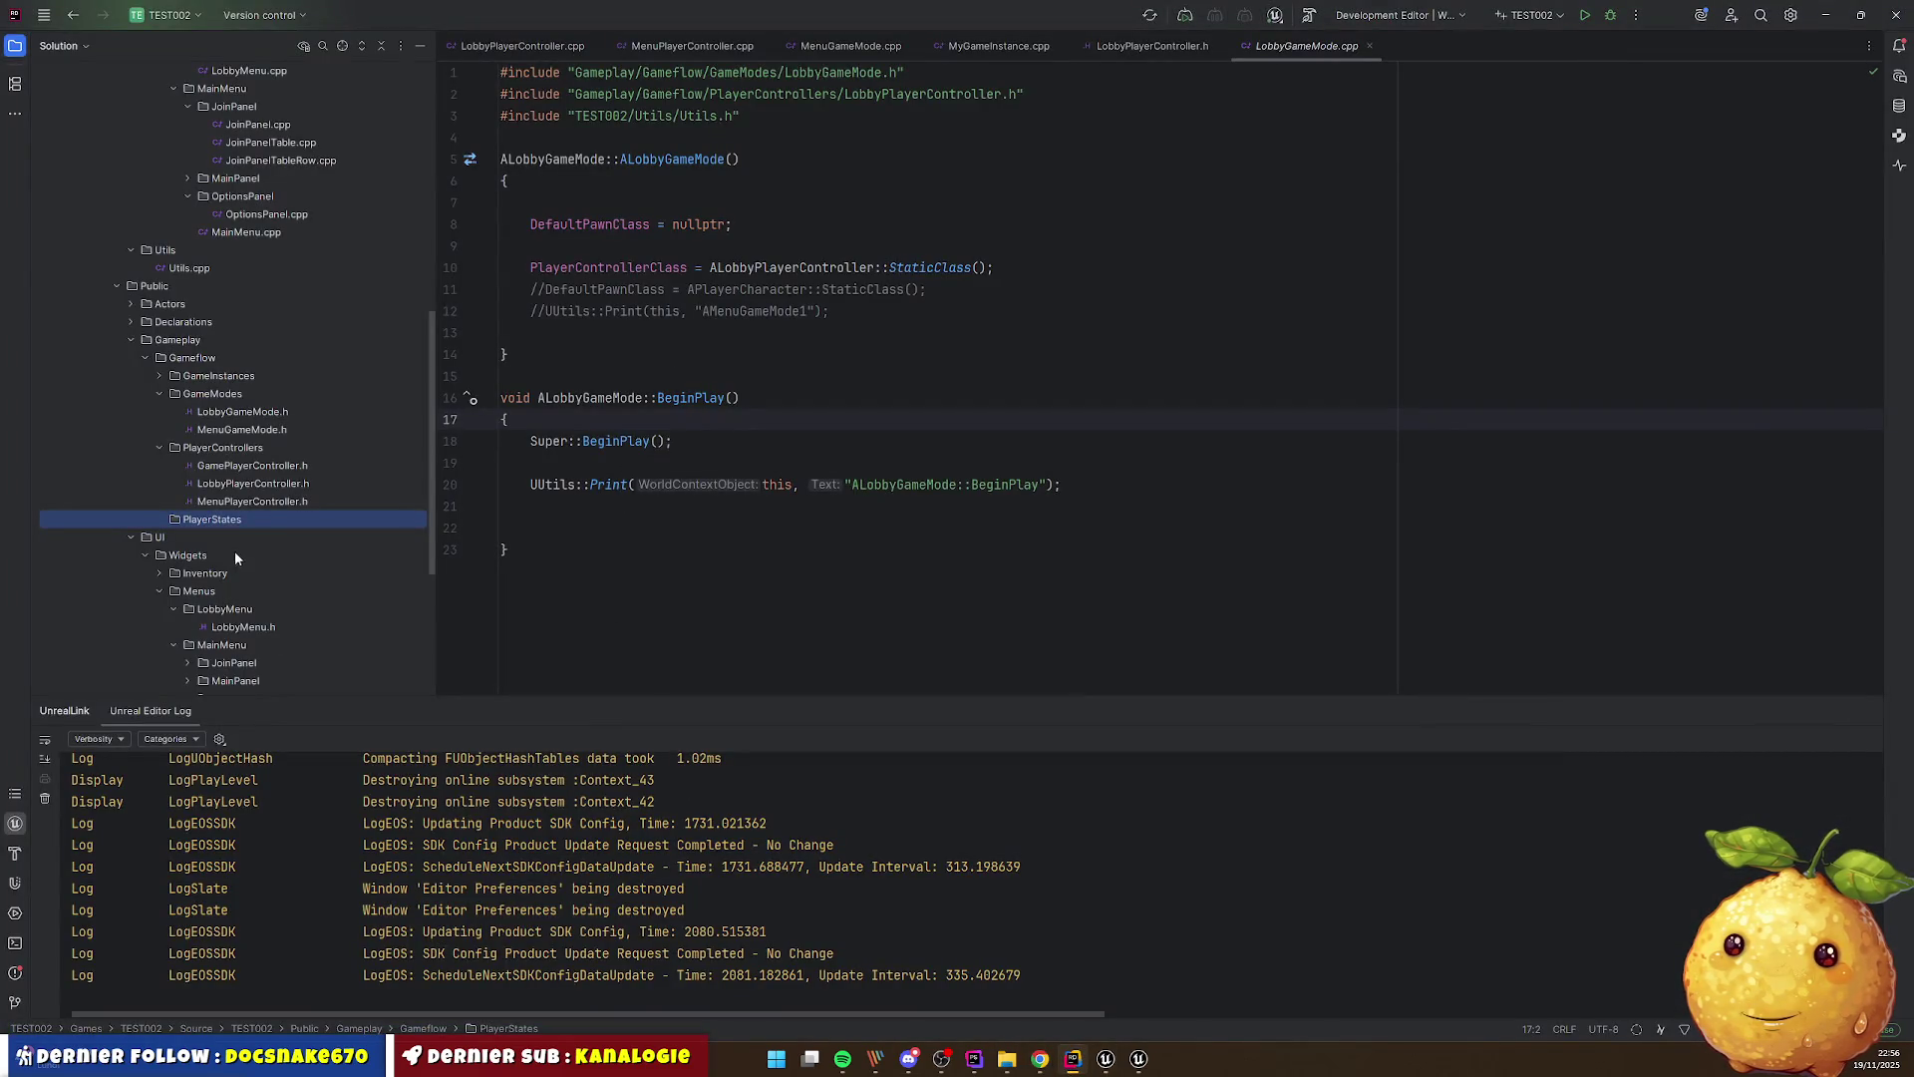
# Create MyPlayerState.h in PlayerStates and paste ChatGPT's AMyPlayerState class declaration
pyautogui.rightClick(235, 531)
pyautogui.moveTo(306, 520)
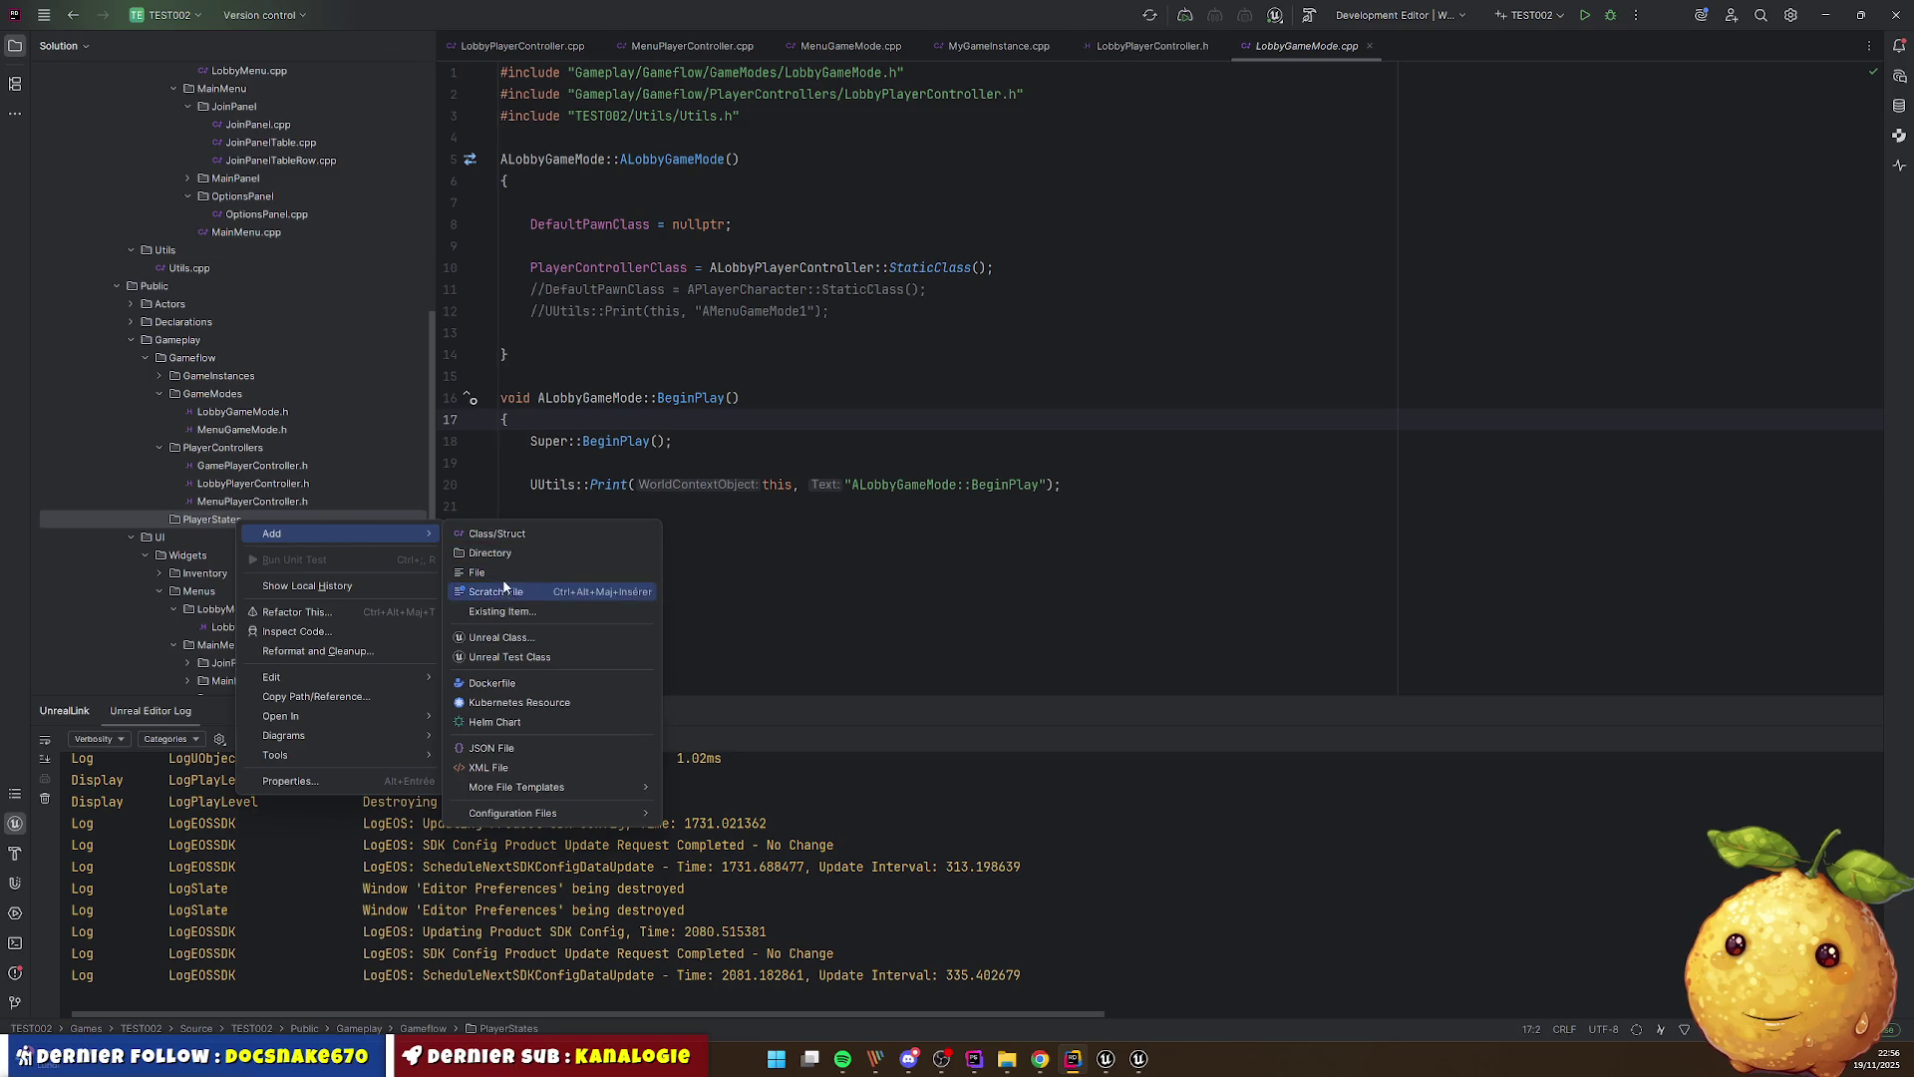
pyautogui.click(503, 583)
pyautogui.write('M')
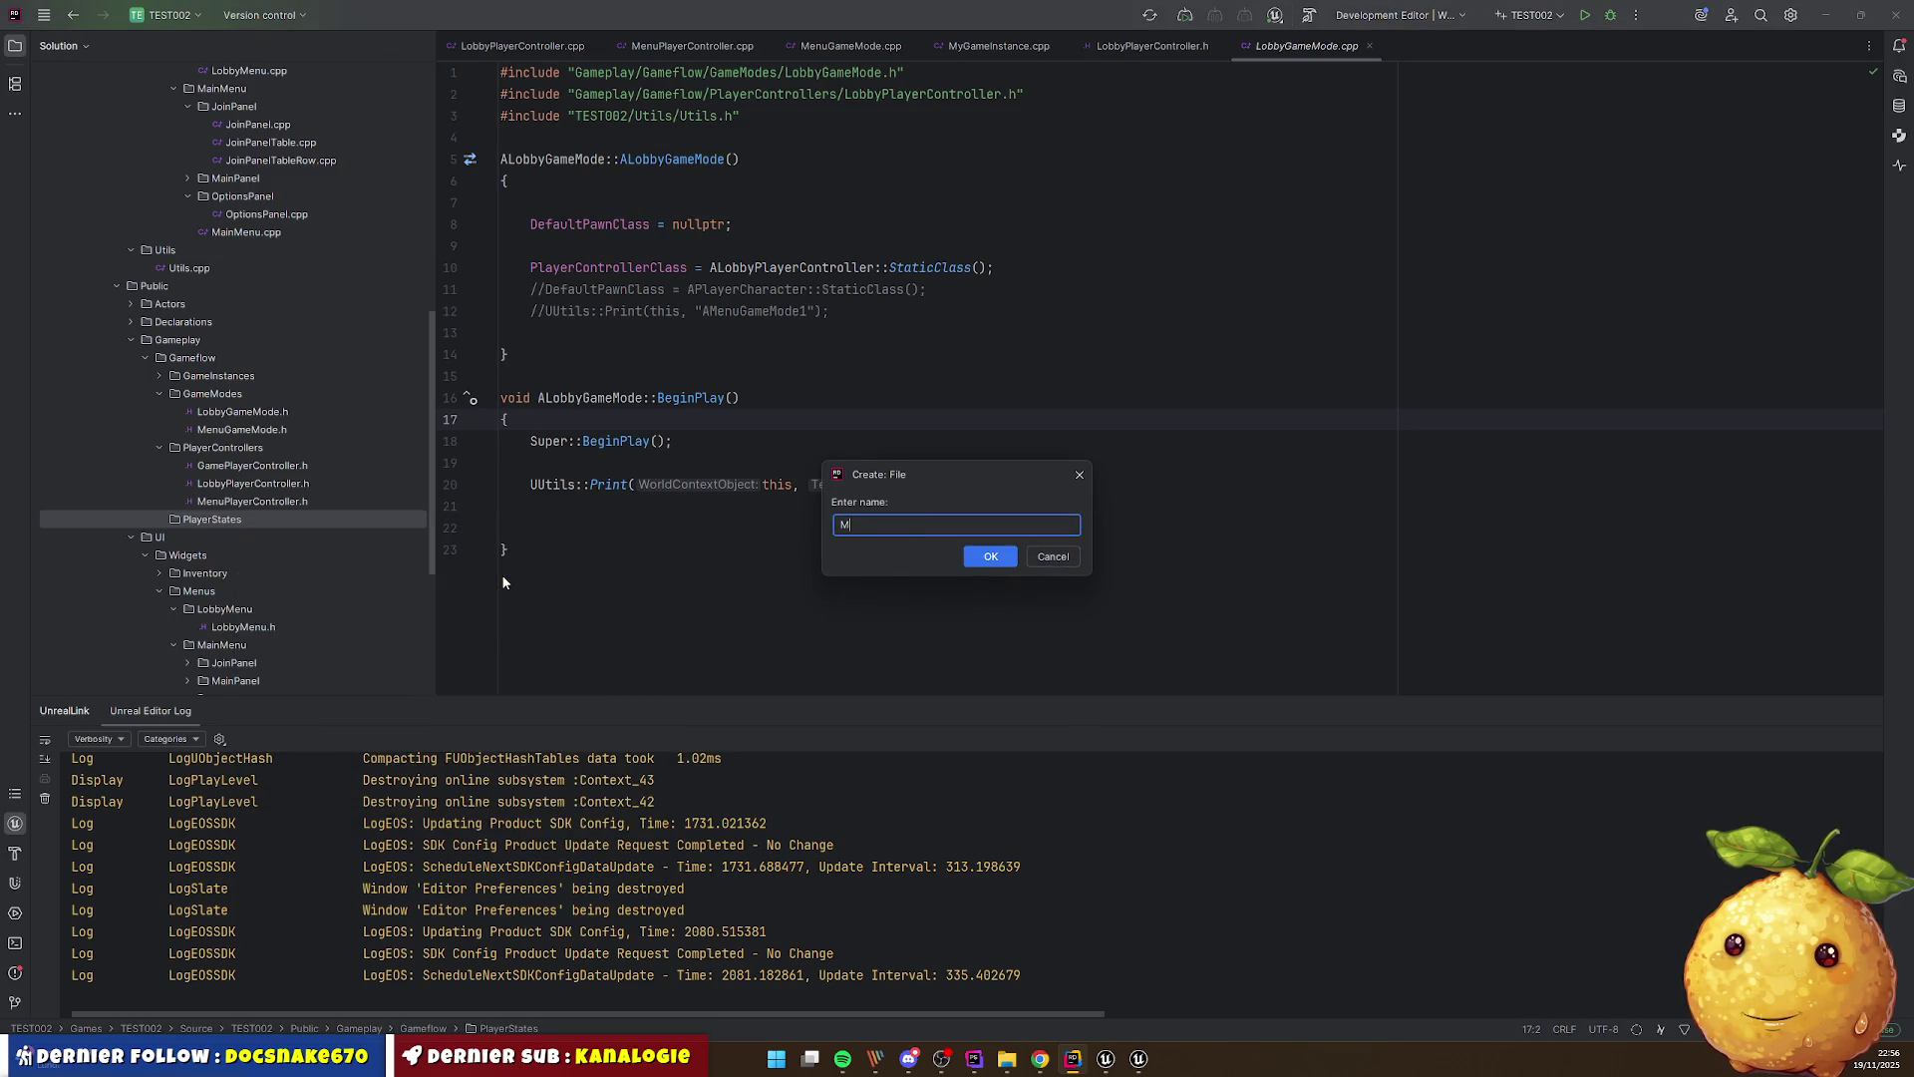
pyautogui.write('yPlayerState.h')
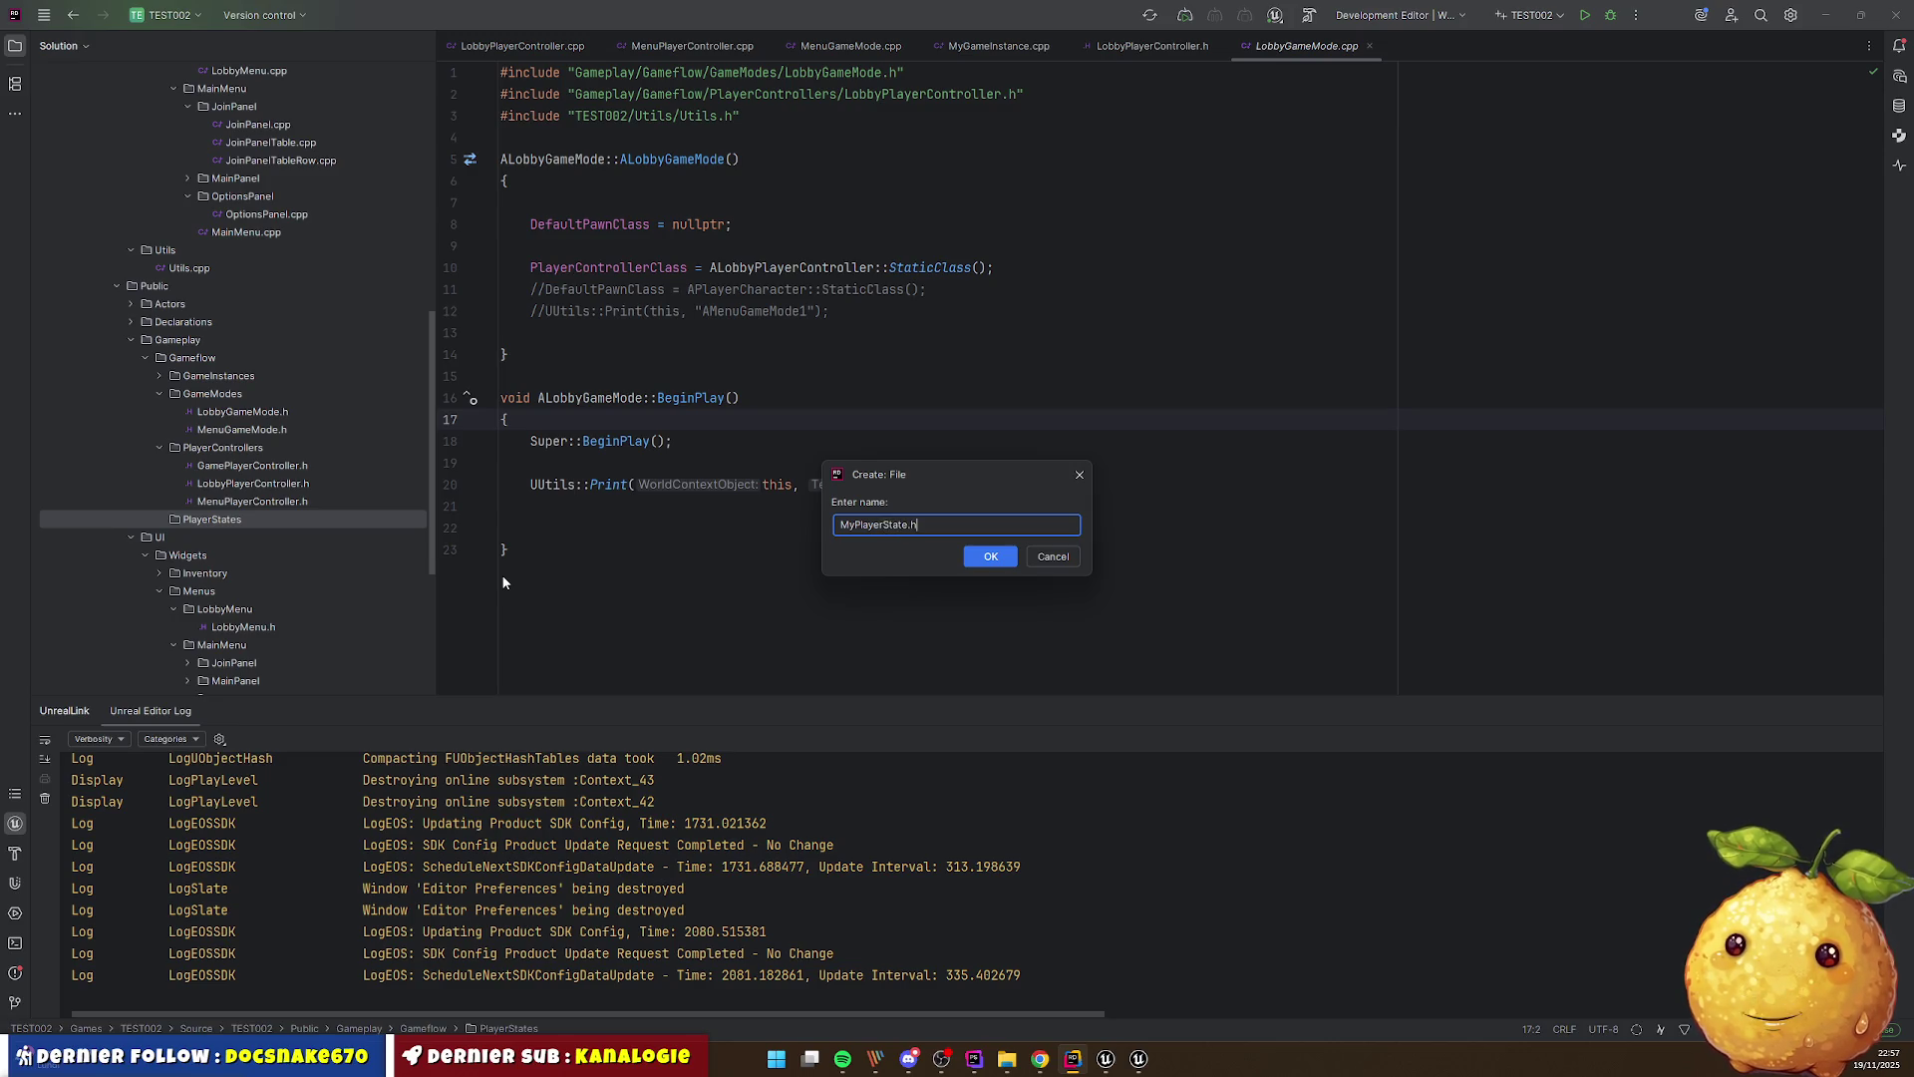
pyautogui.press('Return')
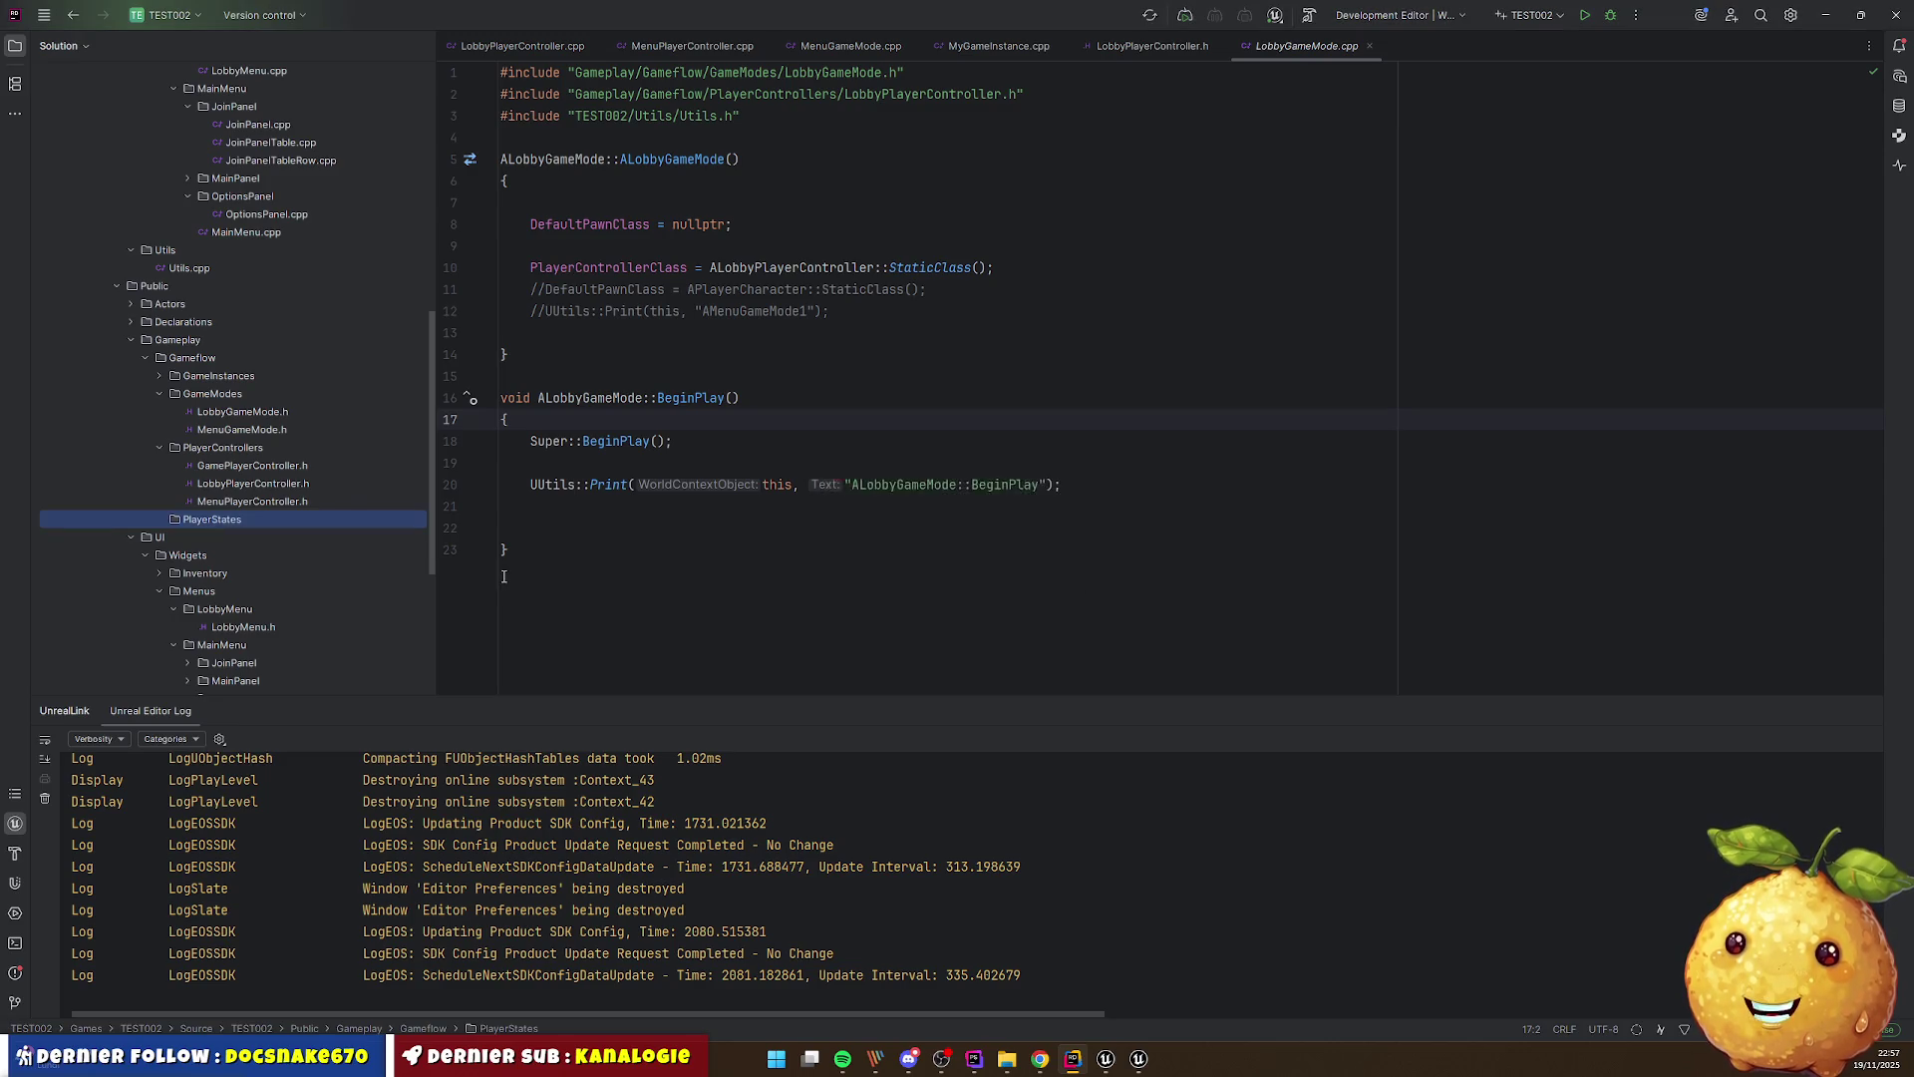
pyautogui.write('#pragma once  #include "GameFramework/PlayerState.h" #include "MyPlayerState.generated.h"  UCLASS() class YOURGAME_API AMyPlayerState : public APlayerState {     GENERATED_BODY()  public:     AMyPlayerState();      UFUNCTION(BlueprintCallable, Category="Lobby")     bool IsReady() const { return bIsReady; }      void SetIsReady(bool bNewReady);  protected:     UPROPERTY(ReplicatedUsing=OnRep_IsReady)     bool bIsReady;      UFUNCTION()     void OnRep_IsReady();      virtual void GetLifetimeReplicatedProps(TArray<FLifetimeProperty>& OutLifetimeProps) const override; };')
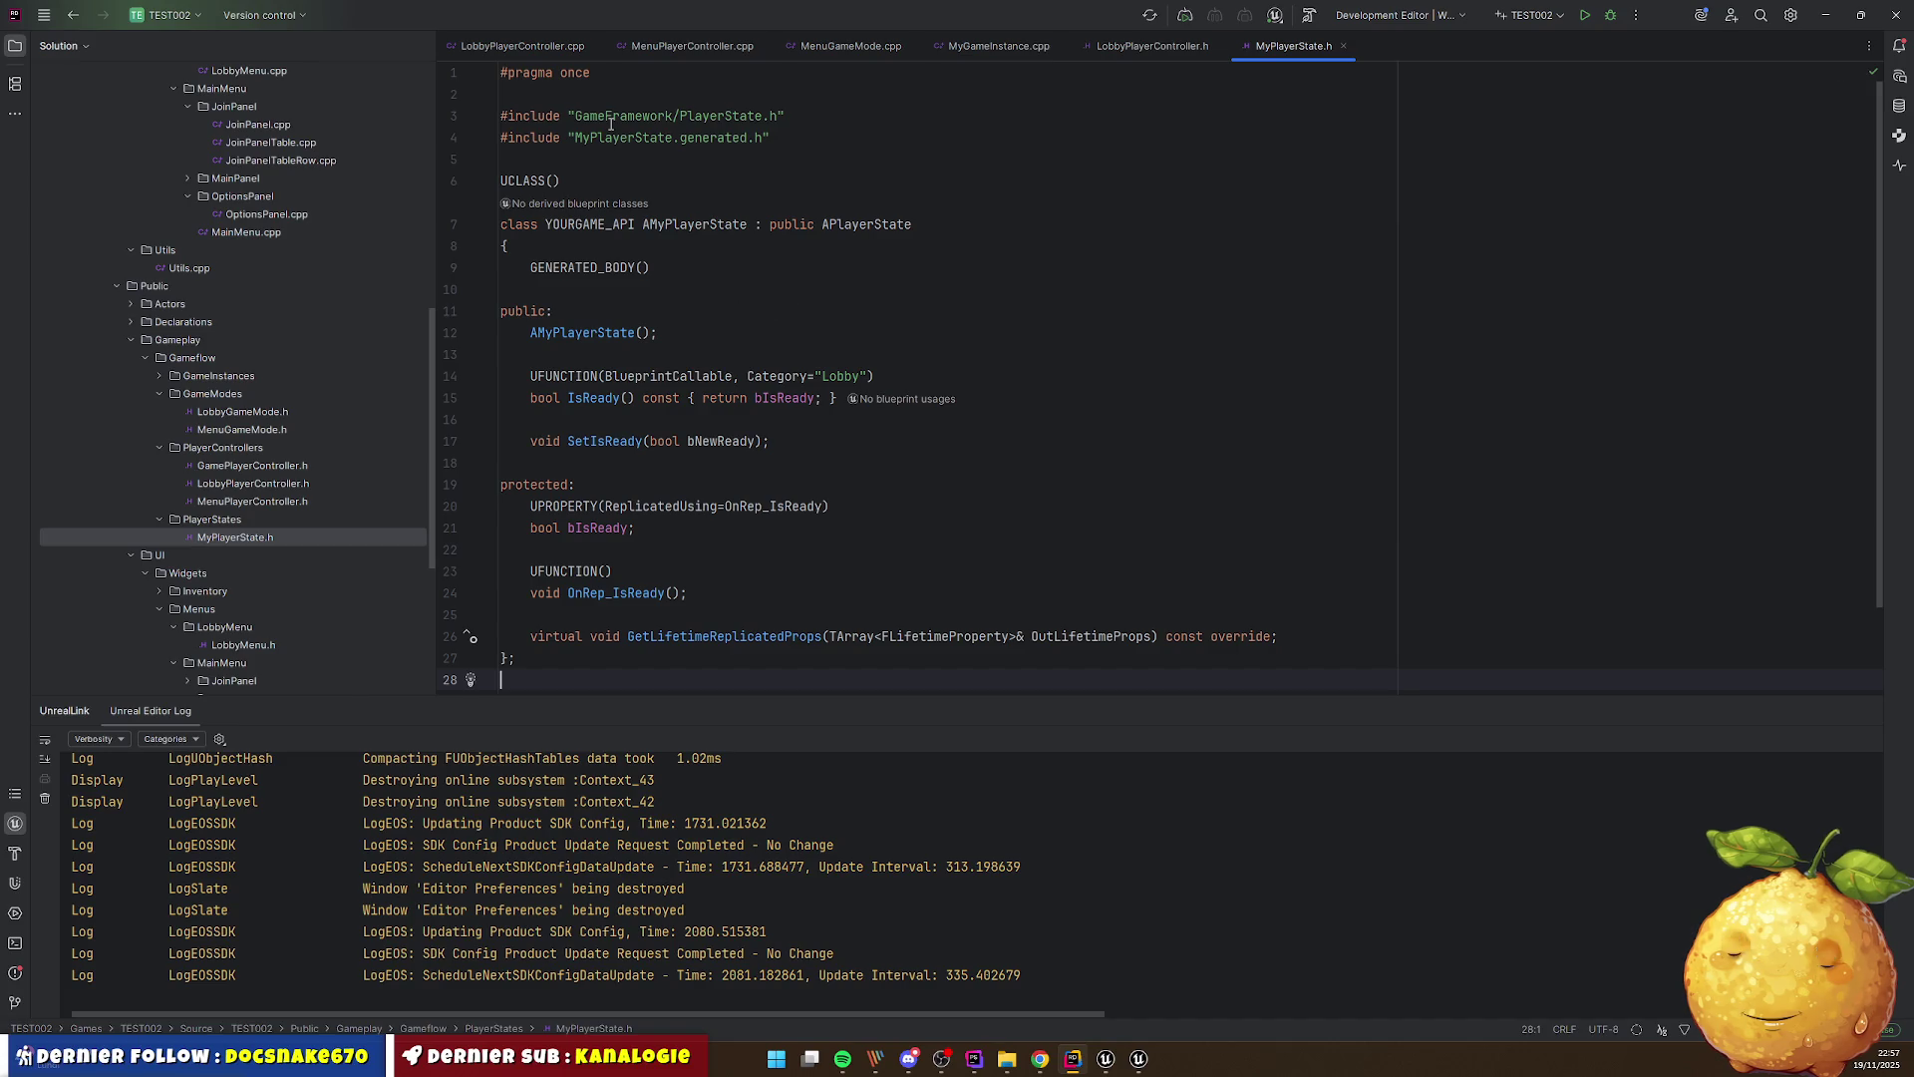
# Add blank lines after public: and protected:, reviewing bIsReady, SetIsReady and OnRep_IsReady
pyautogui.doubleClick(863, 225)
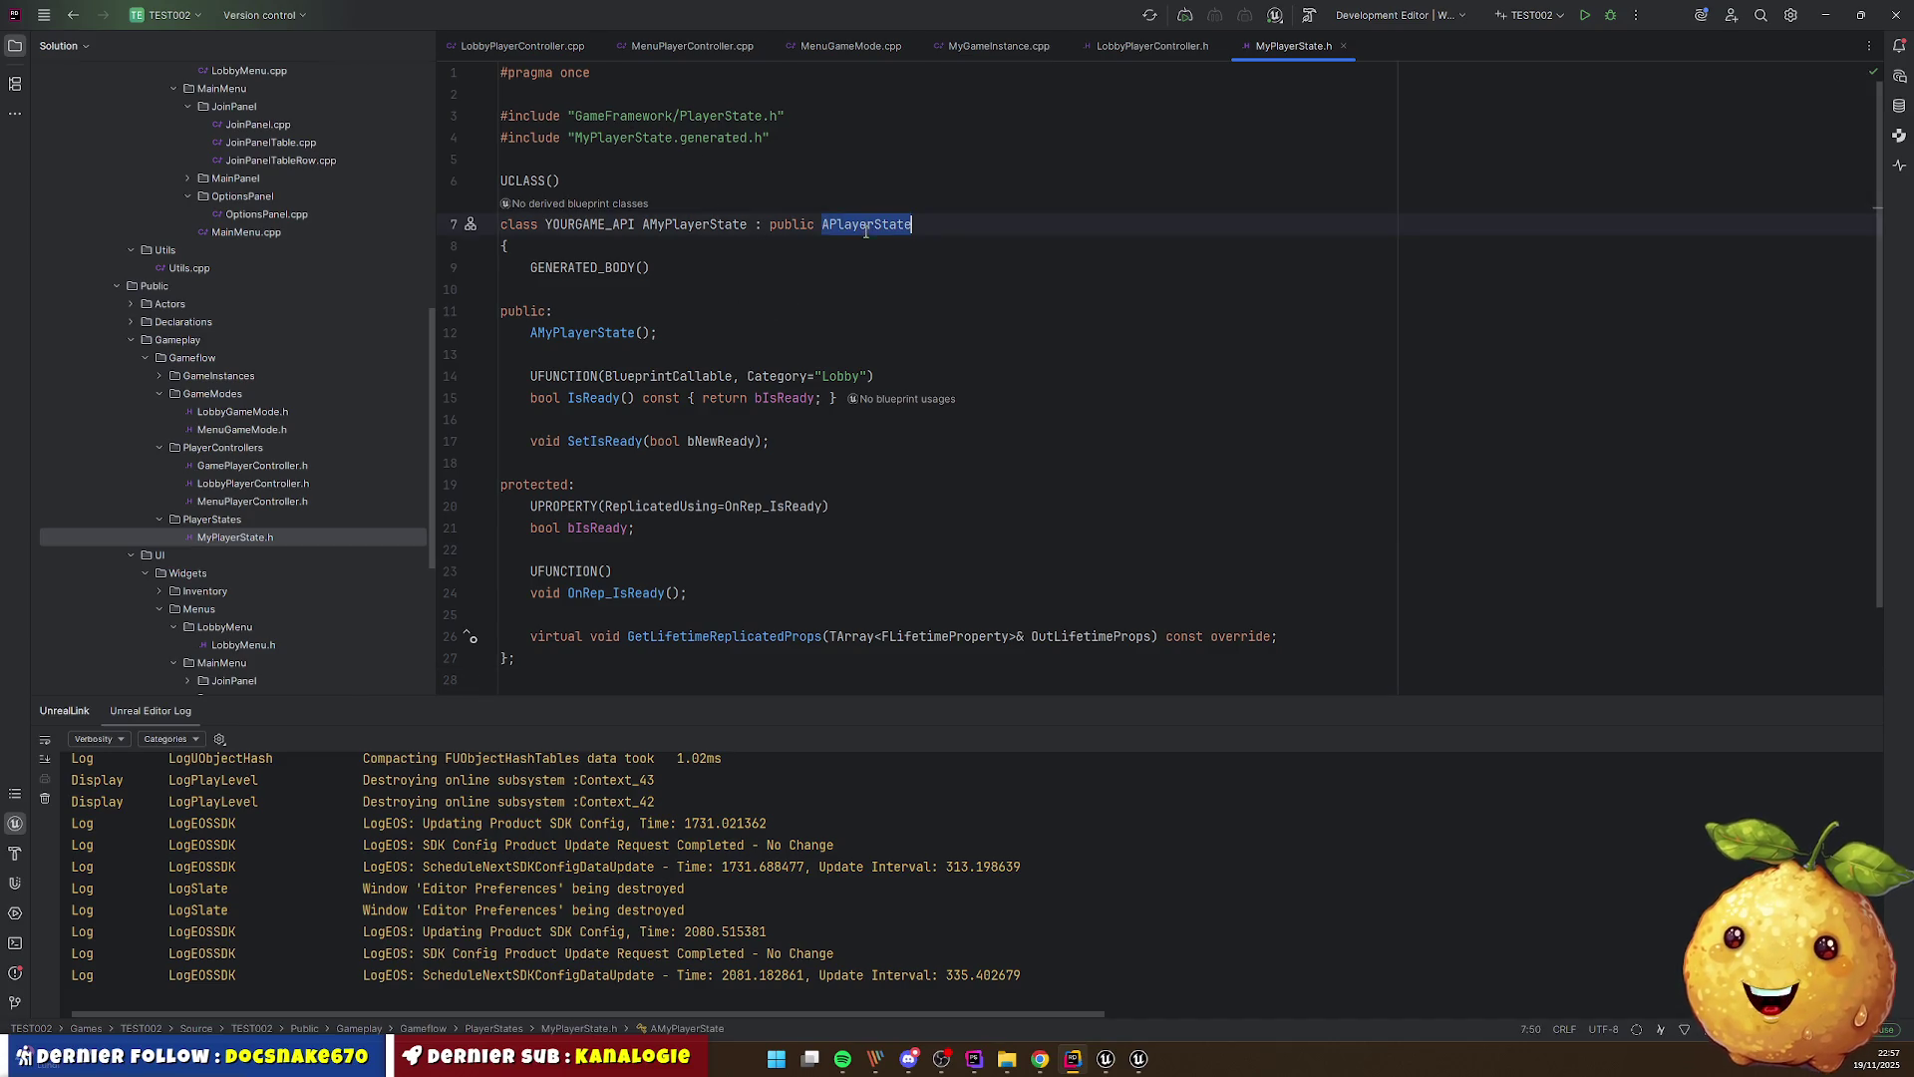
pyautogui.click(558, 312)
pyautogui.press('Return')
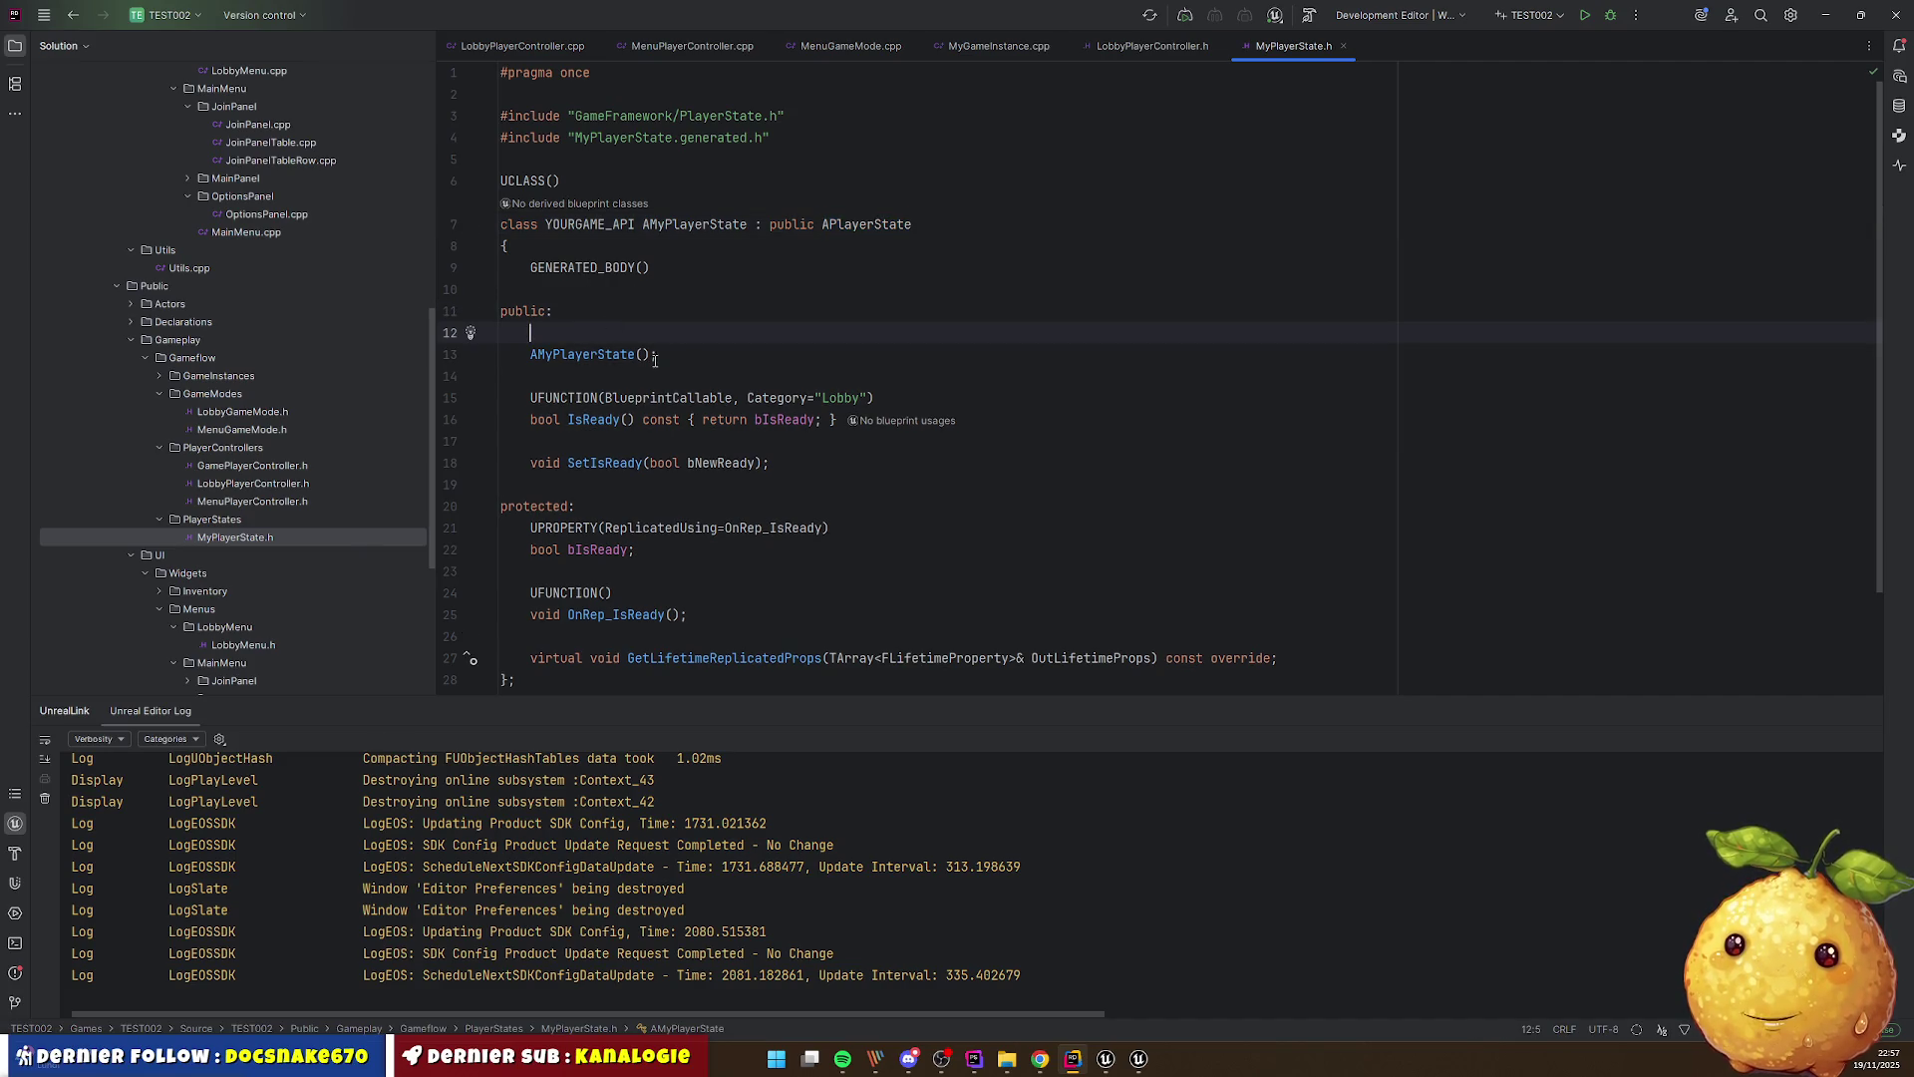
pyautogui.click(574, 420)
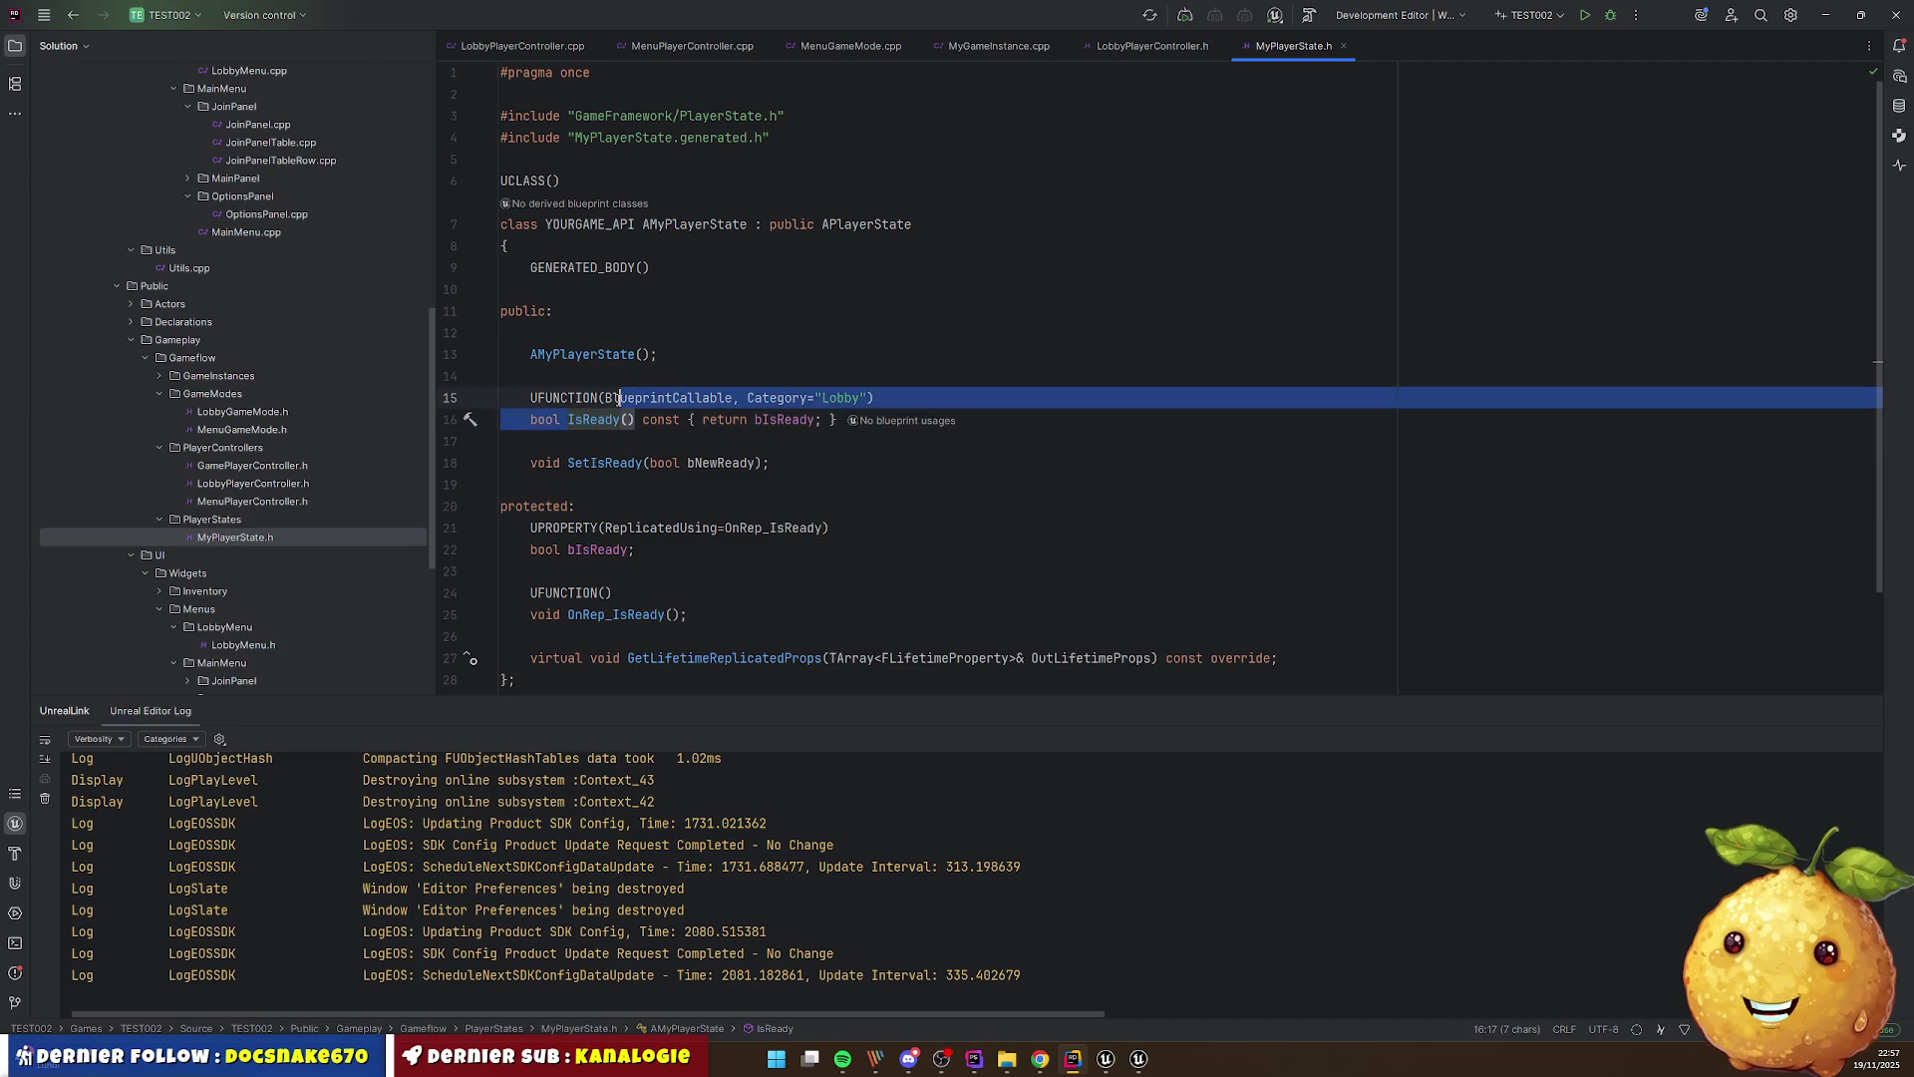
pyautogui.moveTo(573, 419); pyautogui.dragTo(618, 398)
pyautogui.click(740, 439)
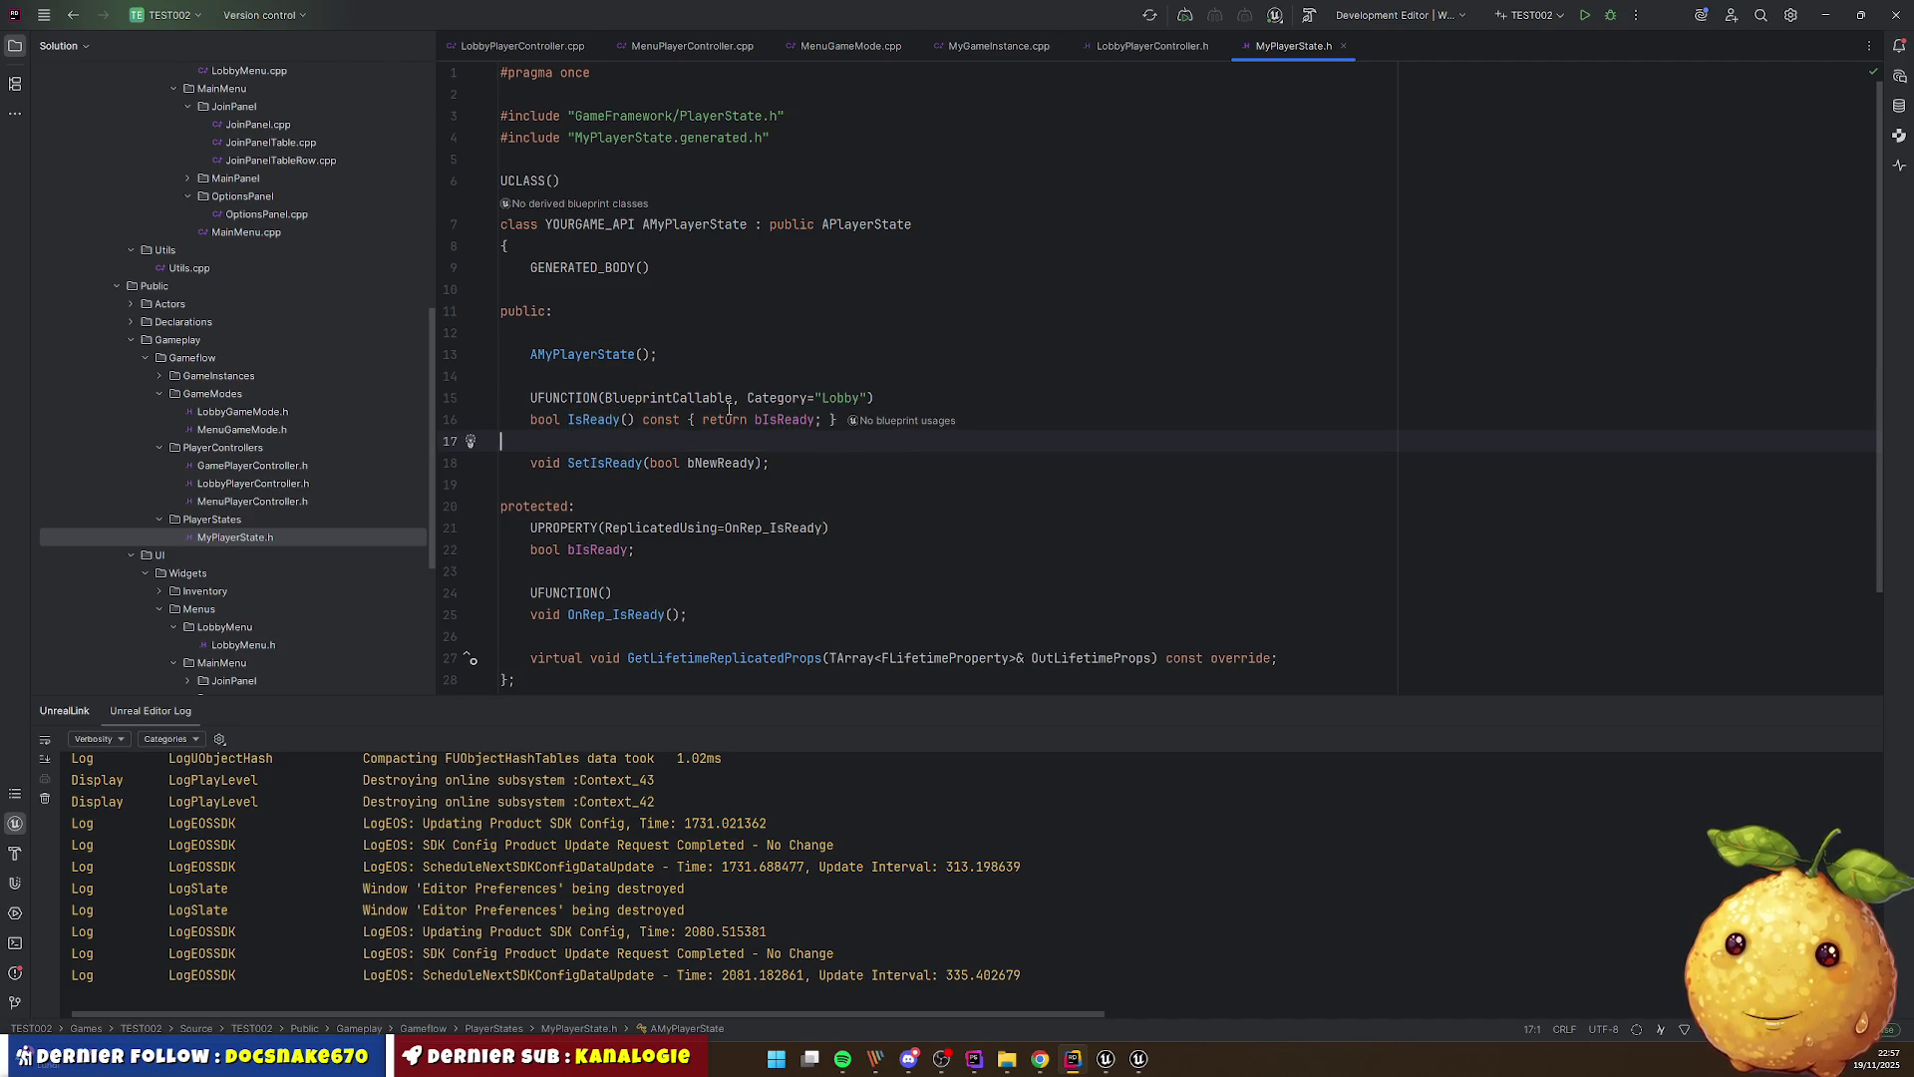
pyautogui.doubleClick(760, 424)
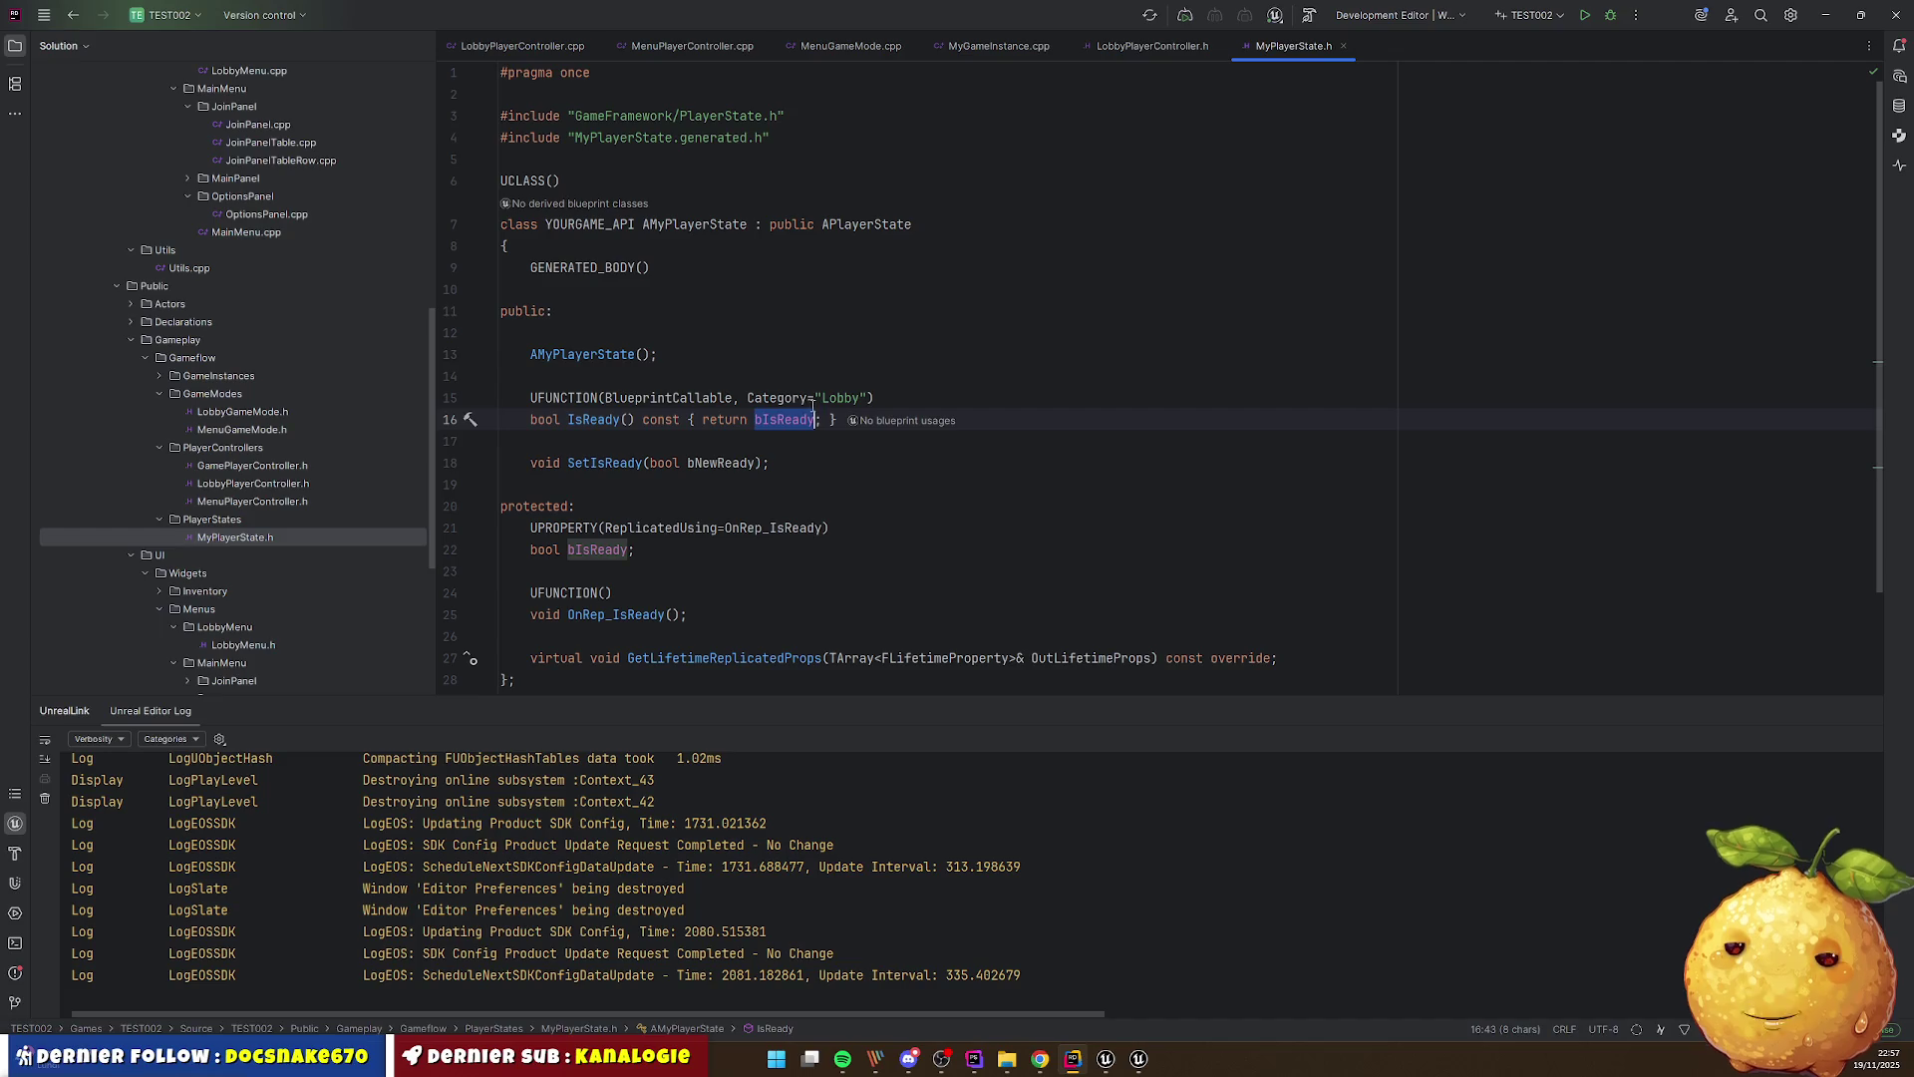
pyautogui.doubleClick(582, 461)
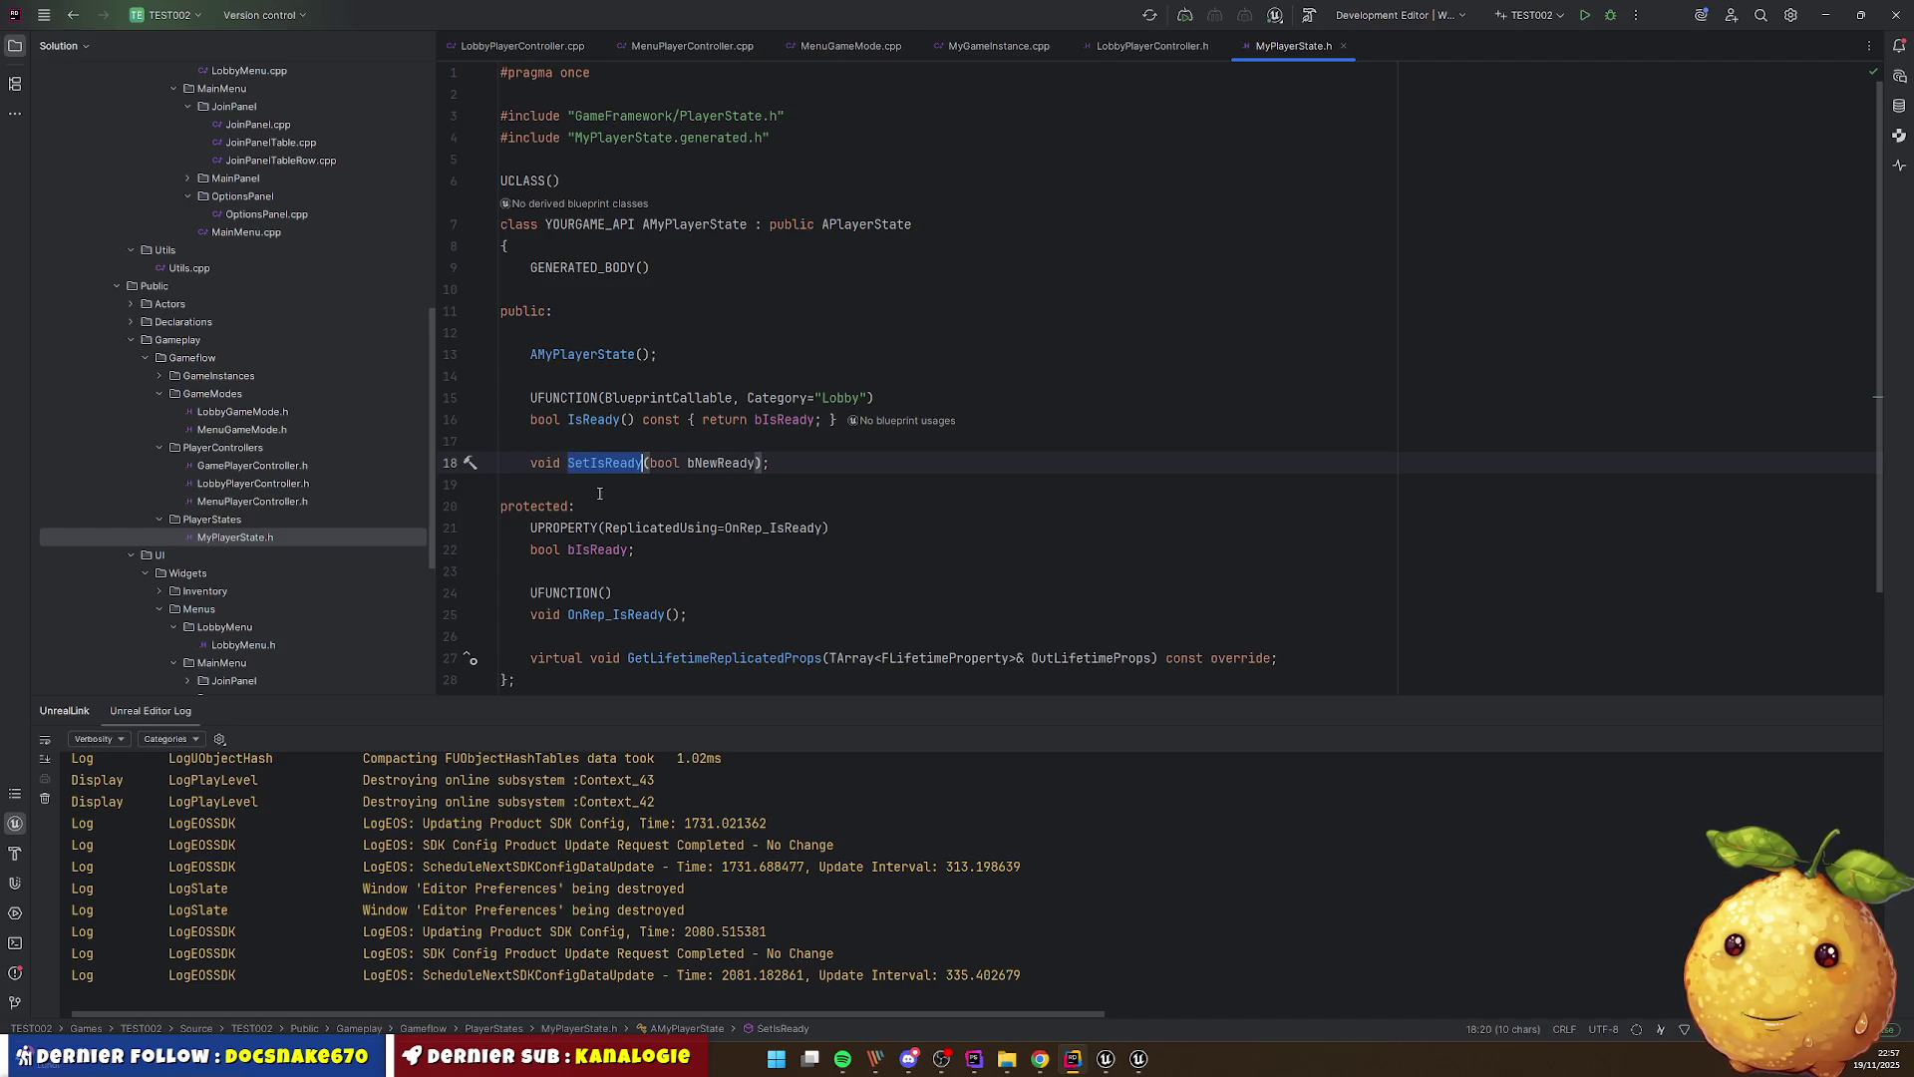
pyautogui.moveTo(618, 424)
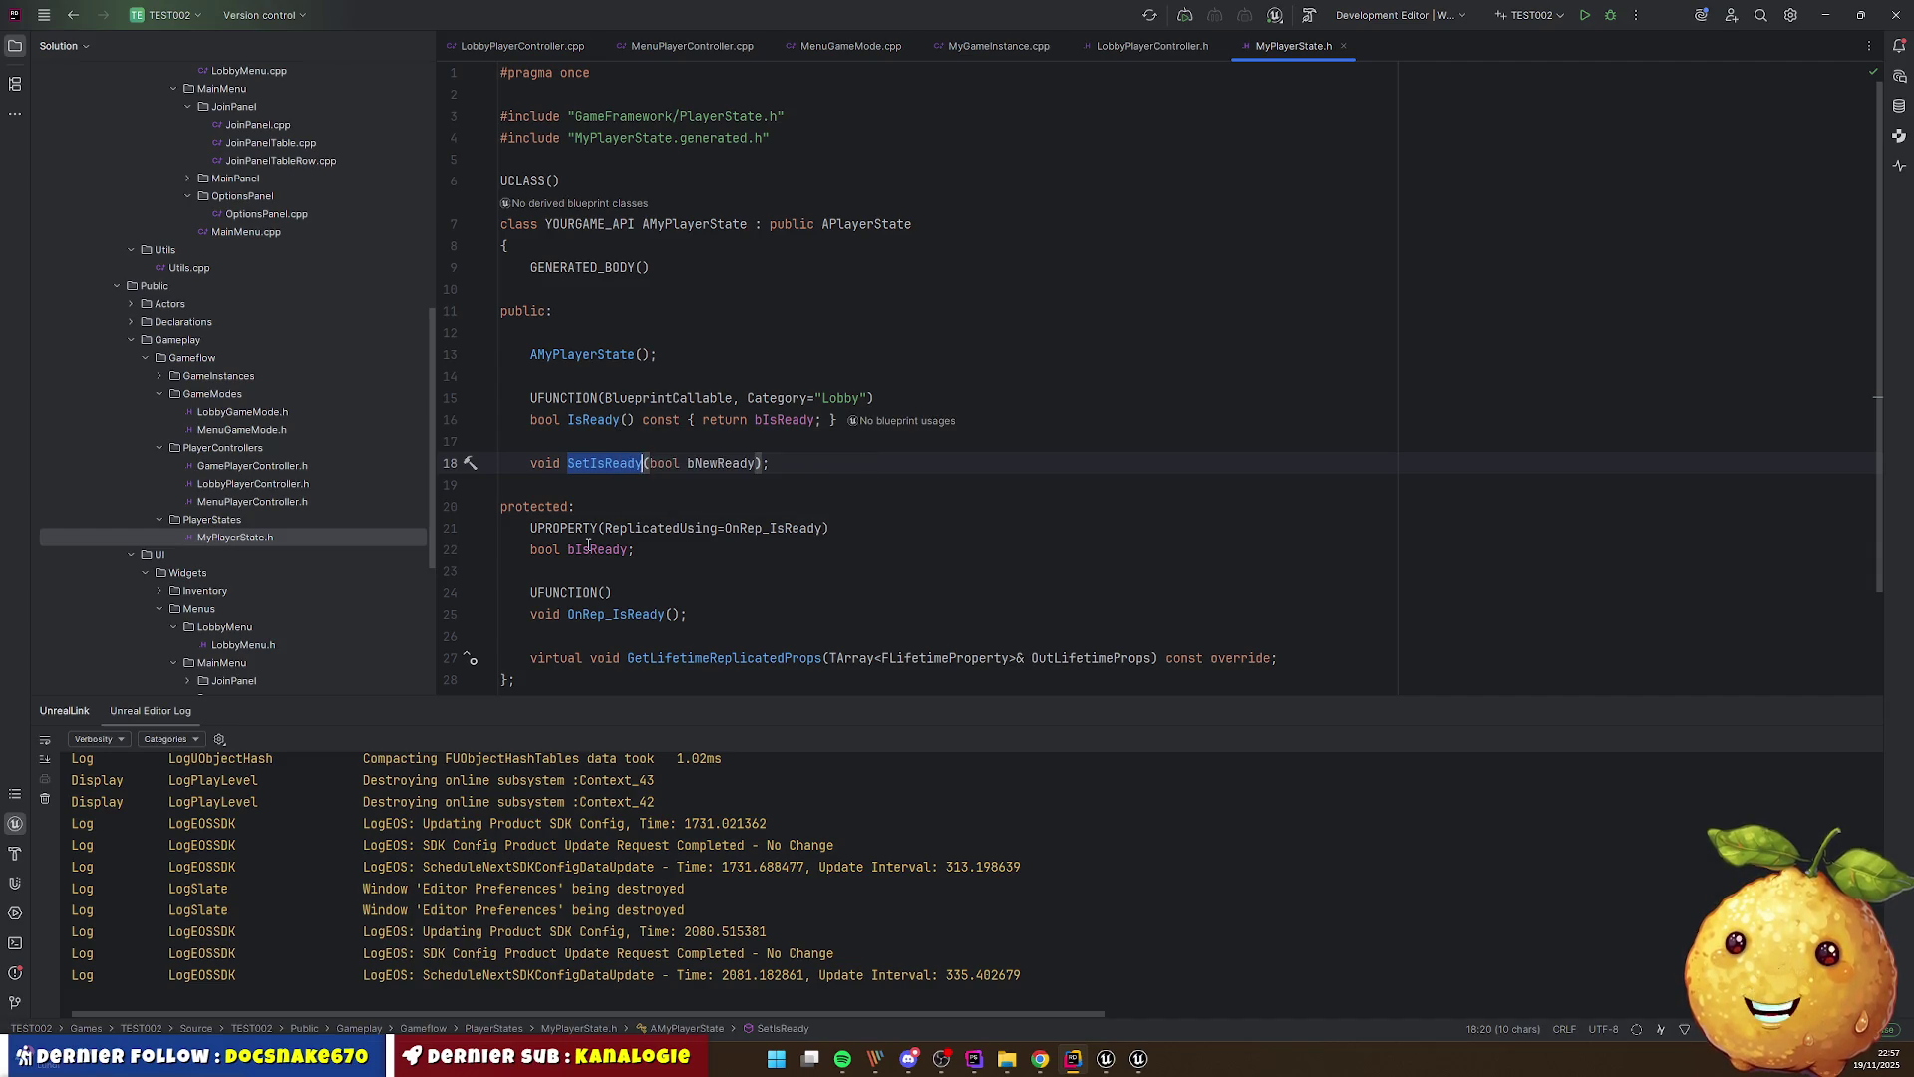
pyautogui.moveTo(503, 571); pyautogui.dragTo(688, 615)
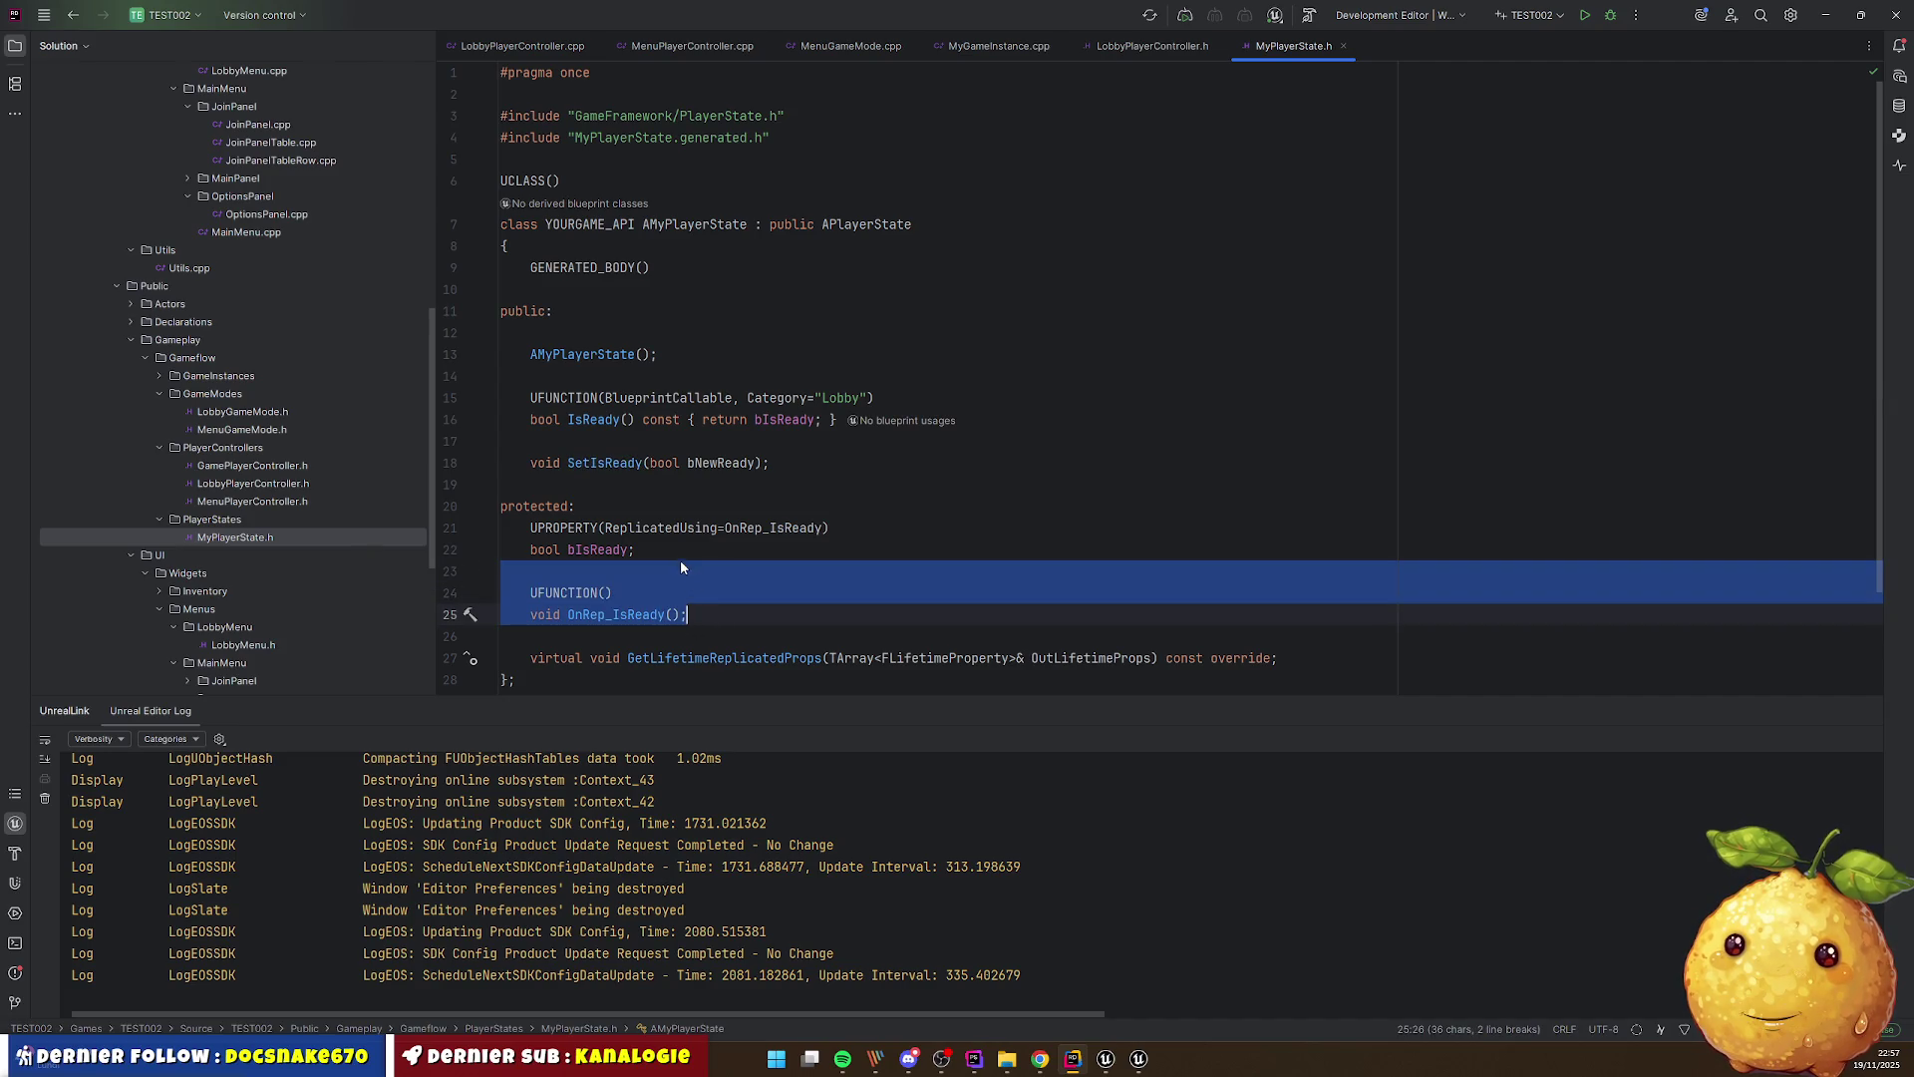
pyautogui.click(682, 505)
pyautogui.press('Return')
# Check the GetLifetimeReplicatedProps declaration and copy ChatGPT's MyPlayerState.cpp code
pyautogui.scroll(-2, 641, 524)
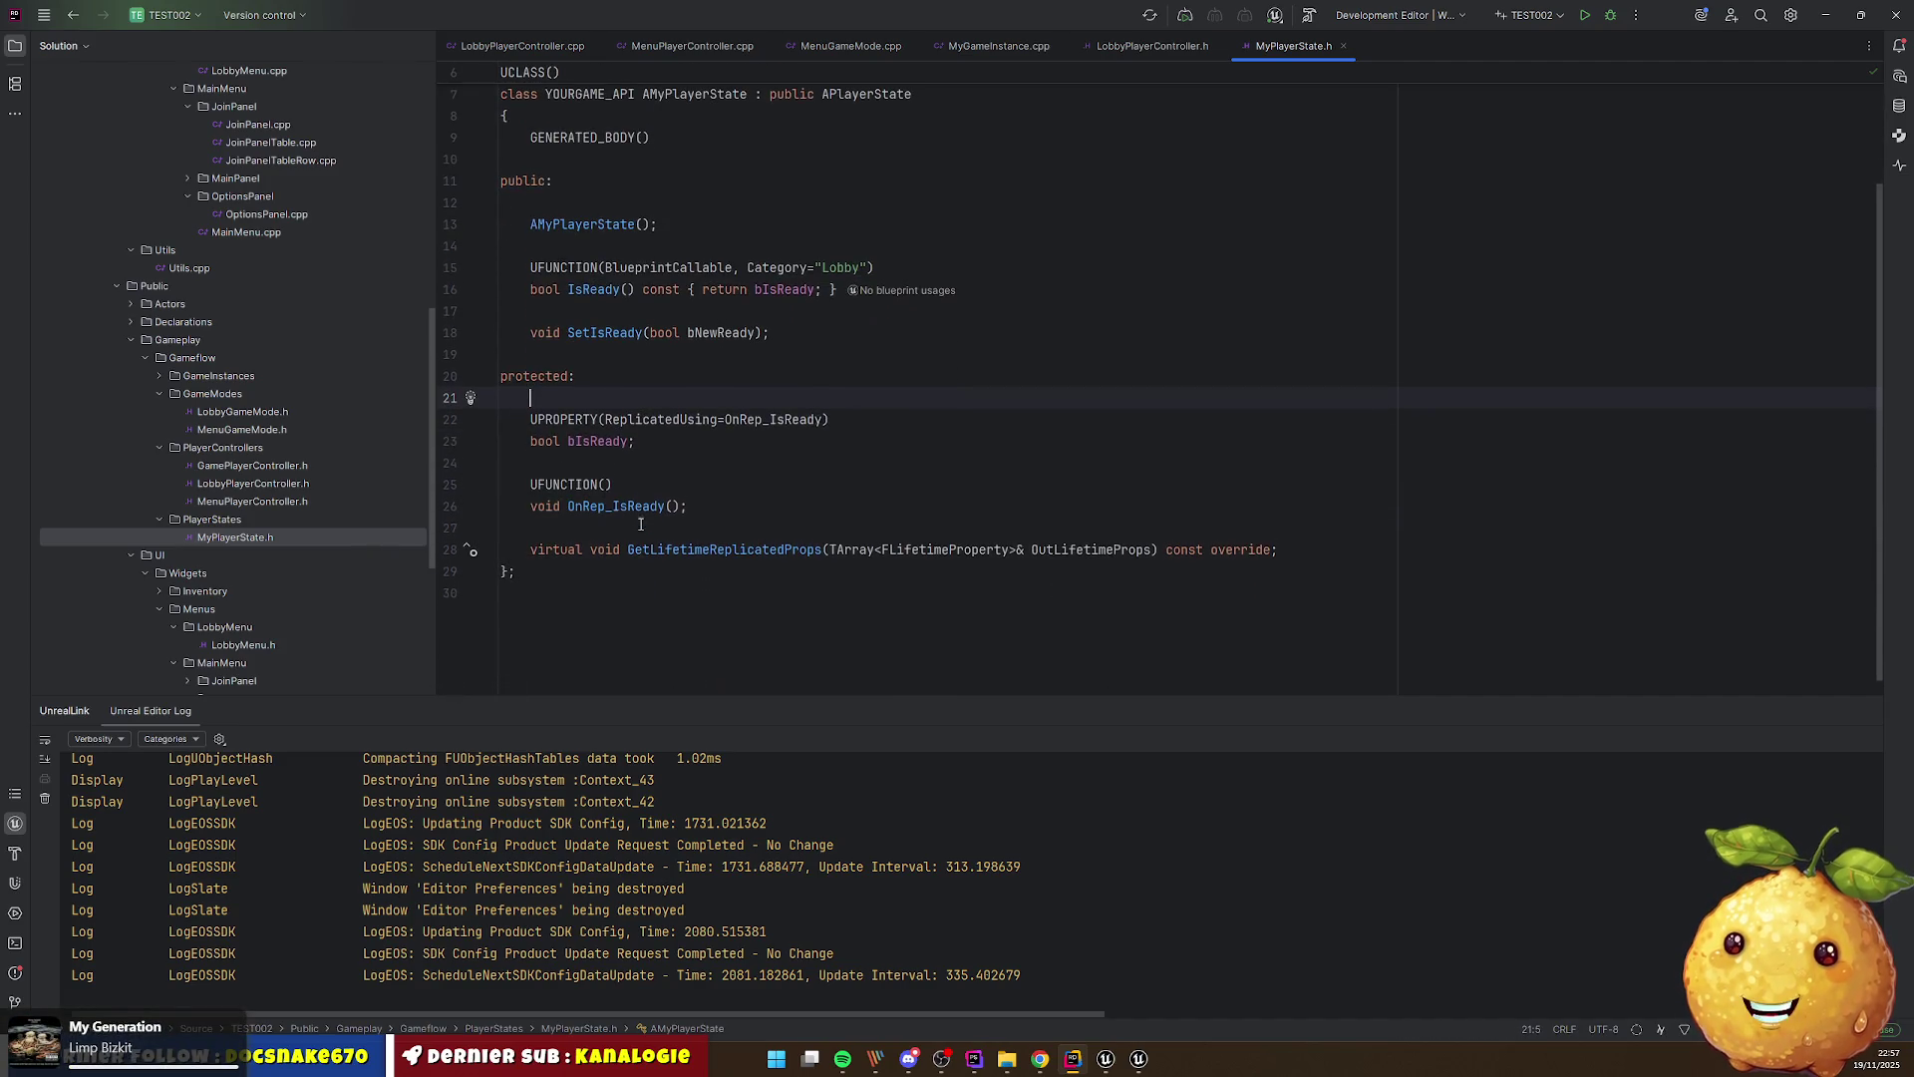
pyautogui.moveTo(823, 549); pyautogui.dragTo(936, 506)
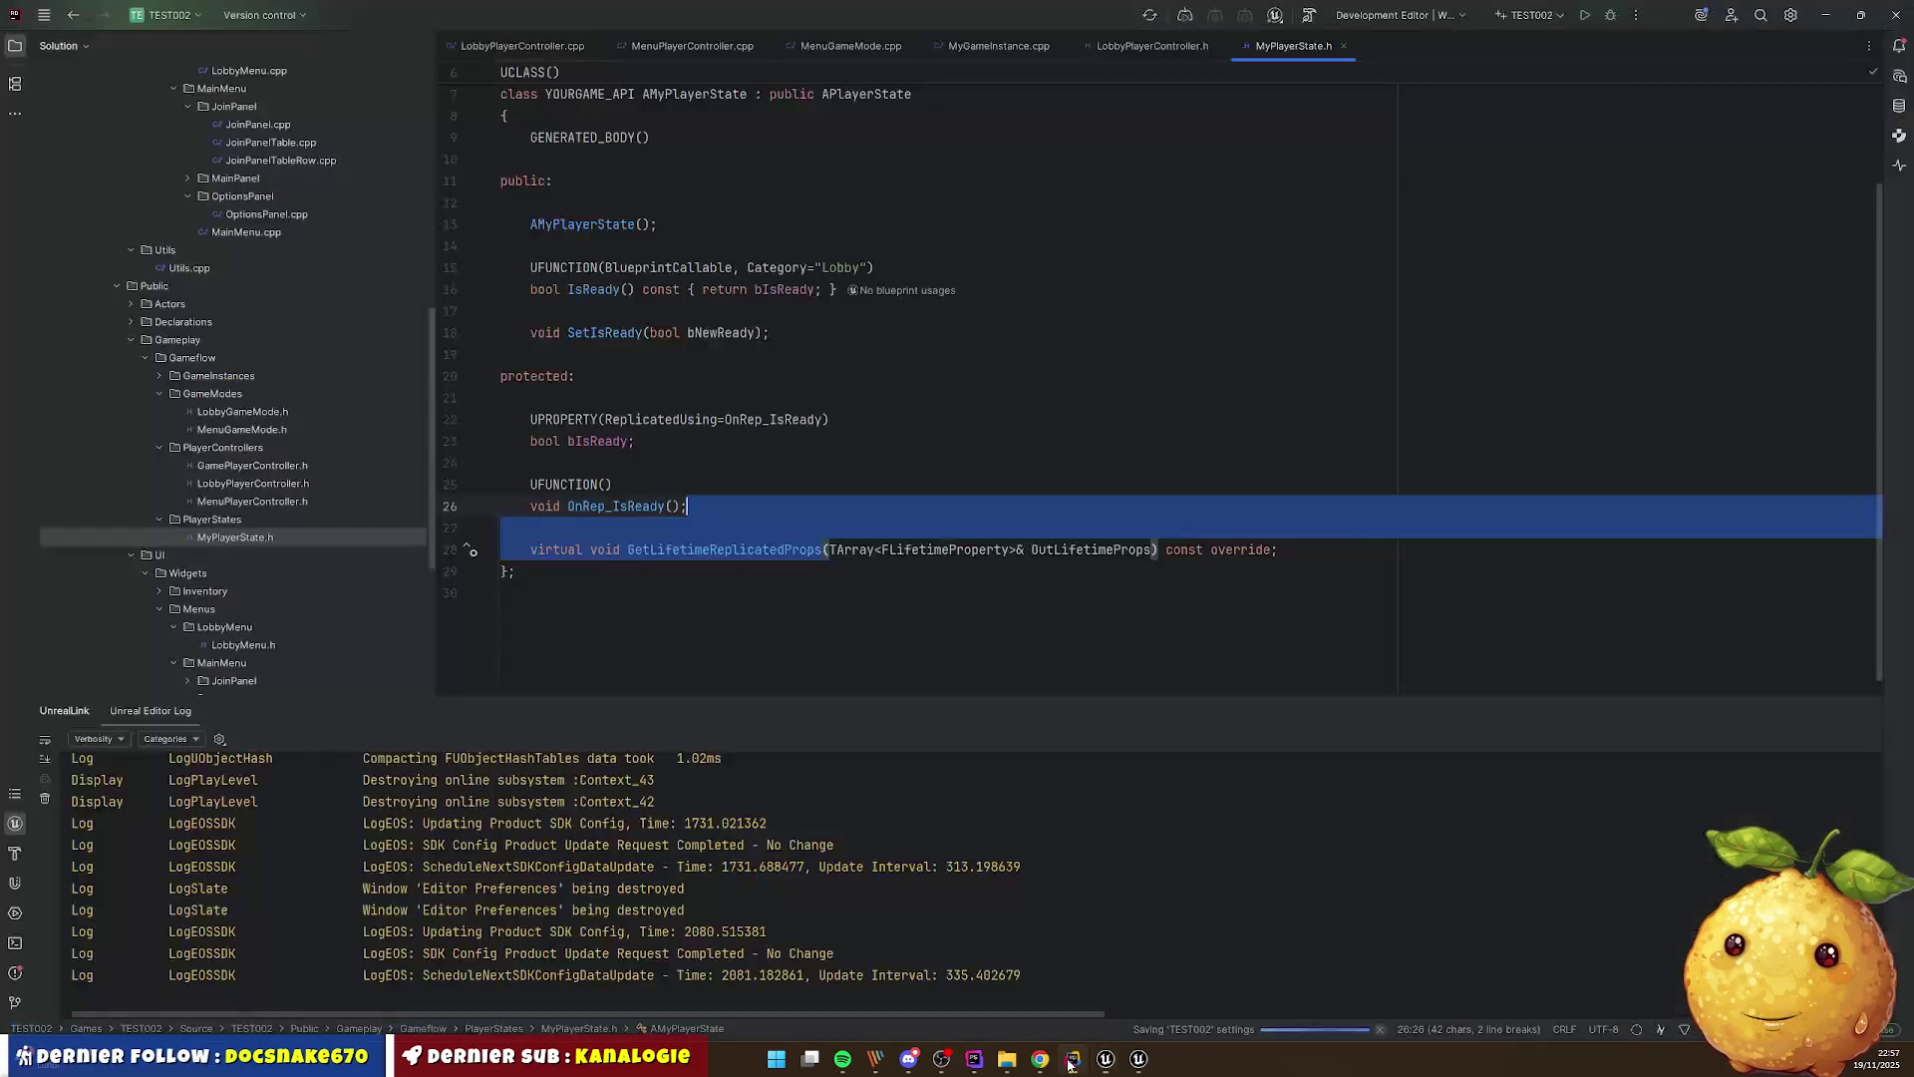
pyautogui.scroll(-1, 723, 565)
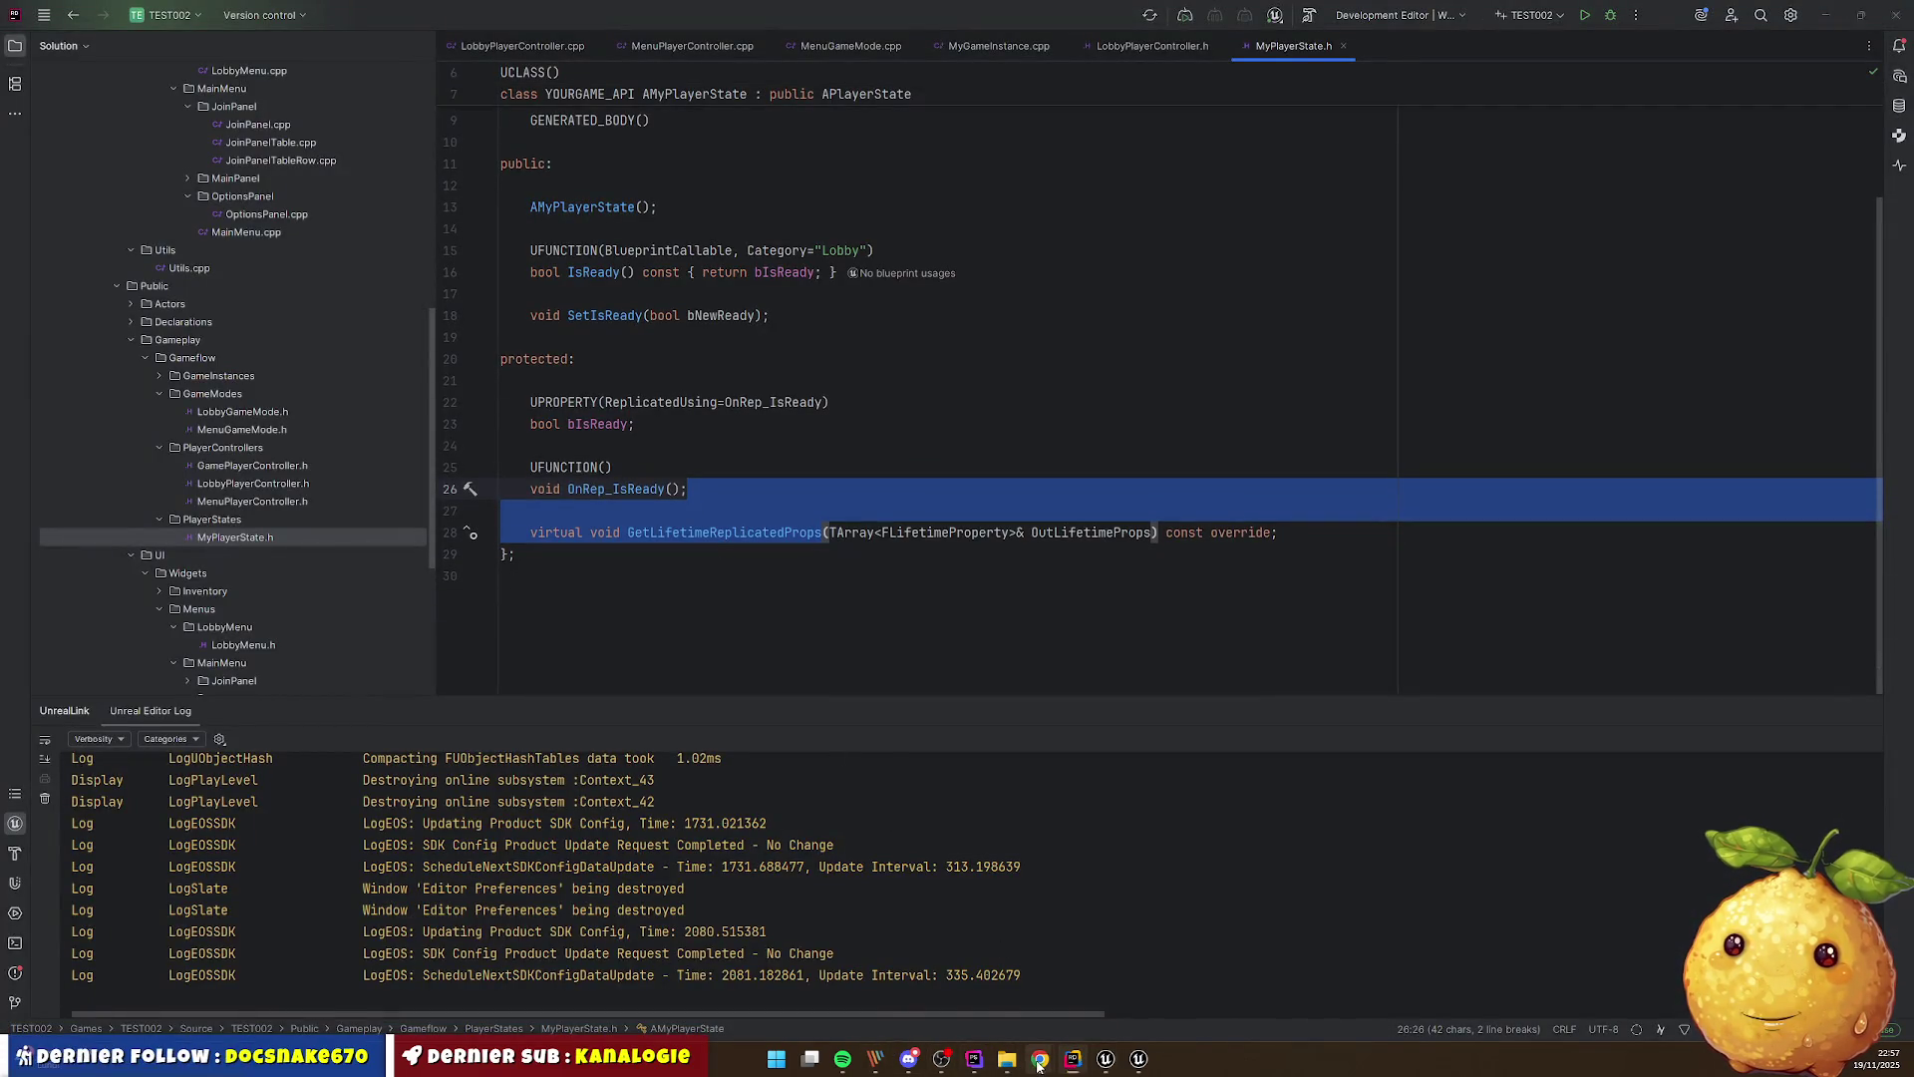
pyautogui.moveTo(1039, 1059)
pyautogui.click(953, 972)
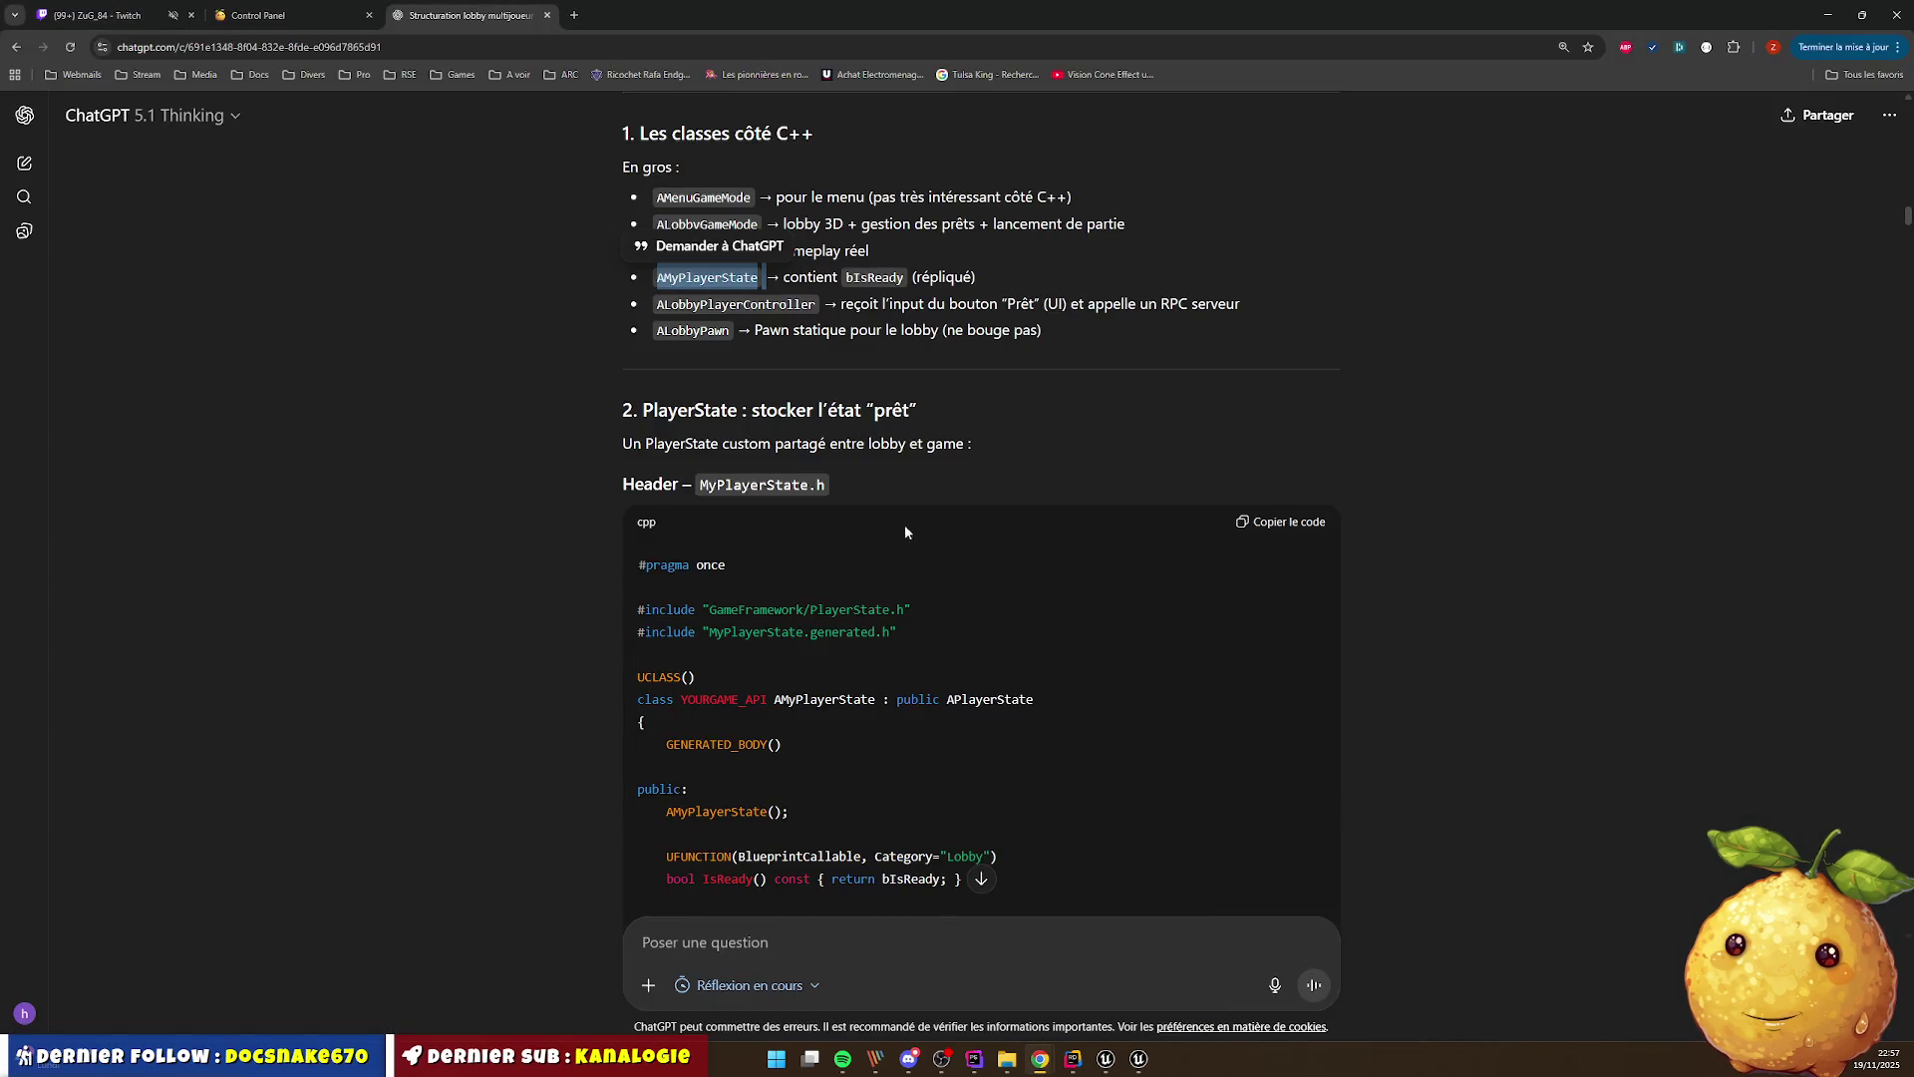
pyautogui.scroll(-7, 905, 532)
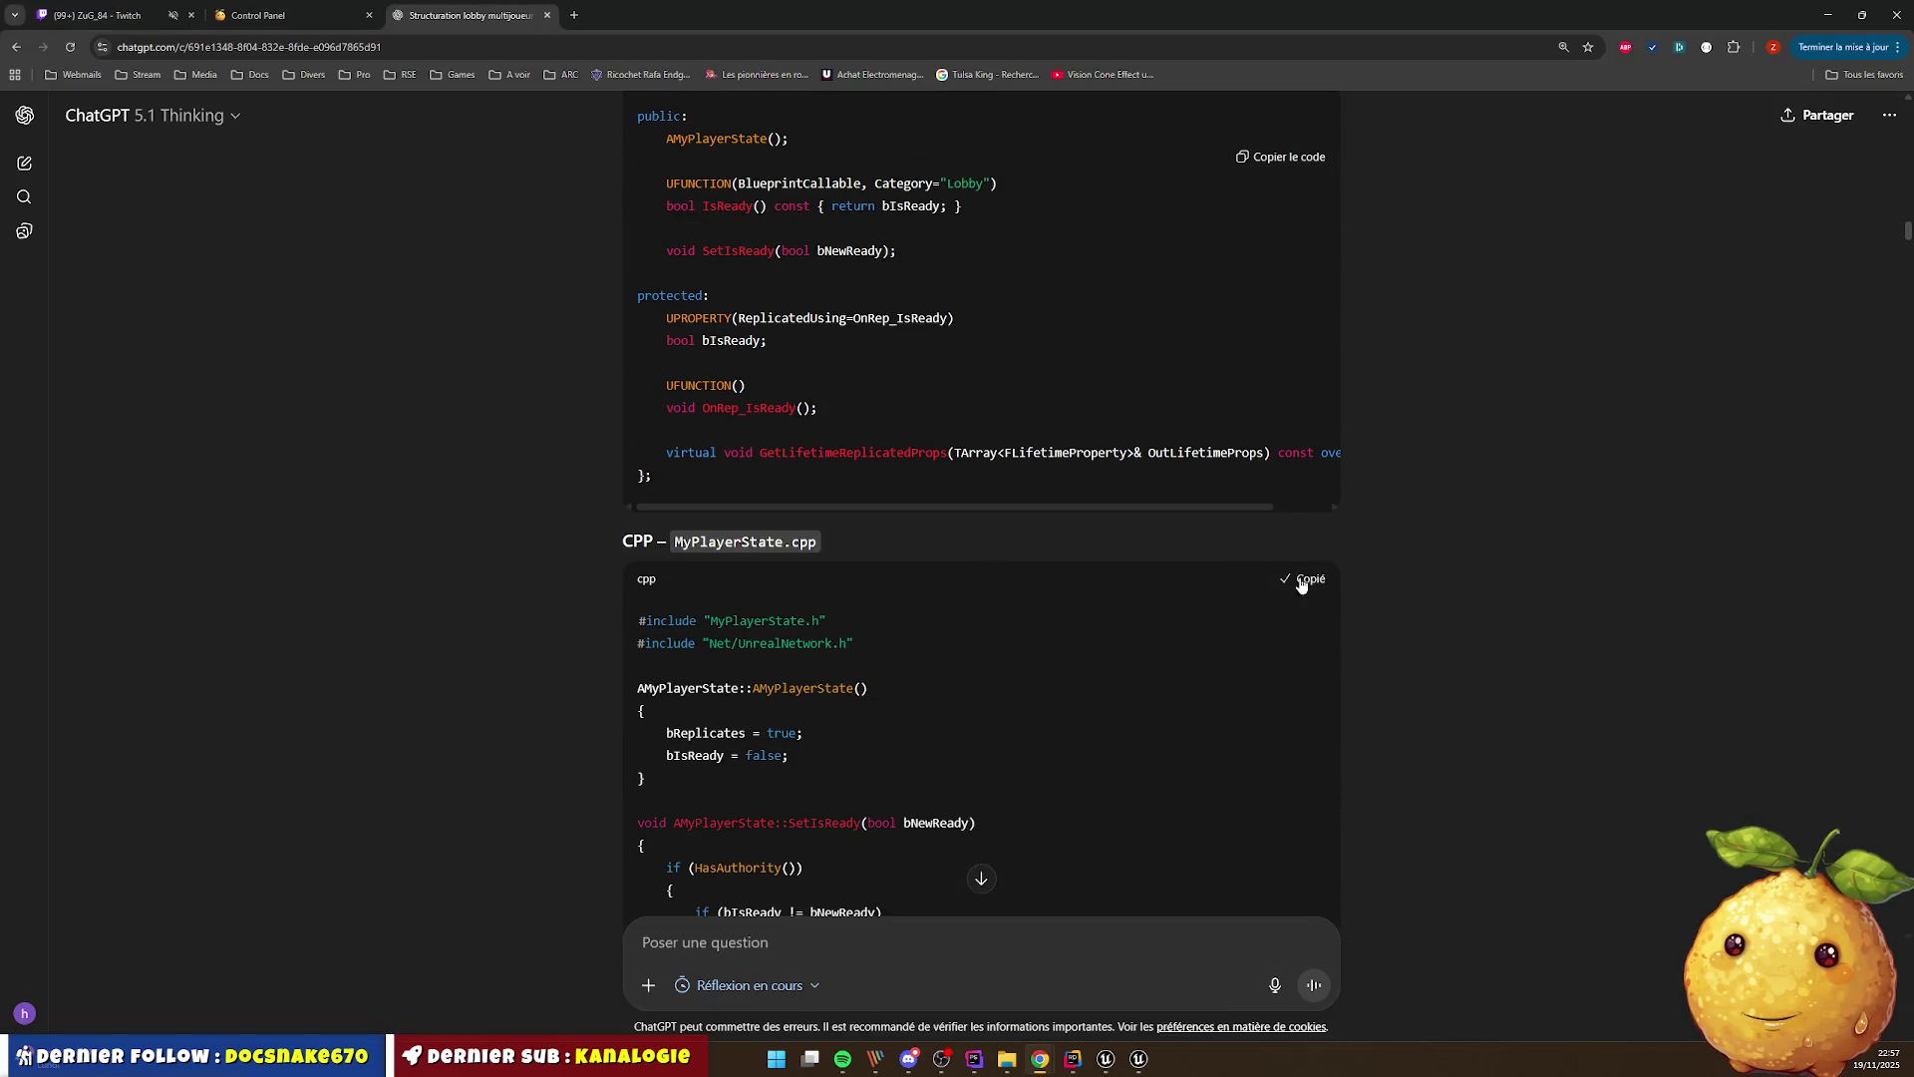
pyautogui.click(1827, 14)
pyautogui.scroll(2, 624, 534)
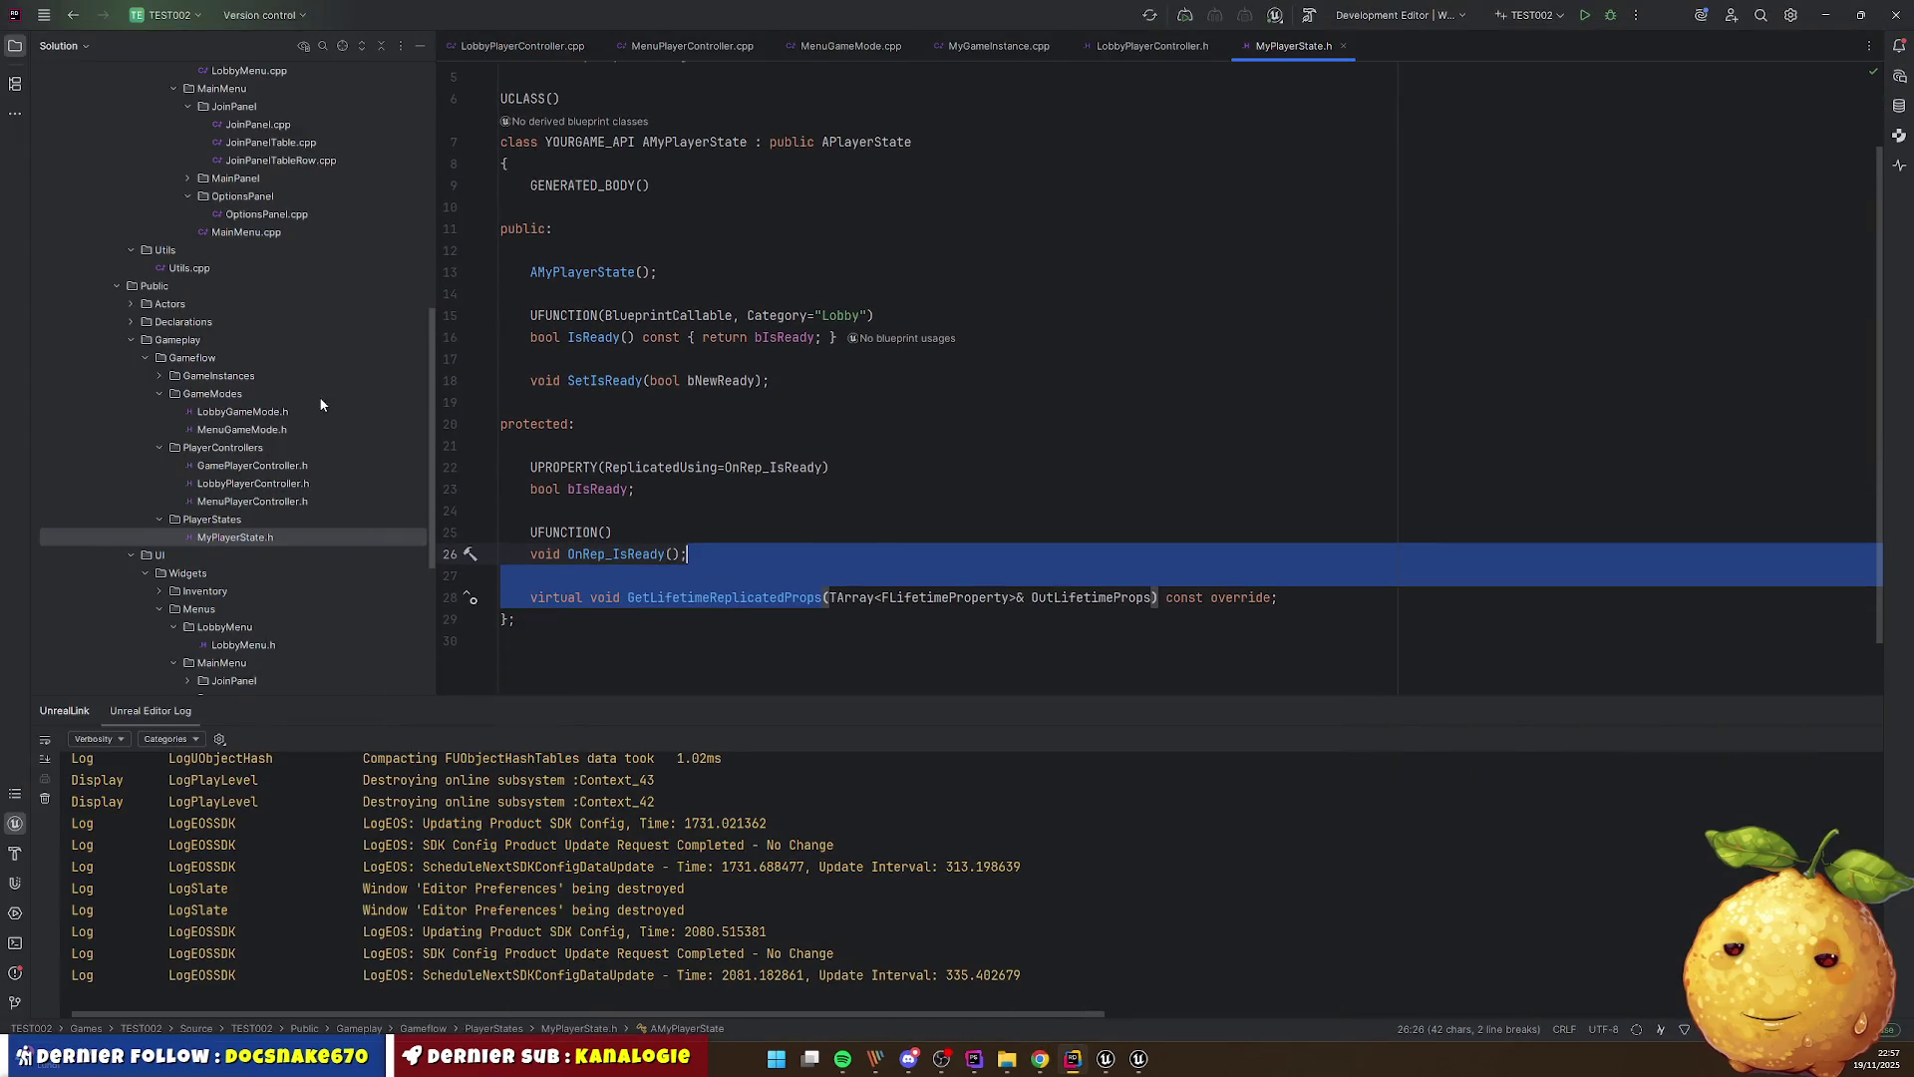
# Create MyPlayerState.cpp in PlayerStates and paste the implementation code
pyautogui.scroll(2, 299, 383)
pyautogui.scroll(4, 256, 343)
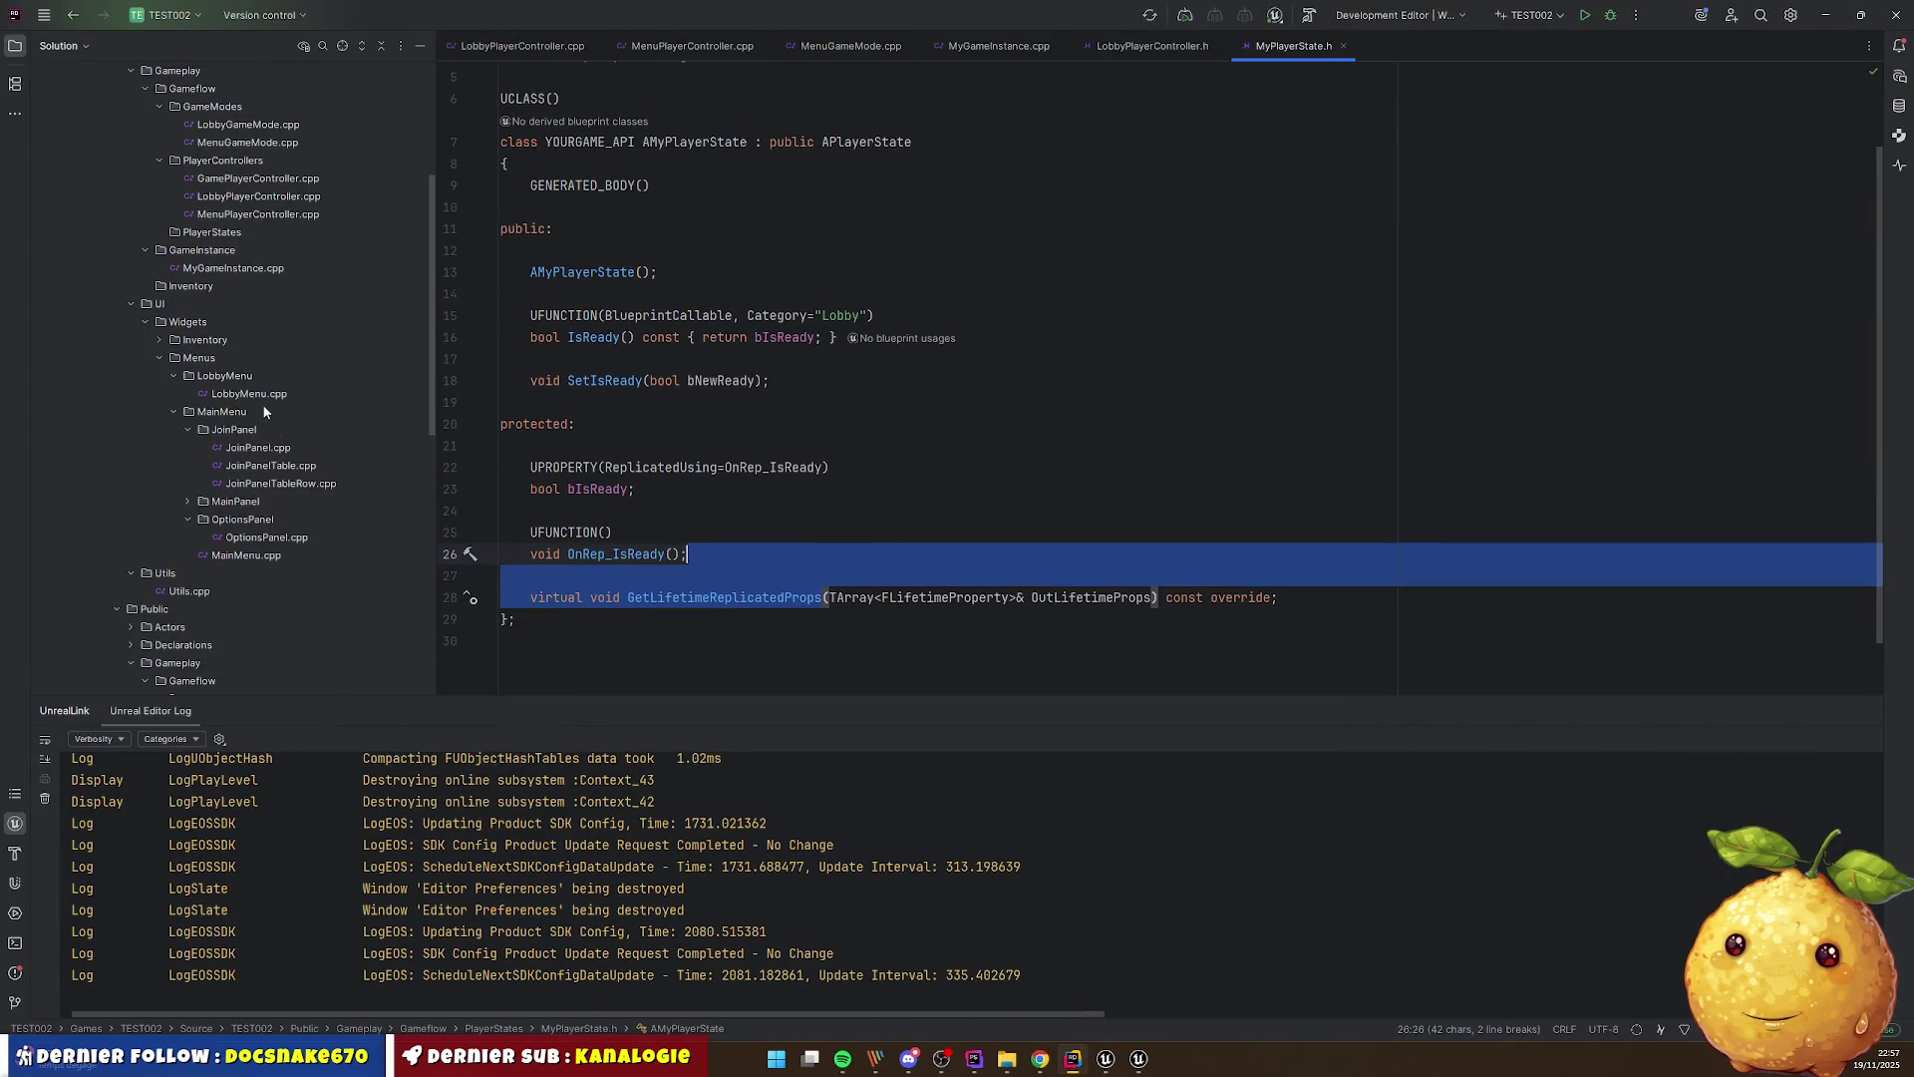
pyautogui.rightClick(236, 232)
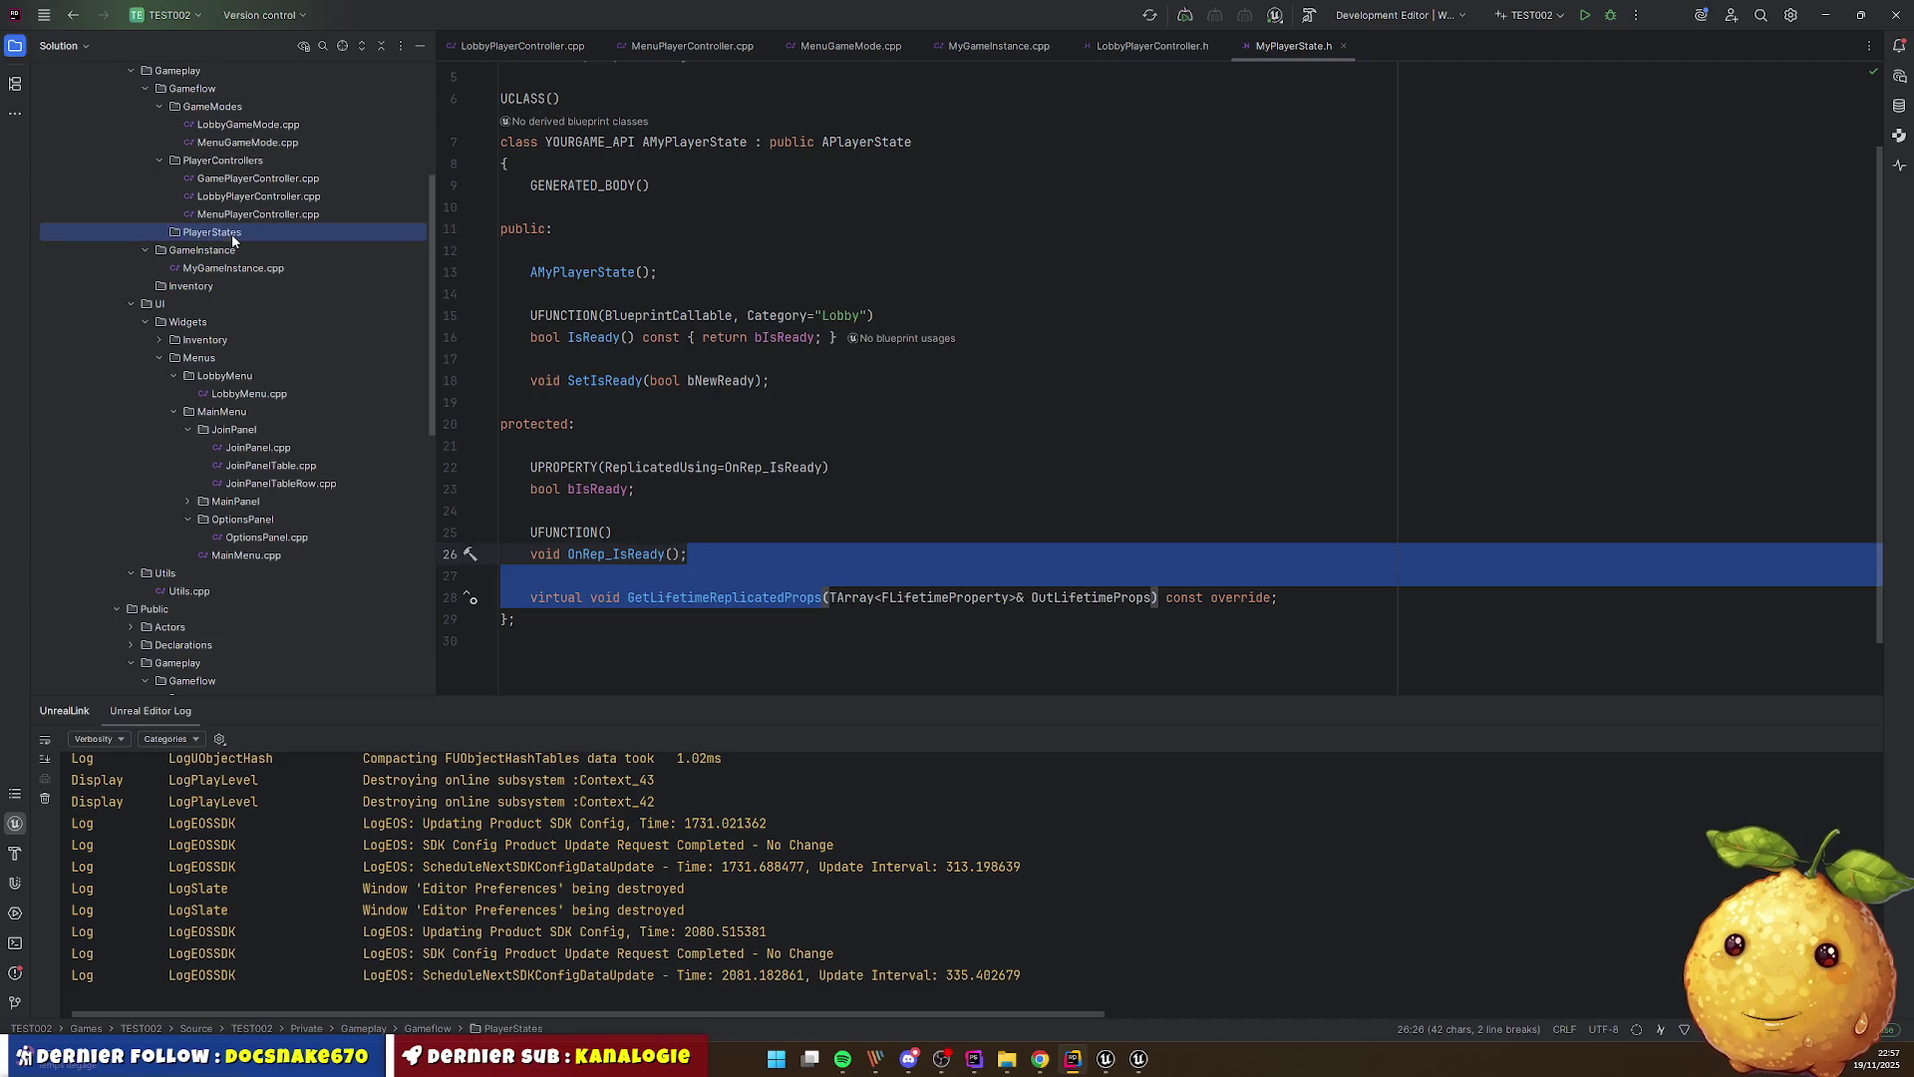
pyautogui.moveTo(359, 244)
pyautogui.click(497, 283)
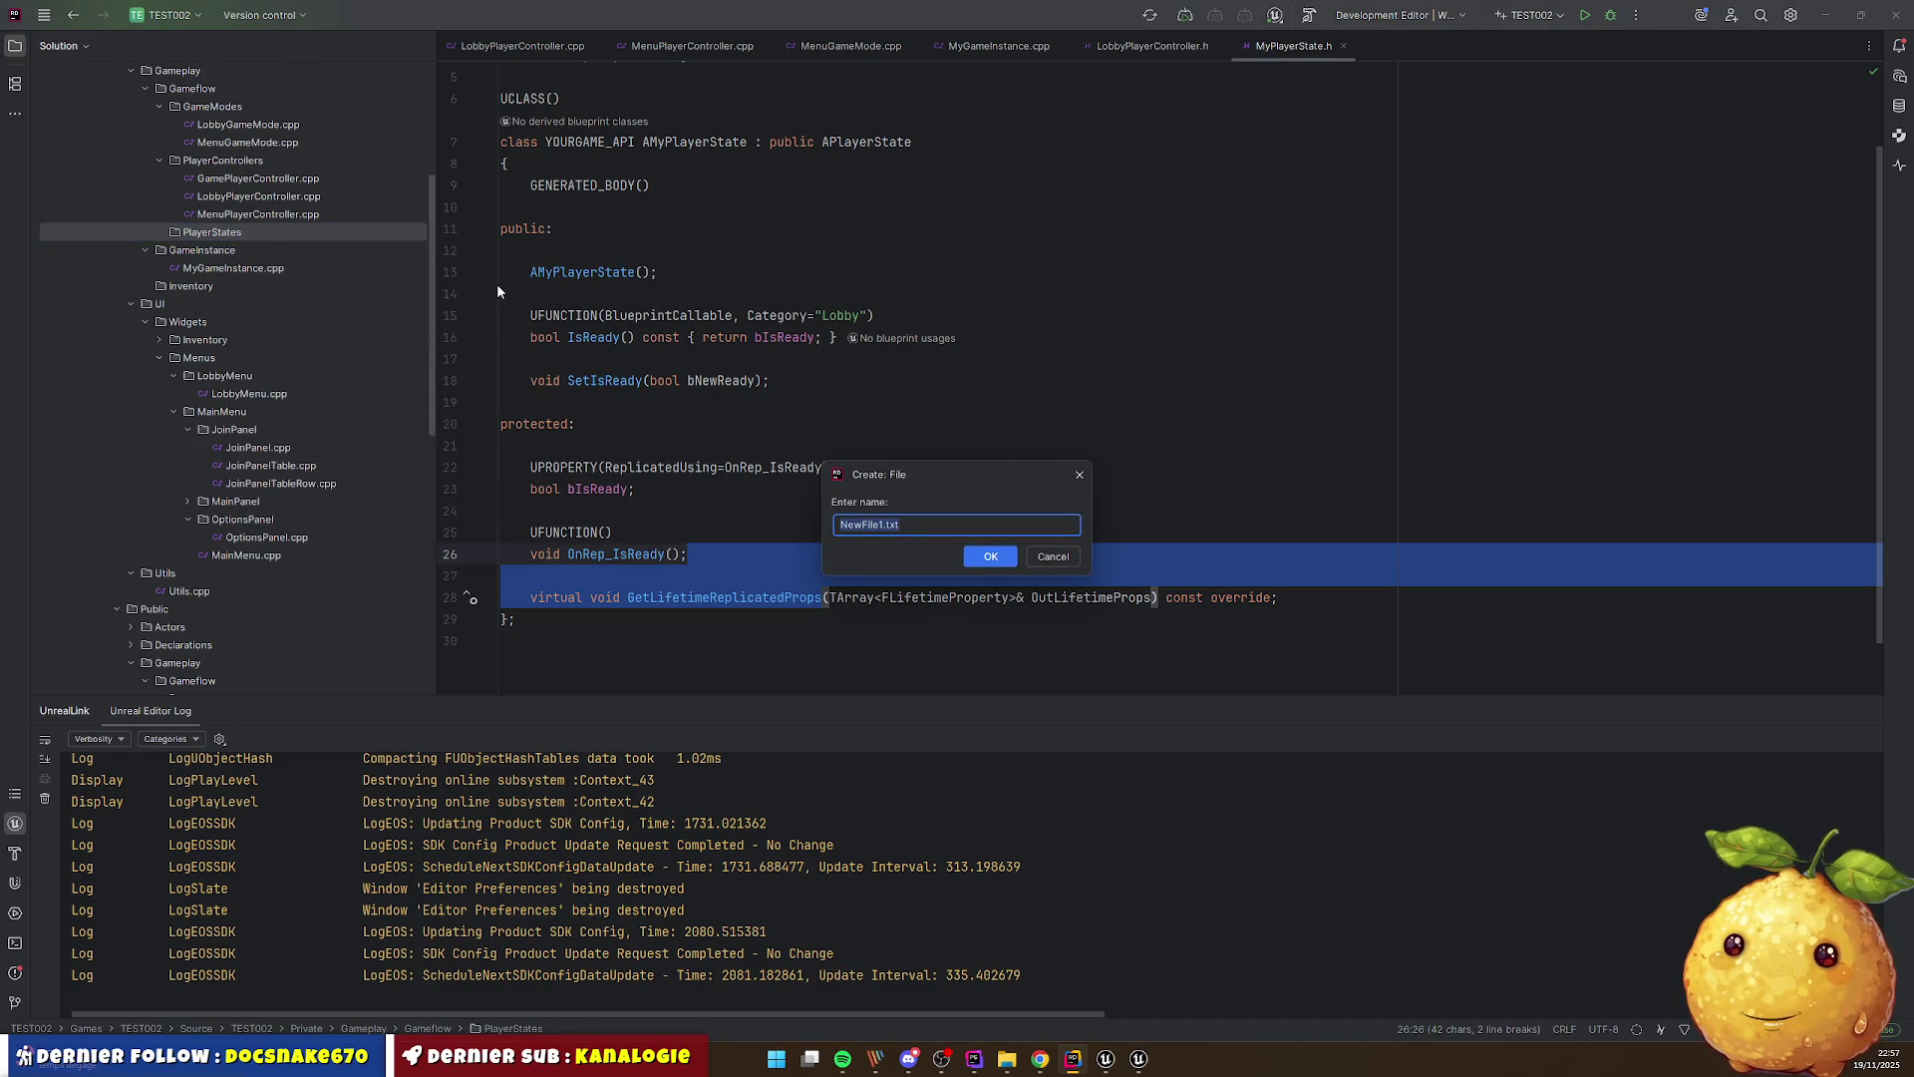
pyautogui.write('MyPlayerStat')
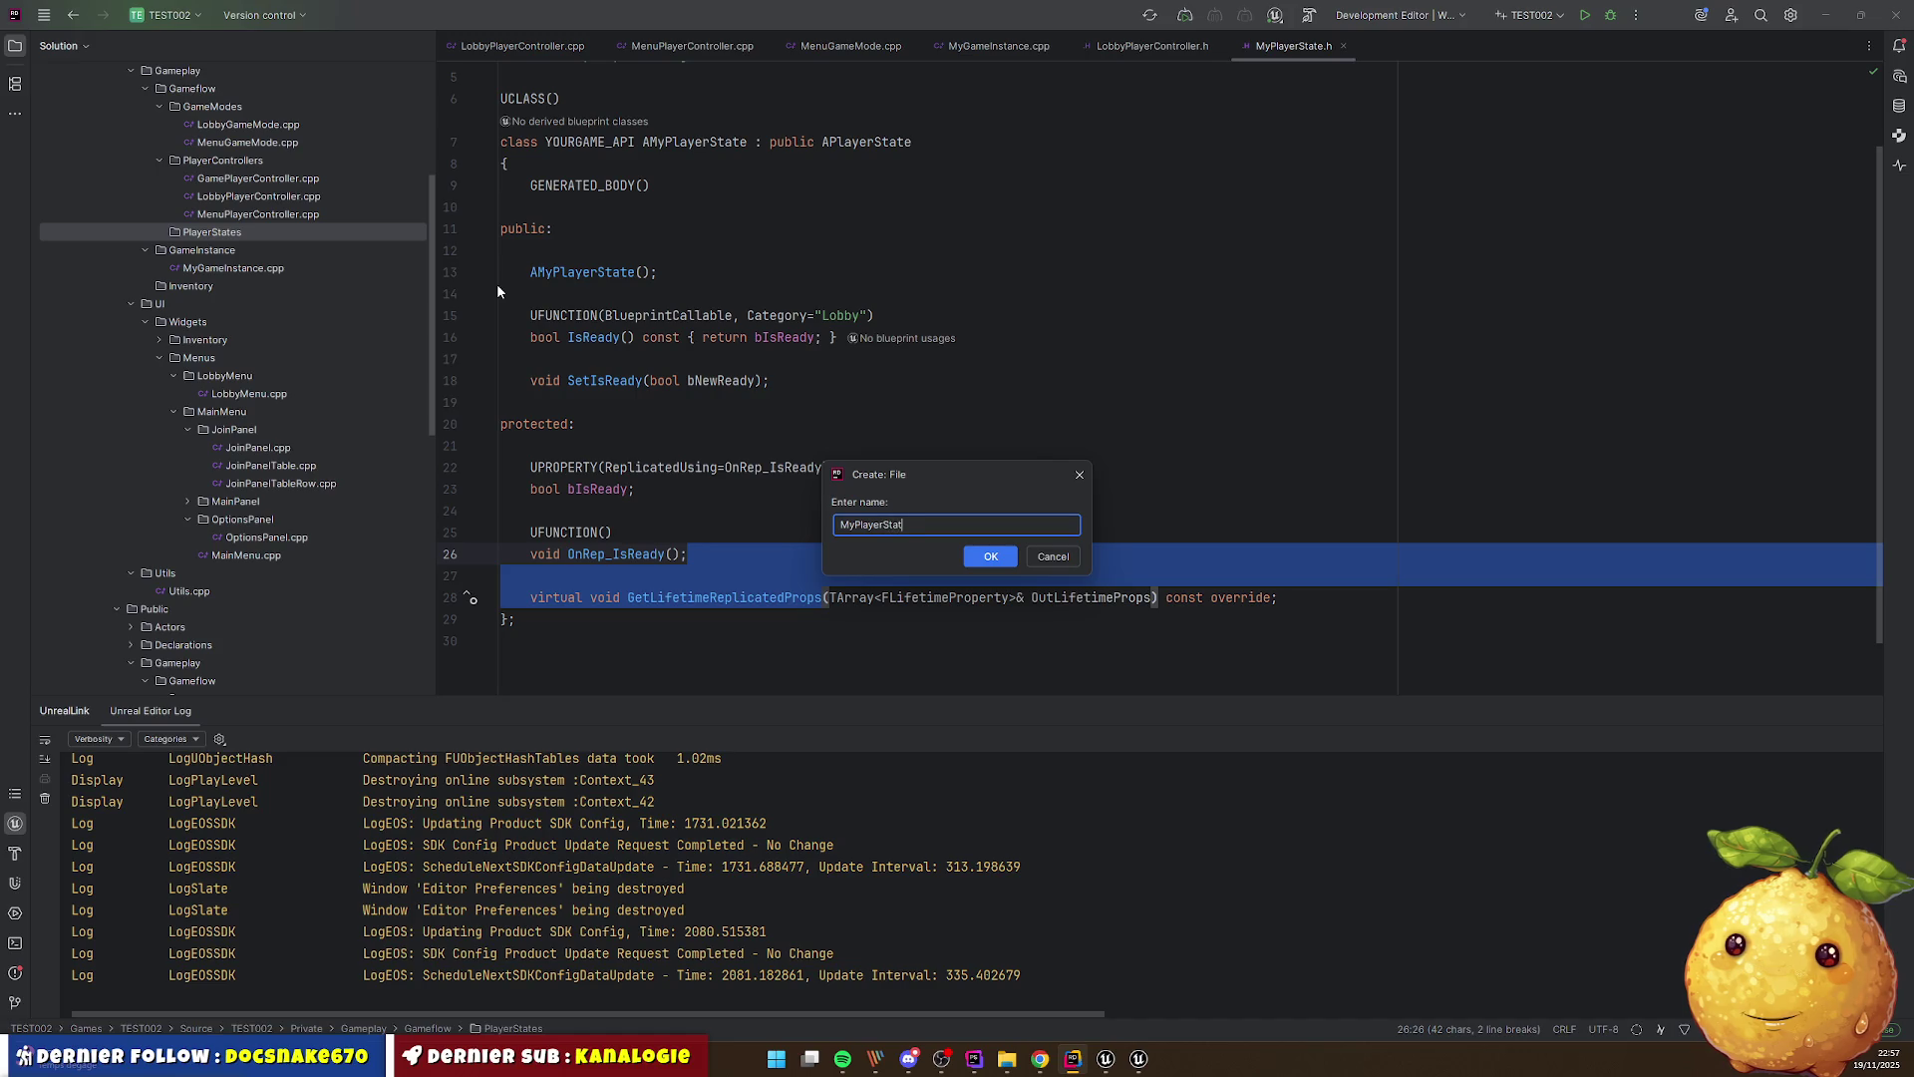
pyautogui.write('pp')
pyautogui.press('Return')
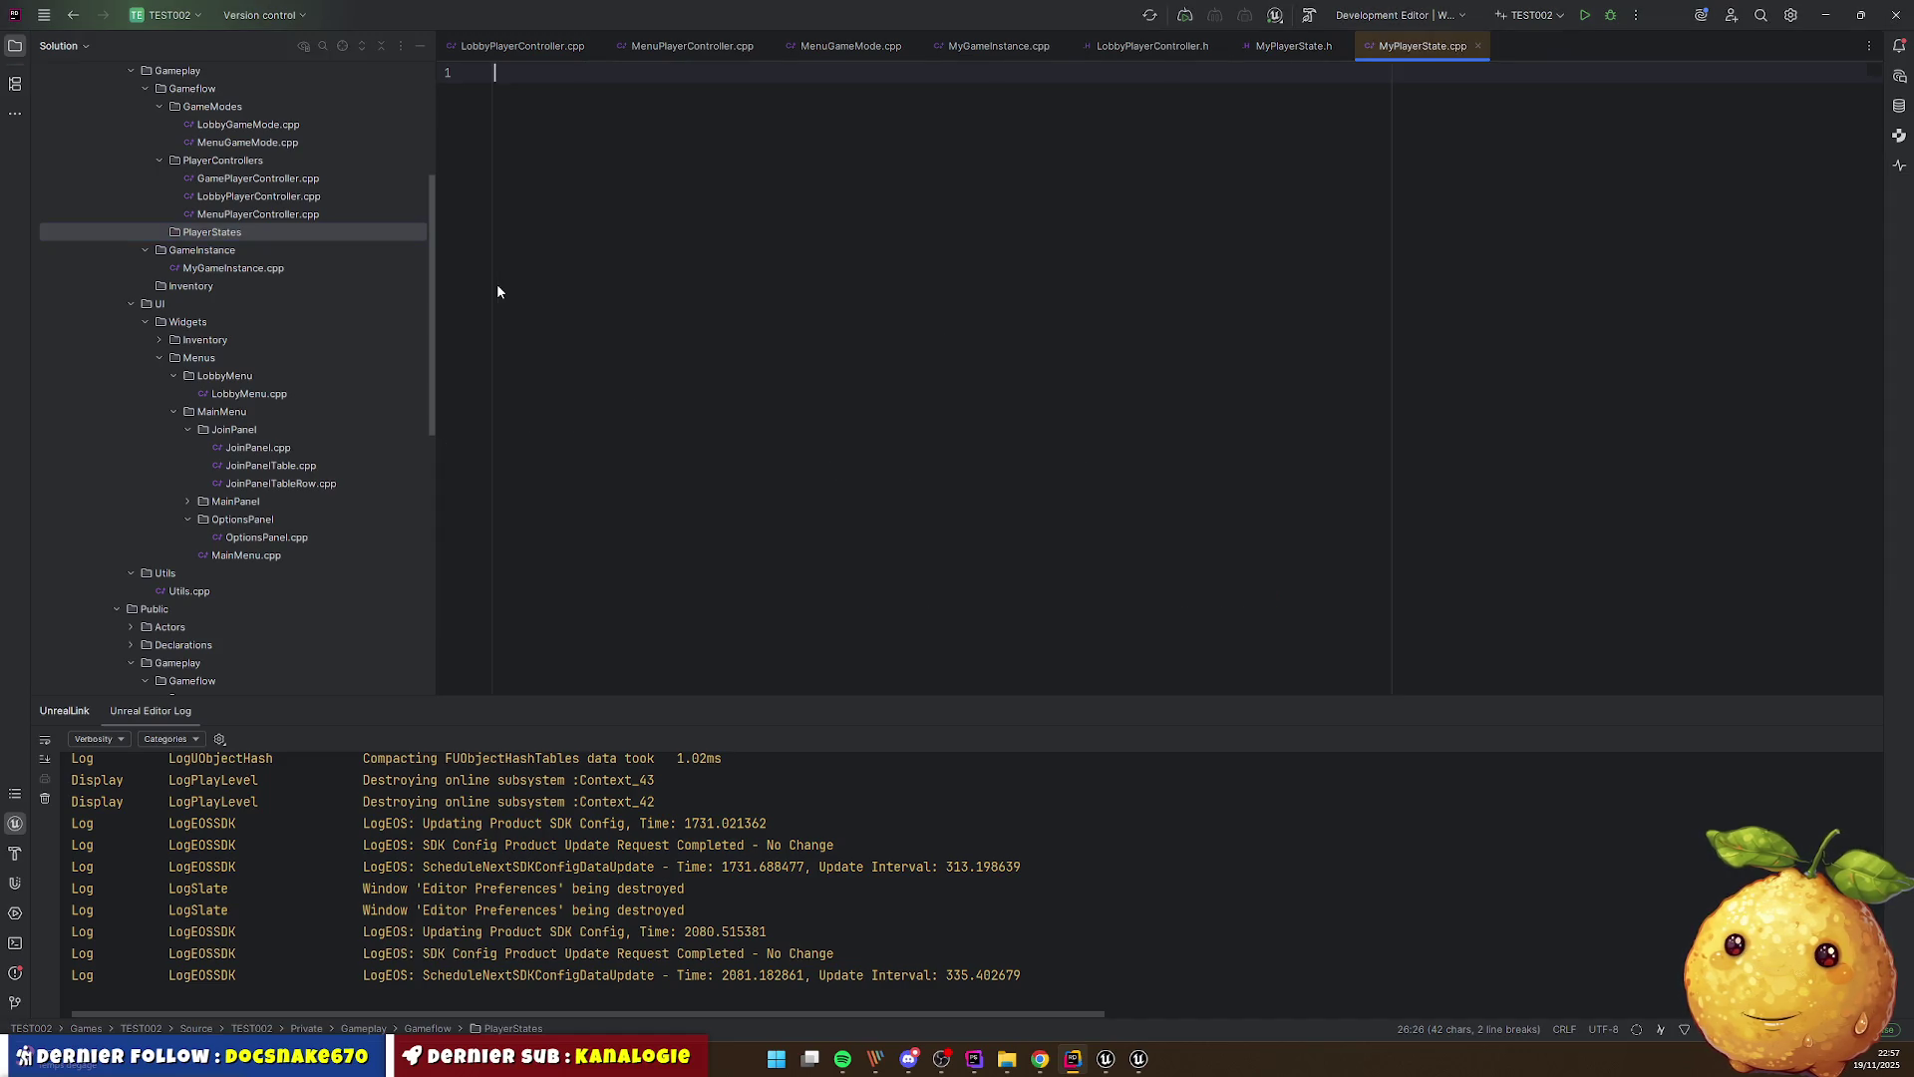
pyautogui.write('#include "MyPlayerState.h" #include "Net/UnrealNetwork.h"  AMyPlayerState::AMyPlayerState() {     bReplicates = true;     bIsReady = false; }  void AMyPlayerState::SetIsReady(bool bNewReady) {     if (HasAuthority())     {         if (bIsReady != bNewReady)         {             bIsReady = bNewReady;             OnRep_IsReady();         }     } }  void AMyPlayerState::OnRep_IsReady() {     // Ici tu peux mettre du code client (update UI via BP, etc.) }  void AMyPlayerState::GetLifetimeReplicatedProps(TArray<FLifetimeProperty>& OutLifetimeProps) const {     Super::GetLifetimeReplicatedProps(OutLifetimeProps);      DOREPLIFETIME(AMyPlayerState, bIsReady); }')
# Change the include to Gameplay/Gameflow/PlayerStates/MyPlayerState.h using autocomplete
pyautogui.scroll(3, 720, 247)
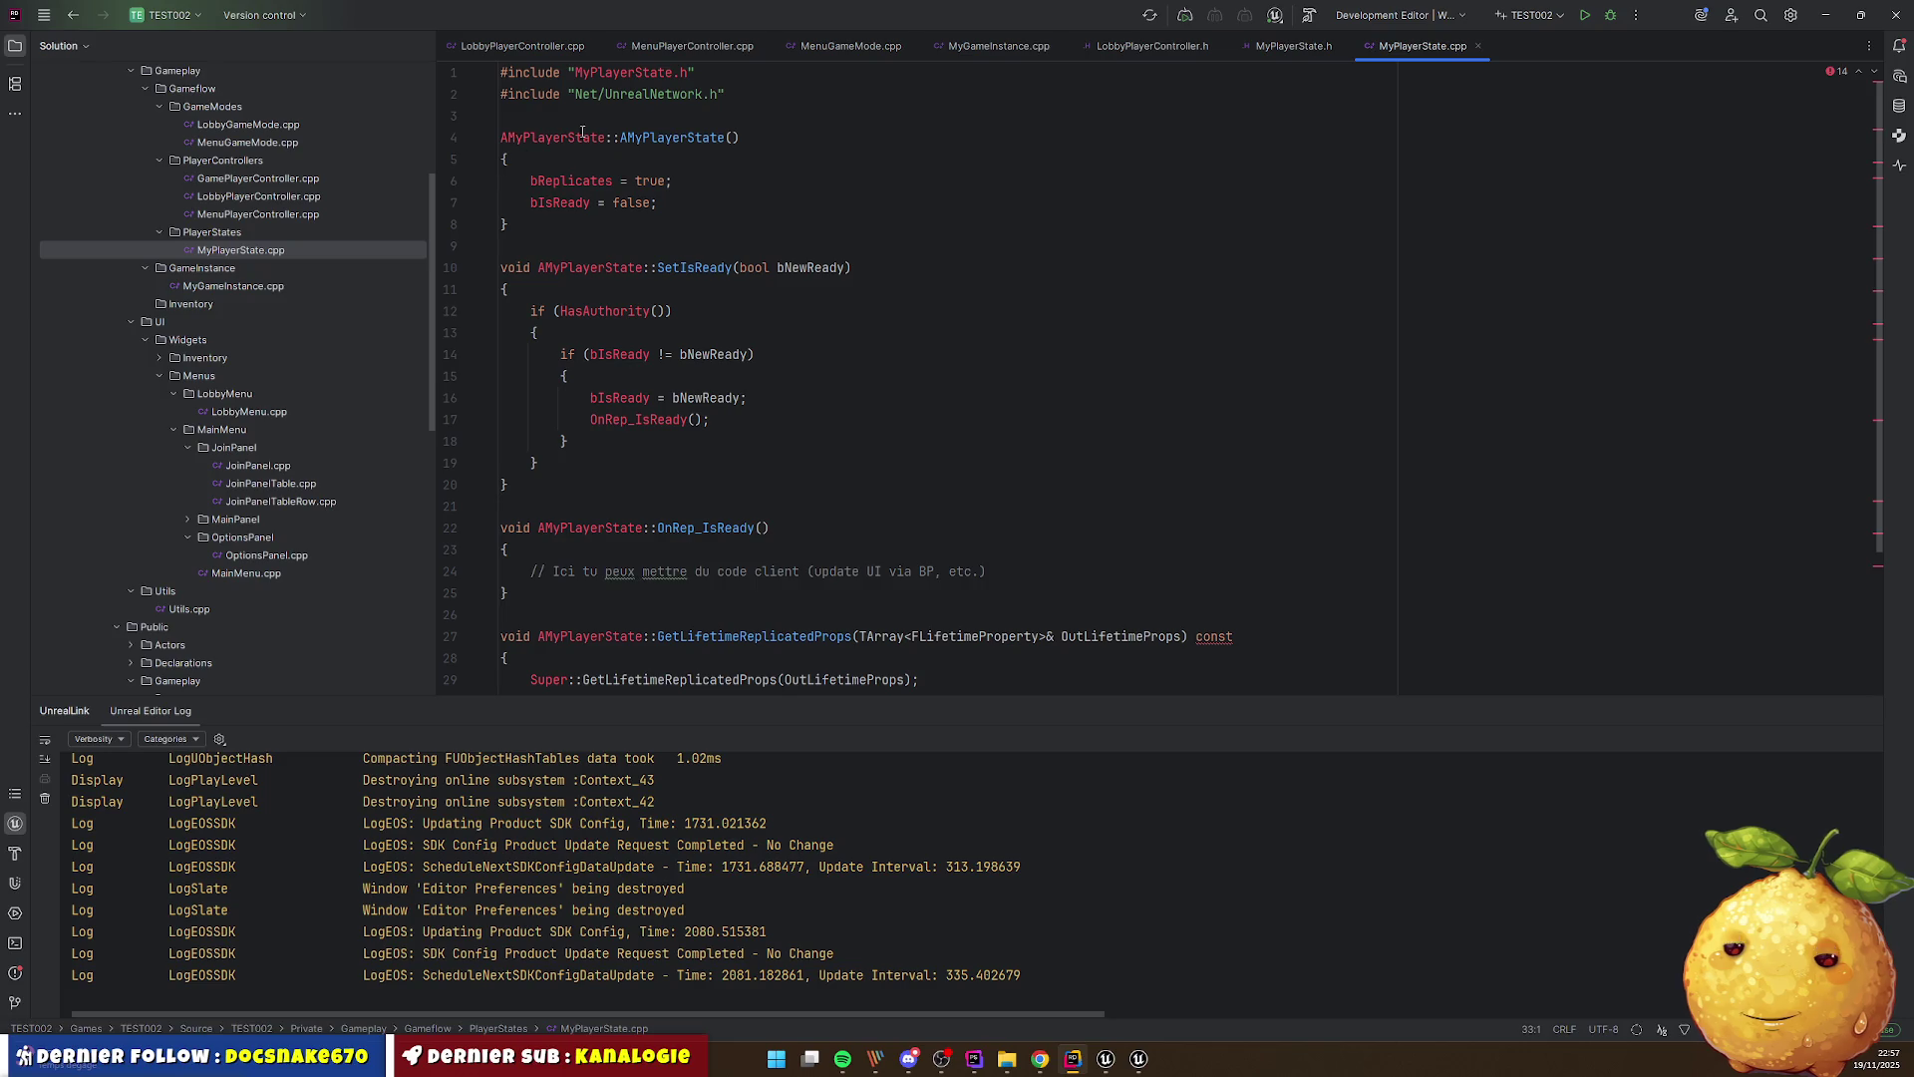
pyautogui.click(576, 72)
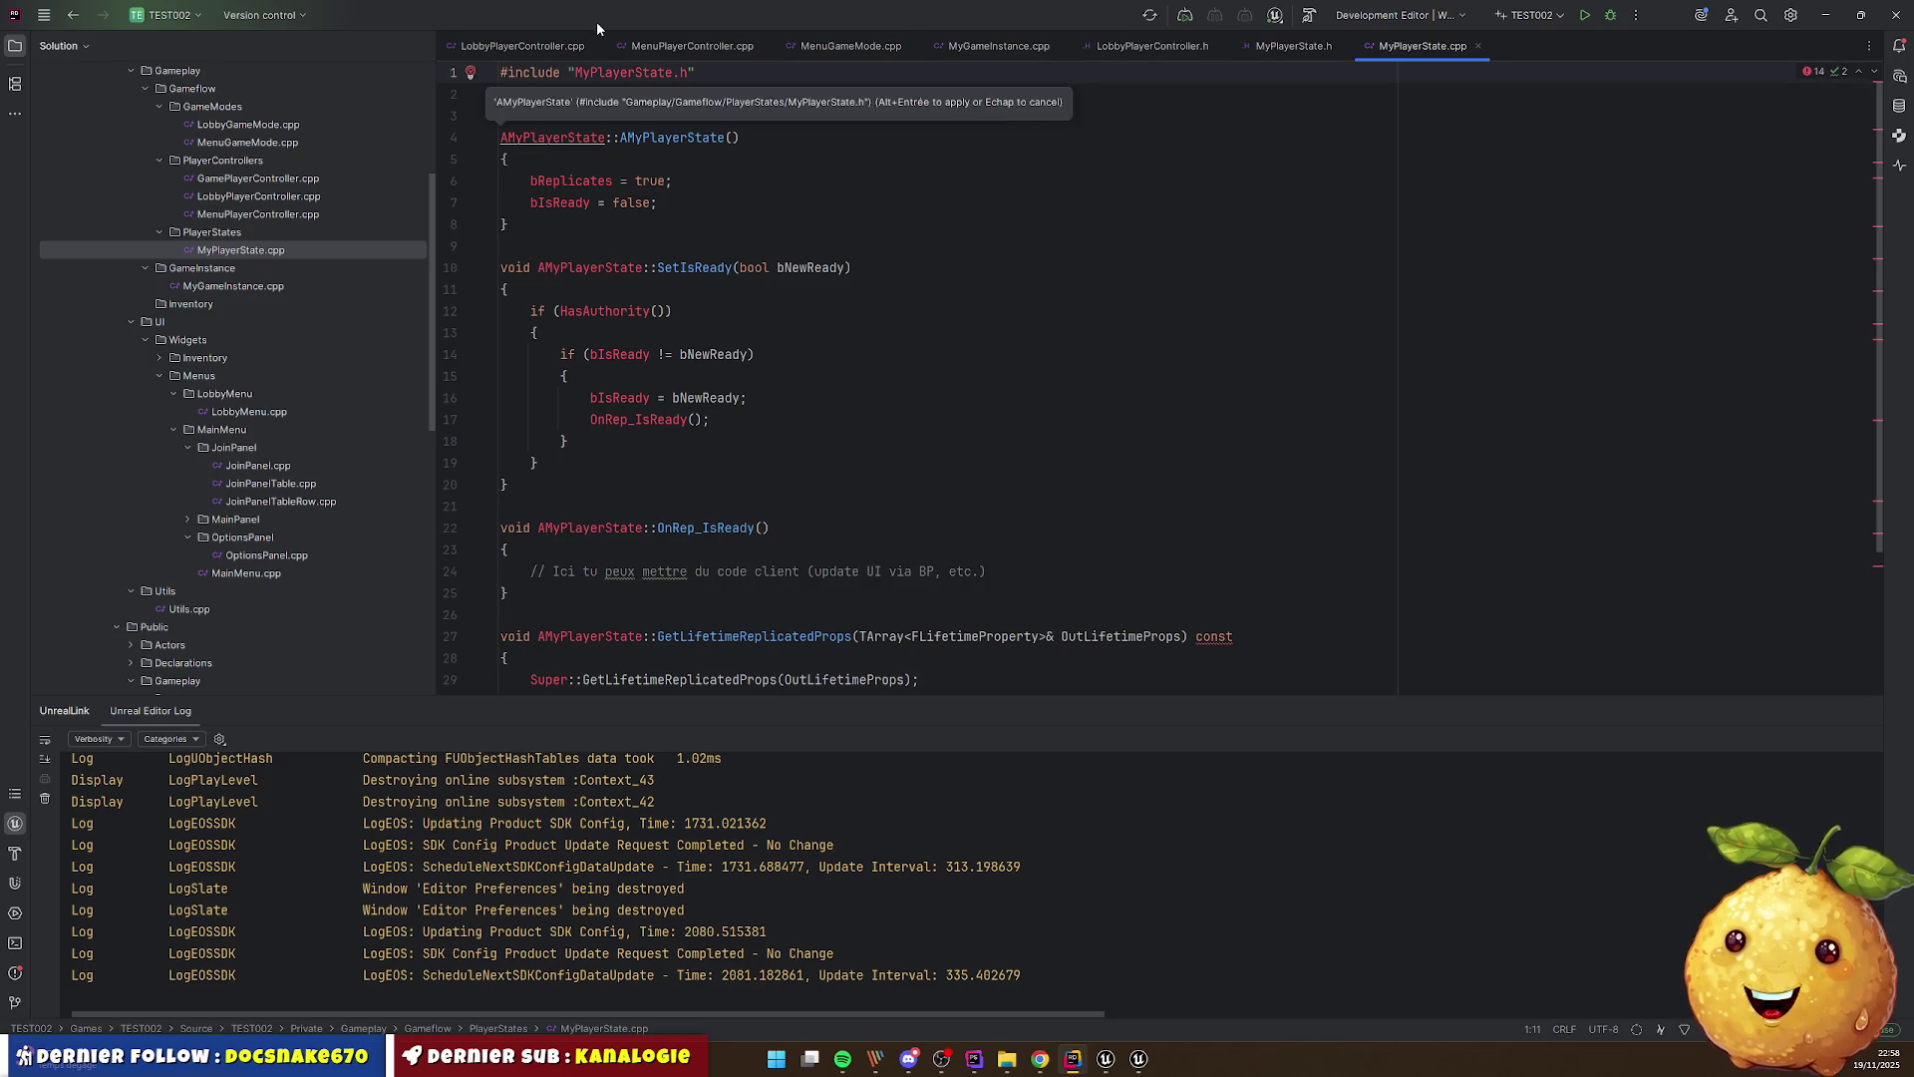
pyautogui.write('Gameplay/')
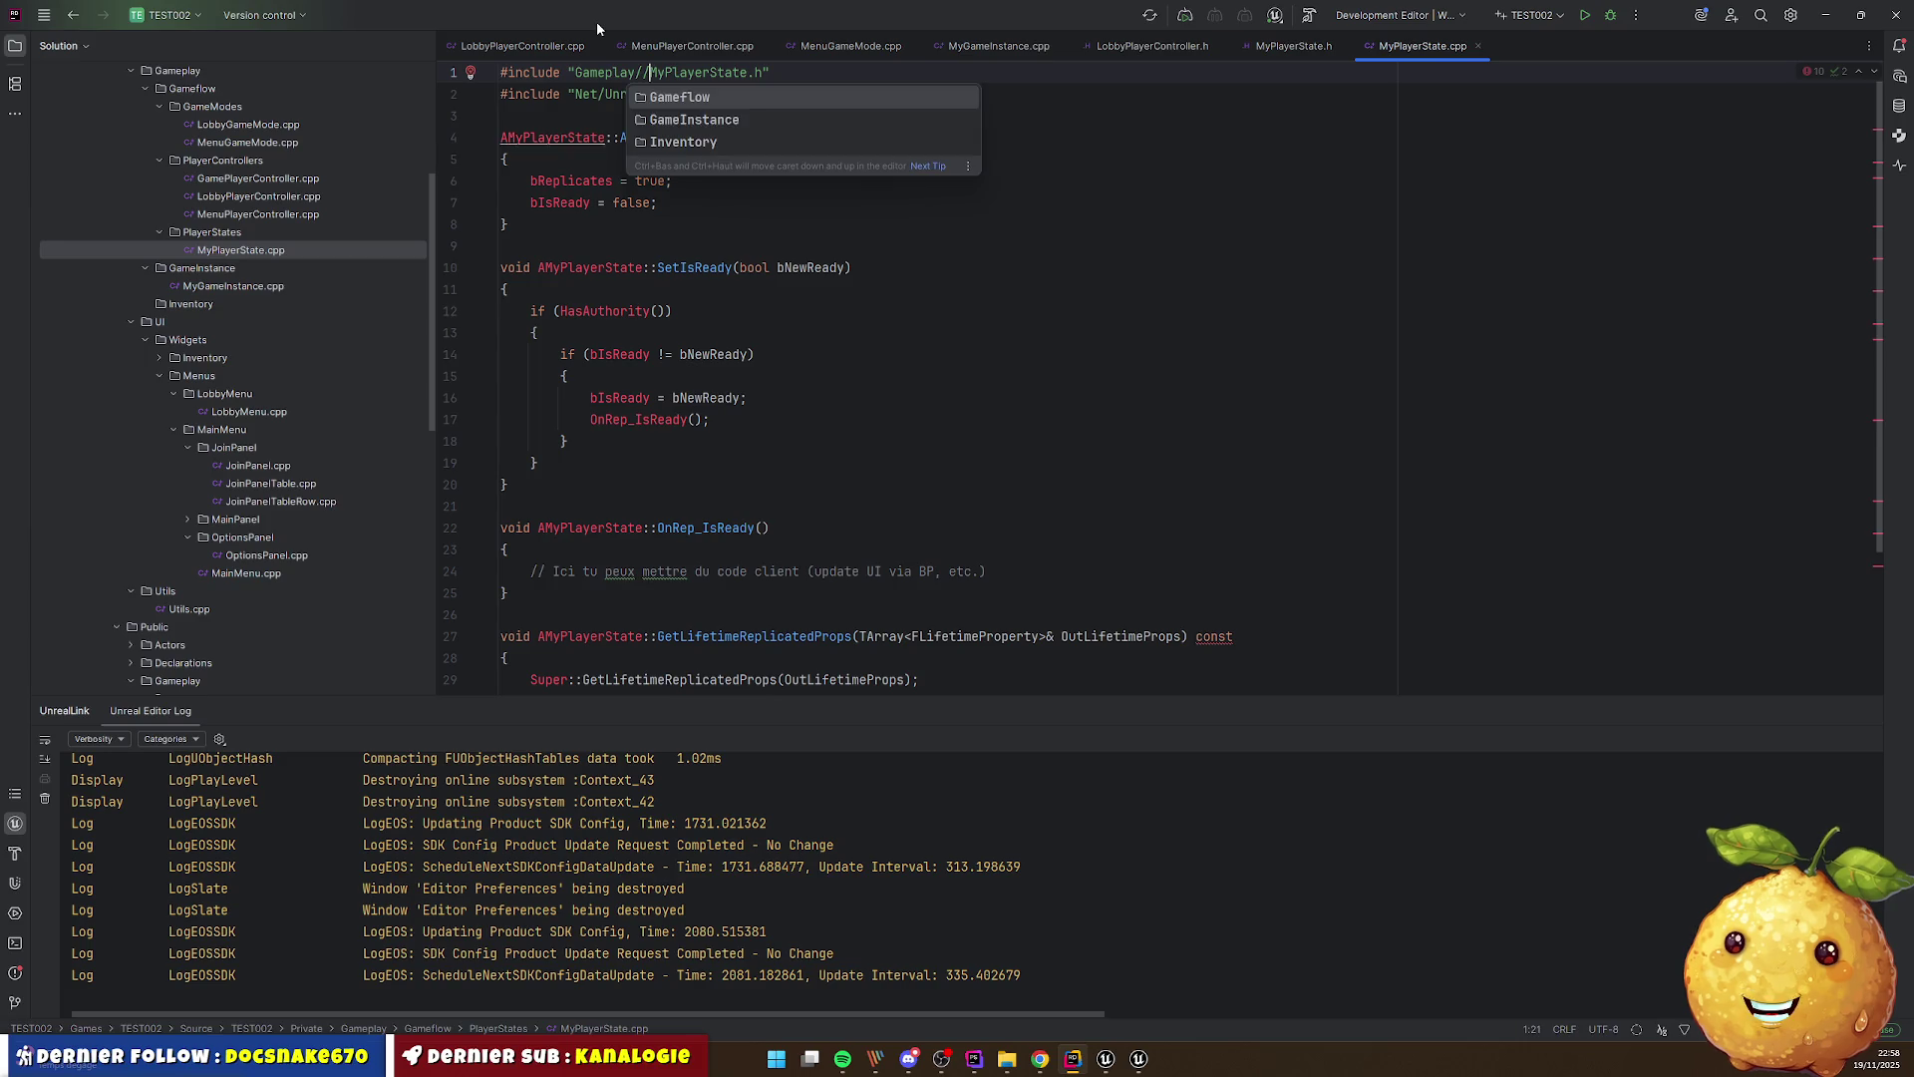
pyautogui.press('Return')
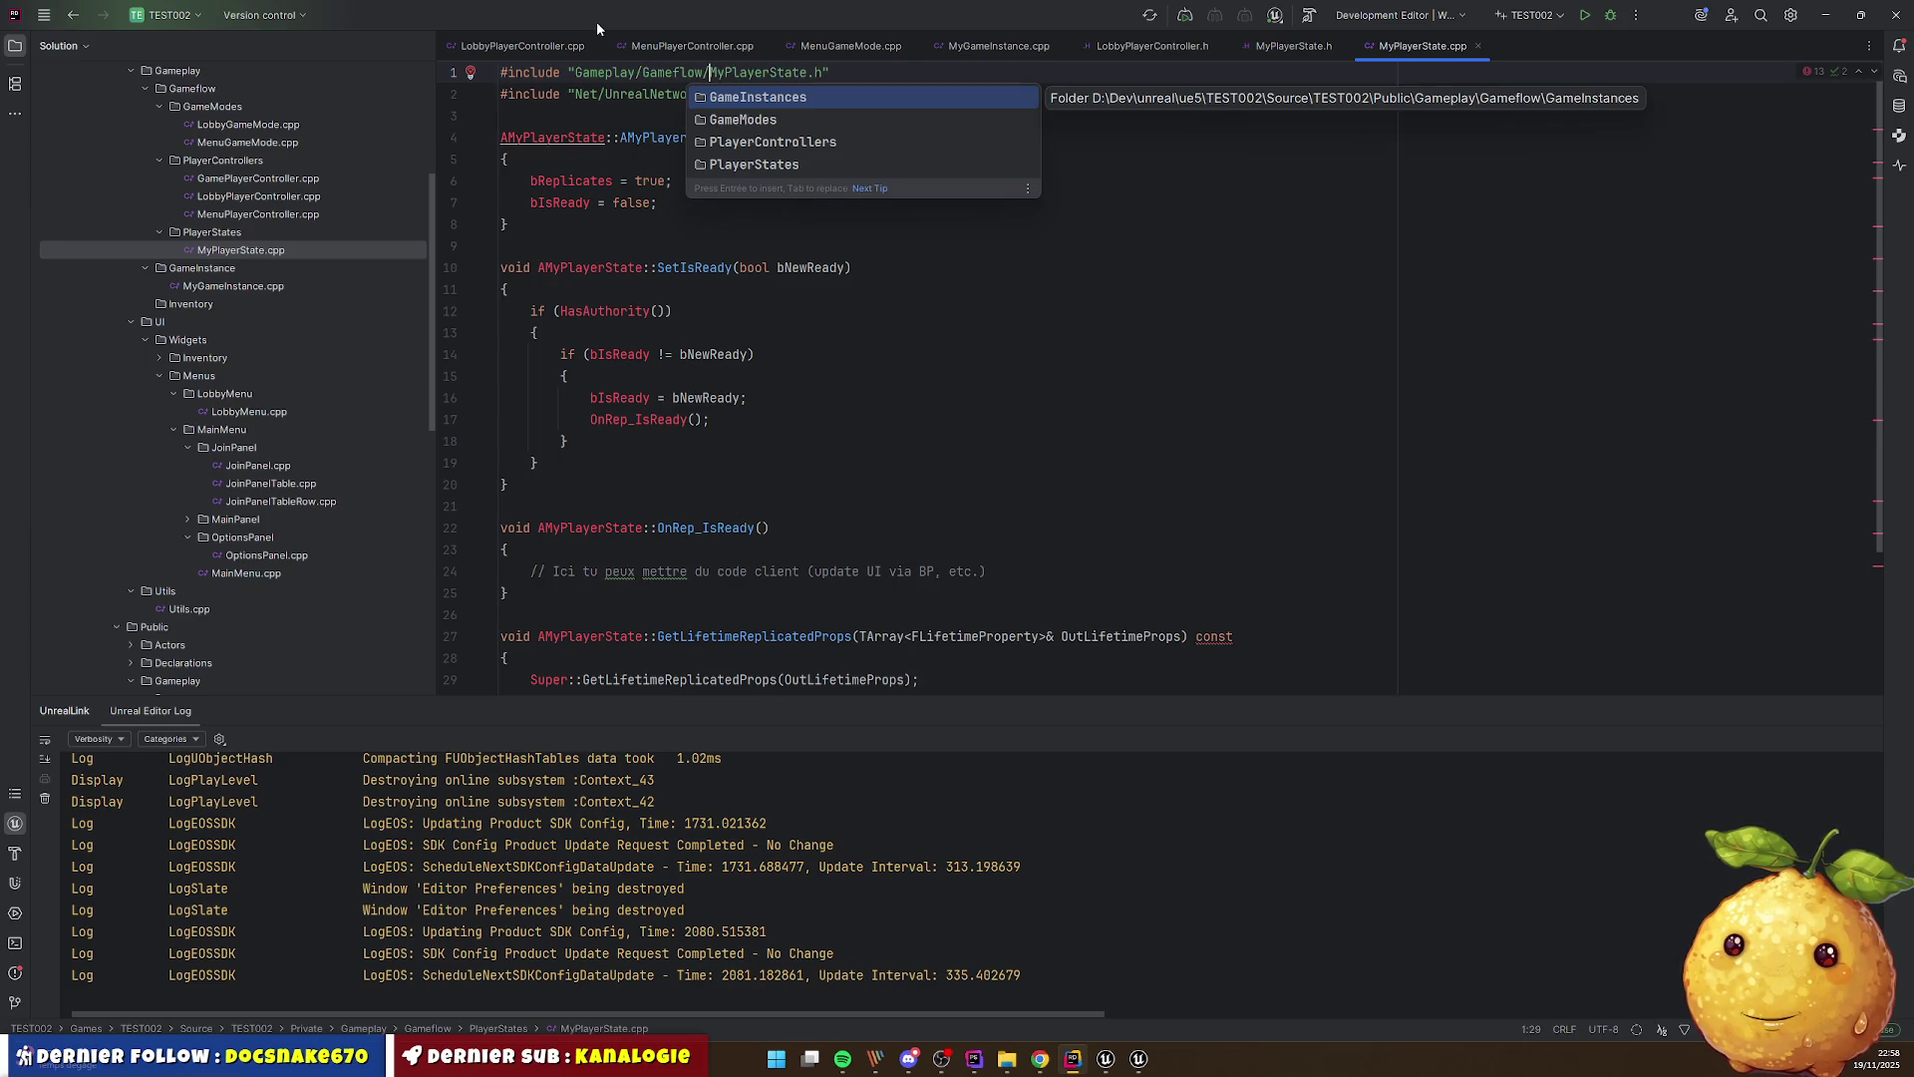
pyautogui.press('Down')
pyautogui.press('Down')
pyautogui.press('Down')
pyautogui.press('Return')
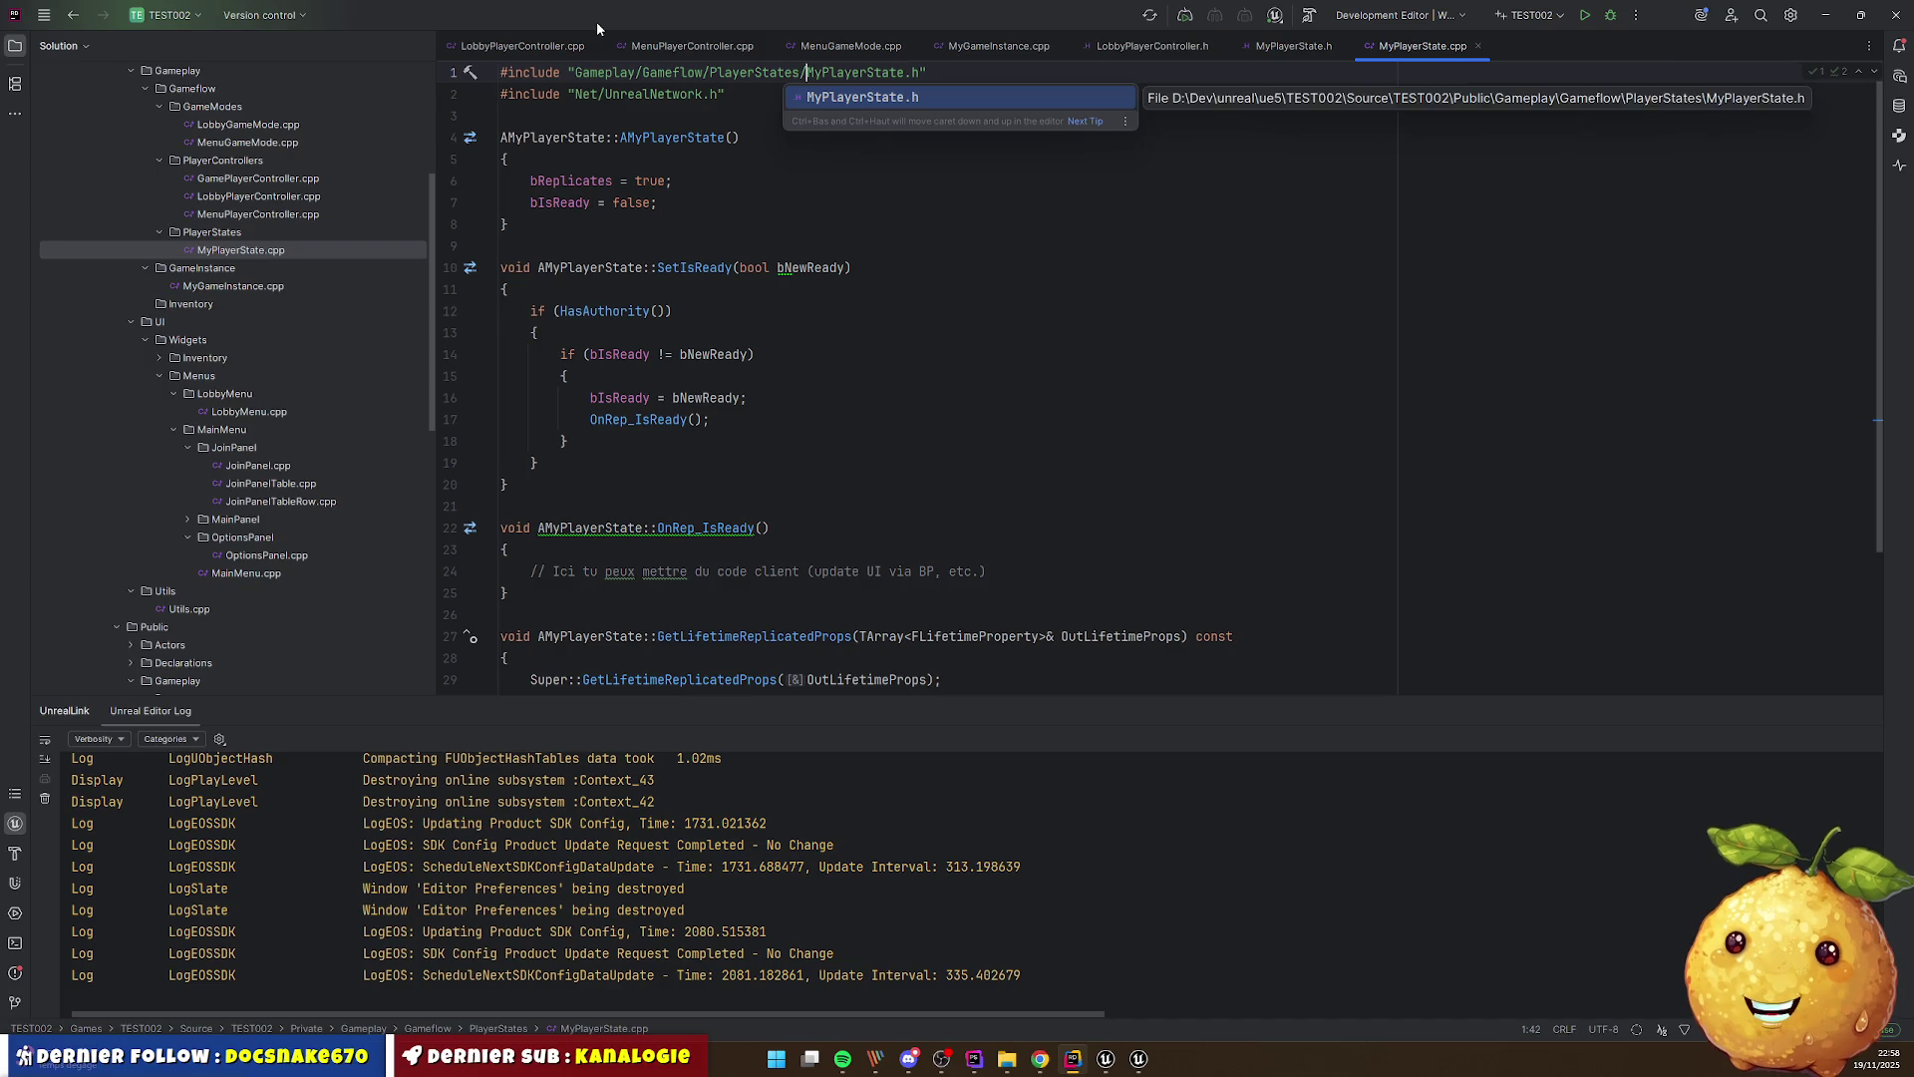
pyautogui.press('Escape')
pyautogui.press('Down')
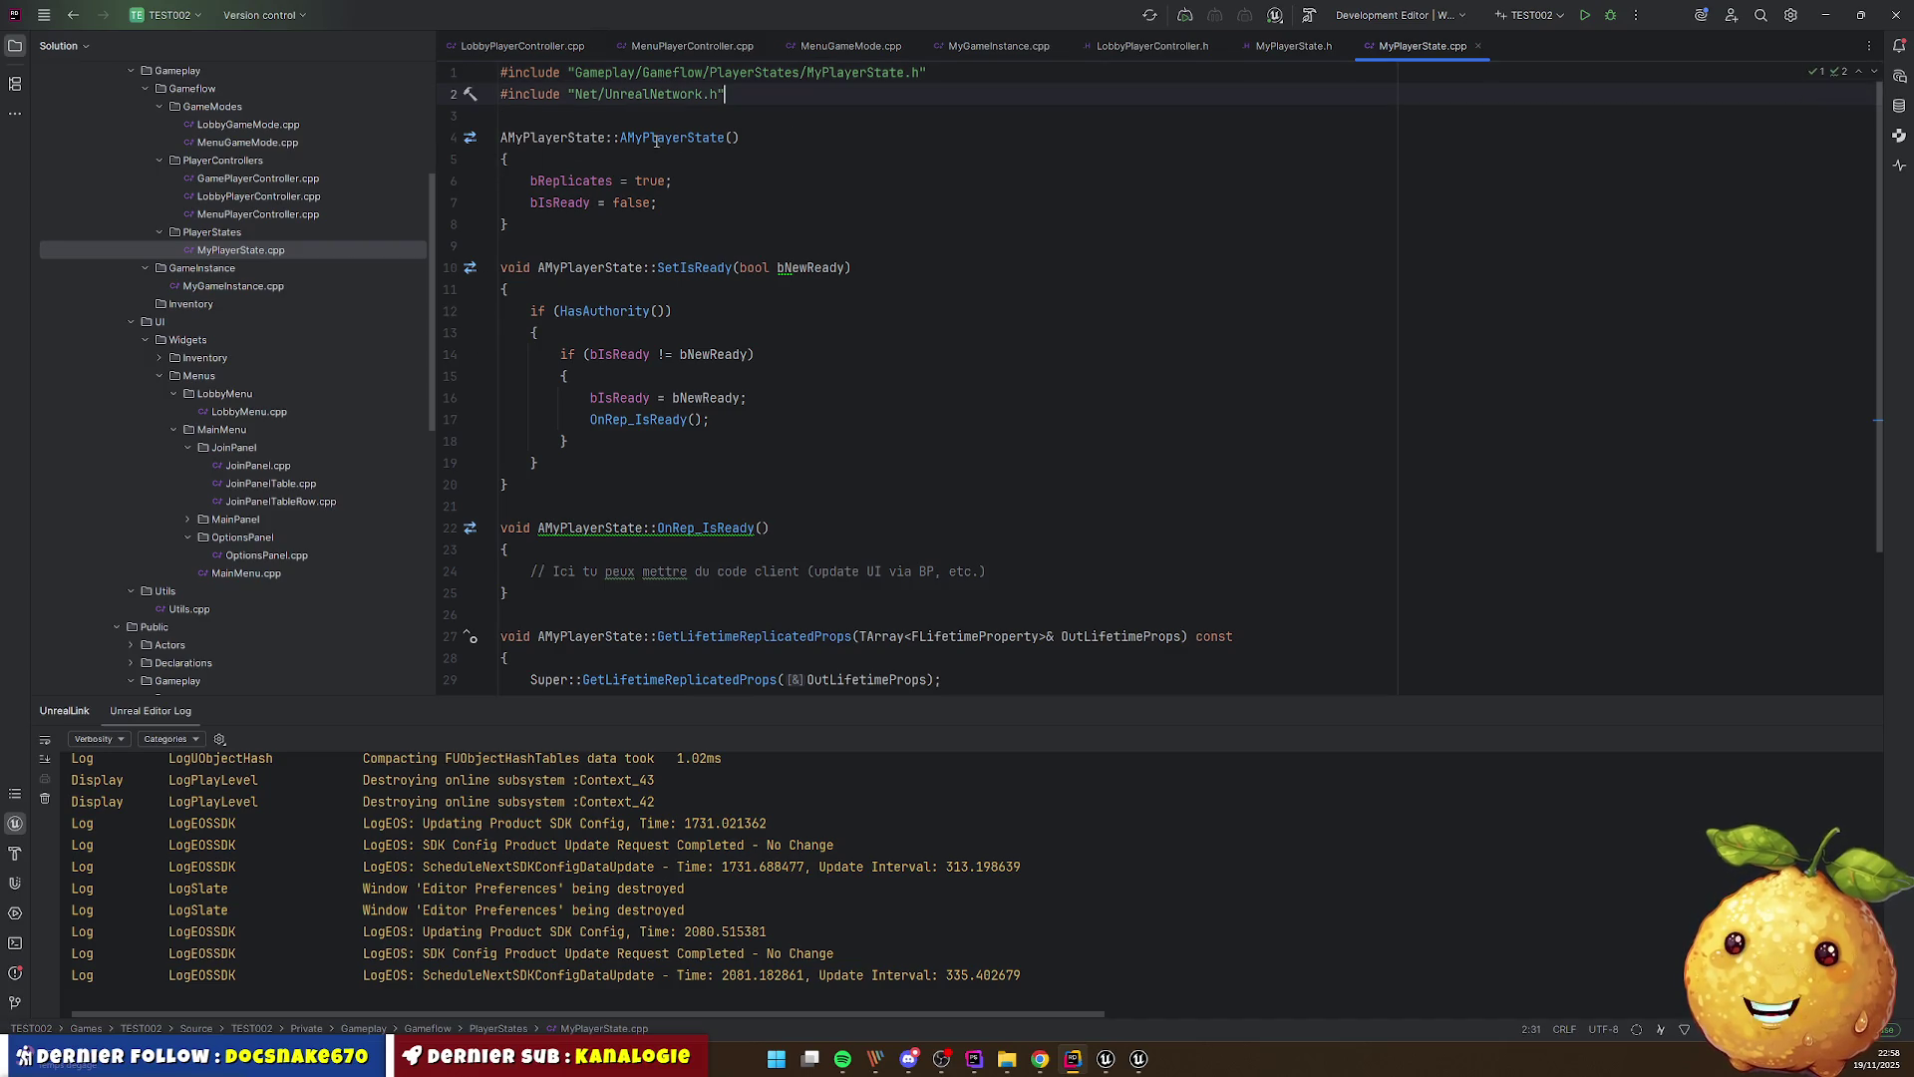
# Review the constructor's bReplicates = true, bIsReady and SetIsReady's HasAuthority check
pyautogui.doubleClick(690, 137)
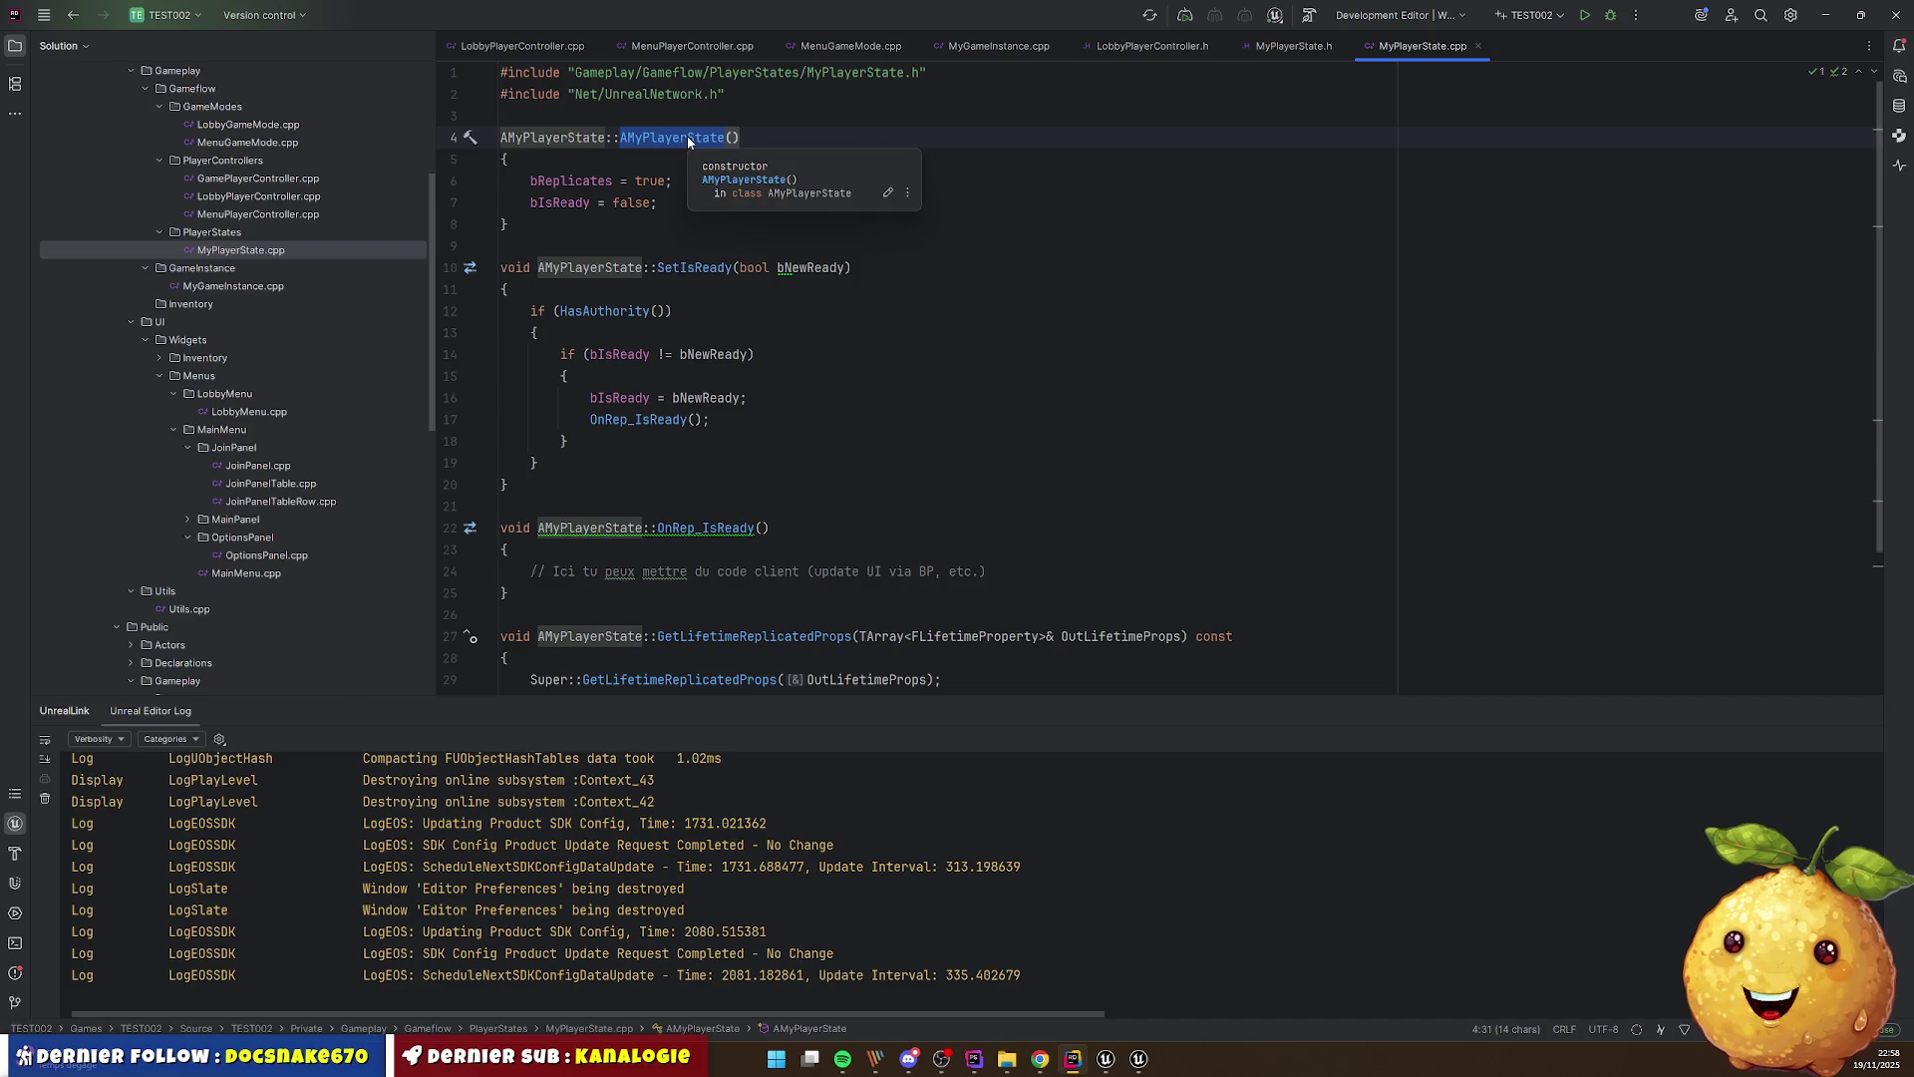
pyautogui.doubleClick(593, 181)
pyautogui.doubleClick(648, 180)
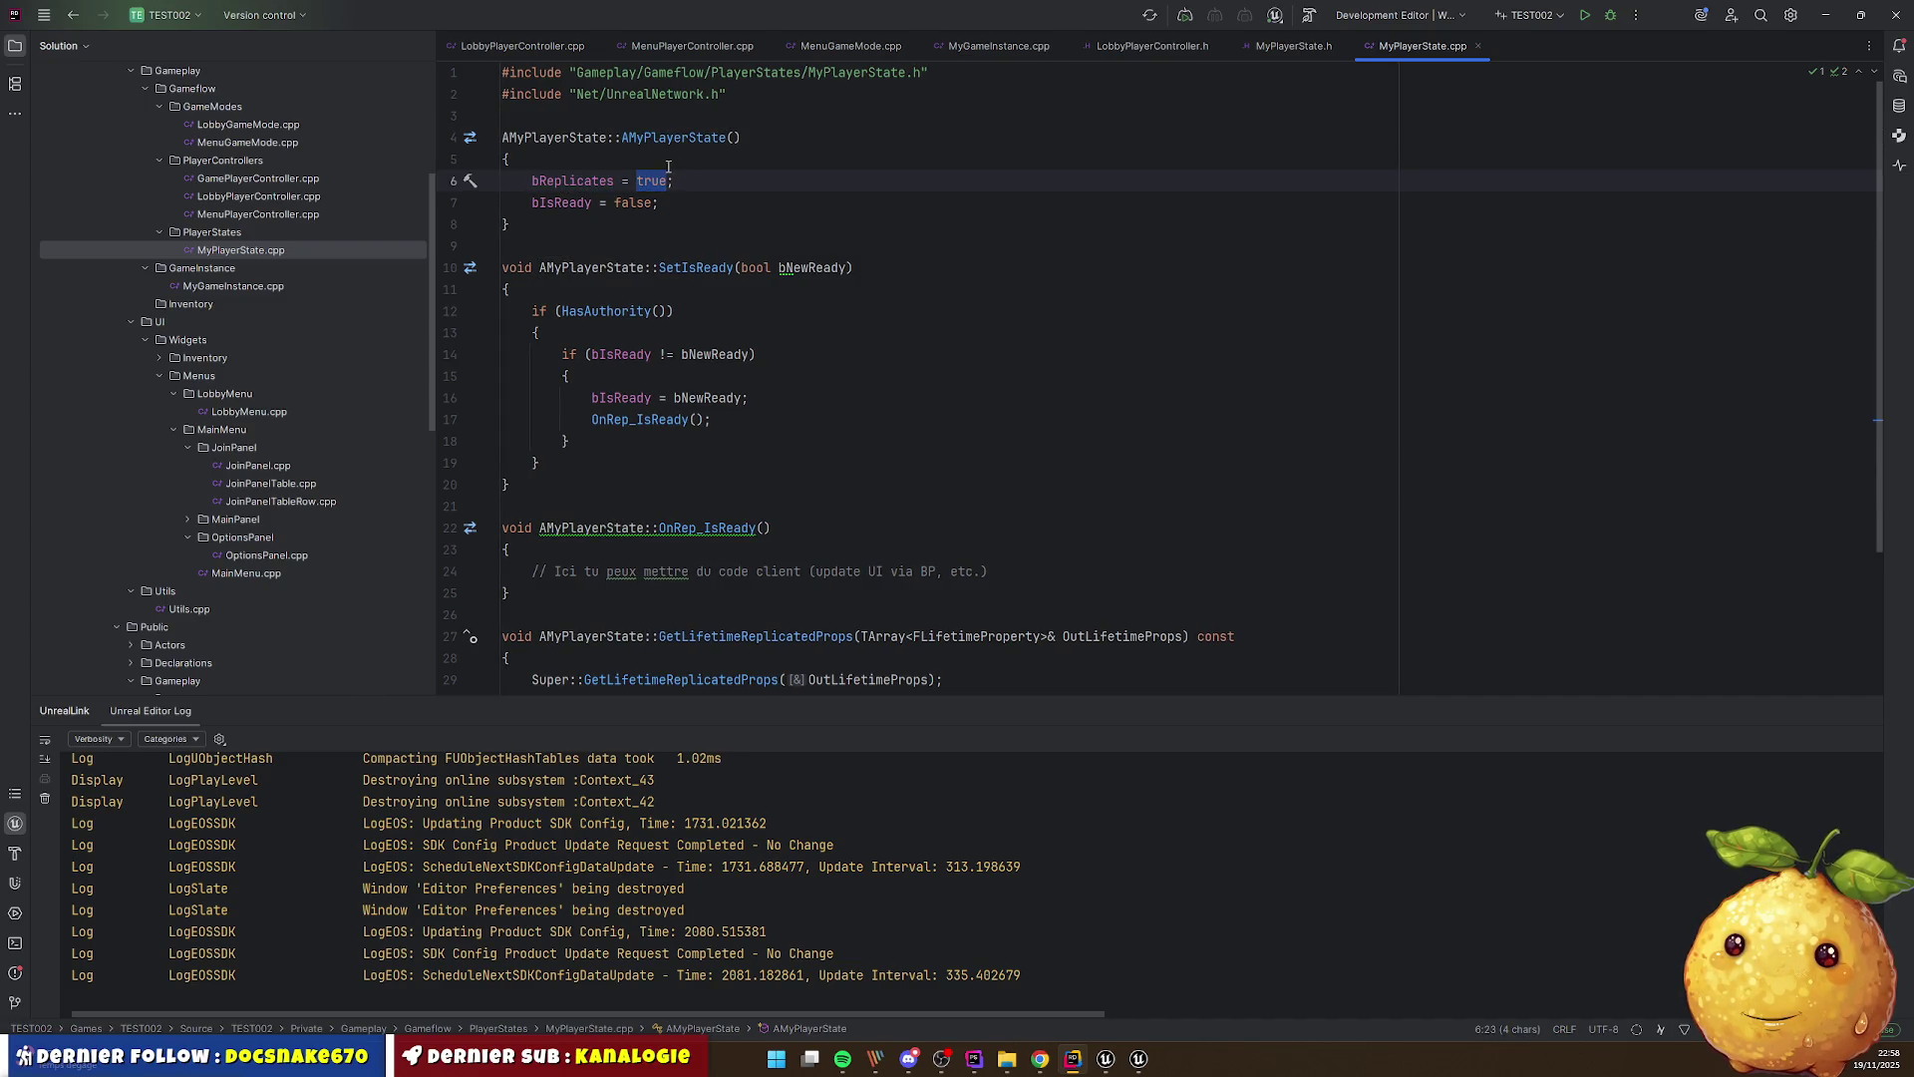
pyautogui.doubleClick(563, 203)
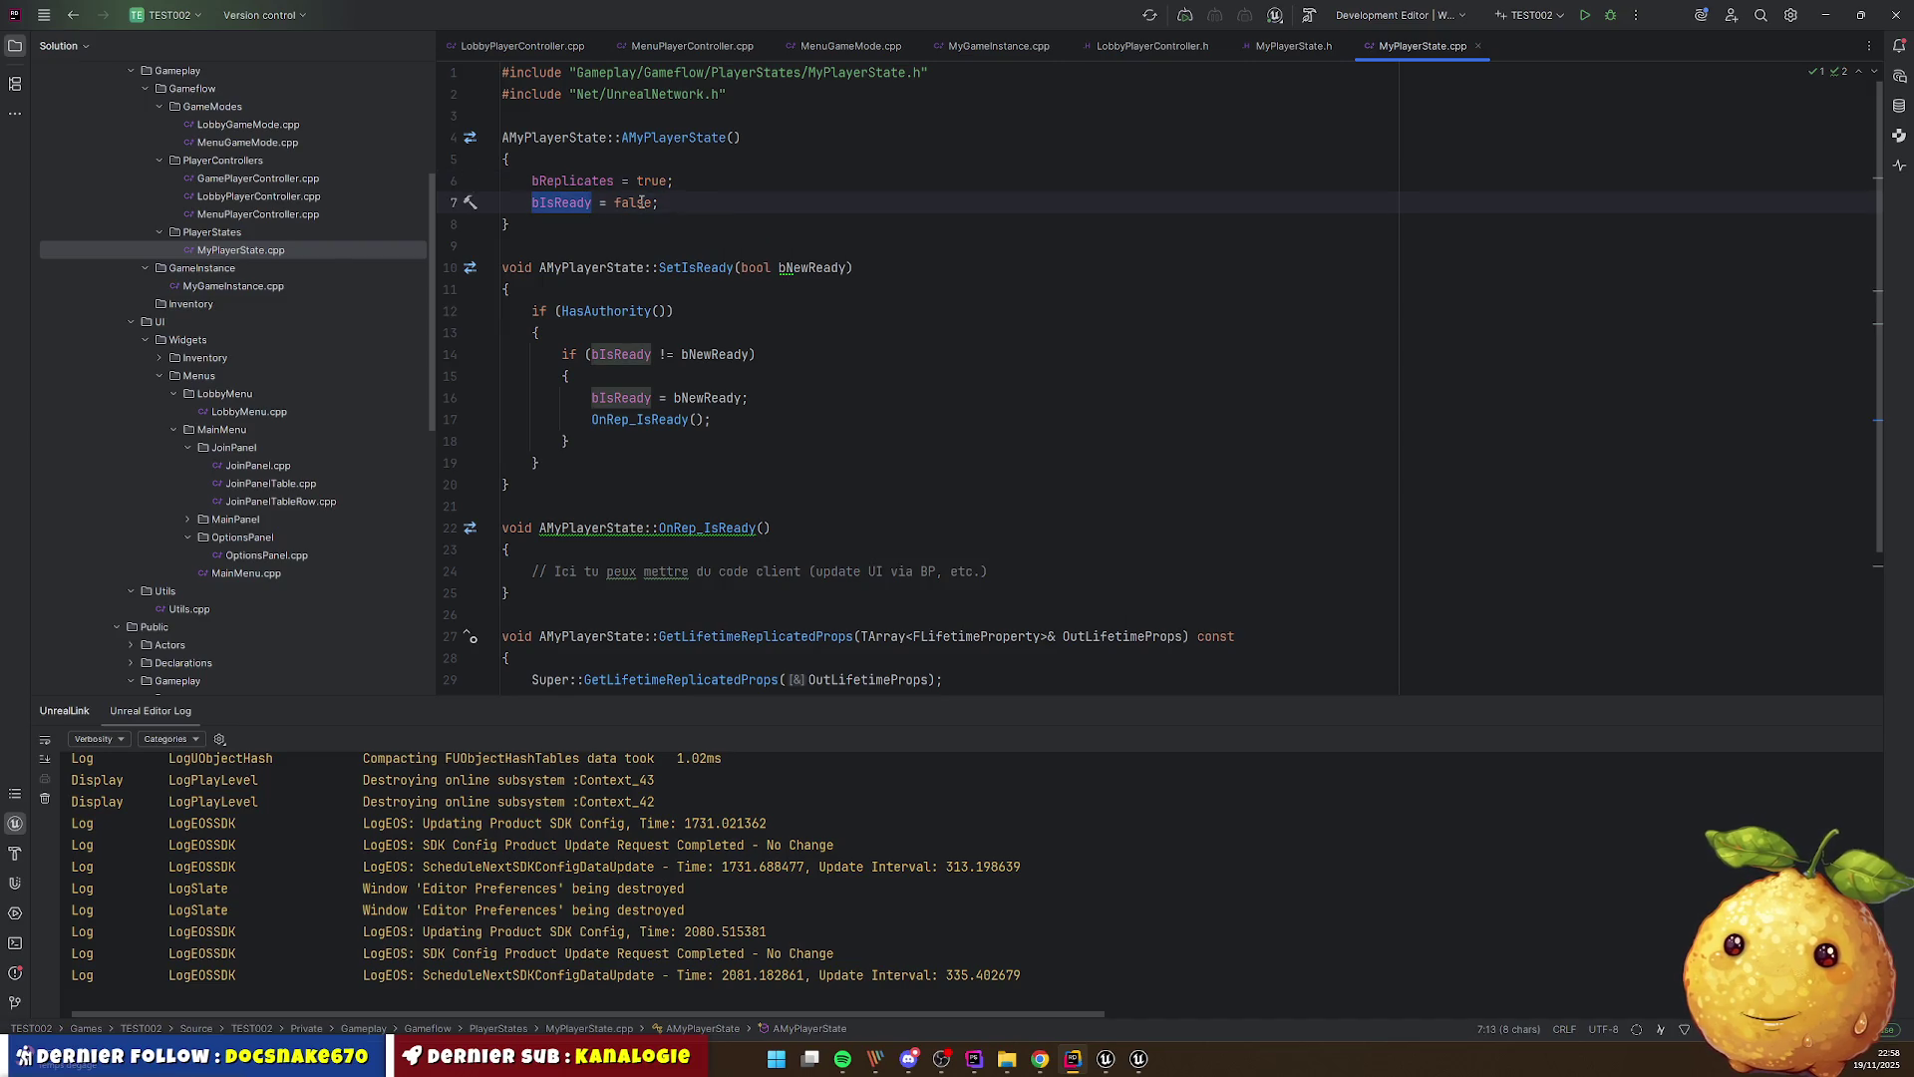
pyautogui.click(652, 268)
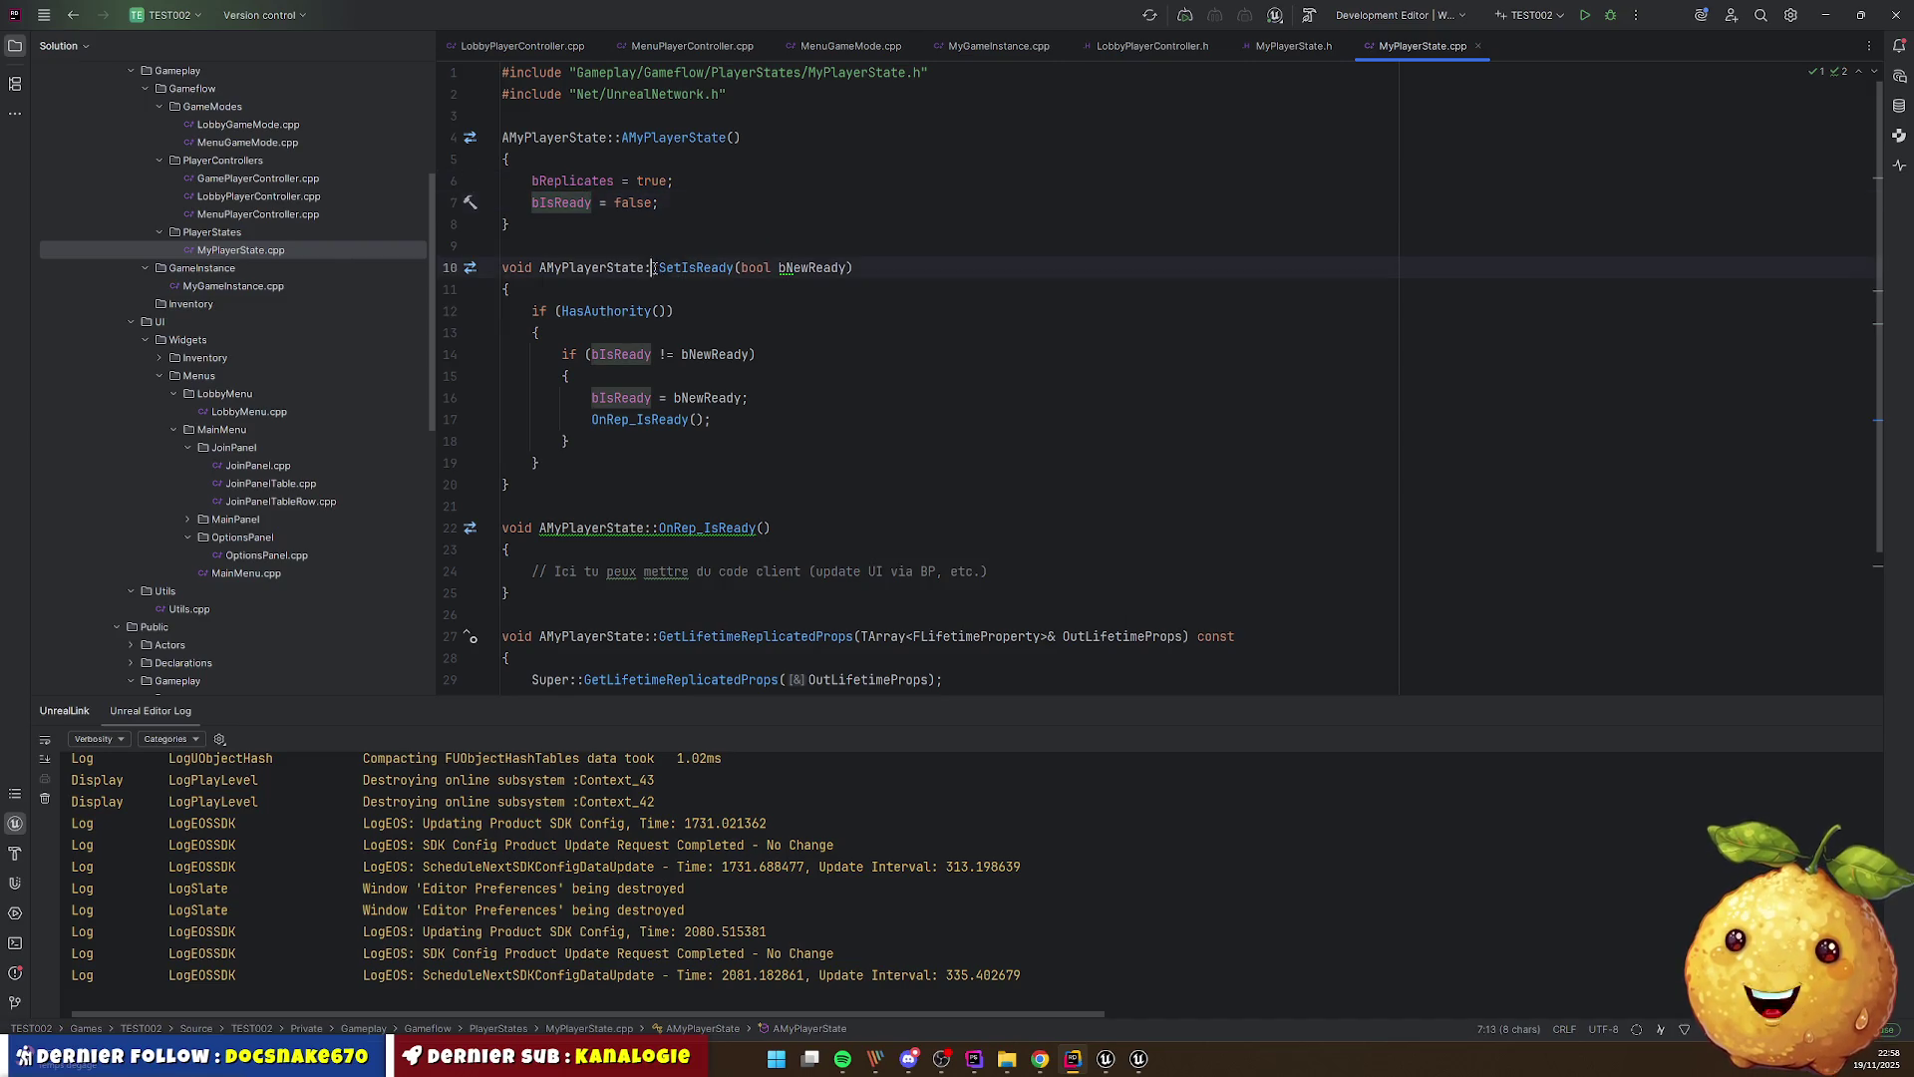
pyautogui.hotkey('shift', 'Down')
pyautogui.hotkey('shift', 'Down')
pyautogui.hotkey('shift', 'Down')
pyautogui.click(768, 361)
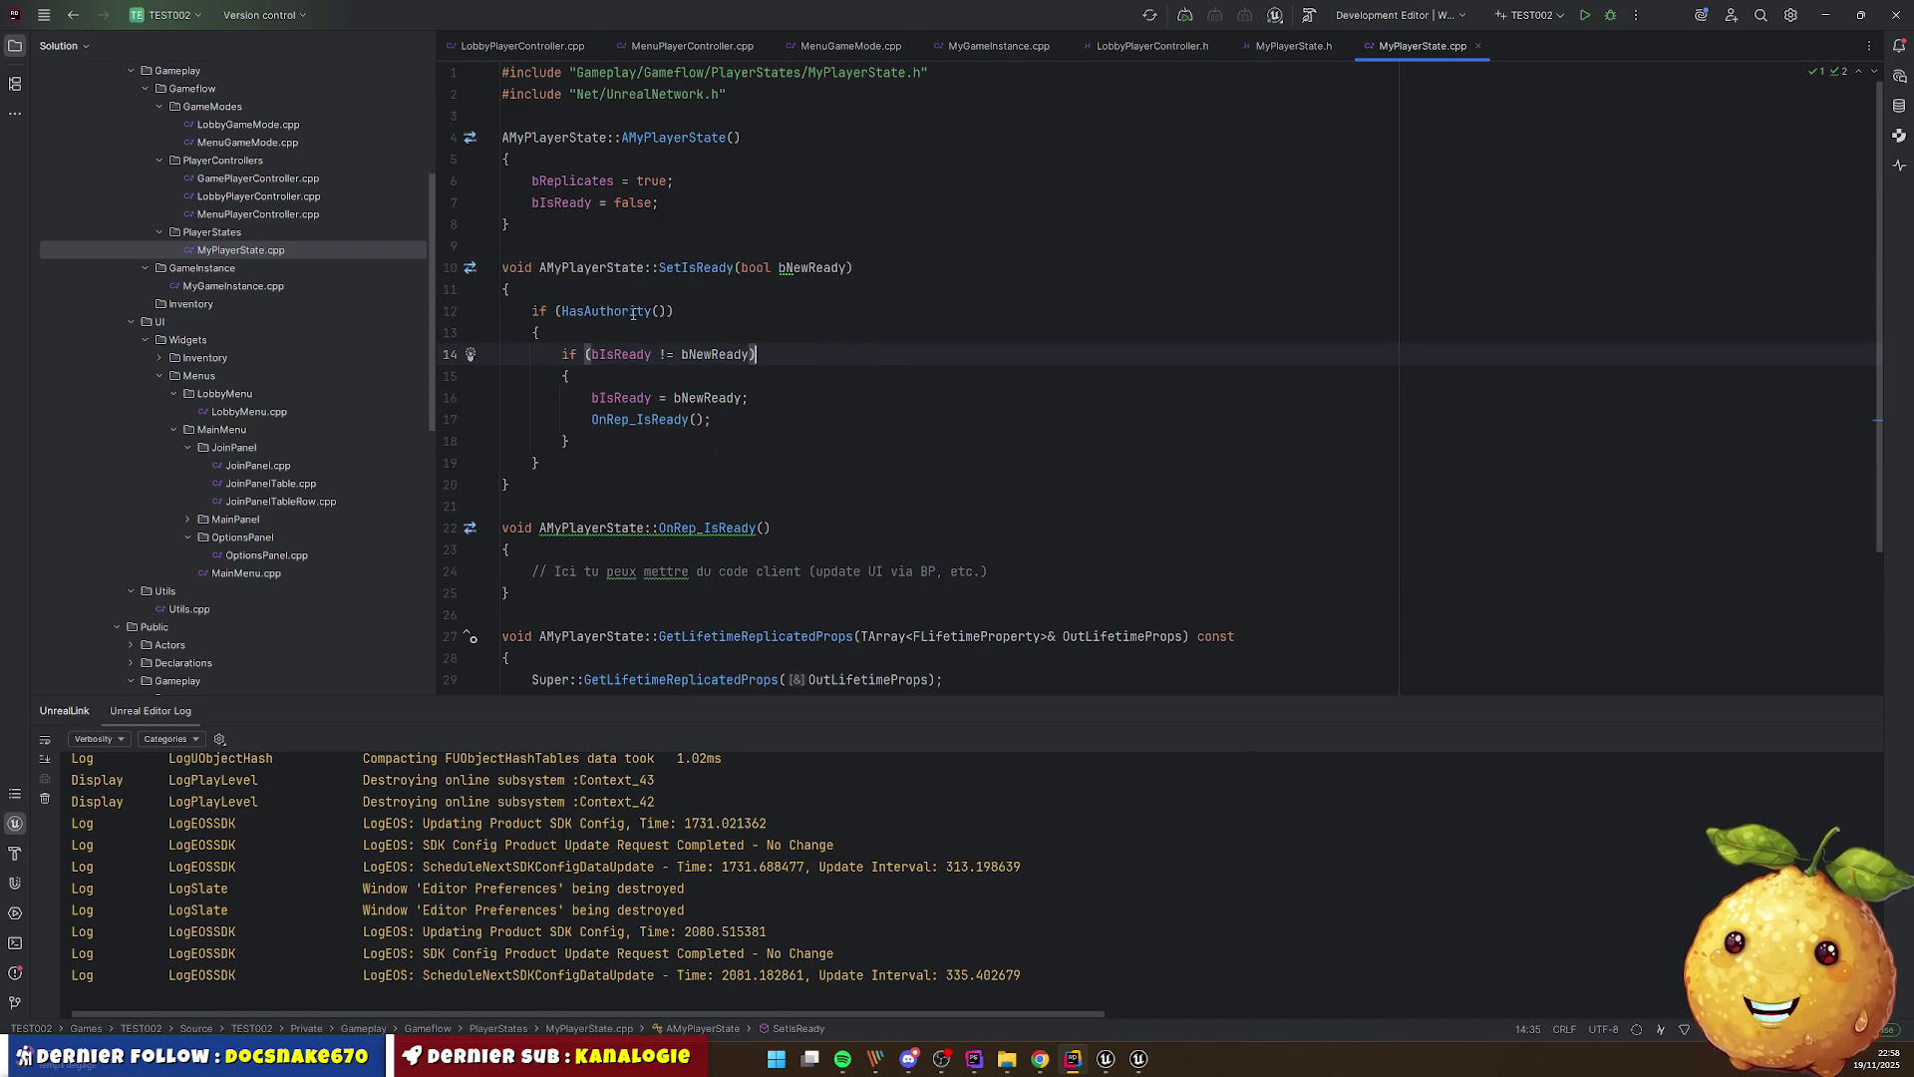
pyautogui.moveTo(533, 311)
pyautogui.mouseDown()
pyautogui.moveTo(684, 312)
pyautogui.moveTo(703, 332)
pyautogui.mouseUp()
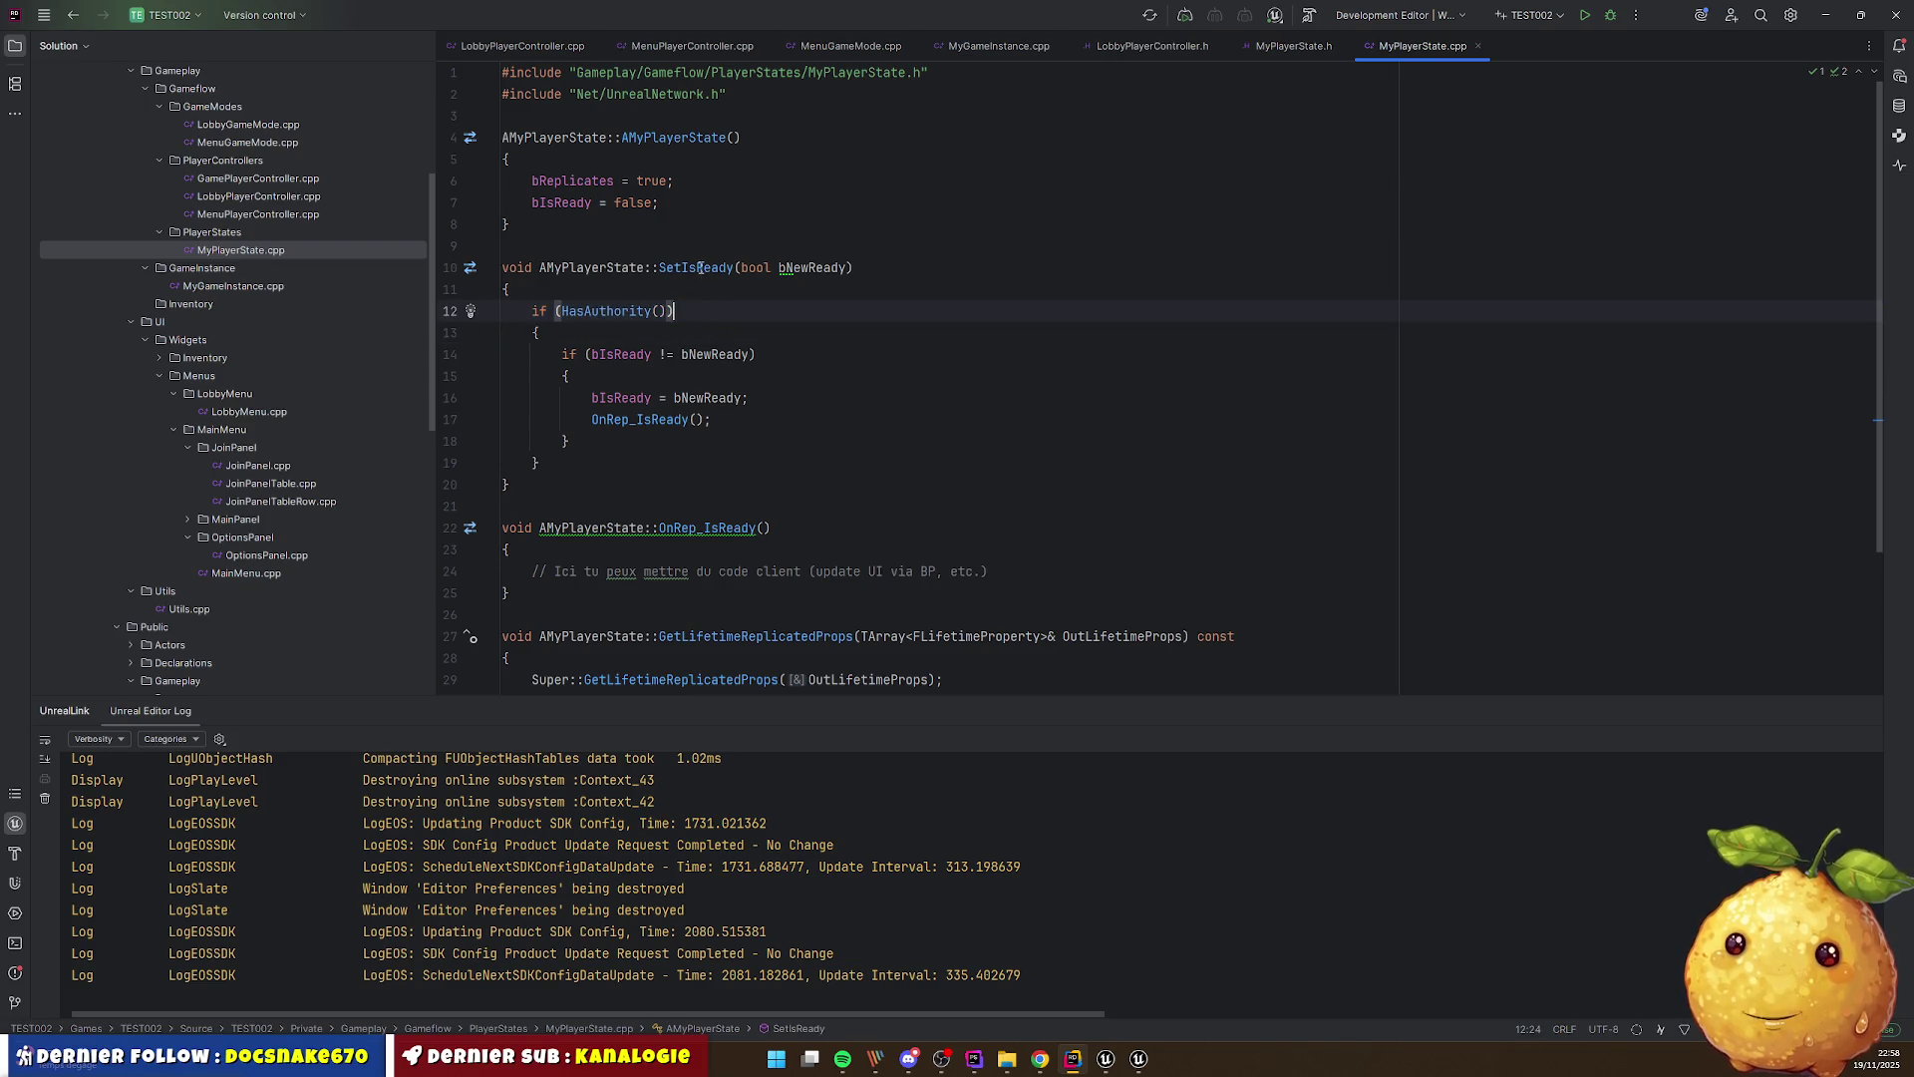
# Add the comment '//todo: possible de se mettre pas pret ?' above the ready check
pyautogui.doubleClick(696, 268)
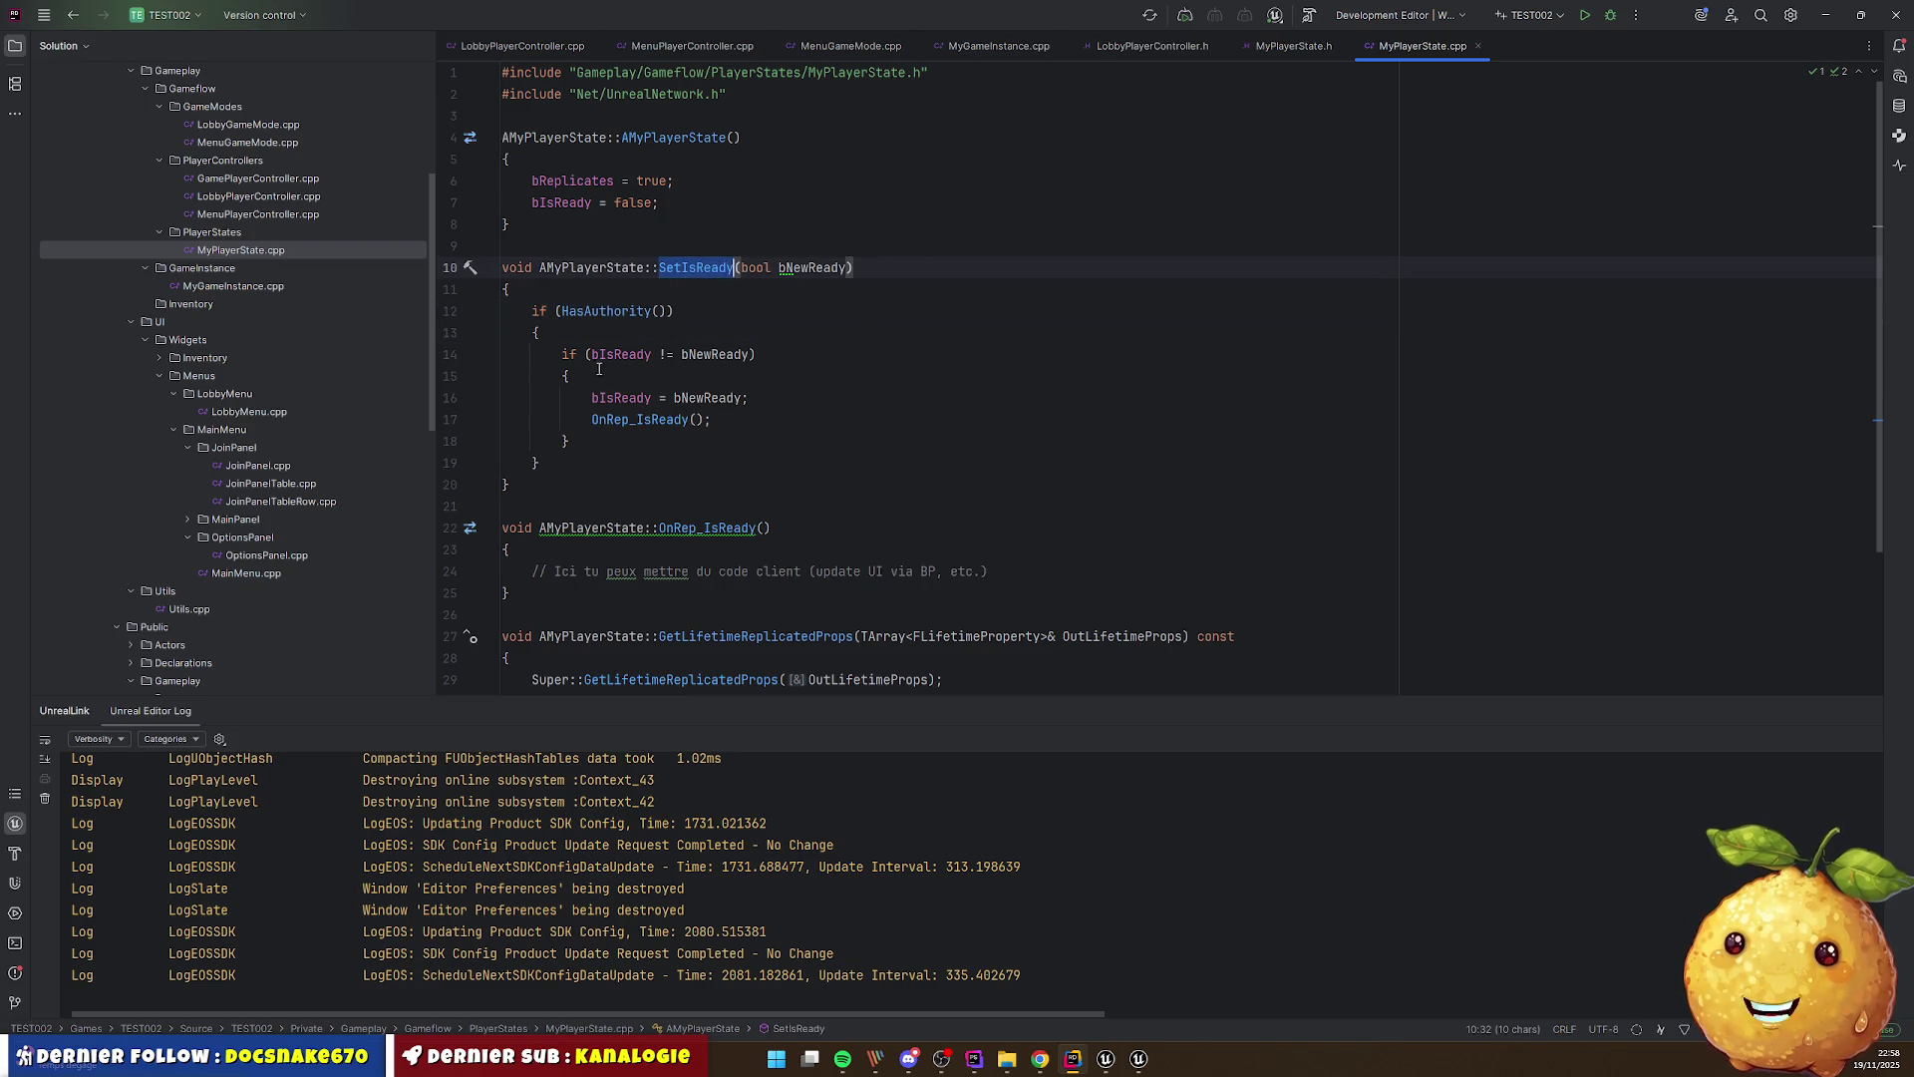
pyautogui.doubleClick(605, 311)
pyautogui.click(569, 333)
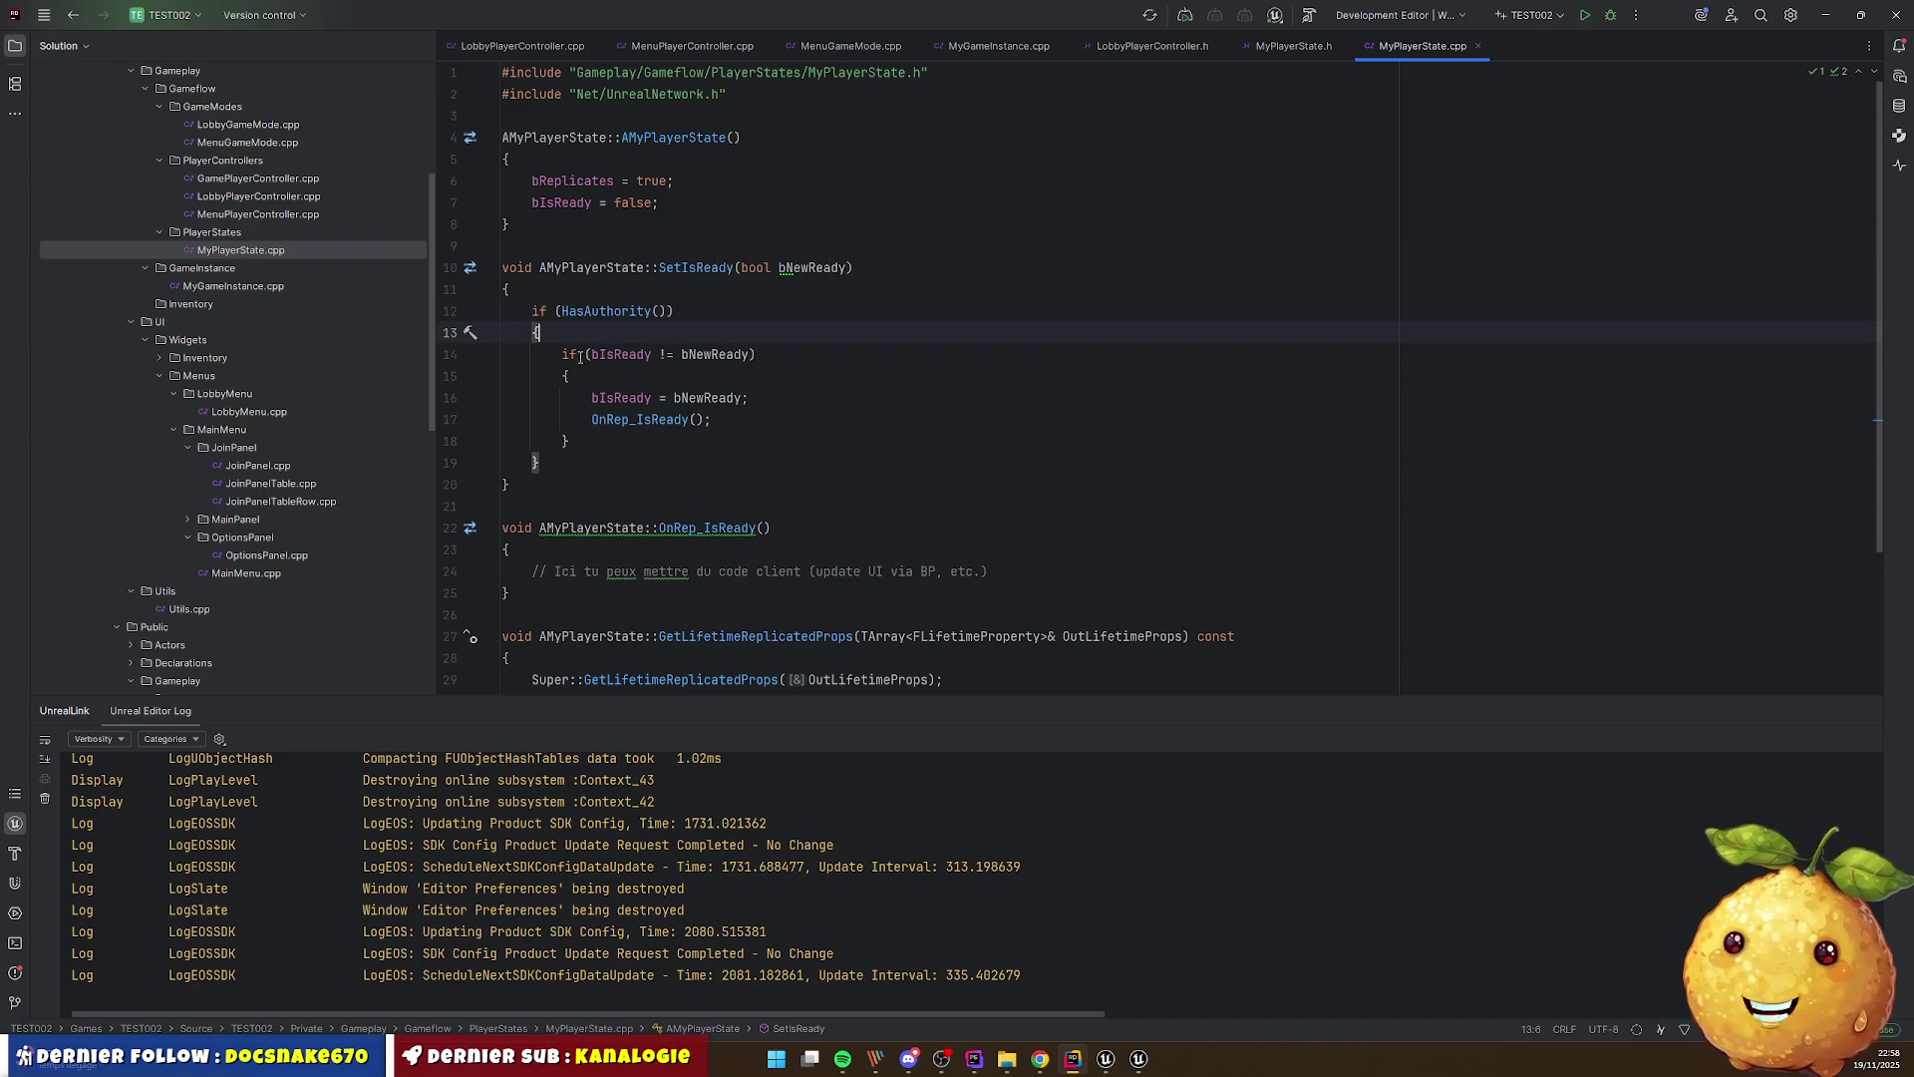
pyautogui.moveTo(565, 355); pyautogui.dragTo(762, 355)
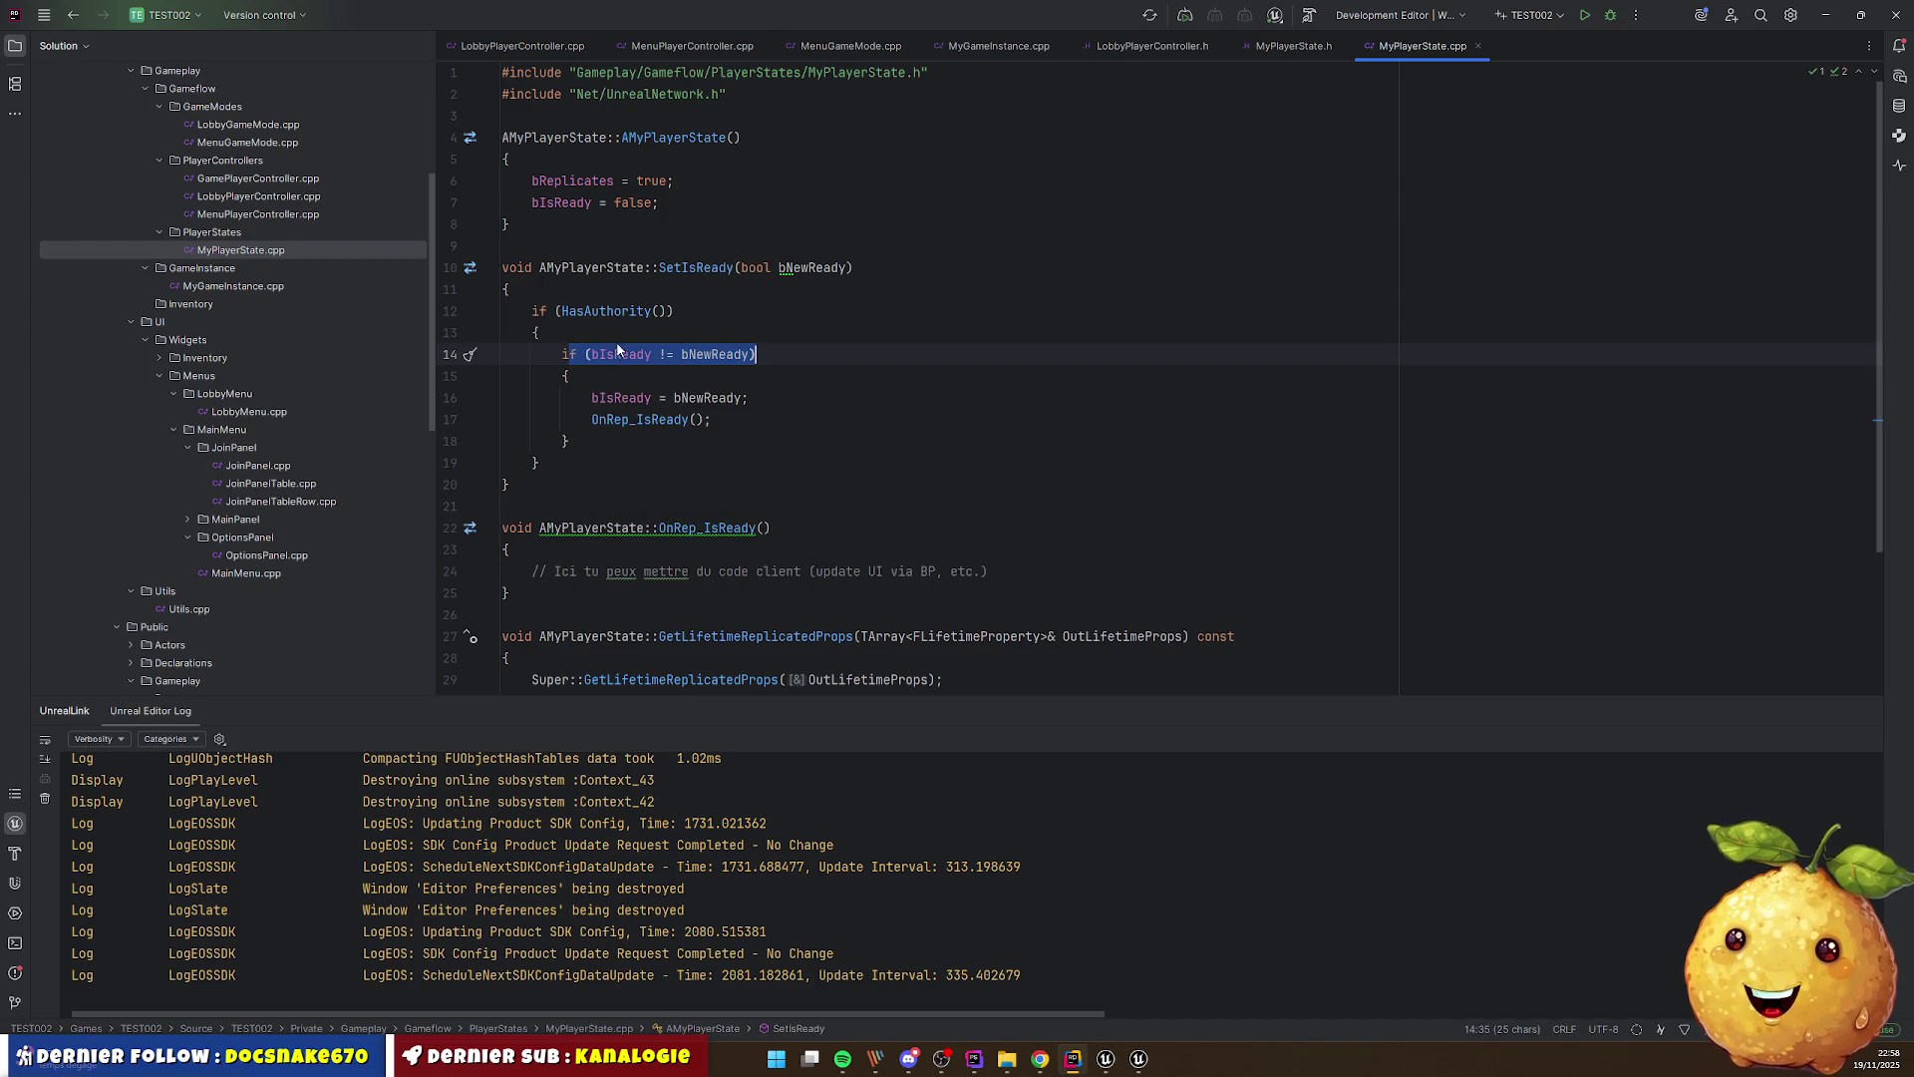
pyautogui.press('Down')
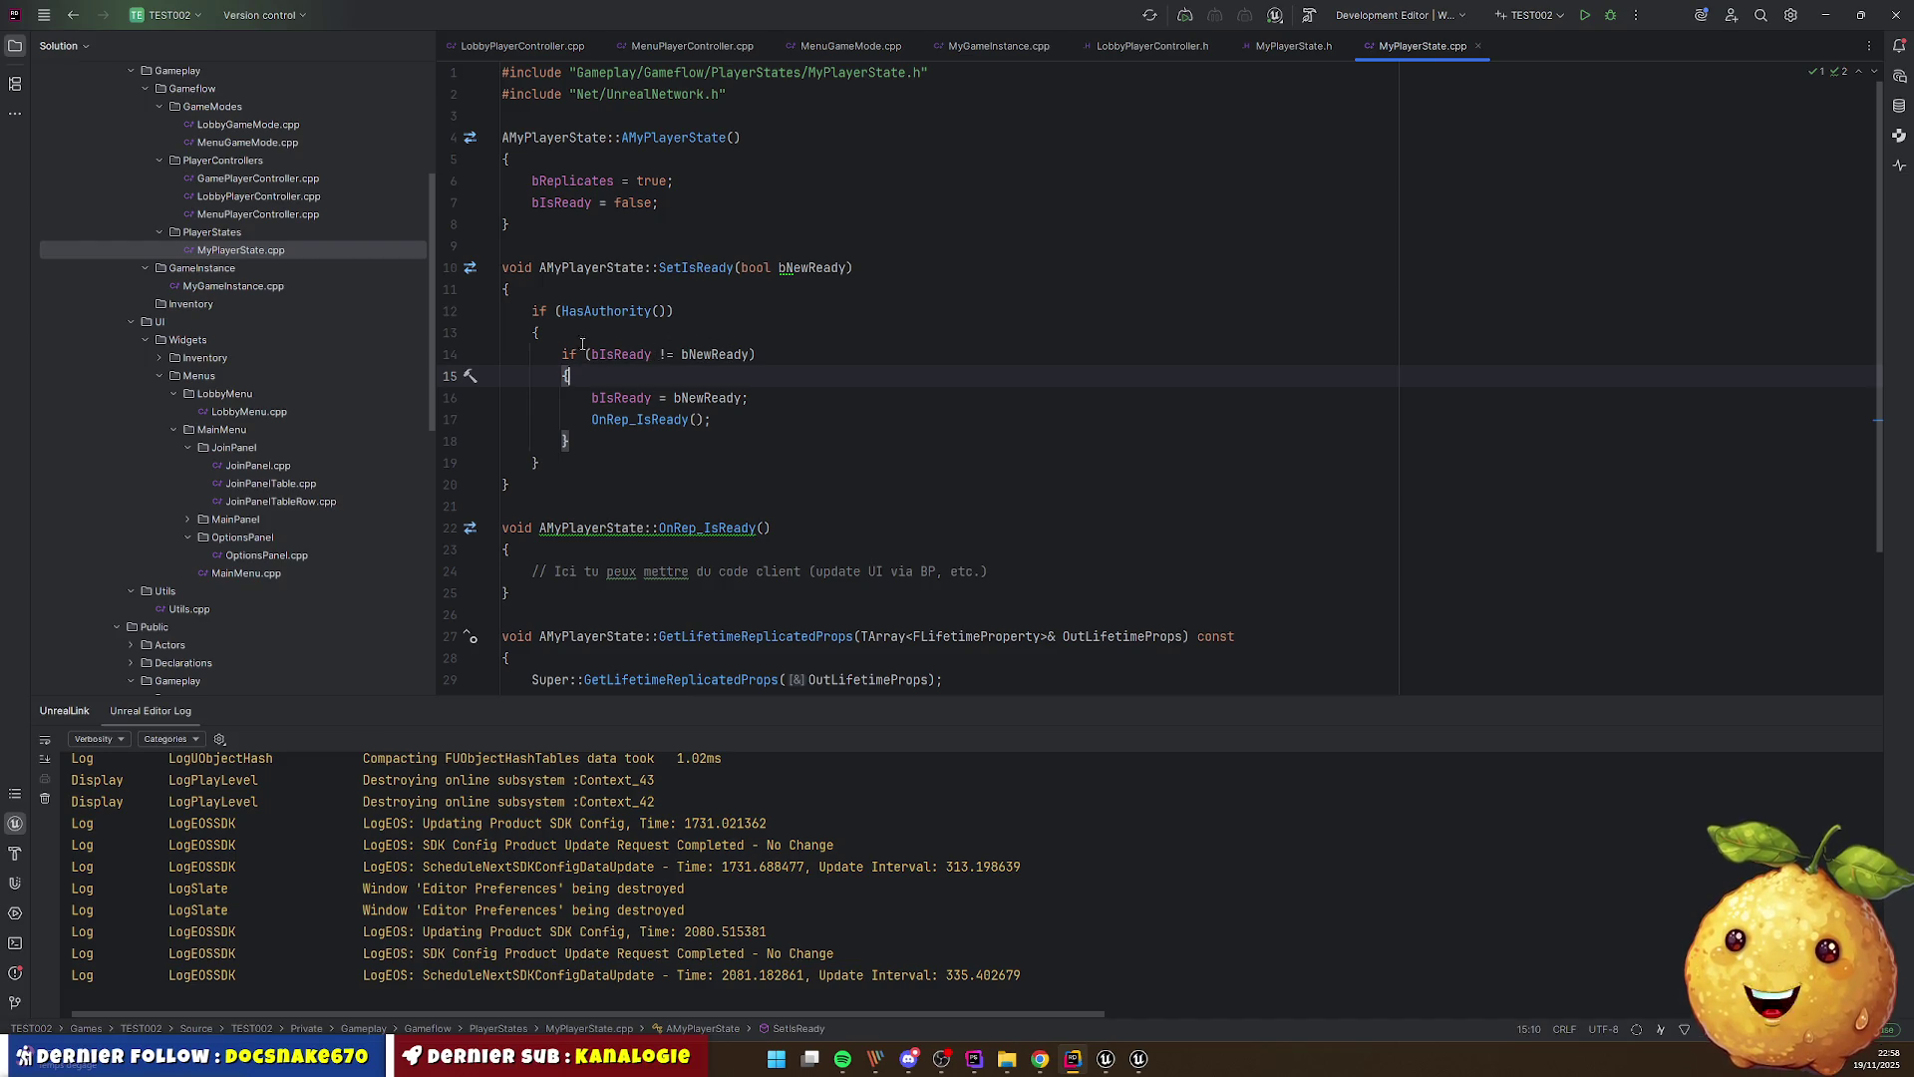
pyautogui.press('Up')
pyautogui.hotkey('ctrl', 'alt', 'Return')
pyautogui.write('//todo')
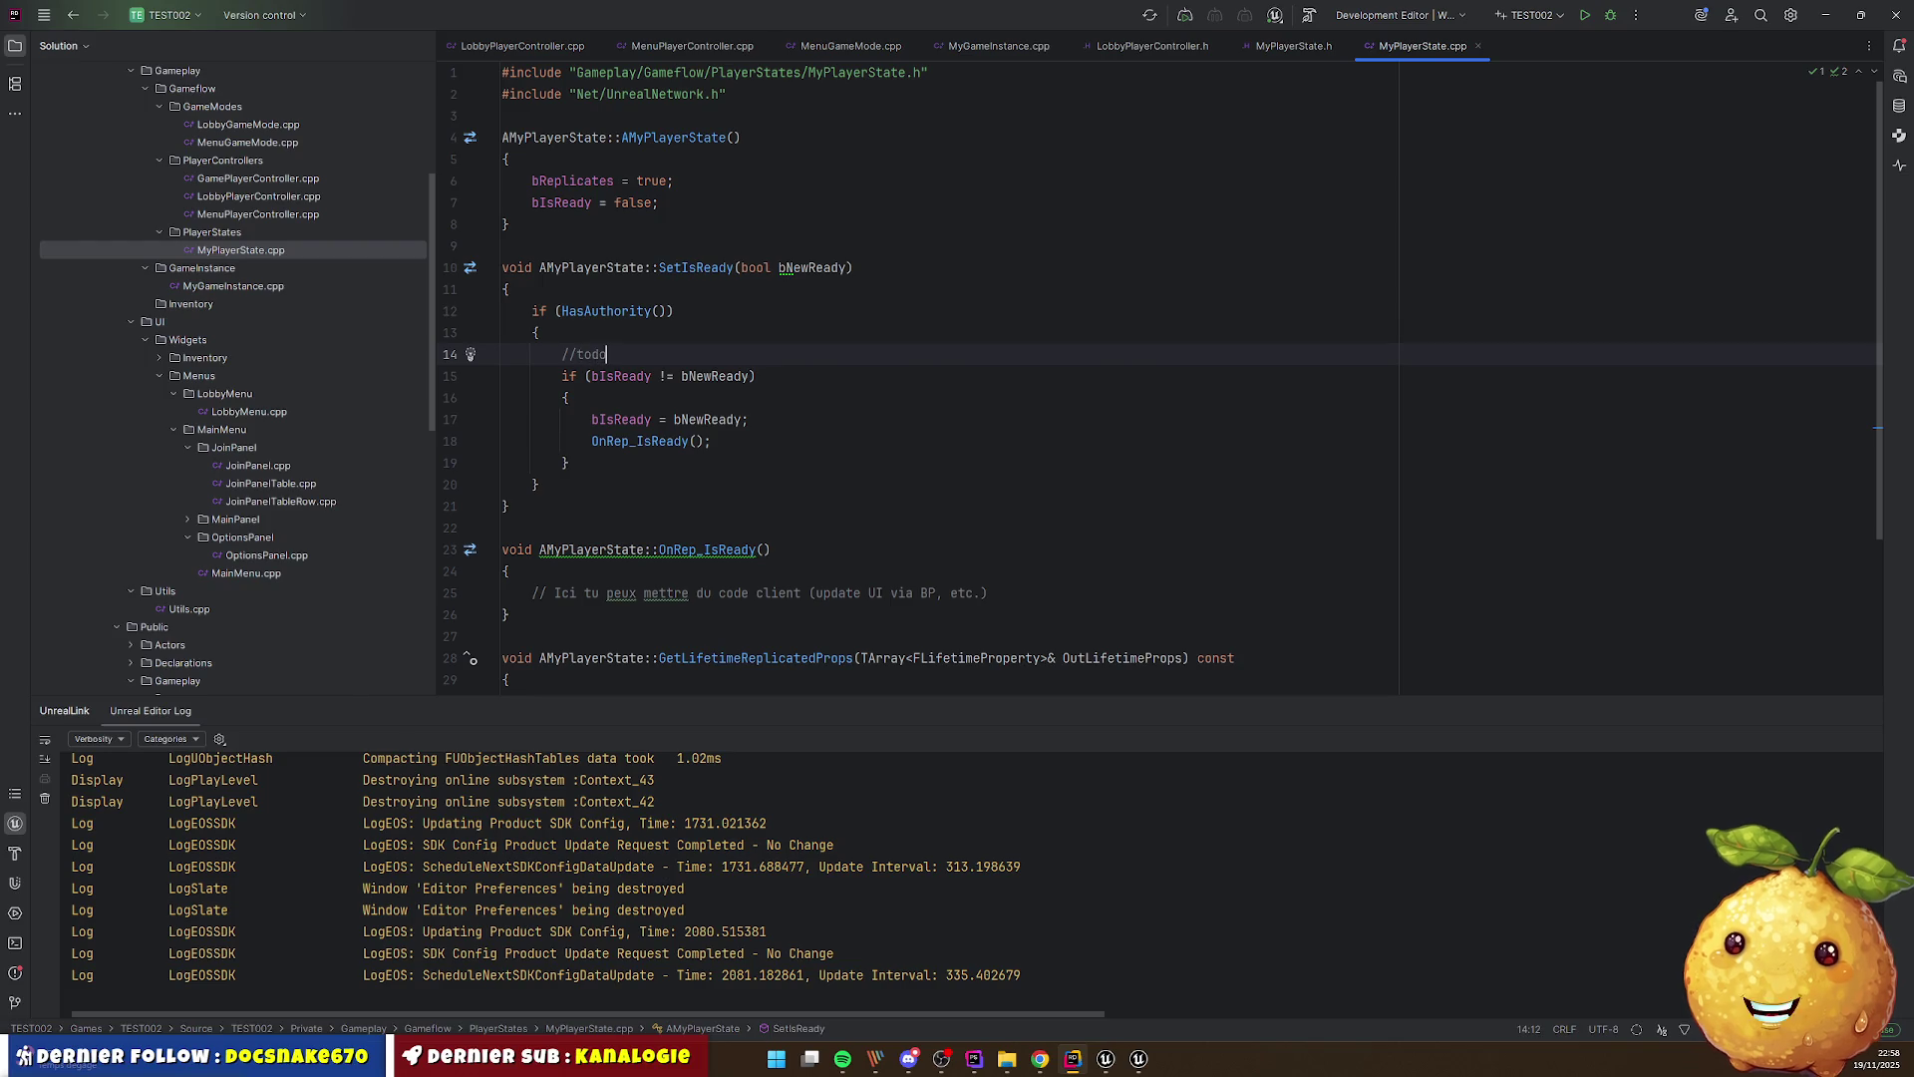
pyautogui.write(': possib')
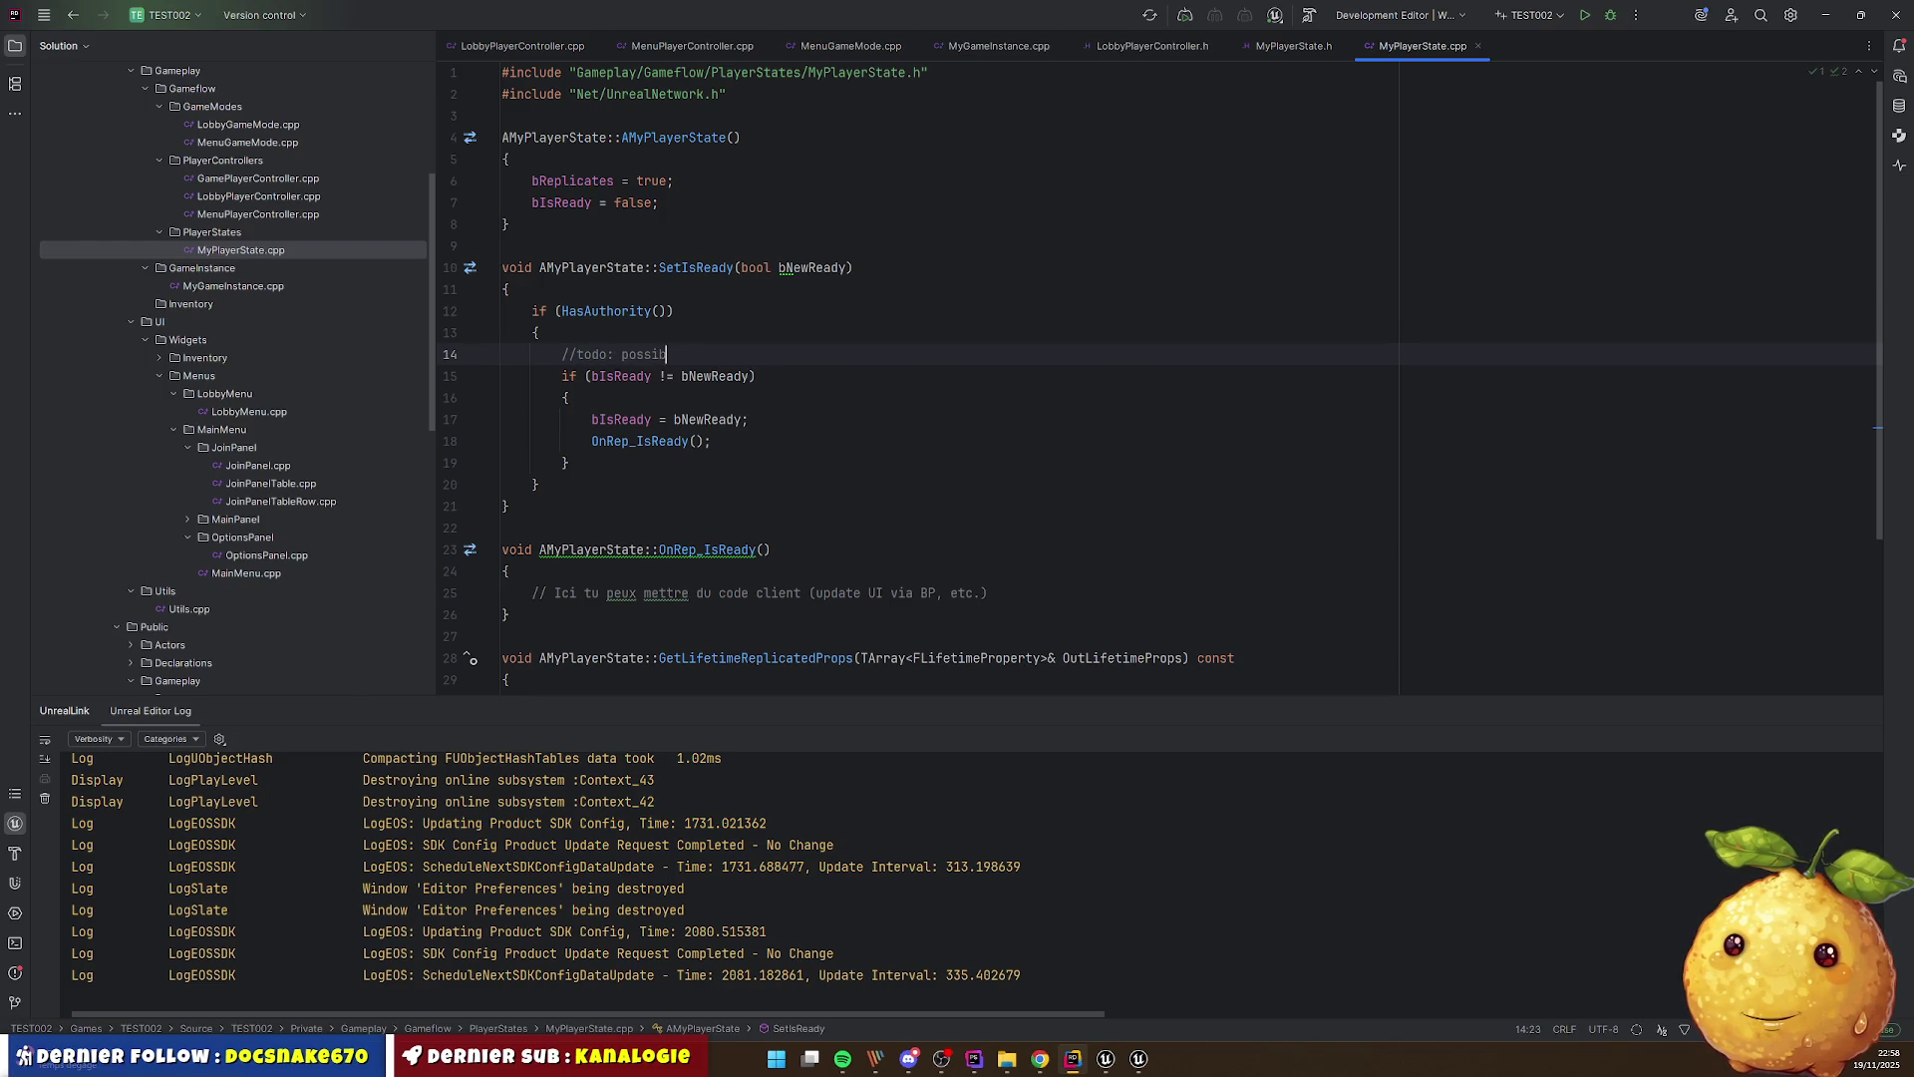
pyautogui.write('le de')
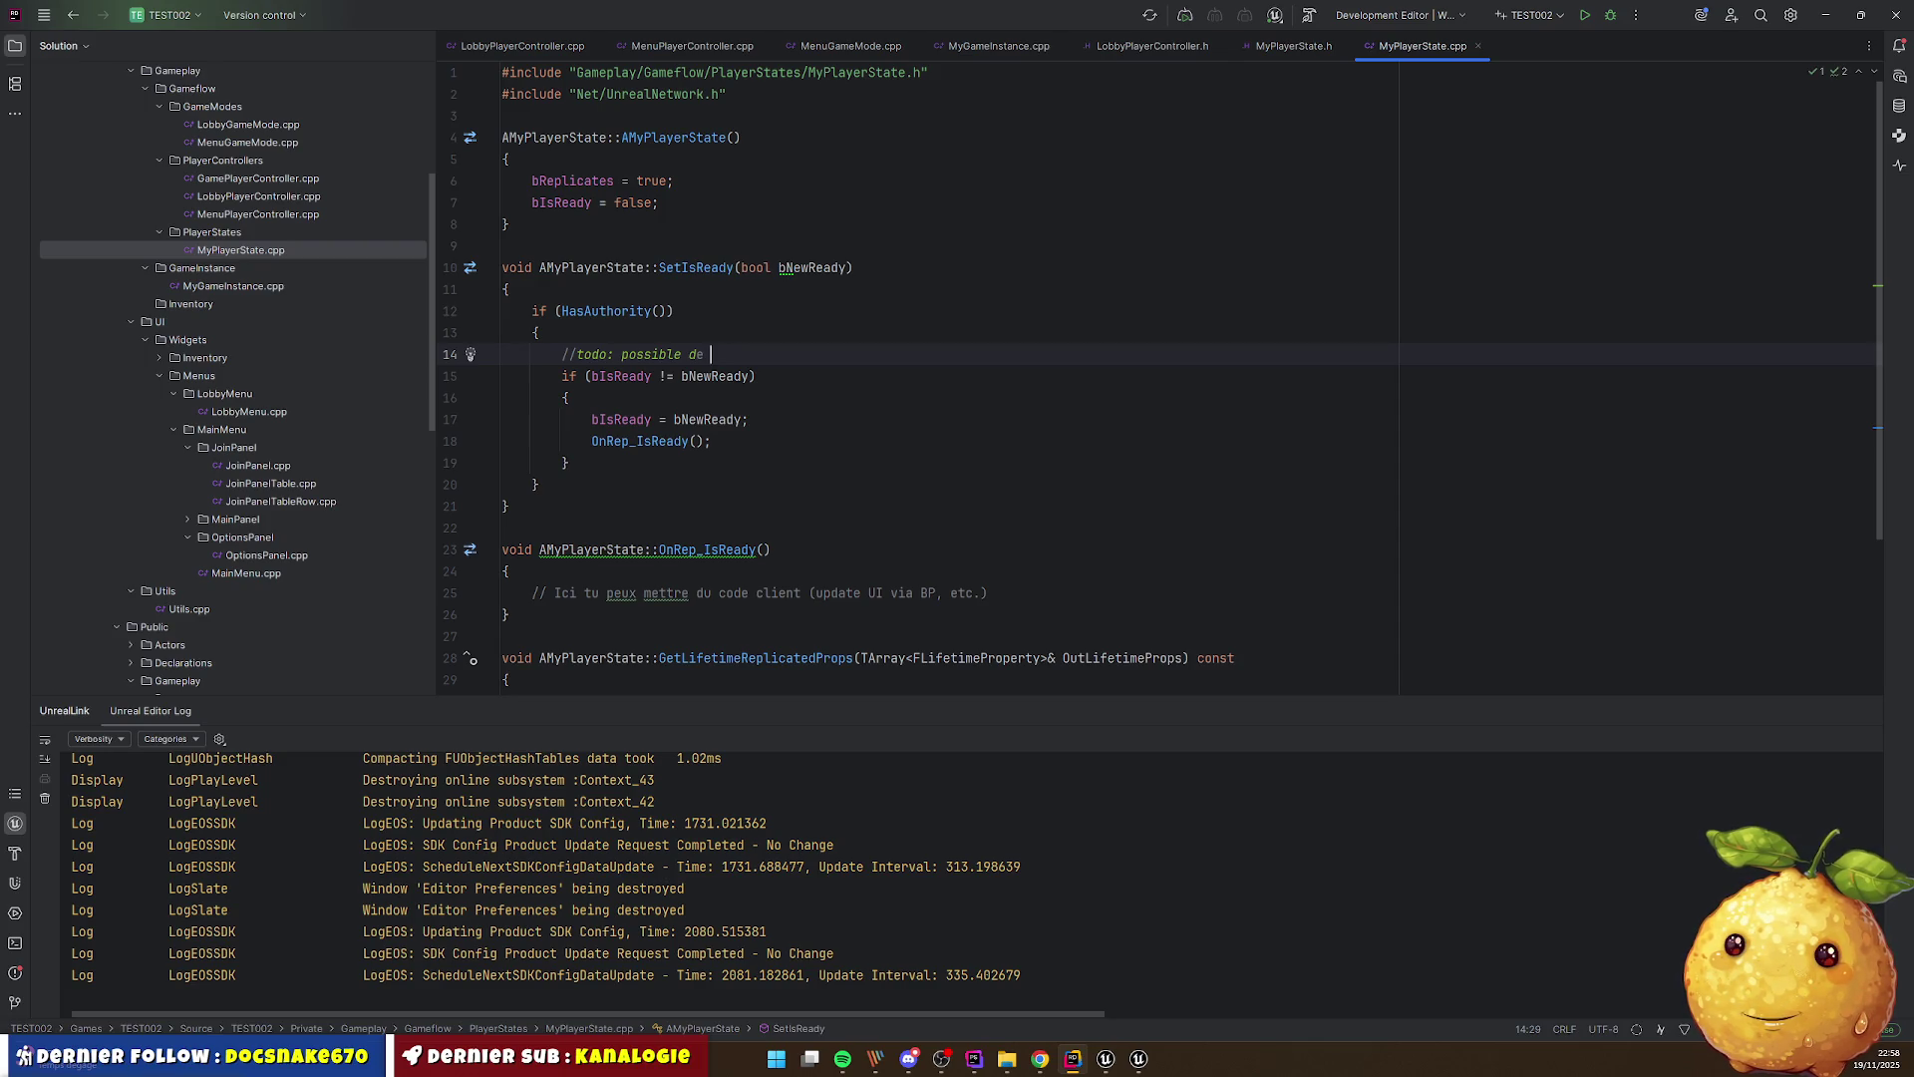
pyautogui.write(' se mettre pa')
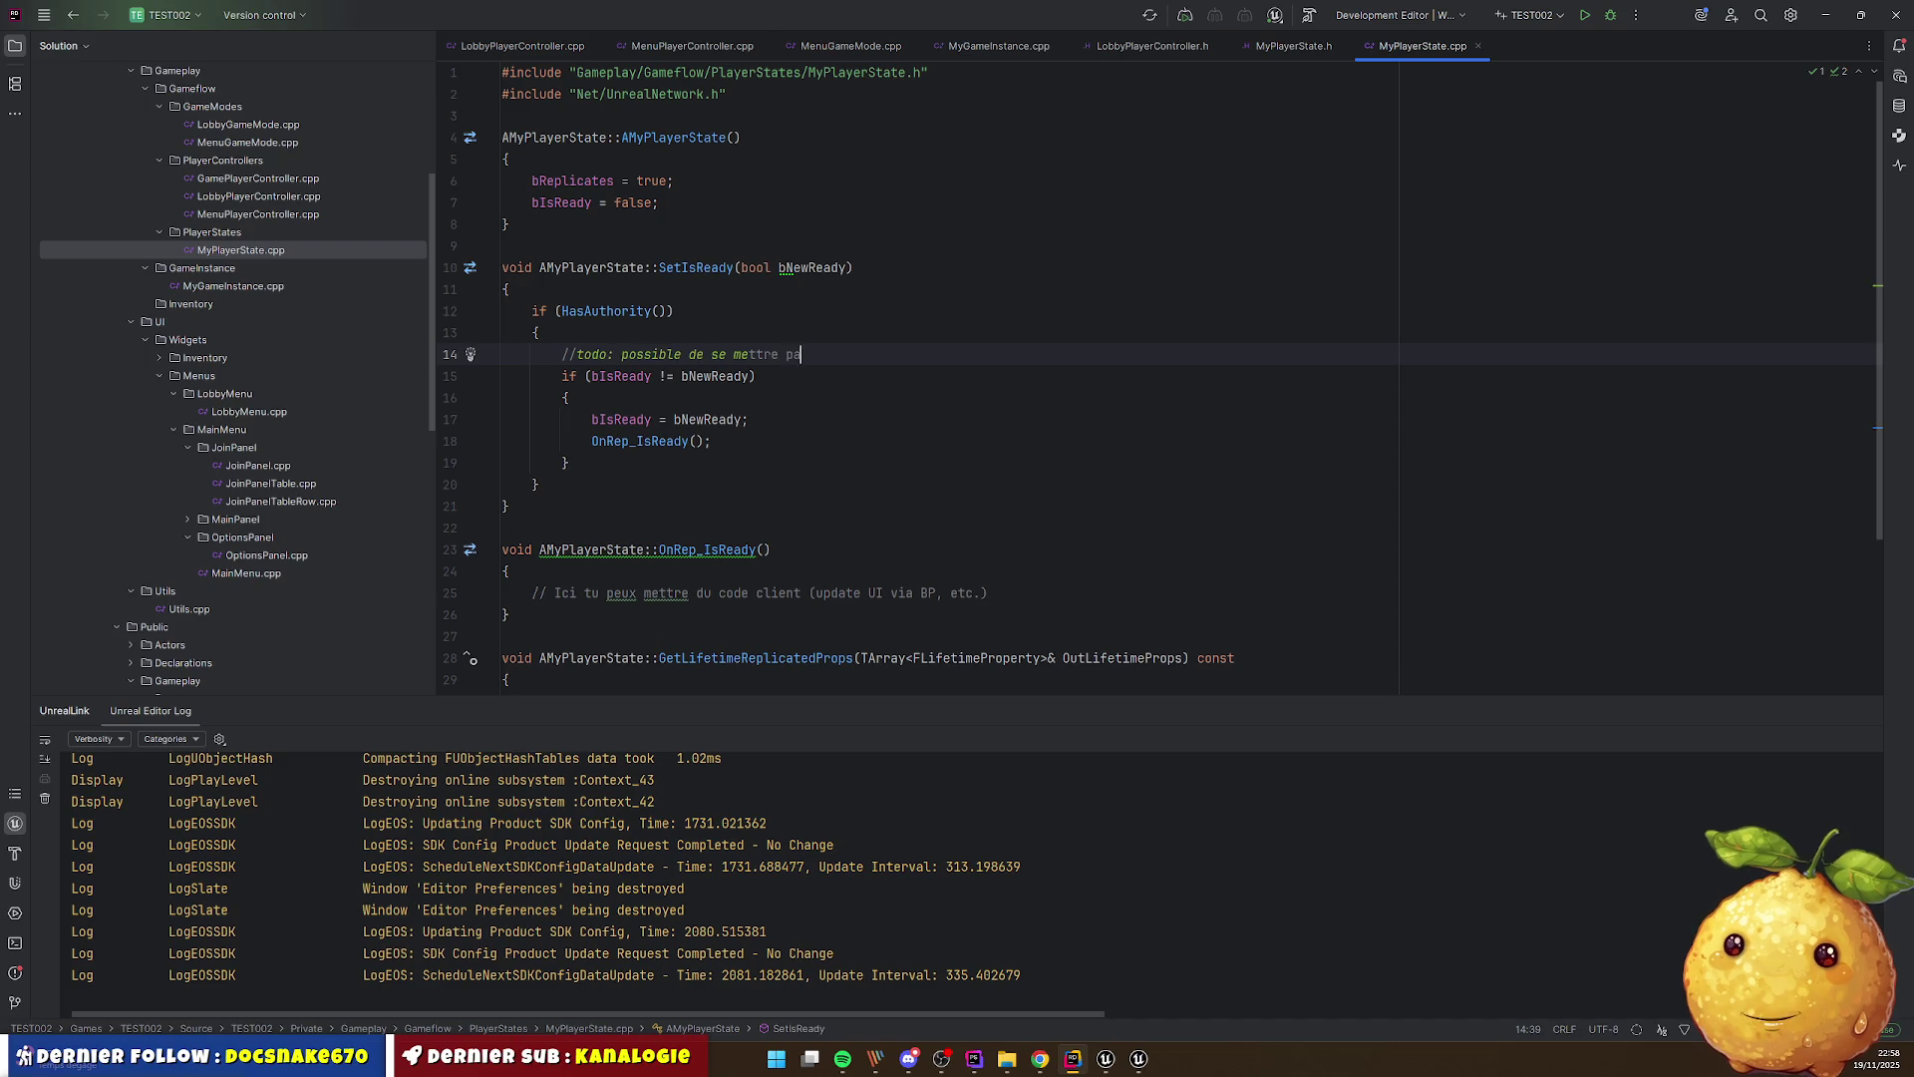
pyautogui.write('s pret ?')
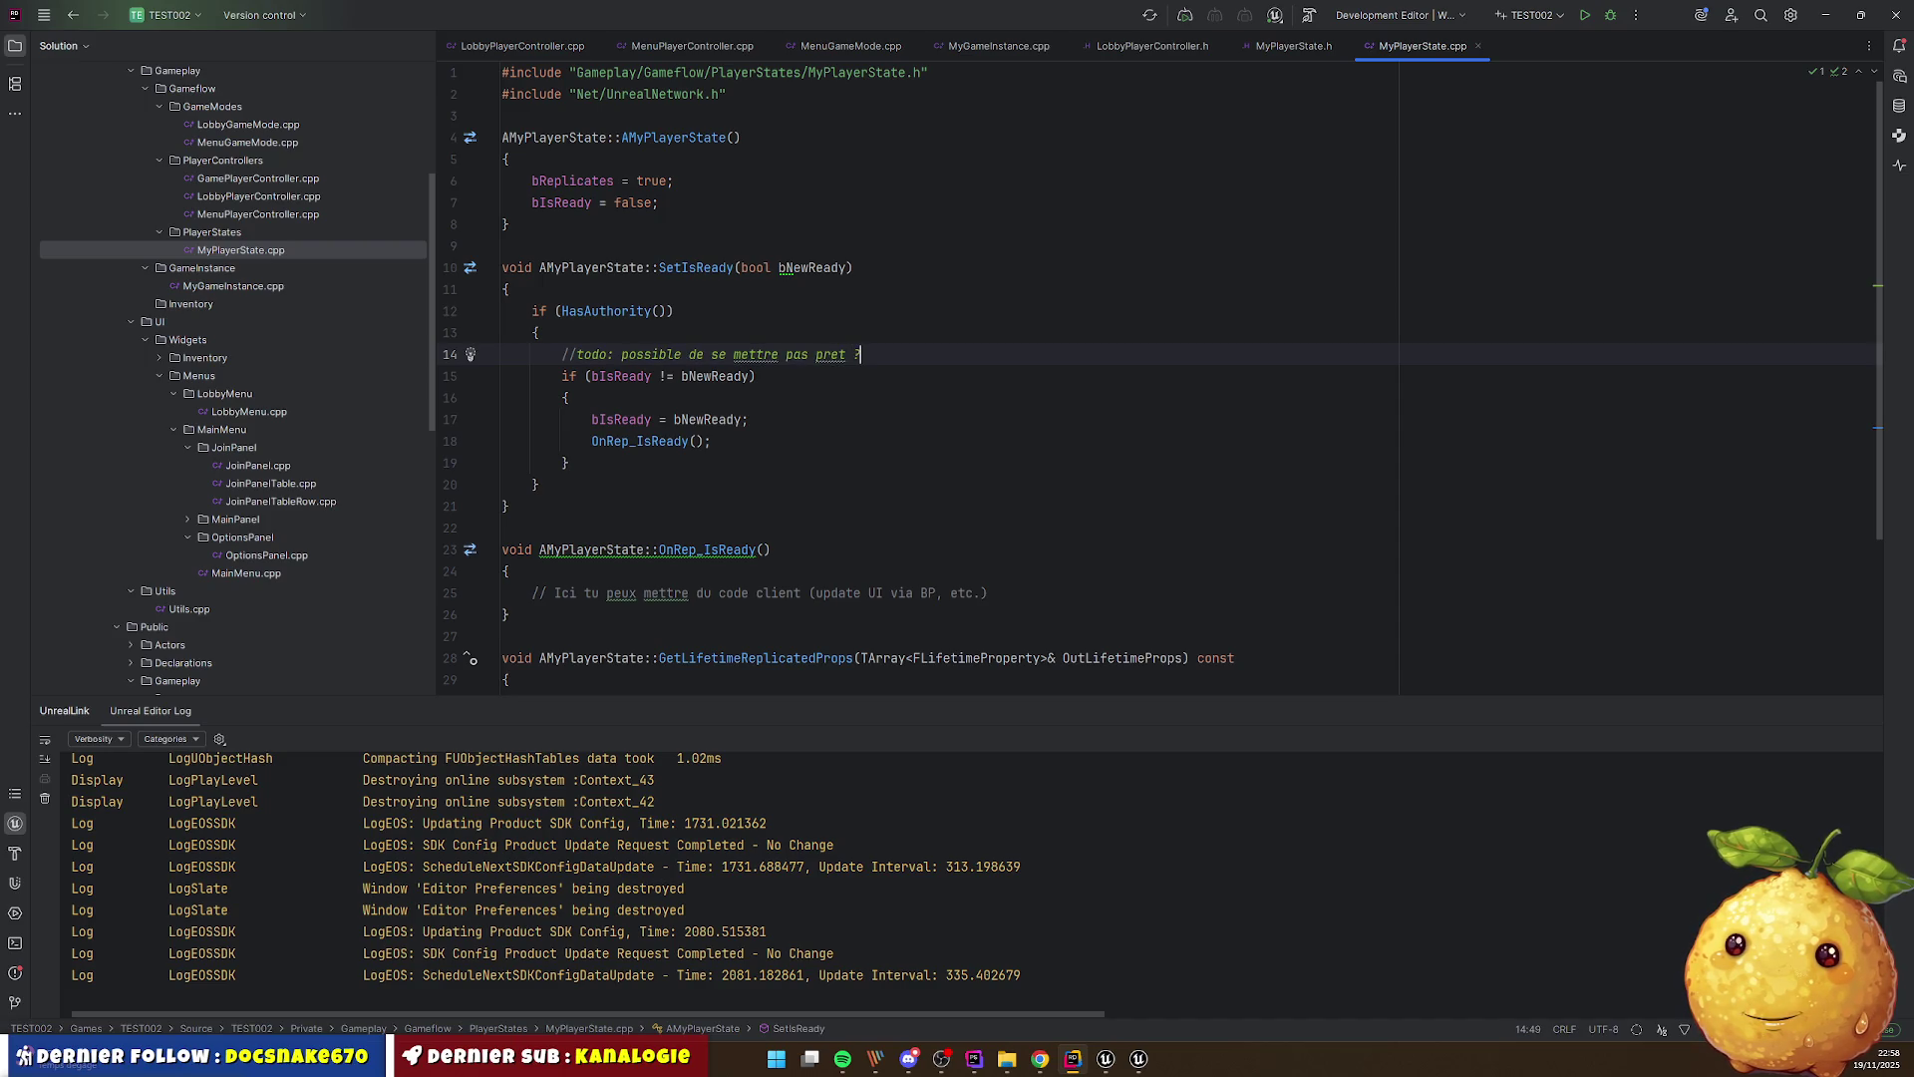
# Delete the todo comment line above the bIsReady != bNewReady check
pyautogui.press('Down')
pyautogui.press('Down')
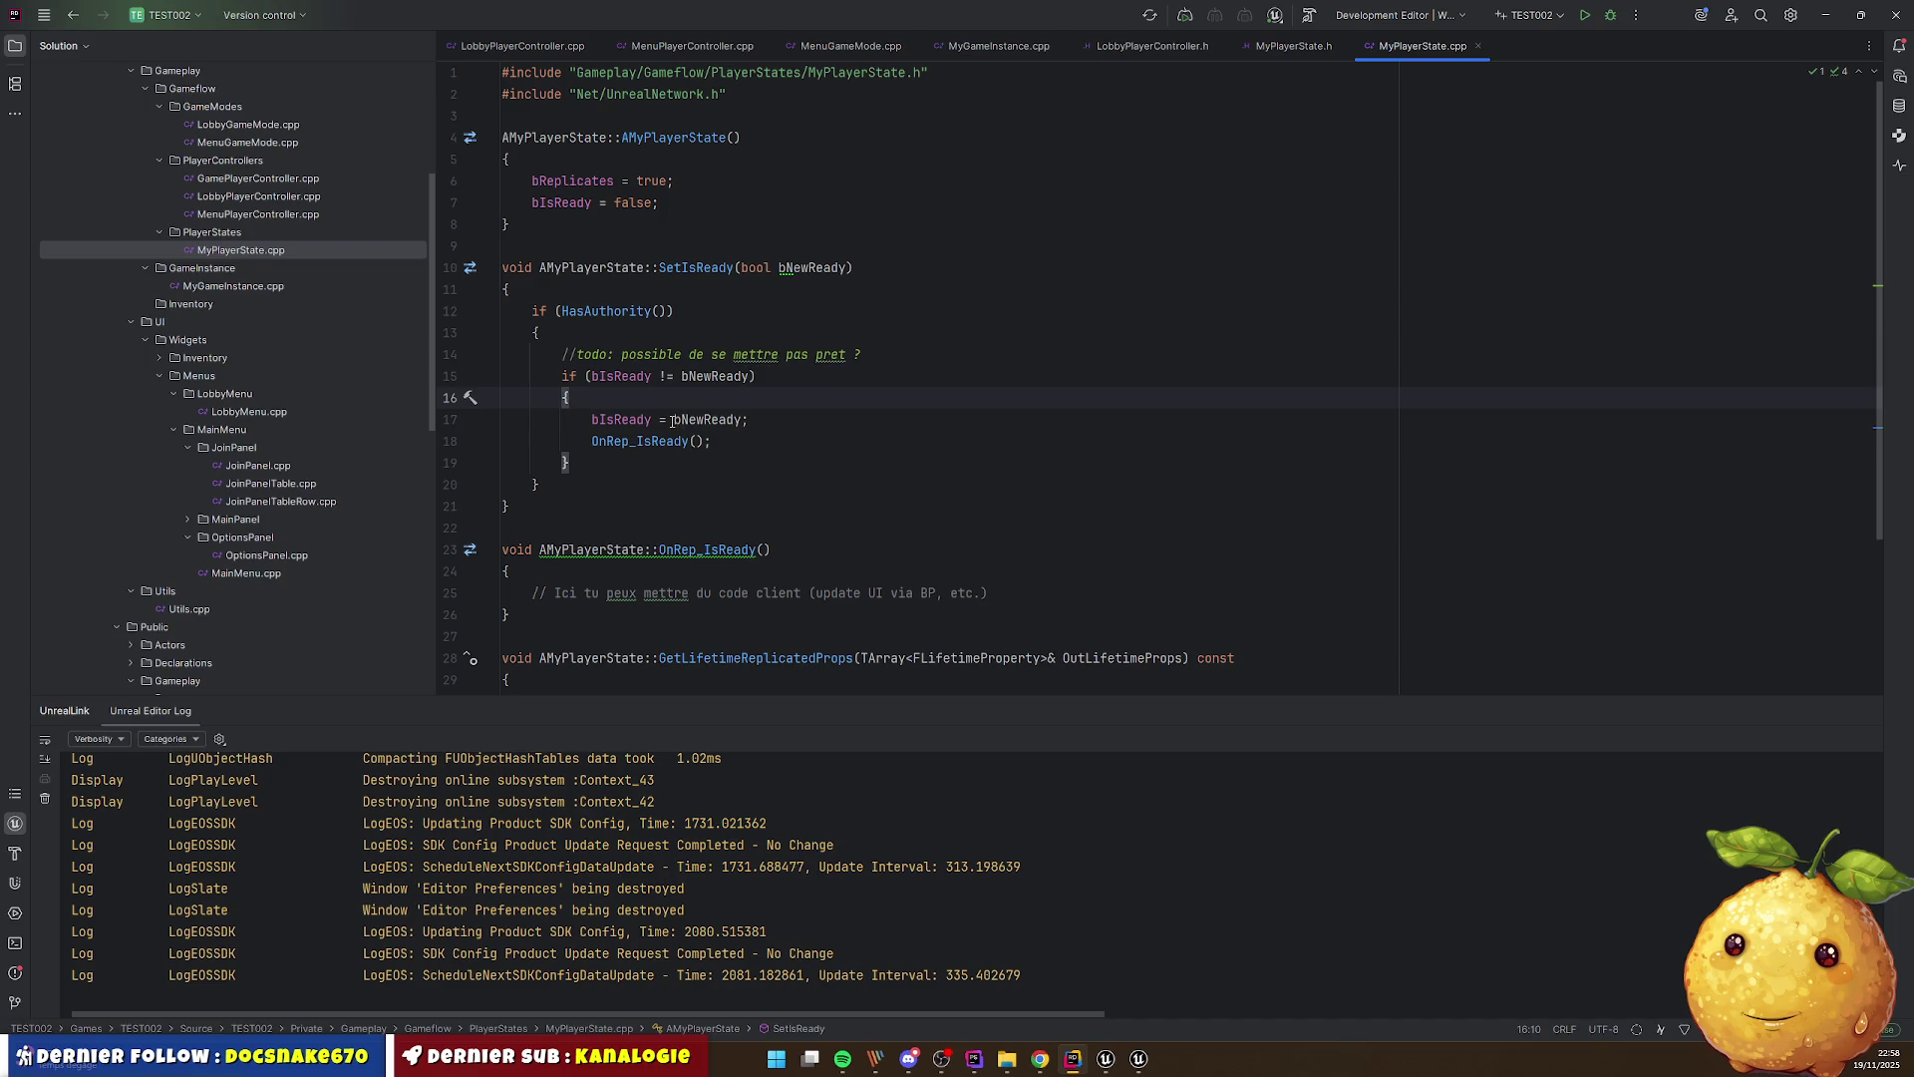
pyautogui.doubleClick(704, 420)
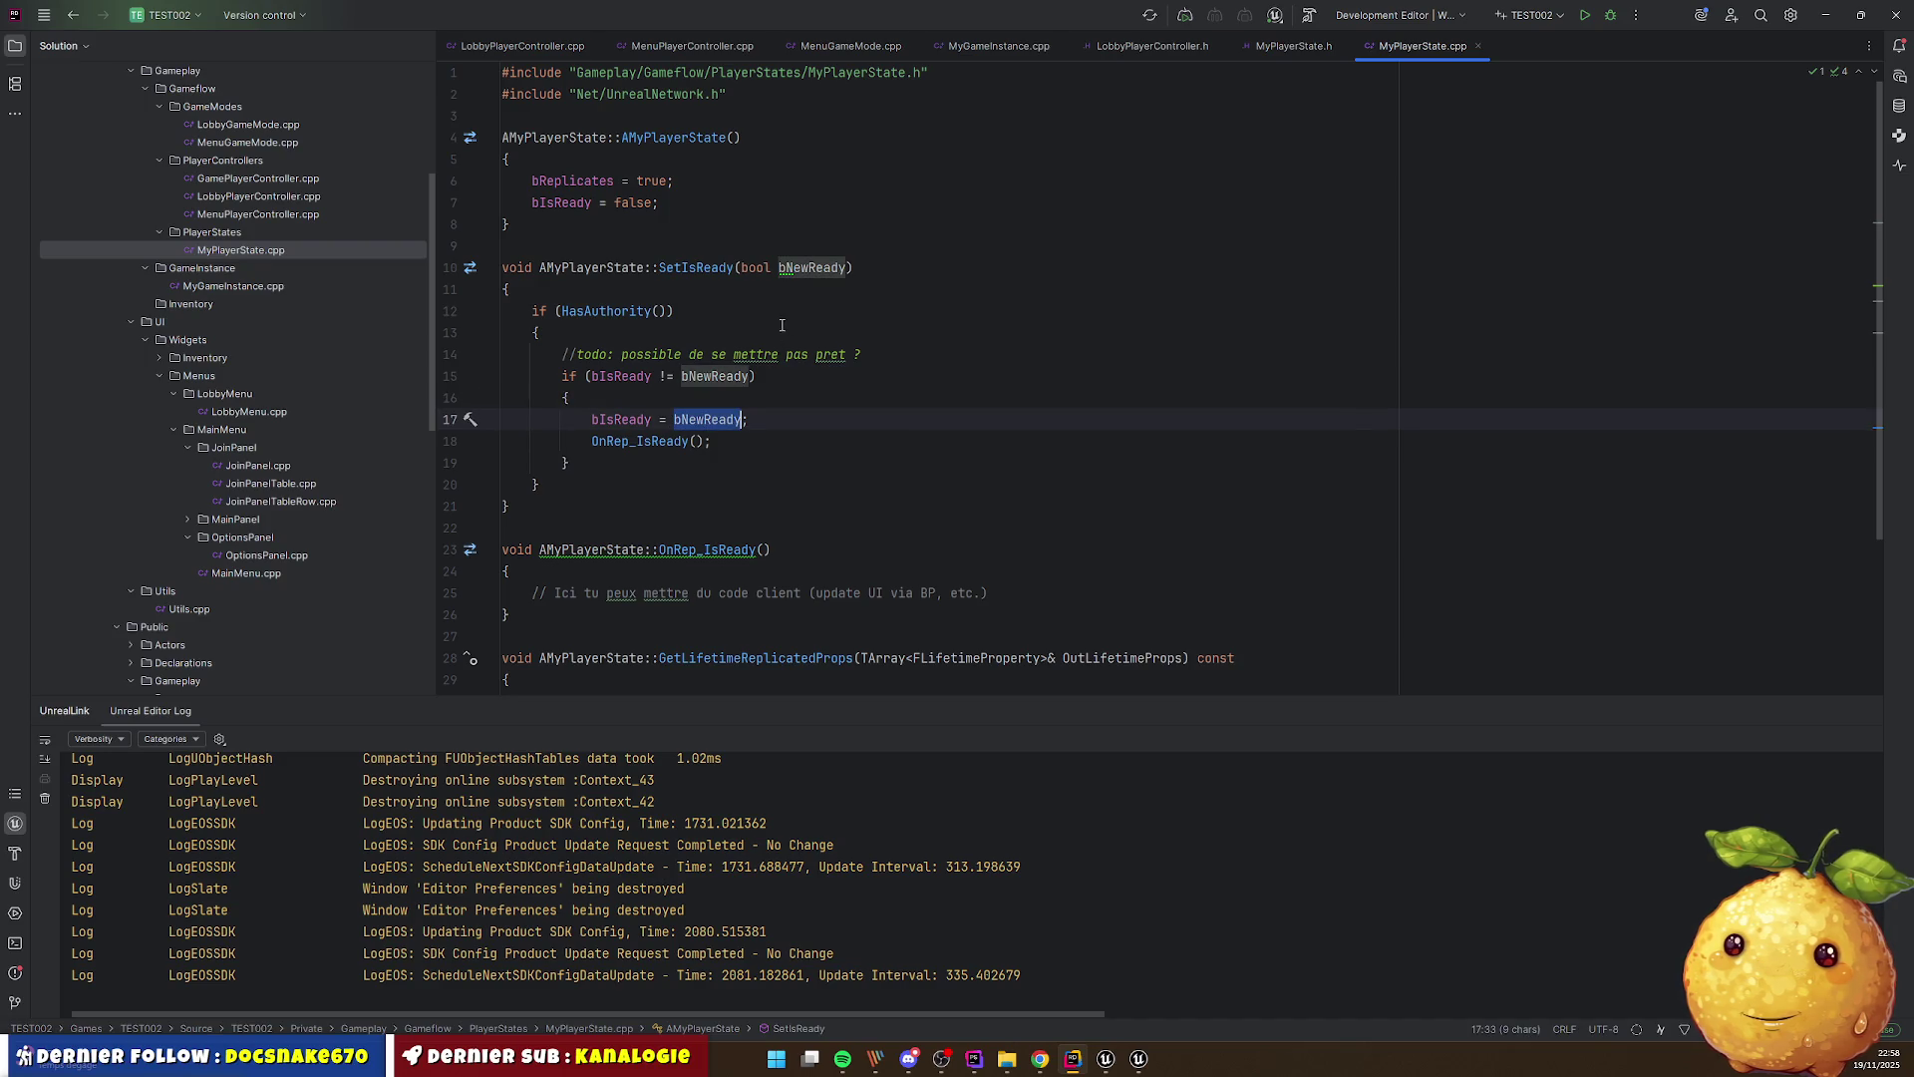
pyautogui.moveTo(808, 267)
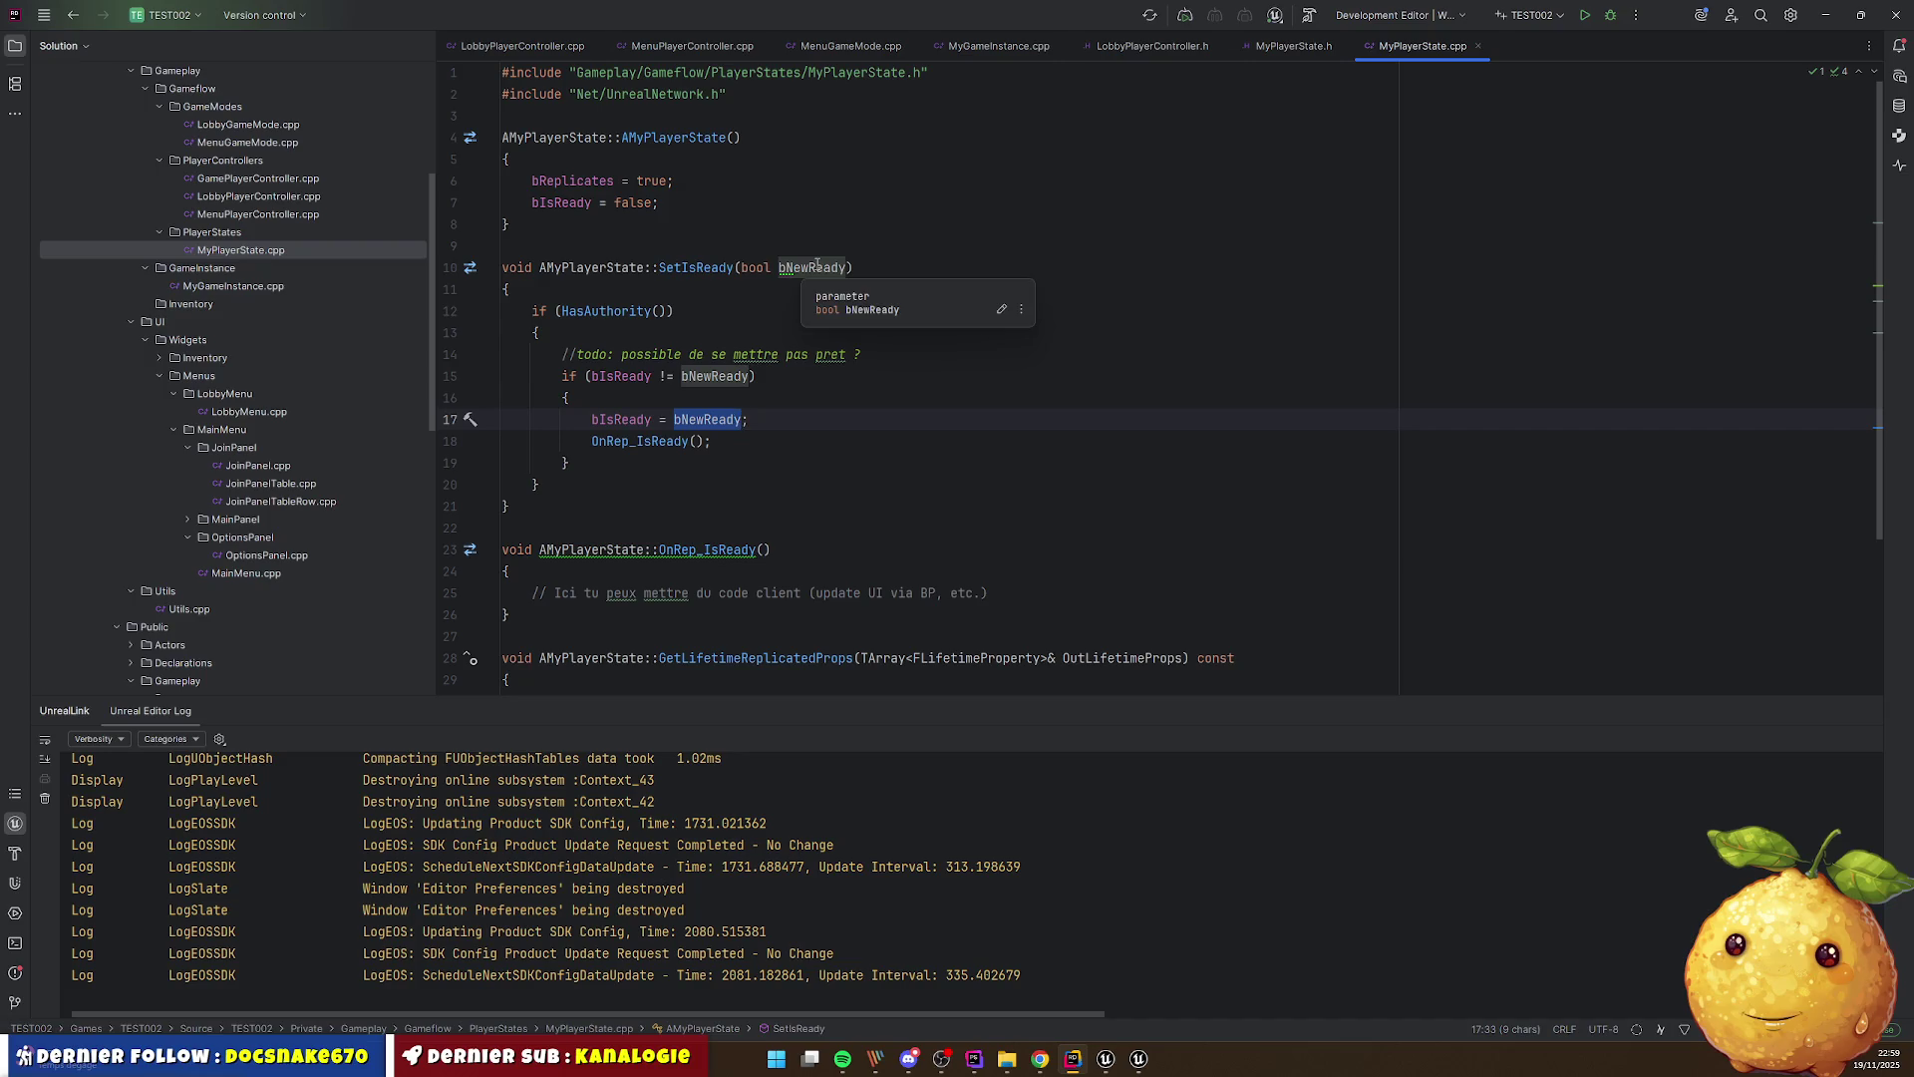
pyautogui.moveTo(734, 417)
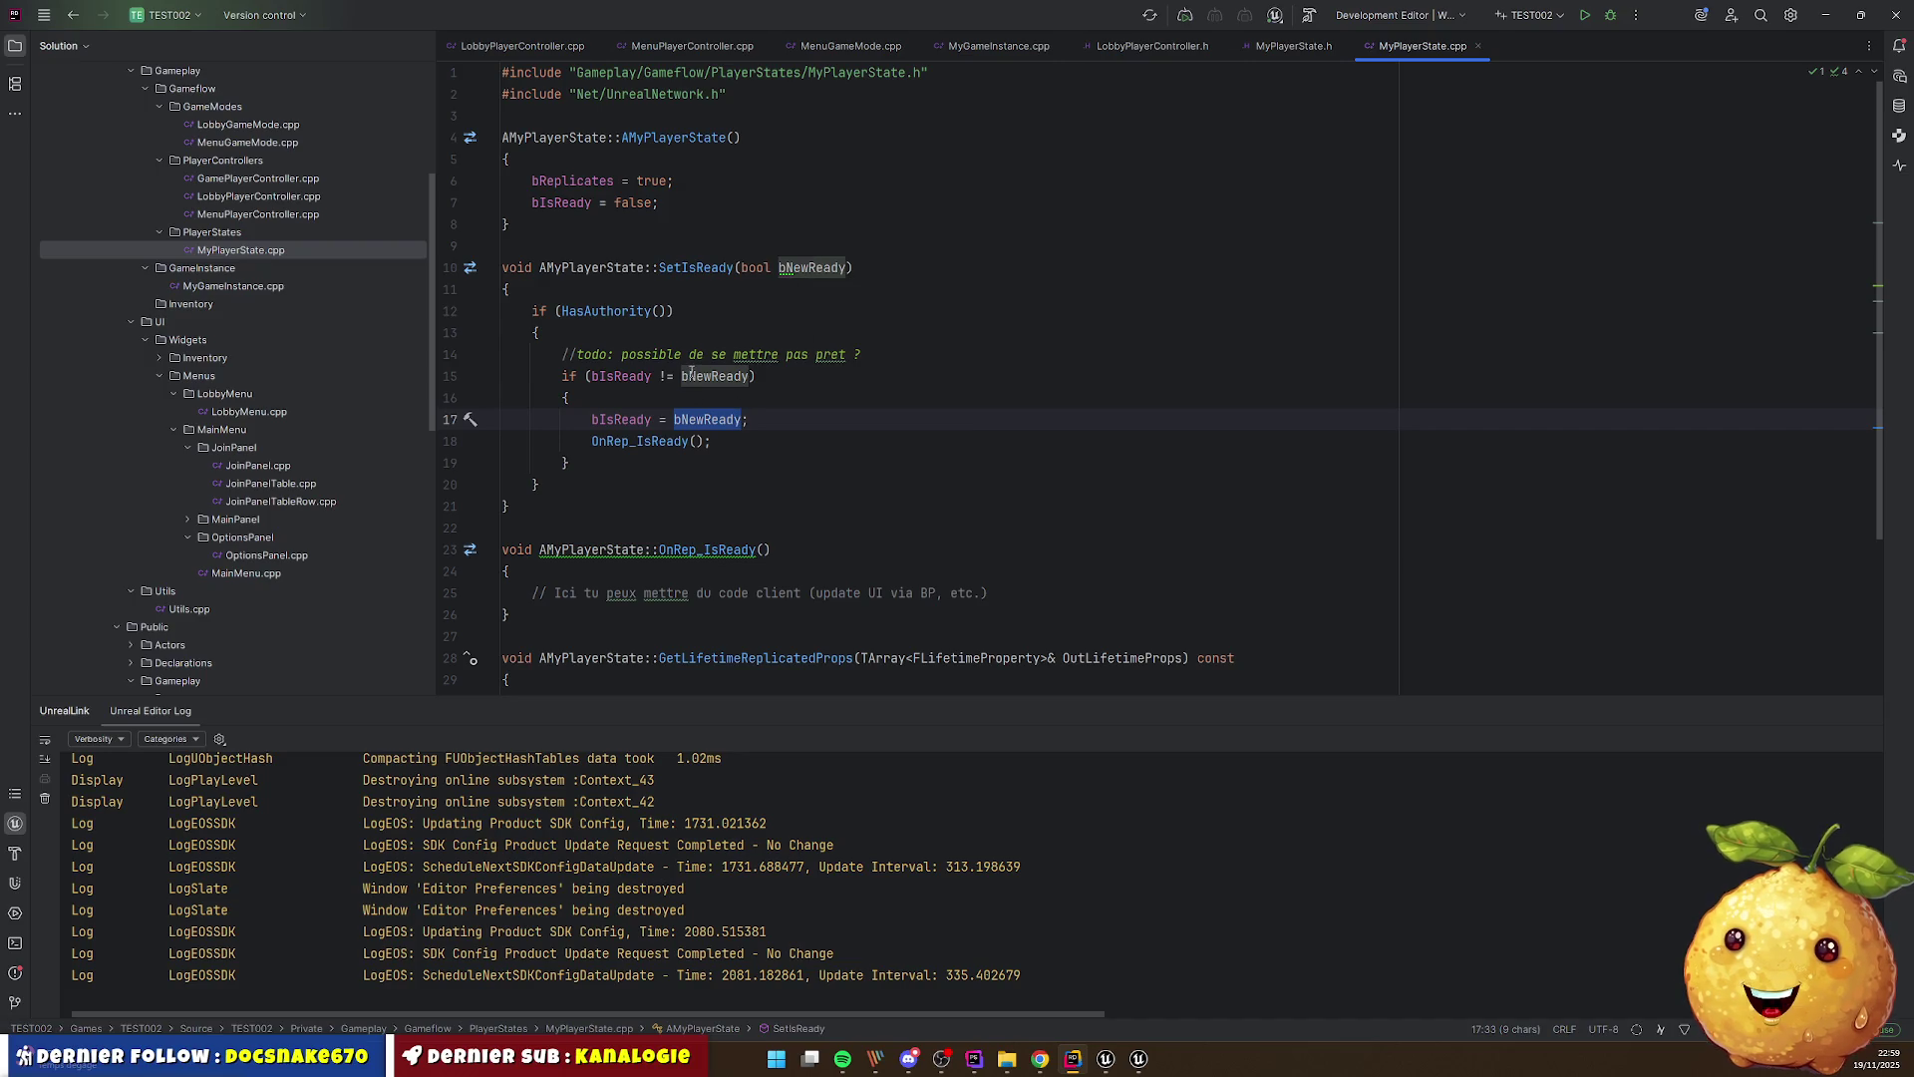
pyautogui.click(695, 376)
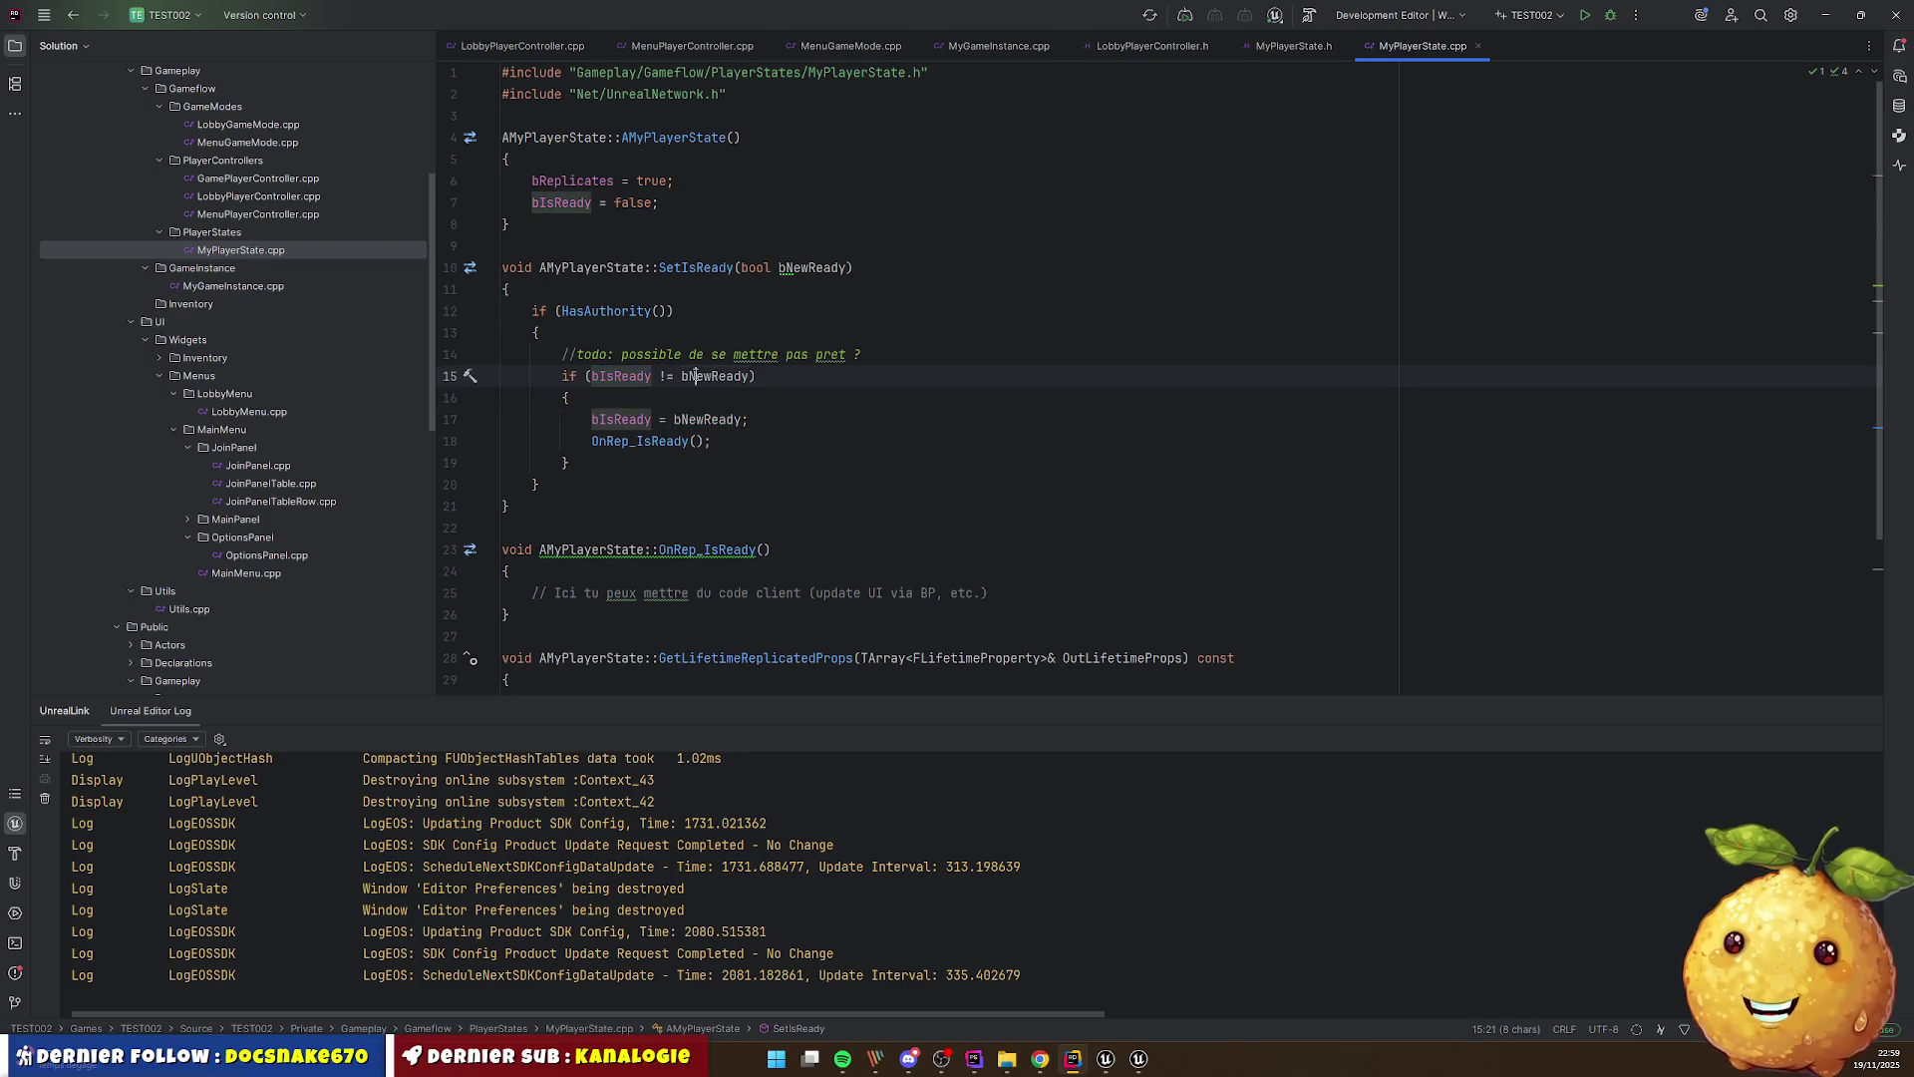
pyautogui.press('Home')
pyautogui.hotkey('shift', 'Up')
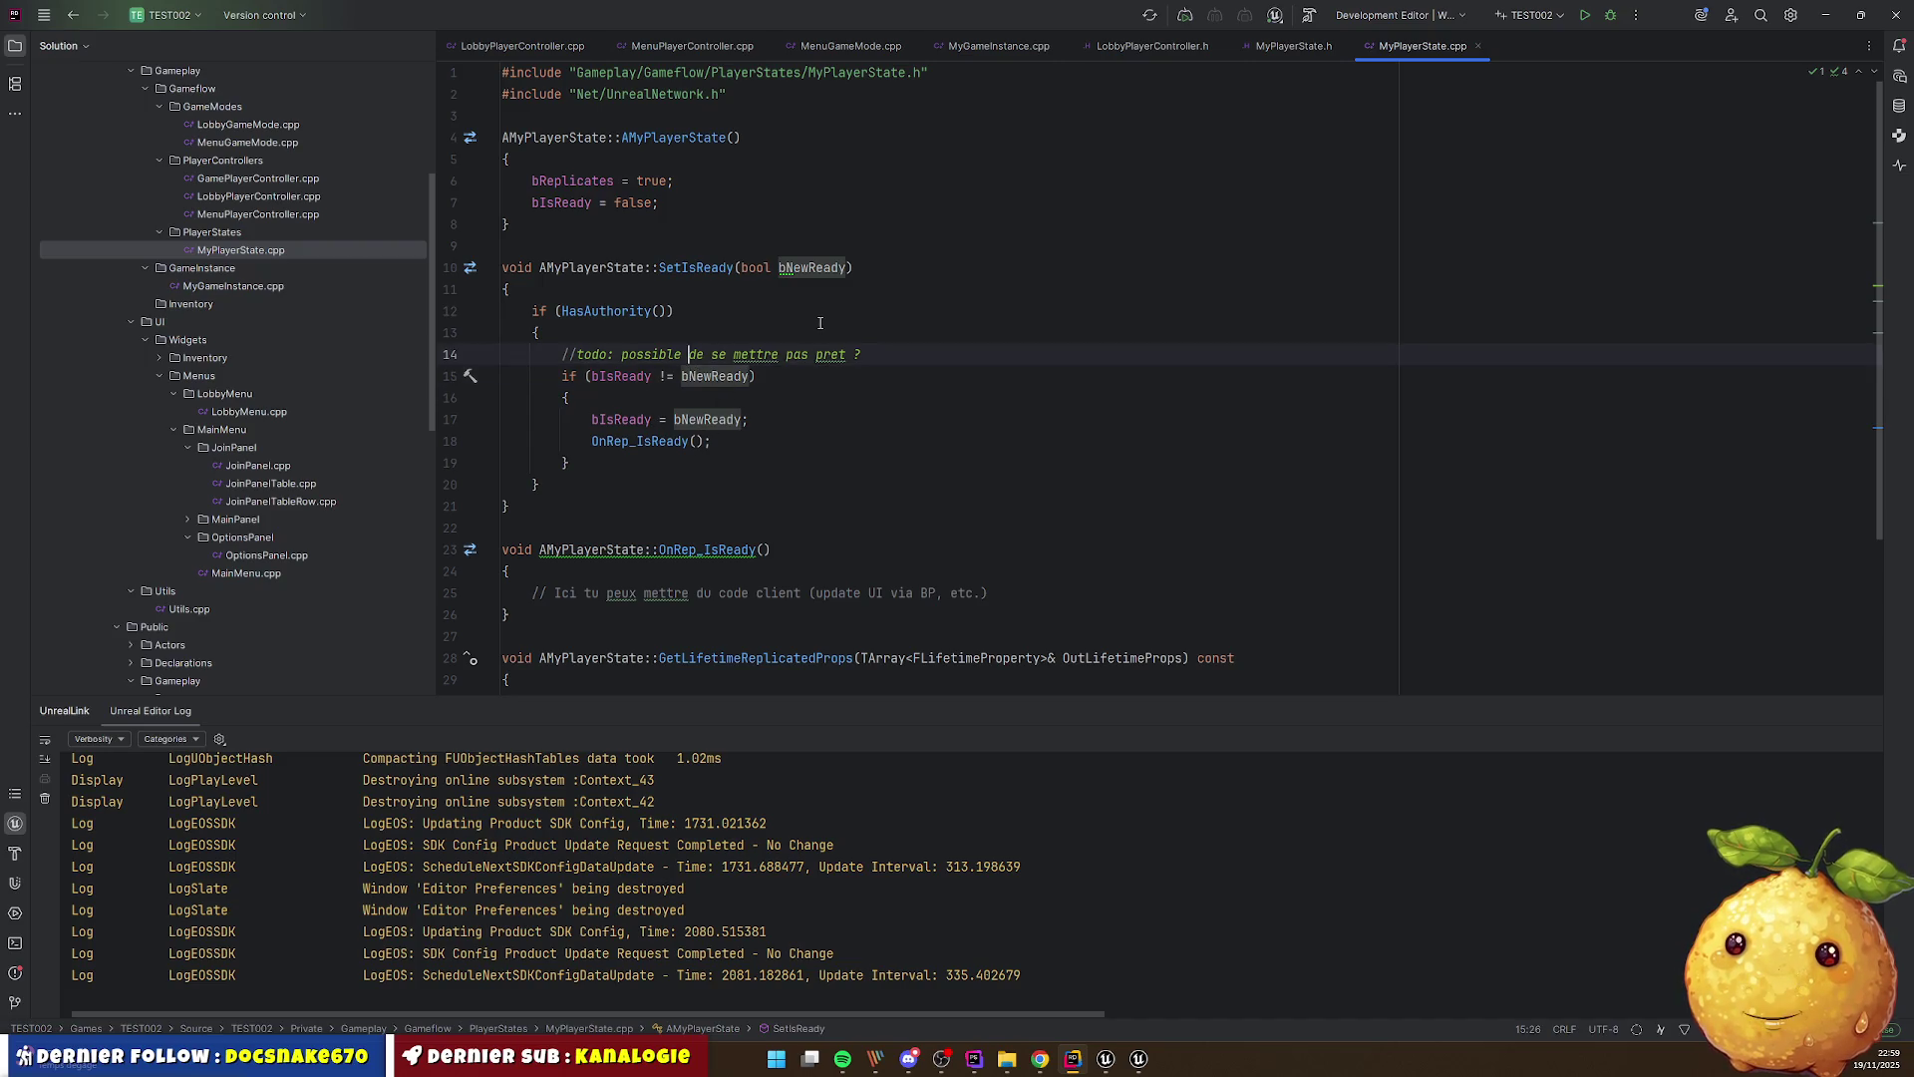
pyautogui.press('Delete')
pyautogui.press('End')
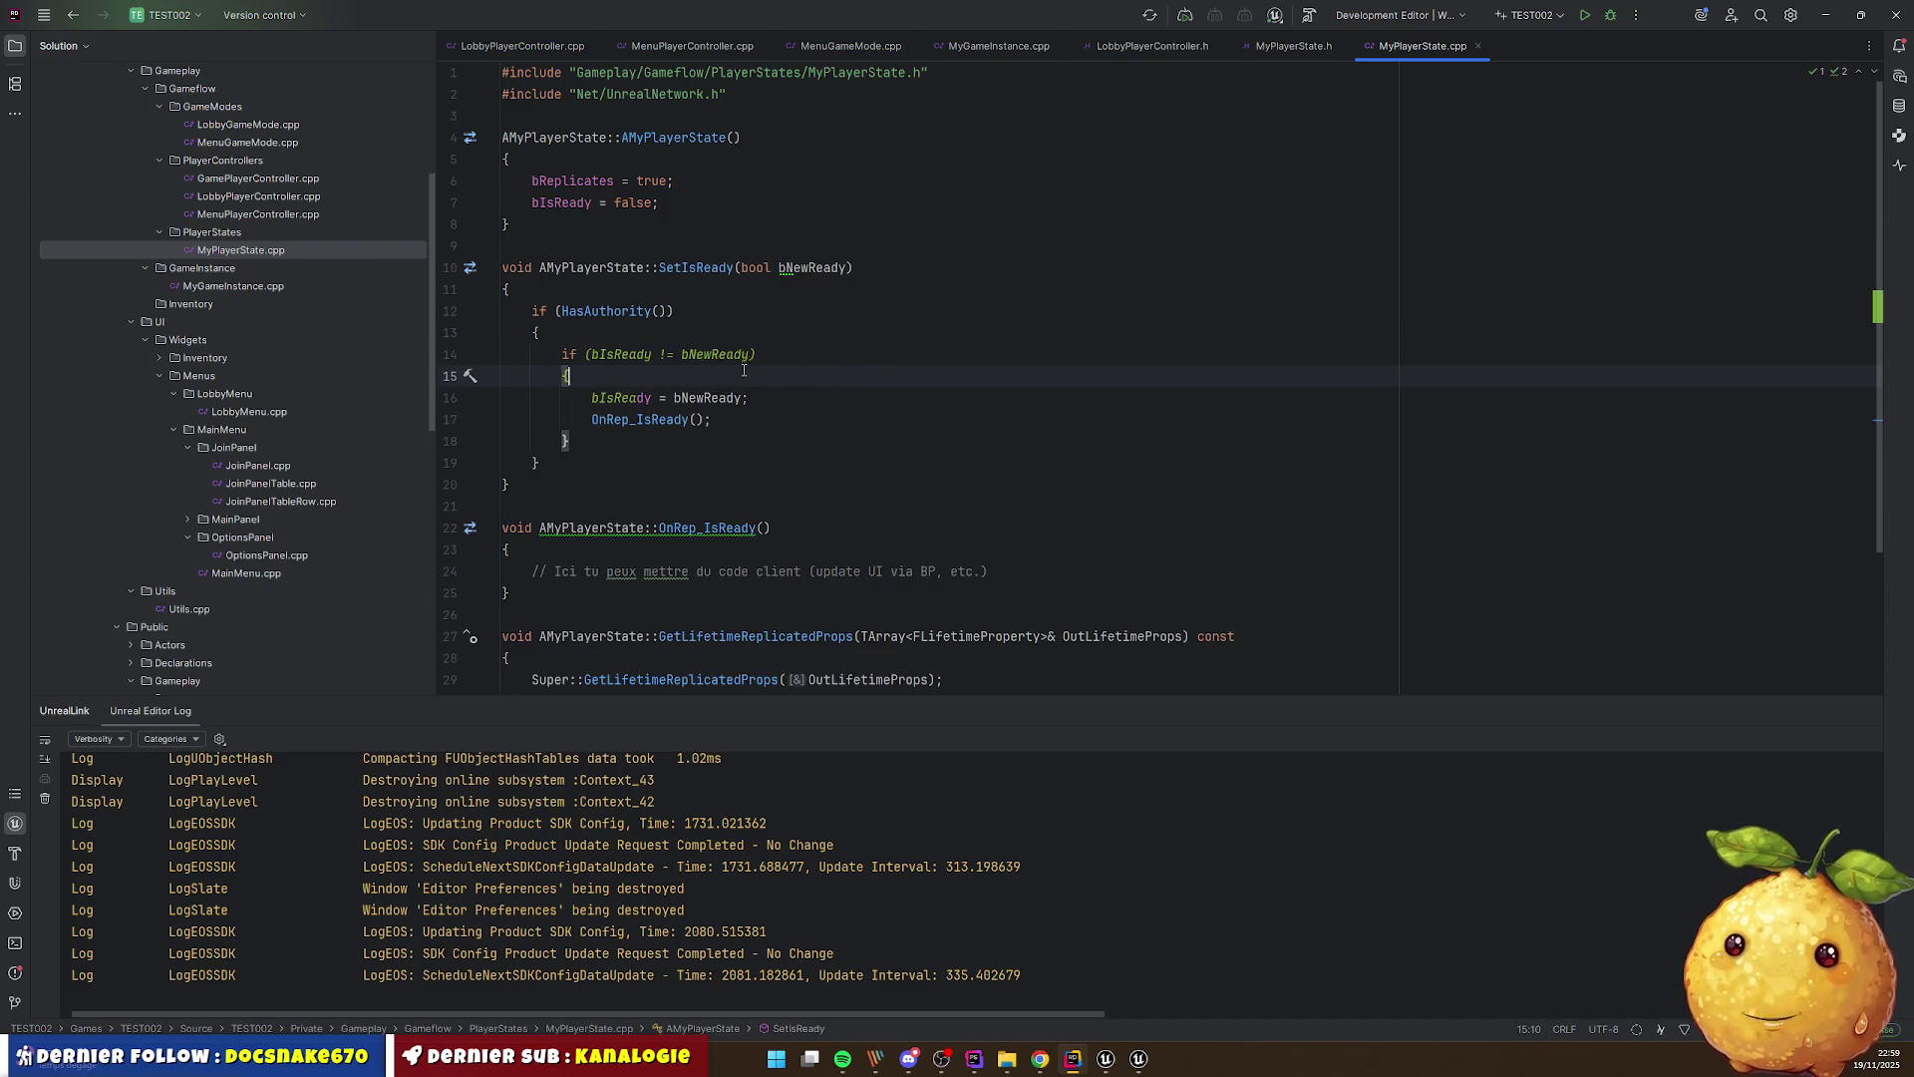
# Join the if statement's opening brace onto its bIsReady != bNewReady condition line
pyautogui.click(795, 352)
pyautogui.press('Delete')
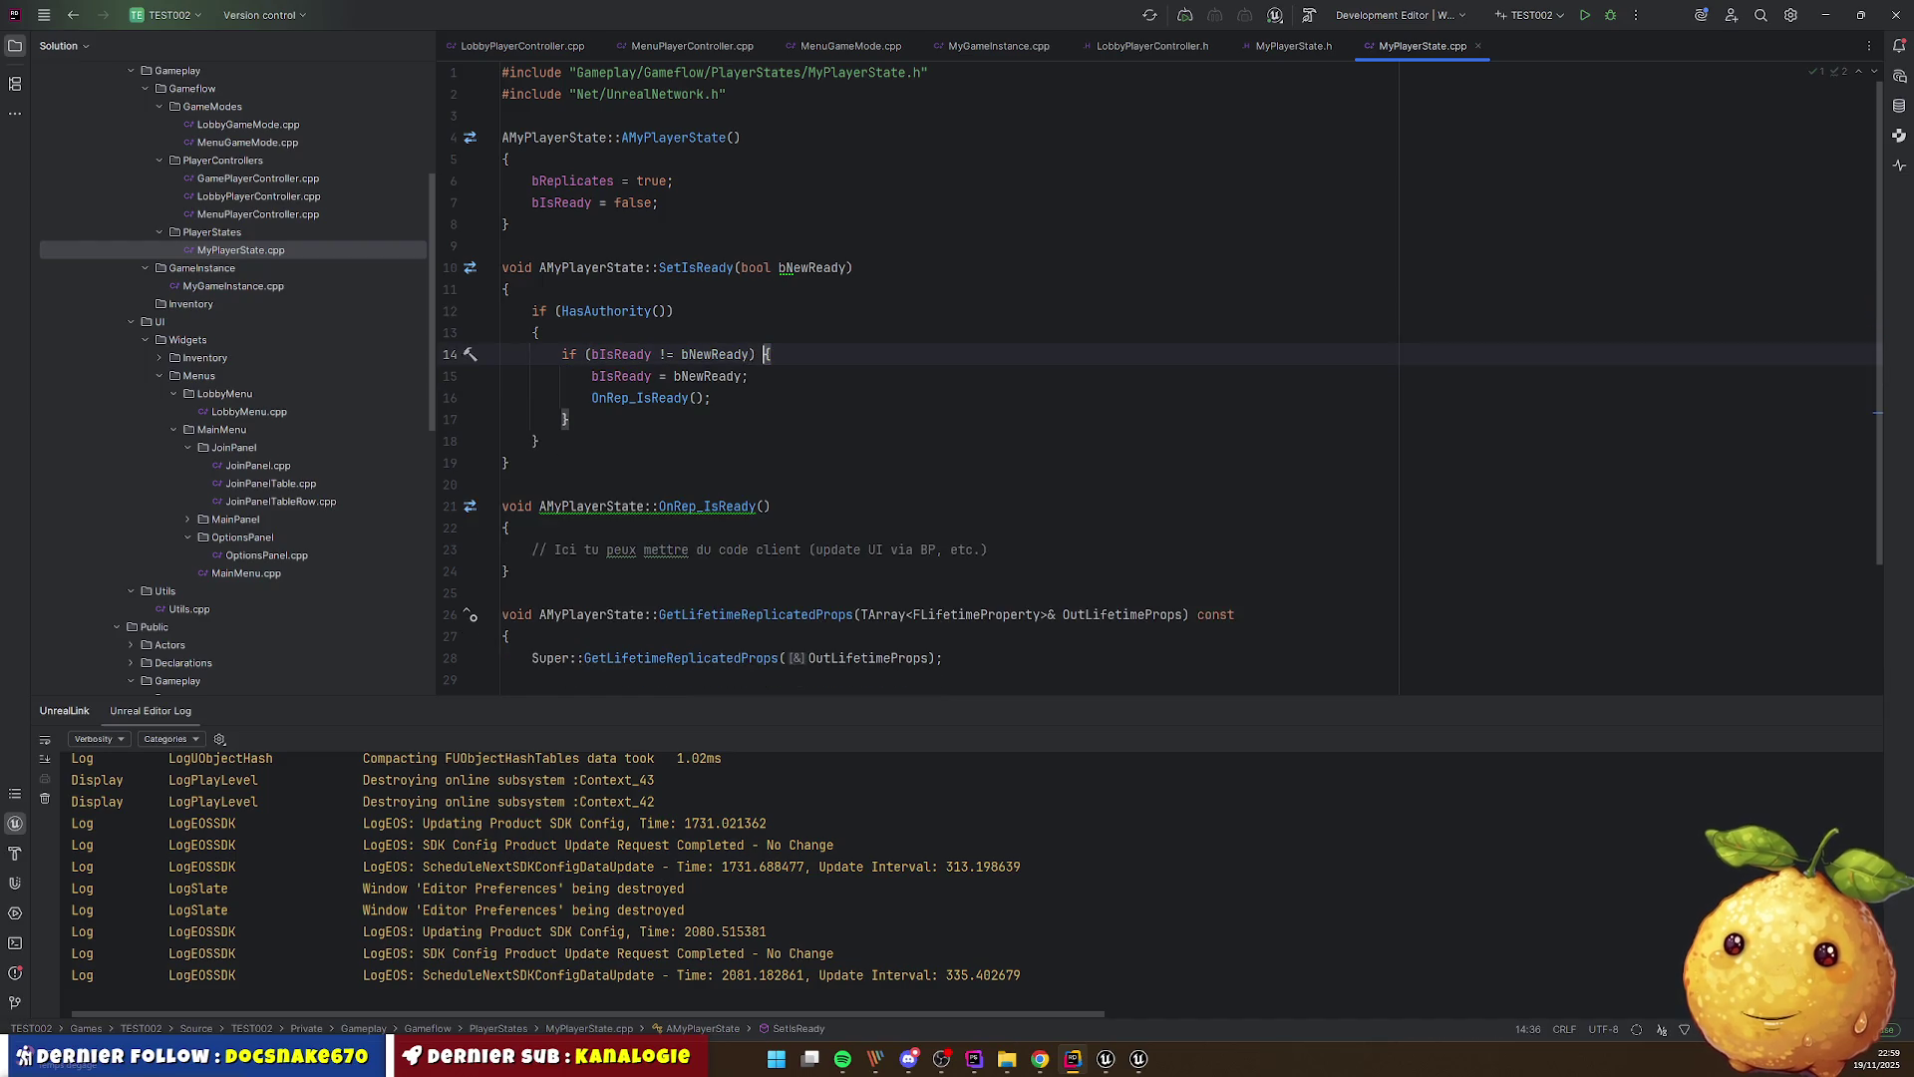
pyautogui.doubleClick(604, 354)
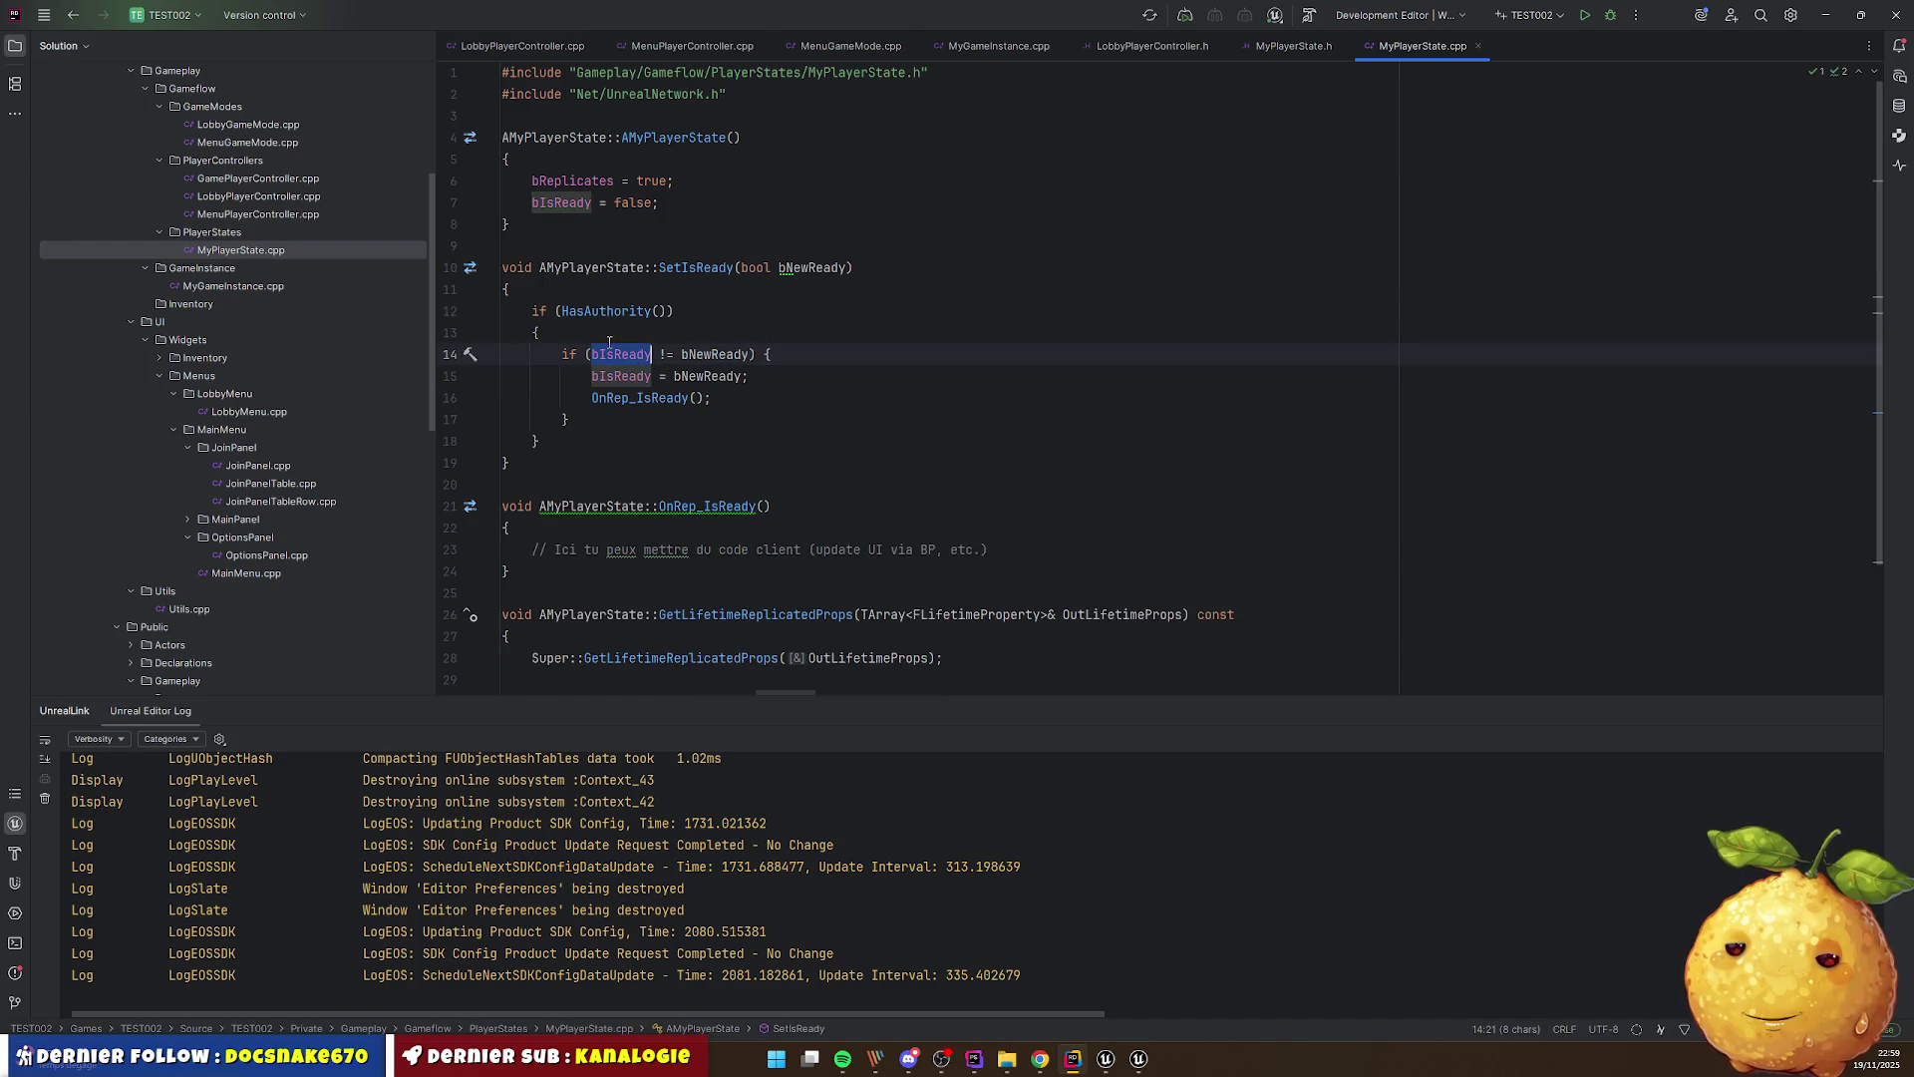
pyautogui.doubleClick(814, 270)
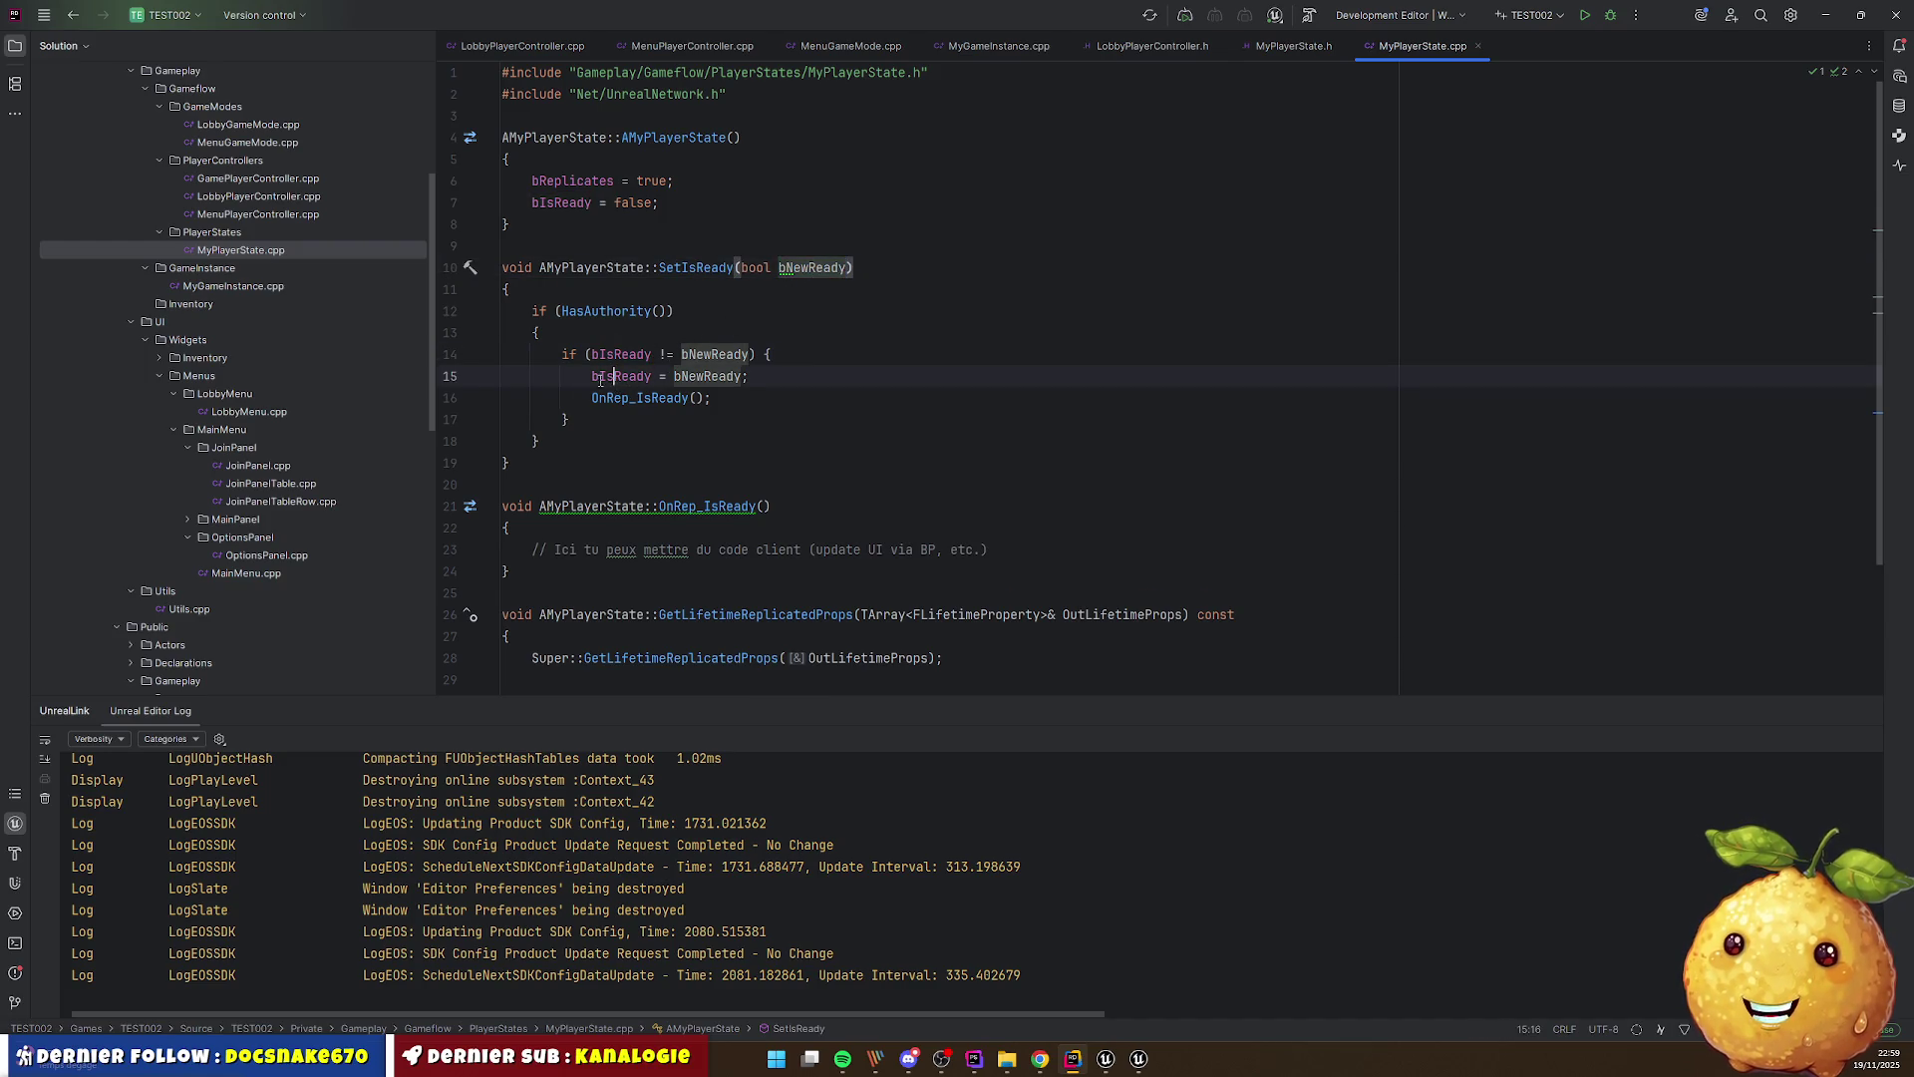
pyautogui.moveTo(591, 377); pyautogui.dragTo(747, 377)
# Cut the GetLifetimeReplicatedProps function so the file ends after OnRep_IsReady
pyautogui.click(718, 418)
pyautogui.moveTo(594, 398); pyautogui.dragTo(711, 398)
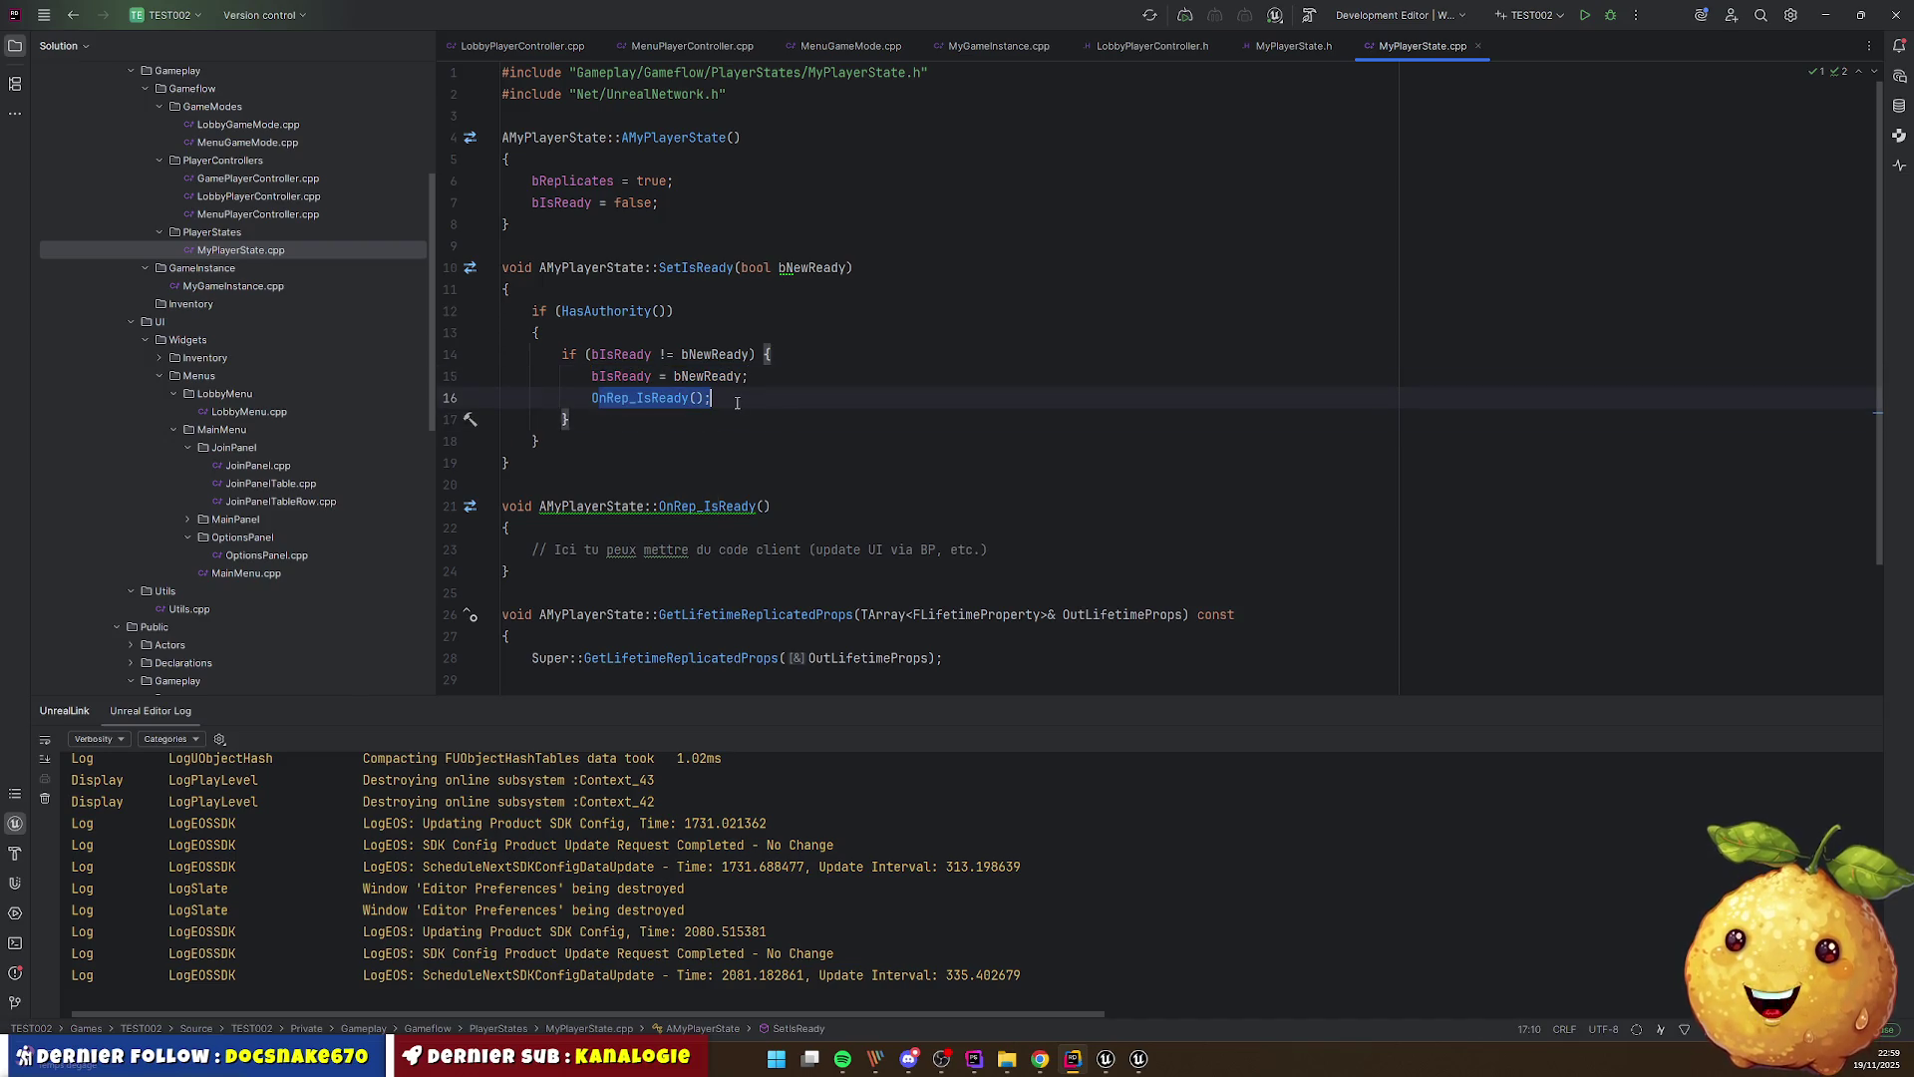
pyautogui.press('Escape')
pyautogui.scroll(-3, 589, 389)
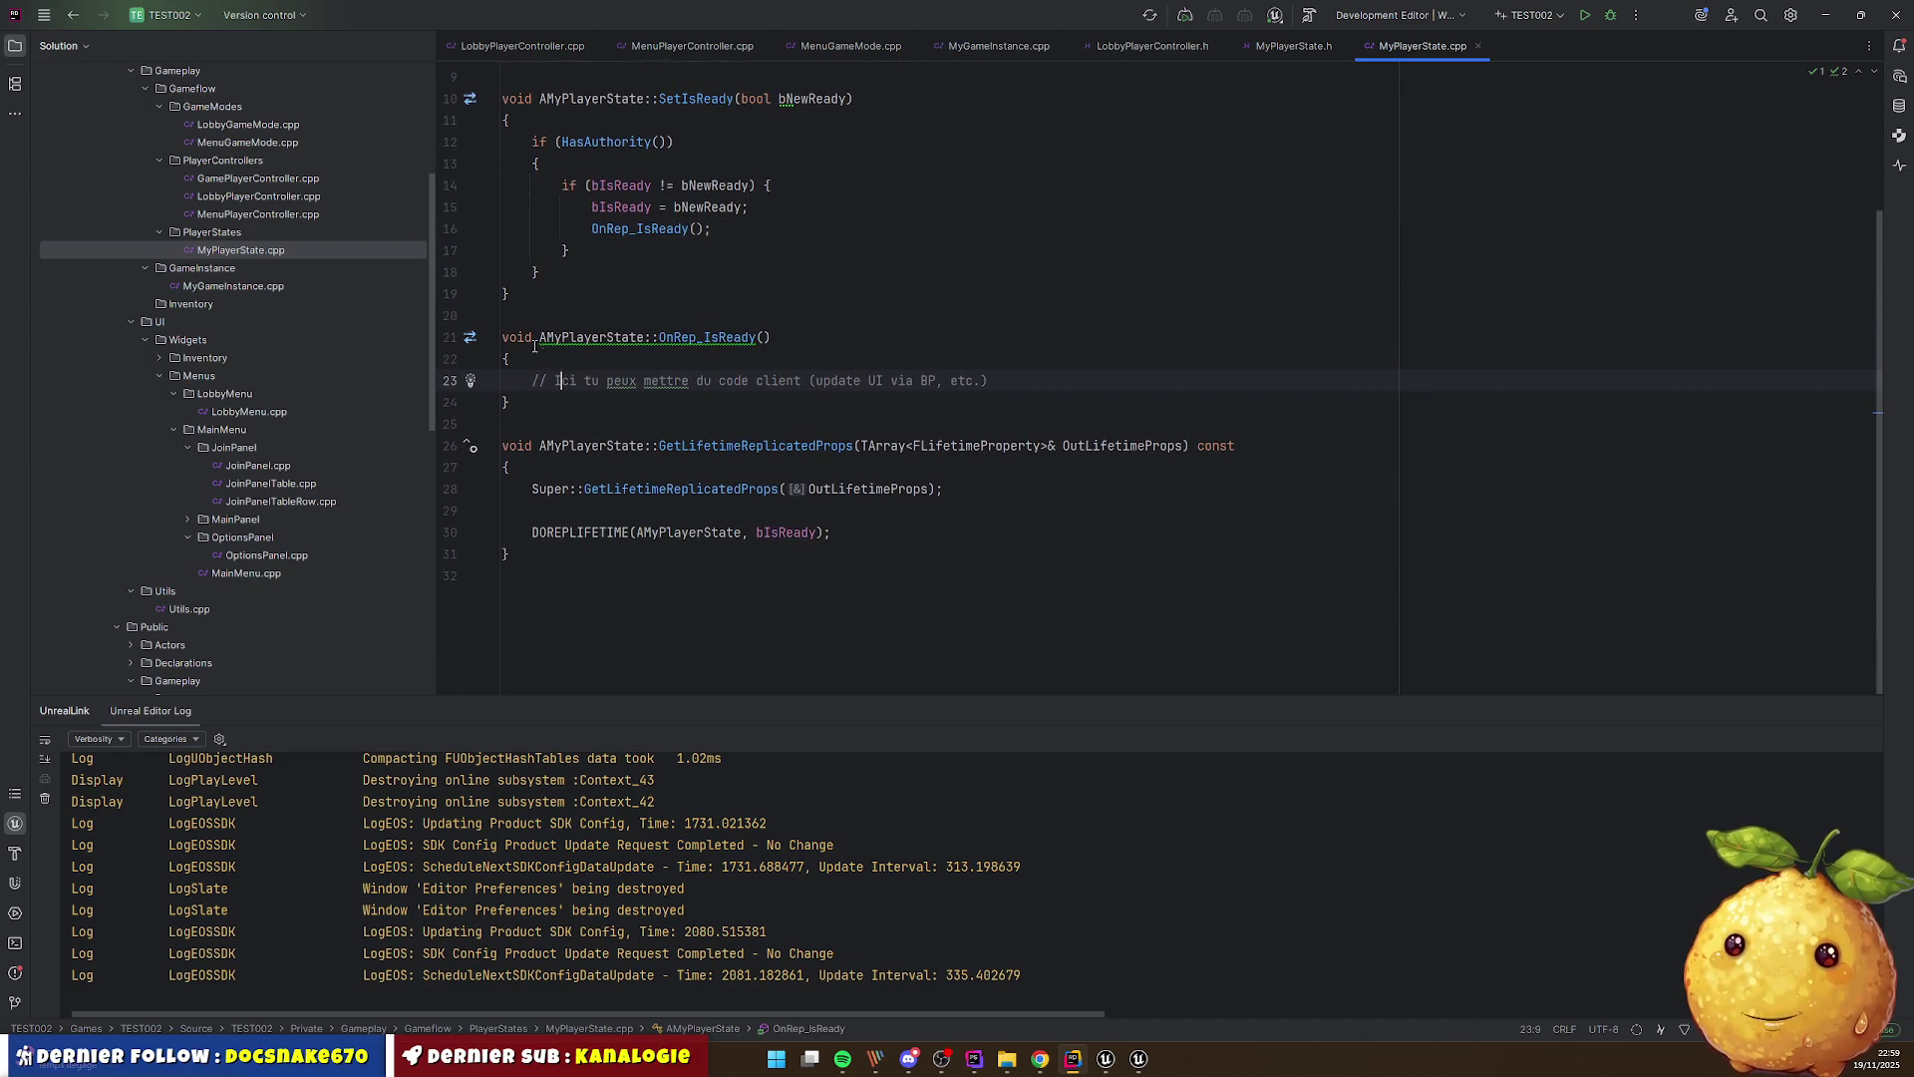
pyautogui.moveTo(558, 315)
pyautogui.mouseDown()
pyautogui.moveTo(519, 394)
pyautogui.moveTo(603, 398)
pyautogui.mouseUp()
pyautogui.click(608, 393)
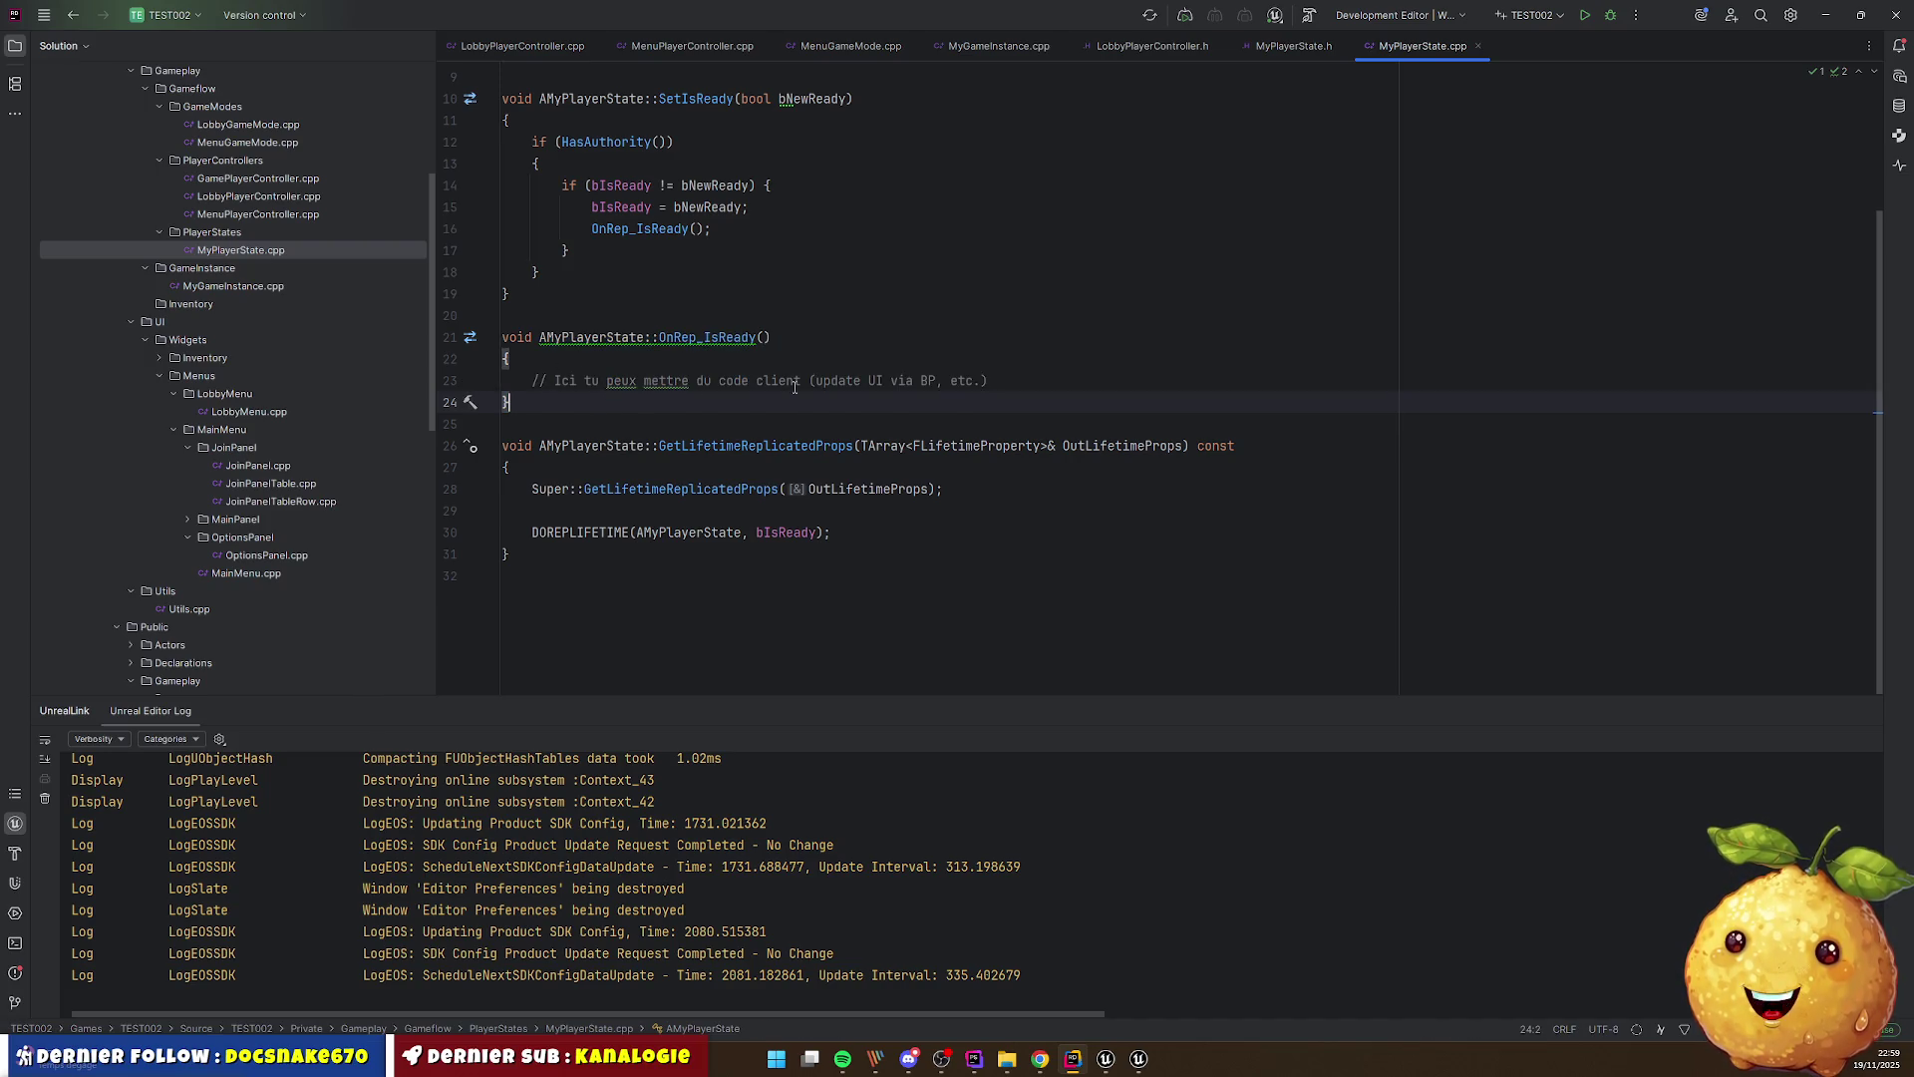
pyautogui.click(609, 366)
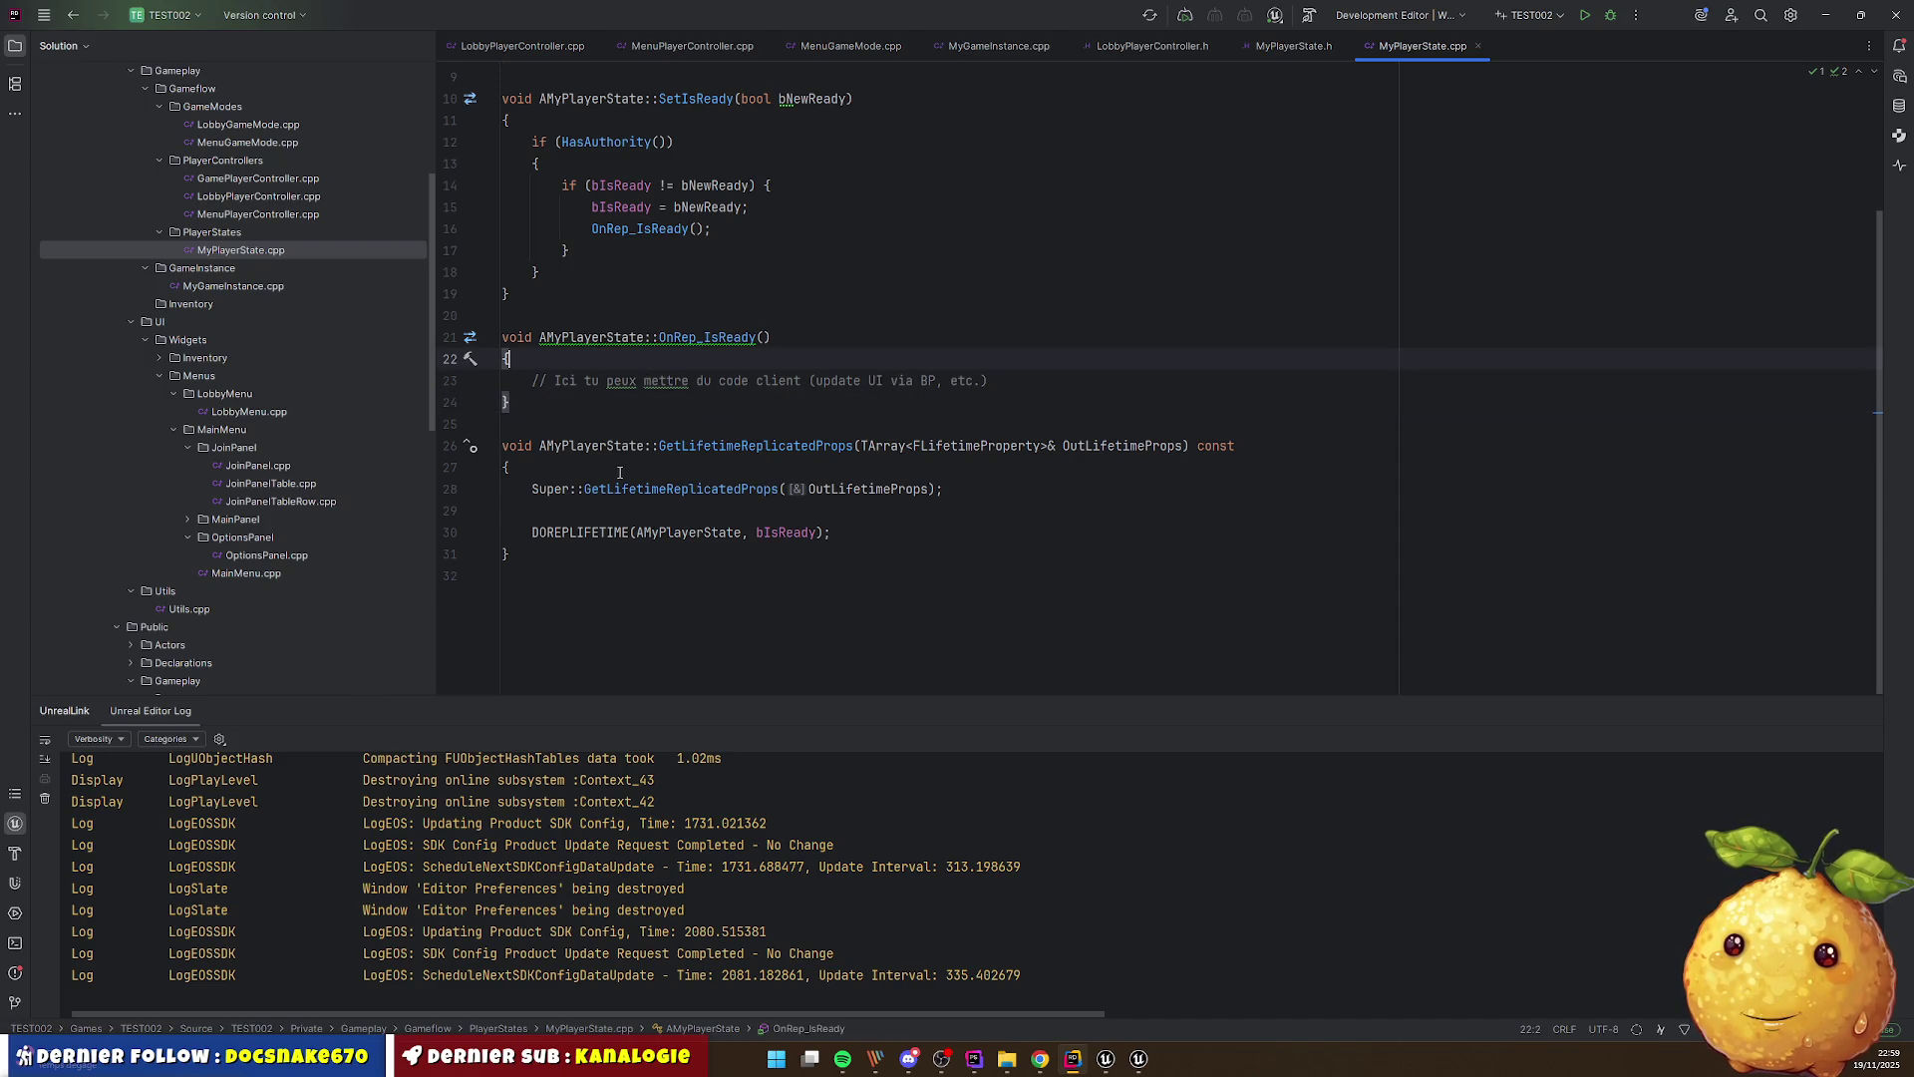
pyautogui.moveTo(648, 423)
pyautogui.mouseDown()
pyautogui.moveTo(666, 479)
pyautogui.moveTo(750, 523)
pyautogui.mouseUp()
pyautogui.hotkey('ctrl', 'c')
pyautogui.press('BackSpace')
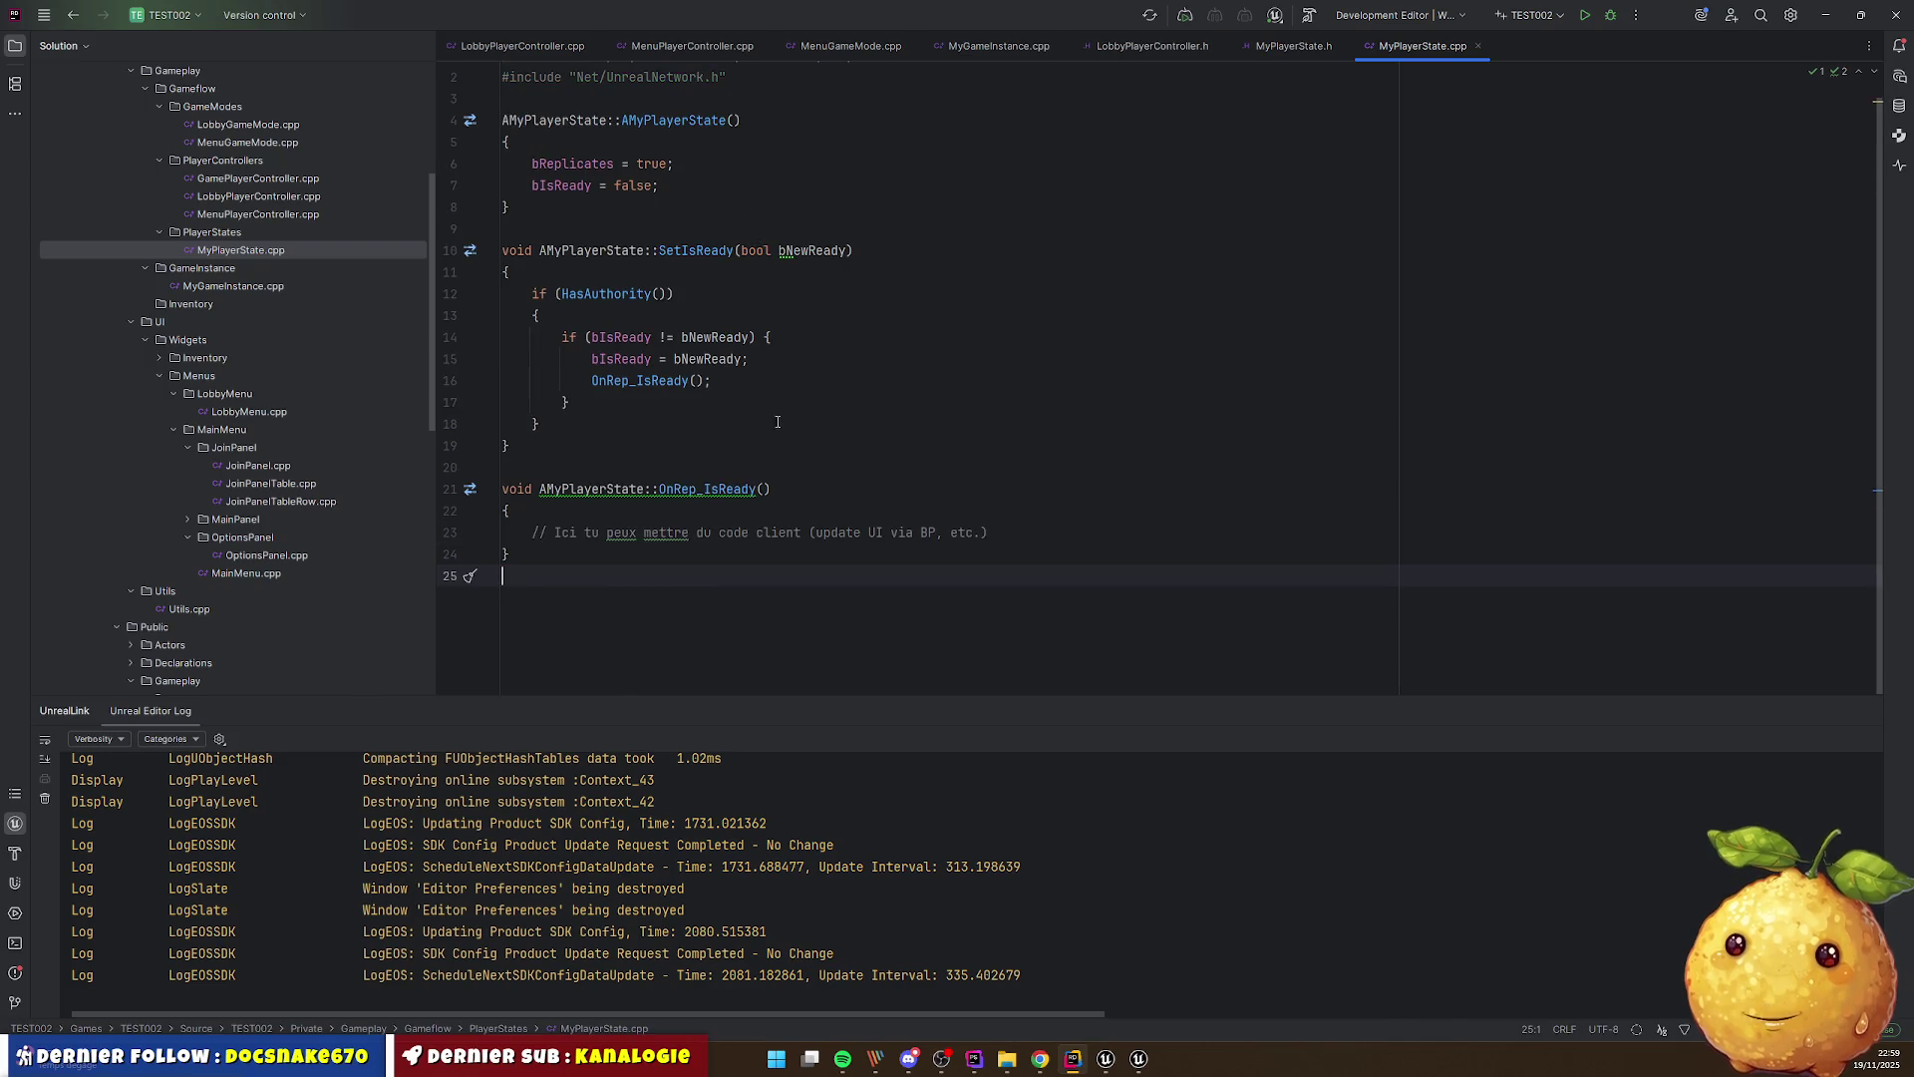
# Paste GetLifetimeReplicatedProps right after the AMyPlayerState constructor's closing brace
pyautogui.click(685, 210)
pyautogui.click(668, 230)
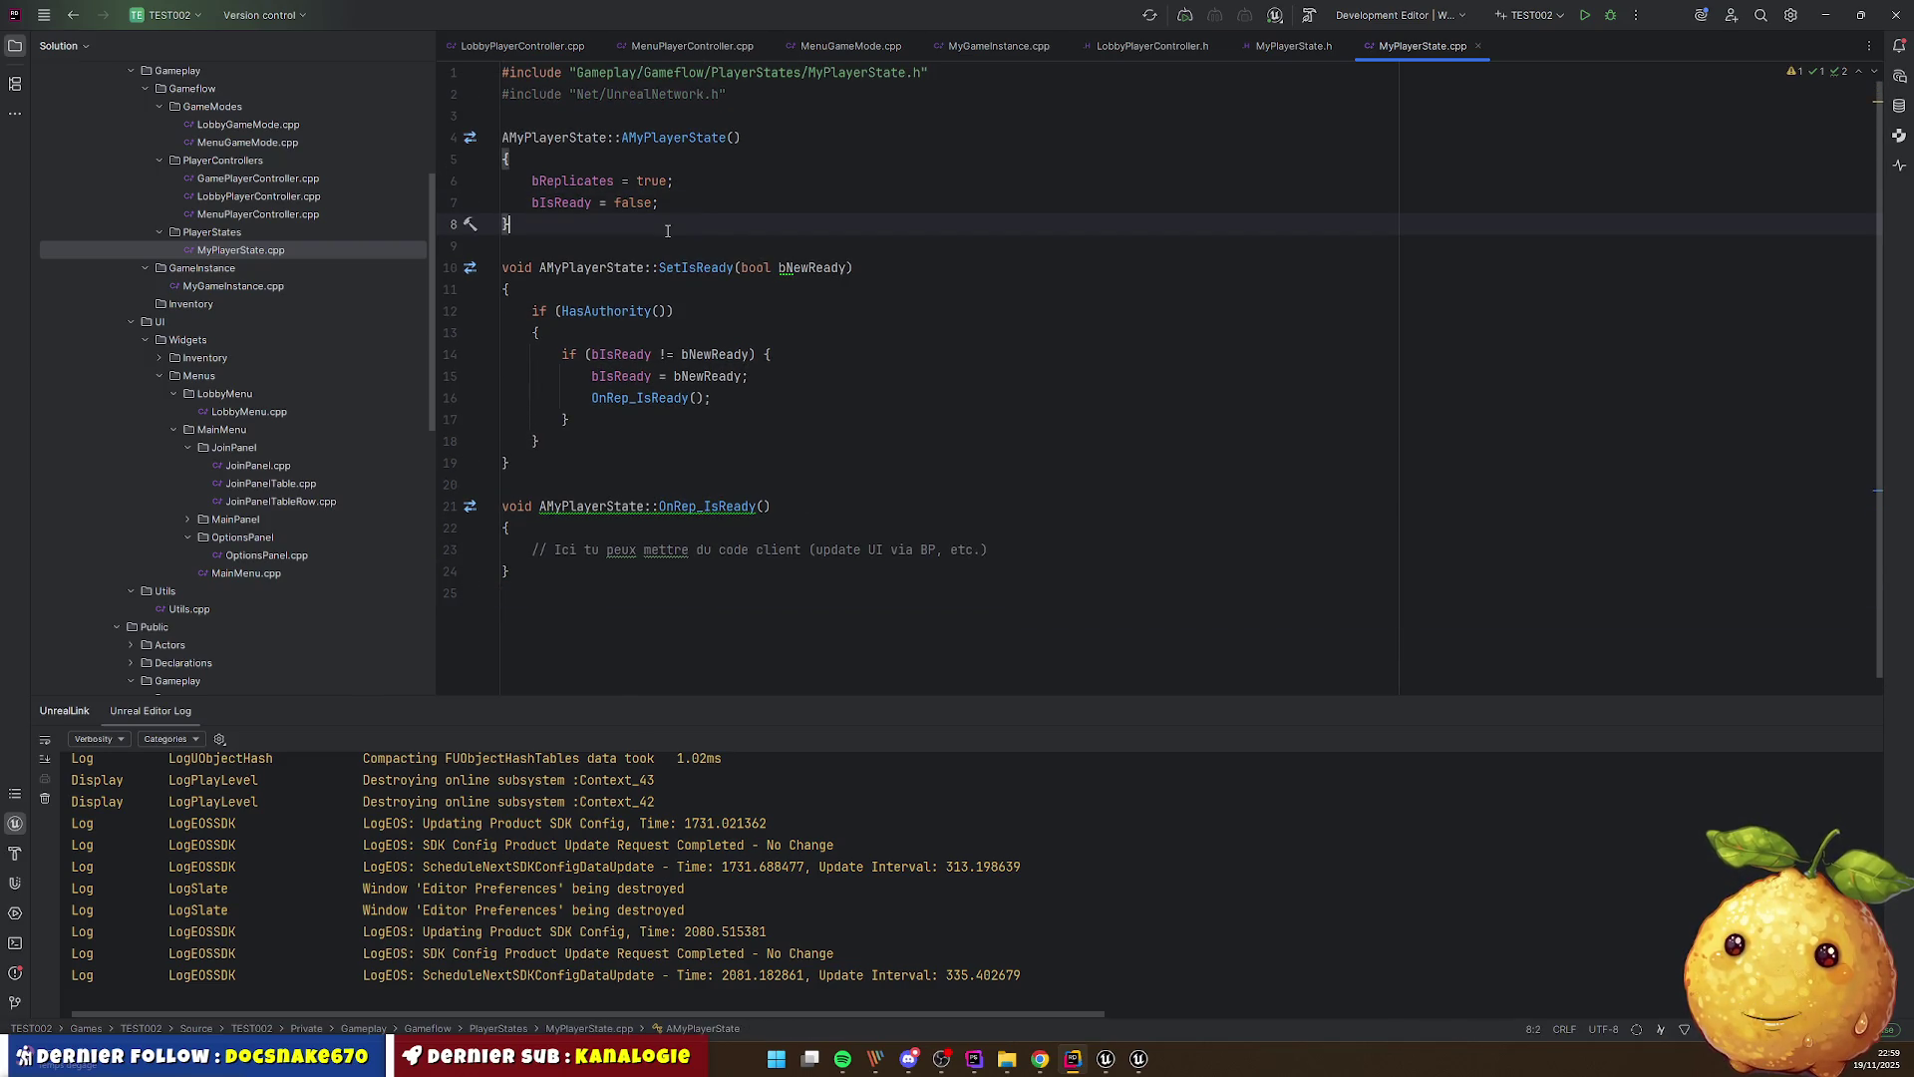
pyautogui.hotkey('ctrl', 'v')
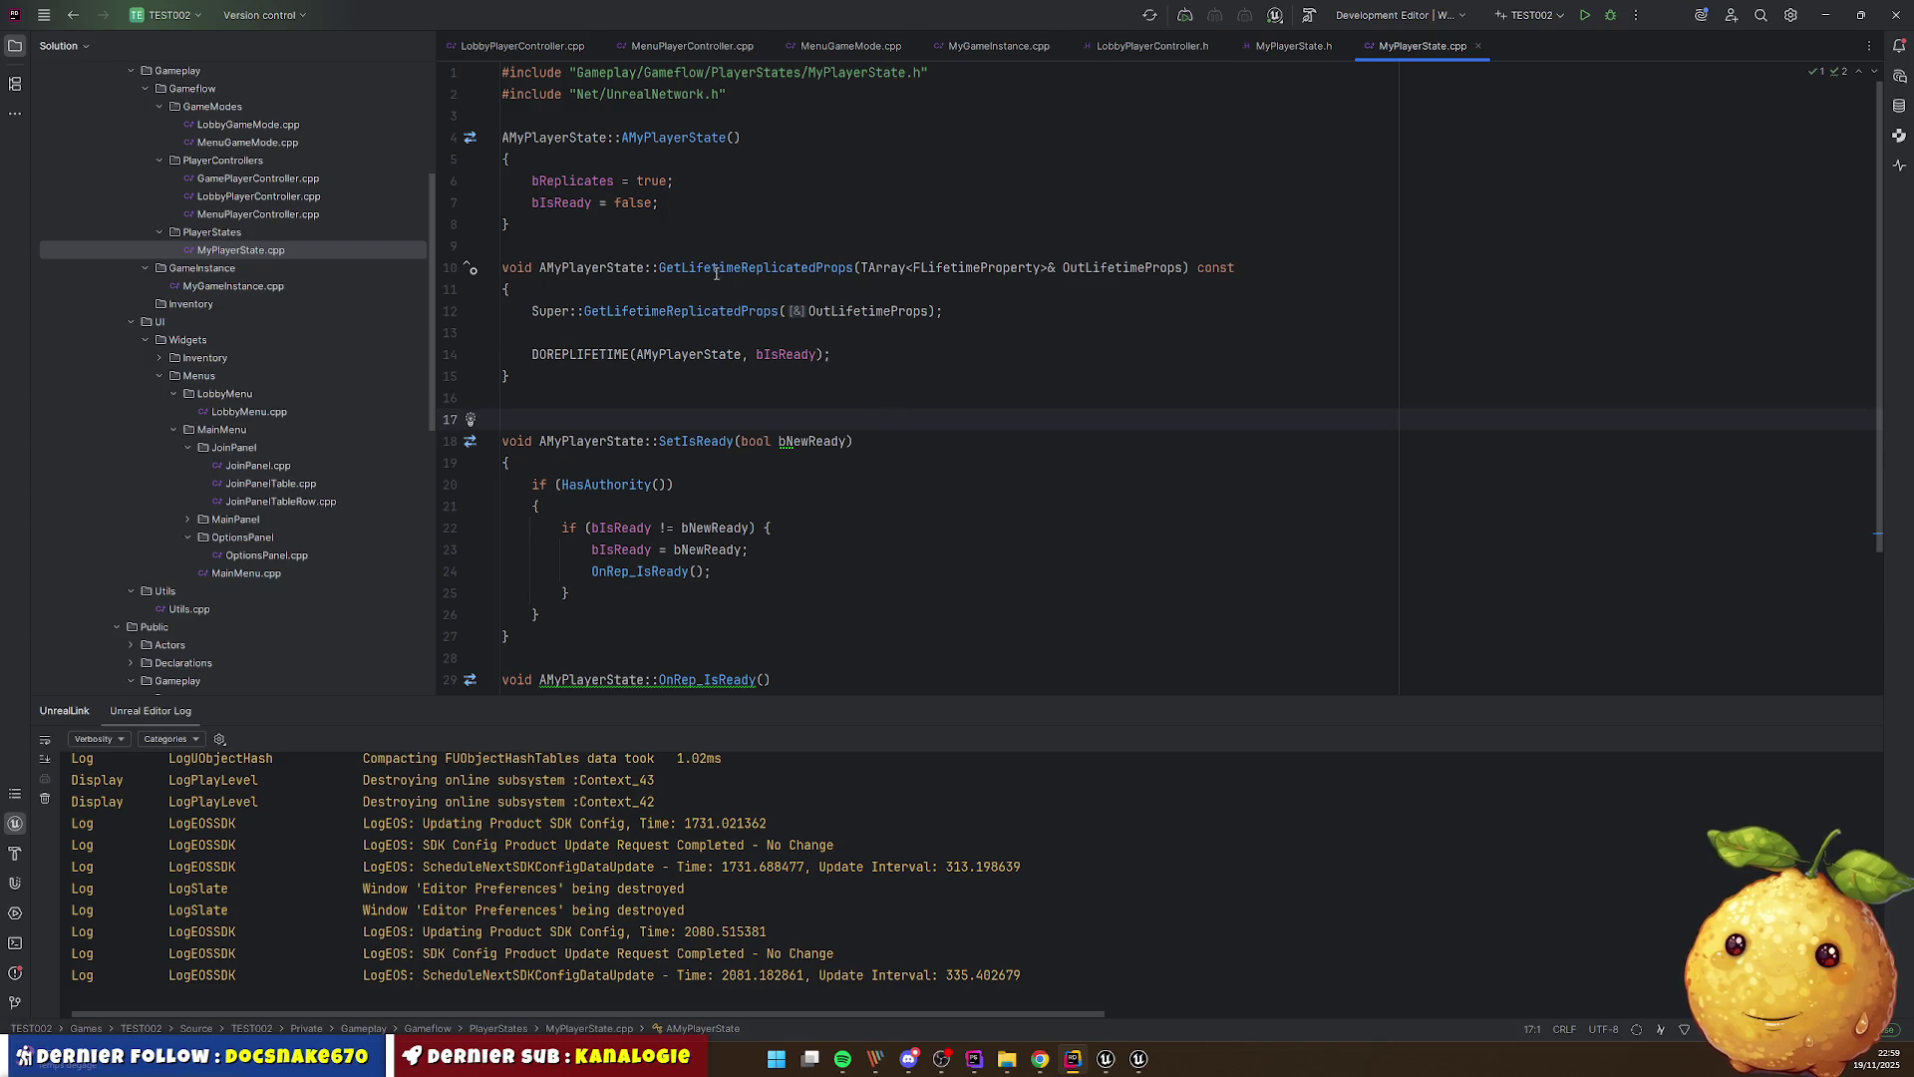
# Review the pasted function's name, Super call and DOREPLIFETIME line for bIsReady
pyautogui.moveTo(661, 263); pyautogui.dragTo(854, 267)
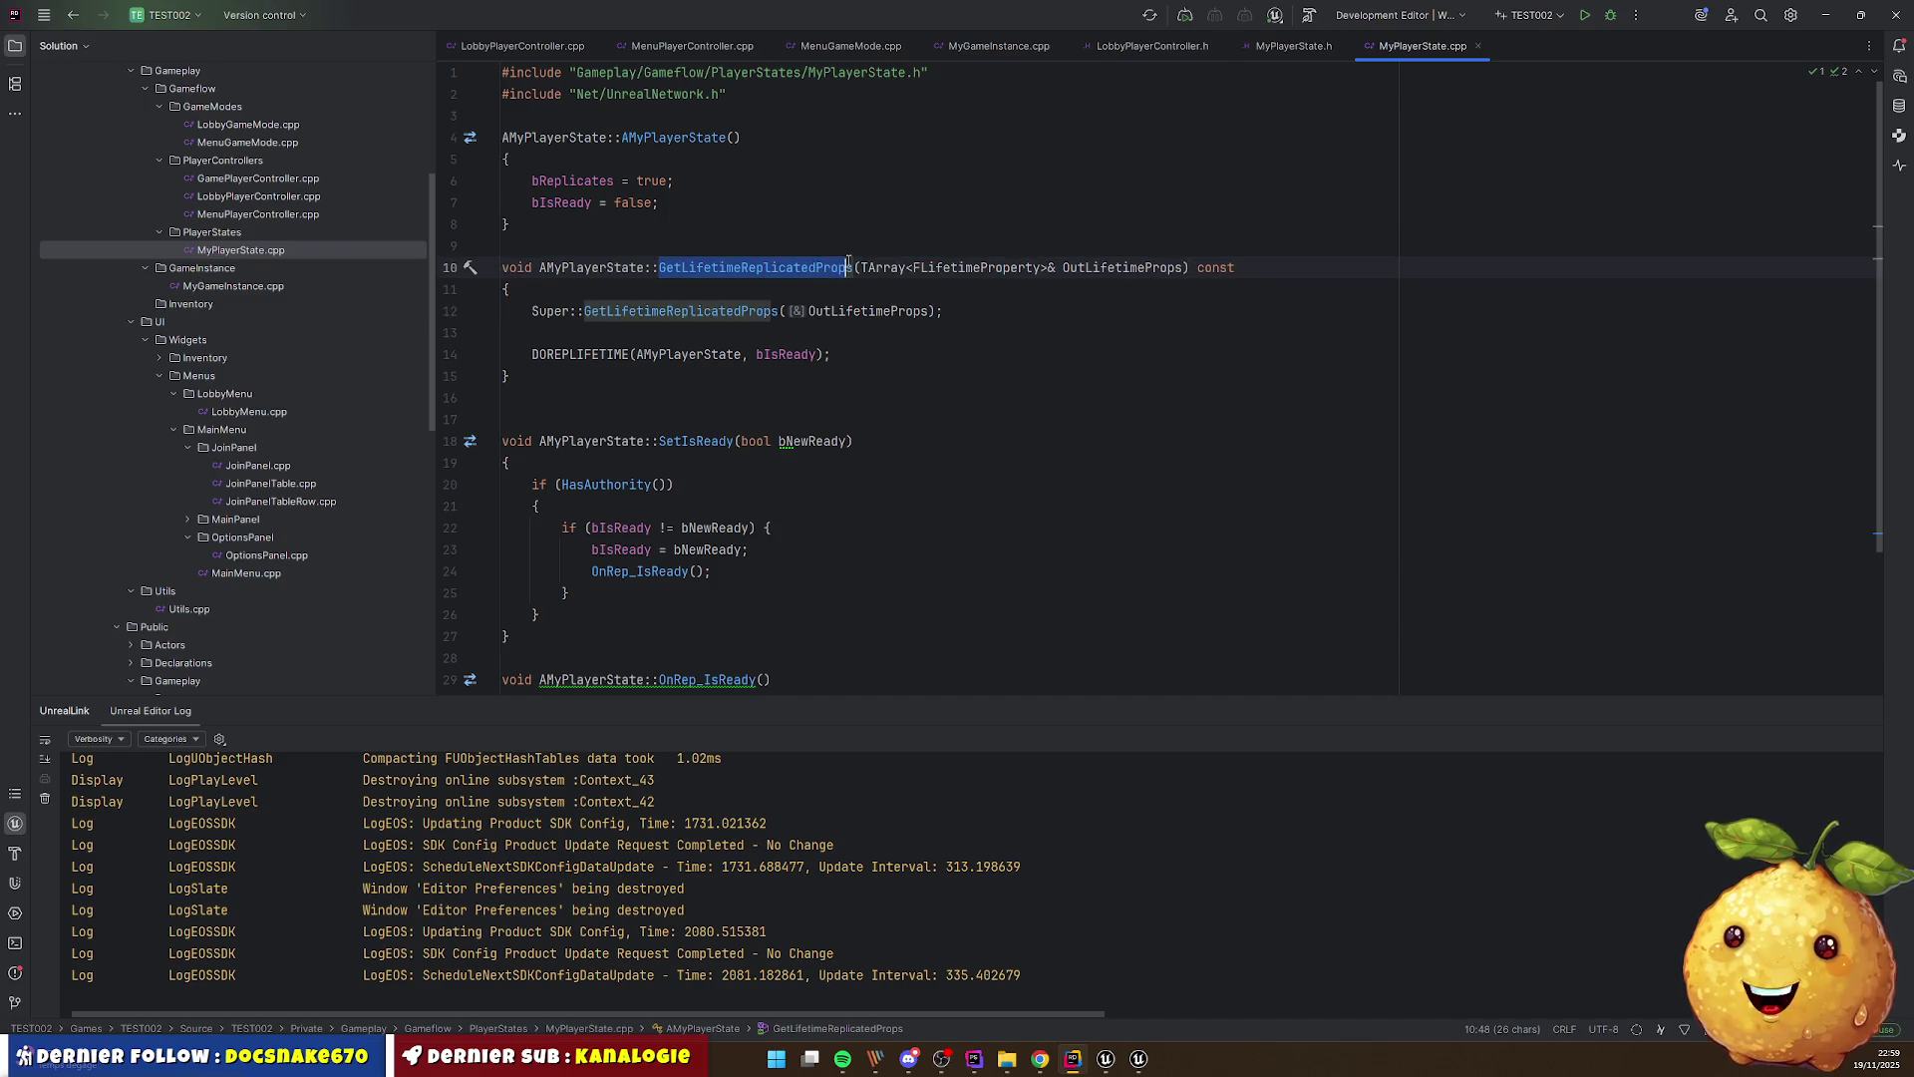
pyautogui.click(592, 332)
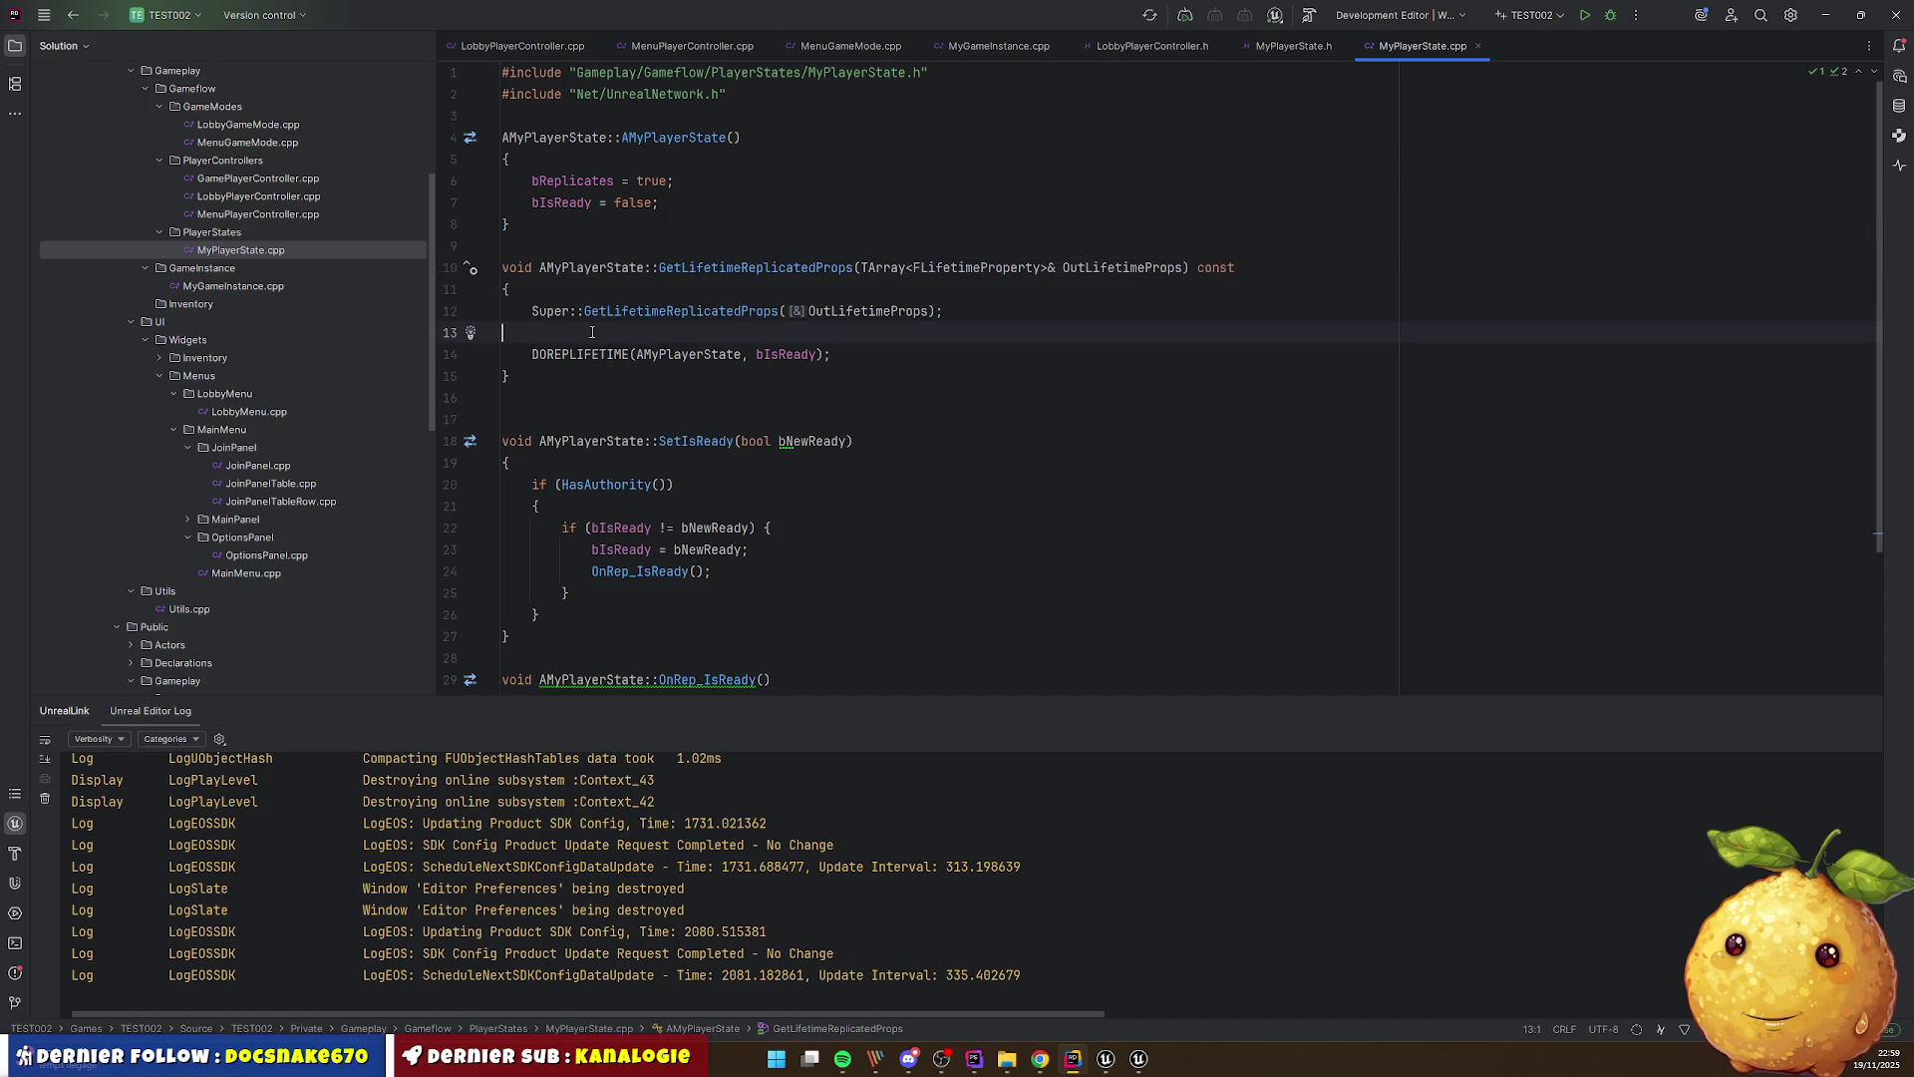
pyautogui.moveTo(532, 311); pyautogui.dragTo(900, 310)
pyautogui.click(531, 354)
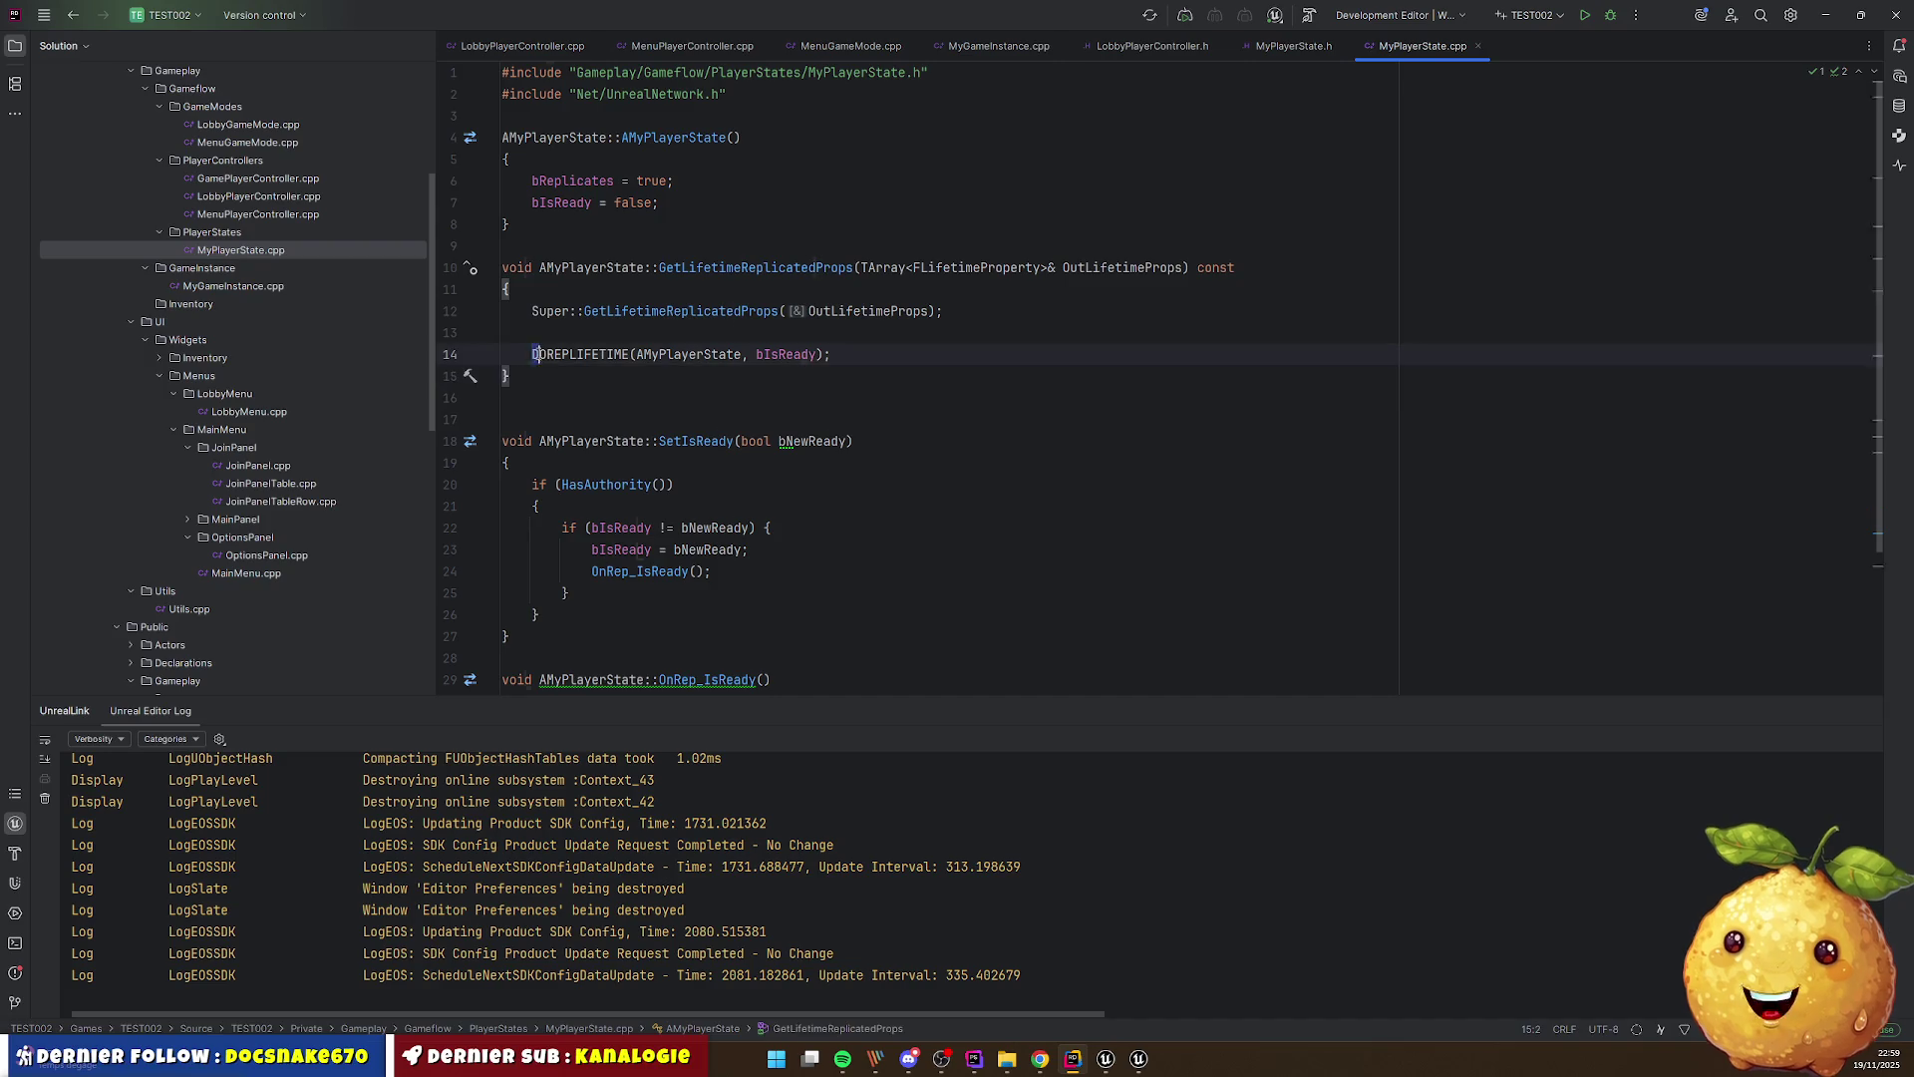
pyautogui.moveTo(531, 354); pyautogui.dragTo(857, 350)
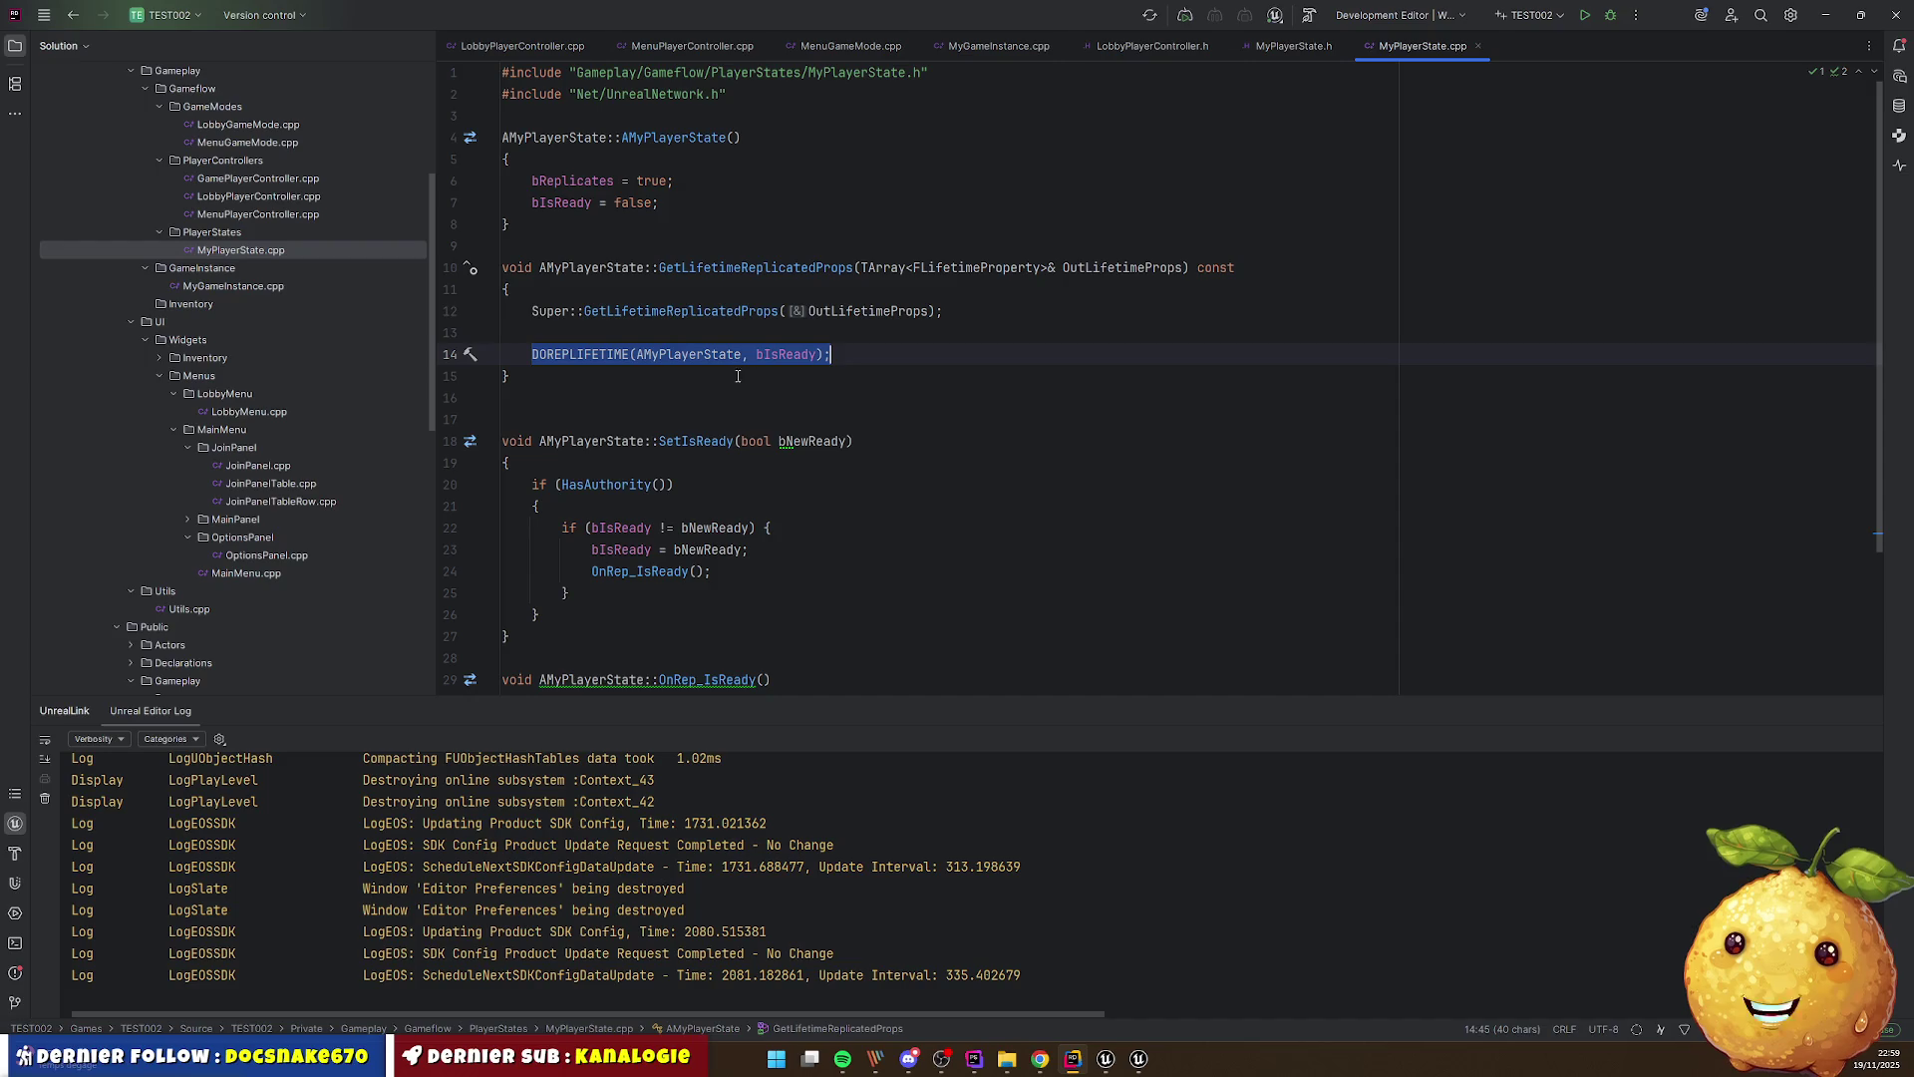
pyautogui.doubleClick(760, 356)
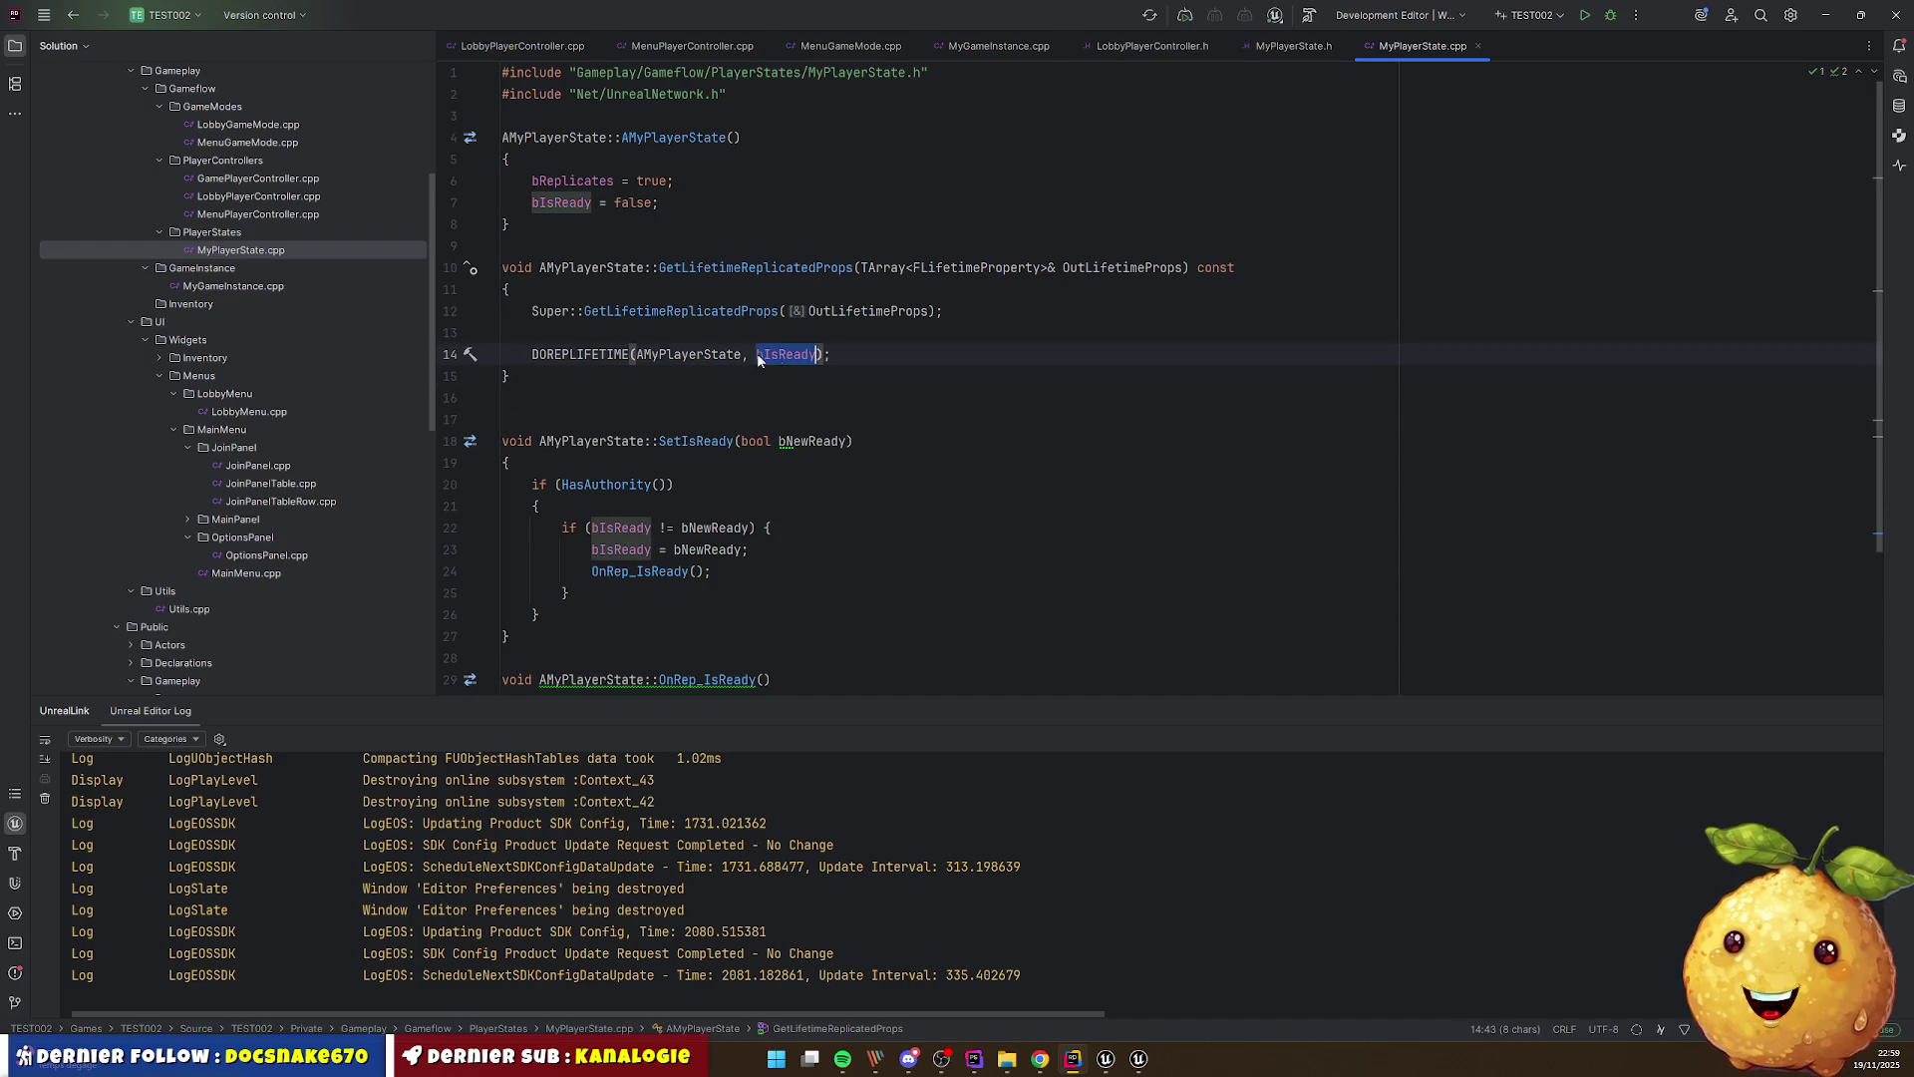
pyautogui.click(849, 358)
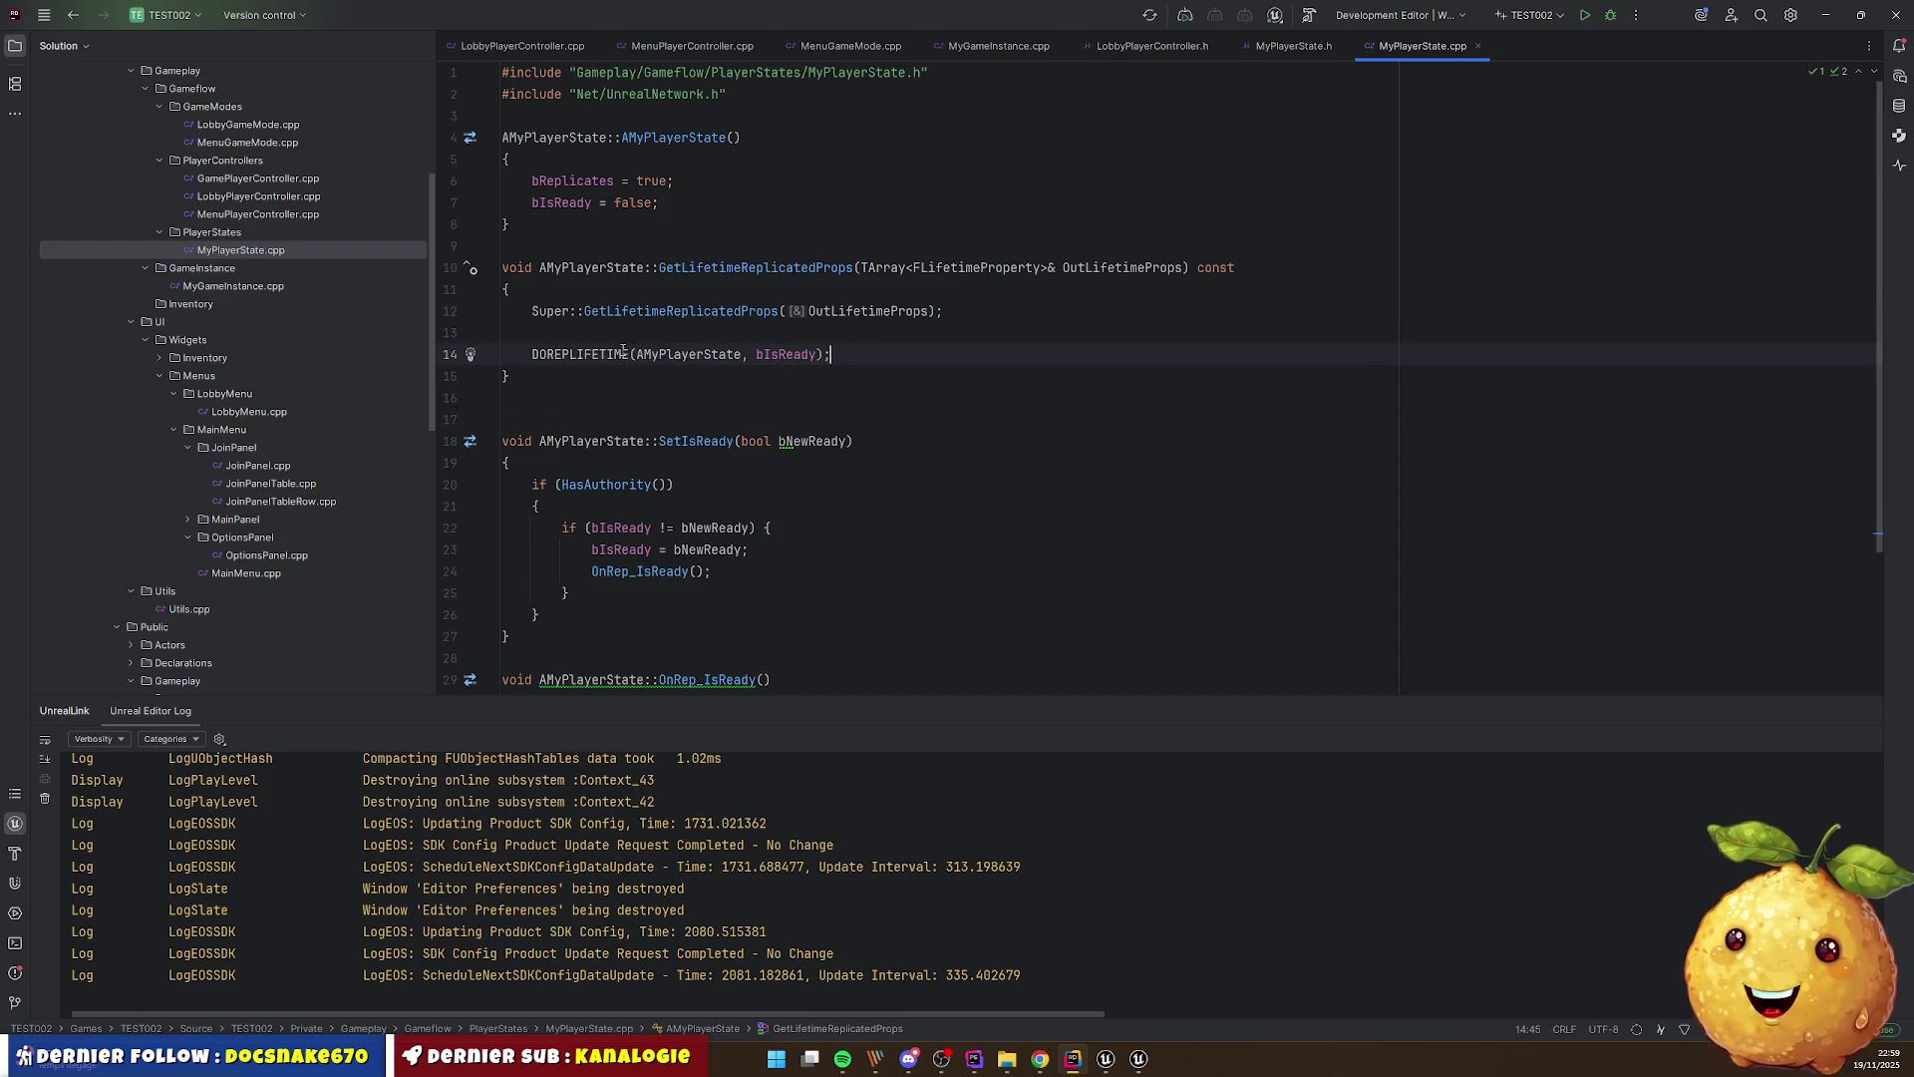
pyautogui.moveTo(812, 347)
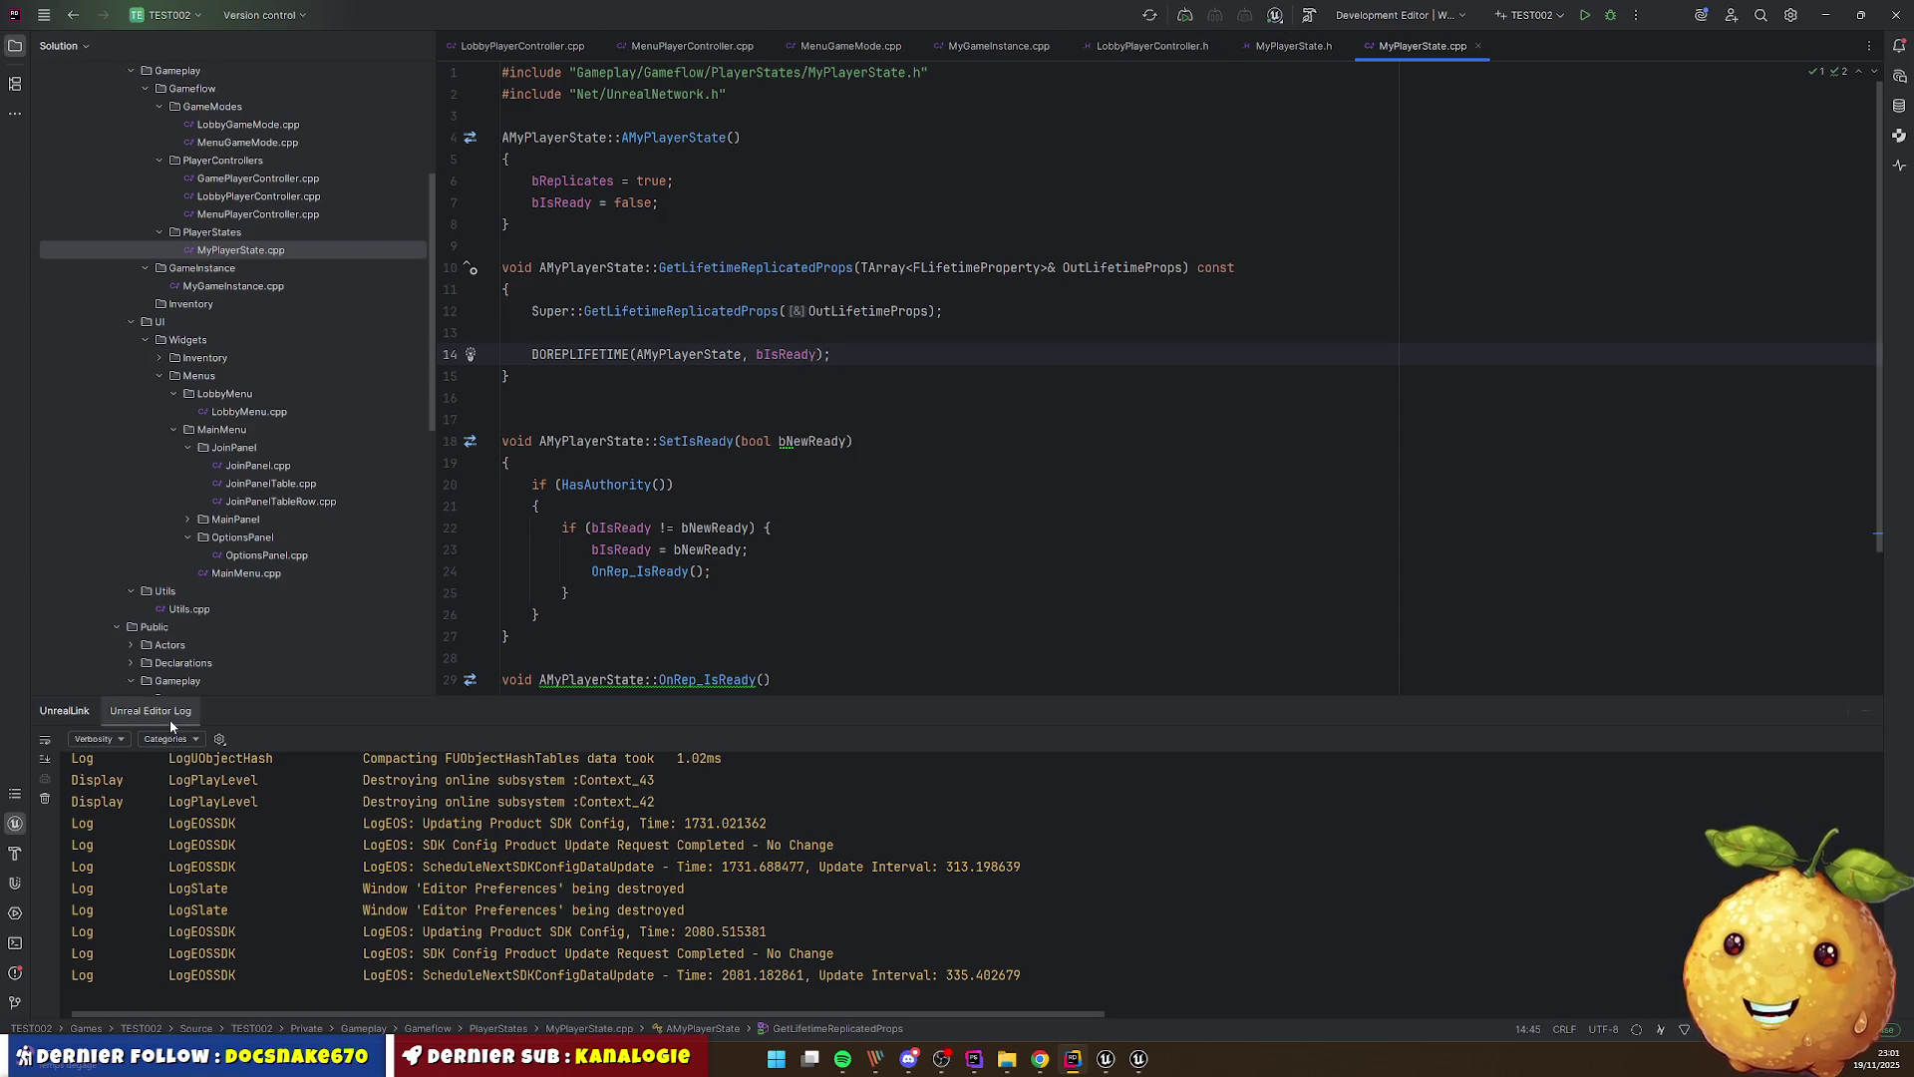
pyautogui.click(737, 441)
# Delete the blank line before DOREPLIFETIME and add a blank line above GetLifetimeReplicatedProps
pyautogui.click(723, 332)
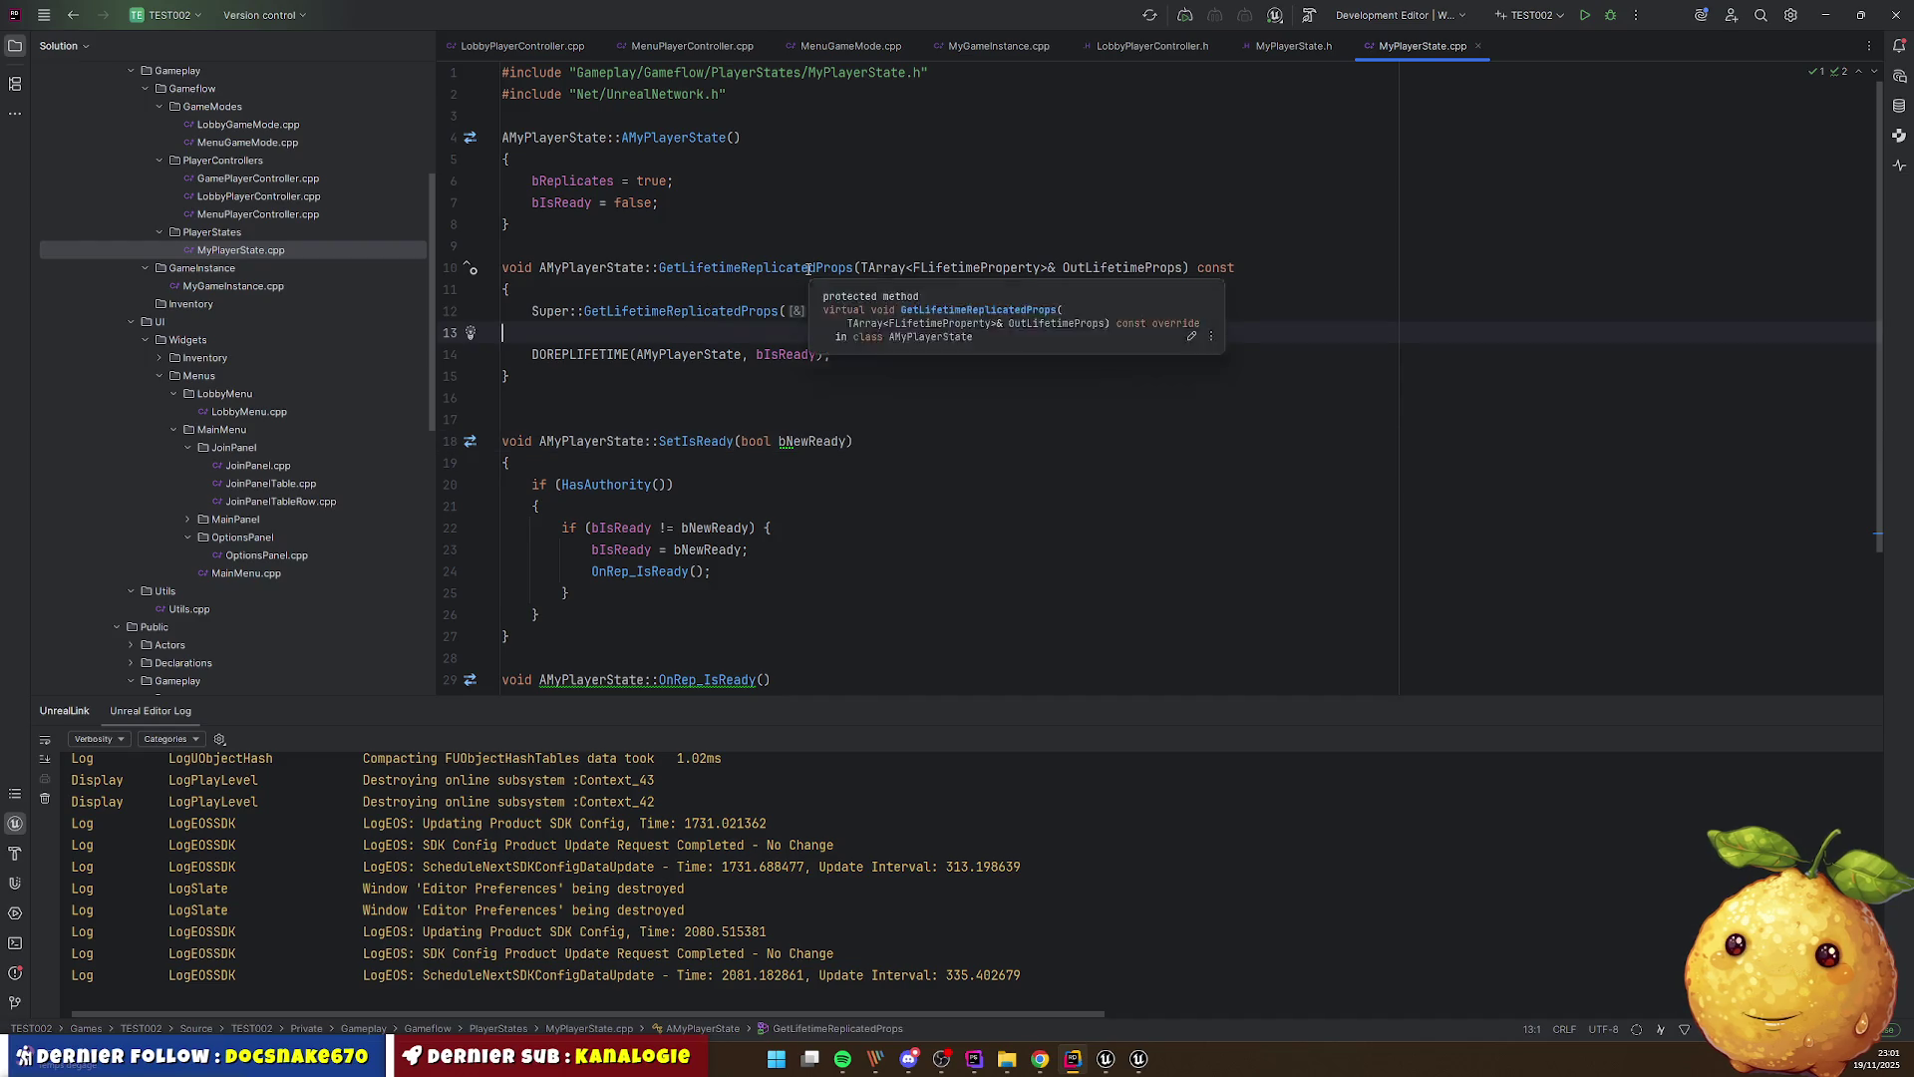
pyautogui.press('Delete')
pyautogui.press('Down')
pyautogui.press('Down')
pyautogui.press('Down')
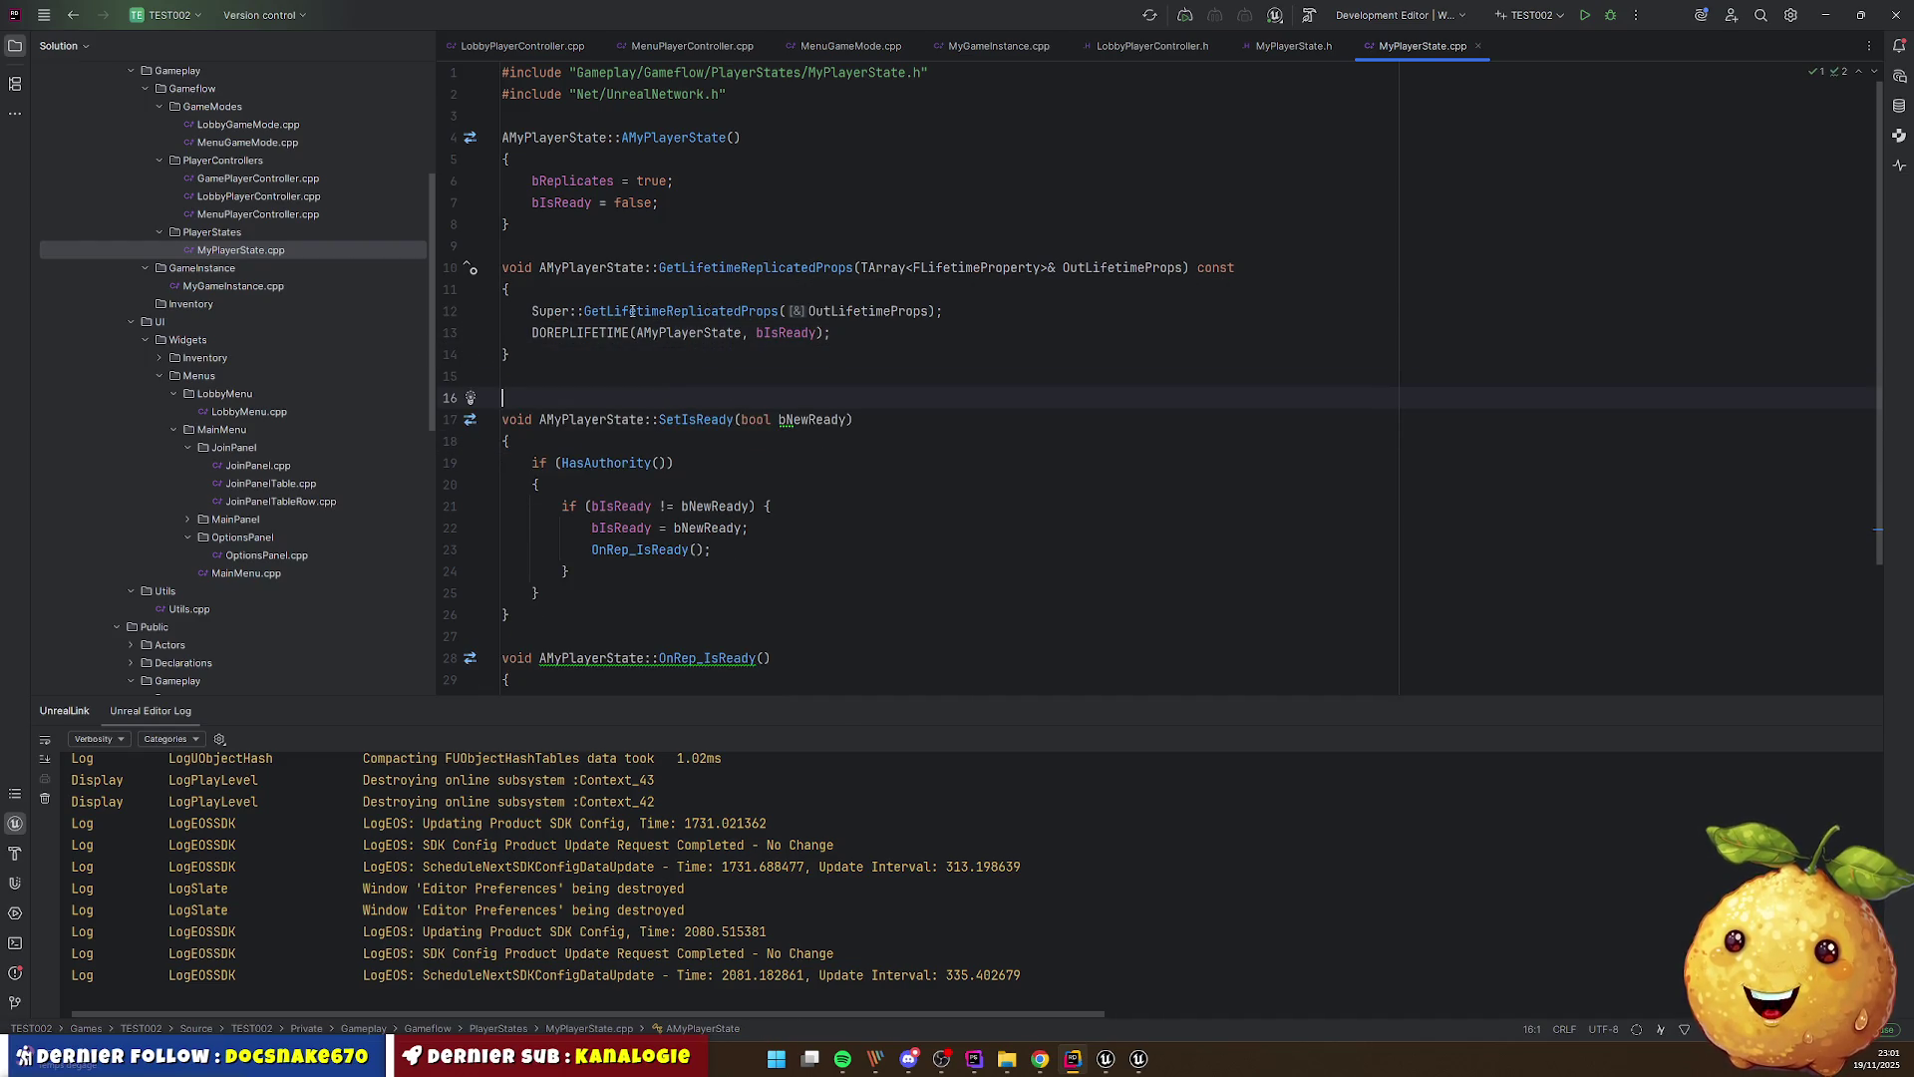
pyautogui.scroll(-1, 568, 195)
pyautogui.click(568, 182)
pyautogui.press('Return')
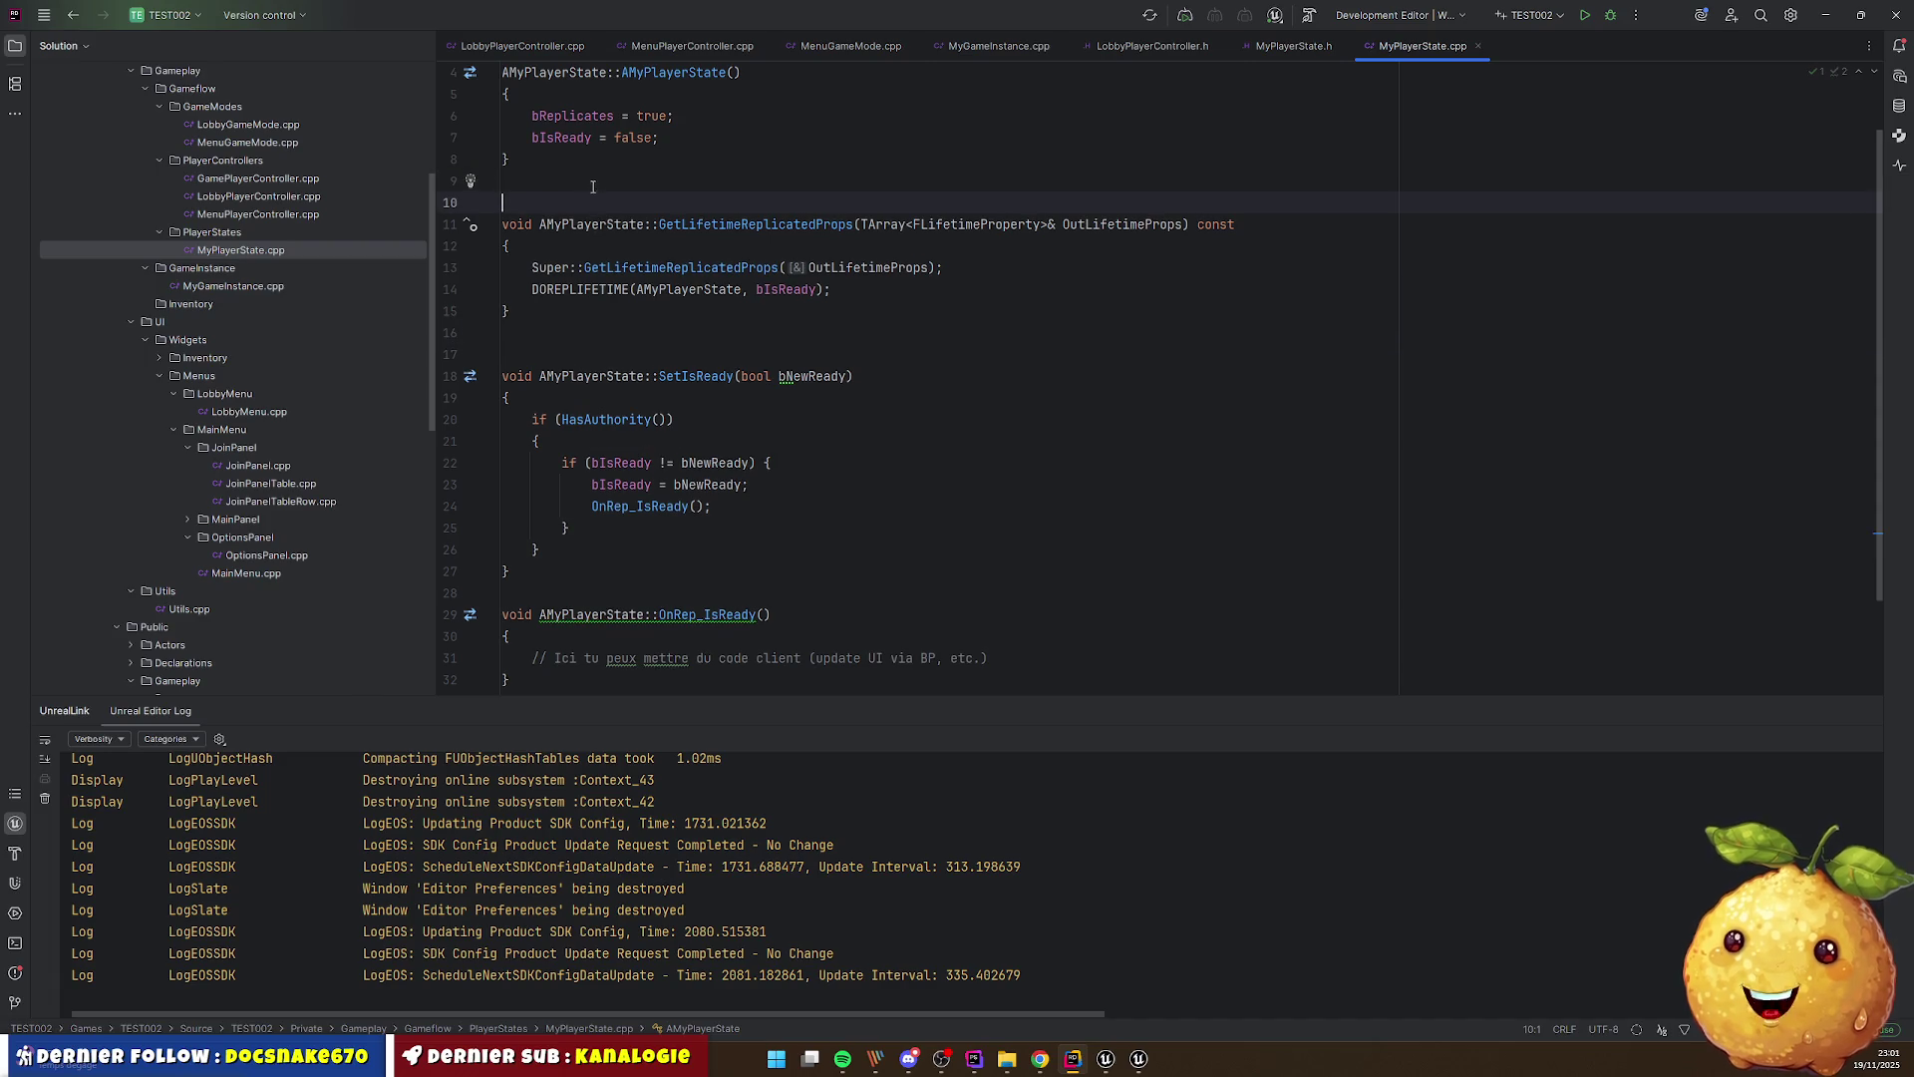
# Check the end of SetIsReady's HasAuthority block, then return to the ChatGPT conversation in Chrome
pyautogui.scroll(-1, 668, 483)
pyautogui.scroll(-1, 668, 483)
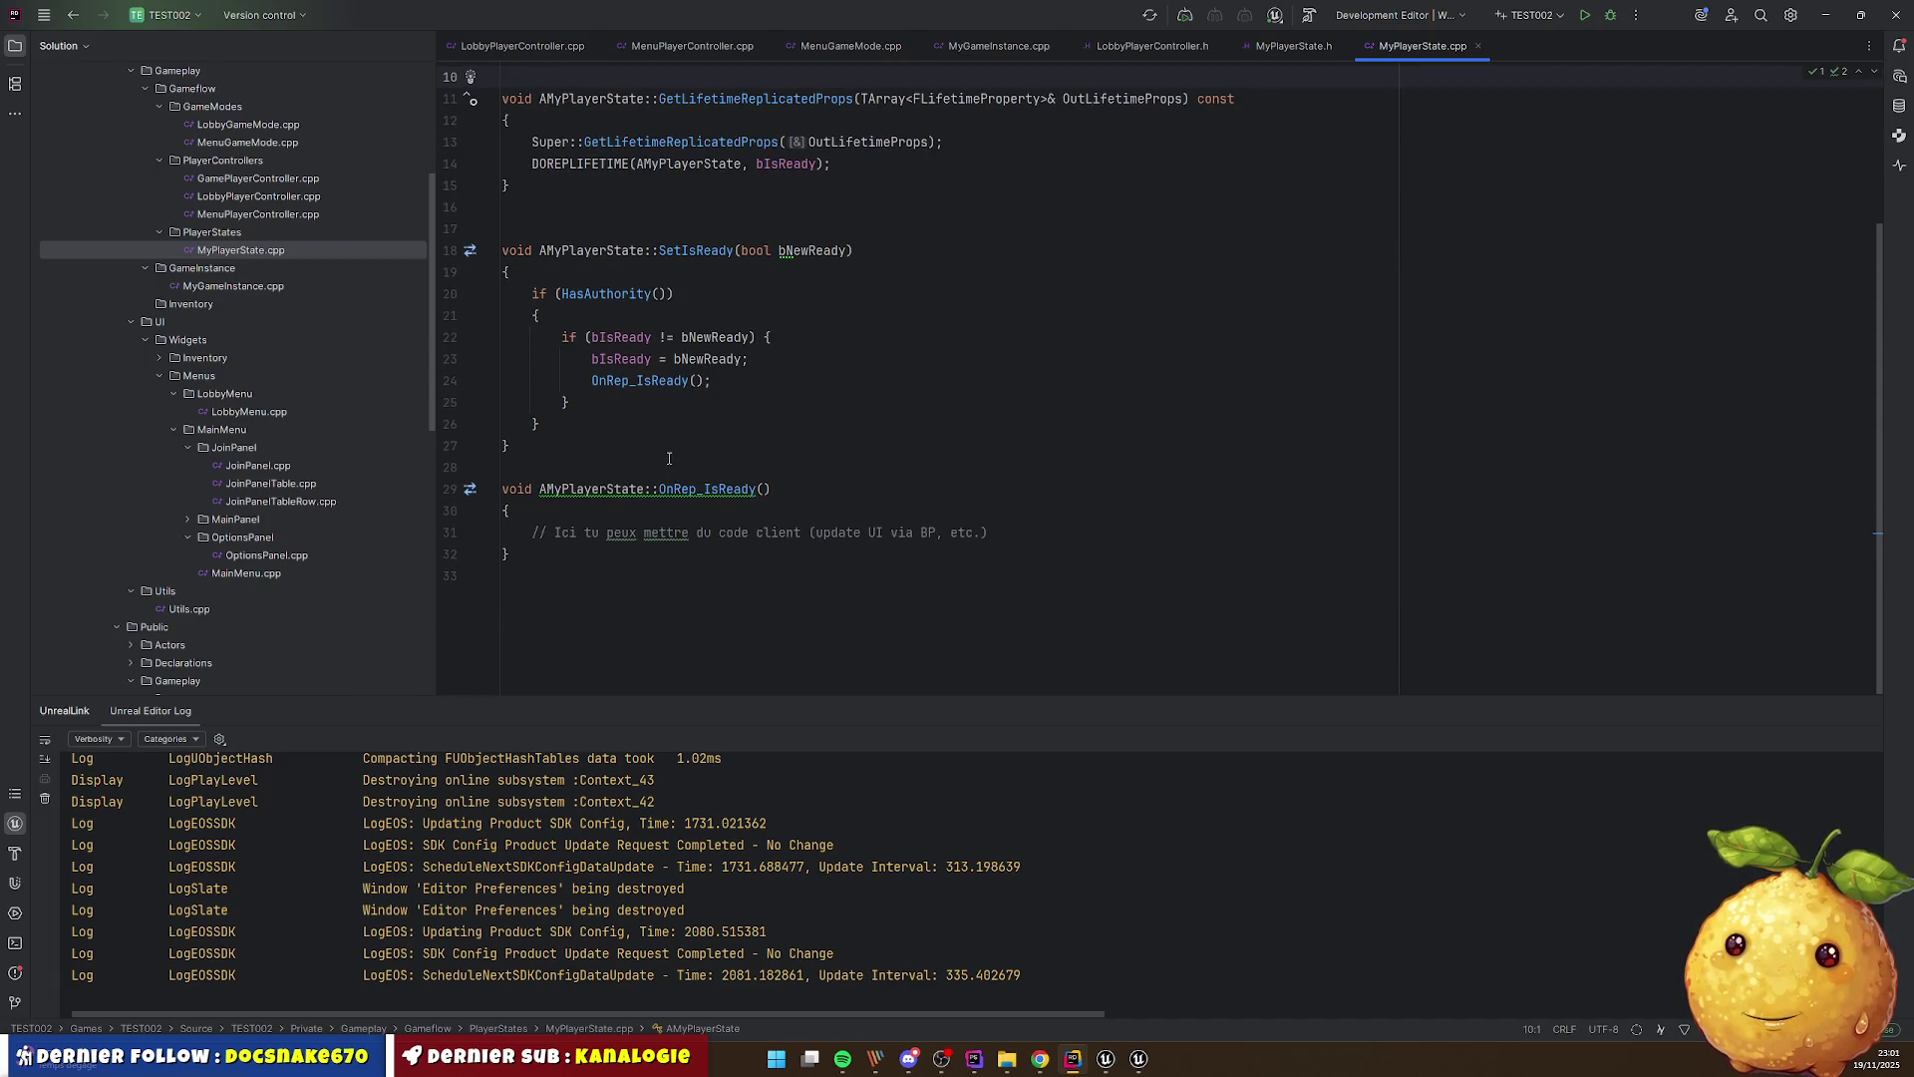
pyautogui.click(616, 434)
pyautogui.scroll(3, 616, 399)
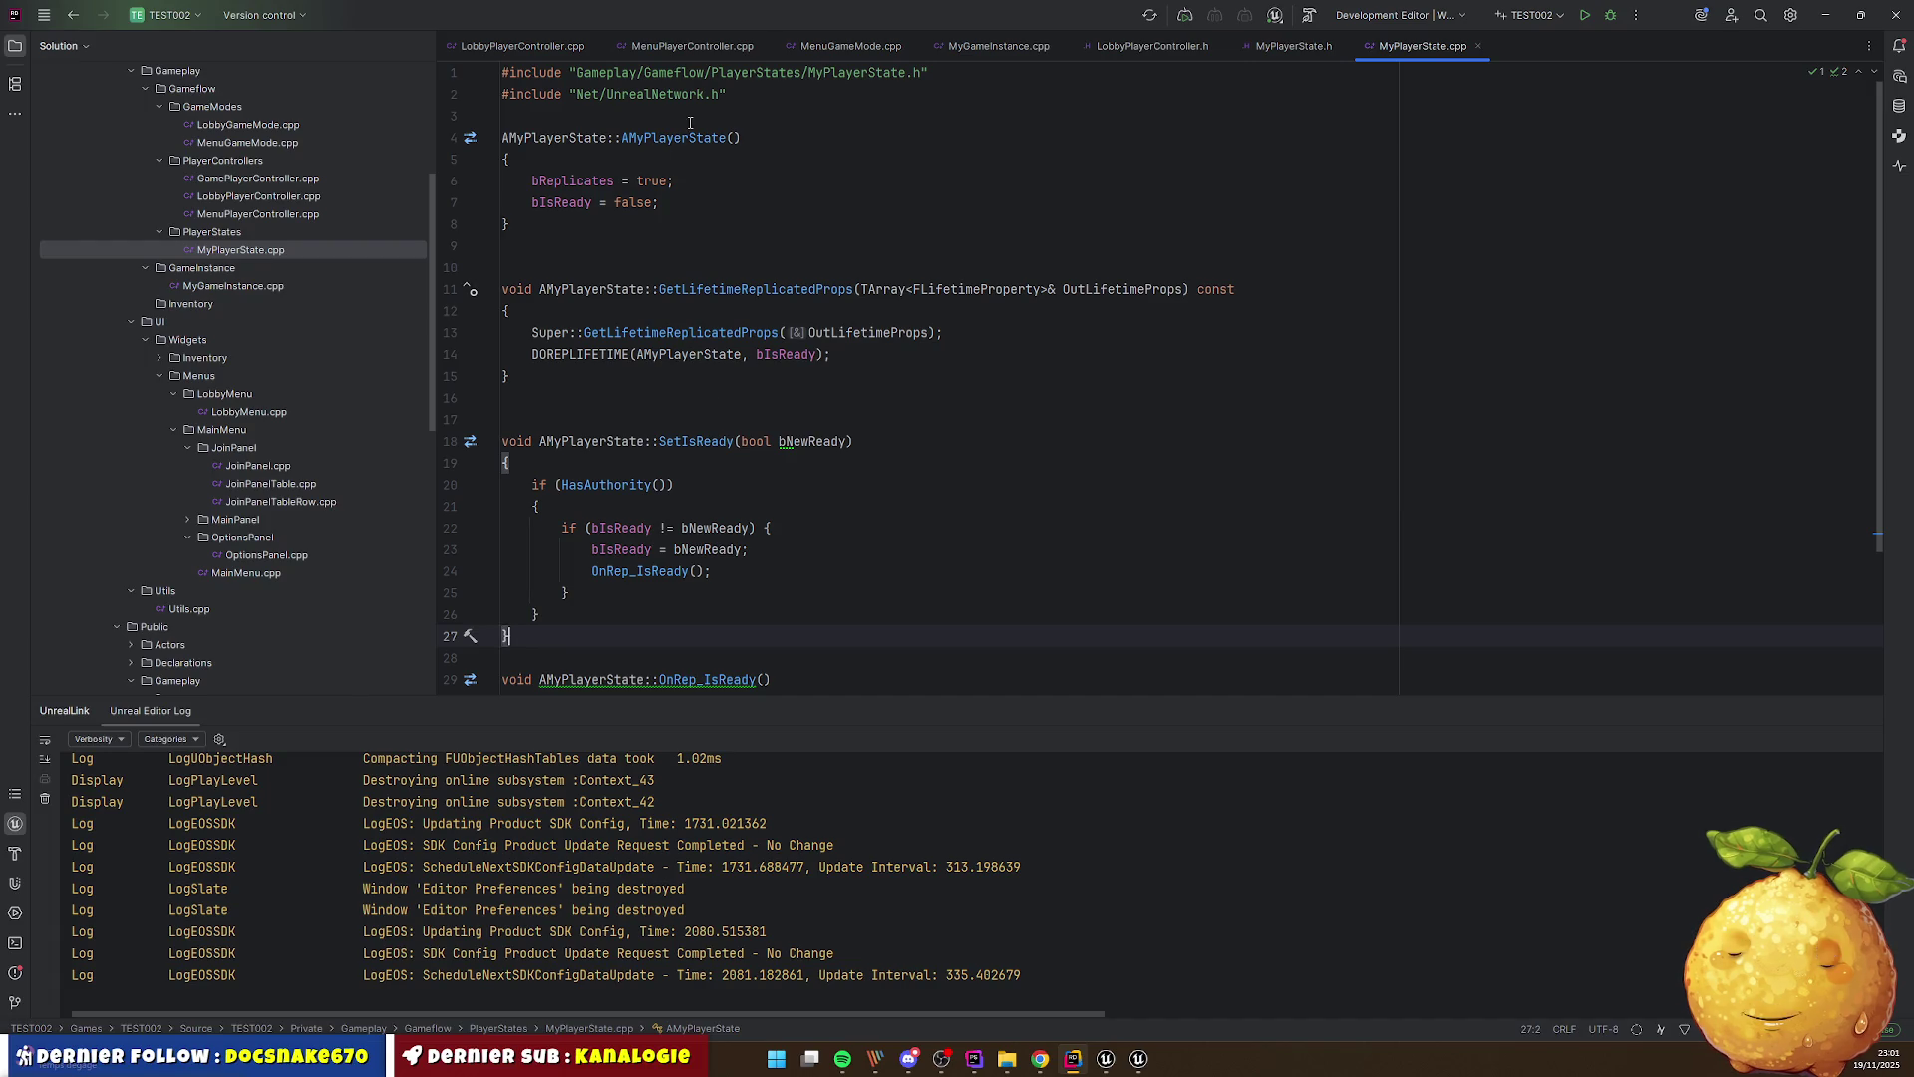
pyautogui.scroll(-3, 615, 140)
pyautogui.click(777, 423)
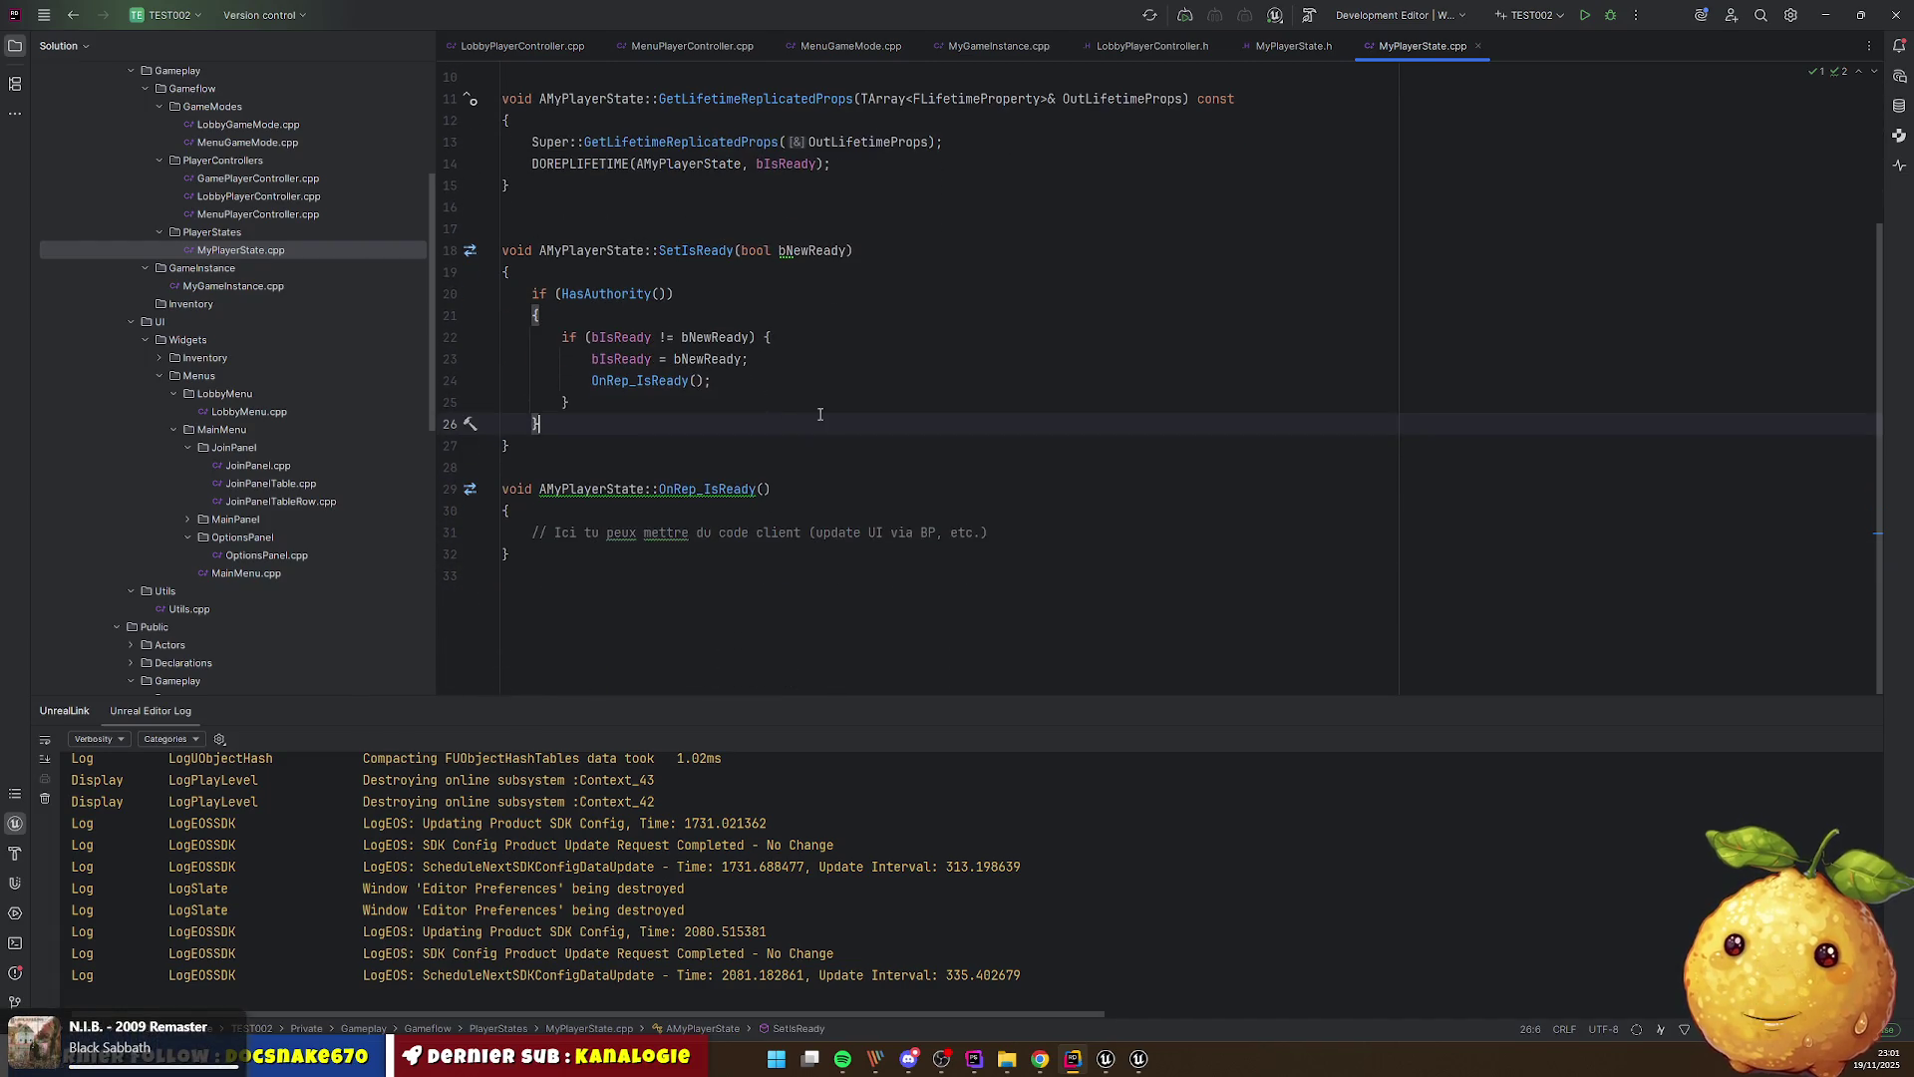
pyautogui.hotkey('alt', 'Tab')
pyautogui.scroll(-4, 907, 548)
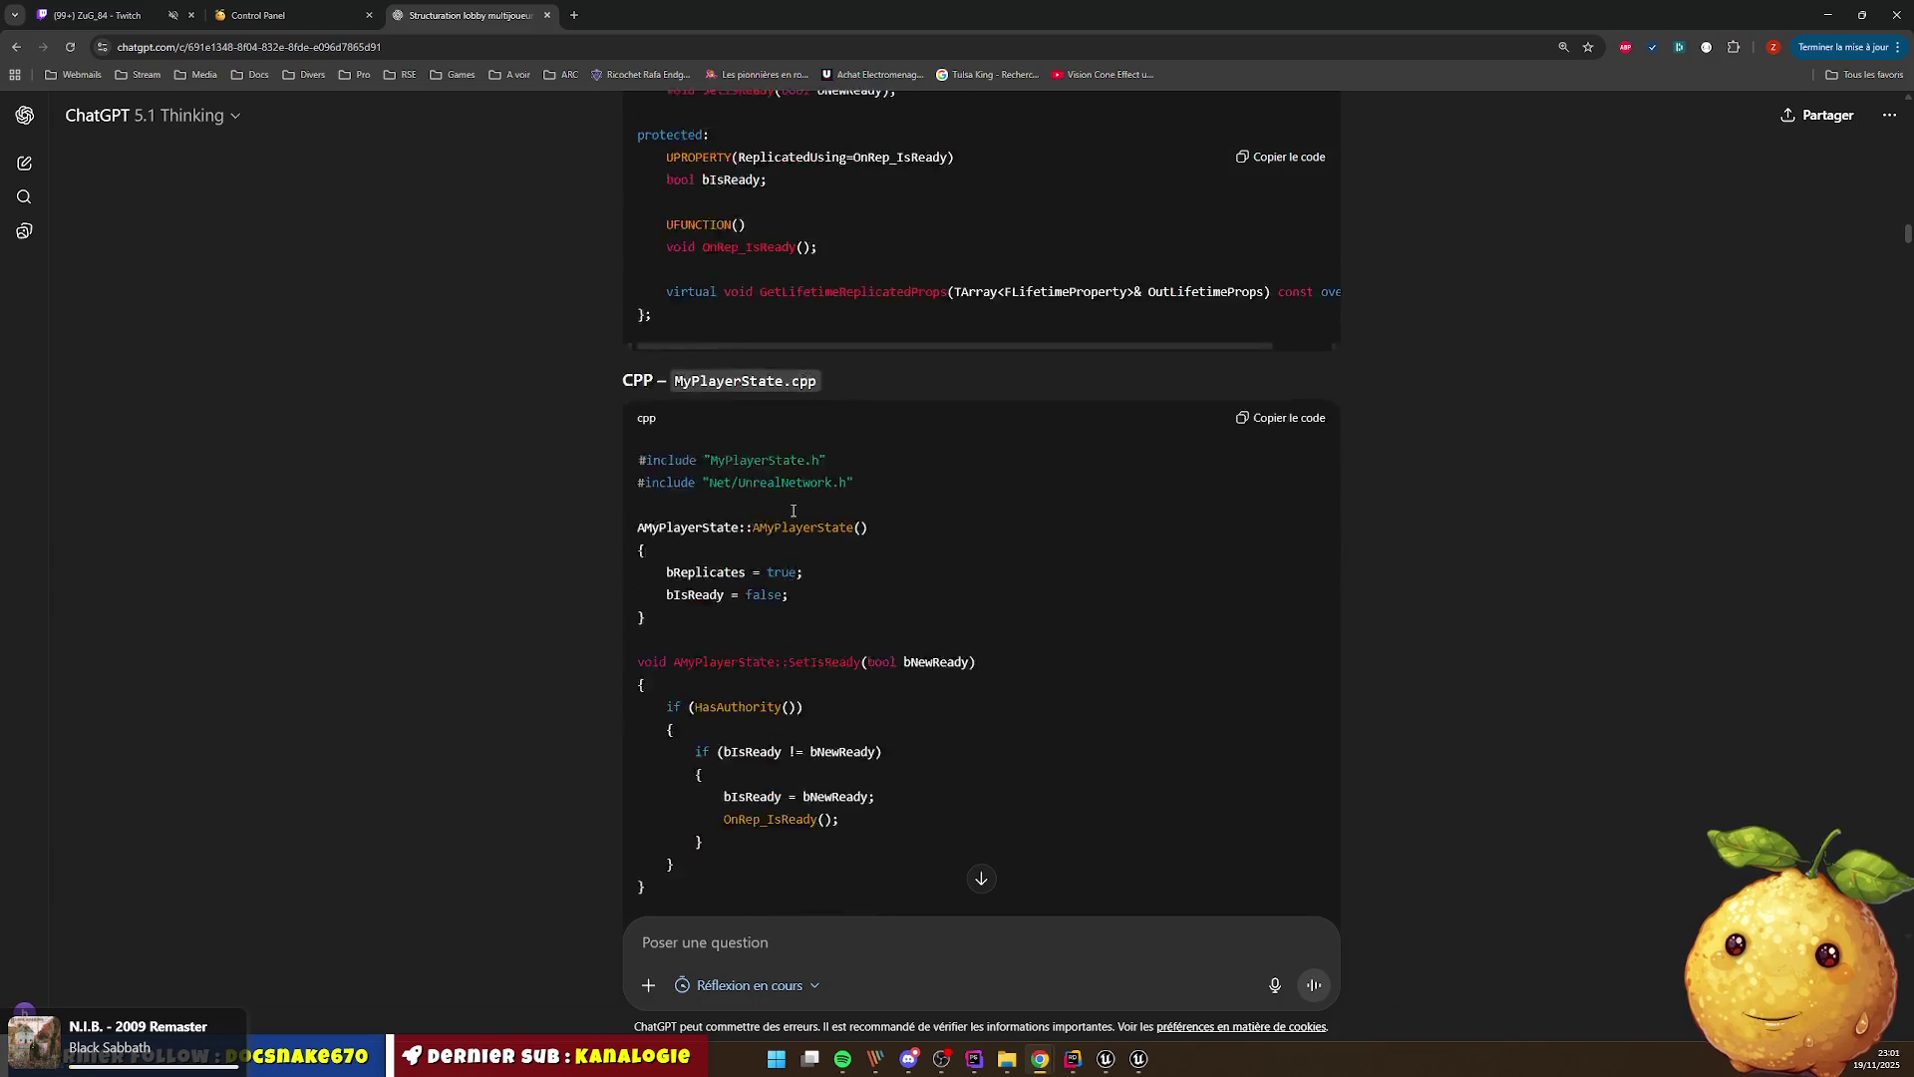
pyautogui.scroll(-4, 897, 439)
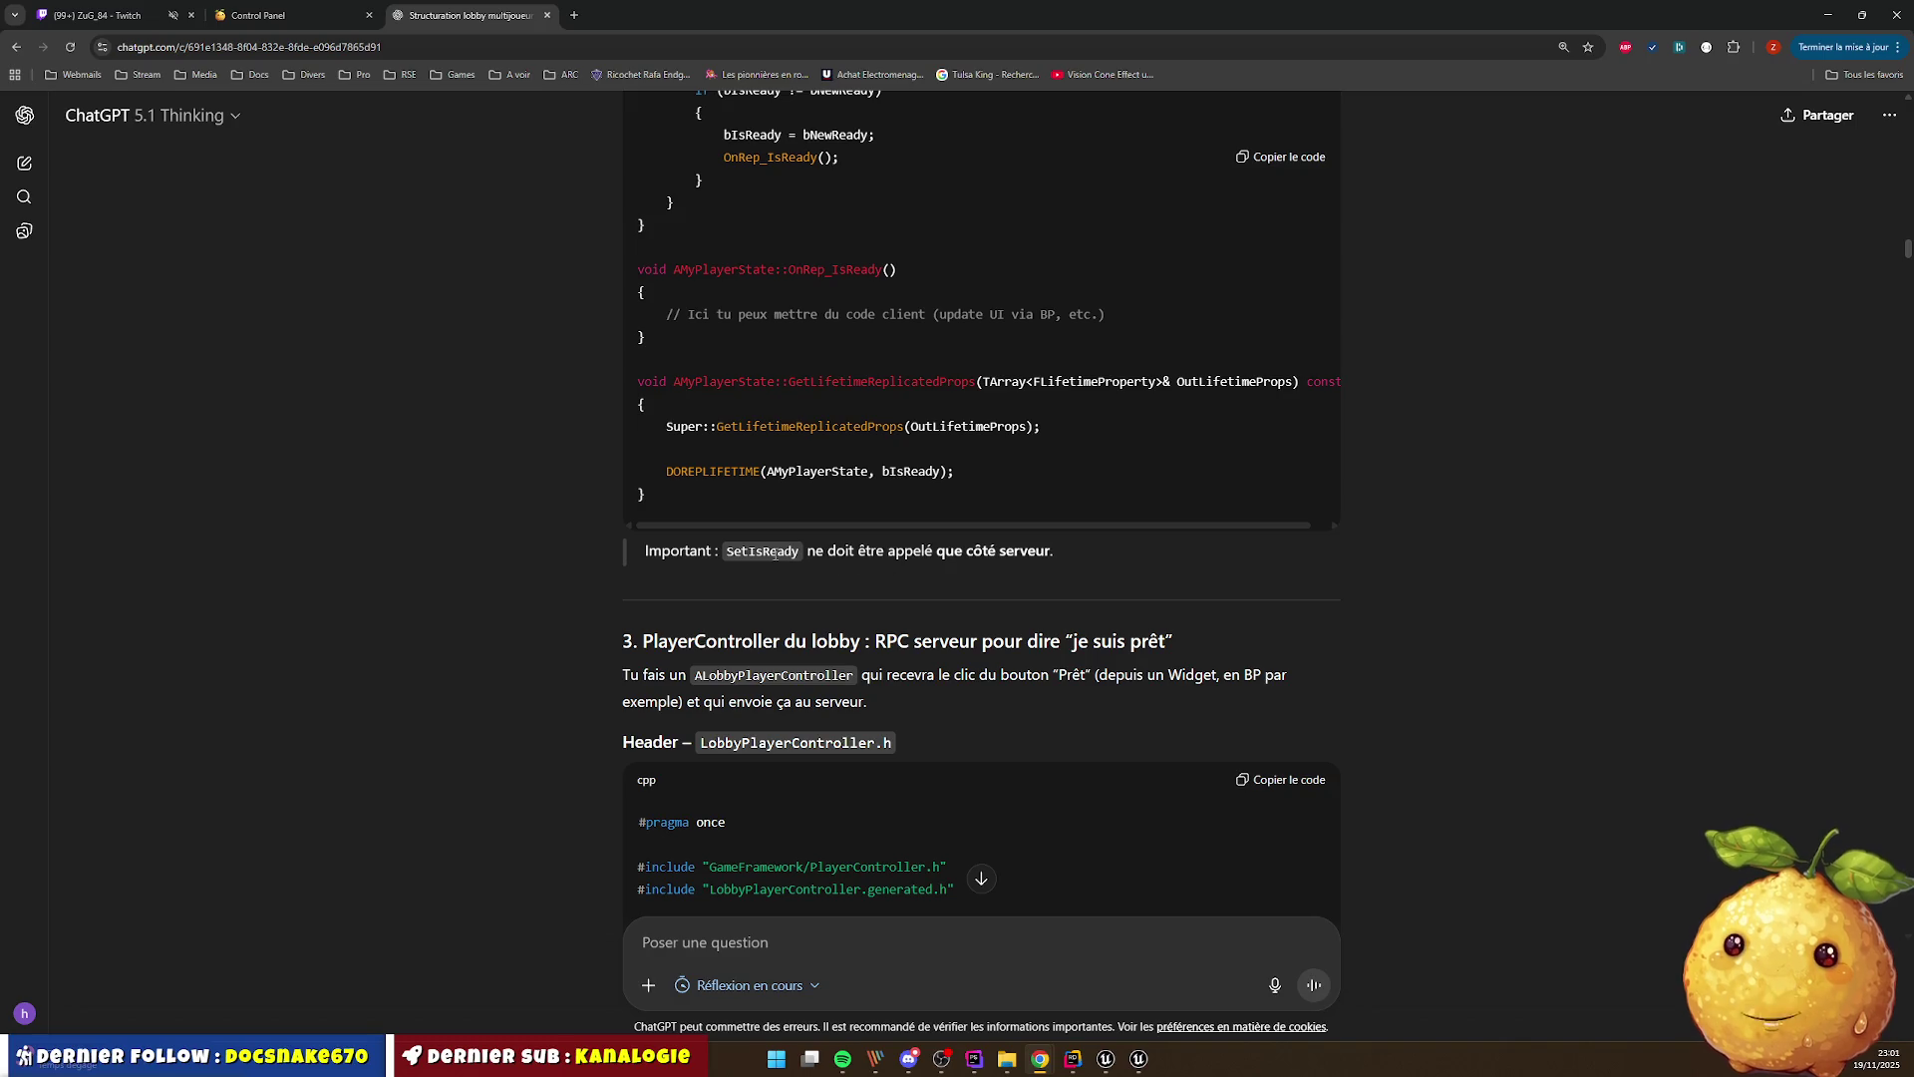
pyautogui.doubleClick(774, 553)
pyautogui.scroll(-2, 799, 426)
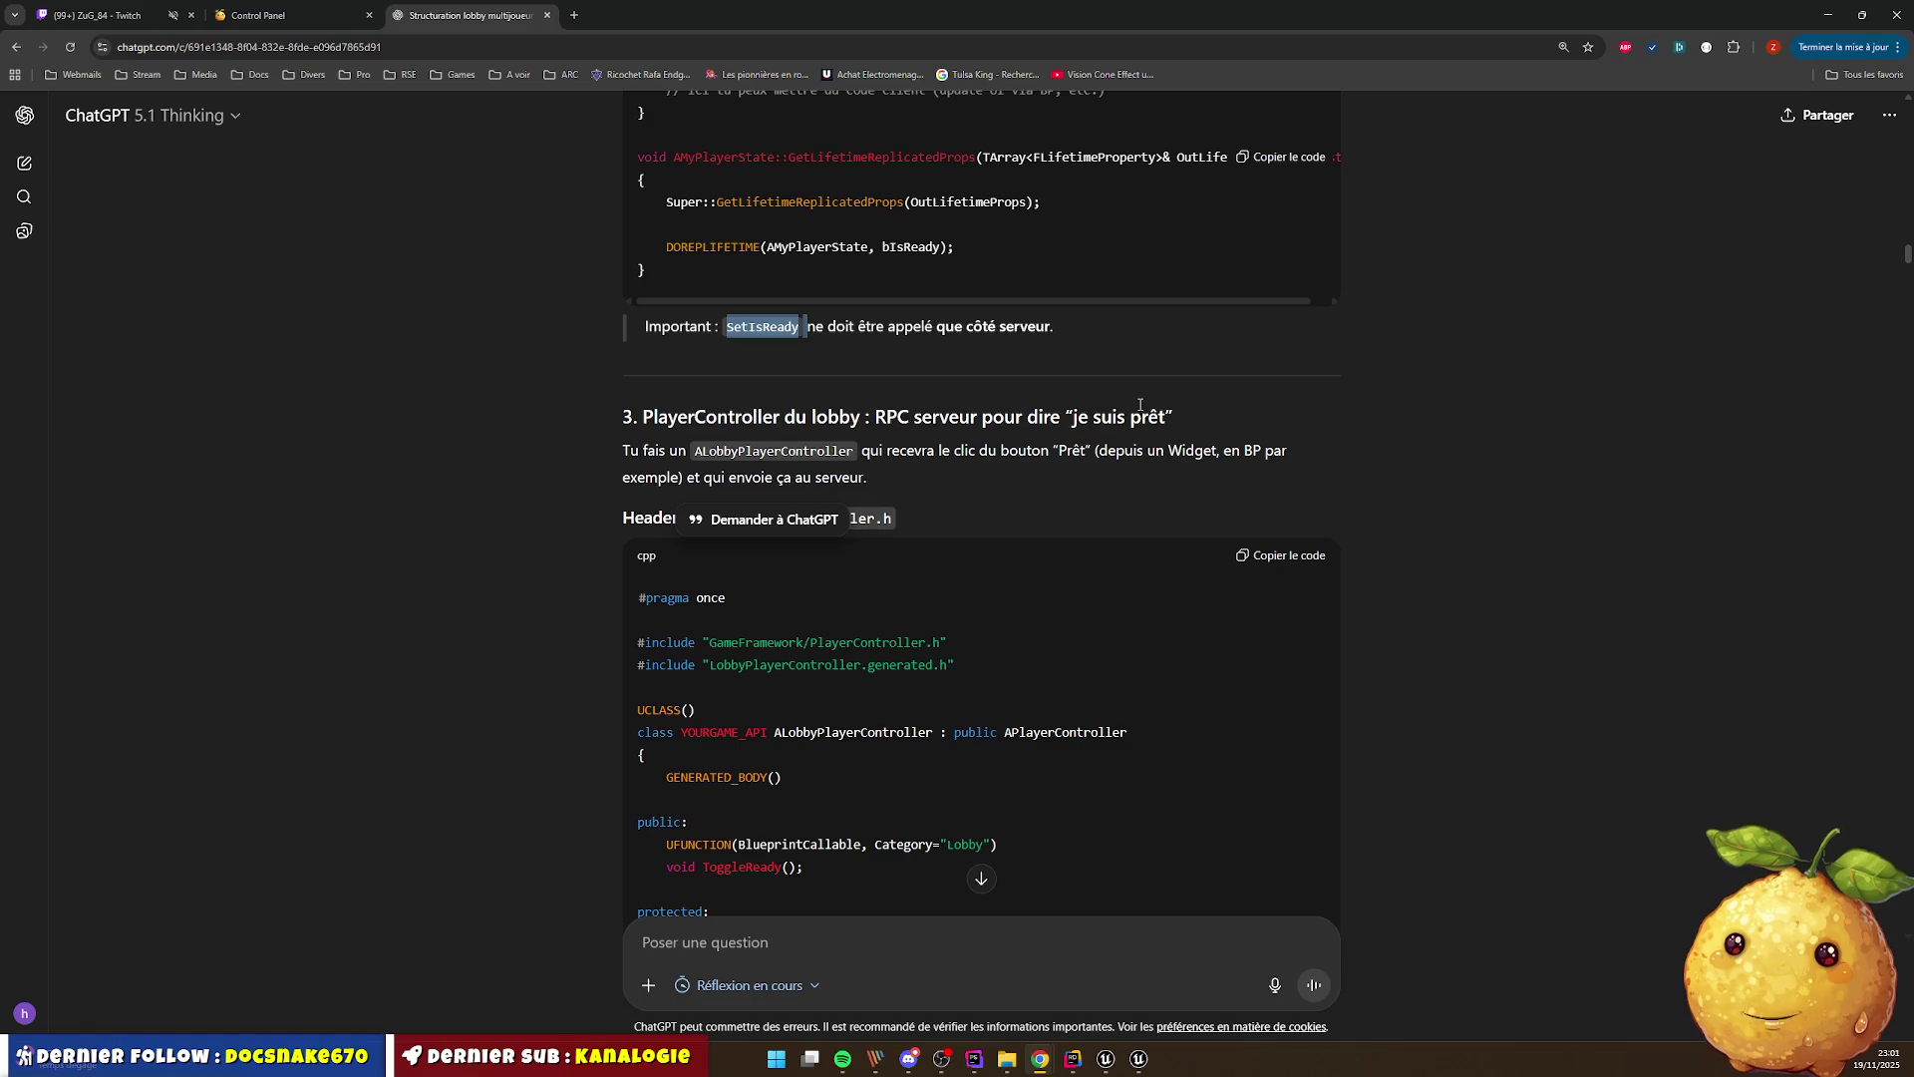
pyautogui.scroll(-1, 808, 401)
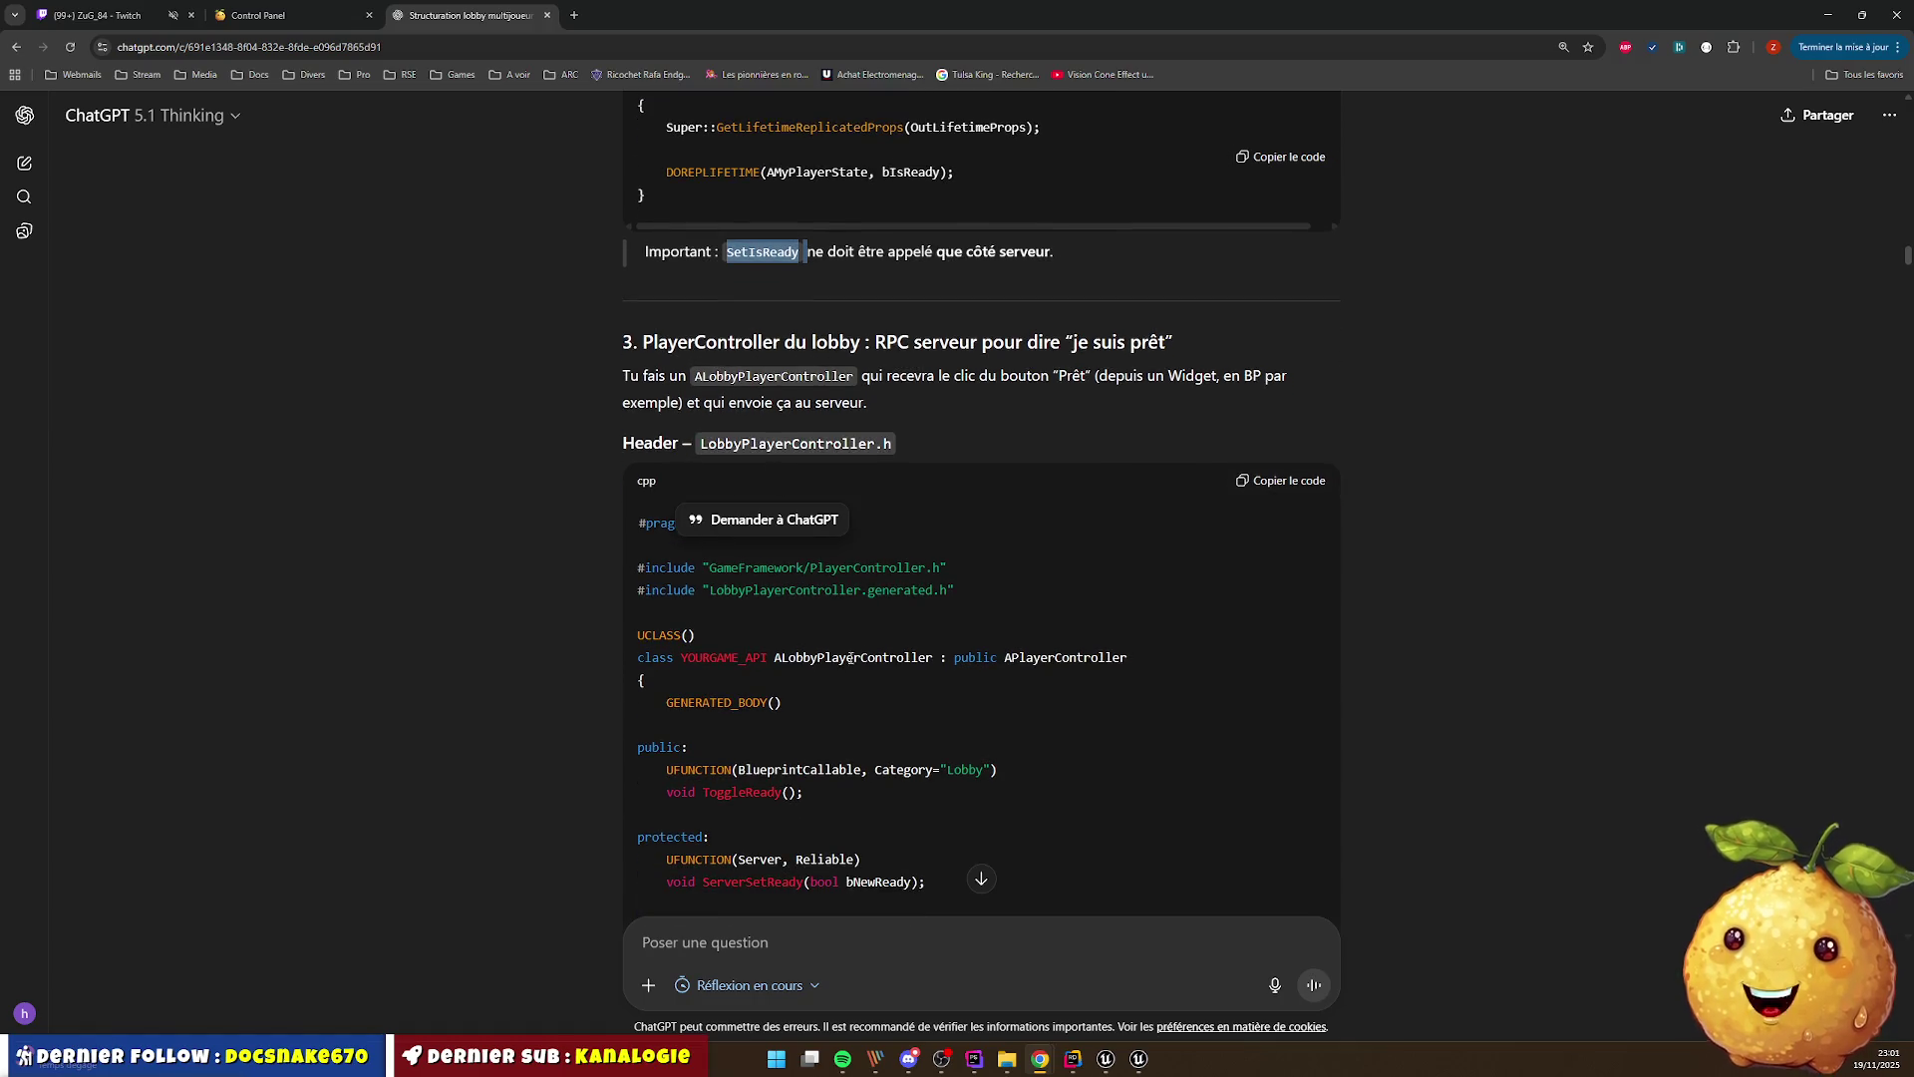
pyautogui.scroll(-2, 872, 636)
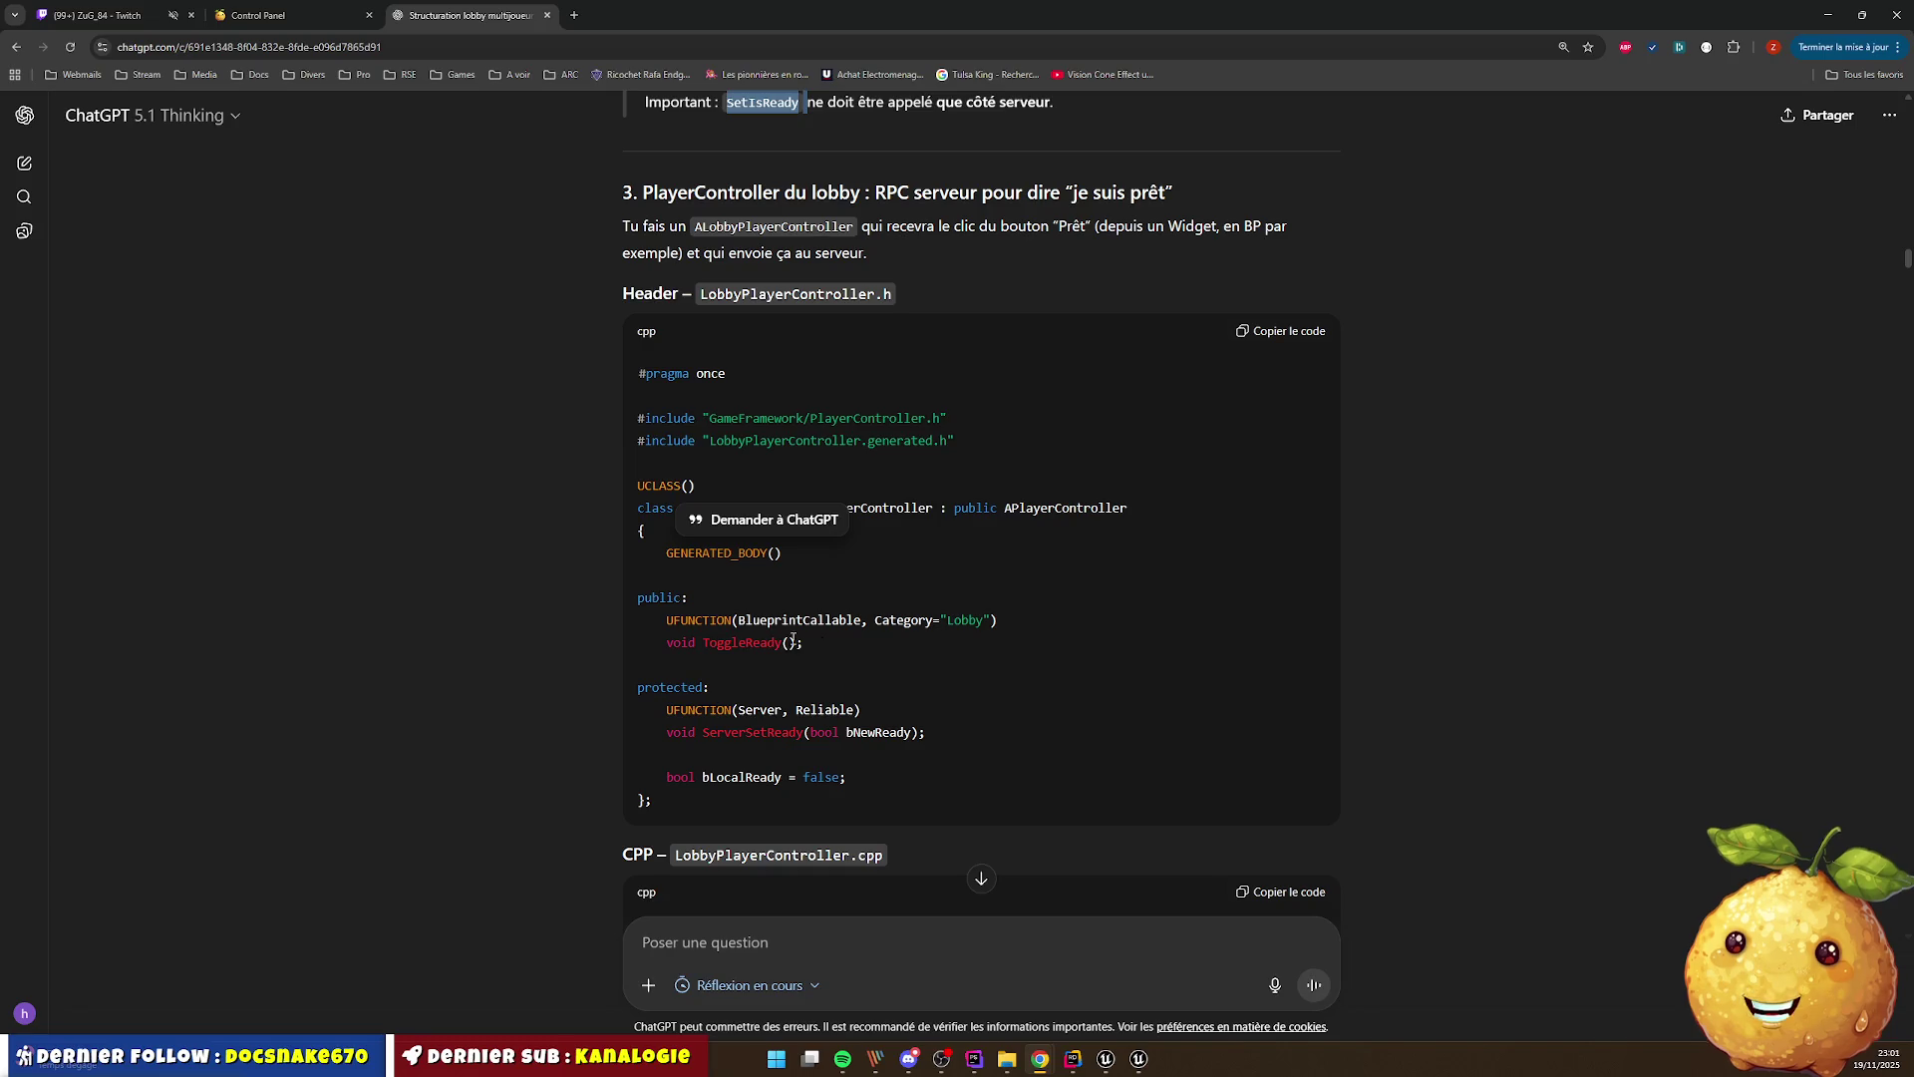
pyautogui.moveTo(666, 620); pyautogui.dragTo(854, 644)
pyautogui.click(843, 679)
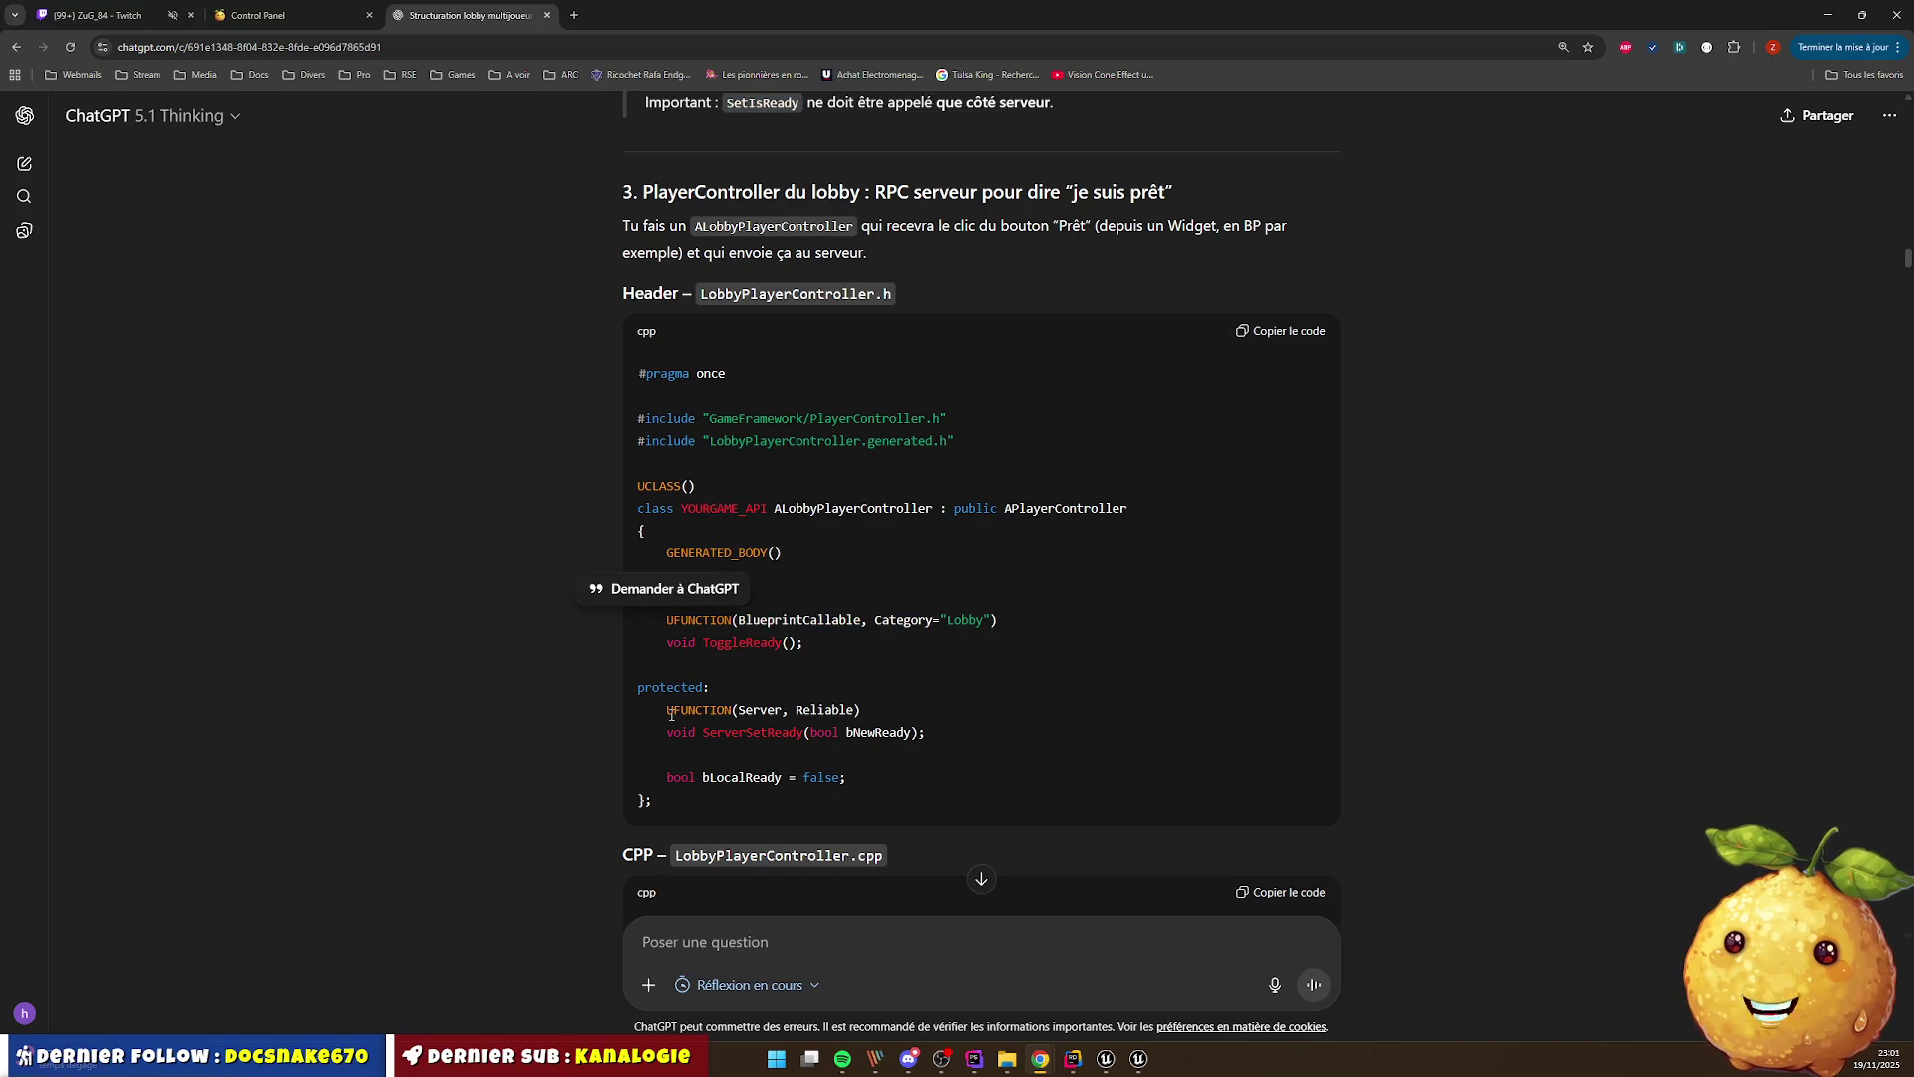
pyautogui.moveTo(665, 709); pyautogui.dragTo(953, 728)
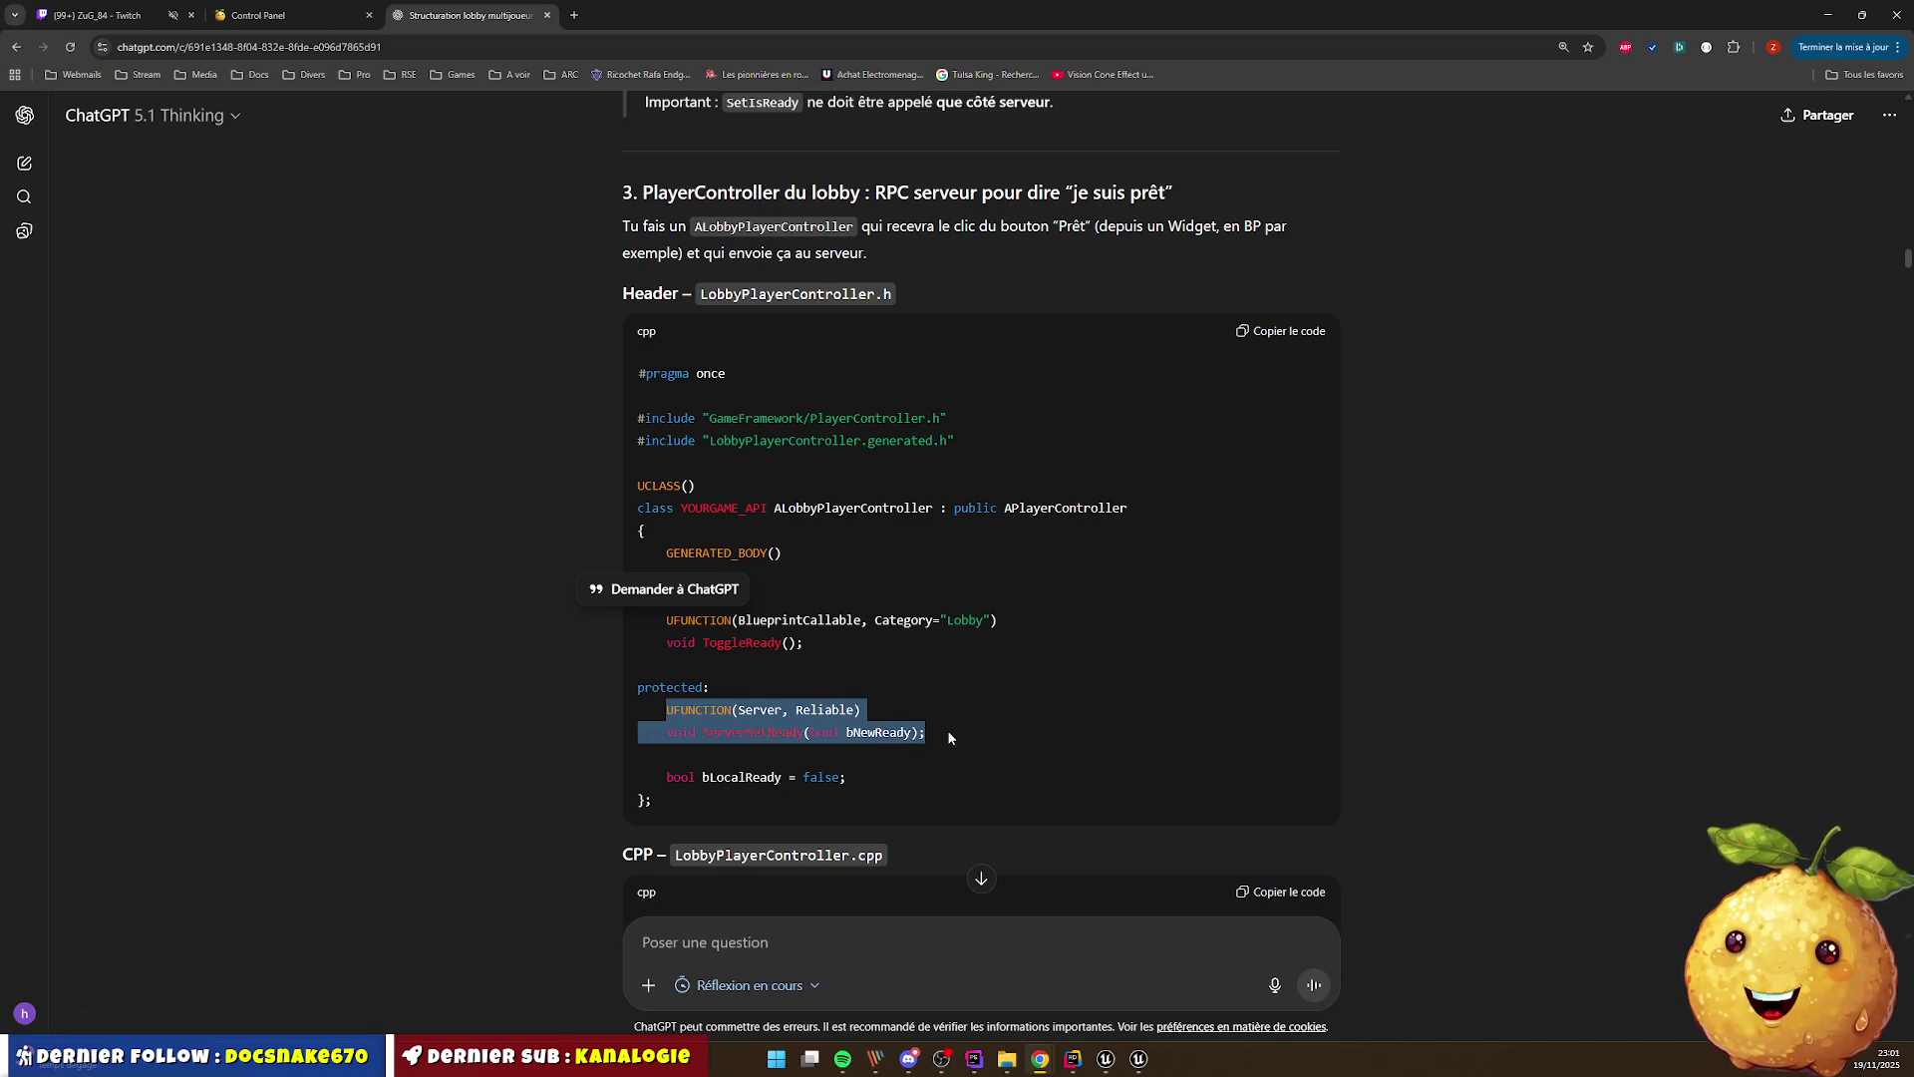
pyautogui.click(789, 754)
pyautogui.moveTo(715, 718); pyautogui.dragTo(697, 733)
pyautogui.click(737, 731)
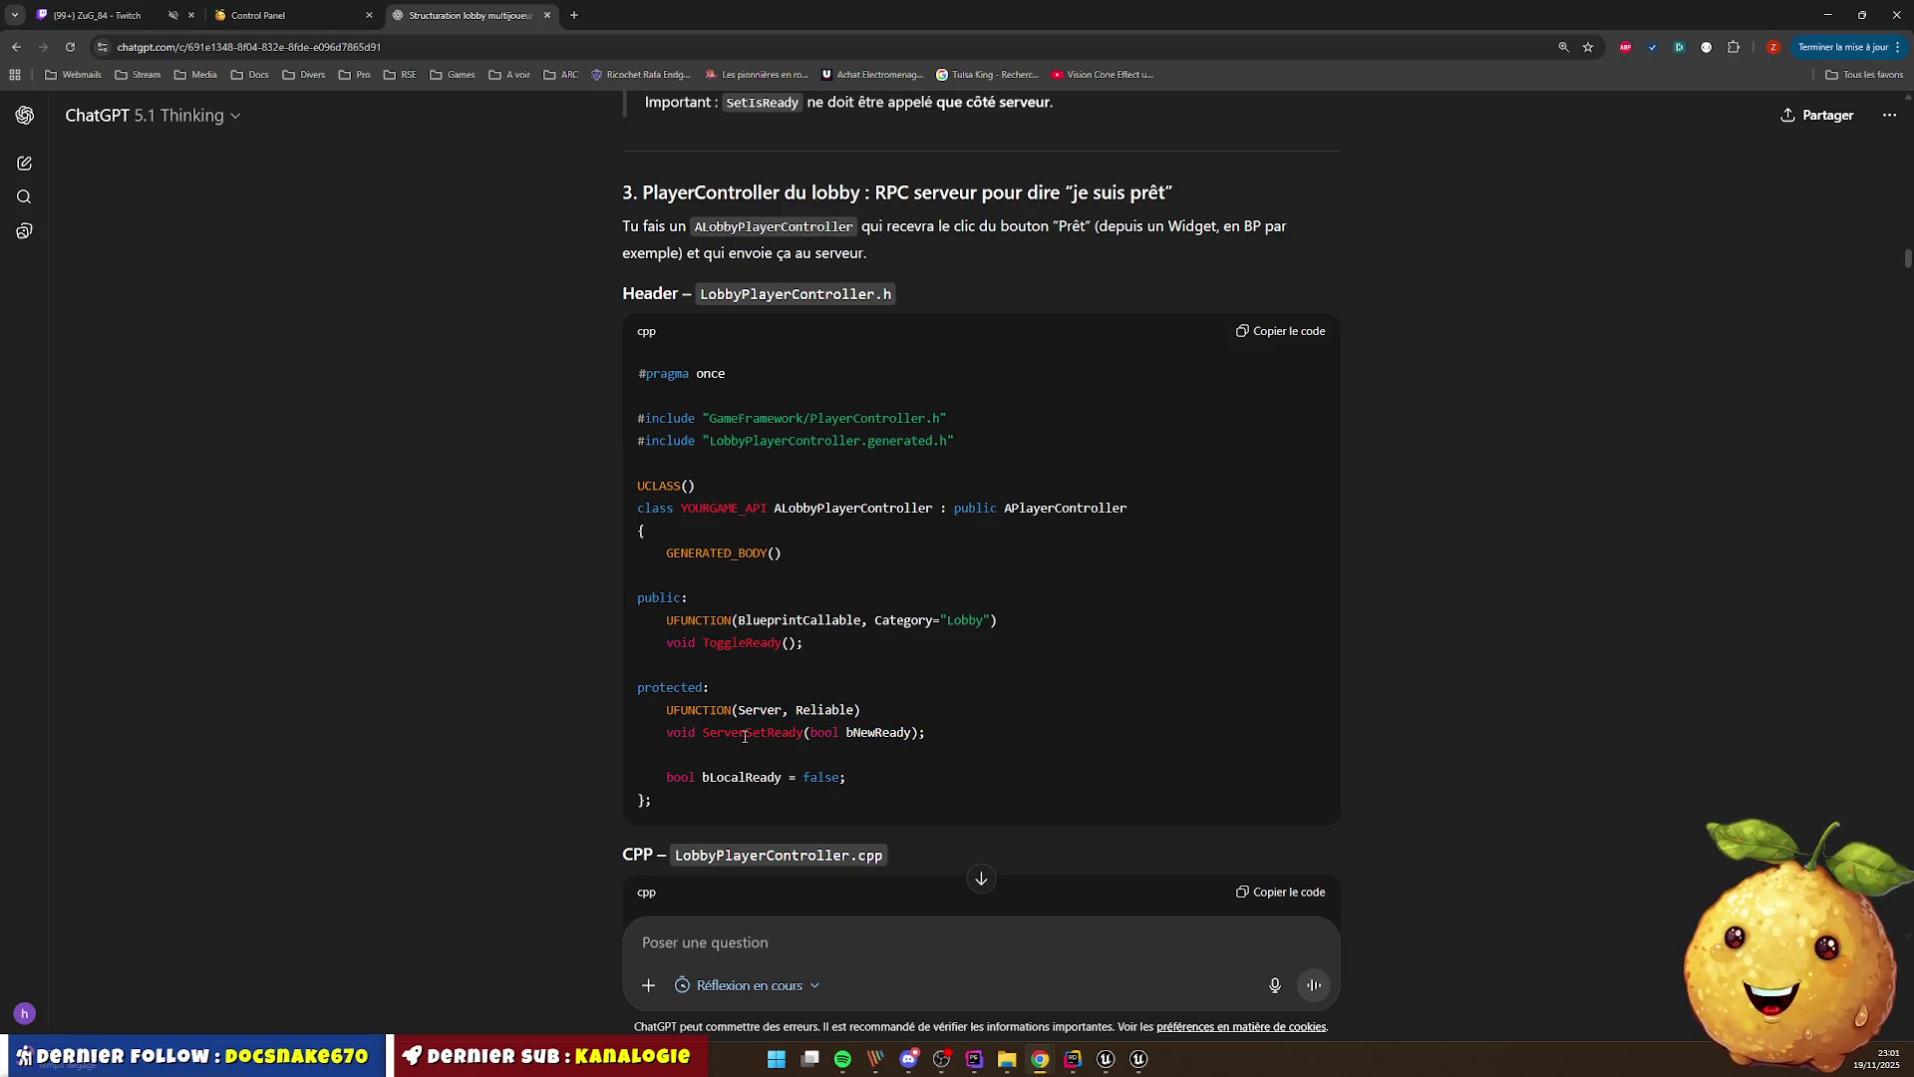
pyautogui.doubleClick(737, 731)
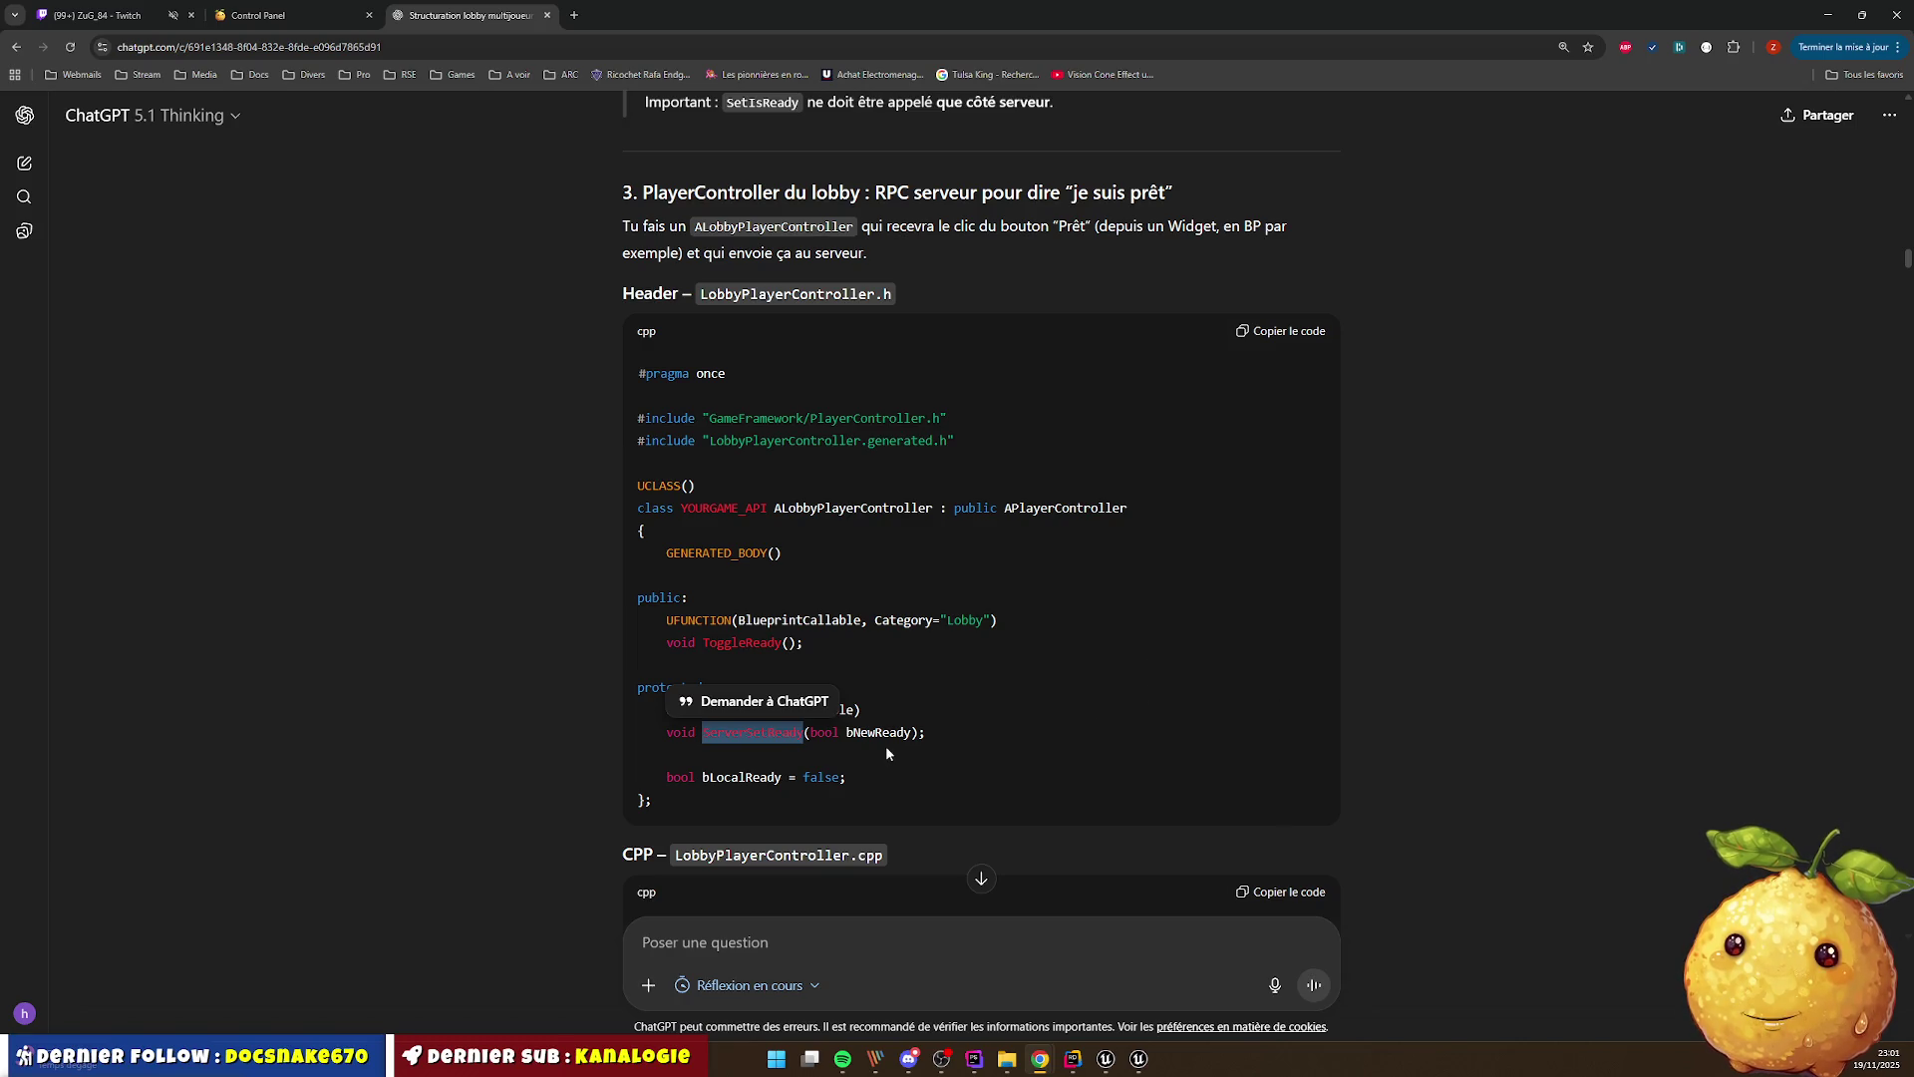
pyautogui.doubleClick(737, 778)
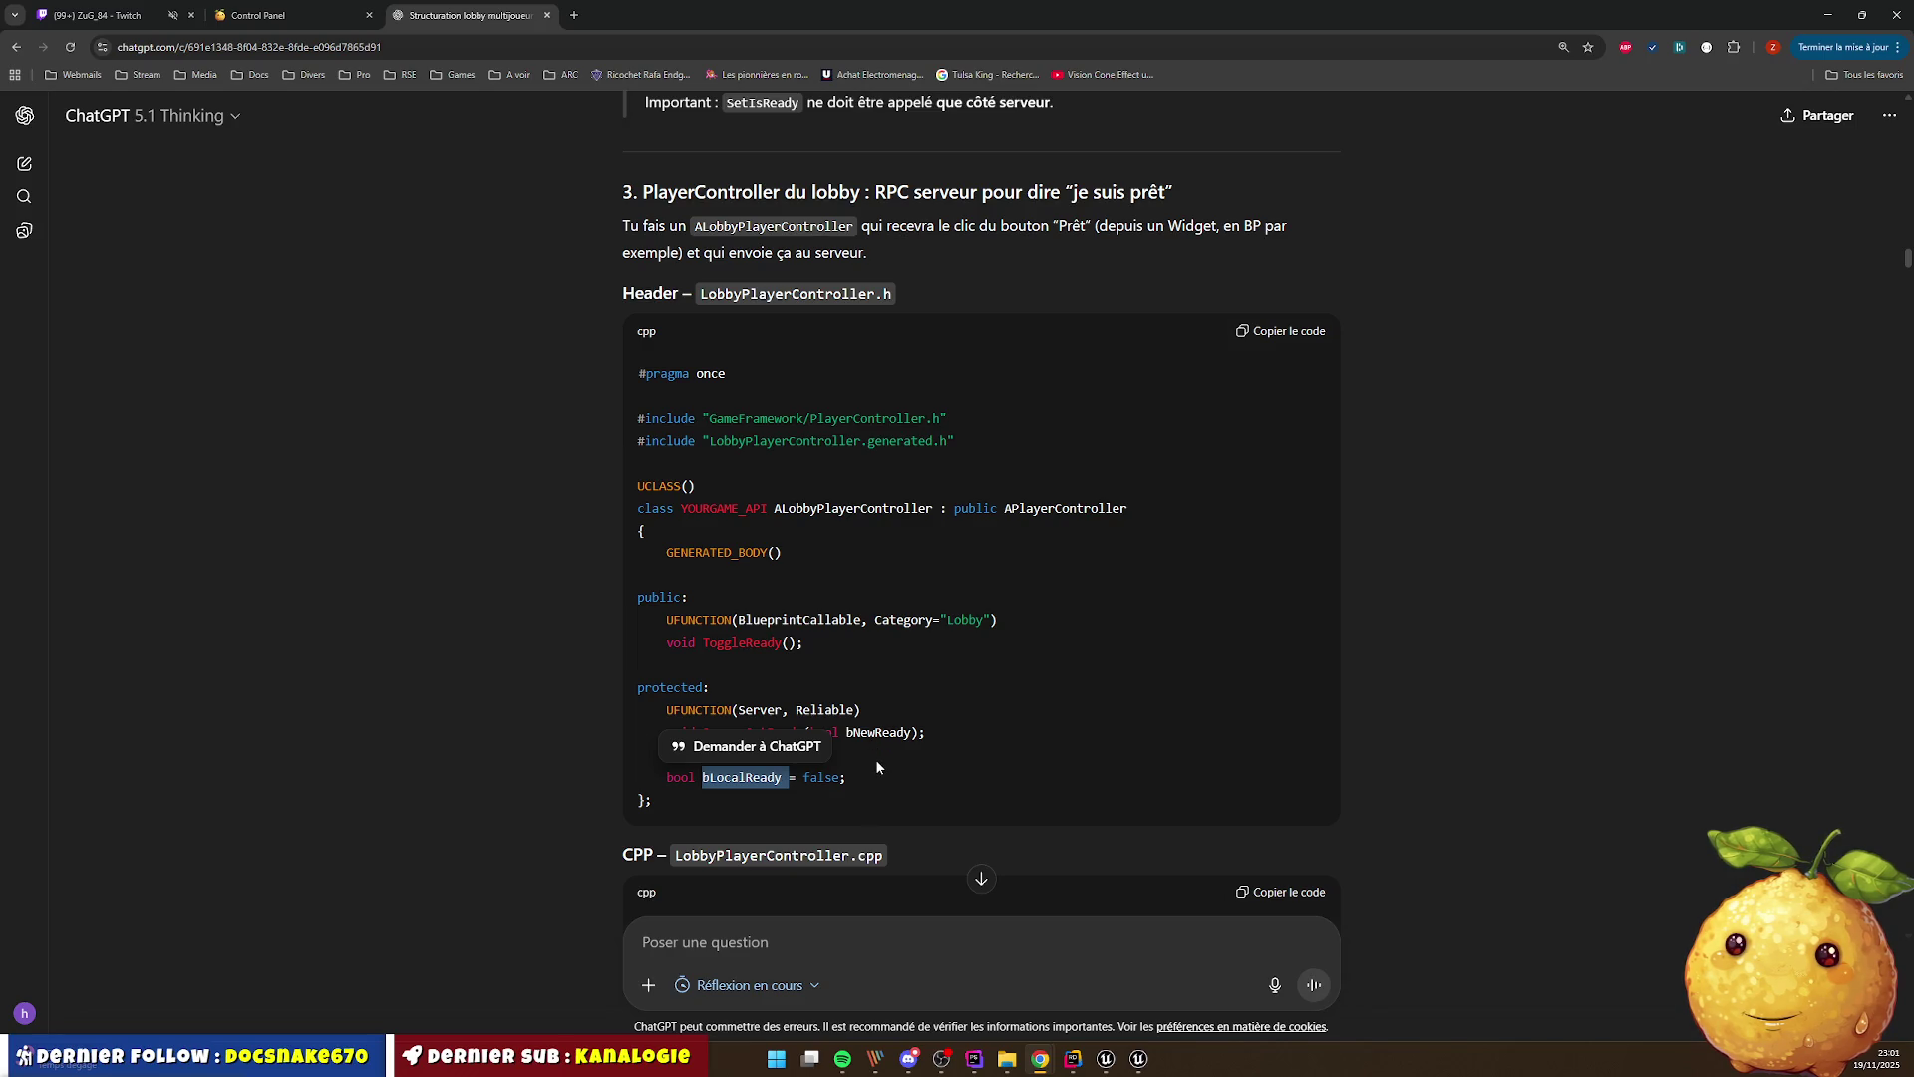
pyautogui.tripleClick(877, 758)
pyautogui.click(937, 680)
pyautogui.scroll(-5, 939, 688)
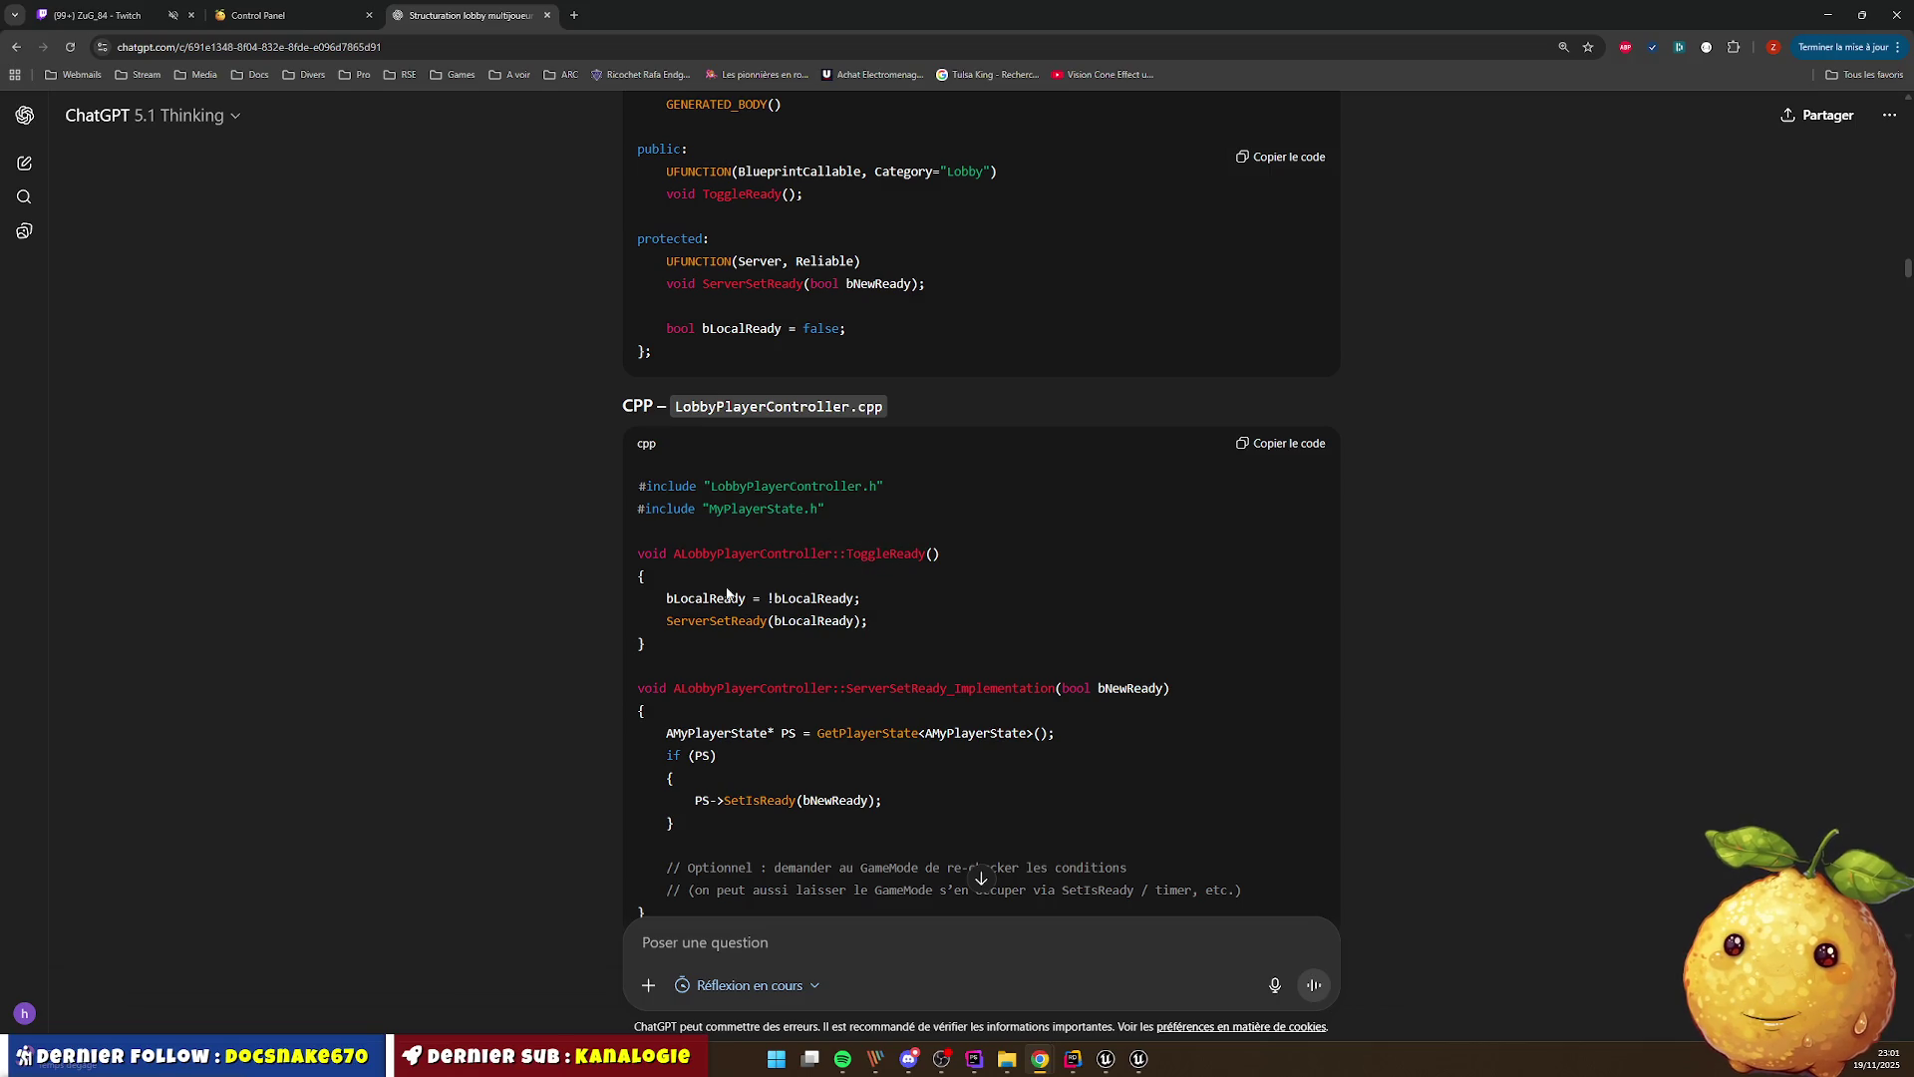
pyautogui.moveTo(694, 597)
pyautogui.mouseDown()
pyautogui.moveTo(813, 597)
pyautogui.moveTo(670, 598)
pyautogui.moveTo(851, 599)
pyautogui.mouseUp()
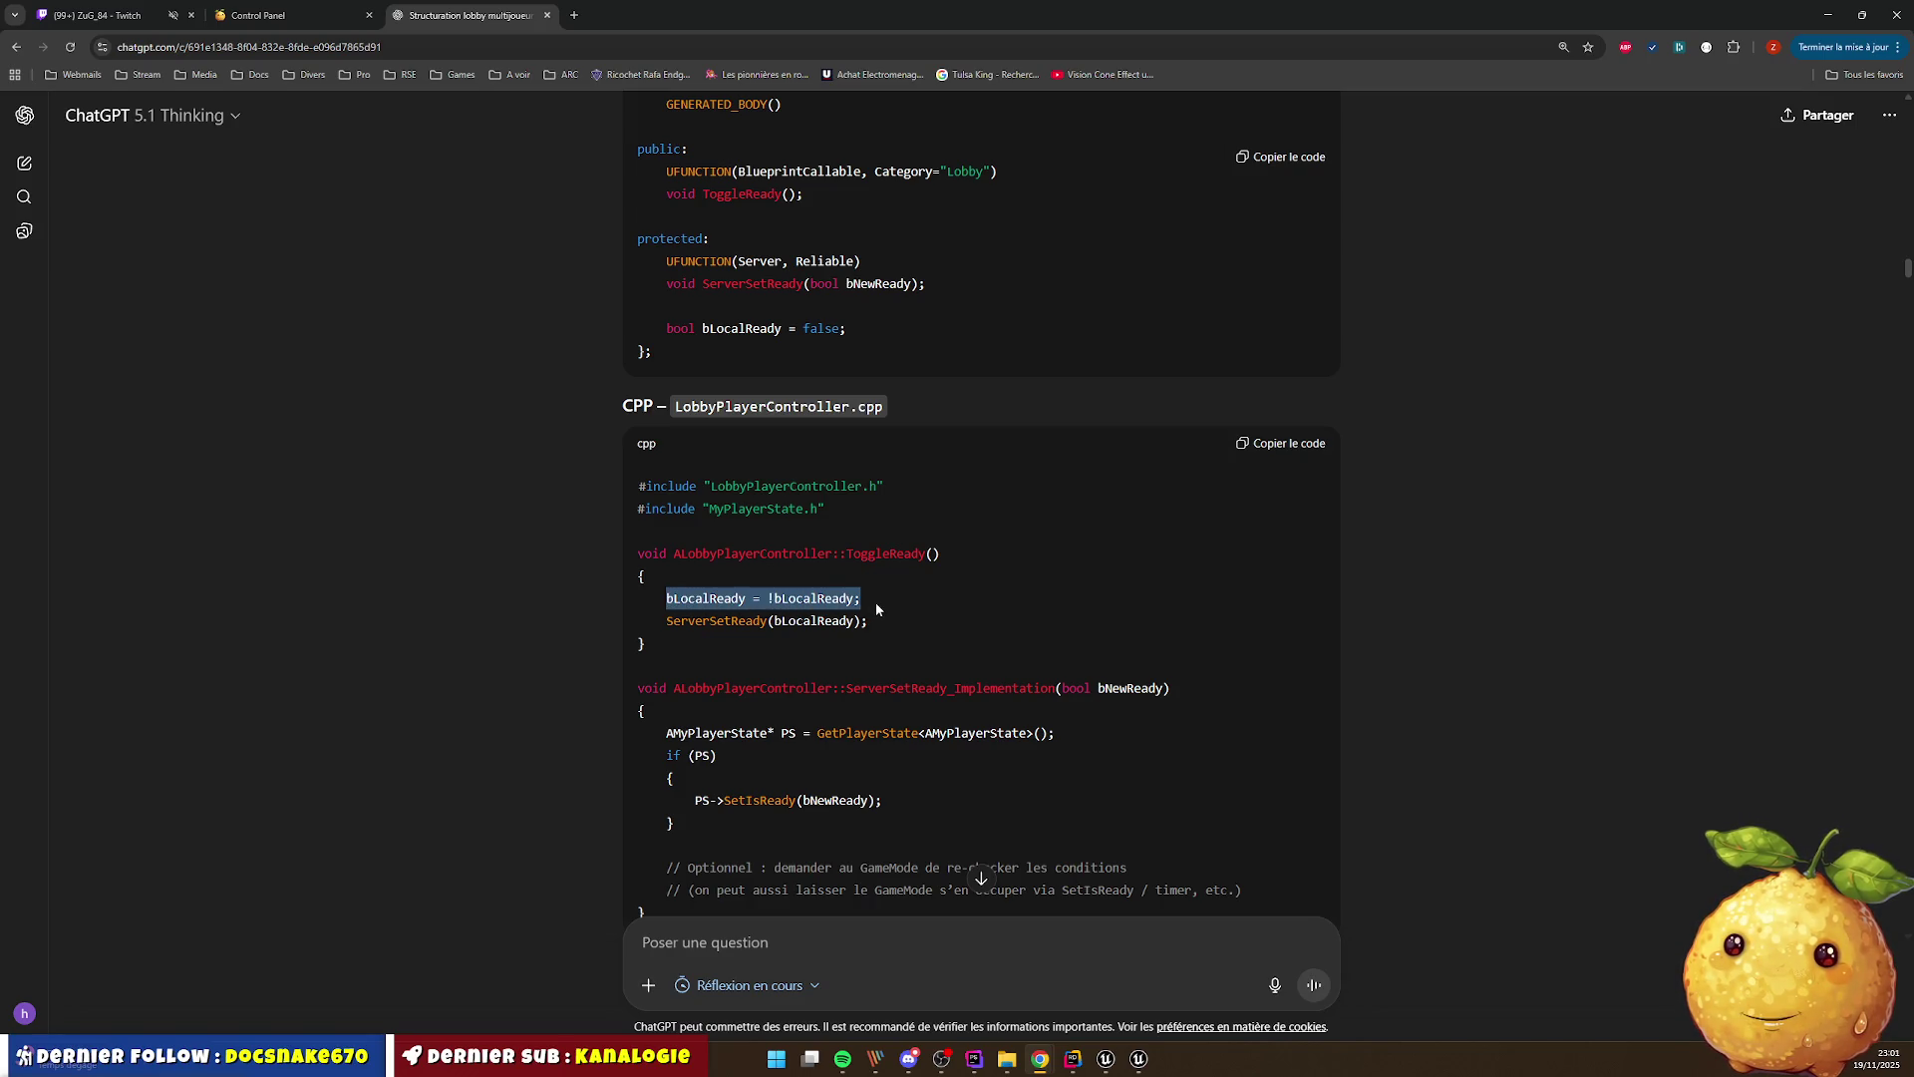
pyautogui.moveTo(876, 602); pyautogui.dragTo(875, 602)
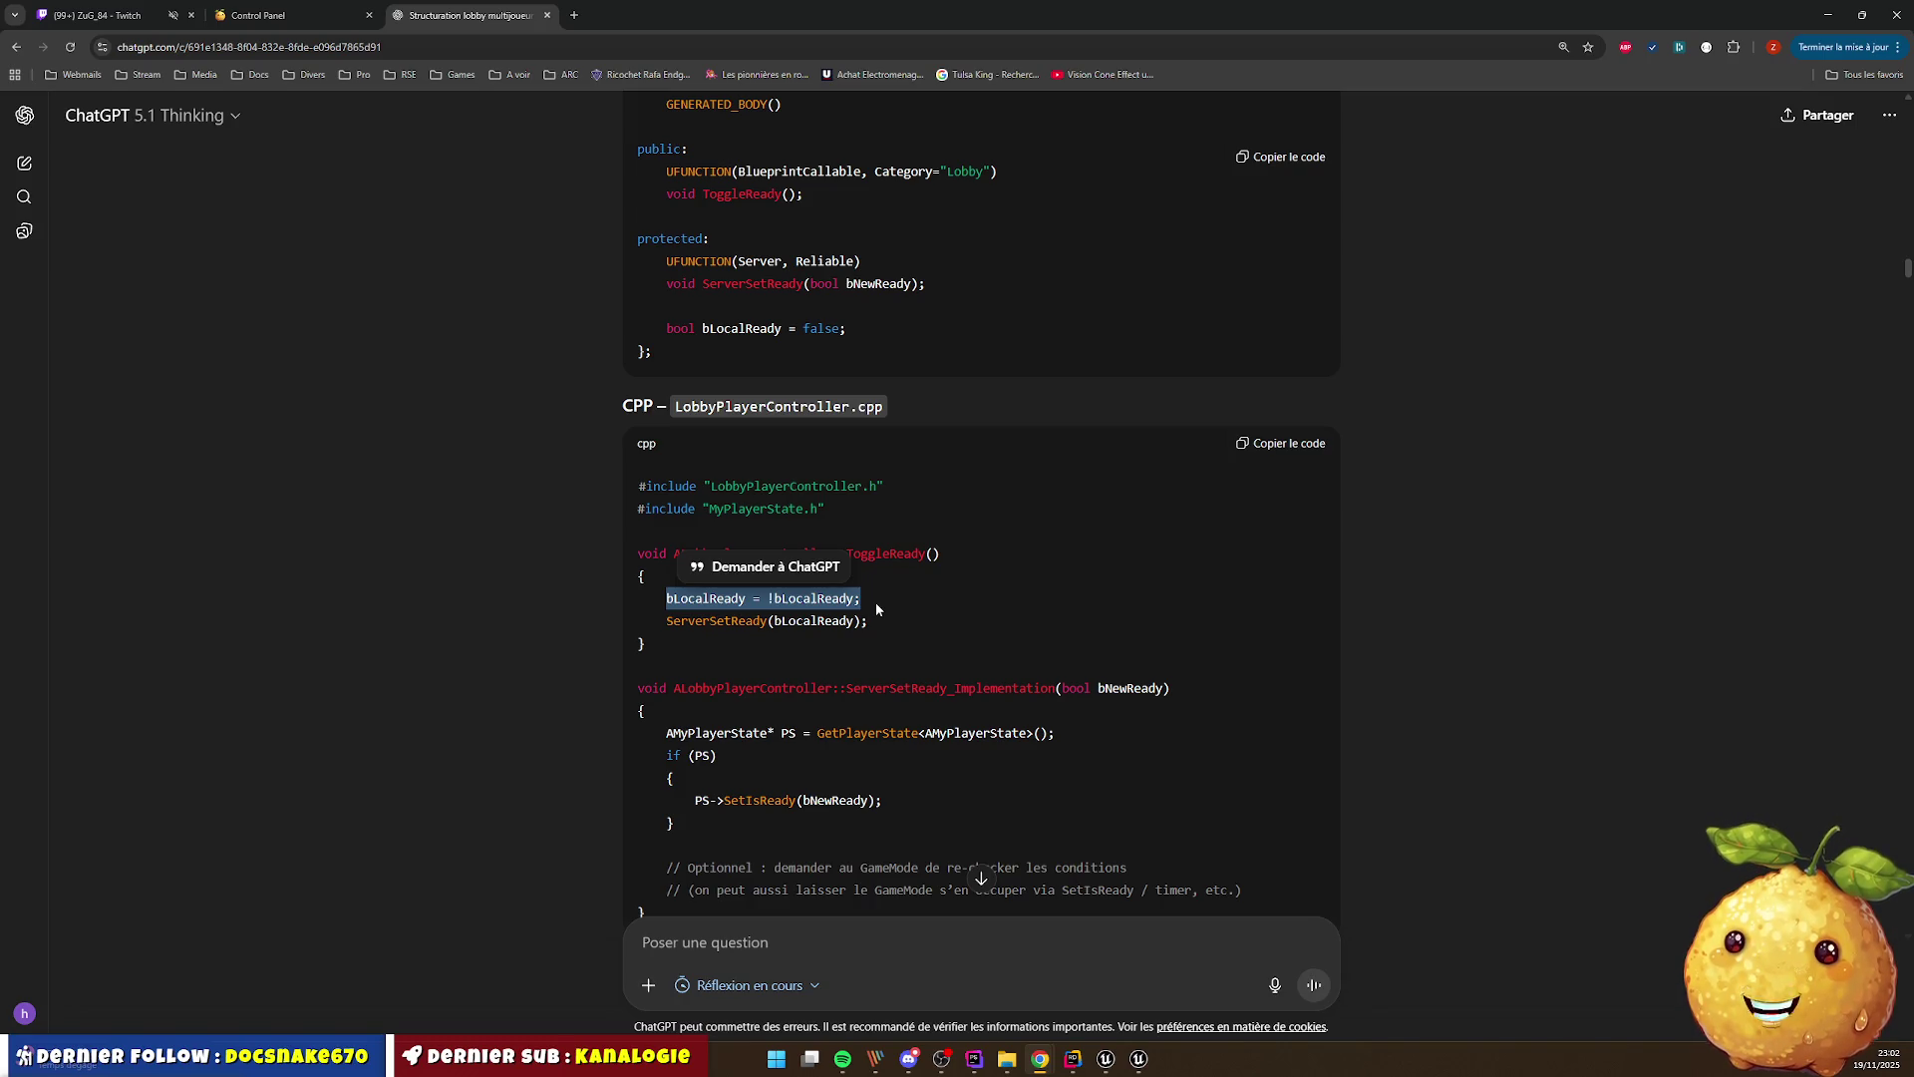
pyautogui.click(997, 605)
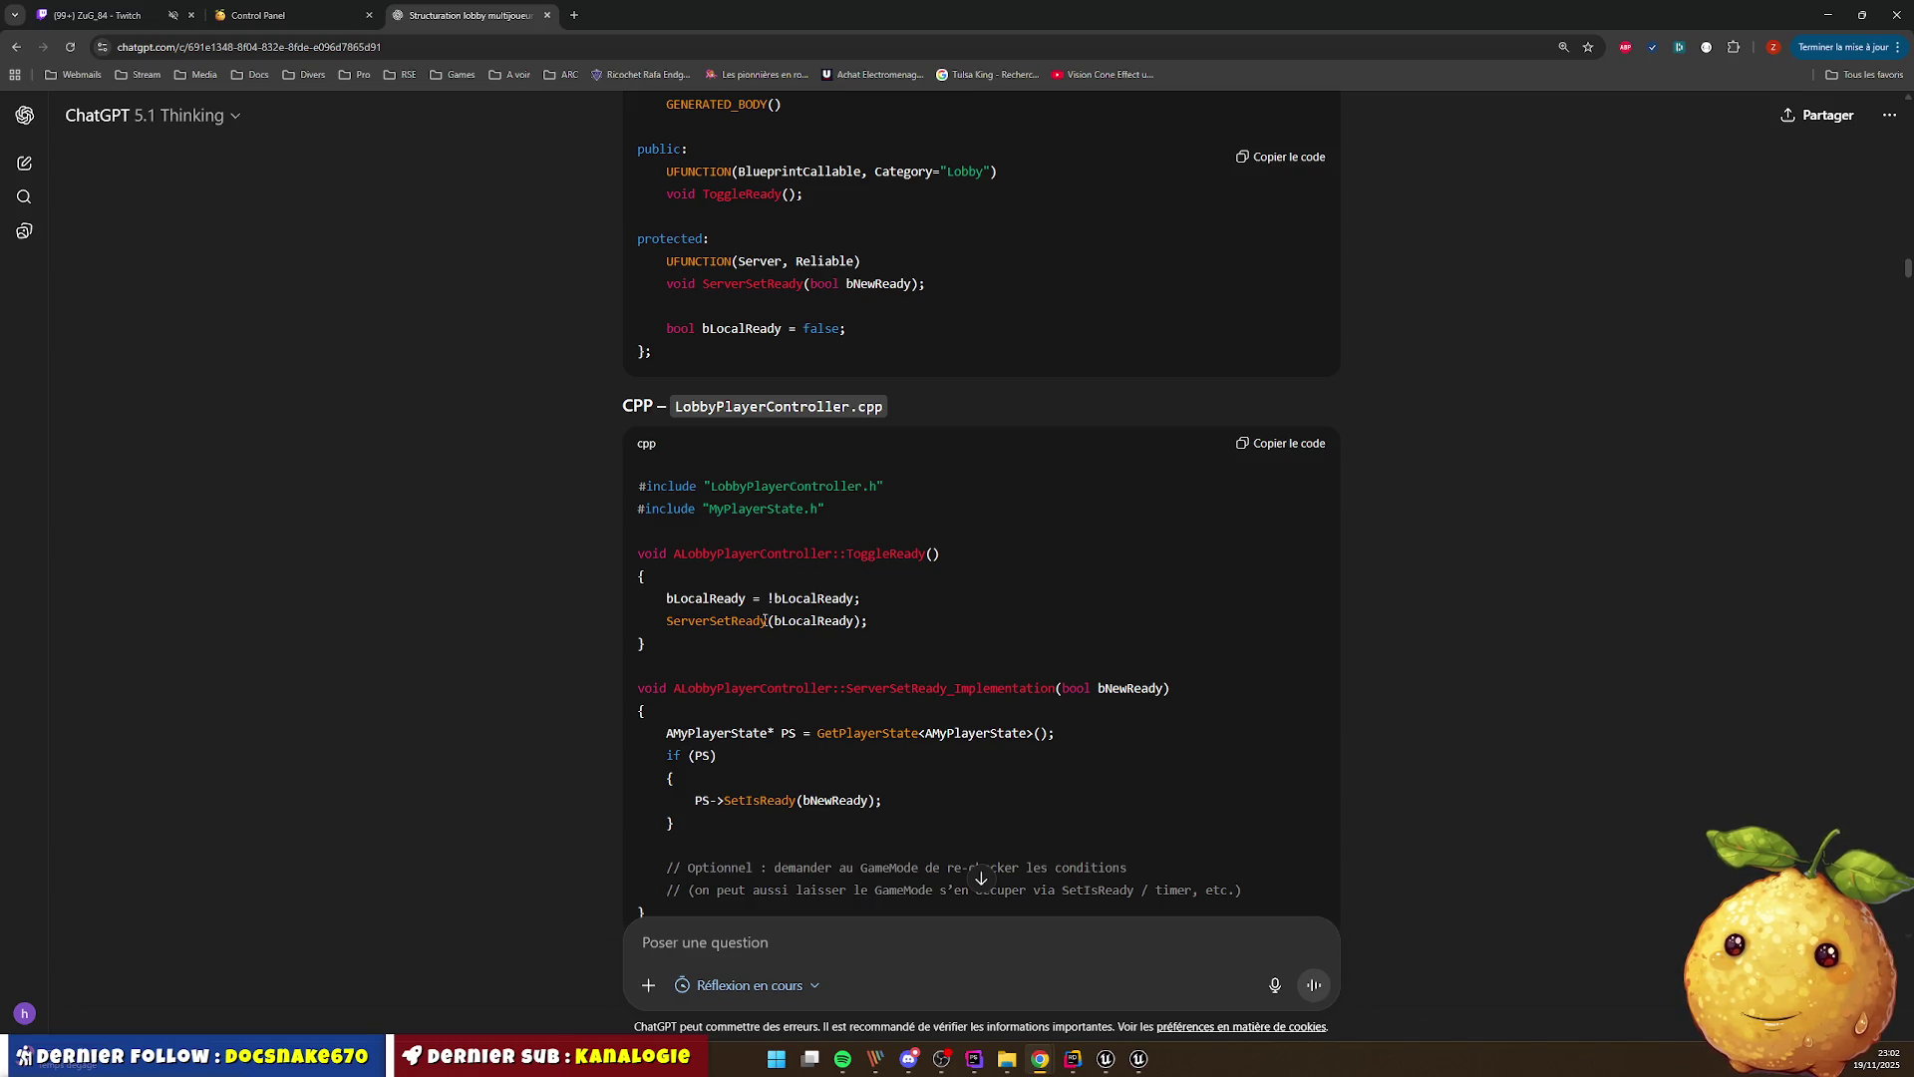
pyautogui.moveTo(675, 603); pyautogui.dragTo(890, 598)
pyautogui.click(905, 598)
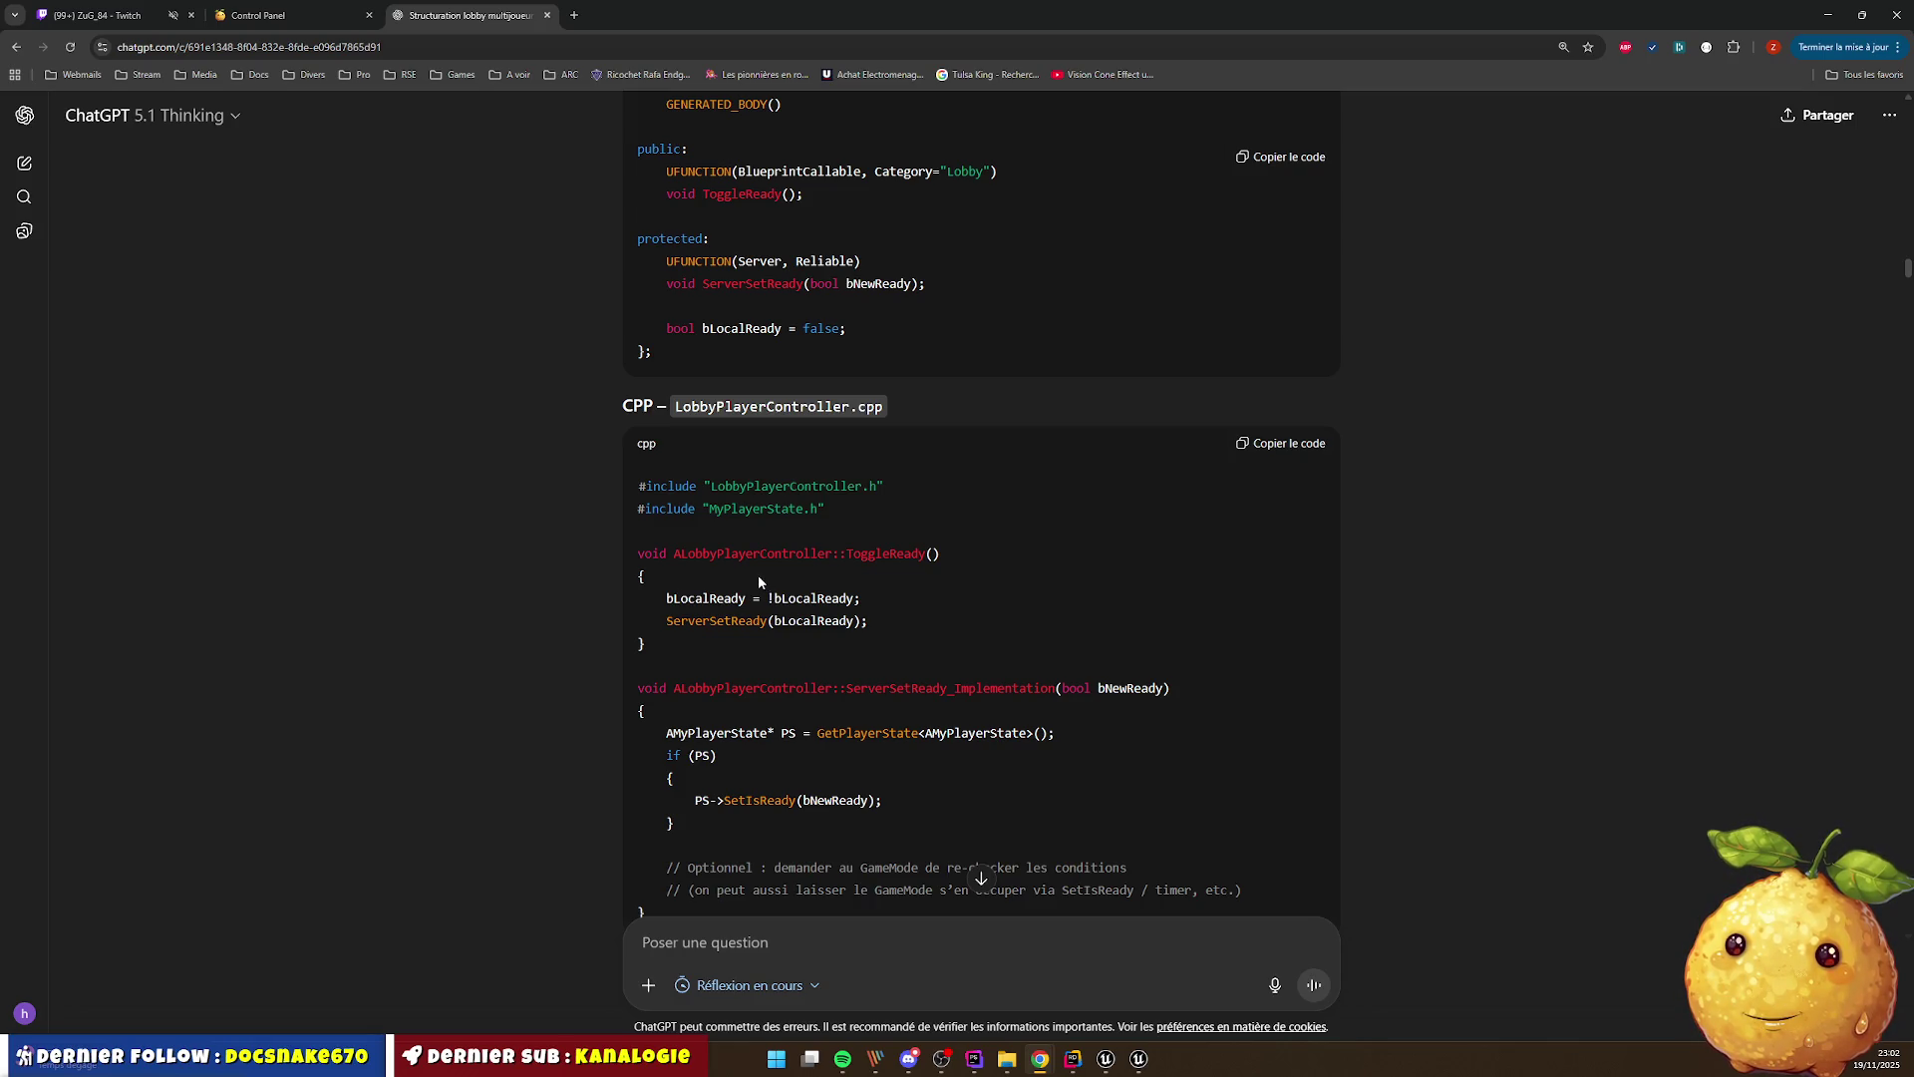
pyautogui.scroll(-1, 964, 588)
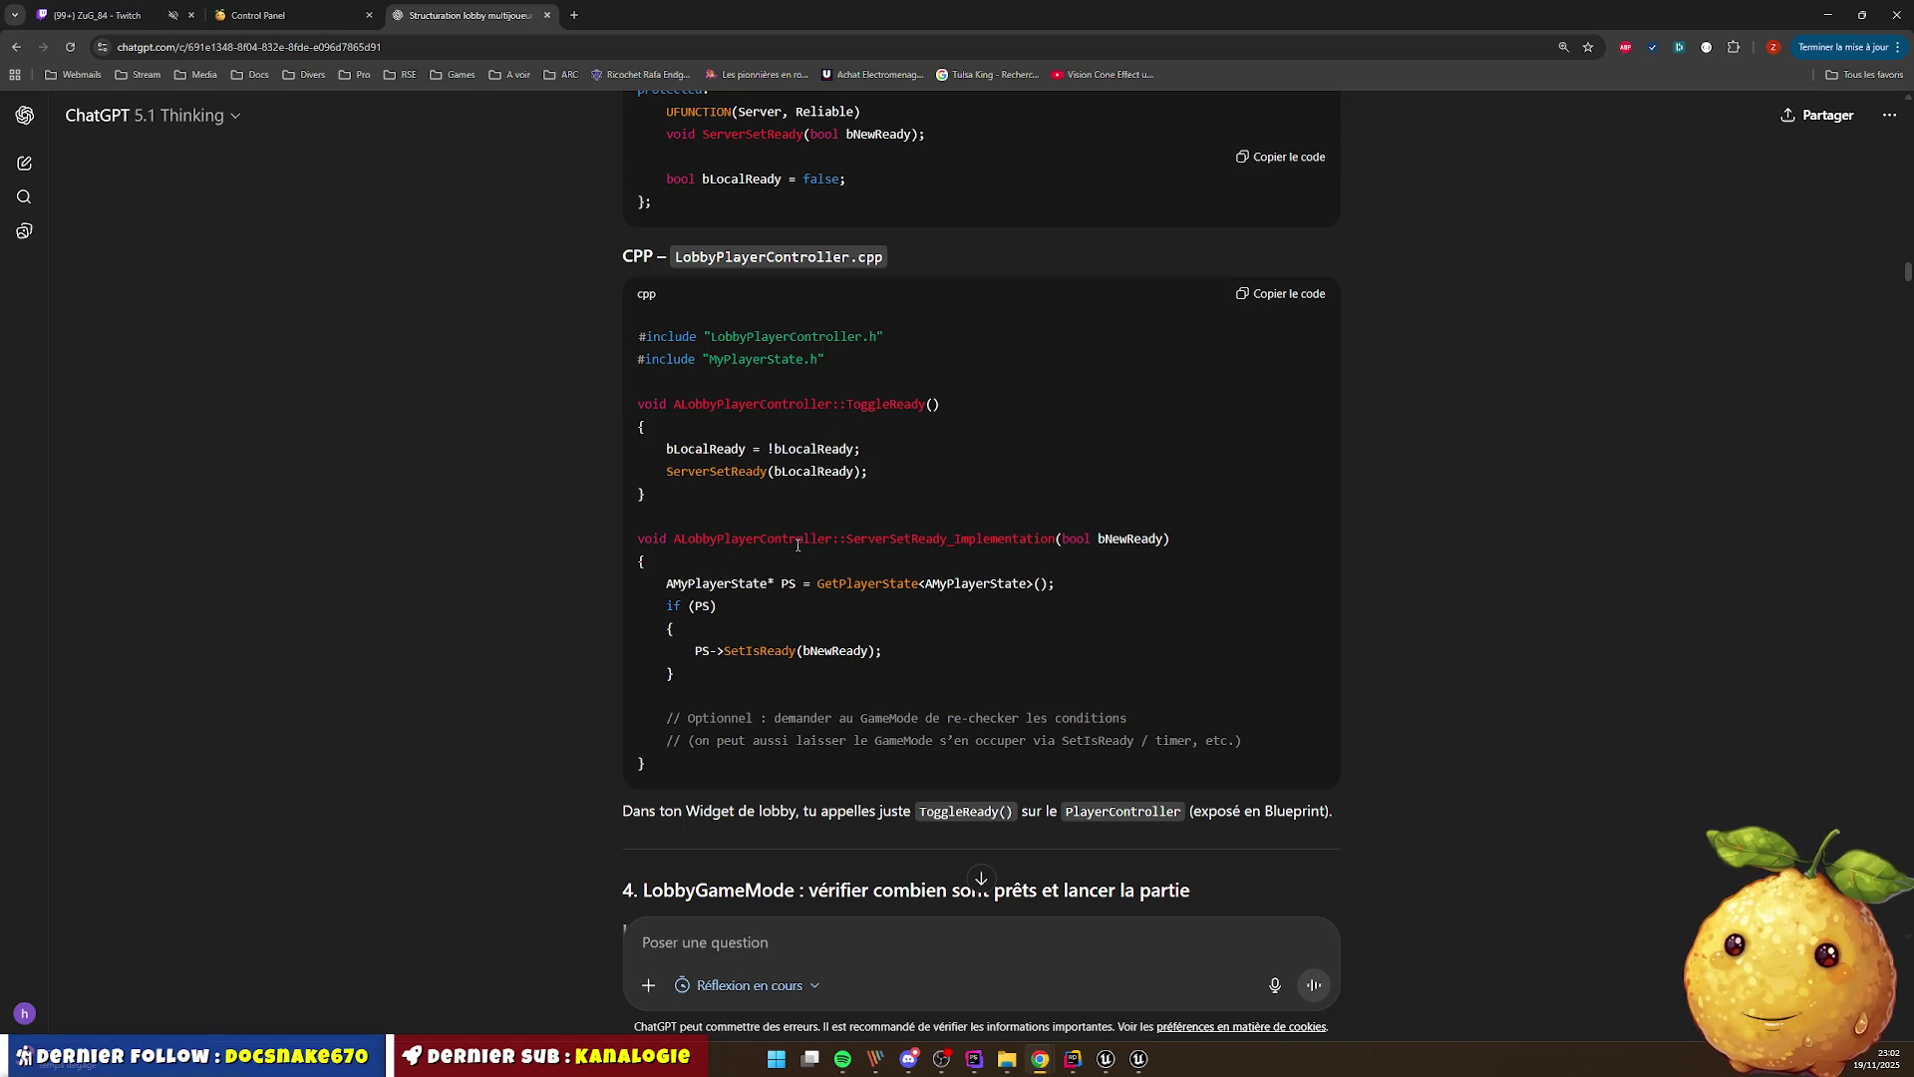
# Highlight ServerSetReady_Implementation, the Server specifier, the SetIsReady call and the ToggleReady body to study them
pyautogui.doubleClick(916, 540)
pyautogui.click(1067, 603)
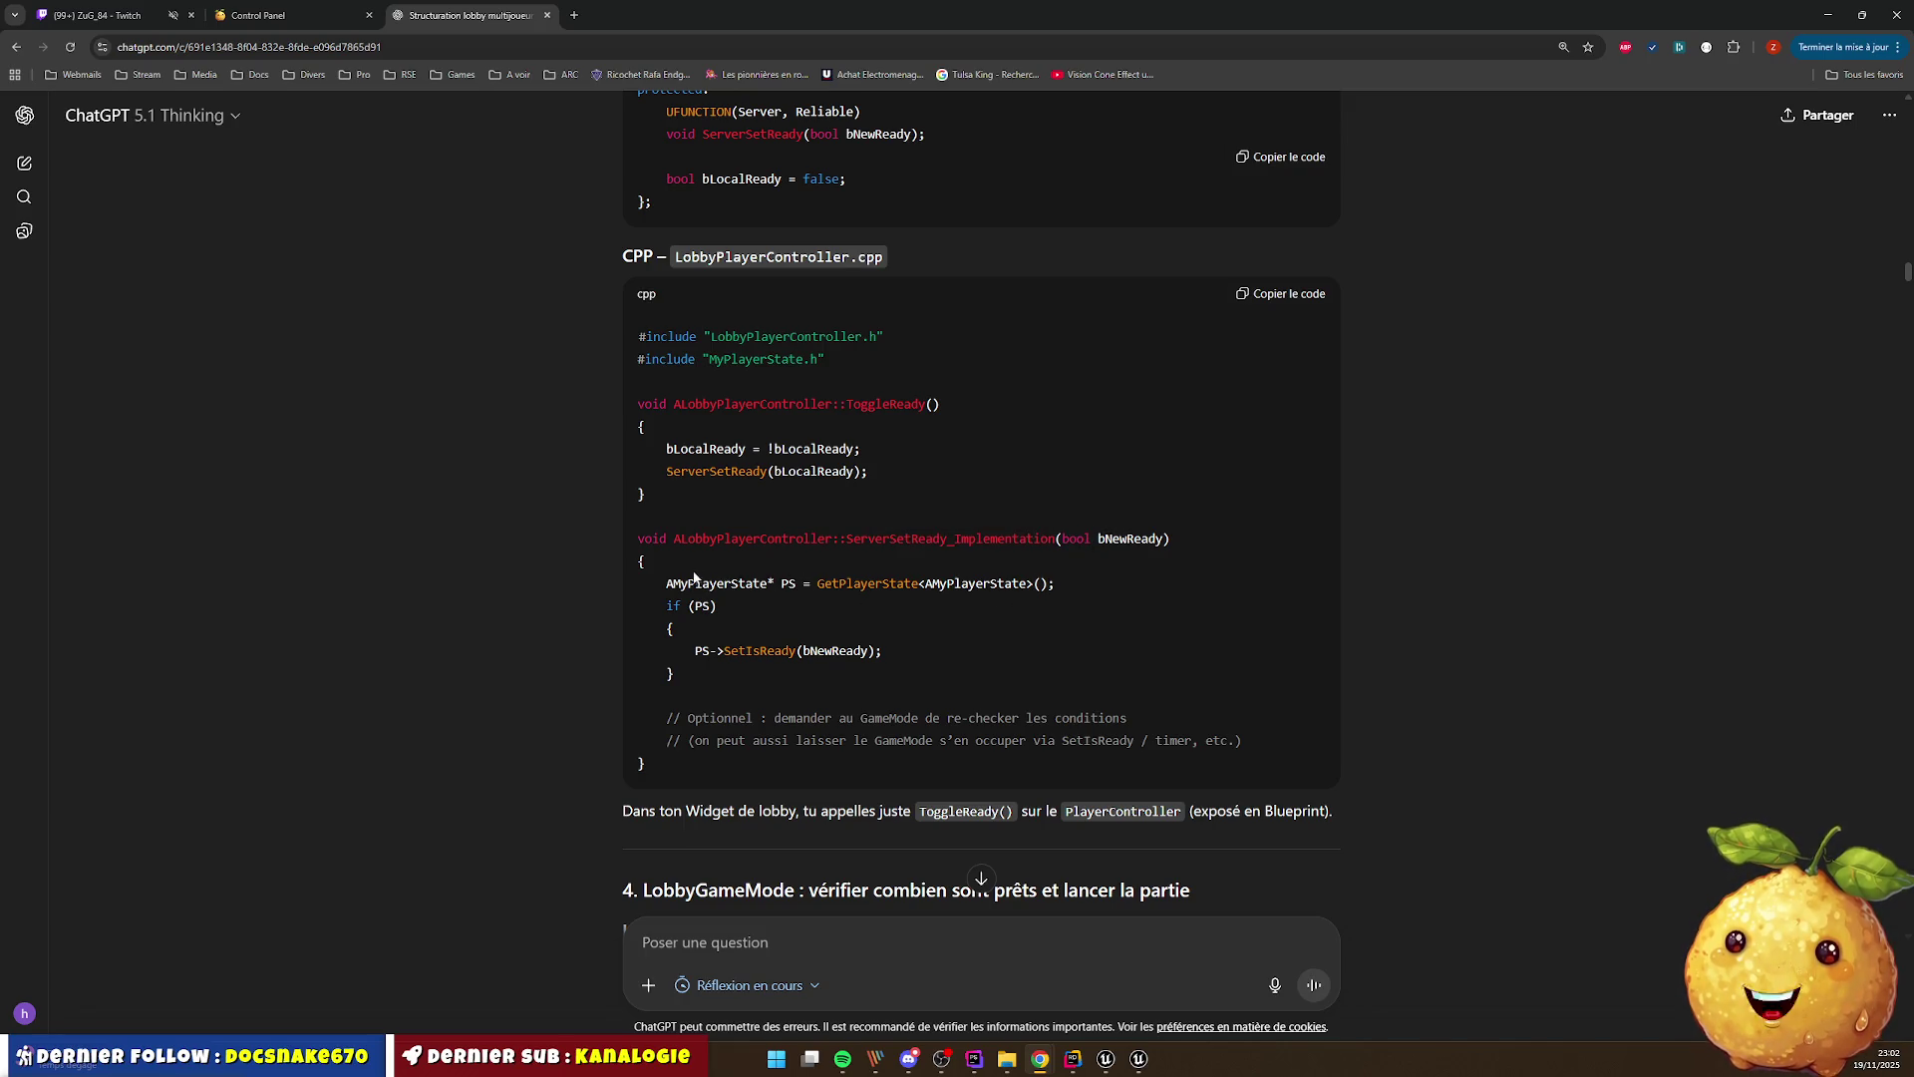
pyautogui.moveTo(695, 574); pyautogui.dragTo(713, 670)
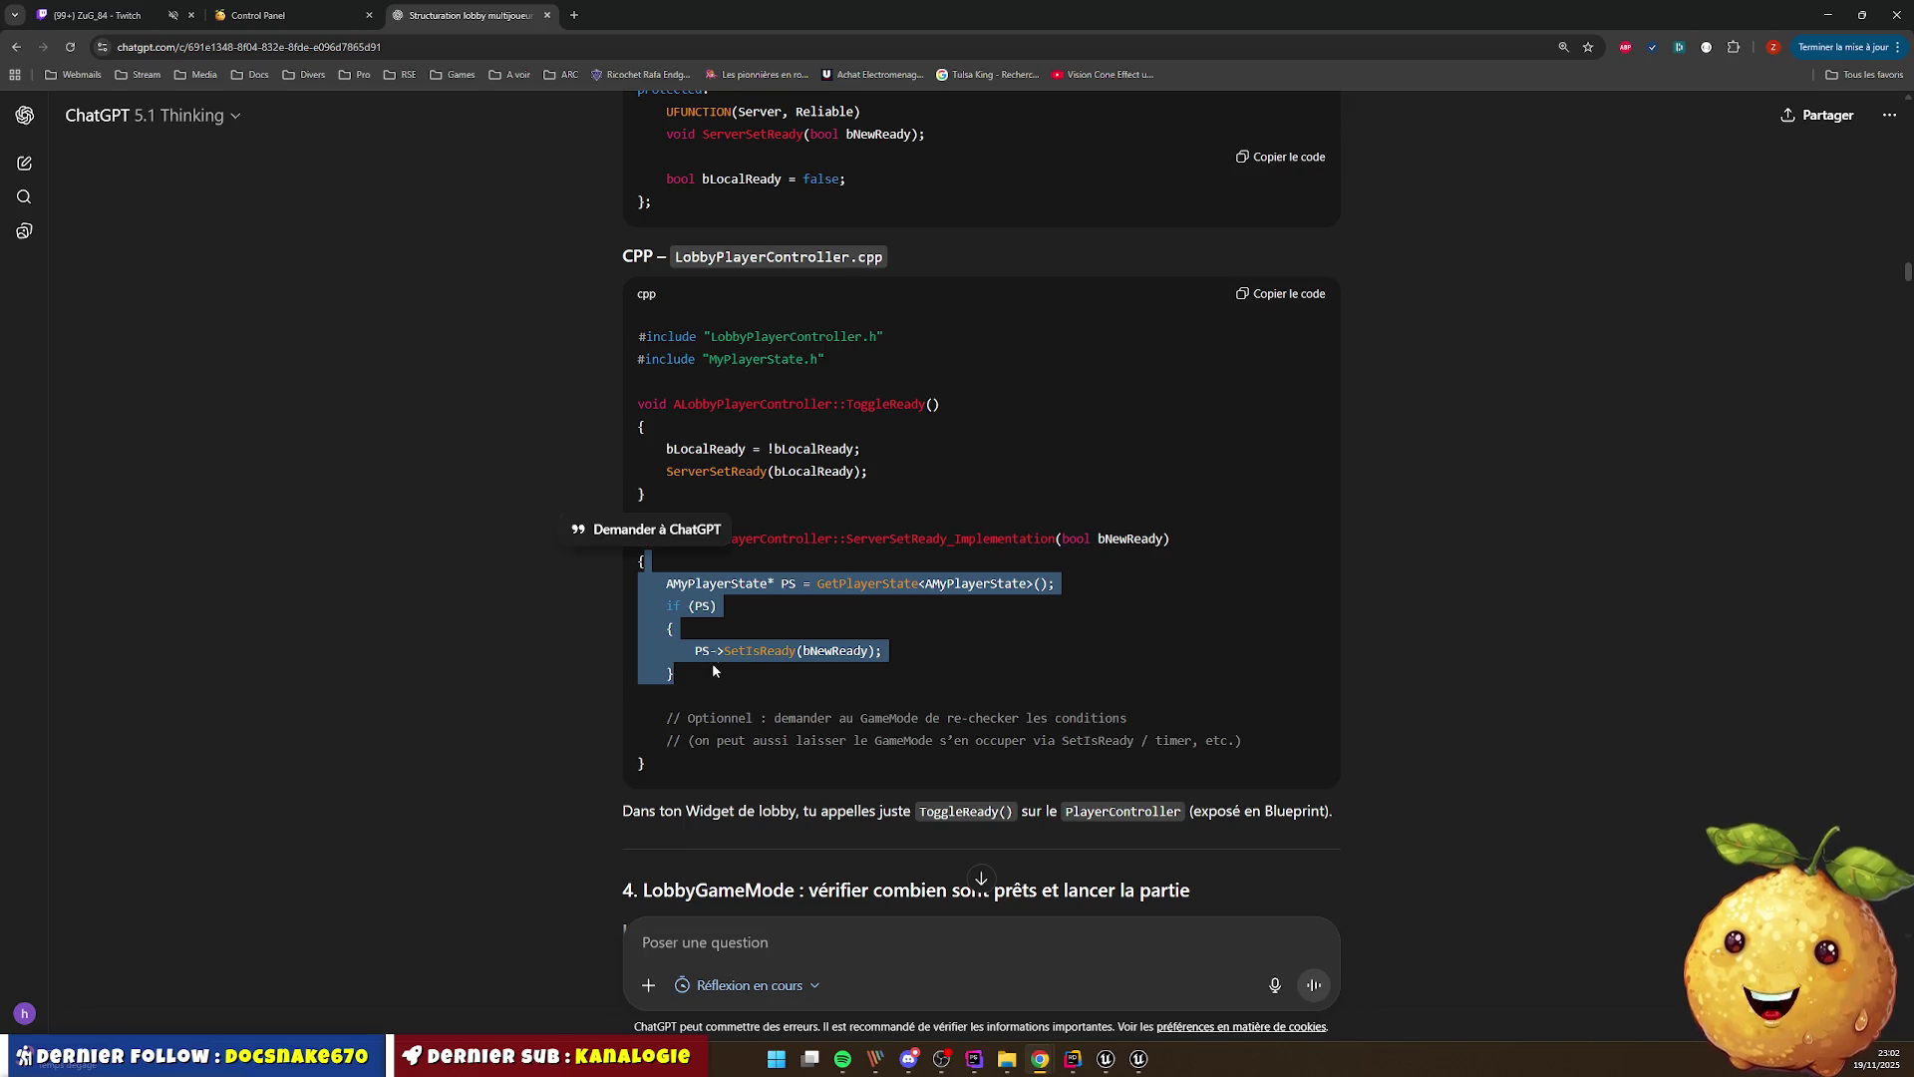
pyautogui.scroll(3, 712, 662)
pyautogui.doubleClick(760, 409)
pyautogui.scroll(-3, 714, 607)
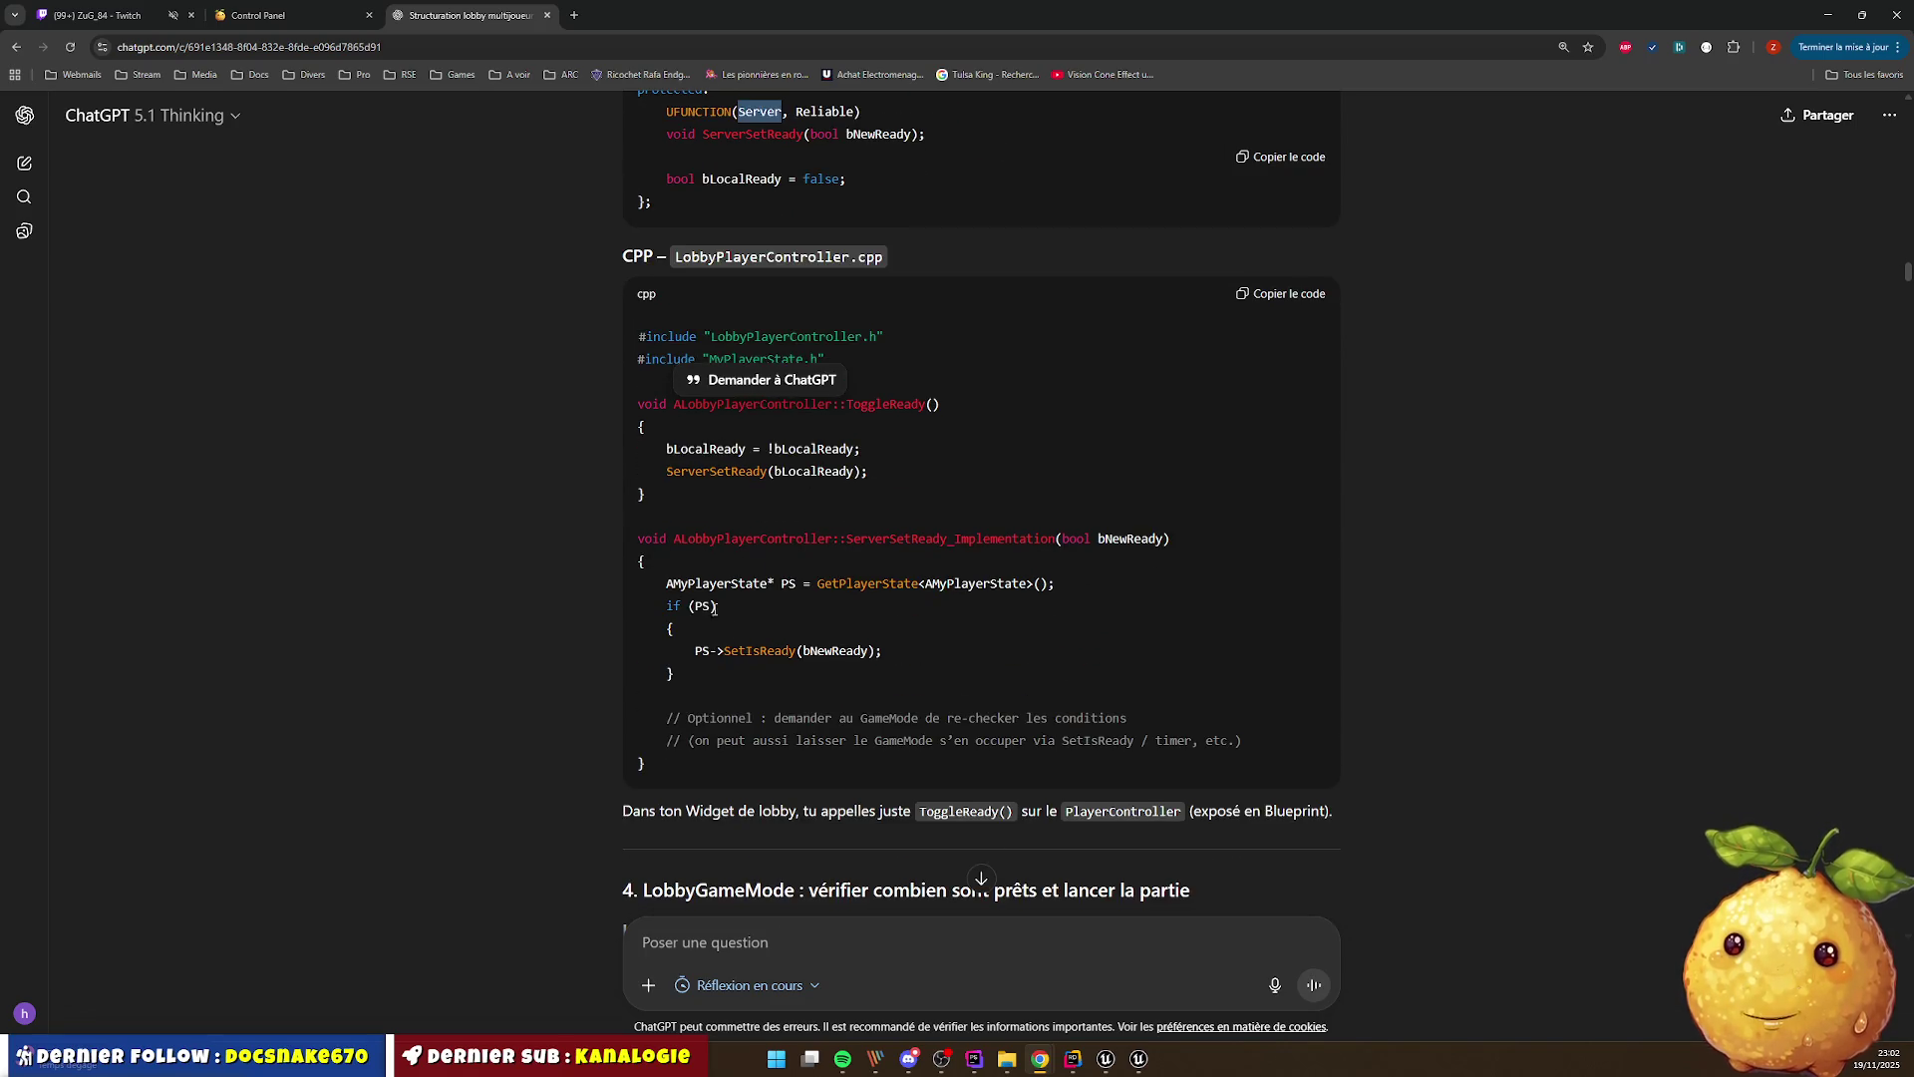
pyautogui.moveTo(677, 581)
pyautogui.mouseDown()
pyautogui.moveTo(717, 638)
pyautogui.moveTo(960, 678)
pyautogui.mouseUp()
pyautogui.click(780, 680)
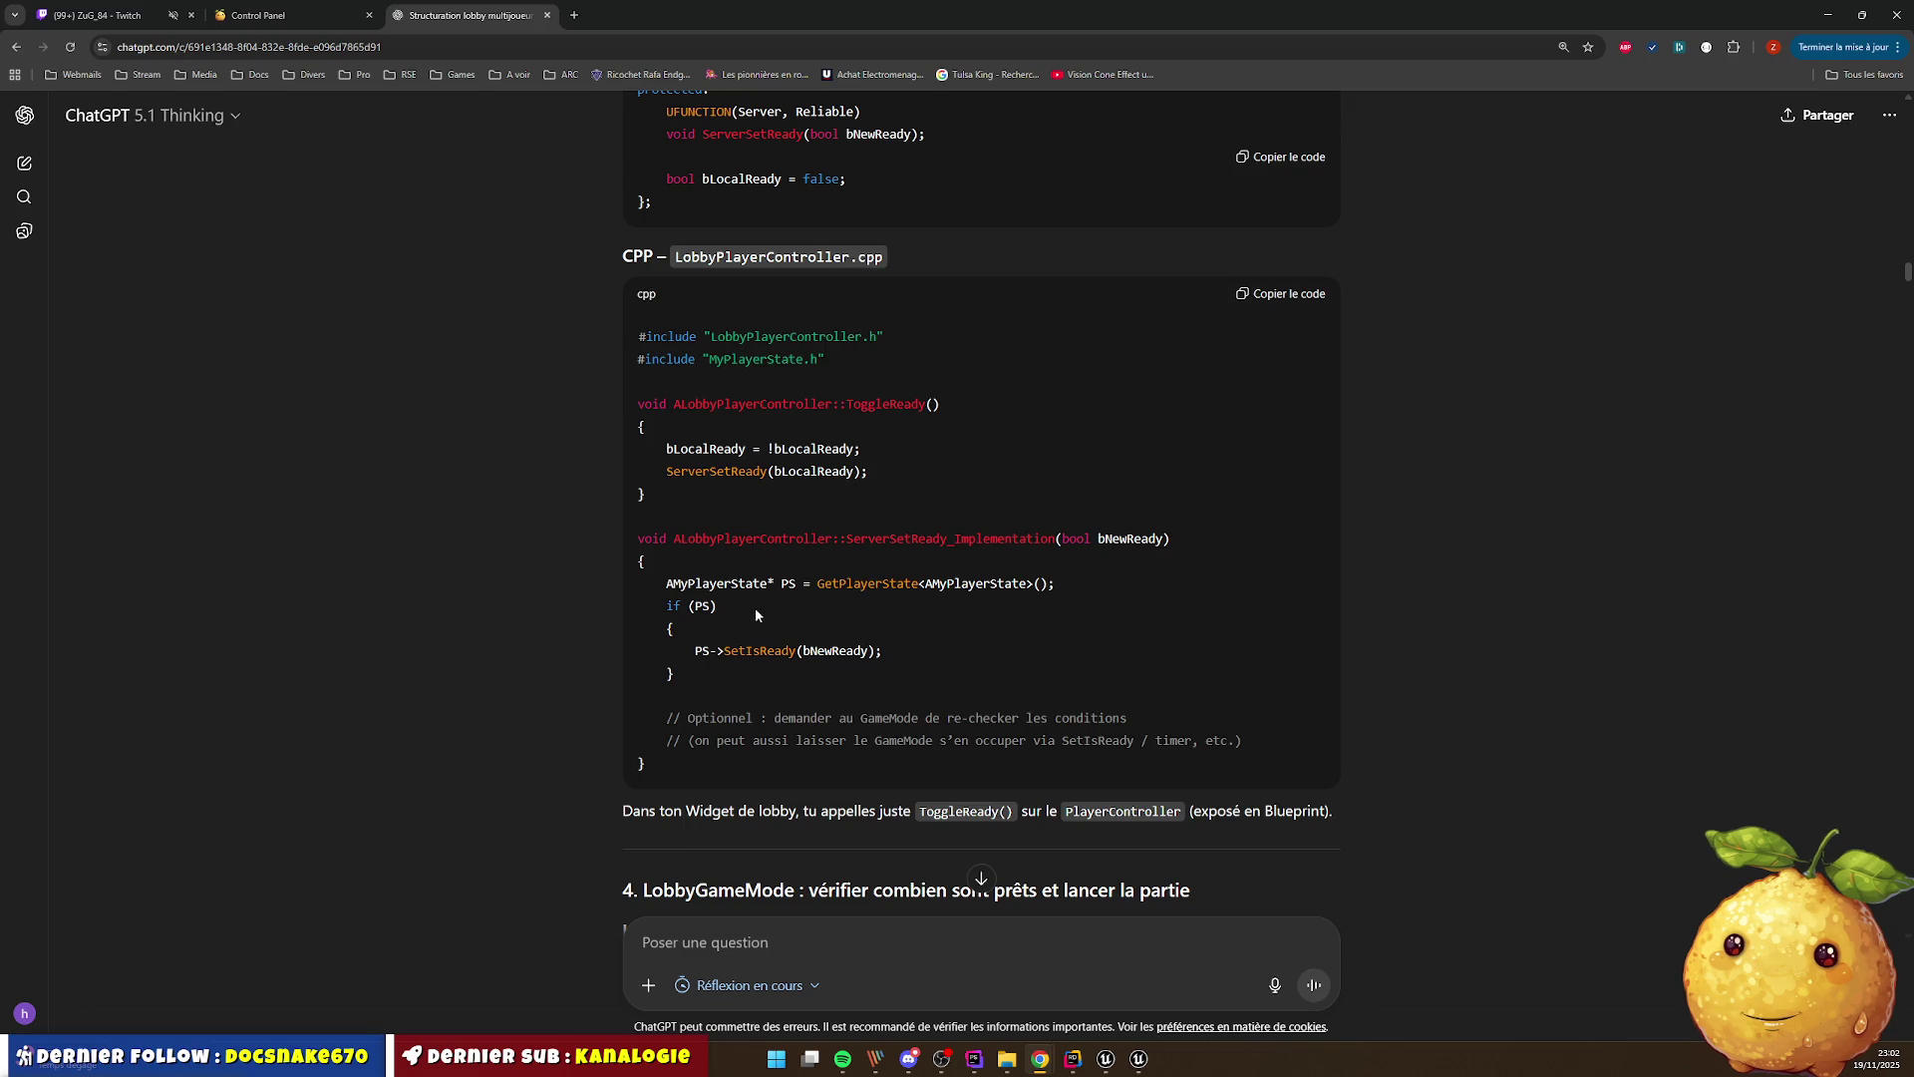
pyautogui.moveTo(667, 582)
pyautogui.mouseDown()
pyautogui.moveTo(773, 653)
pyautogui.moveTo(716, 668)
pyautogui.mouseUp()
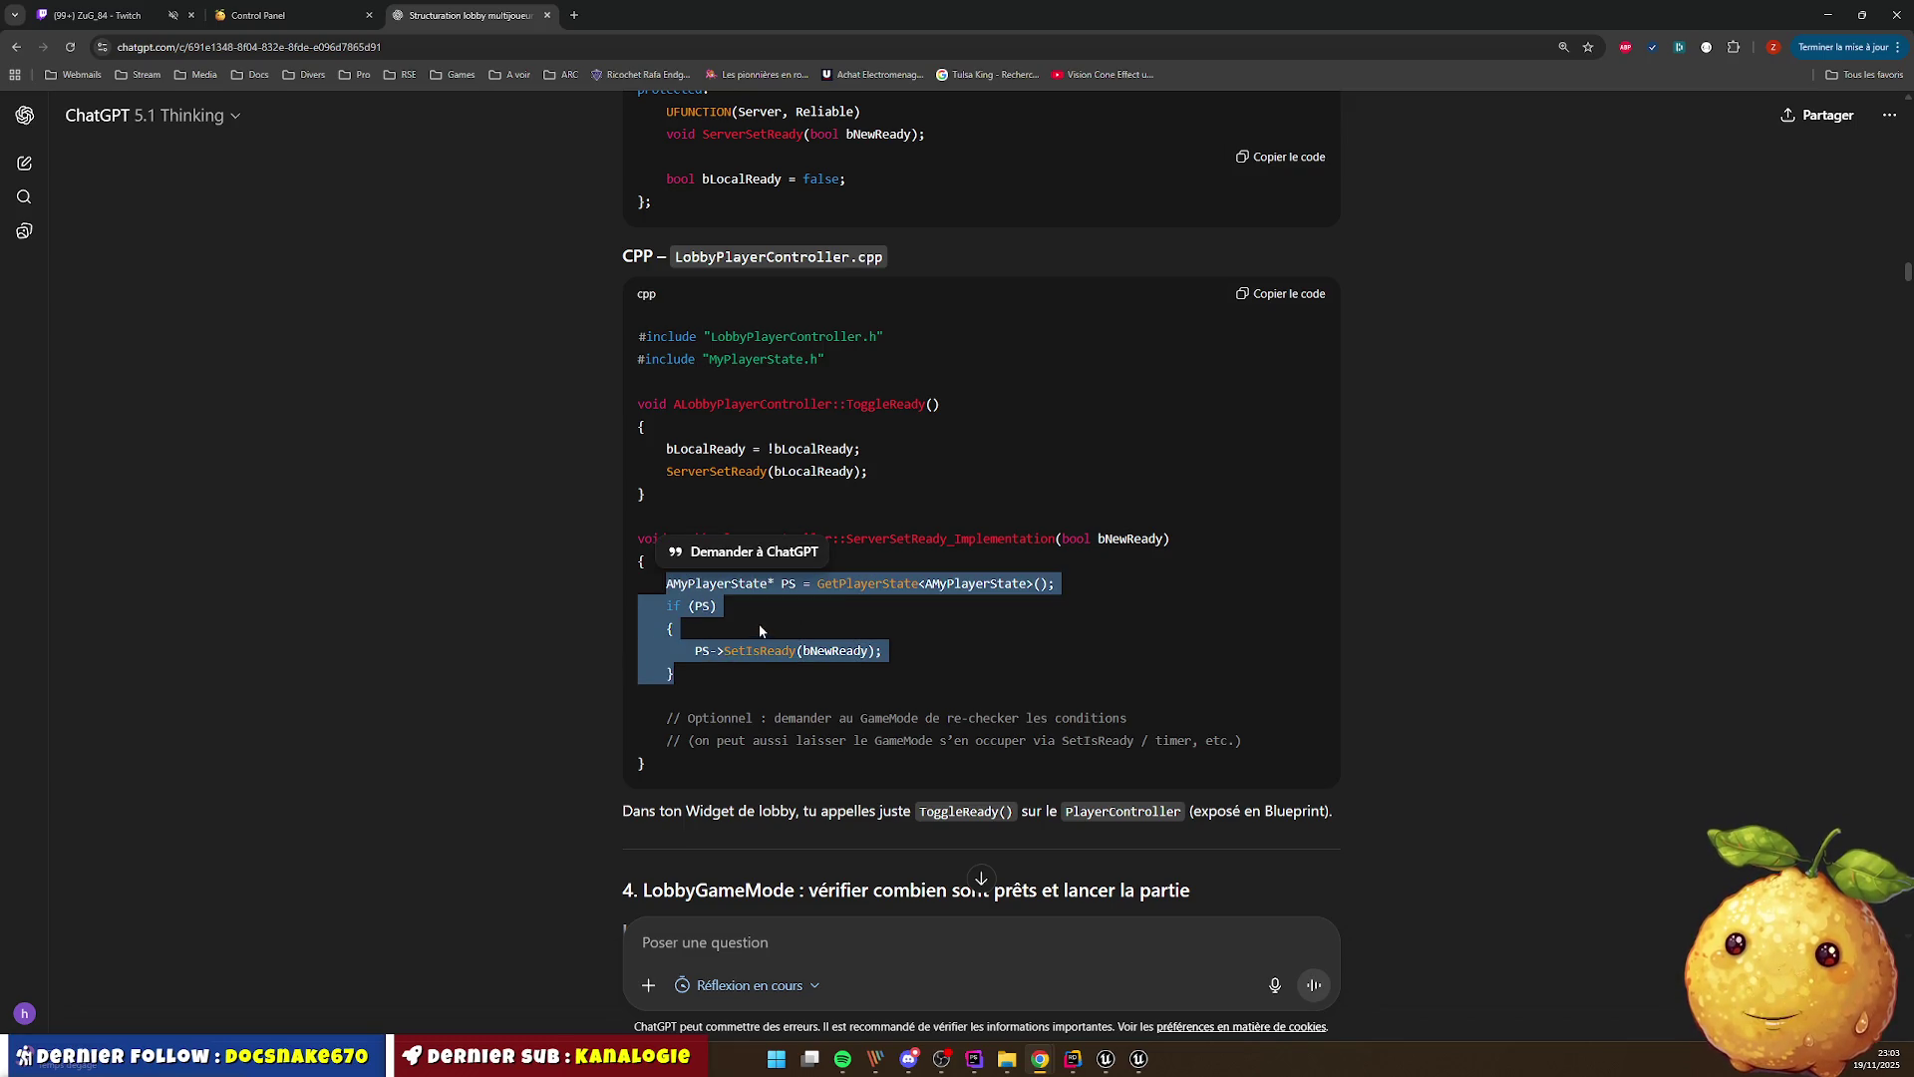
pyautogui.click(1019, 523)
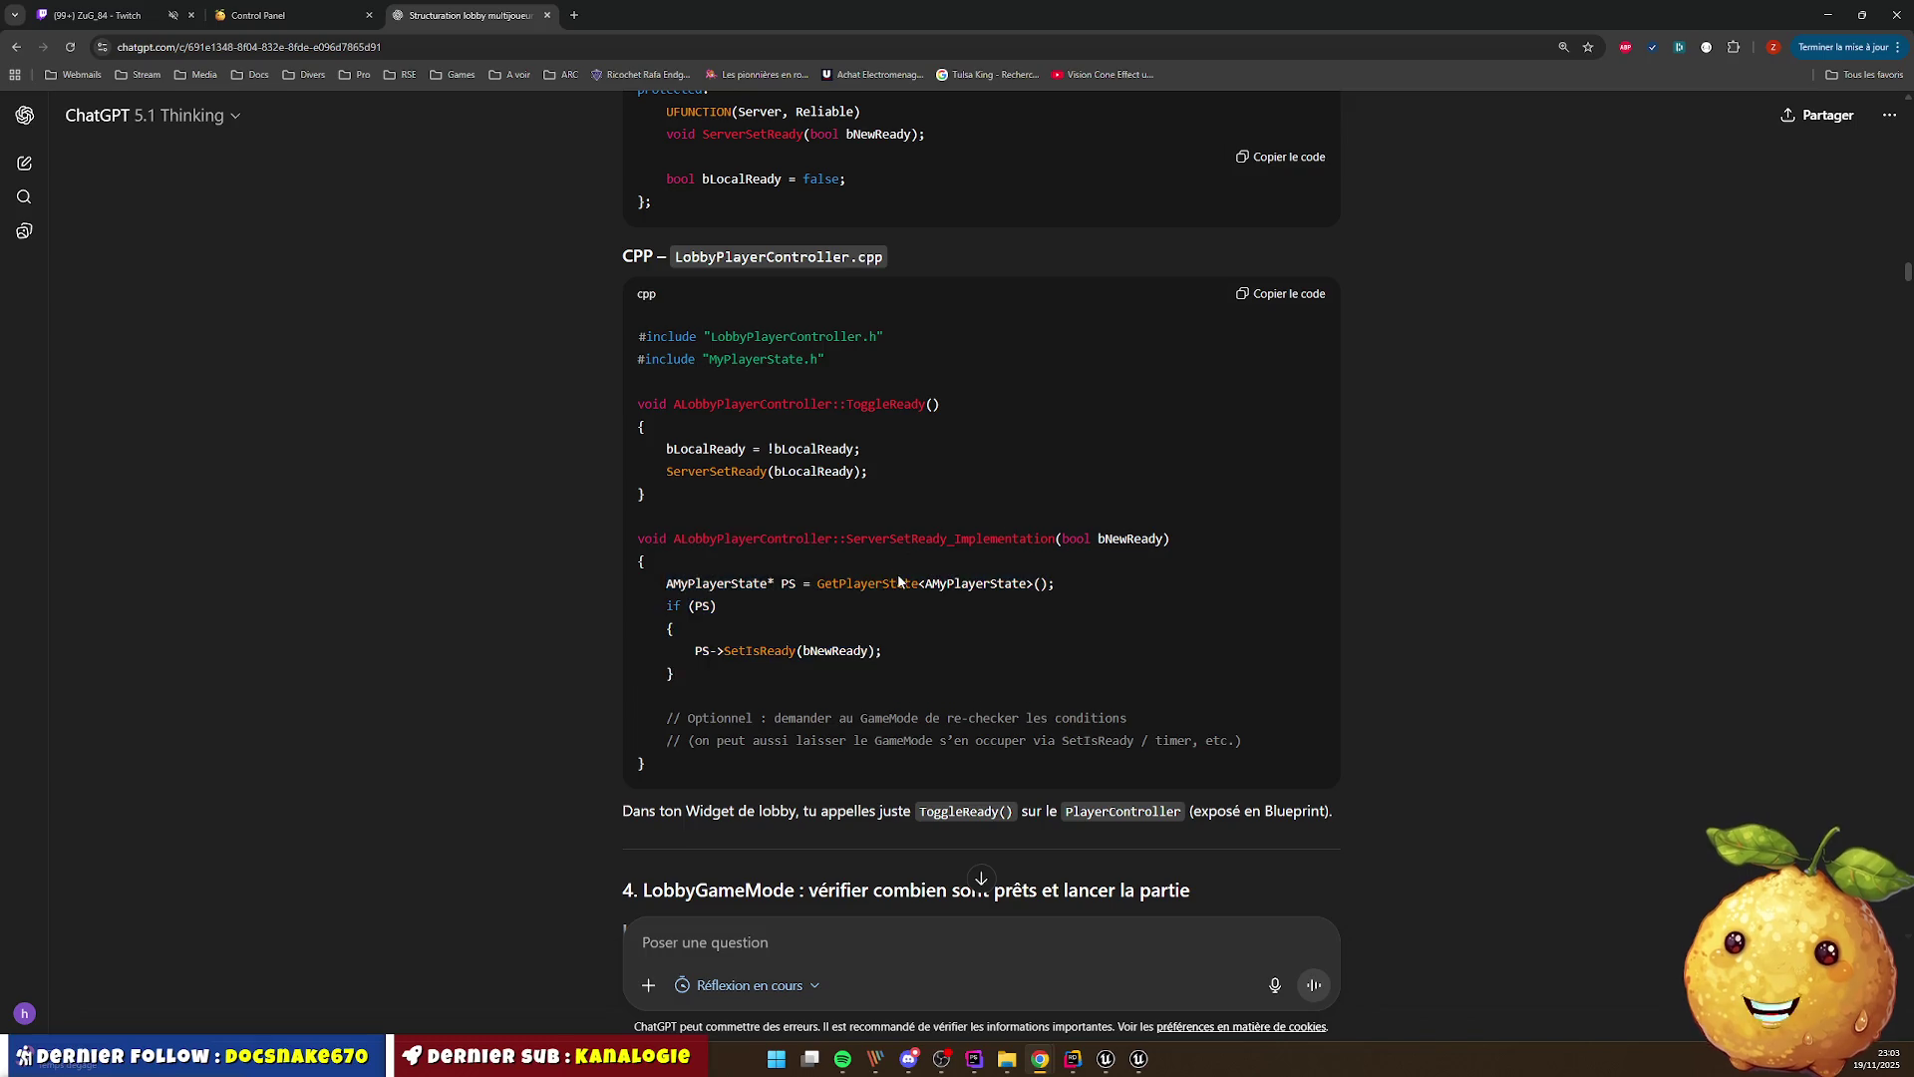
pyautogui.scroll(2, 762, 565)
pyautogui.moveTo(680, 599)
pyautogui.mouseDown()
pyautogui.moveTo(869, 624)
pyautogui.moveTo(816, 642)
pyautogui.moveTo(748, 602)
pyautogui.moveTo(1061, 648)
pyautogui.mouseUp()
pyautogui.click(737, 519)
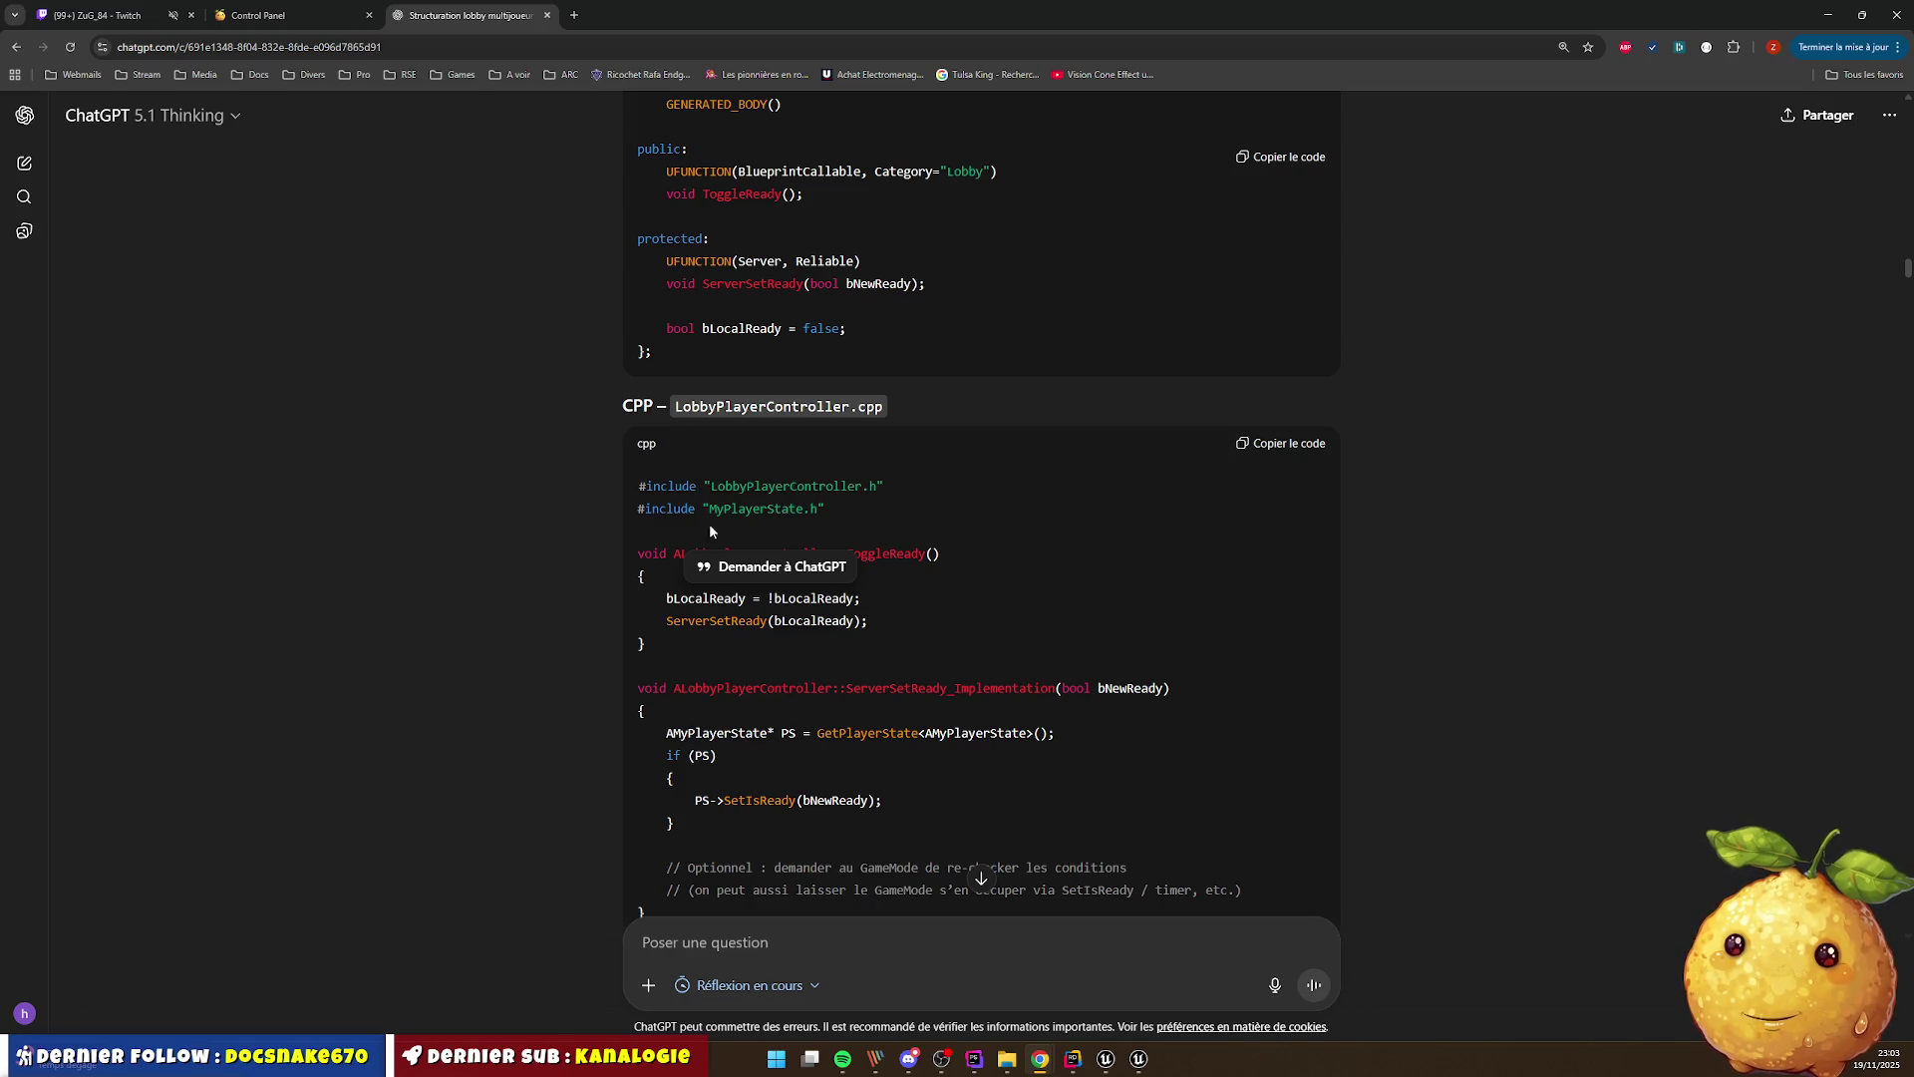
# Select the entire LobbyPlayerController.cpp code block, starting from #pragma once
pyautogui.moveTo(639, 486)
pyautogui.mouseDown()
pyautogui.moveTo(876, 608)
pyautogui.moveTo(852, 760)
pyautogui.mouseUp()
pyautogui.scroll(-2, 877, 608)
pyautogui.scroll(5, 823, 614)
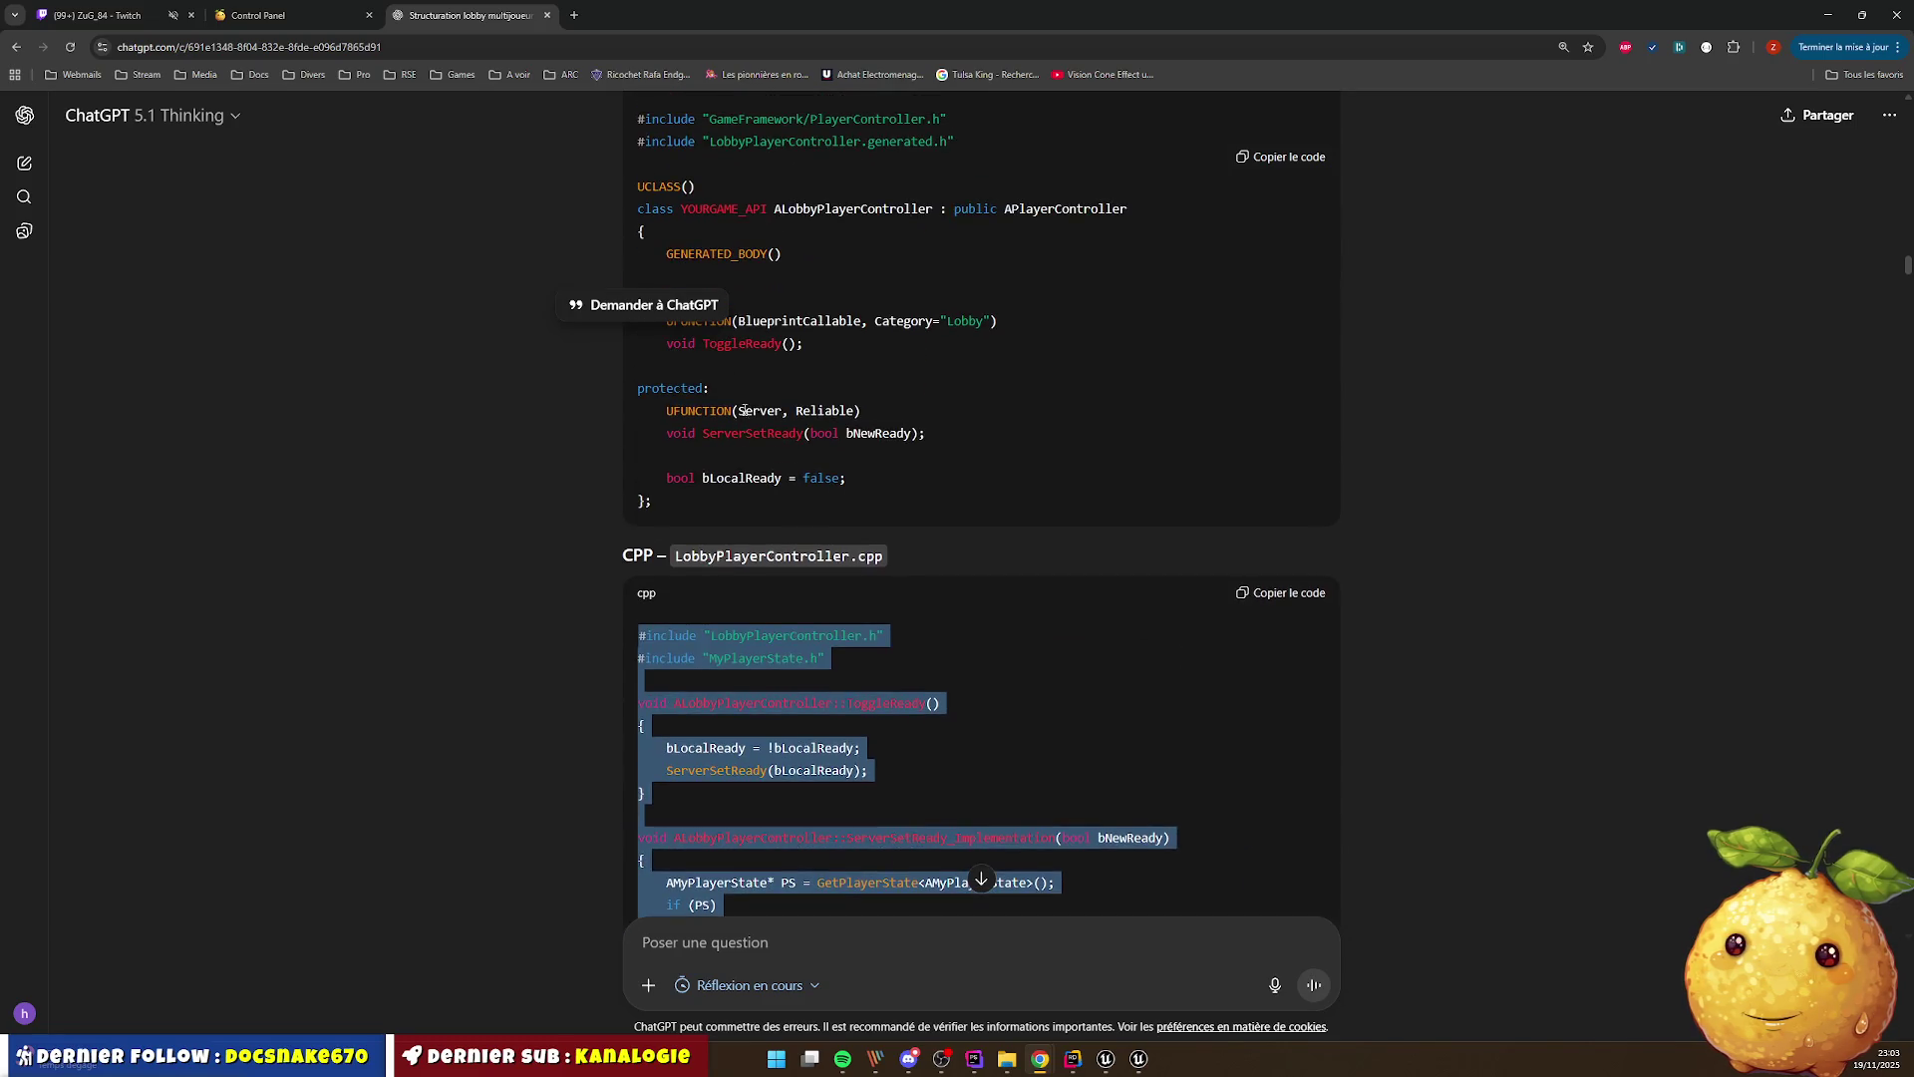
pyautogui.click(691, 277)
pyautogui.moveTo(682, 320)
pyautogui.mouseDown()
pyautogui.moveTo(882, 612)
pyautogui.moveTo(830, 763)
pyautogui.mouseUp()
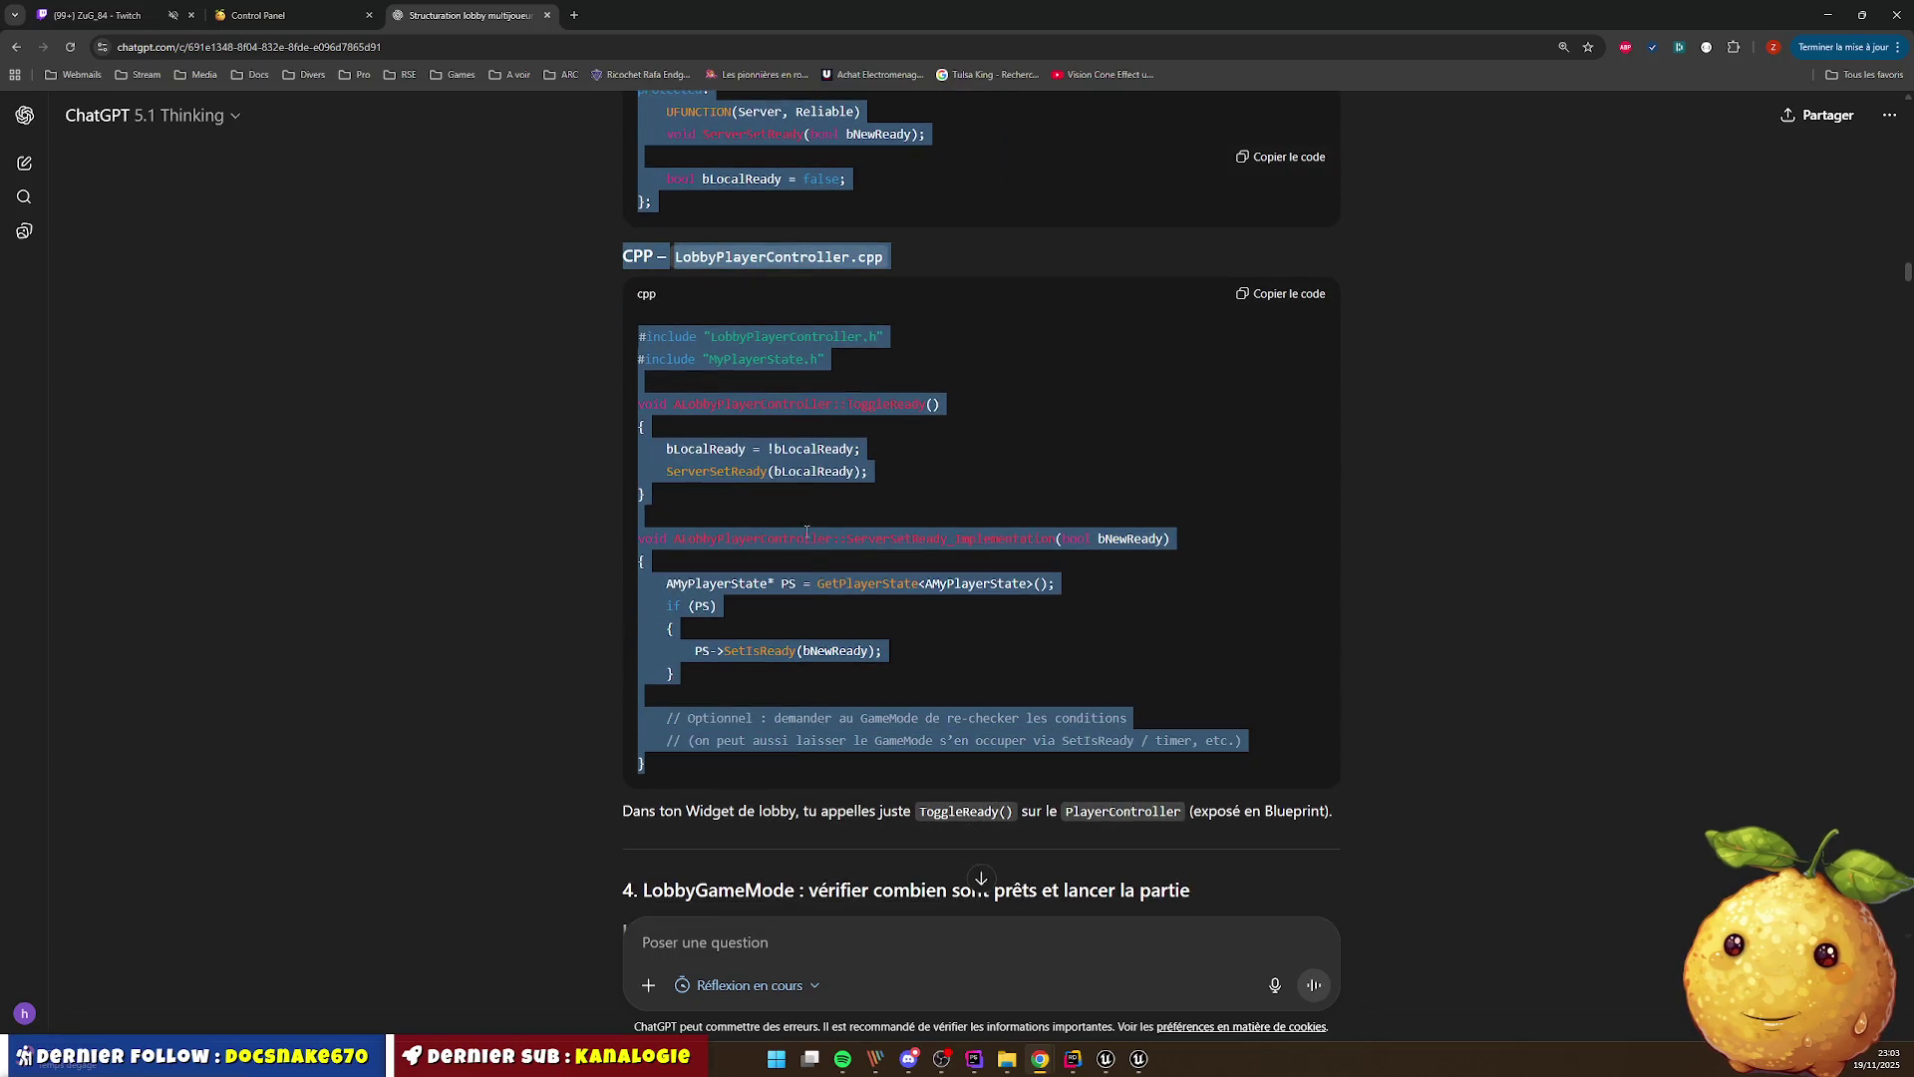
pyautogui.rightClick(797, 468)
pyautogui.click(828, 493)
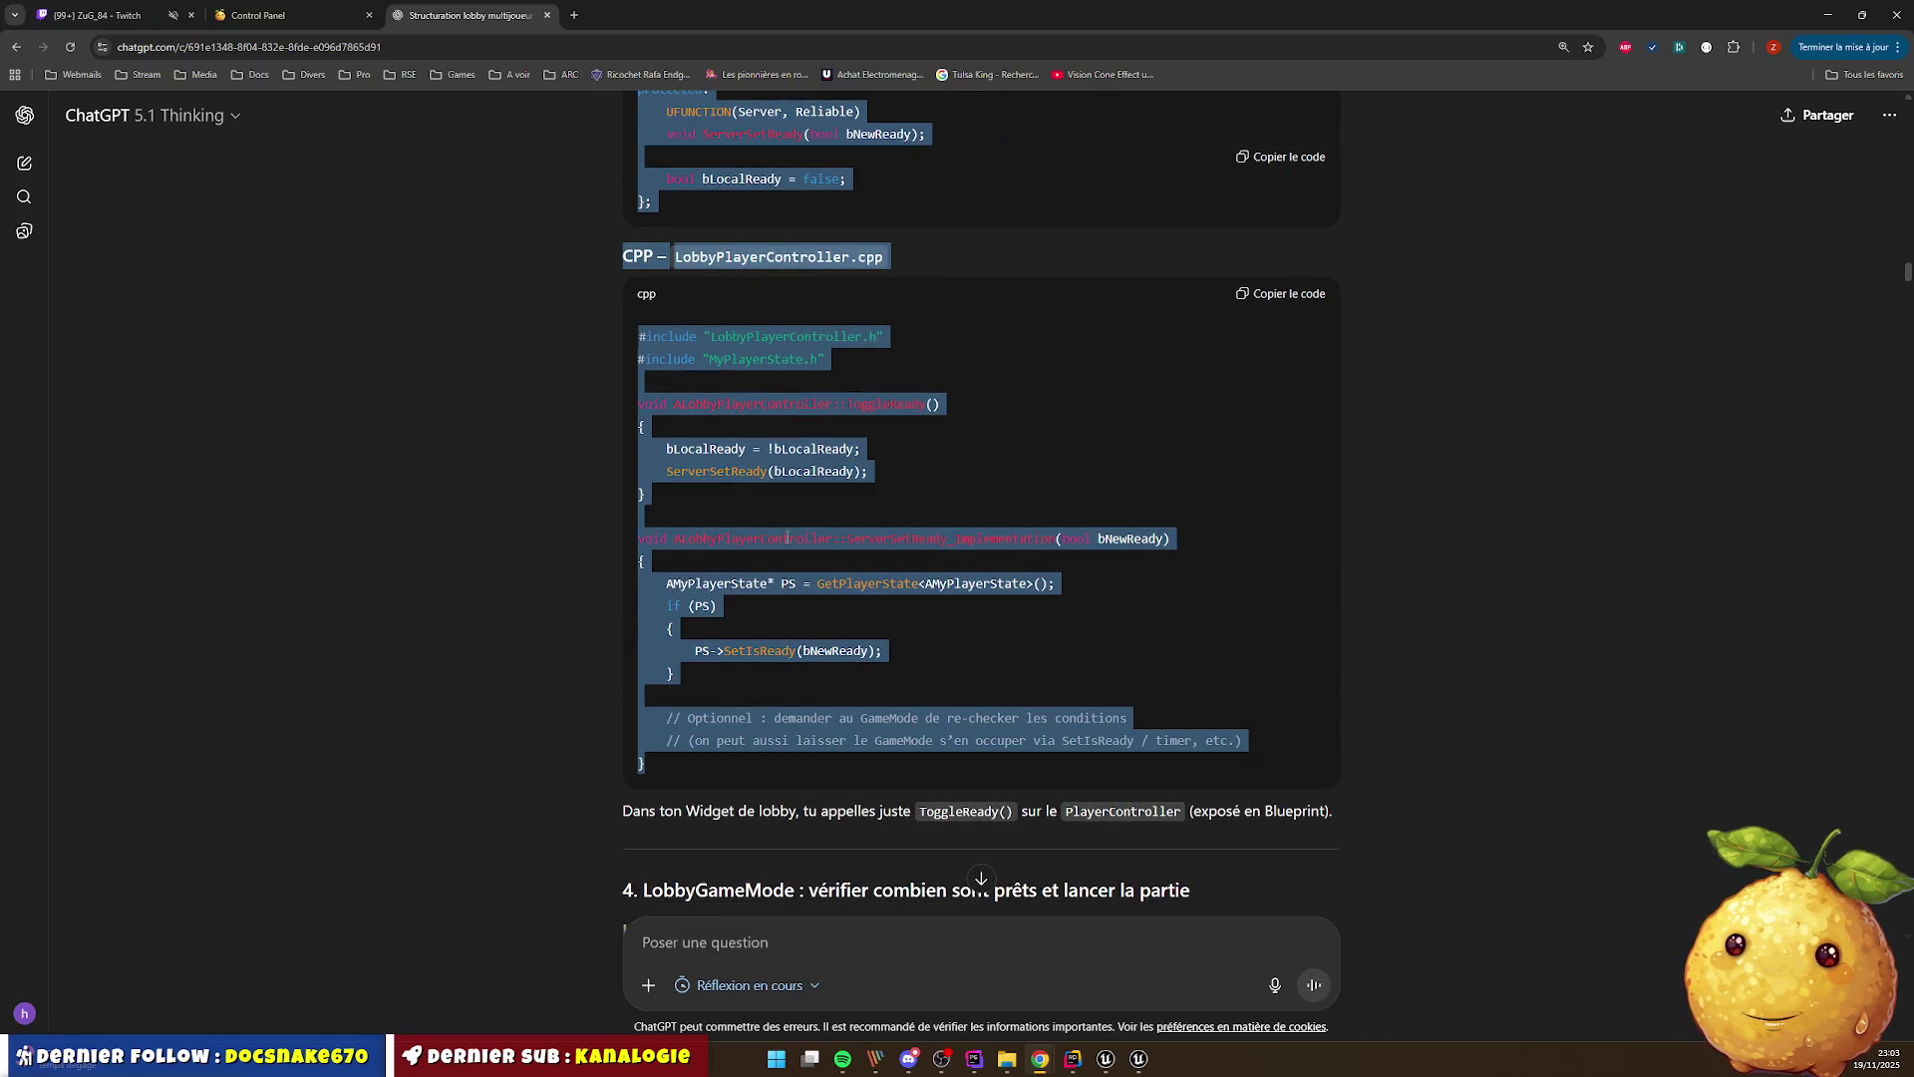
pyautogui.scroll(5, 714, 401)
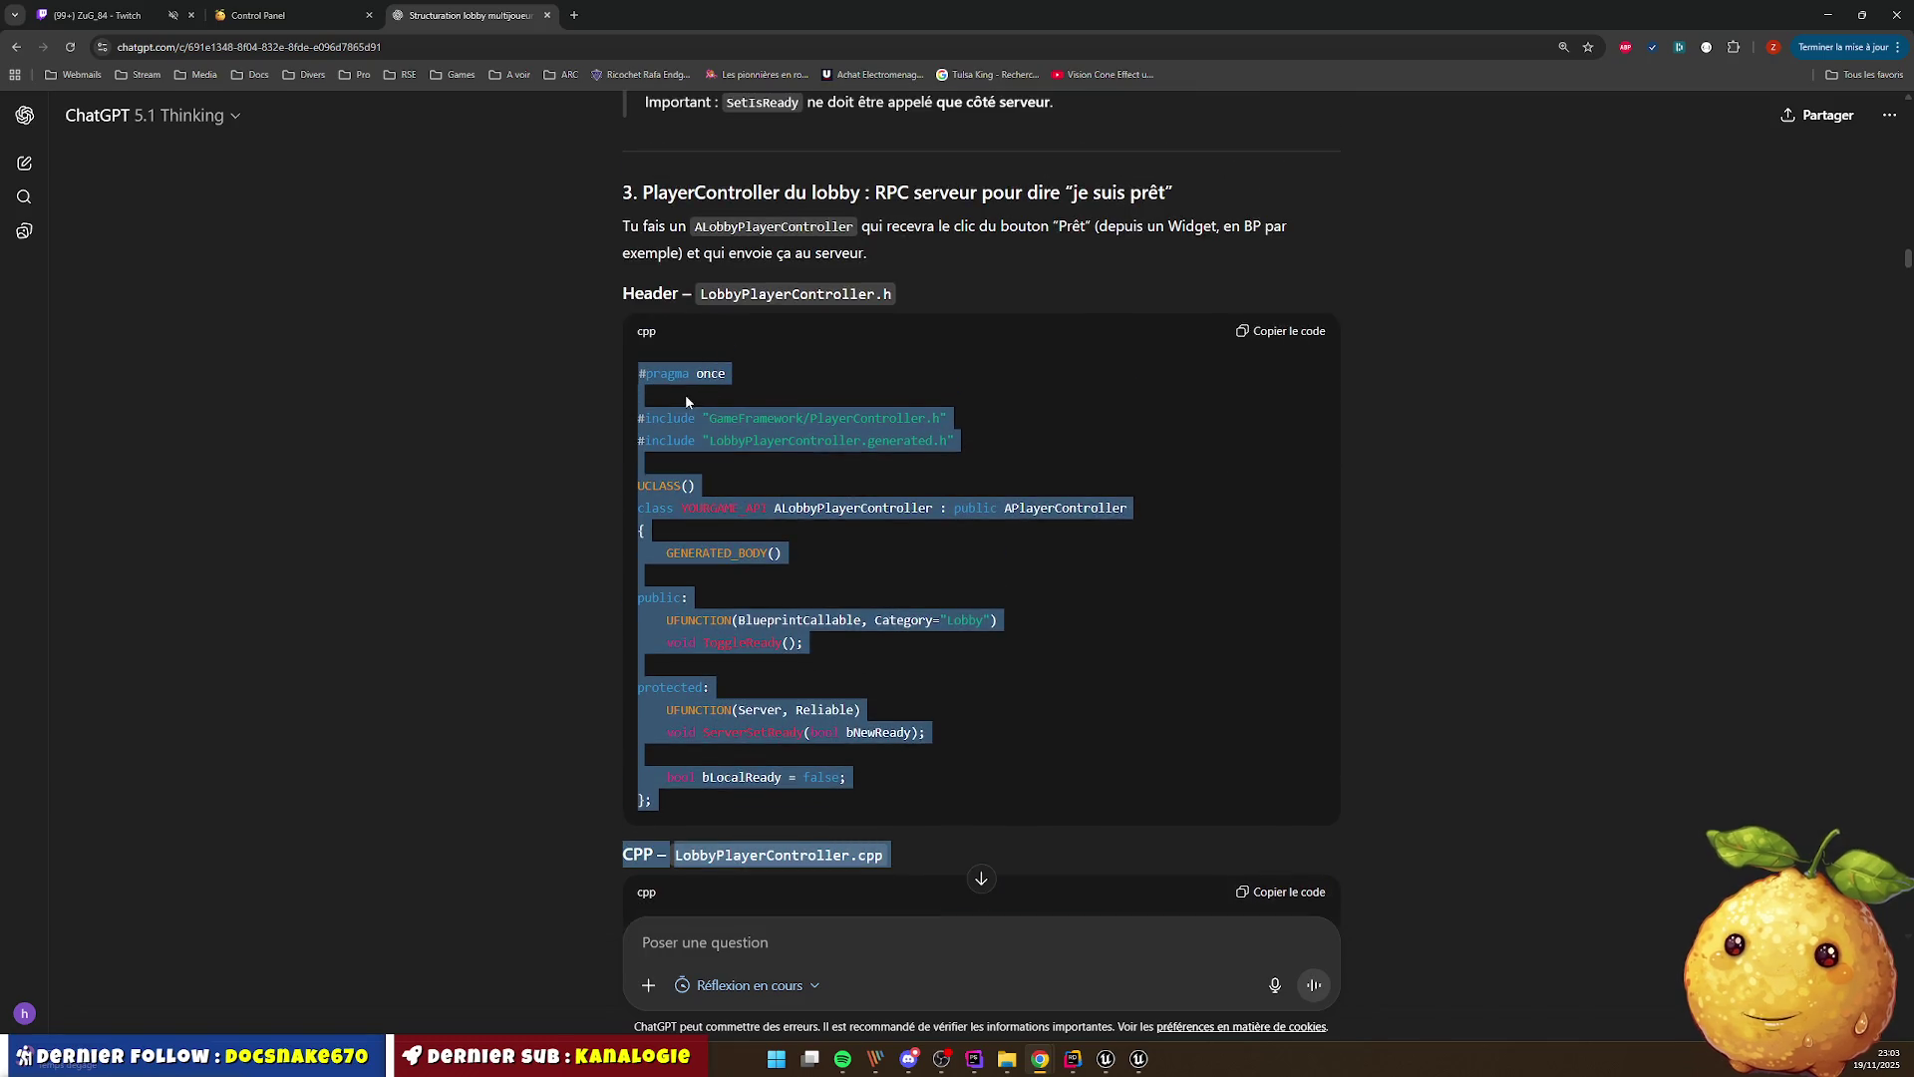
pyautogui.click(685, 393)
pyautogui.moveTo(639, 373)
pyautogui.mouseDown()
pyautogui.moveTo(812, 520)
pyautogui.moveTo(824, 762)
pyautogui.mouseUp()
pyautogui.scroll(5, 762, 494)
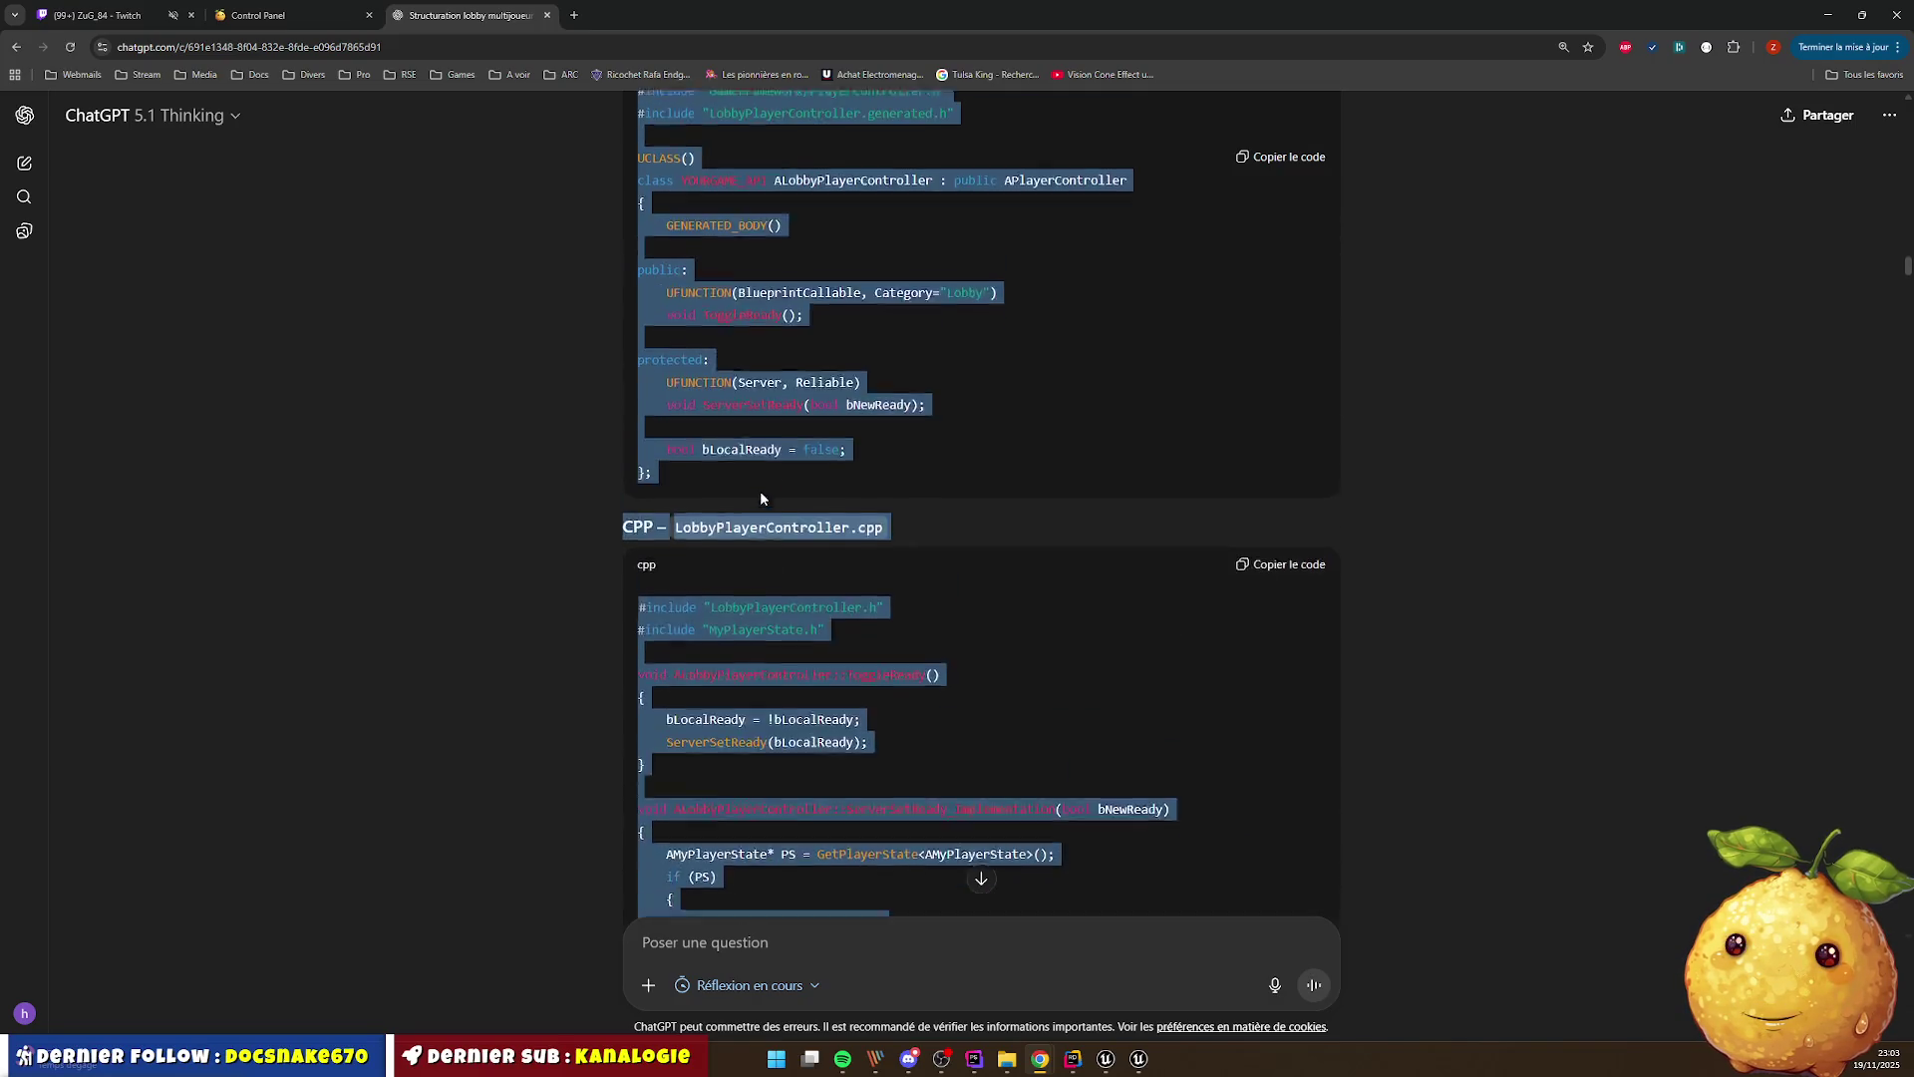
pyautogui.scroll(-5, 718, 449)
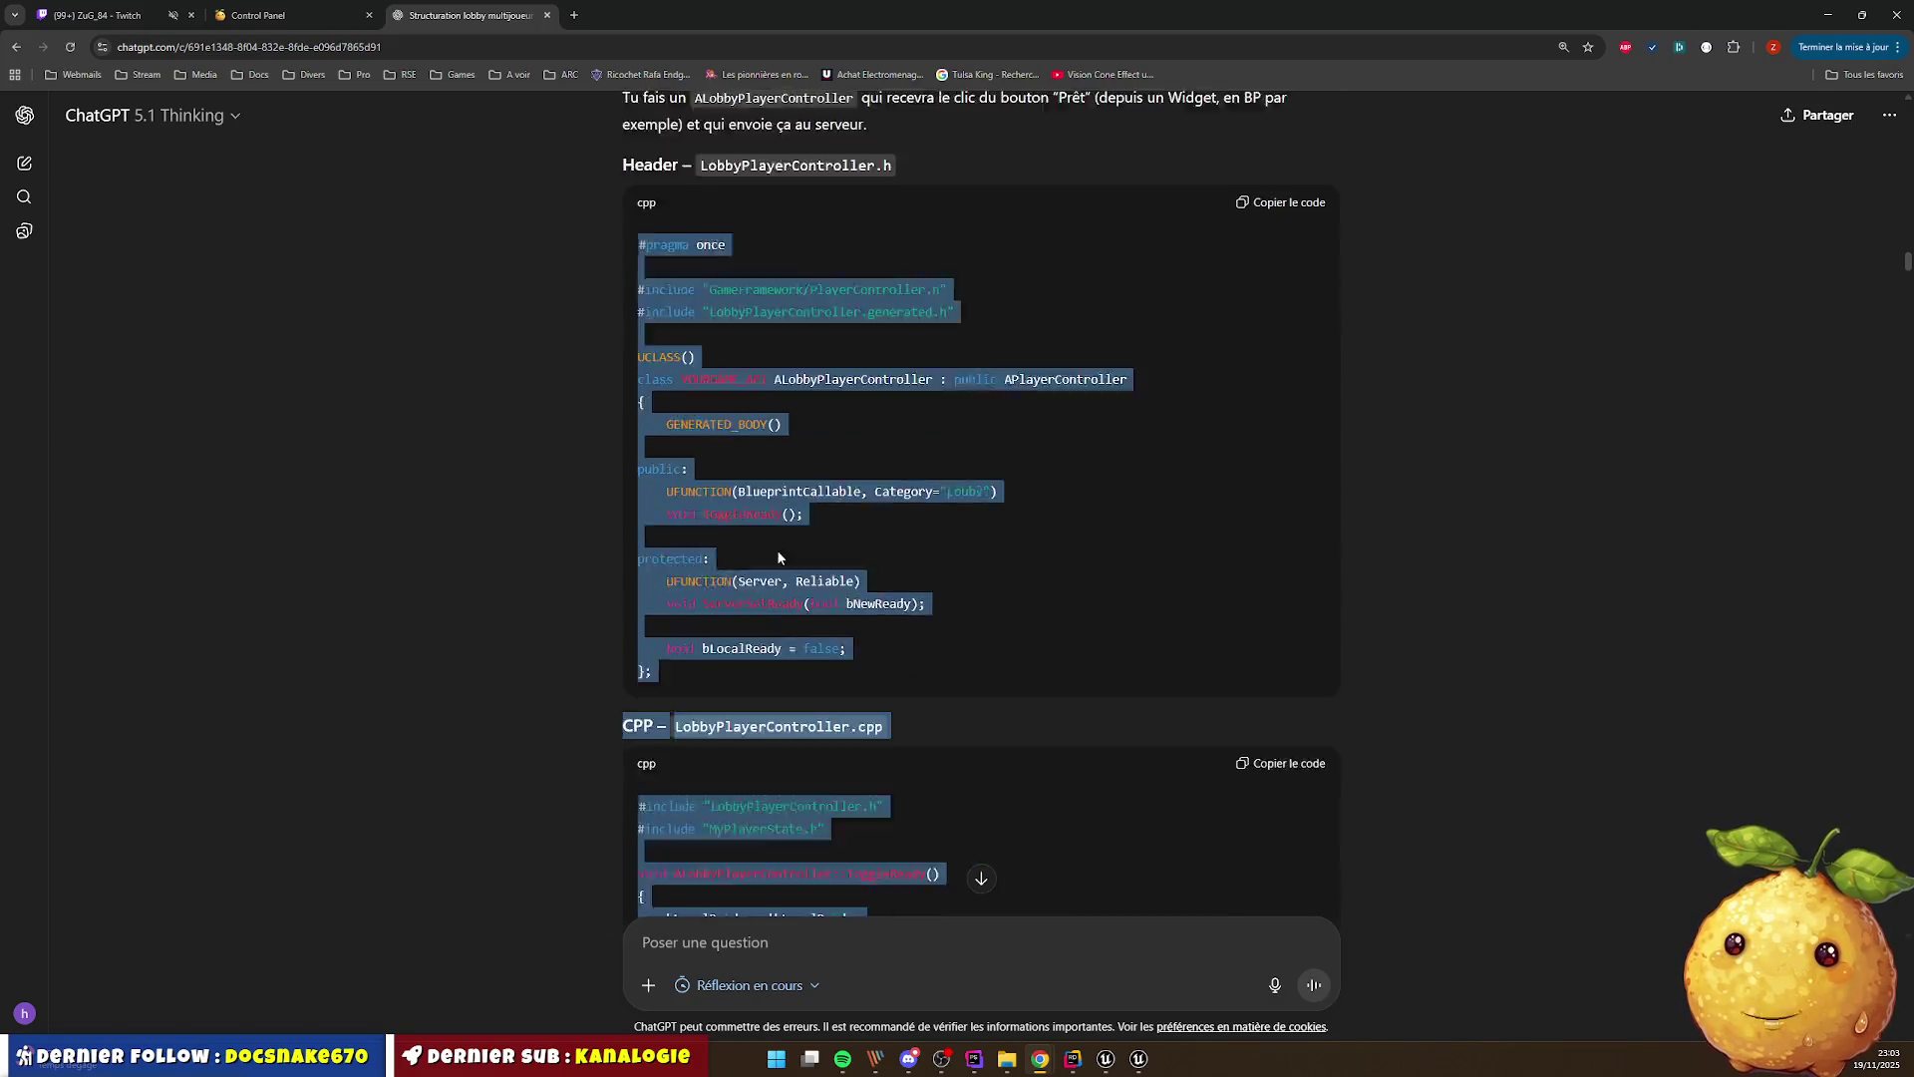
pyautogui.moveTo(639, 486); pyautogui.dragTo(1241, 890)
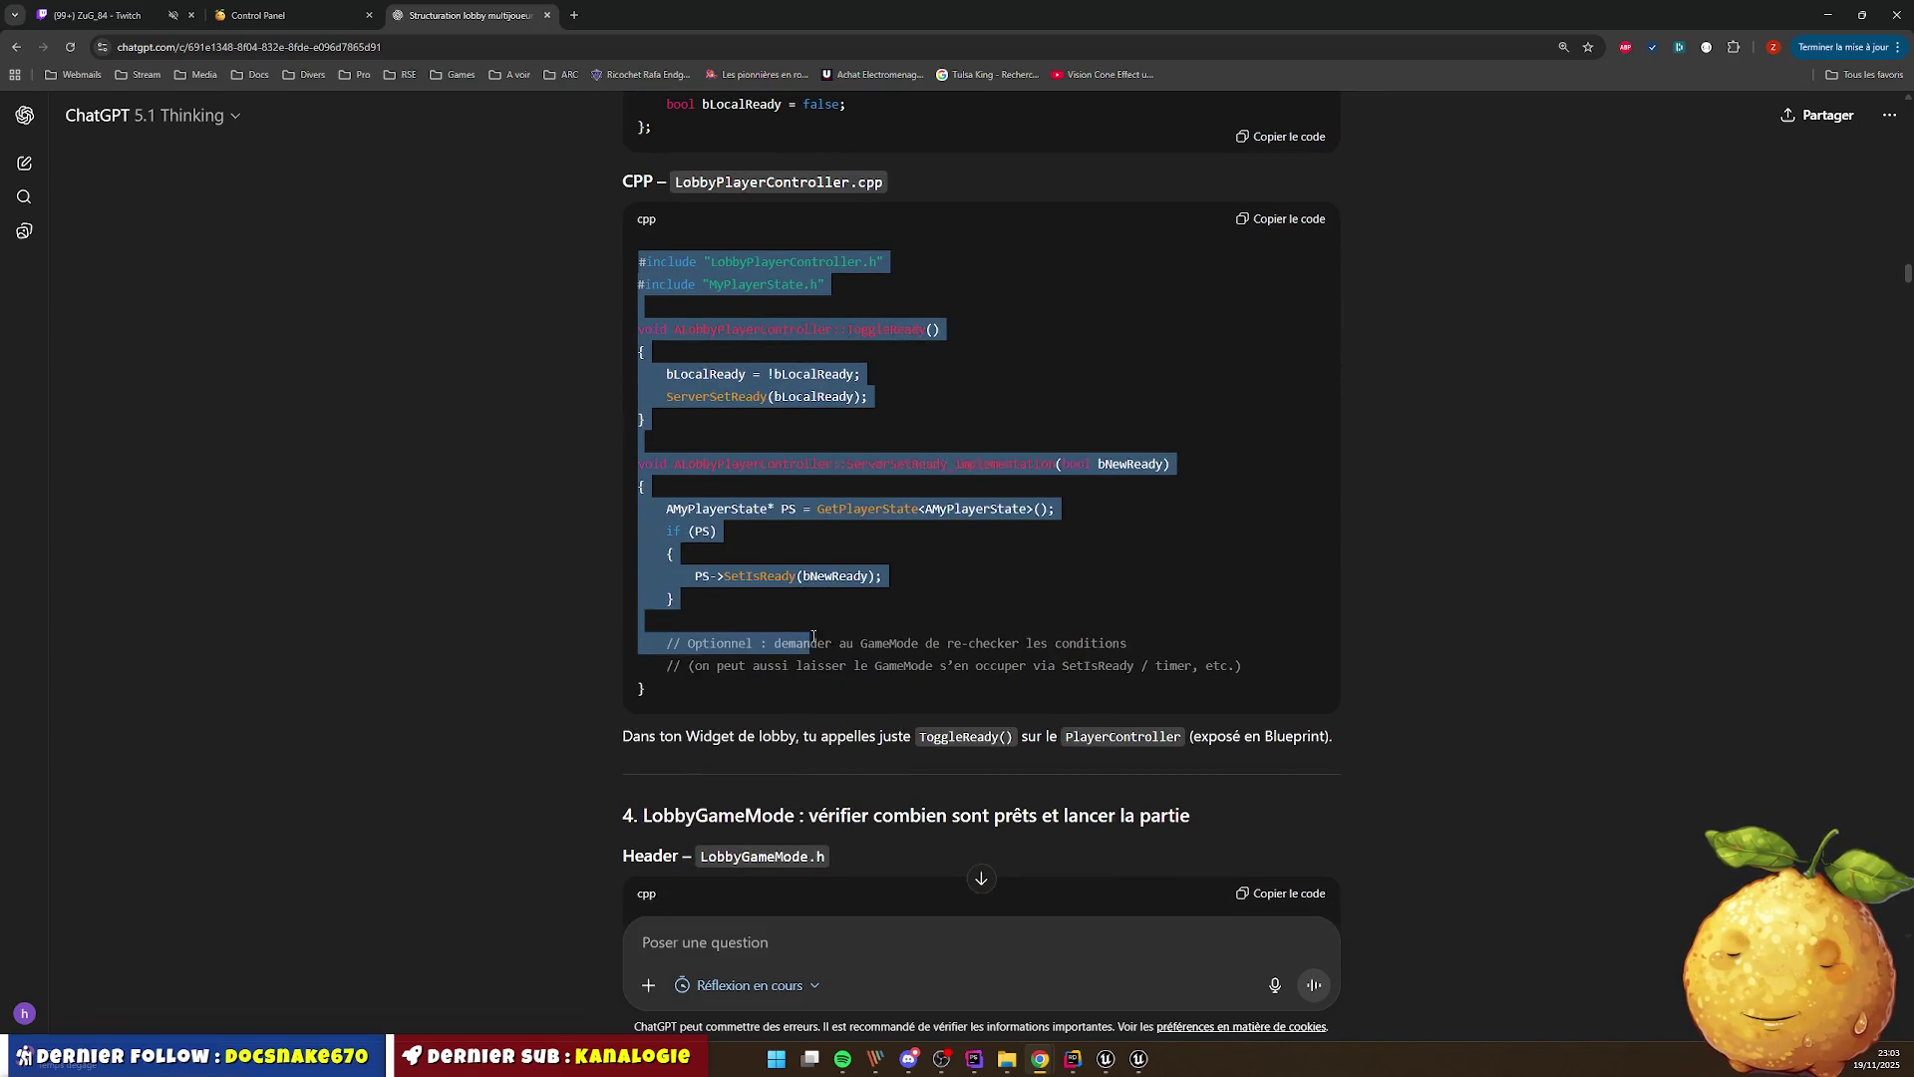
# Quote the selected code with 'Demander à ChatGPT' and type 'pourquoi utiliser une variable'
pyautogui.click(659, 231)
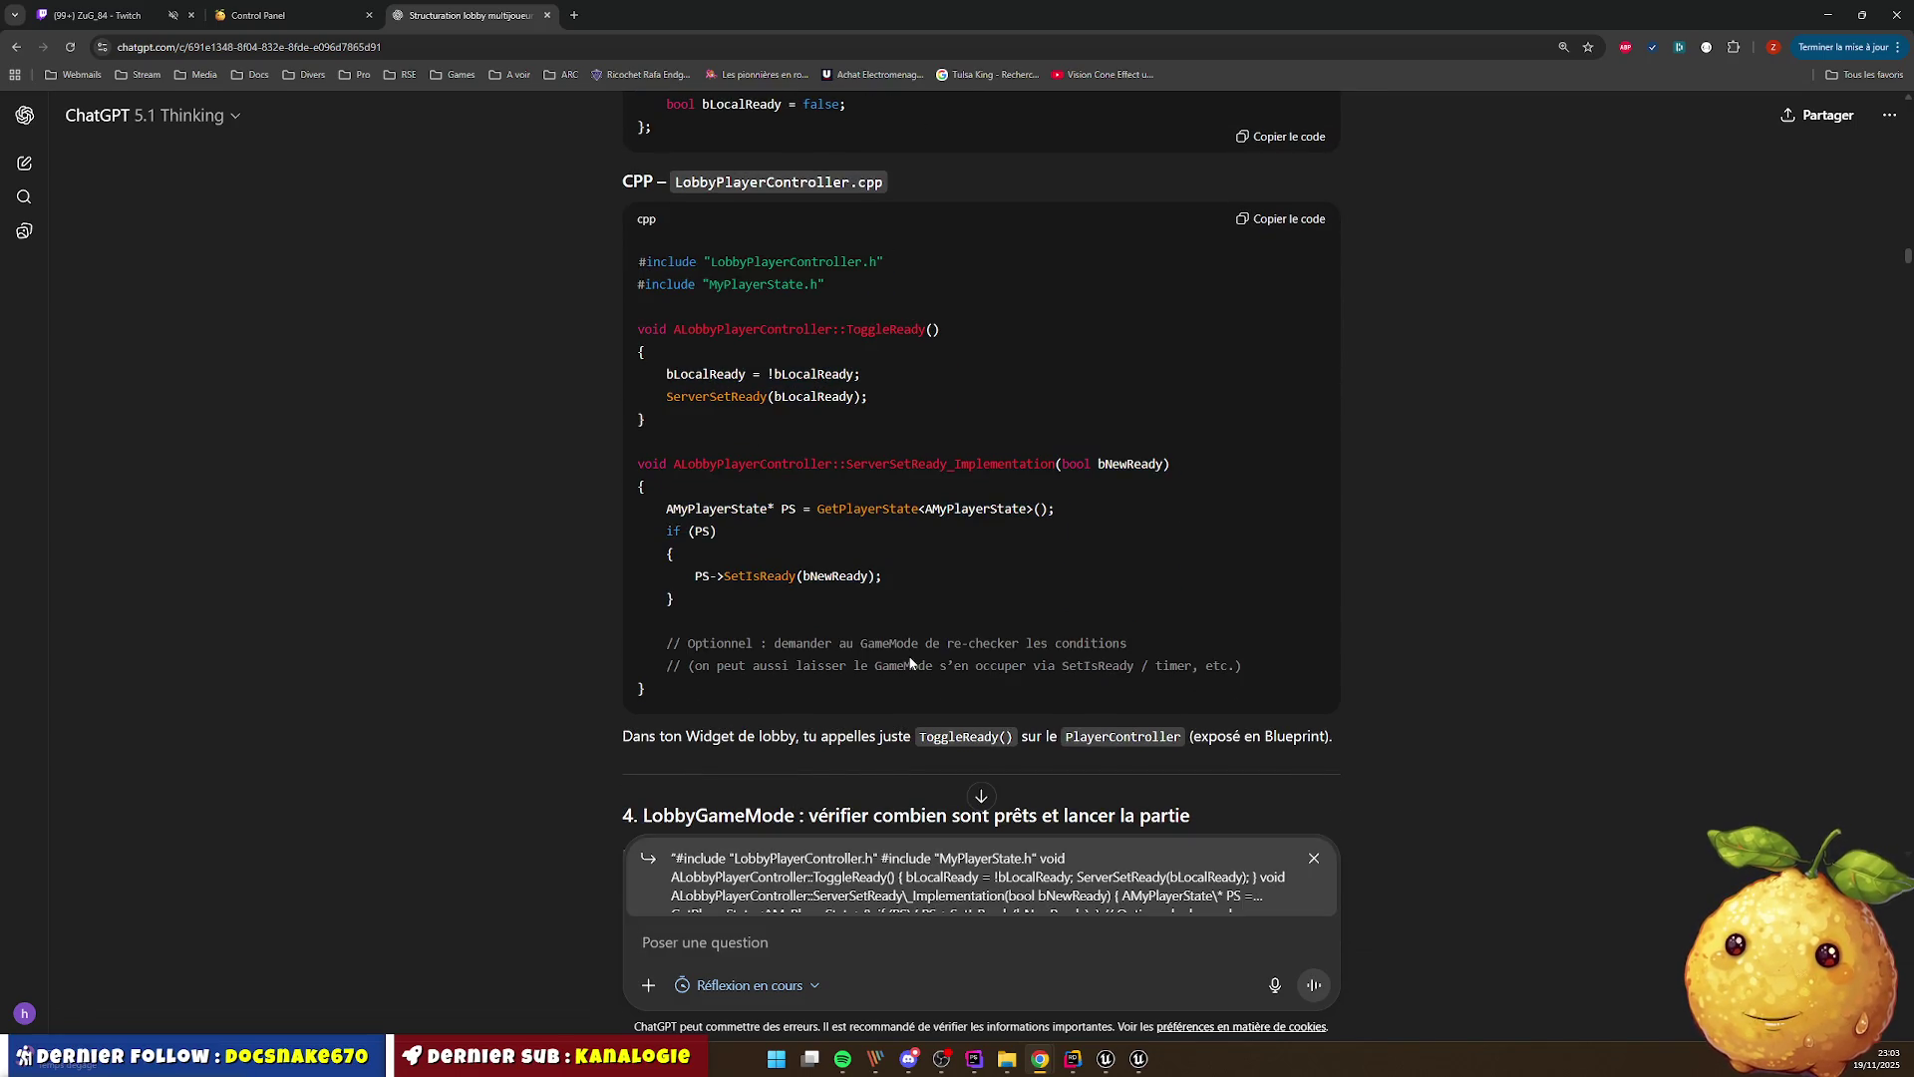
pyautogui.write('pourqu')
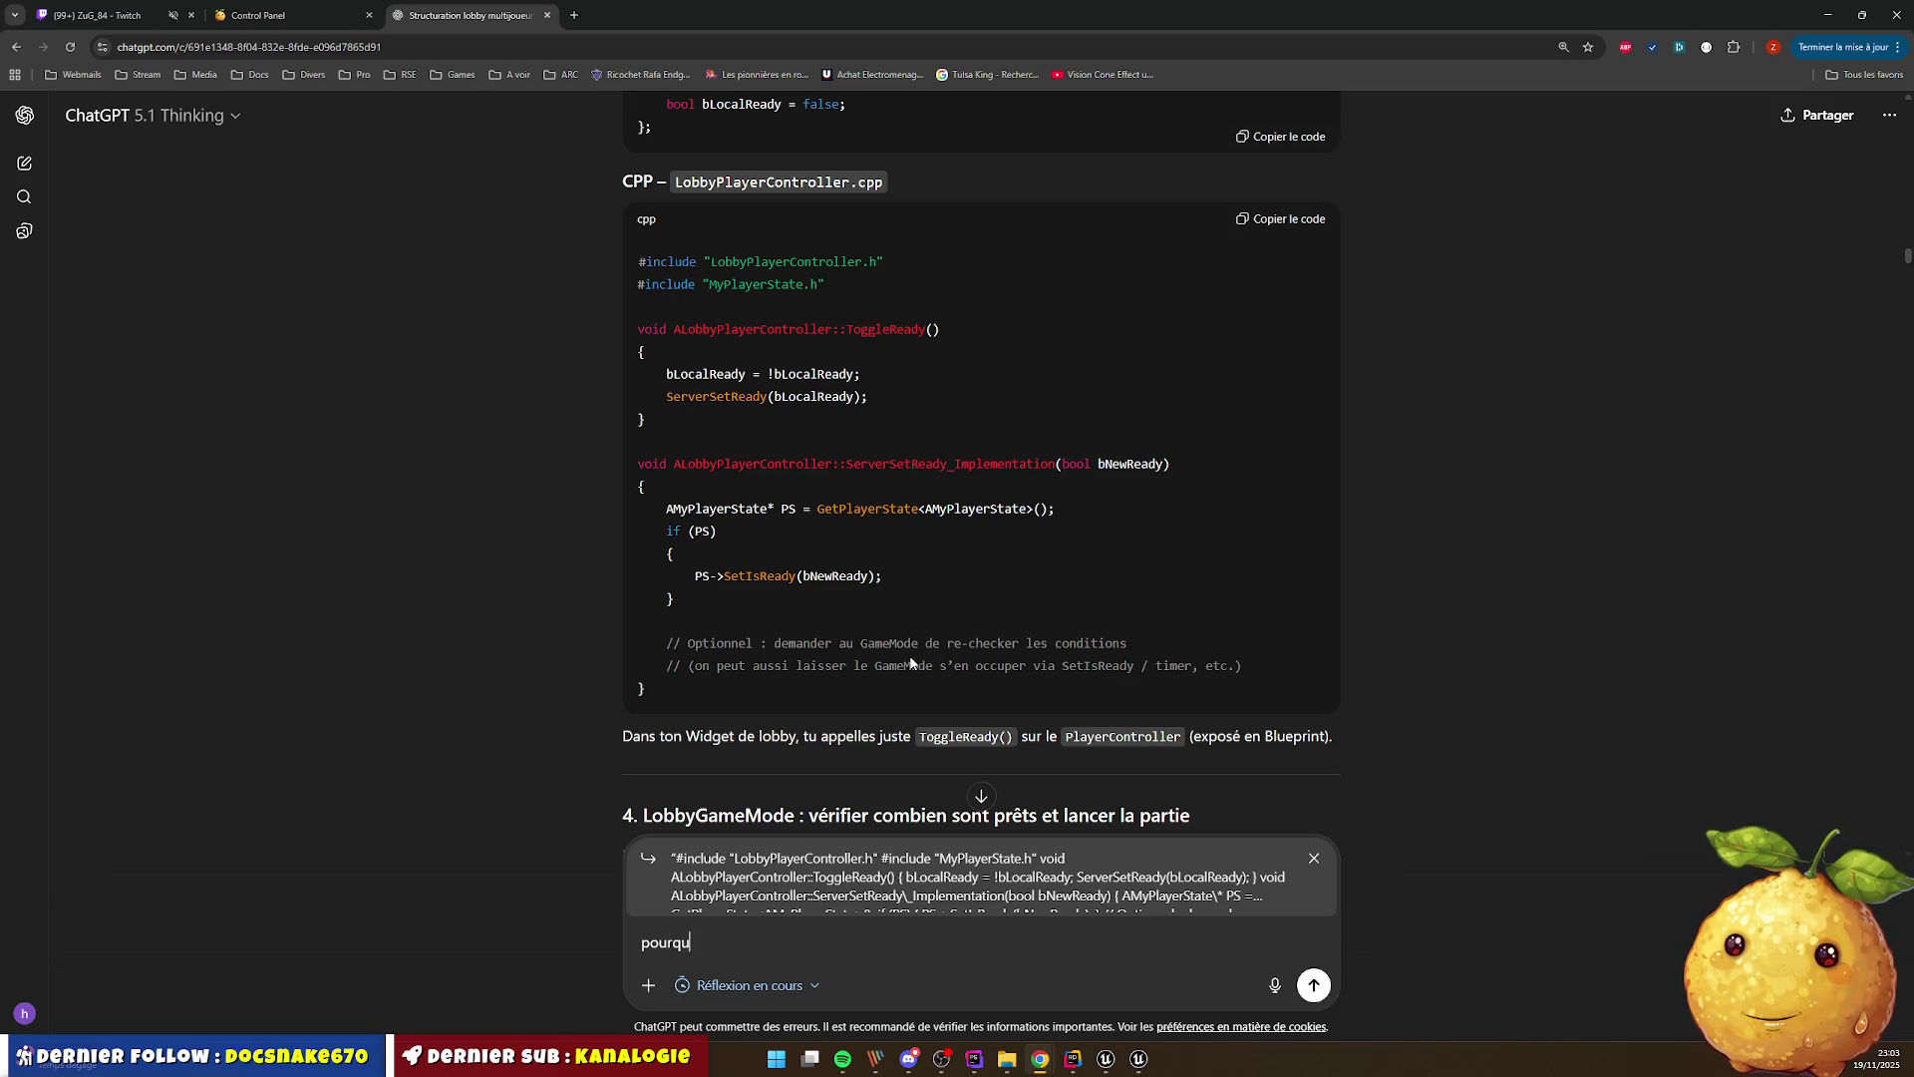
pyautogui.write('oi utiliser un')
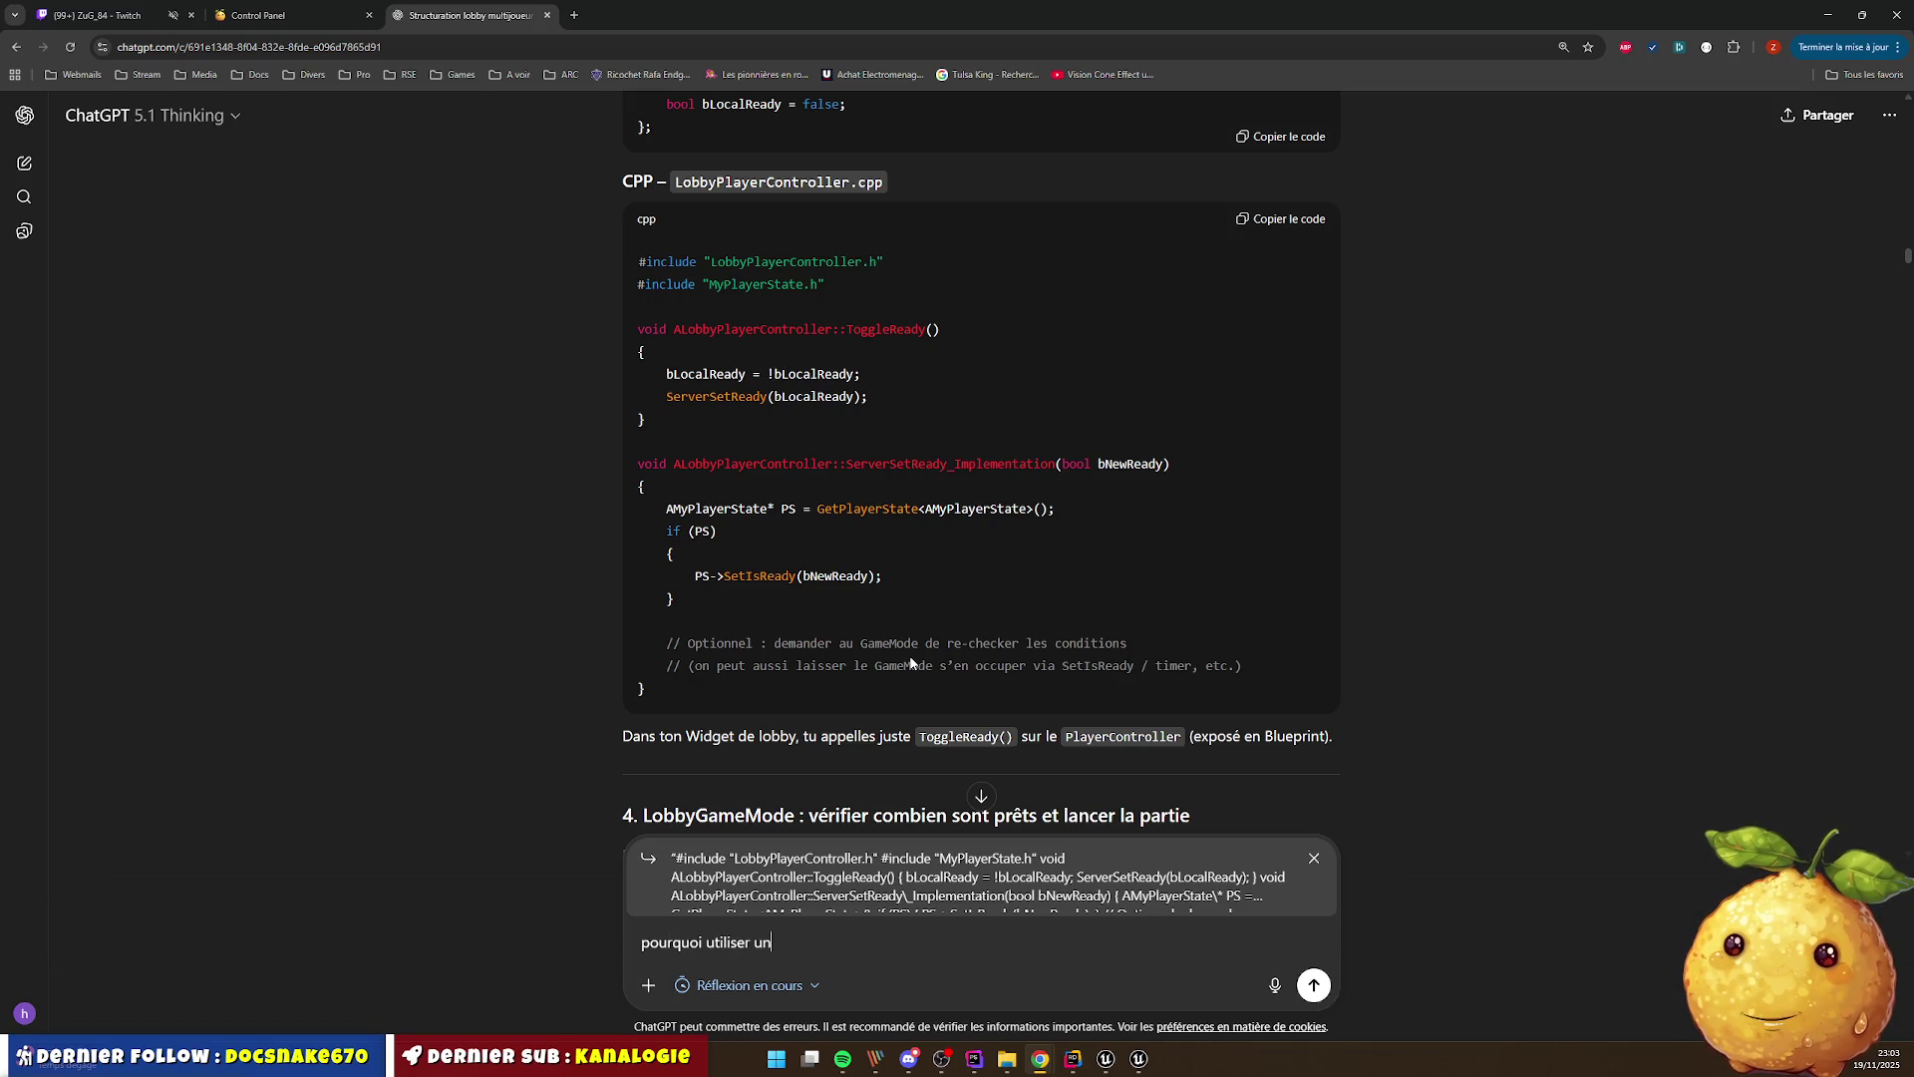
pyautogui.write('e variable')
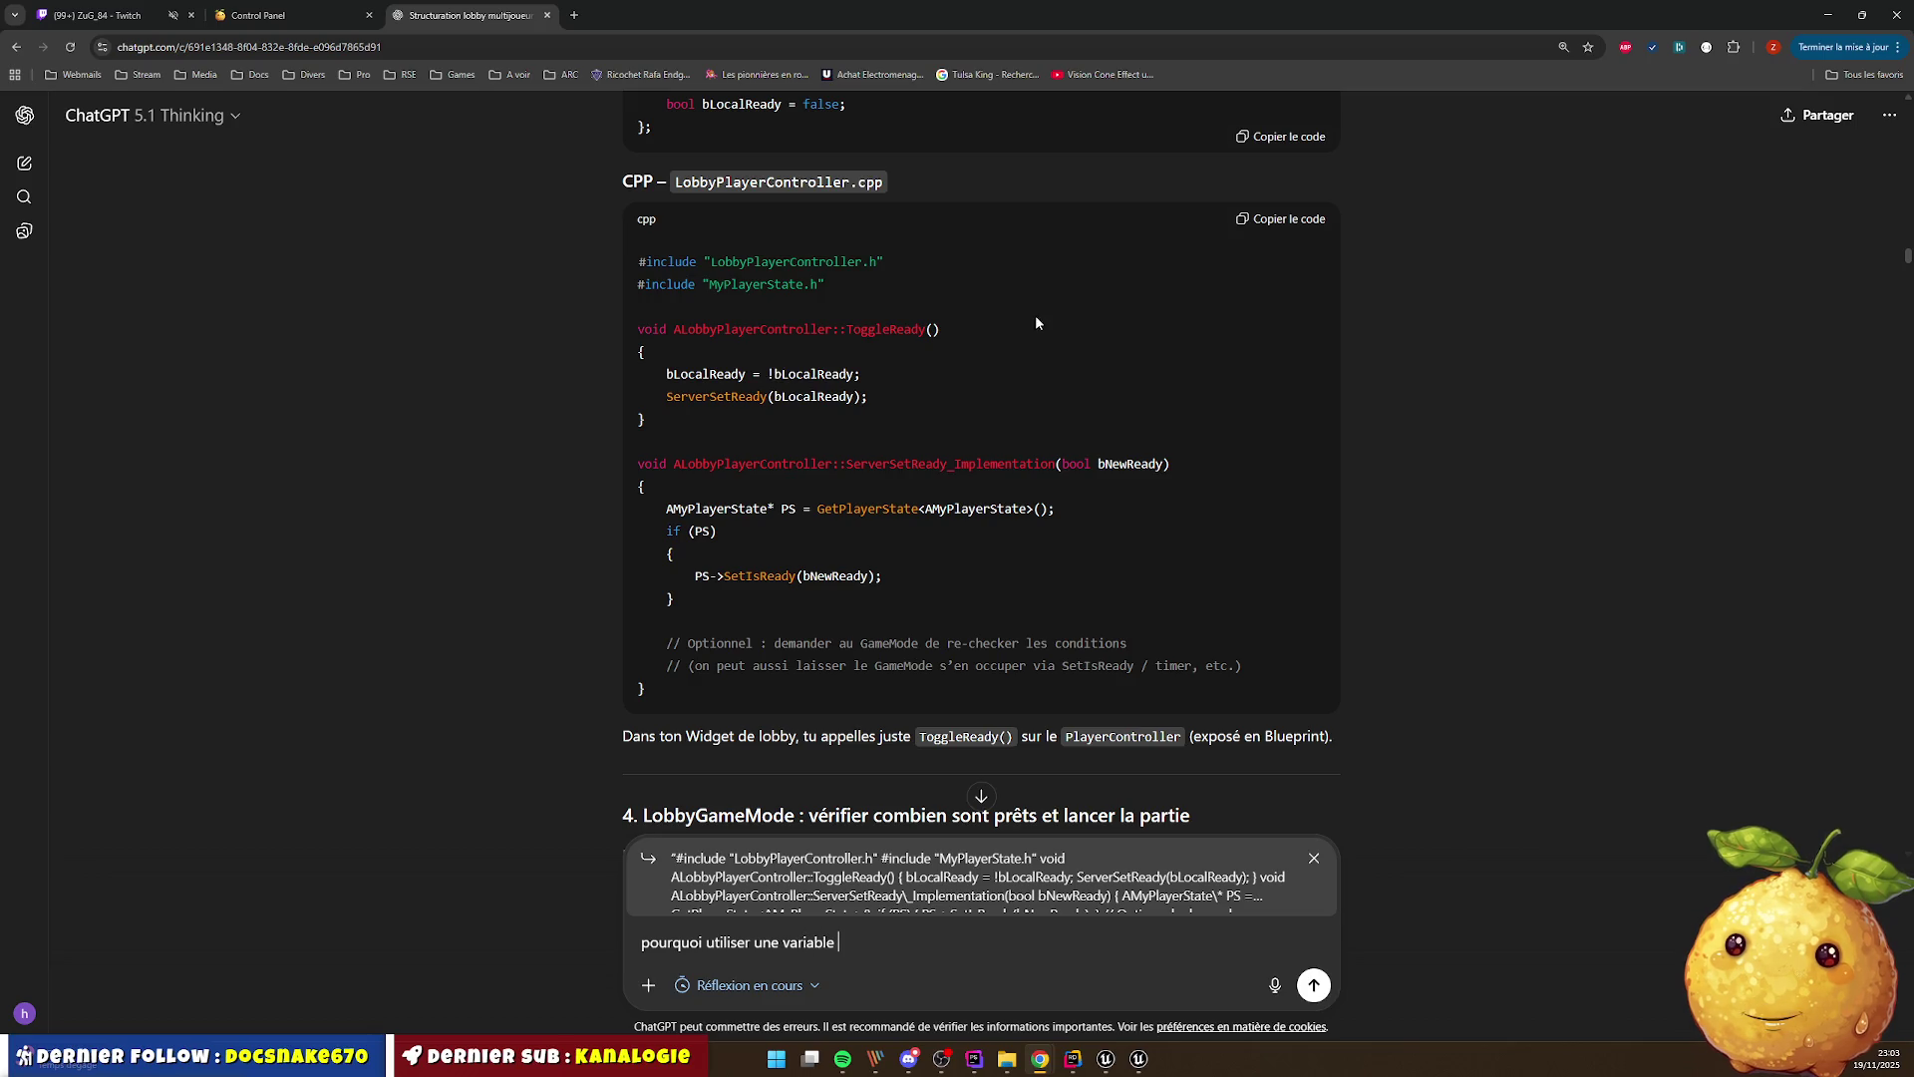